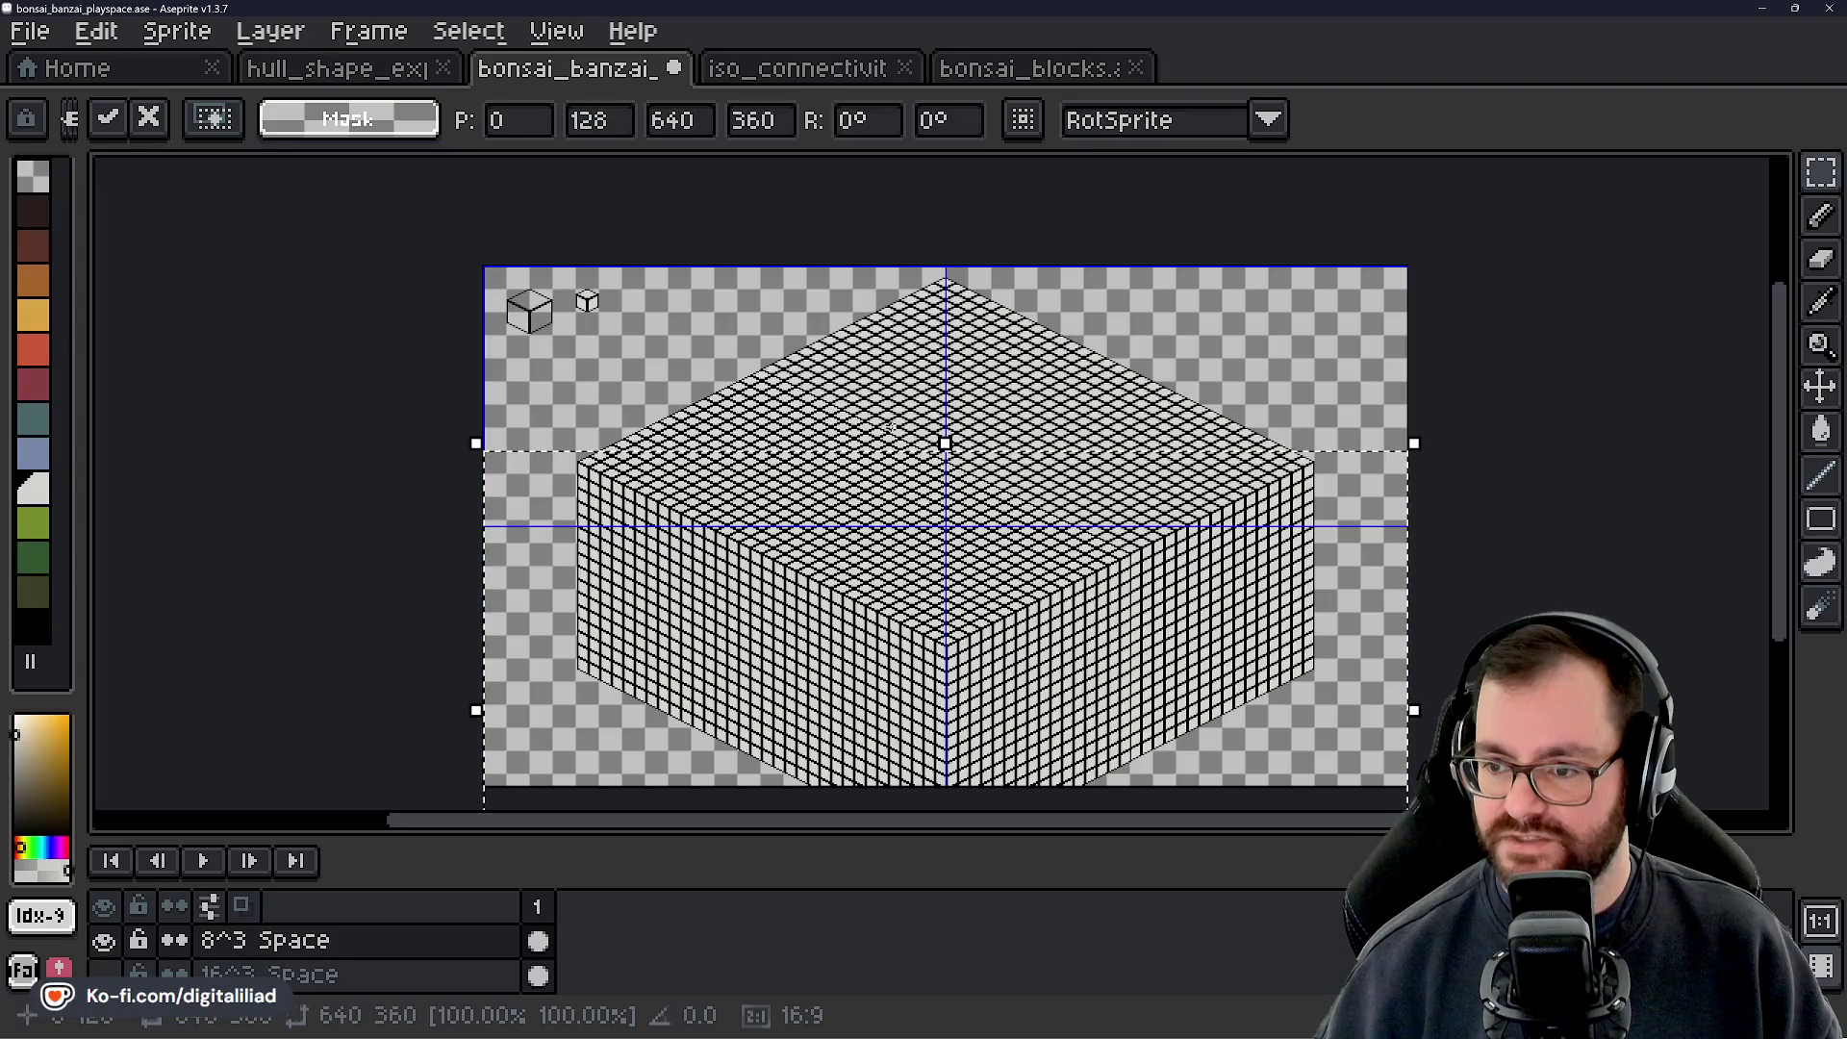
Undo the pasted block, its selection and the cel move, then save bonsai_banzai_playspace.ase
left_click_drag(1280, 799, 1258, 626)
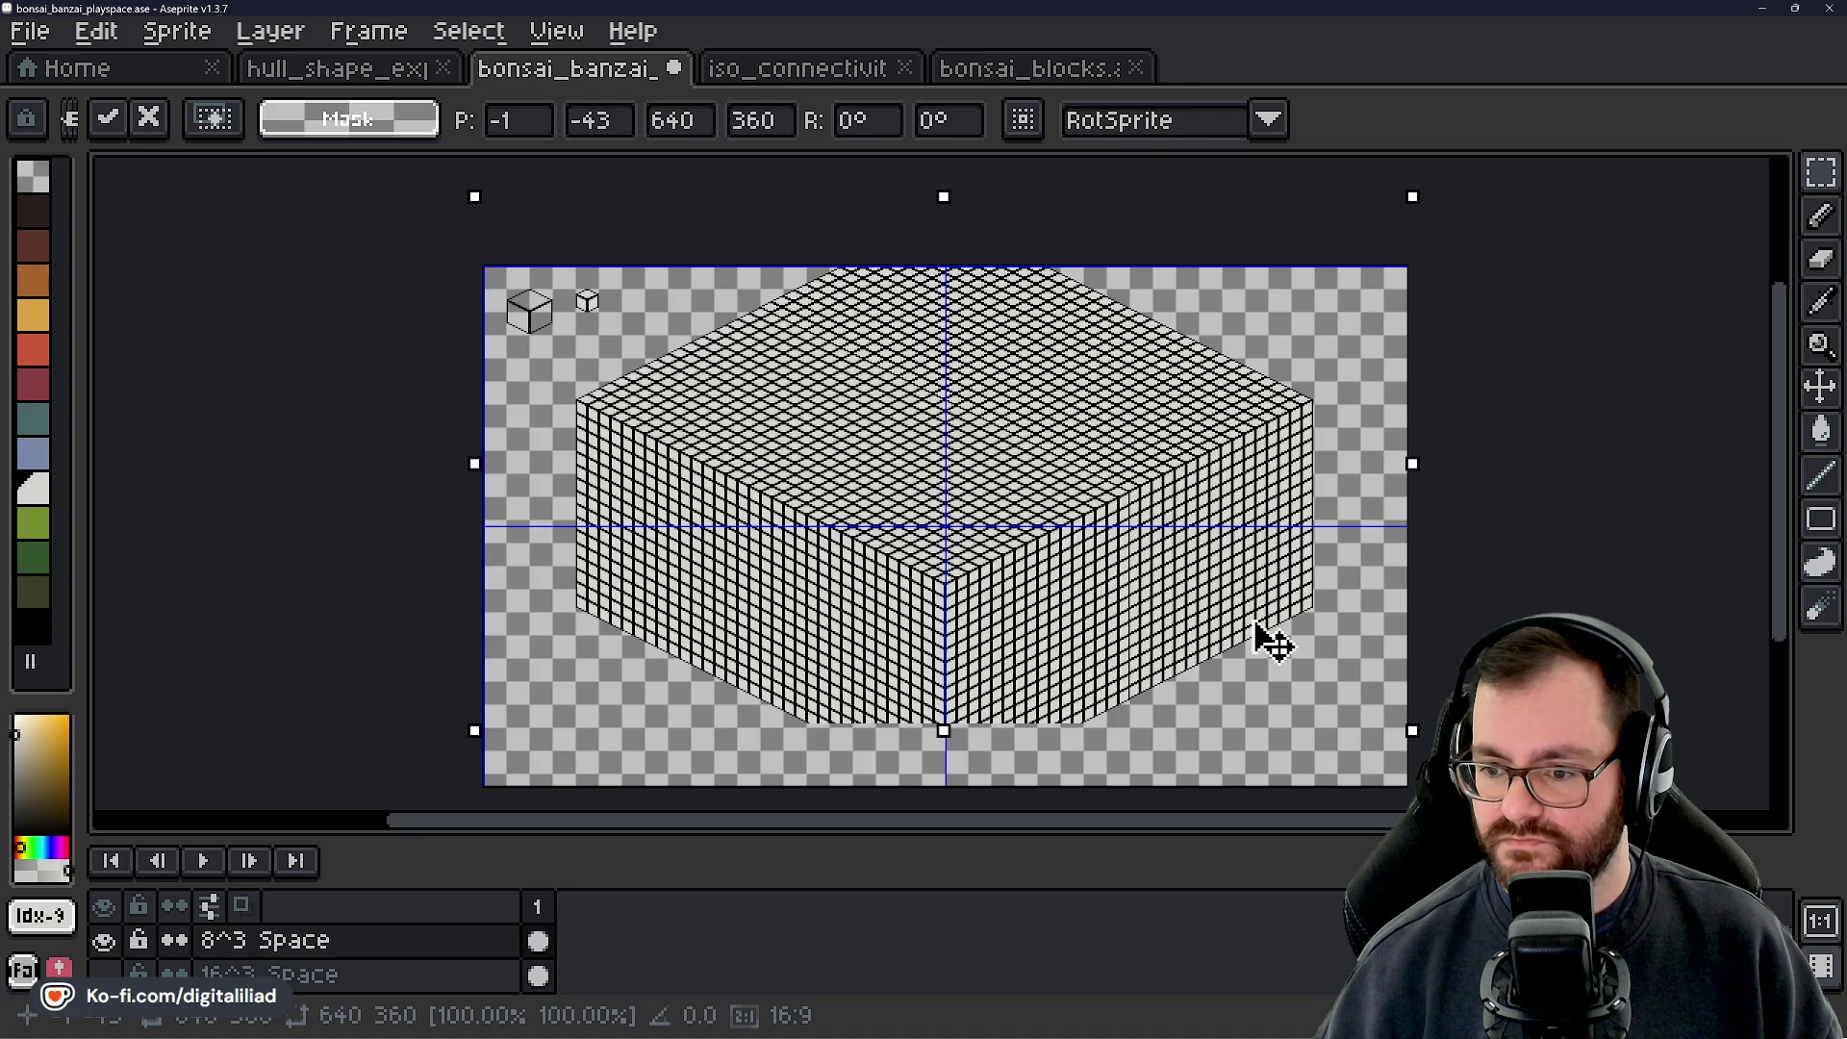
key("Return")
key("ctrl+z")
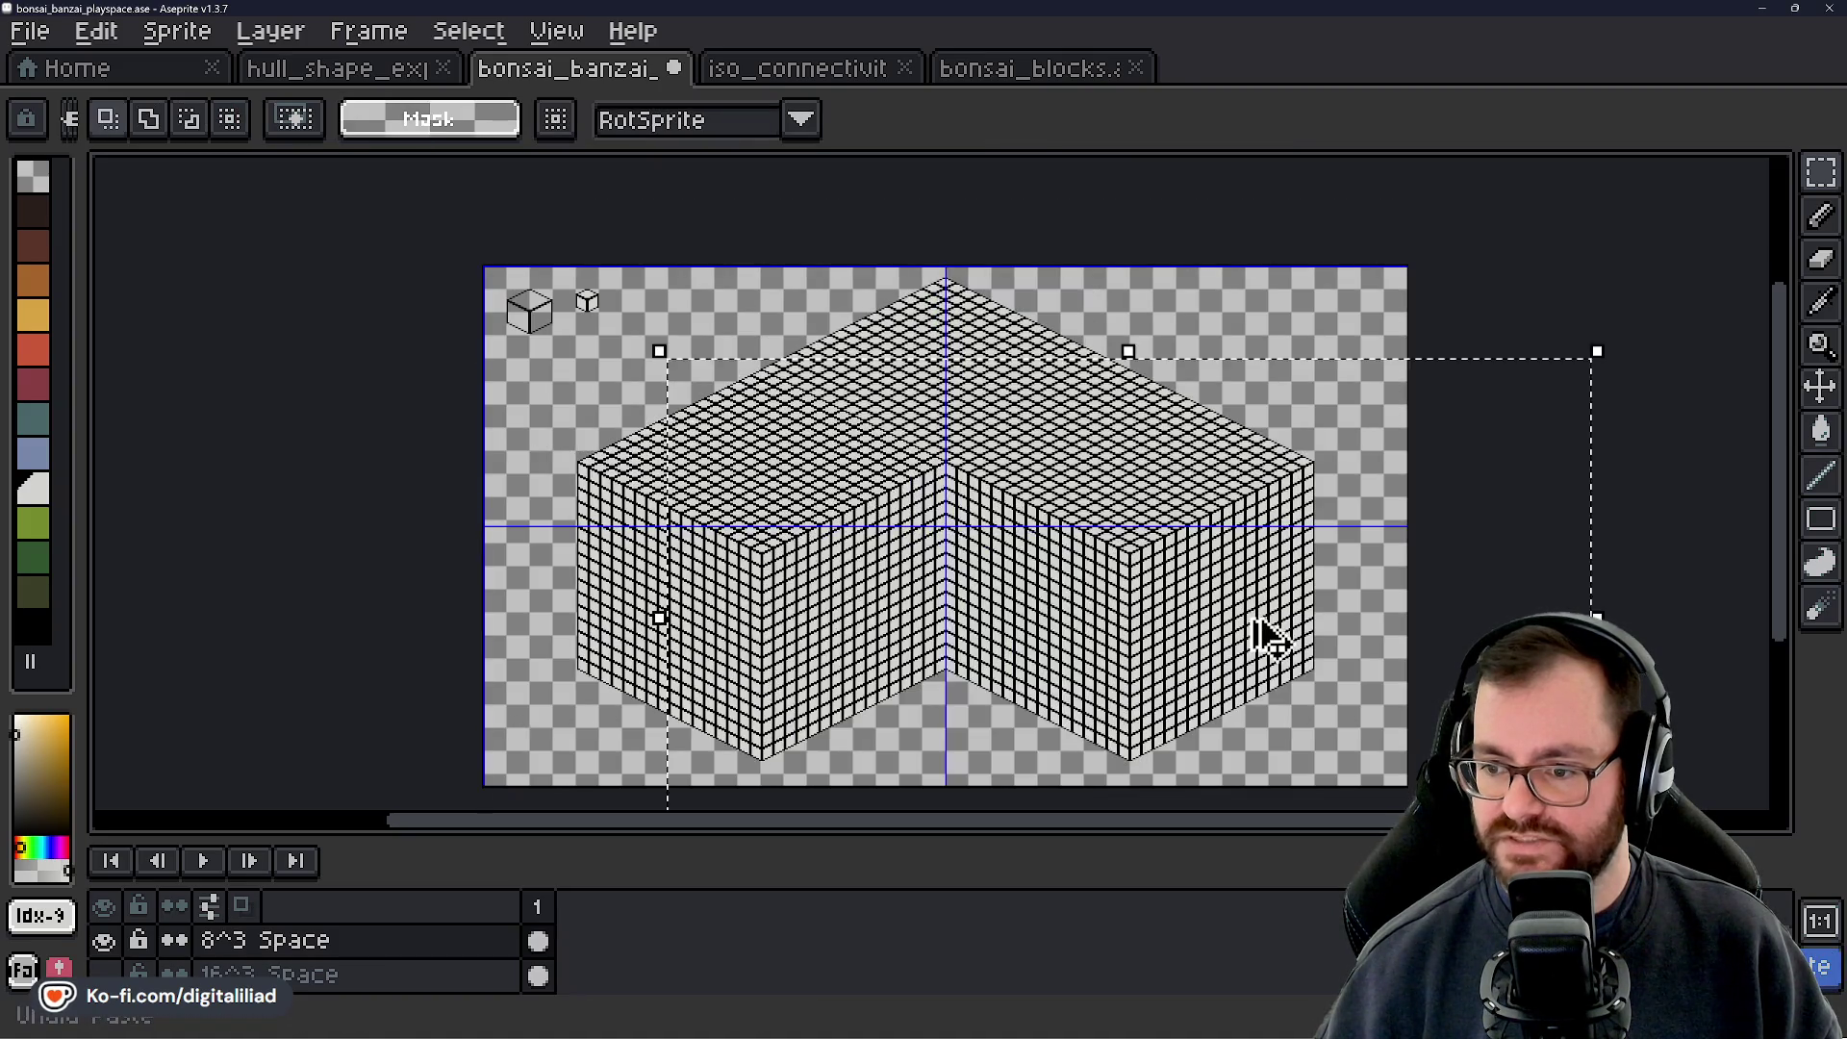
key("ctrl+z")
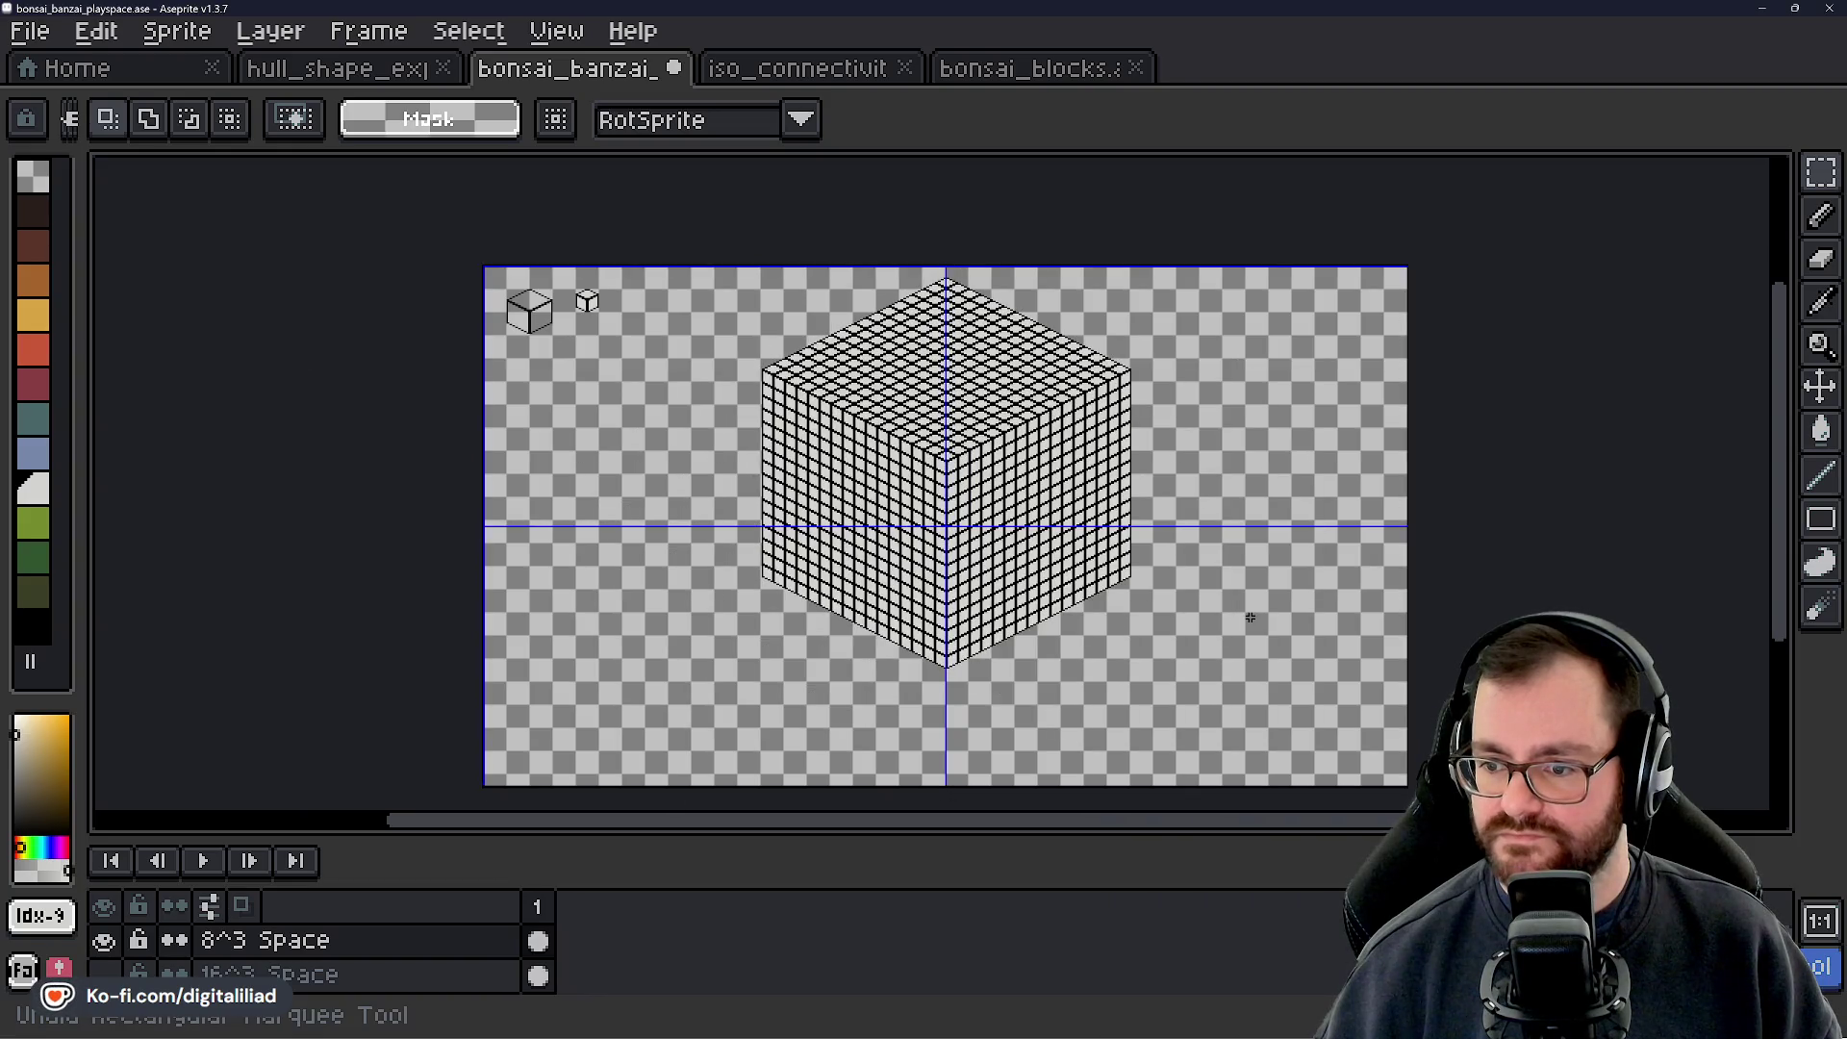
key("ctrl+z")
key("ctrl+z")
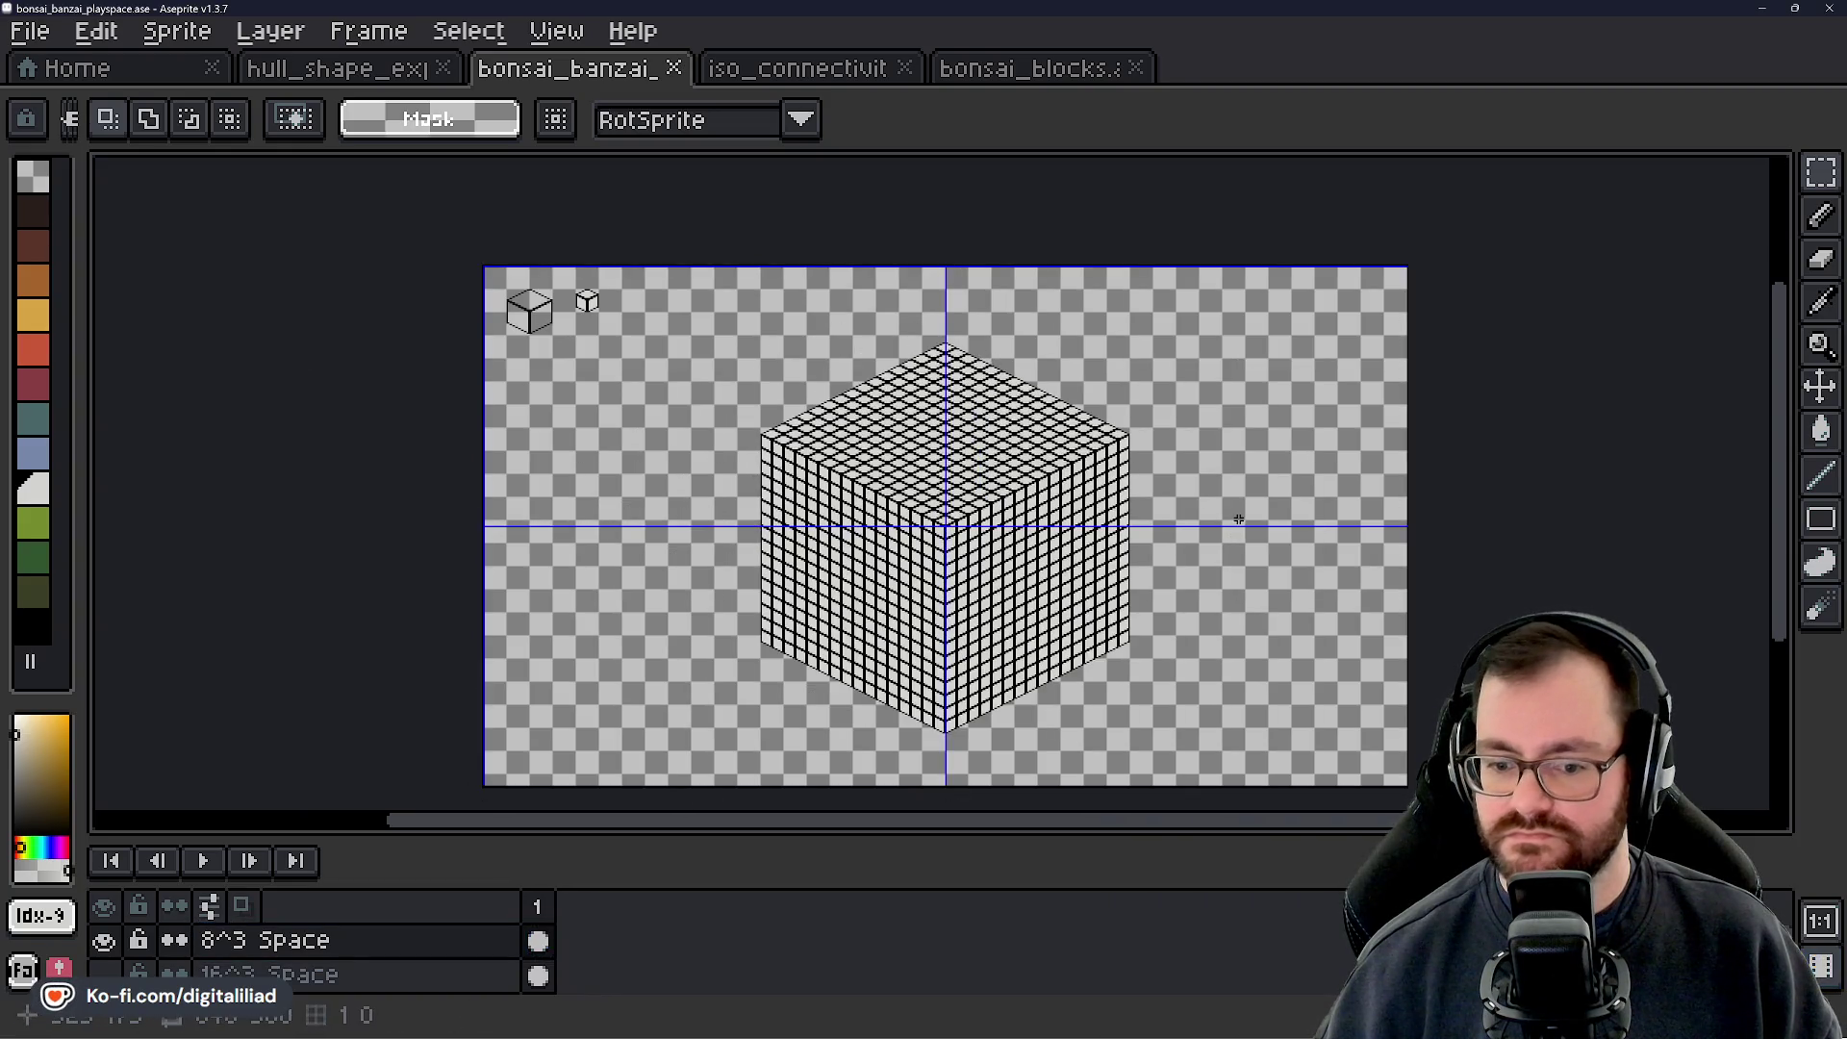
key("ctrl+s")
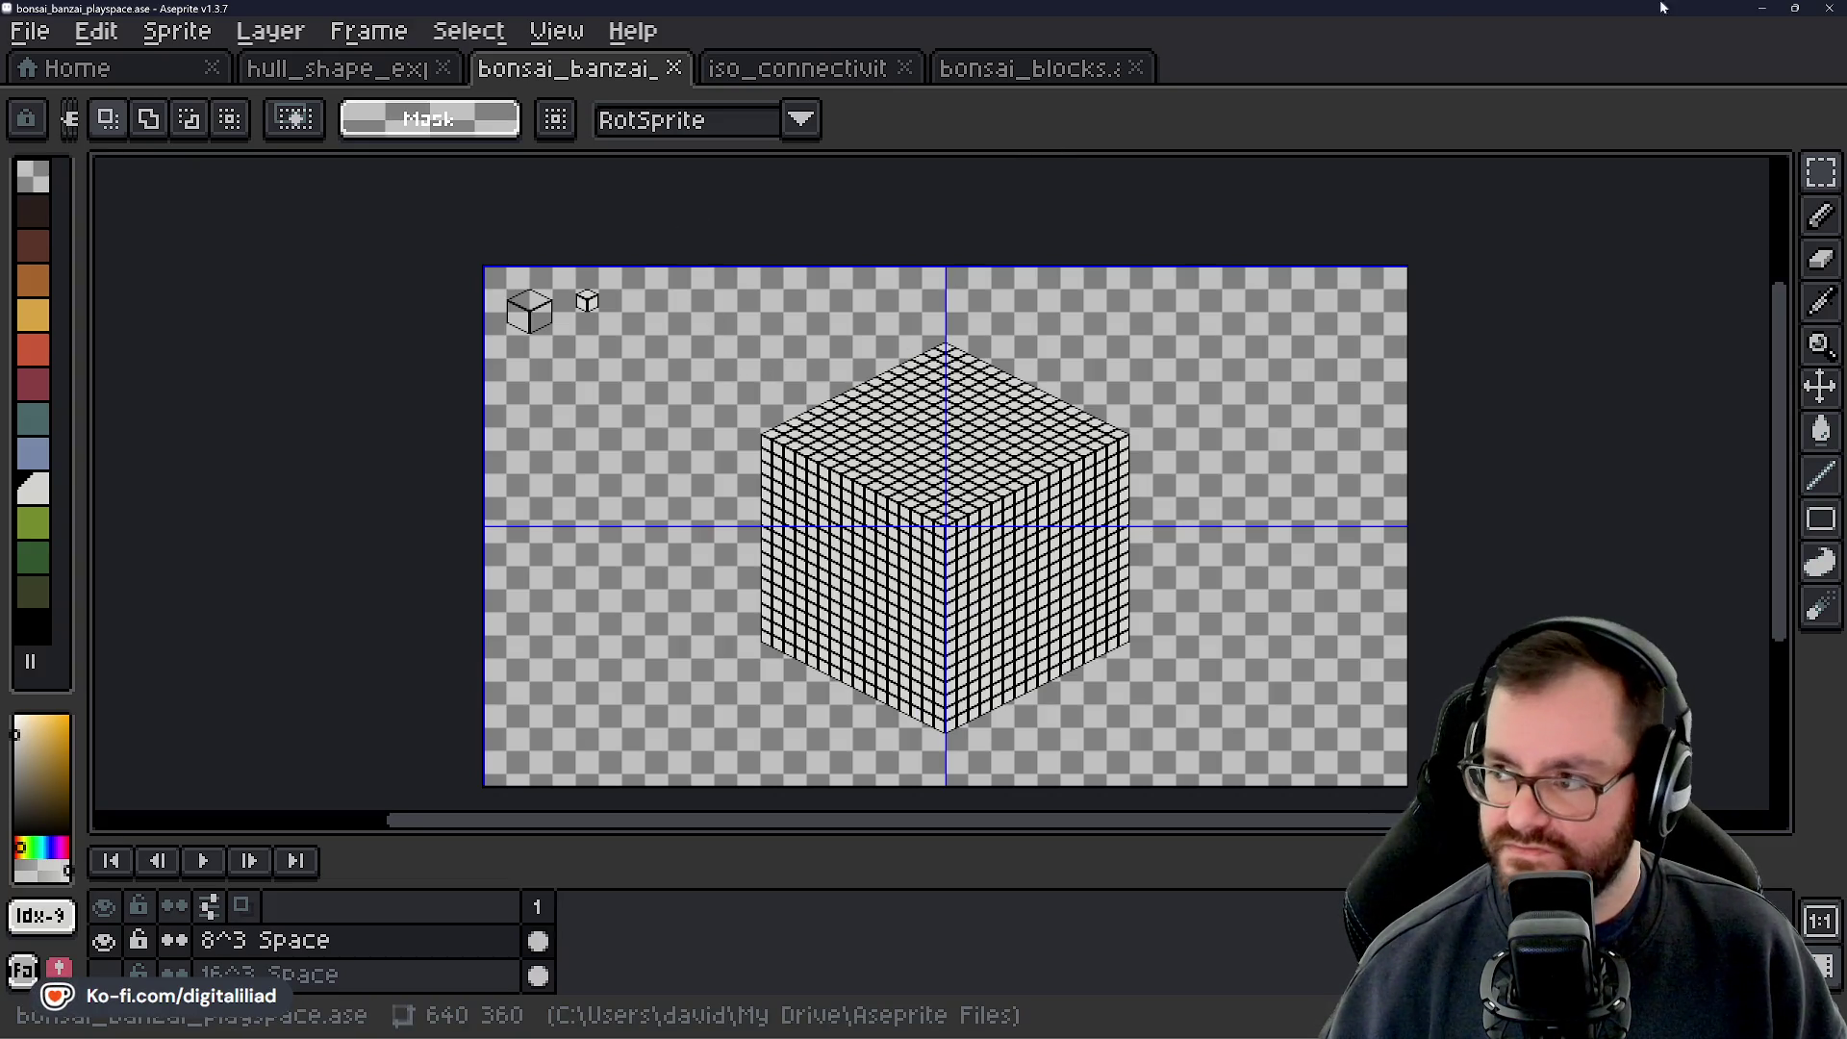
Back in Godot, duplicate TreeTileAreaZ1 as a new TreeTileAreaZ2 layer
left_click(1767, 8)
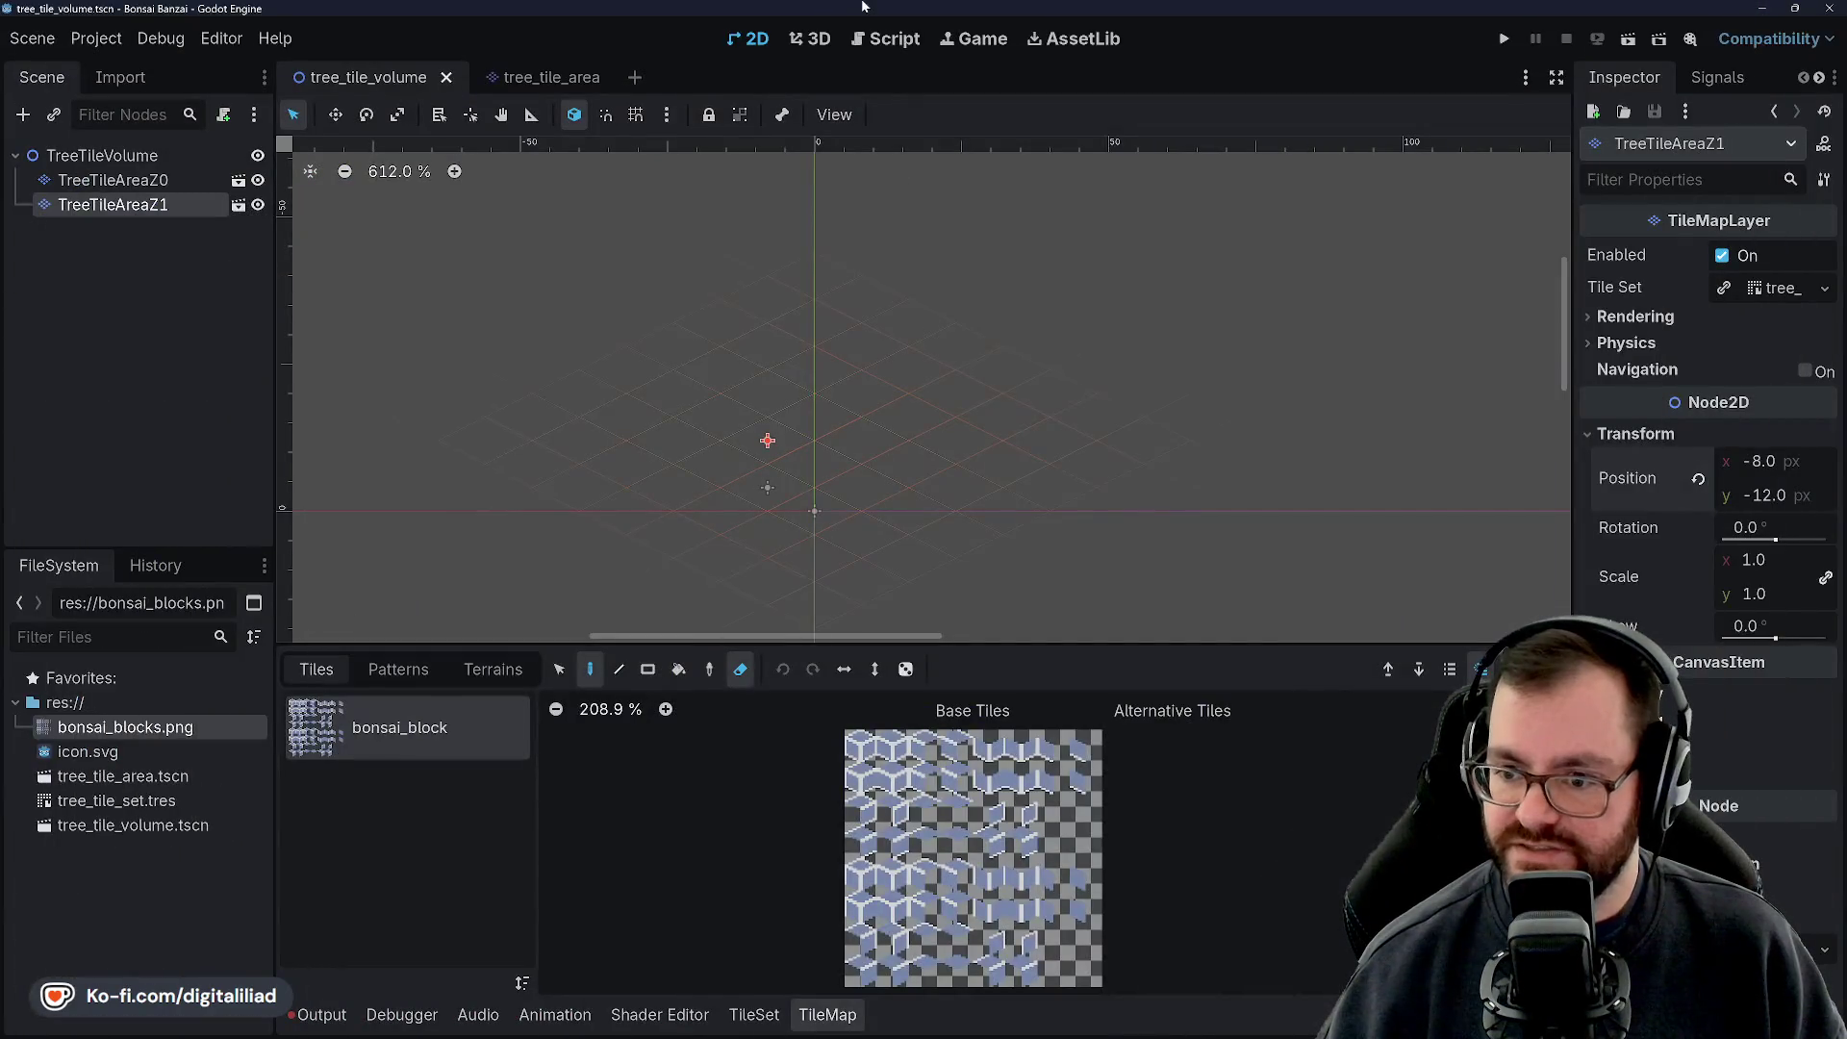
left_click(164, 317)
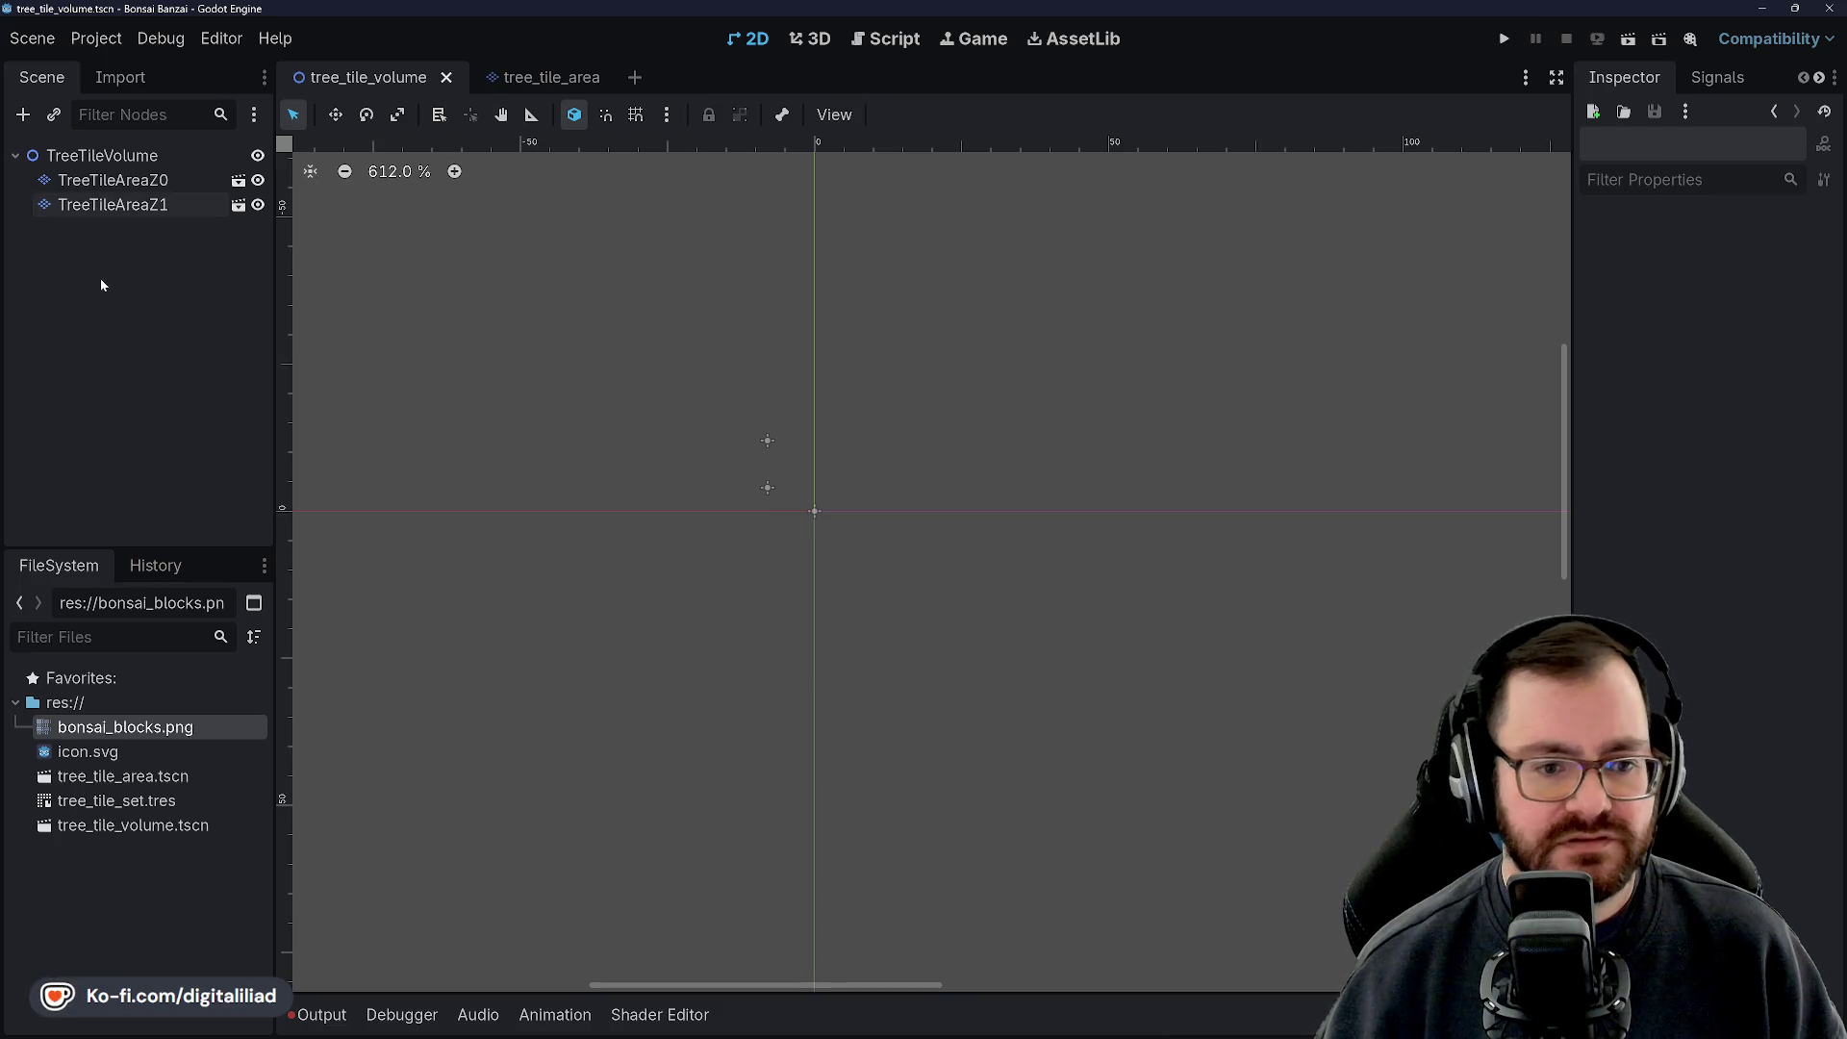
left_click(114, 180)
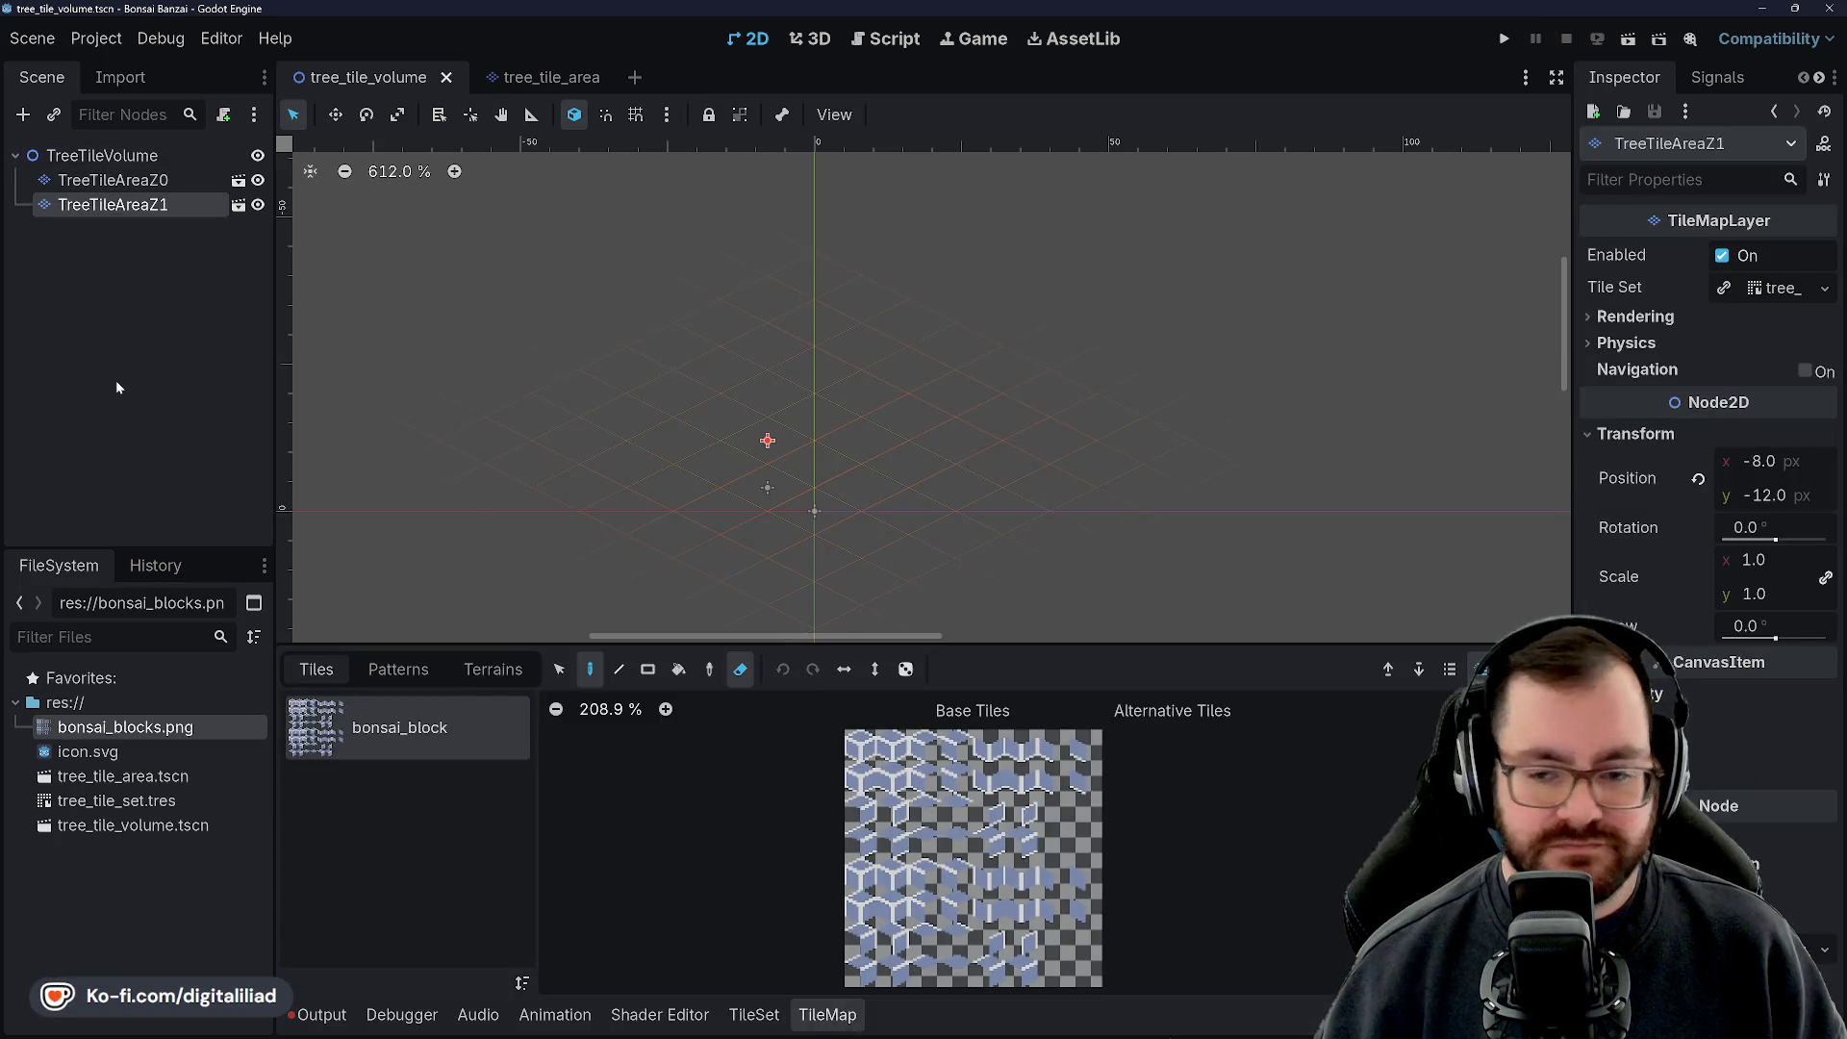
key("ctrl+d")
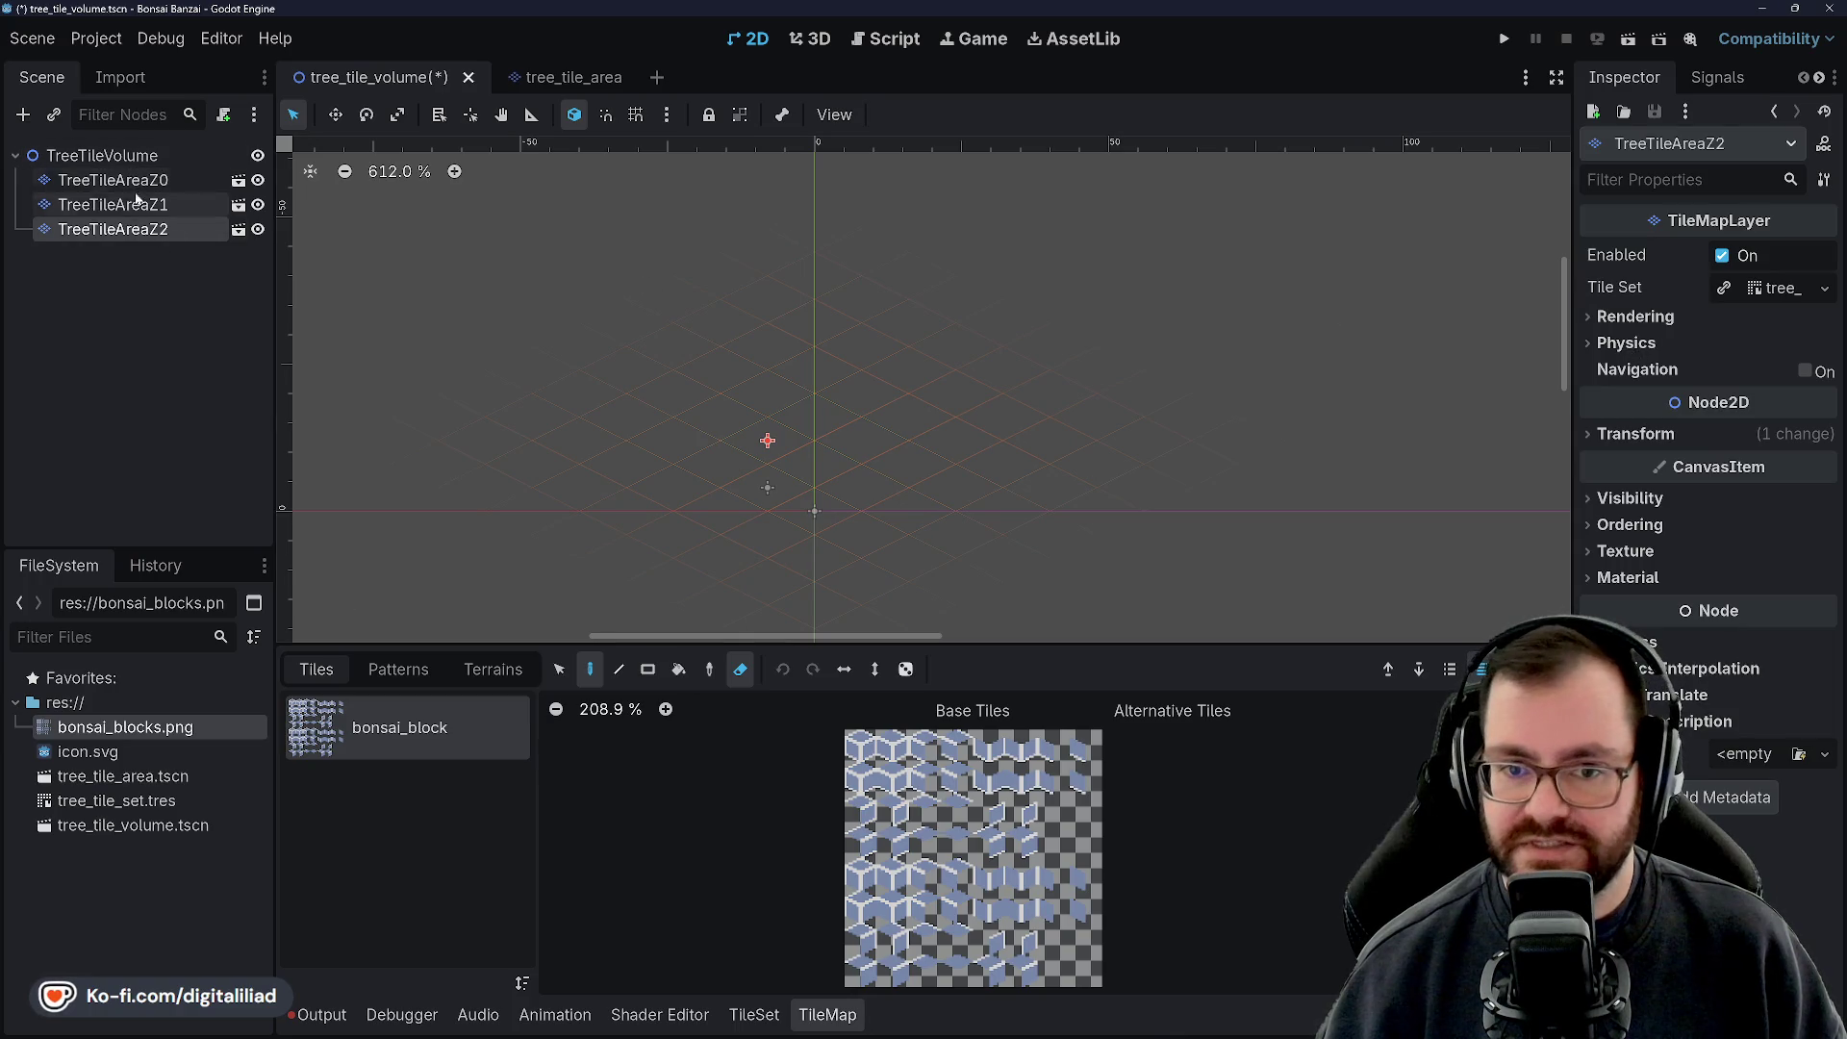
Compare TreeTileAreaZ1 and TreeTileAreaZ2 properties, including TreeTileAreaZ1's ordering settings
left_click(147, 212)
left_click(145, 229)
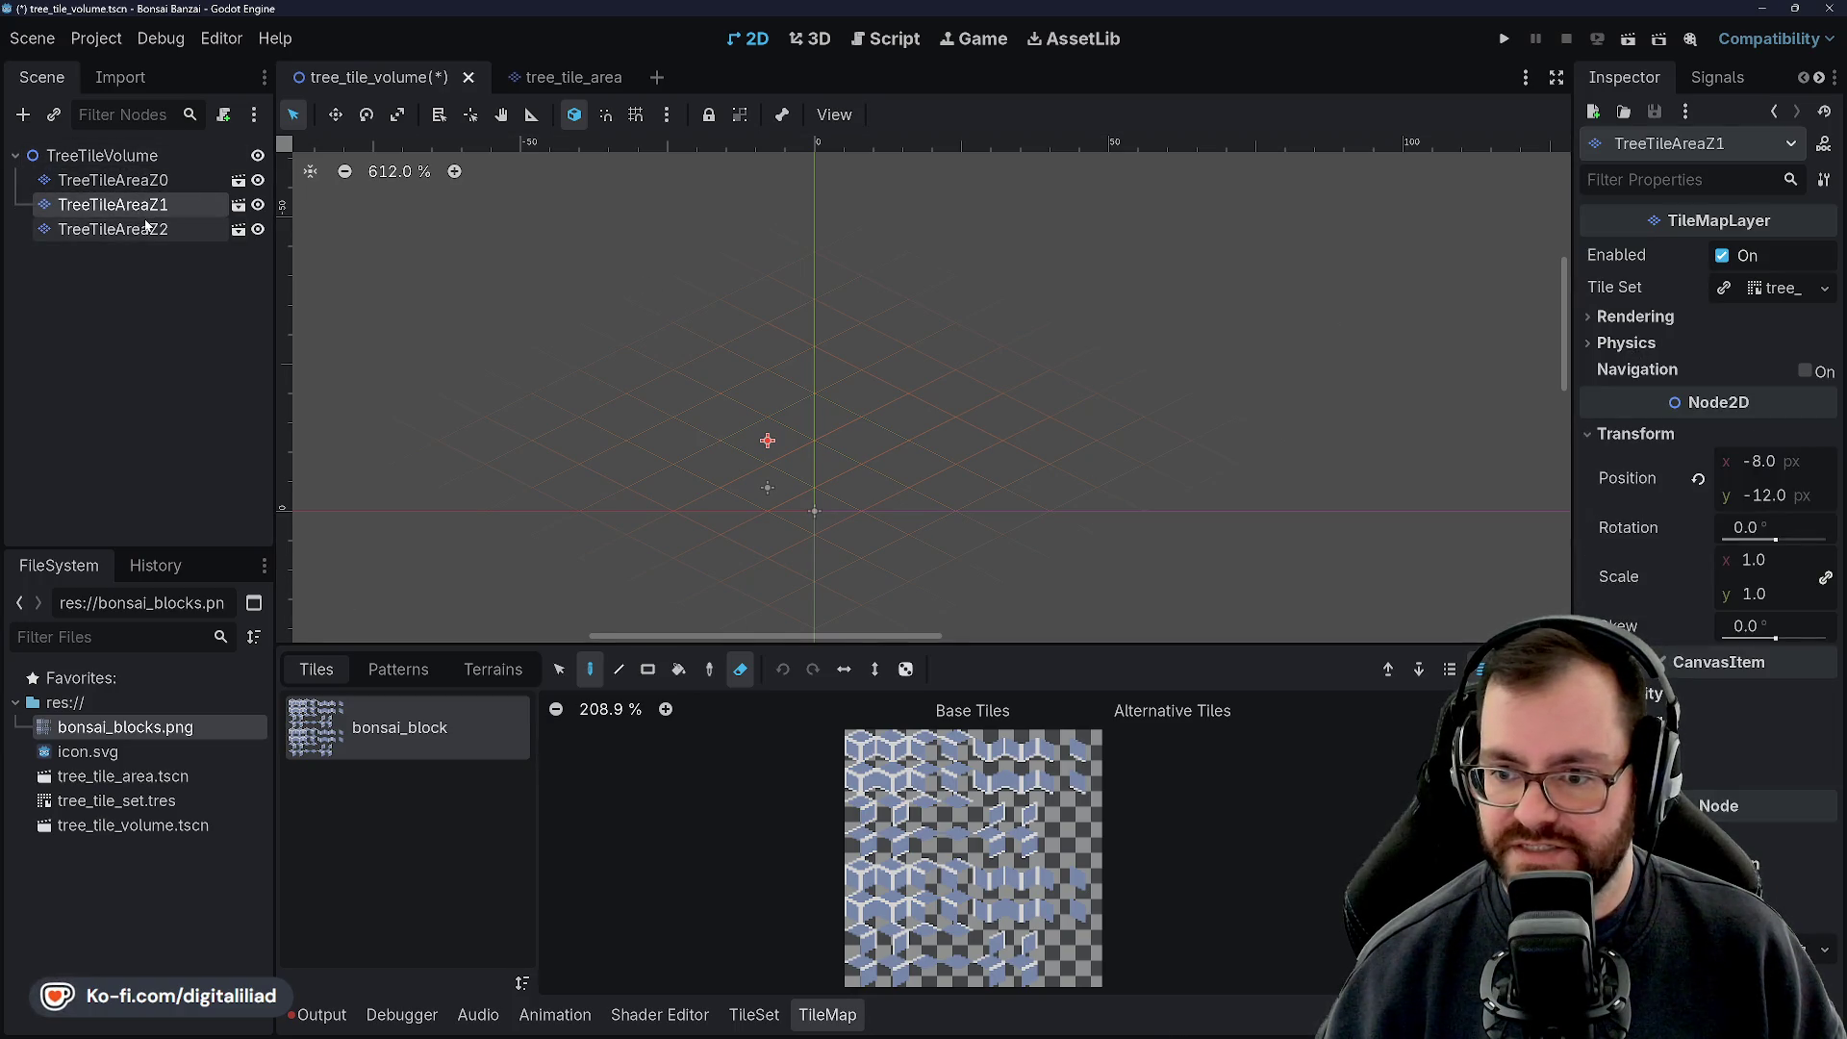
right_click(121, 228)
left_click(107, 214)
left_click(111, 205)
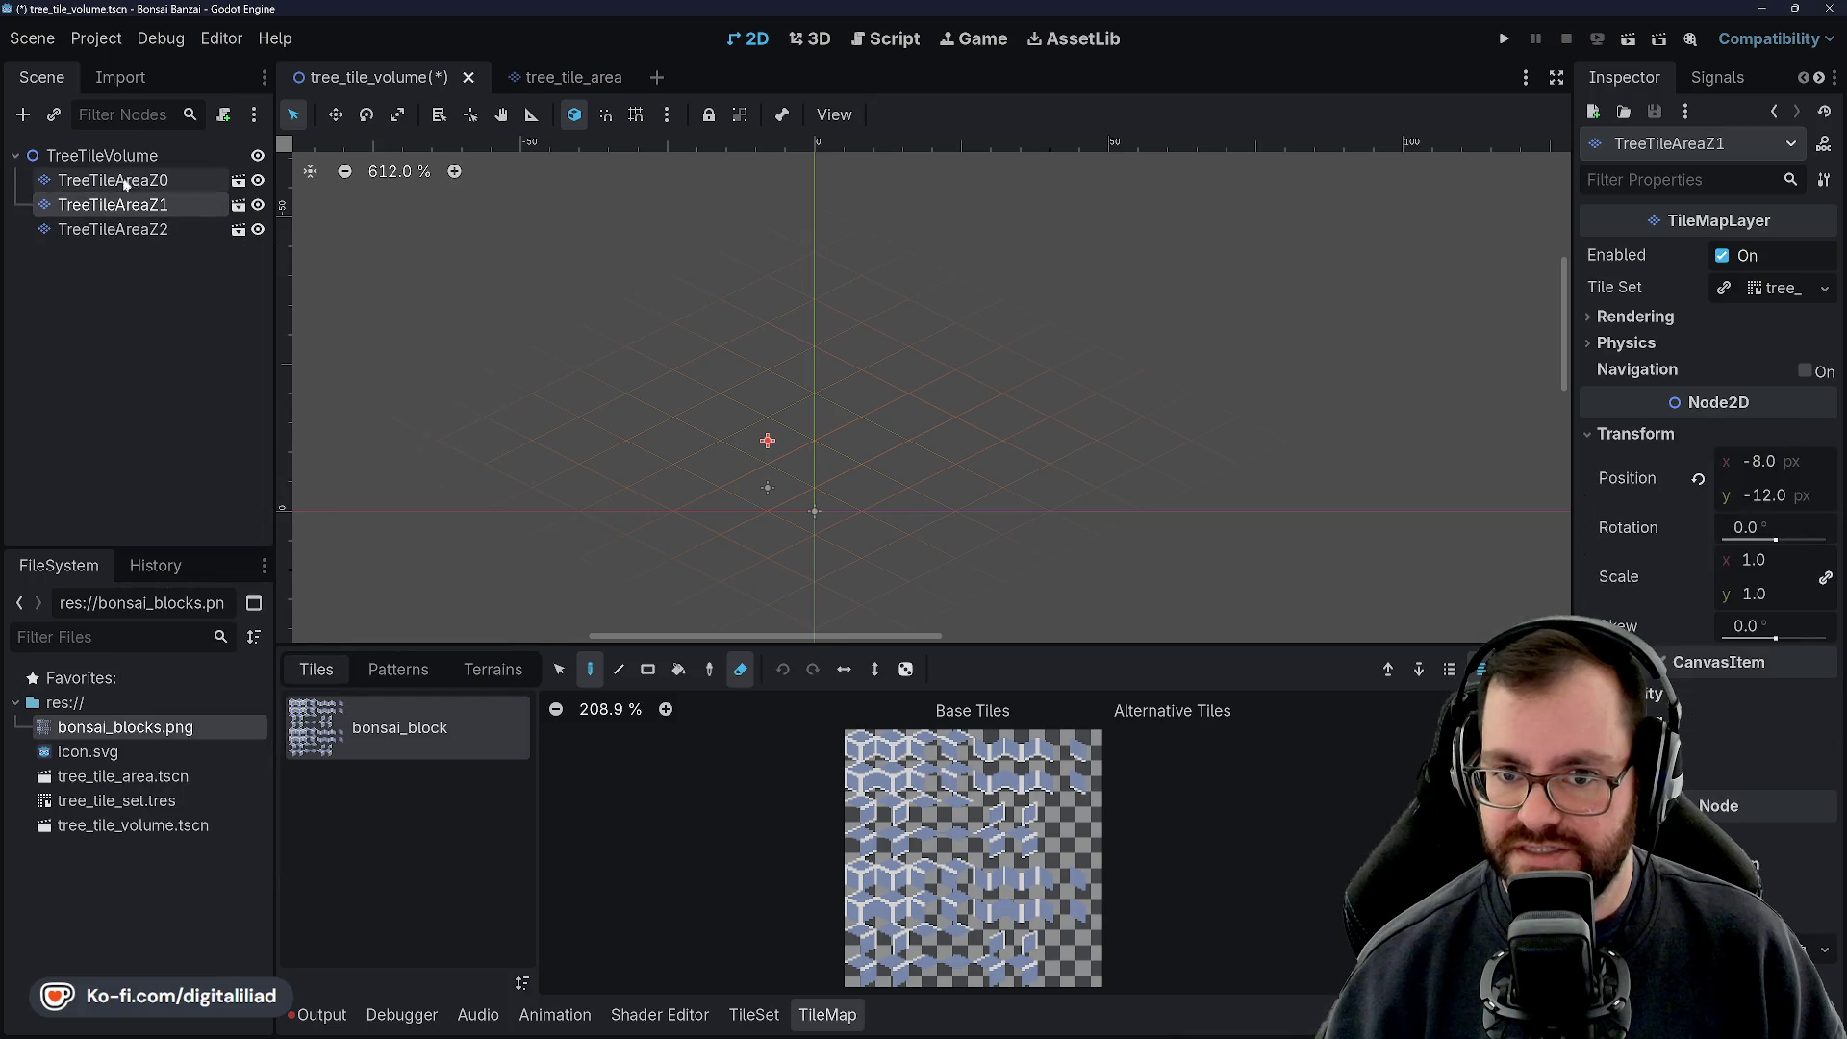
left_click(120, 229)
left_click(120, 204)
left_click(129, 237)
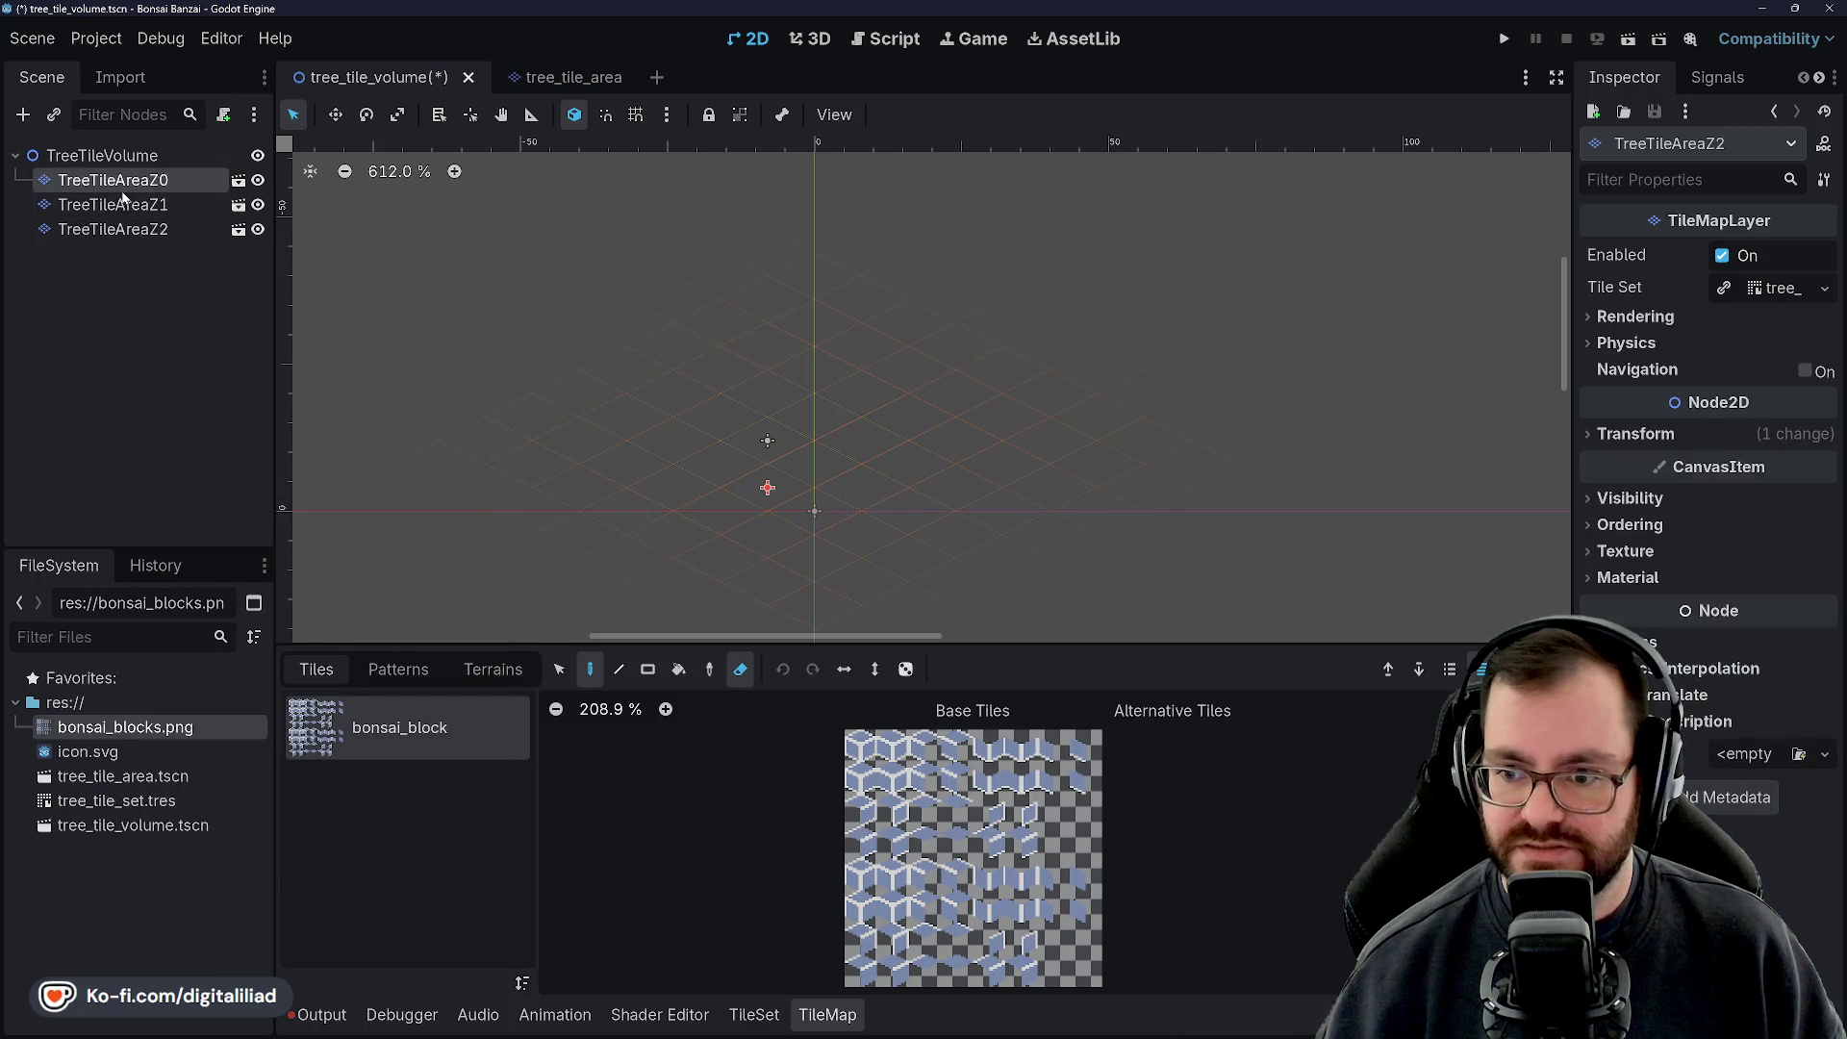
left_click(123, 204)
left_click(120, 229)
left_click(120, 205)
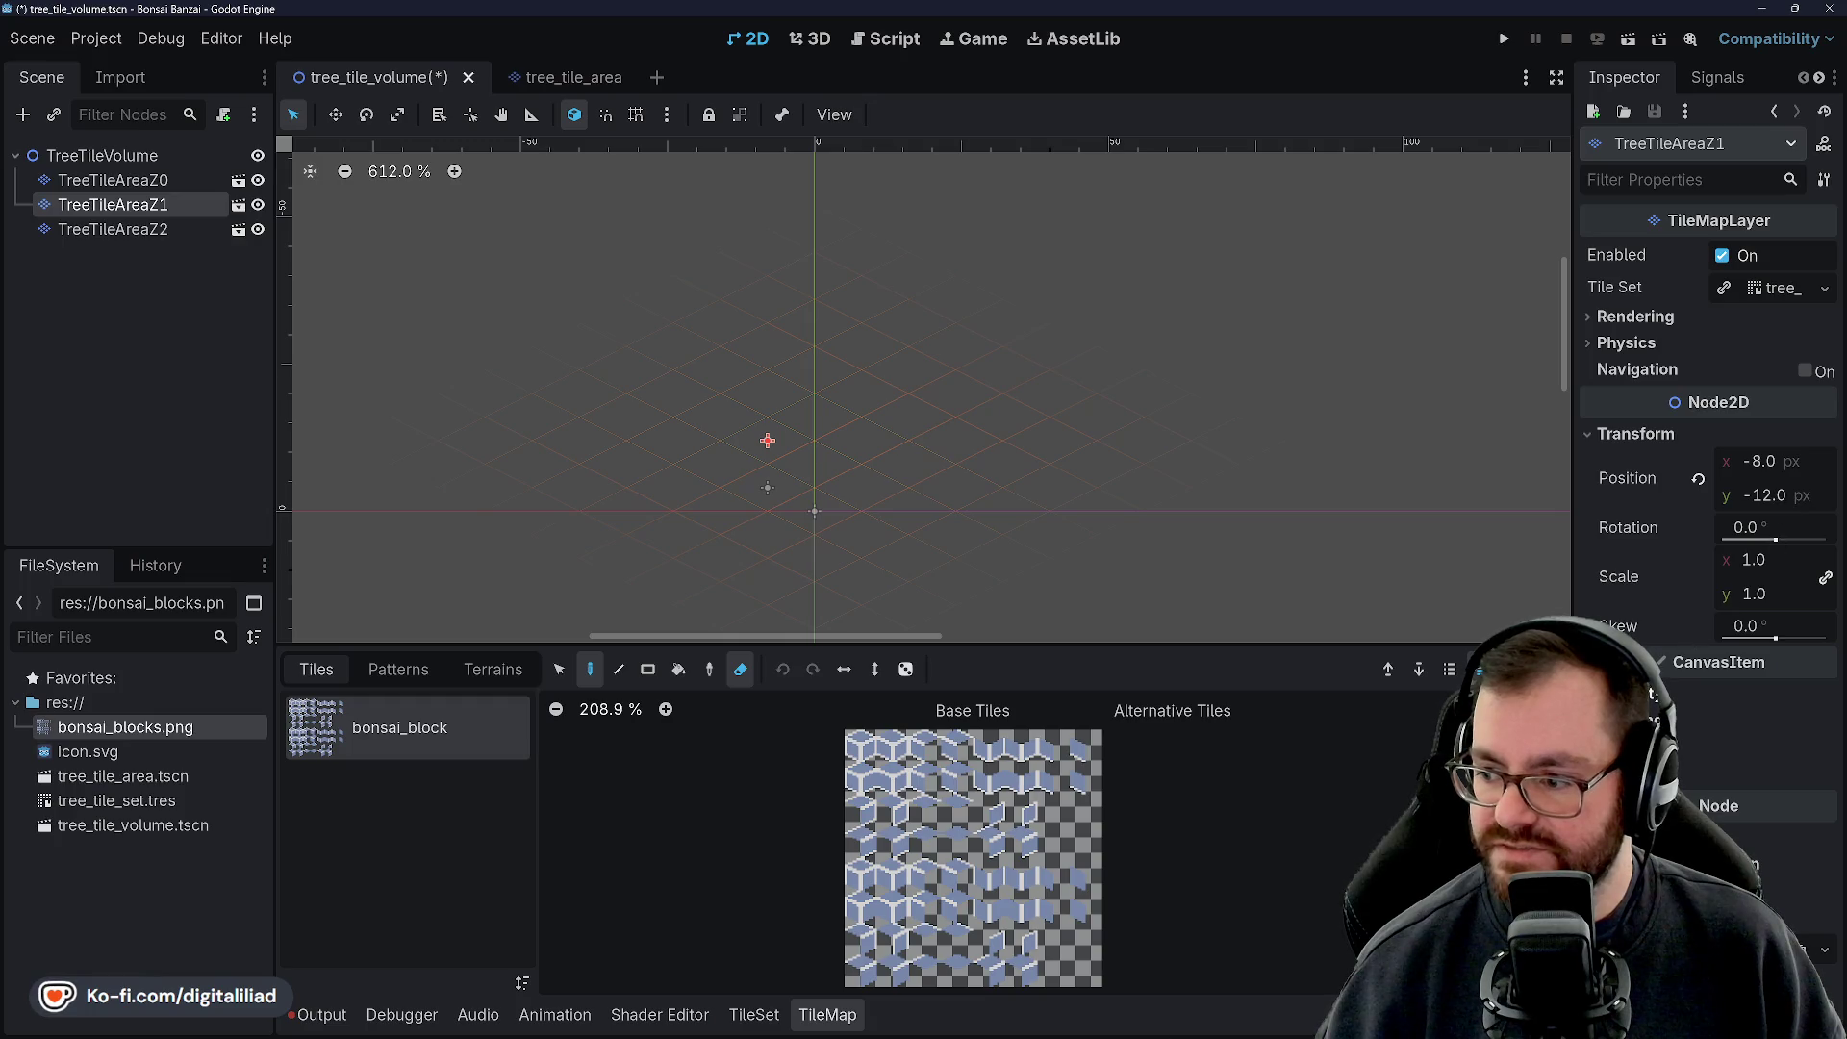
left_click(1636, 717)
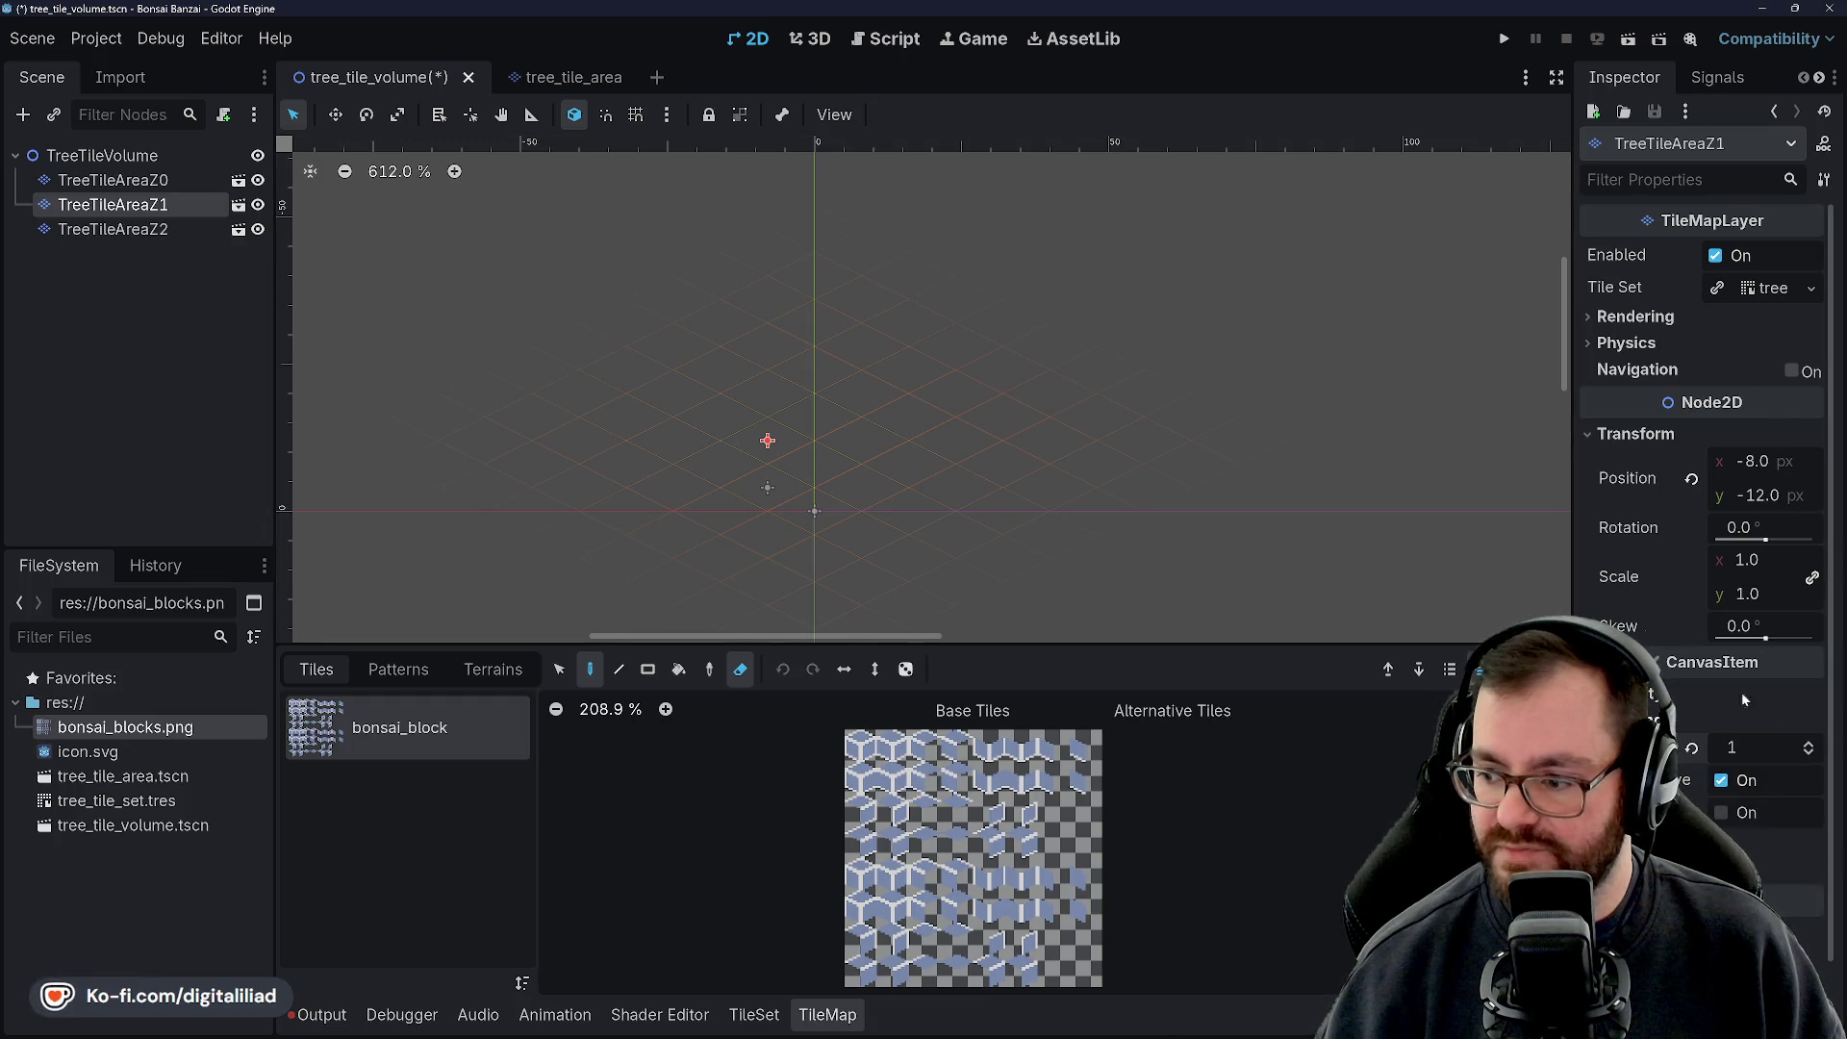
Set TreeTileAreaZ2's position y to -20 and its Z index to 2
left_click(112, 229)
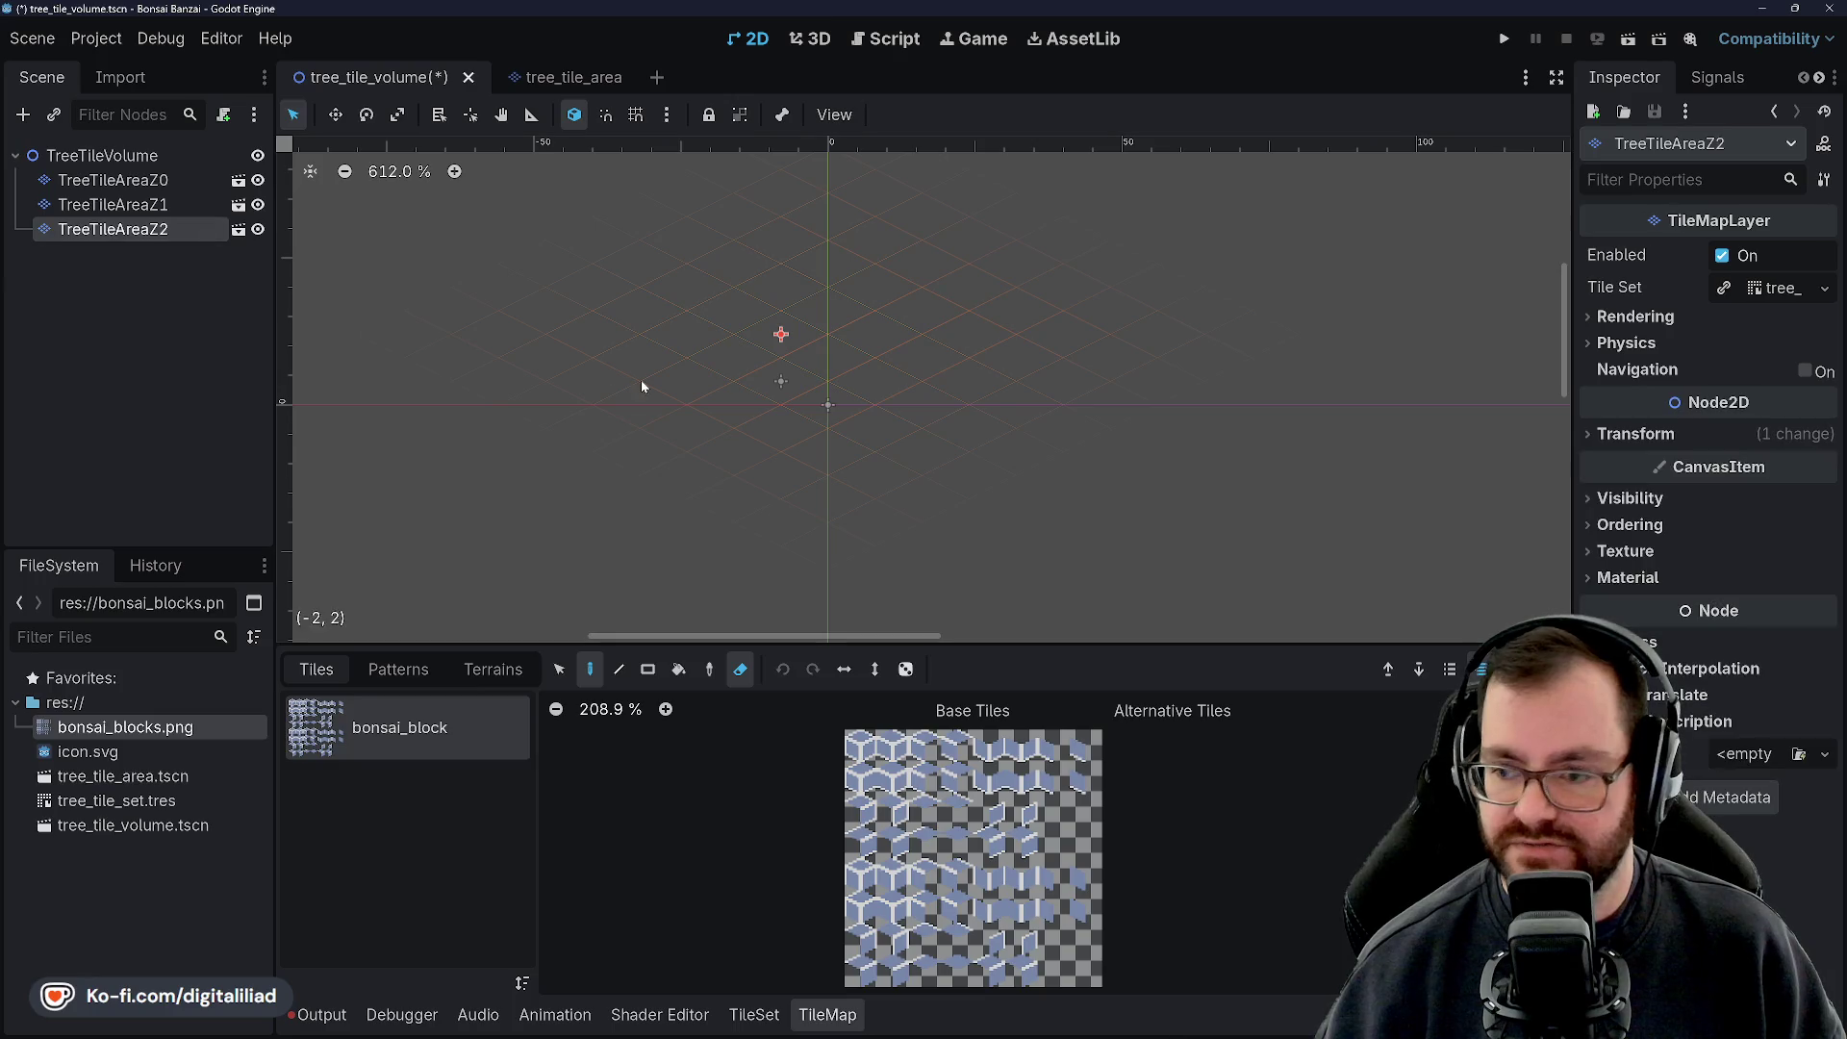
left_click(1669, 434)
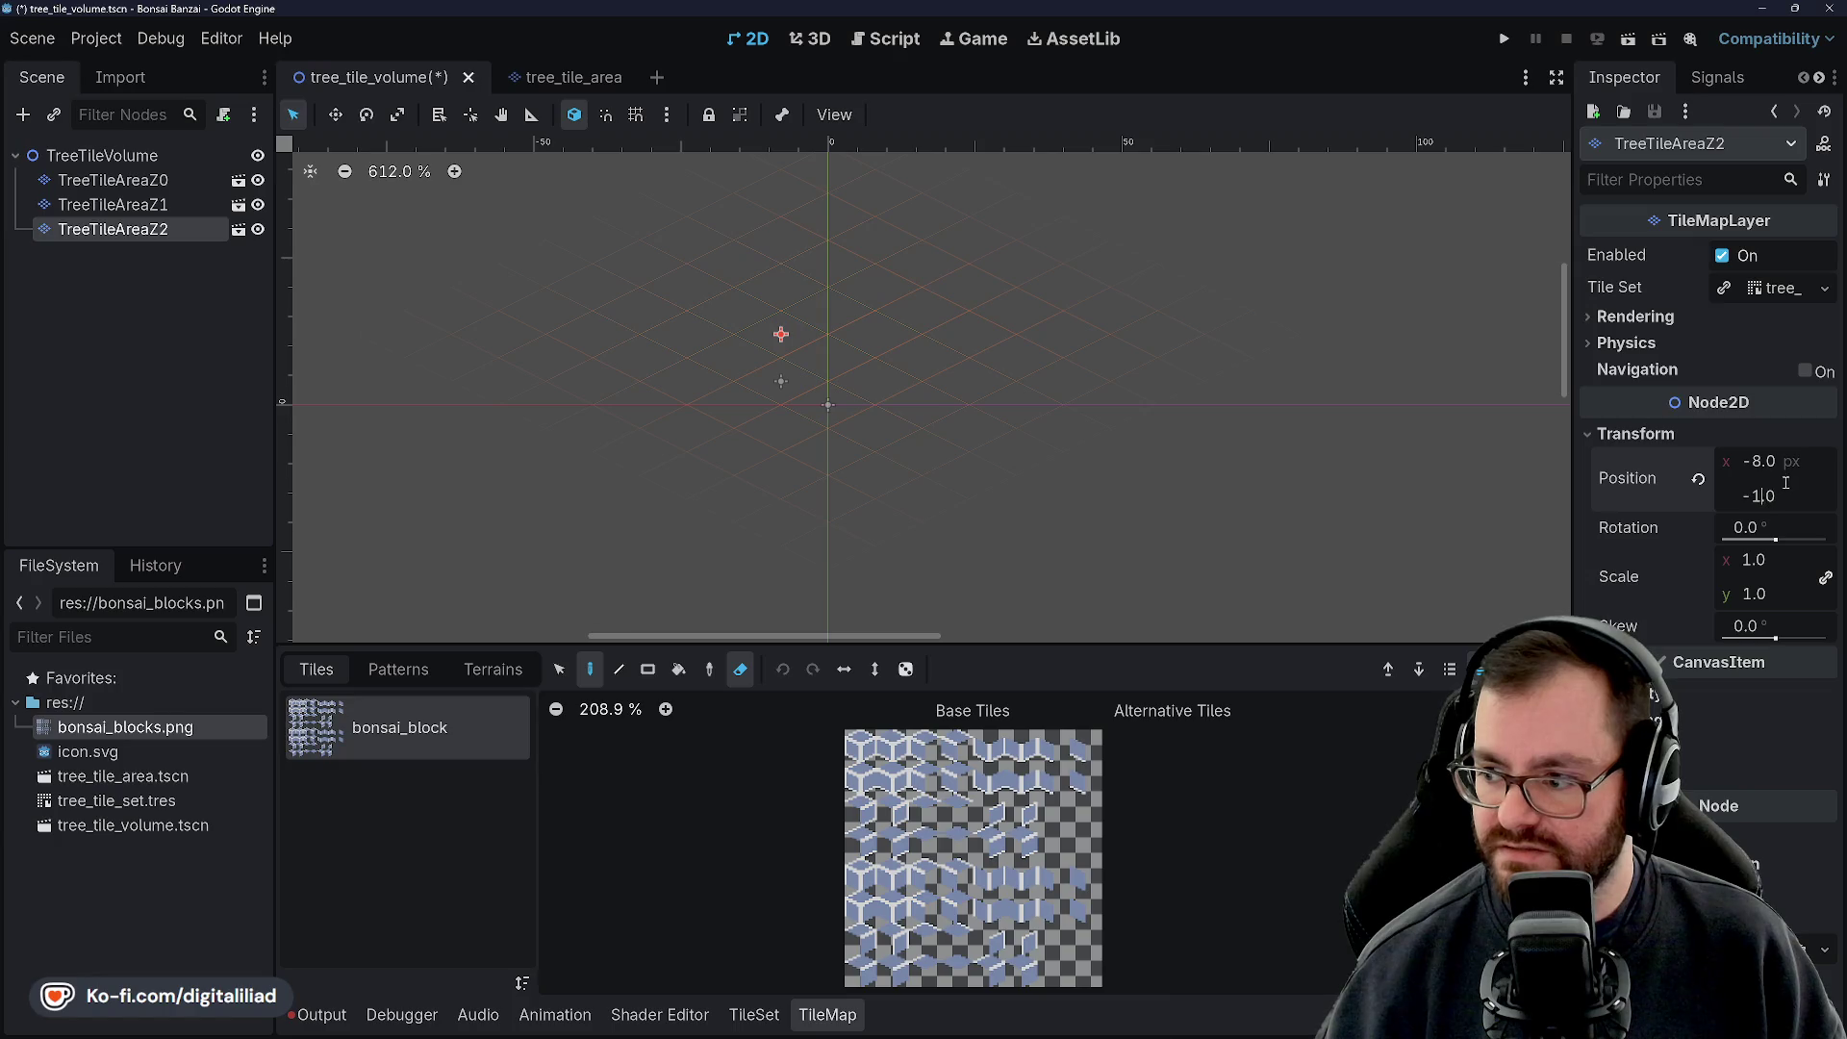
key("BackSpace")
type("2")
key("Return")
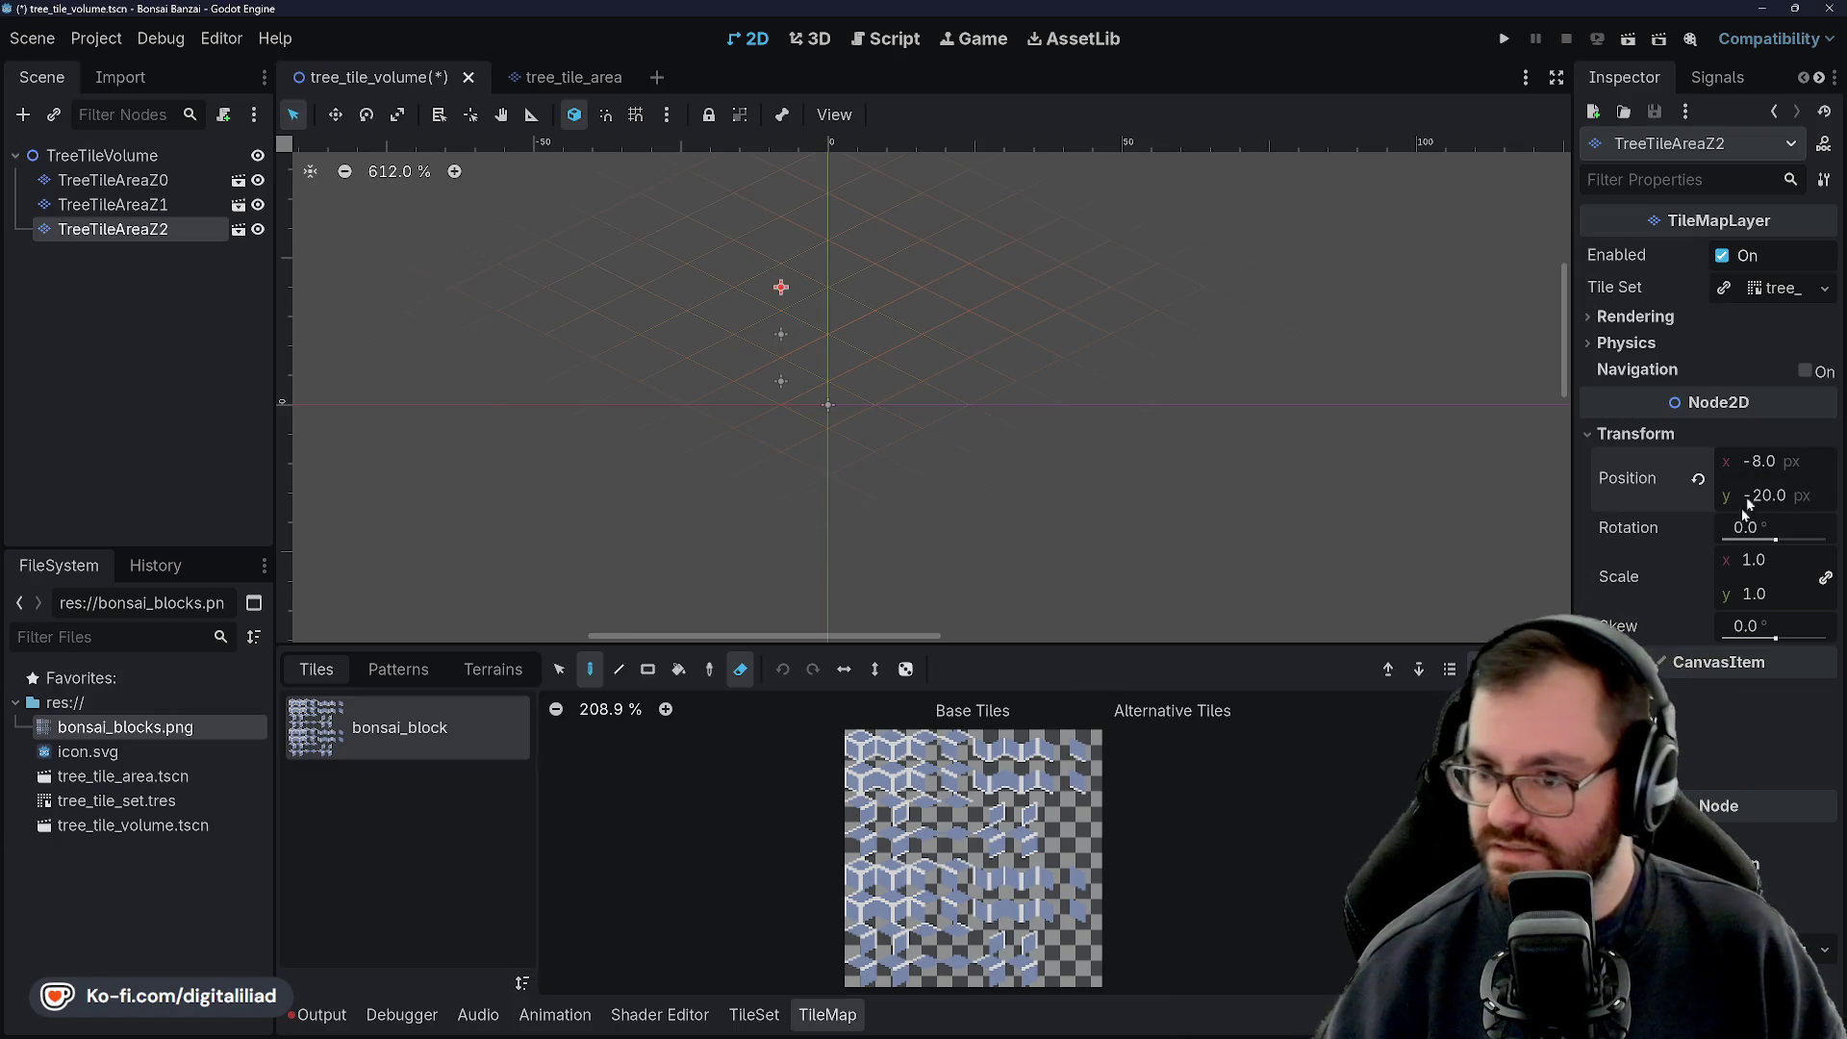
left_click(1736, 724)
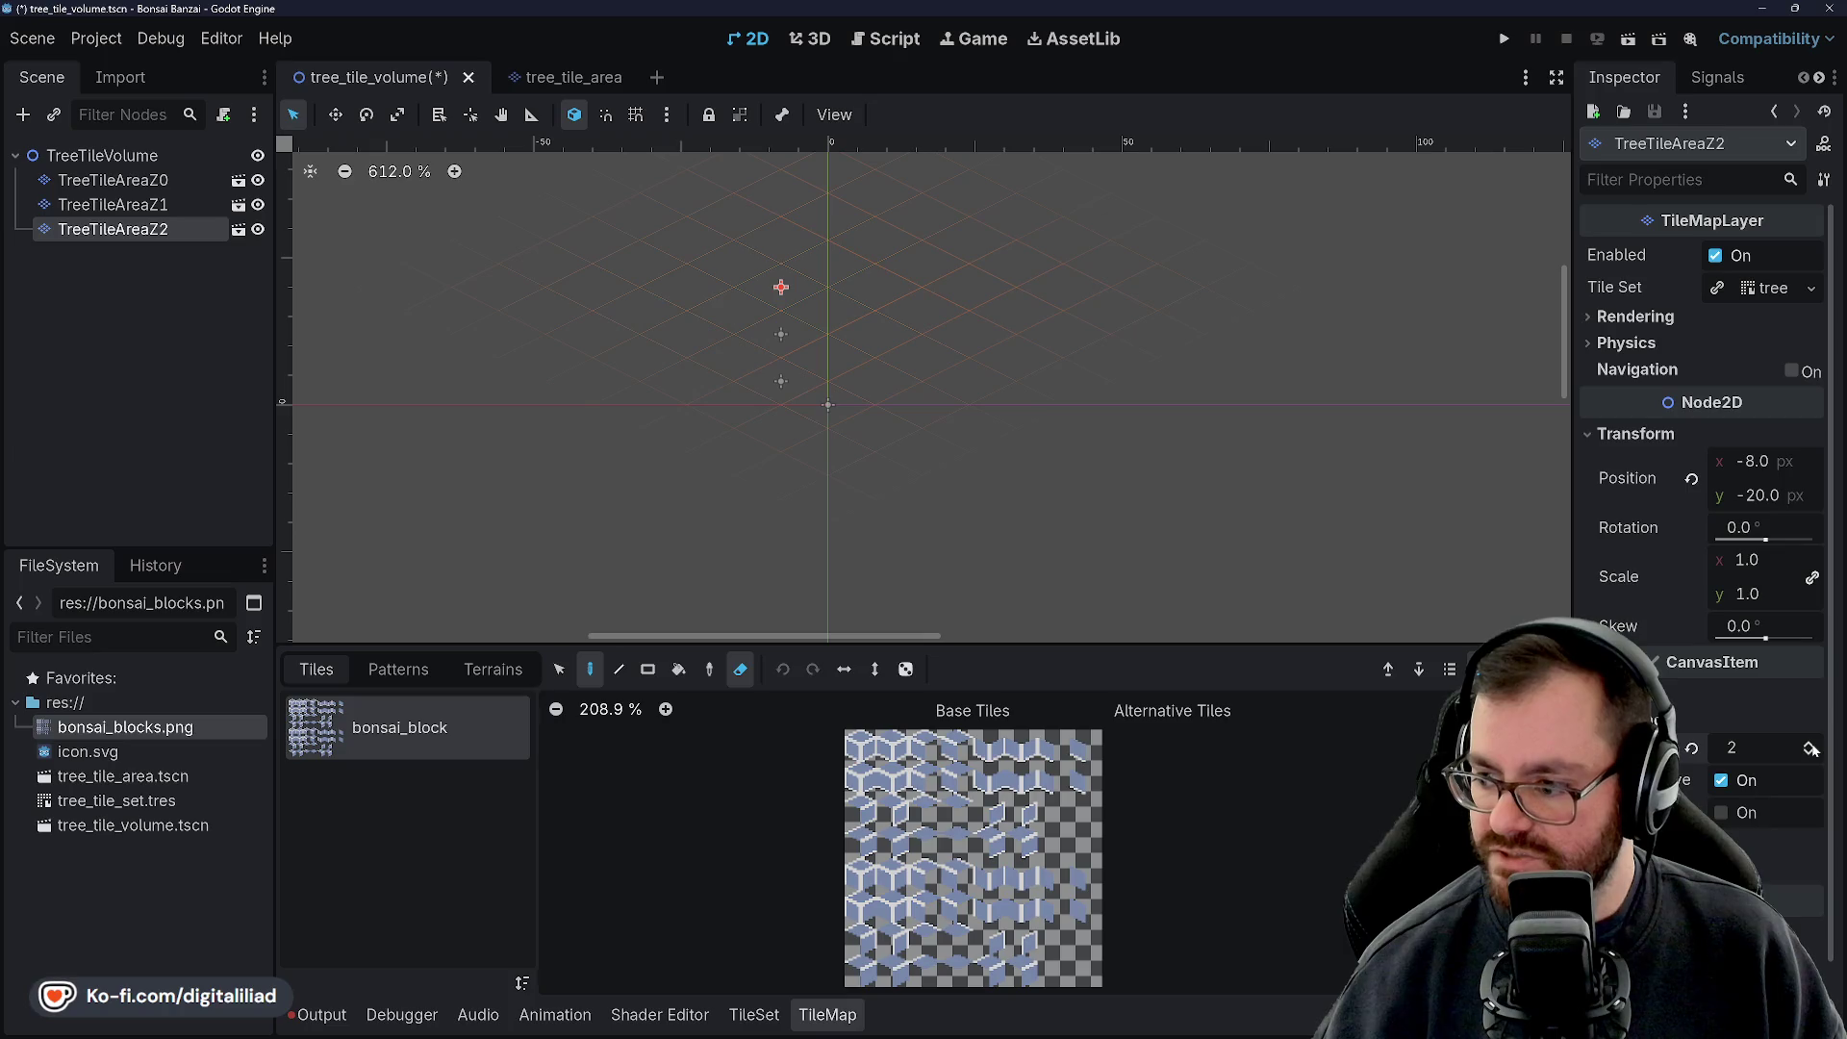
Save the scene and reselect TreeTileAreaZ2
left_click(144, 305)
key("ctrl+s")
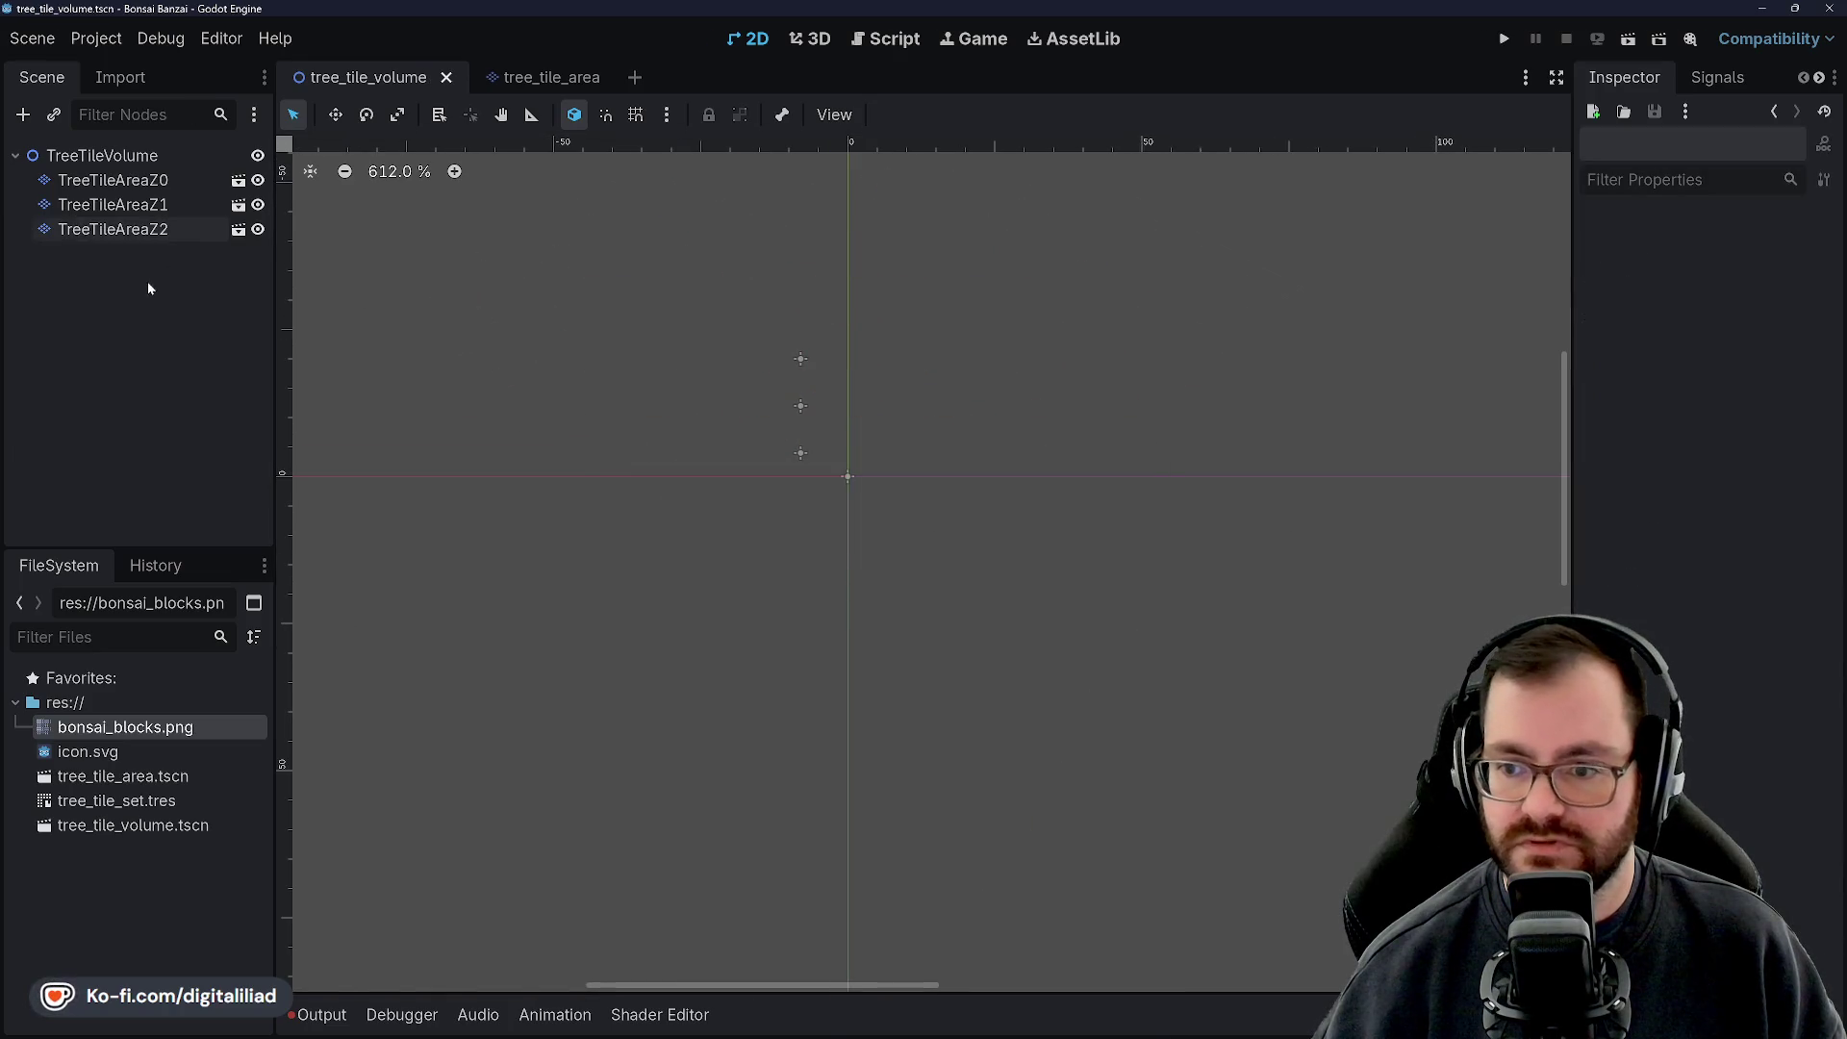
left_click(148, 229)
Duplicate TreeTileAreaZ2 as TreeTileAreaZ3 at y -28 with Z index 3, and save
key("ctrl+d")
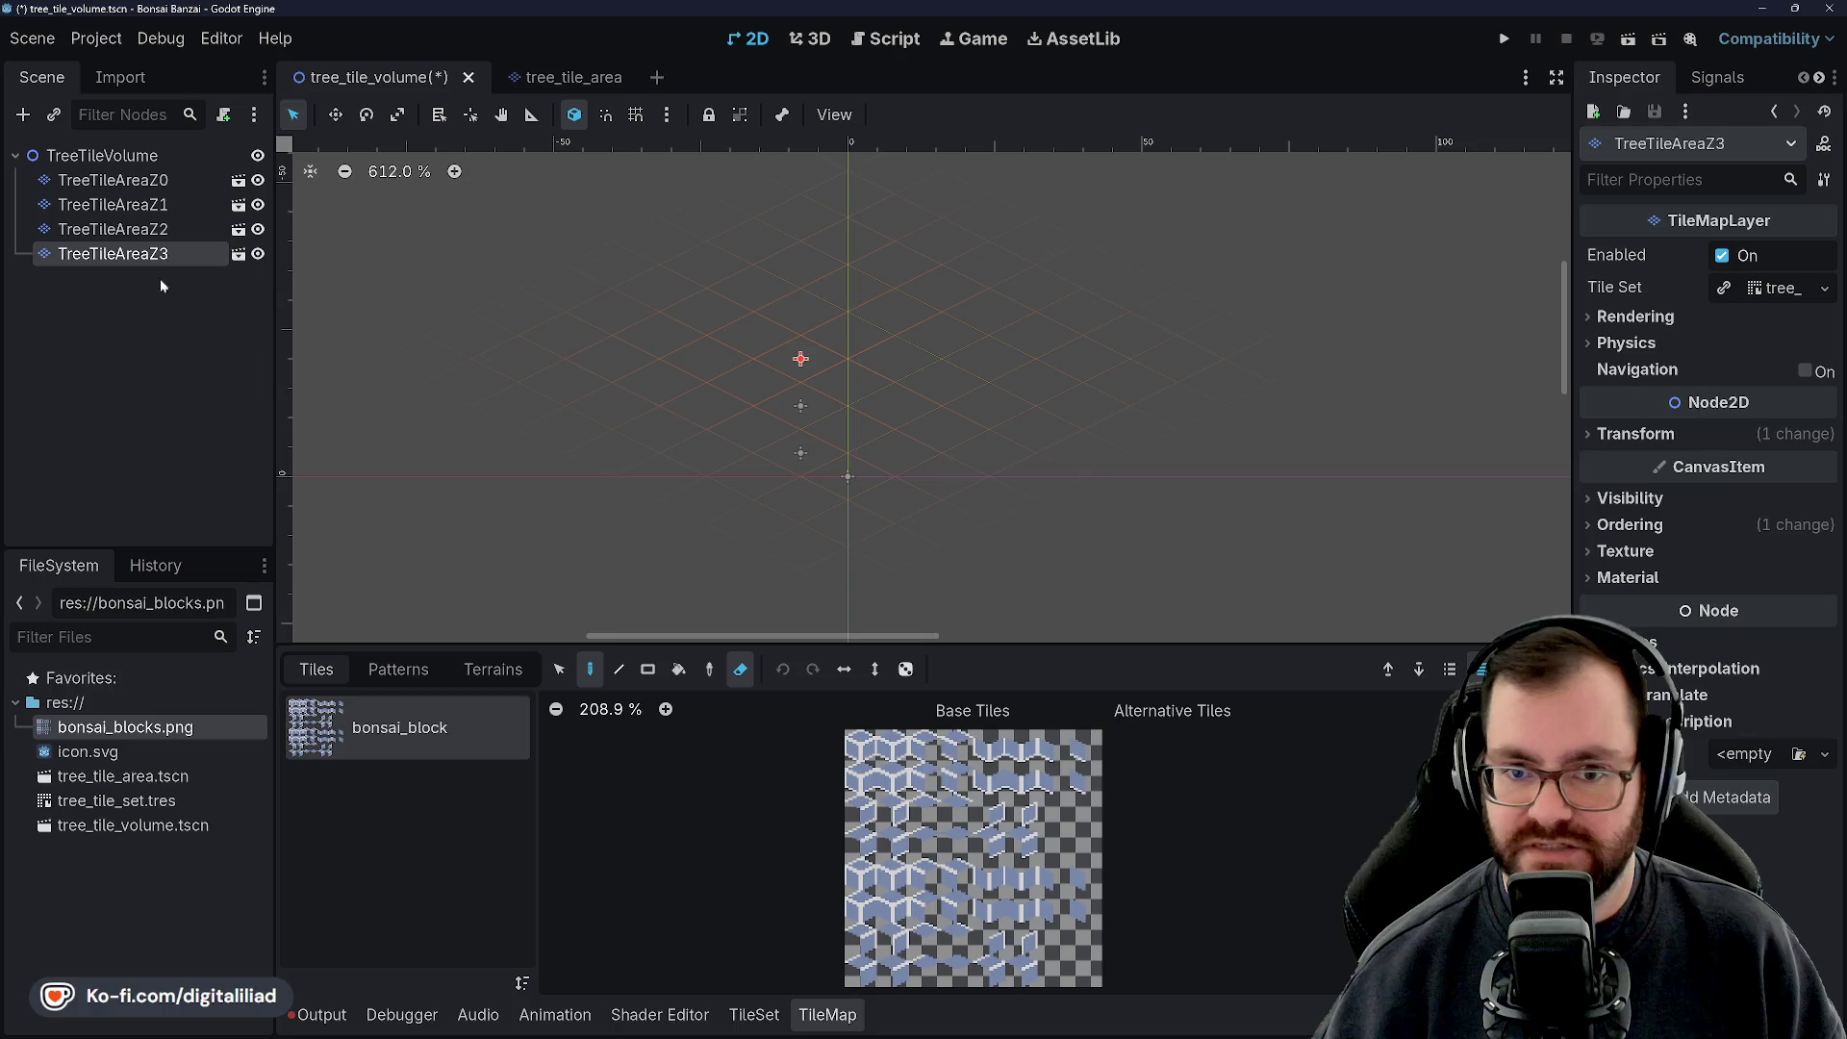
left_click(1647, 435)
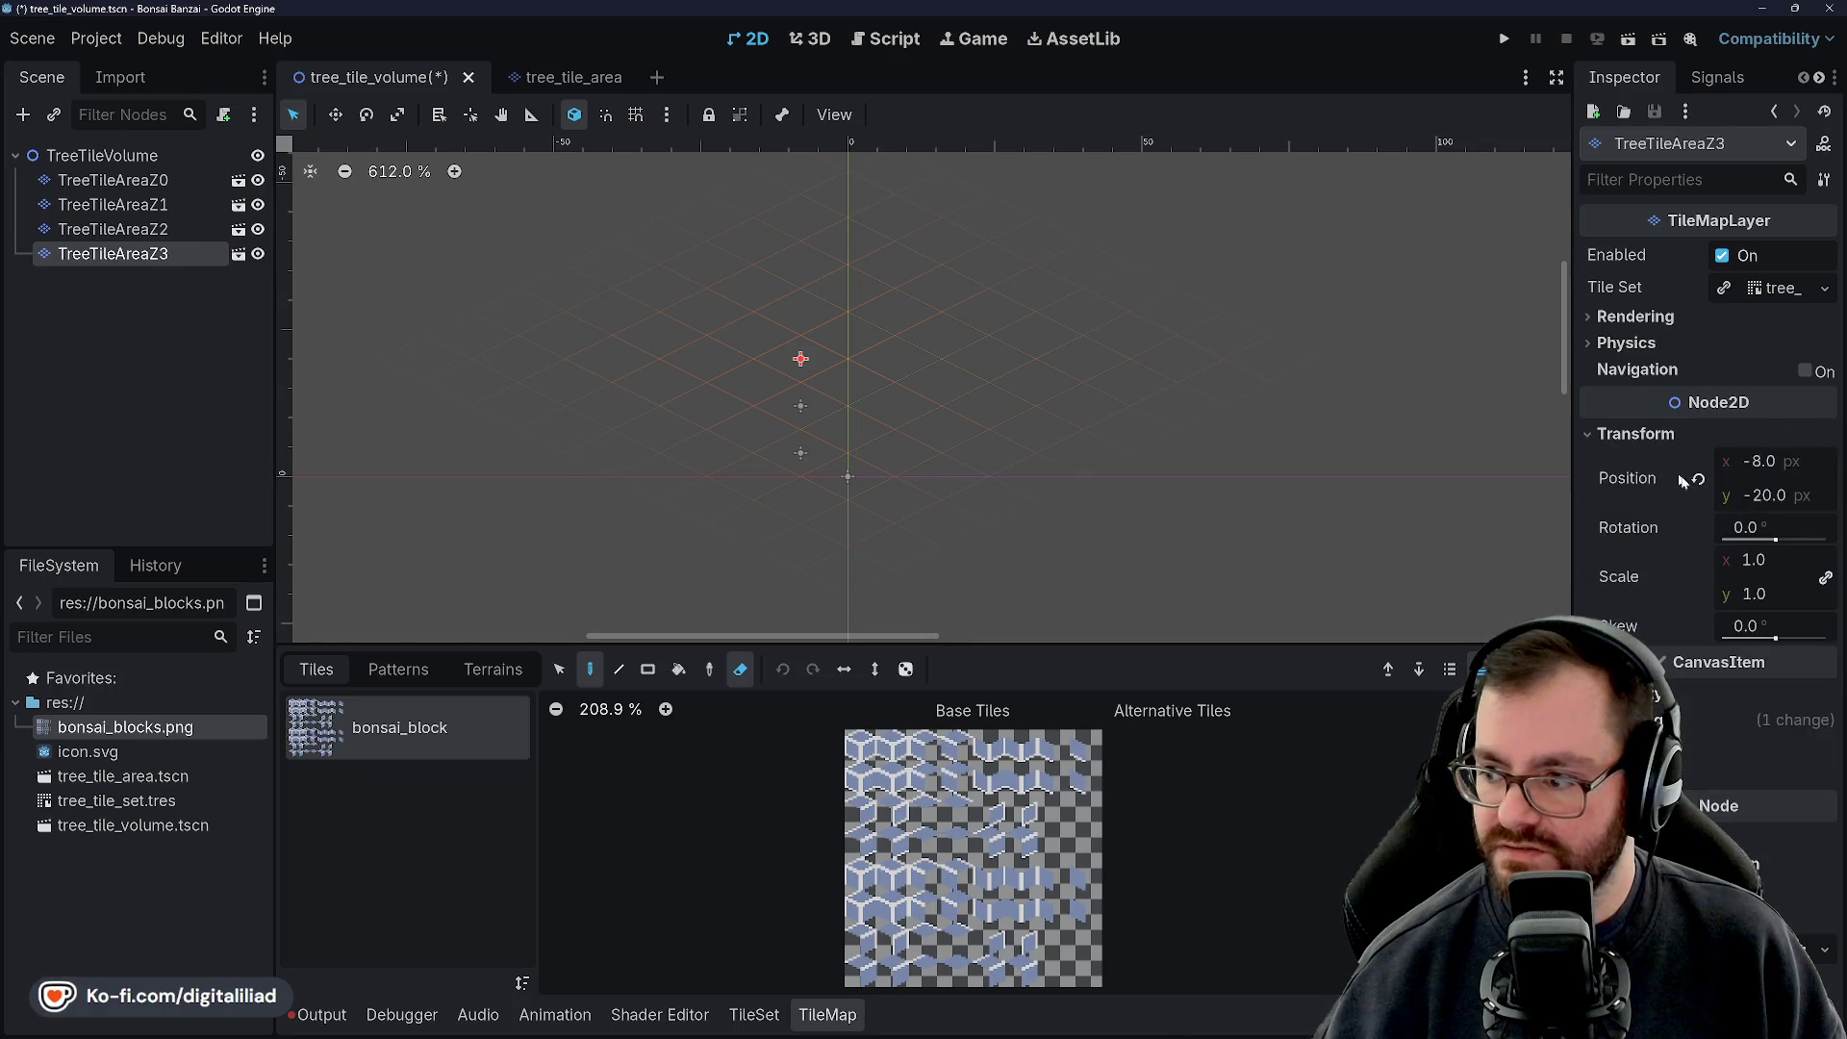
left_click(1778, 497)
type("8")
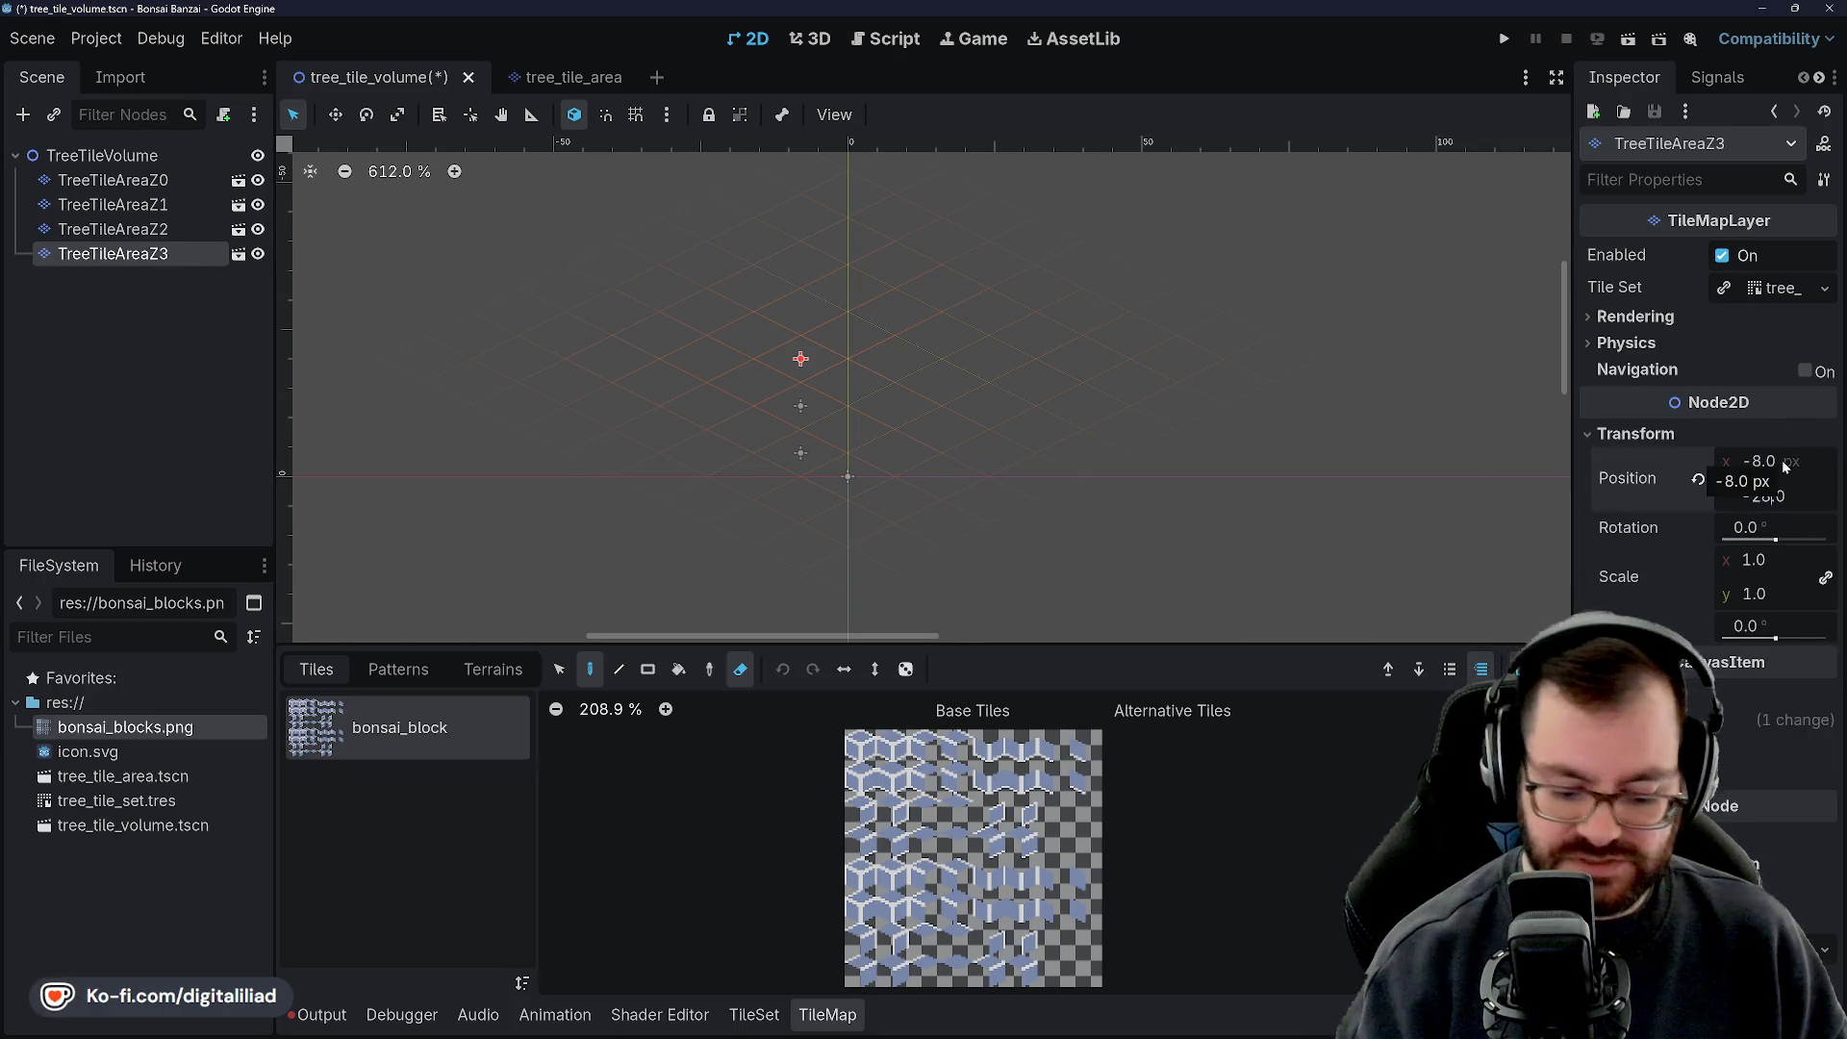
key("Return")
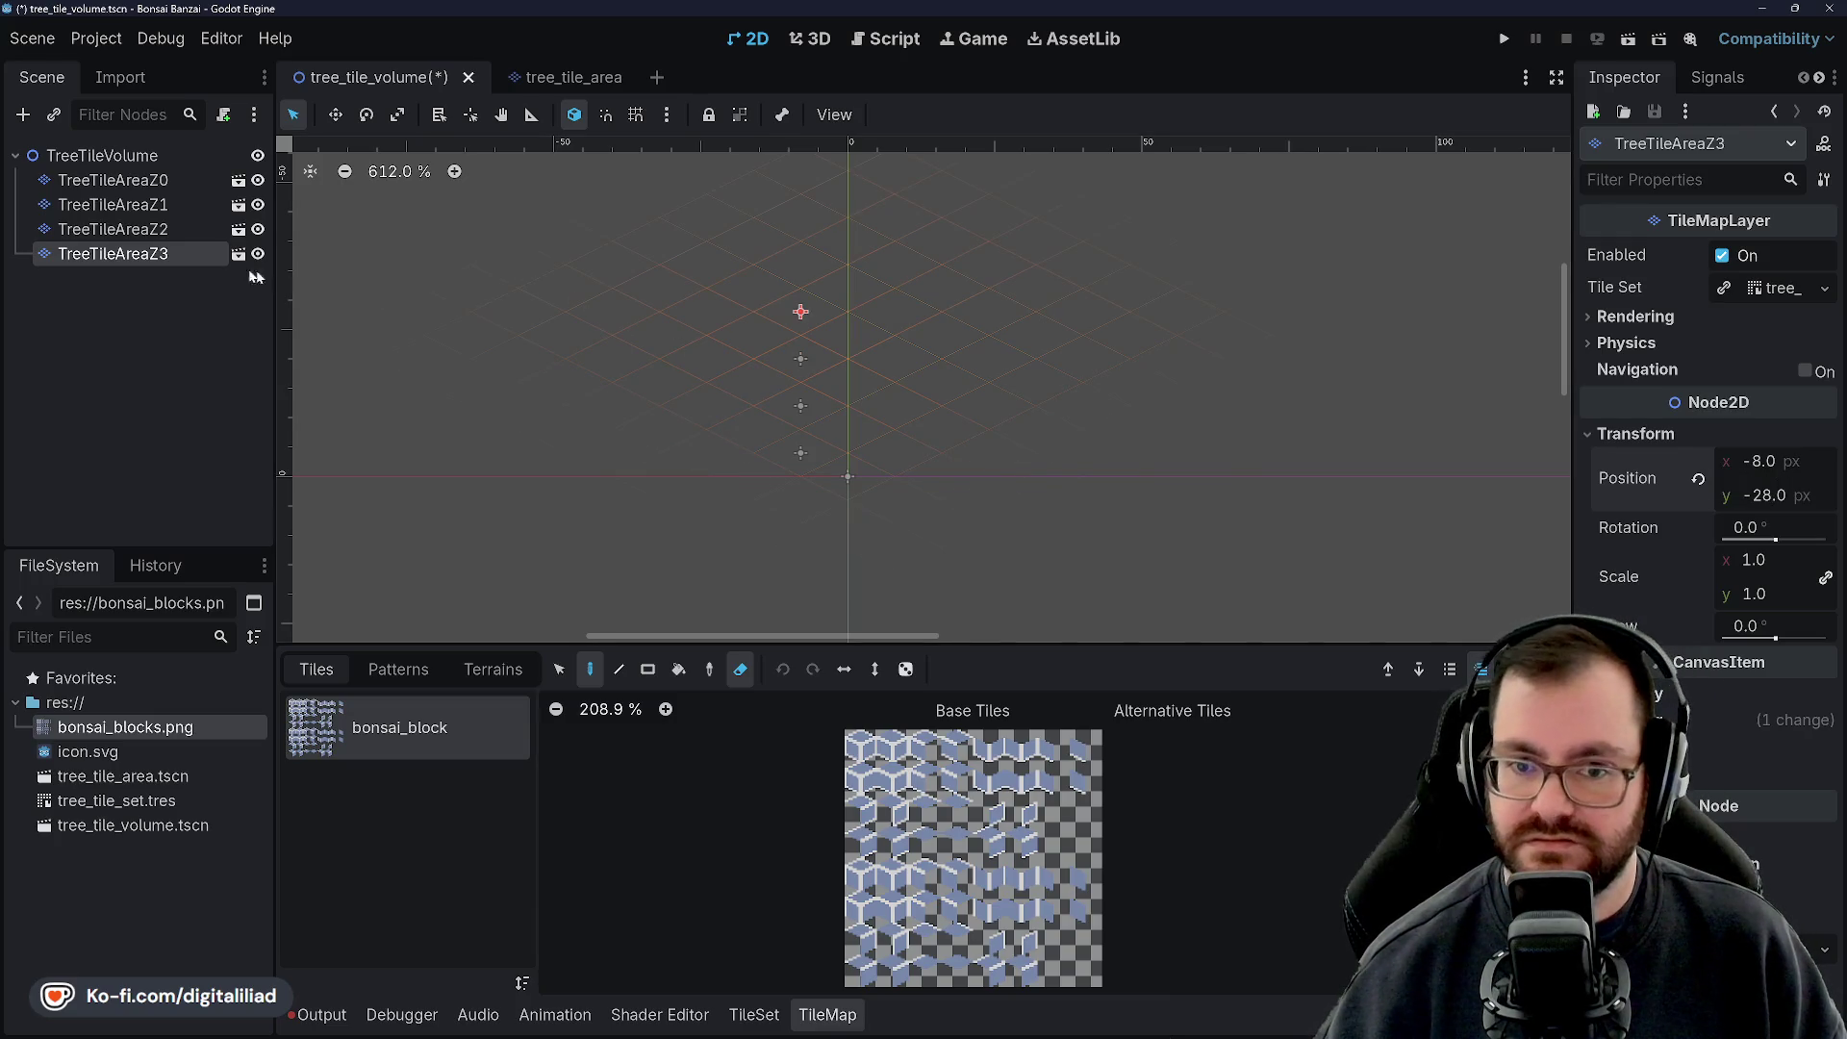
left_click(1732, 720)
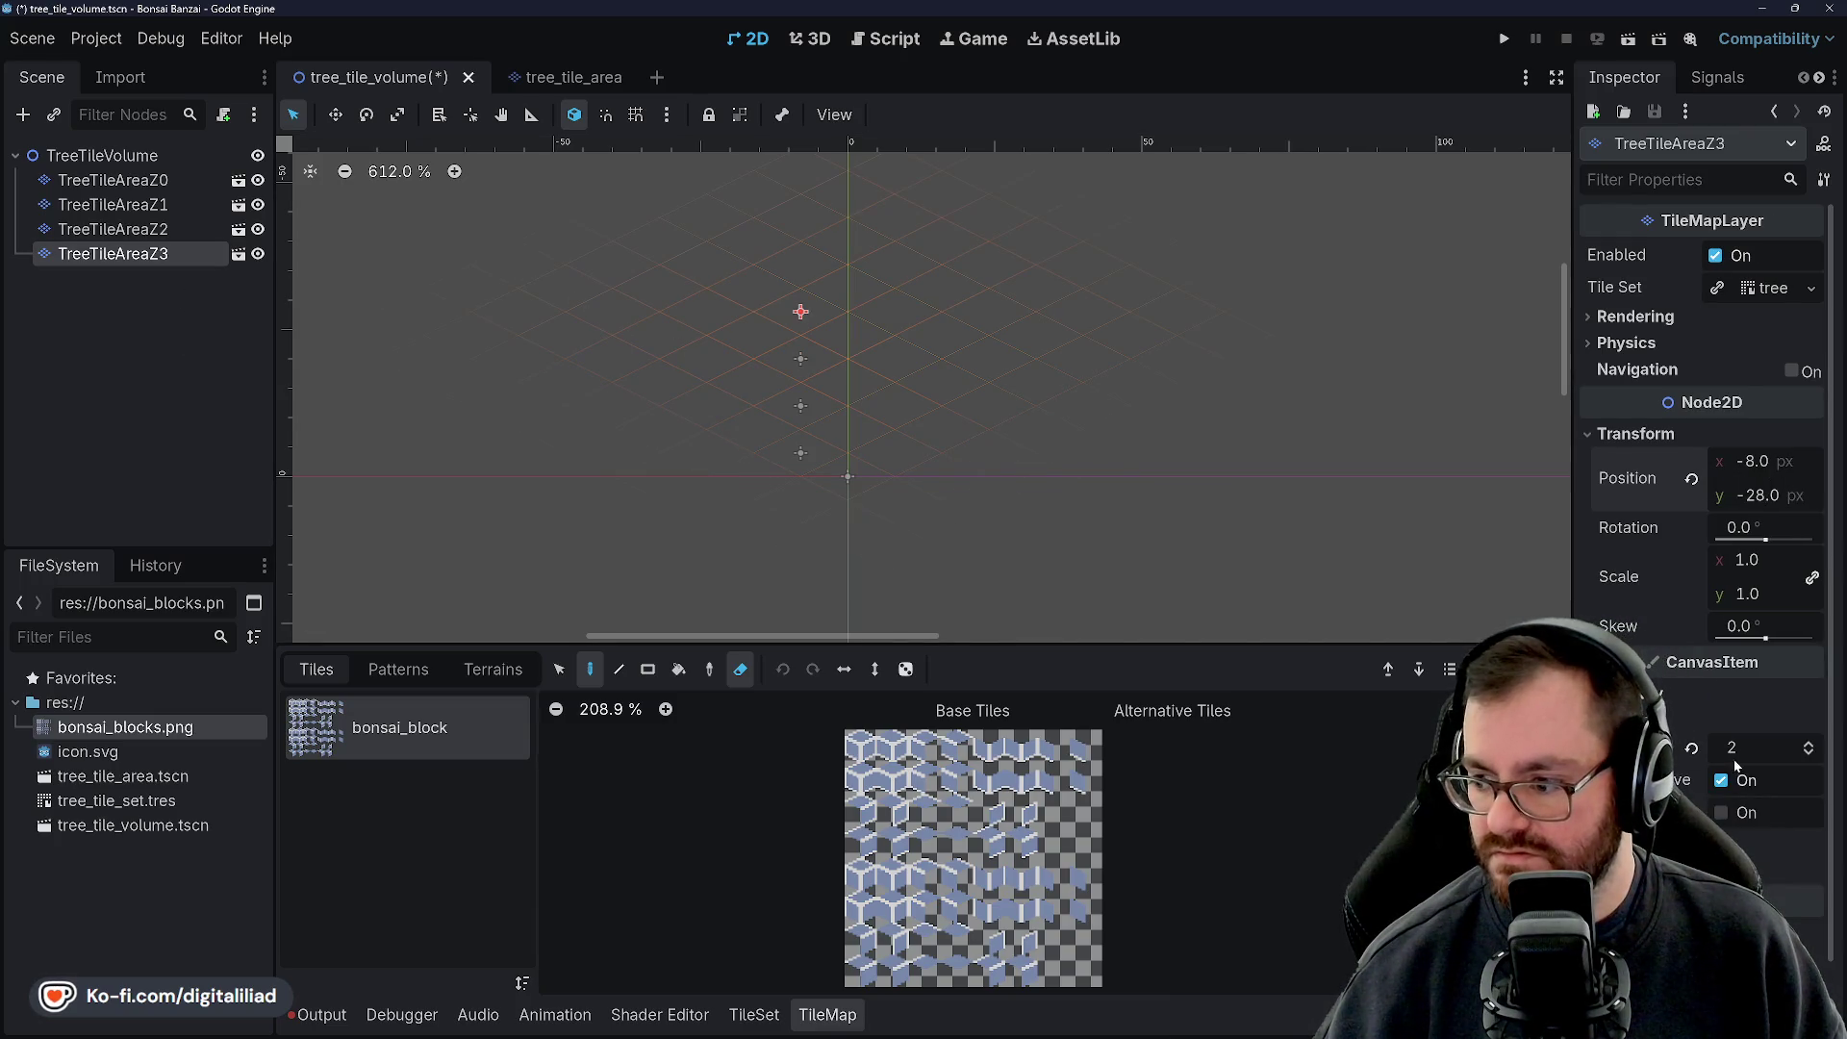
left_click(1808, 743)
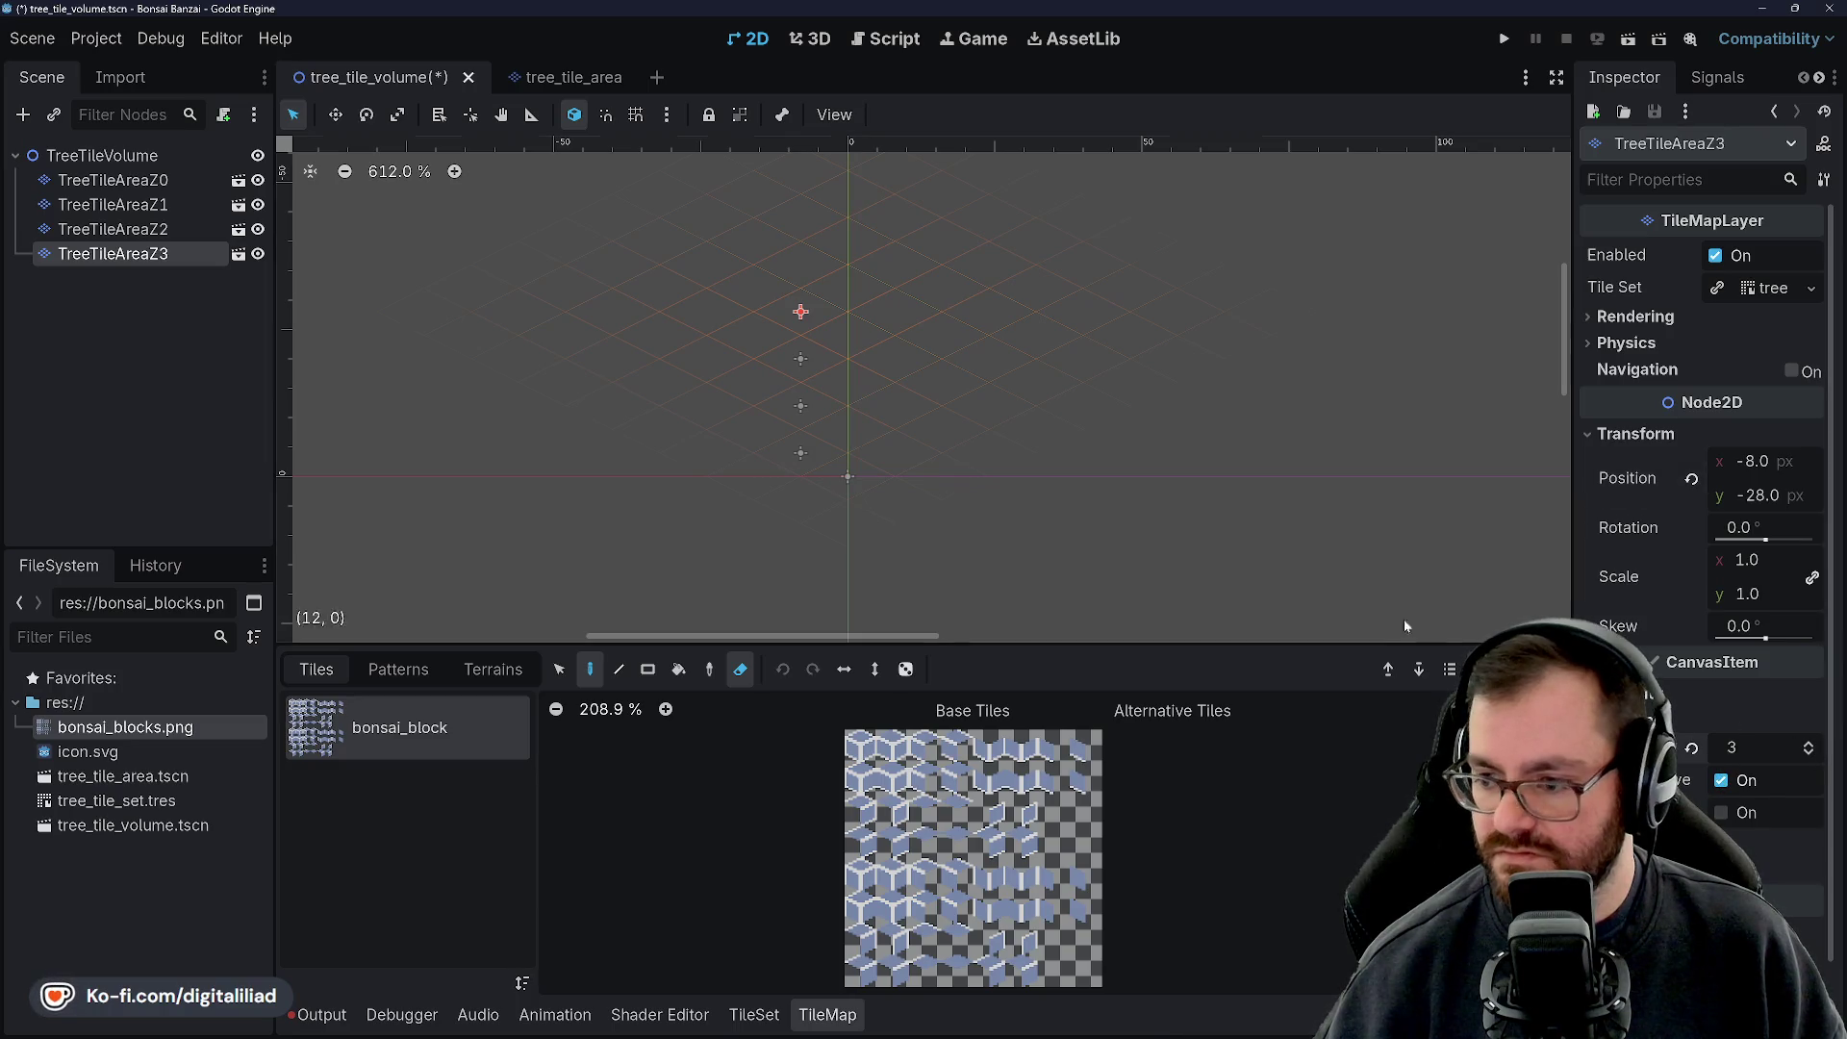
key("ctrl+s")
Duplicate TreeTileAreaZ3 as TreeTileAreaZ4 at y -36 with Z index 4, and save
key("ctrl+d")
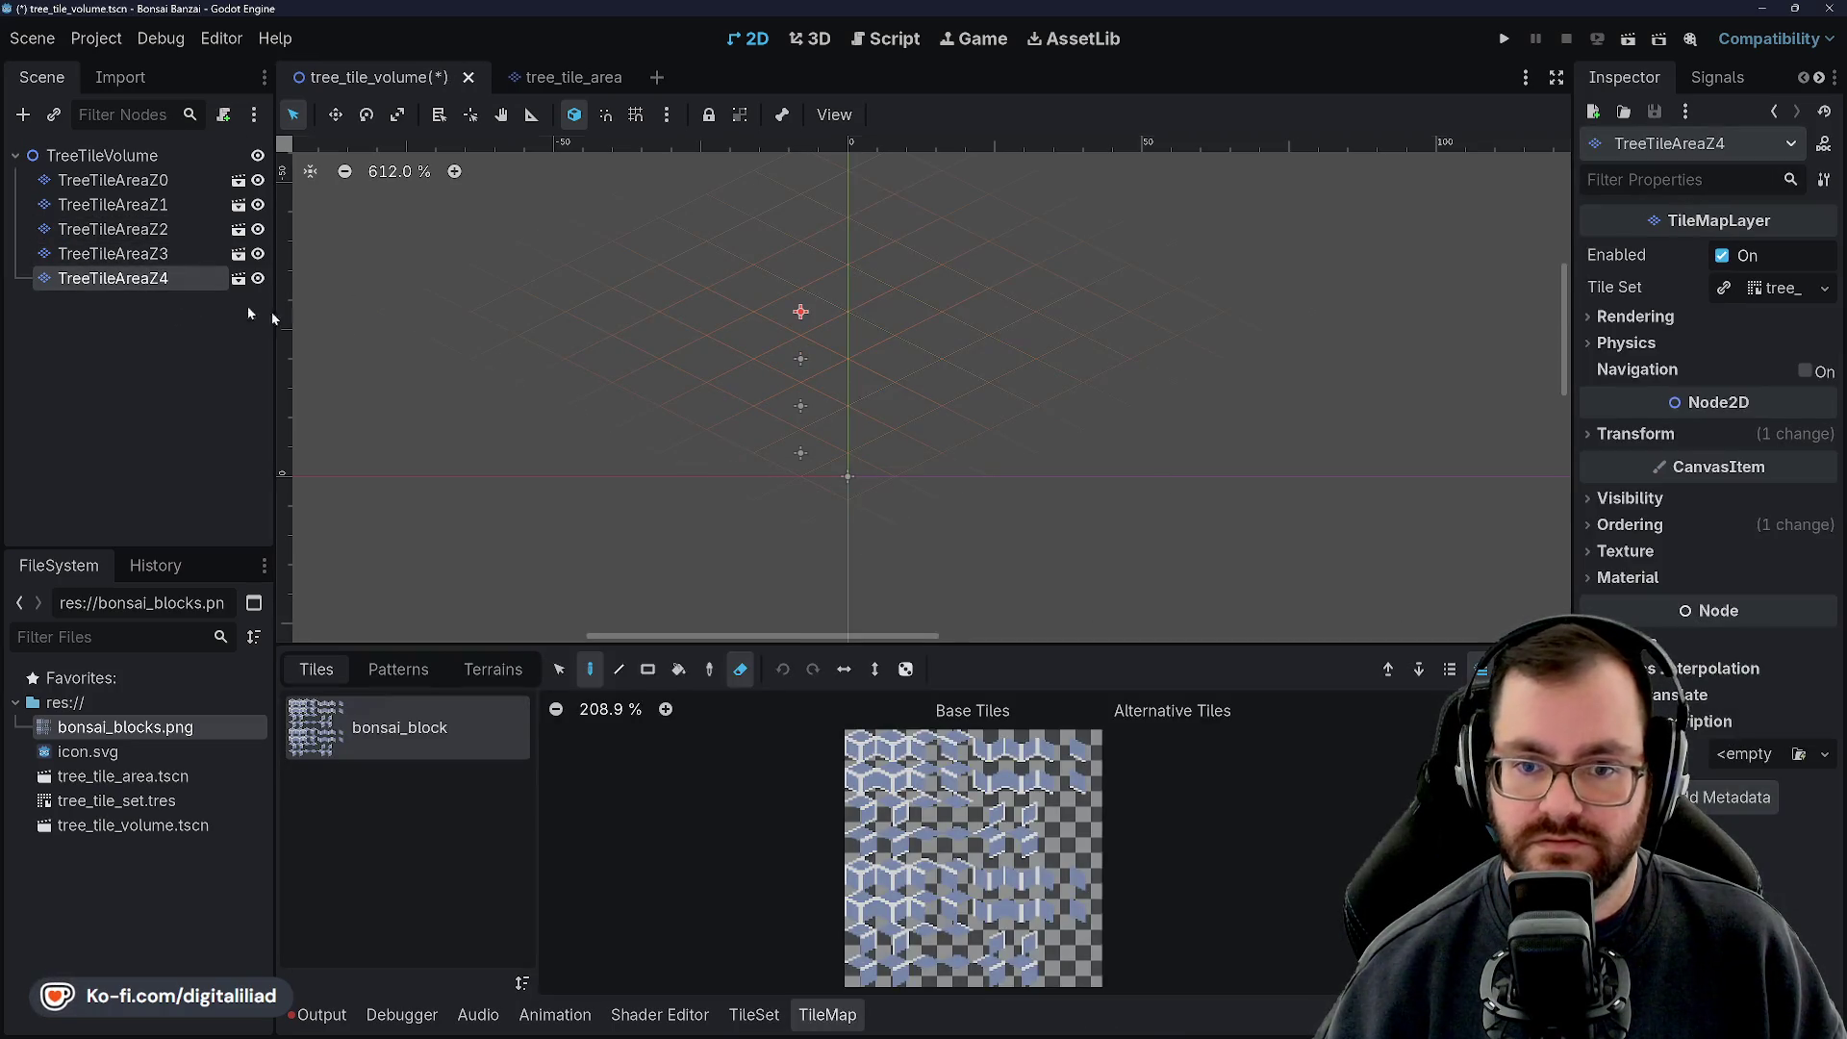
left_click(1640, 435)
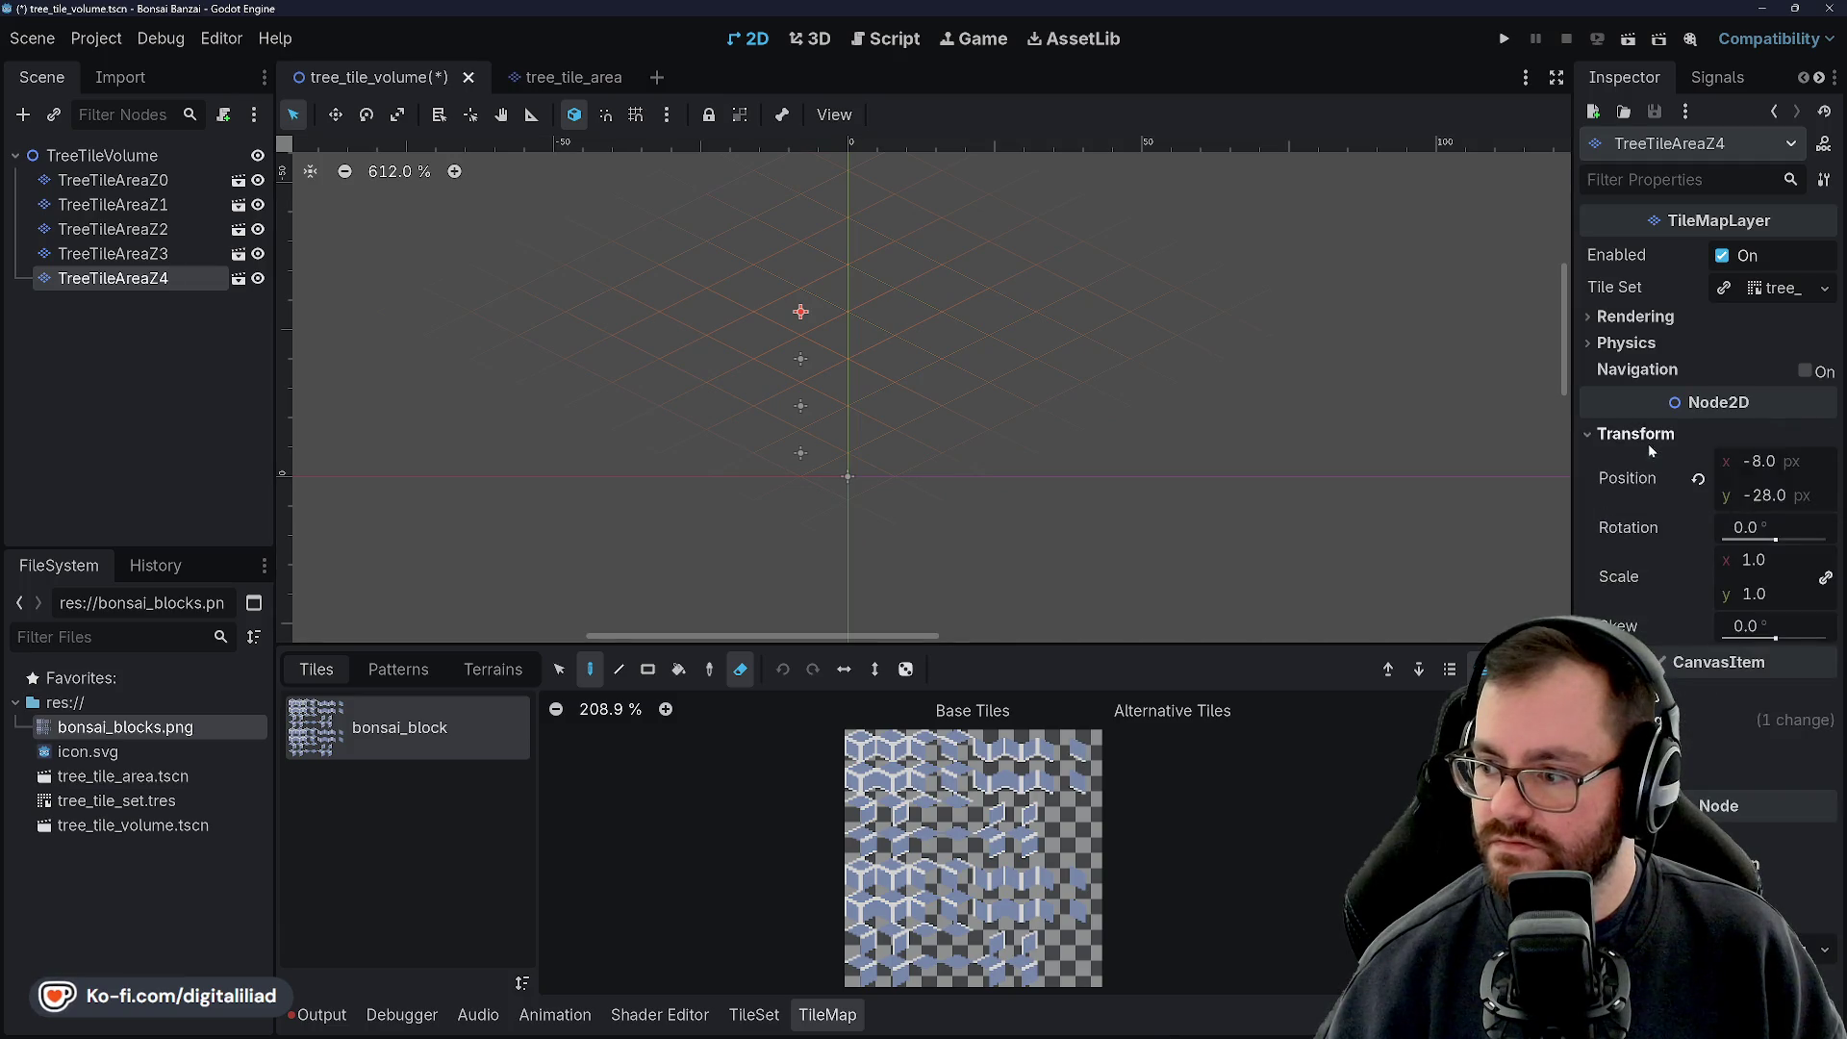
left_click(1764, 496)
type("-10")
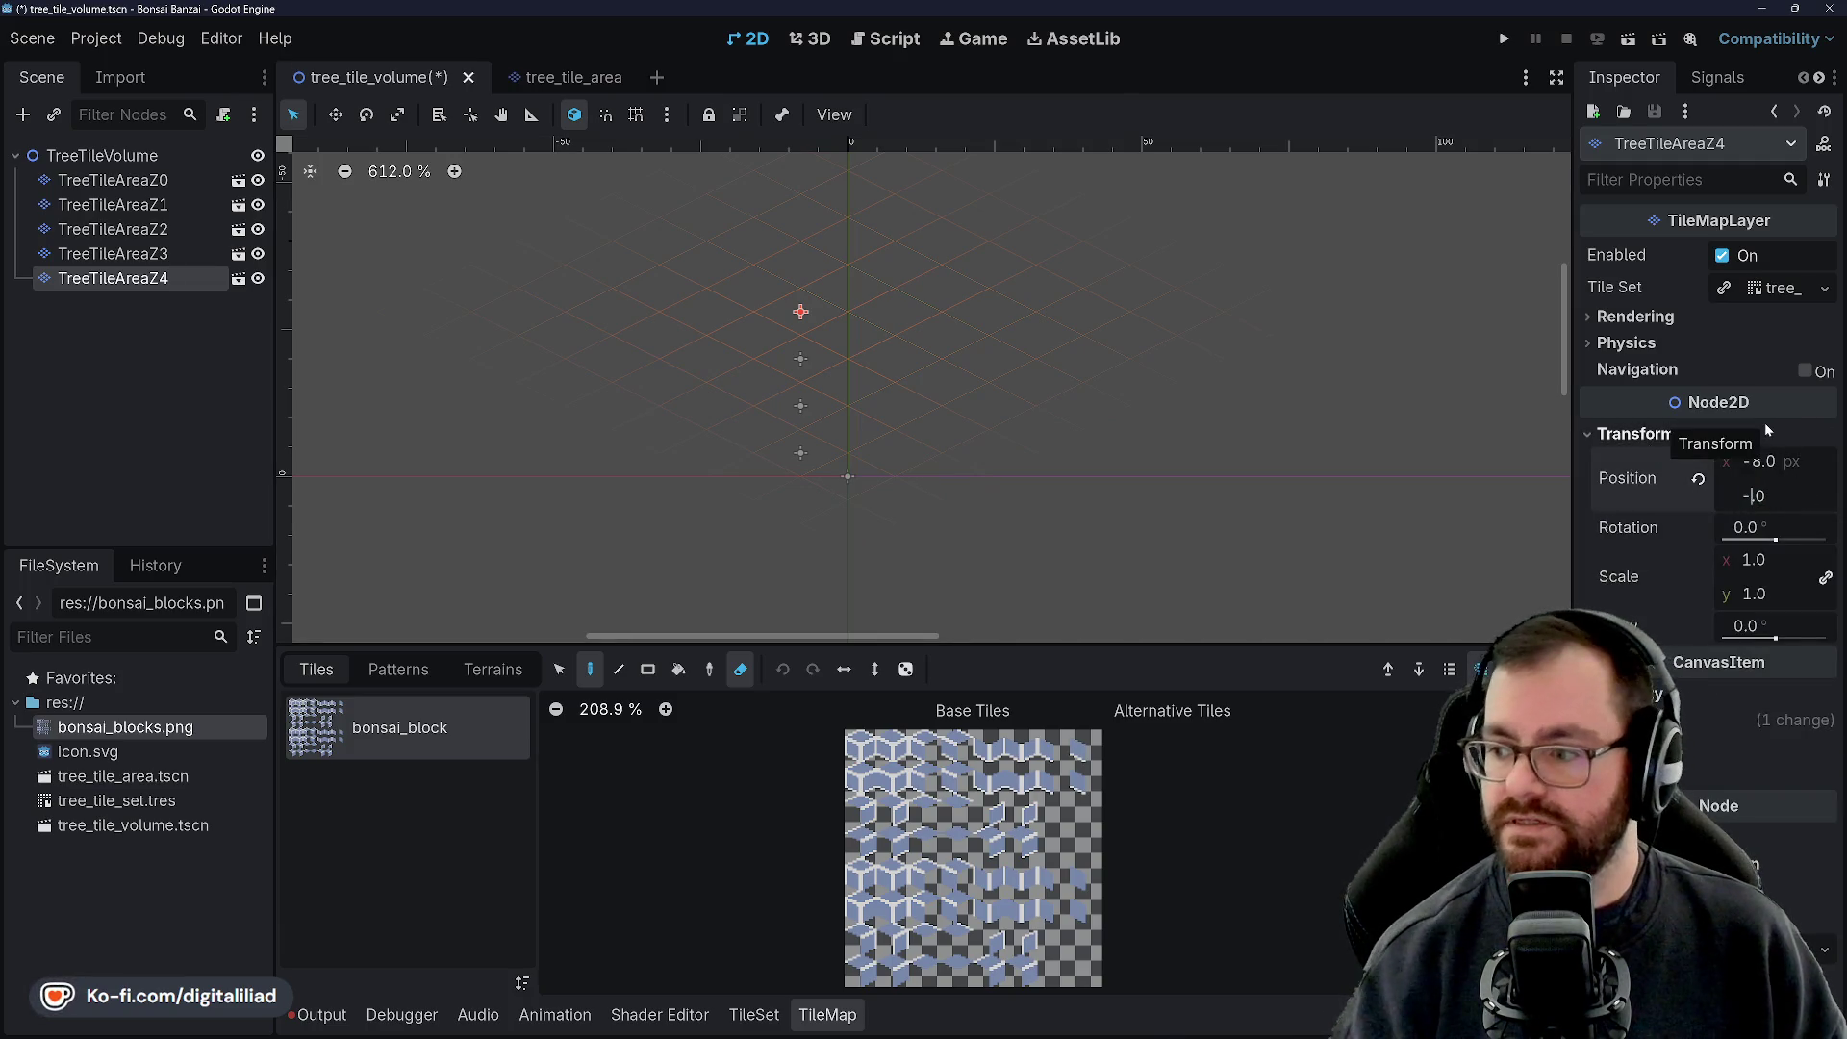
type("-306")
key("Return")
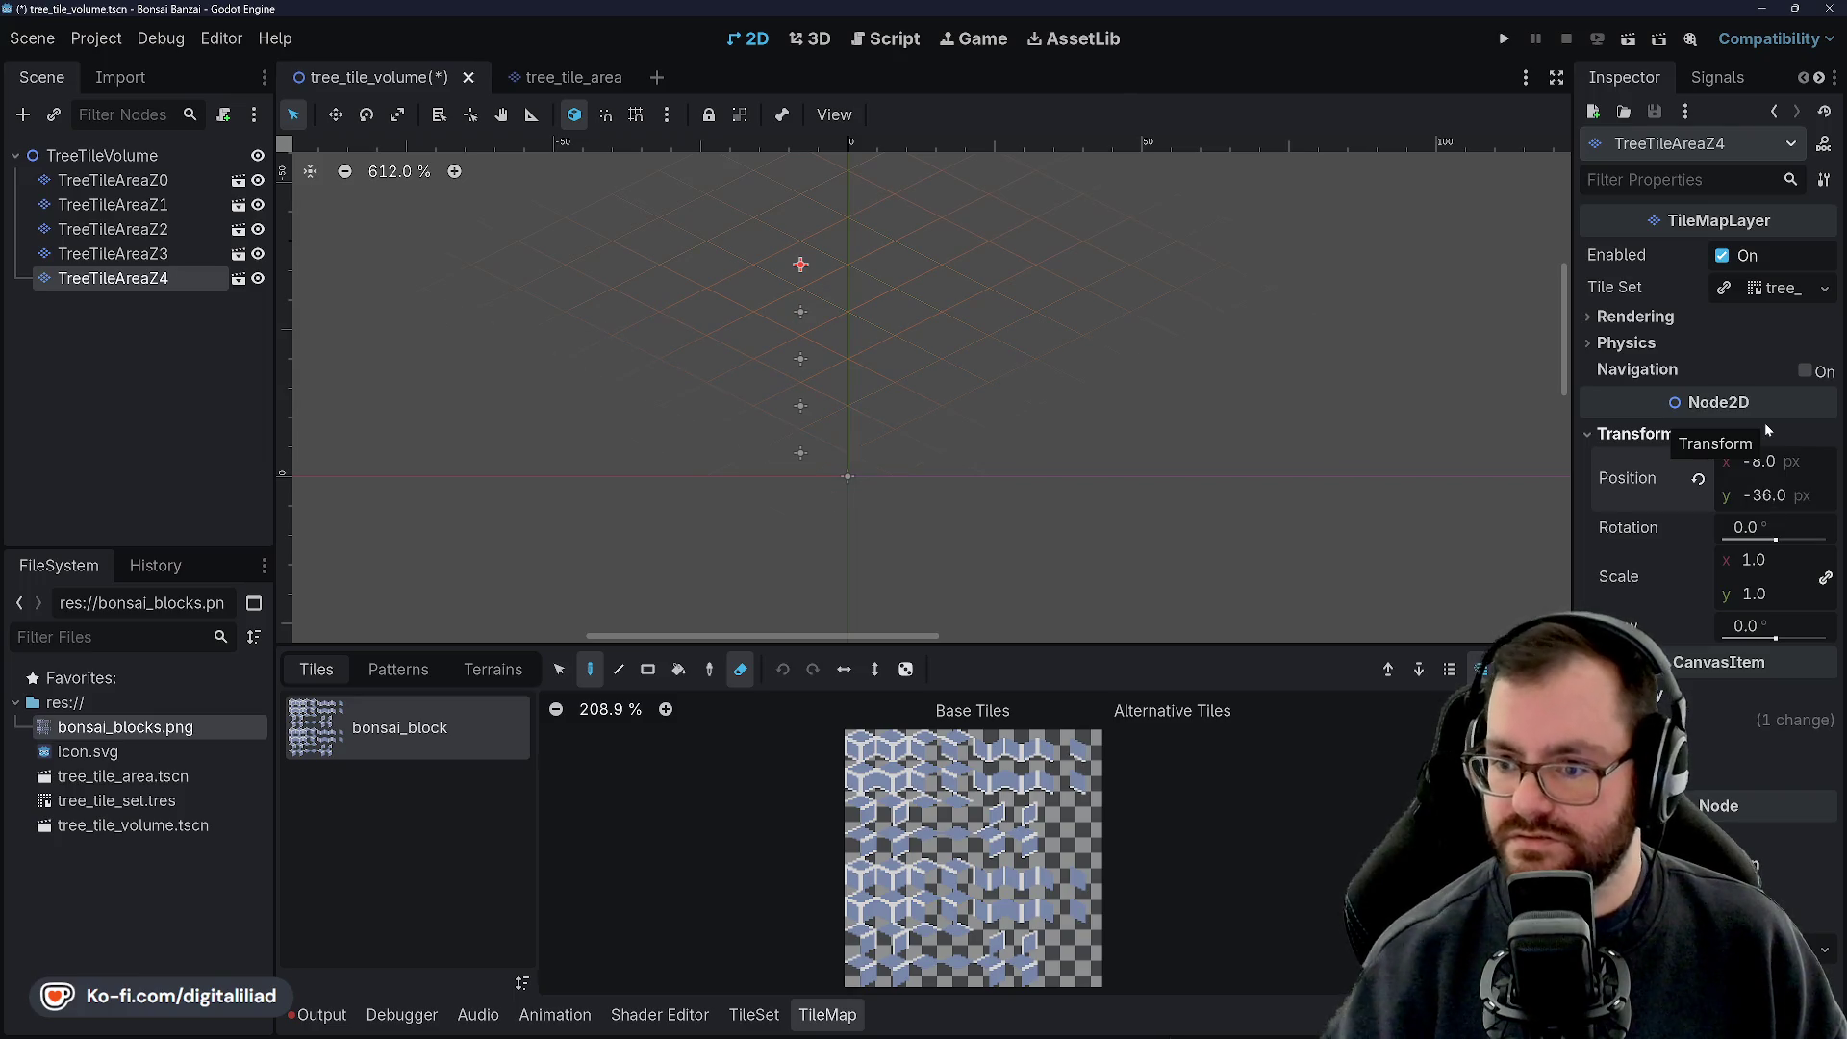
left_click(1679, 721)
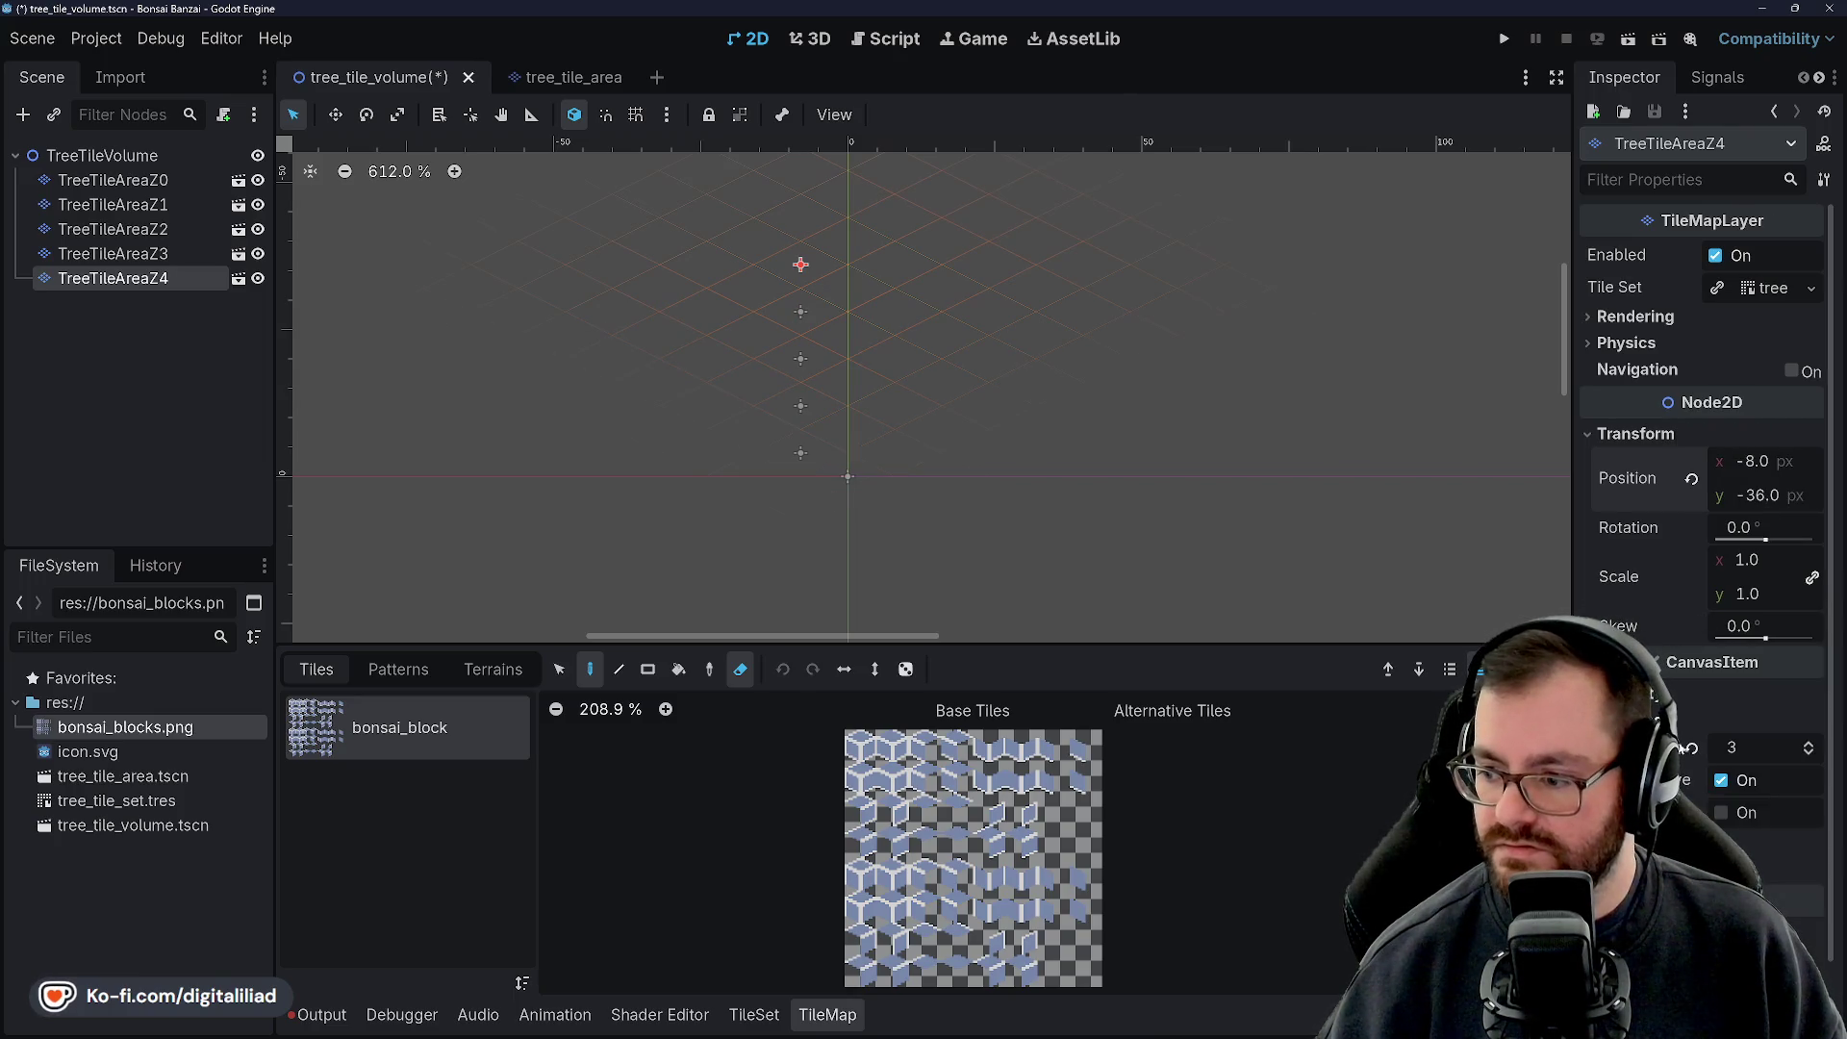
left_click(1807, 743)
key("ctrl+s")
Reselect the TreeTileAreaZ4 layer in the Scene dock
left_click(146, 351)
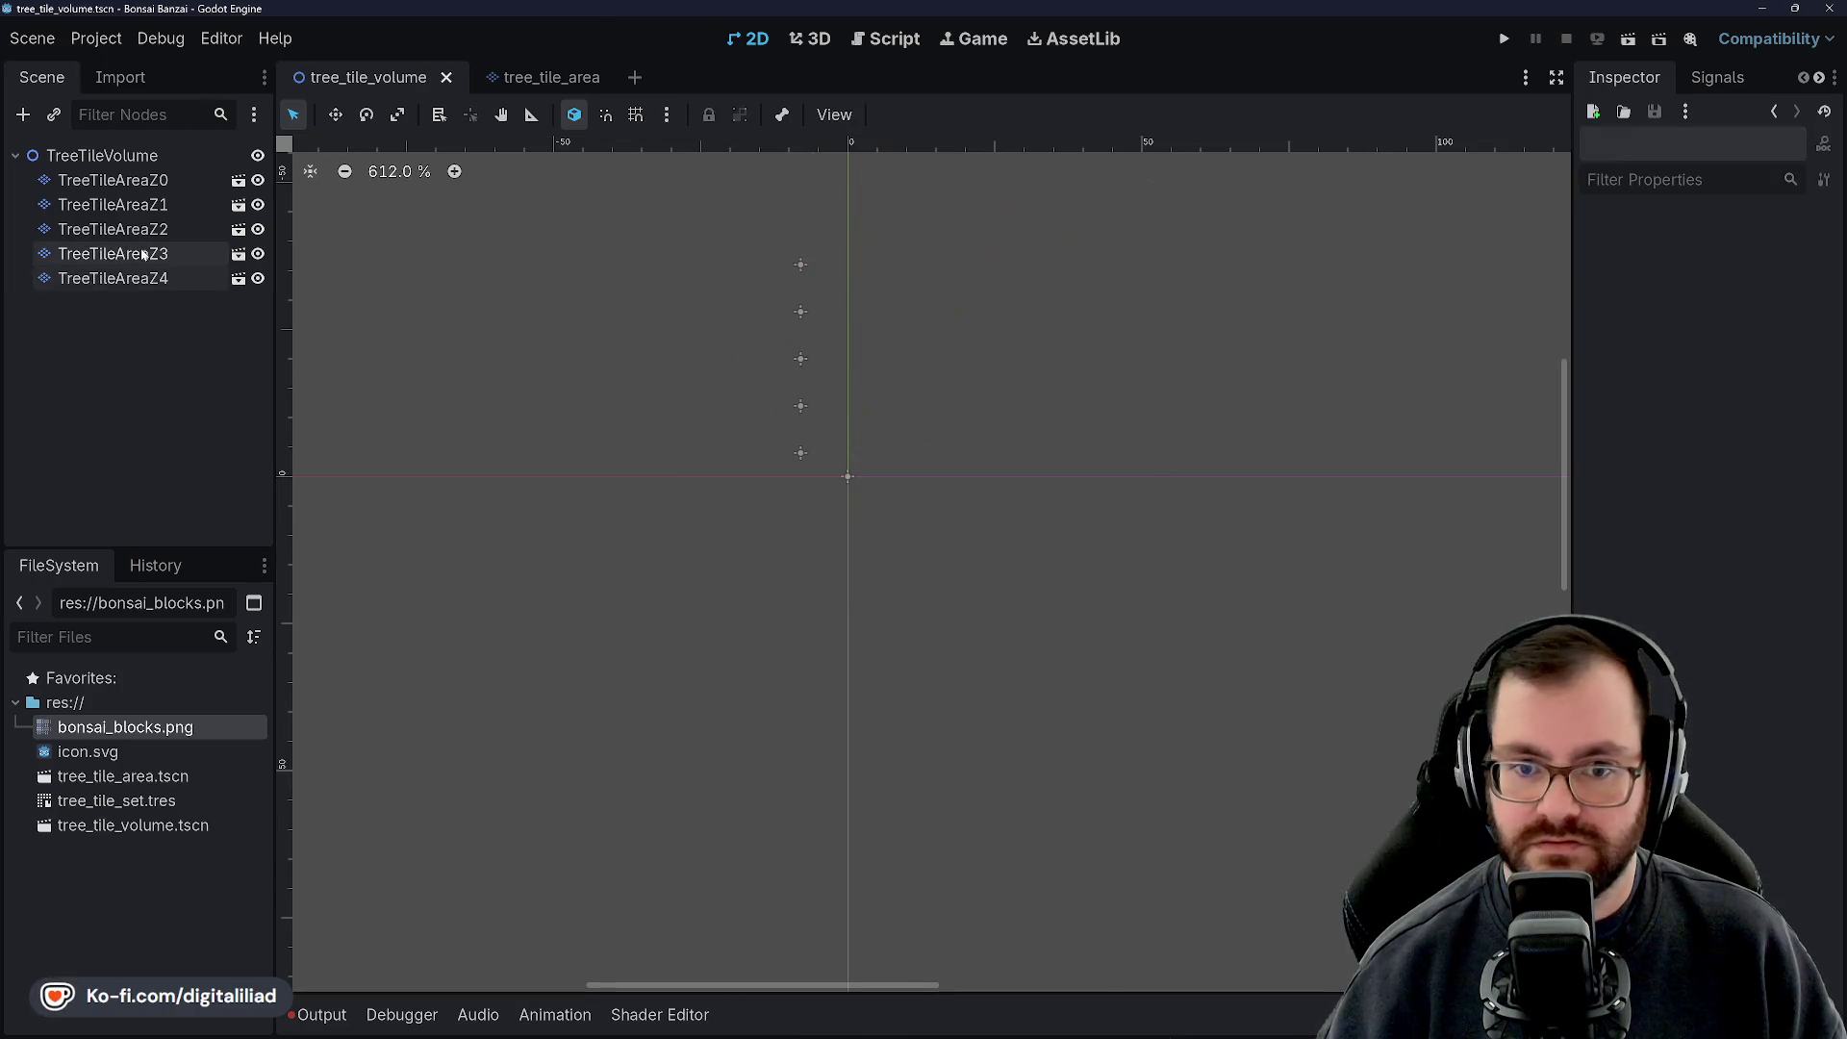
left_click(113, 180)
left_click(143, 280)
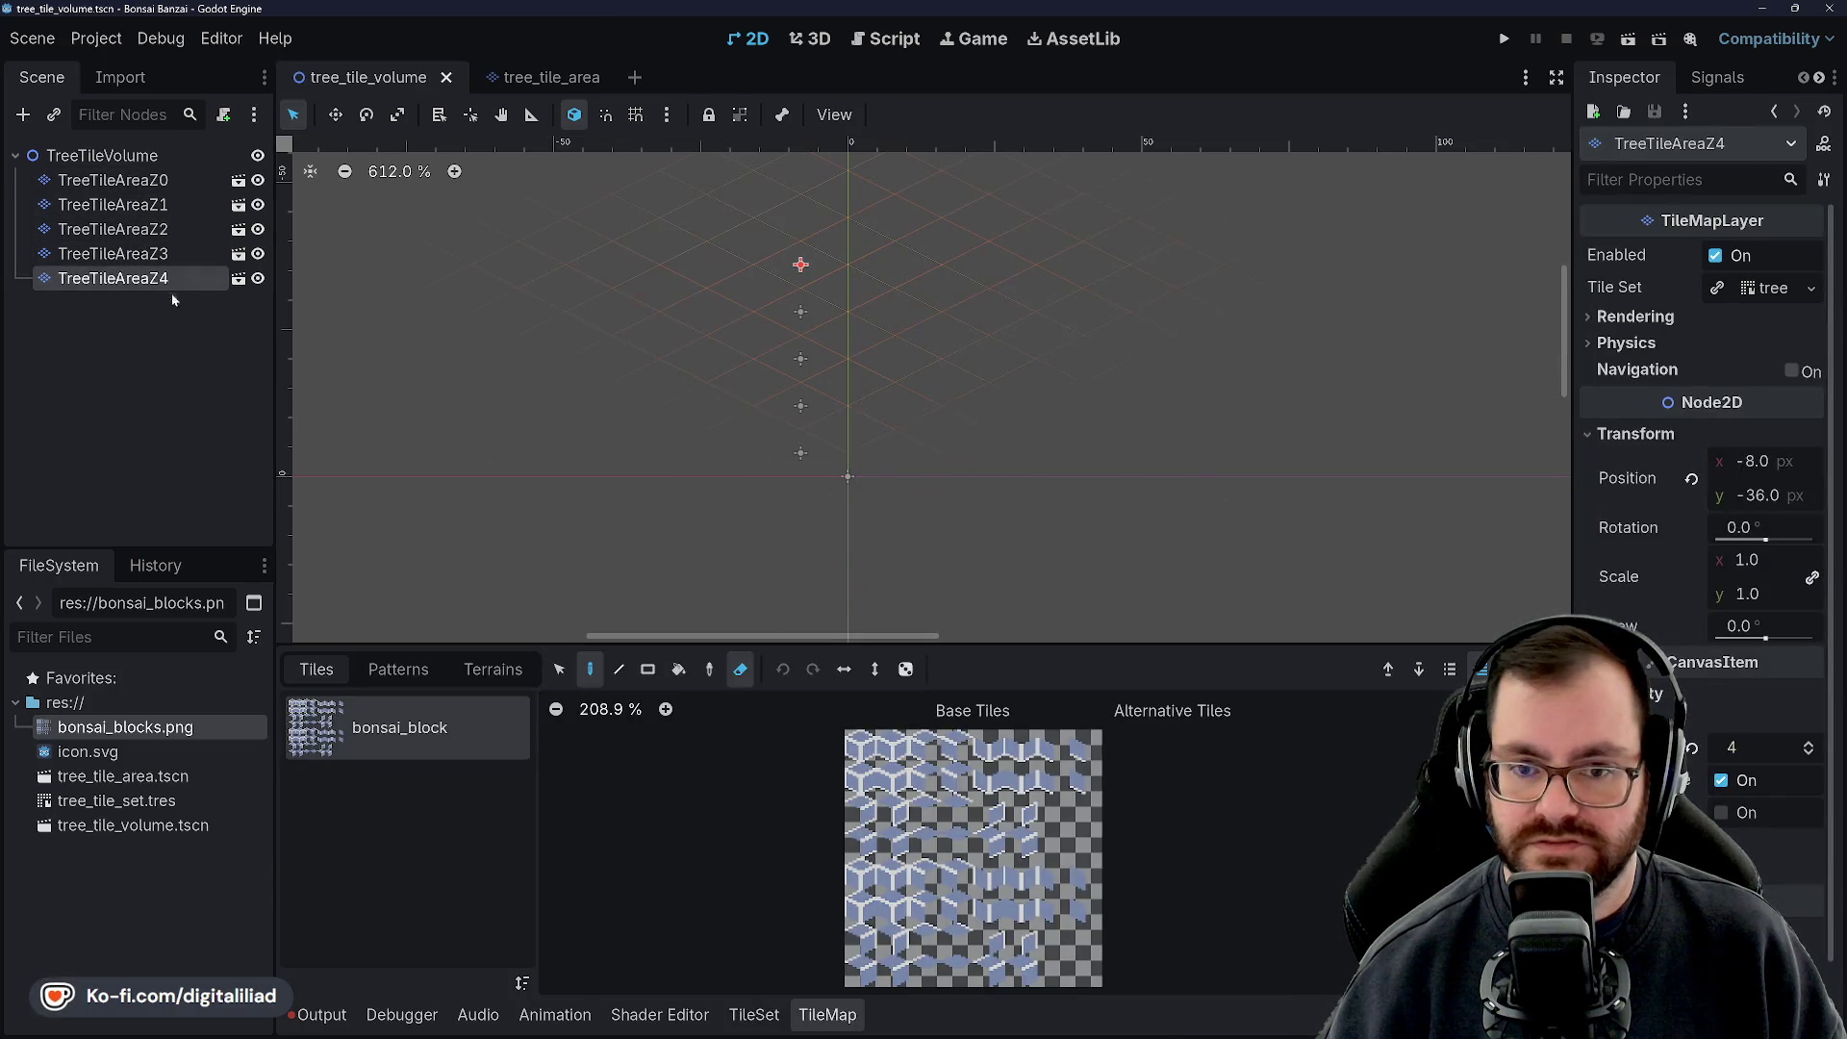
Duplicate TreeTileAreaZ4 as TreeTileAreaZ5 at y -44 with Z index 5, and save
key("ctrl+d")
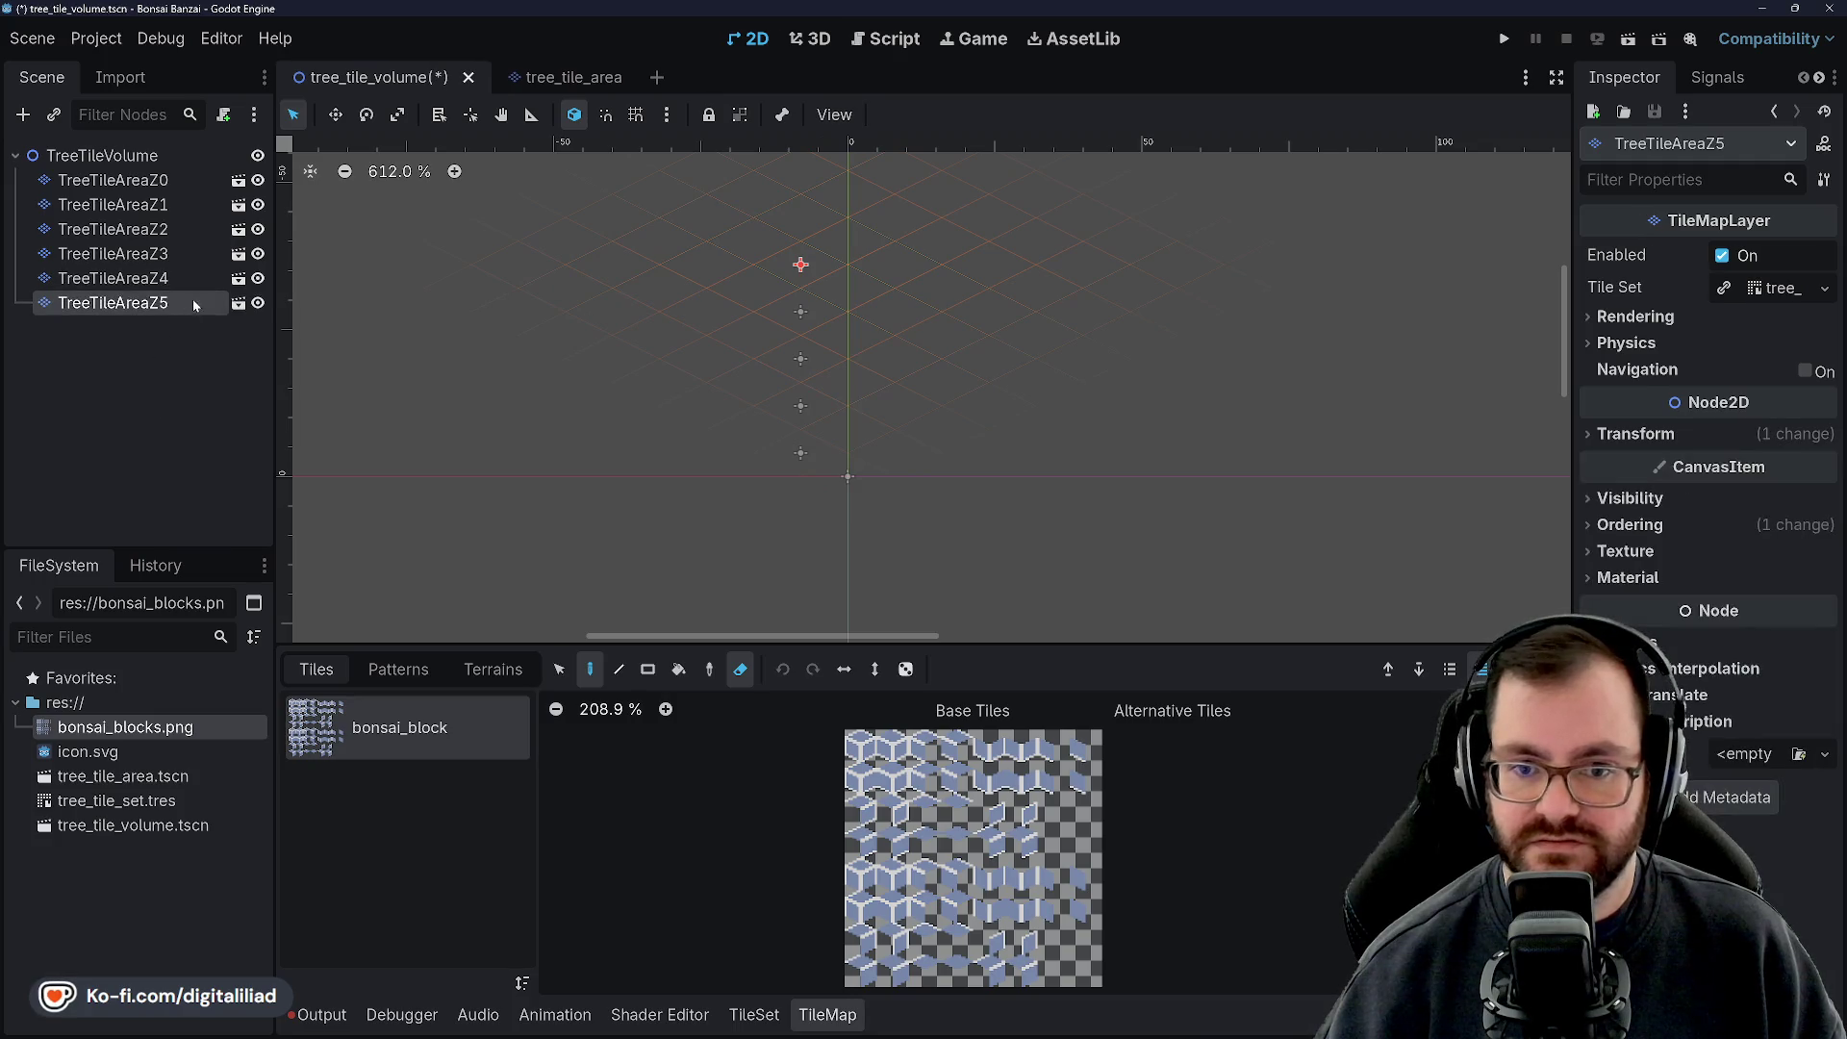
left_click(1635, 434)
double_click(1761, 497)
key("BackSpace")
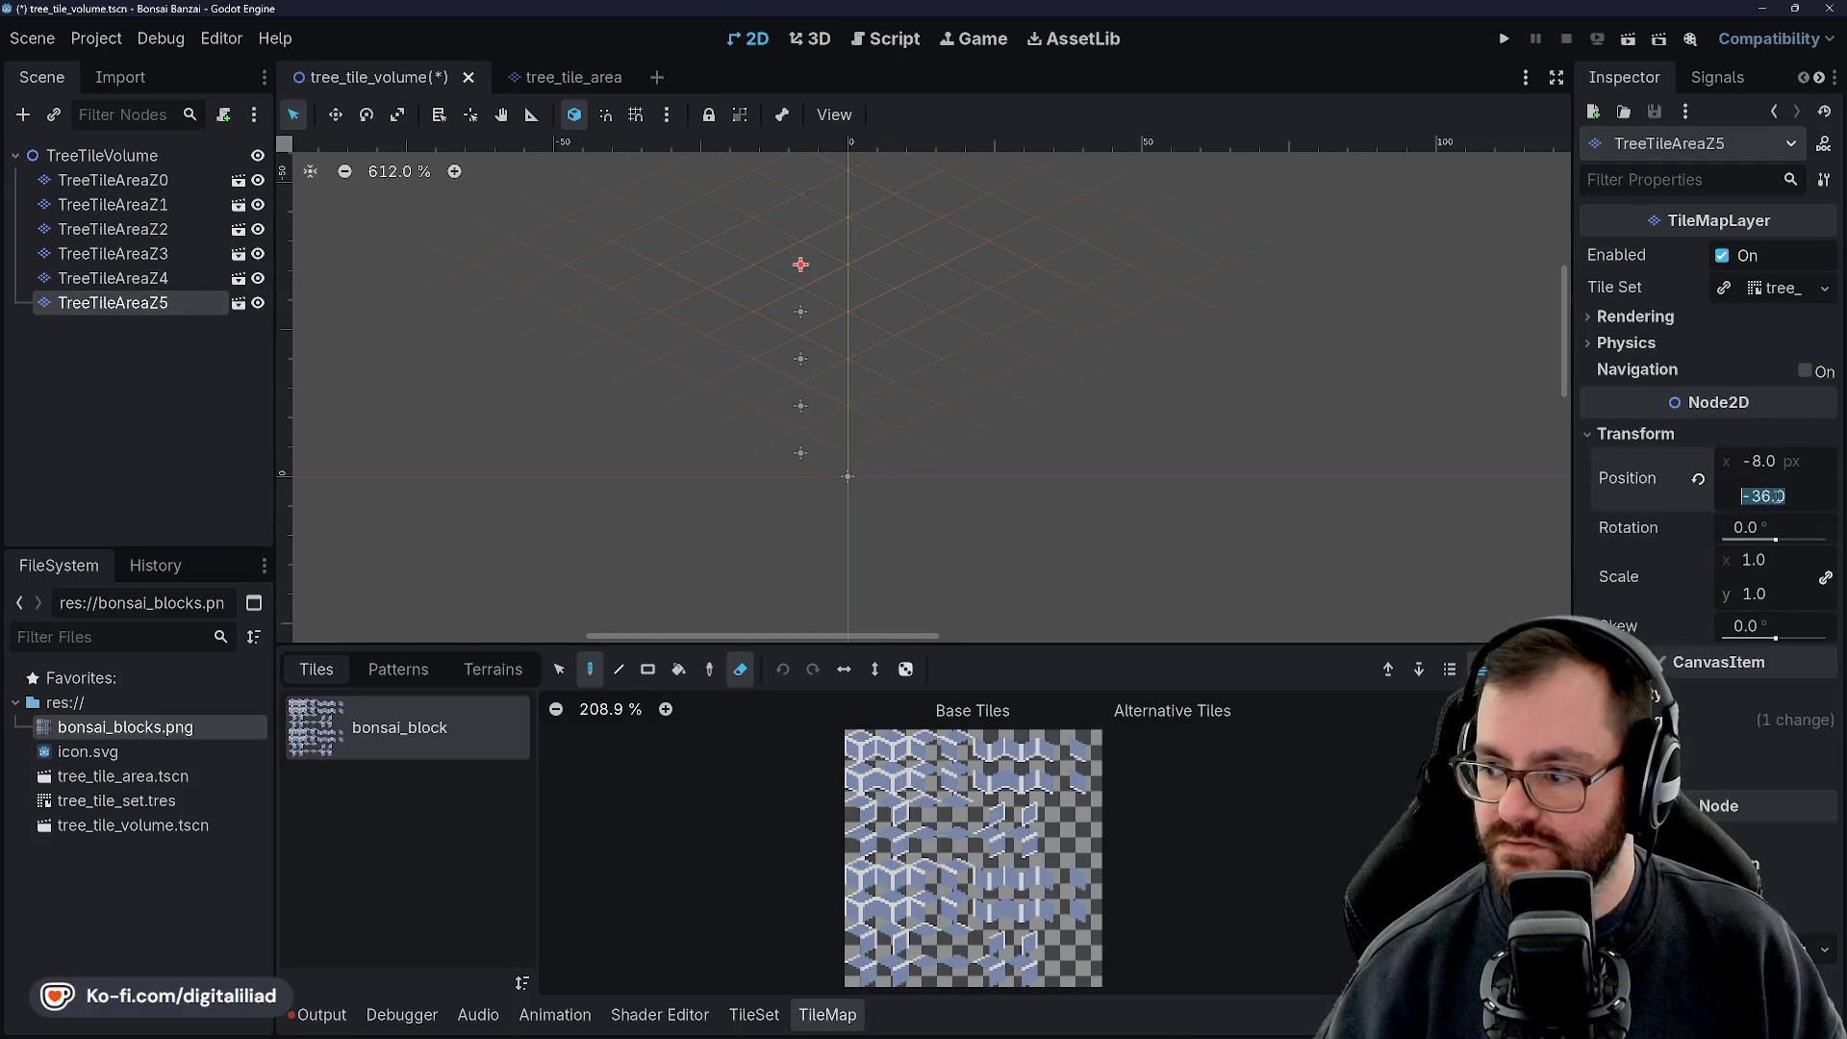
type("44")
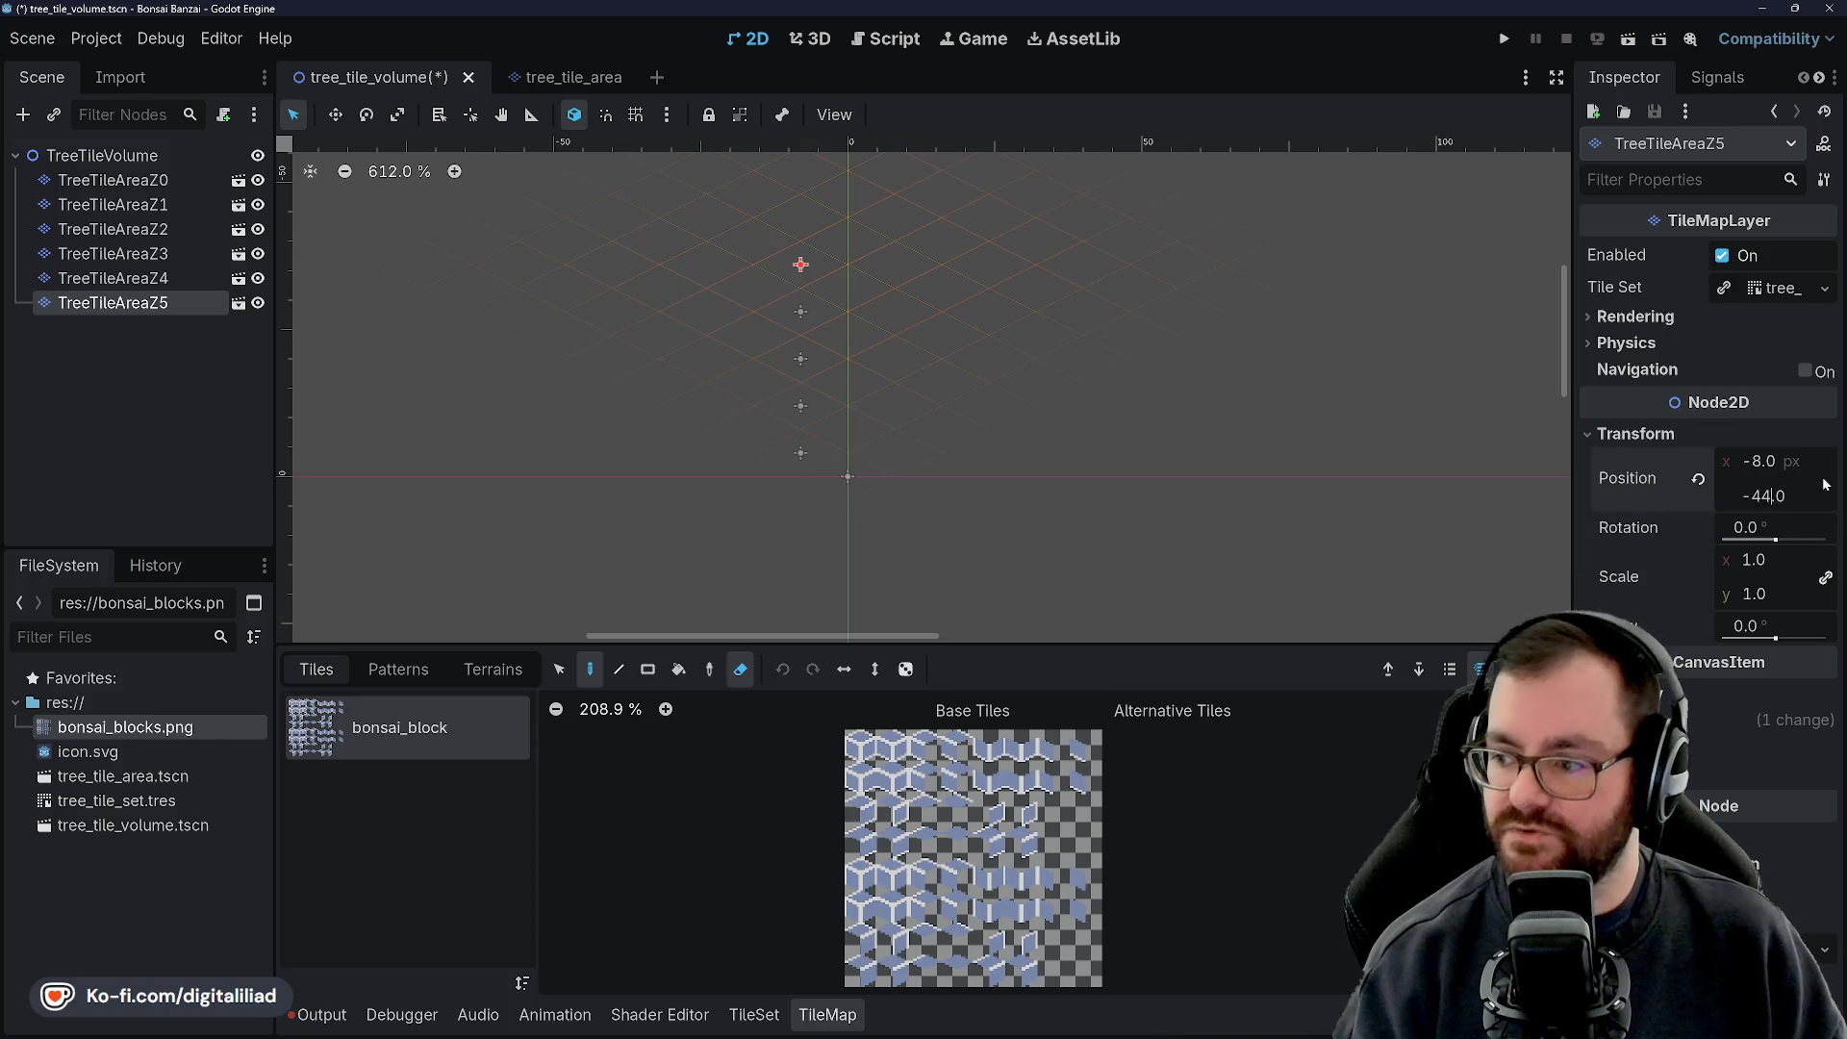
key("Return")
left_click(1691, 701)
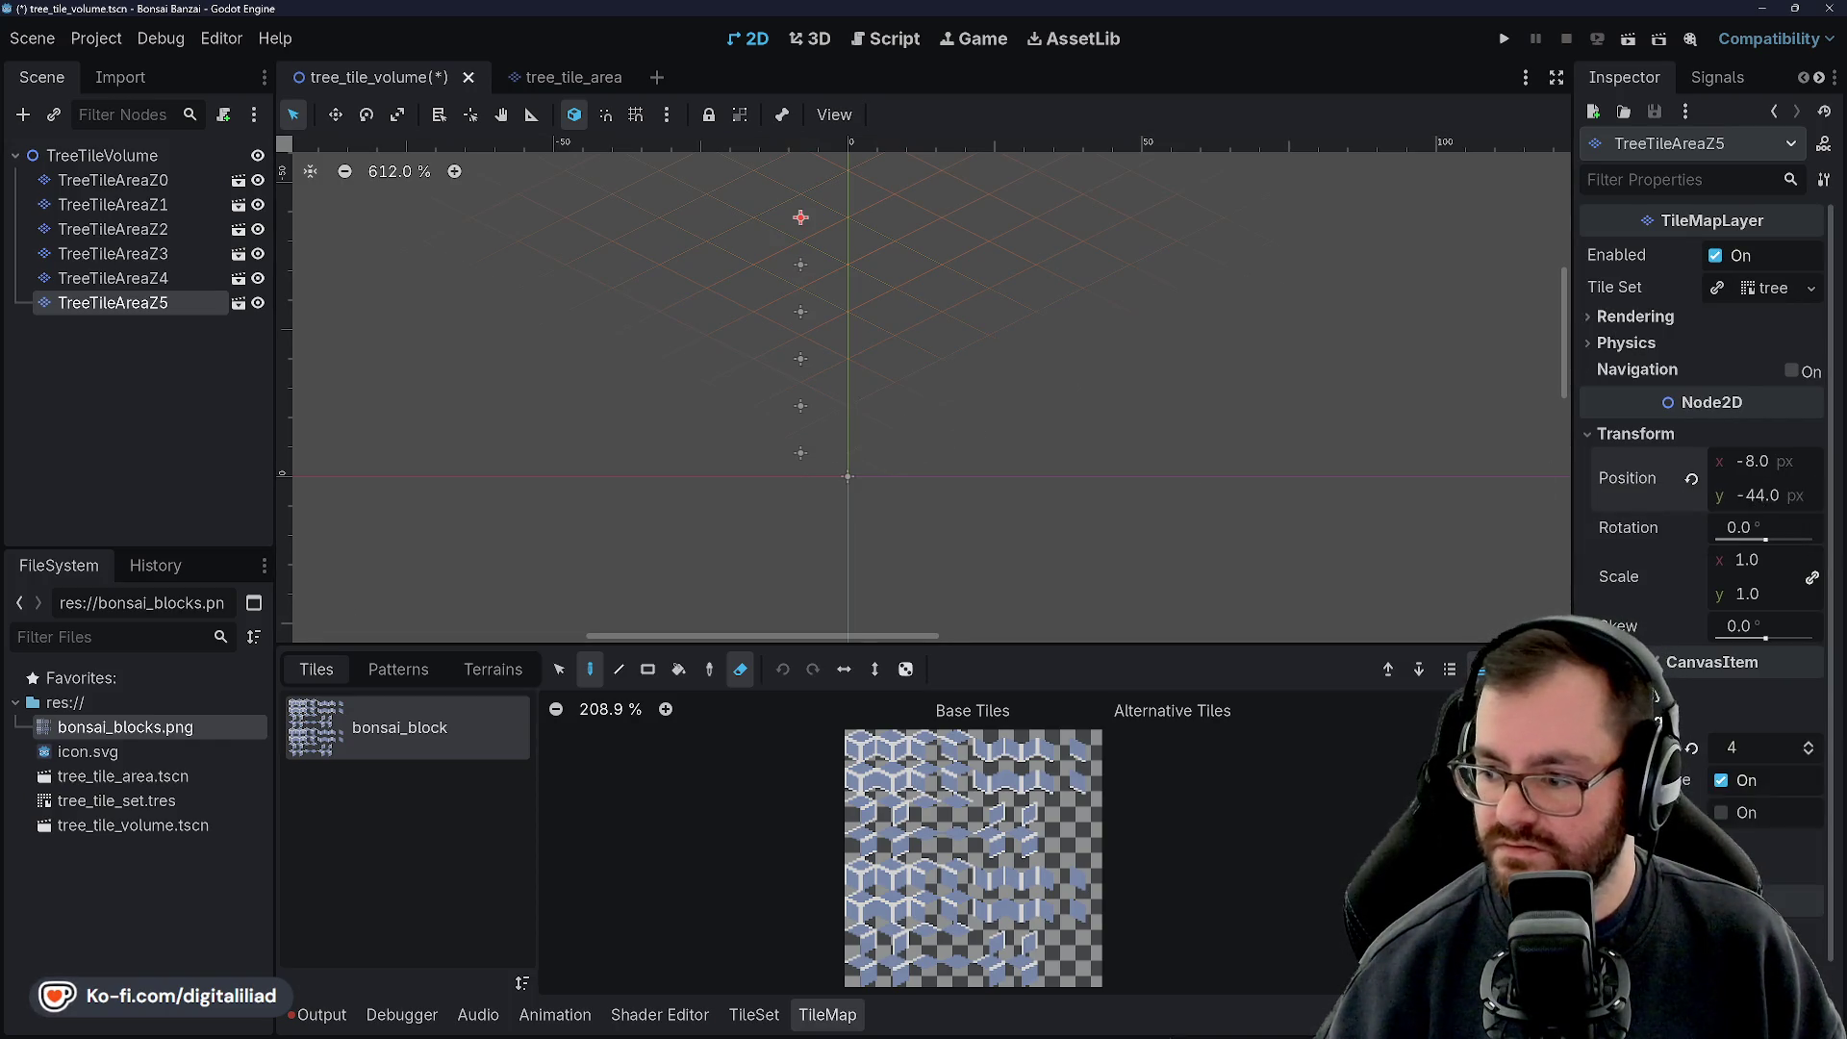
key("ctrl+s")
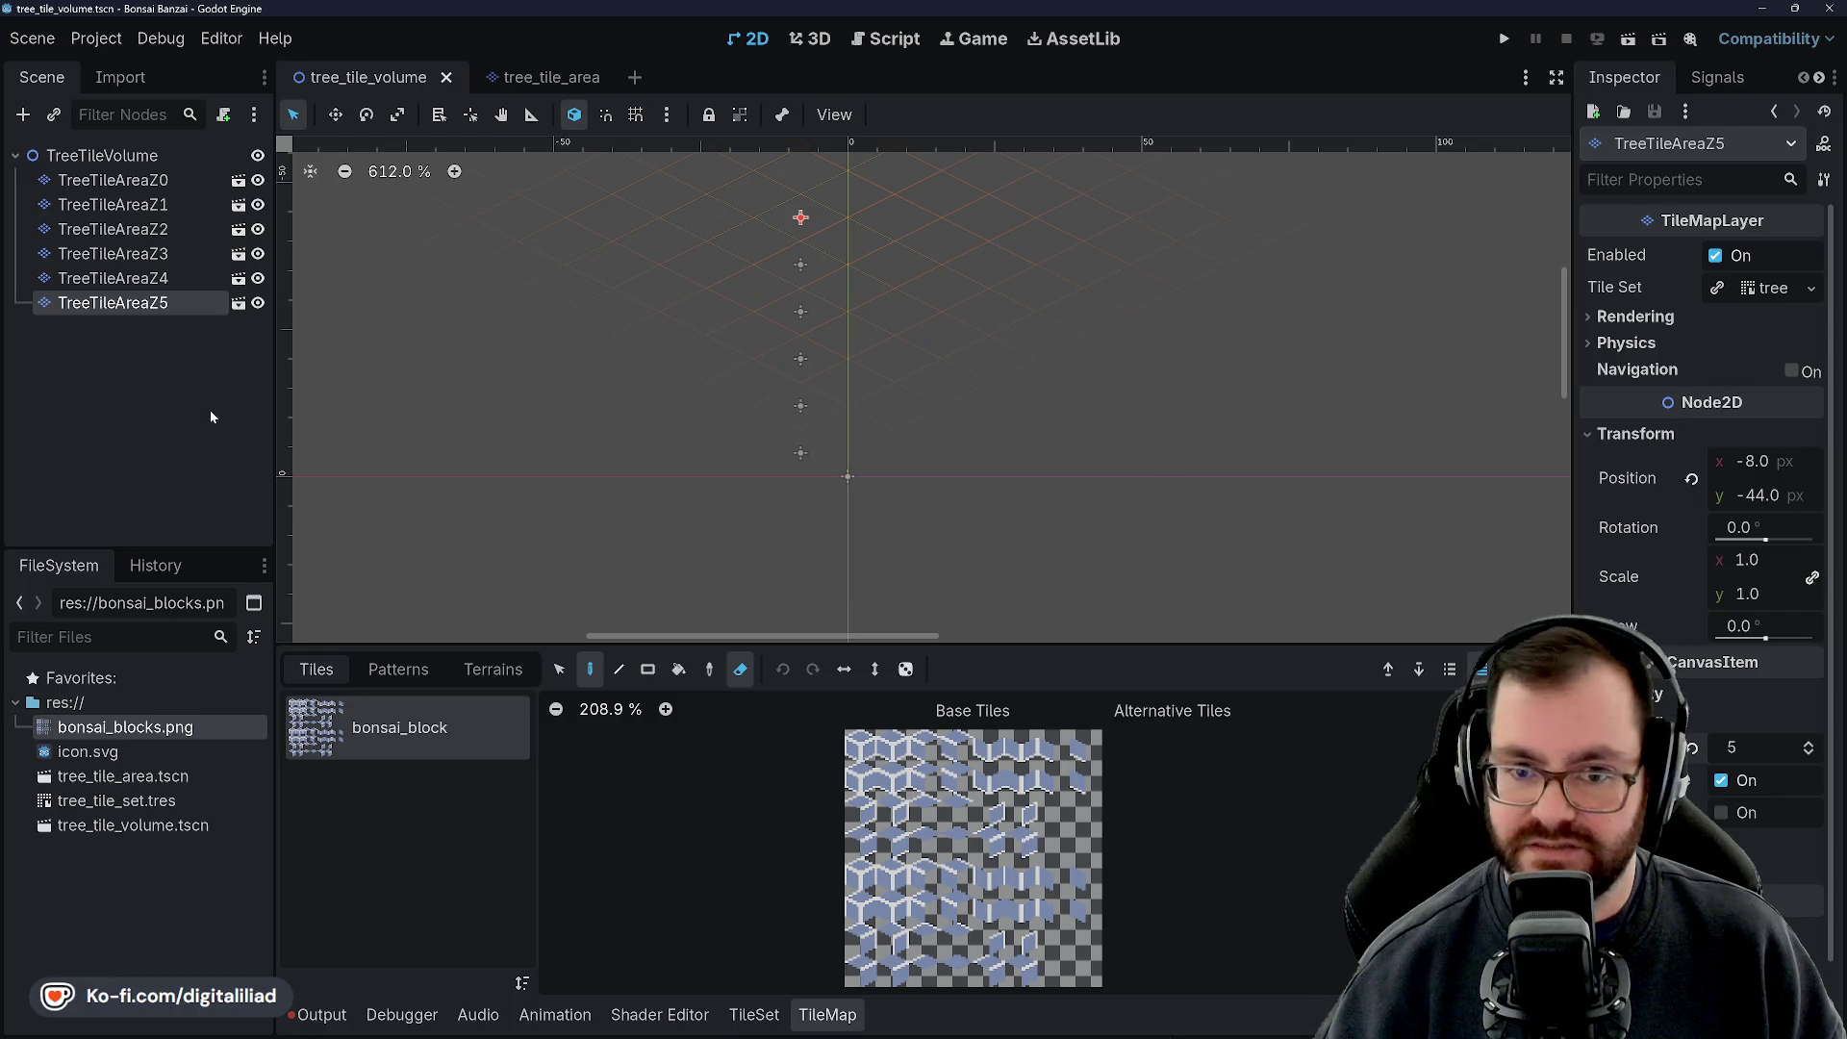
Duplicate TreeTileAreaZ5 as TreeTileAreaZ6 at y -52 with Z index 6, and save
left_click(210, 410)
left_click(113, 302)
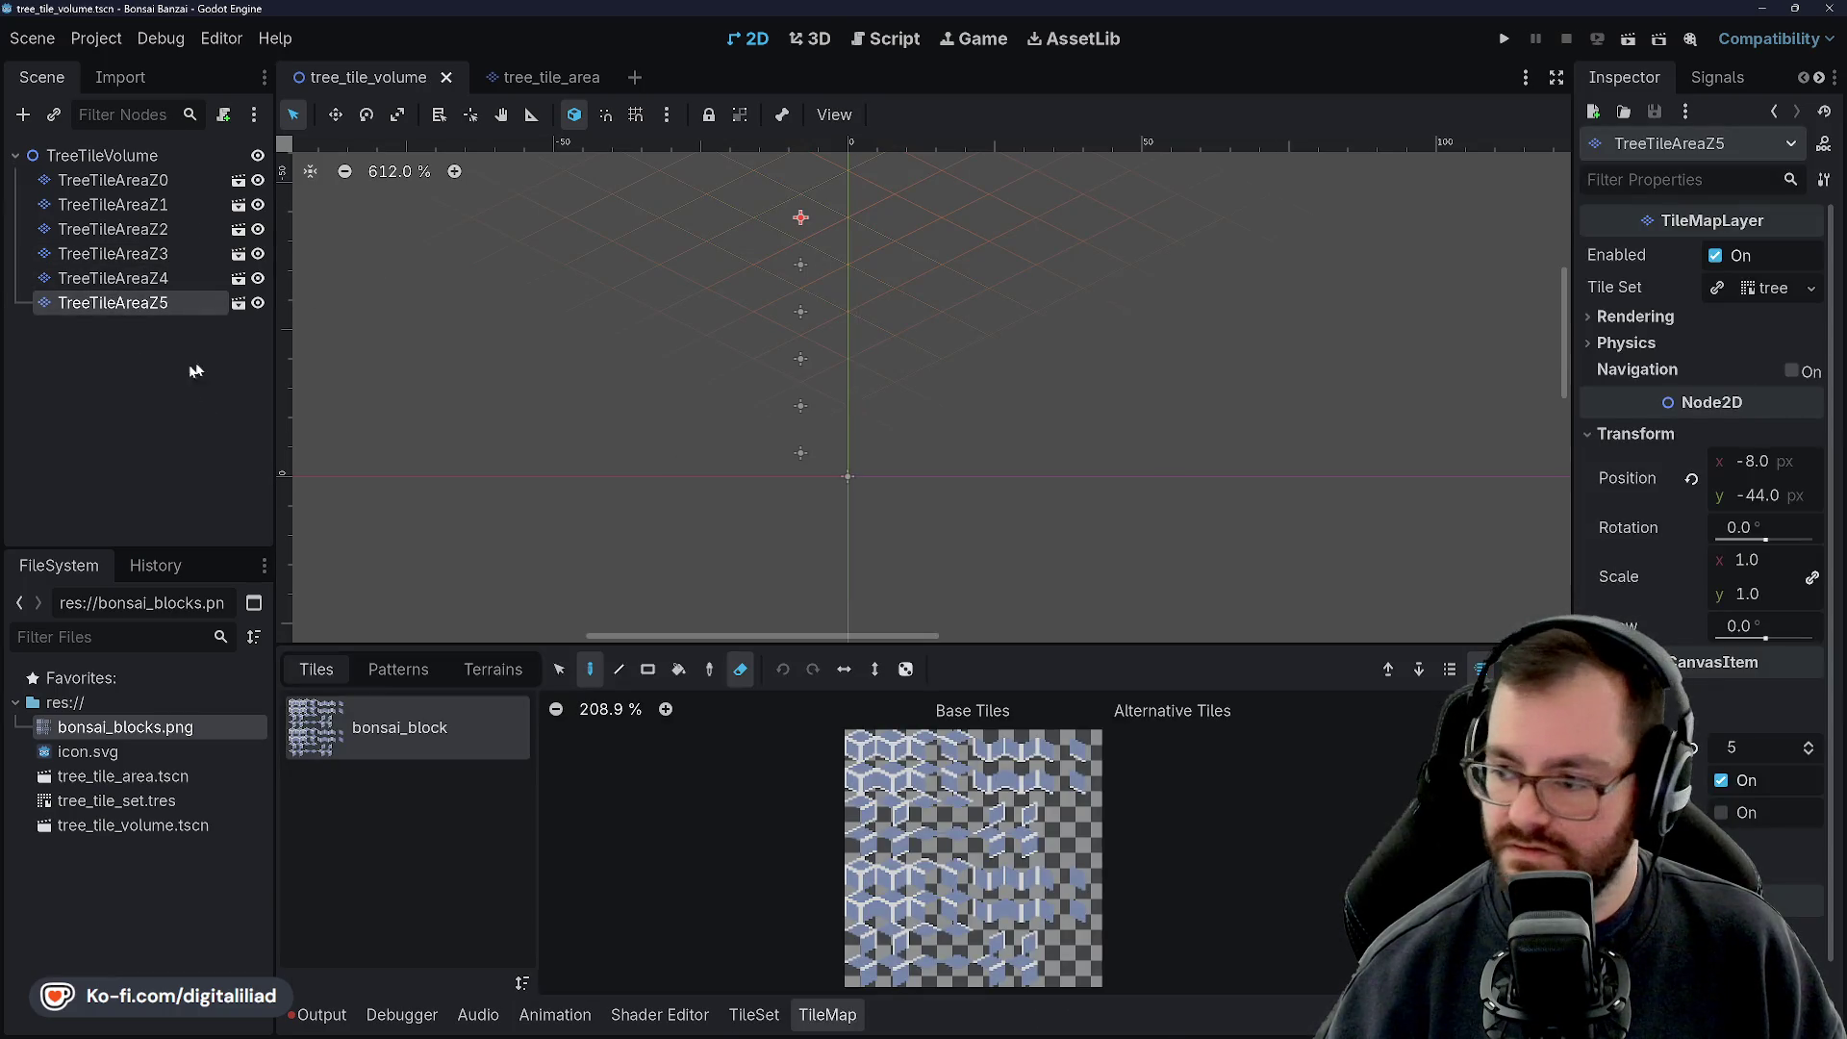
key("ctrl+d")
left_click(1636, 433)
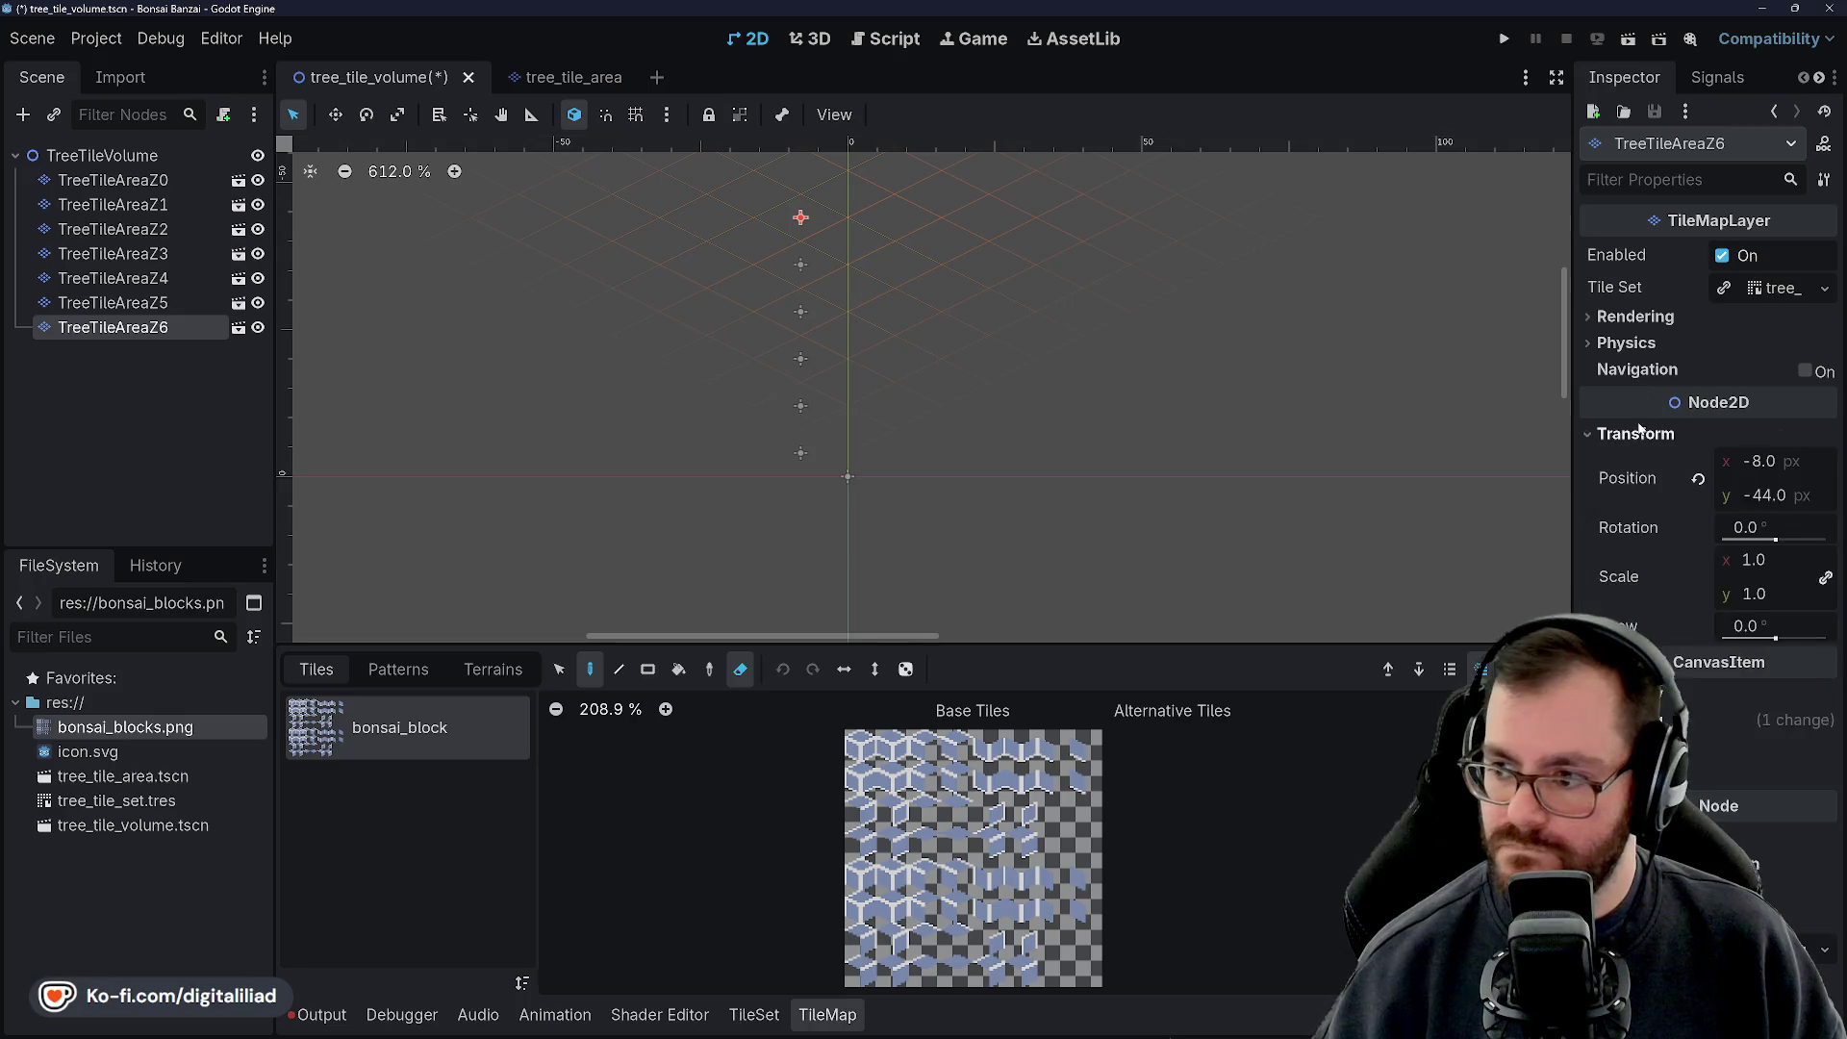
left_click(1781, 496)
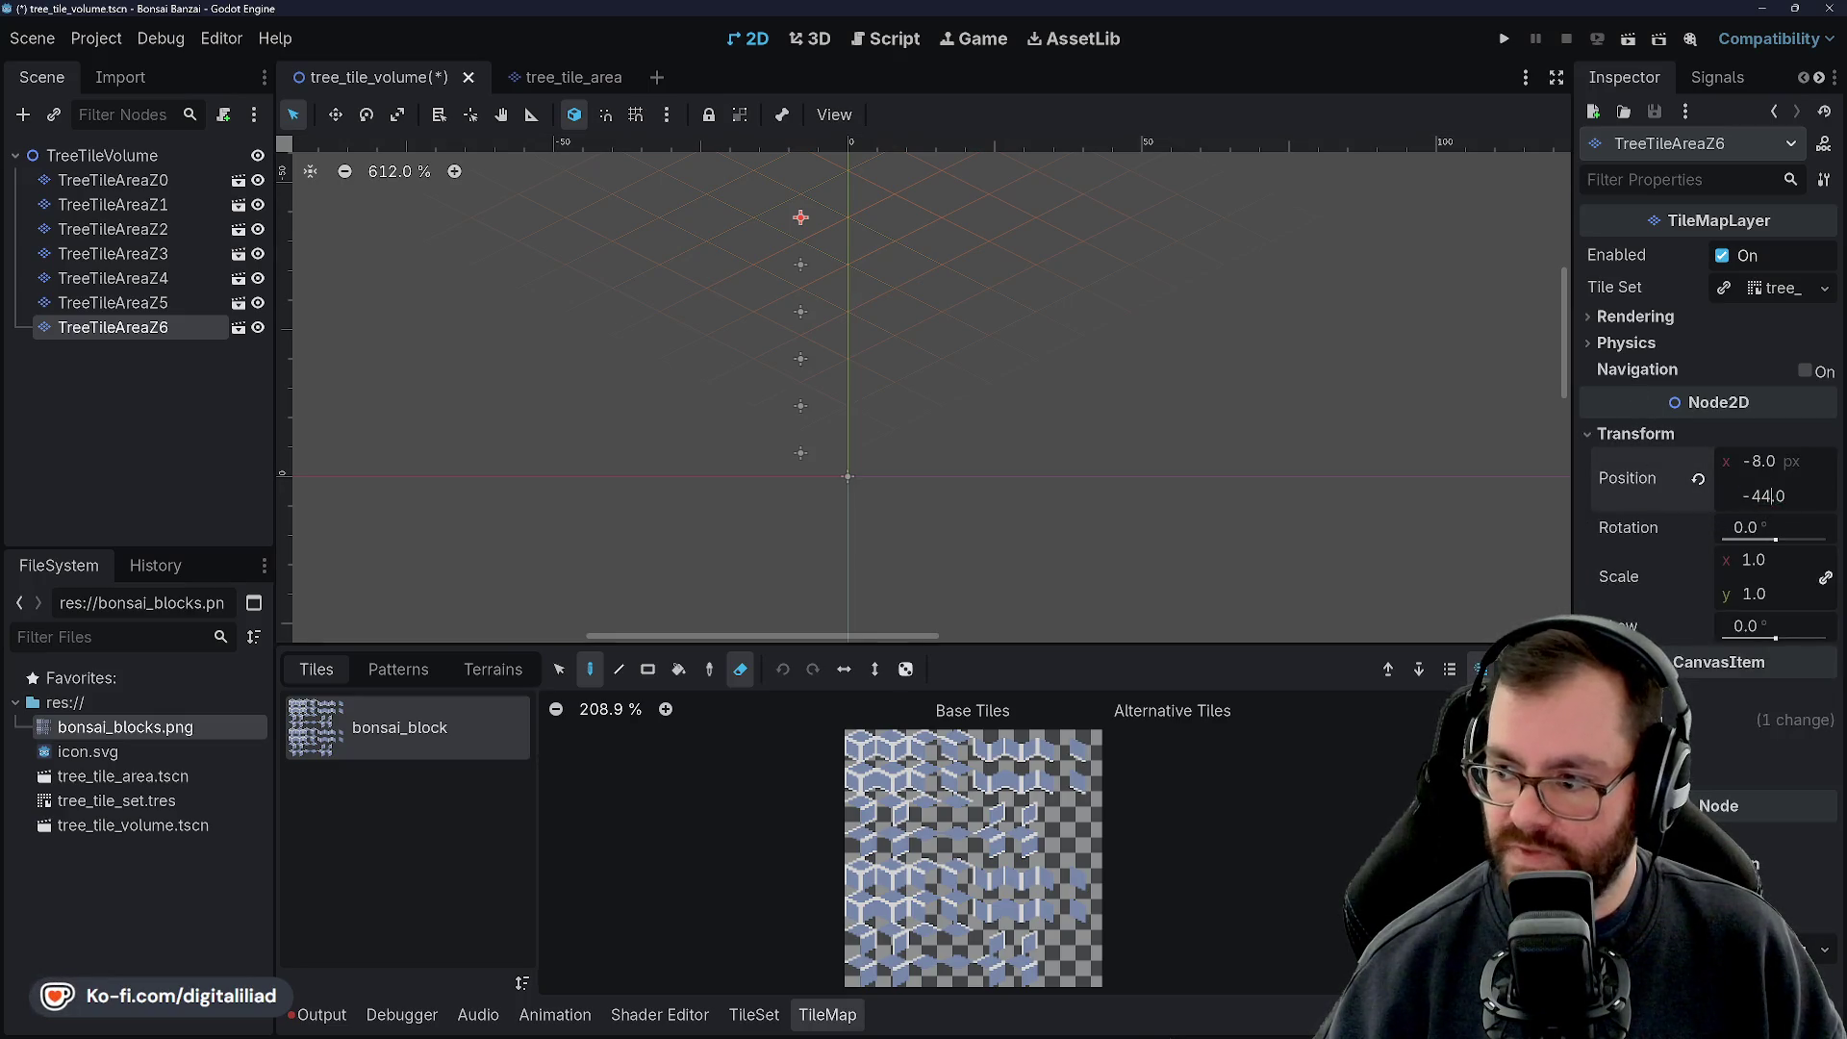
type("-52")
key("Return")
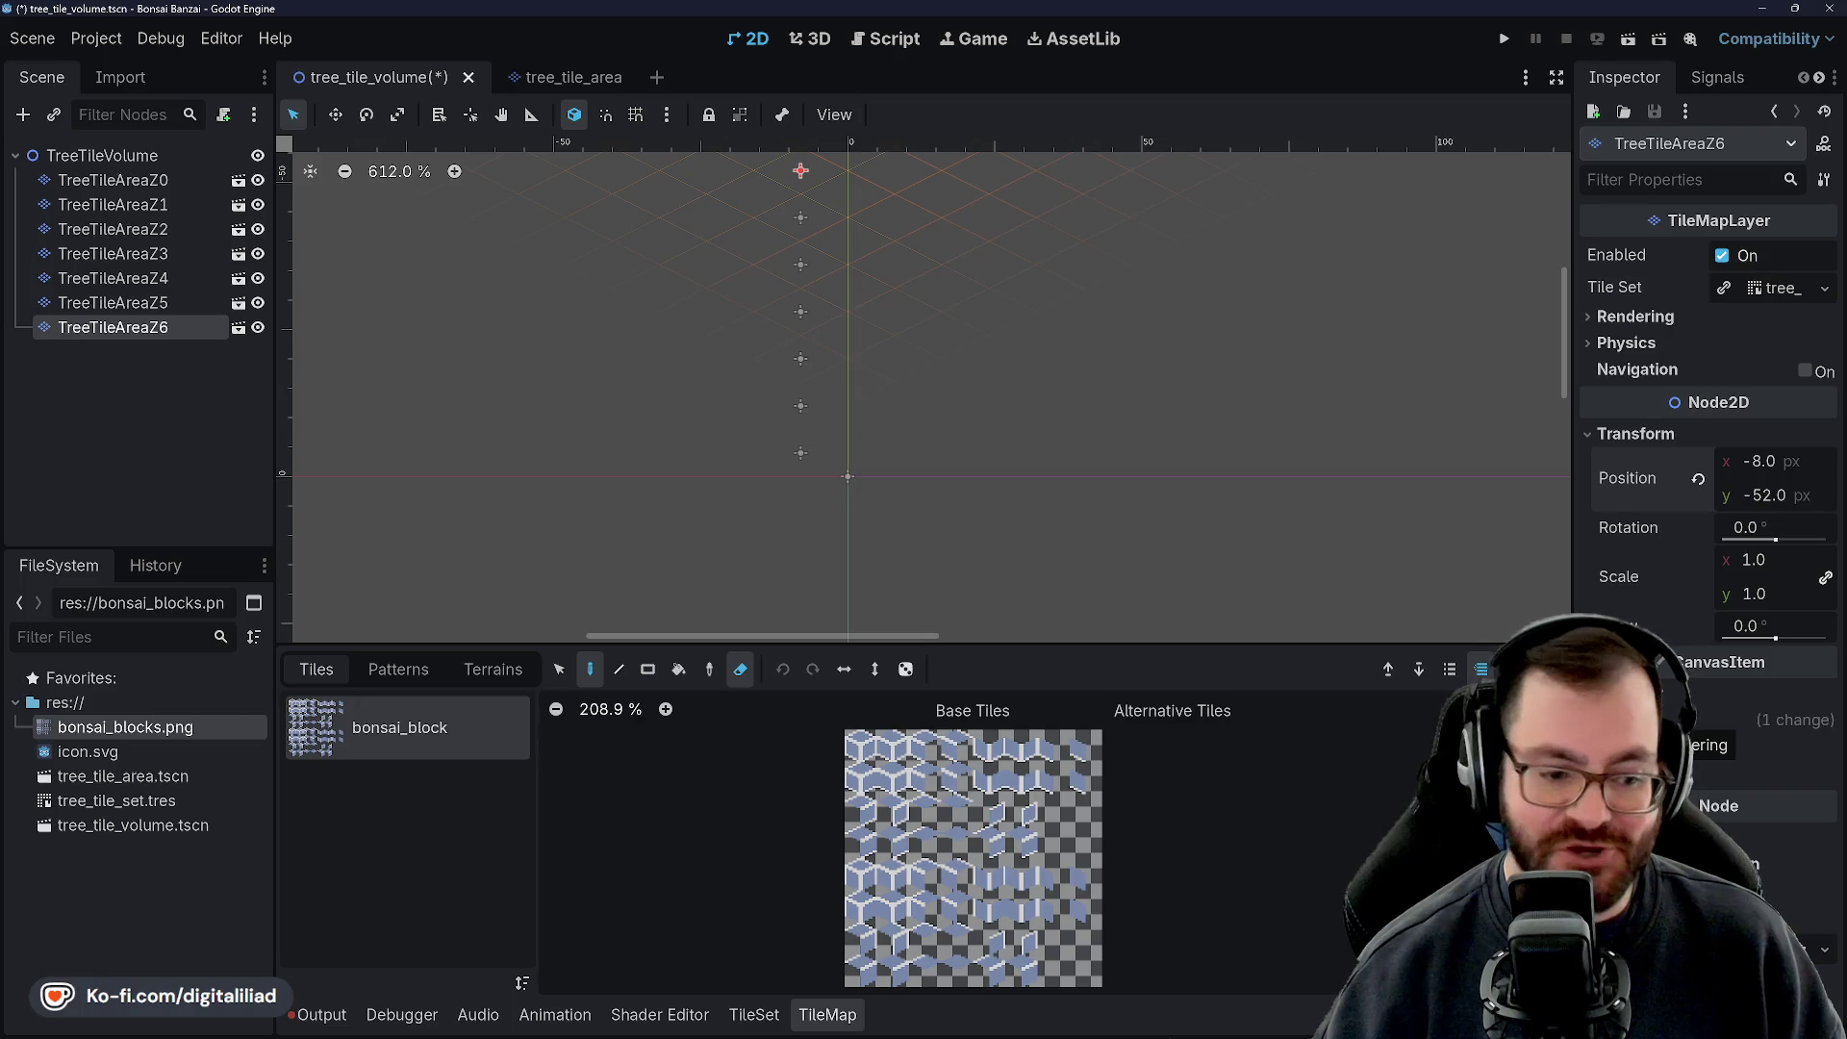
left_click(1664, 722)
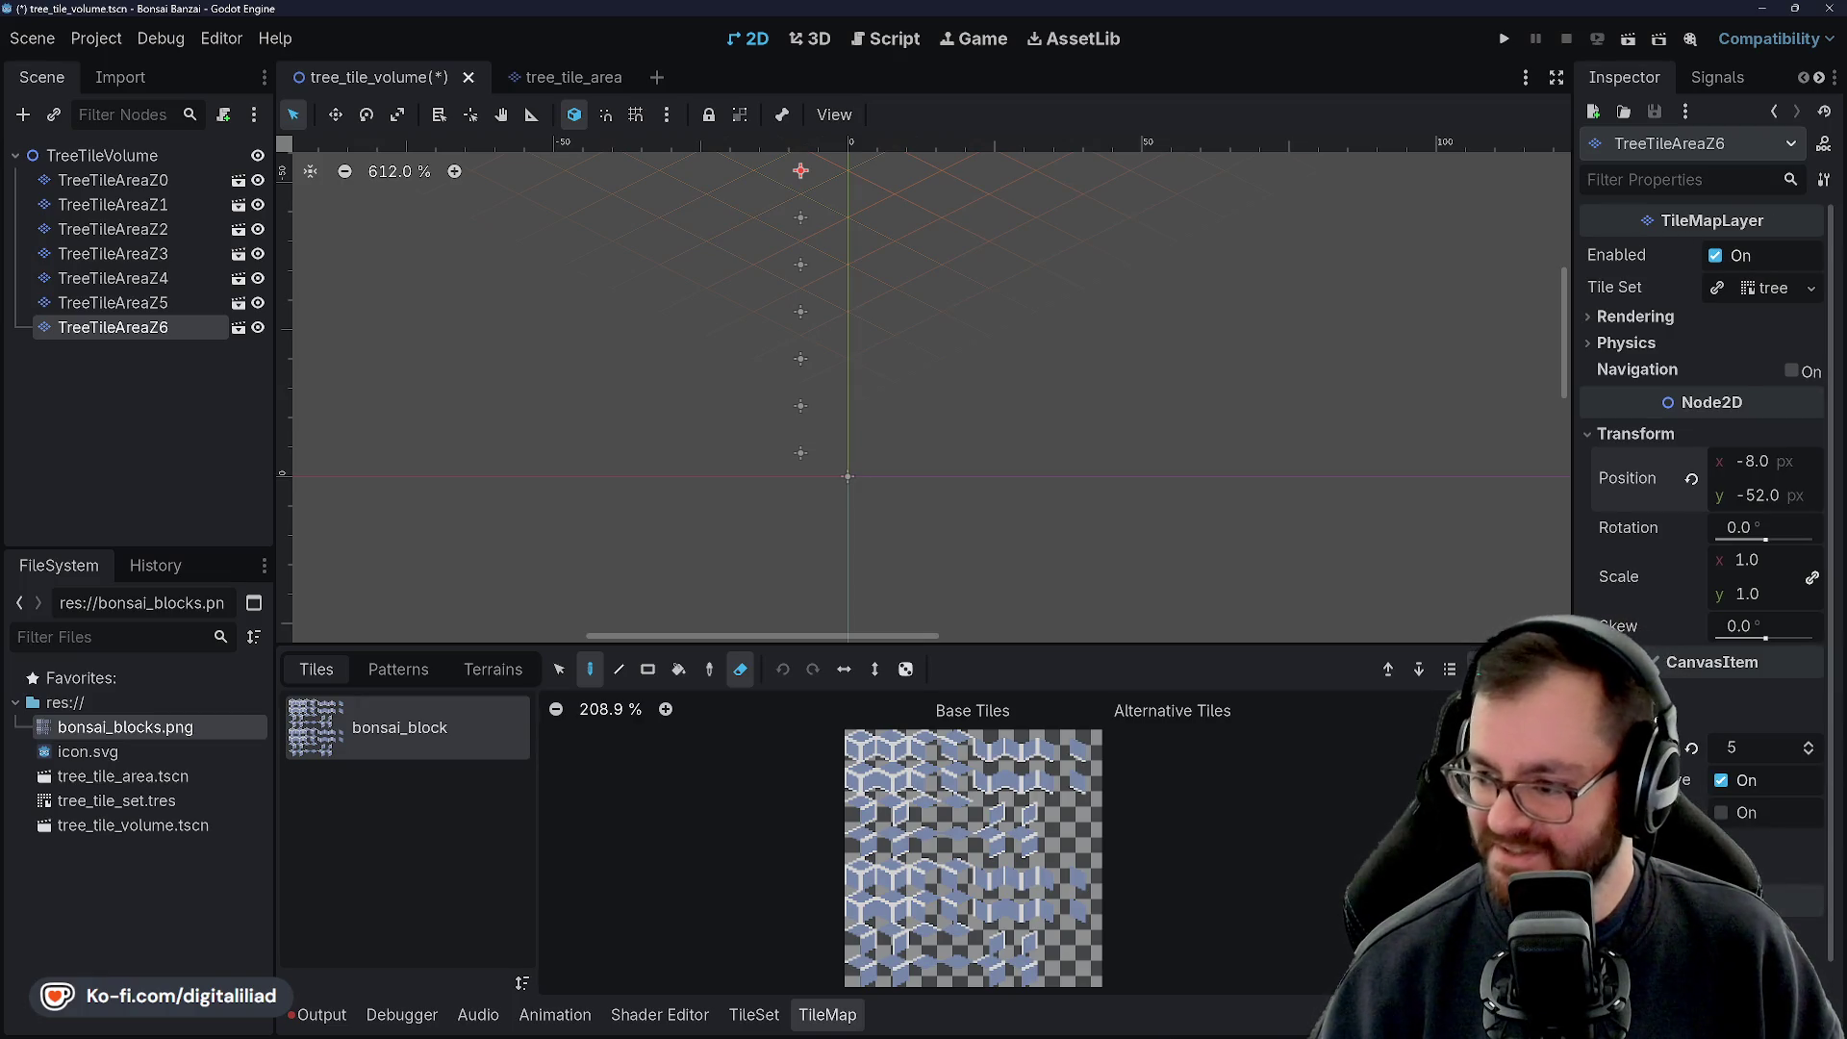
left_click(1808, 743)
key("ctrl+s")
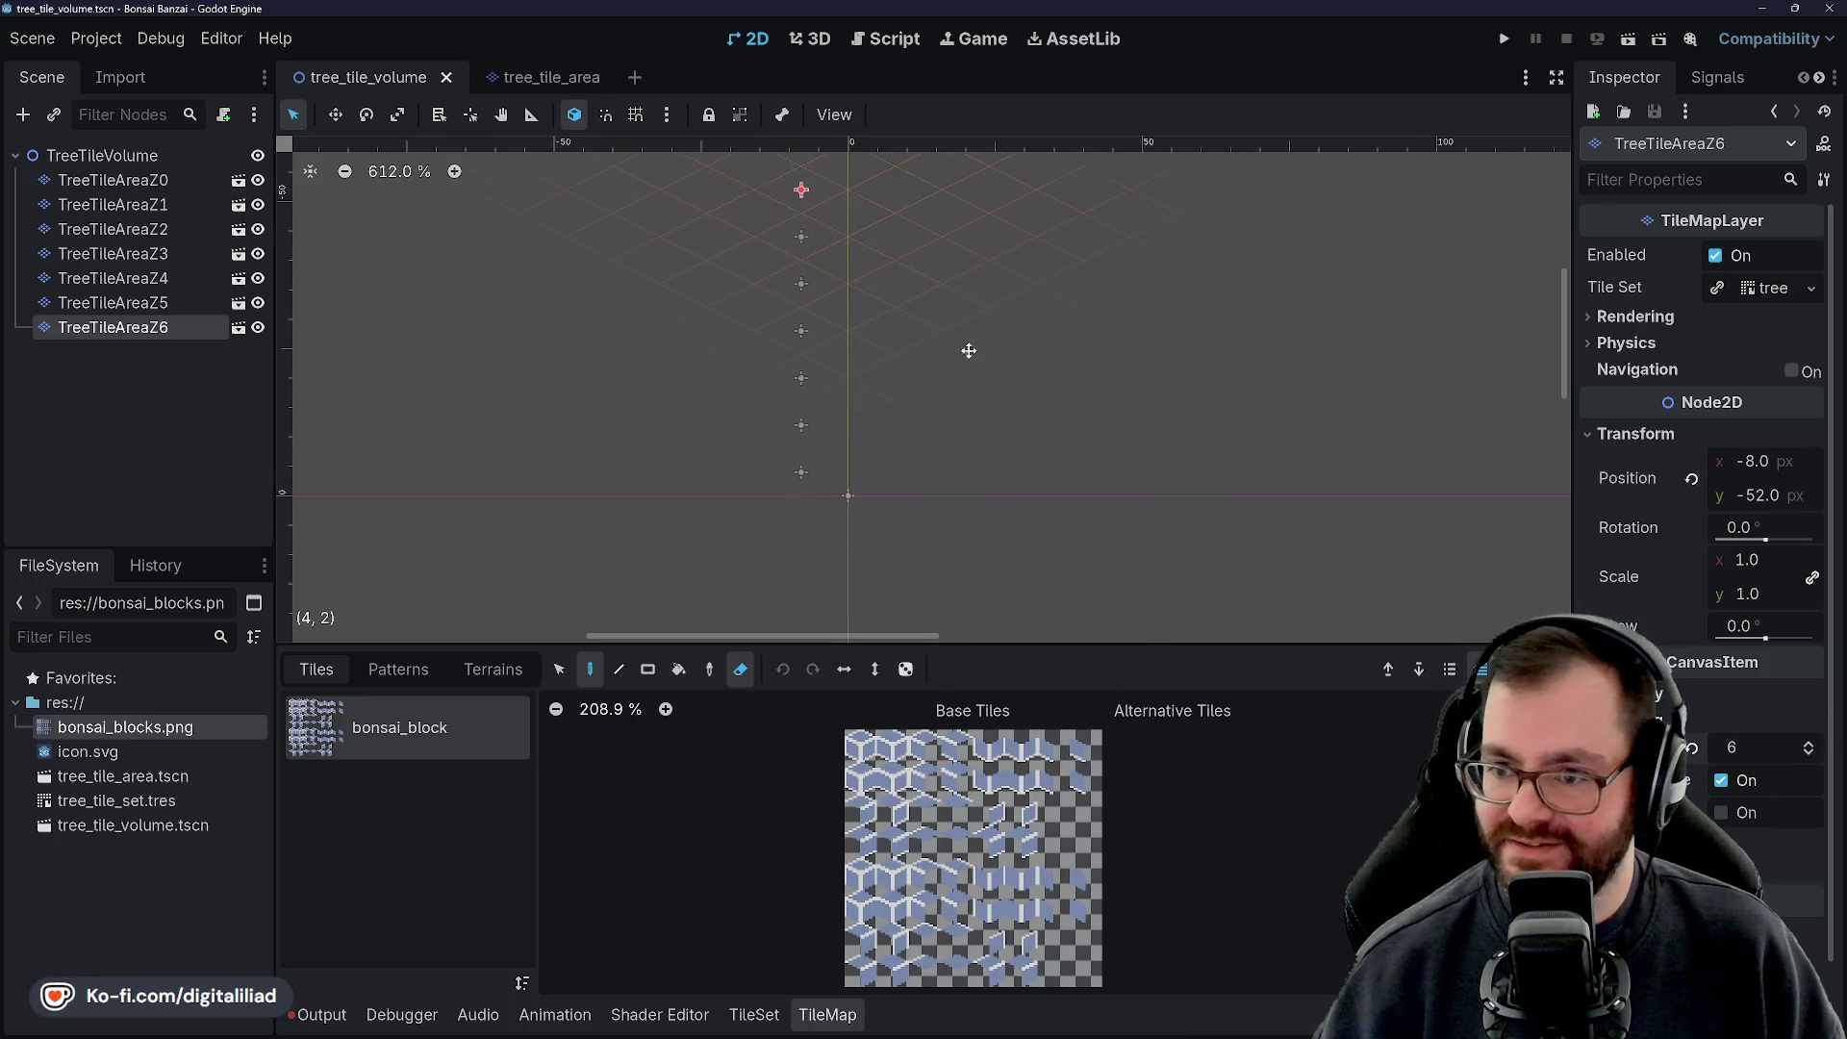
Duplicate TreeTileAreaZ6 as TreeTileAreaZ7 at y -60, and save
scroll(885, 388, "up", 3)
left_click(142, 379)
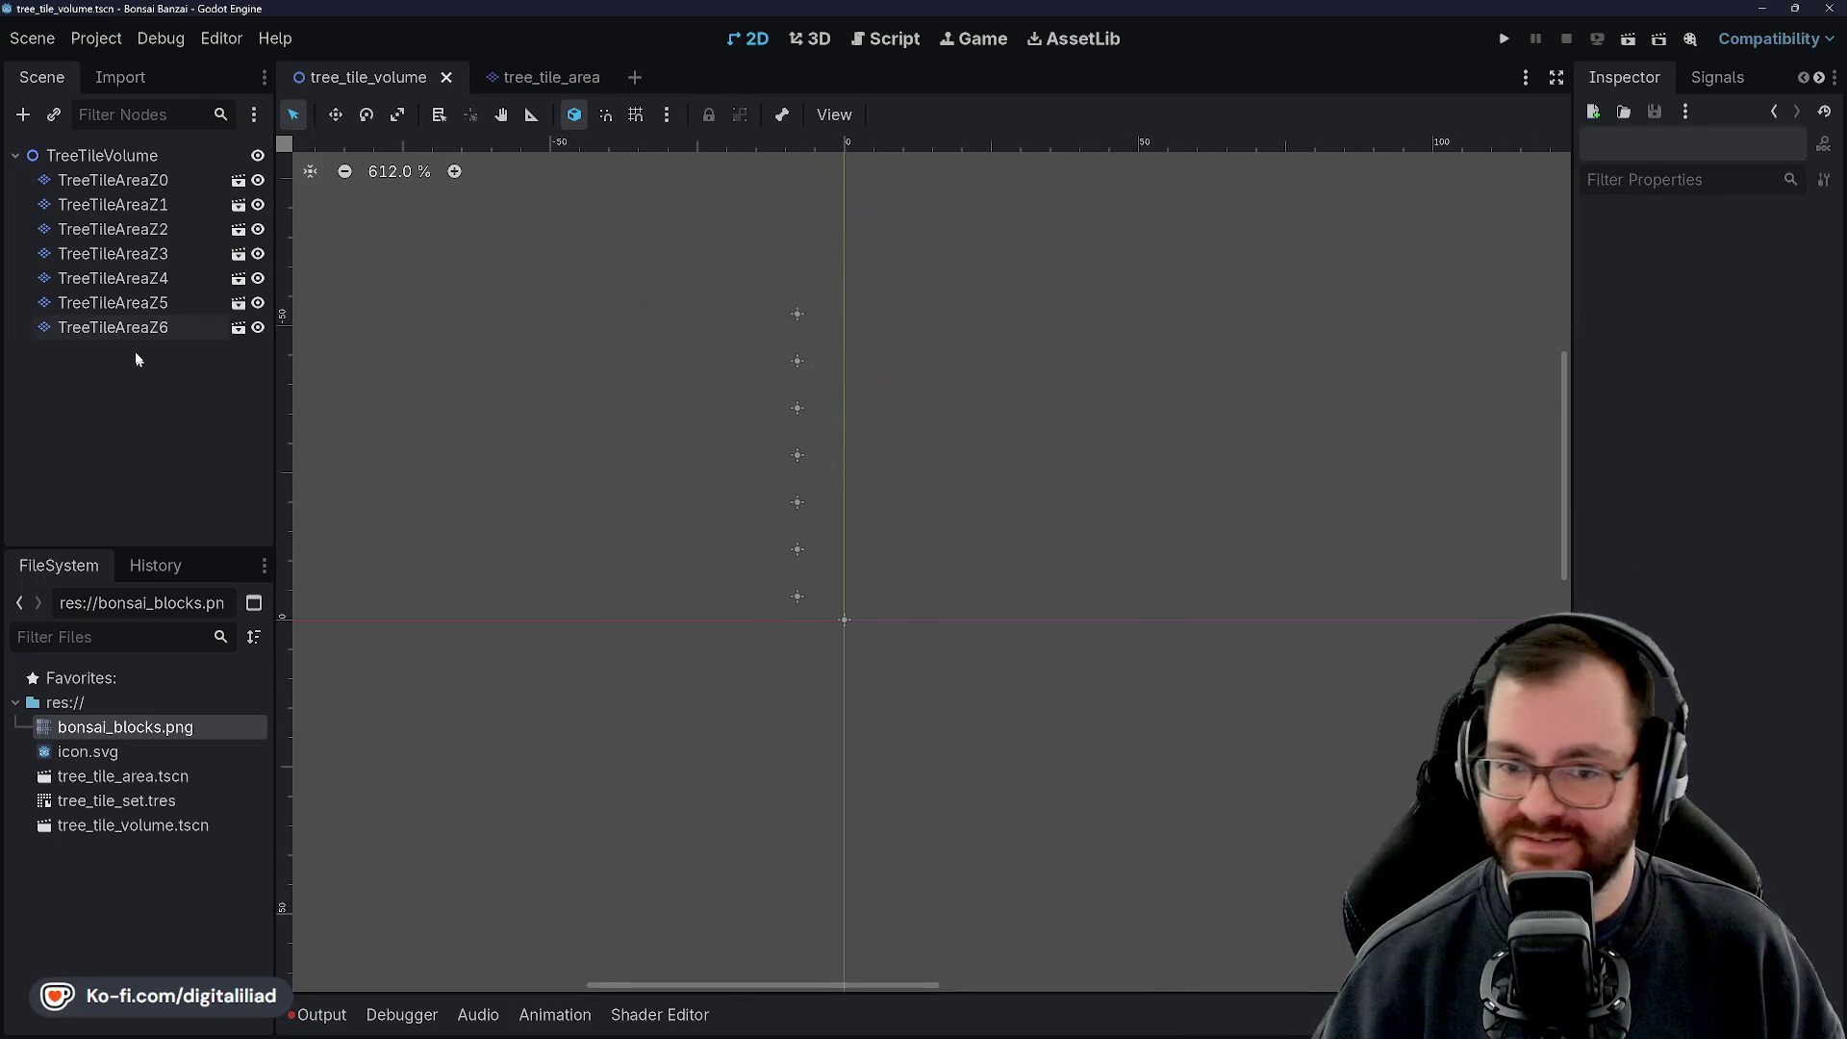
left_click(135, 327)
key("ctrl+d")
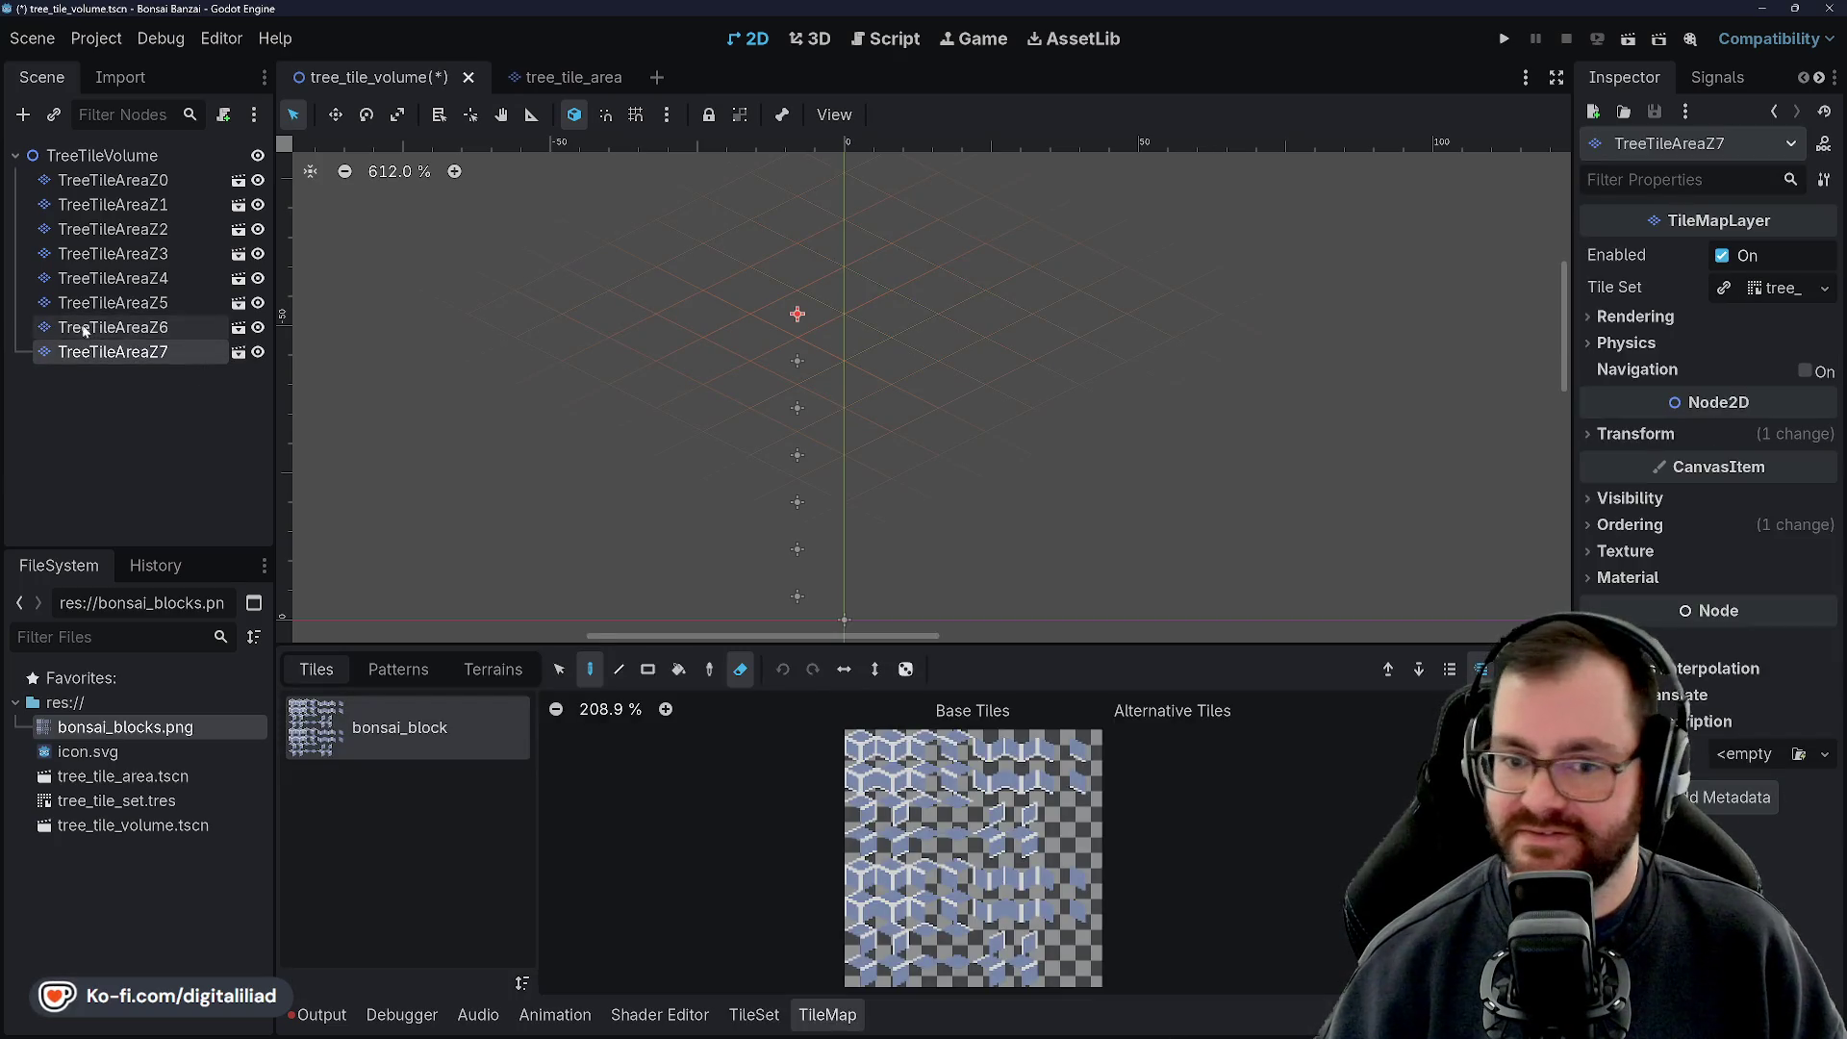
left_click(1635, 434)
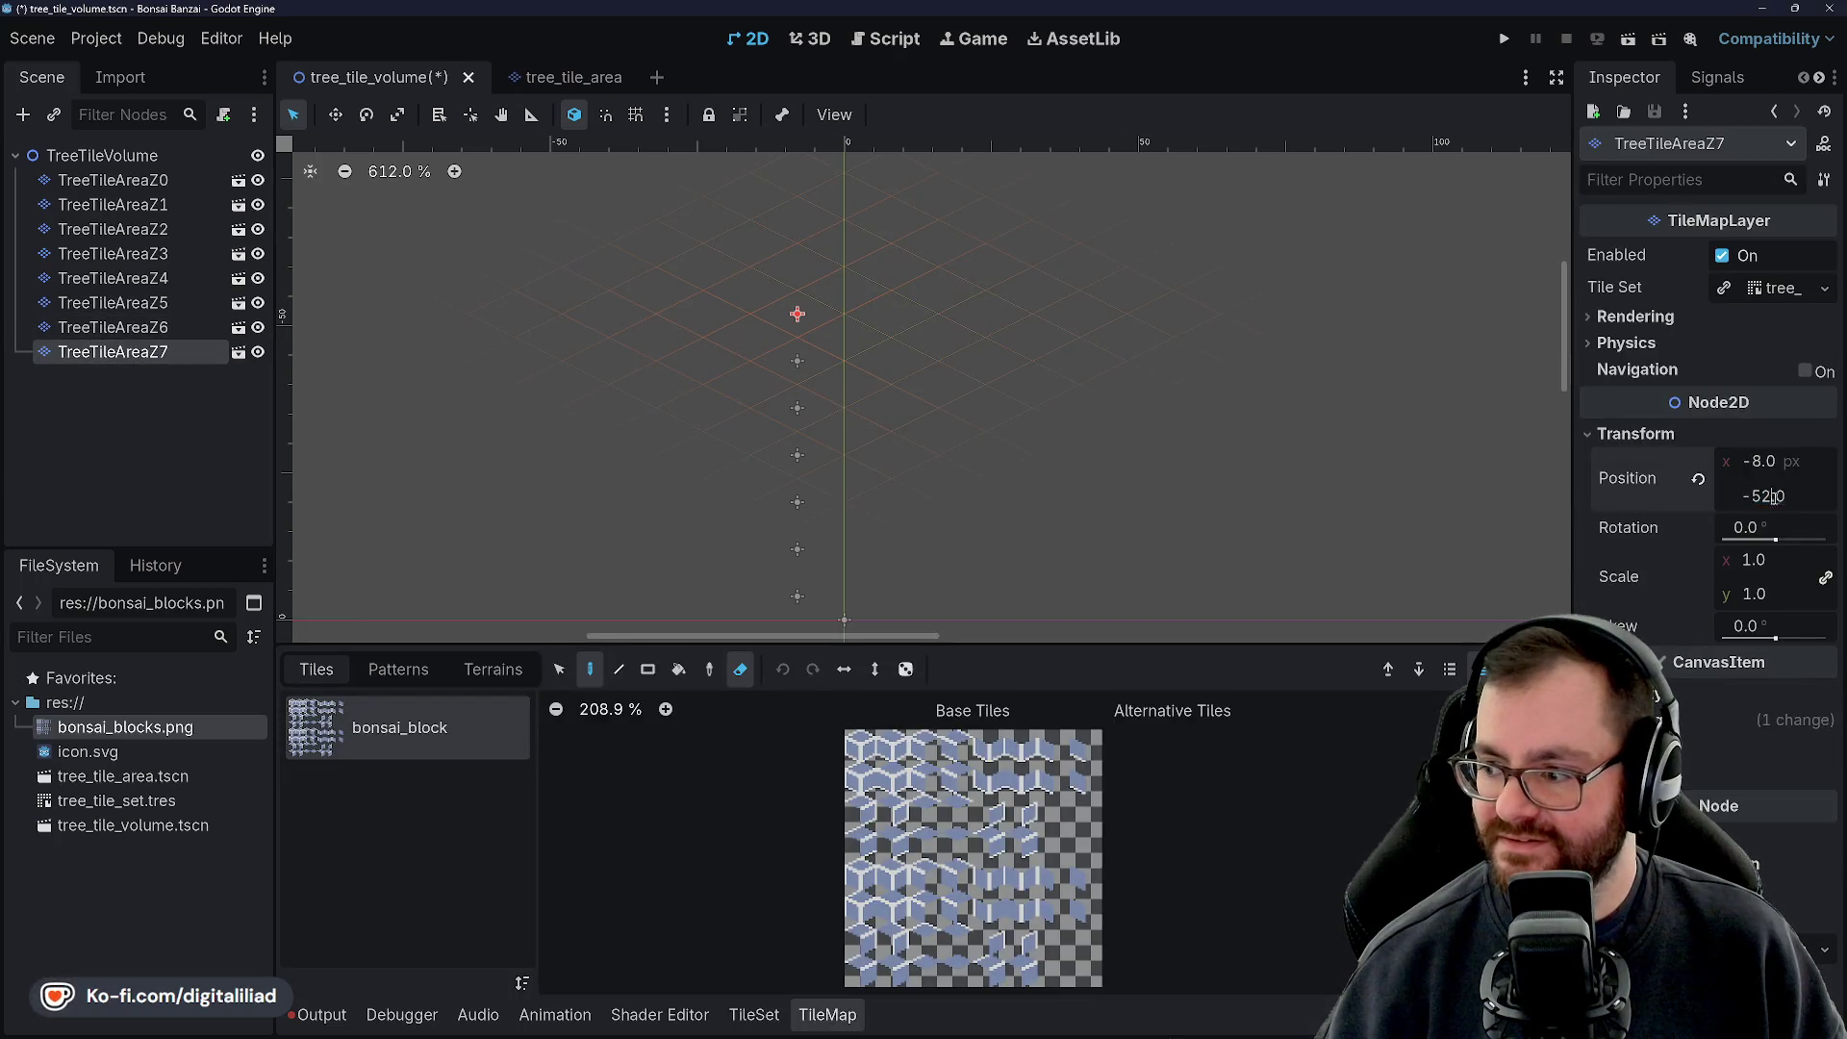
type("-60")
key("Return")
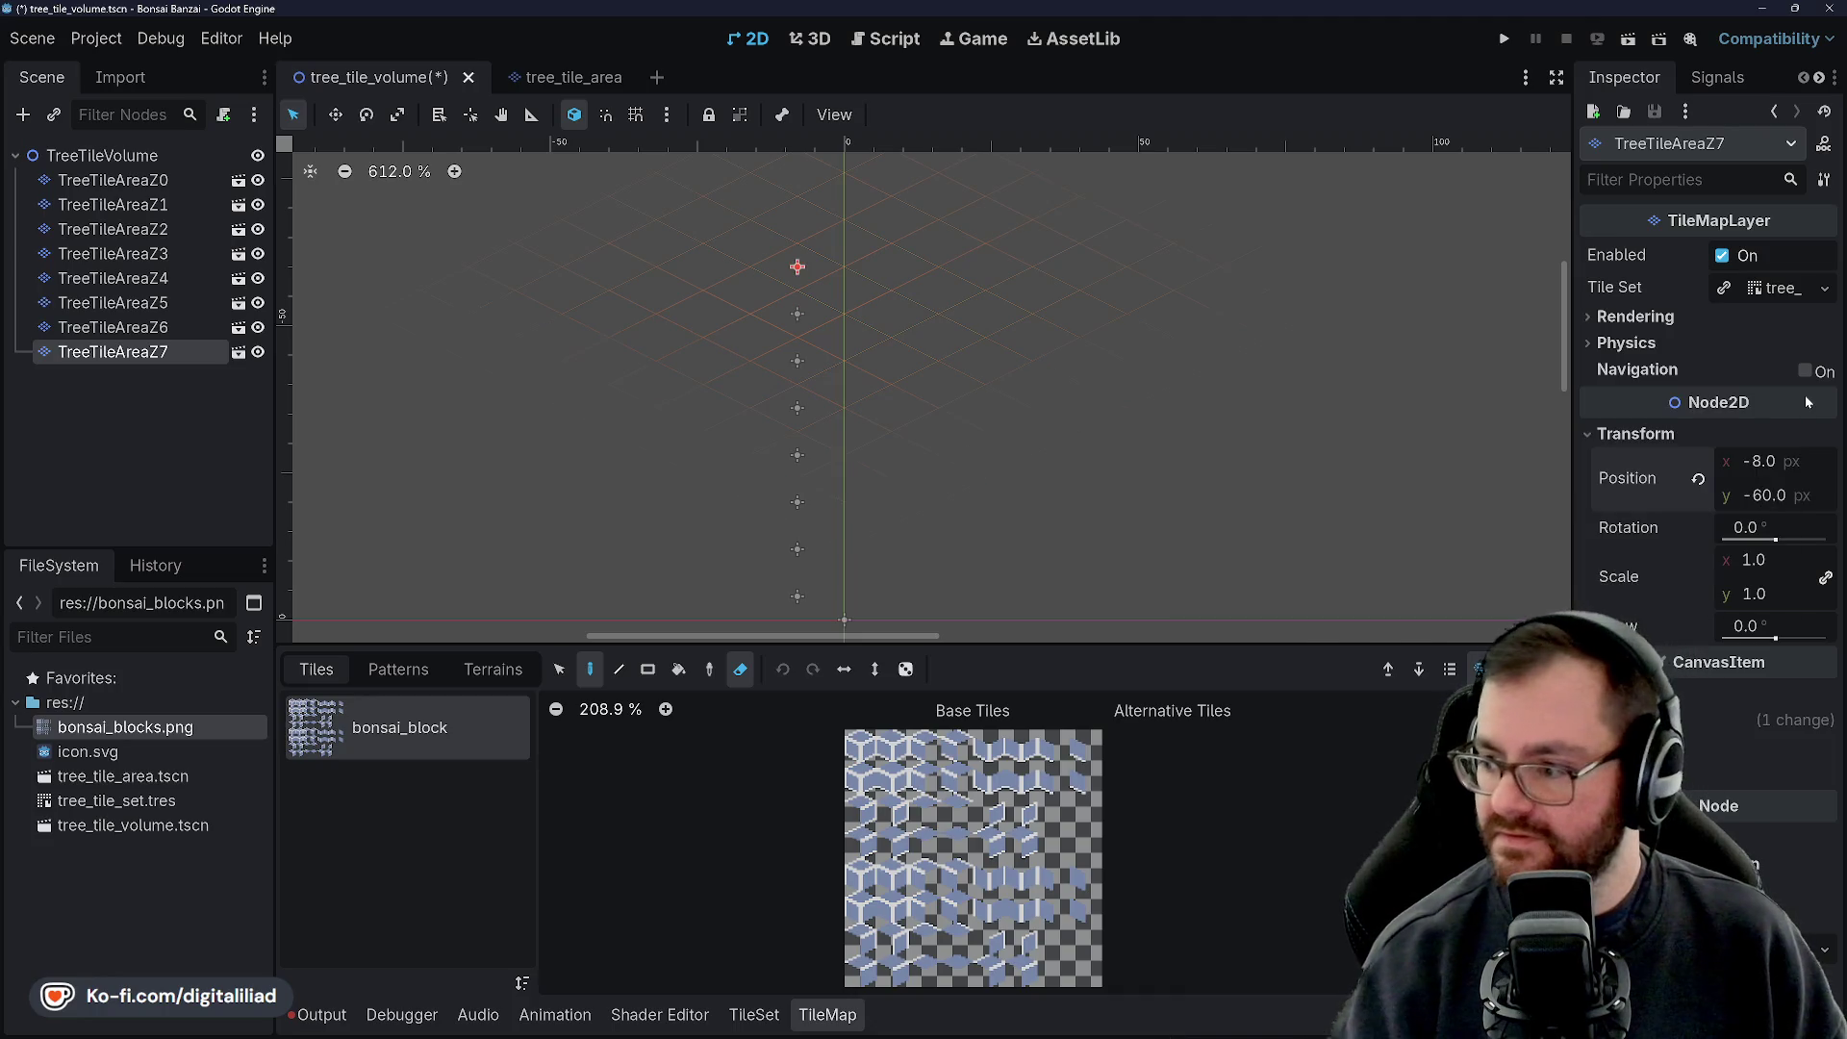
left_click(1790, 720)
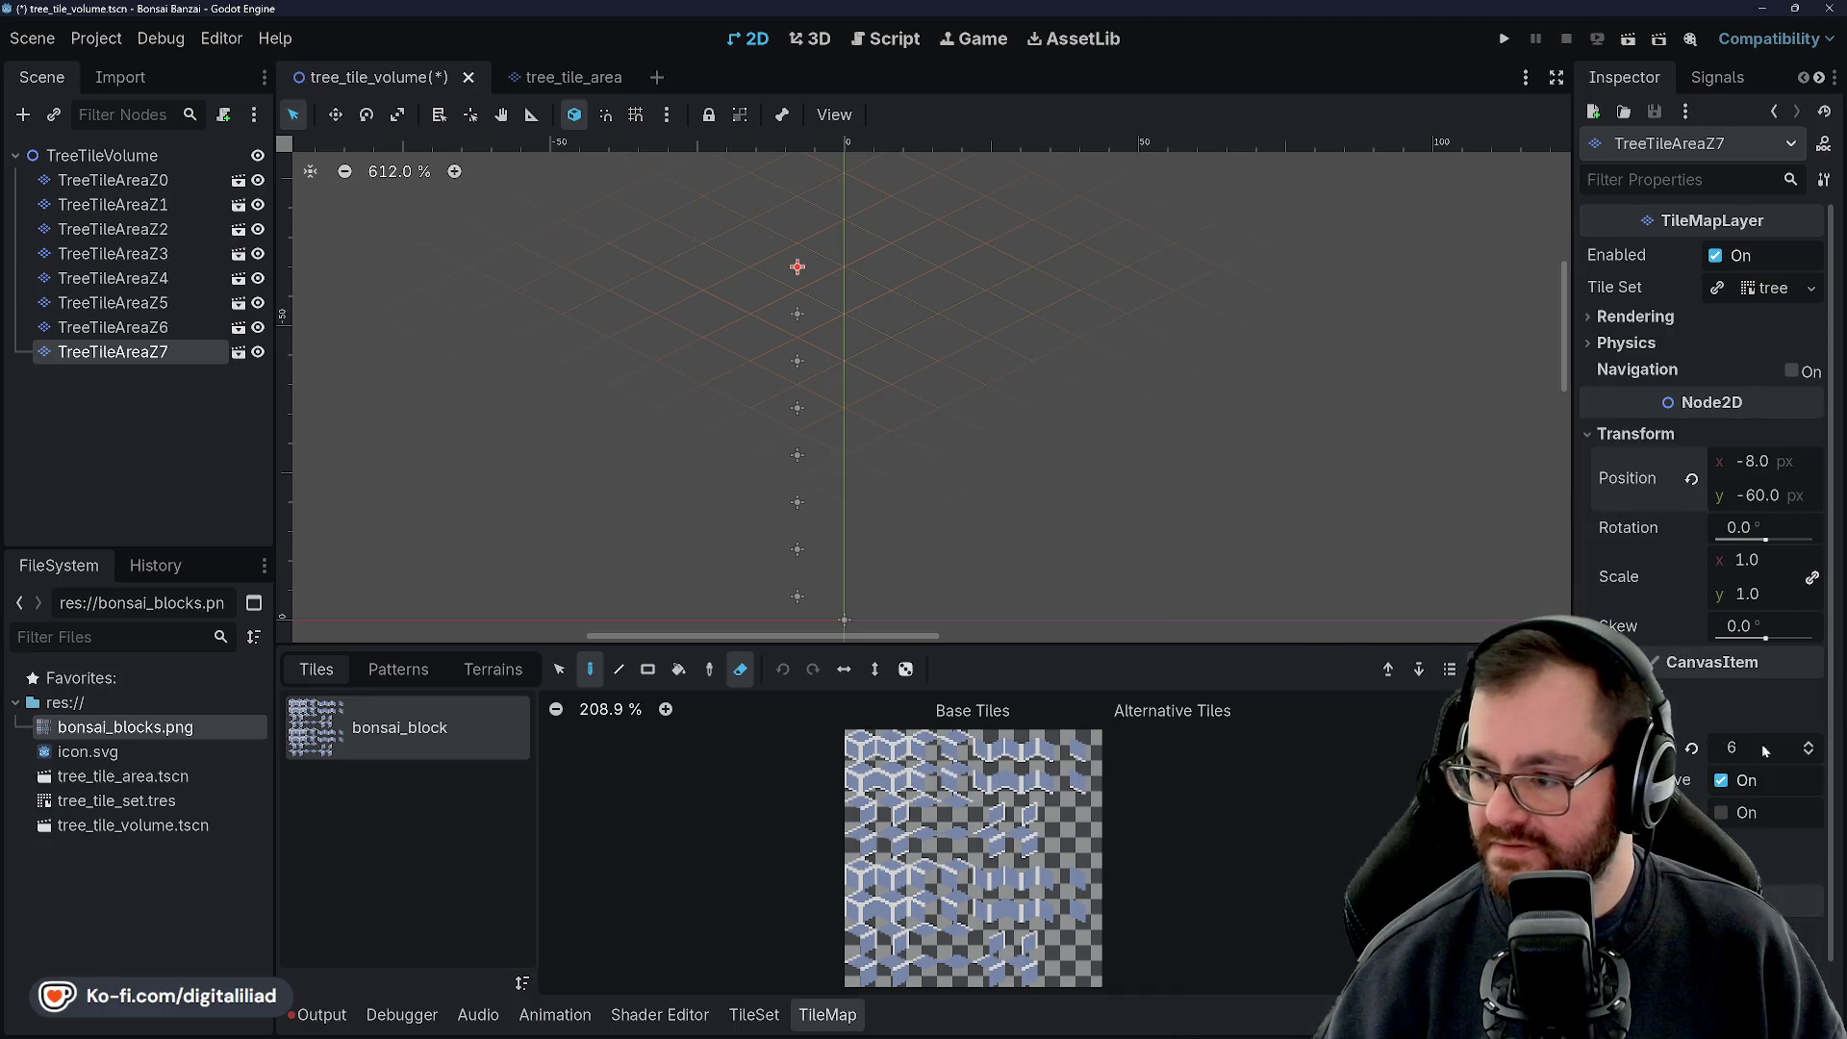
key("ctrl+s")
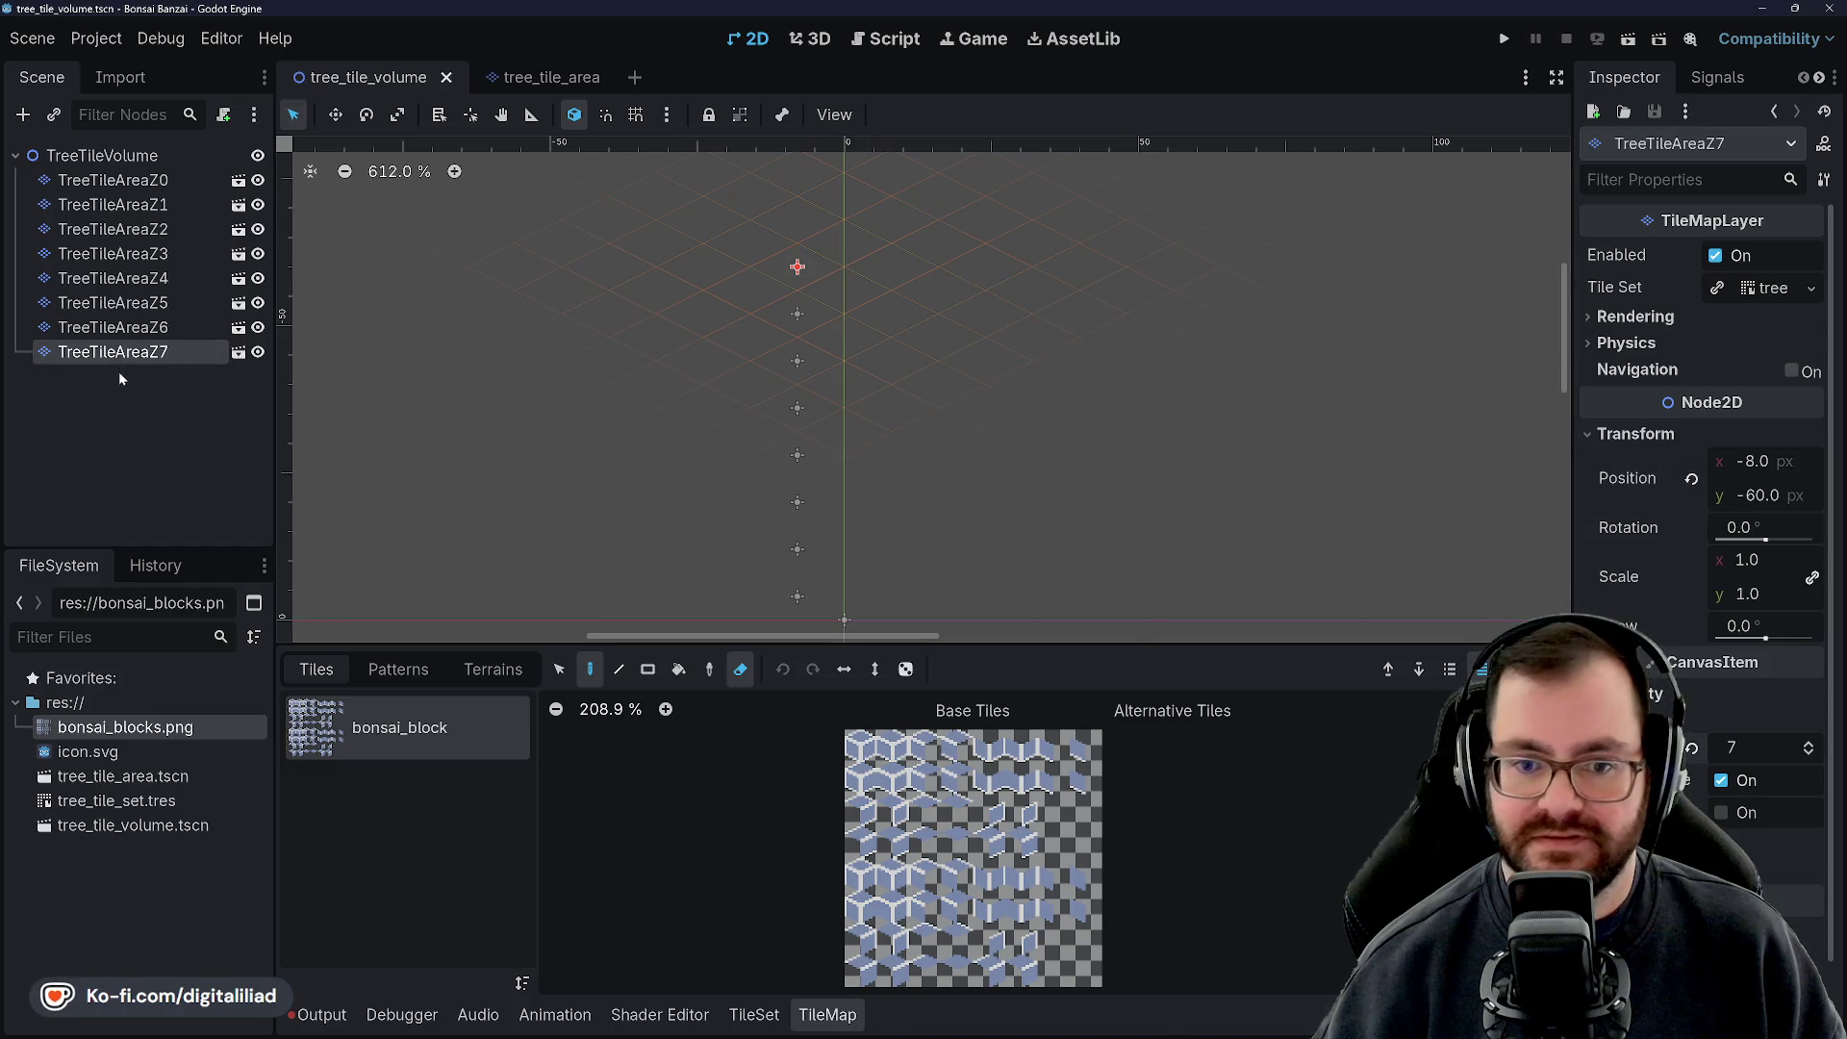
Duplicate TreeTileAreaZ7 as TreeTileAreaZ8 at y -68 with Z index 8, and save
left_click(120, 358, "ctrl")
key("ctrl+d")
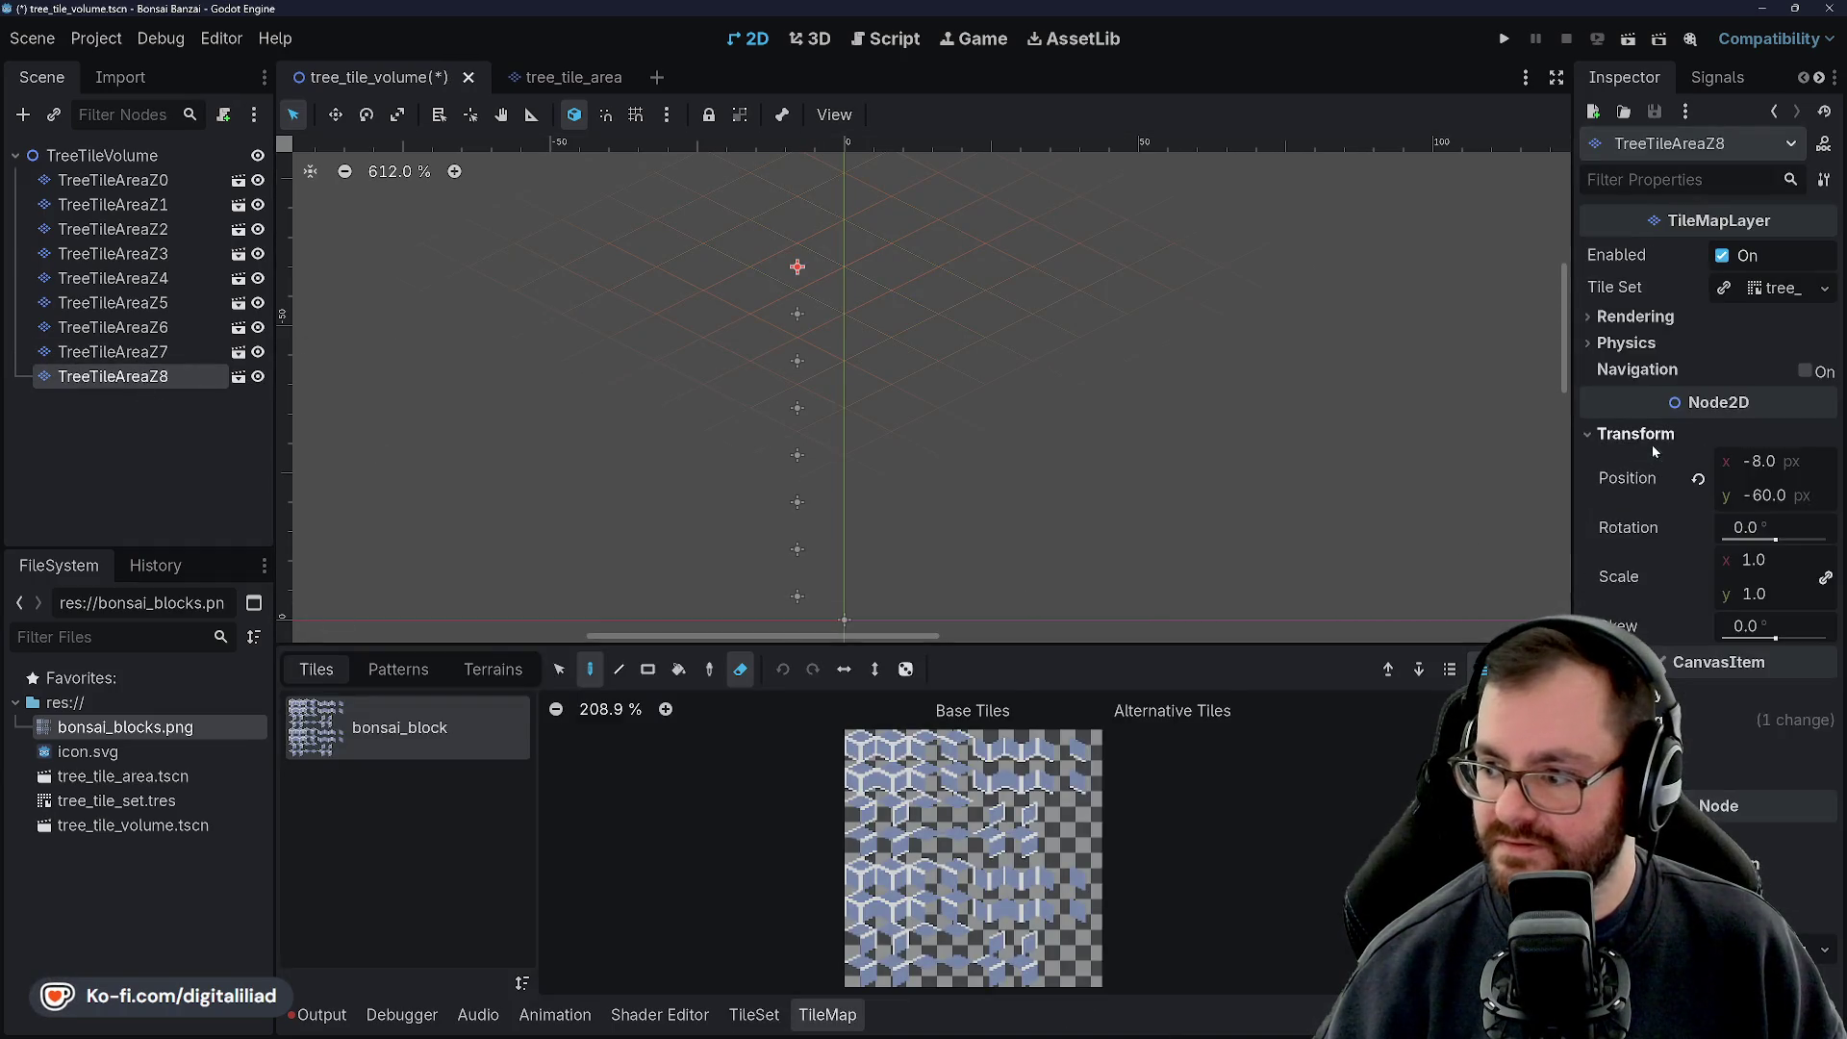
left_click(1769, 498)
key("BackSpace")
type("8")
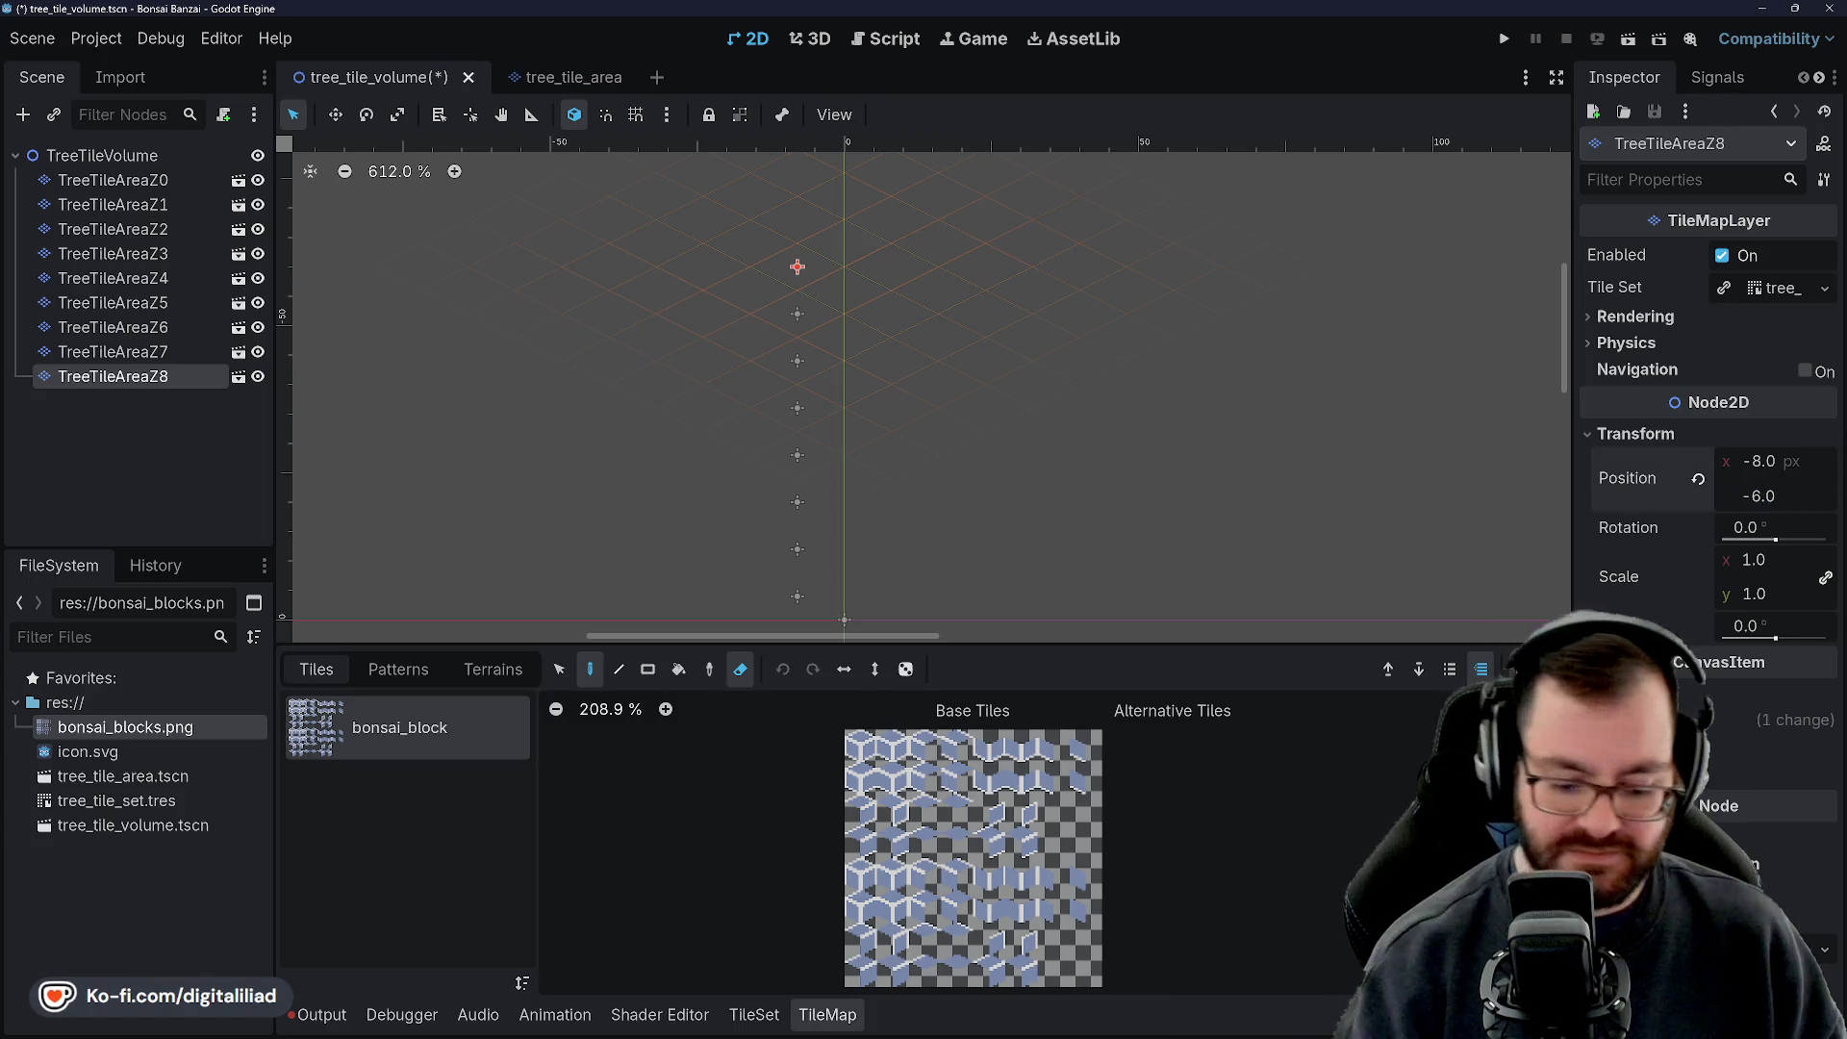
key("Return")
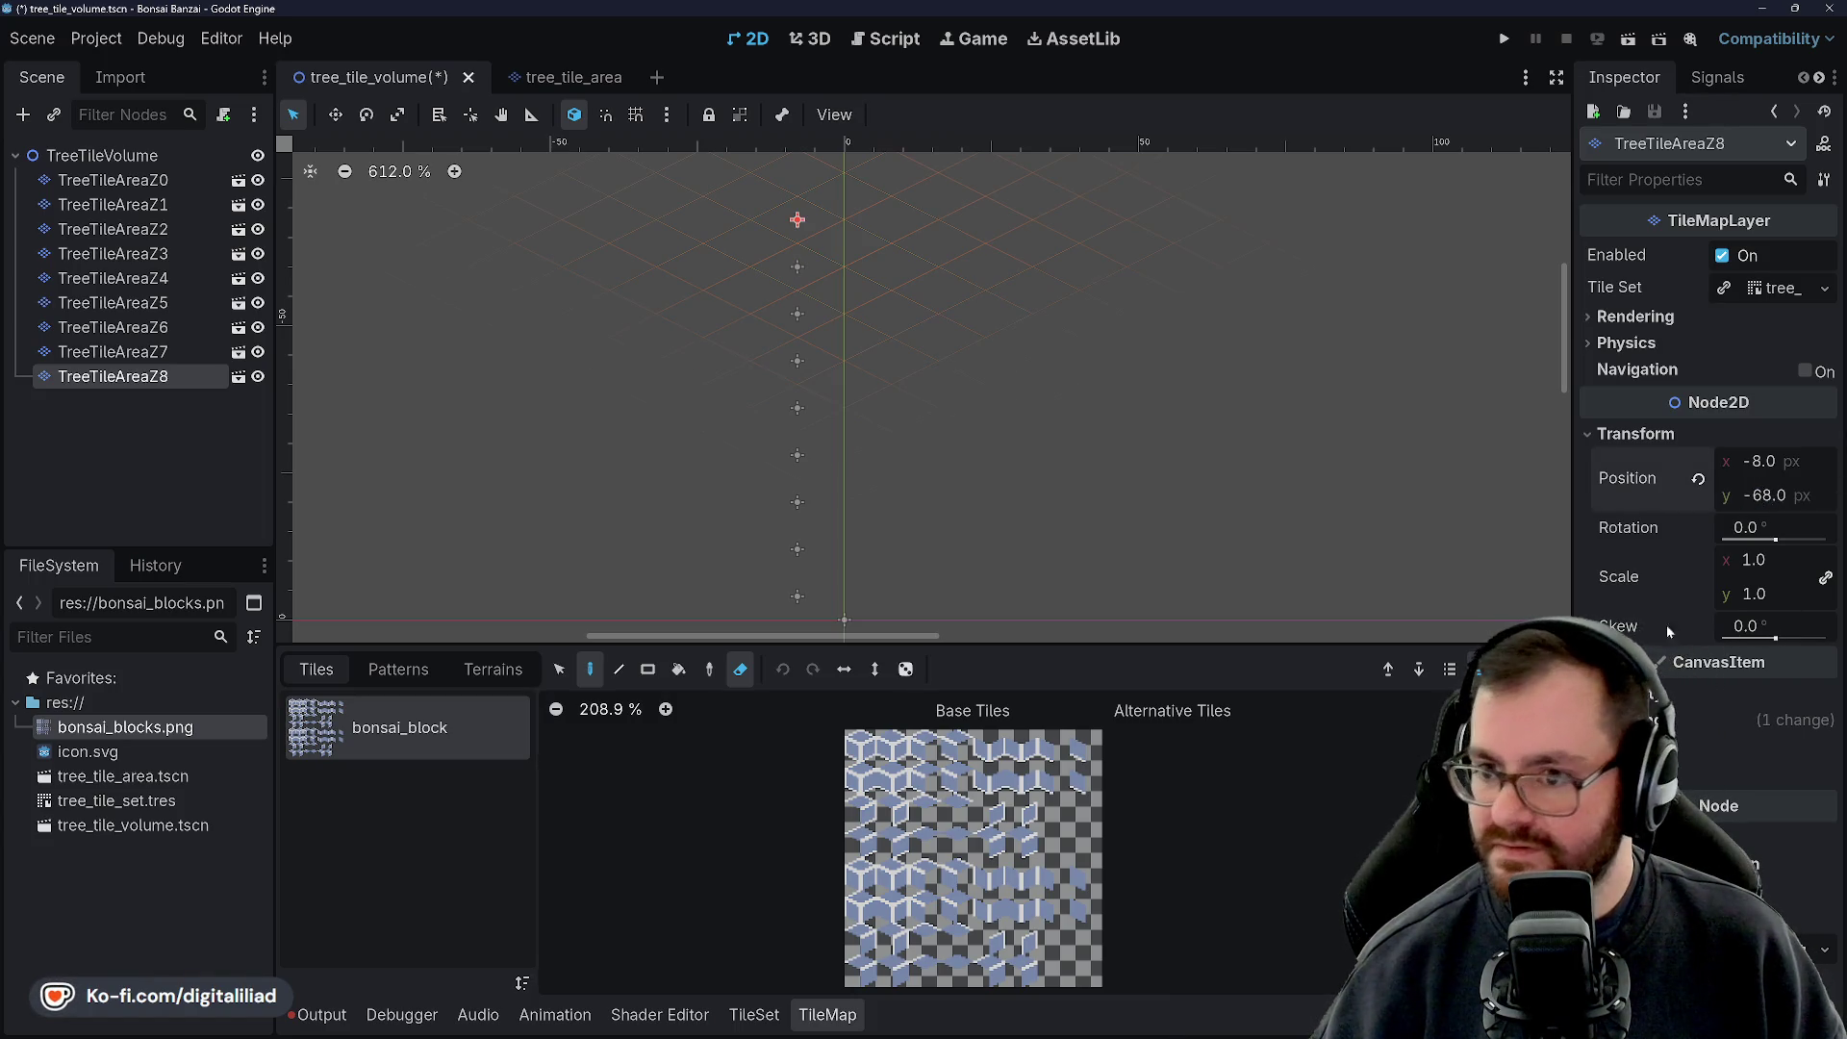
left_click(1732, 720)
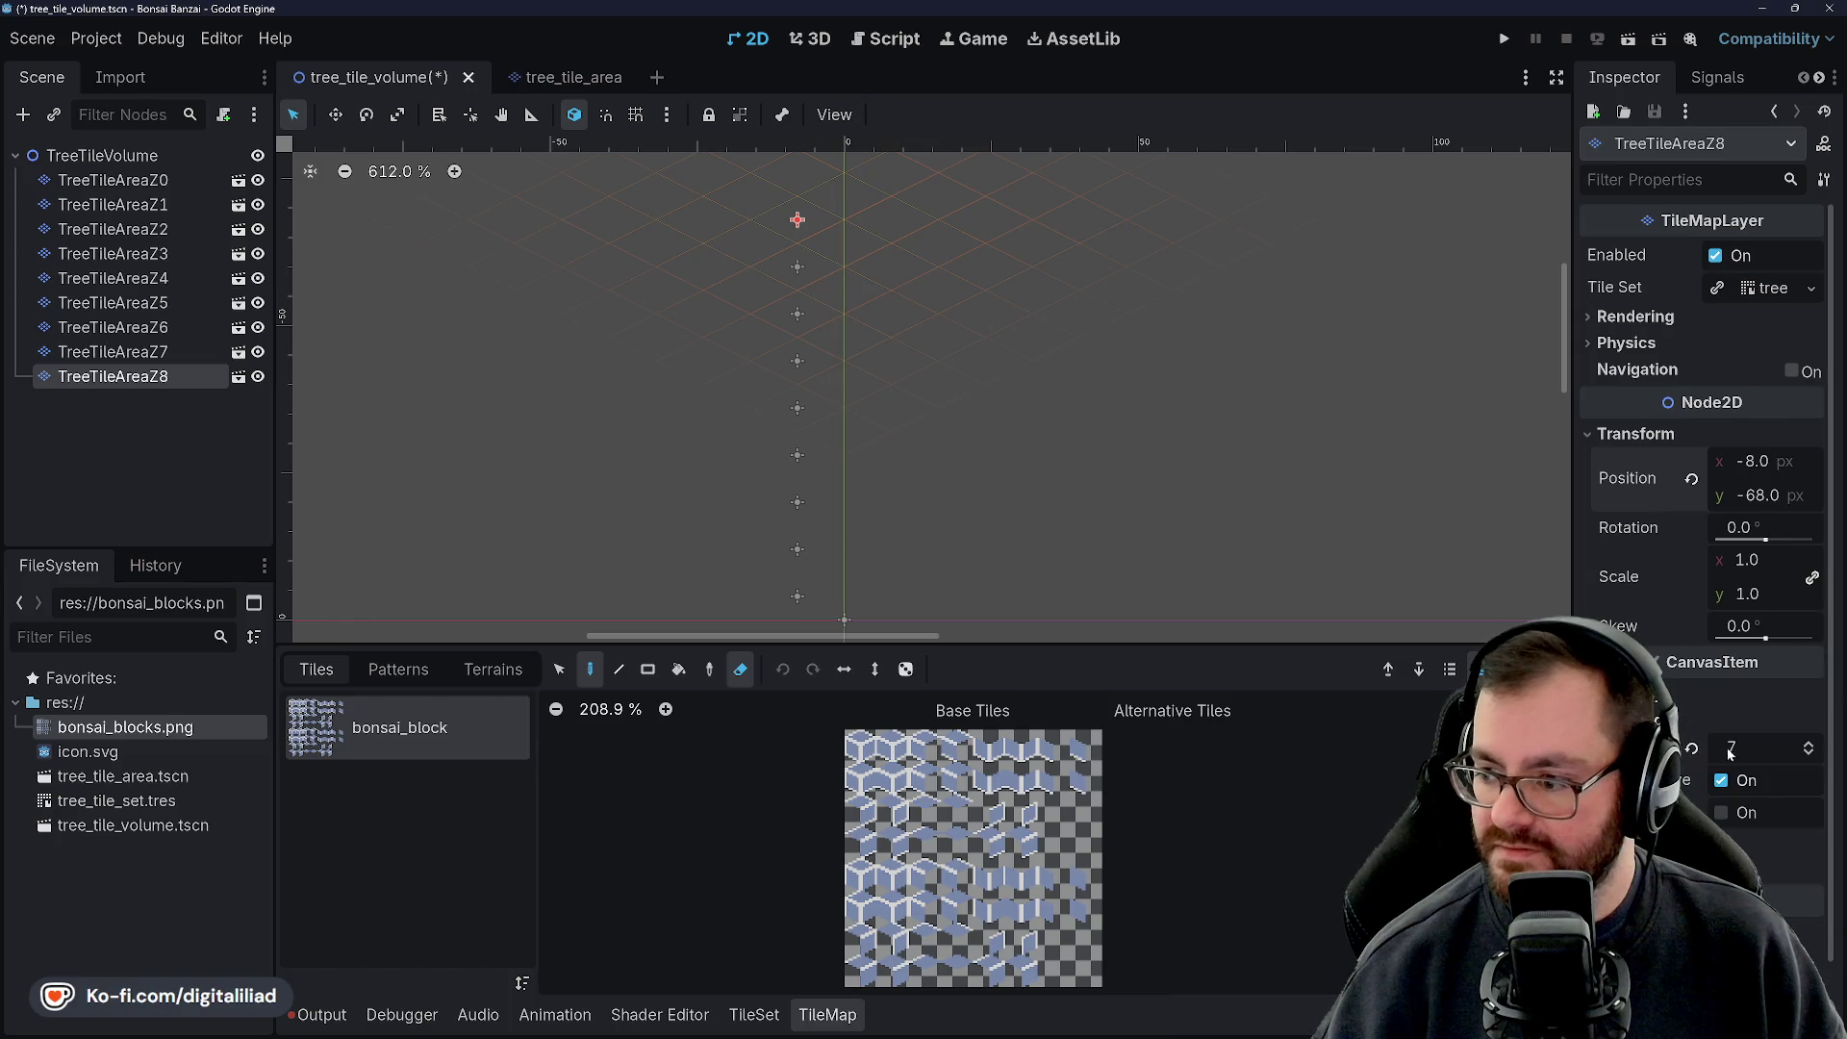
left_click(1807, 742)
key("ctrl+s")
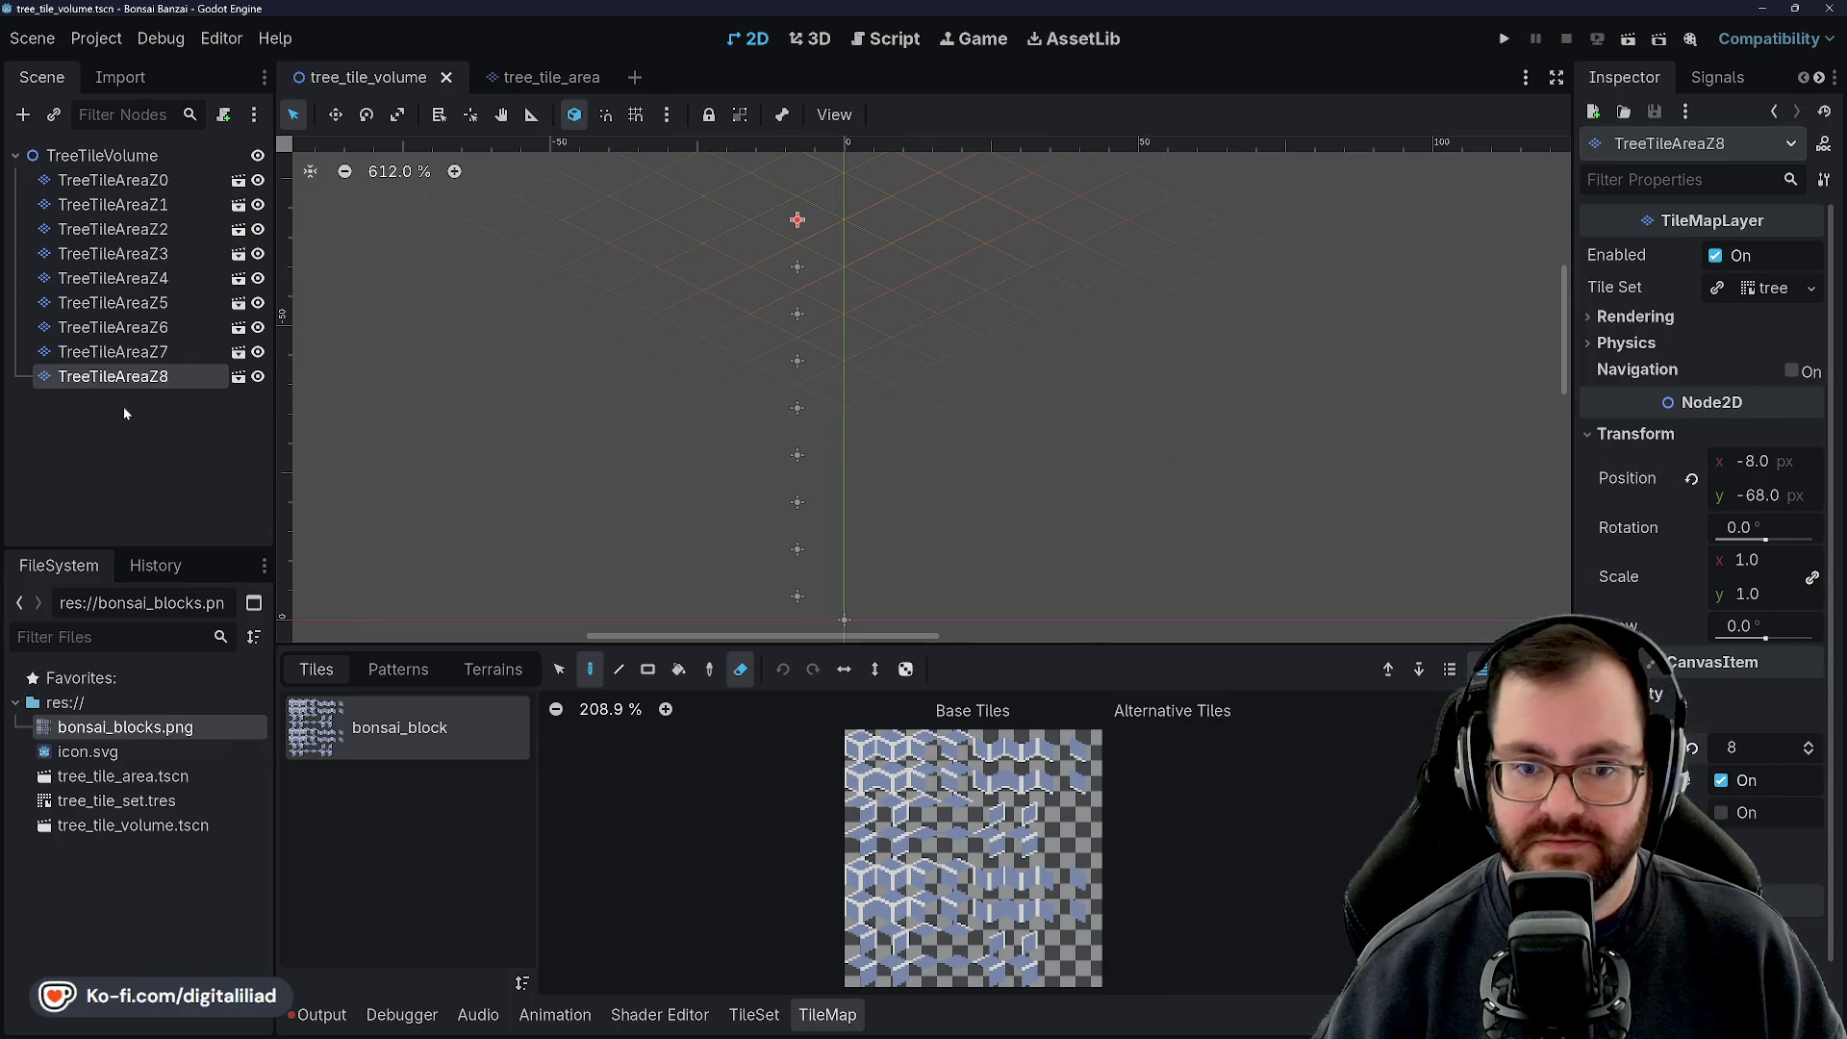
Duplicate TreeTileAreaZ8 as TreeTileAreaZ9 at y -76
key("ctrl+d")
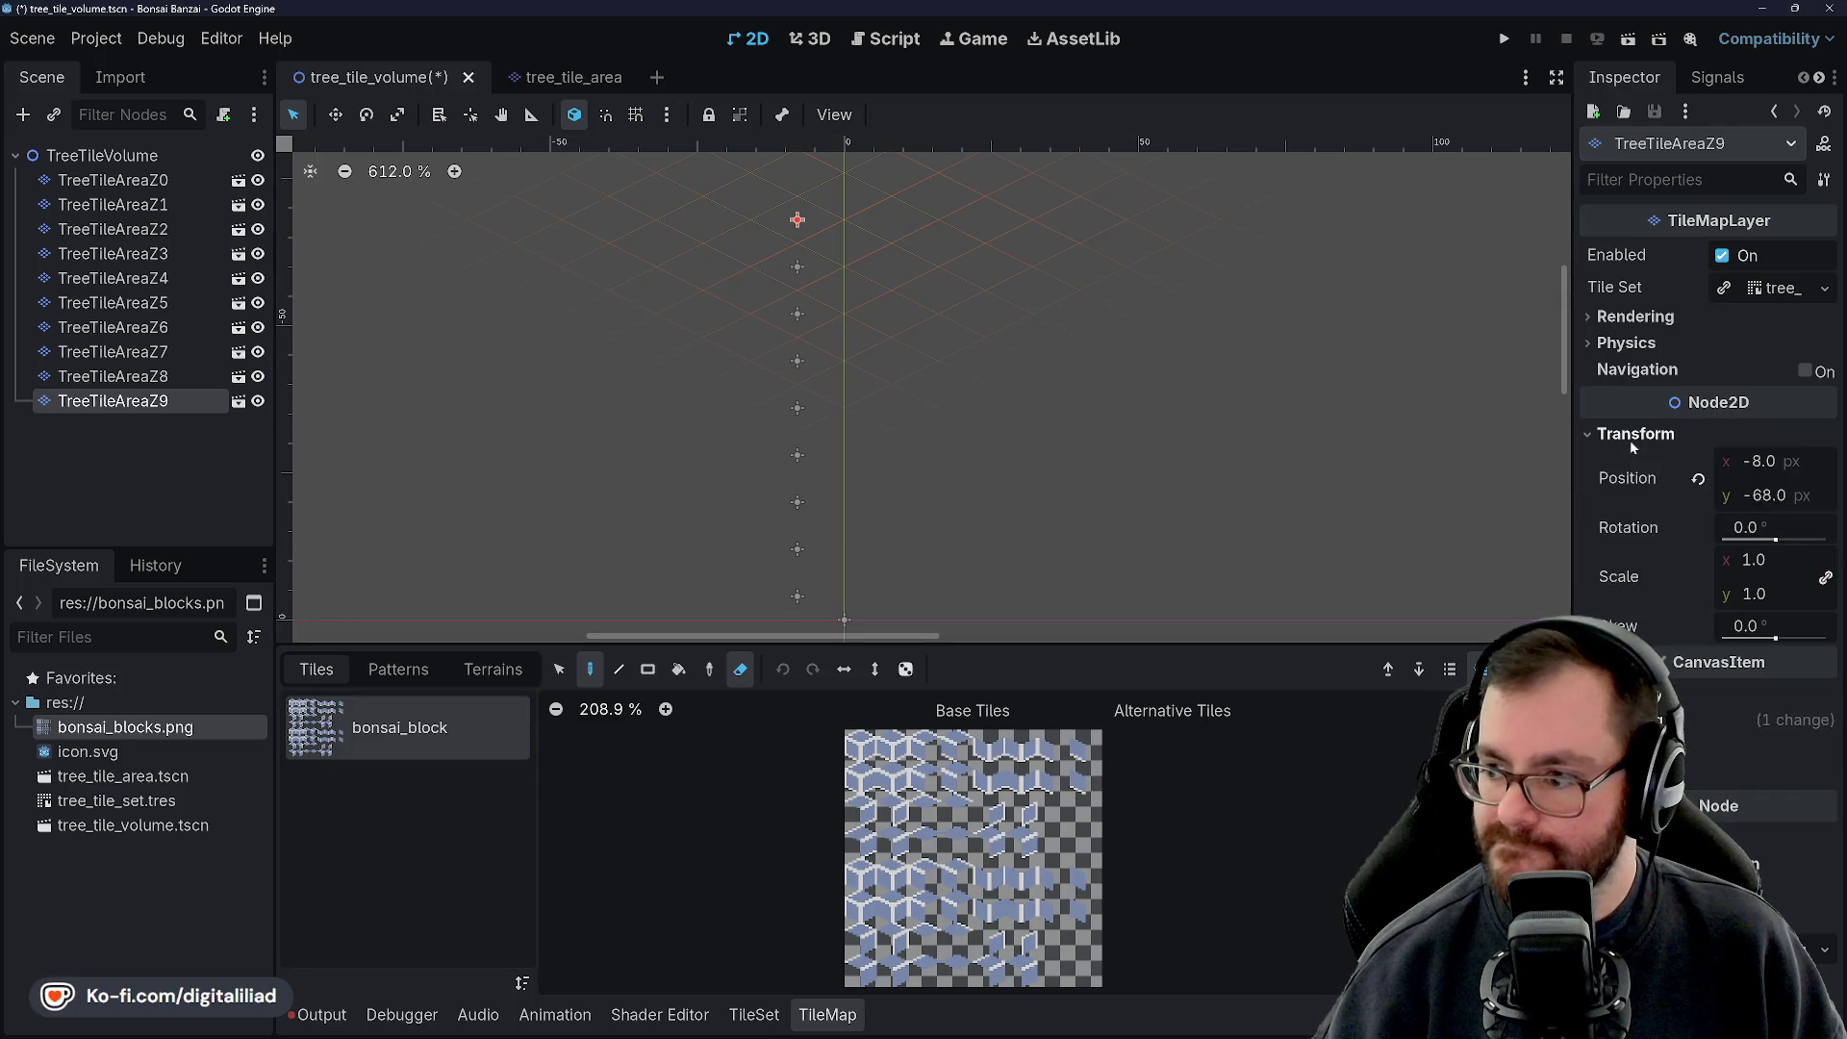
left_click(1785, 497)
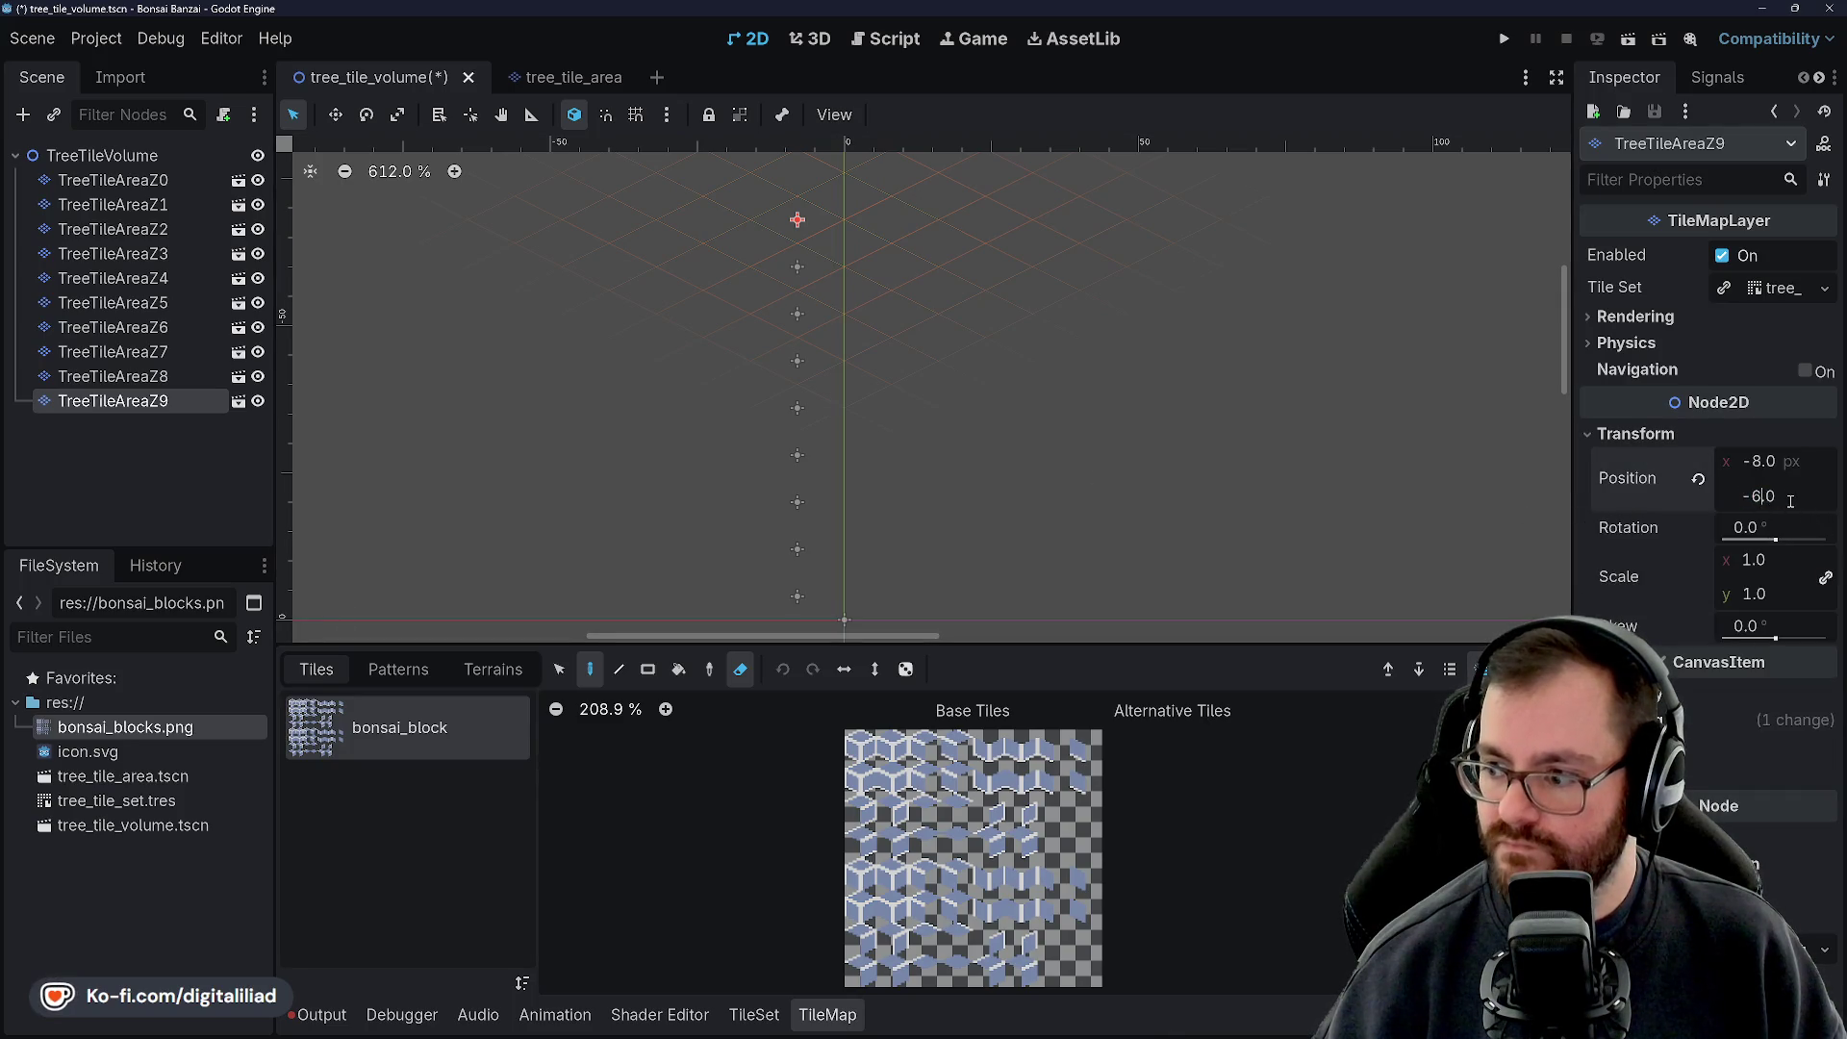
type("76")
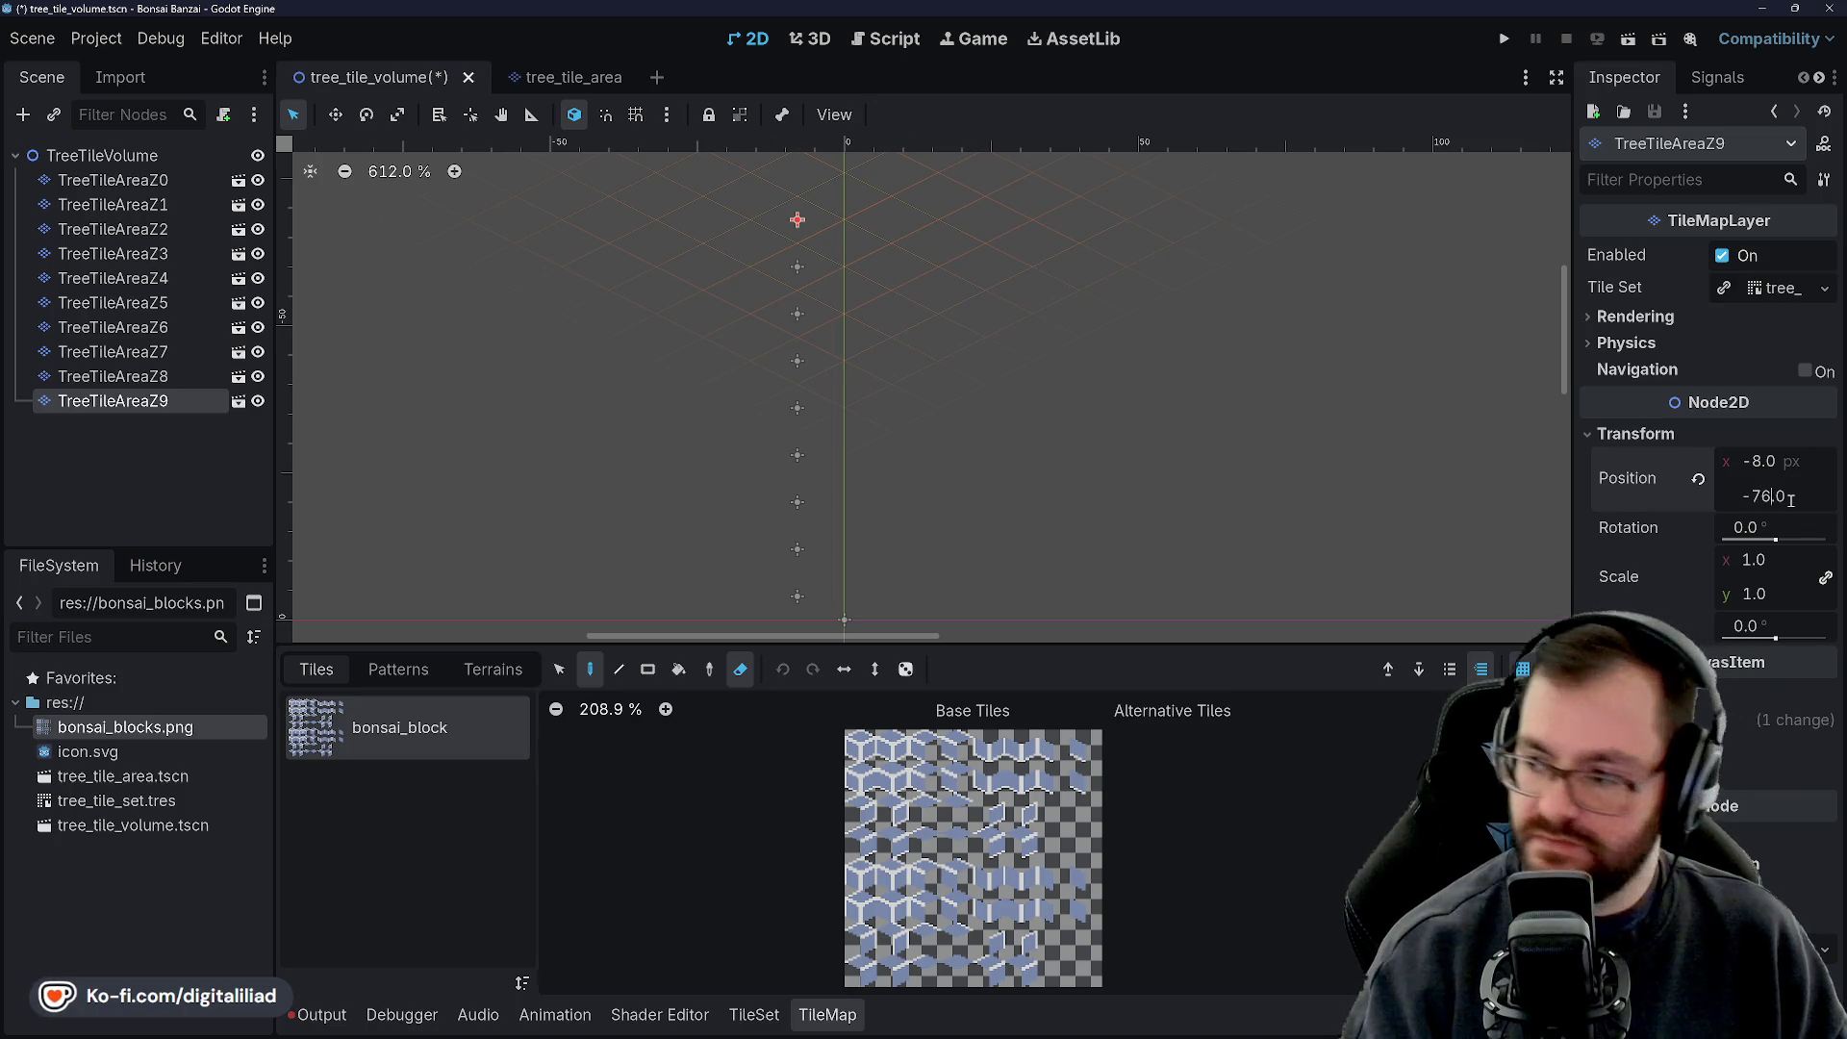
key("Return")
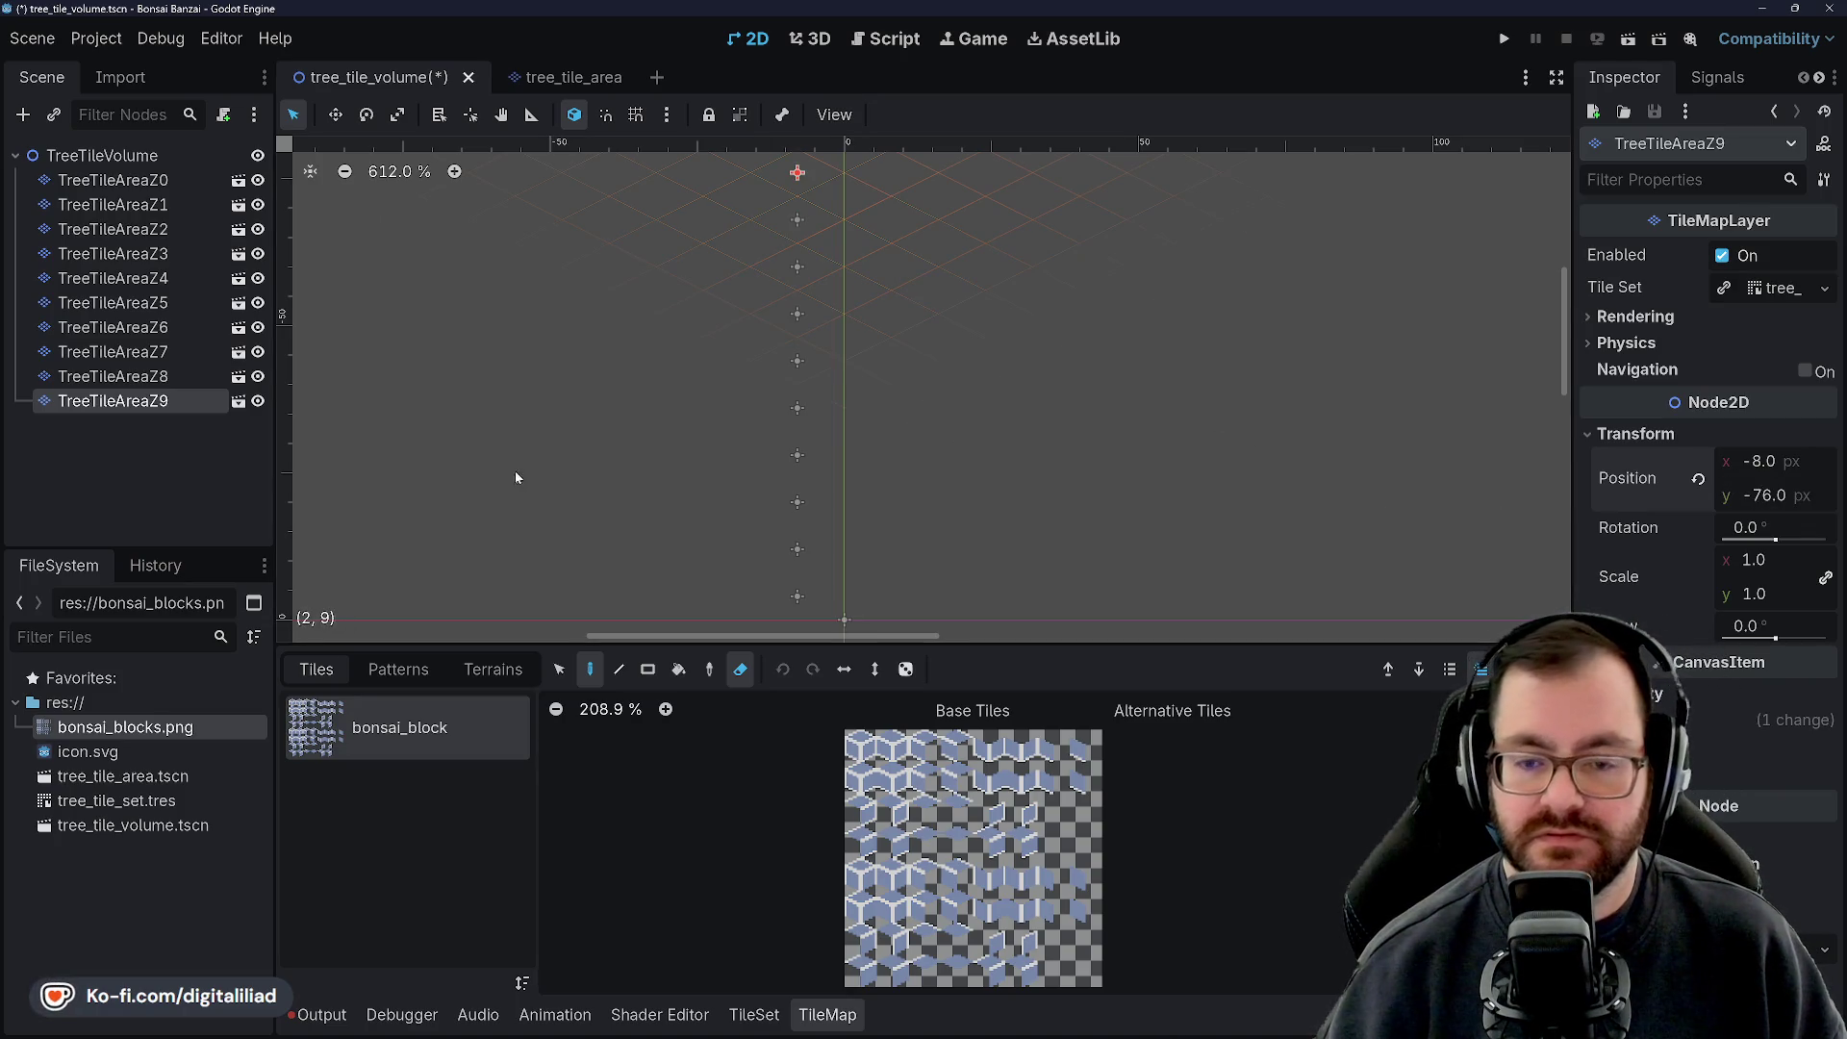
left_click(117, 473)
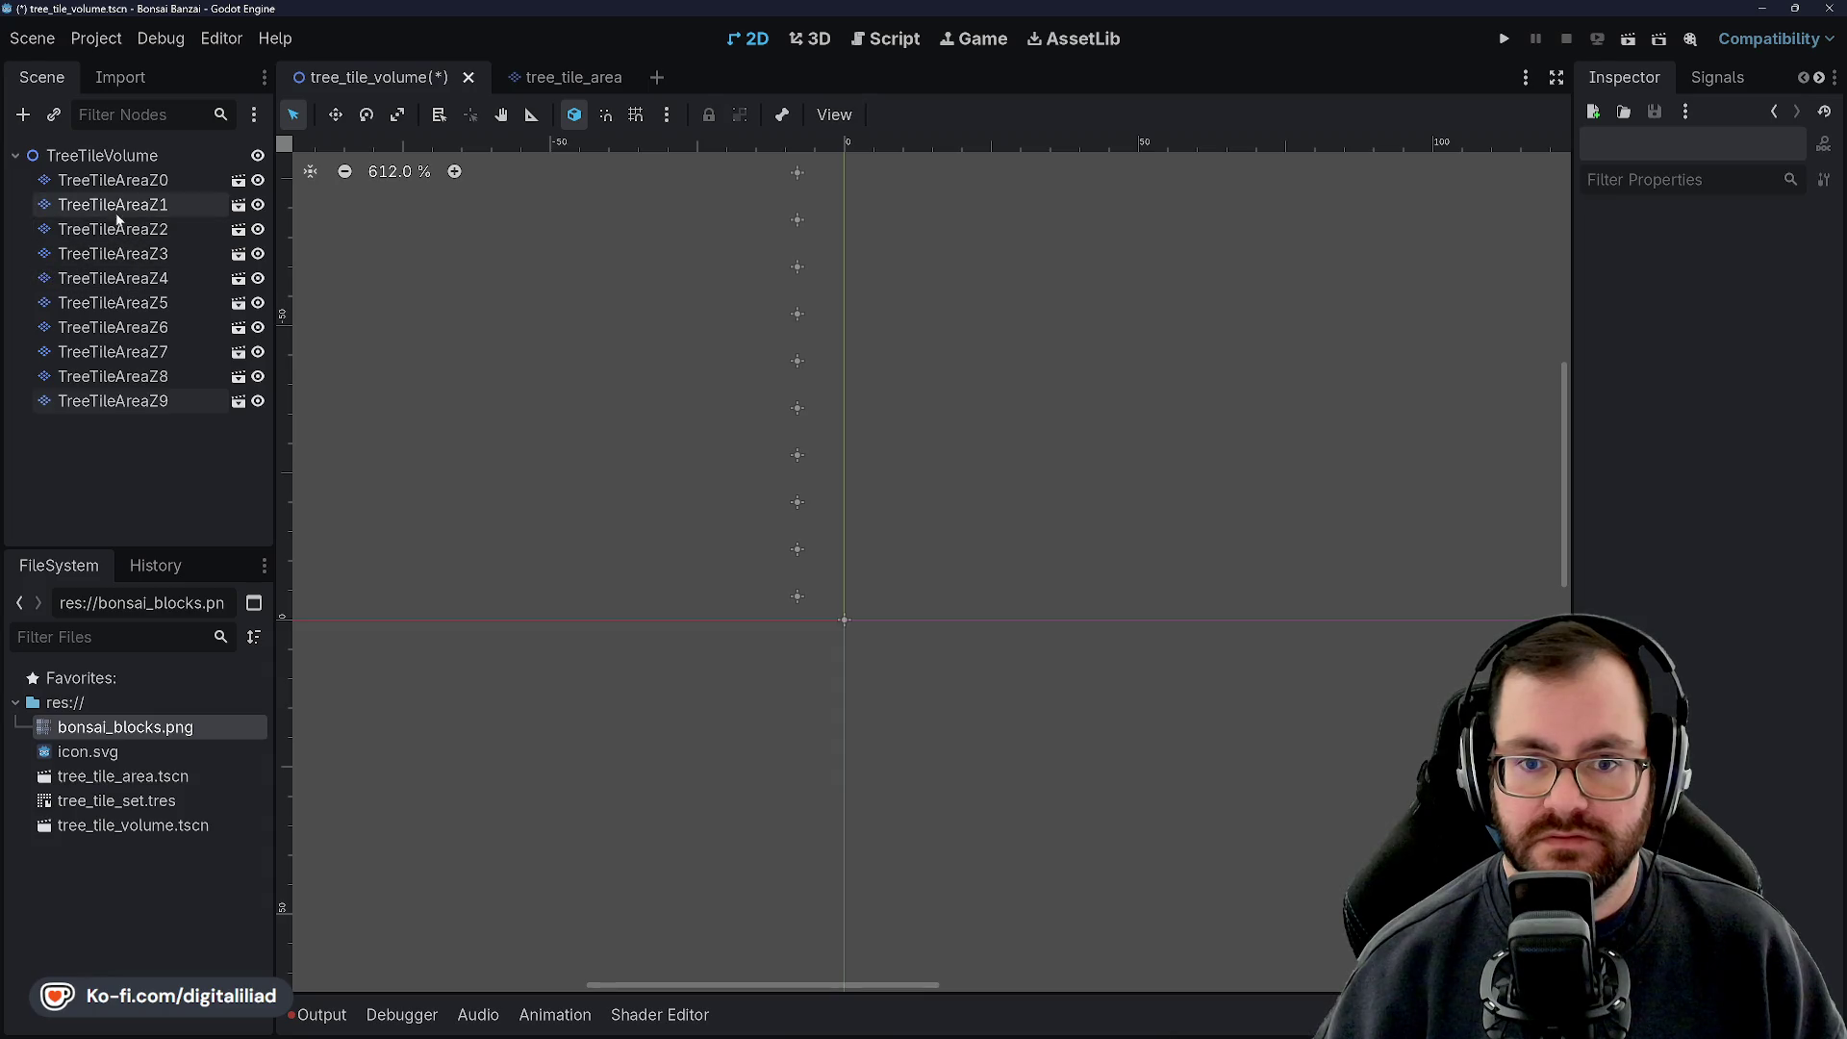
left_click(130, 157)
left_click(133, 180)
left_click(133, 157)
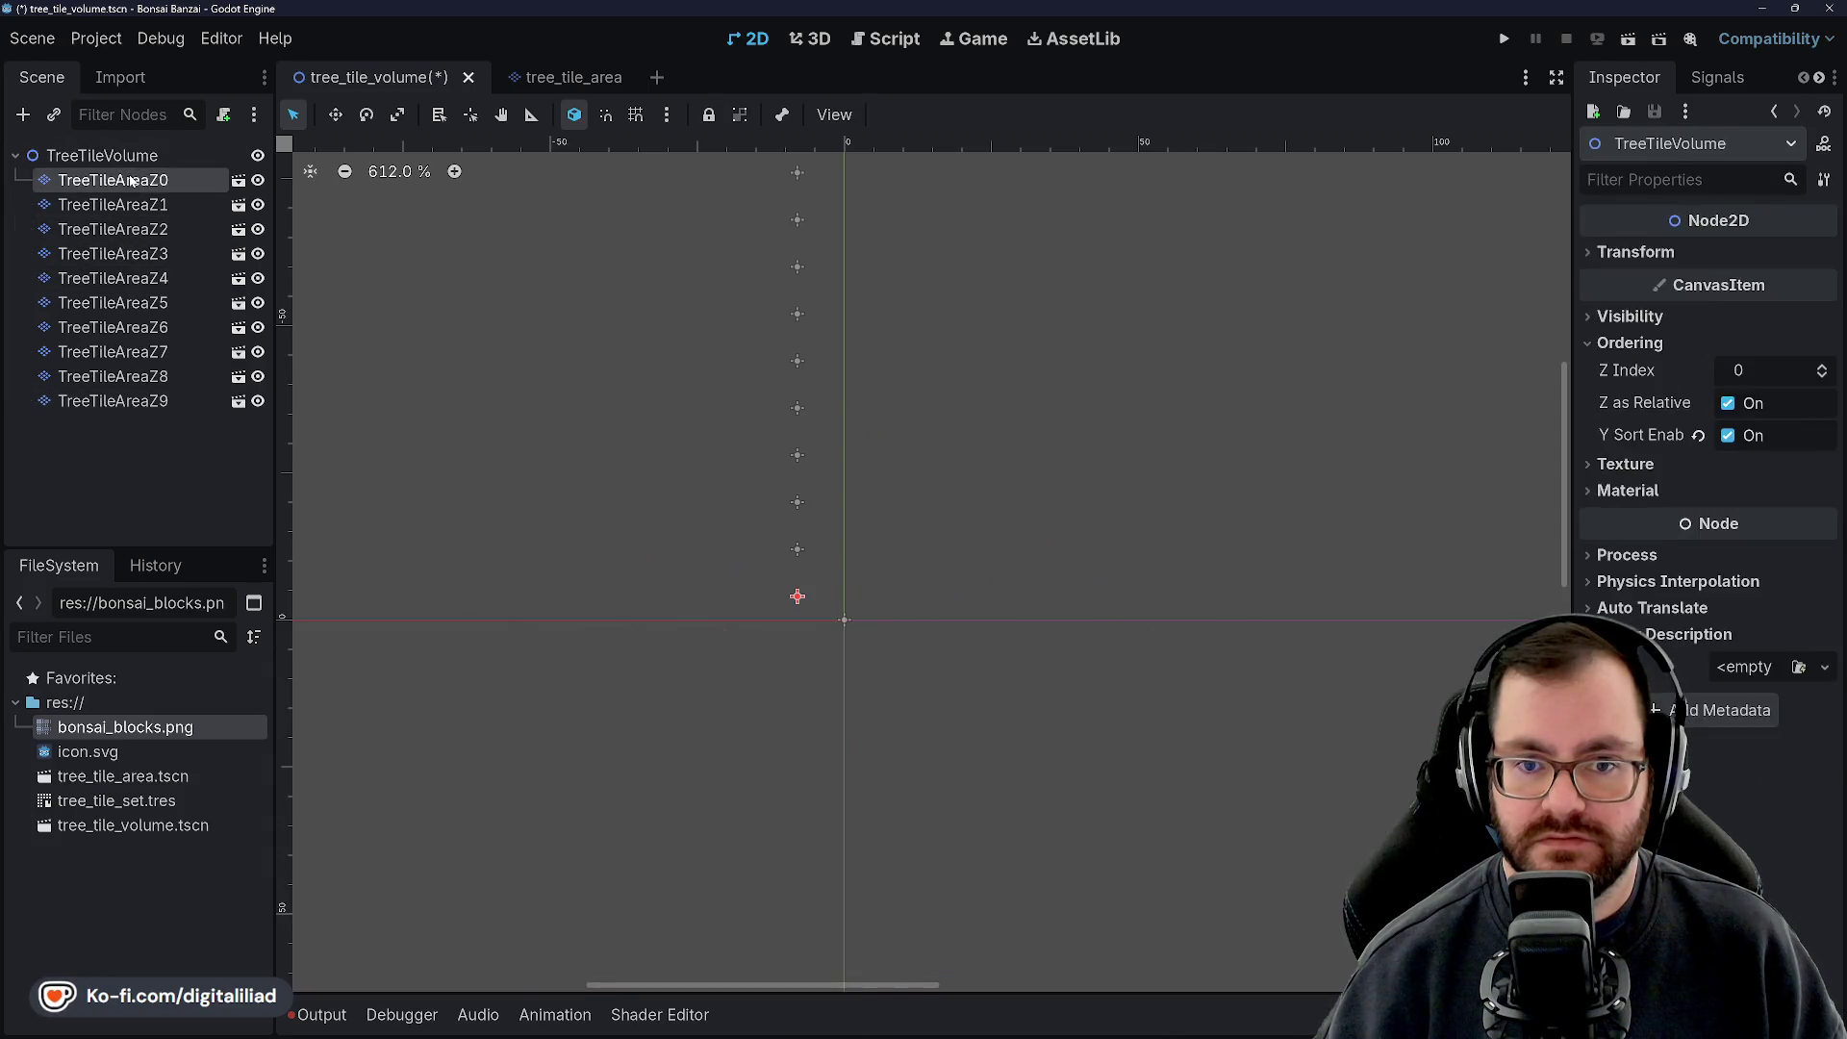
left_click(135, 203)
left_click(135, 229)
left_click(135, 327)
left_click(144, 400)
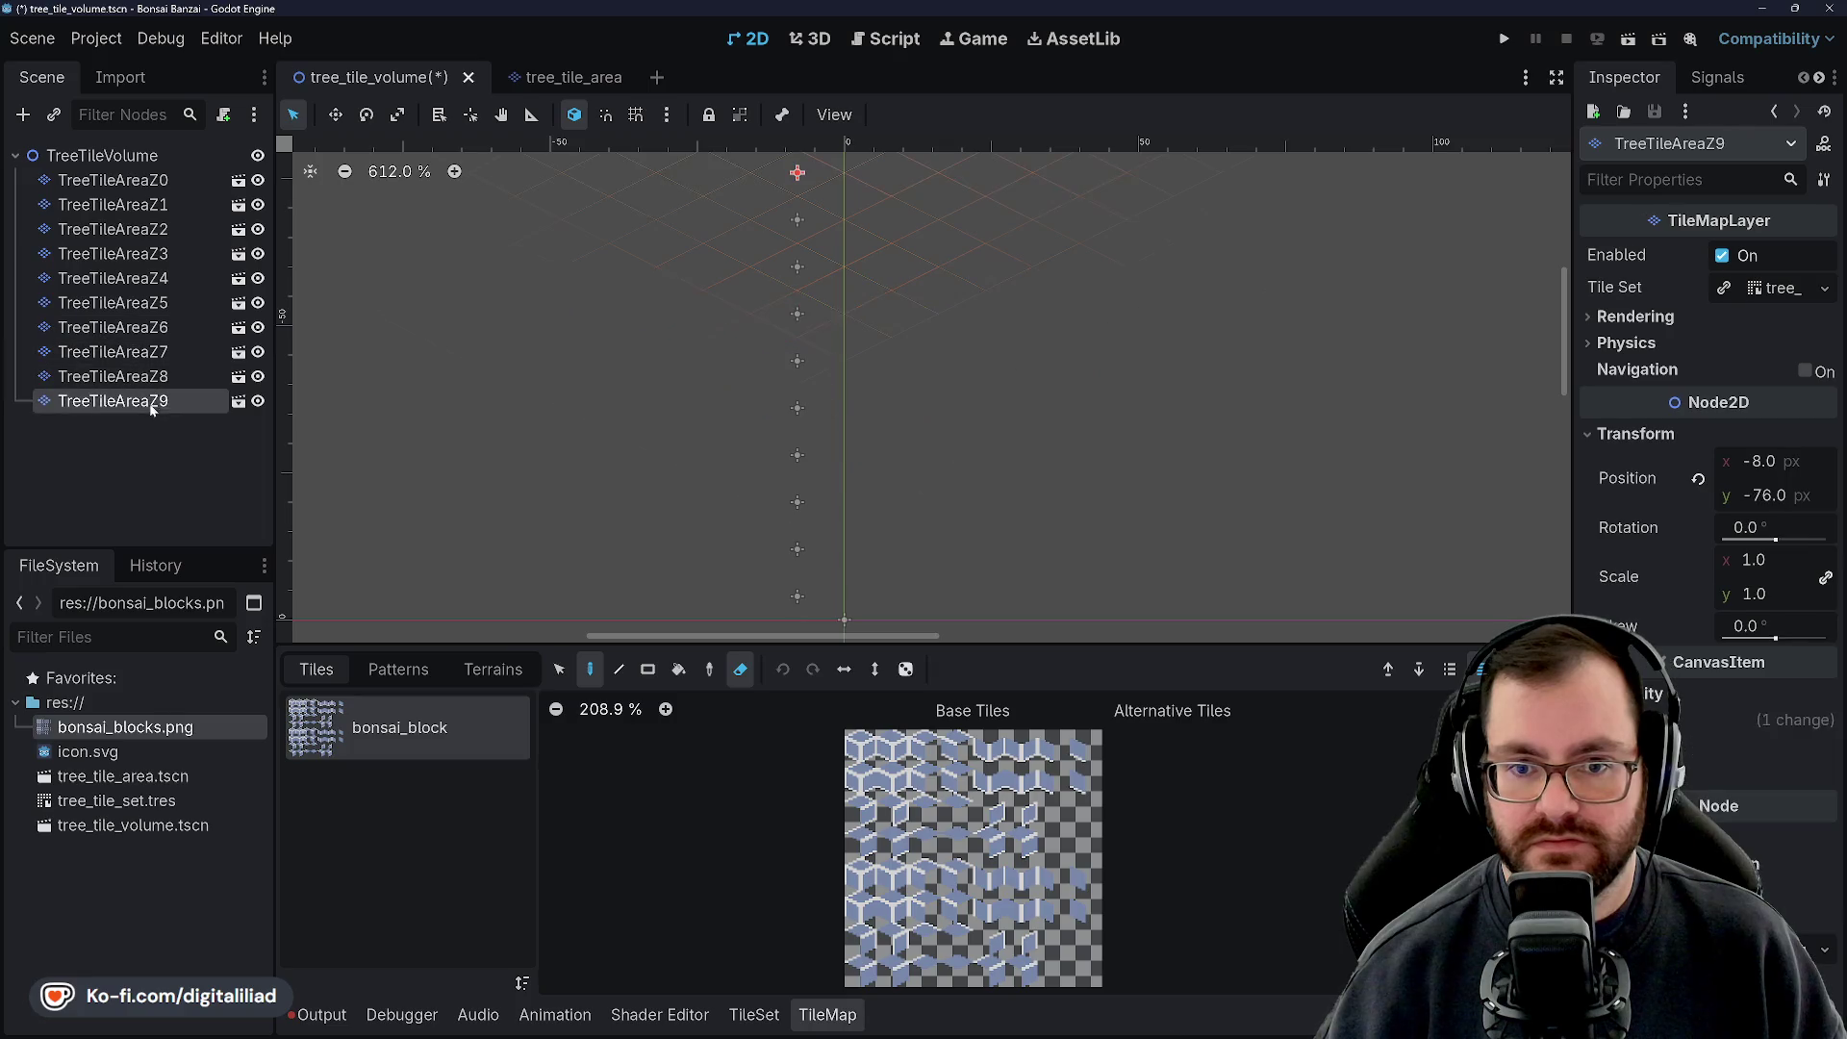
left_click(159, 429)
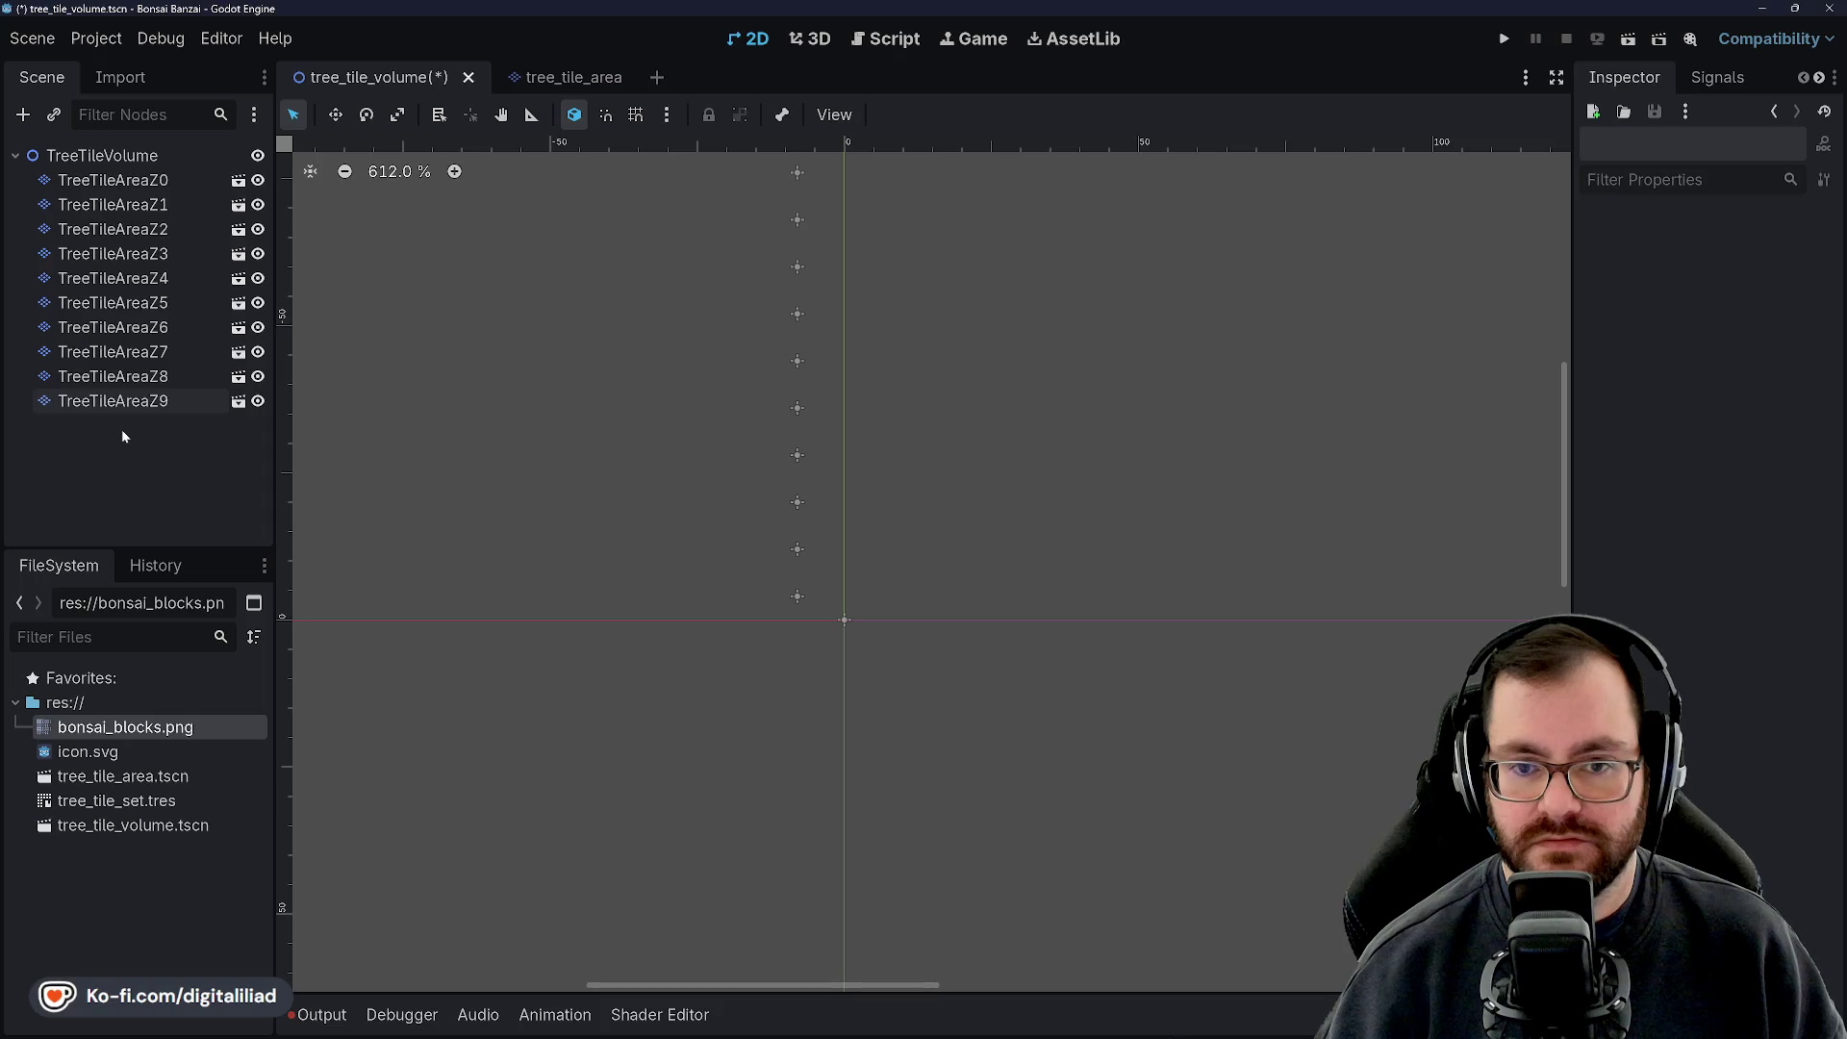
left_click(121, 159)
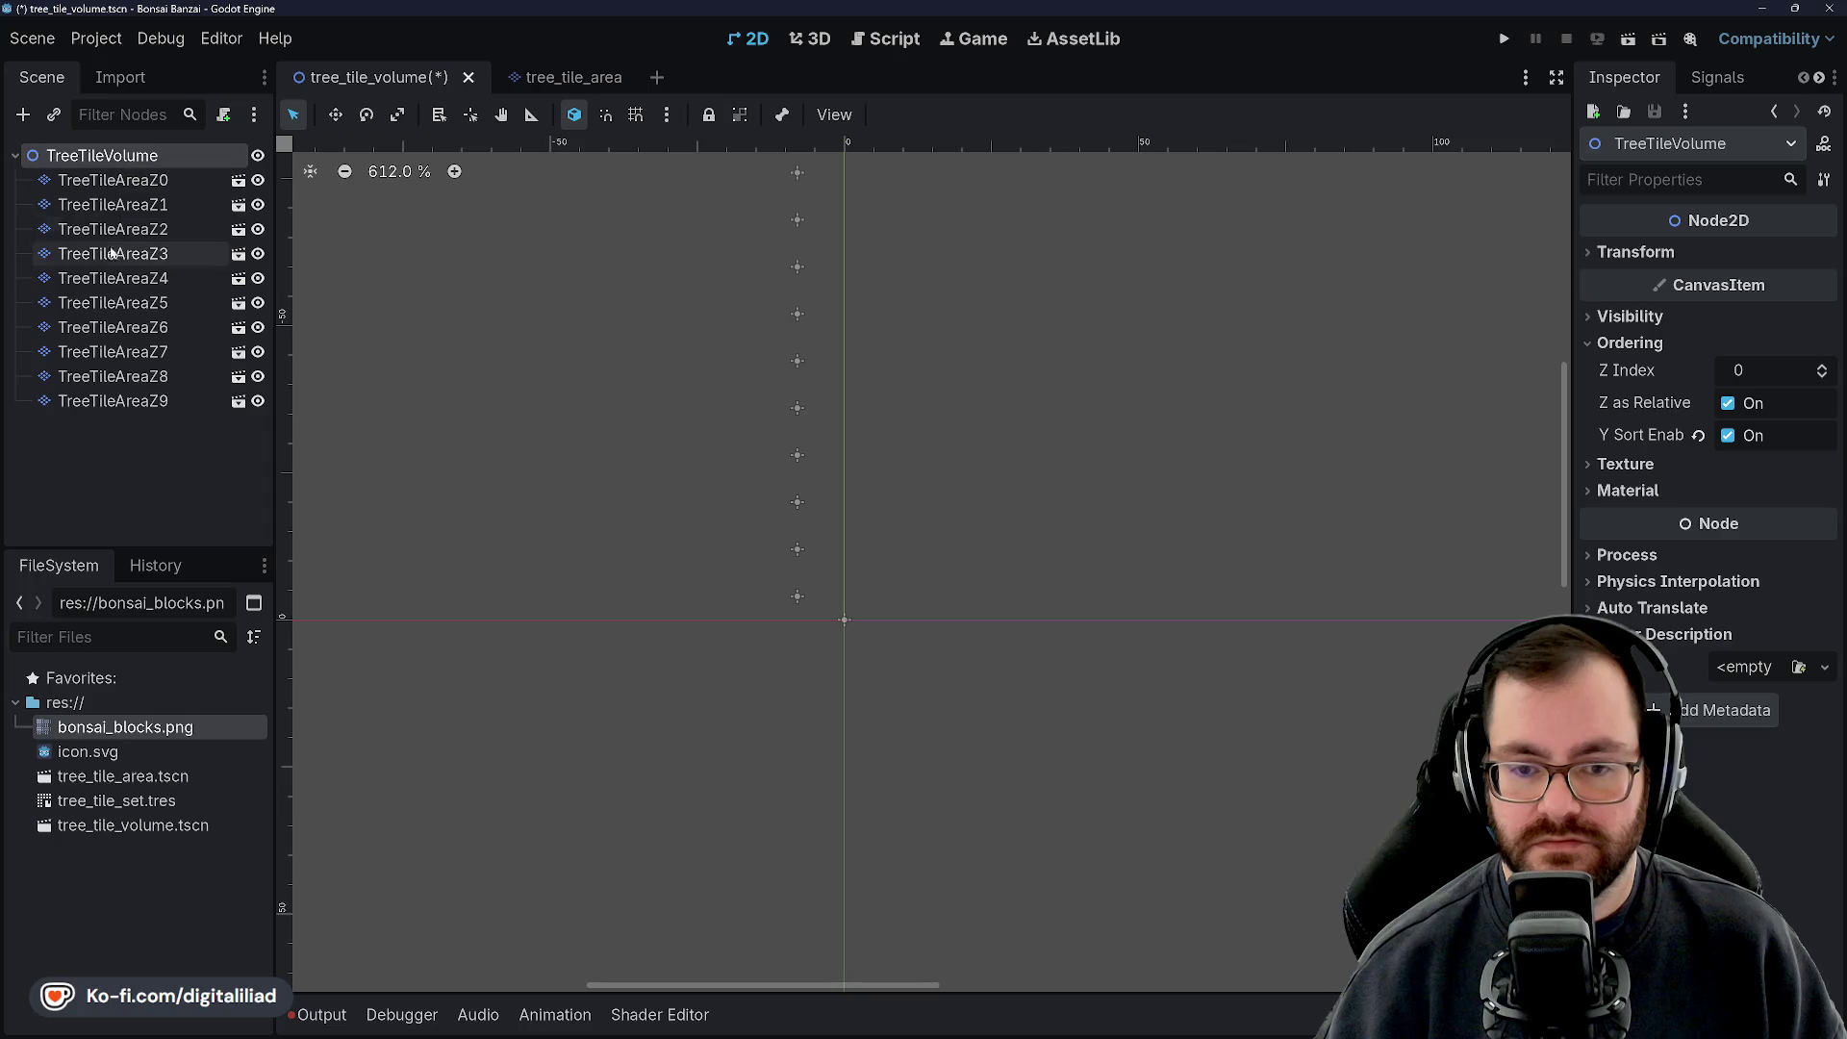
left_click(111, 478)
left_click(120, 402)
left_click(140, 447)
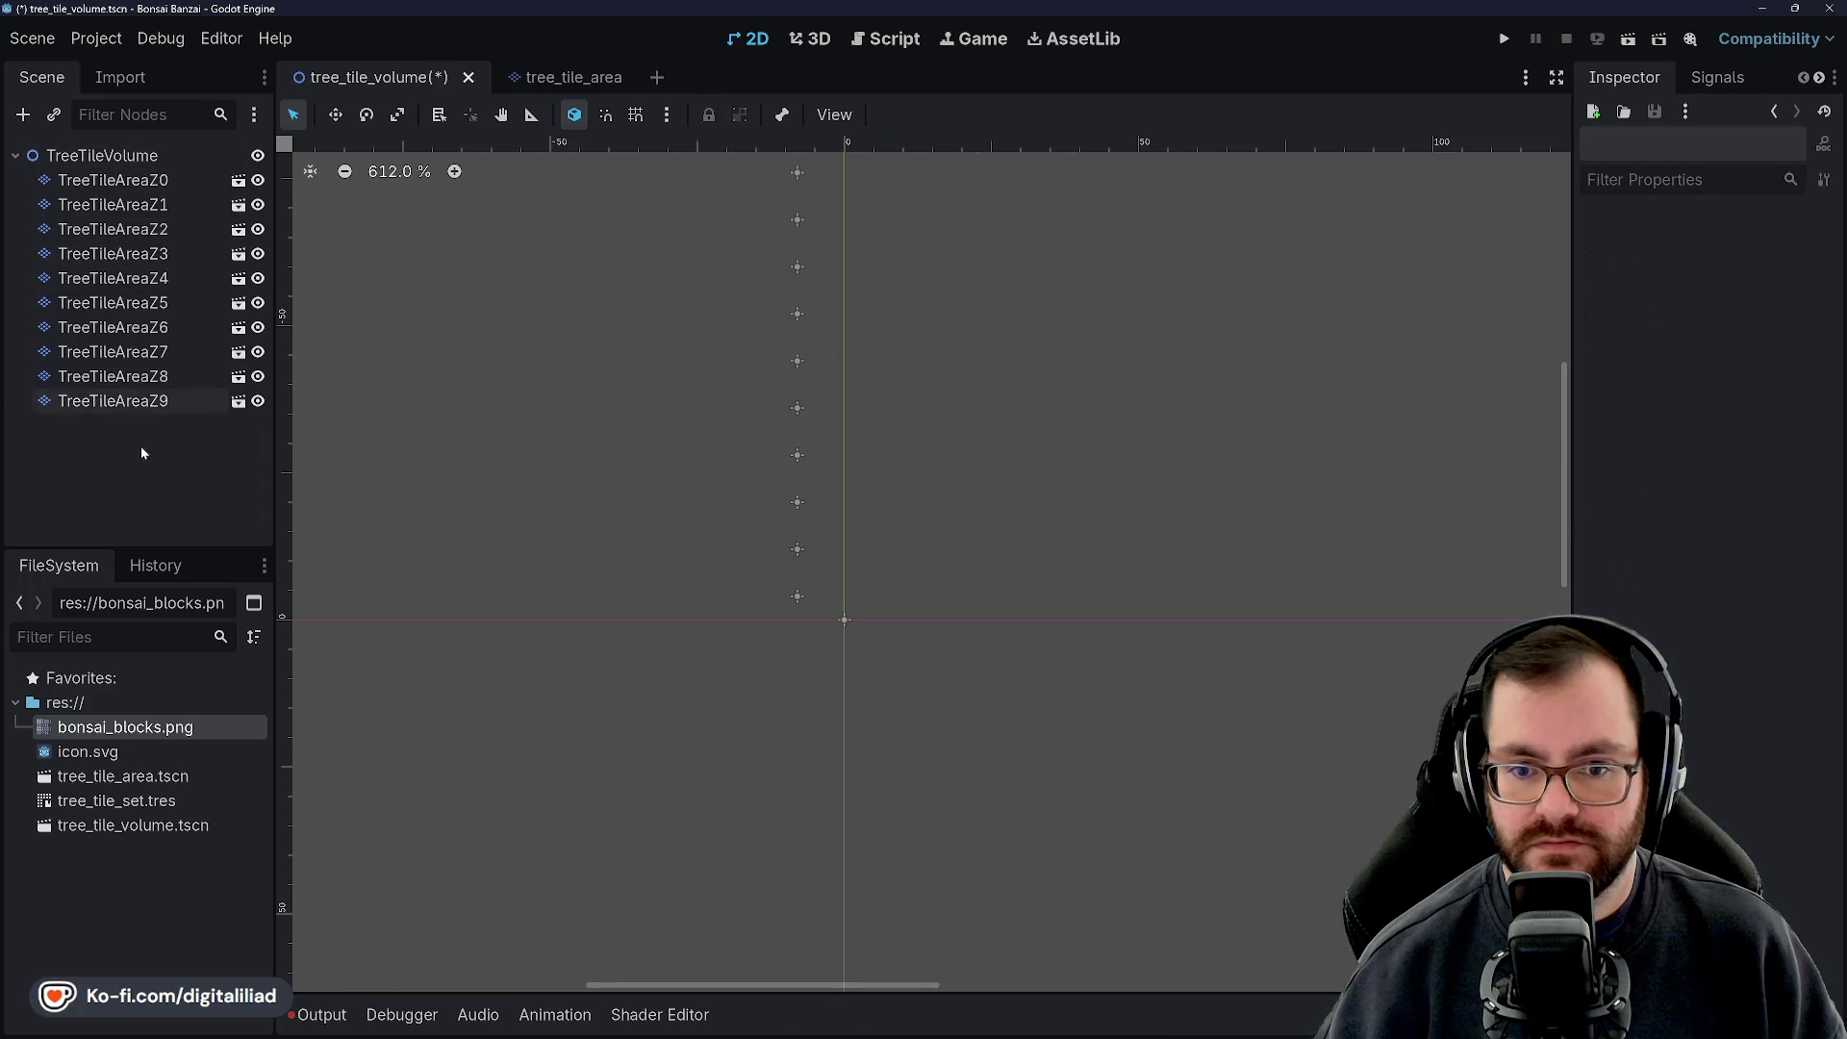
left_click(108, 401)
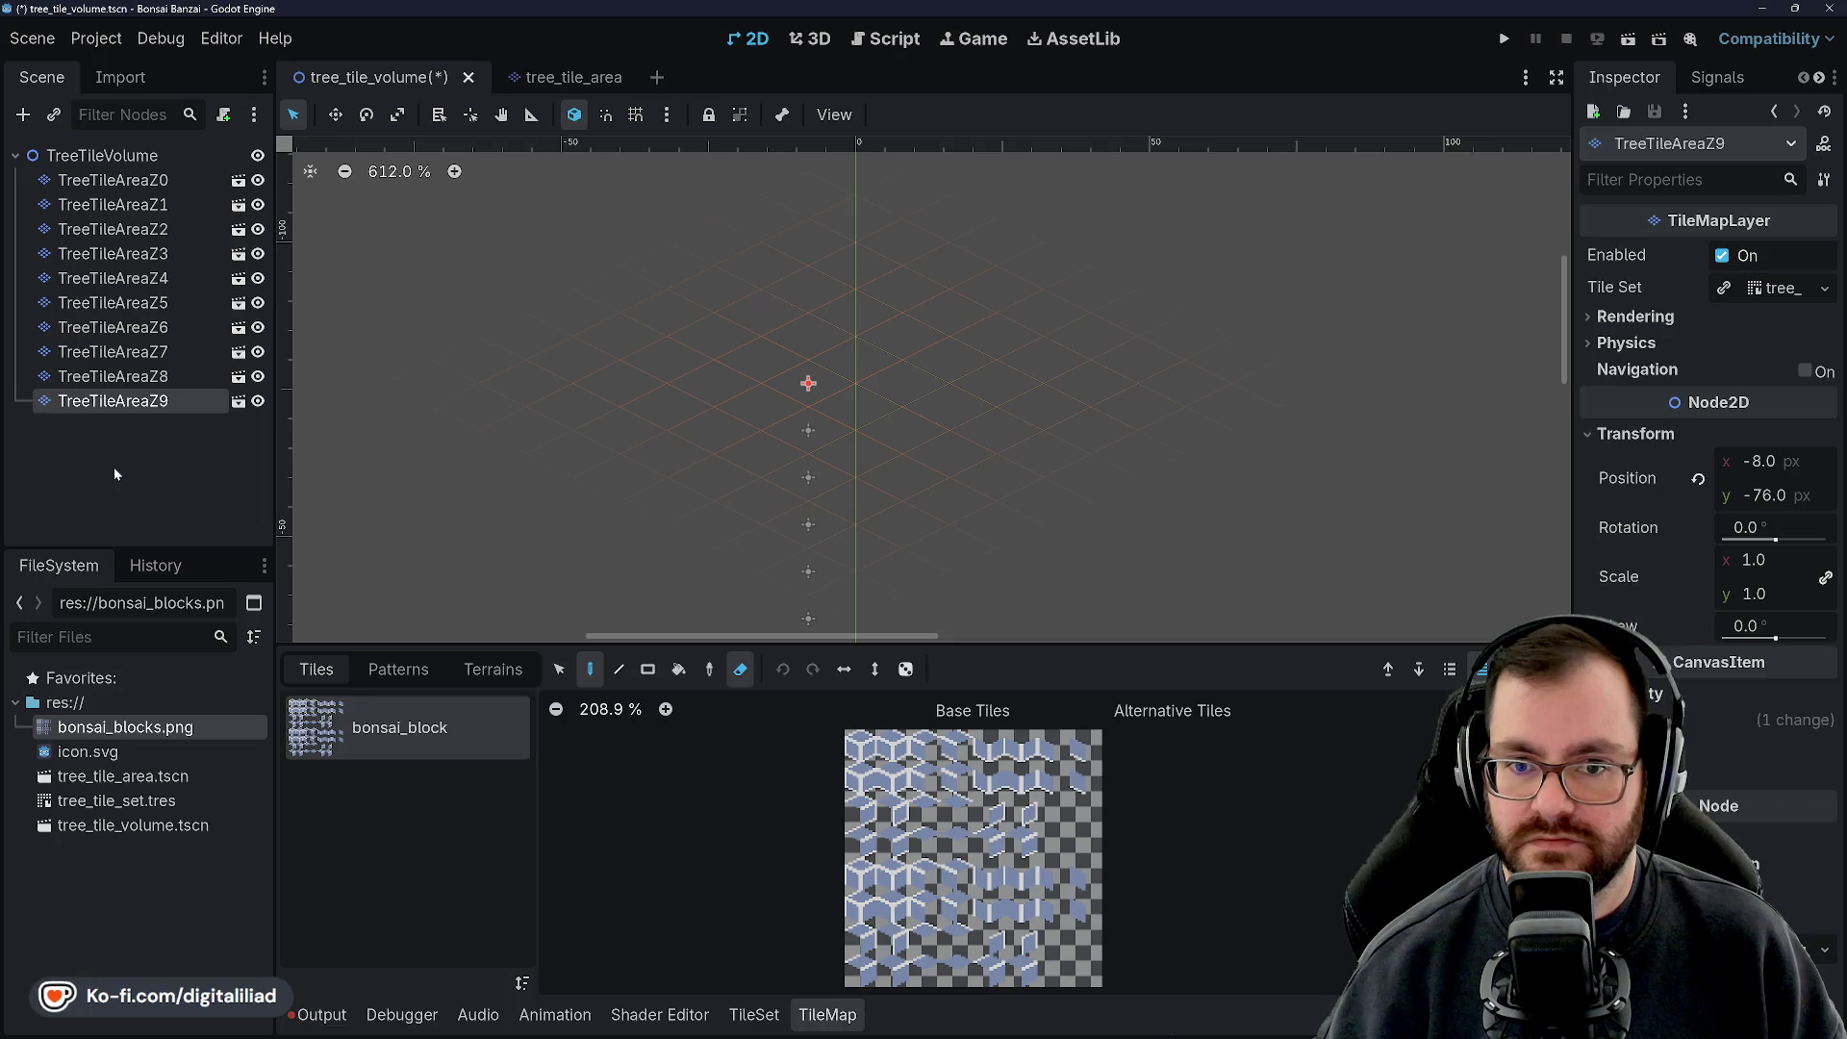
left_click(106, 155)
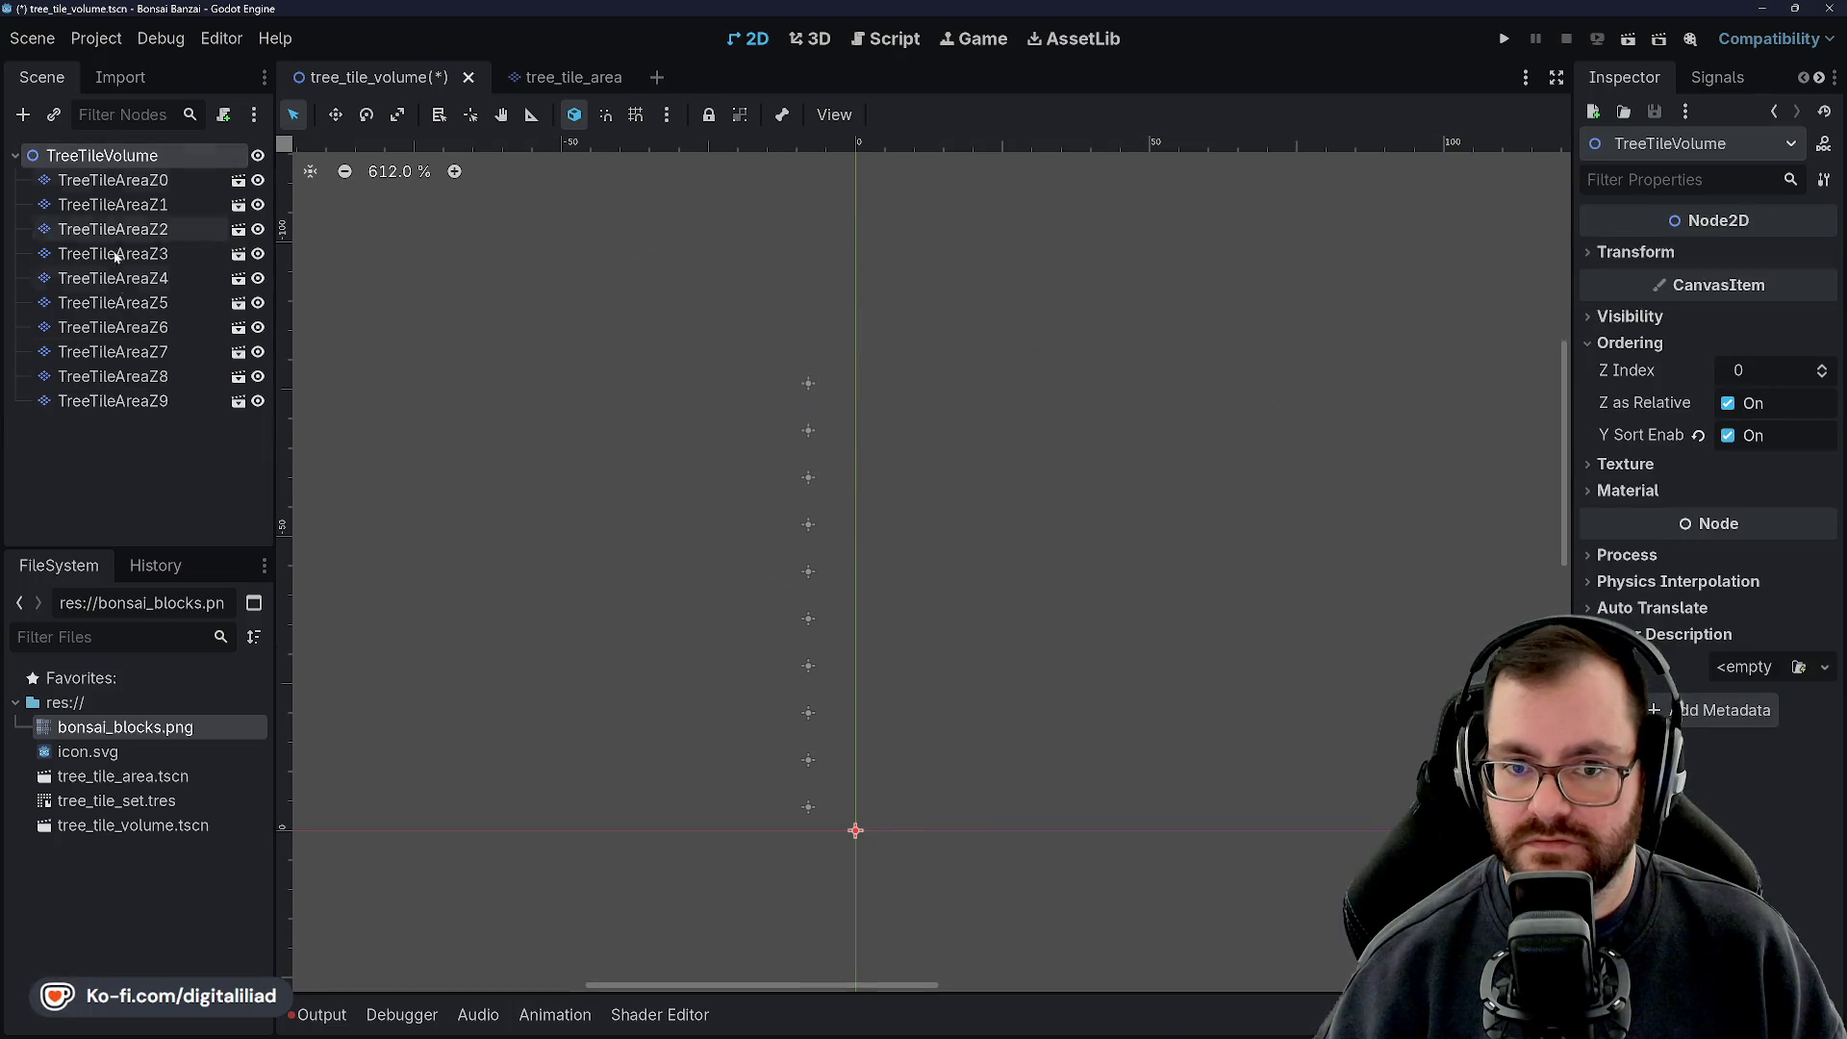
left_click(151, 481)
left_click(106, 155)
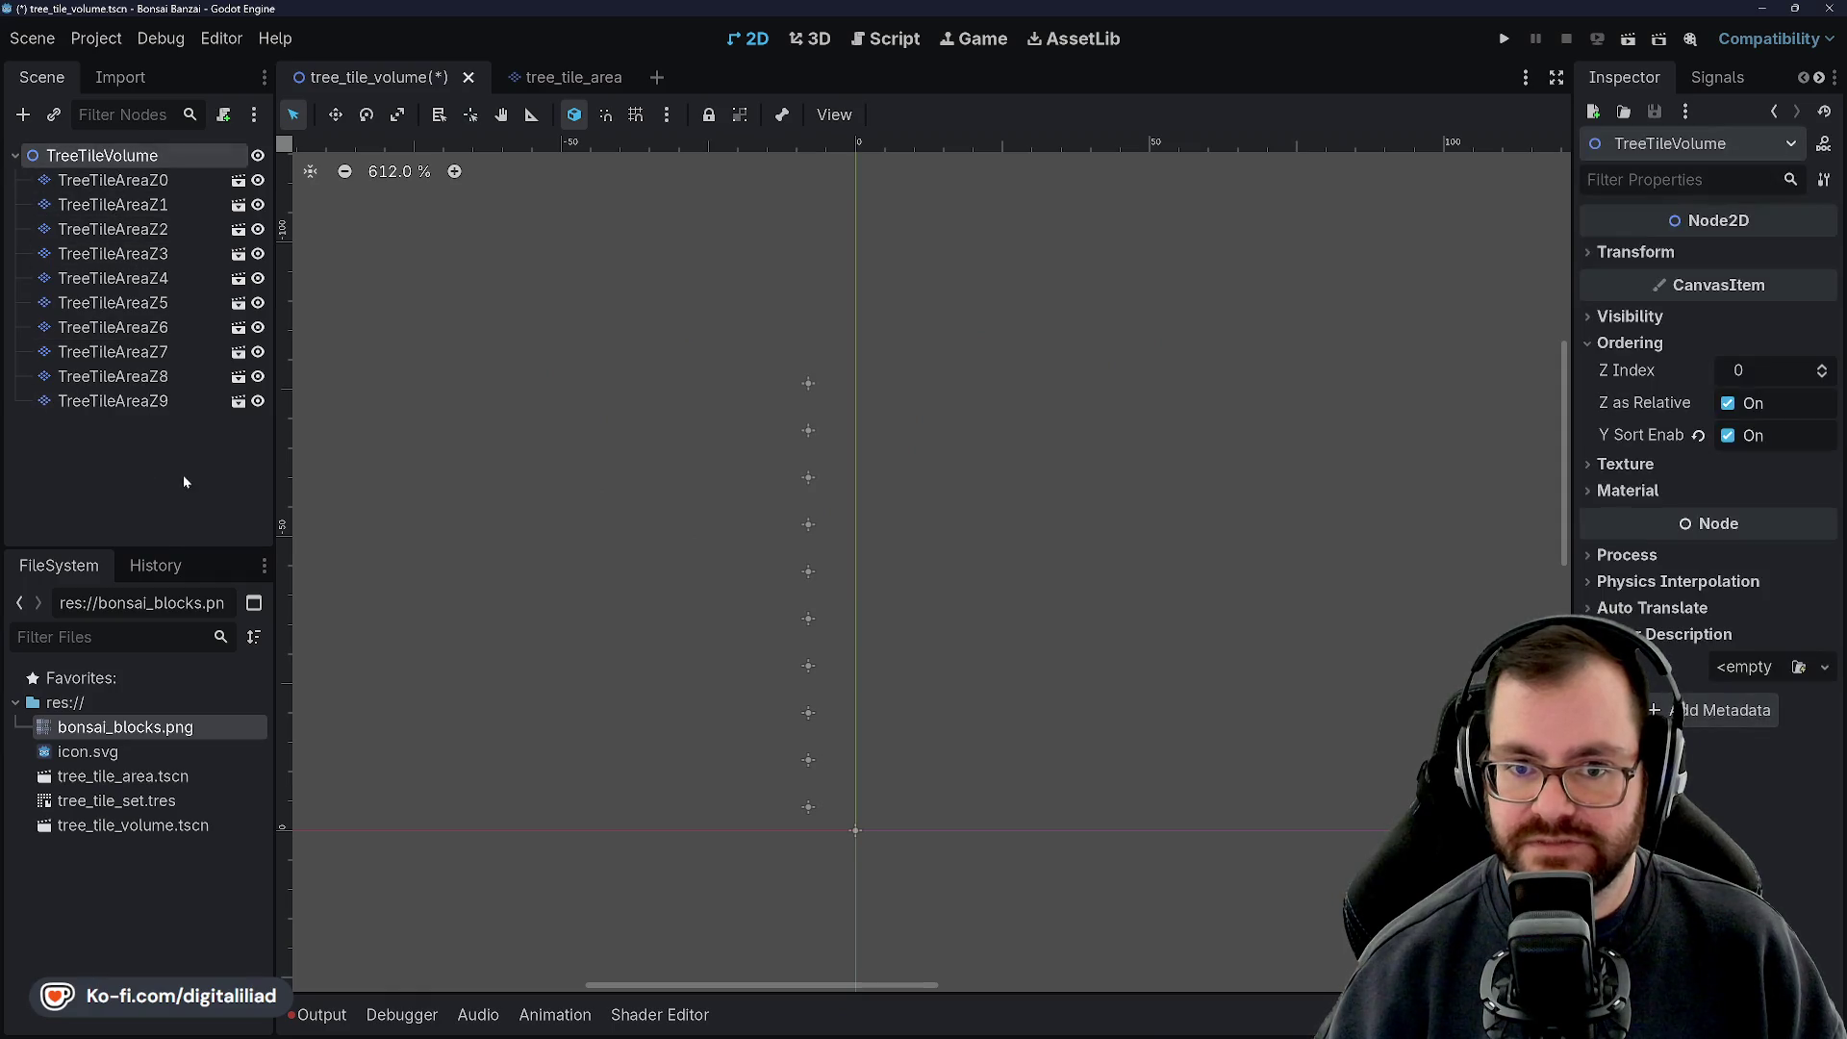
left_click(183, 475)
left_click(127, 156)
left_click(119, 421)
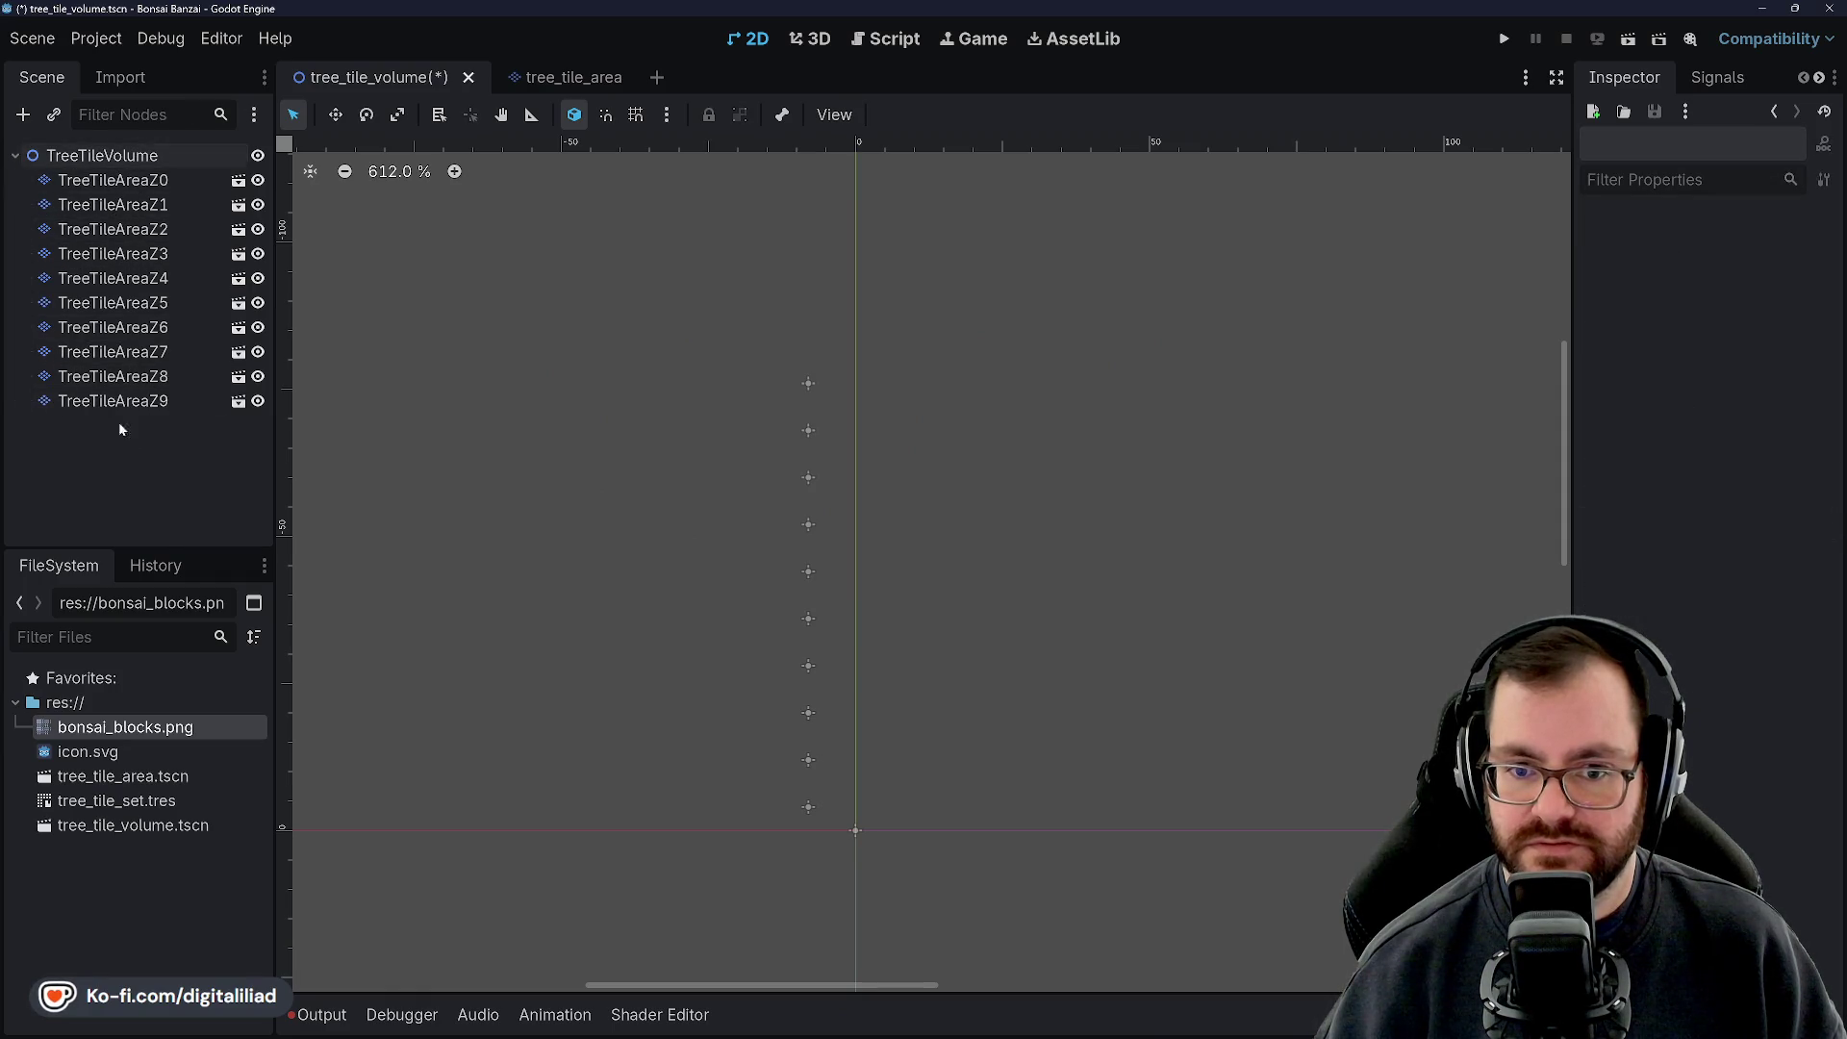
Rename the root node from TreeTileVolume to TreeTileSpace
right_click(109, 160)
left_click(218, 344)
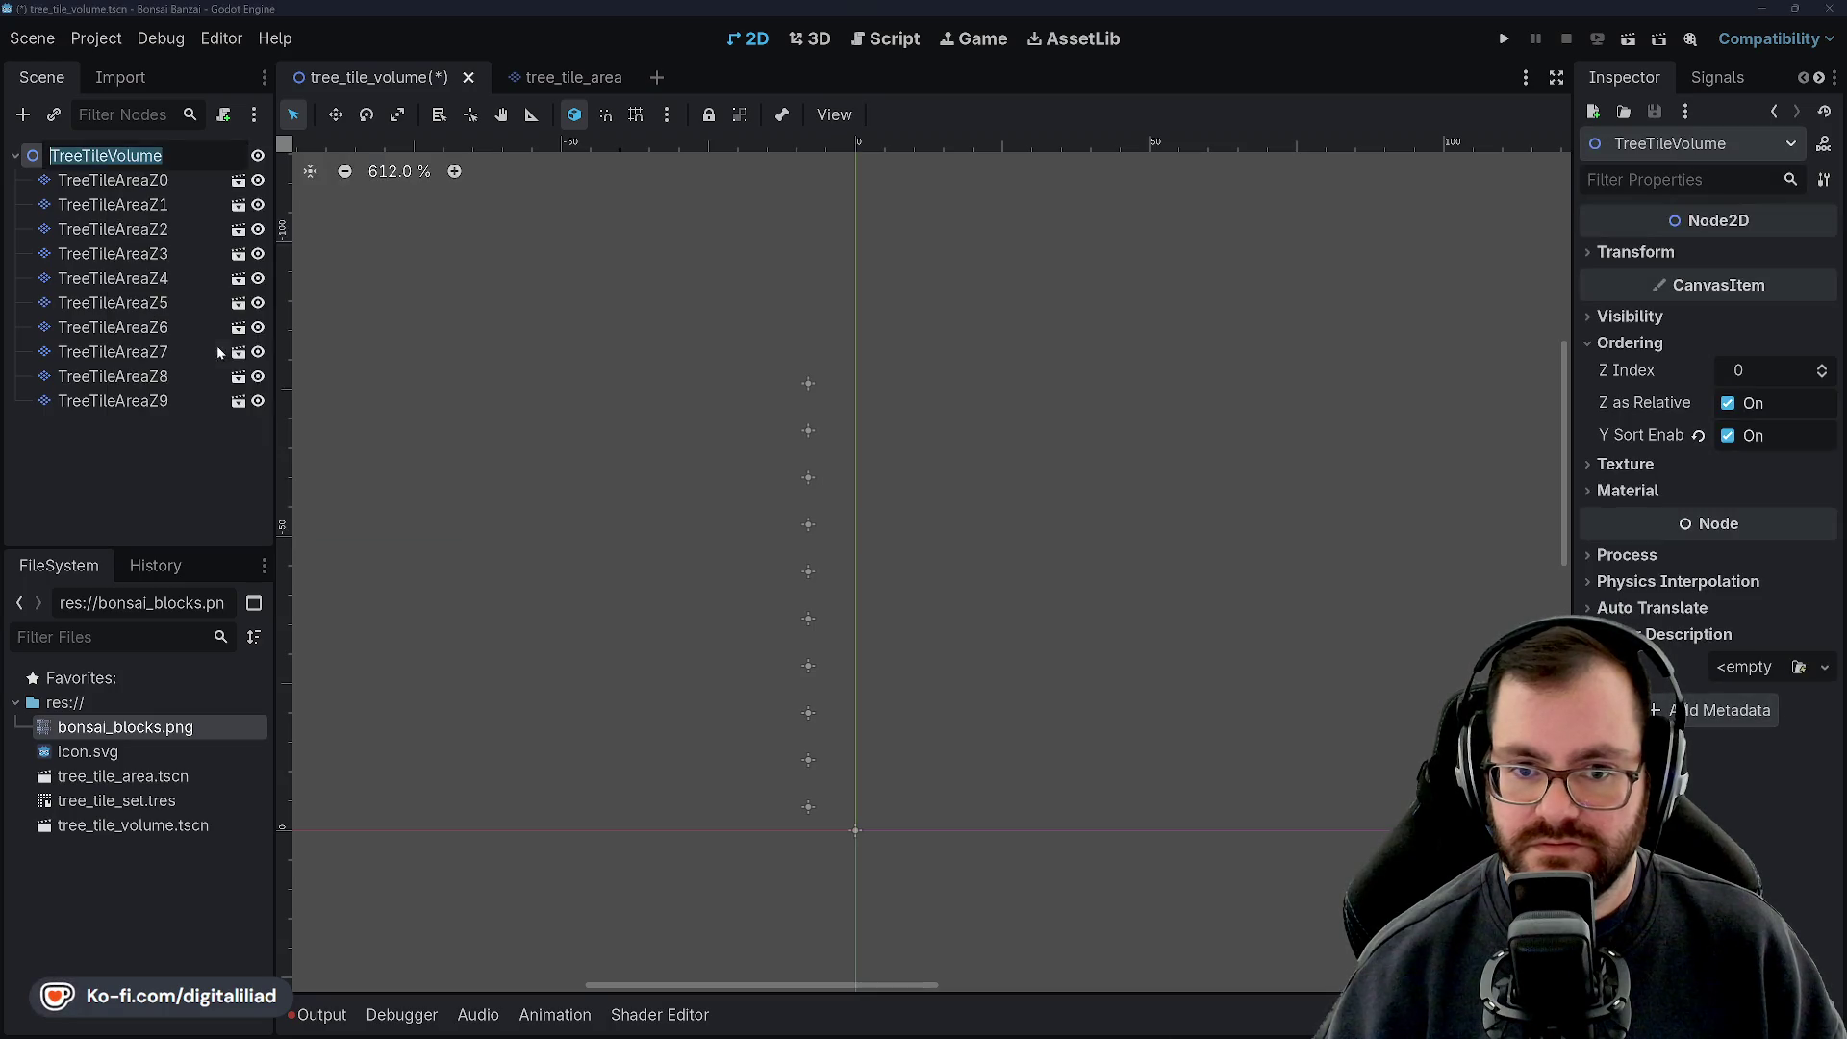
key("BackSpace")
key("BackSpace")
key("BackSpace")
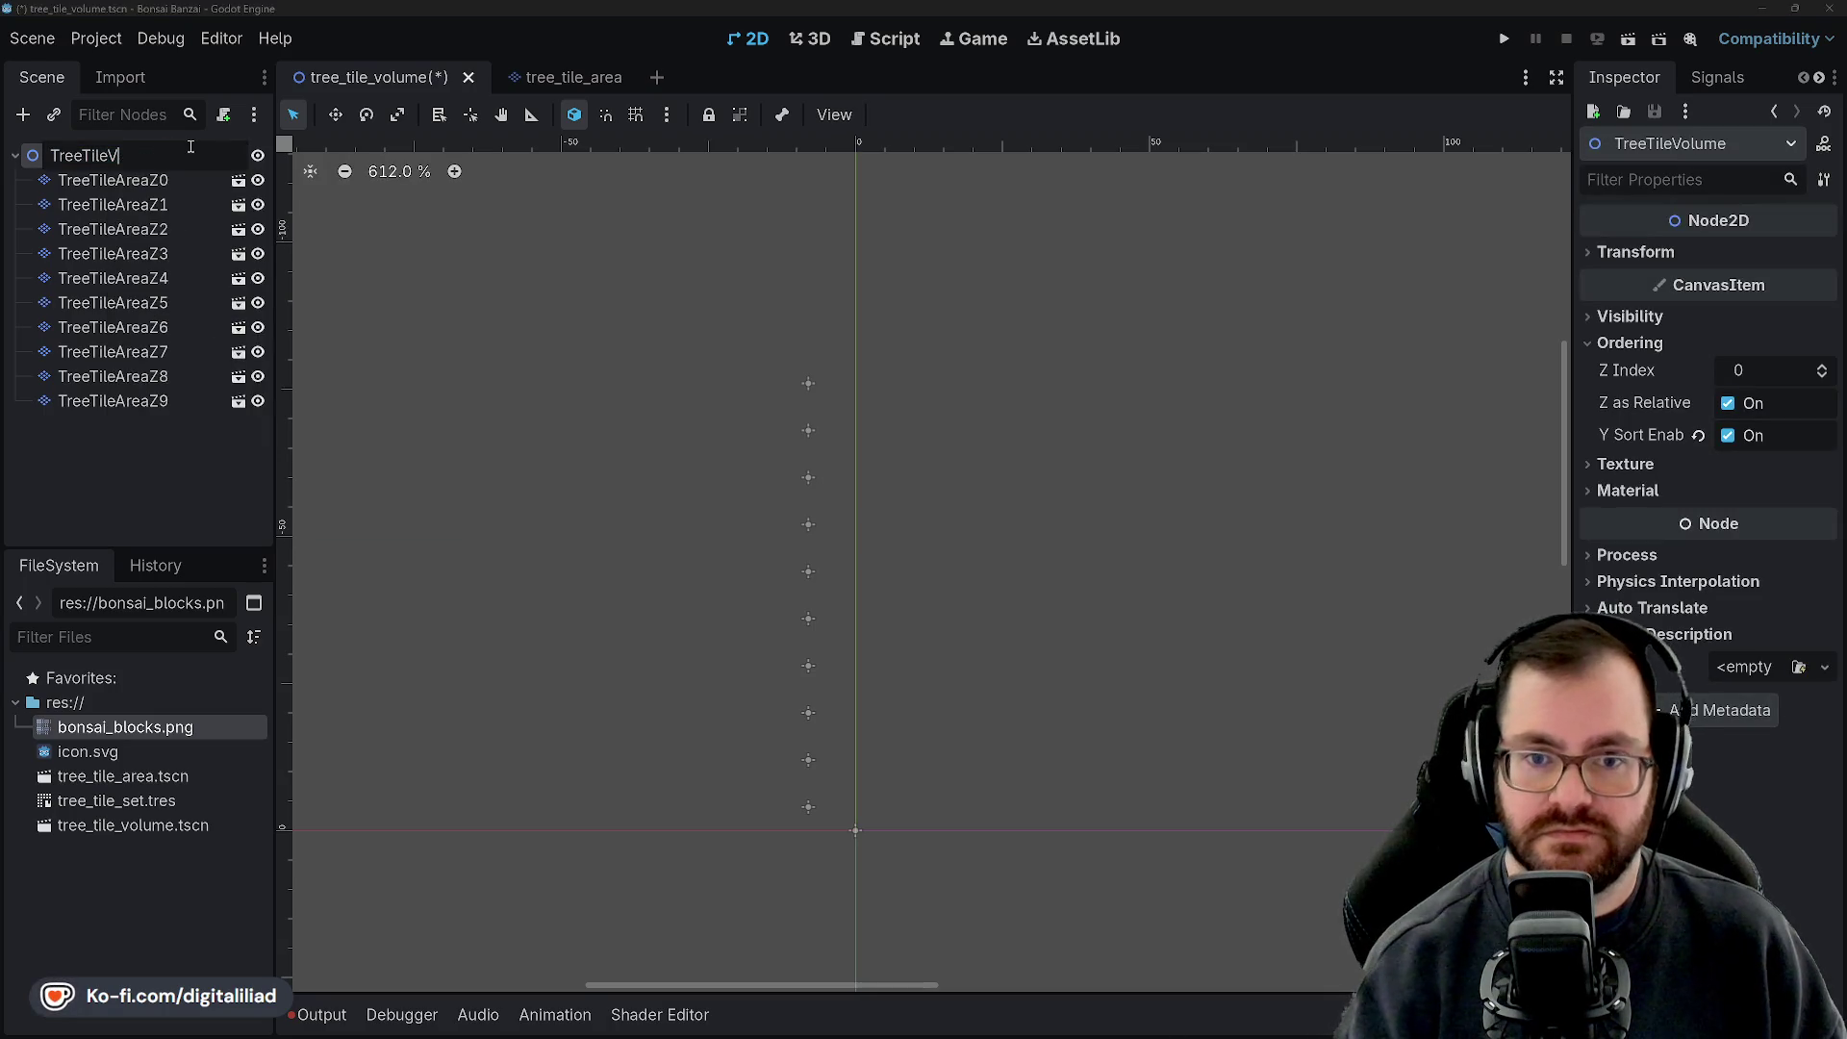
type("SA")
type("e")
key("Return")
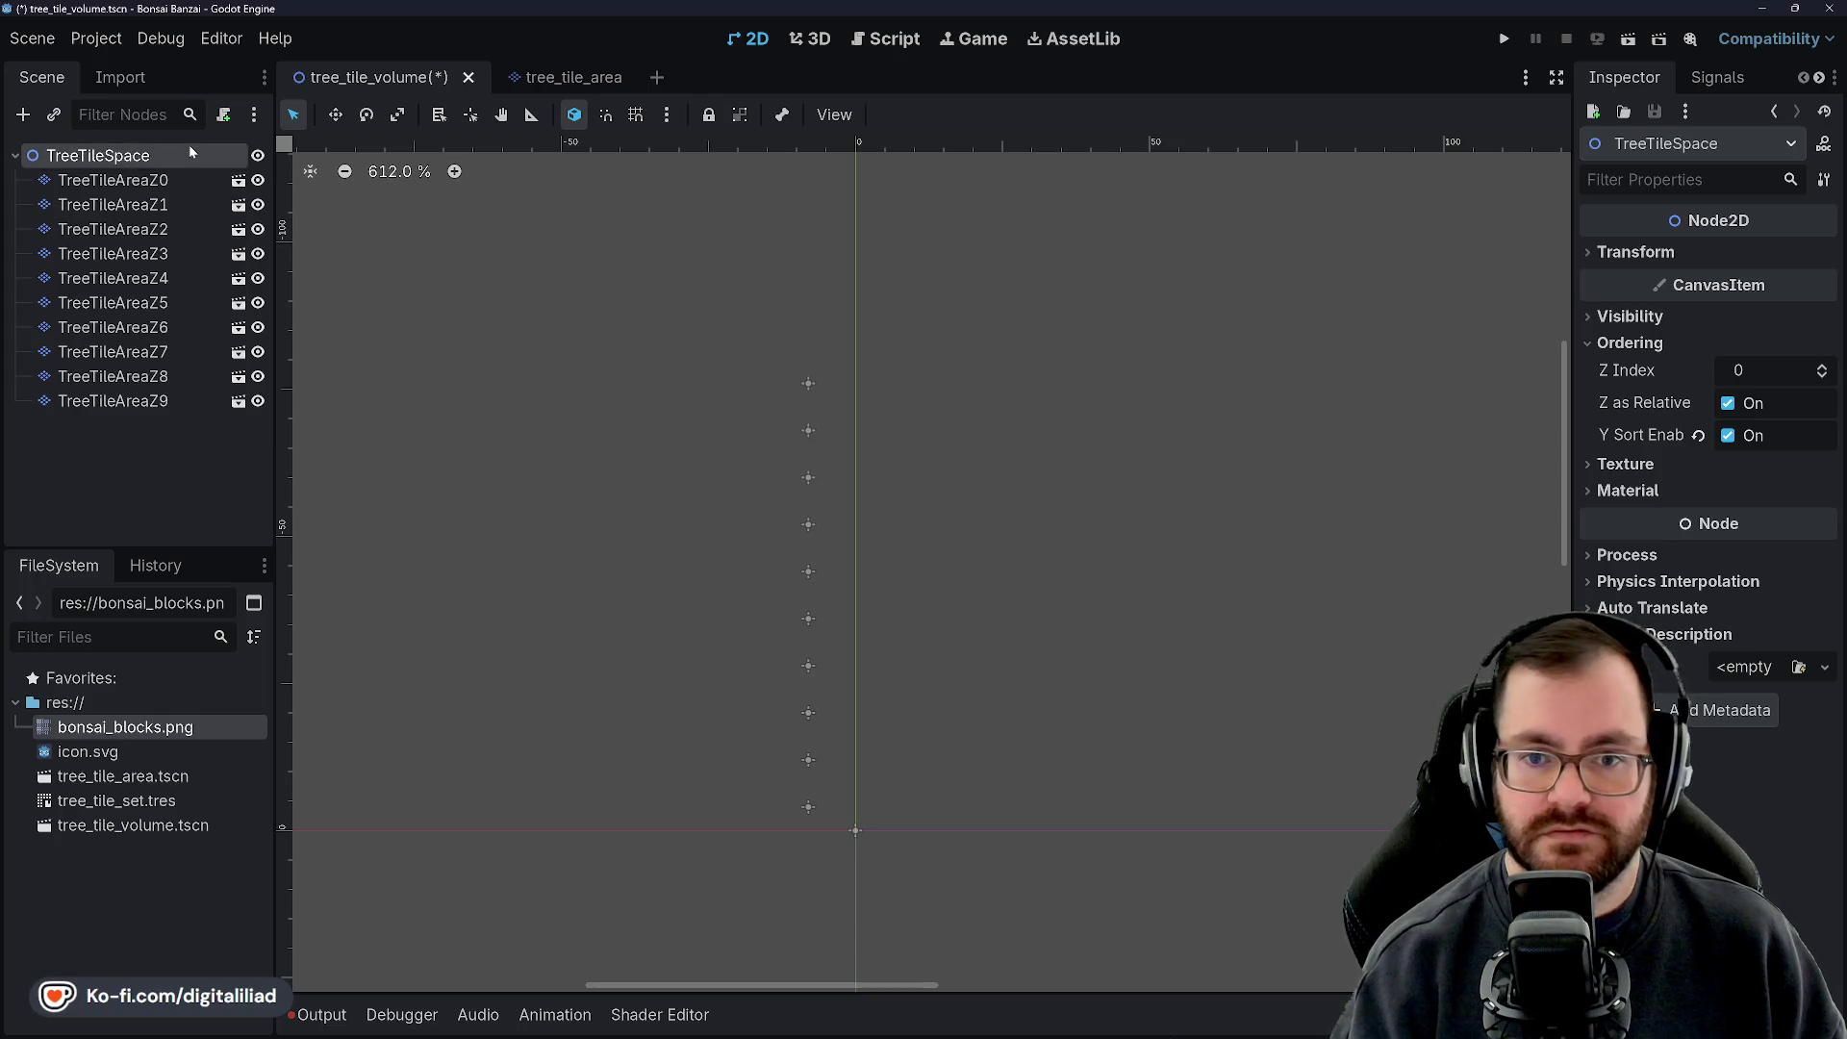
Check the TreeTileAreaZ9 layer and save the renamed scene
left_click(113, 468)
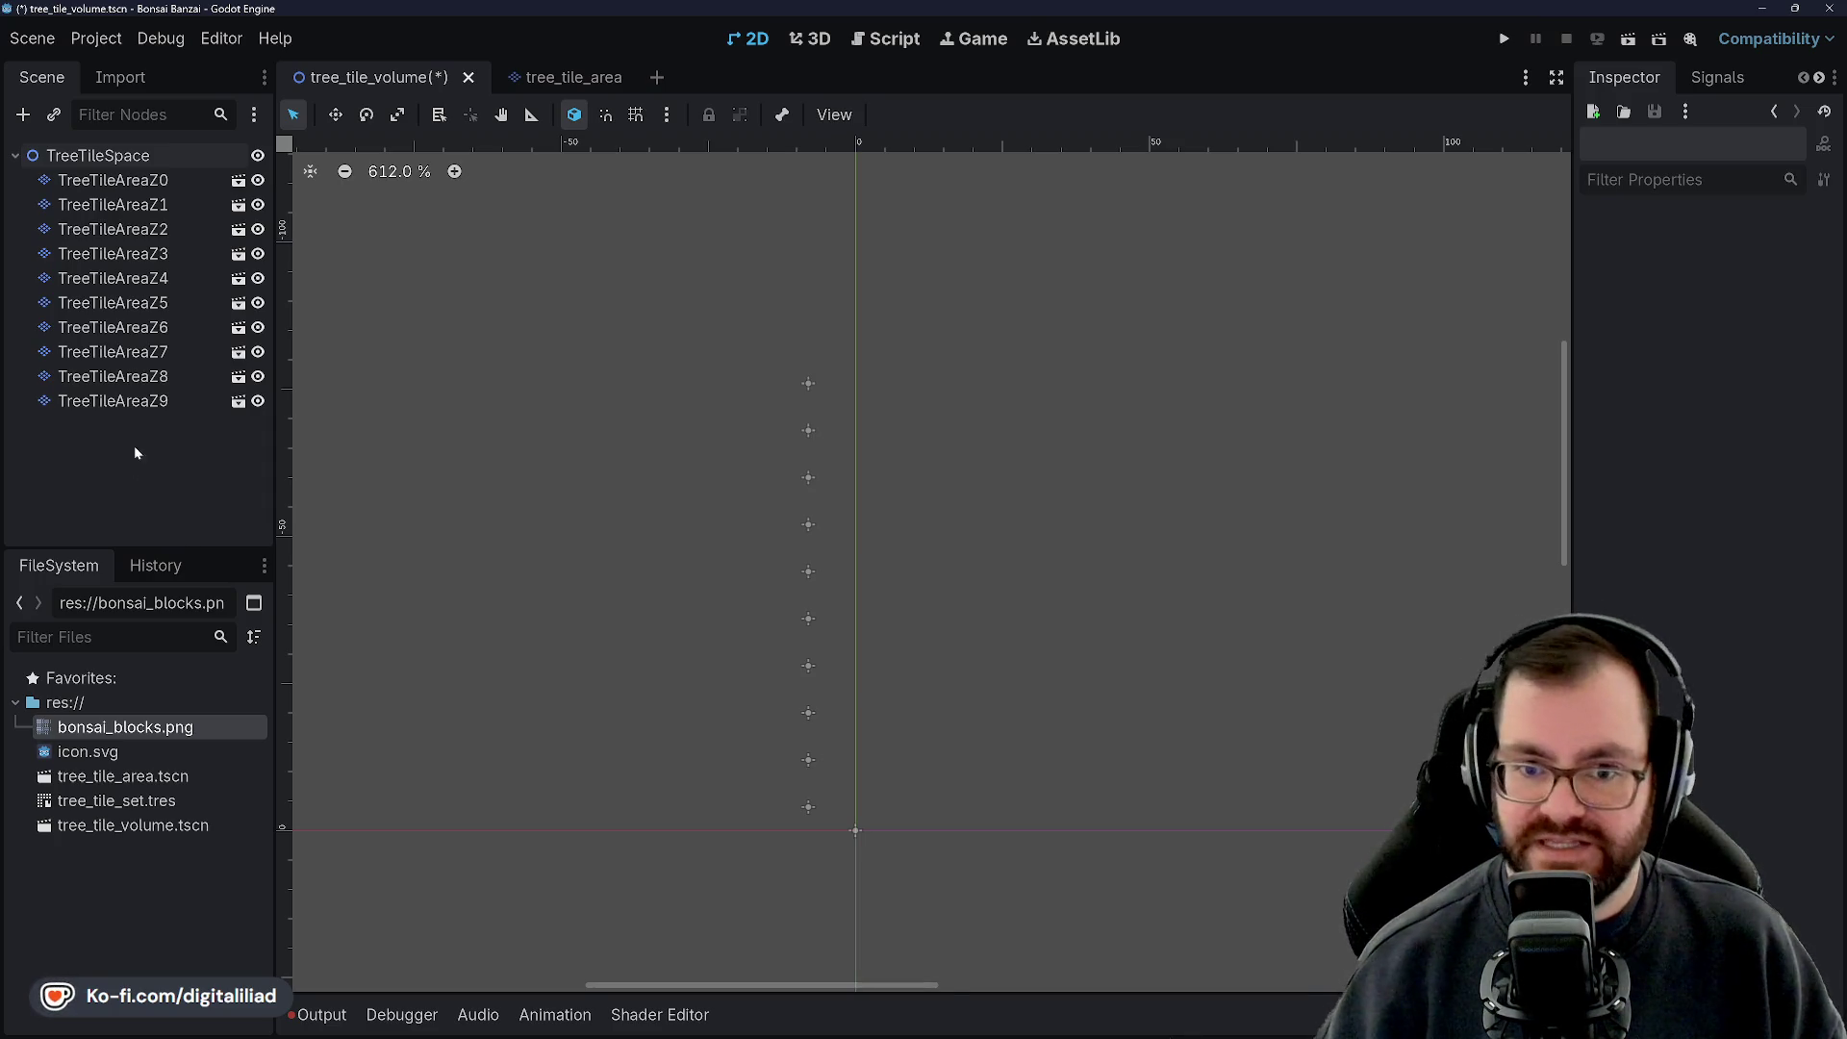
left_click(134, 410)
left_click(120, 159)
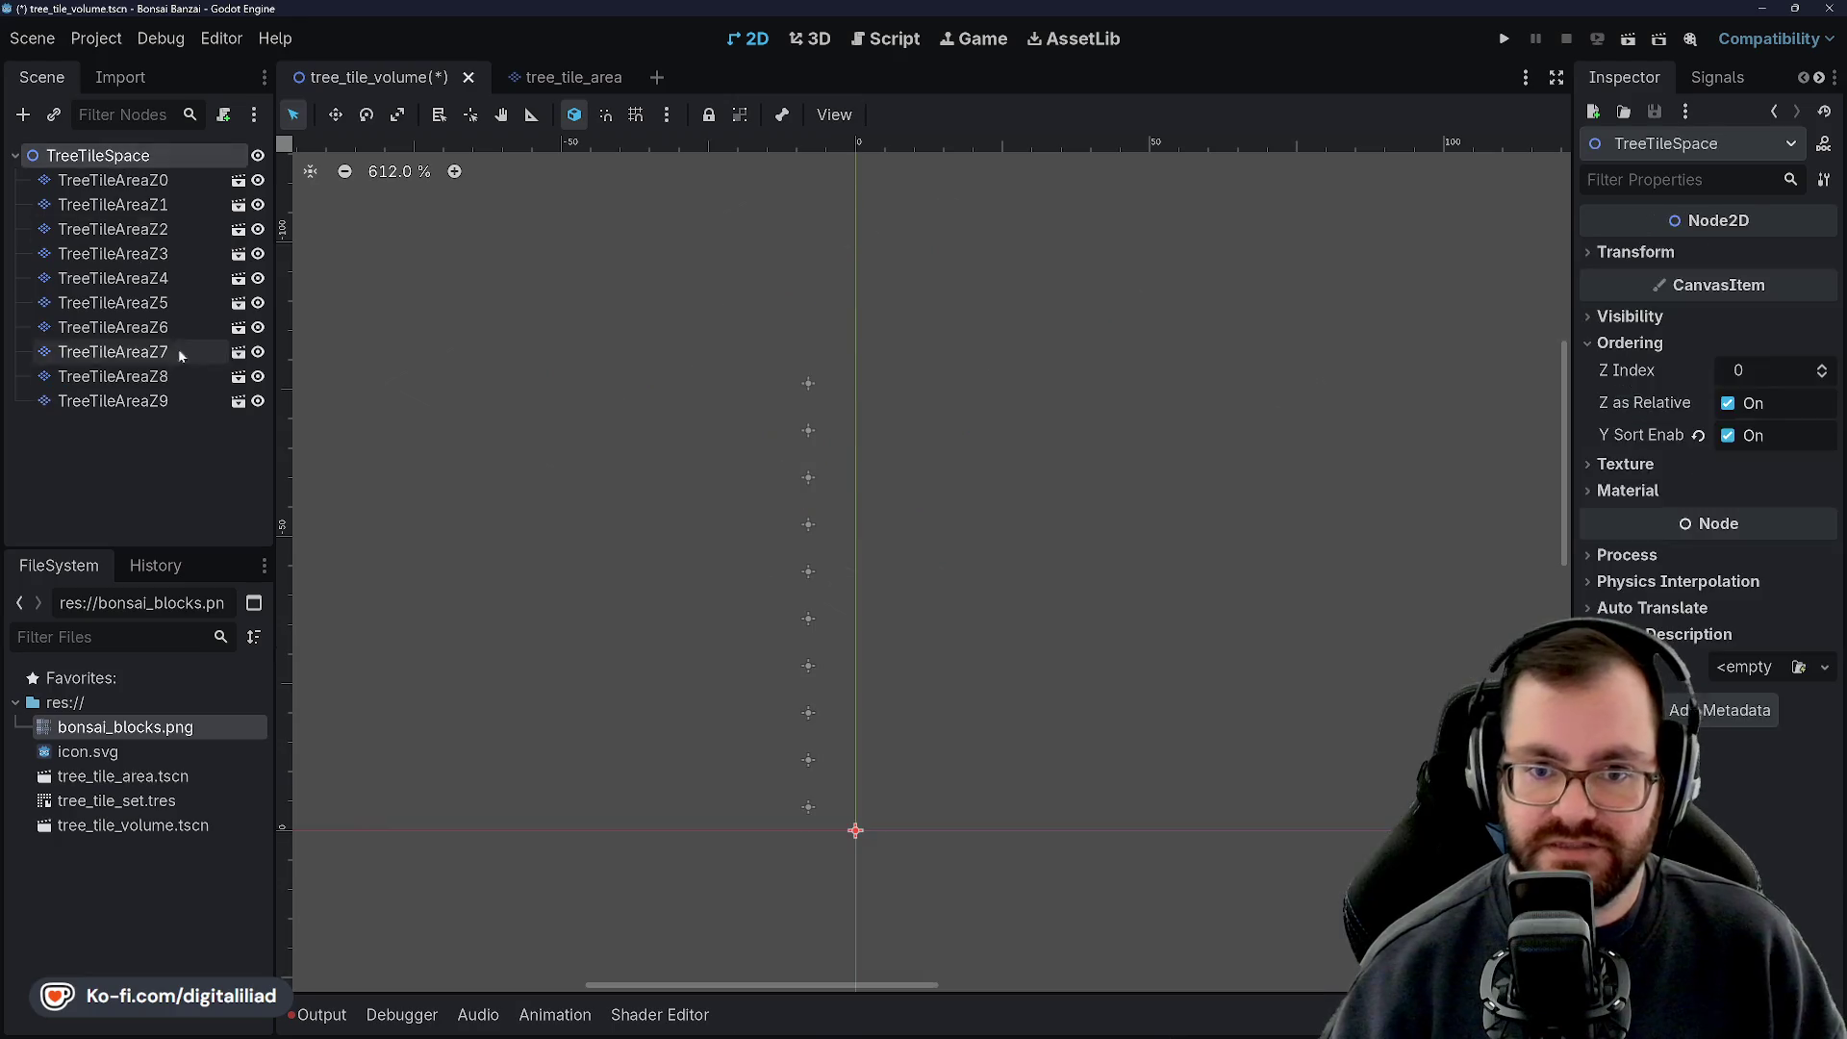
left_click(164, 435)
key("ctrl+s")
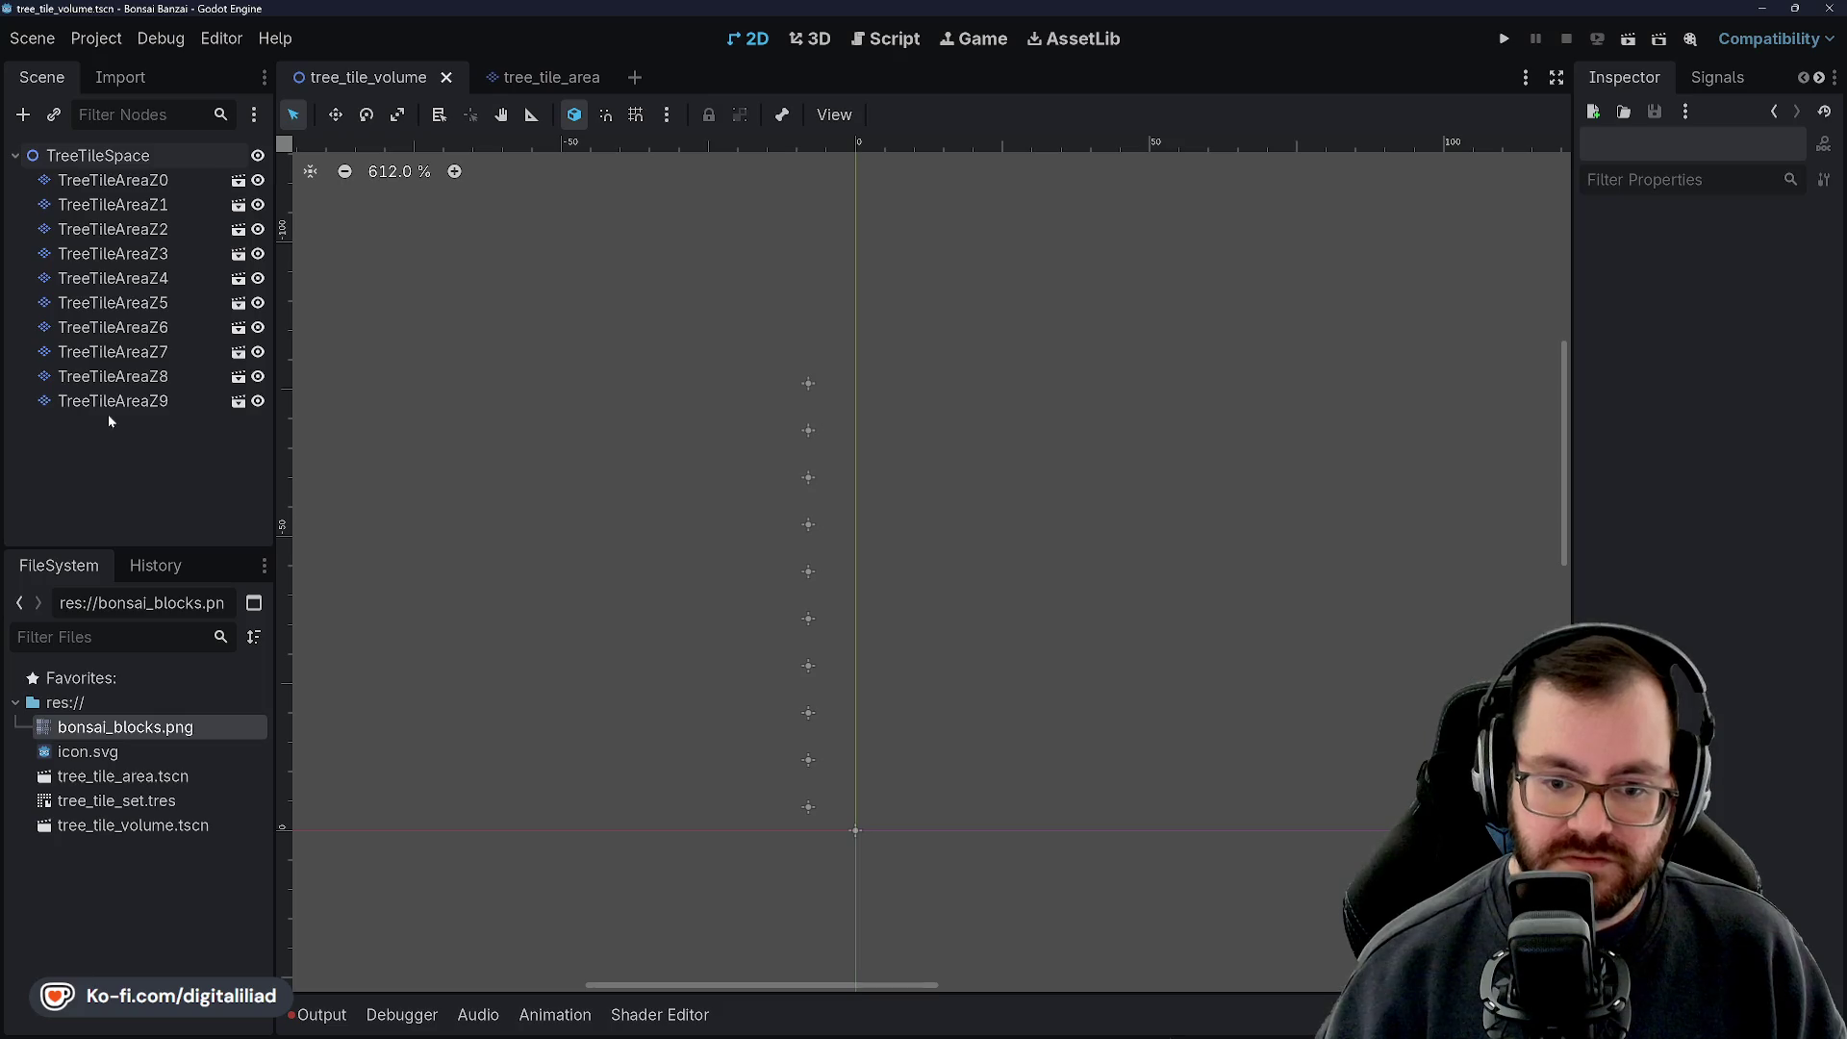
Rename tree_tile_area.tscn to tree_tile_area_z.tscn in the FileSystem dock
left_click(133, 779)
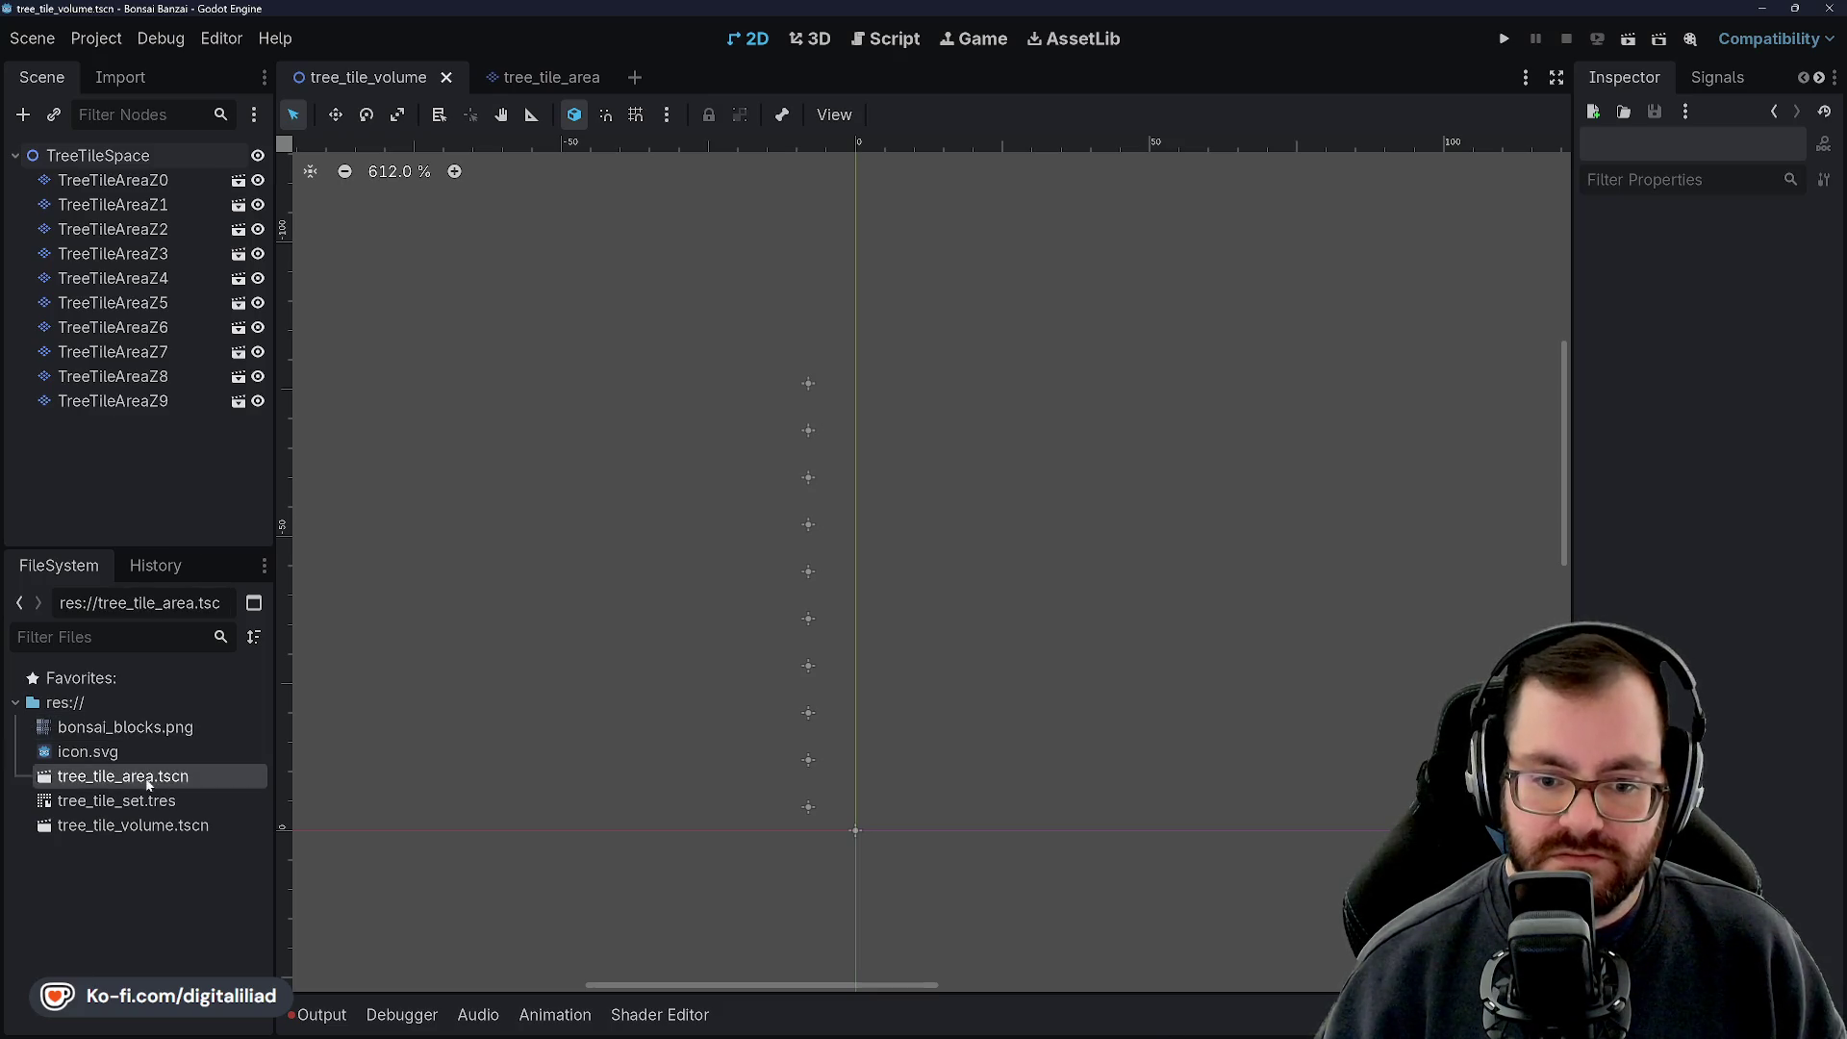
right_click(135, 783)
left_click(204, 833)
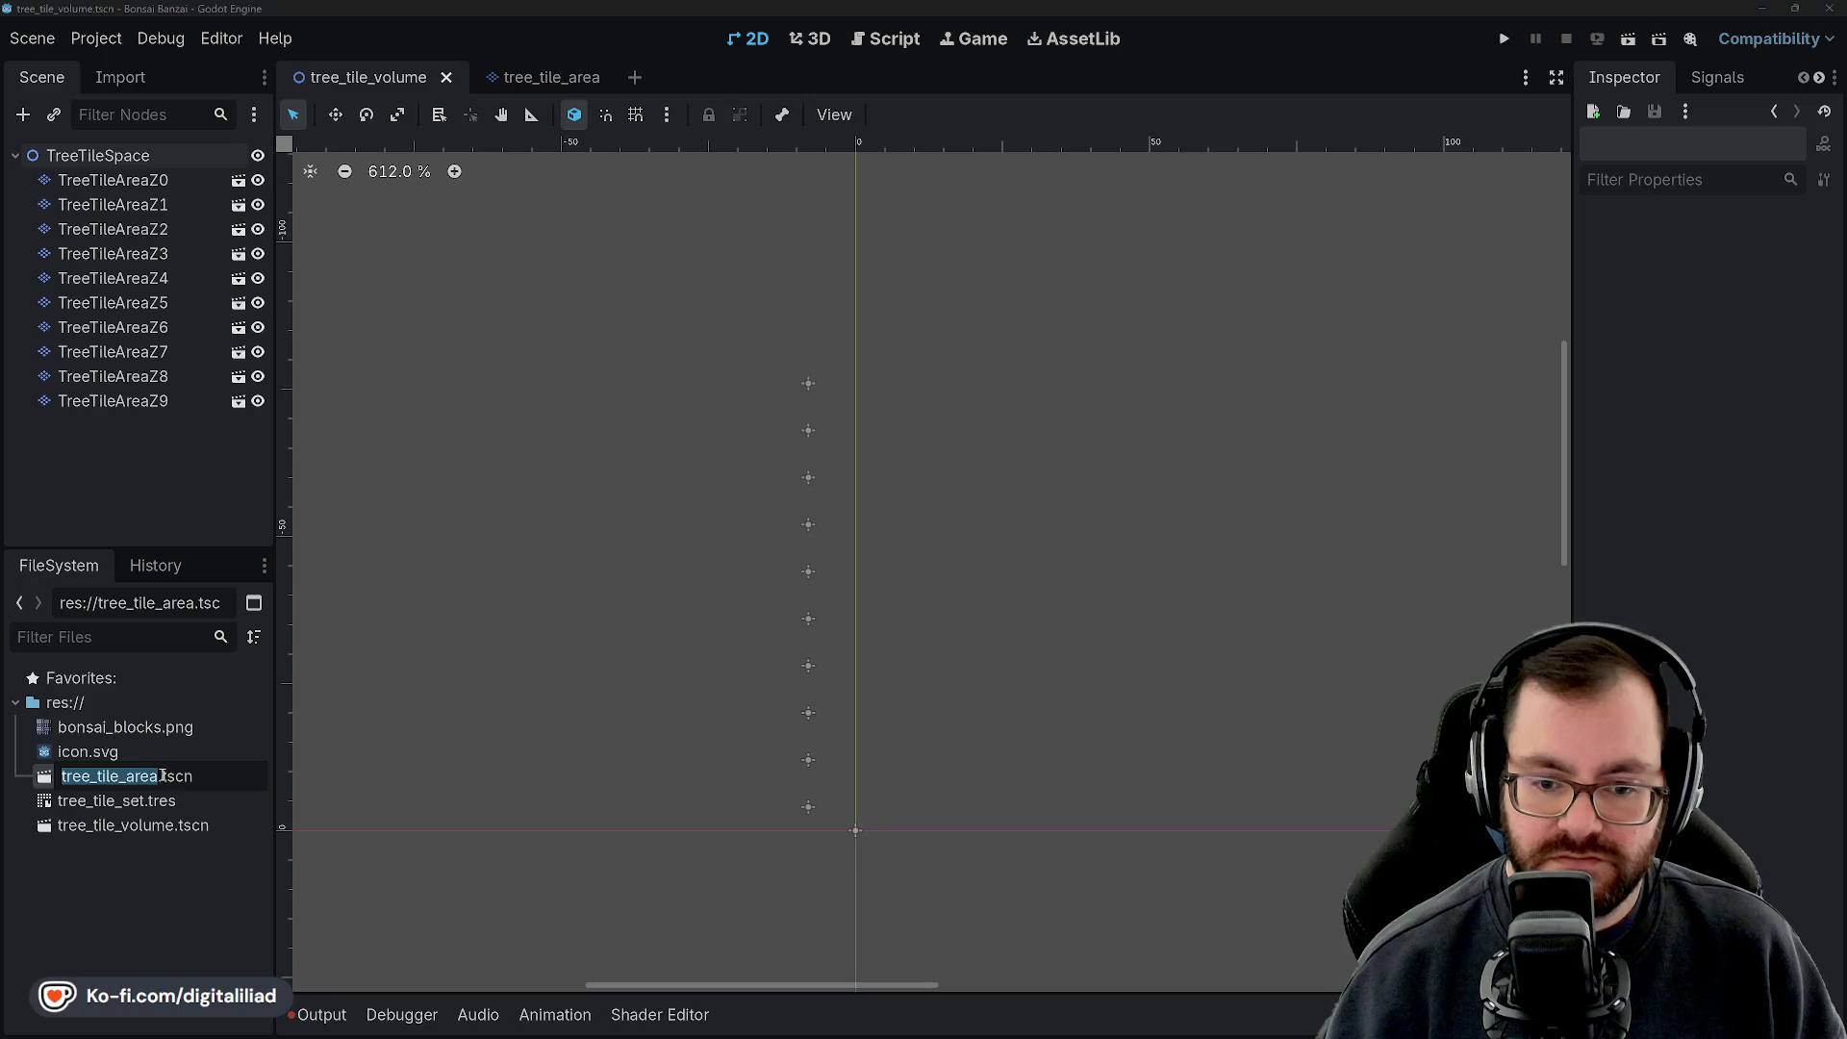
type("_z")
key("Return")
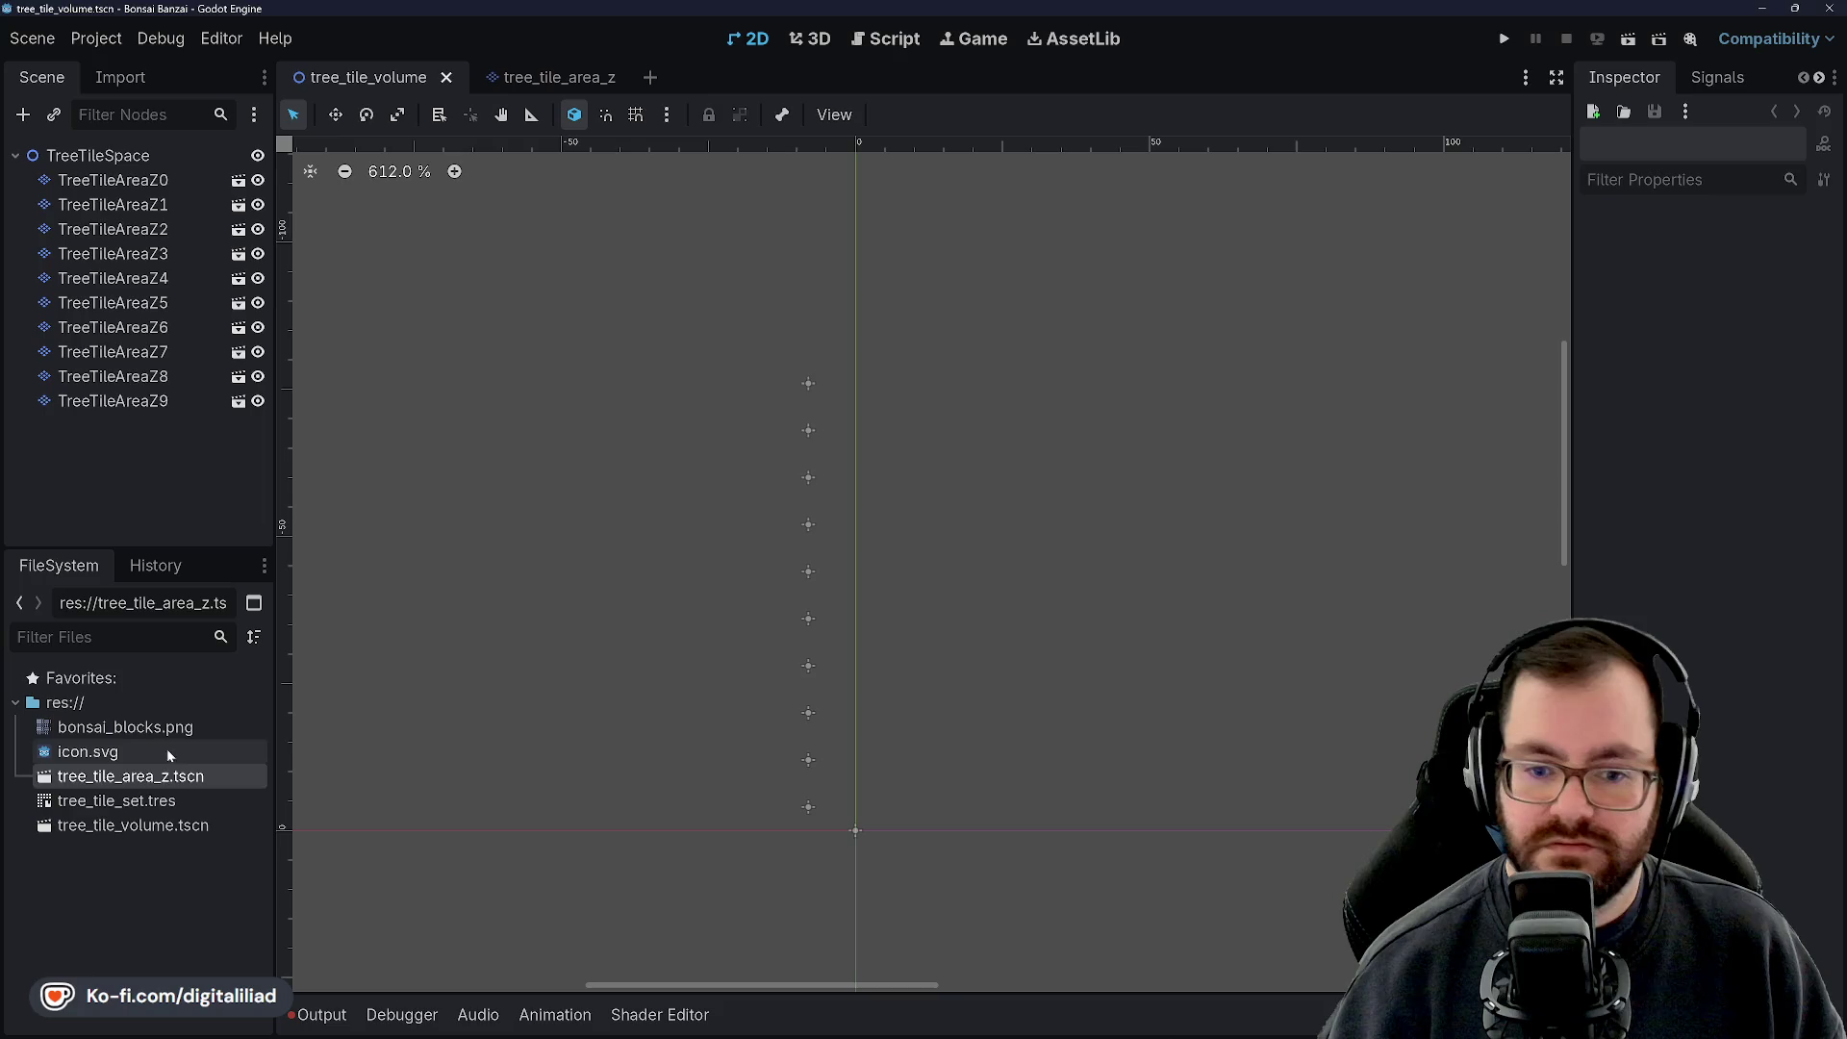
Rename tree_tile_volume.tscn to tree_tile_space.tscn
left_click(135, 826)
right_click(137, 830)
left_click(196, 834)
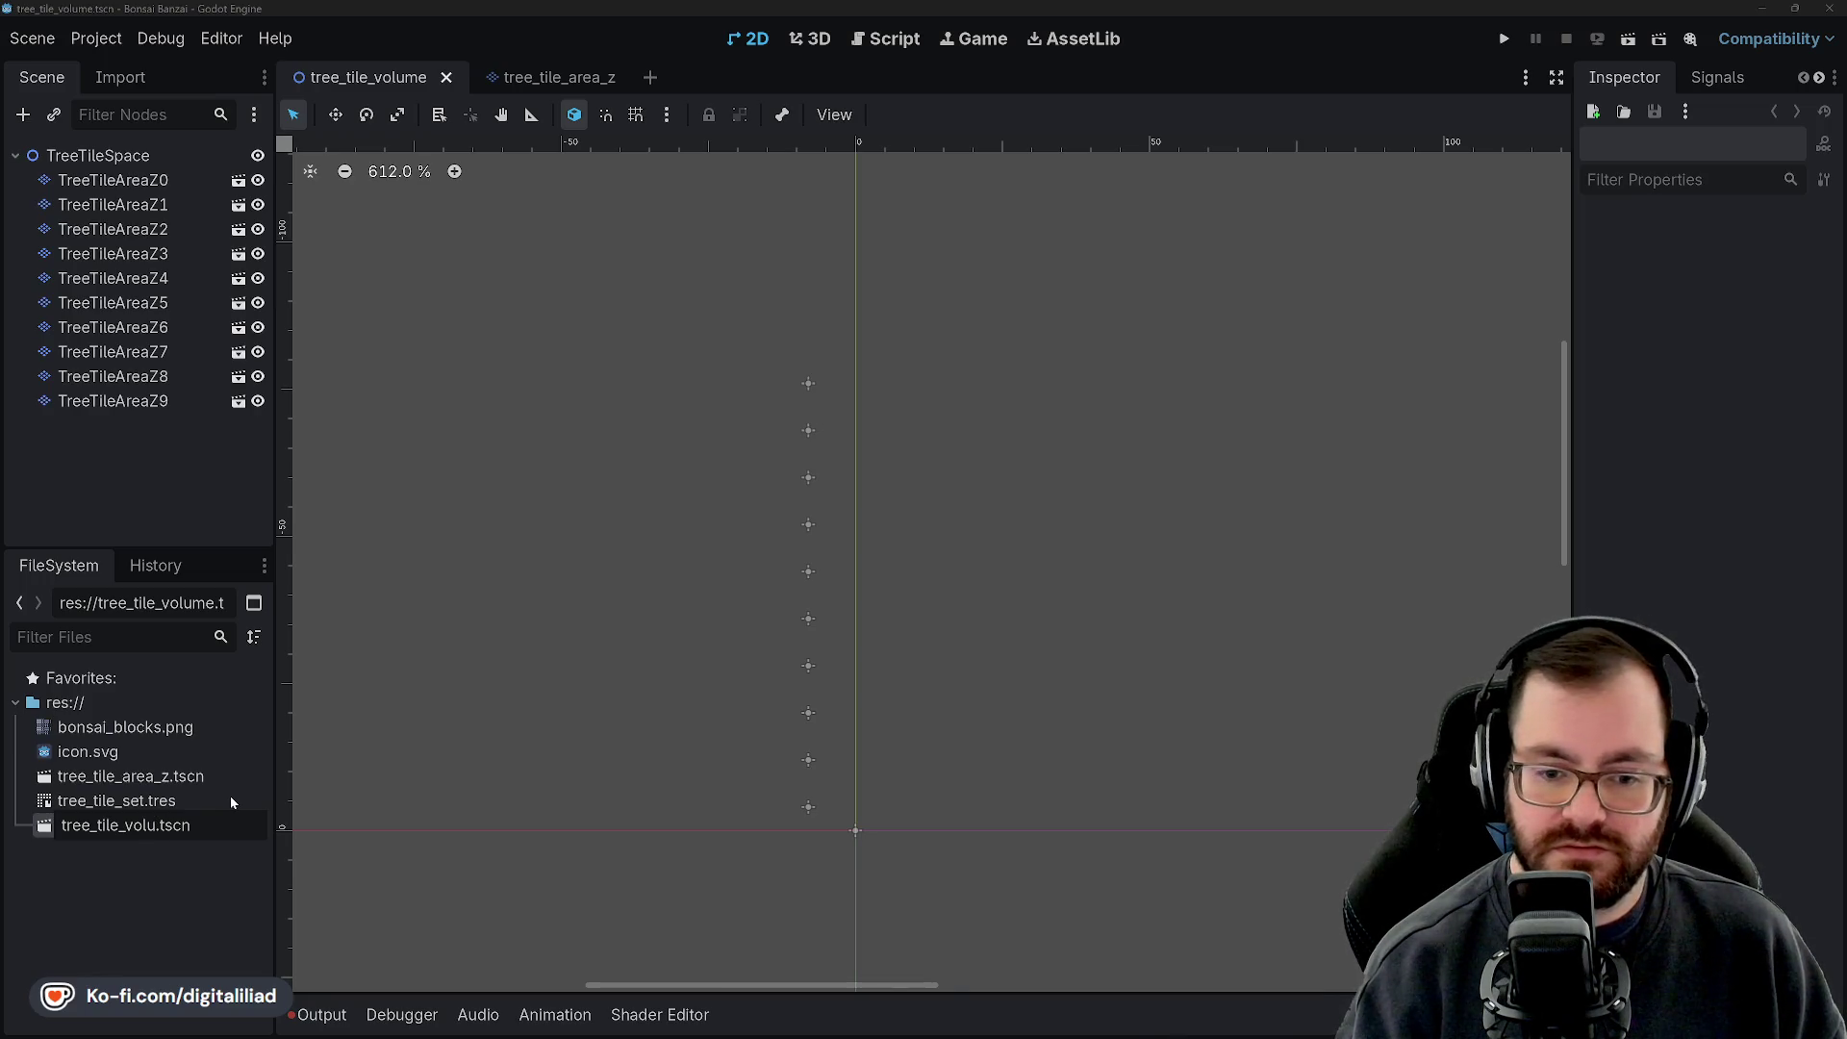
key("BackSpace")
key("BackSpace")
key("BackSpace")
type("space")
key("Return")
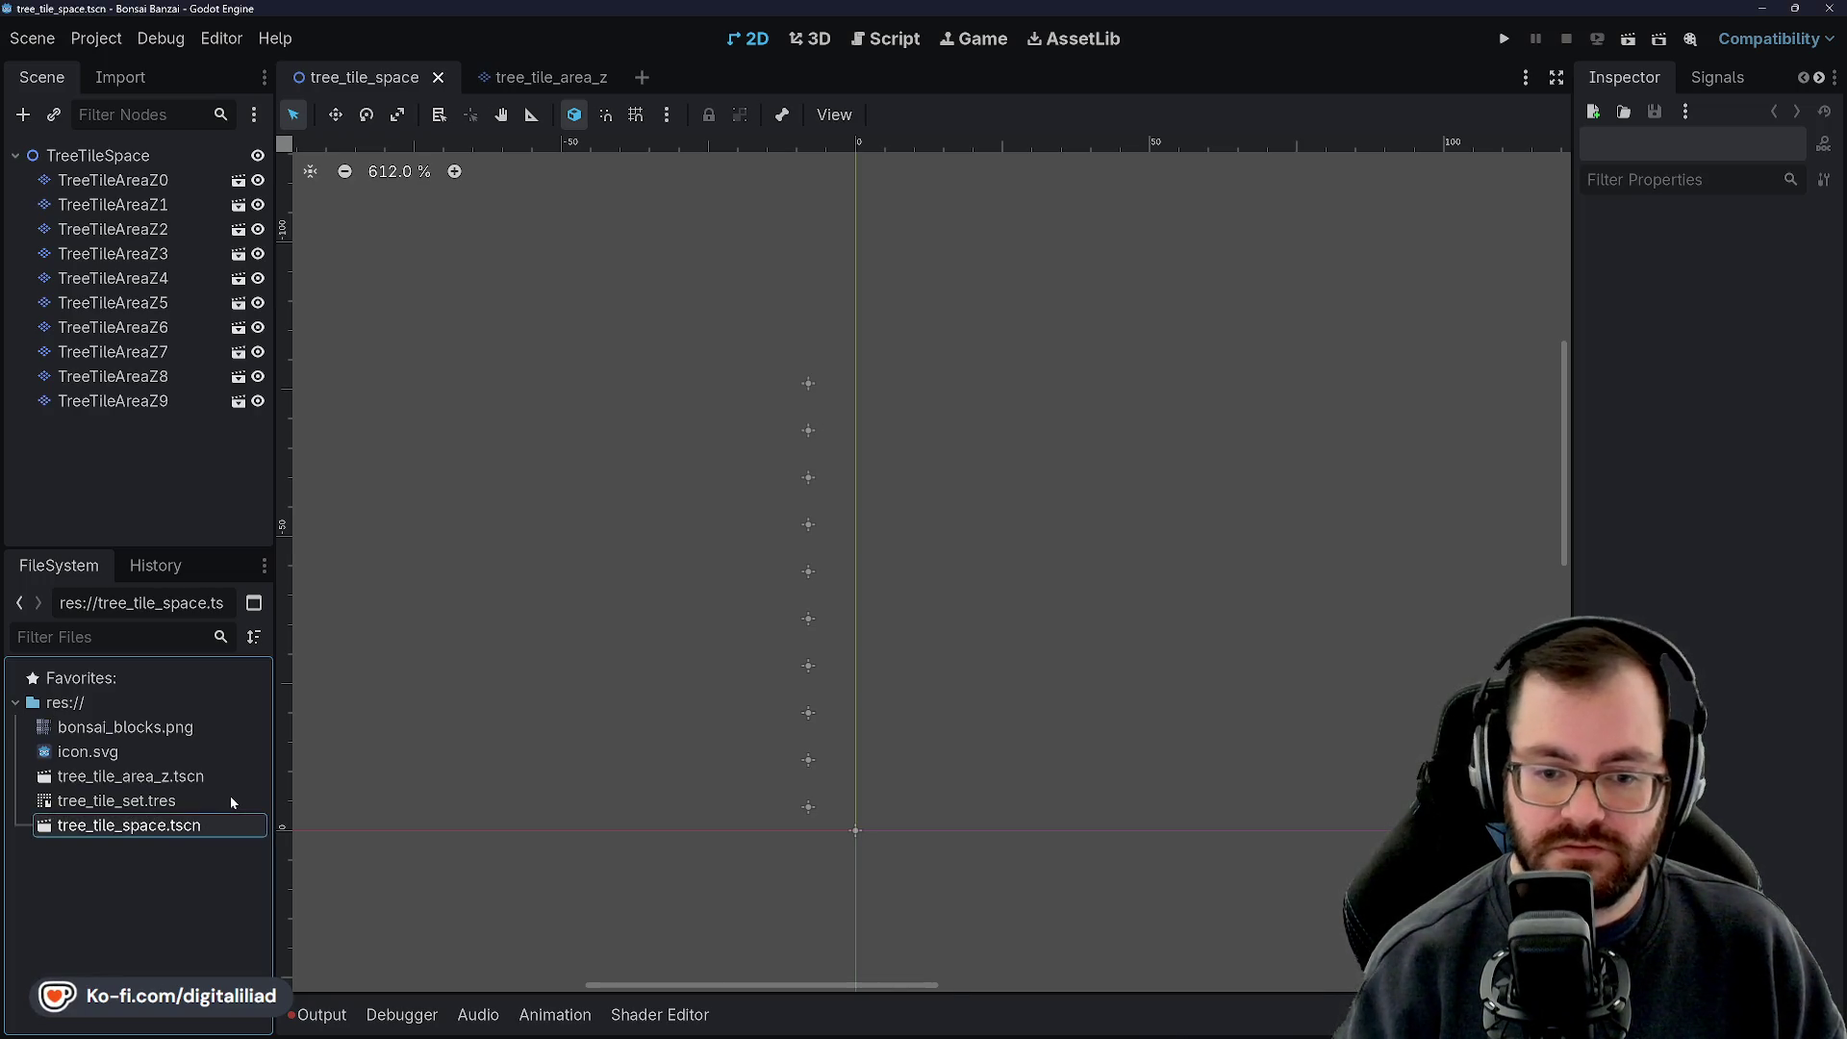
Switch to the tree_tile_area_z scene and rename its file back to tree_tile_area.tscn
left_click(565, 85)
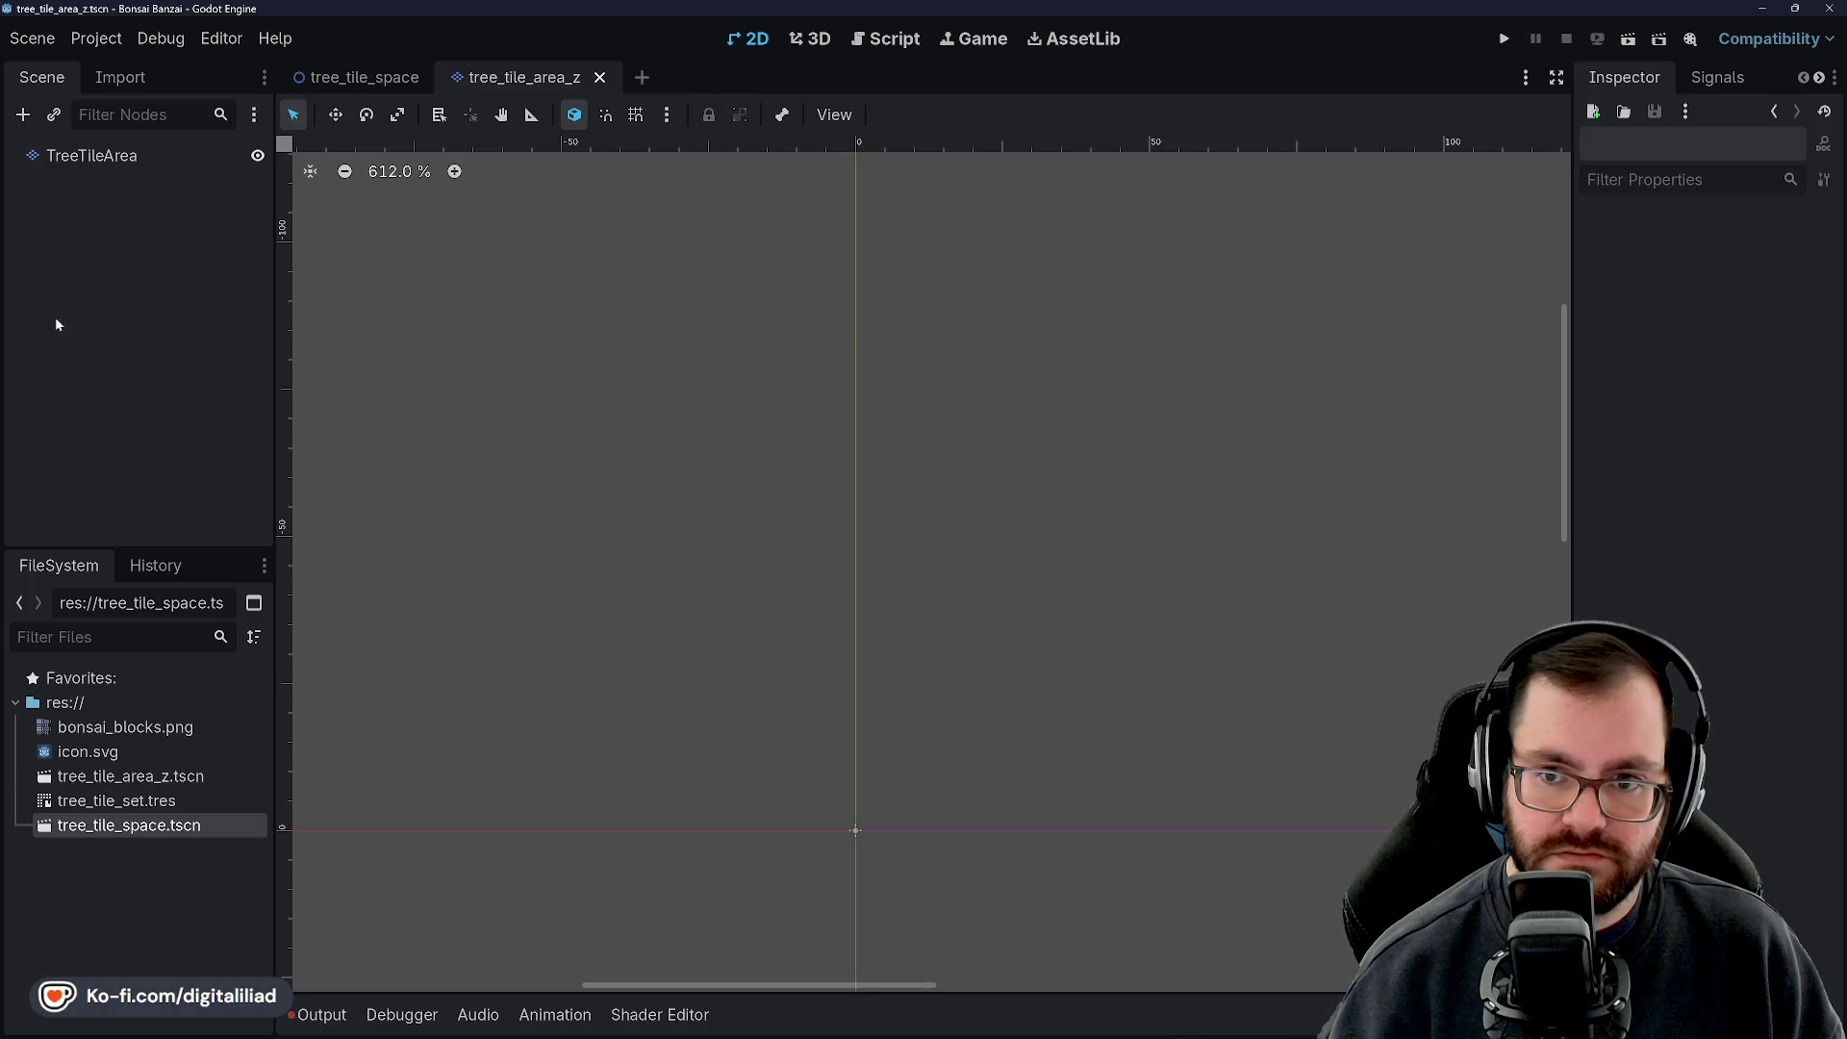
right_click(146, 781)
left_click(219, 835)
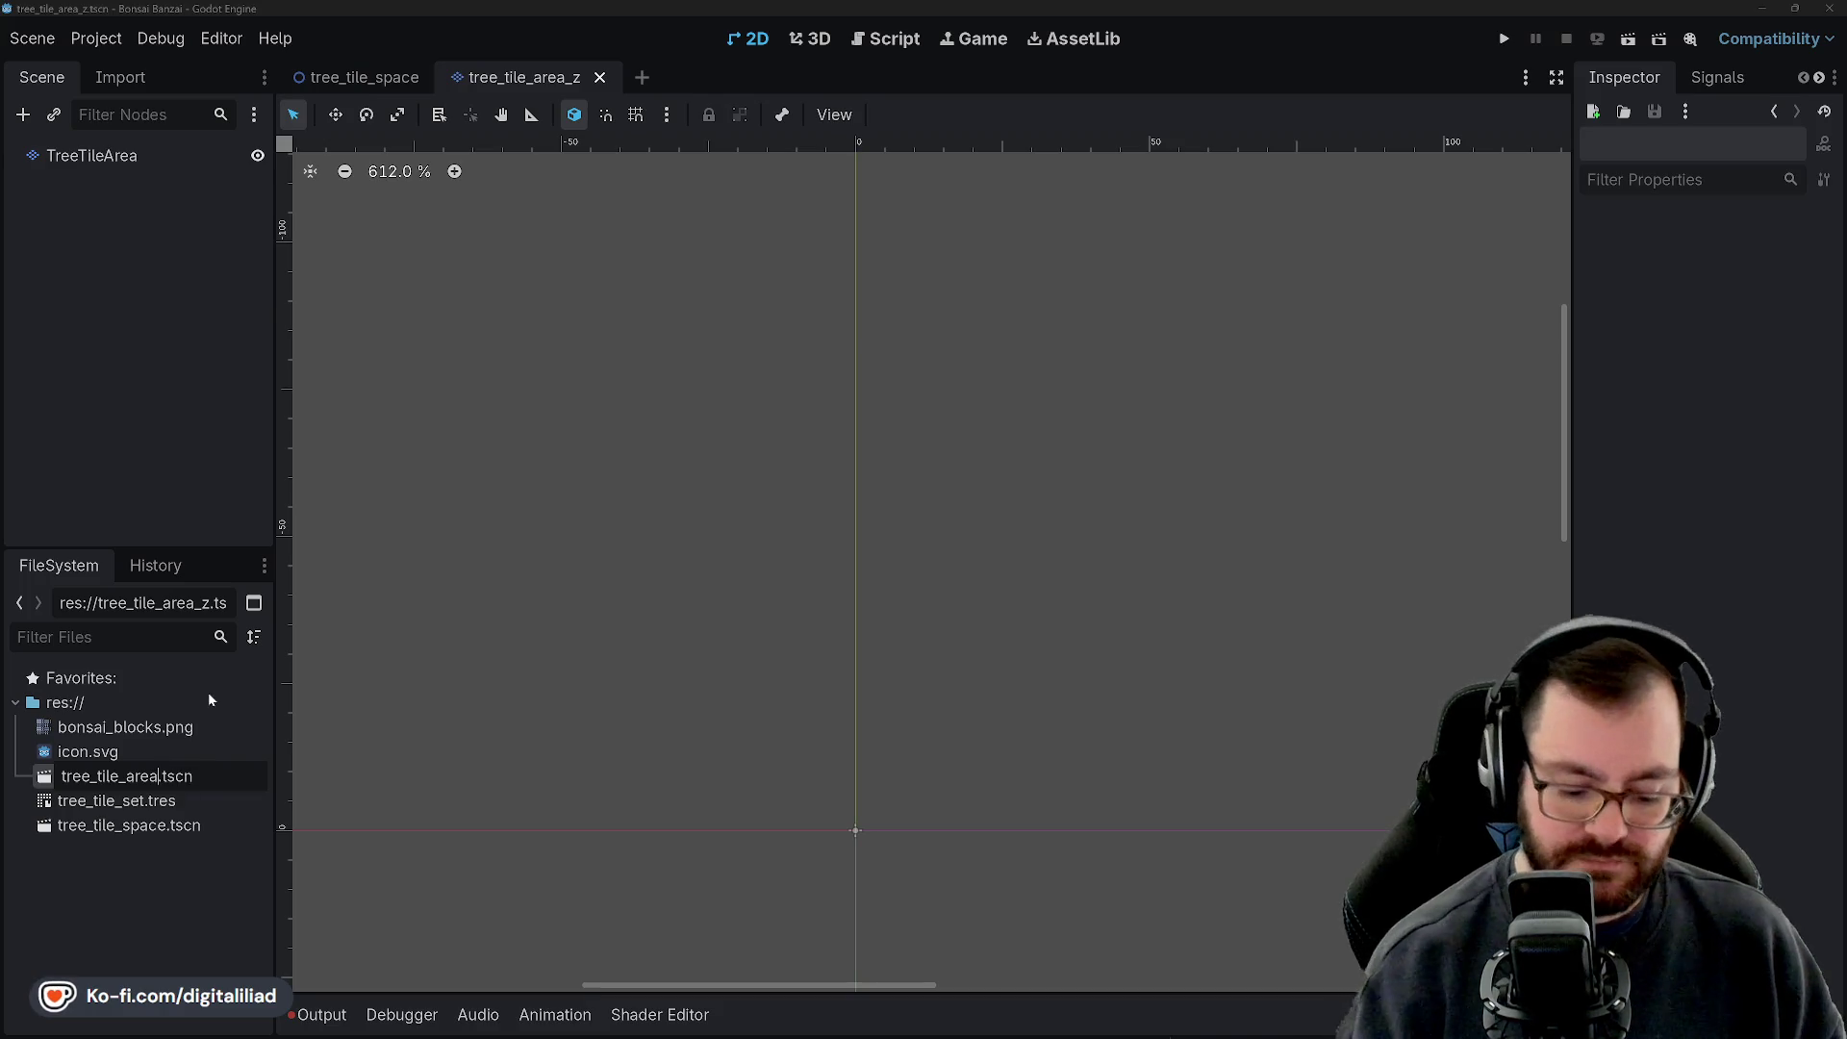
key("Return")
left_click(166, 455)
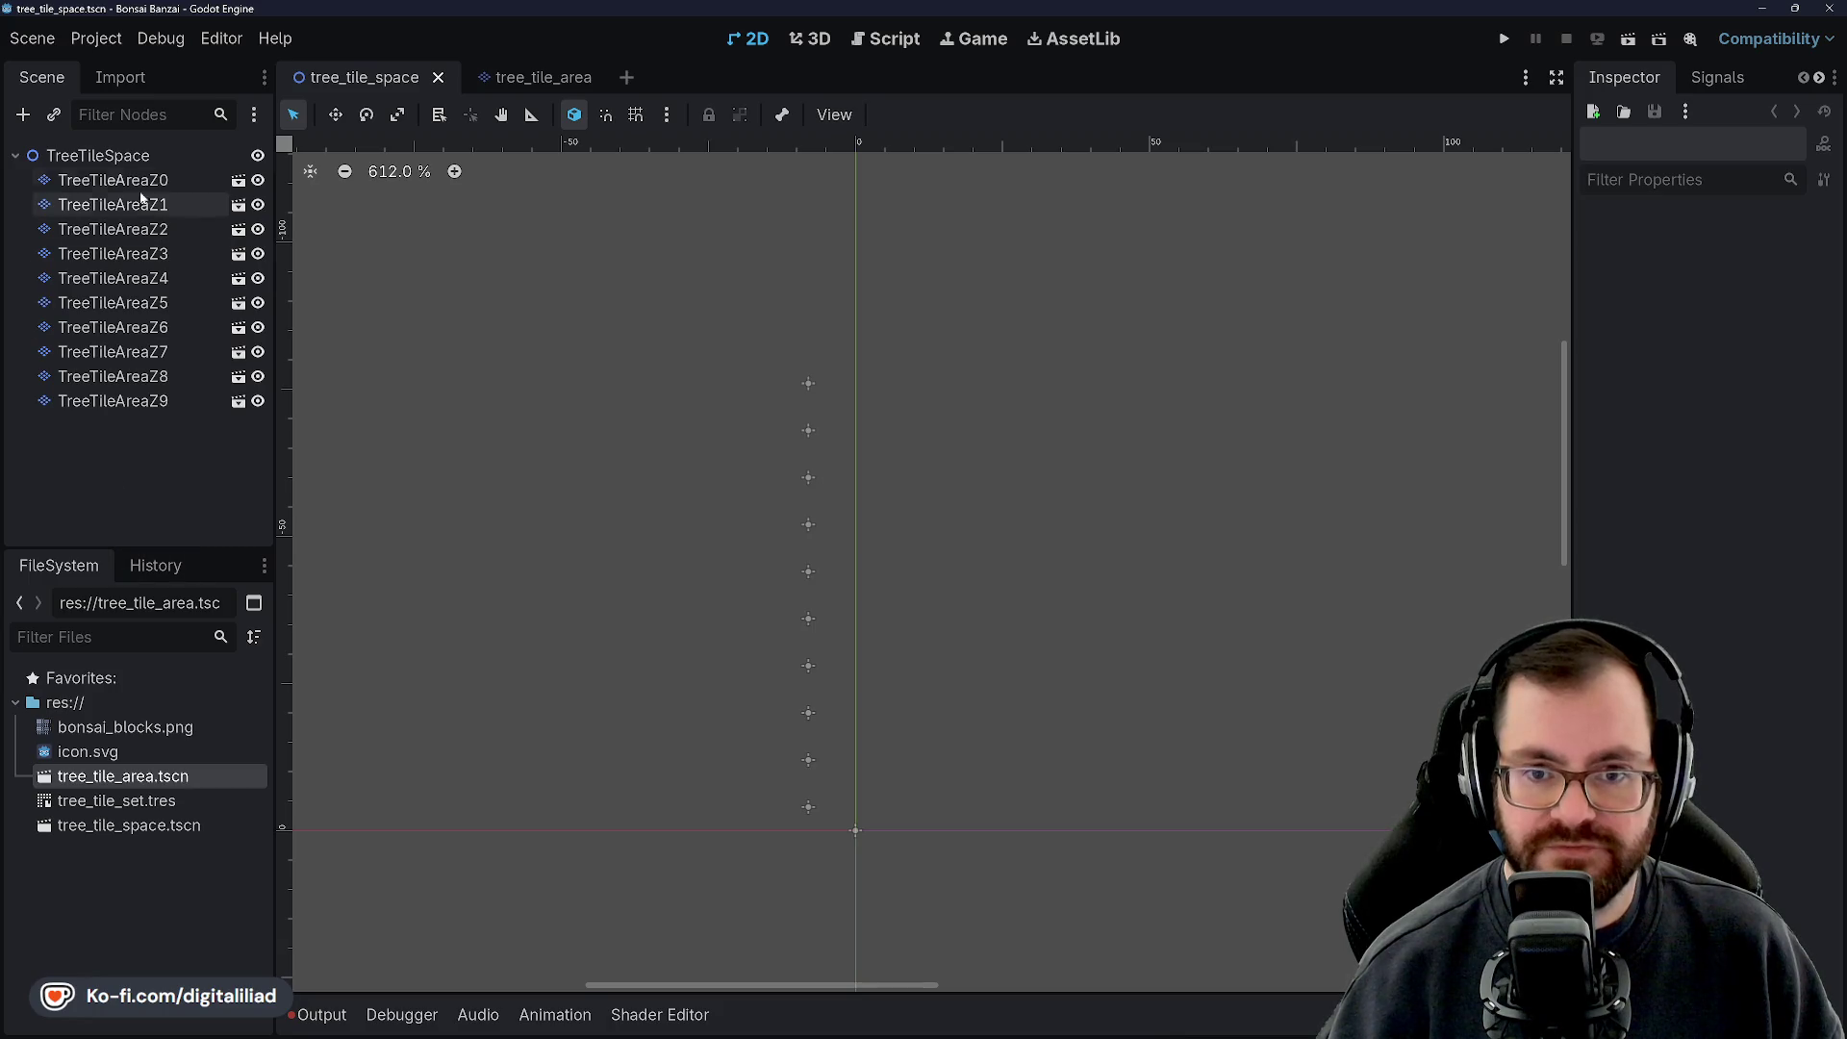
Rename the scene's root node from TreeTileSpace to TreeTileVolume and save the scene
right_click(131, 155)
left_click(207, 358)
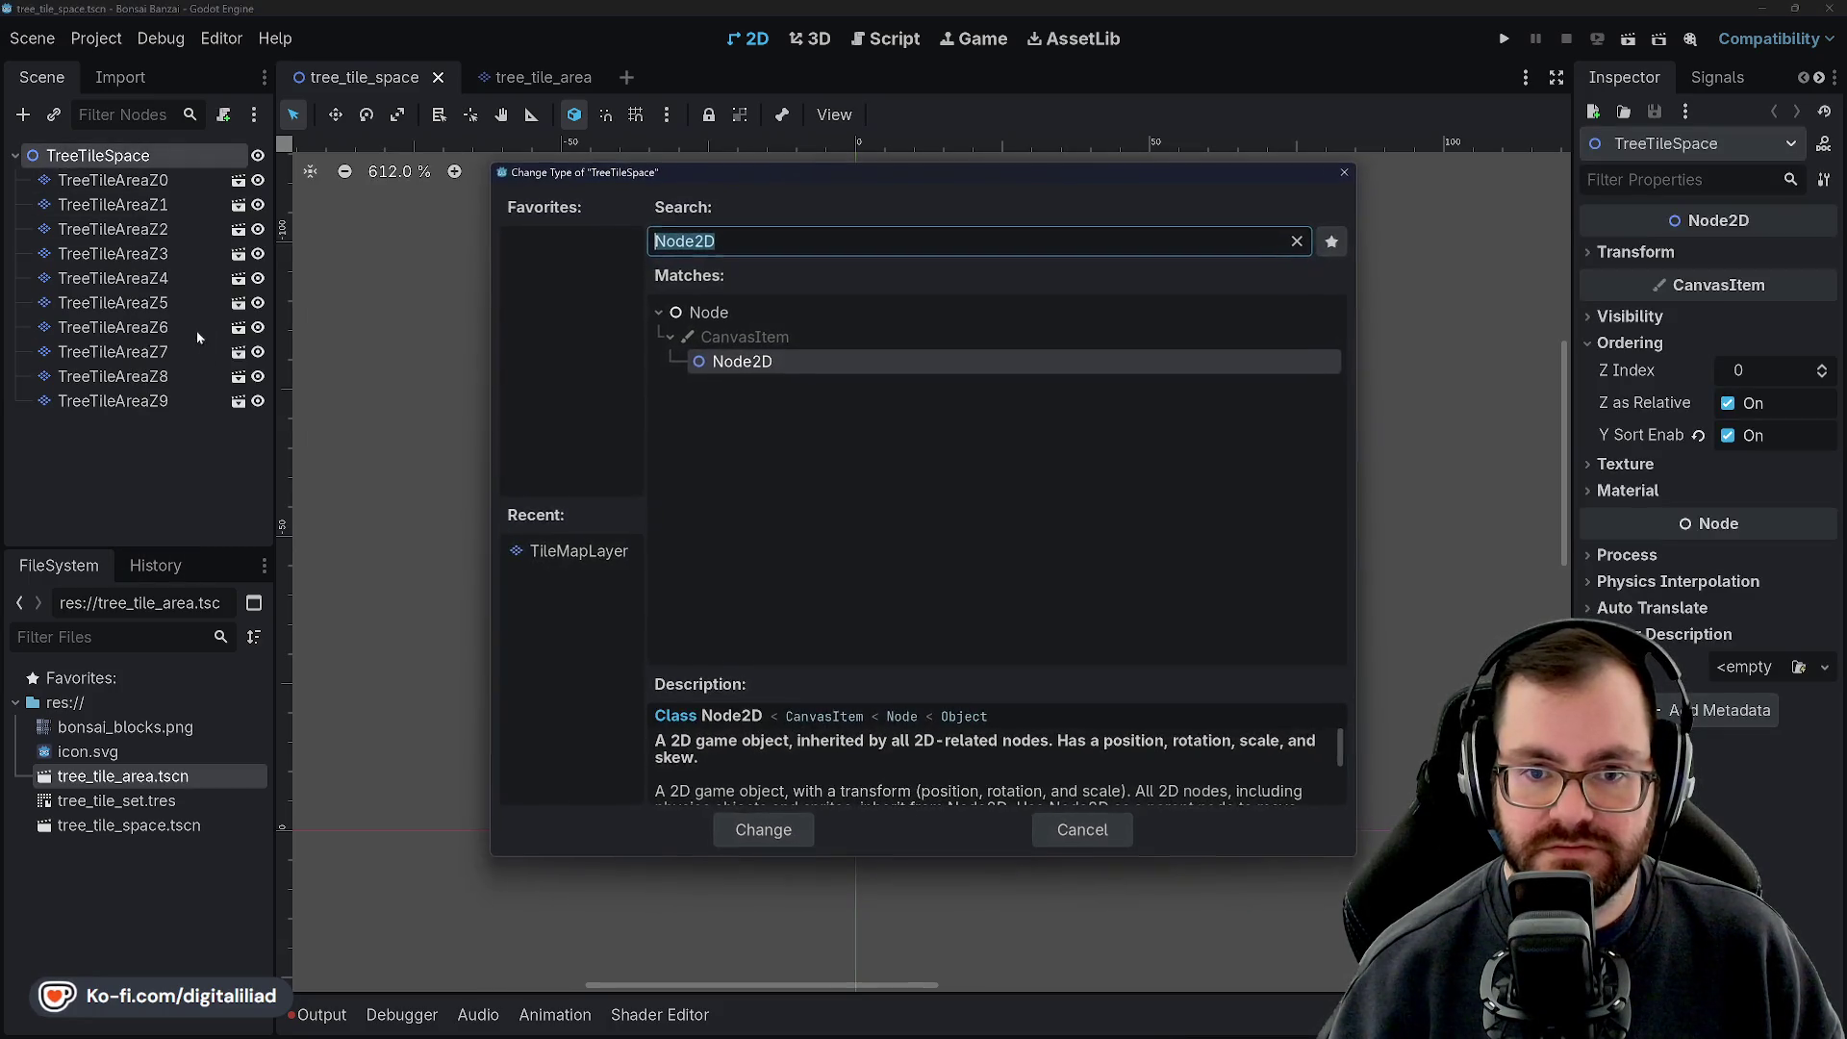
left_click(1186, 862)
right_click(135, 155)
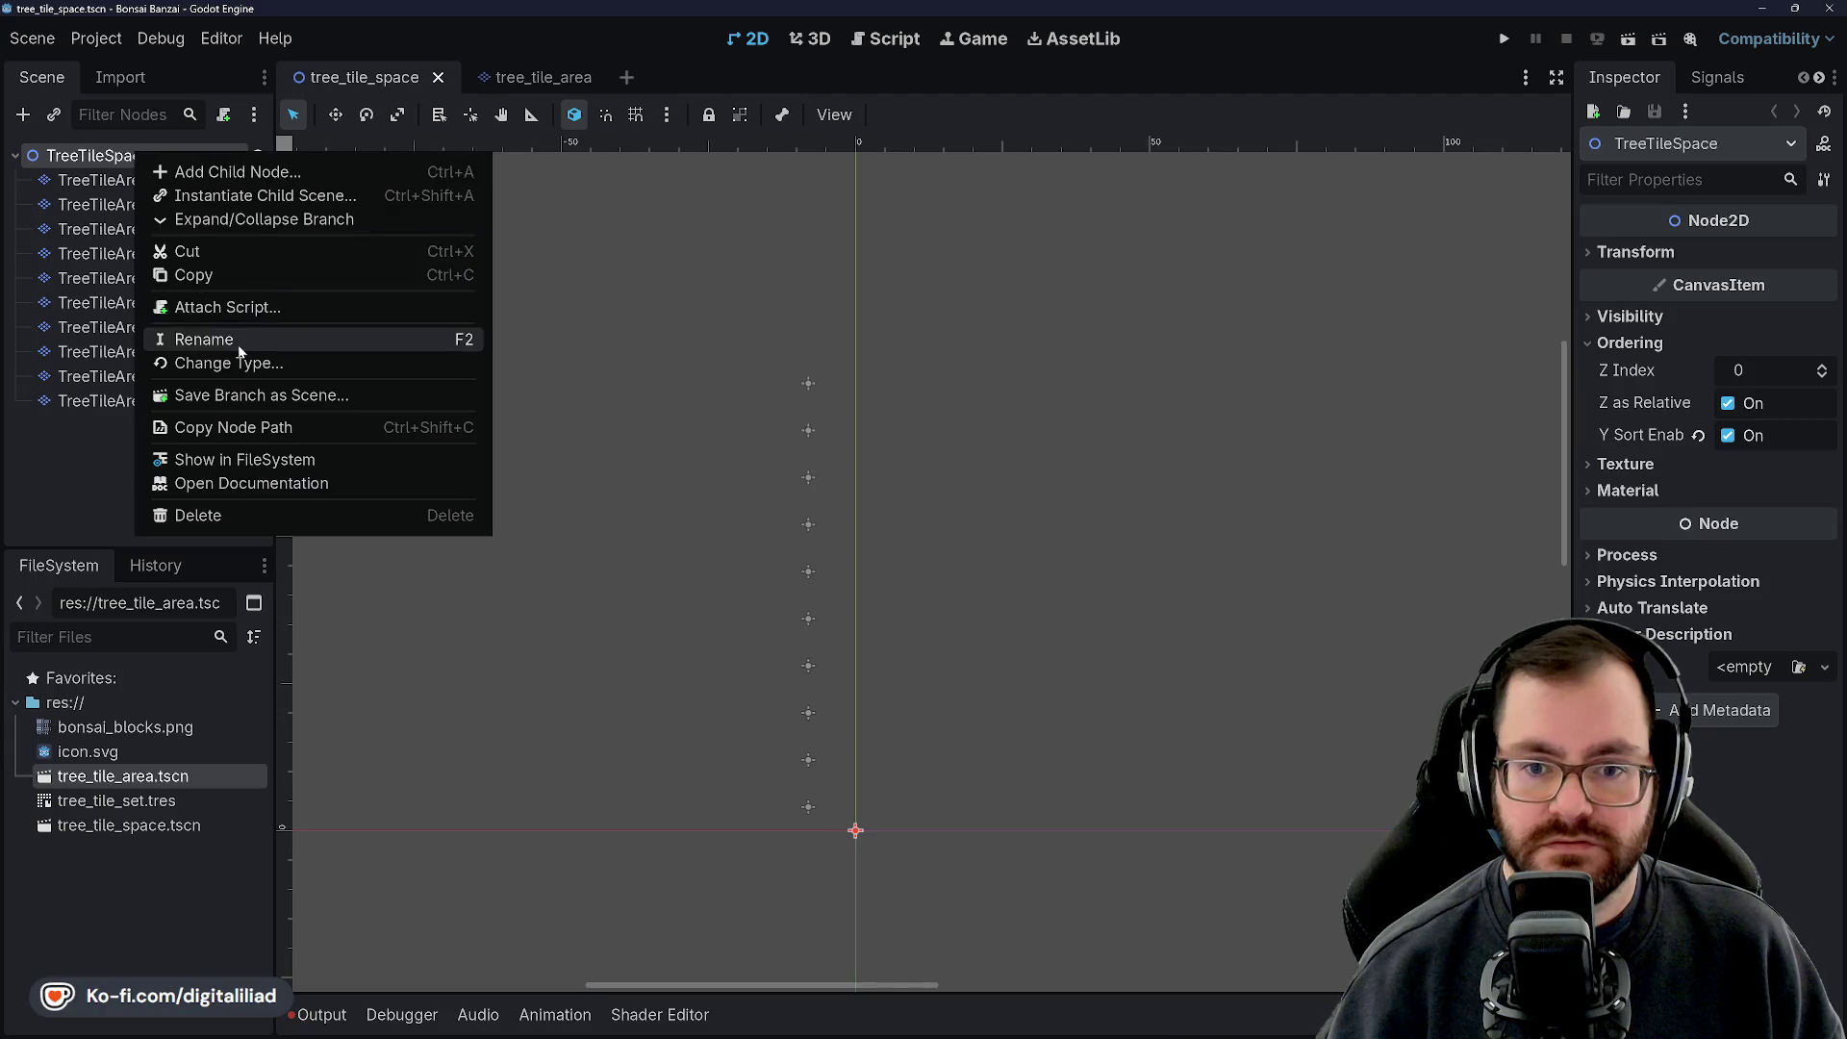
left_click(204, 340)
key("BackSpace")
key("BackSpace")
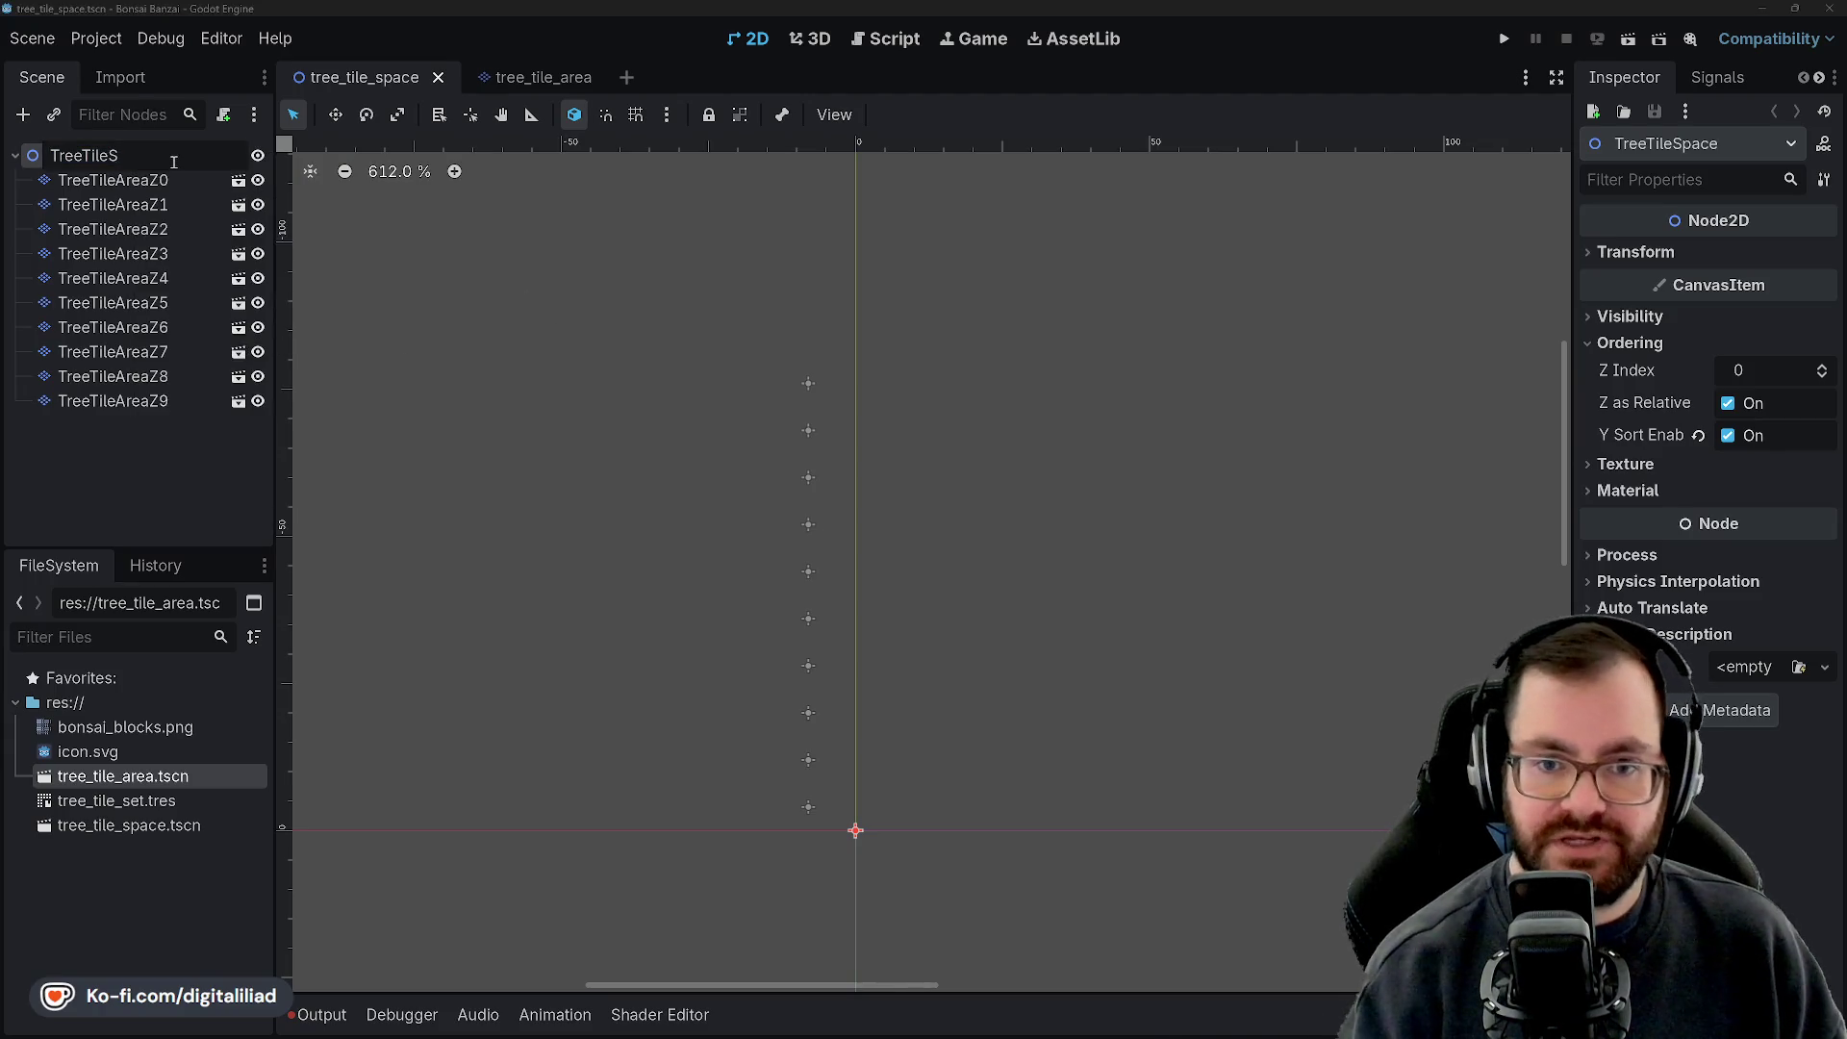
type("e")
key("Return")
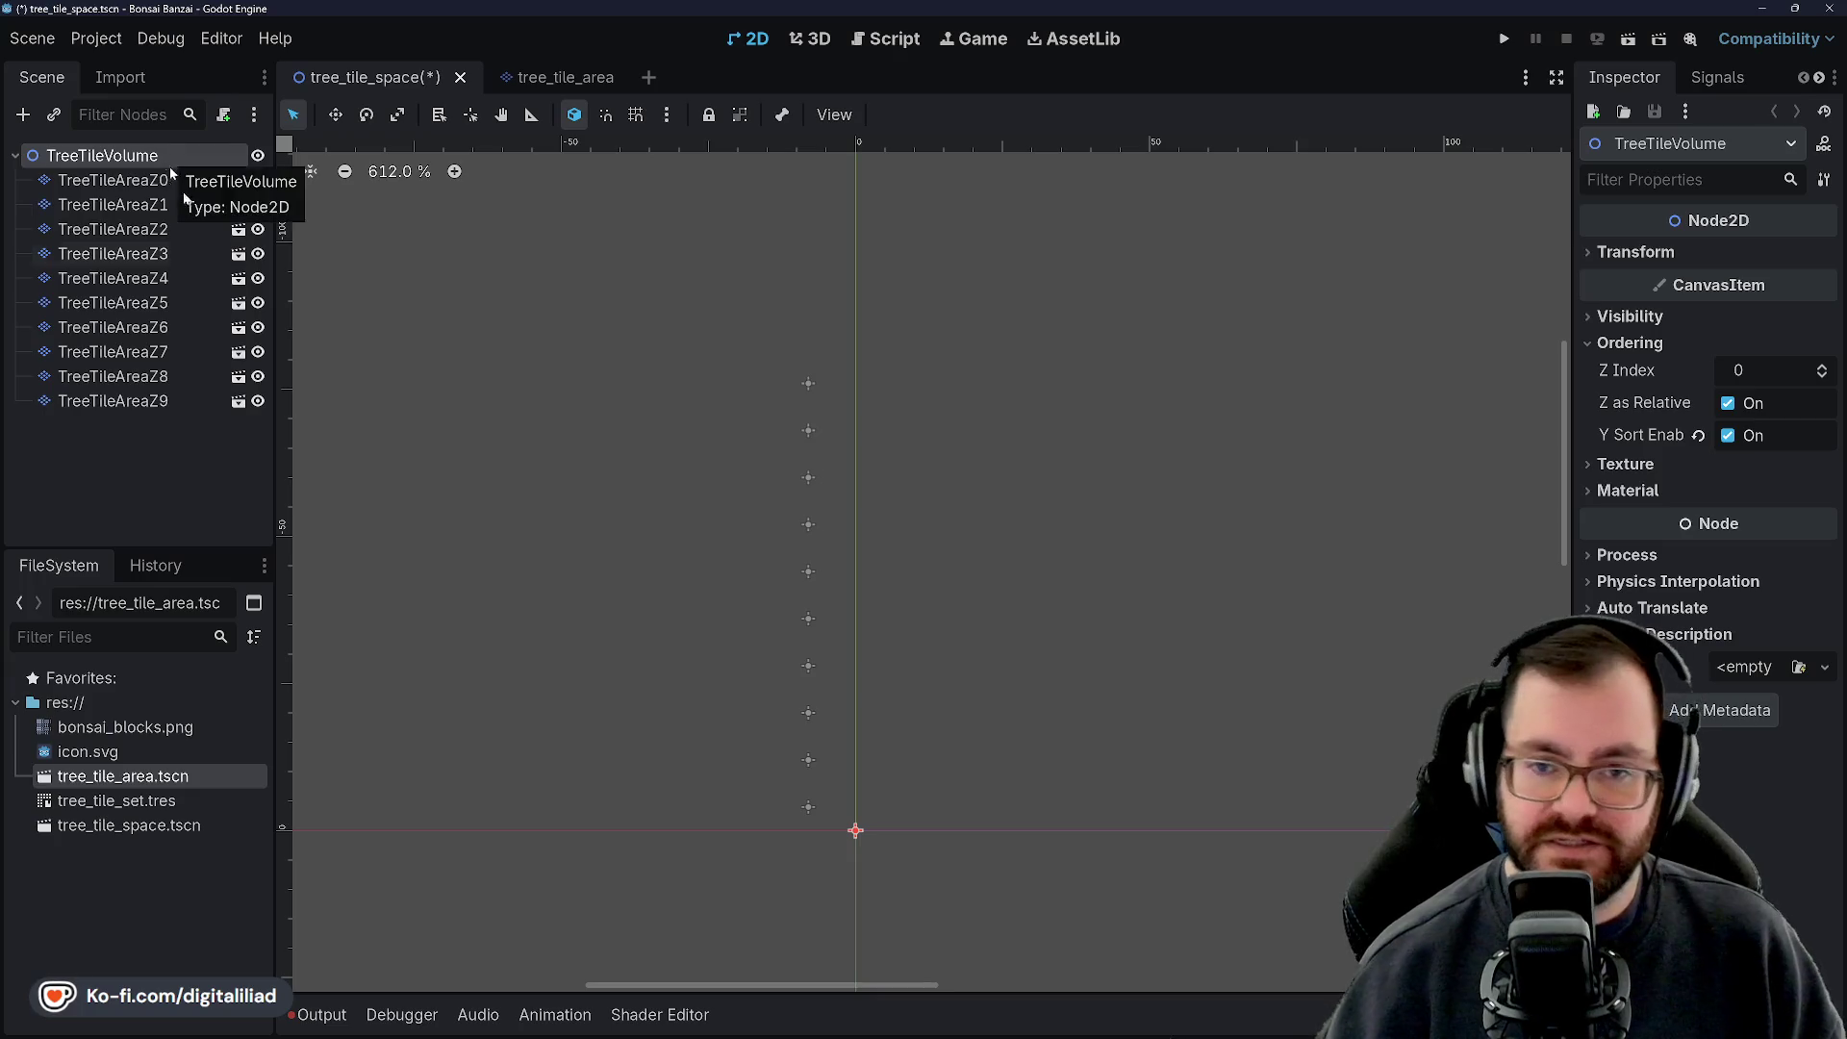
left_click(189, 513)
key("ctrl+s")
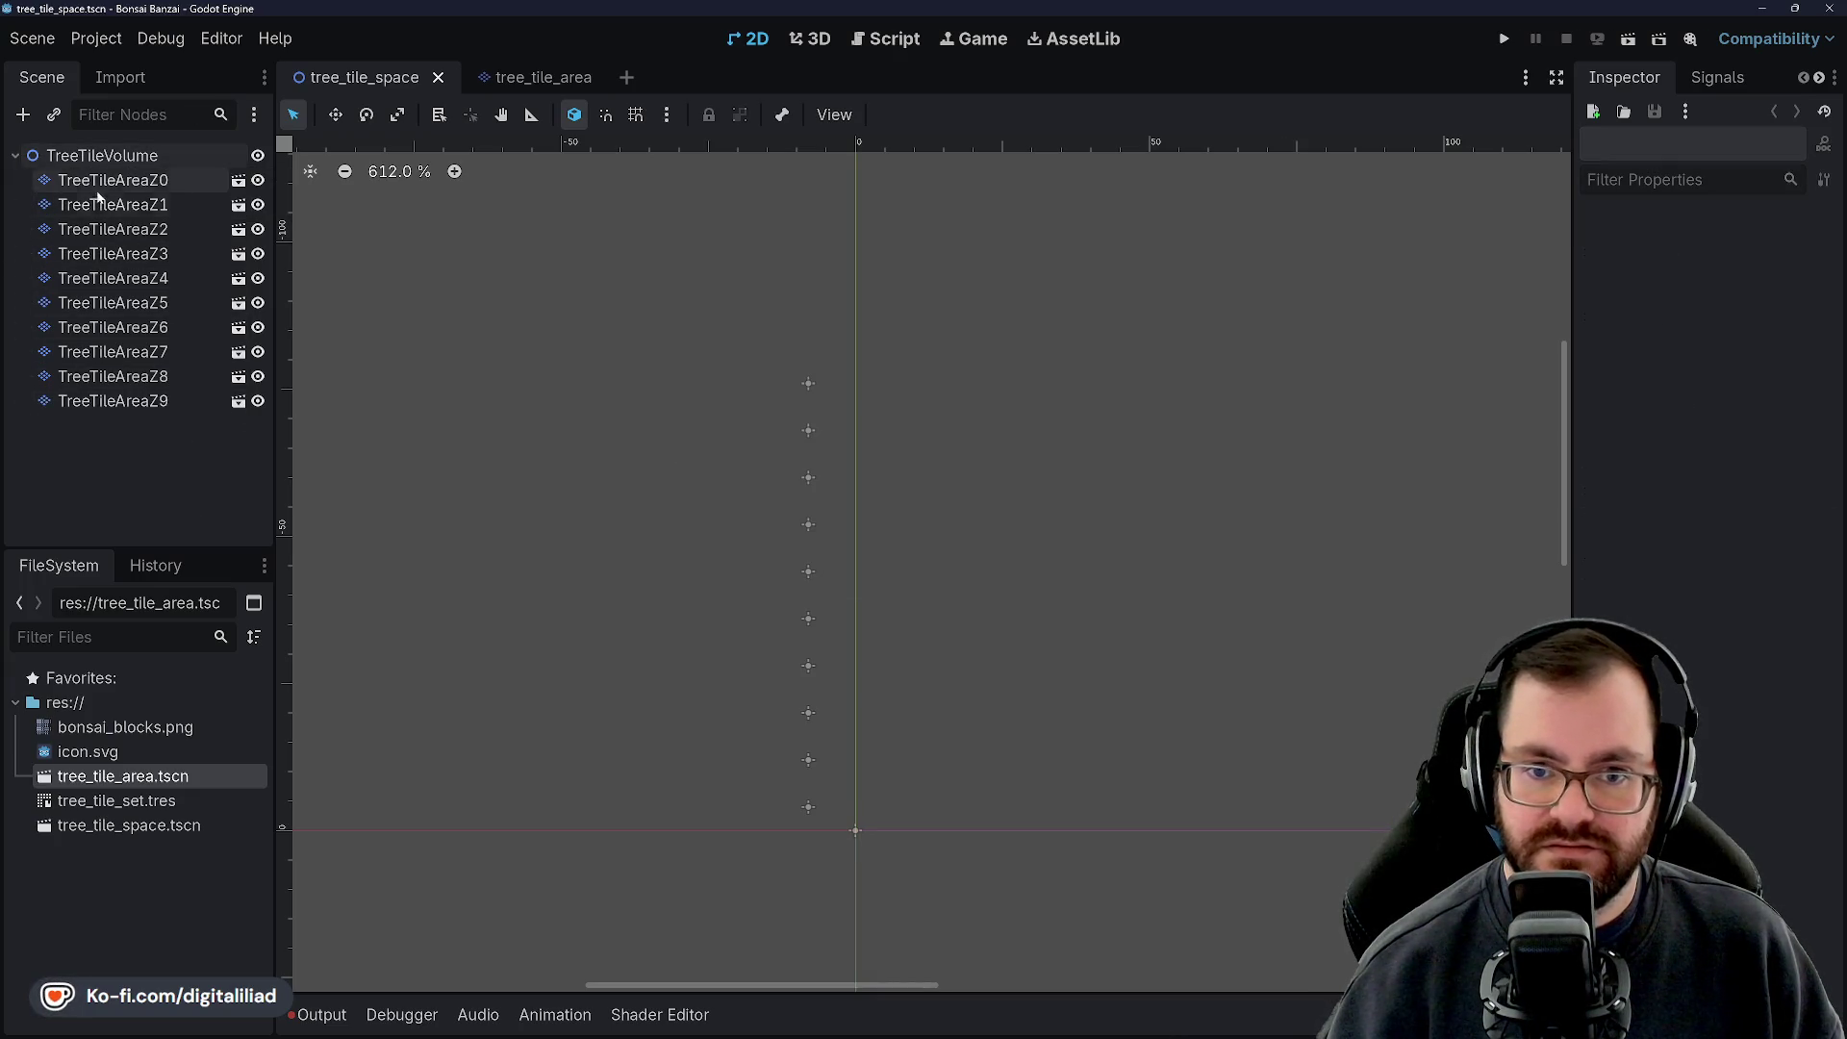
Rename the file tree_tile_space.tscn to tree_tile_volume.tscn
right_click(135, 826)
left_click(199, 833)
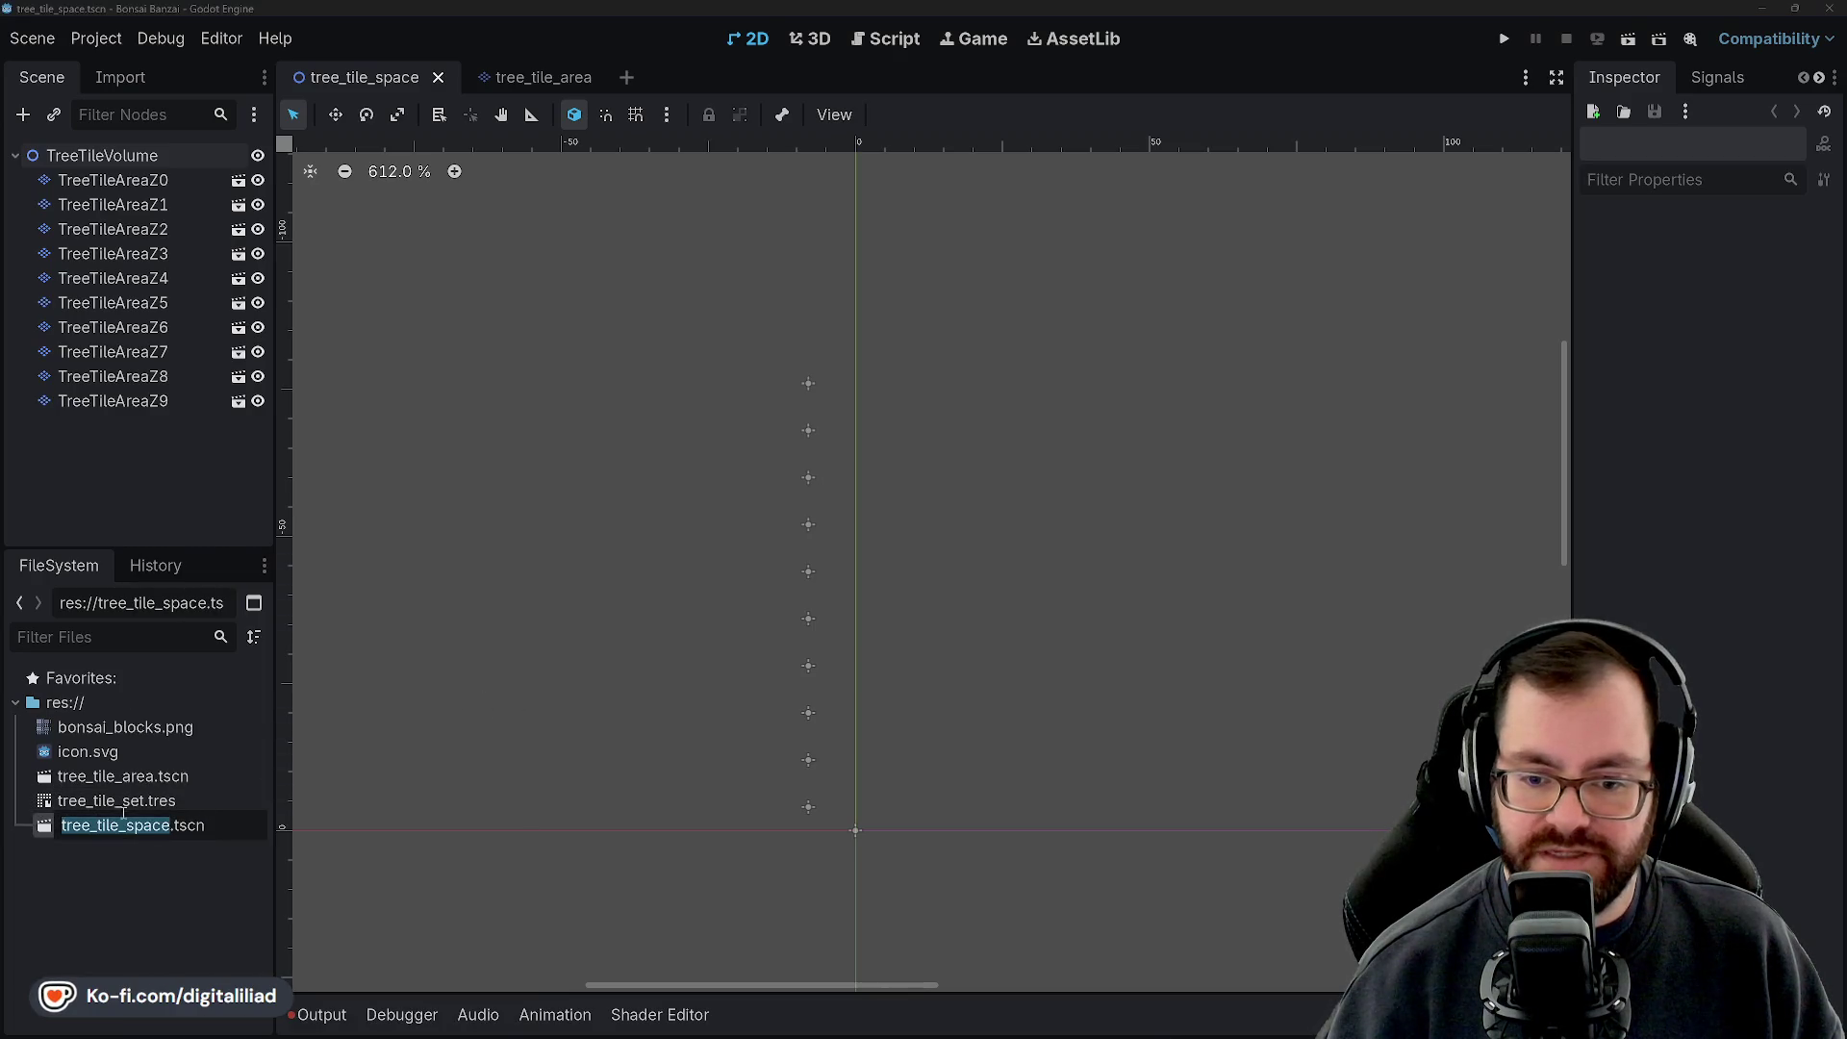
key("Delete")
key("Delete")
key("Delete")
key("BackSpace")
type("vol")
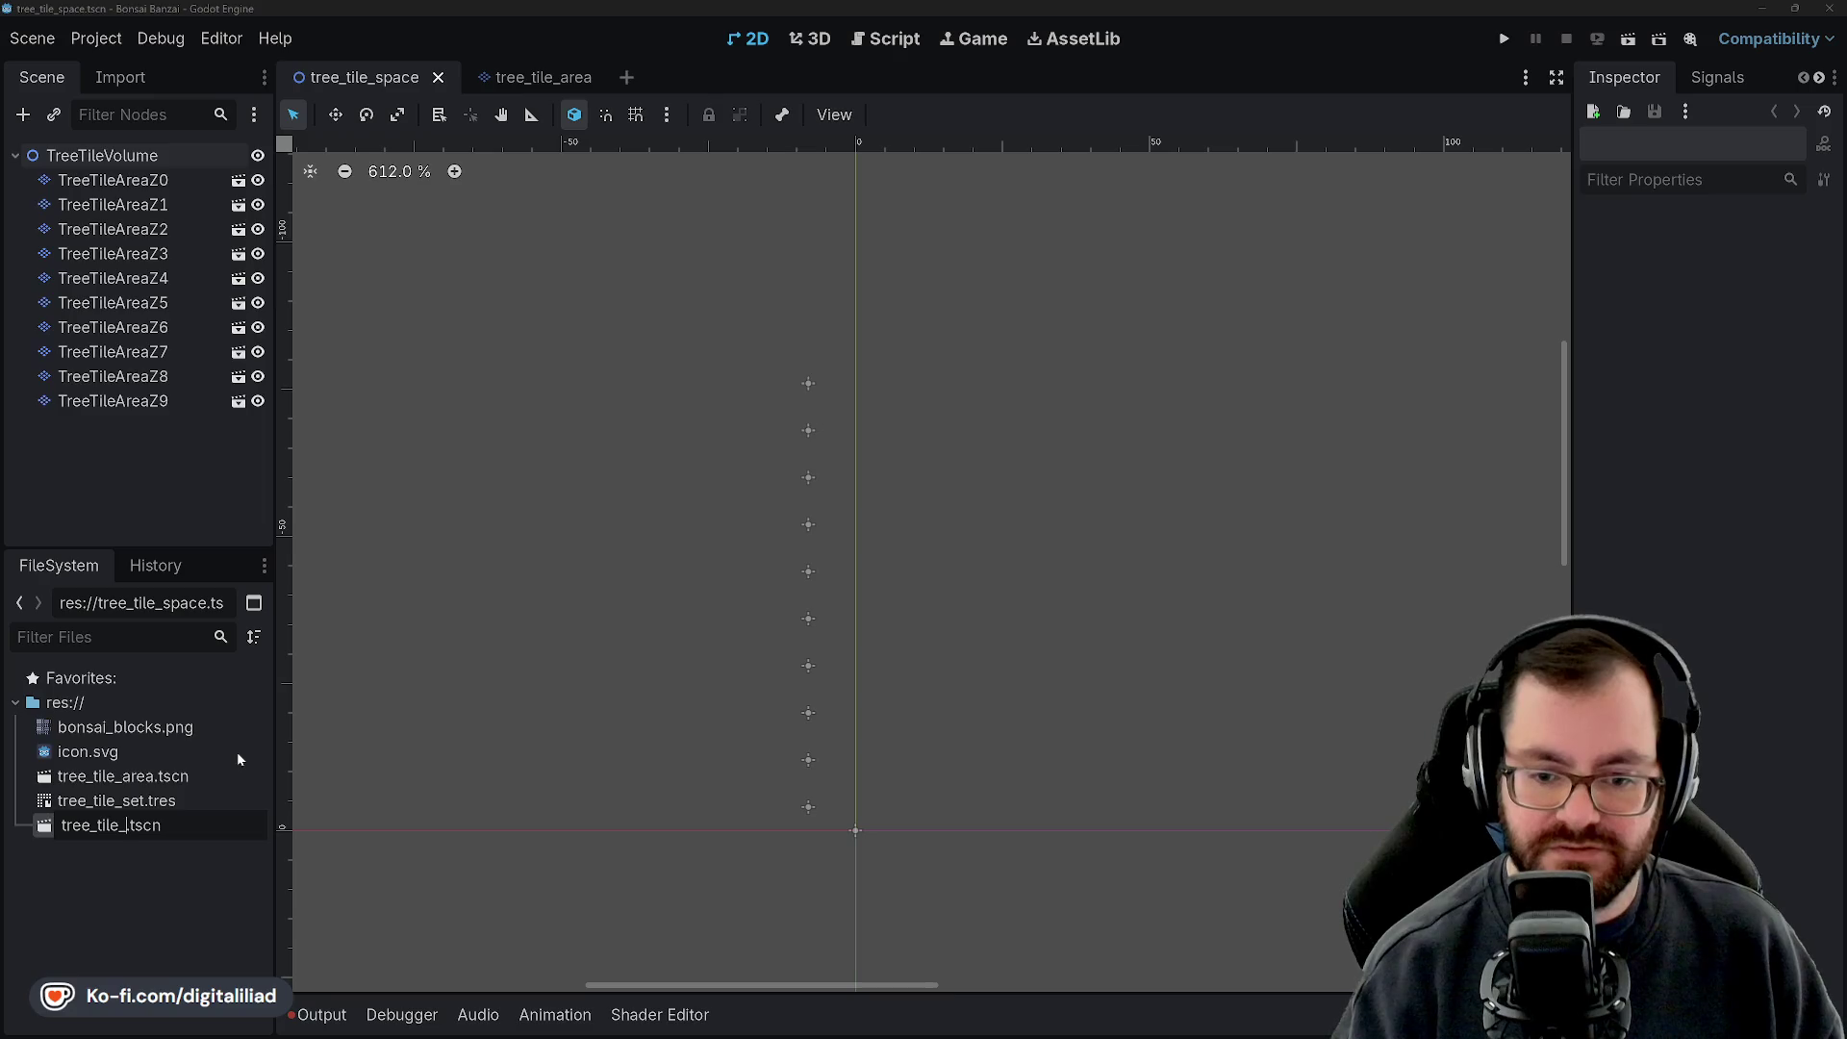
type("ume")
key("Return")
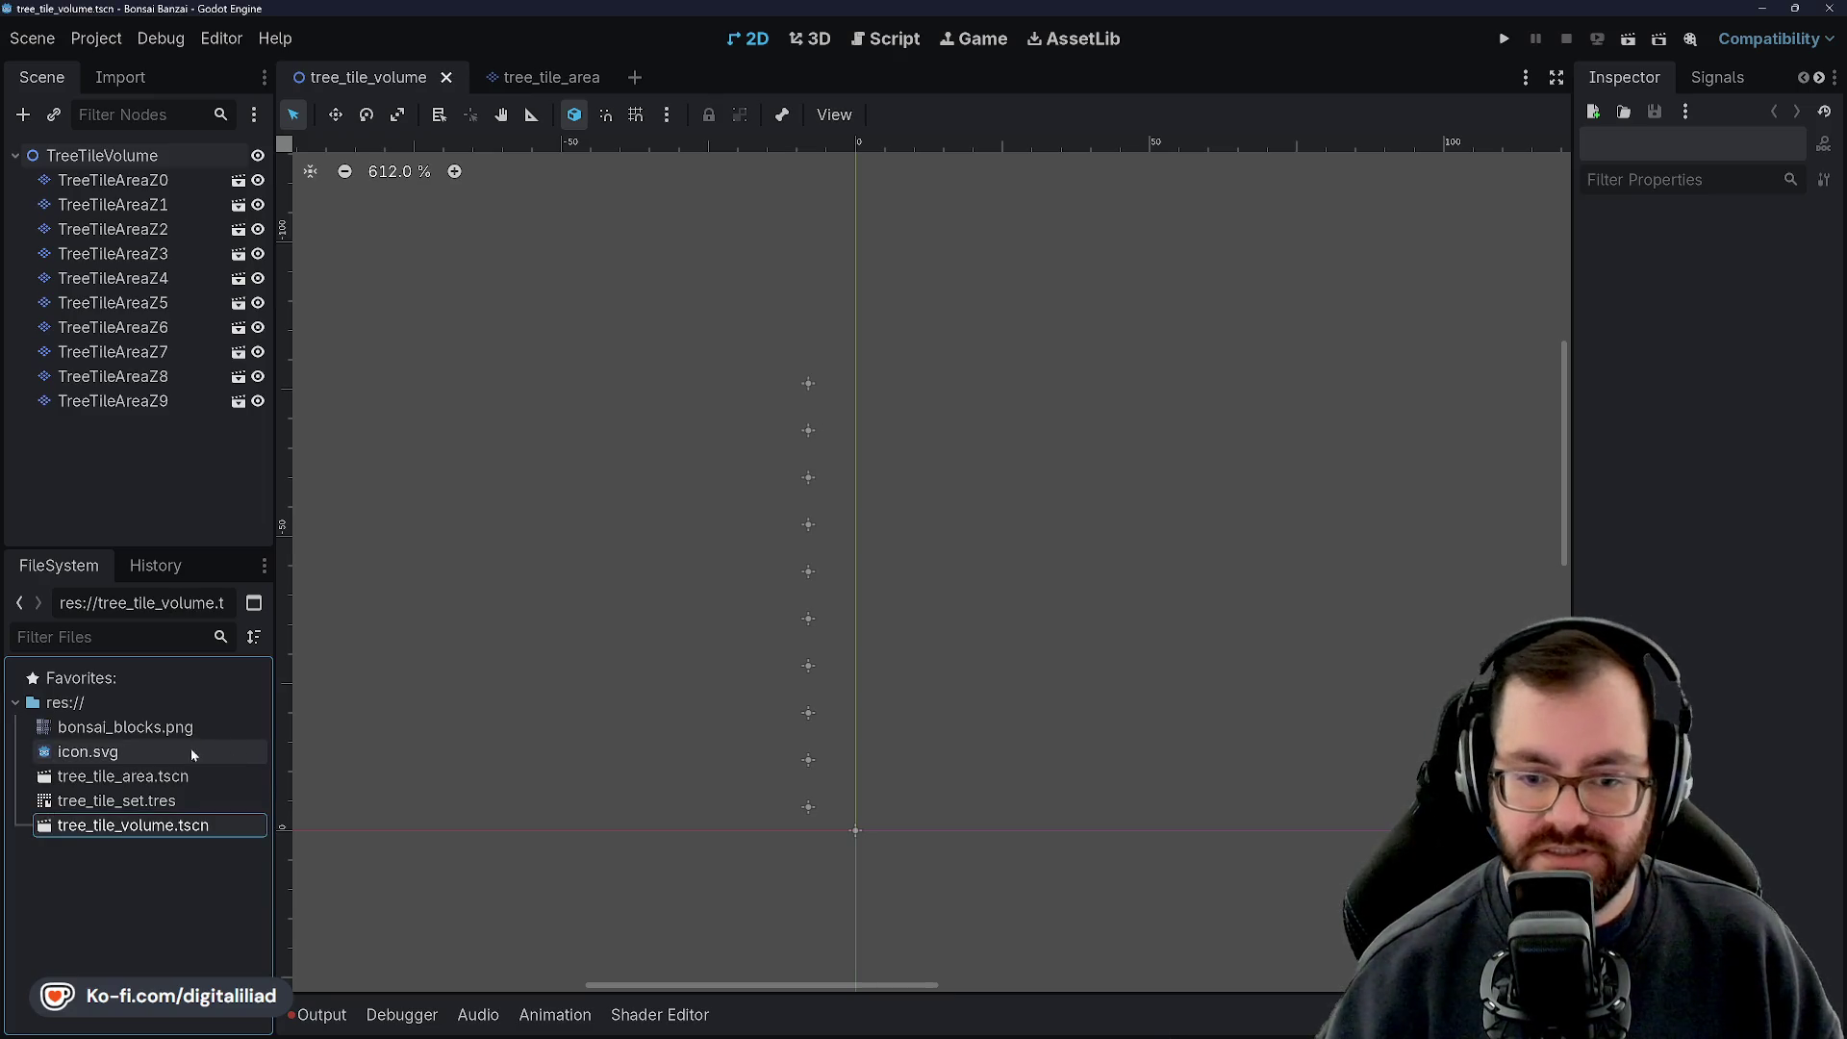
Rename the file tree_tile_area.tscn to tree_tile_area_z.tscn
left_click(166, 777)
right_click(166, 777)
left_click(188, 833)
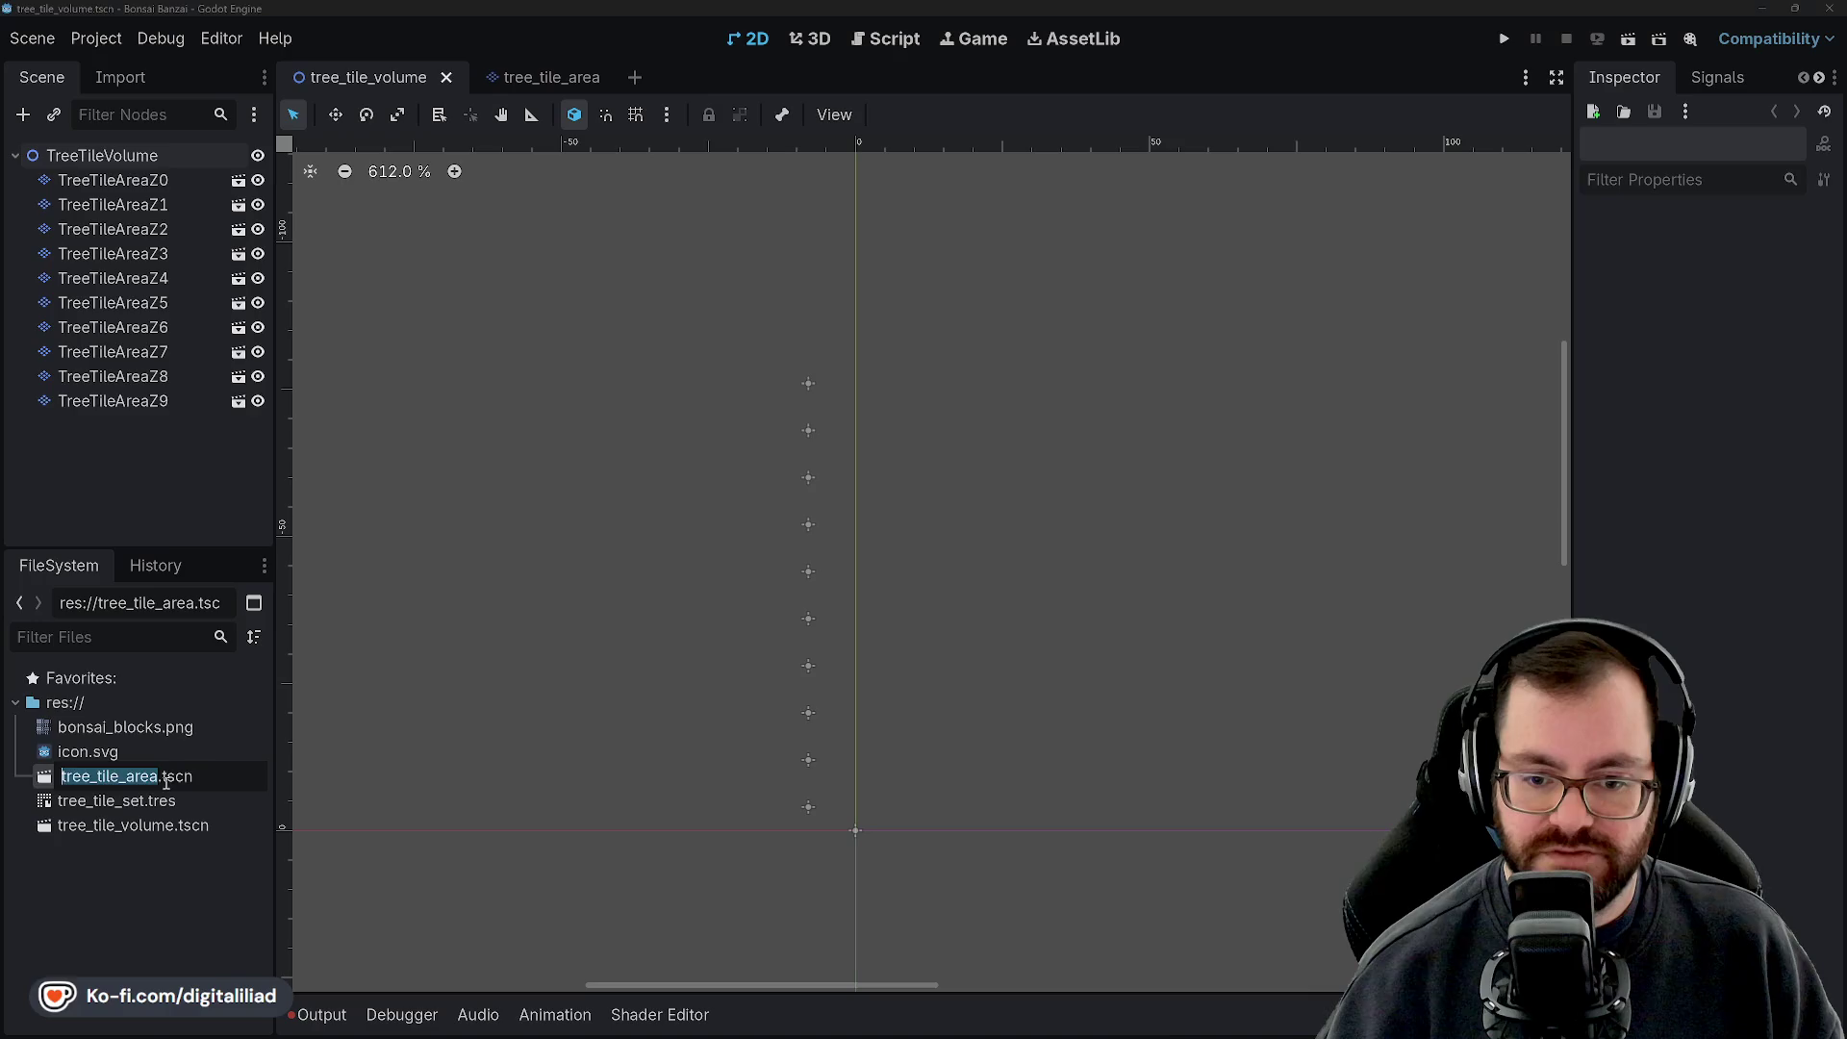
type("_z")
key("Return")
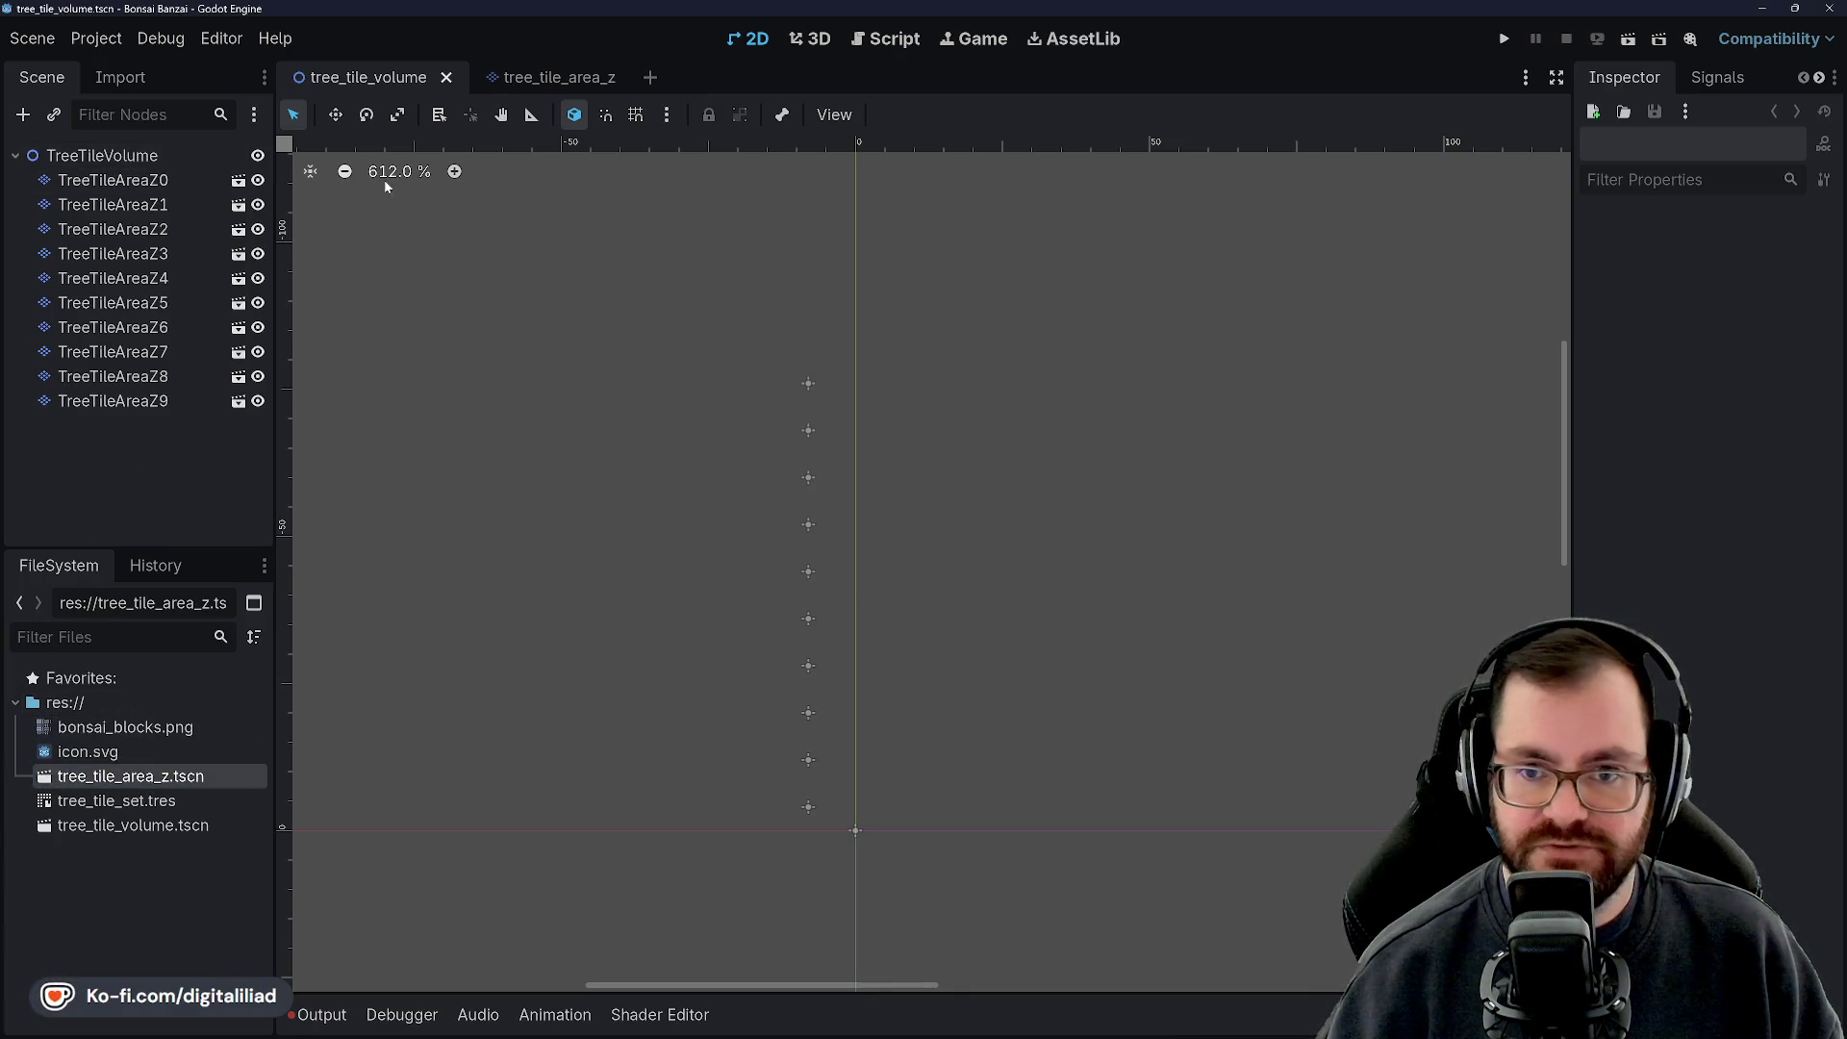
In the tree_tile_area_z scene, rename the TreeTileArea root to TreeTileAreaZ, then return to tree_tile_volume
left_click(546, 81)
left_click(72, 159)
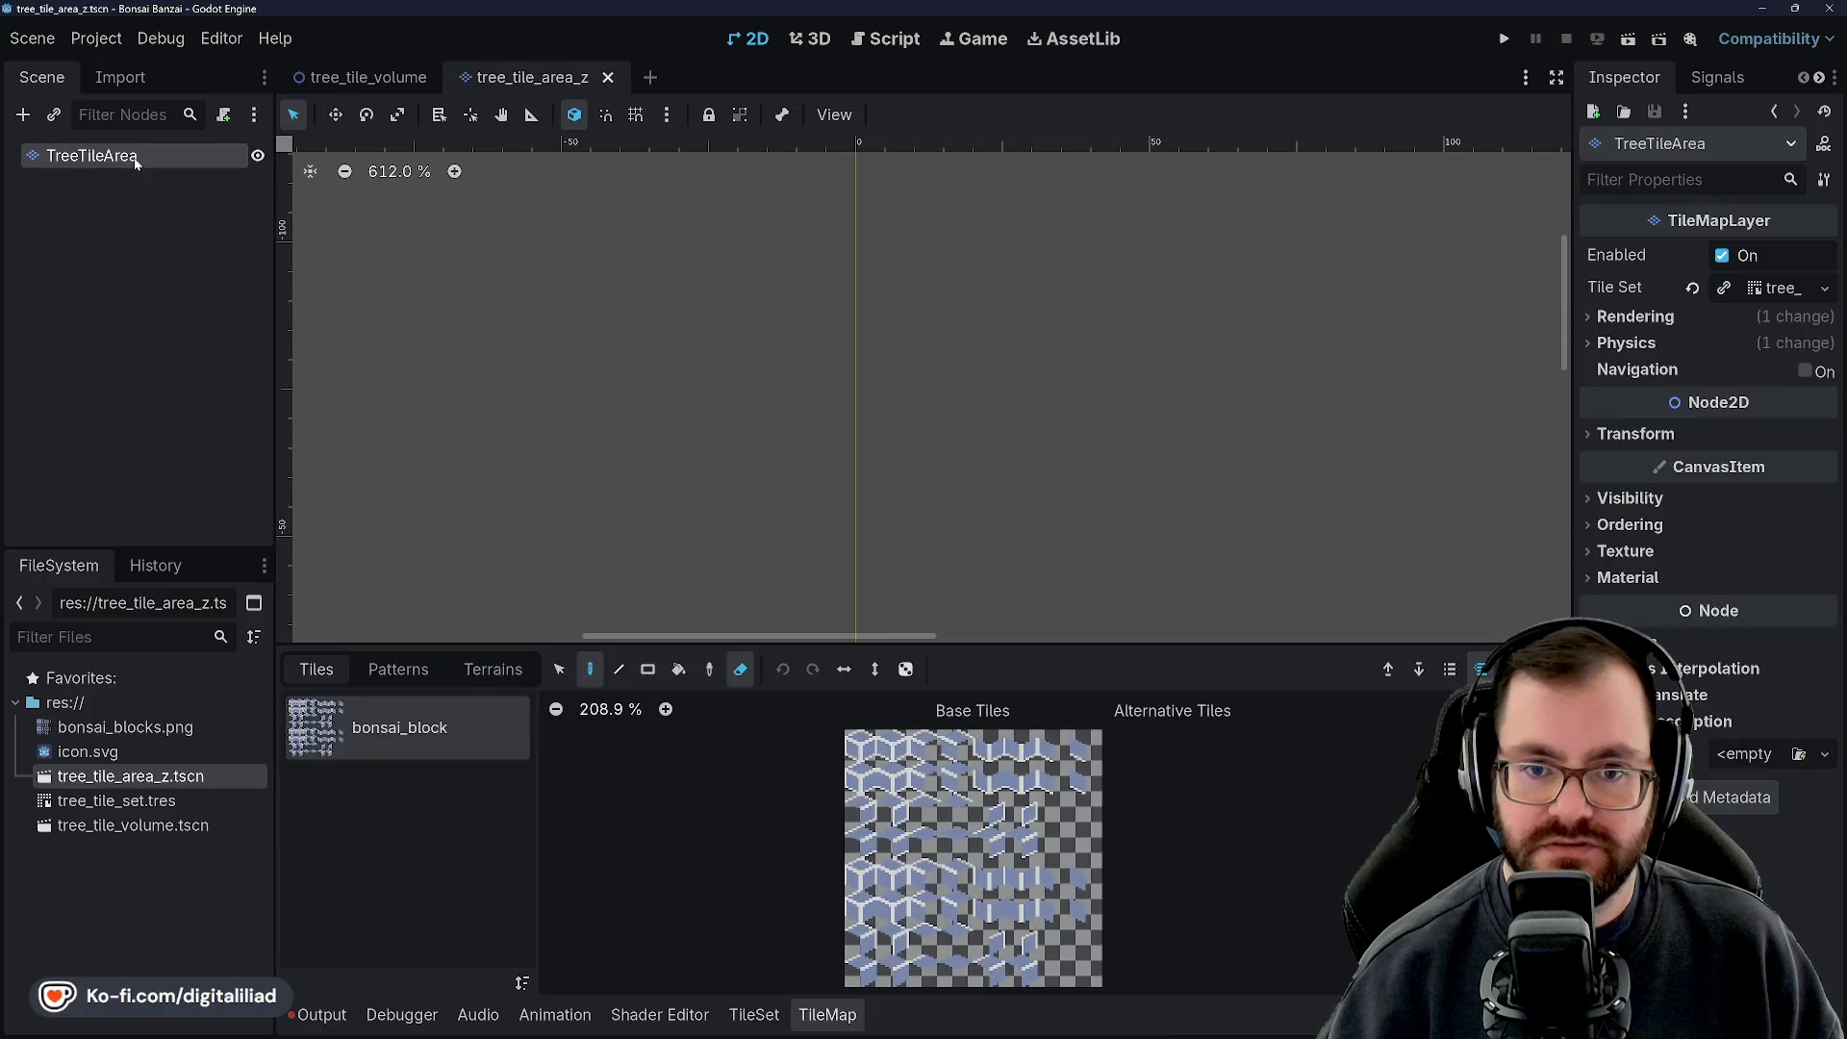
key("F2")
key("End")
type("Z")
key("Return")
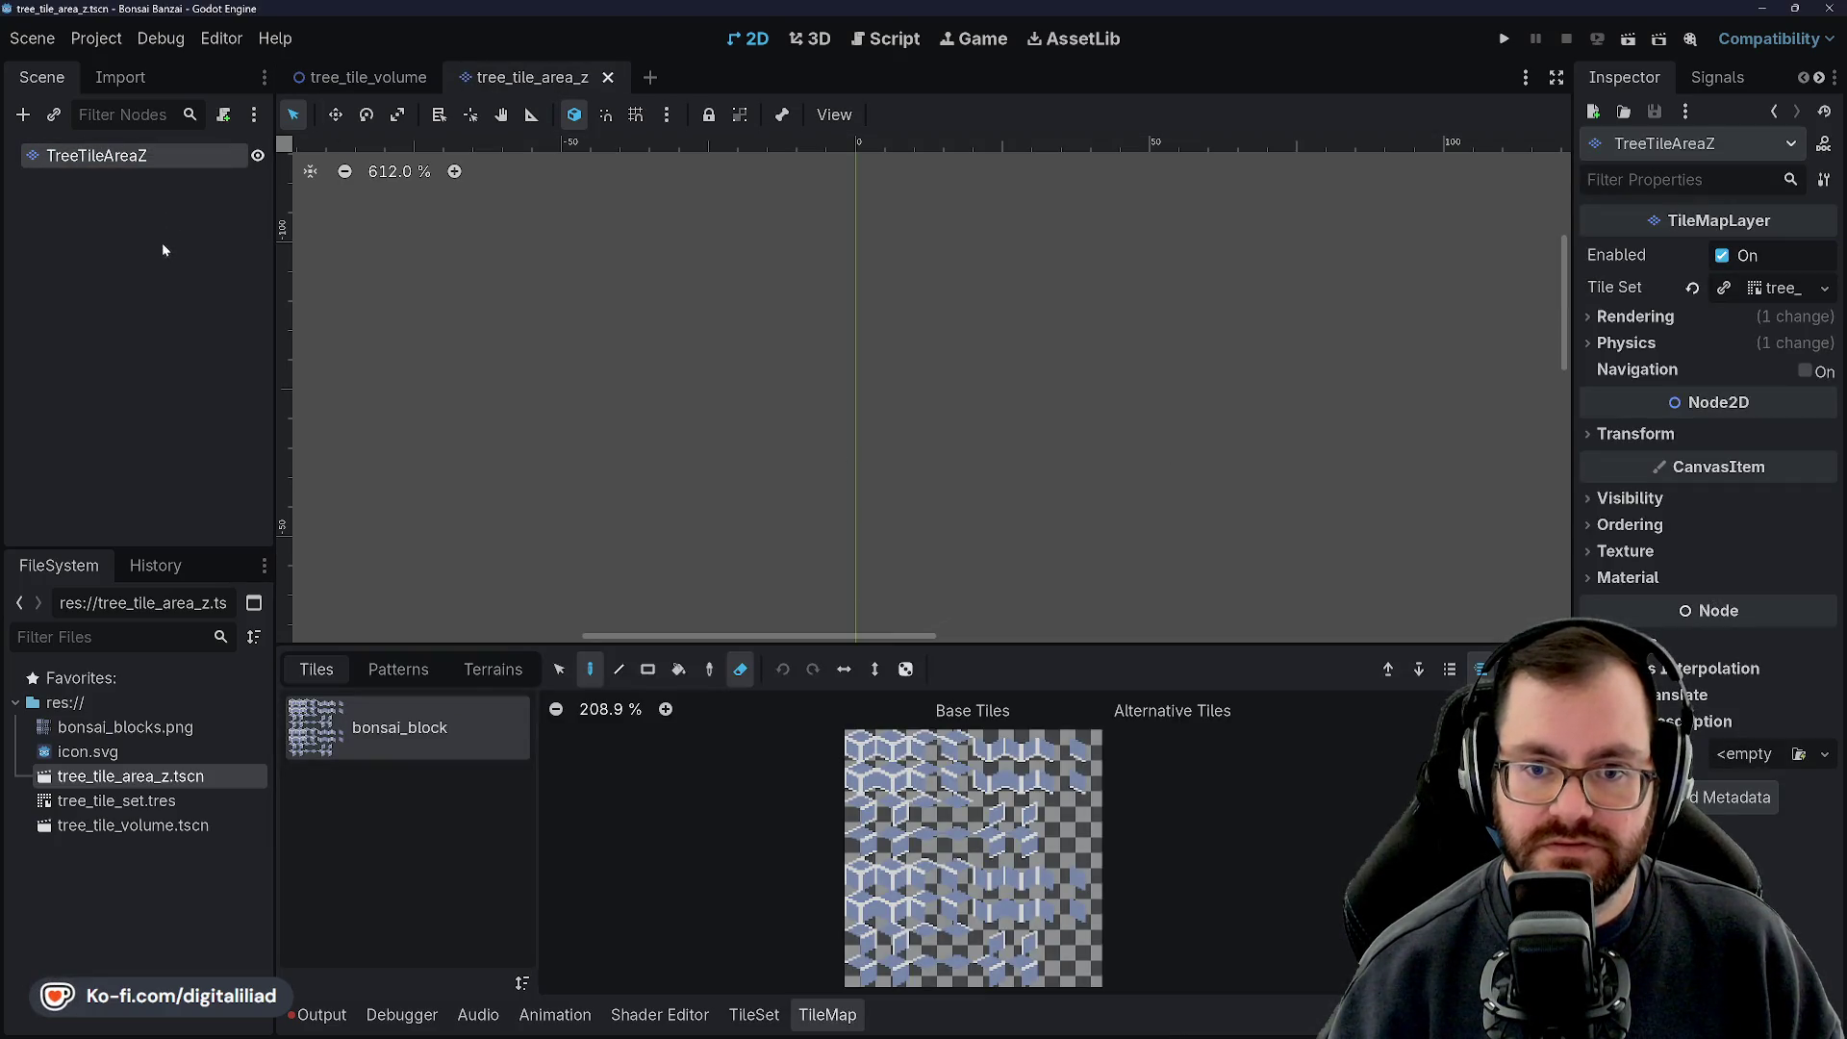
left_click(366, 79)
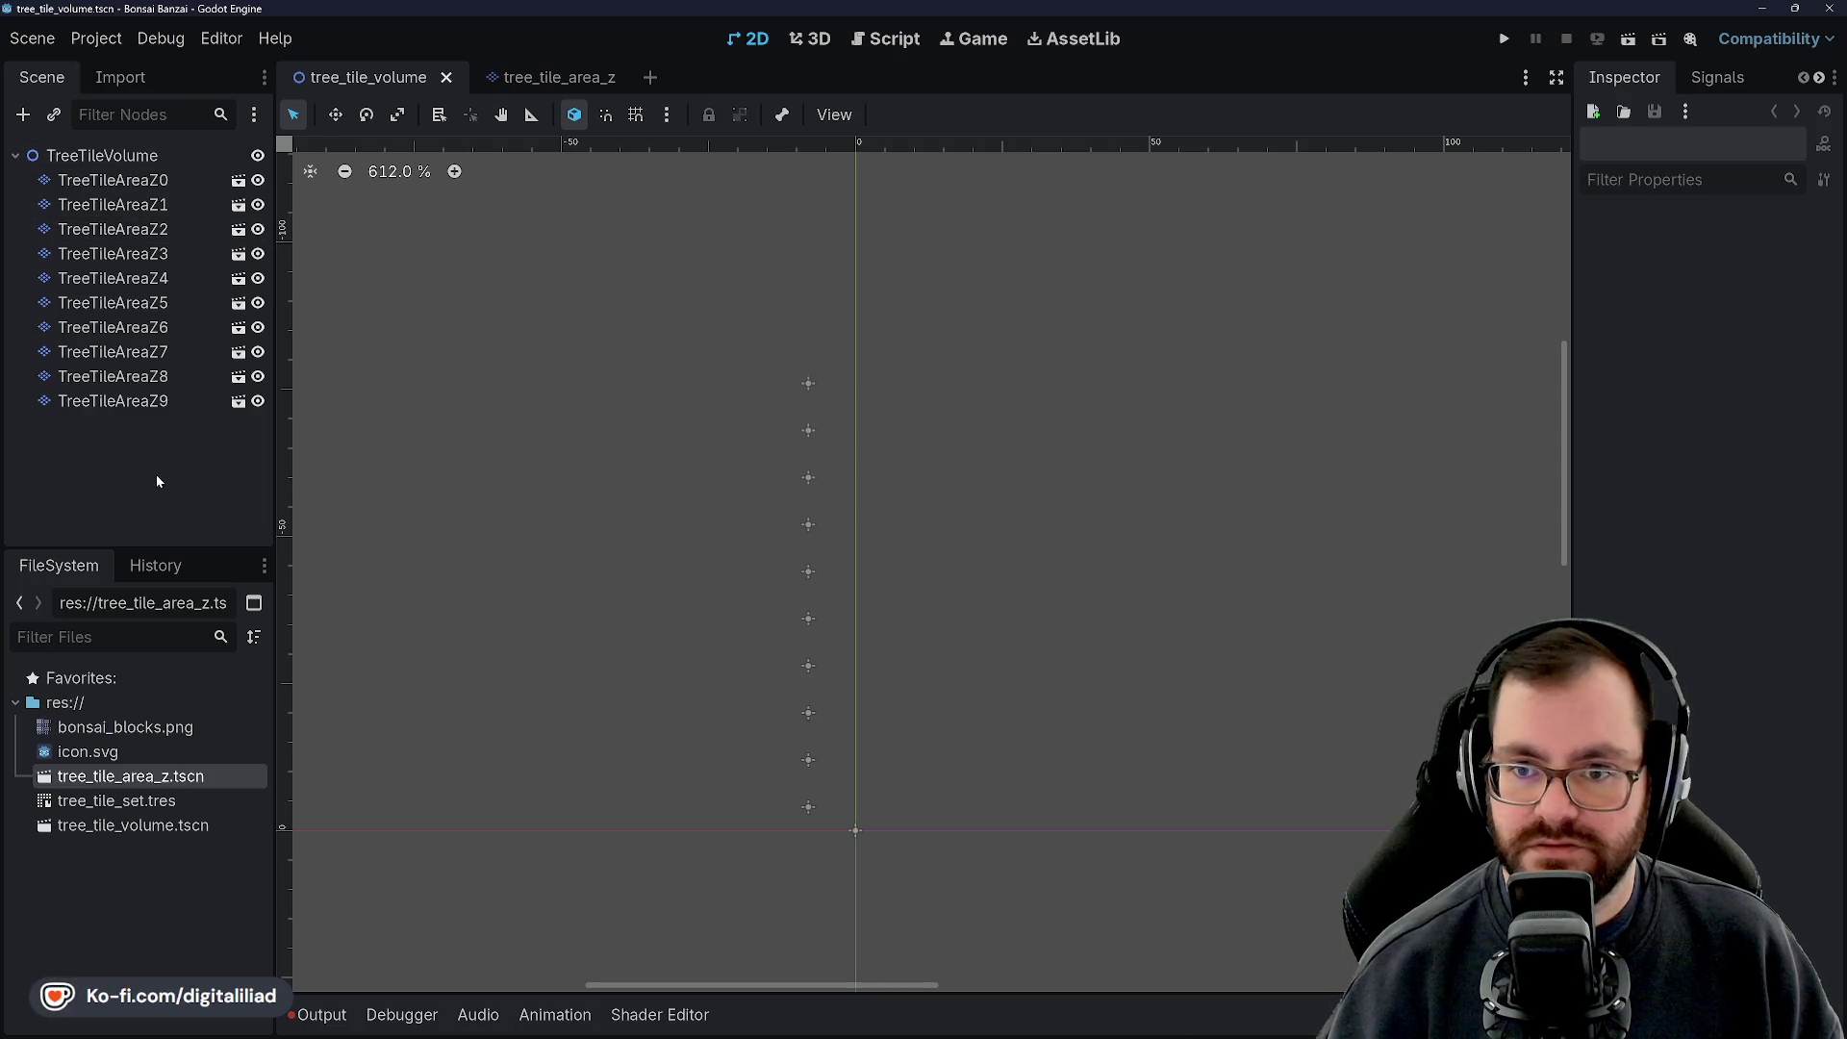
Compare TreeTileAreaZ9 with Z8, set Z9's Z index to 9, and save
left_click(135, 155)
left_click(113, 400)
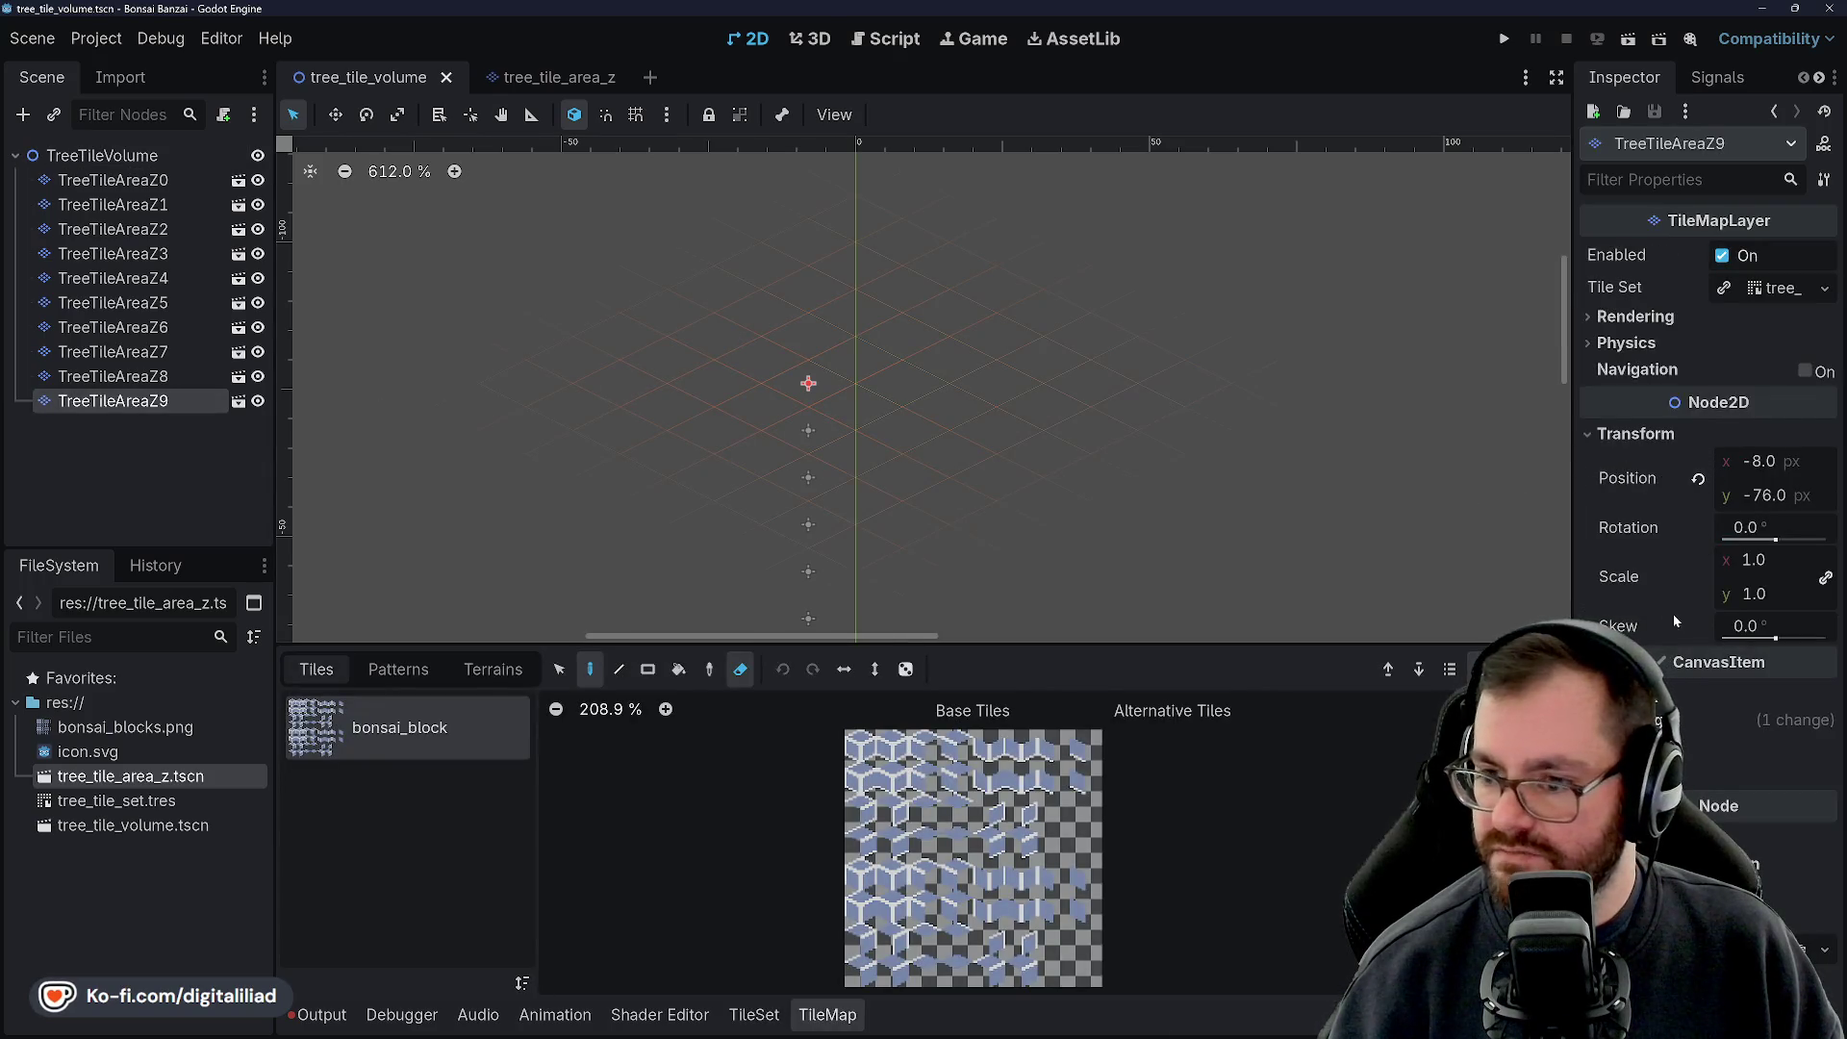
left_click(125, 376)
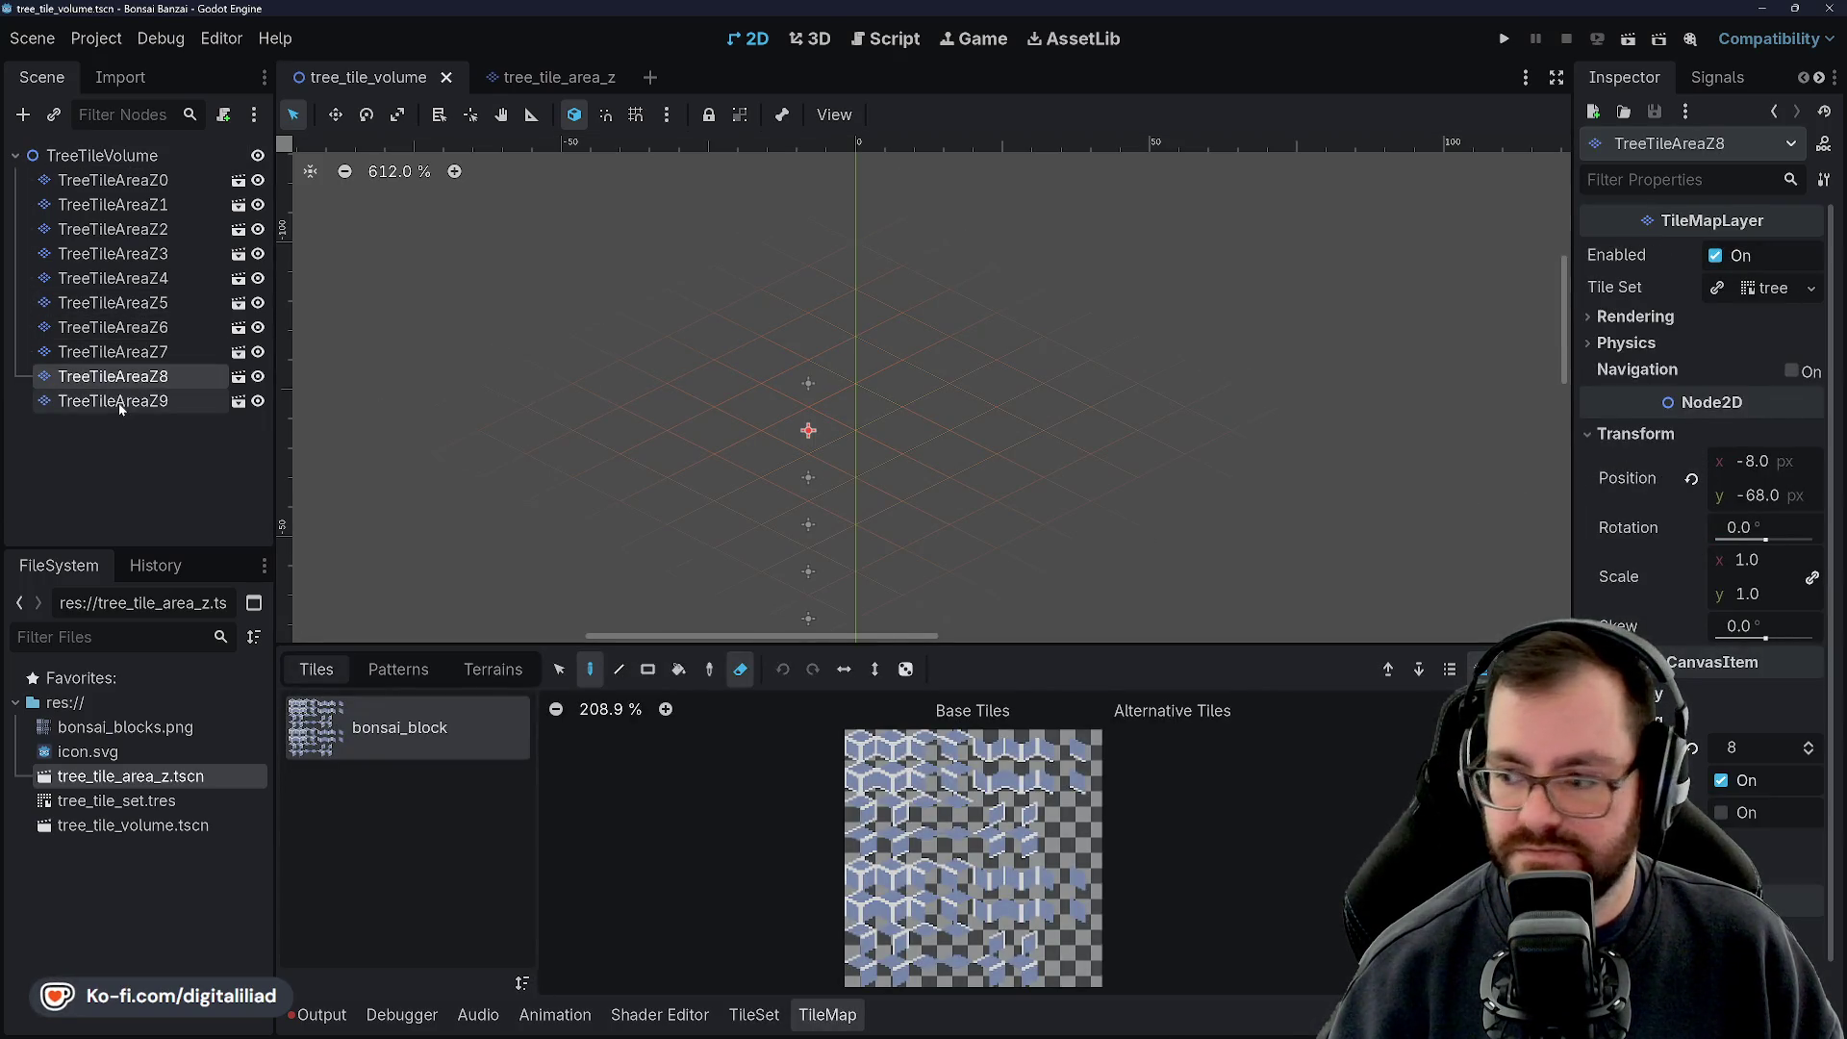
left_click(174, 410)
left_click(1693, 720)
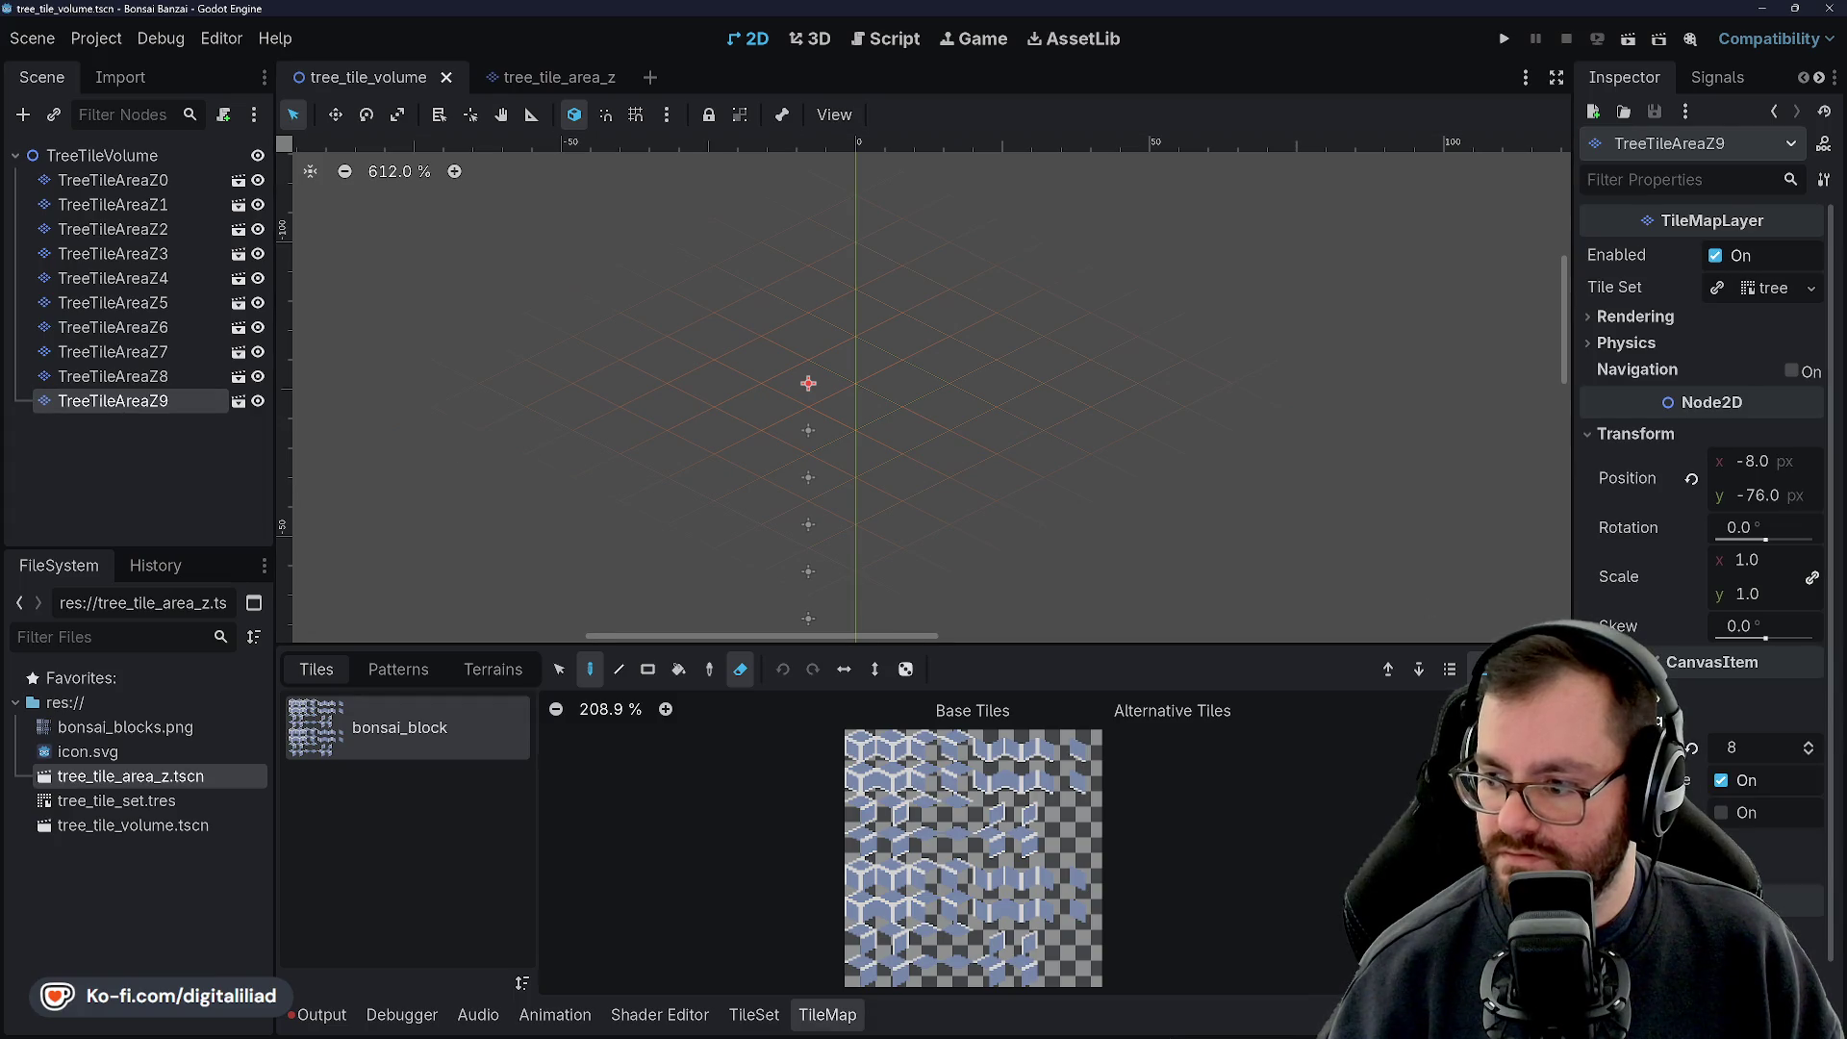
left_click(1796, 746)
key("ctrl+s")
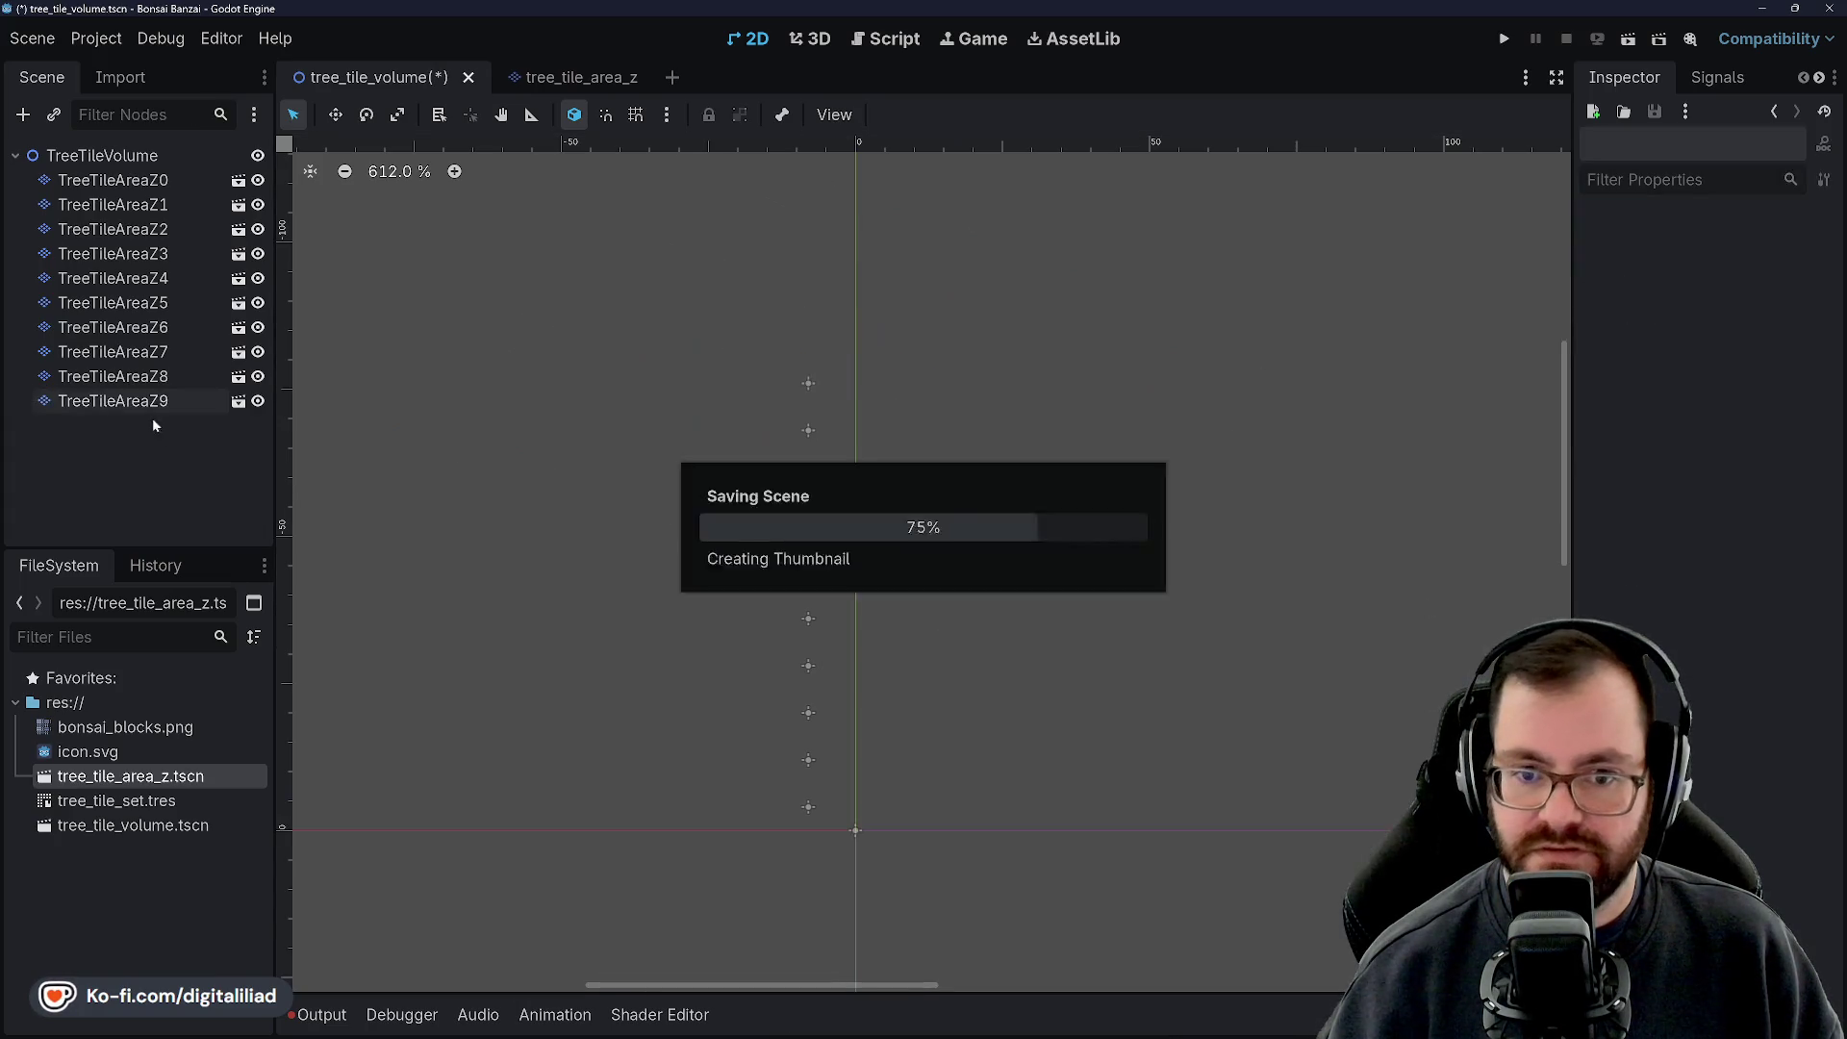
Duplicate Z9 into TreeTileAreaZ10 at y -84 with Z index 10, and save
key("ctrl+d")
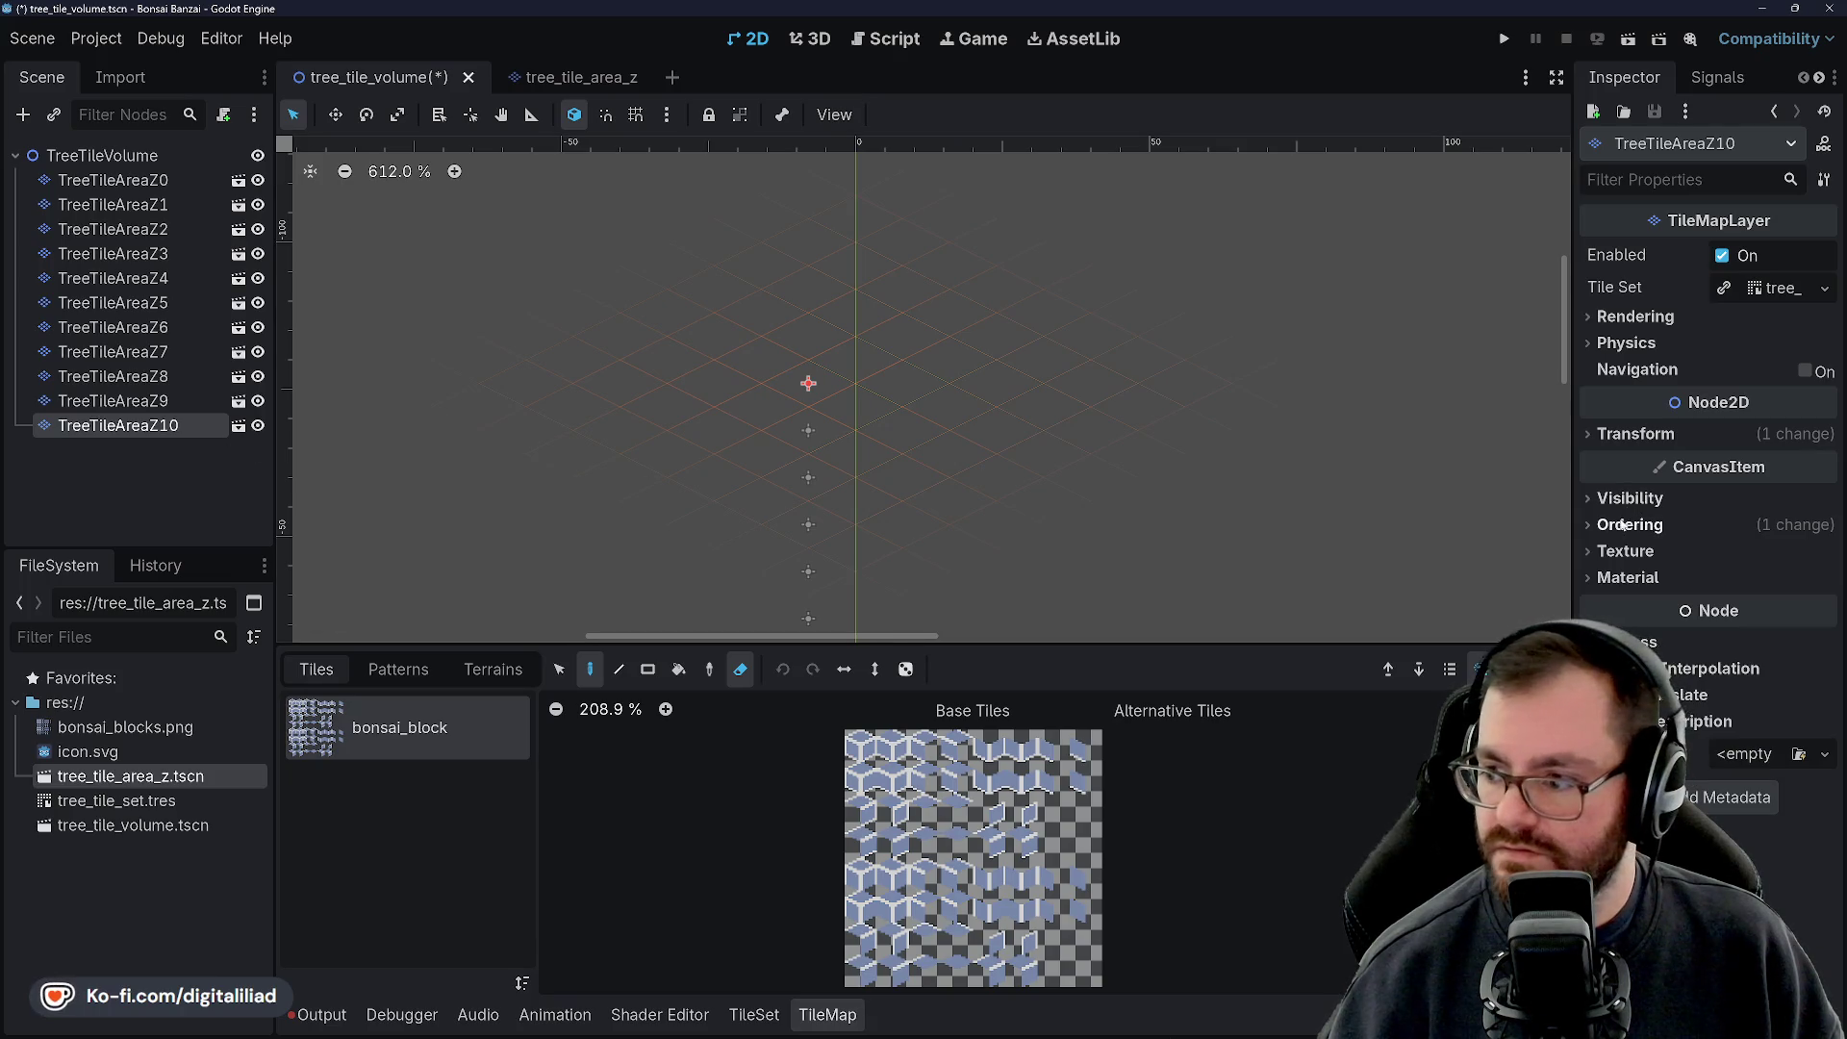
left_click(1610, 530)
left_click(1663, 426)
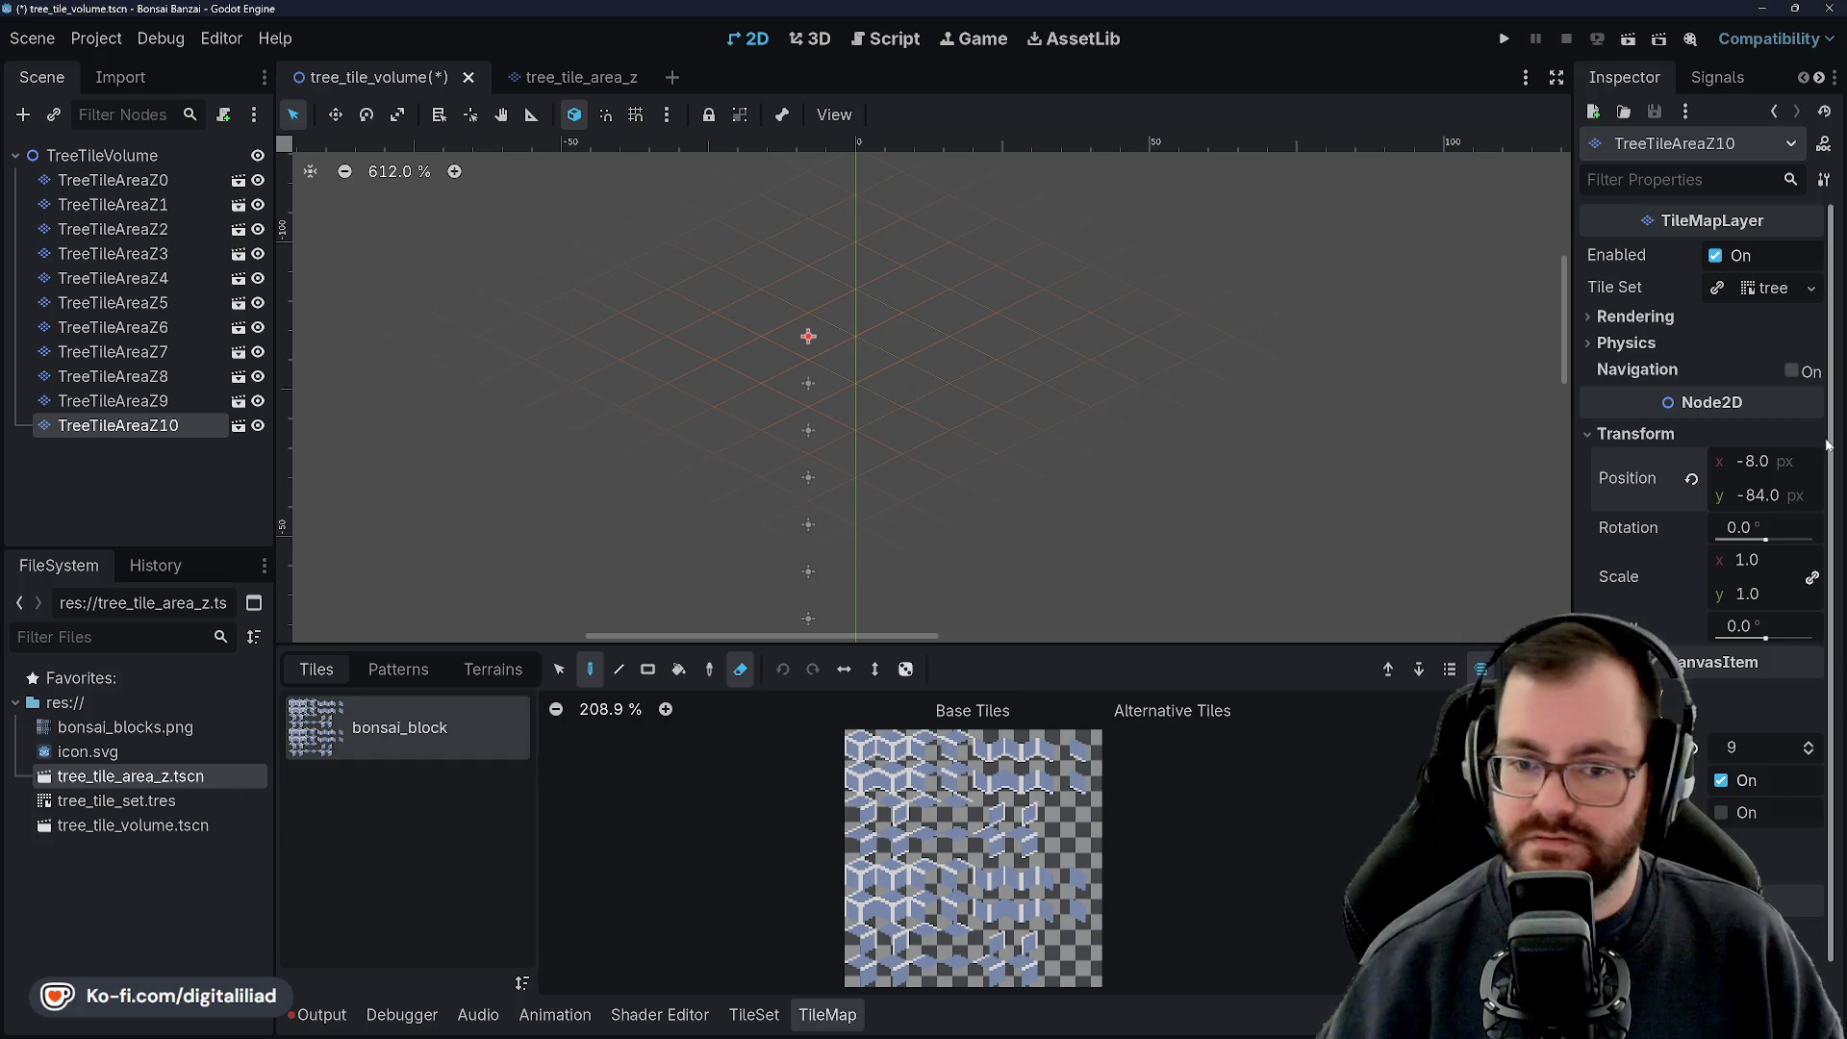
left_click(1809, 744)
key("ctrl+s")
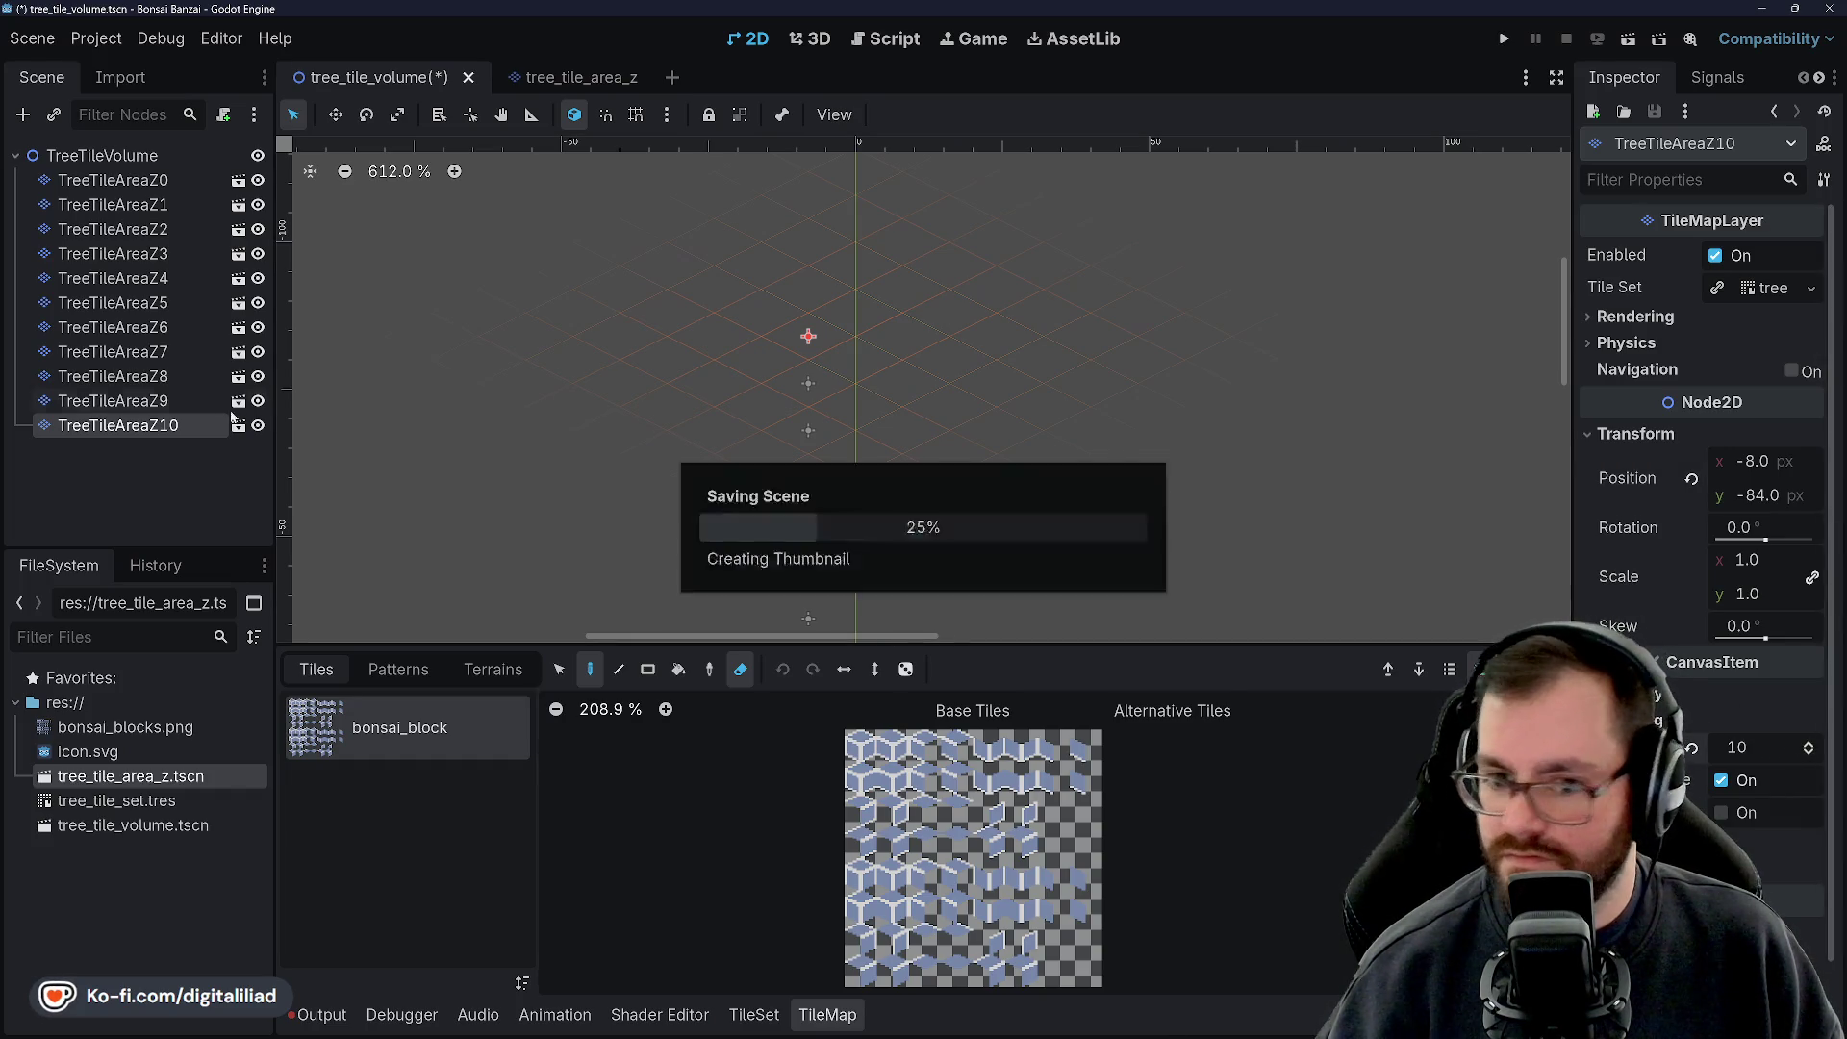
Duplicate into TreeTileAreaZ11 at y -92, then make a further TreeTileAreaZ12 copy
key("ctrl+d")
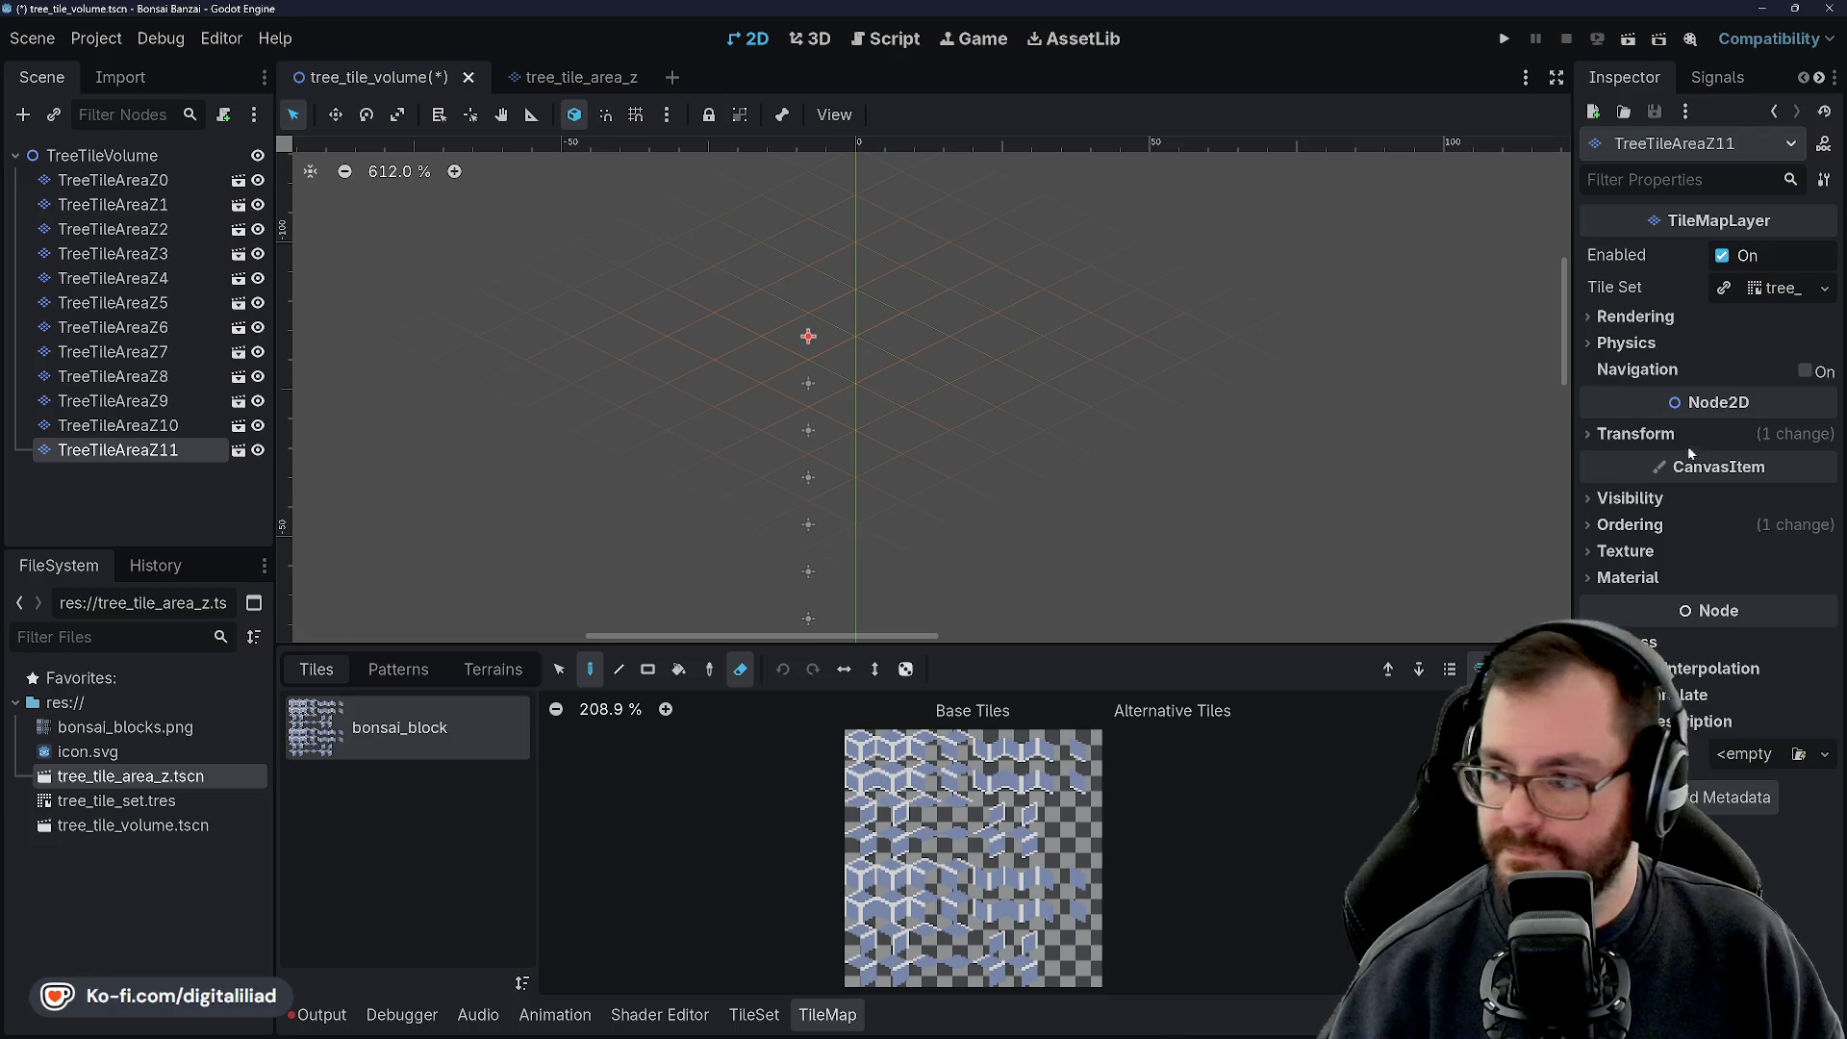
left_click(1635, 434)
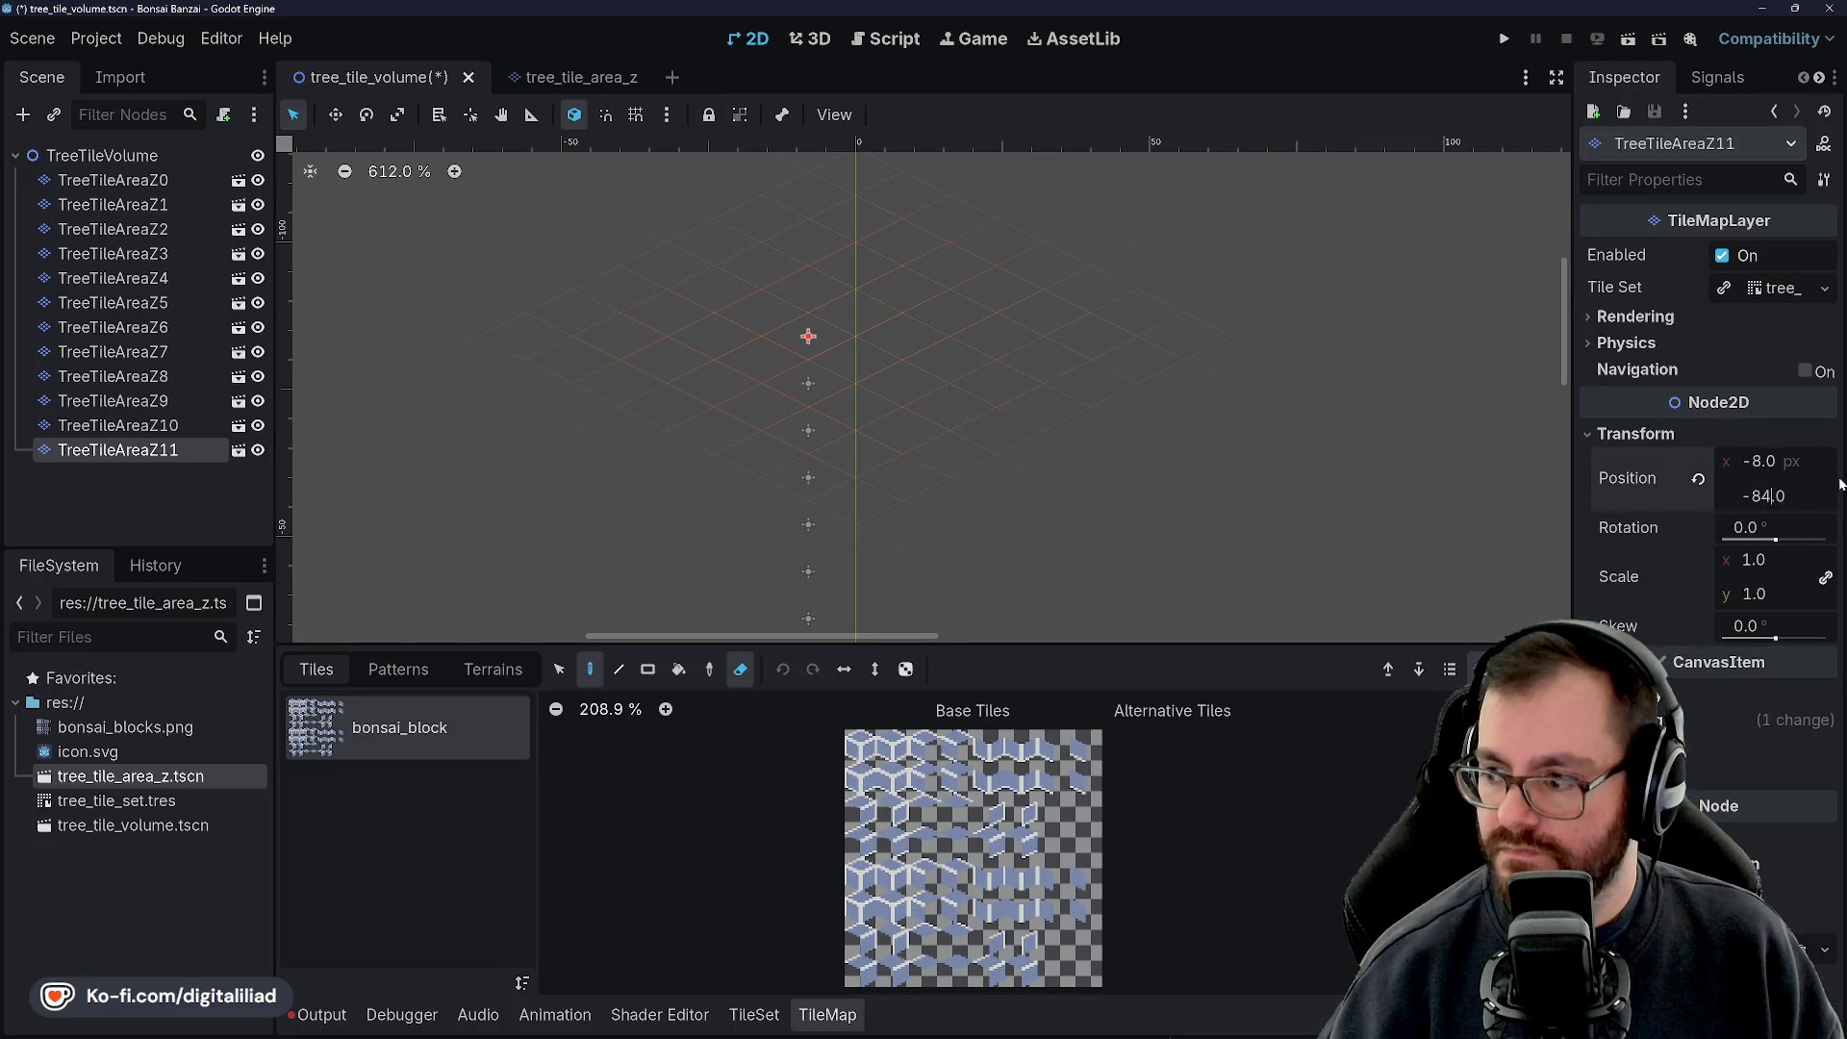
type("-8")
key("Return")
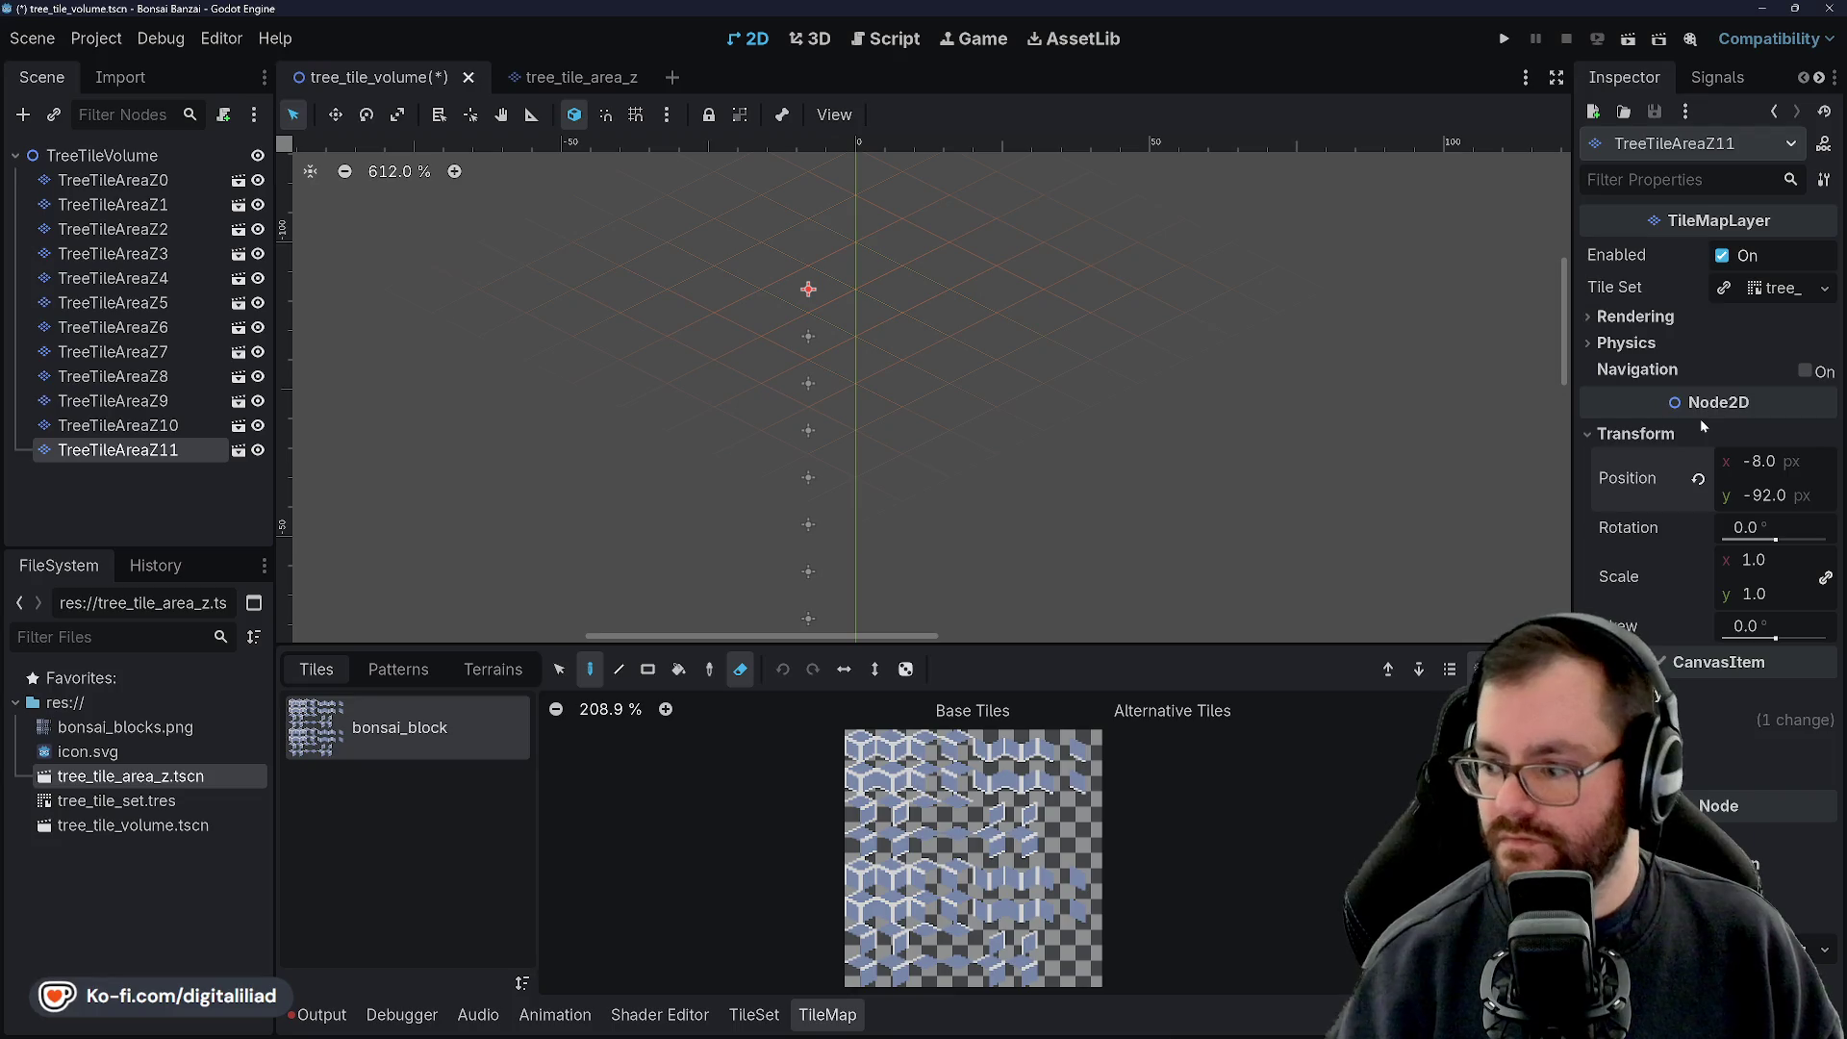
left_click(1688, 720)
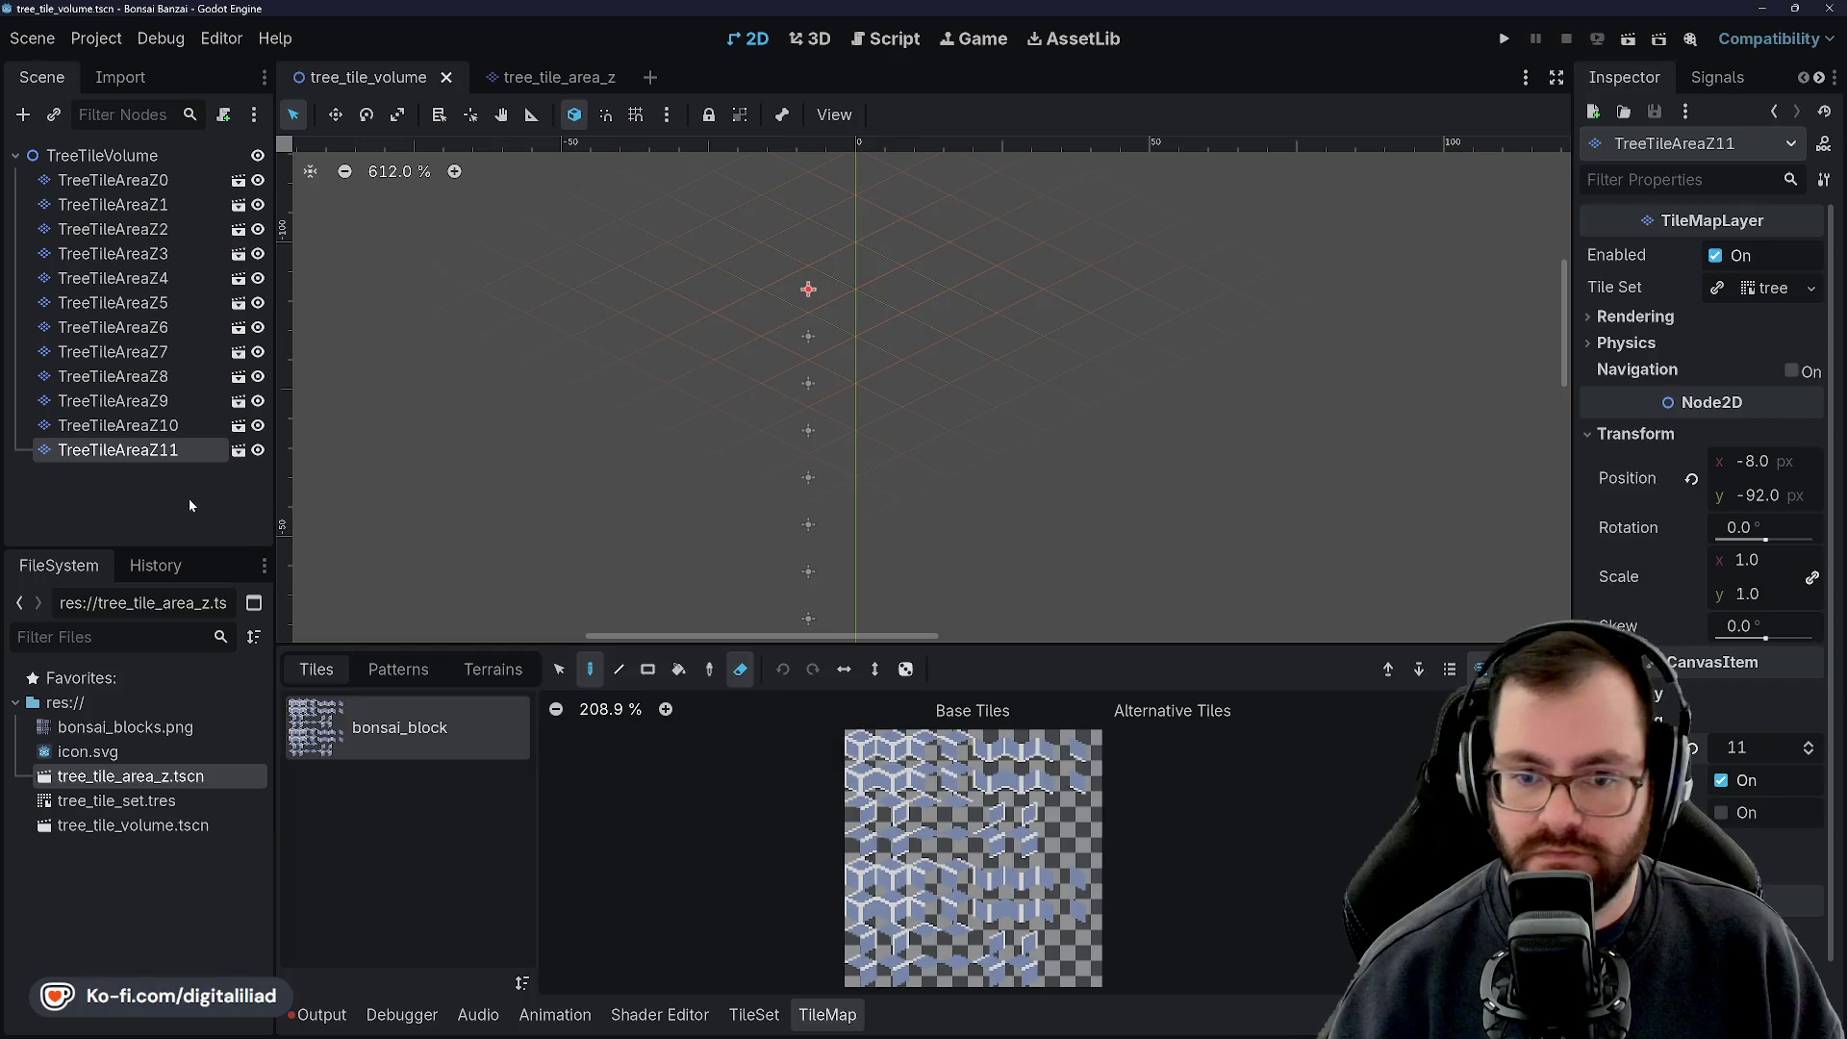
key("ctrl+d")
Set TreeTileAreaZ12's Position y to -100
left_click(1635, 434)
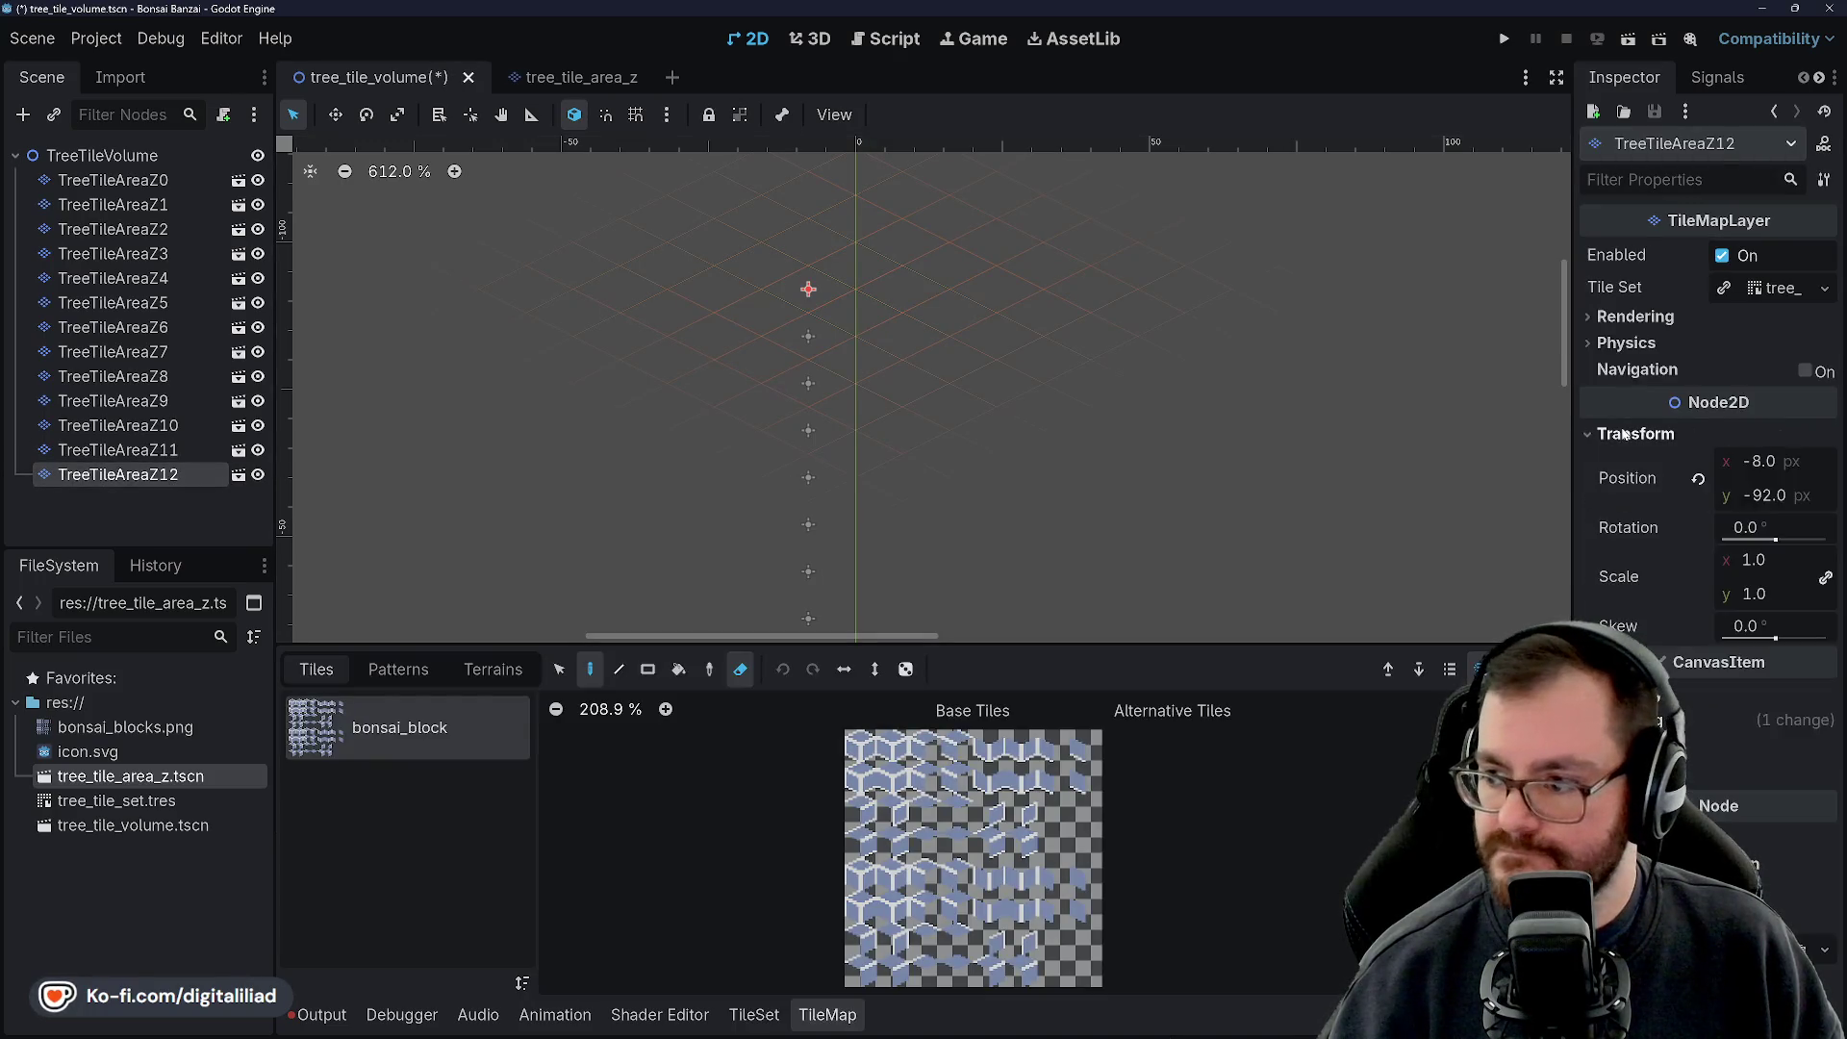
double_click(1758, 495)
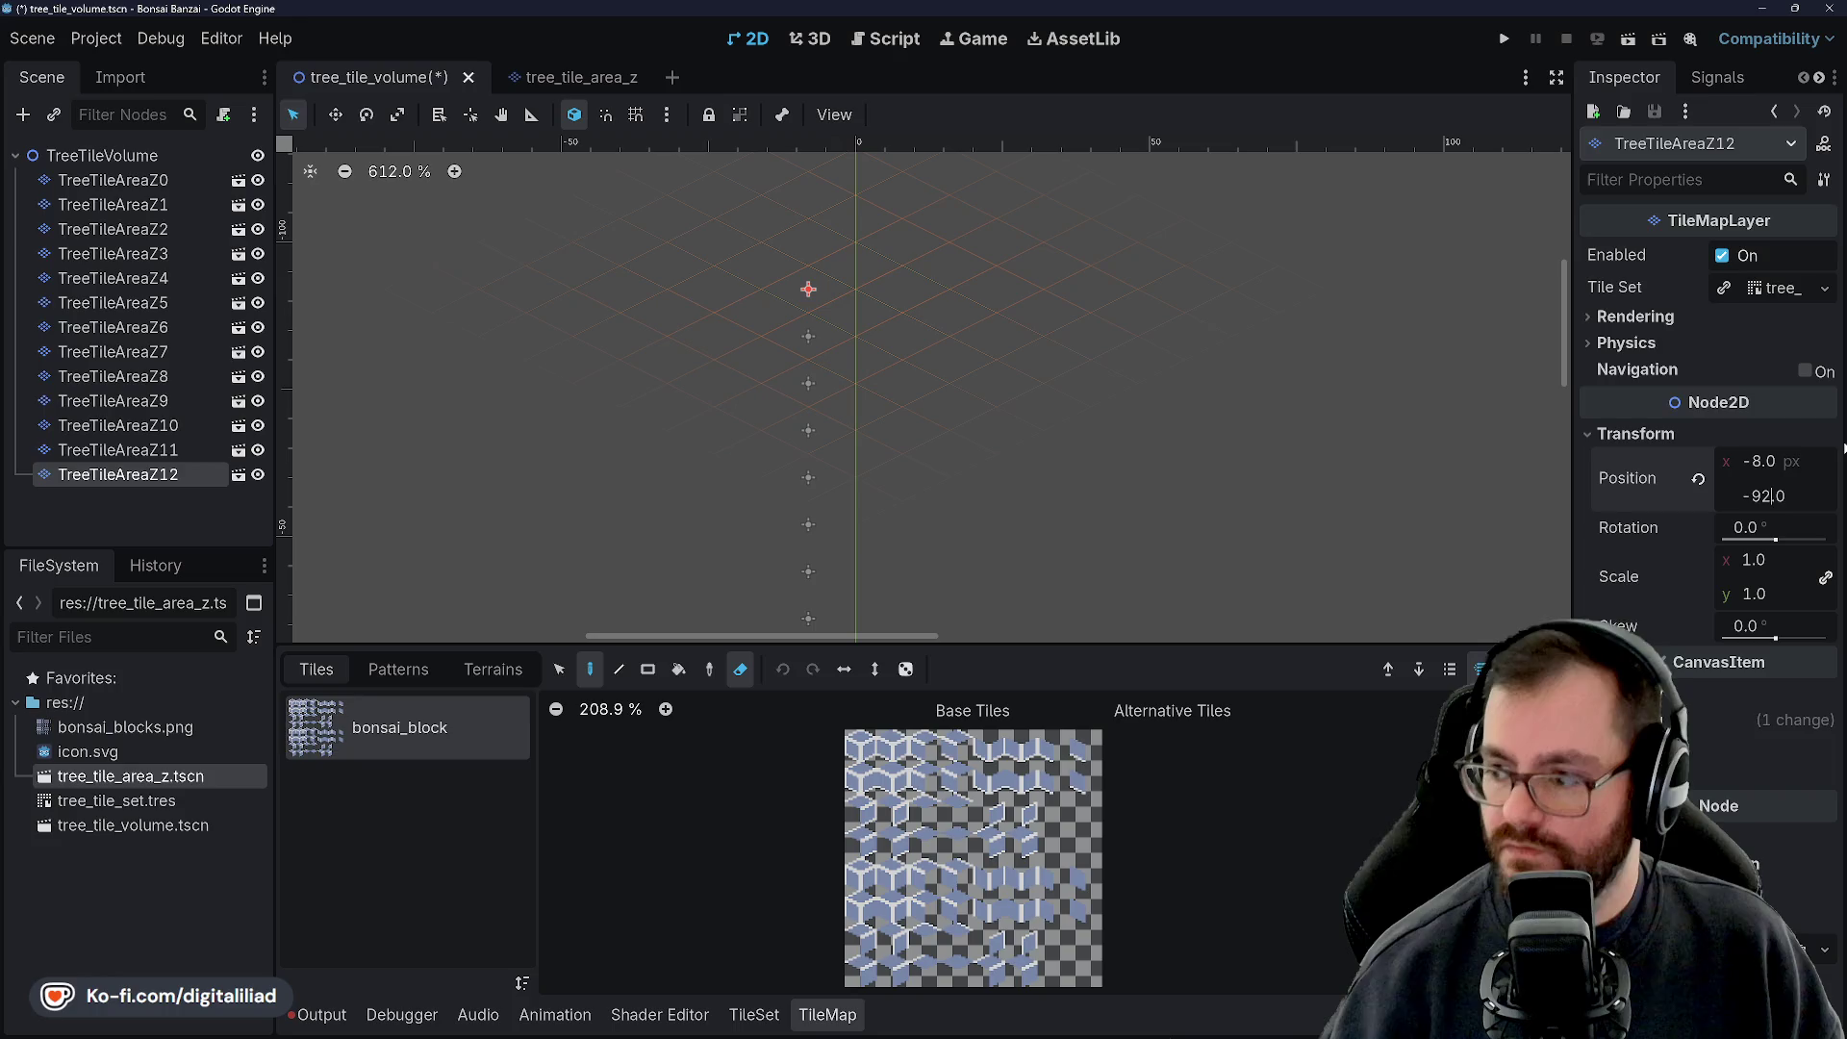
type("100")
key("Return")
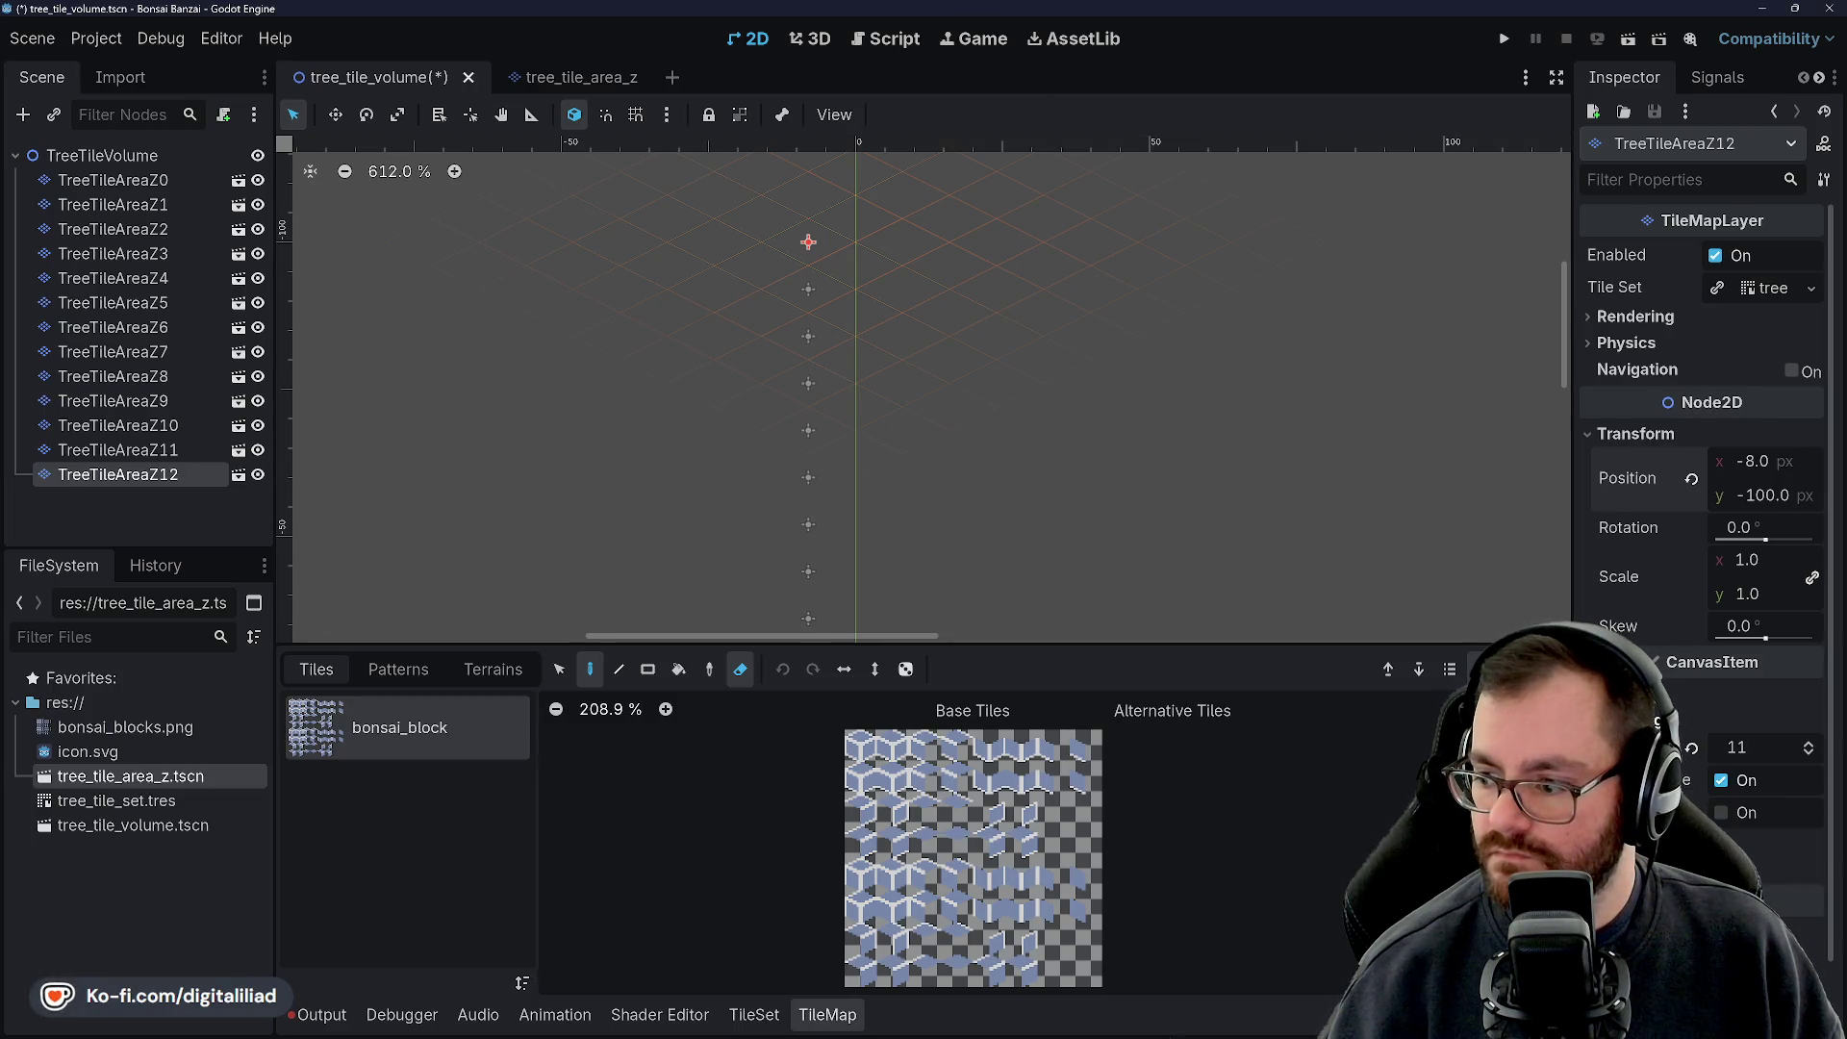
left_click(129, 491)
left_click(122, 478)
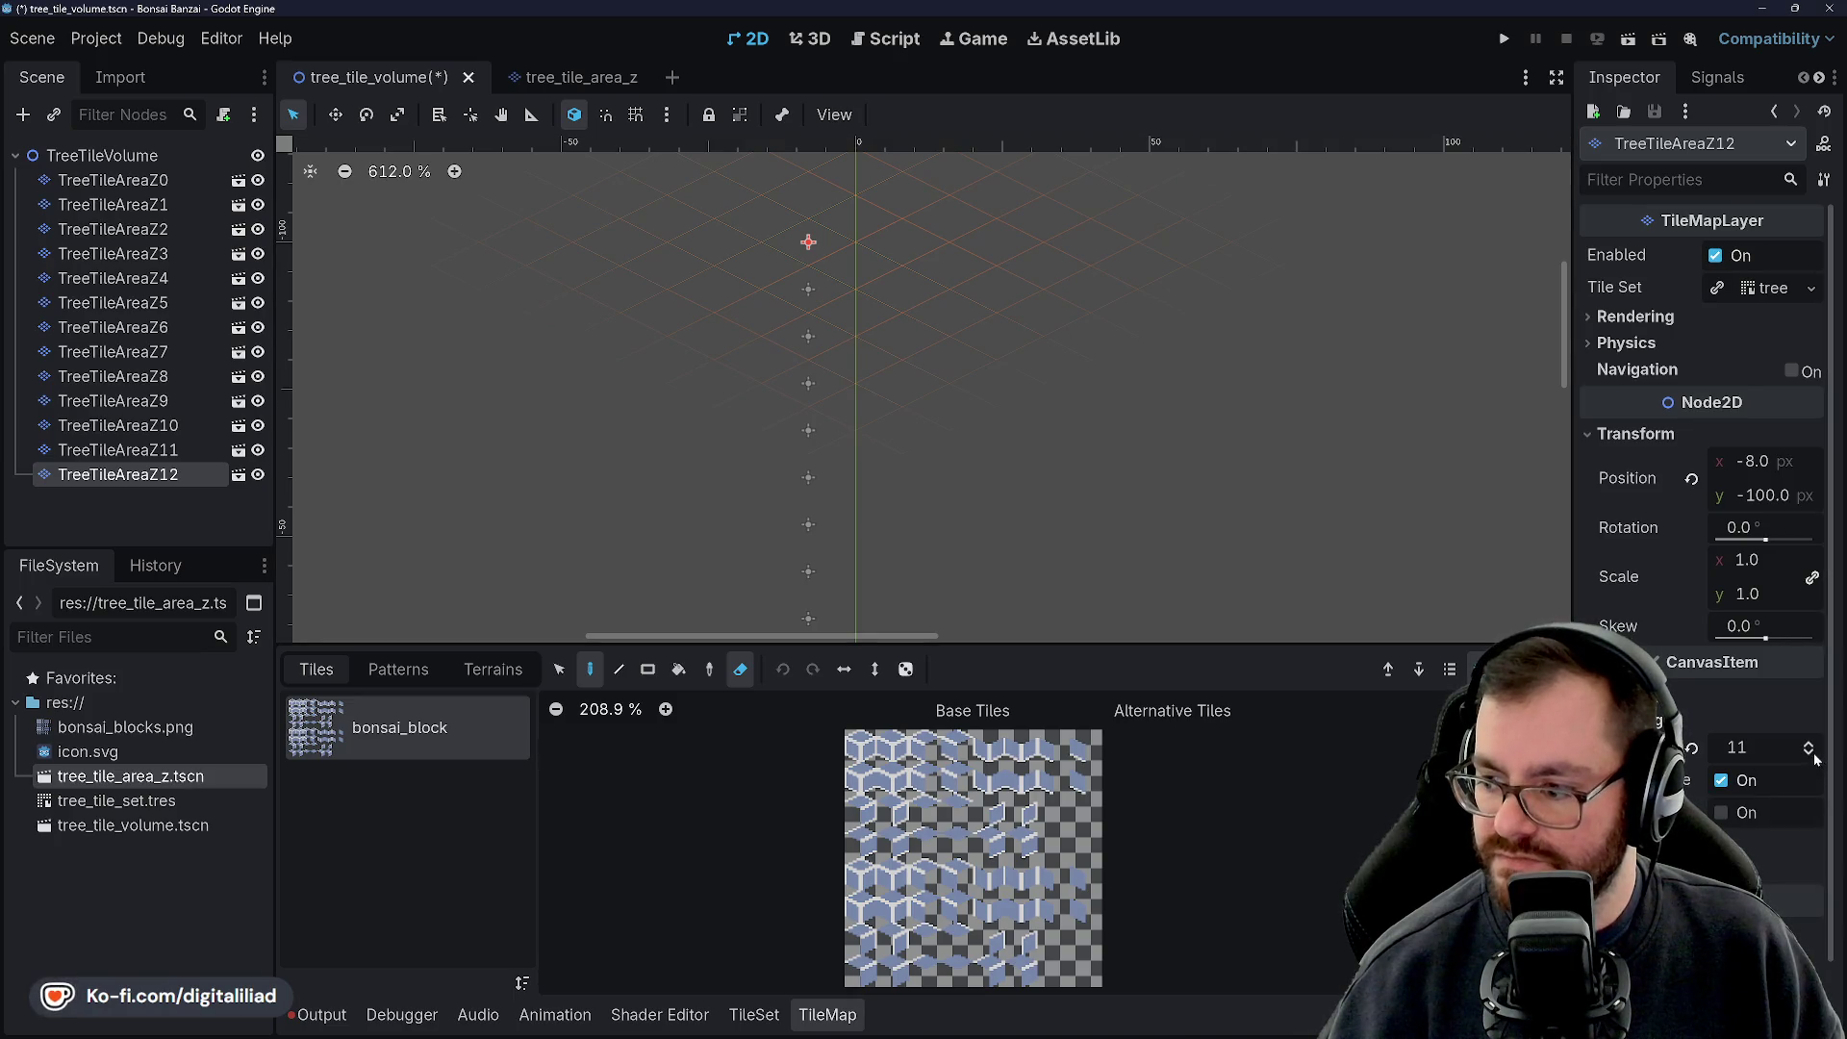
Duplicate TreeTileAreaZ12 as TreeTileAreaZ13 and move it to y -108
key("ctrl+d")
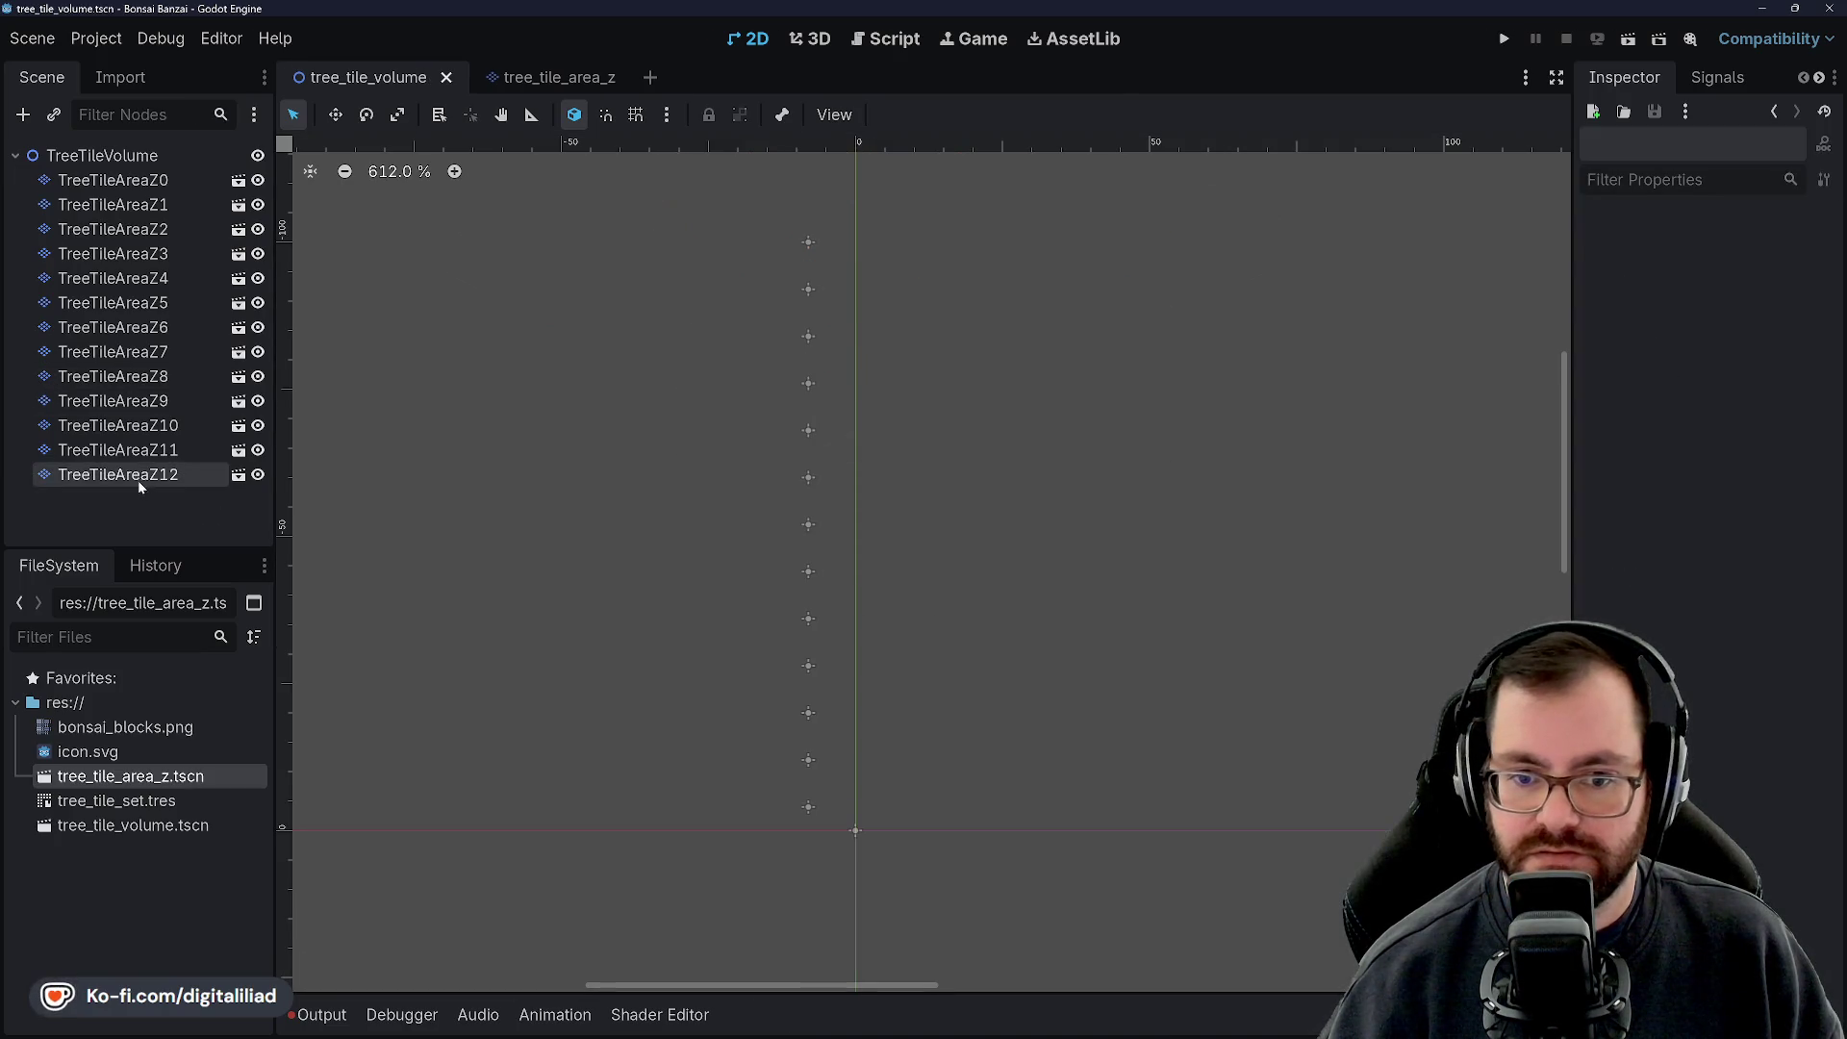
left_click(1640, 435)
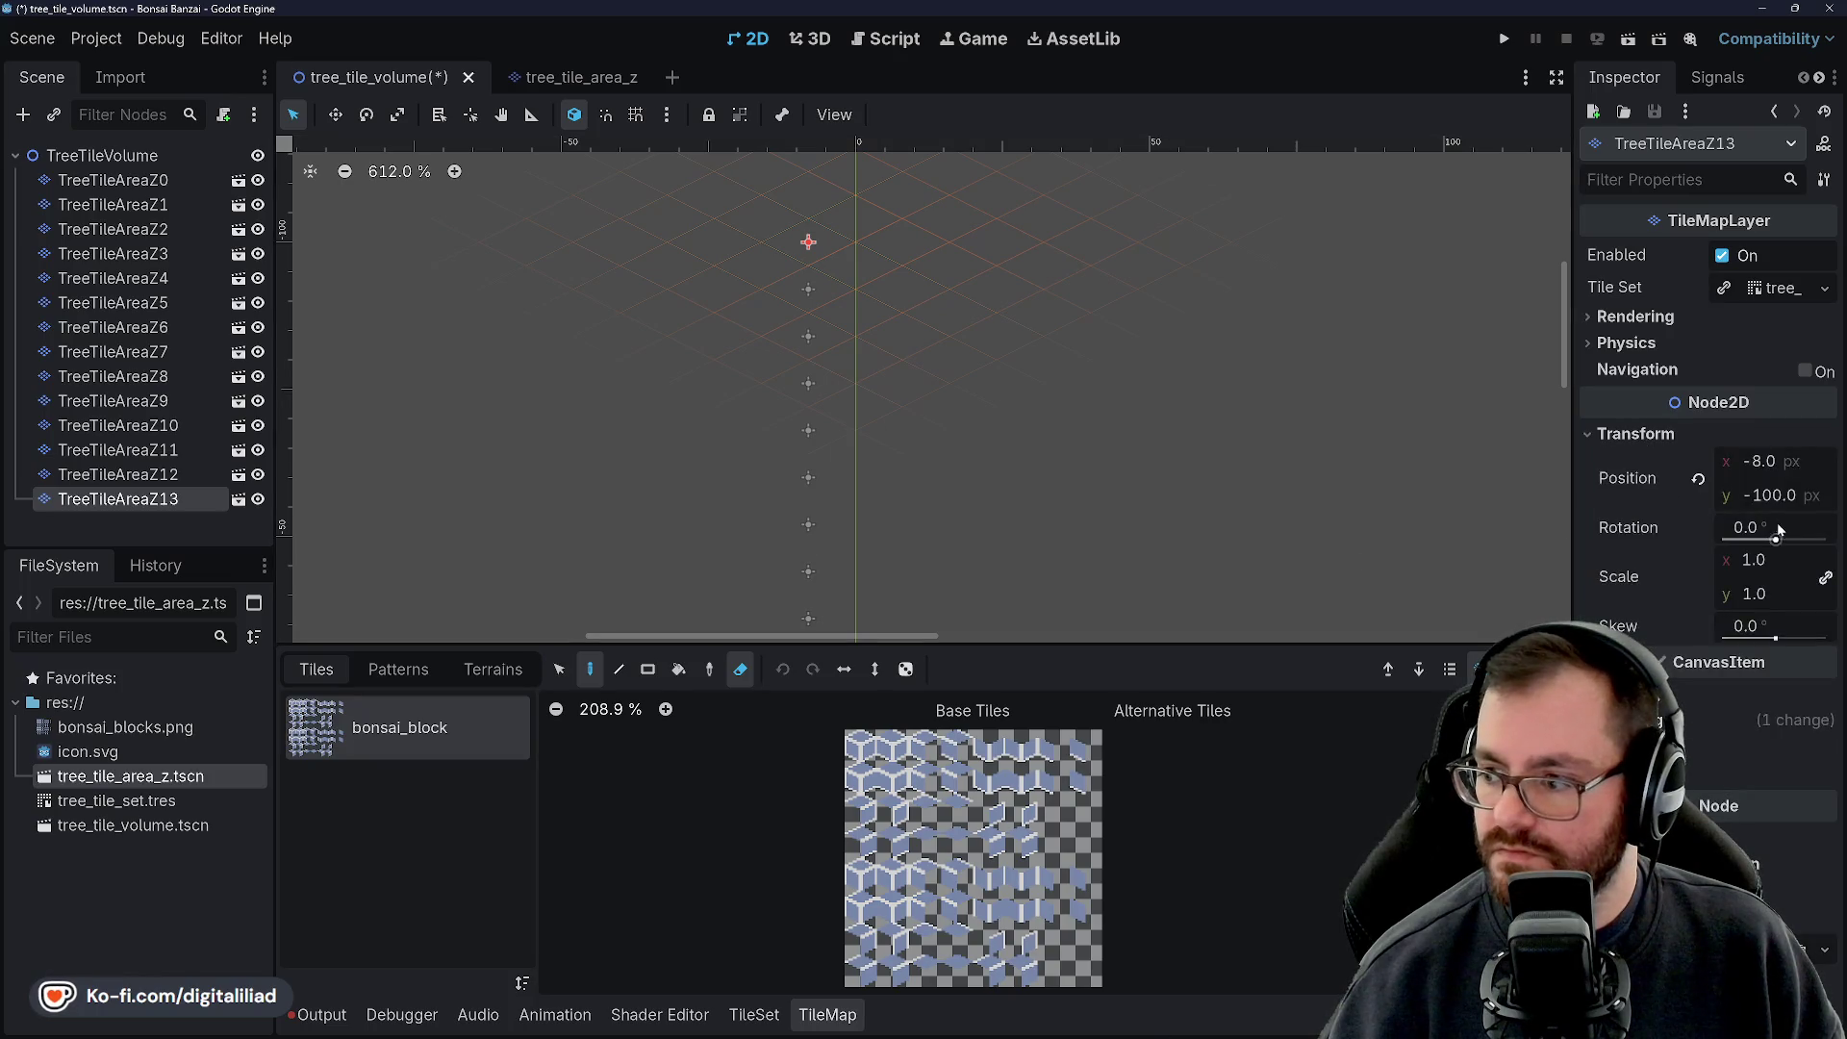
left_click(1785, 497)
type("-108")
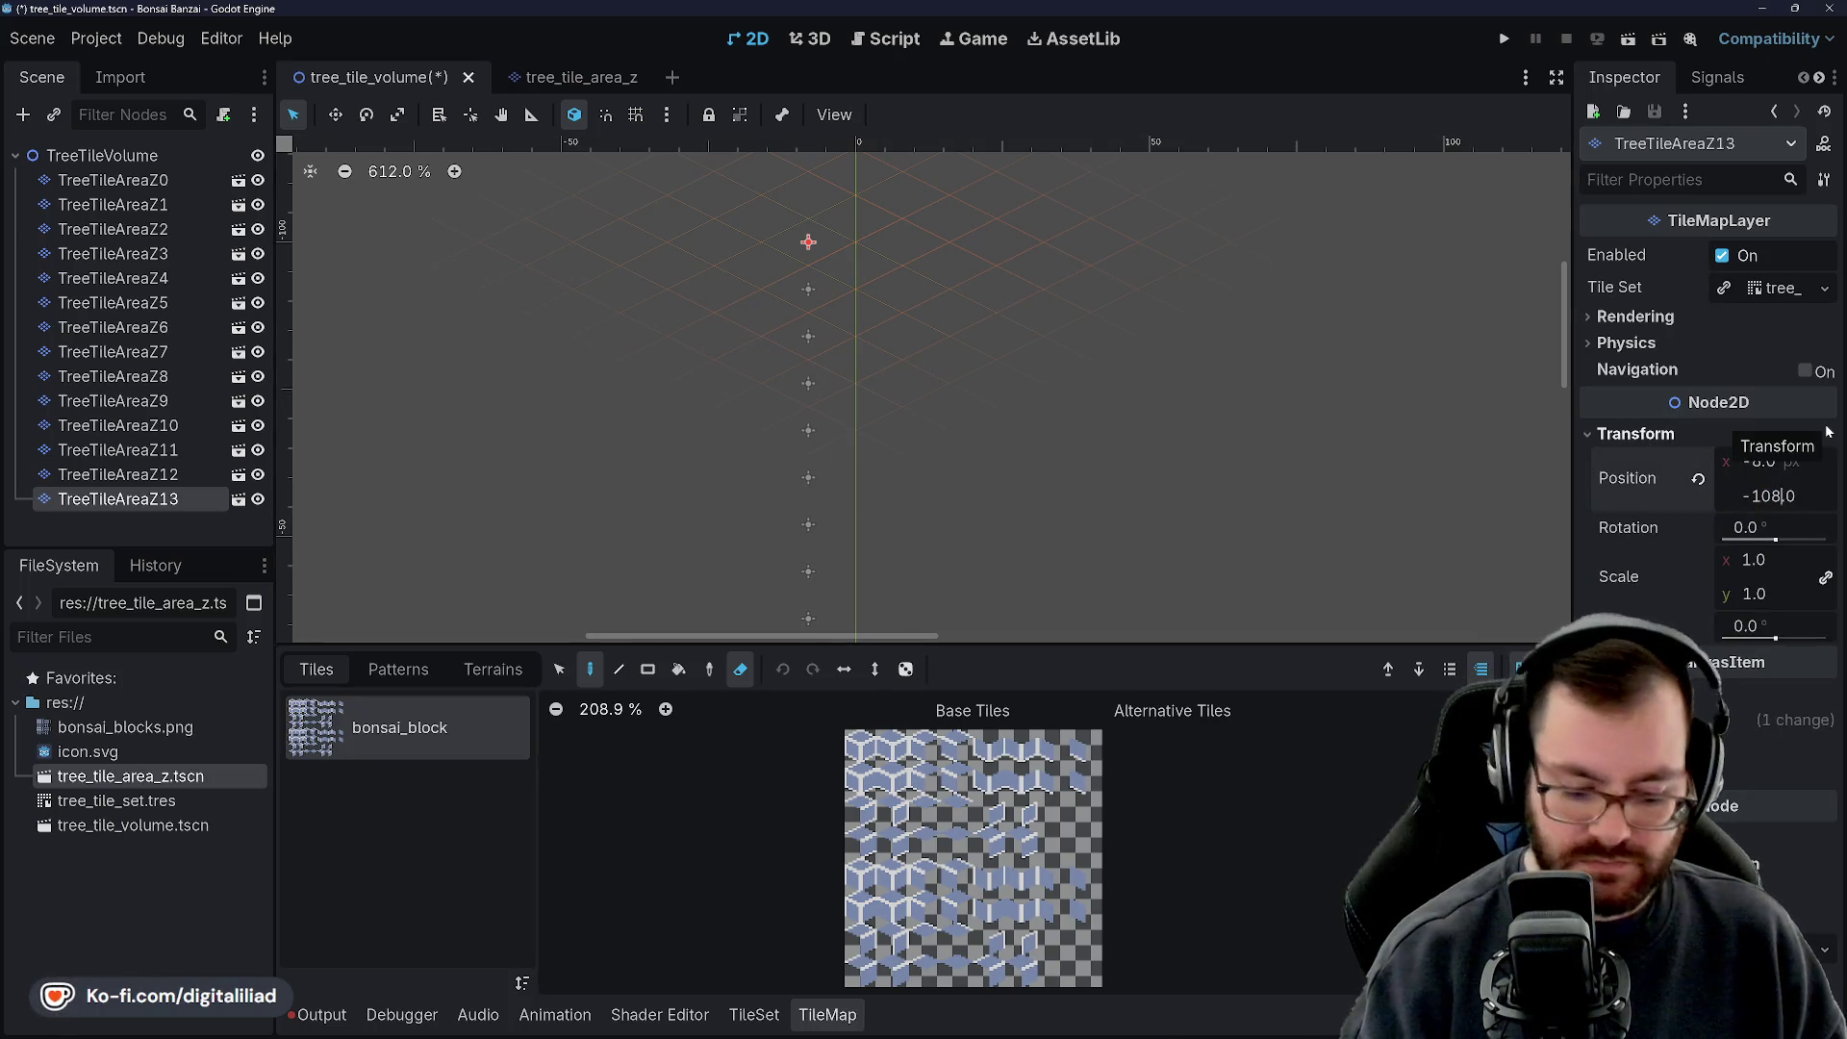
key("Return")
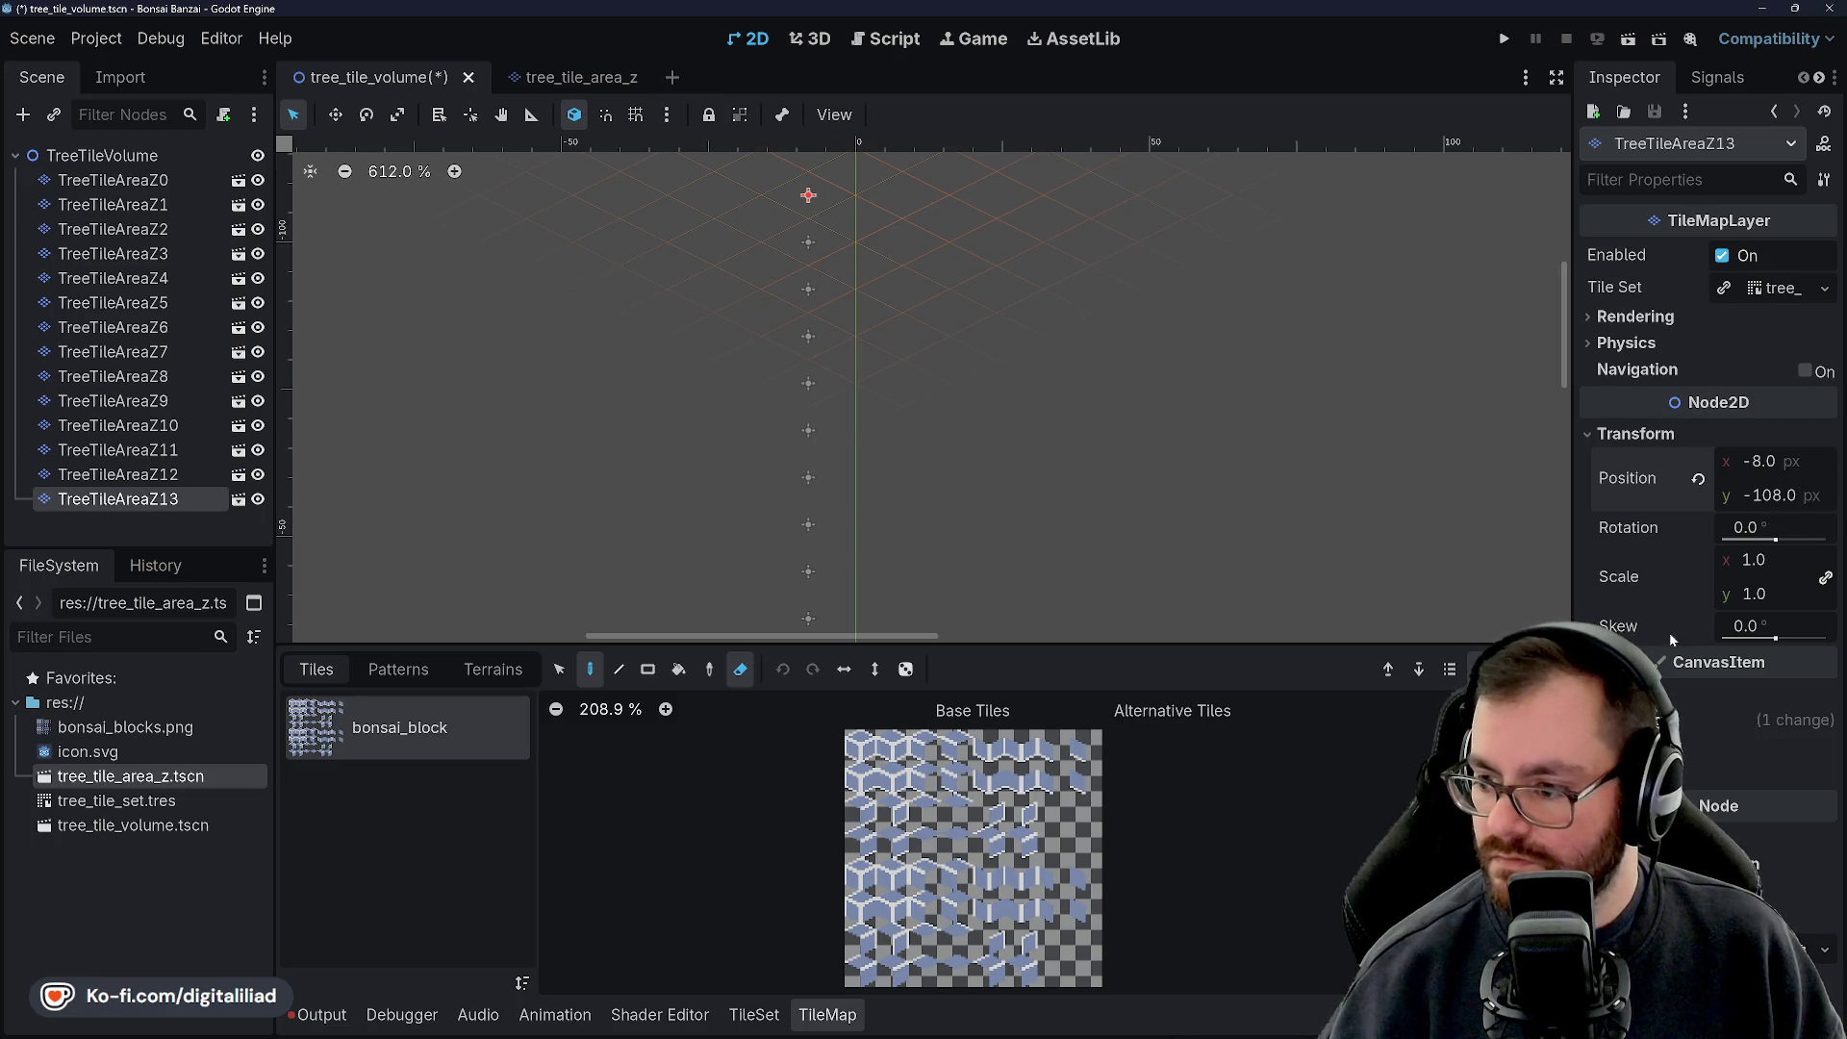
left_click(1636, 720)
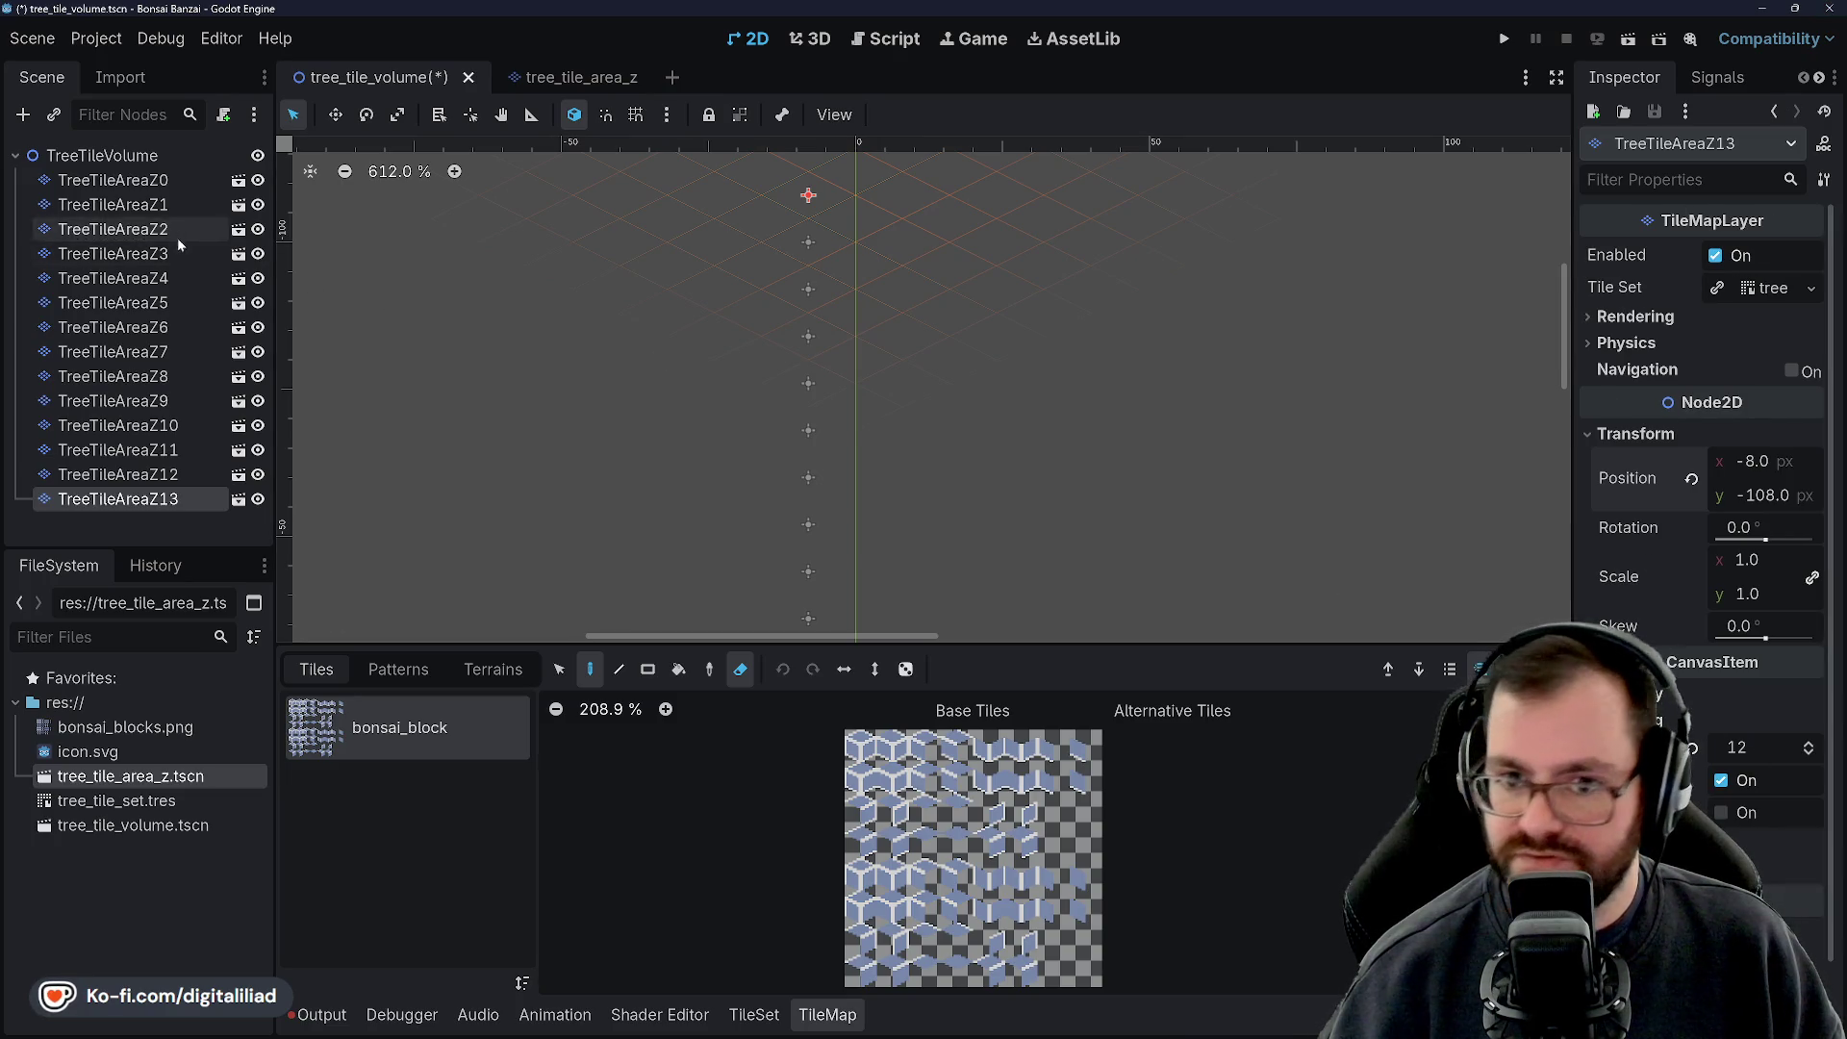
left_click(134, 180)
Compare with TreeTileAreaZ12, set TreeTileAreaZ13's Z index to 13, and duplicate it as TreeTileAreaZ14
scroll(880, 383, "down", 5)
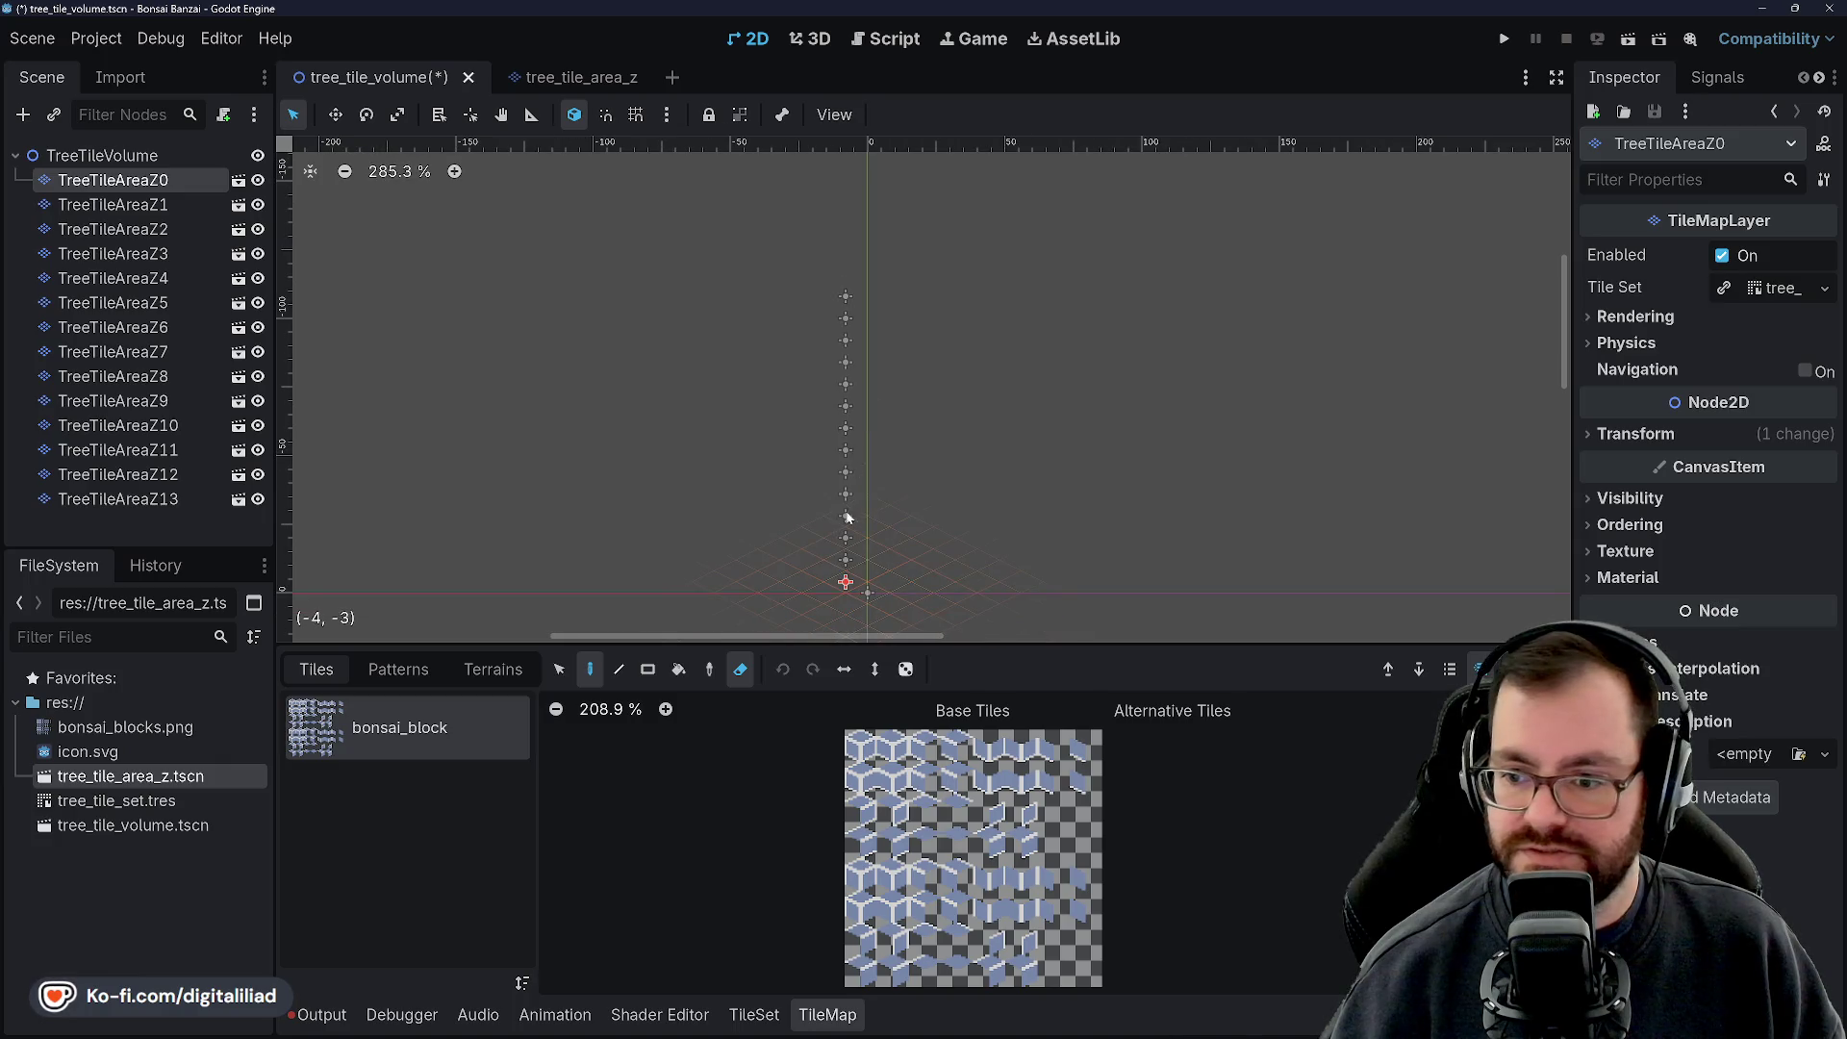
scroll(869, 534, "up", 2)
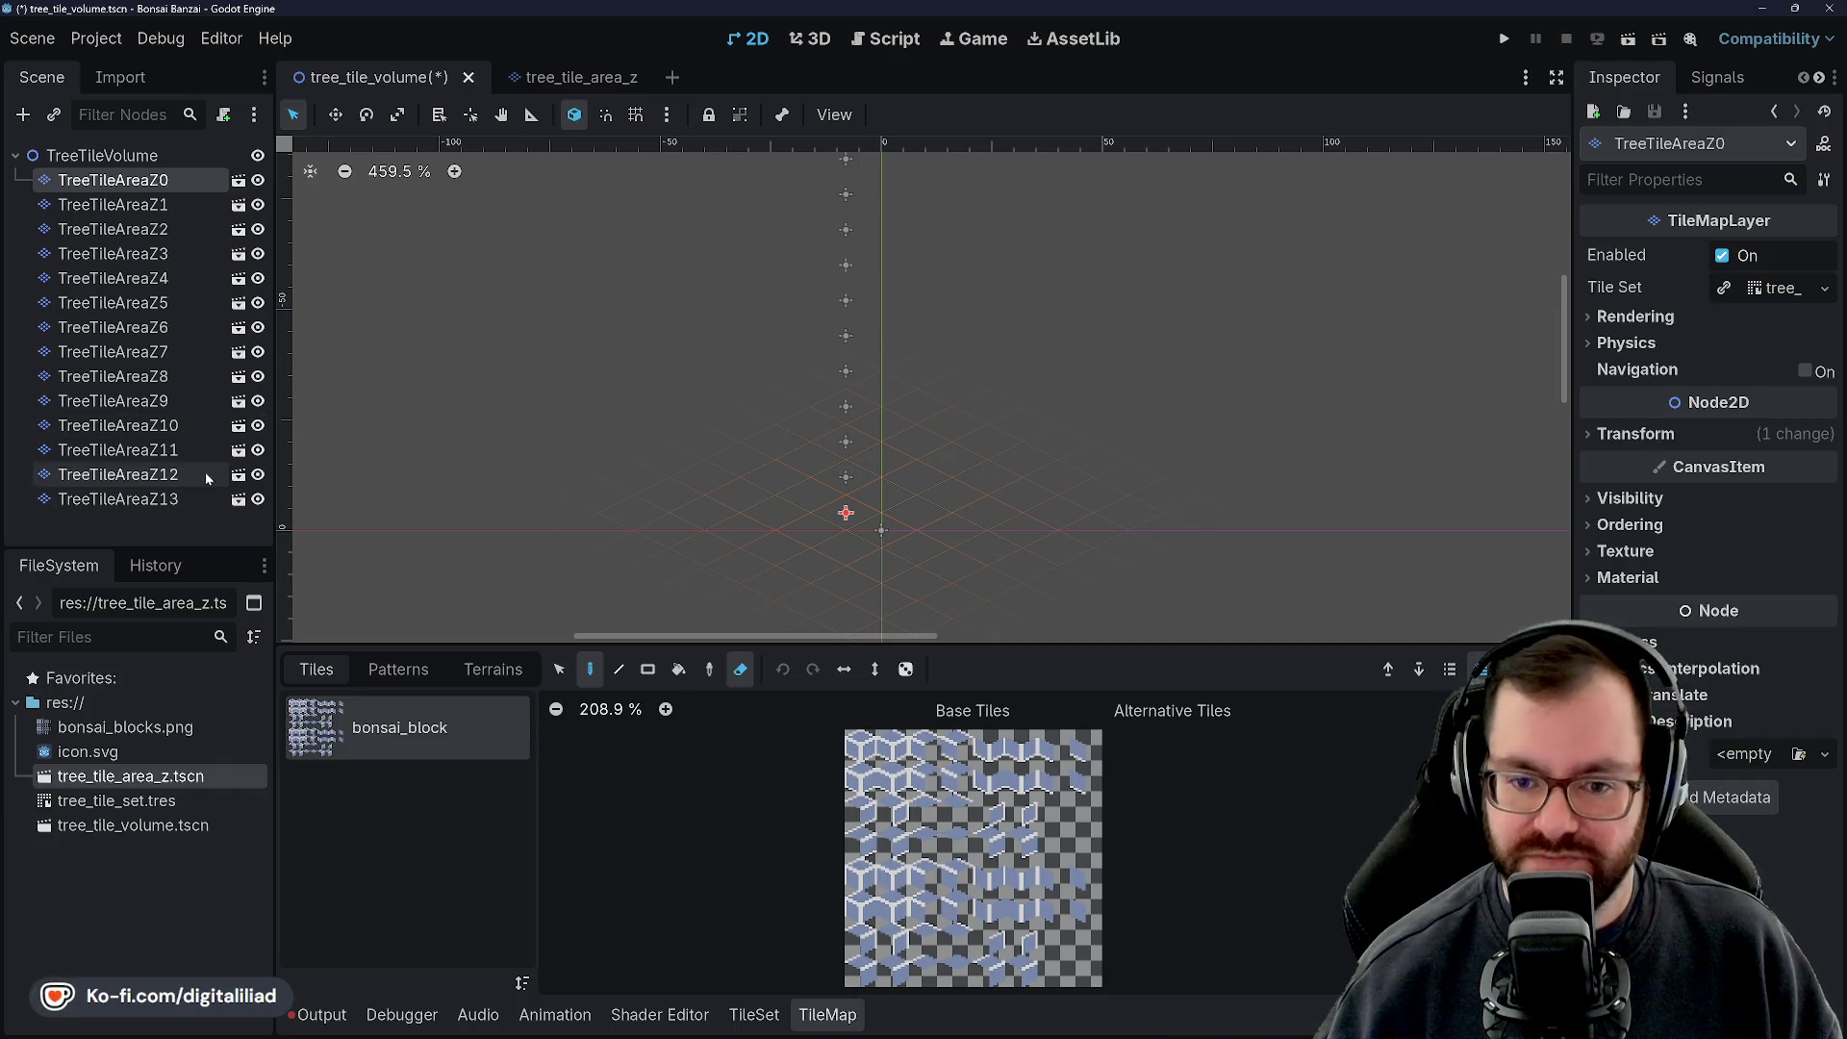
left_click(120, 498)
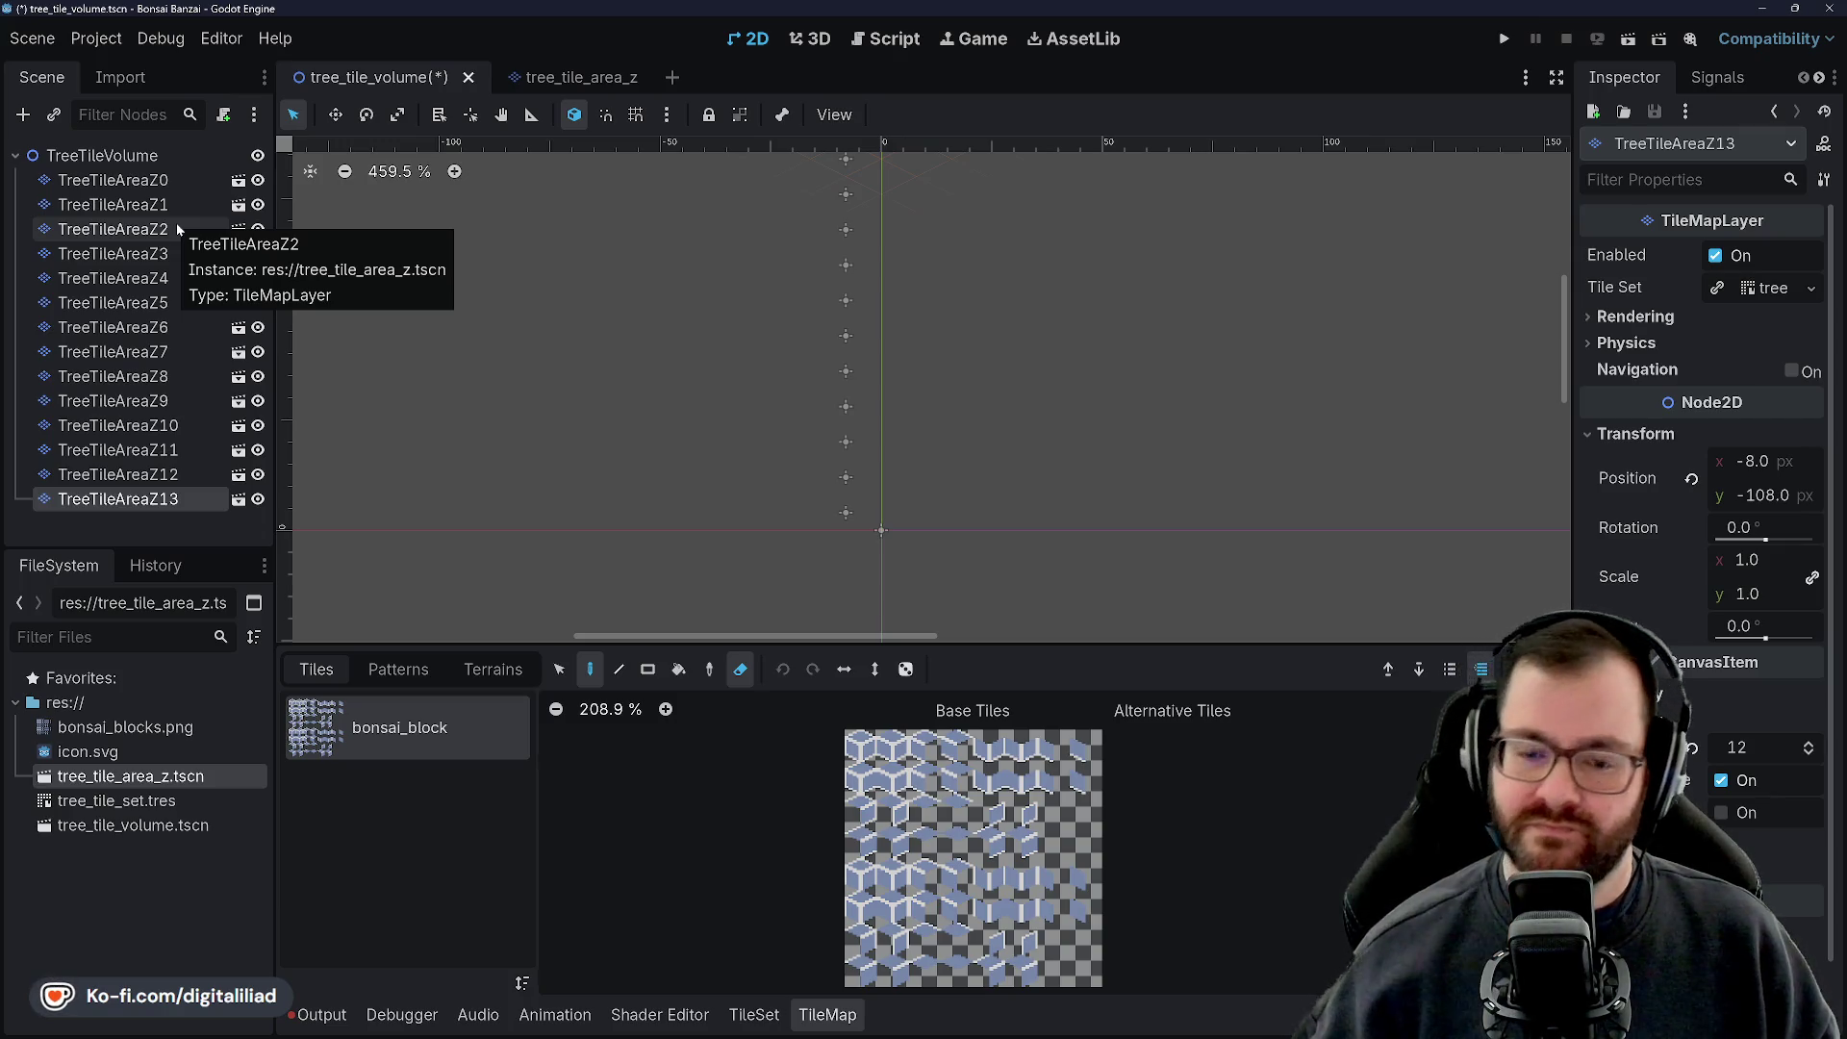
left_click(135, 485)
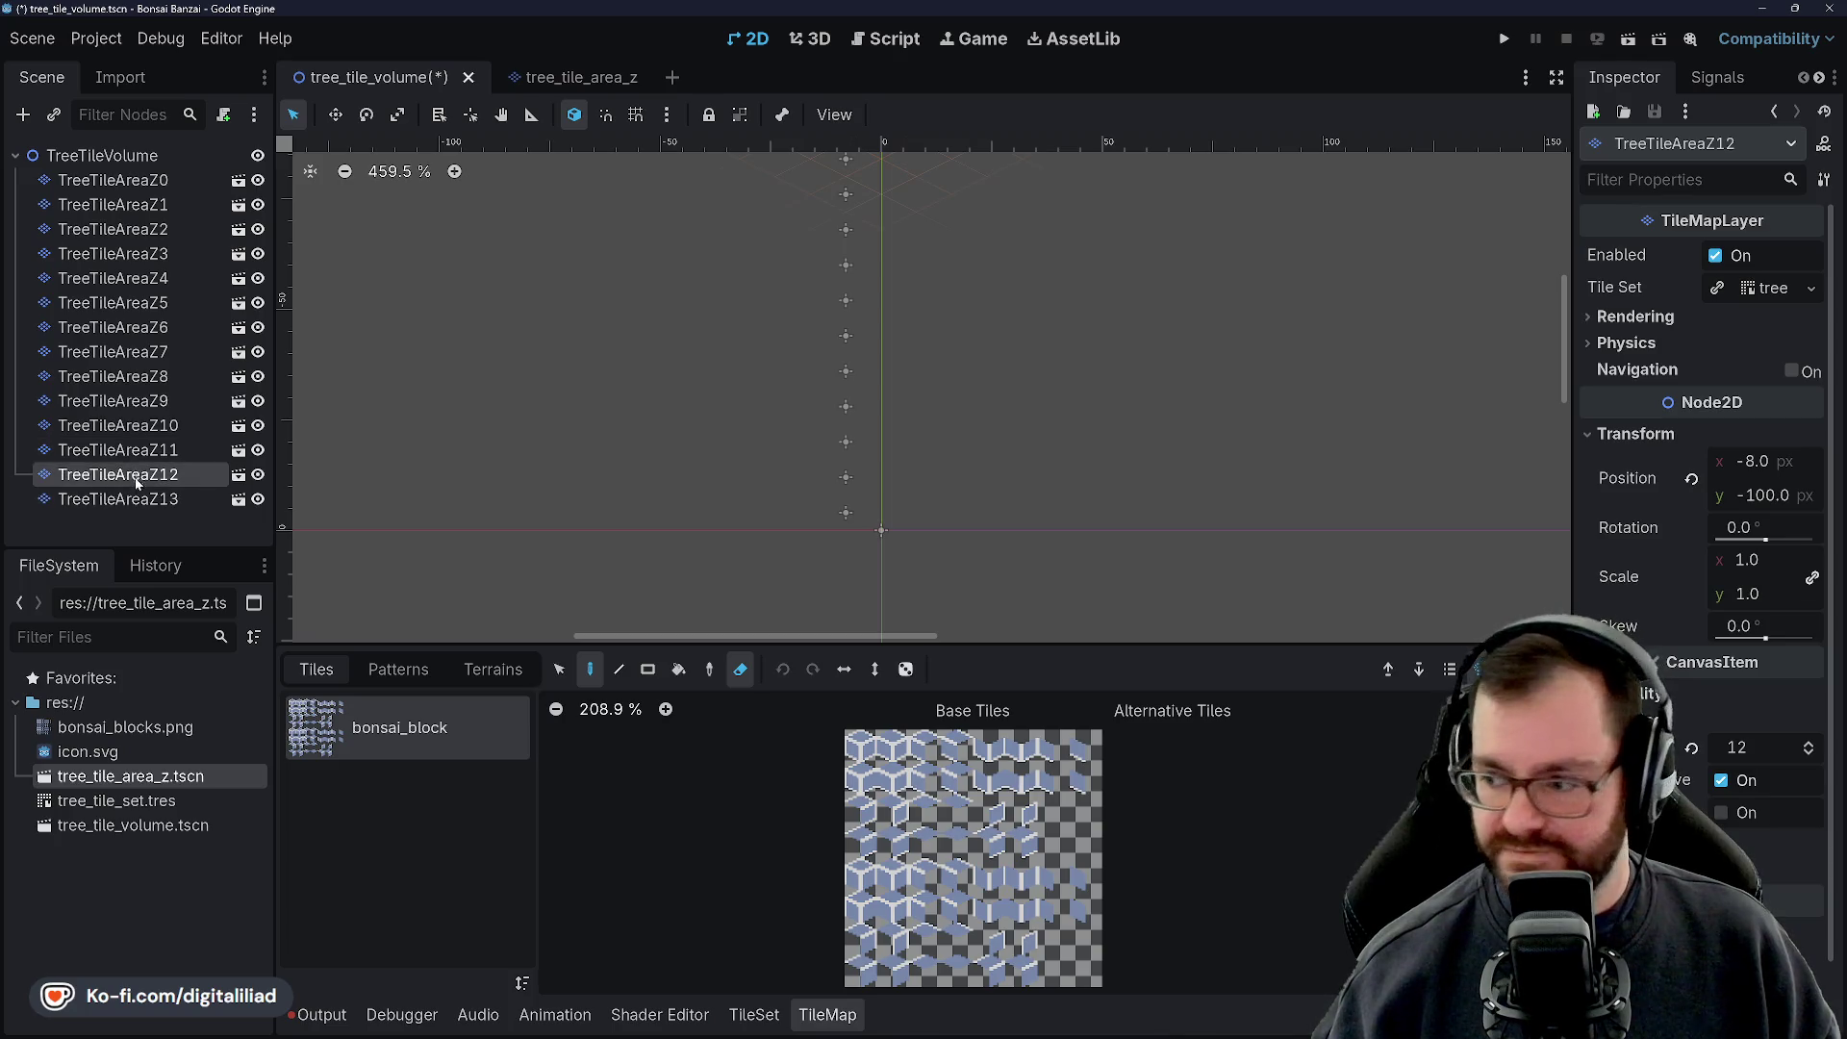
left_click(136, 485)
left_click(135, 501)
left_click(145, 500)
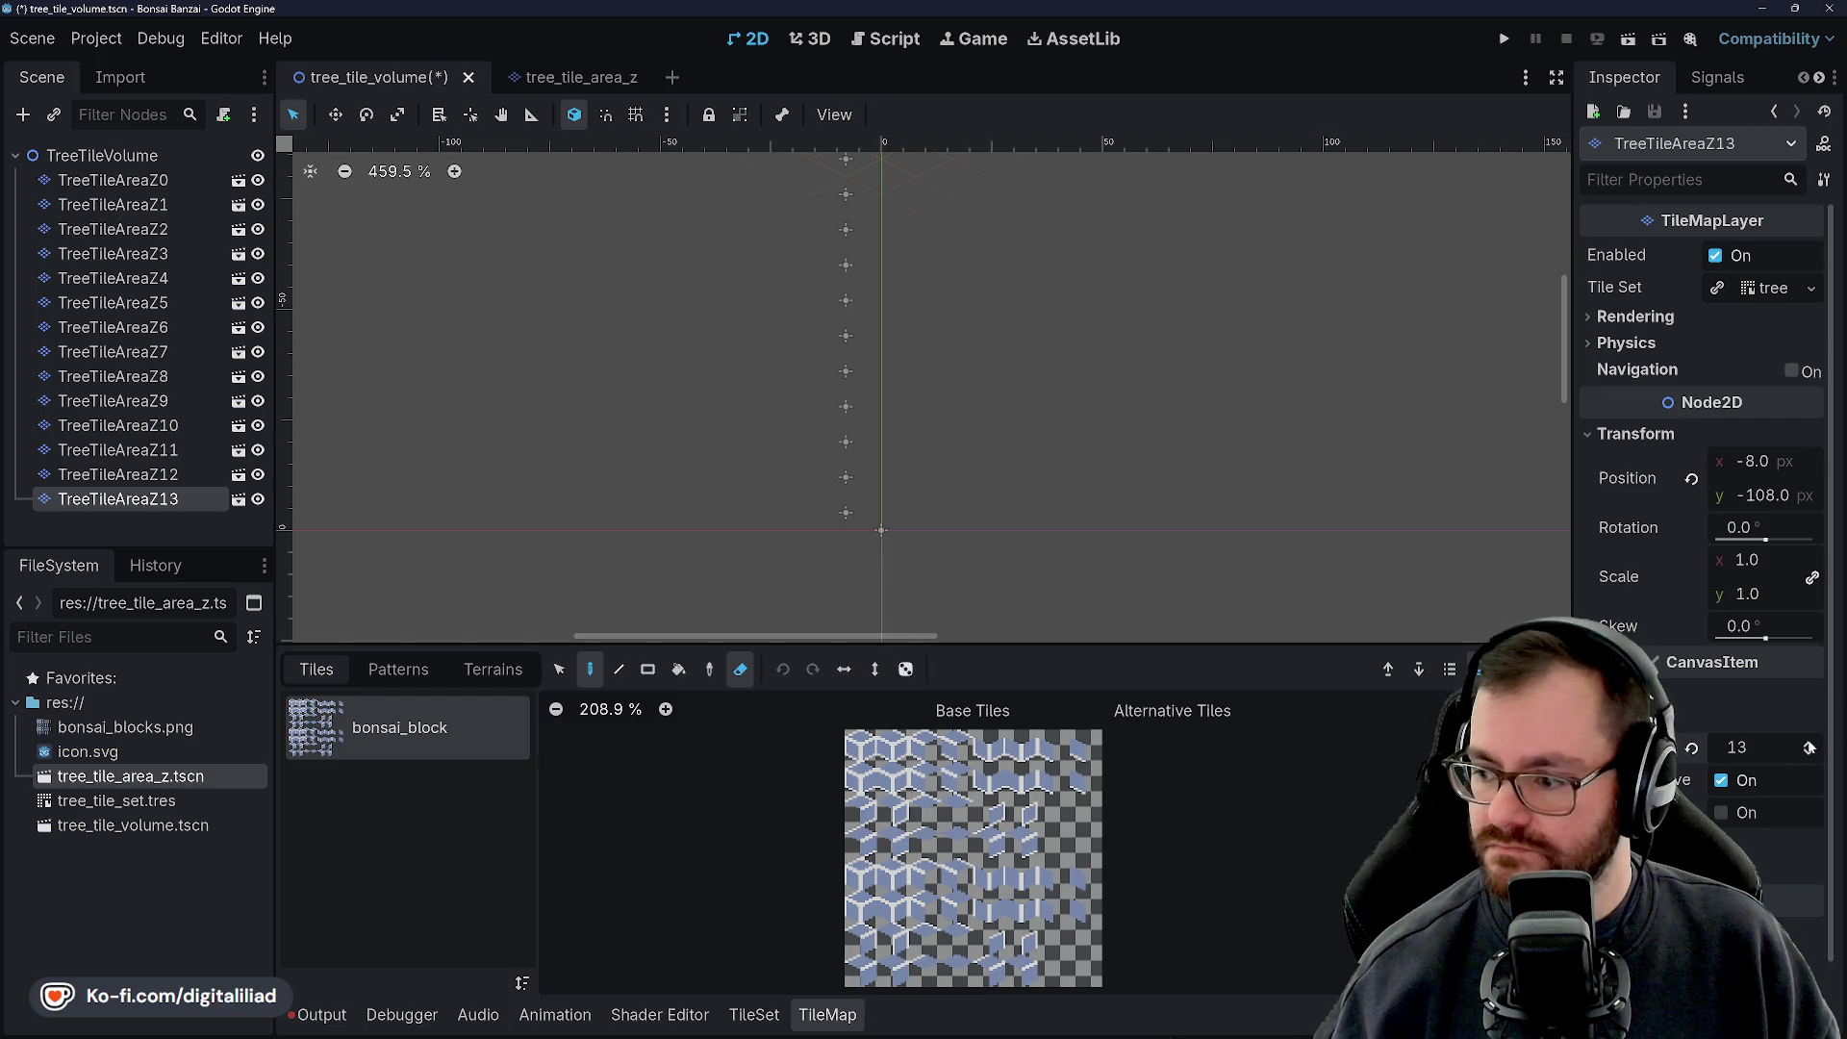
left_click(152, 519)
left_click(152, 501)
key("ctrl+d")
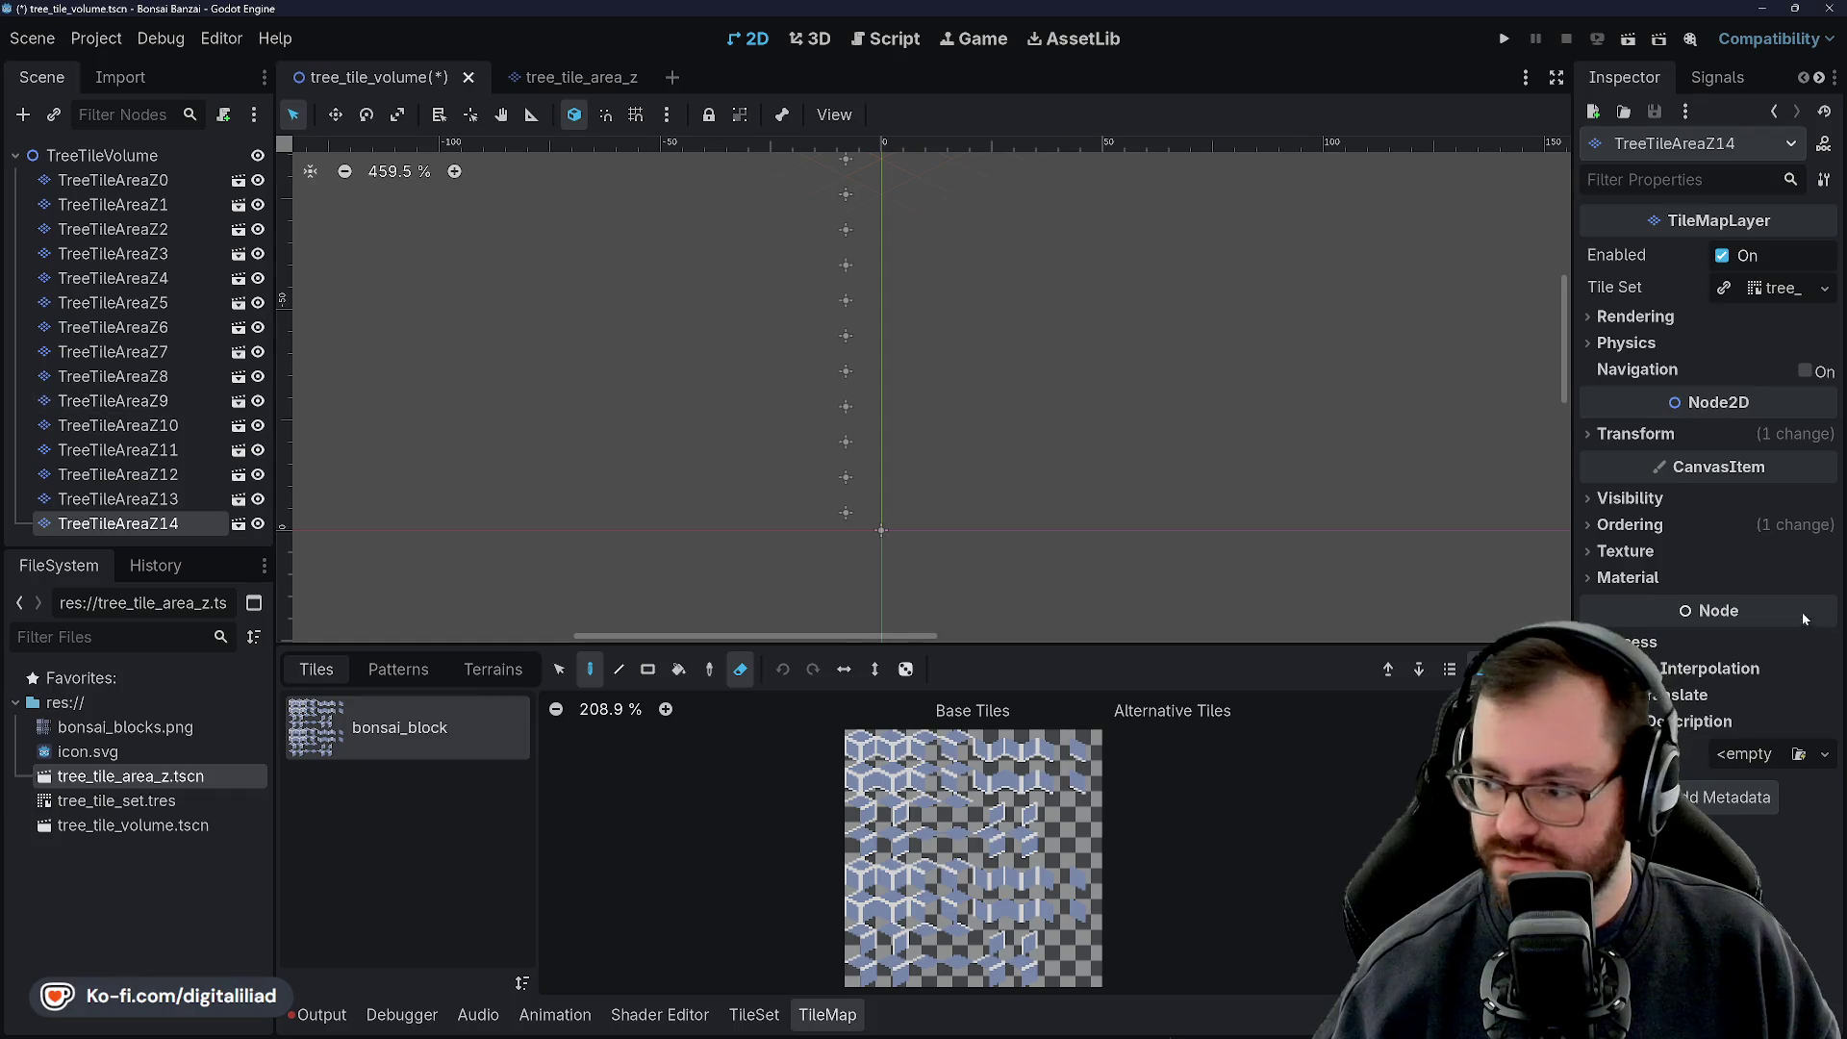
Move TreeTileAreaZ14 to y -116 with Z index 14, then duplicate it as TreeTileAreaZ15
left_click(1661, 436)
left_click(1775, 495)
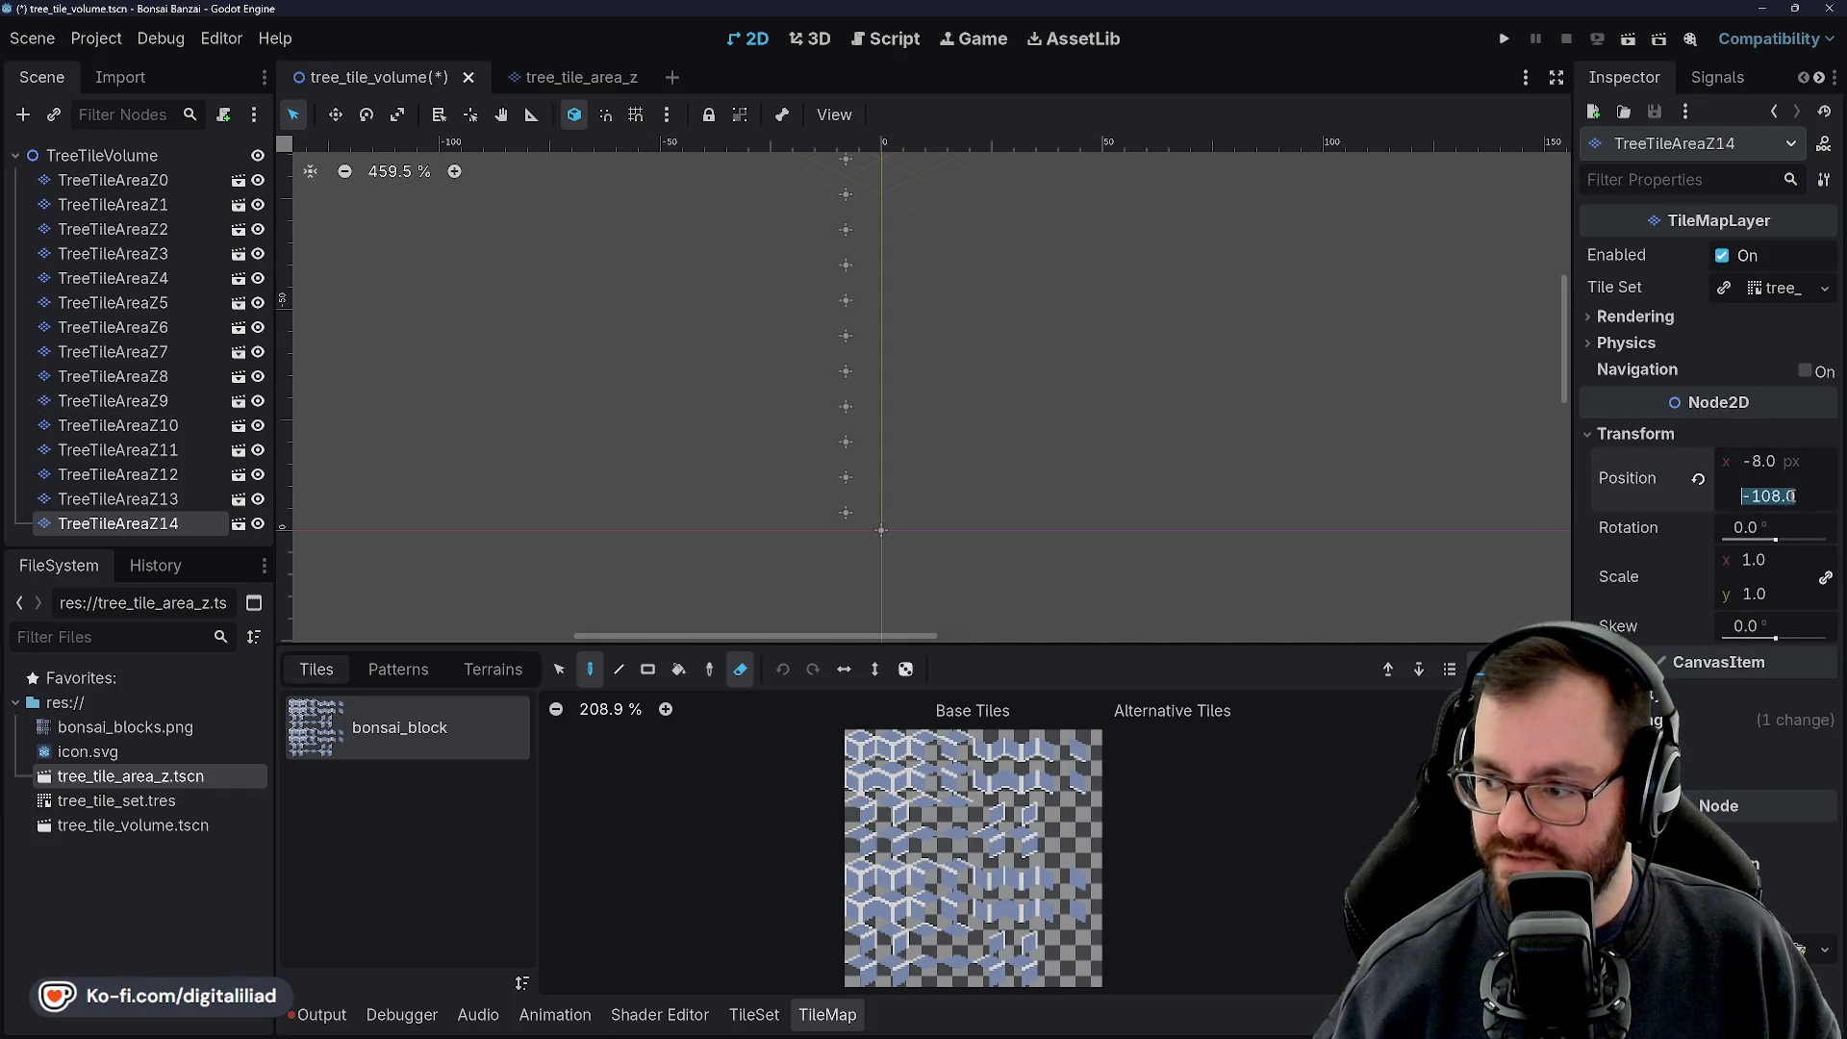
left_click(1775, 495)
type("-11")
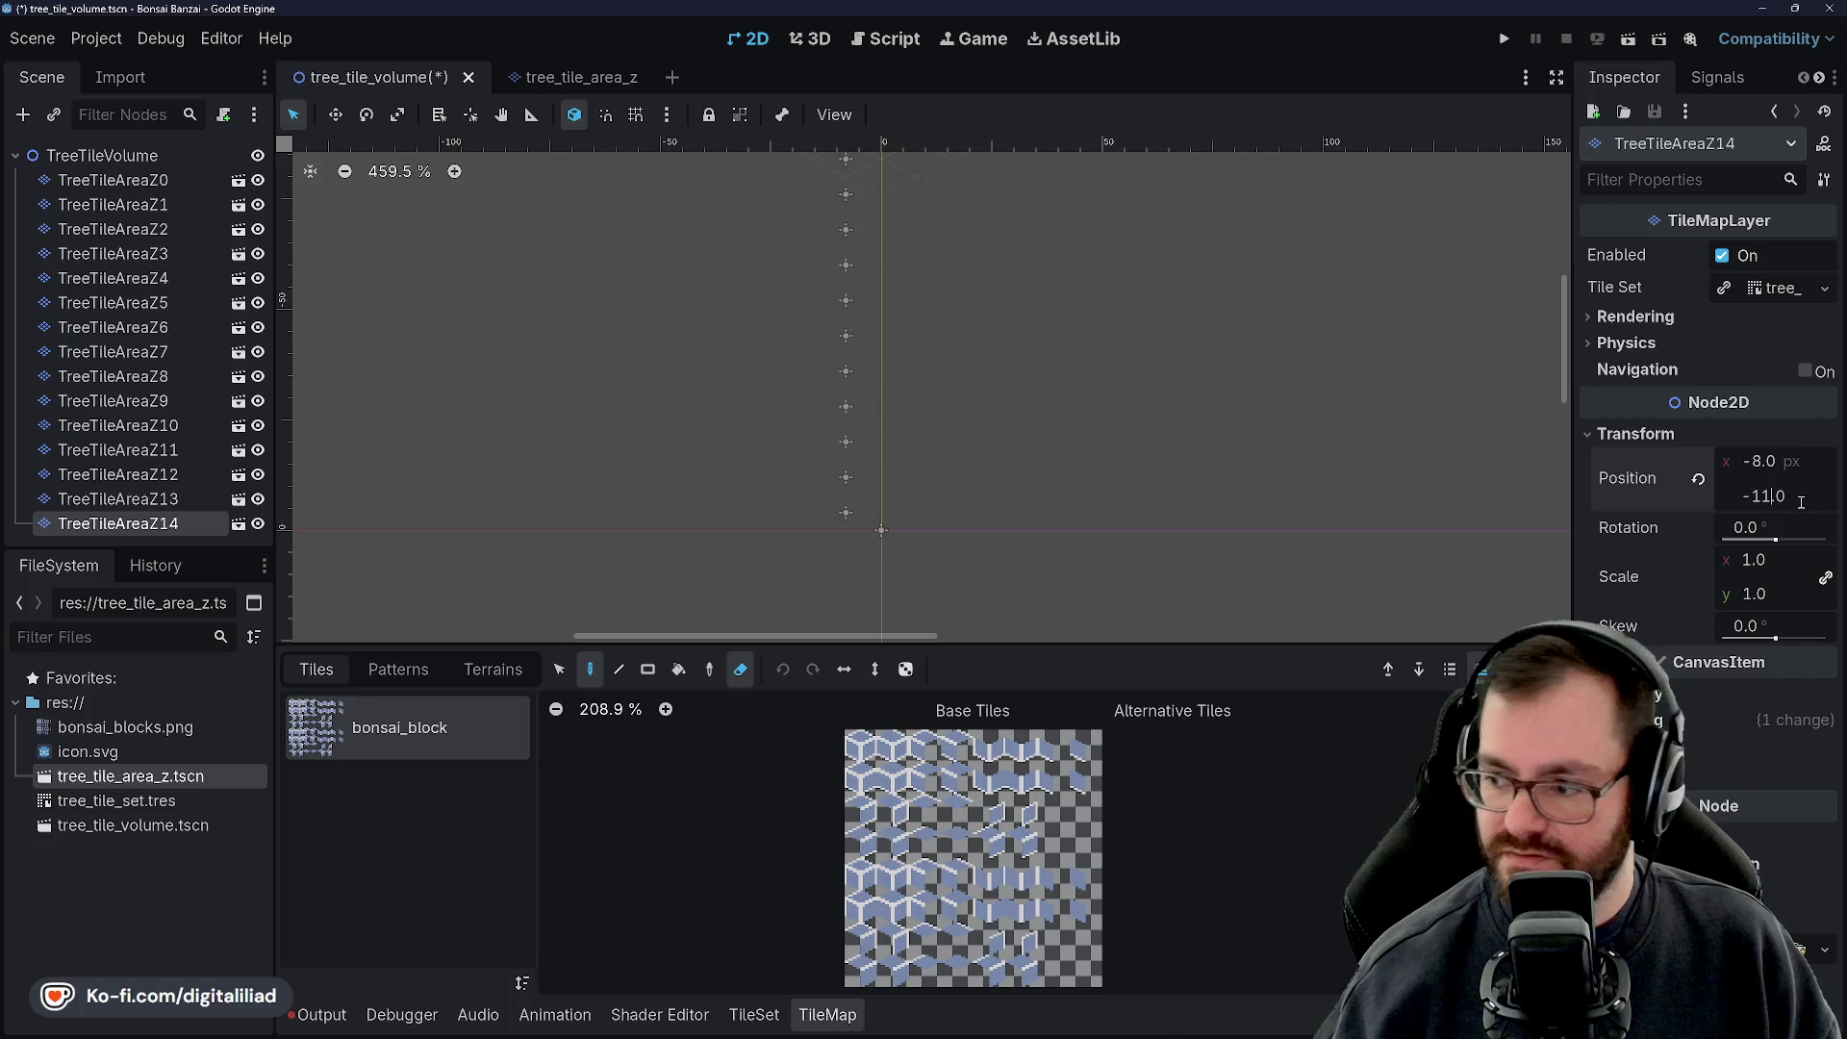
type("6")
key("Return")
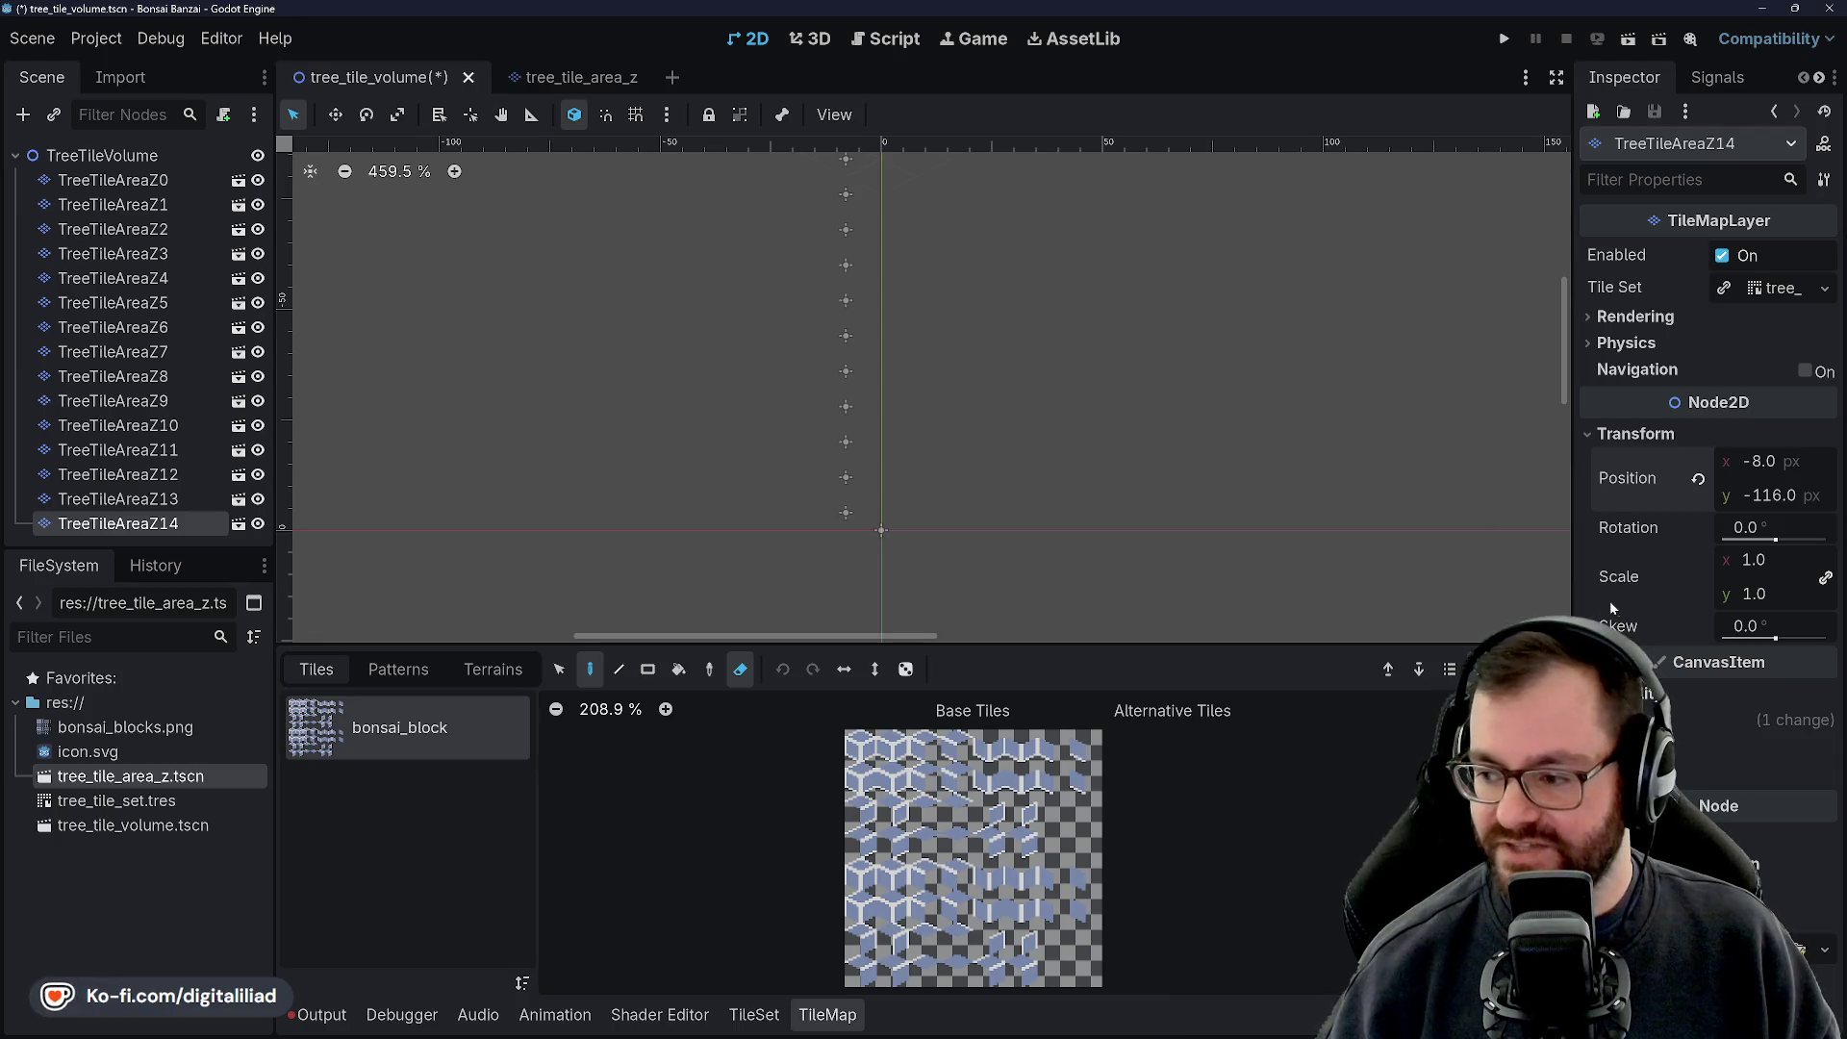
left_click(1749, 721)
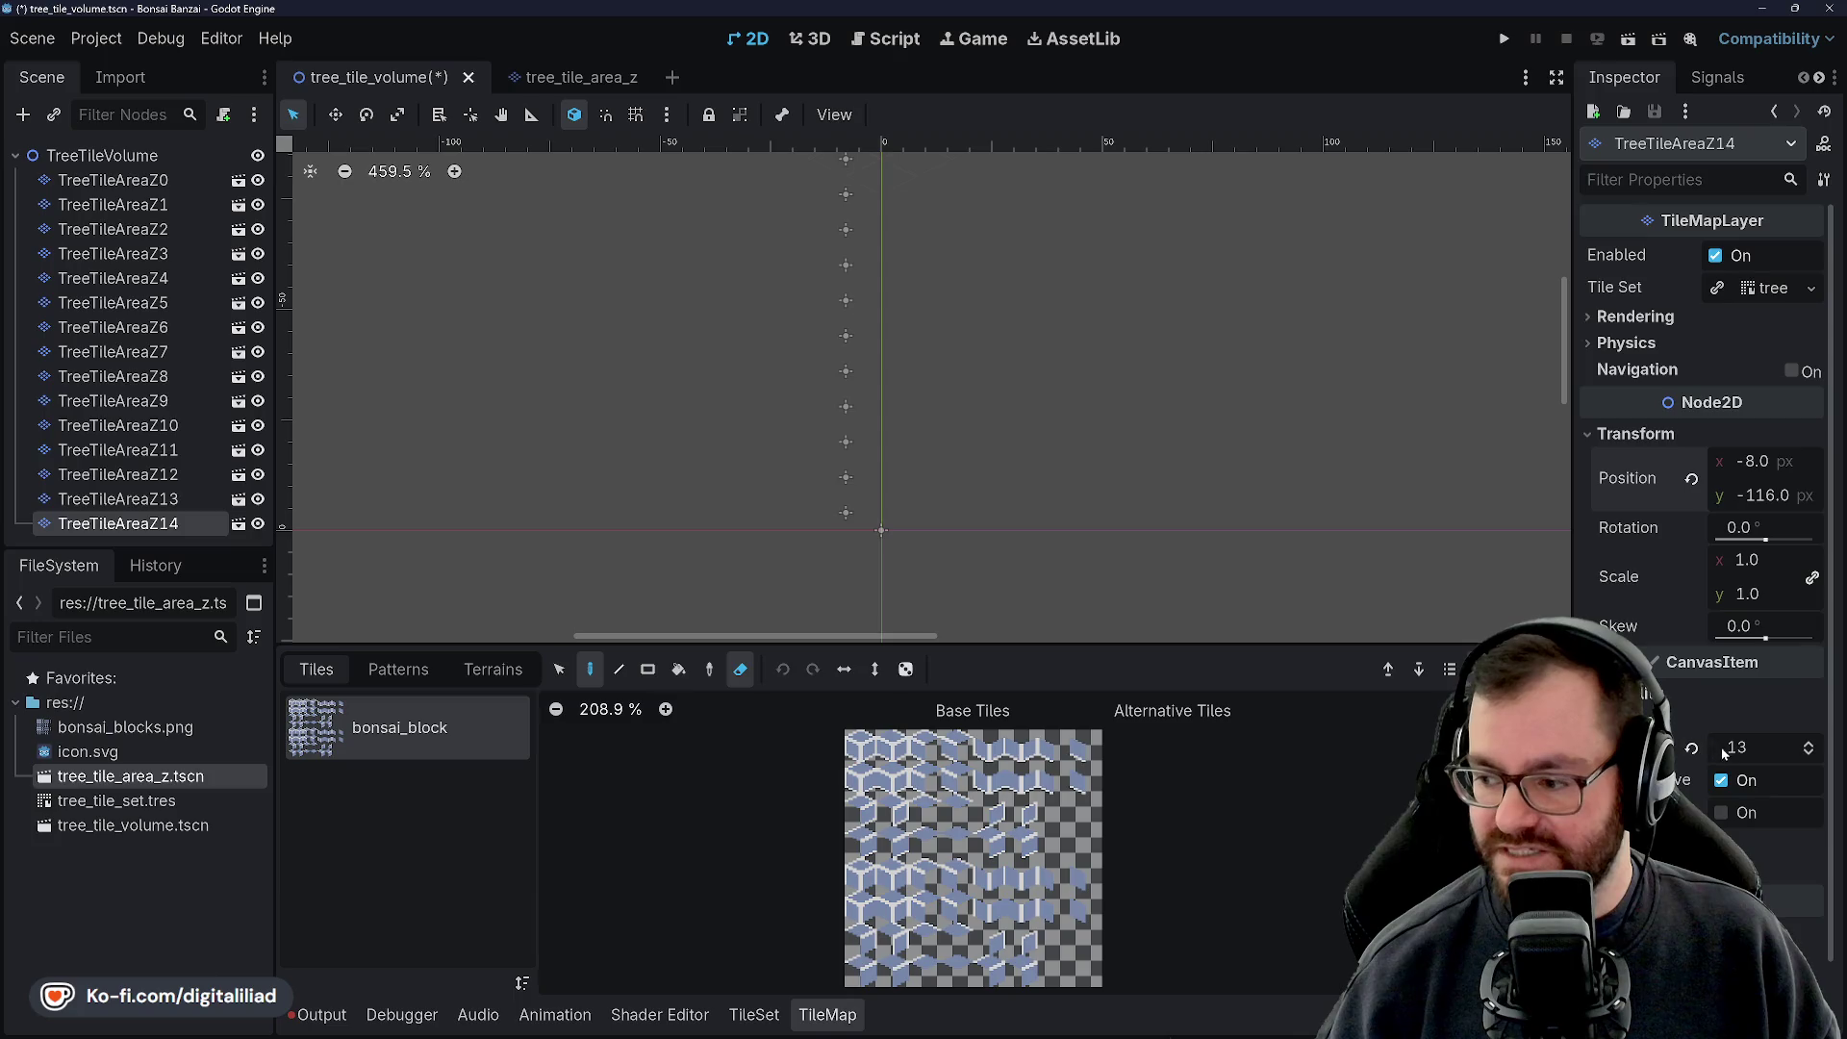
type("1")
left_click_drag(1749, 748, 1766, 747)
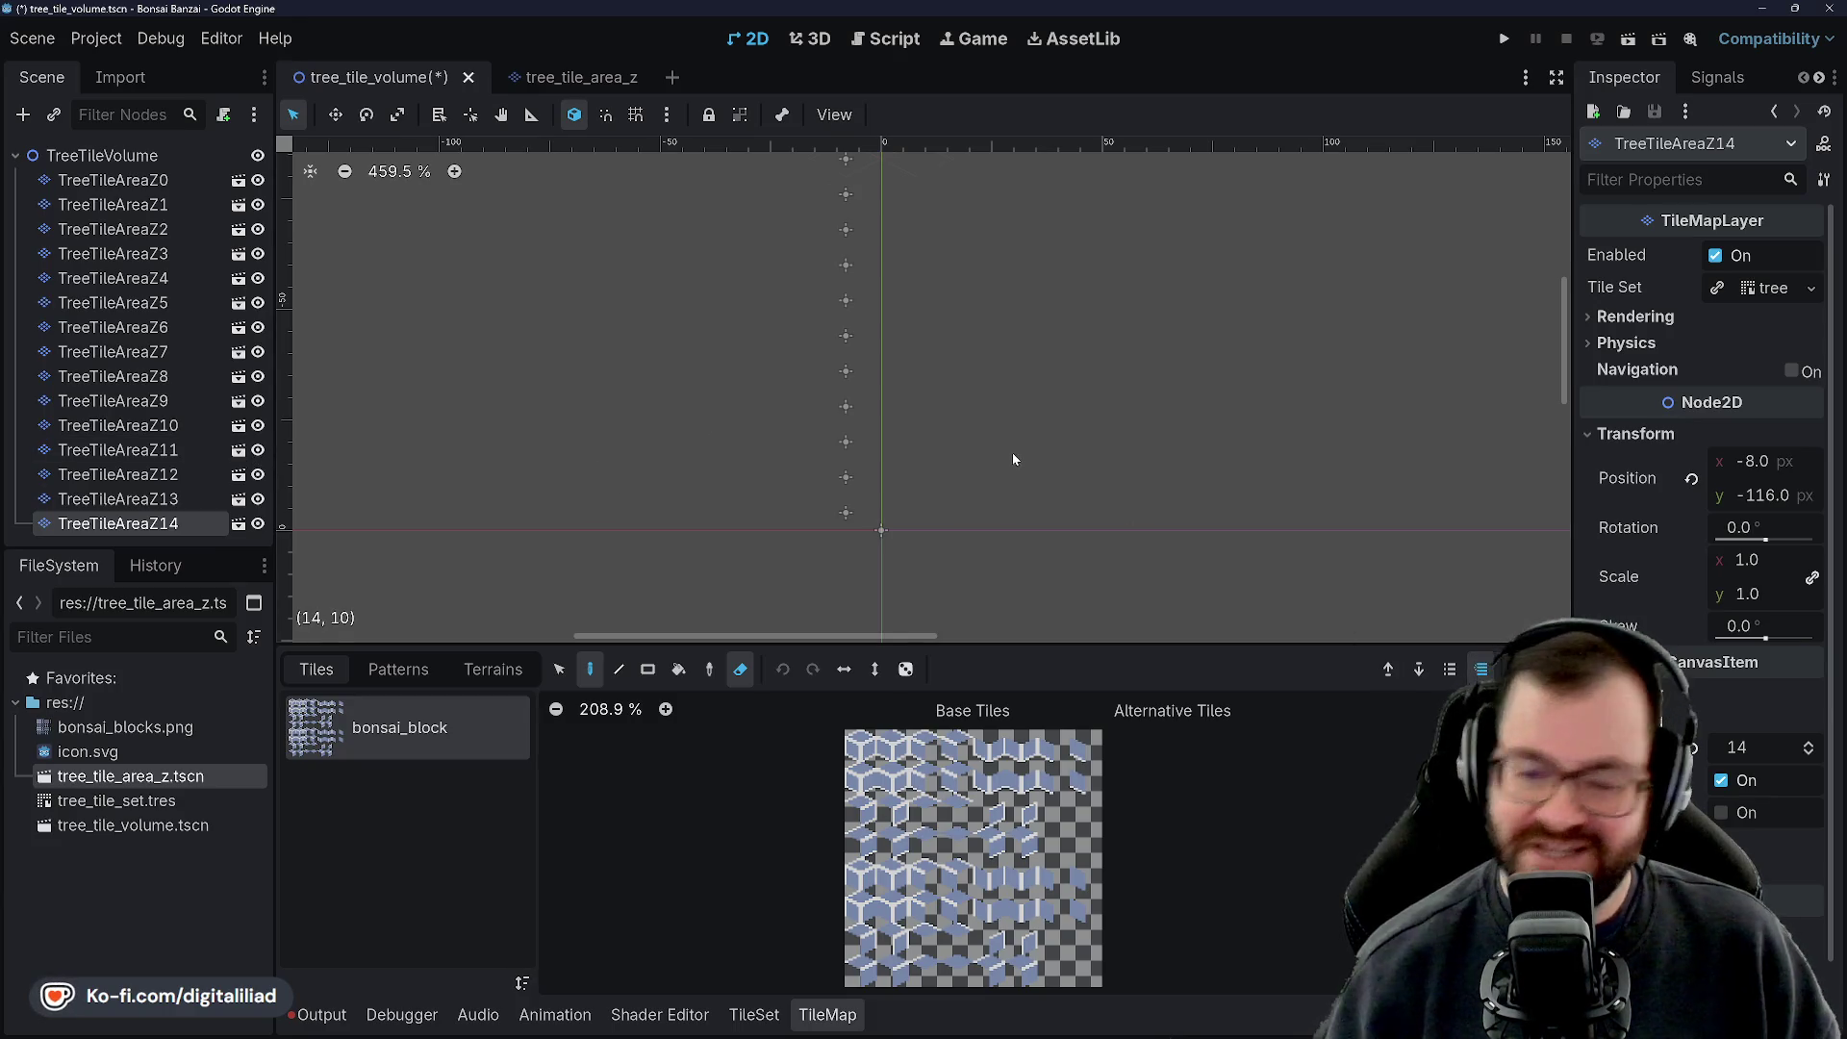
key("ctrl+d")
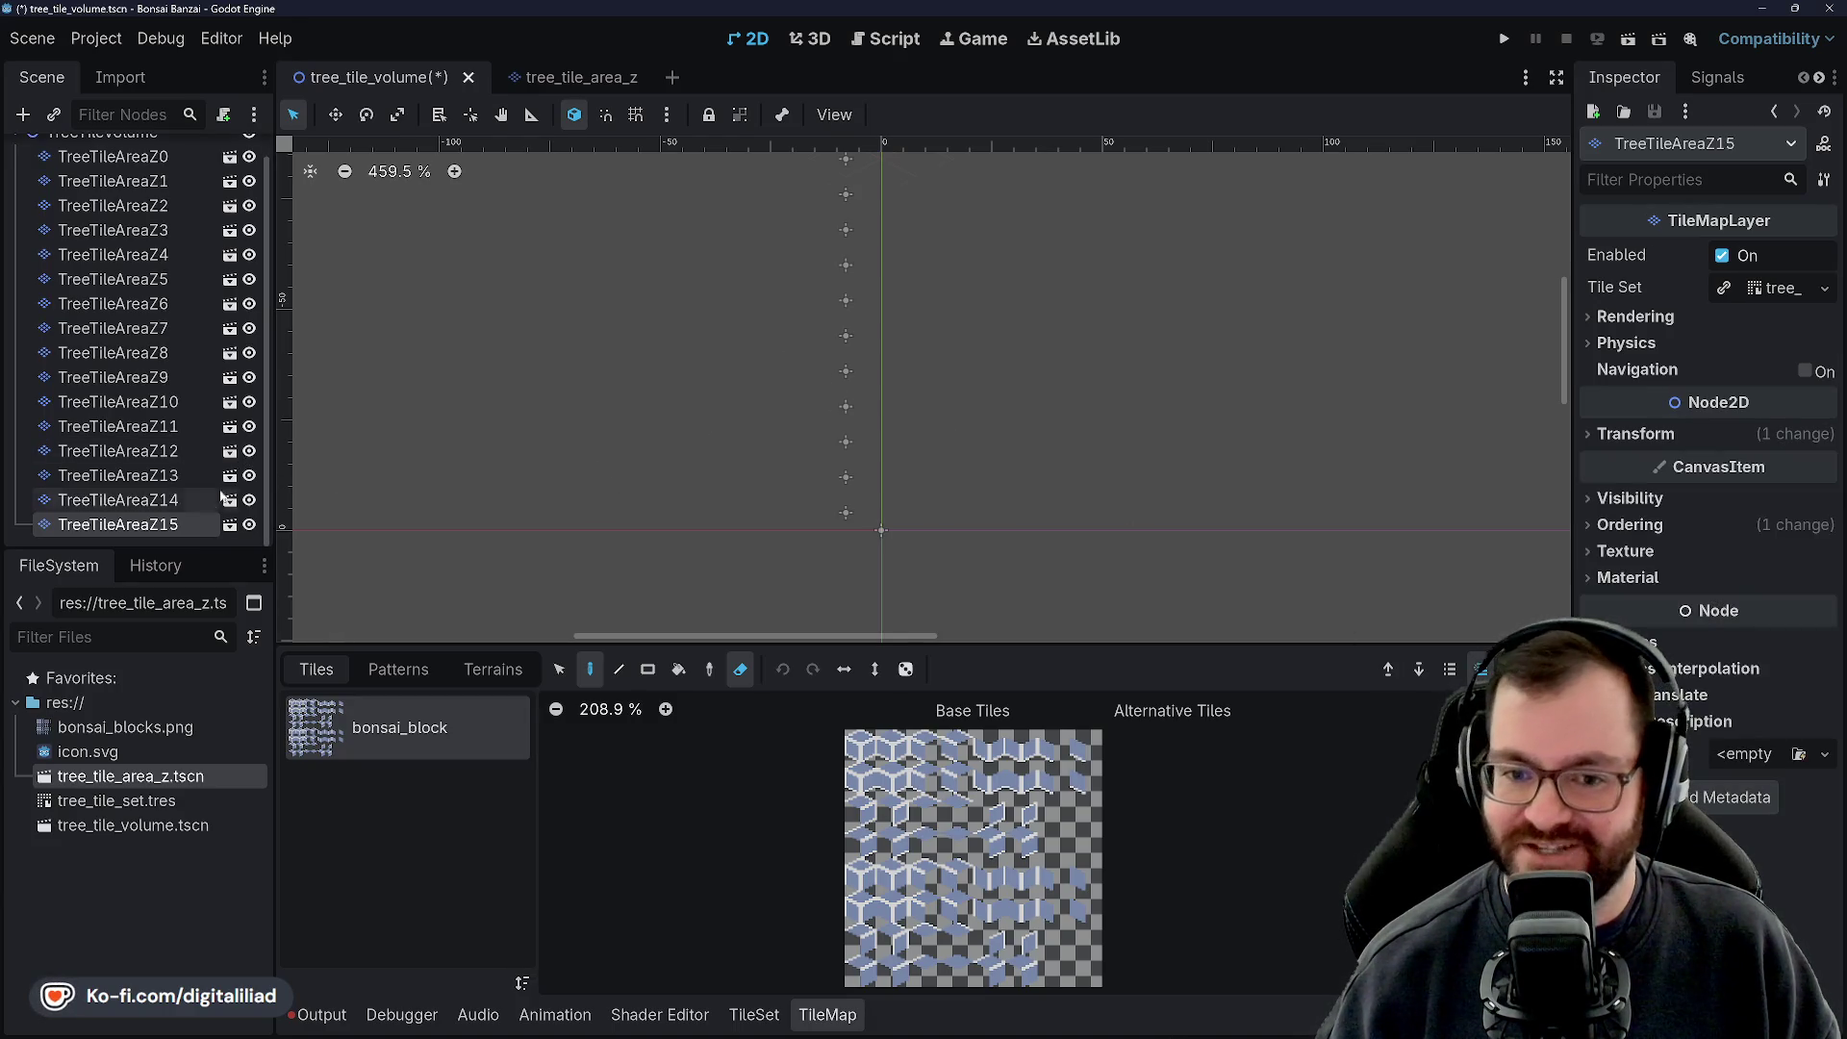
Give TreeTileAreaZ15 Z index 15 and Position y -124, then save the scene
left_click(154, 525)
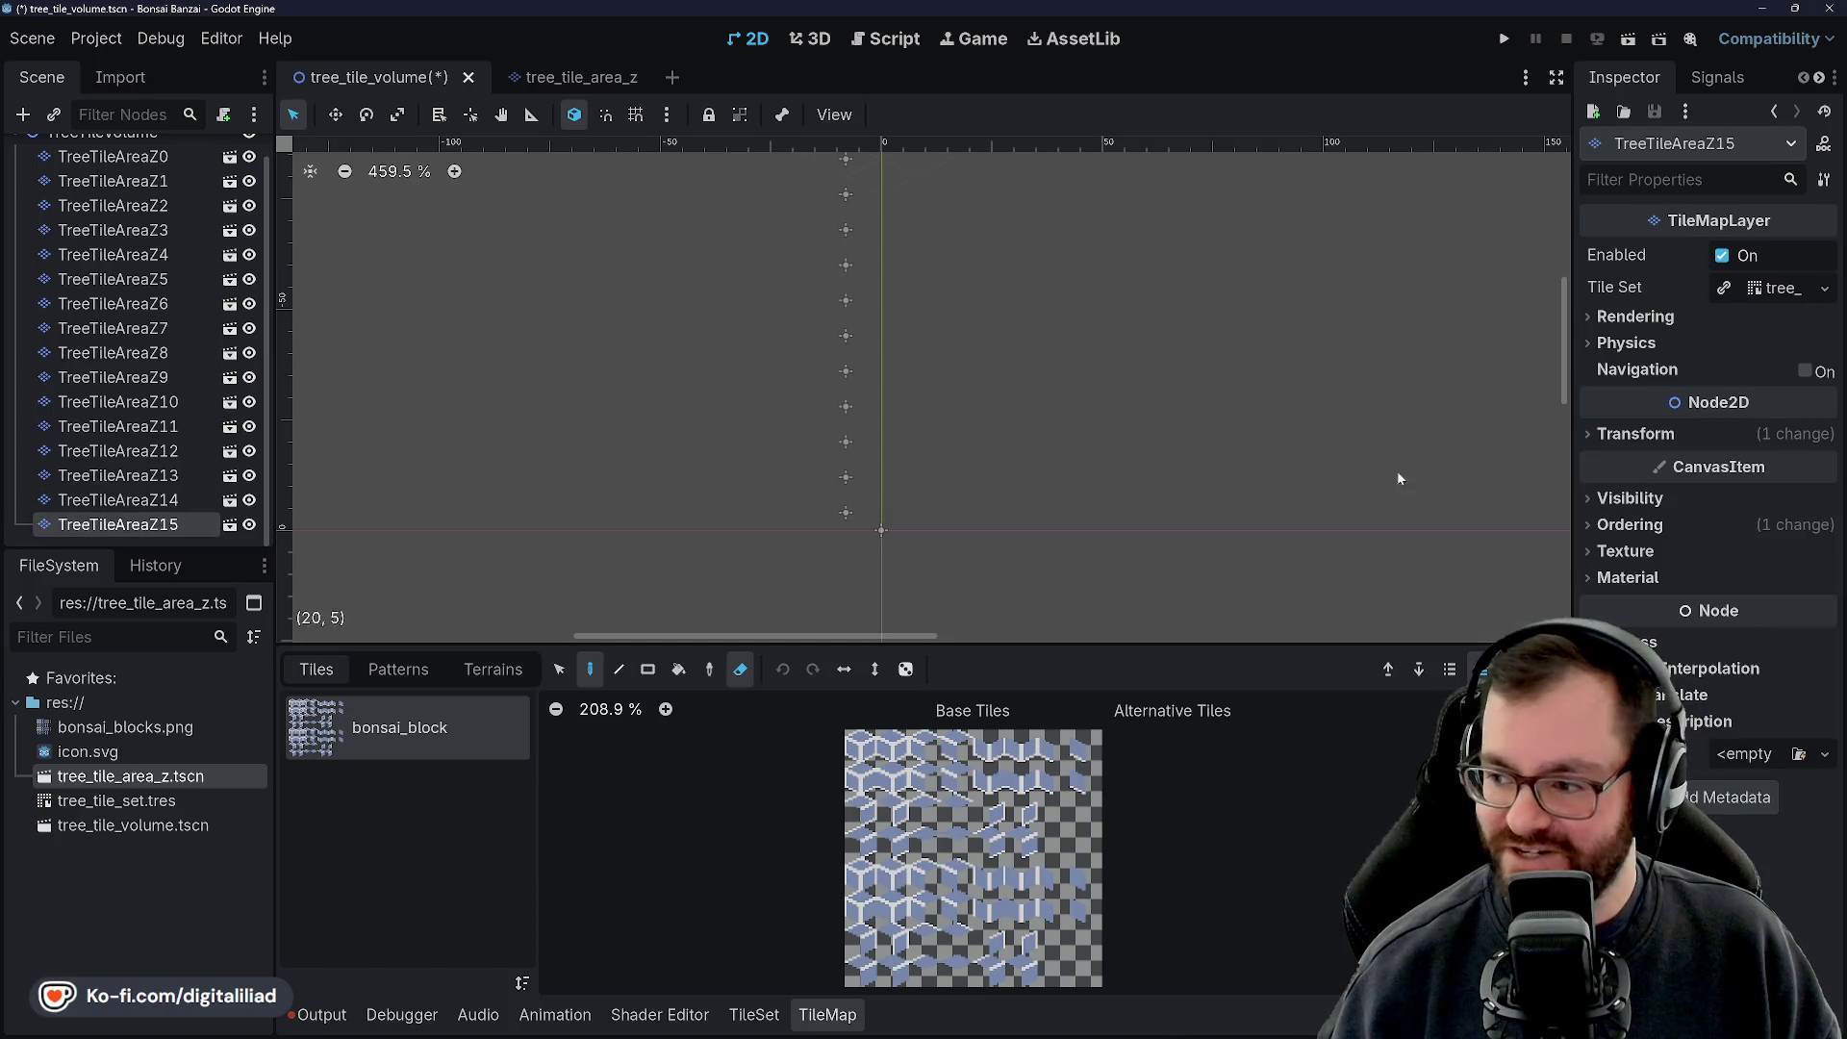
left_click(1630, 524)
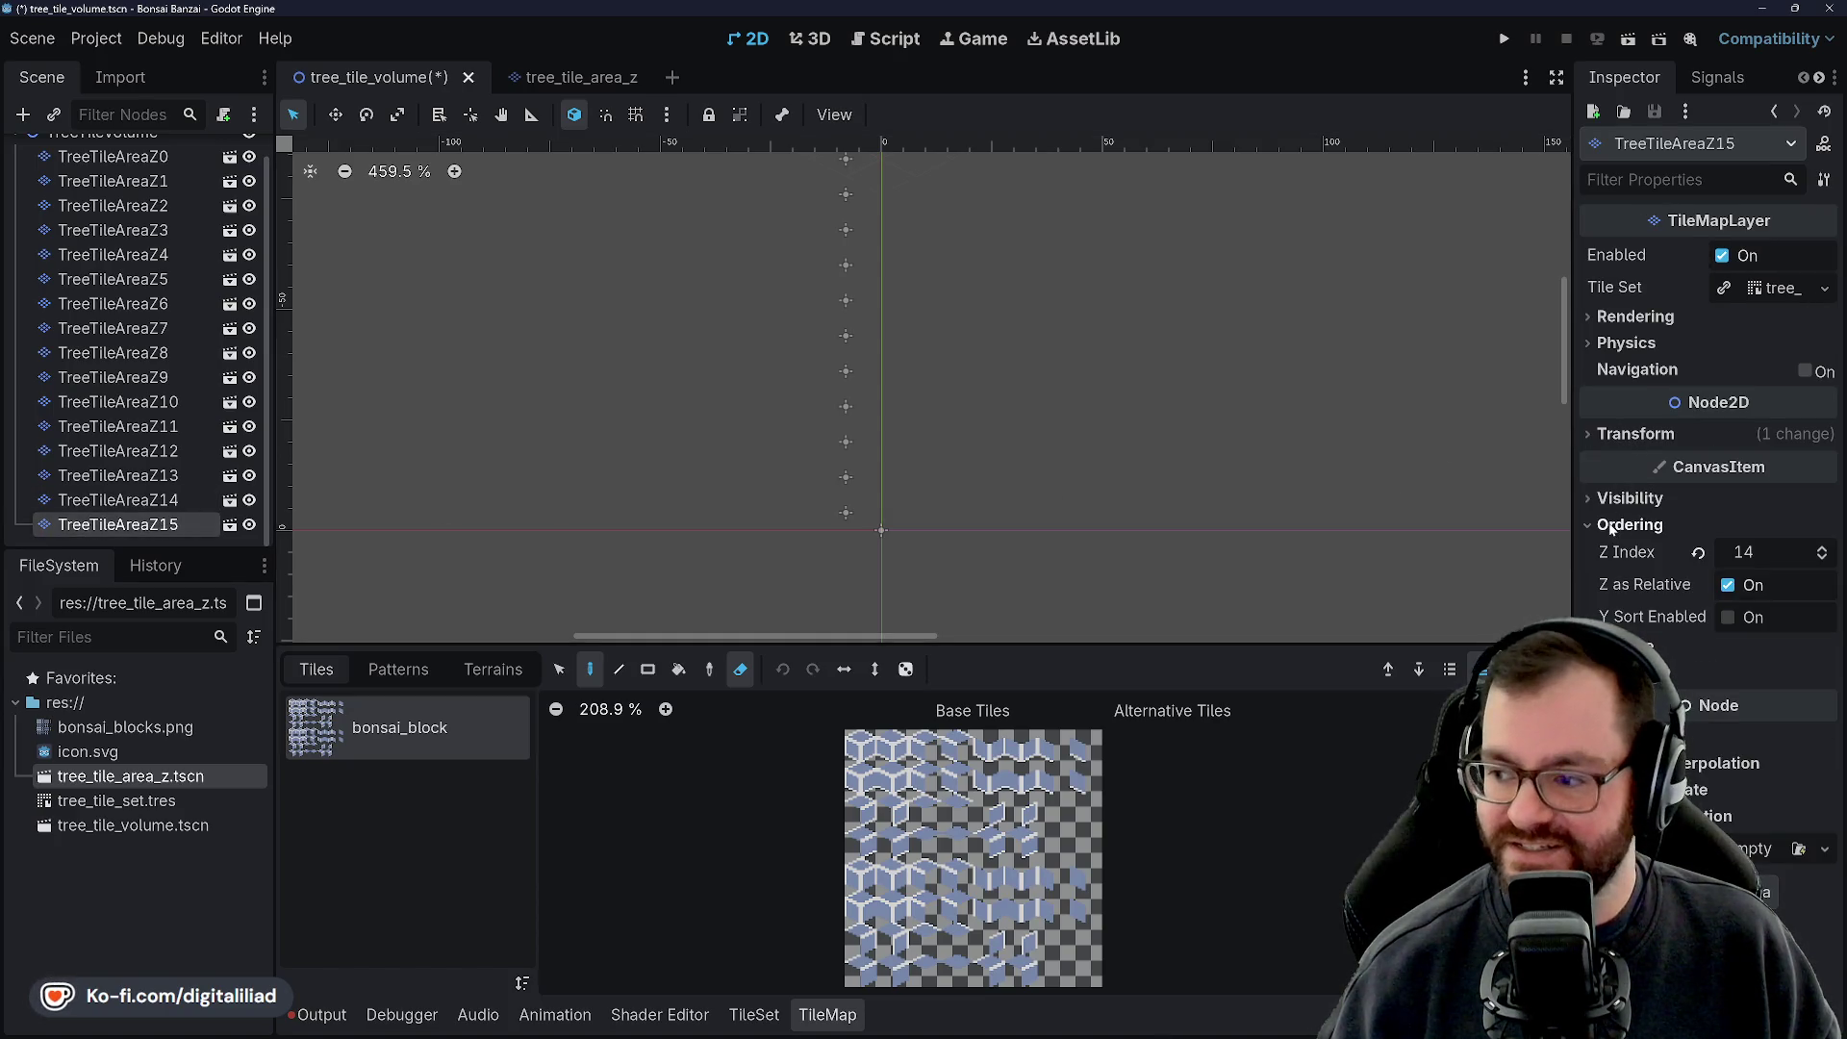
left_click(1775, 553)
type("15")
key("Return")
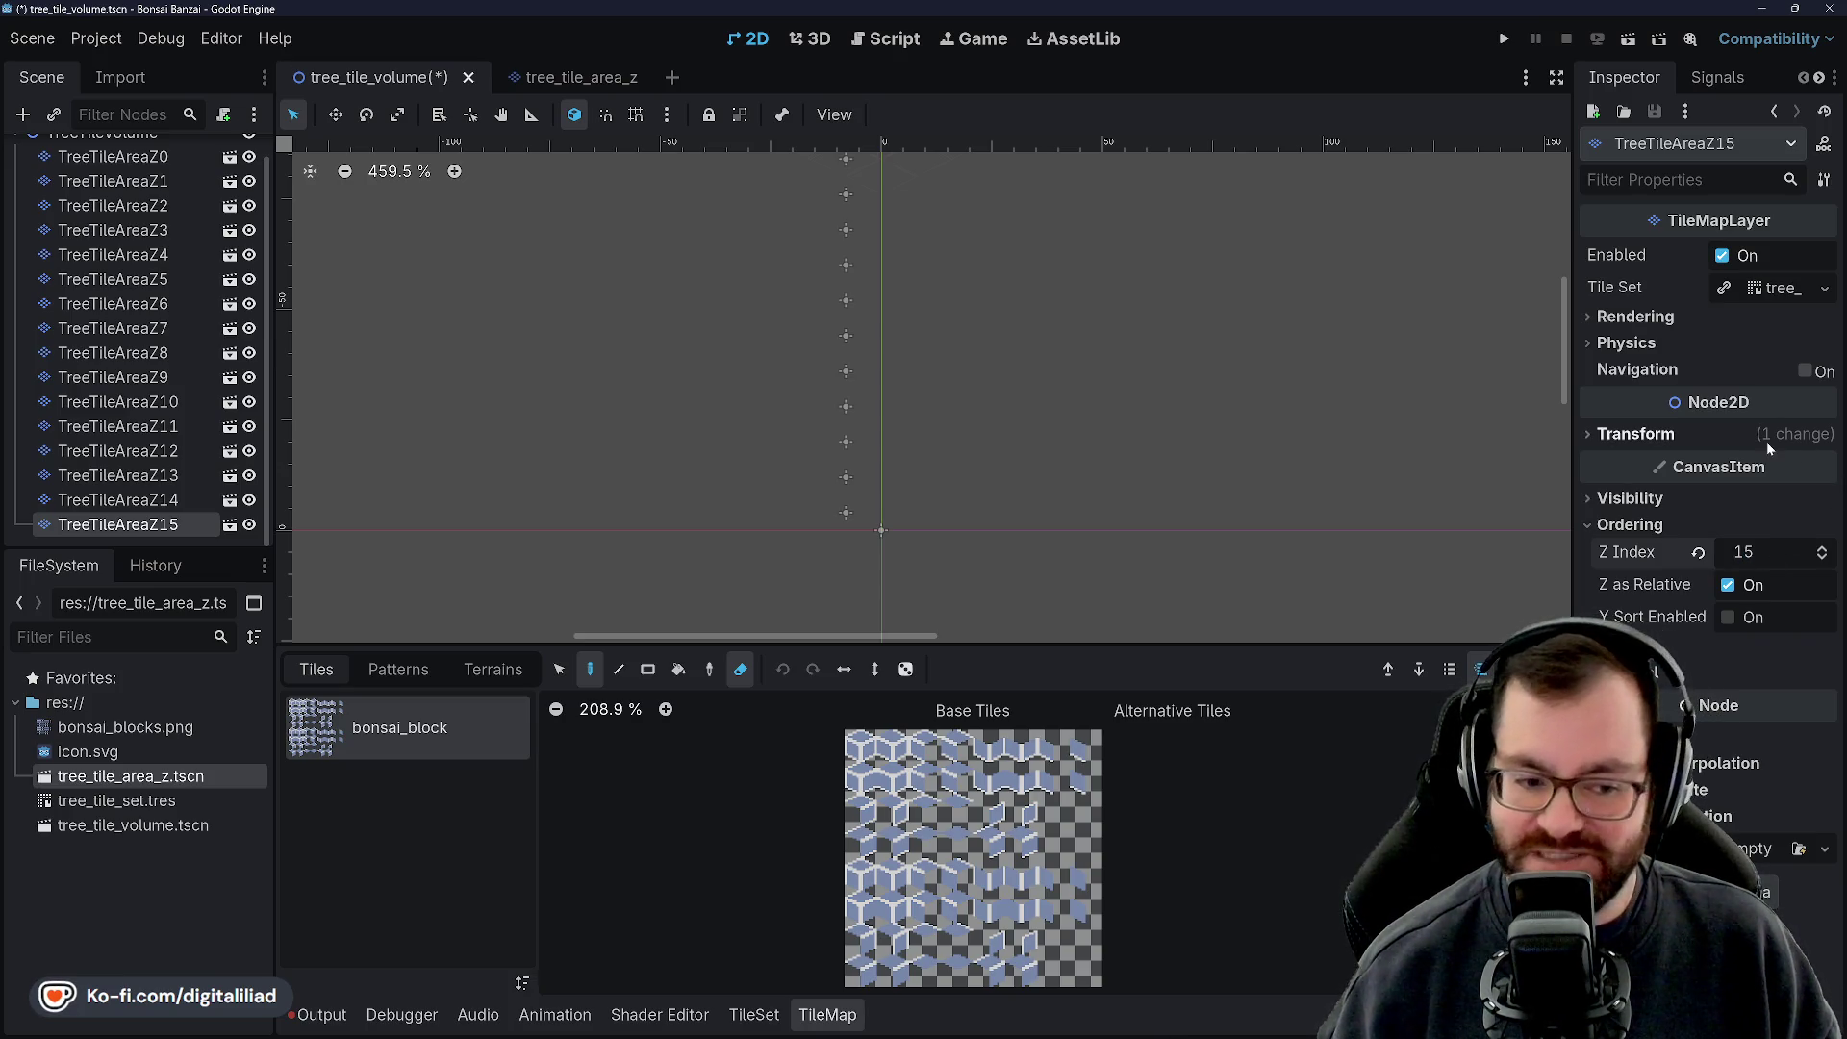
left_click(1684, 435)
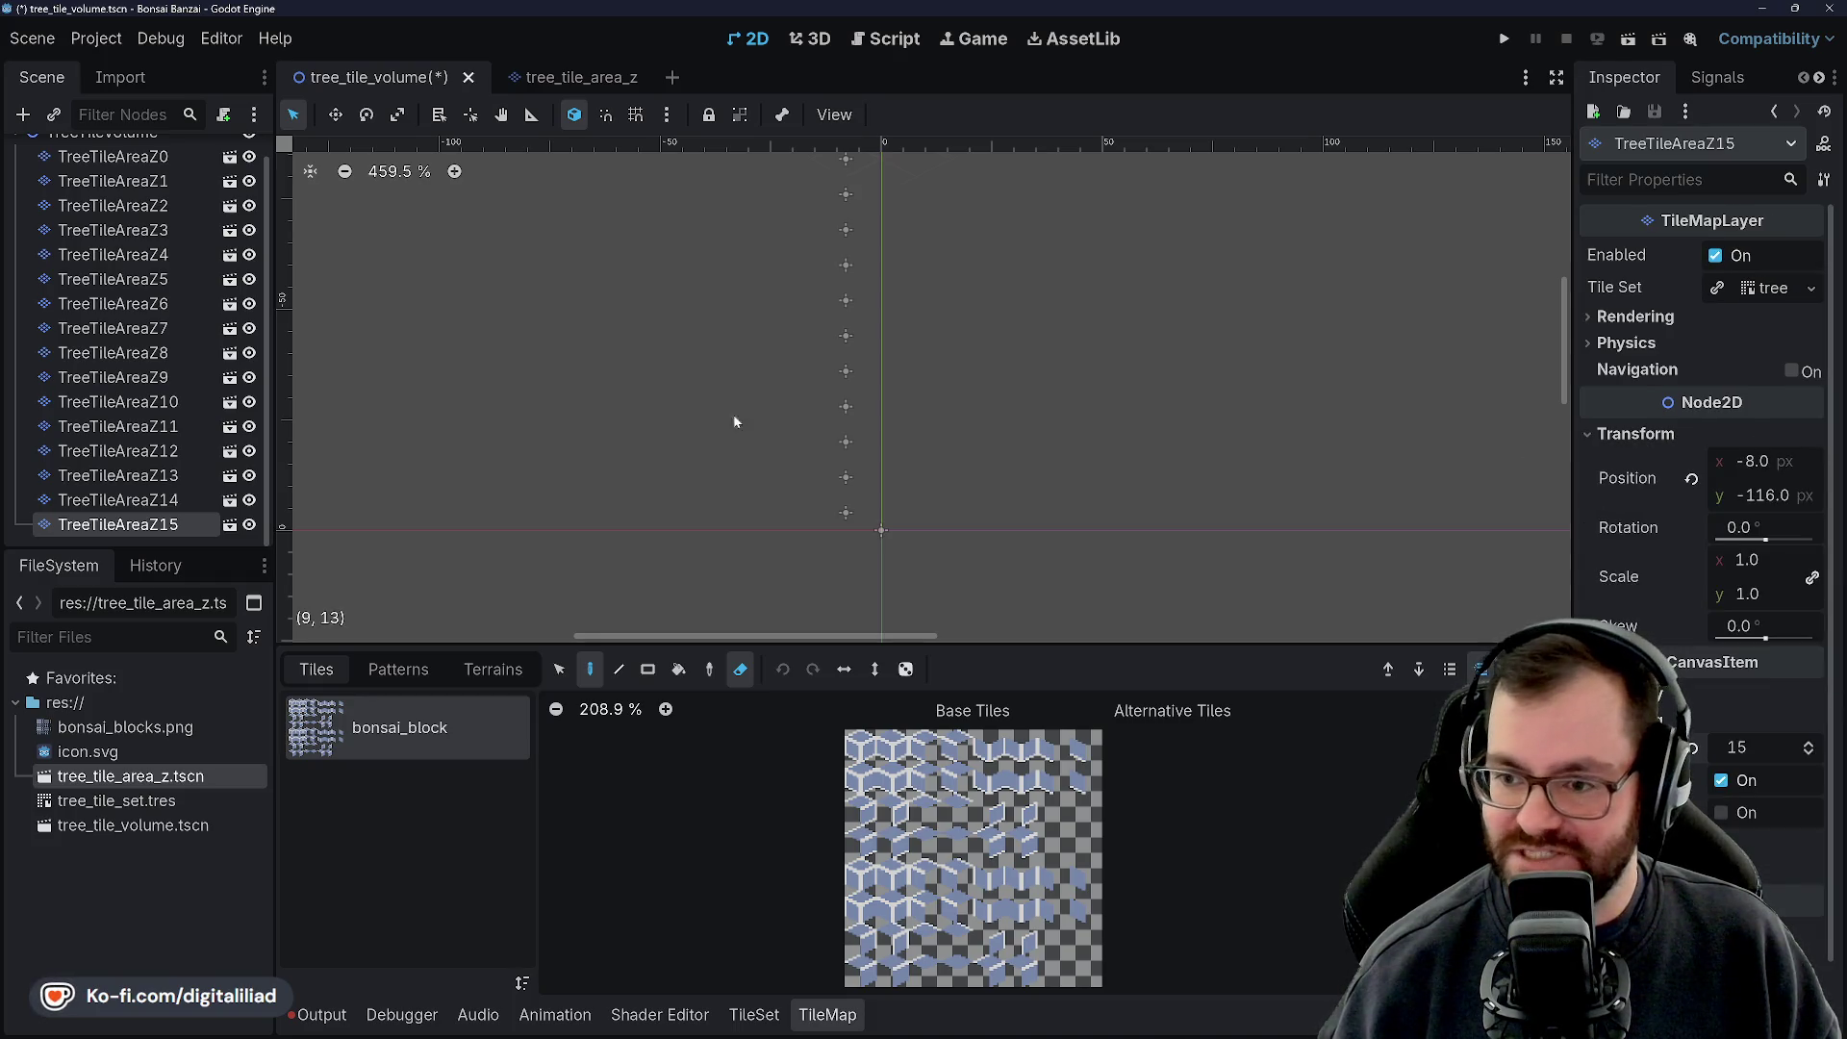
scroll(731, 481, "down", 5)
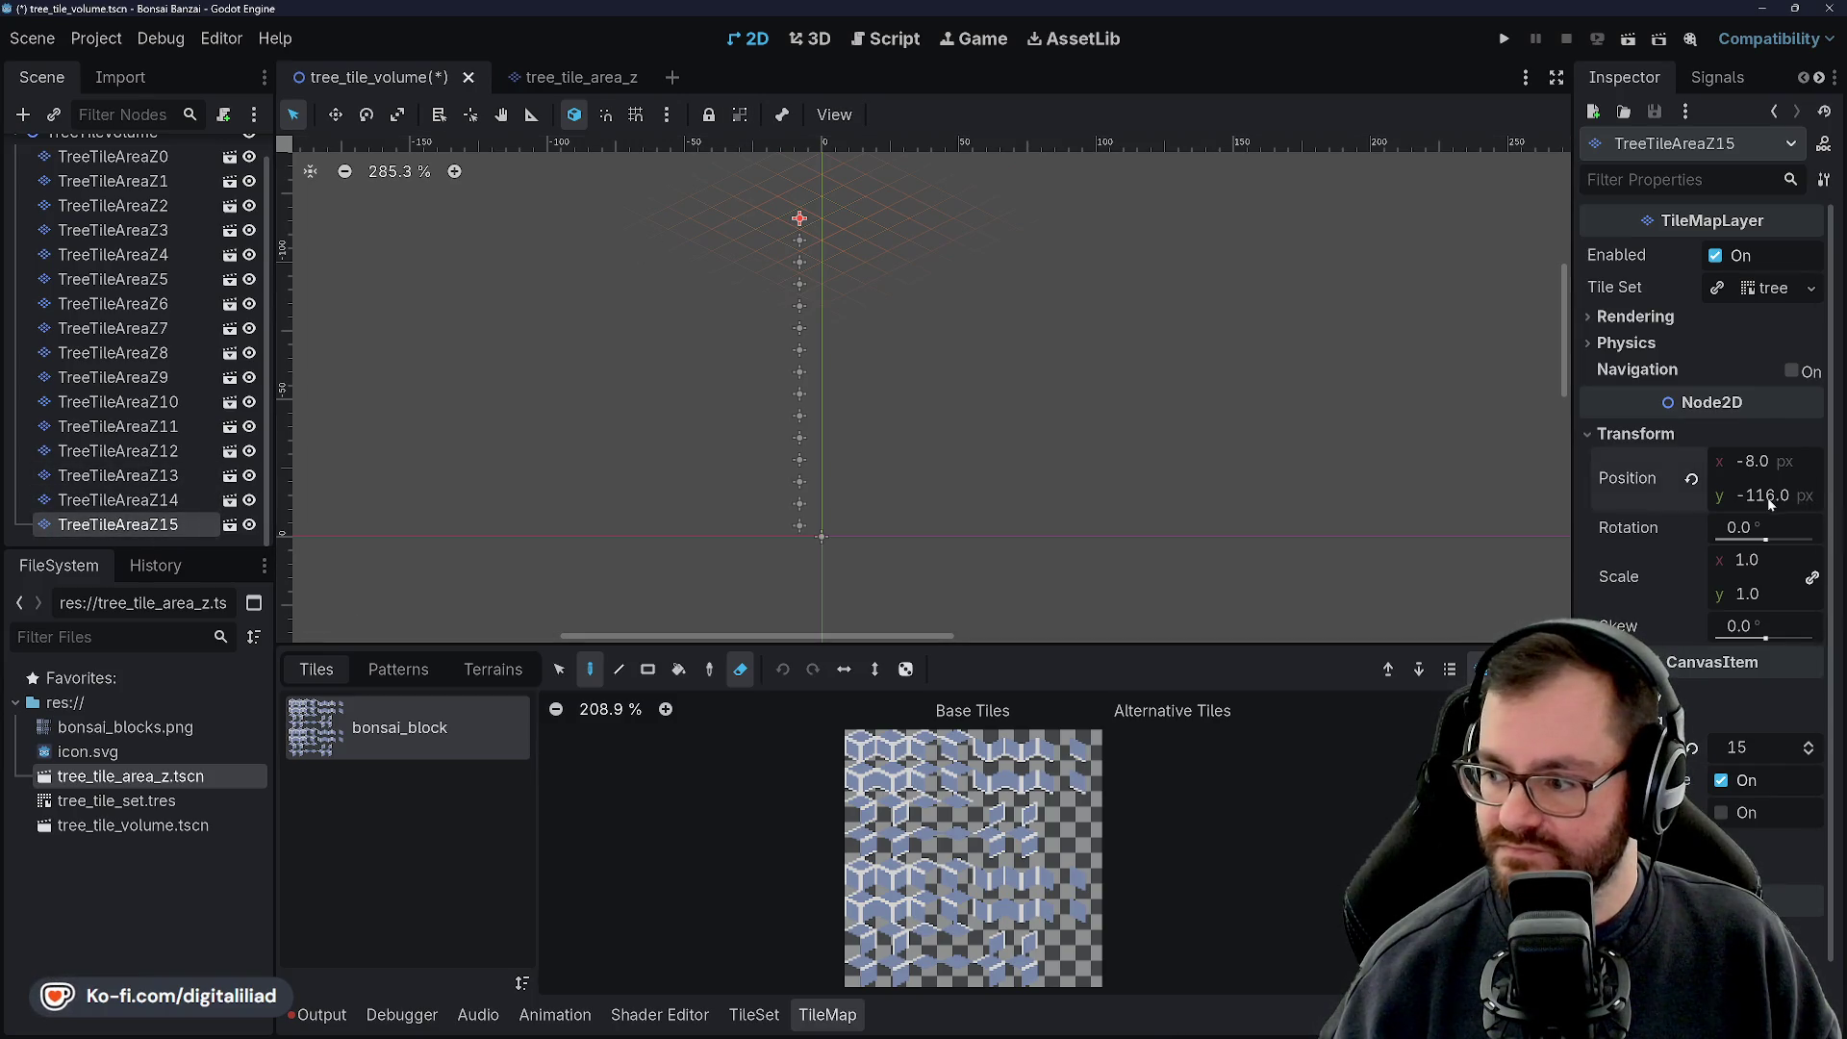
mouse_move(1753, 406)
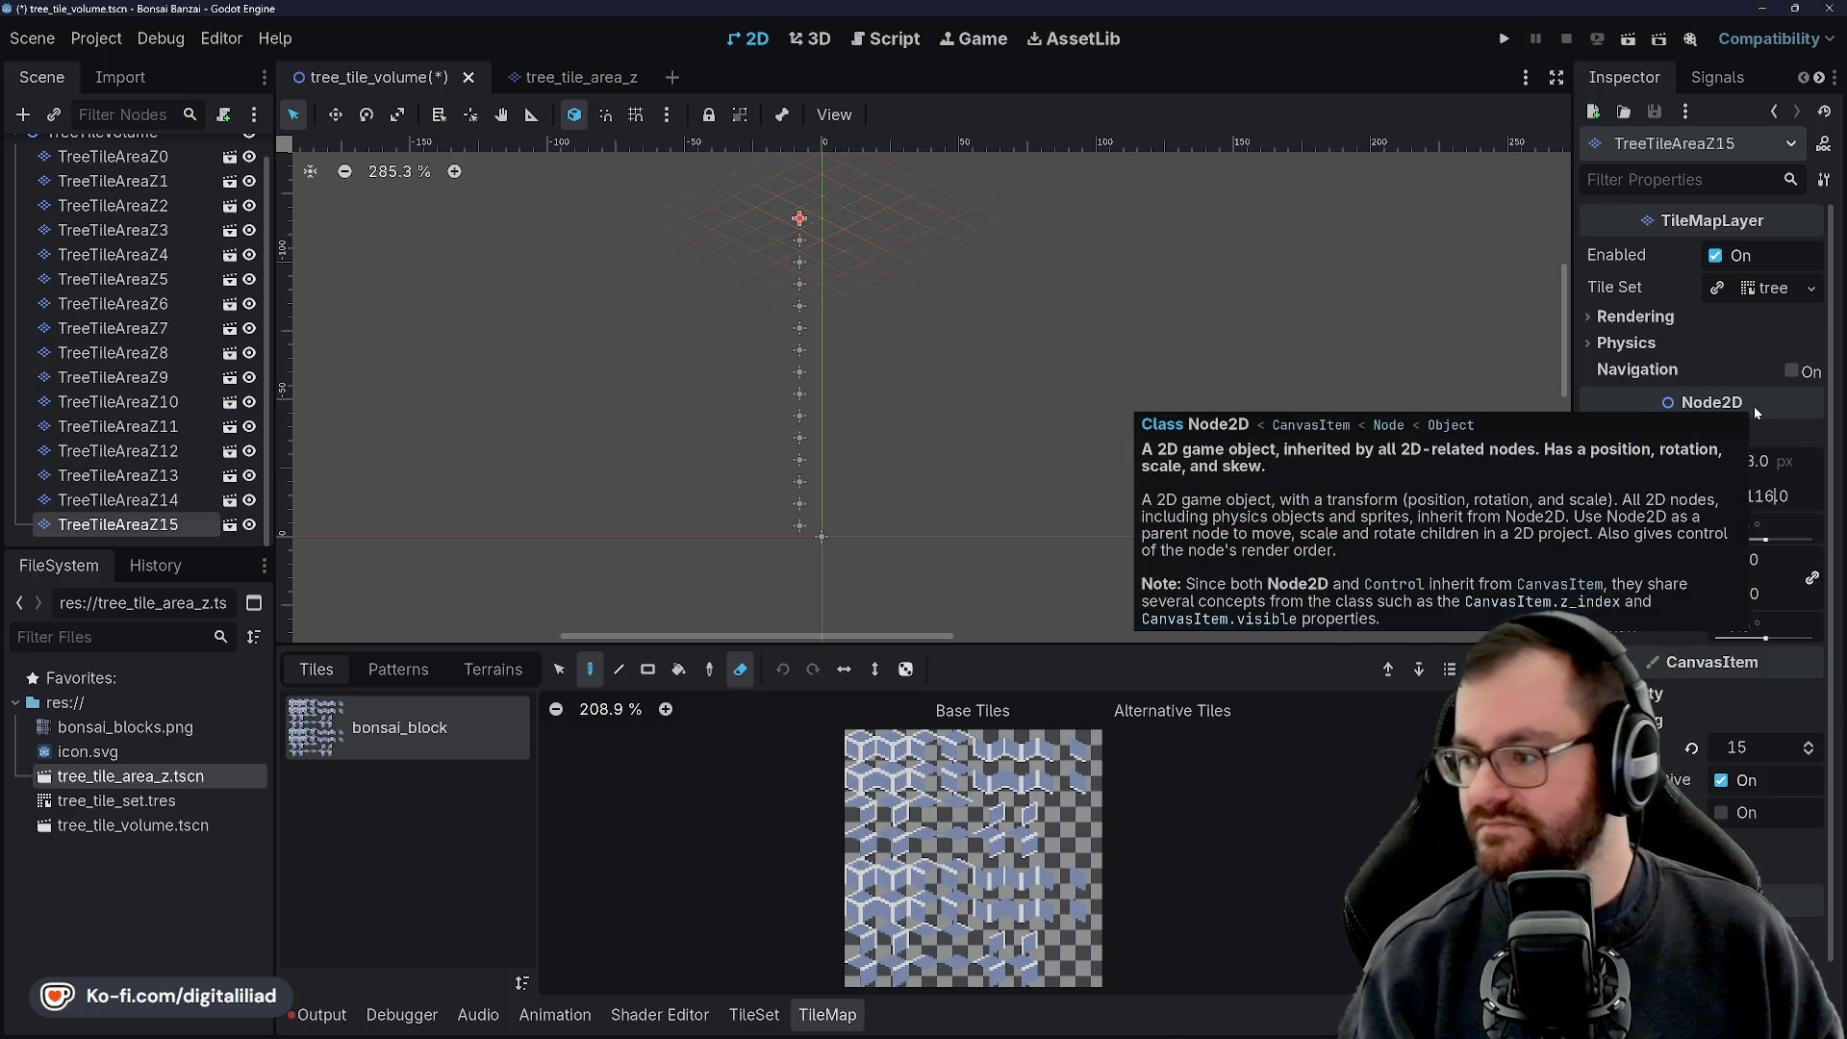
key("Up")
key("Up")
key("Up")
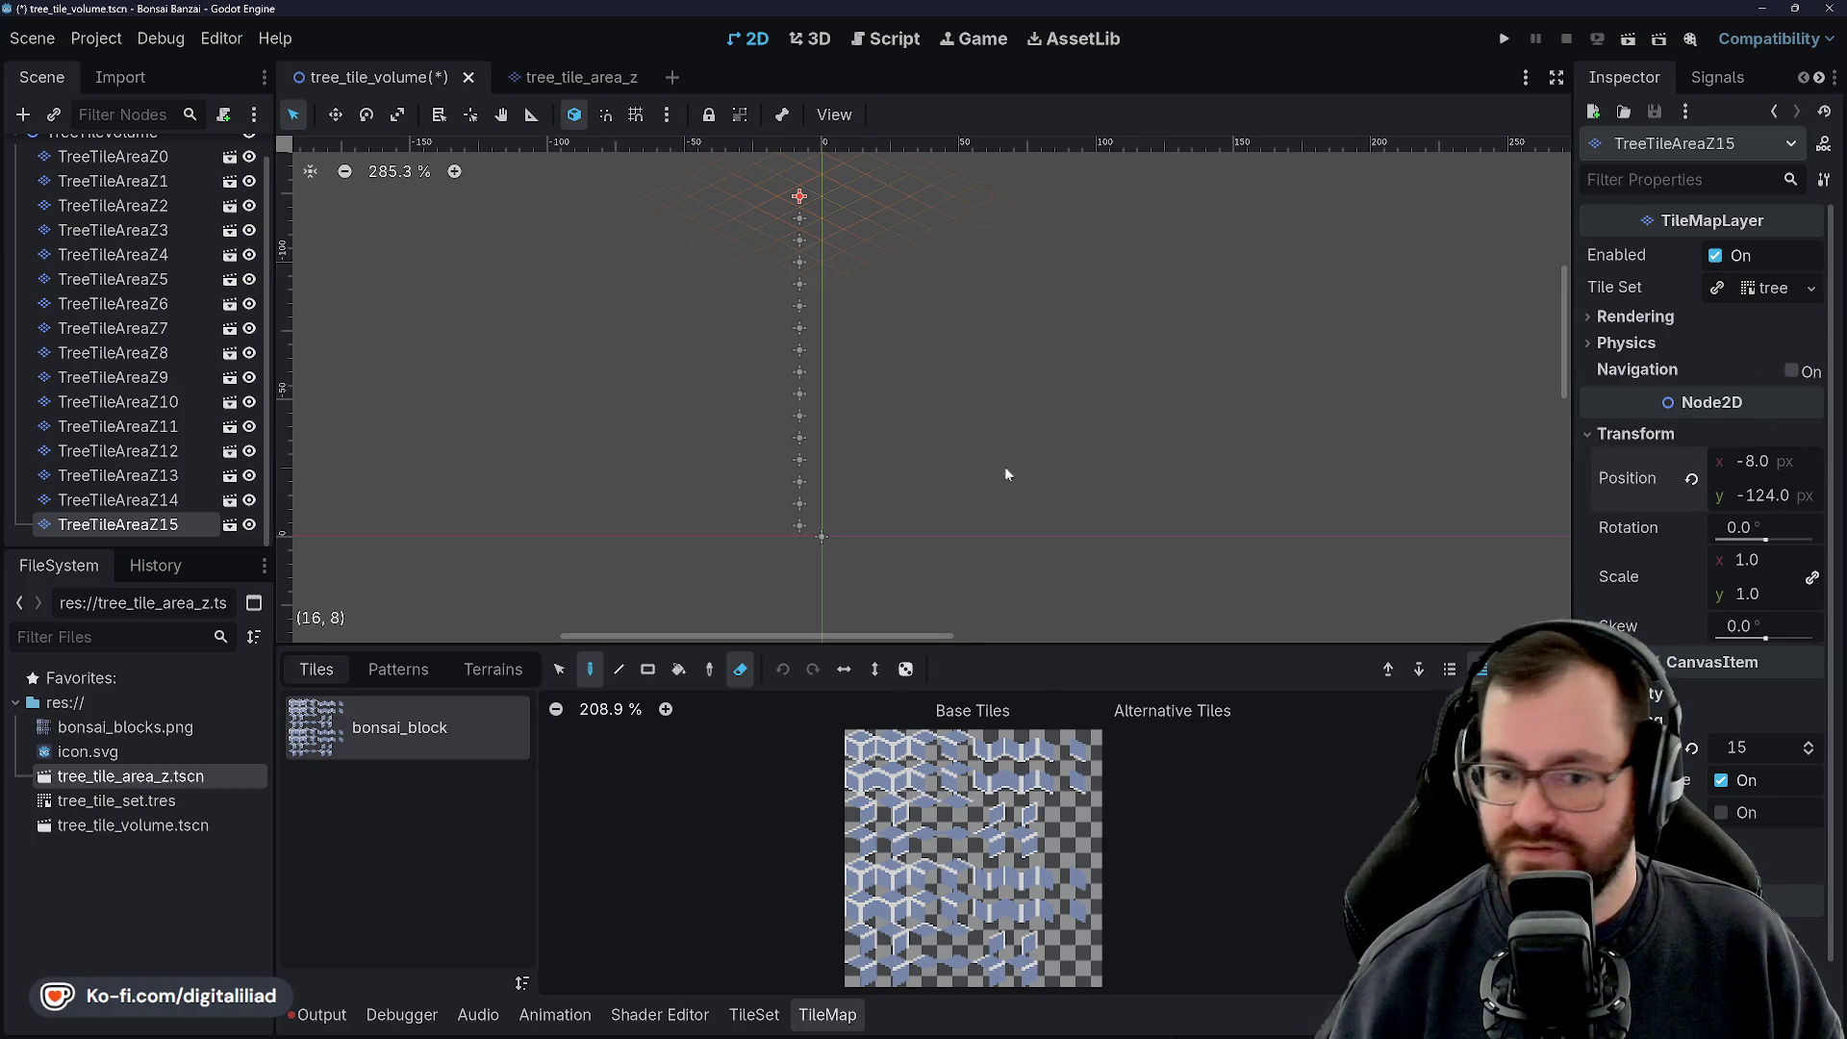
key("ctrl+s")
Step through layers TreeTileAreaZ0 to Z15 to verify each offset and Z index, ending on the root
scroll(983, 430, "down", 2)
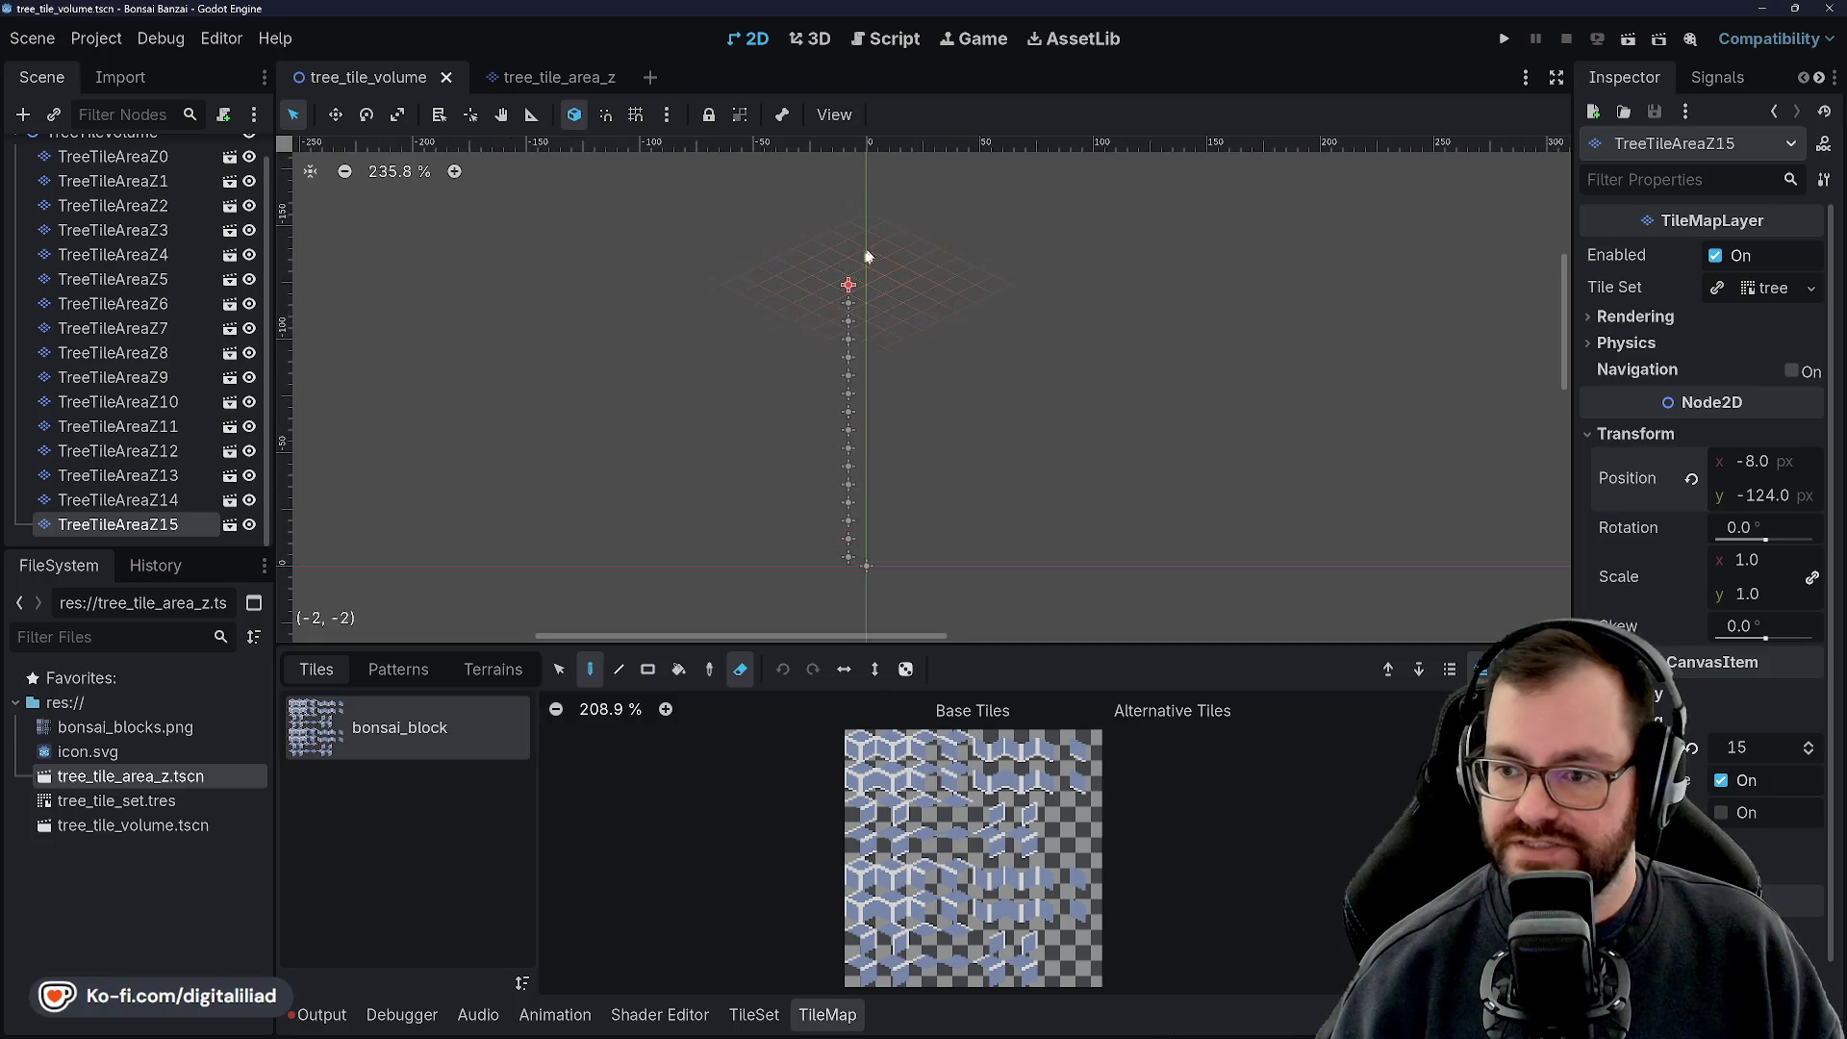
scroll(154, 205, "up", 1)
left_click(112, 180)
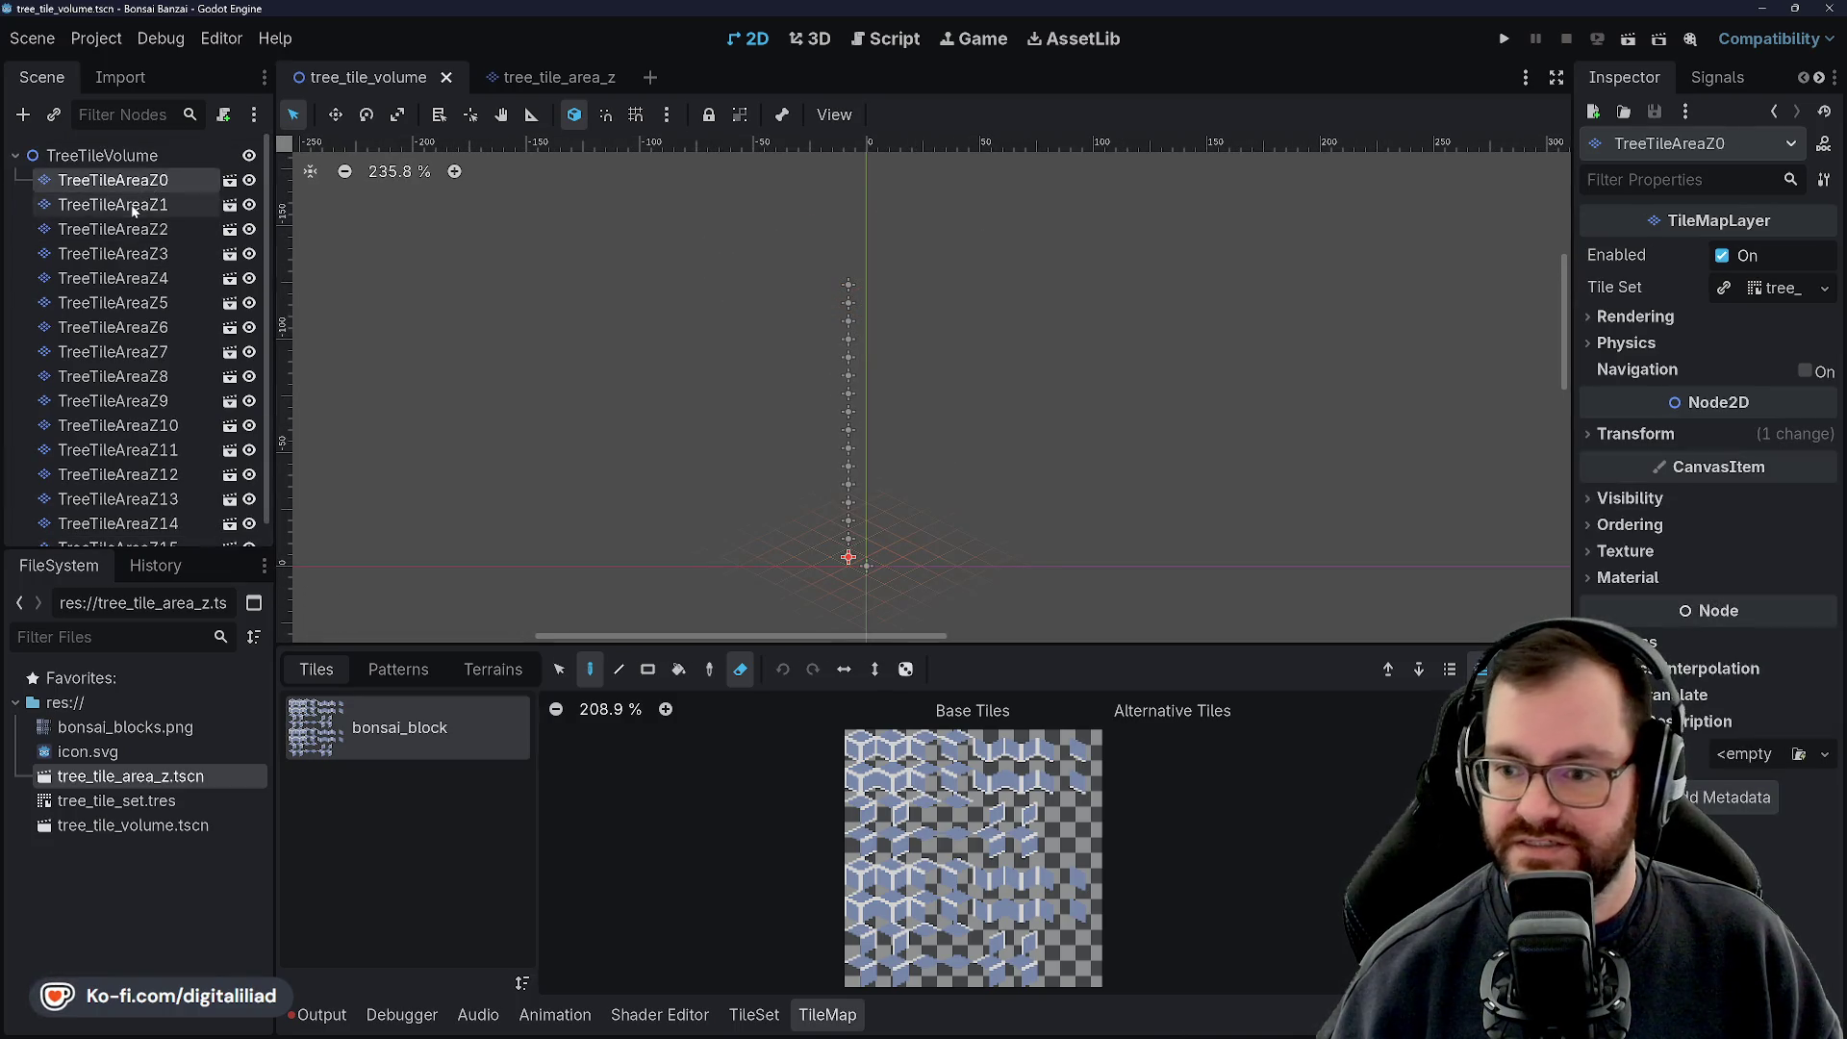
left_click(112, 204)
left_click(128, 229)
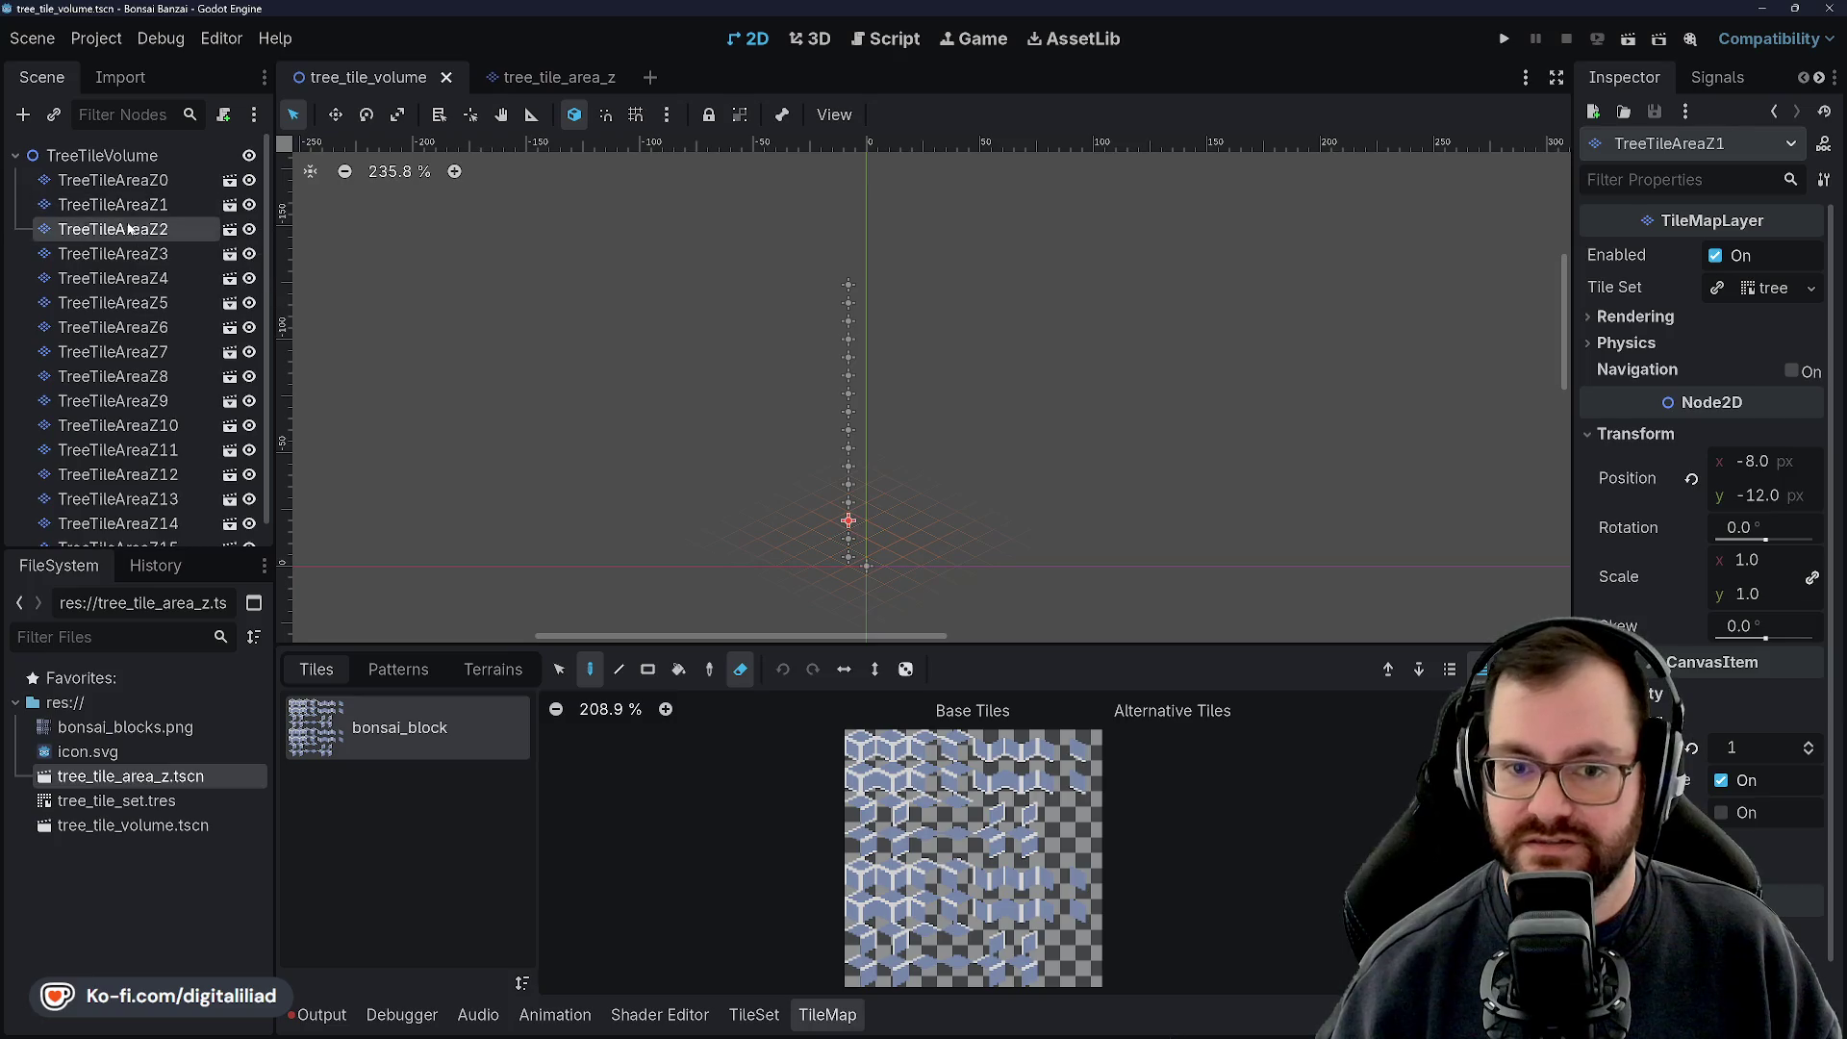
left_click(128, 253)
left_click(128, 278)
left_click(128, 302)
left_click(128, 327)
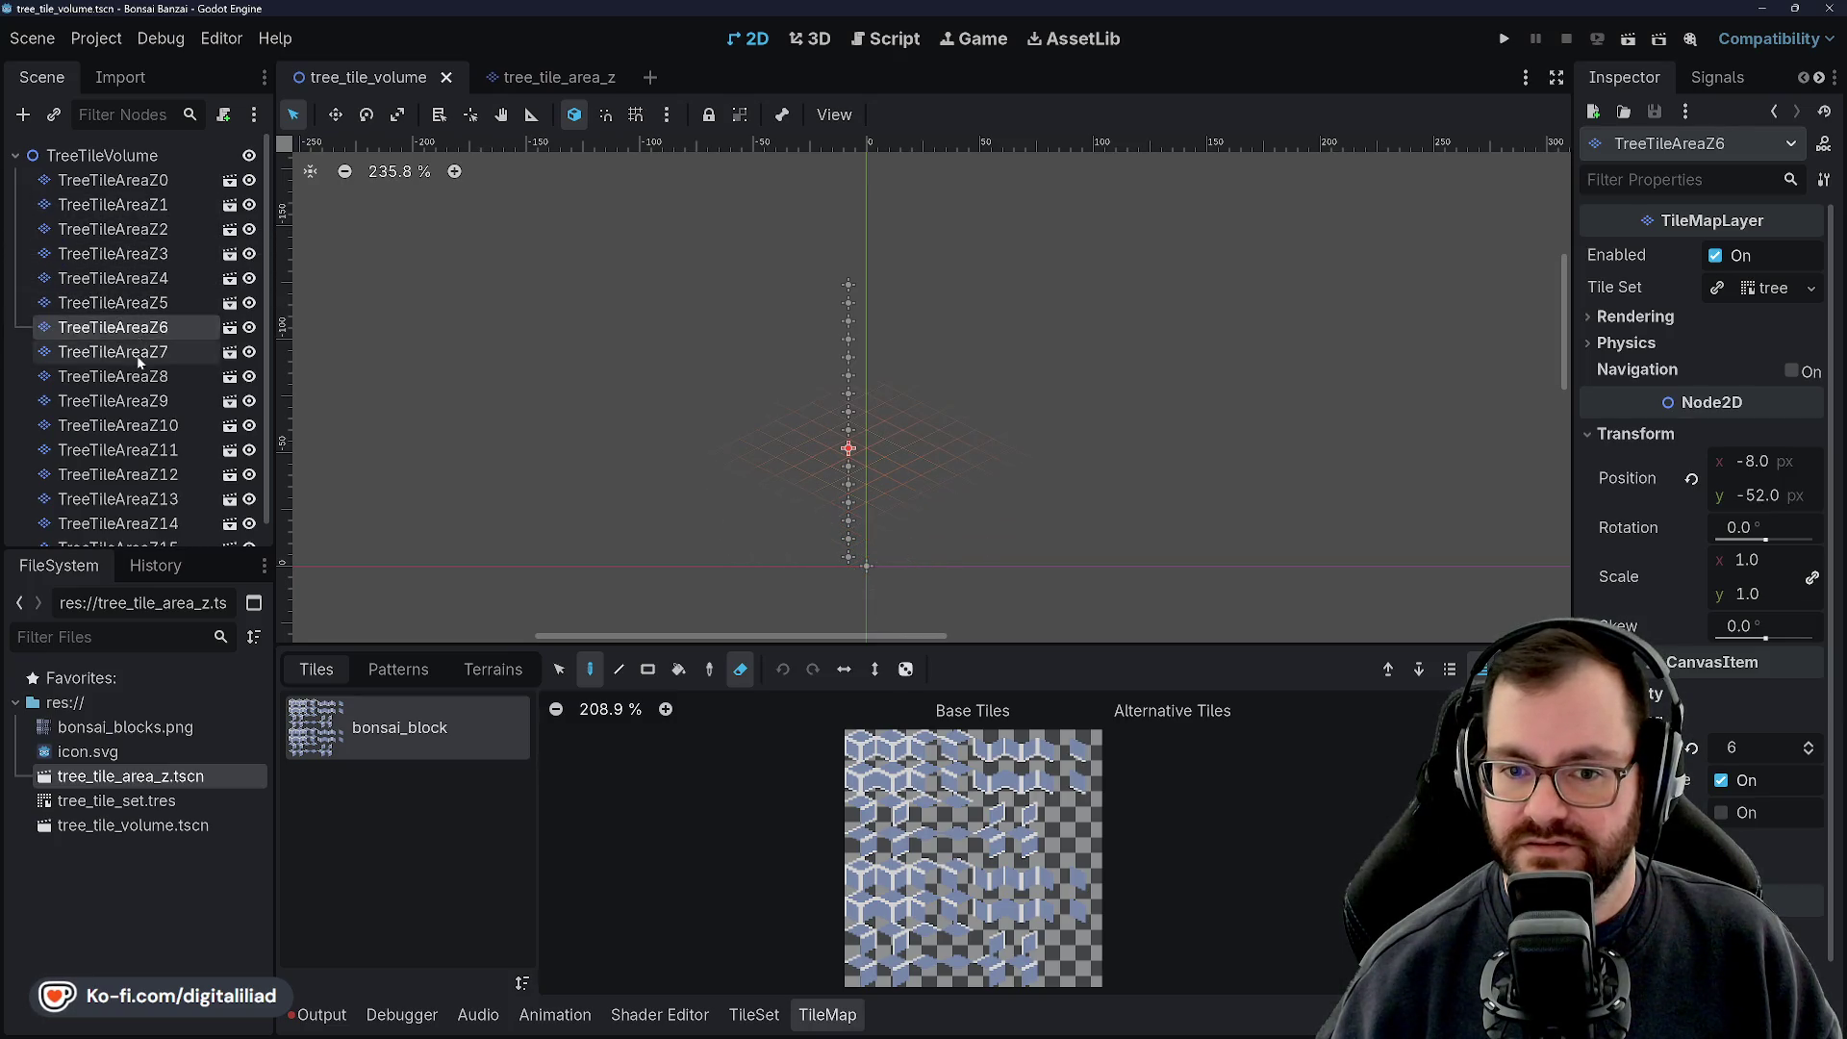
left_click(128, 352)
left_click(128, 376)
left_click(128, 400)
left_click(128, 425)
scroll(124, 413, "down", 1)
left_click(125, 426)
left_click(125, 451)
left_click(125, 475)
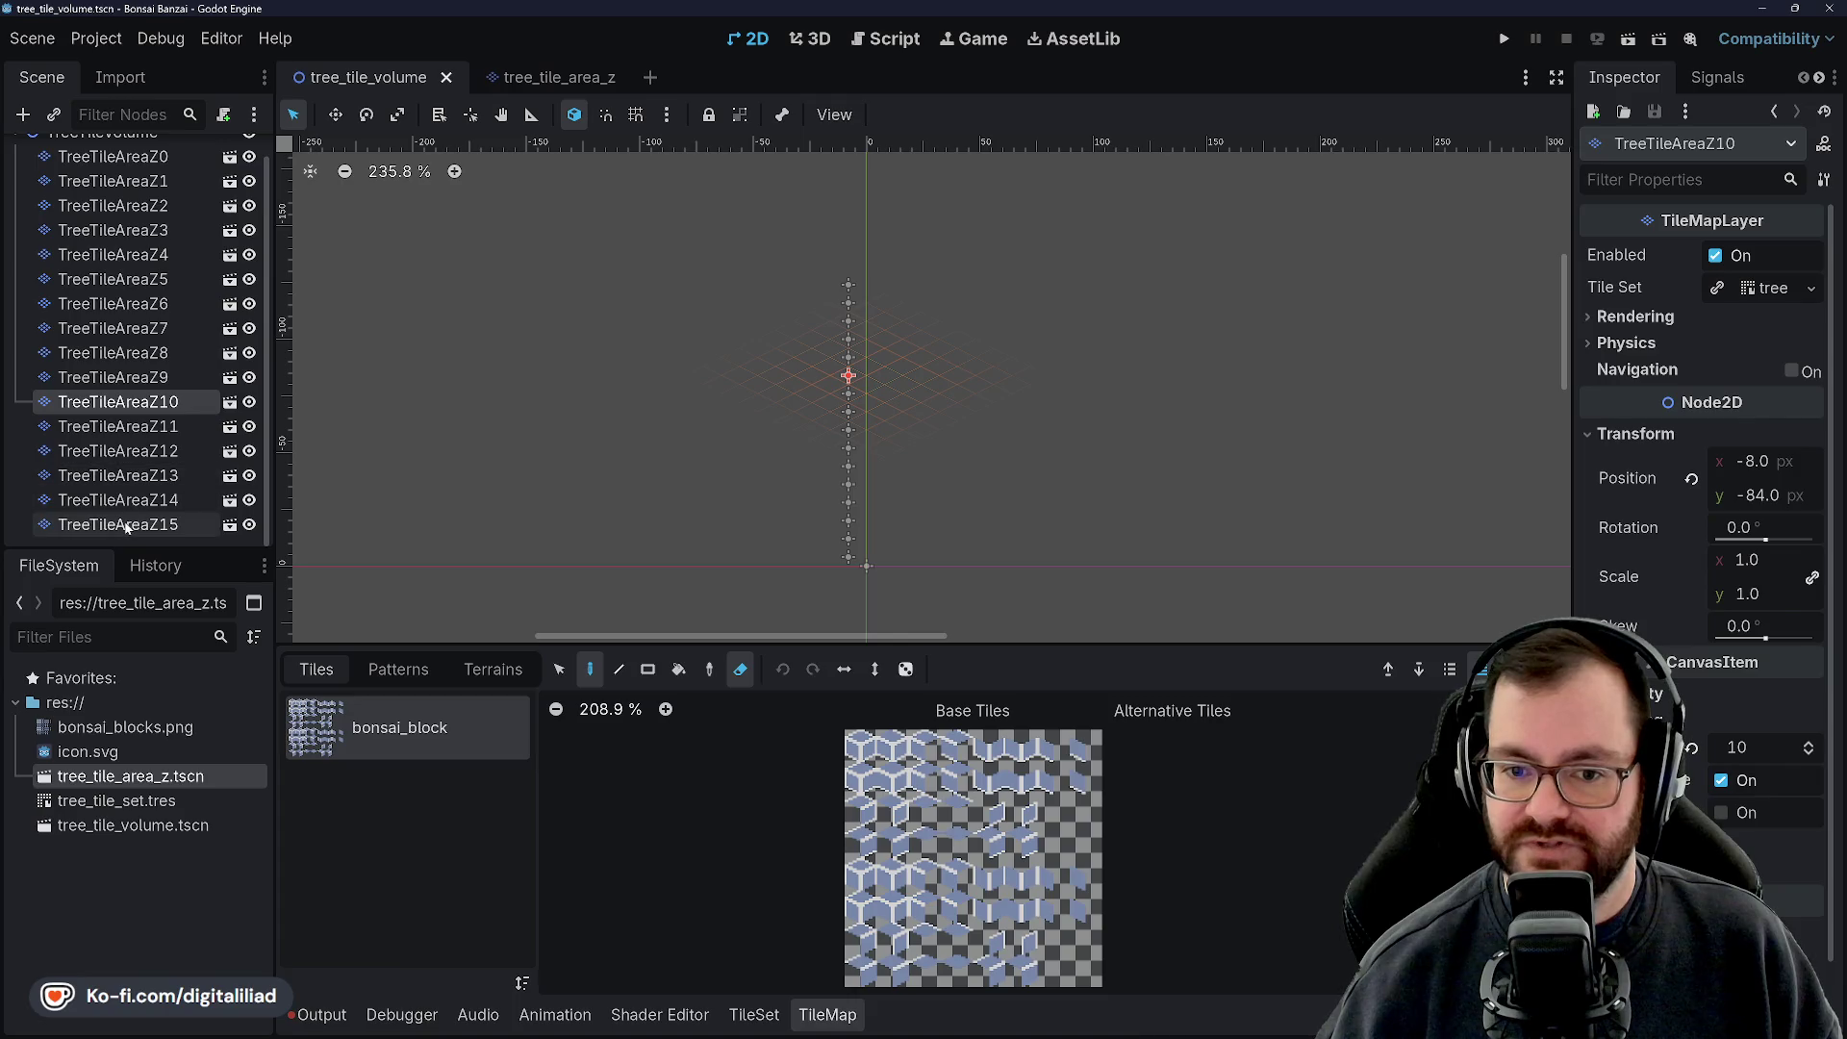
left_click(125, 499)
left_click(125, 525)
scroll(146, 371, "up", 1)
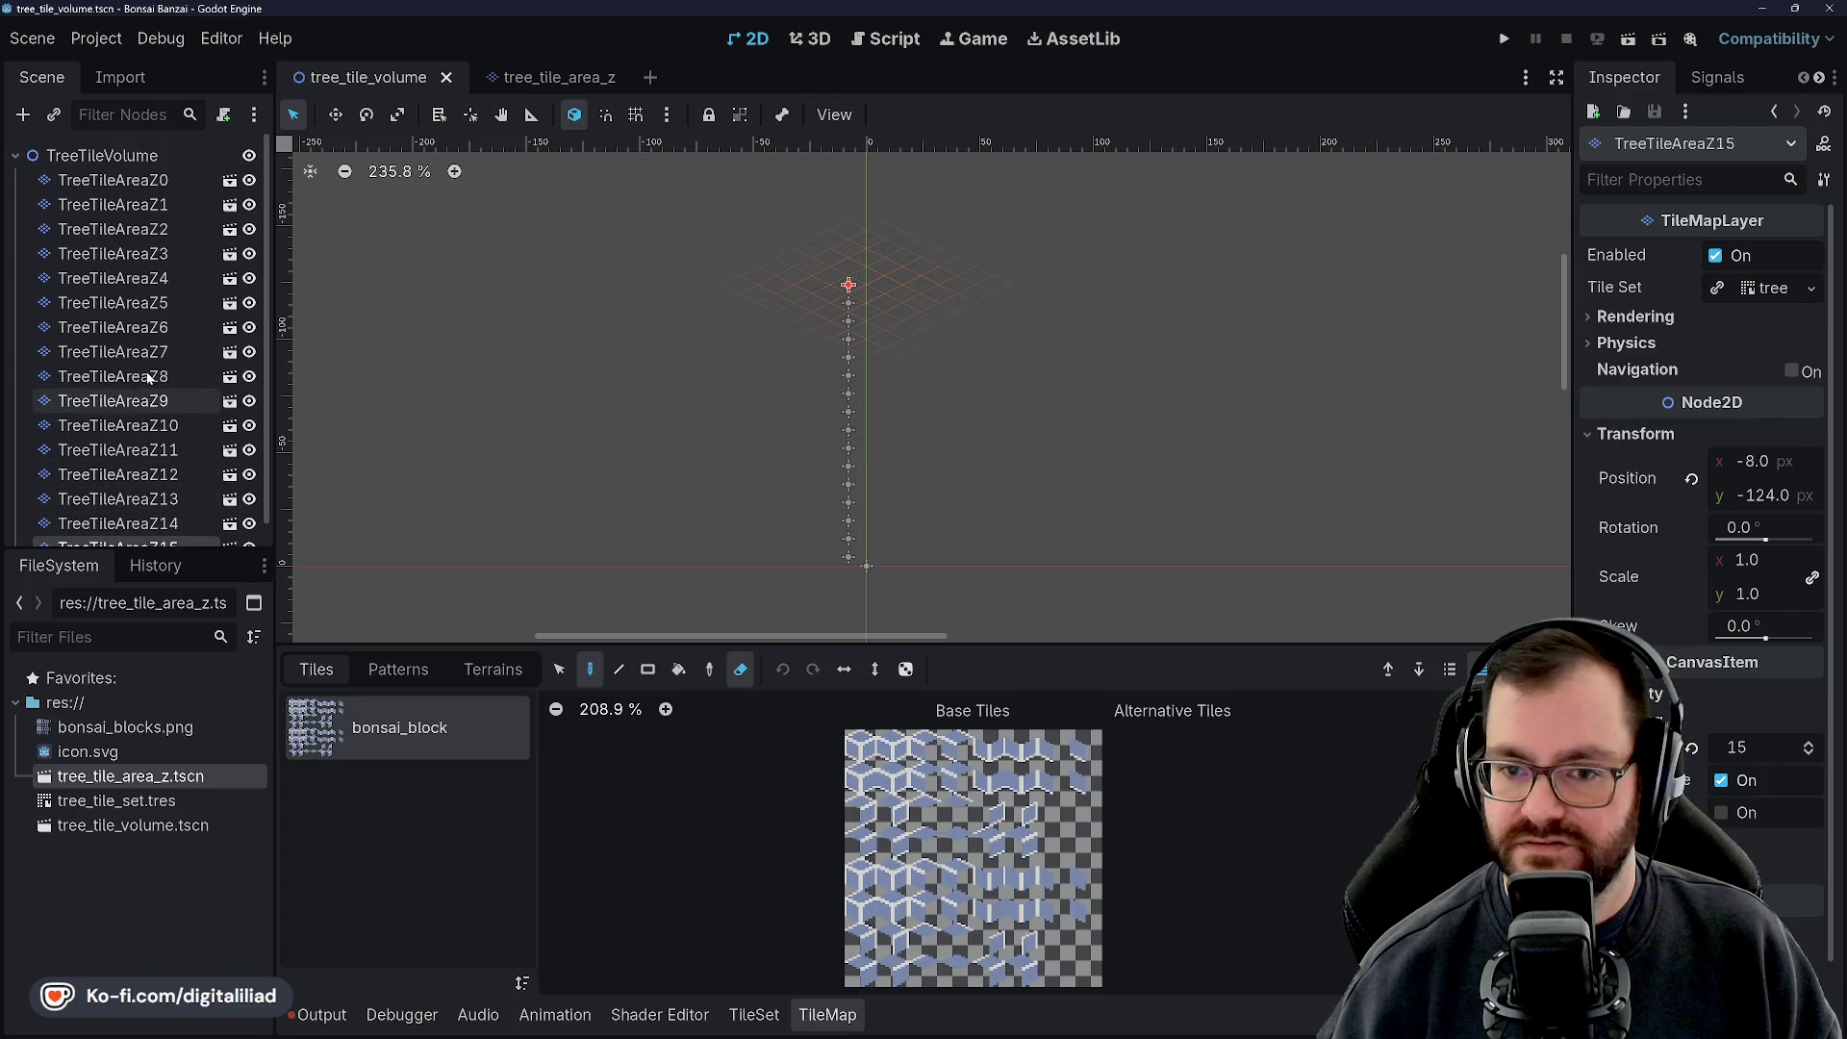
left_click(141, 157)
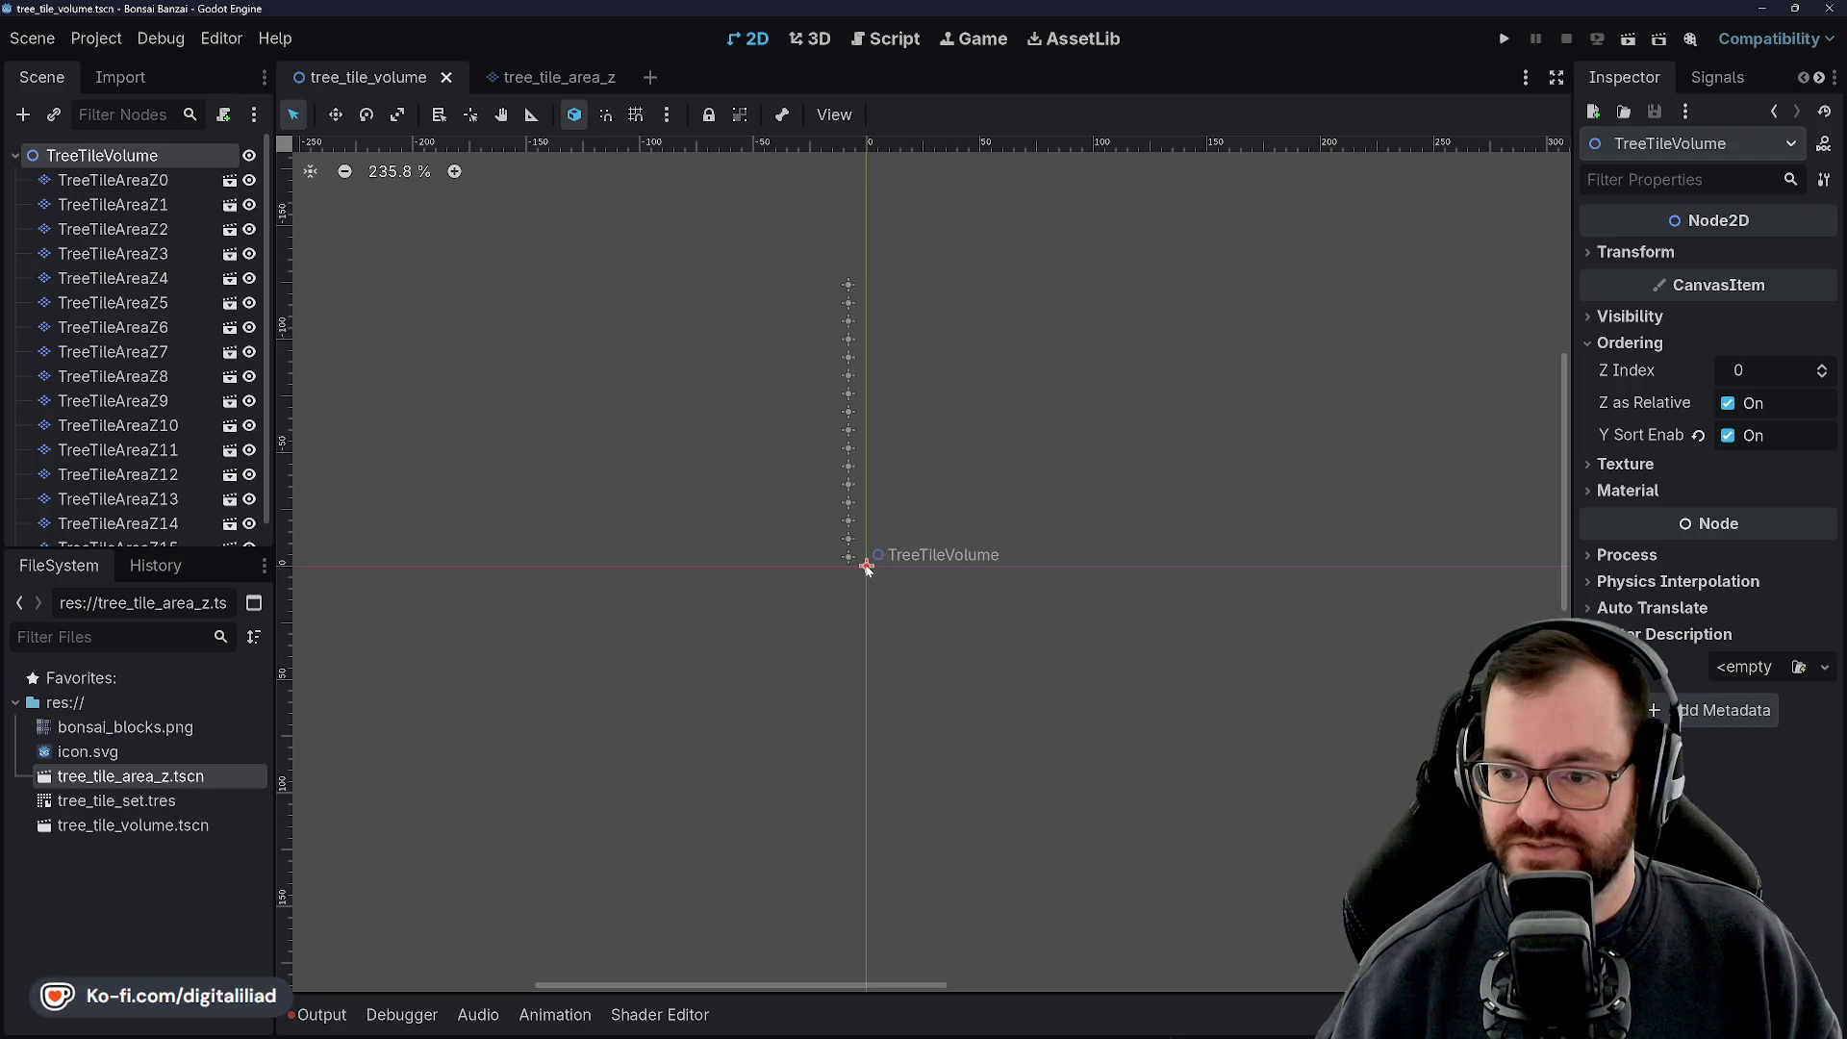
Attach a new res://tree_tile_volume.gd script extending Node2D to TreeTileVolume
left_click(223, 115)
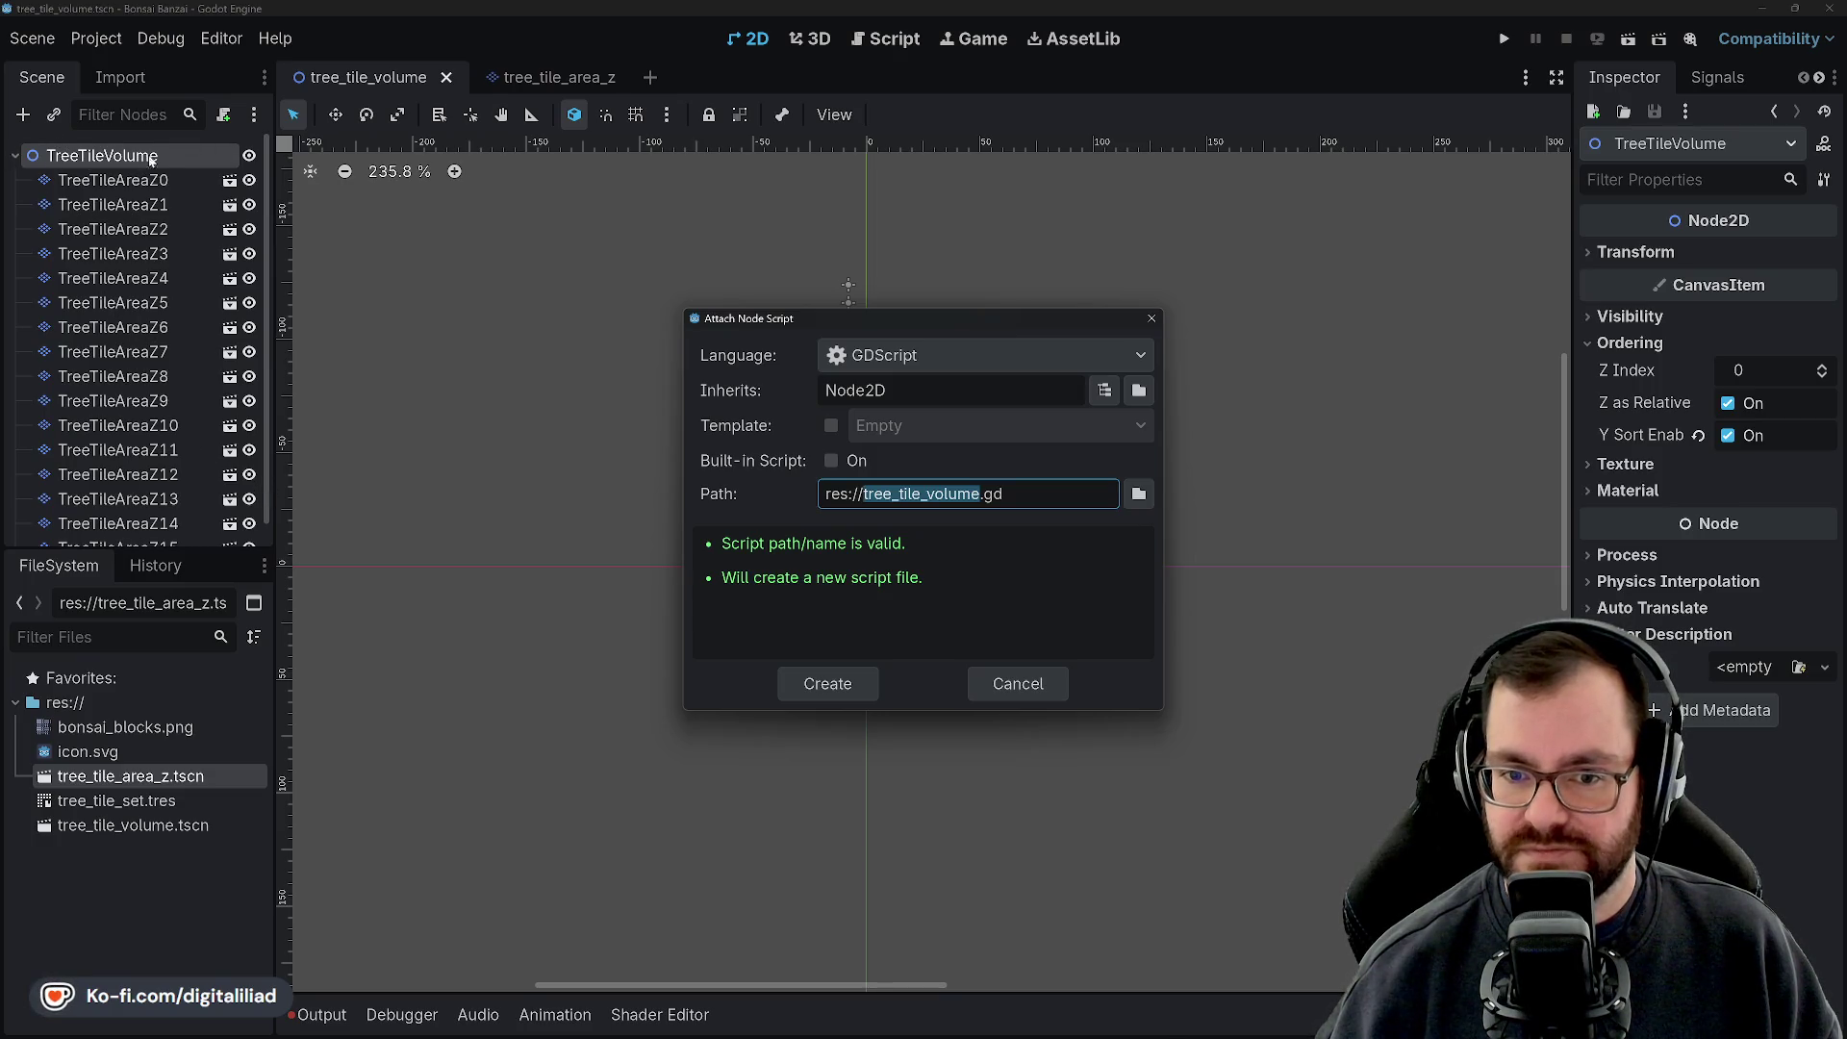
left_click(827, 682)
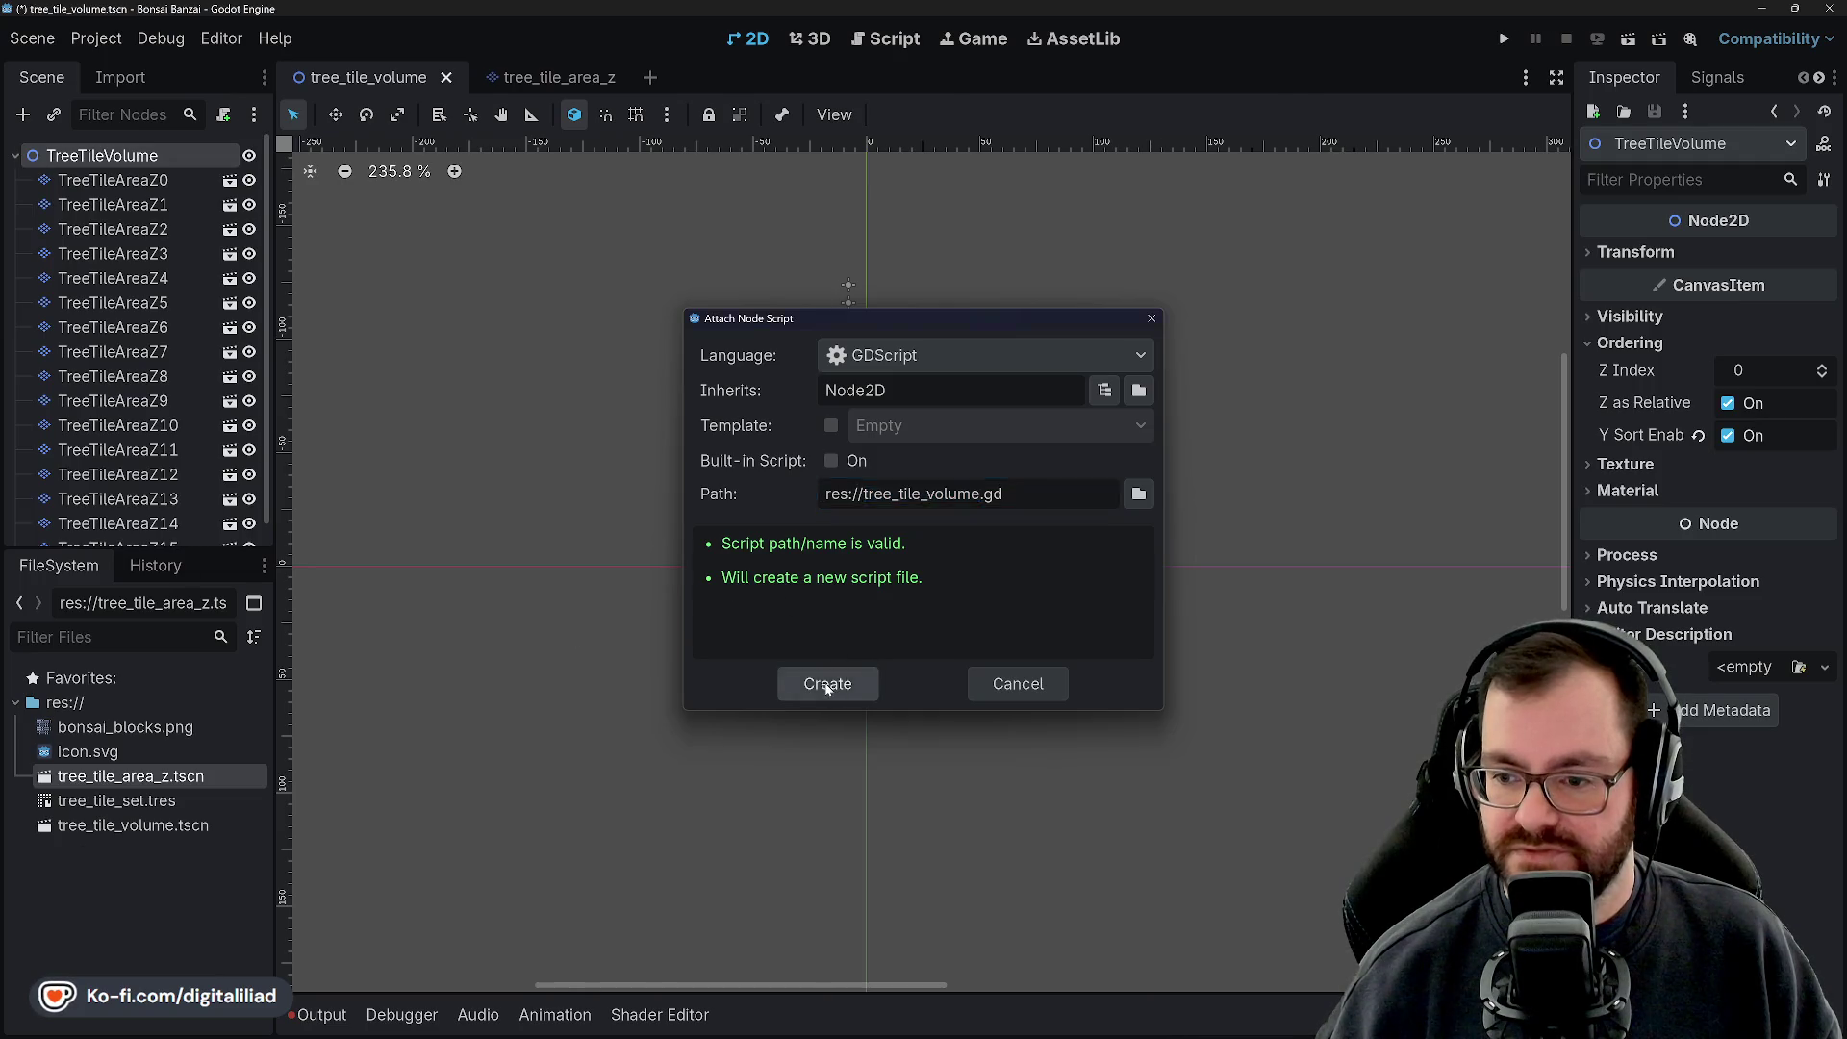
left_click(628, 220)
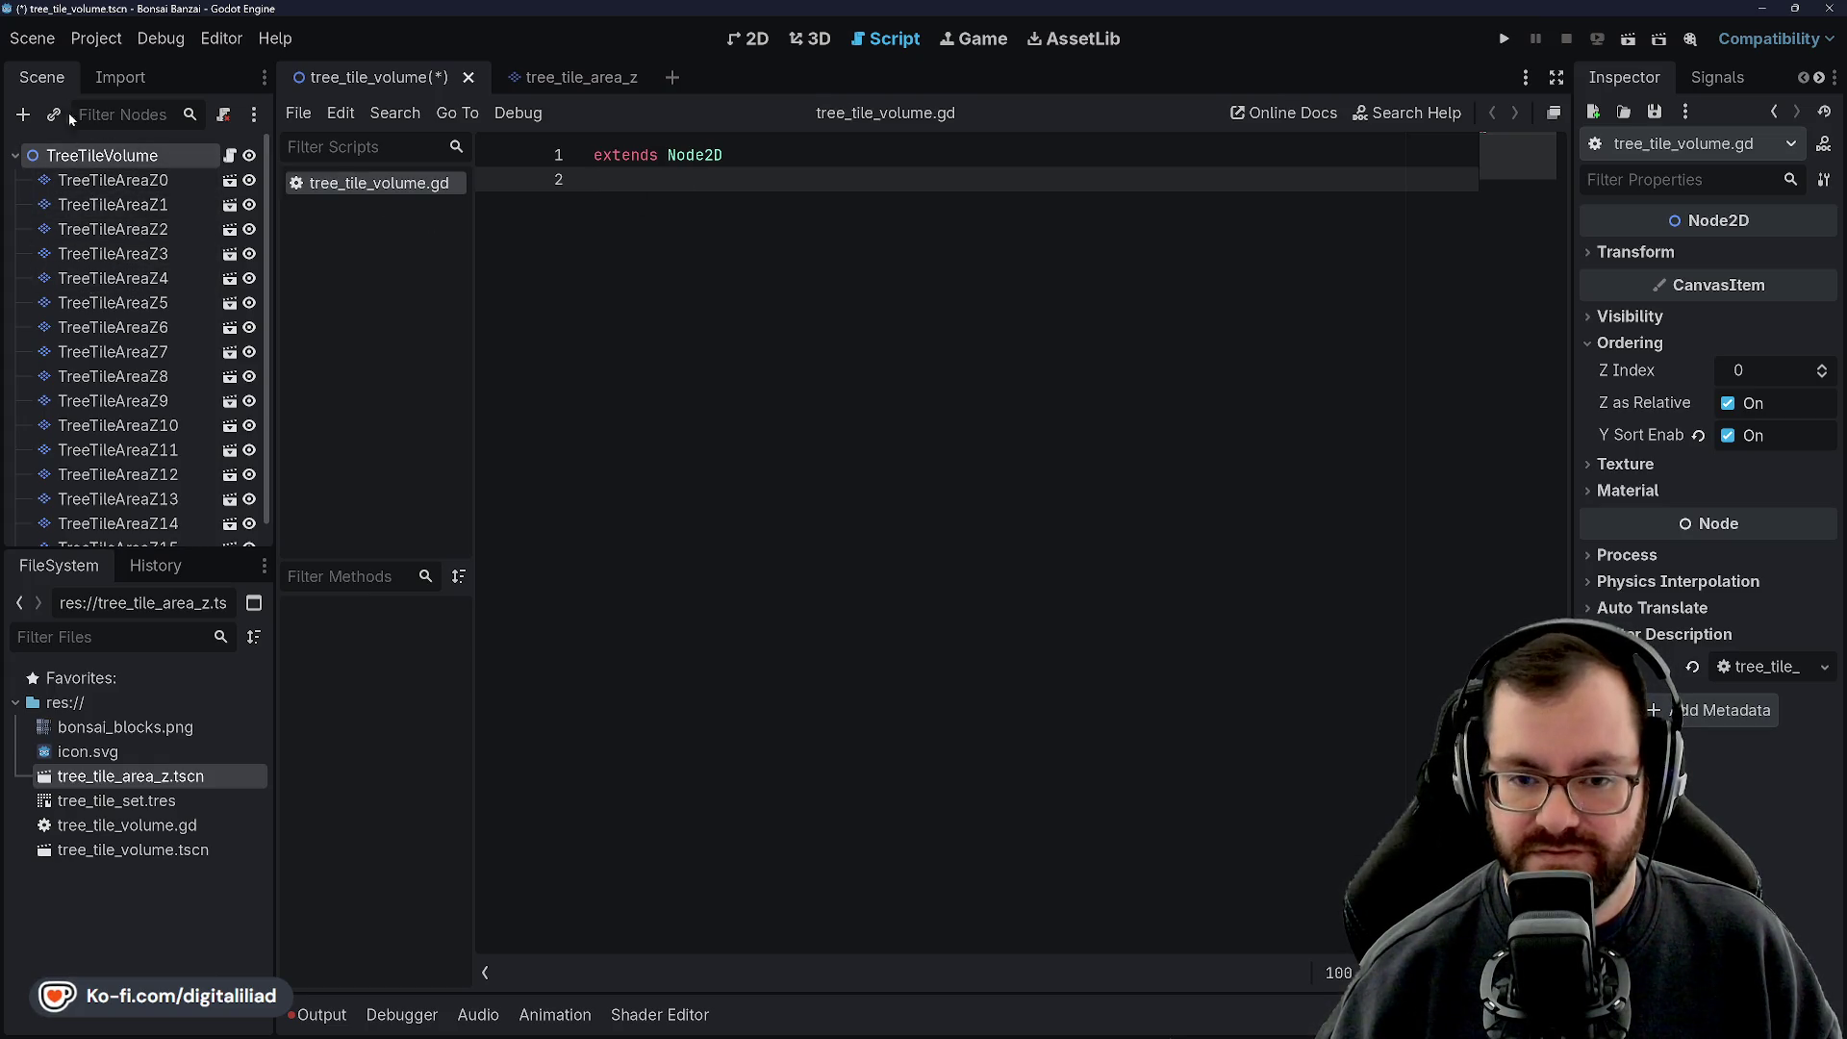
scroll(127, 406, "down", 1)
scroll(127, 406, "up", 1)
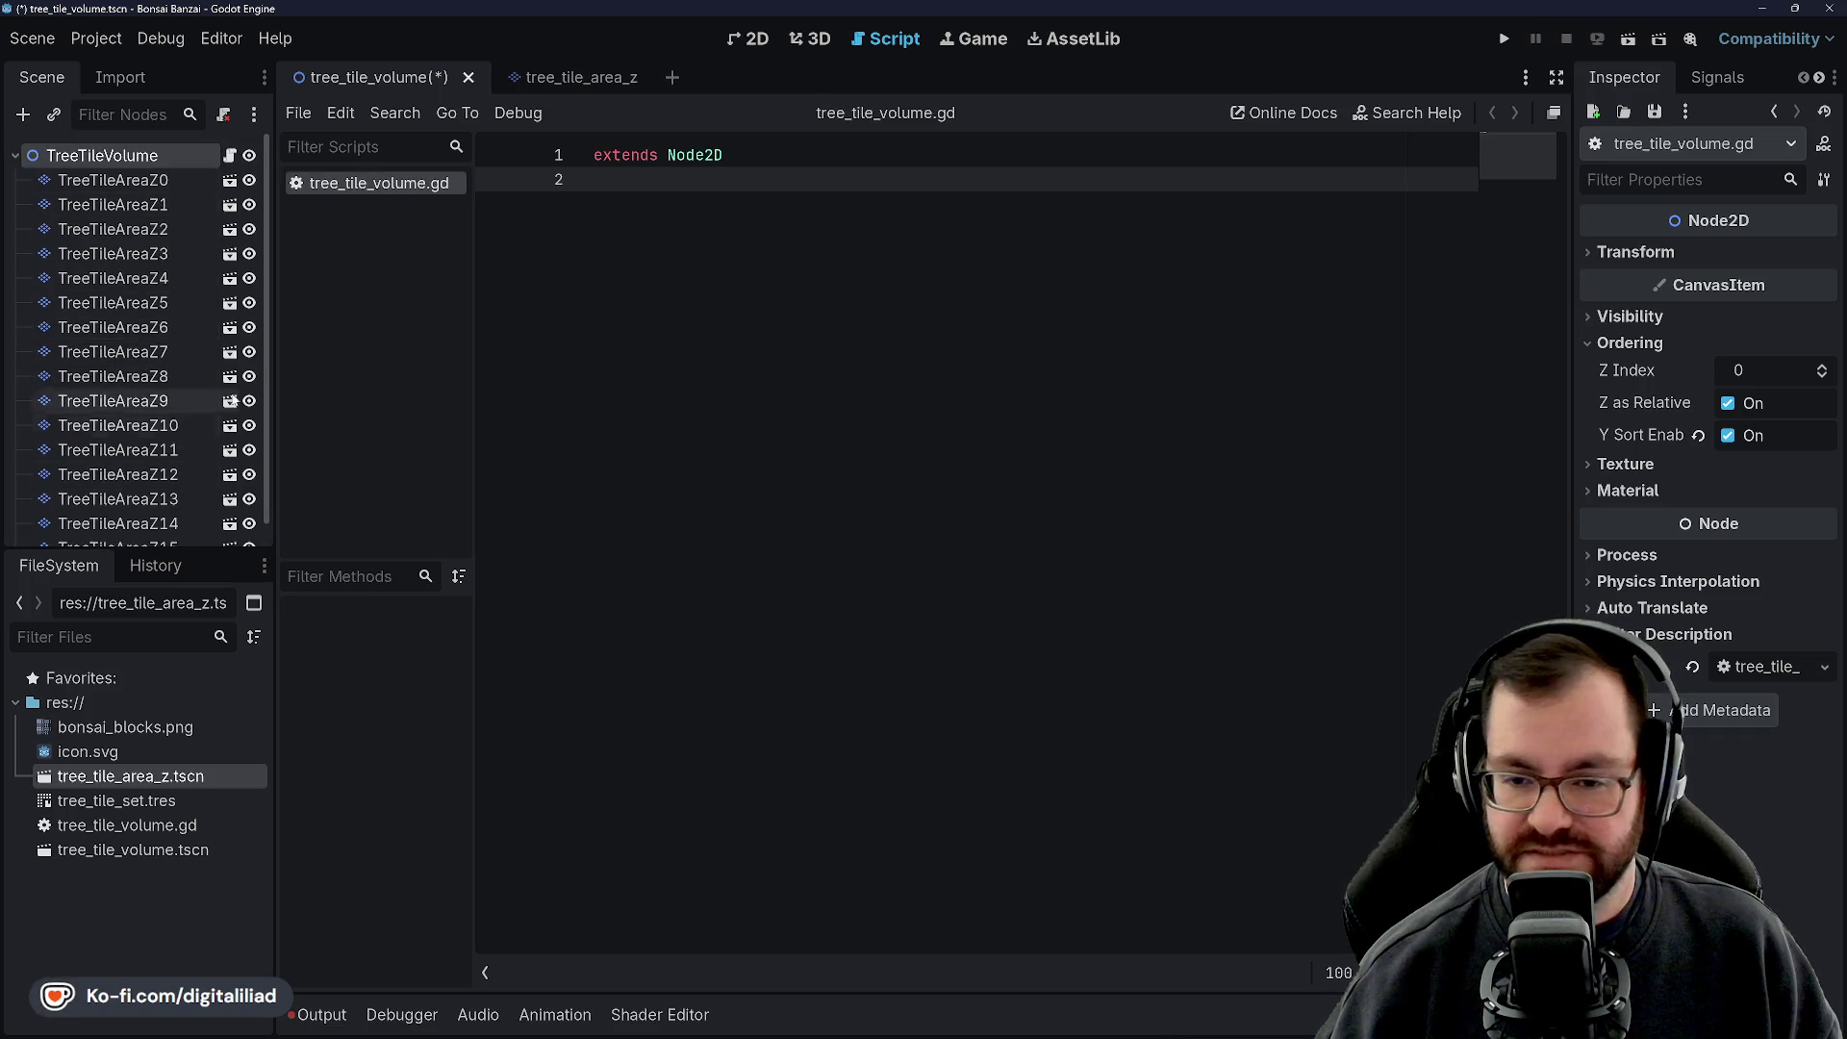
Tidy the blank lines so only 'extends Node2D' remains, and save the script and scene
left_click(614, 159)
key("Return")
key("Return")
key("Up")
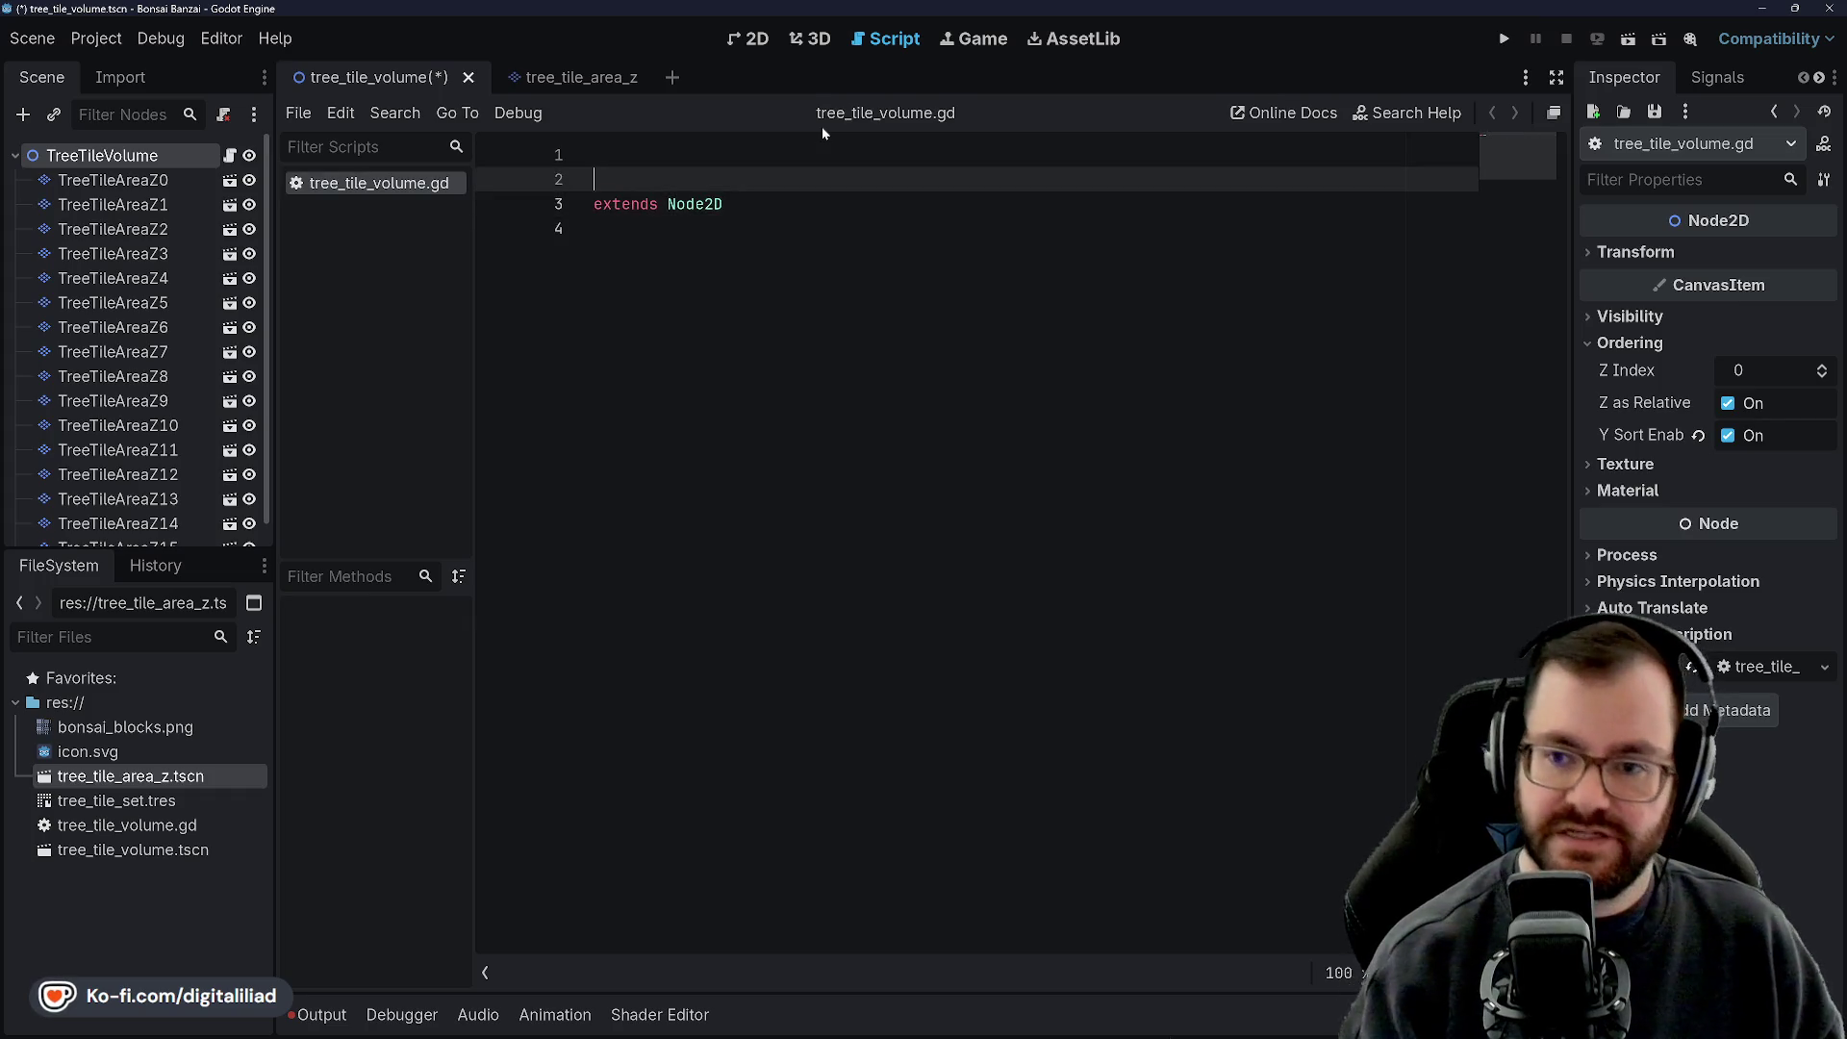
key("BackSpace")
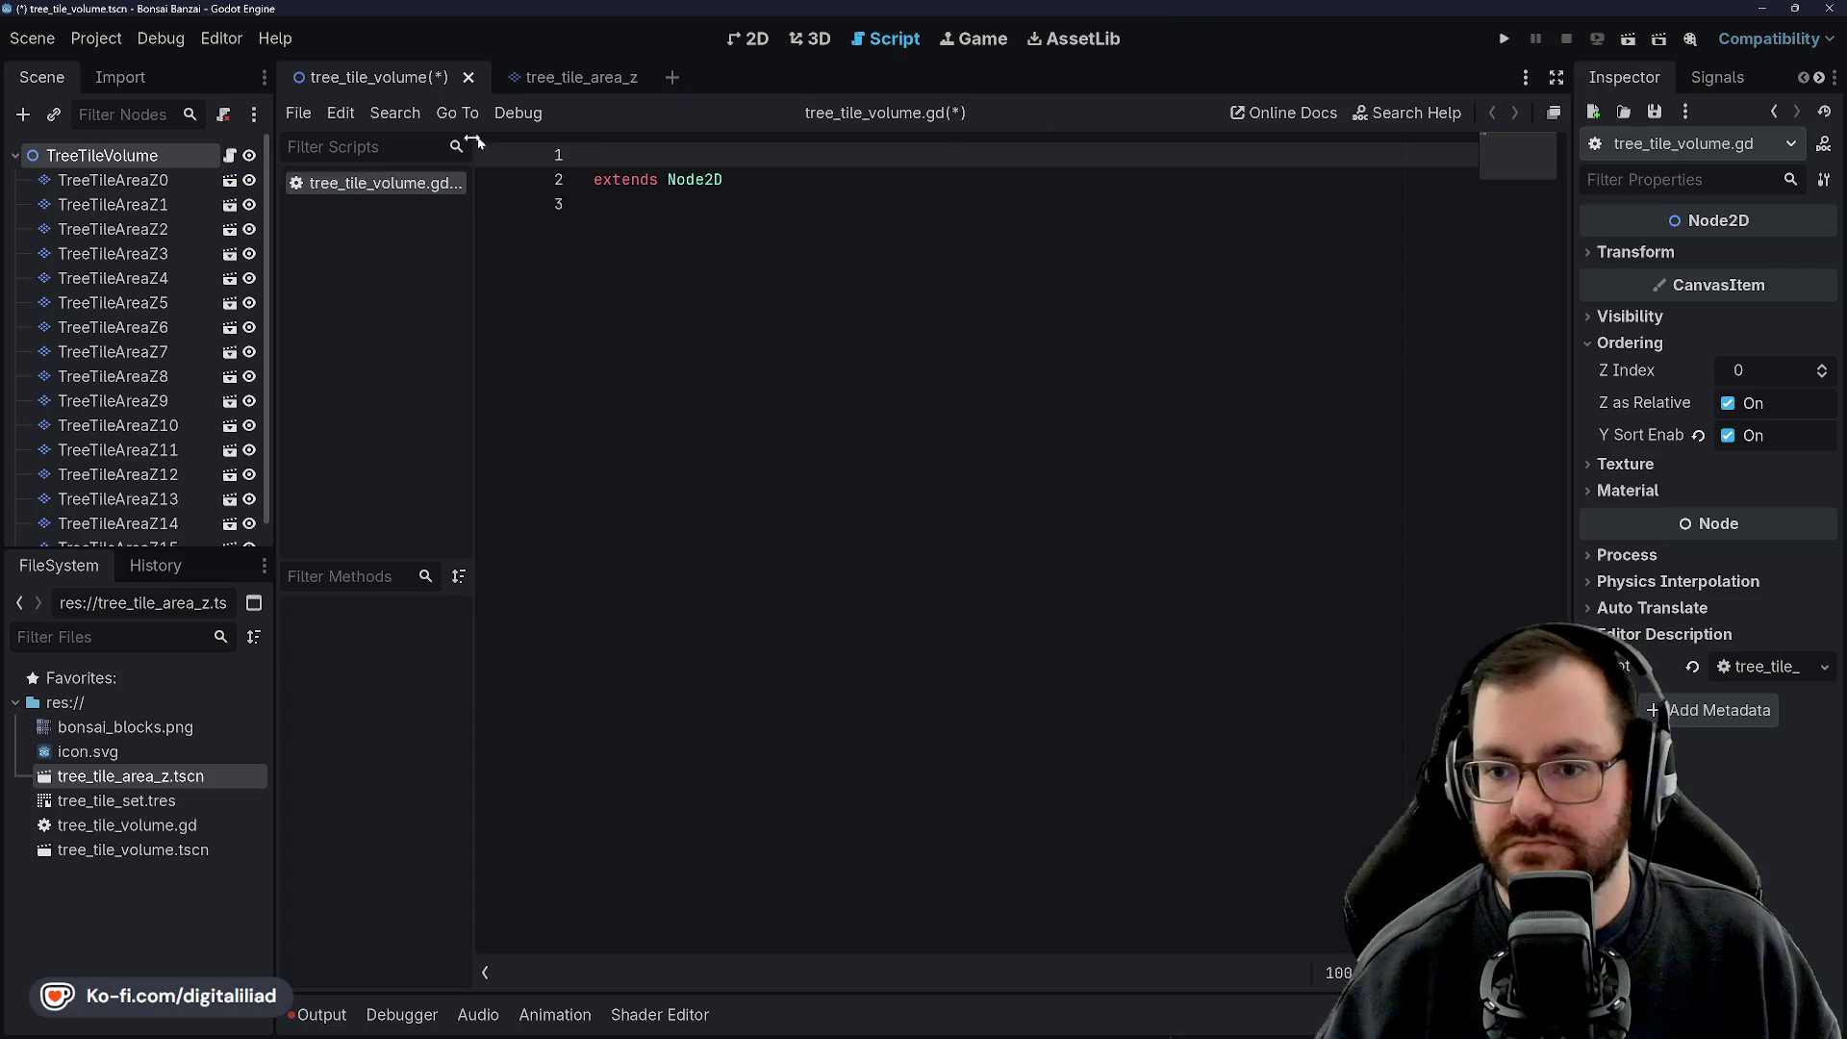
key("Delete")
key("ctrl+s")
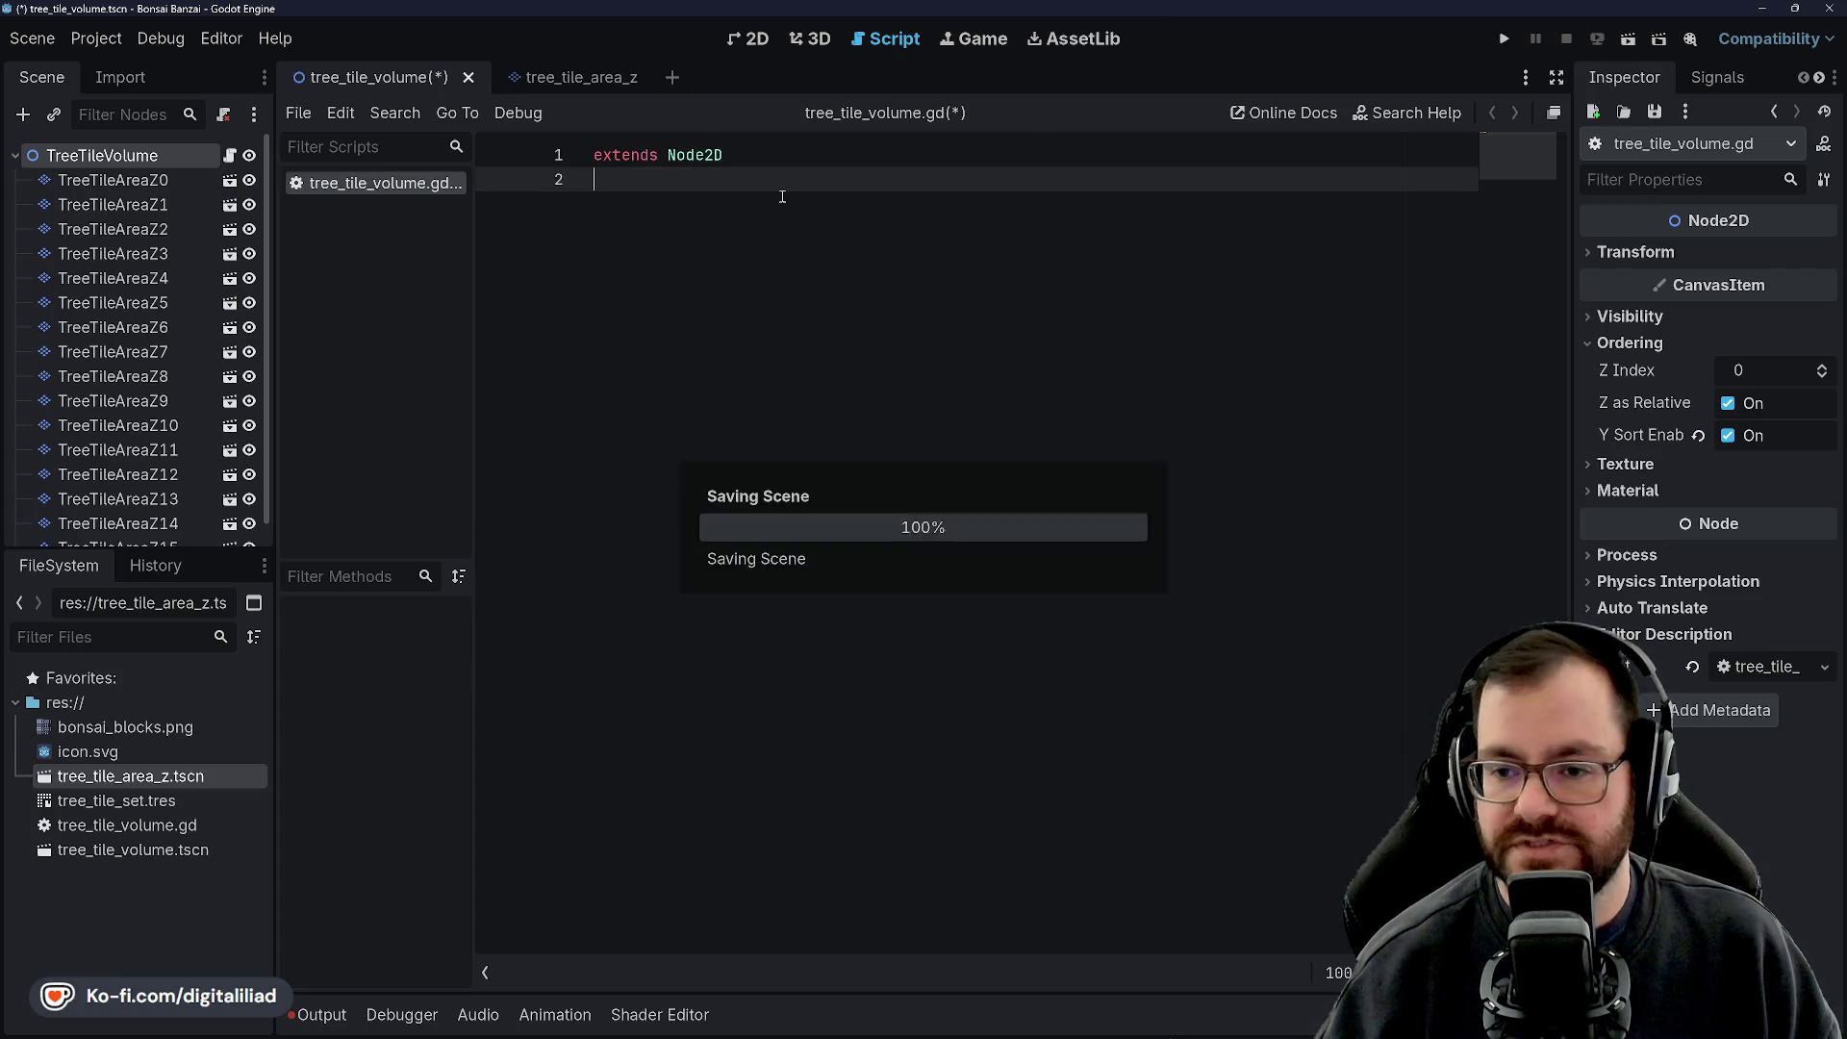
key("ctrl+s")
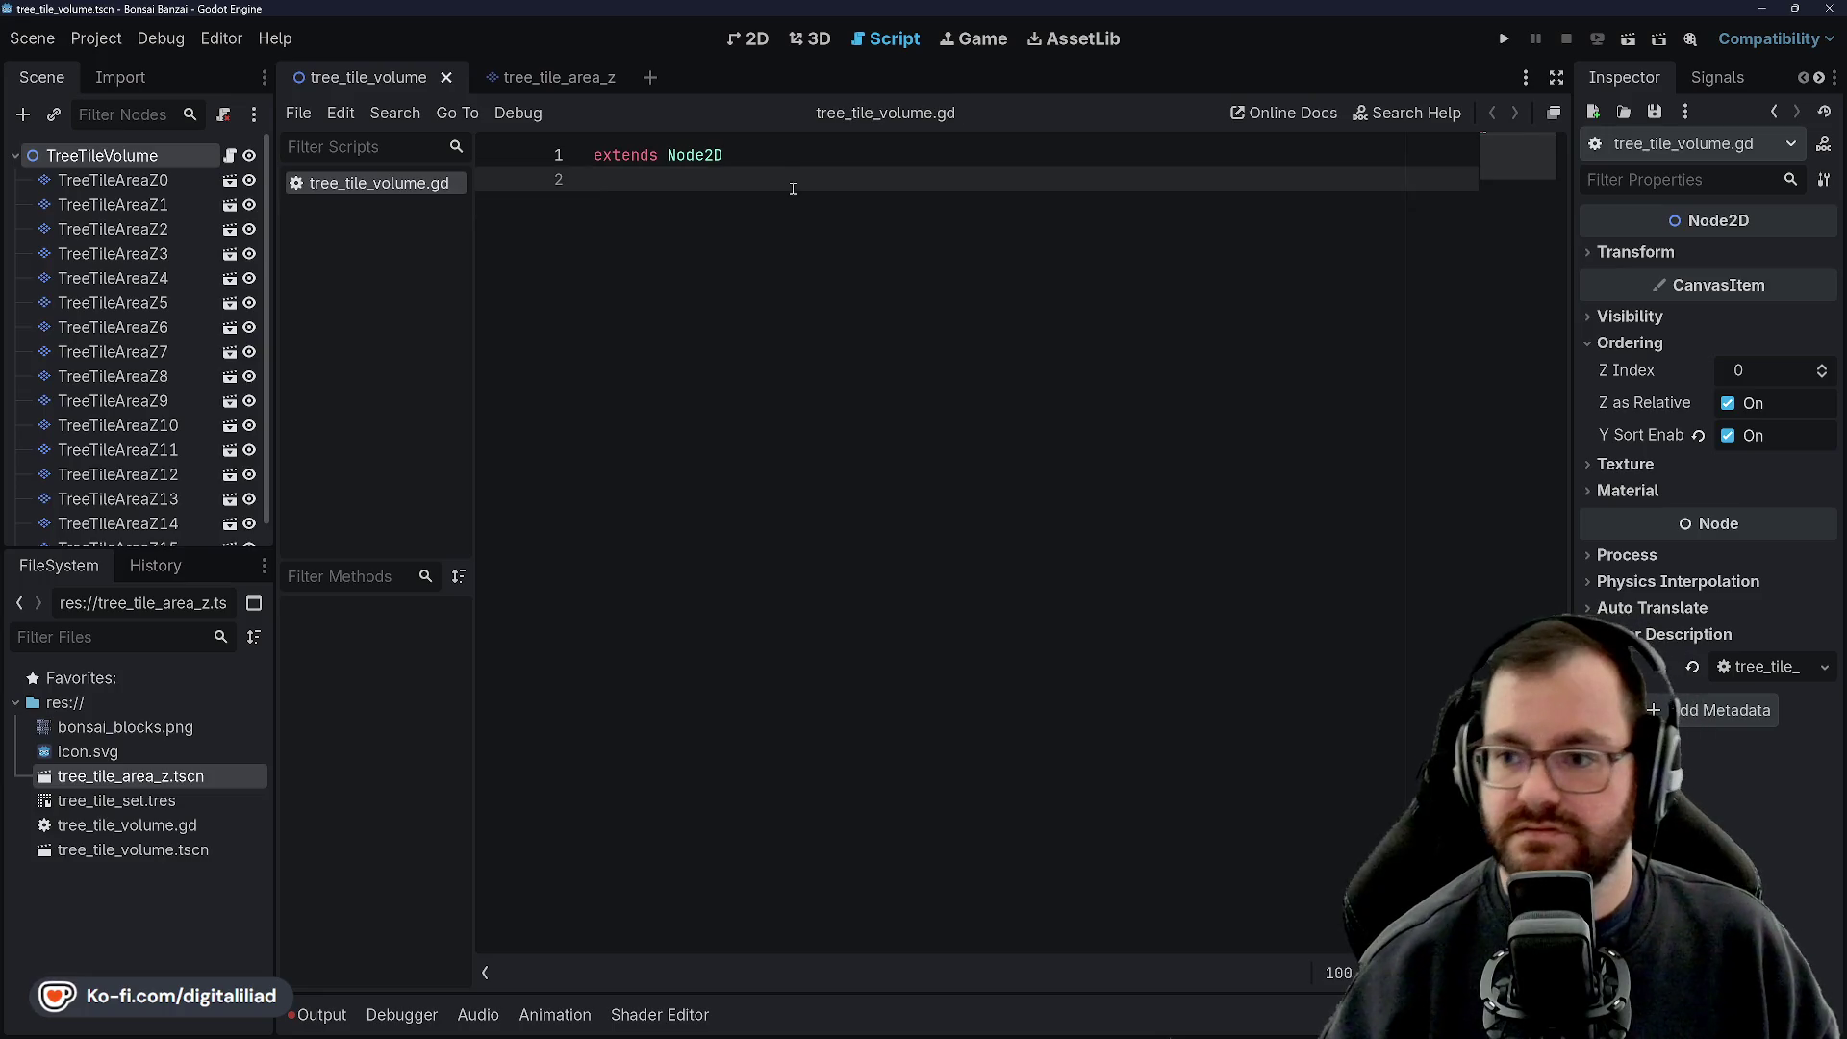
left_click(745, 39)
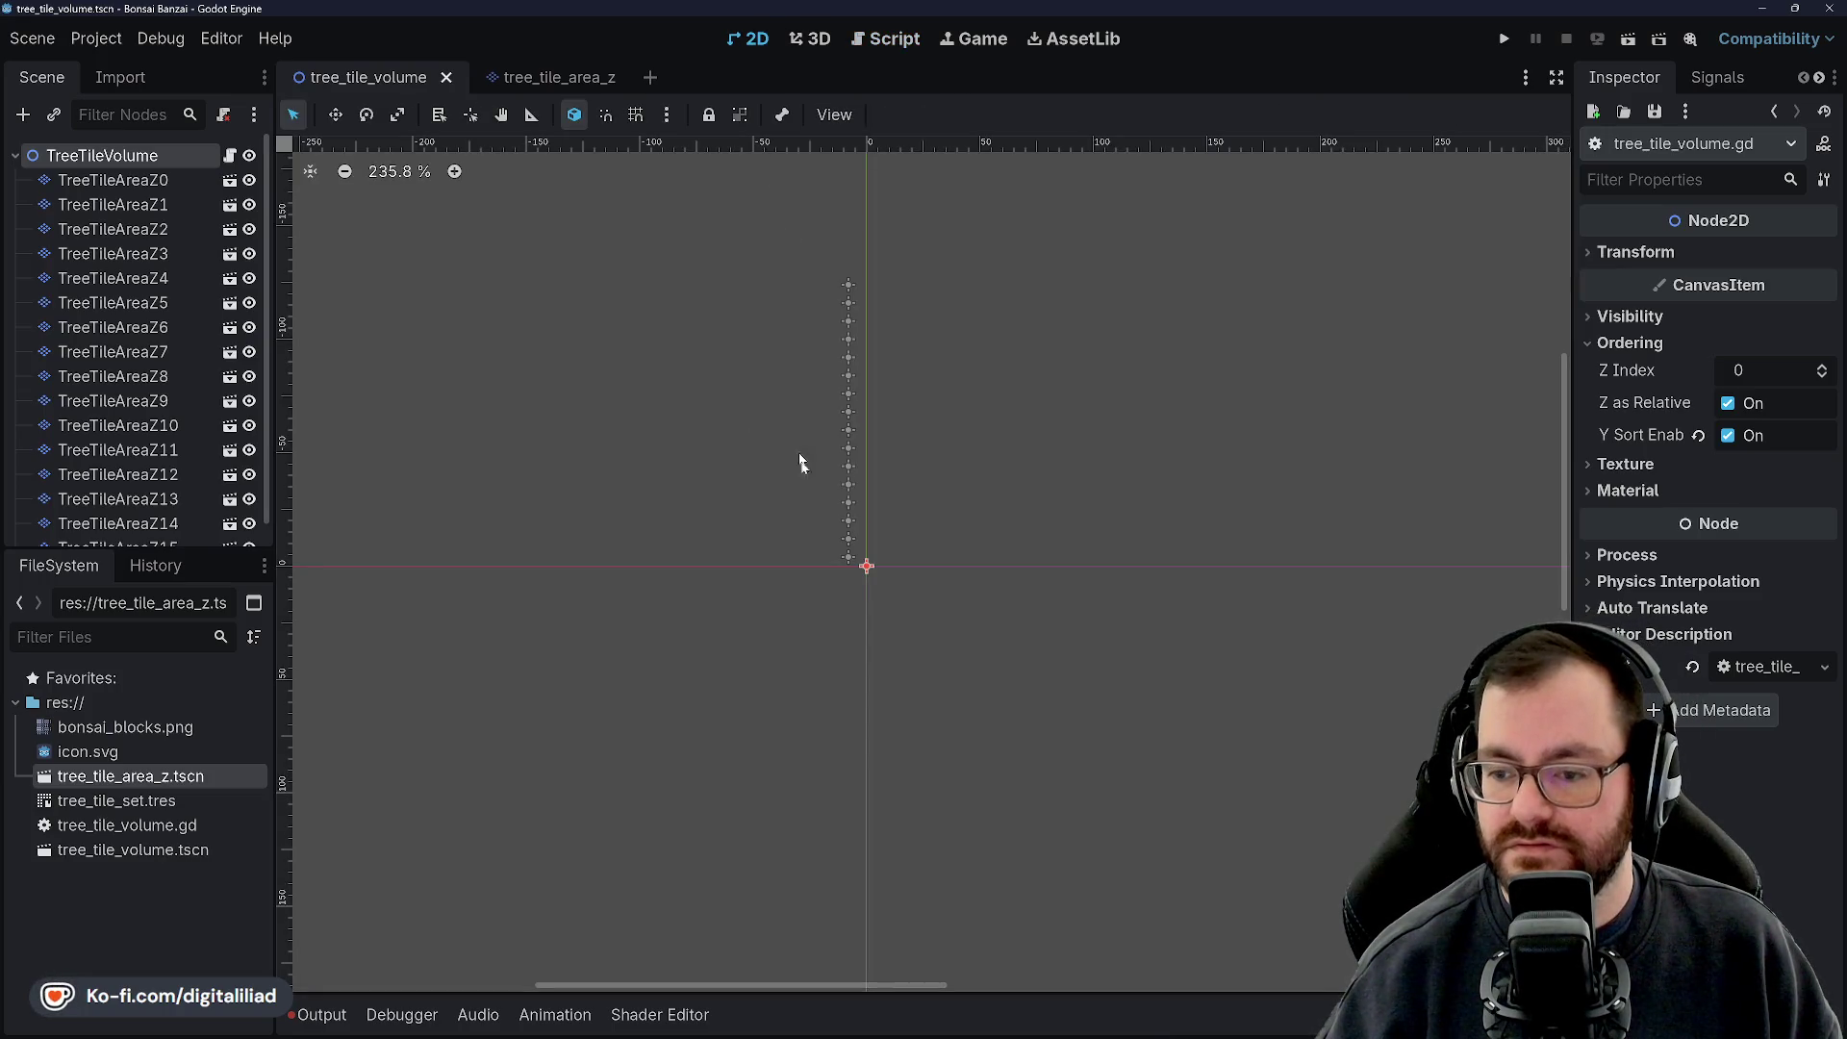
Save the scene, browse the layer nodes, and dismiss the res:// folder options without creating anything
scroll(1084, 425, "up", 3)
key("ctrl+s")
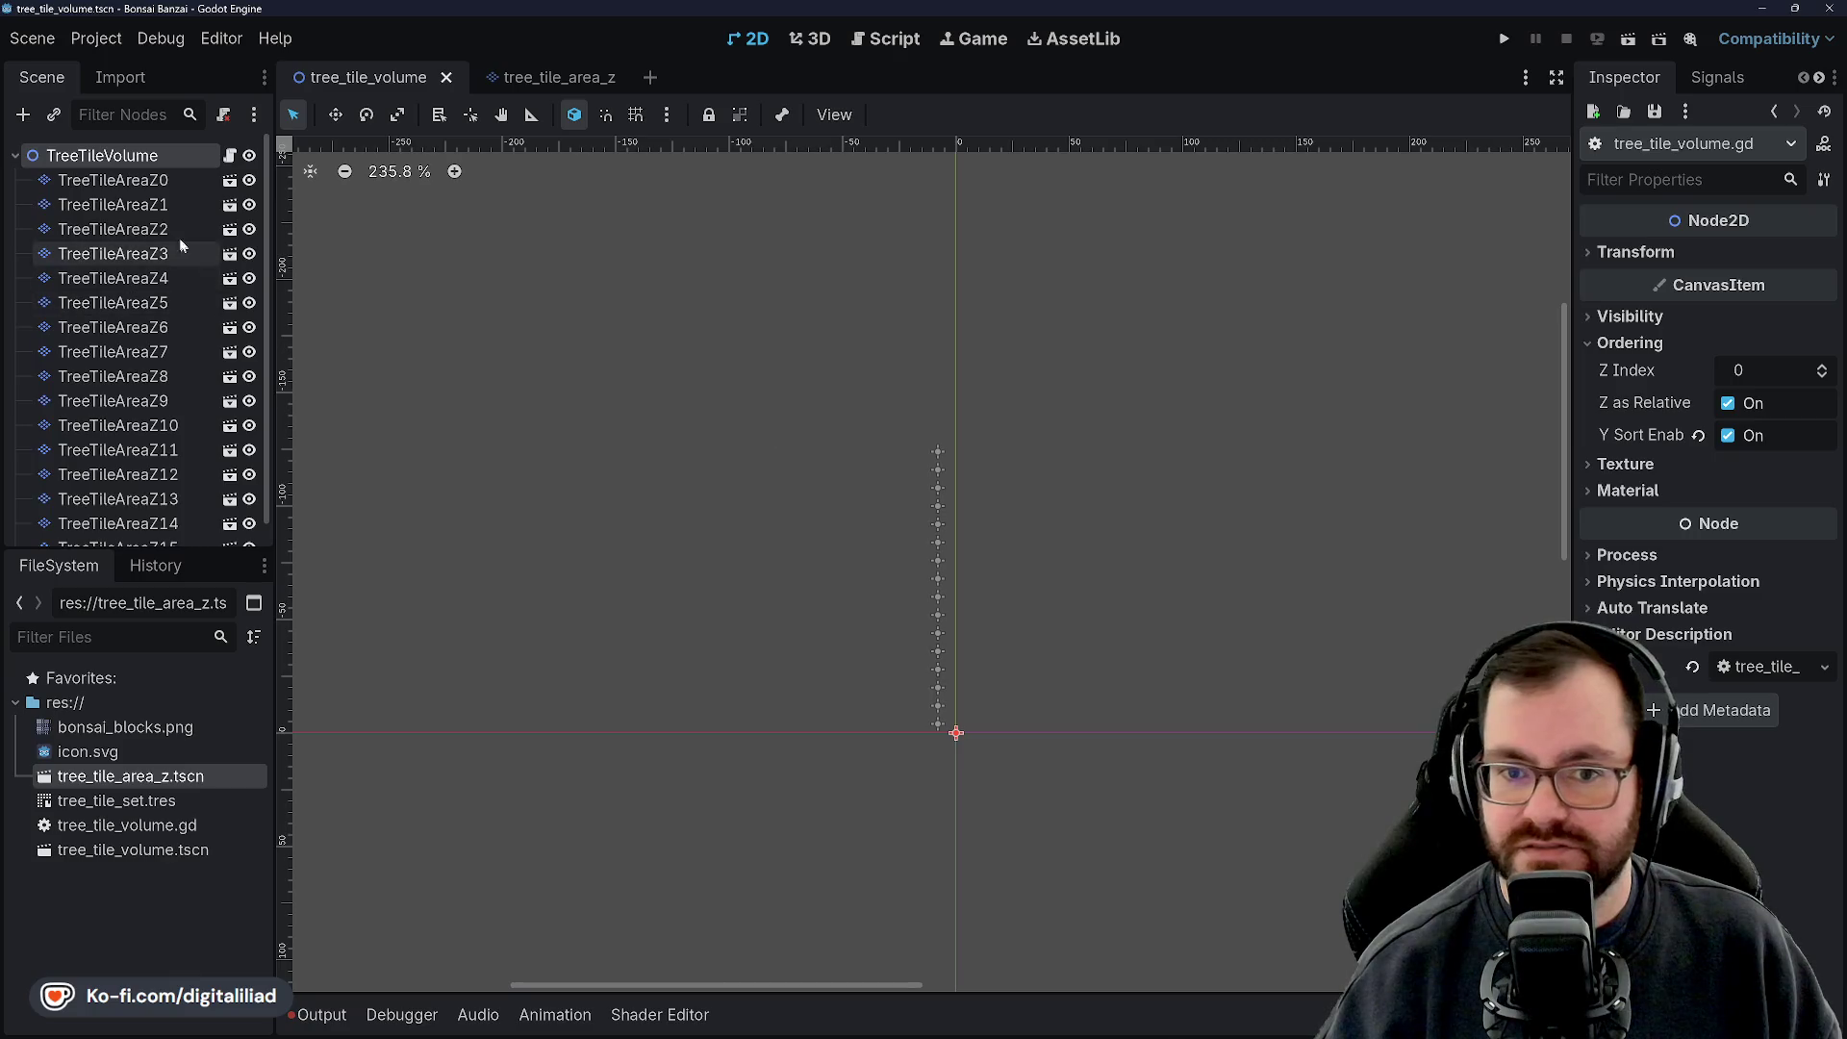
left_click(145, 180)
left_click(144, 204)
left_click(143, 156)
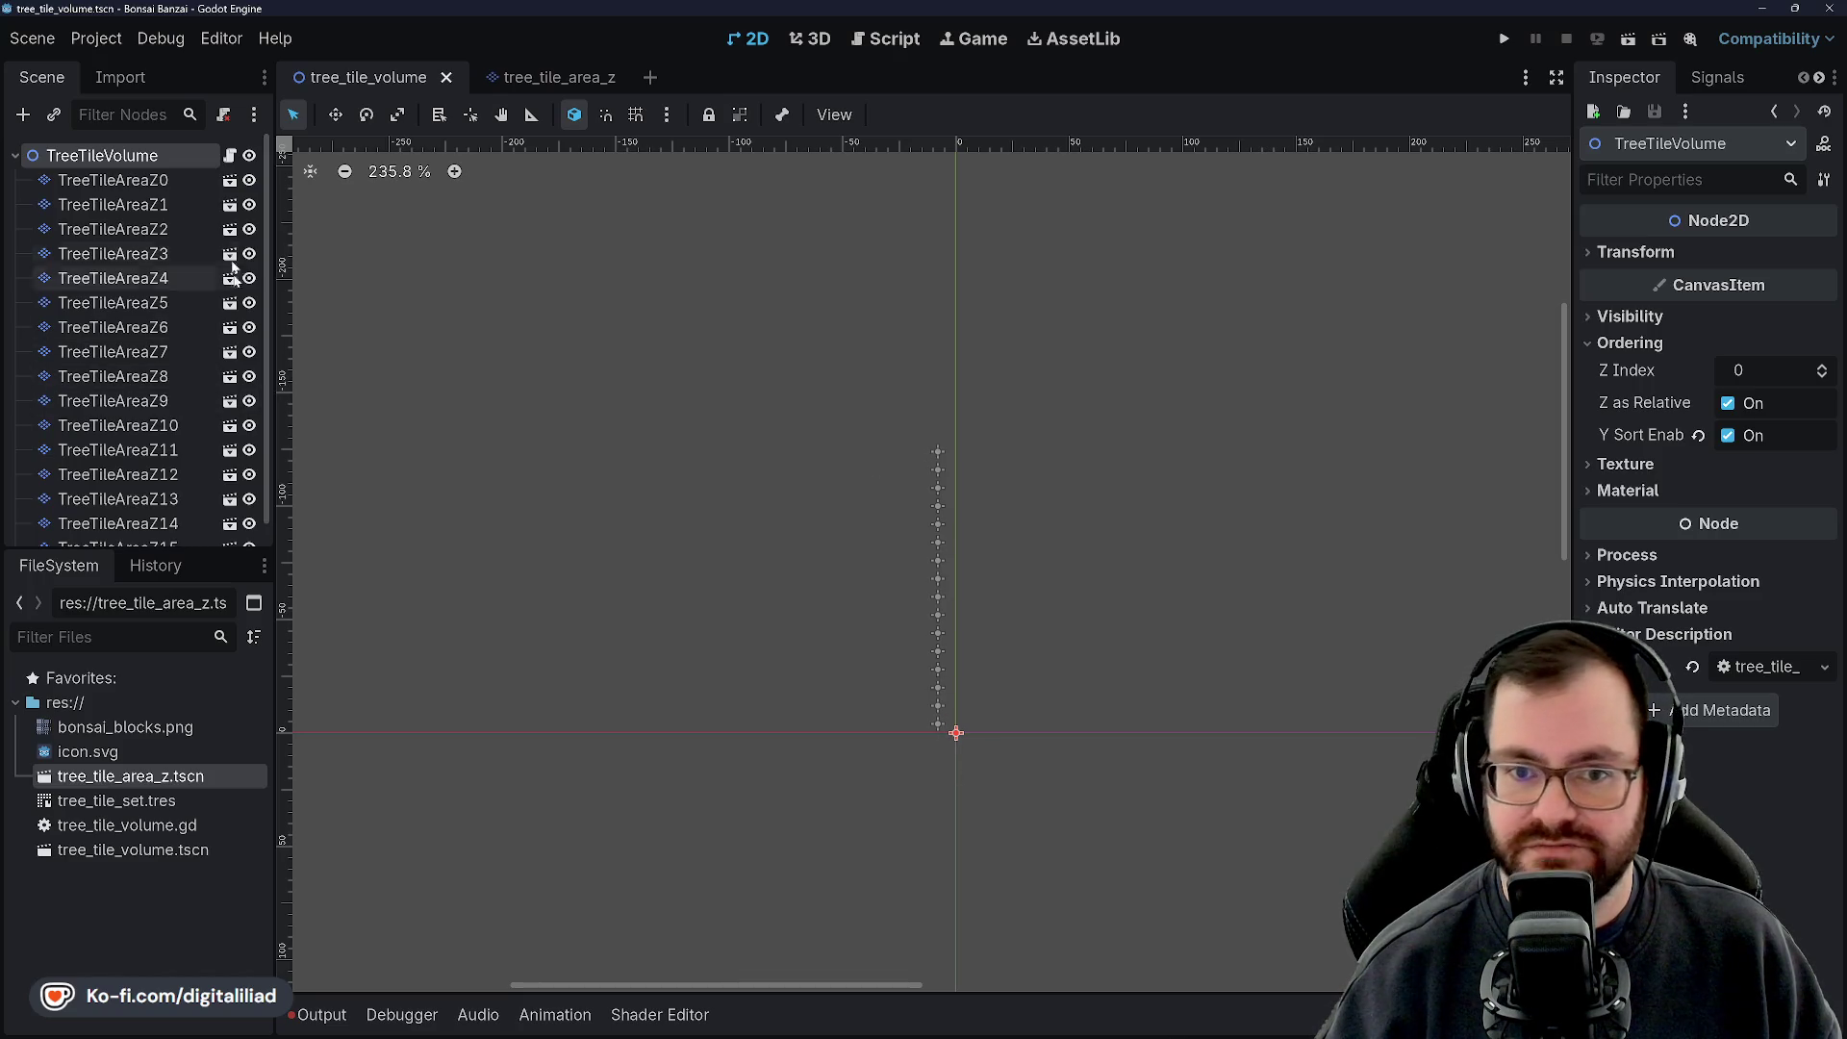
left_click(85, 704)
right_click(84, 702)
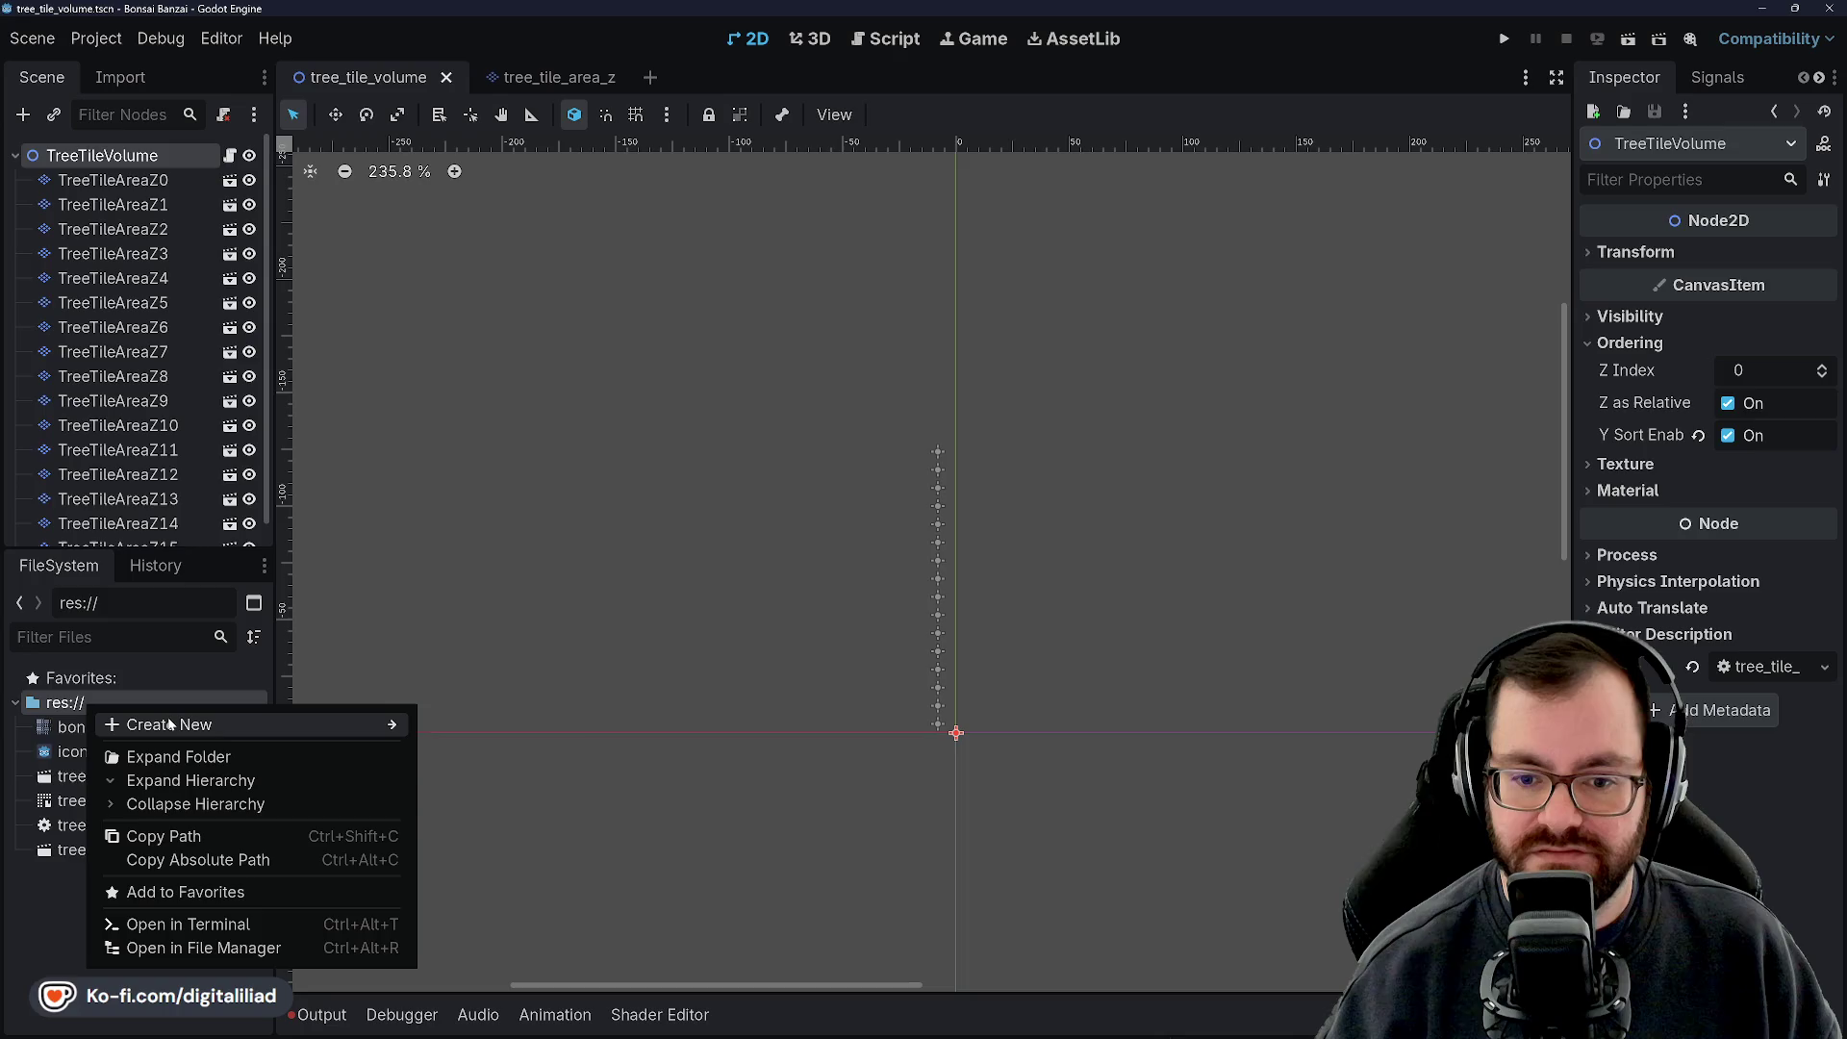
mouse_move(169, 726)
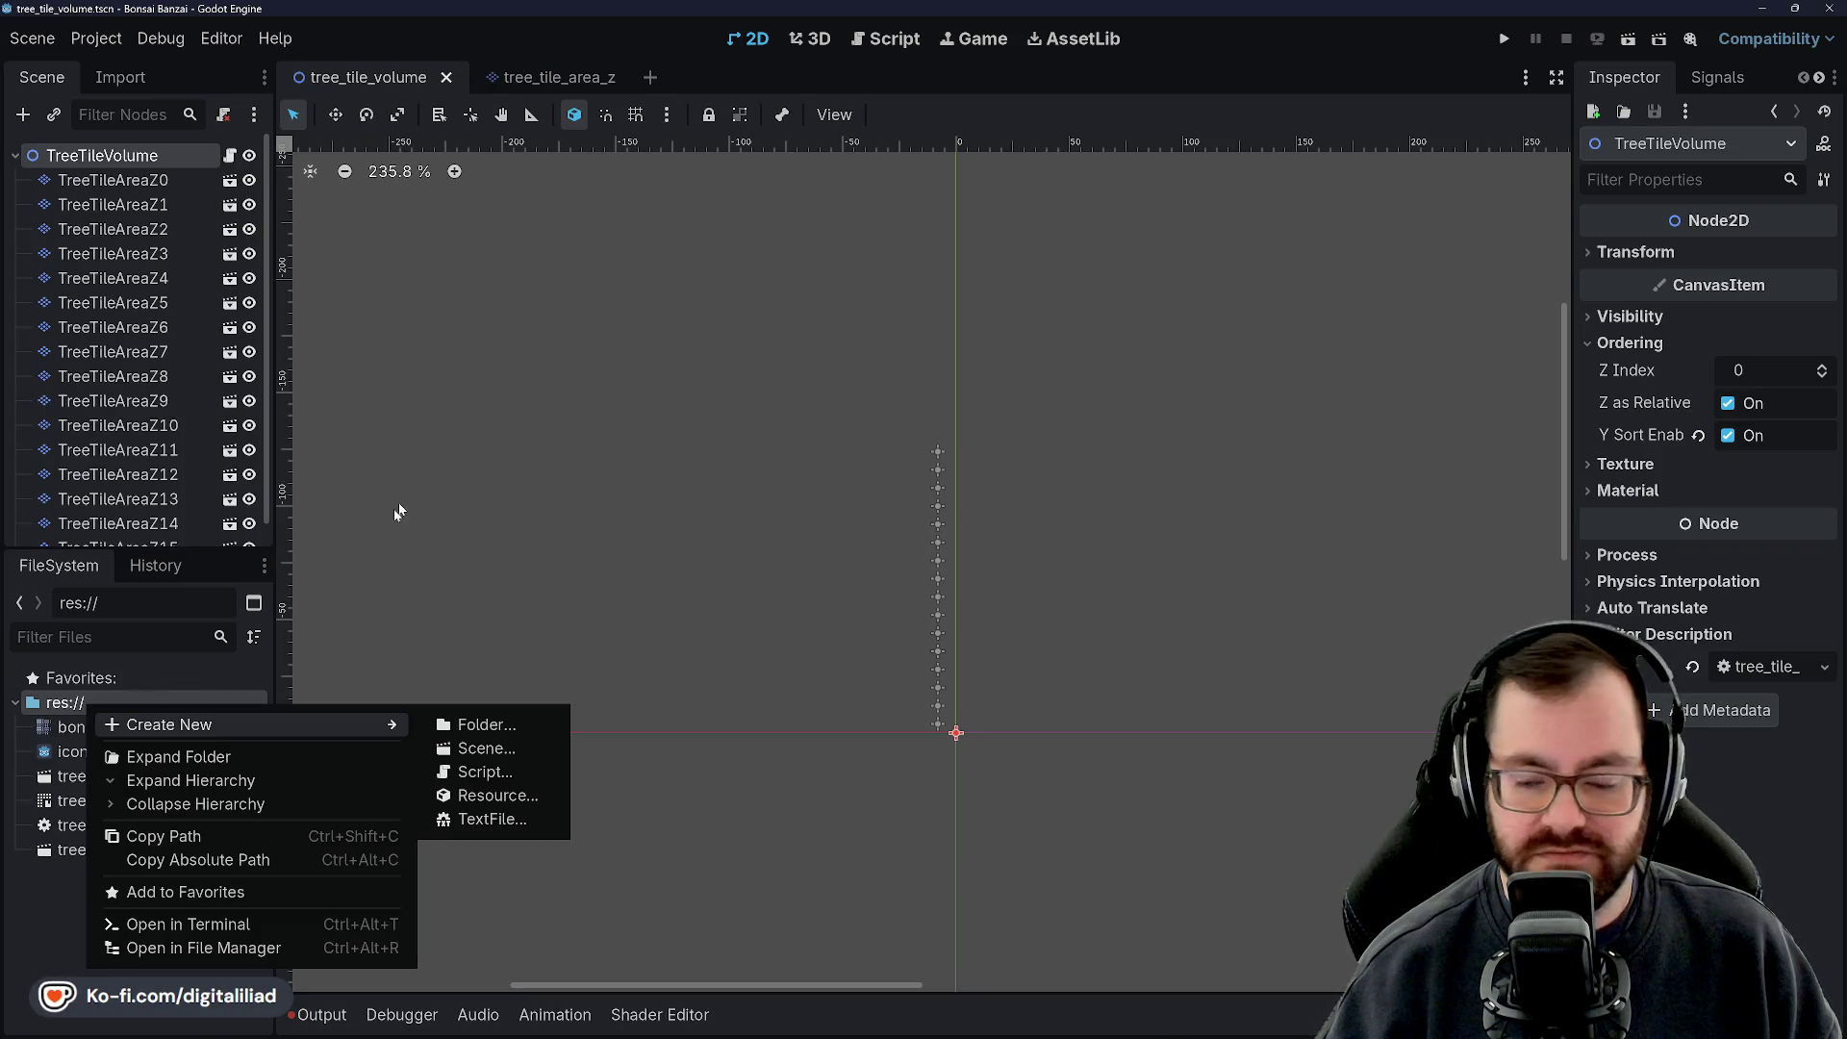
left_click(465, 412)
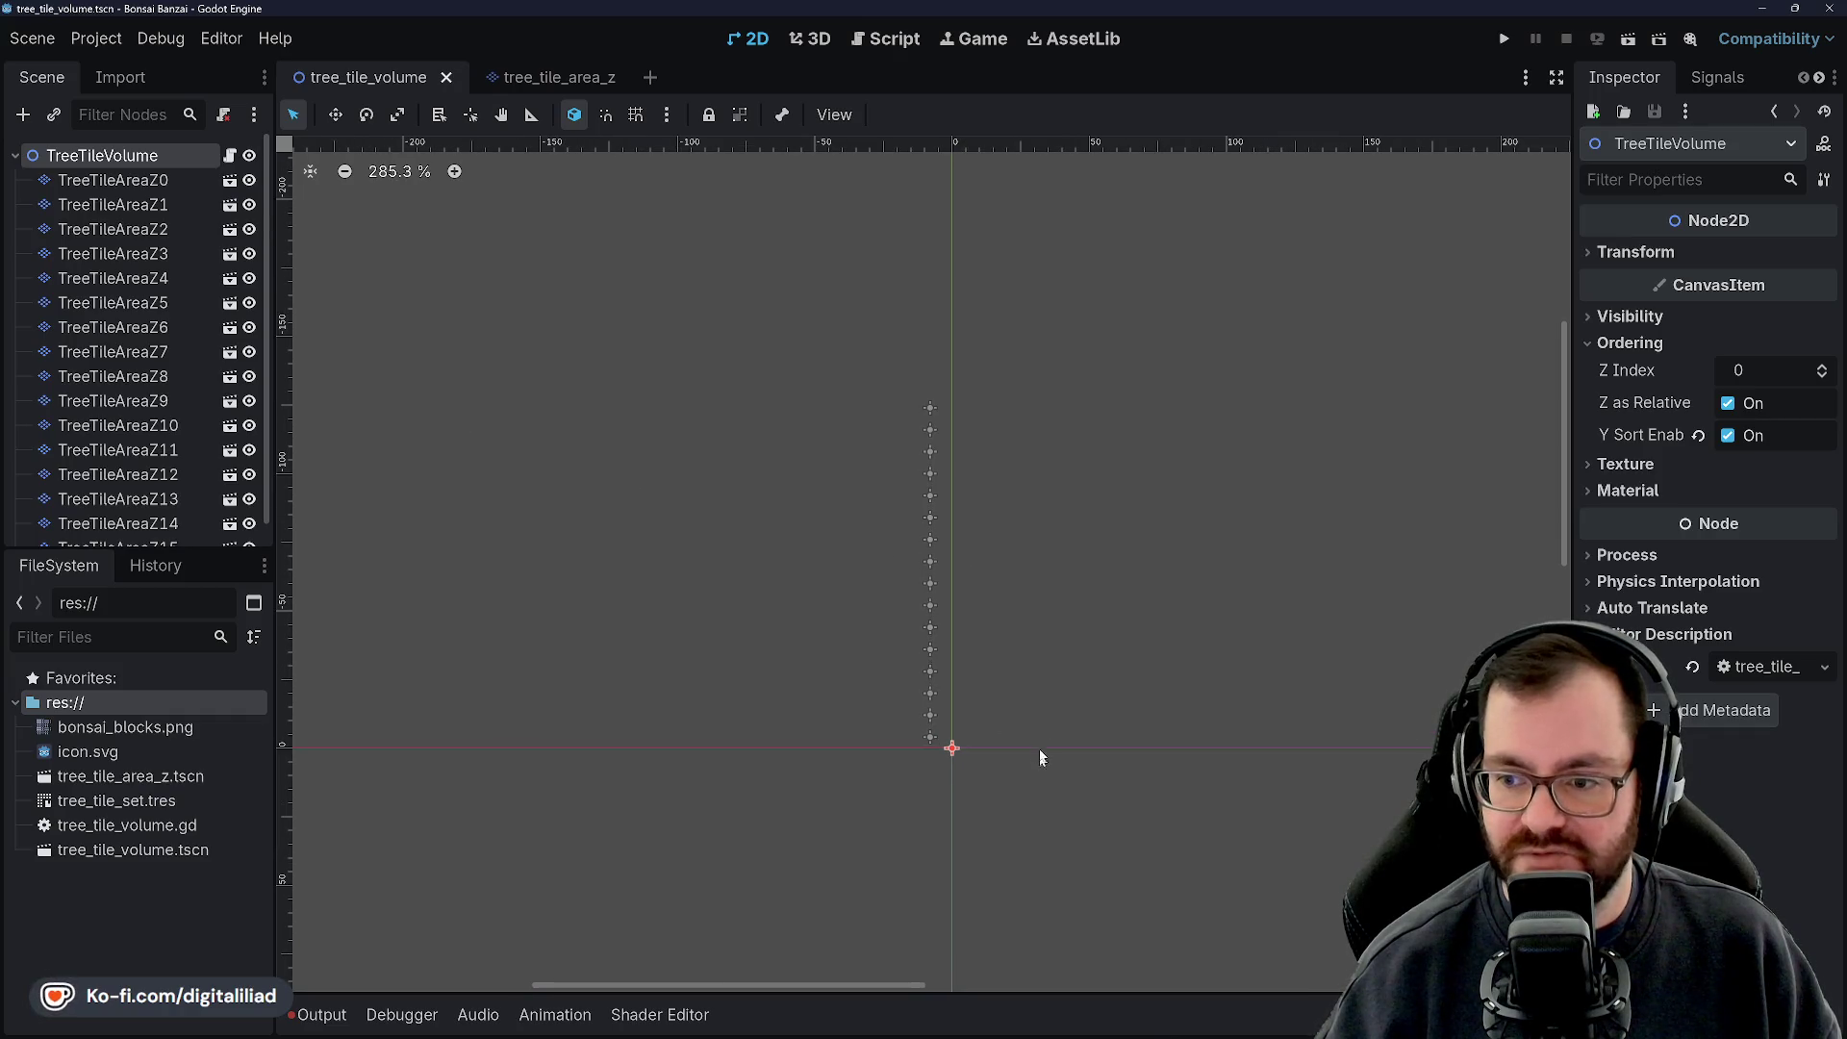
Reselect the TreeTileVolume root and open tree_tile_volume.gd in the script editor
scroll(1048, 678, "up", 2)
scroll(1046, 581, "up", 2)
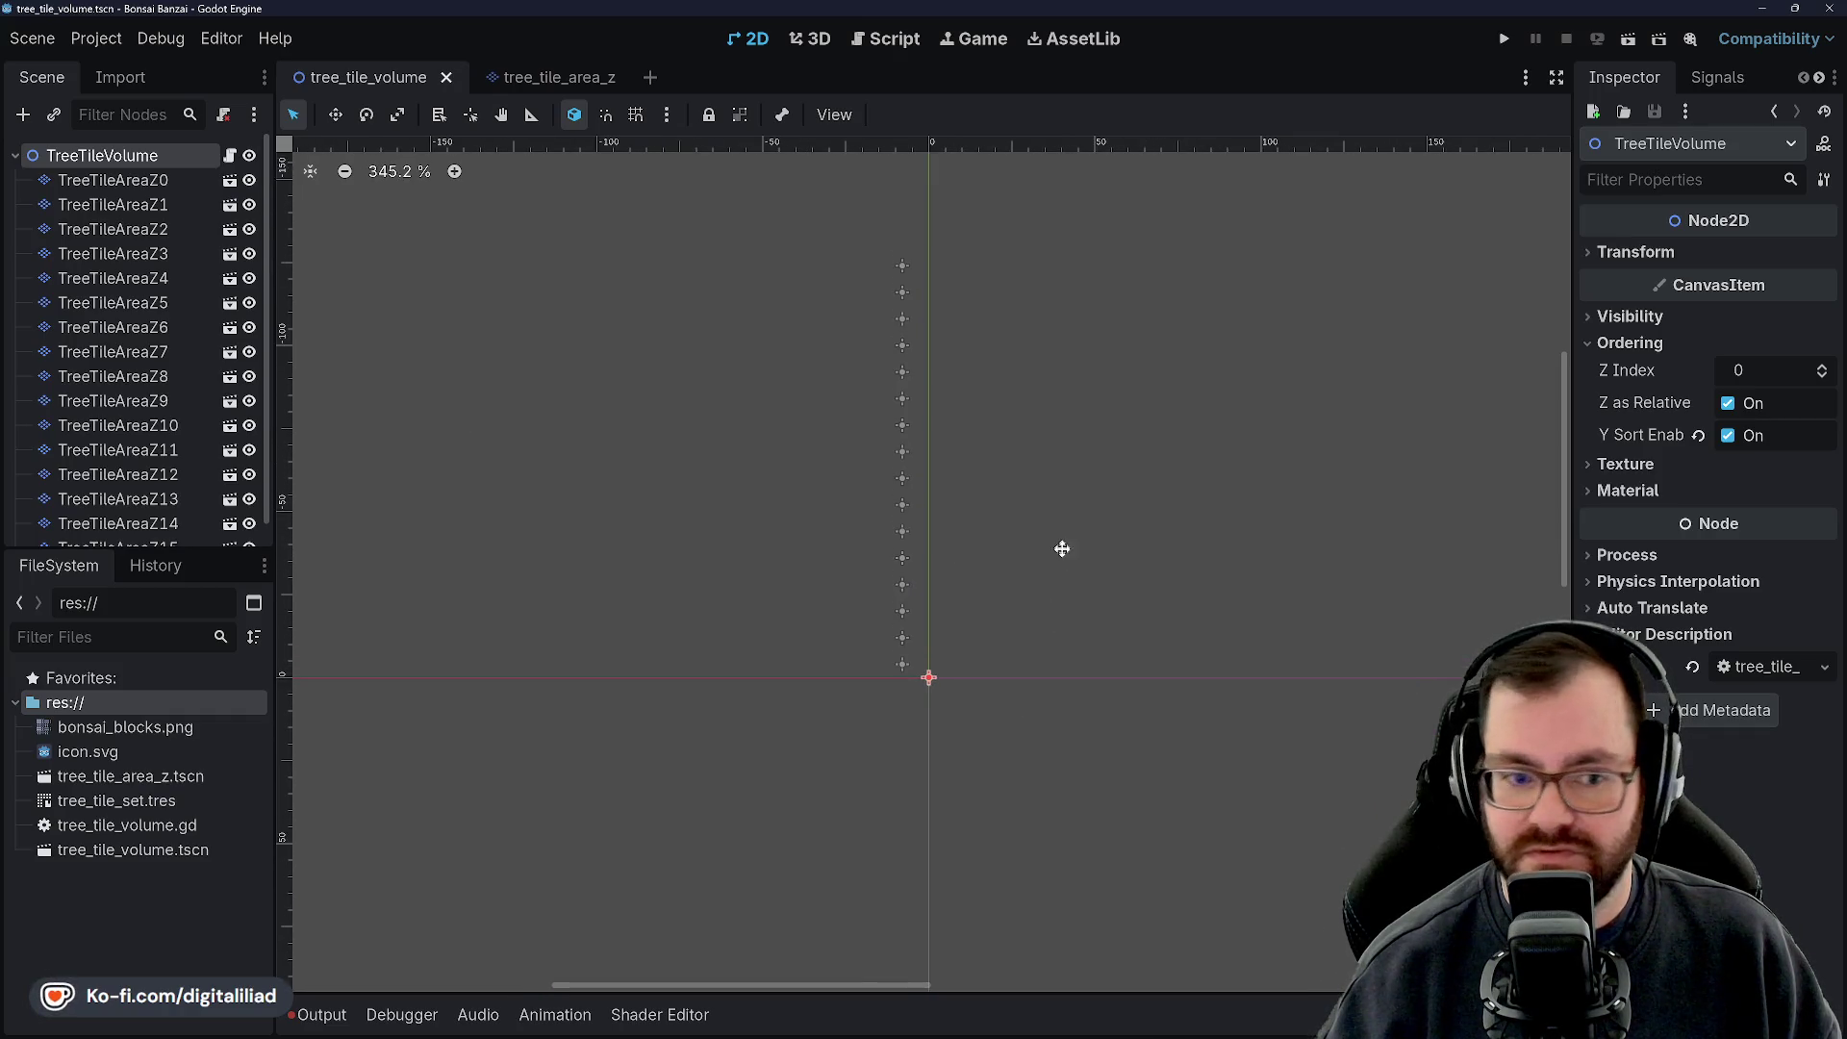
mouse_move(1079, 610)
left_mouse_down()
mouse_move(1102, 616)
mouse_move(1084, 631)
mouse_move(989, 569)
left_mouse_up()
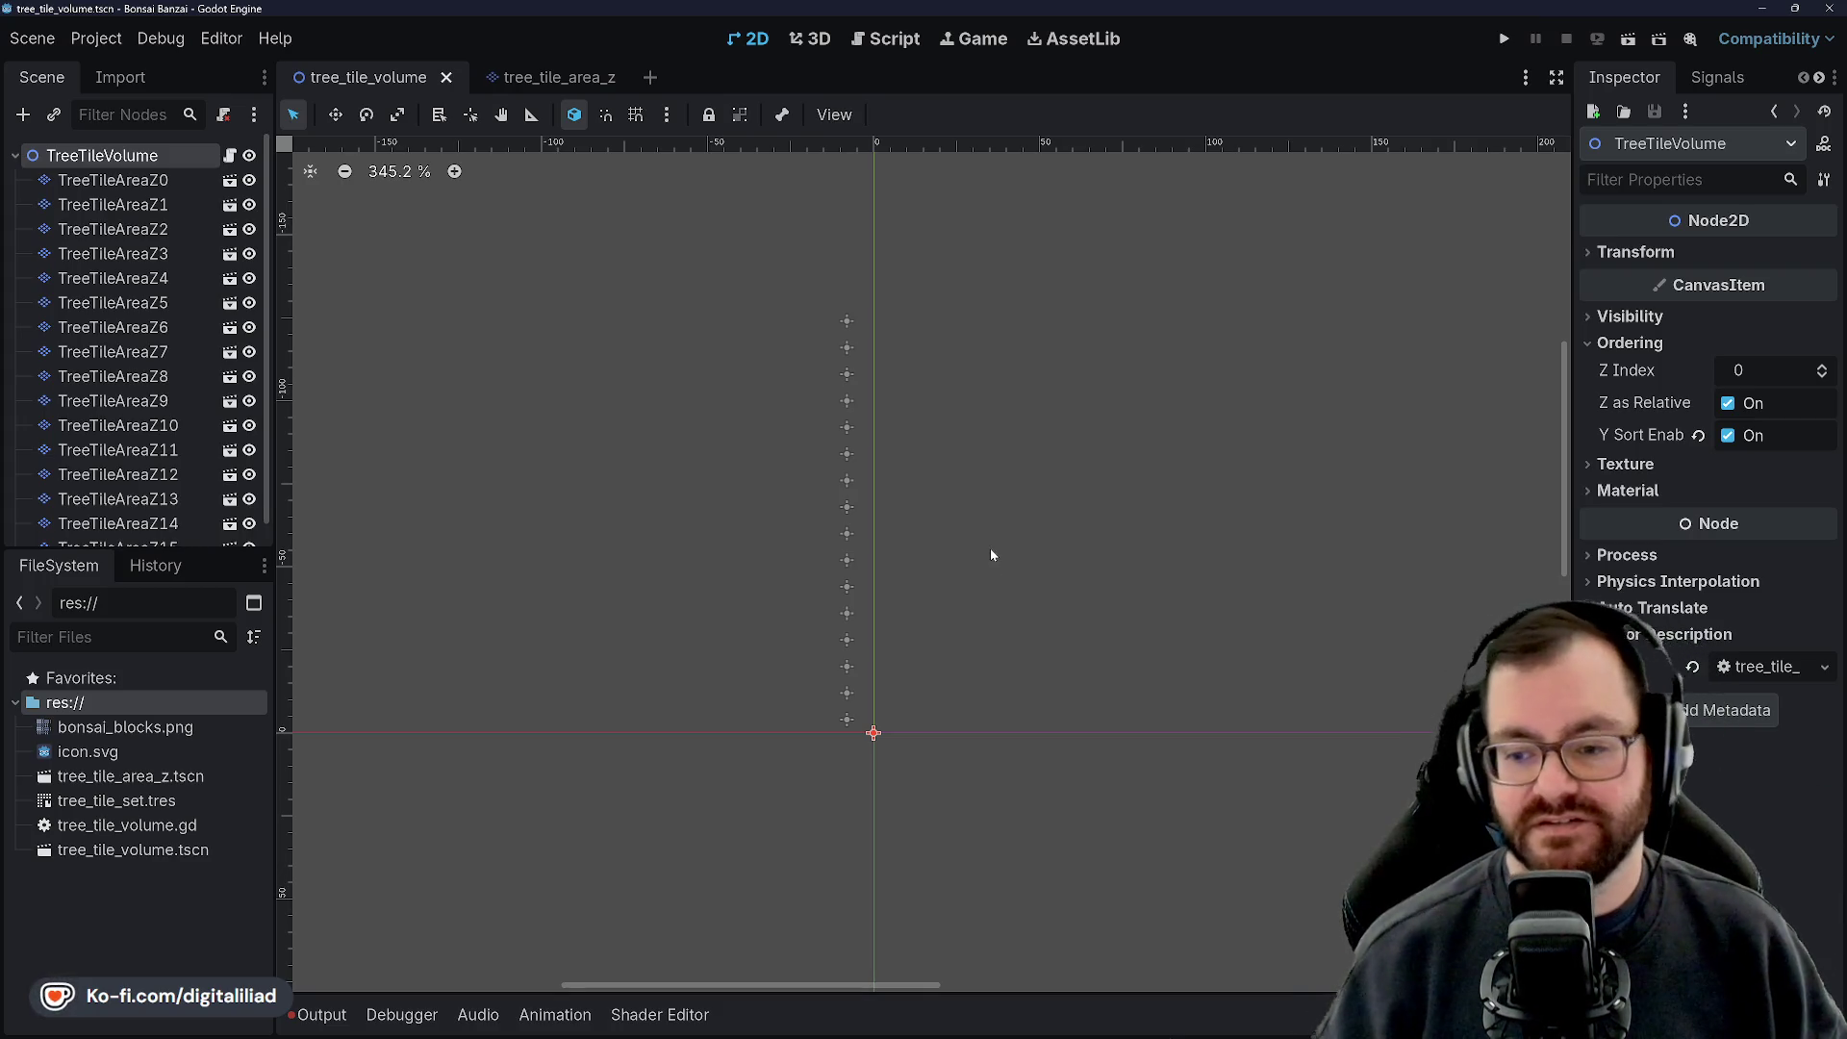
left_click(990, 508)
scroll(137, 405, "down", 1)
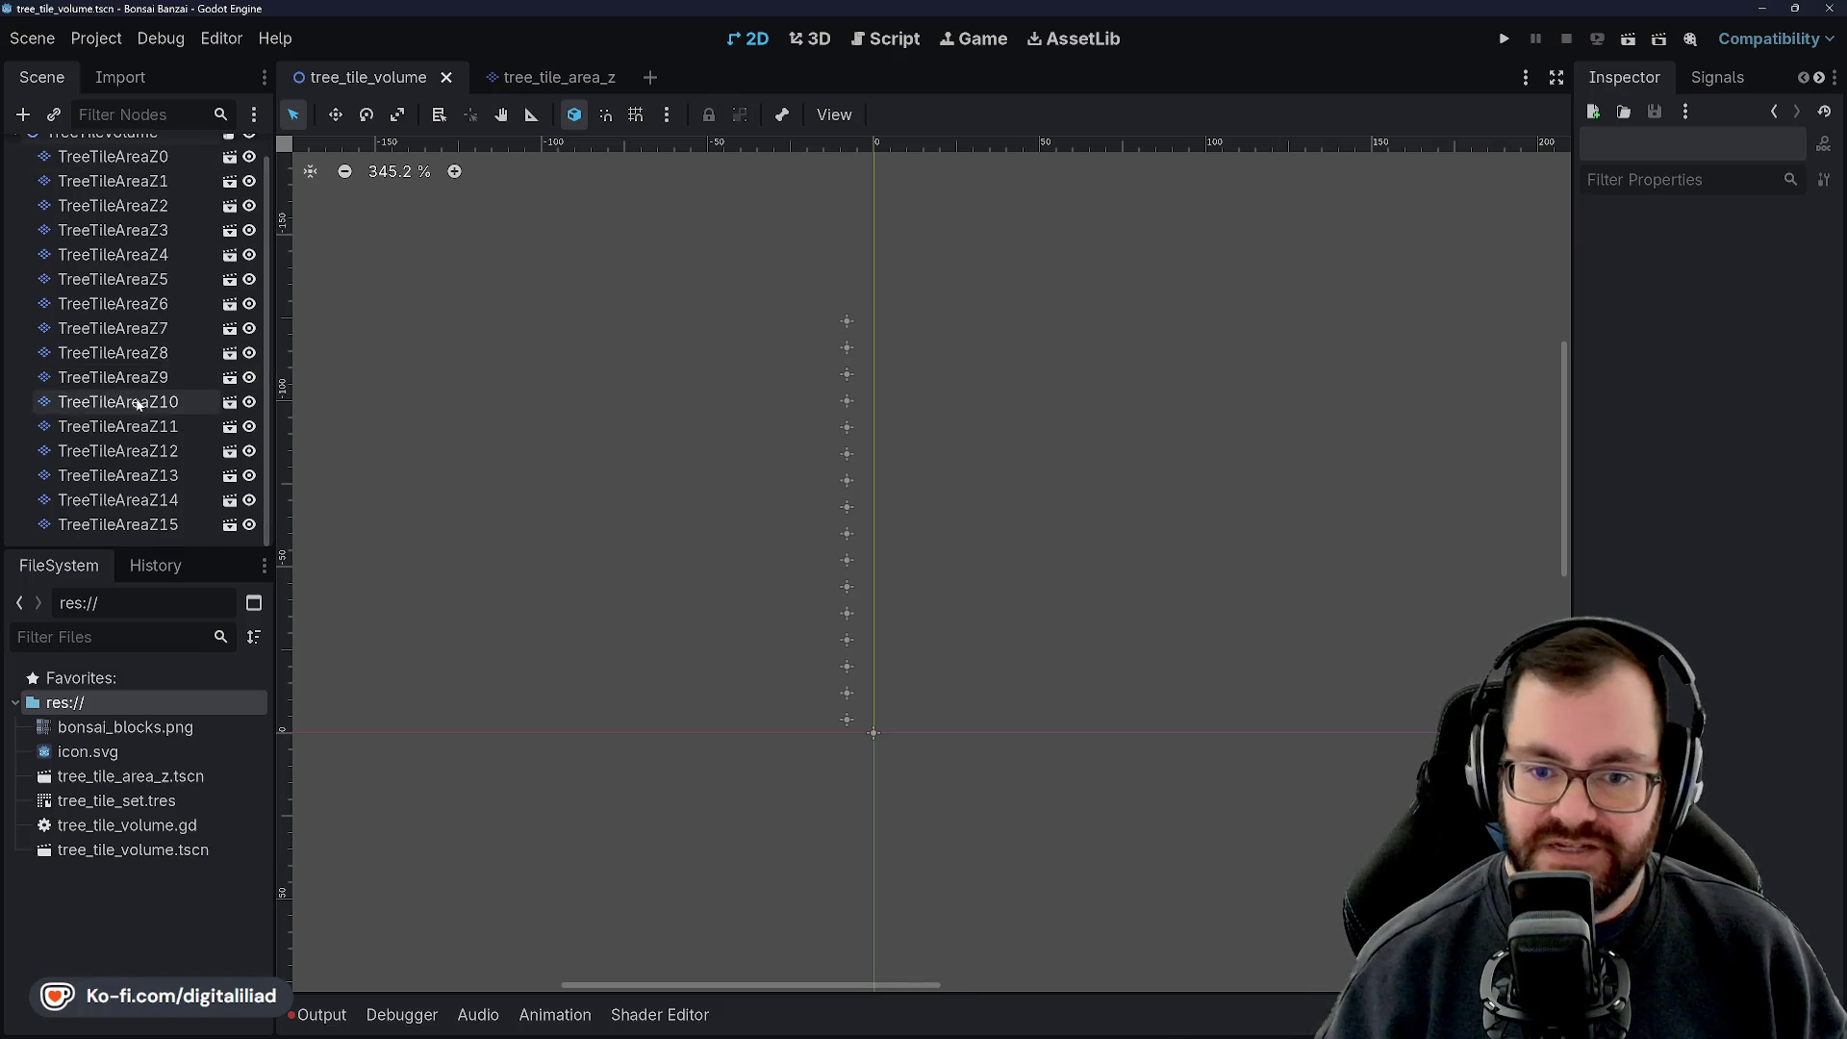
scroll(138, 399, "up", 1)
left_click(157, 179)
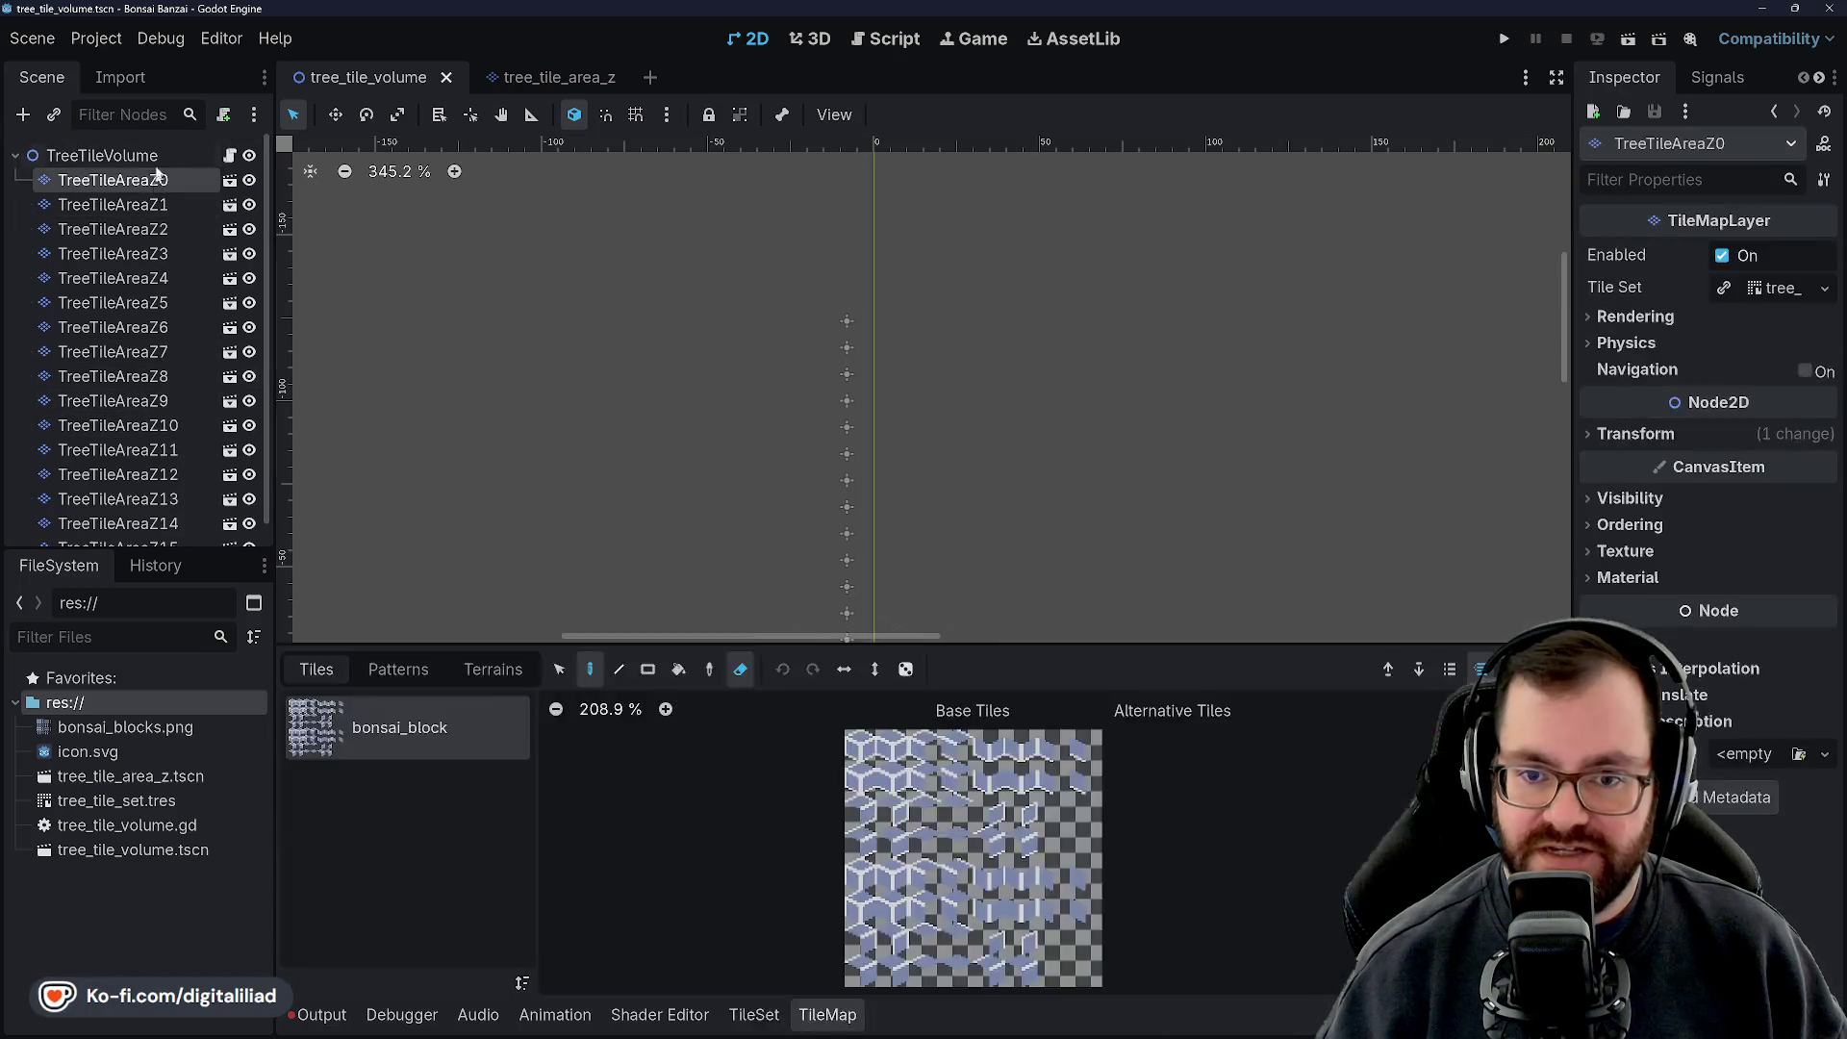
left_click(154, 156)
left_click(885, 39)
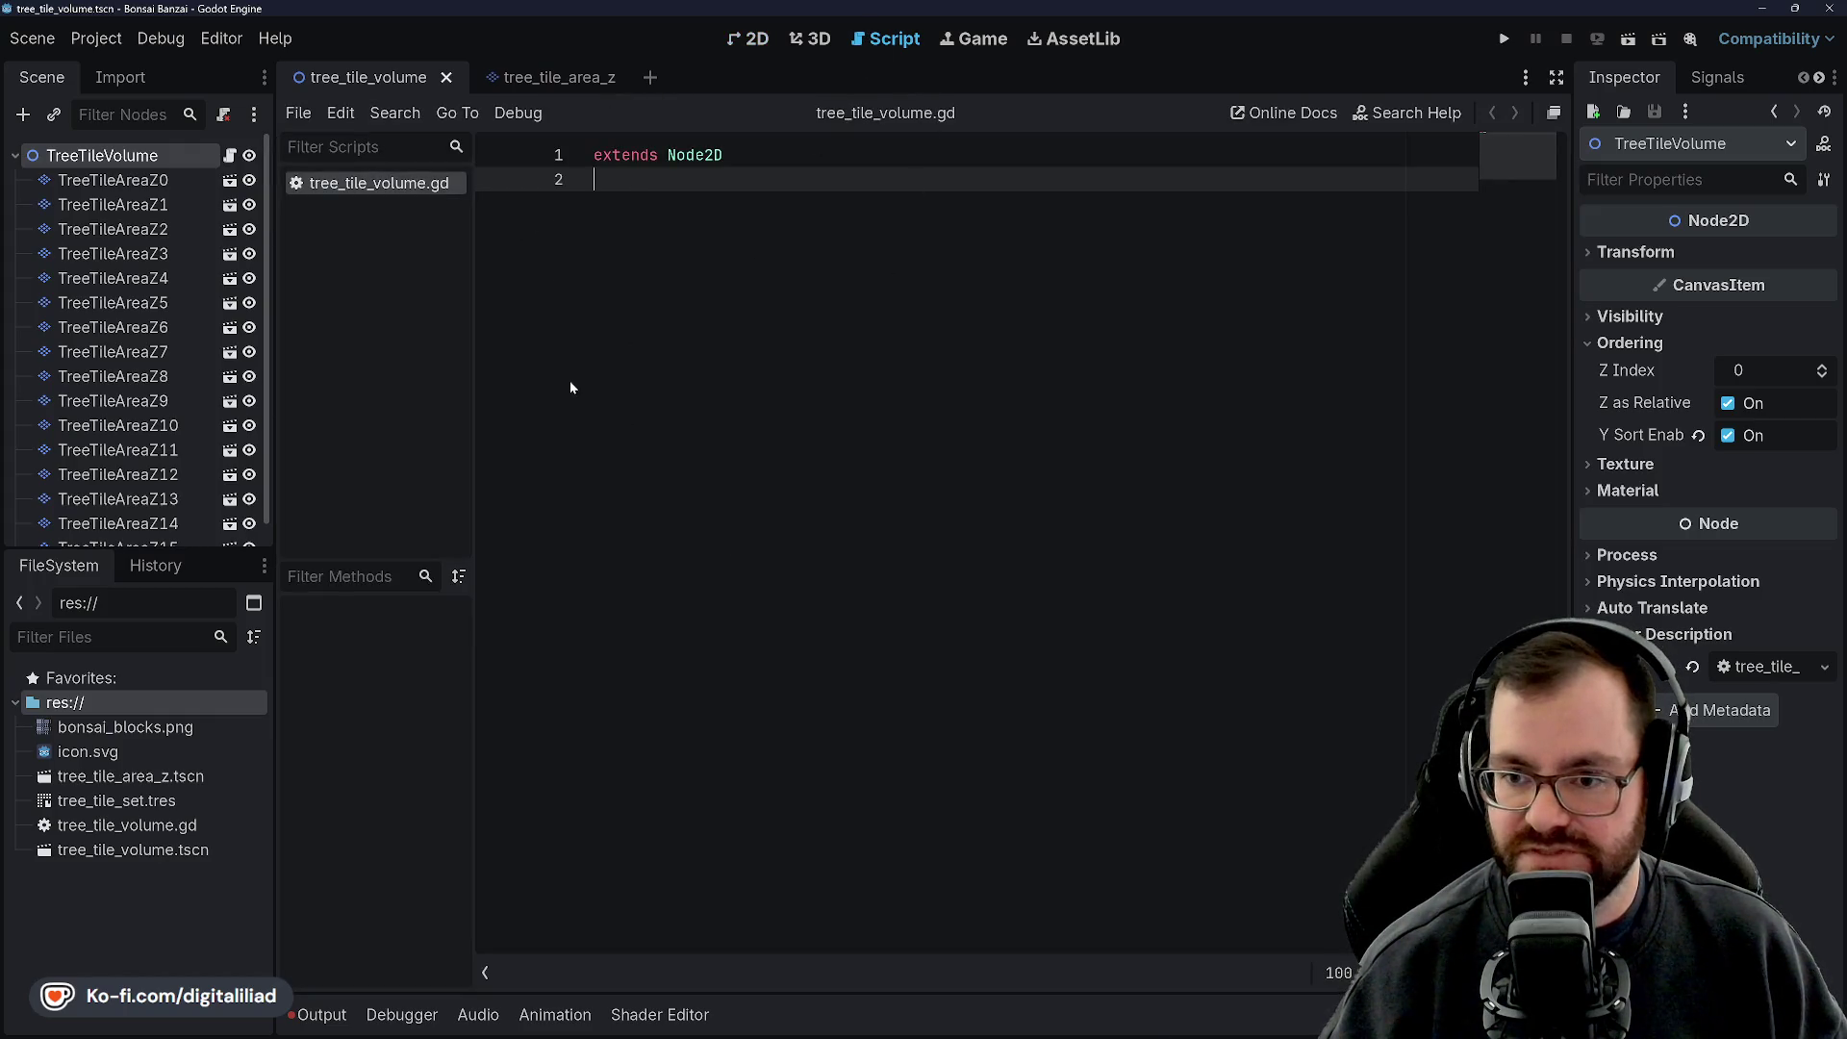
Add a _ready() -> void function containing a for child in get_children(): loop
key("Return")
key("Return")
key("Return")
key("Up")
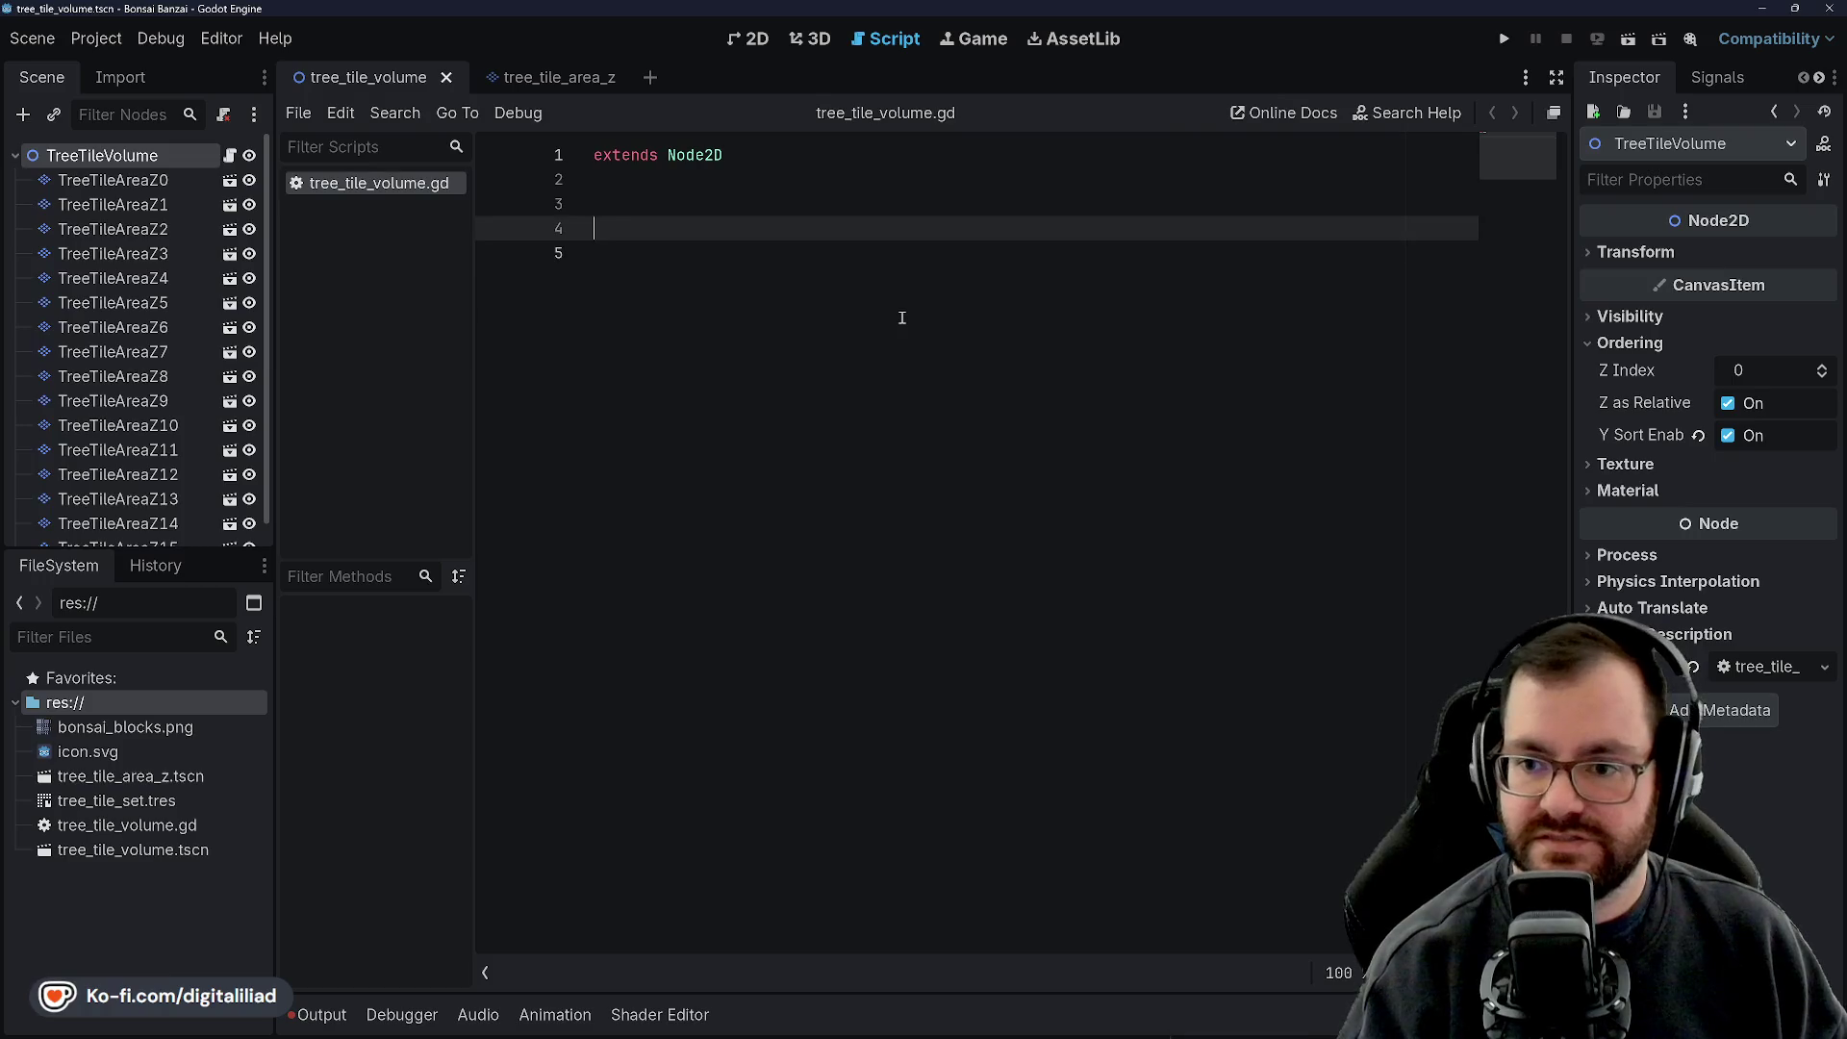
type("func _re")
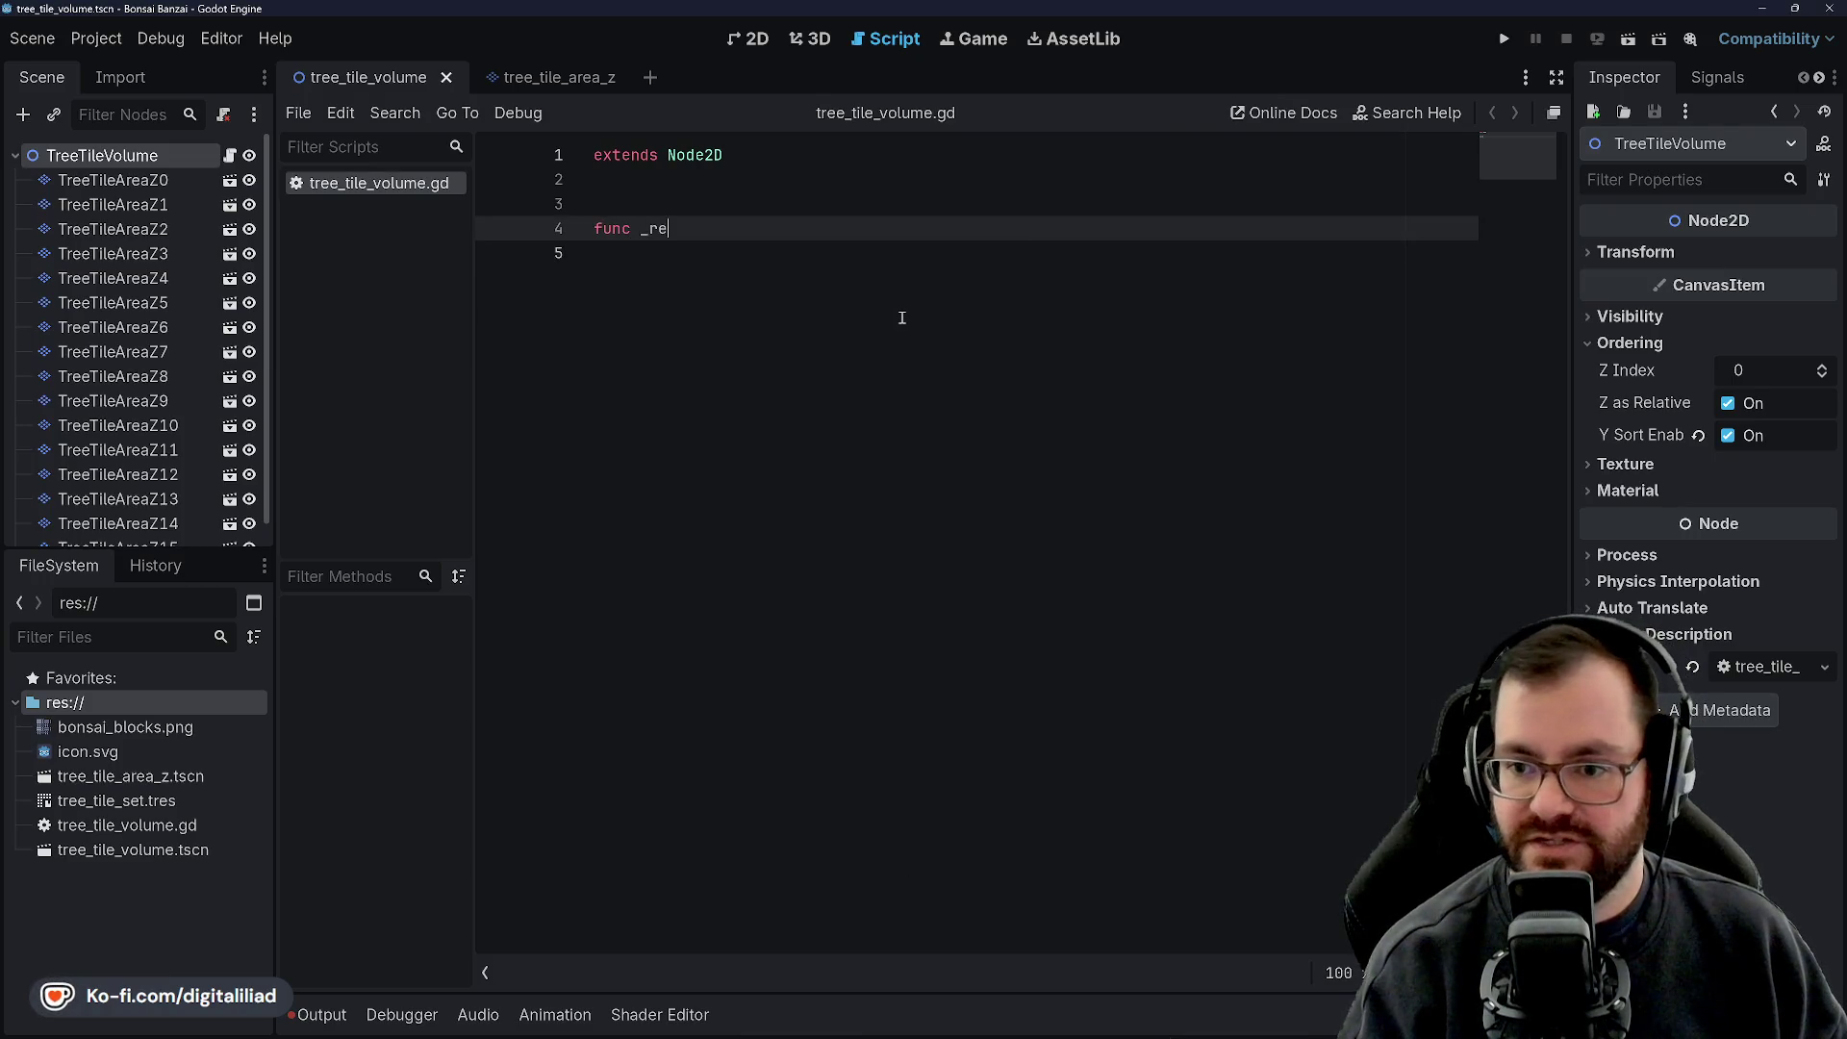
type("void;:")
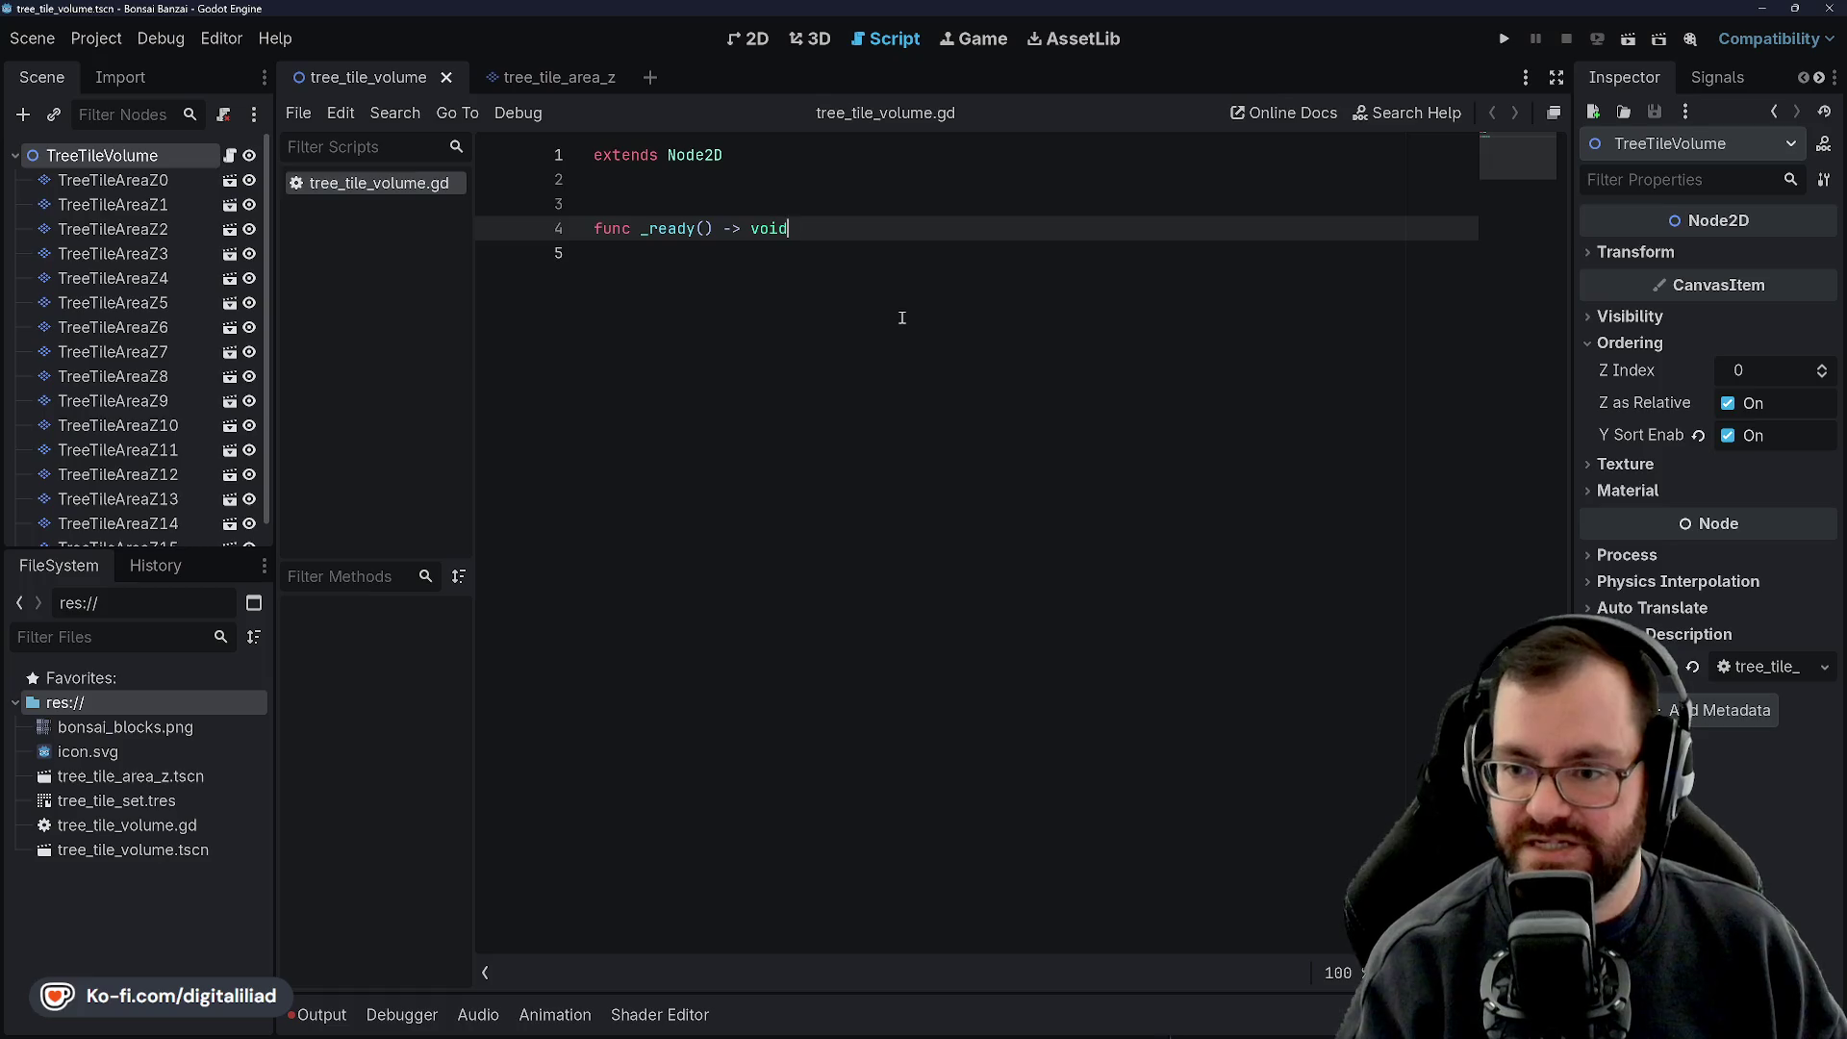
key("BackSpace")
key("BackSpace")
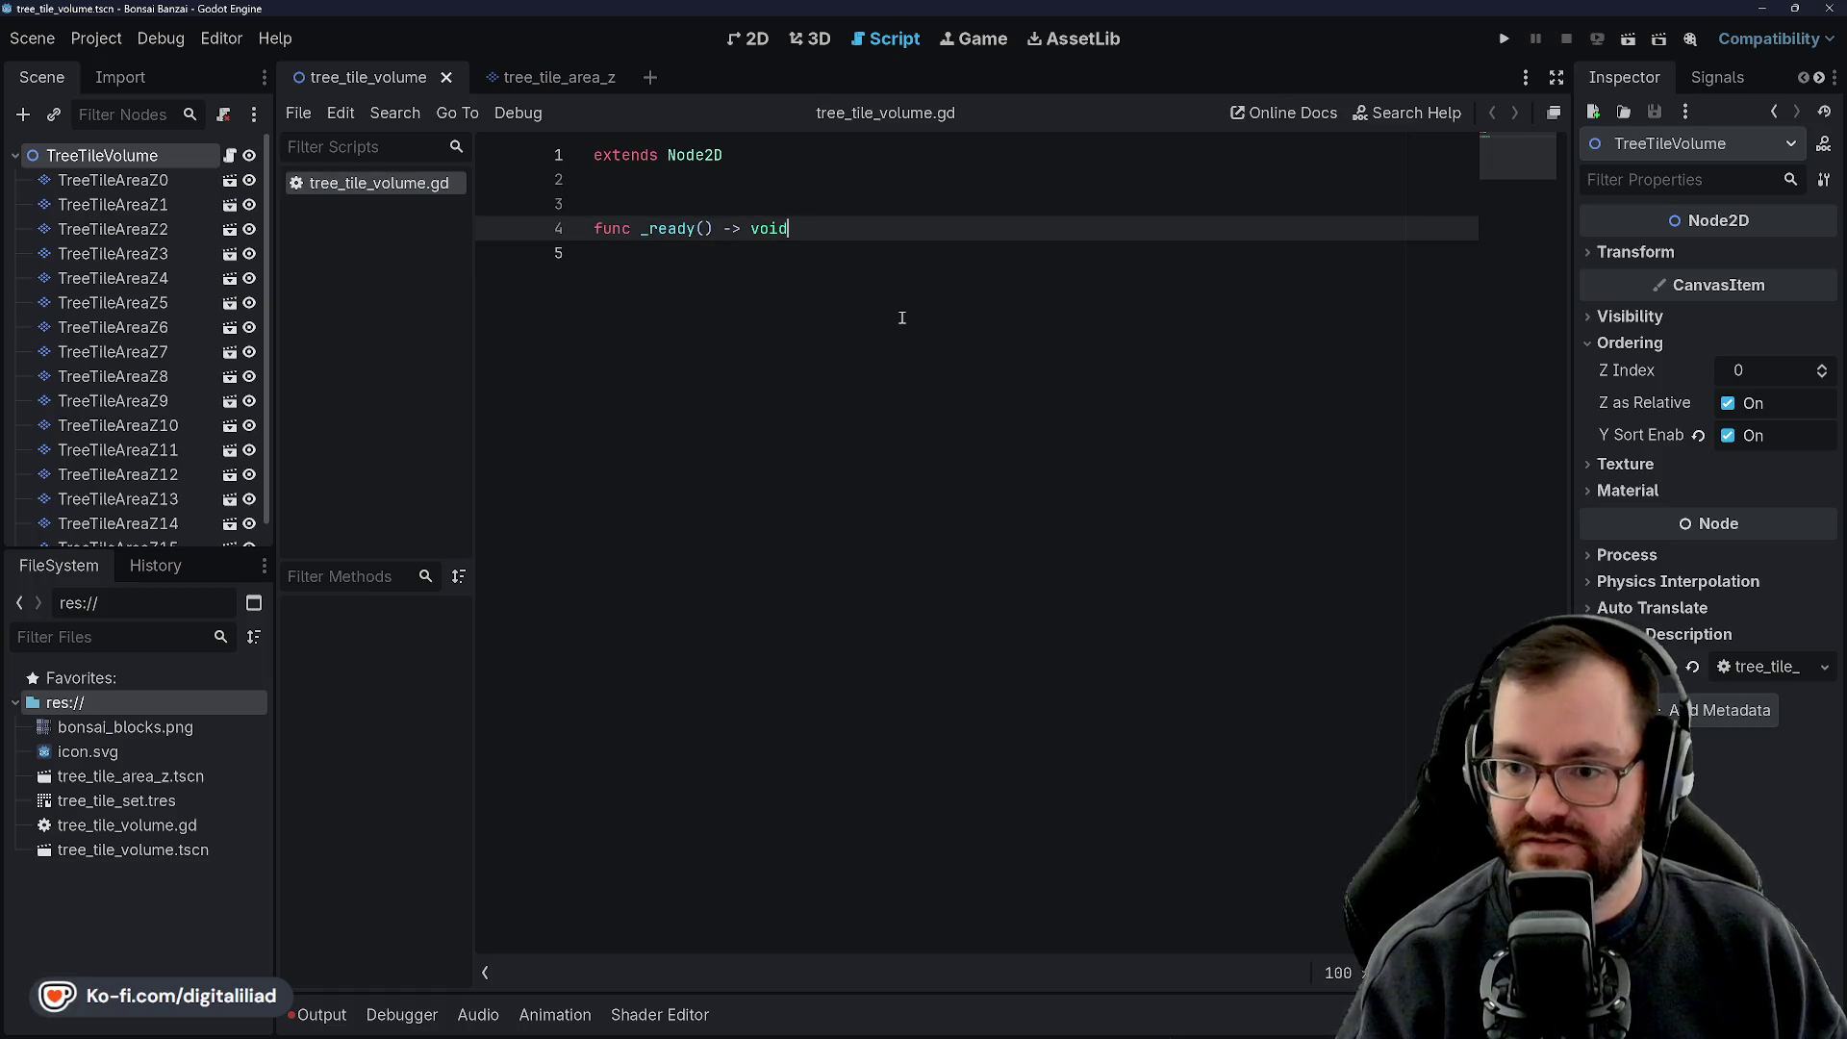
type(":")
key("Return")
type("for child in get_child")
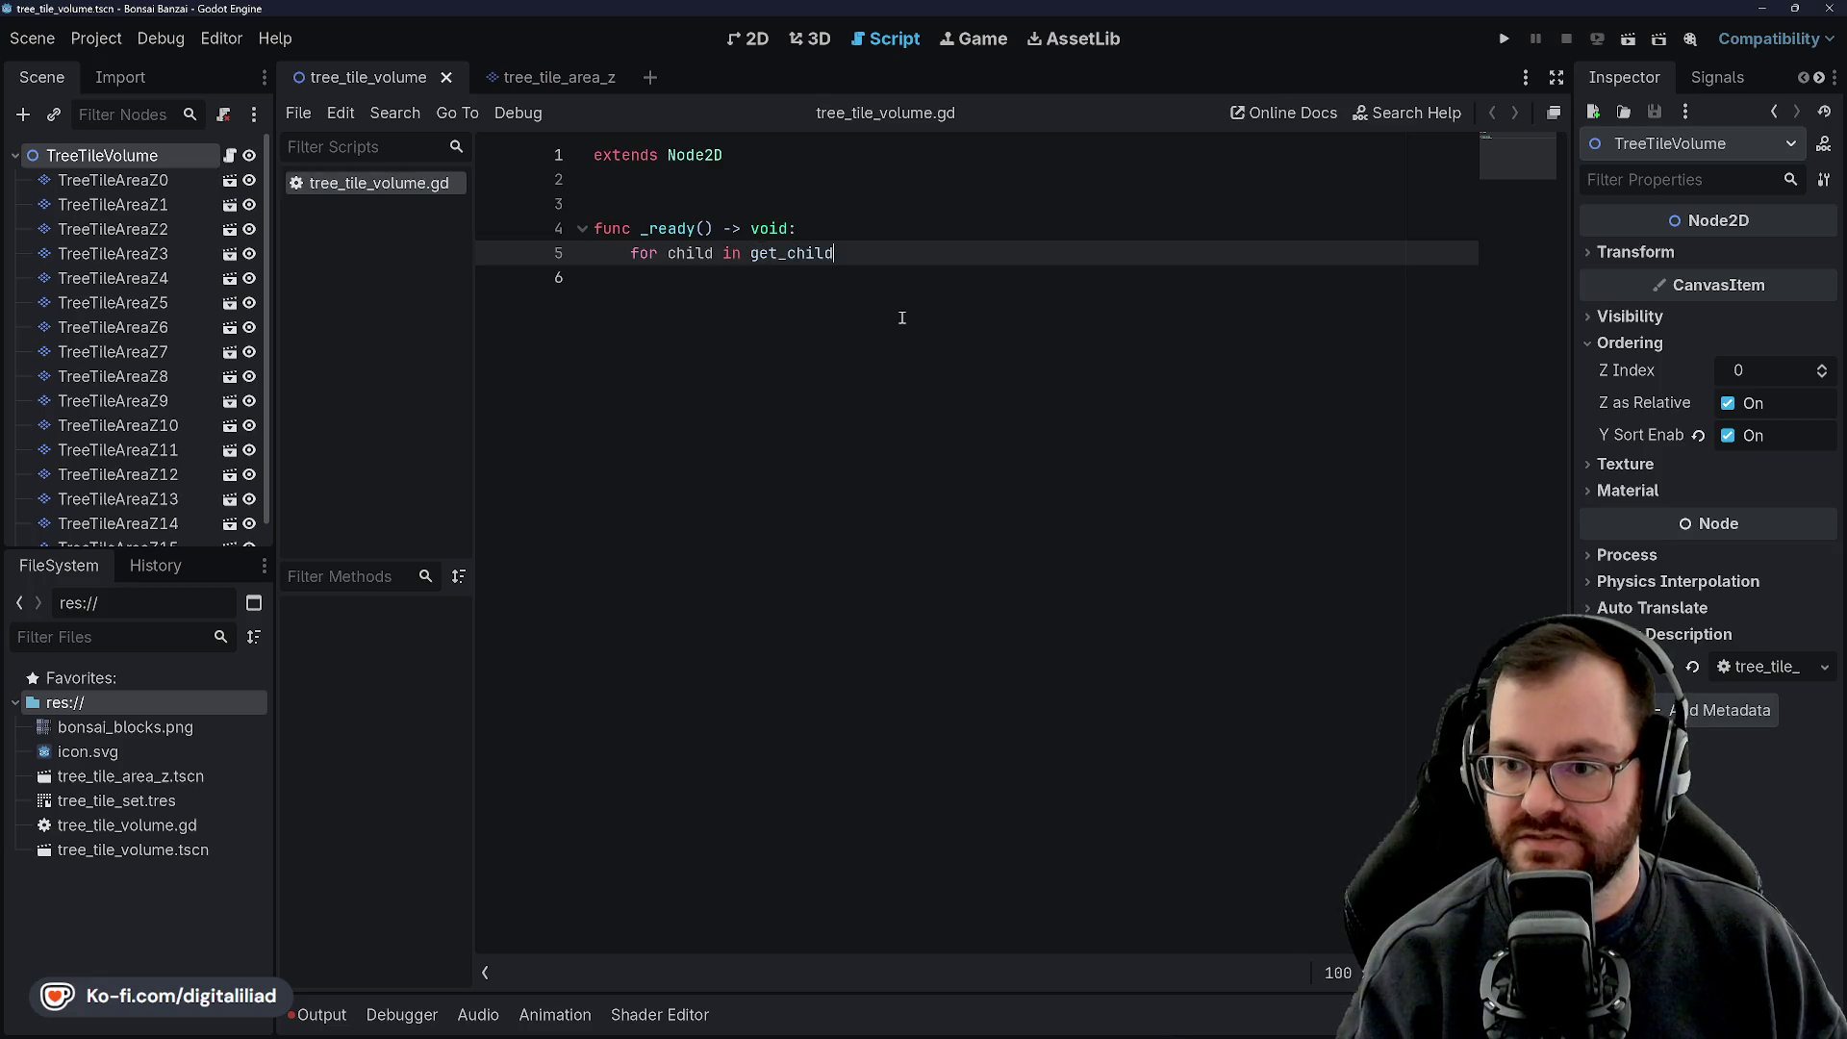
type("ren():")
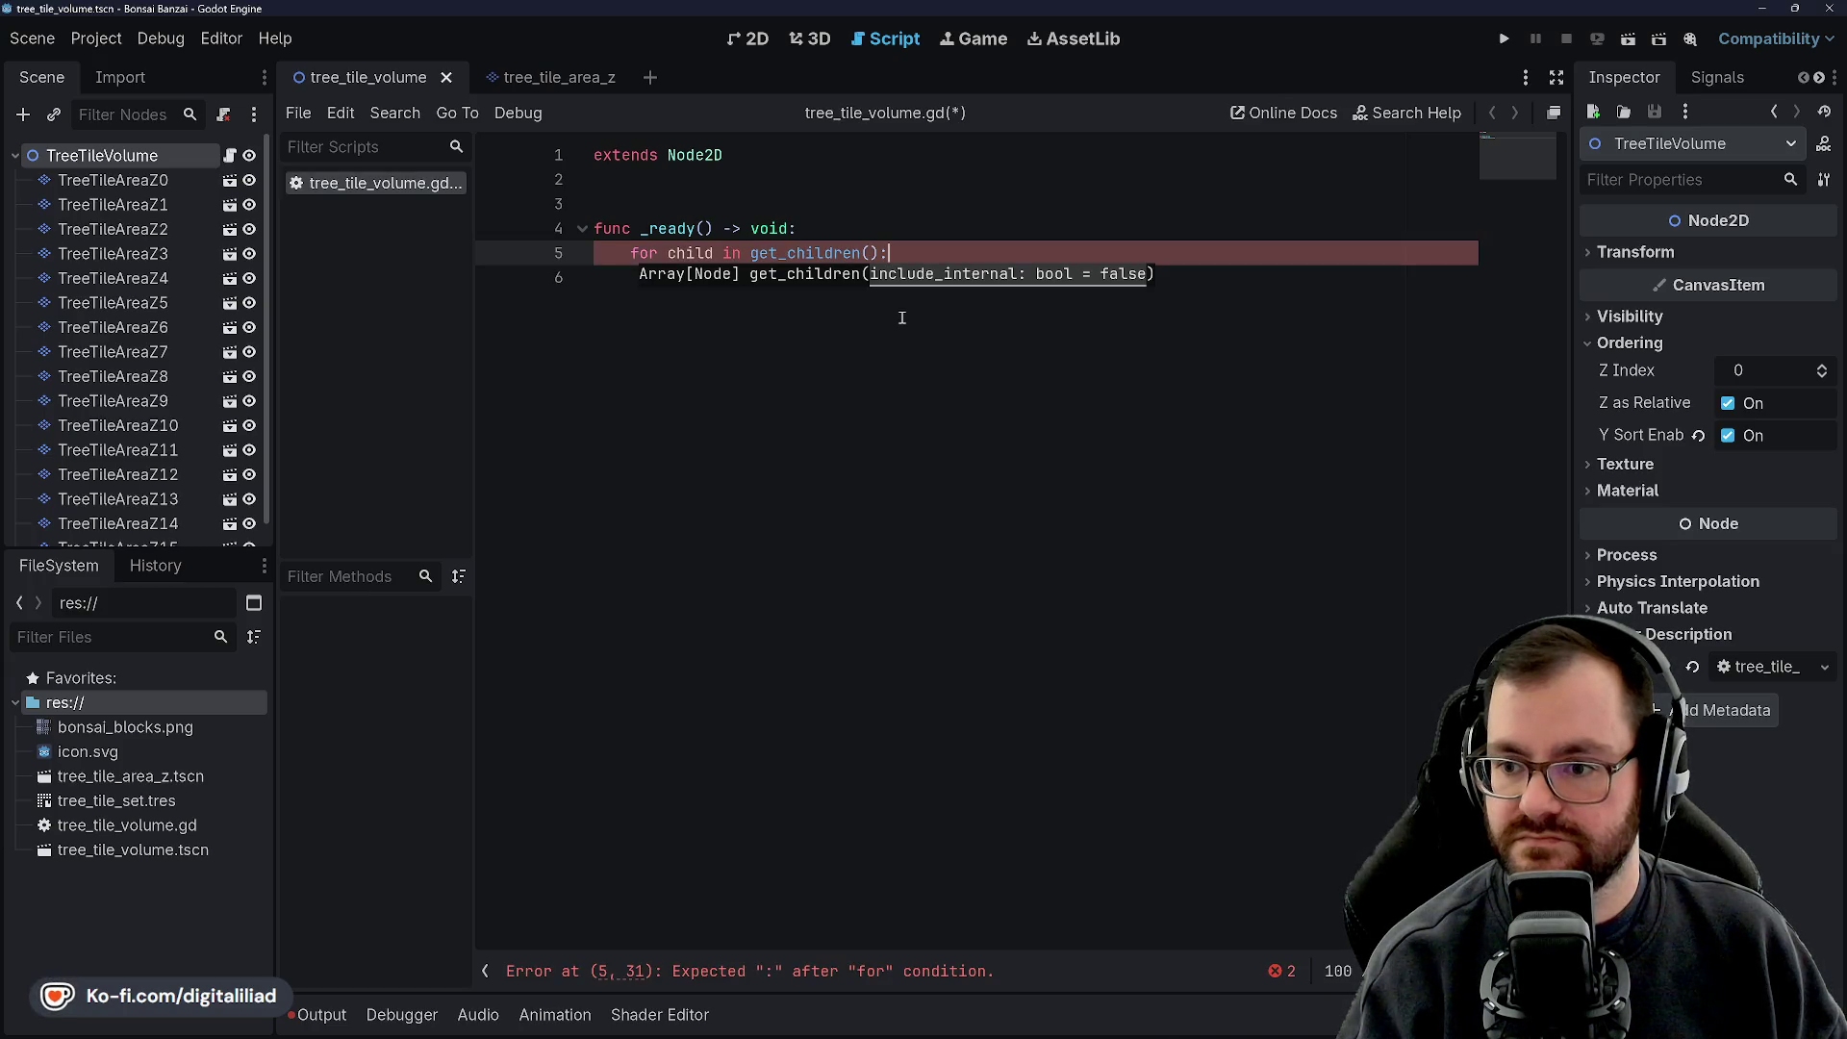
key("Return")
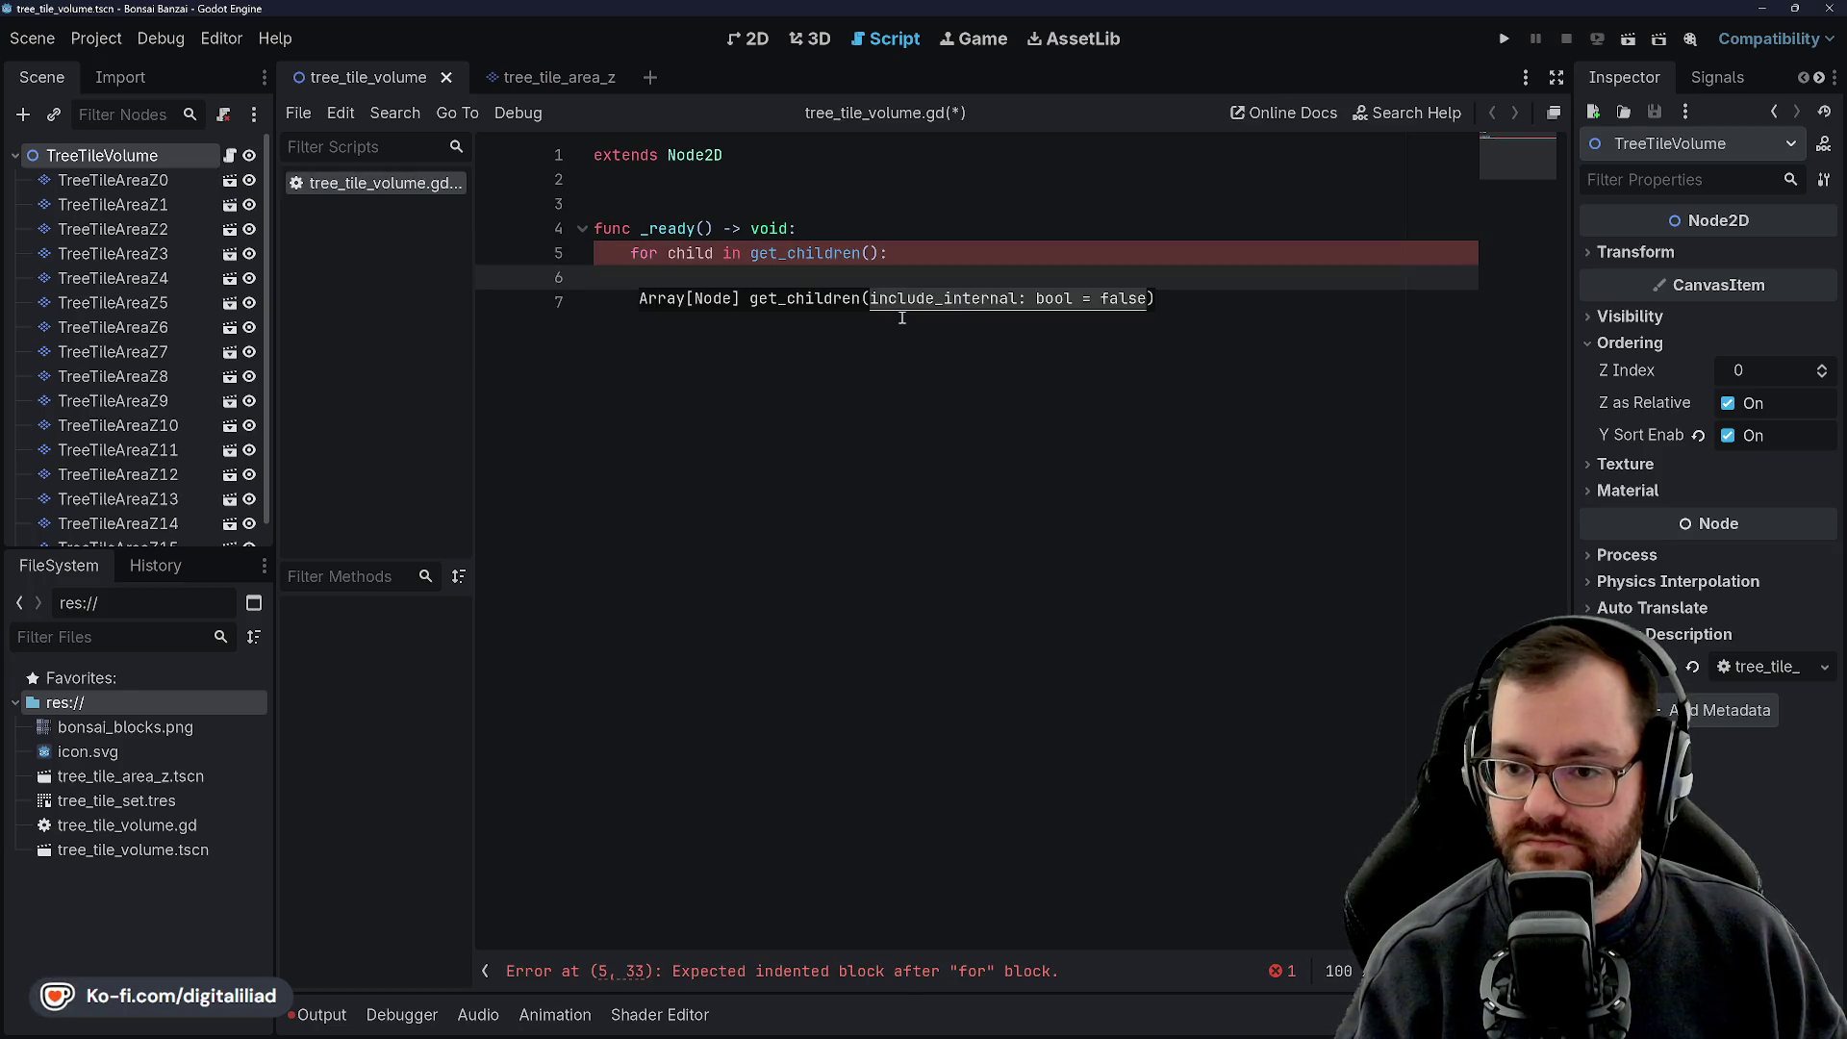
Declare var tile_layers: Array[TileMapLayer] above _ready and save the script
key("Up")
key("Up")
key("Up")
key("Return")
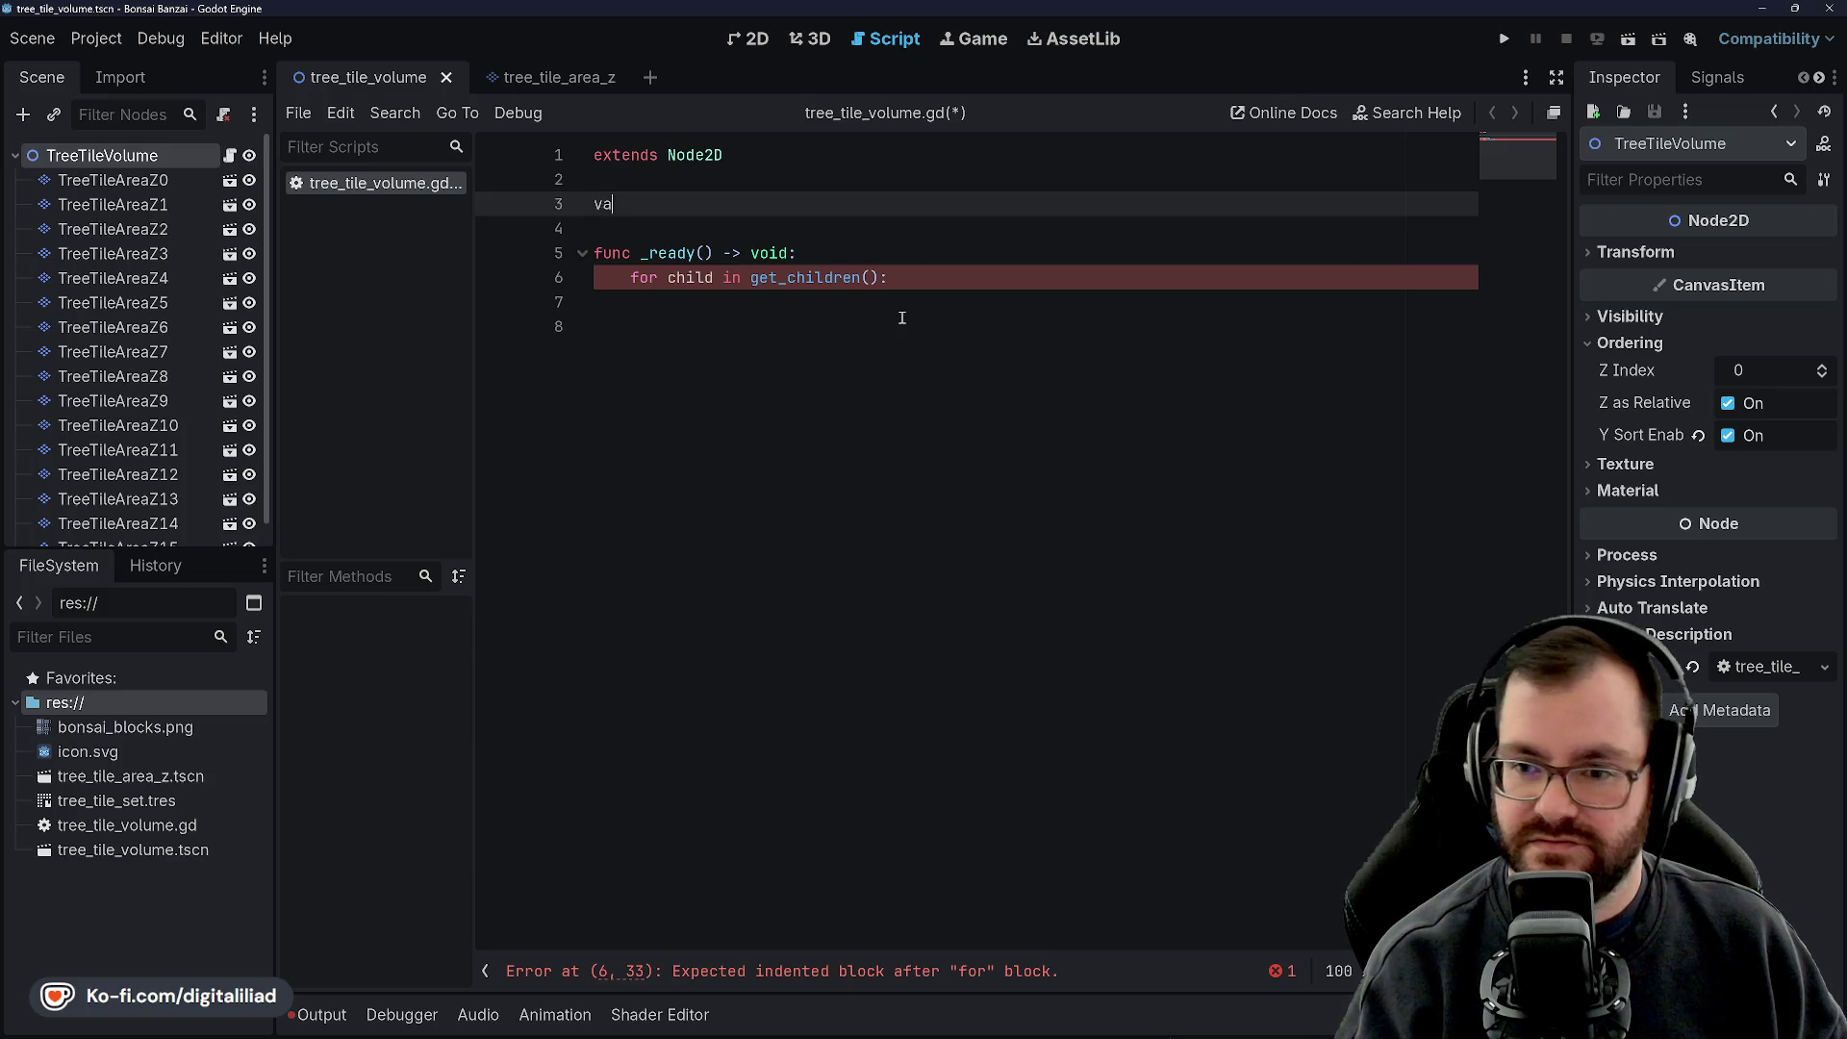
type("r tile_layers")
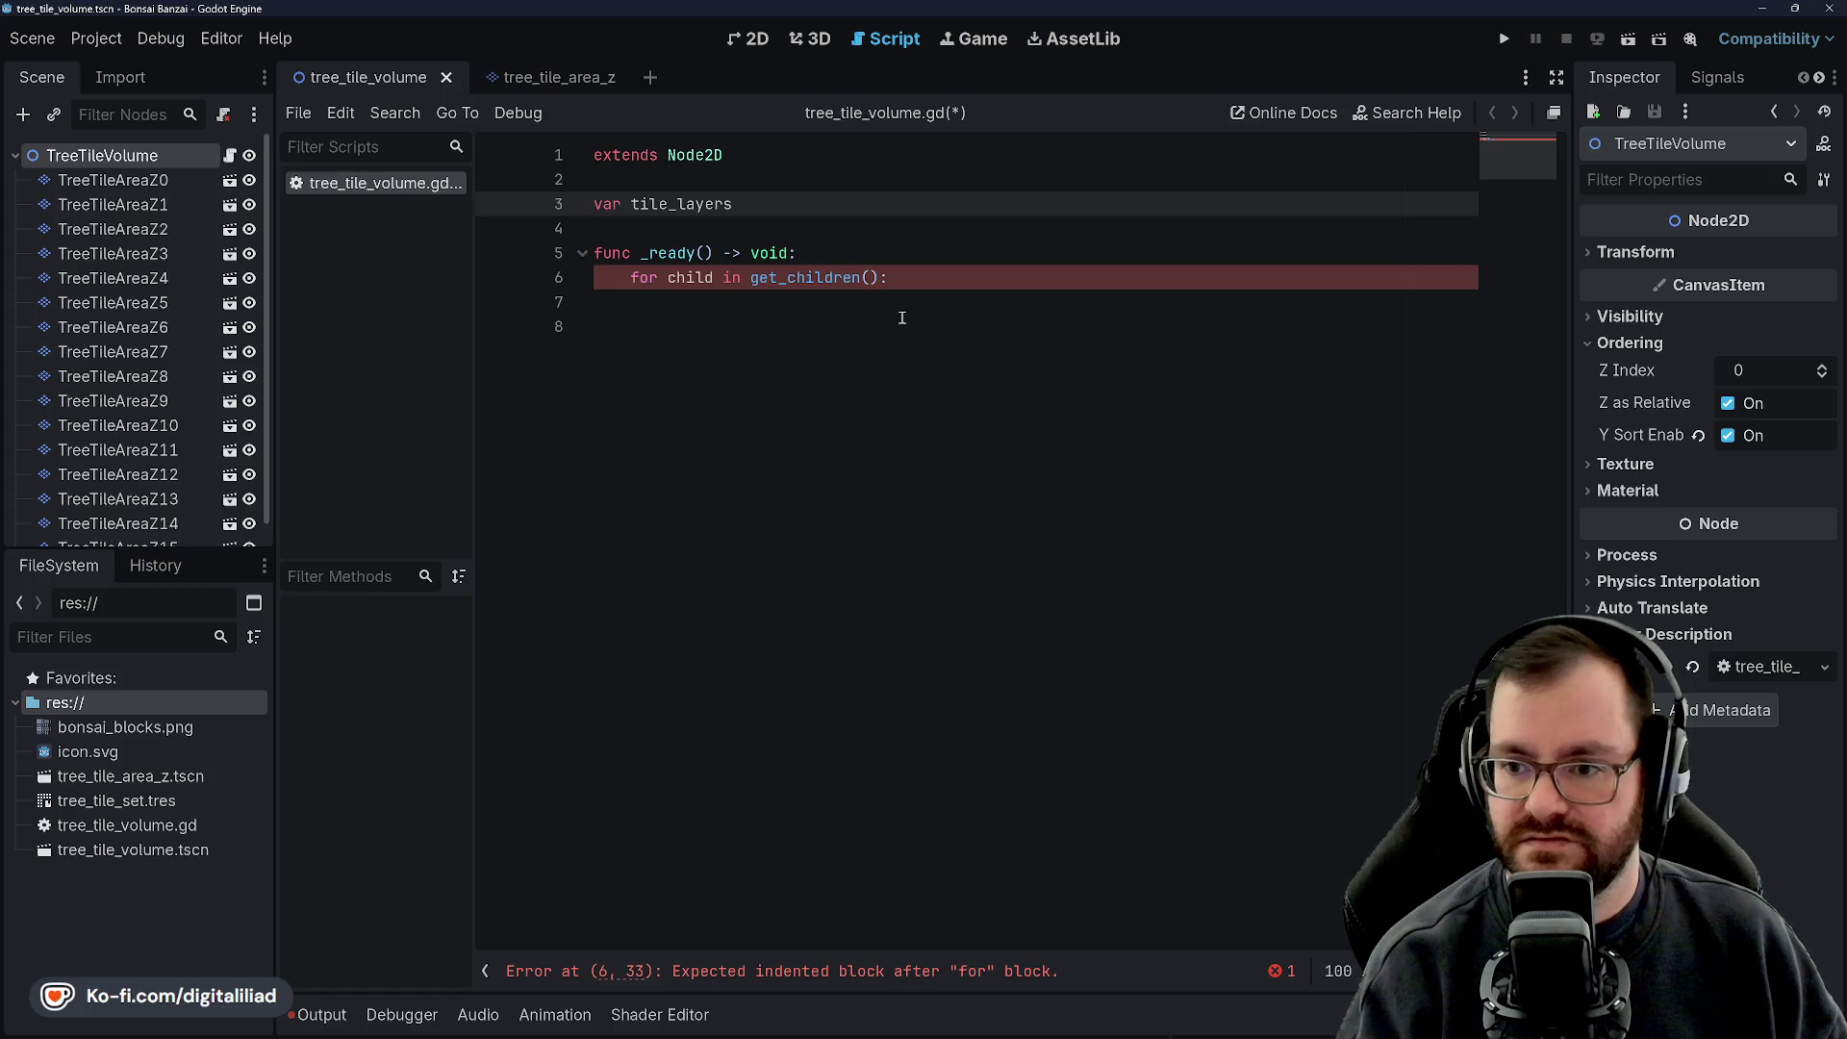
type(": Arra")
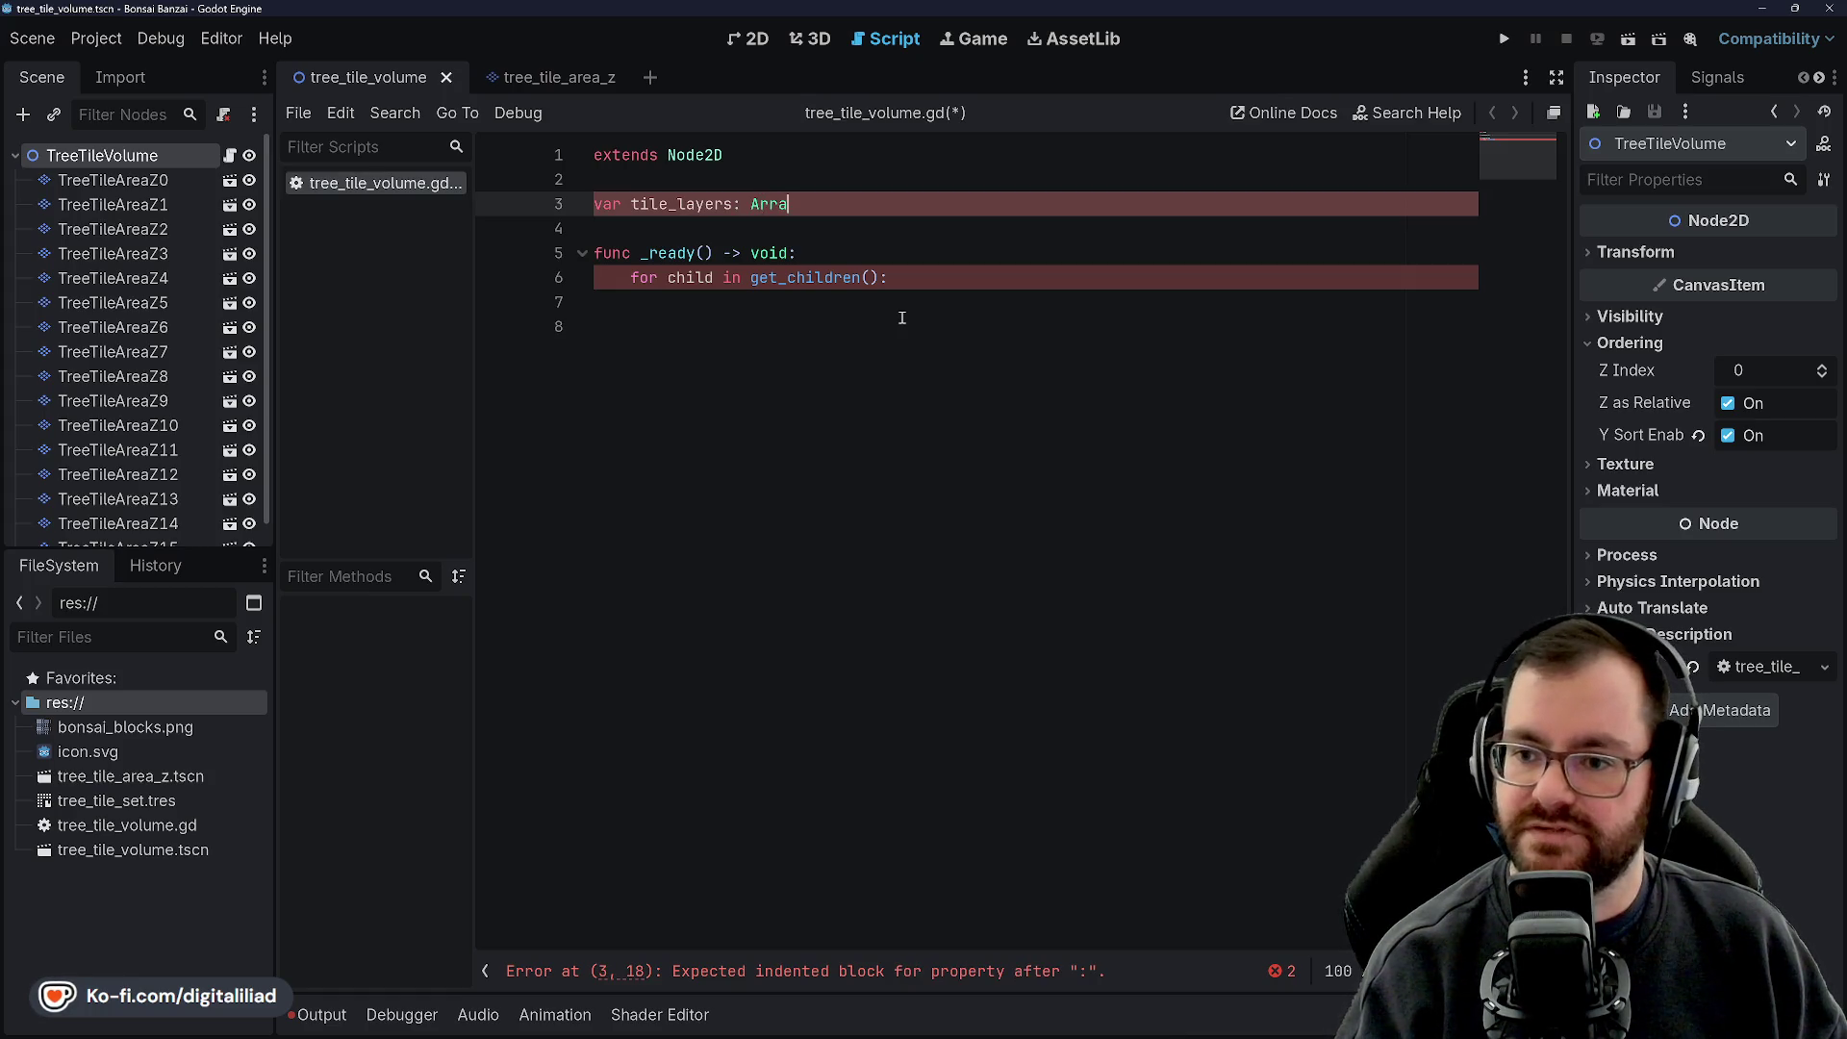
type("y[TileMapLayer")
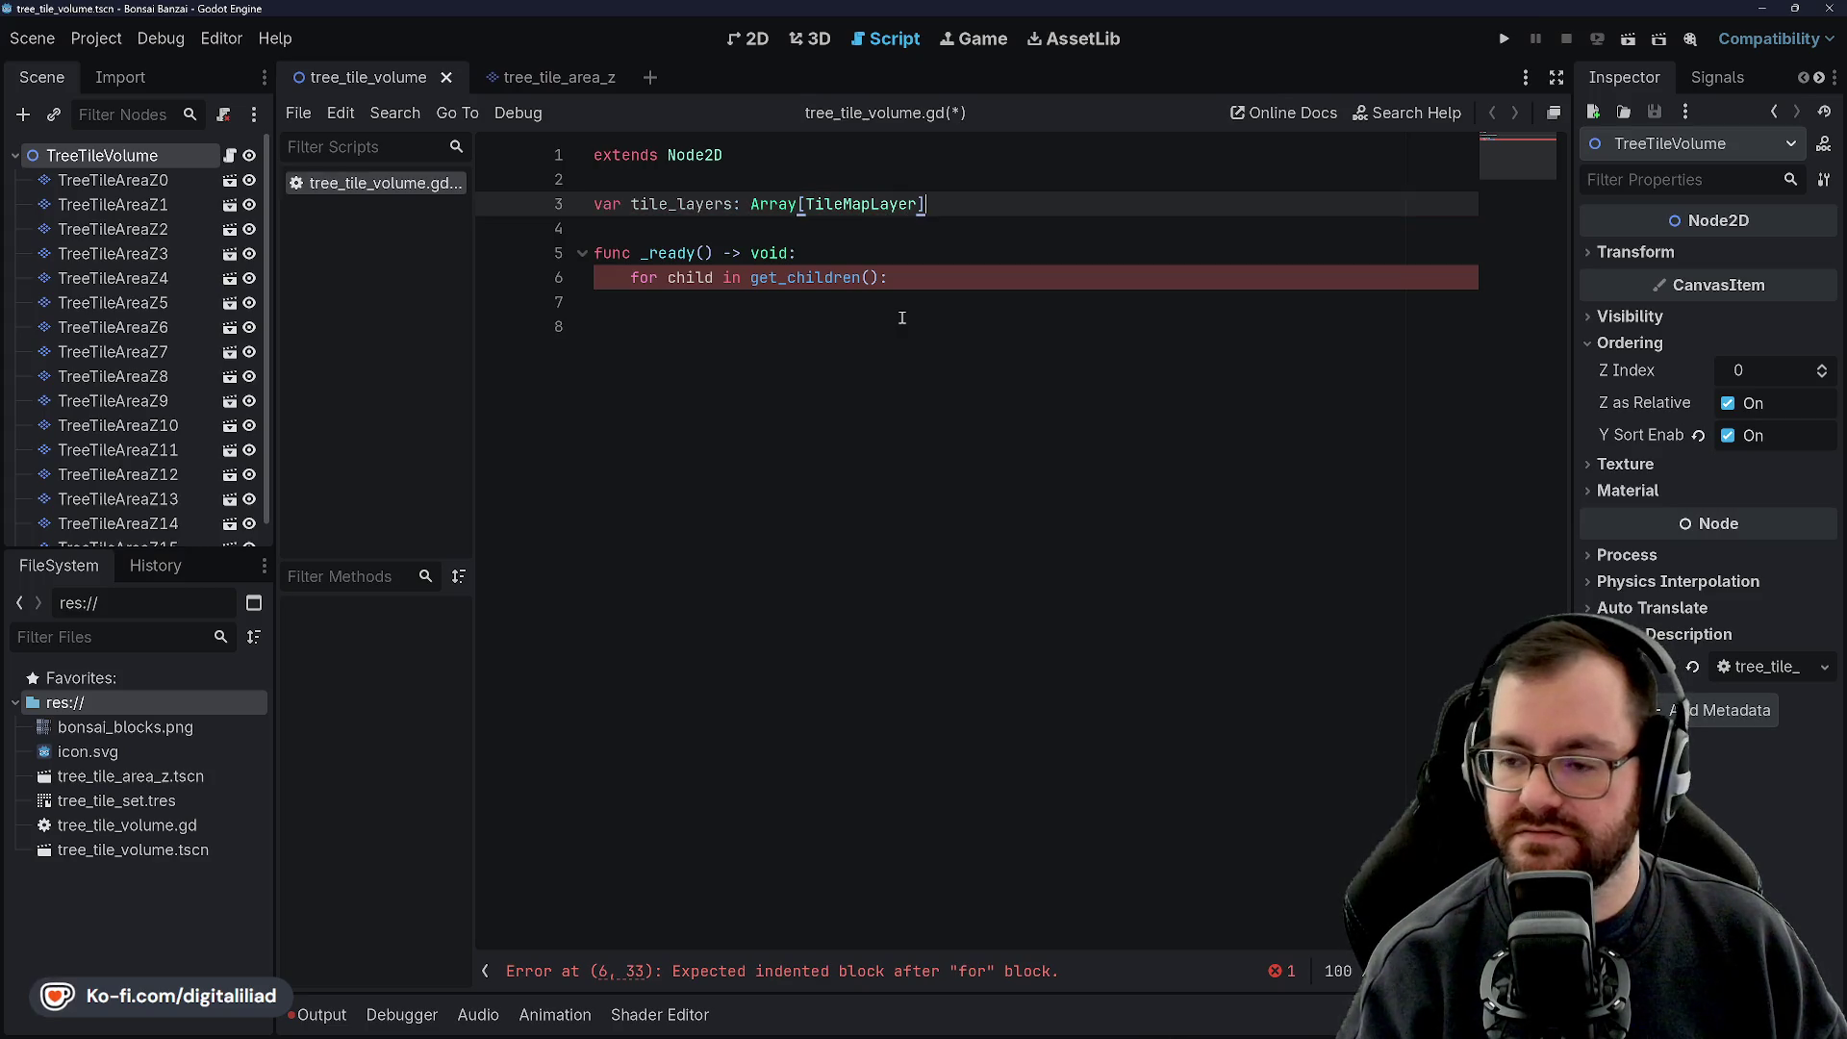
key("ctrl+s")
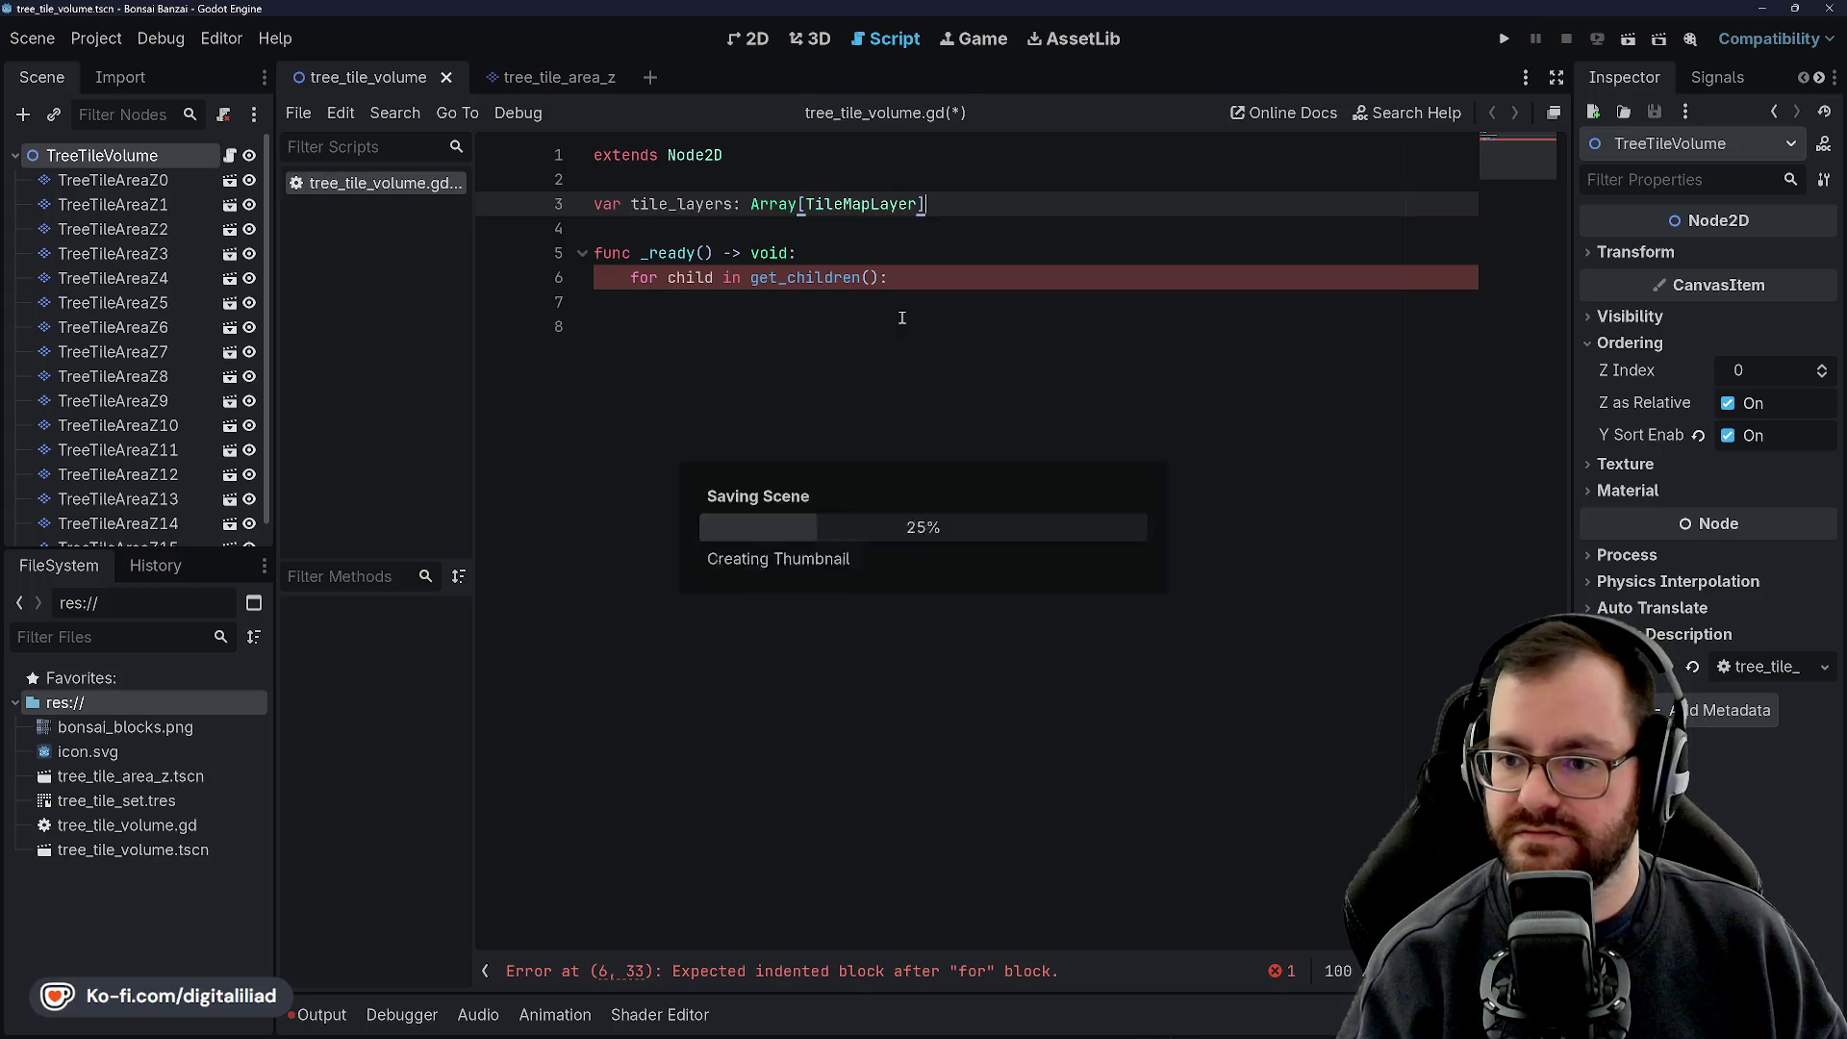
left_click(924, 295)
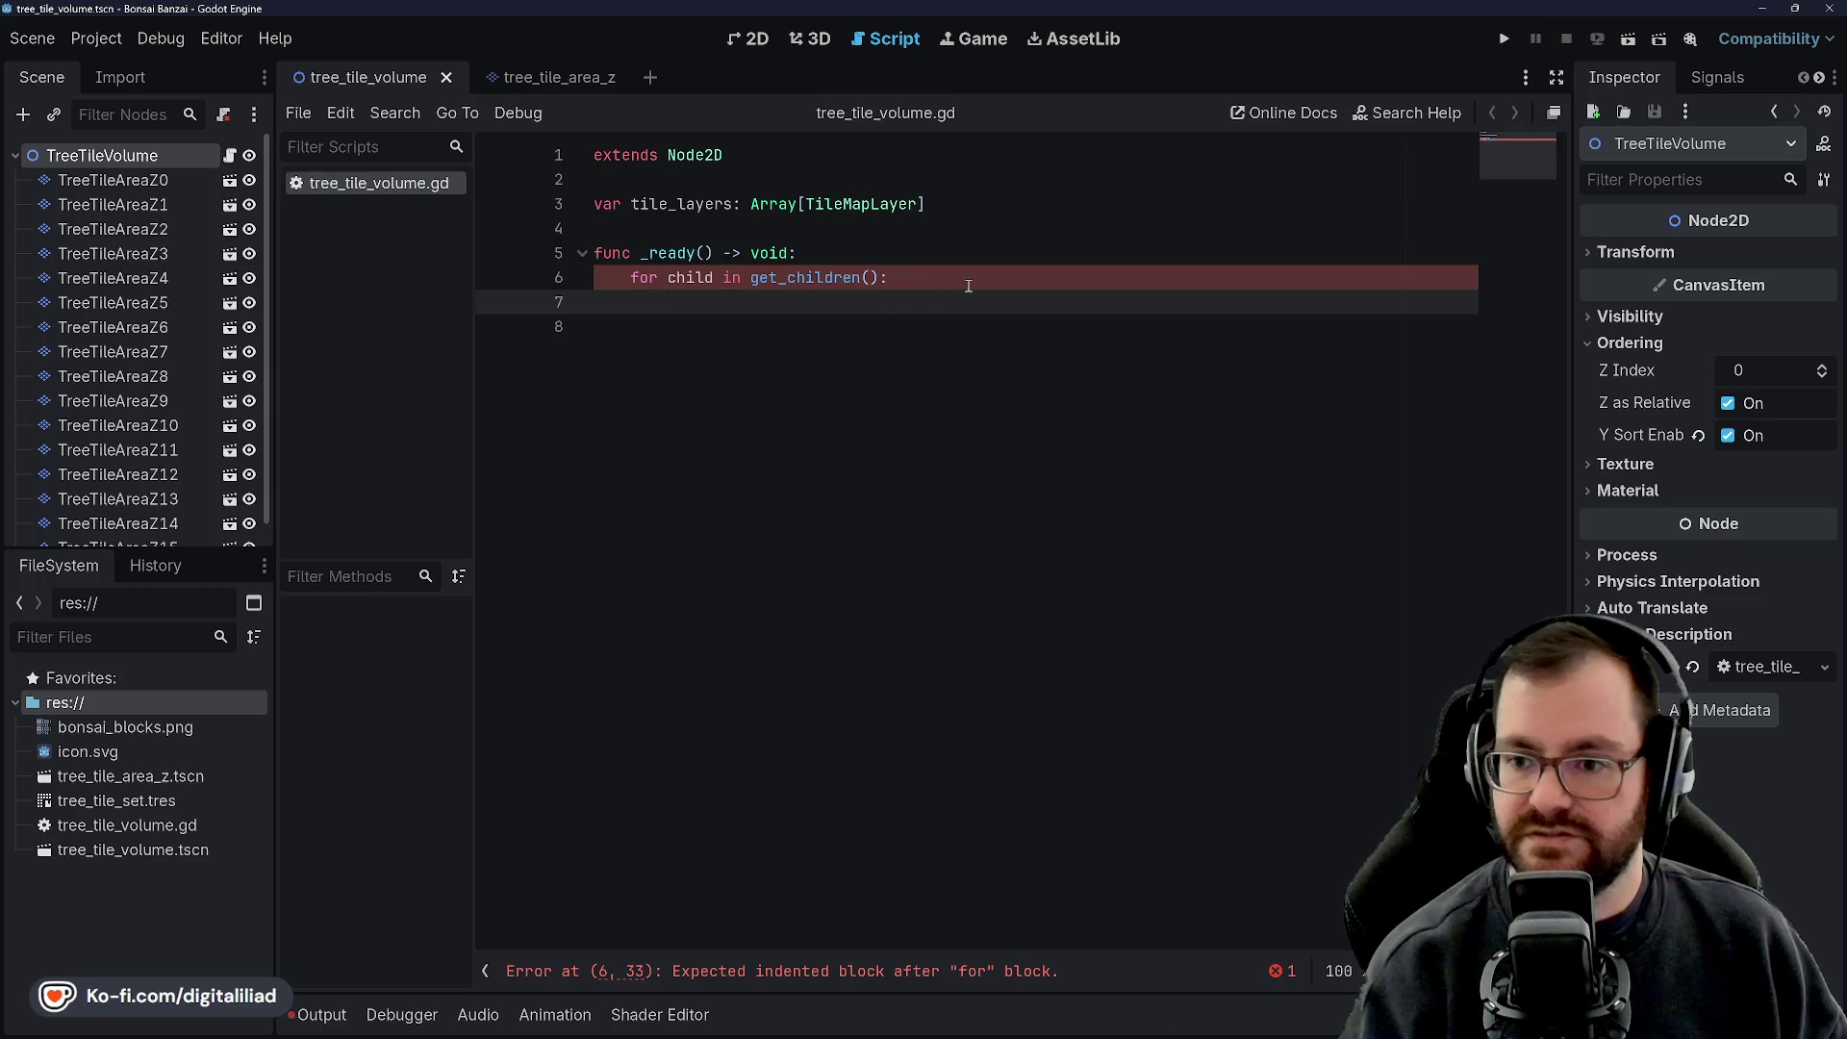
Begin the tile_layers line in the loop and declare a layer_count: int variable, then save
type("tile_layers.append")
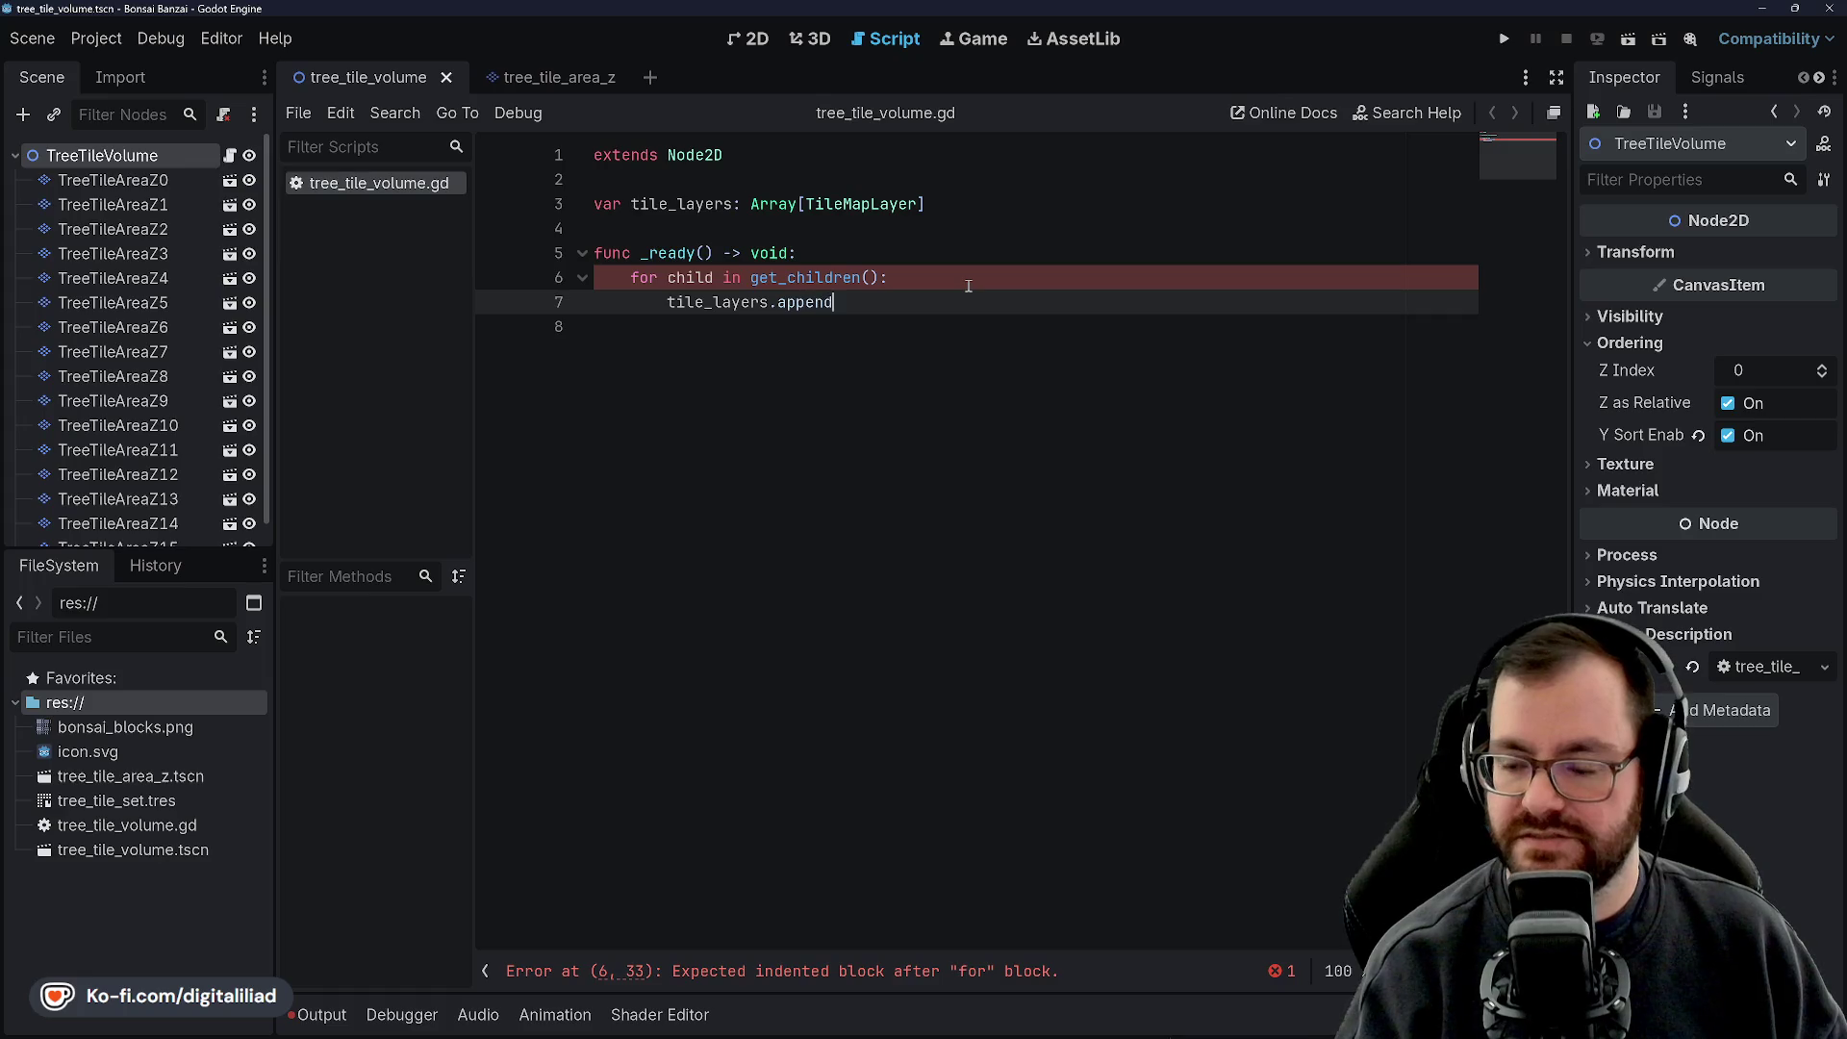
left_click(813, 204)
left_click(760, 165)
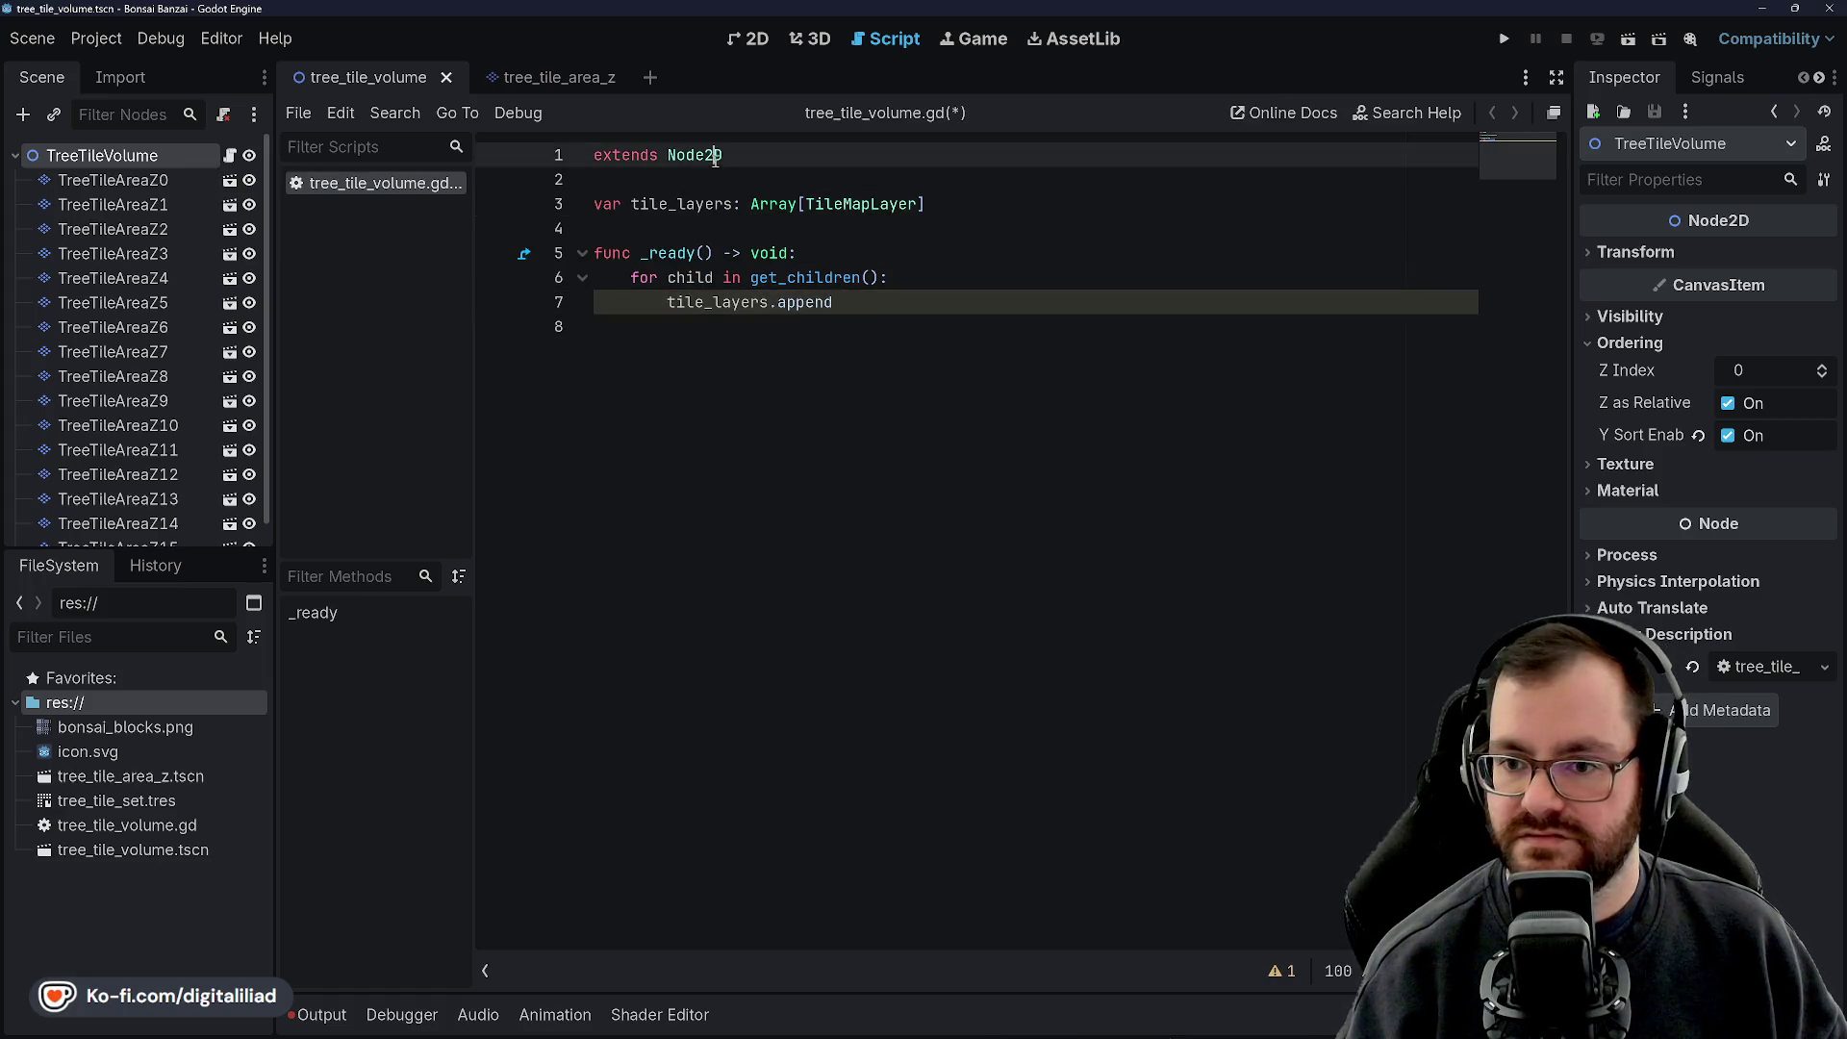
key("Return")
type("var layer_count: int")
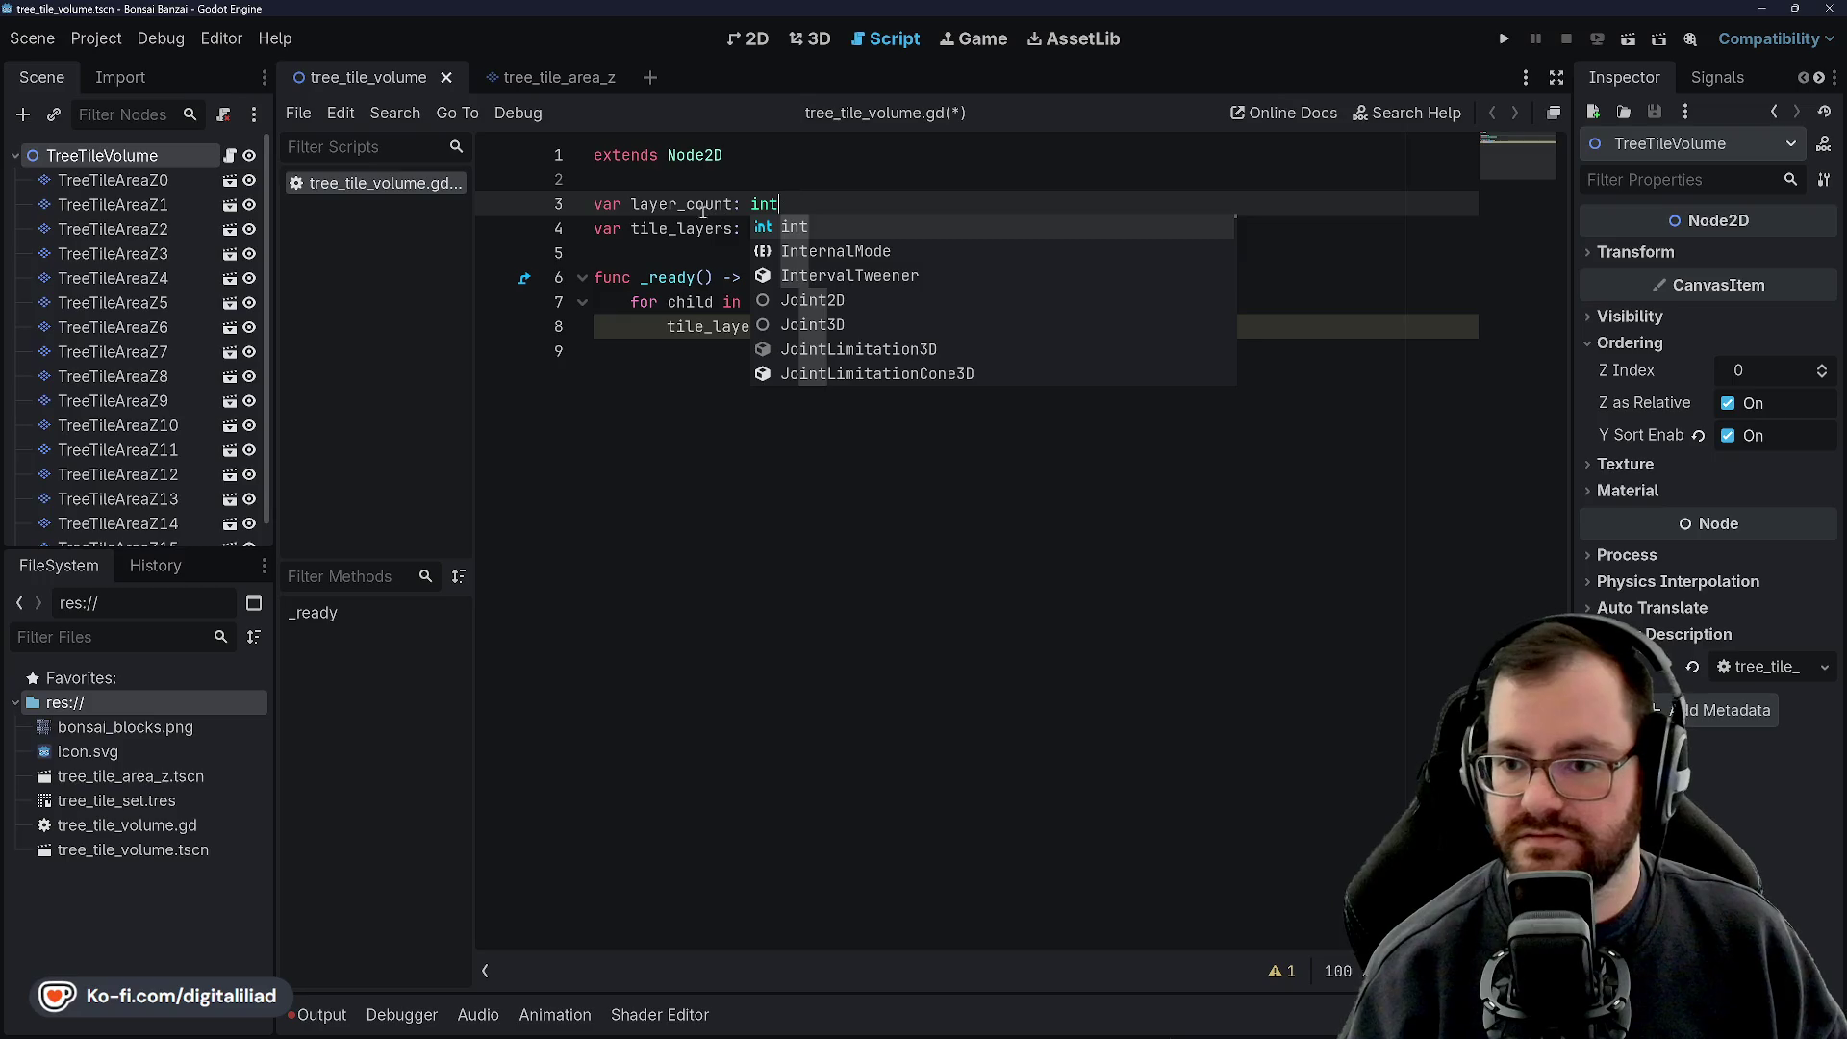
key("Escape")
key("ctrl+s")
Make the loop append each child as TileMapLayer to tile_layers, fixing the parentheses, and save
left_click(887, 336)
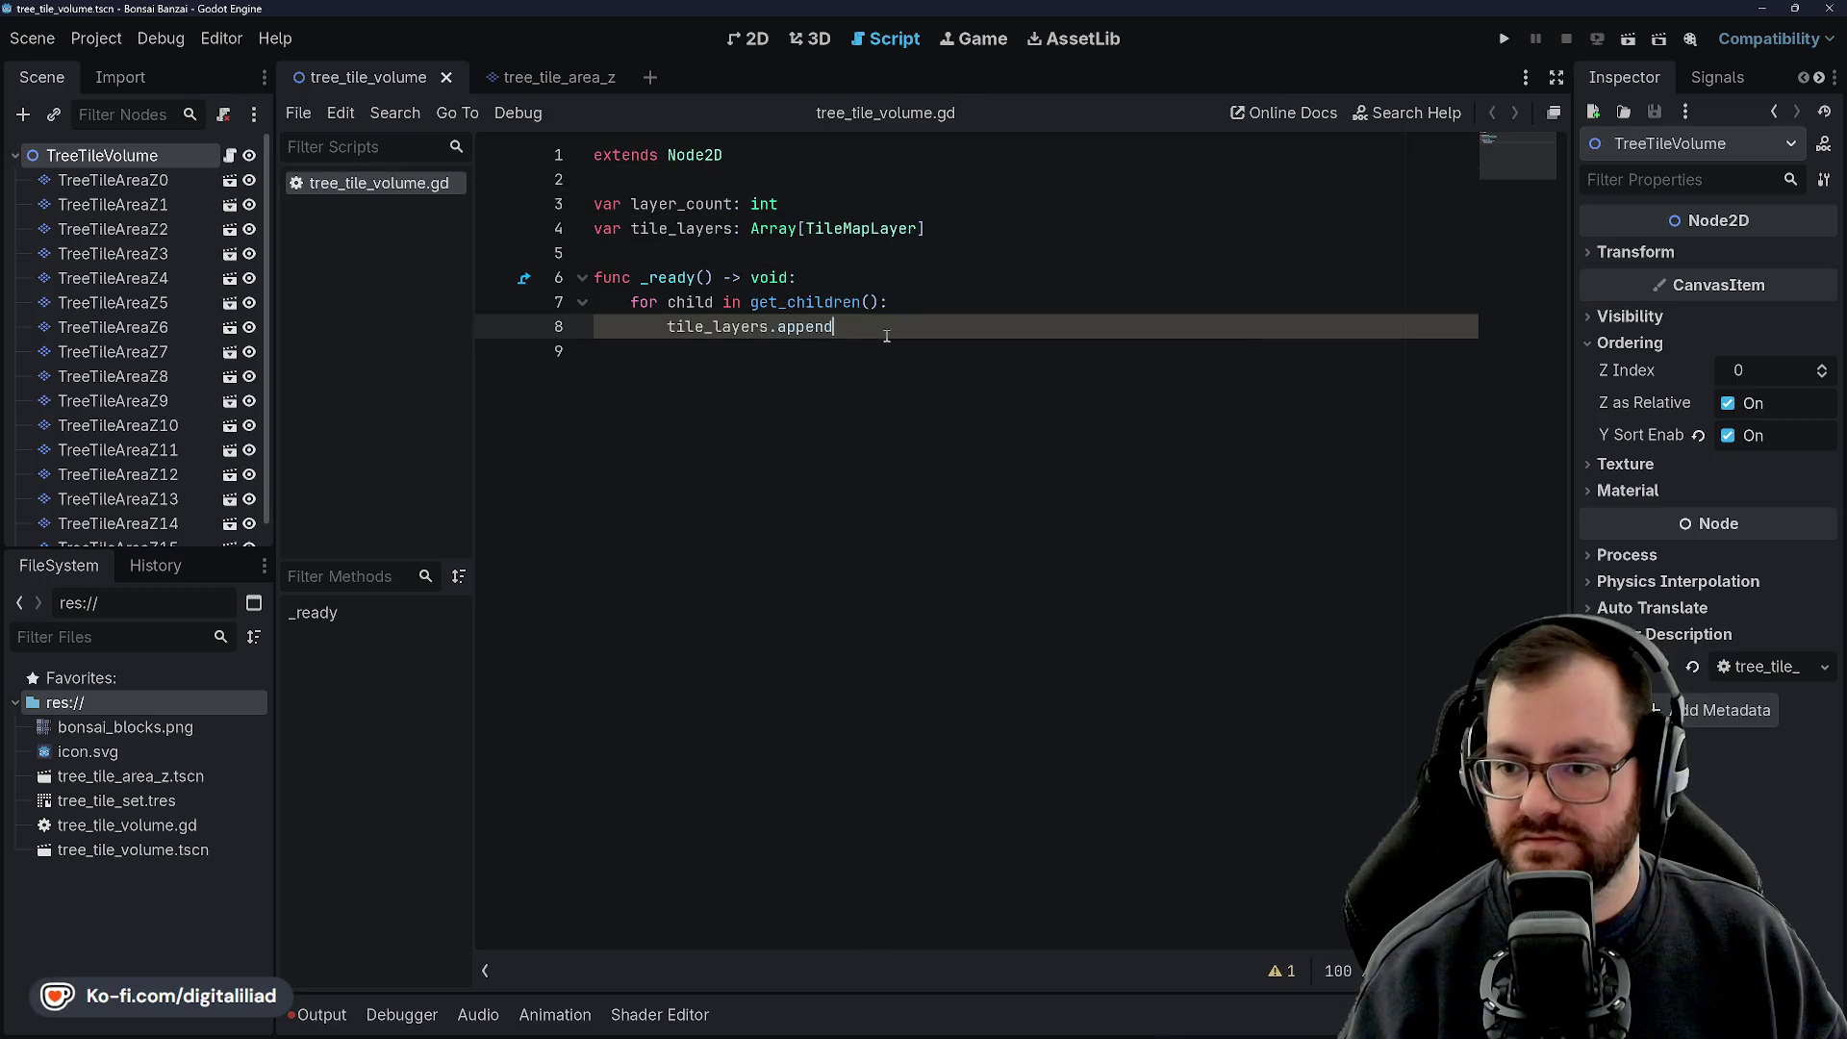
mouse_move(859, 229)
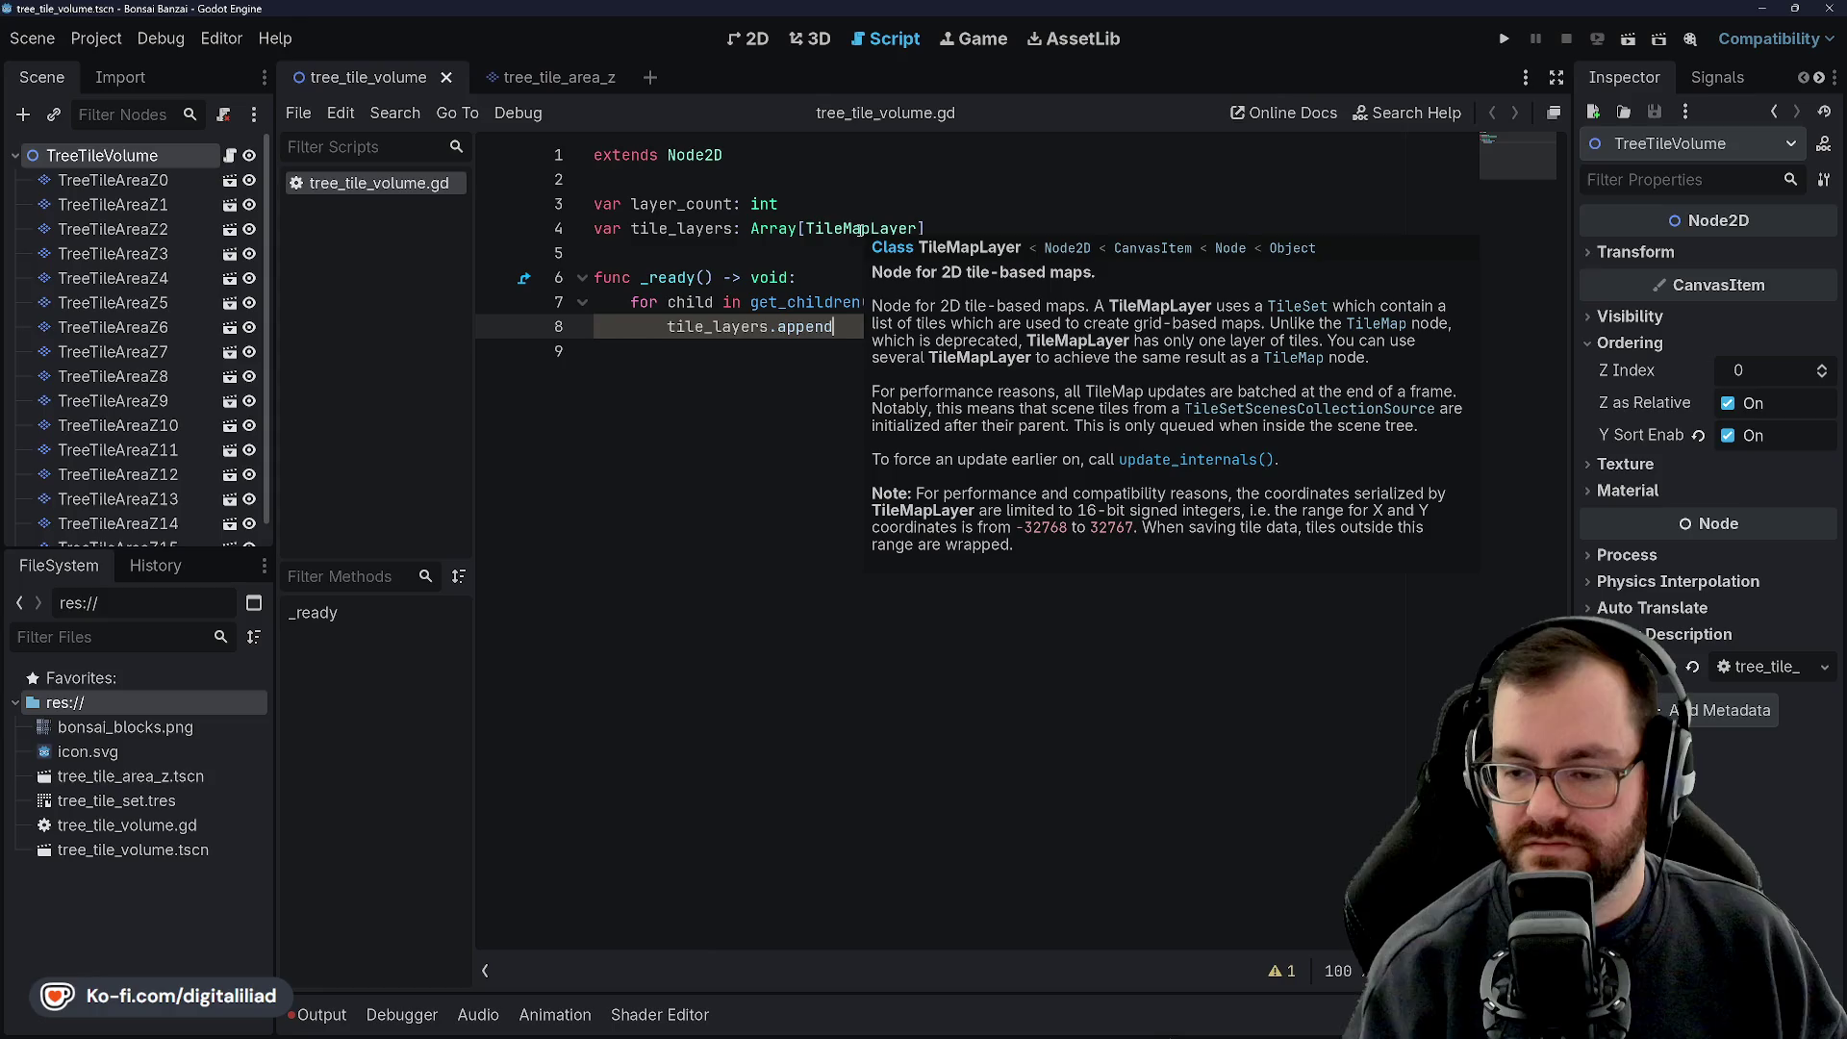
type("(")
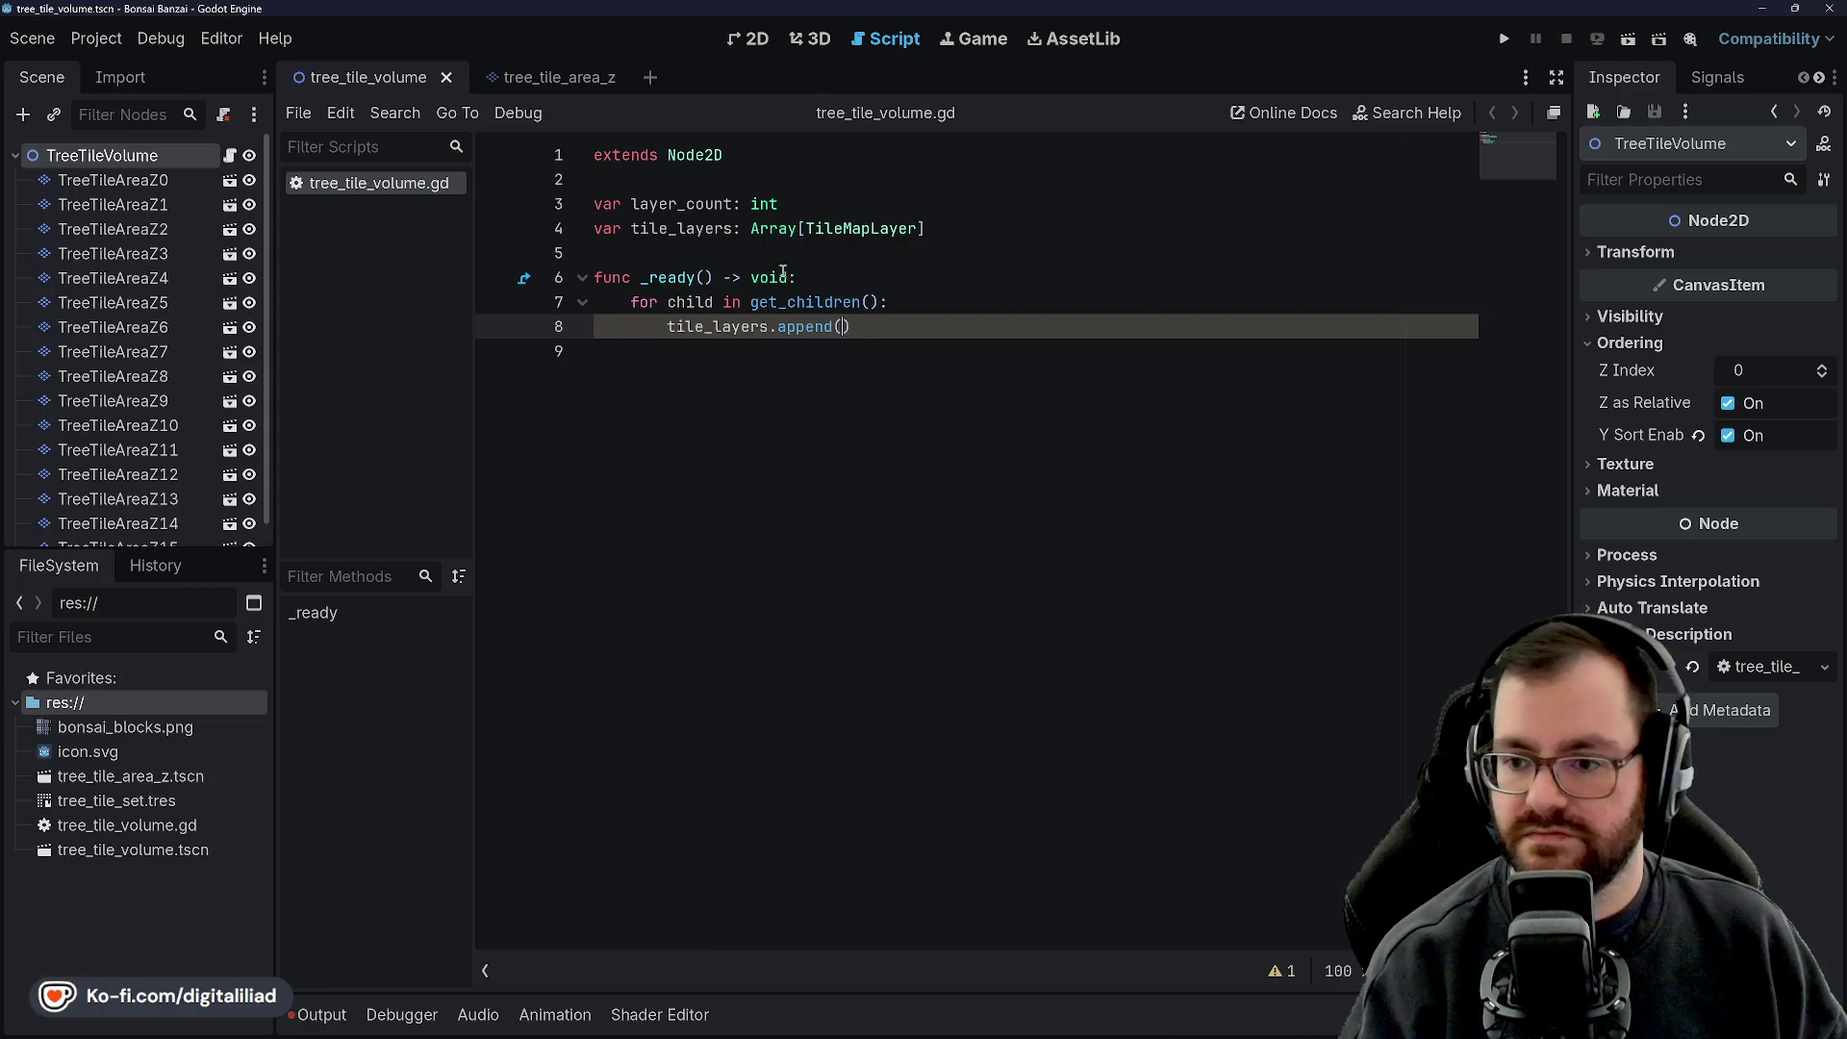
type("child)")
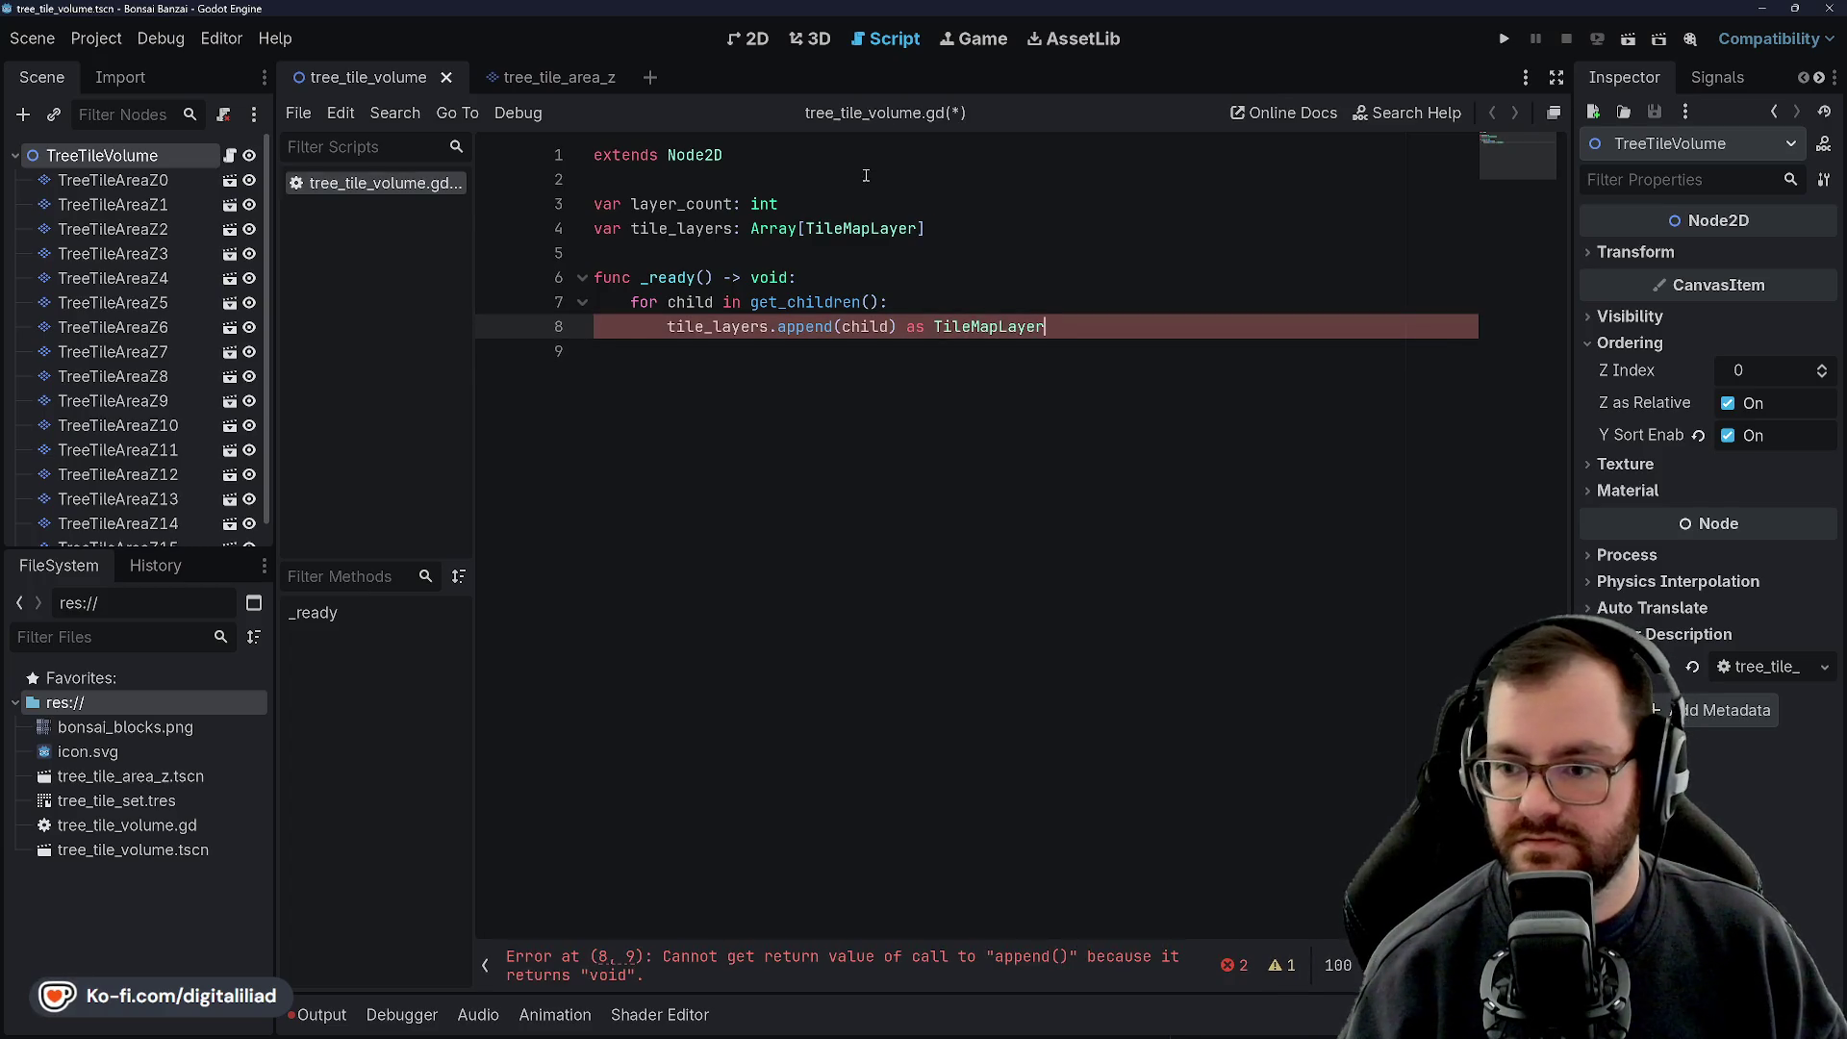
left_click(853, 205)
left_click(902, 279)
left_click(890, 302)
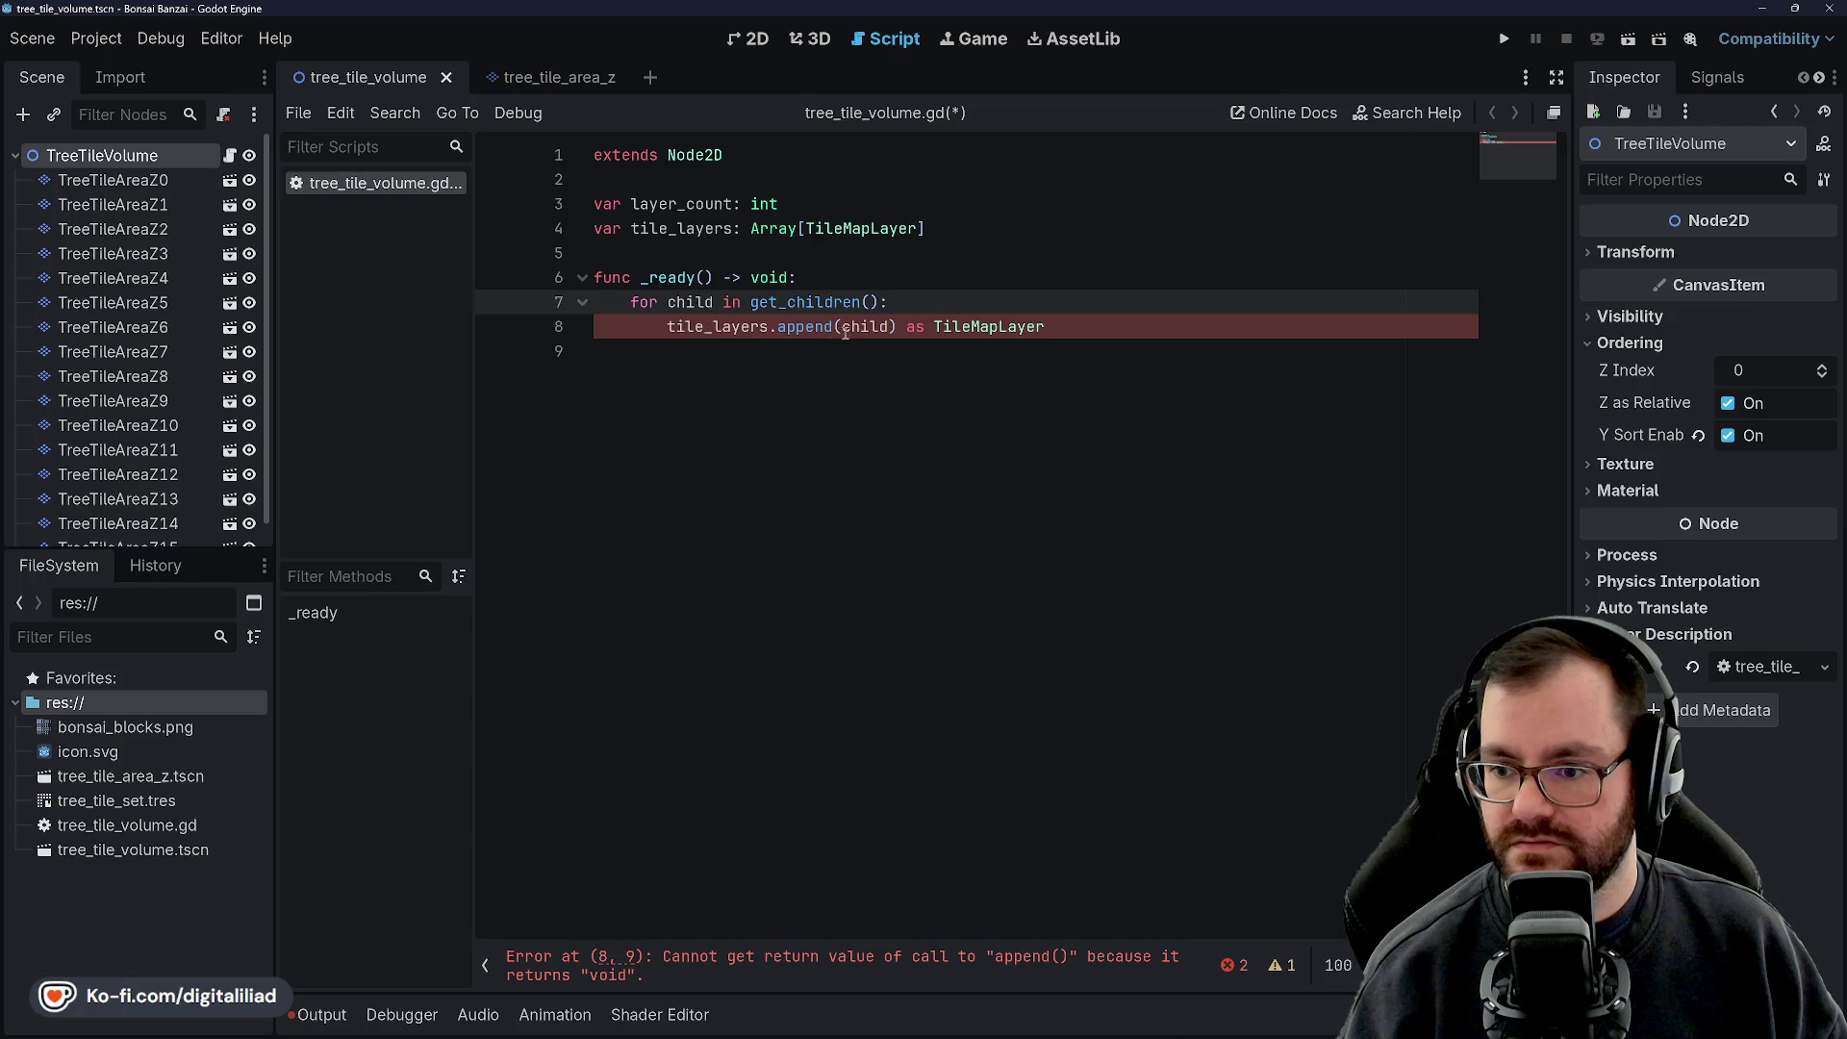
left_click(898, 326)
key("BackSpace")
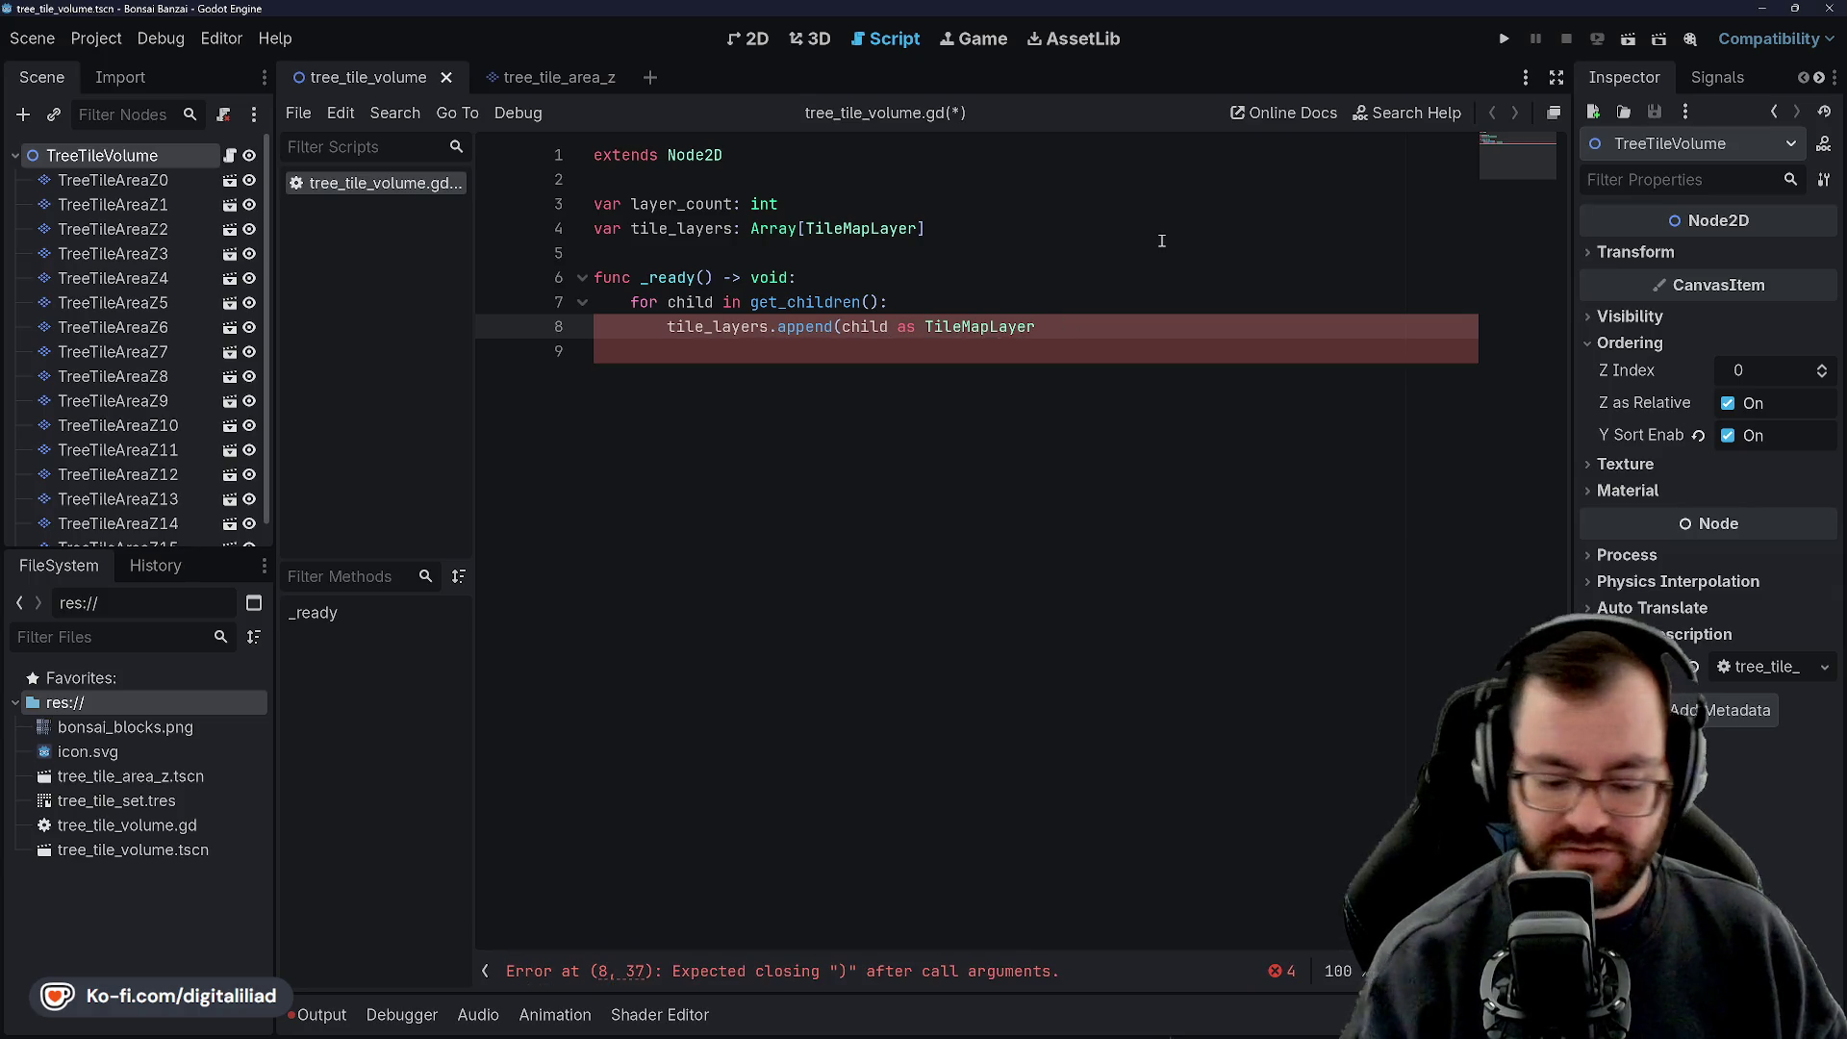
key("End")
type(")")
left_click(960, 204)
key("ctrl+s")
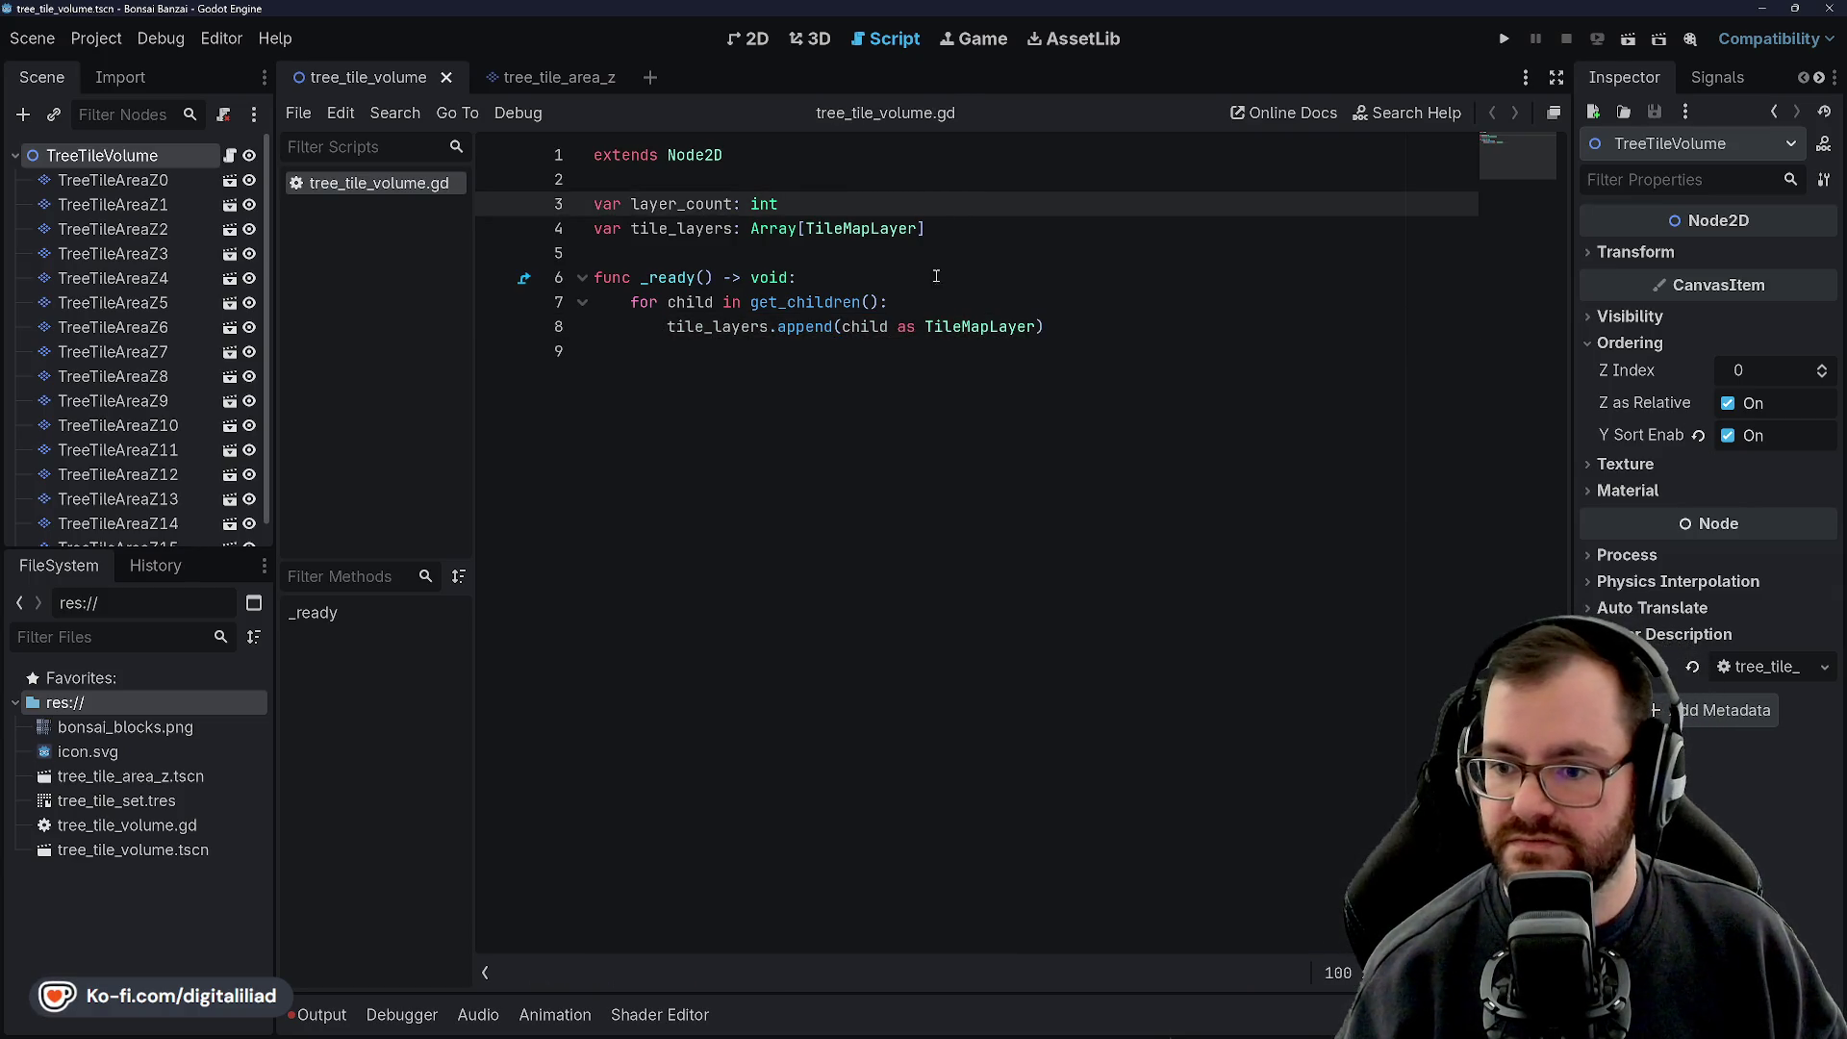
Insert empty lines below the _ready loop for the next function
left_click(1144, 331)
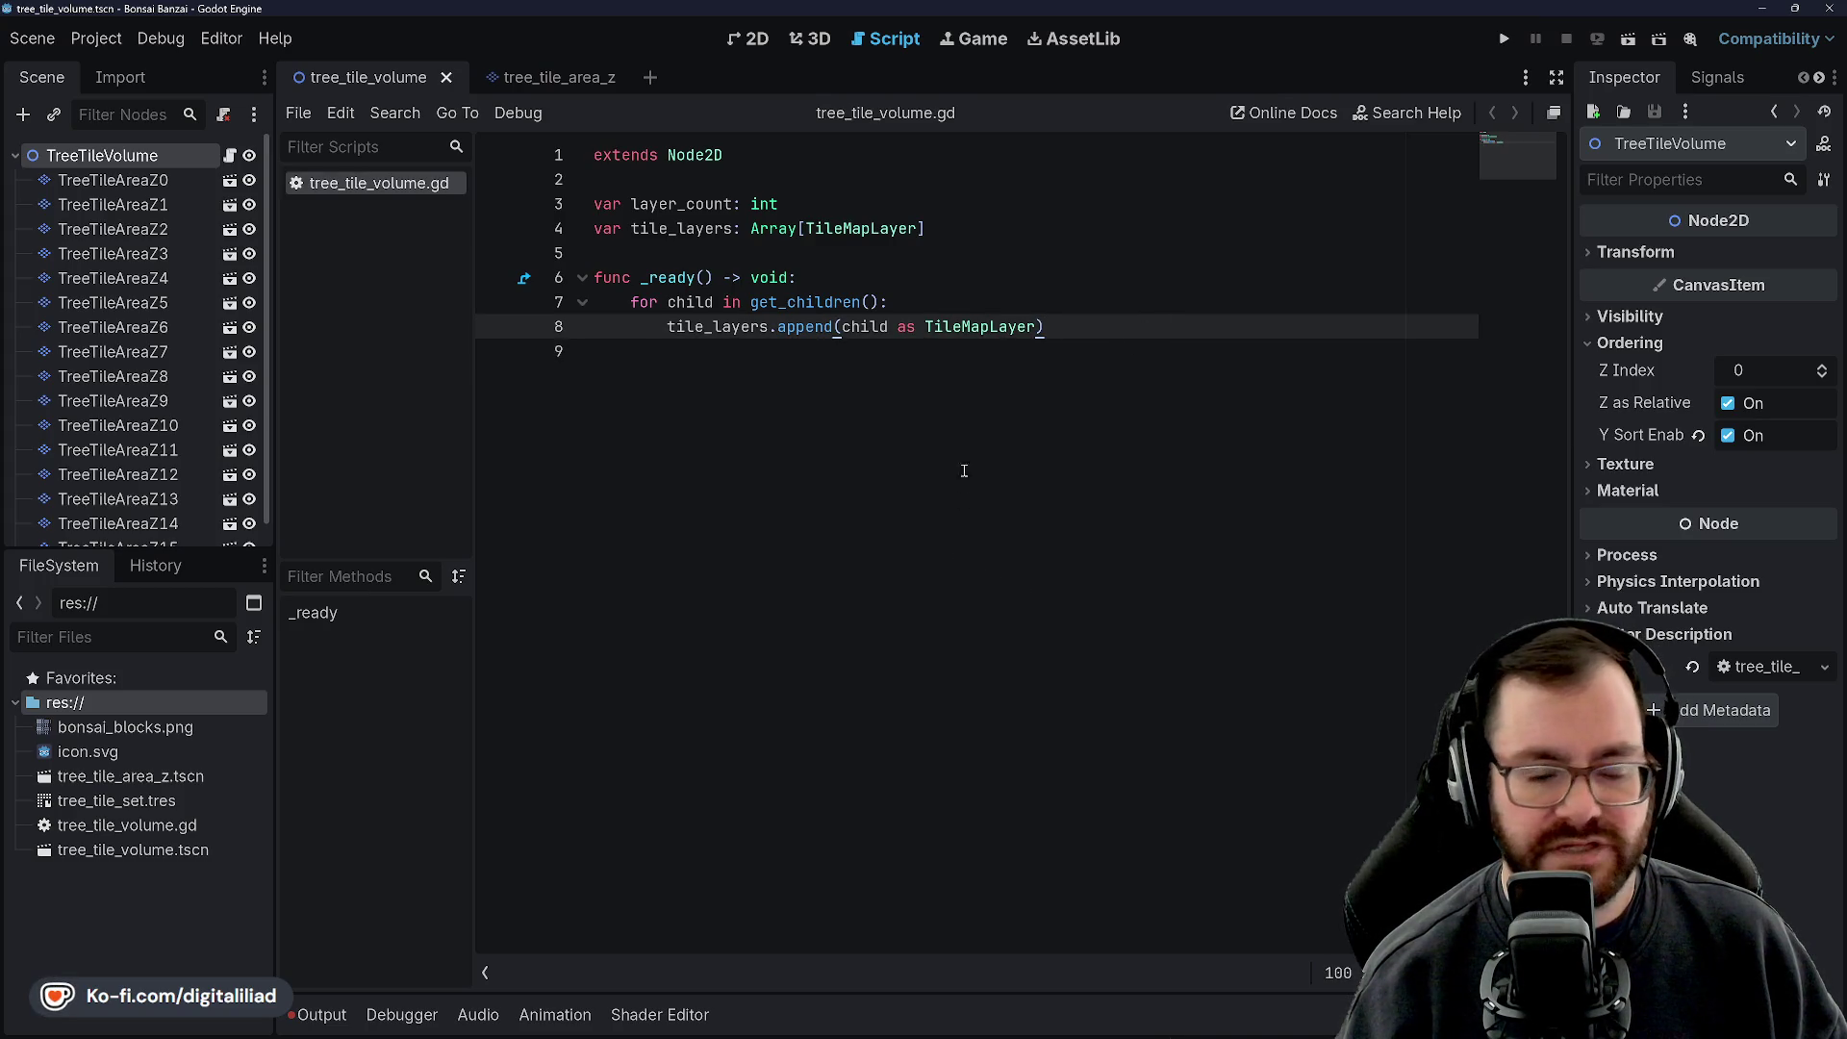
key("Up")
key("Up")
key("Down")
key("Down")
key("Down")
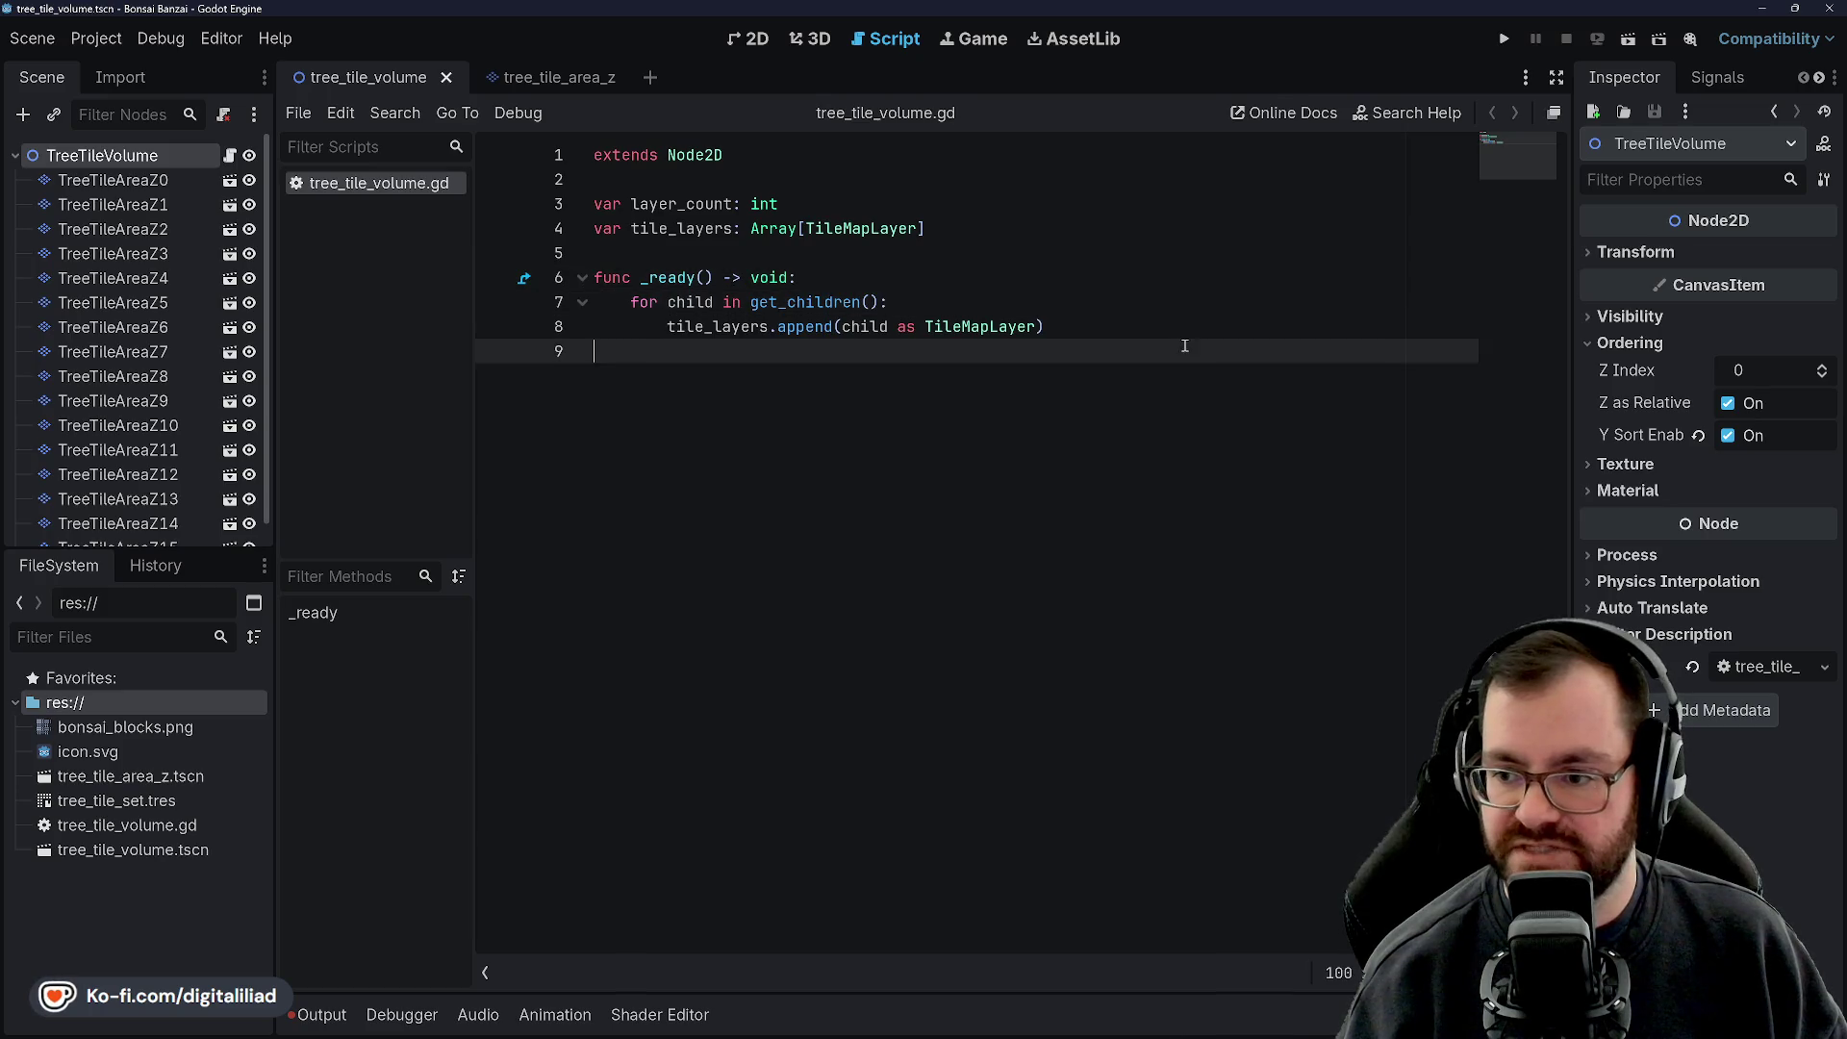
key("Up")
key("Return")
key("Return")
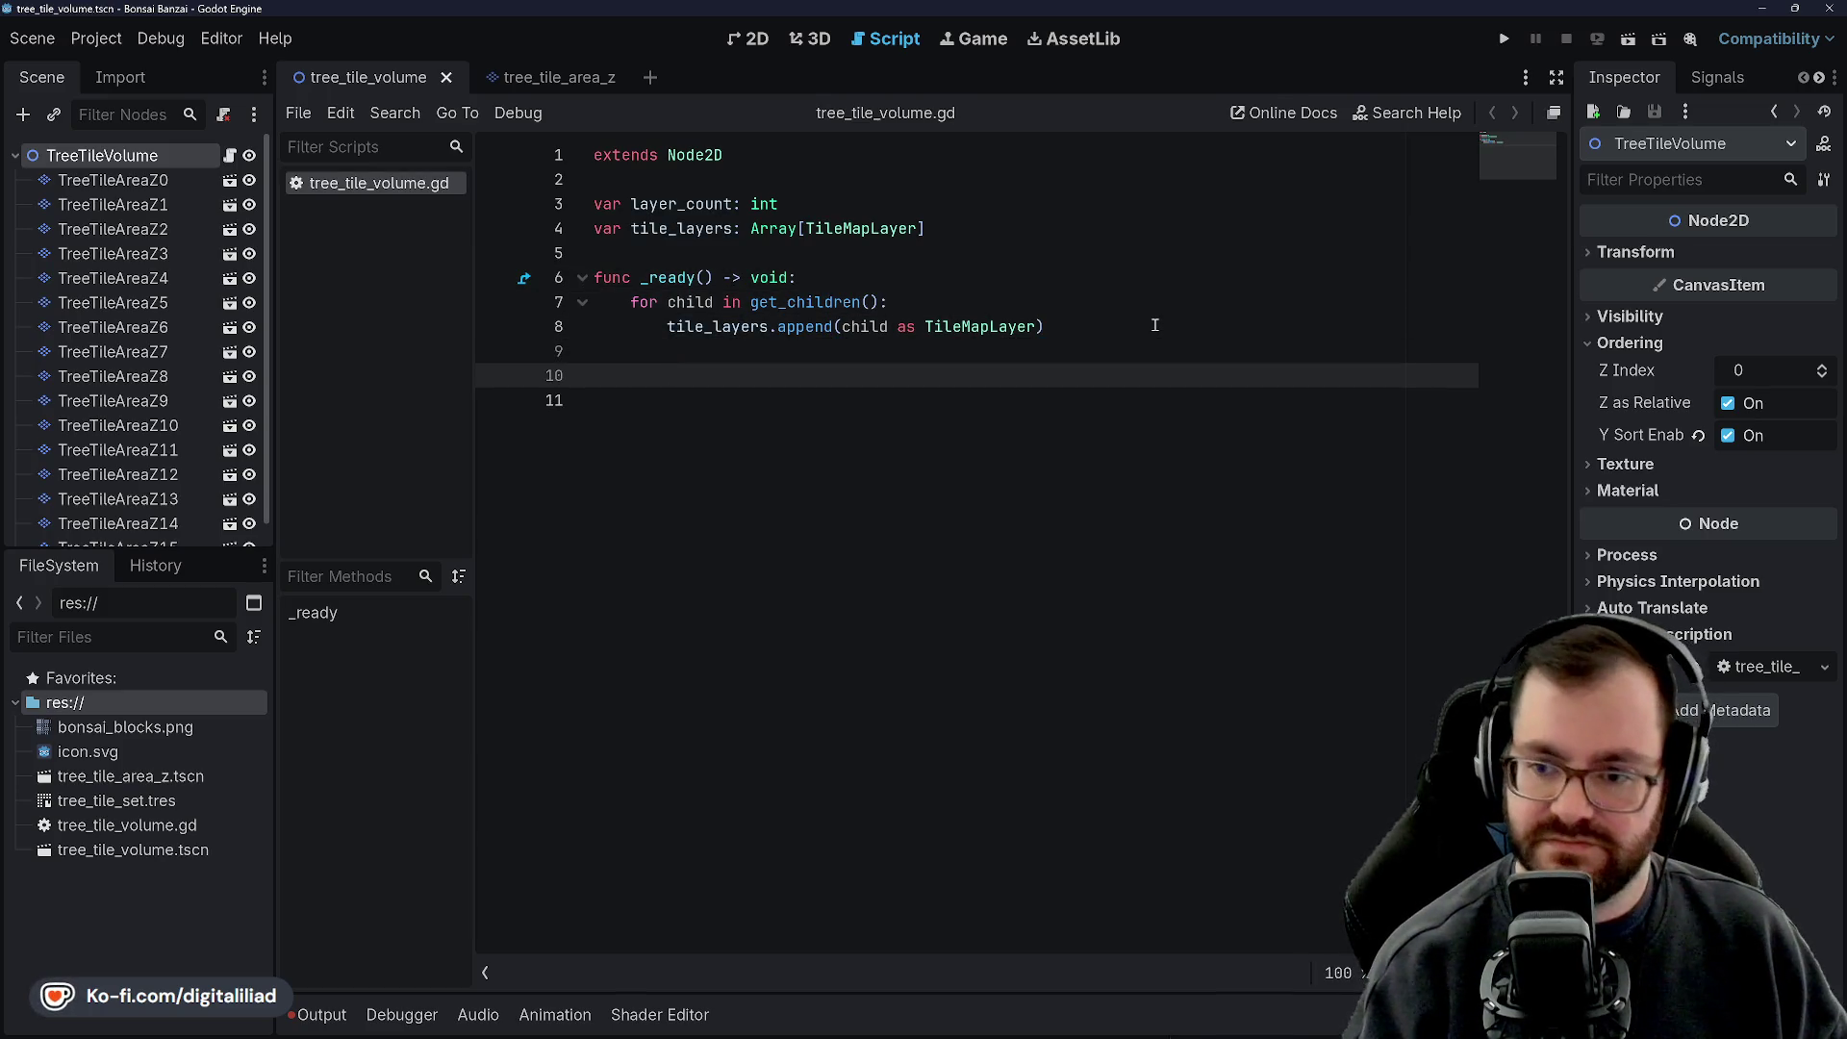
key("Up")
key("Down")
key("ctrl+s")
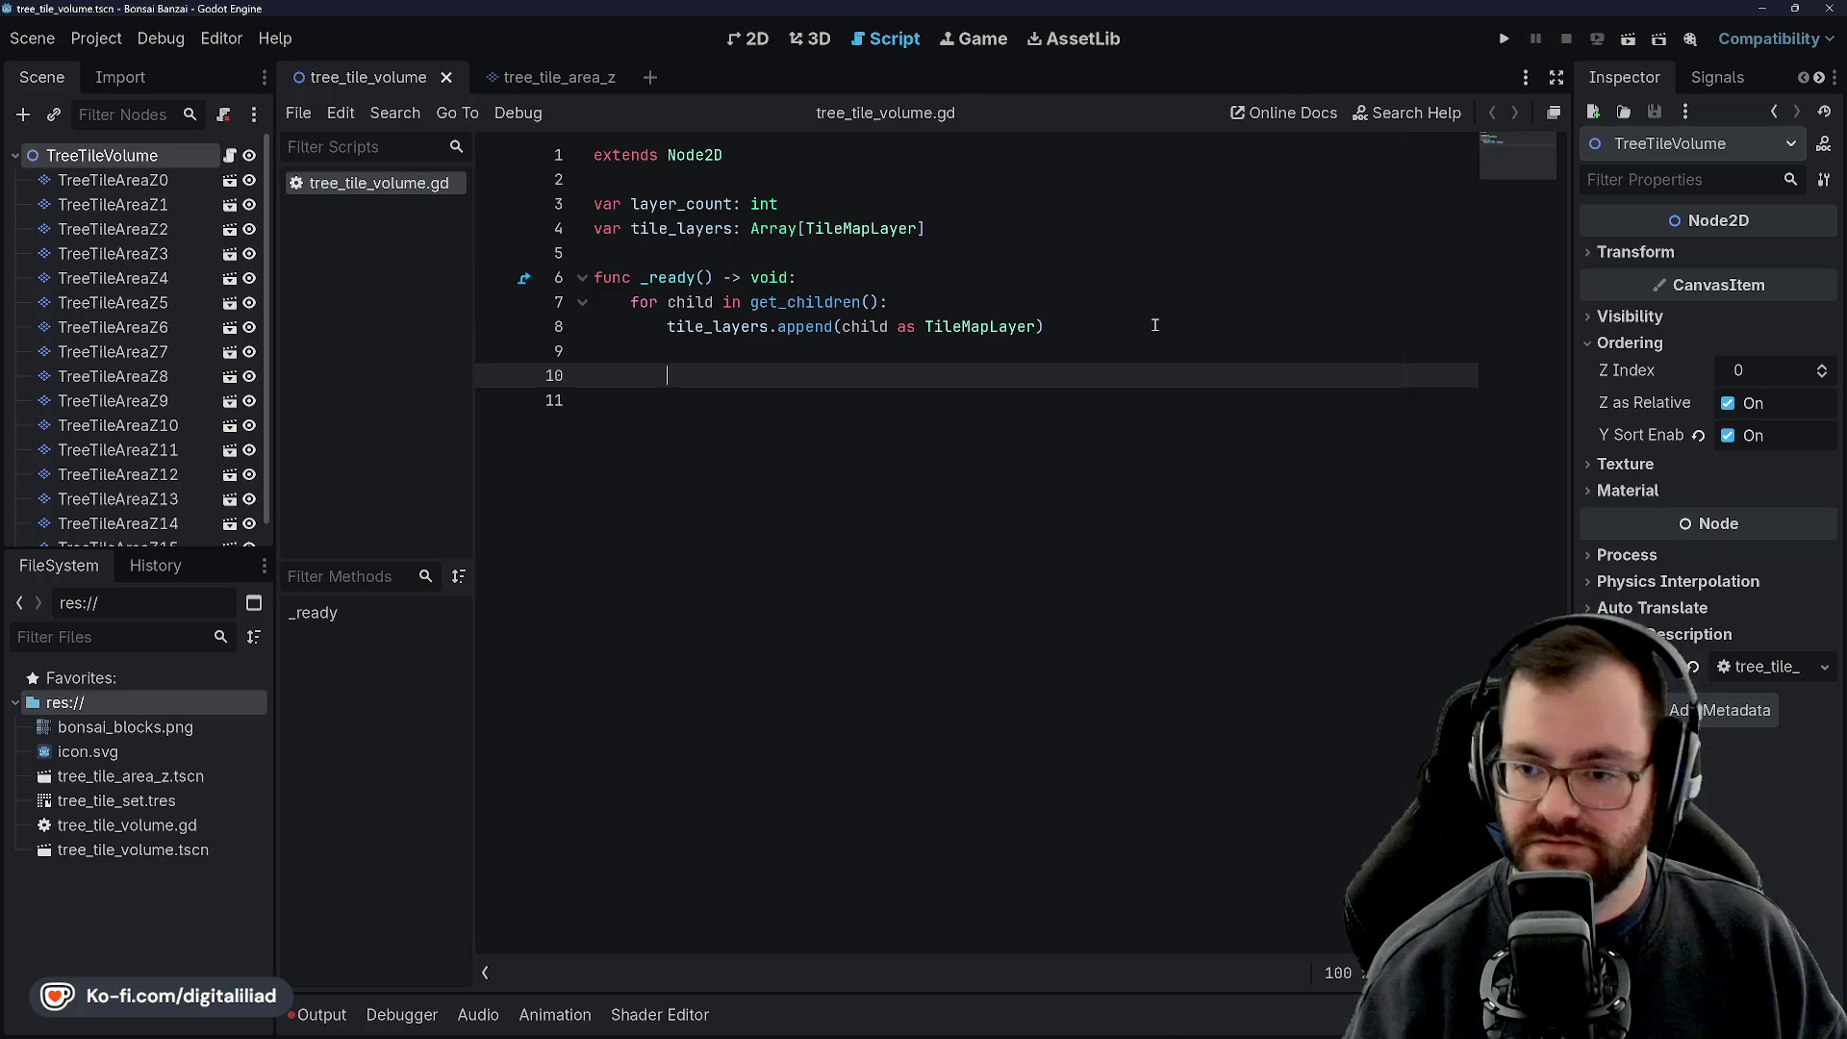
key("Return")
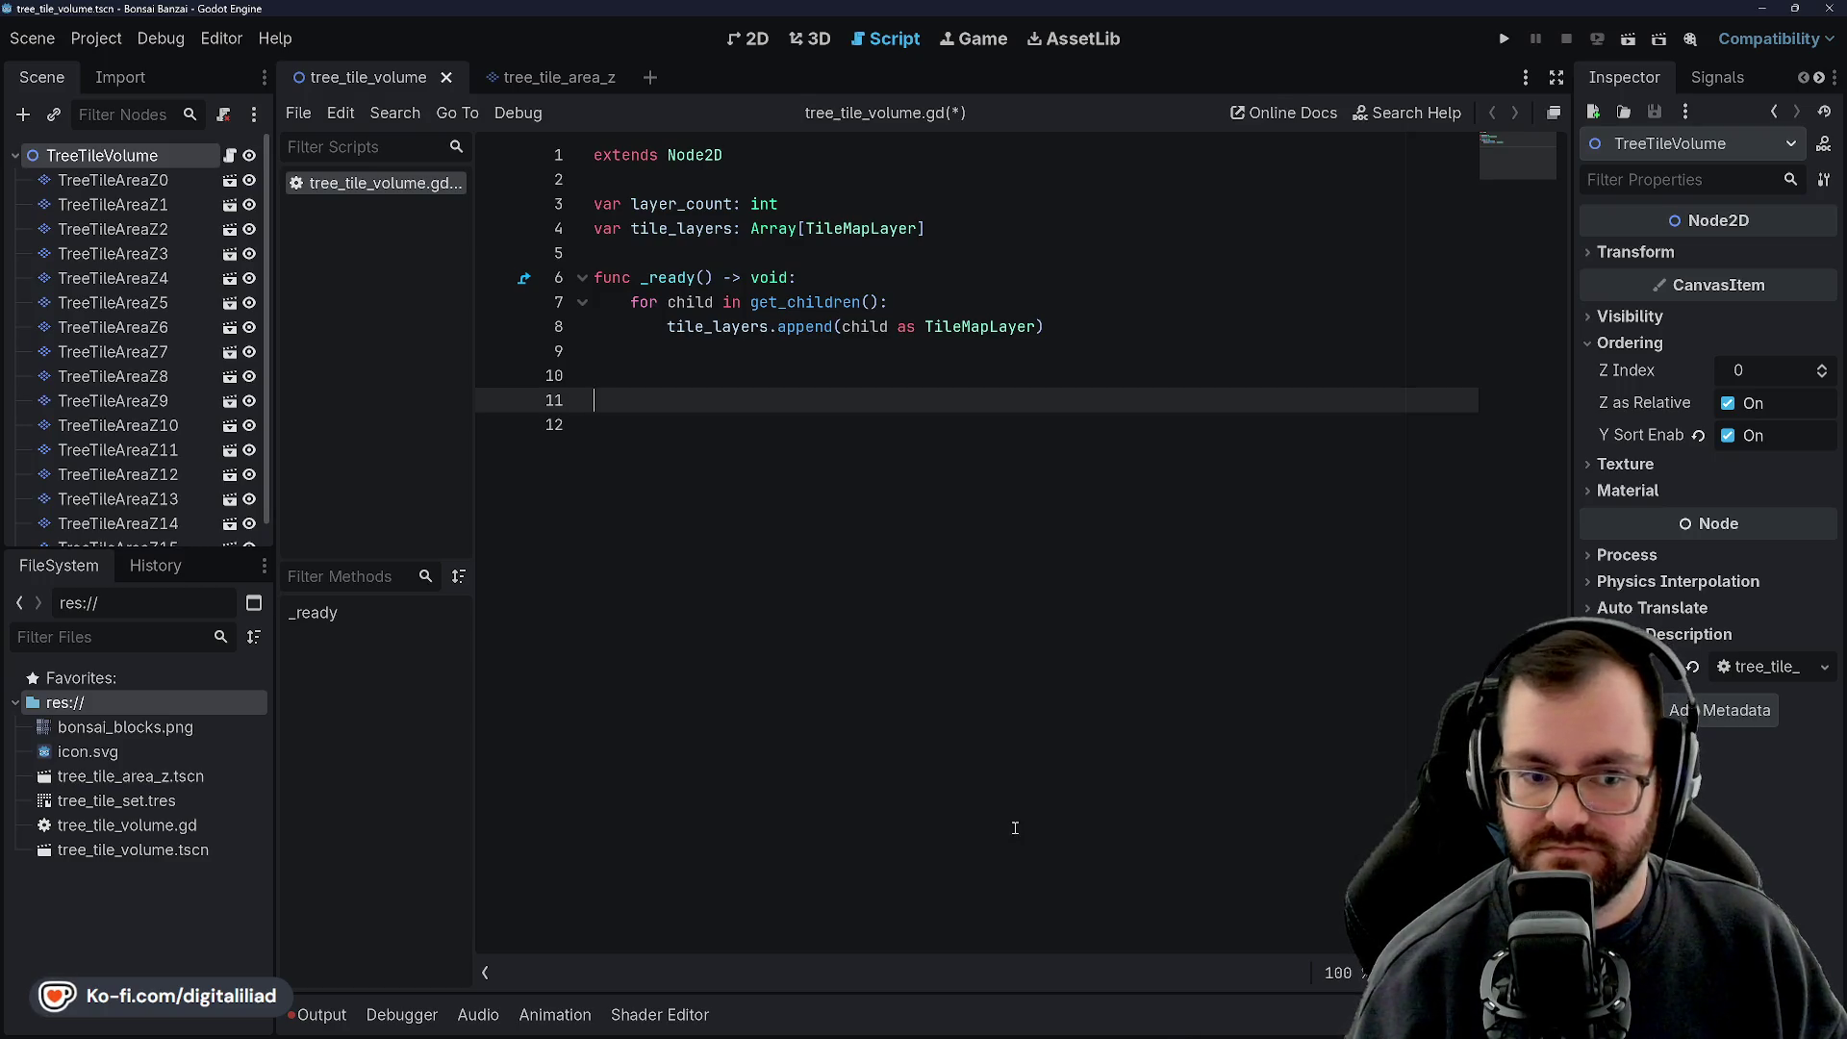
mouse_move(1008, 1032)
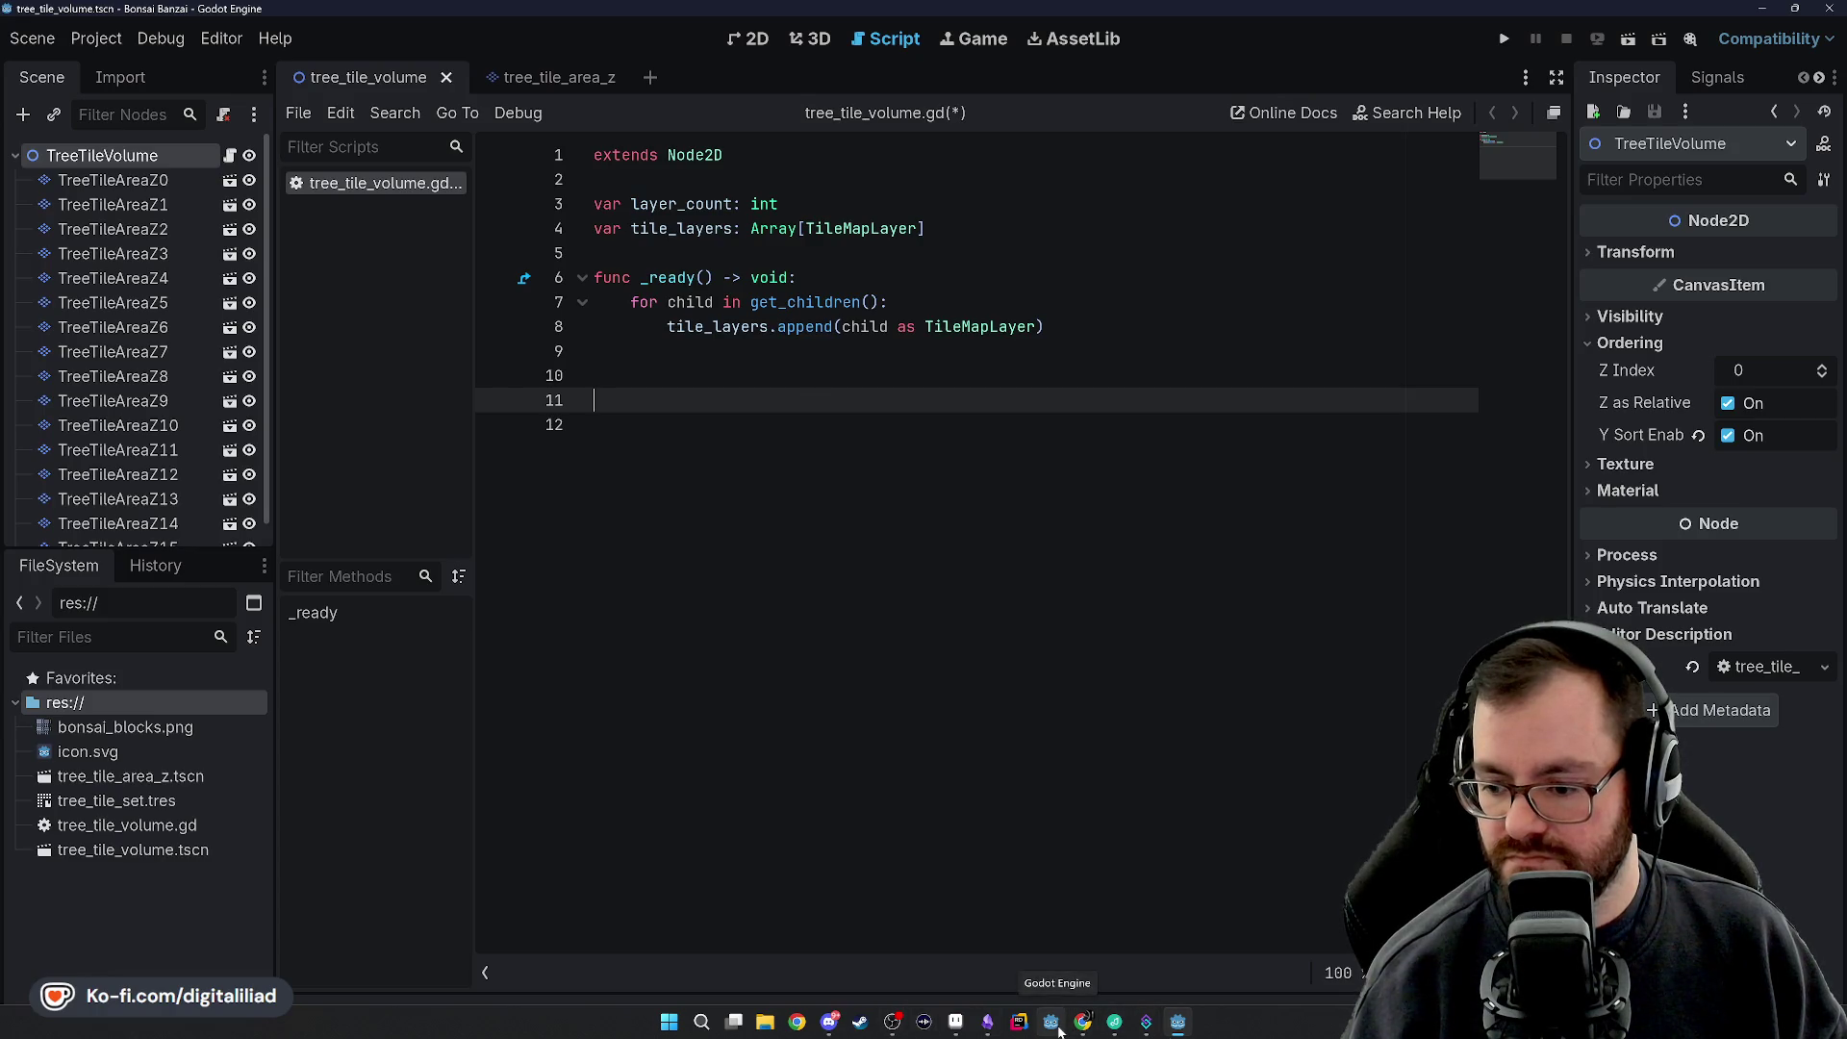
Open the DIGITAL ILIAD solution in Rider at CursorMappingSystem.cs
mouse_move(1178, 1026)
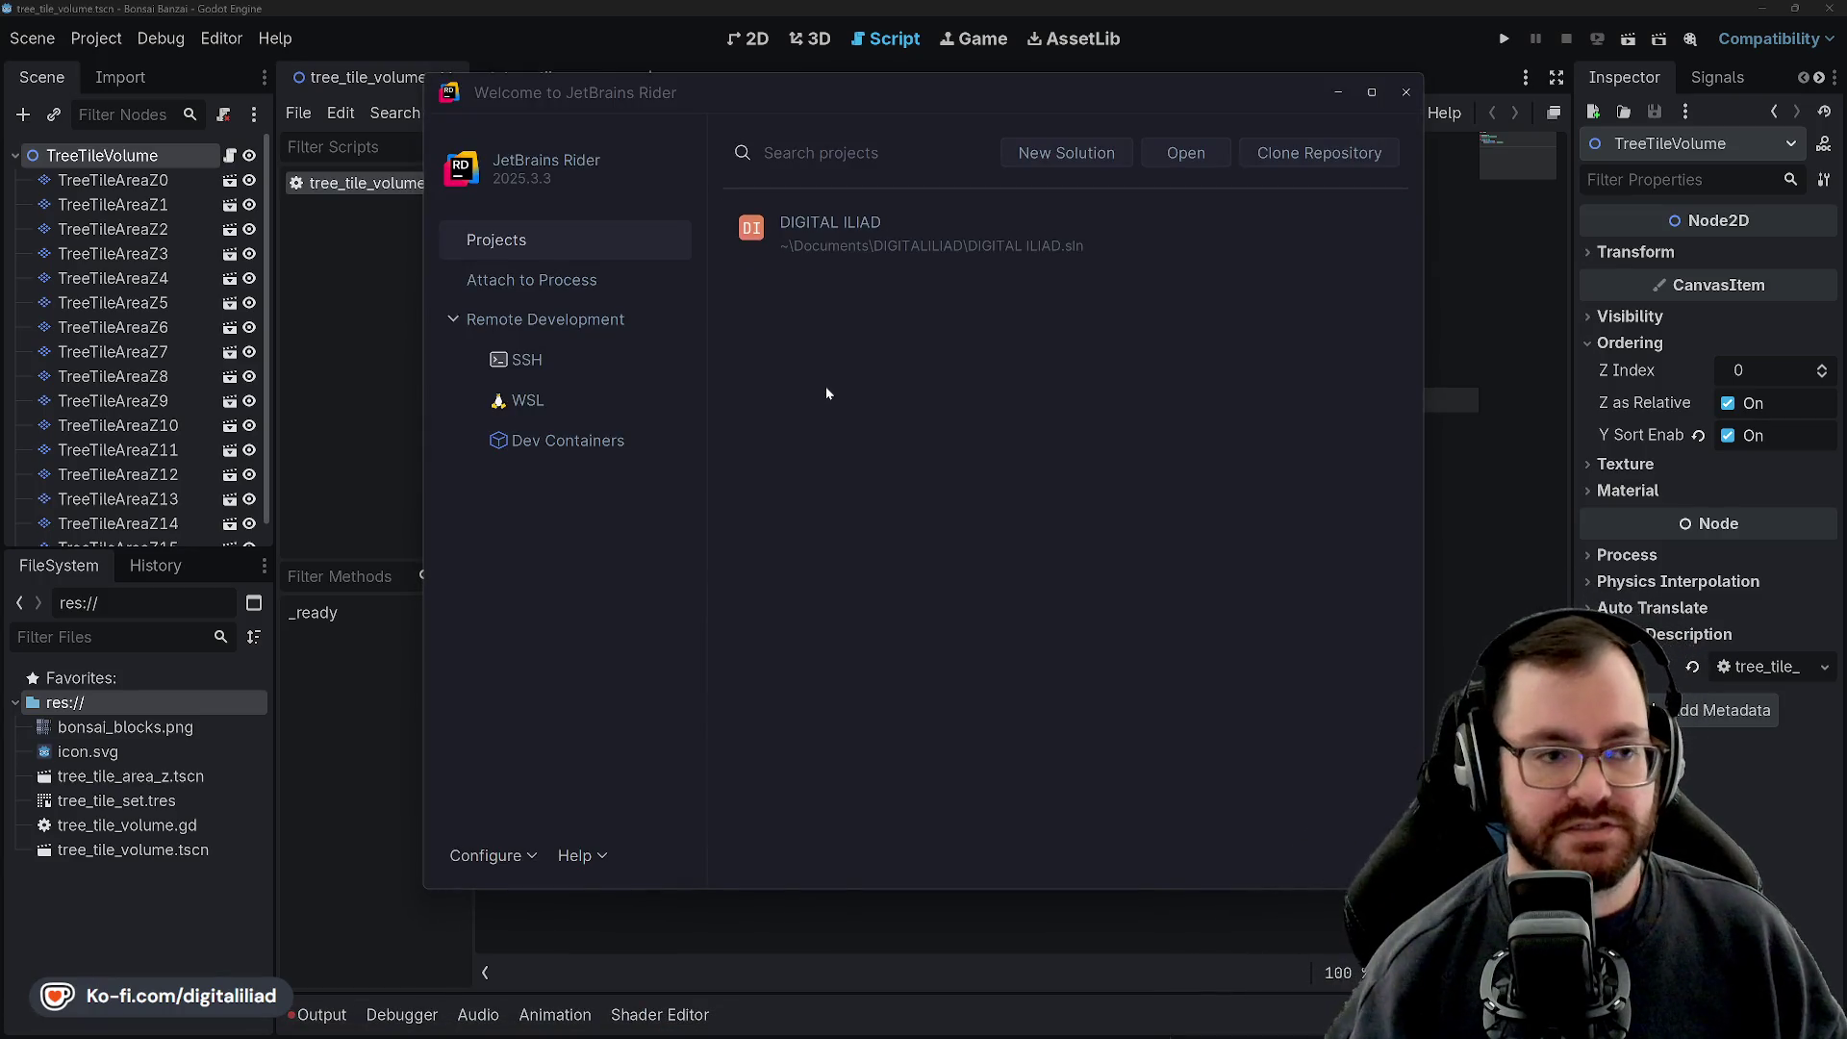
left_click(742, 258)
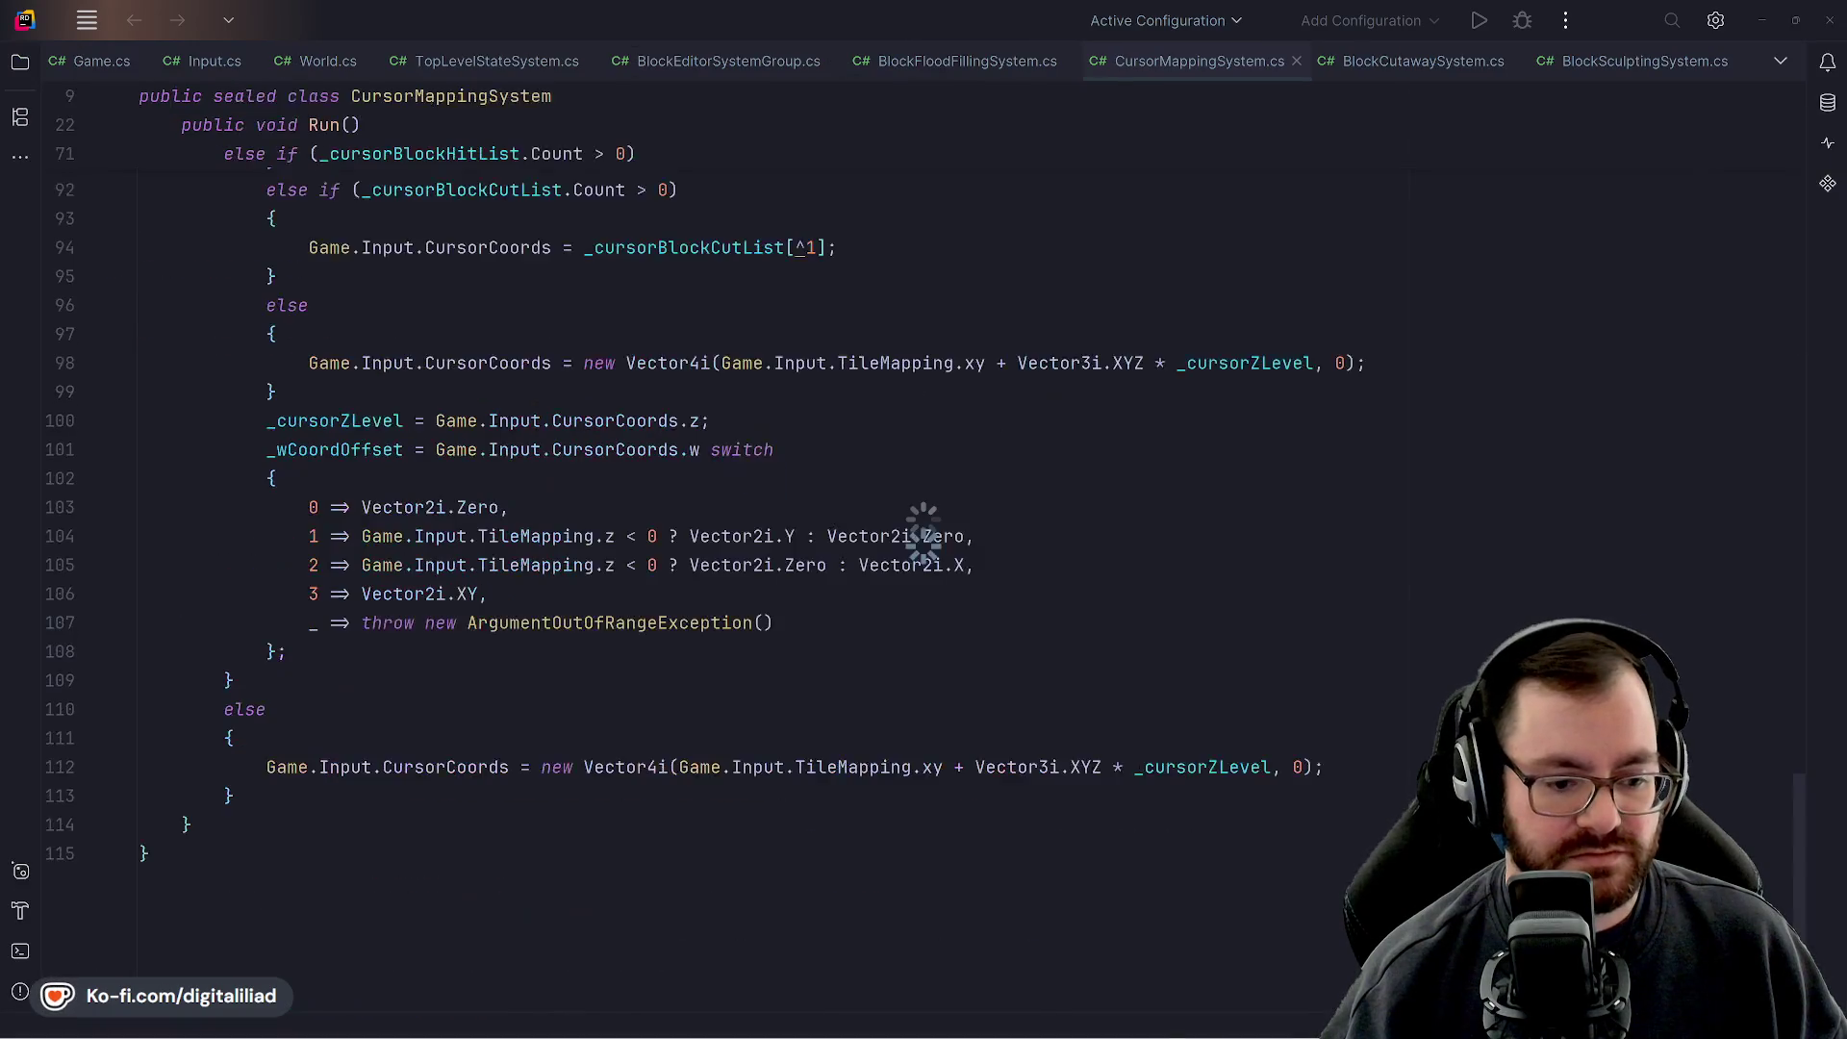
left_click(501, 413)
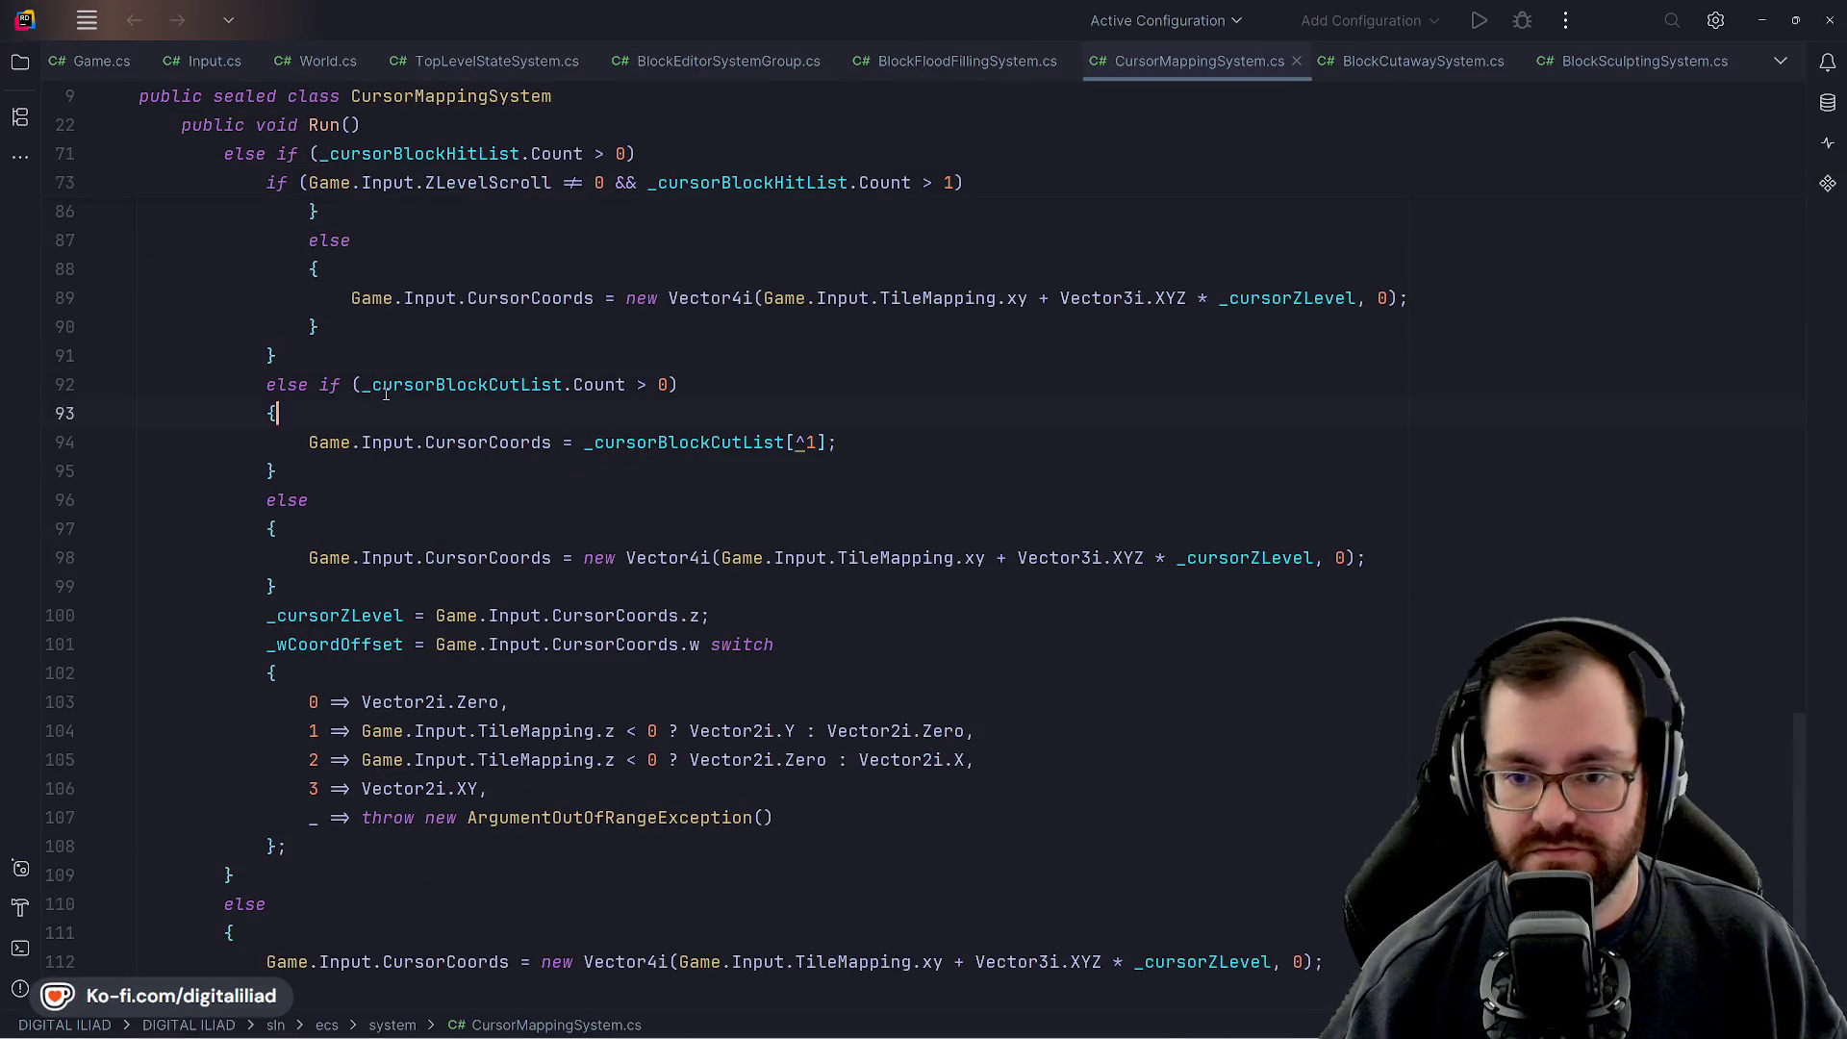
left_click(407, 327)
Review Run() by highlighting the uses of cursorCoords, Has and blockHulls
scroll(392, 248, "up", 7)
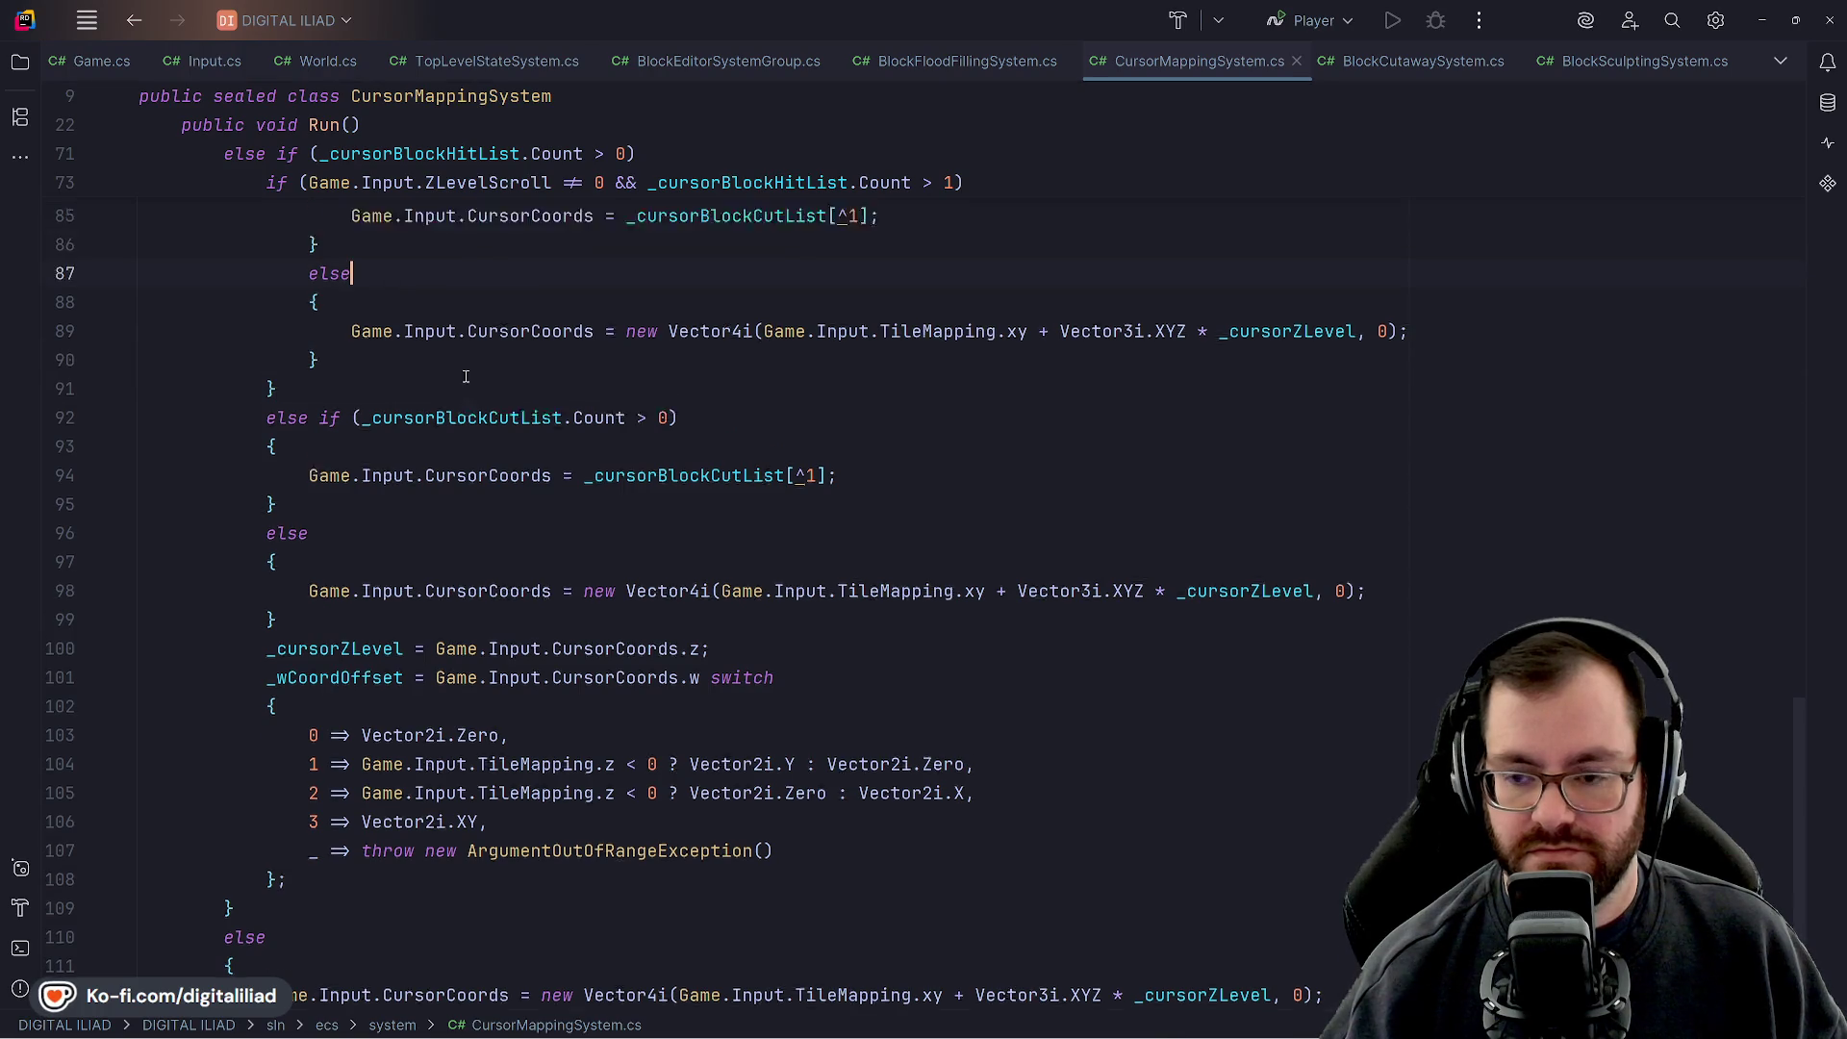
scroll(1031, 218, "up", 15)
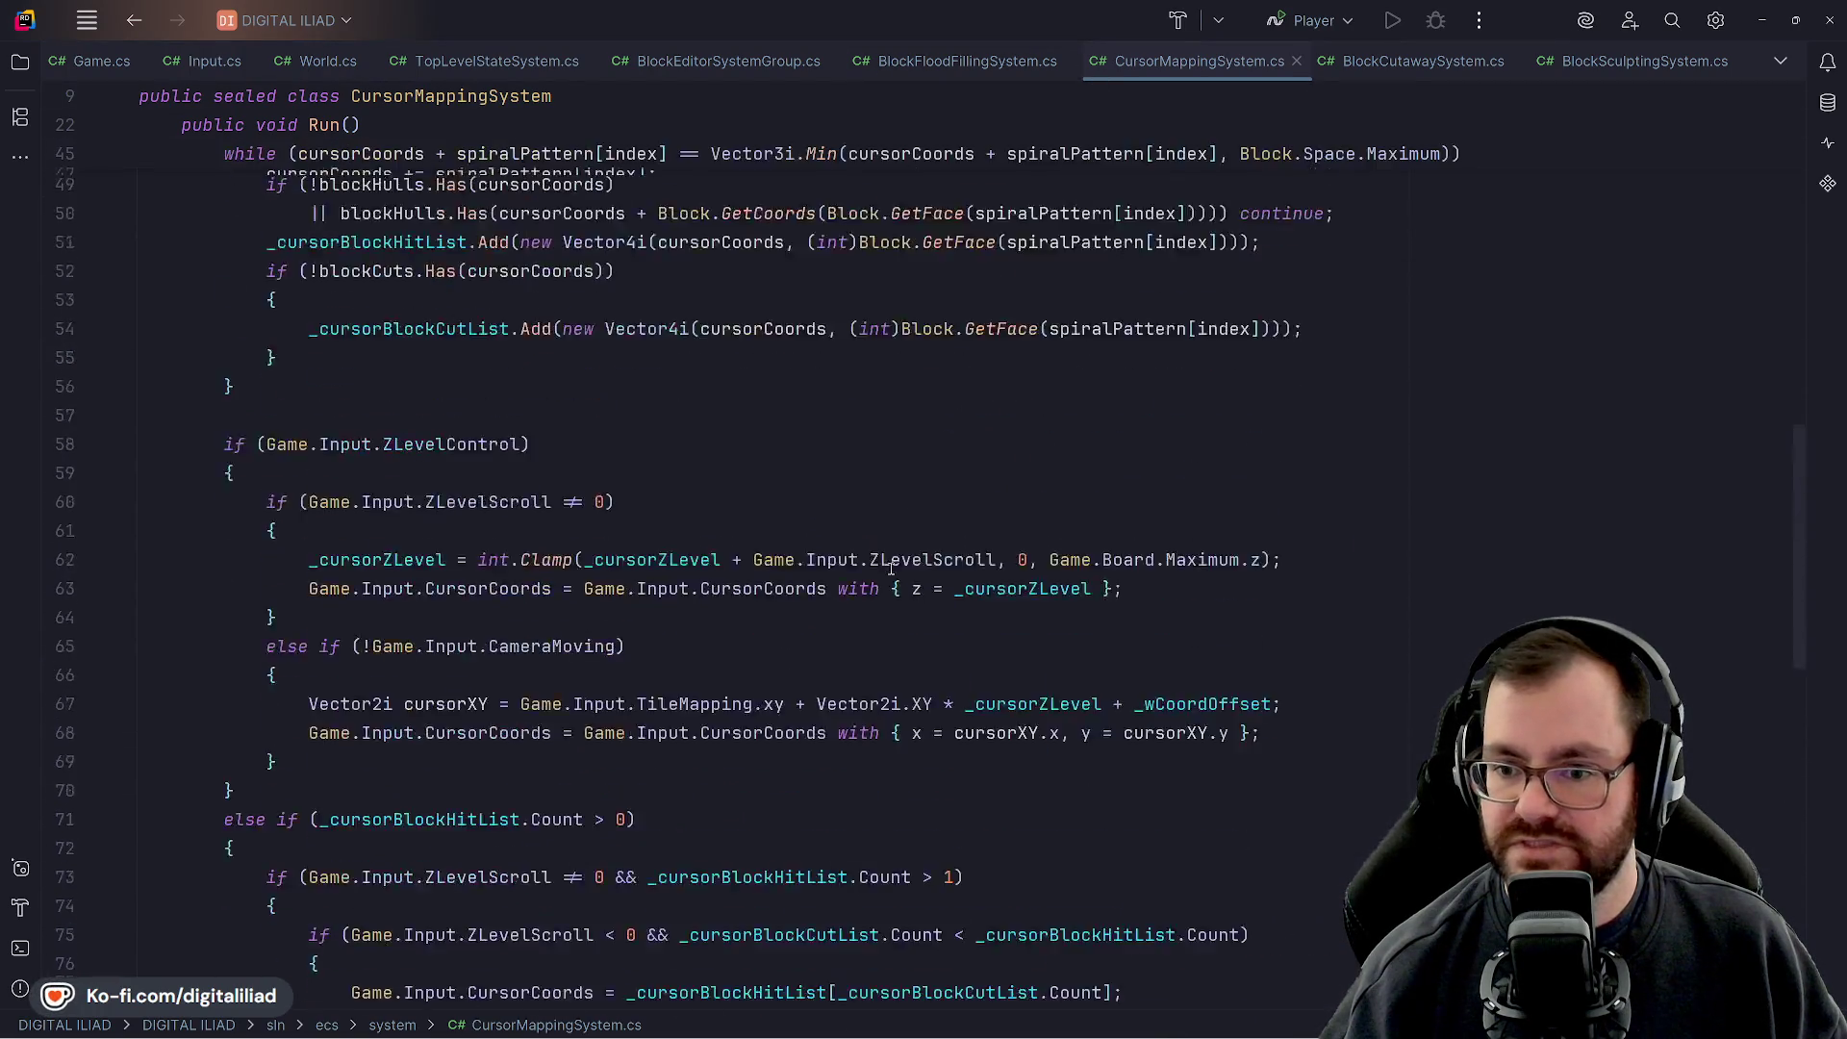
scroll(628, 363, "down", 5)
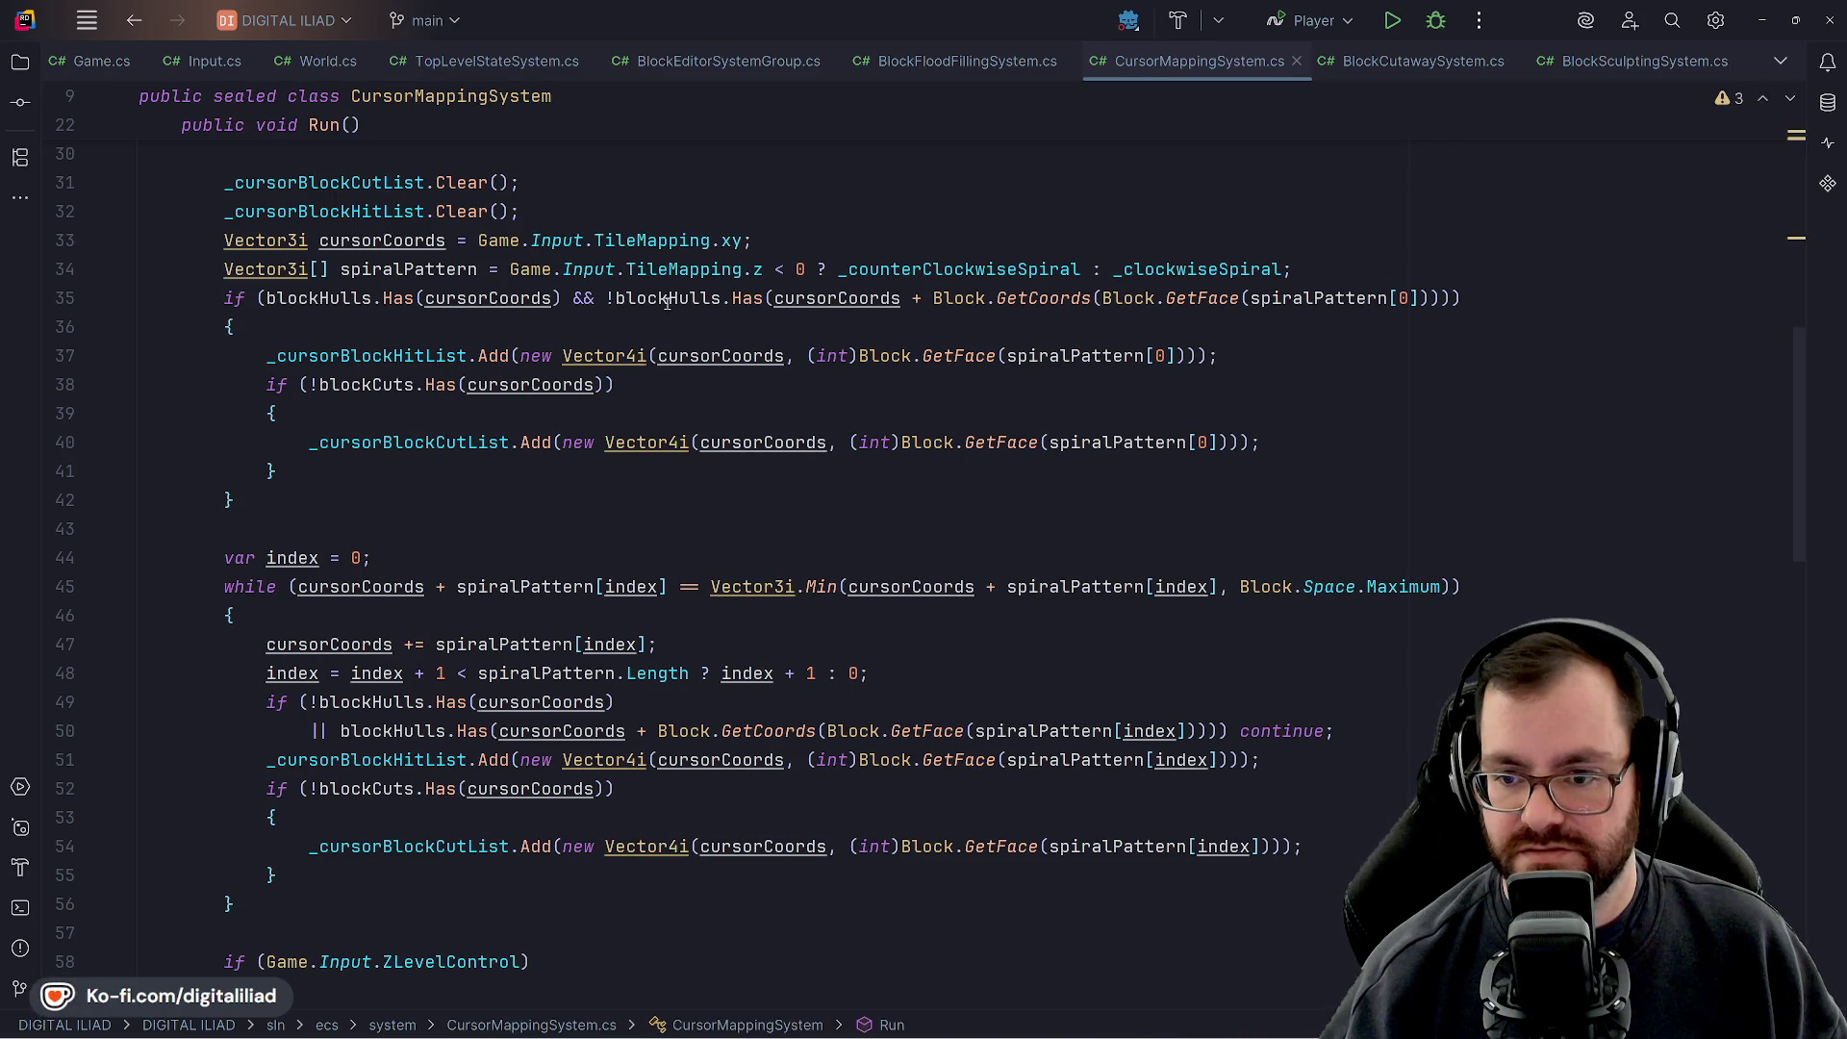
left_click(469, 298)
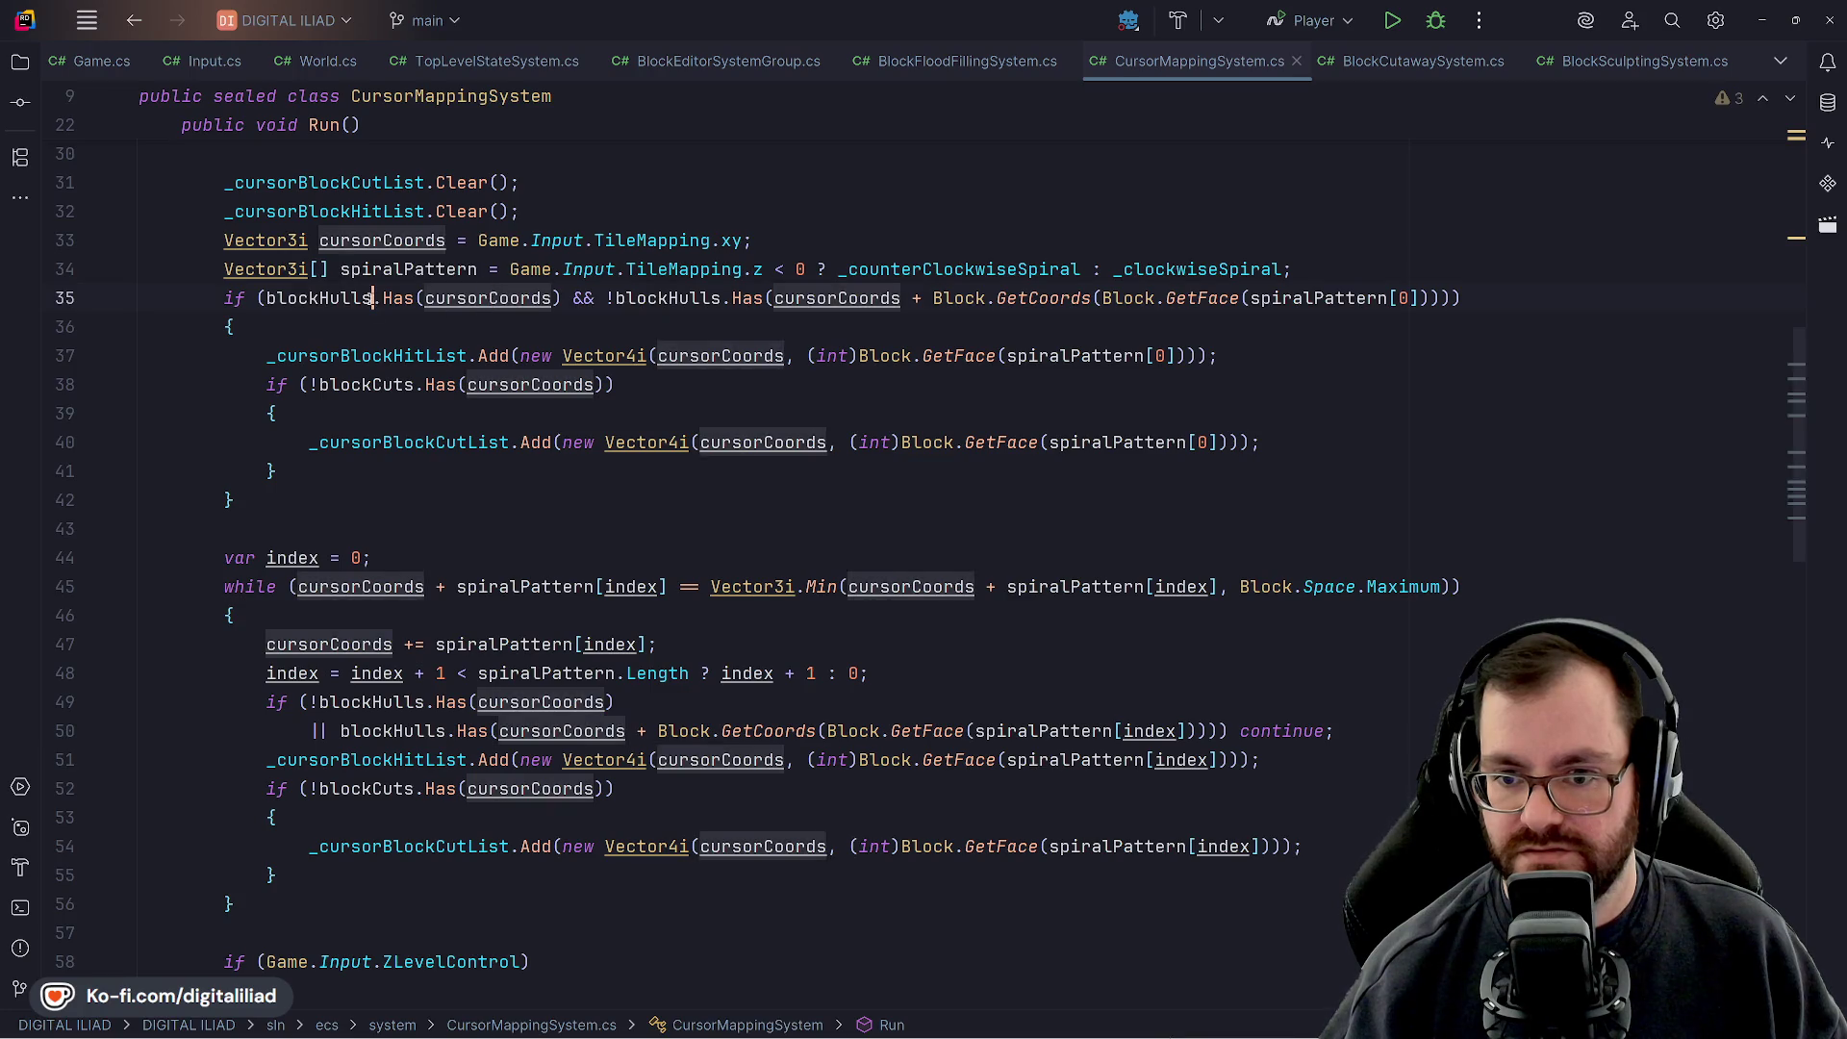
left_click(394, 298)
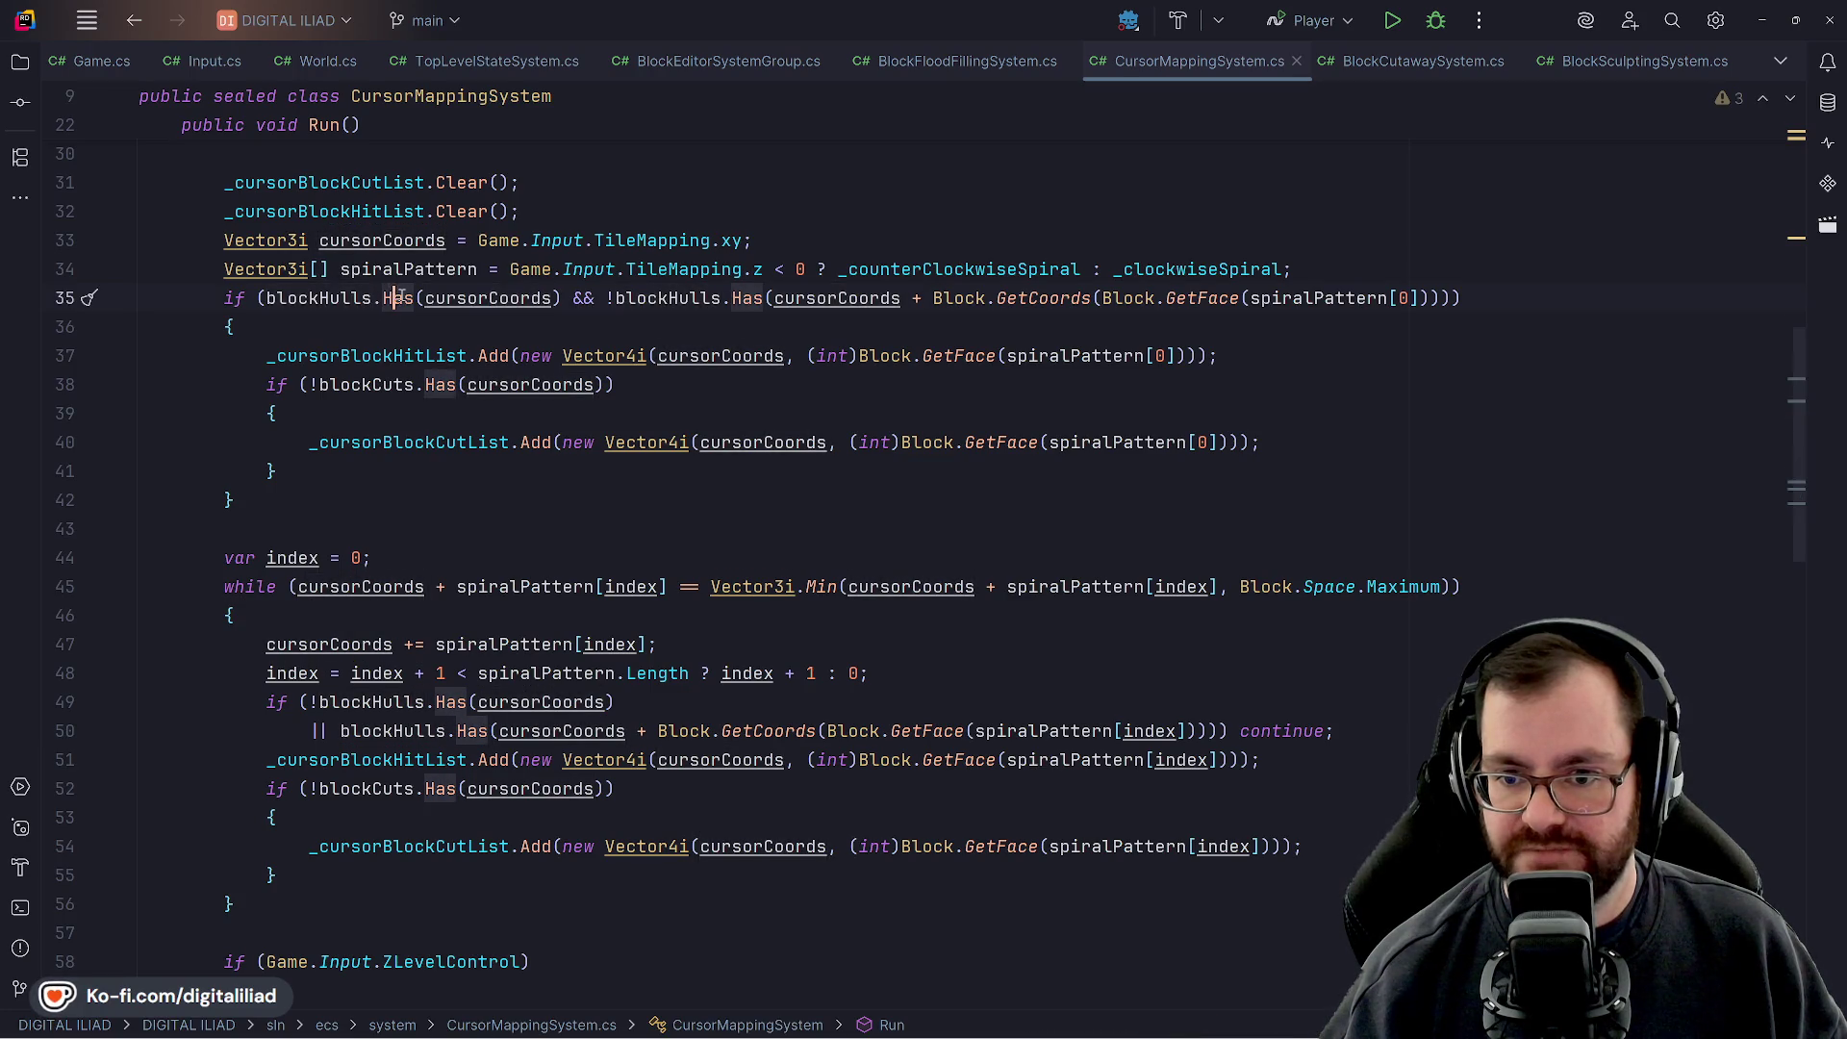
left_click(321, 299)
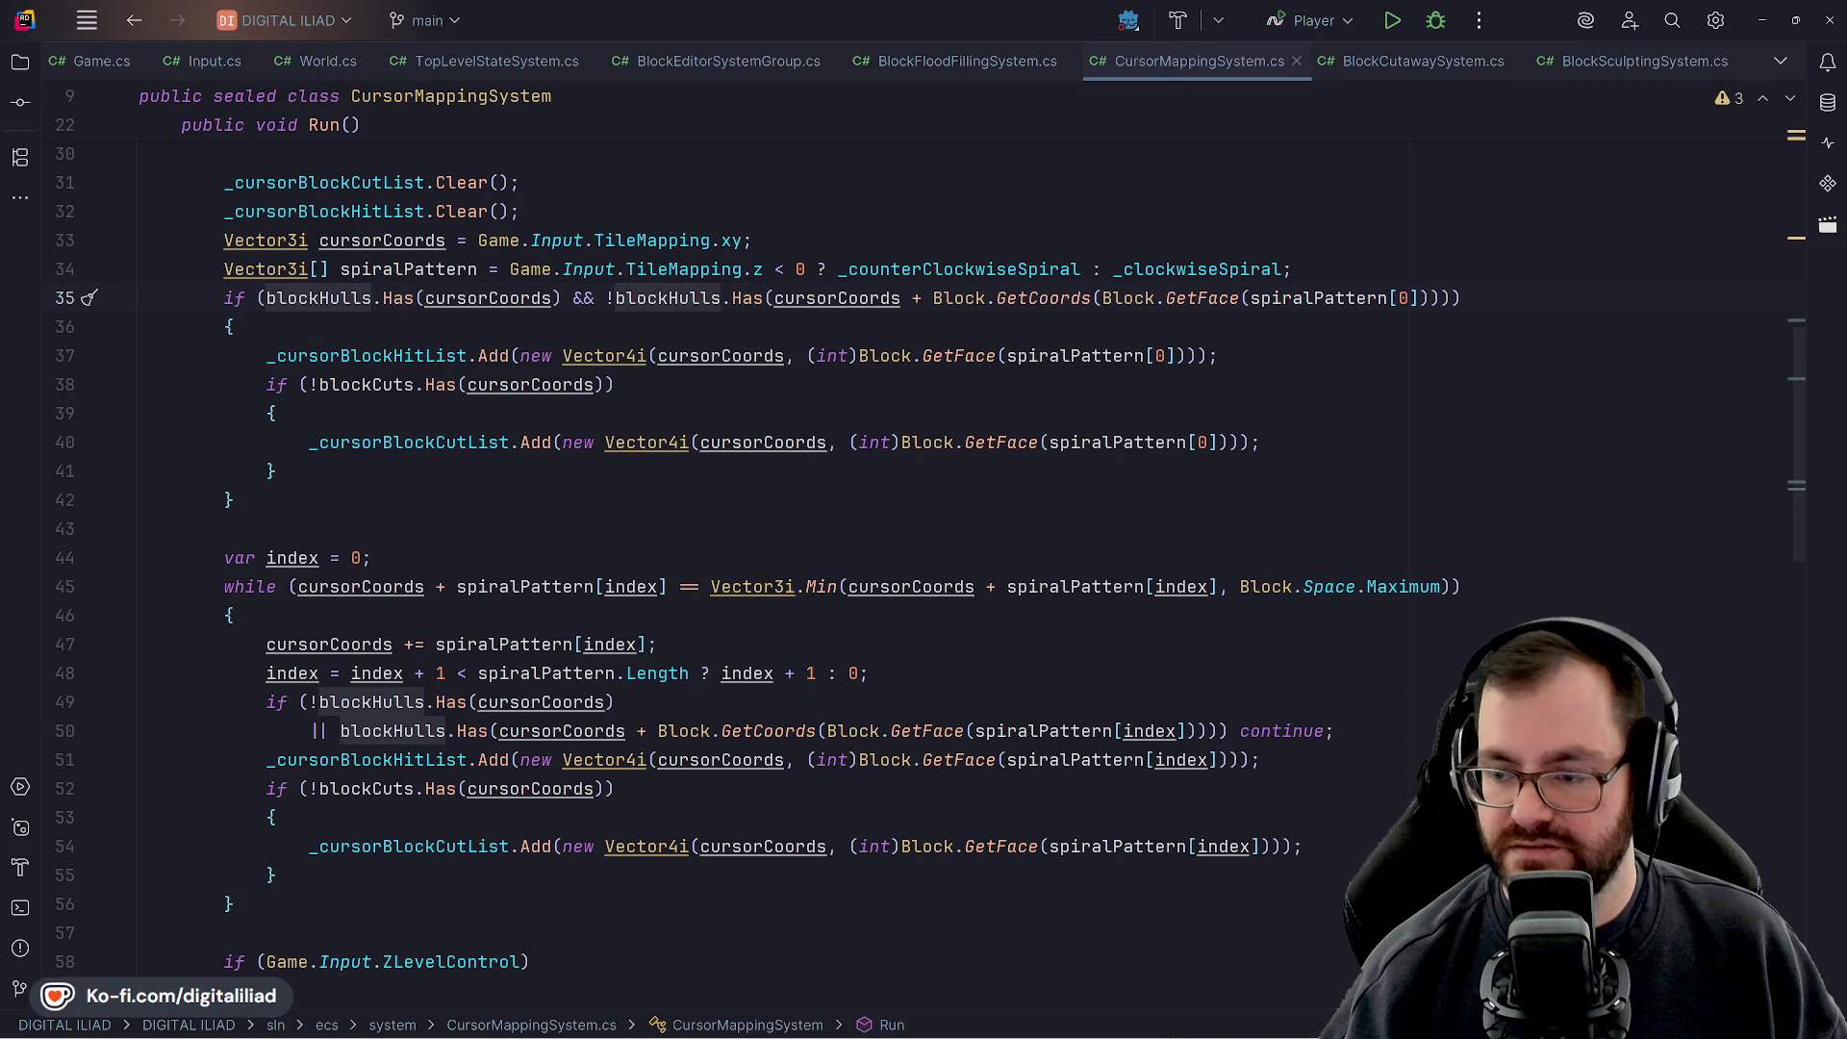
mouse_move(808, 1032)
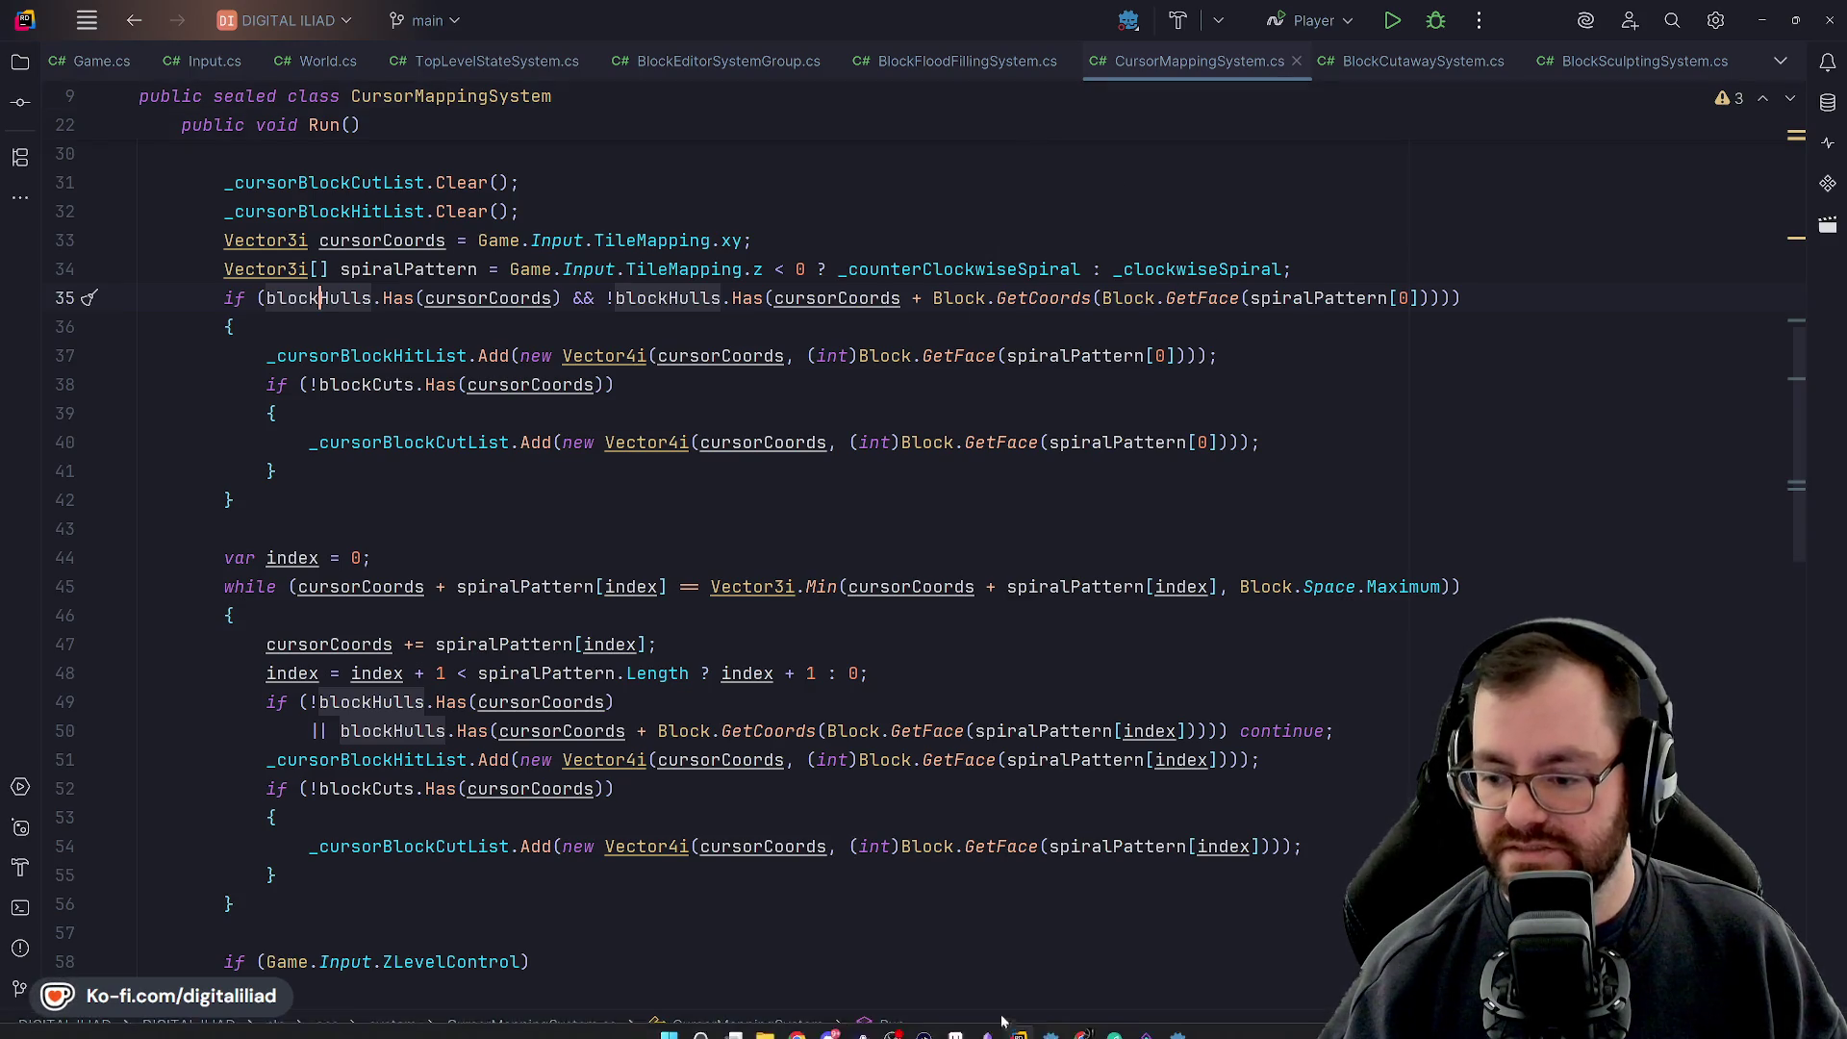
Back in Godot, type a get_cel call on line 11, then erase it
left_click(1178, 1024)
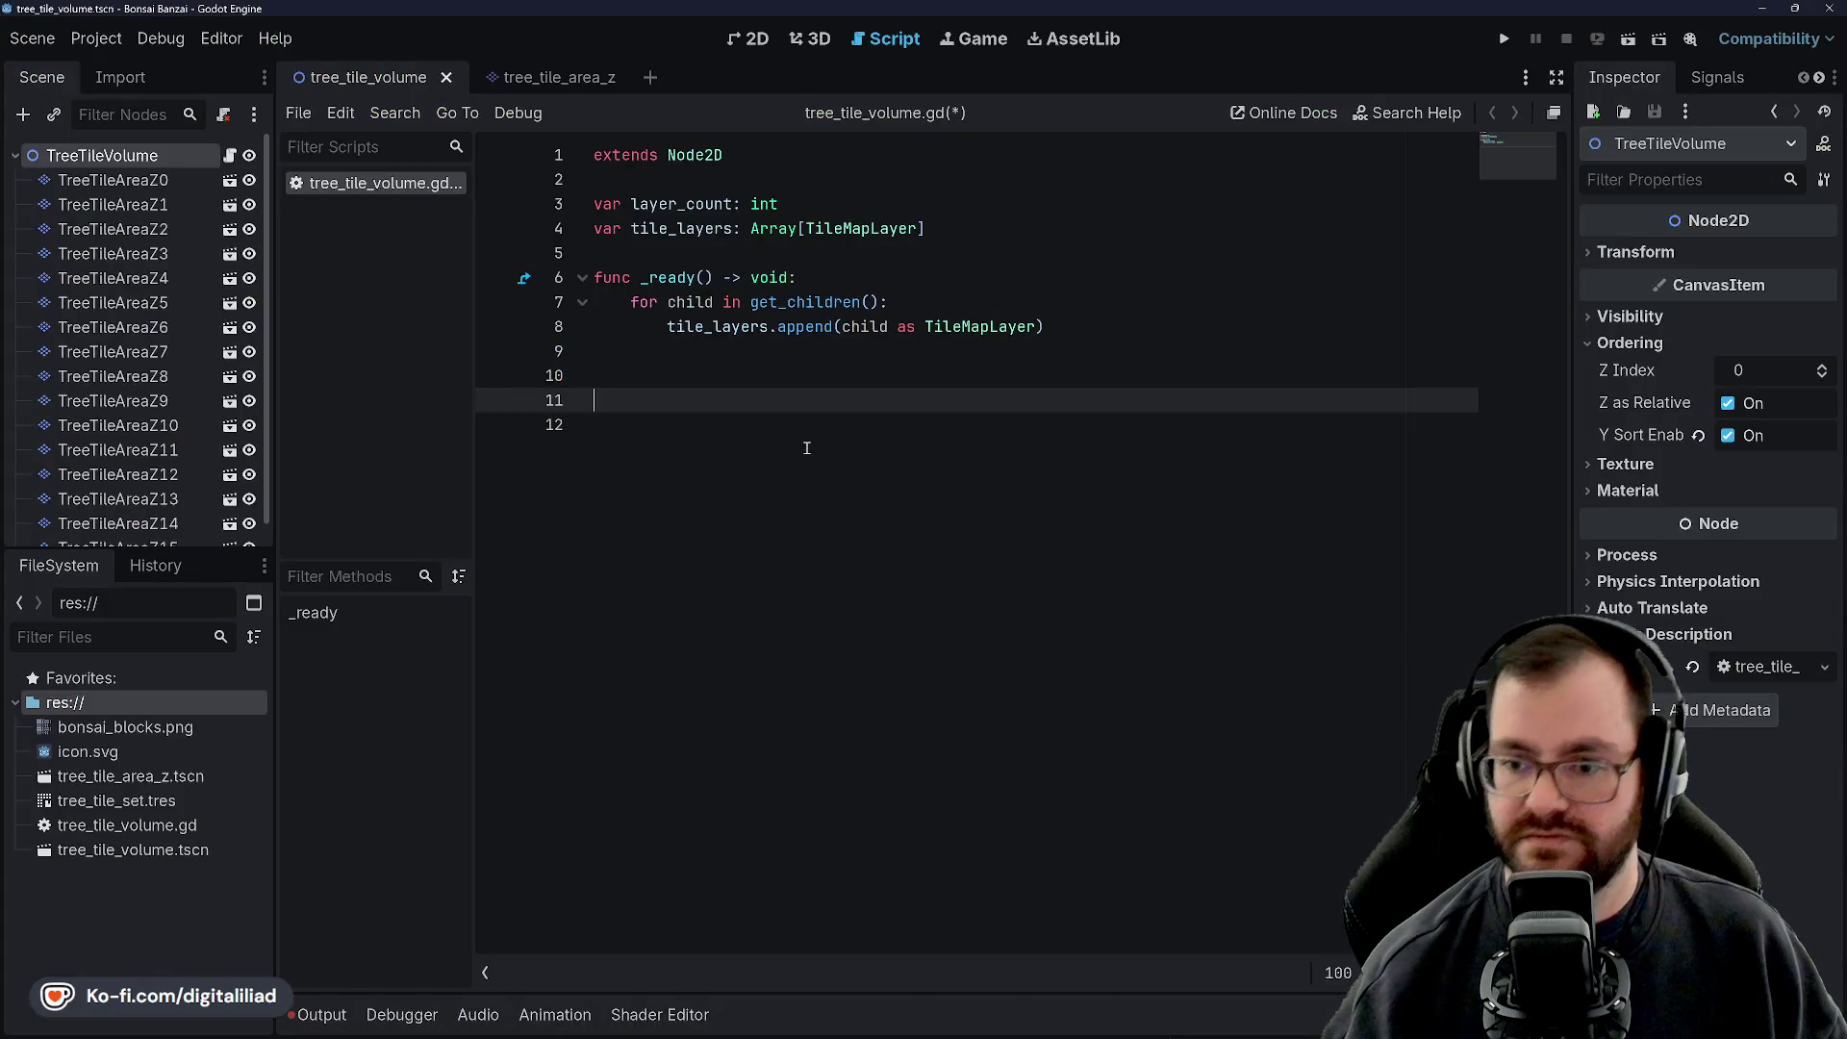
type("get_cel")
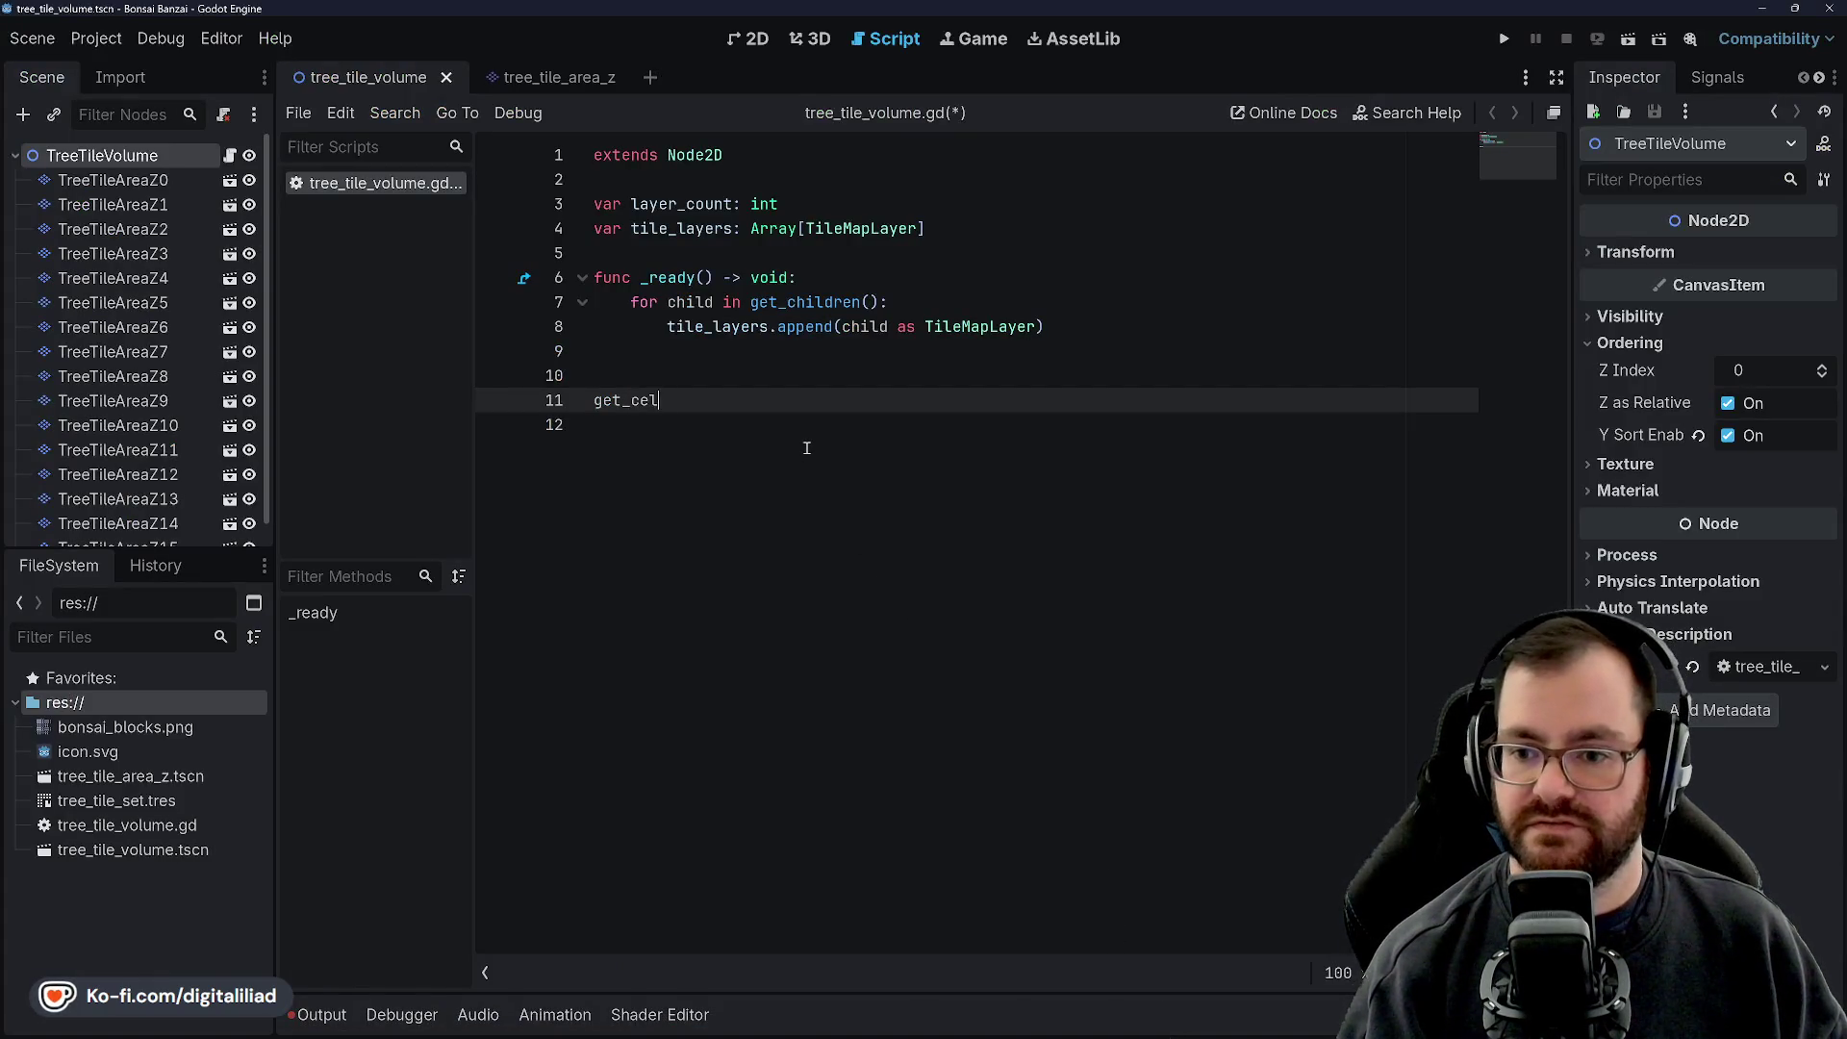
key("BackSpace")
key("BackSpace")
key("BackSpace")
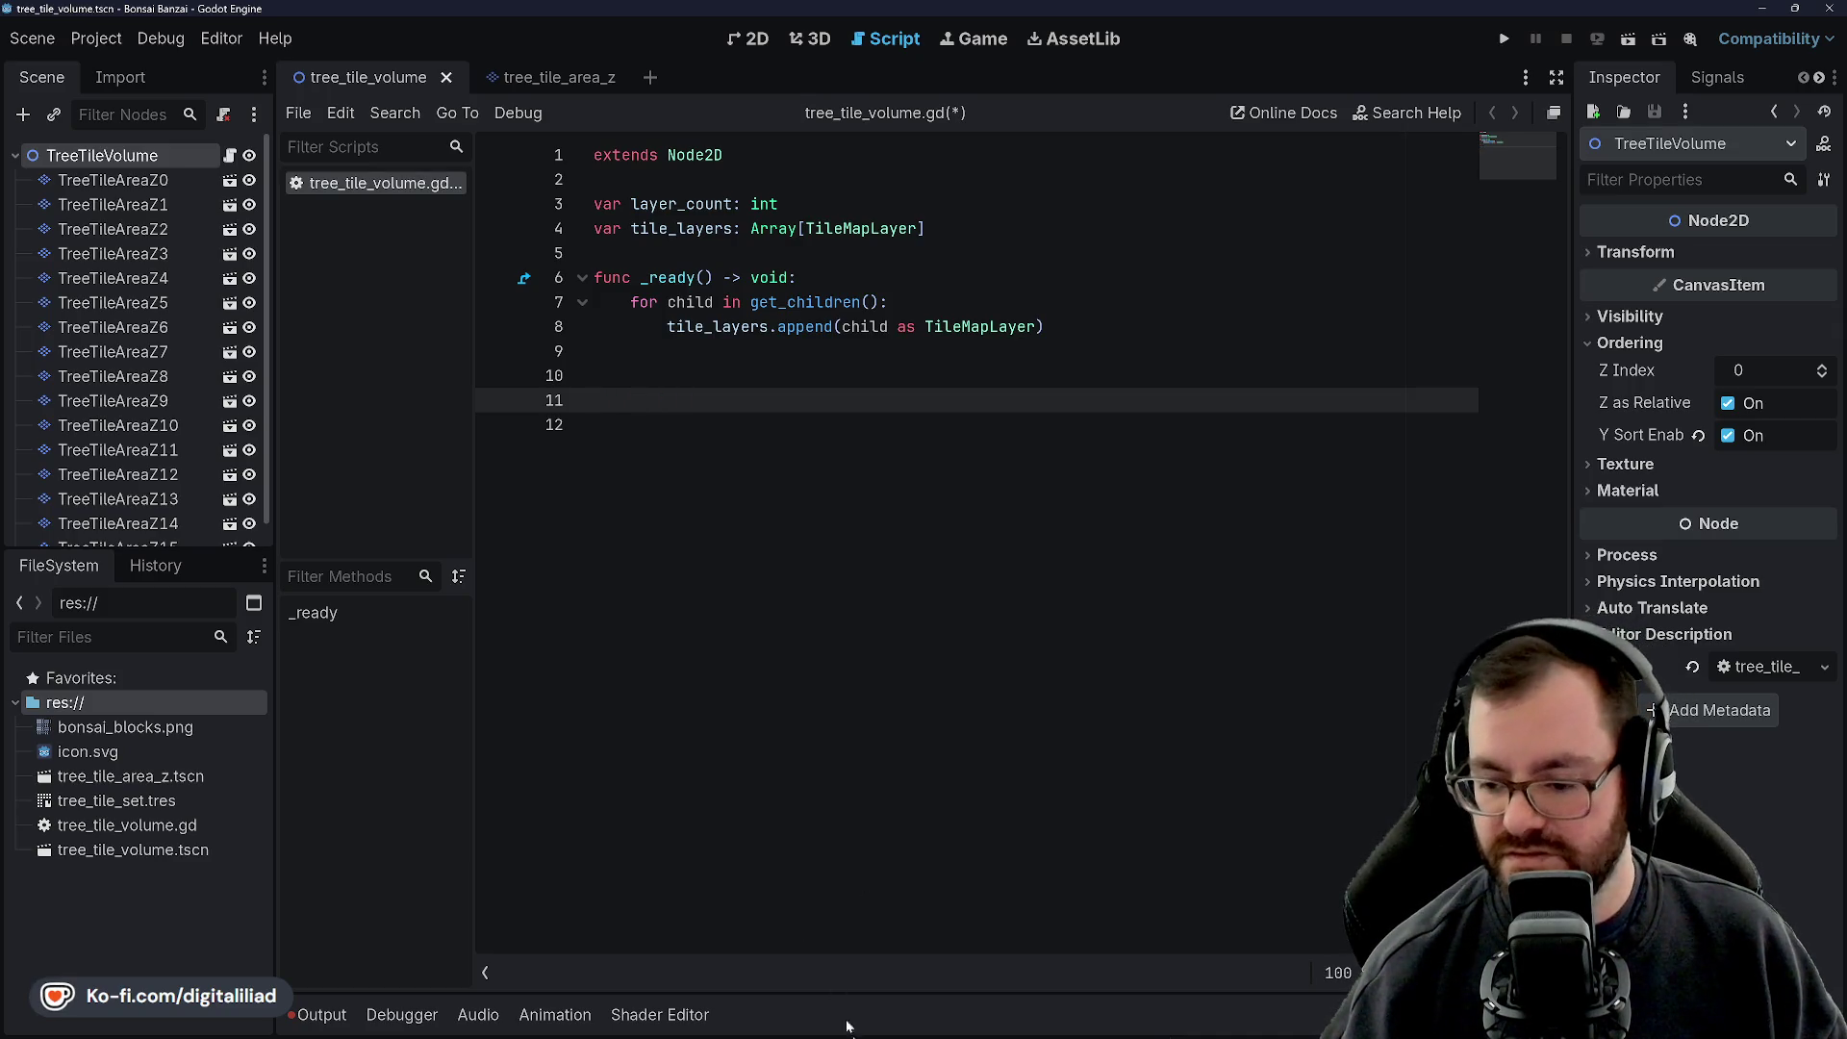
left_click(1022, 1023)
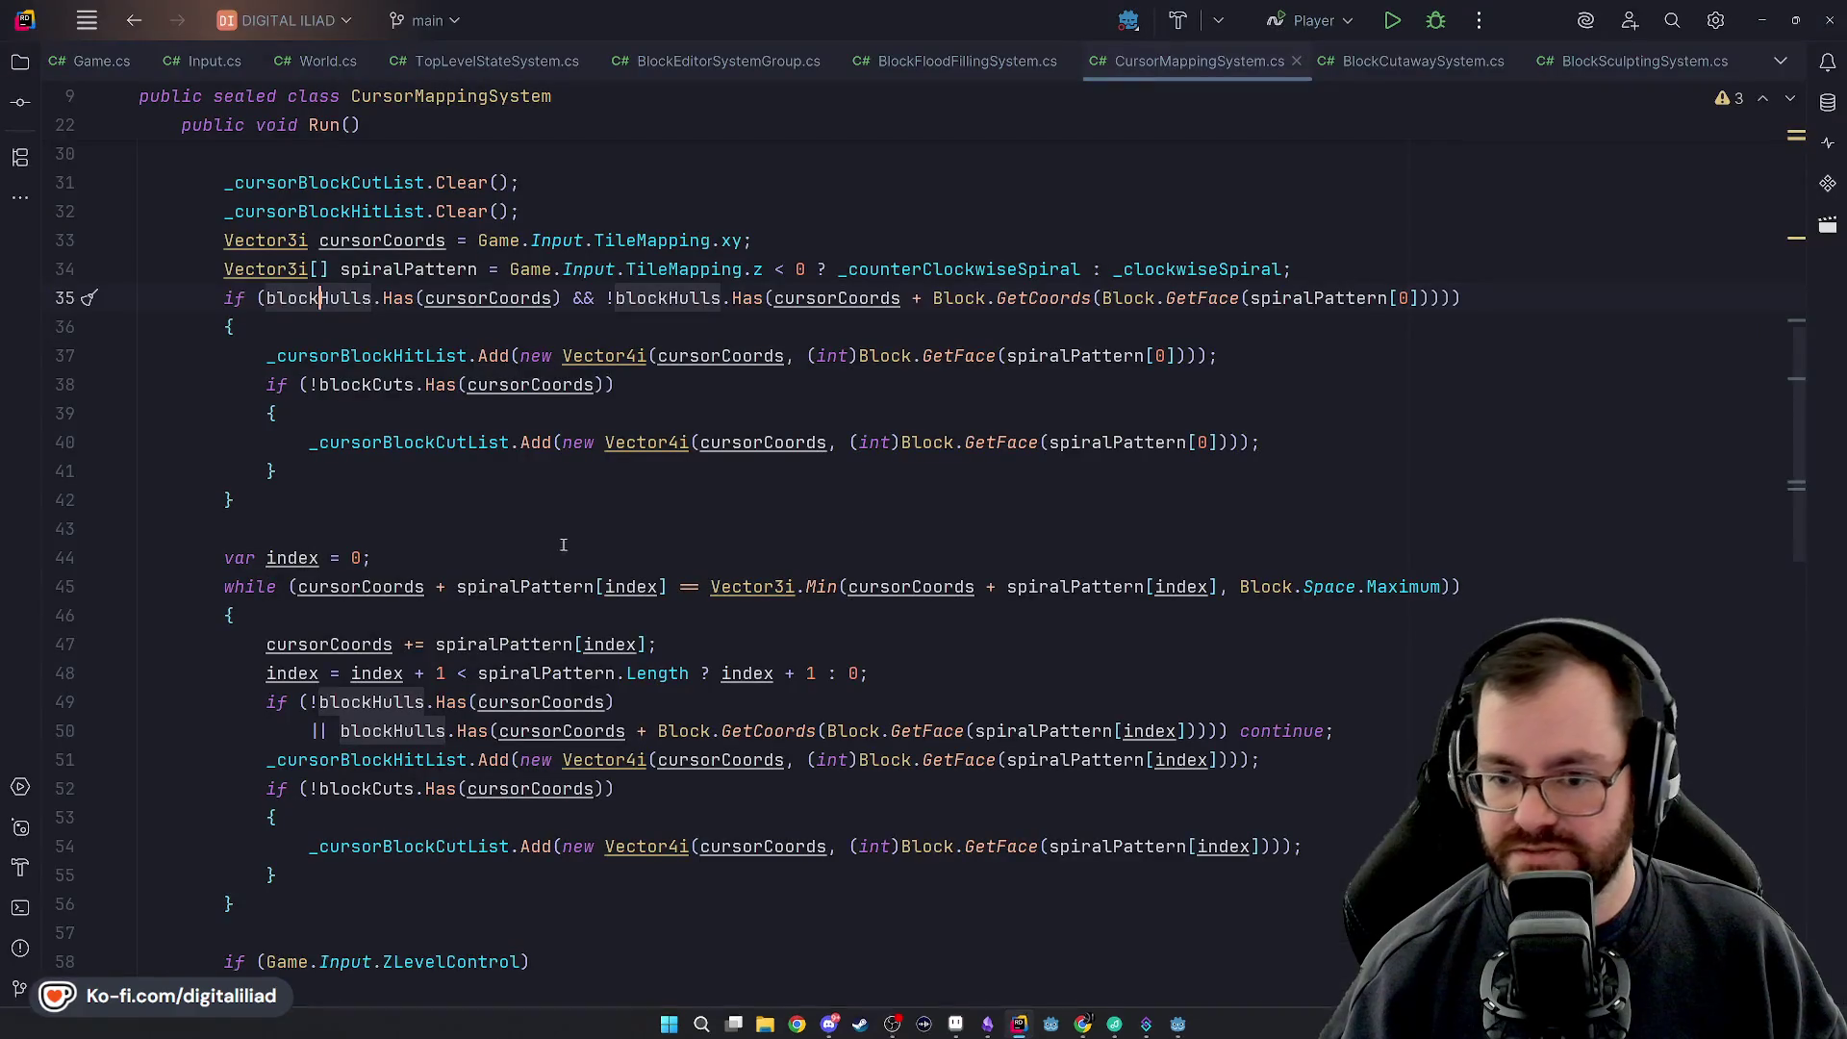
scroll(553, 539, "up", 5)
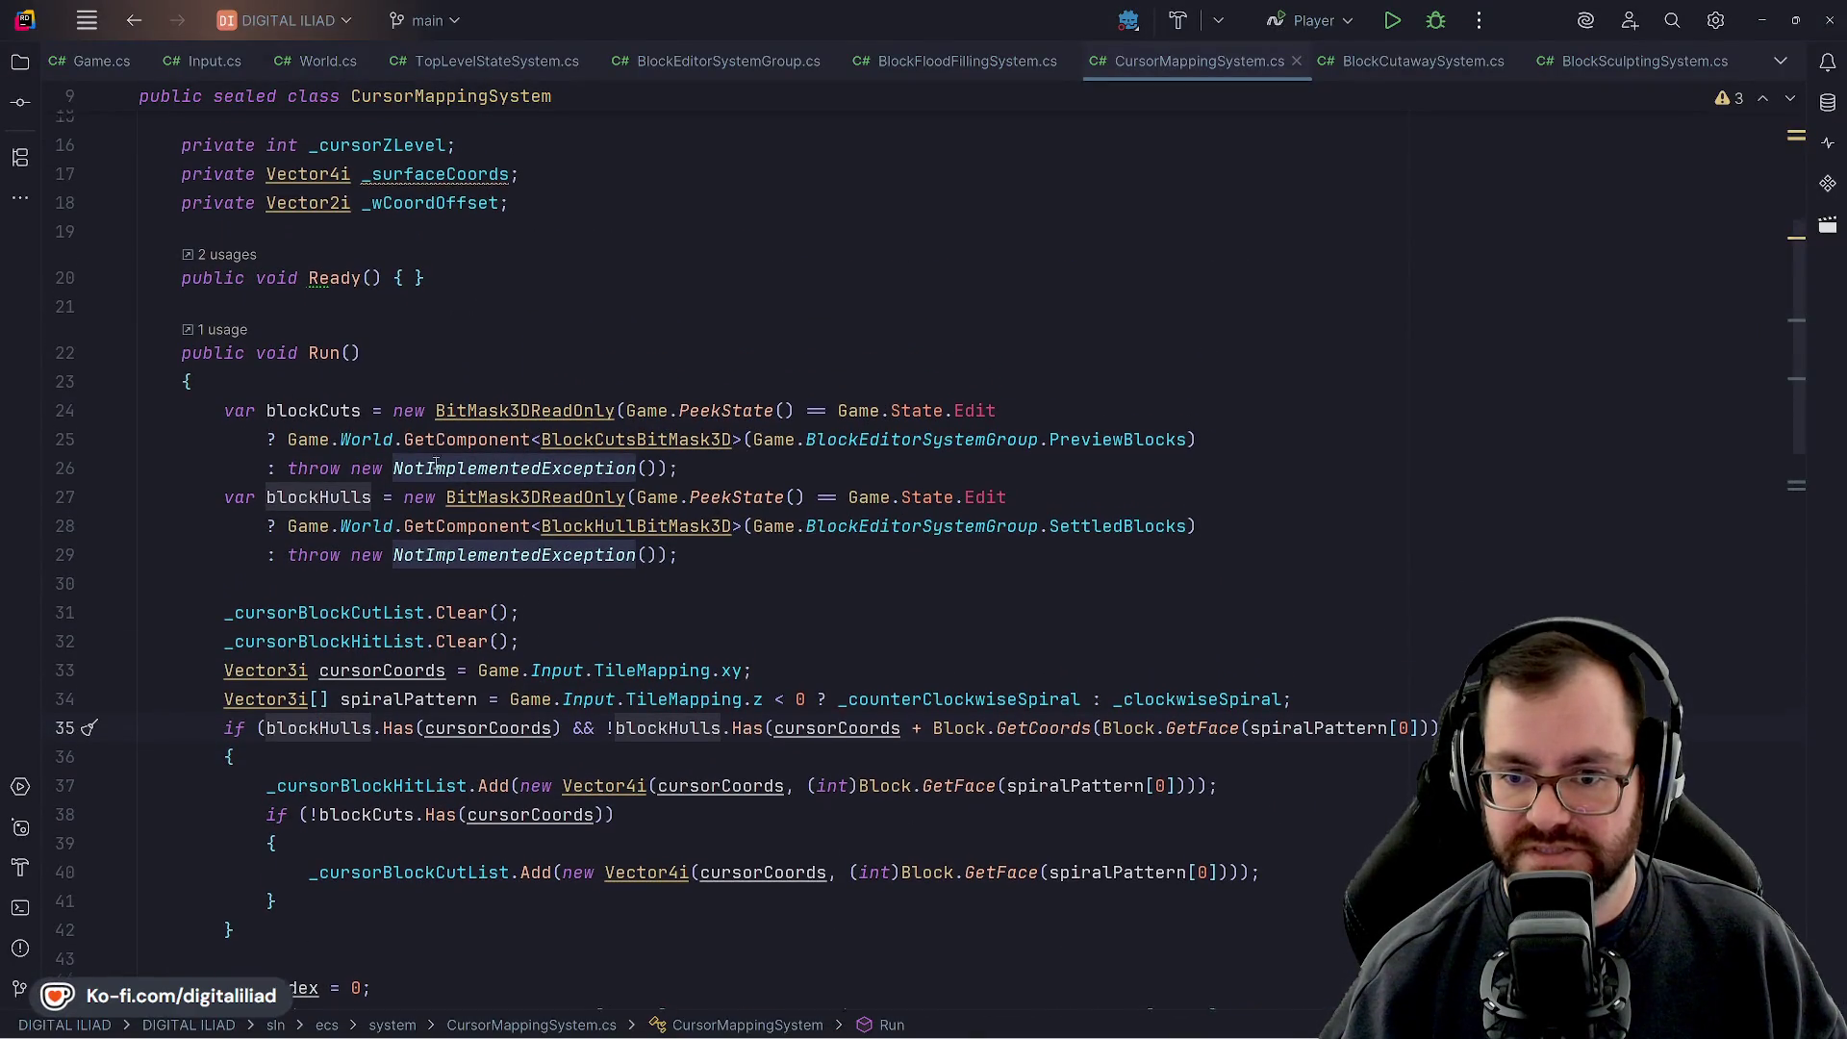
scroll(309, 224, "down", 4)
scroll(333, 256, "up", 3)
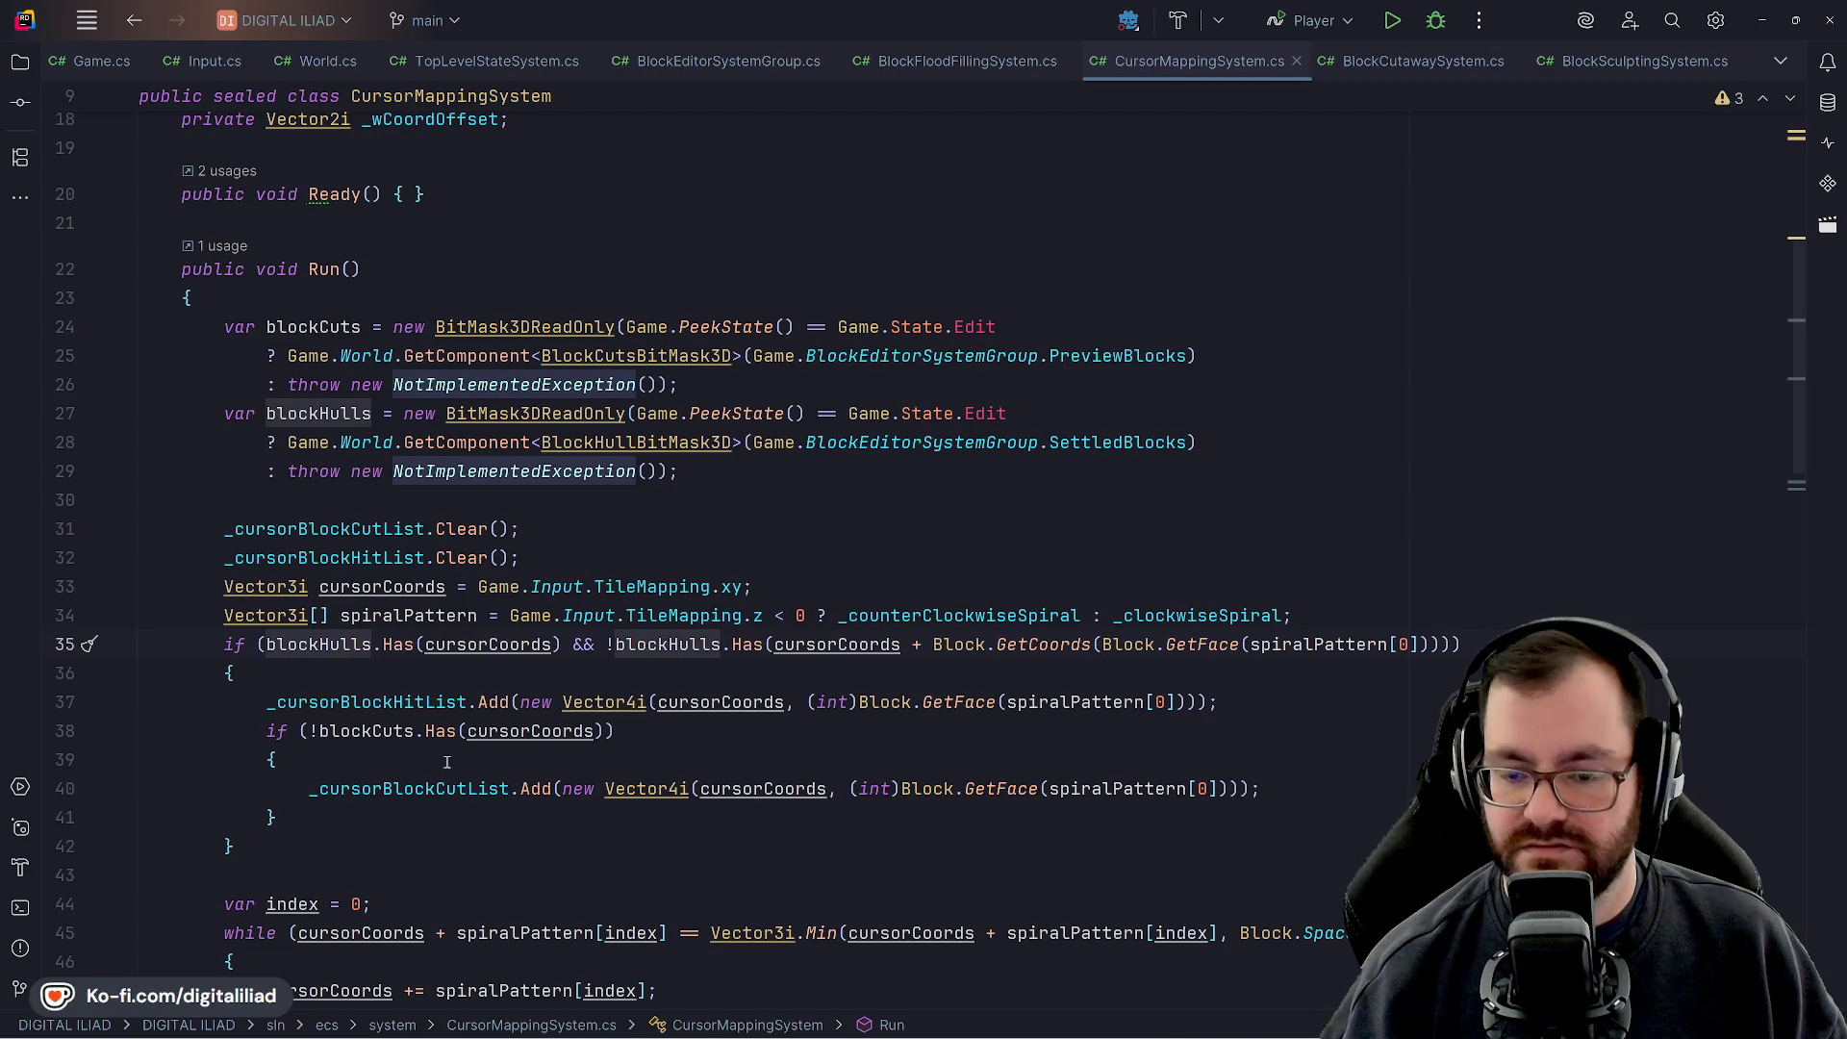
scroll(448, 761, "down", 4)
left_click(343, 416)
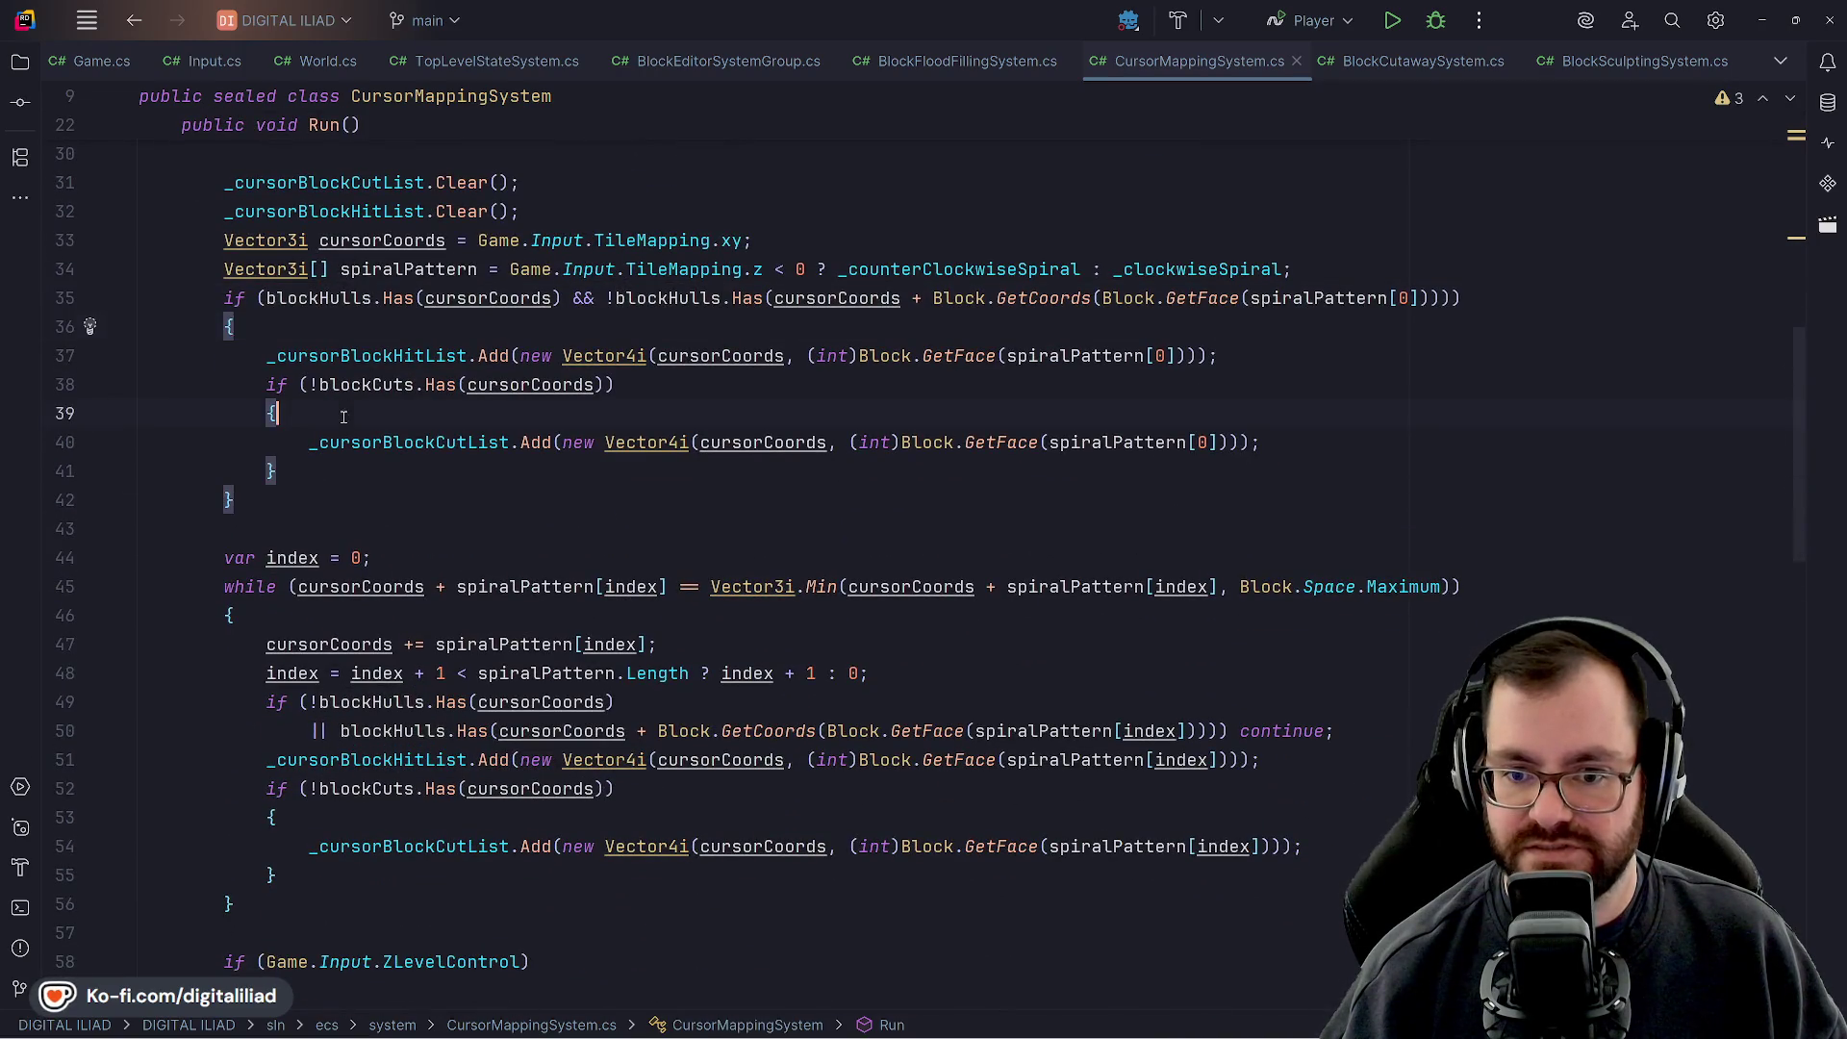
left_click(330, 498)
scroll(330, 492, "up", 2)
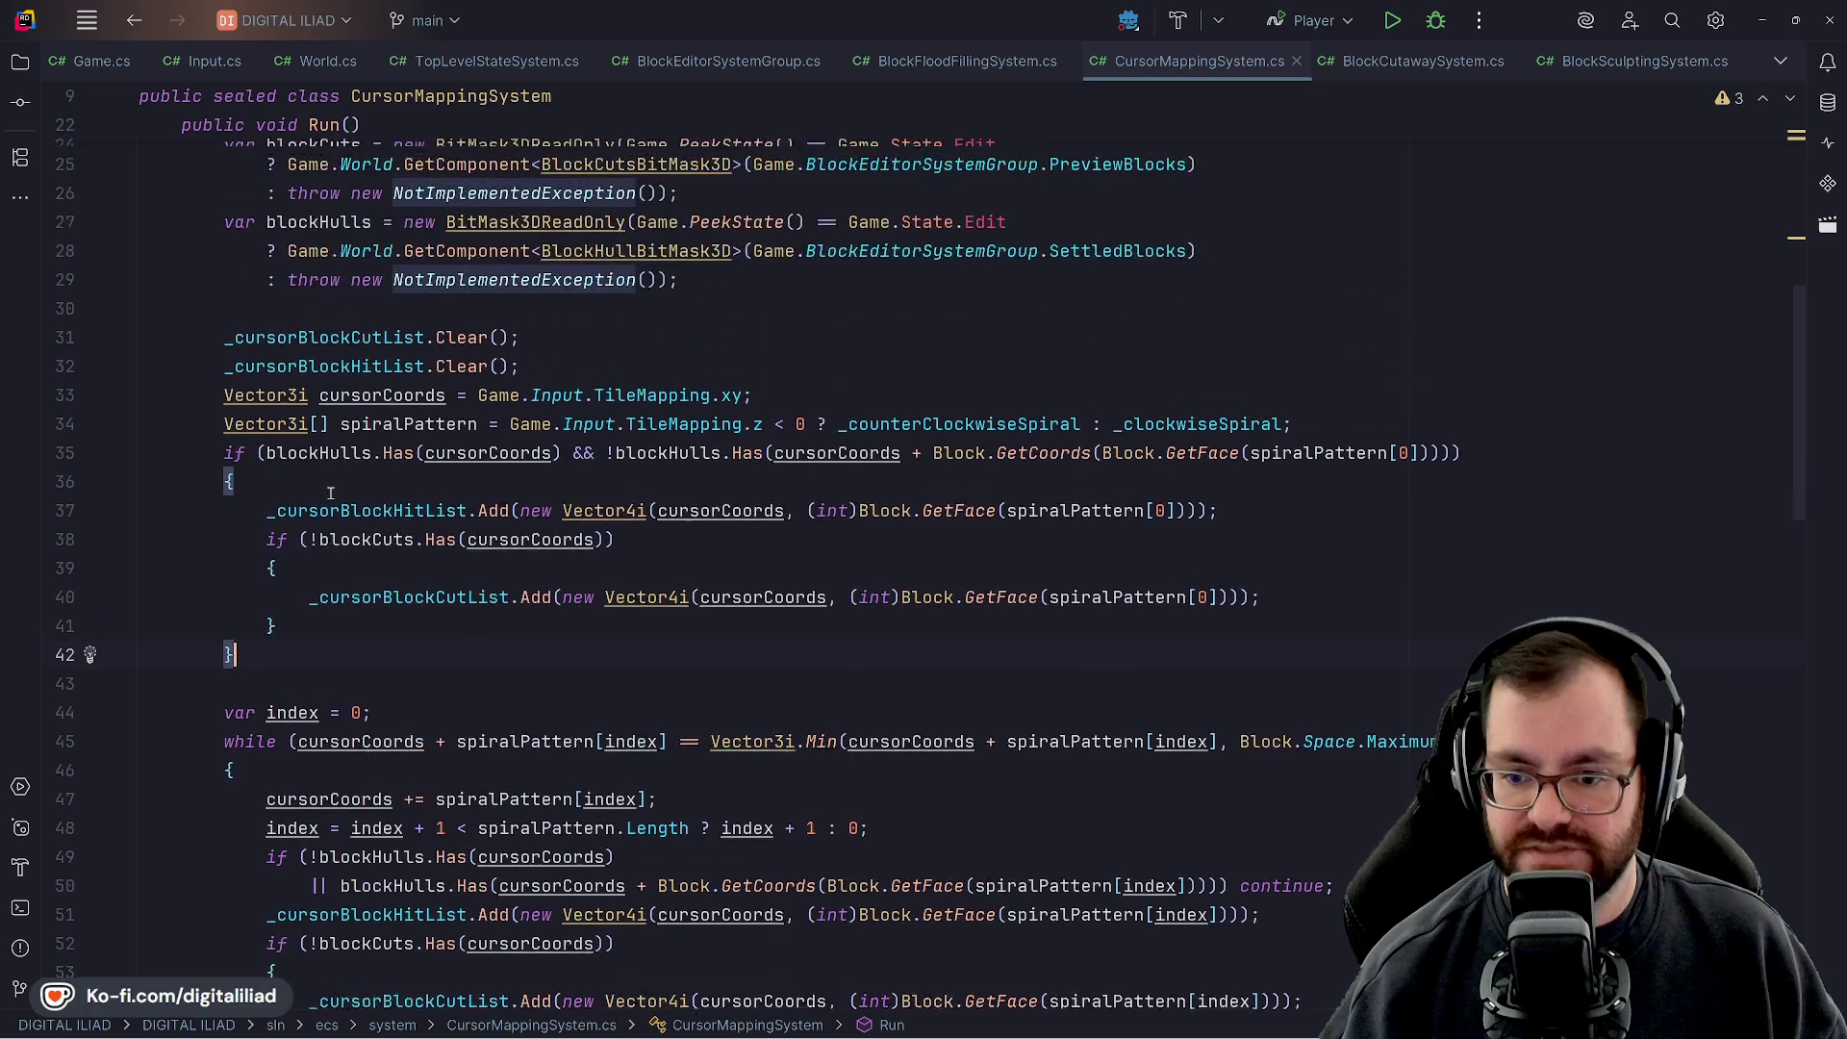
scroll(317, 385, "down", 2)
left_click(325, 385)
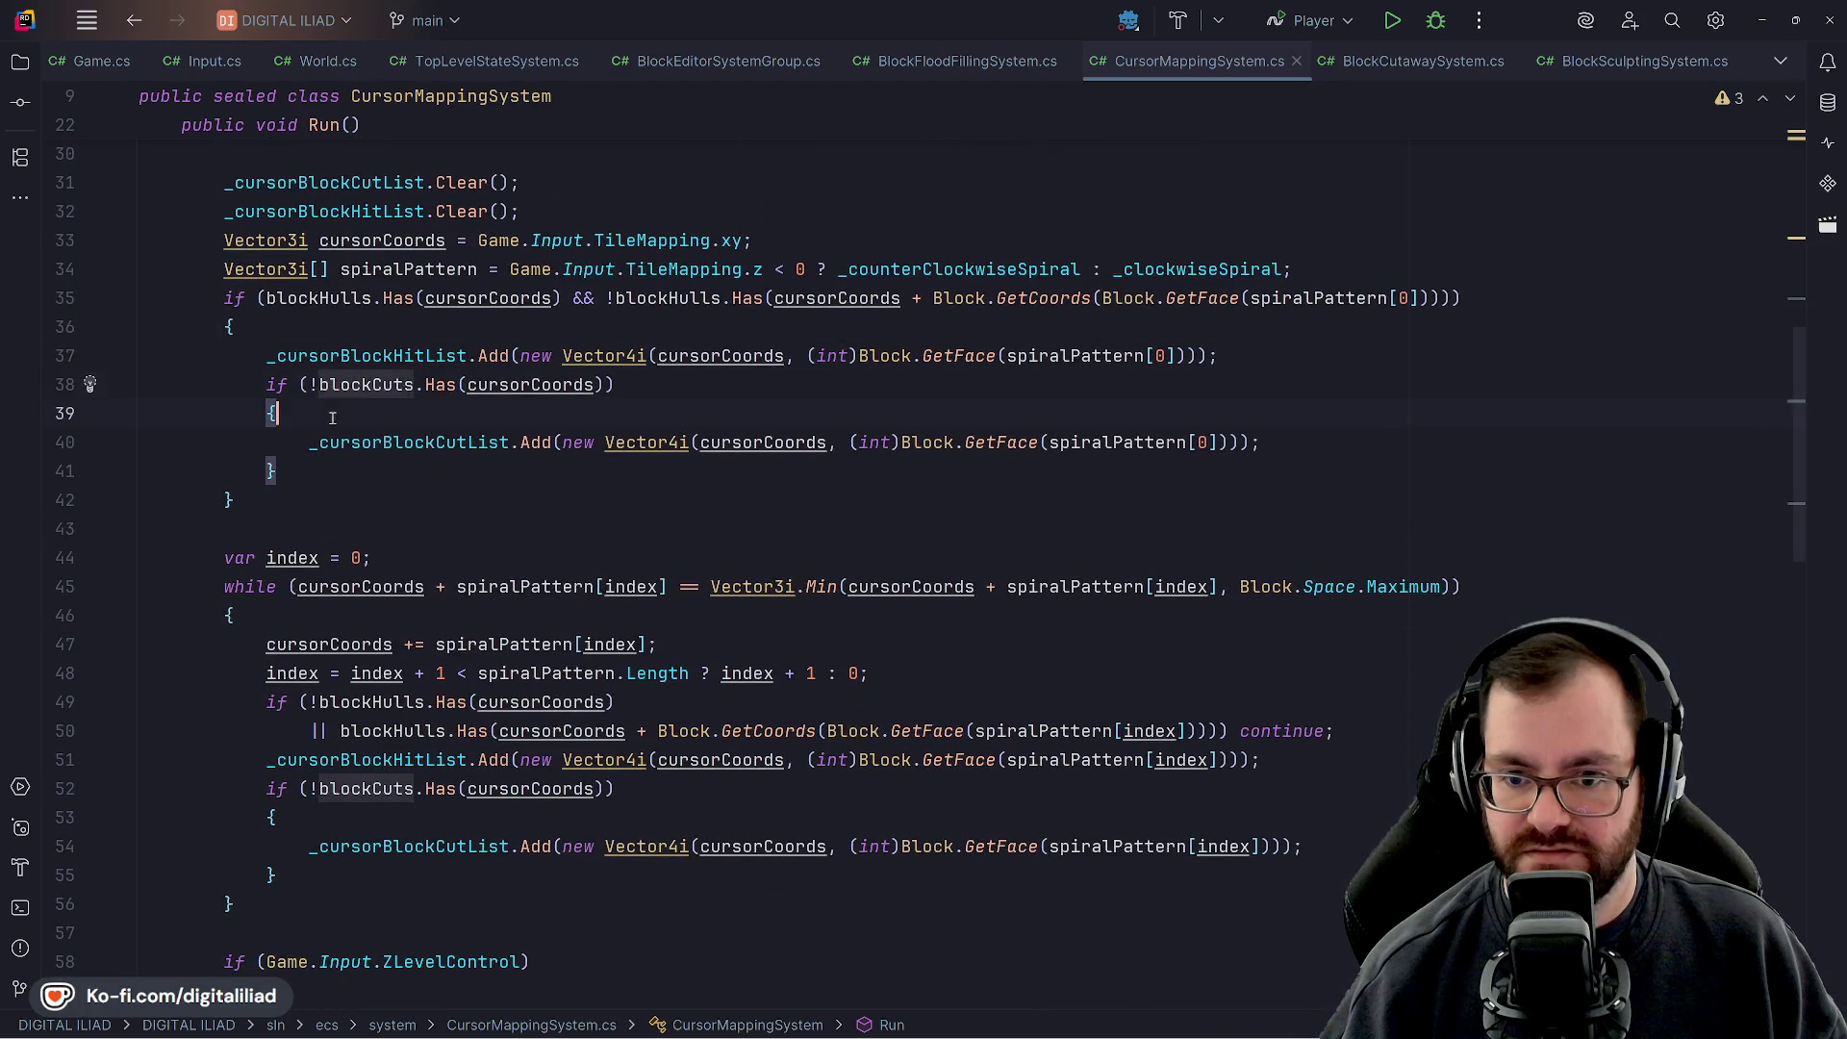
key("Down")
key("Down")
key("Down")
left_click(310, 440)
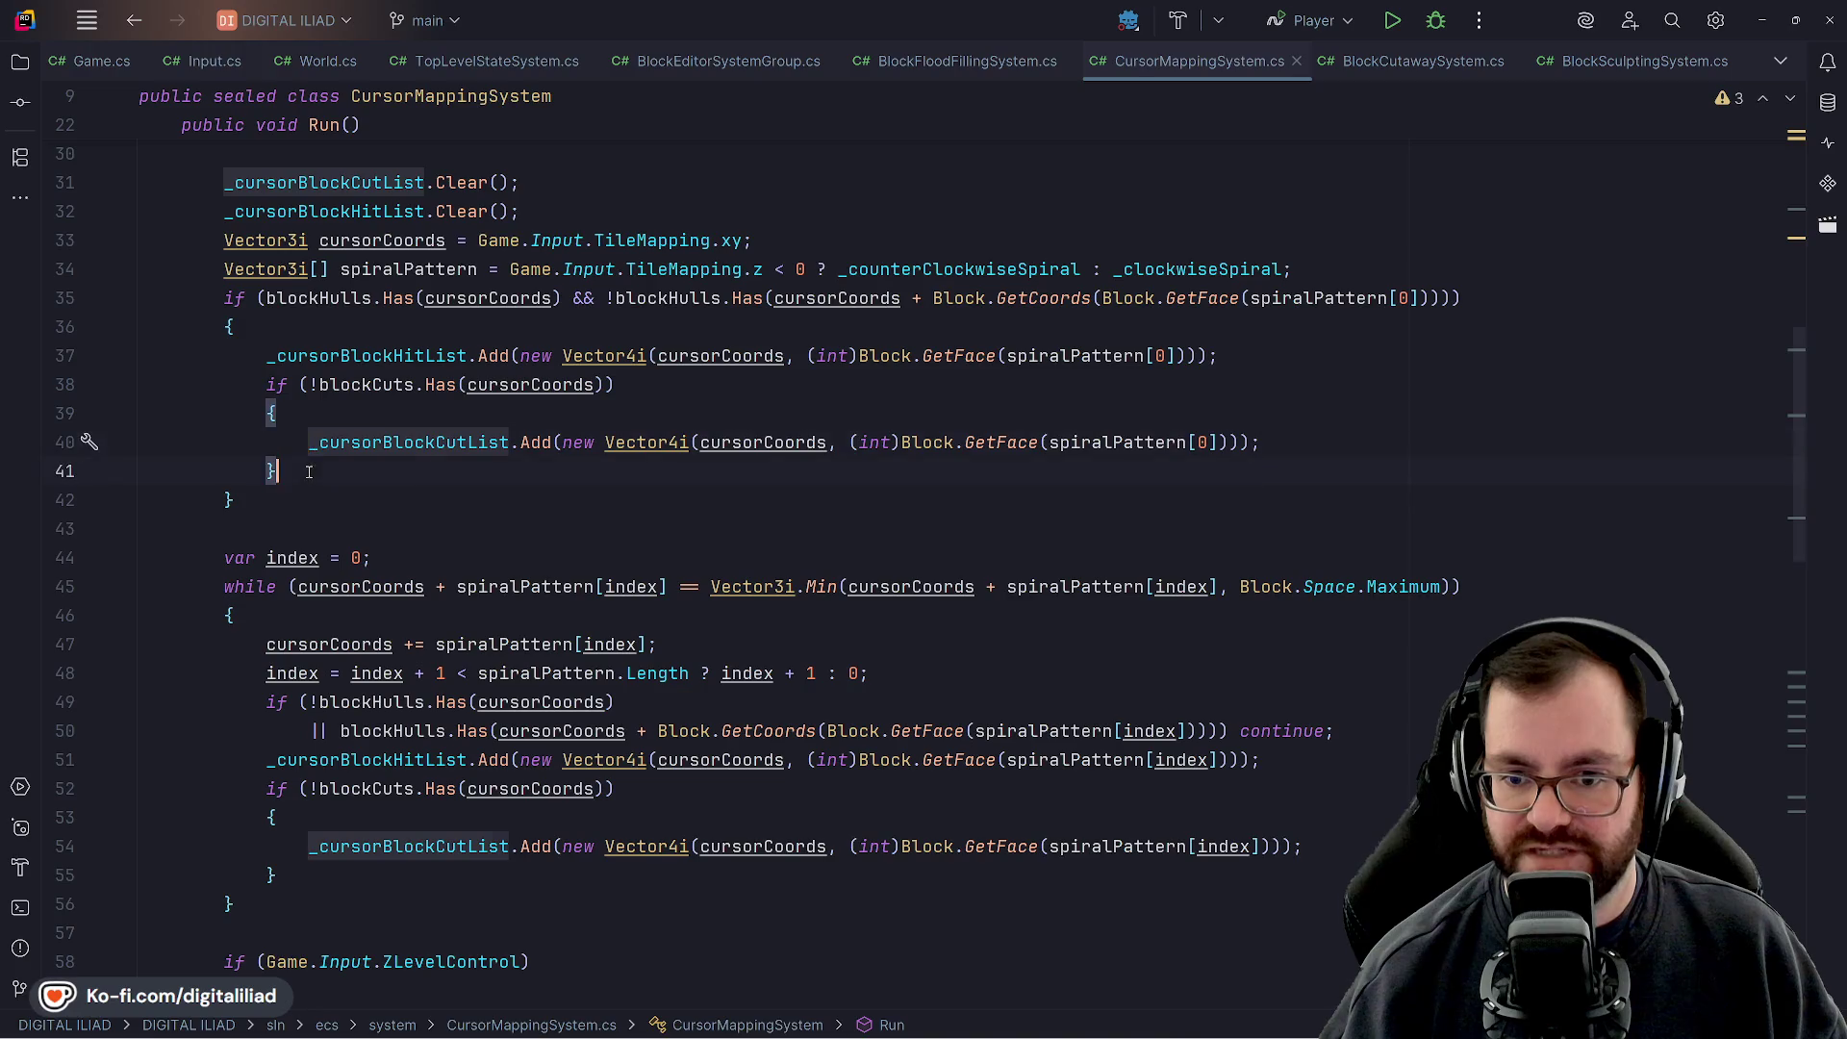
key("Up")
key("Up")
key("Up")
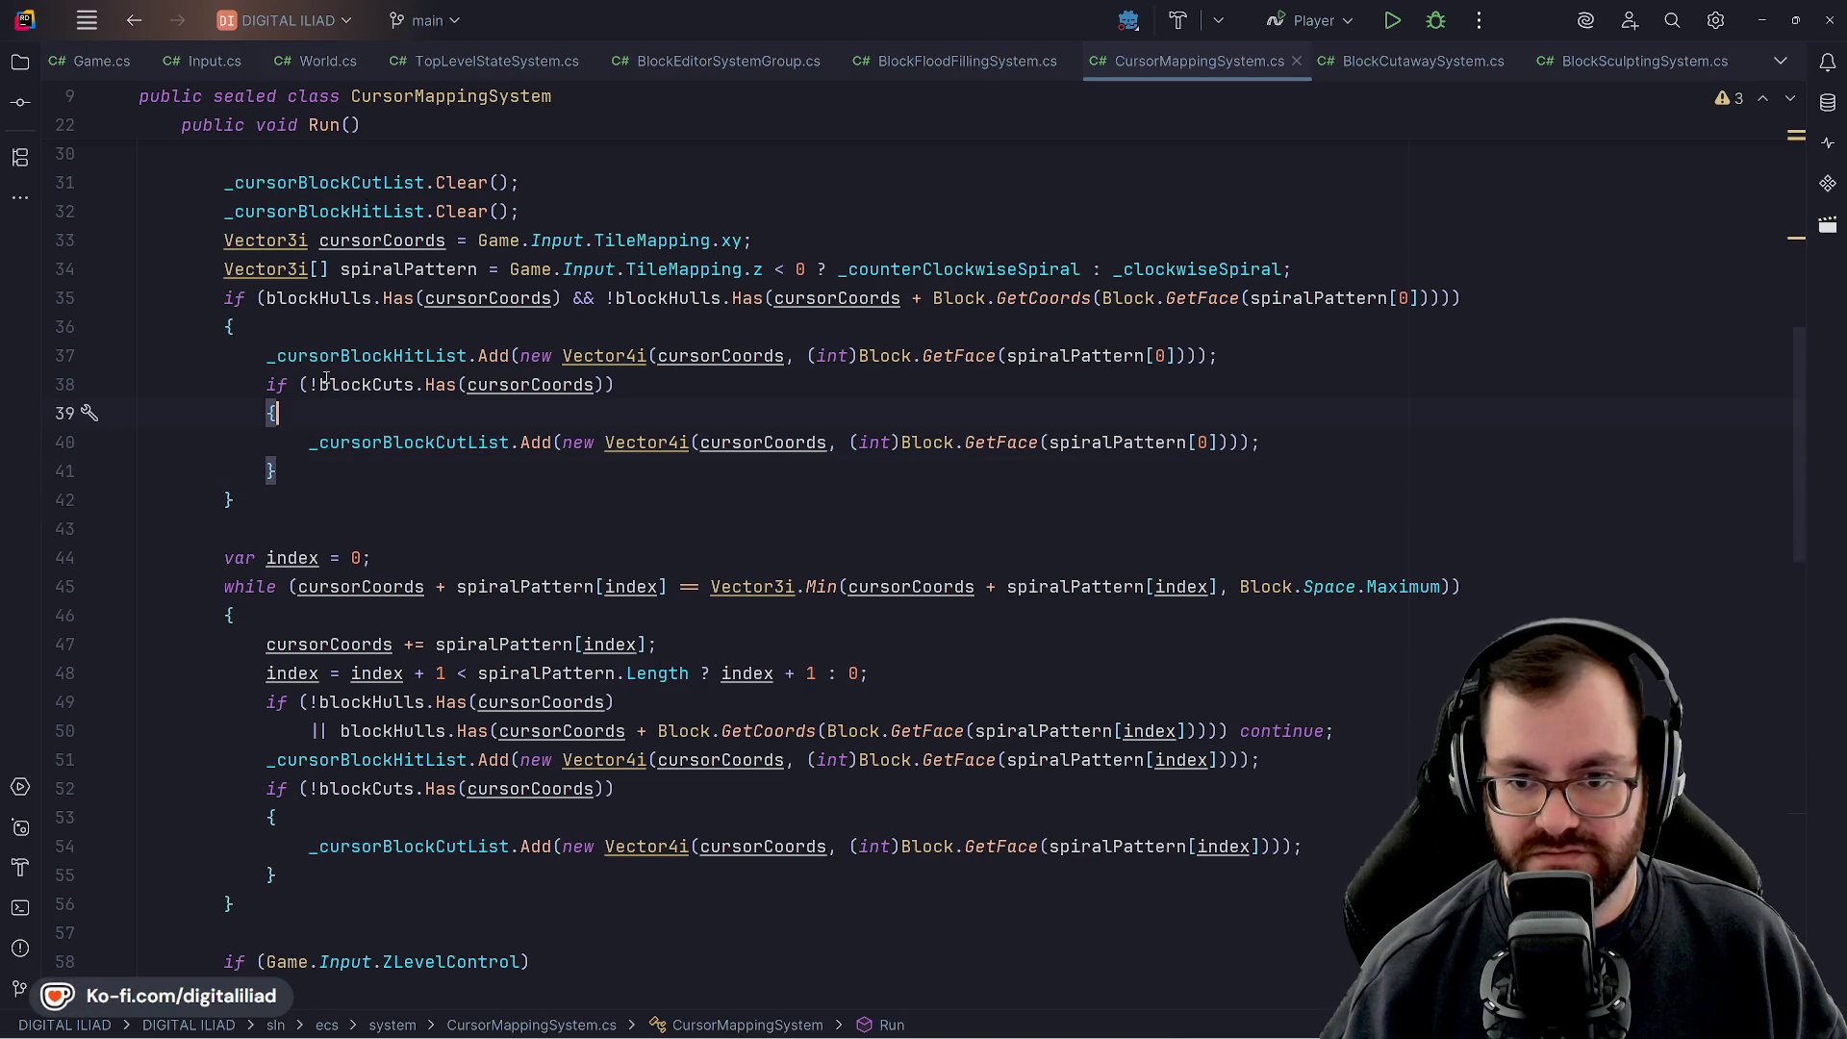
key("ctrl+bracketright")
key("ctrl+bracketright")
key("ctrl+bracketright")
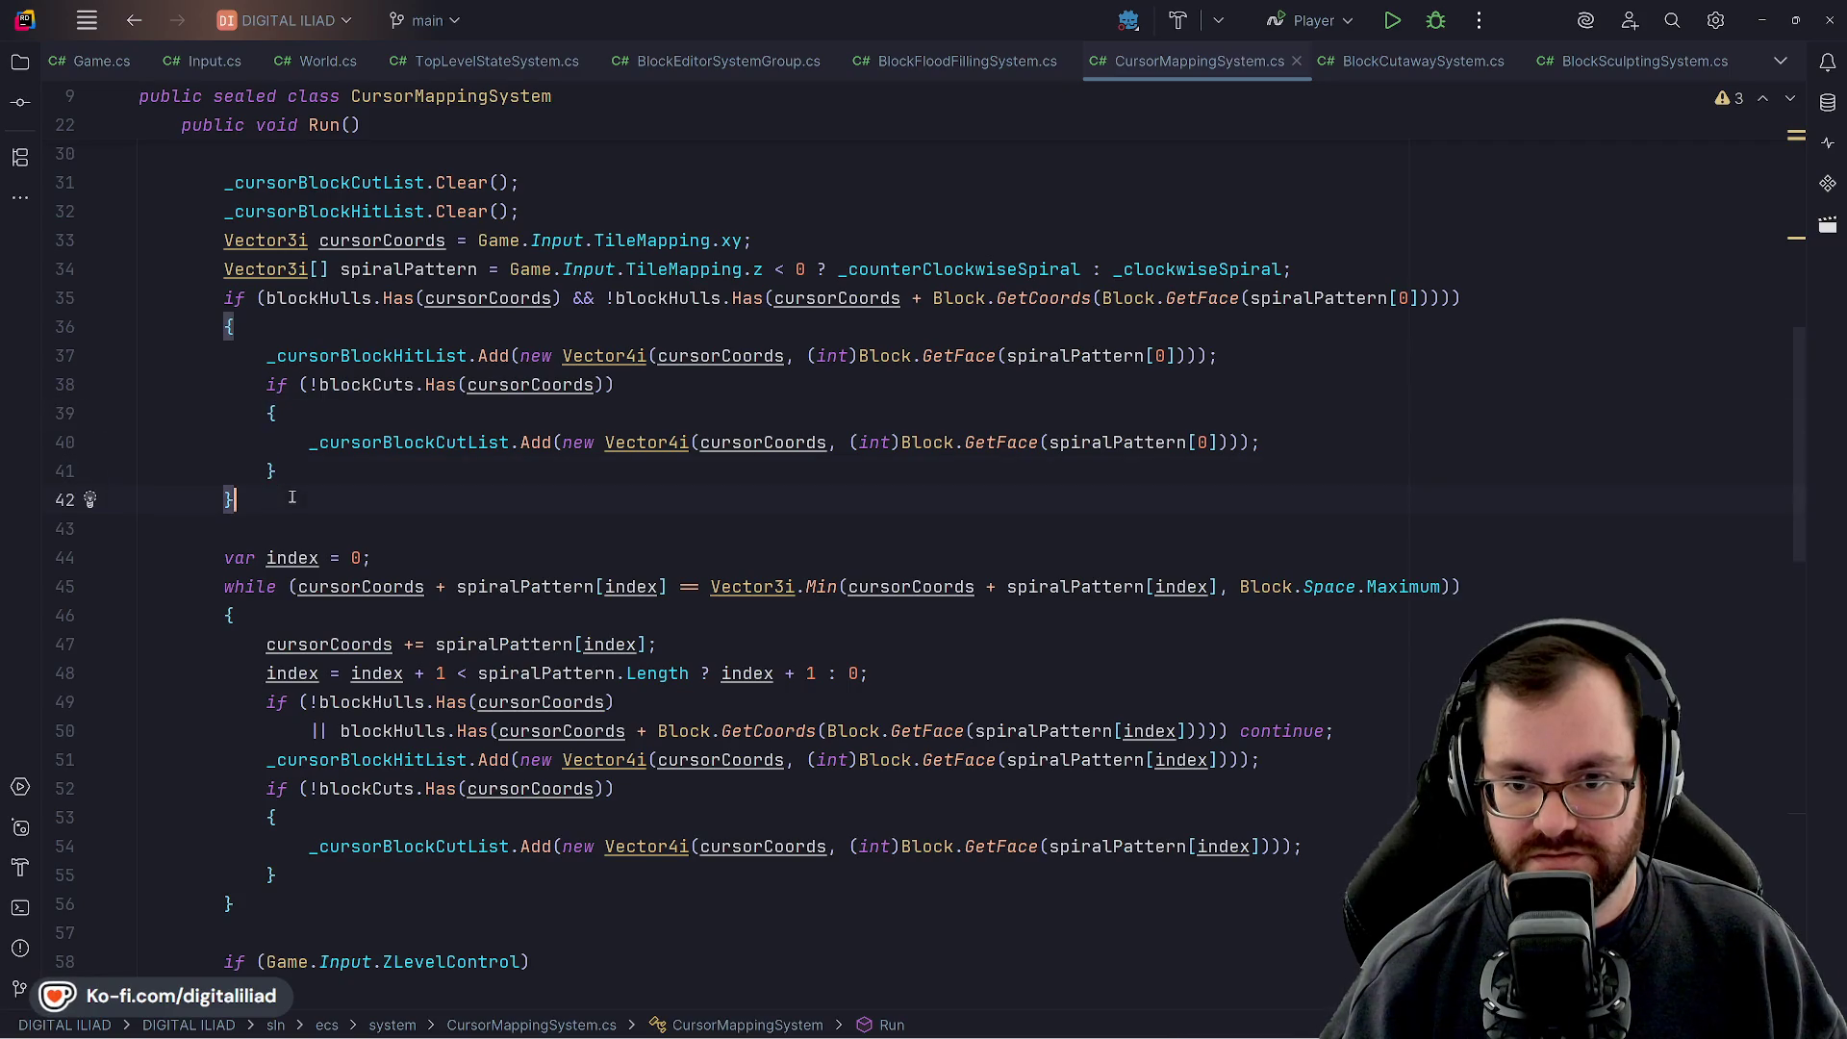
left_click(303, 325)
left_click(323, 413)
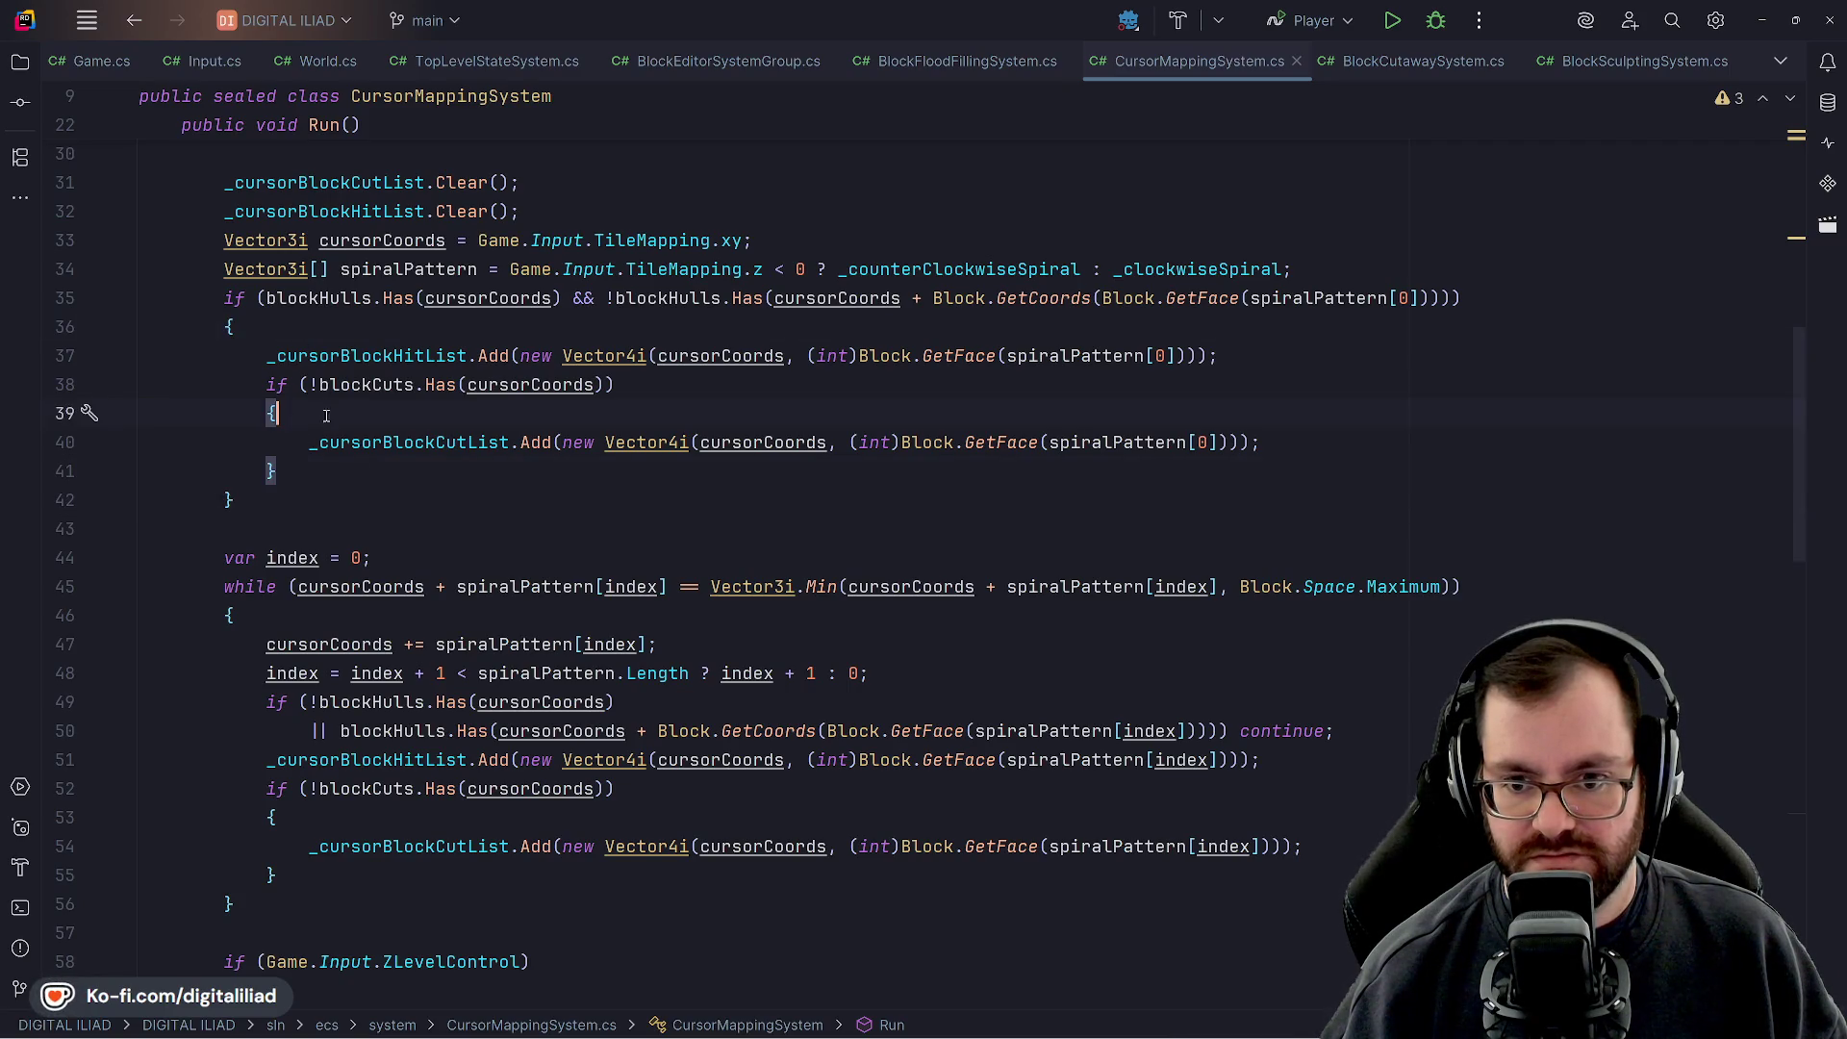
Write the func _physics_process(delta: float) declaration on line 11
mouse_move(1044, 1034)
left_click(1178, 1021)
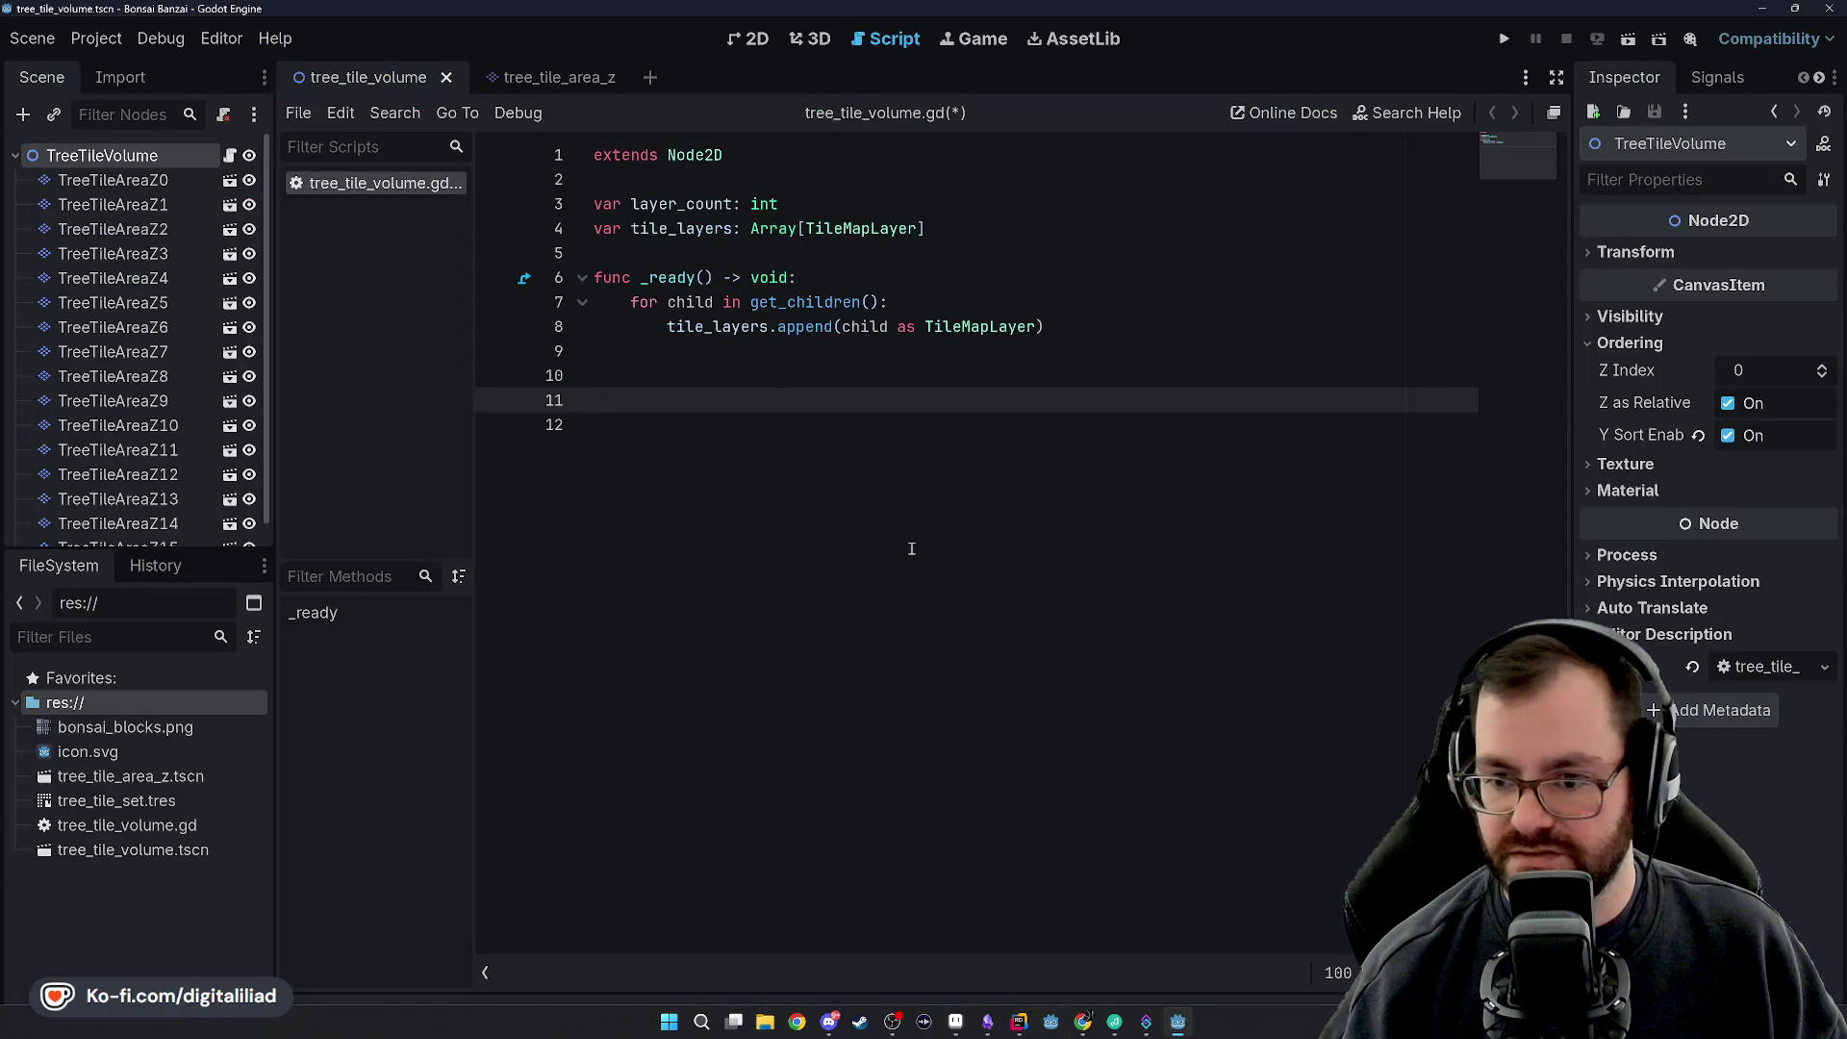
type("fu")
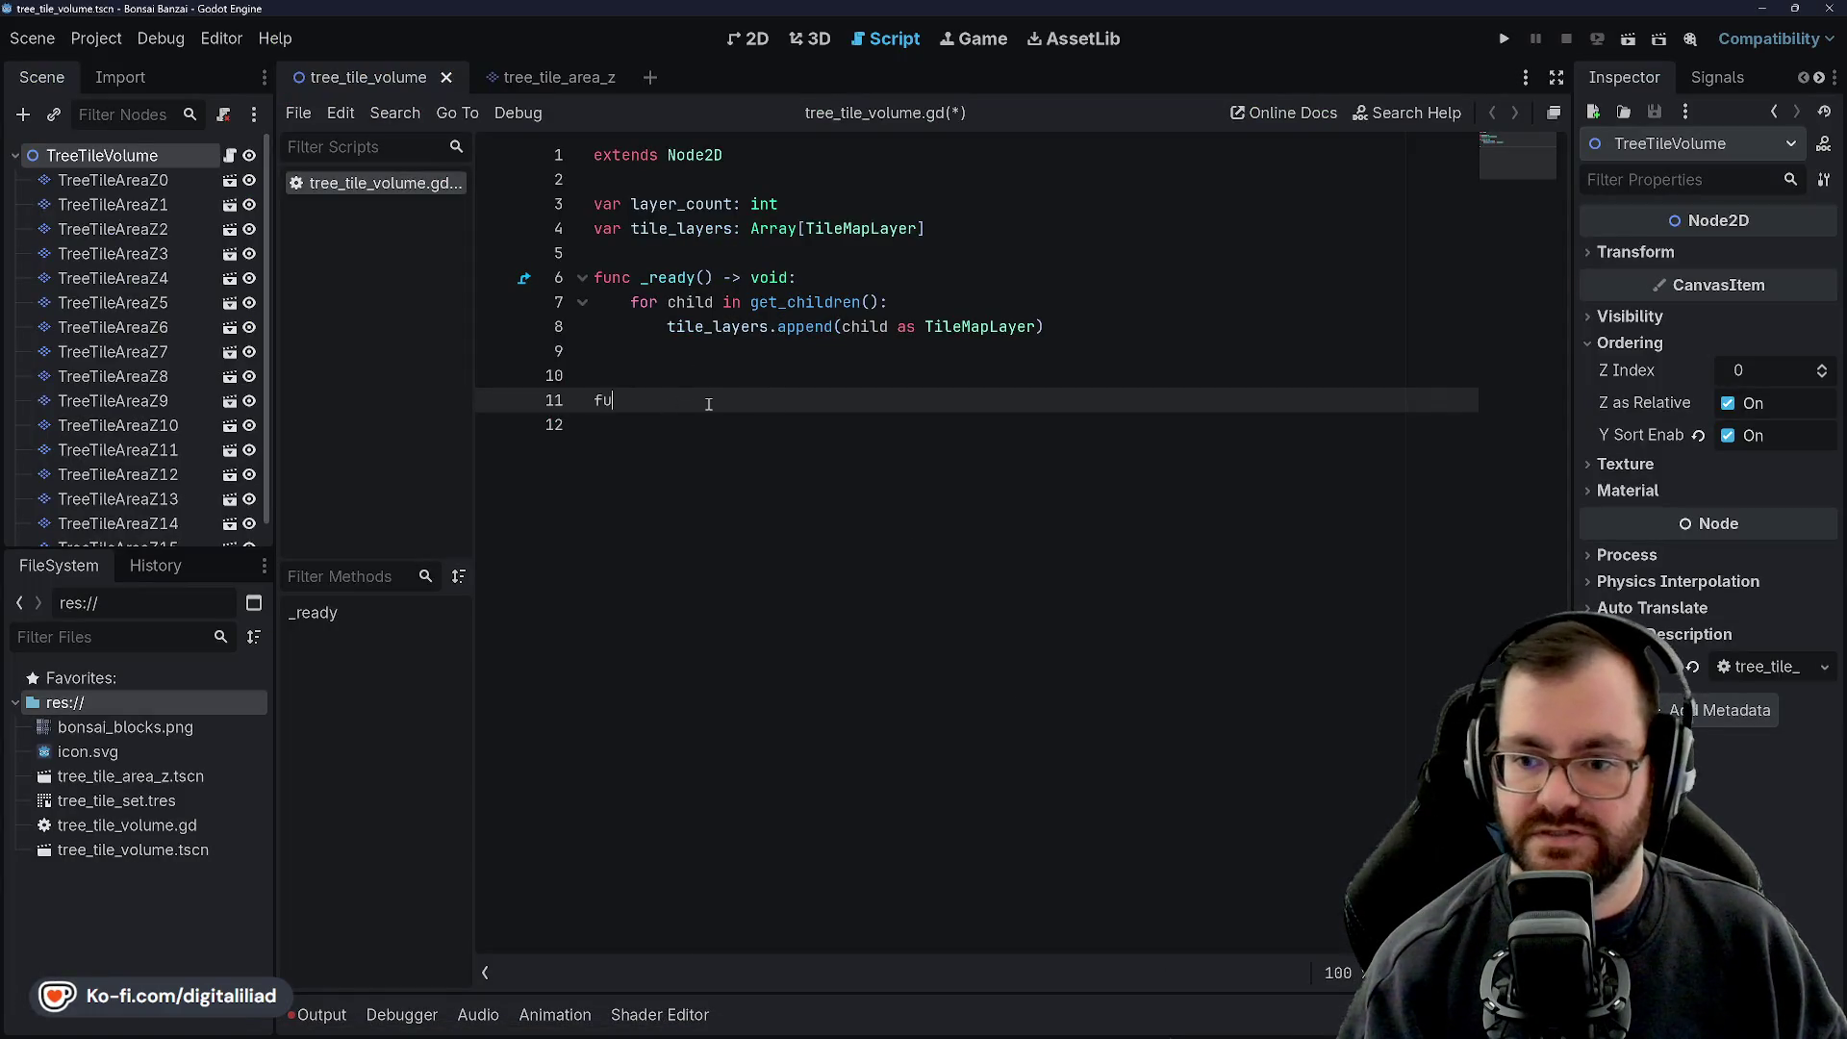
type("nc _ph")
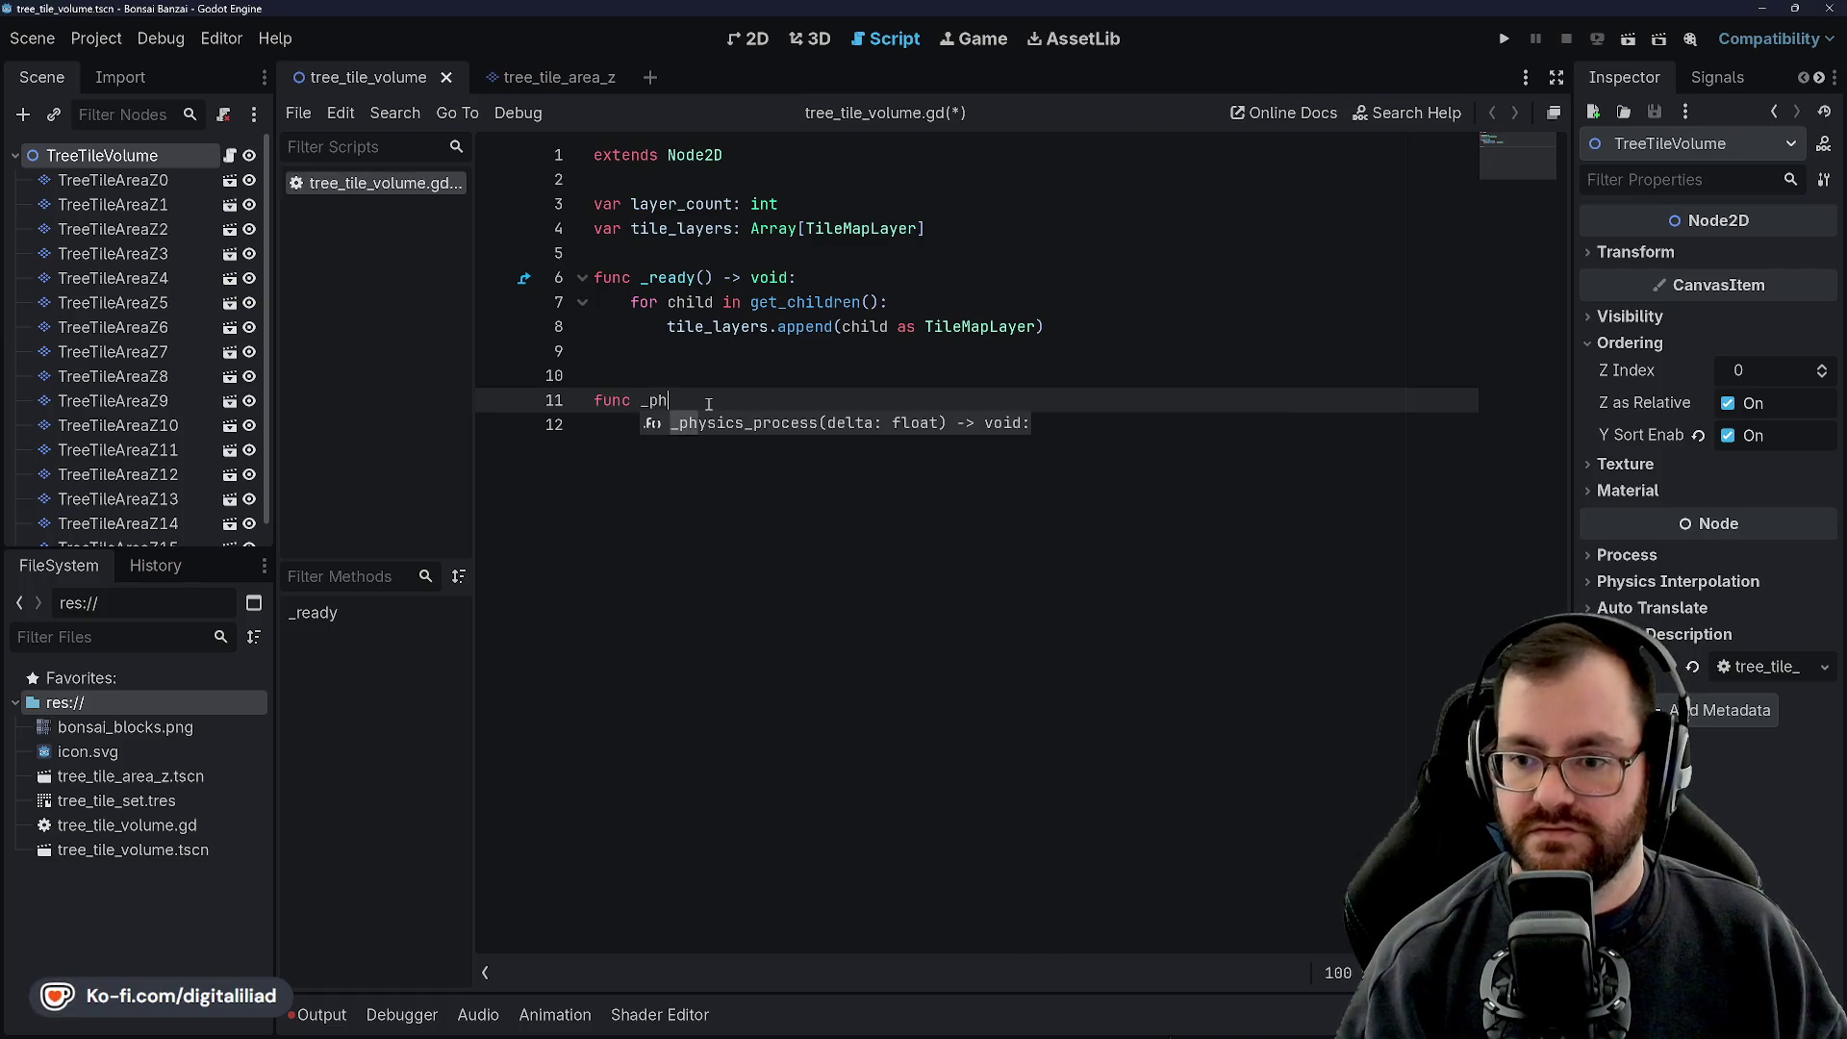
key("BackSpace")
key("BackSpace")
type("process(")
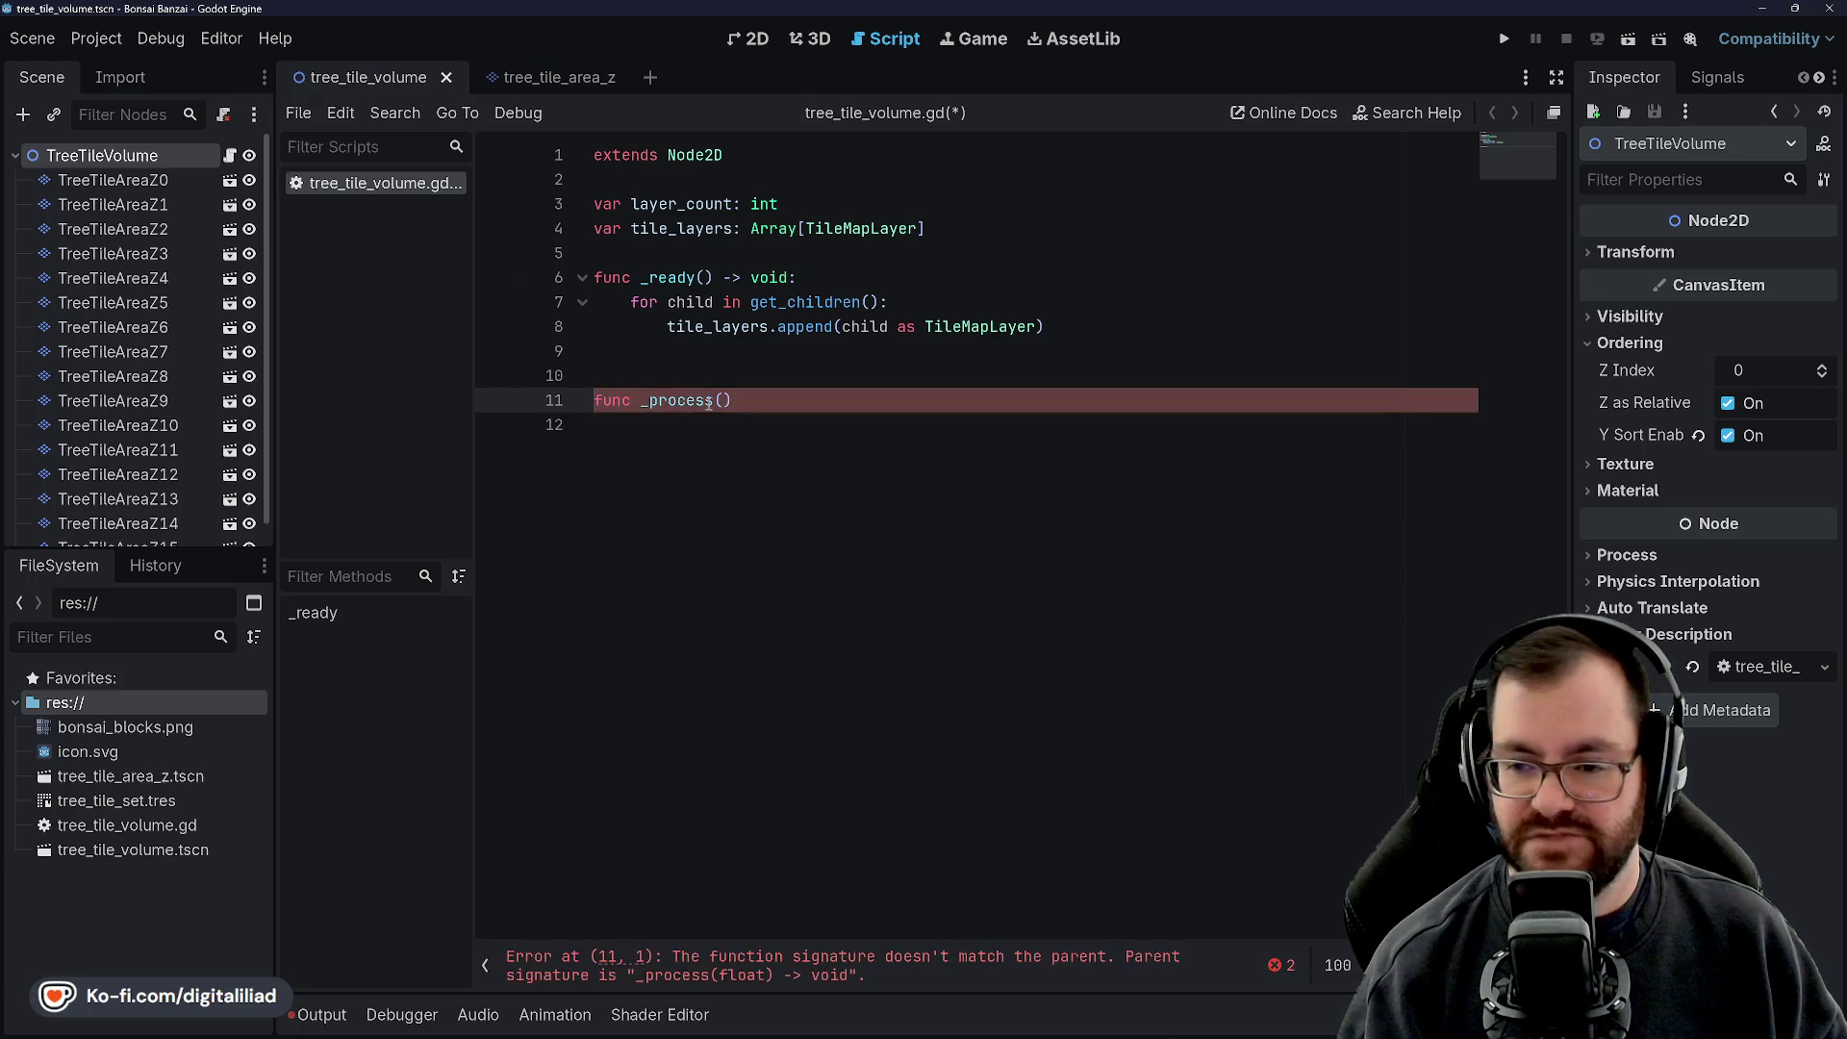
key("BackSpace")
key("BackSpace")
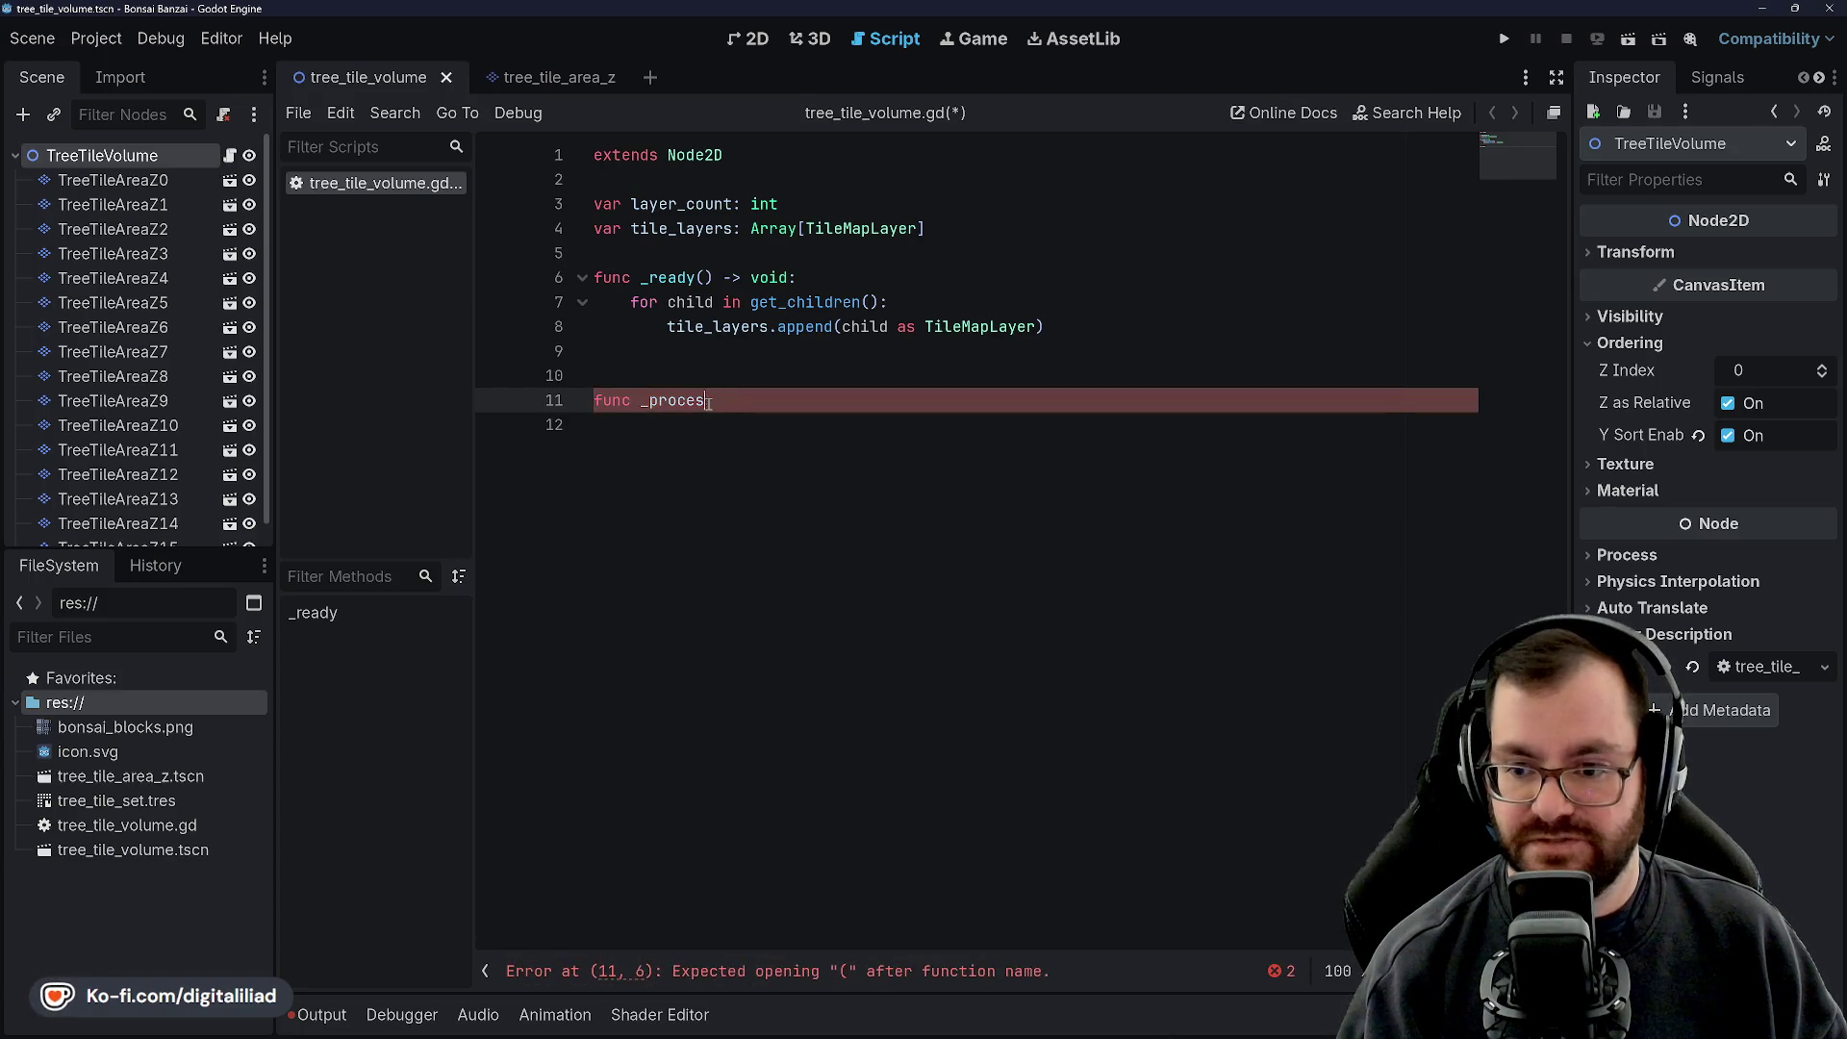
type("phyi")
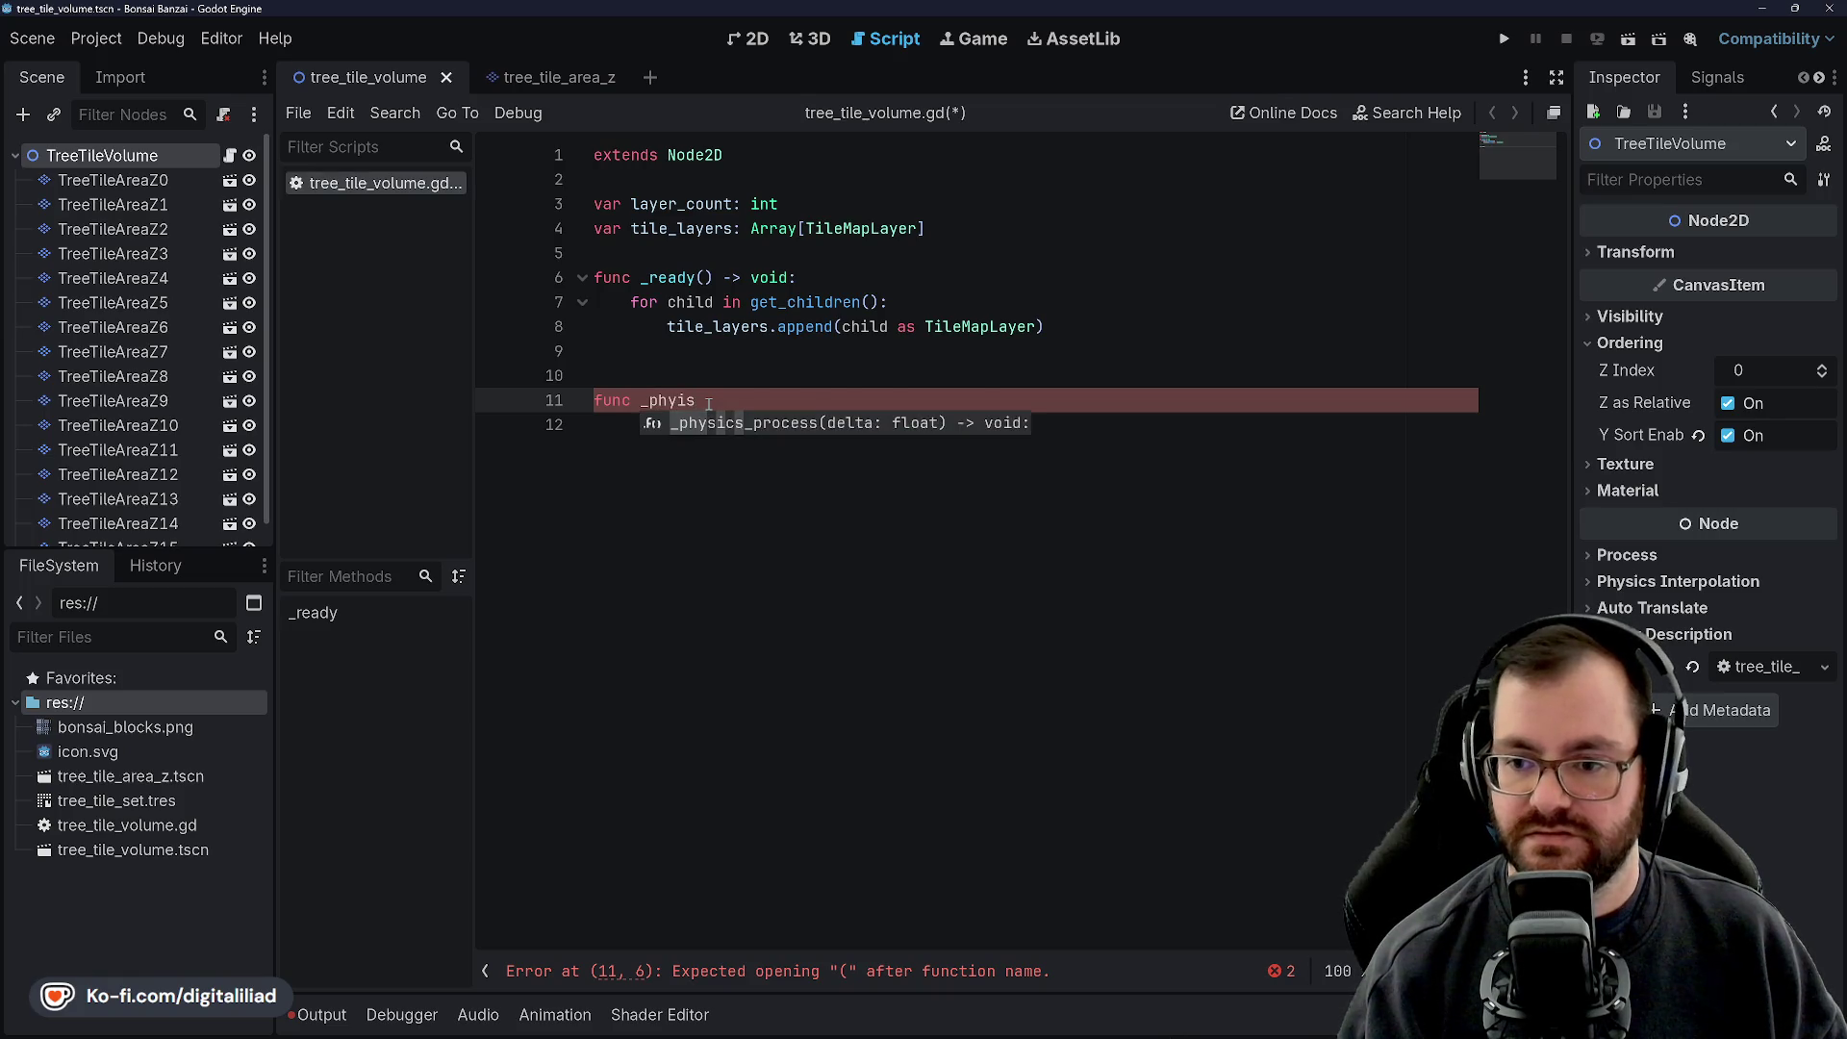
type("sics_pro")
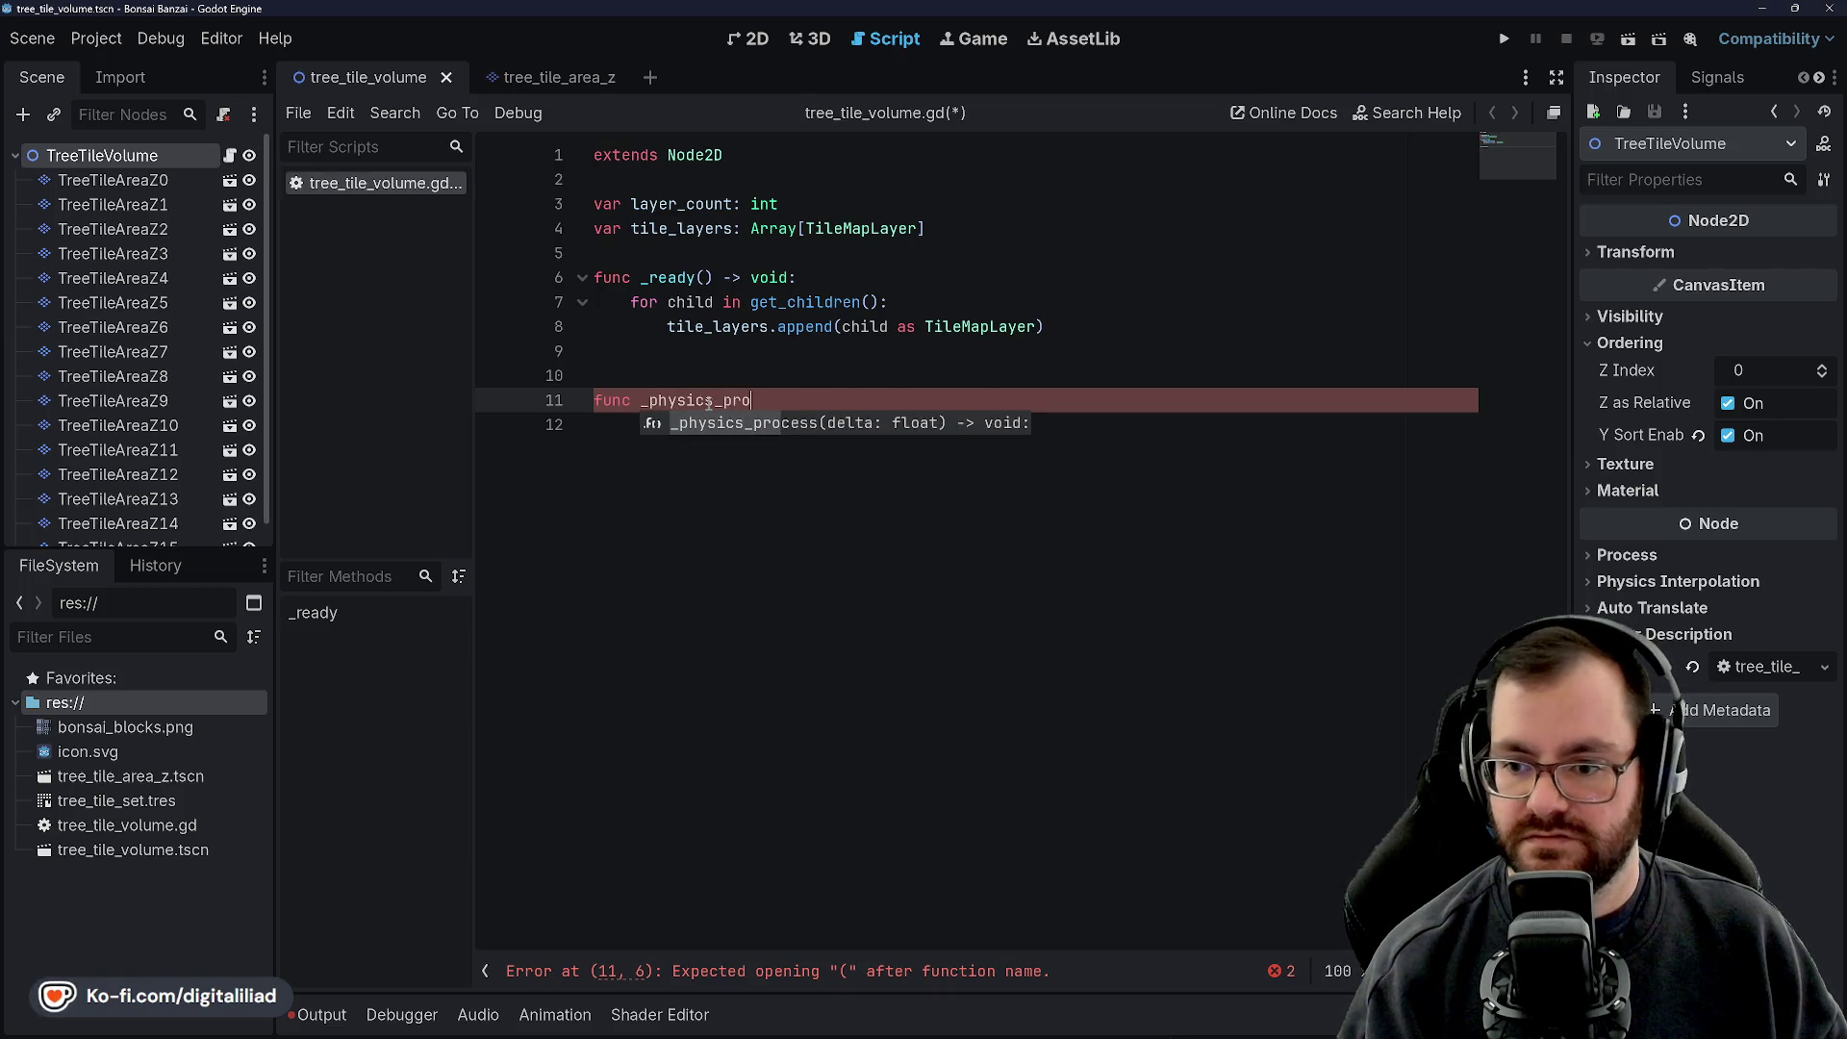
type("cess(delta")
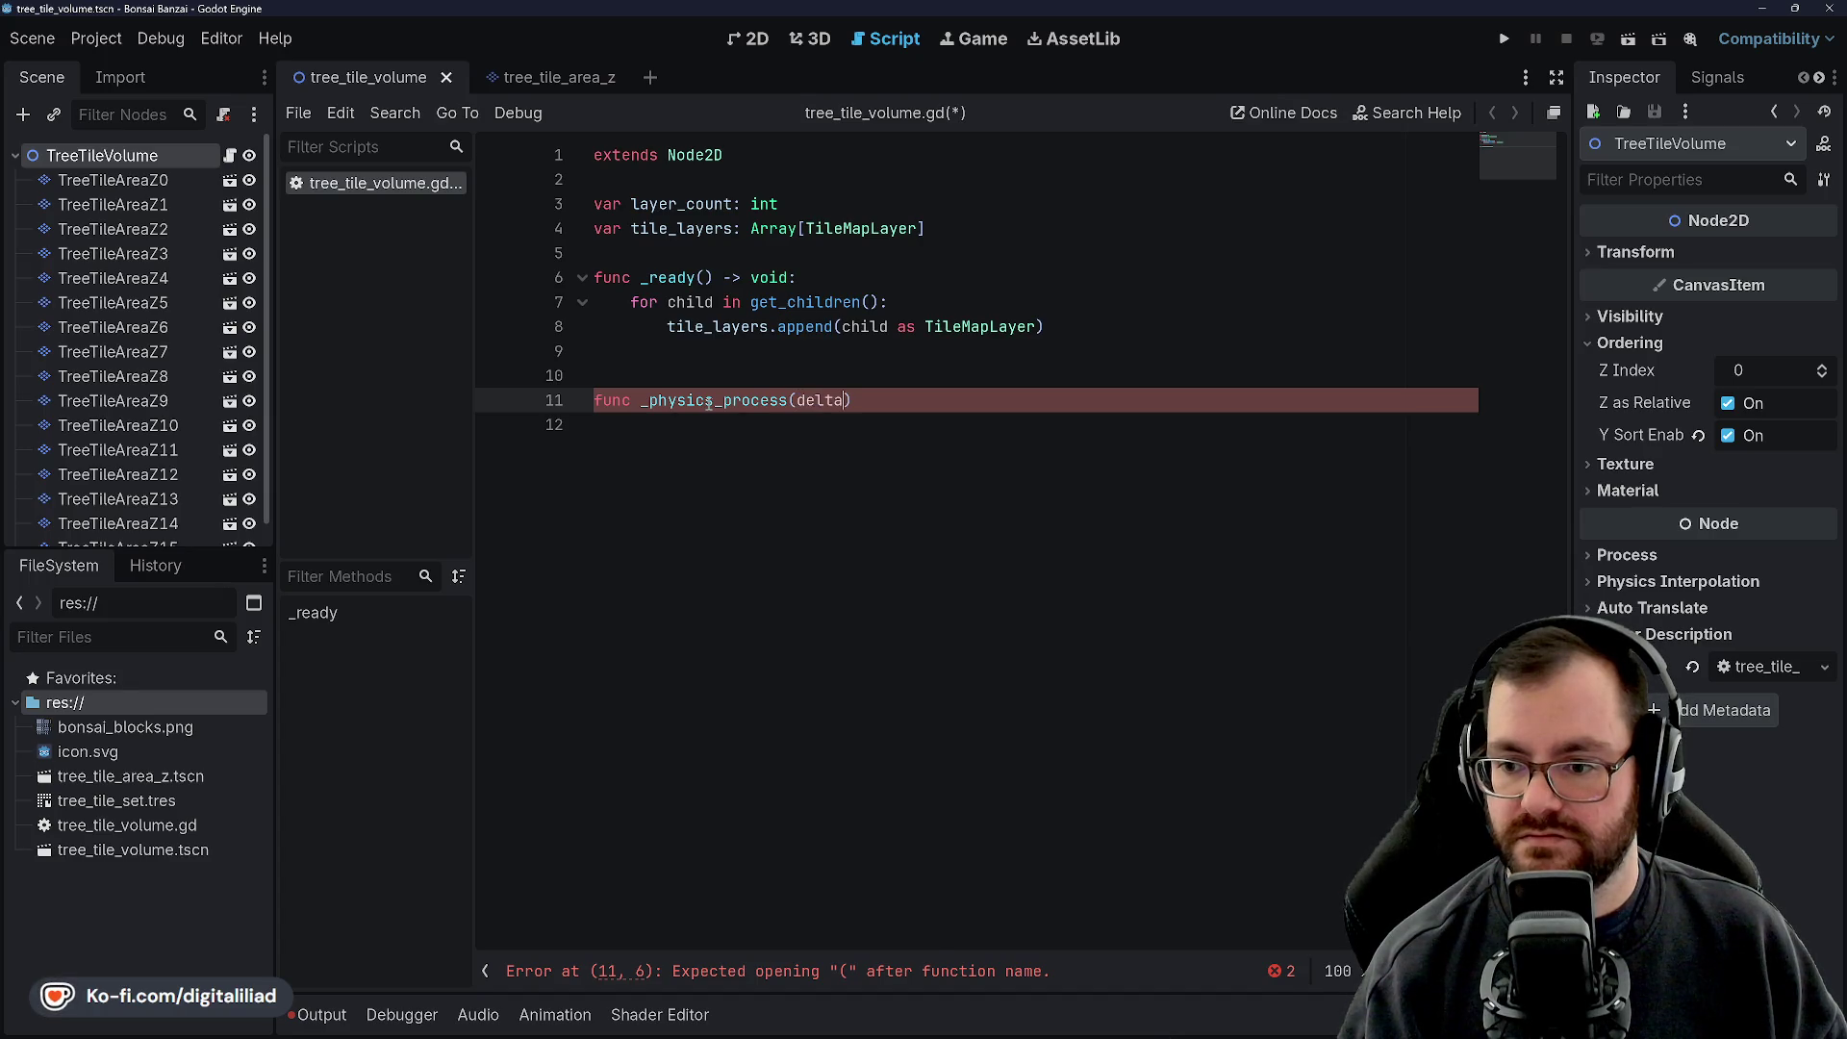
type(") -> void")
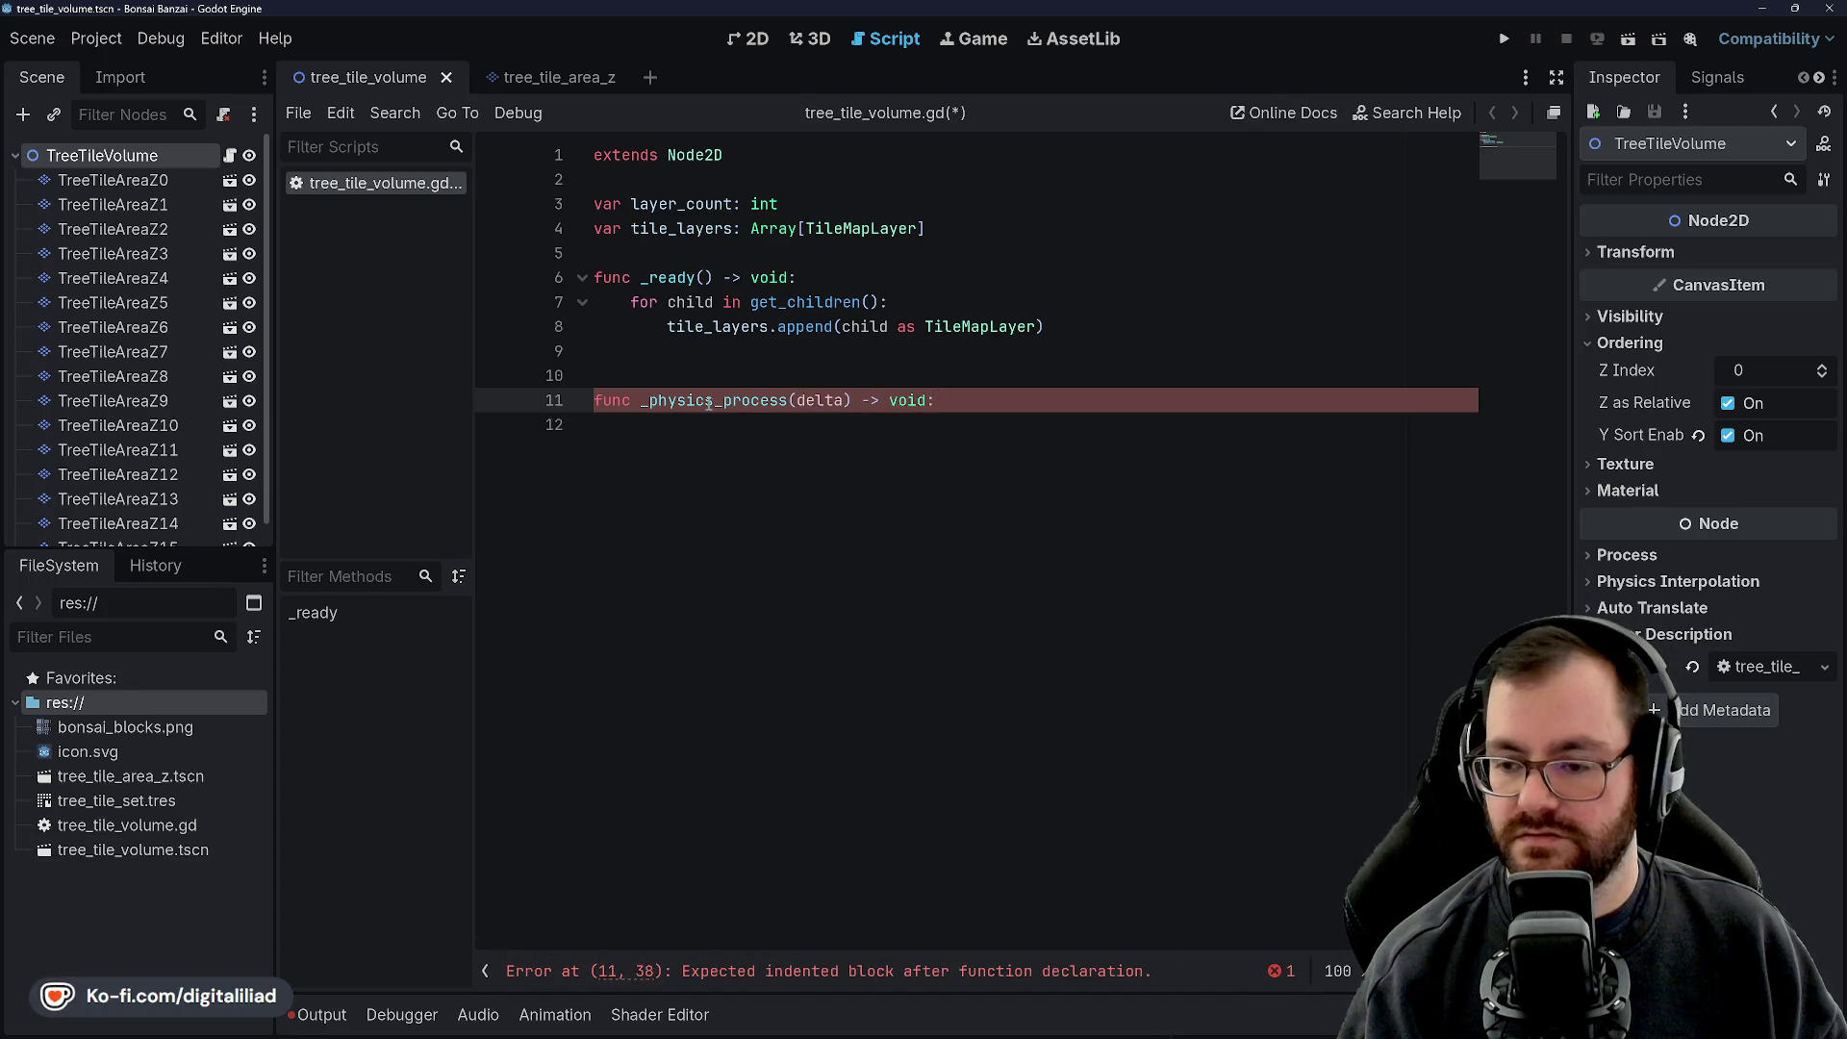
type(": float")
Give _physics_process a pass body and save the script
left_click(847, 361)
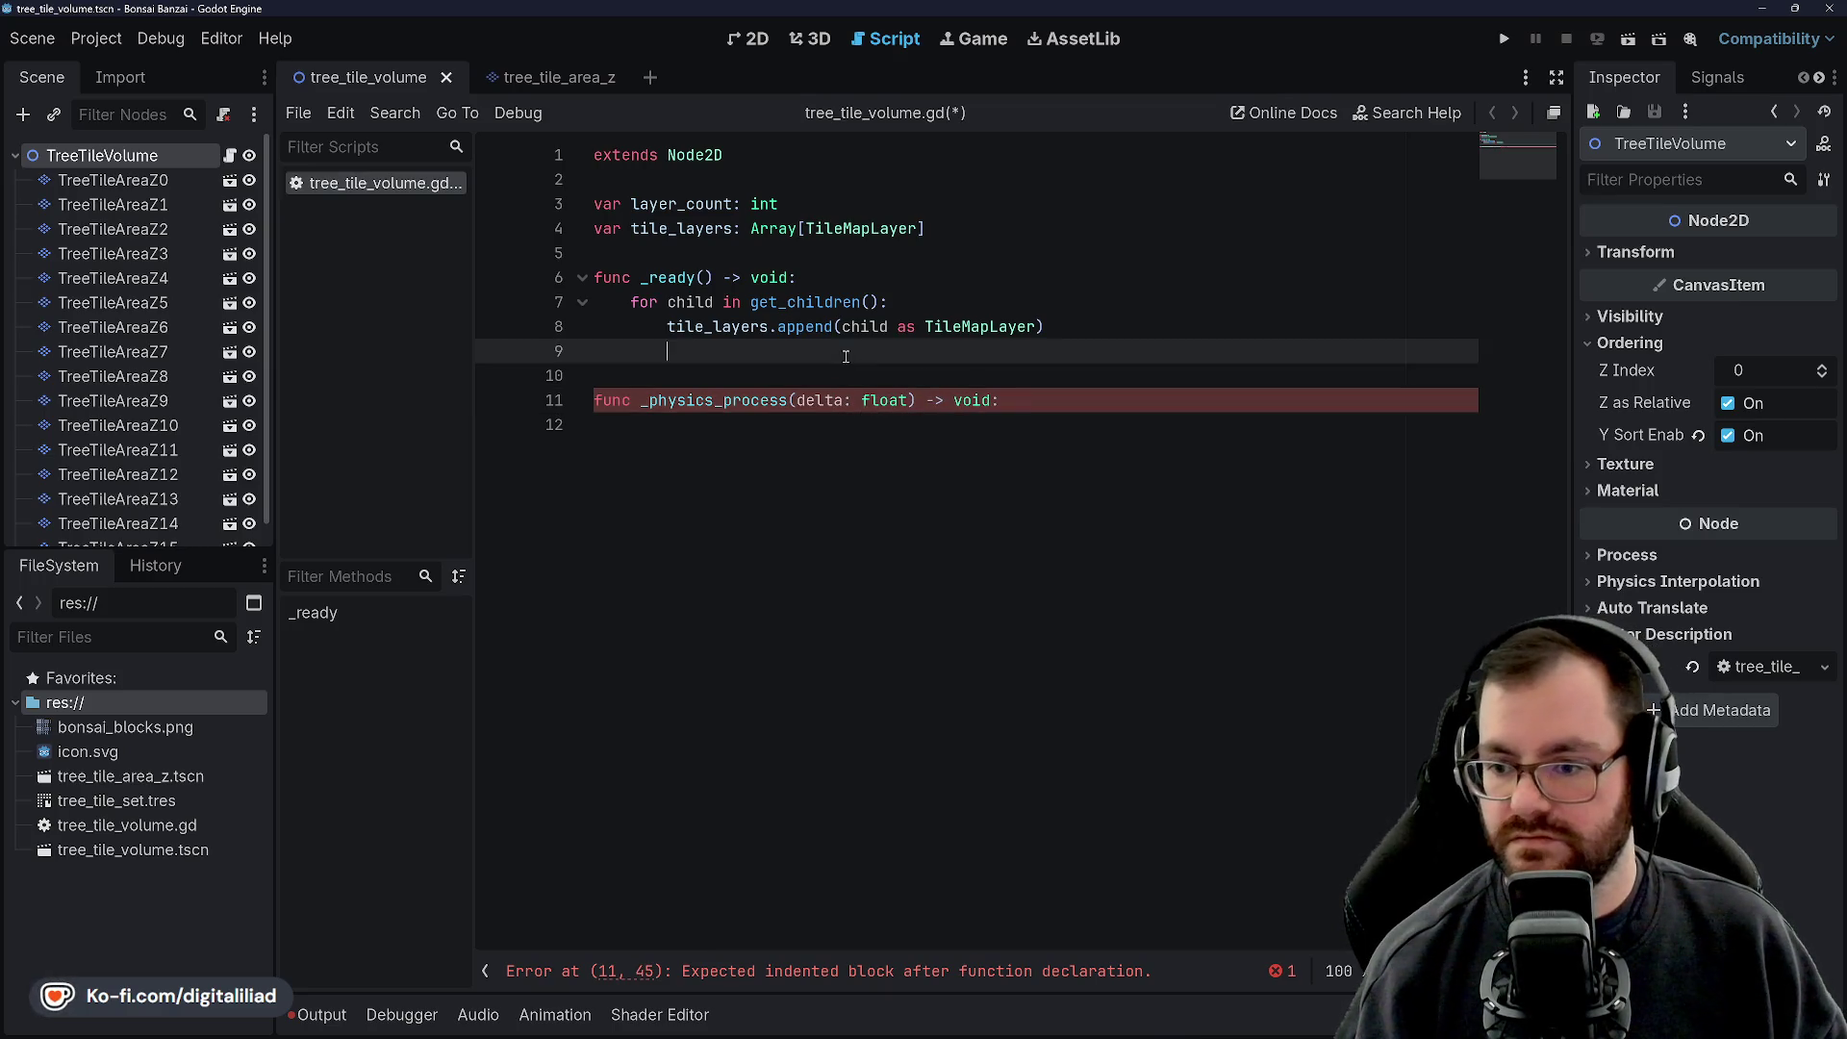
left_click(1103, 421)
left_click(1099, 408)
key("Return")
key("ctrl+s")
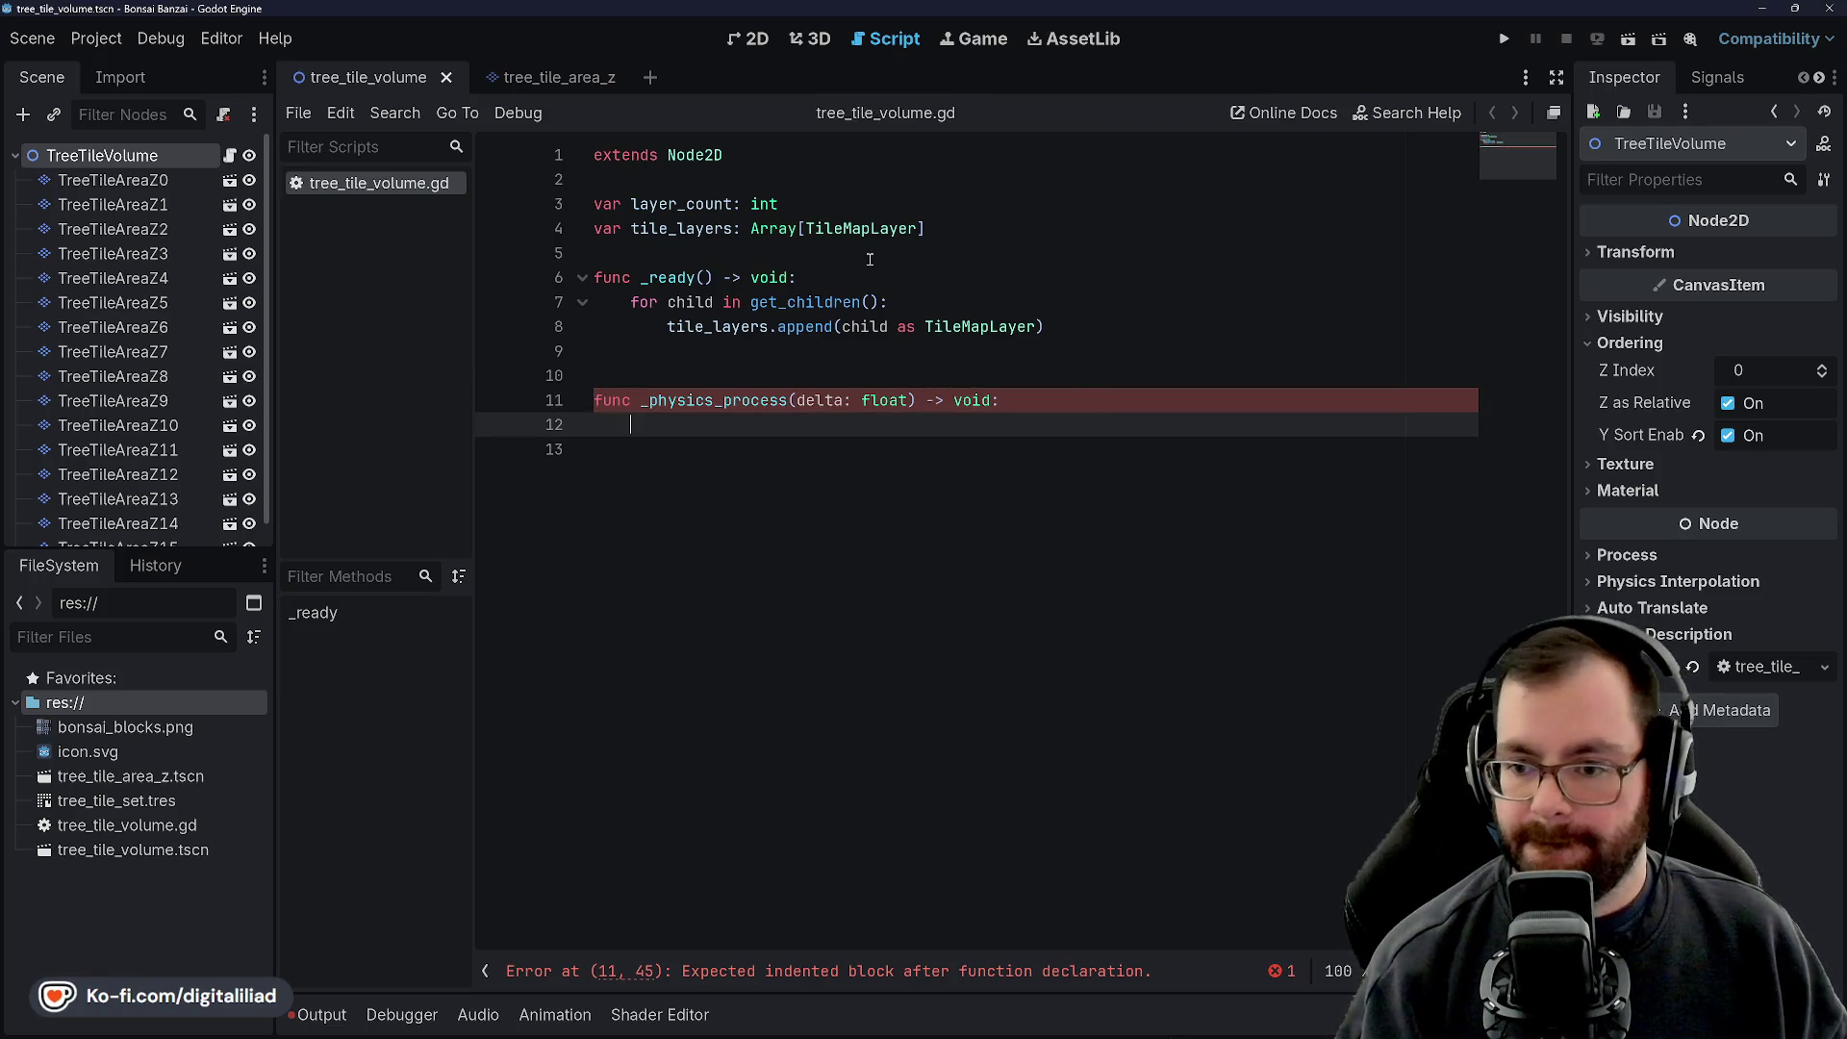
type("pass")
key("ctrl+s")
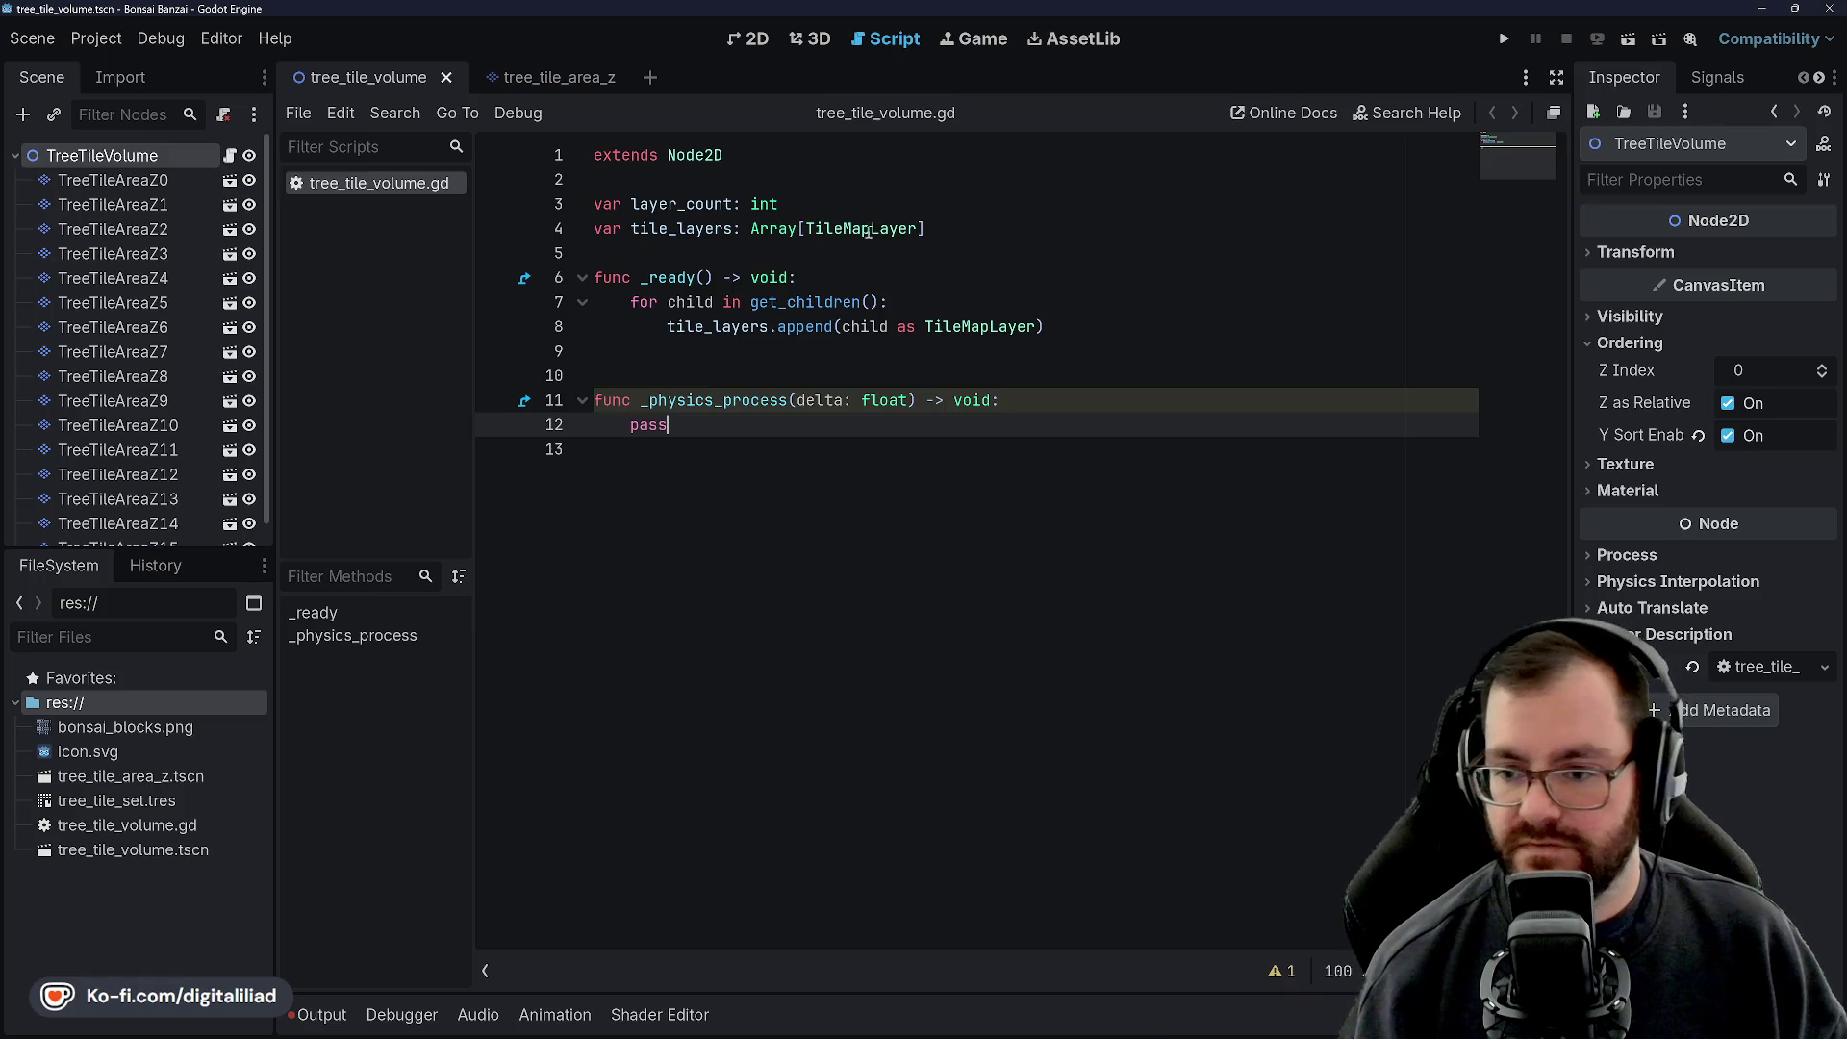
Replace the pass placeholder with var mouse_cursor
left_click(700, 375)
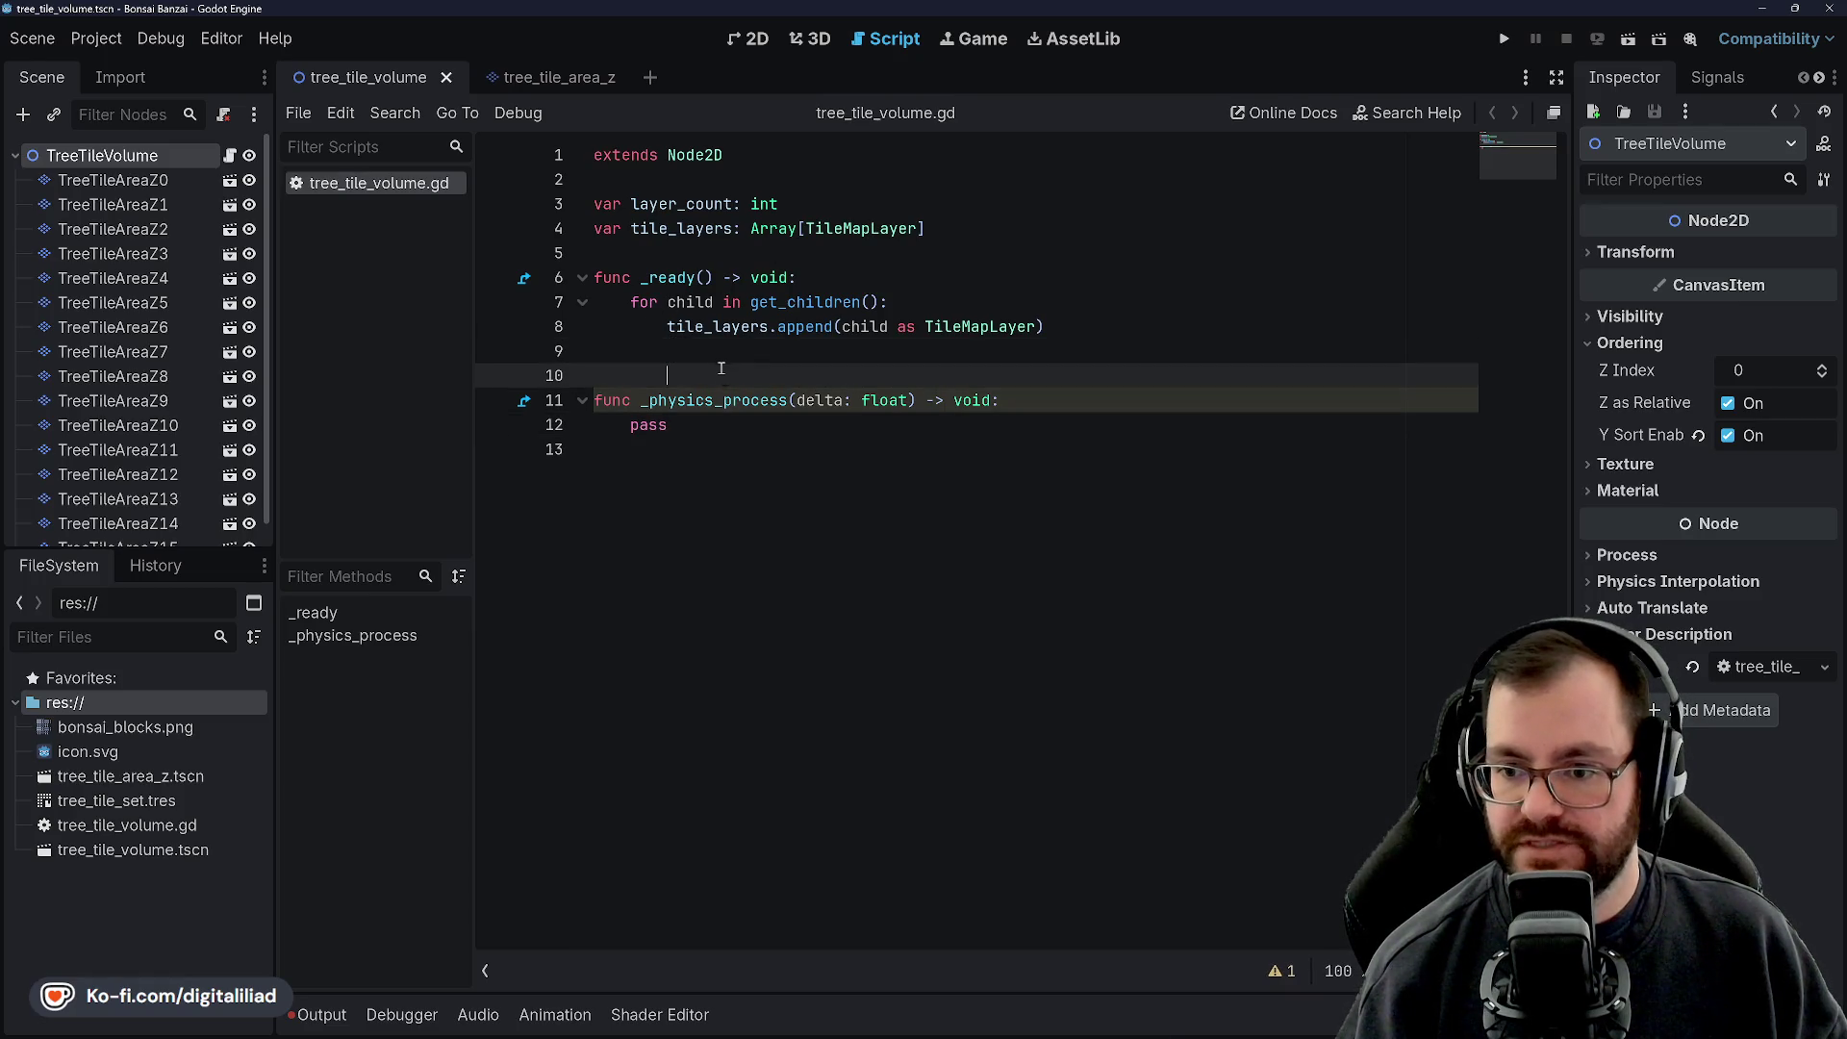
left_click(715, 426)
left_click(721, 379)
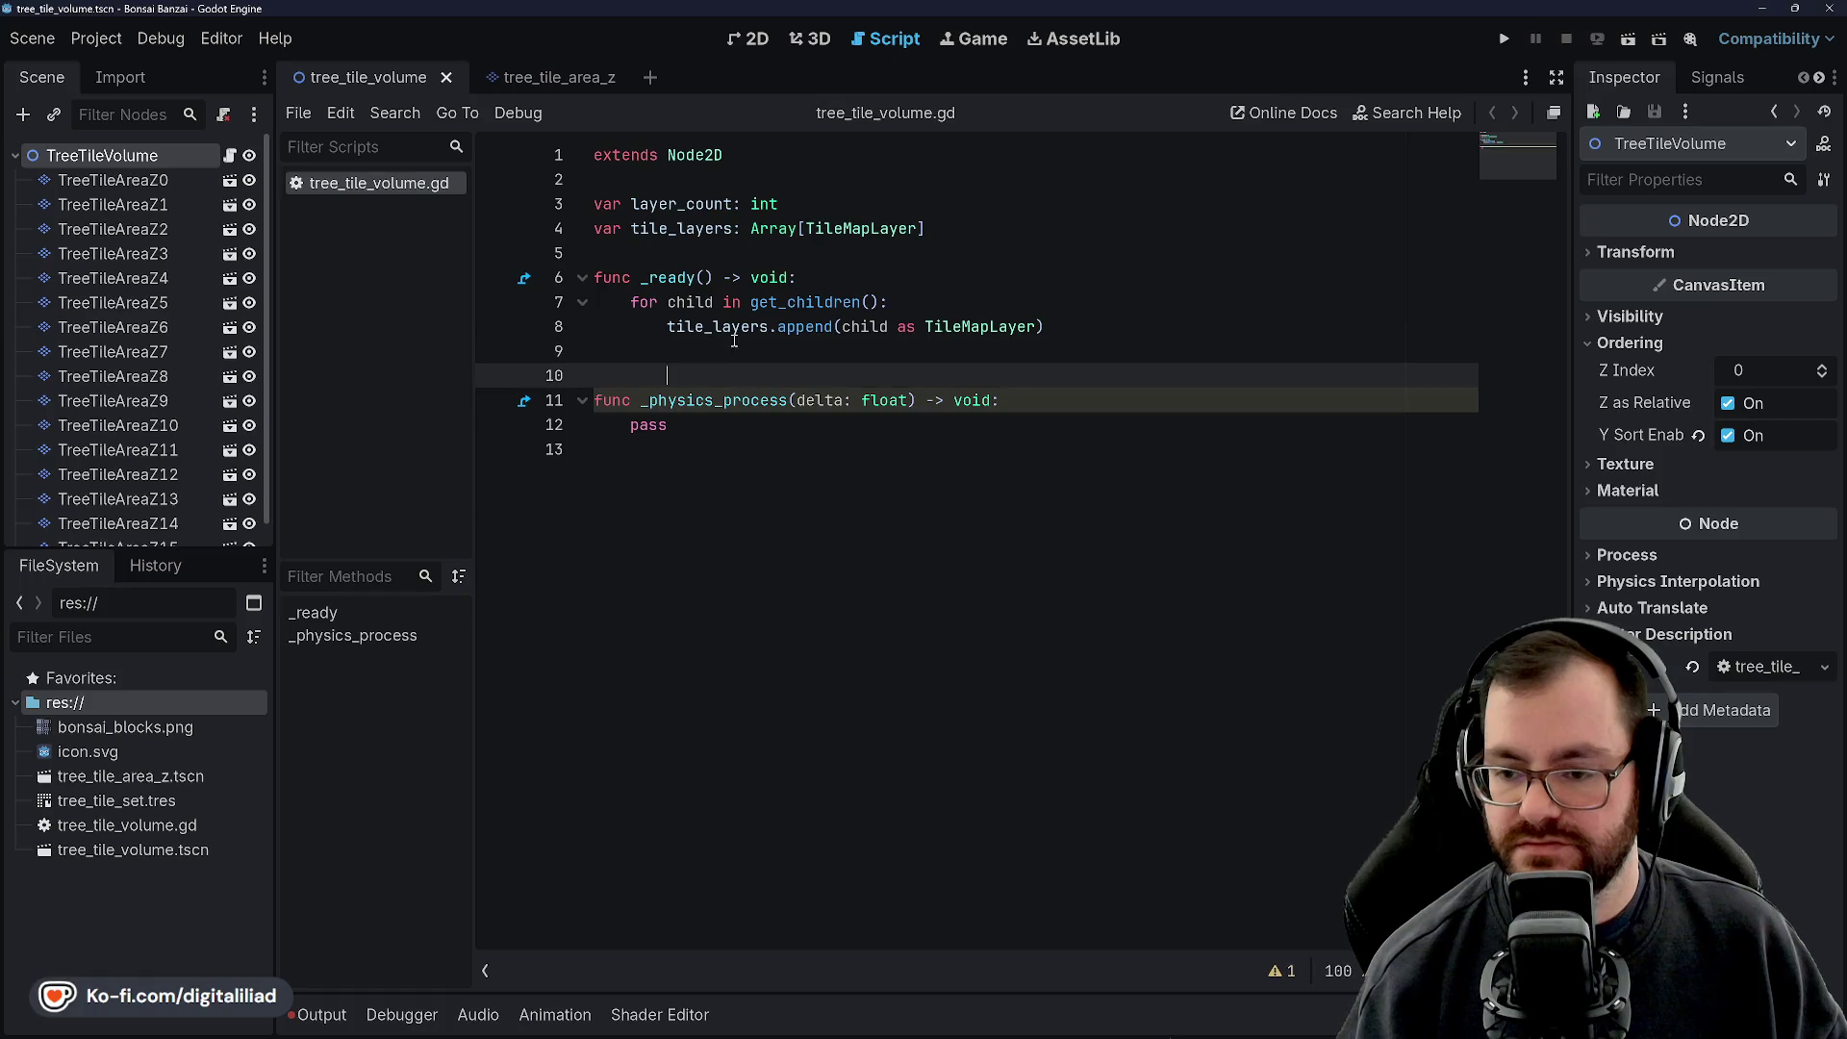
left_click(728, 336)
left_click(730, 350)
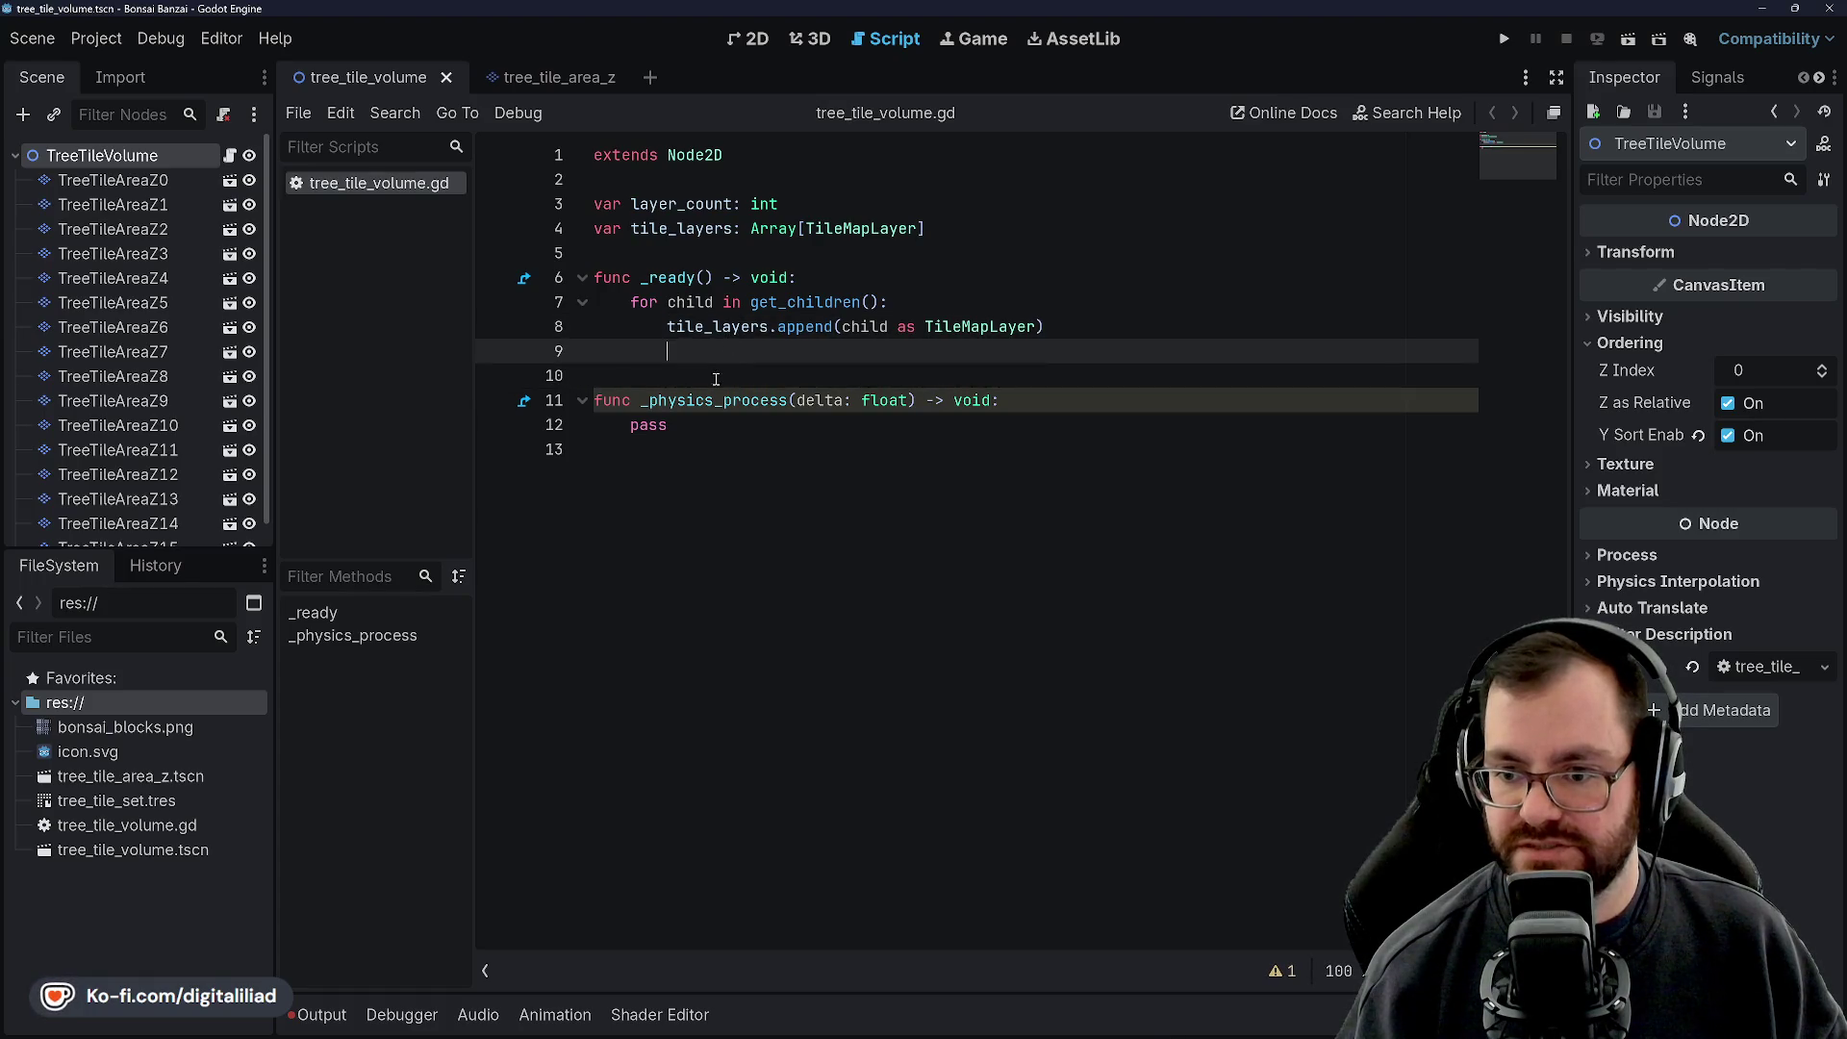
left_click(718, 376)
left_click(658, 249)
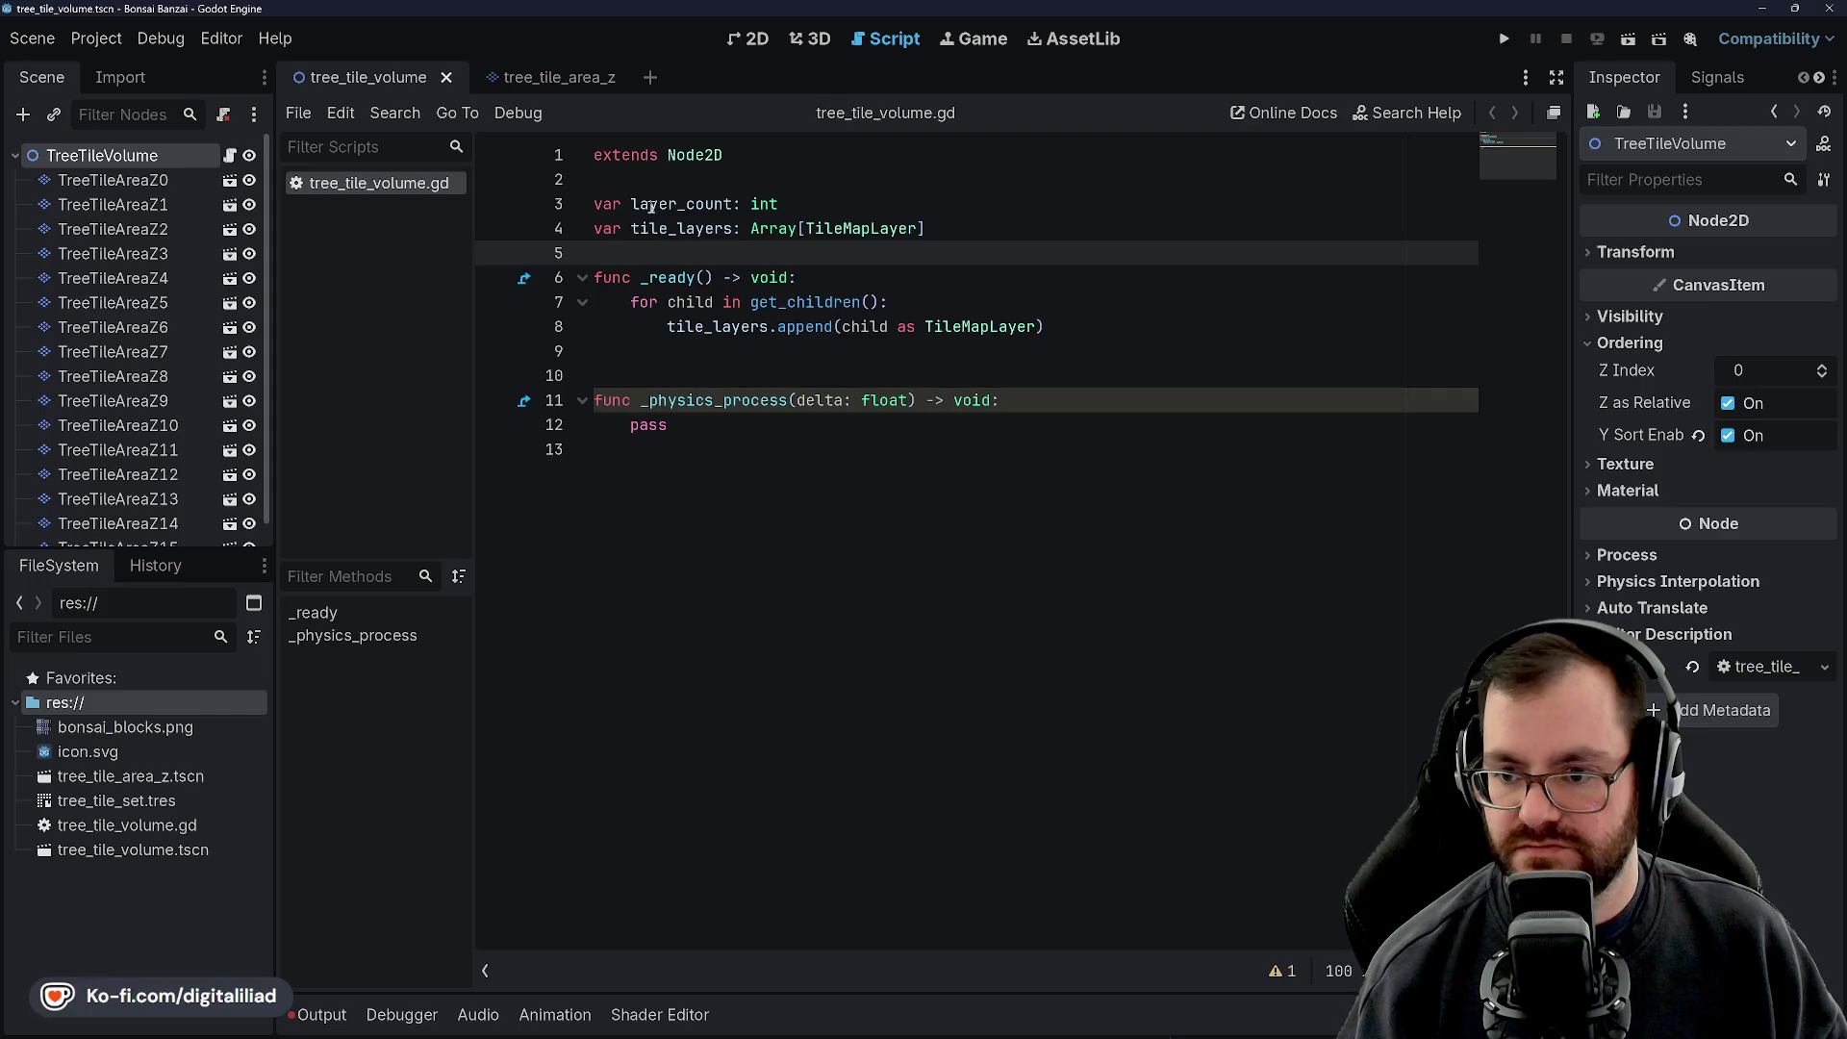
left_click(709, 374)
left_click(700, 424)
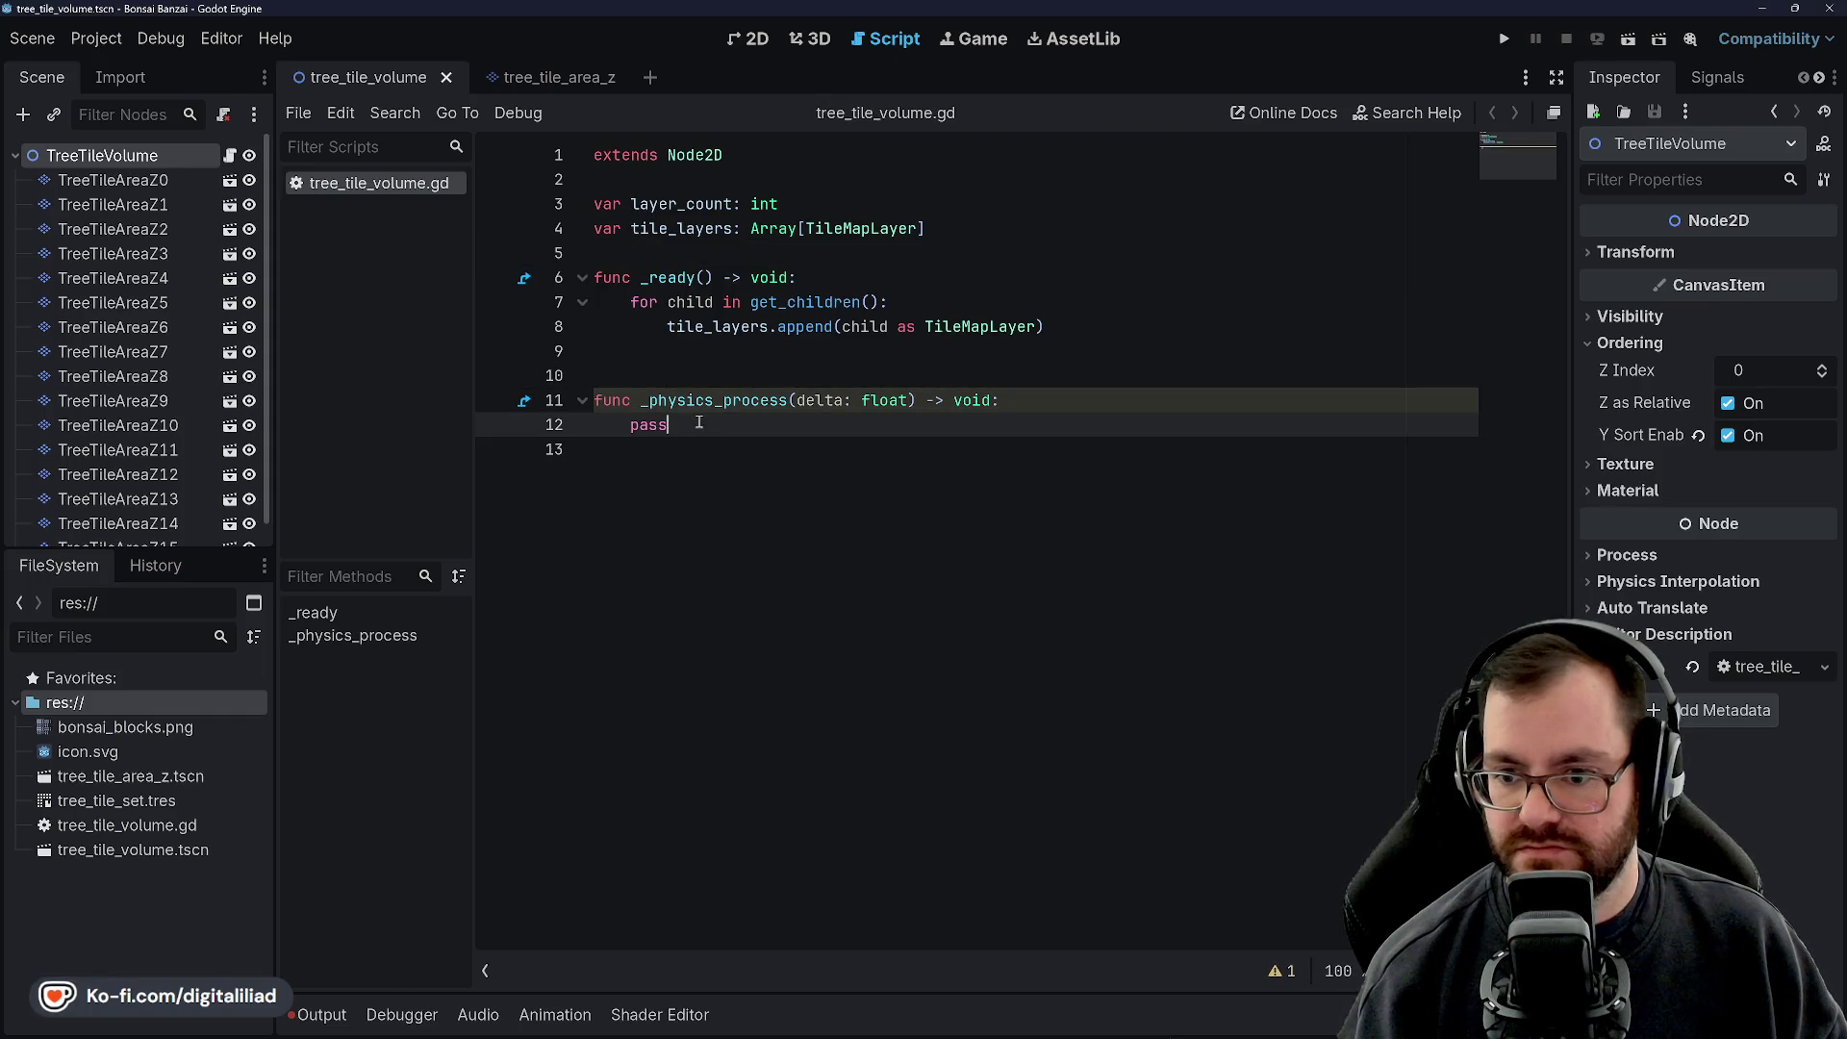
double_click(625, 426)
type("var mouse")
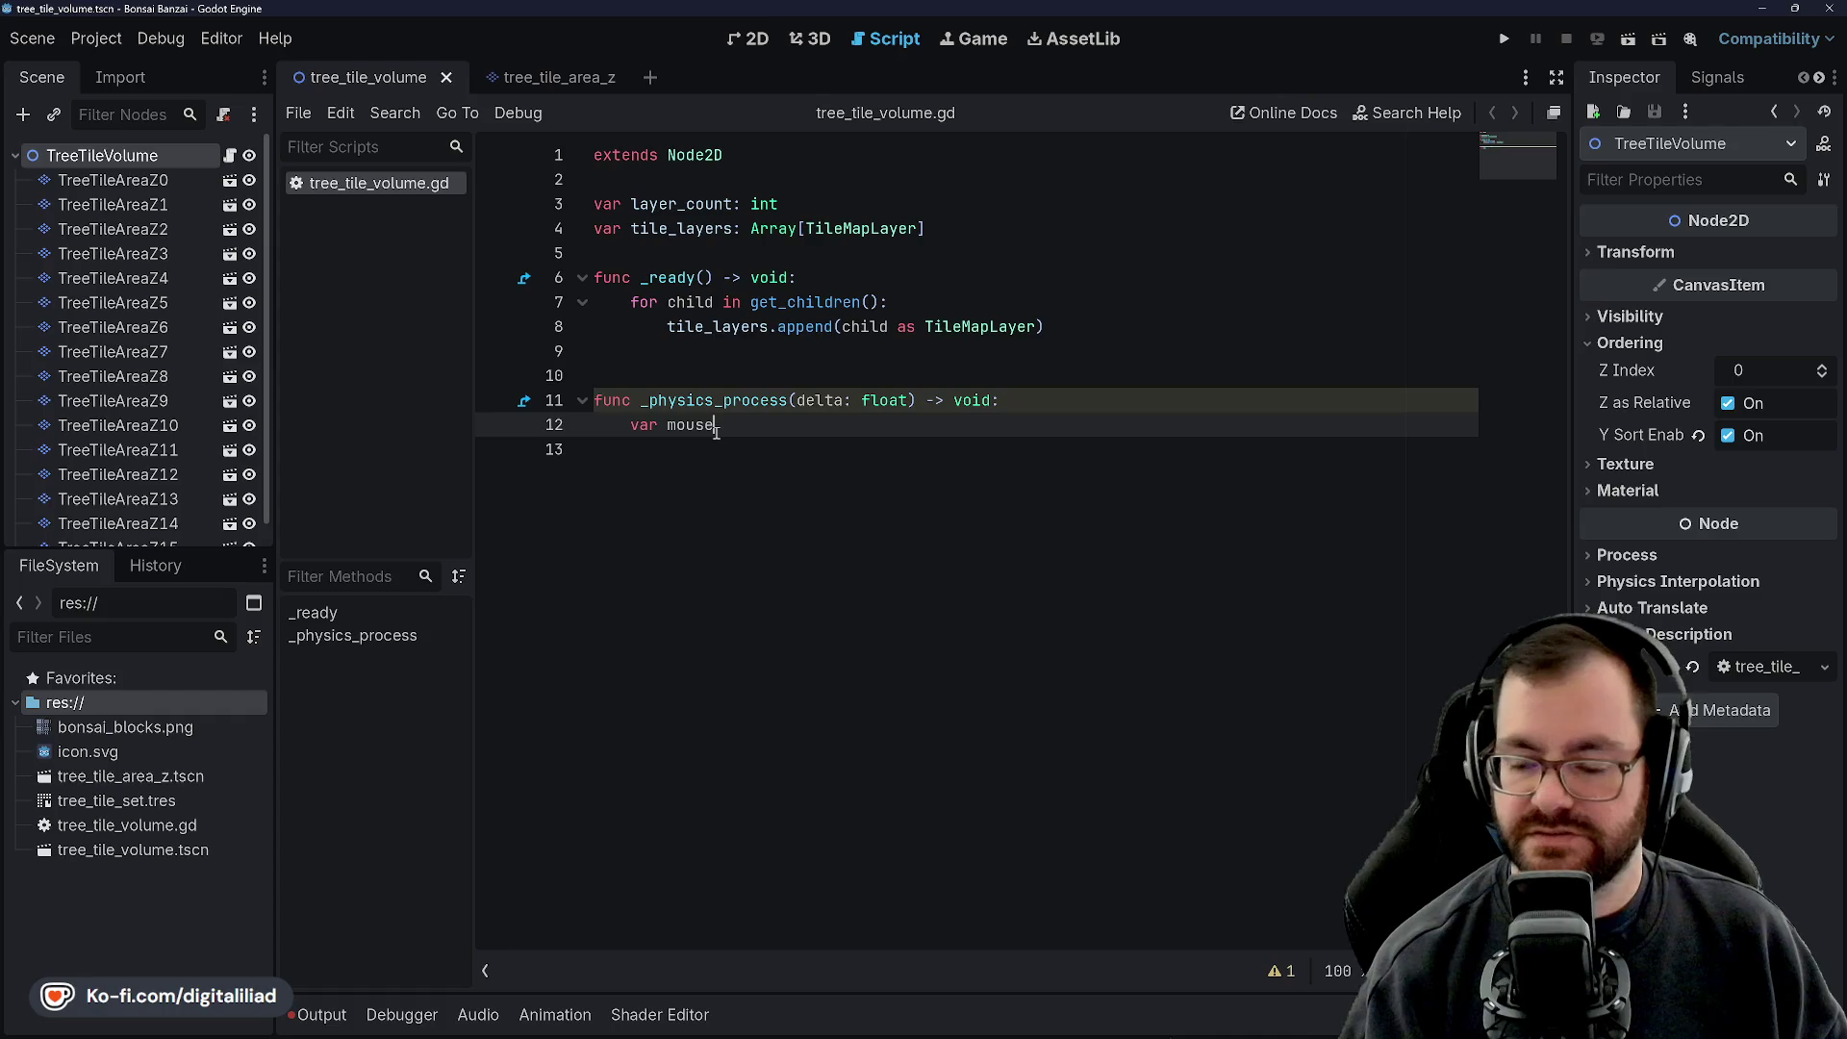
type("_cursor")
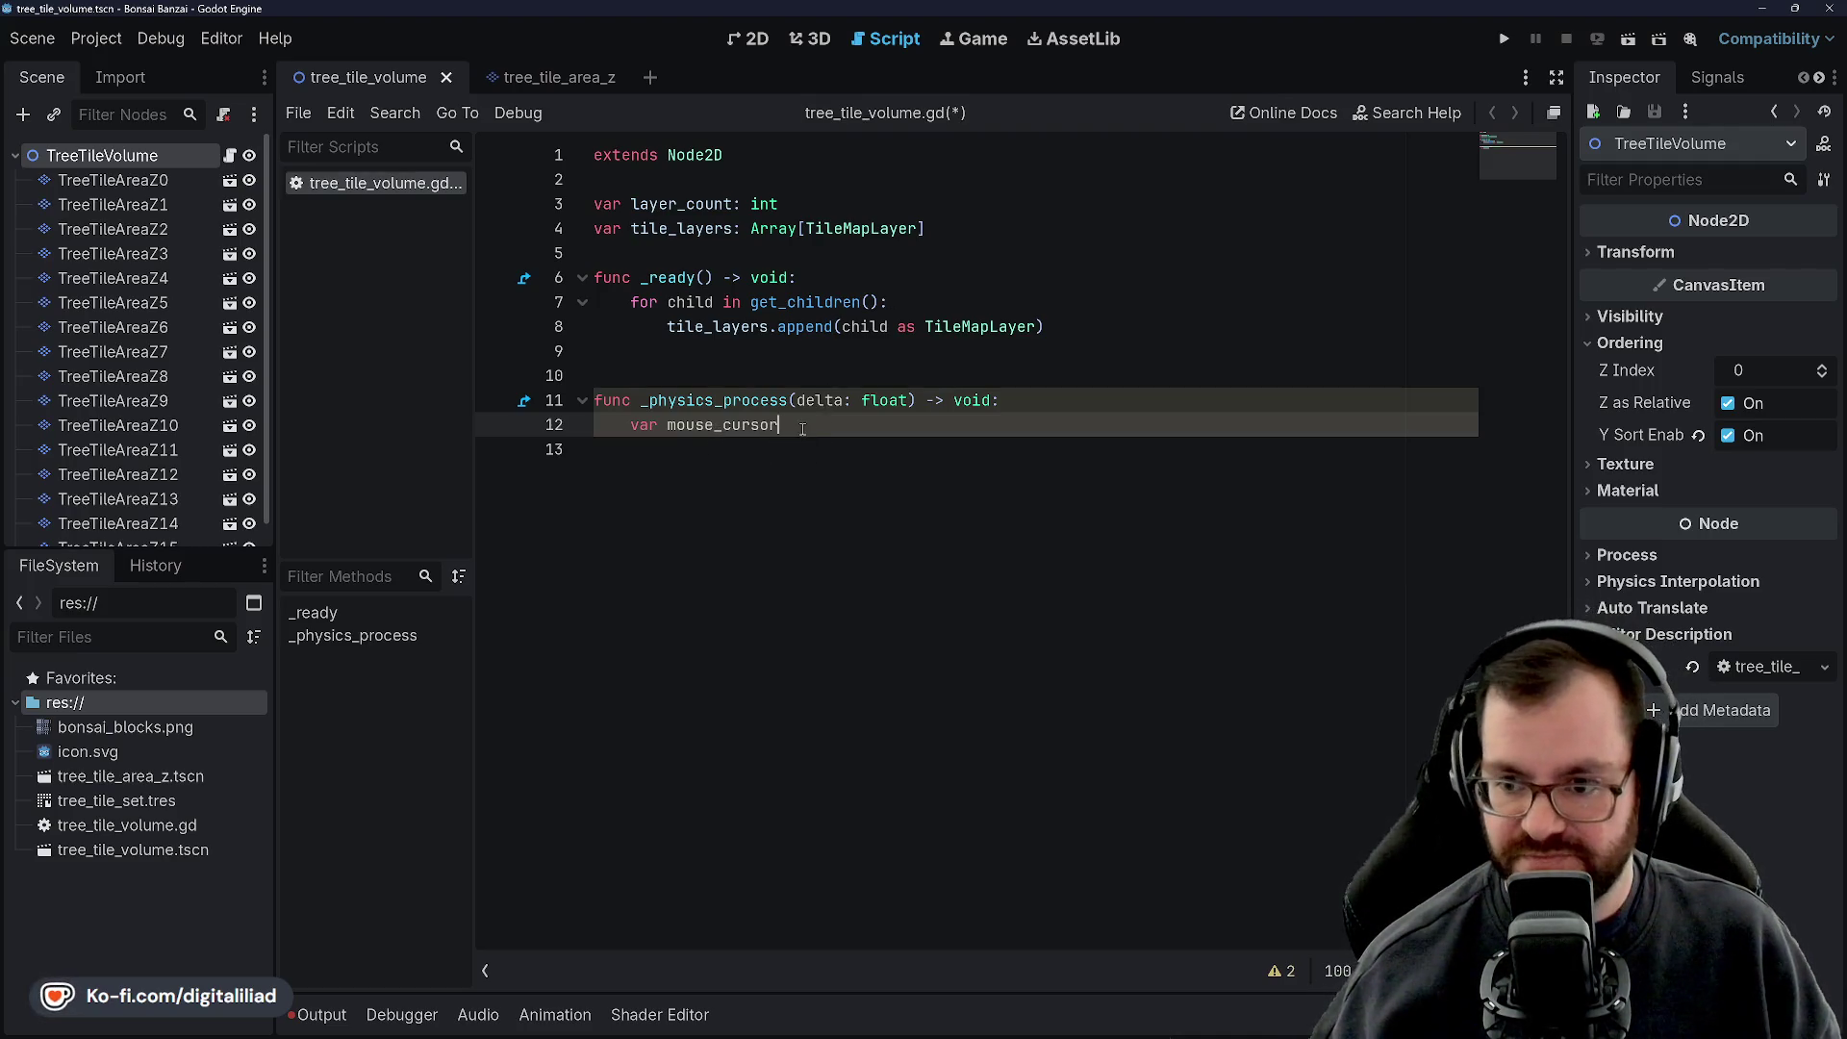
Type mouse_cursor as Vector2i and add blank lines below _physics_process
key("Up")
key("Down")
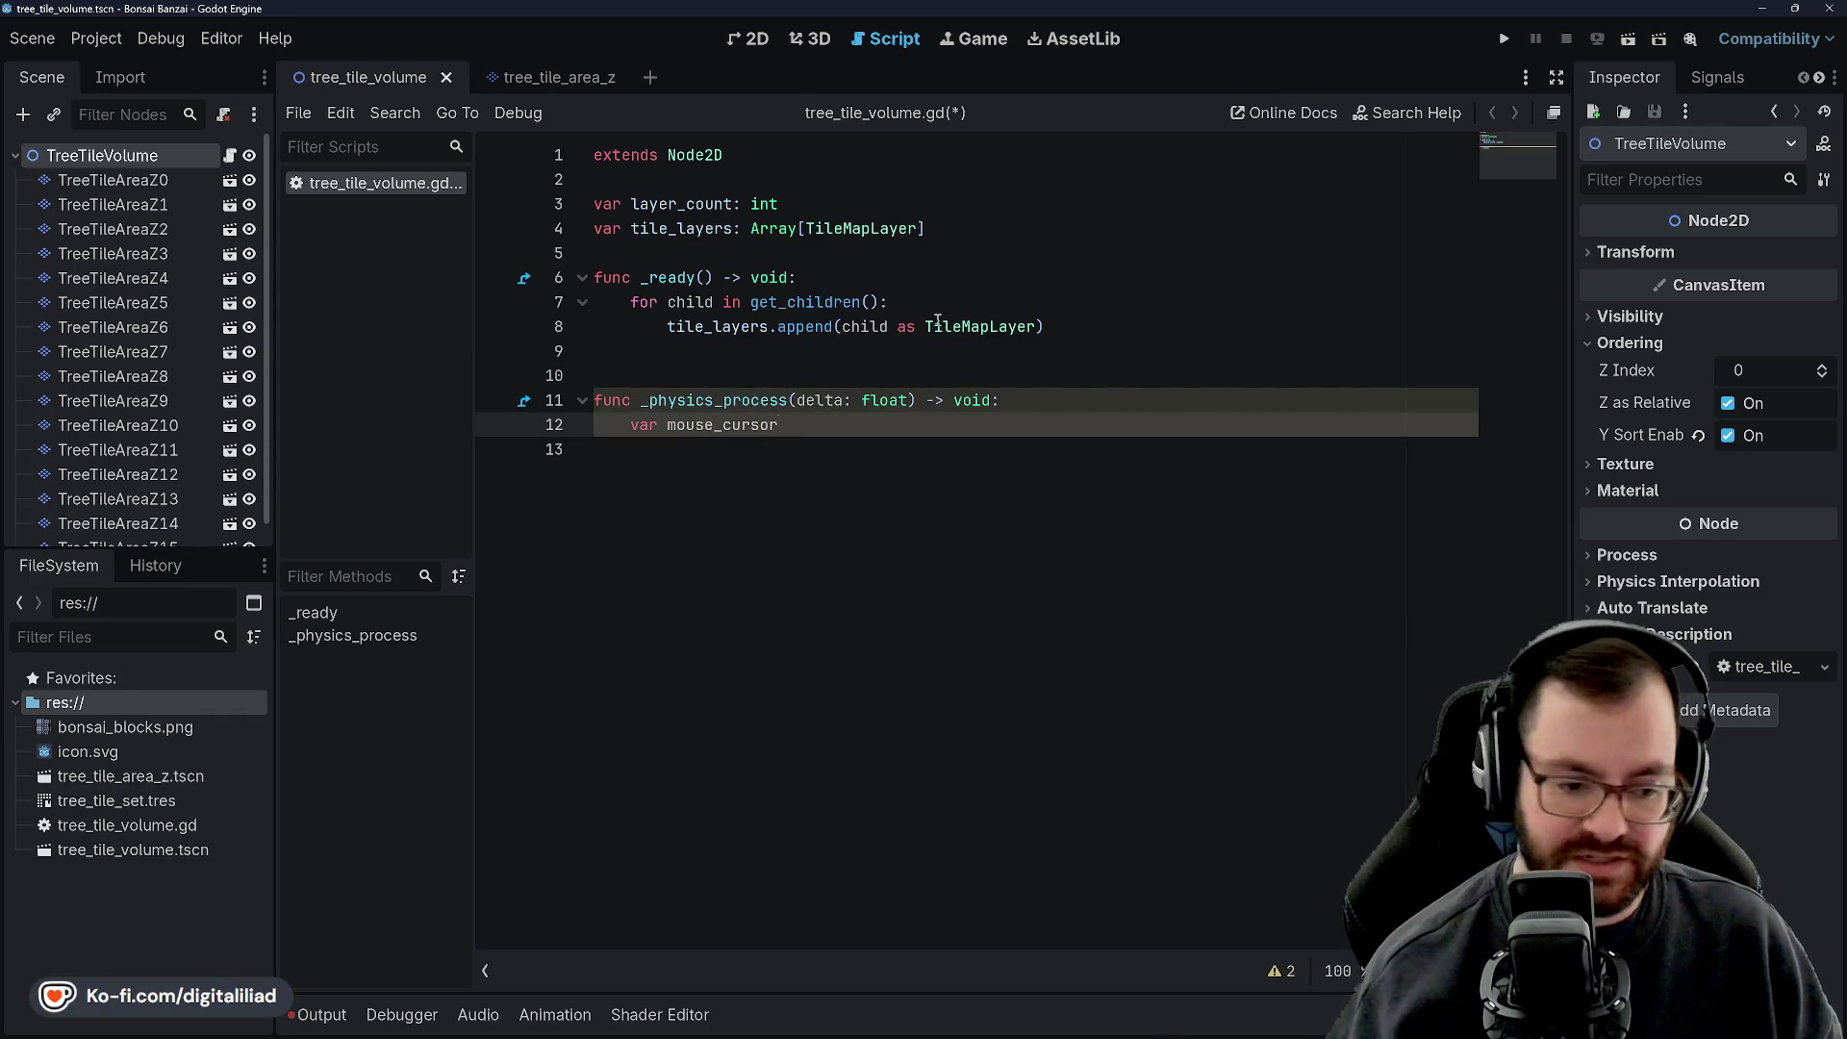
type(": V")
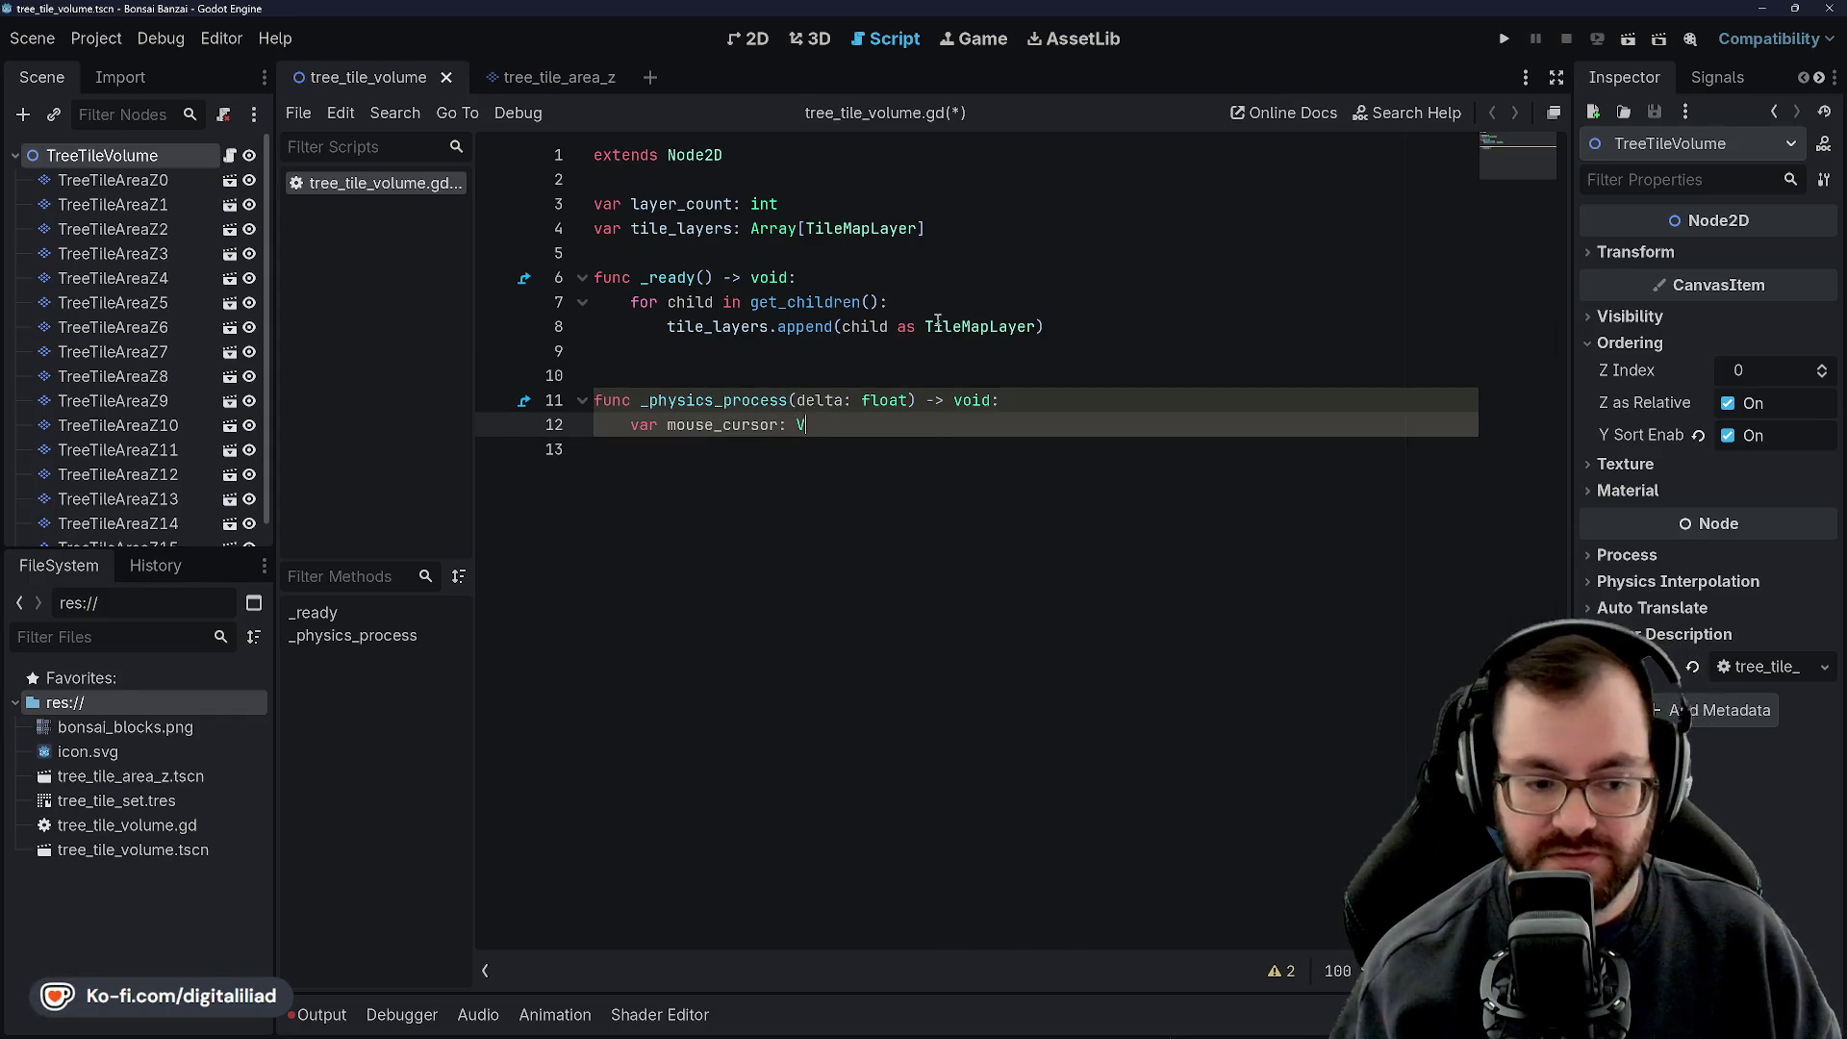
type("ector2i")
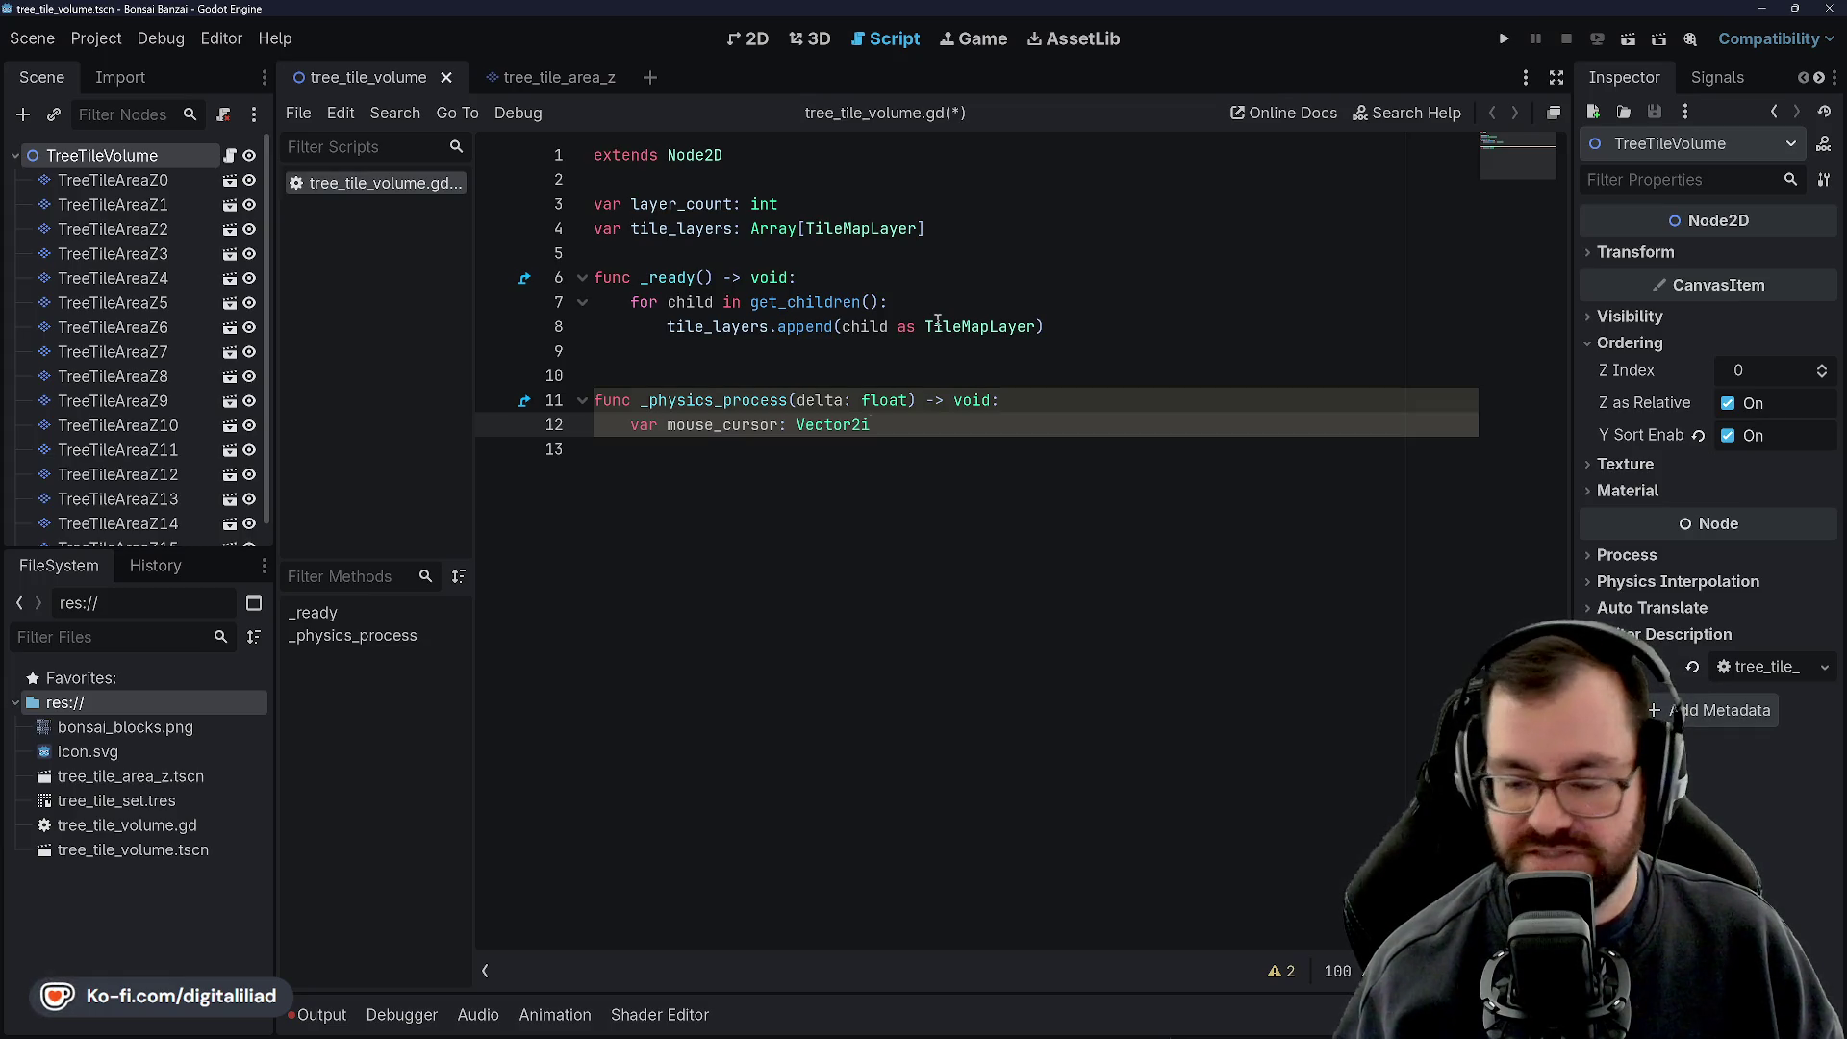
key("Down")
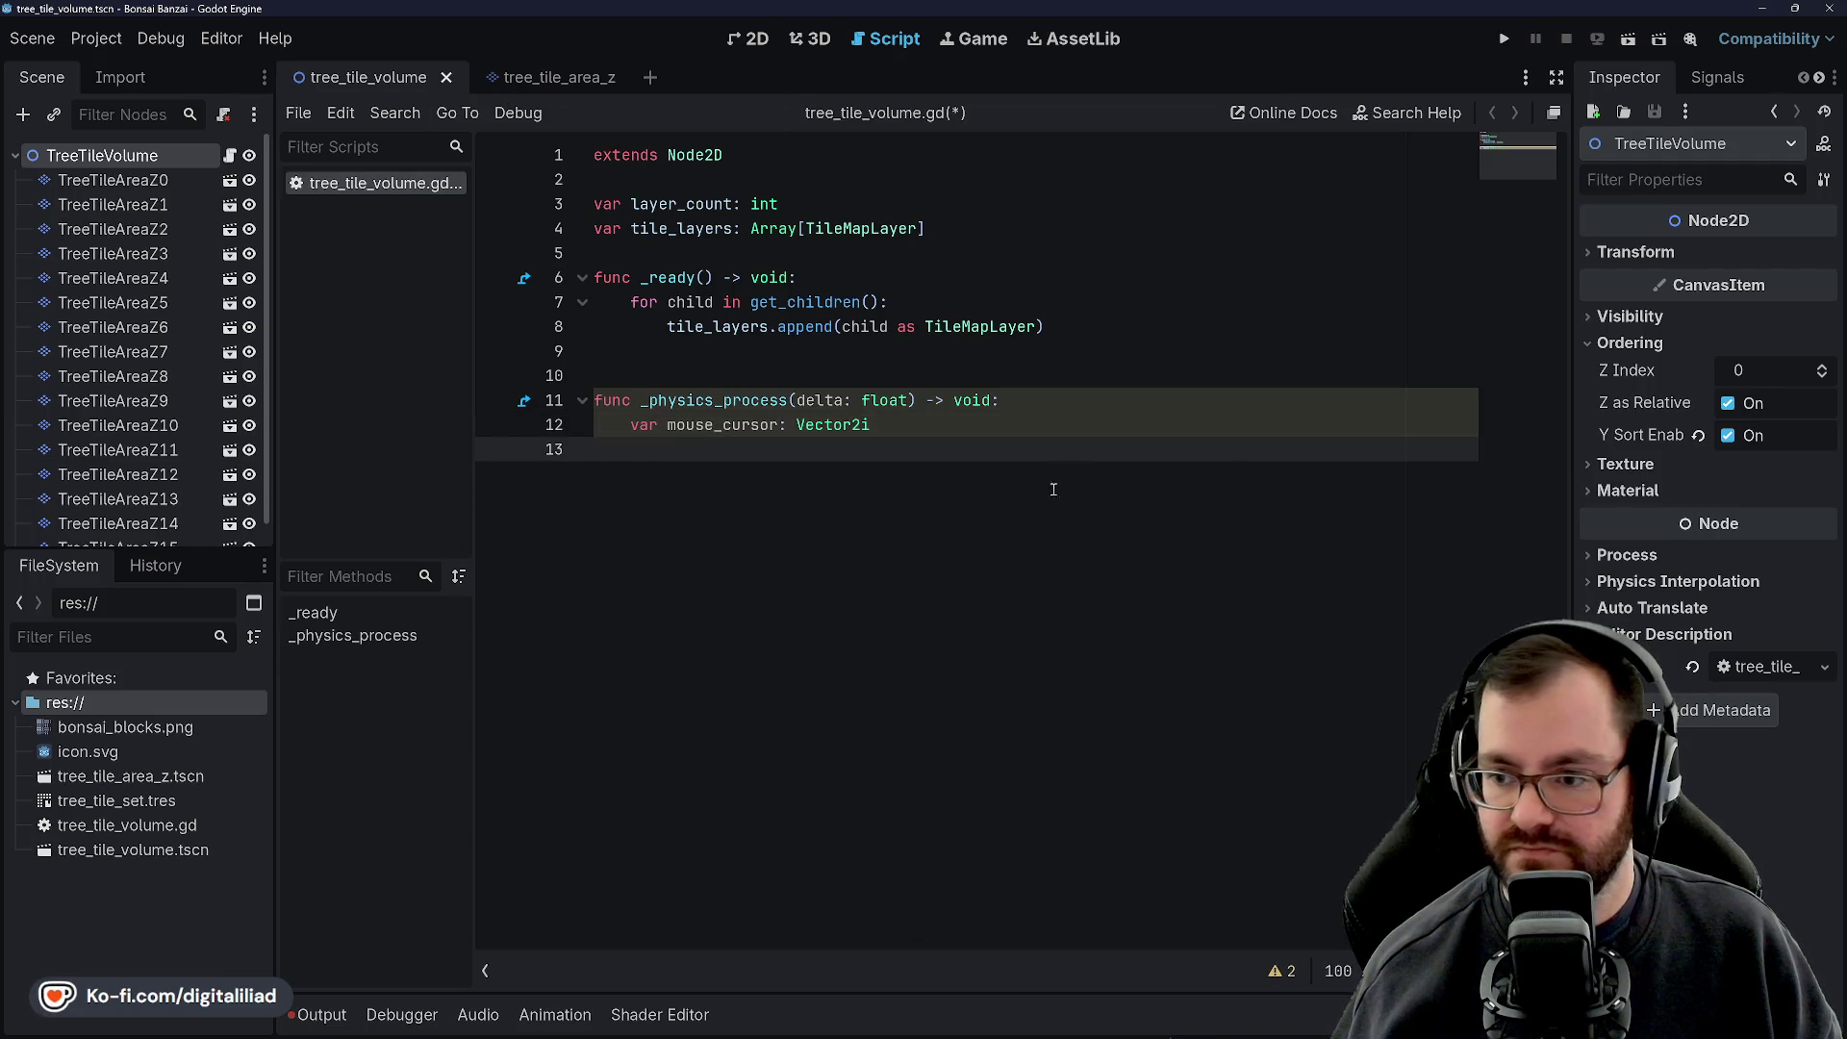
left_click(661, 376)
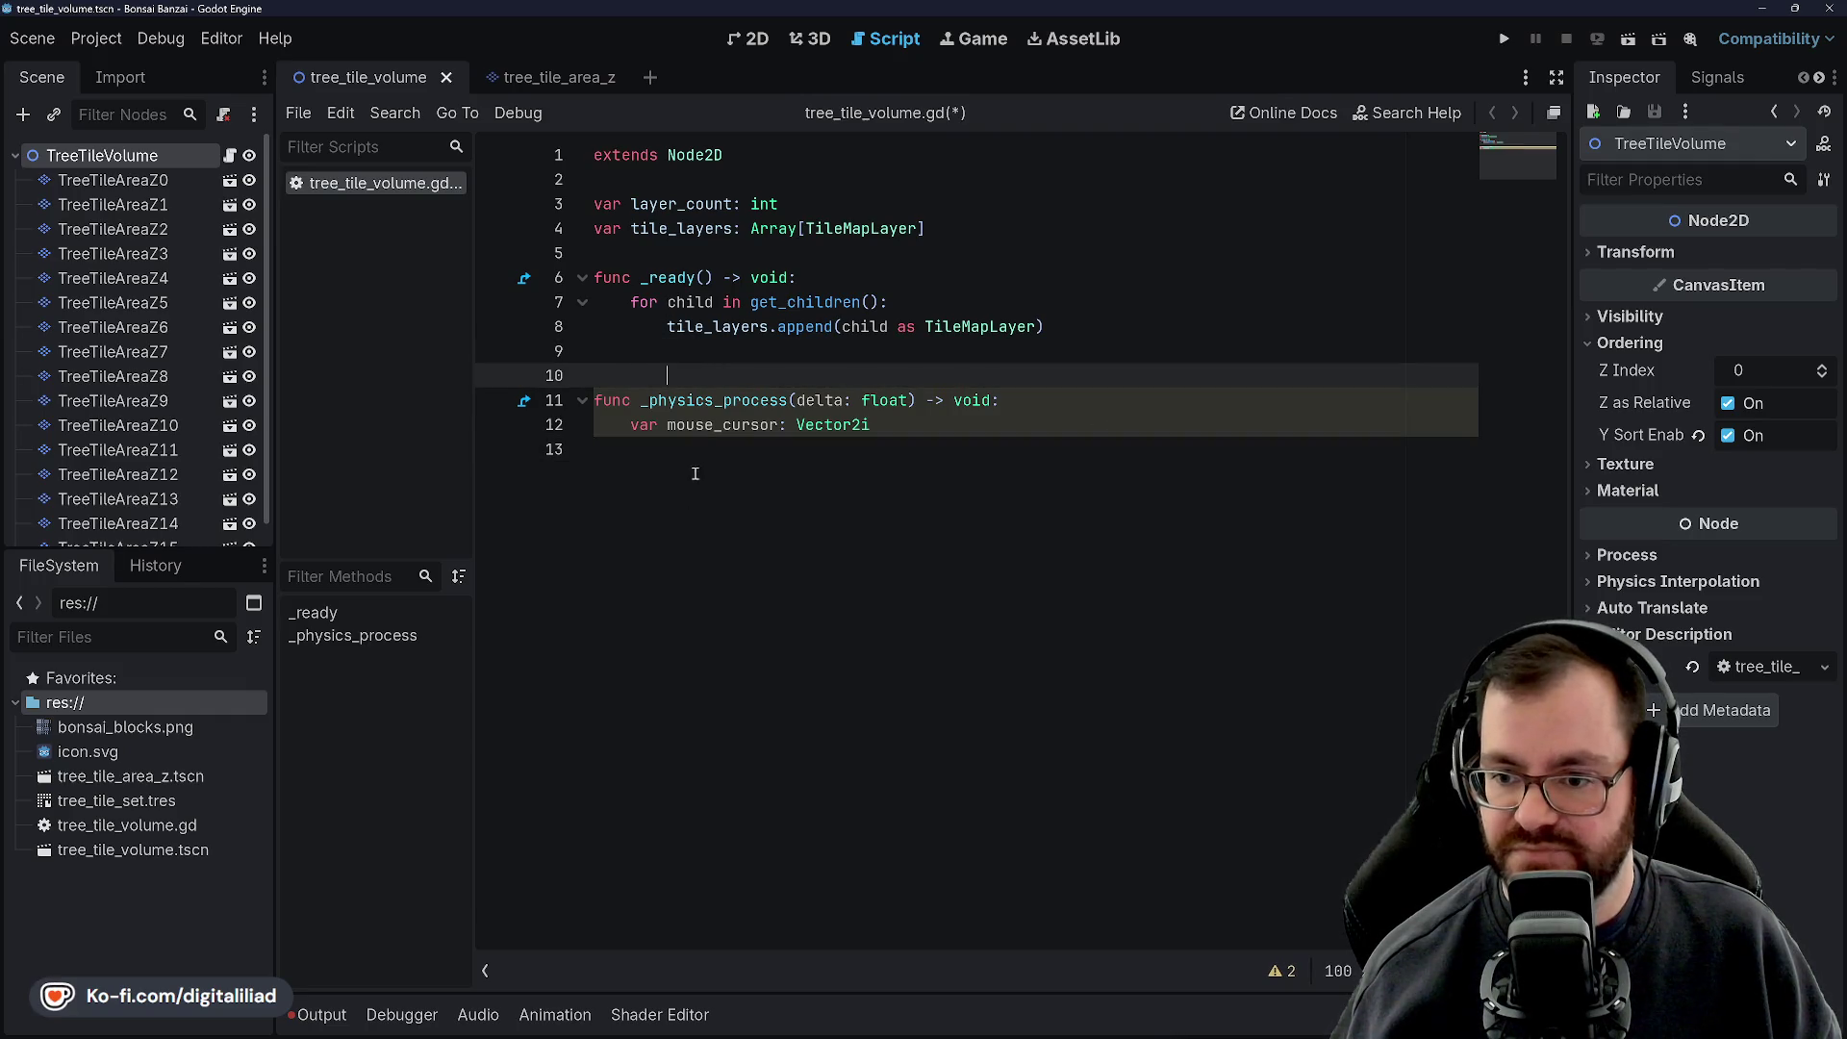
left_click(992, 439)
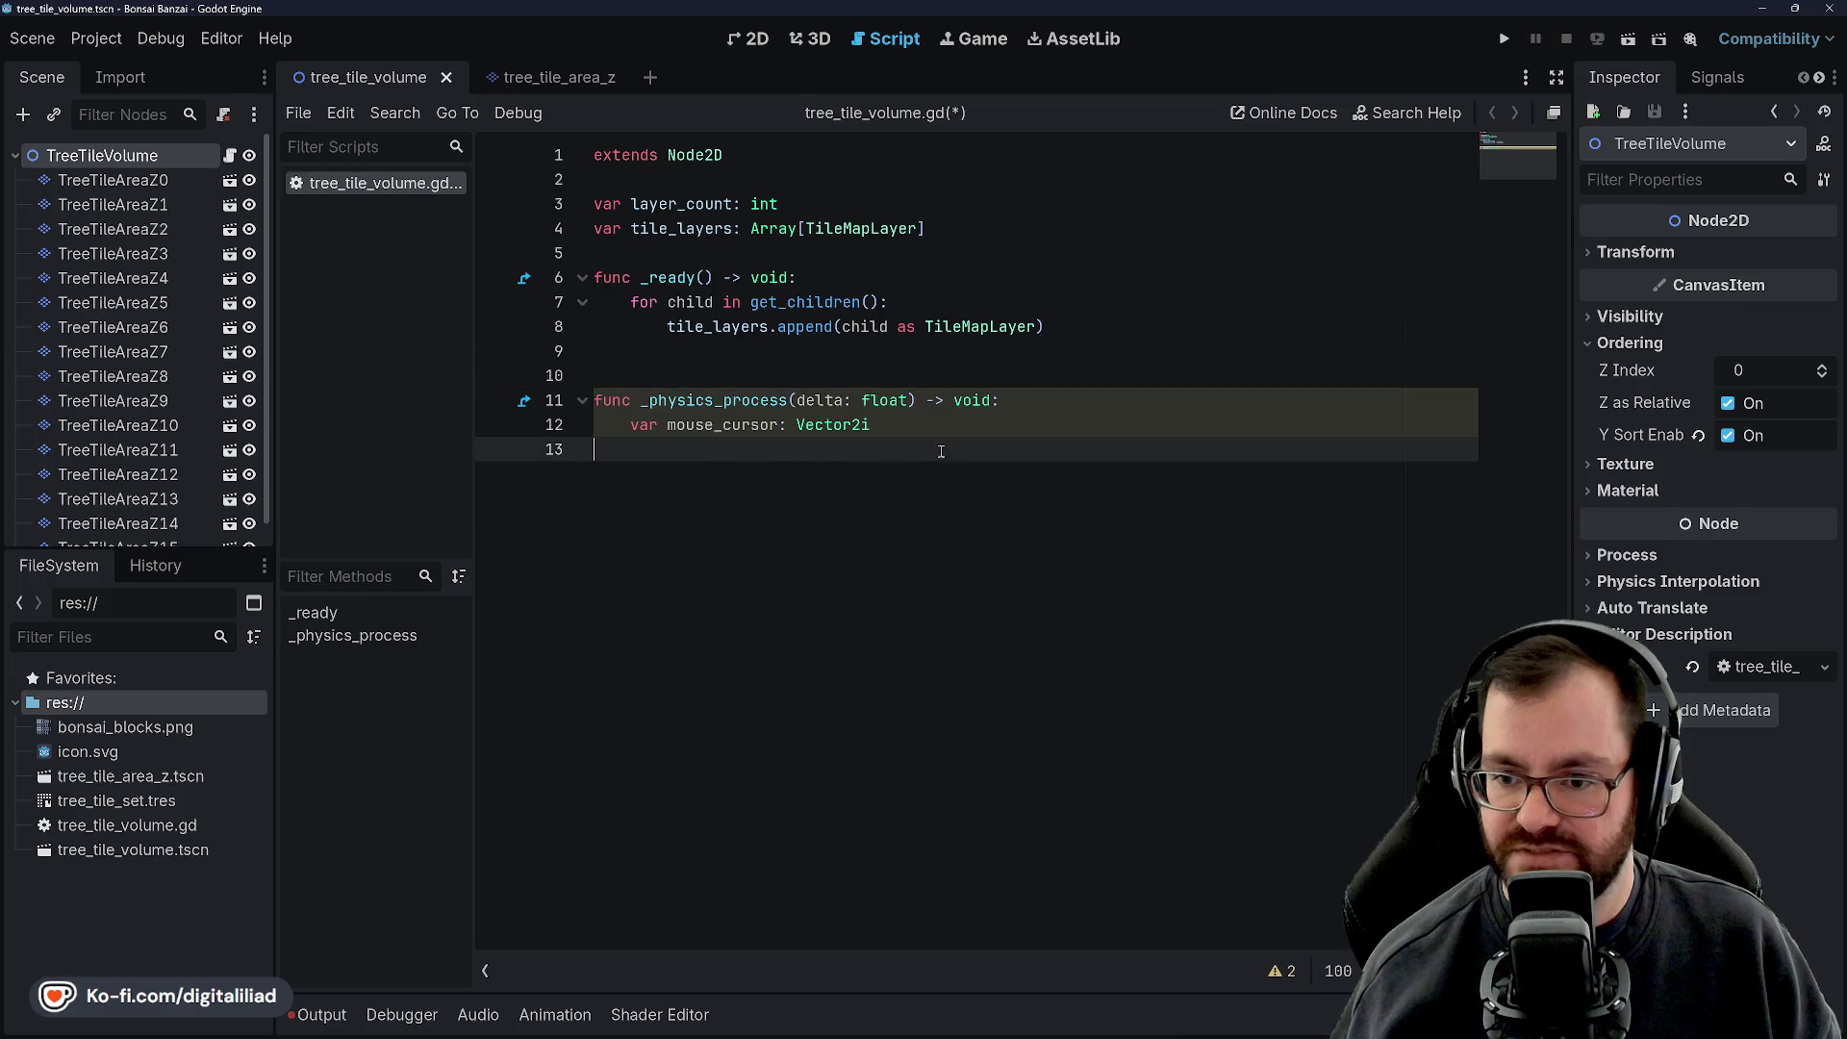
key("Return")
key("Return")
key("Up")
Add an _unhandled_input(event: InputEvent) function with a pass body and save
key("Return")
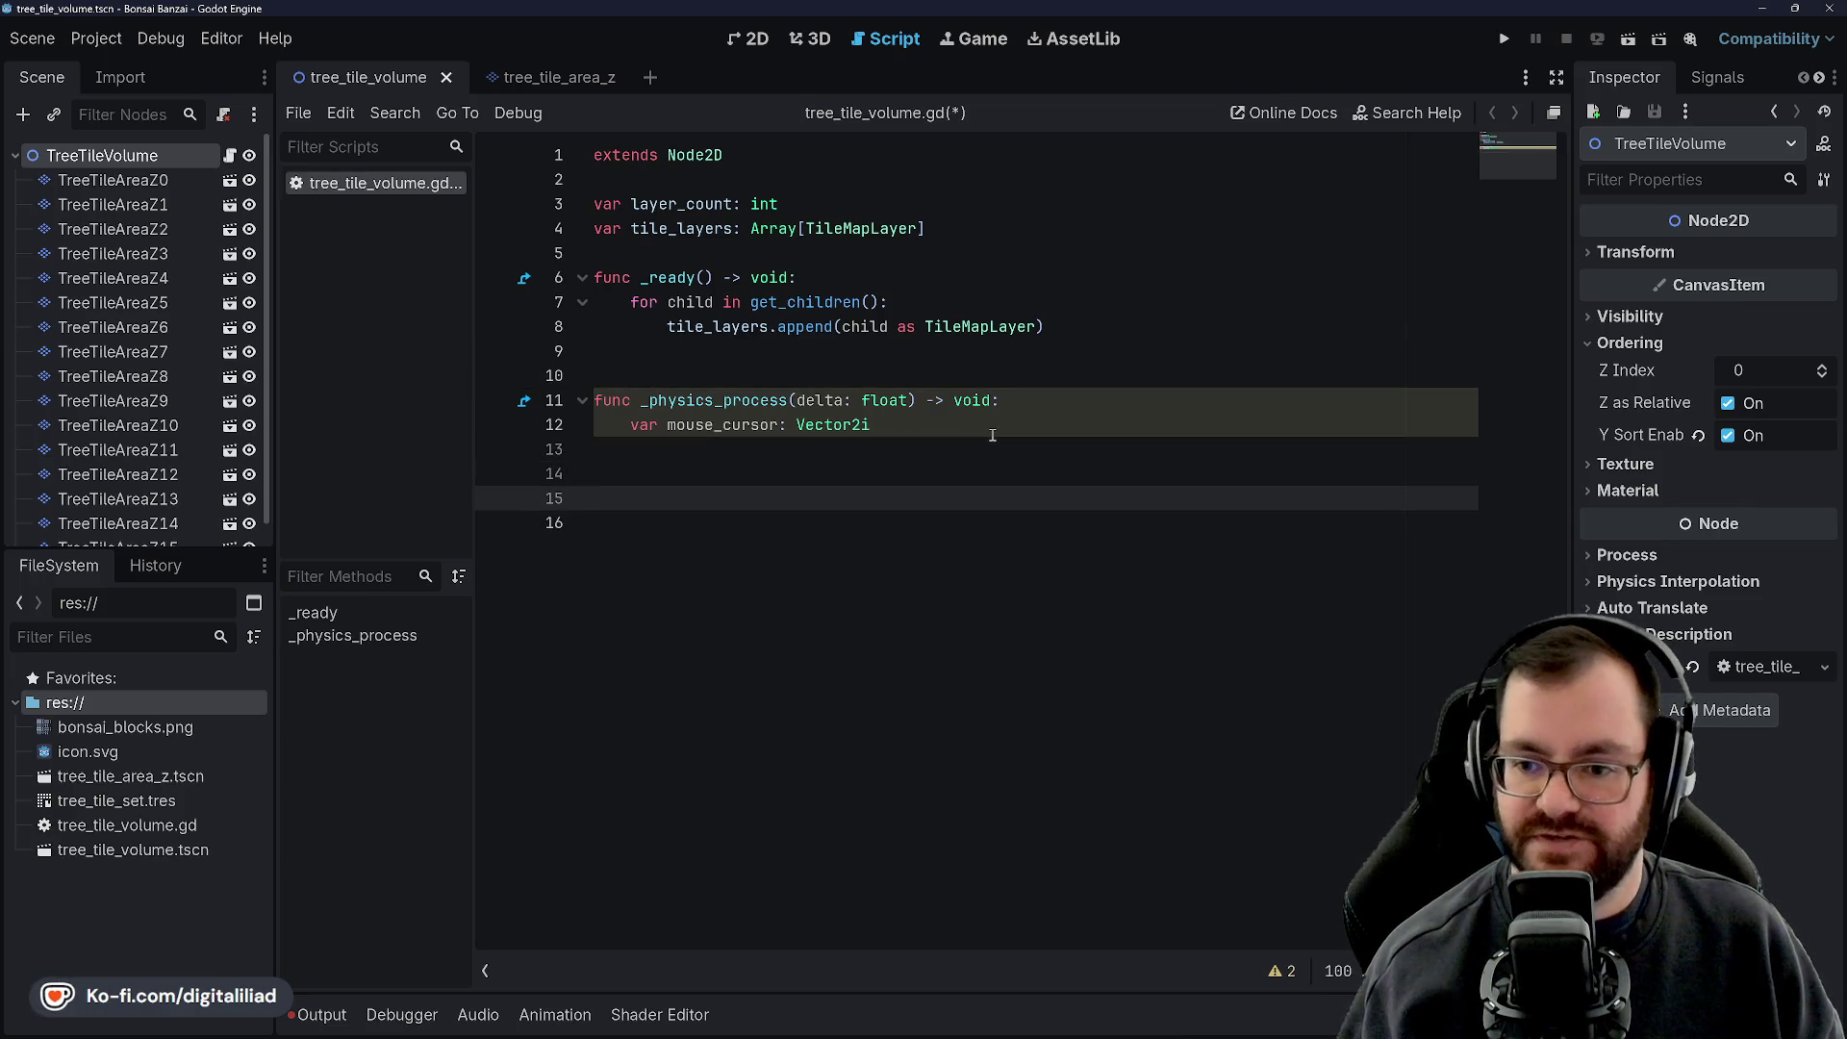
type("func _unhandled")
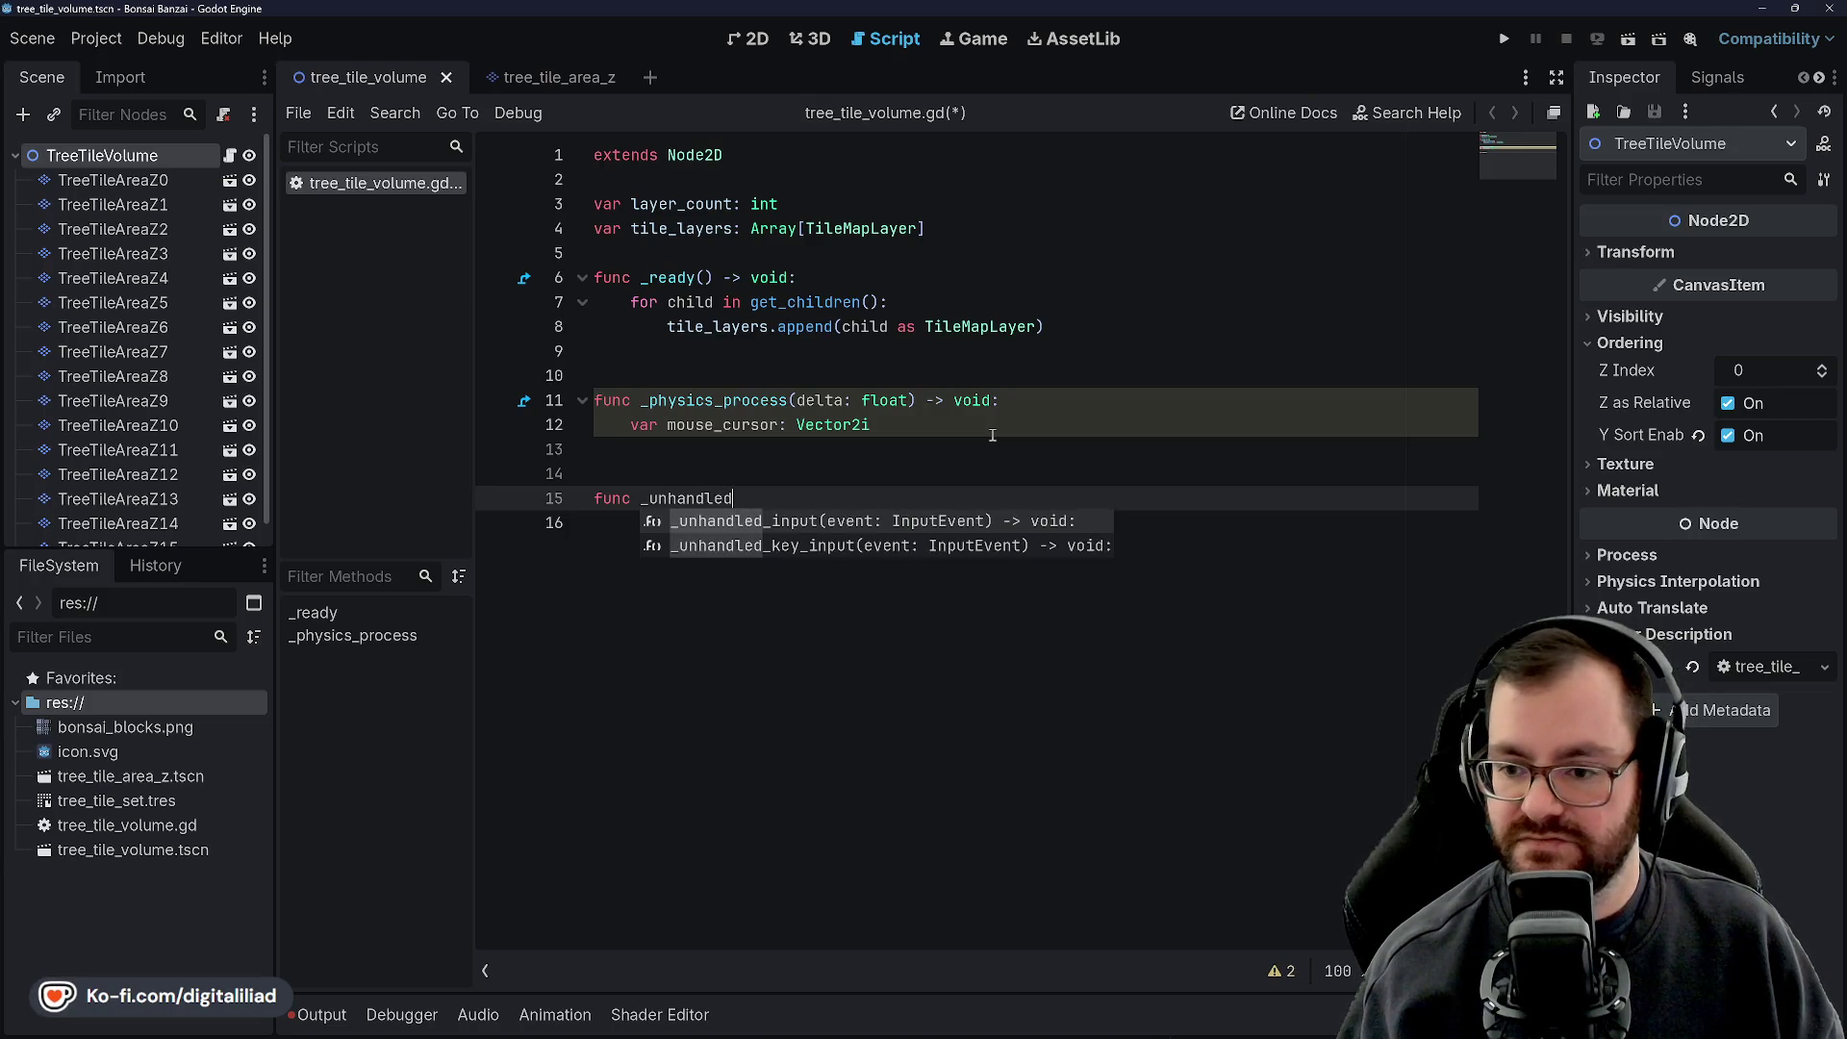
key("Return")
key("Return")
type("pass")
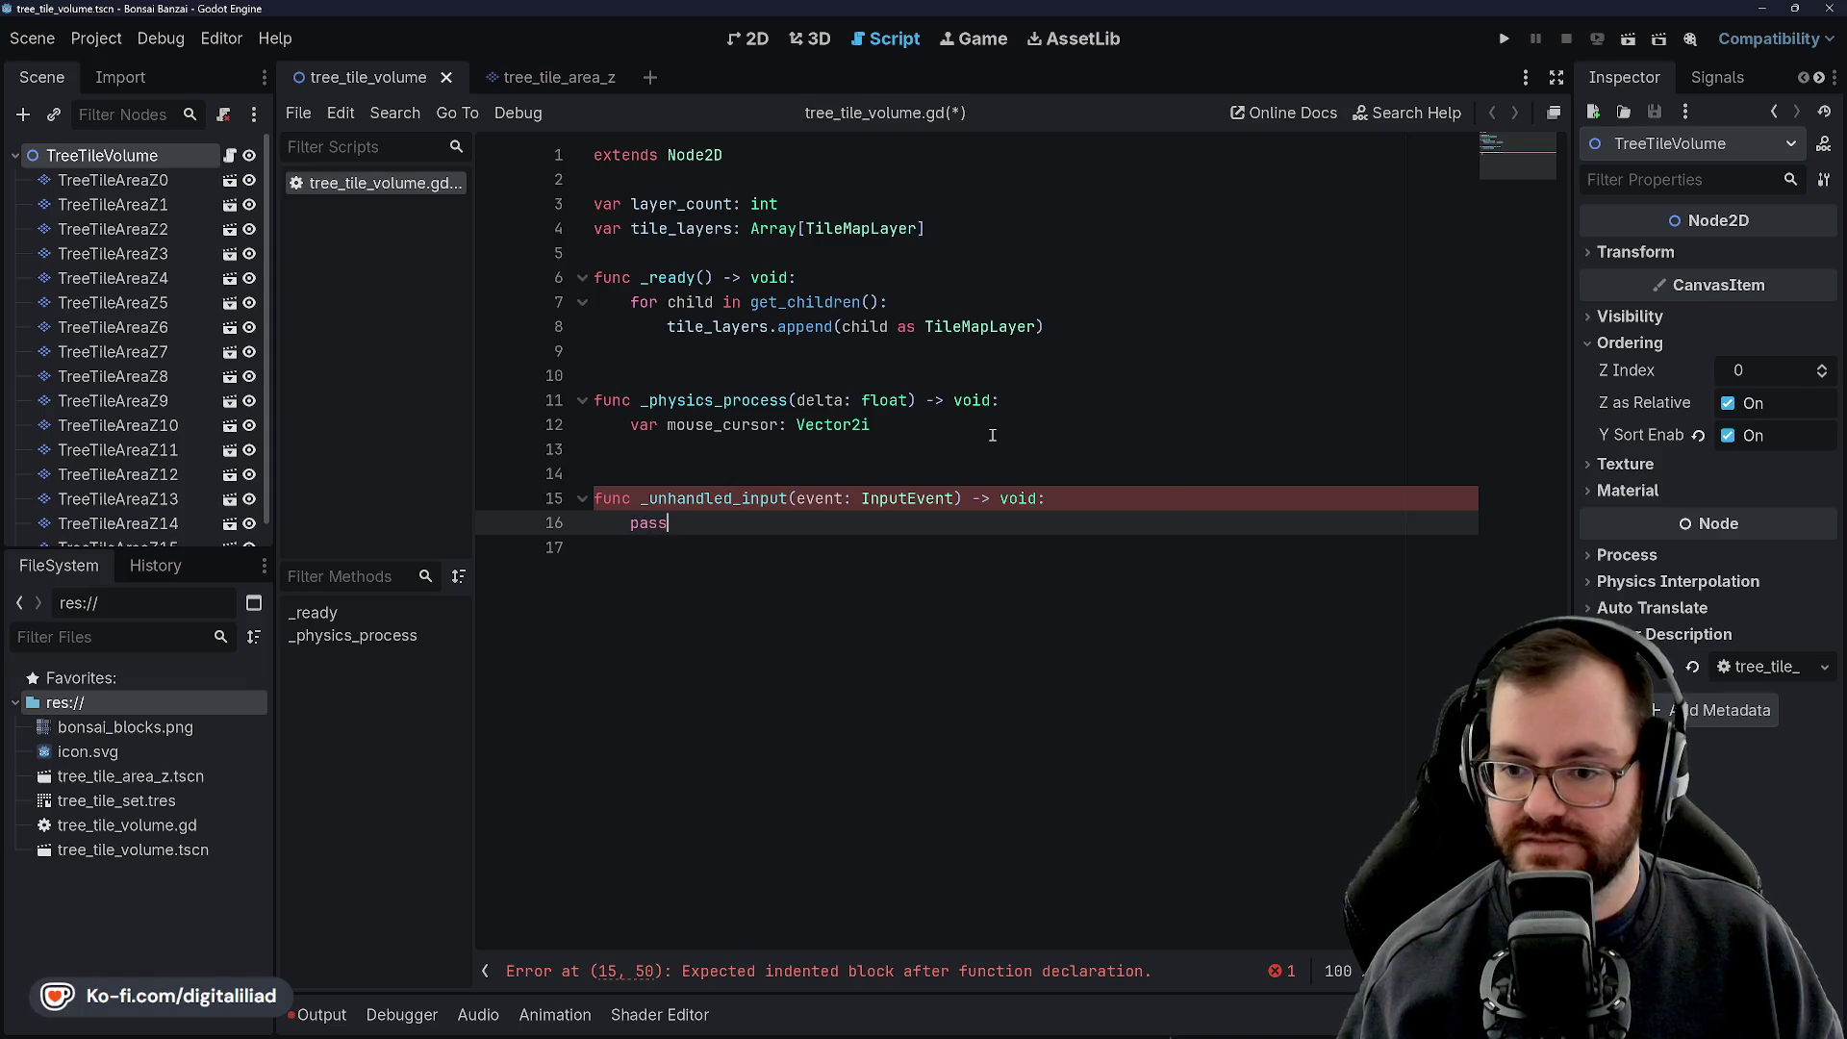
key("ctrl+s")
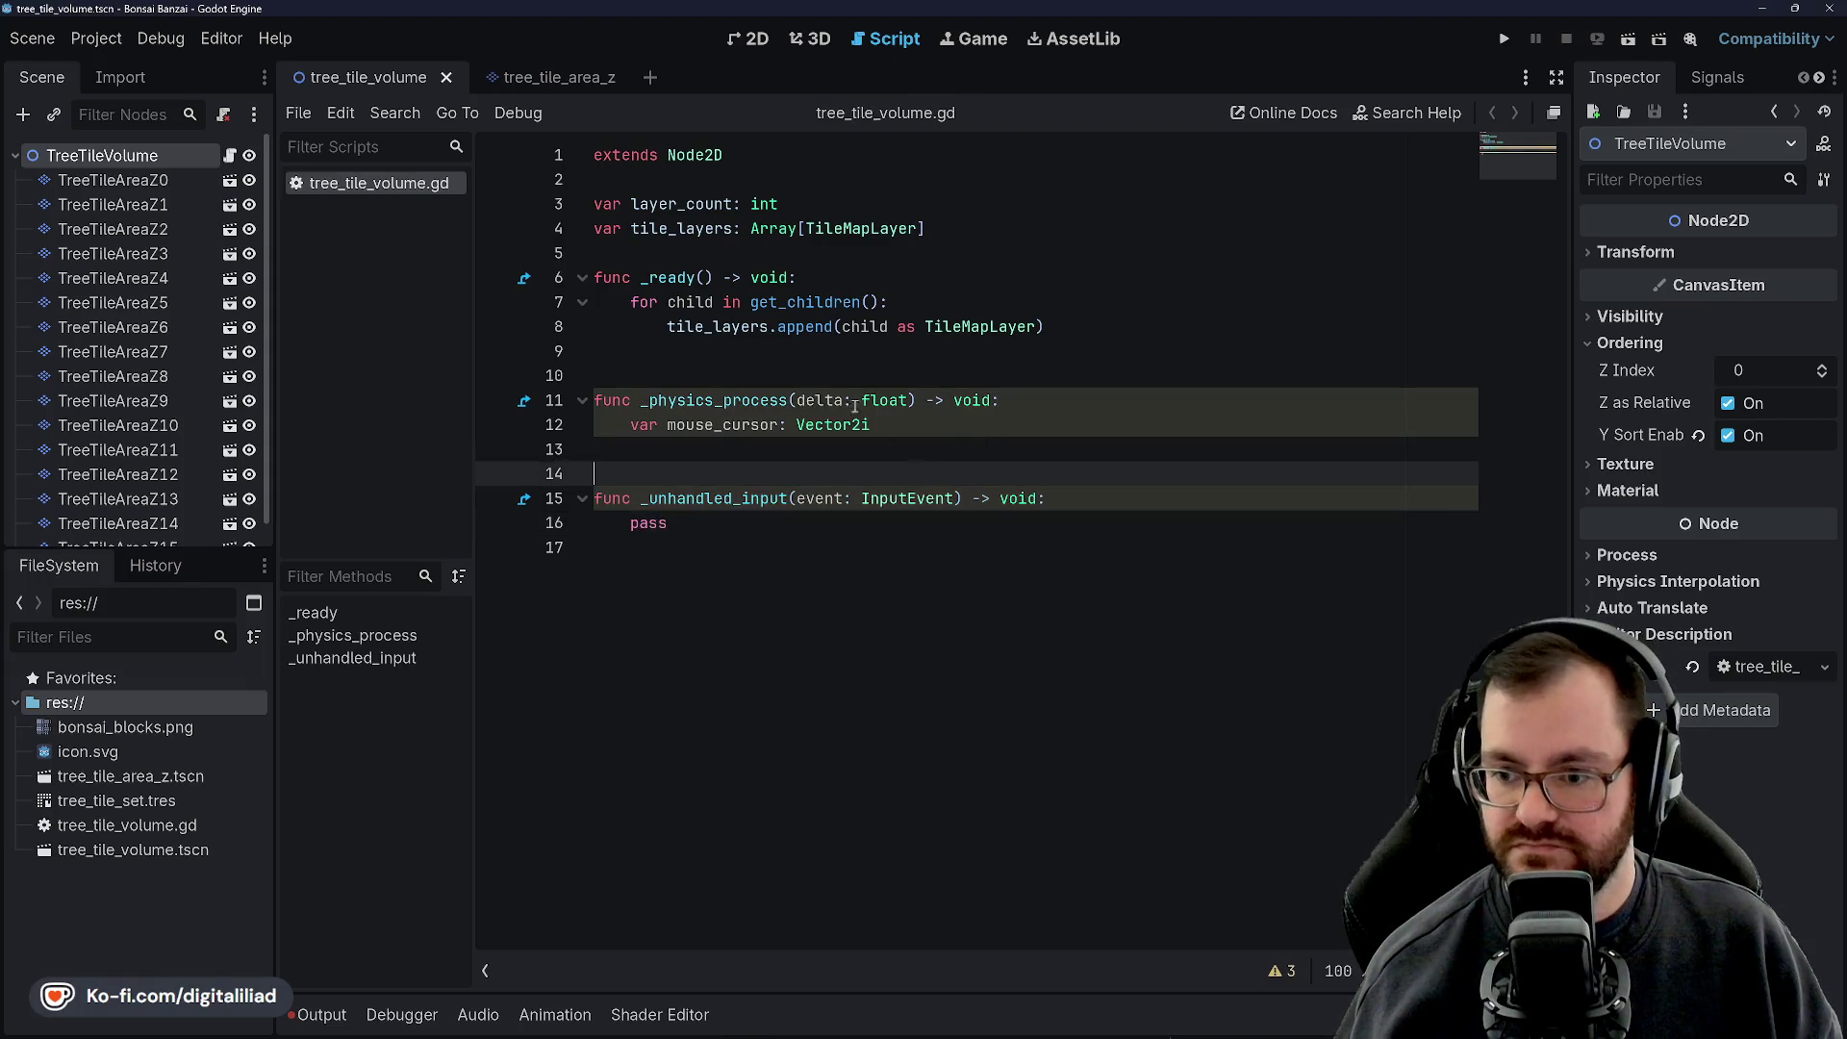
Write a comment above _physics_process labelling it for passive cursor input
left_click(847, 384)
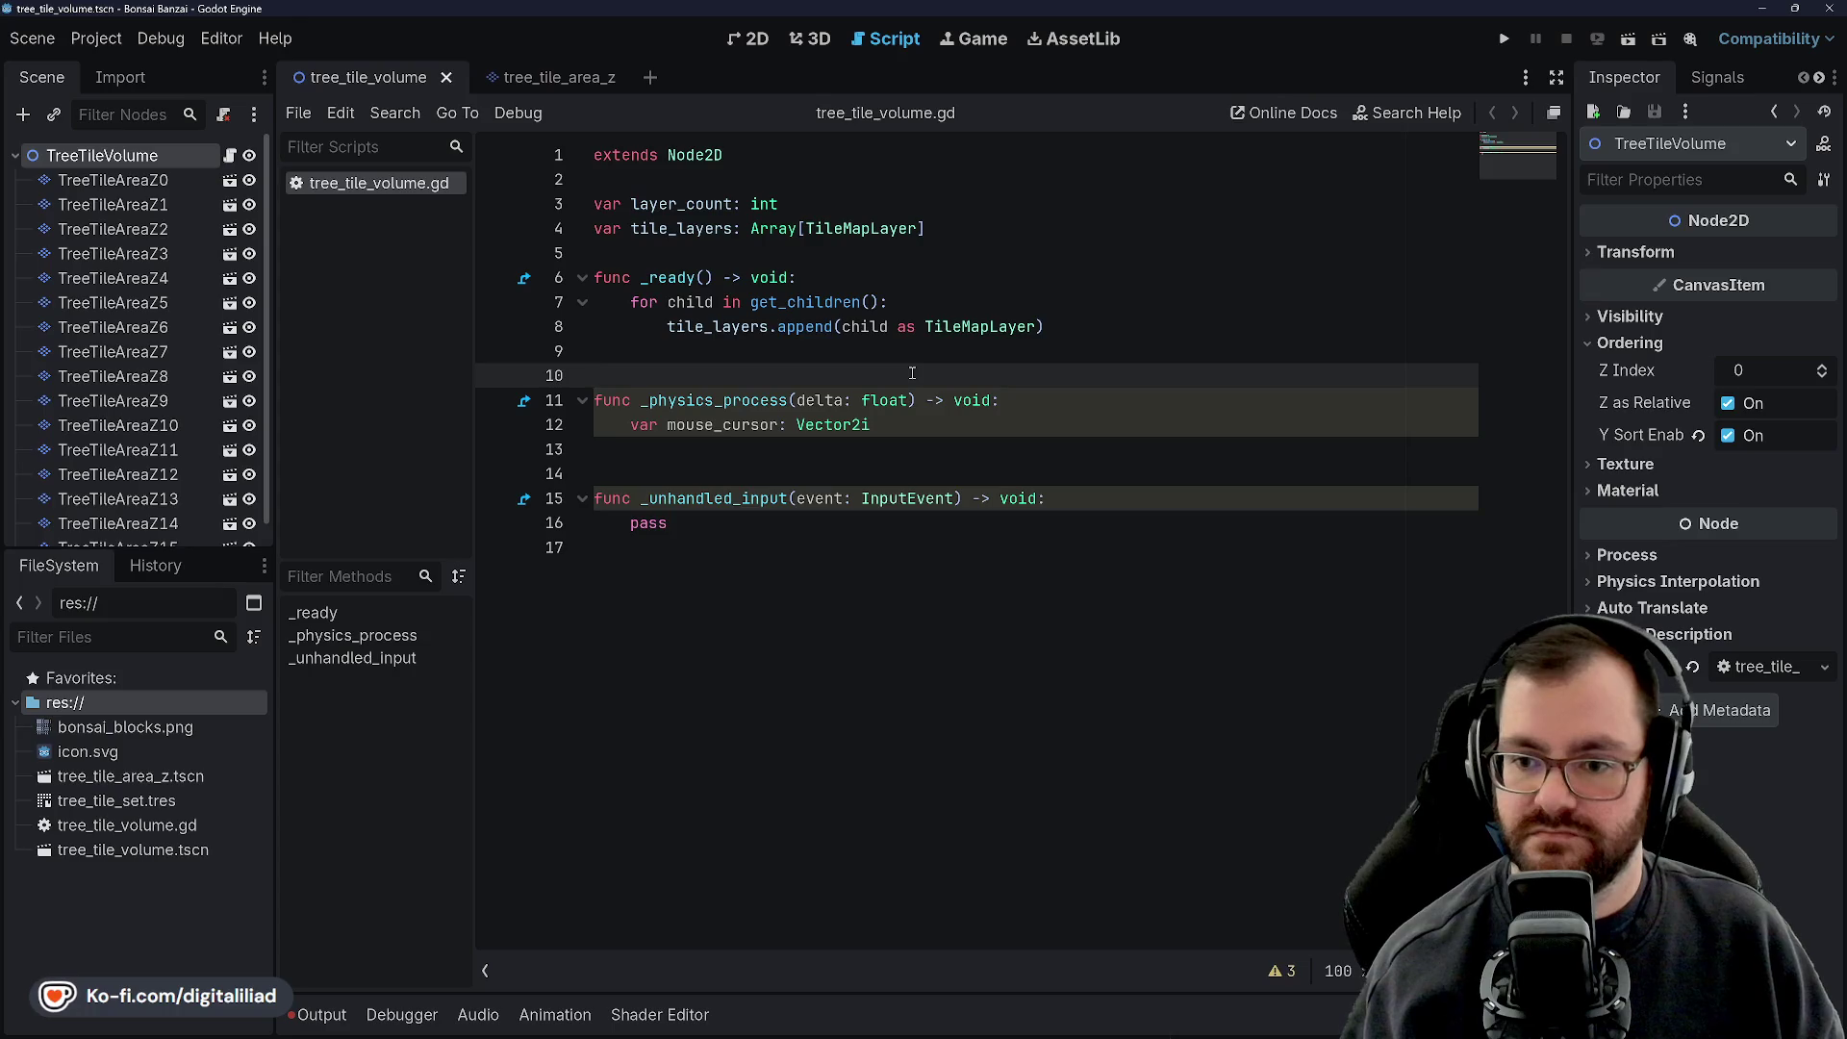
type("#")
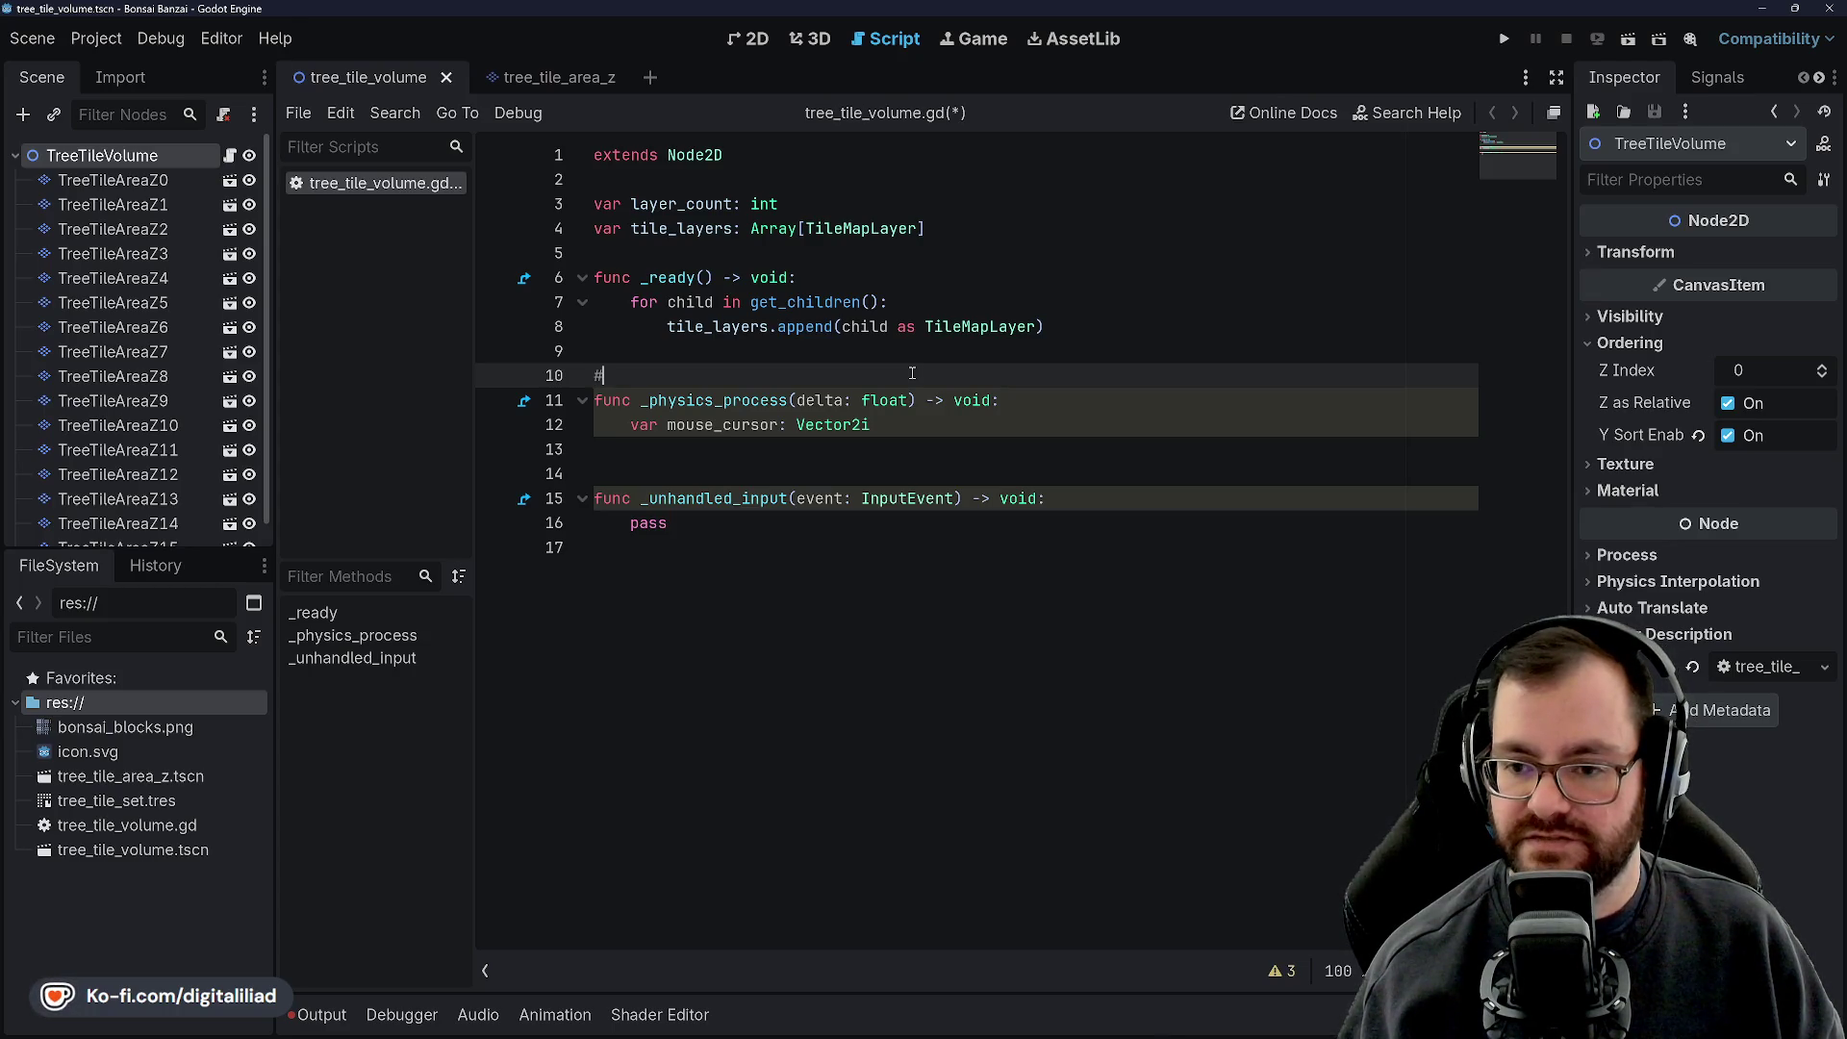
key("Return")
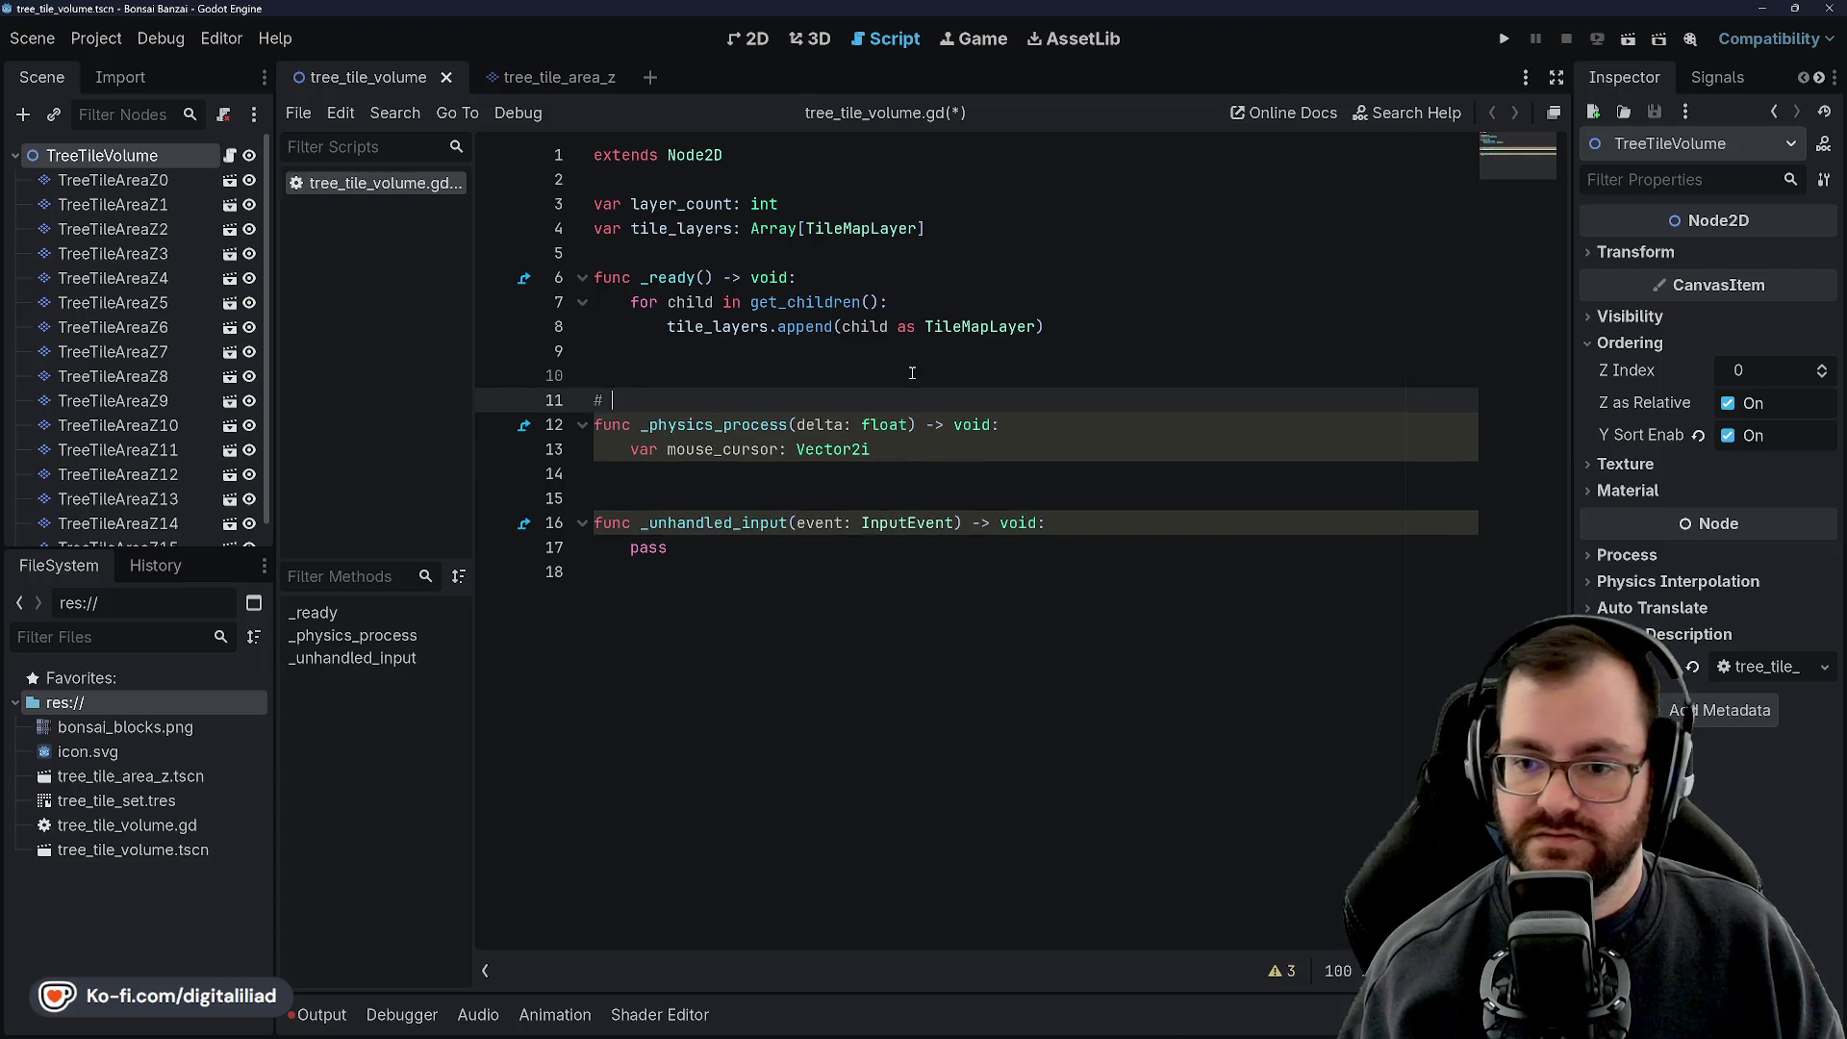
type("For handling passive in")
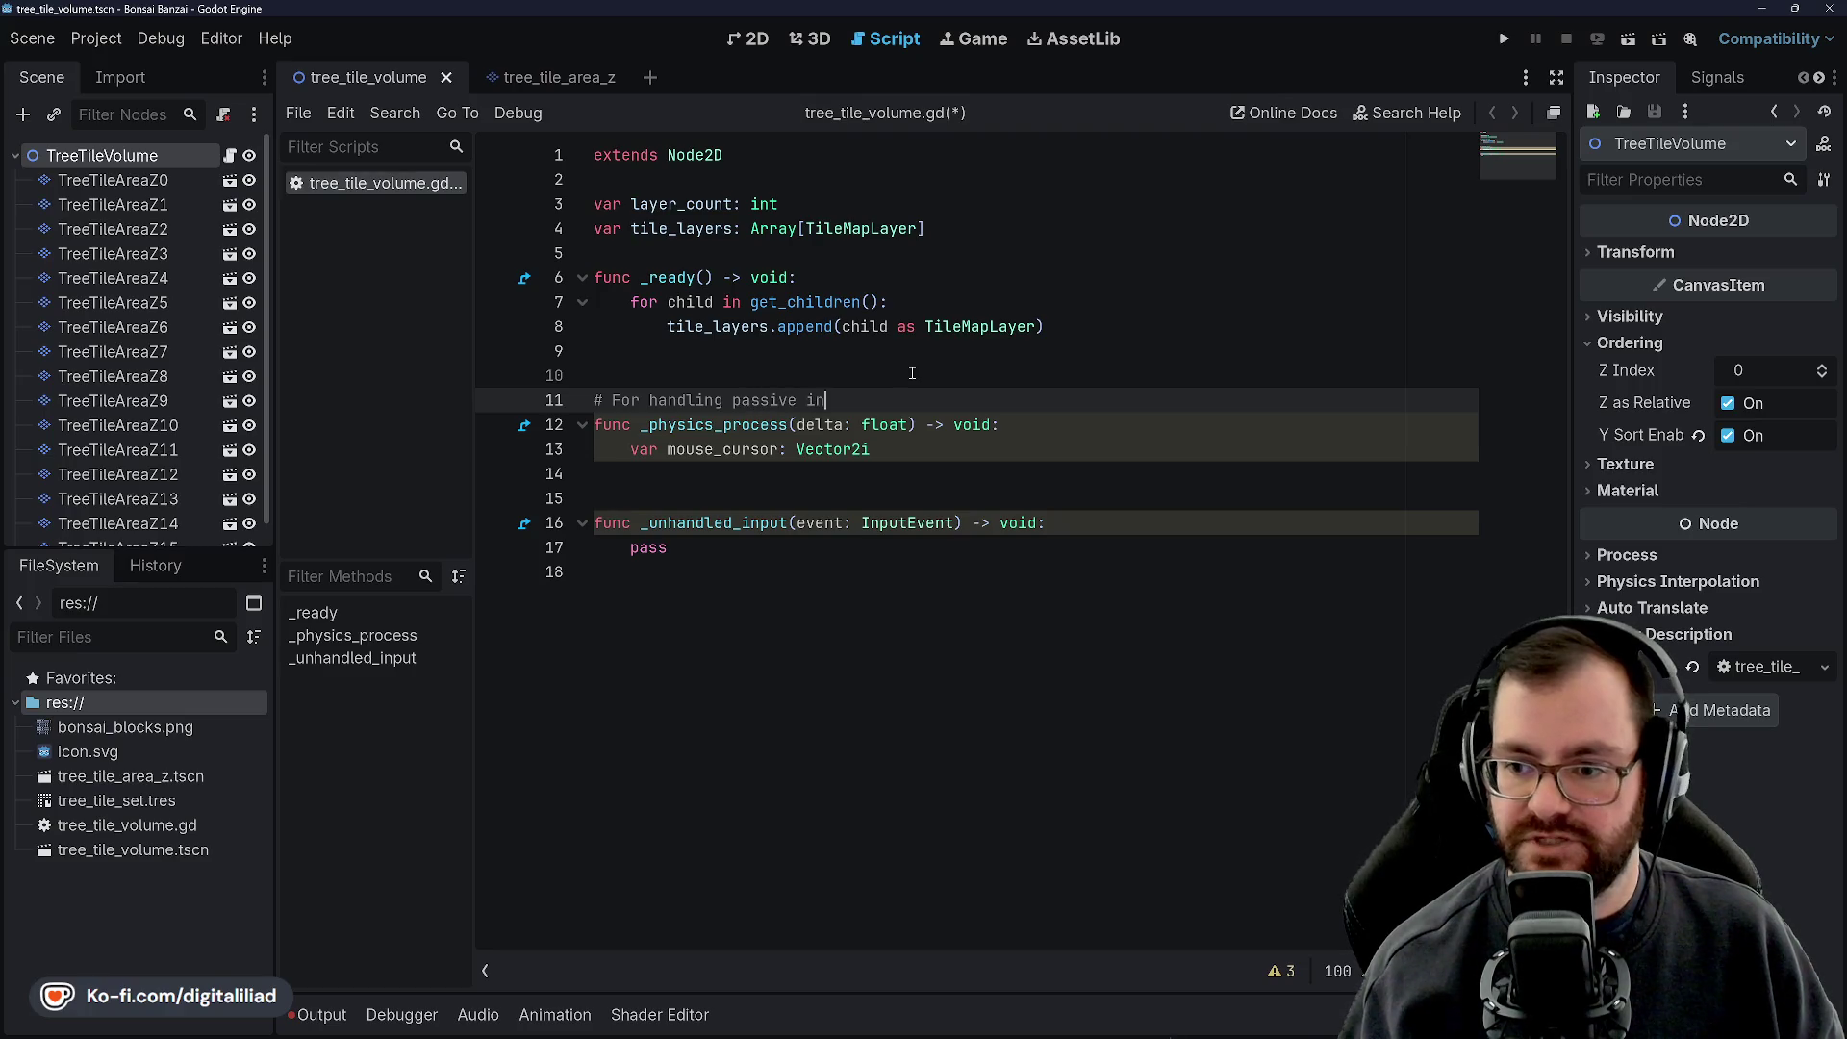
key("BackSpace")
key("BackSpace")
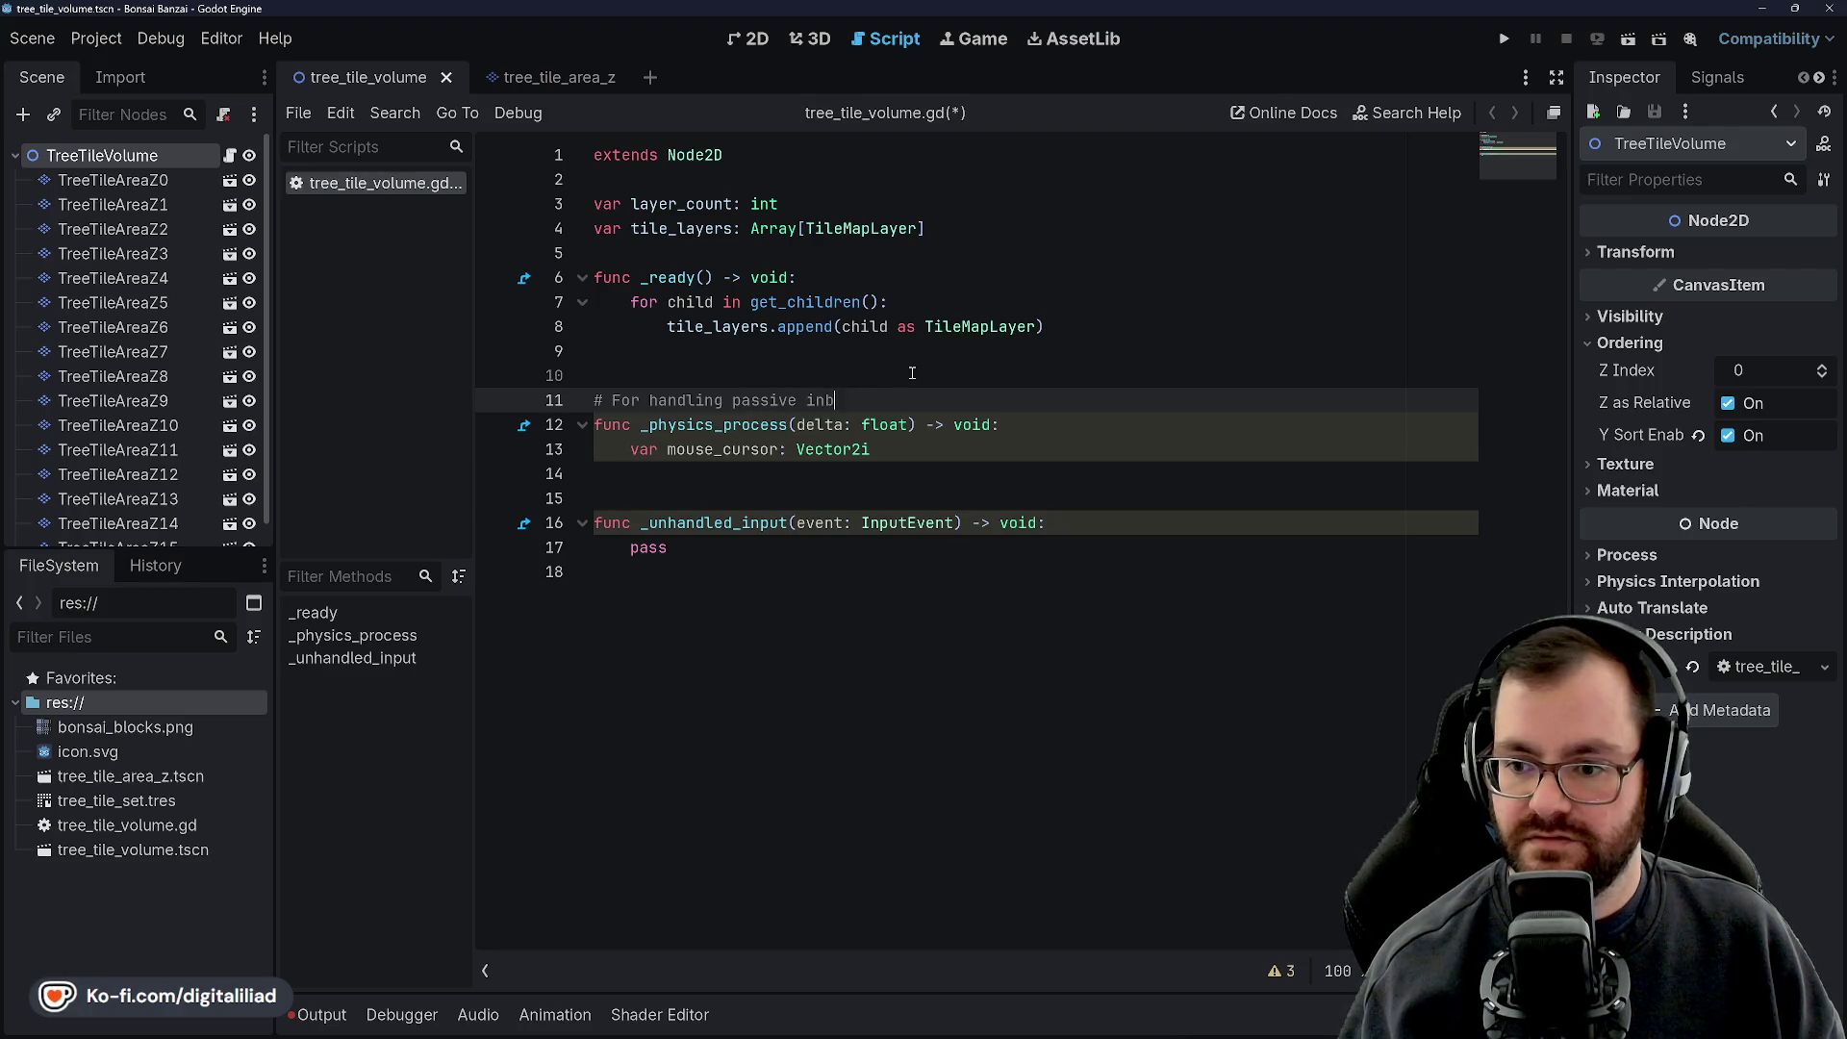
key("BackSpace")
type("put (cursor hover")
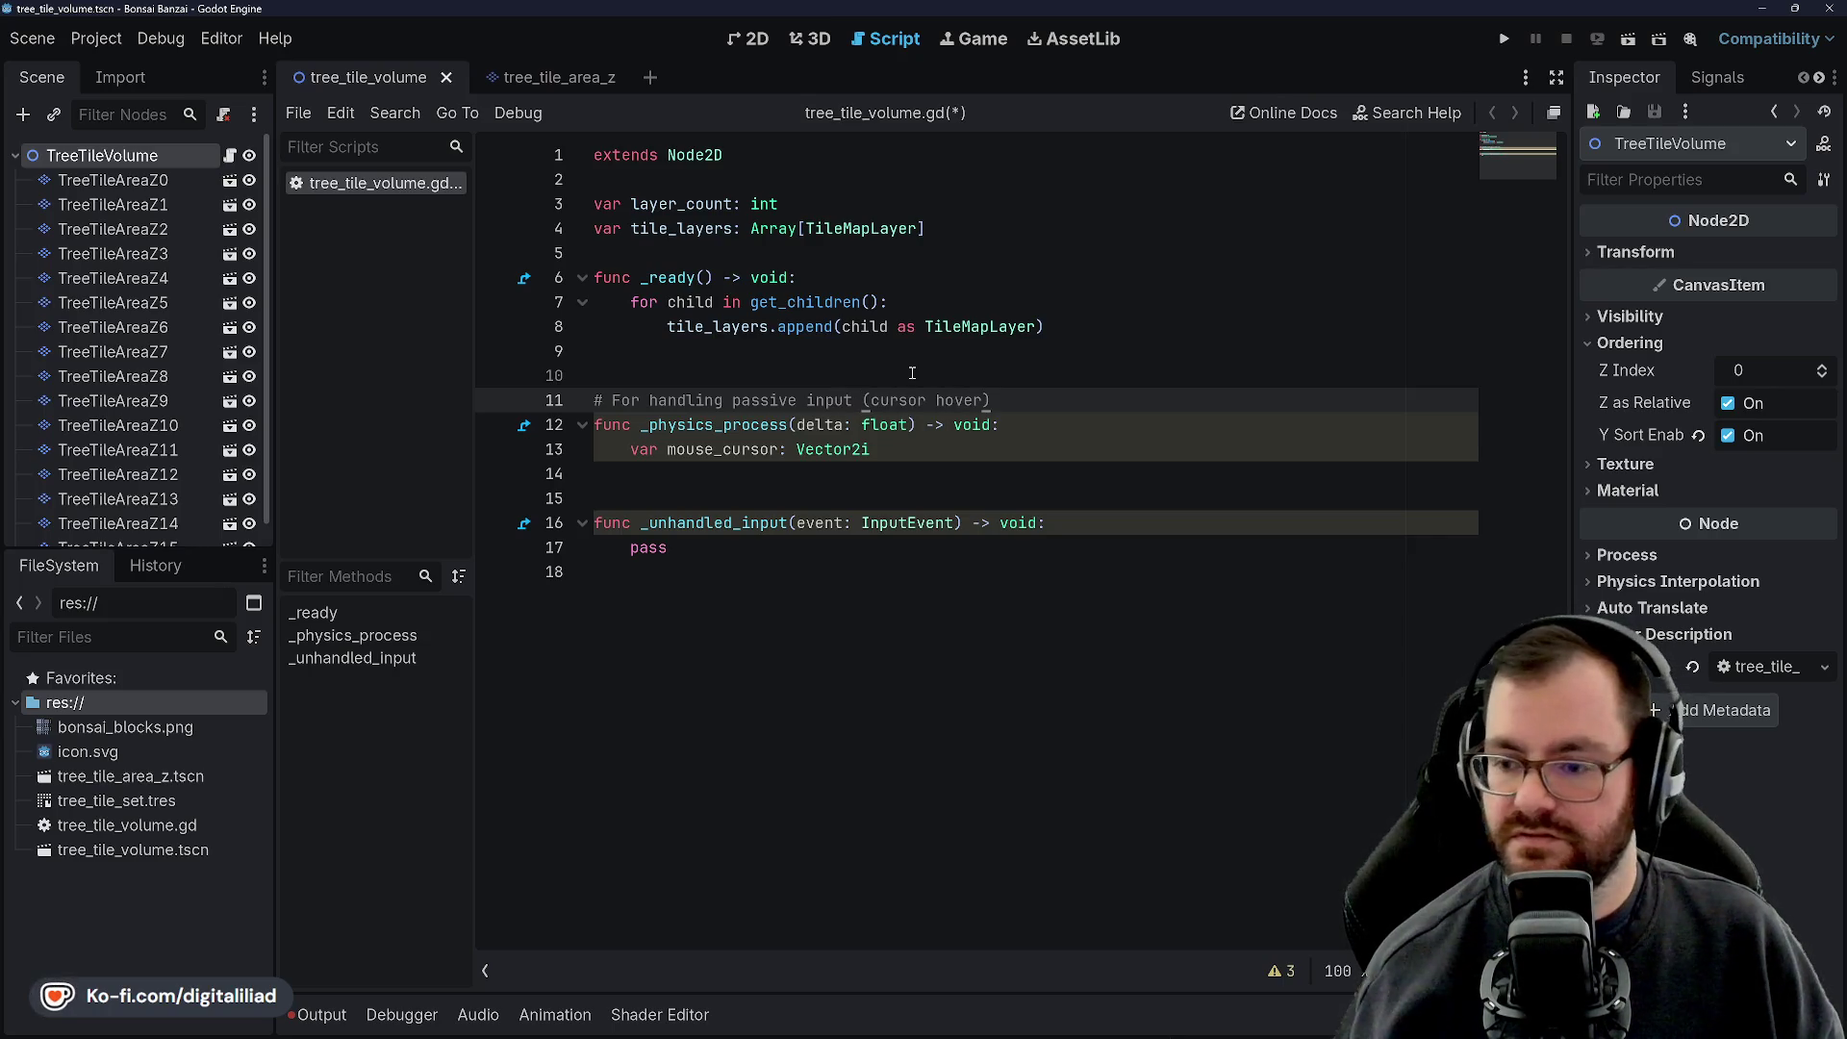
Add the comment '# For handling active input (cursor click)' above _unhandled_input
left_click(837, 501)
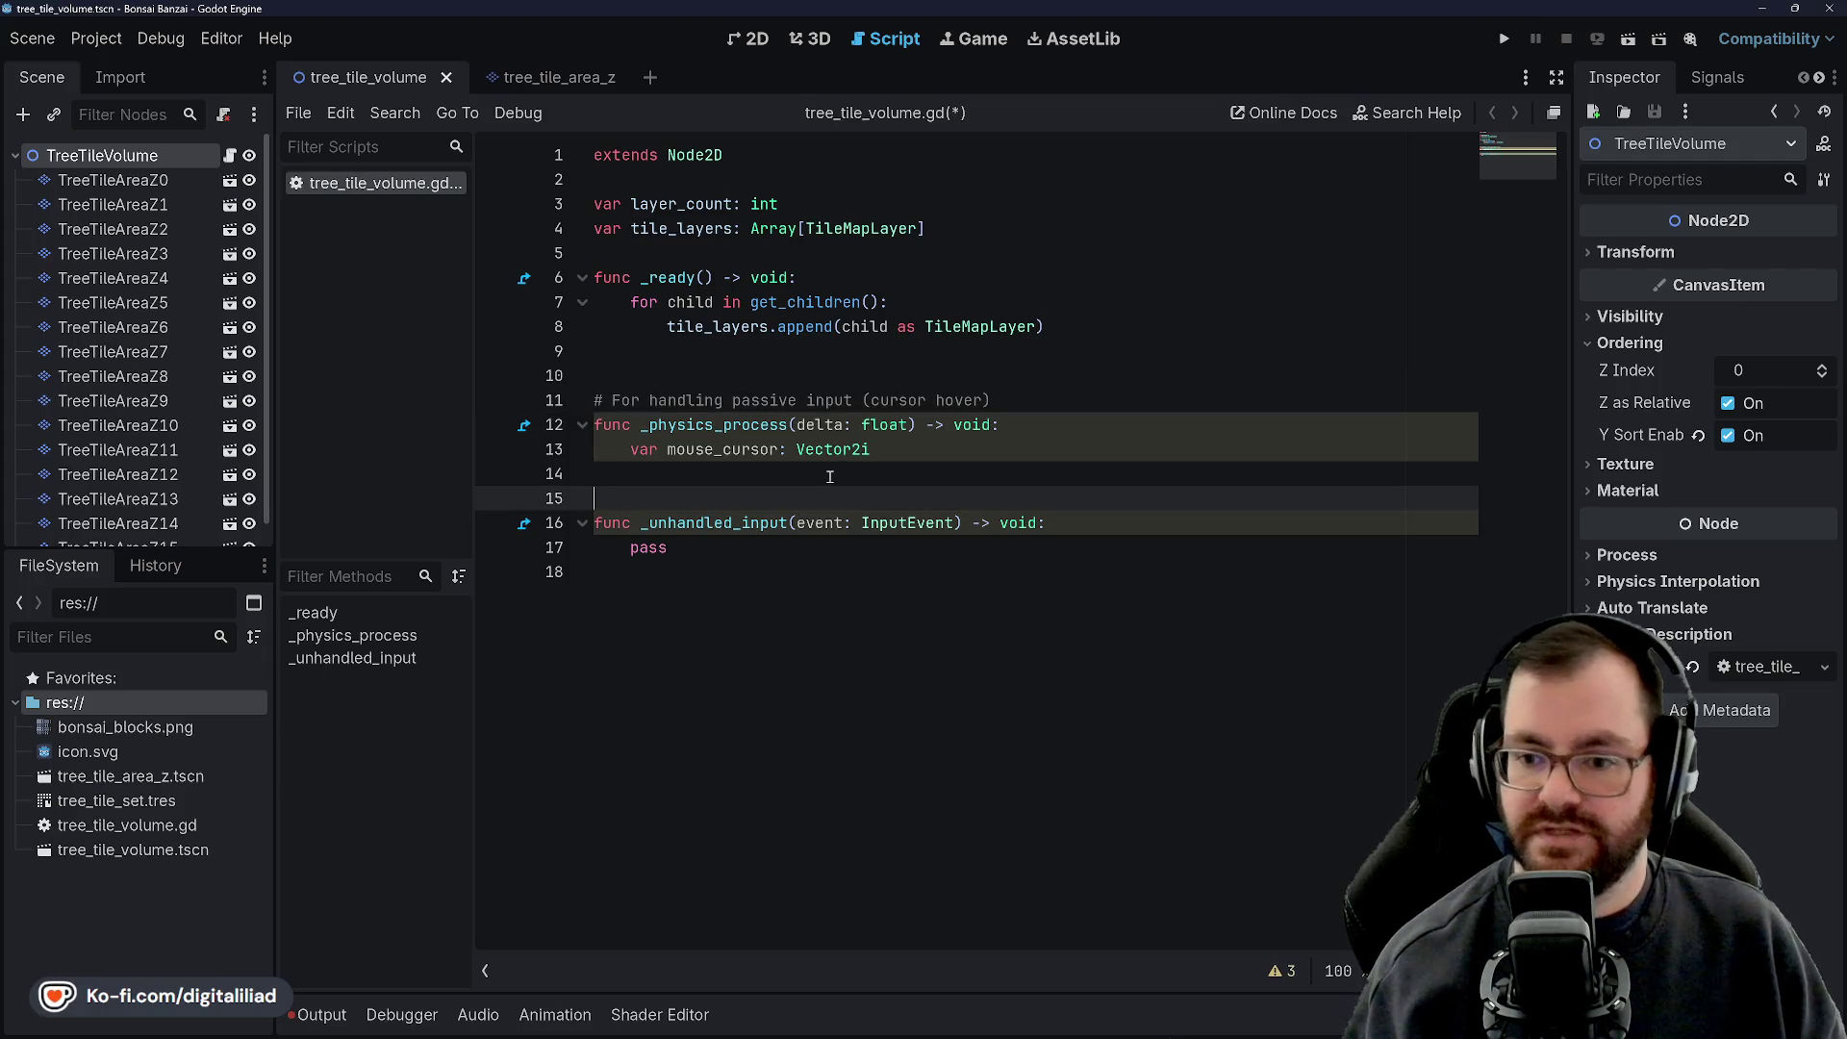
type("# For ha")
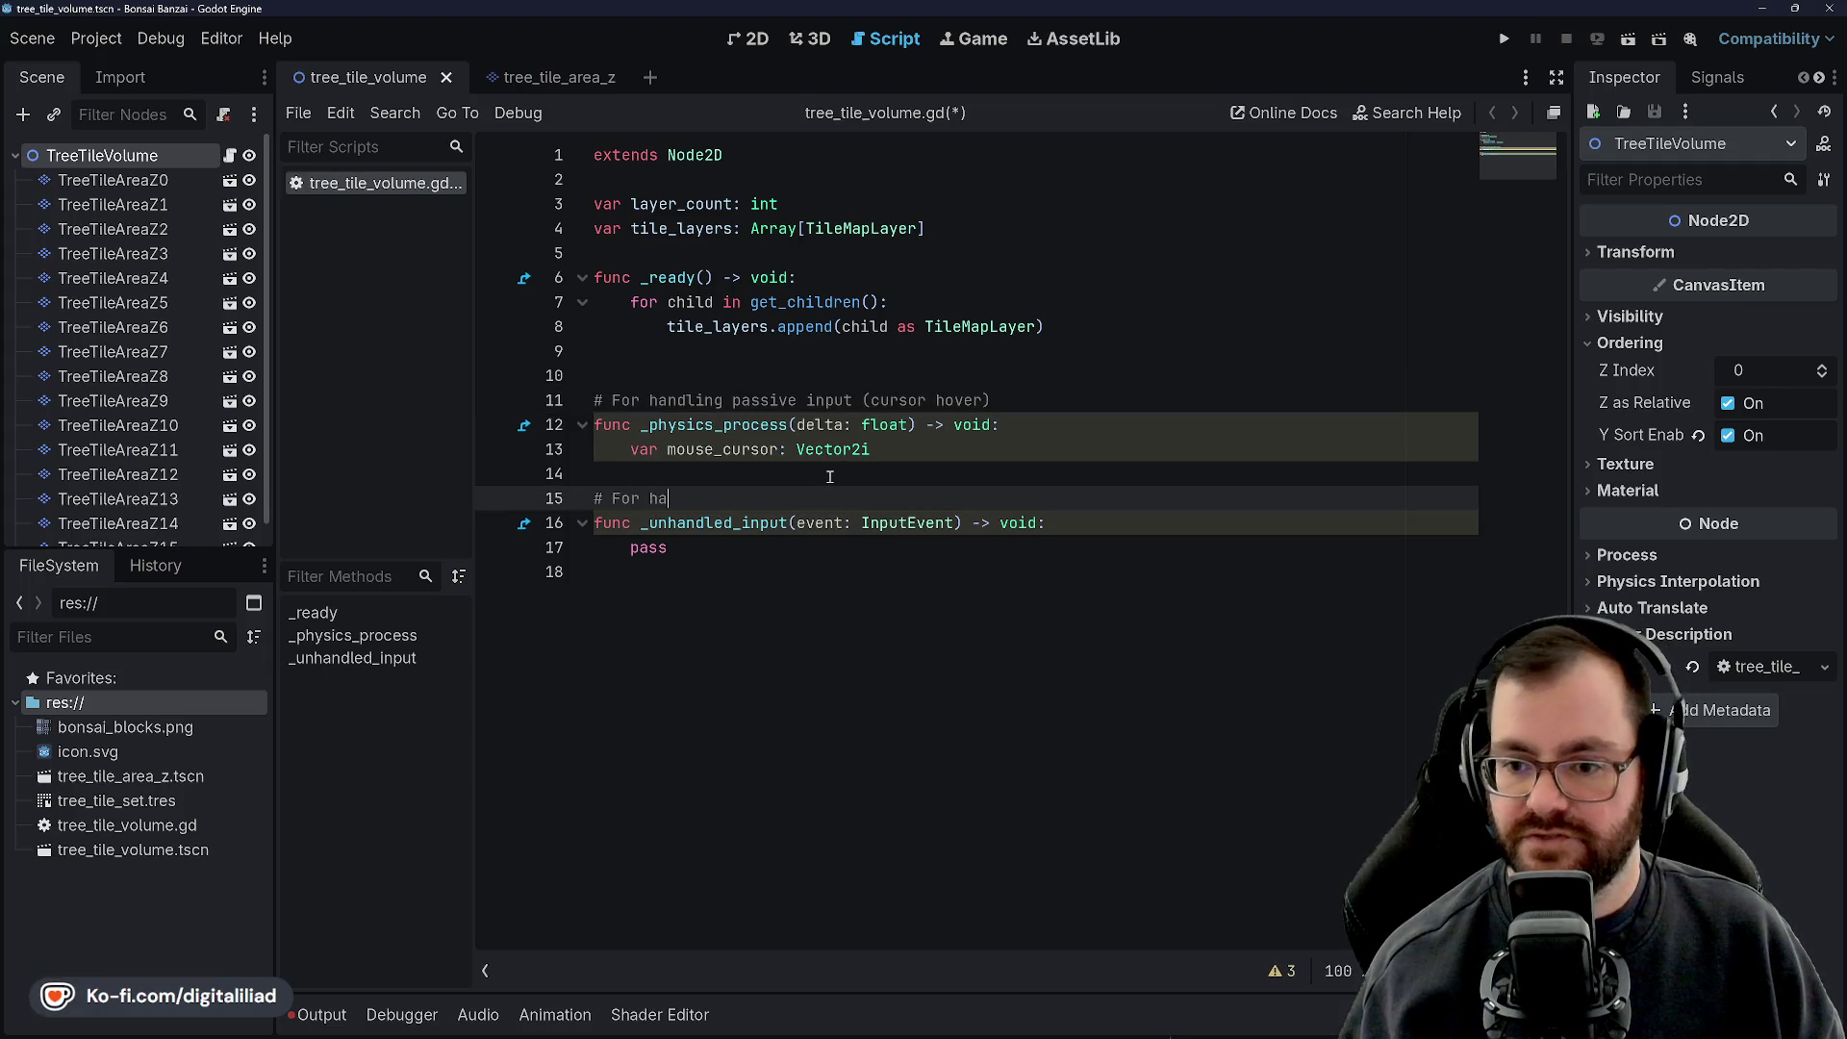
type("ndling active in")
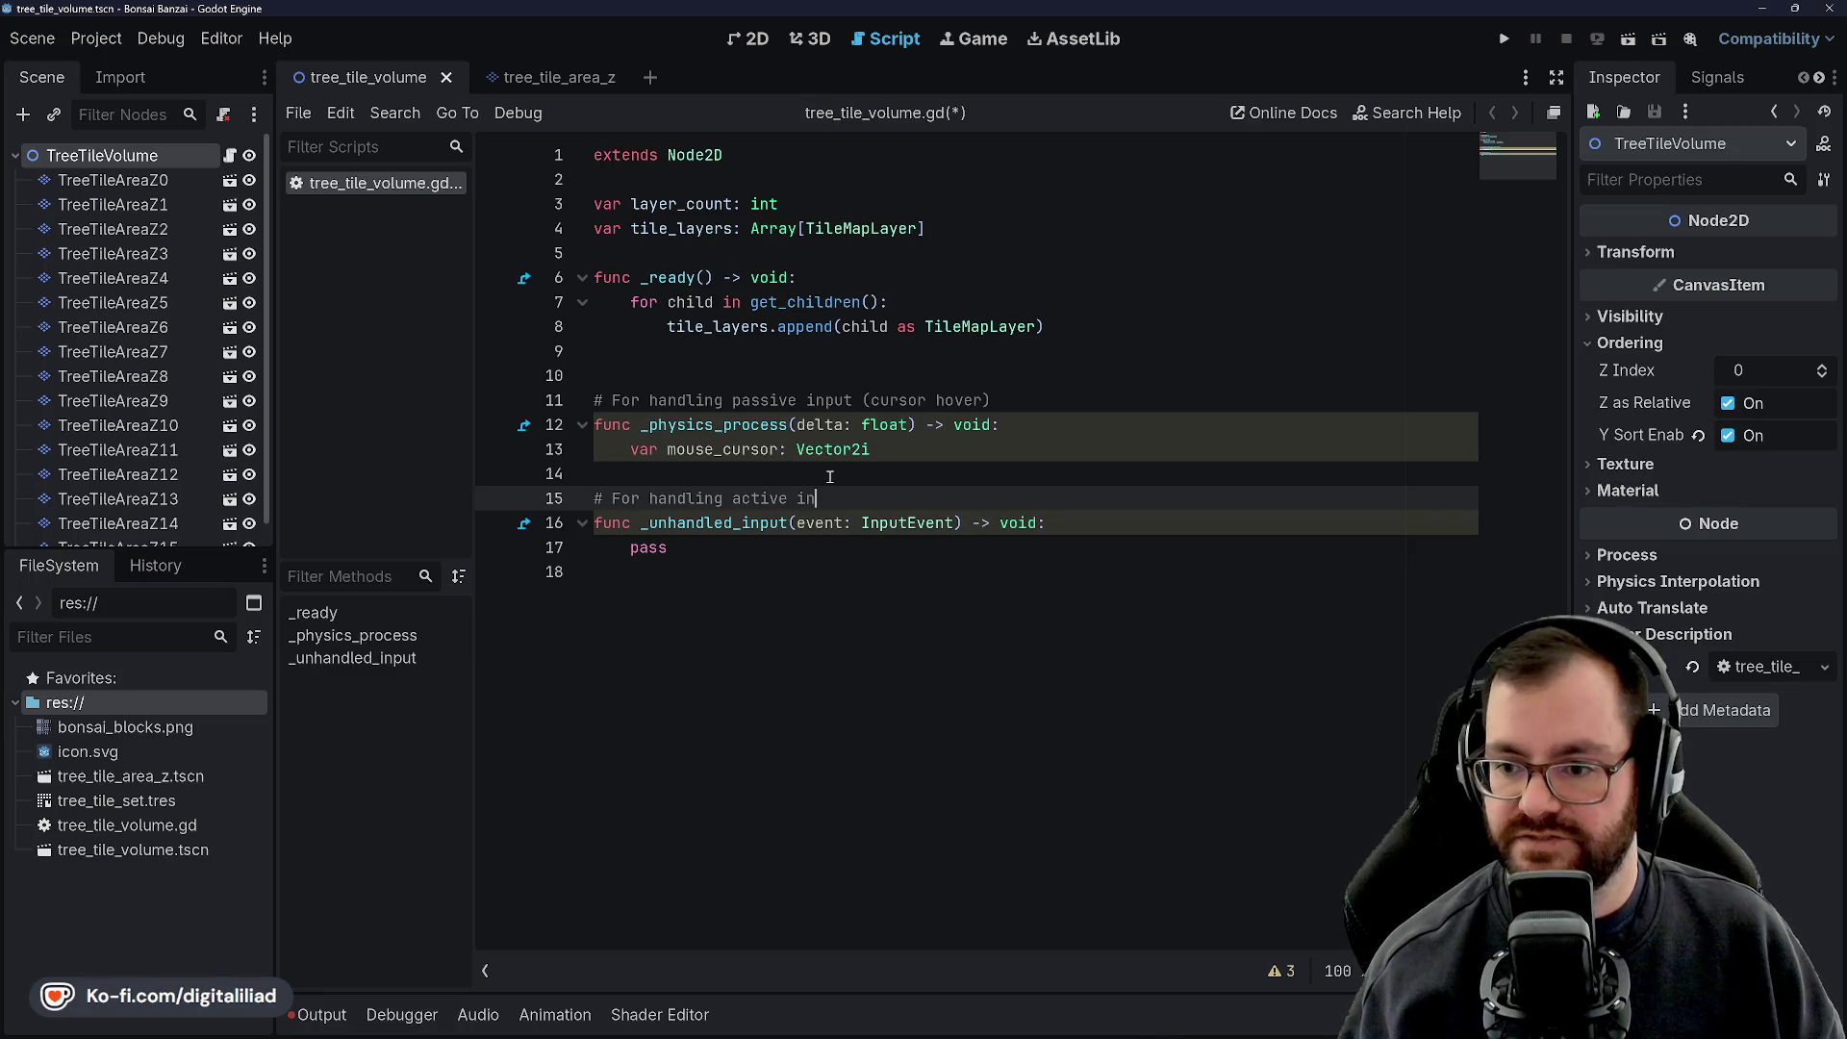
type("put (cursor cl")
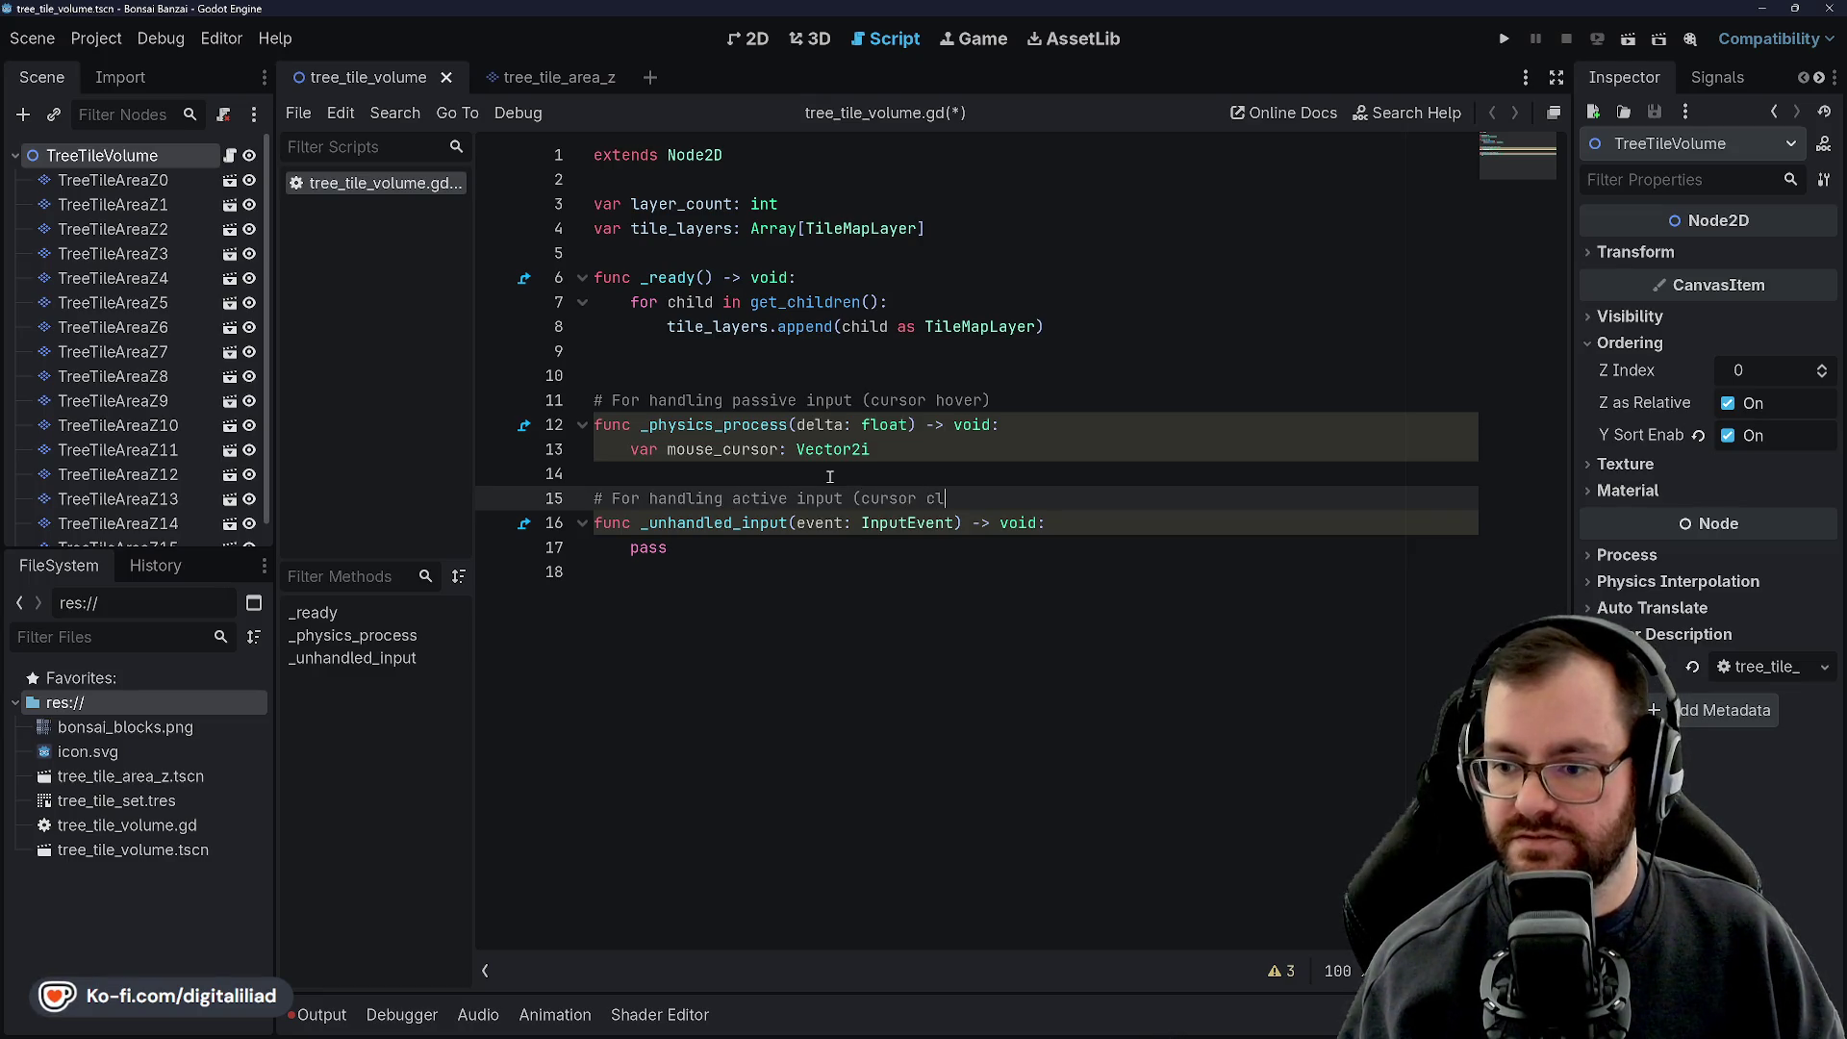
type("ick)")
left_click(833, 330)
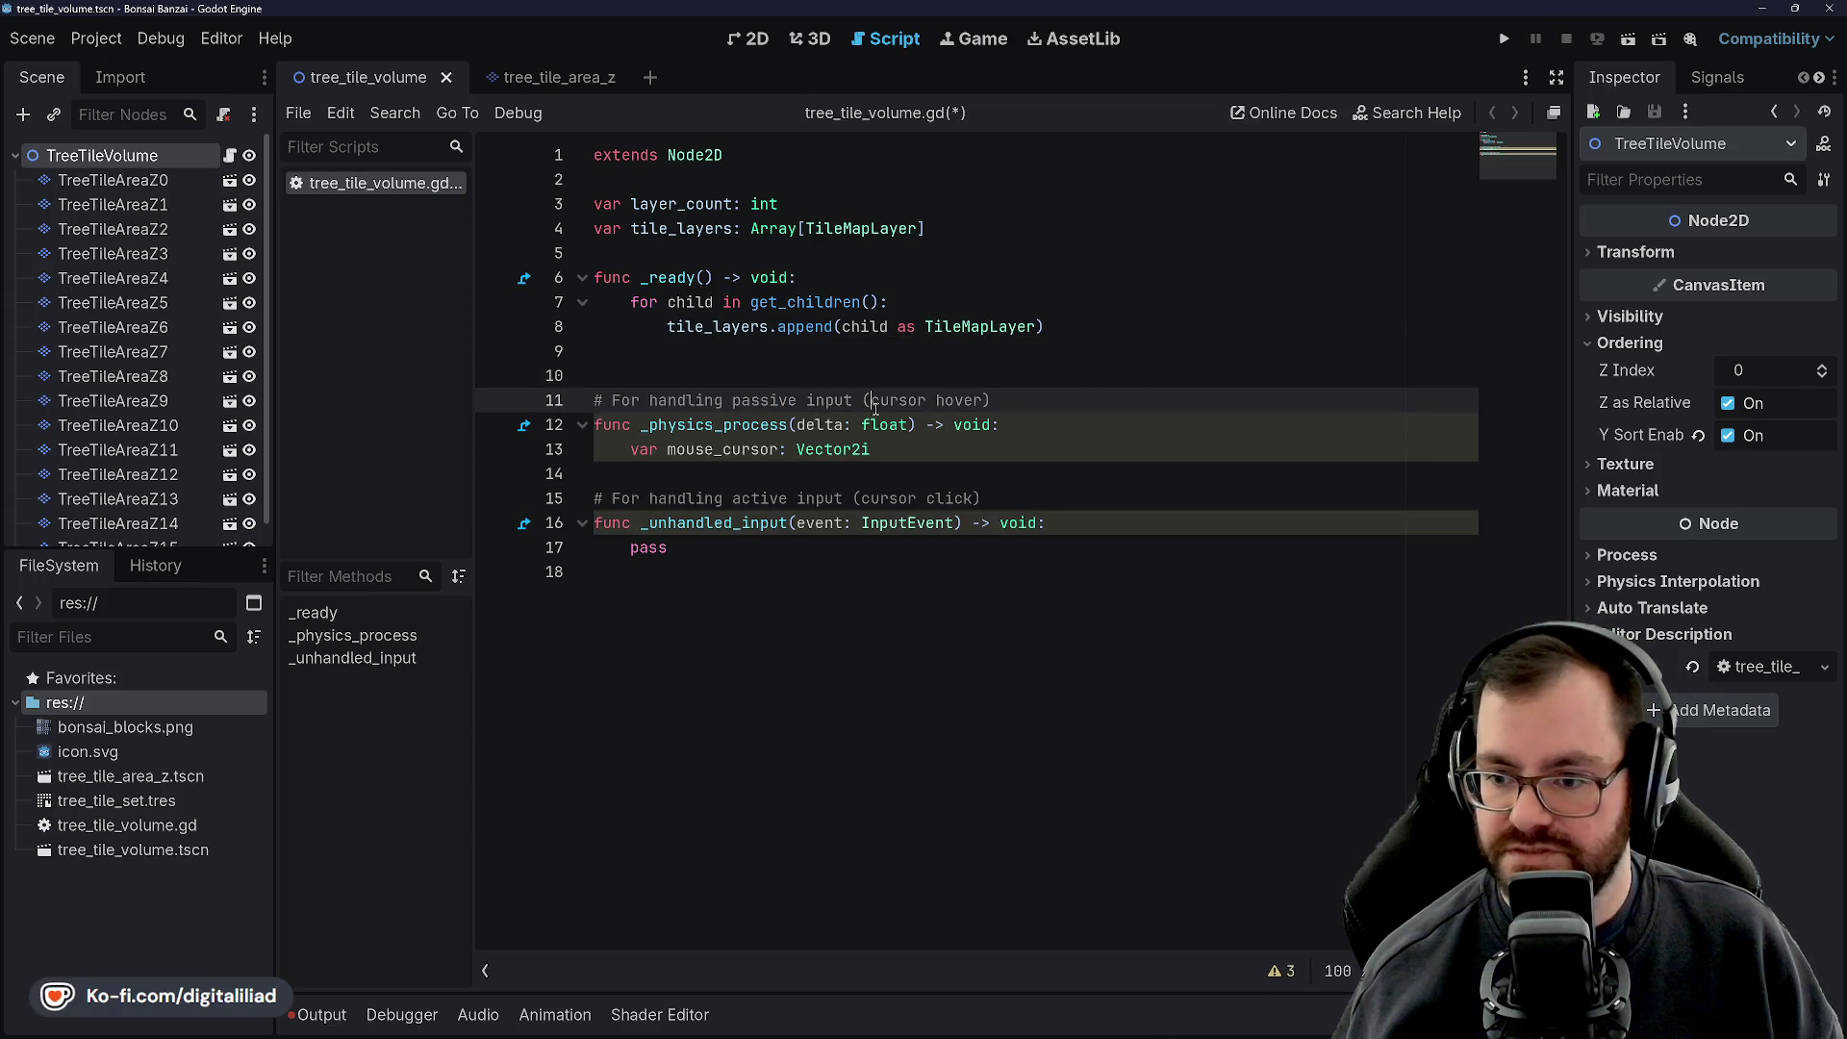
left_click(908, 424)
key("Down")
key("Down")
key("Down")
key("Up")
key("Up")
key("Down")
key("Up")
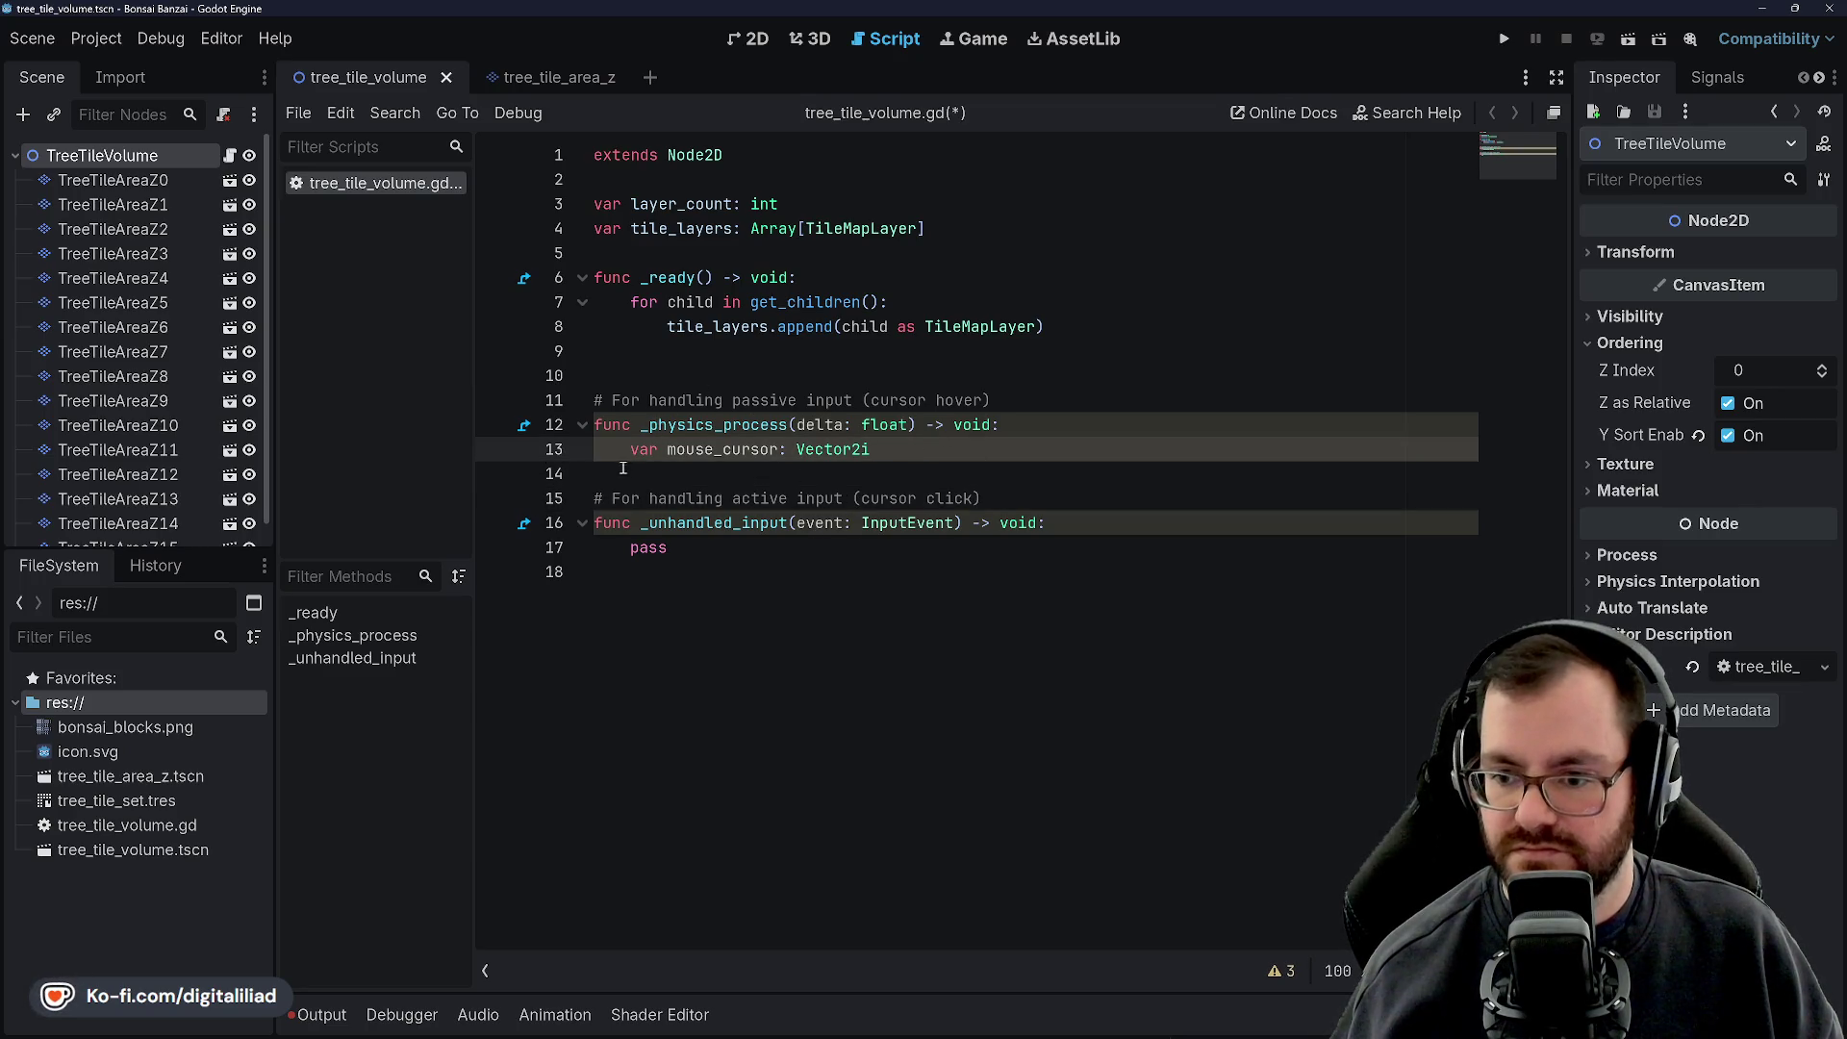
key("Down")
key("Down")
key("Down")
key("Up")
key("Up")
key("Up")
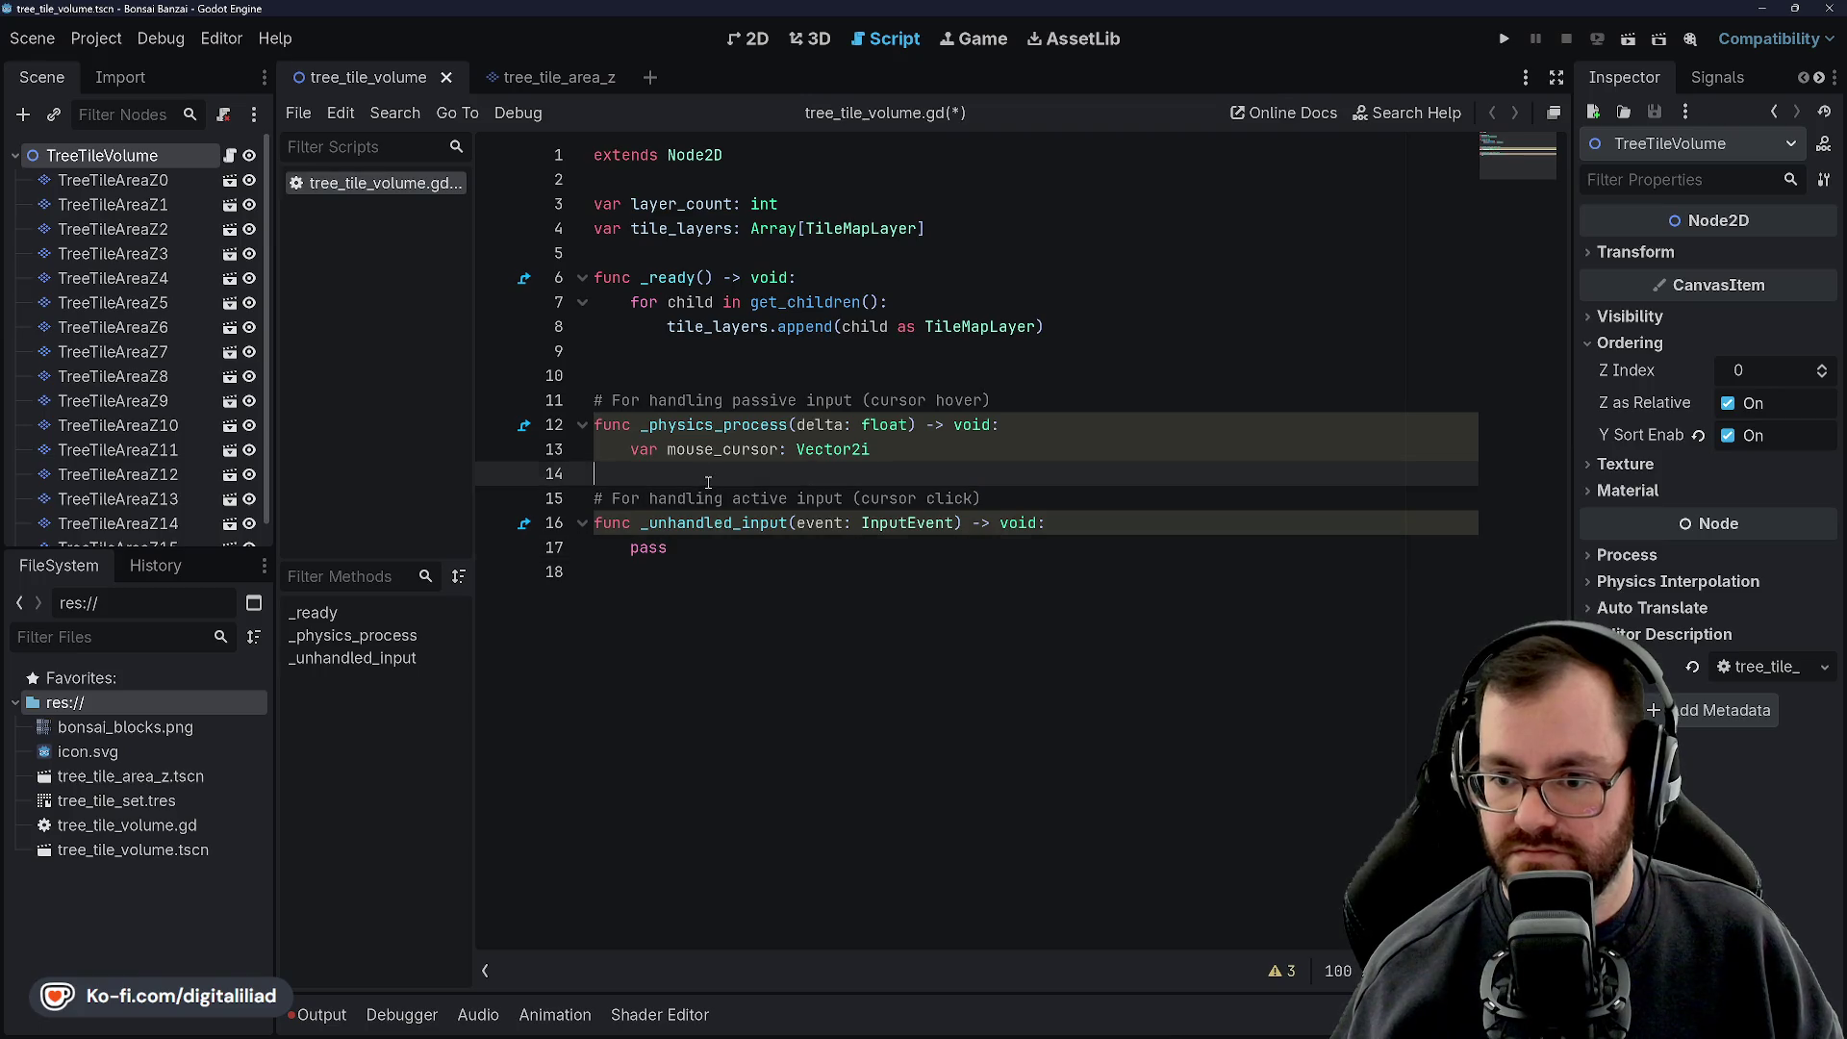
key("Down")
key("Up")
key("Down")
key("Up")
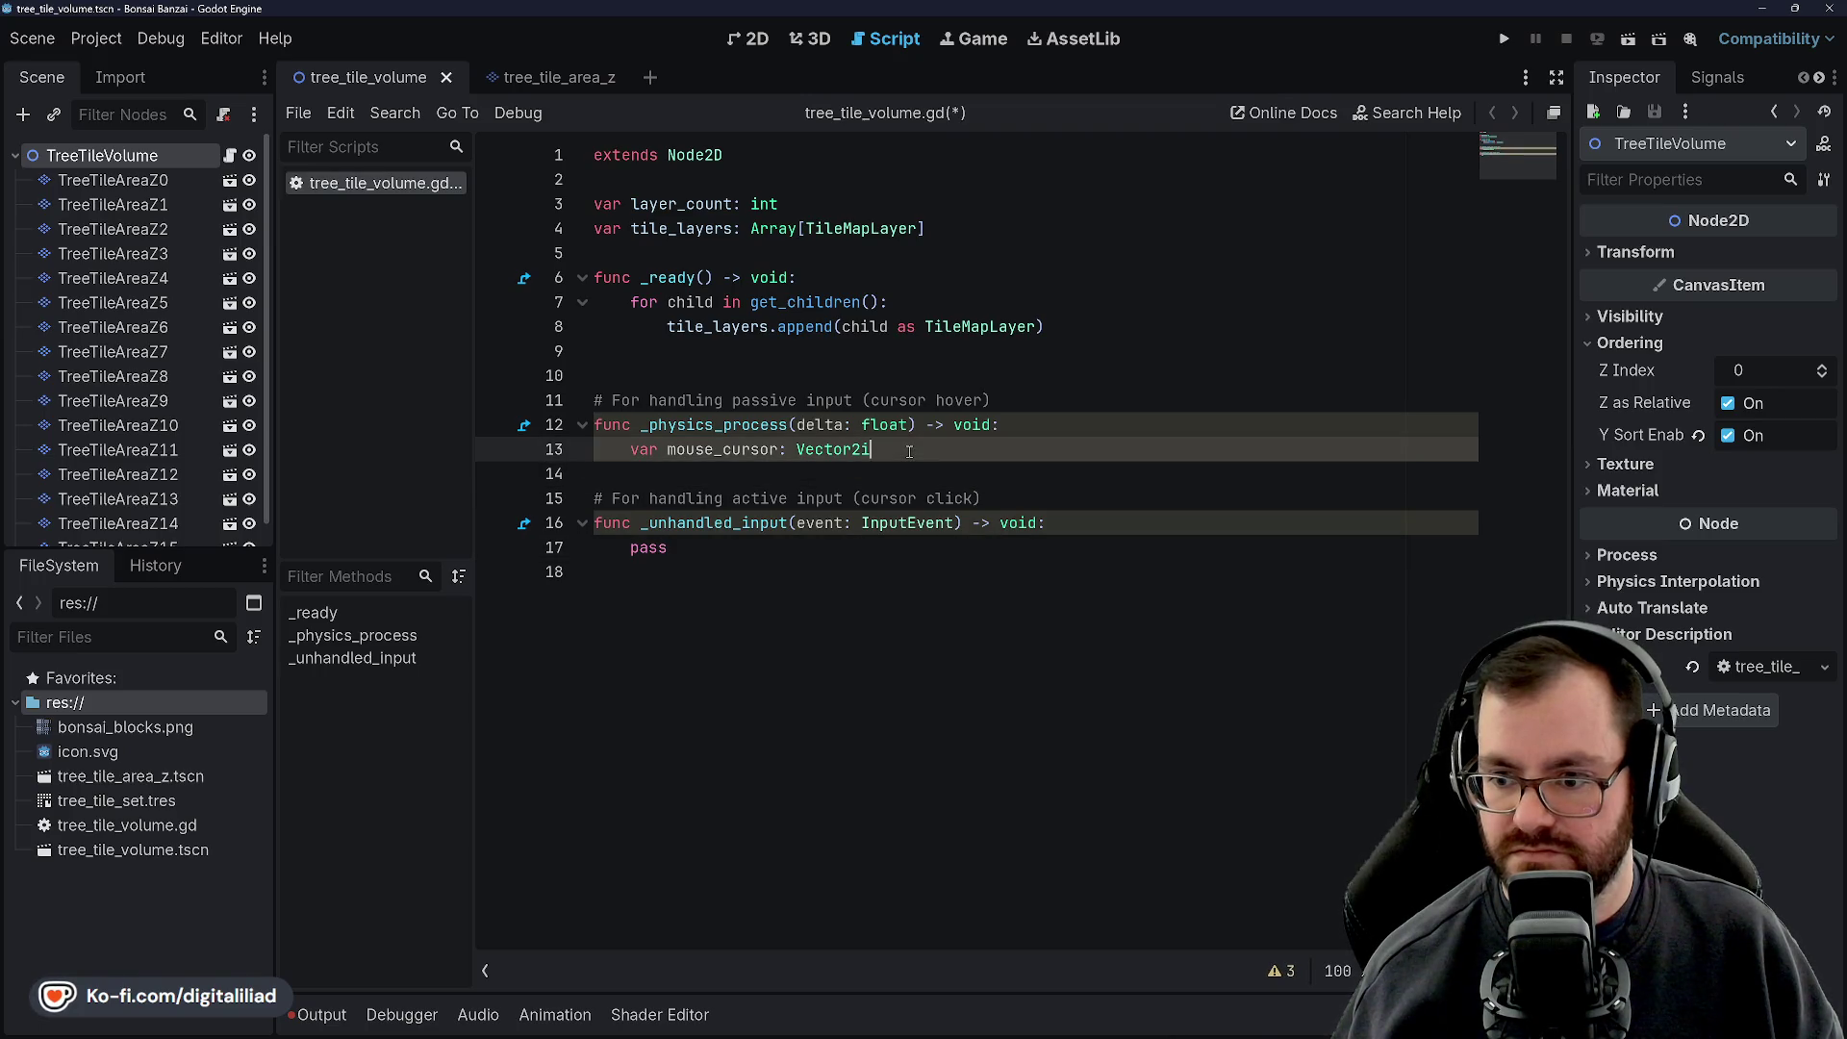
left_click(863, 378)
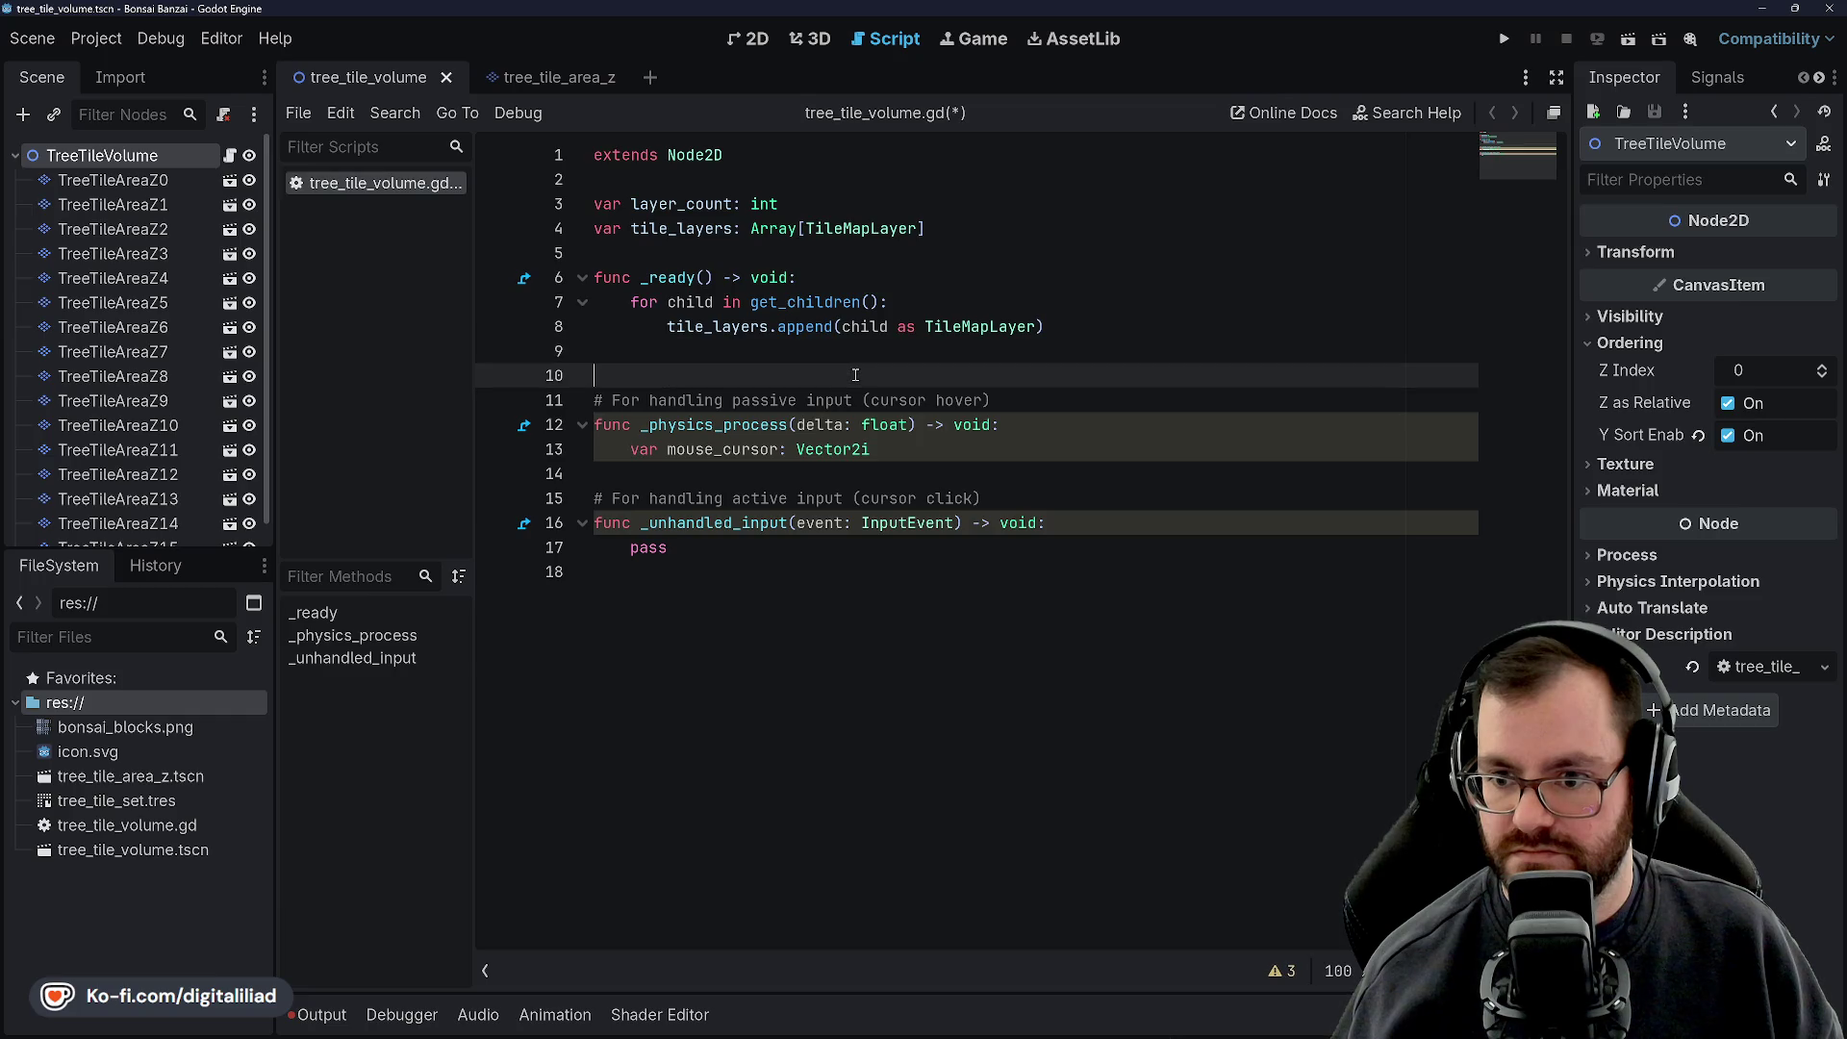
Show the Signals list for the TreeTileAreaZ0 layer node in the Scene dock
left_click(821, 356)
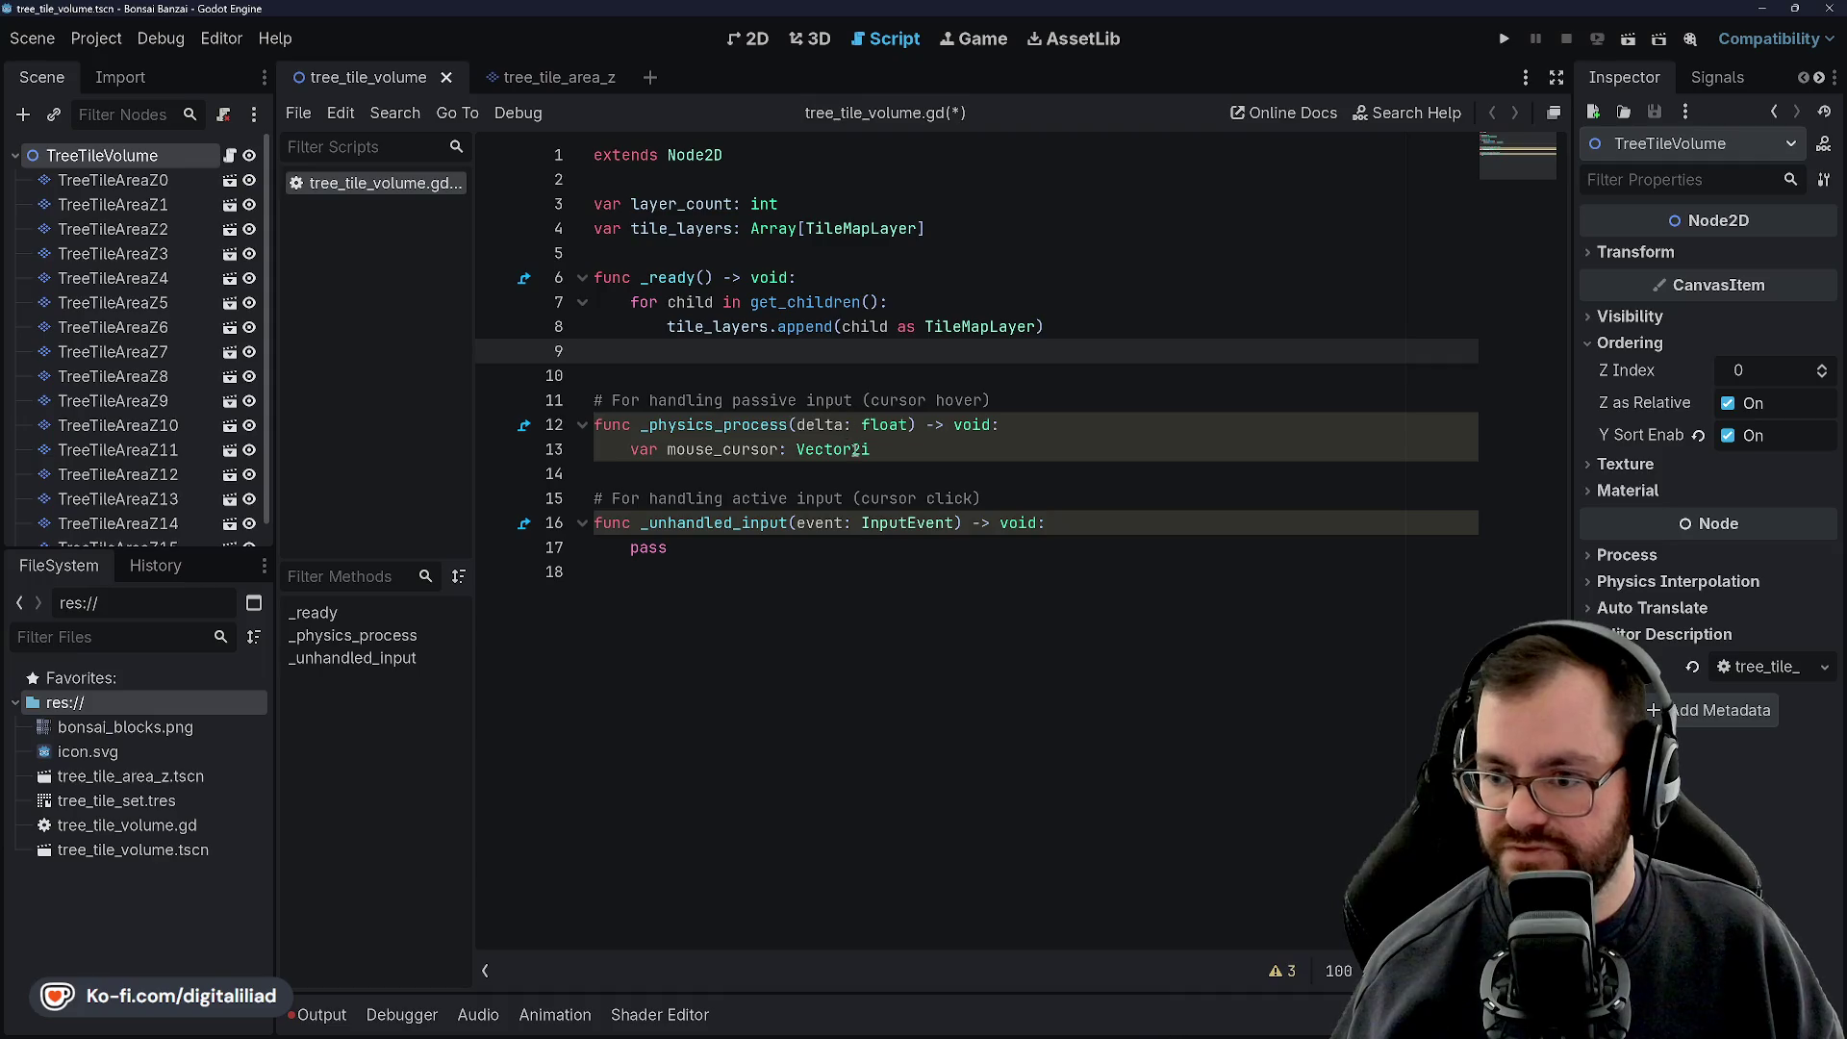
left_click(1718, 77)
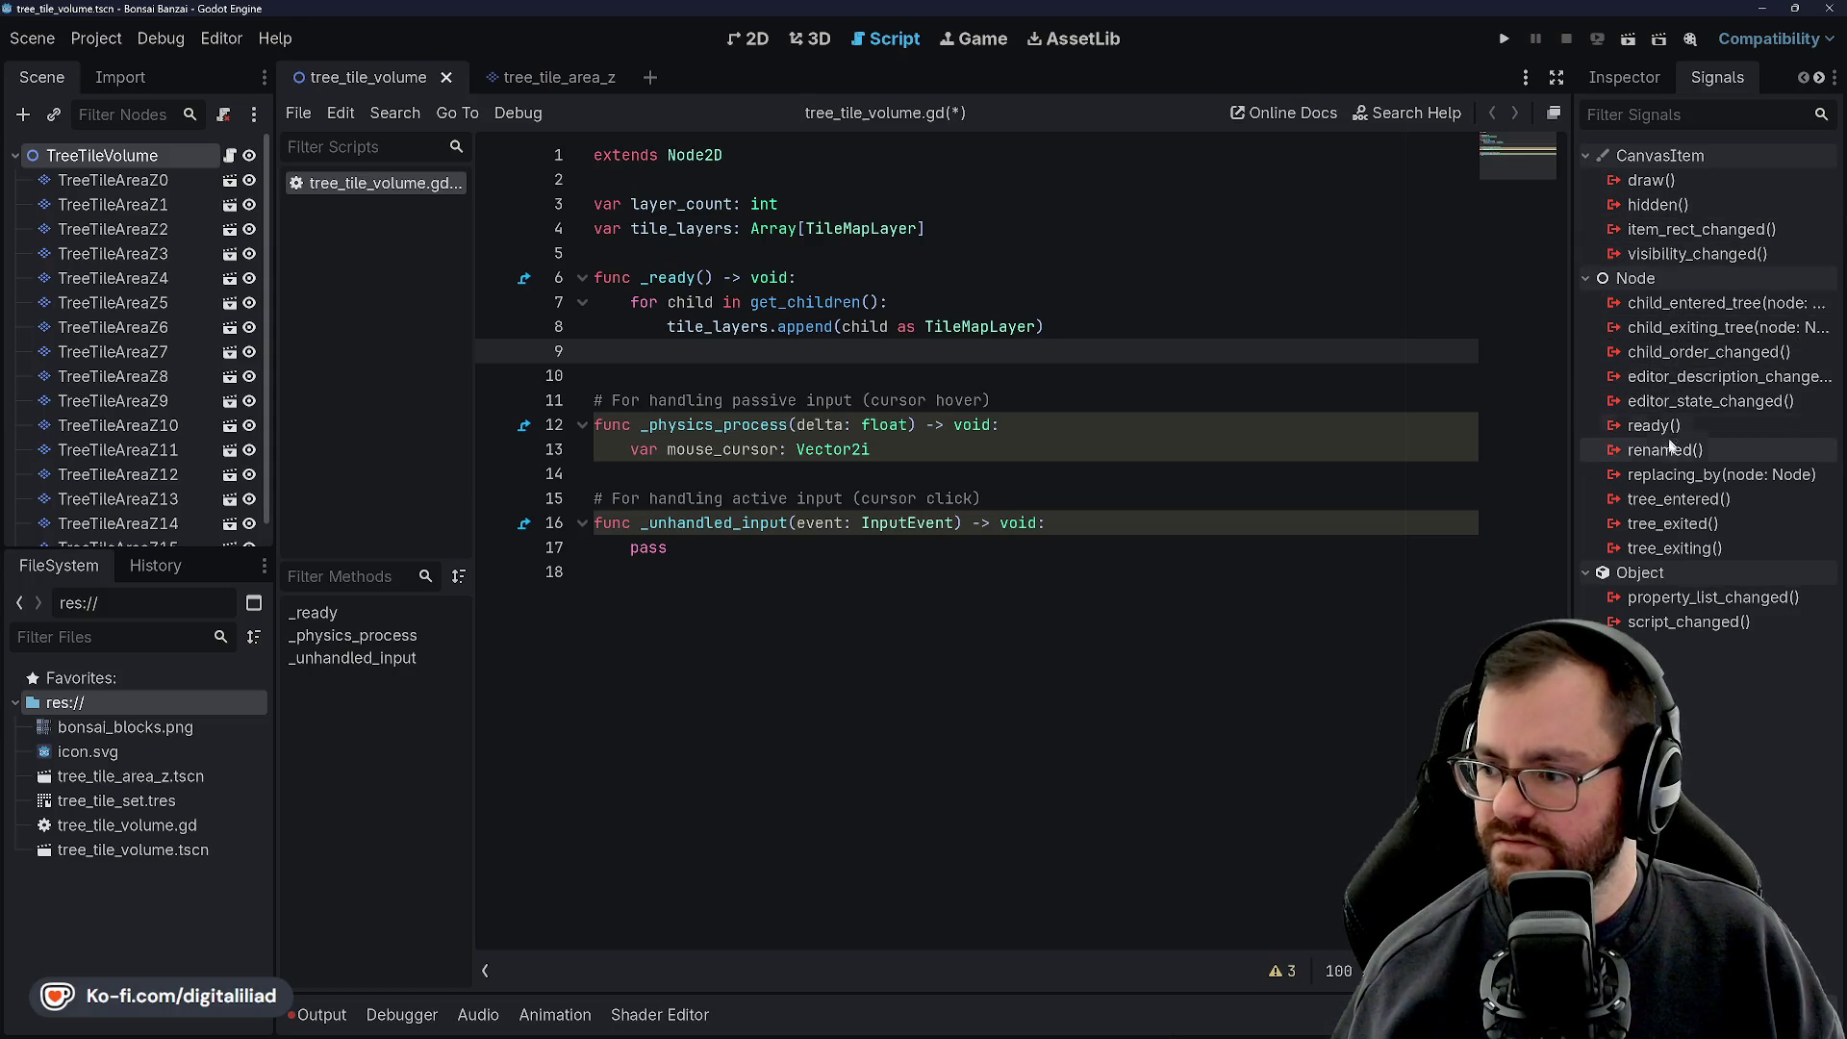
left_click(115, 181)
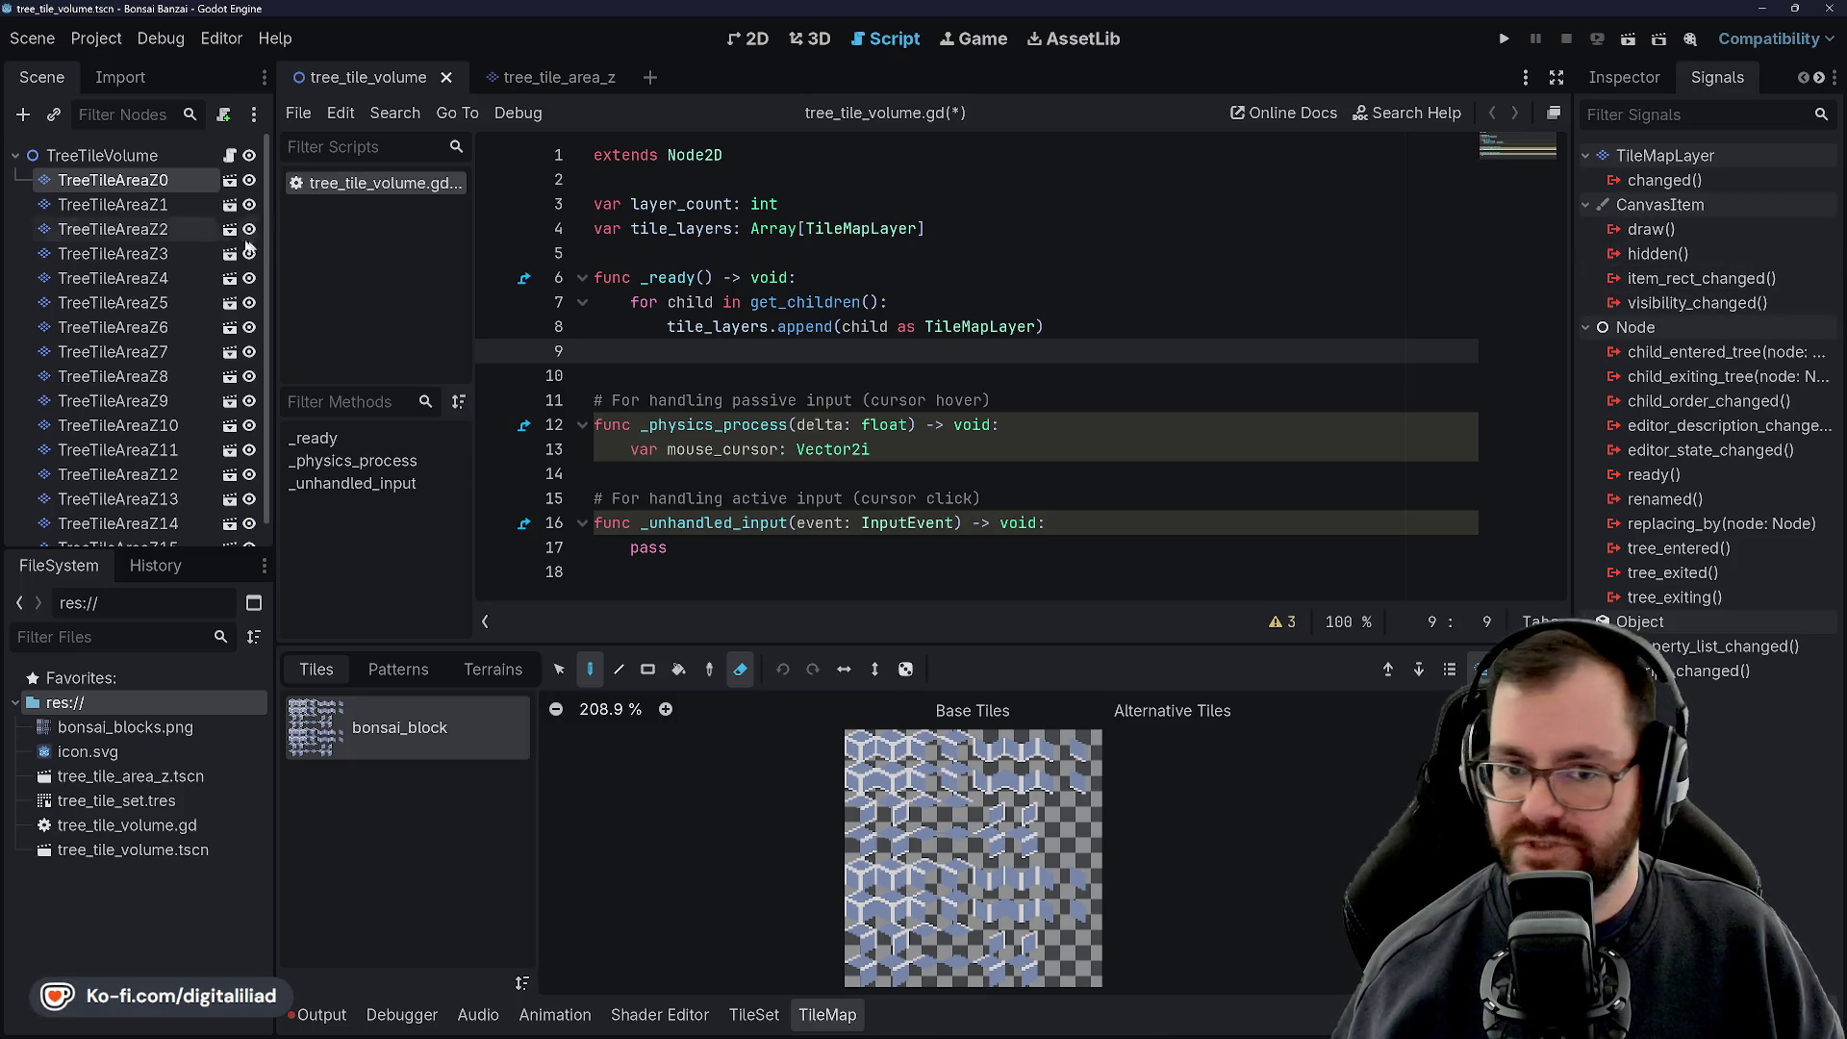
Bring up the tree_tile_area_z scene in the 2D view with TreeTileAreaZ in the Inspector
left_click(543, 77)
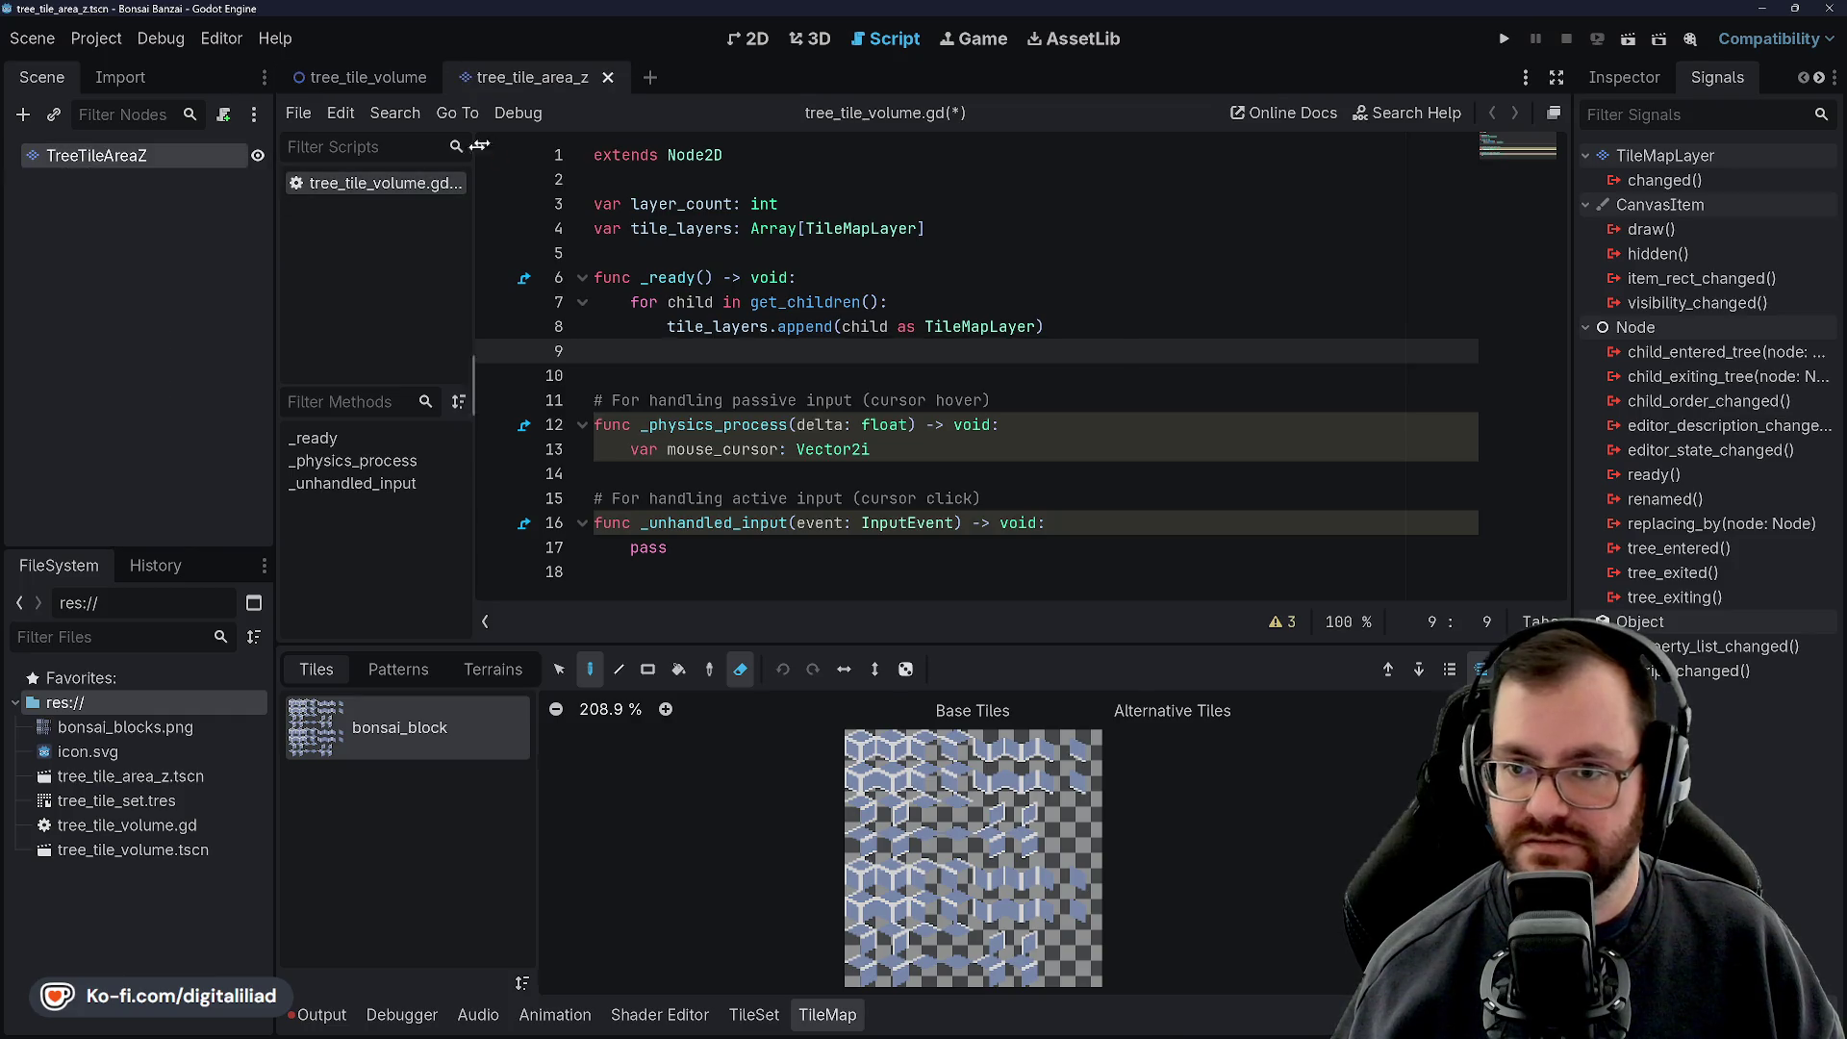
left_click(749, 38)
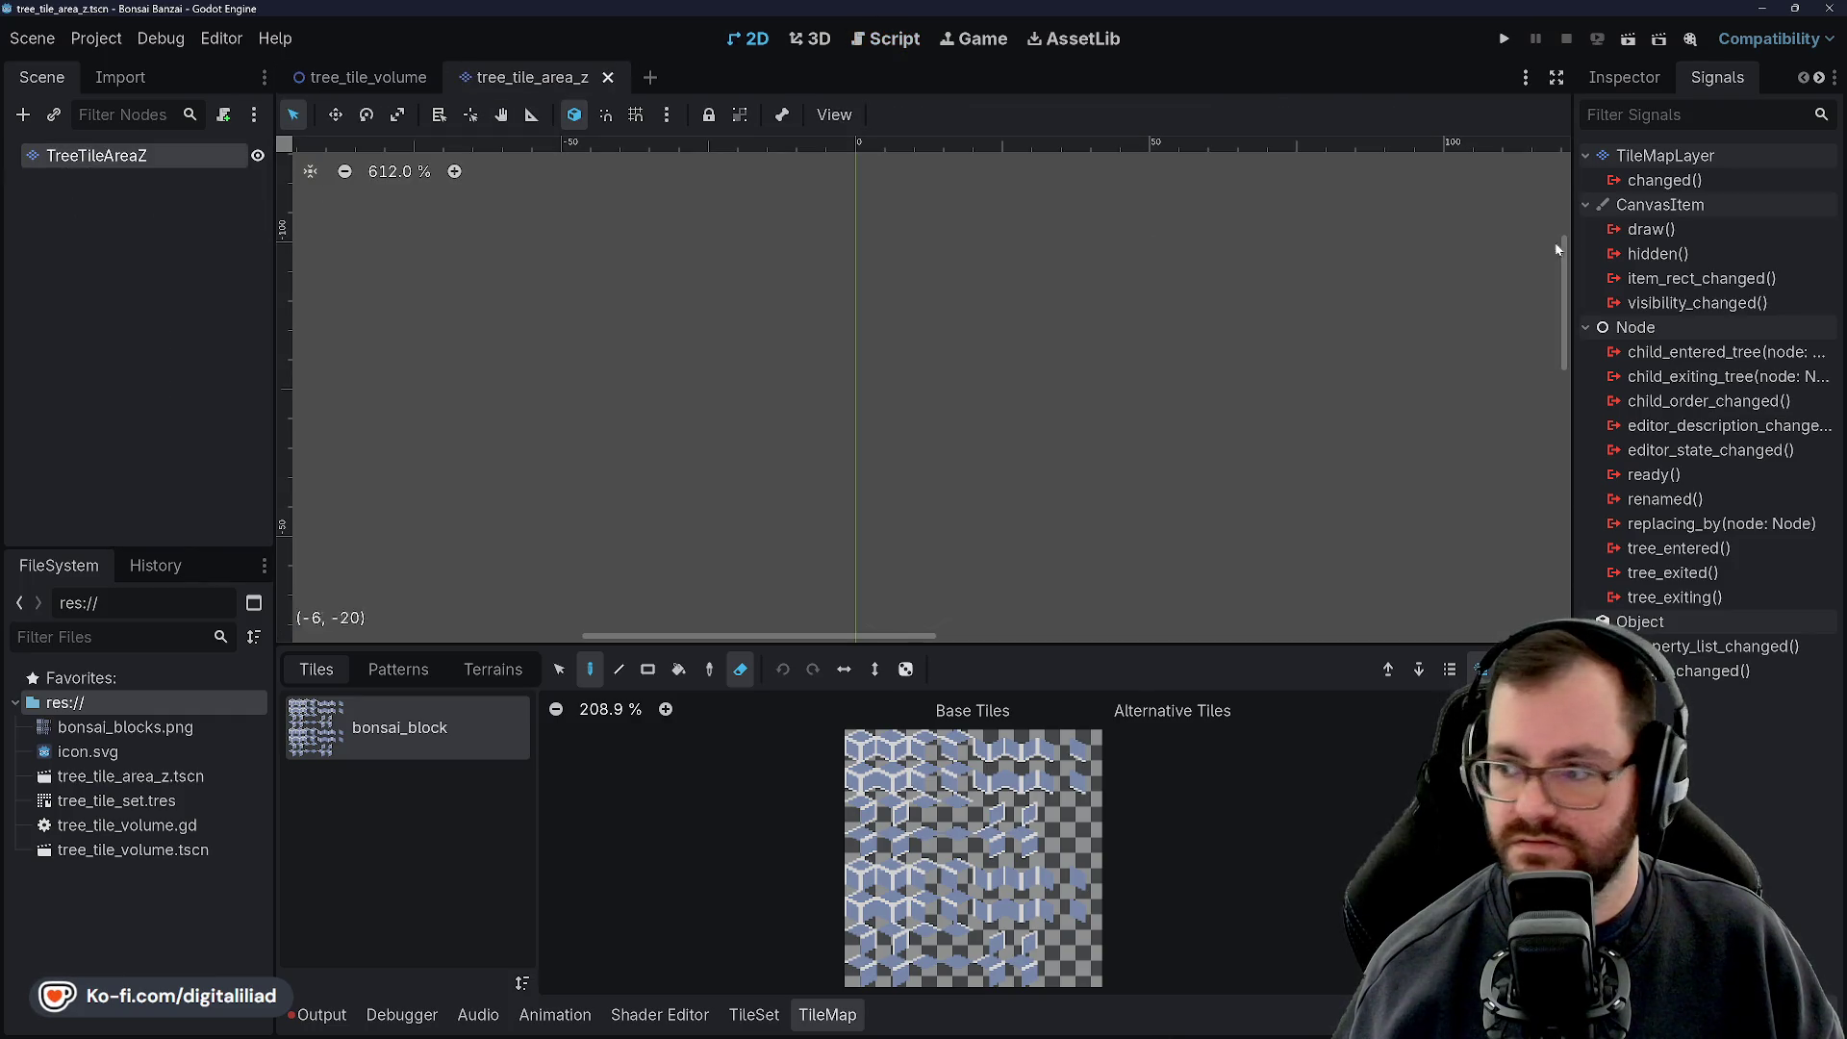
left_click(1616, 81)
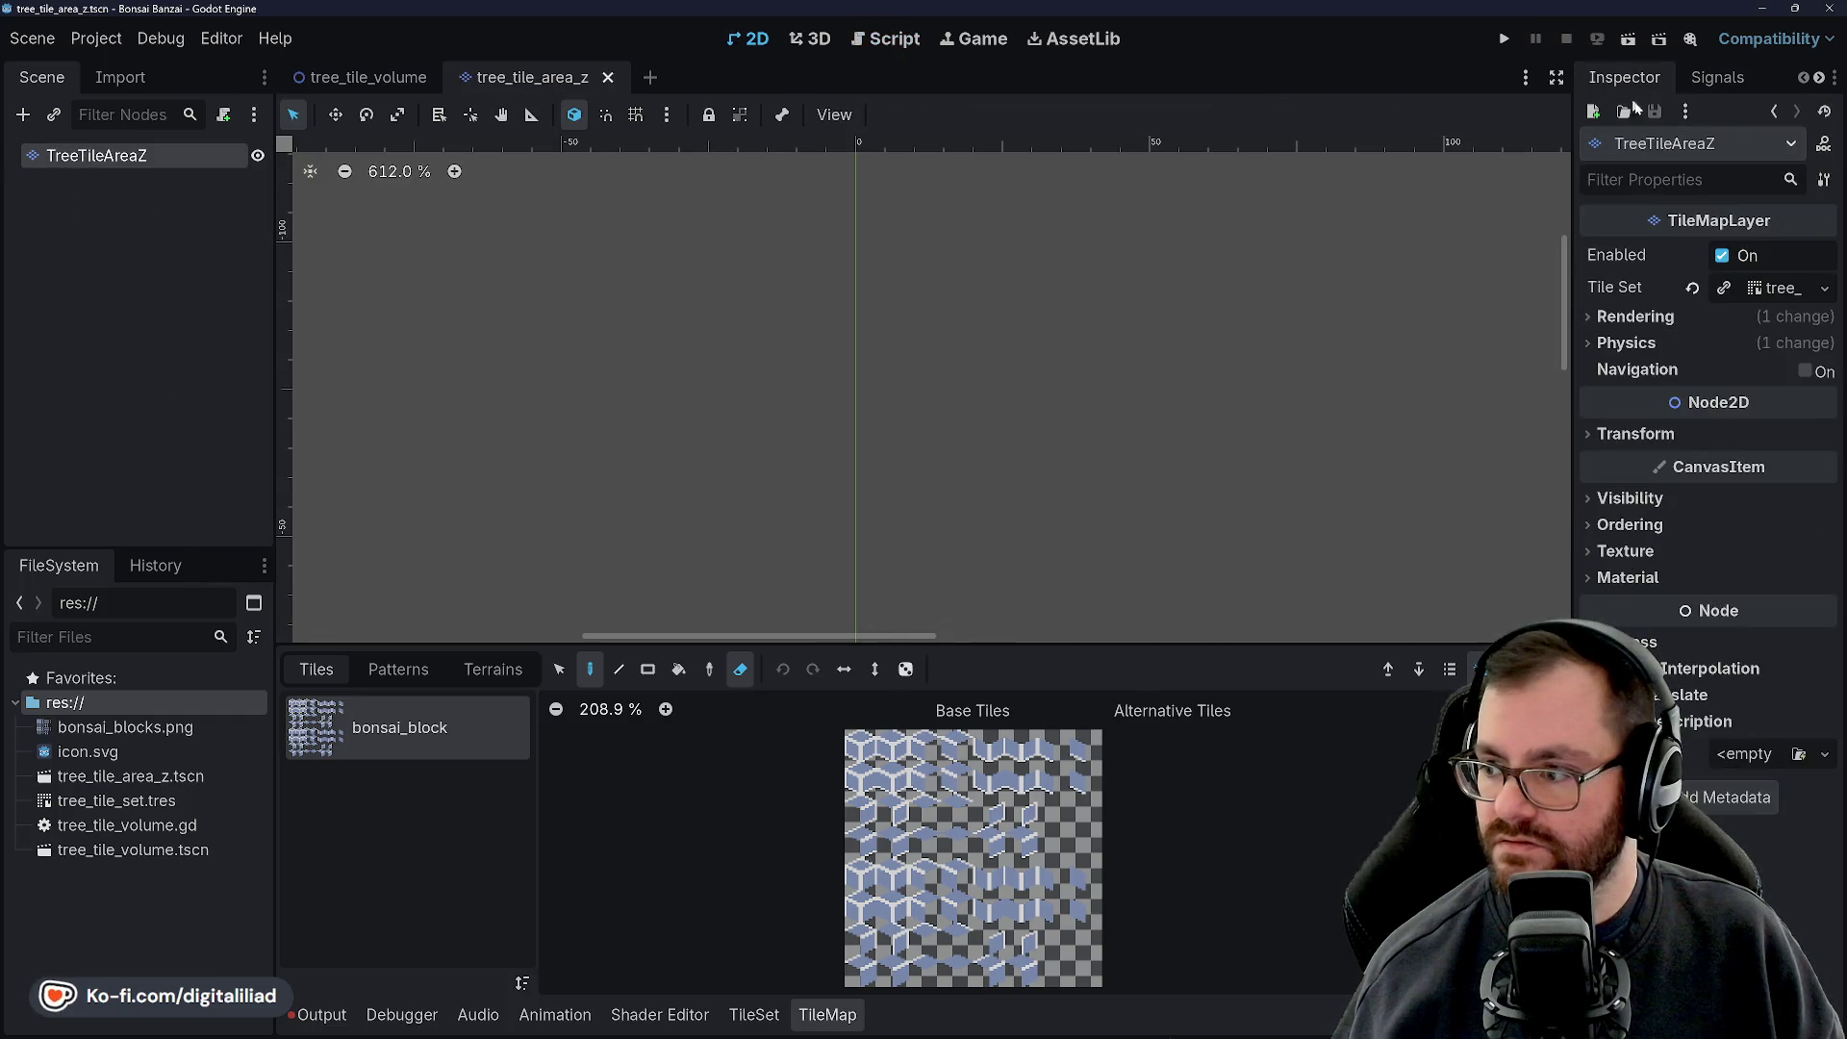
Review TreeTileAreaZ's Ordering, Visibility and Texture sections, leaving each collapsed
left_click(1608, 525)
left_click(1608, 525)
left_click(1611, 497)
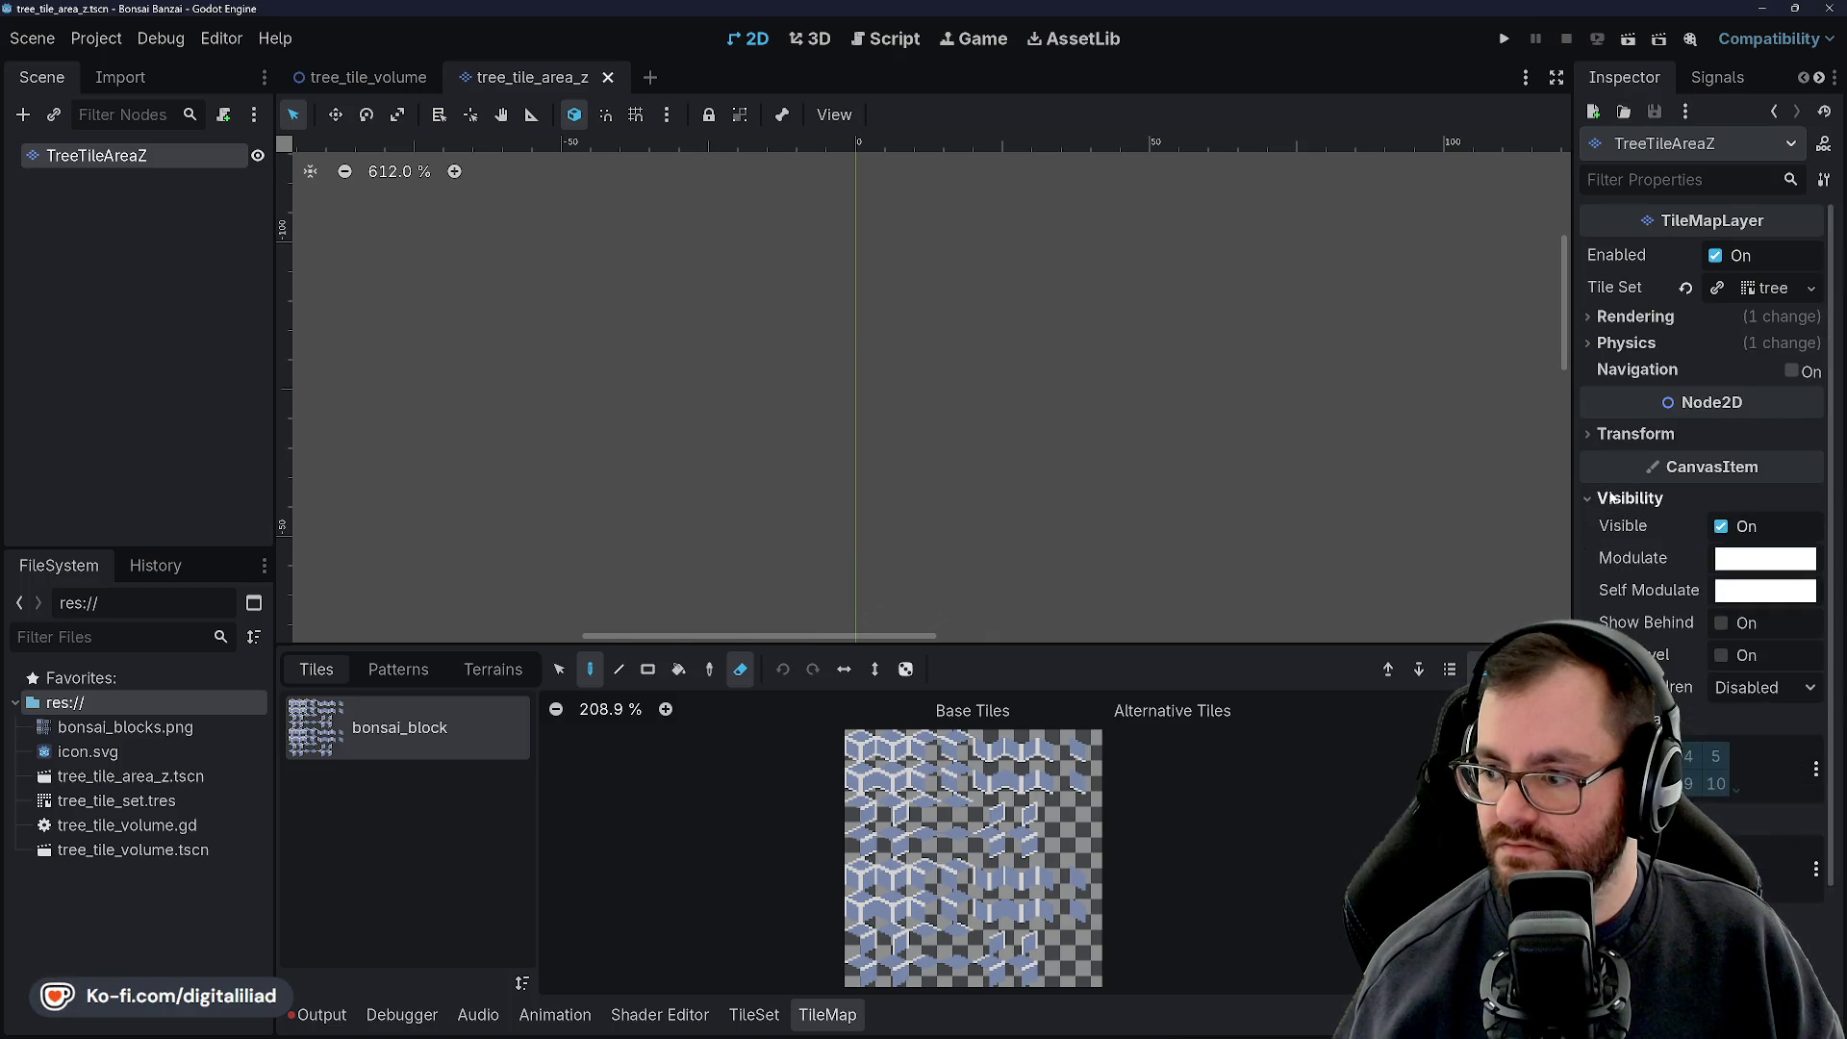
left_click(1611, 498)
left_click(1609, 527)
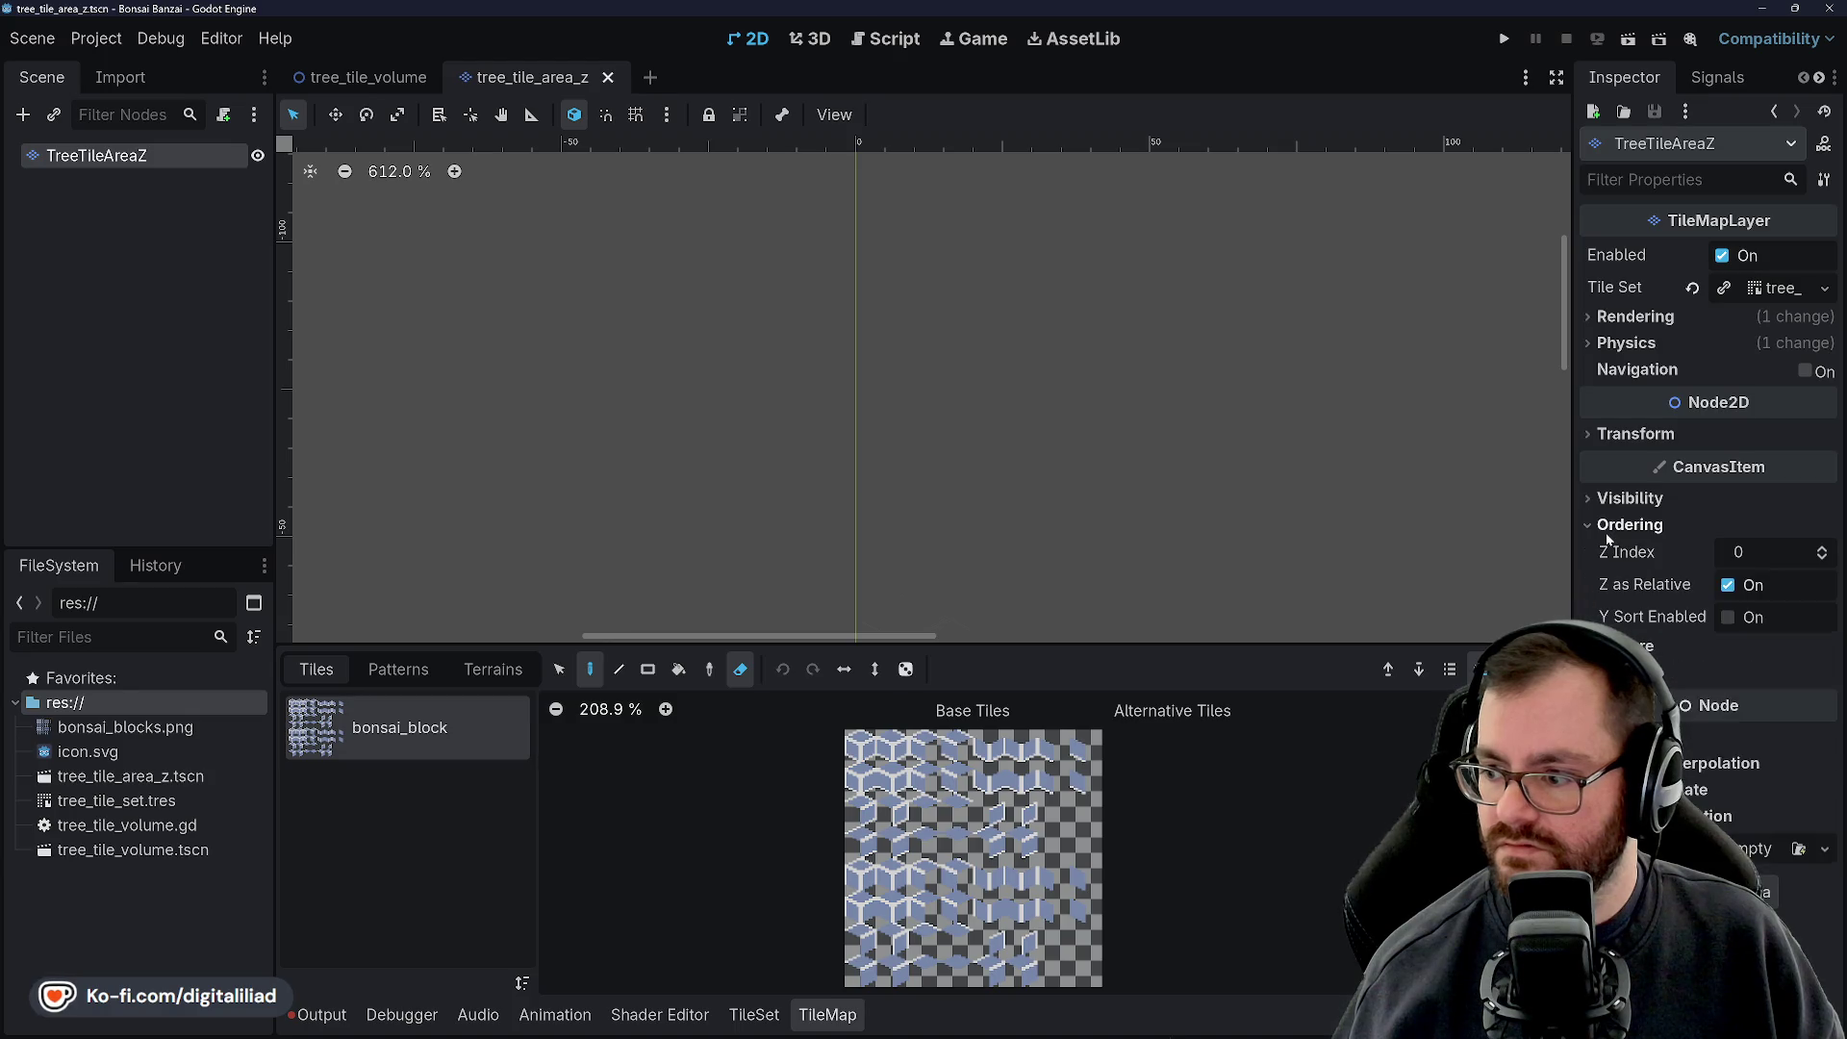
left_click(1607, 527)
left_click(1604, 552)
left_click(1604, 551)
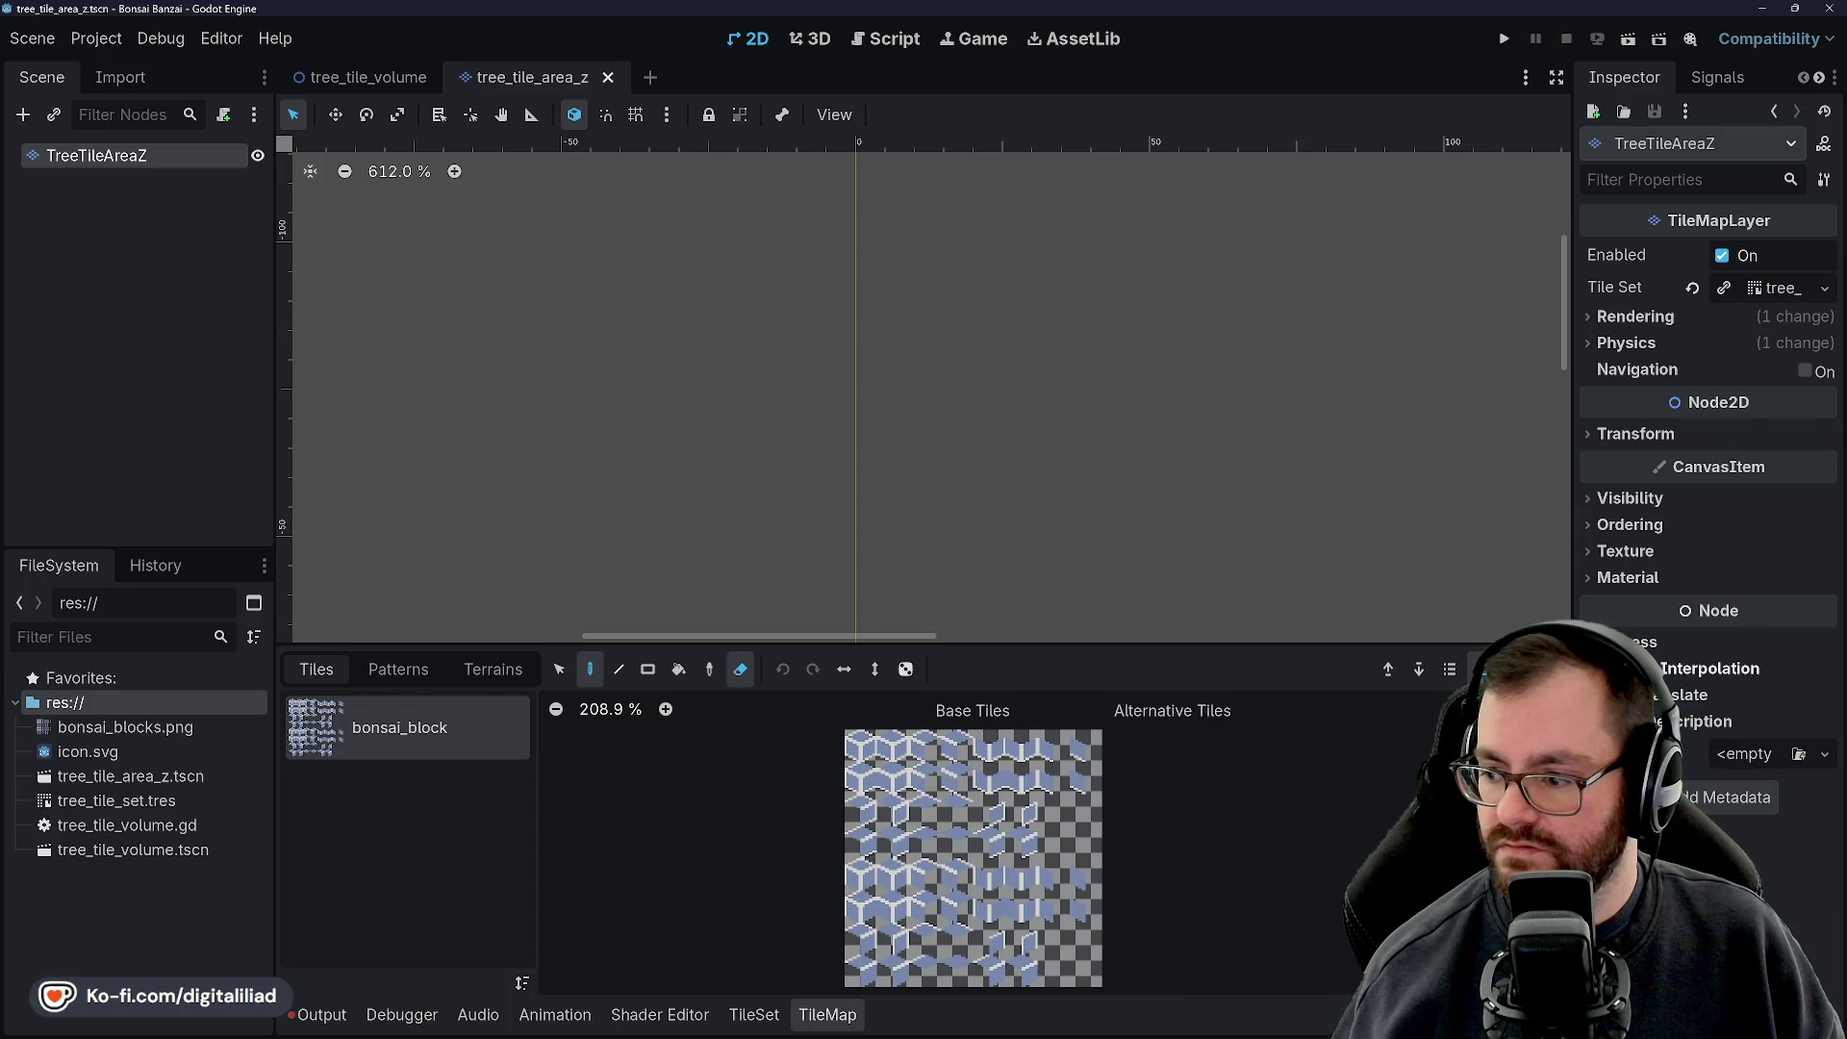
Check the Auto Translate, Editor Description and Transform properties
left_click(1689, 695)
left_click(1688, 695)
left_click(1693, 721)
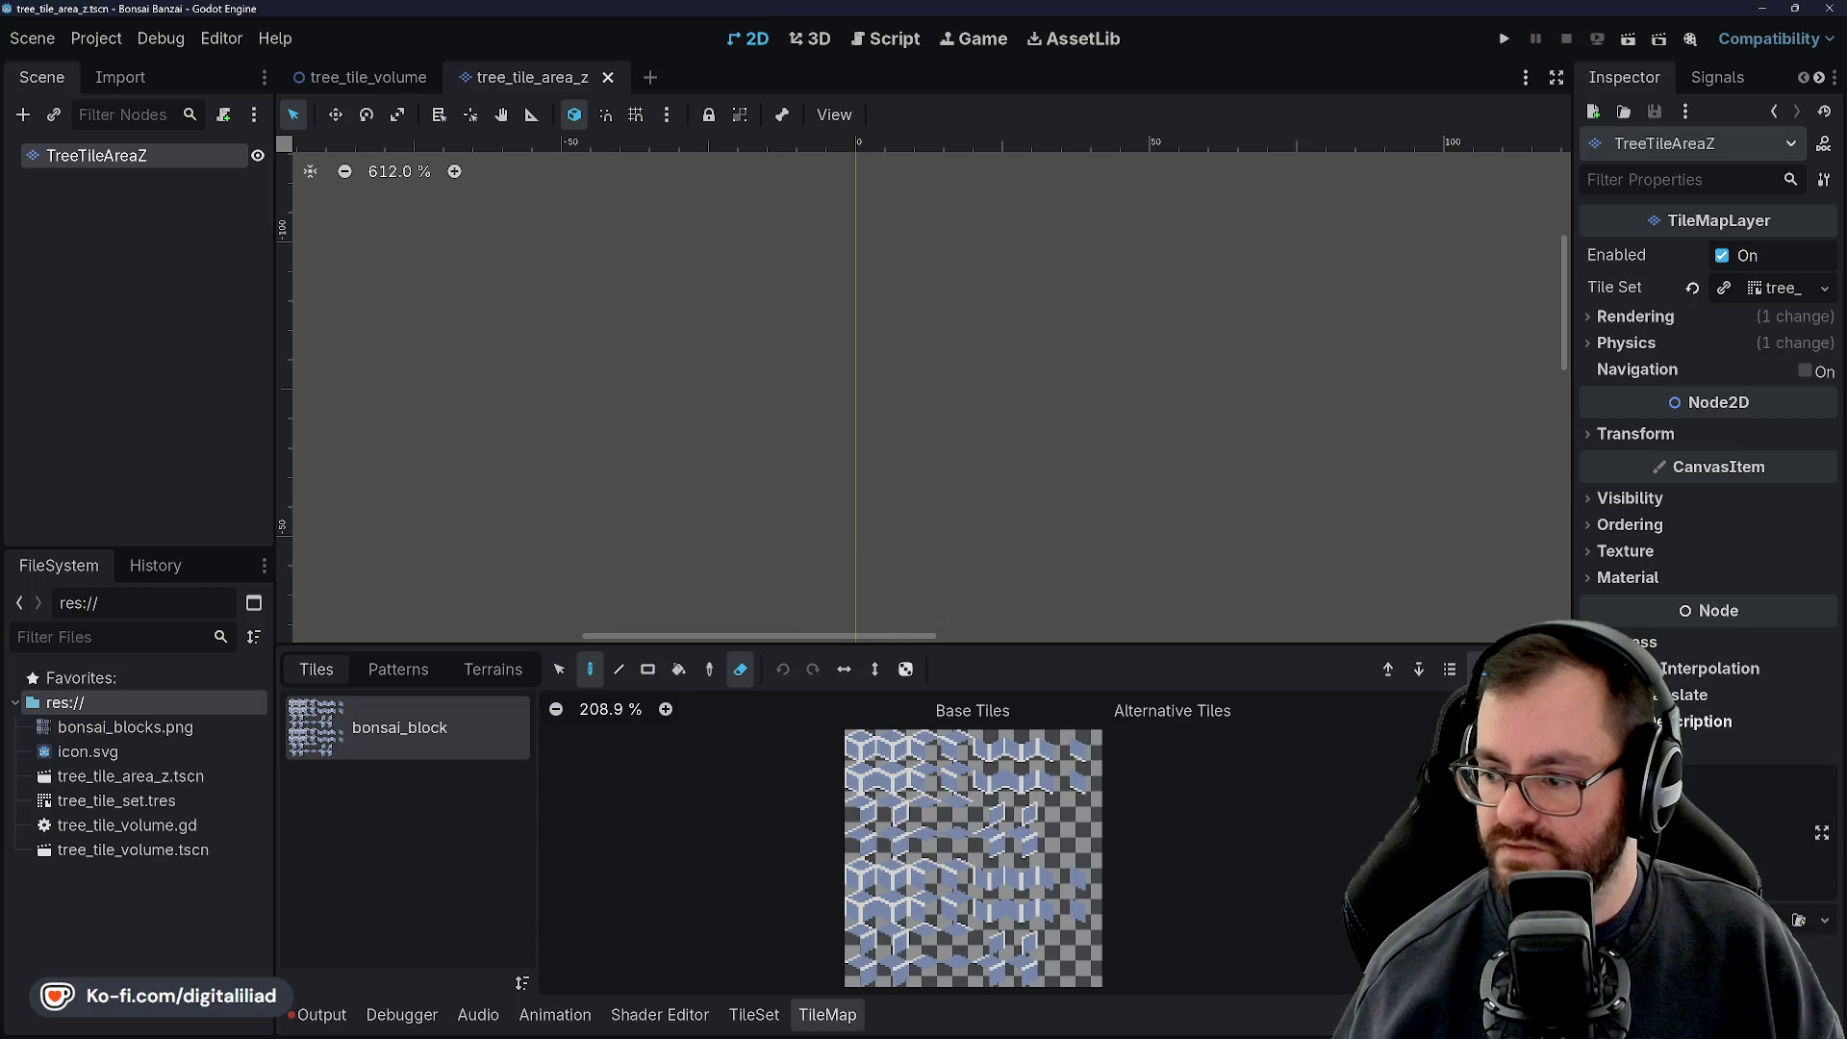
left_click(1631, 435)
left_click(1632, 437)
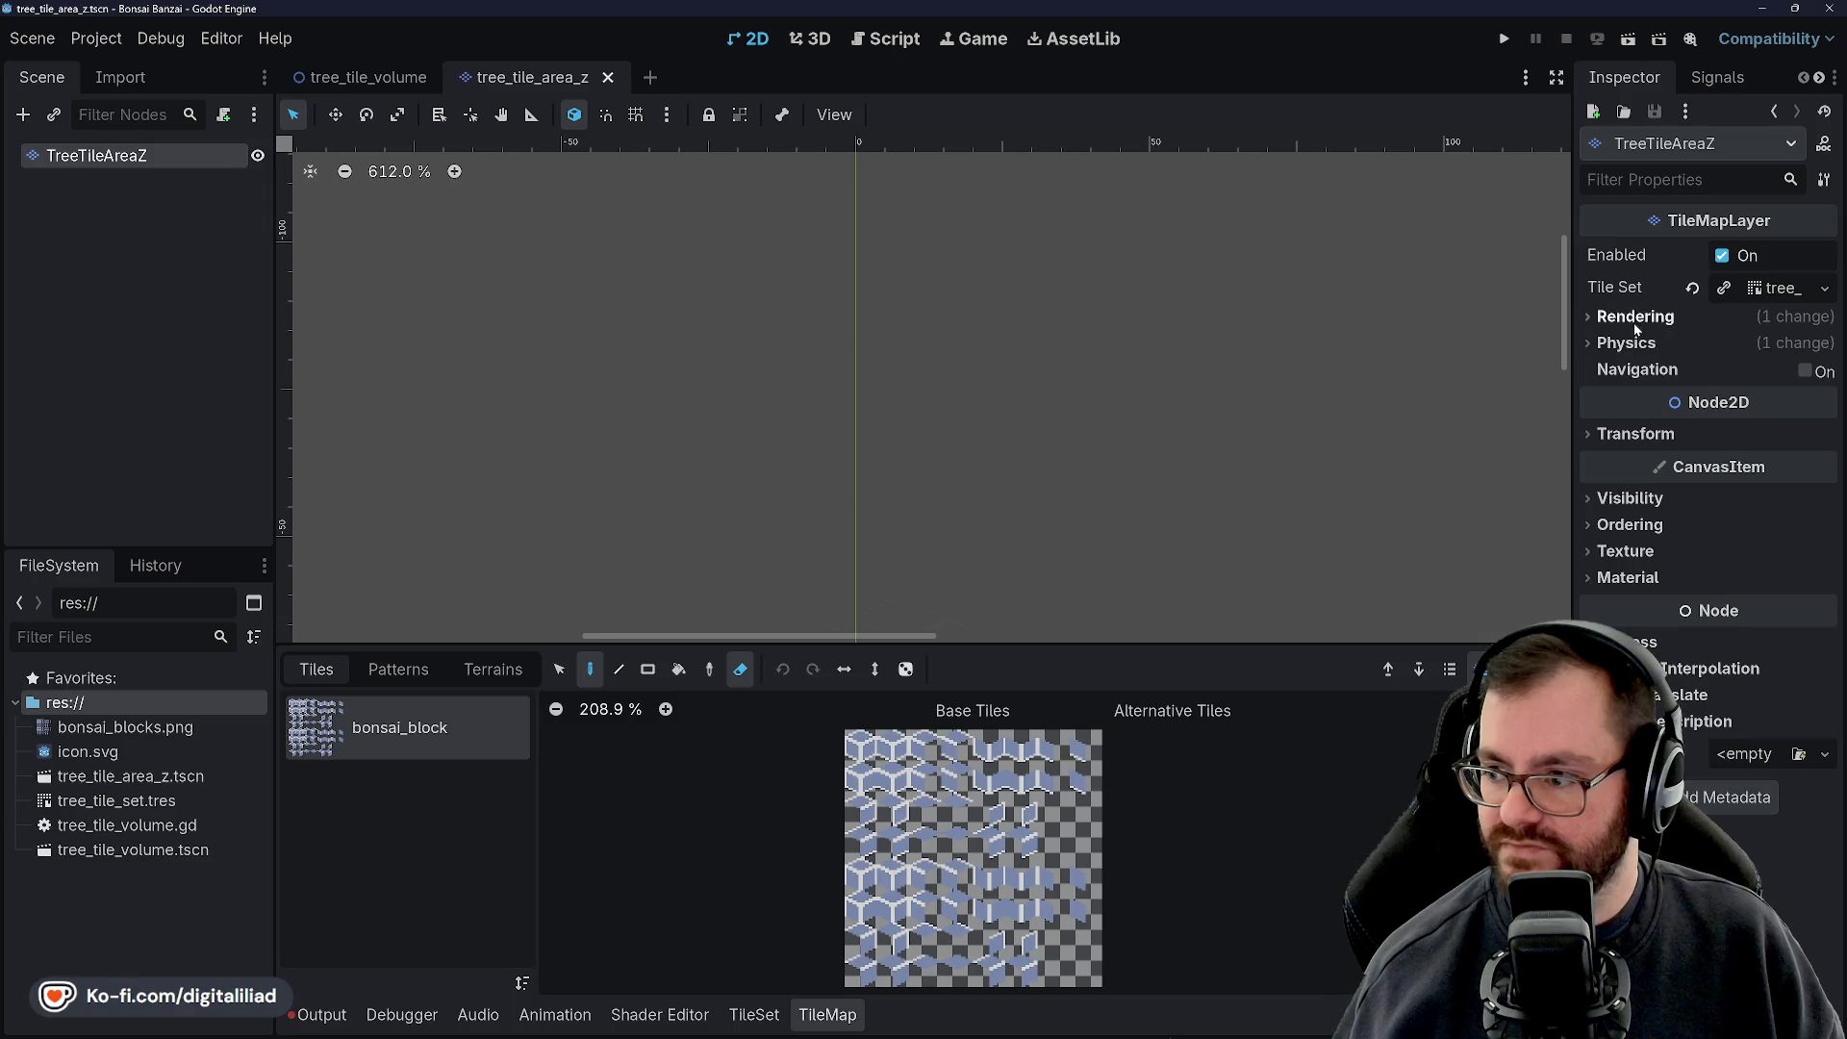
Inspect the tile layer's Physics and Rendering sections, then collapse them
left_click(1632, 343)
left_click(1632, 342)
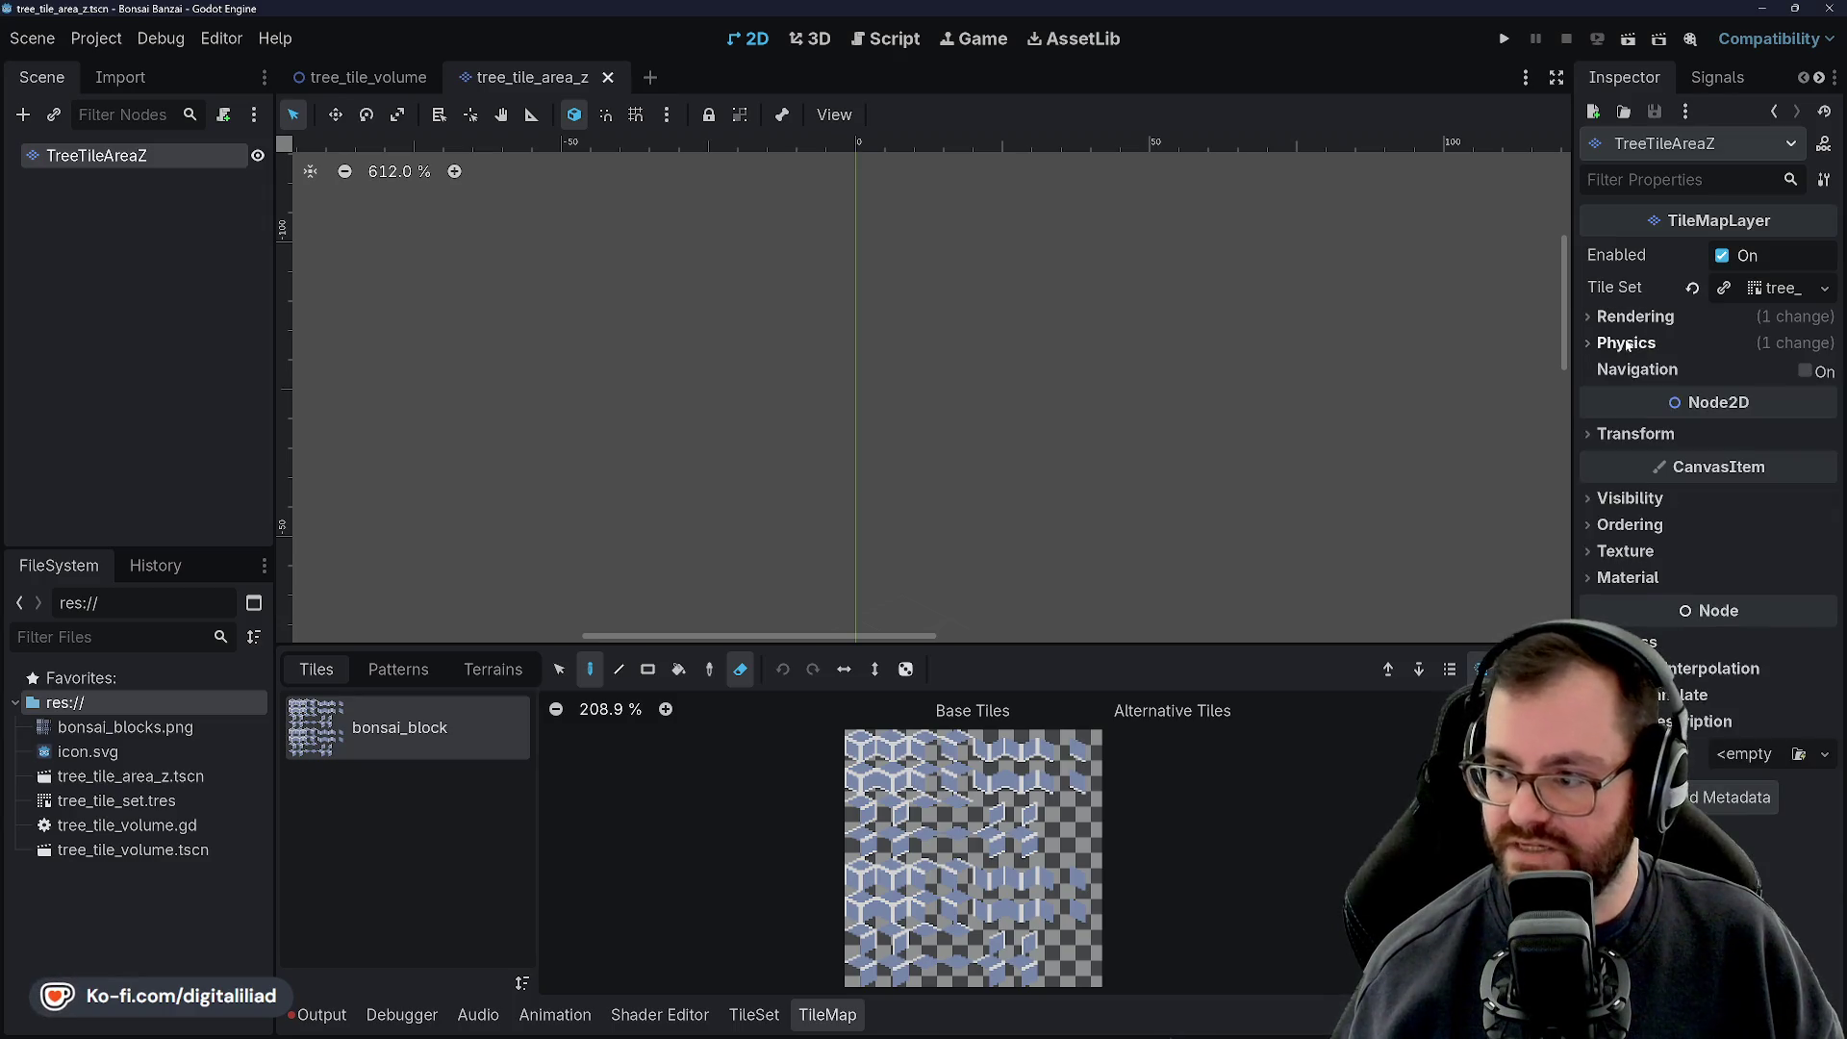
left_click(1633, 317)
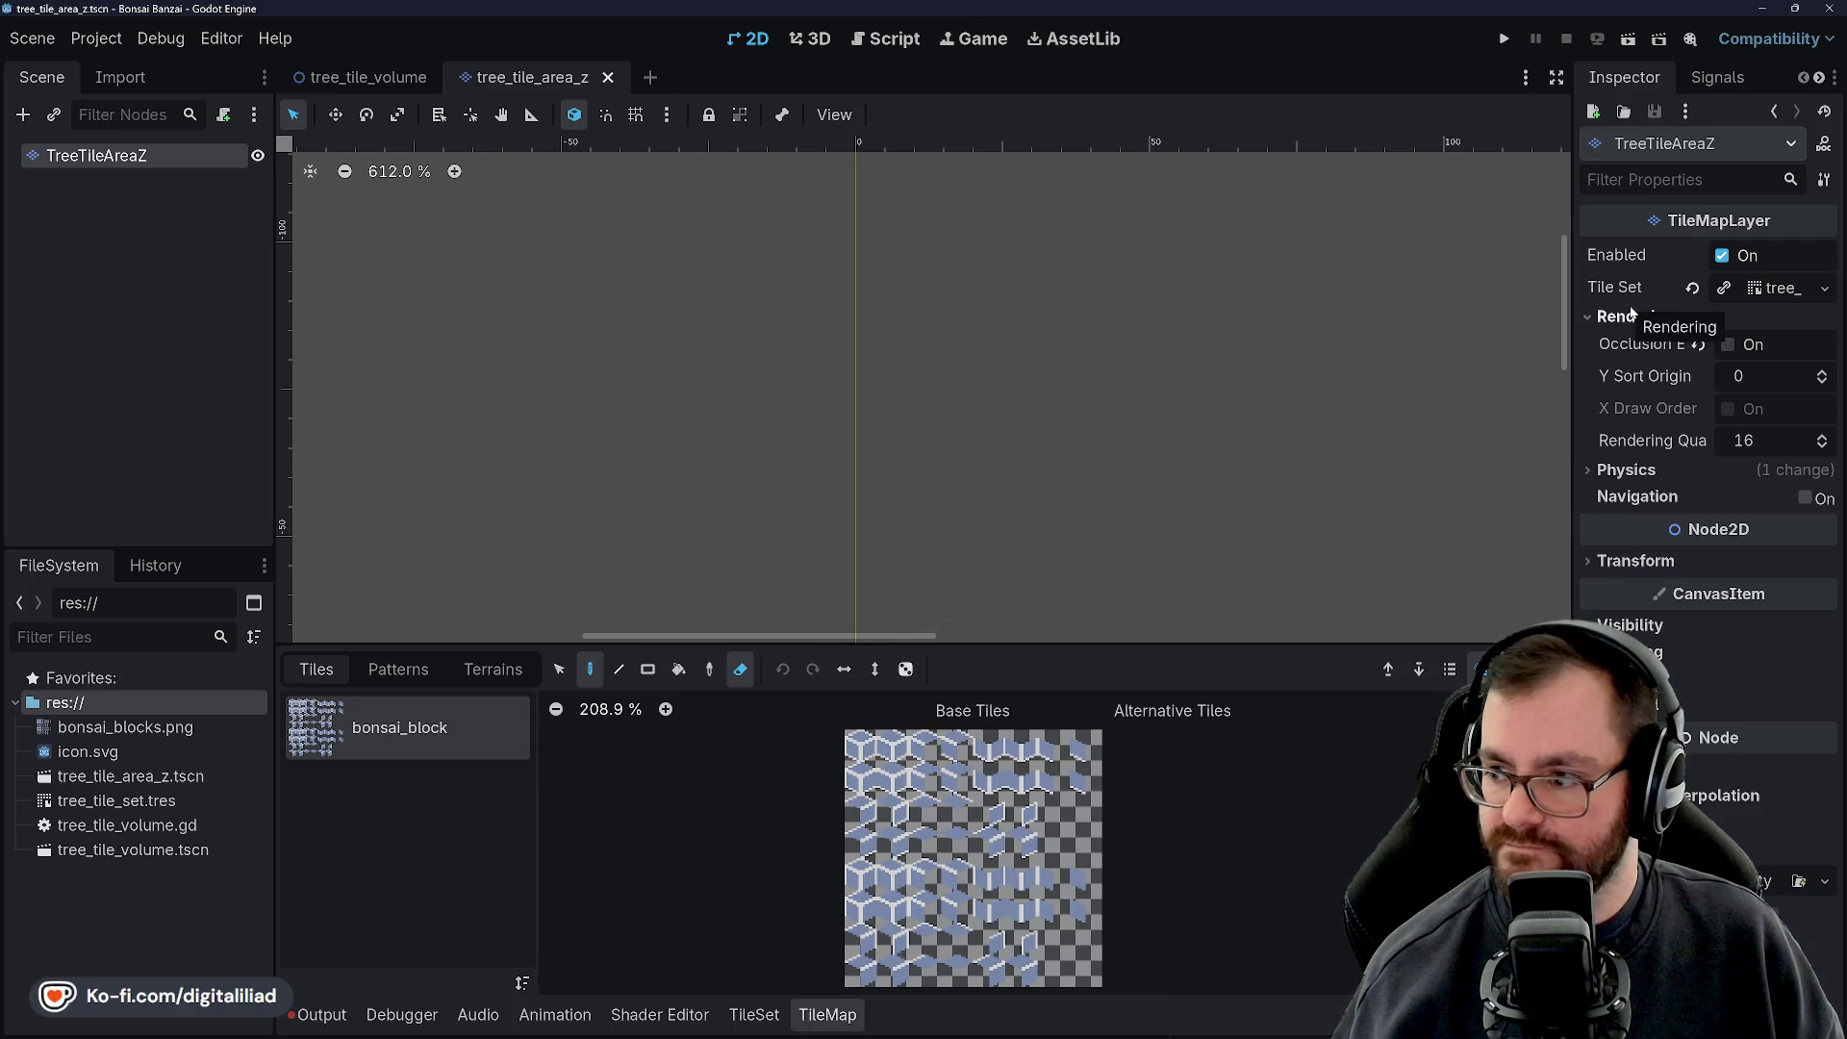
left_click(1633, 314)
left_click(1633, 316)
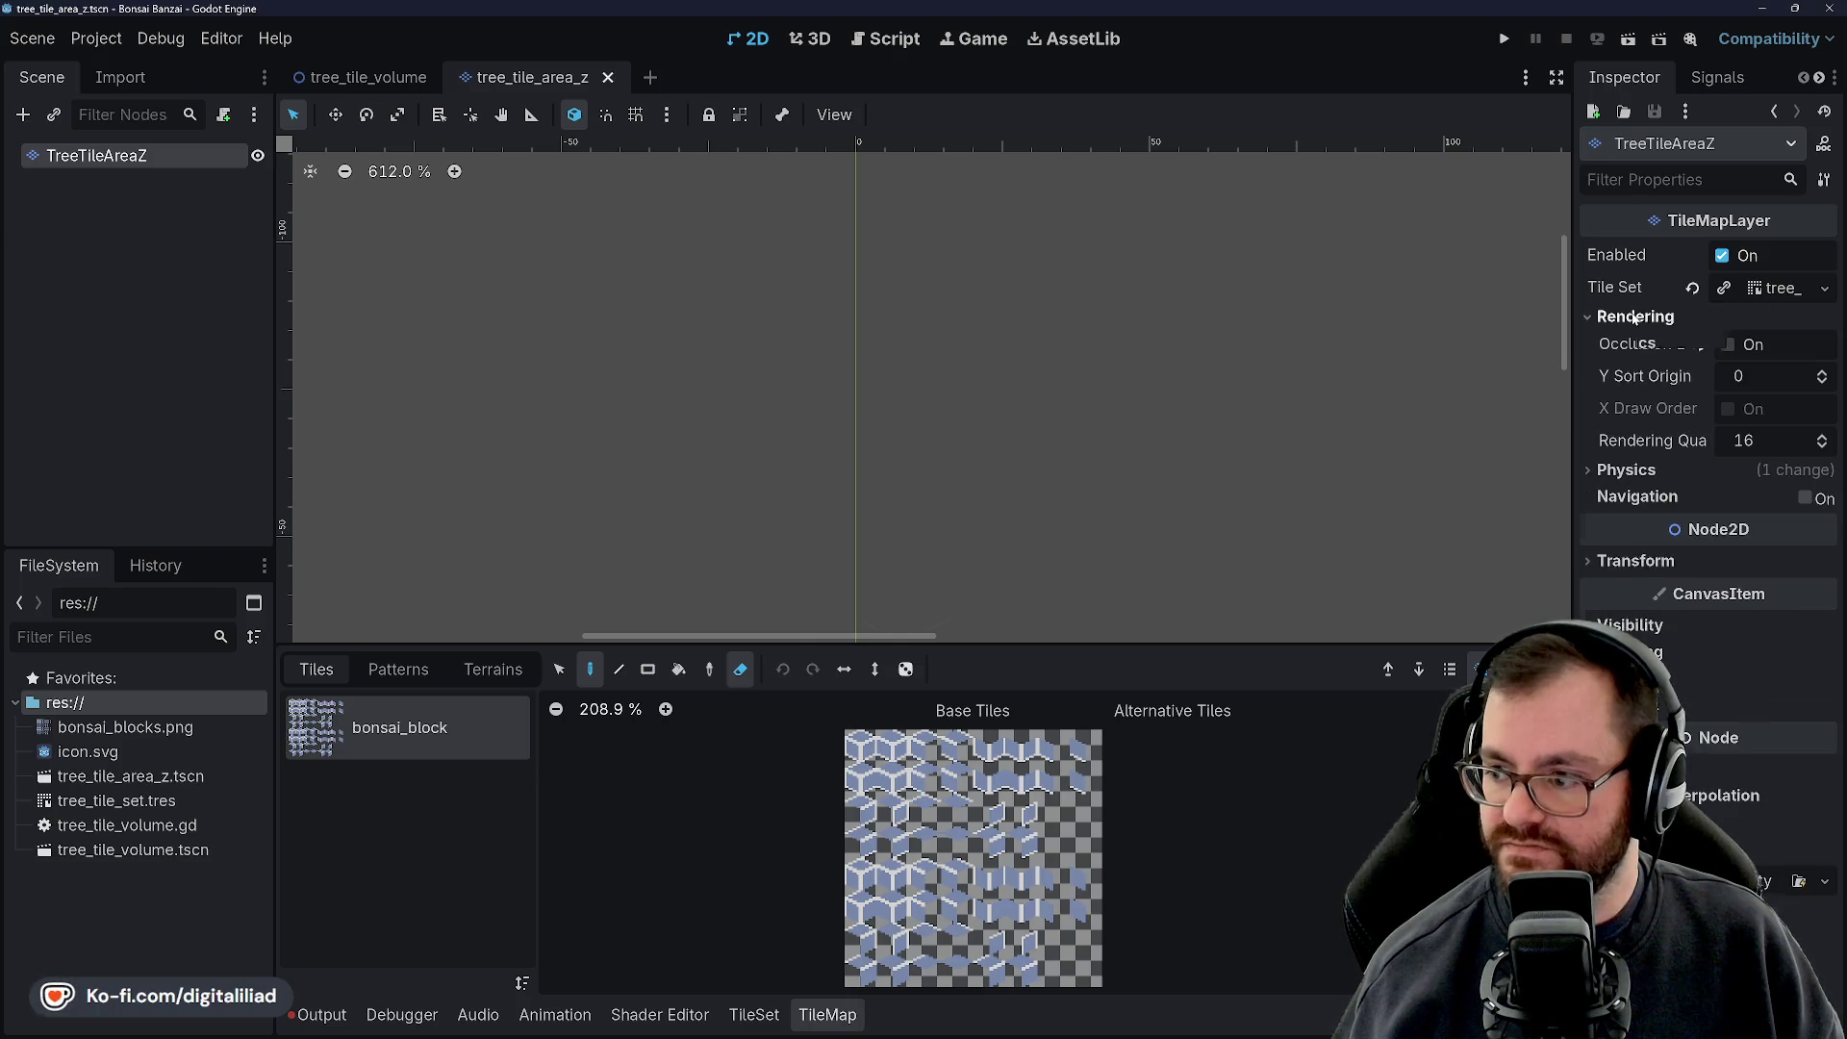
left_click(1633, 316)
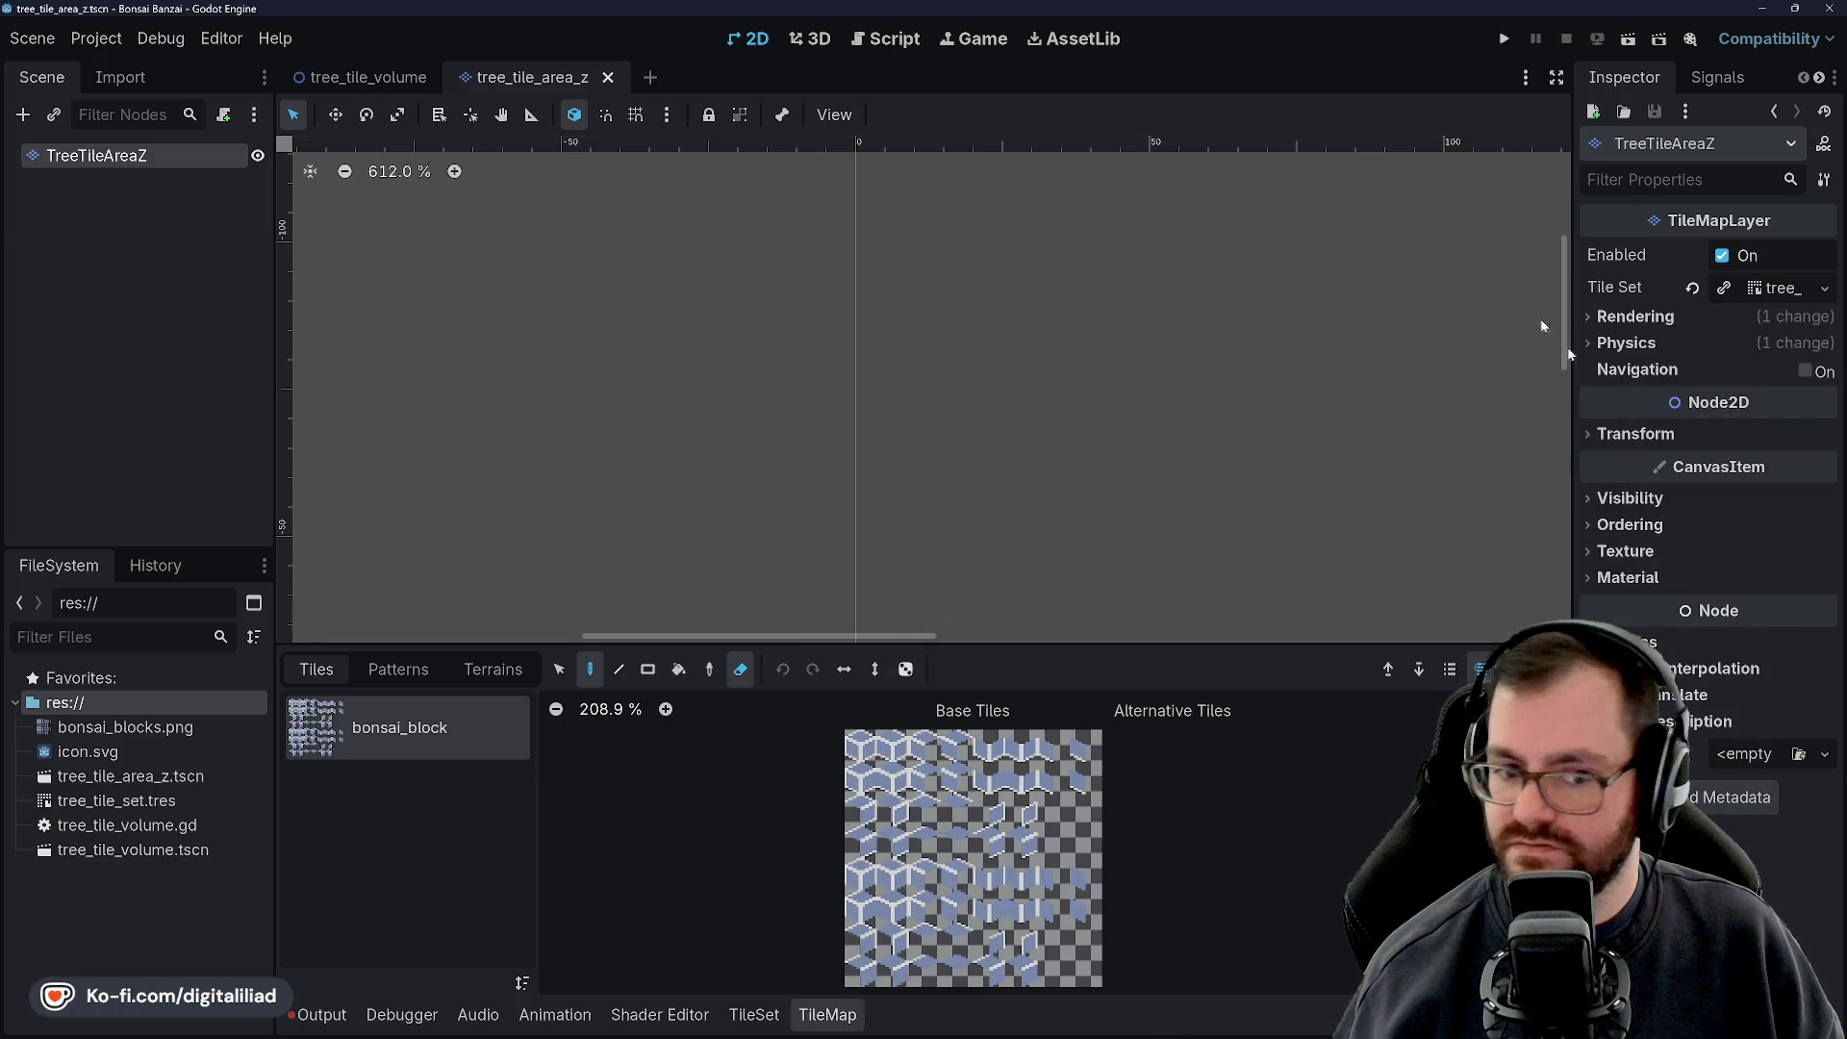
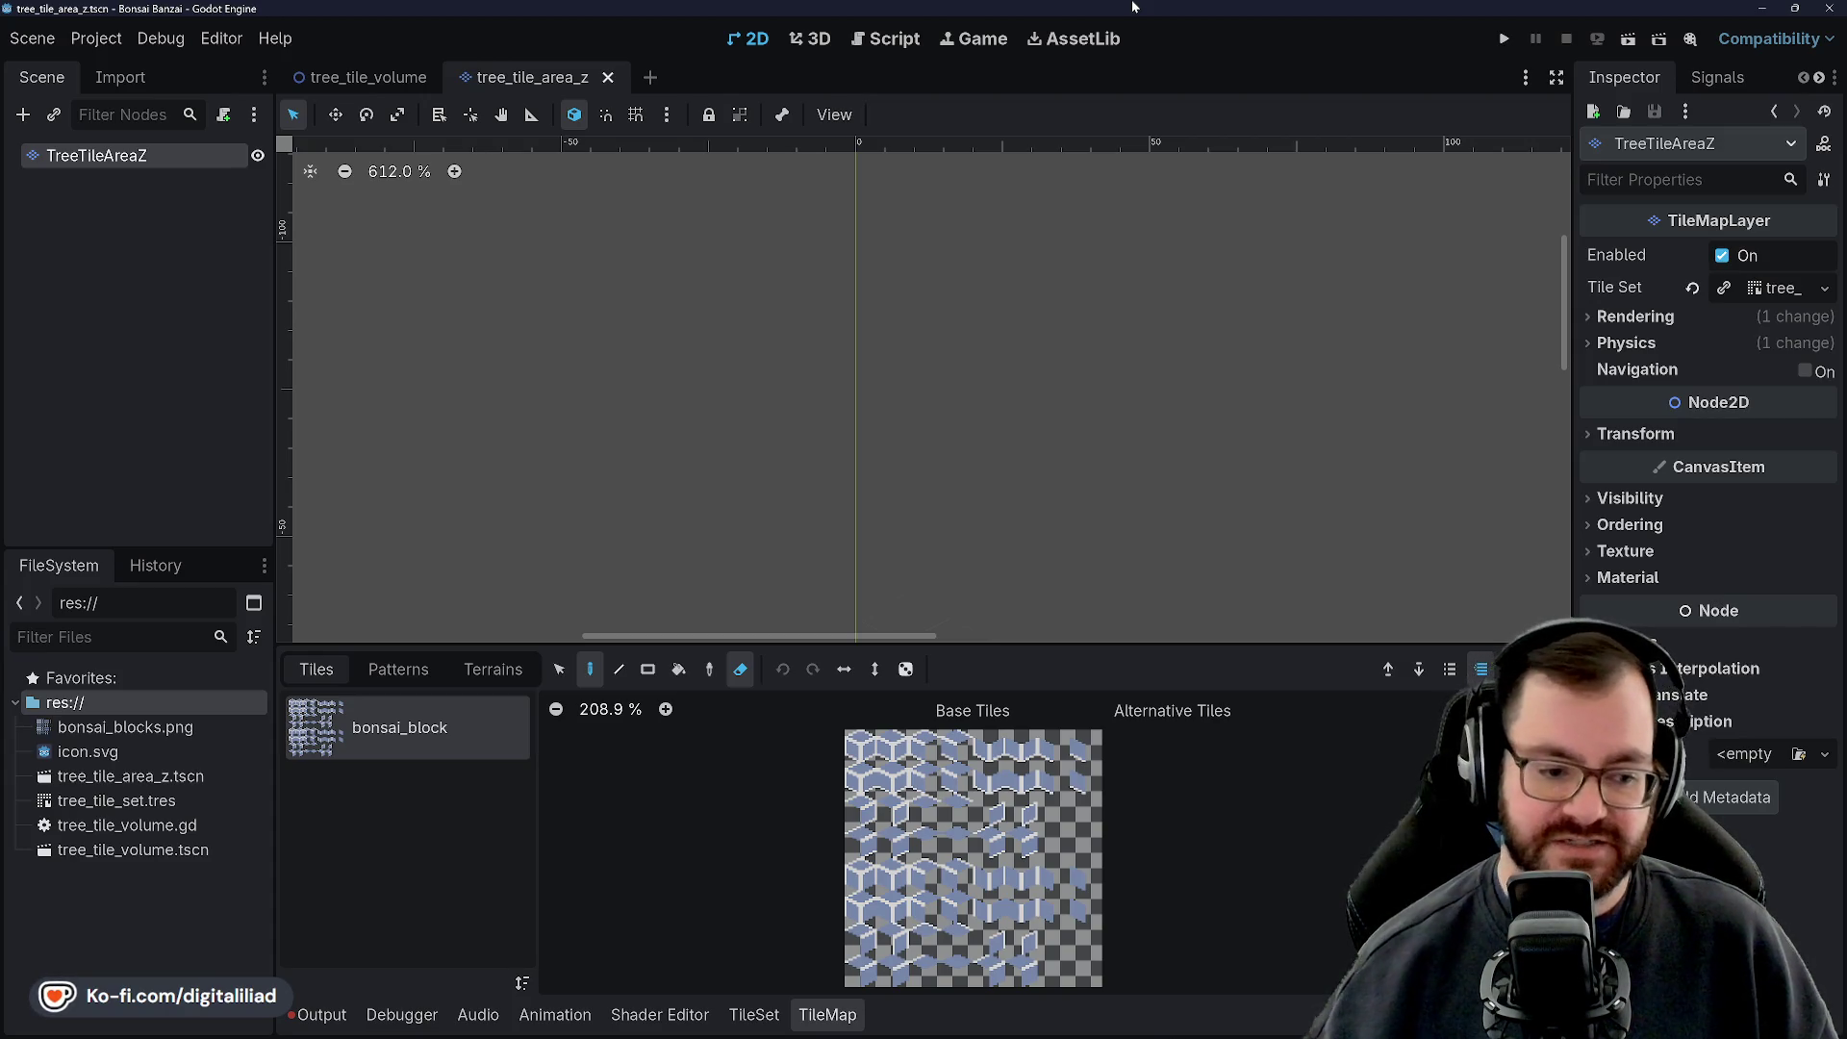
Open Project Settings, filter by 'input', and show the Input Devices > Pointing options
left_click(96, 38)
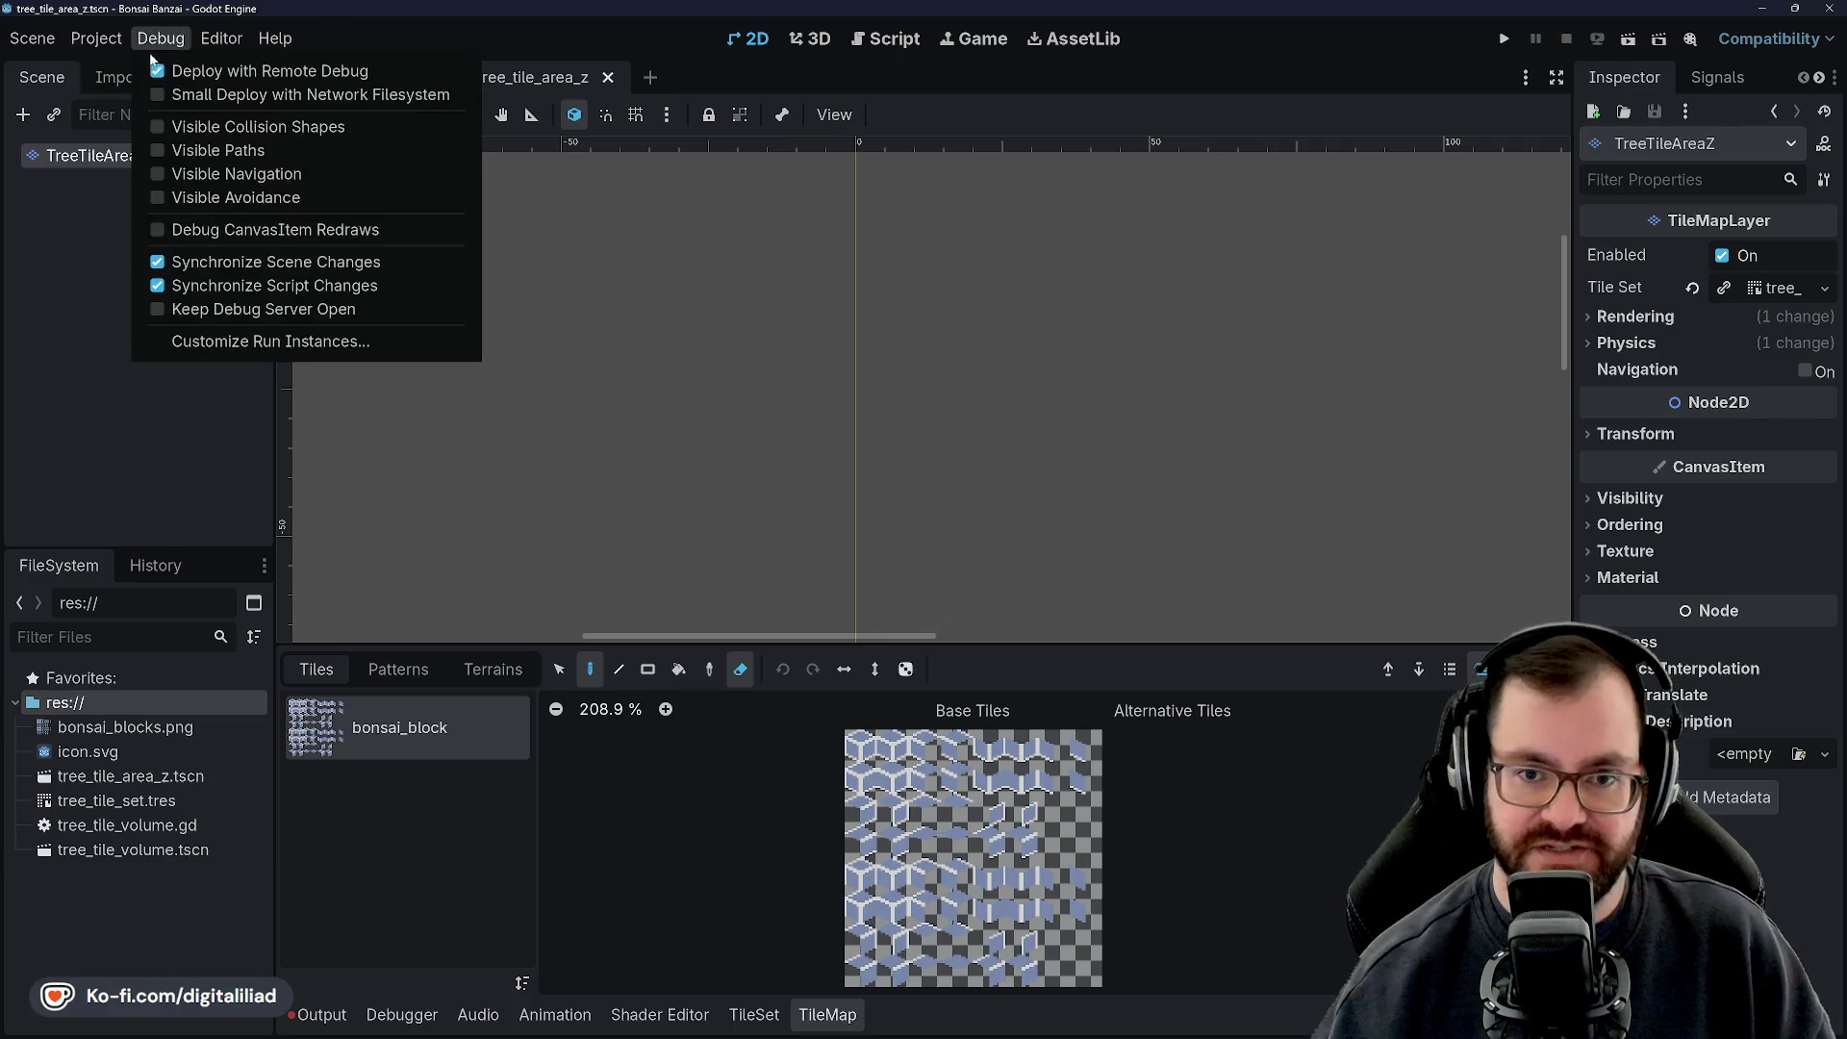
left_click(105, 44)
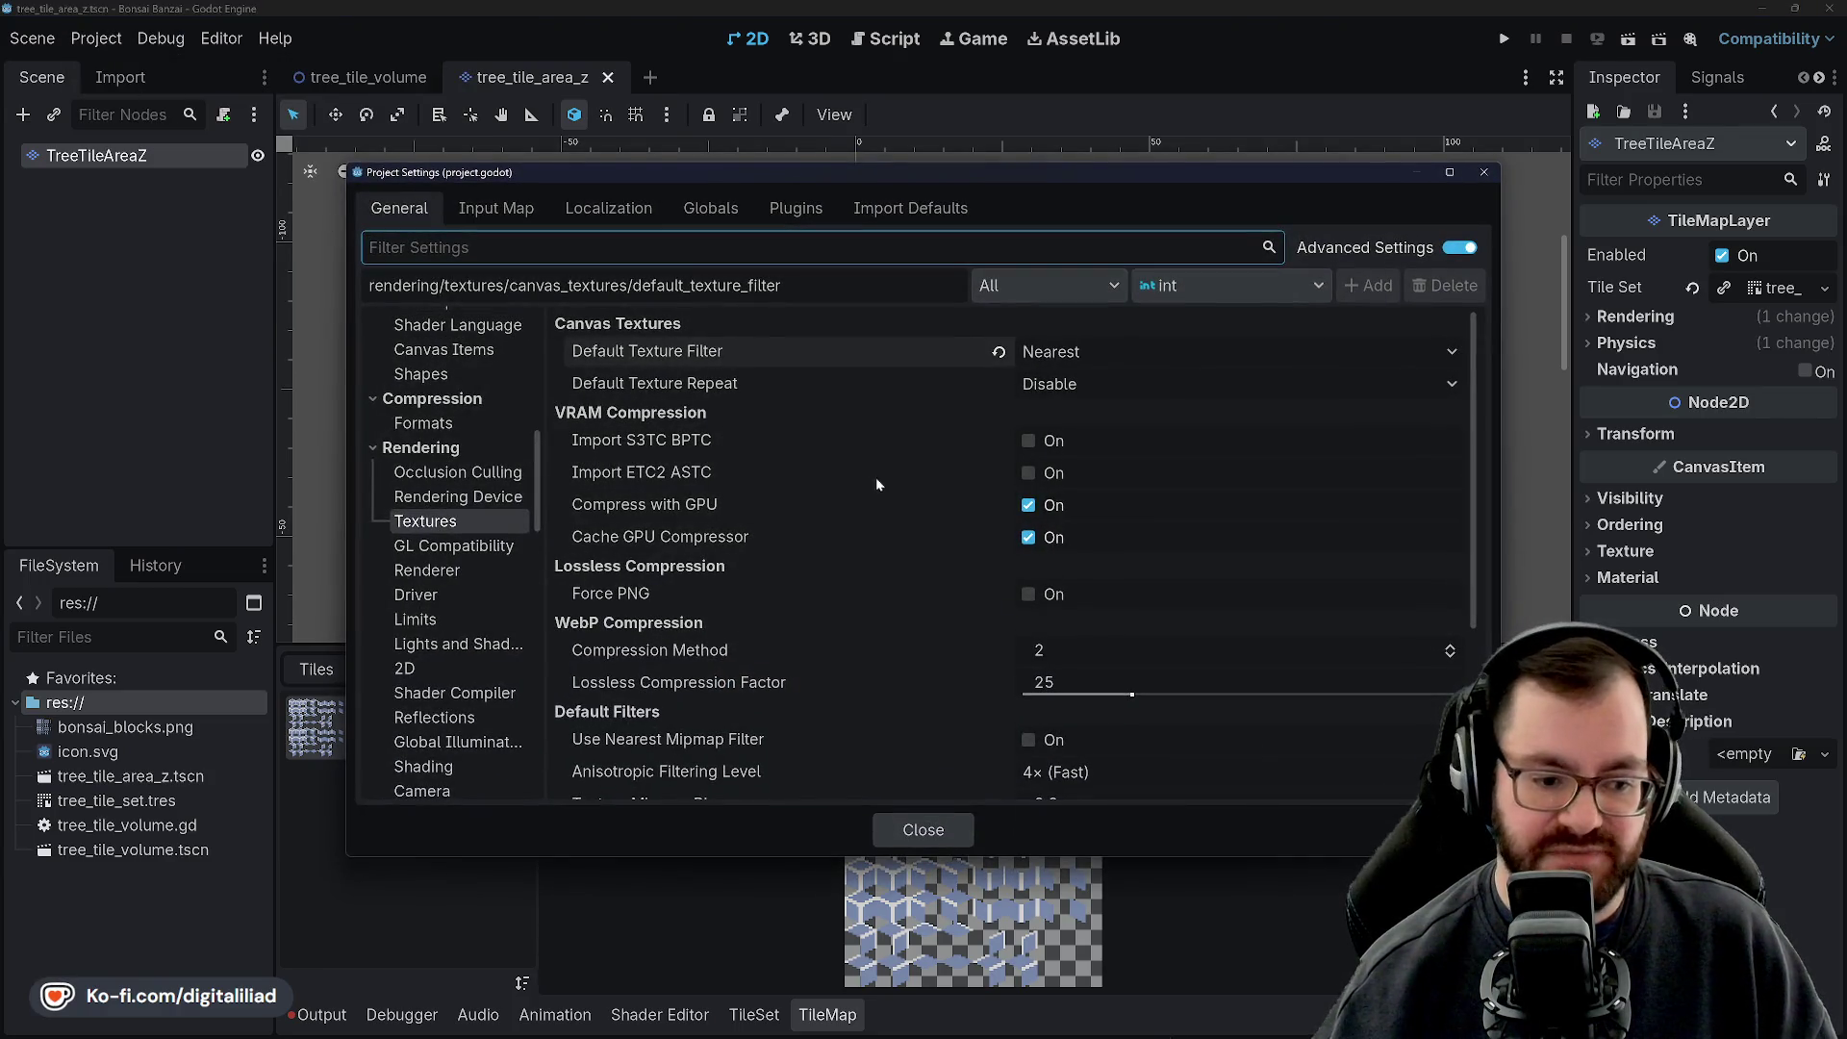
scroll(453, 550, "down", 6)
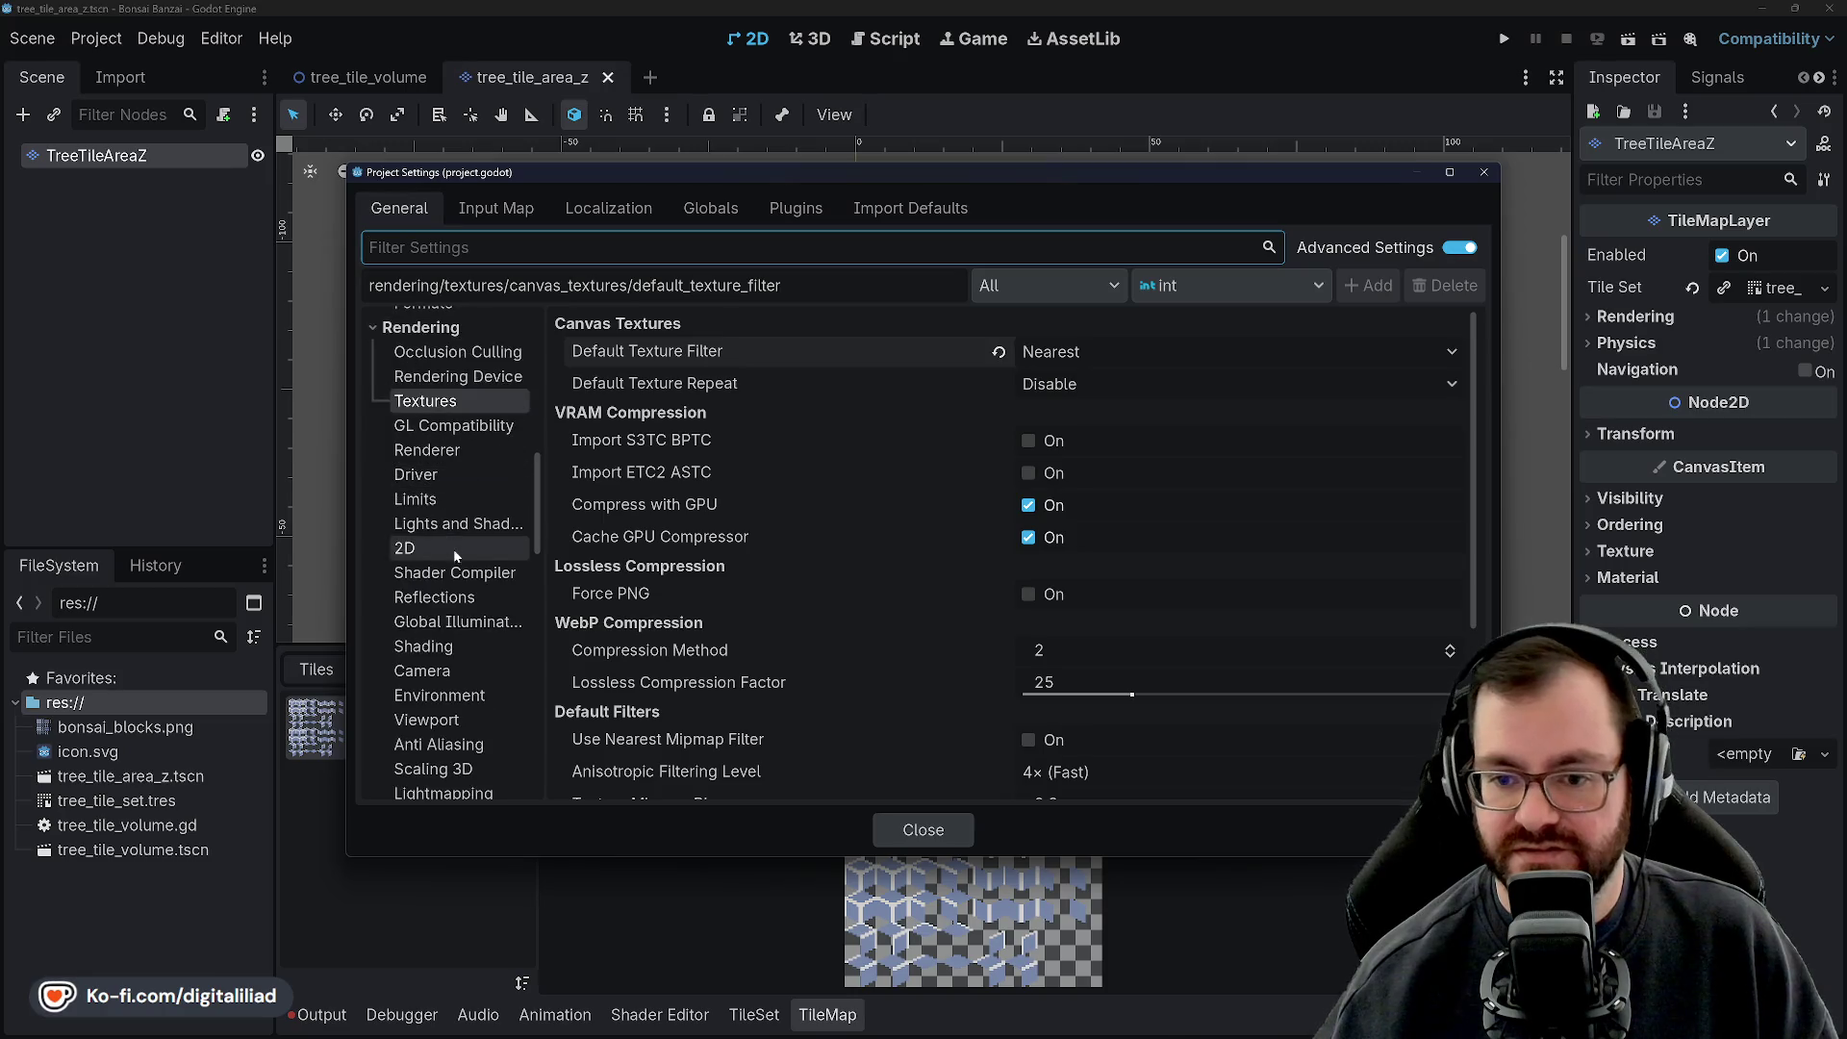
scroll(476, 608, "up", 10)
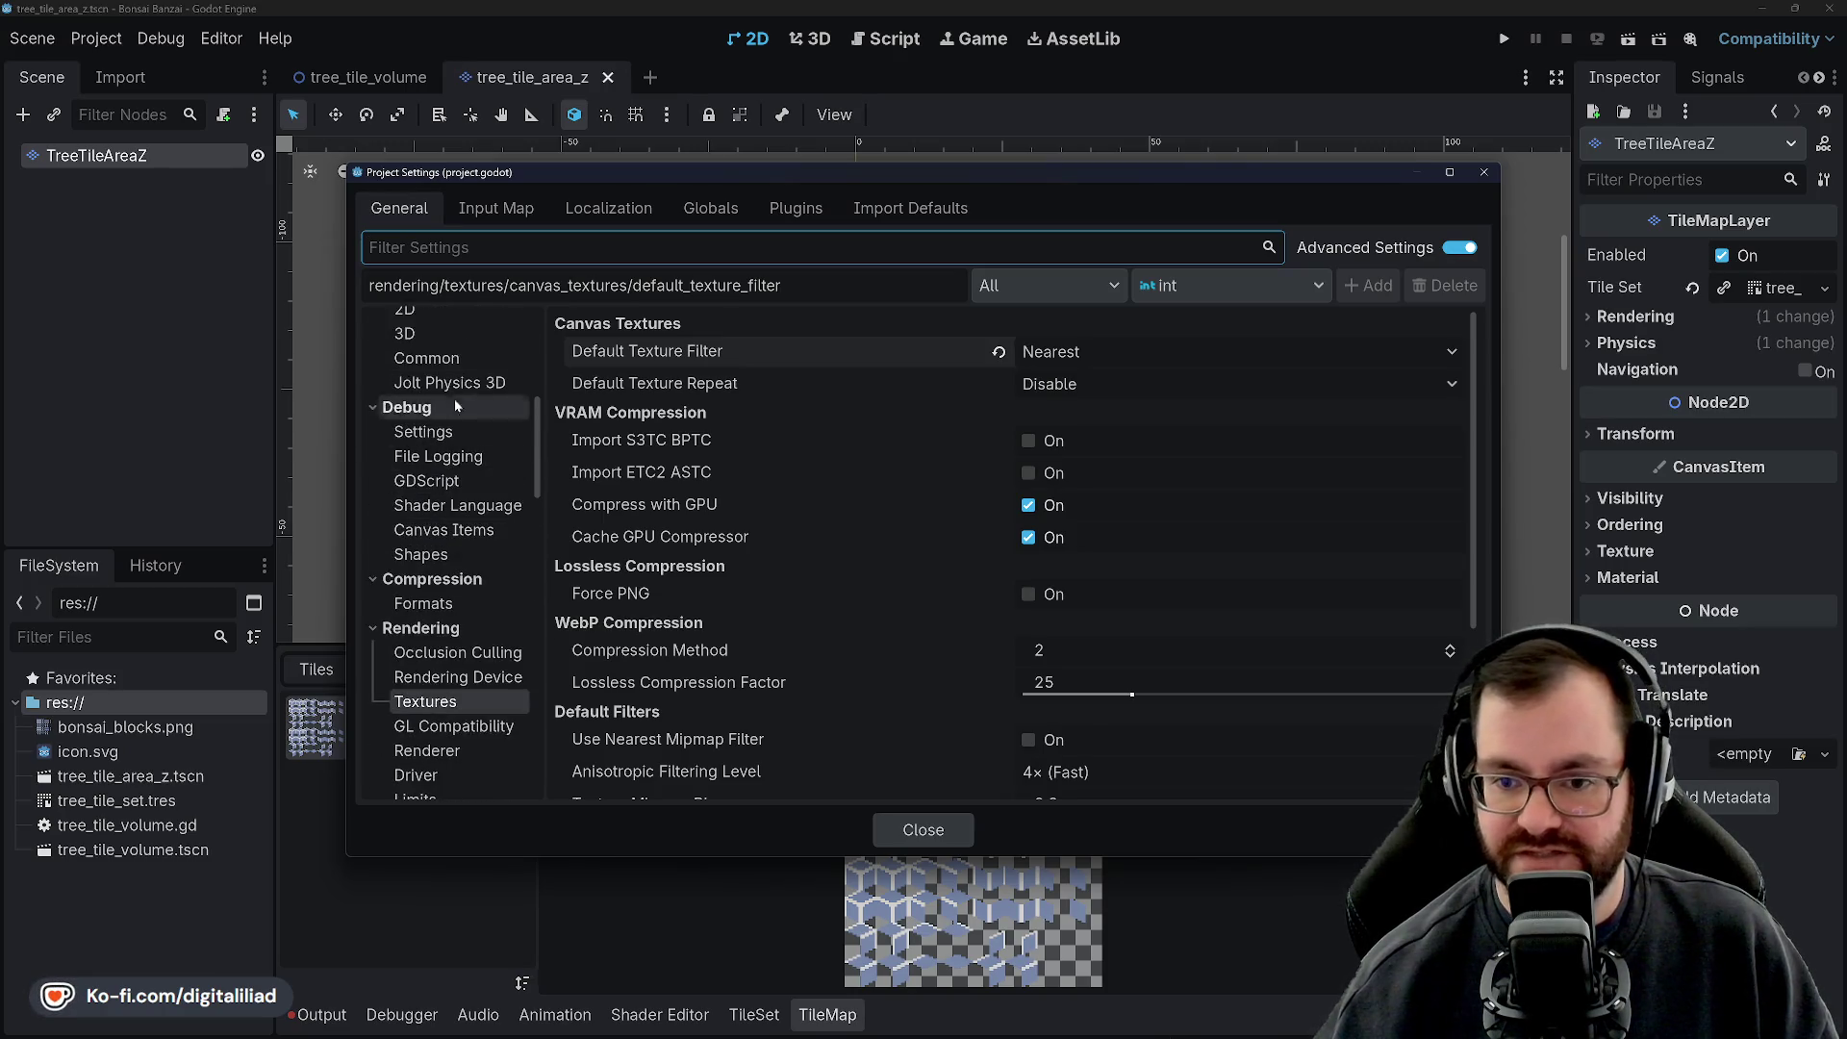
type("input")
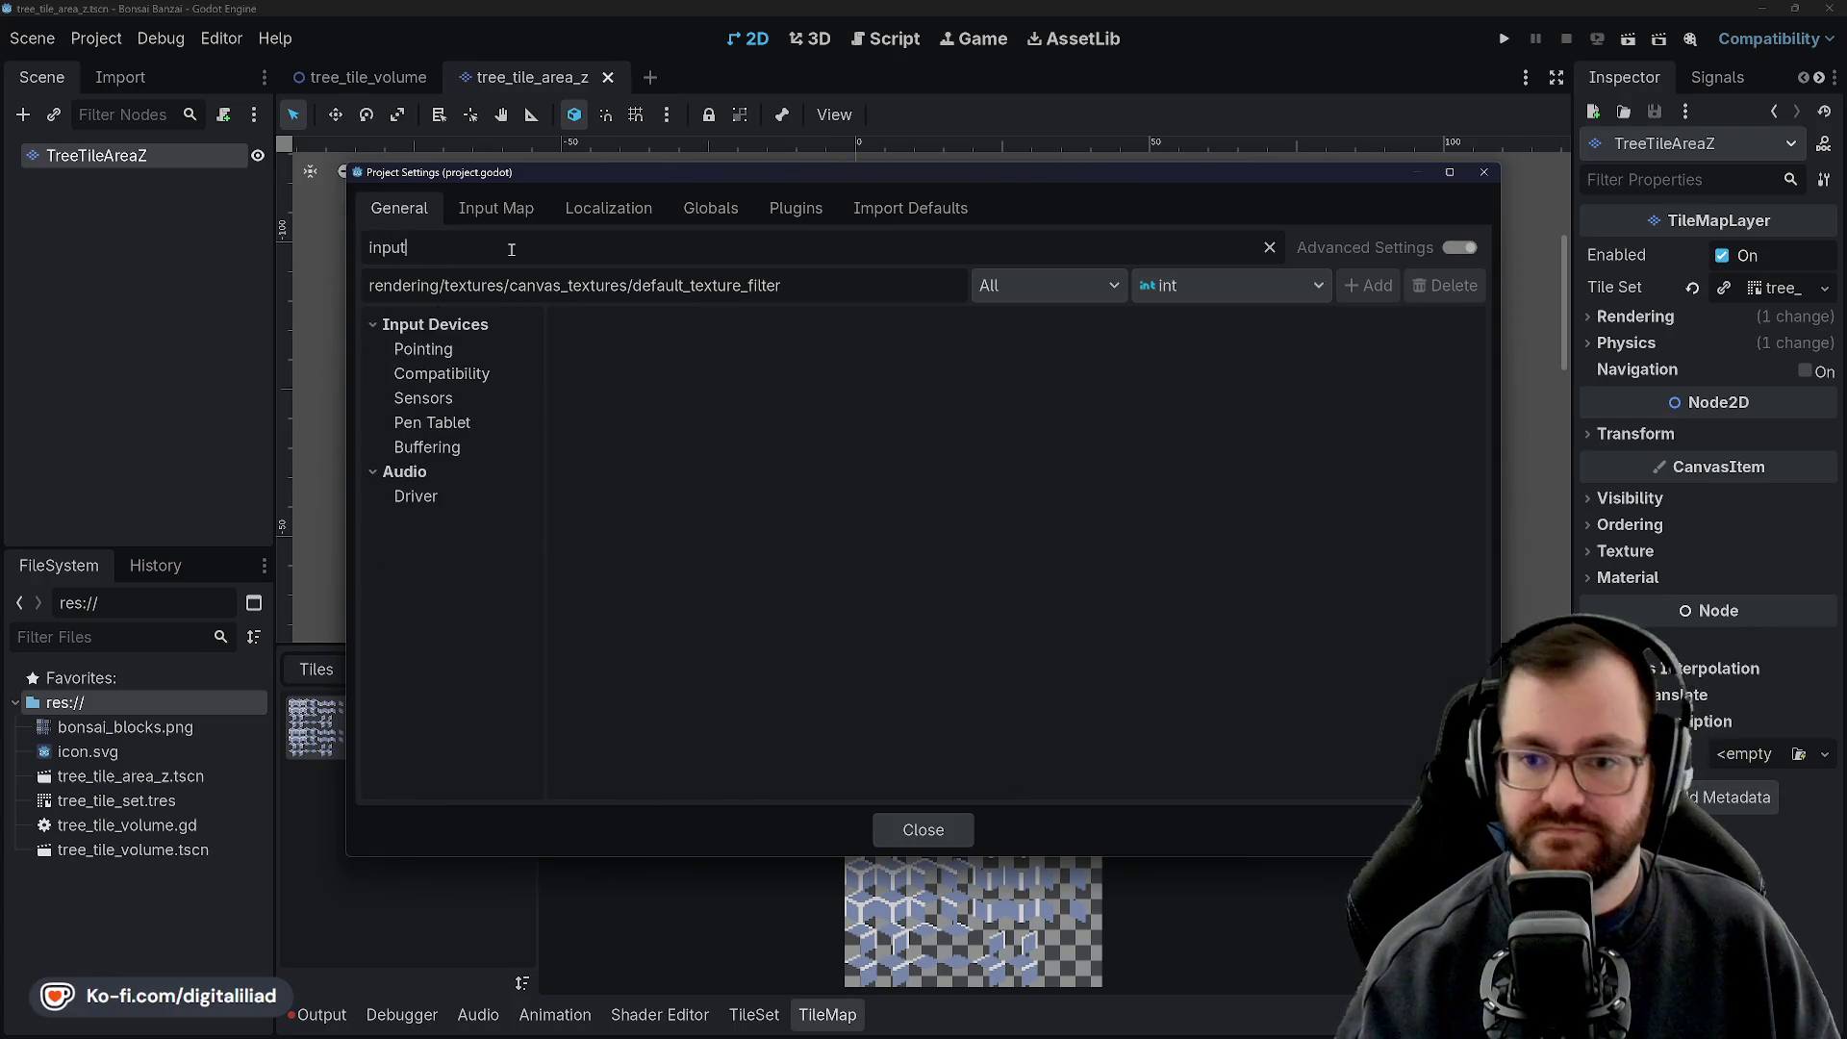
left_click(491, 341)
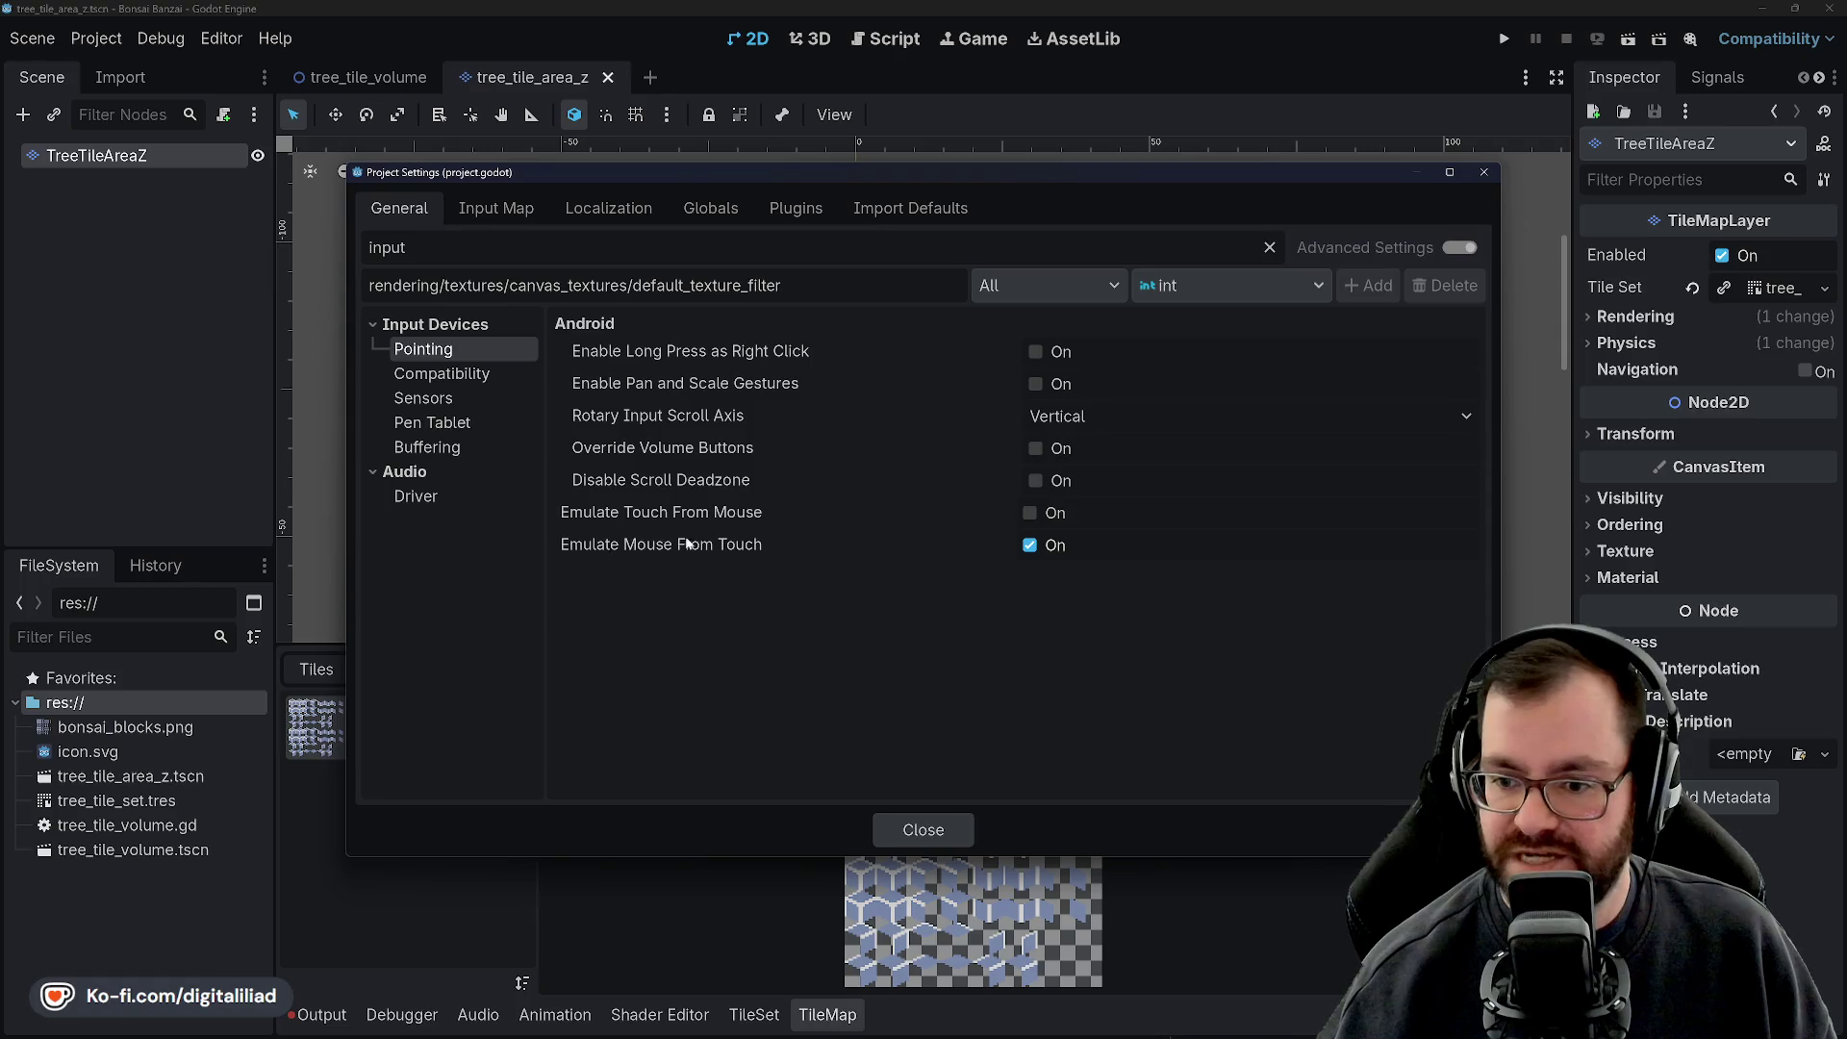
mouse_move(739, 549)
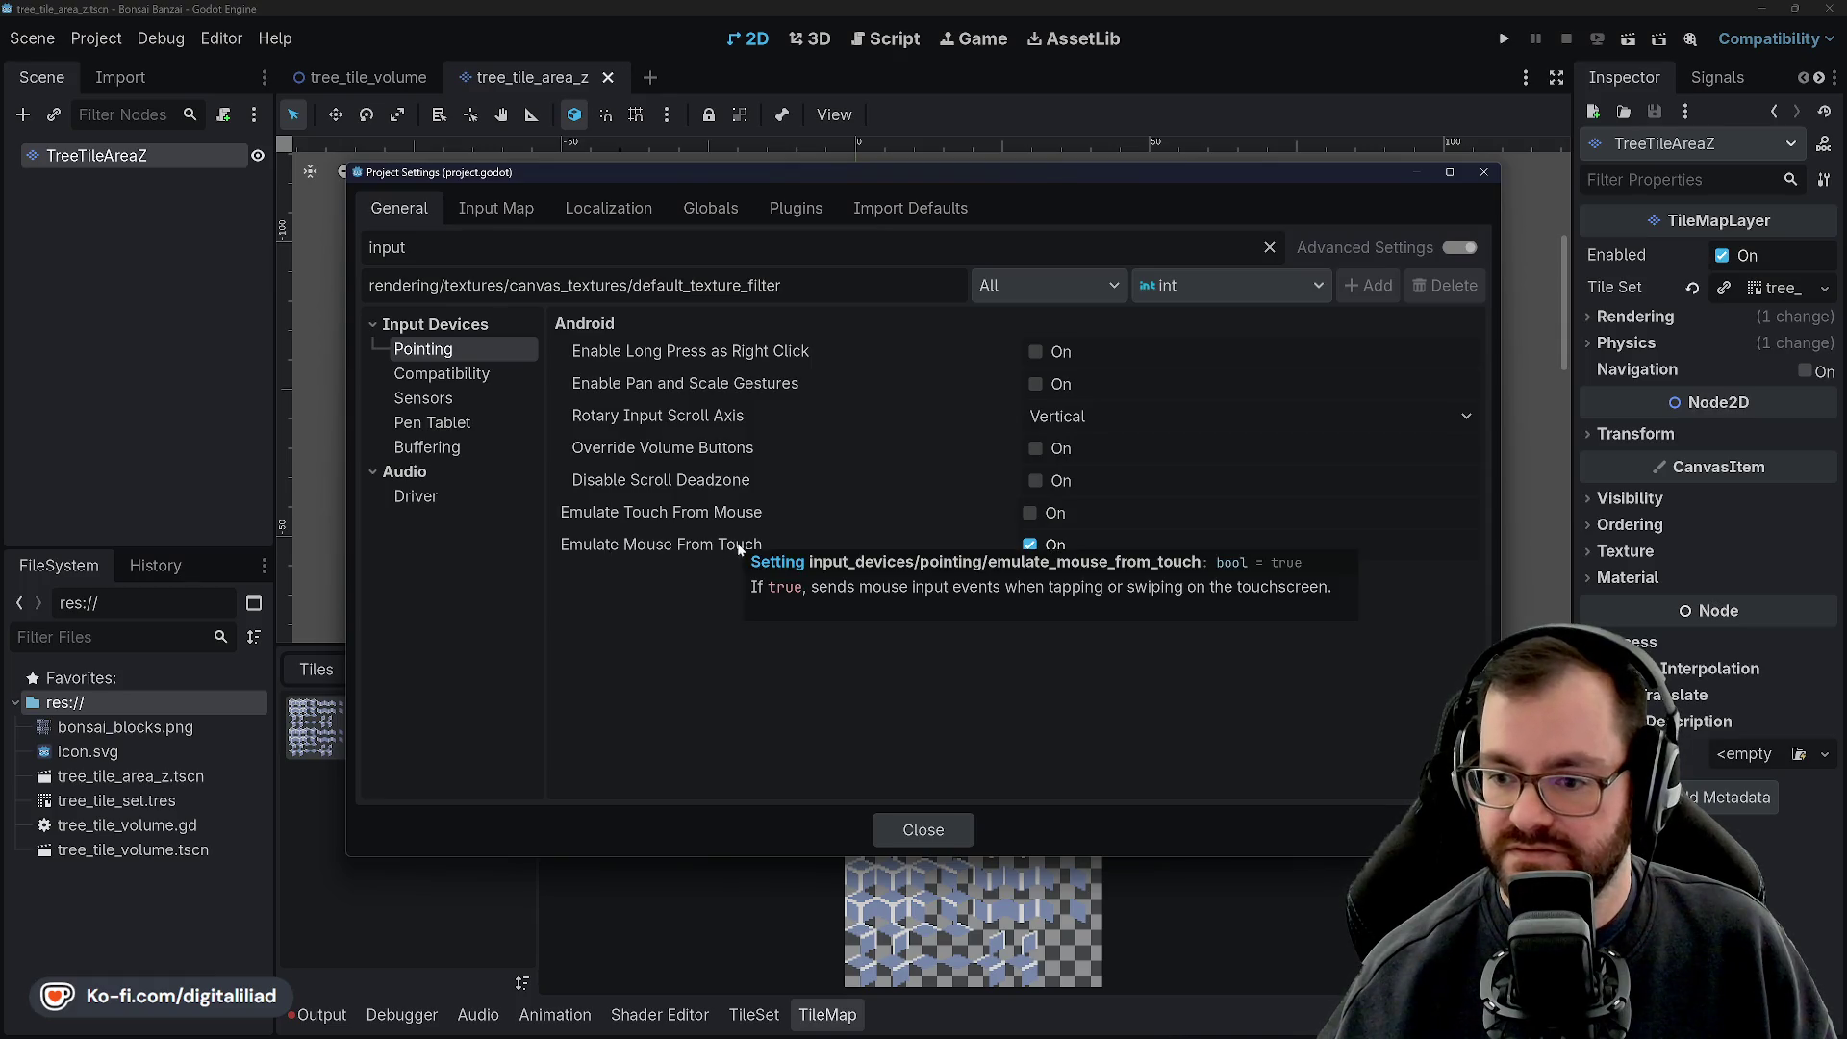
mouse_move(666, 549)
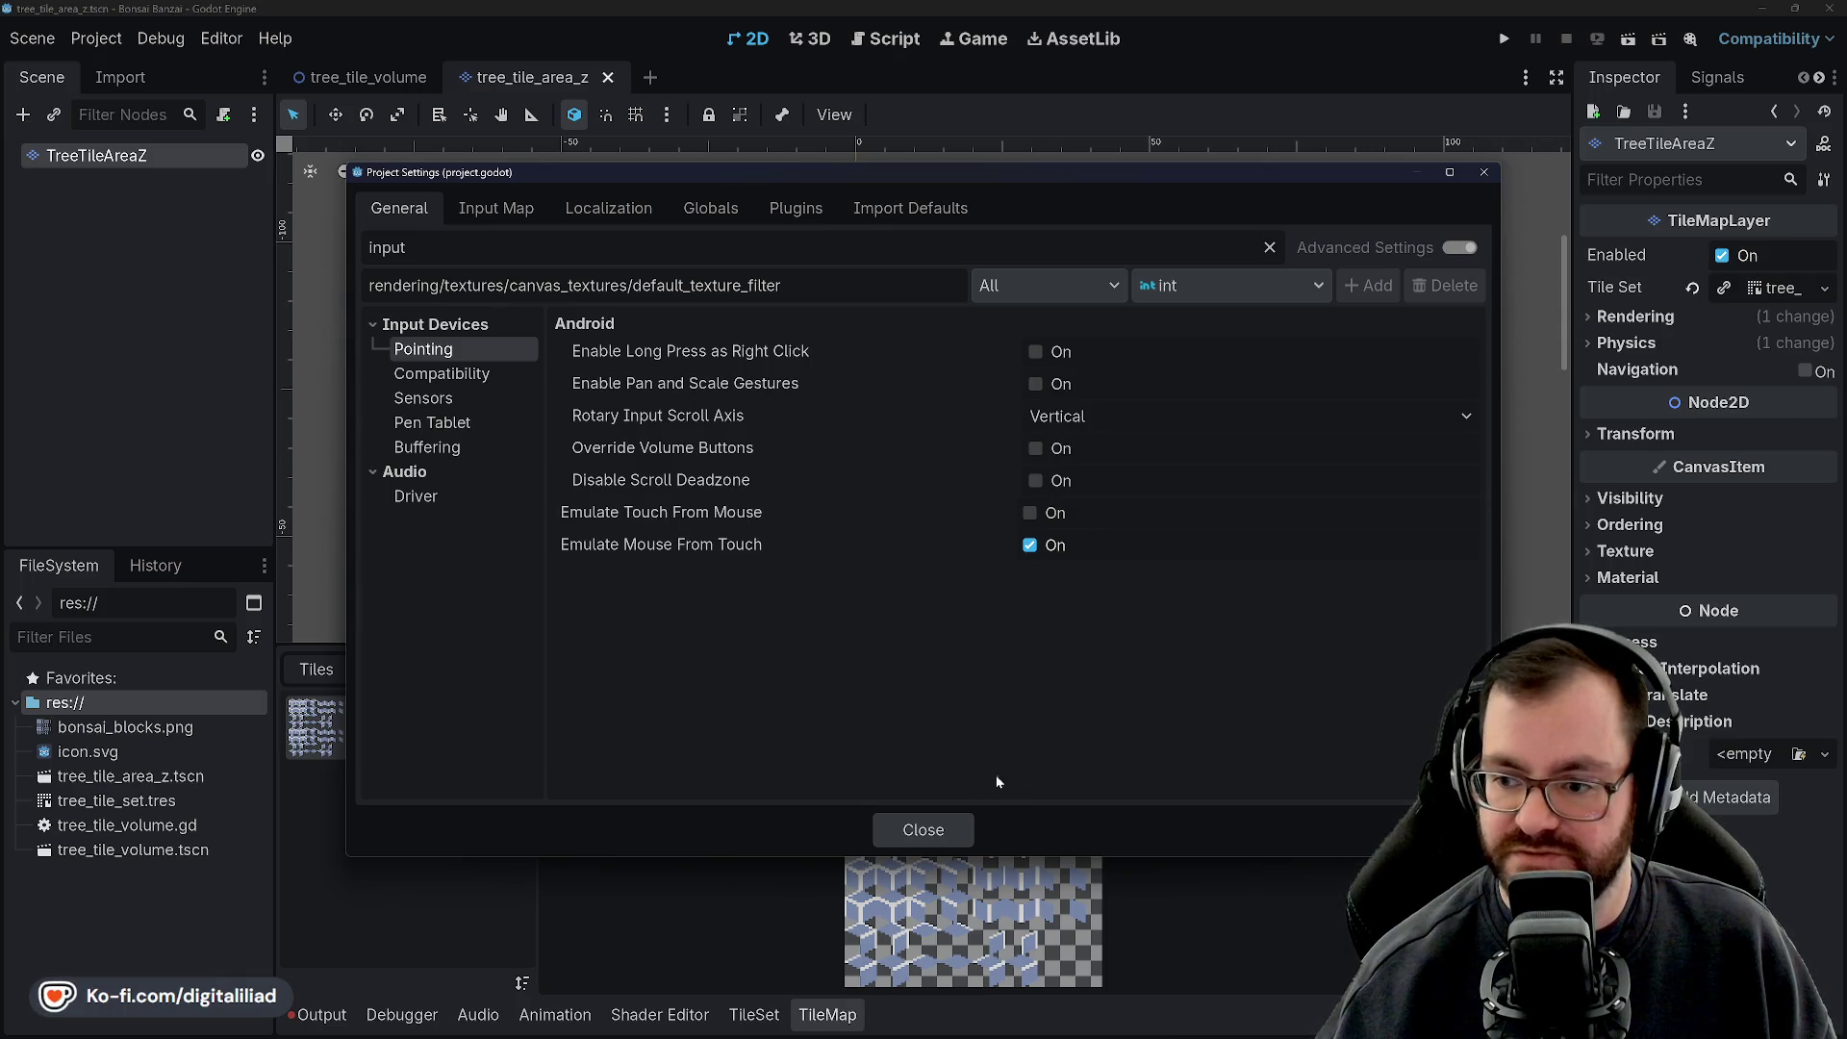
Close the Project Settings dialog to return to the tree_tile_area_z scene
left_click(914, 831)
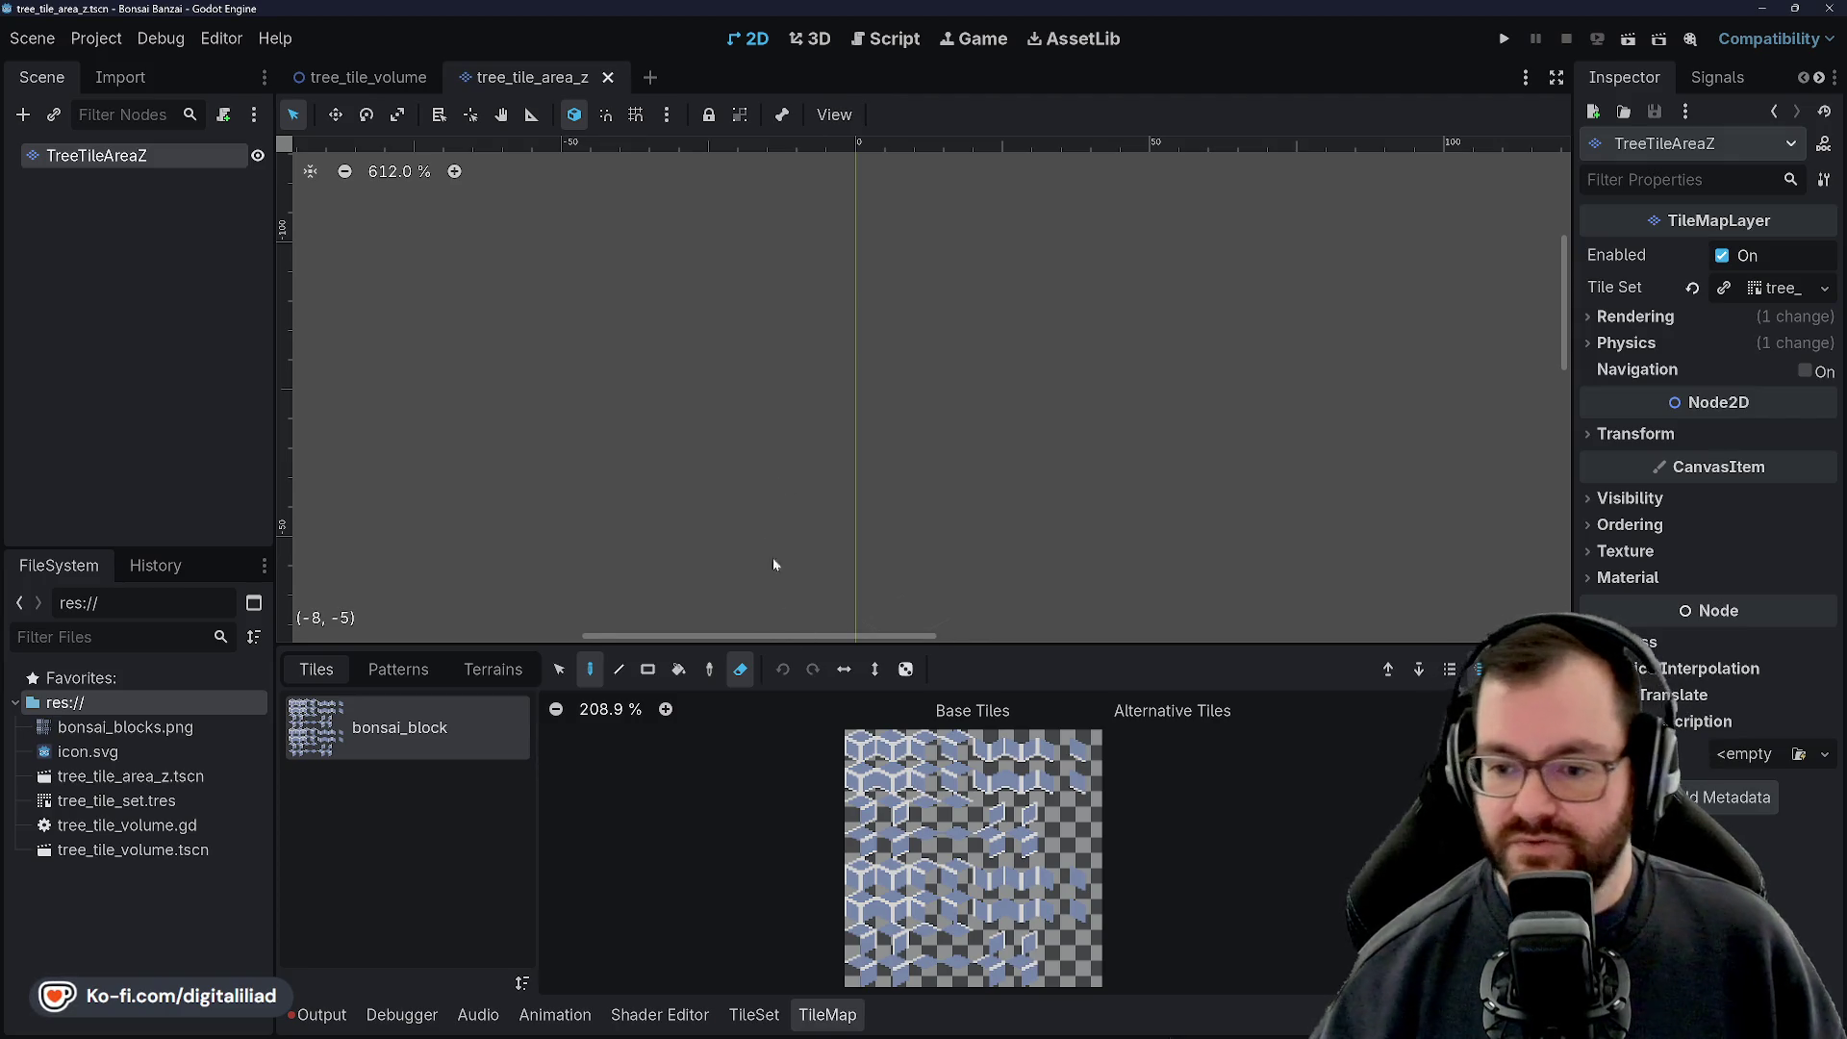
Switch to the tree_tile_volume scene, centre its 2D view, and open tree_tile_volume.gd
scroll(803, 479, "down", 3)
scroll(915, 351, "down", 5)
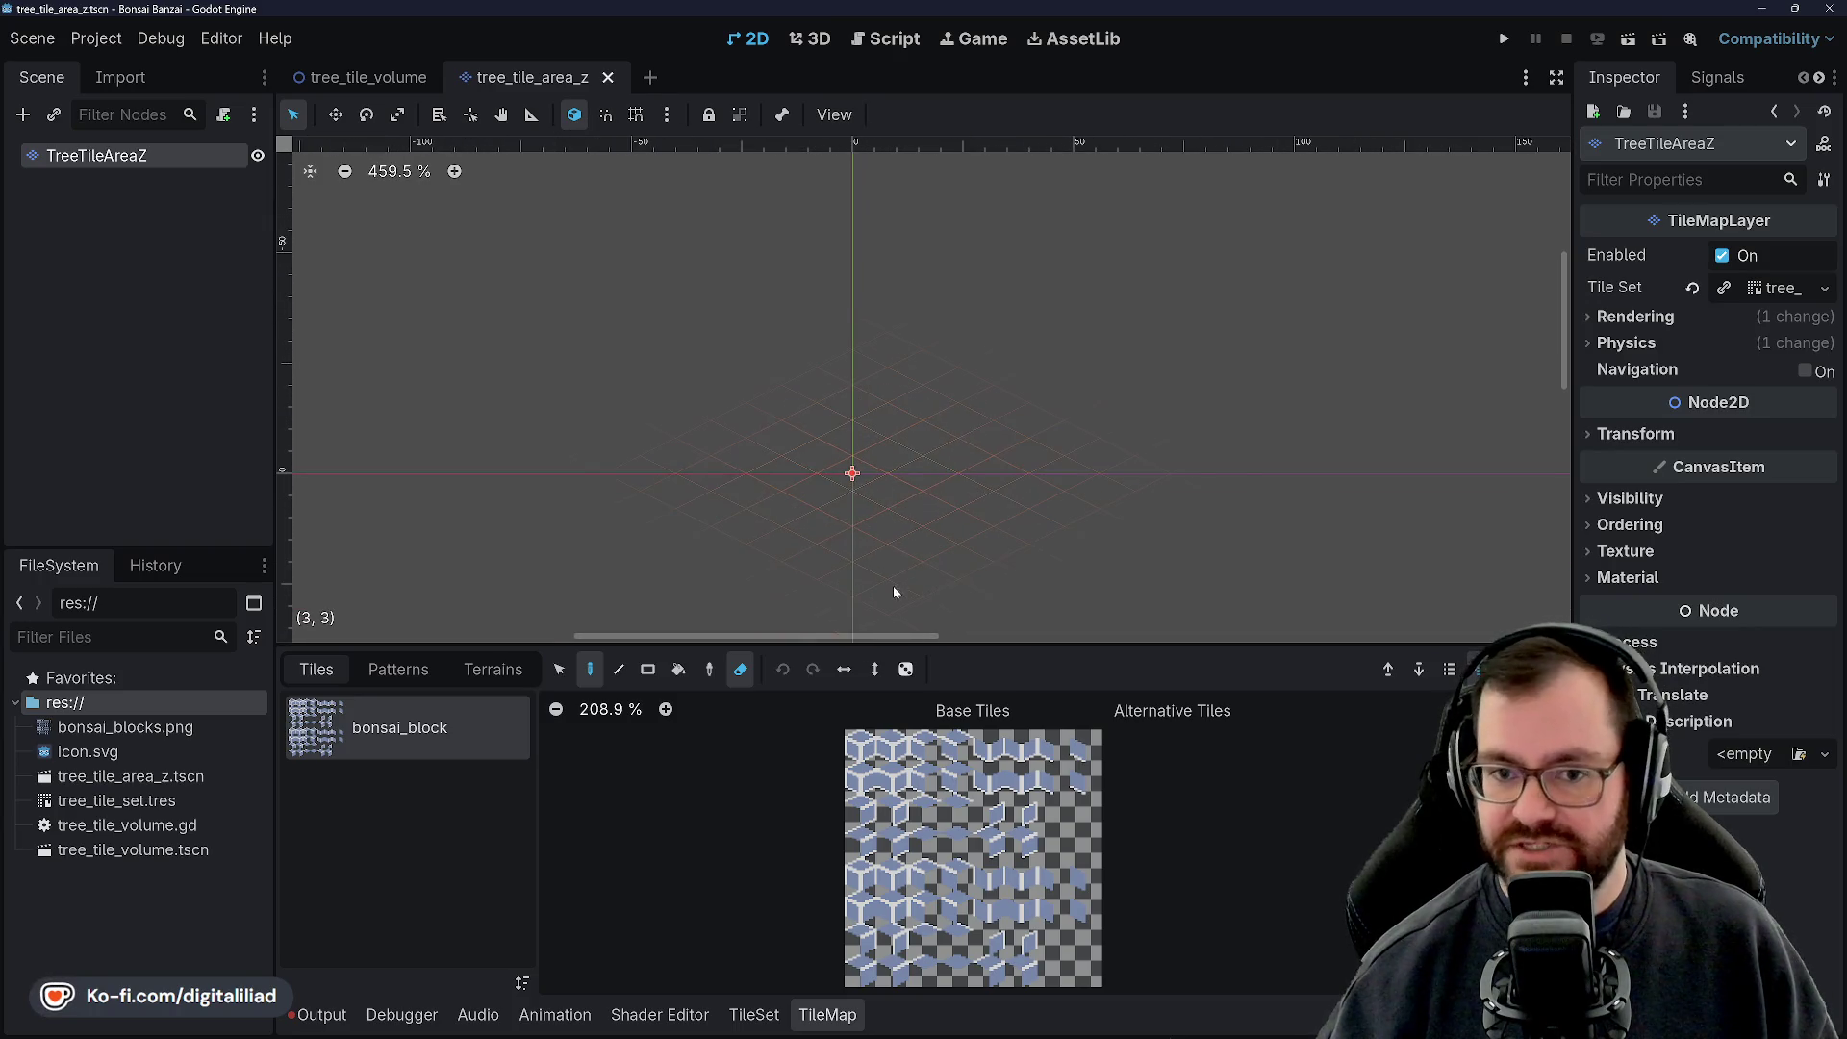
left_click(366, 77)
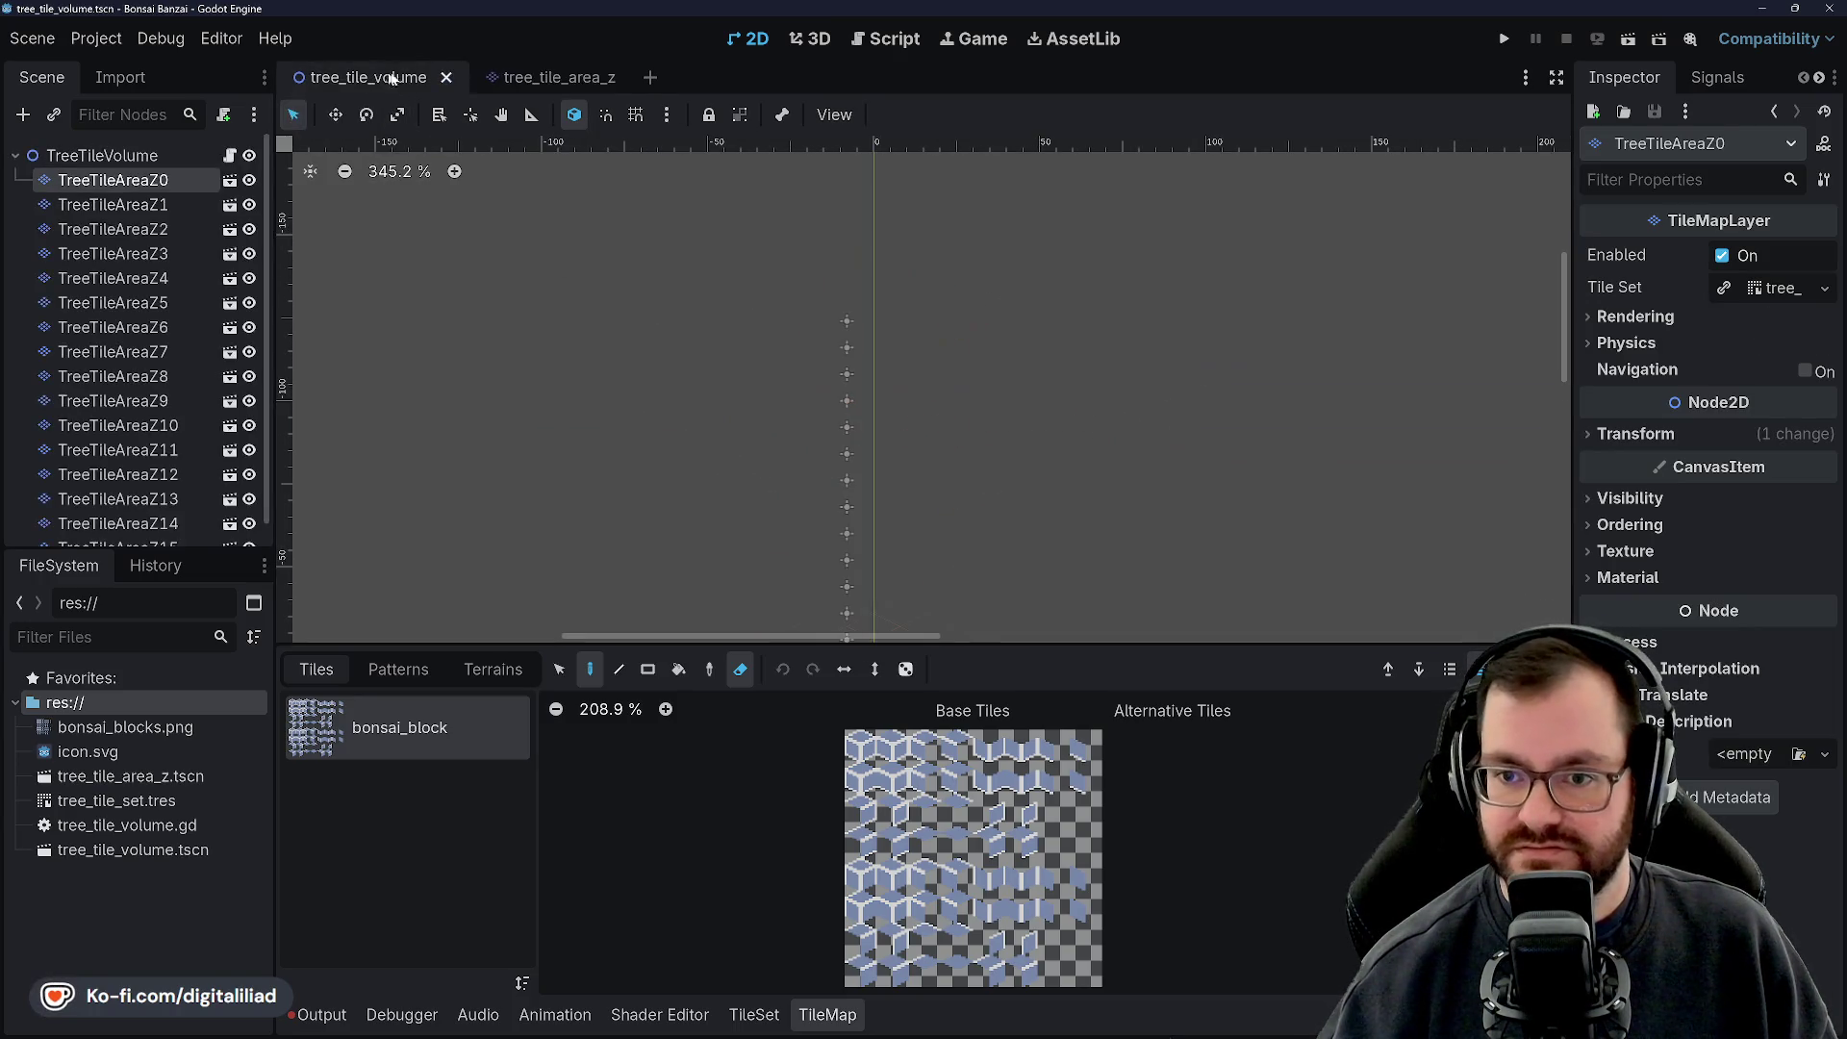
scroll(674, 318, "down", 5)
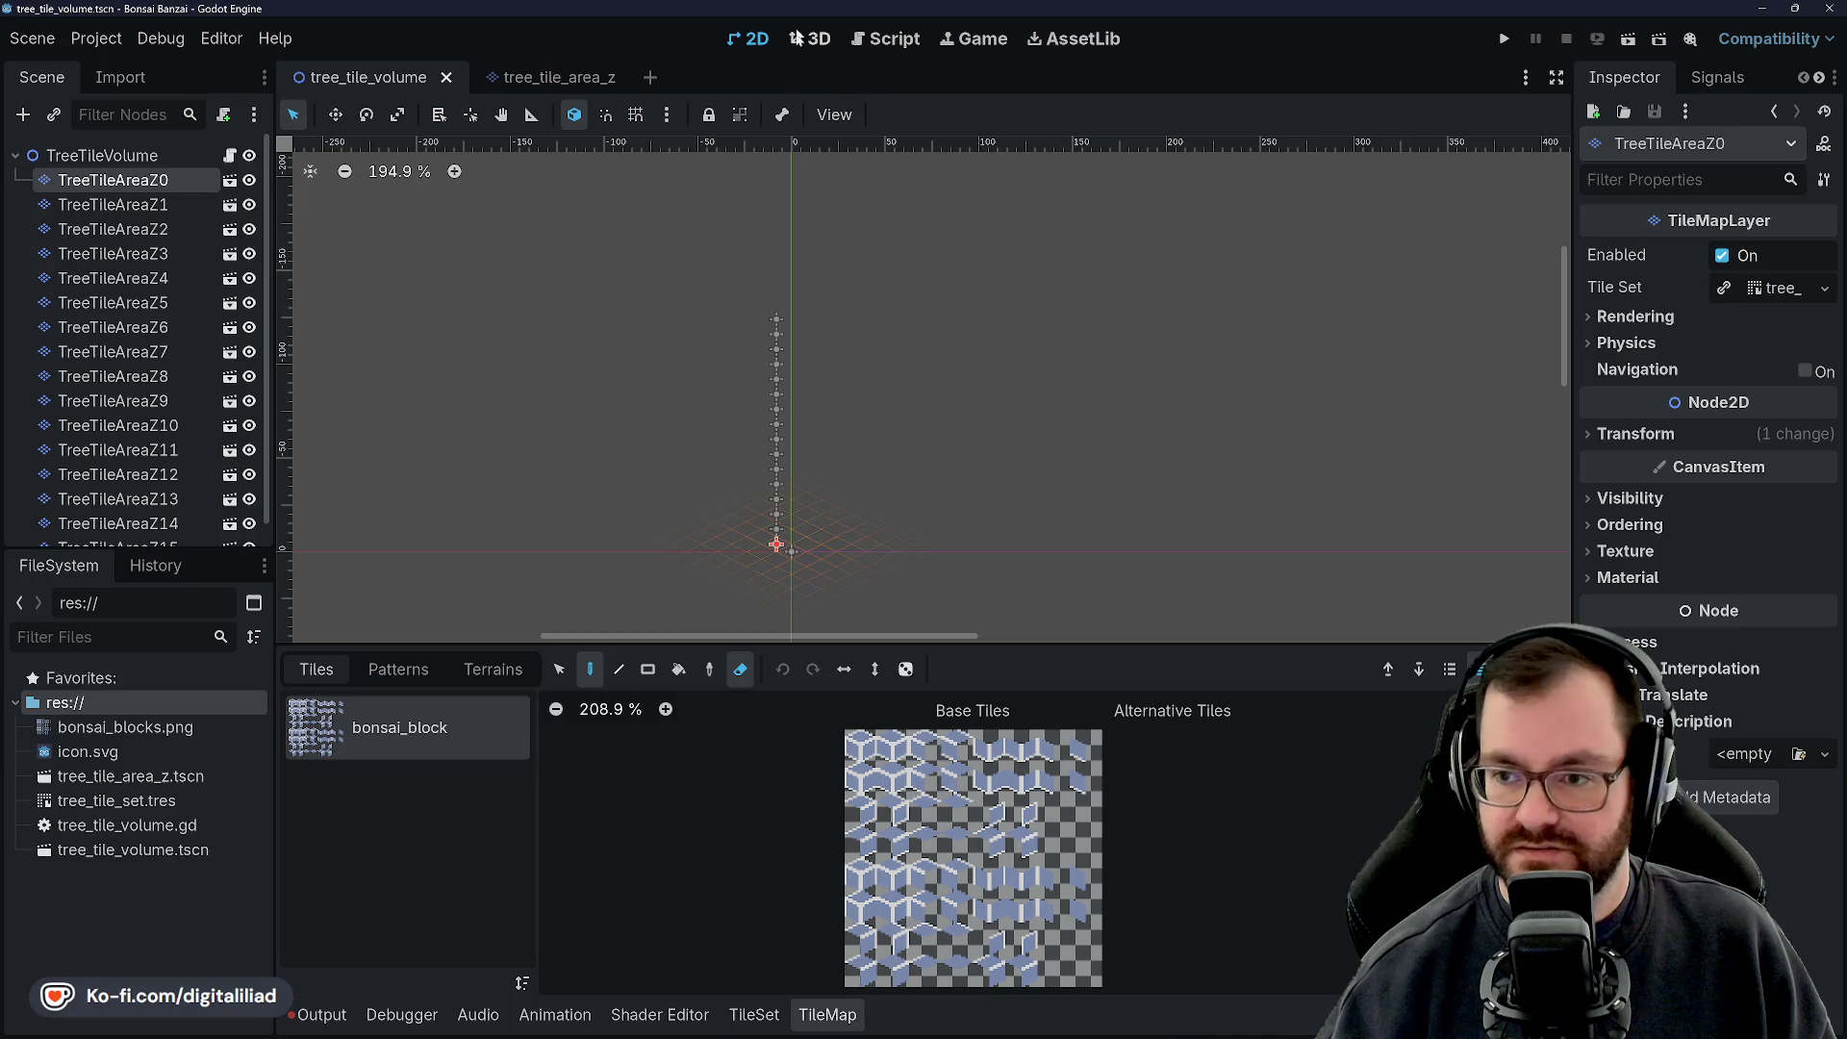
scroll(885, 383, "up", 1)
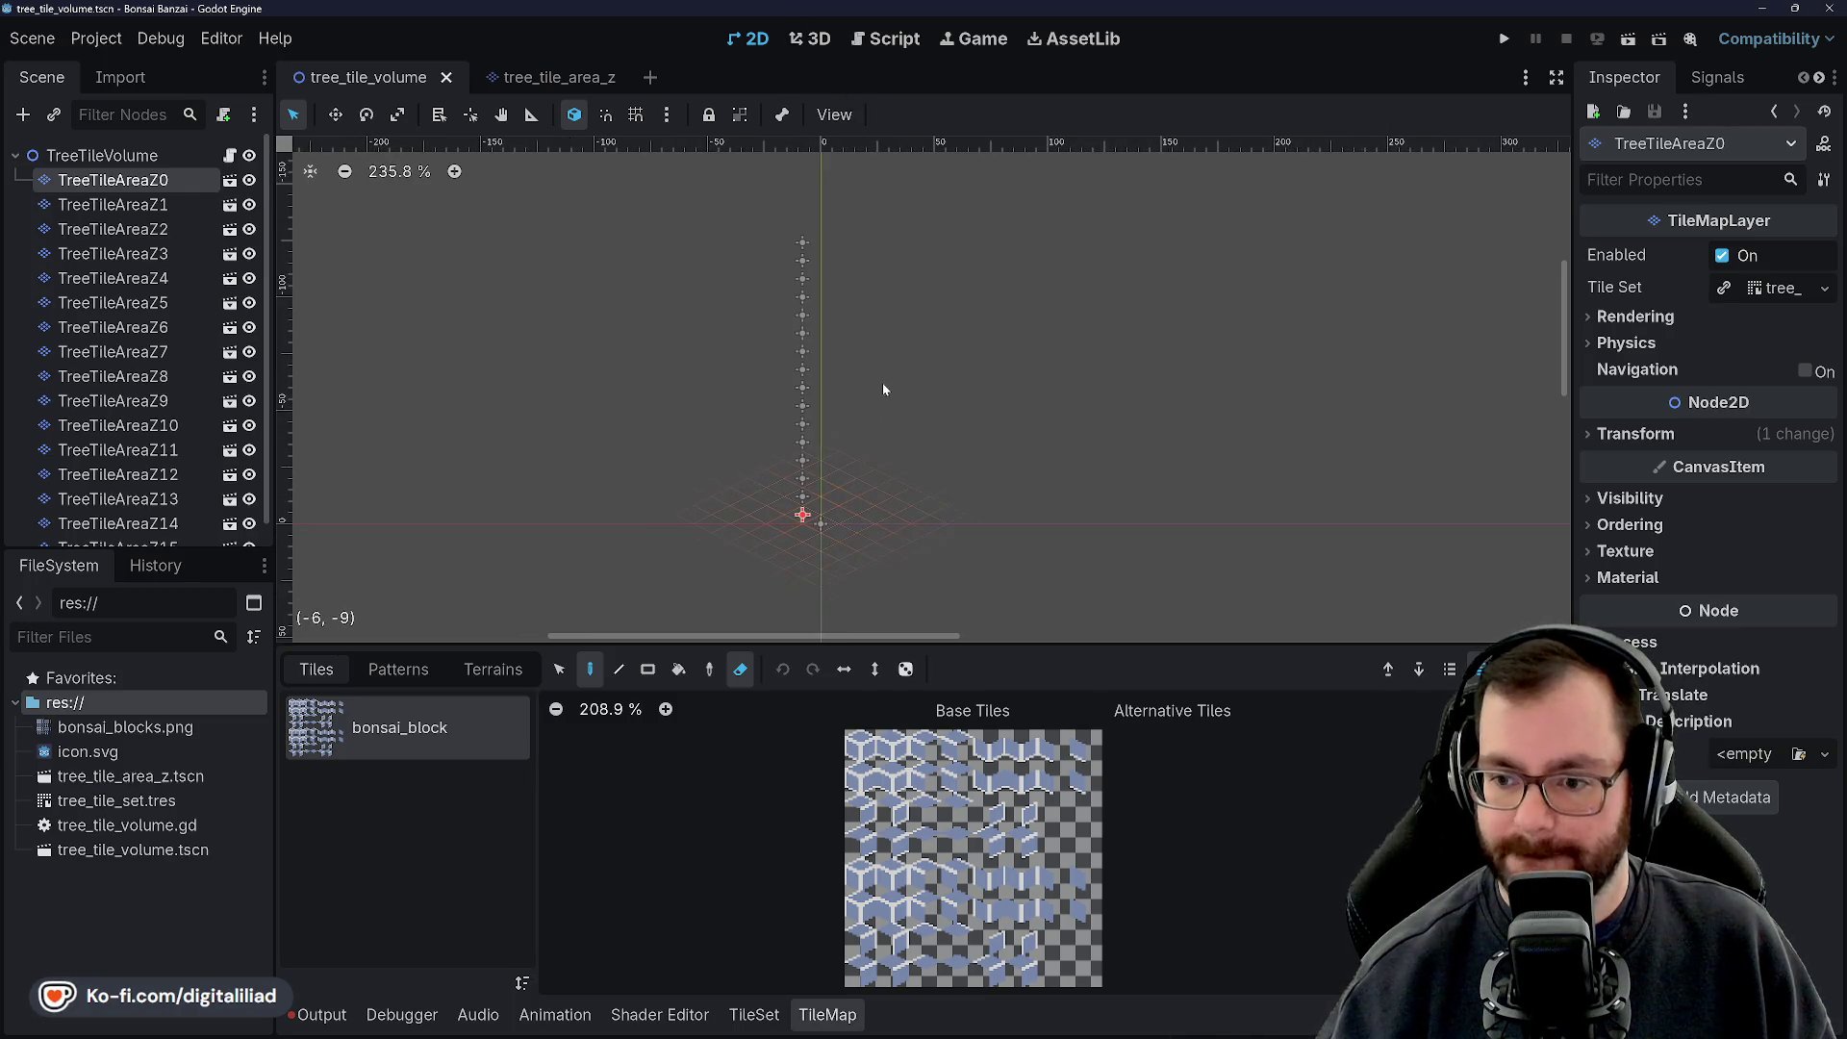
mouse_move(886, 391)
left_mouse_down()
mouse_move(965, 404)
mouse_move(1045, 381)
mouse_move(1035, 395)
left_mouse_up()
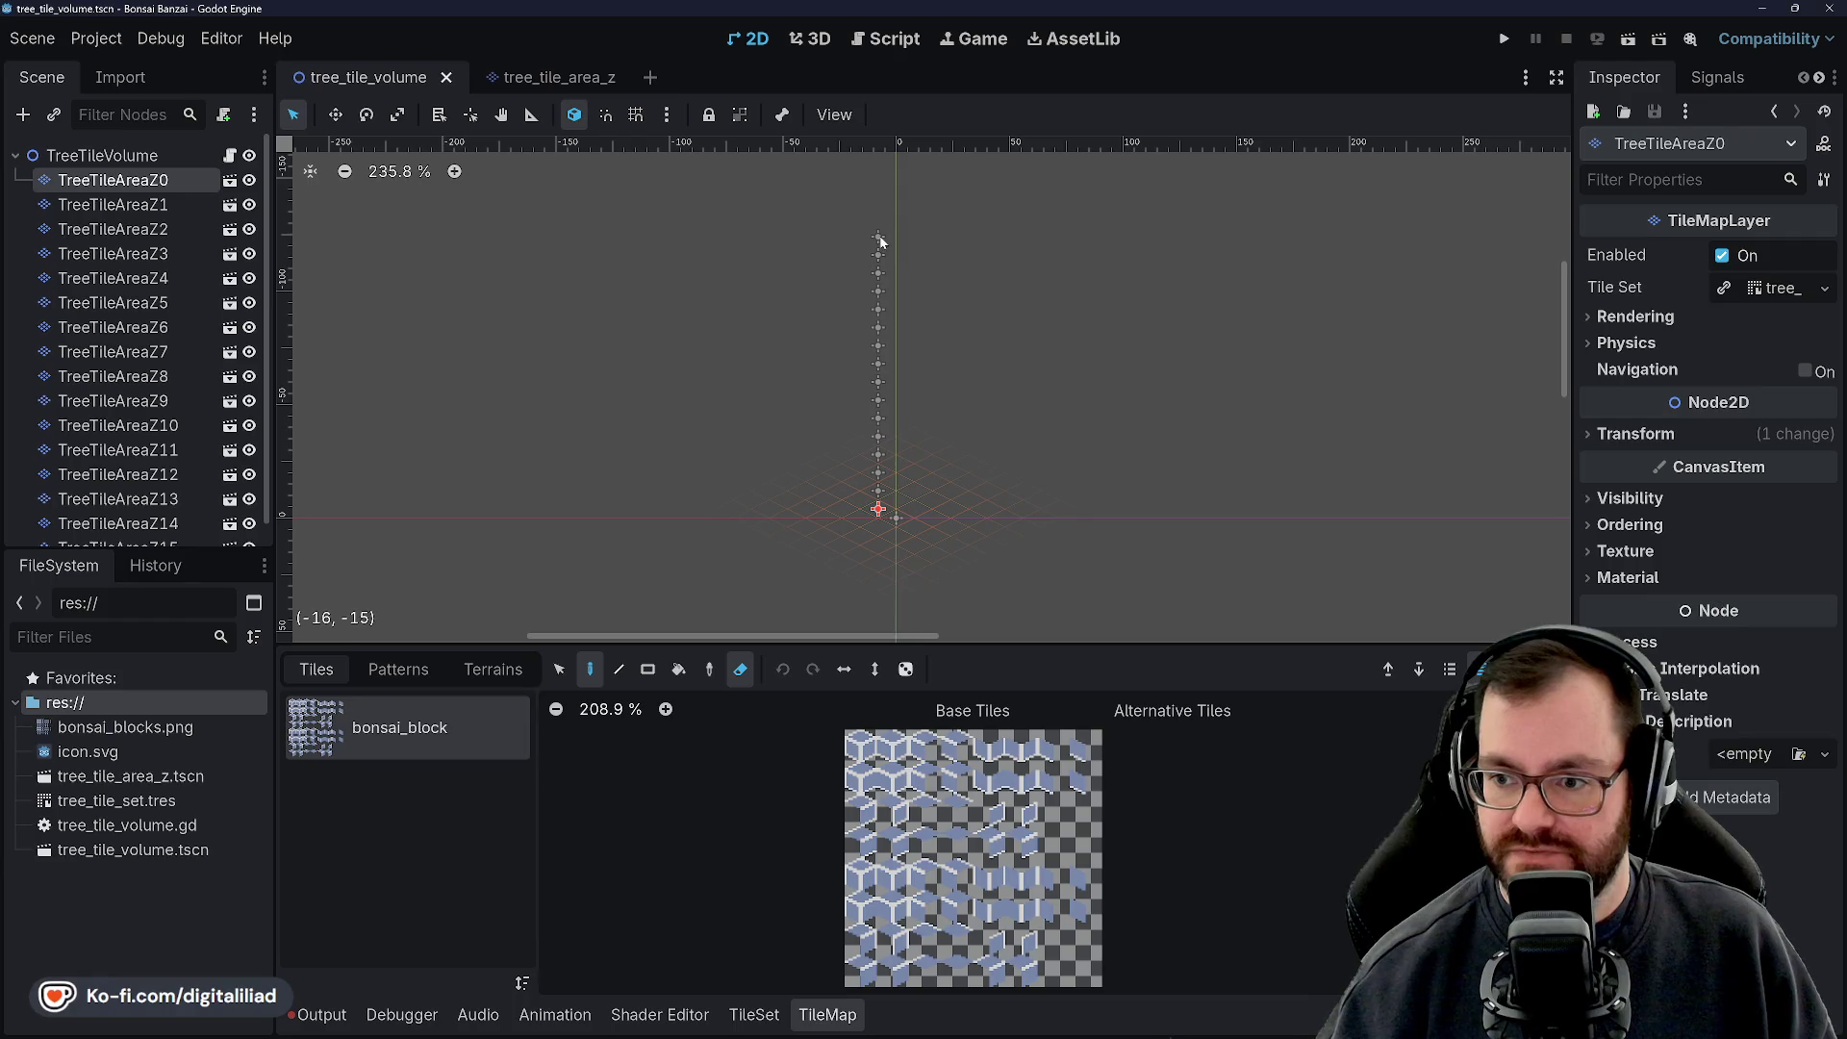
left_click(859, 43)
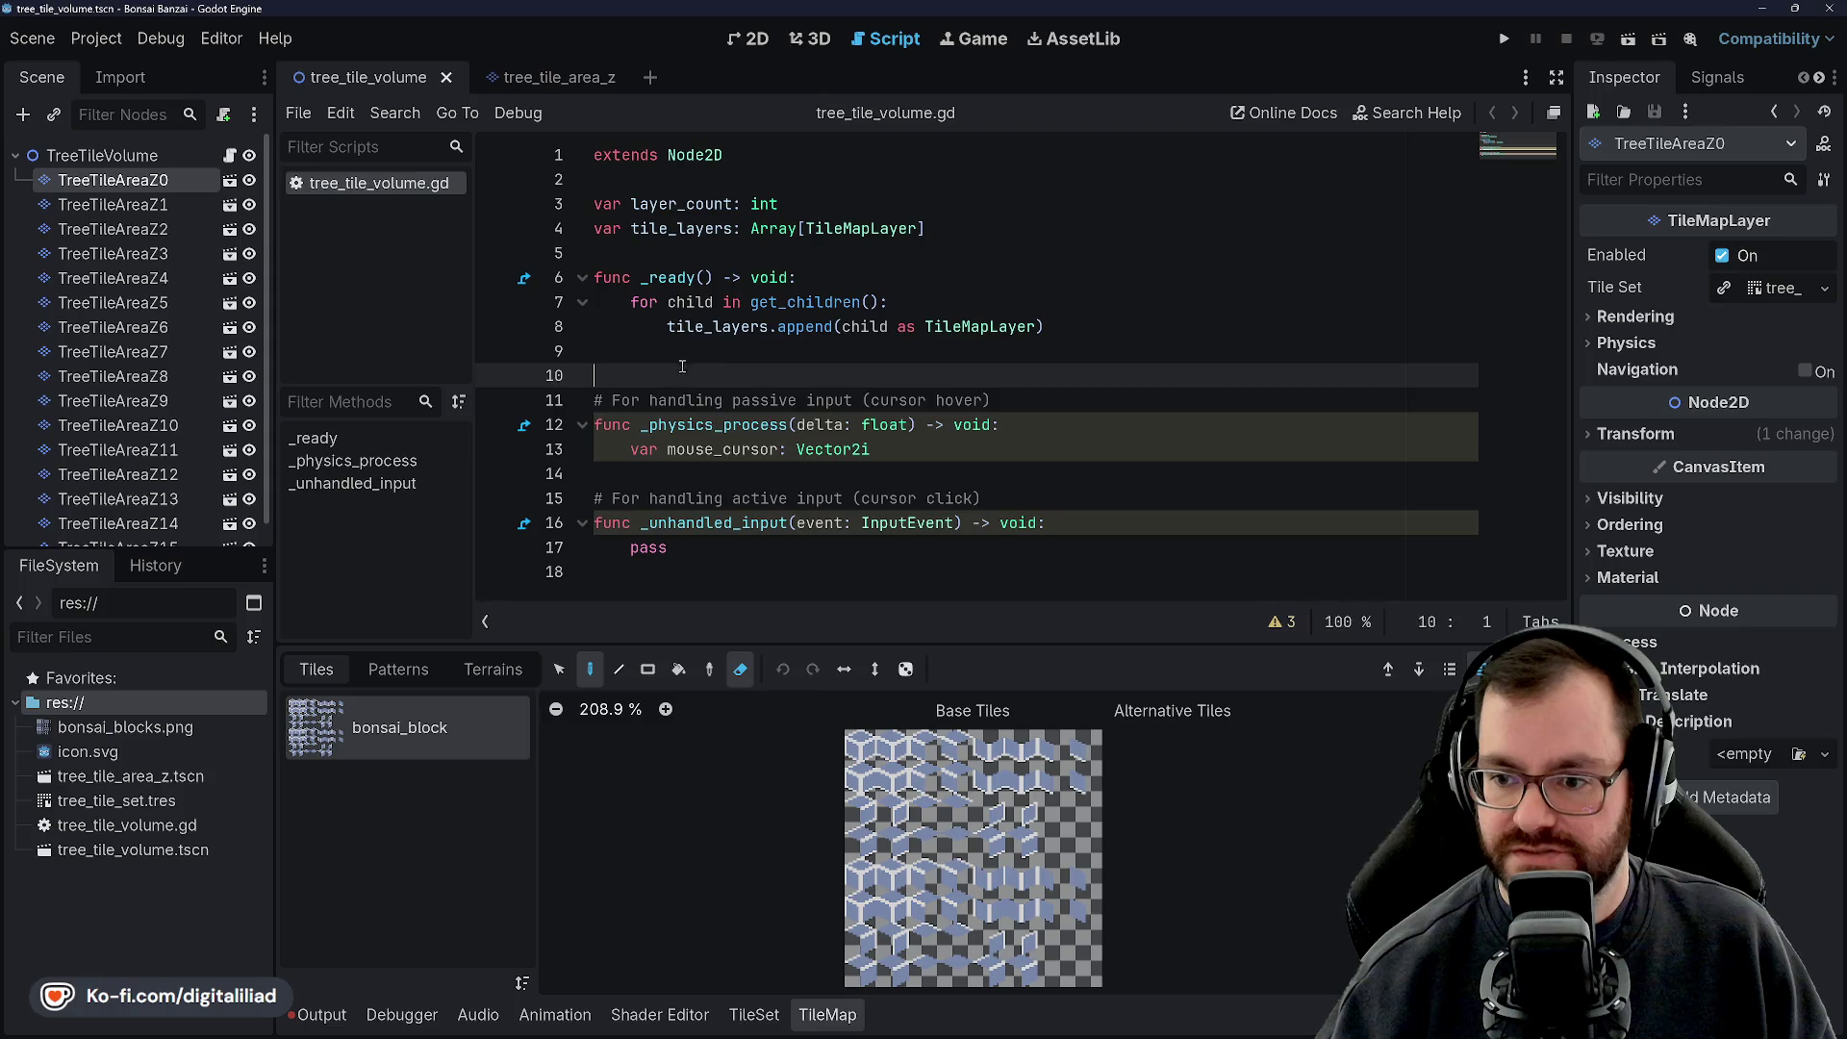
left_click(941, 448)
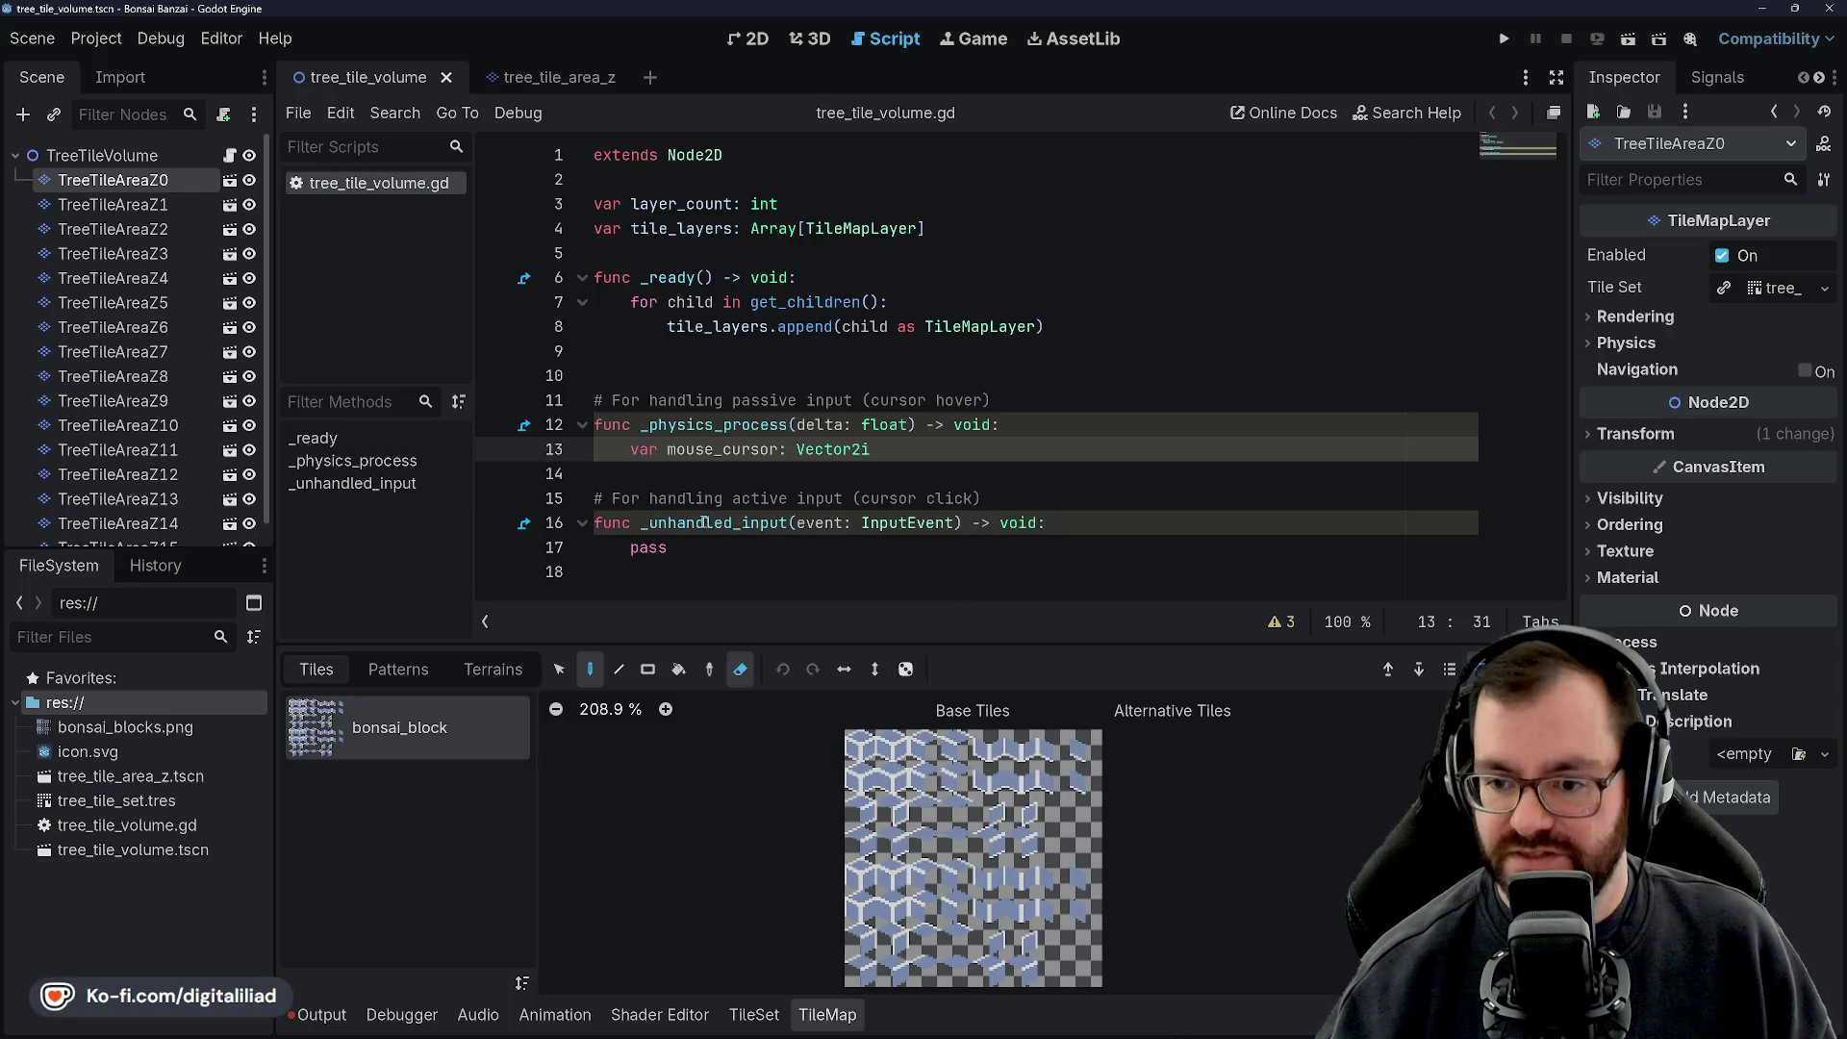
left_click(728, 550)
left_click(679, 485)
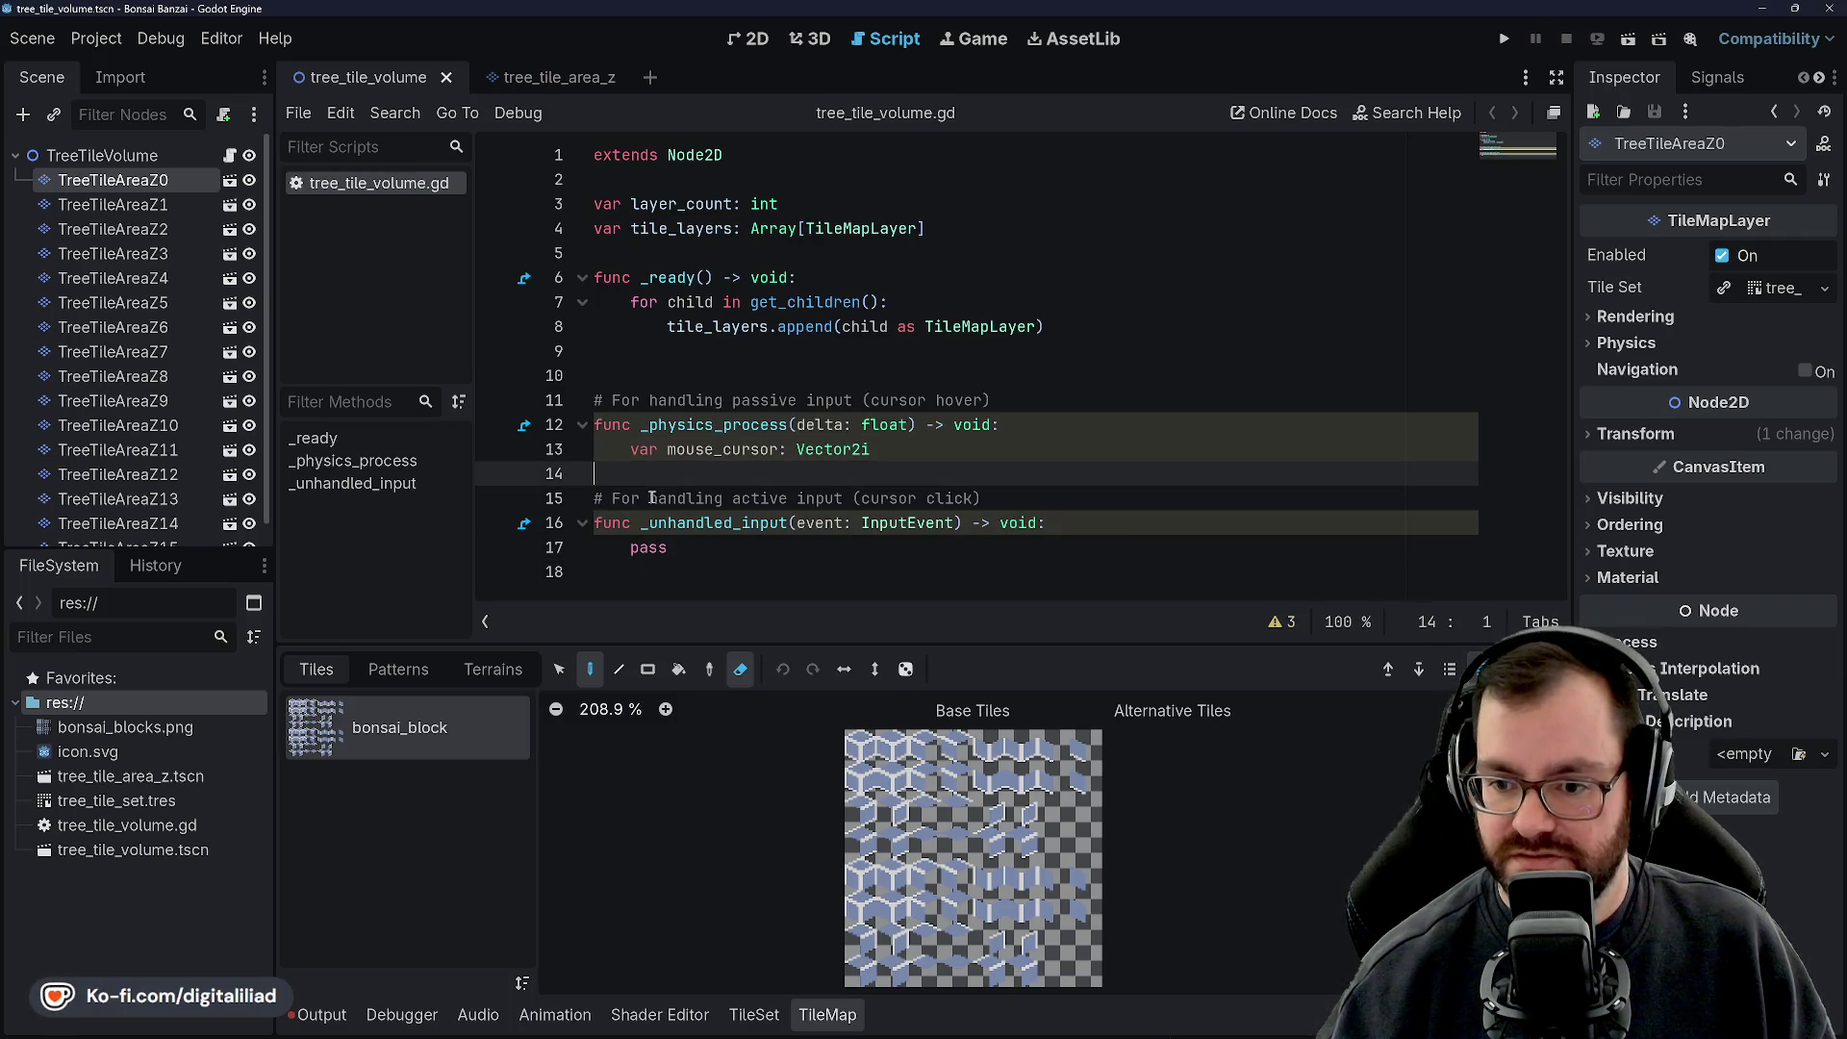
left_click(691, 507)
left_click(714, 557)
left_click(702, 500)
left_click(693, 471)
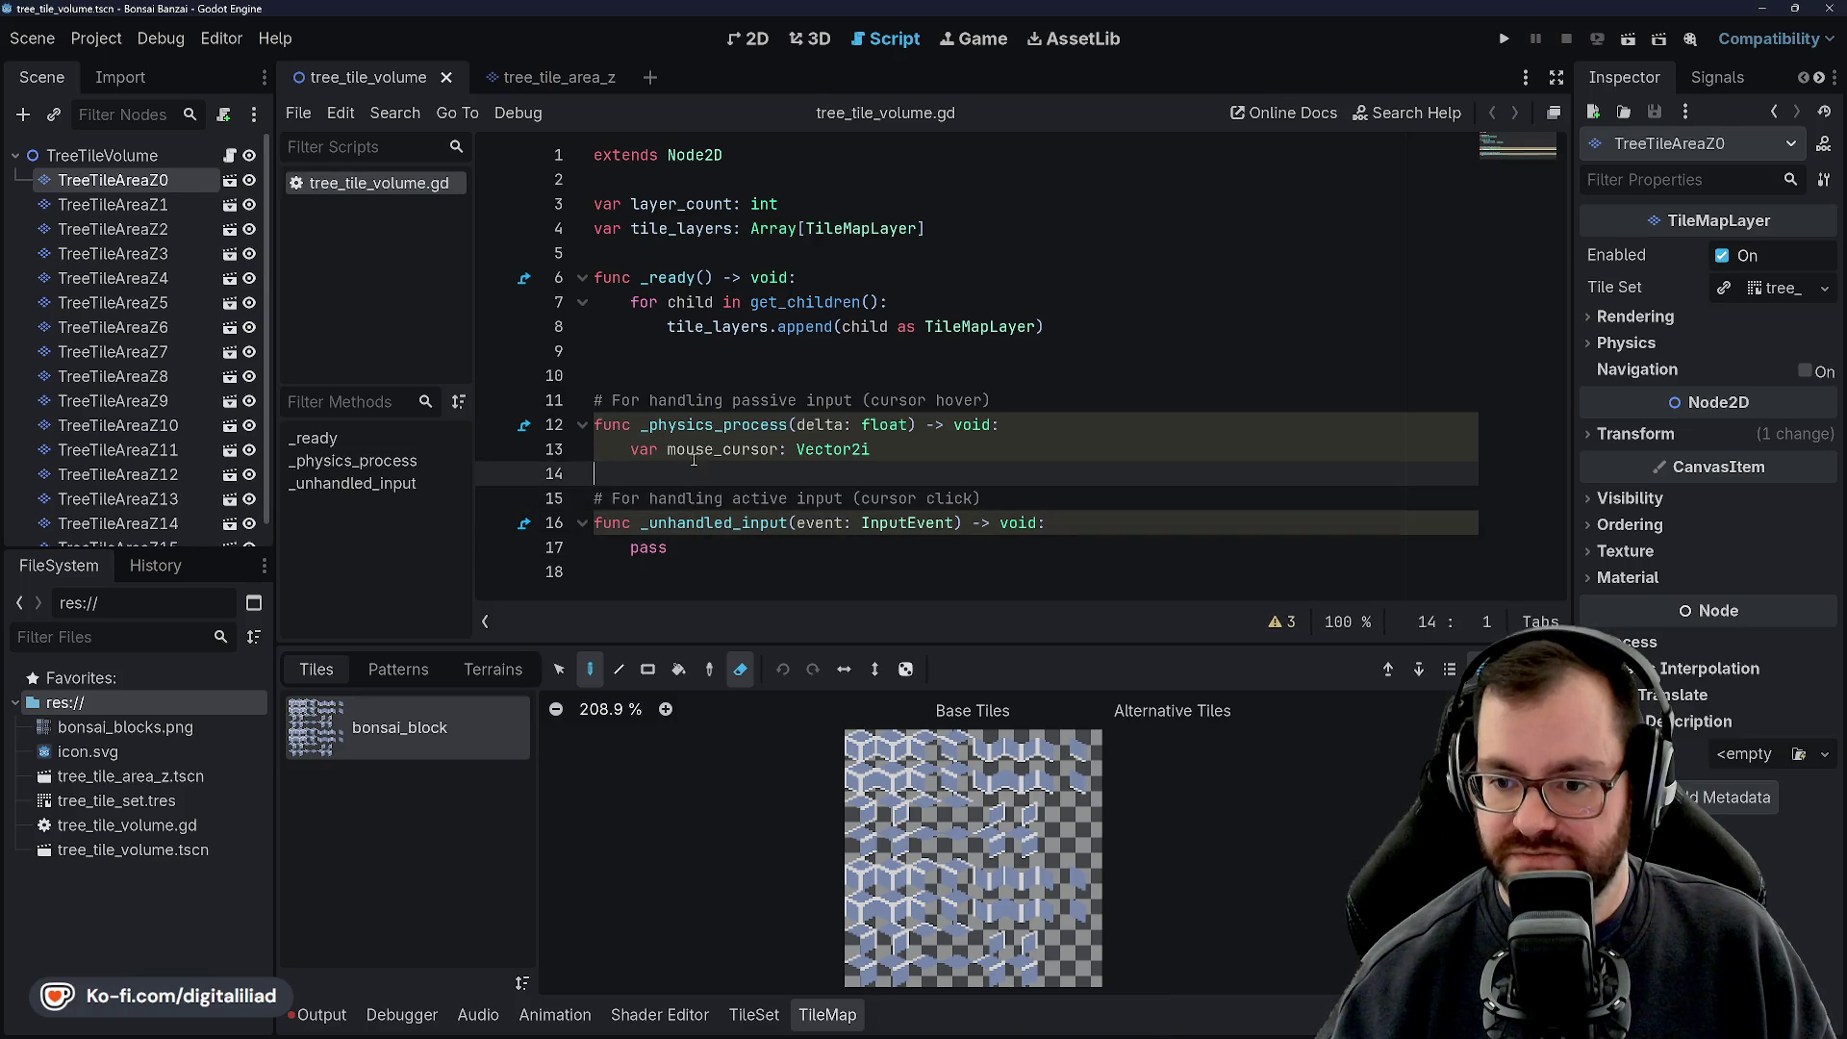
left_click(653, 399)
left_click(785, 471)
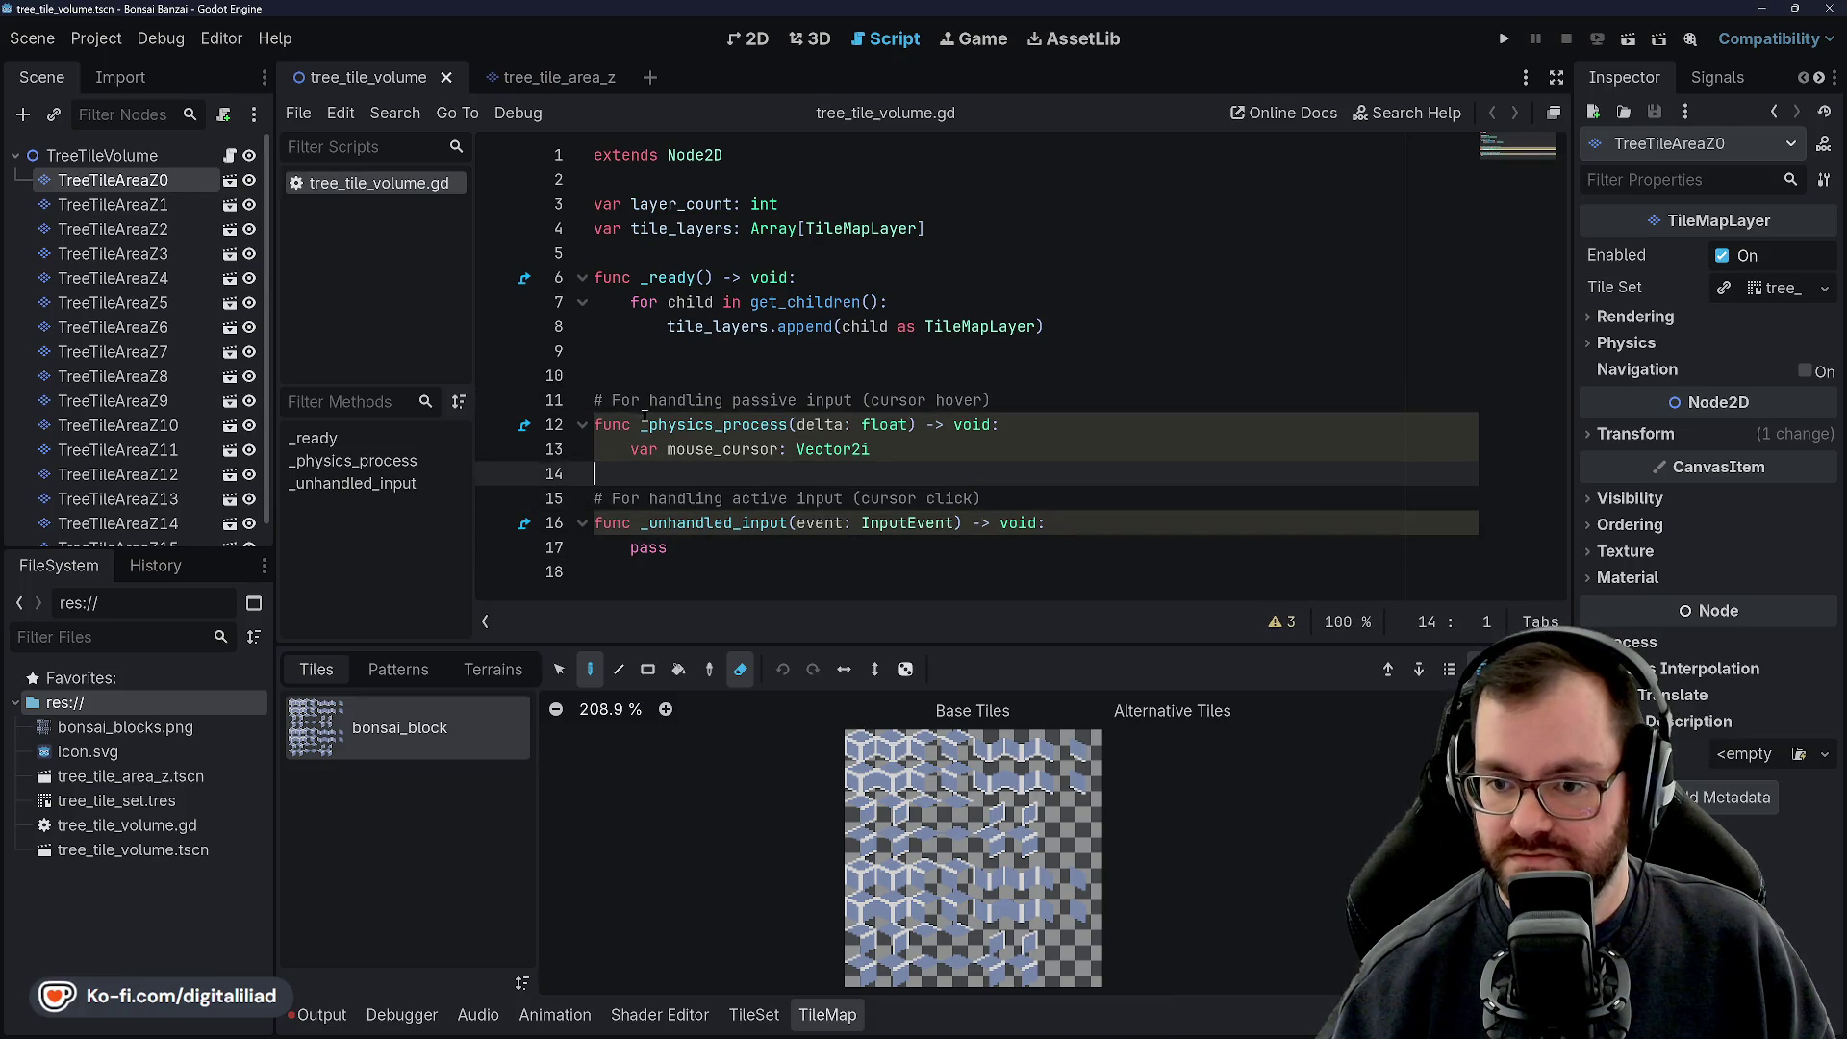
left_click(616, 400)
left_click(761, 485)
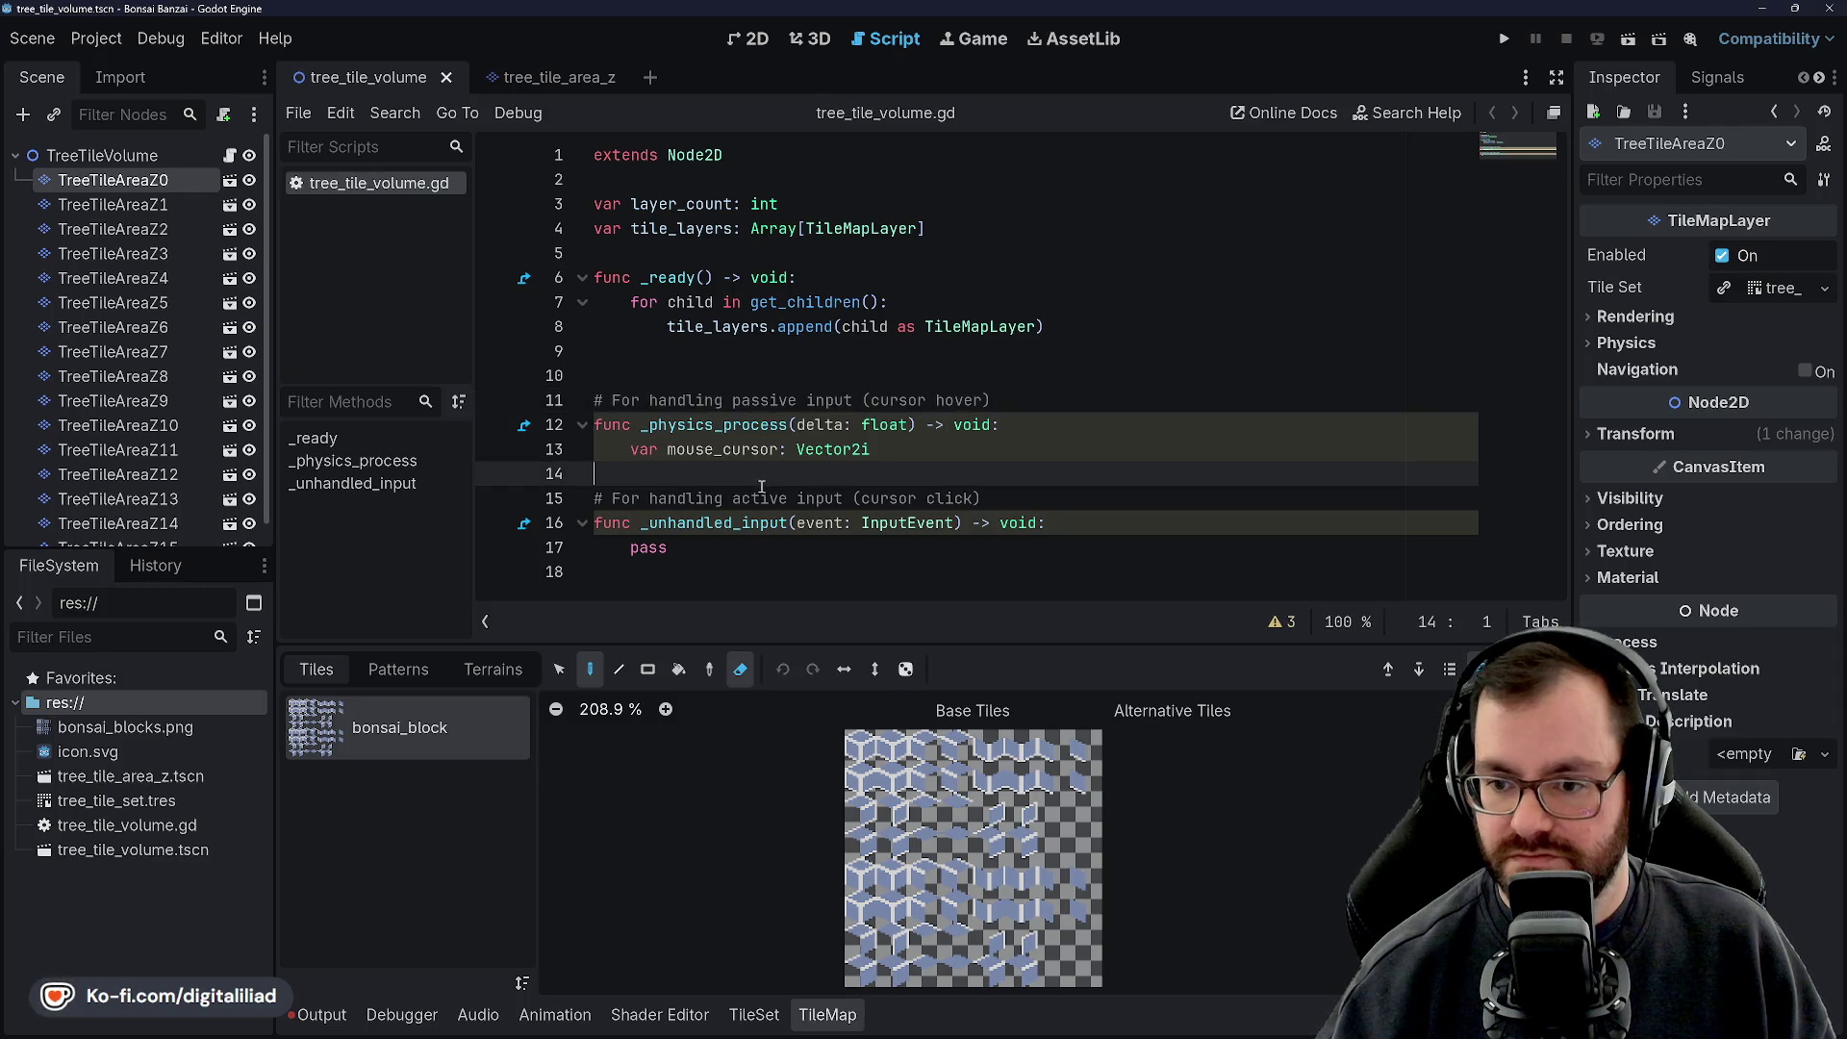
left_click(685, 384)
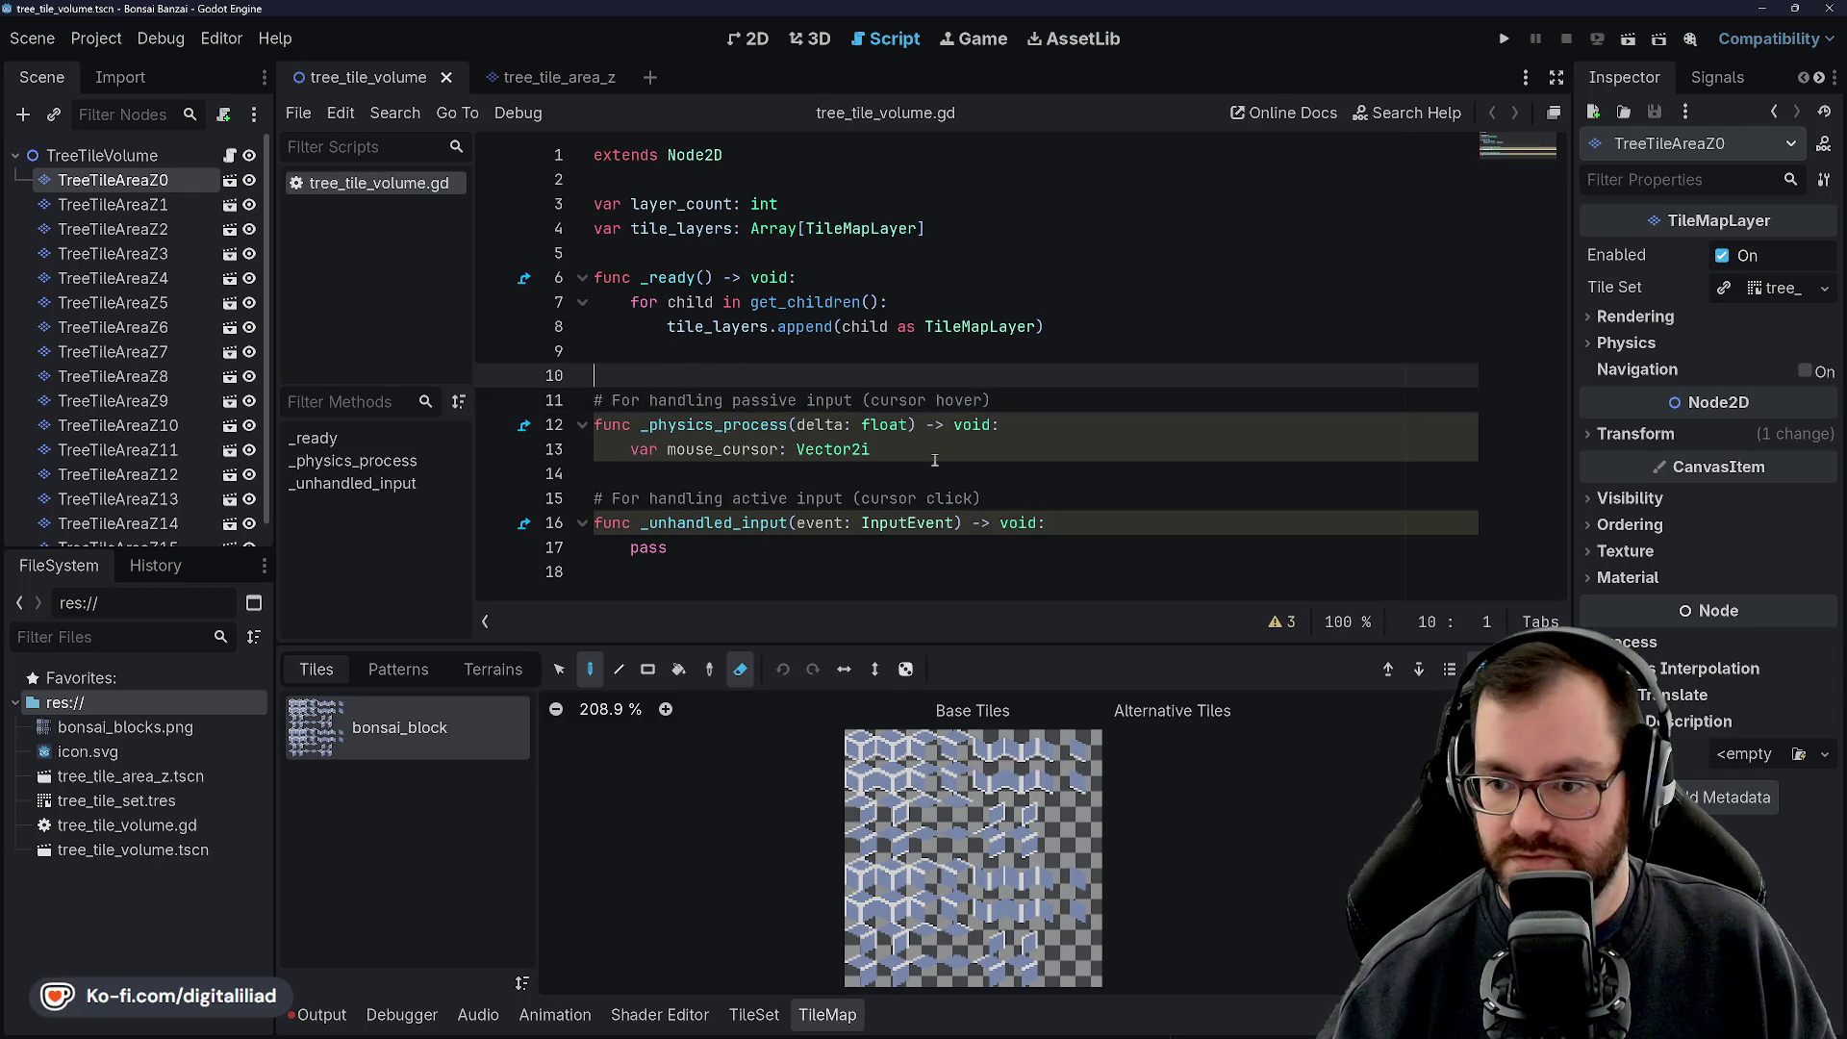
left_click(770, 474)
left_click(900, 498)
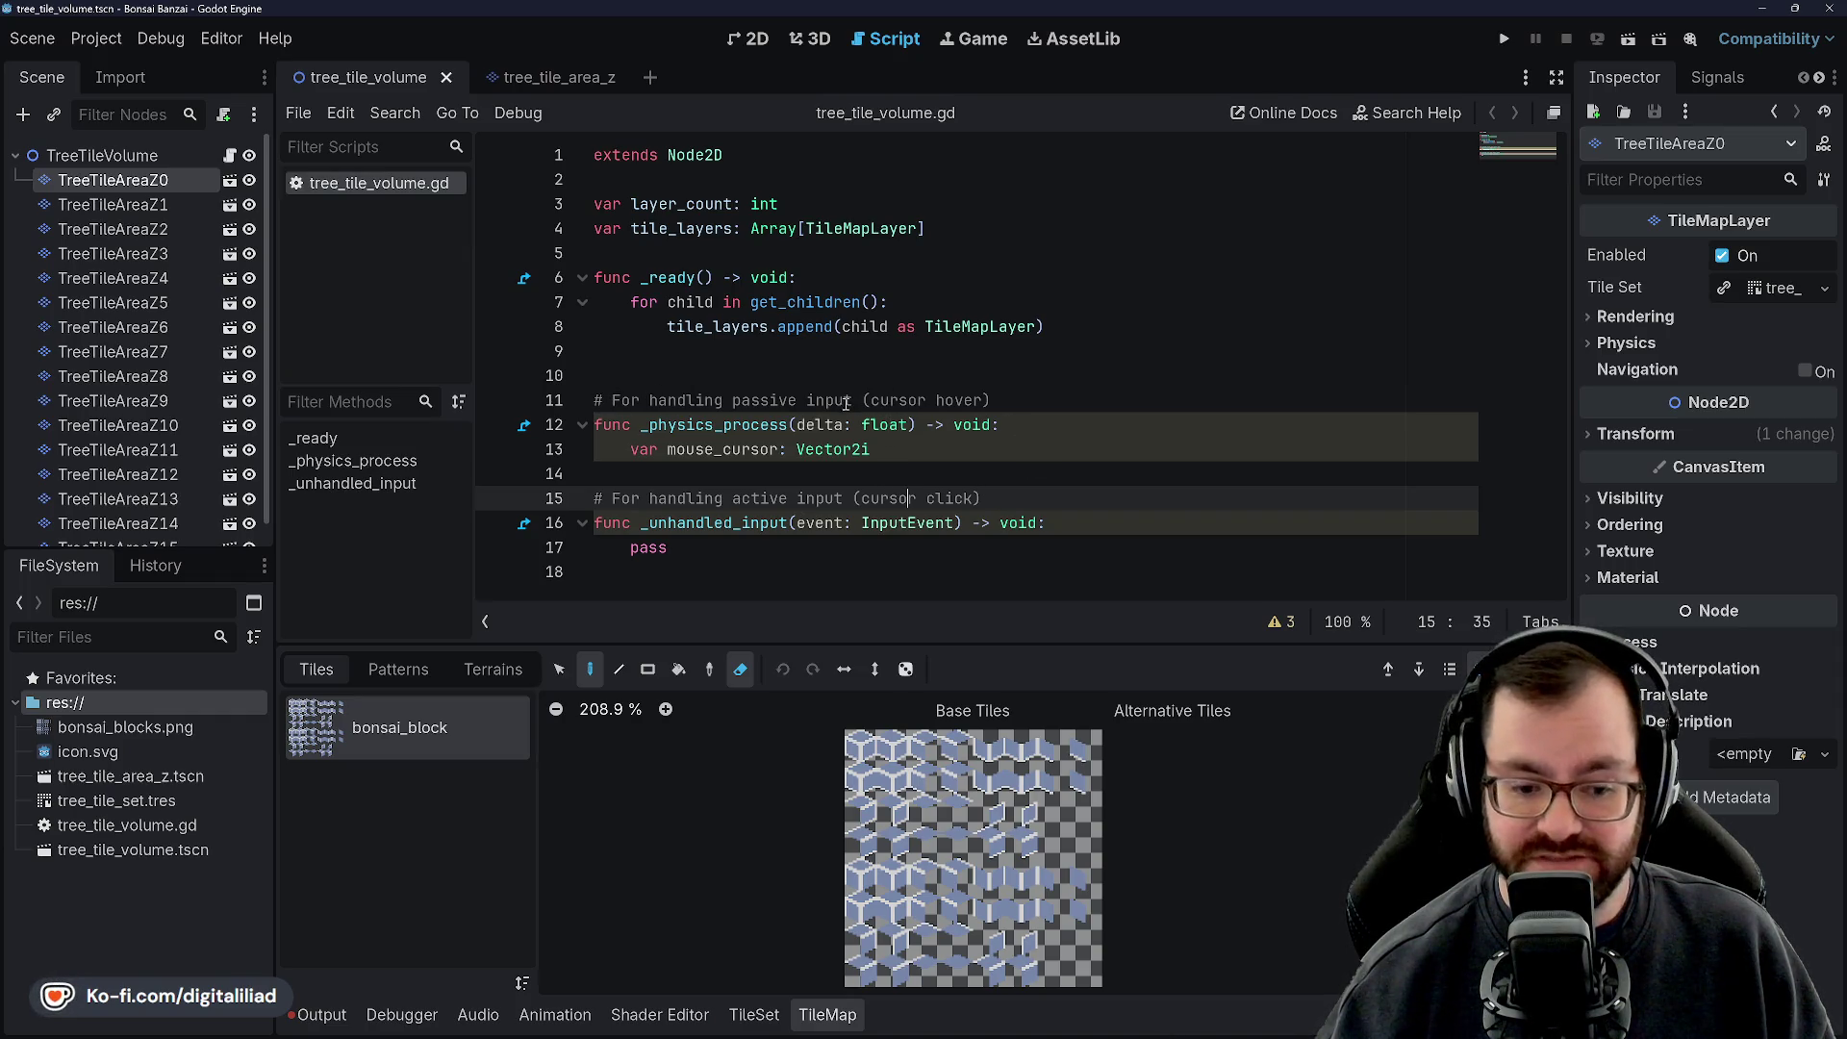
key("Up")
key("Up")
key("Up")
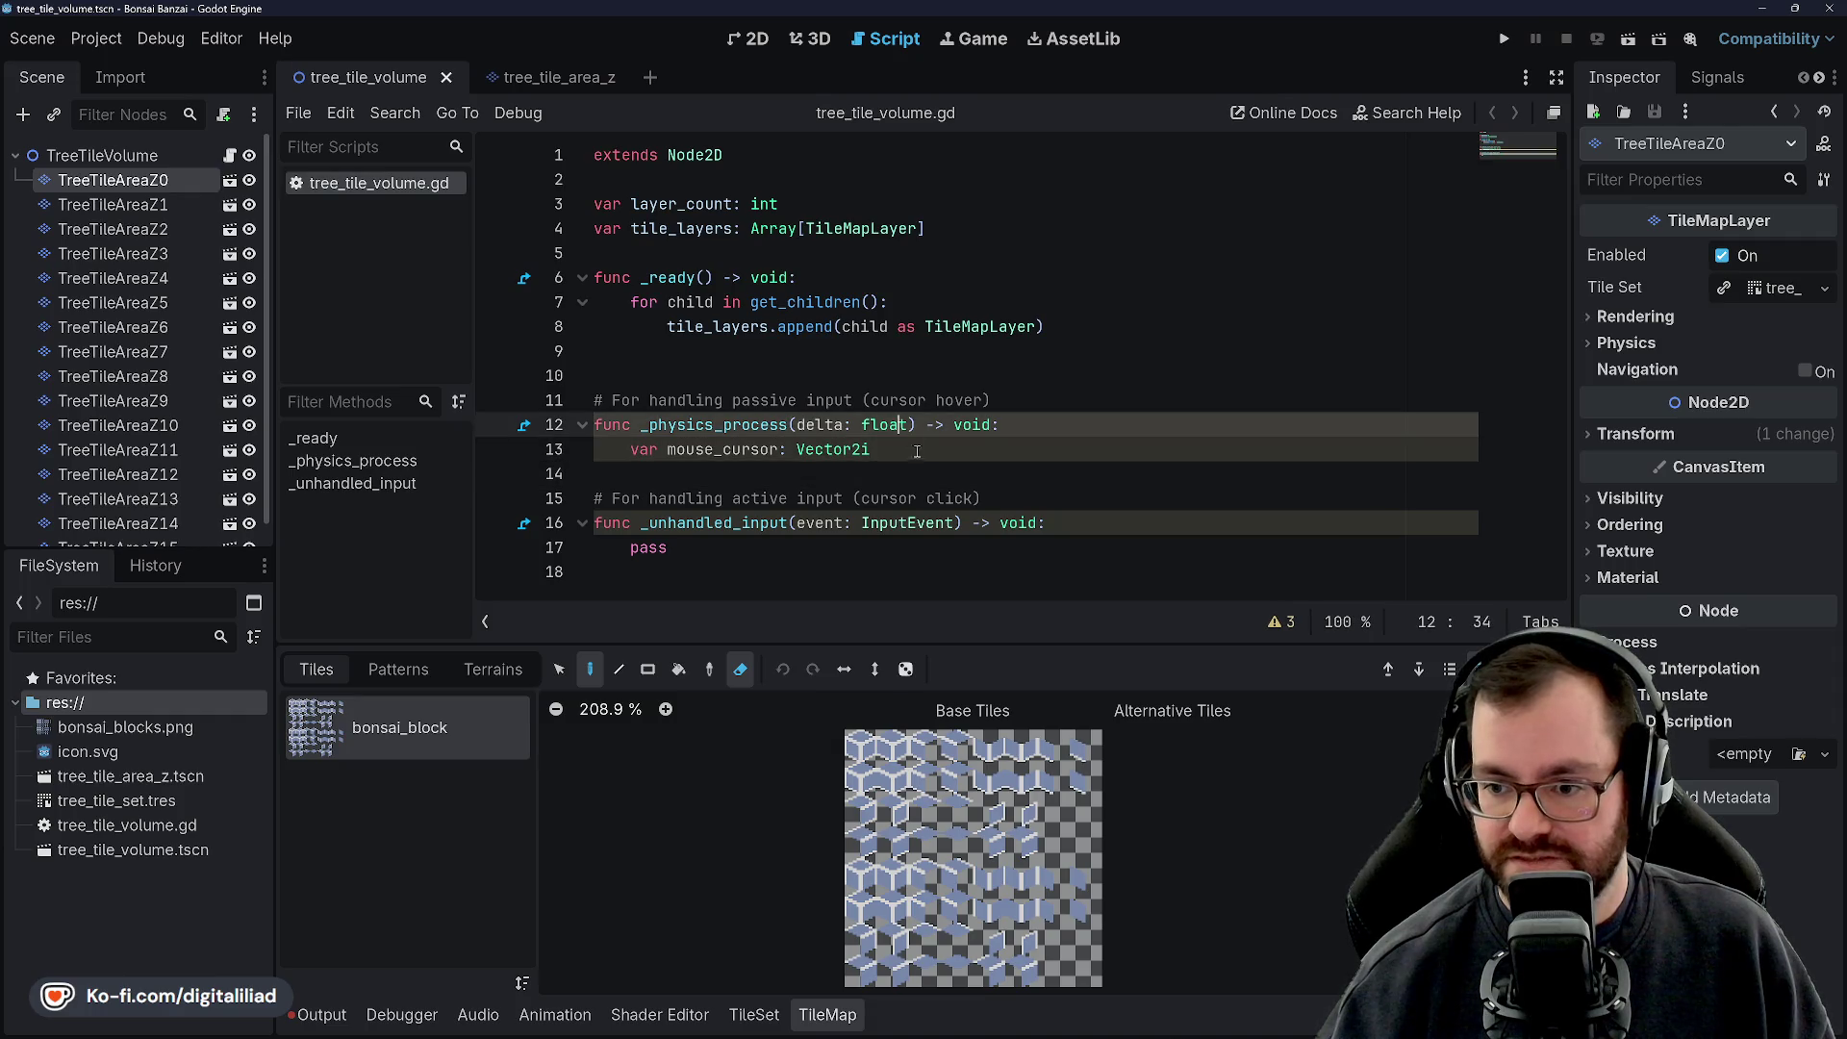
key("Down")
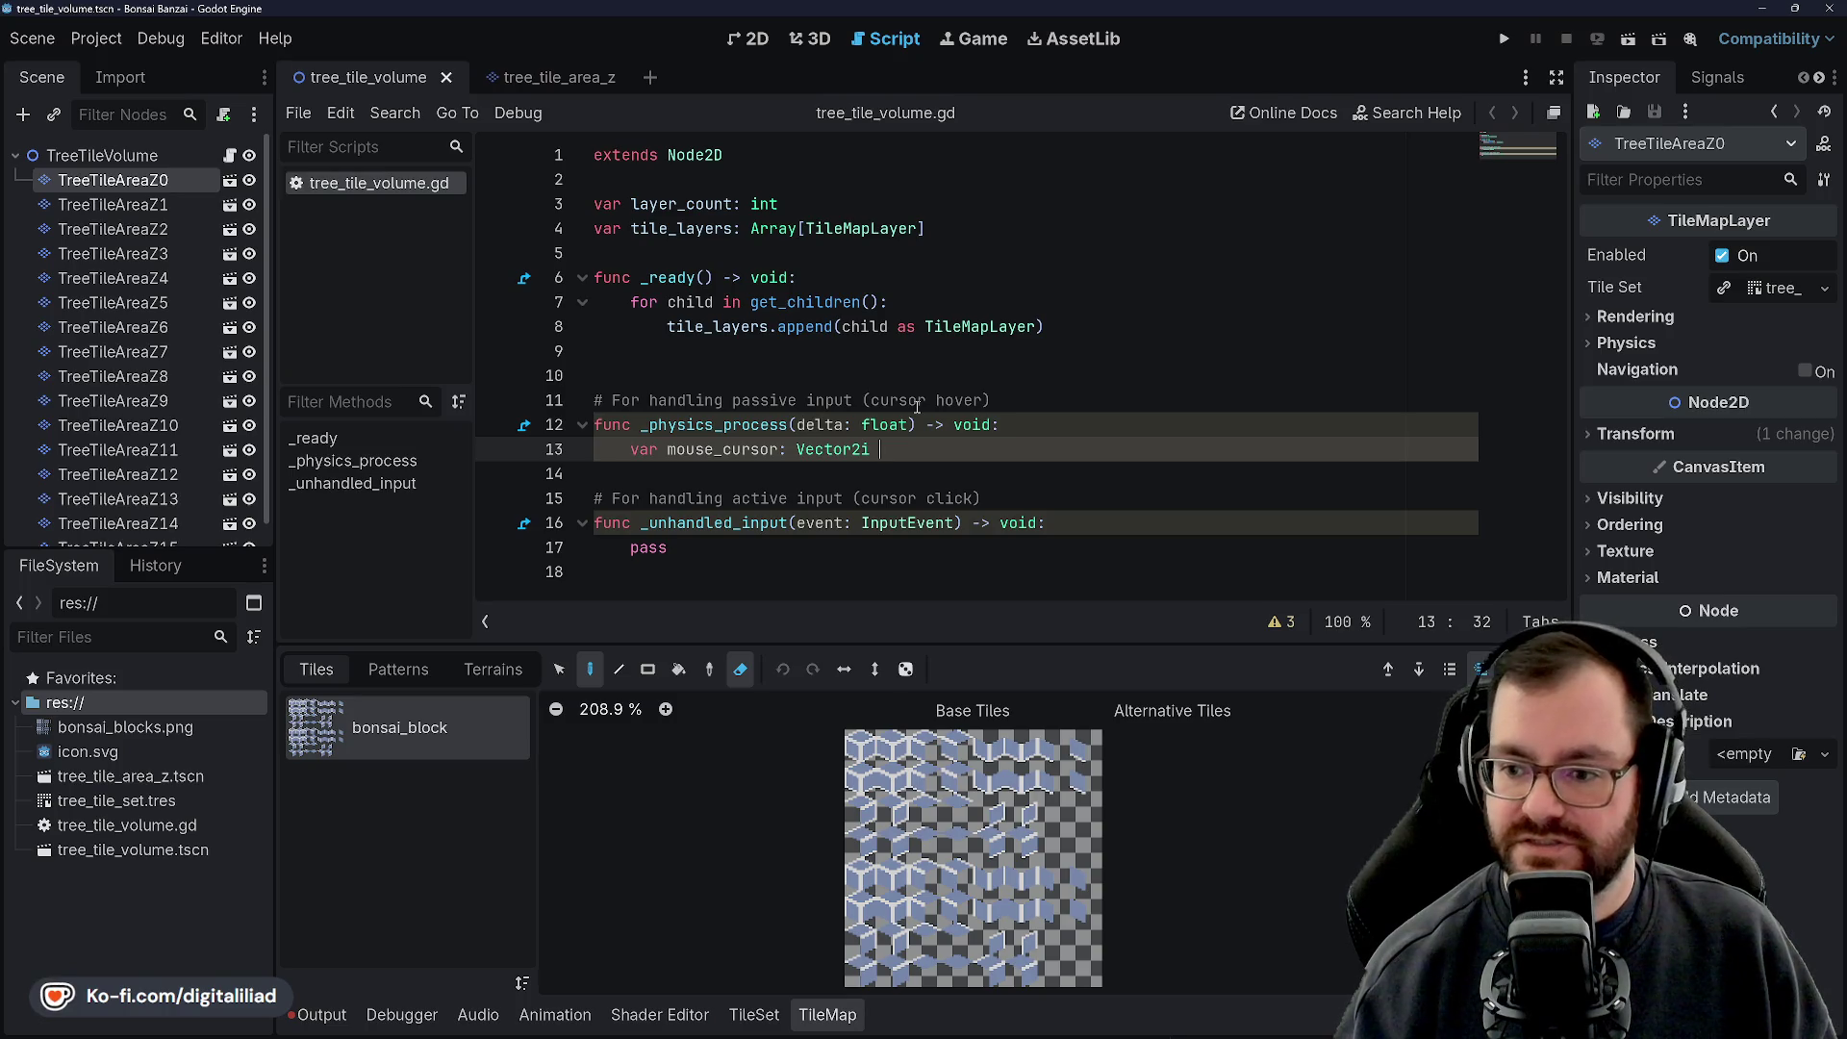
type("= get_glob")
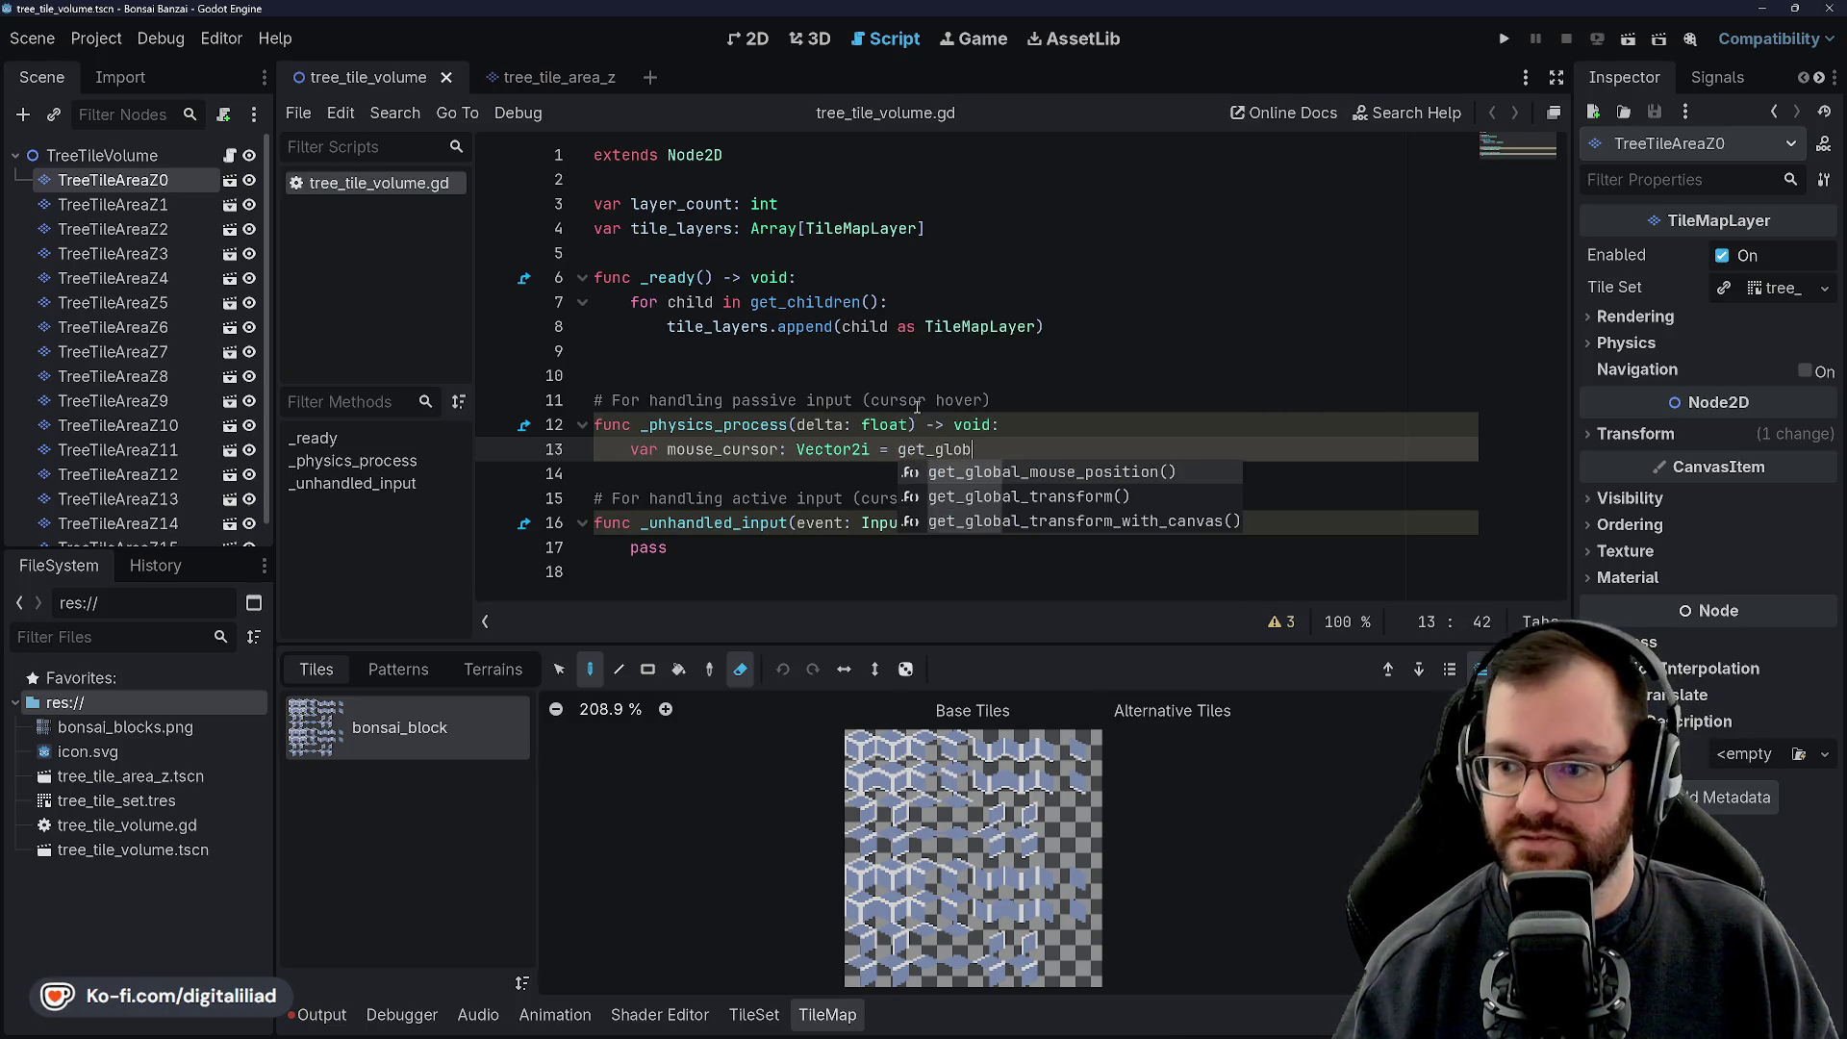
key("Return")
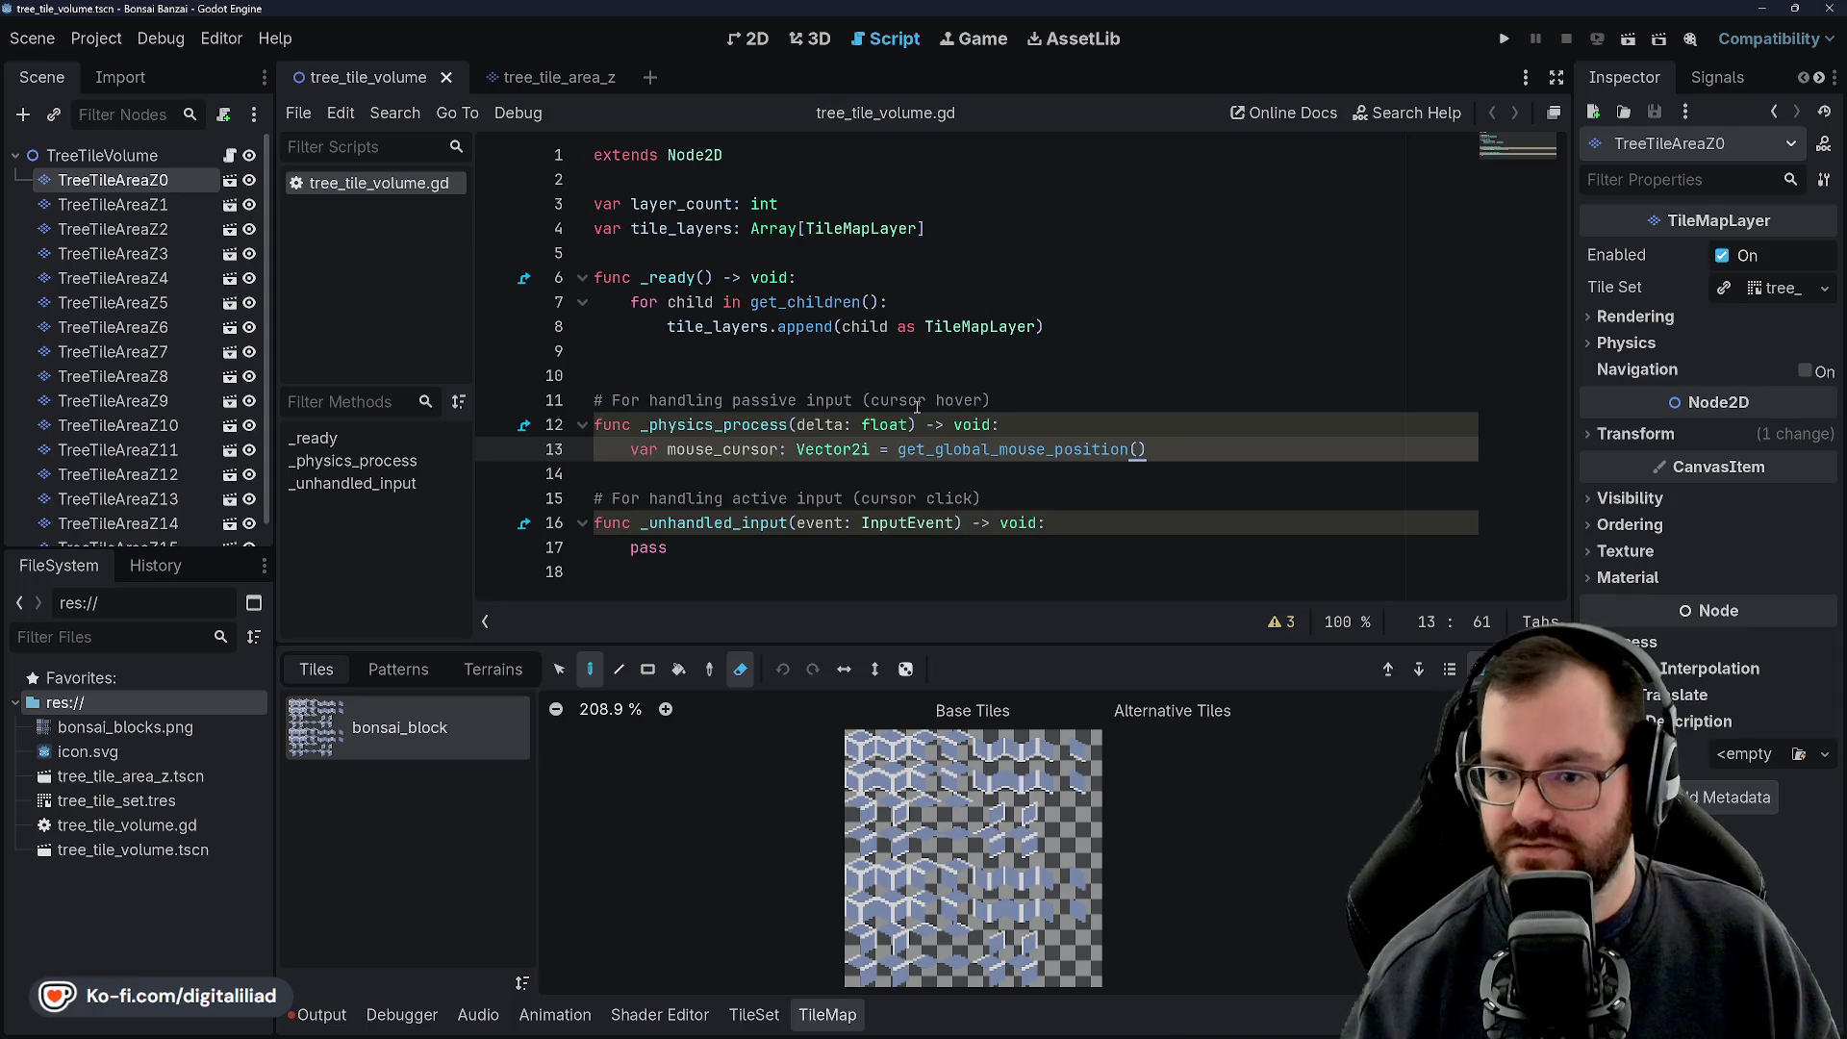
left_click(743, 424)
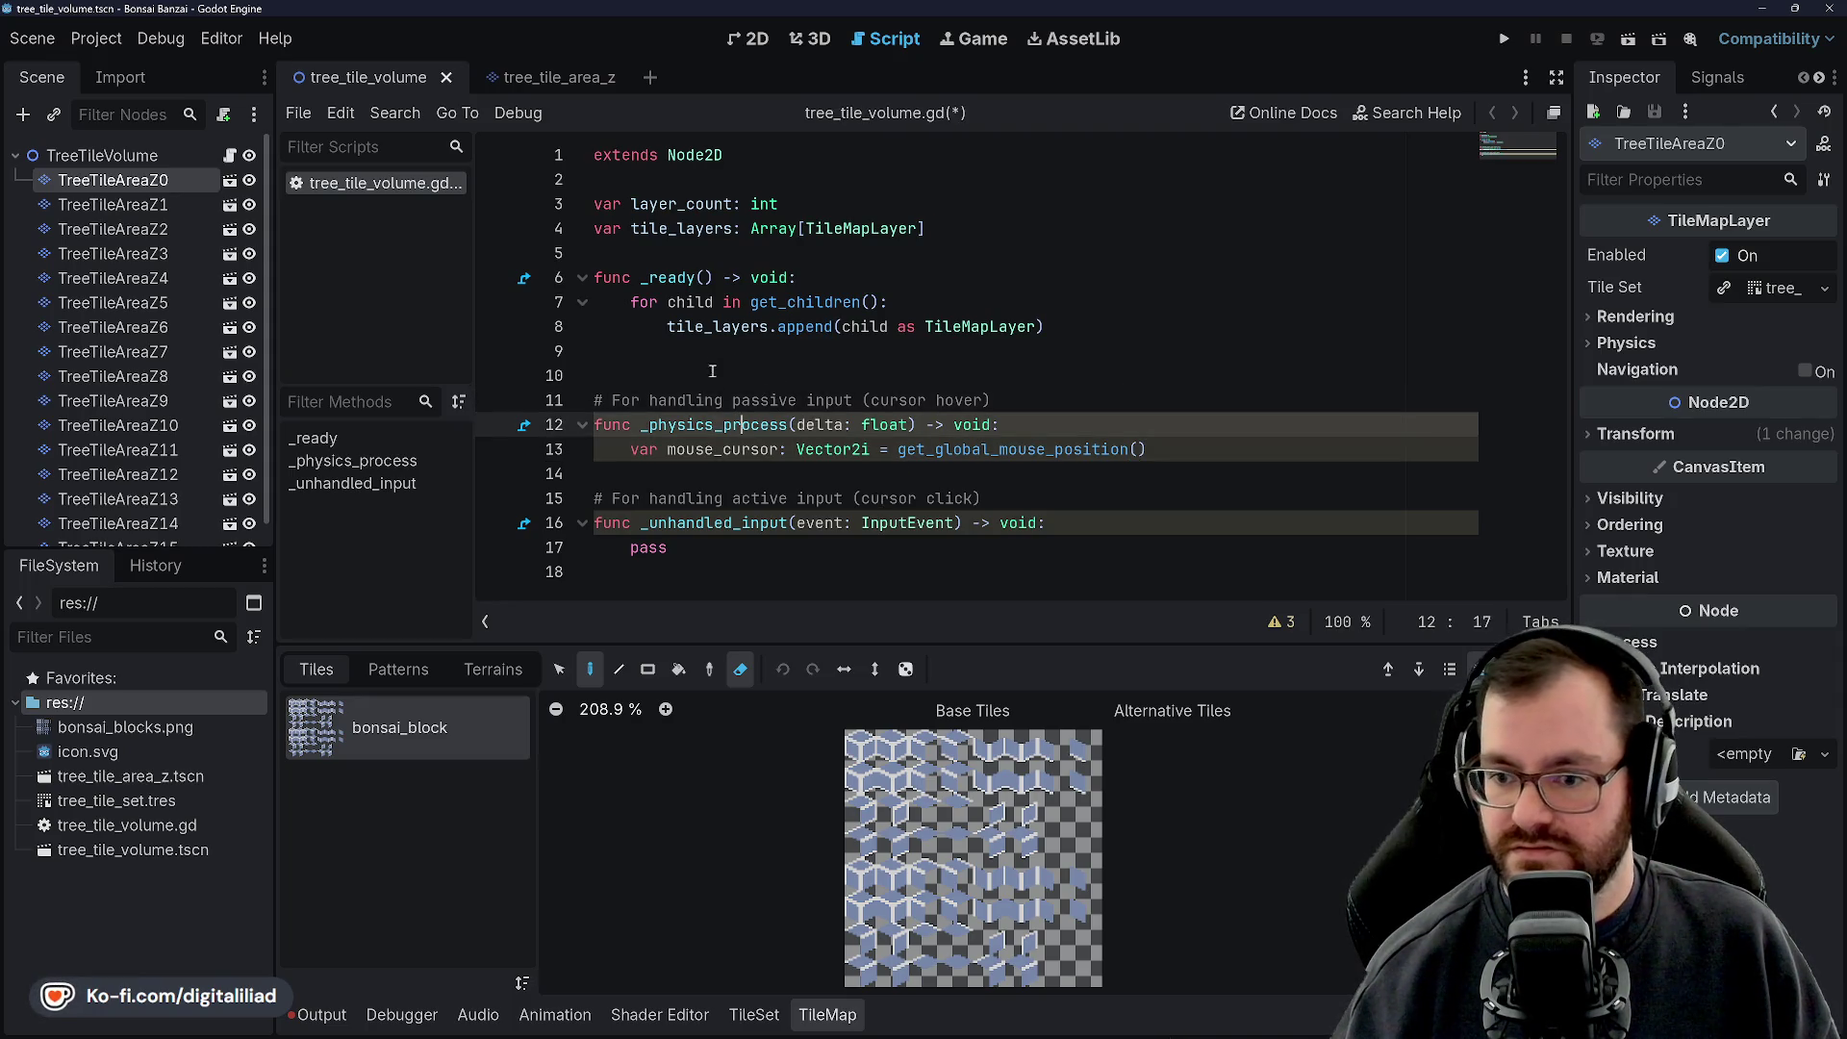
left_click(713, 370)
key("ctrl+s")
key("Up")
key("Down")
key("Up")
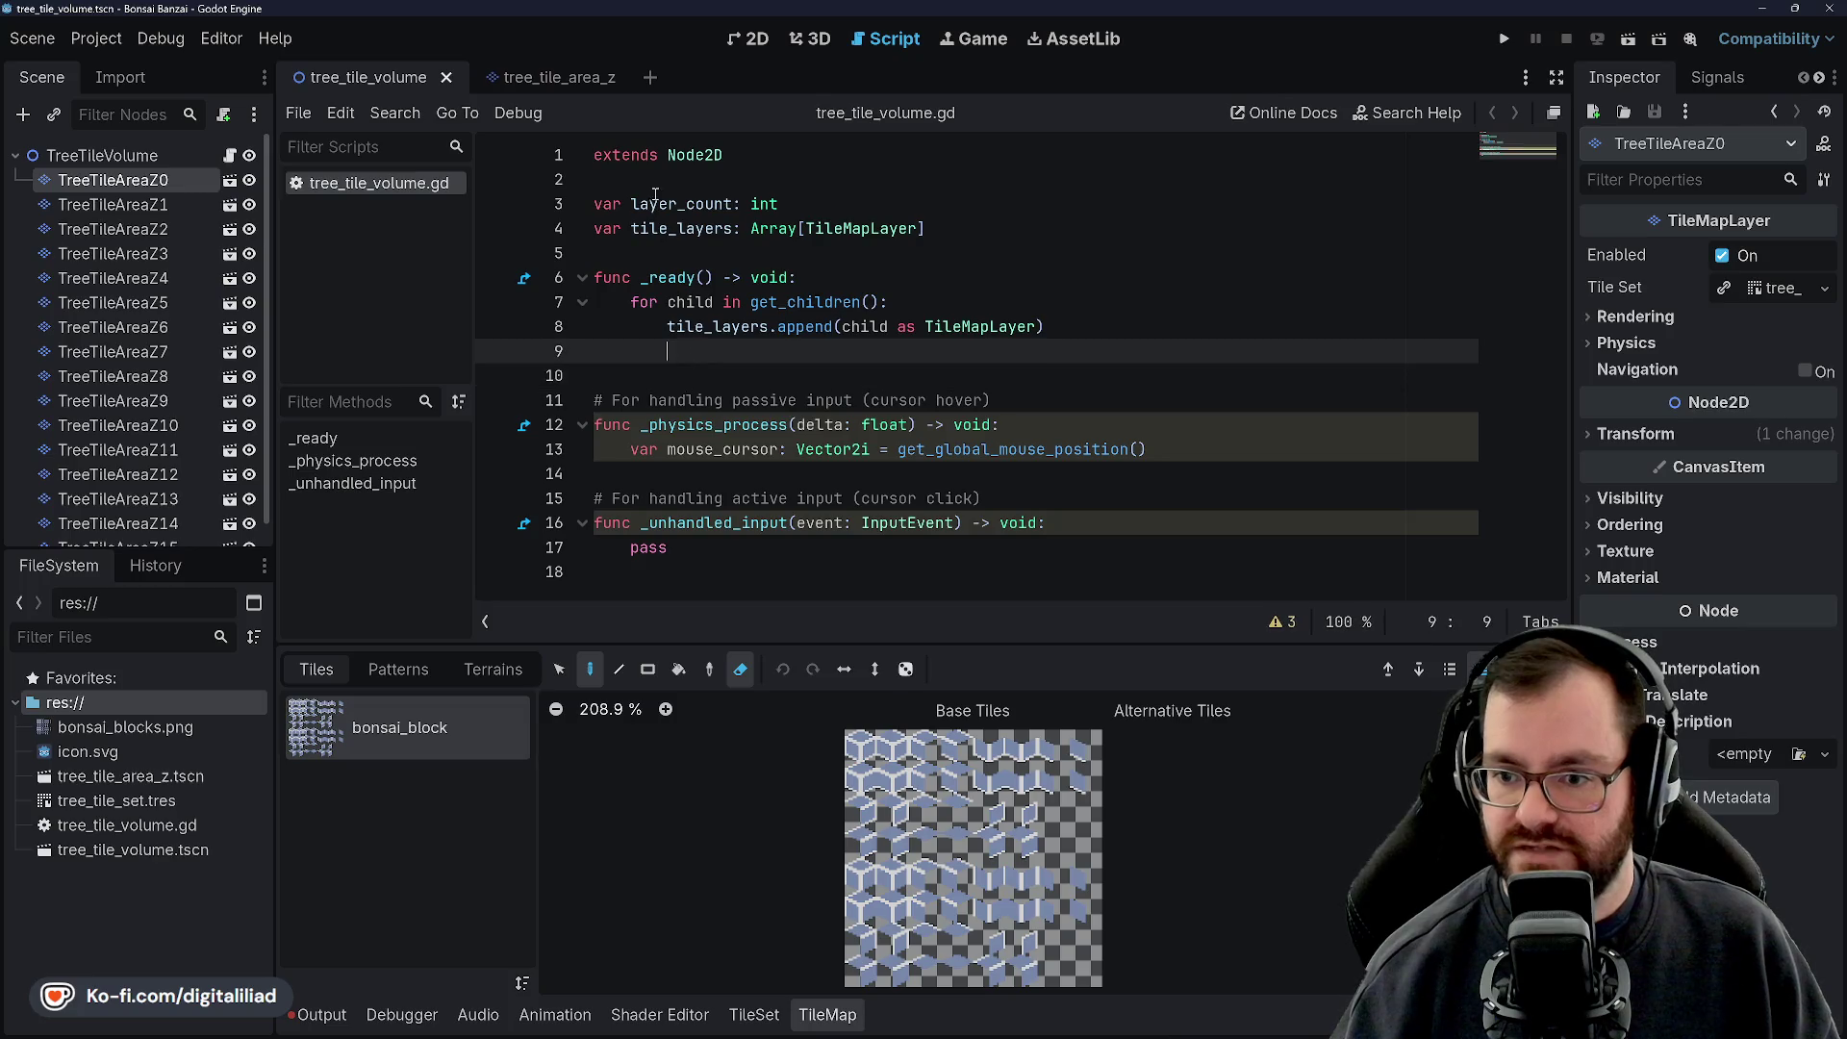
double_click(679, 228)
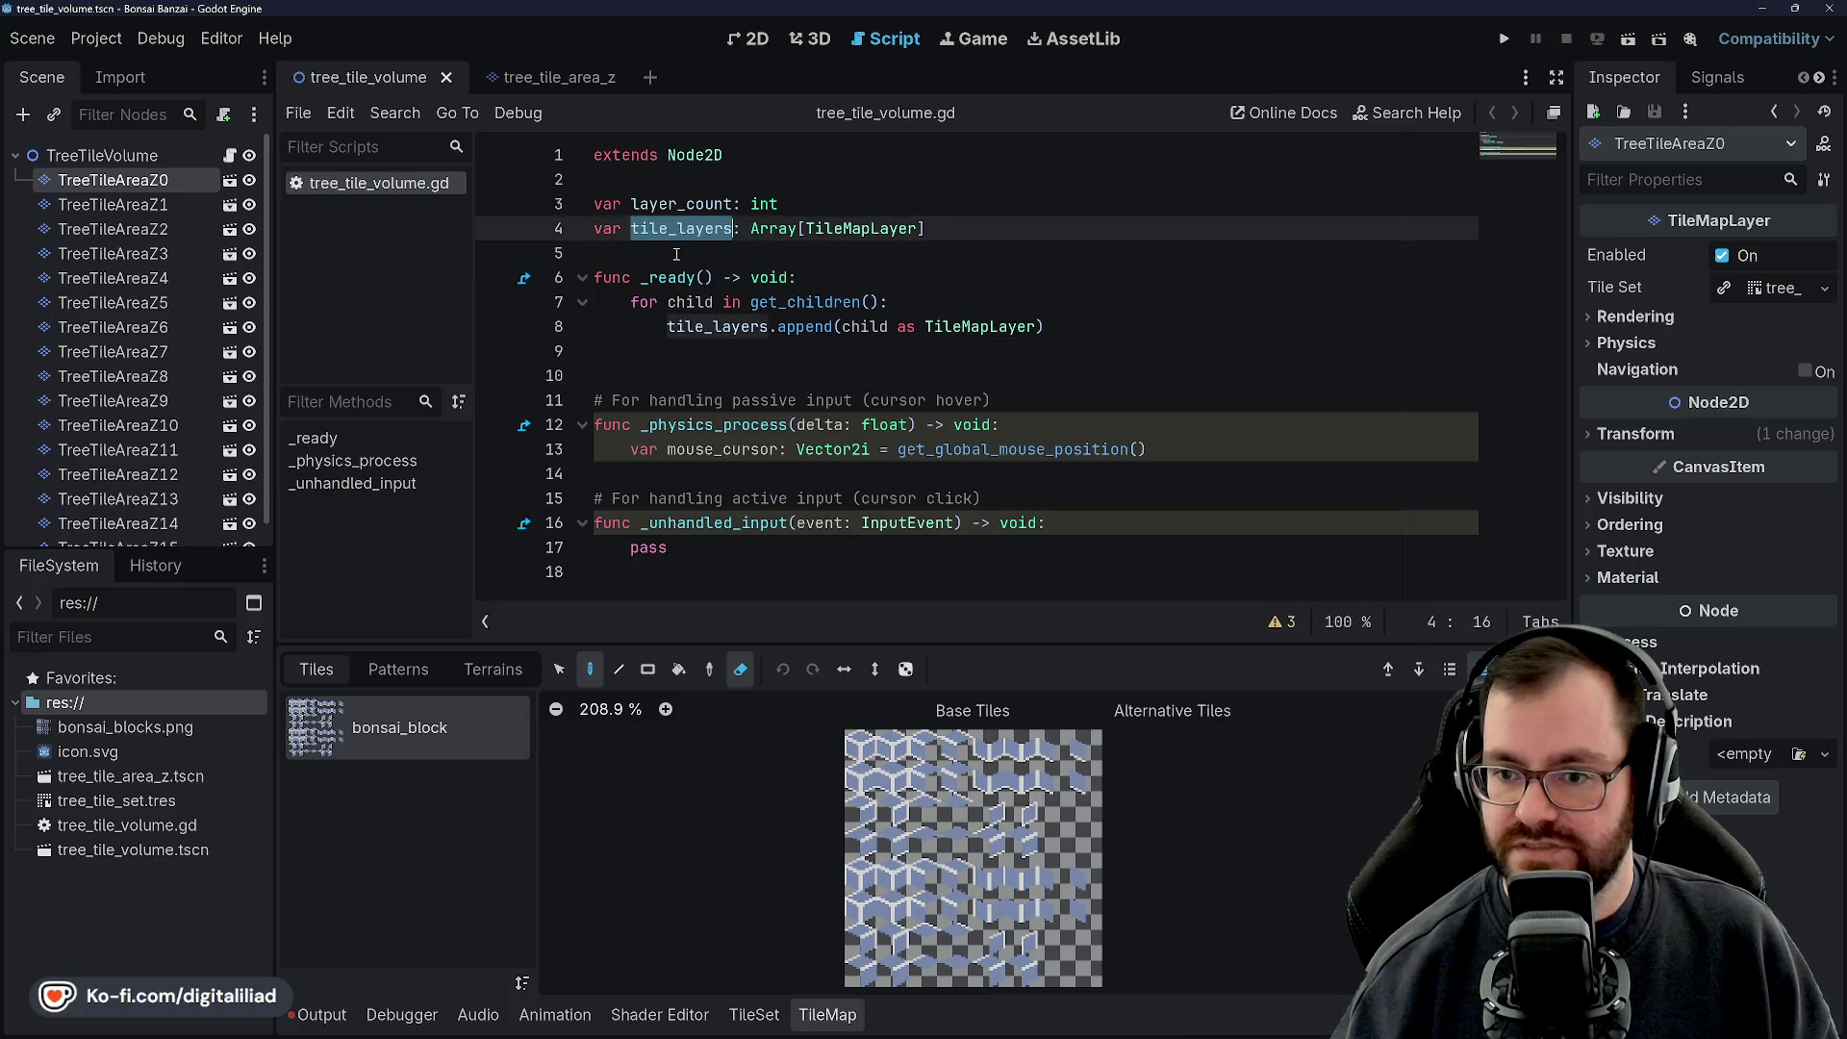
left_click(677, 254)
left_click(713, 328)
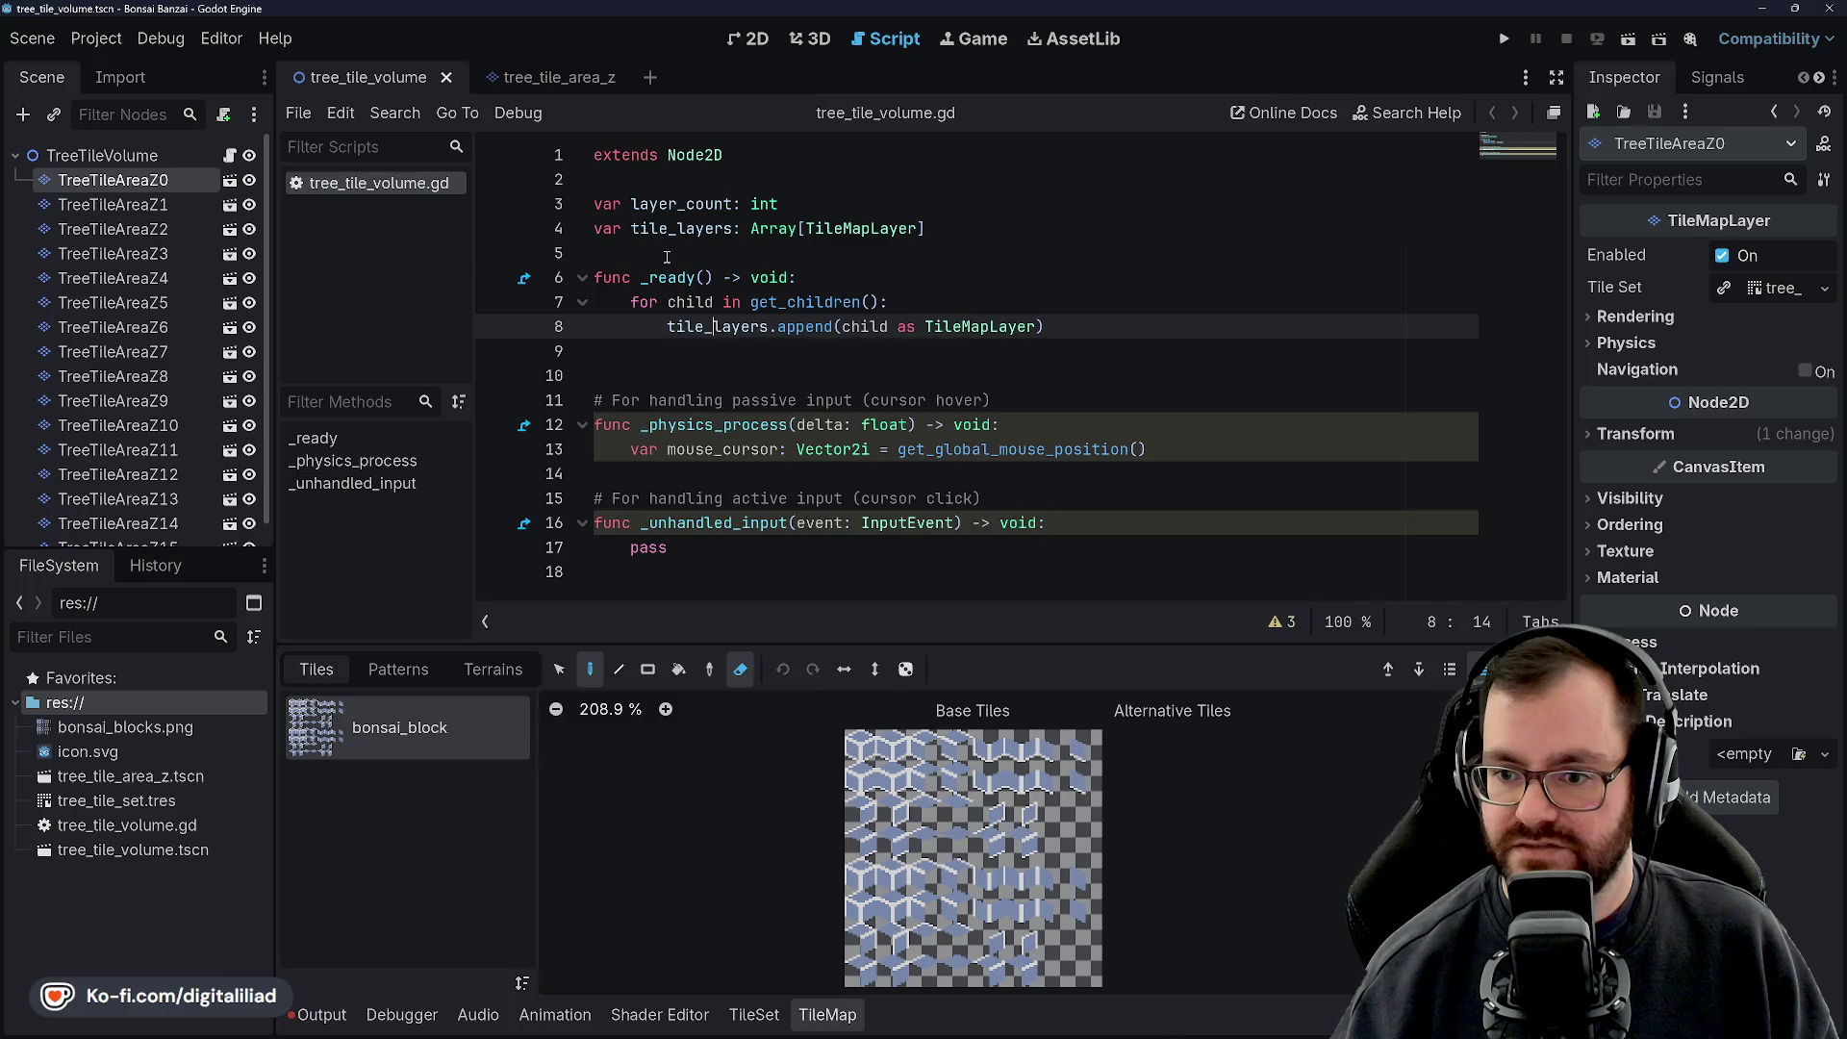
left_click(667, 254)
left_click(696, 228)
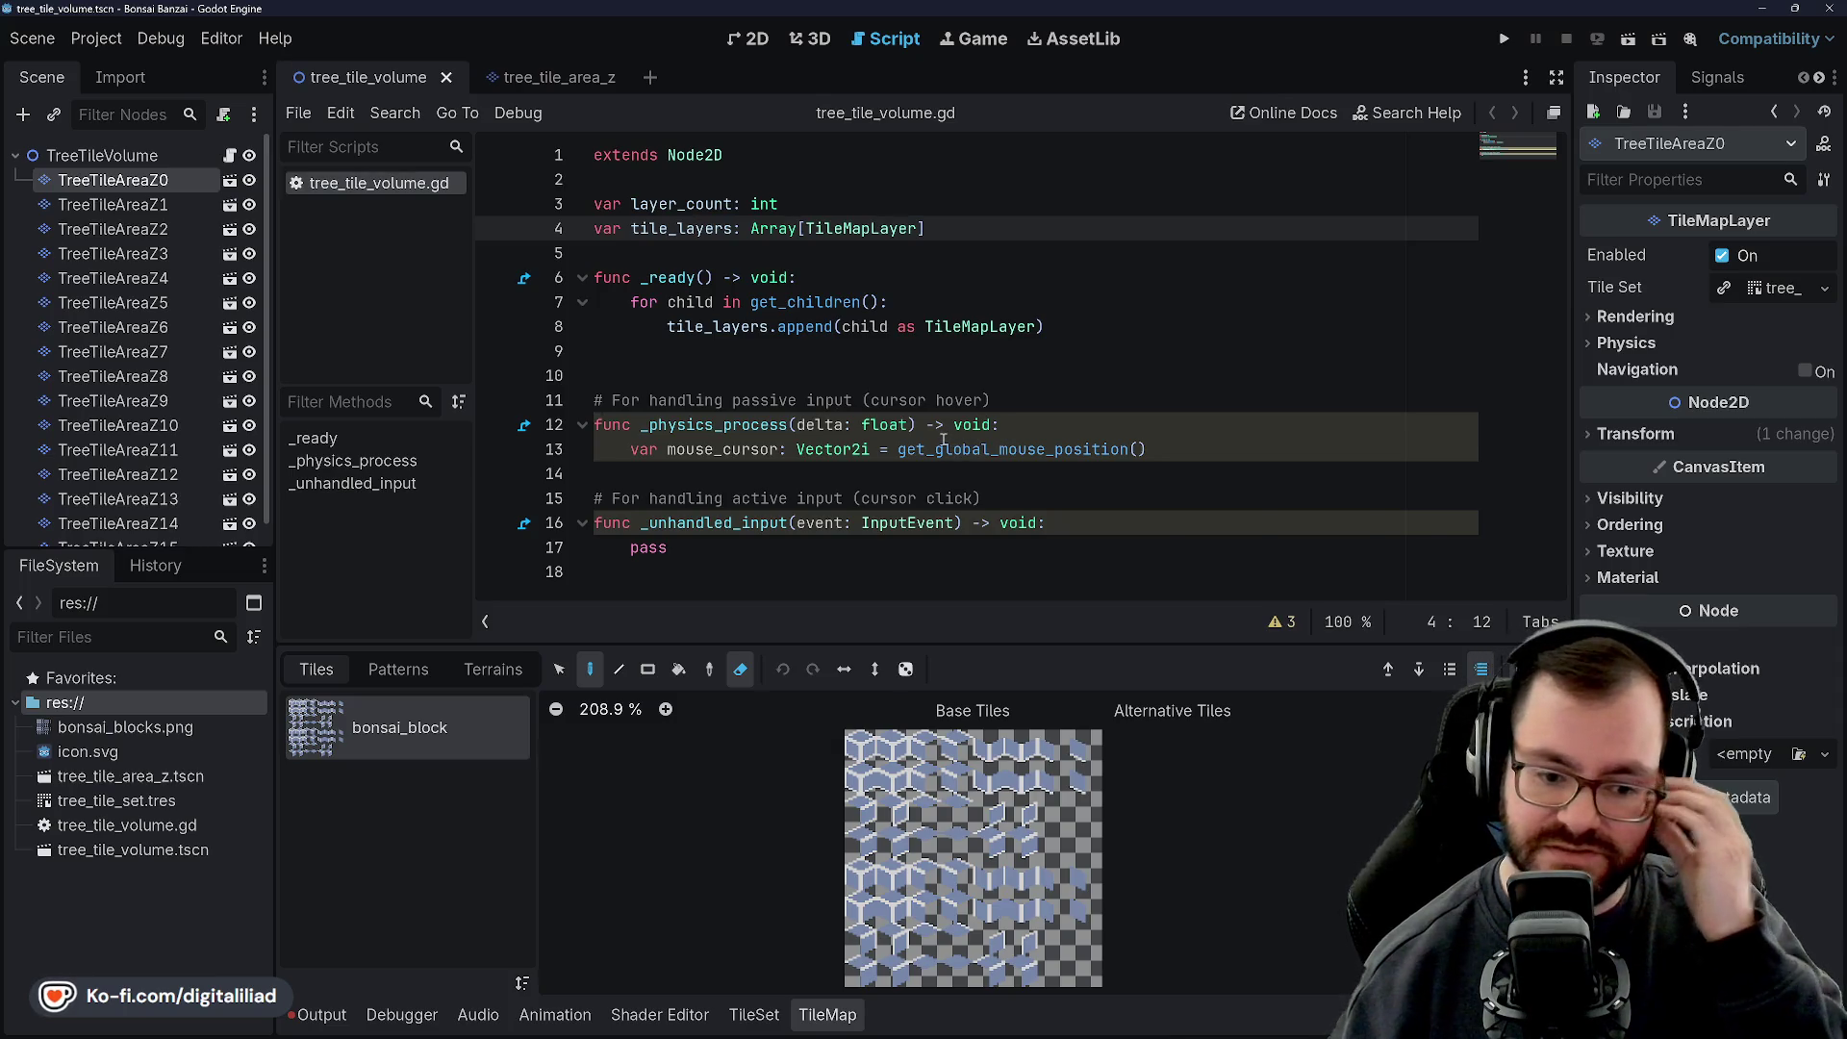
Insert a blank line after _physics_process, before the '# For handling active input' comment
mouse_move(936, 446)
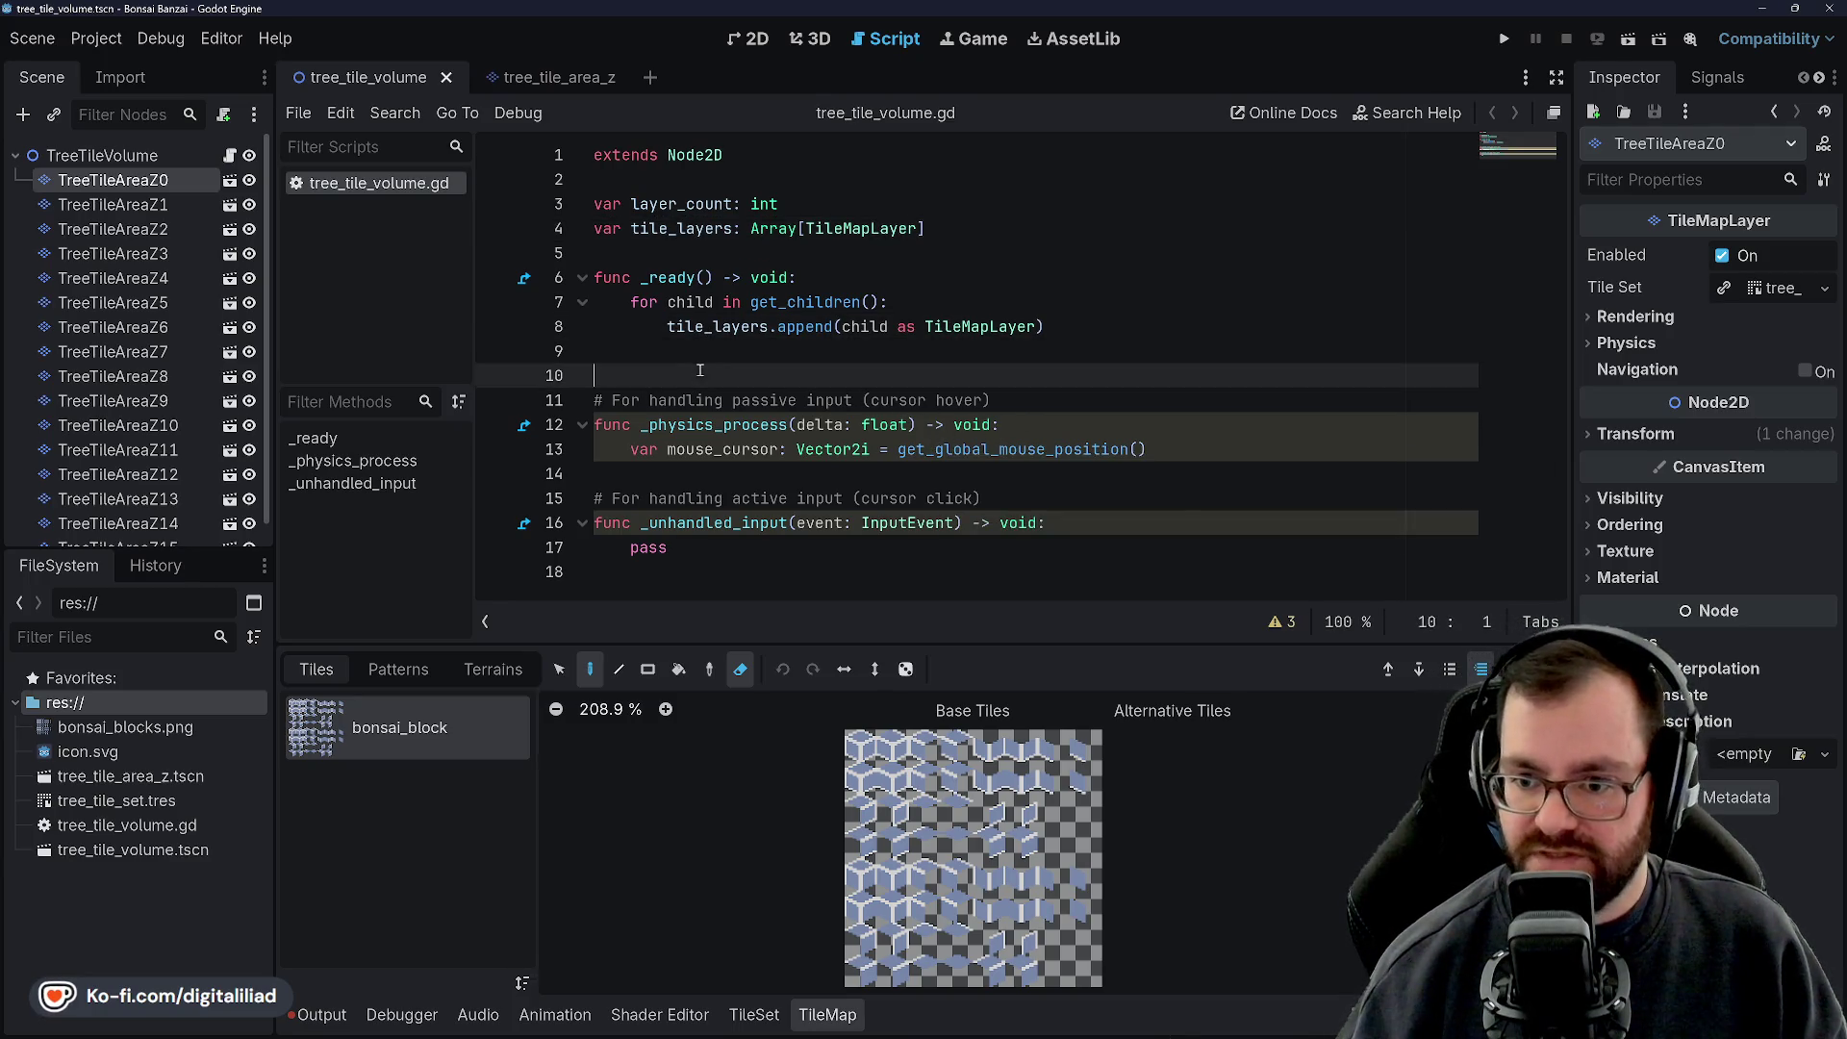
left_click(732, 352)
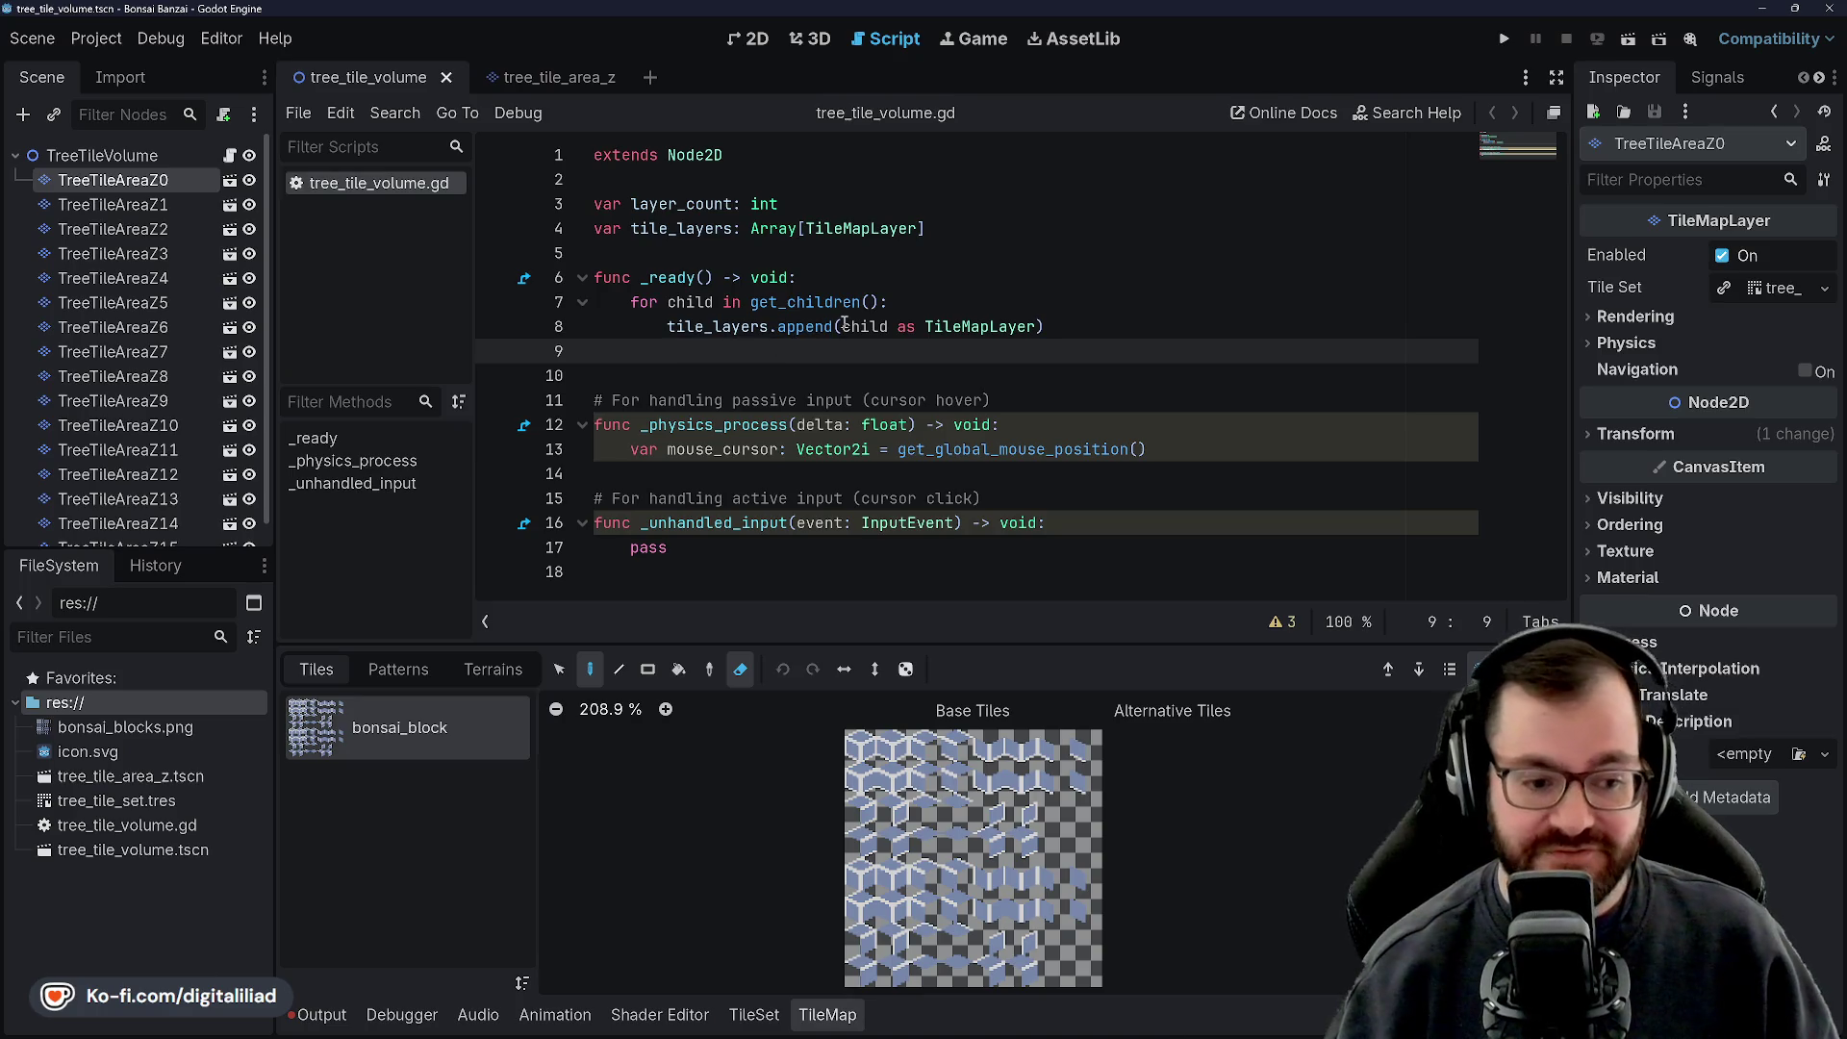
left_click(757, 376)
left_click(769, 349)
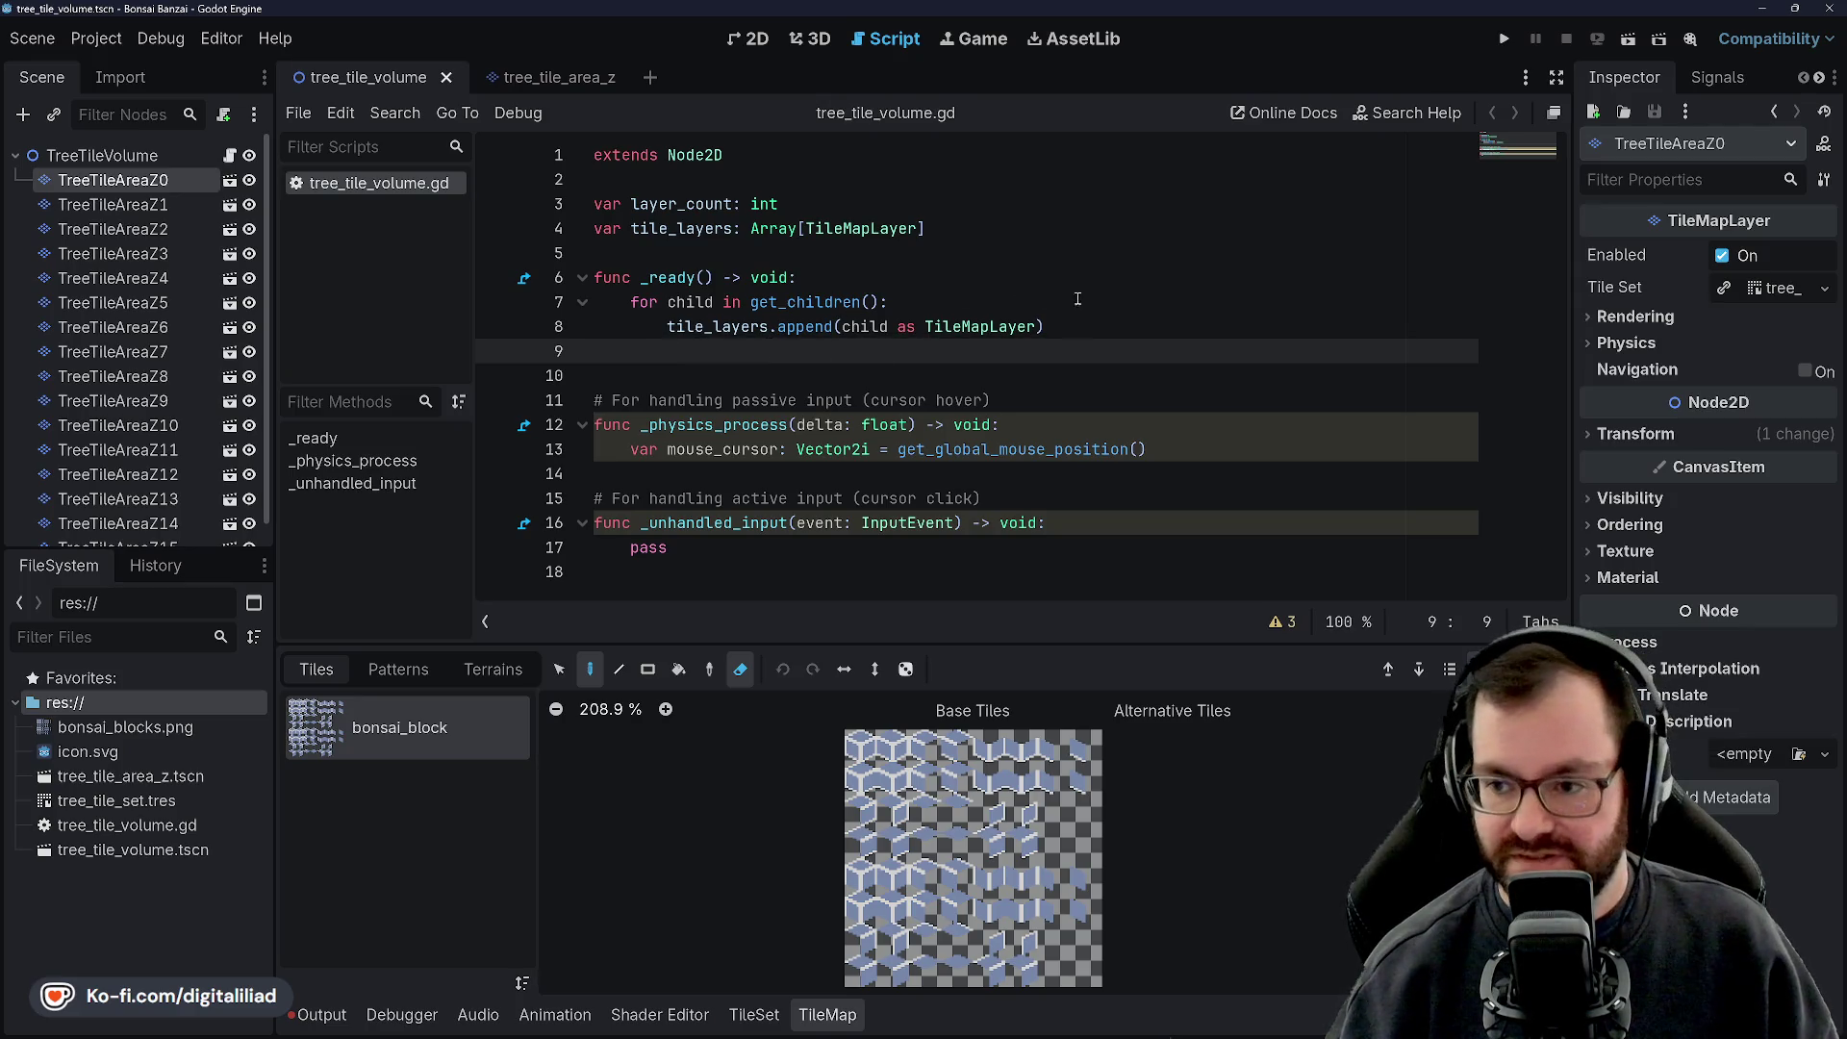
left_click(1075, 327)
left_click(958, 370)
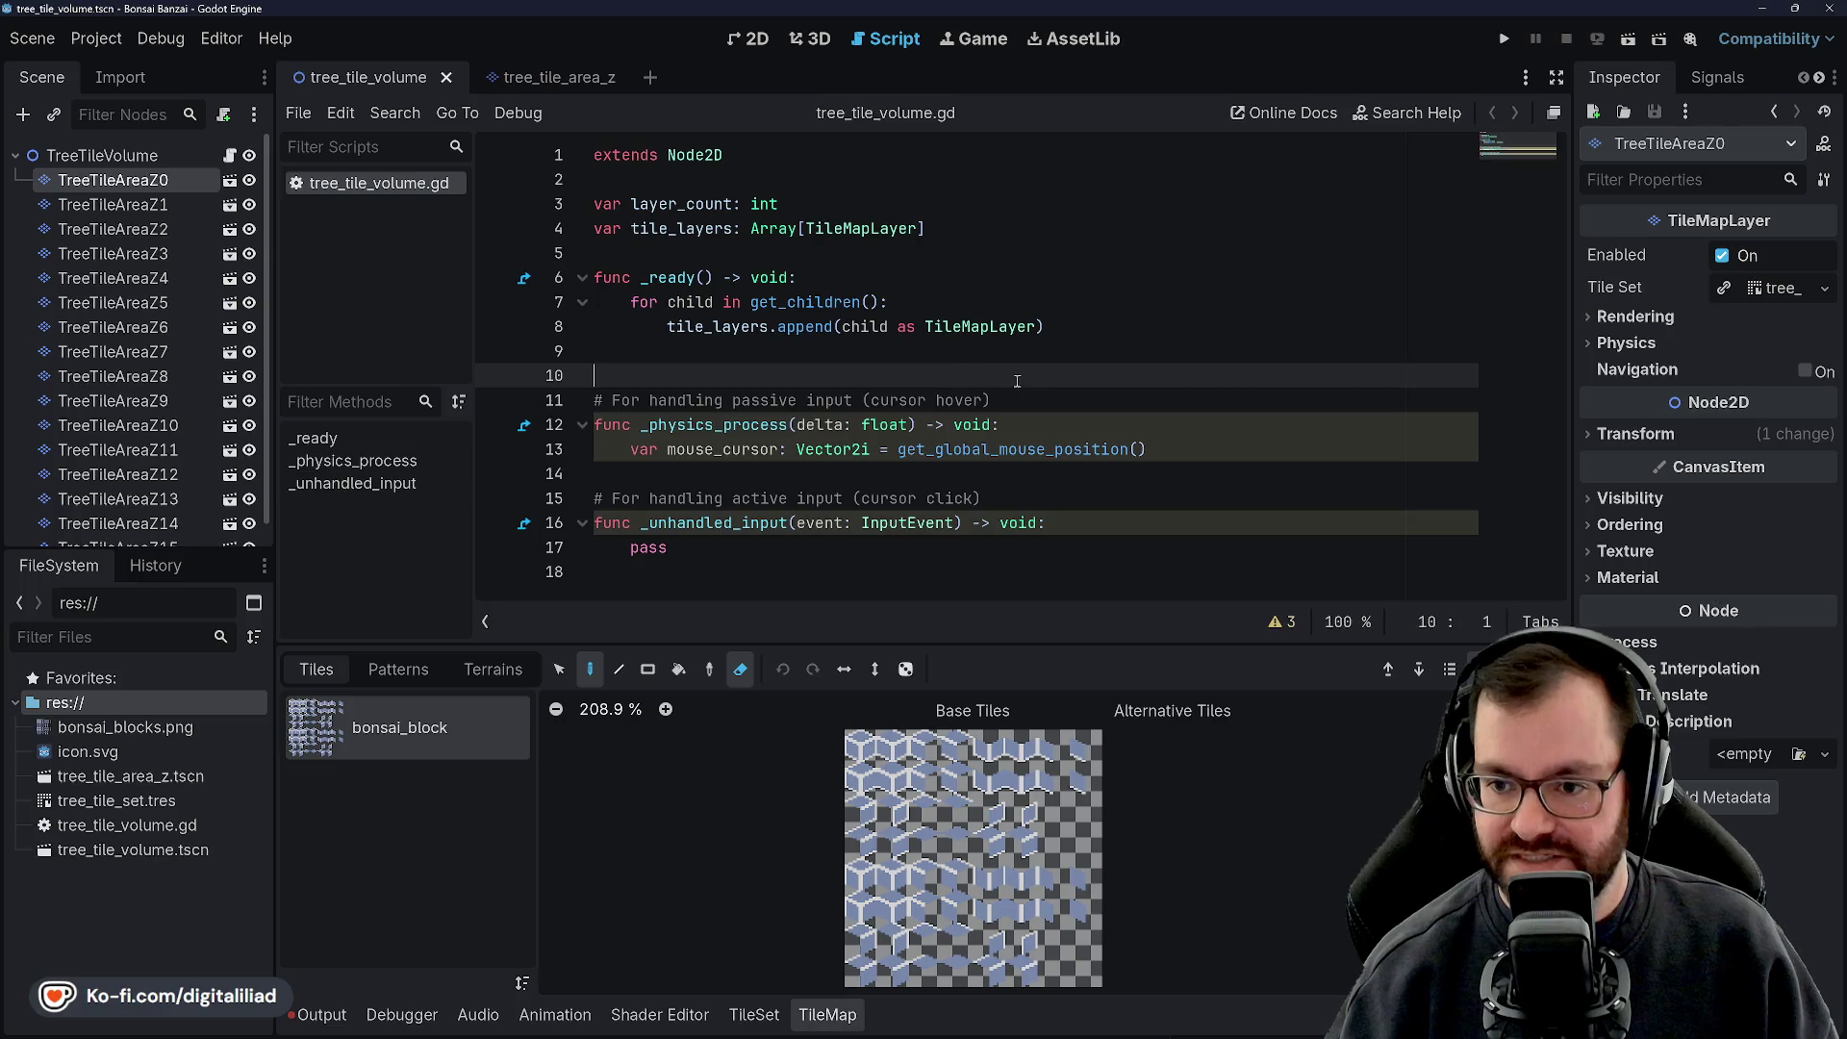
key("Down")
key("Down")
key("Down")
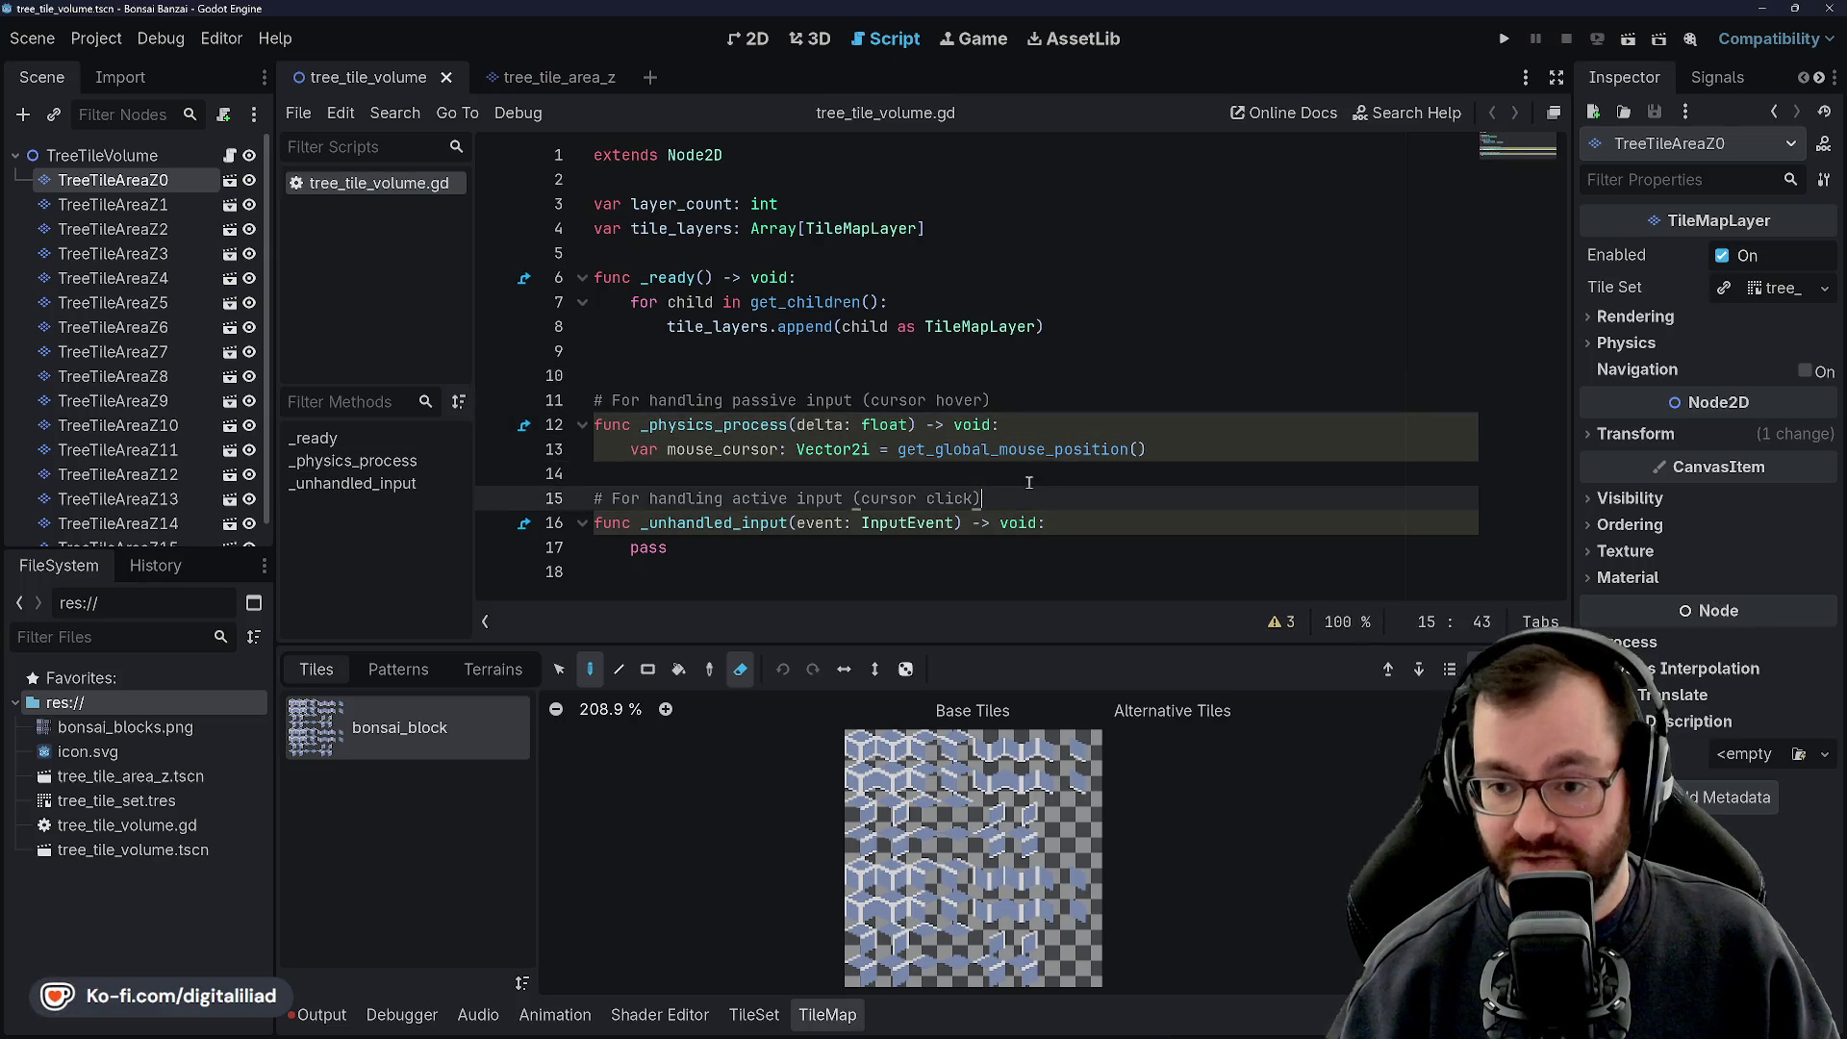
key("Return")
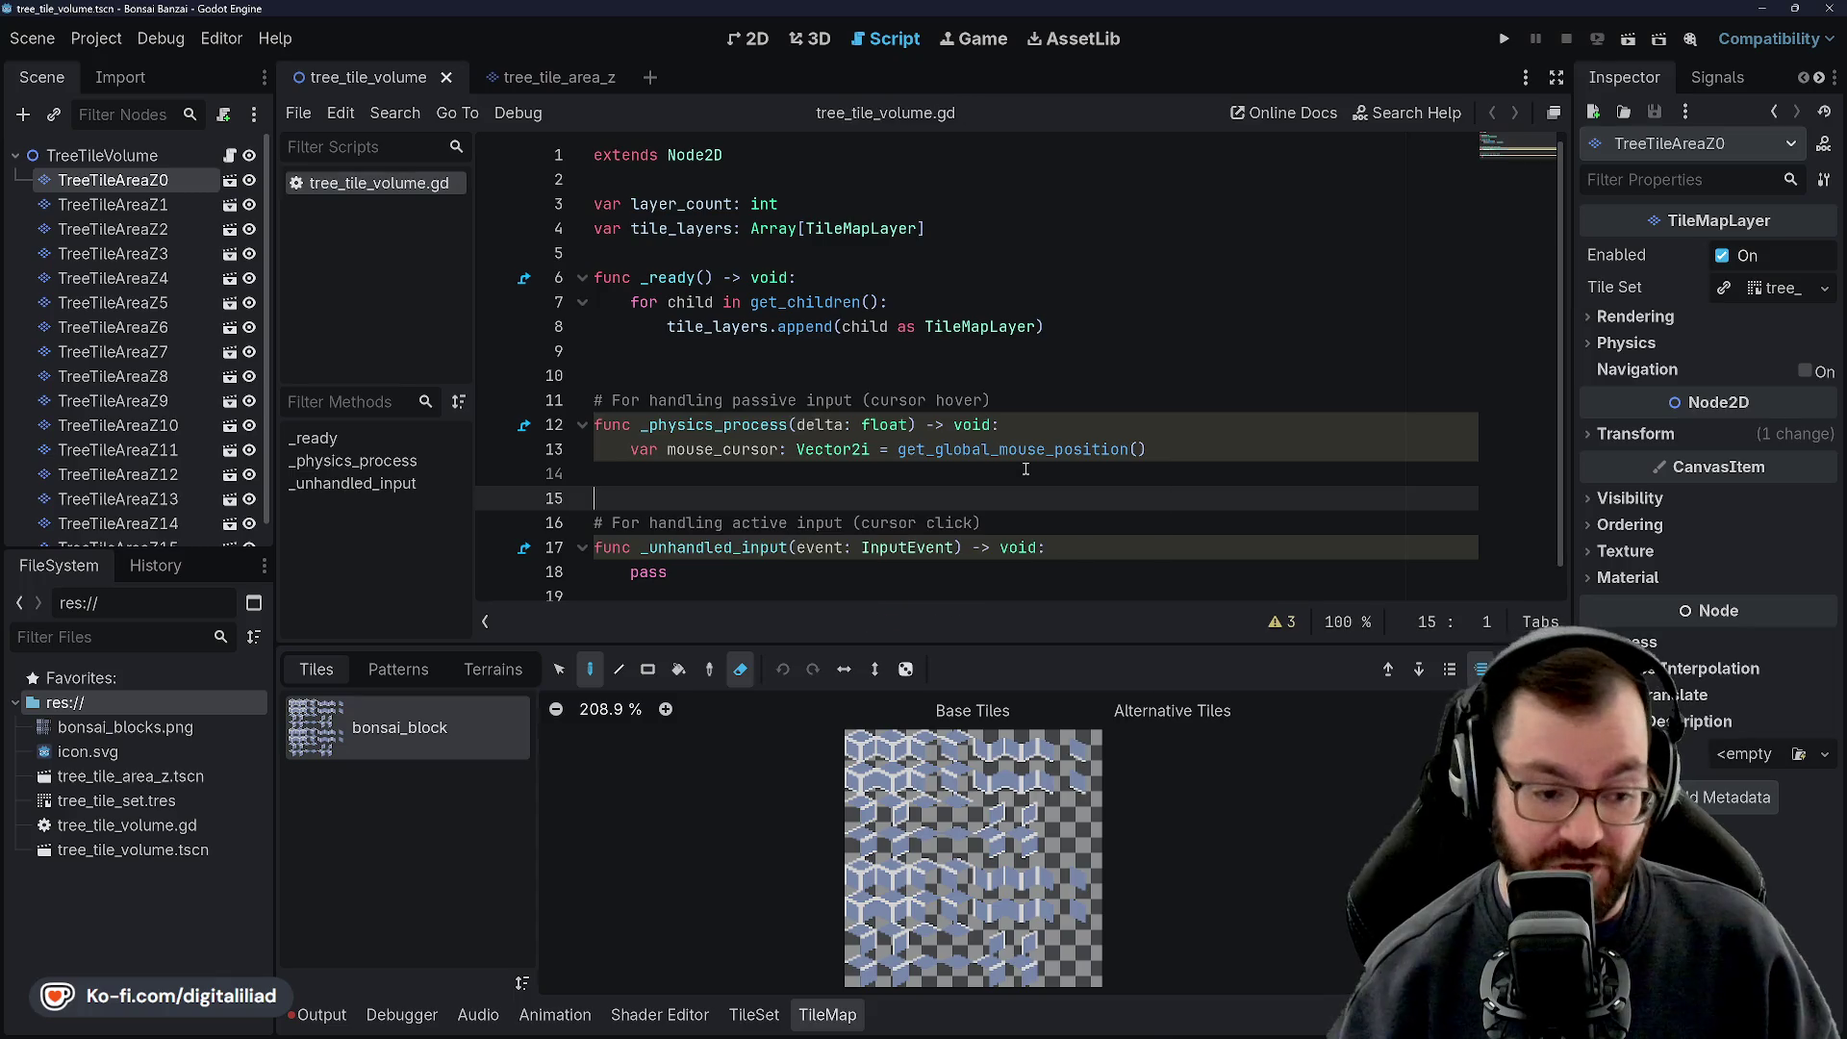
Check the new spacing at lines 14–15 and the pass in _unhandled_input
left_click(792, 357)
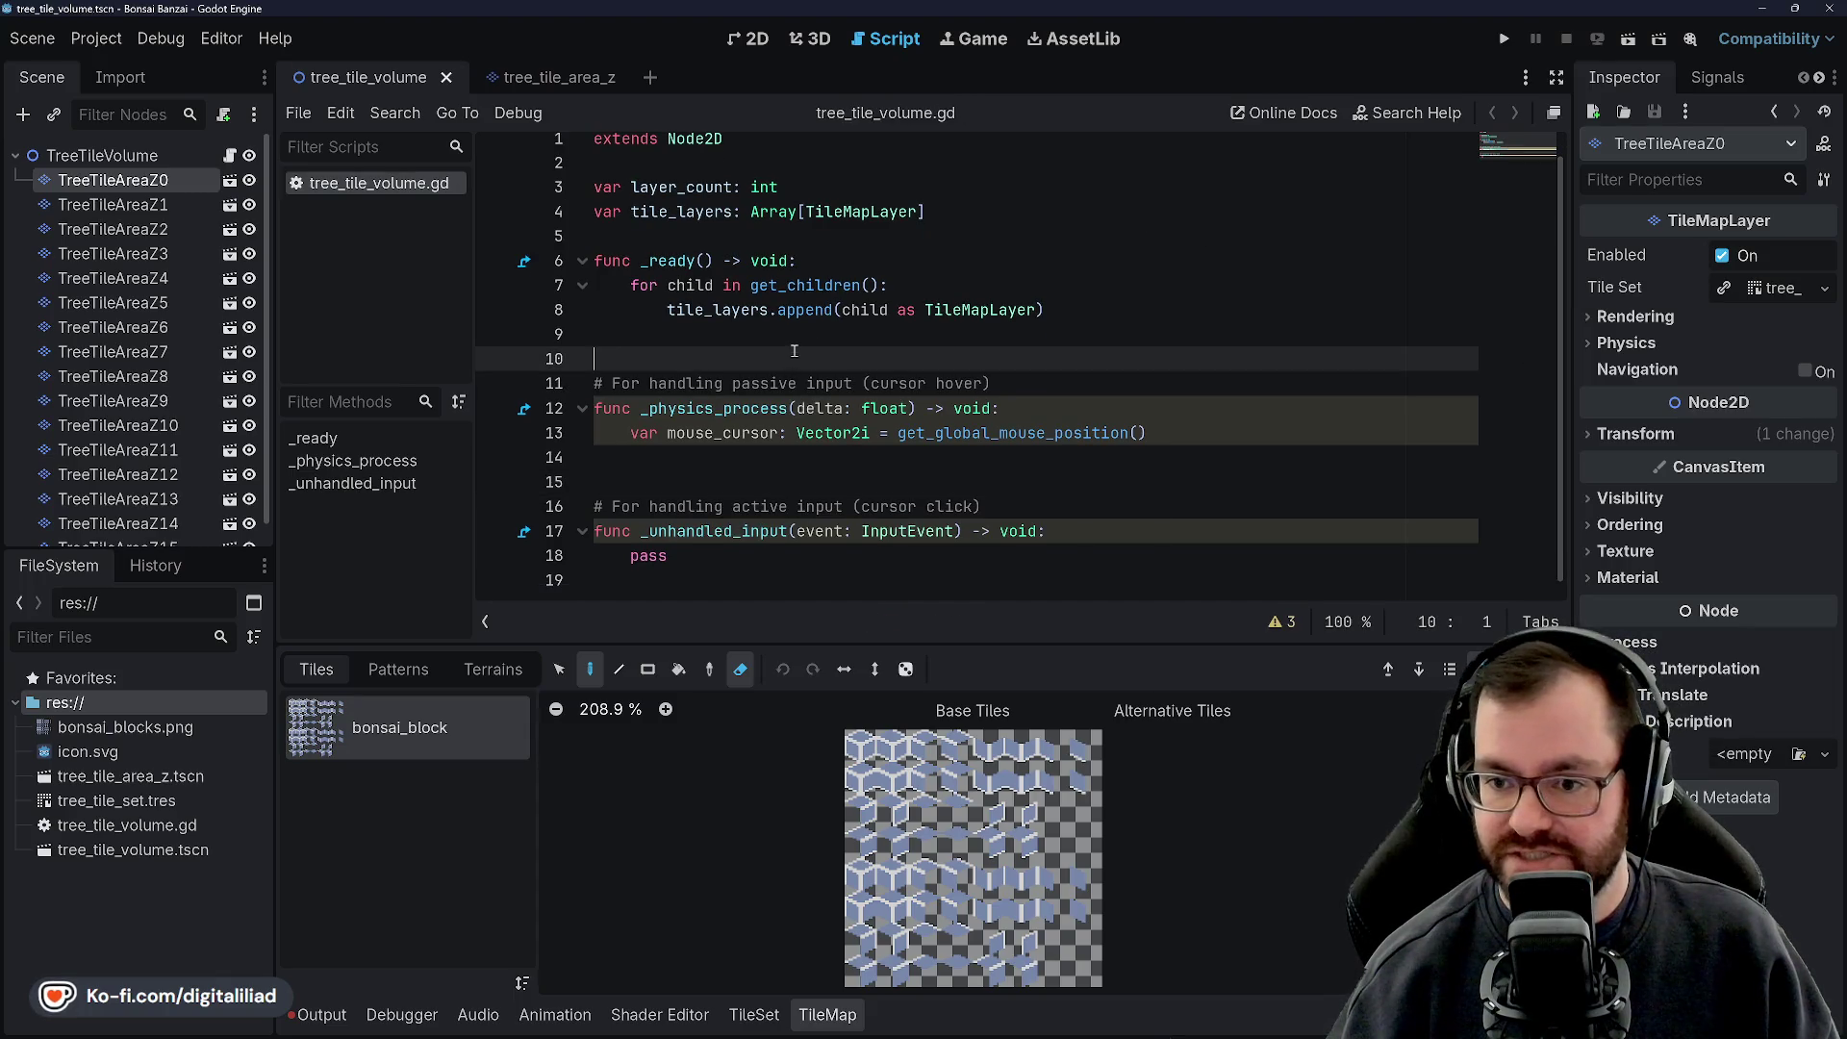
left_click(782, 486)
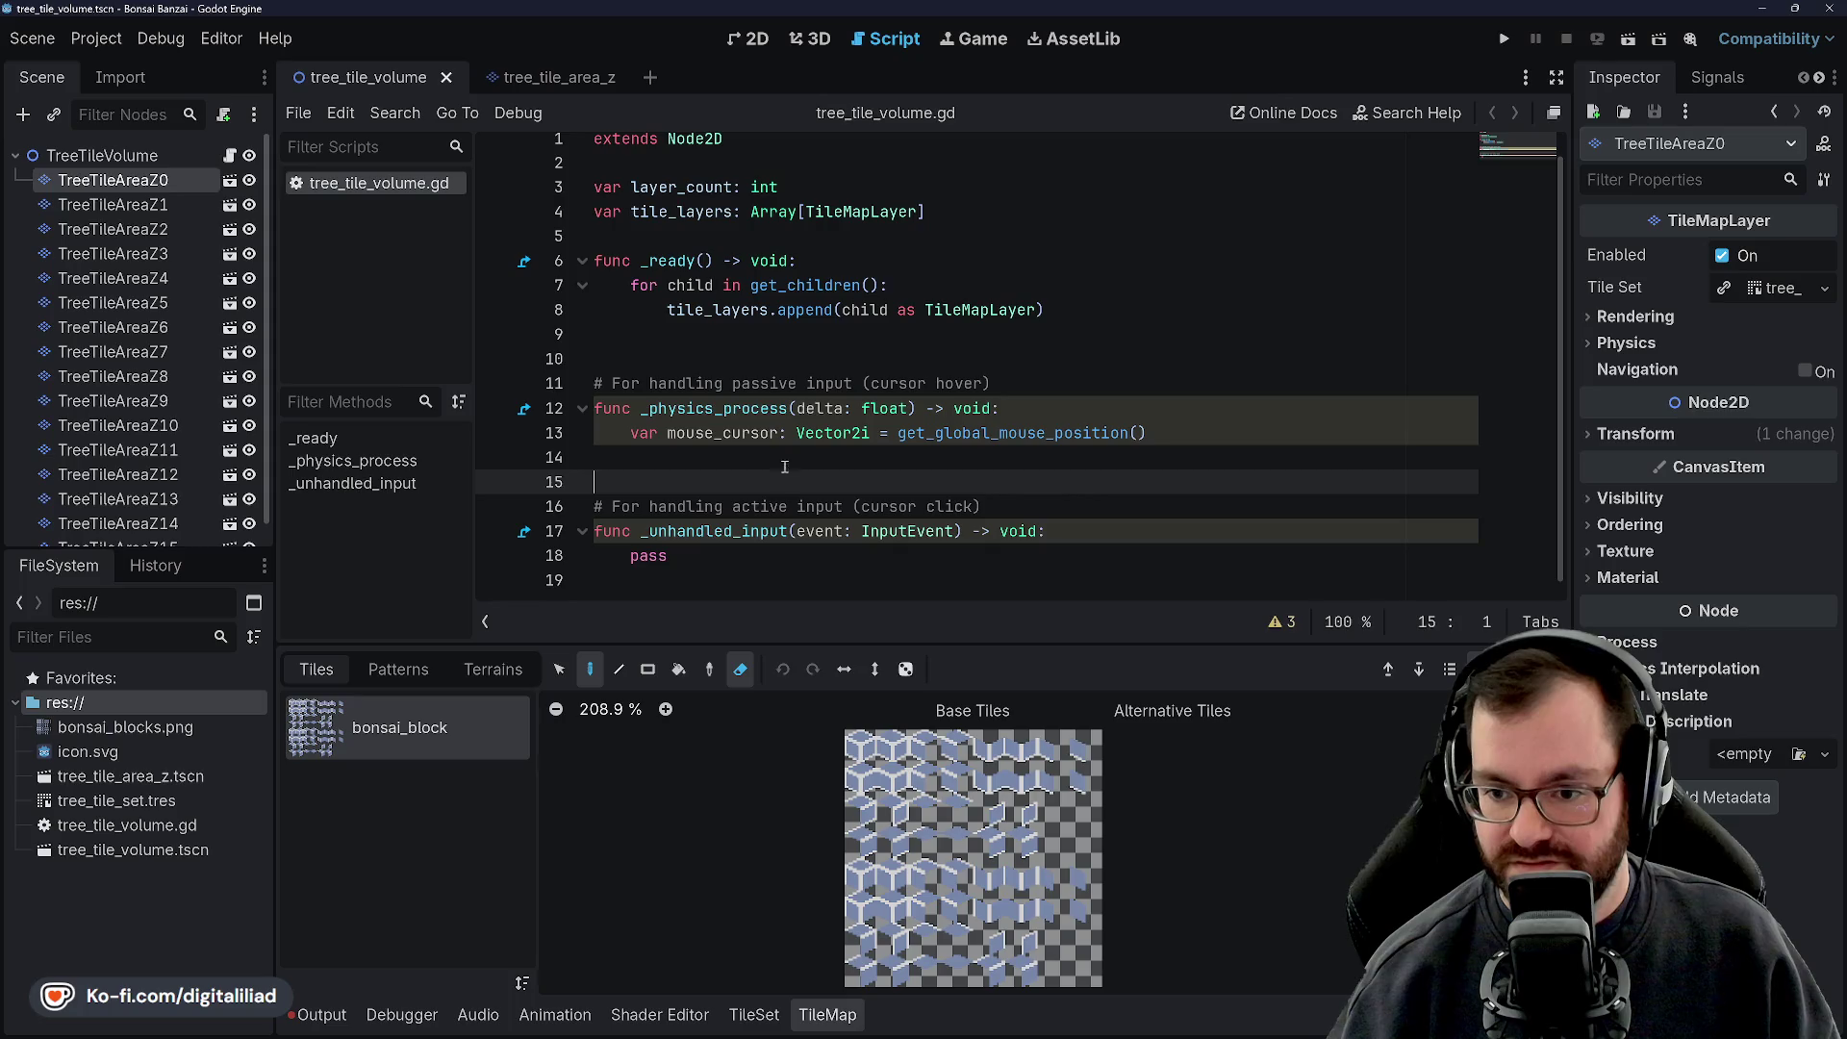
left_click(776, 466)
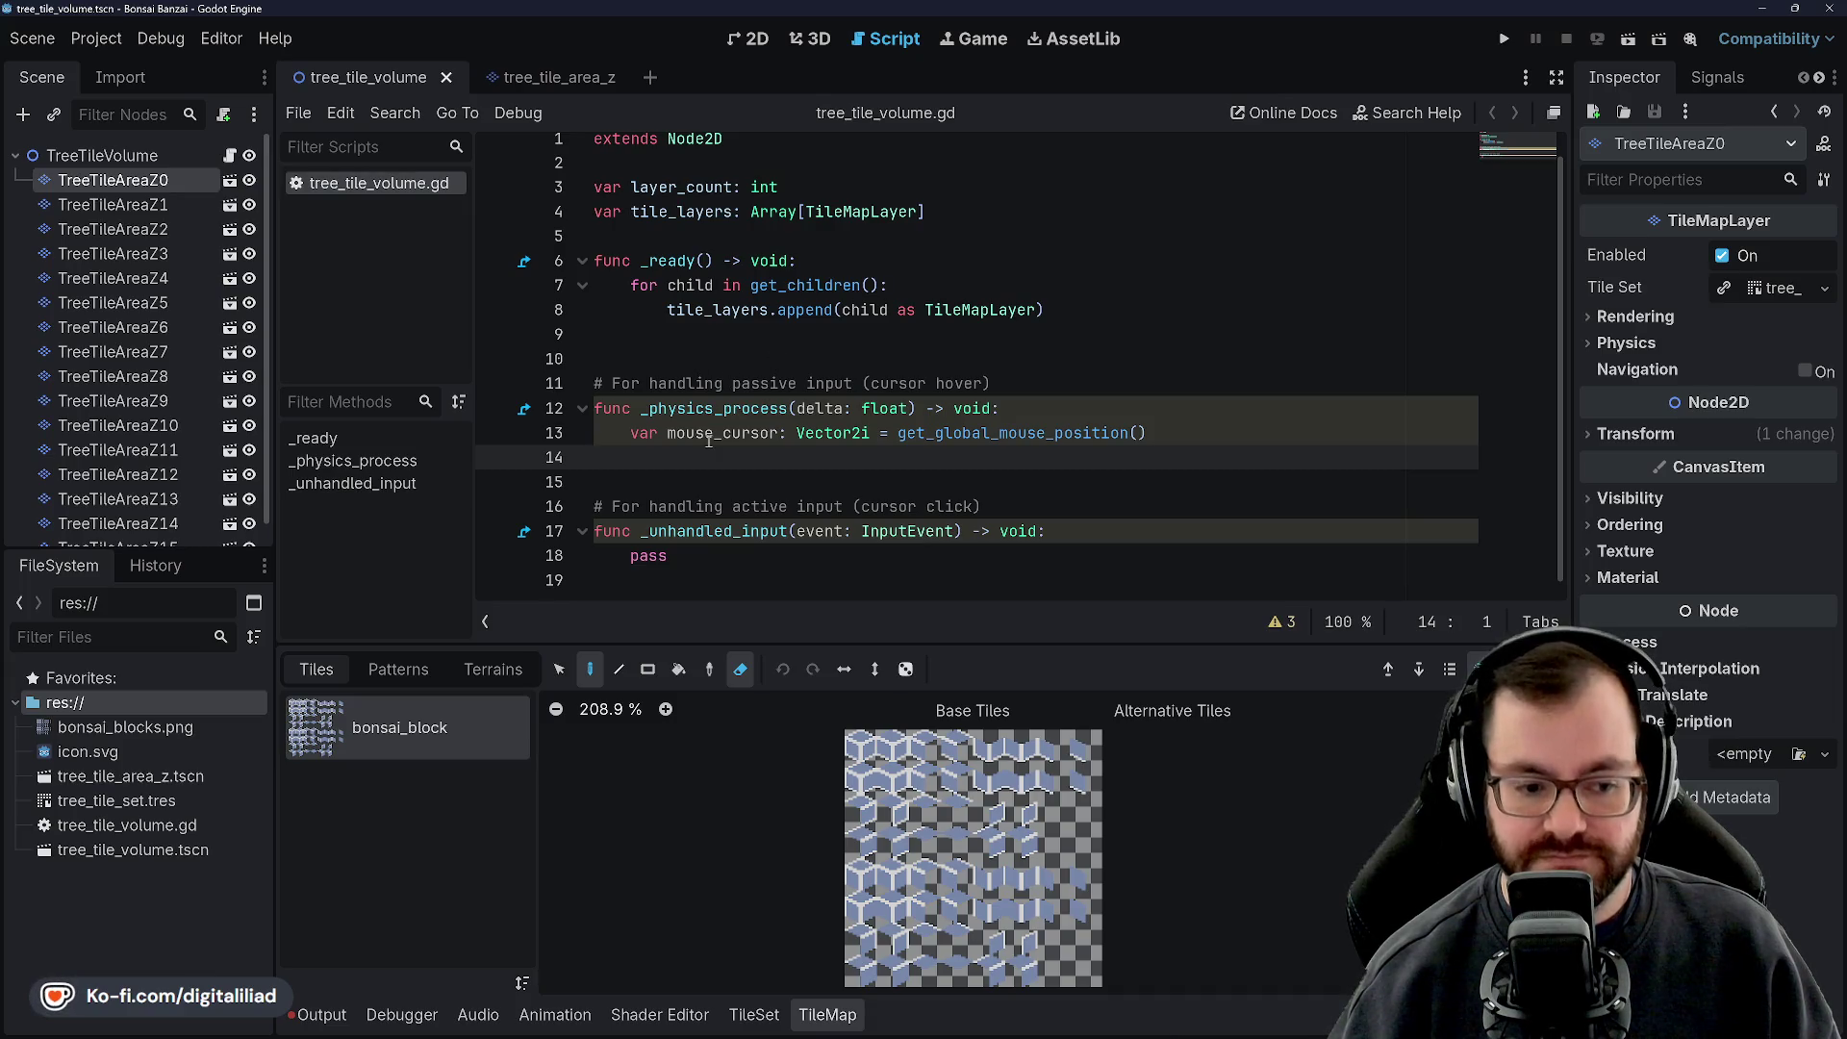
left_click(1046, 565)
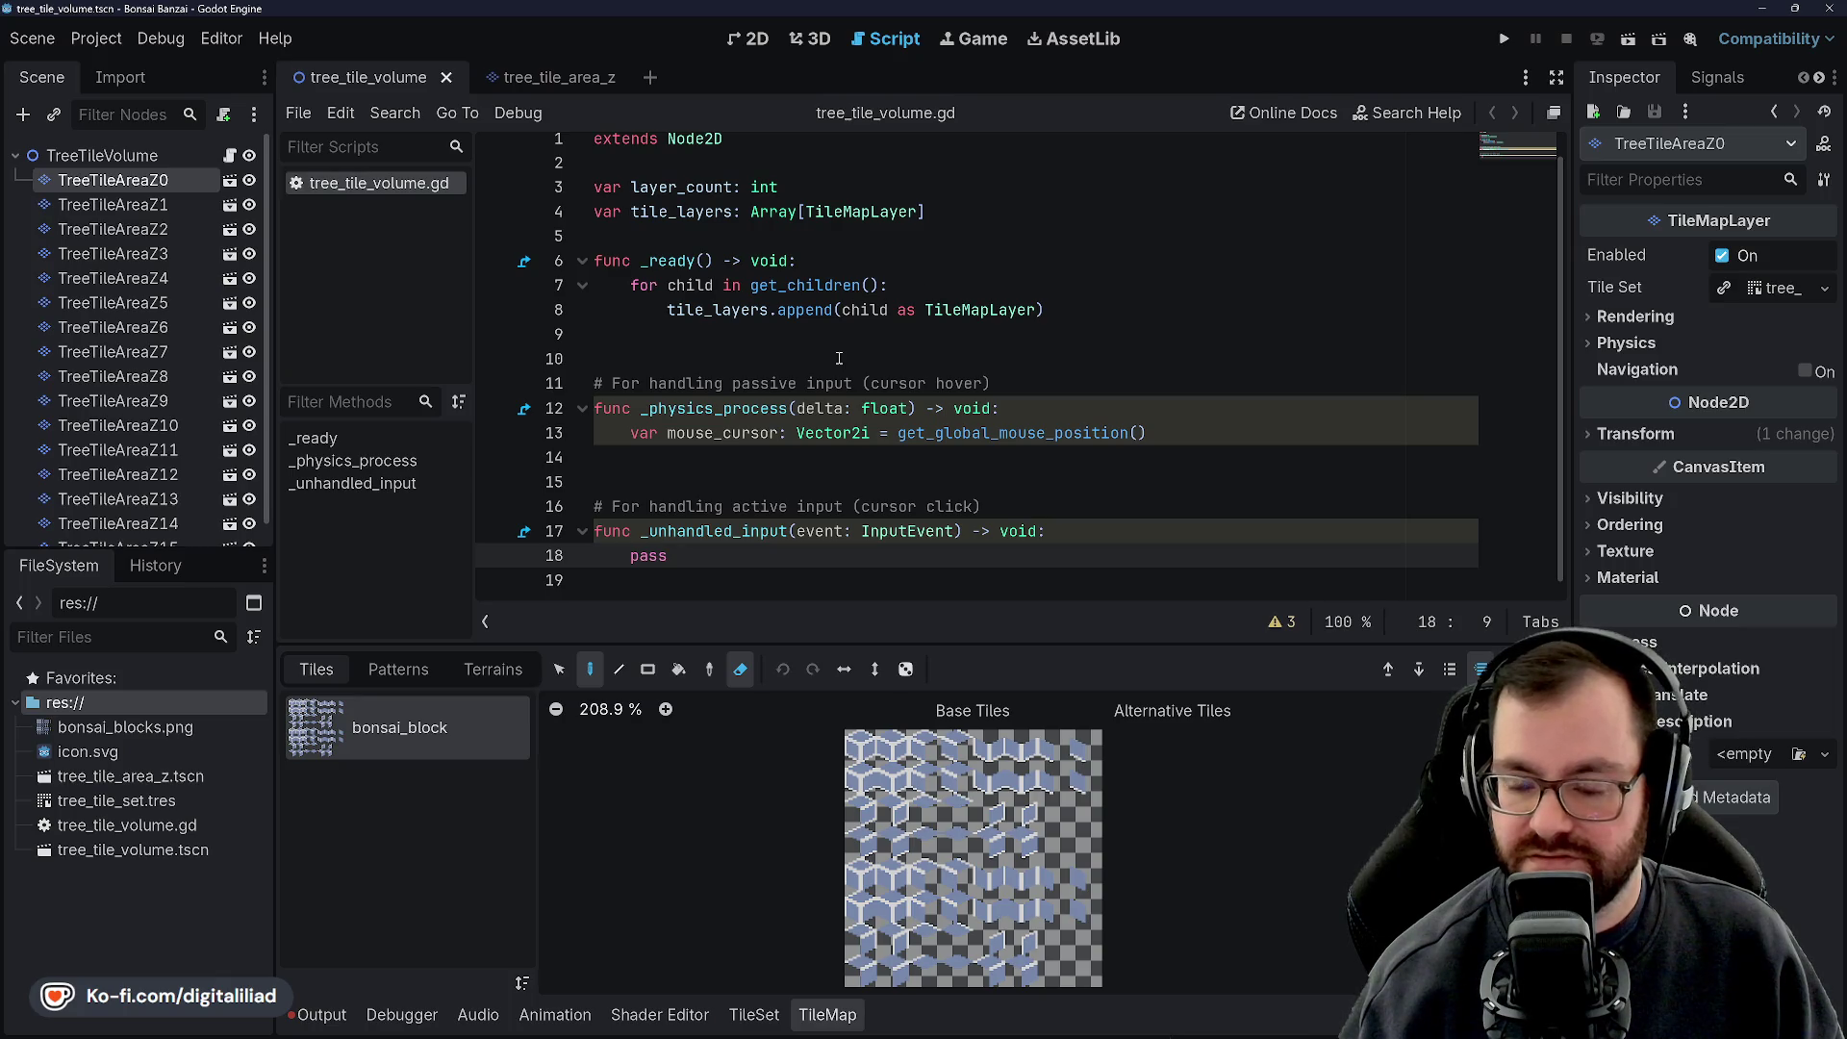
mouse_move(830, 1033)
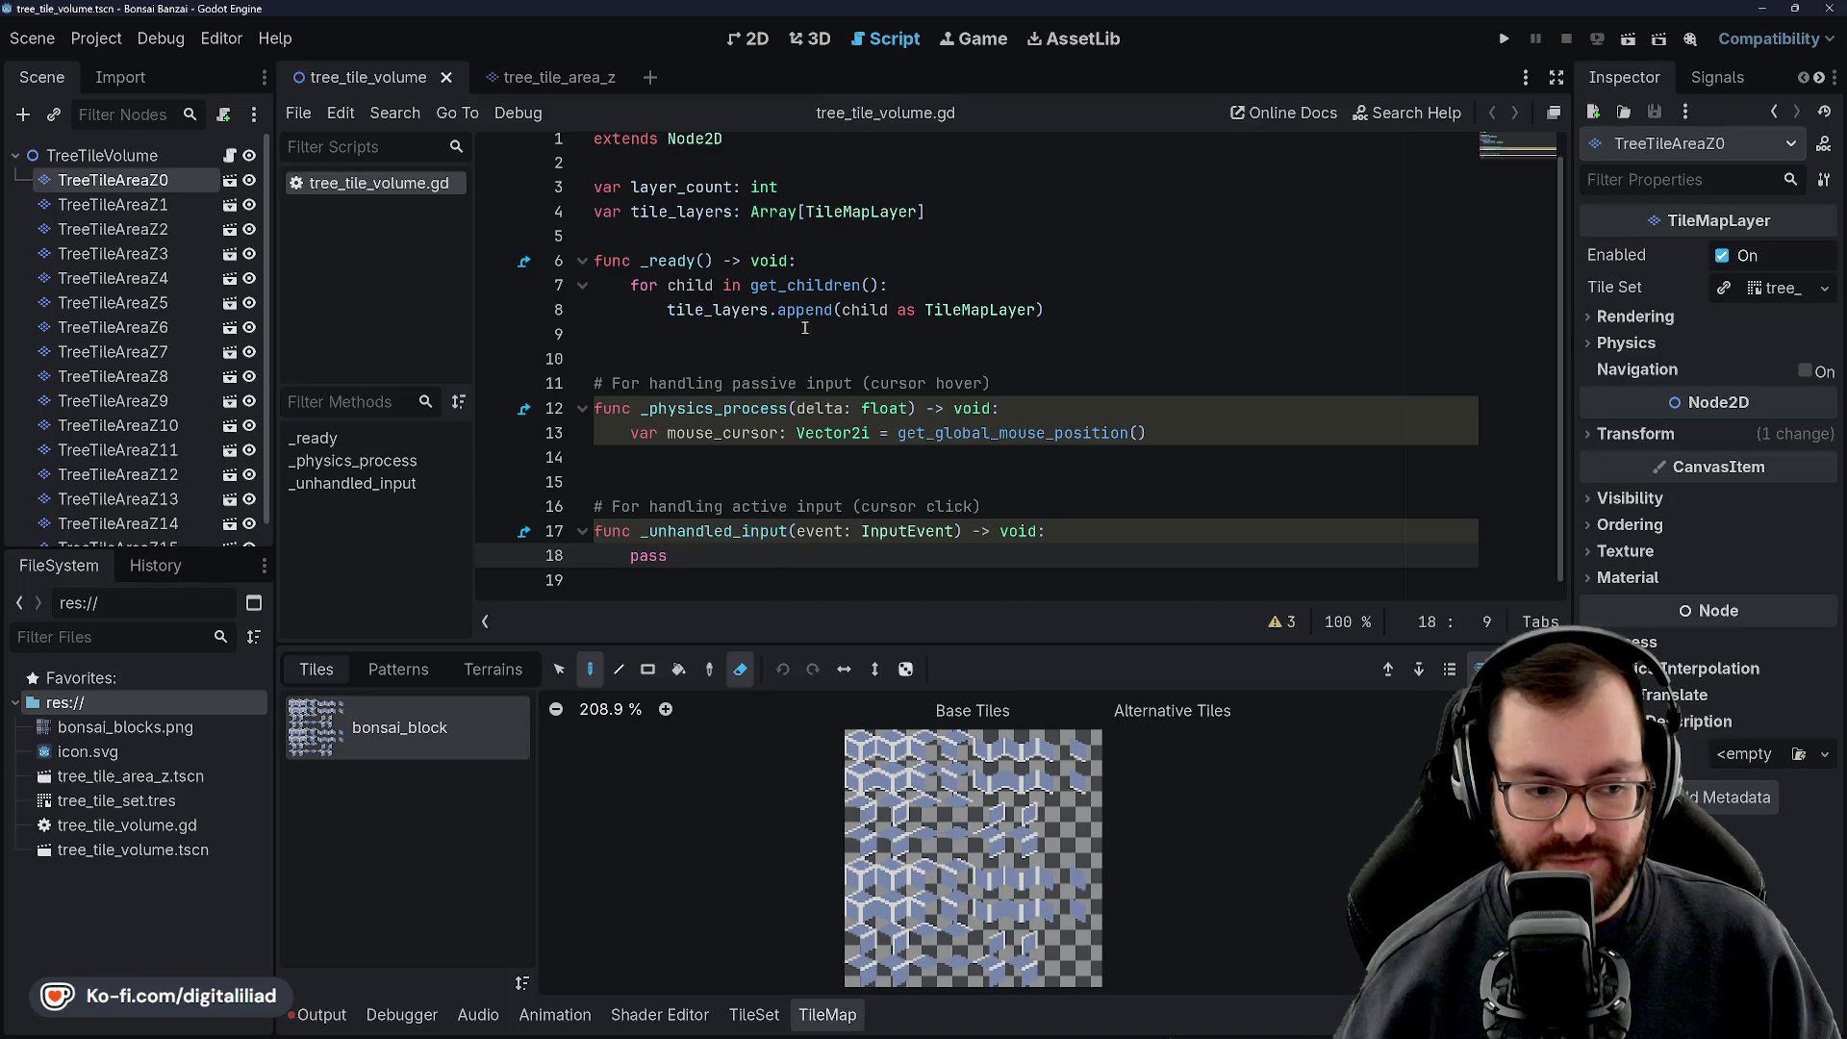
mouse_move(824, 308)
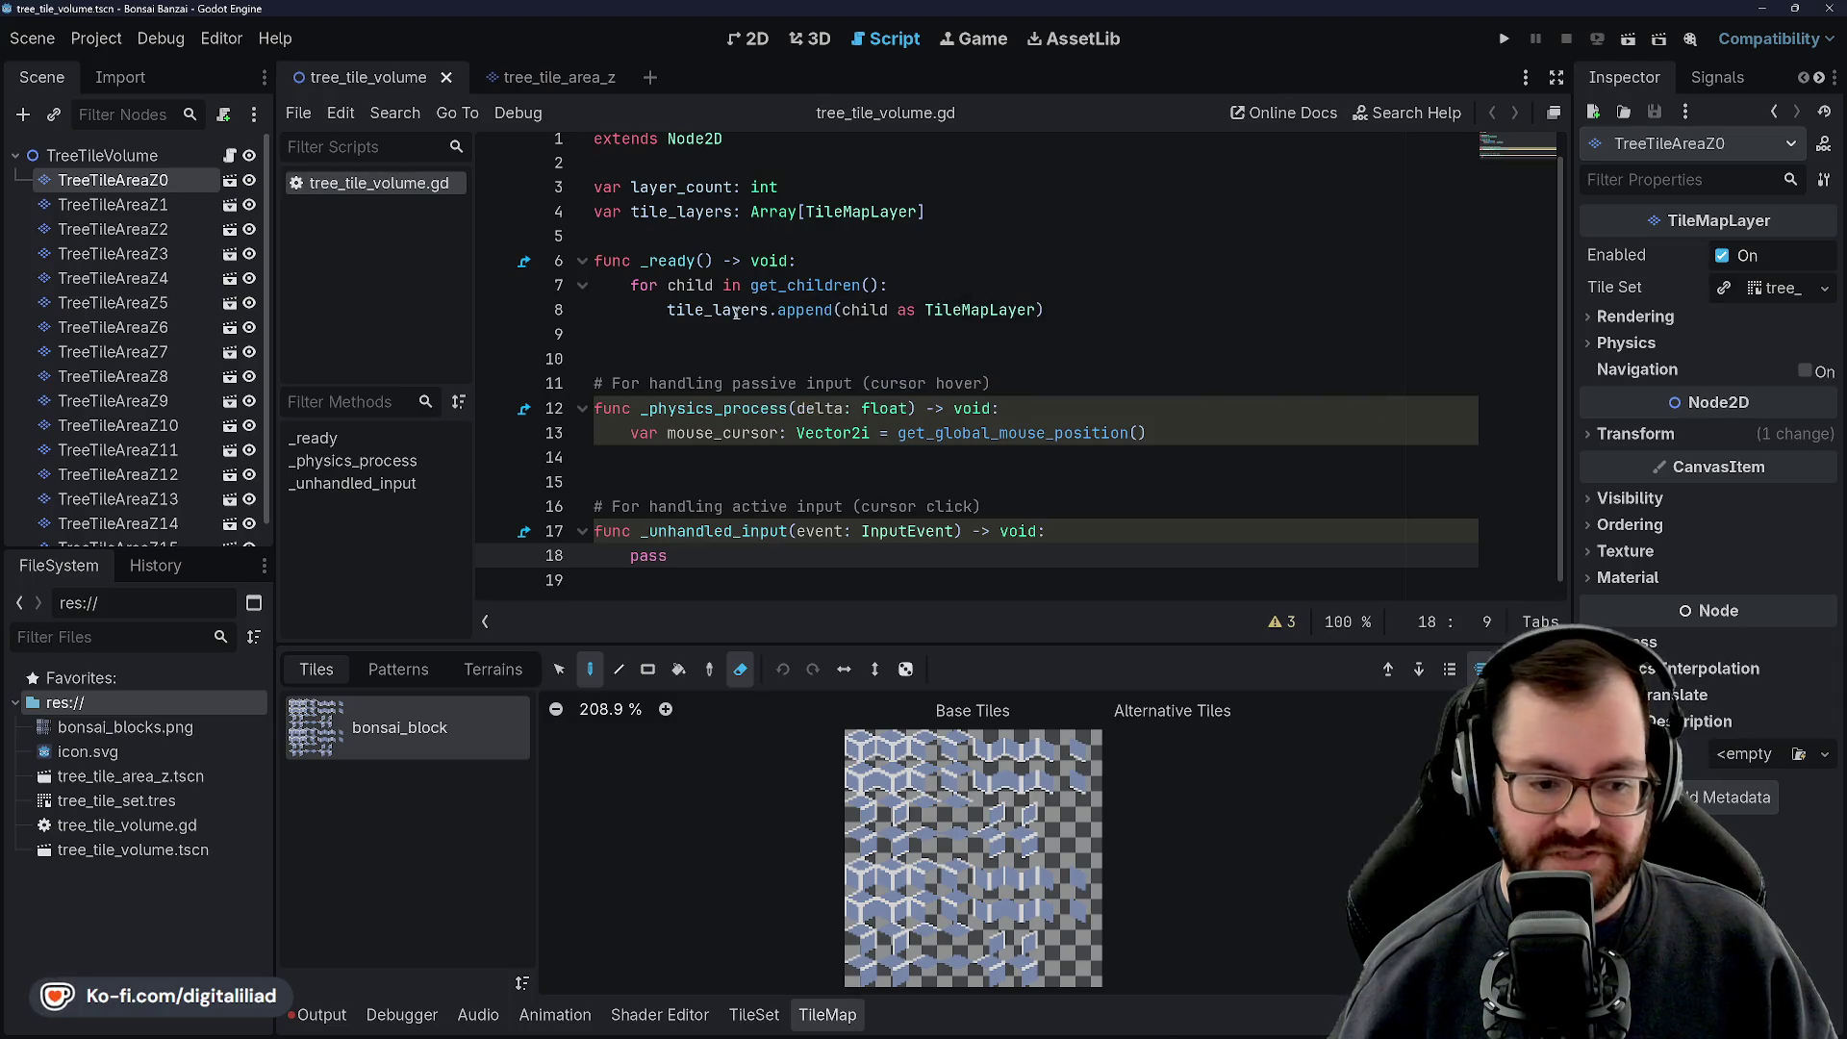
mouse_move(736, 315)
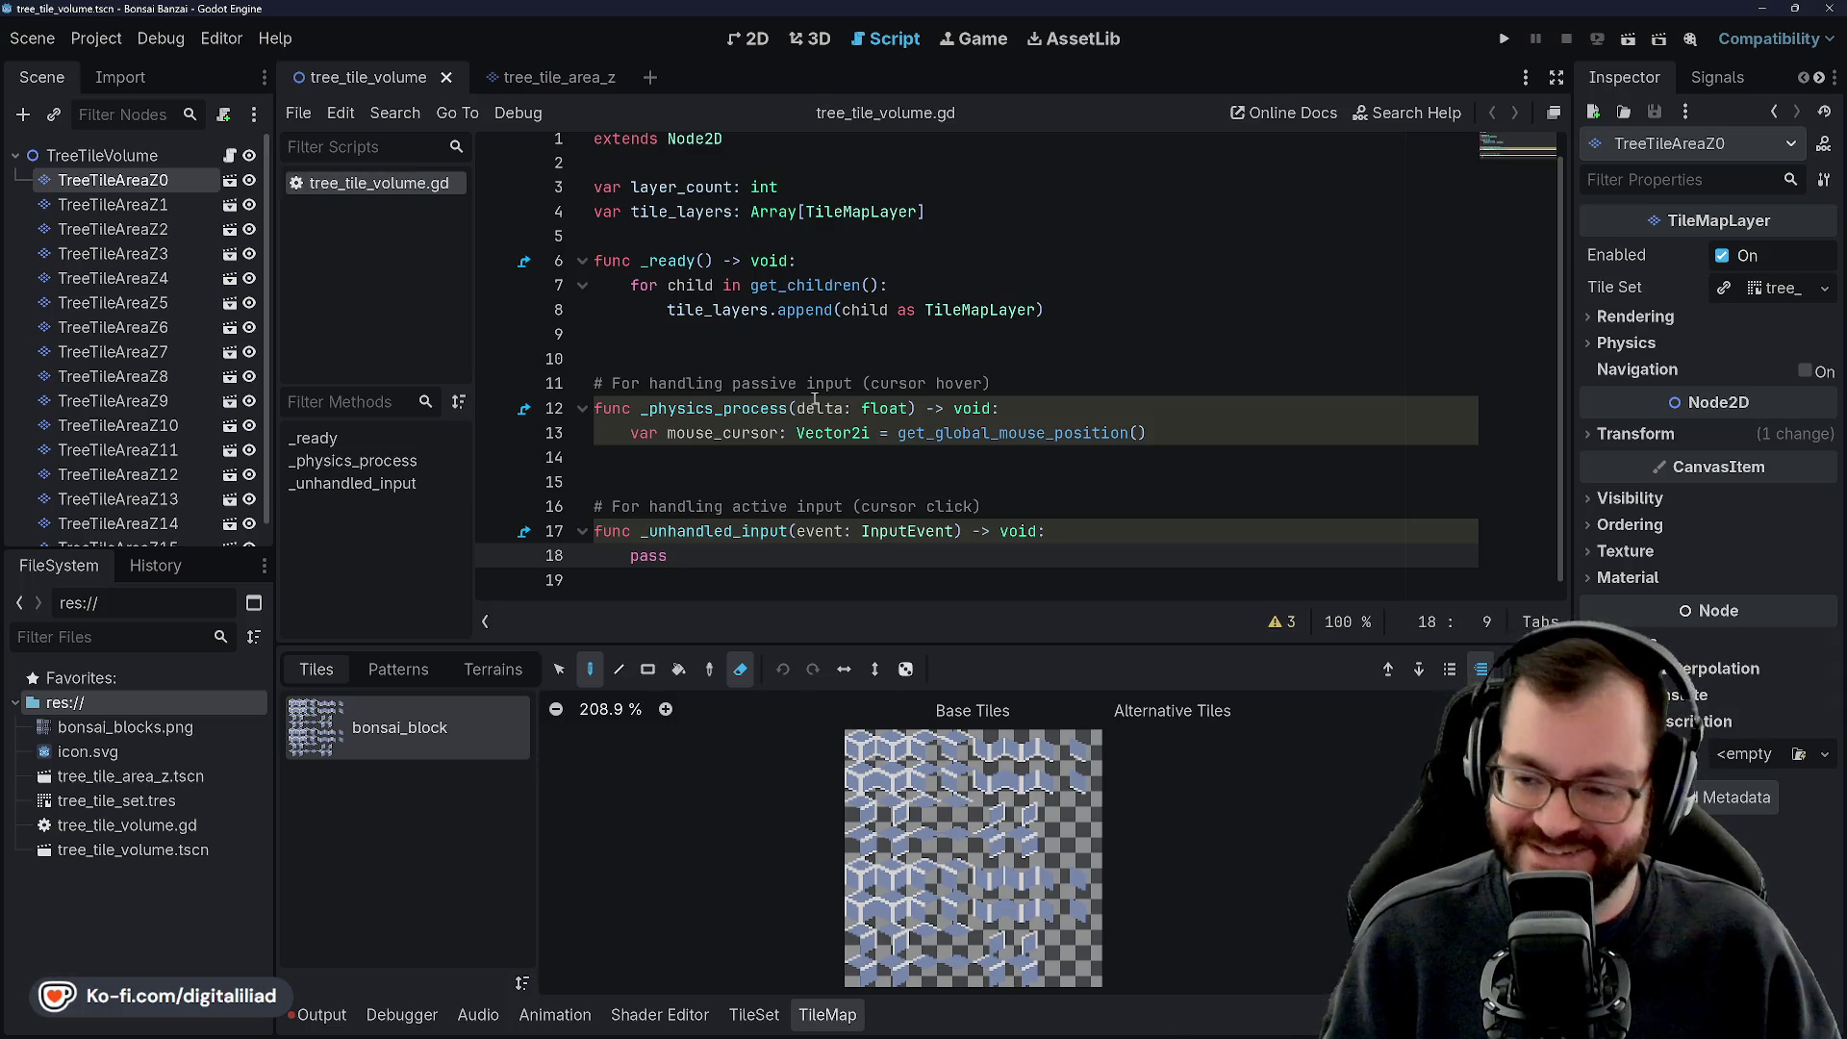
Review the _ready body by moving the caret between lines 9, 10, 14 and 15
left_click(760, 481)
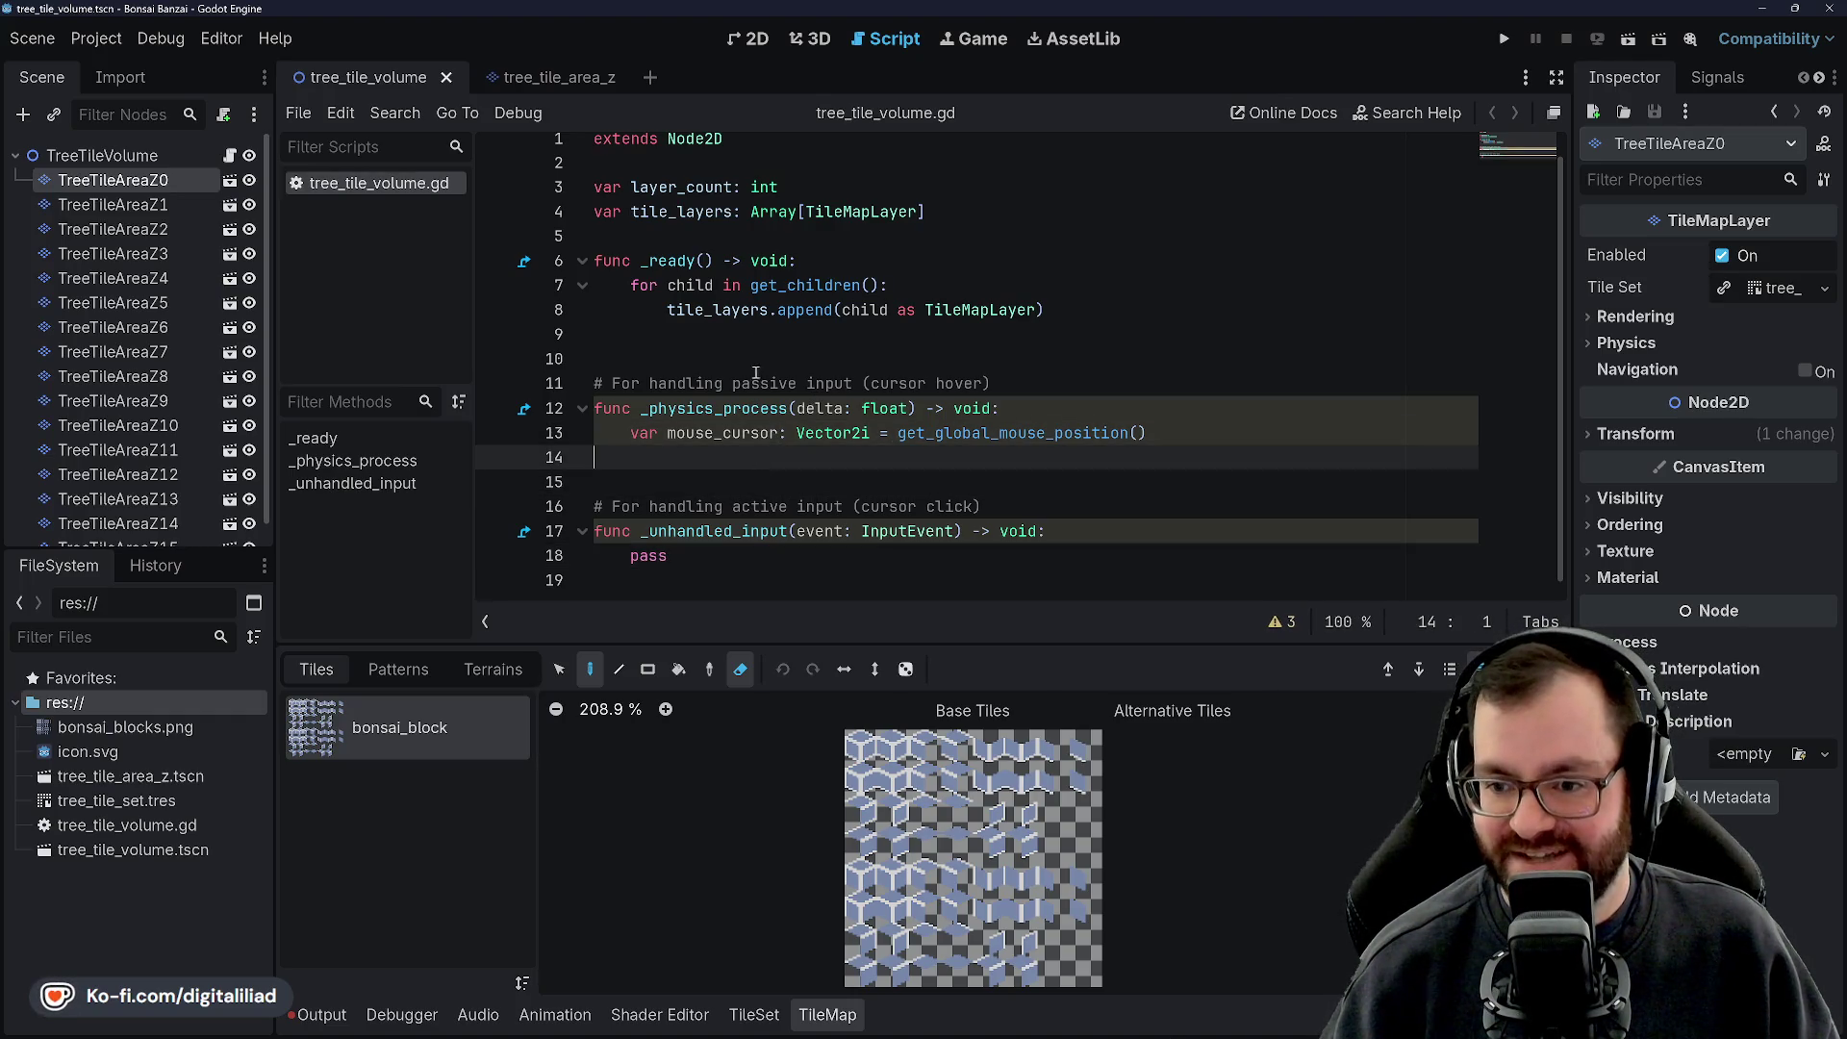
left_click(756, 342)
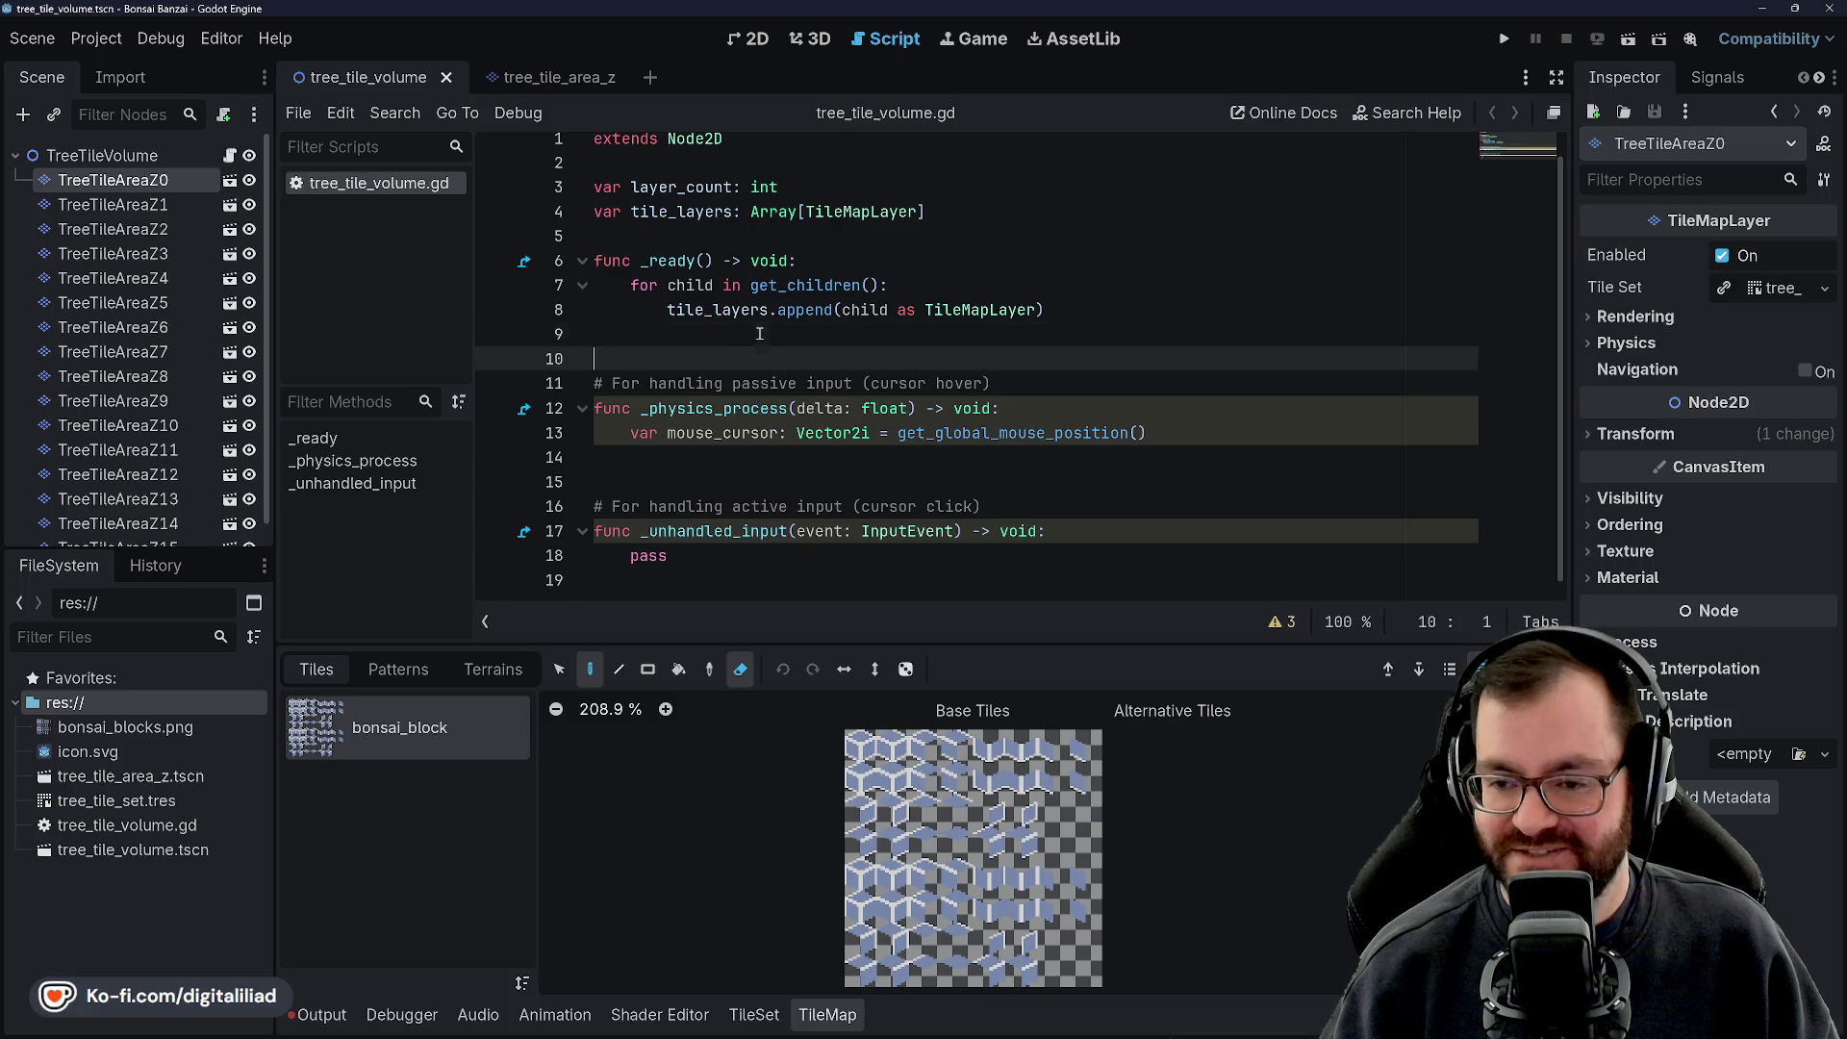
left_click(741, 460)
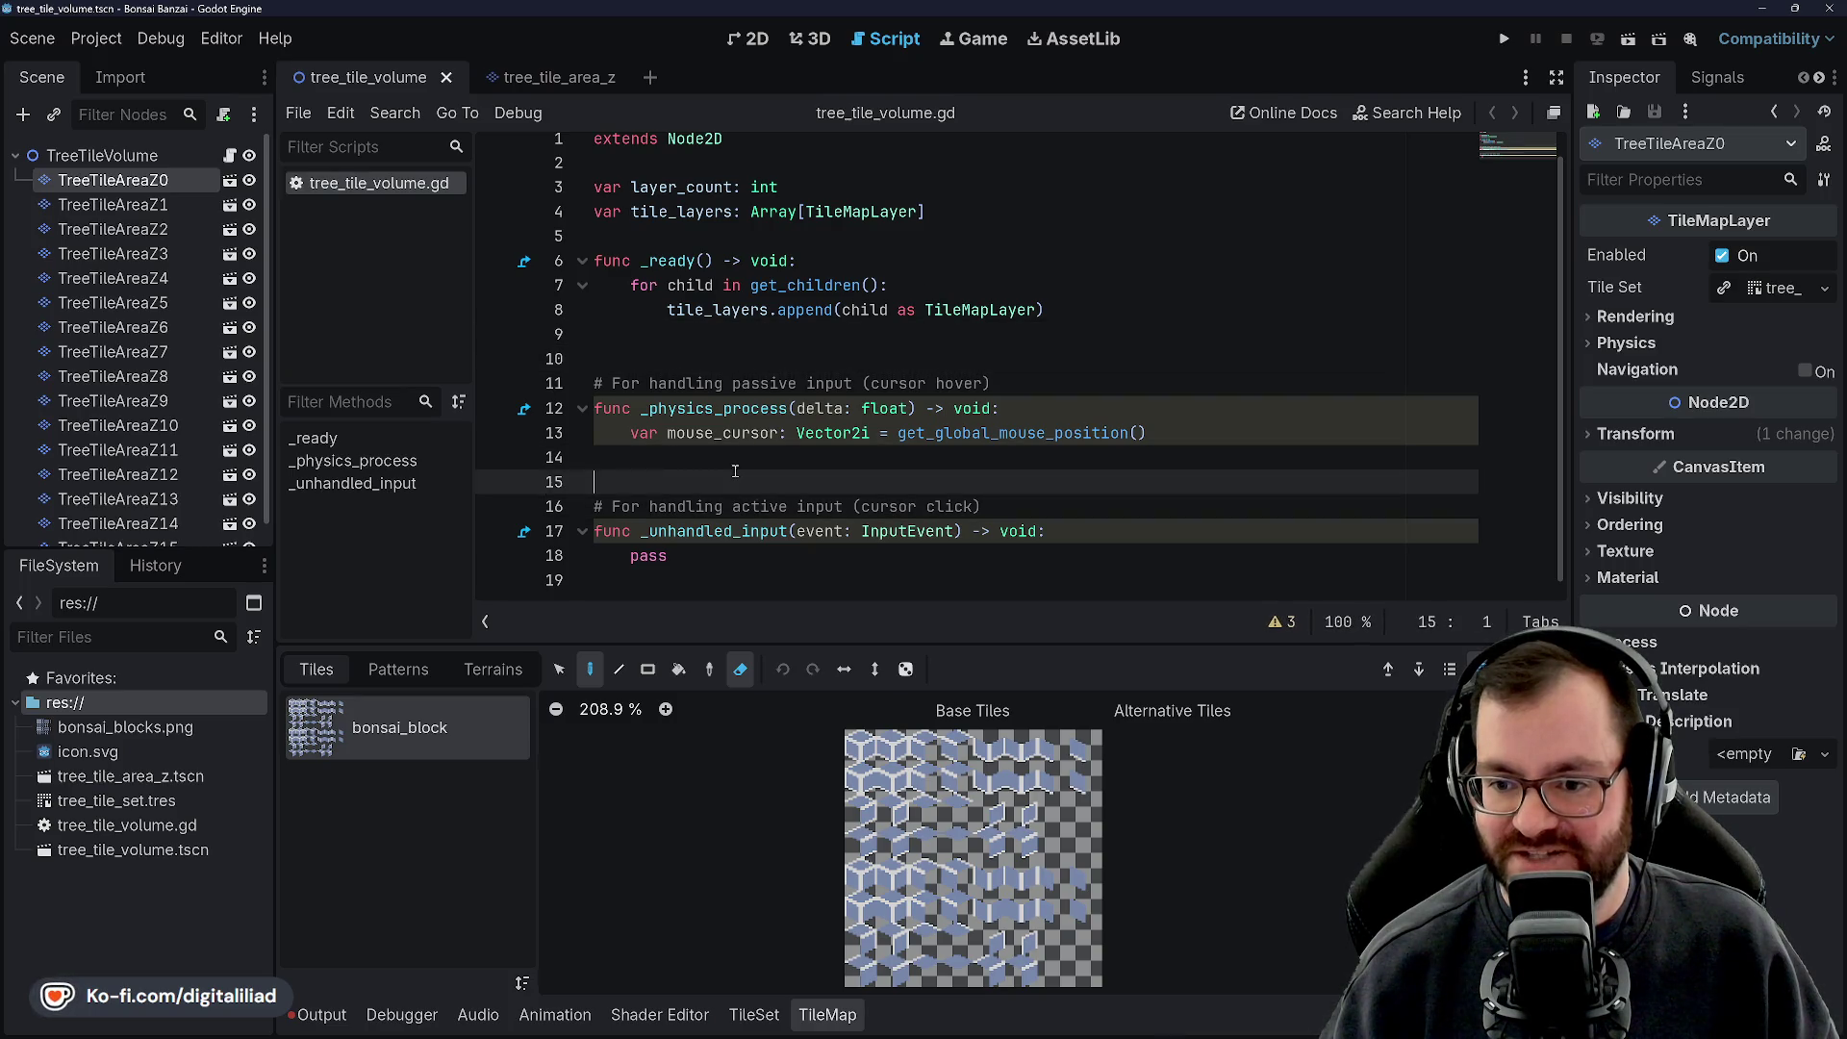
left_click(751, 359)
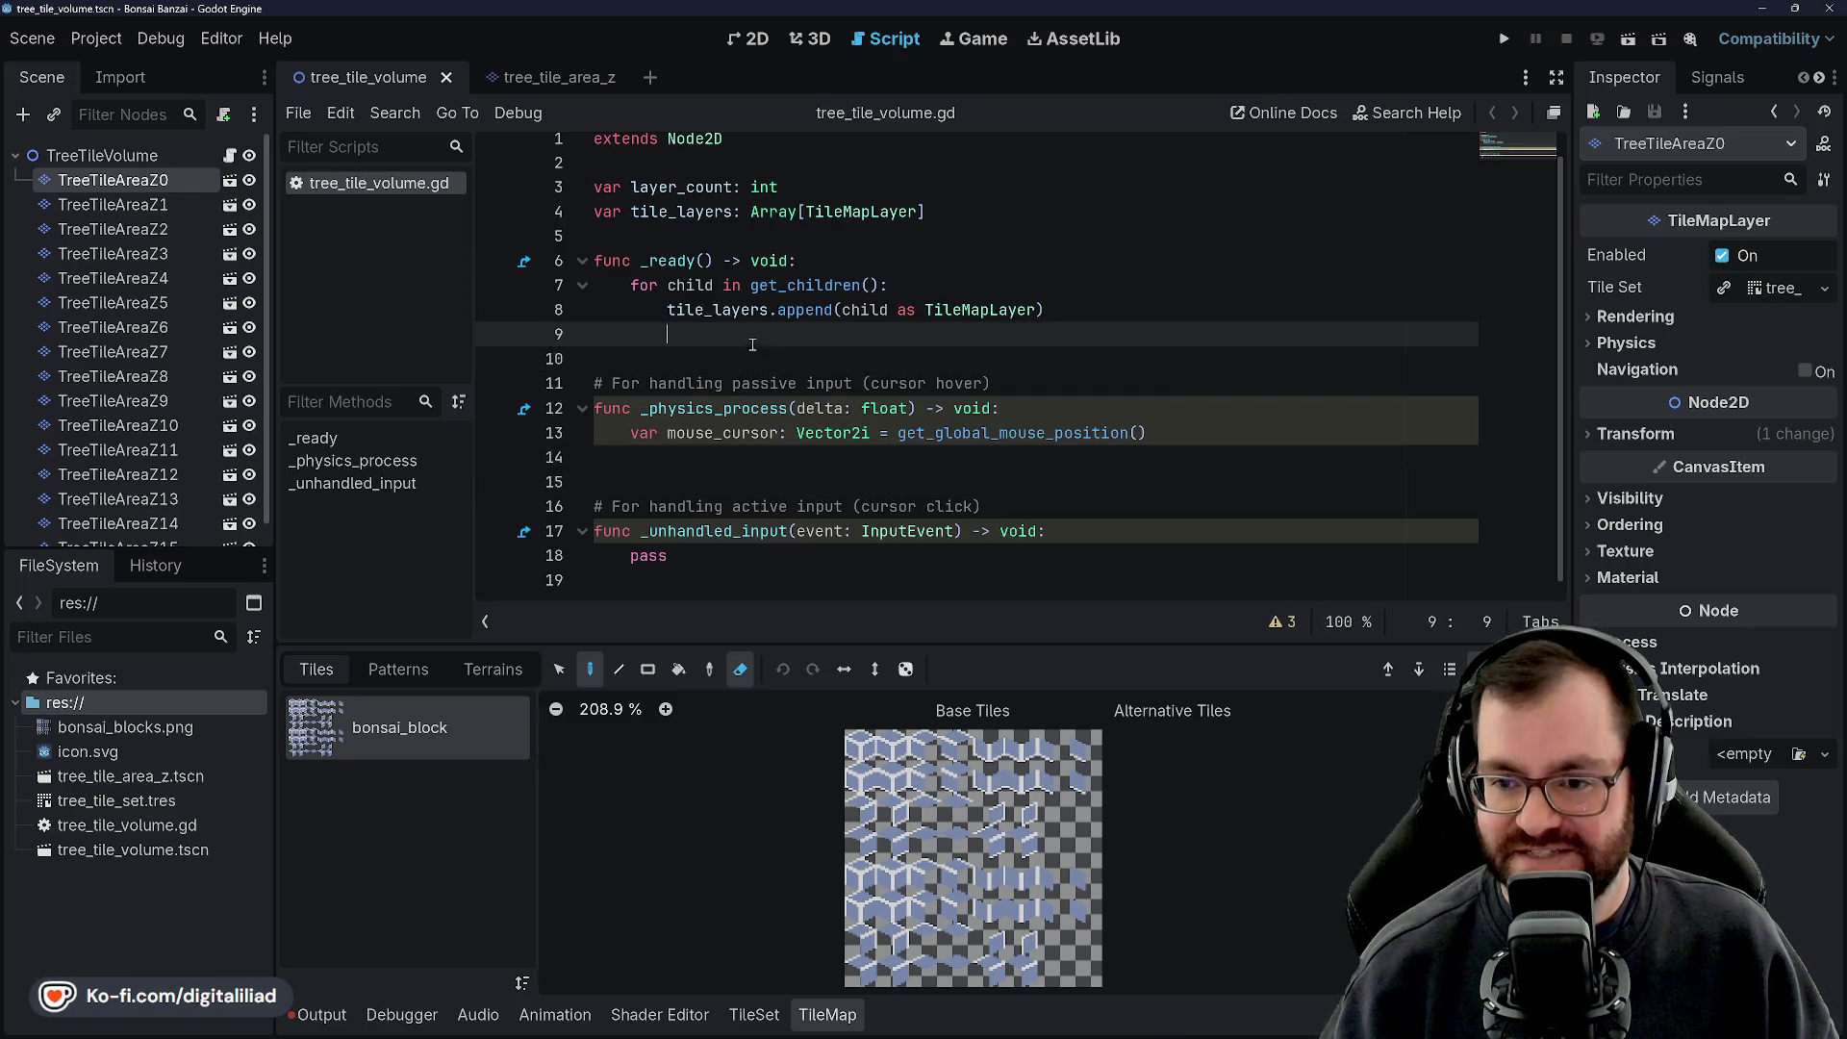
left_click(725, 479)
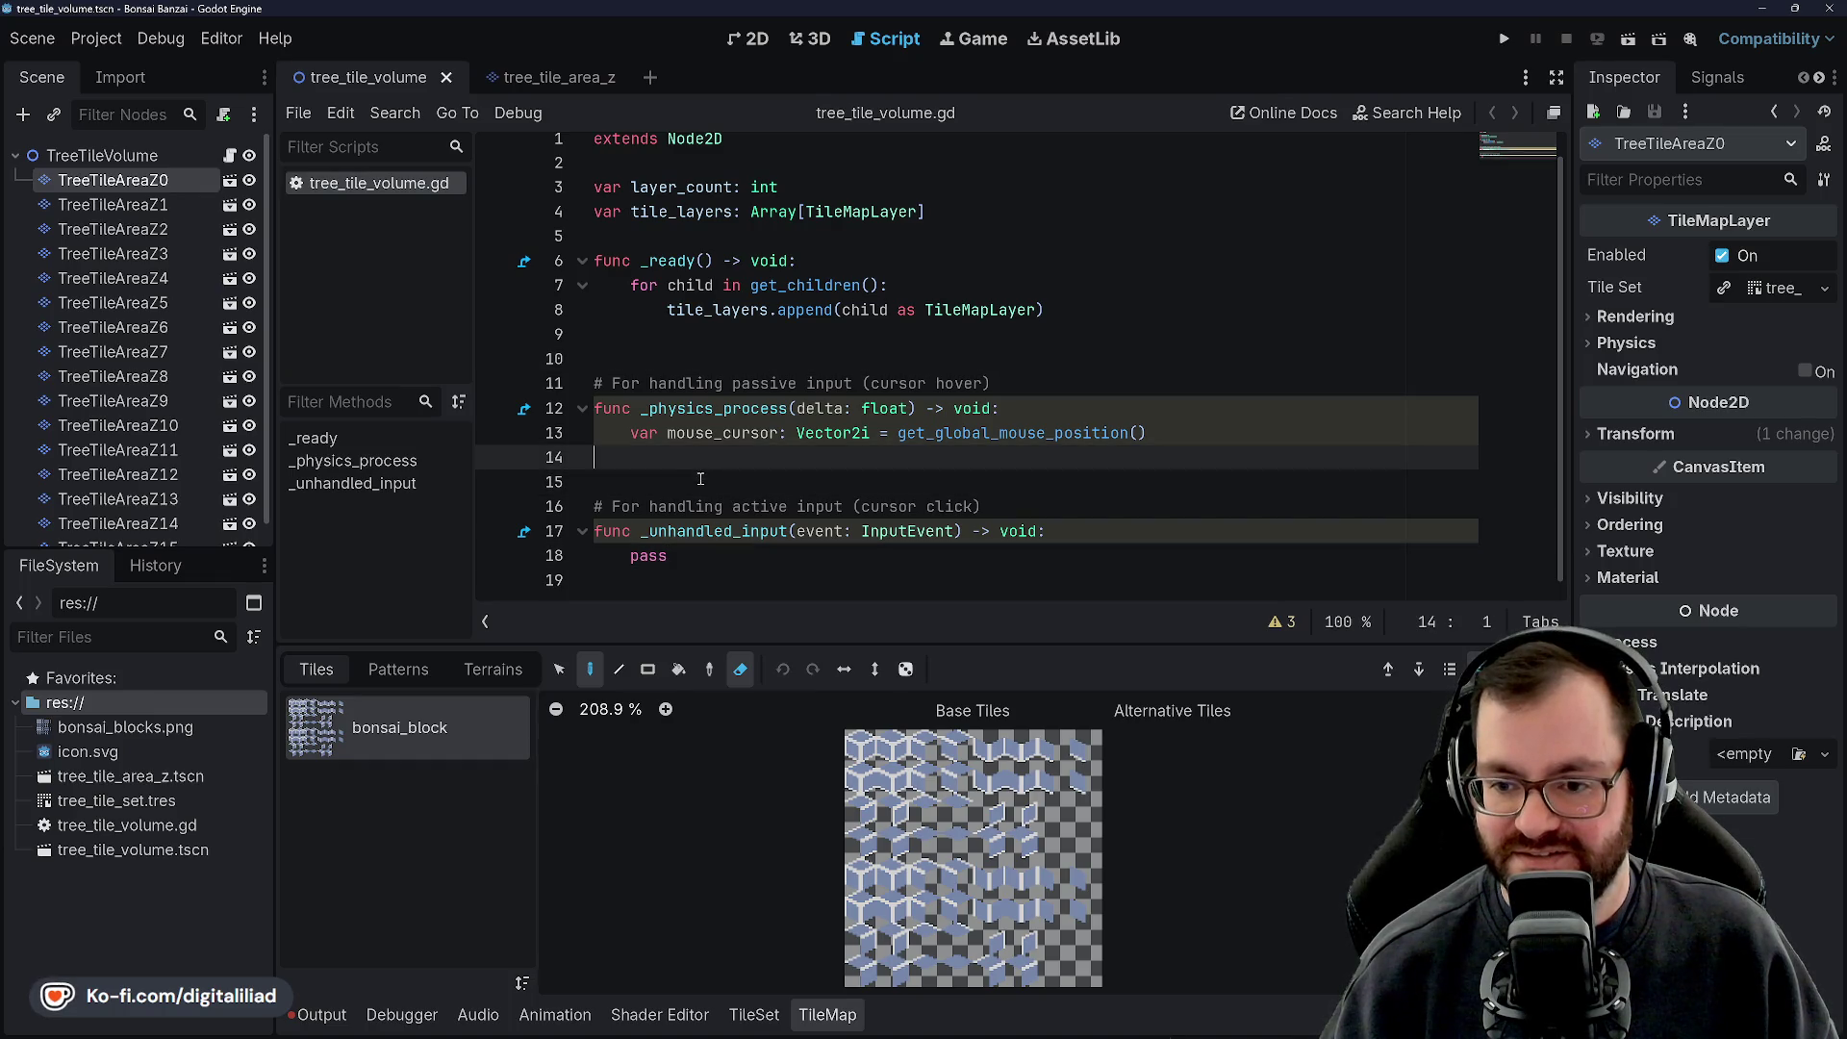
left_click(700, 457)
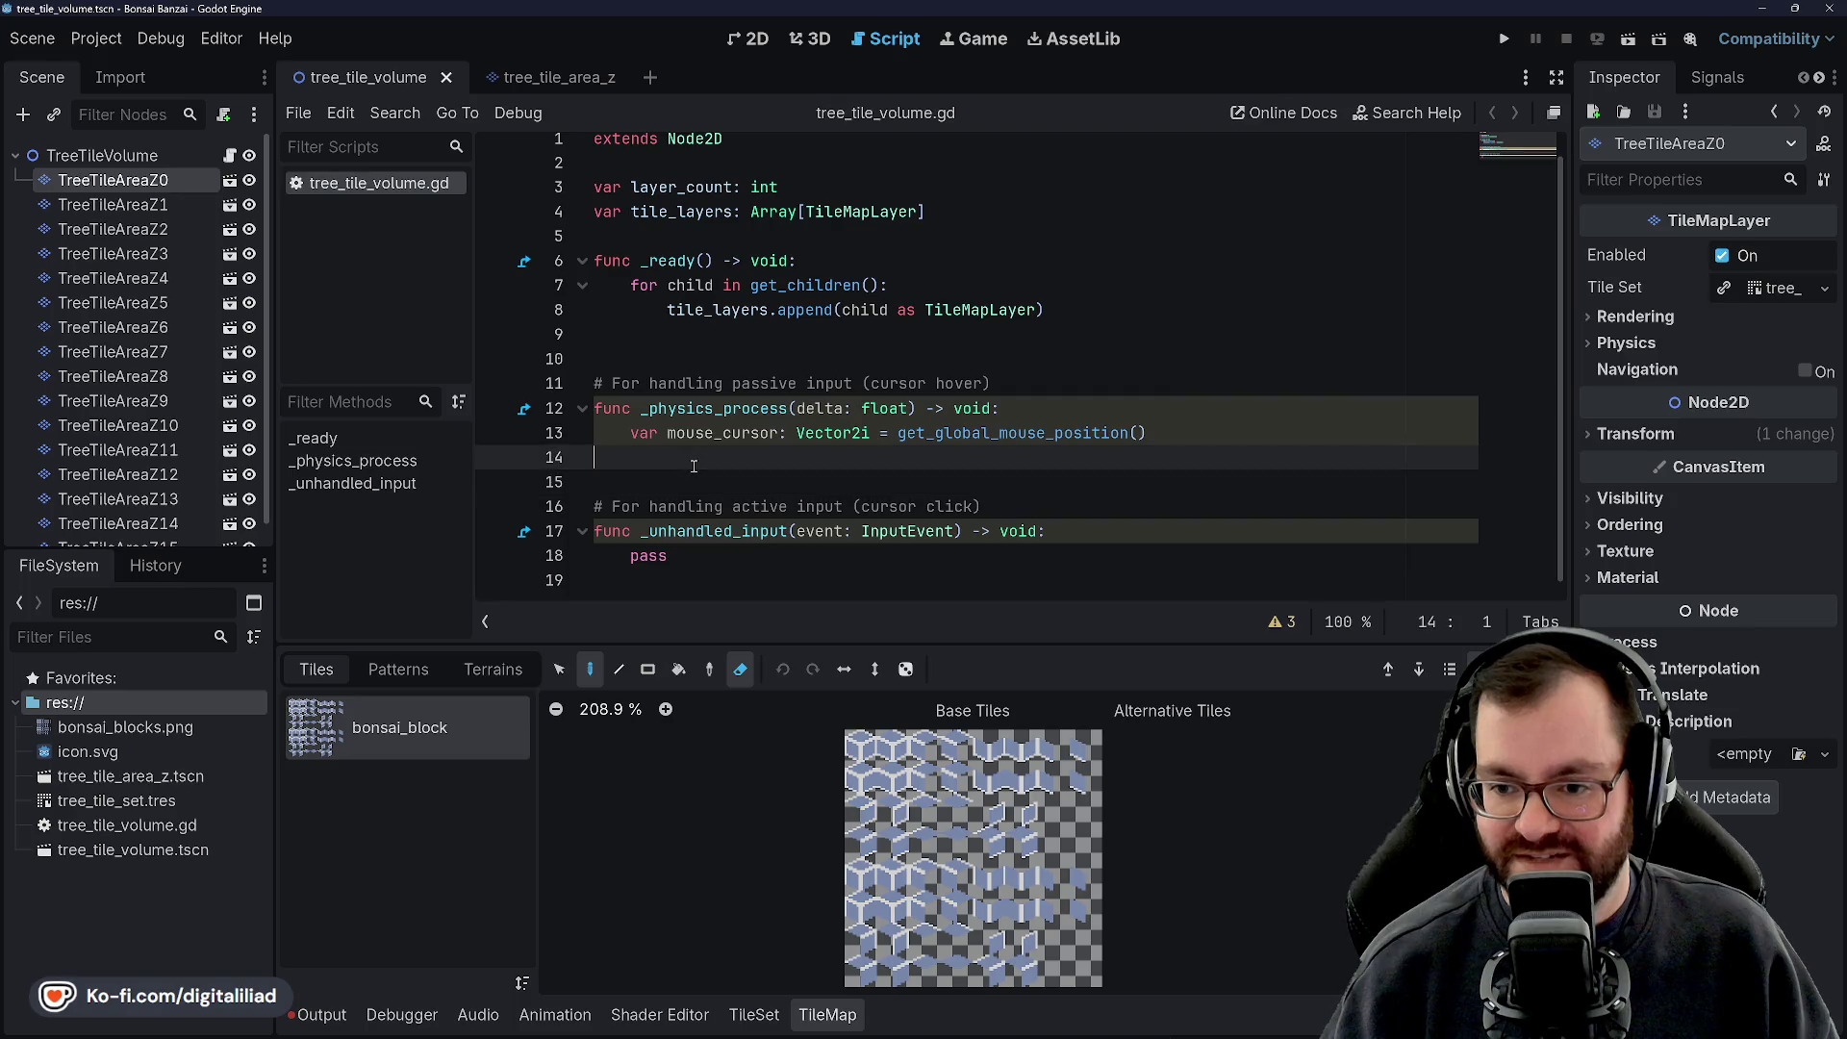
left_click(707, 359)
left_click(712, 337)
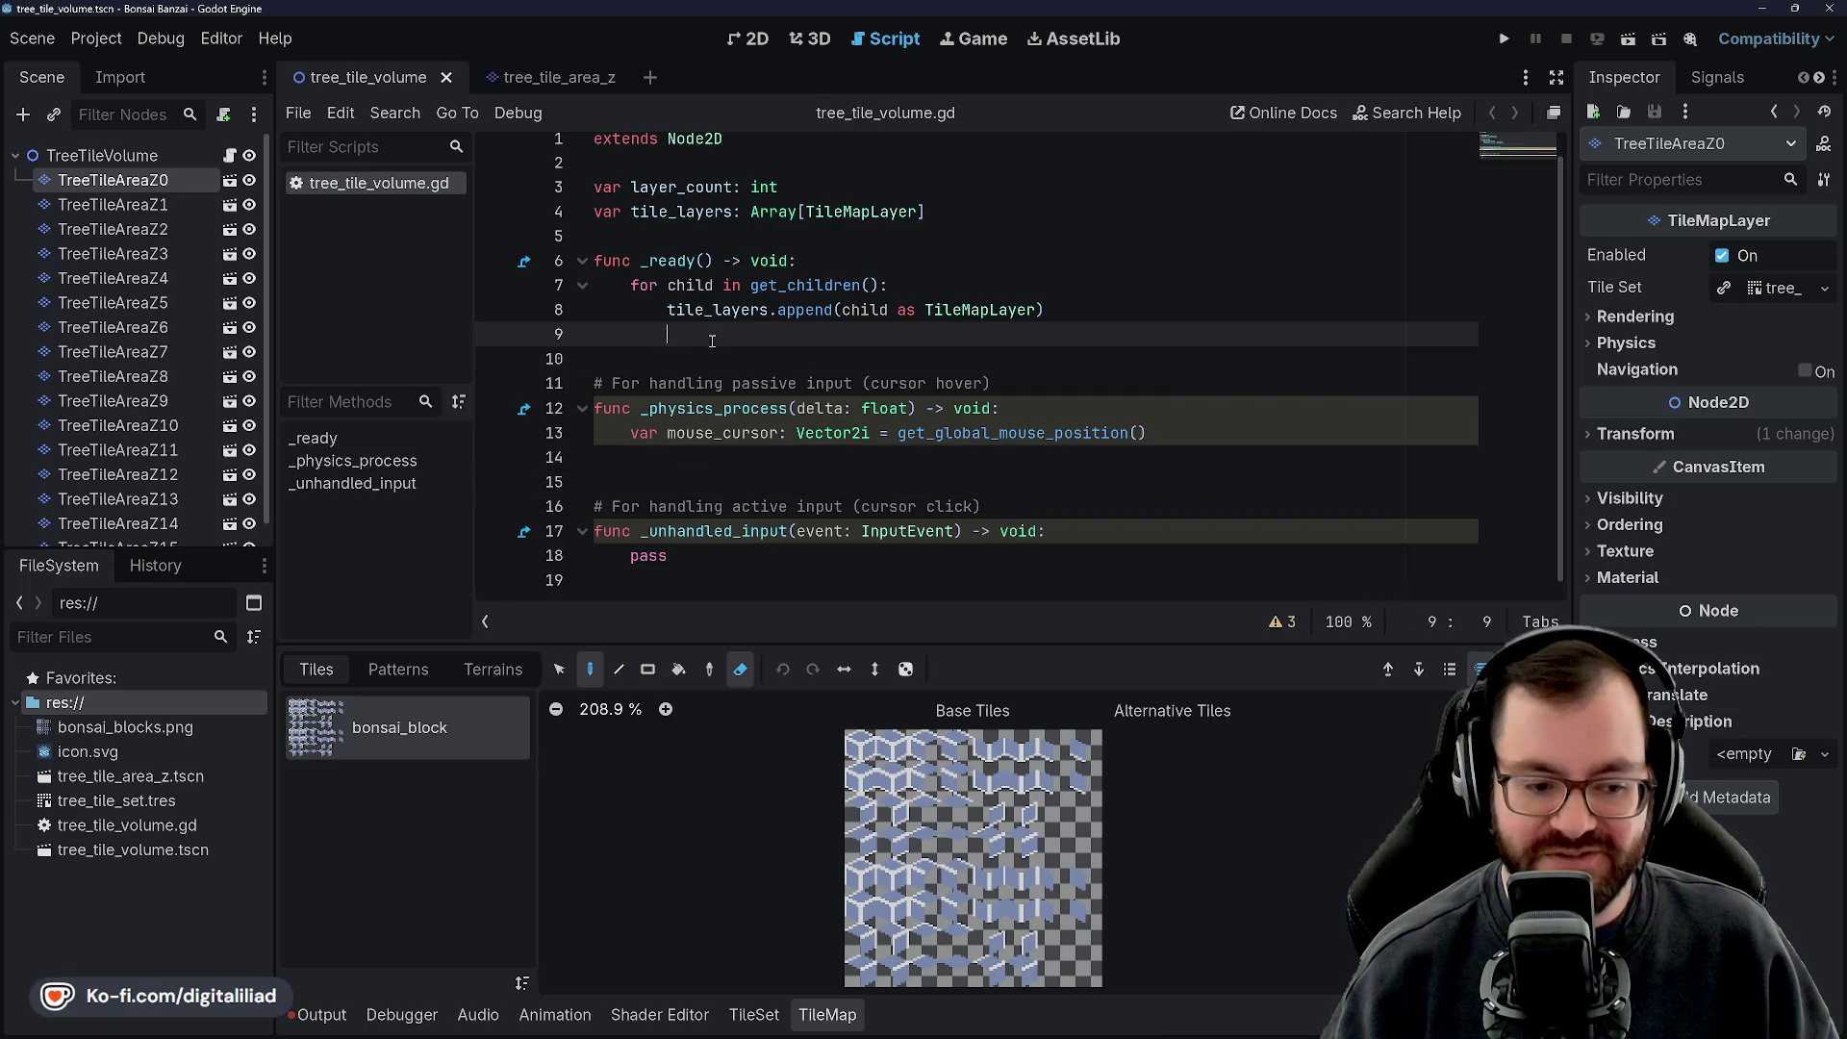
left_click(673, 361)
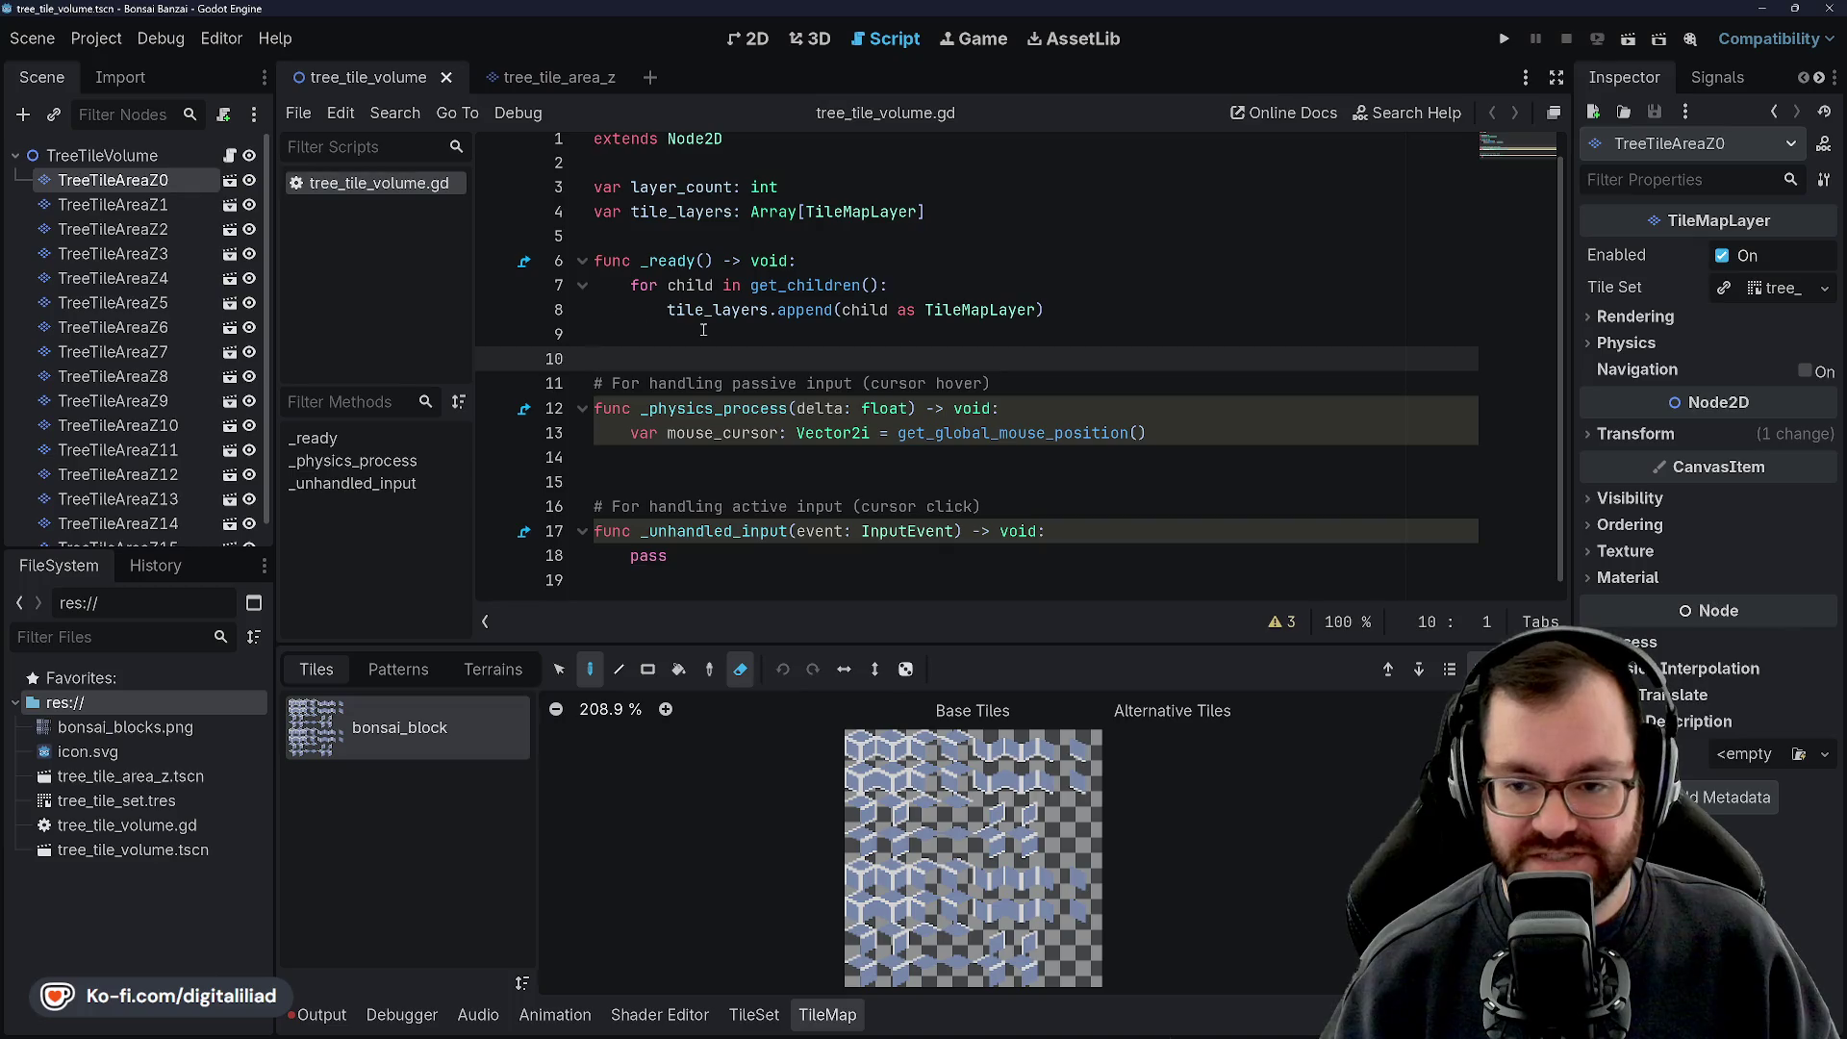
left_click(704, 330)
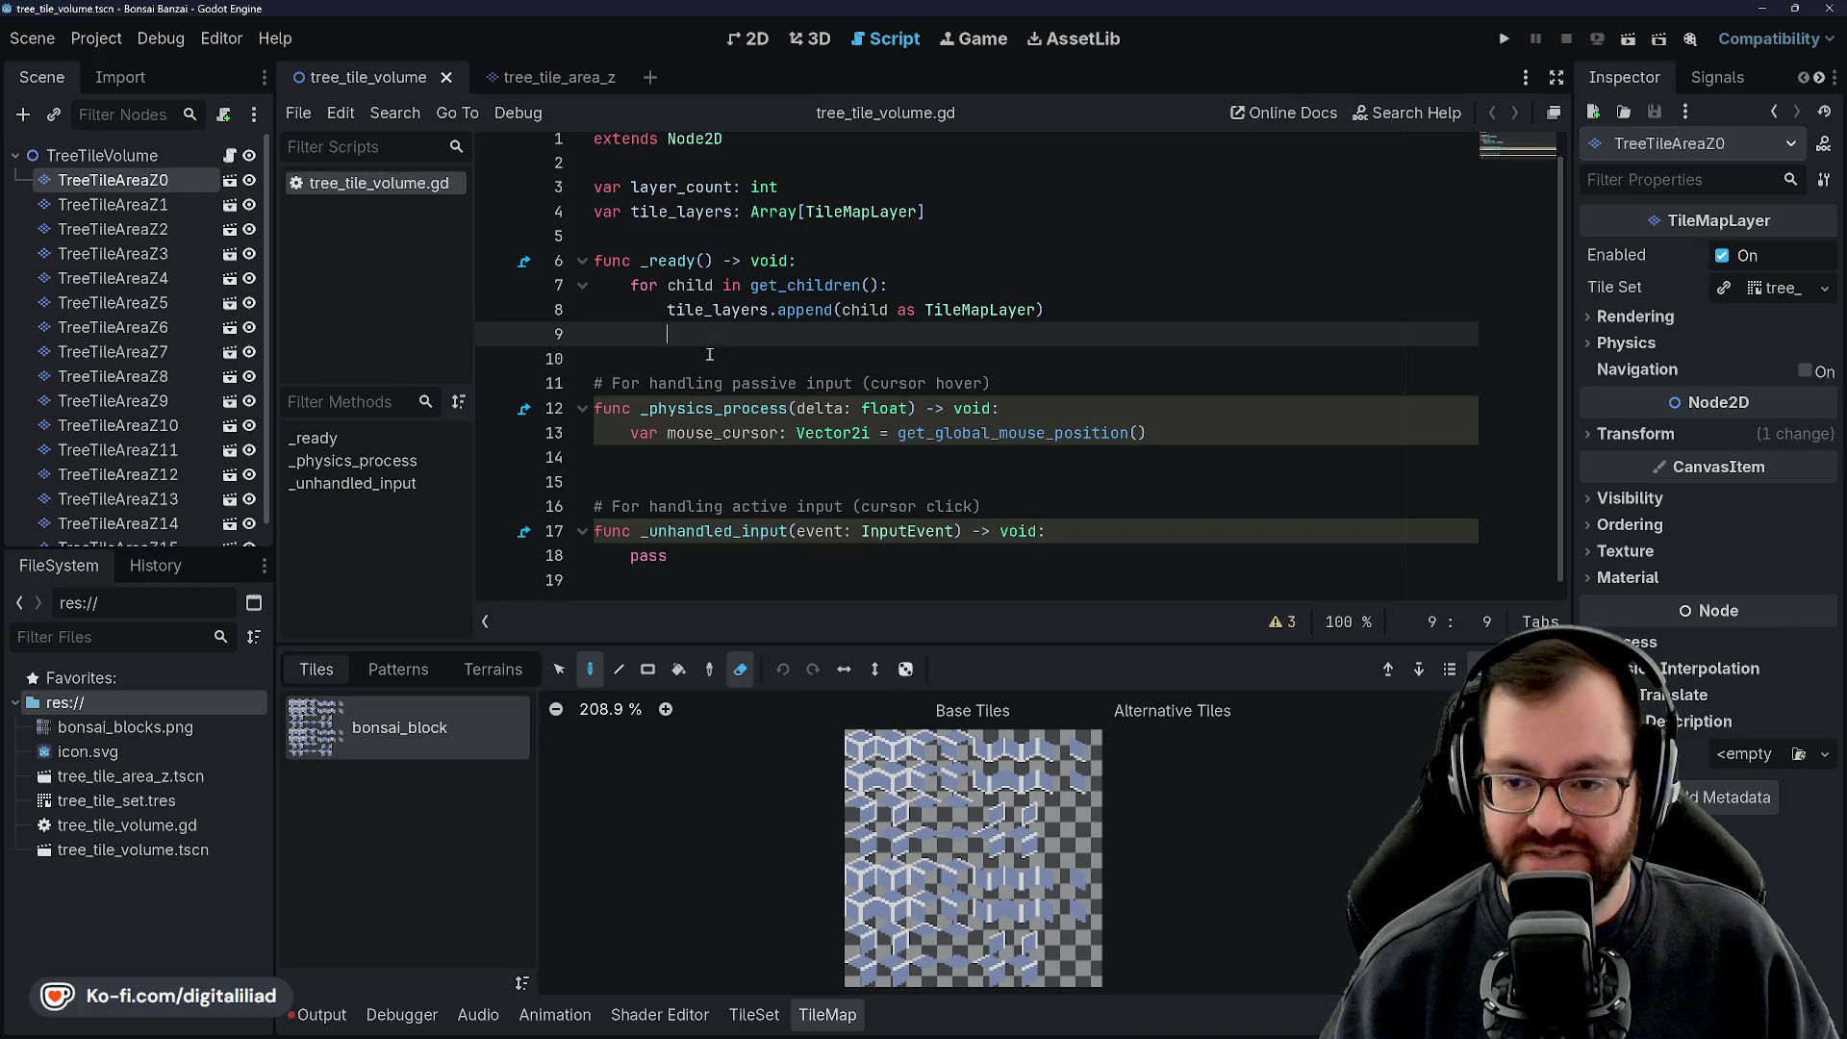
key("Down")
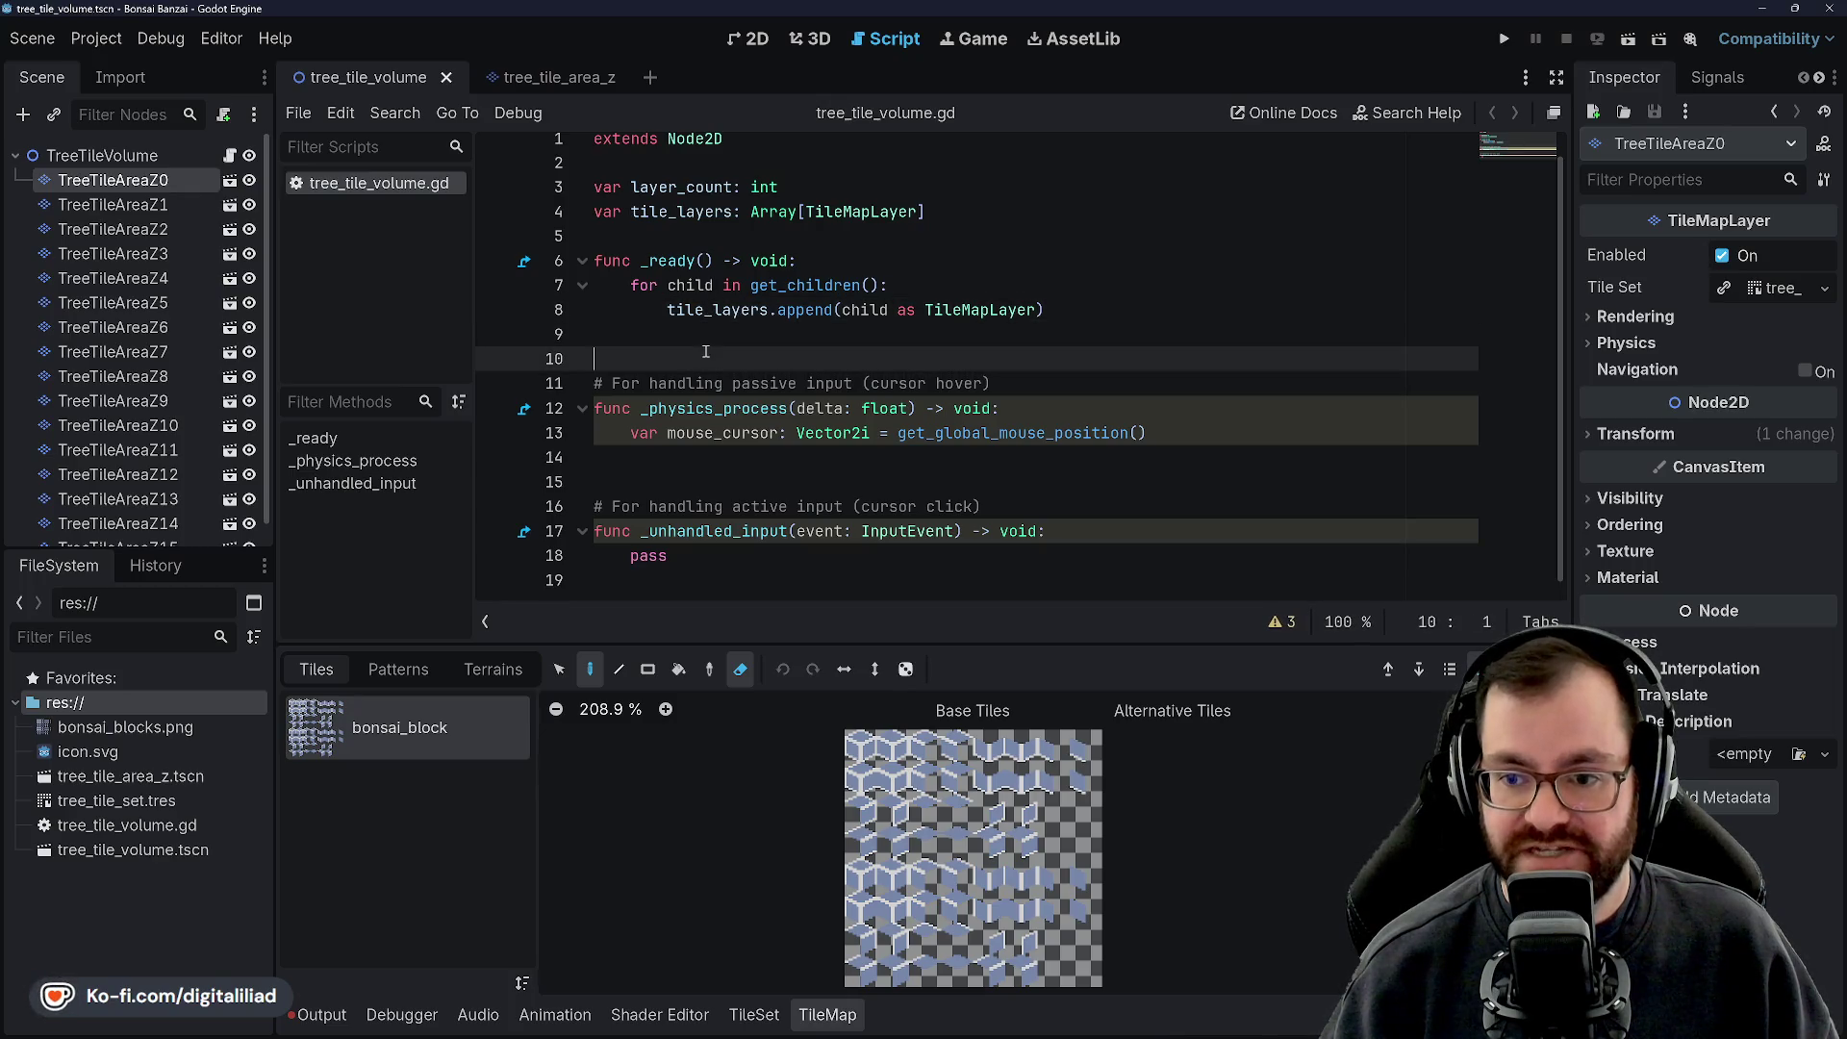
left_click(708, 336)
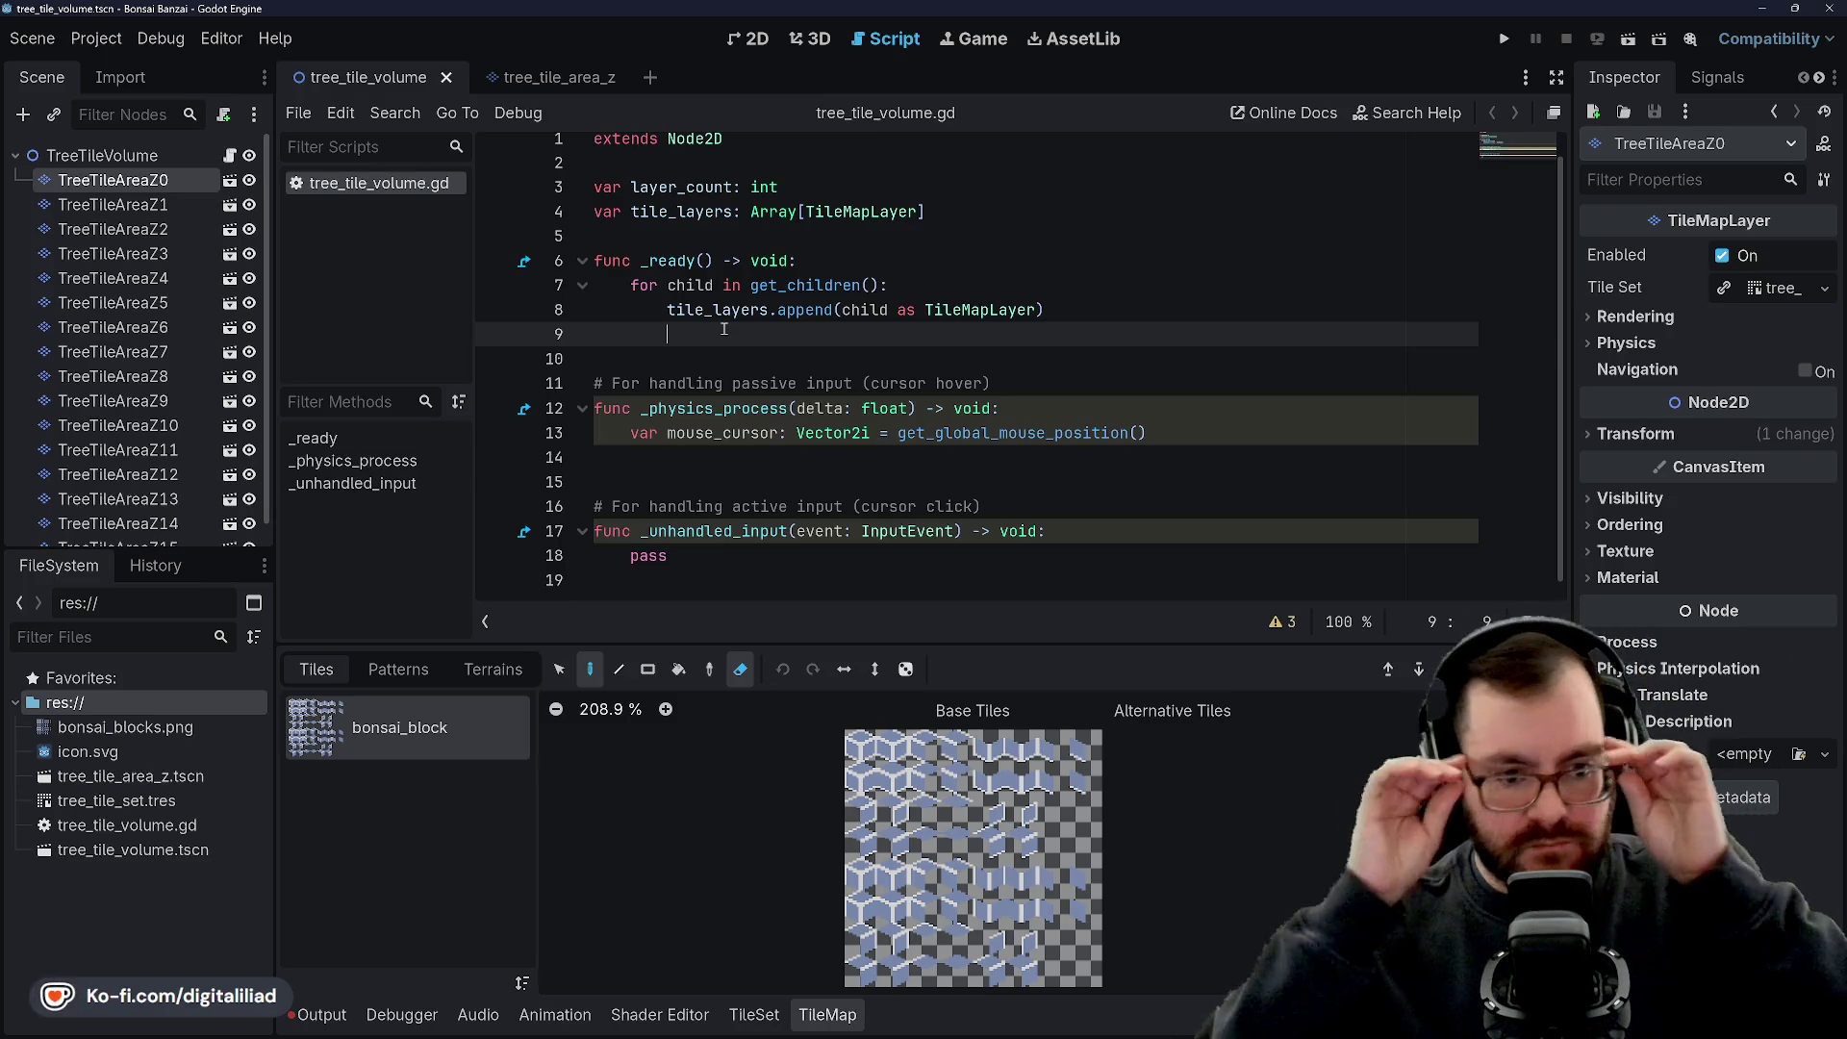
left_click(823, 358)
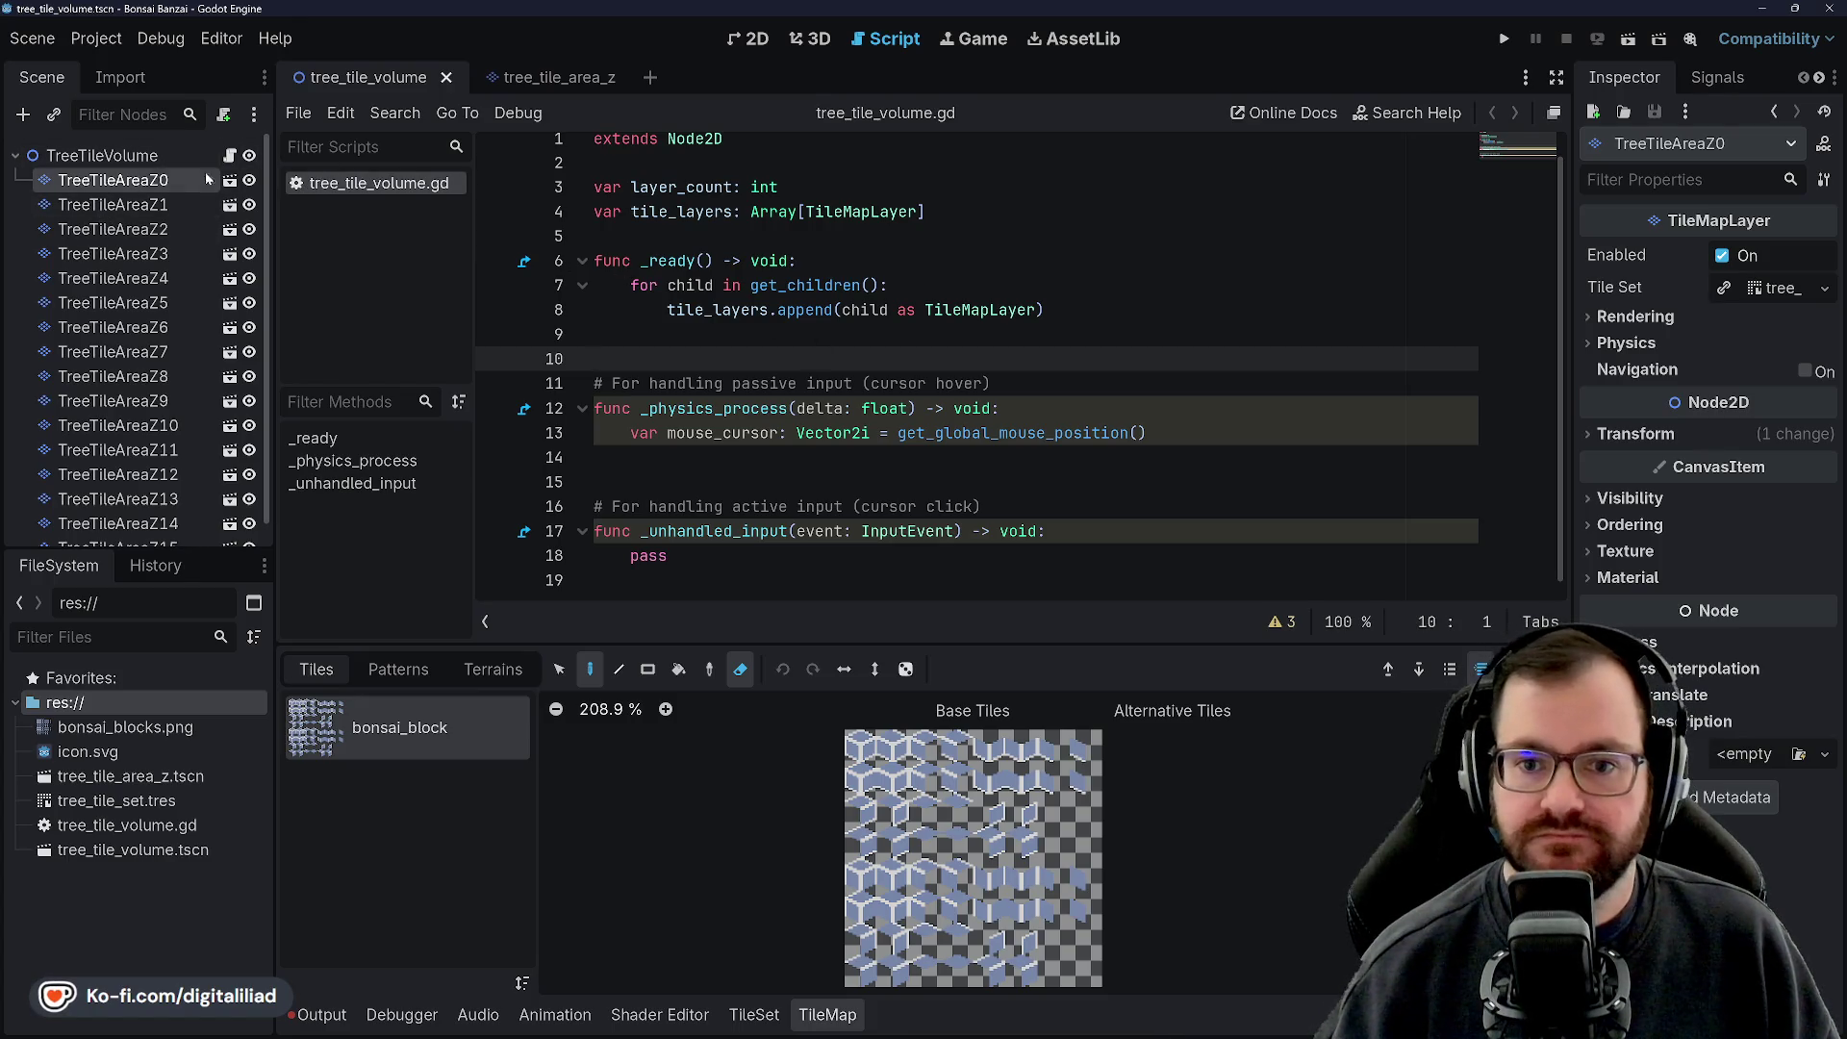
scroll(674, 241, "up", 1)
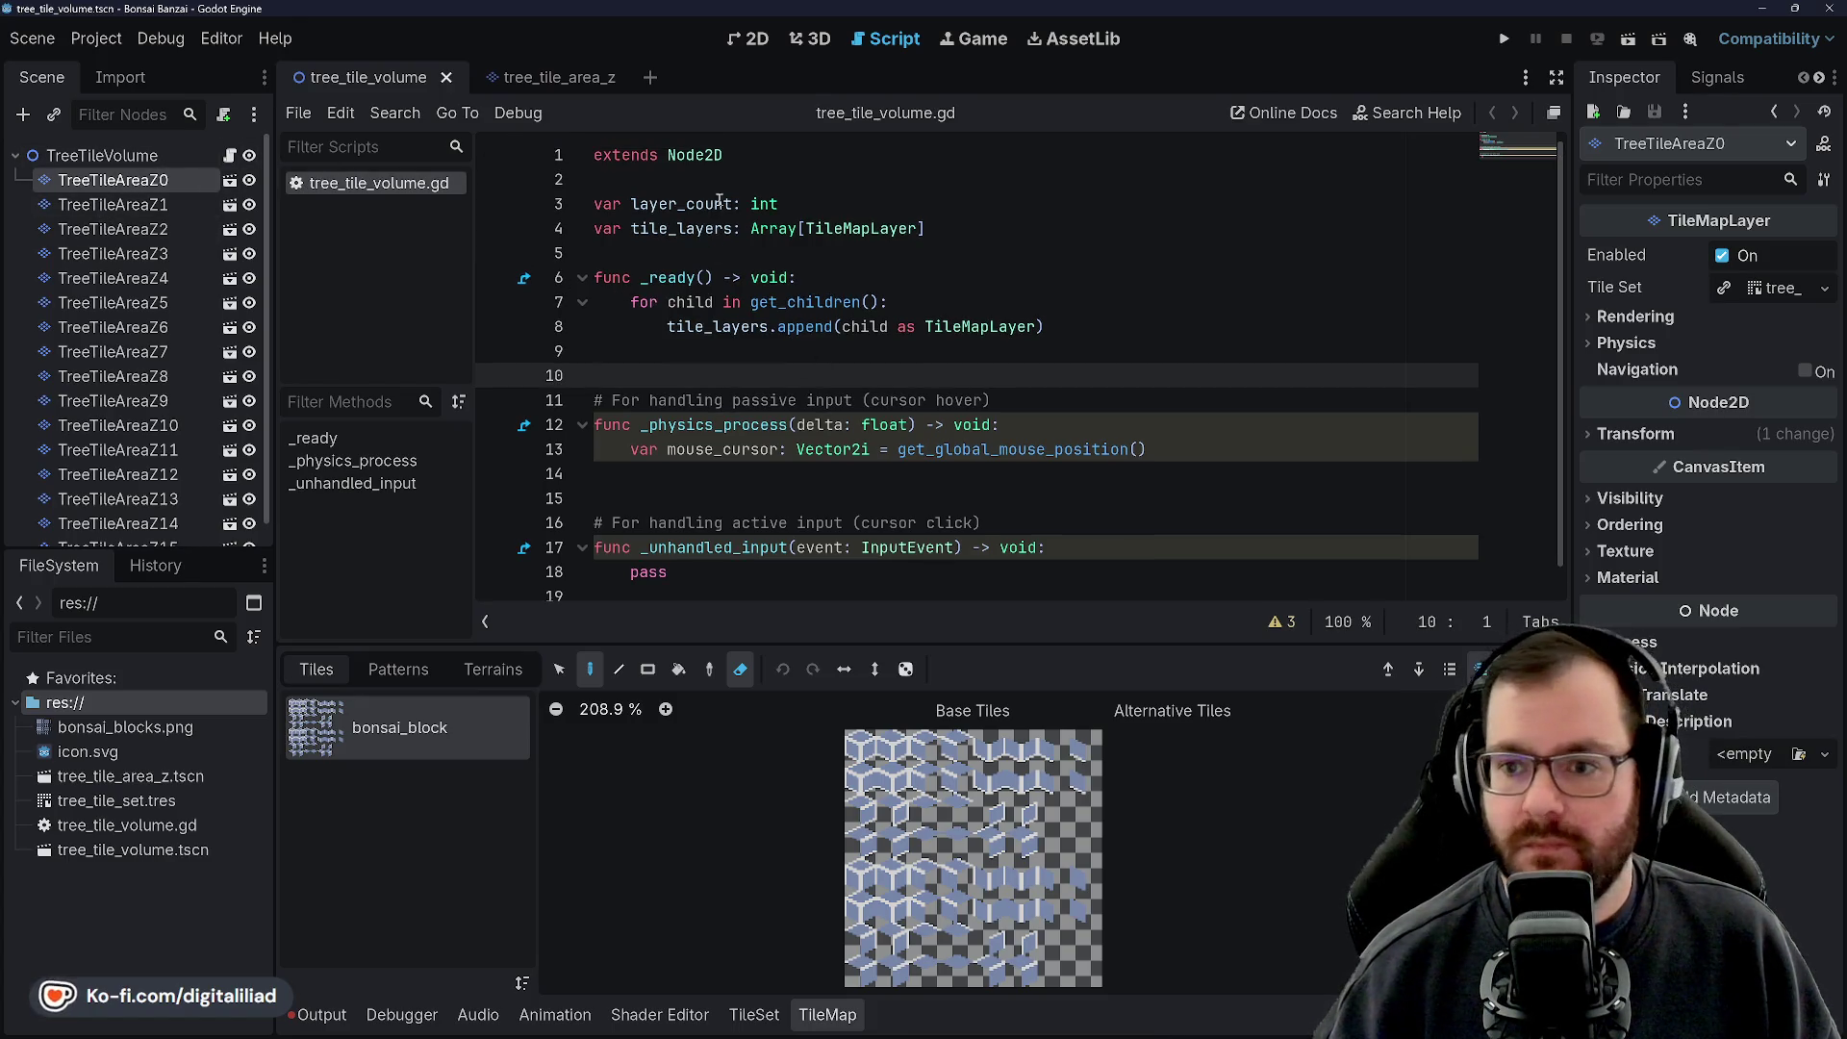
Read the TileMapLayer reference down to Properties, then reopen tree_tile_volume.gd via TreeTileVolume
left_click(865, 237, "ctrl")
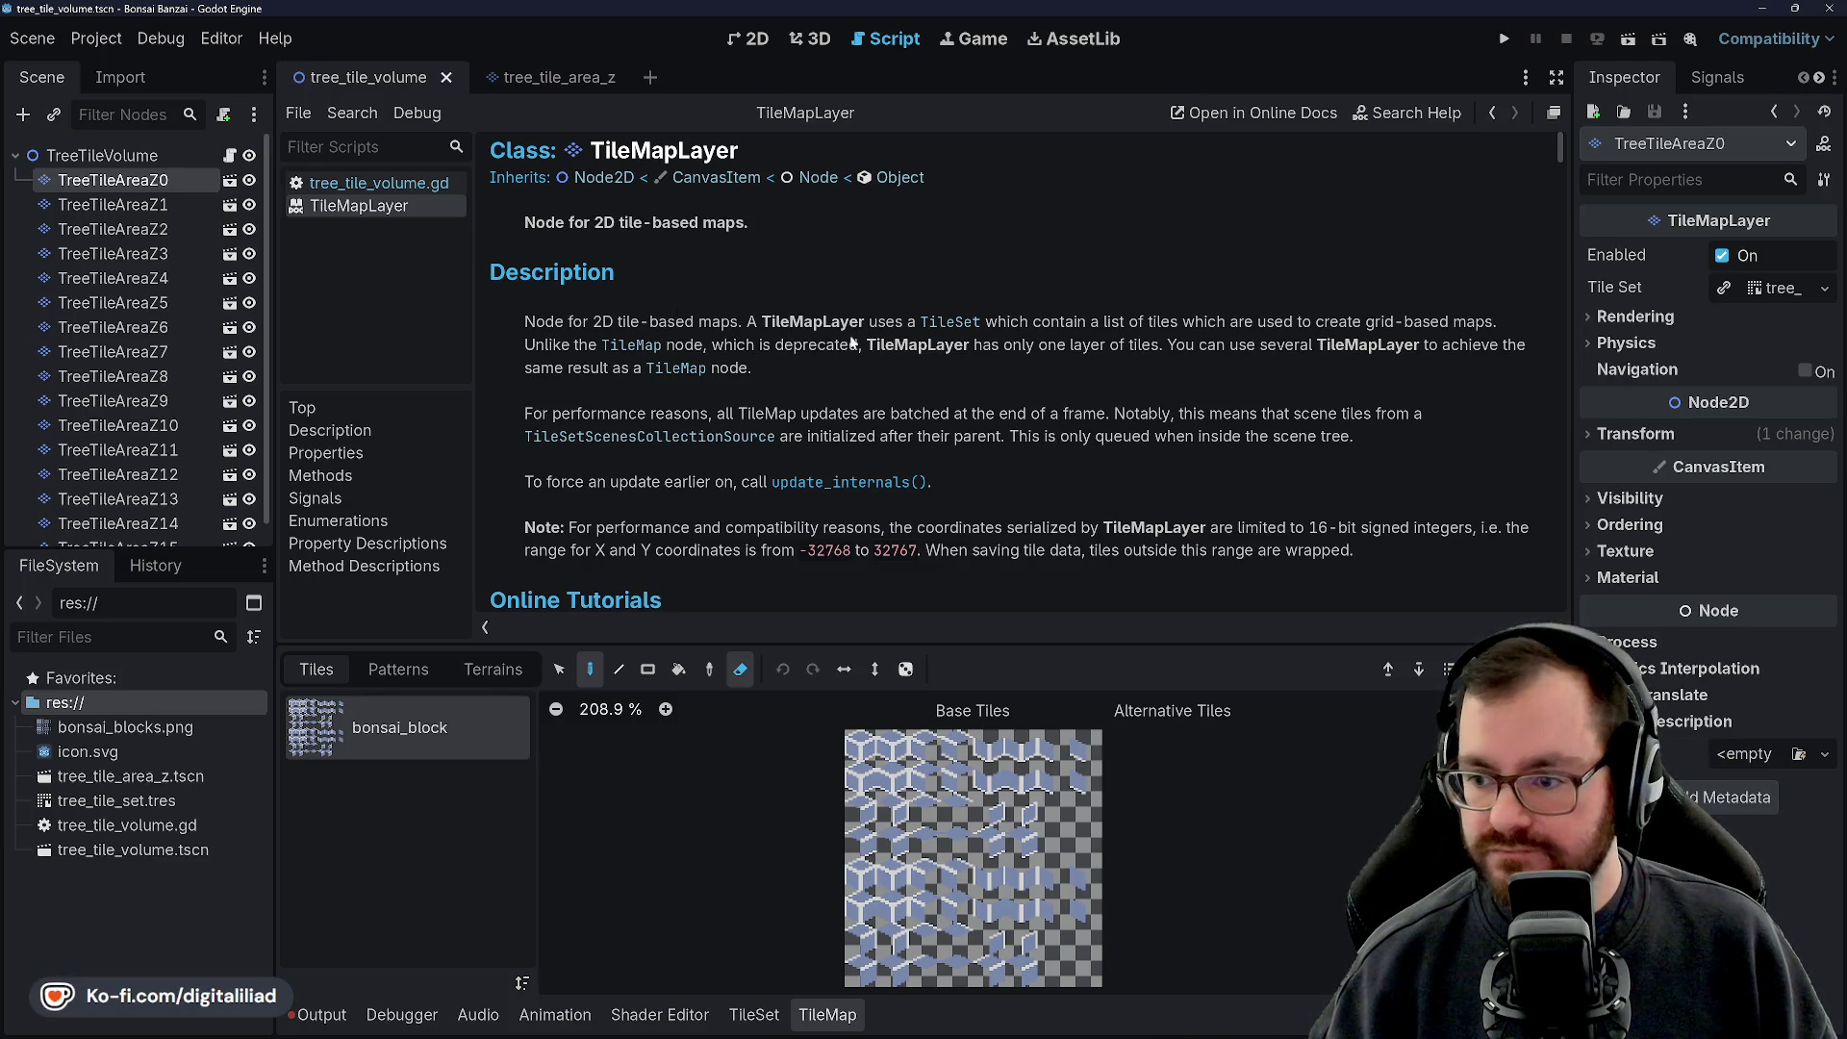
scroll(850, 344, "down", 2)
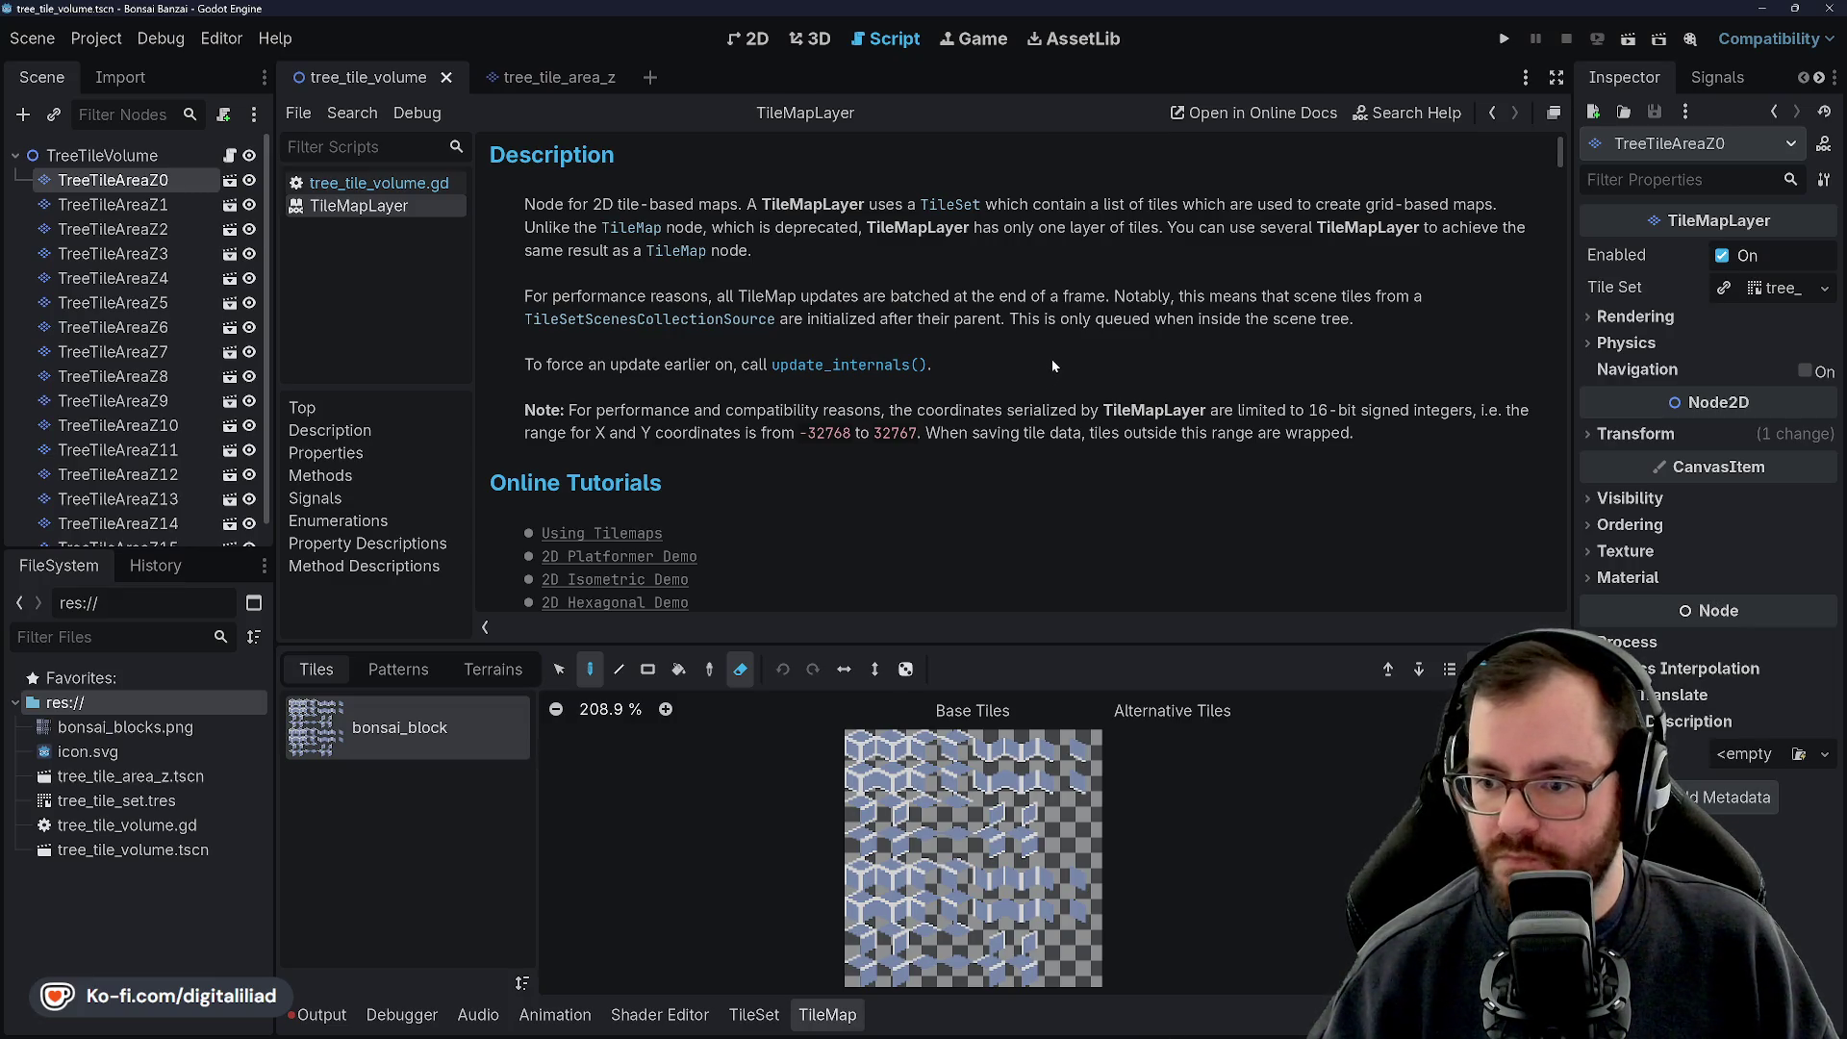
scroll(1047, 366, "down", 1)
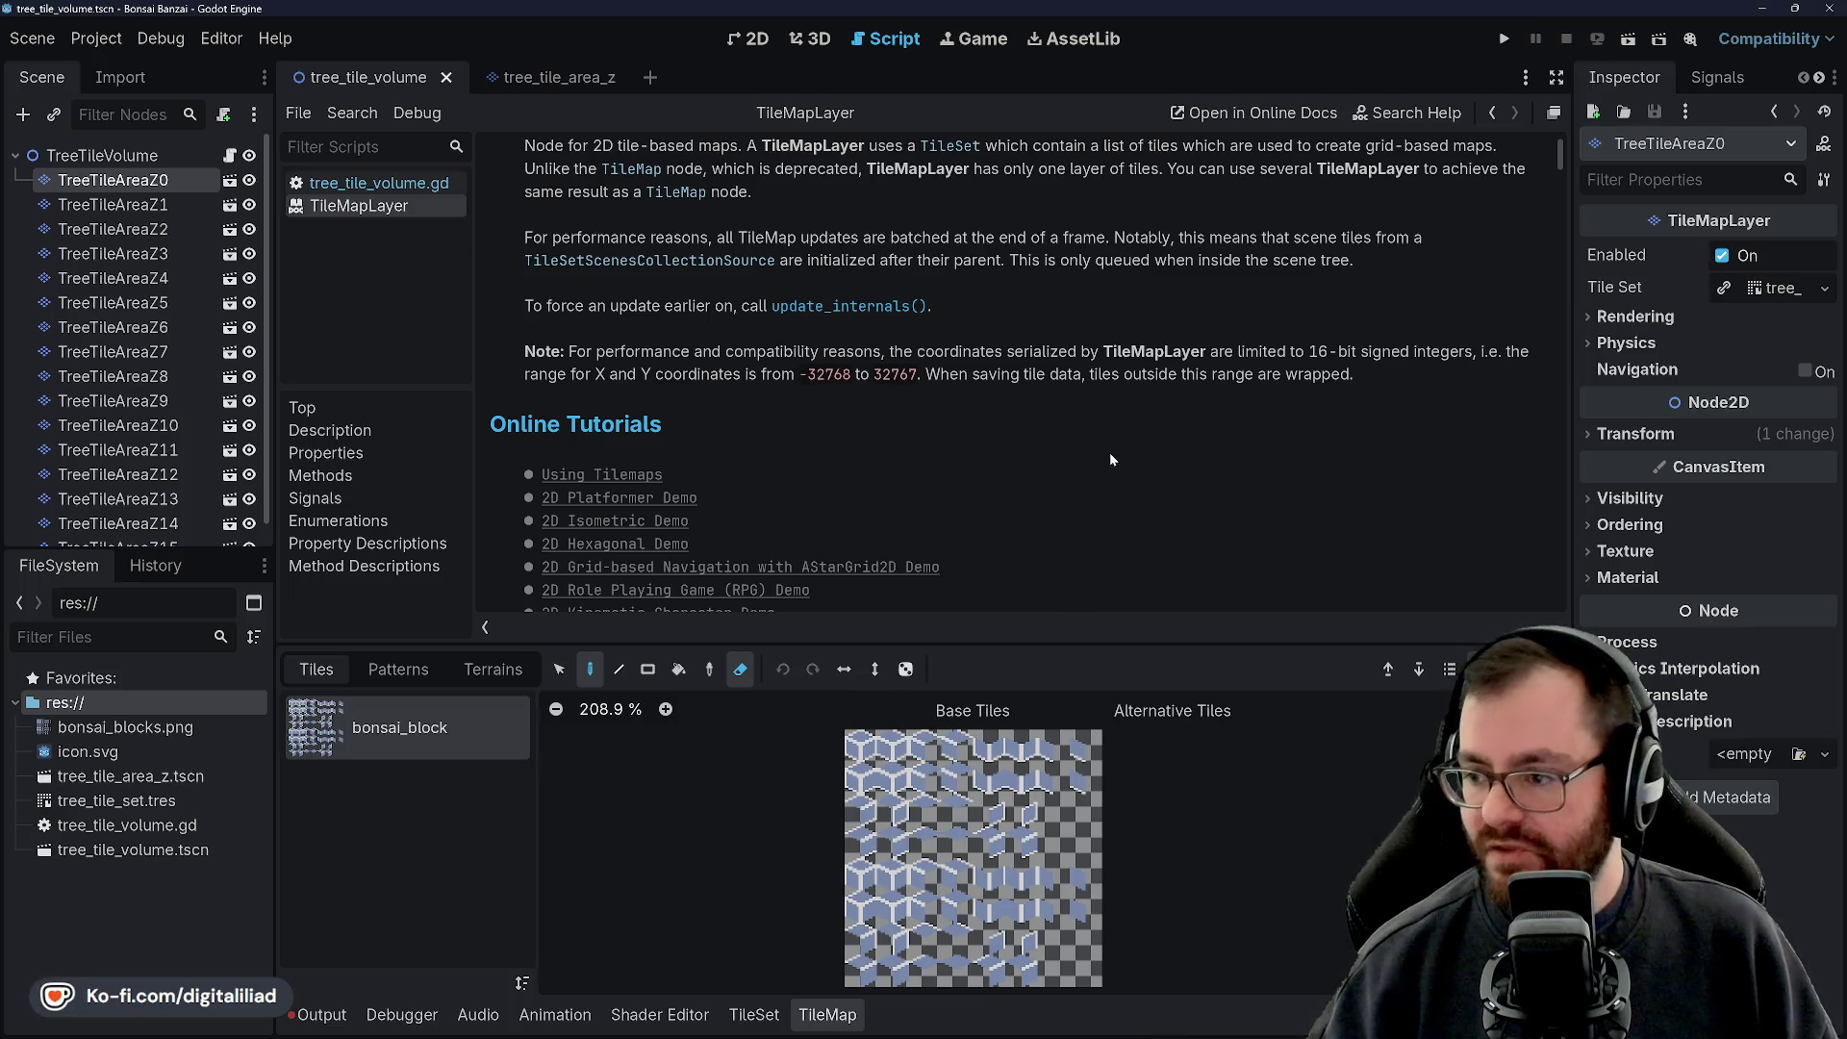
scroll(1110, 454, "down", 4)
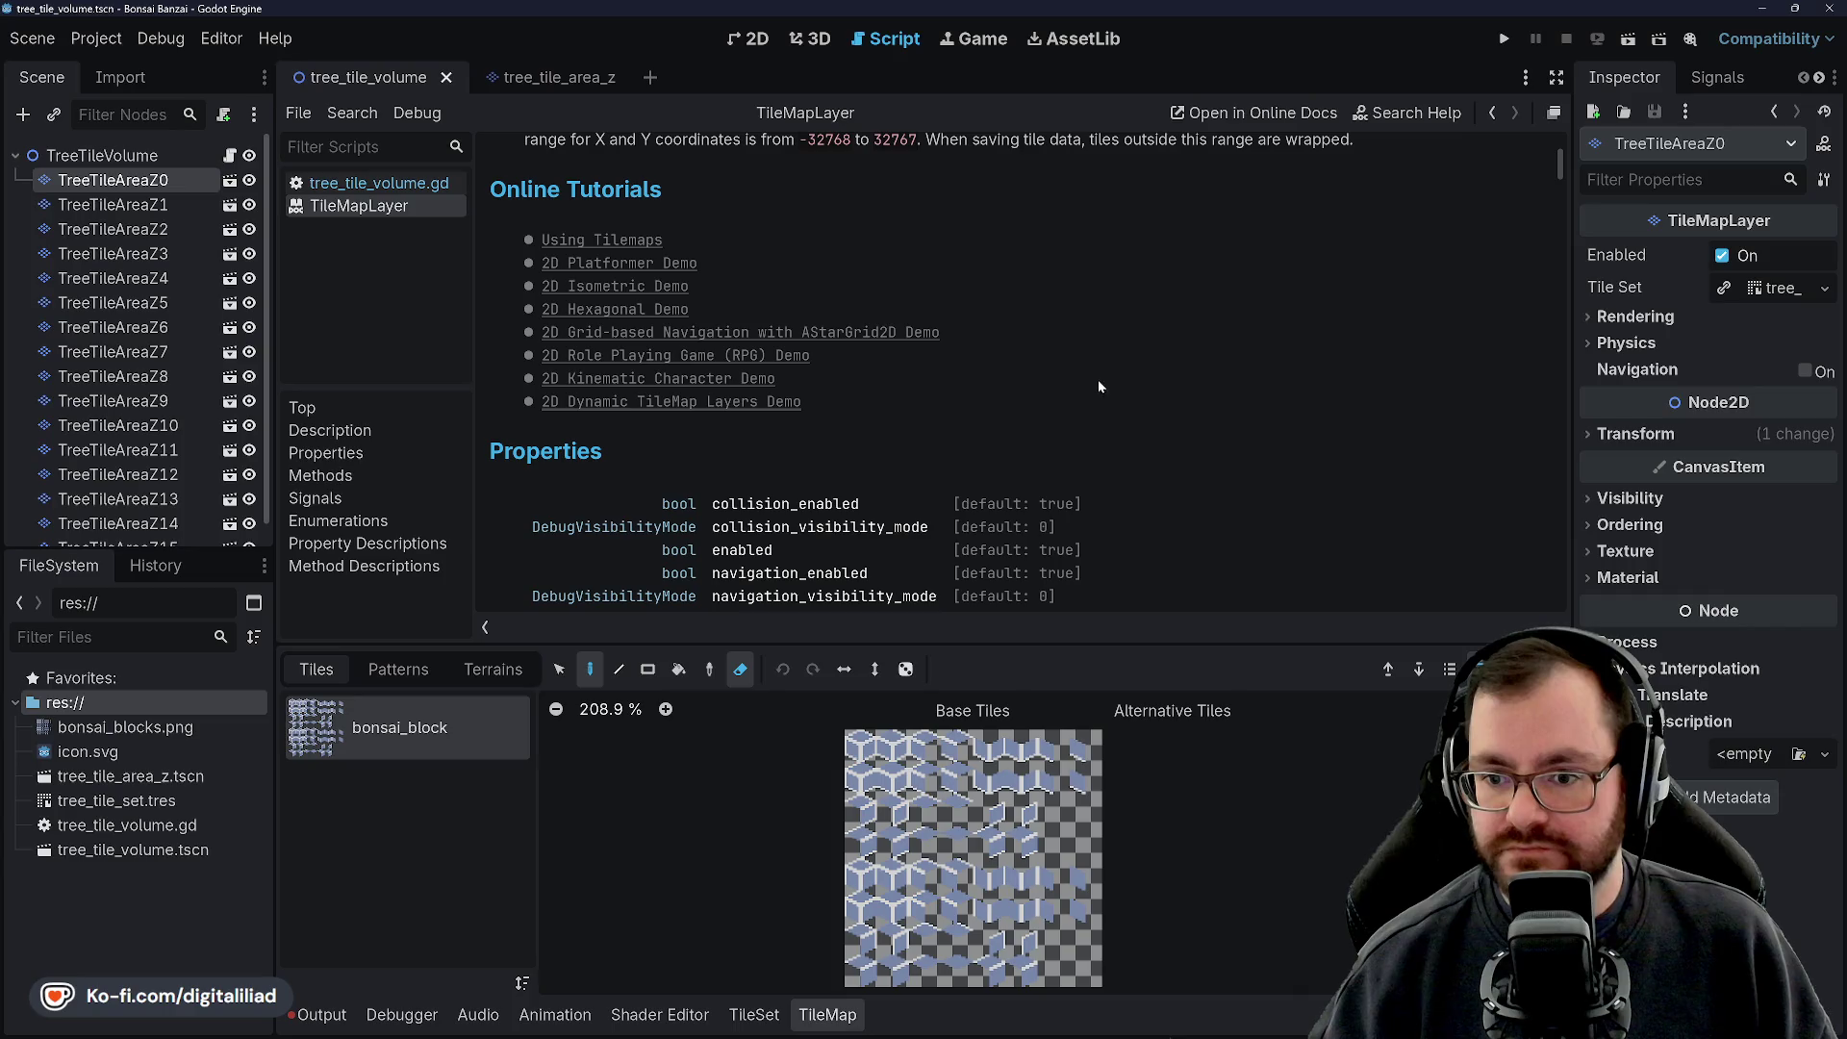
scroll(1212, 351, "down", 5)
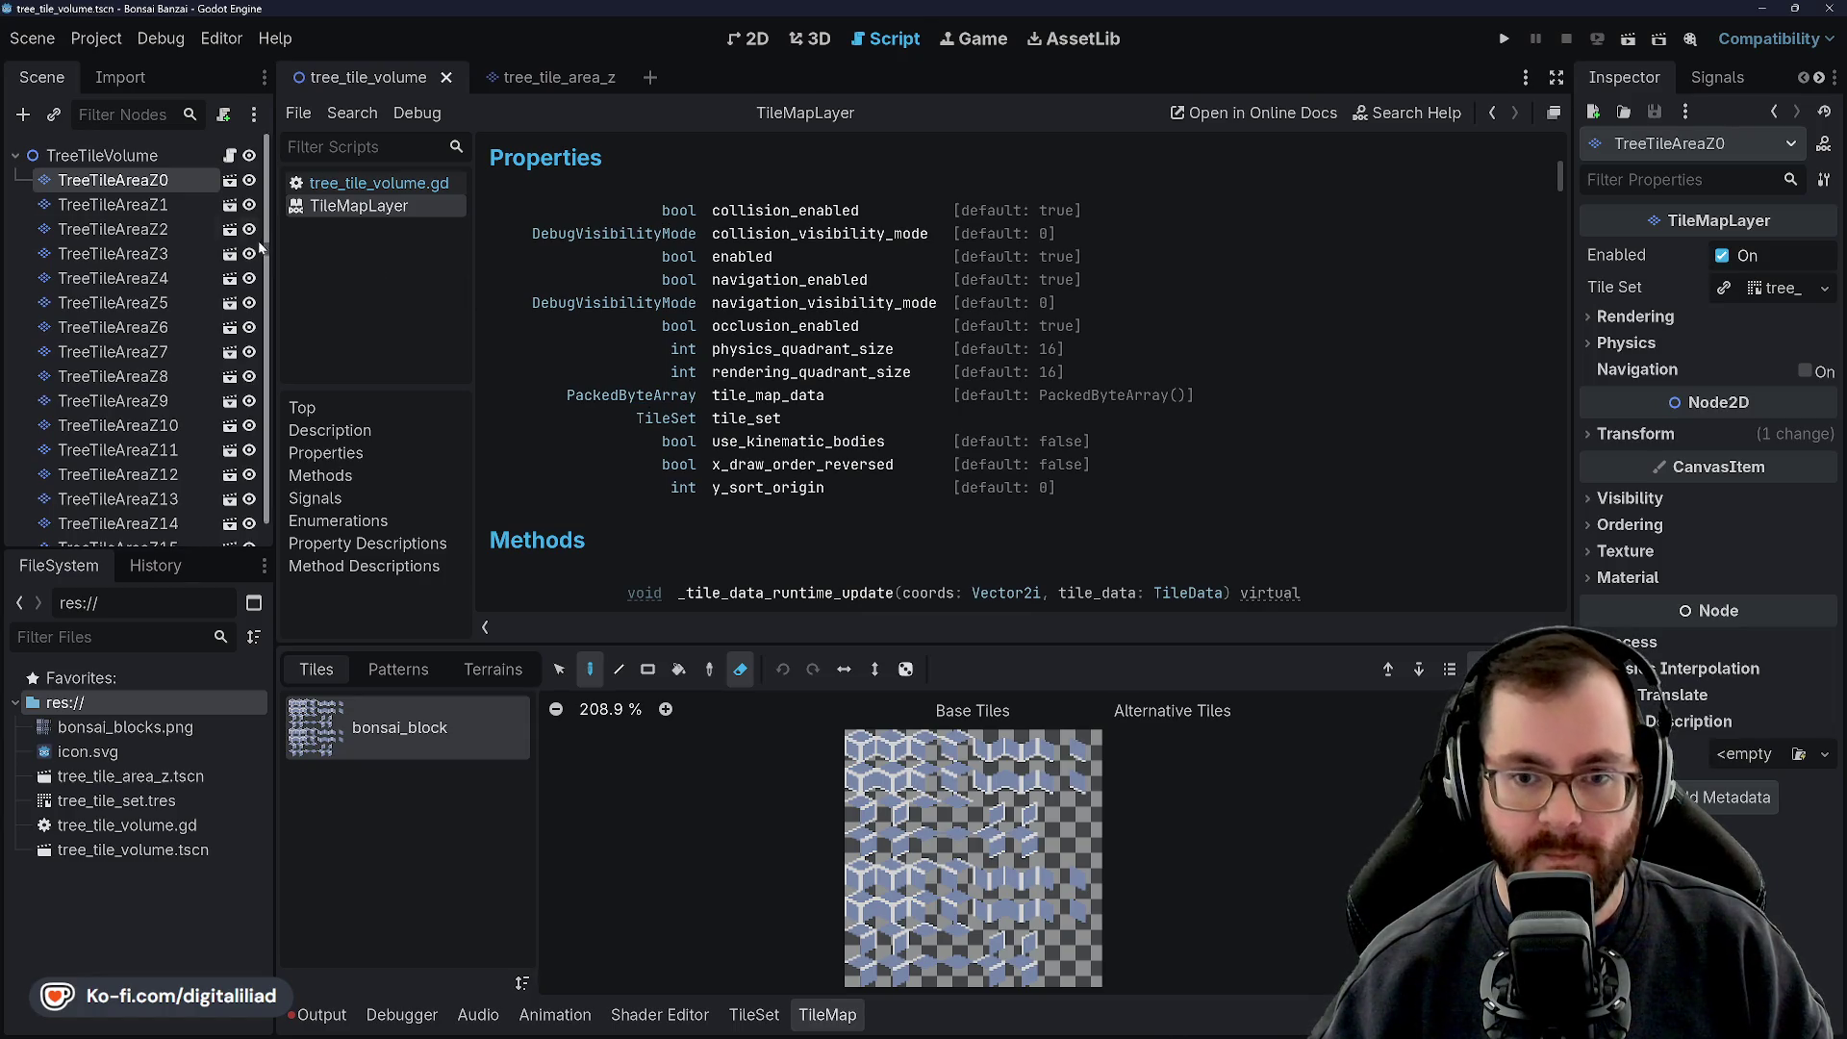
left_click(167, 157)
left_click(229, 155)
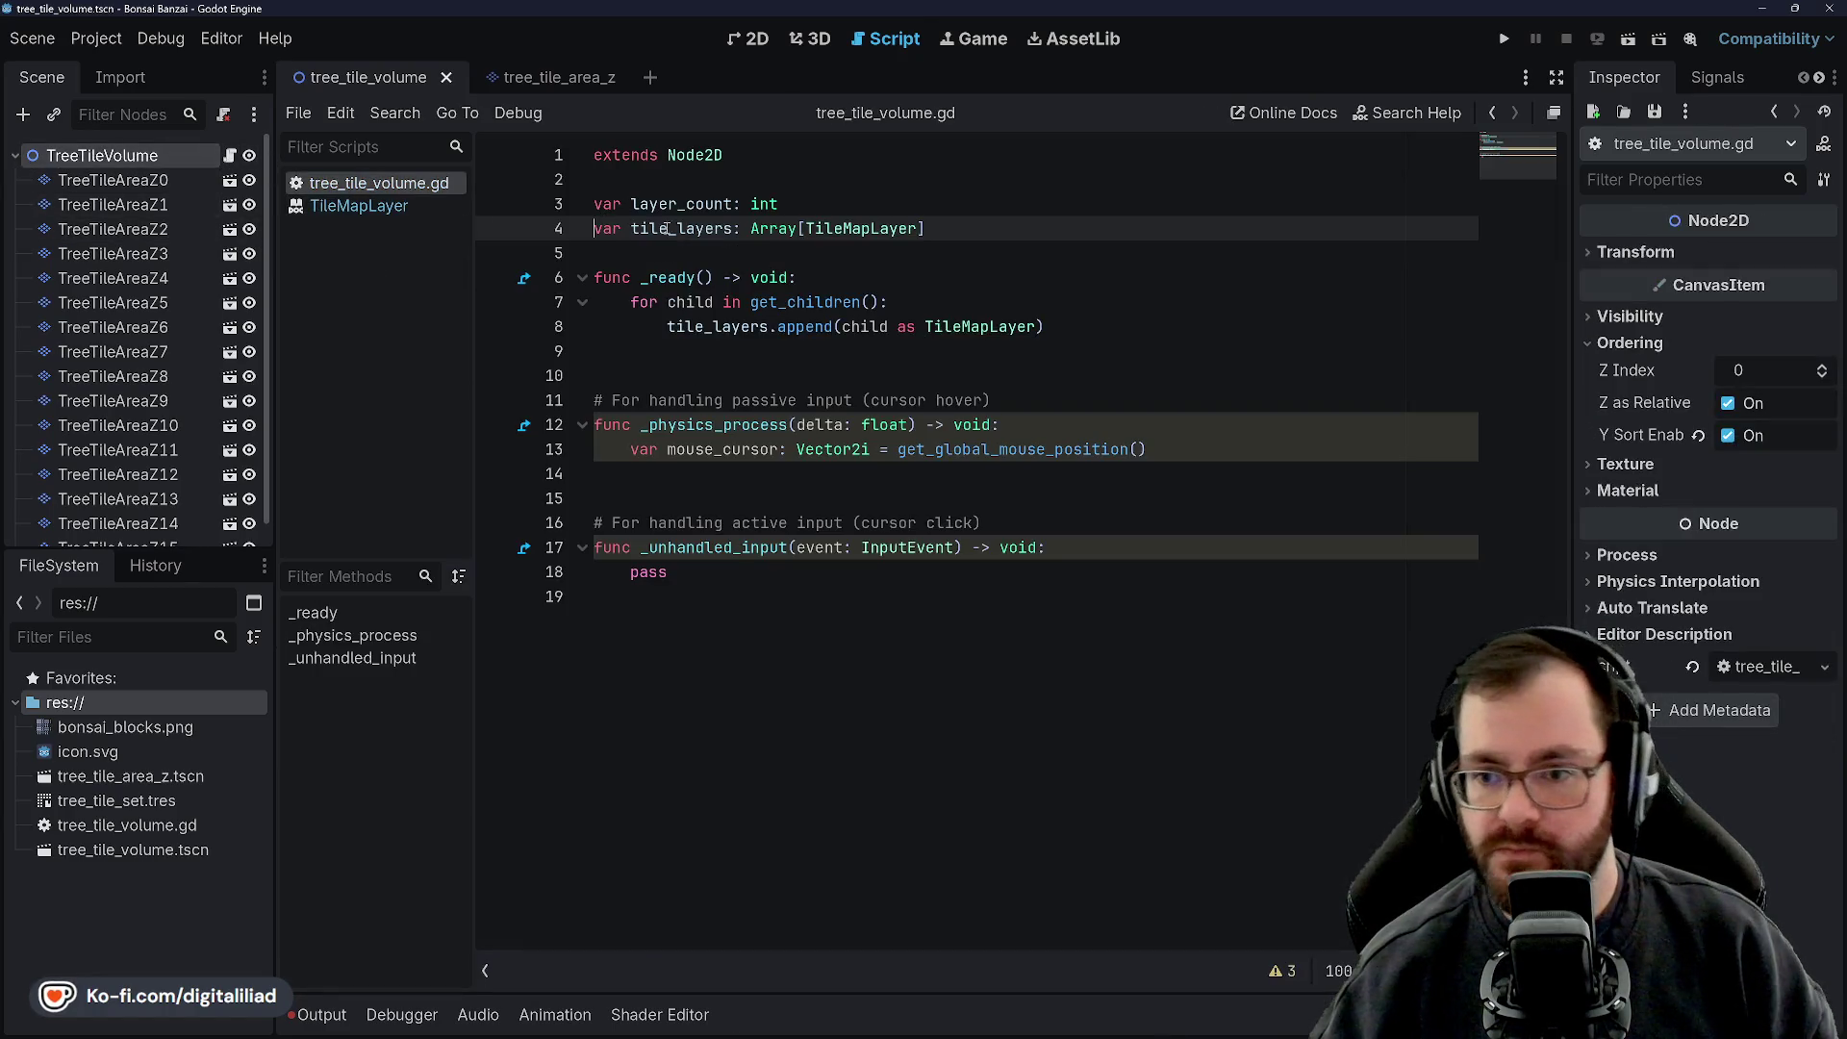
Declare 'var tile_map_data: PackedByteArray' below tile_layers and save the script
left_click(689, 253)
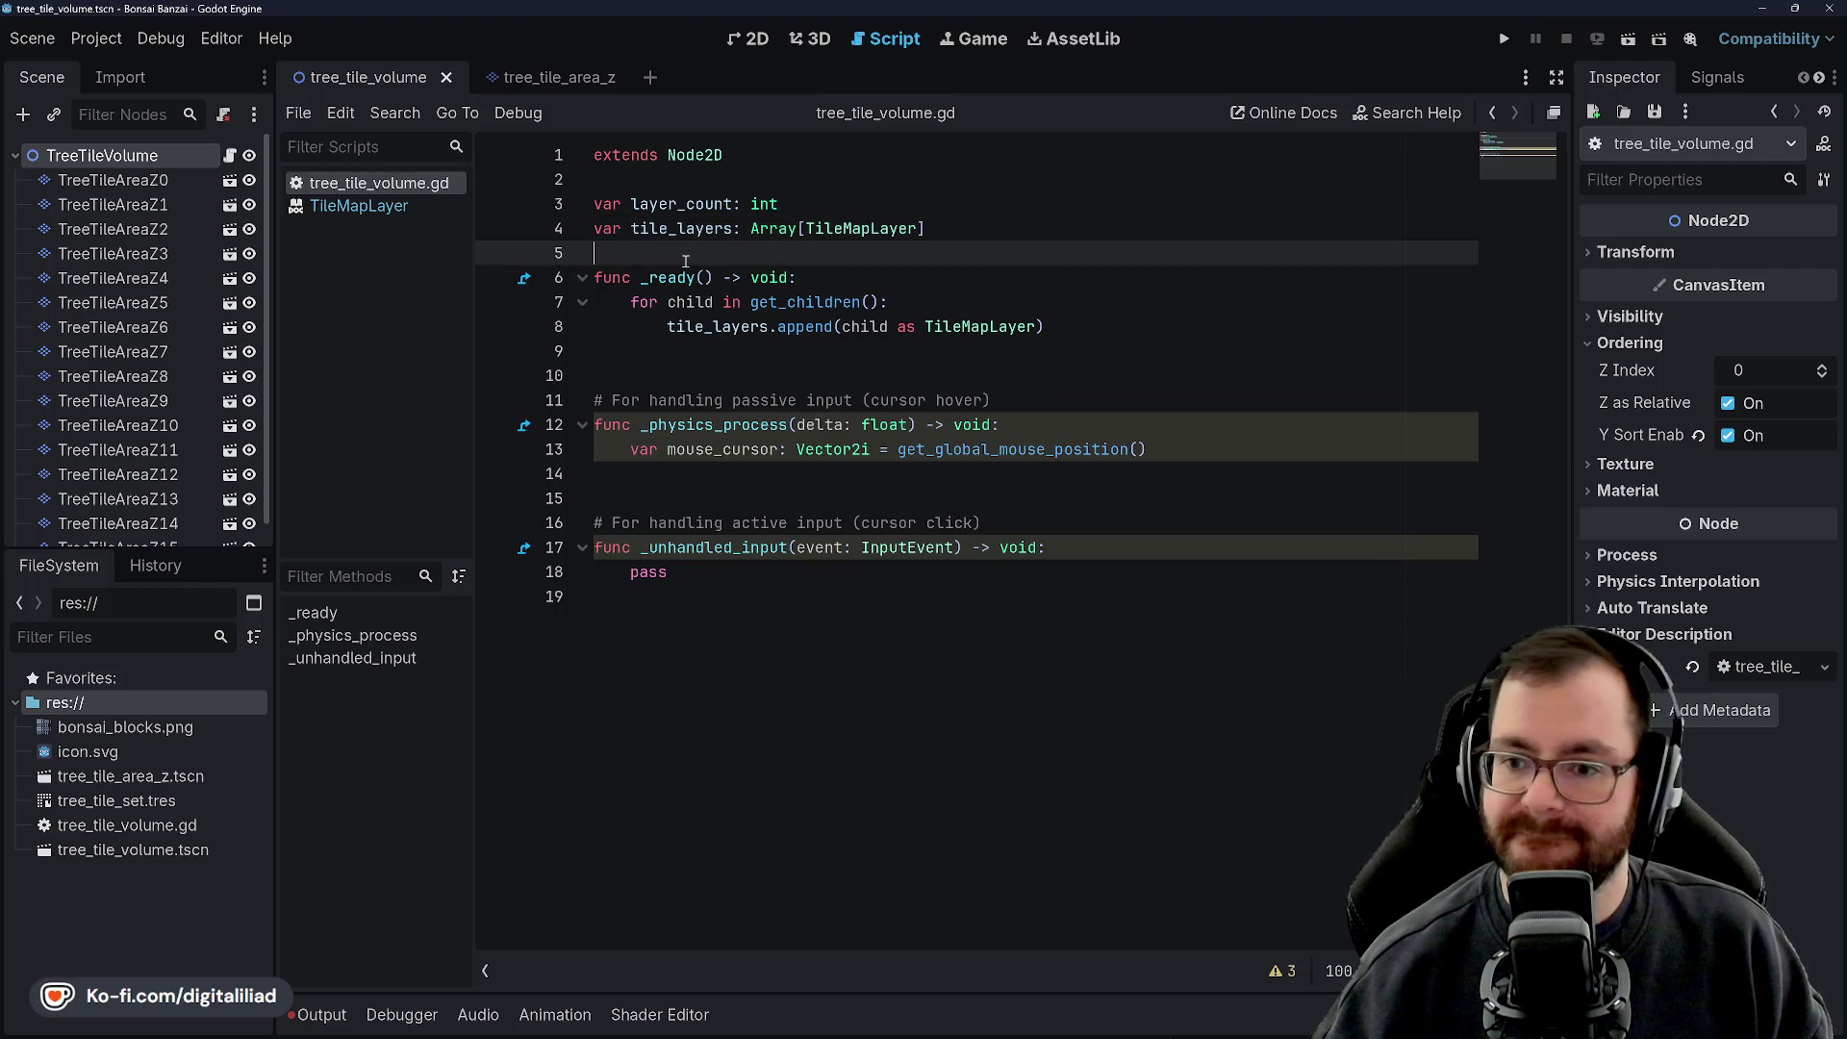
left_click(664, 181)
left_click(949, 228)
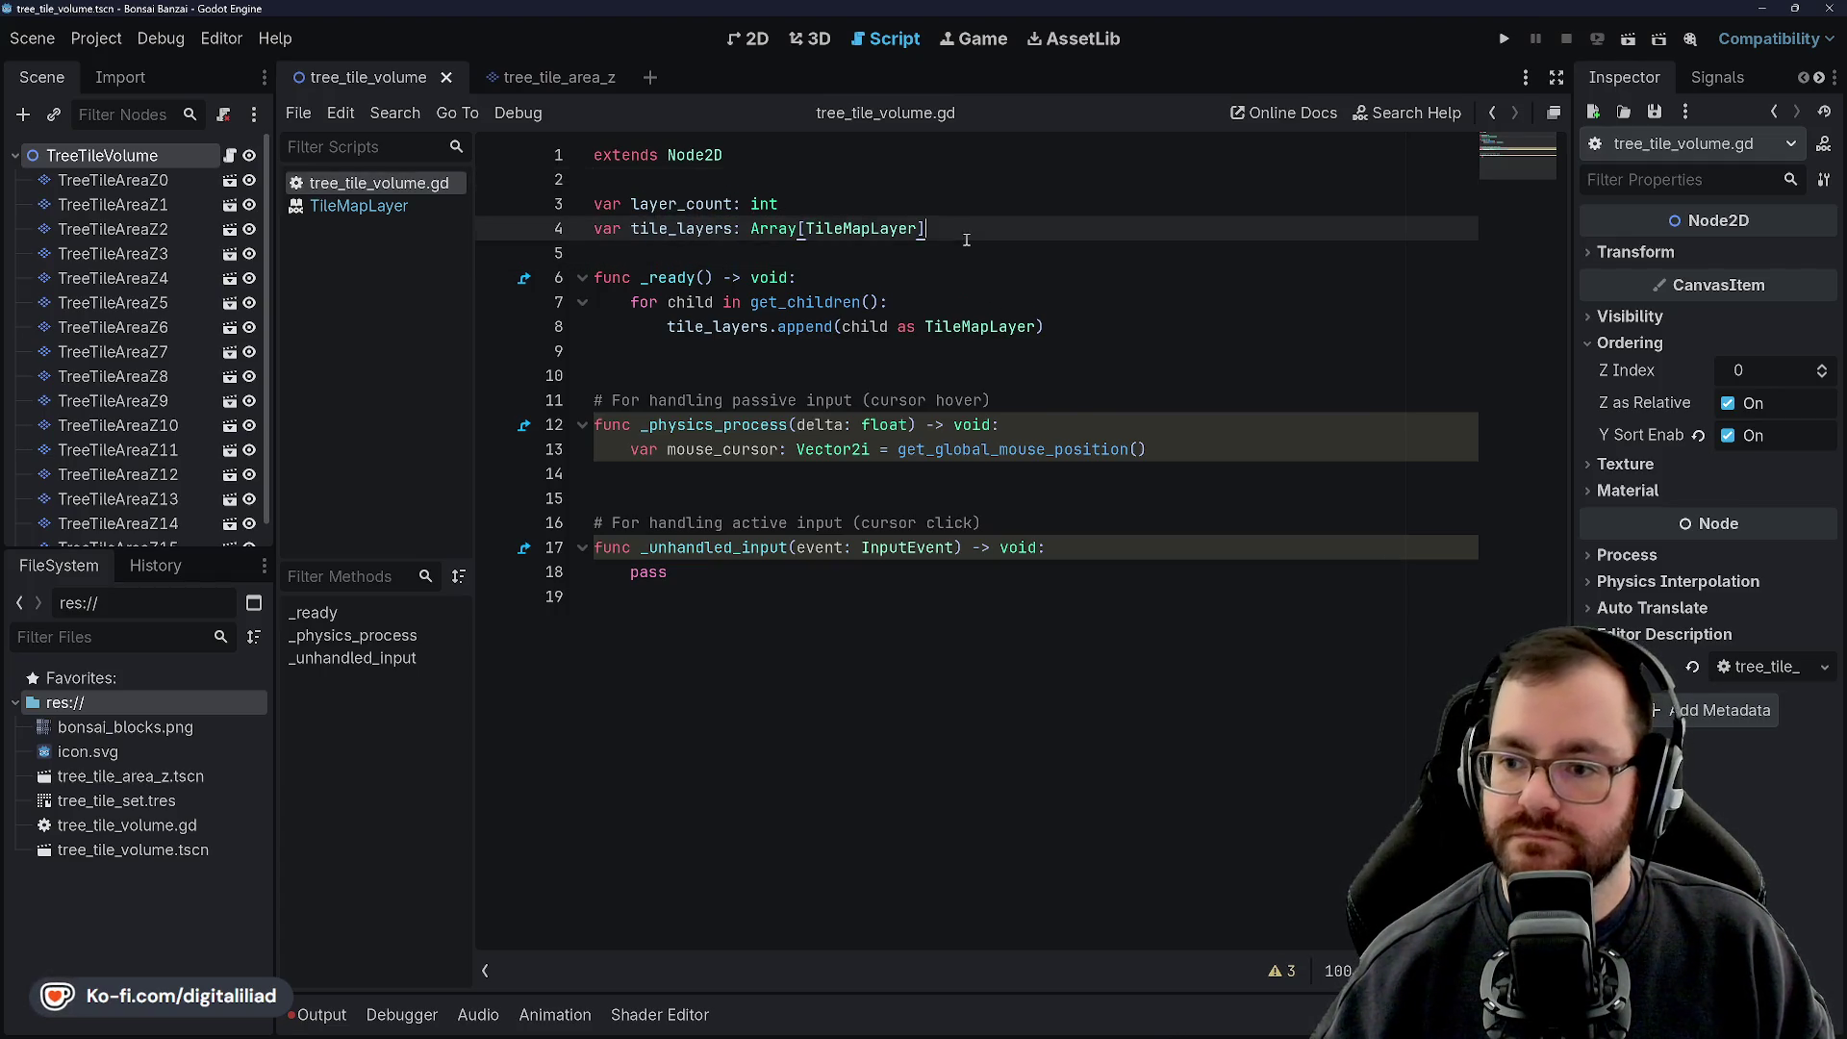
key("Return")
type("var tile")
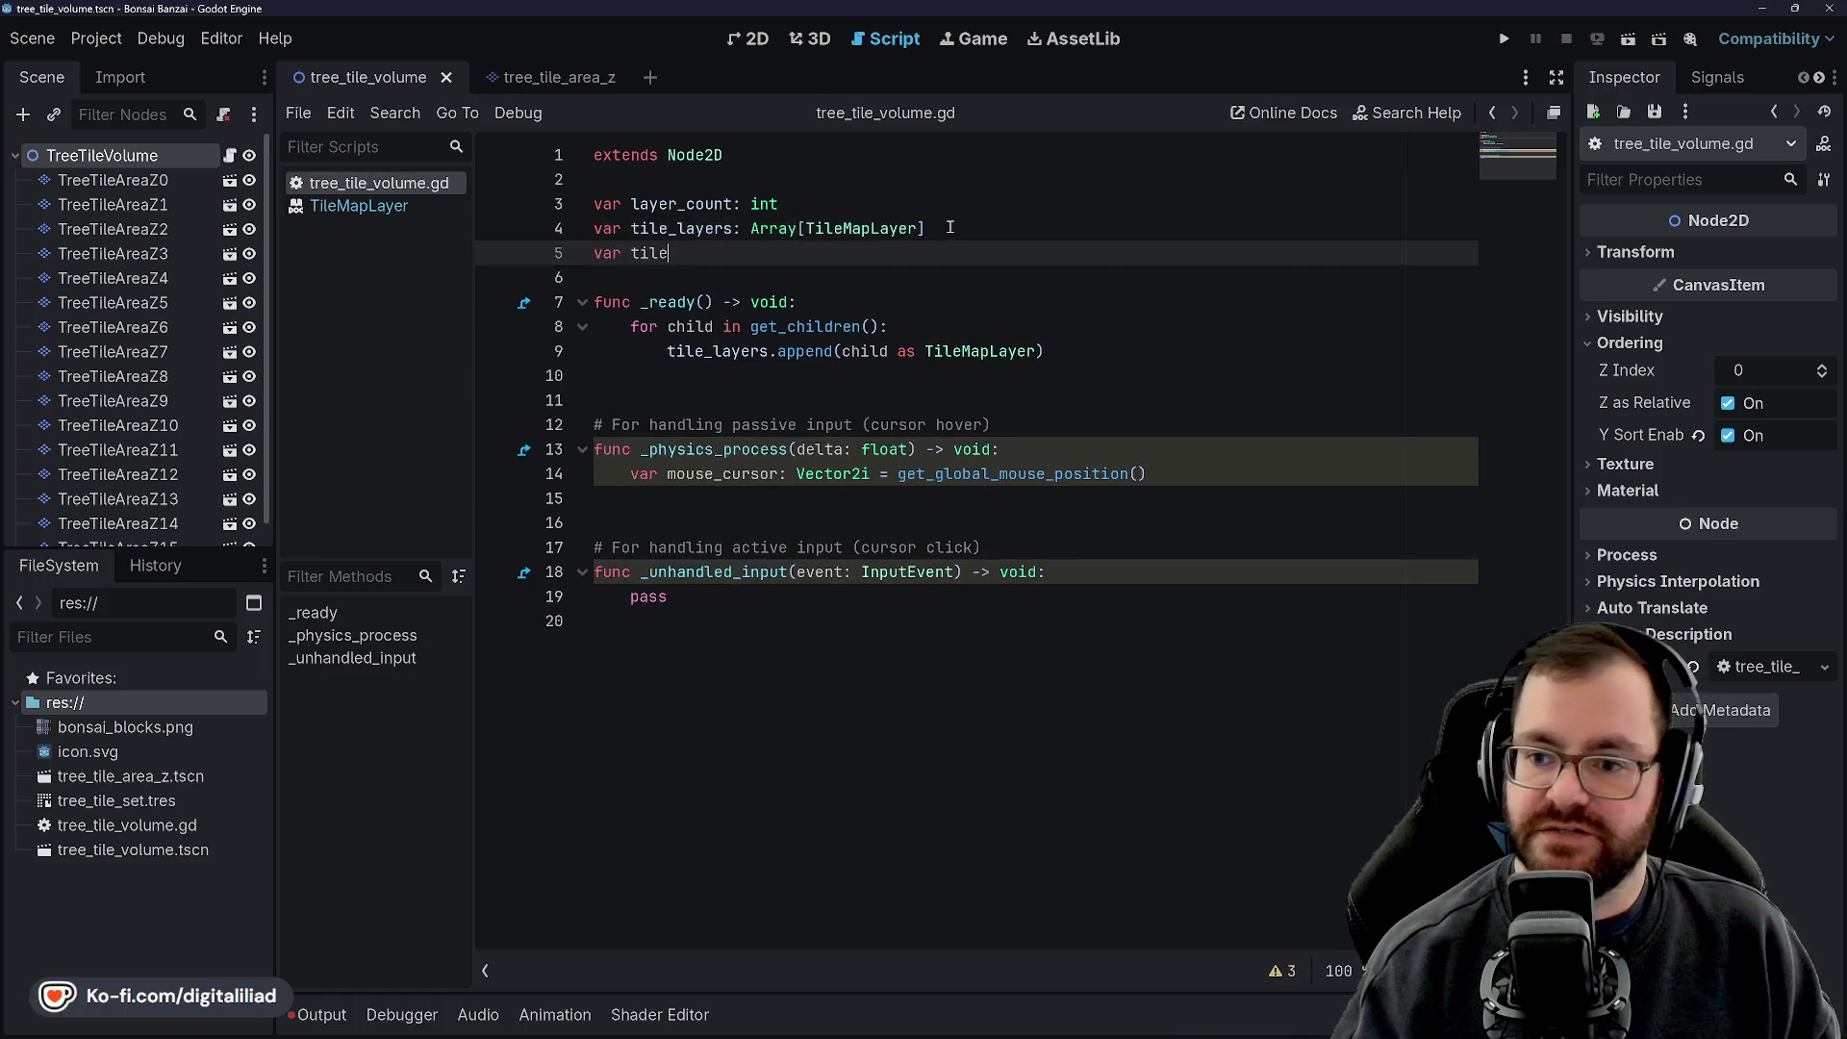
type("_map_data: PackedByte")
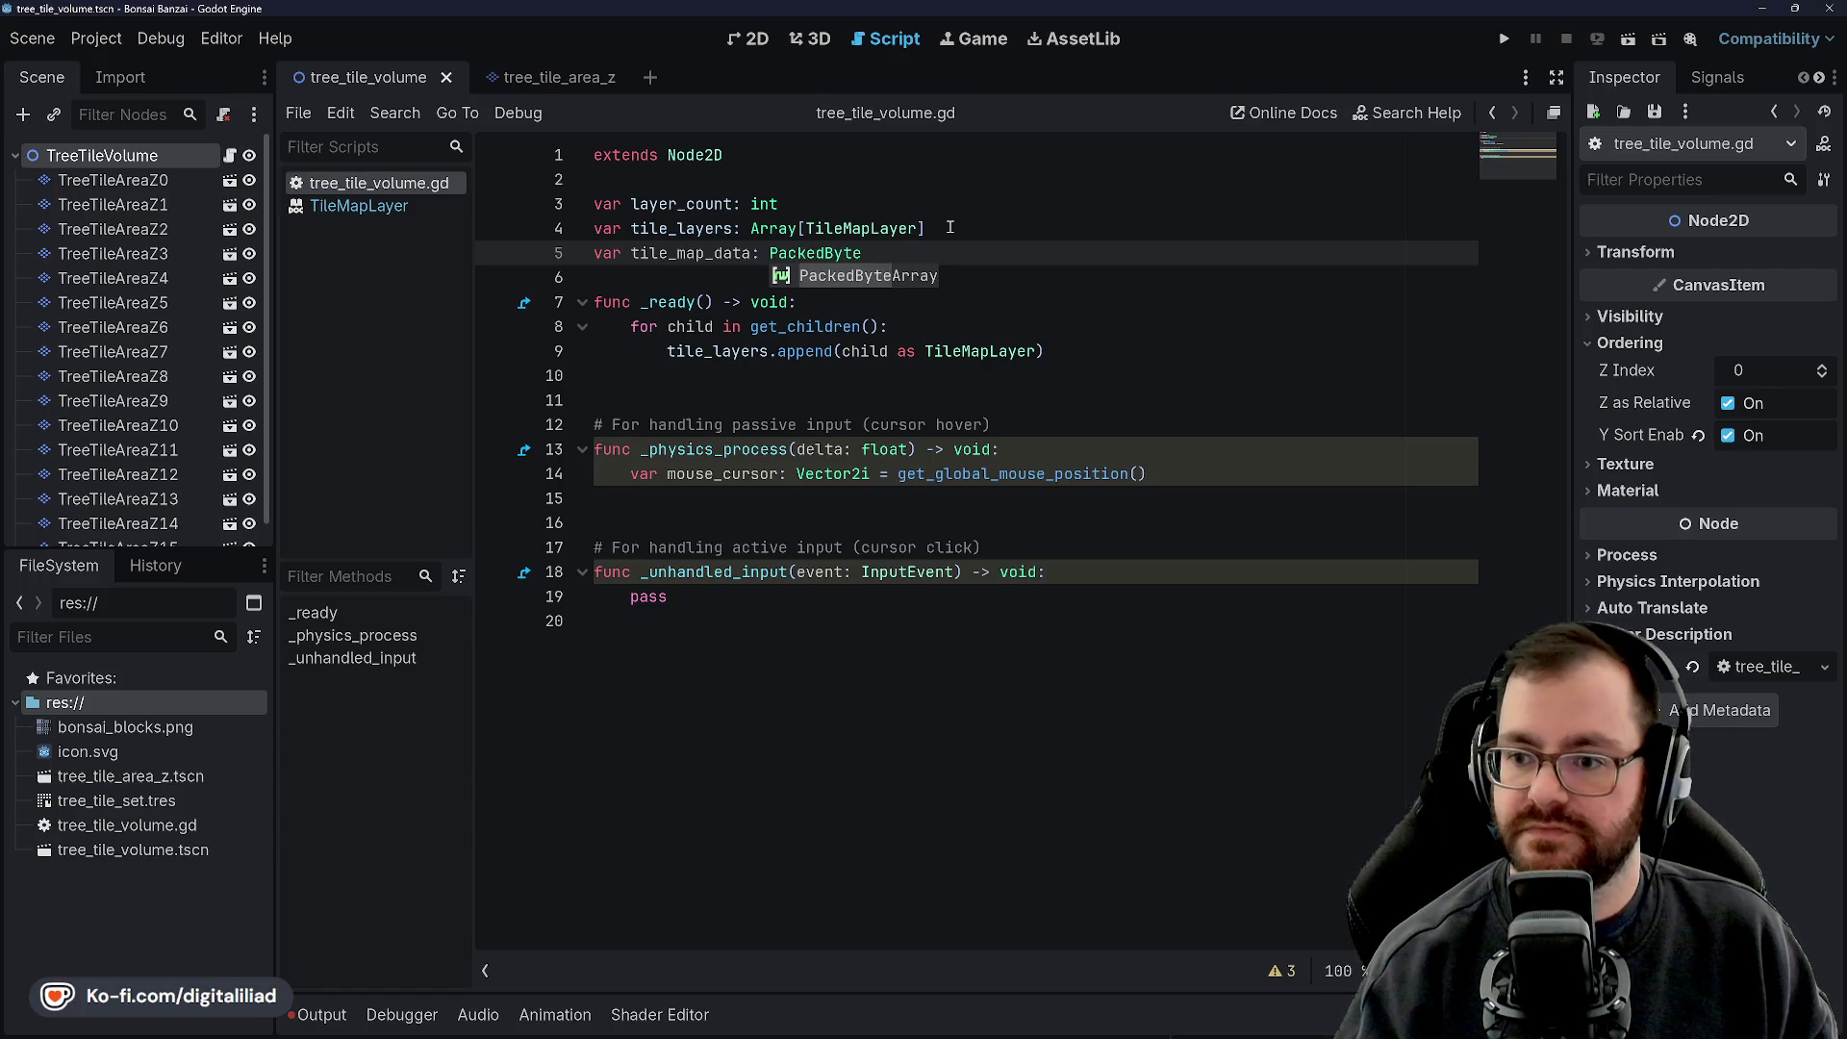
key("Return")
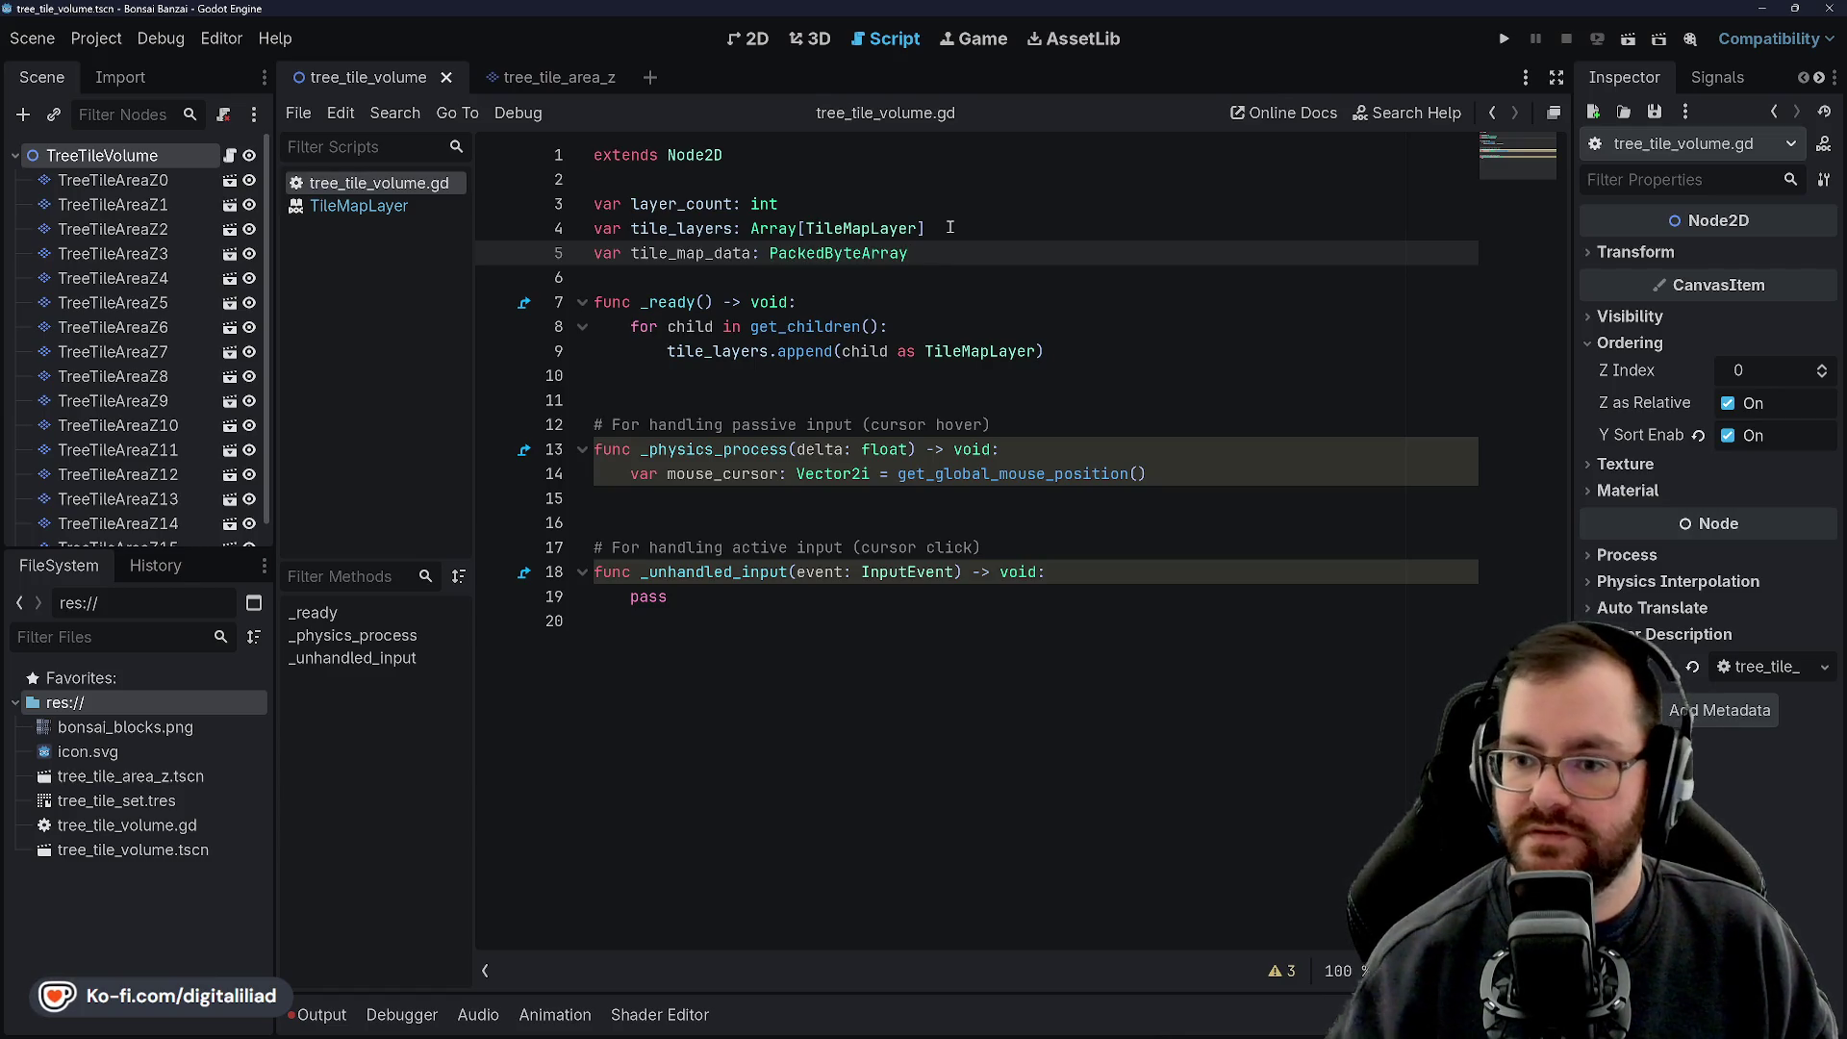
left_click(666, 276)
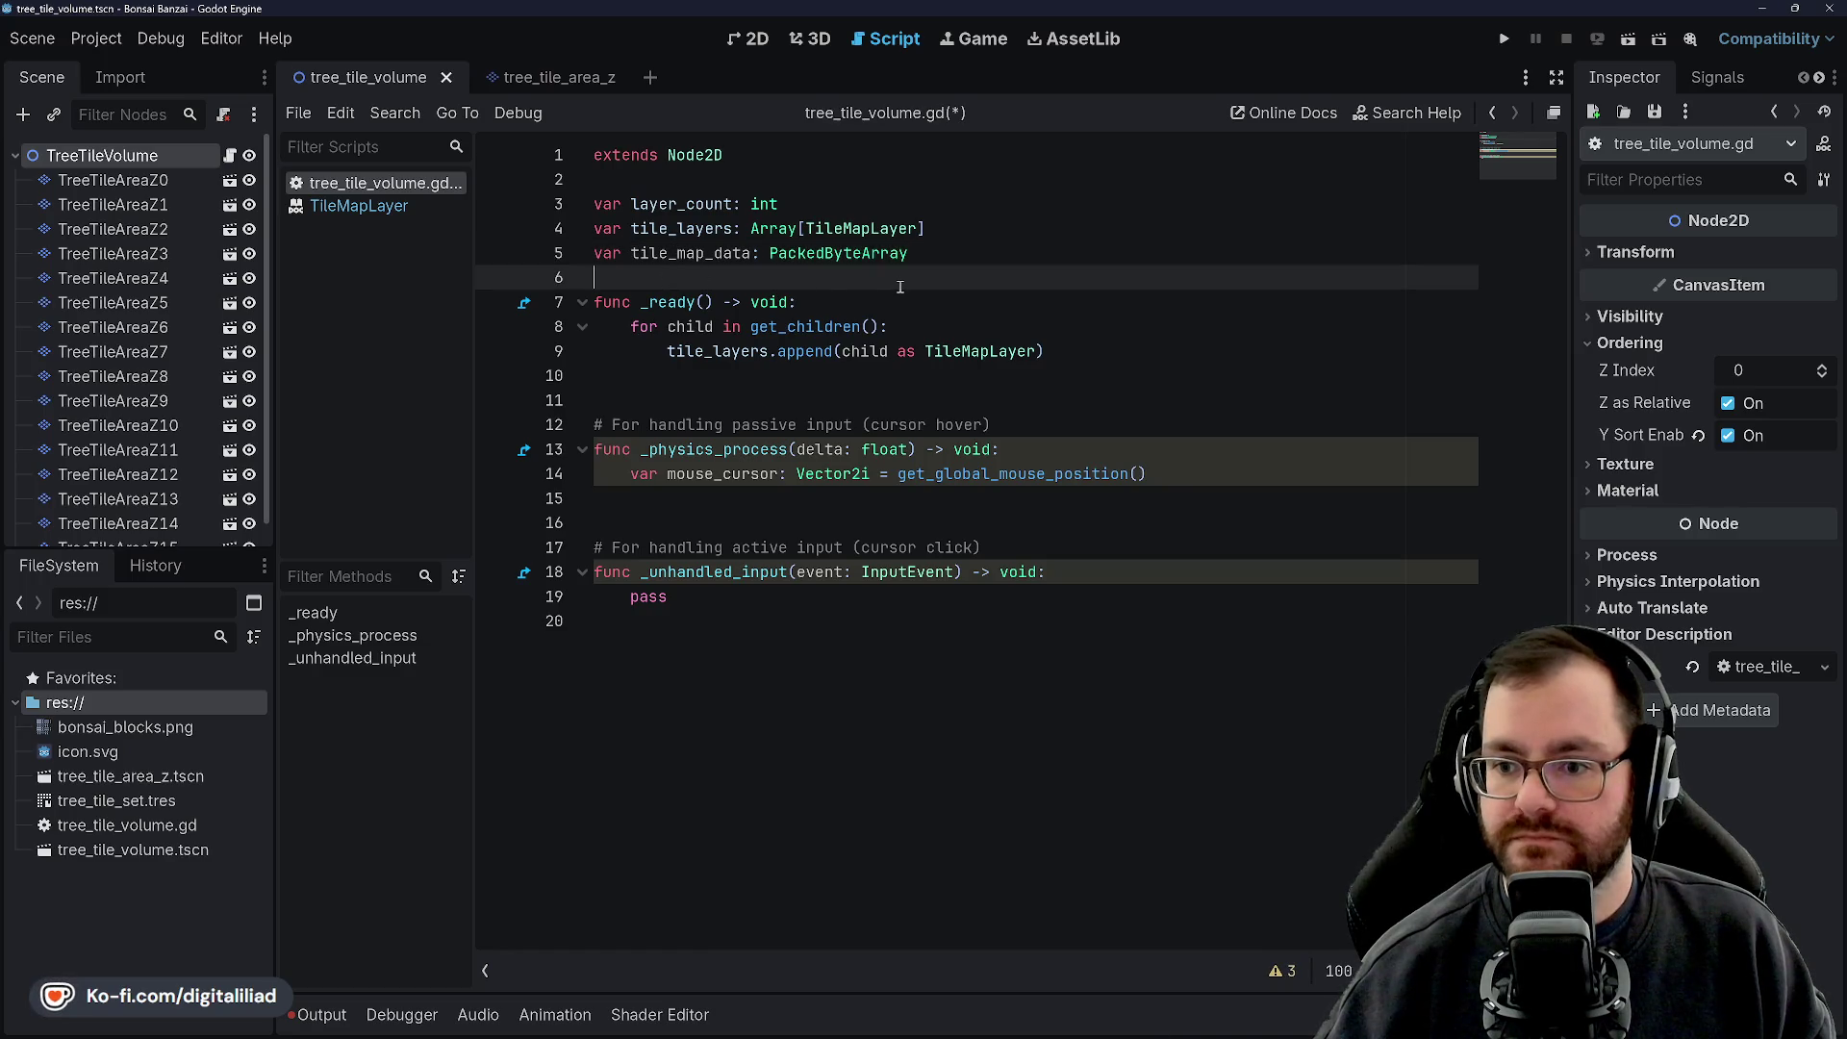
key("ctrl+s")
left_click(851, 318)
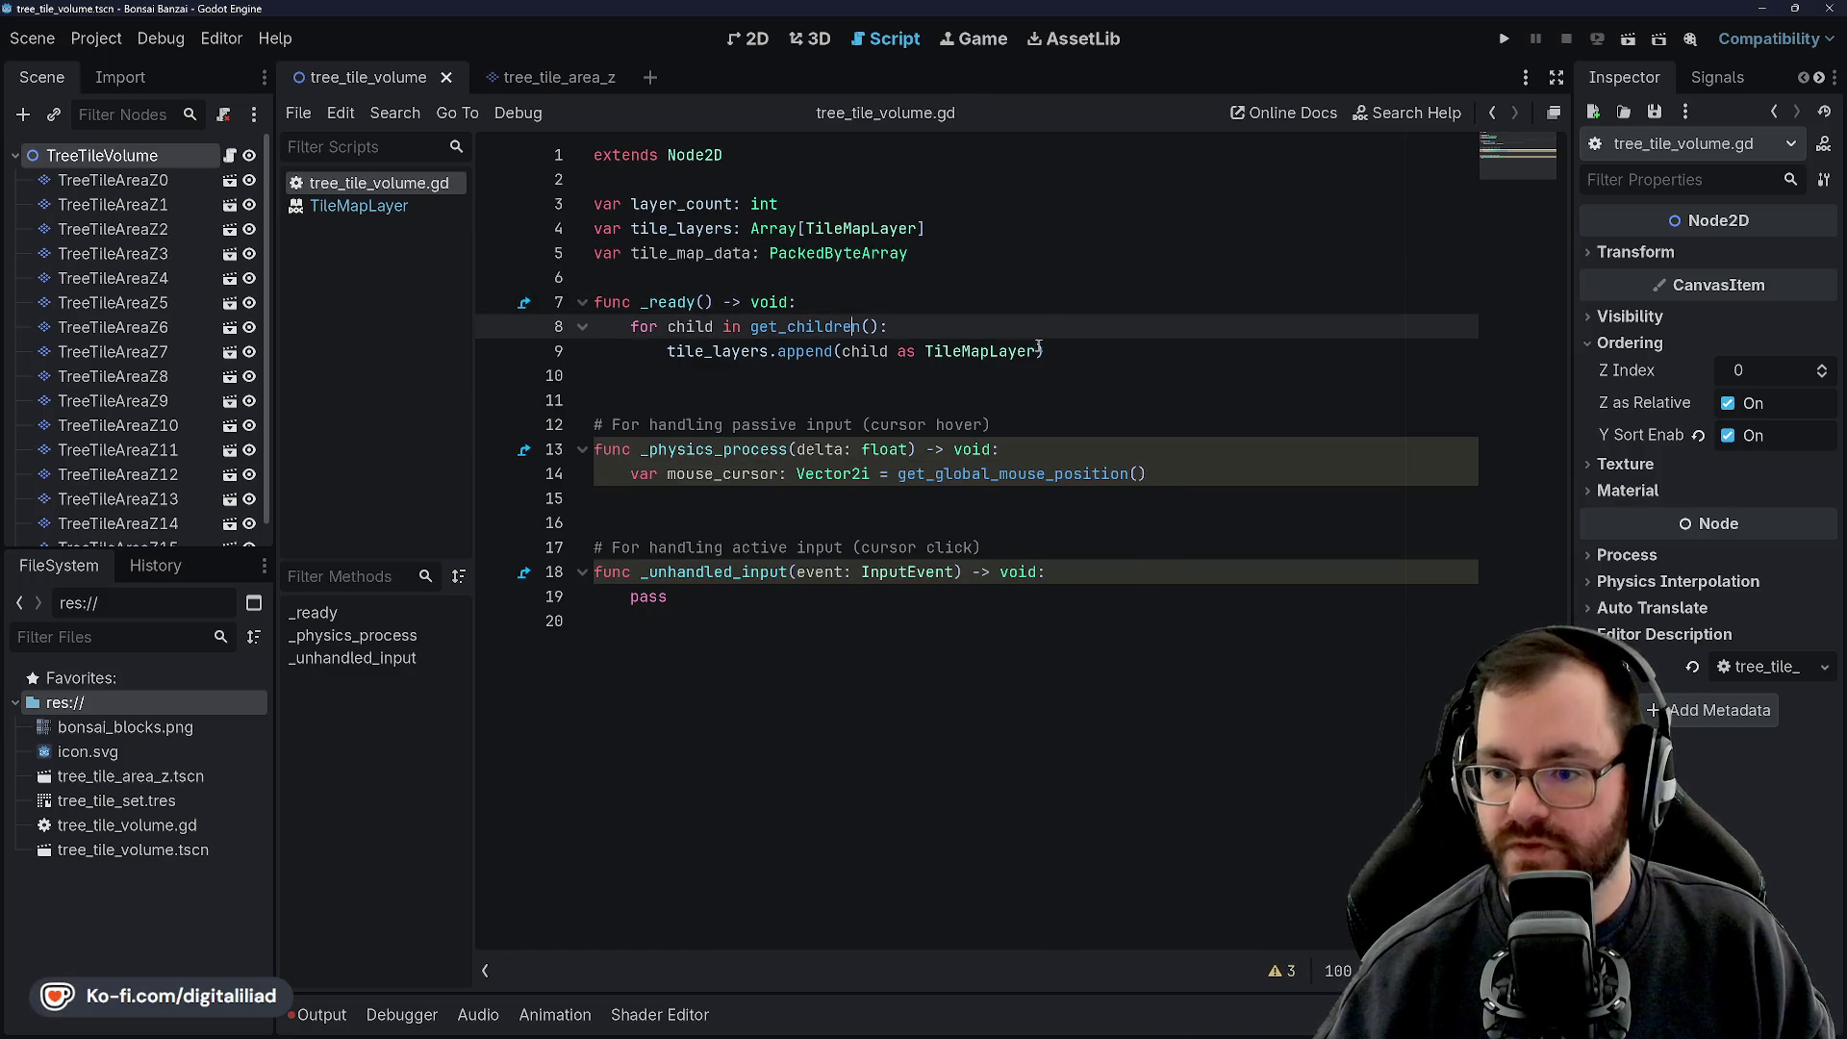
left_click(1045, 348)
Add 'layer_count = tile_layers.size()' and 'tile_map_data = PackedByteArray()' at the end of _ready
key("Return")
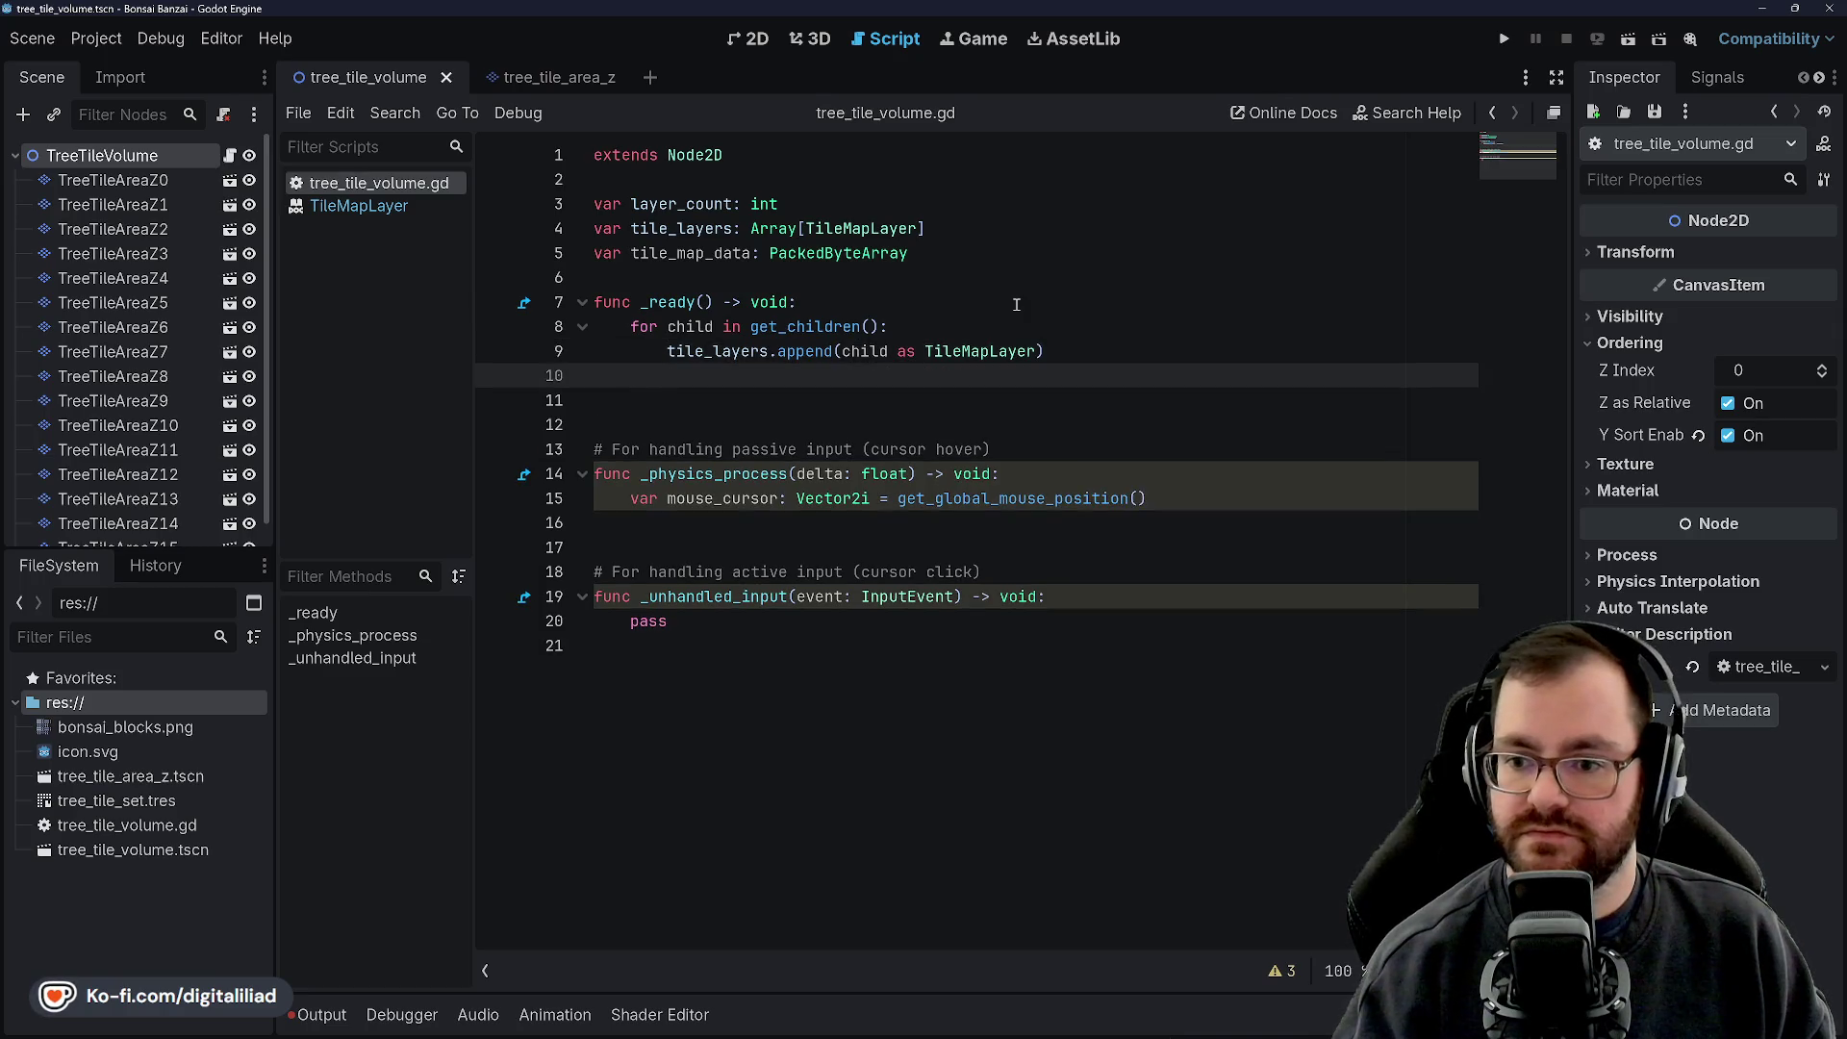
type("layer")
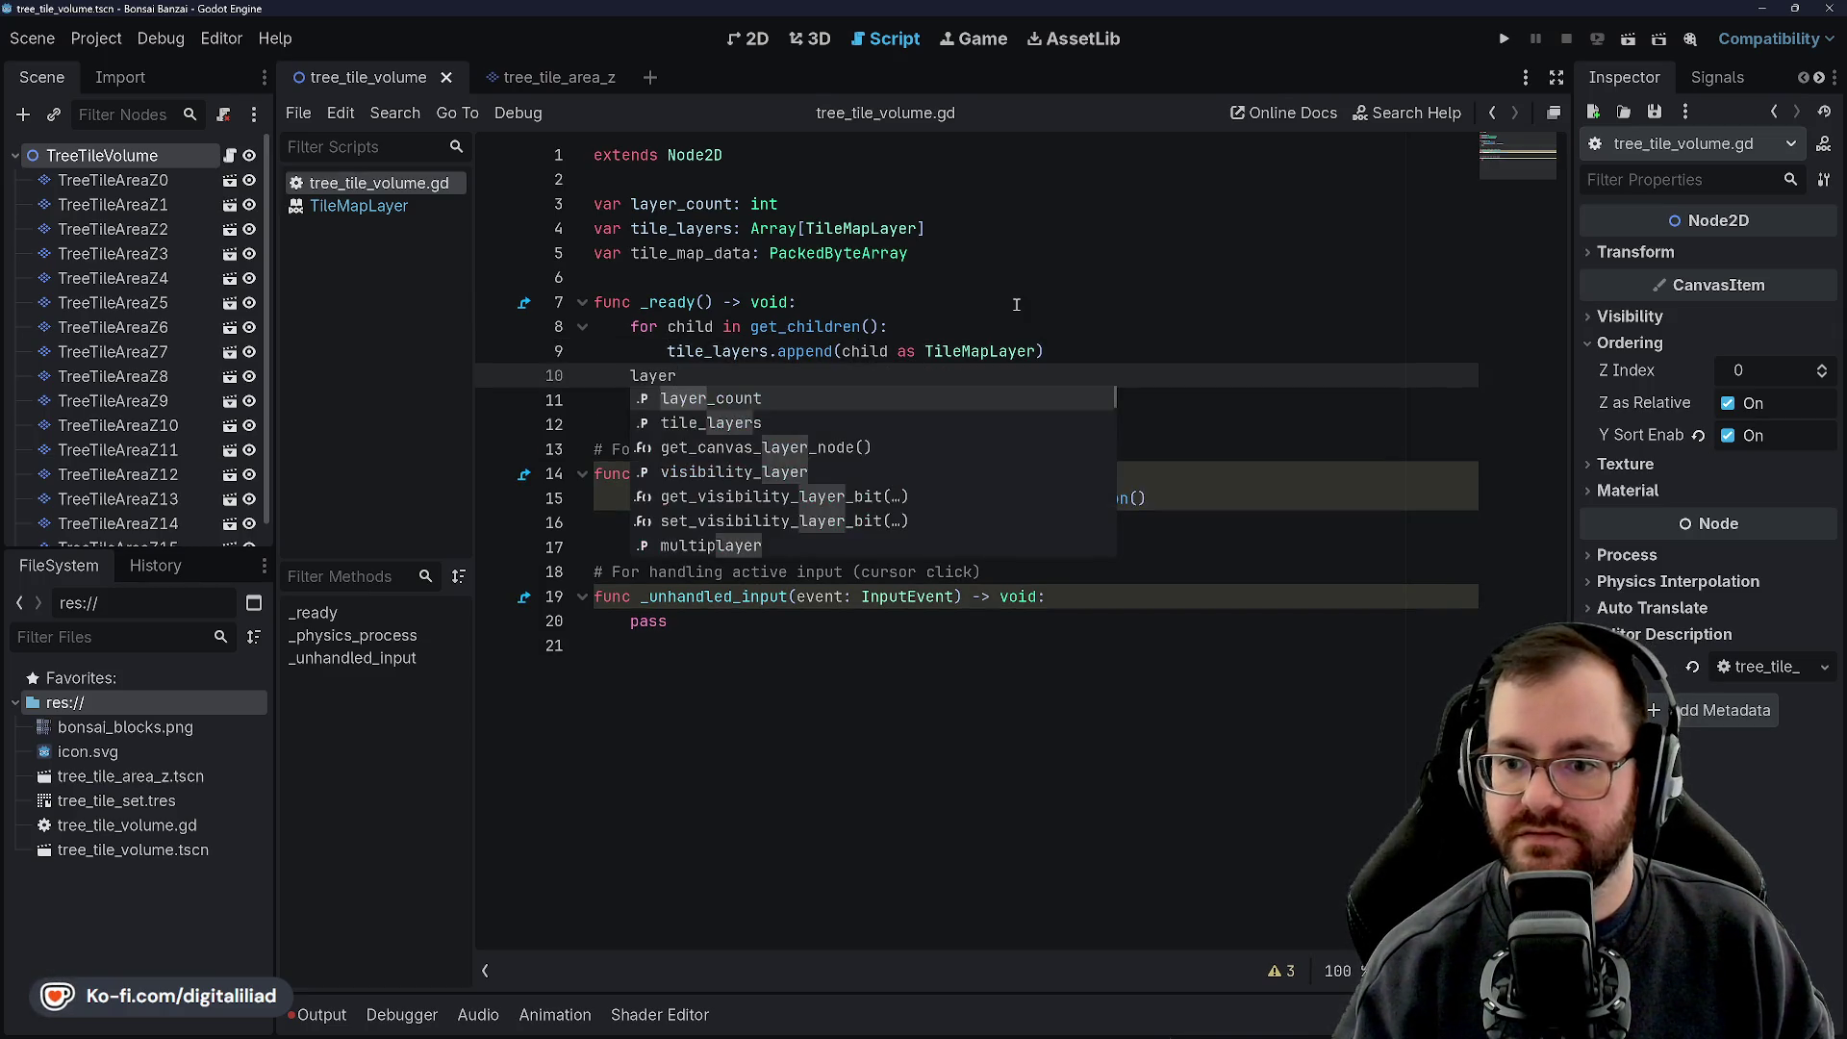
type("_count = til")
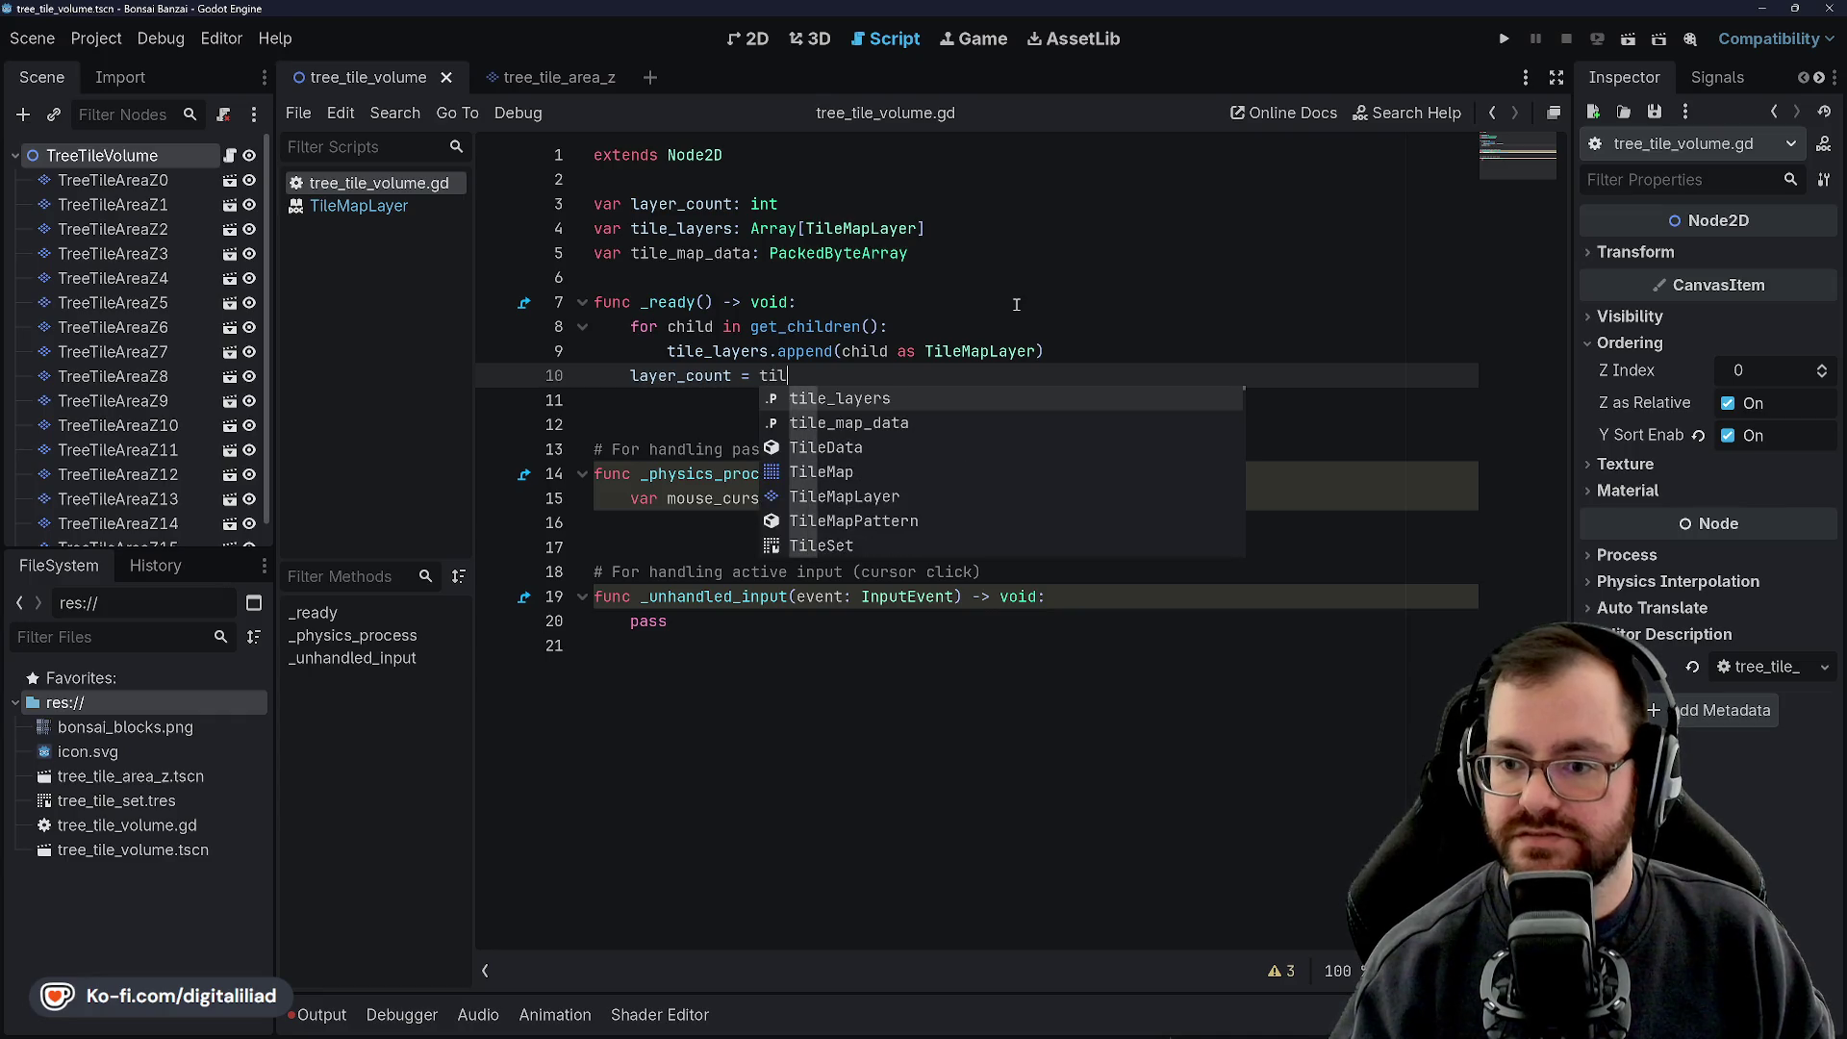
type("e_layers.")
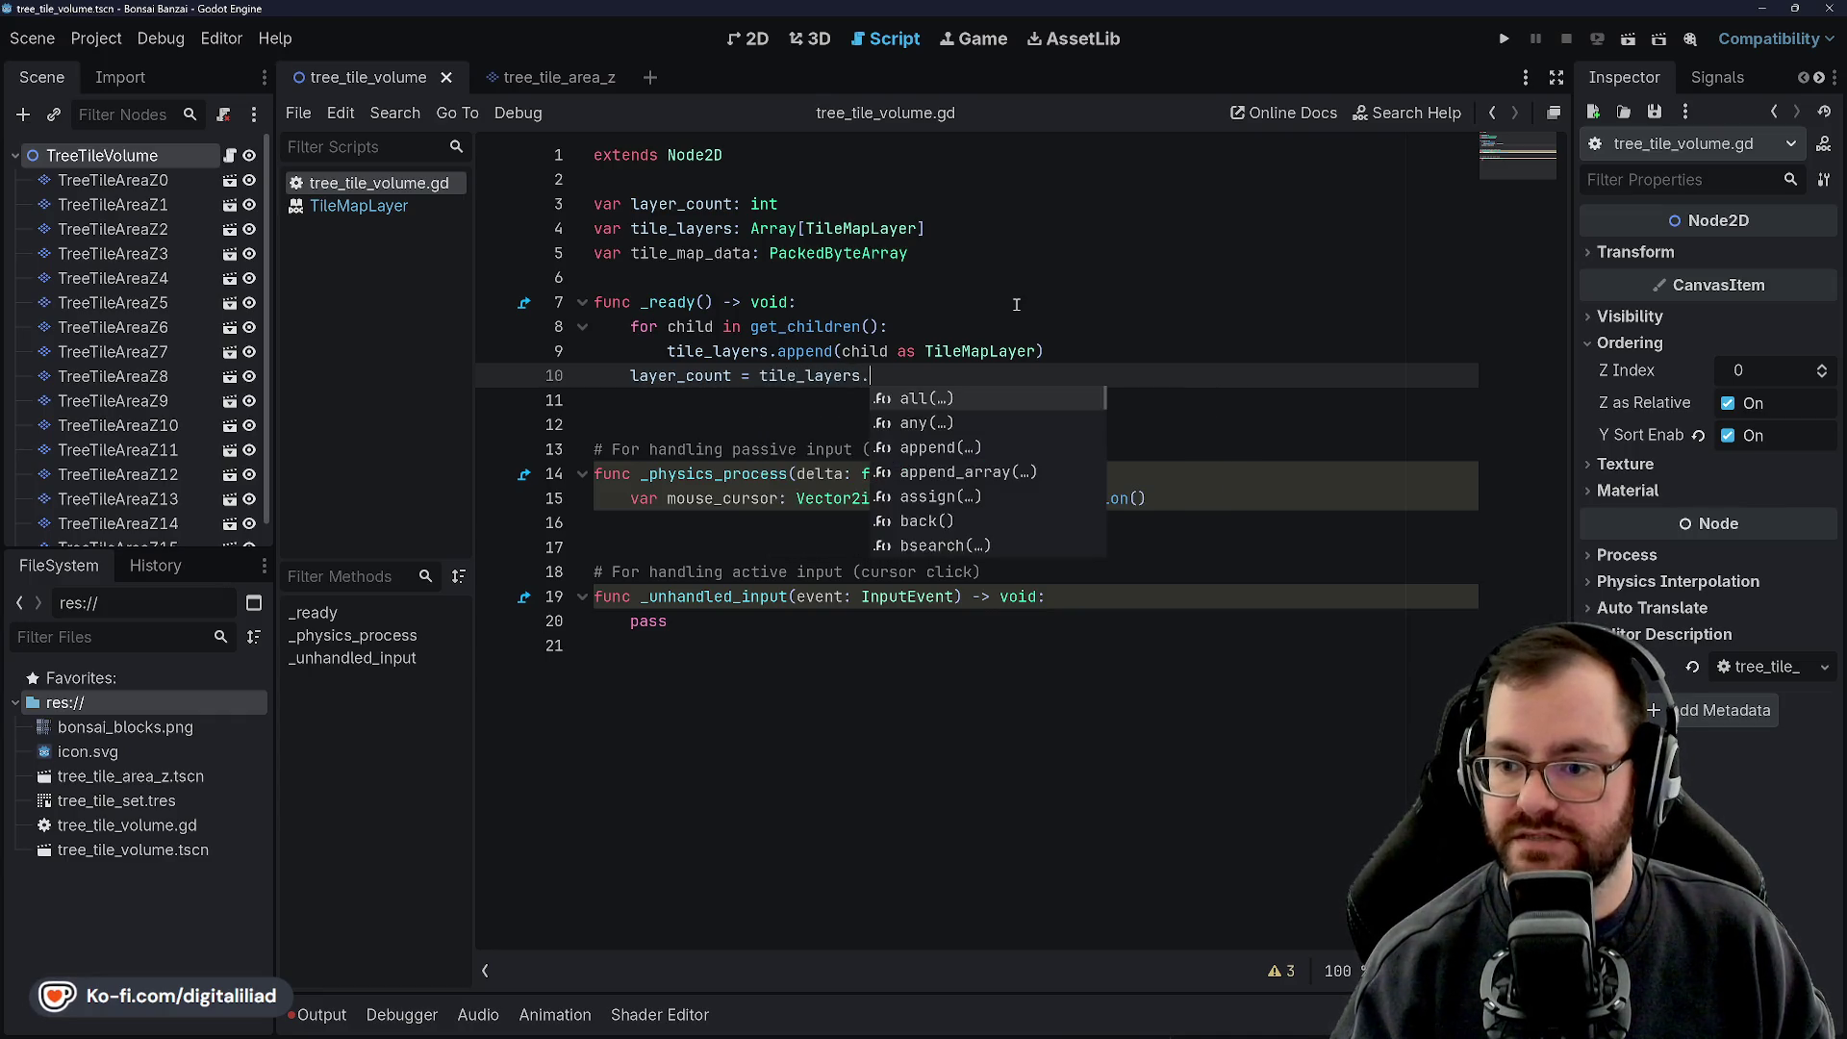
type("size()")
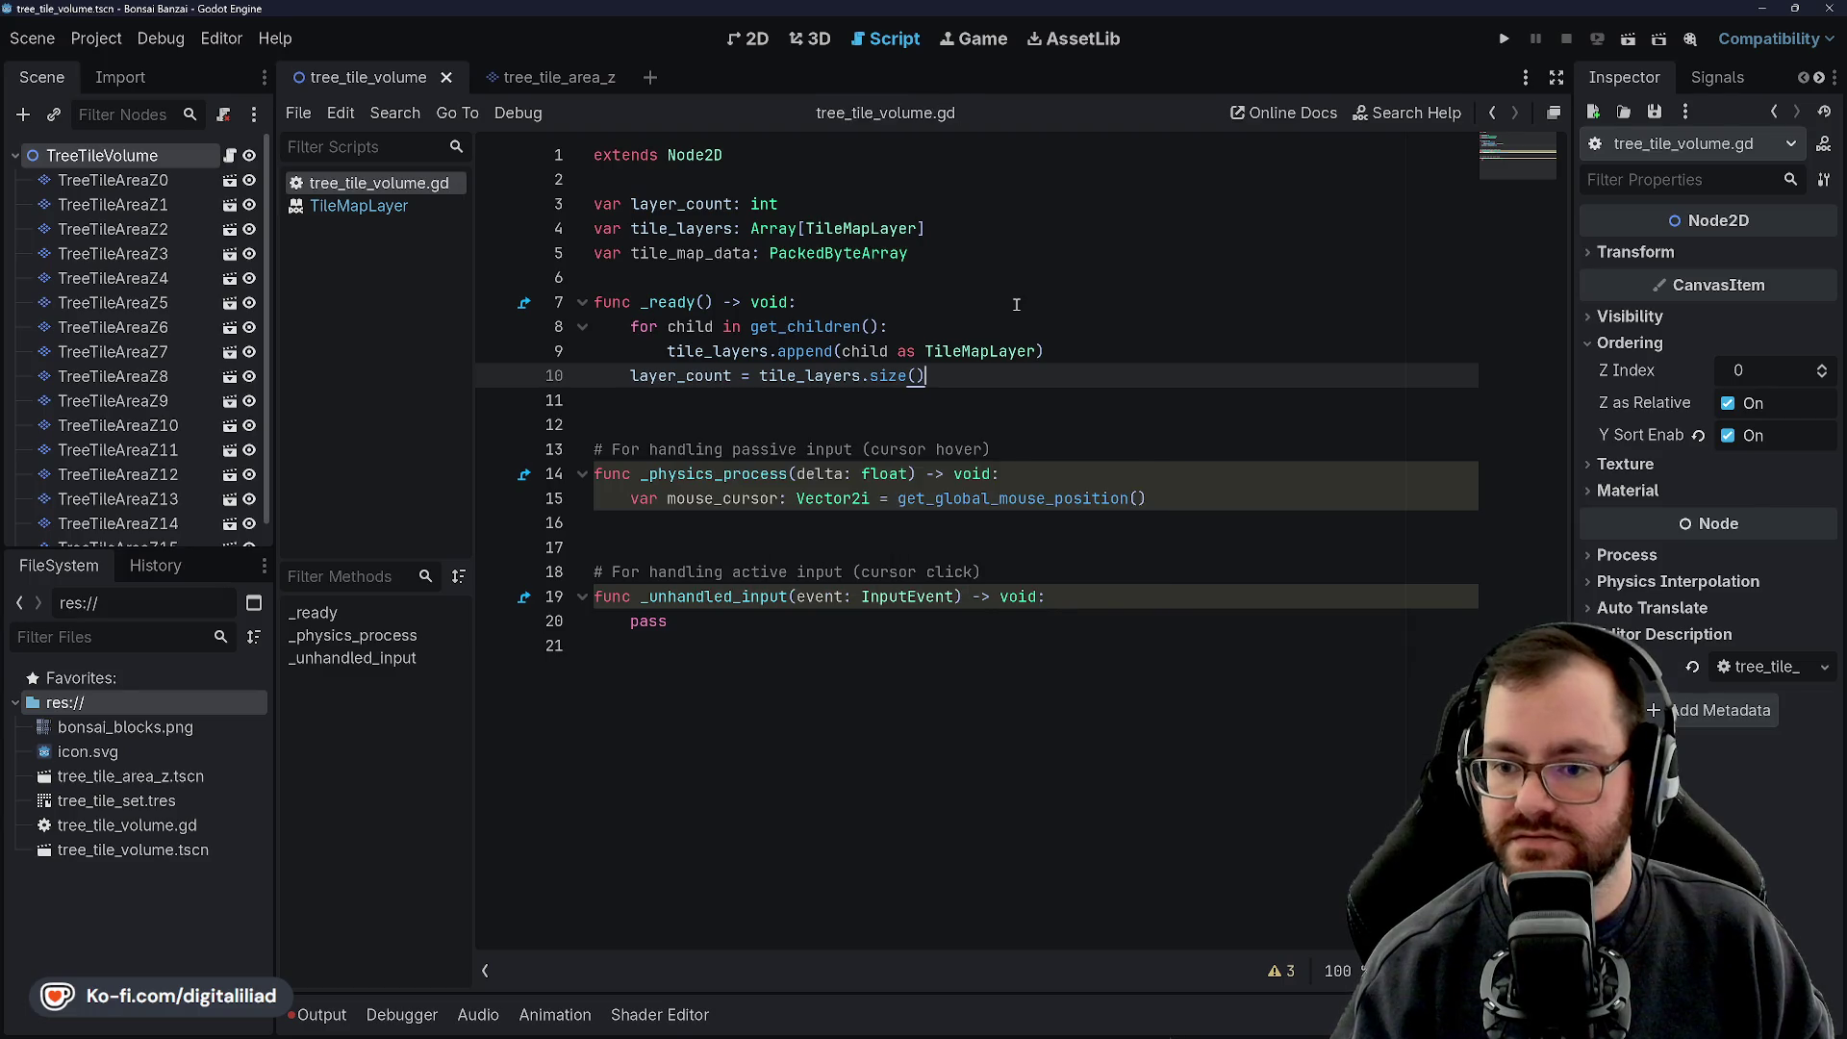
key("Return")
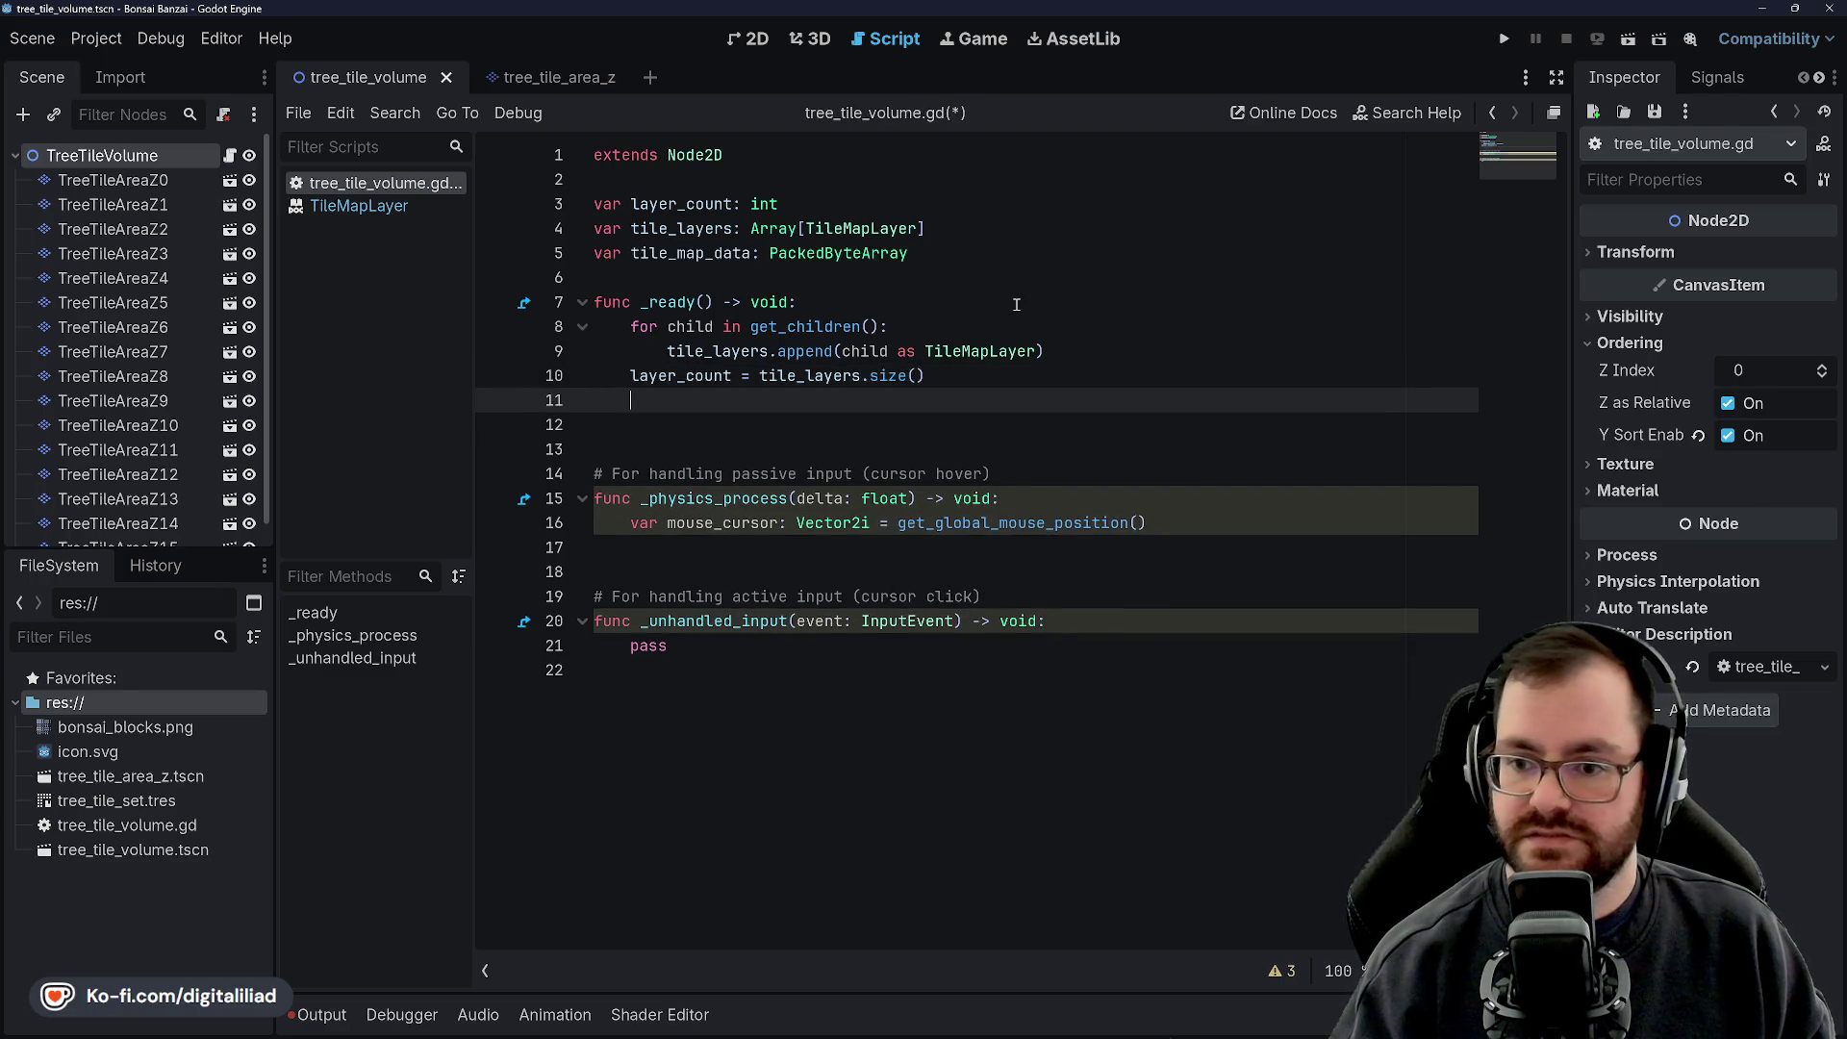
type("tile")
key("Down")
key("Return")
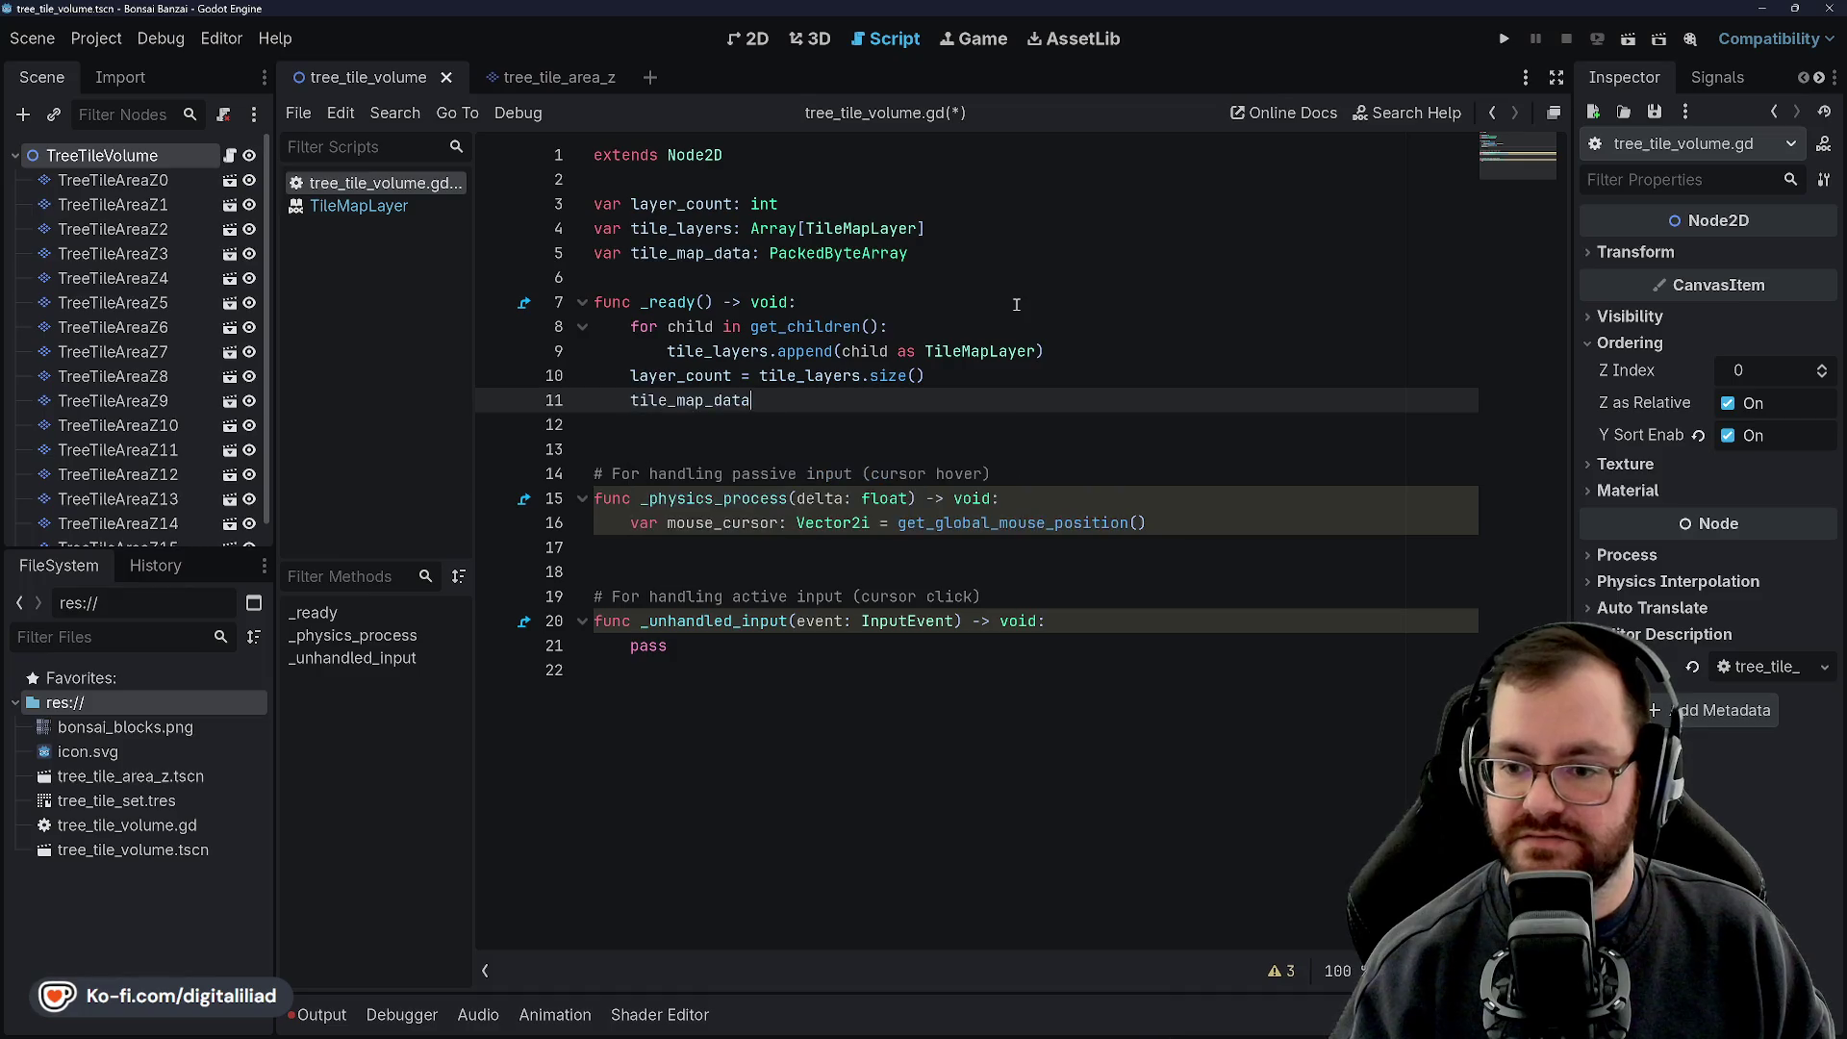
type(" = ")
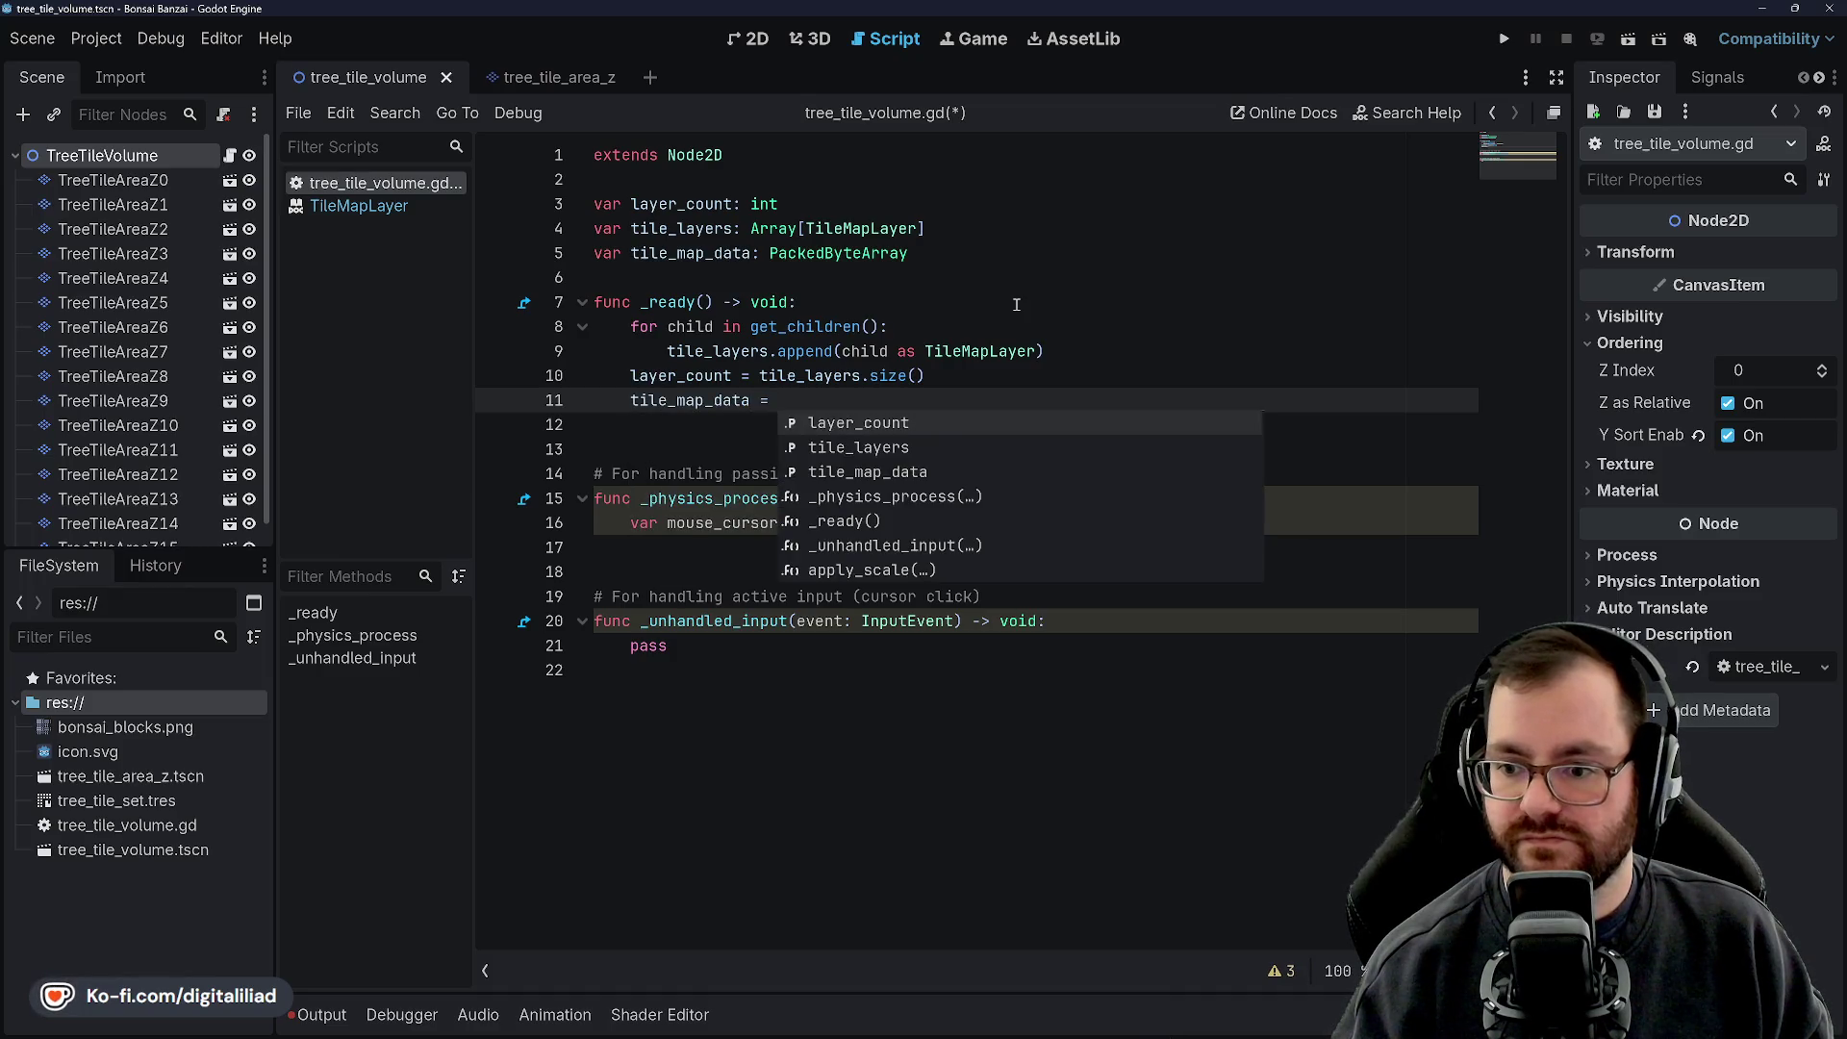
type("new")
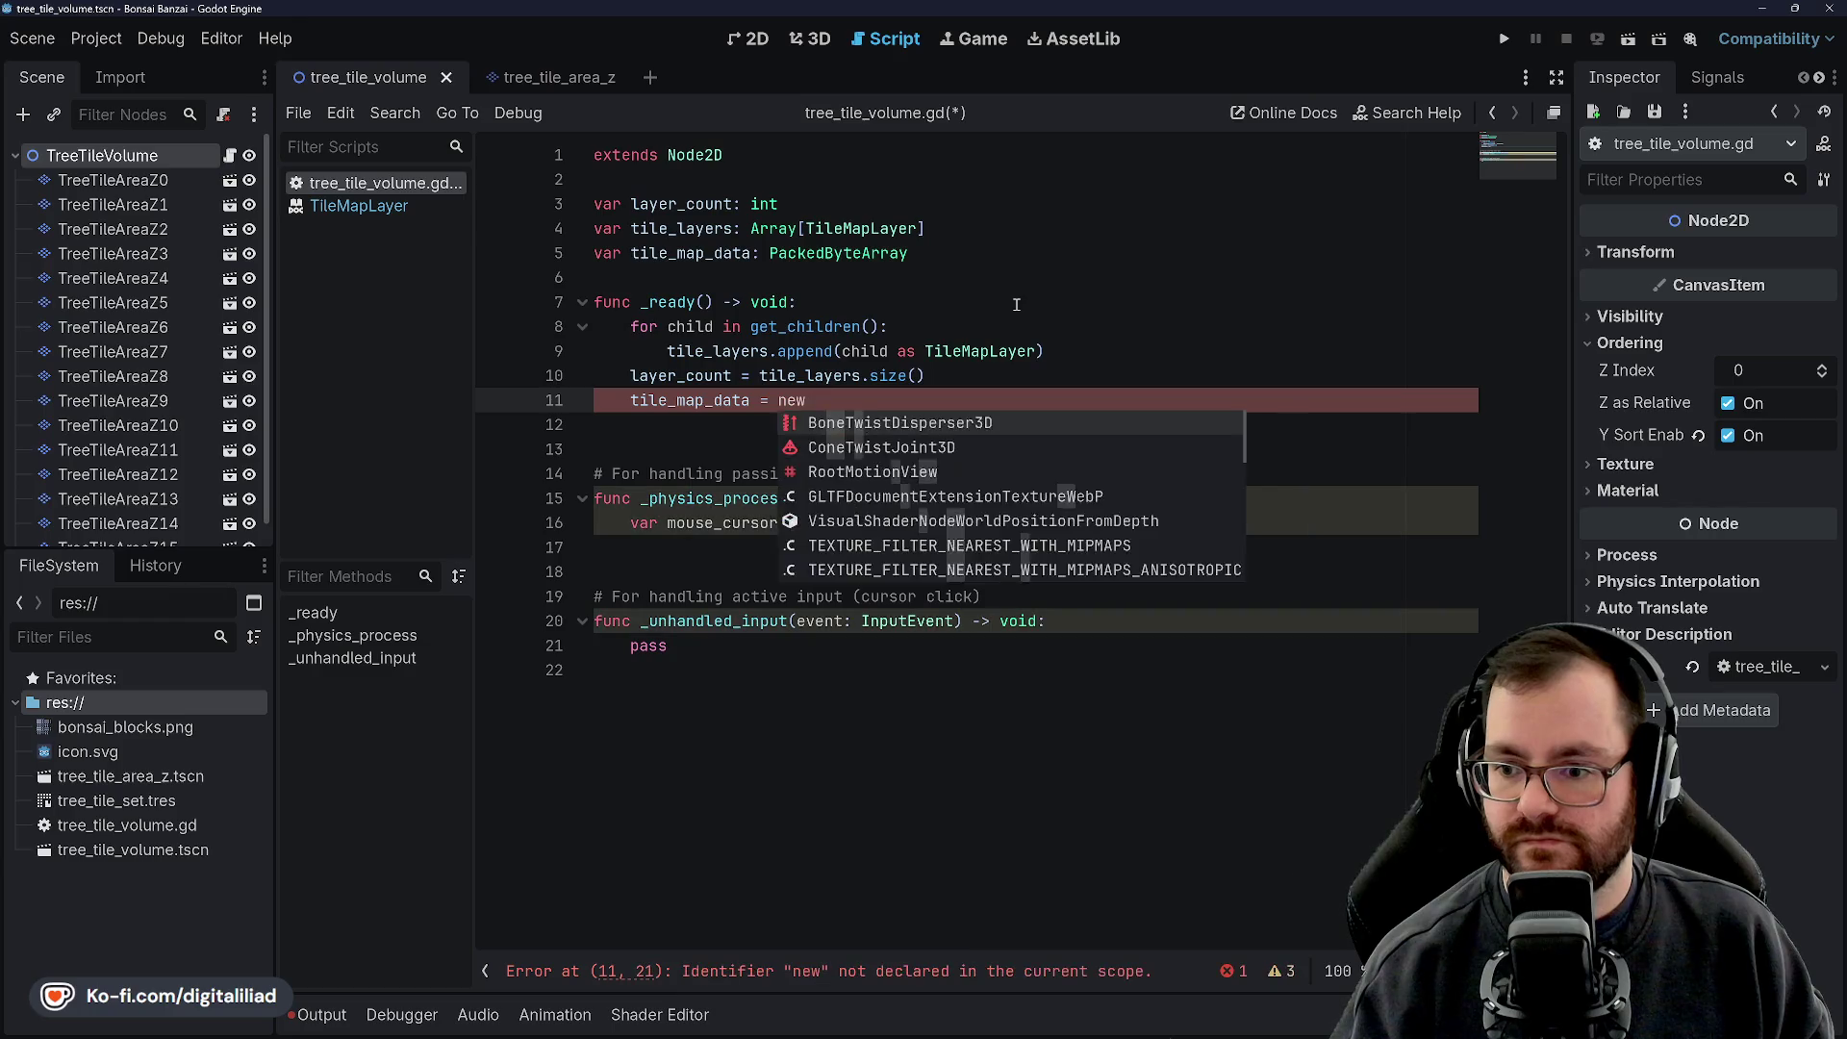
key("BackSpace")
key("BackSpace")
key("BackSpace")
type("Packed")
key("Return")
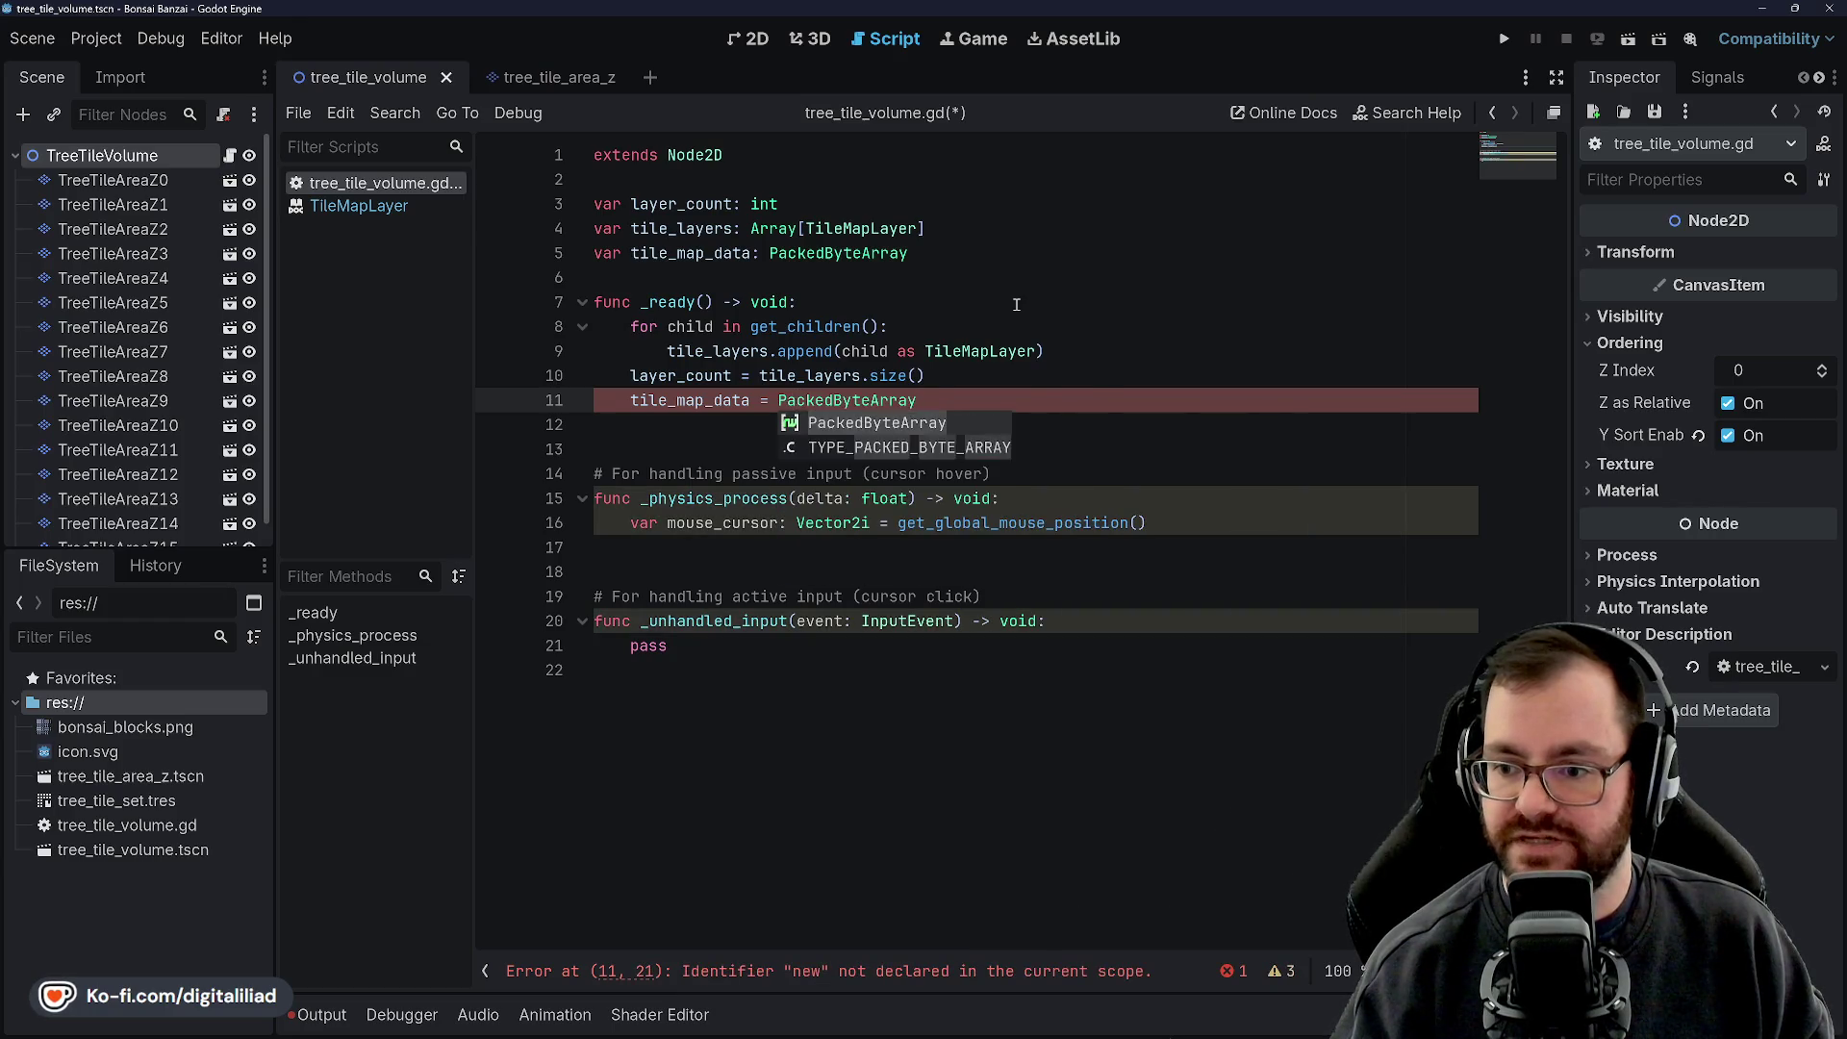
key("BackSpace")
type("()")
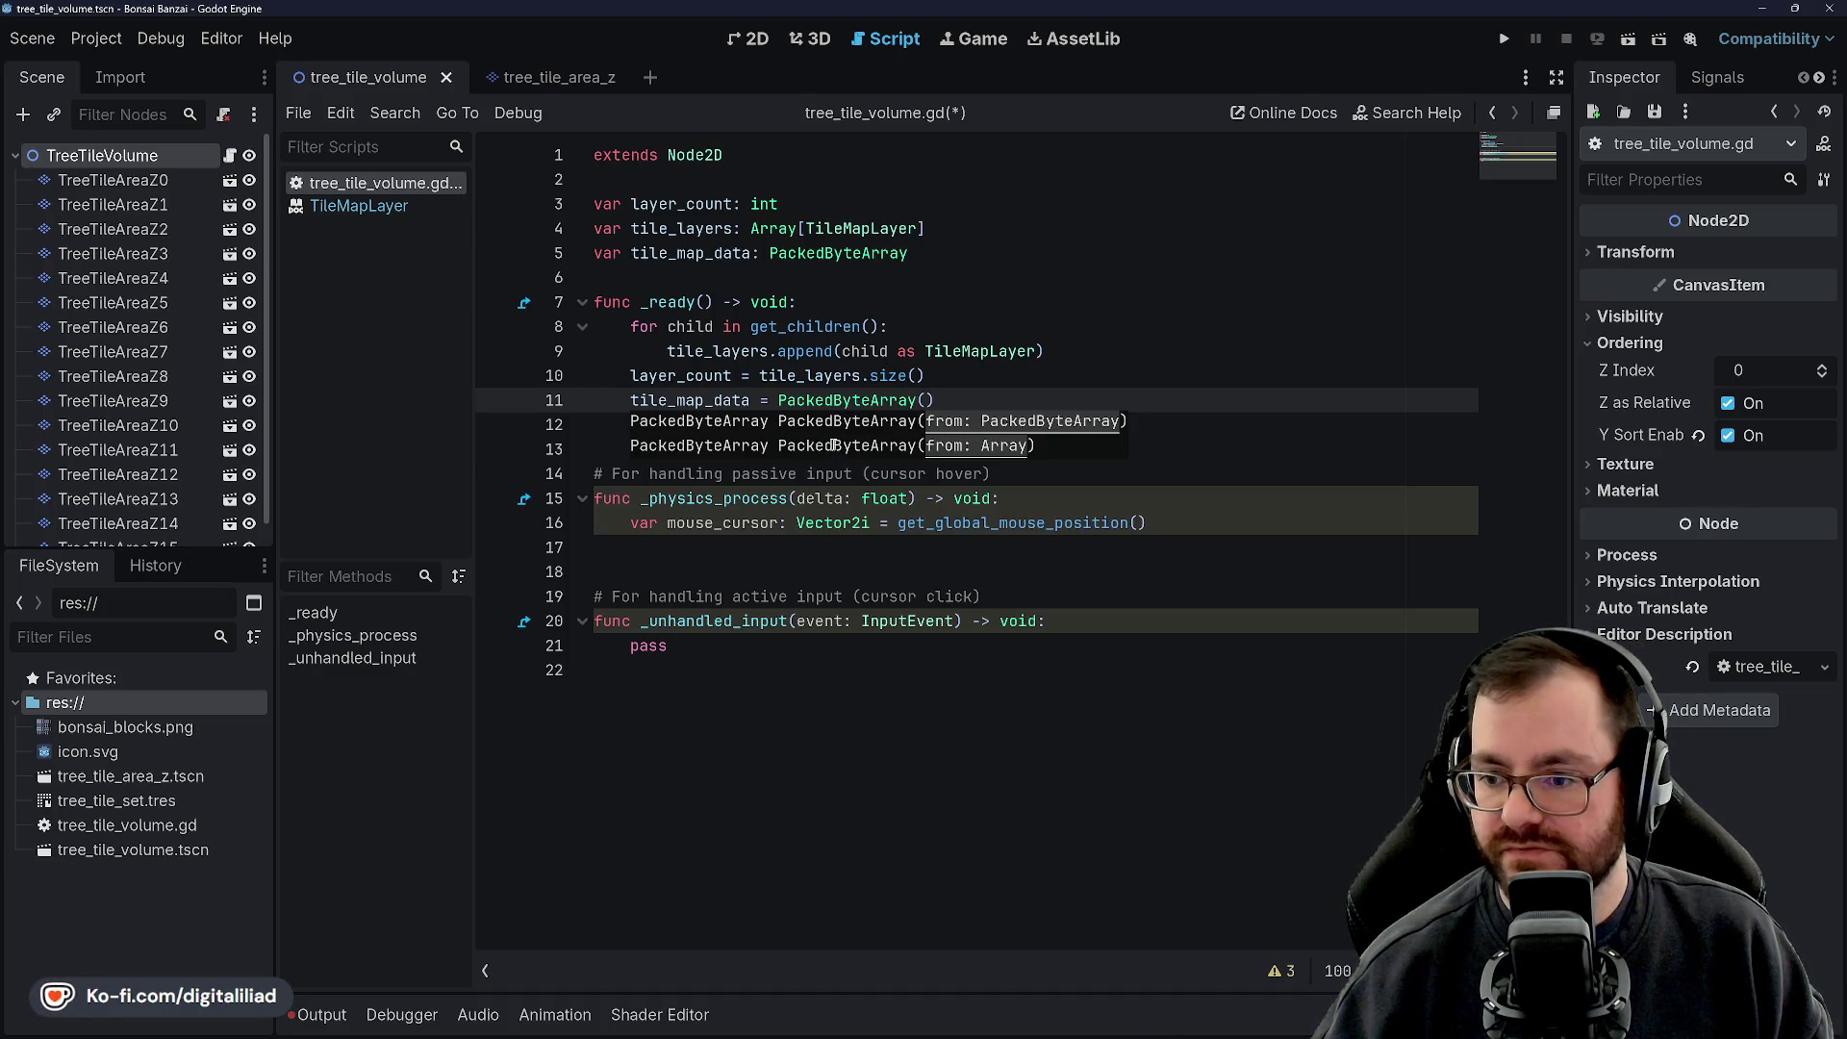
Browse the TileMapLayer reference from Methods to Signals and back to its Description
left_click(842, 423)
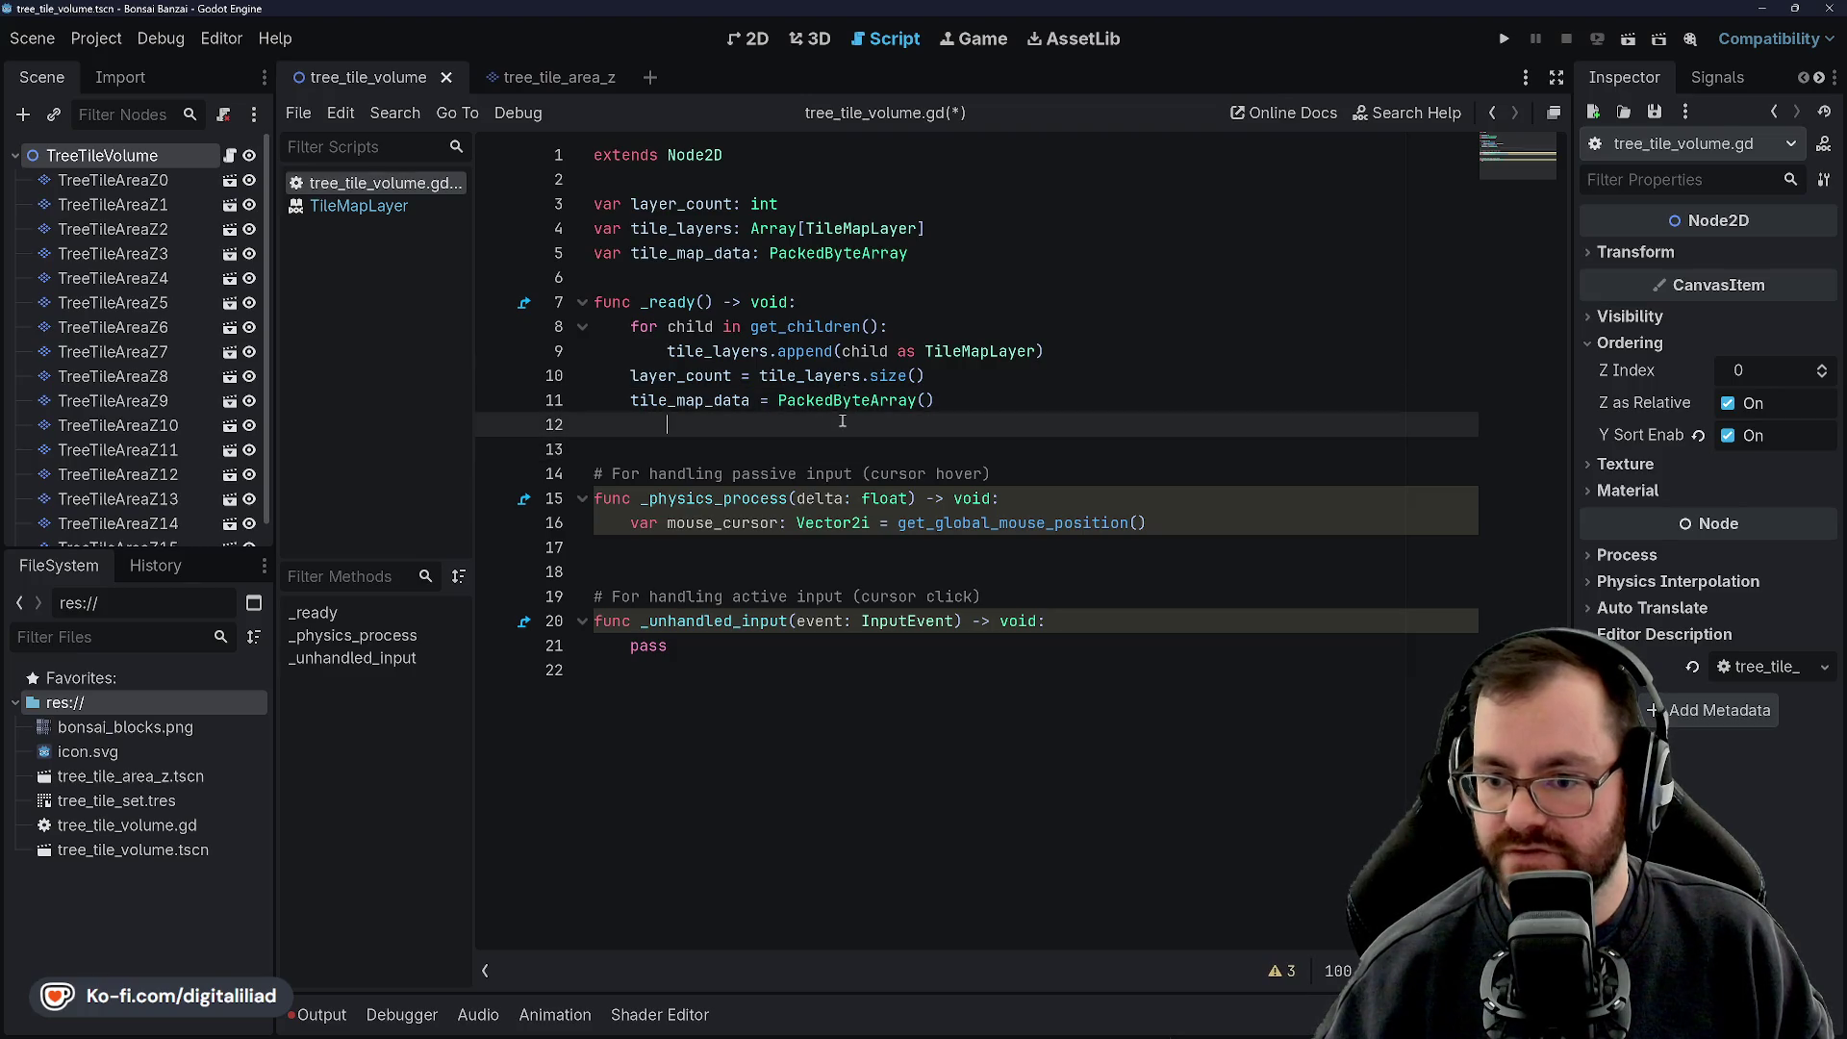
left_click(358, 206)
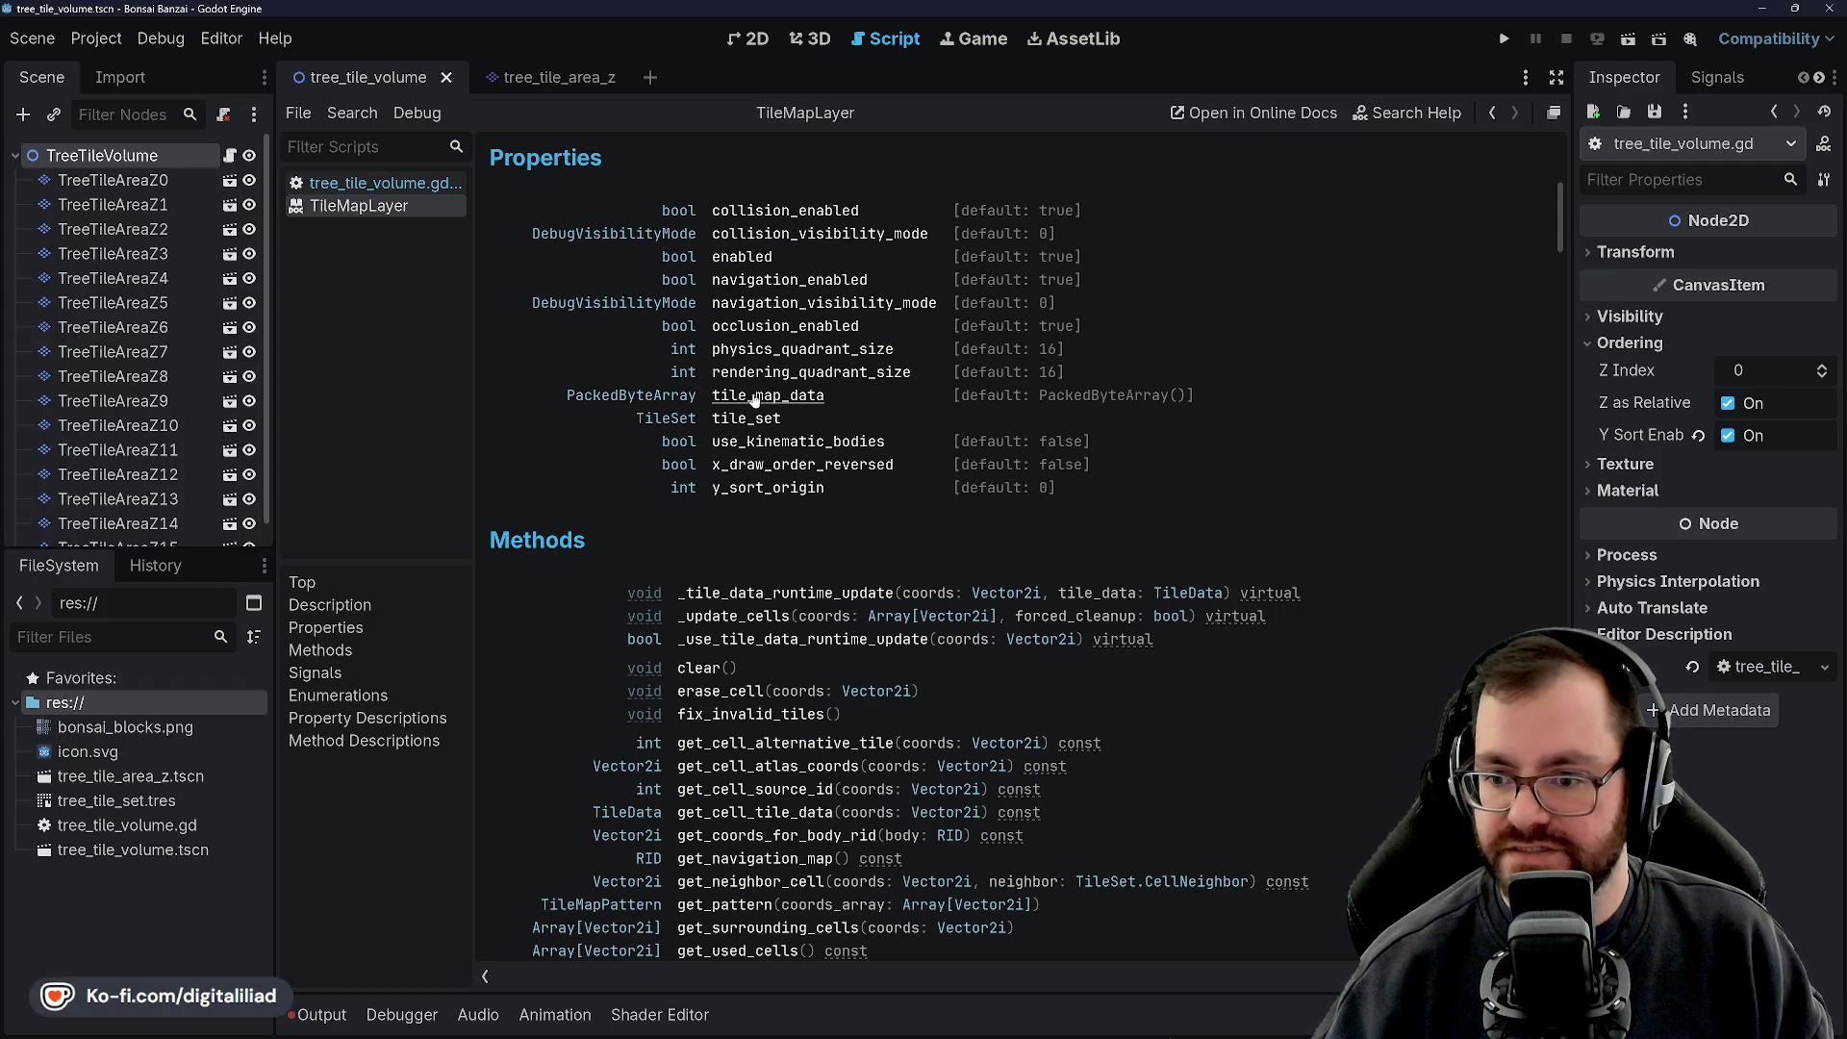
scroll(762, 442, "down", 5)
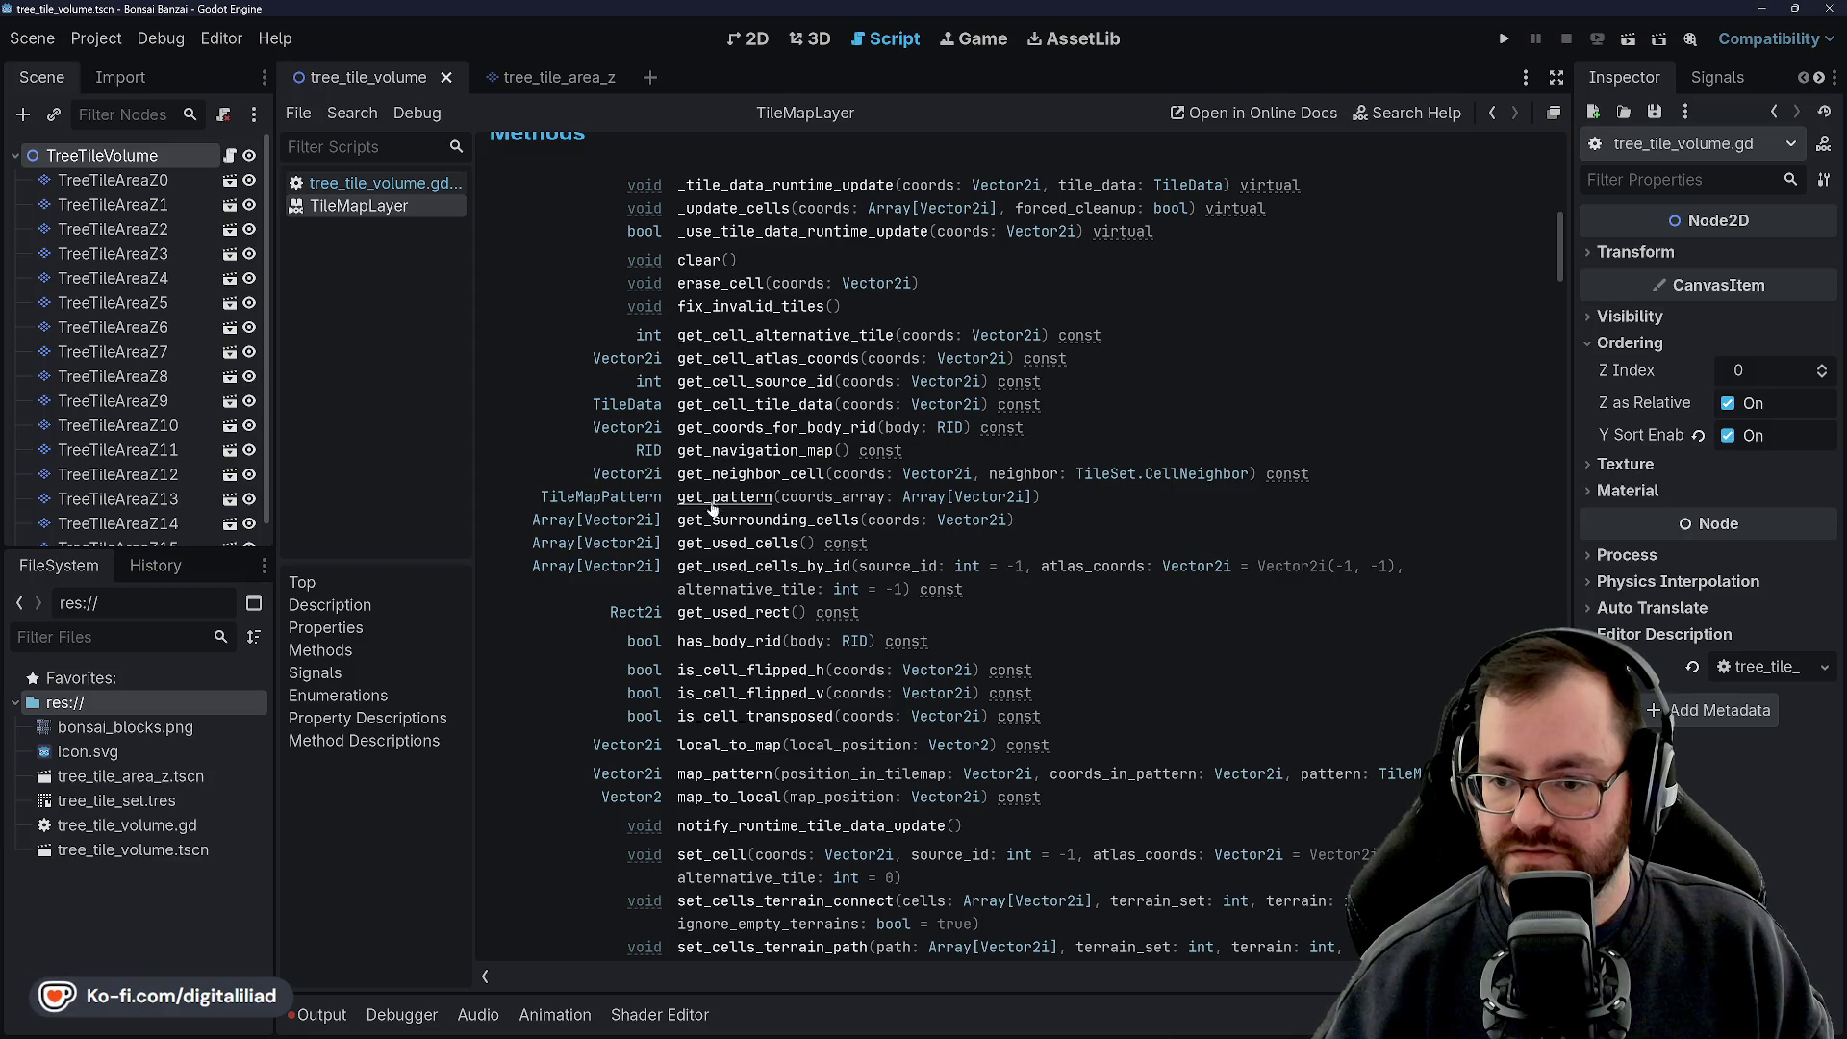
scroll(716, 529, "down", 3)
scroll(728, 558, "up", 3)
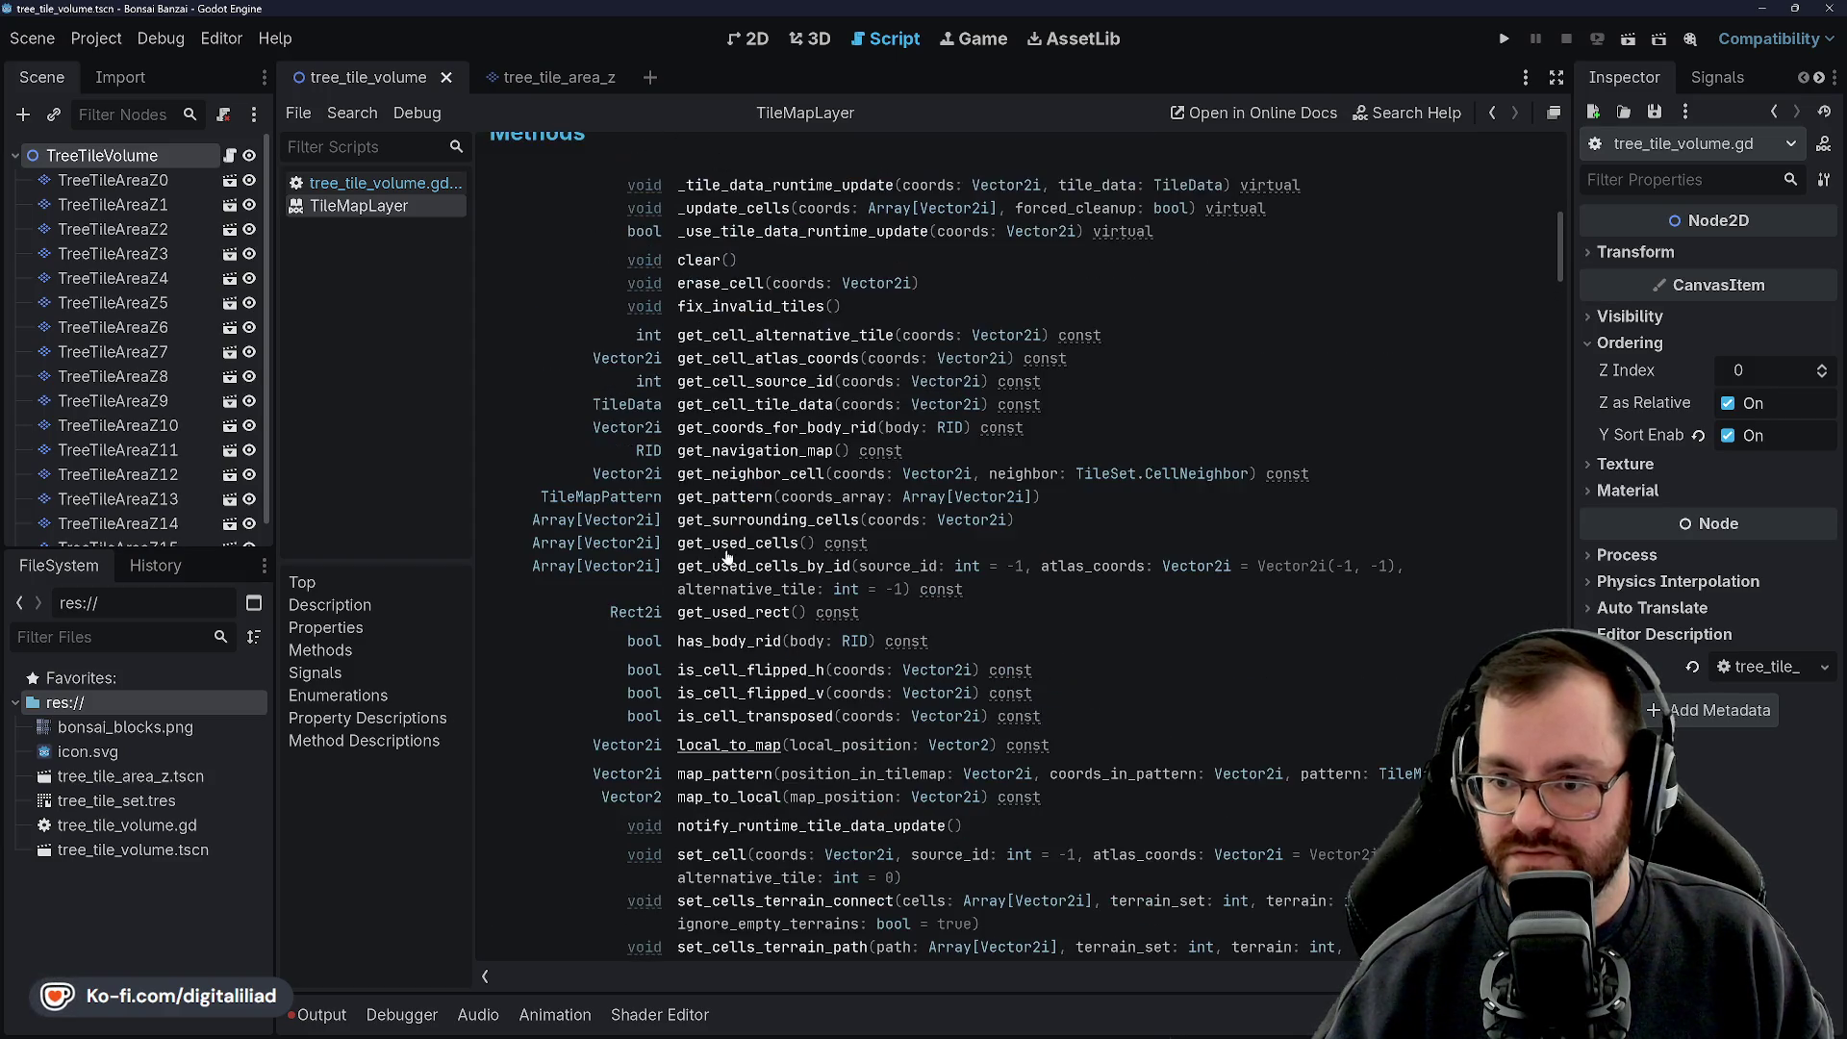
scroll(760, 441, "down", 2)
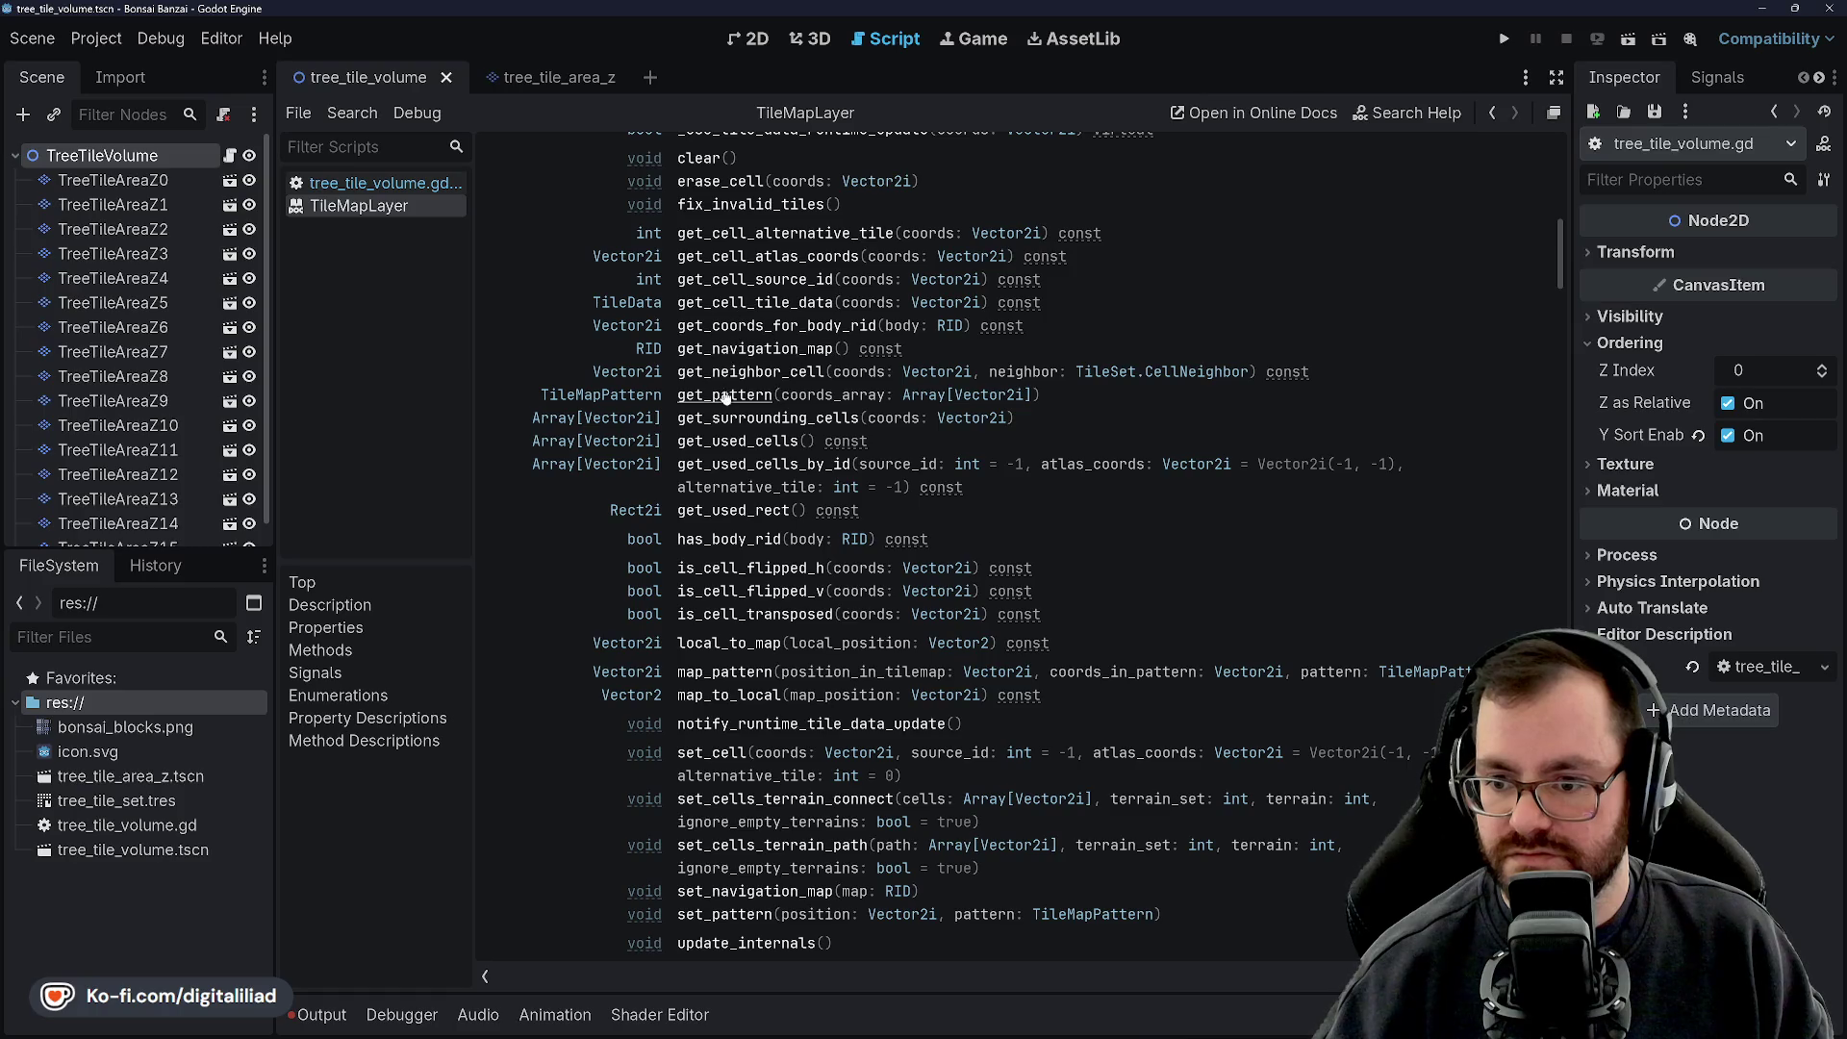
scroll(750, 344, "up", 2)
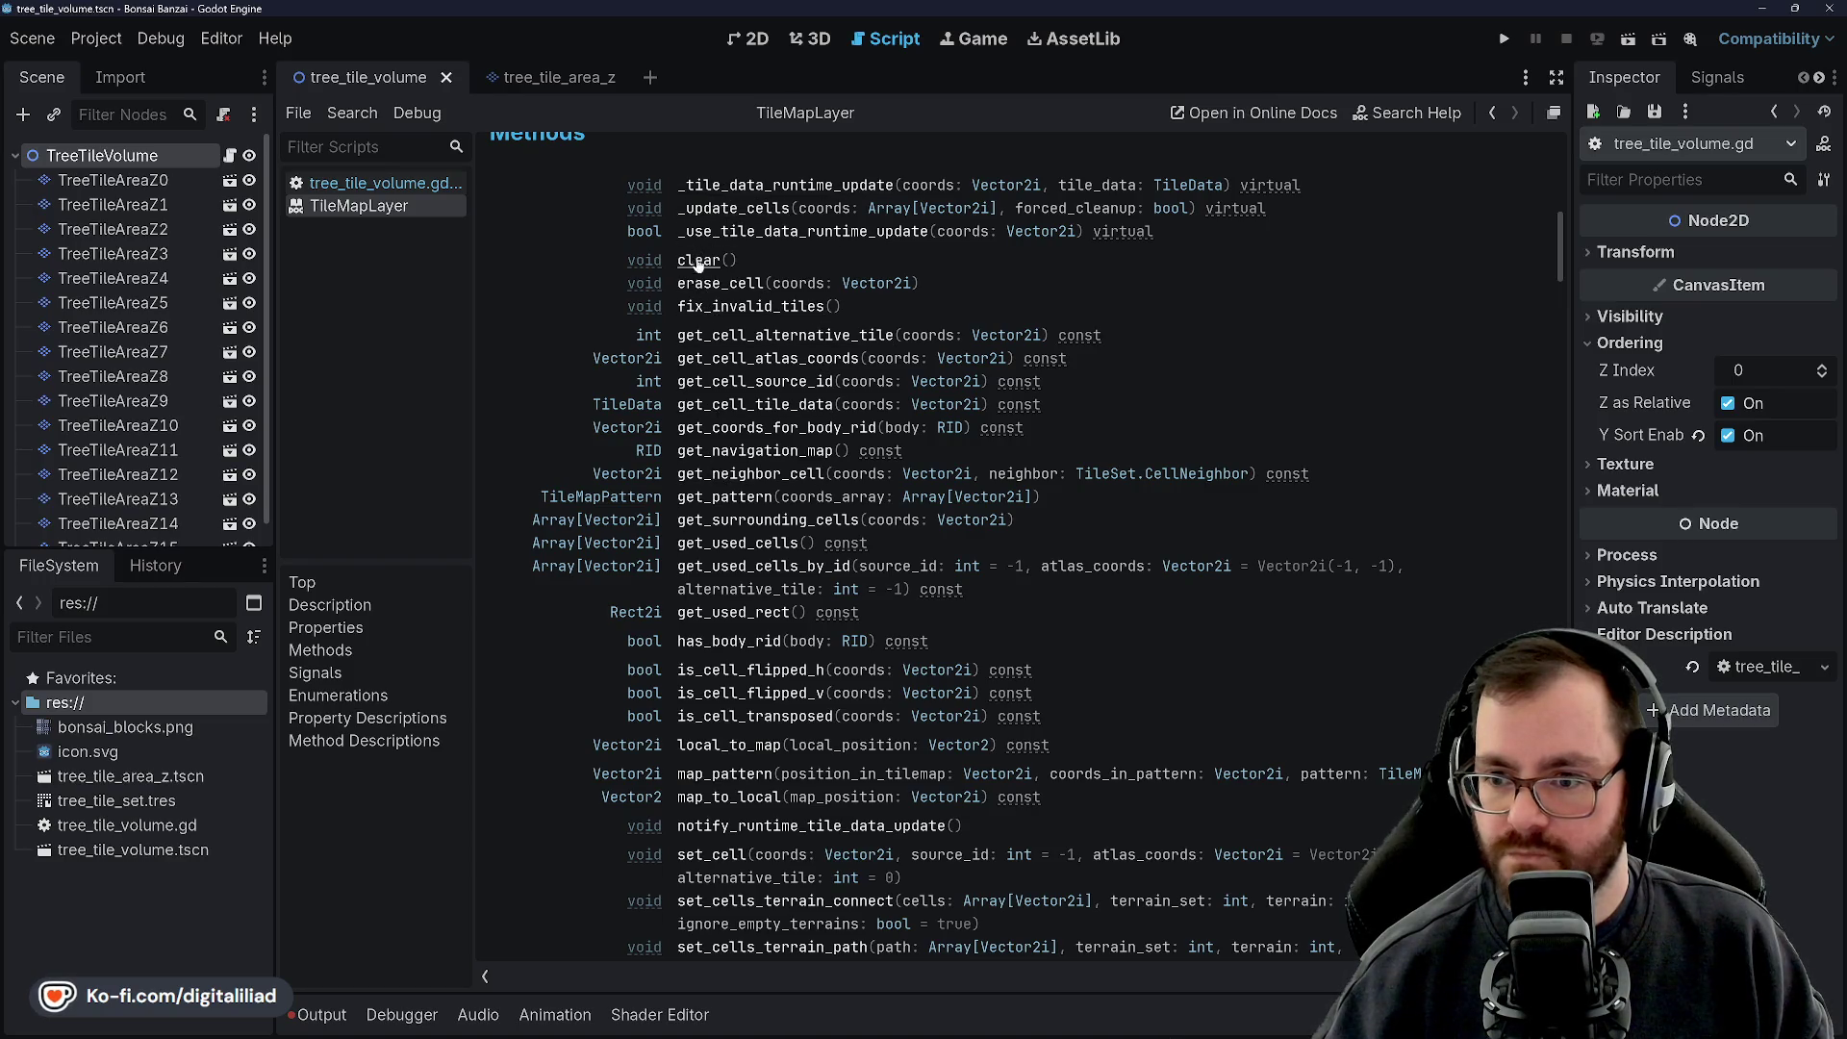
scroll(737, 466, "down", 2)
scroll(737, 365, "down", 2)
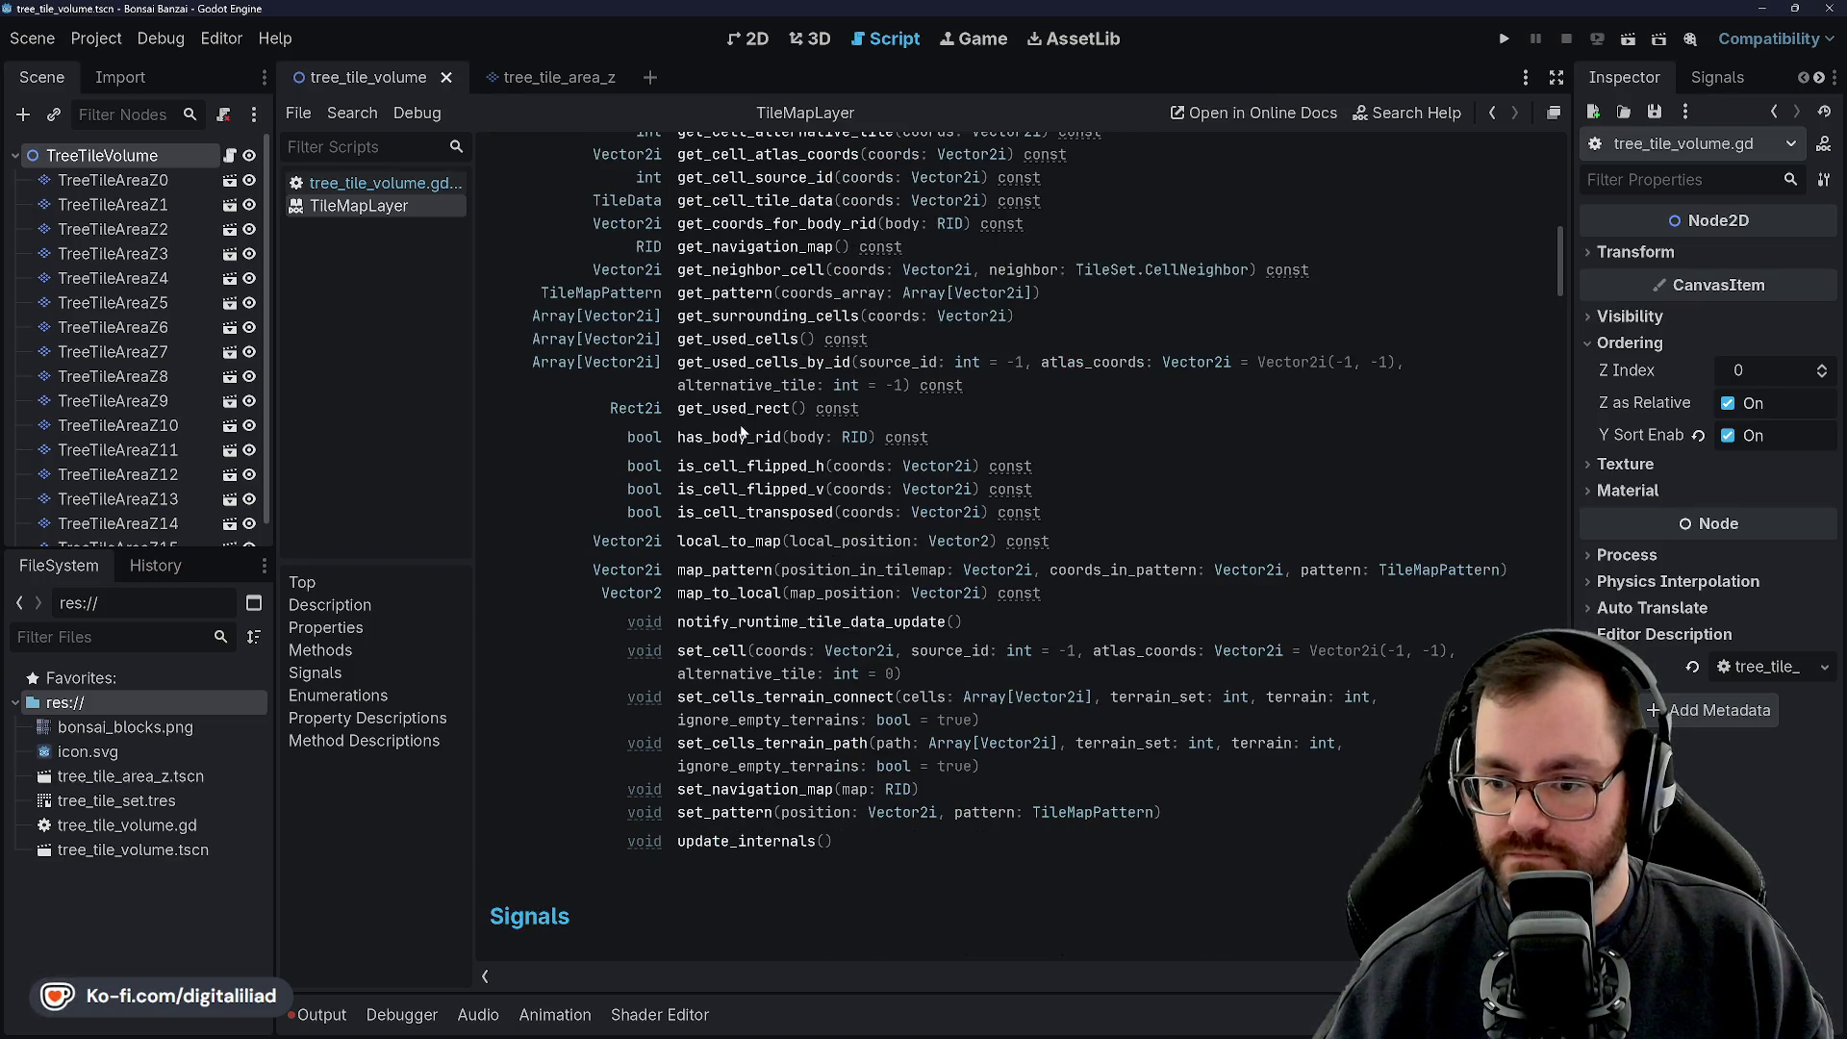
scroll(683, 469, "down", 2)
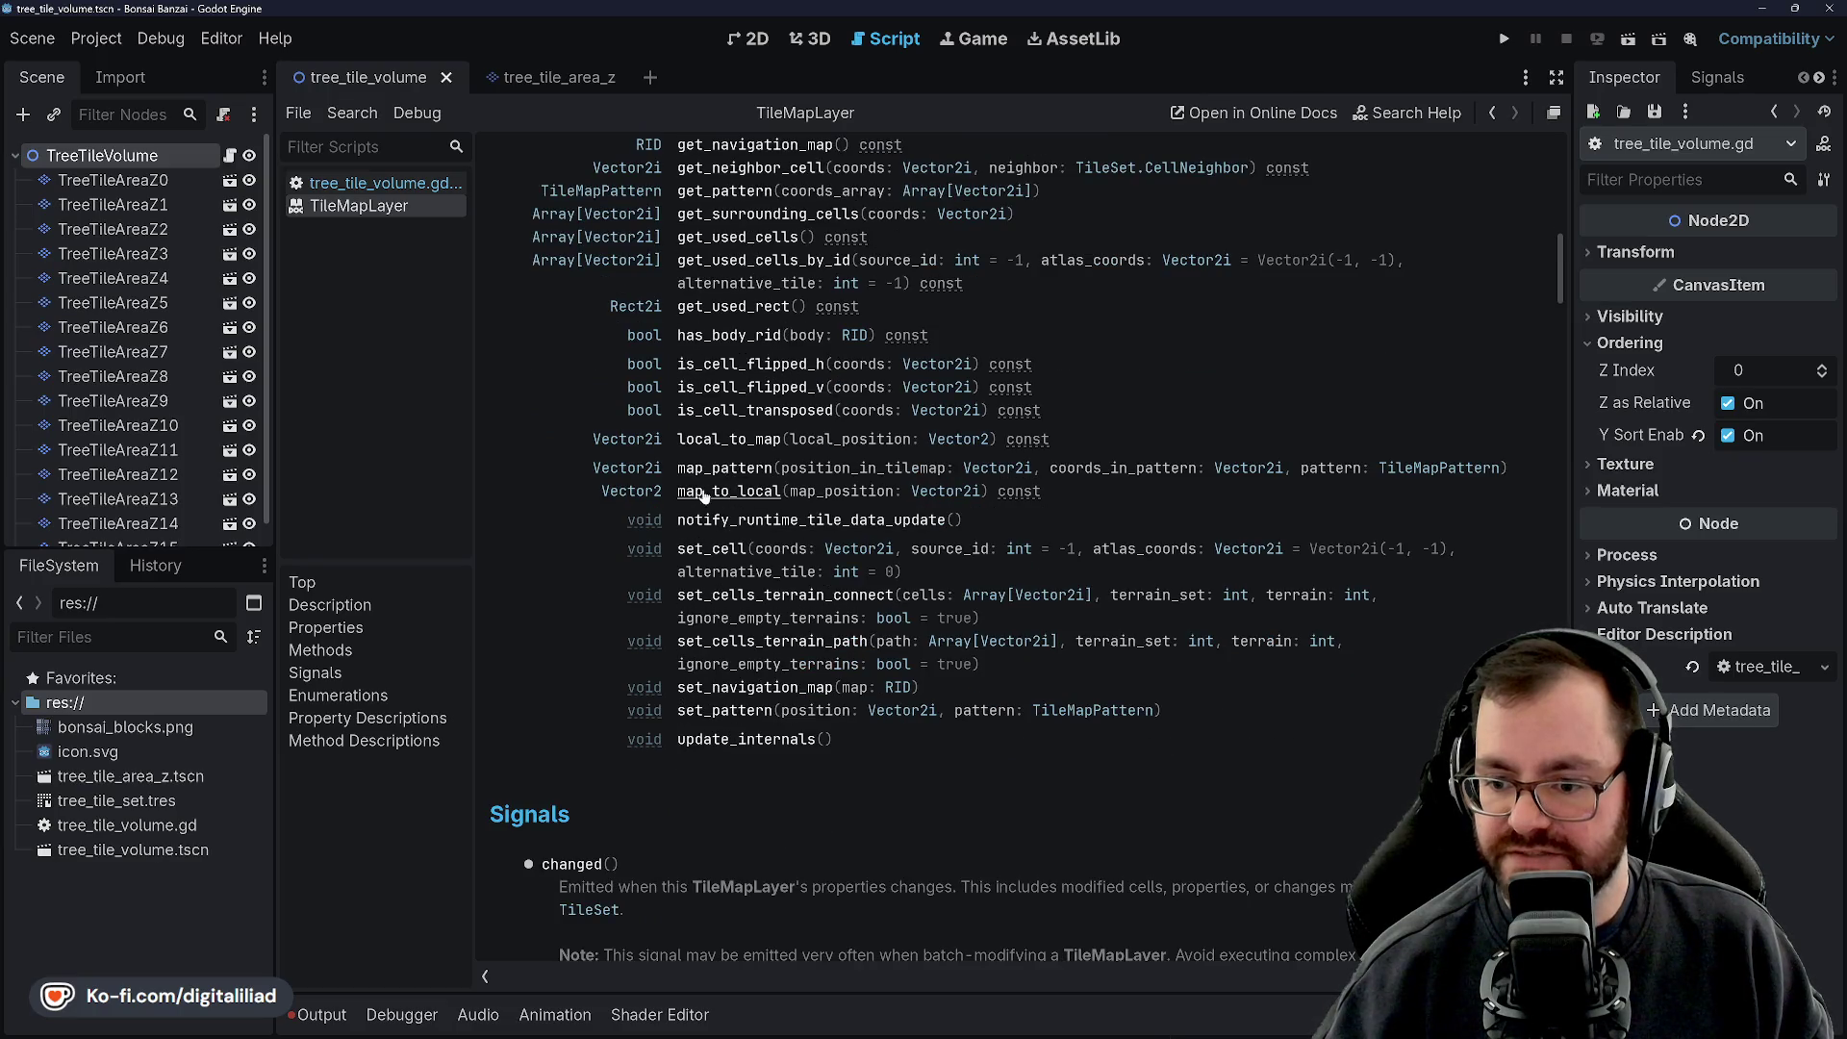
scroll(741, 621, "up", 15)
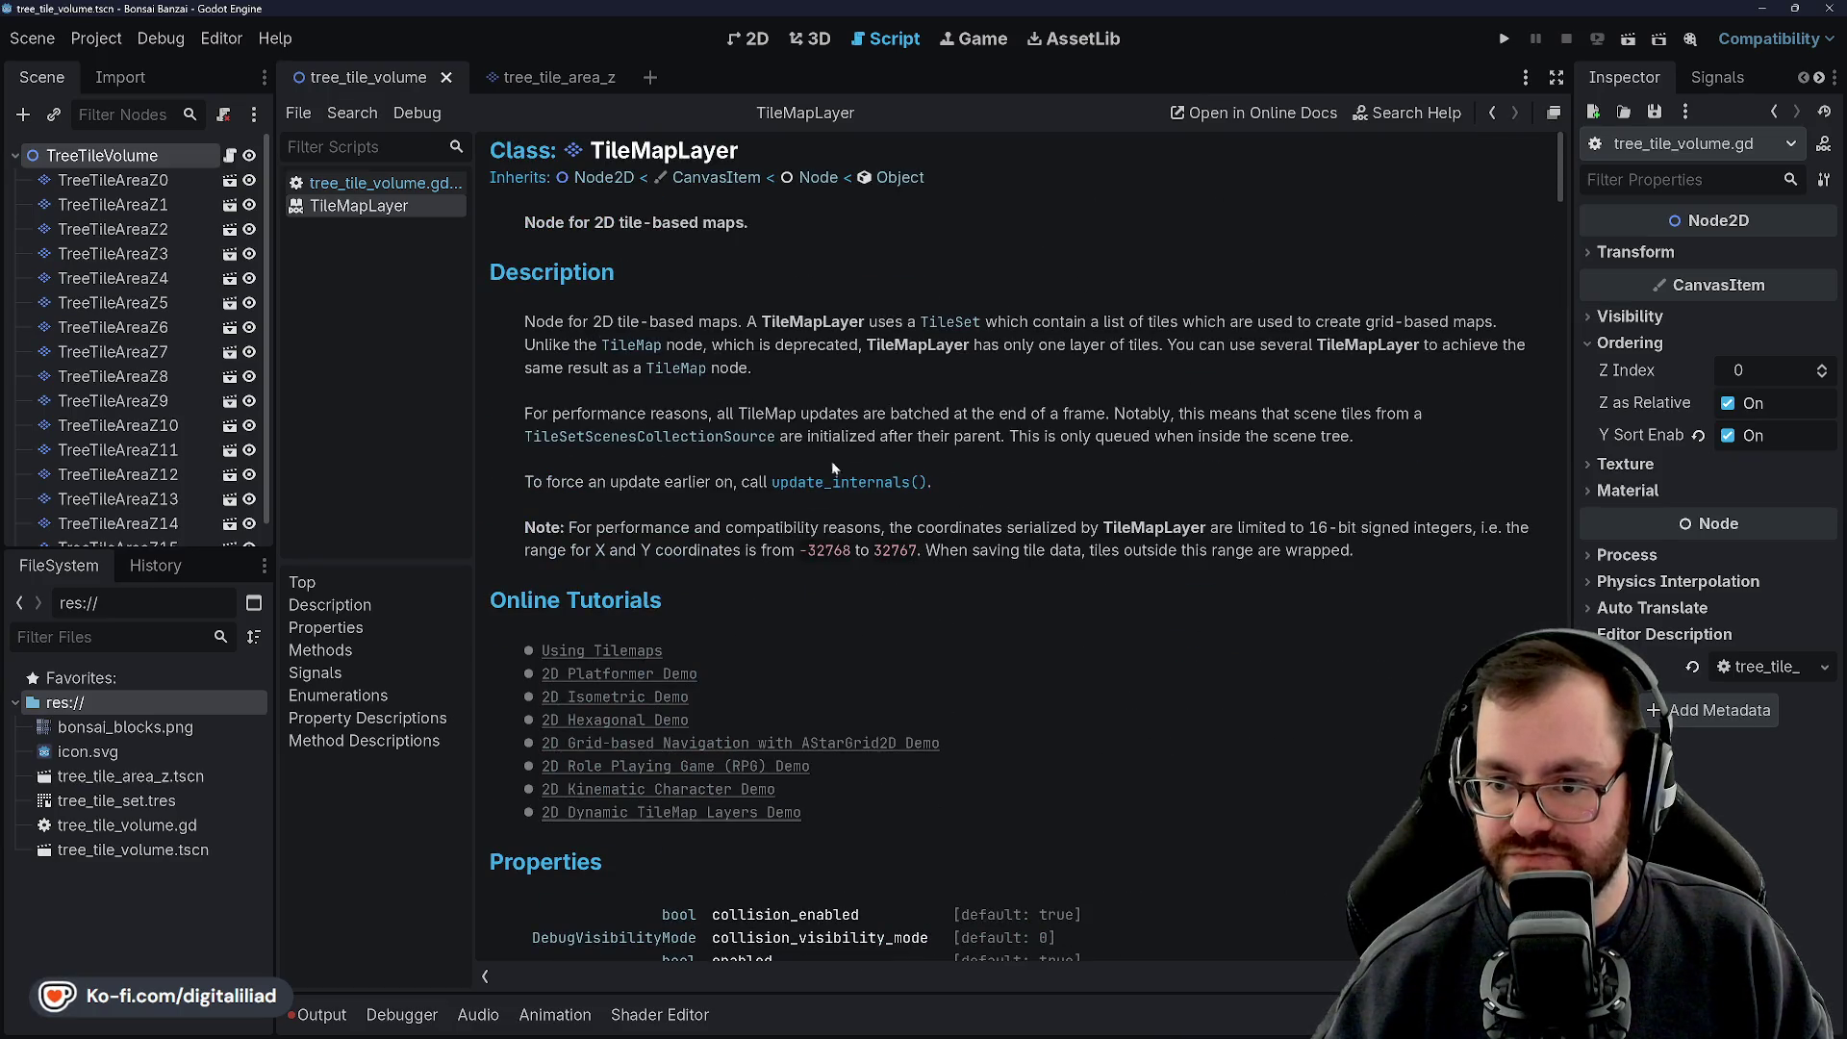
left_click(381, 185)
Select tile_map_data and PackedByteArray on line 5 to highlight where they are used
left_click(679, 258)
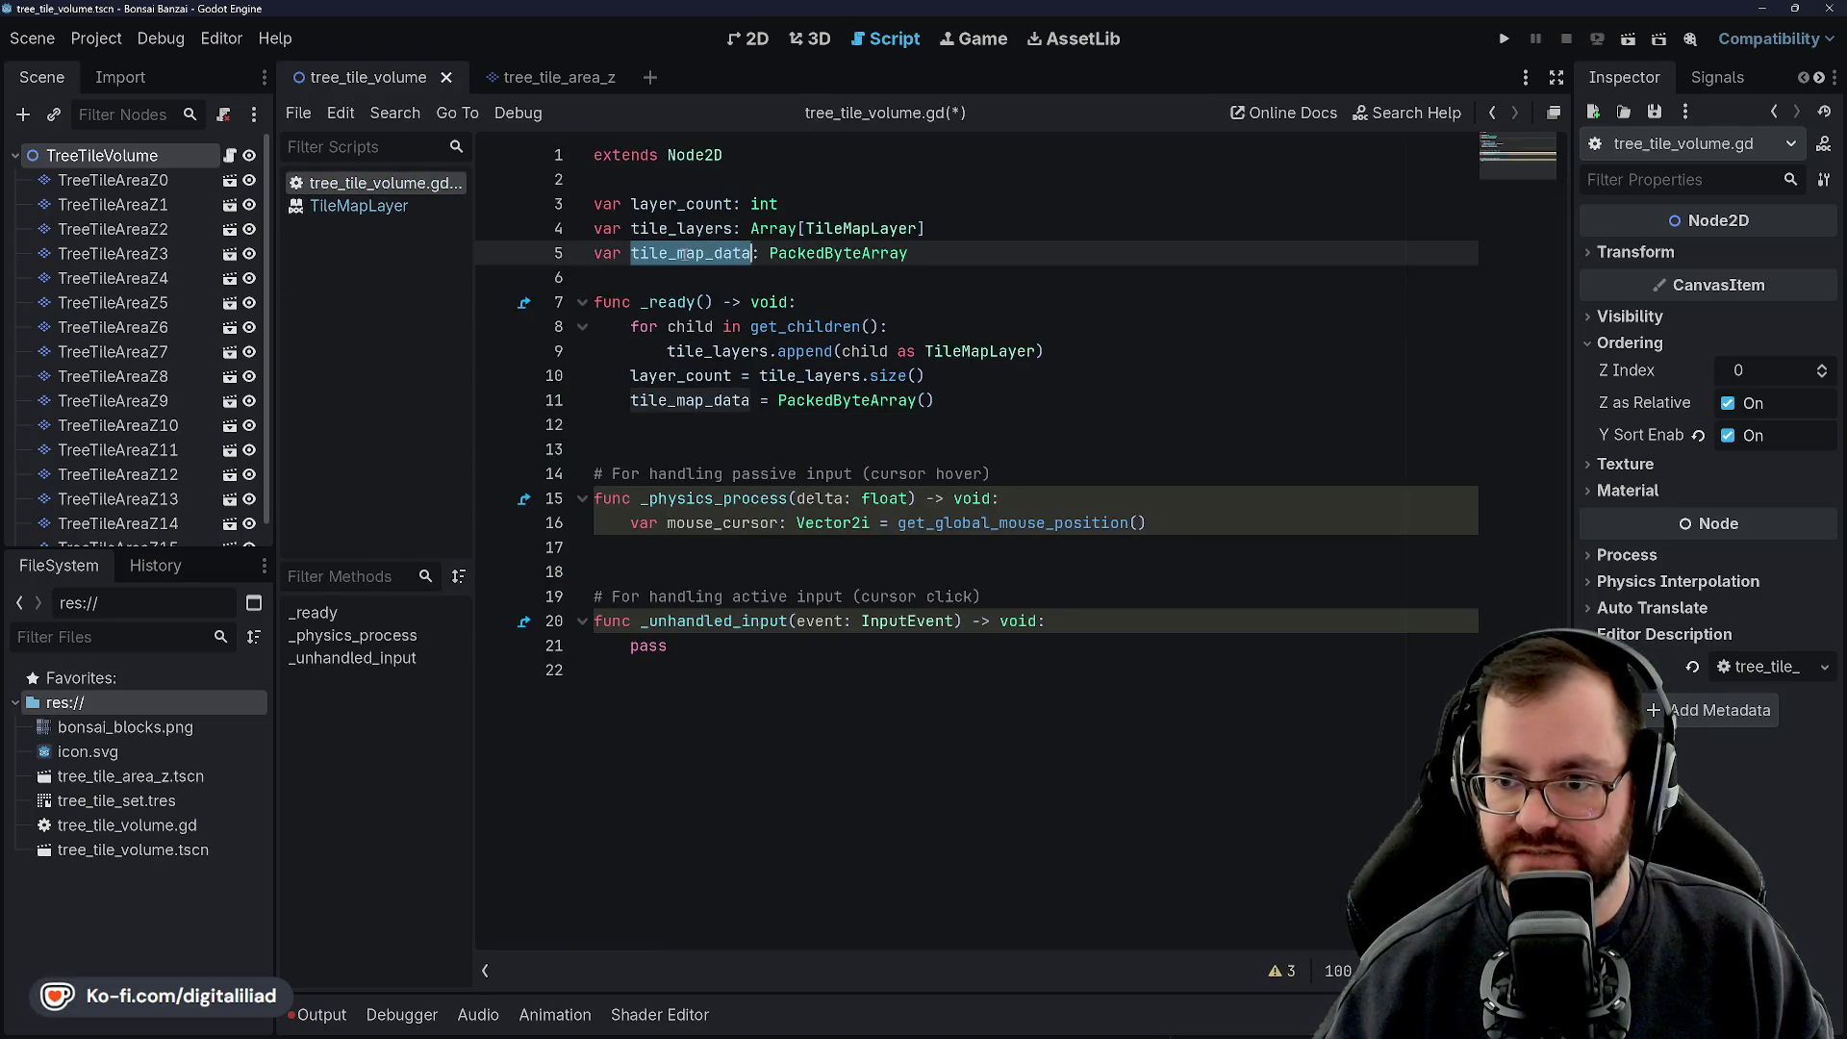
key("Down")
left_click(687, 252)
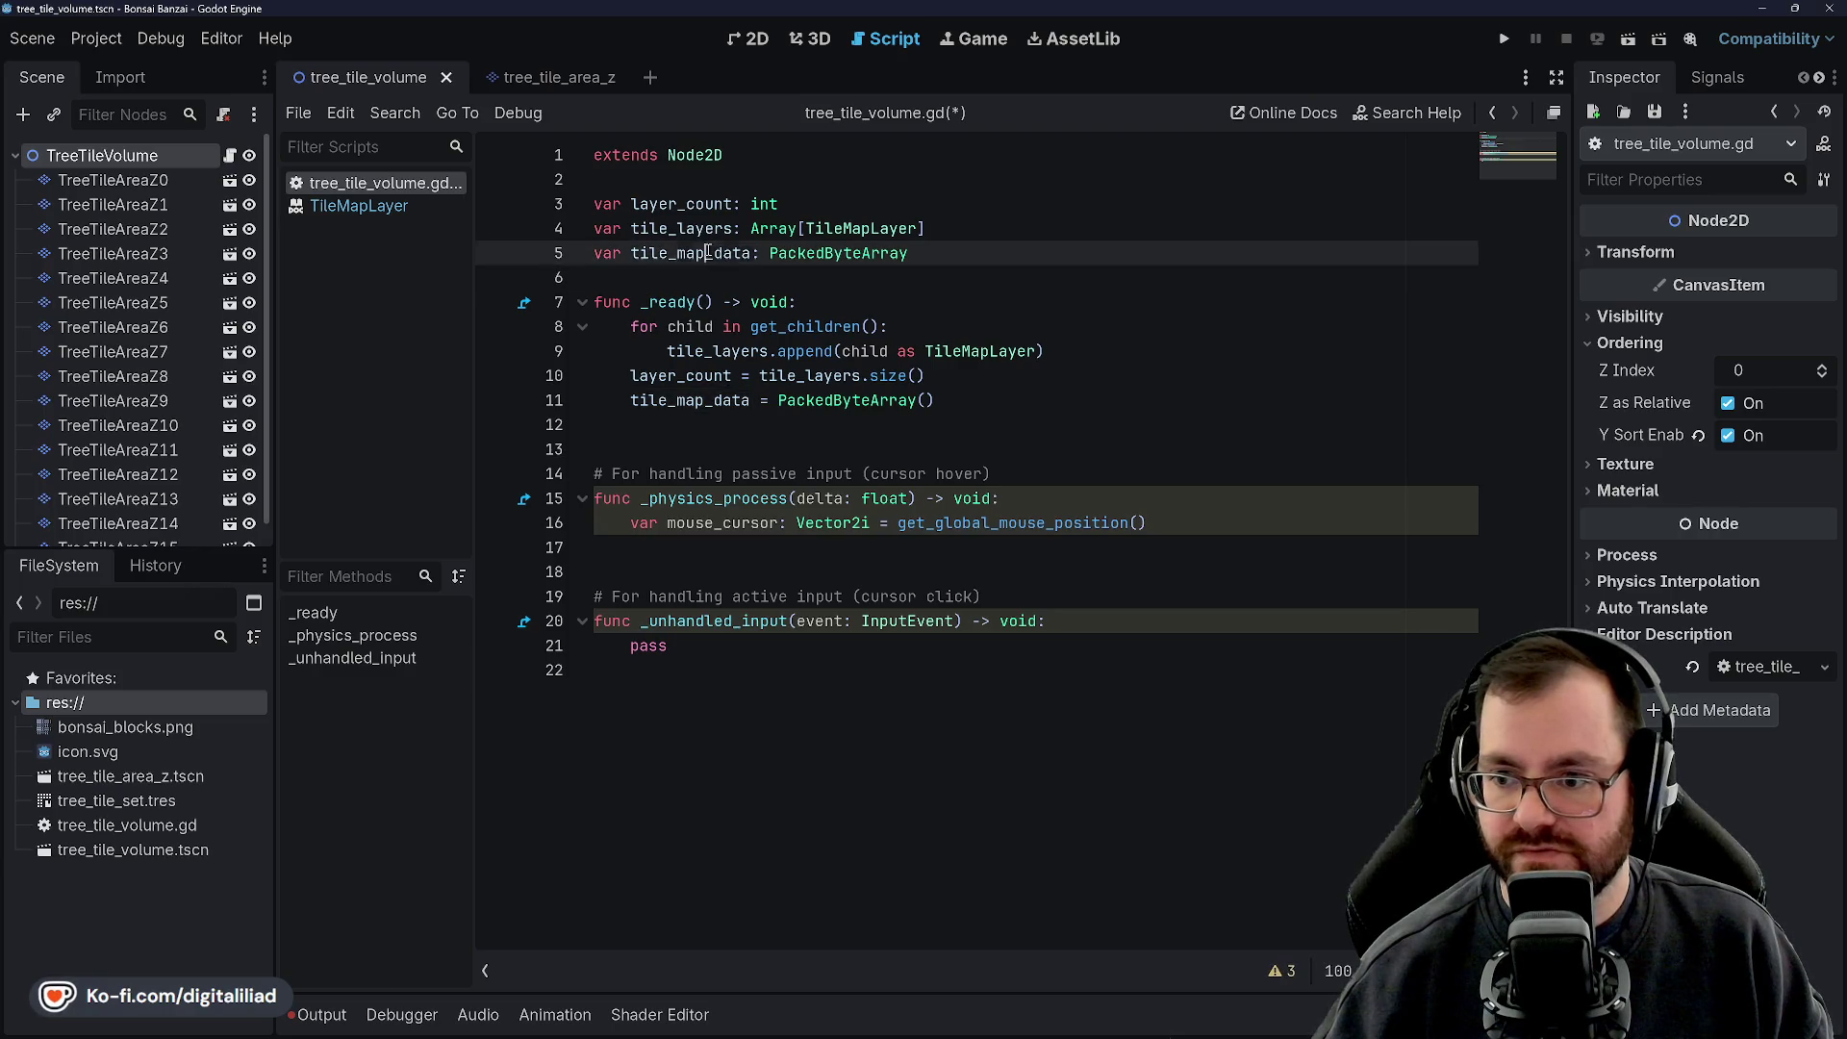
double_click(688, 252)
key("Down")
double_click(689, 252)
key("Down")
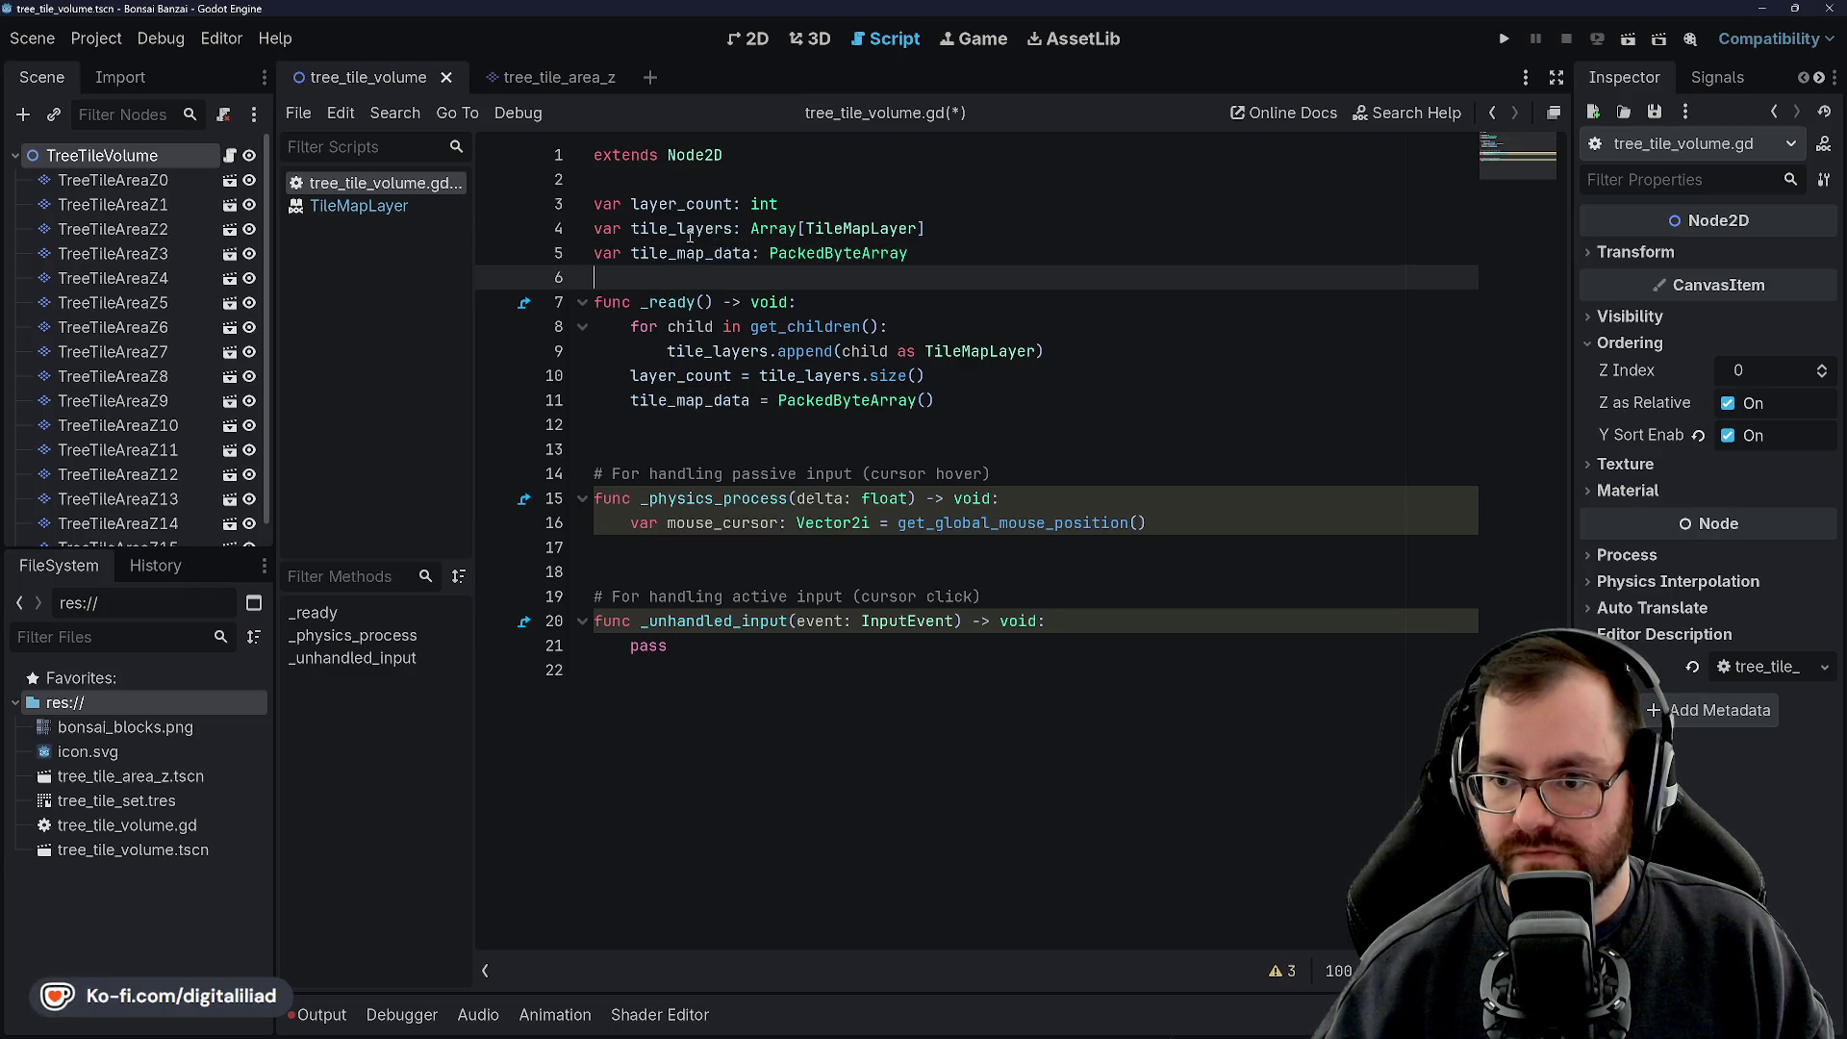
left_click(690, 255)
double_click(689, 255)
key("Down")
double_click(698, 255)
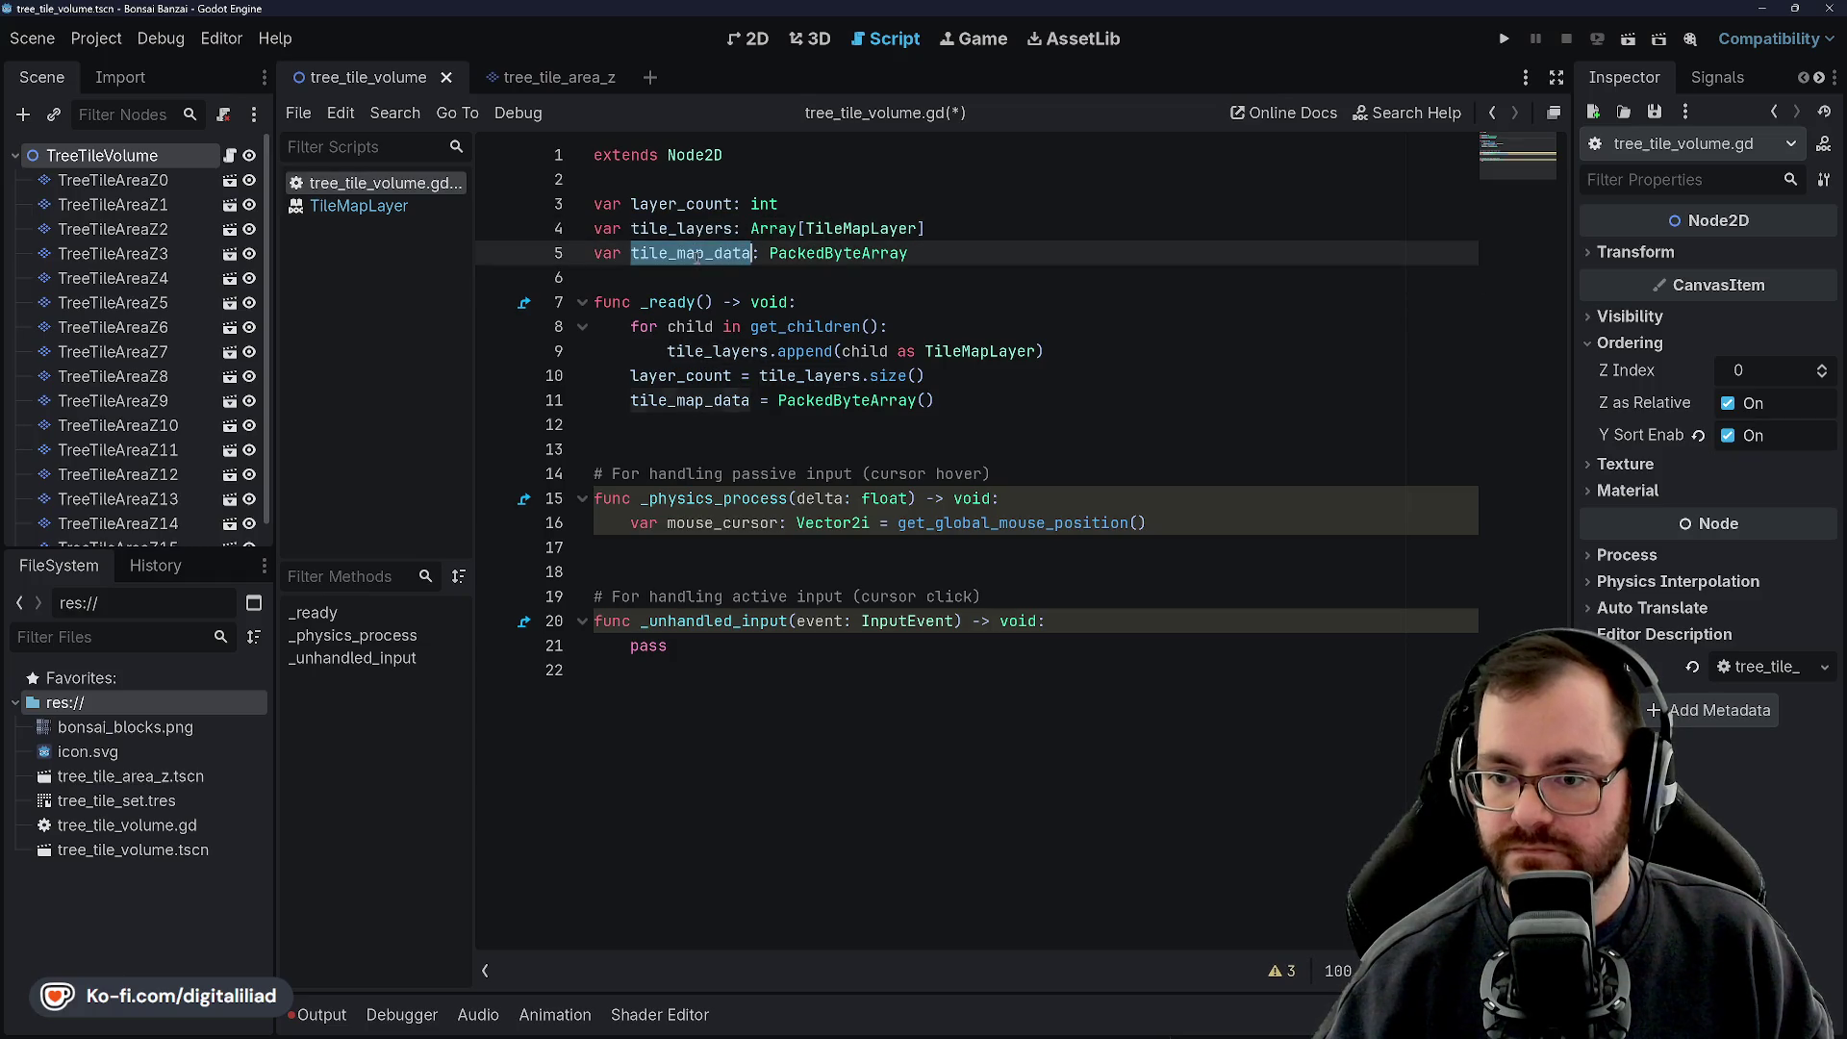
key("Down")
double_click(700, 254)
key("Right")
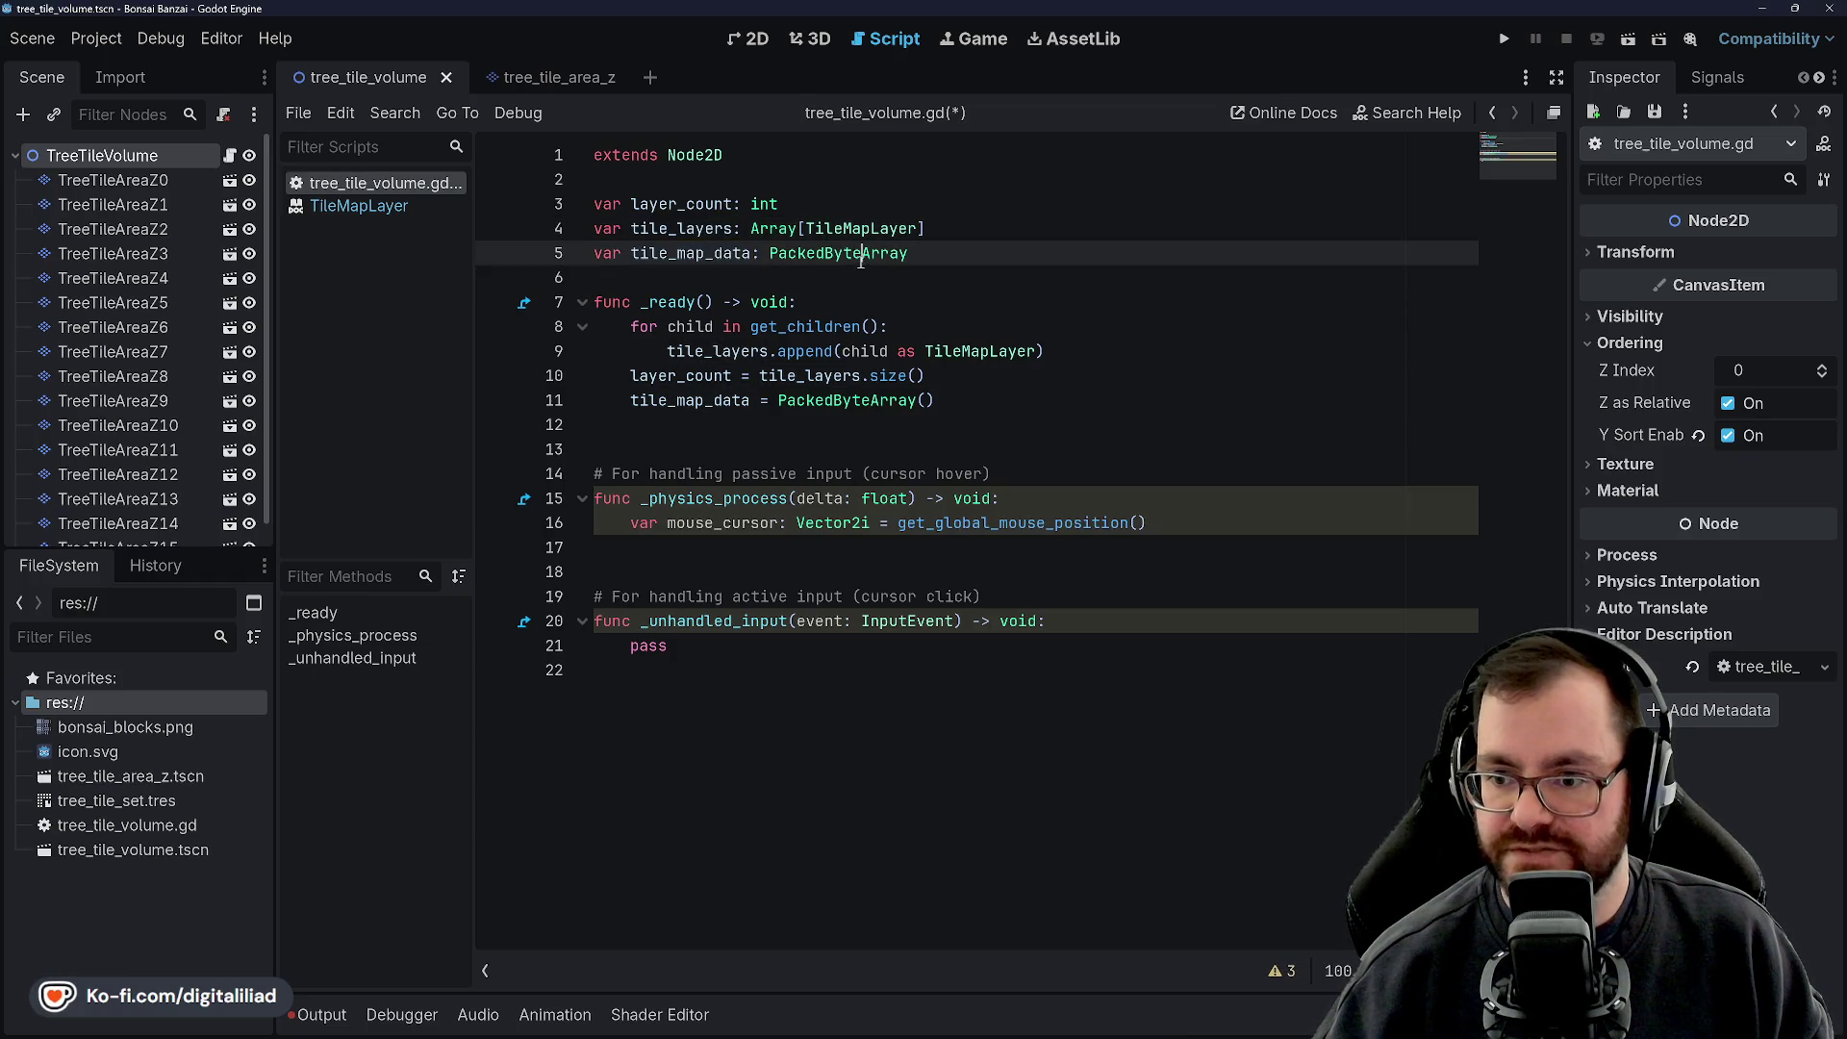
double_click(699, 254)
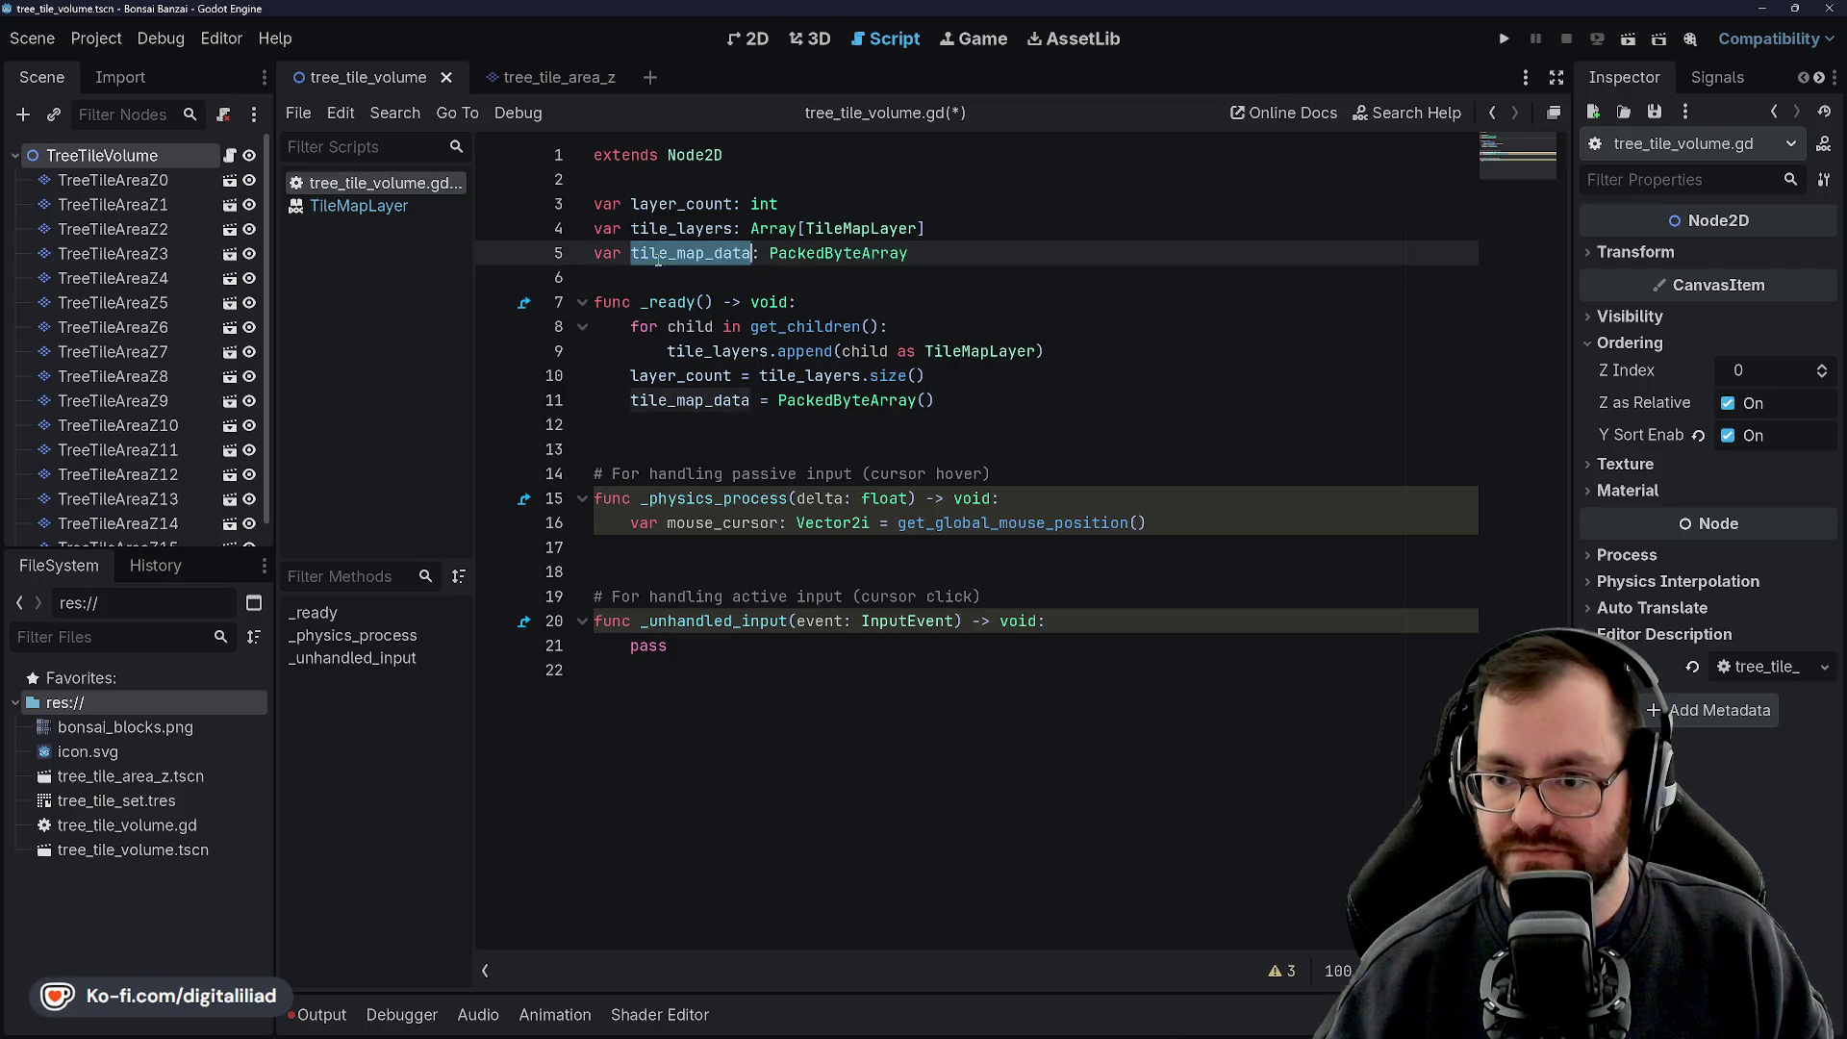
left_click(840, 258)
key("Up")
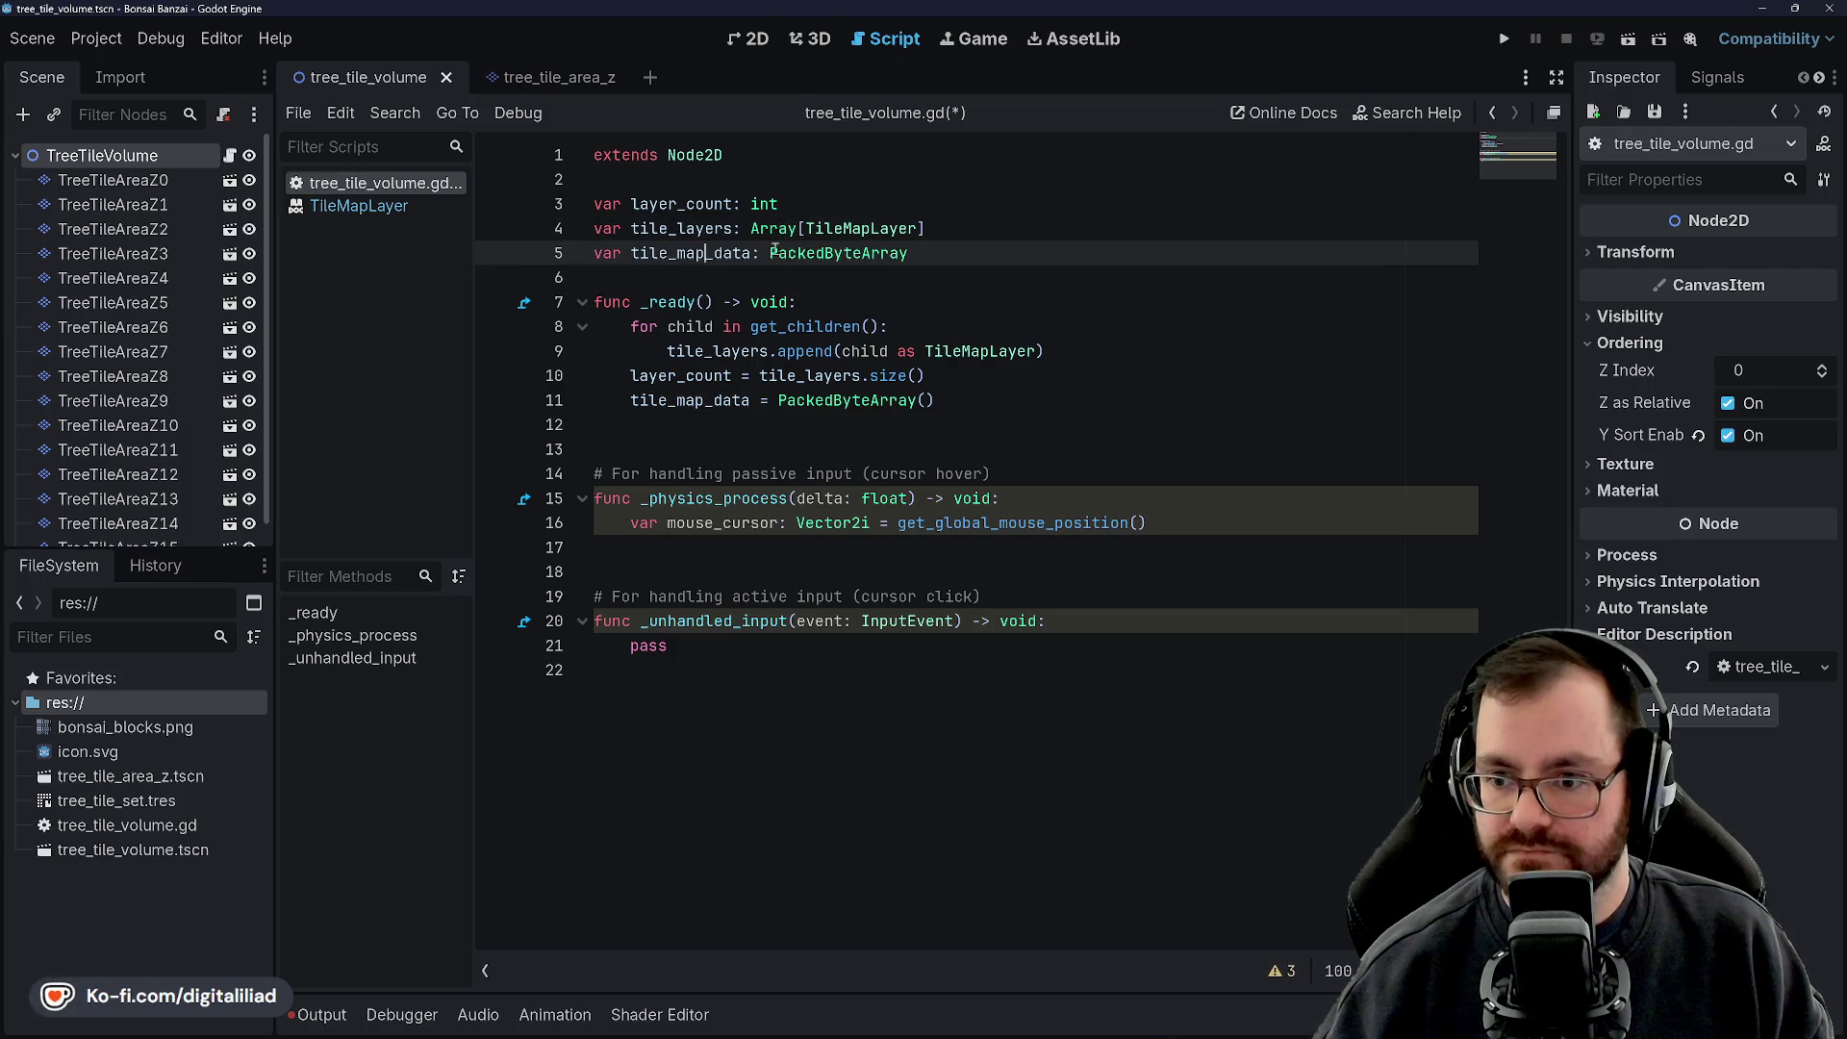
double_click(817, 253)
Inspect the TileMapLayer type on line 4 through its documentation popup
left_click(885, 228)
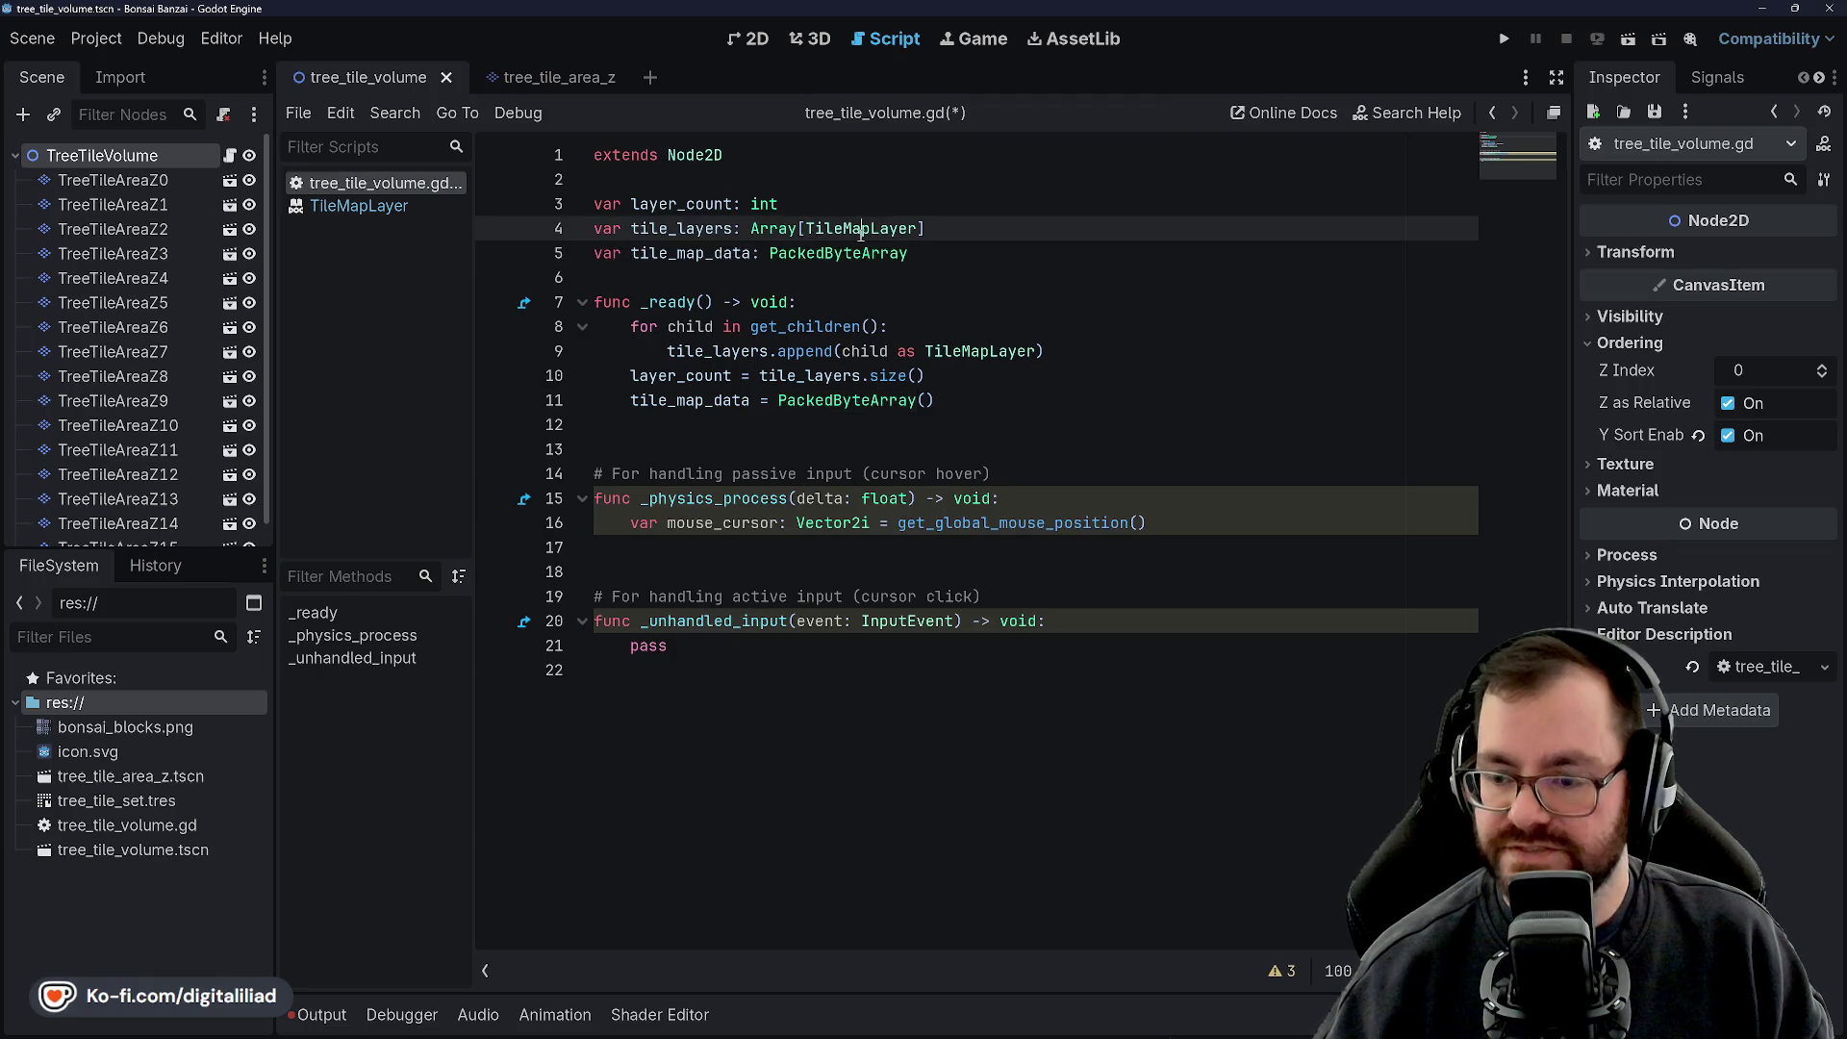
double_click(836, 230)
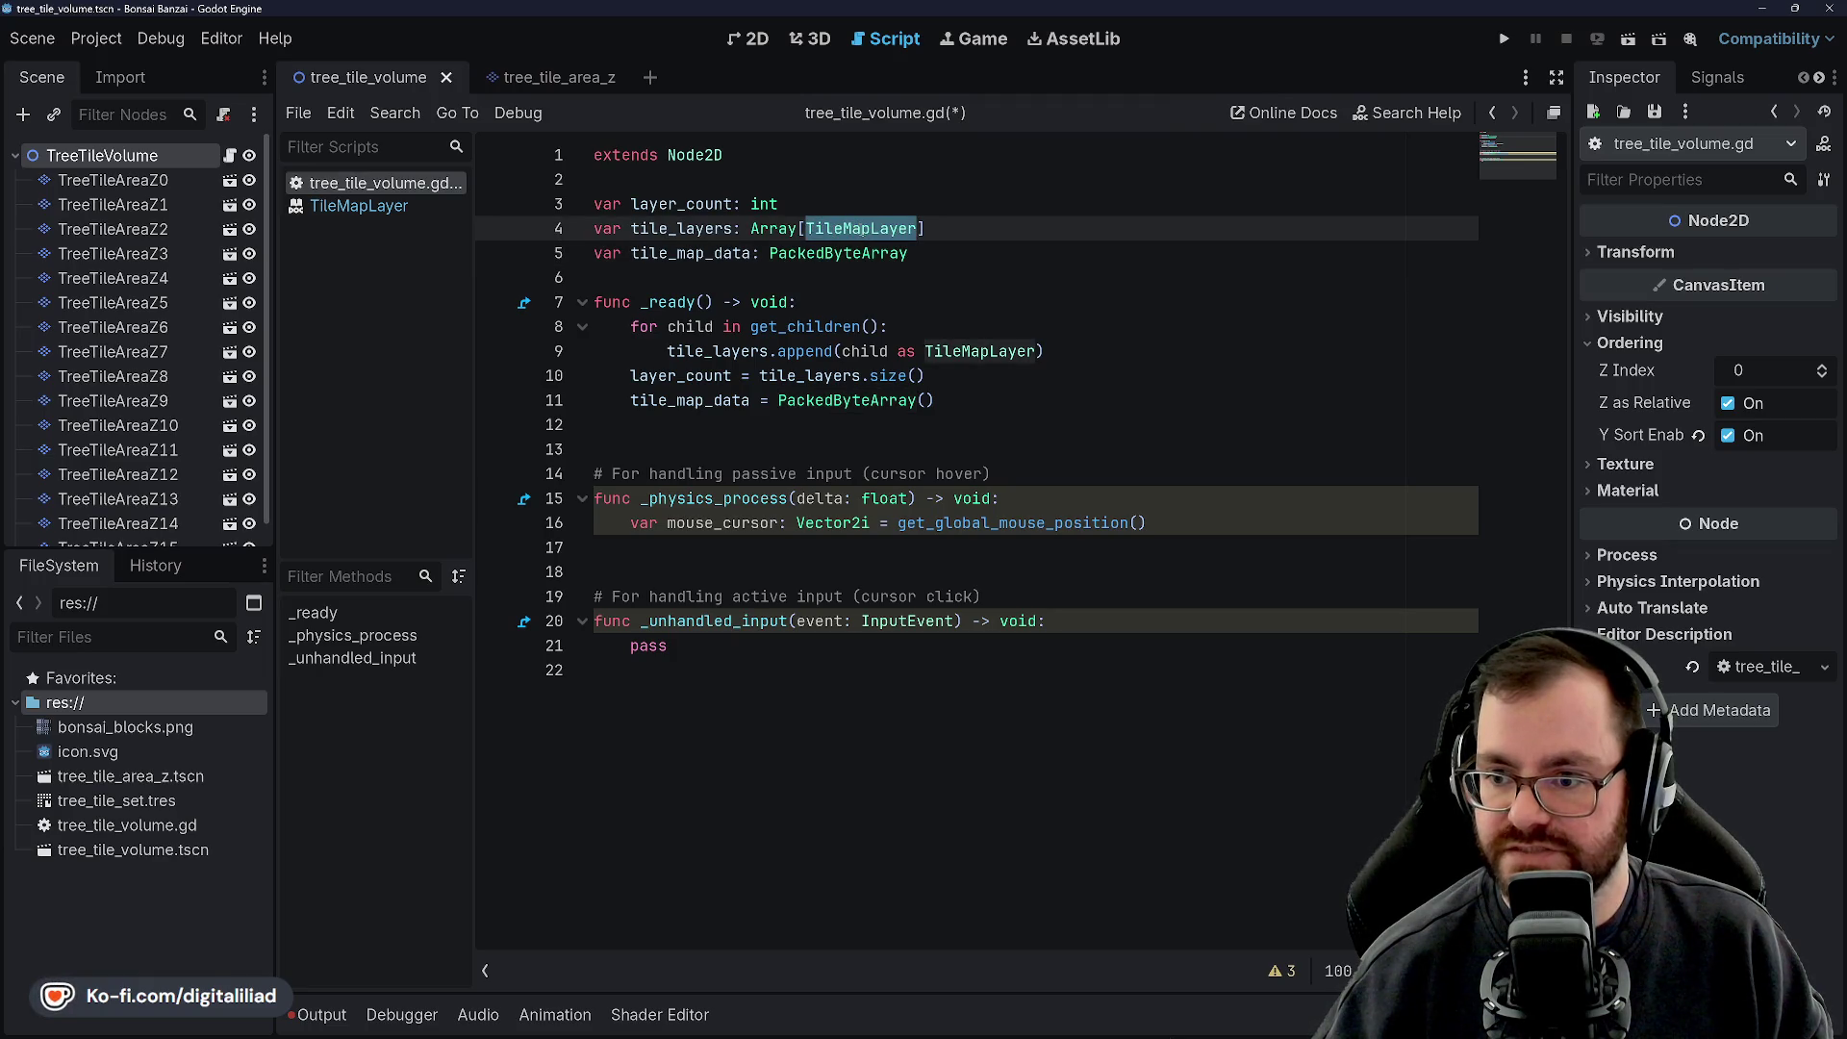
mouse_move(859, 228)
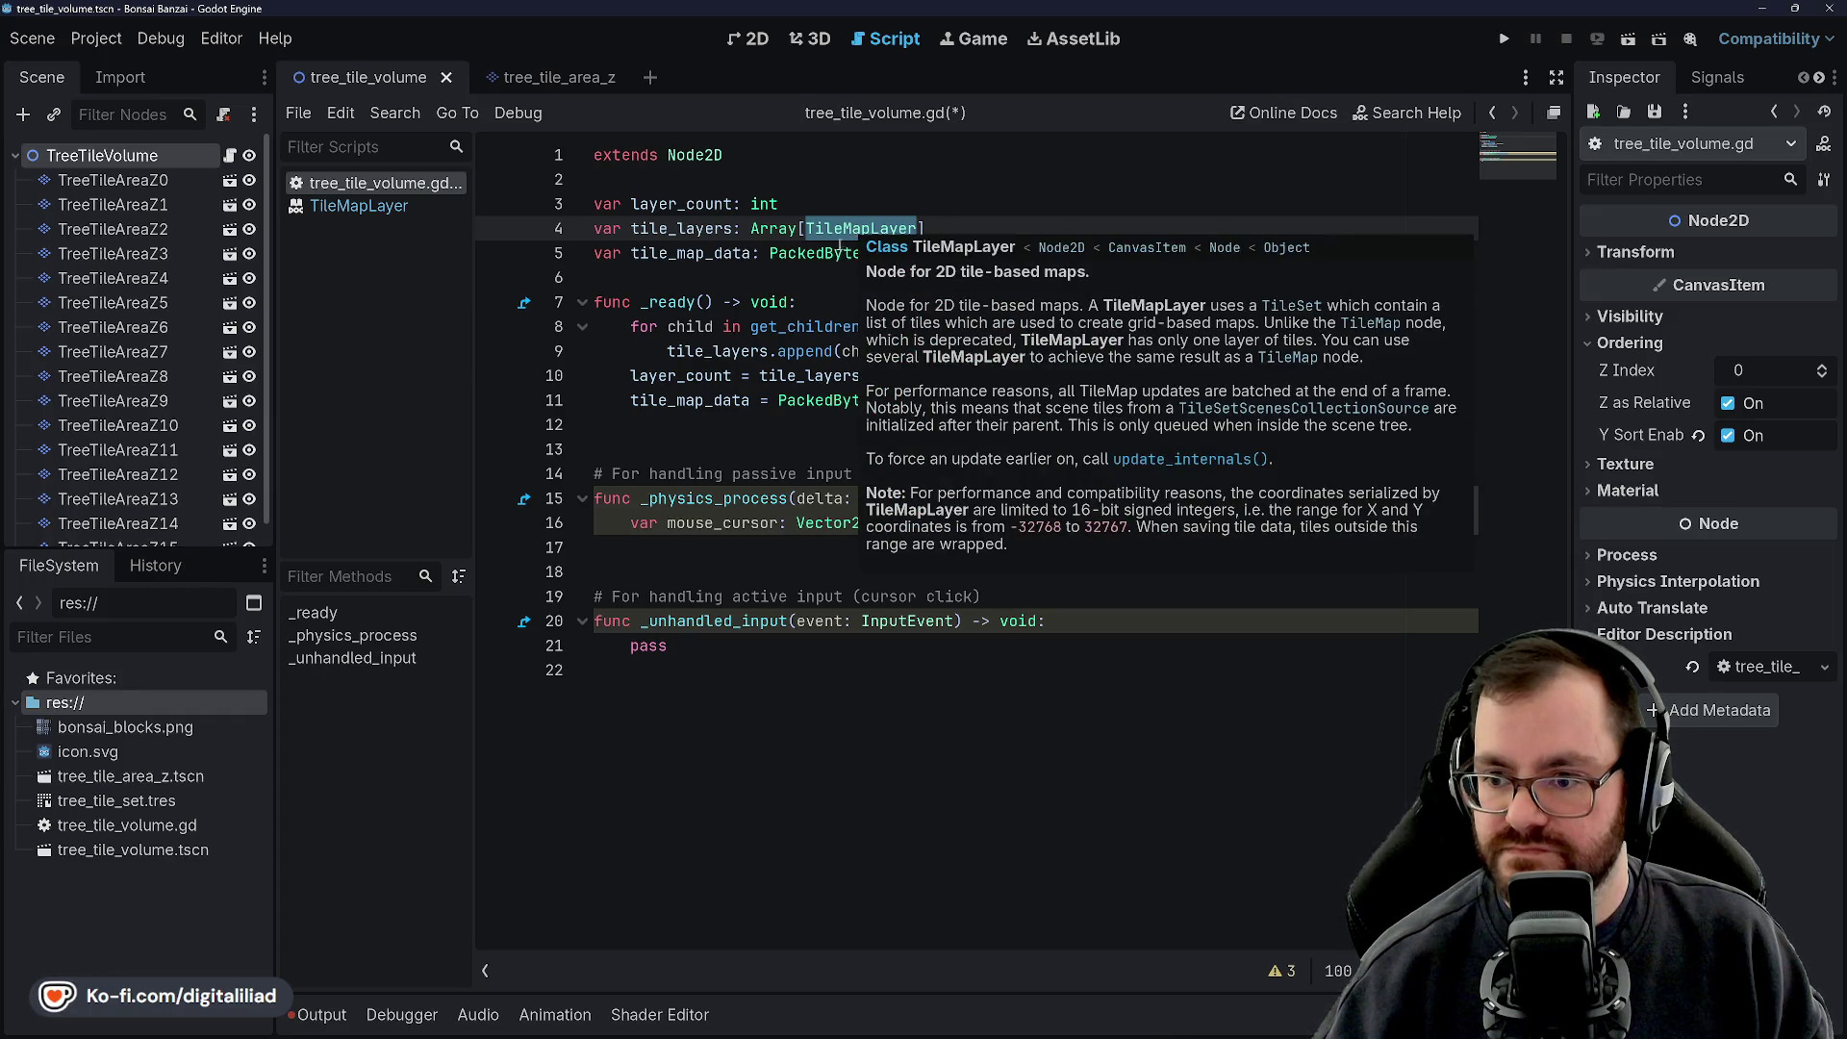
left_click(830, 253)
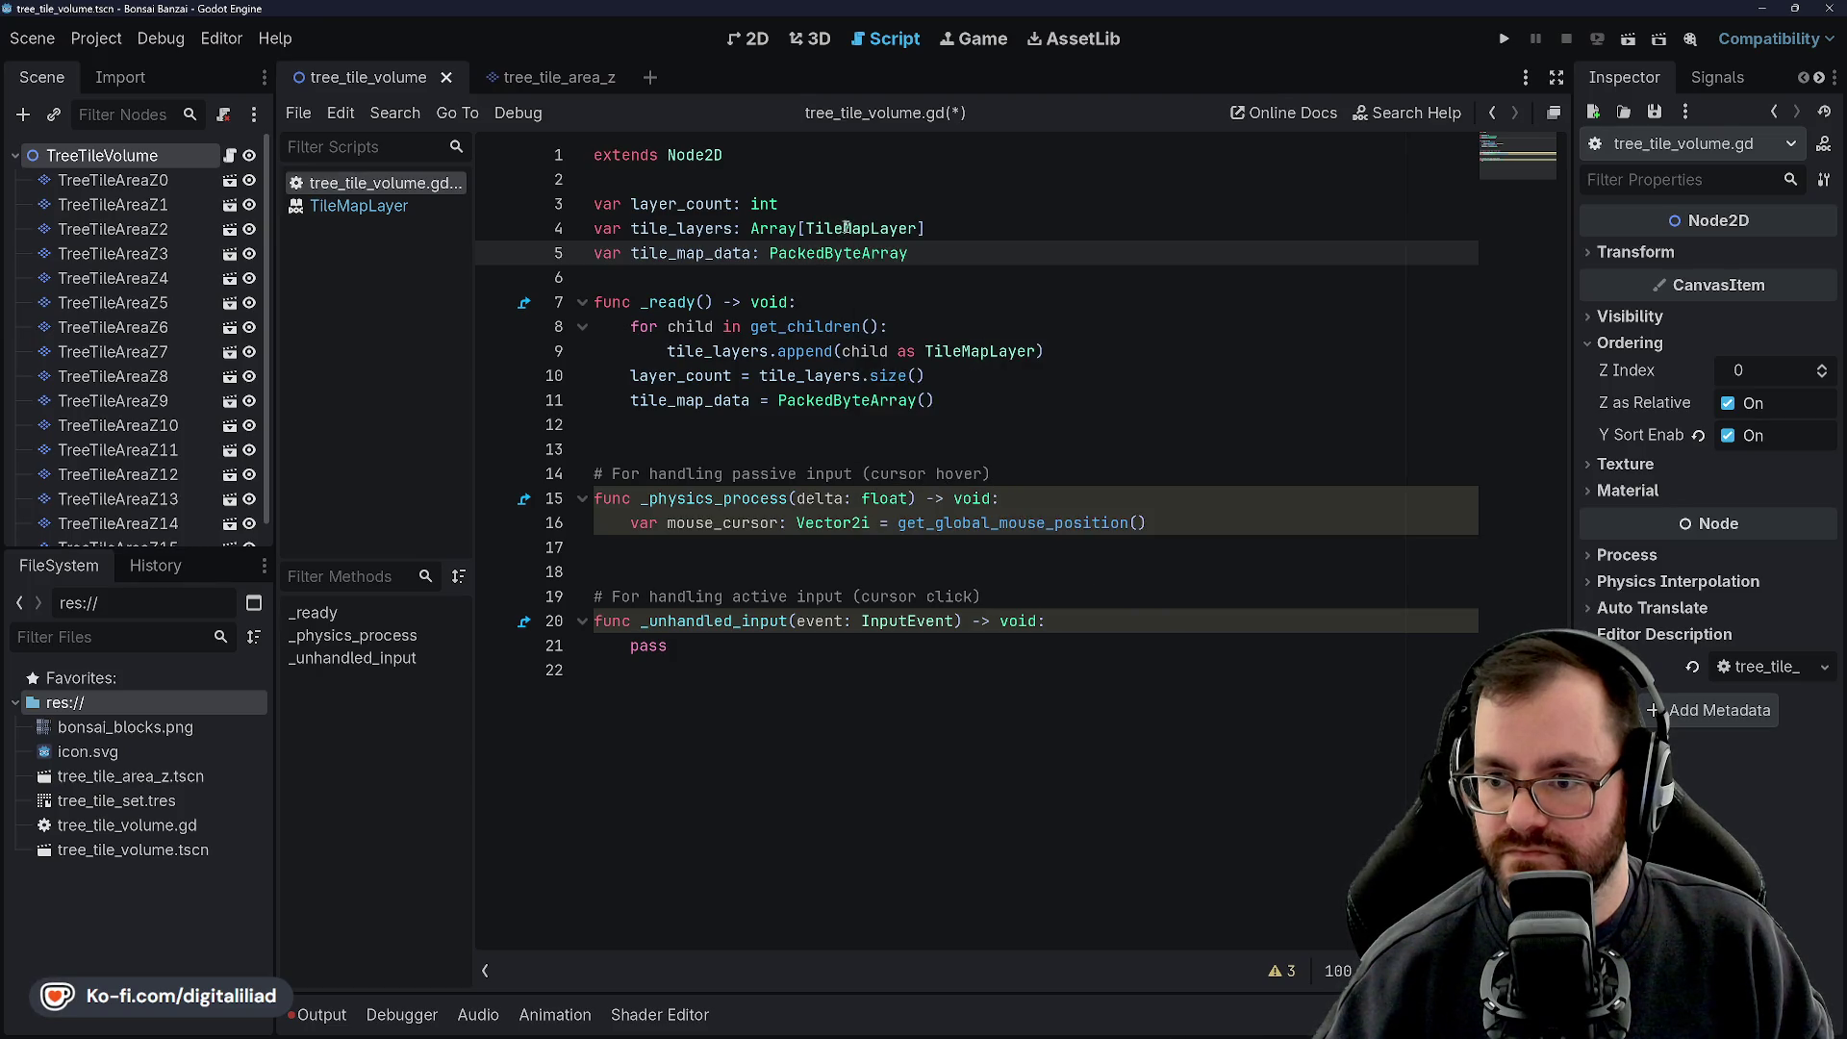
Step through the _ready lines 7–11, then save tree_tile_volume.gd
left_click(855, 229)
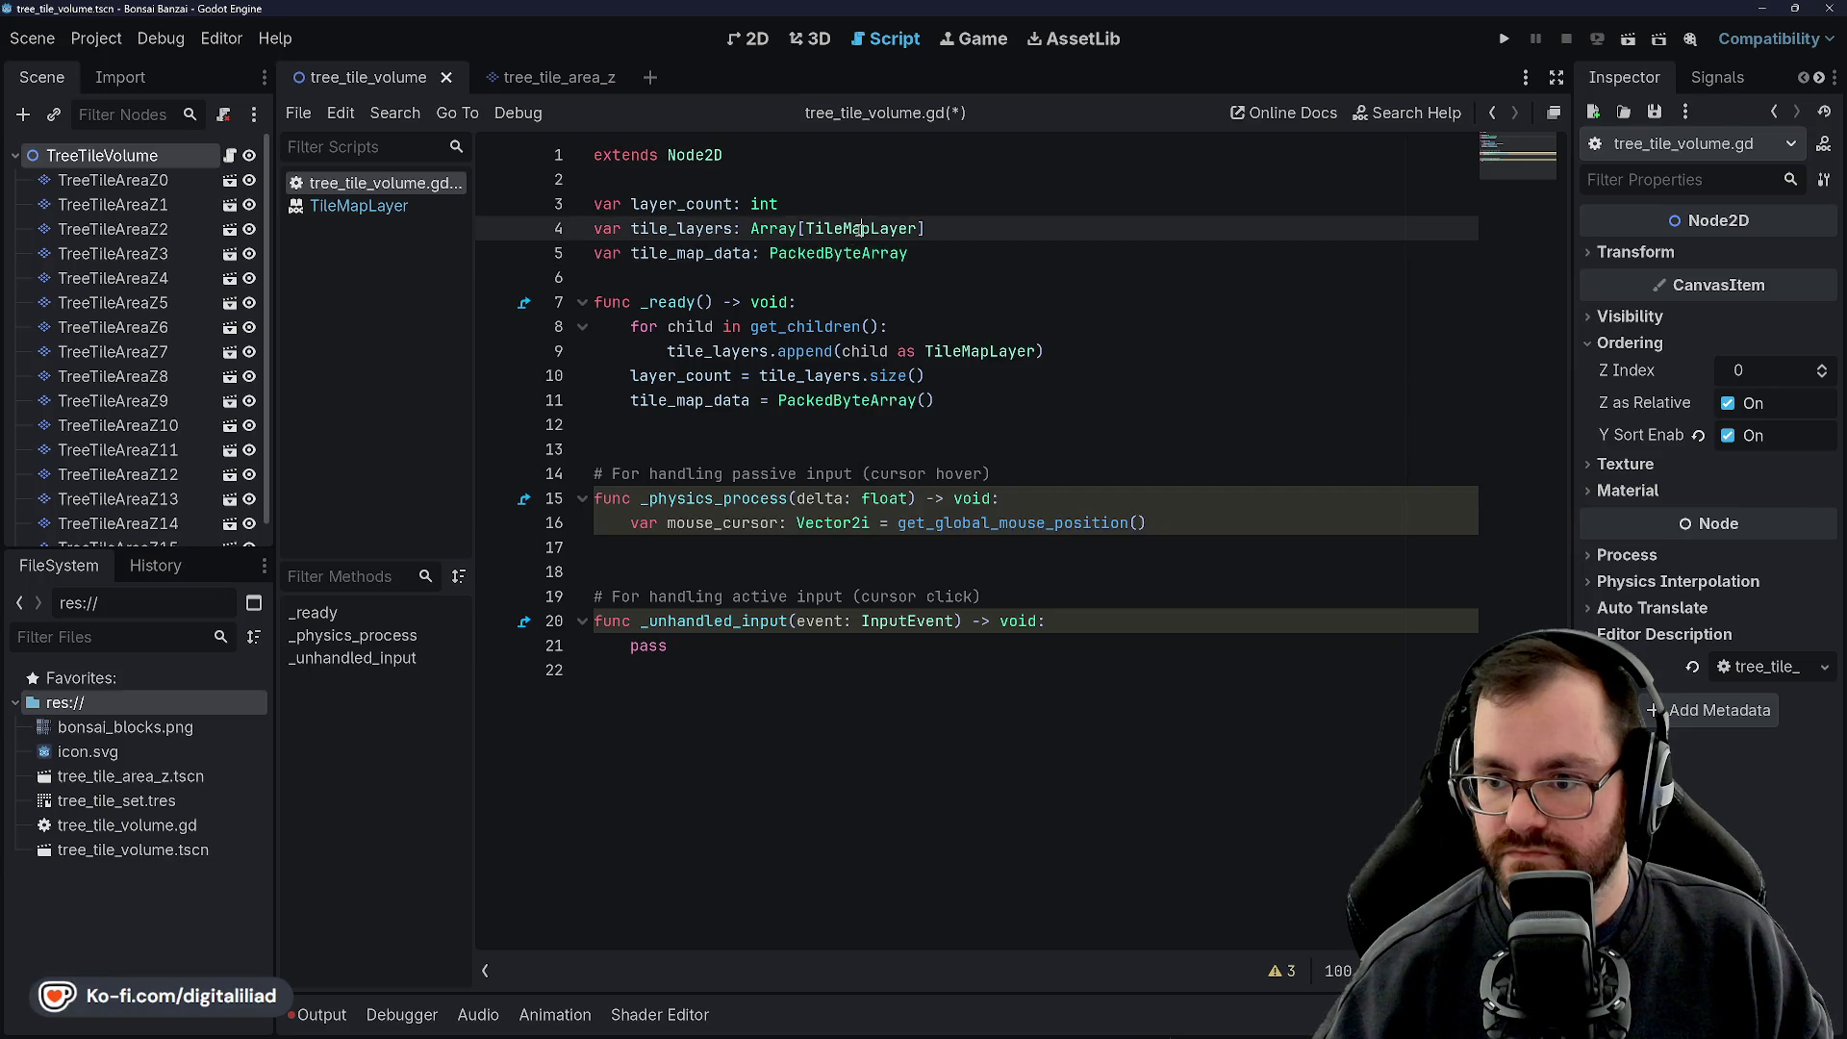
left_click(847, 250)
key("Down")
key("Down")
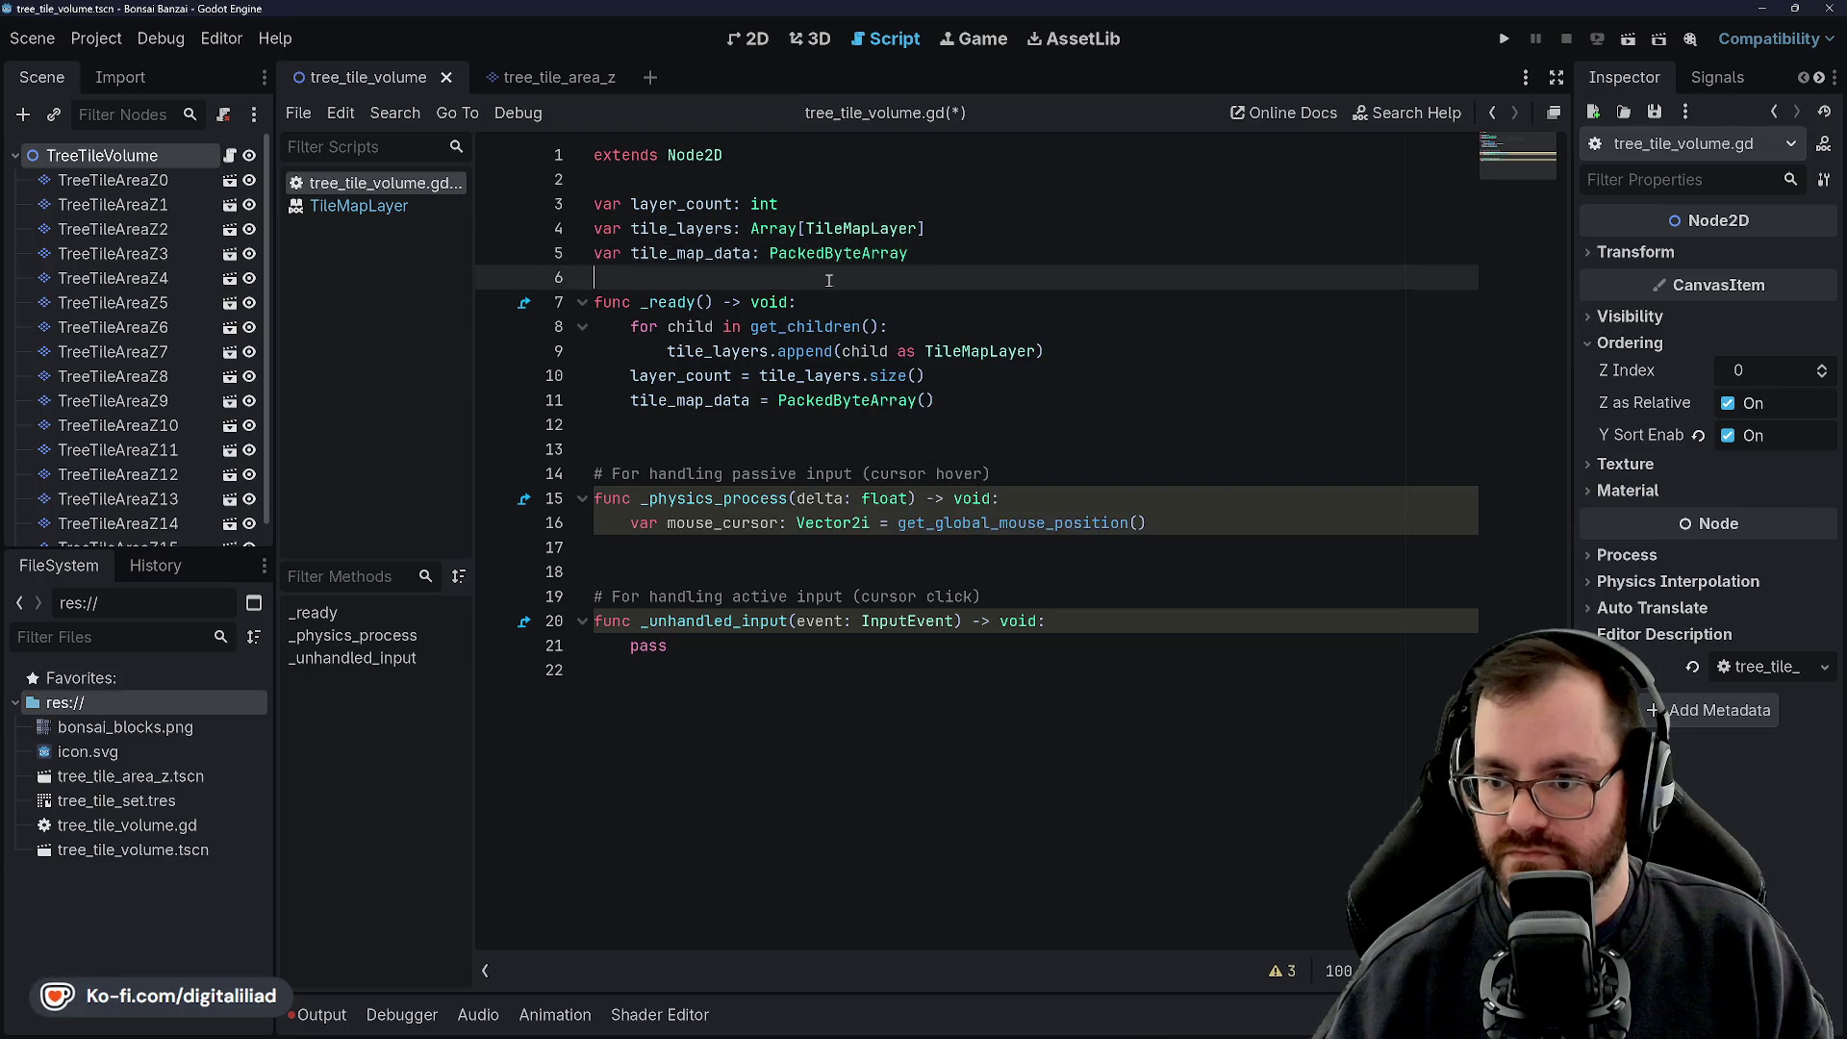
key("Up")
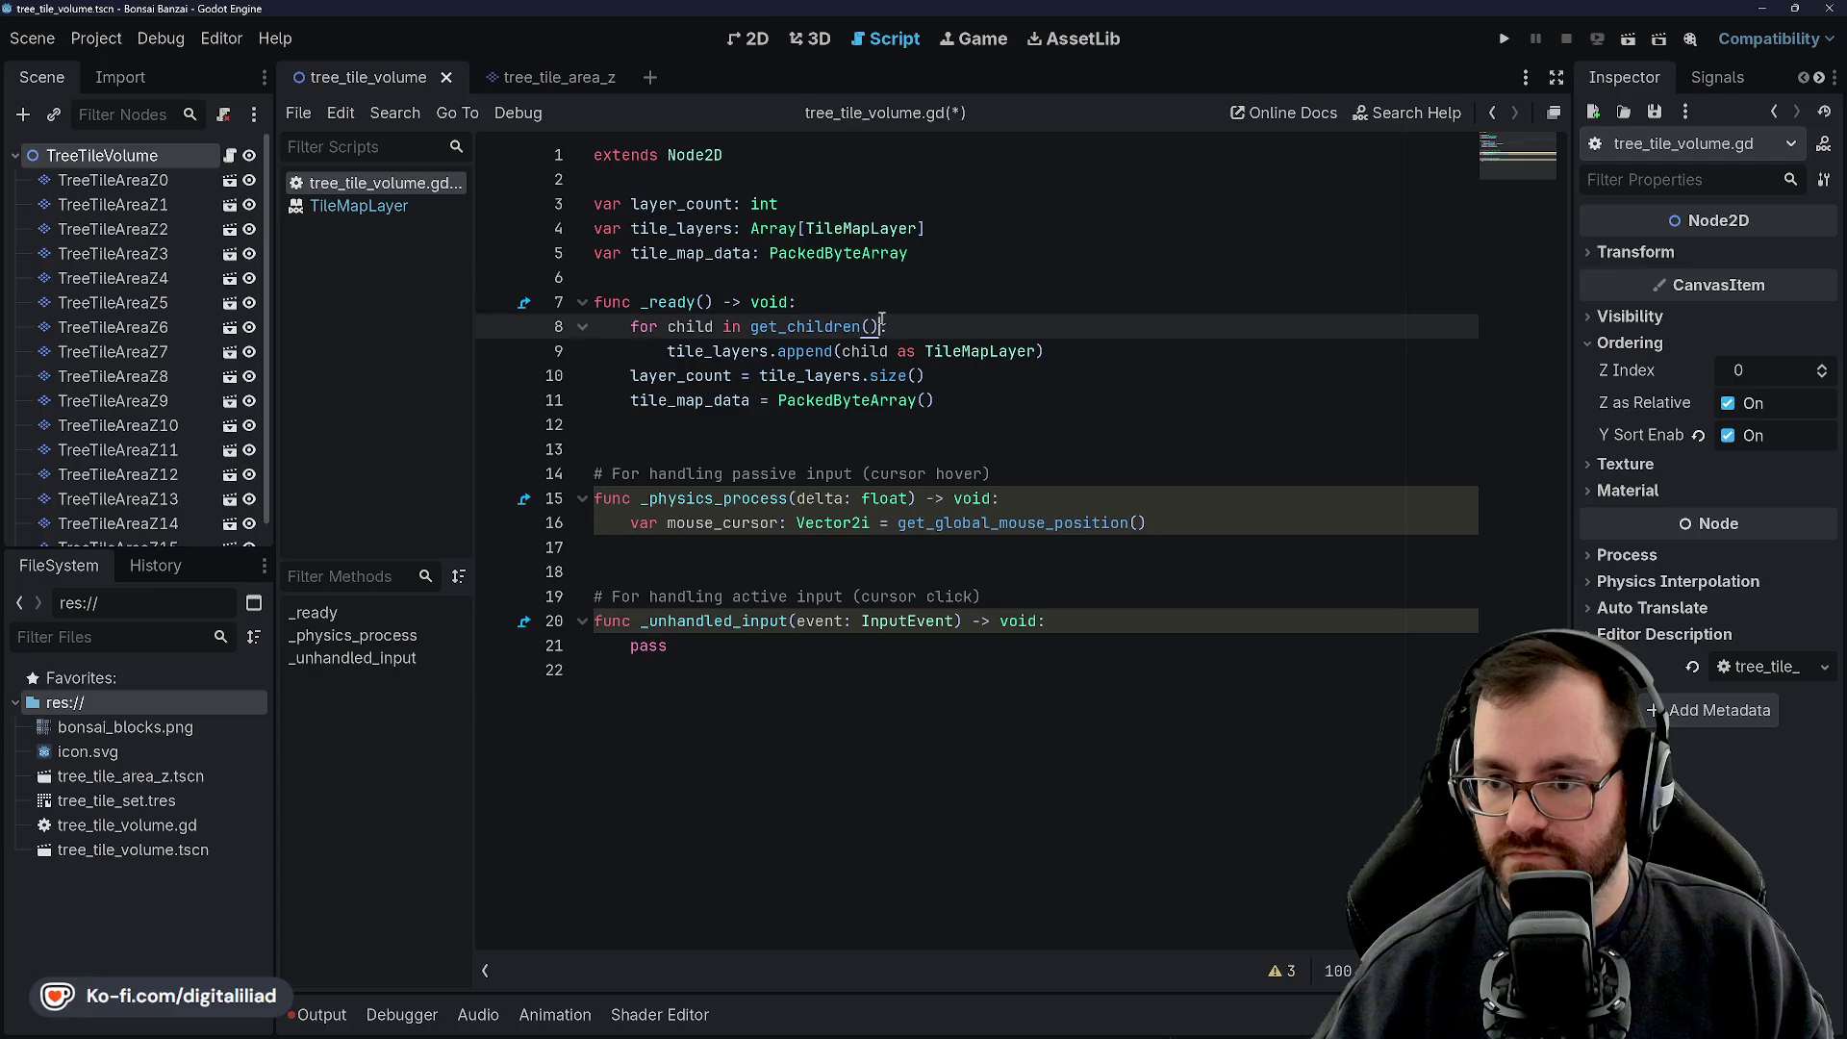
key("Down")
key("Down")
key("Down")
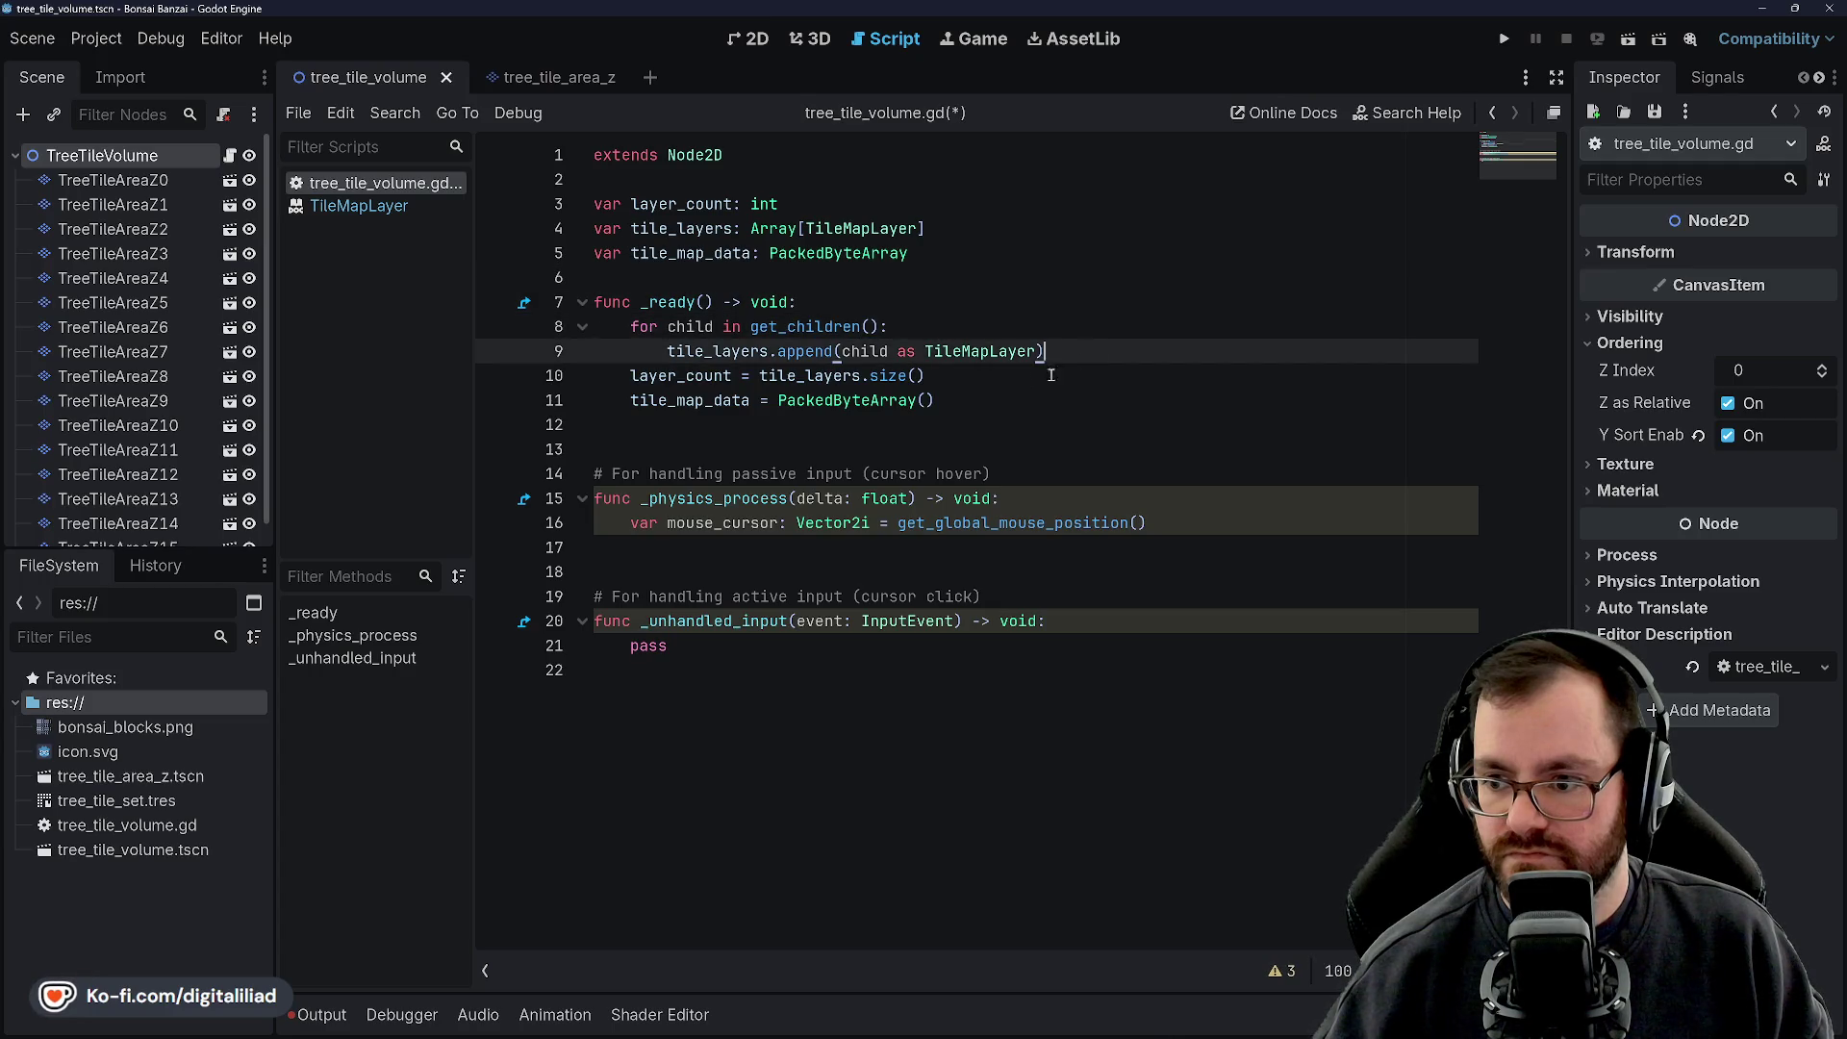
left_click(974, 377)
key("Down")
key("Up")
key("Up")
key("Up")
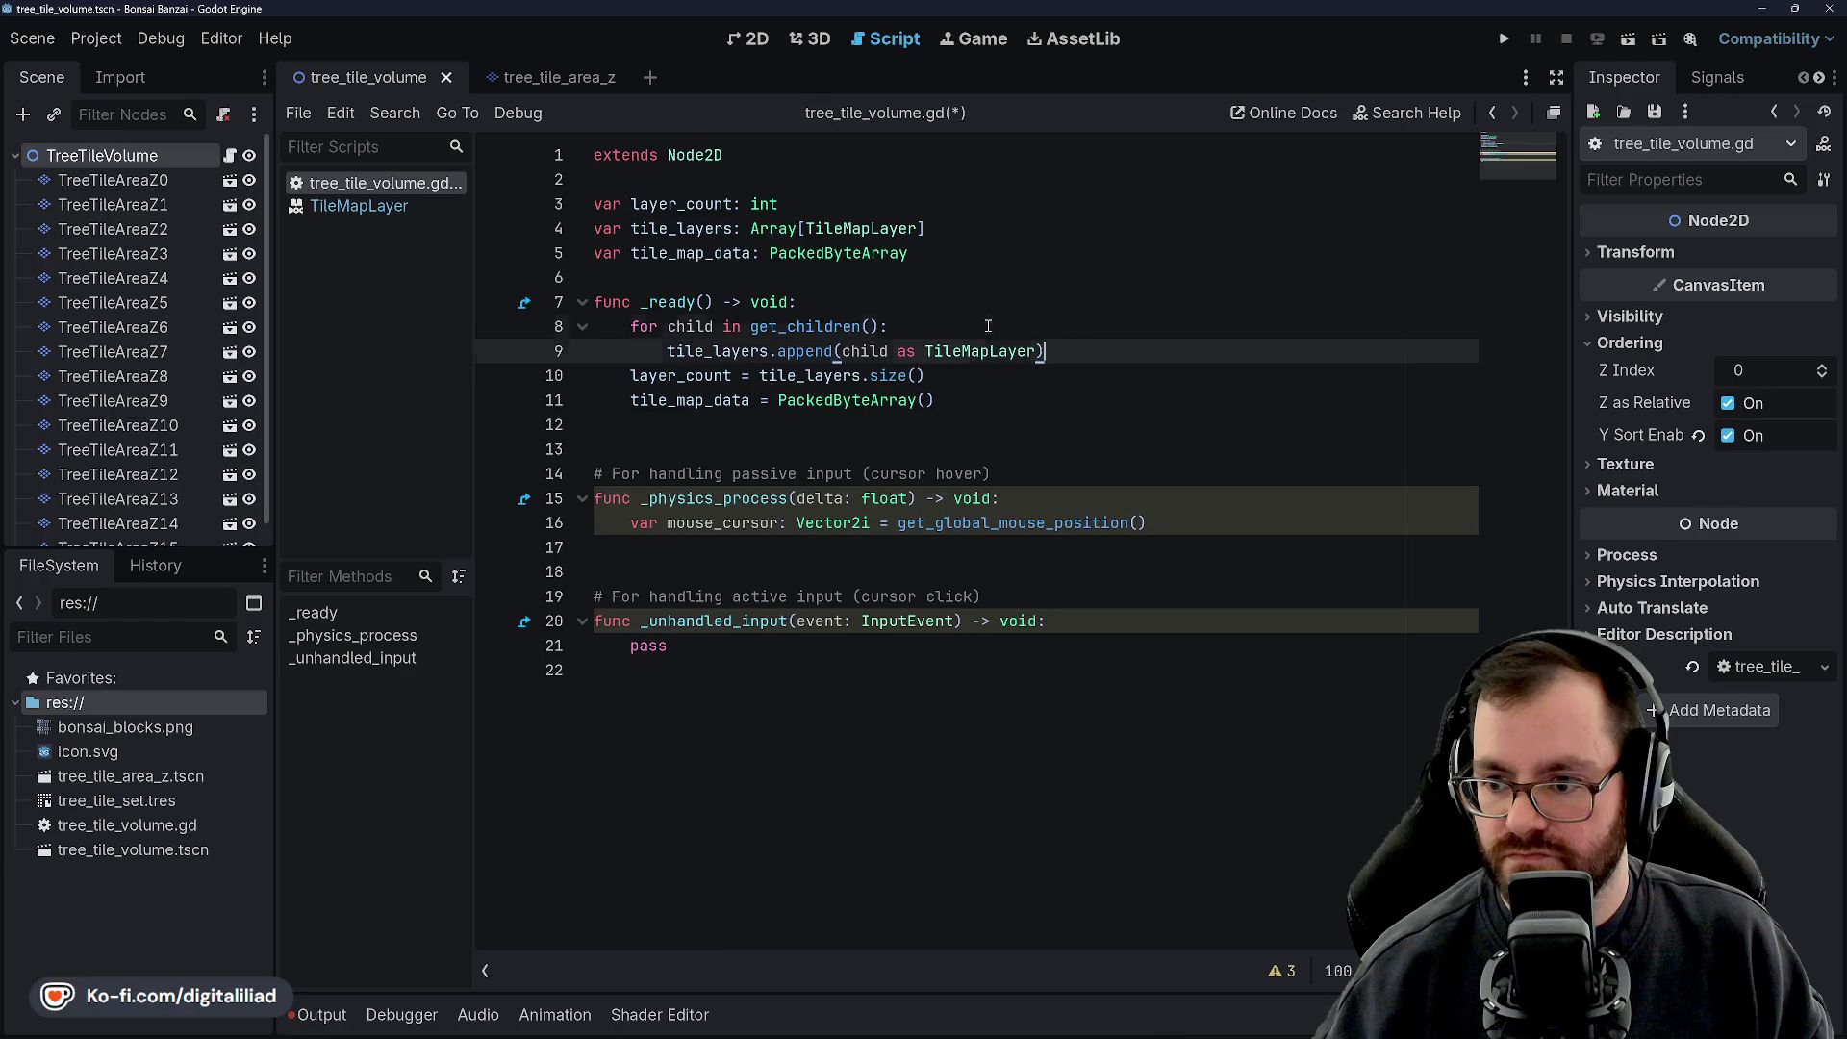
key("Up")
key("Down")
key("Down")
key("Down")
key("Down")
key("Up")
key("Up")
key("Down")
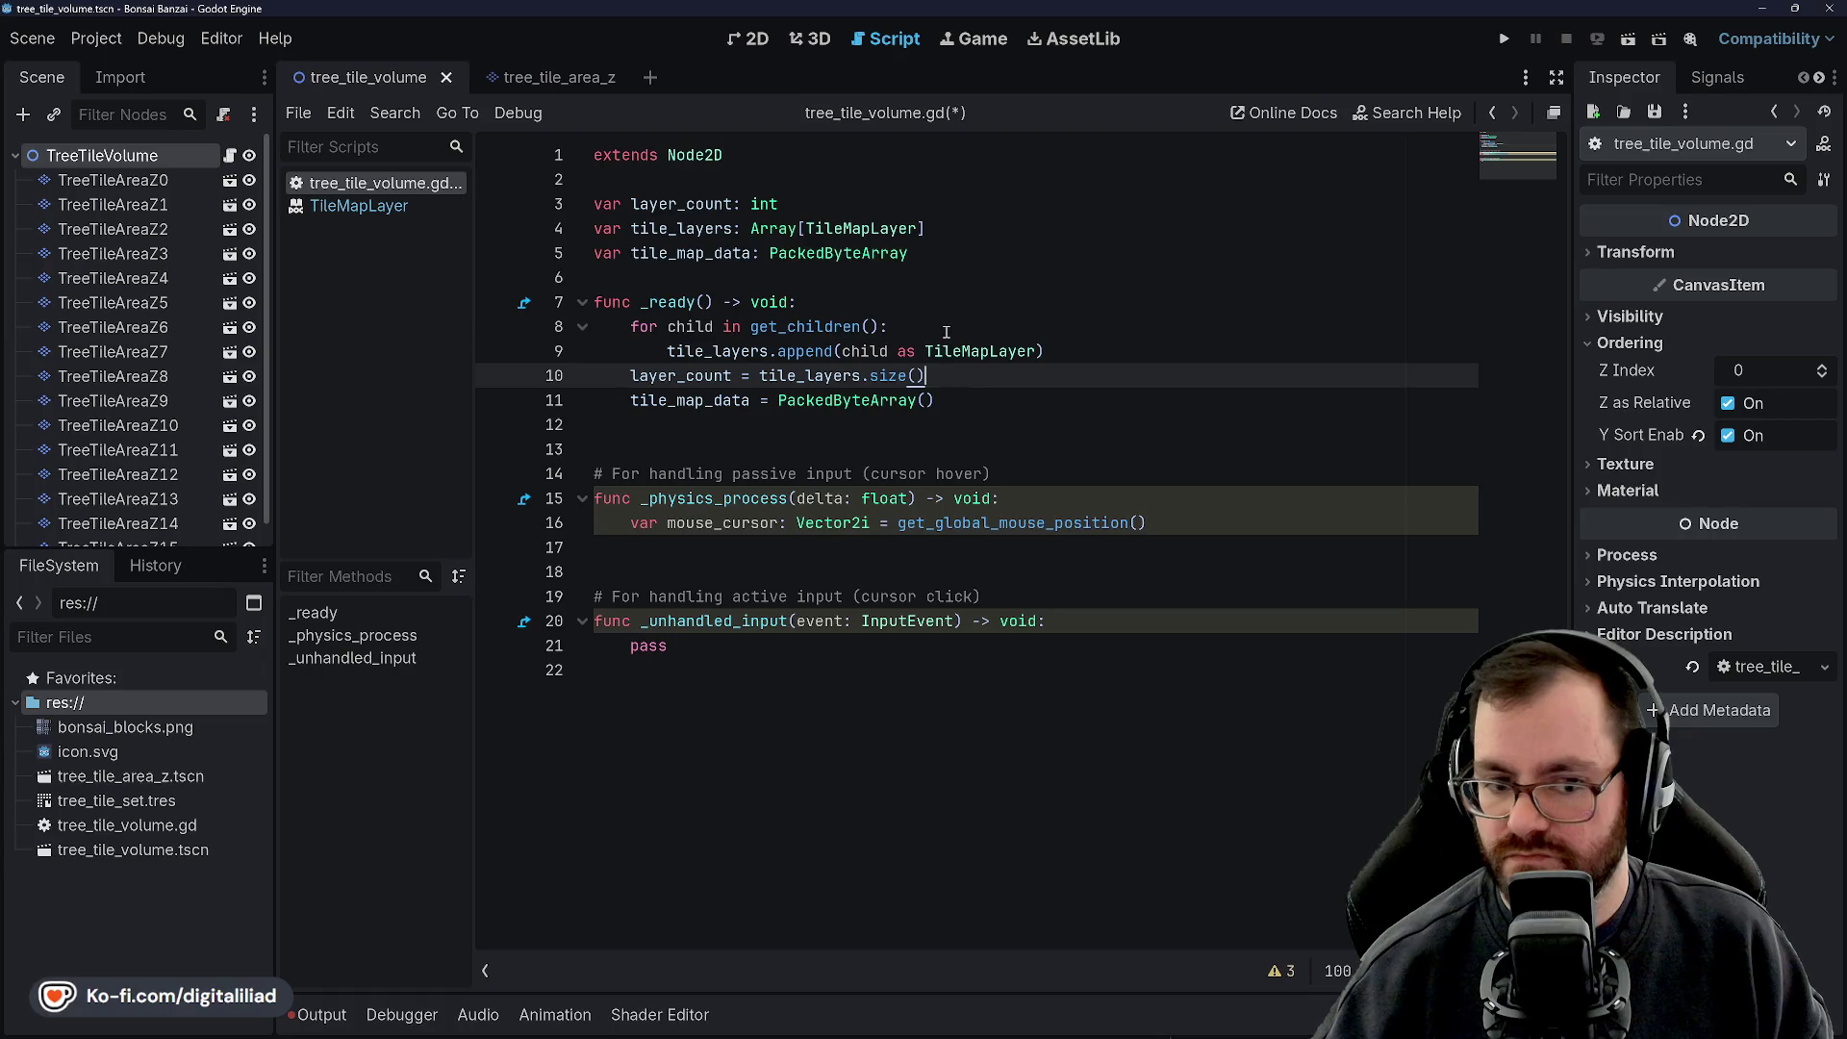
key("Up")
key("Up")
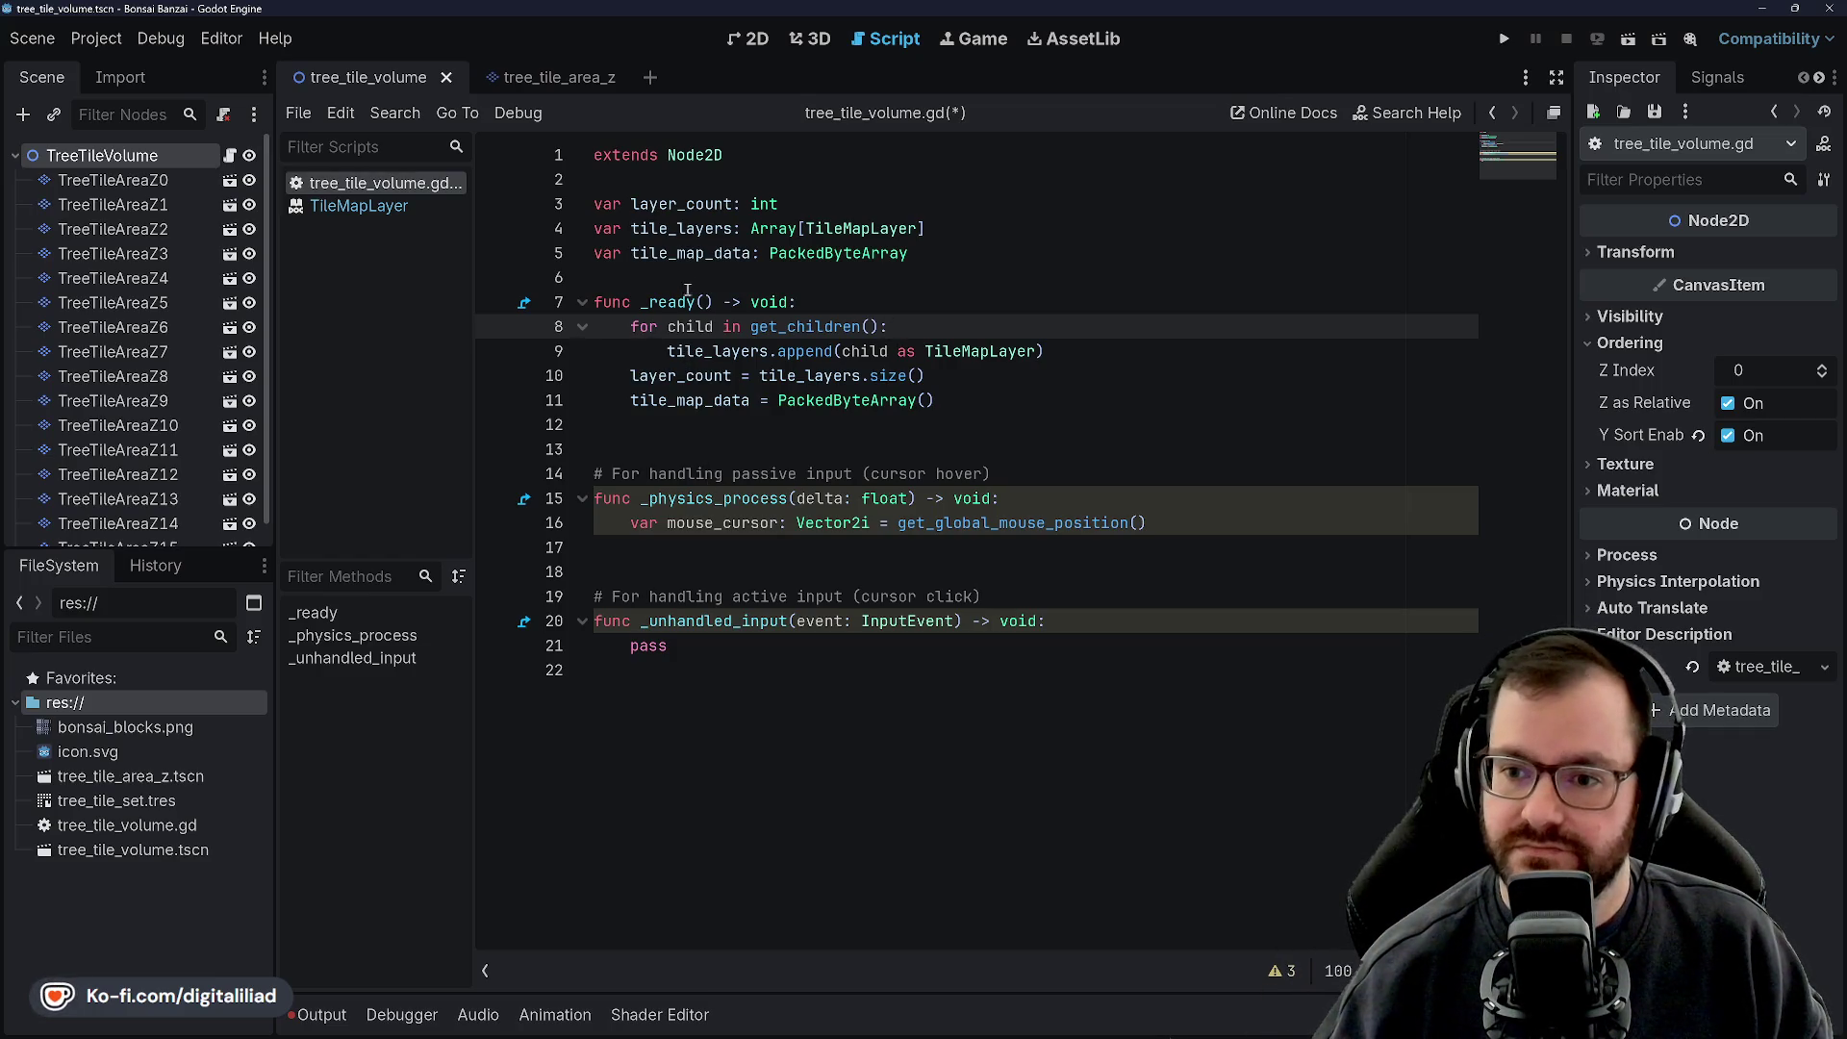
left_click(869, 297)
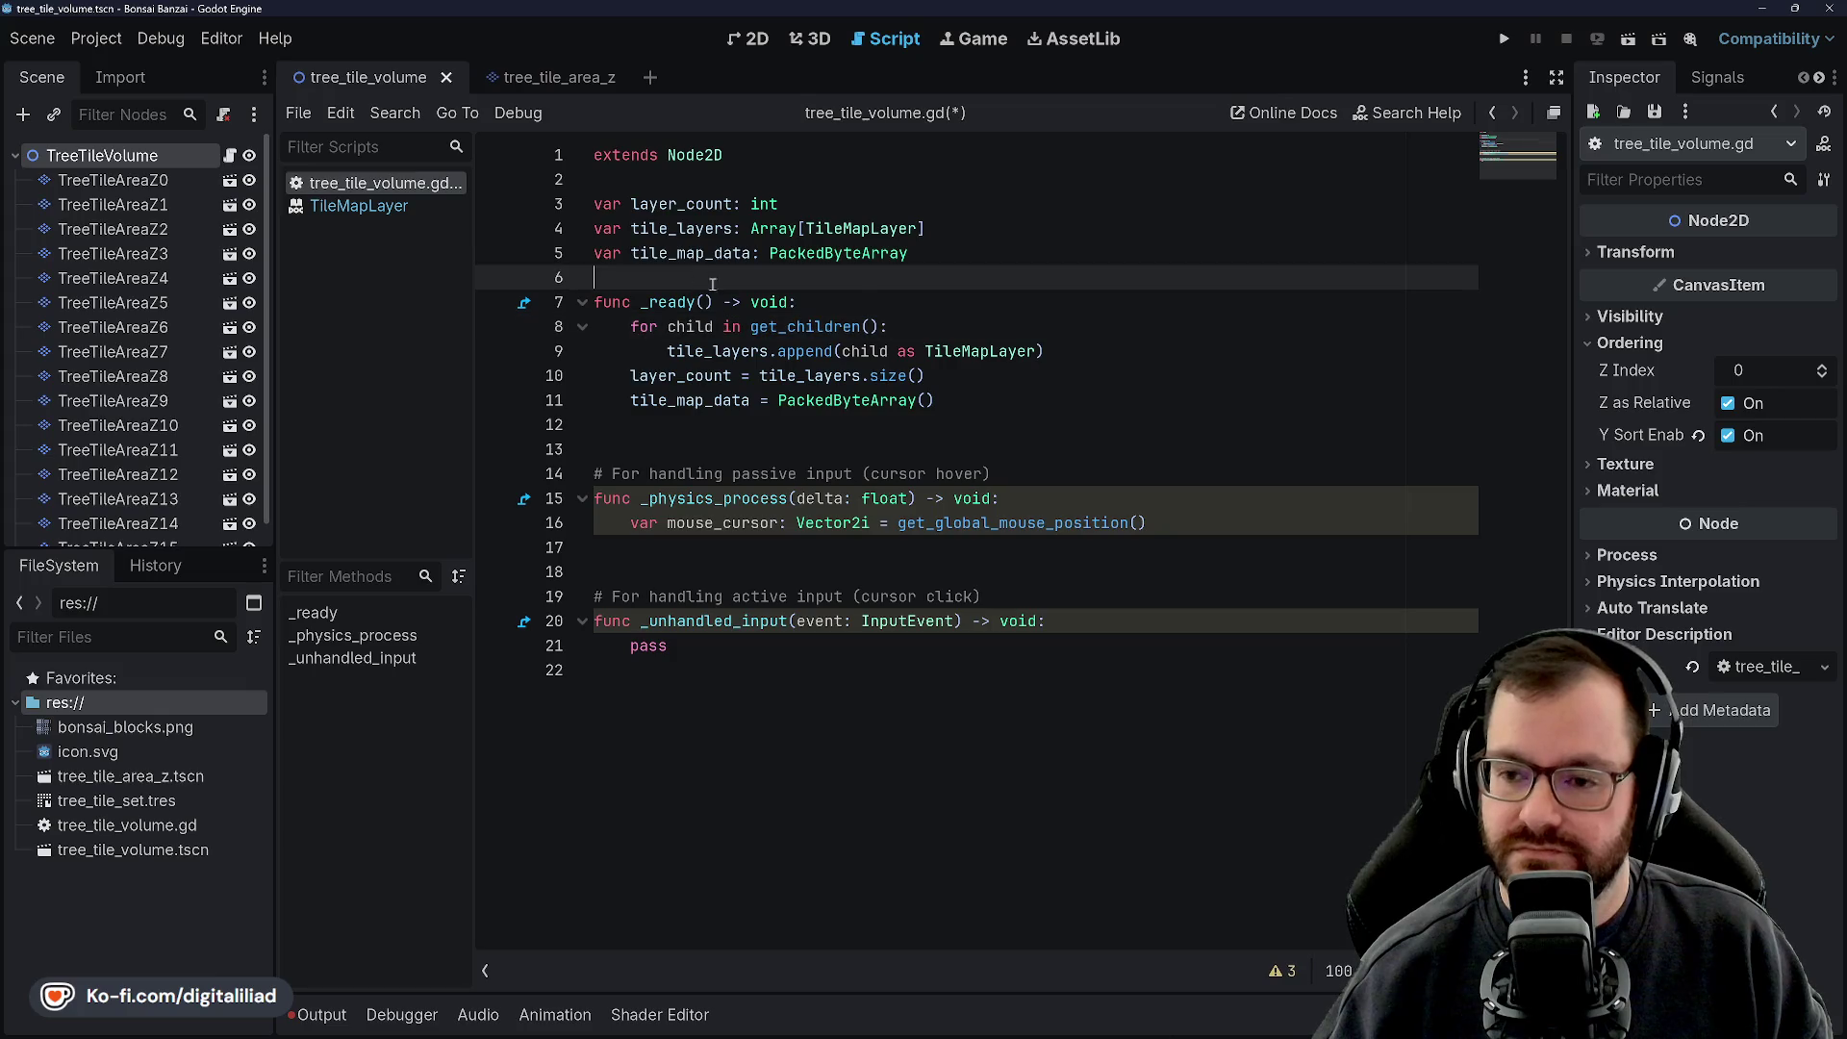
left_click(893, 324)
left_click(898, 400)
key("ctrl+s")
Move through the _ready body of tree_tile_volume.gd between blank lines 6 and 12
left_click(900, 426)
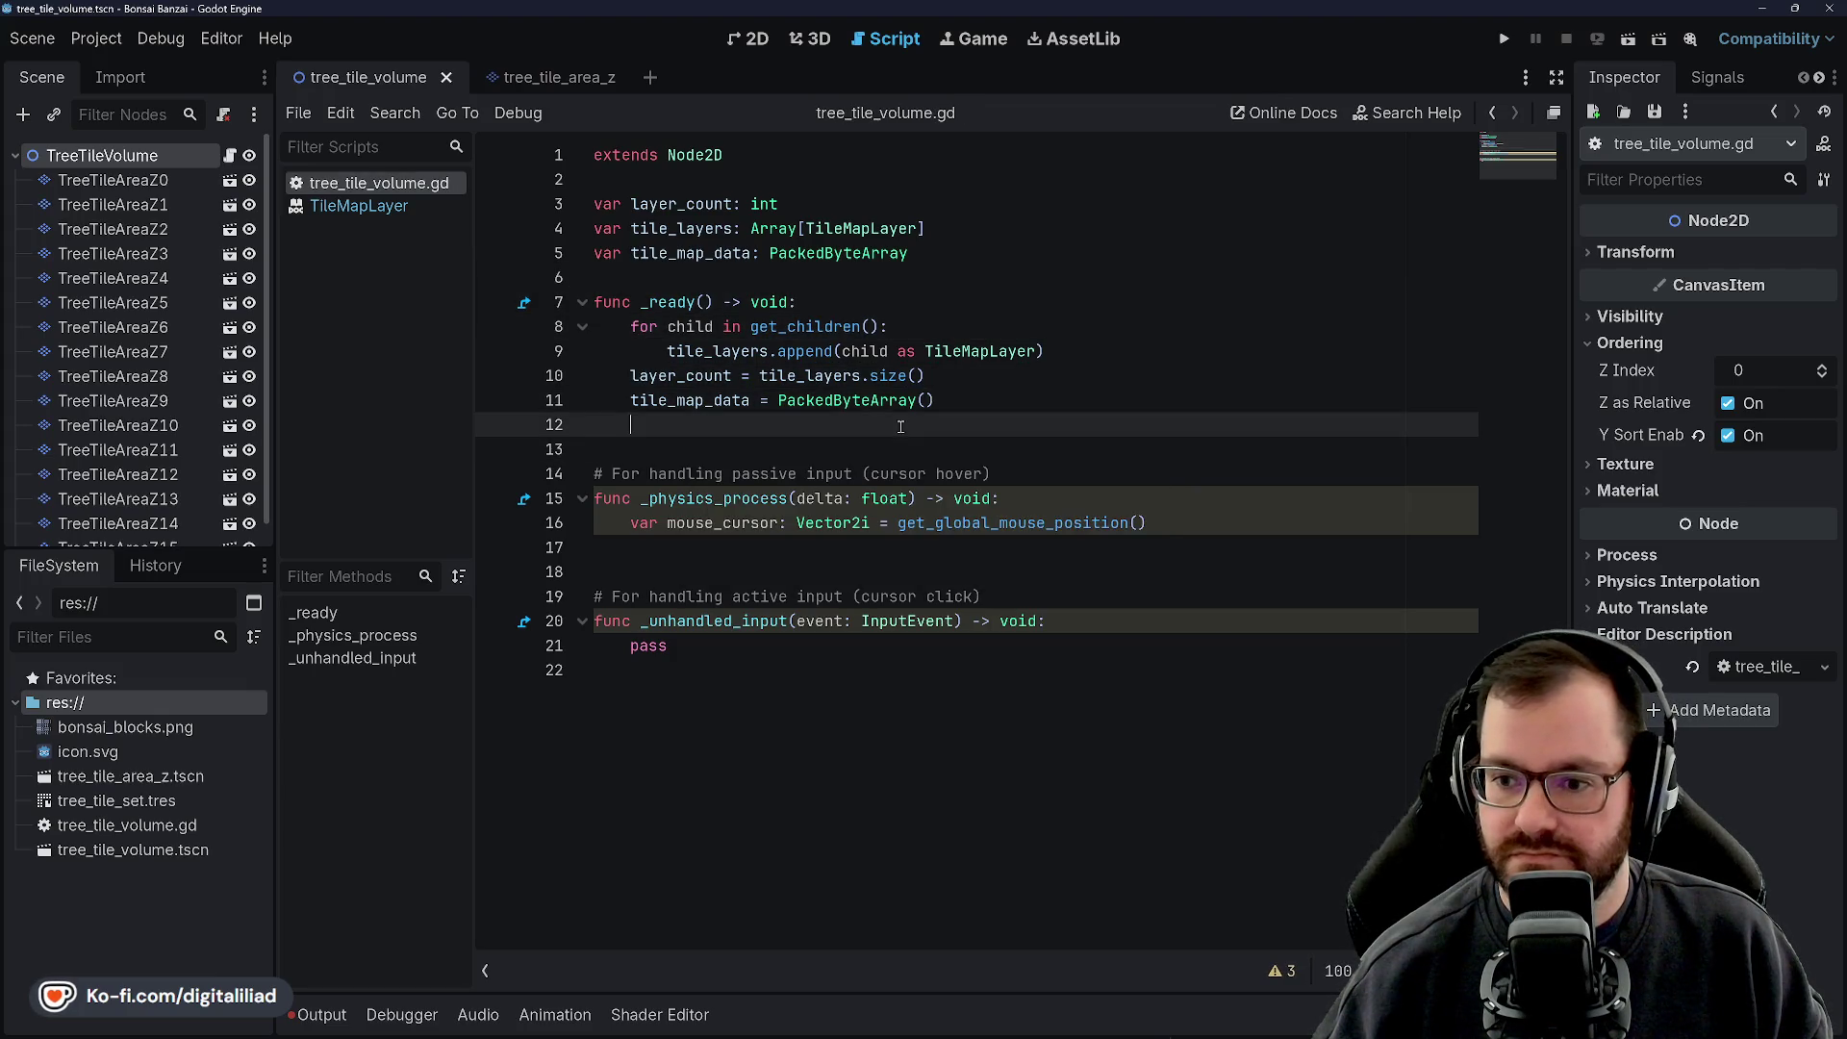
left_click(904, 400)
left_click(963, 377)
left_click(923, 327)
left_click(890, 303)
left_click(702, 276)
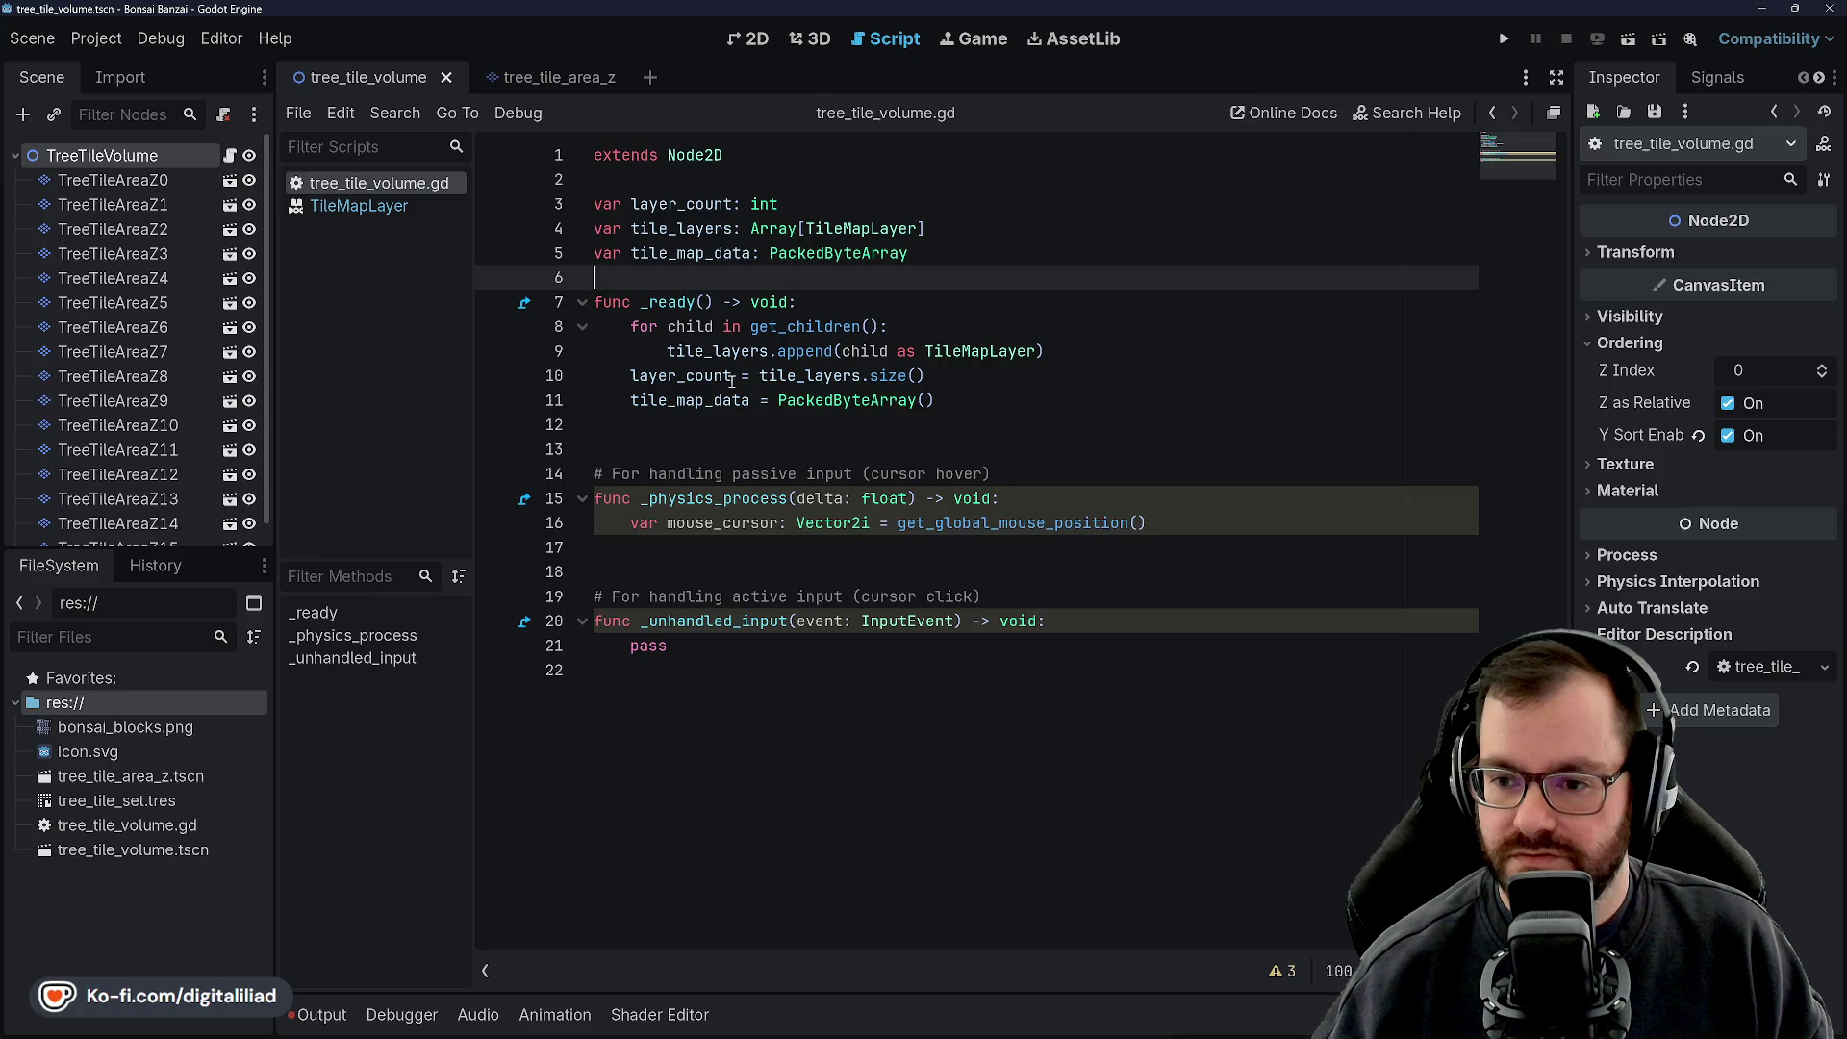
left_click(716, 423)
left_click(714, 449)
left_click(686, 433)
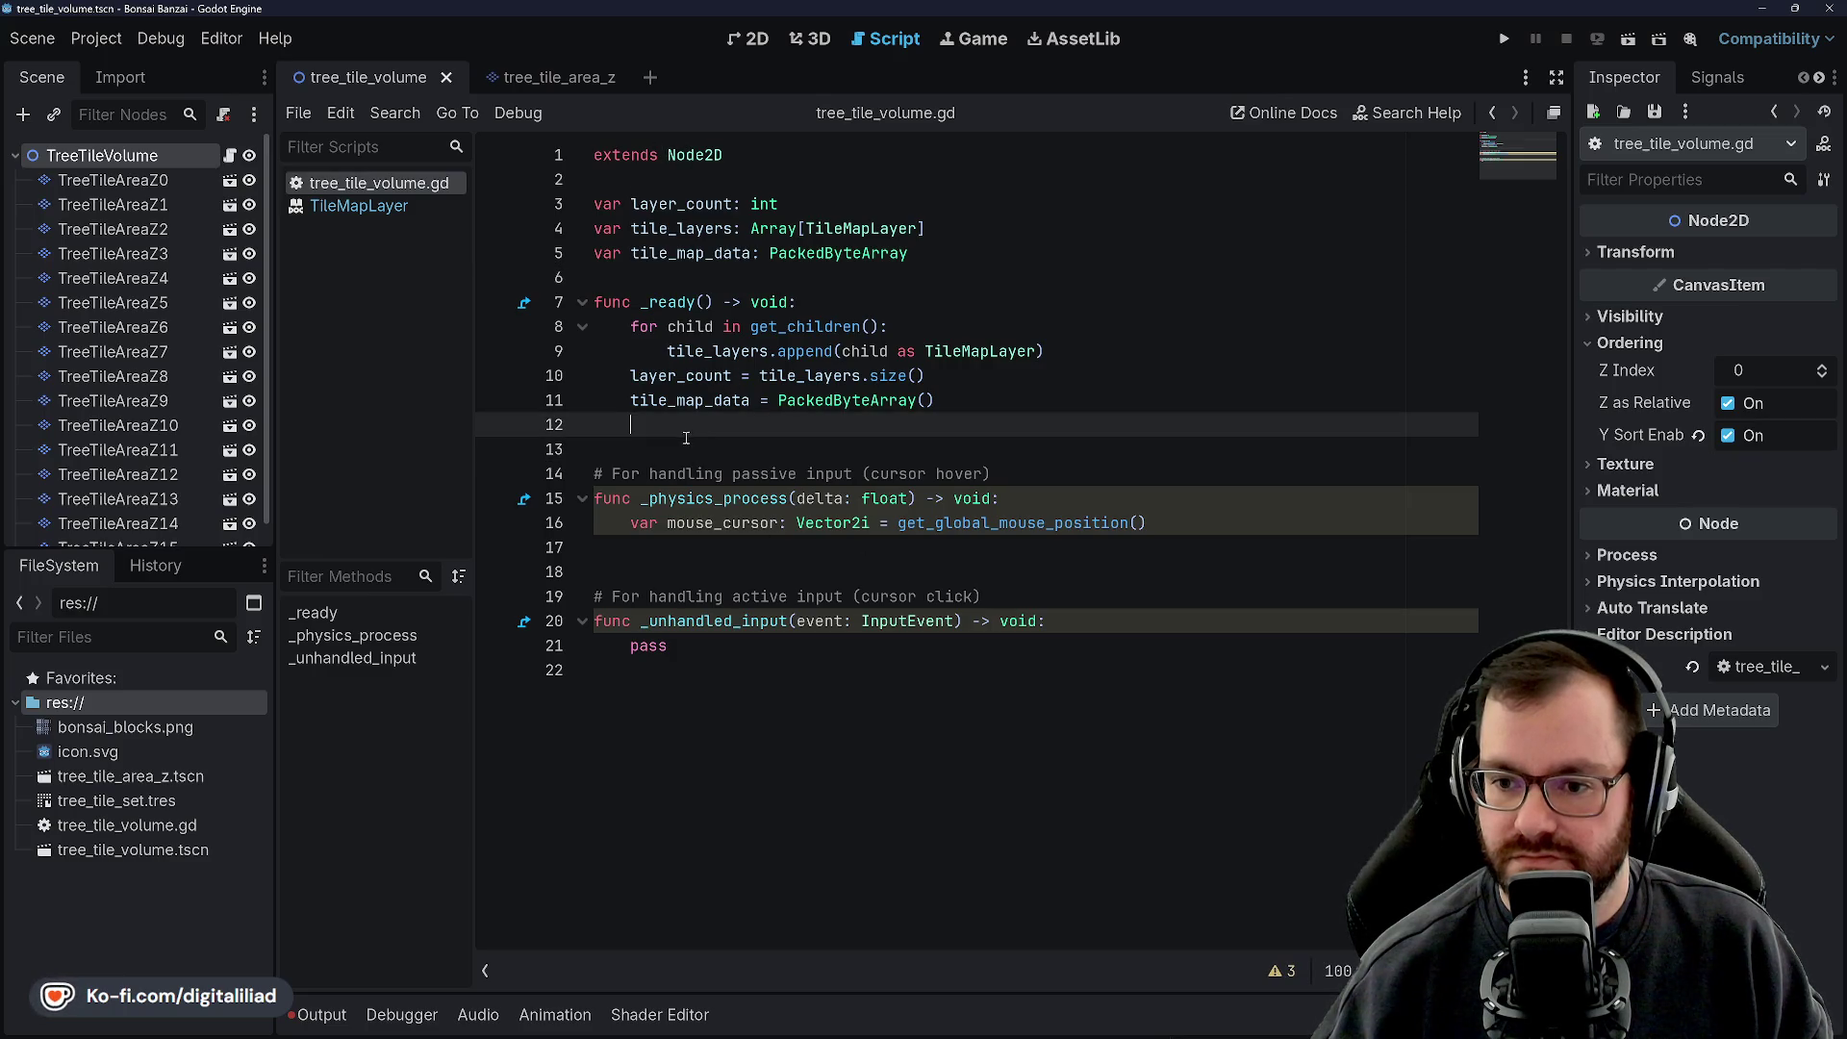
left_click(611, 286)
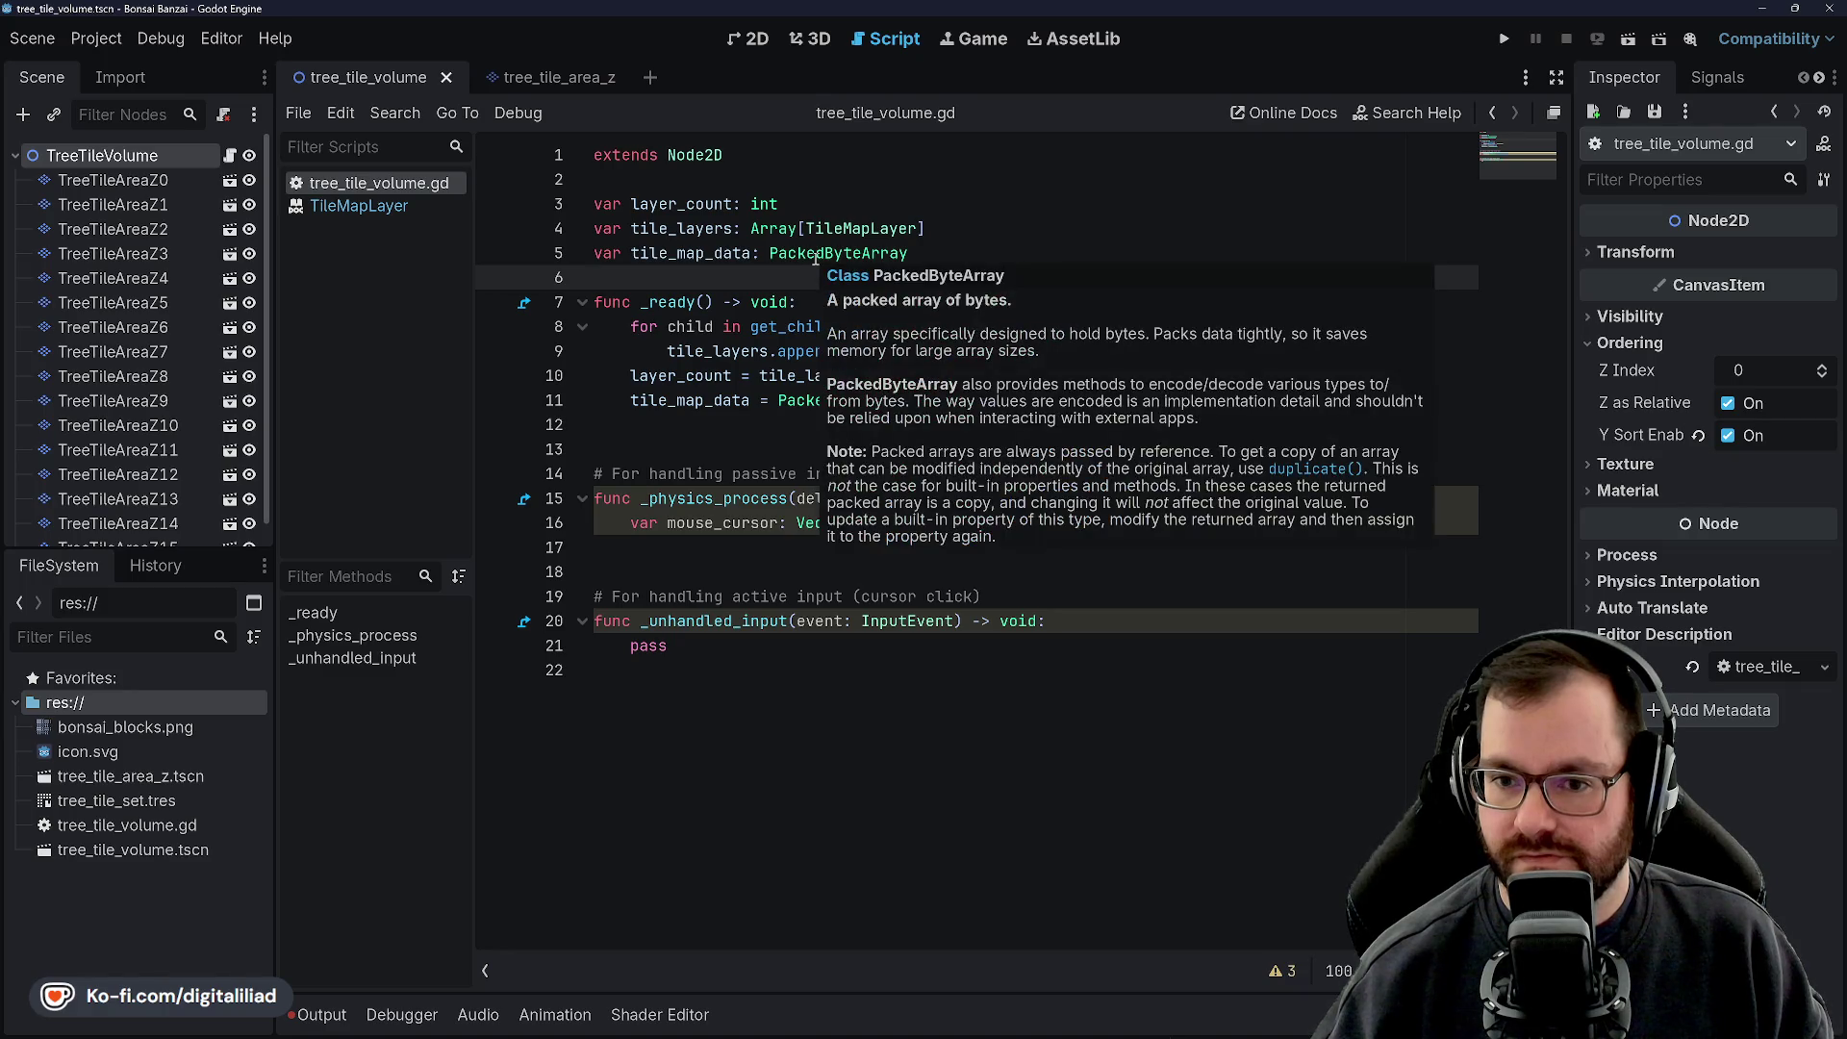
Highlight the uses of tile_map_data and step through the _ready lines around line 11
double_click(690, 254)
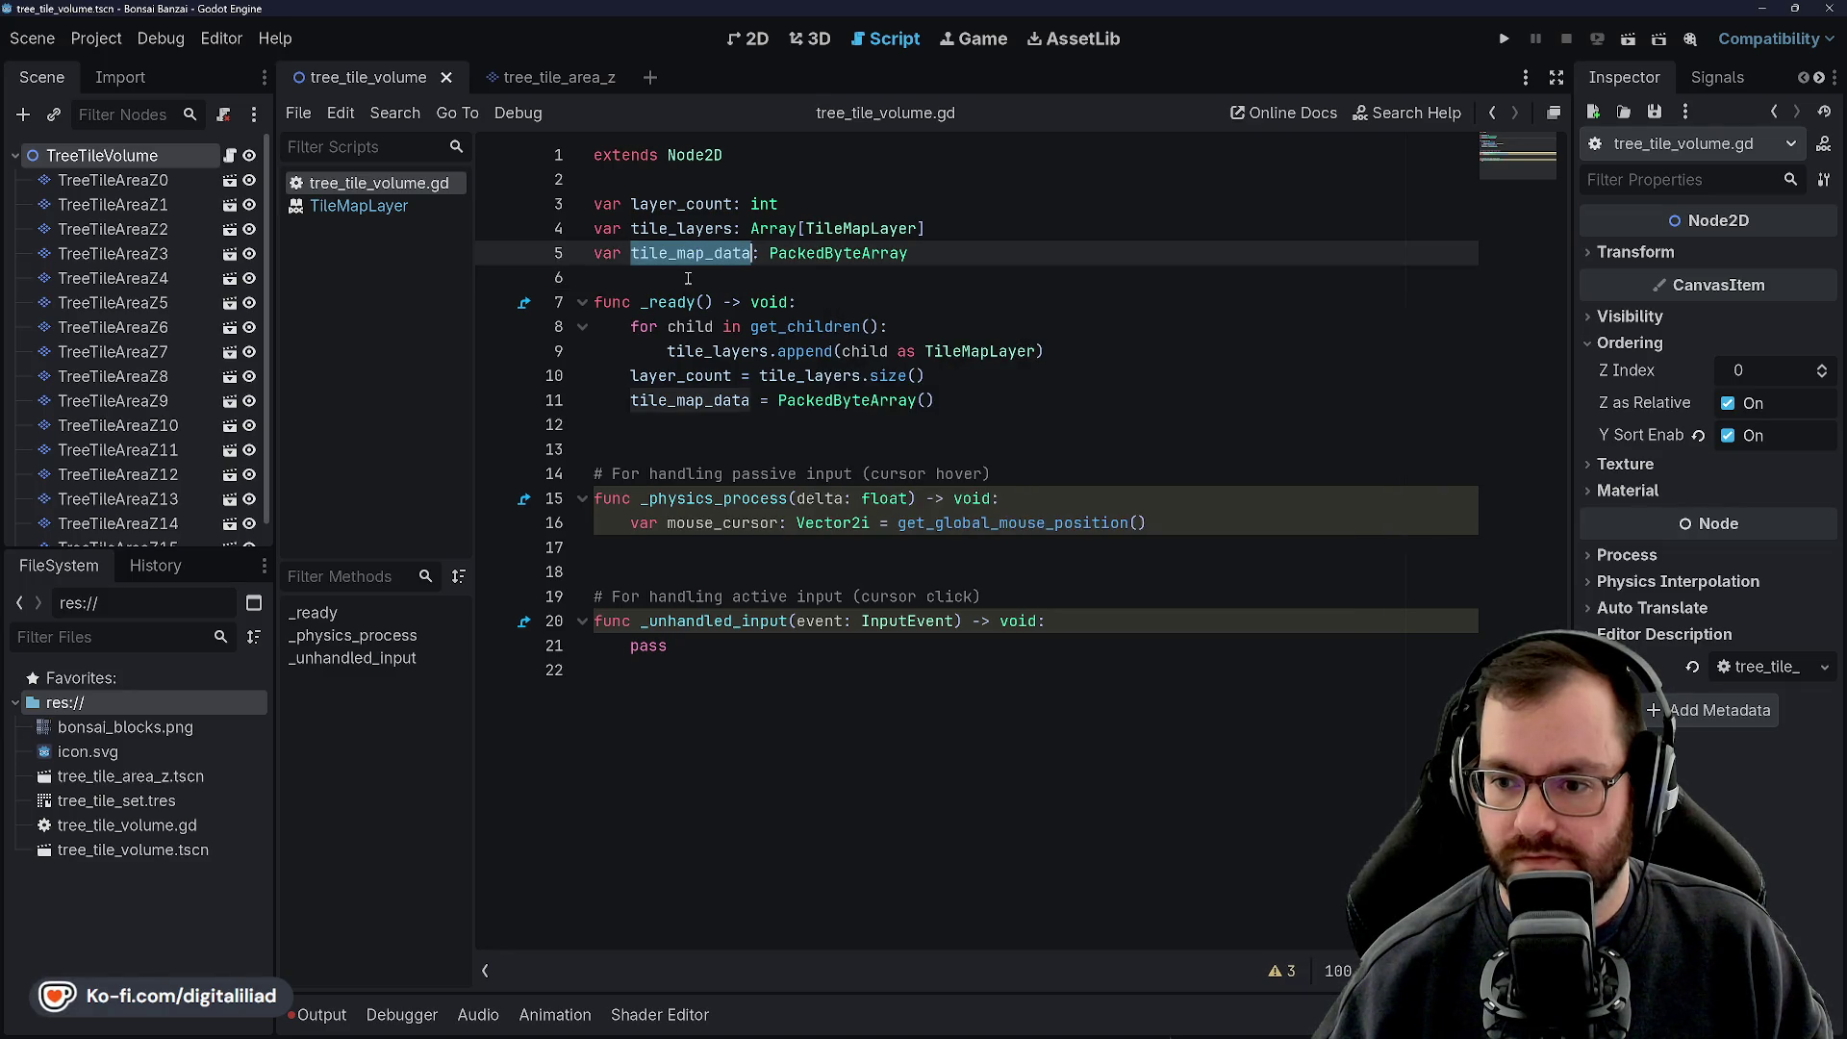
left_click(688, 278)
left_click(996, 404)
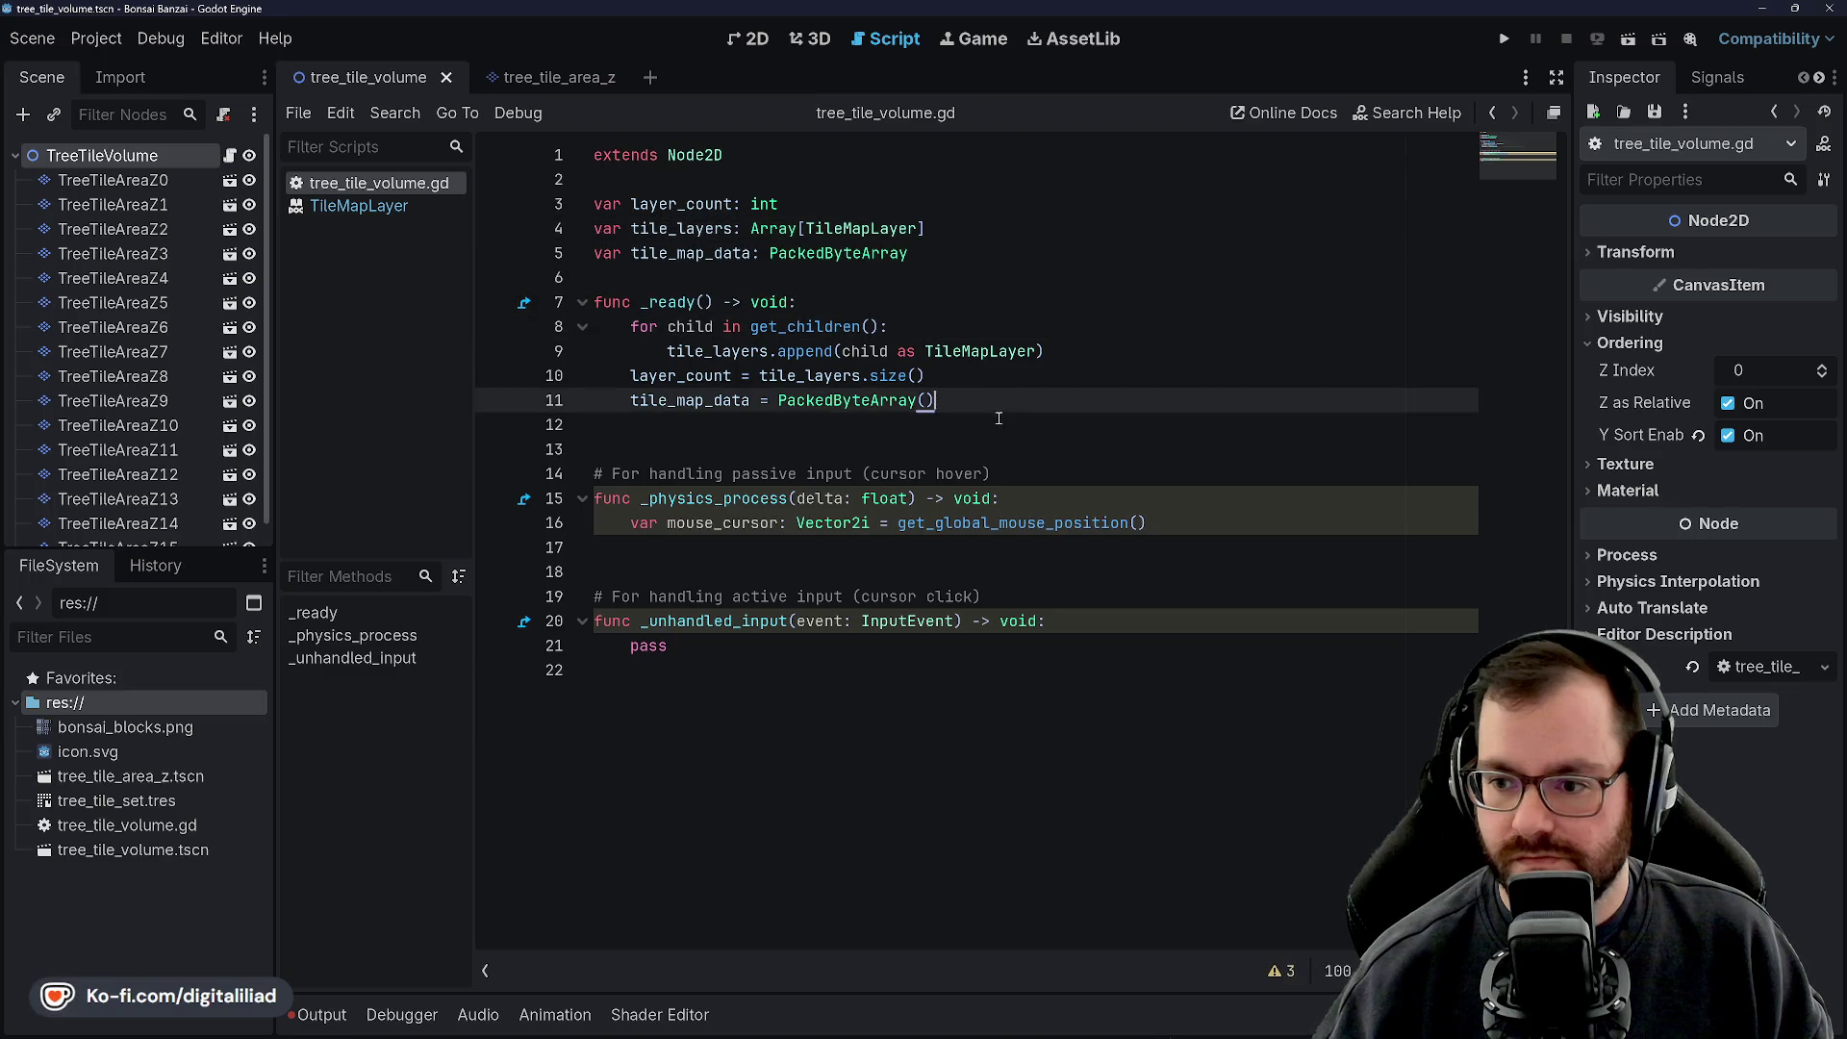
key("Up")
key("Up")
key("Up")
key("Down")
key("Down")
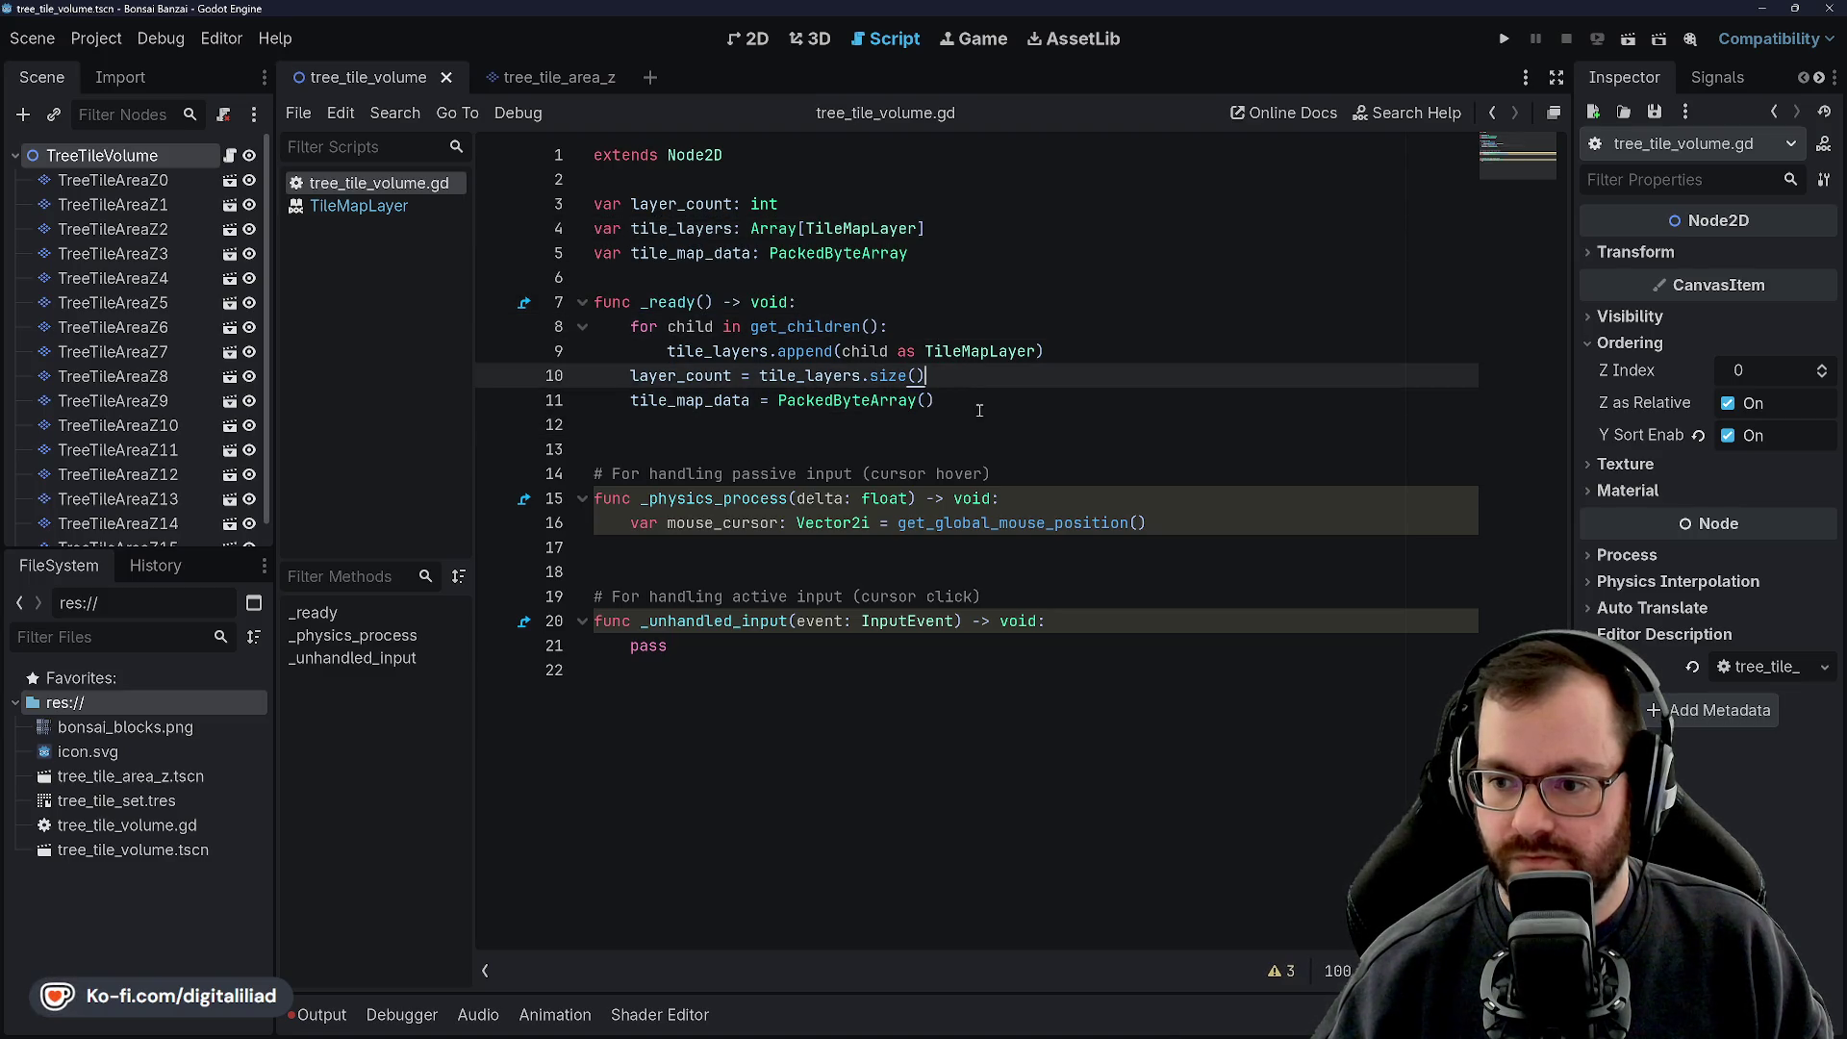
key("Down")
key("Up")
key("Up")
key("Up")
left_click(802, 279)
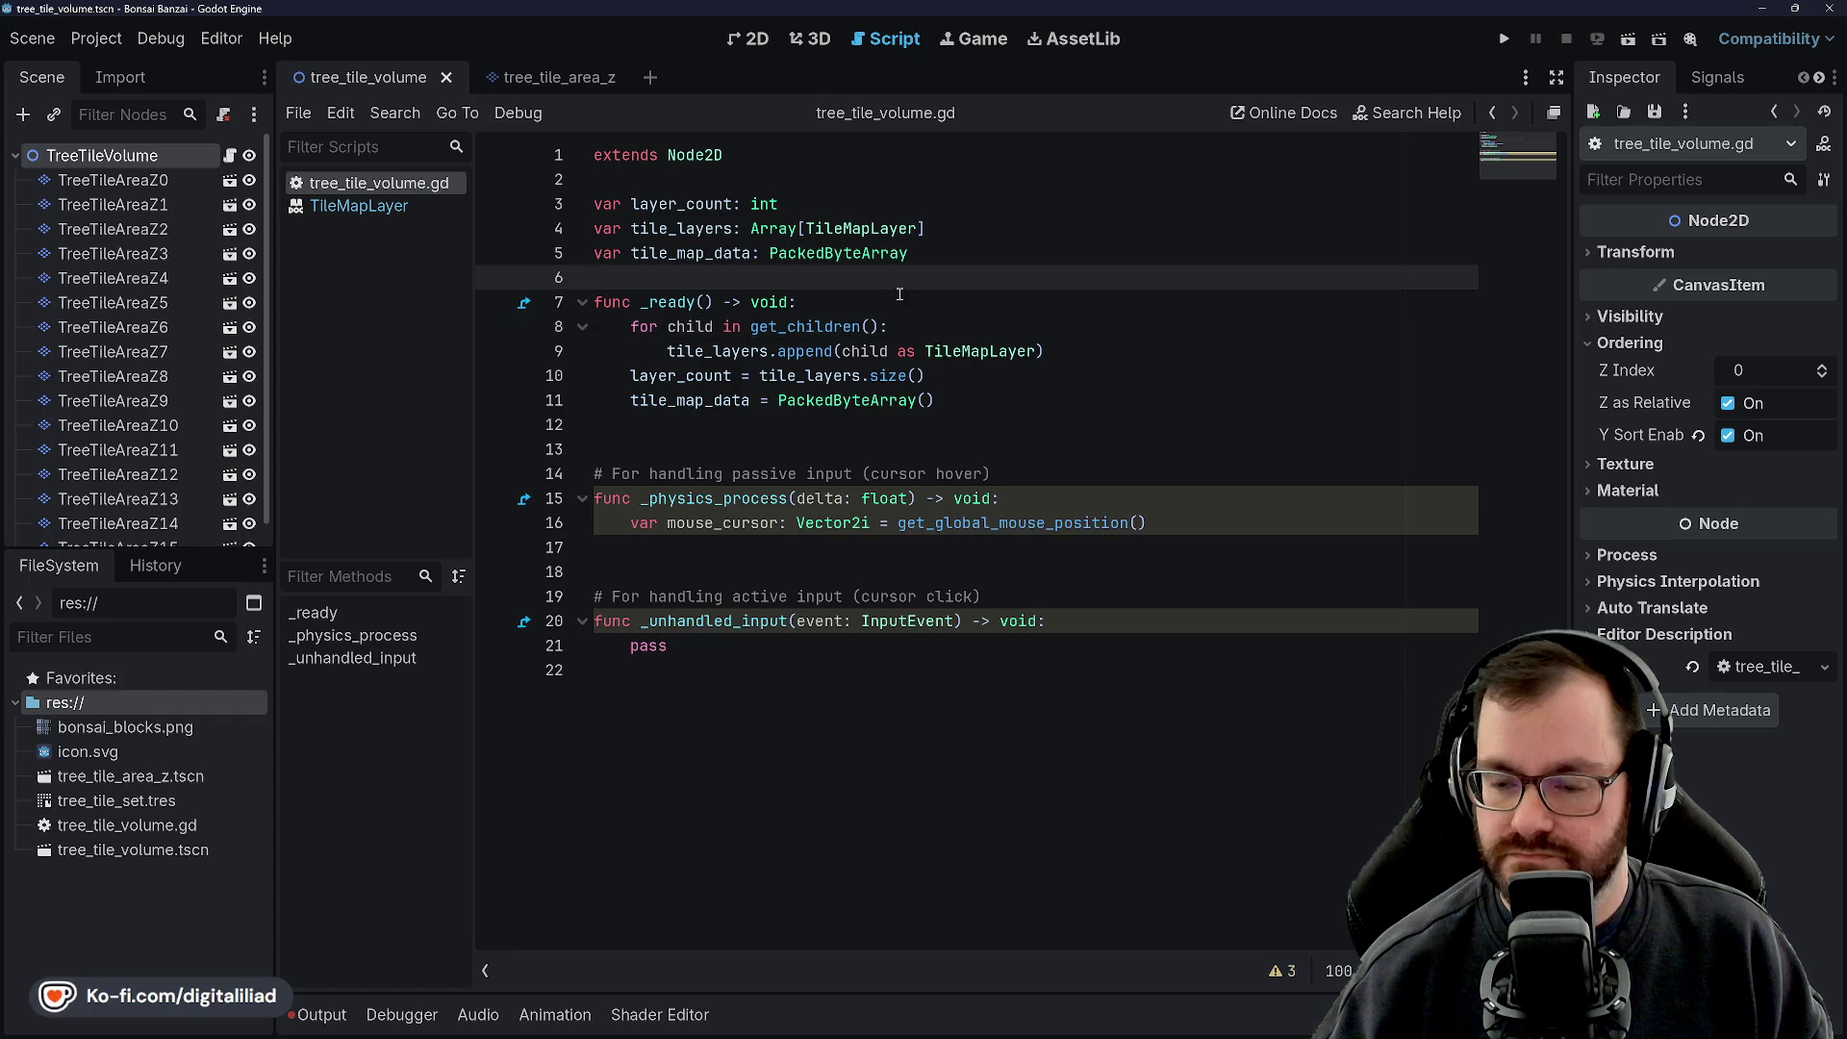
key("Down")
key("Up")
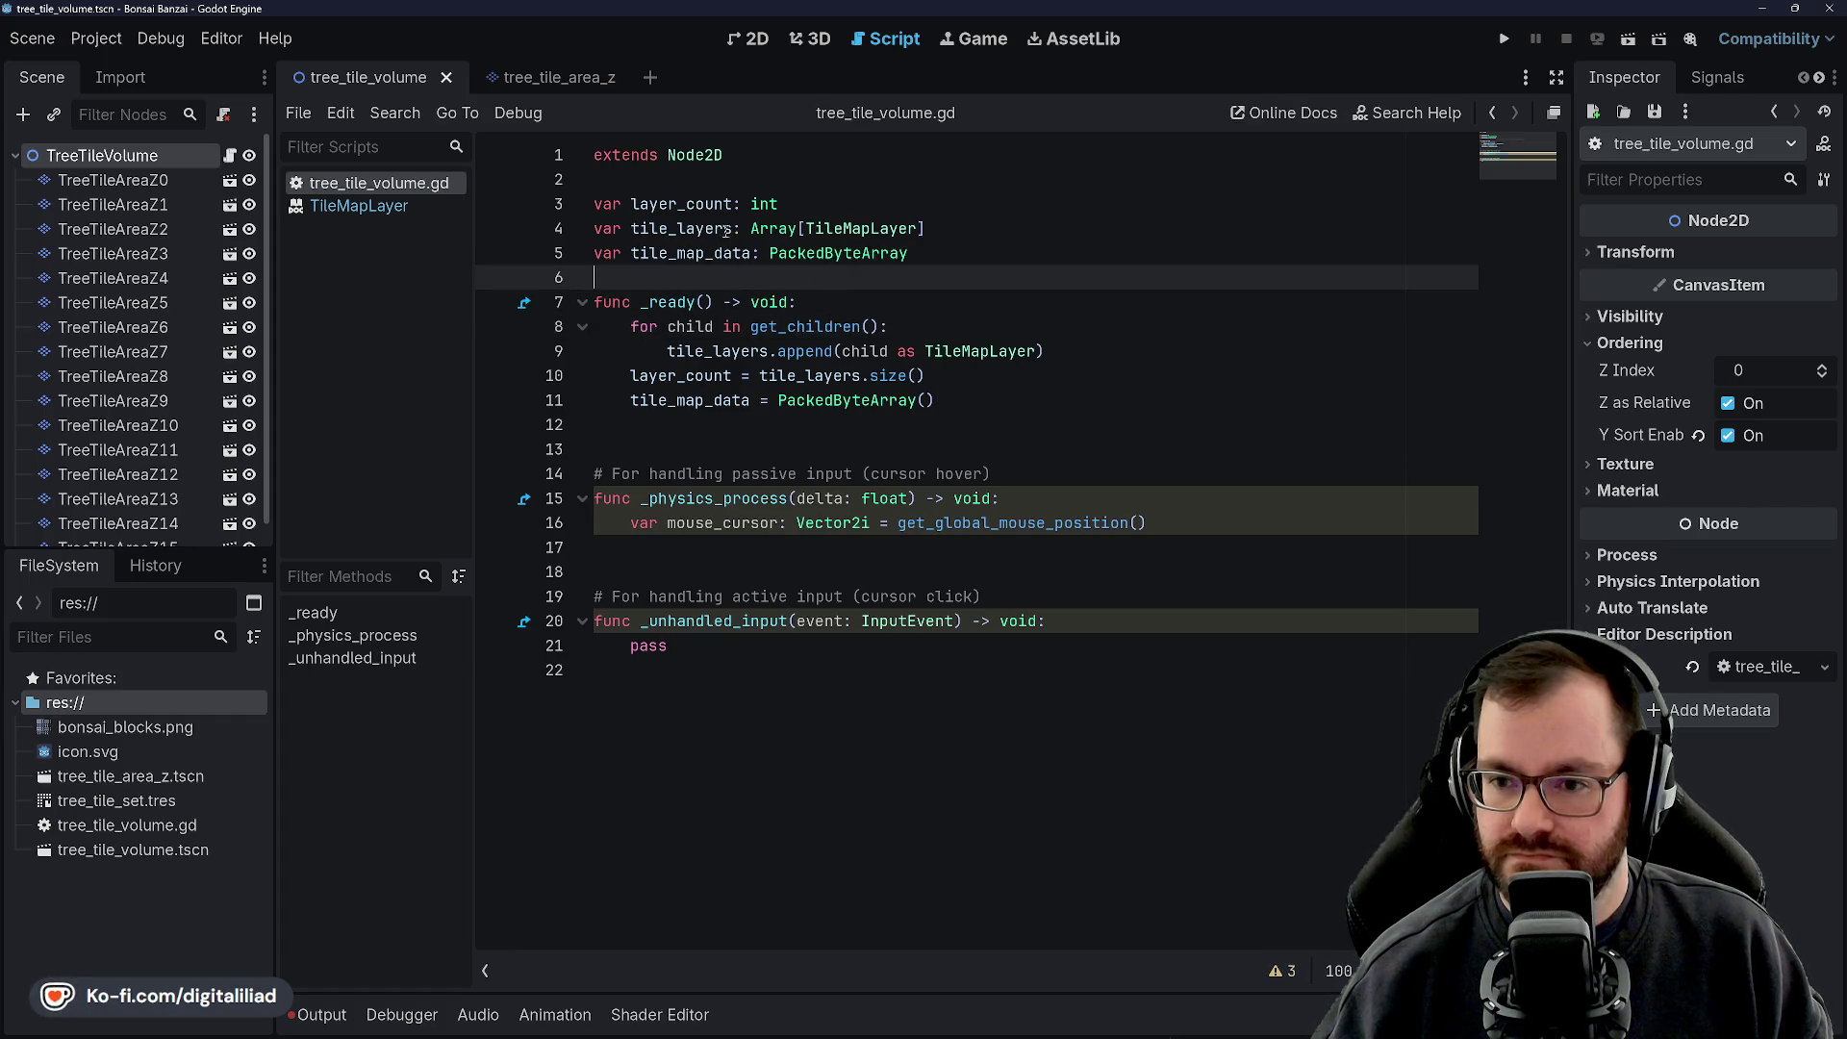
Check line 11 and the passive-input comment on line 14, then switch to Aseprite
left_click(664, 178)
left_click(660, 279)
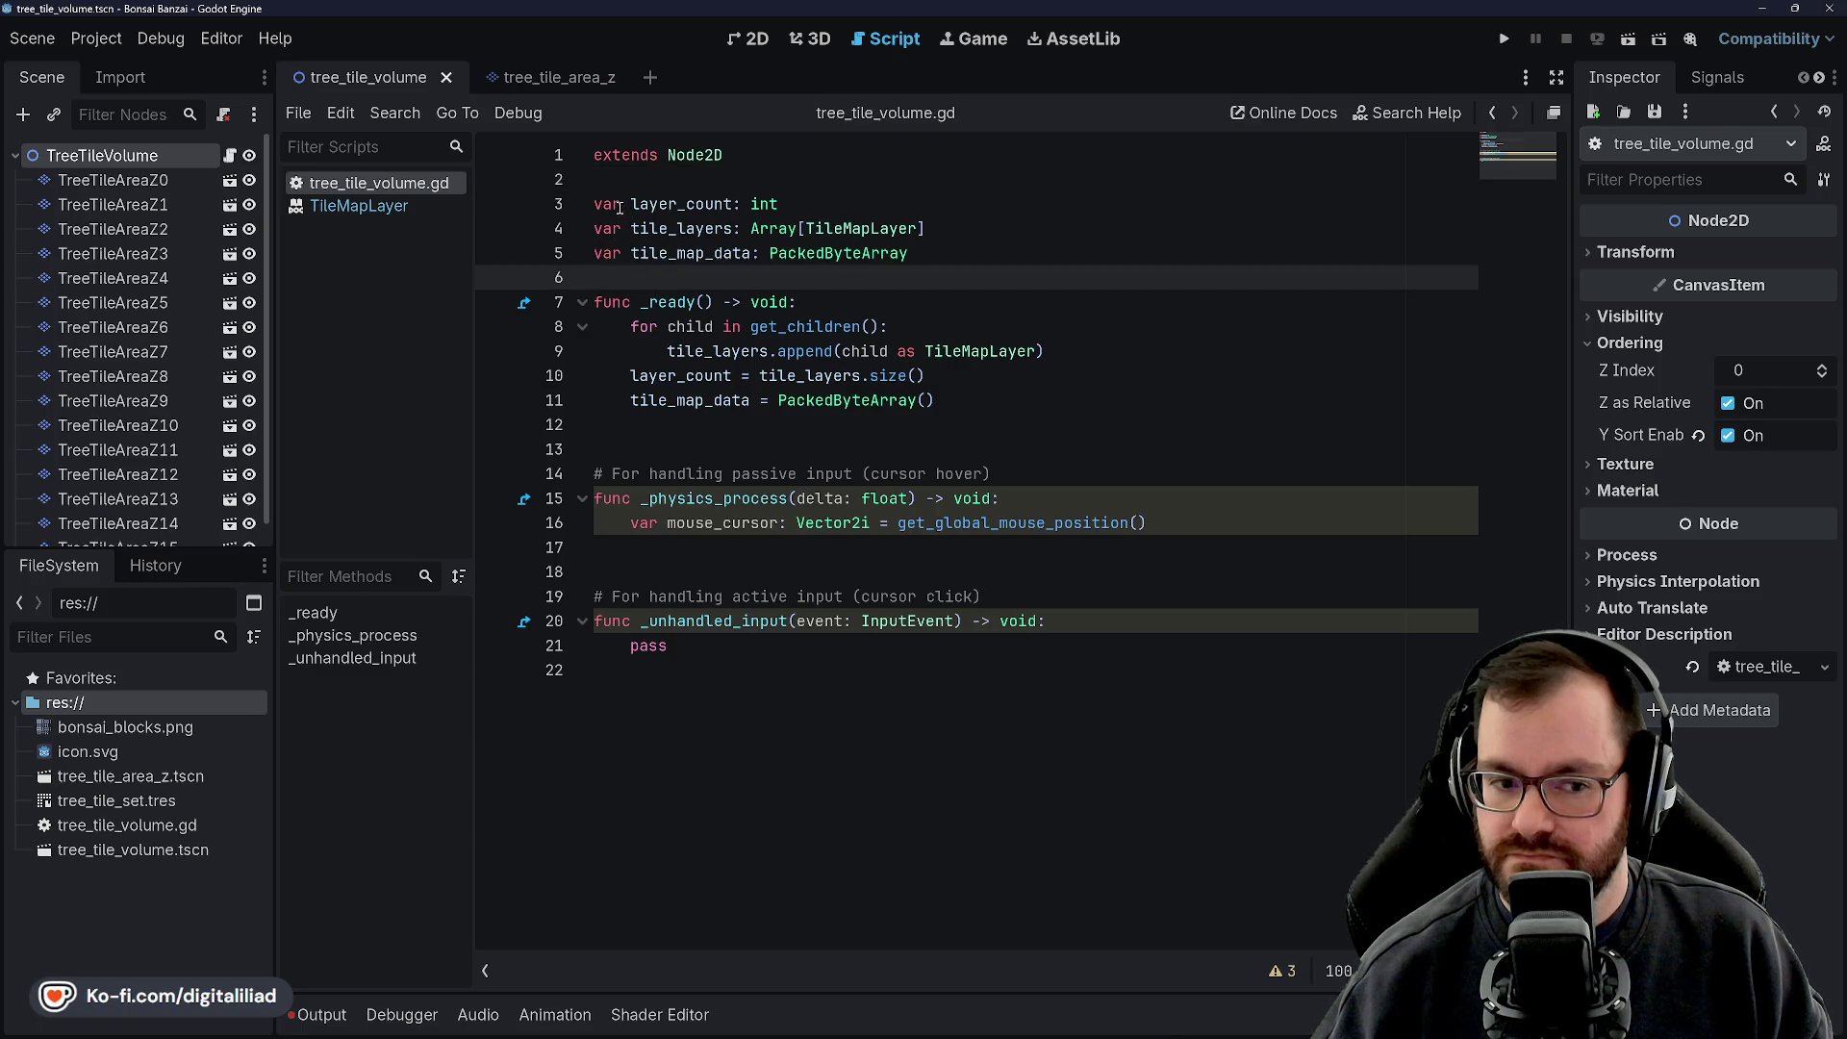
key("Down")
key("Down")
key("Down")
left_click(1097, 390)
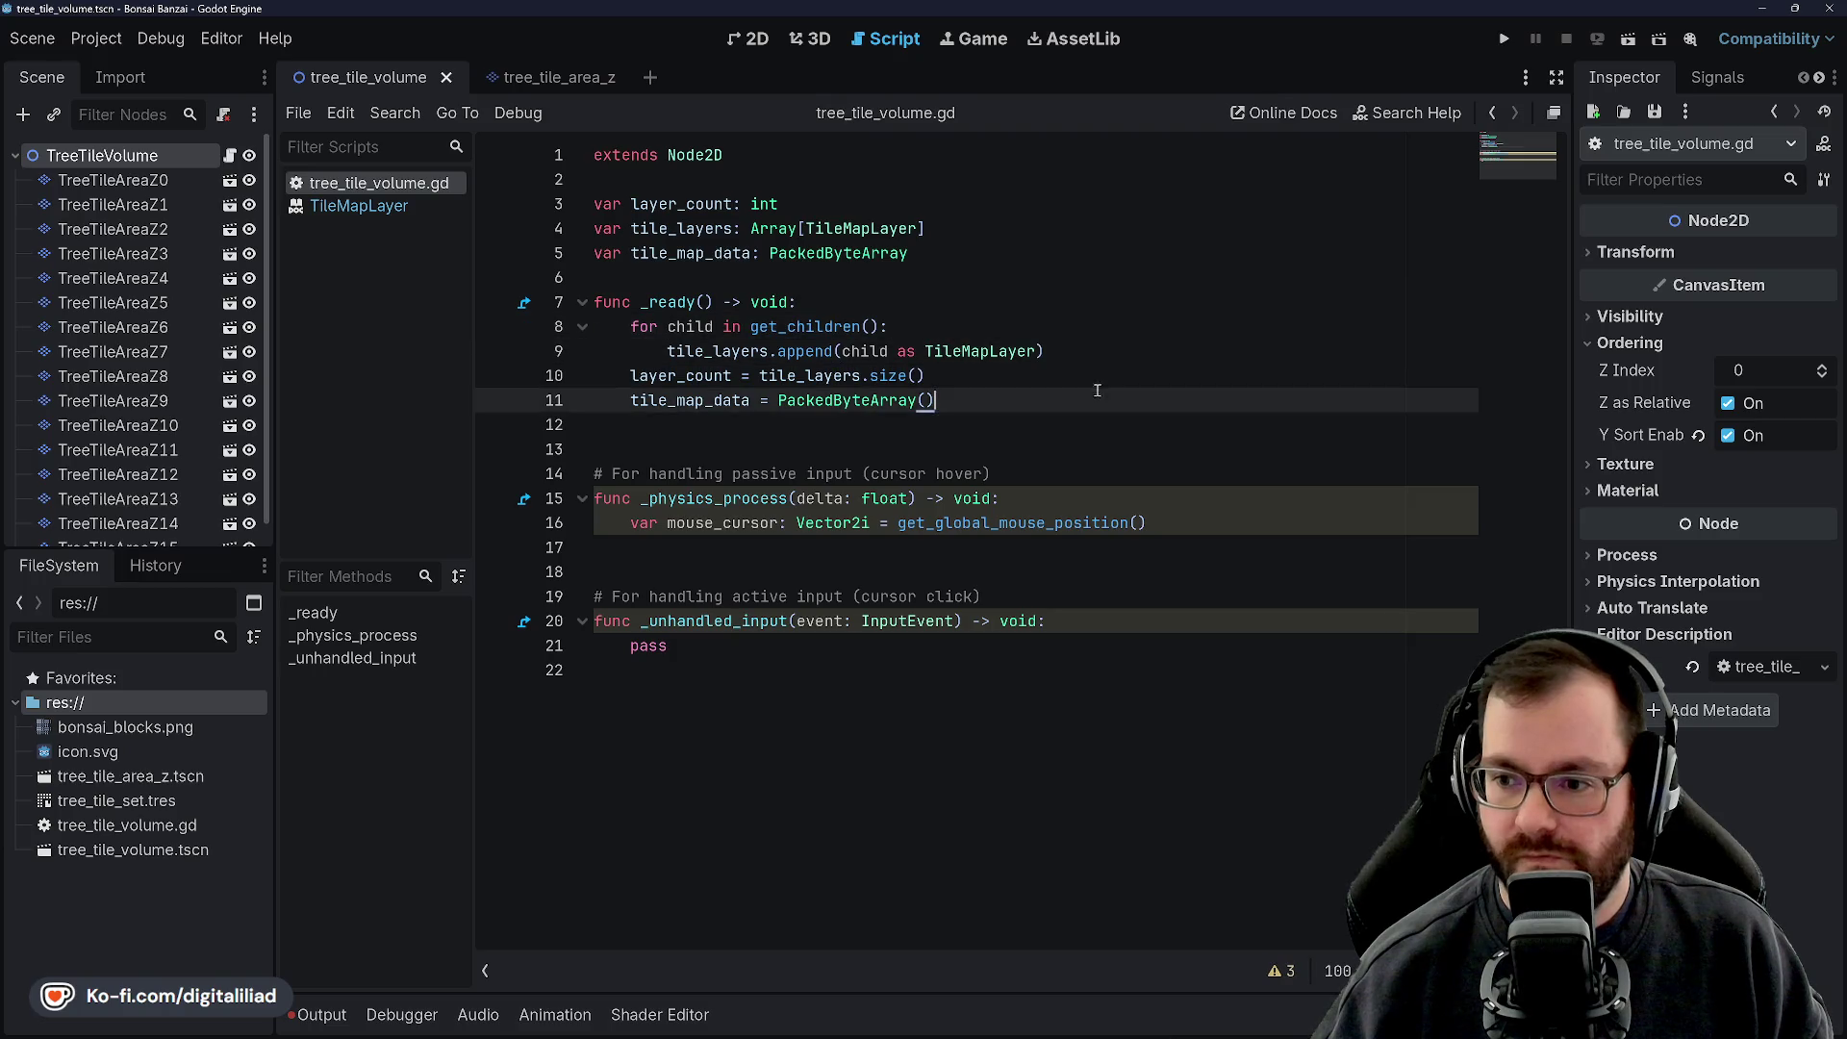
left_click(1063, 475)
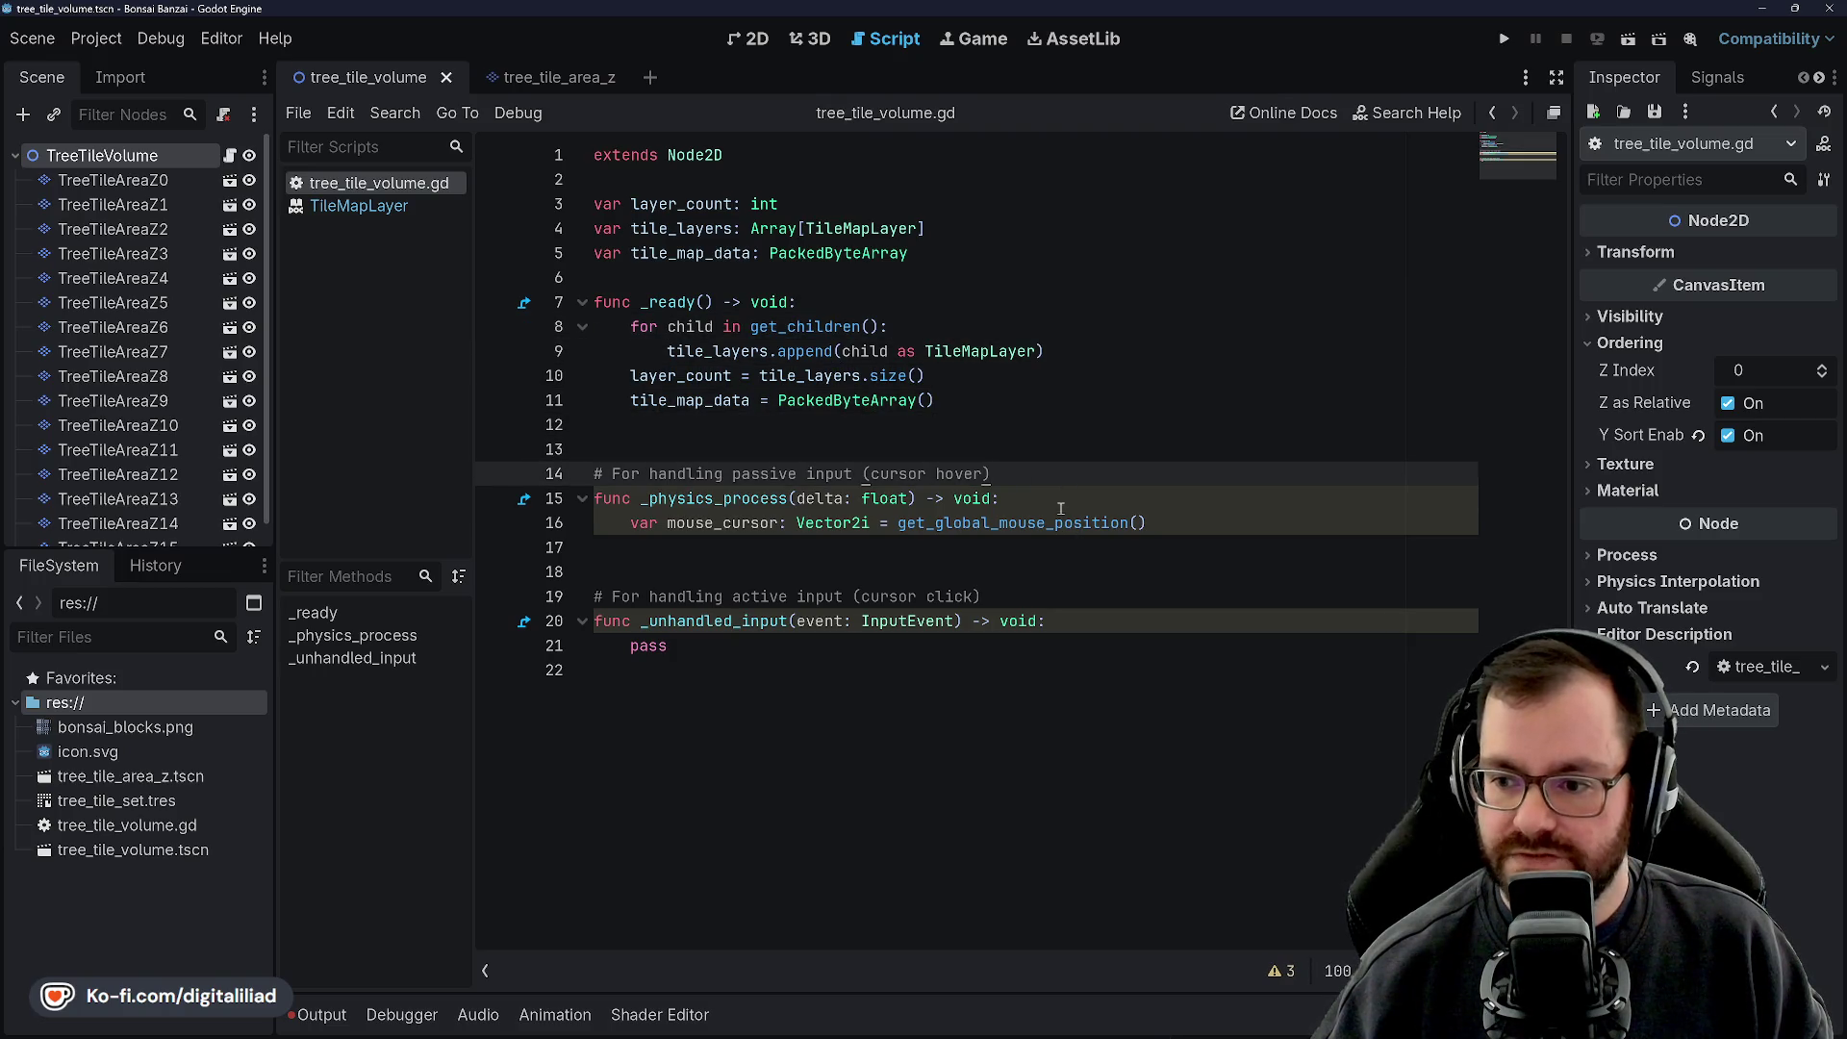
key("Down")
key("Down")
key("Down")
key("Up")
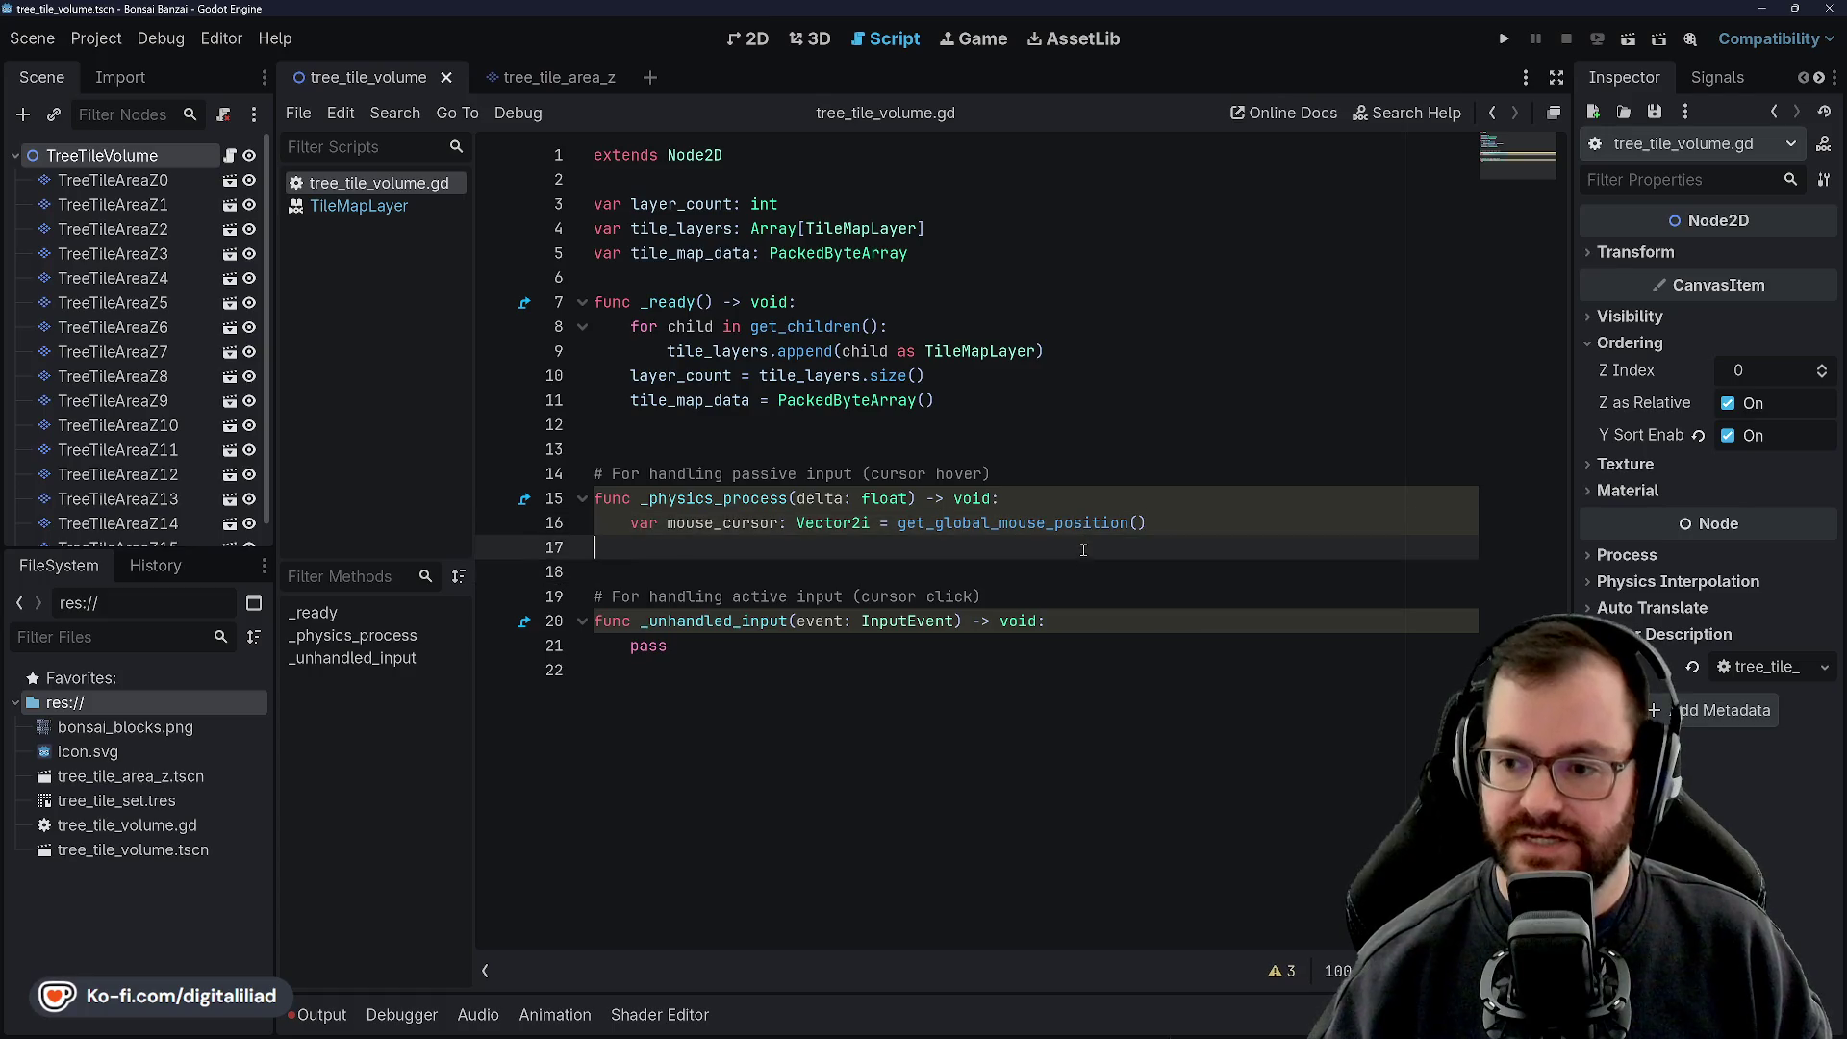
key("Up")
key("Up")
key("Up")
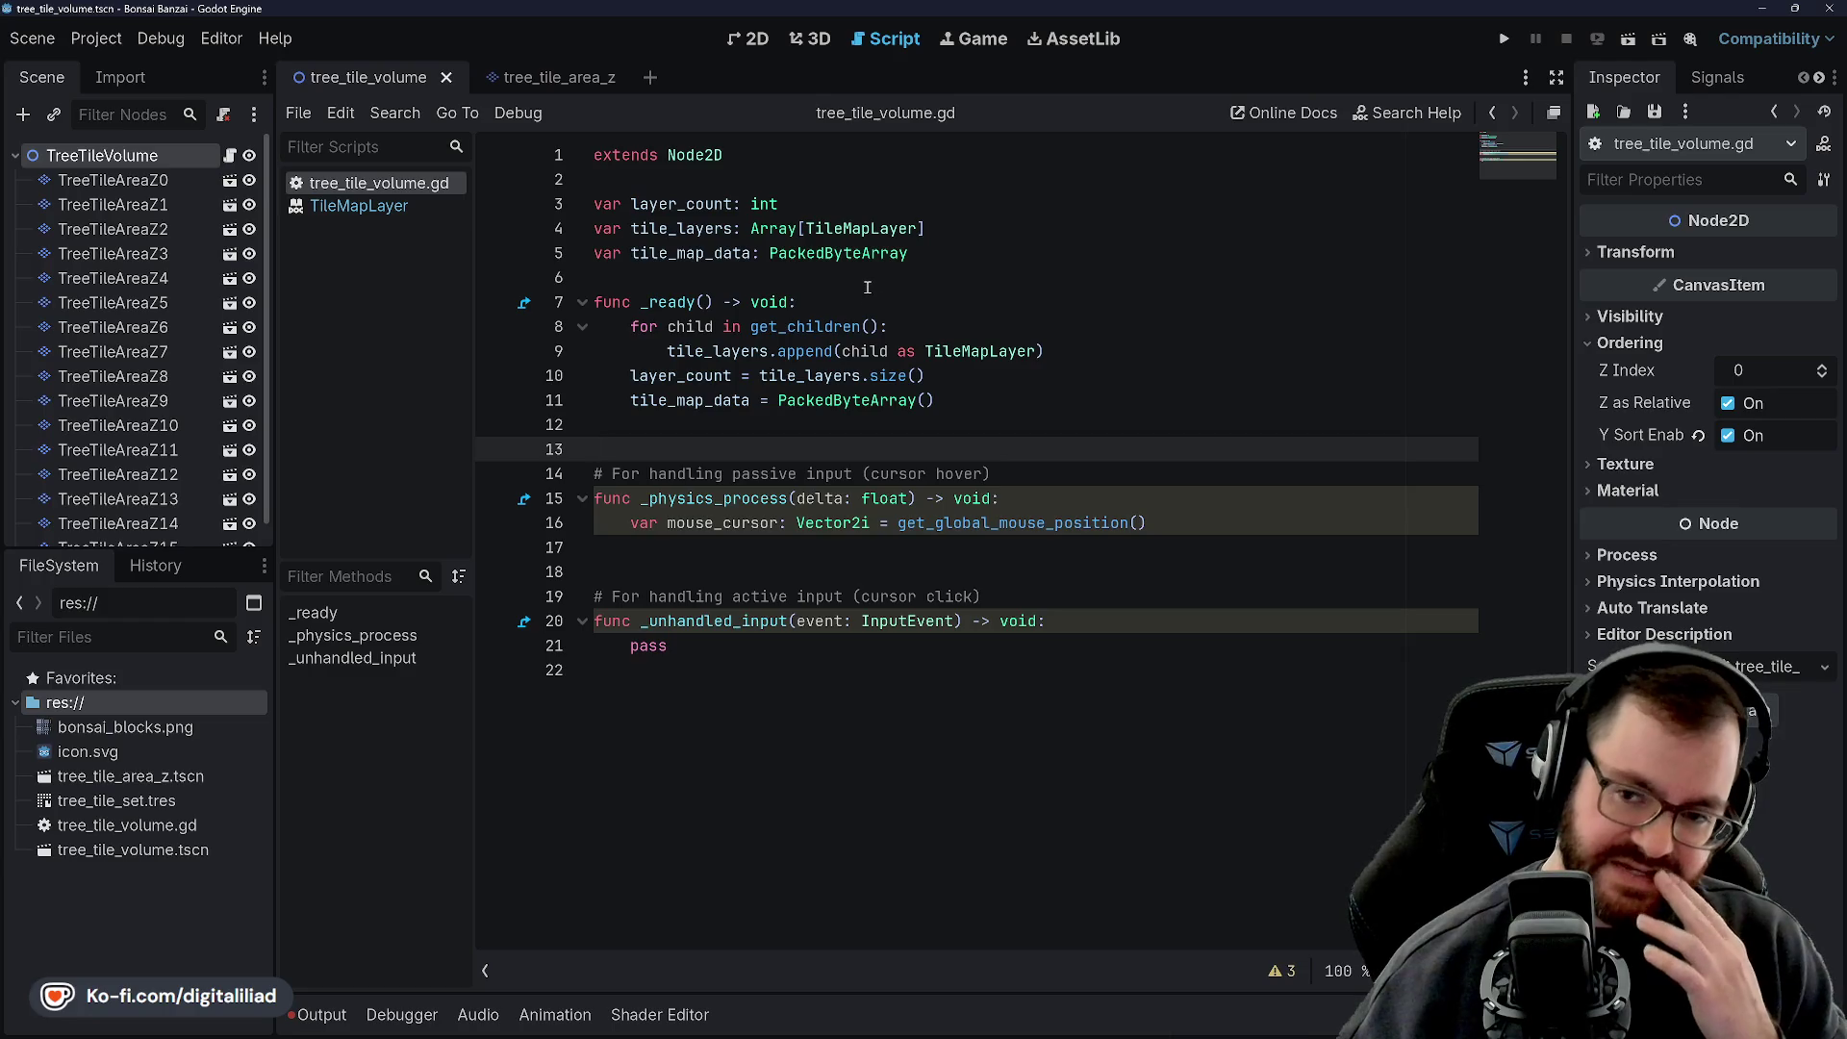
mouse_move(663, 1034)
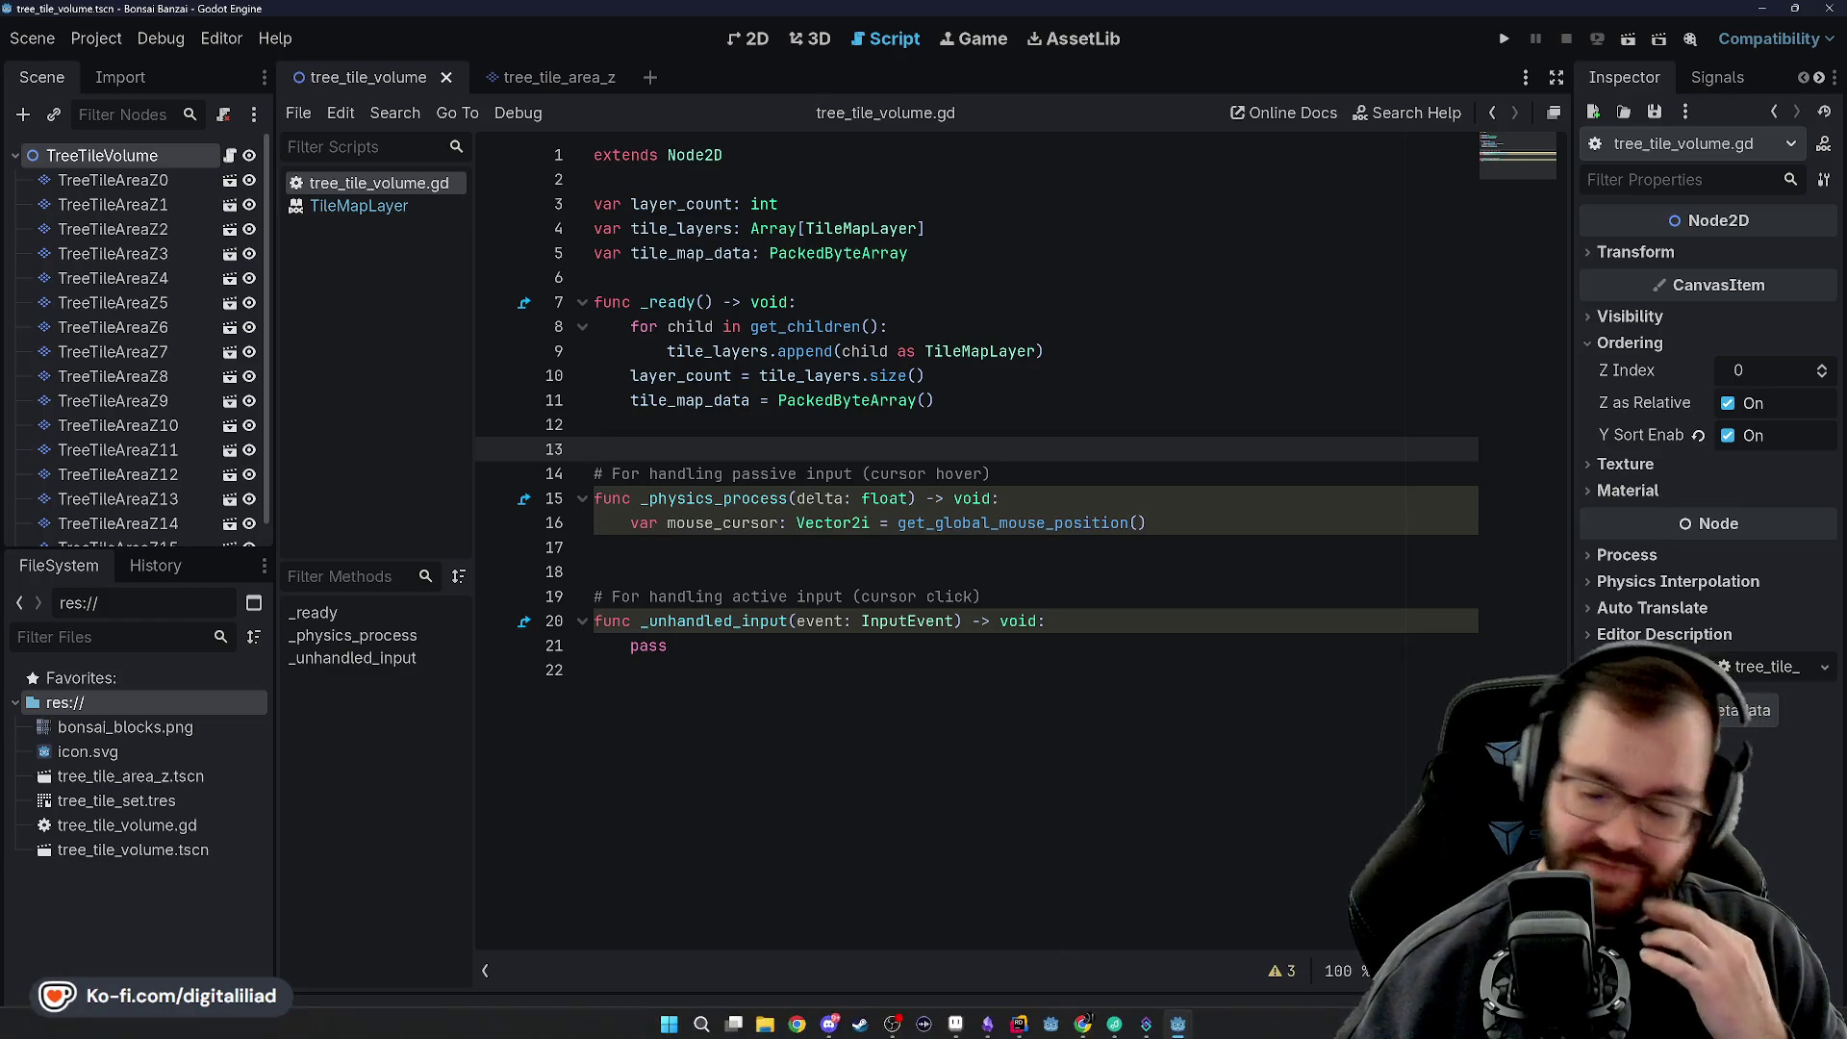
left_click(961, 1024)
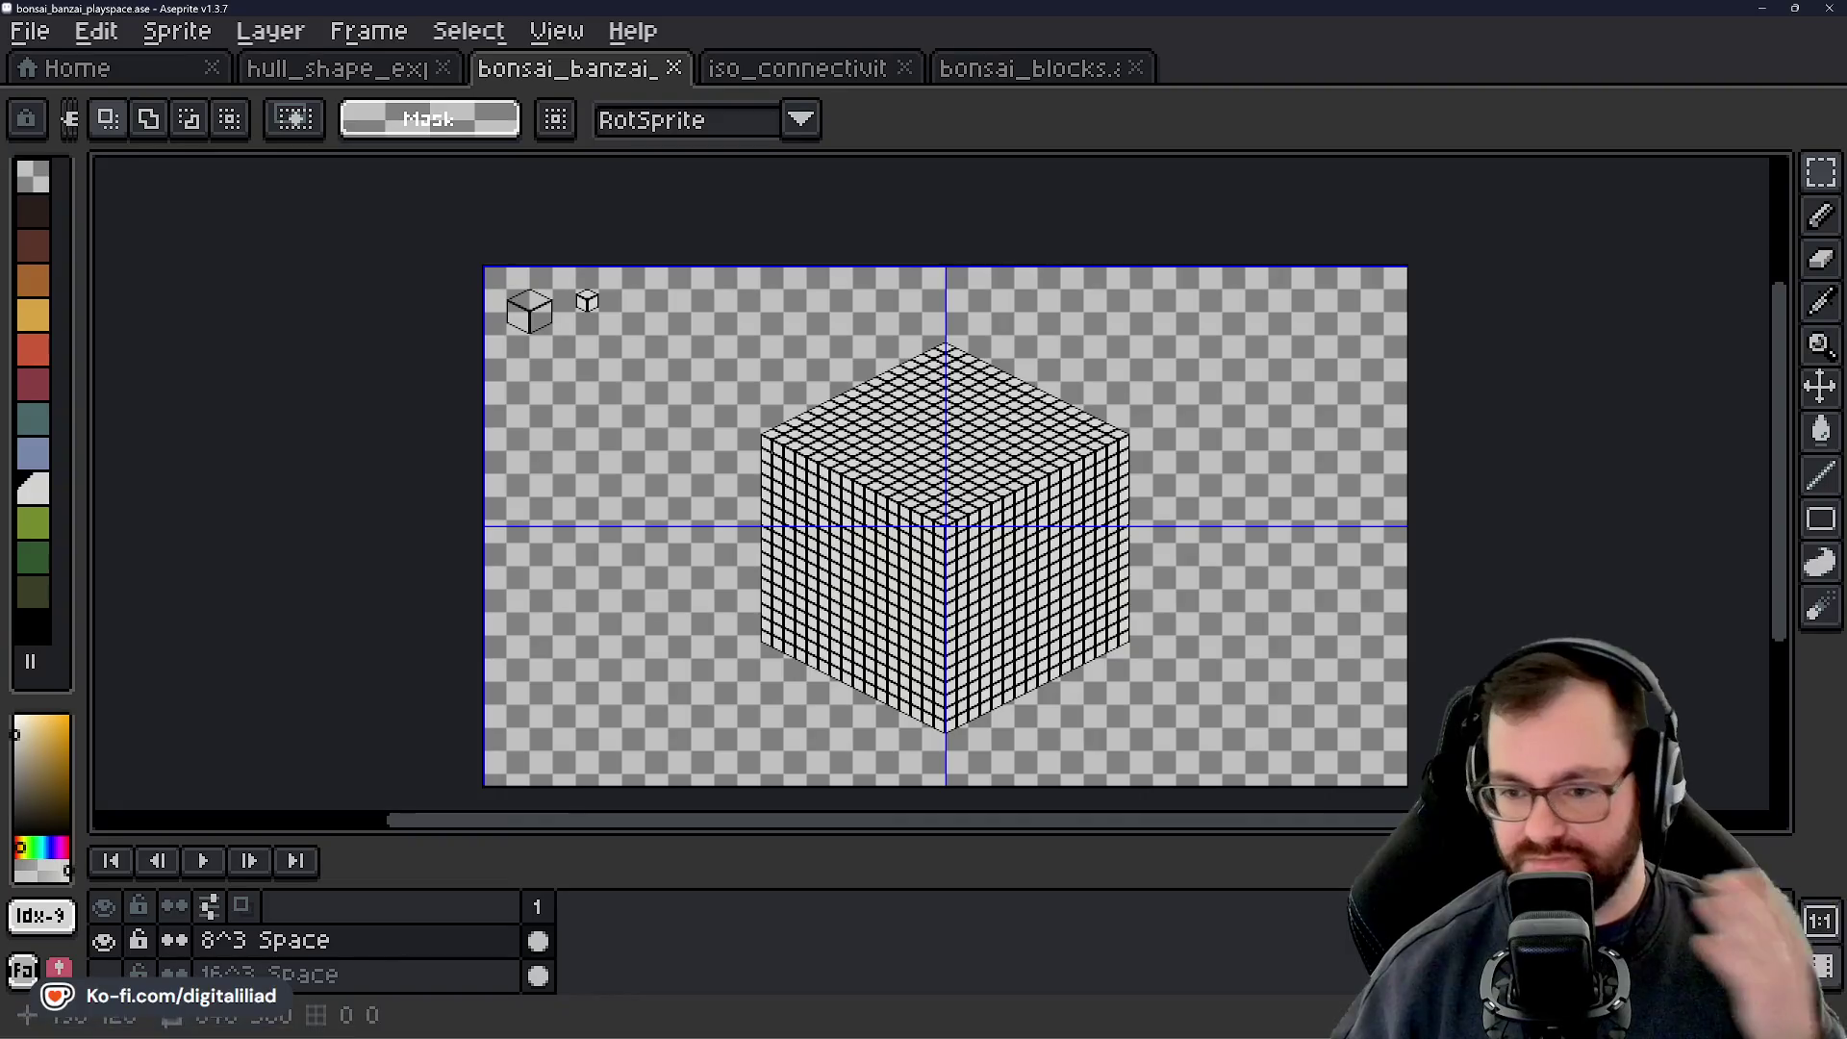
Show Aseprite's Home page with recent files like bonsai_blocks.ase and iso_connectivity.ase
left_click(85, 70)
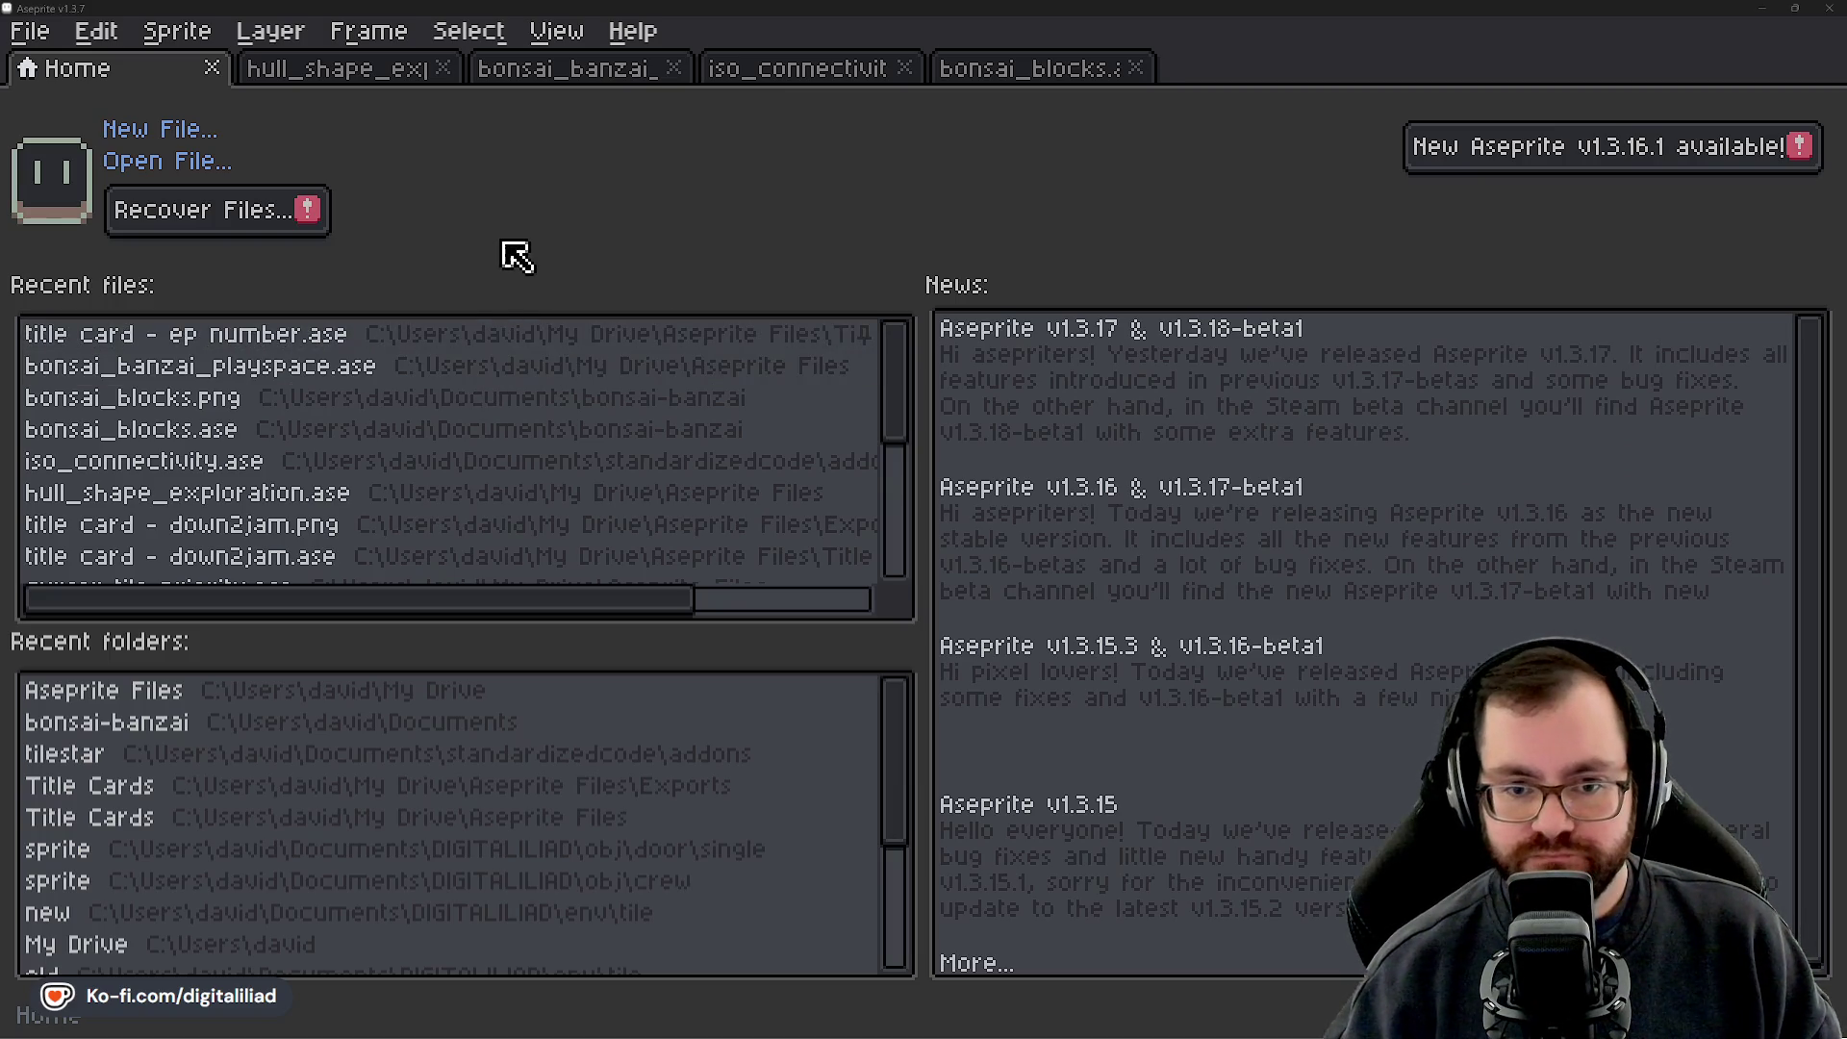
Create a new 640x360 sprite and ready the pencil with black selected
left_click(162, 131)
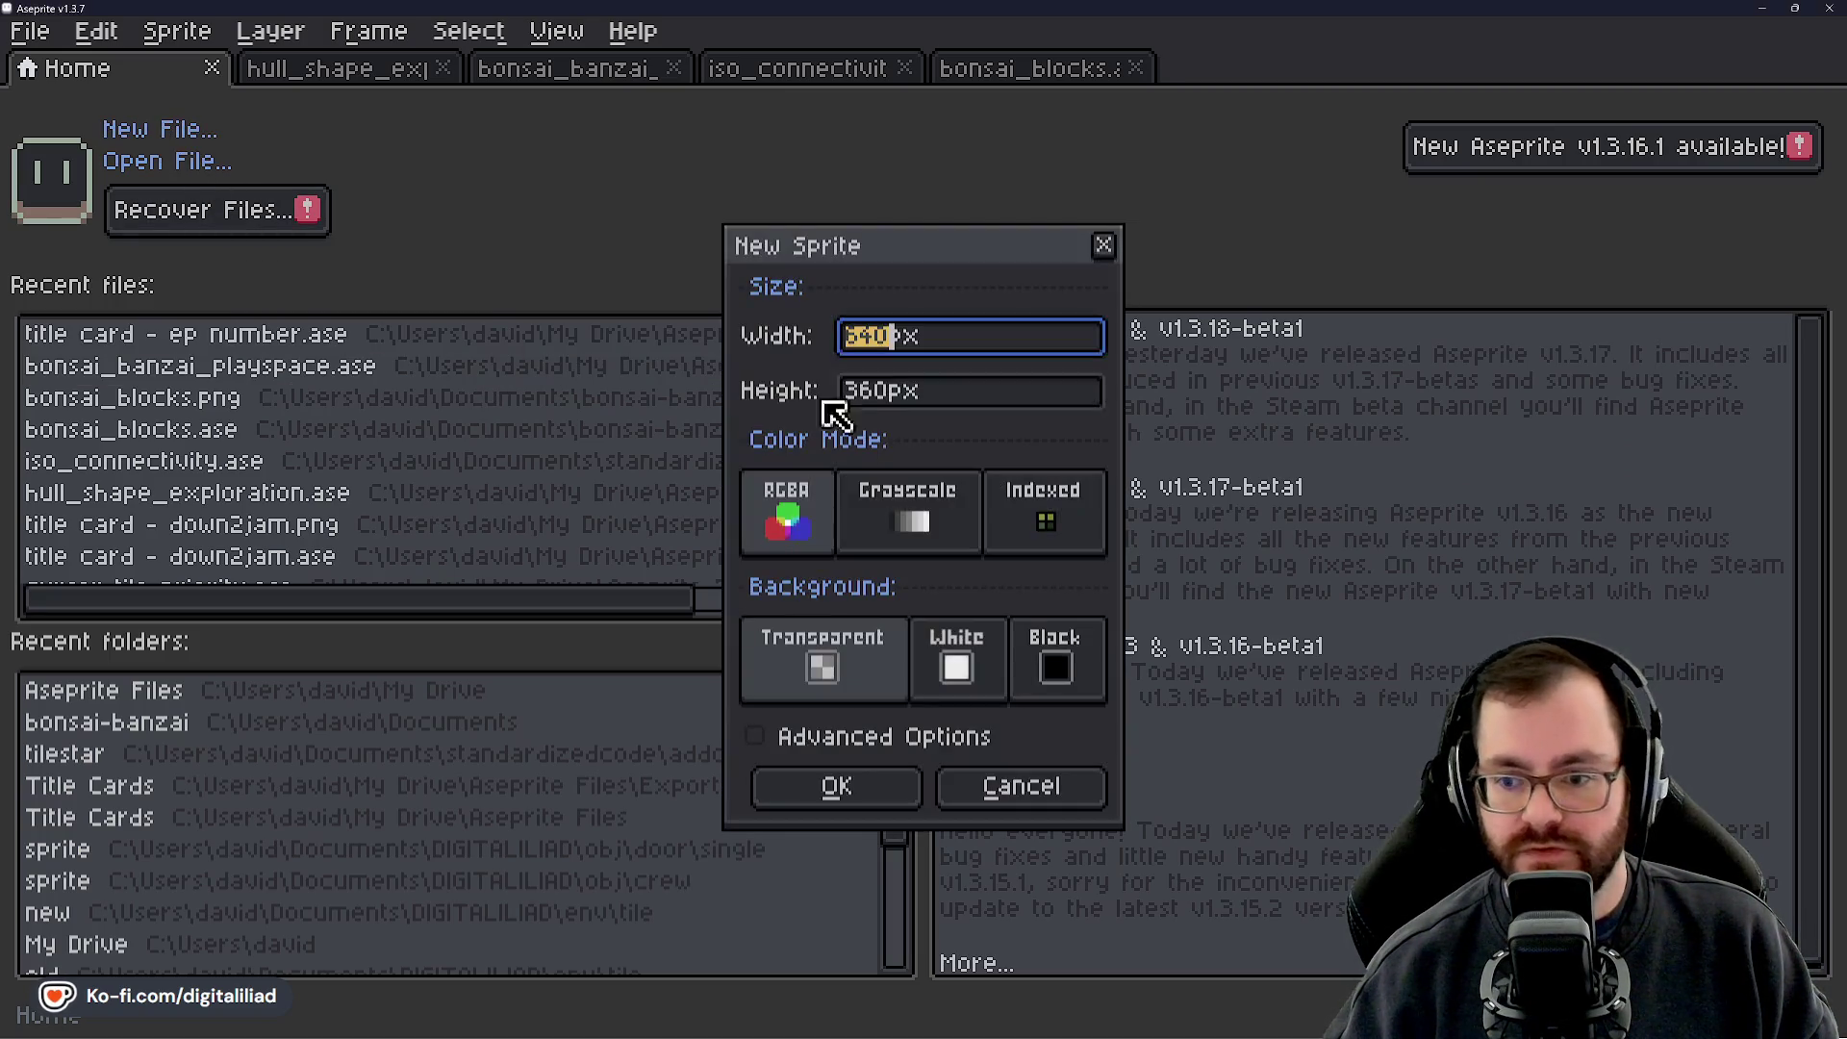
left_click(813, 795)
scroll(955, 664, "up", 4)
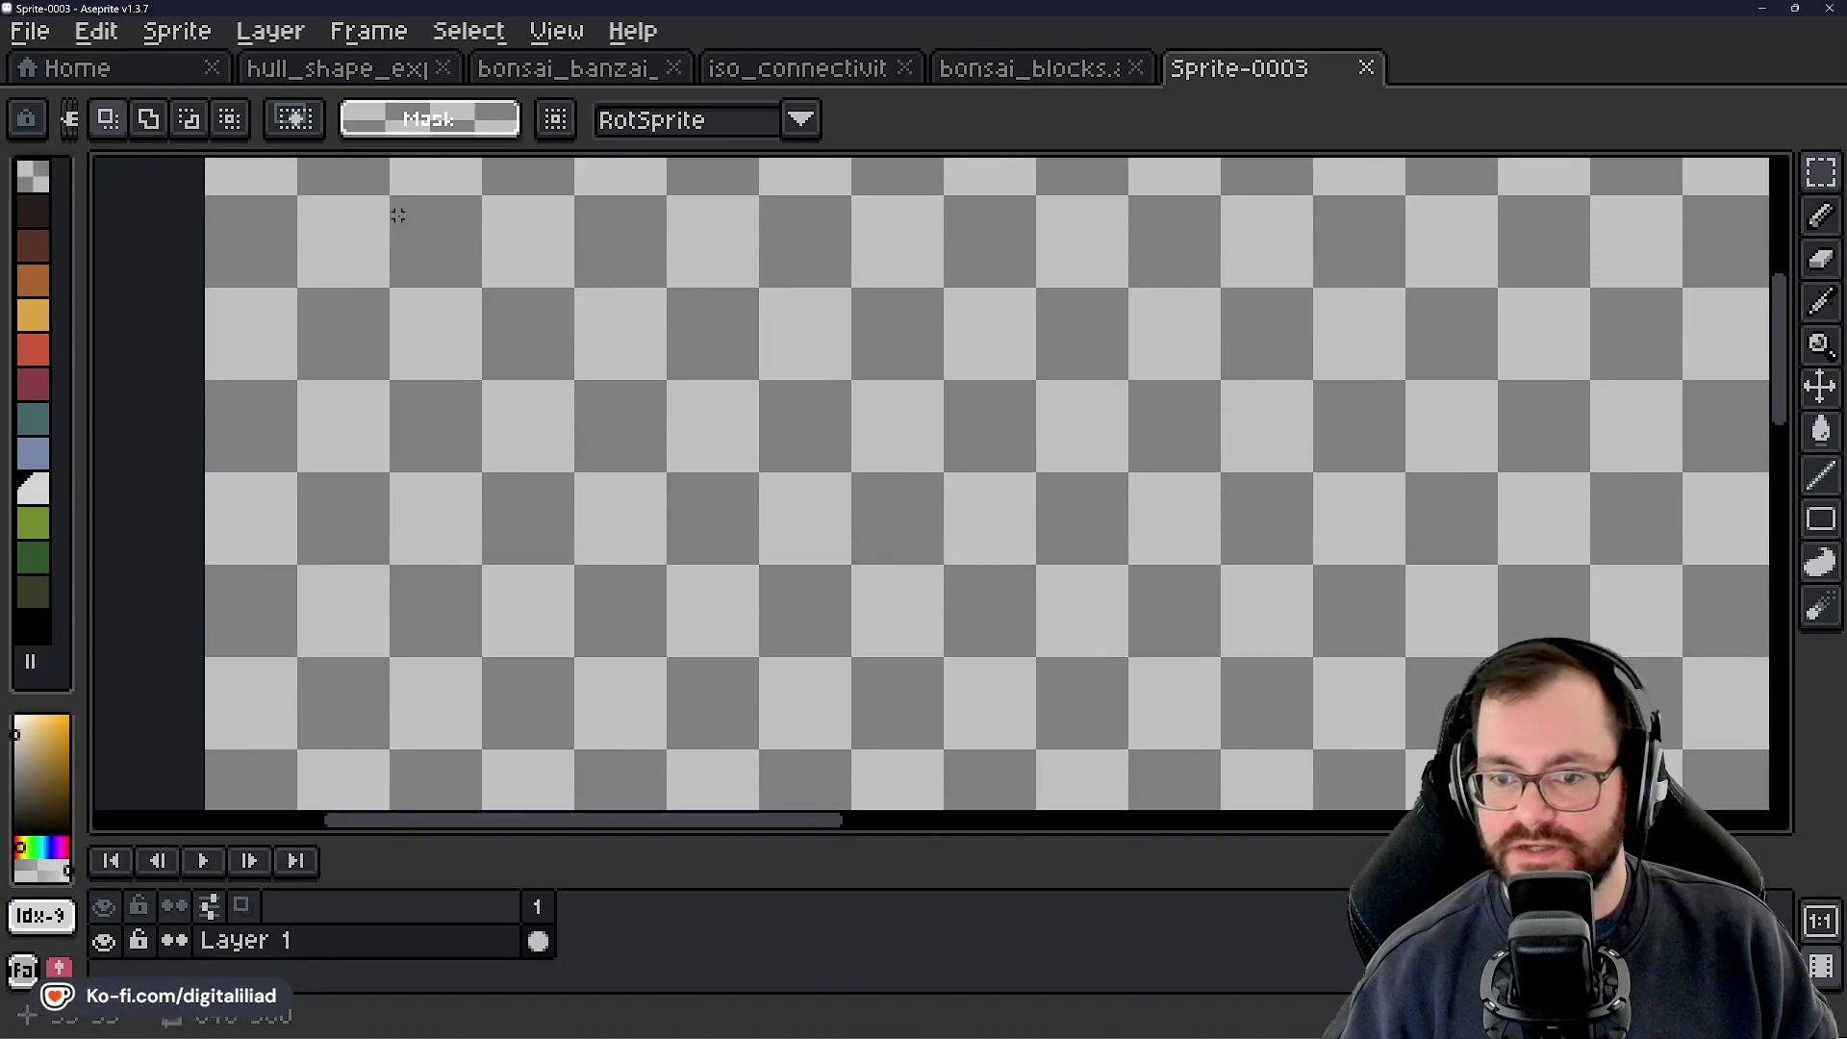
mouse_move(955, 664)
left_mouse_down()
mouse_move(787, 466)
mouse_move(660, 425)
left_mouse_up()
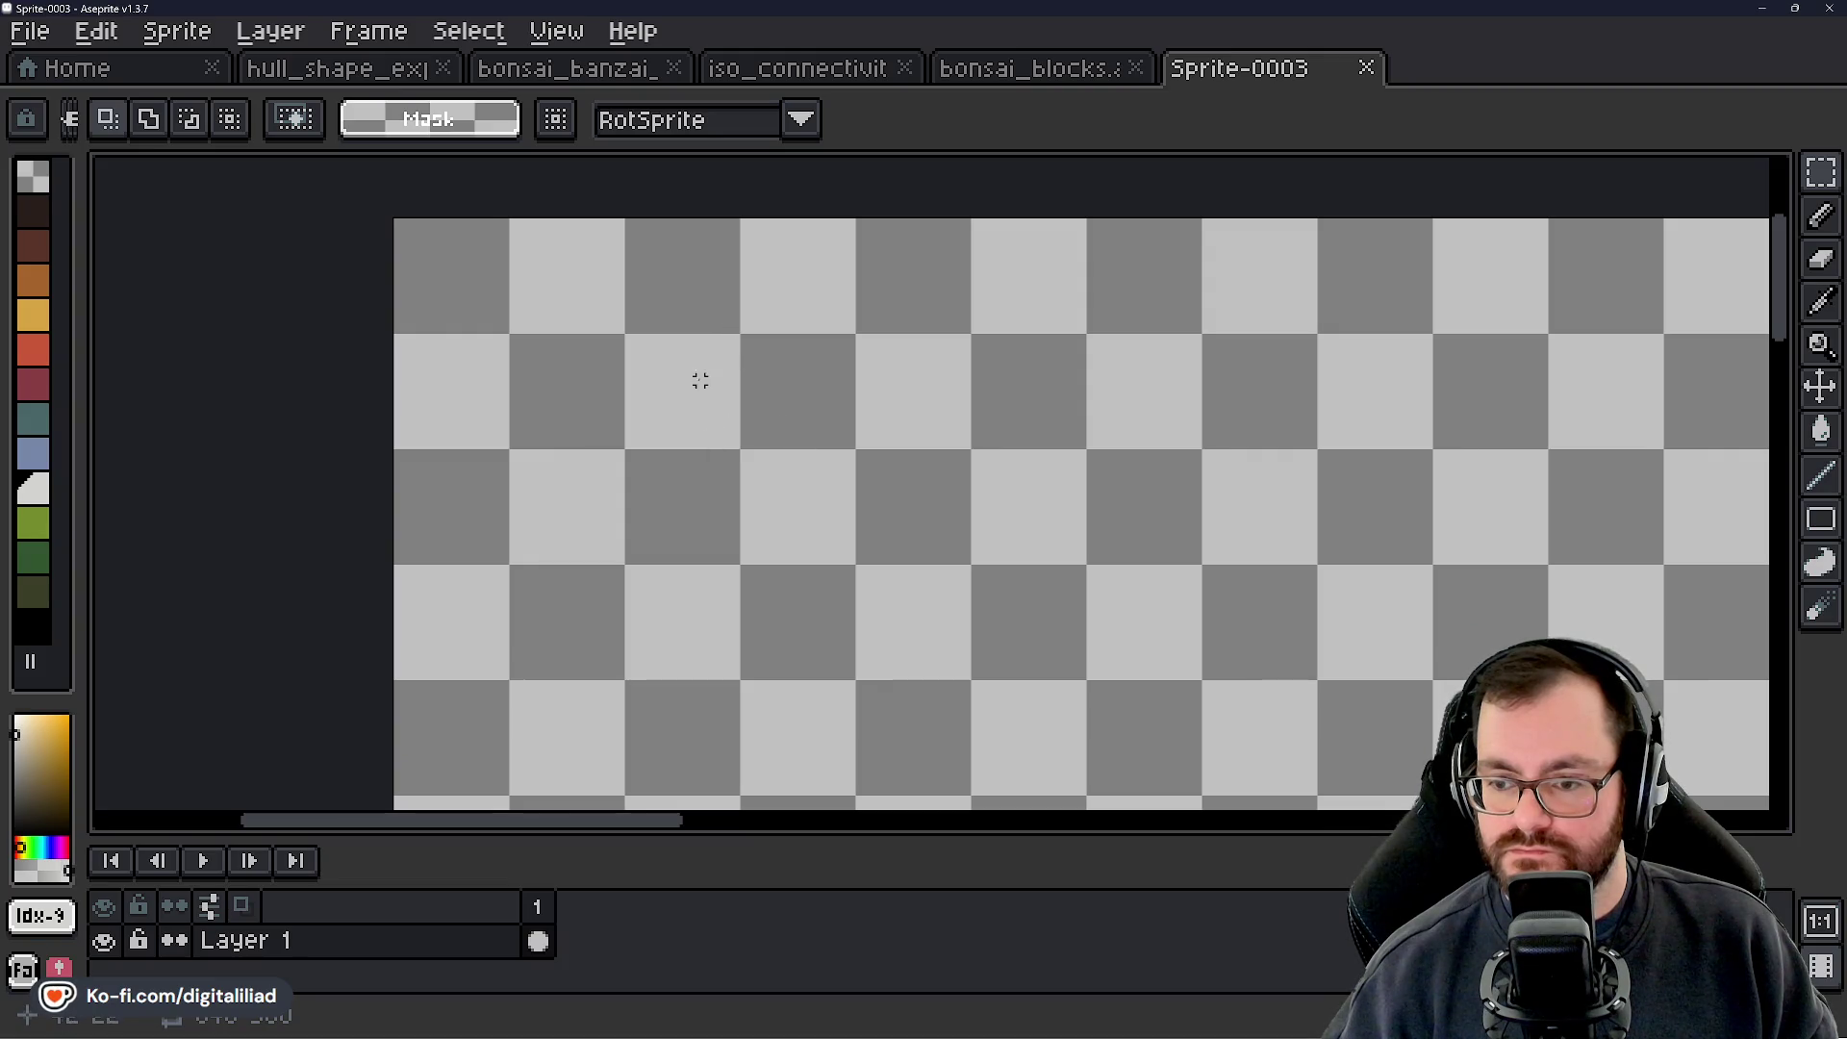
left_click(35, 626)
key("b")
scroll(737, 364, "up", 1)
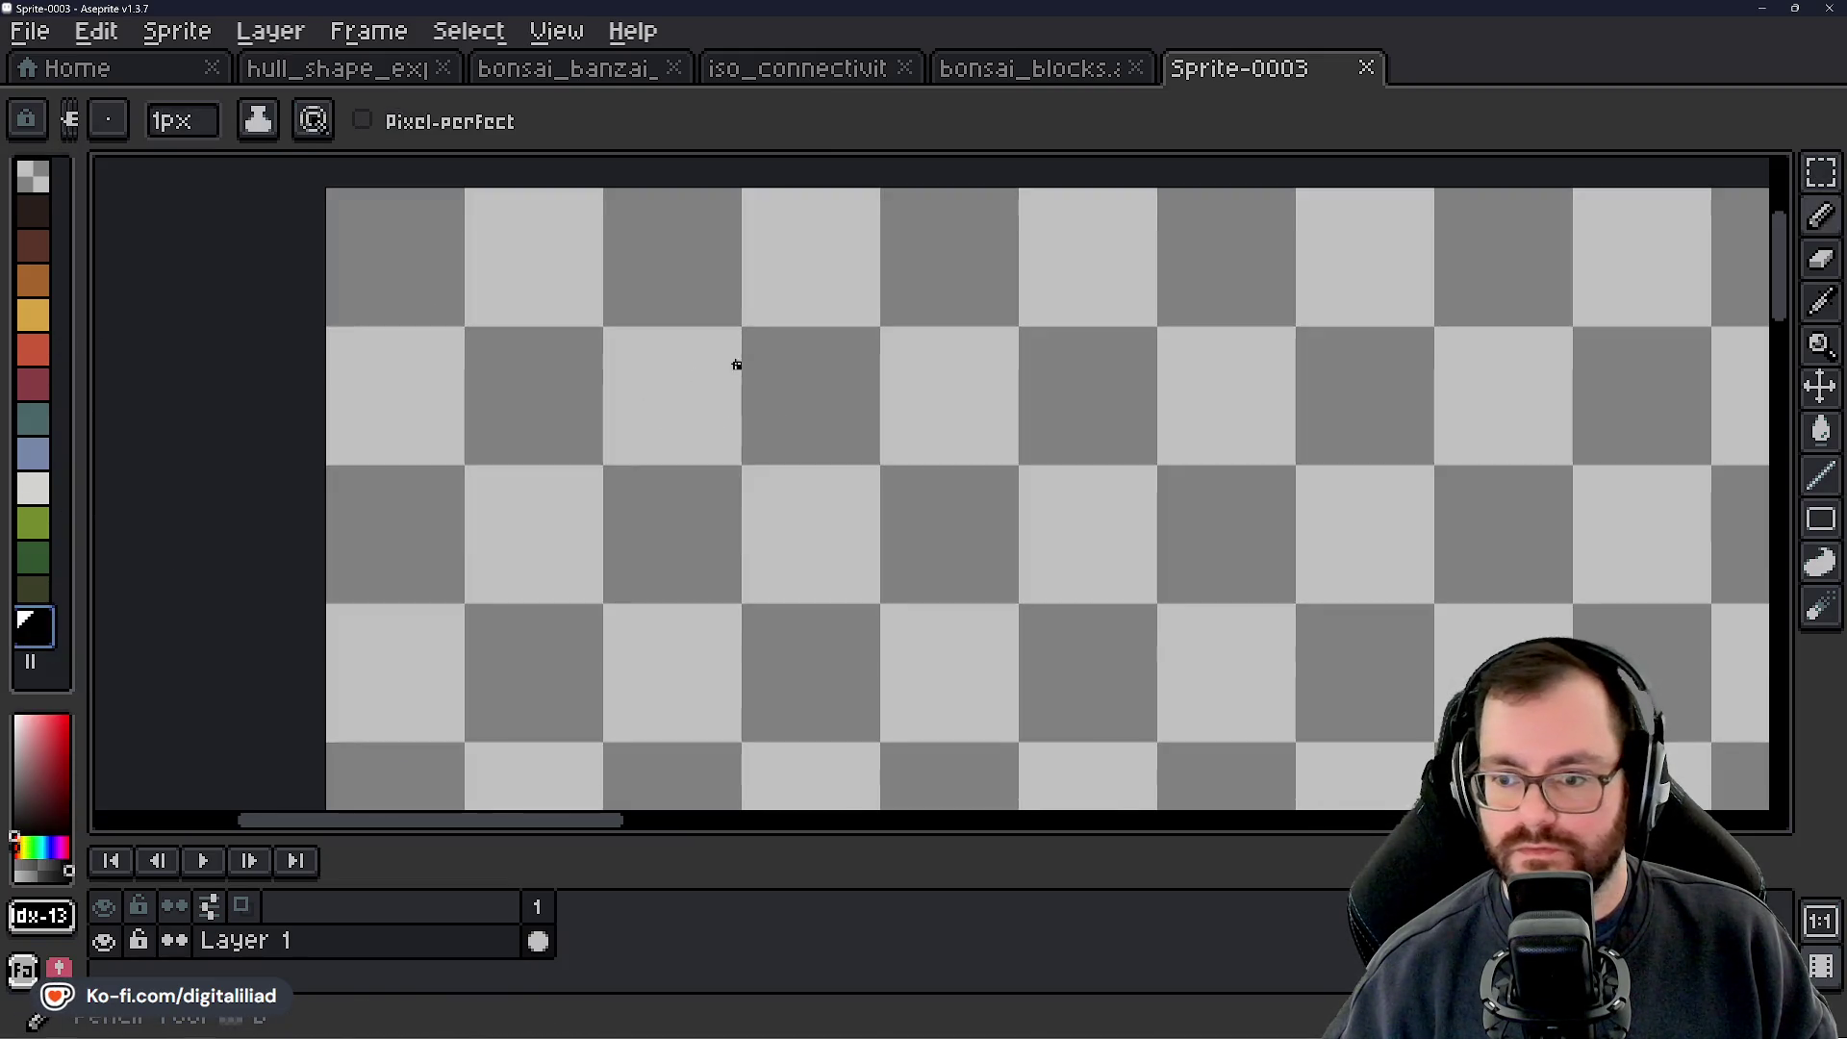
scroll(748, 332, "up", 1)
Draw the cube's diamond-shaped top with pixel staircase edges
left_click_drag(742, 328, 759, 328)
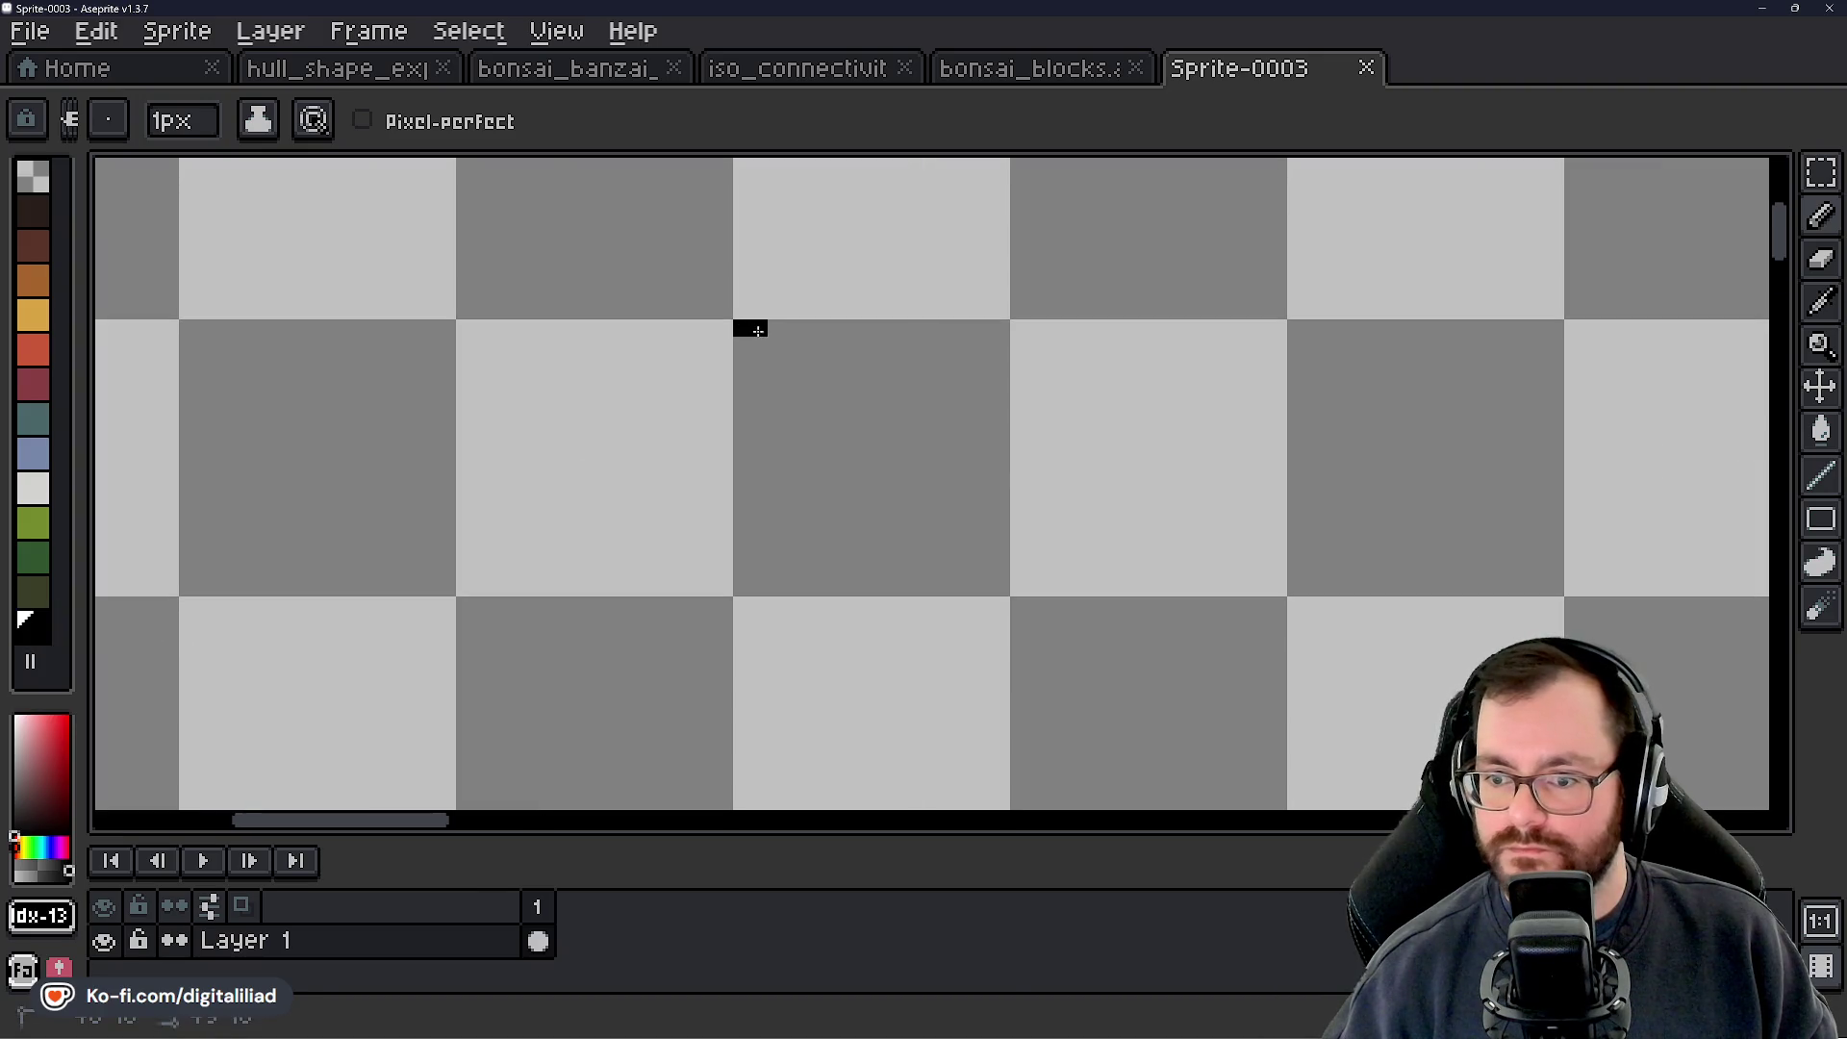
left_click(820, 362)
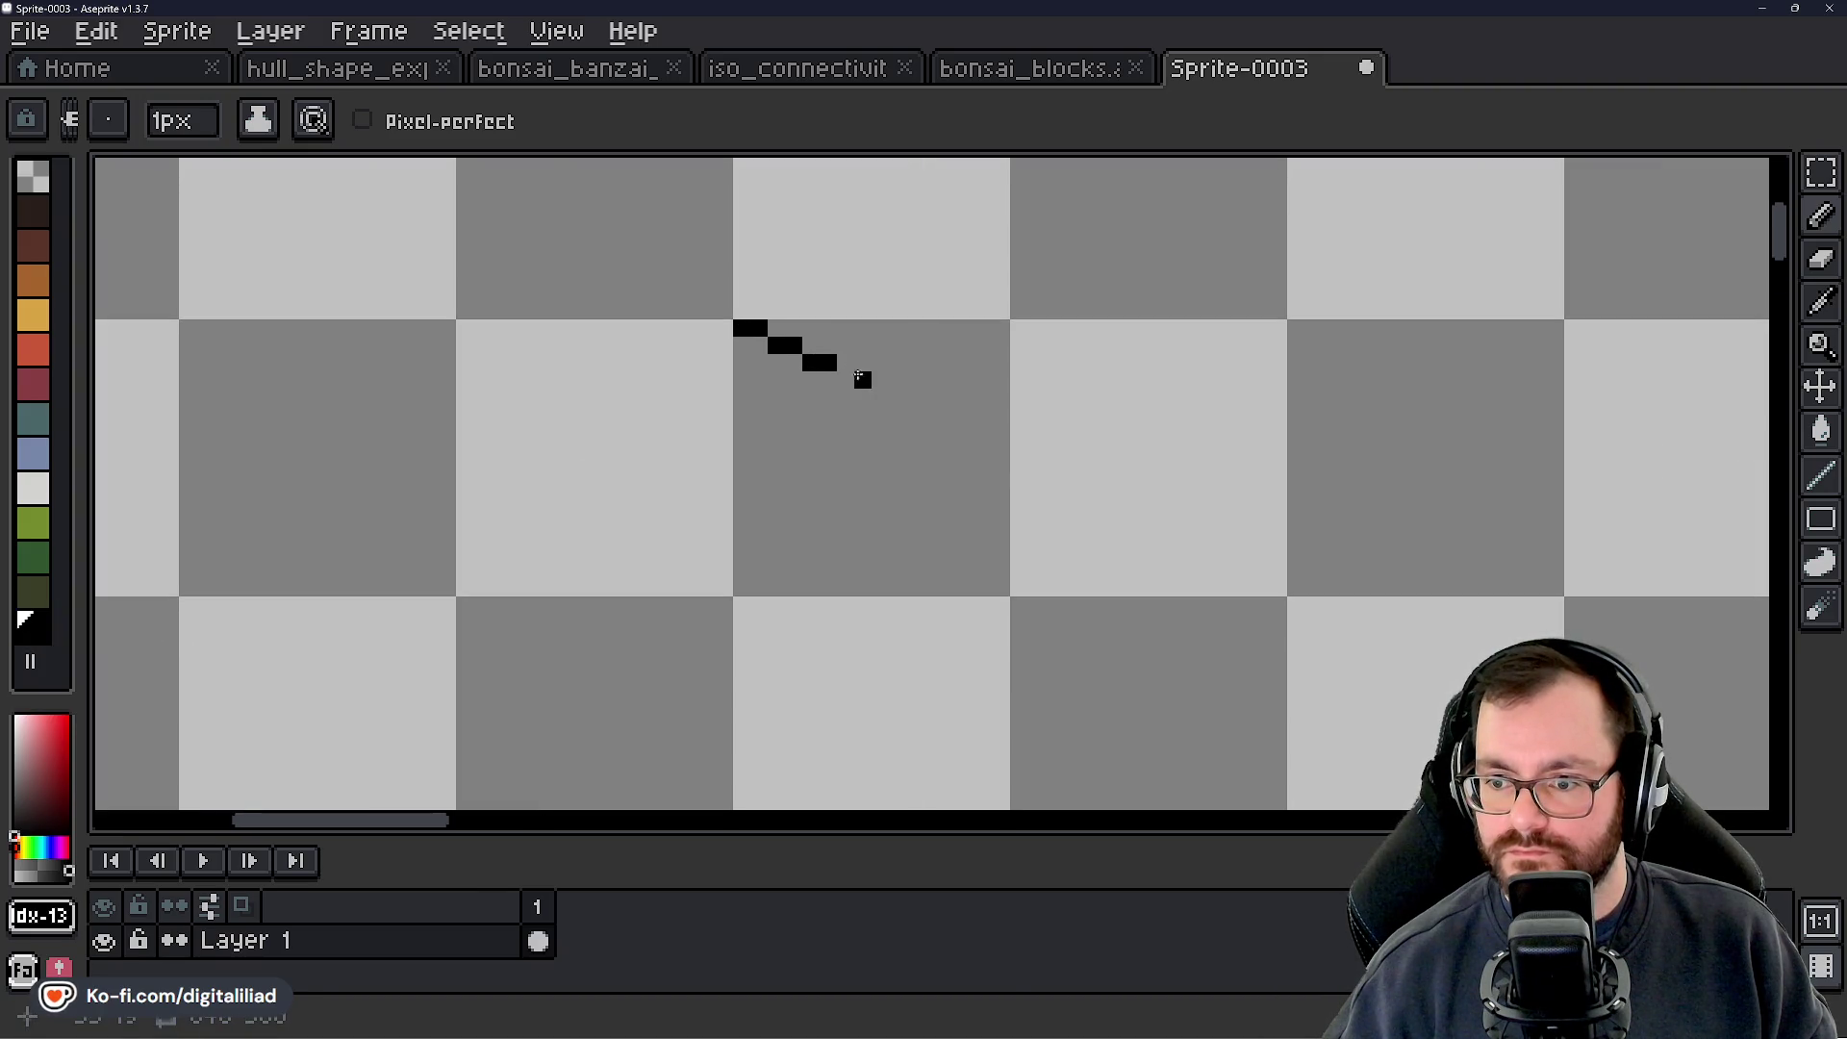
left_click(857, 380)
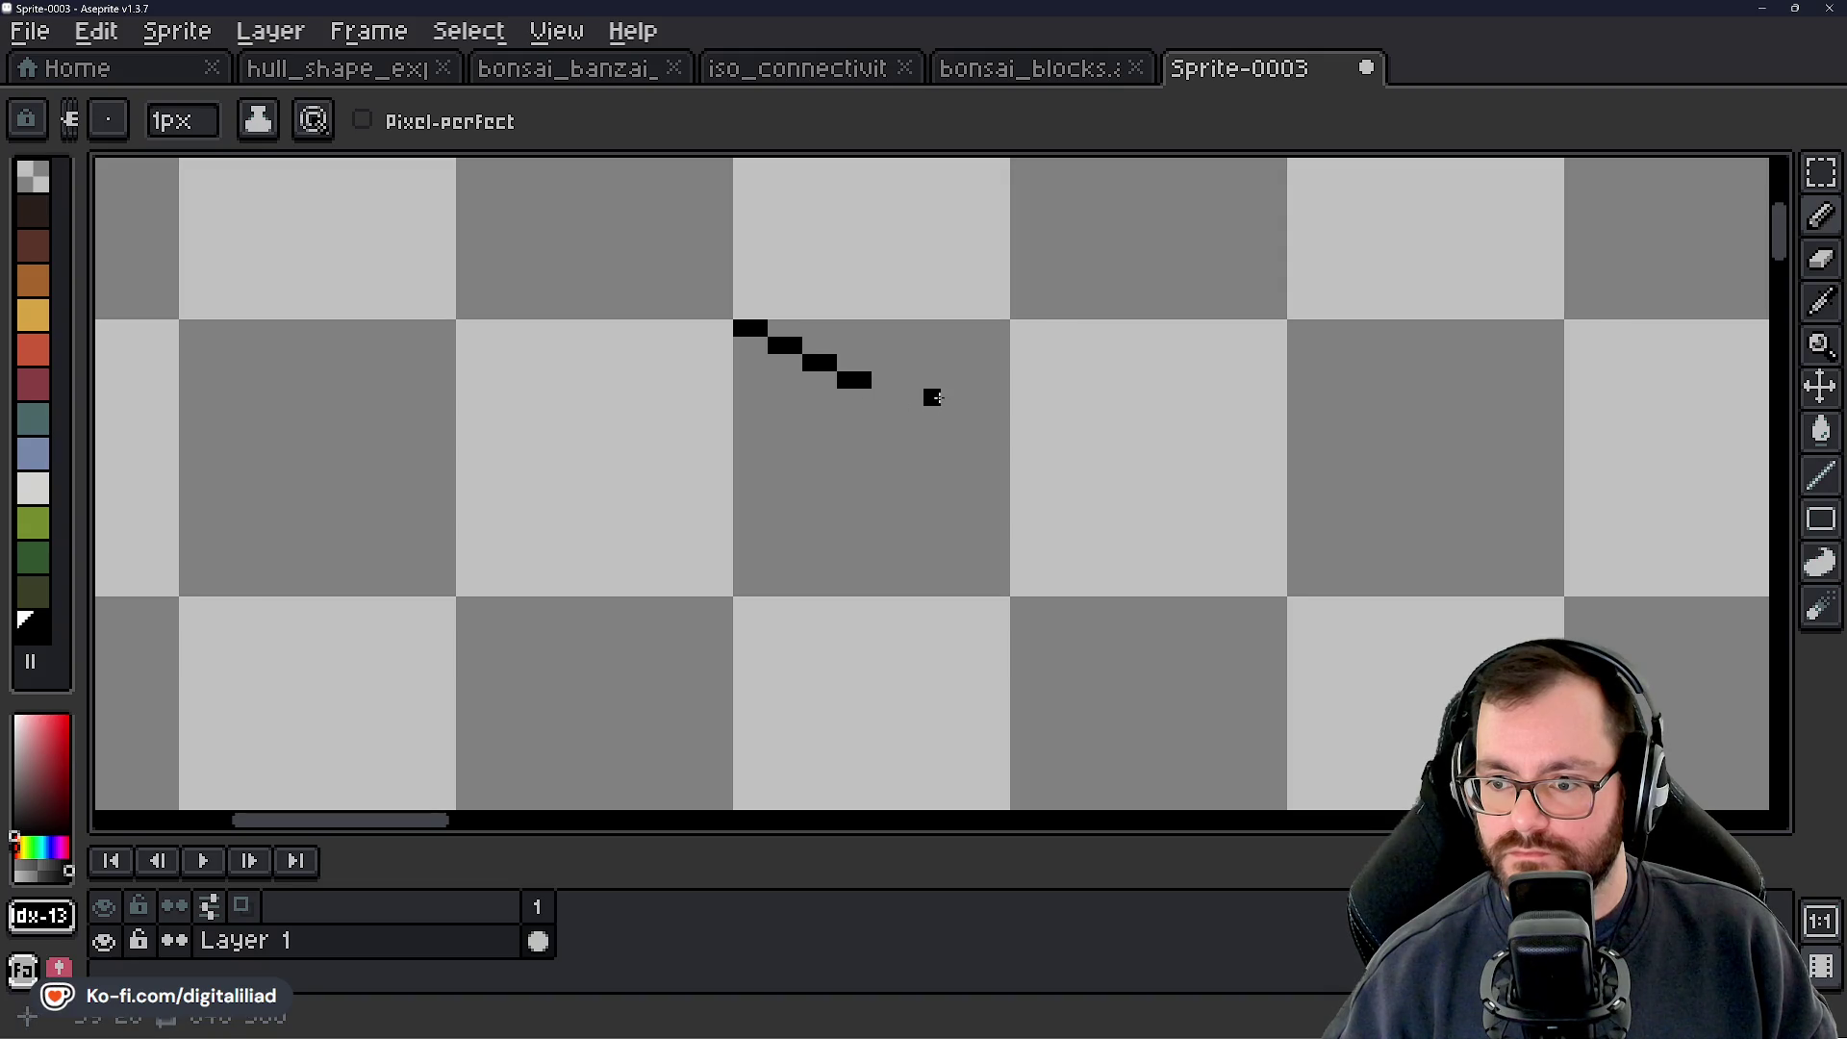
key("ctrl+z")
key("ctrl+z")
key("ctrl+z")
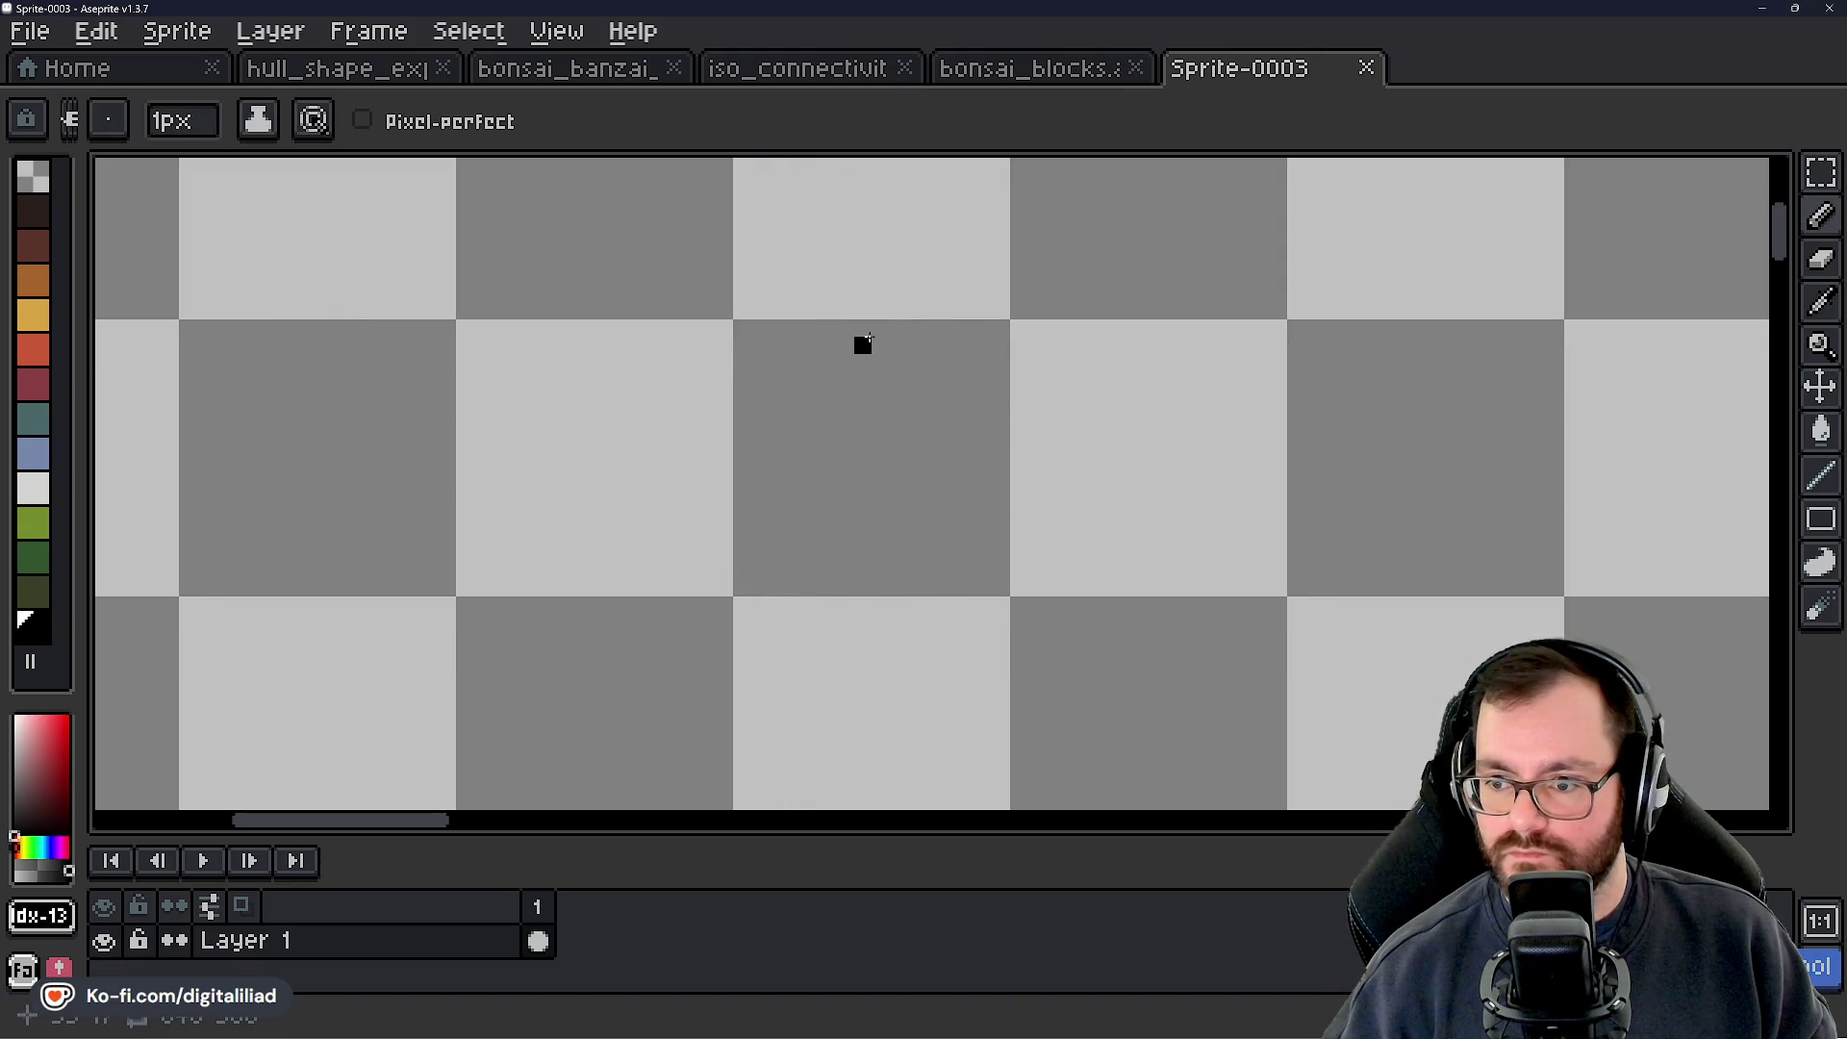
left_click_drag(881, 329, 898, 329)
left_click(915, 345)
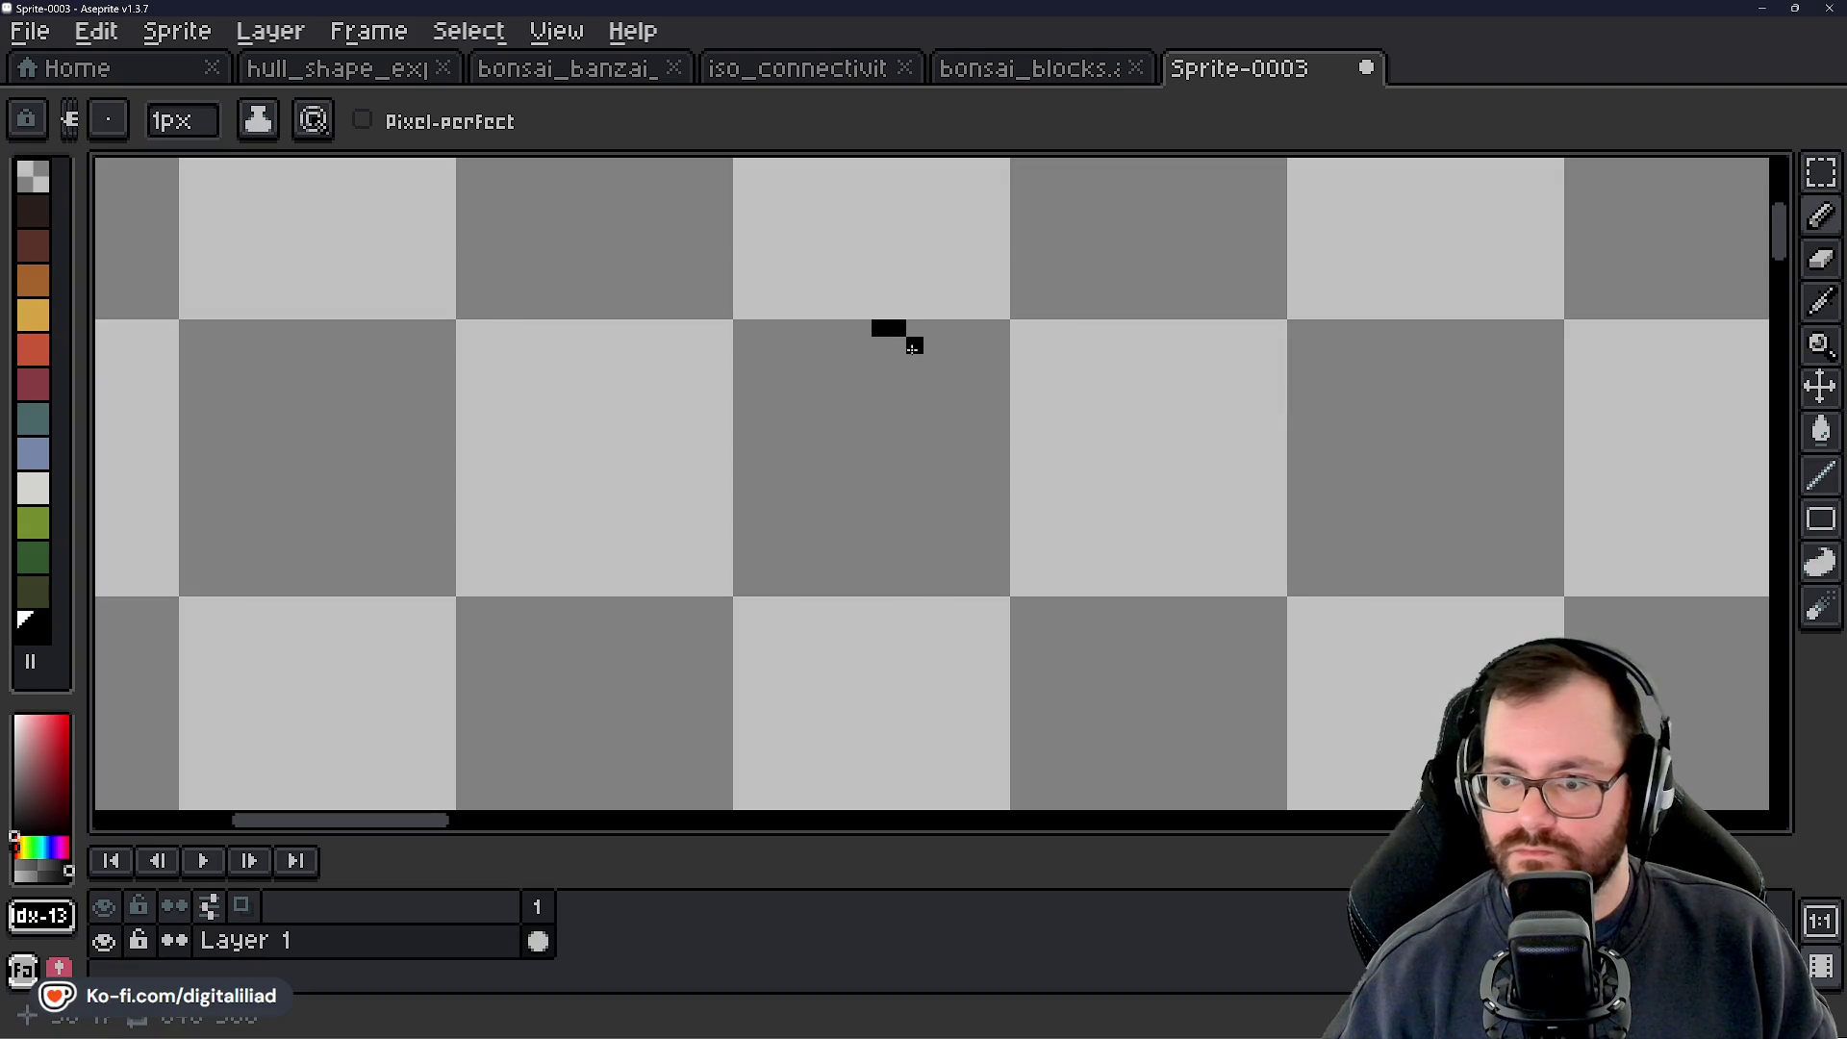
left_click(932, 344)
left_click(946, 356)
left_click(960, 356)
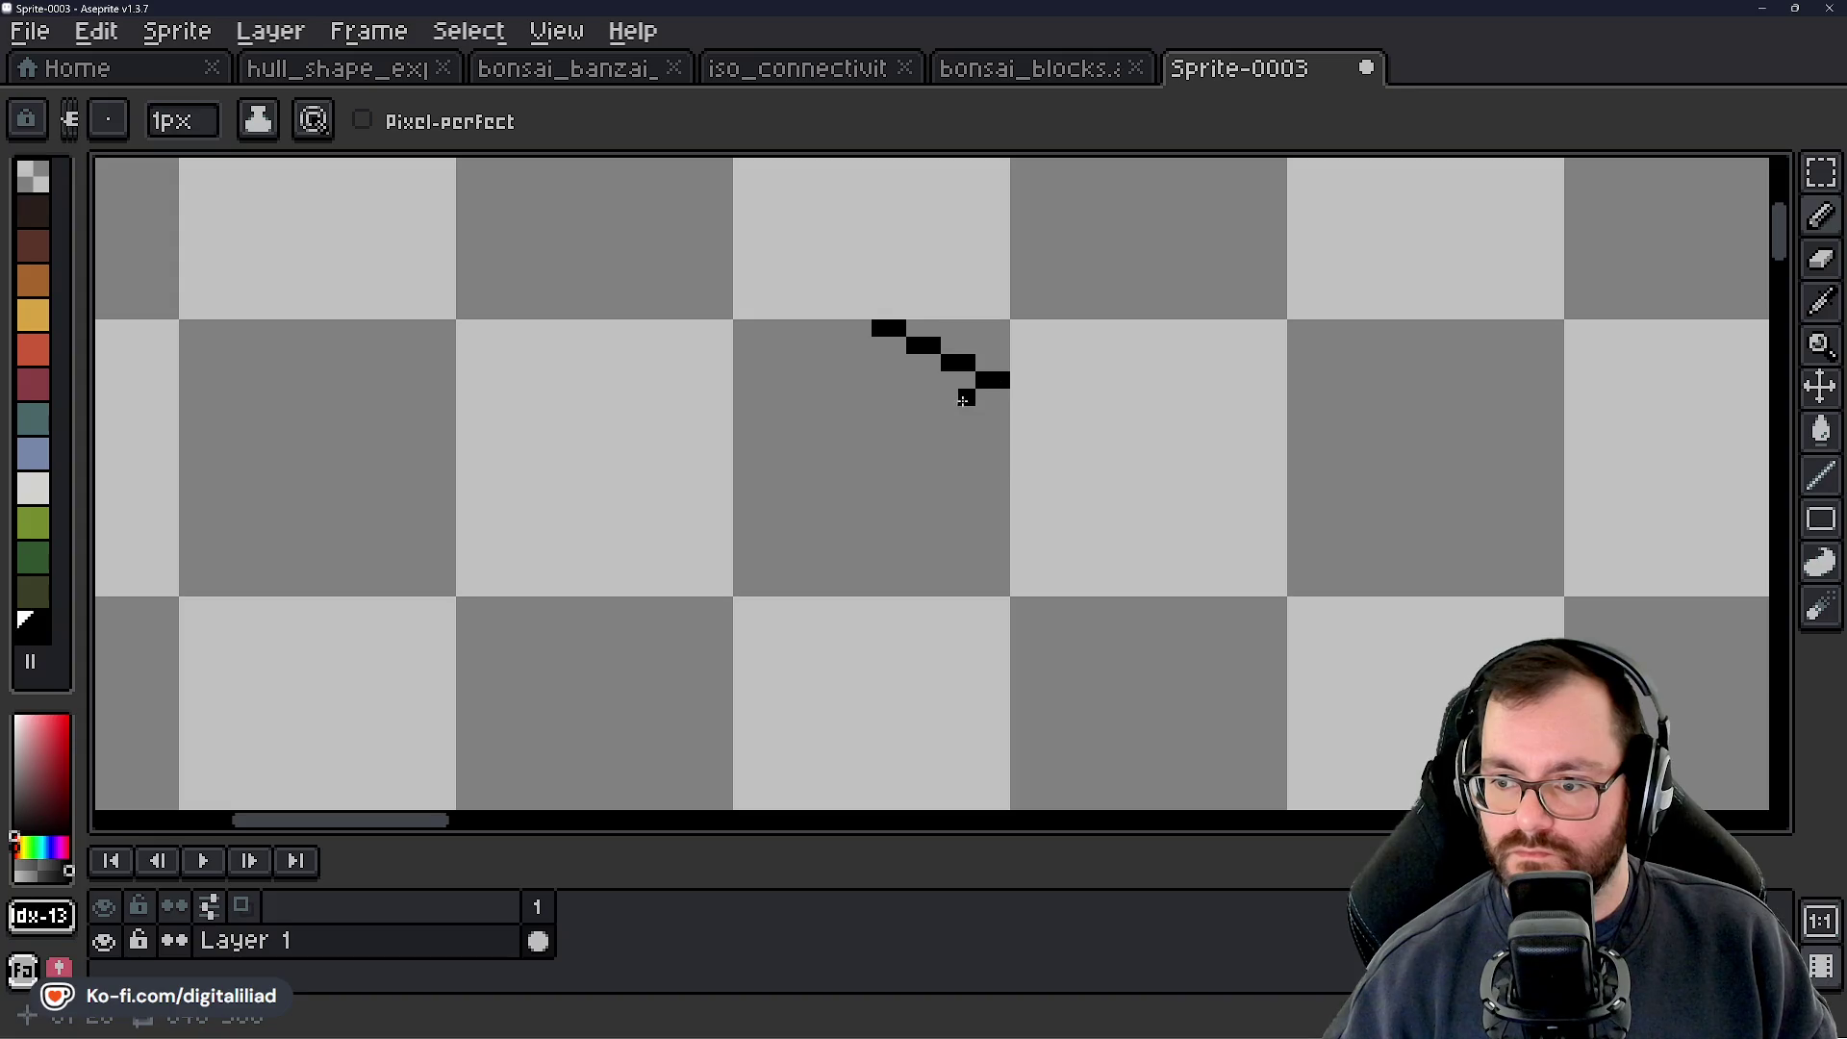
left_click_drag(932, 415, 851, 432)
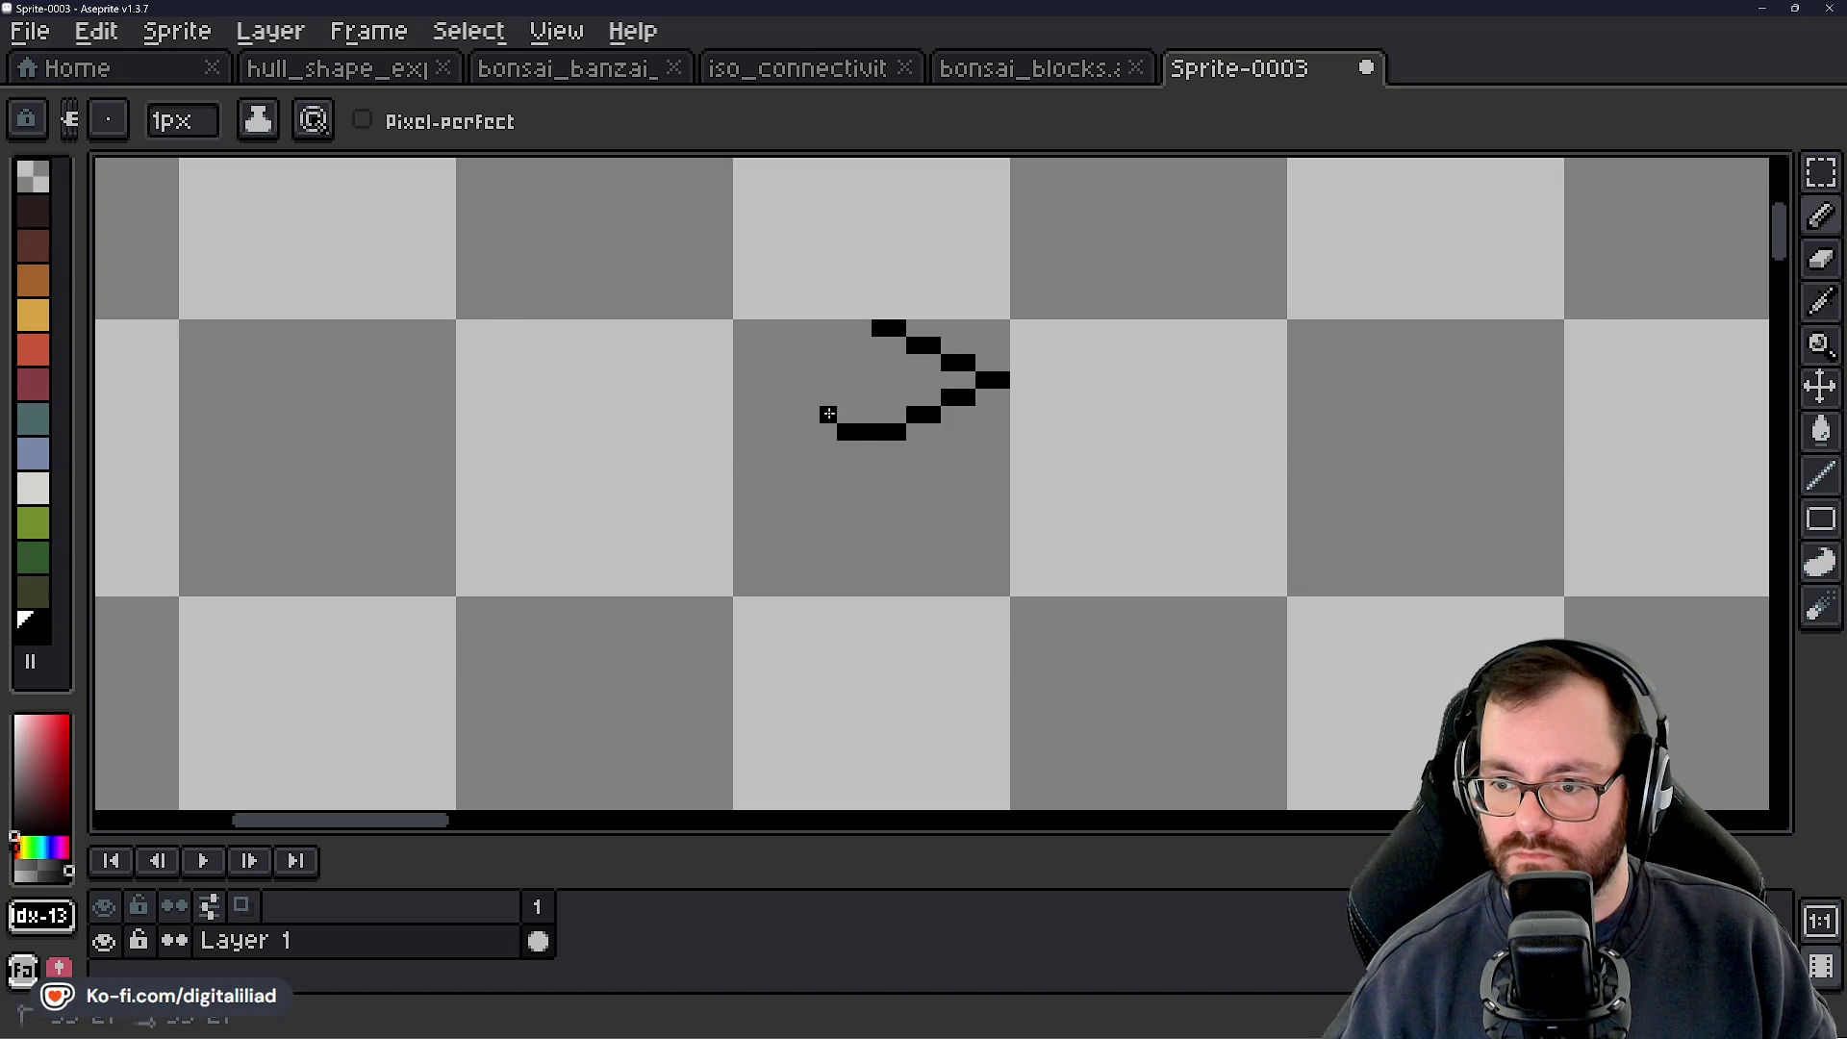
left_click(778, 363)
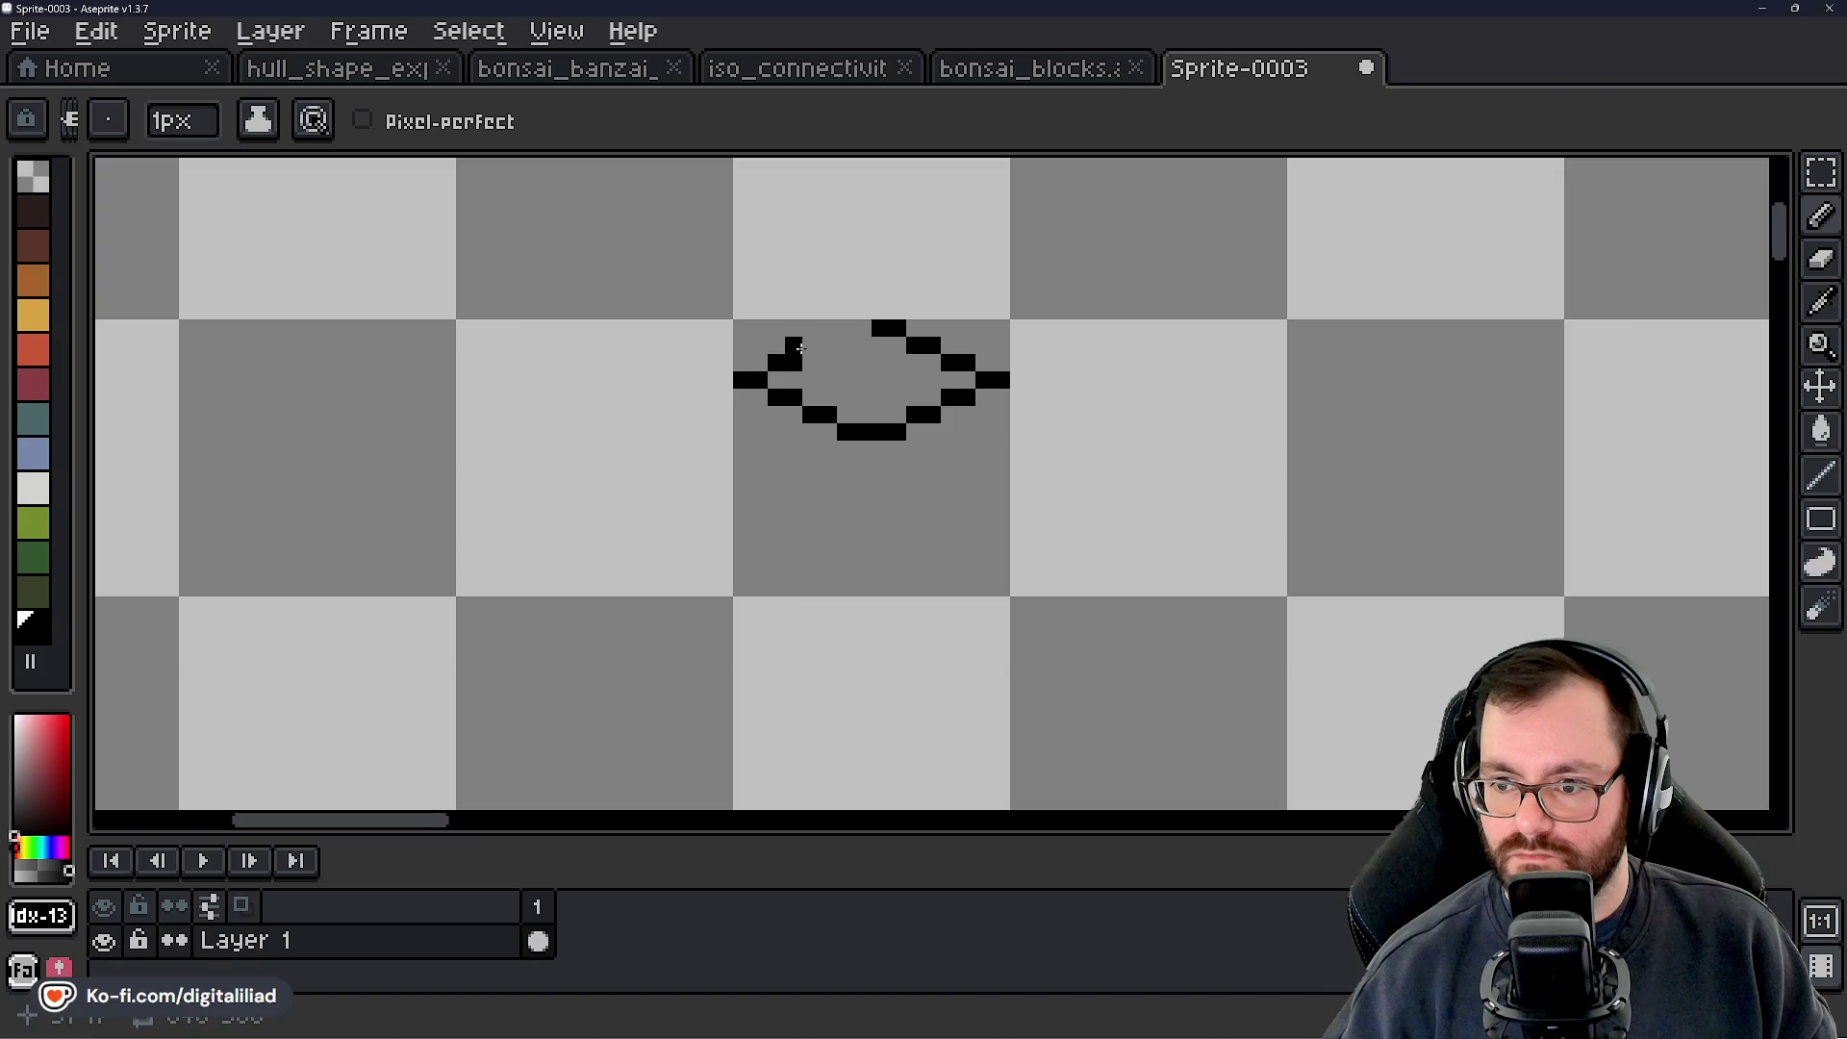
left_click_drag(801, 349, 863, 336)
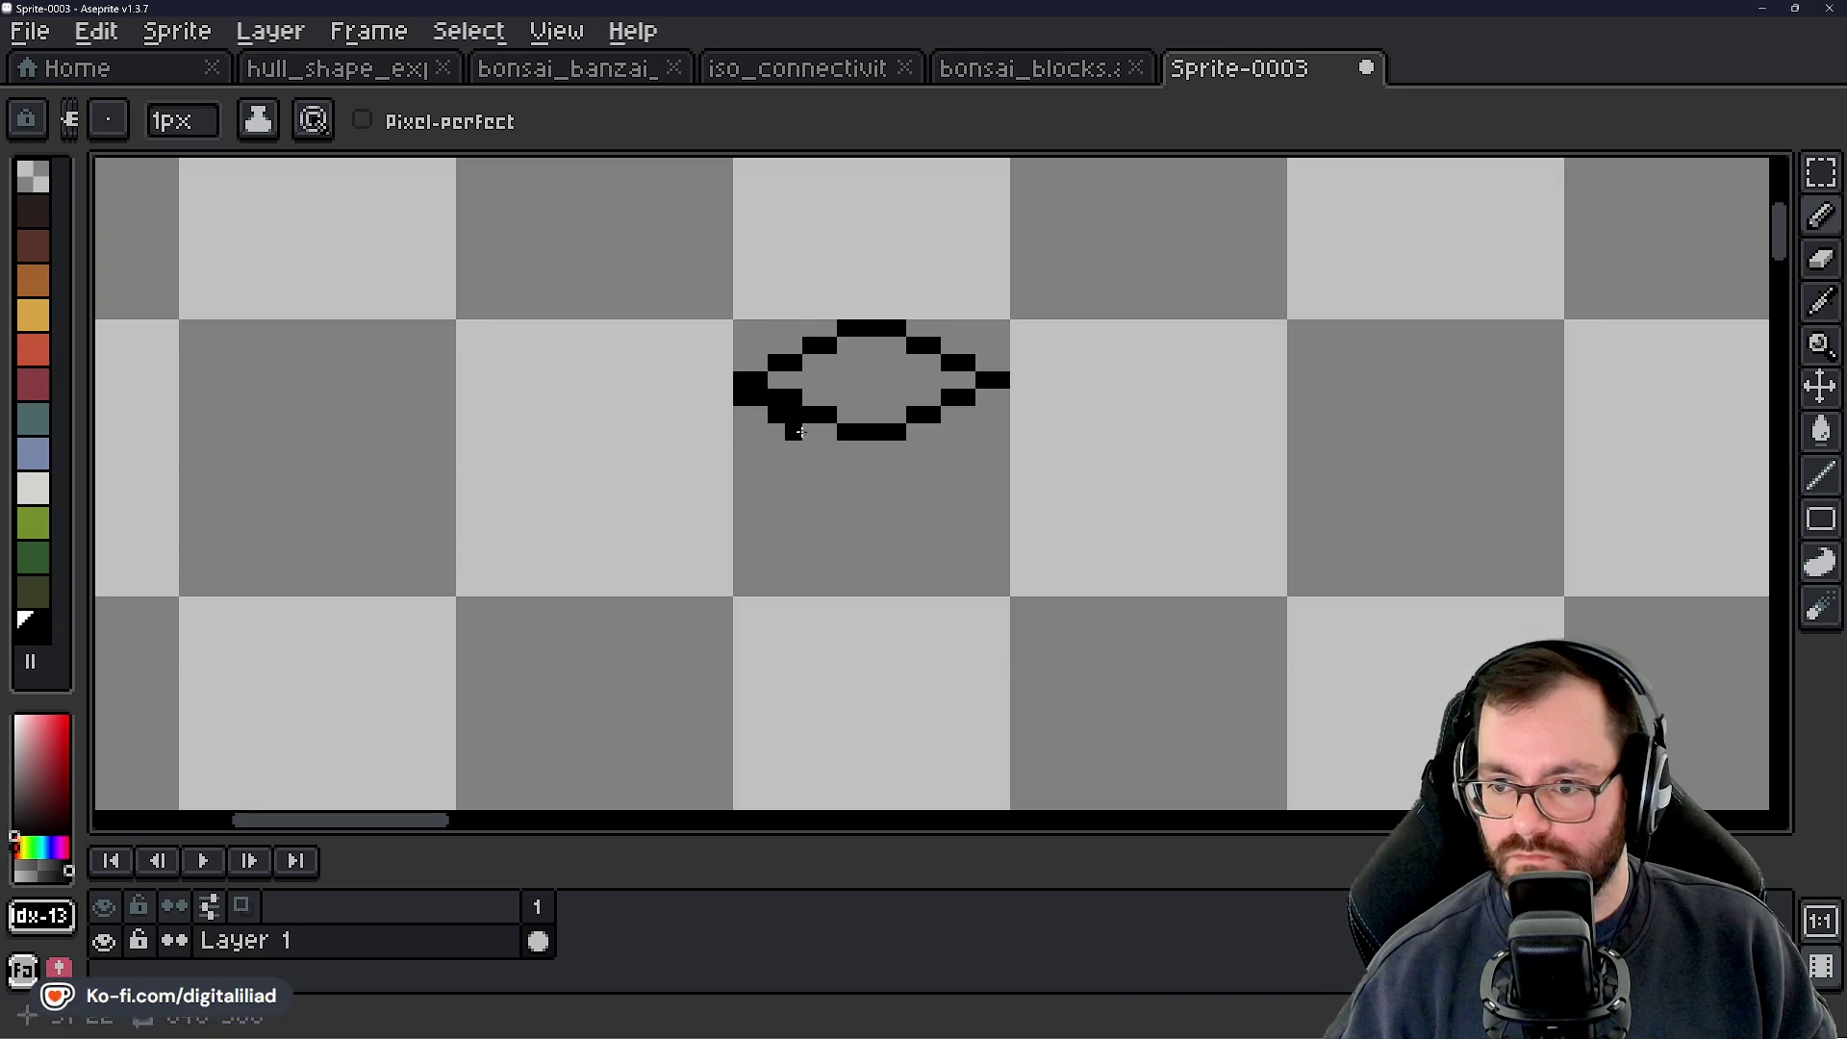
left_click_drag(831, 452, 955, 417)
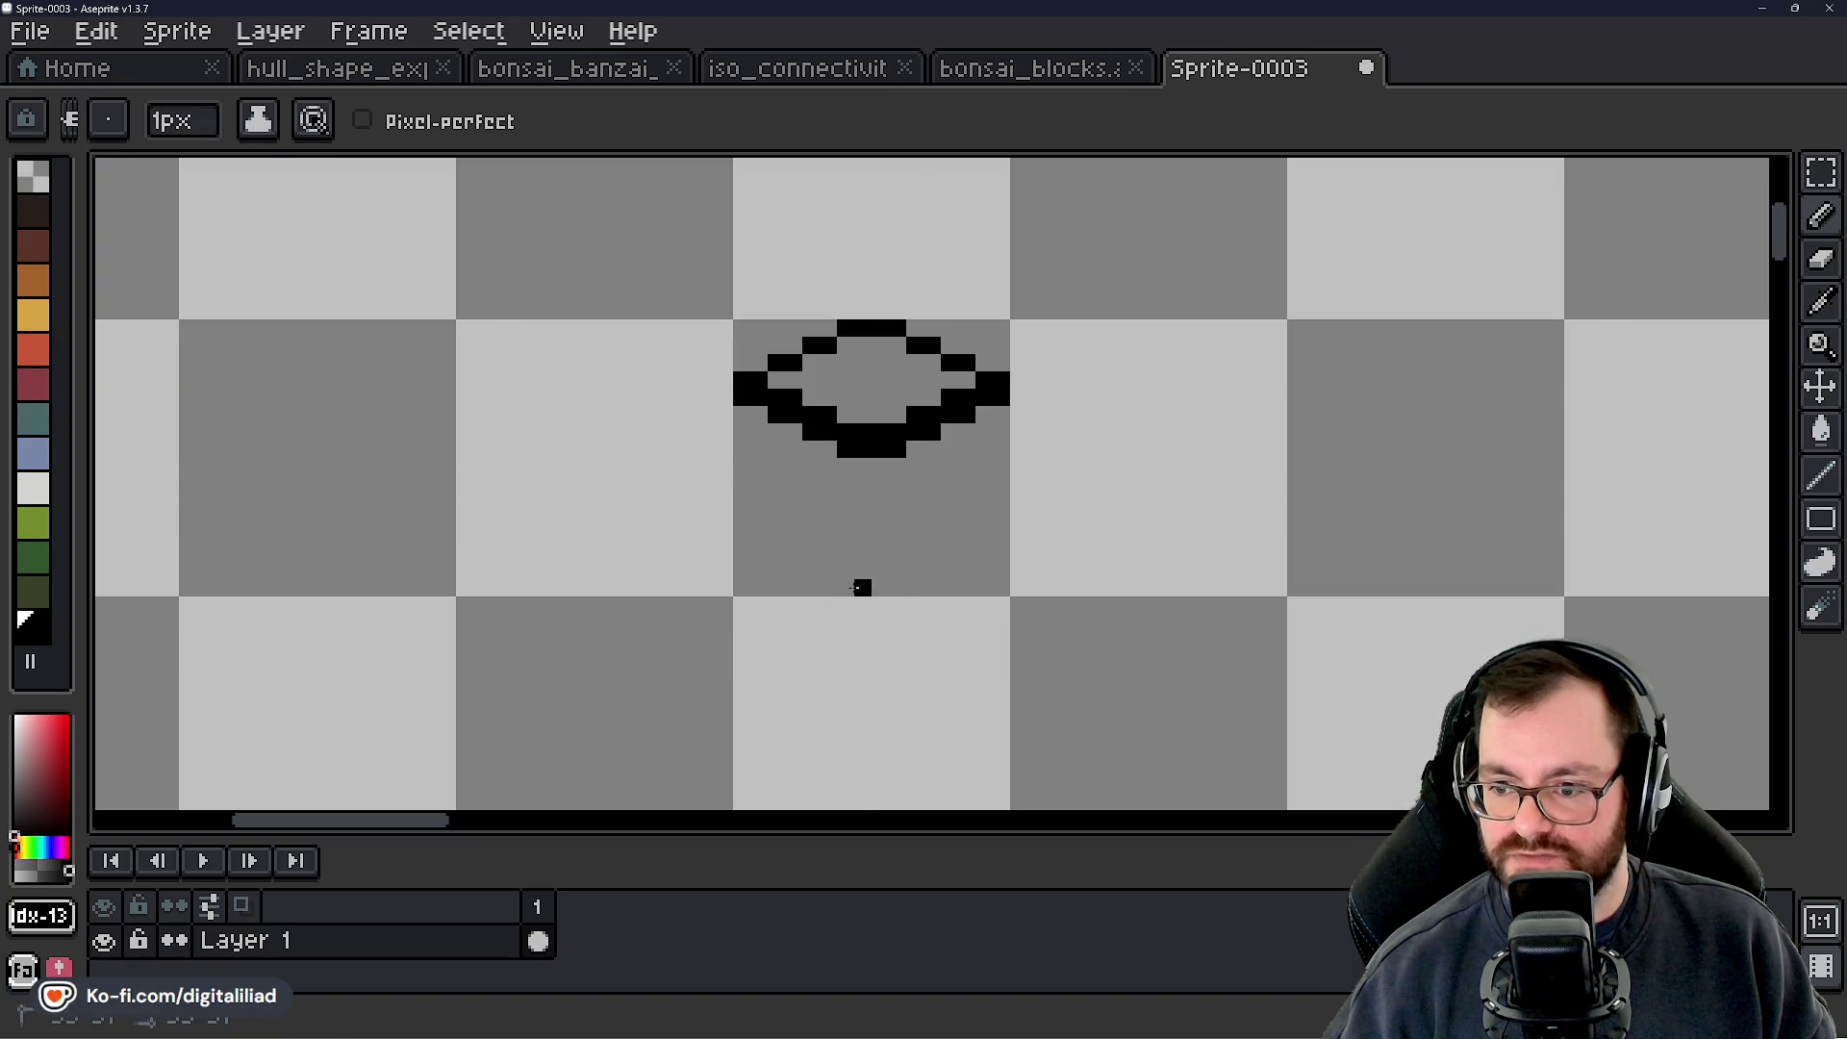
Draw the cube's bottom edge and its vertical side edges
mouse_move(855, 587)
left_mouse_down()
mouse_move(902, 587)
mouse_move(982, 533)
left_mouse_up()
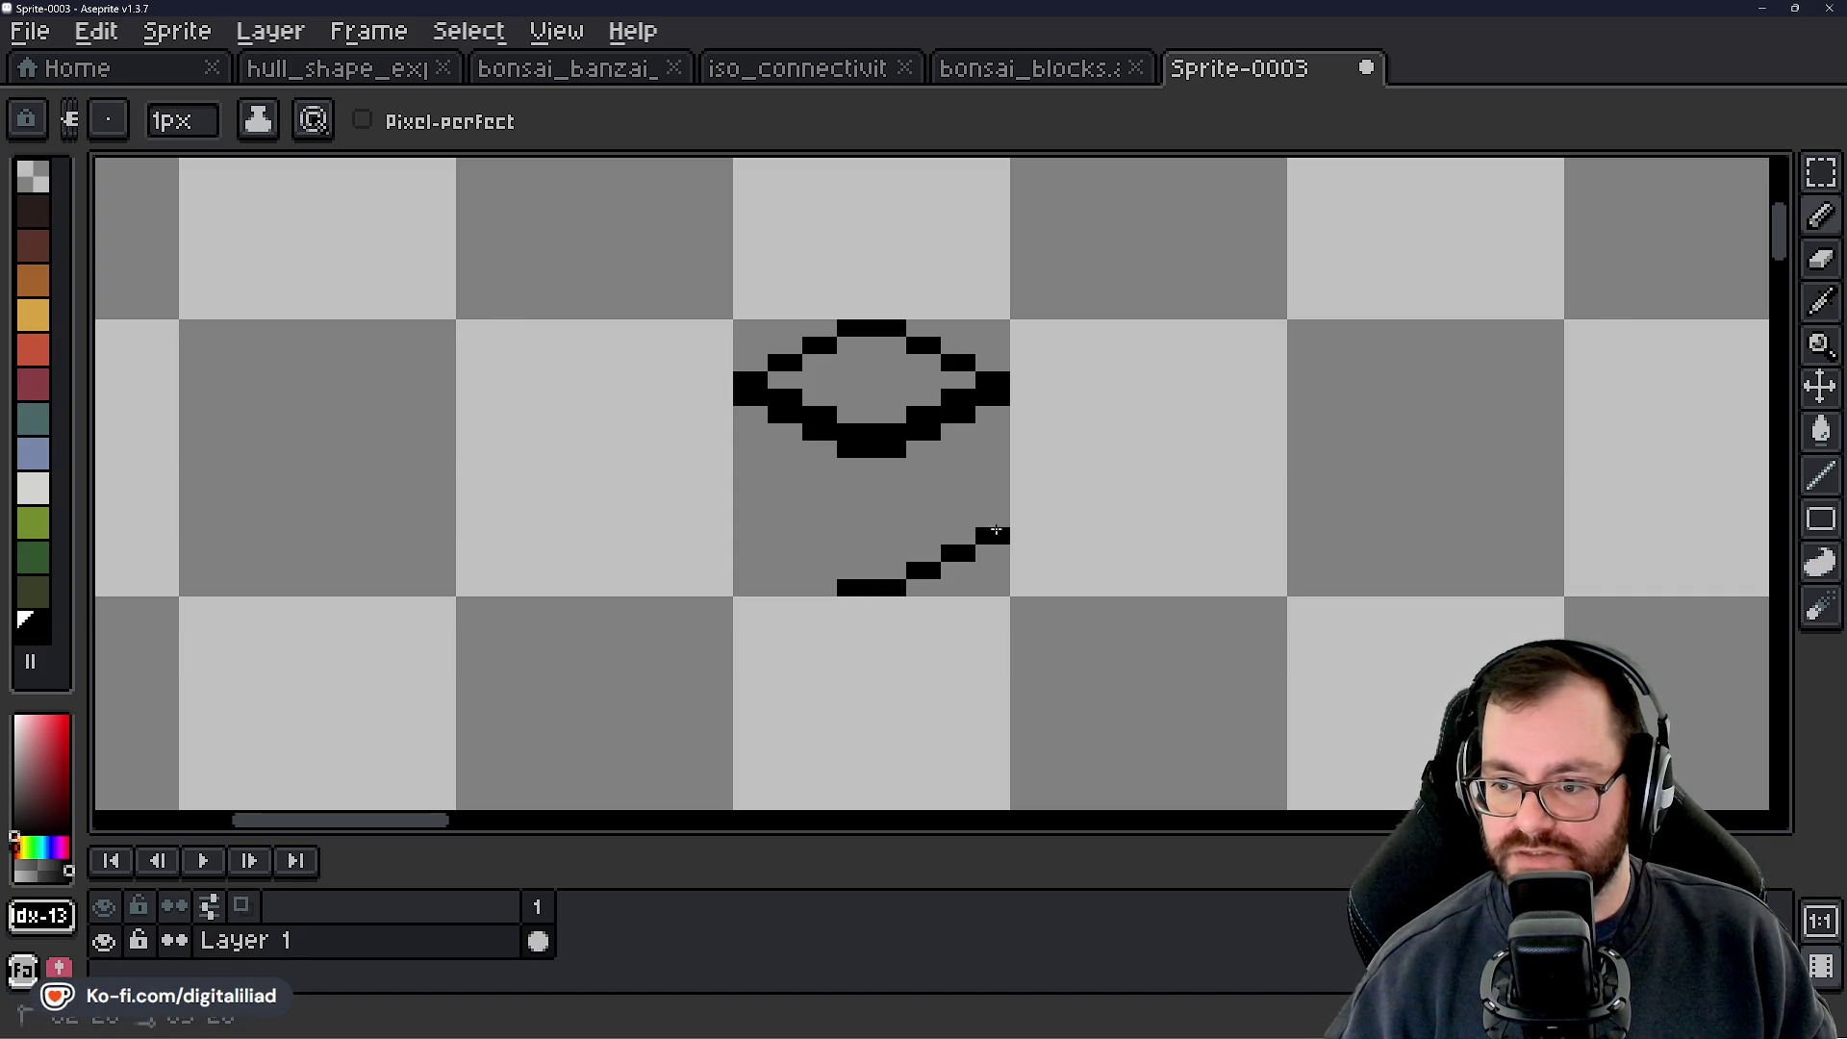
left_click_drag(1001, 418, 991, 527)
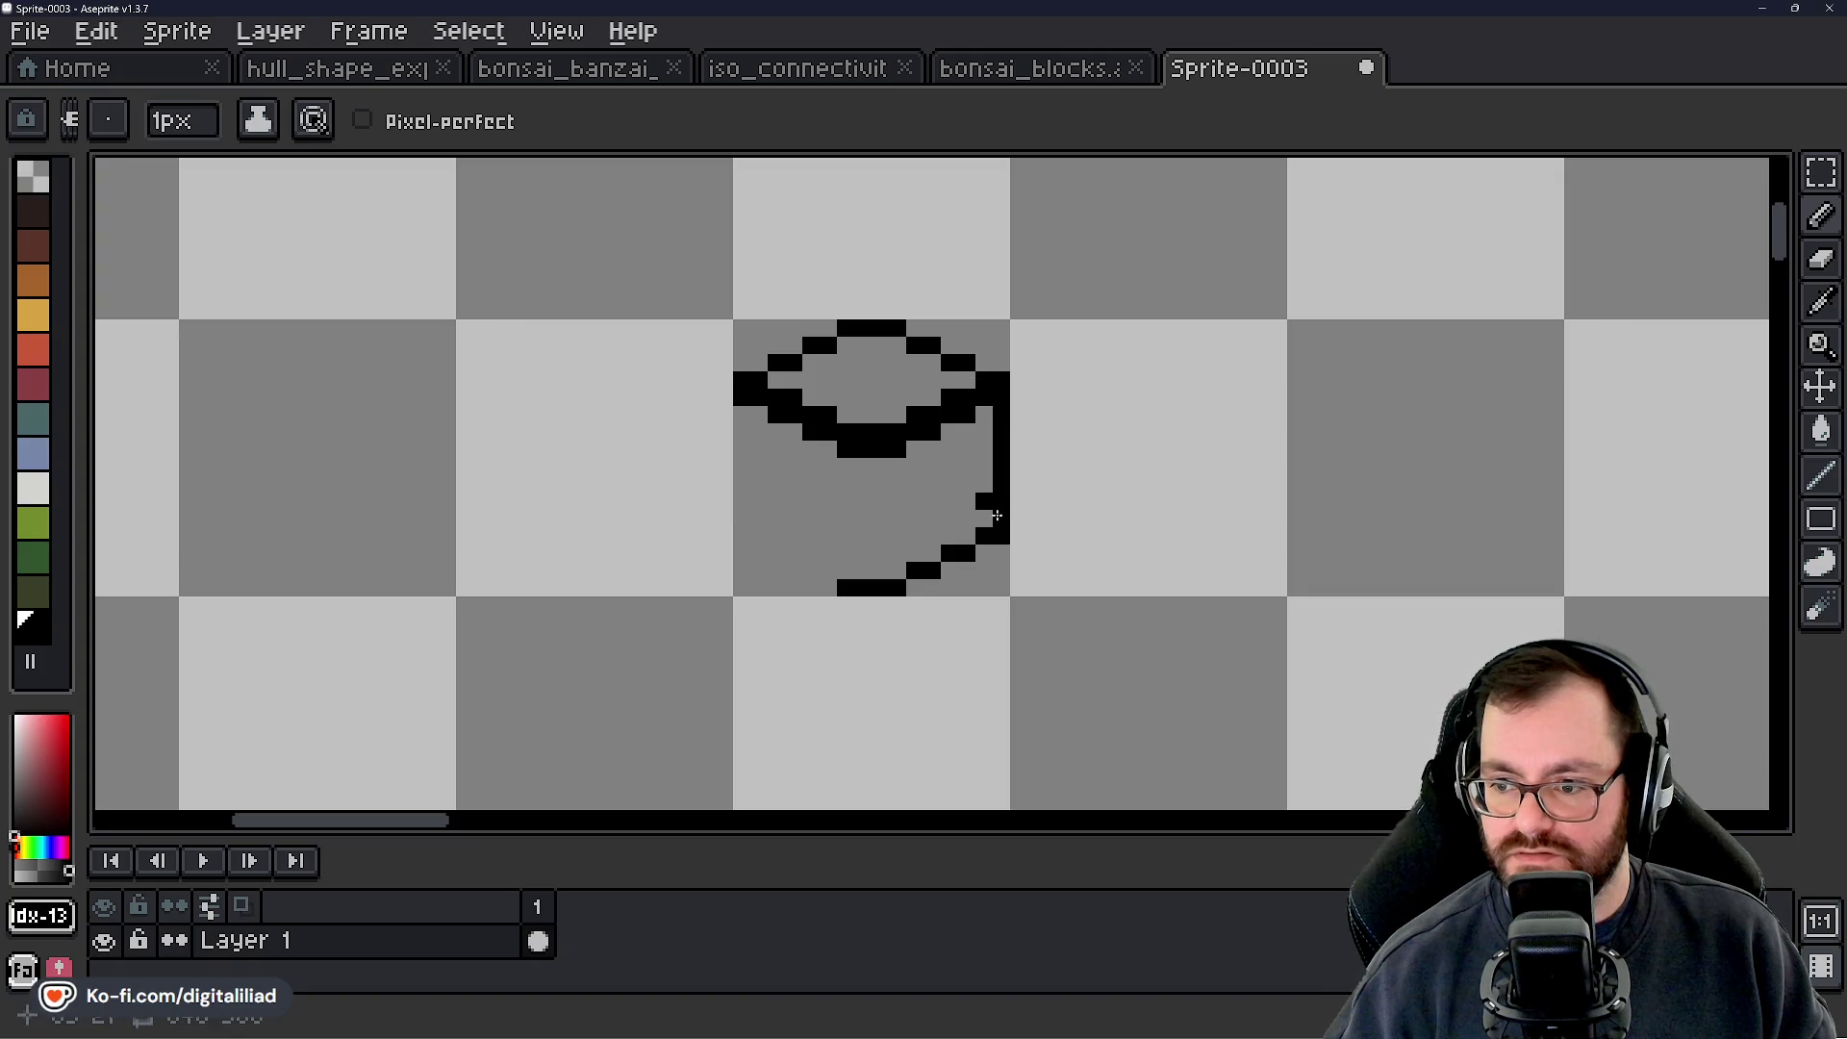
key("ctrl+z")
left_click_drag(1002, 416, 1001, 512)
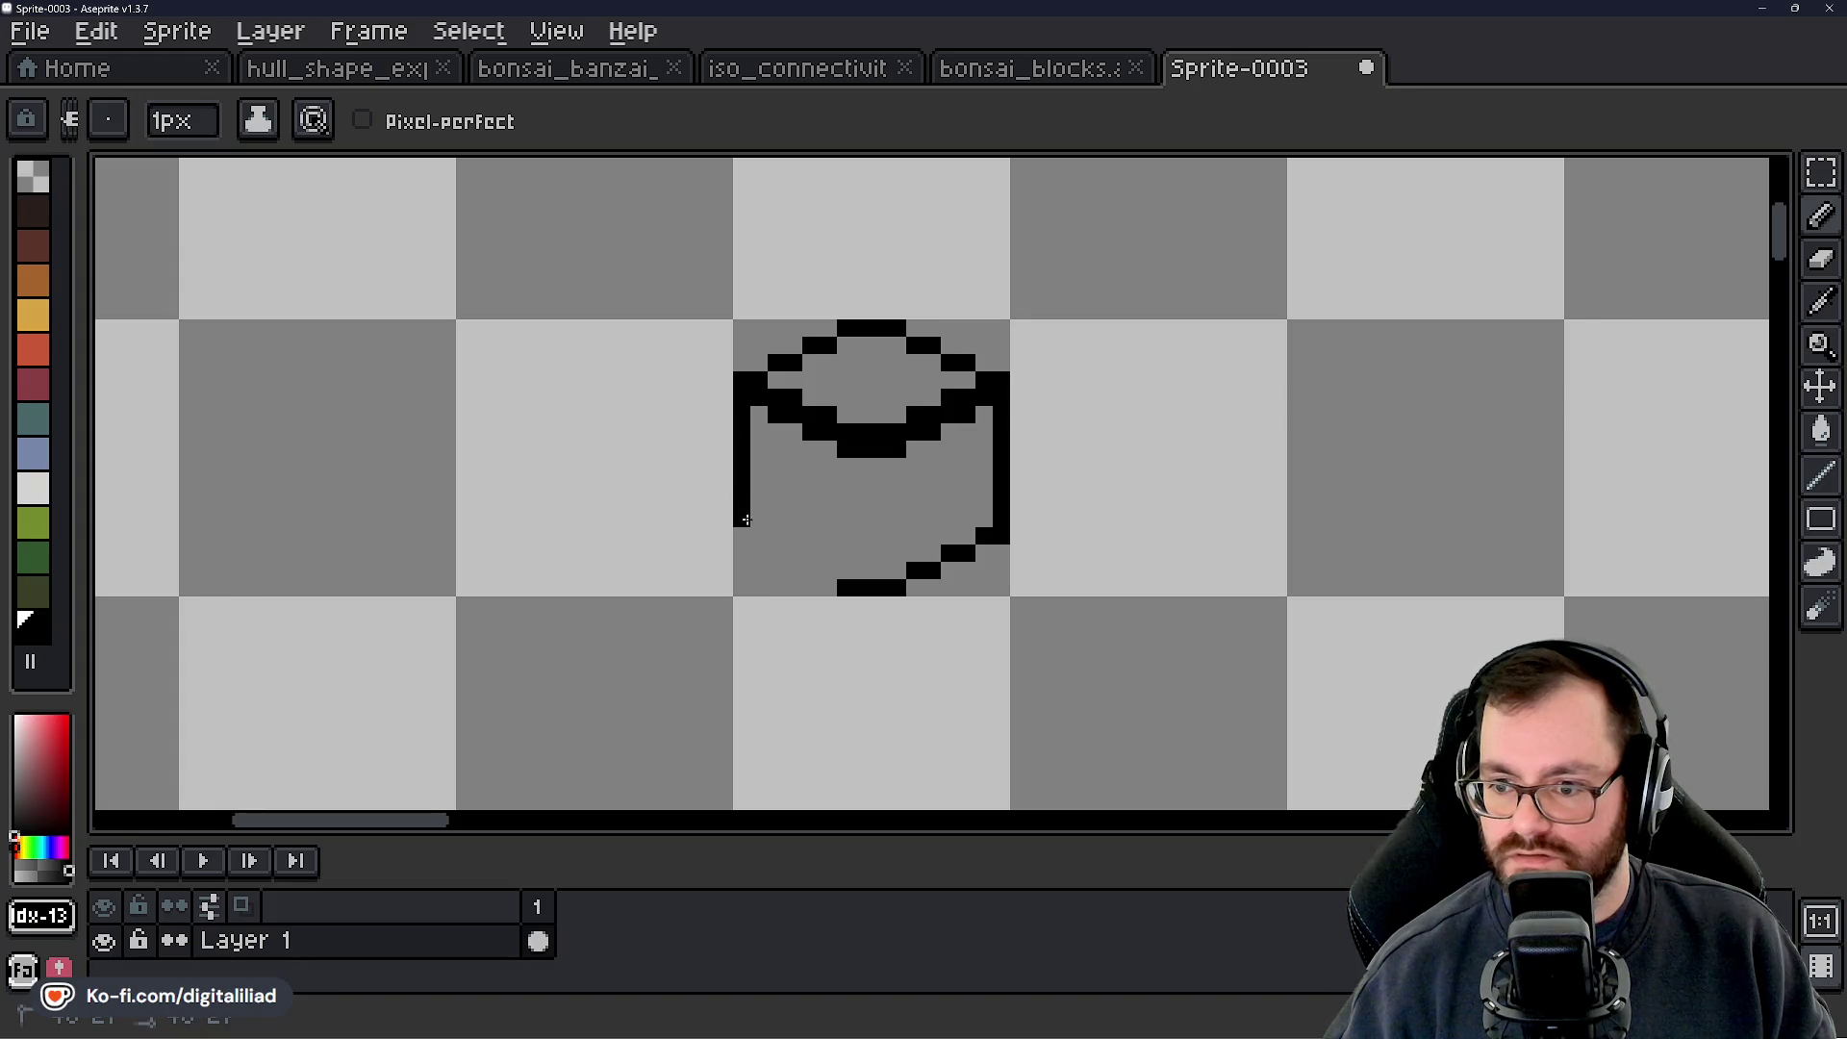
mouse_move(757, 540)
left_mouse_down()
mouse_move(828, 569)
mouse_move(816, 481)
mouse_move(837, 635)
mouse_move(829, 547)
left_mouse_up()
scroll(751, 546, "down", 2)
scroll(806, 514, "up", 4)
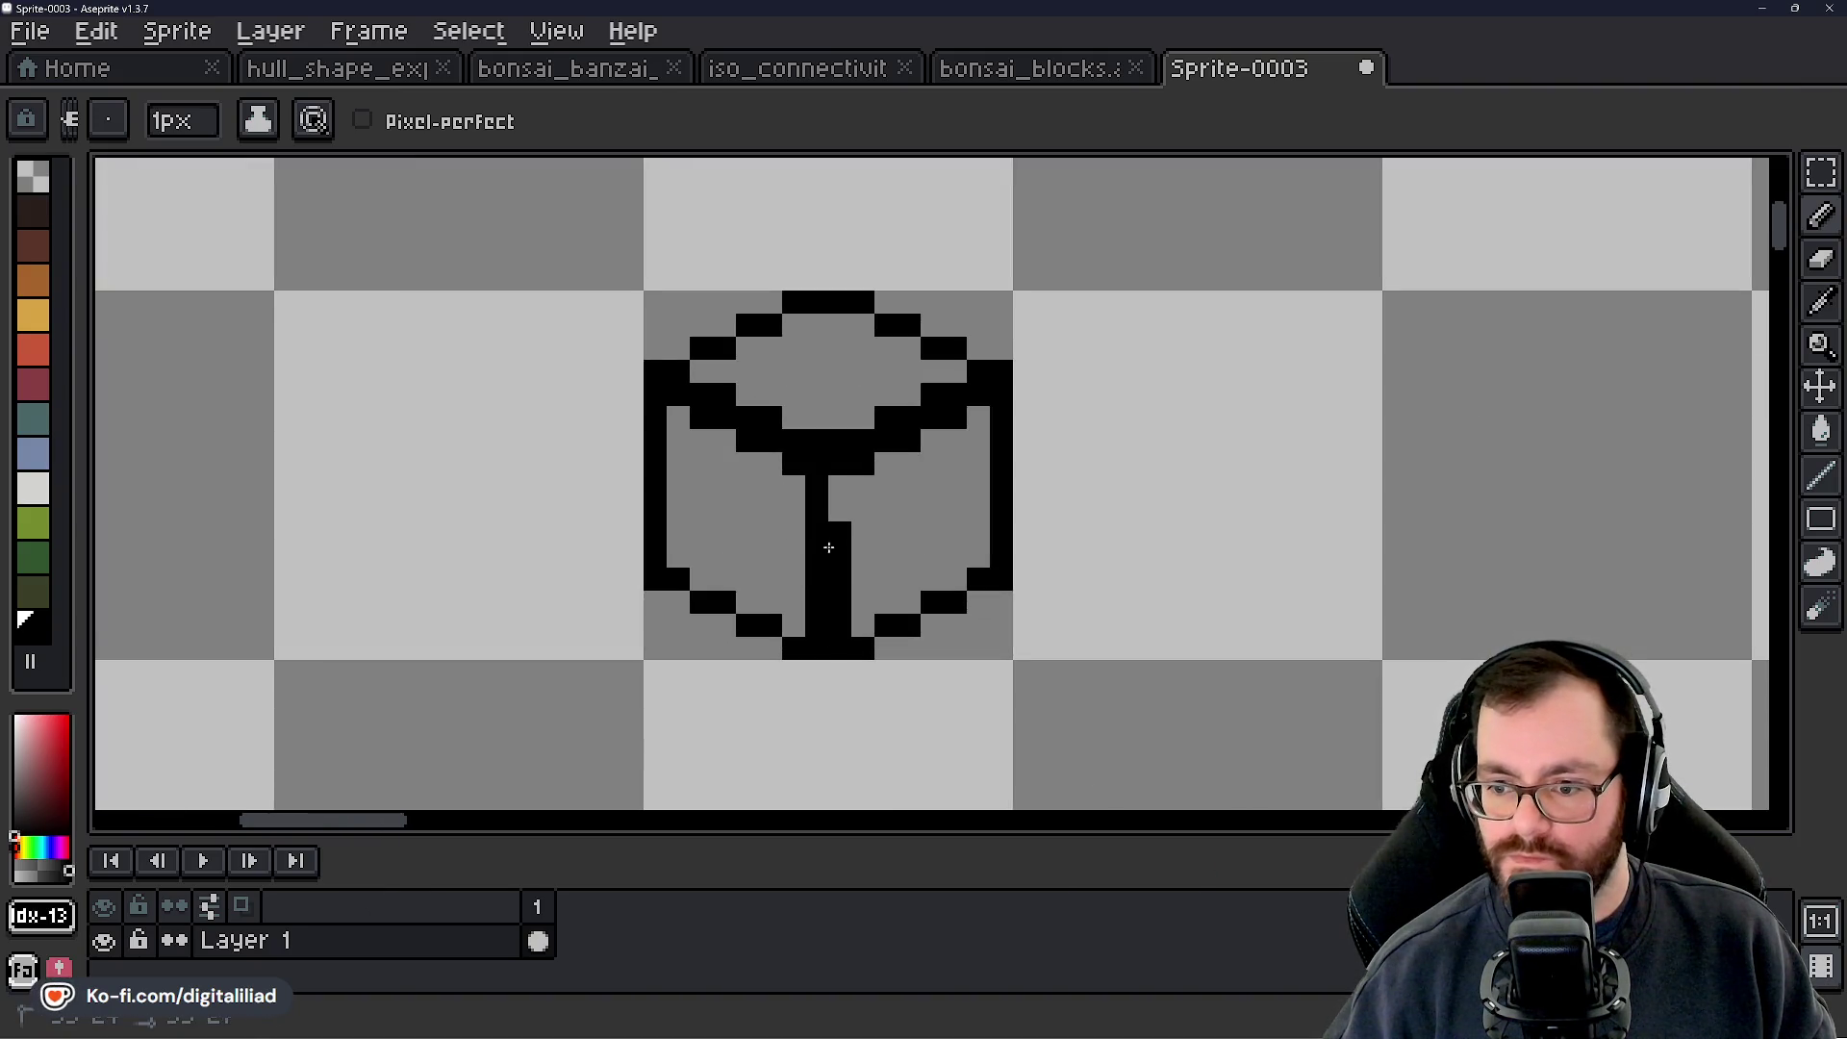
scroll(837, 489, "down", 1)
Rename the cube's layer from Layer 1 to Block
double_click(279, 943)
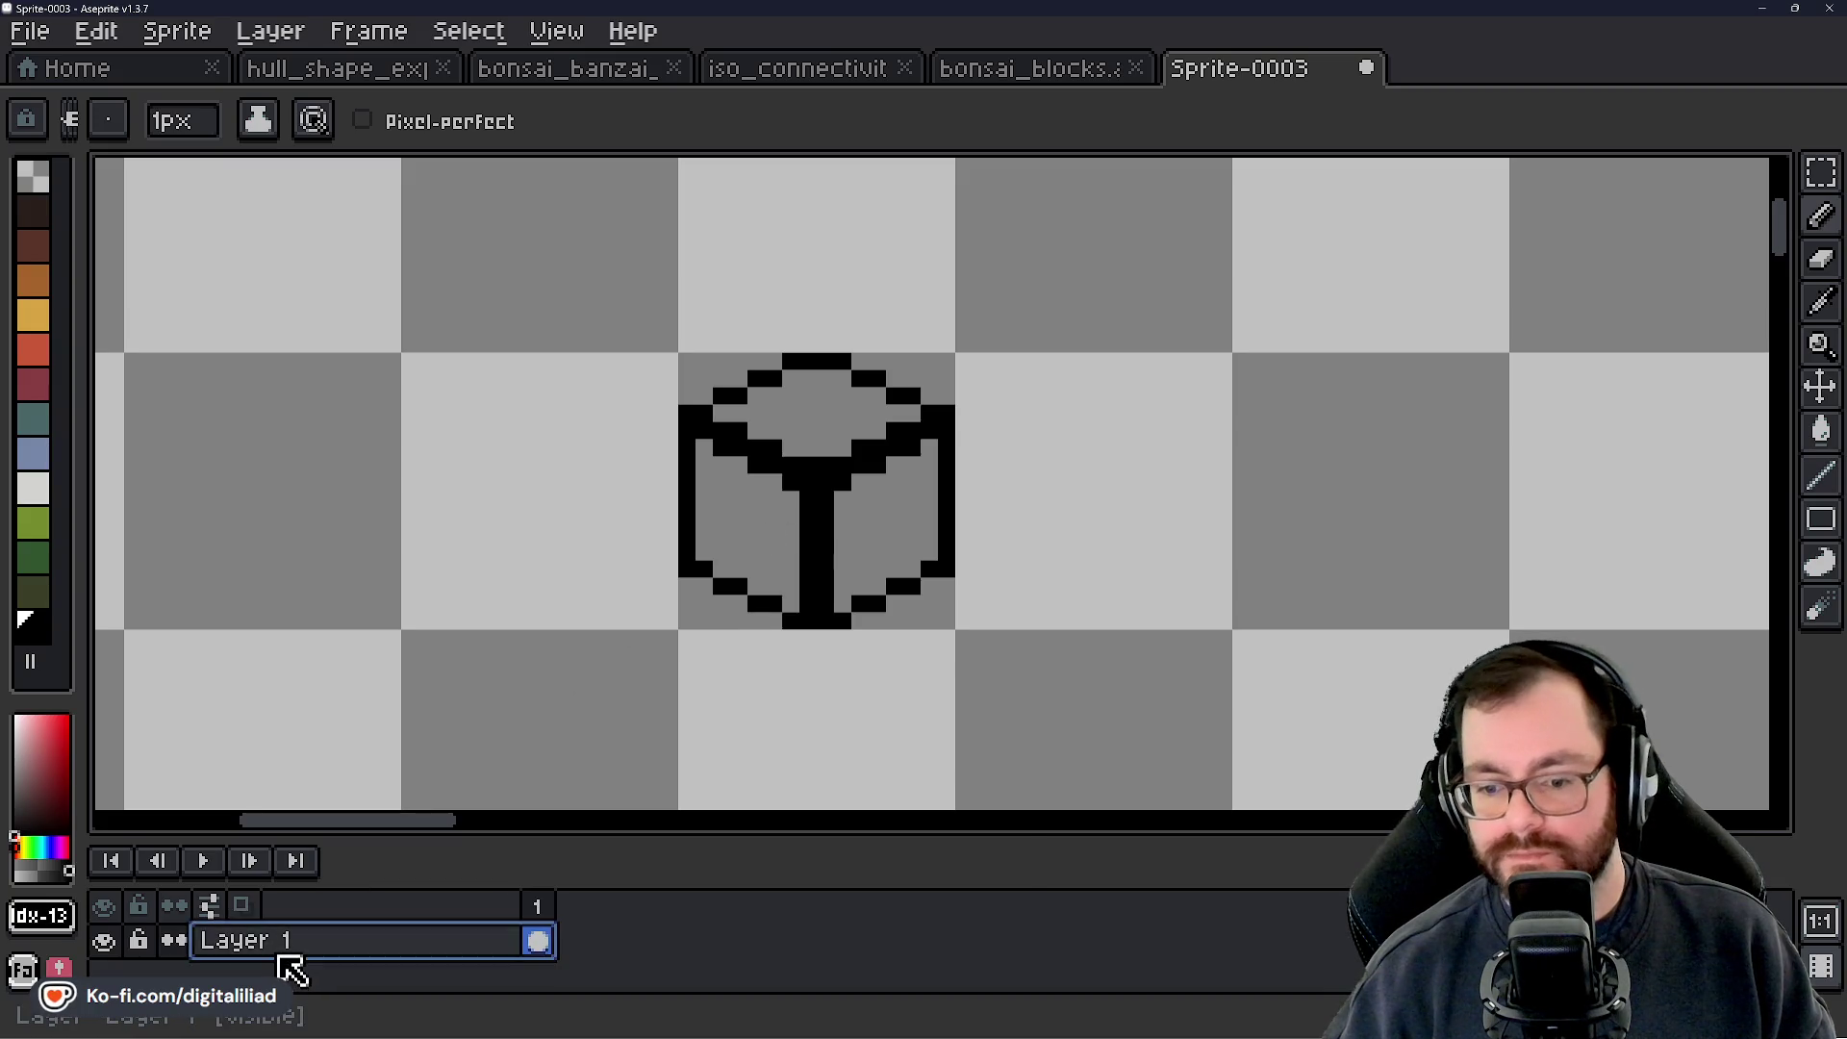
type("Block")
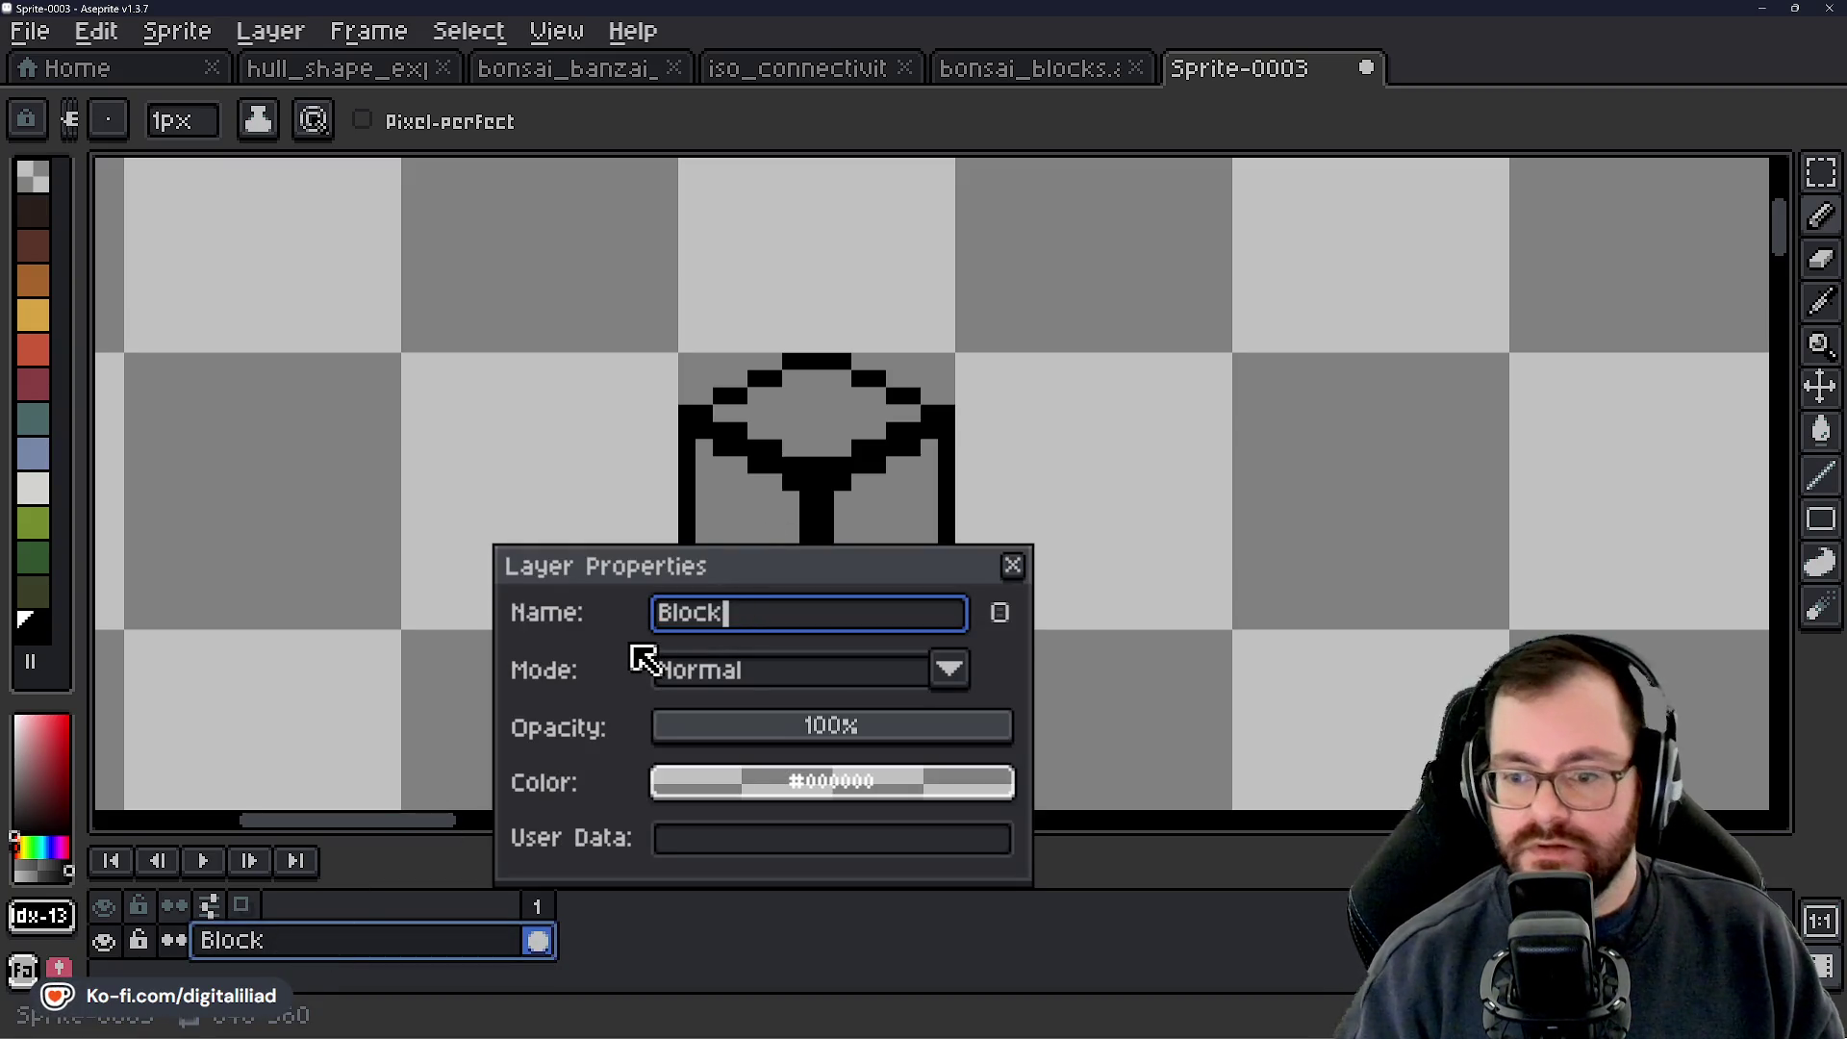
key("Return")
Add a new layer named Tree above the Block layer
right_click(358, 945)
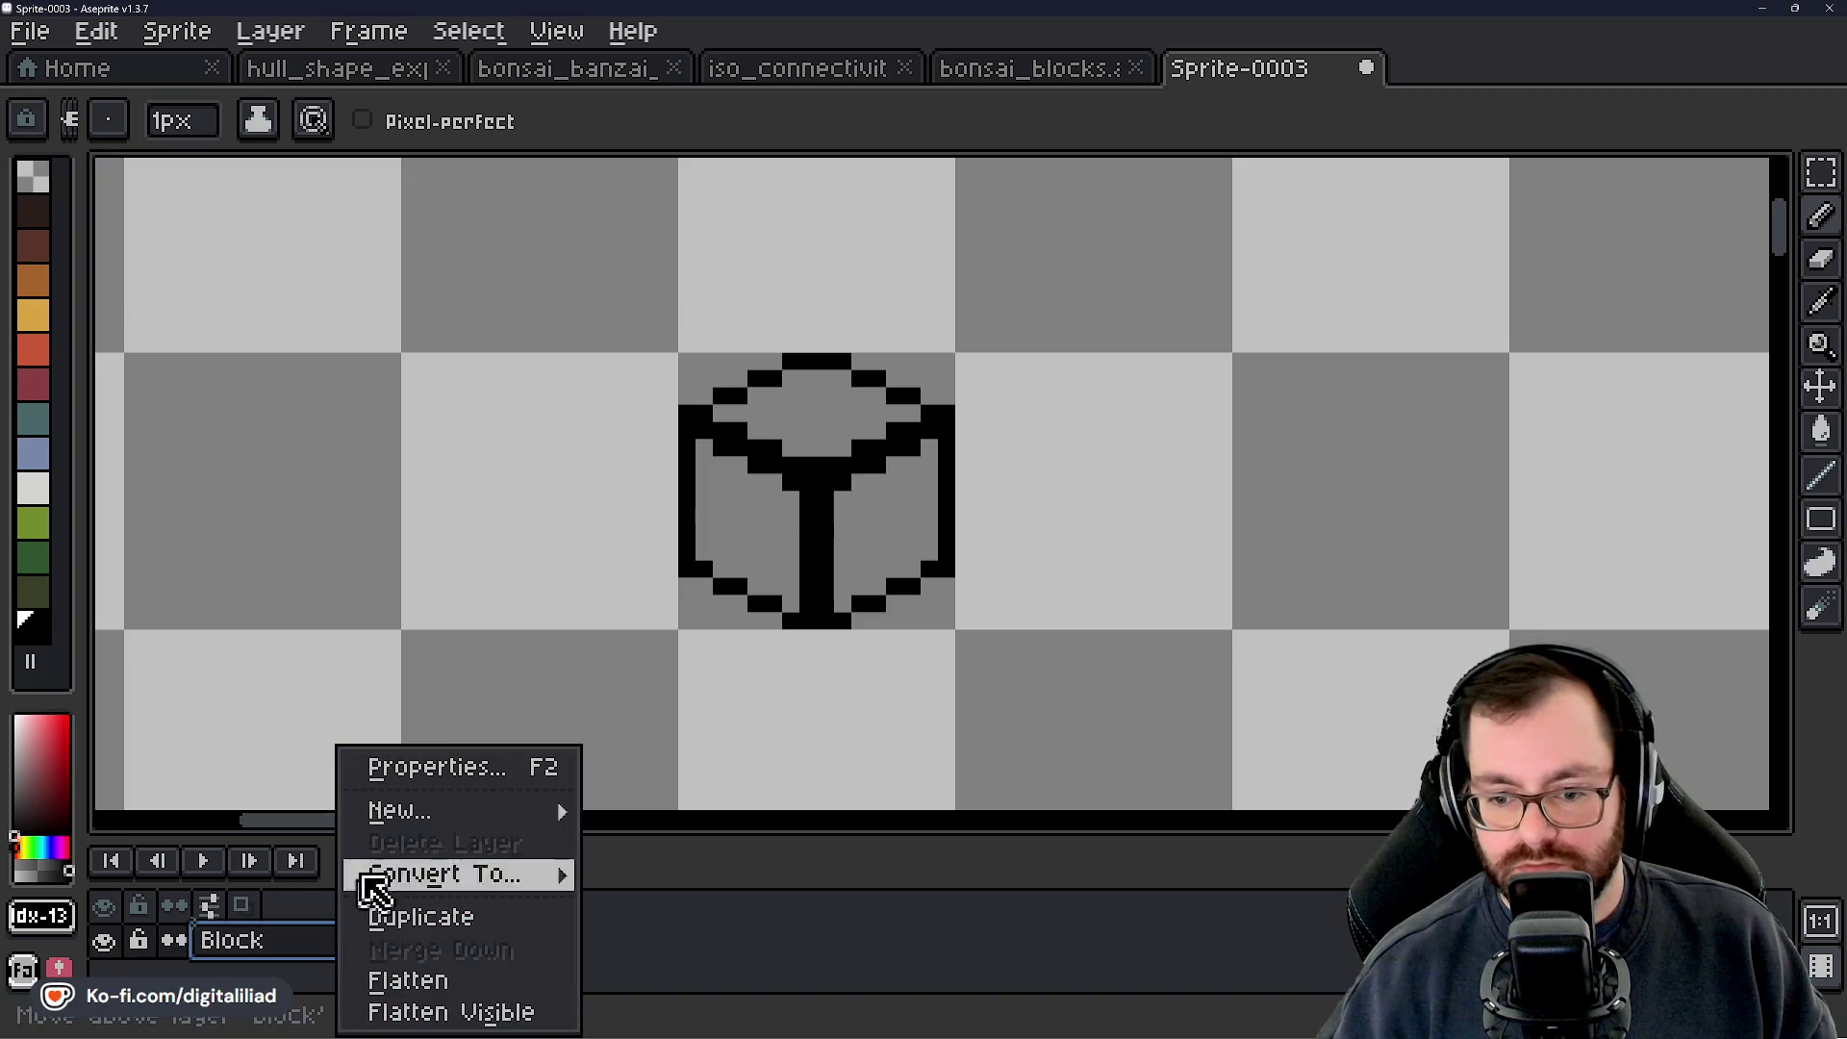
mouse_move(405, 818)
left_click(652, 810)
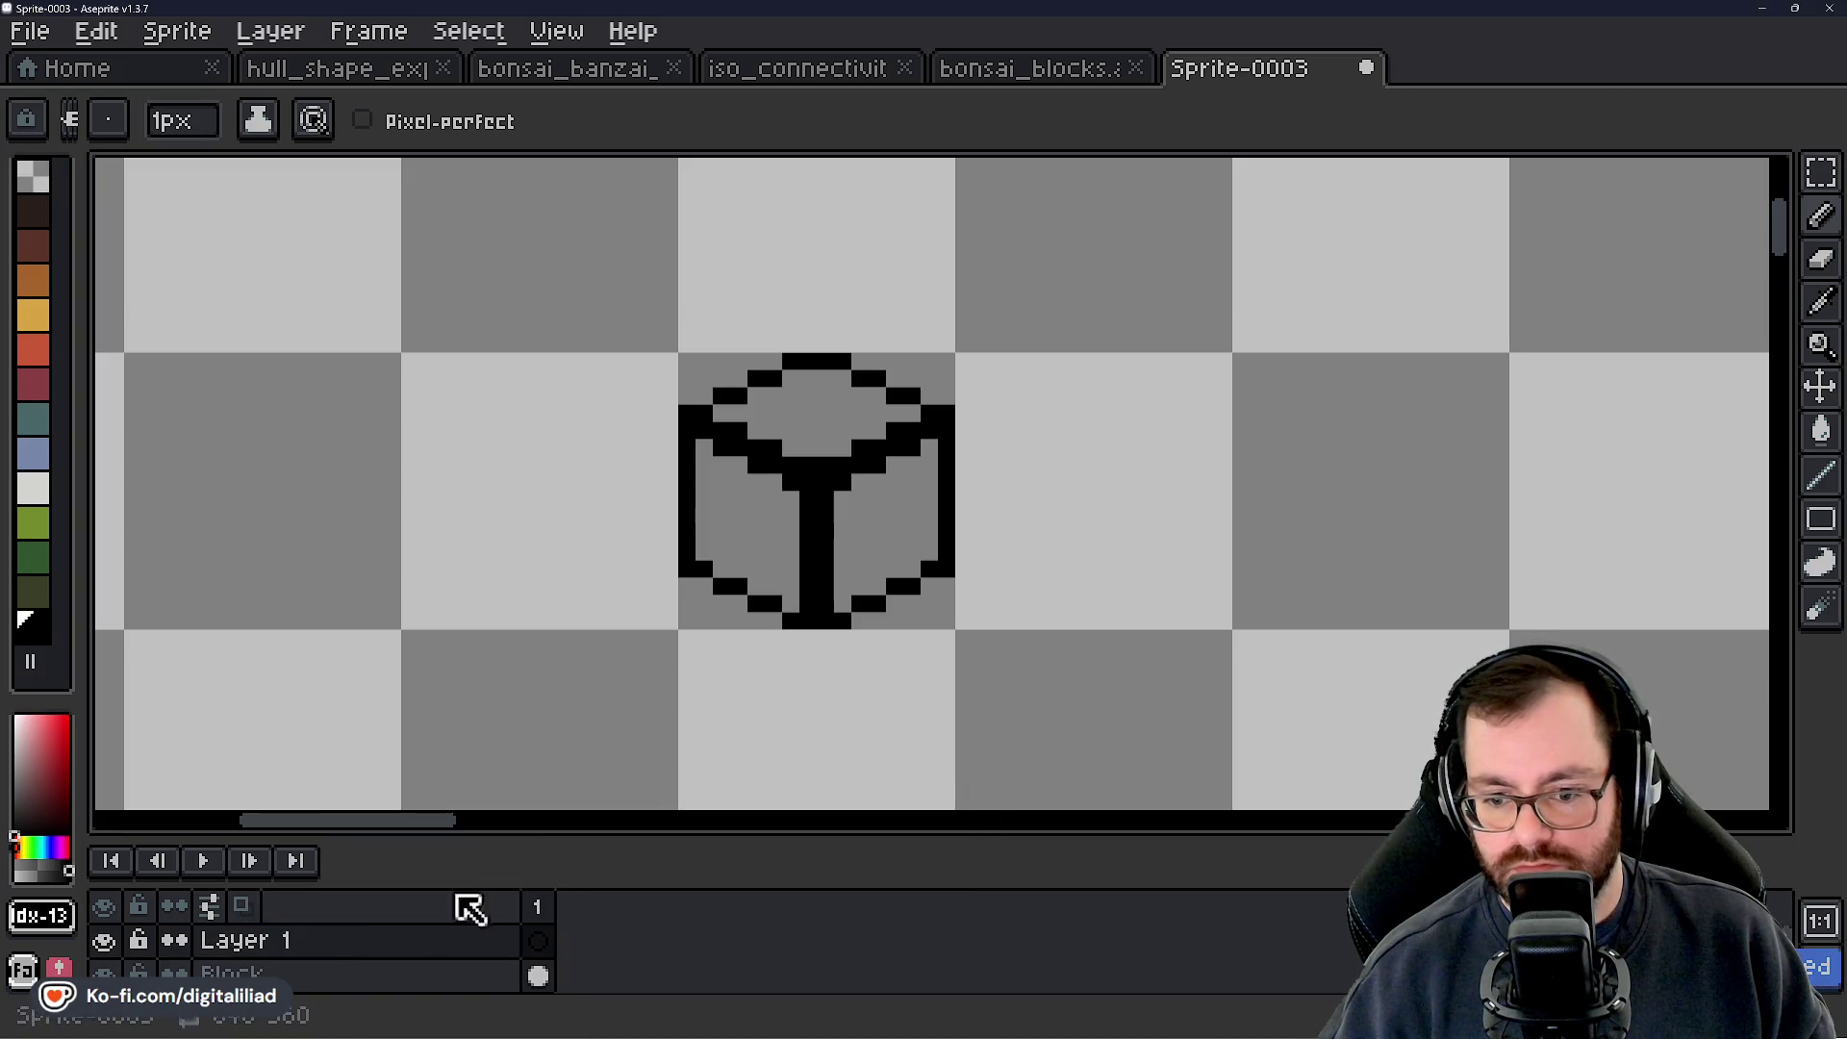
double_click(346, 944)
type("Tree")
key("Return")
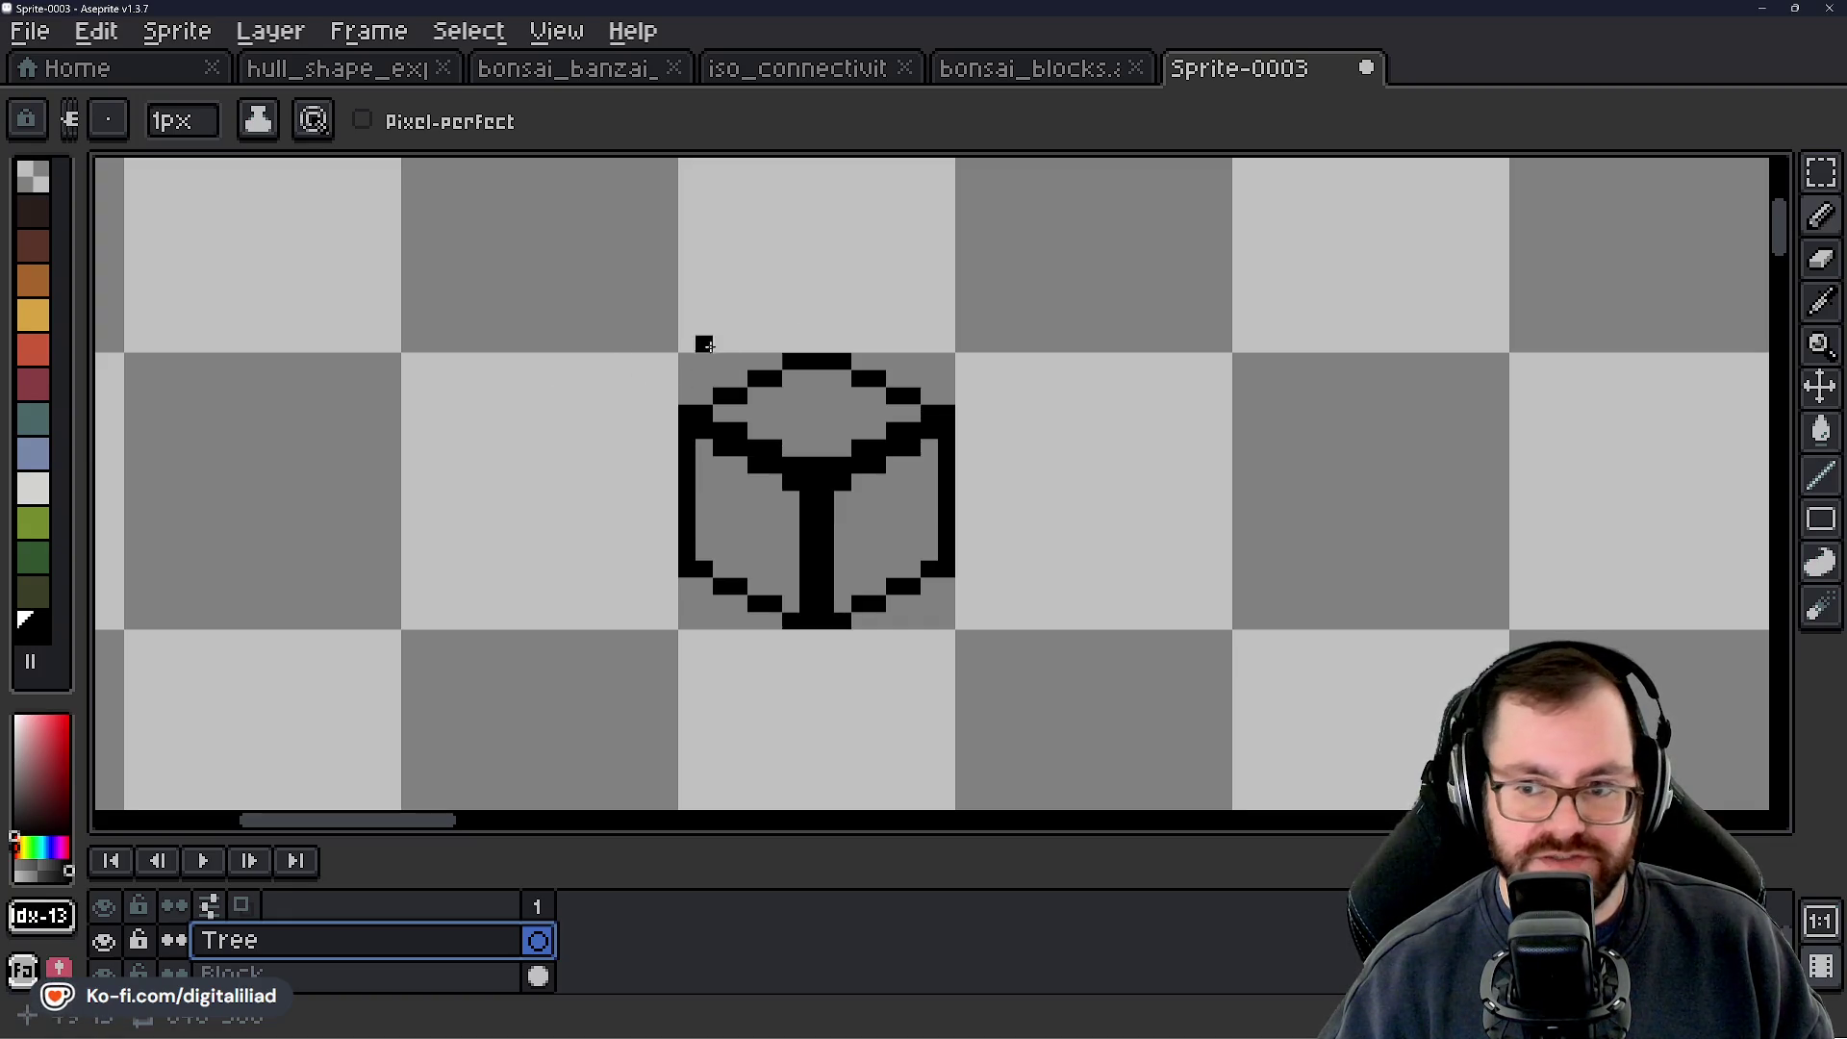
key("m")
left_click_drag(994, 341, 1014, 337)
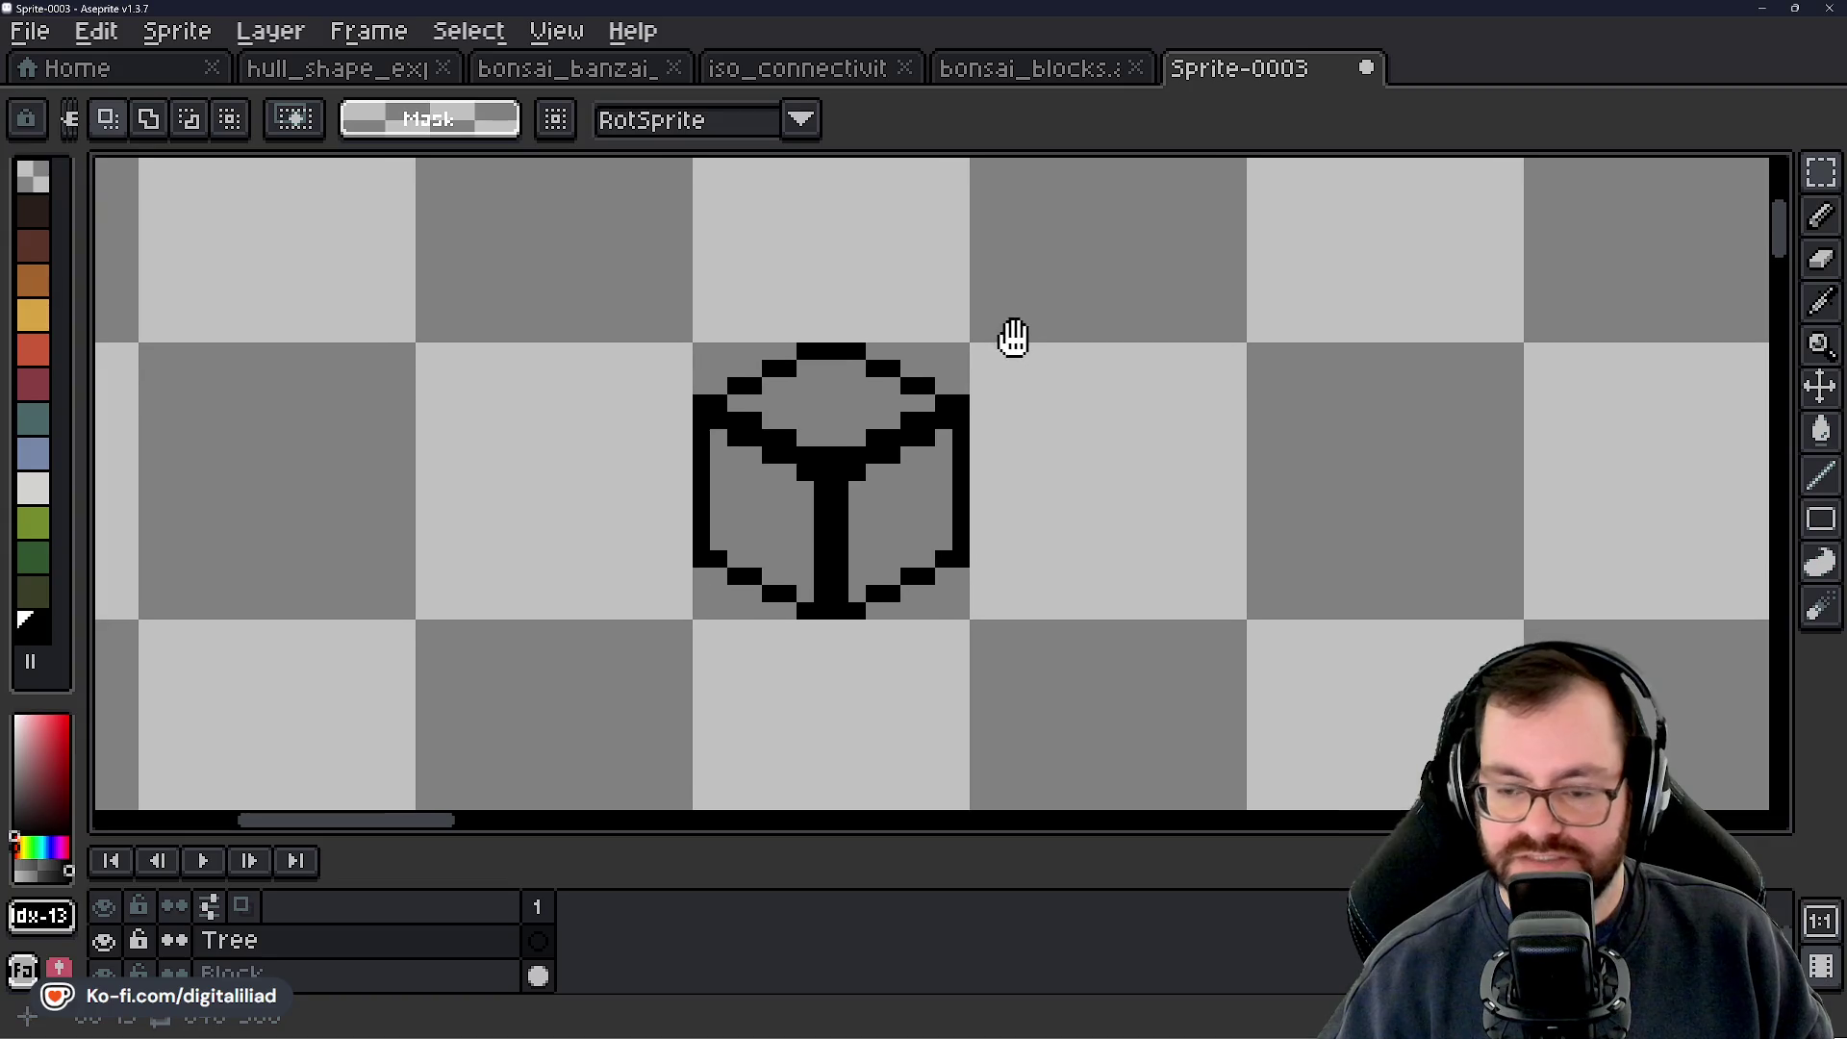
key("ctrl+s")
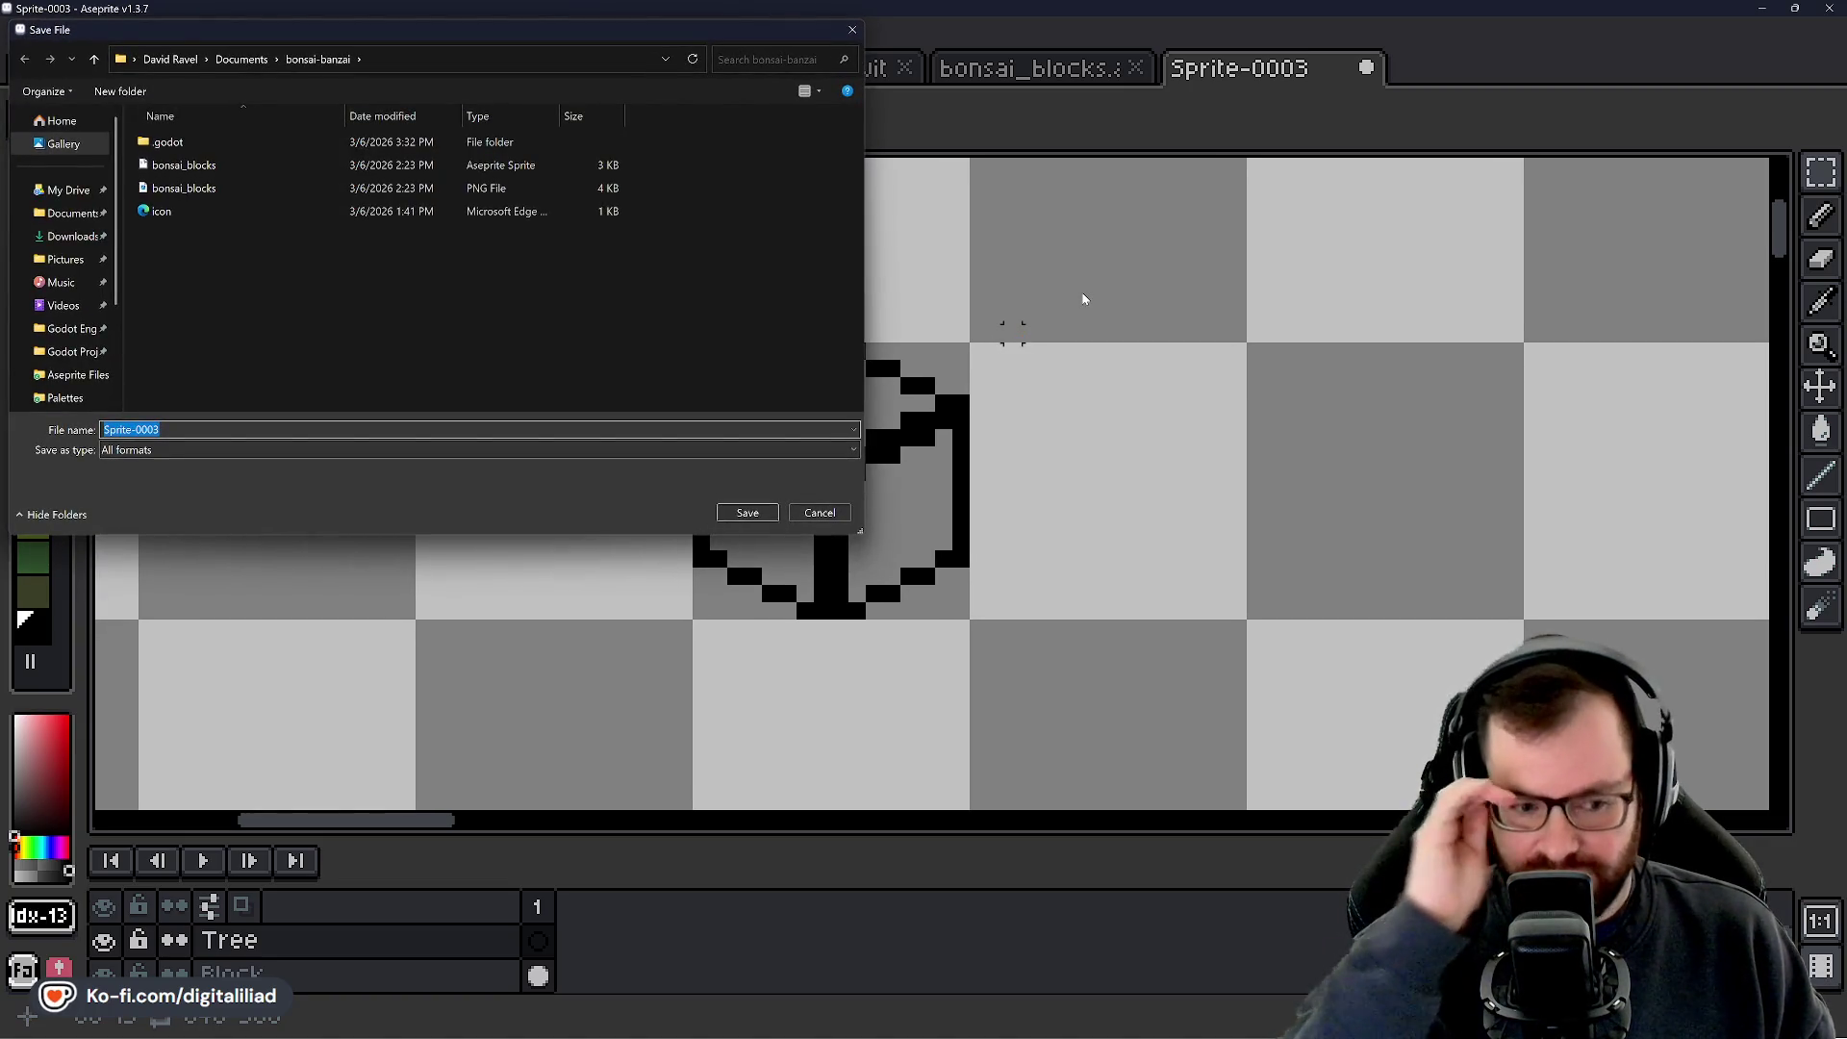
left_click(820, 513)
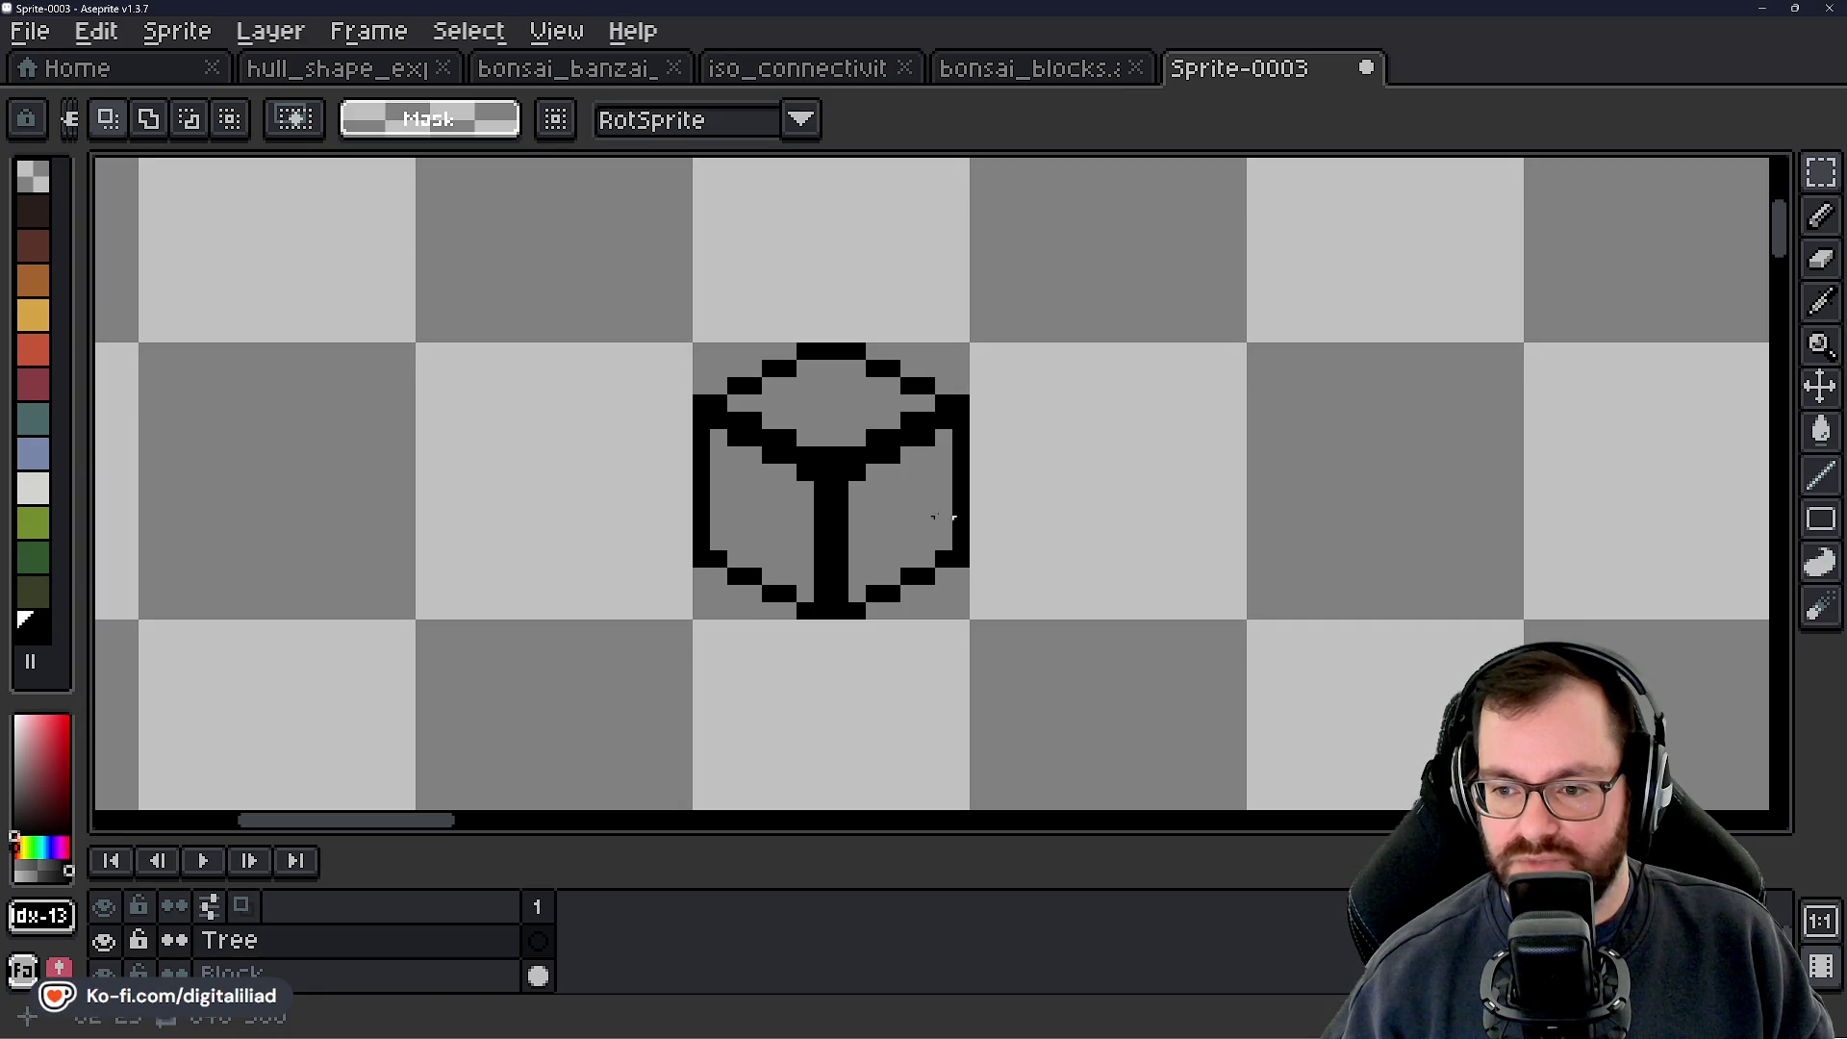
Select the cube on the Block layer and drag a copy down-left, overlapping the original
left_click_drag(643, 275, 1146, 731)
left_click_drag(895, 539, 808, 582)
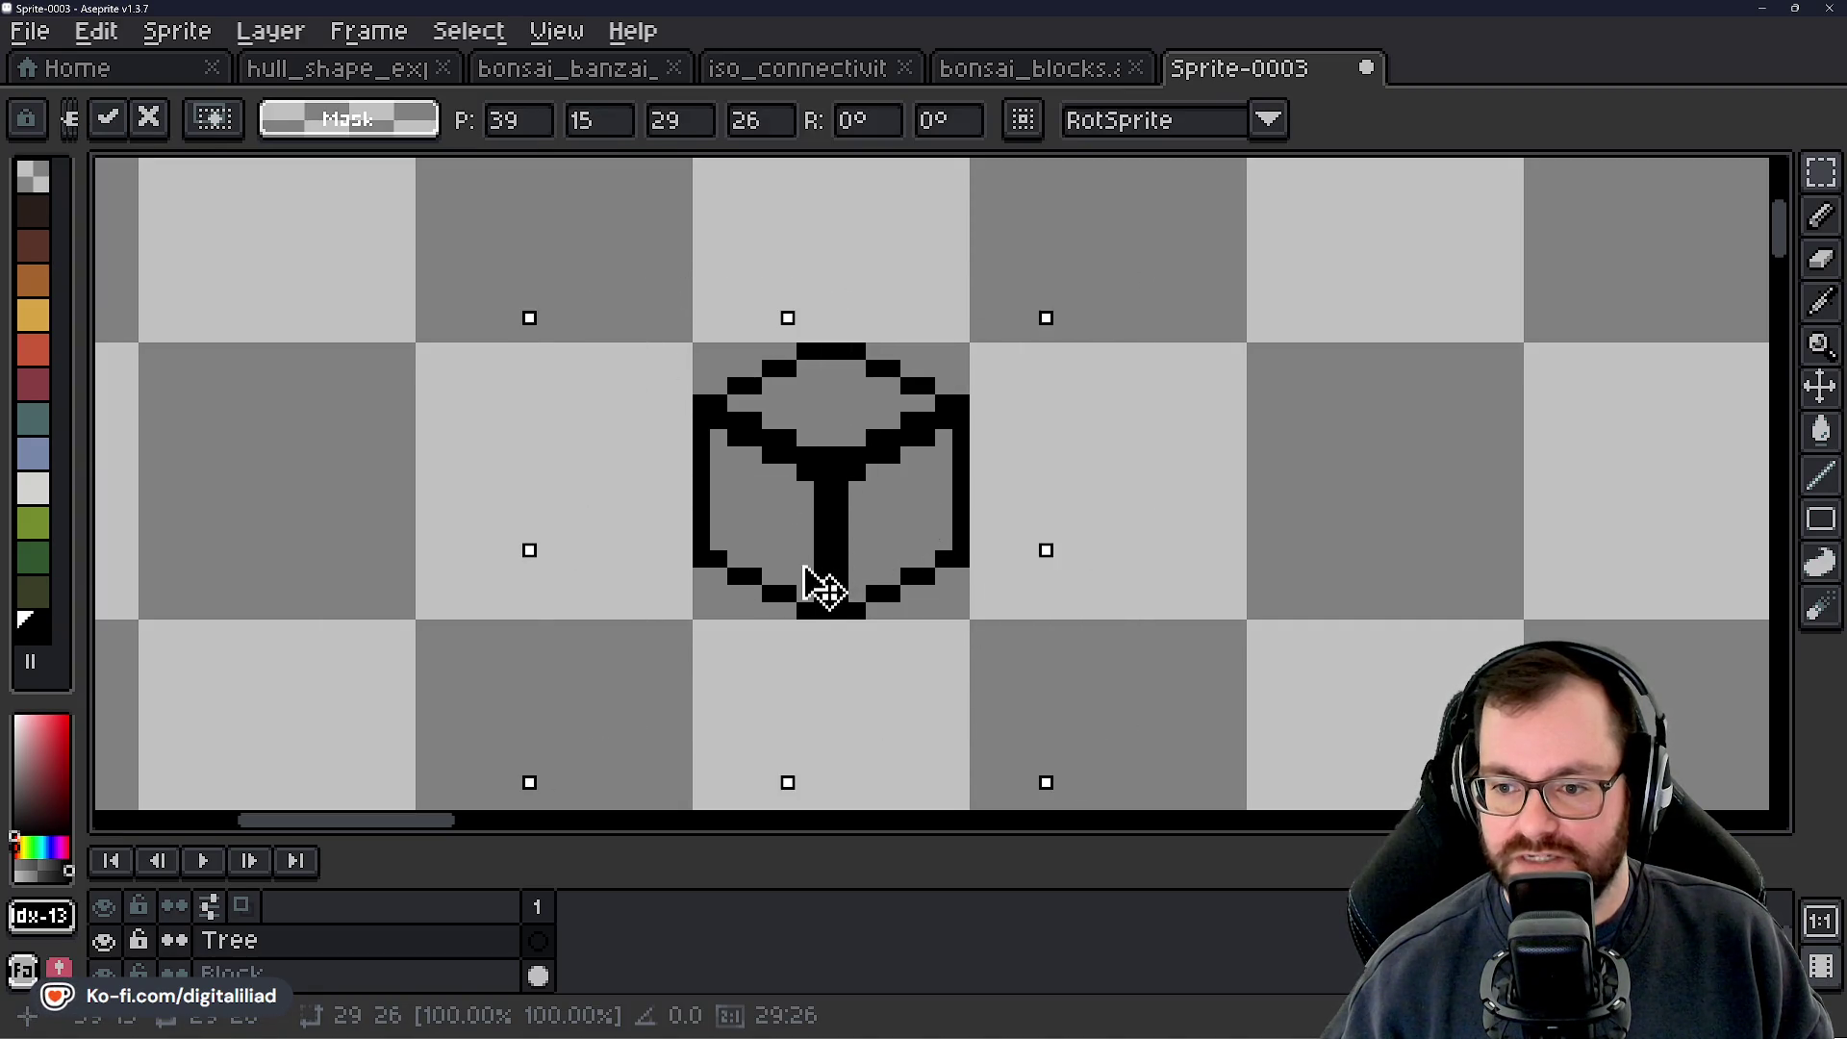
key("Escape")
left_click(330, 973)
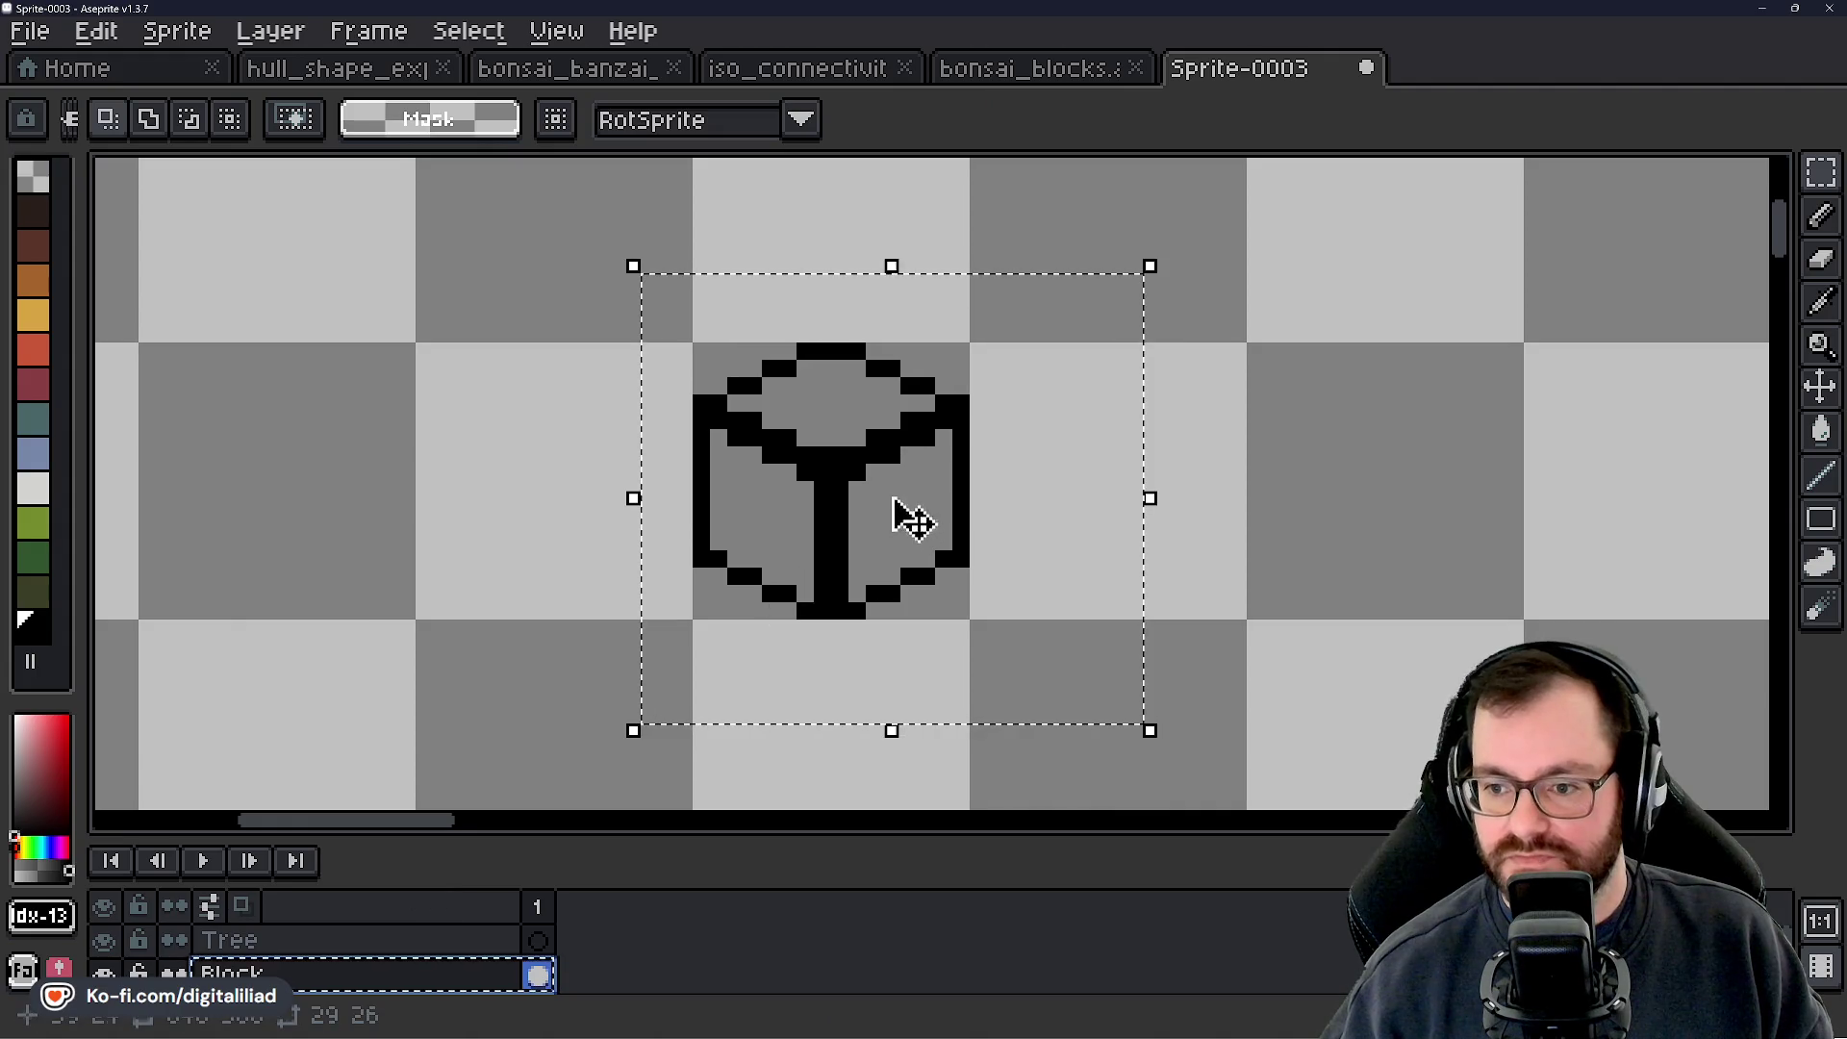
mouse_move(895, 500)
left_mouse_down()
mouse_move(766, 576)
mouse_move(754, 563)
left_mouse_up()
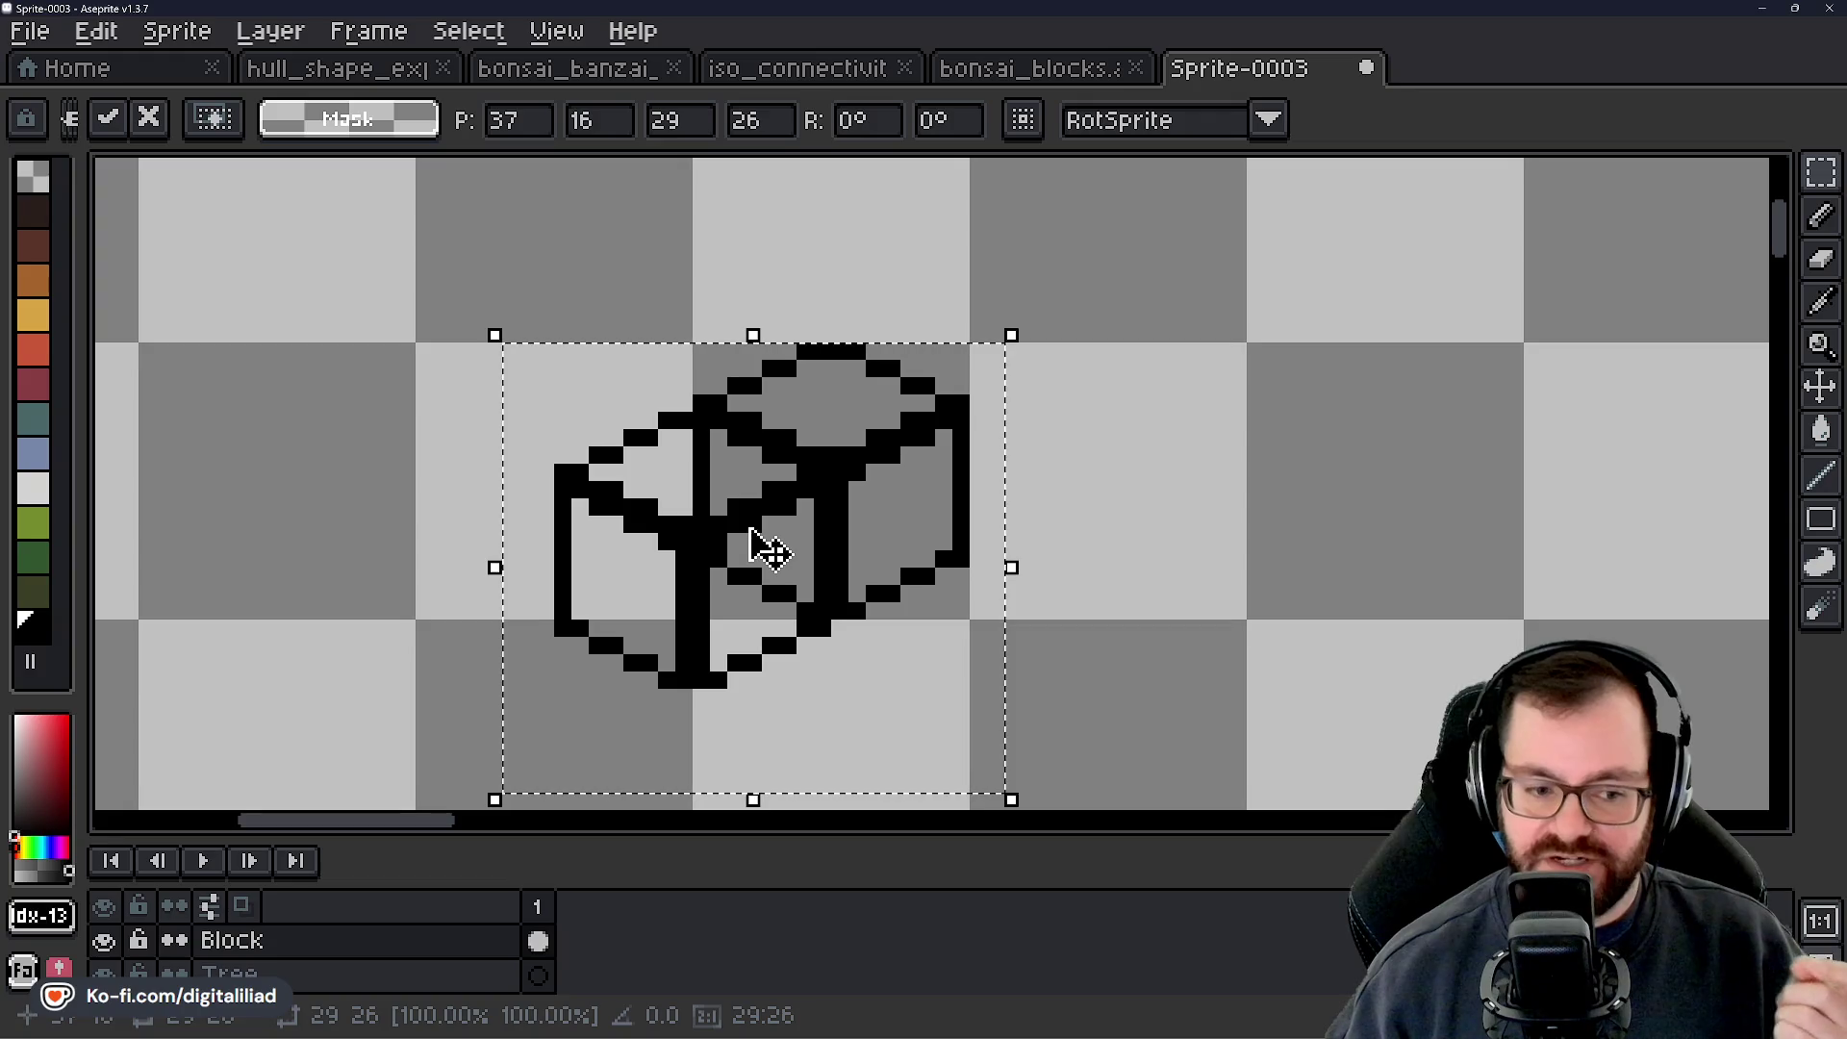
mouse_move(766, 548)
left_mouse_down()
mouse_move(796, 597)
mouse_move(1043, 631)
mouse_move(1027, 567)
left_mouse_up()
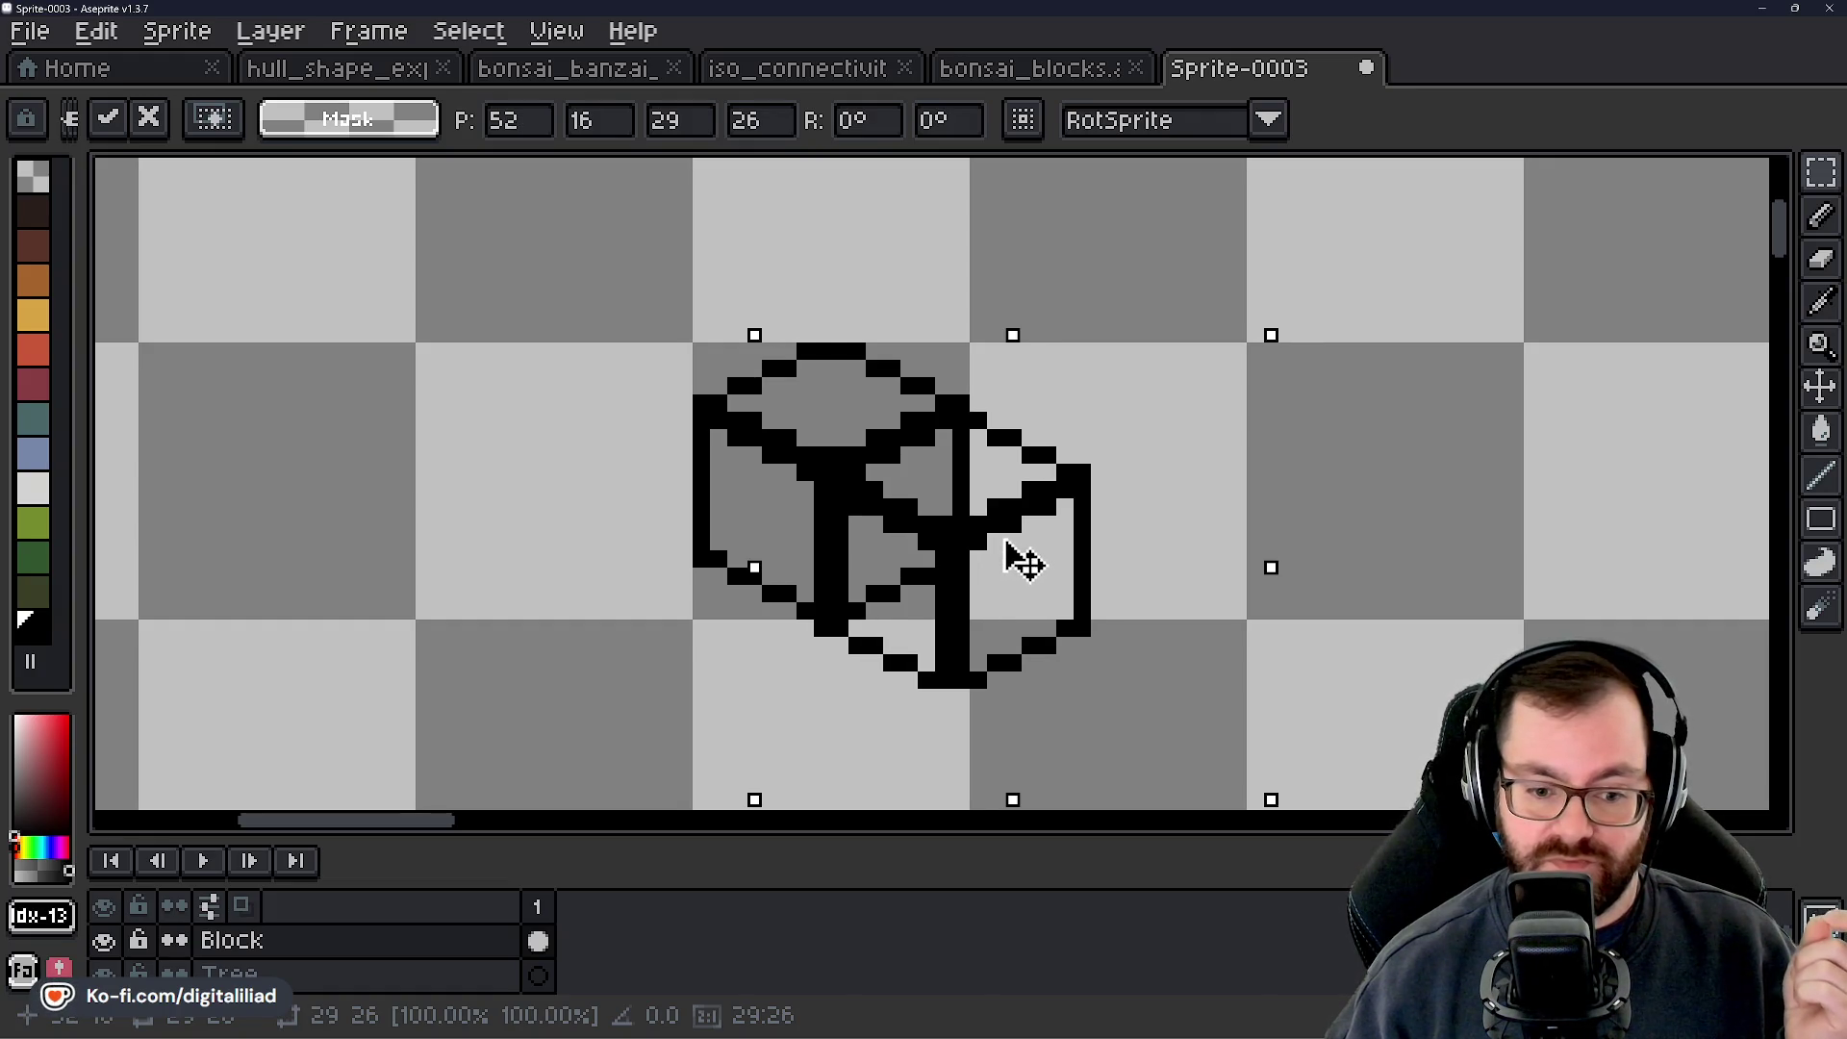
mouse_move(1028, 568)
left_mouse_down()
mouse_move(770, 589)
mouse_move(756, 568)
left_mouse_up()
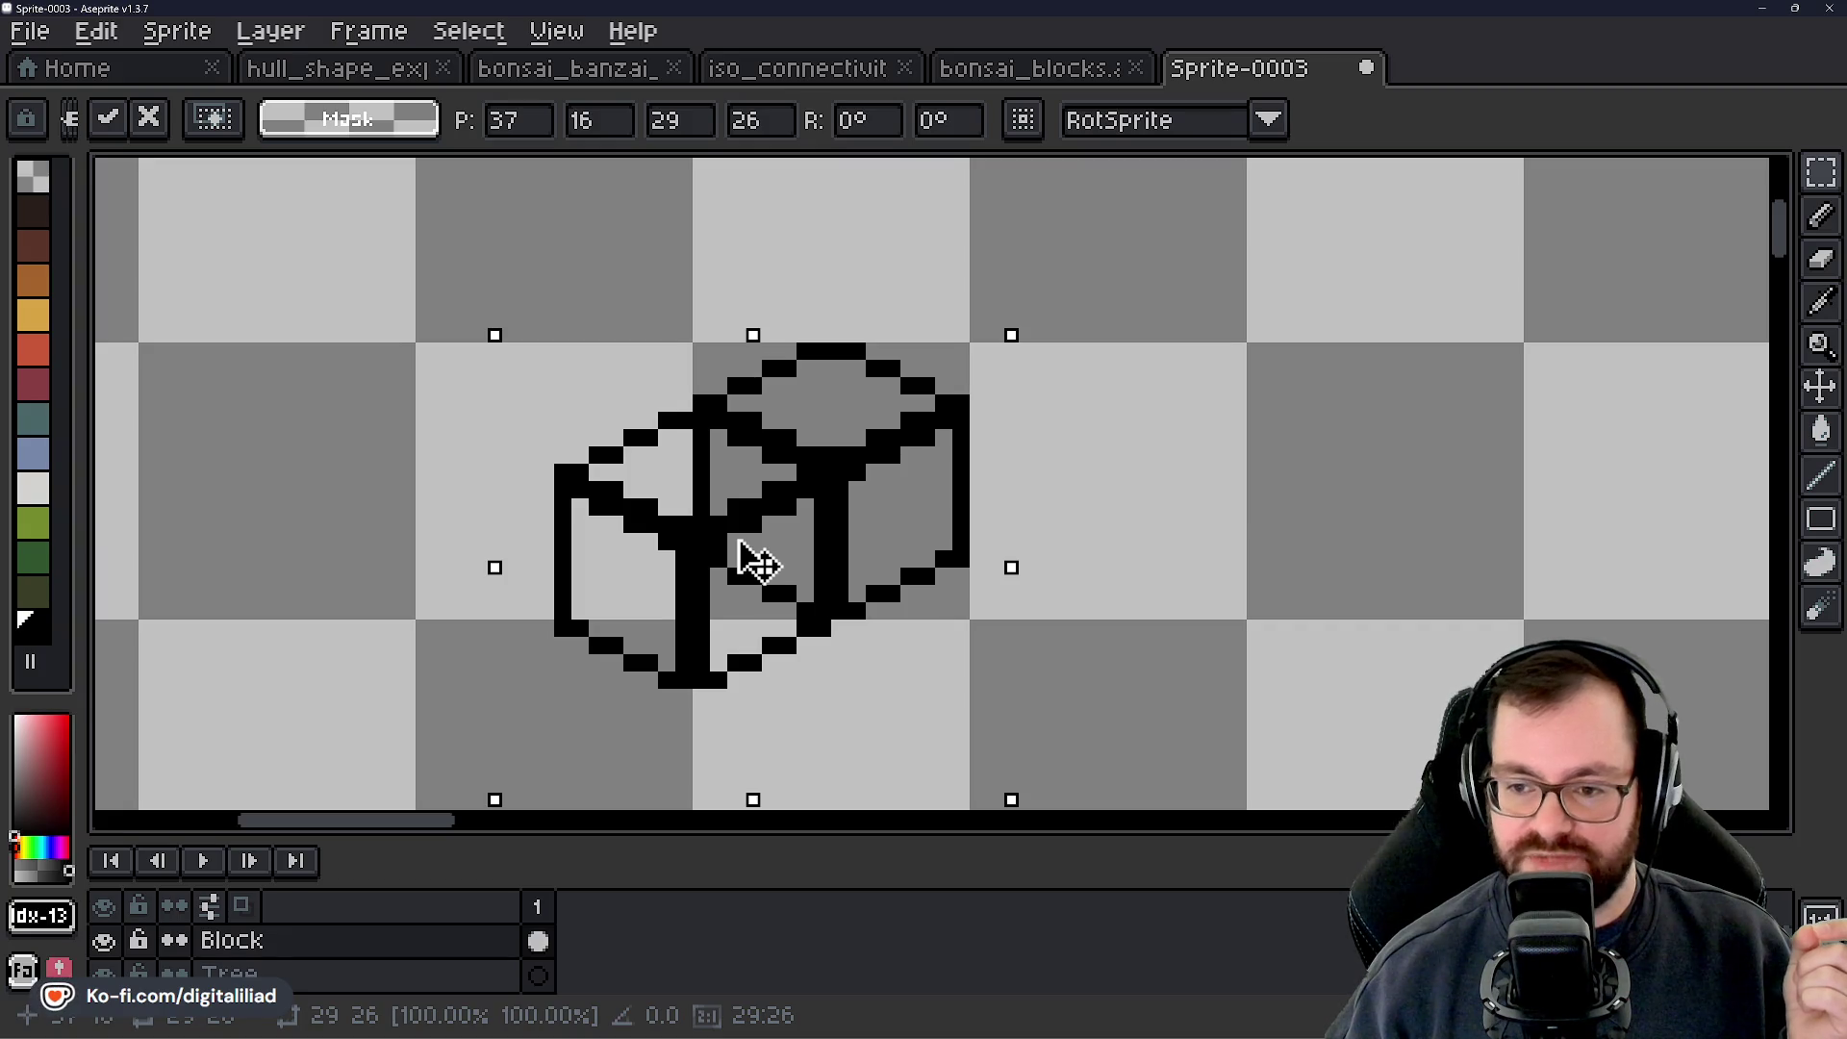
Try the cube copy at several offsets, leaving it at the left offset
scroll(799, 553, "down", 1)
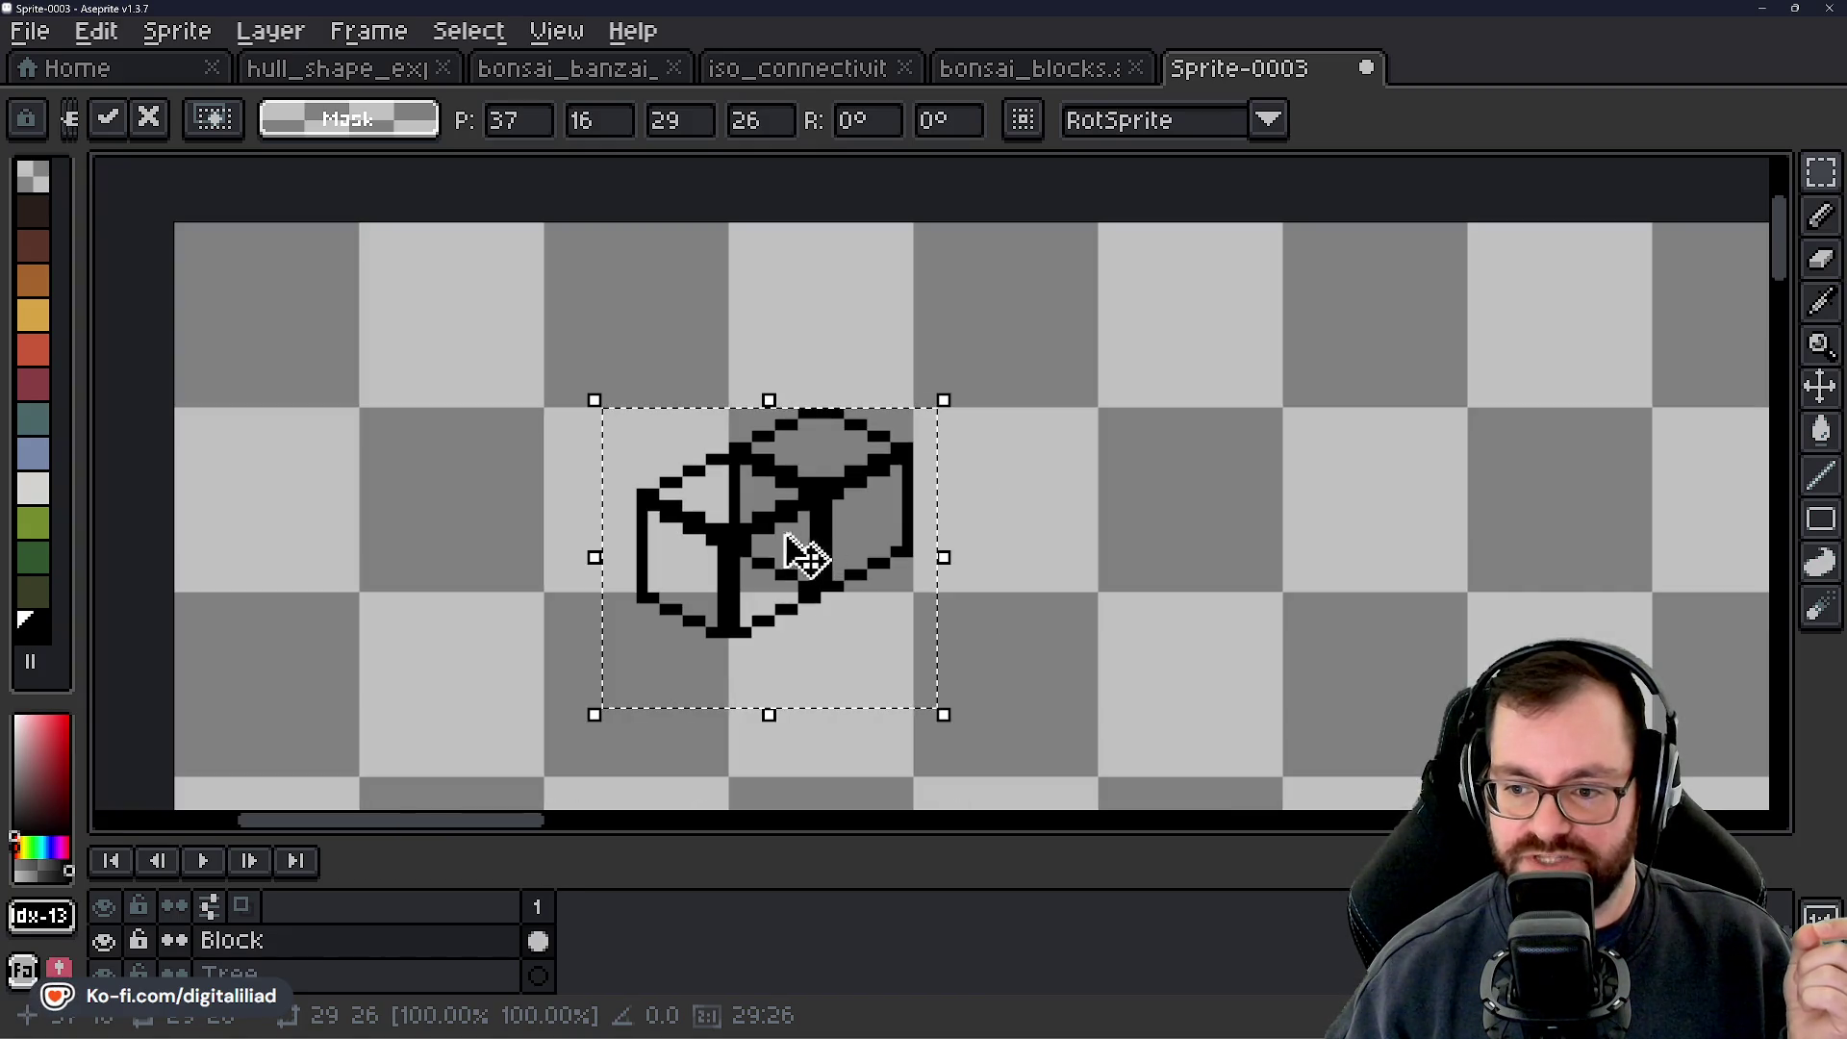
scroll(703, 589, "up", 1)
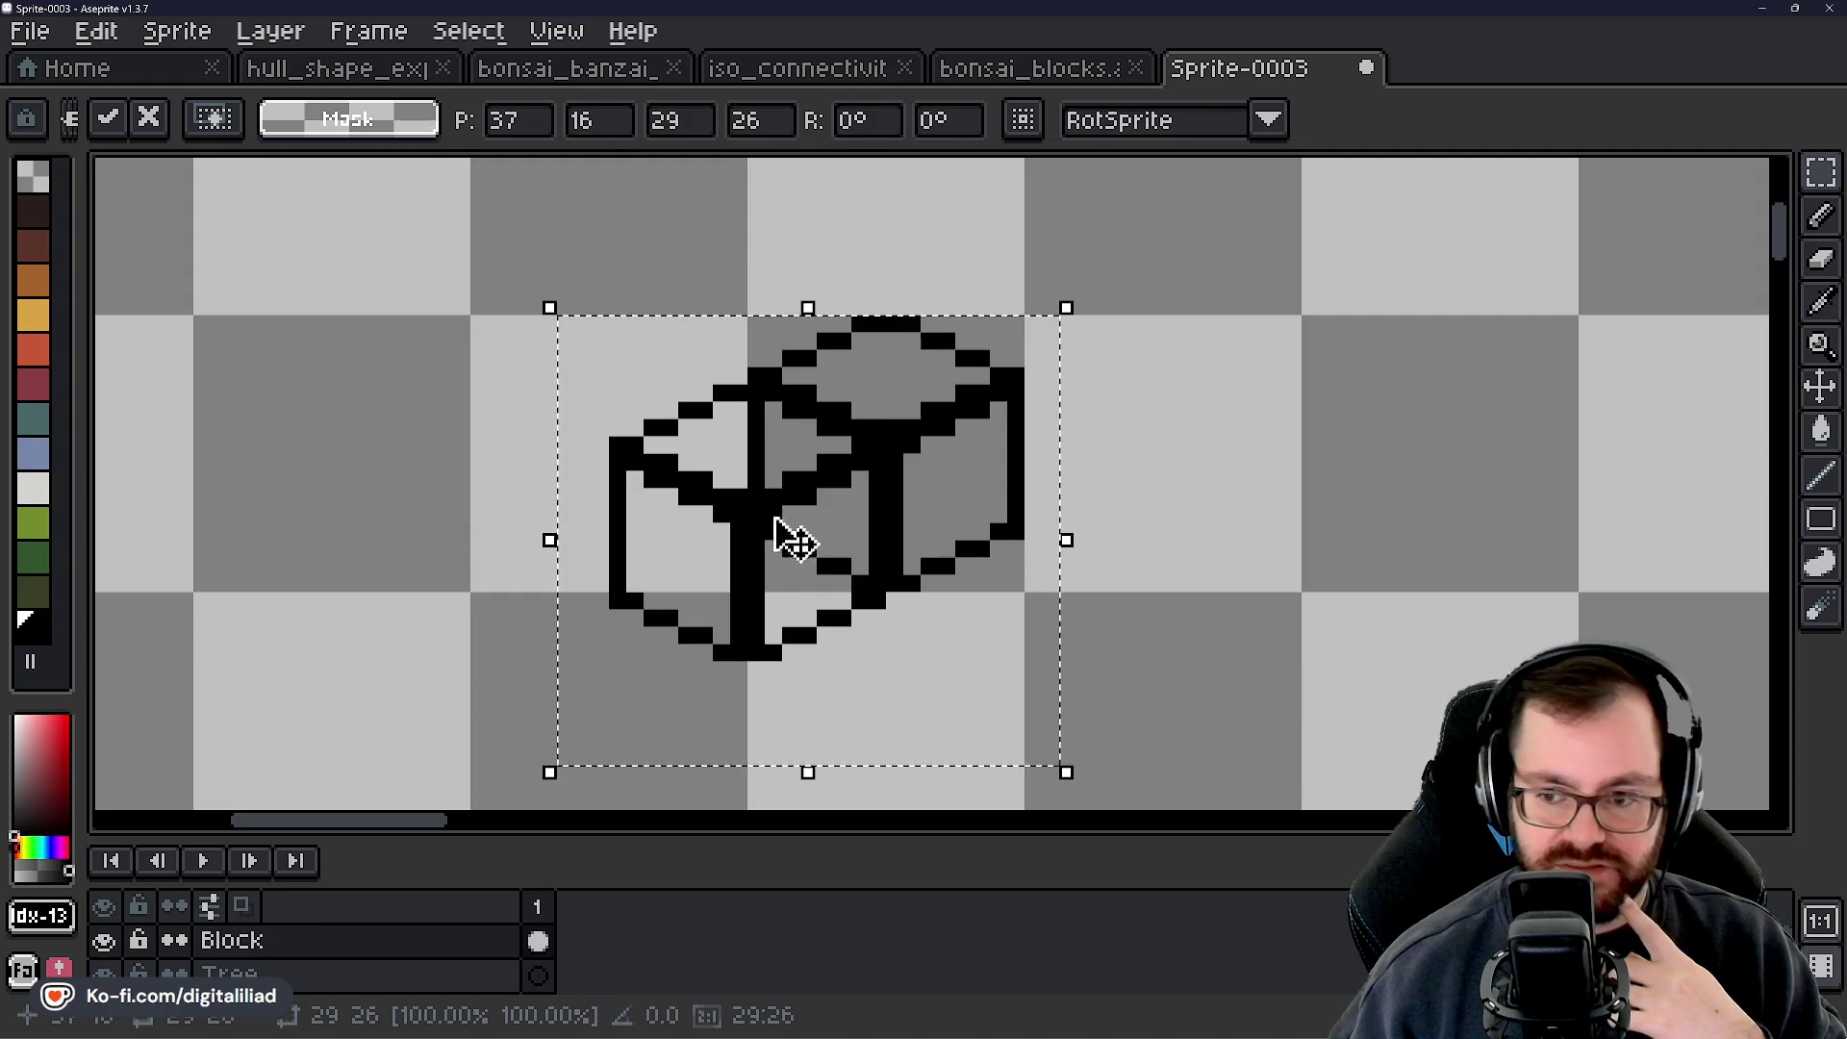
mouse_move(782, 535)
left_mouse_down()
mouse_move(1002, 610)
mouse_move(1064, 548)
mouse_move(1106, 647)
mouse_move(782, 601)
mouse_move(762, 544)
mouse_move(797, 544)
mouse_move(610, 387)
mouse_move(816, 396)
mouse_move(763, 412)
mouse_move(768, 395)
mouse_move(780, 420)
mouse_move(709, 540)
mouse_move(705, 590)
mouse_move(1084, 647)
mouse_move(1093, 590)
mouse_move(1049, 539)
mouse_move(990, 639)
mouse_move(788, 564)
mouse_move(791, 548)
mouse_move(722, 600)
mouse_move(788, 569)
mouse_move(779, 536)
left_mouse_up()
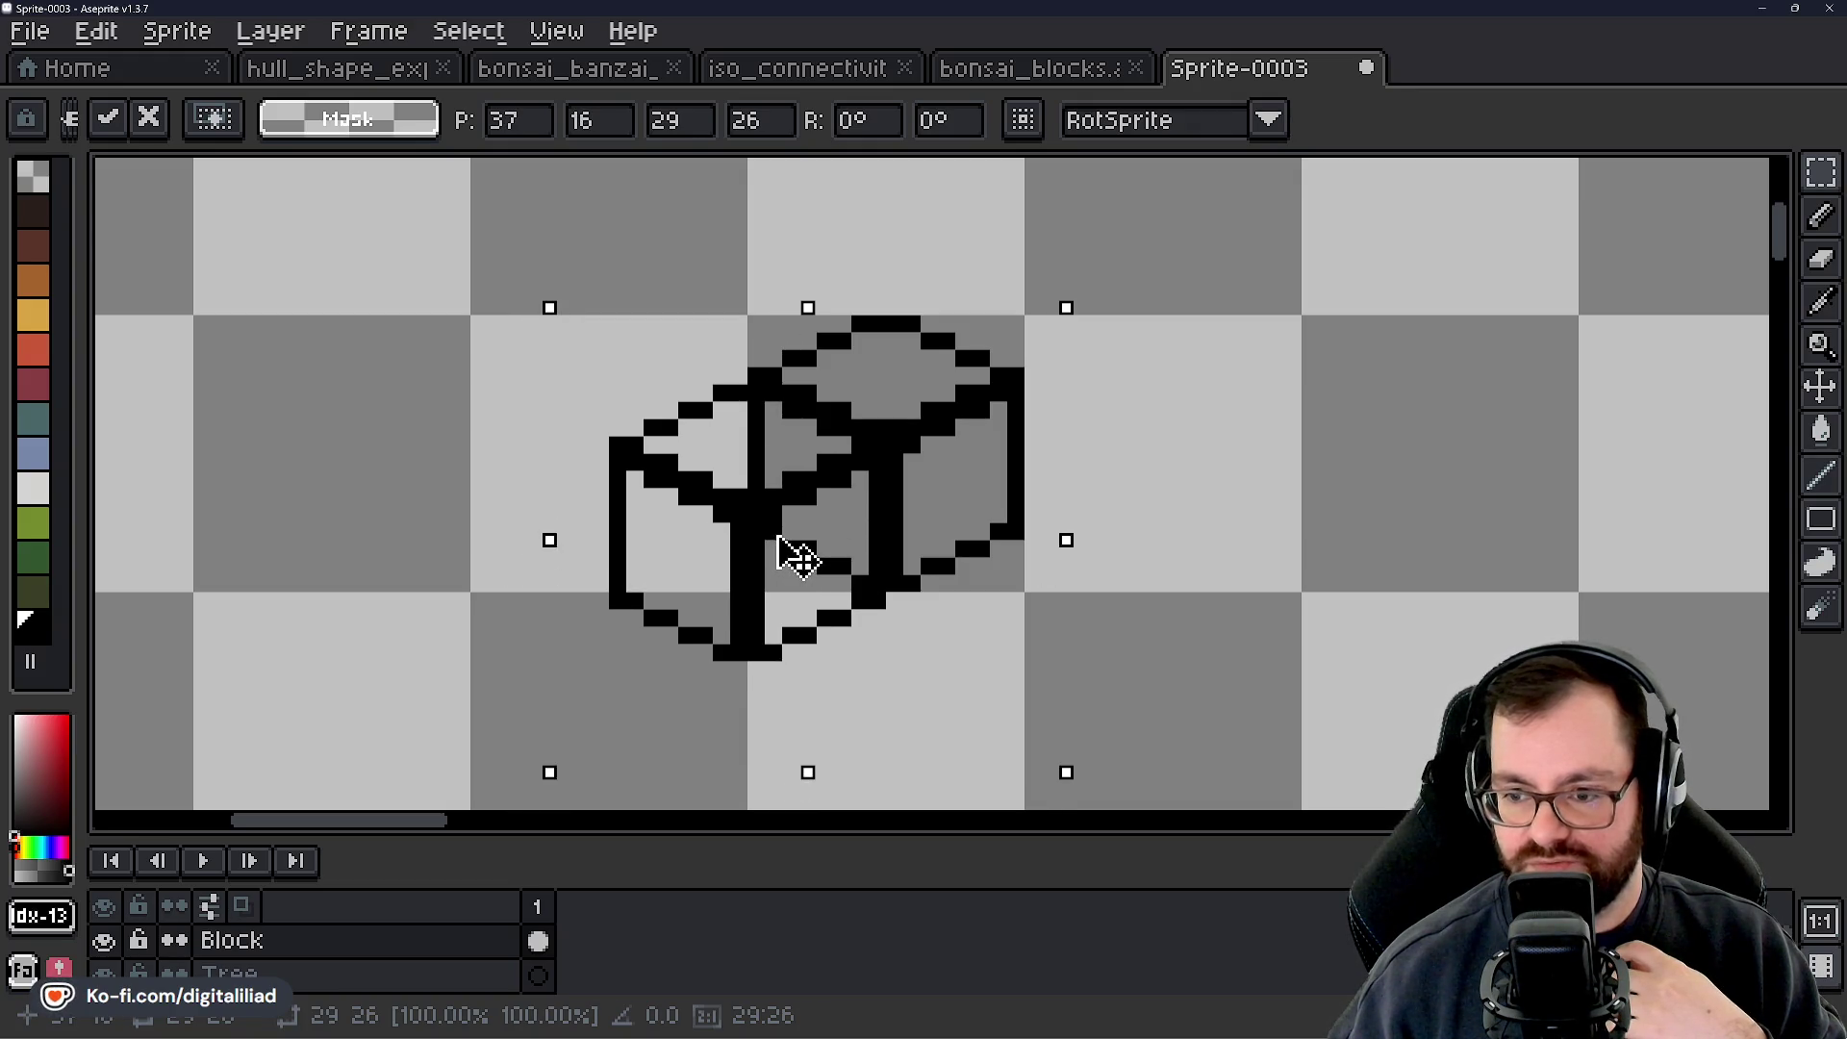
scroll(798, 556, "down", 3)
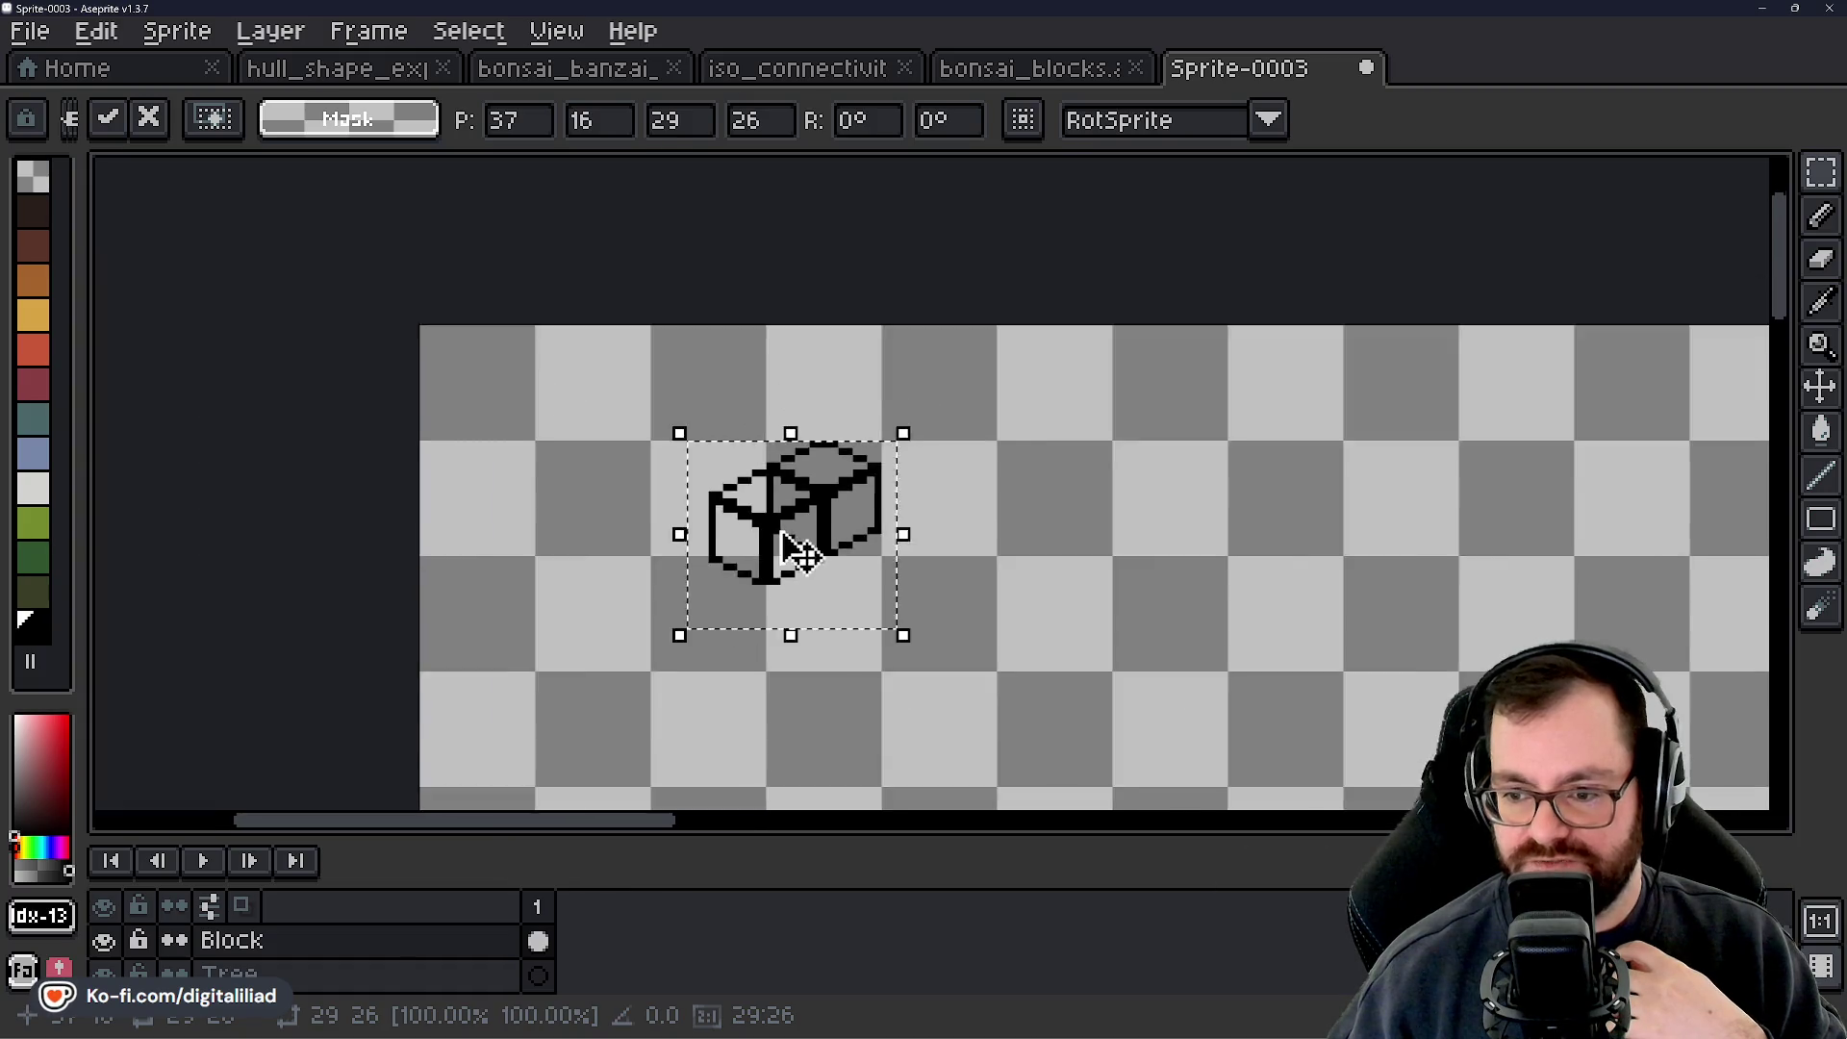
scroll(784, 558, "up", 1)
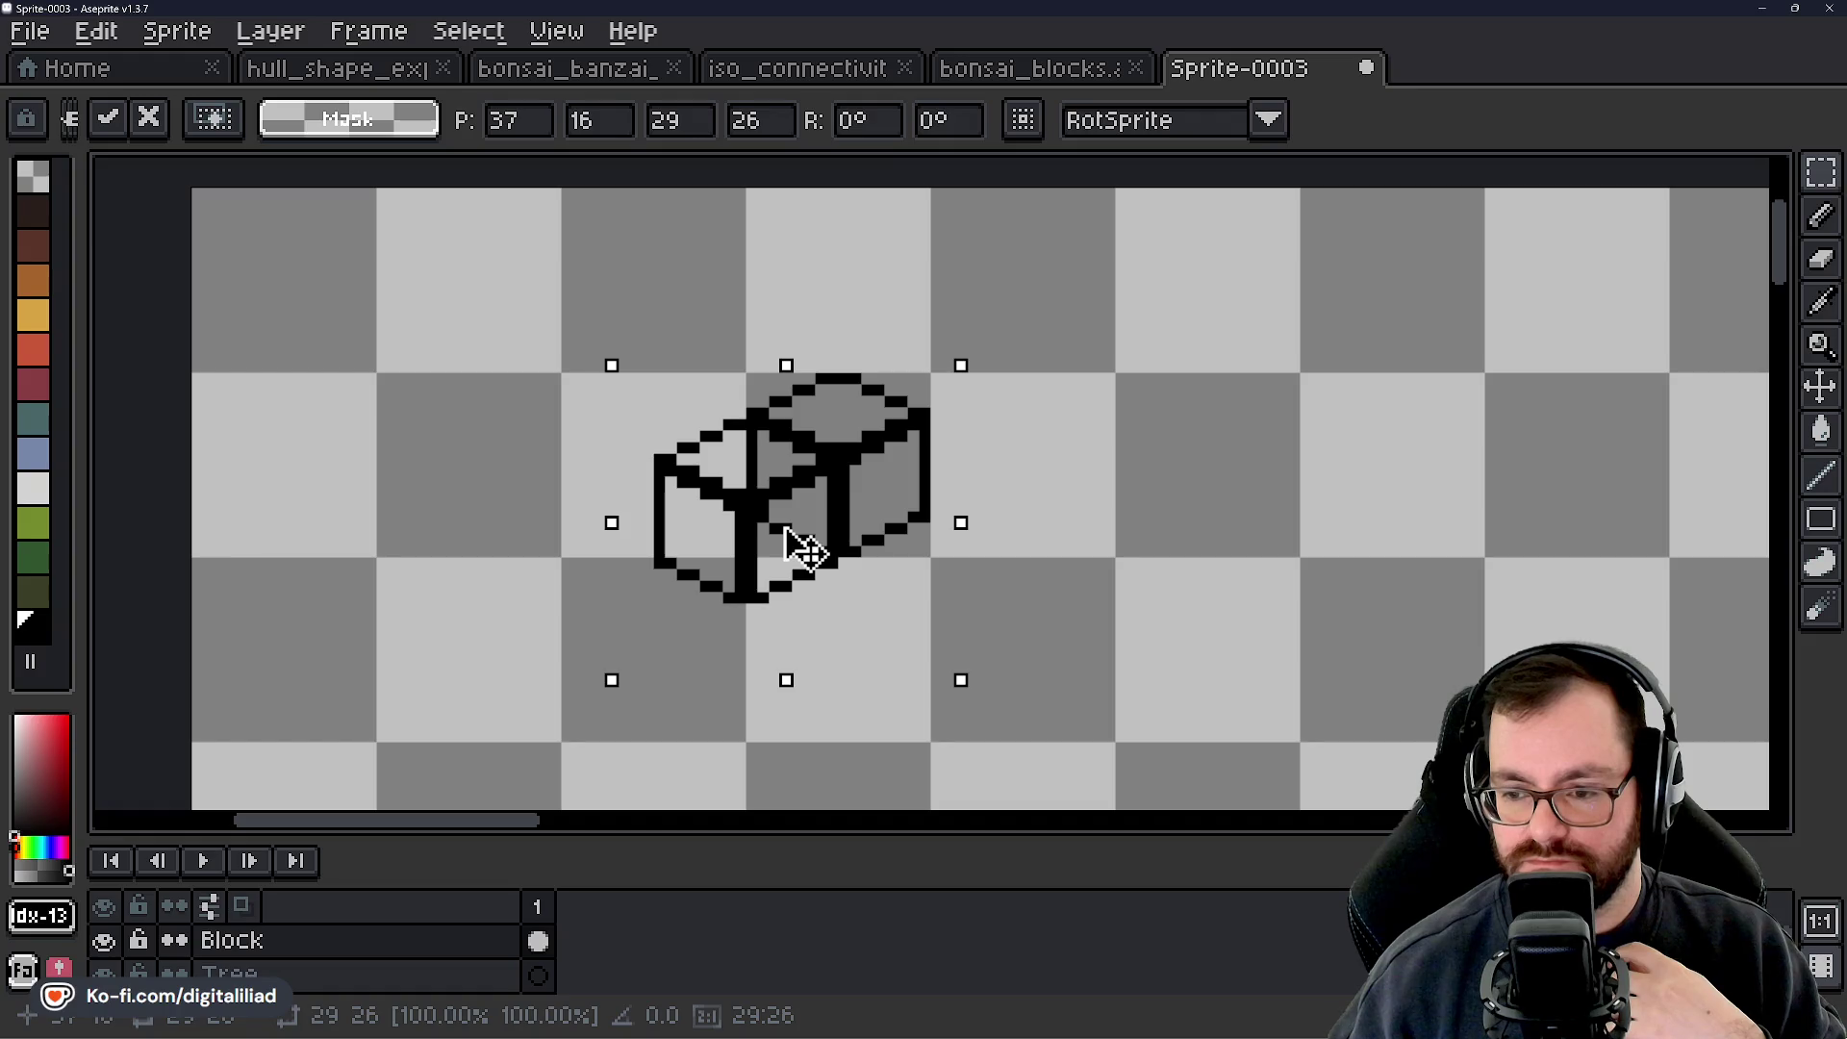
mouse_move(786, 527)
left_mouse_down()
mouse_move(775, 544)
mouse_move(784, 531)
left_mouse_up()
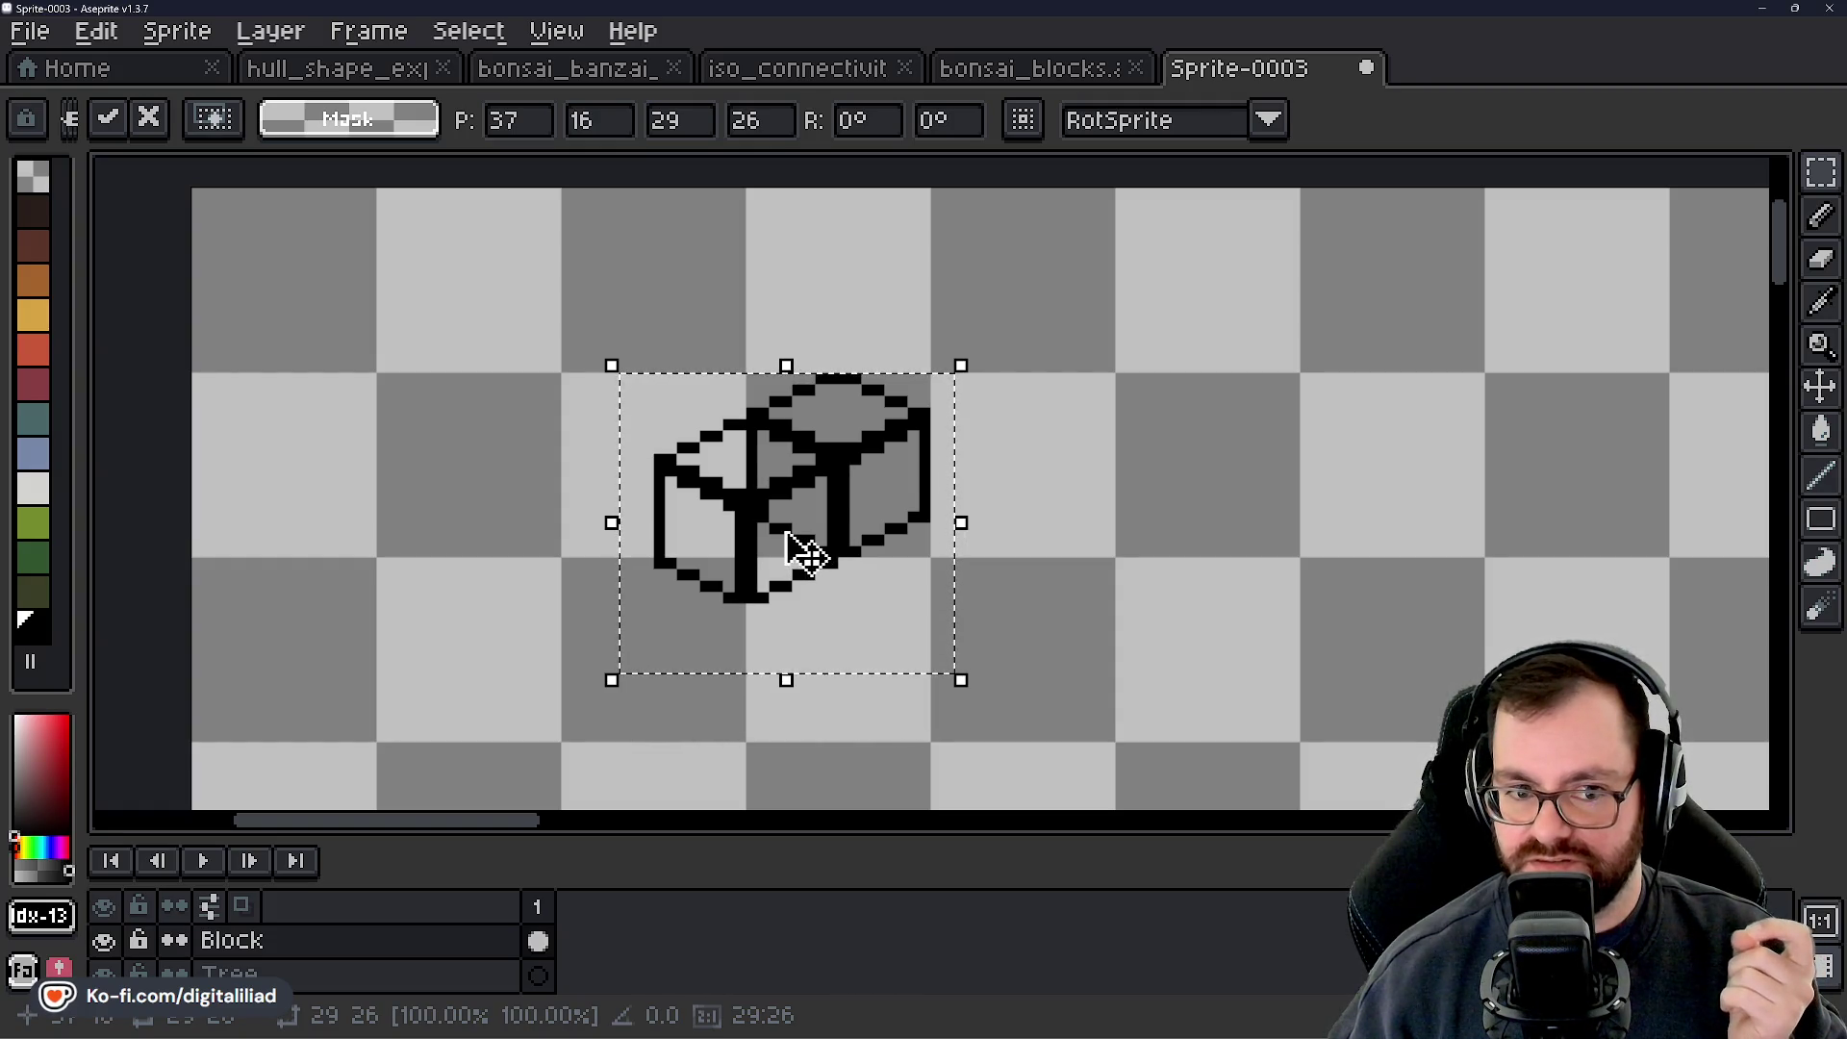
mouse_move(787, 532)
left_mouse_down()
mouse_move(972, 578)
mouse_move(969, 530)
mouse_move(1039, 722)
mouse_move(998, 558)
mouse_move(969, 532)
mouse_move(940, 540)
mouse_move(874, 363)
mouse_move(1097, 429)
mouse_move(808, 613)
mouse_move(904, 684)
mouse_move(977, 524)
mouse_move(799, 503)
mouse_move(775, 550)
mouse_move(786, 532)
left_mouse_up()
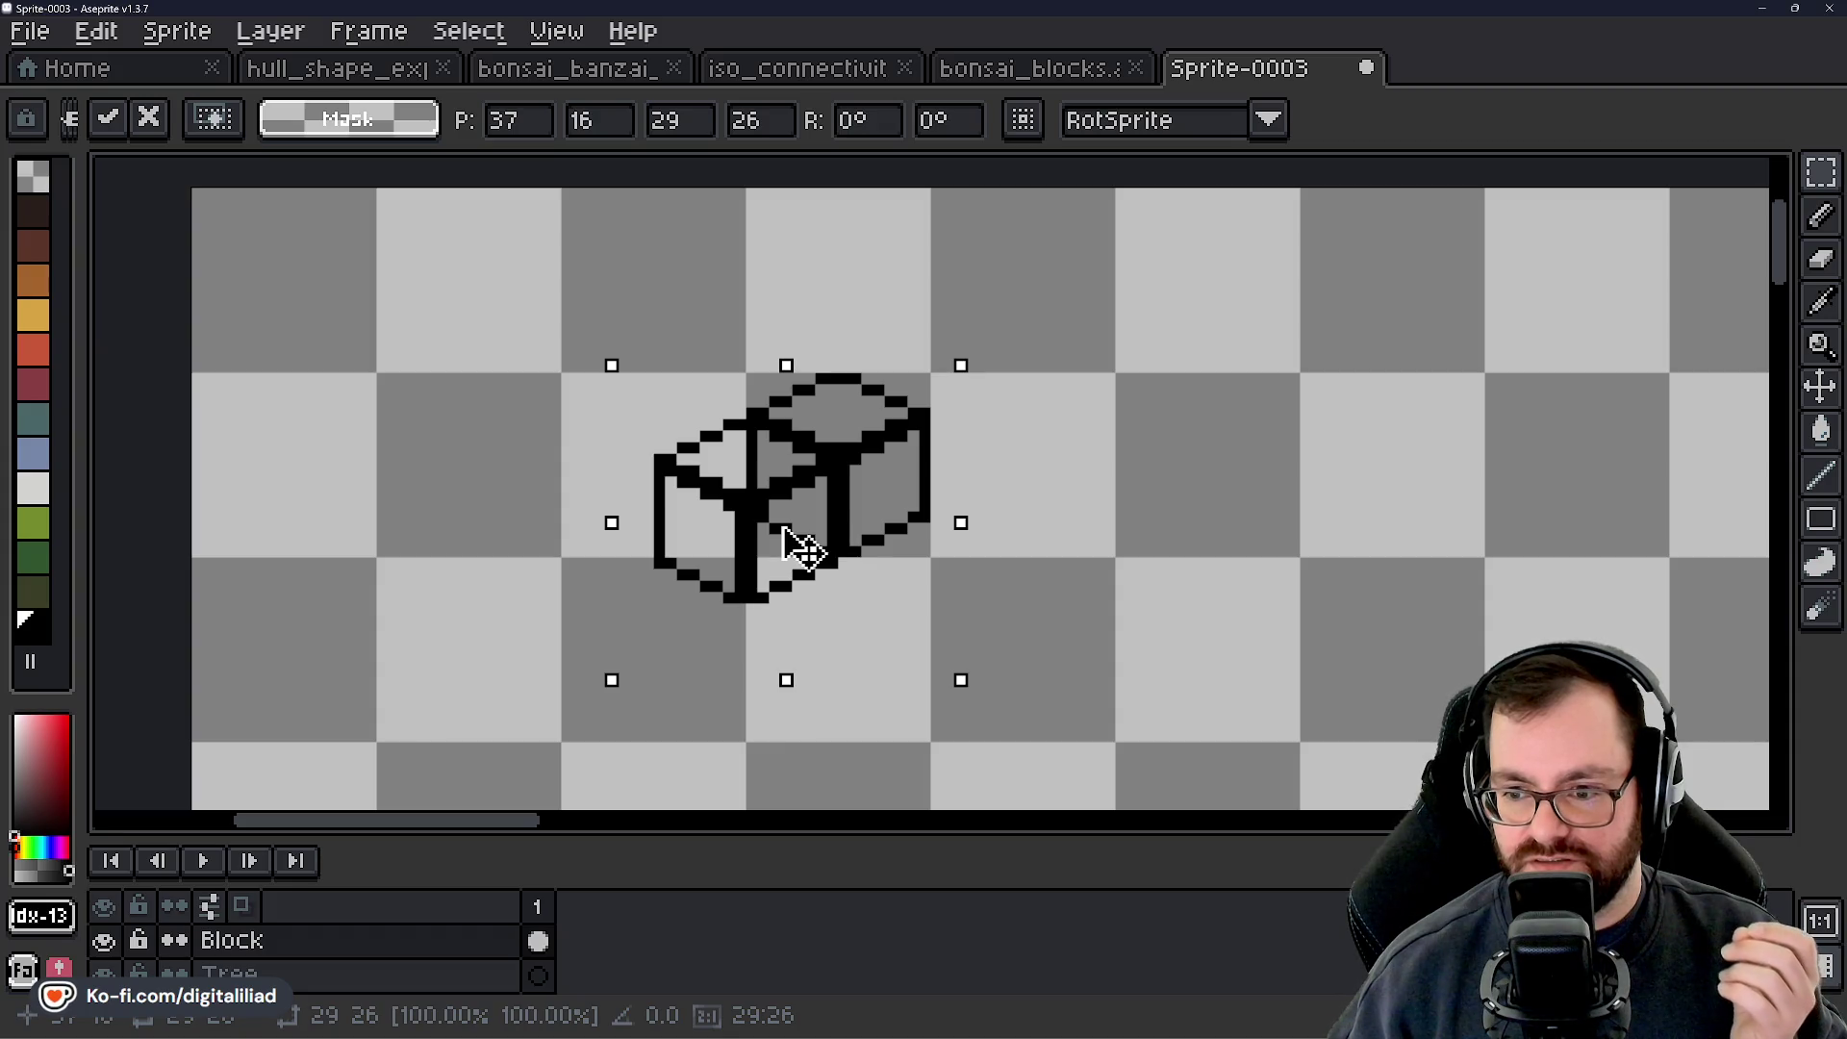
left_click_drag(803, 548, 799, 542)
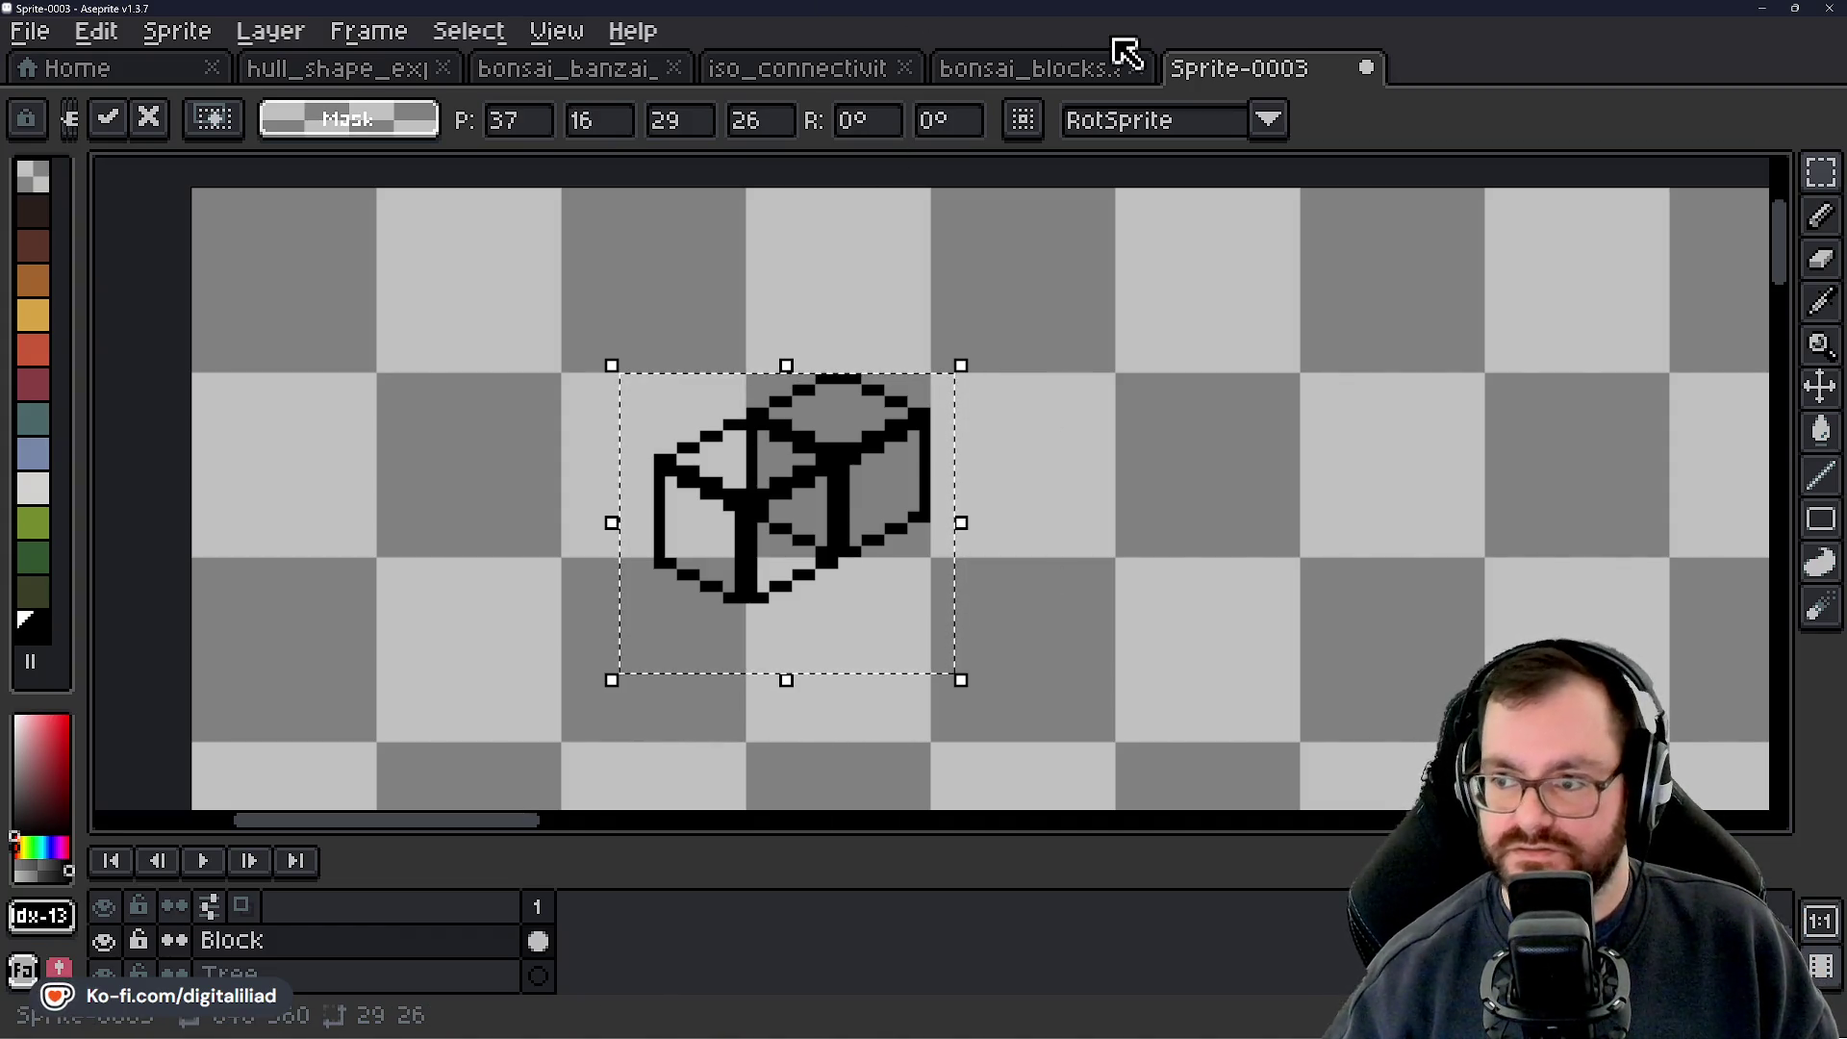
Dismiss the save dialogs, deselect, undo the copy, and return to Godot
key("ctrl+s")
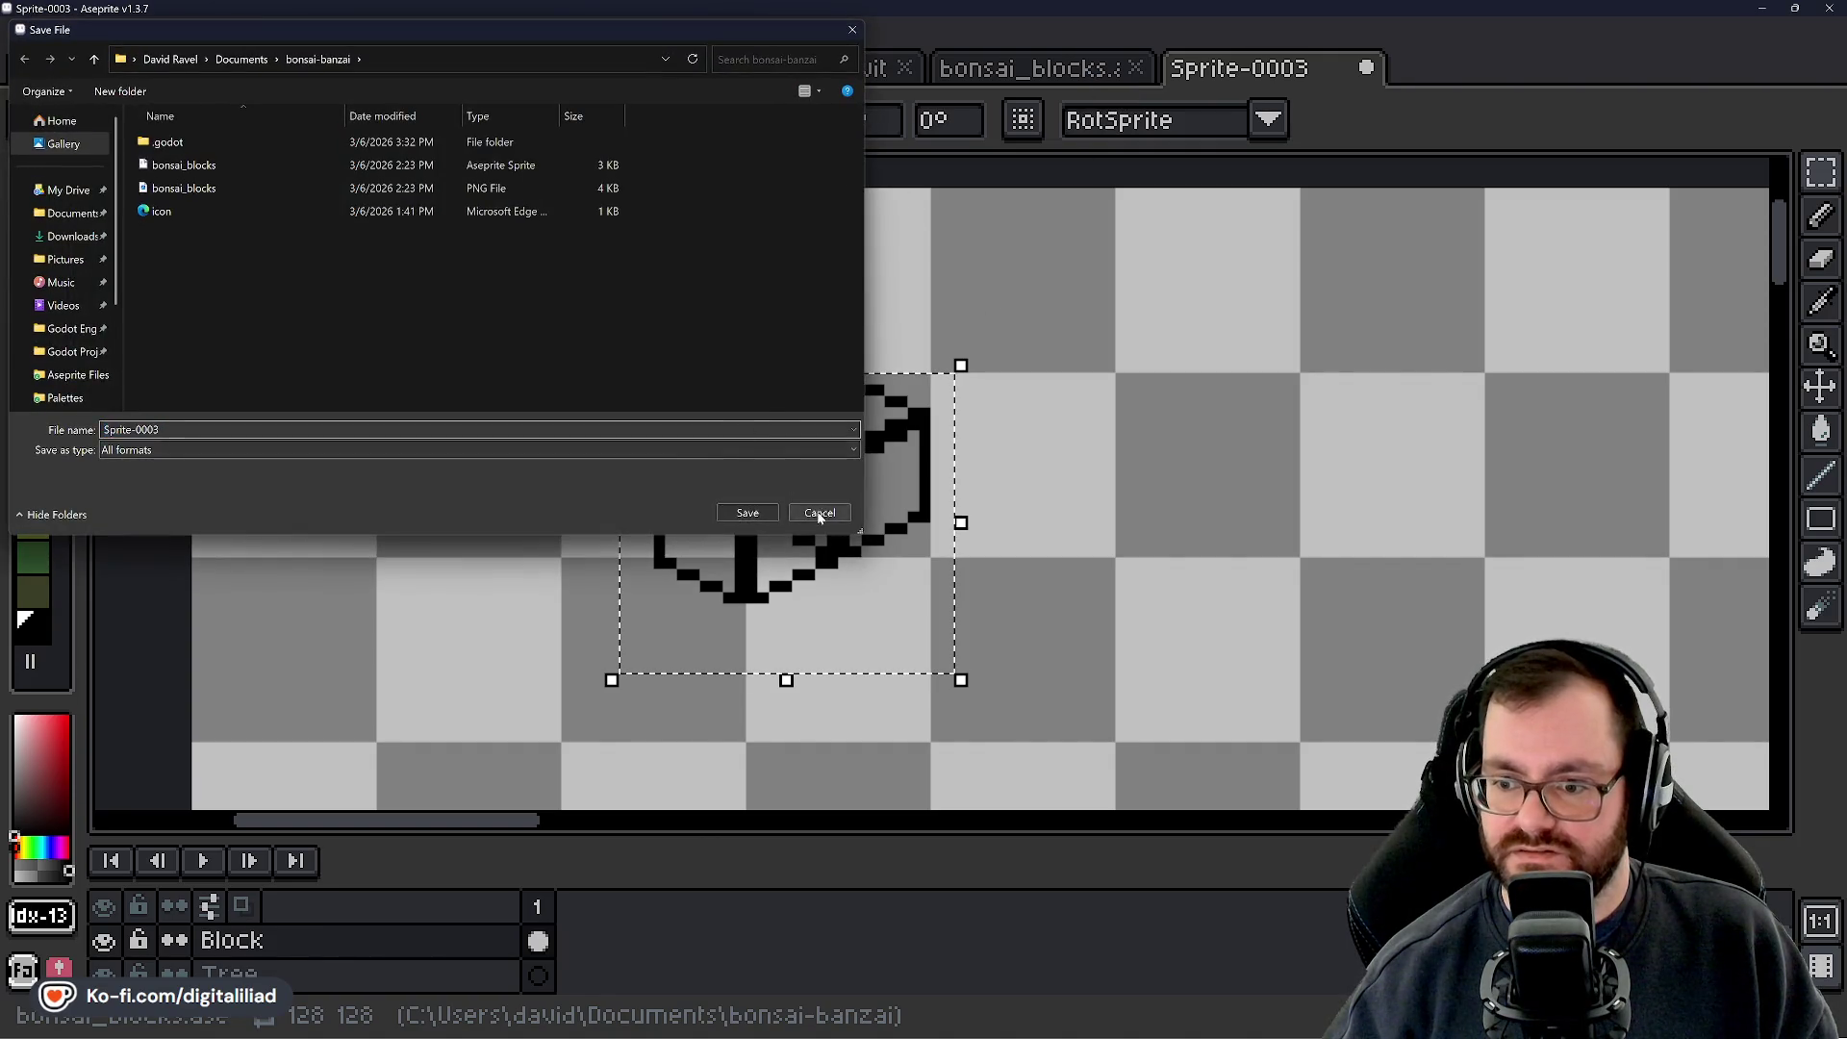
left_click(819, 513)
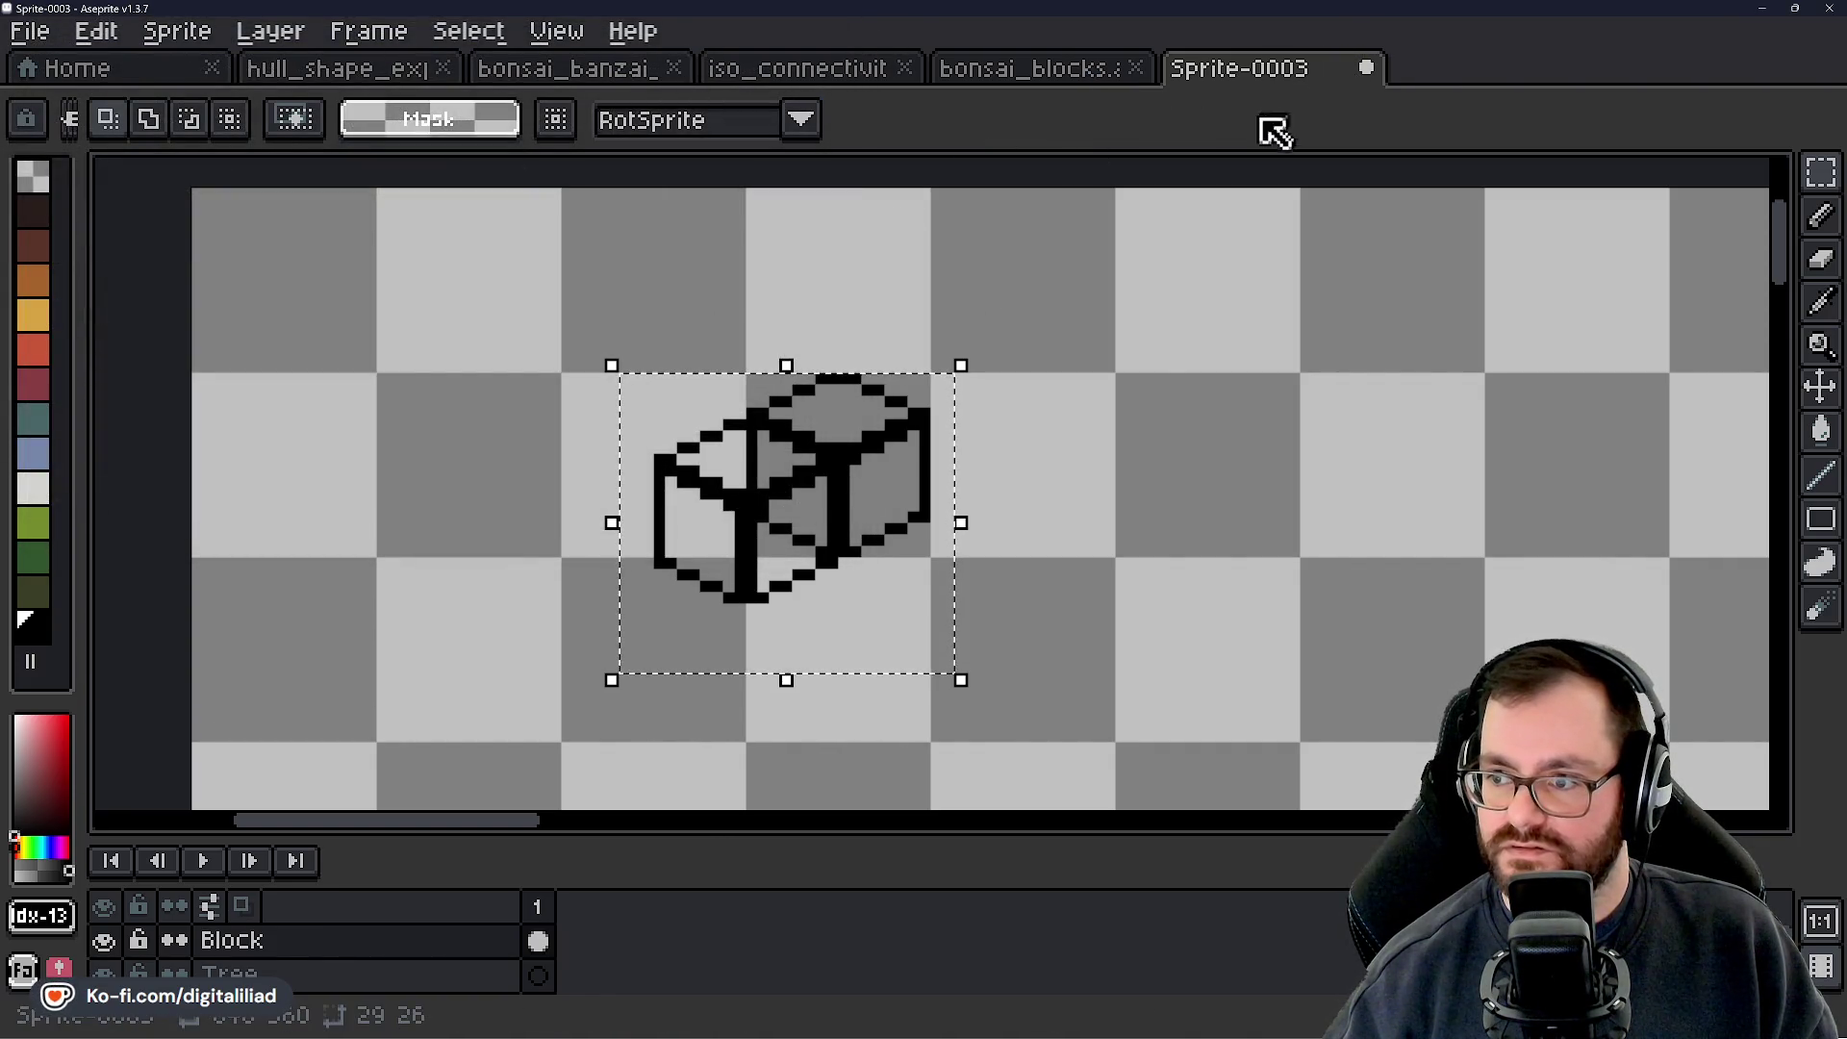
key("ctrl+s")
key("Escape")
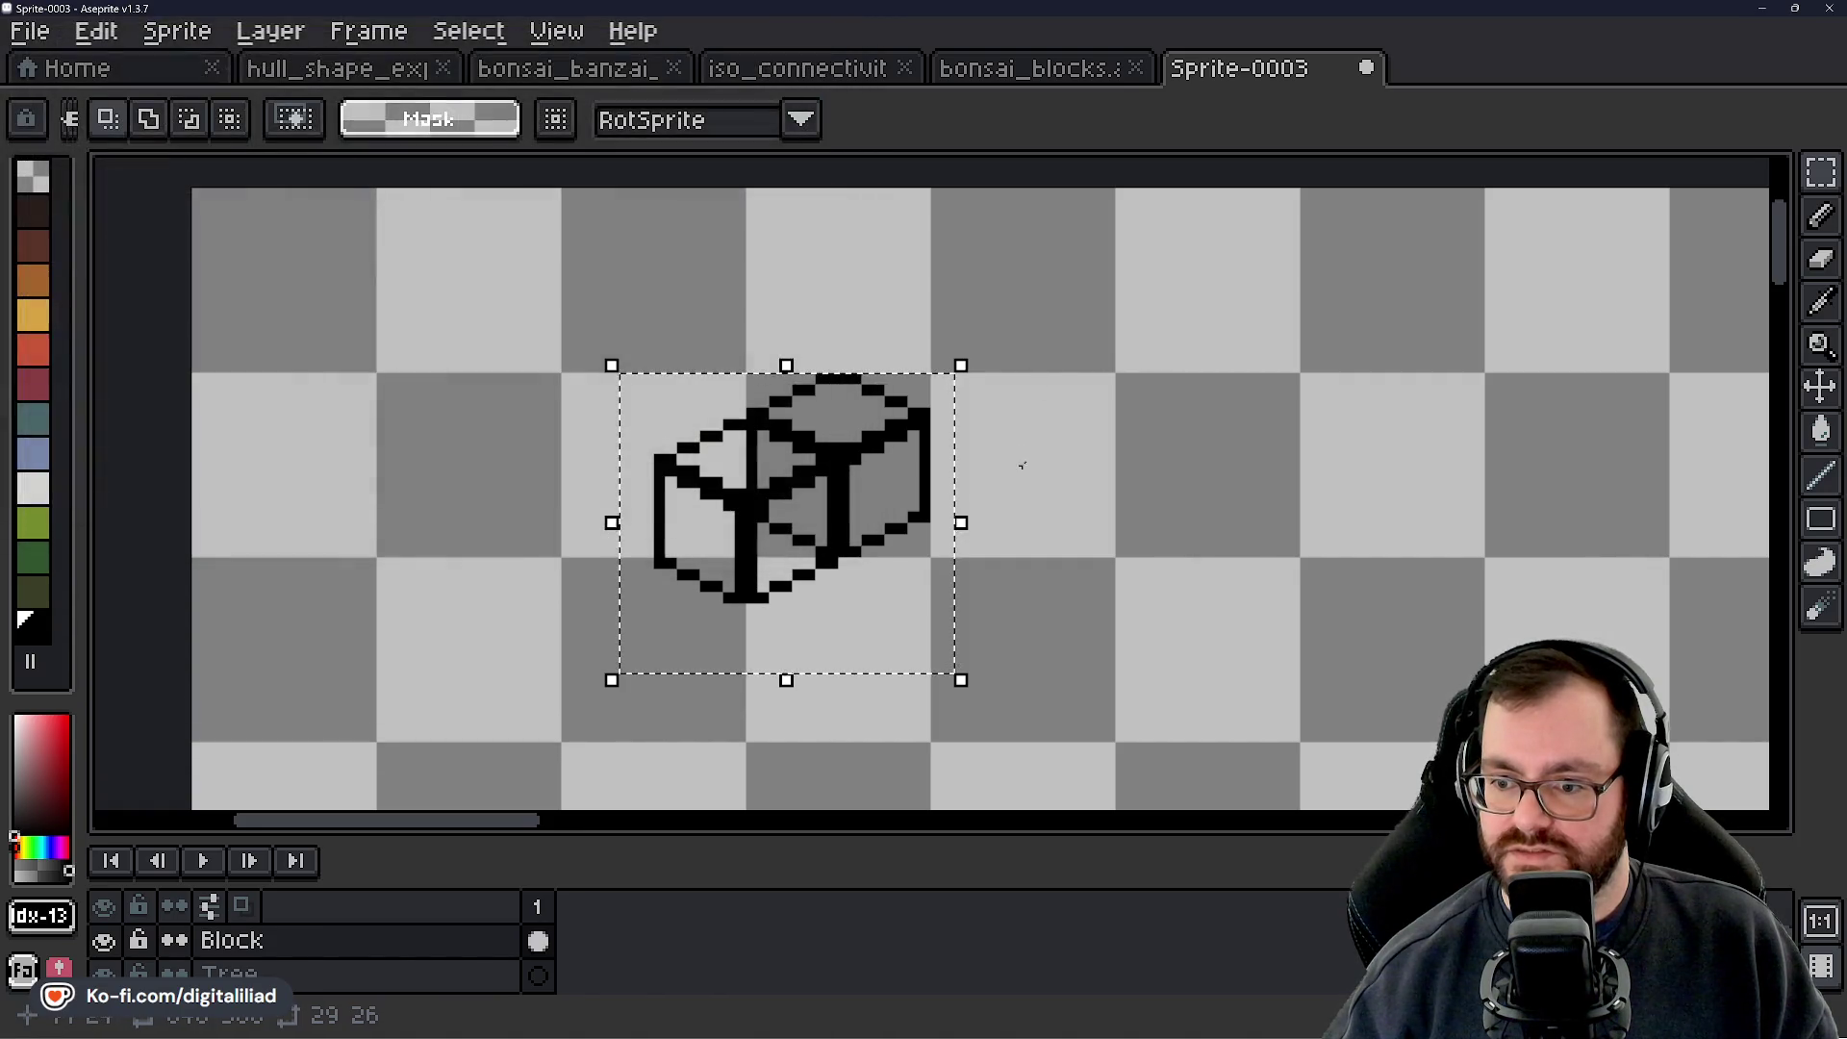
key("ctrl+d")
key("ctrl+s")
left_click(822, 515)
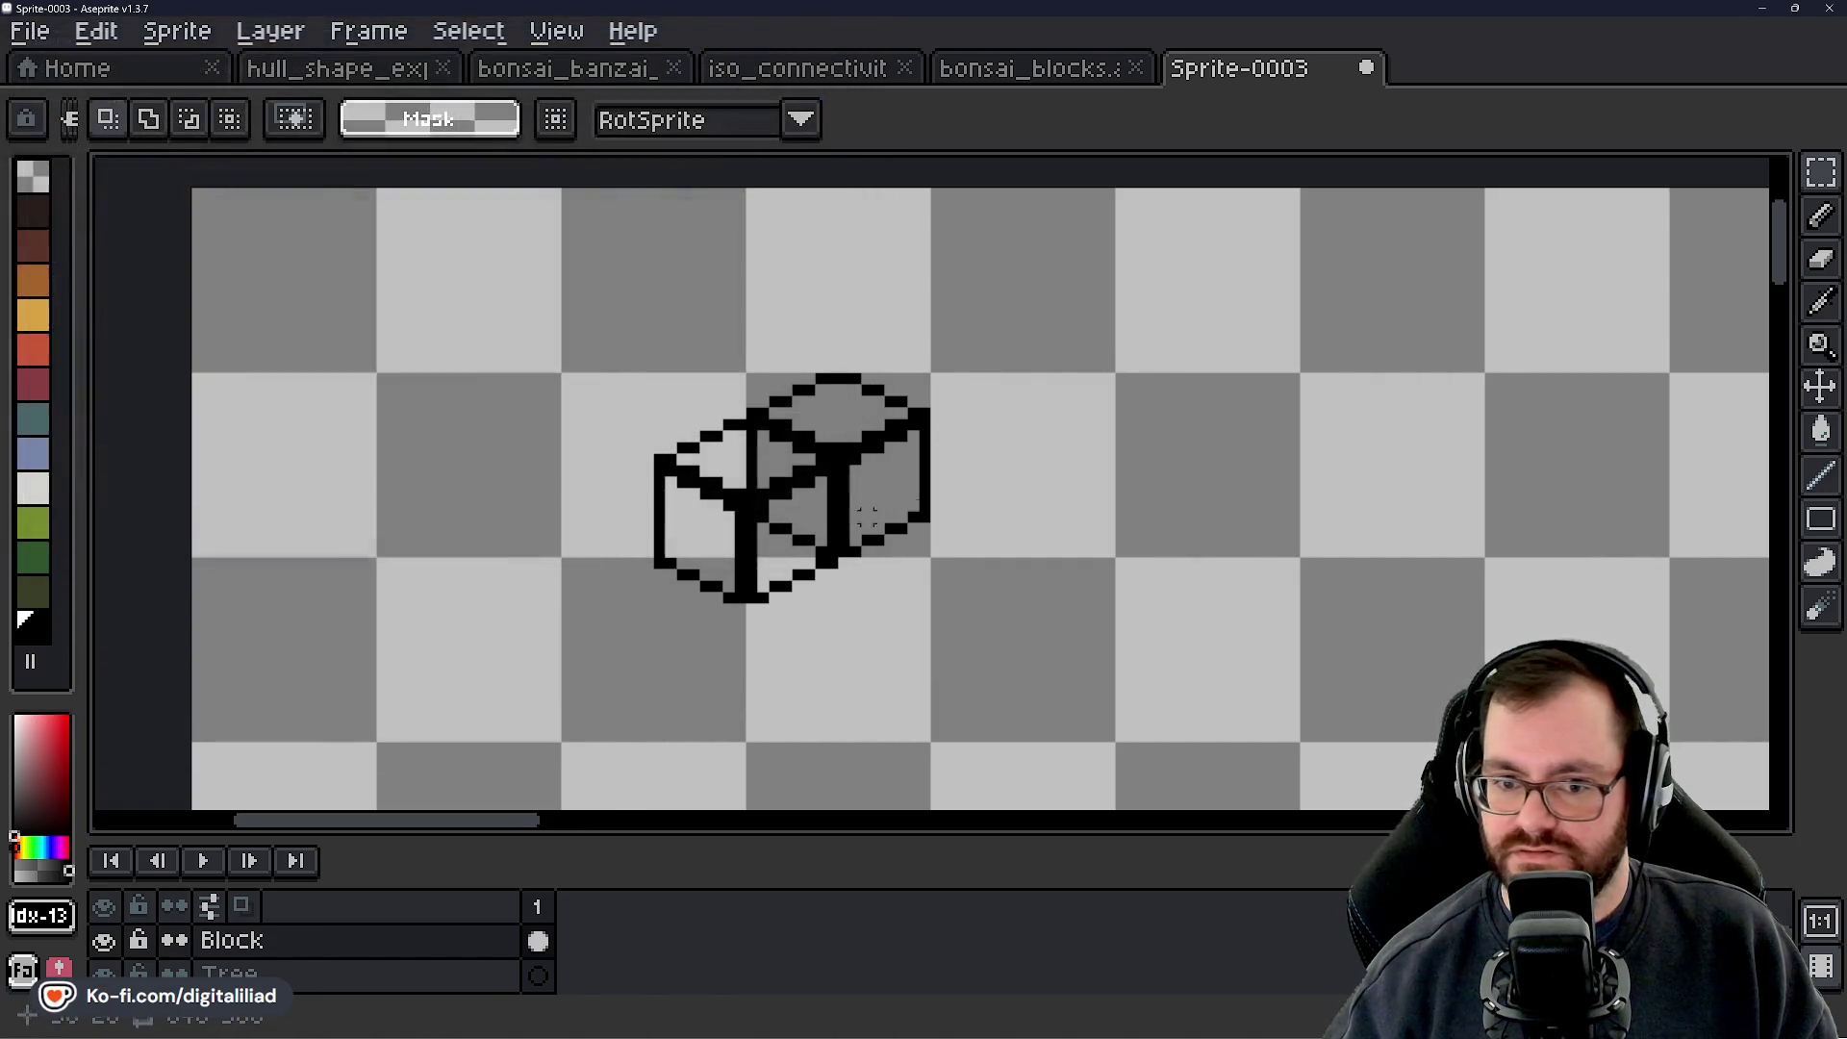
key("ctrl+z")
key("ctrl+z")
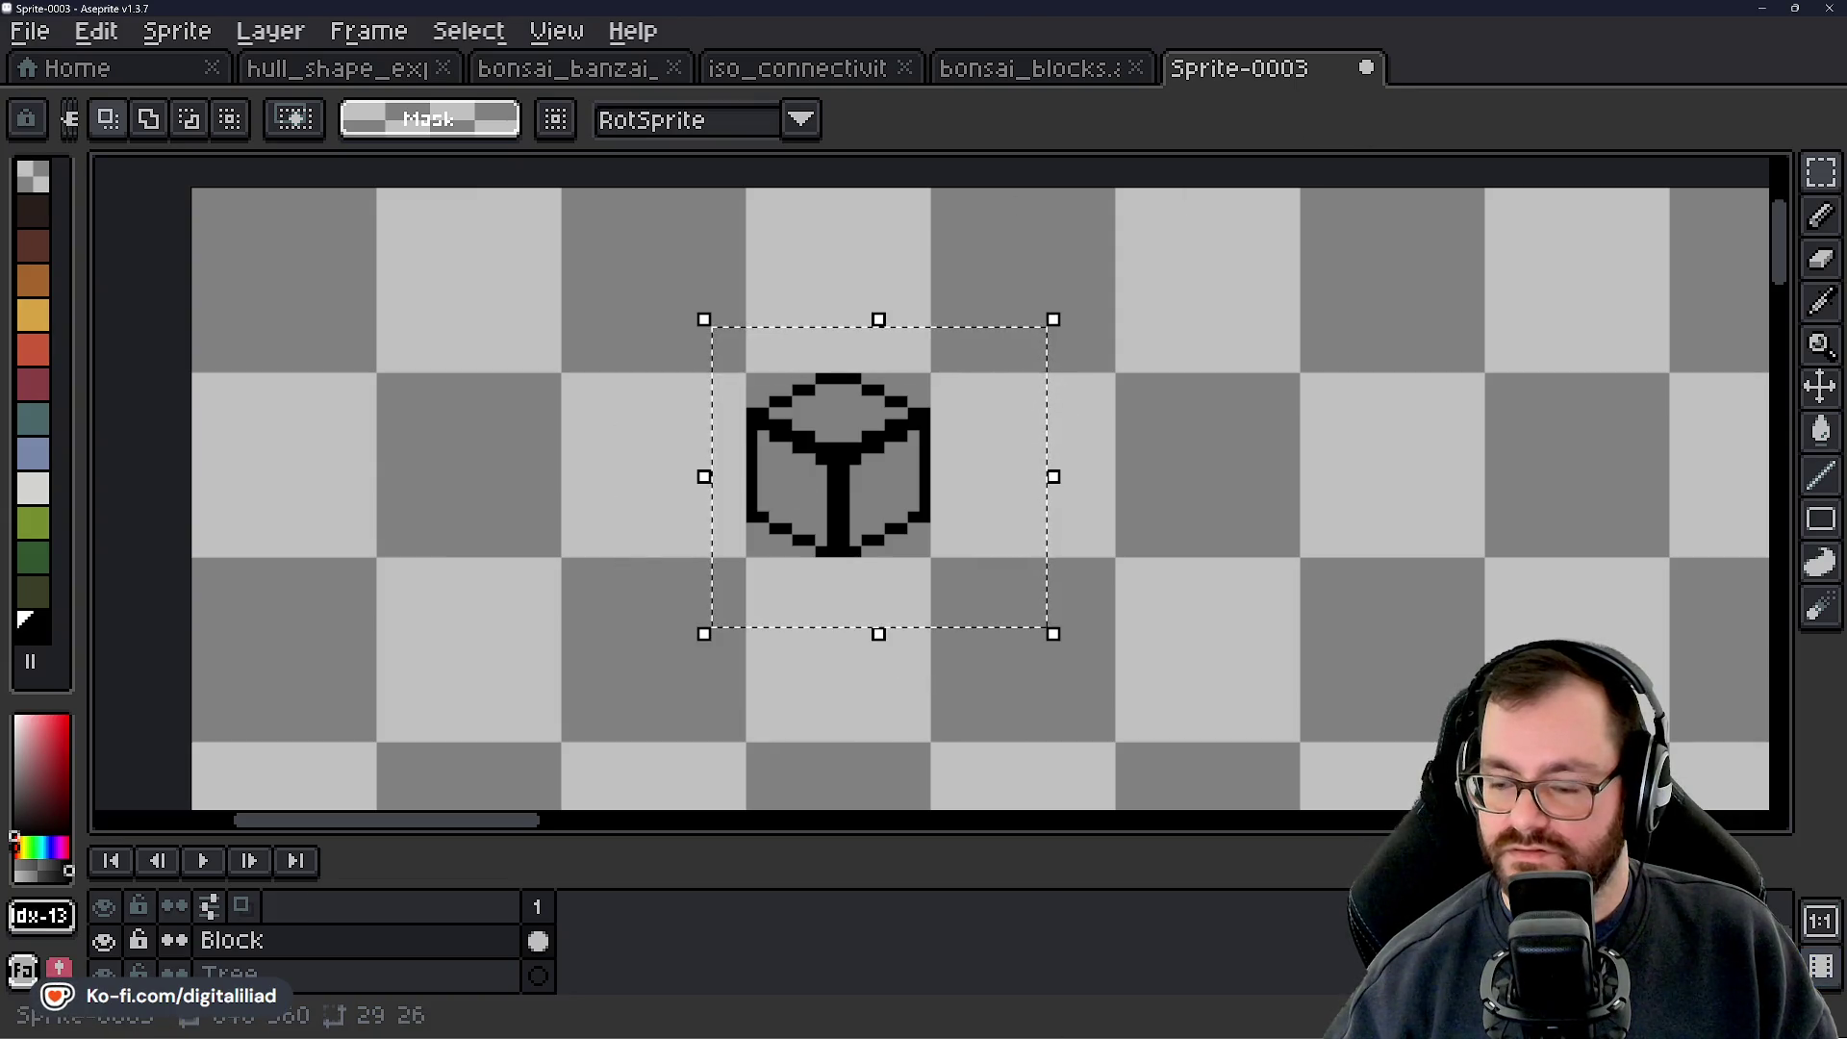
mouse_move(1051, 1034)
left_click(882, 918)
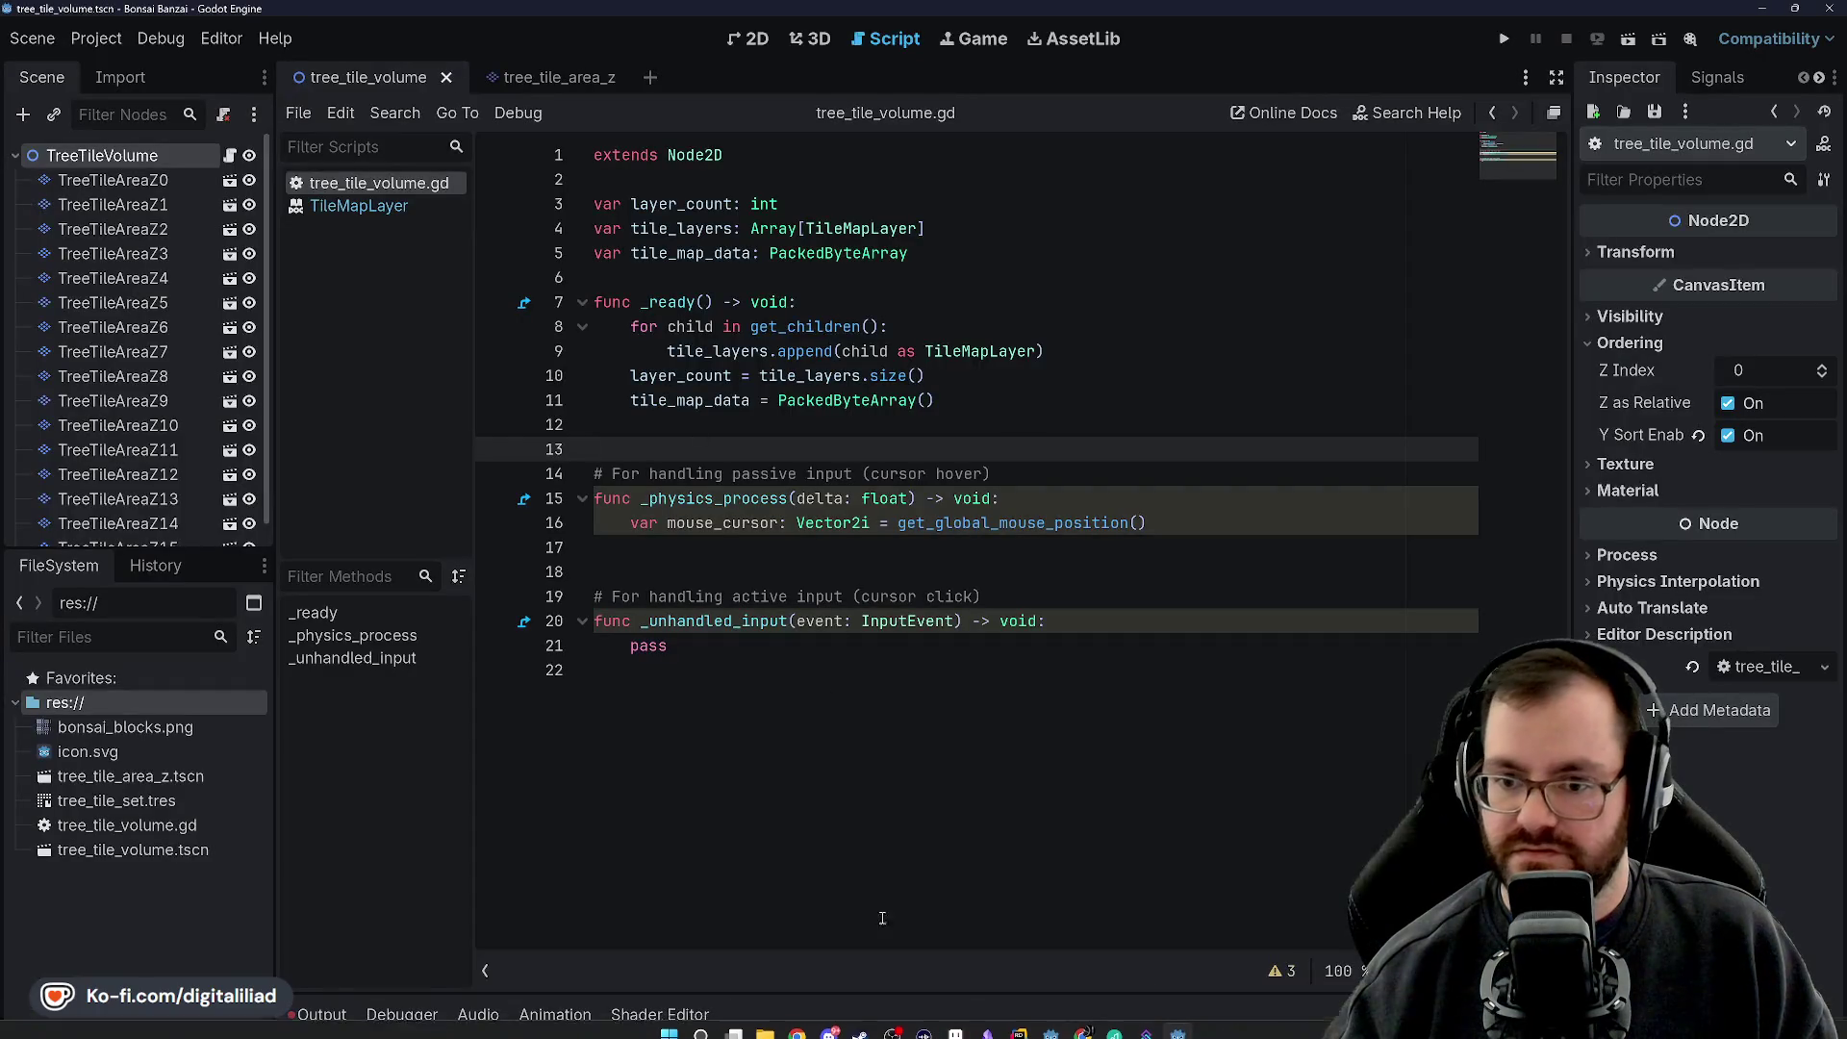
Switch to Chrome's ThemeReveal3.png tab revealing the D2 Jam theme PLANTS
mouse_move(1085, 1025)
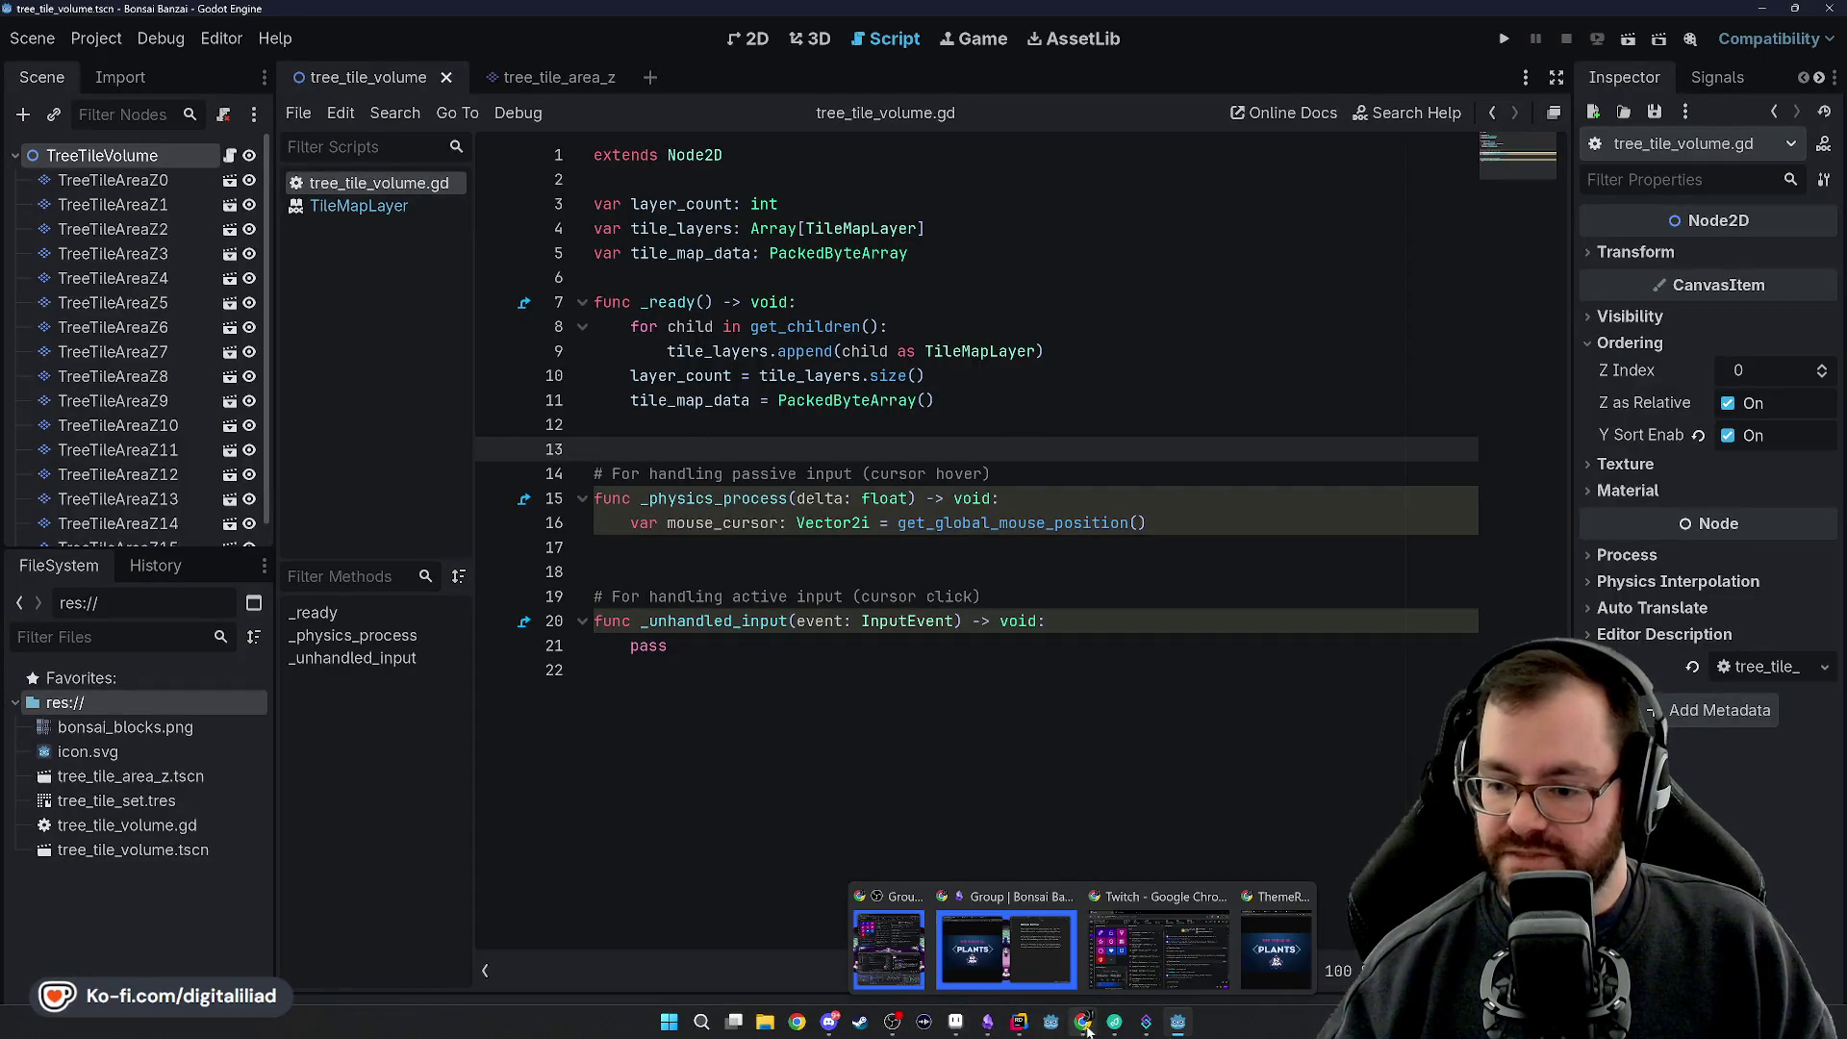
left_click(1277, 948)
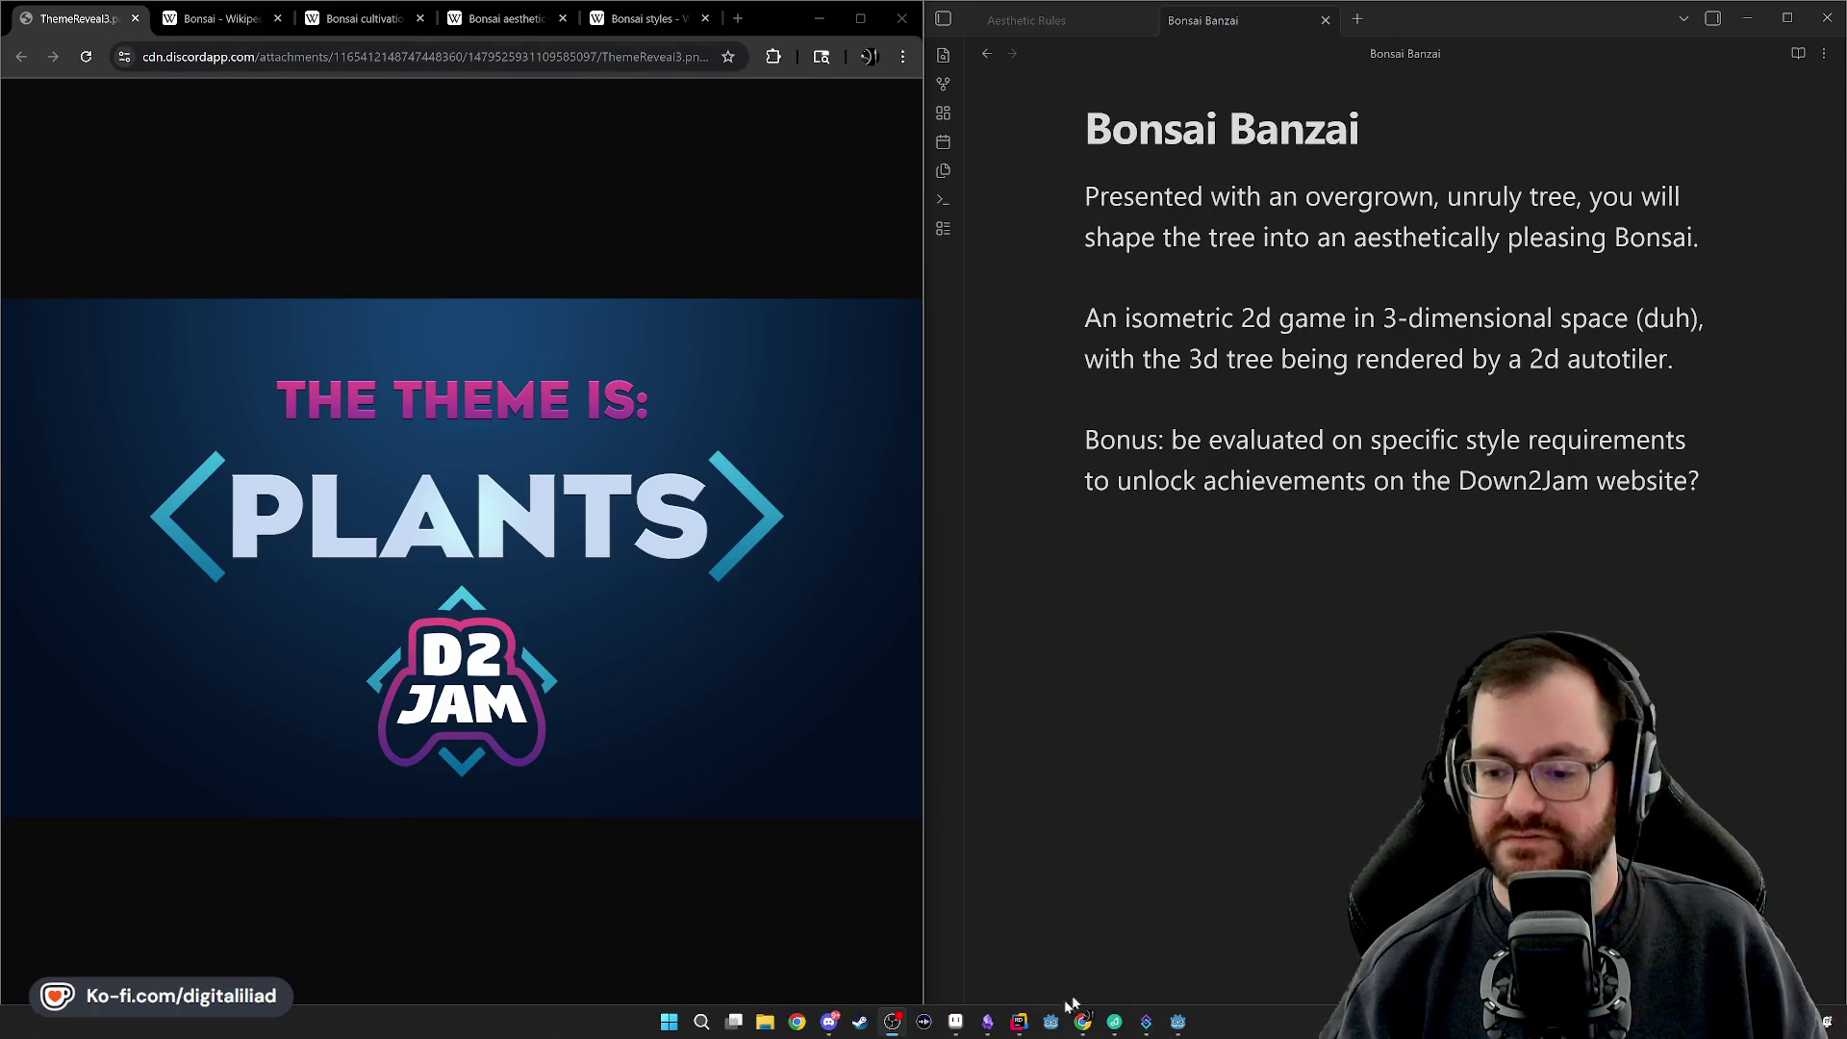
Bring up CursorMappingSystem.cs in Rider and scroll through Run()
left_click(1019, 1032)
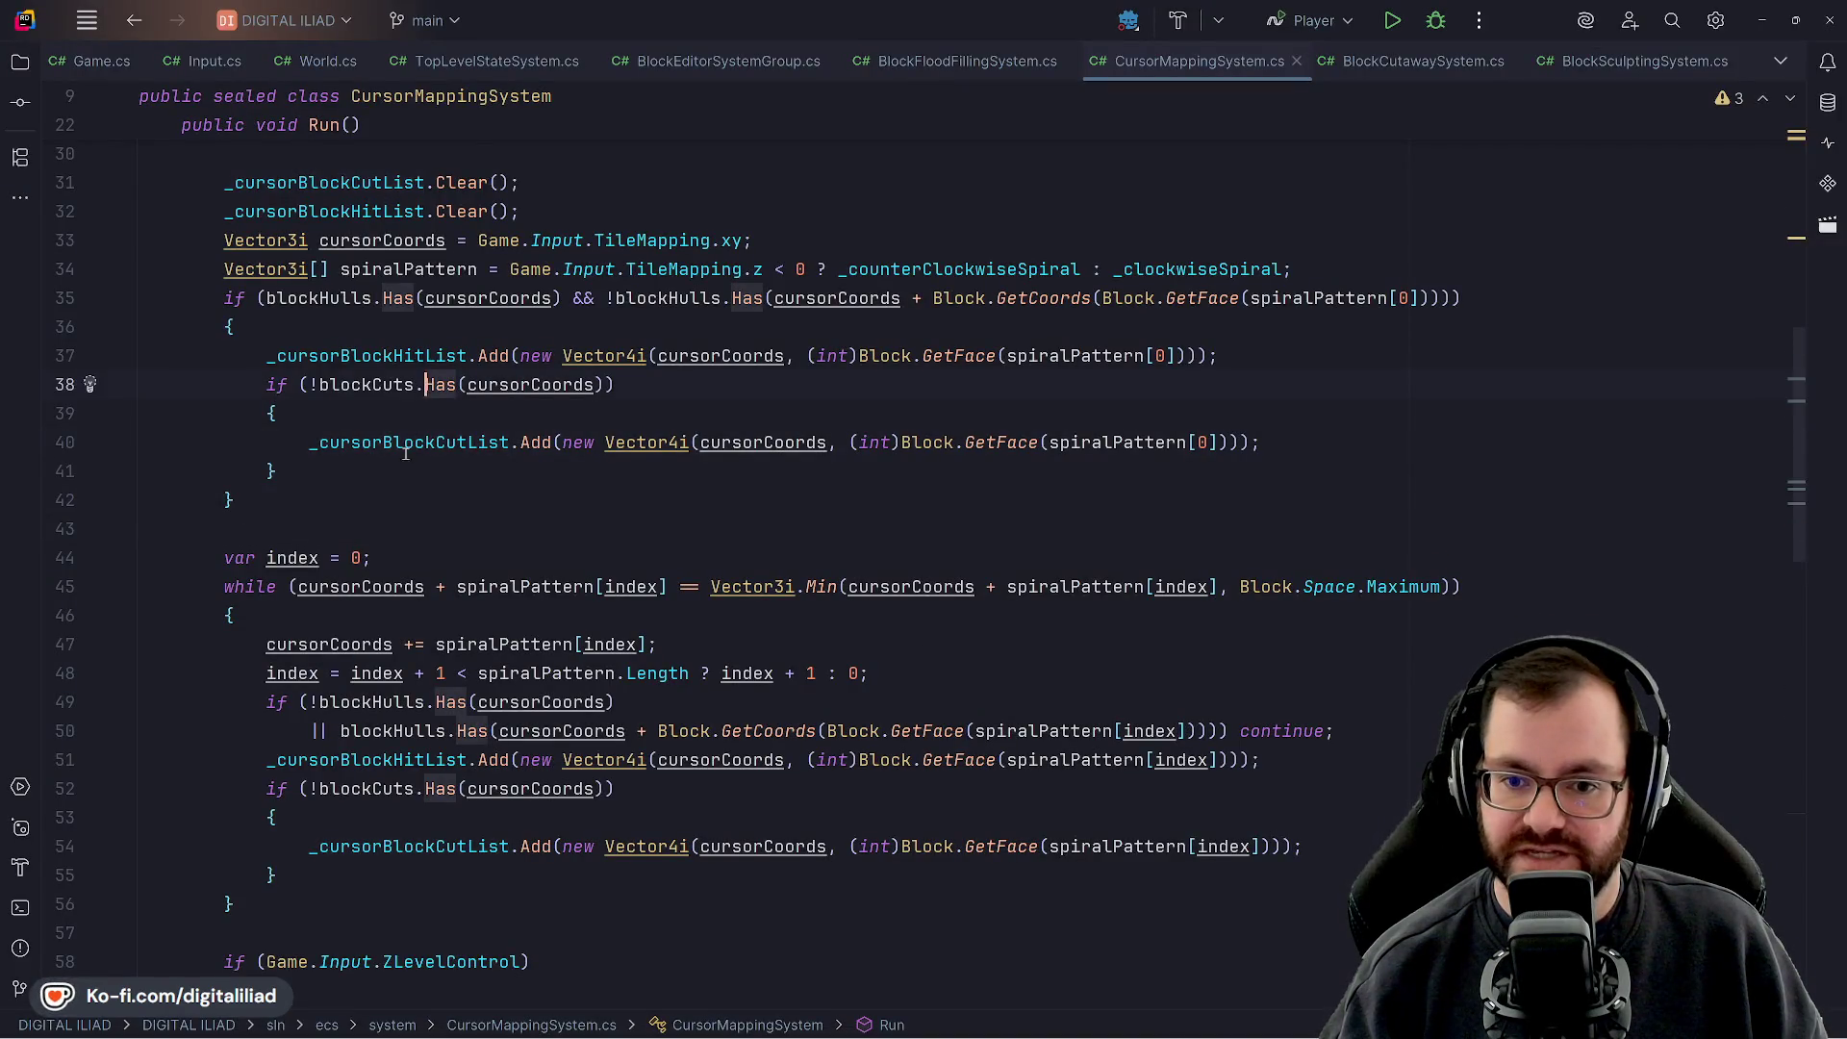
scroll(412, 522, "up", 5)
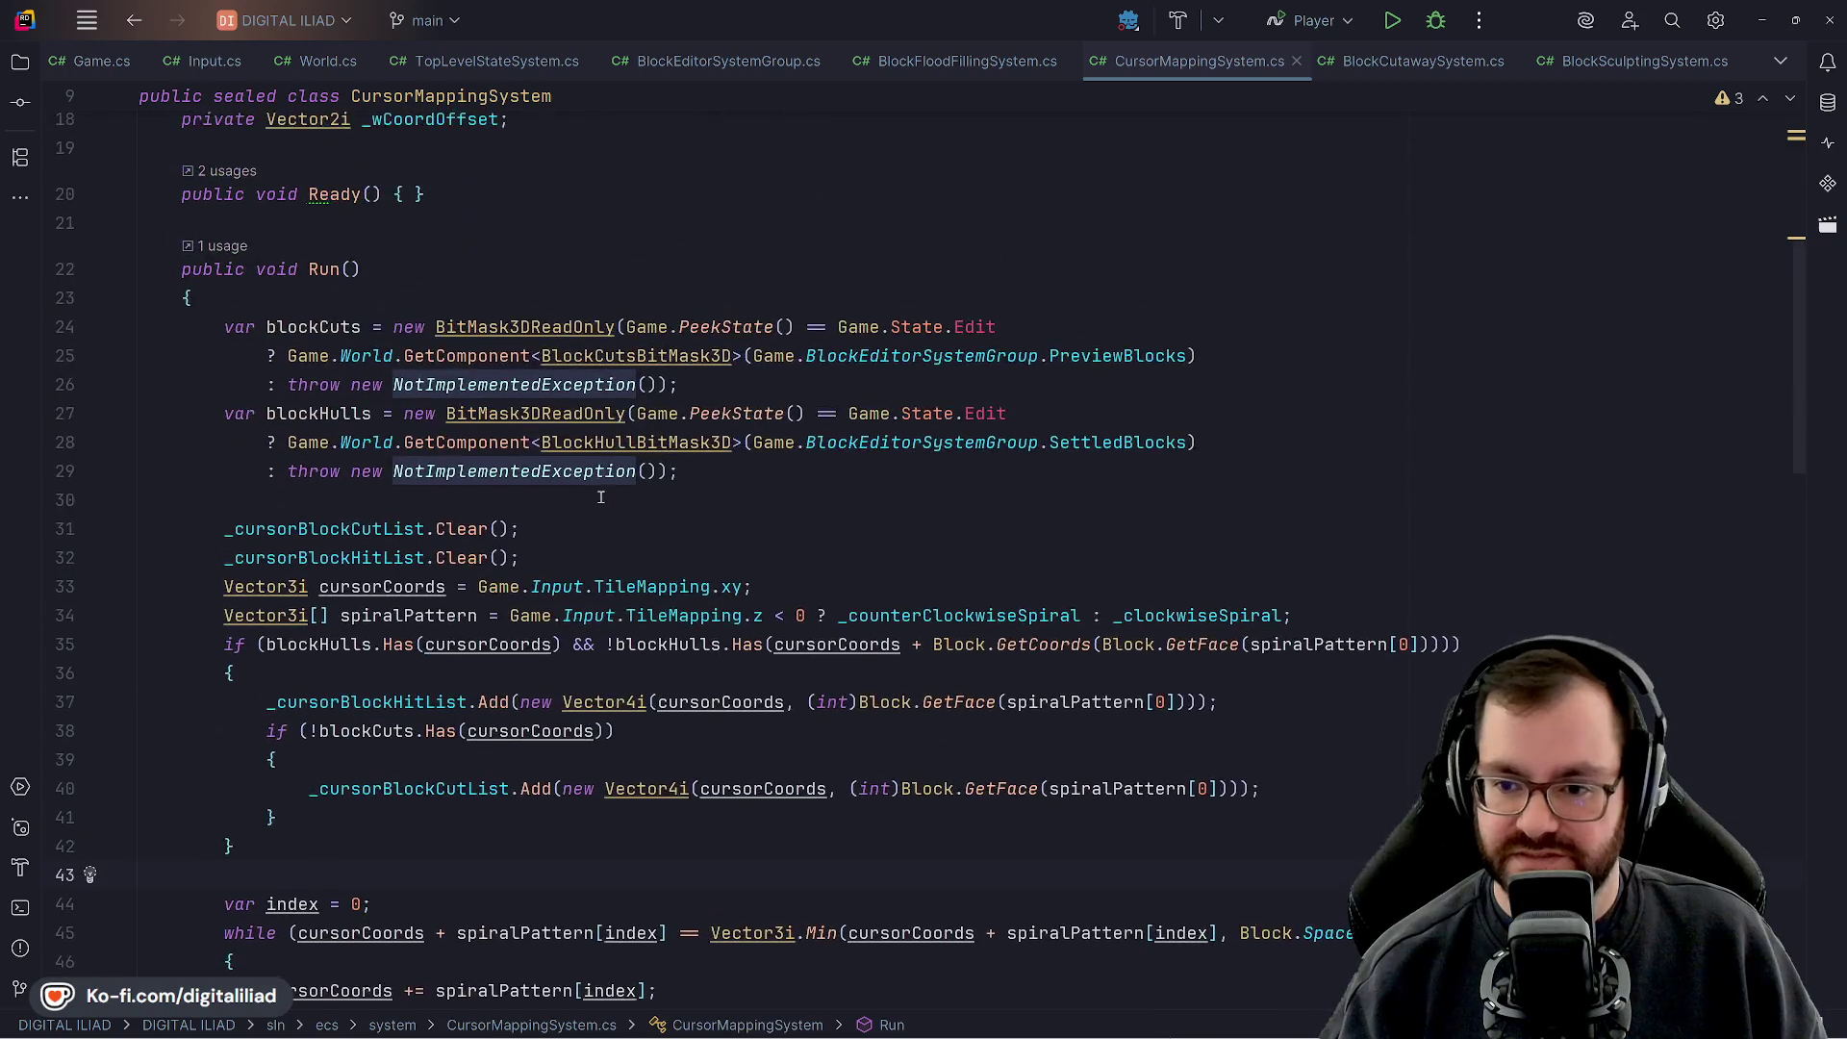
scroll(510, 365, "up", 3)
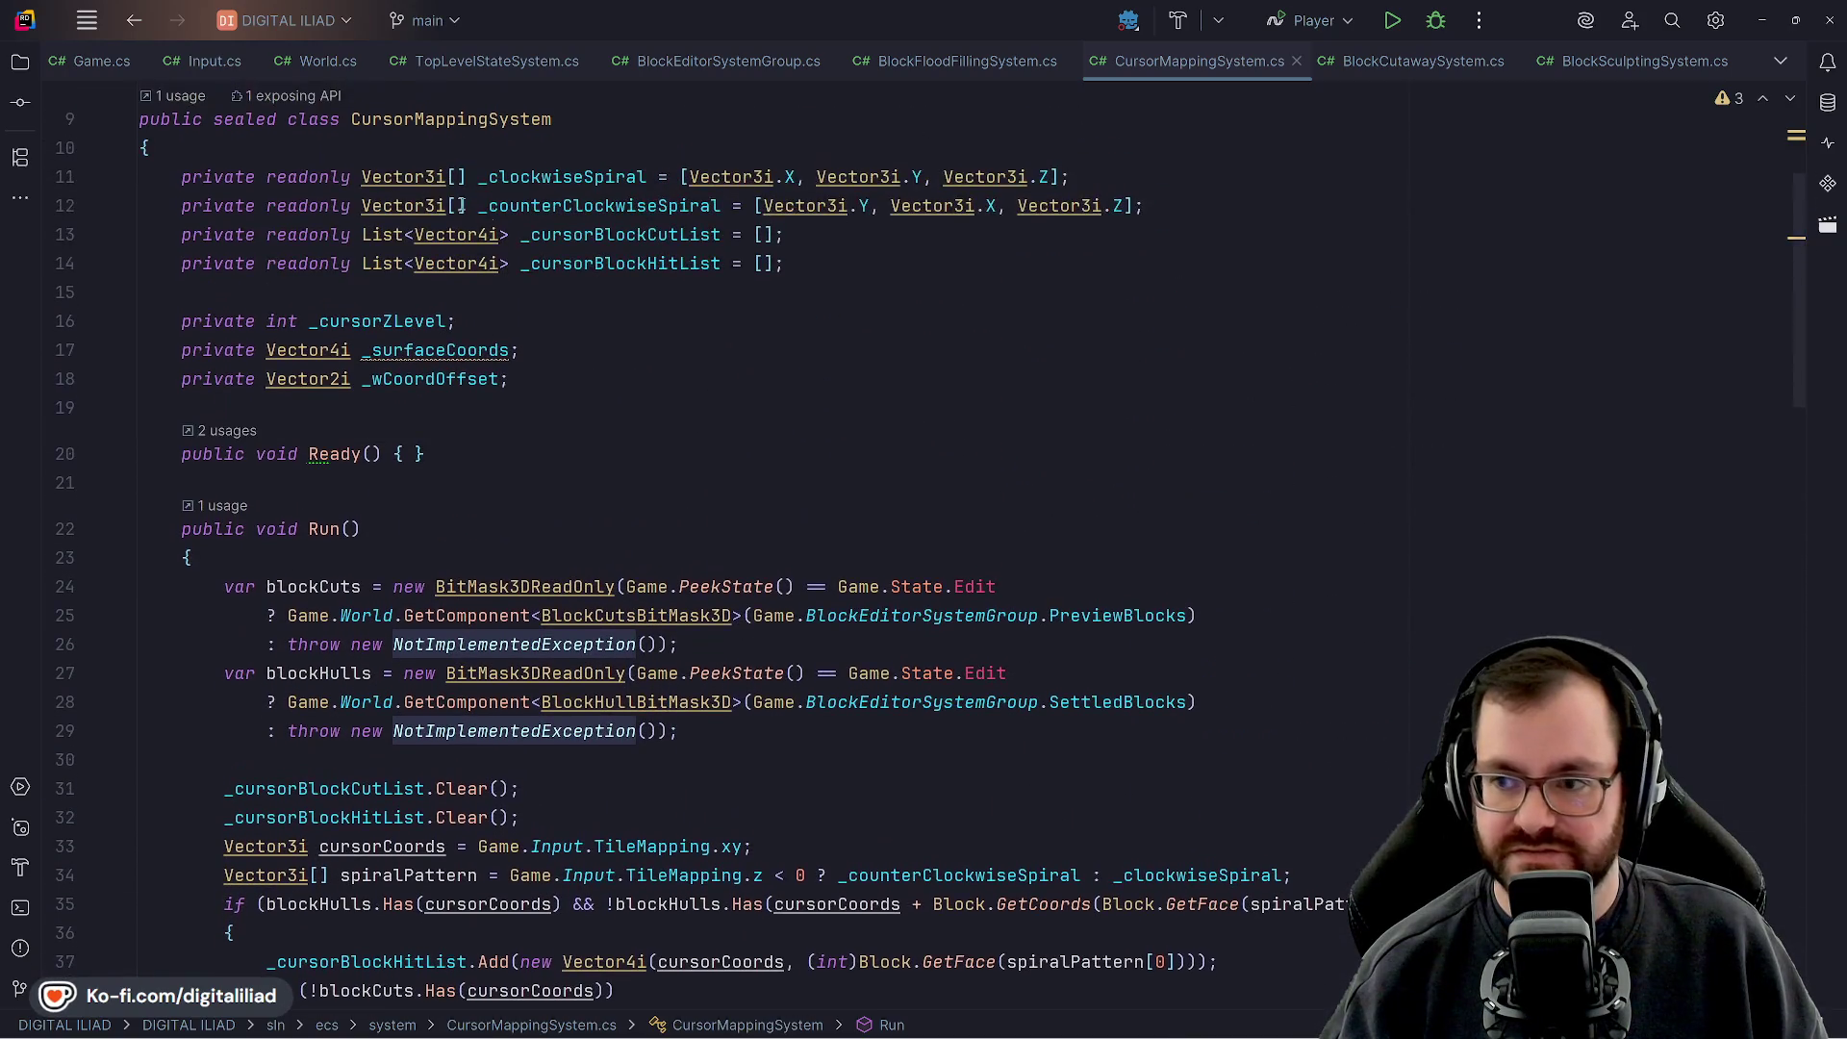
scroll(535, 325, "down", 5)
scroll(534, 326, "down", 3)
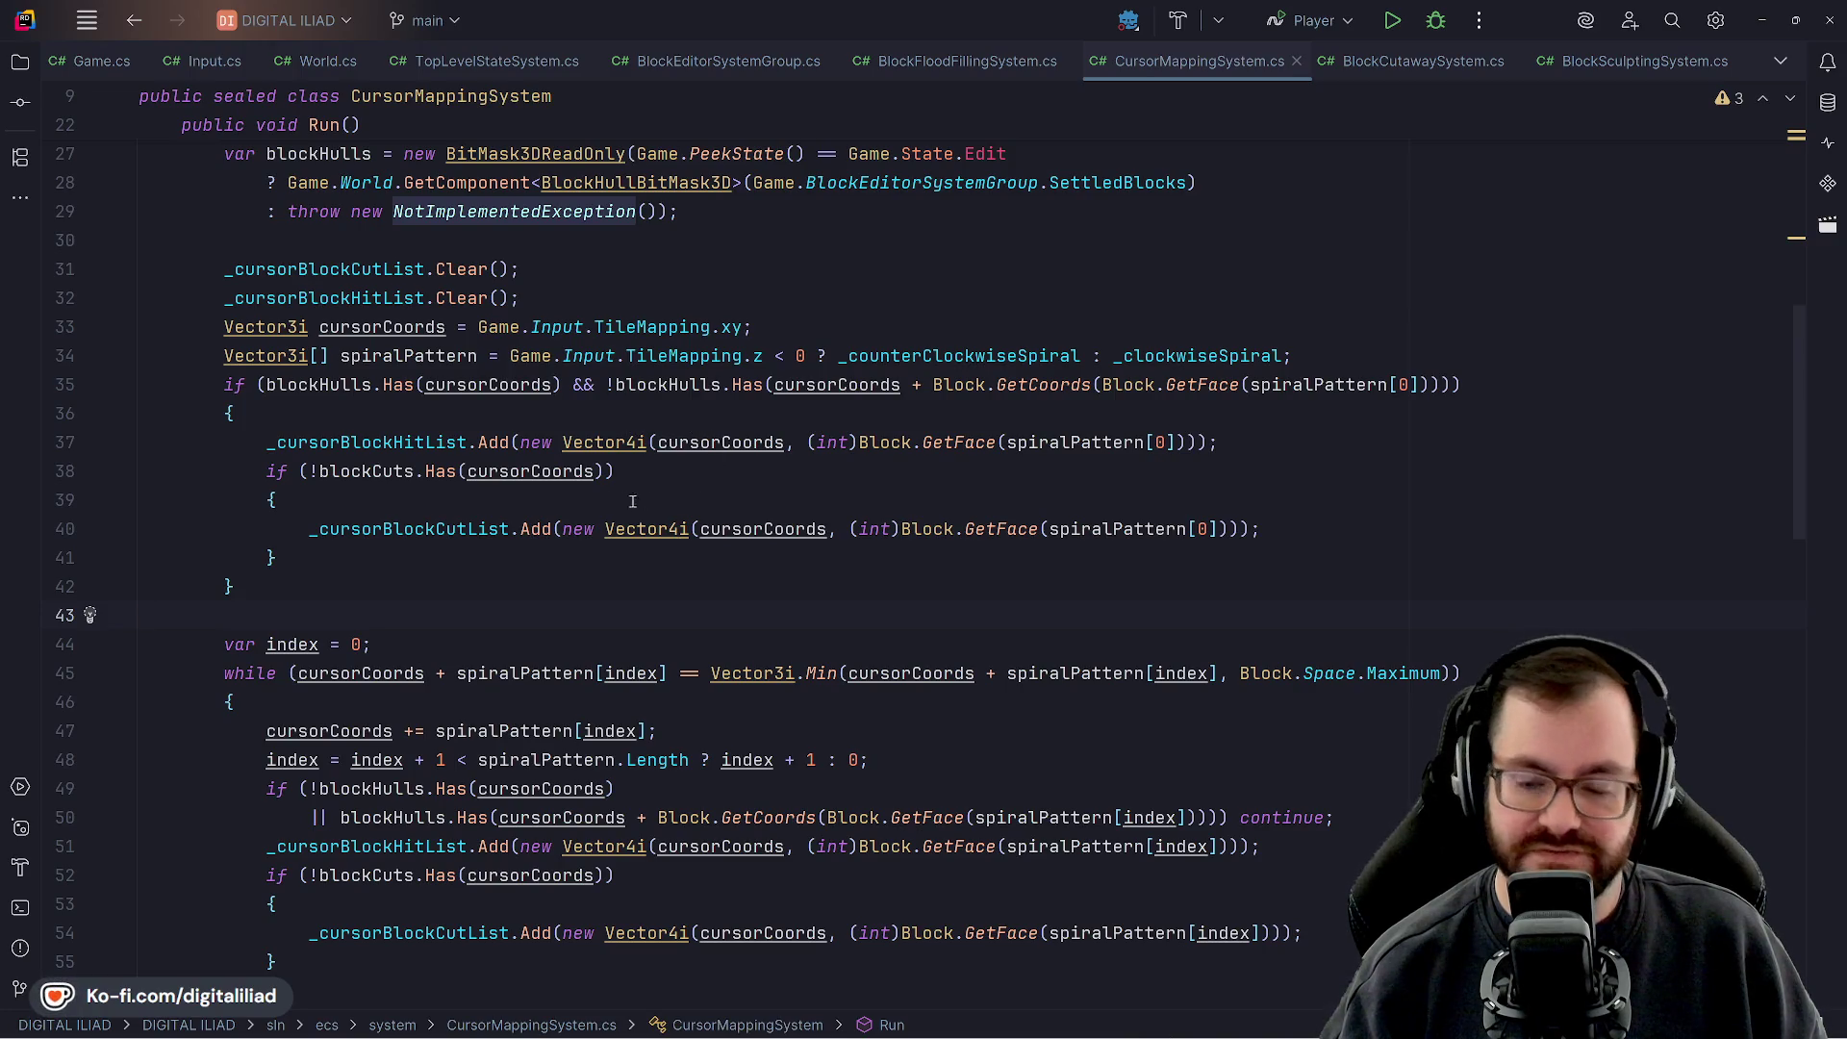
Inspect the outer and inner if-block braces and the blockCuts condition on line 38
left_click(412, 584)
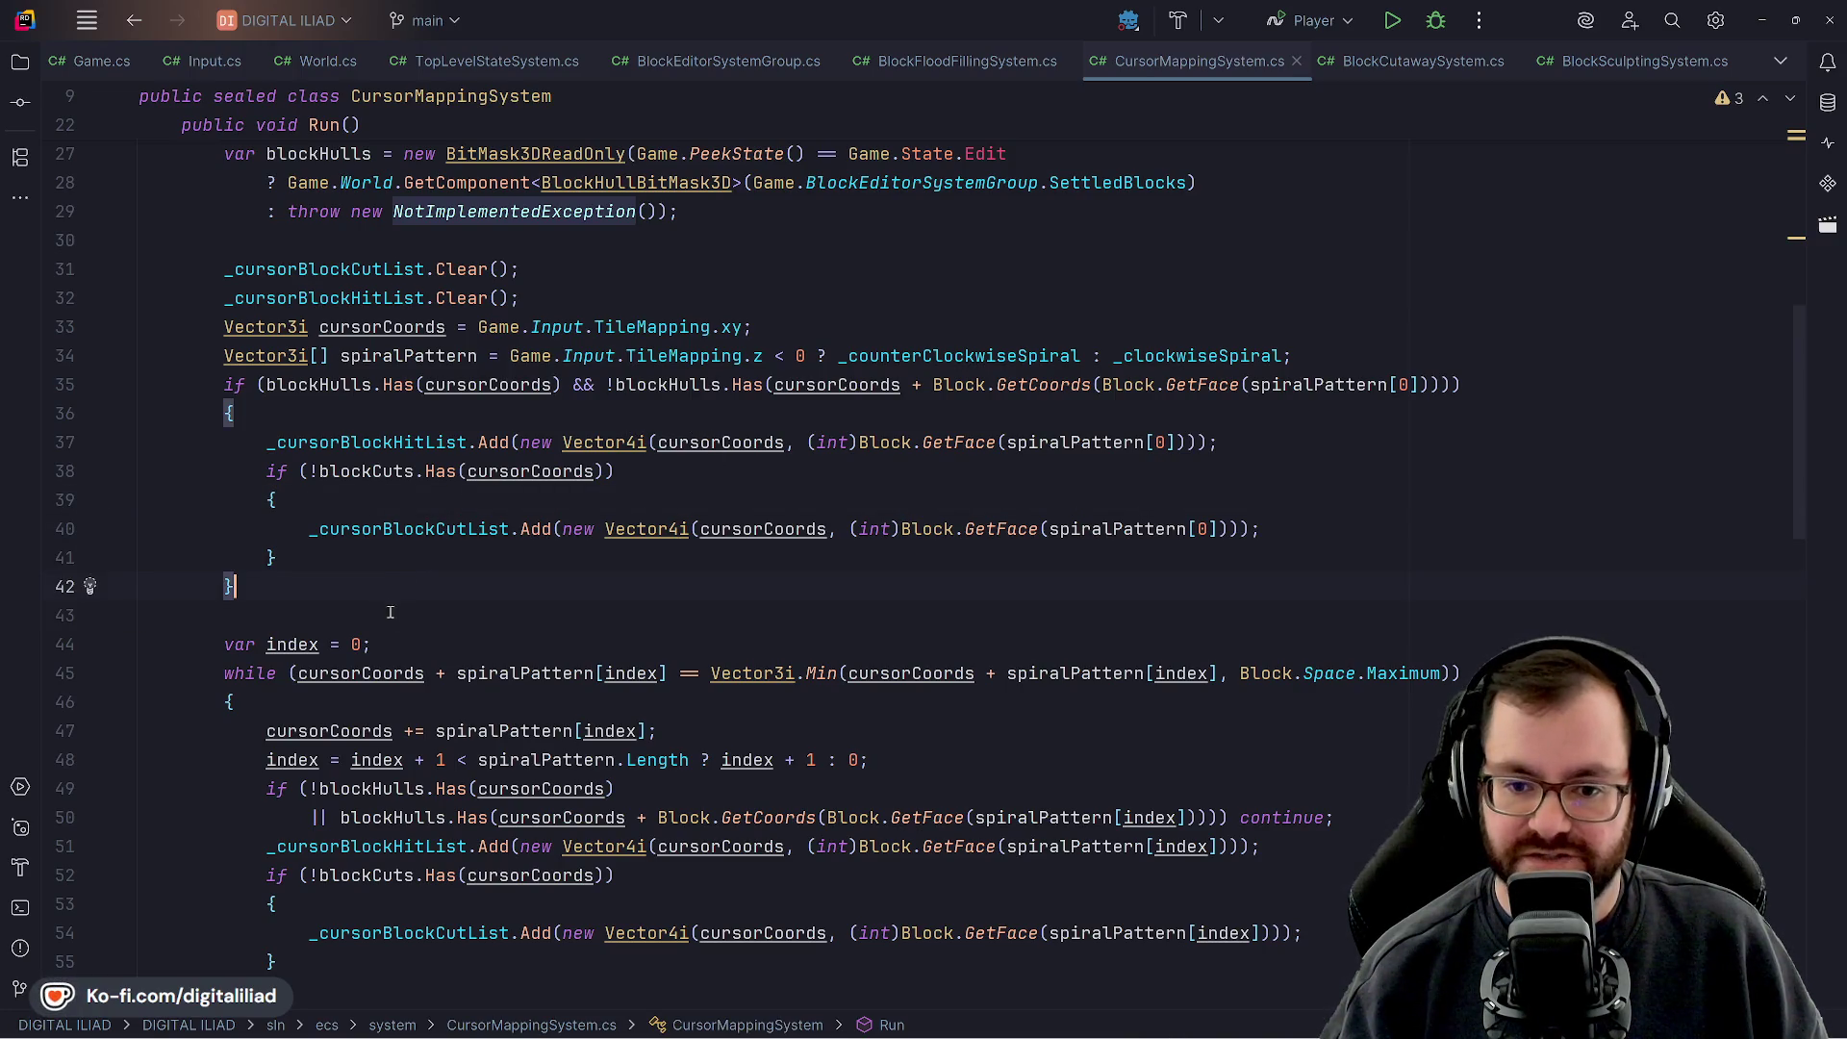
left_click(404, 501)
left_click(426, 411)
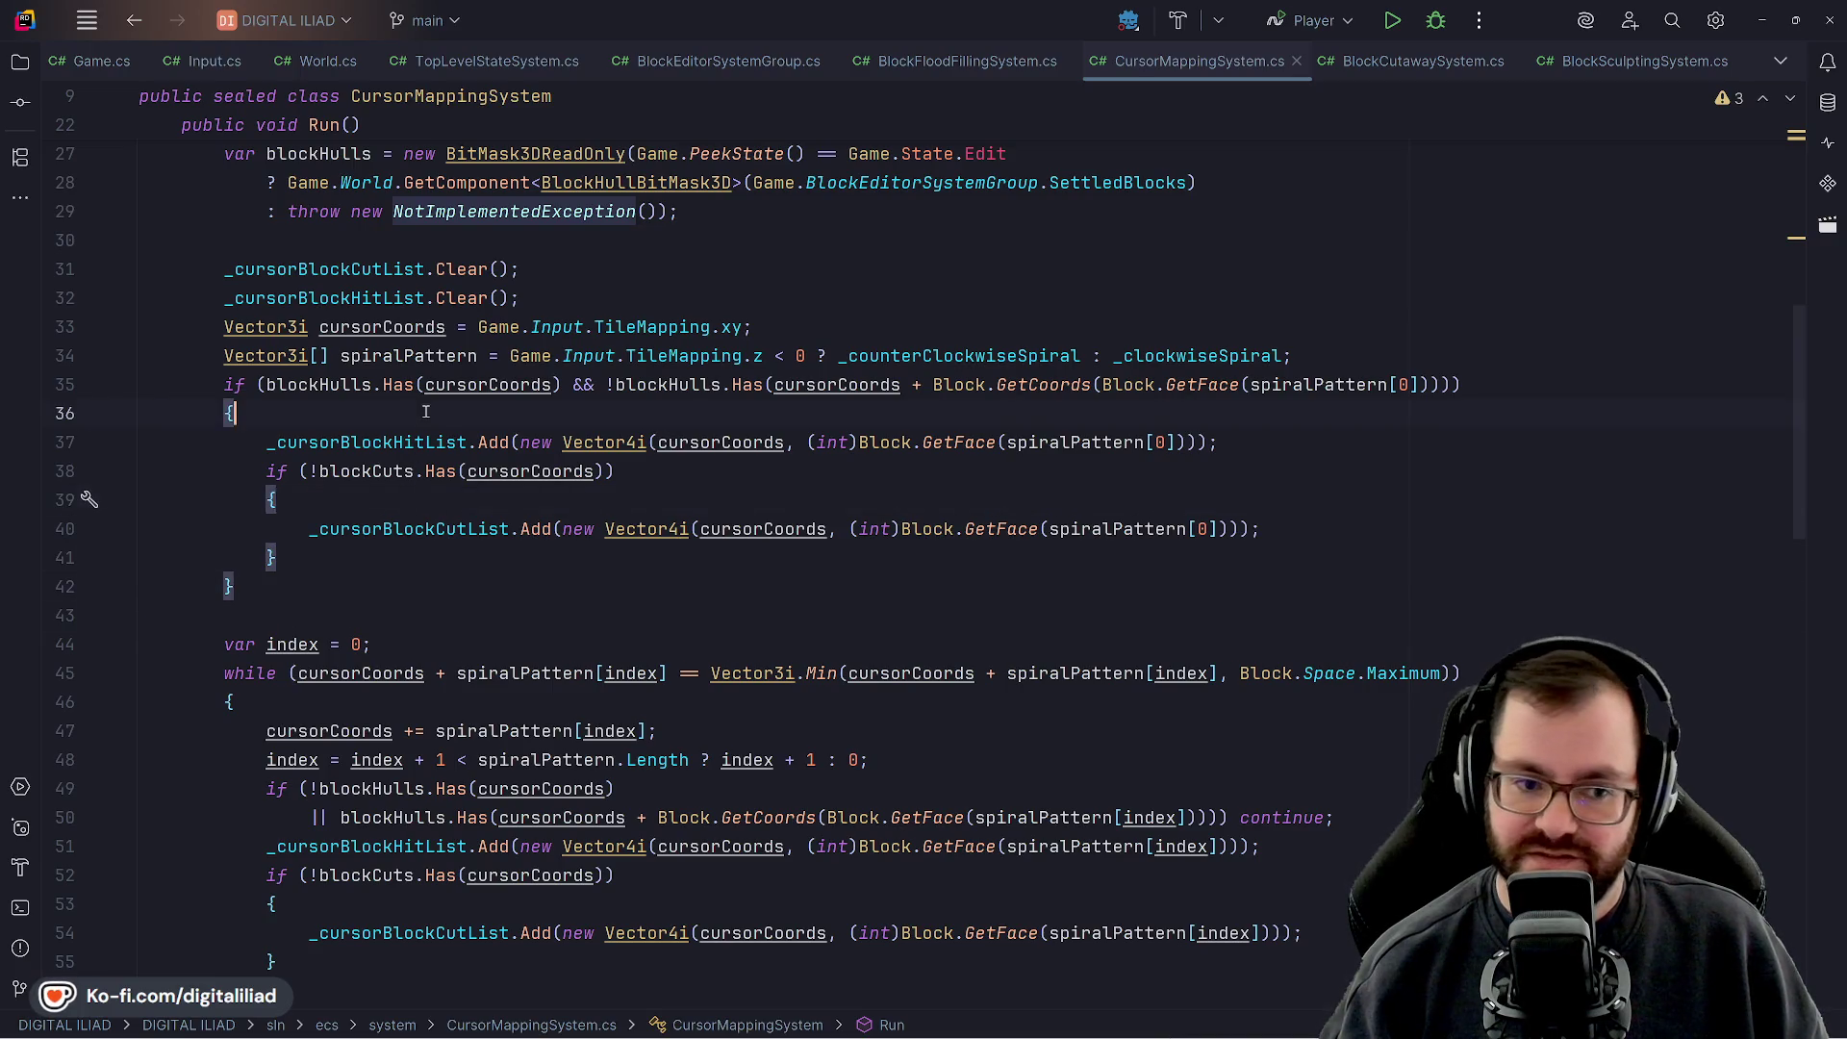
left_click(685, 471)
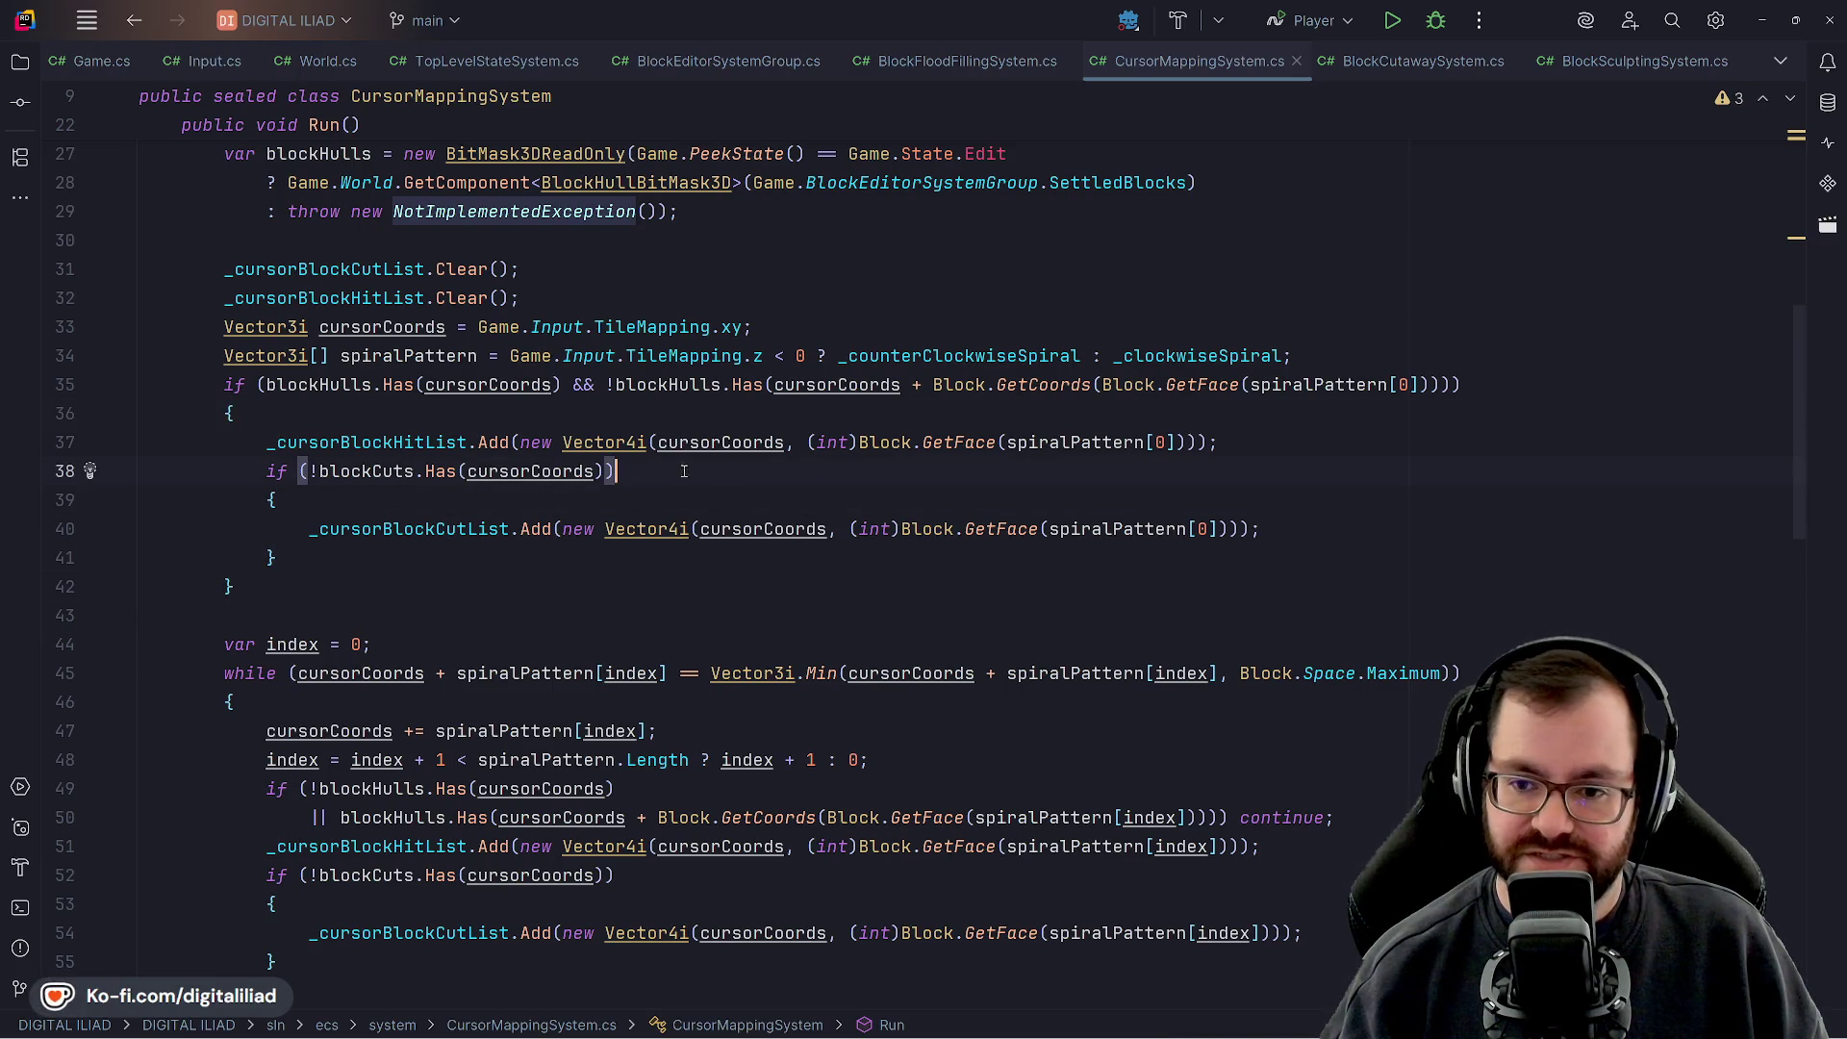
left_click(558, 507)
left_click(516, 554)
left_click(658, 477)
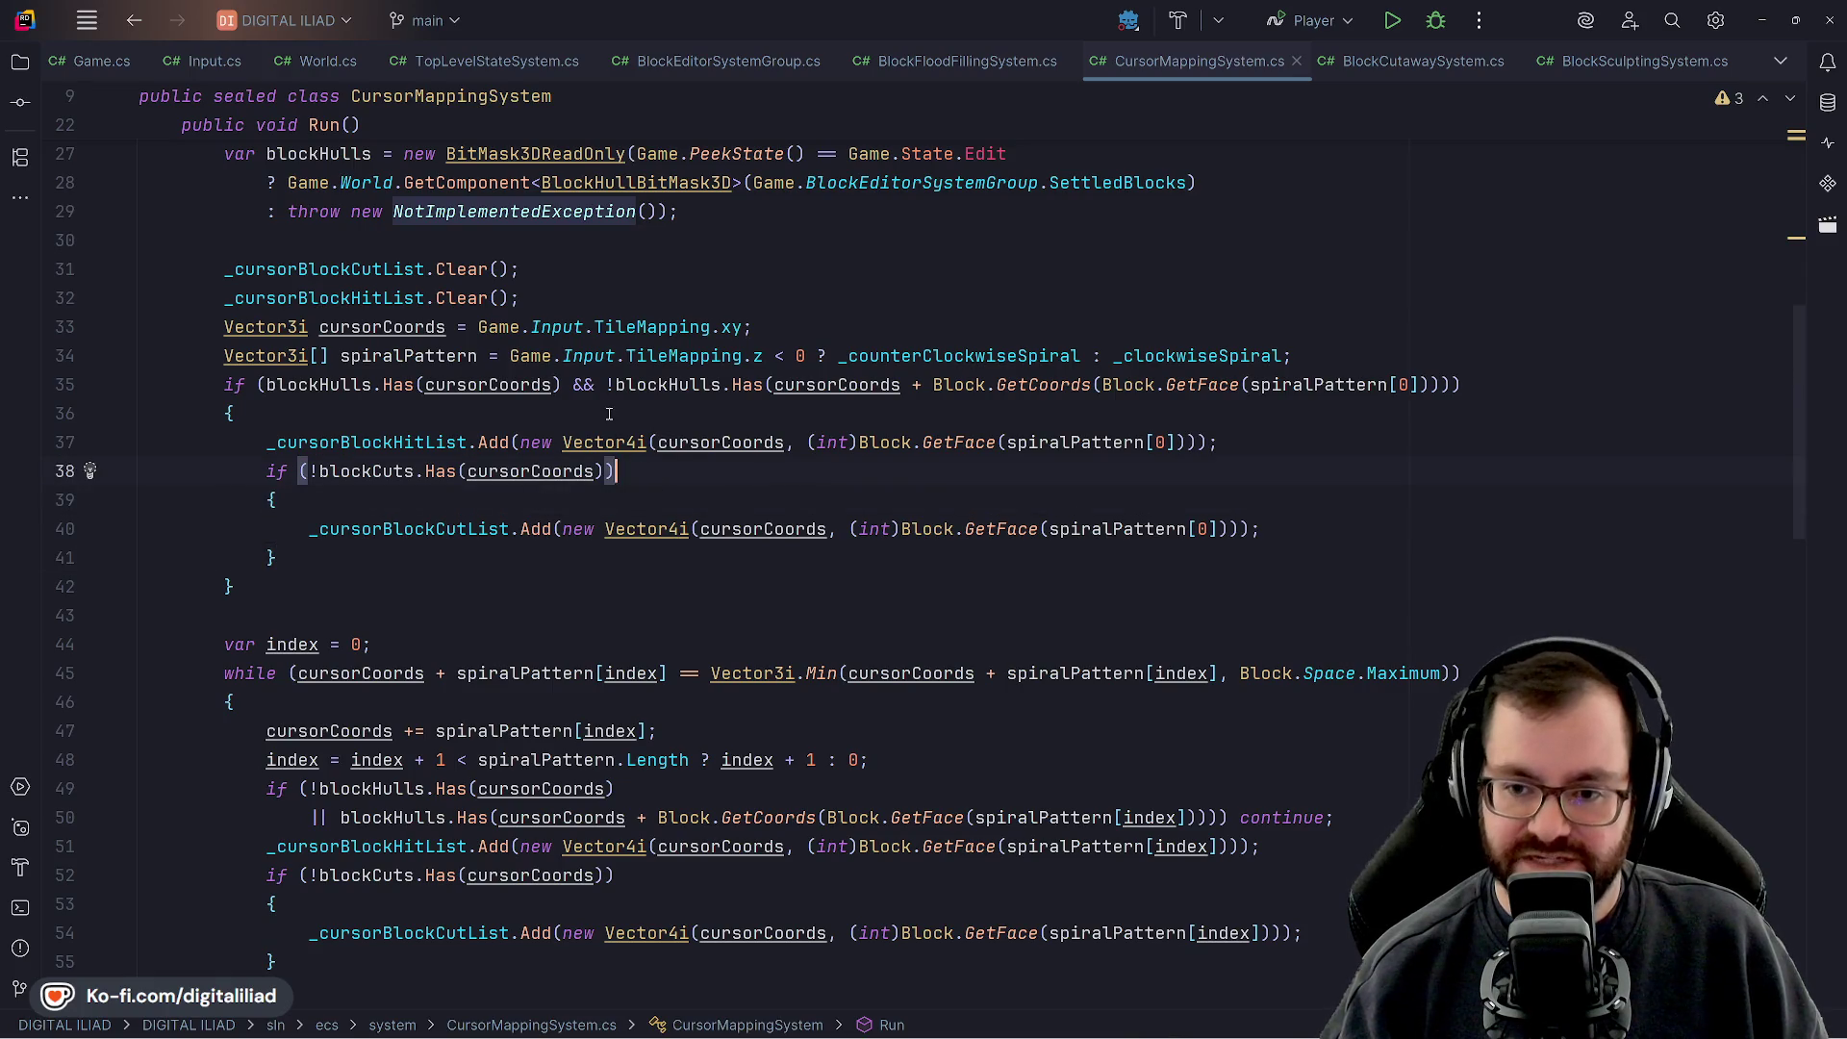
left_click(664, 491)
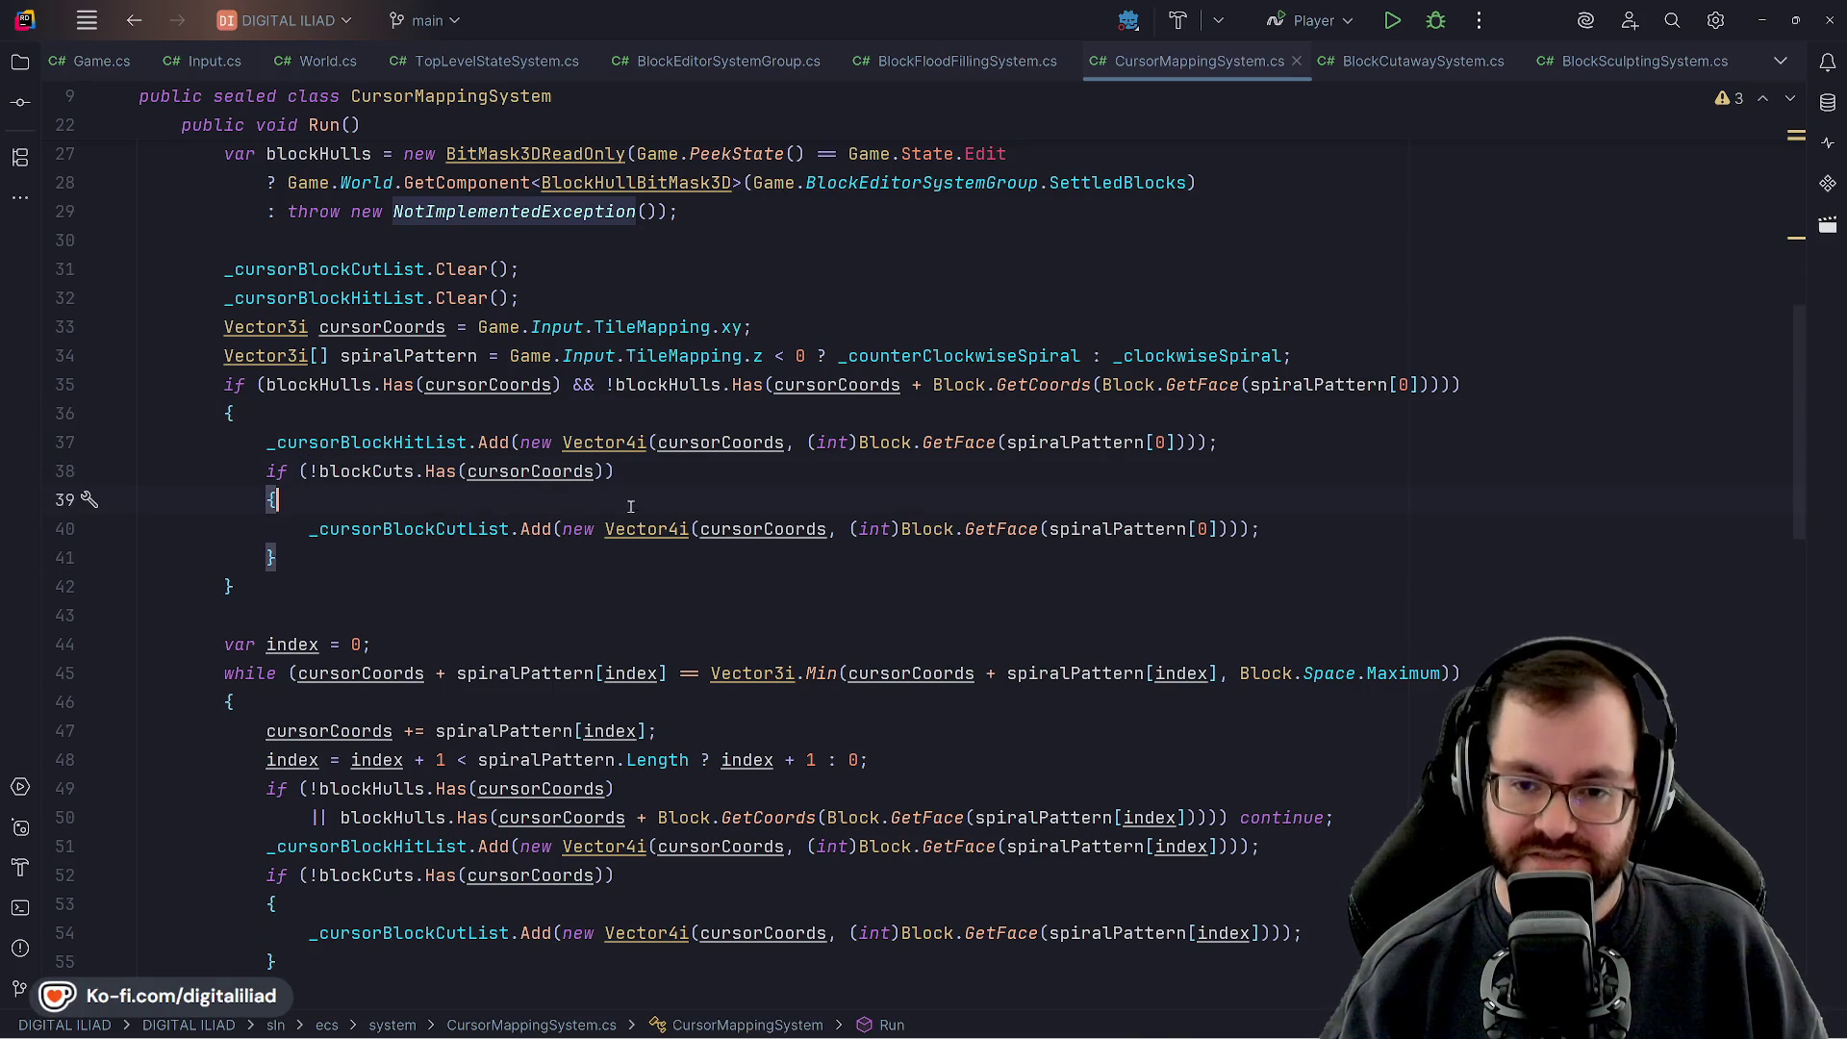
Step back through the block's closing braces, then switch to Chrome
left_click(479, 620)
left_click(445, 600)
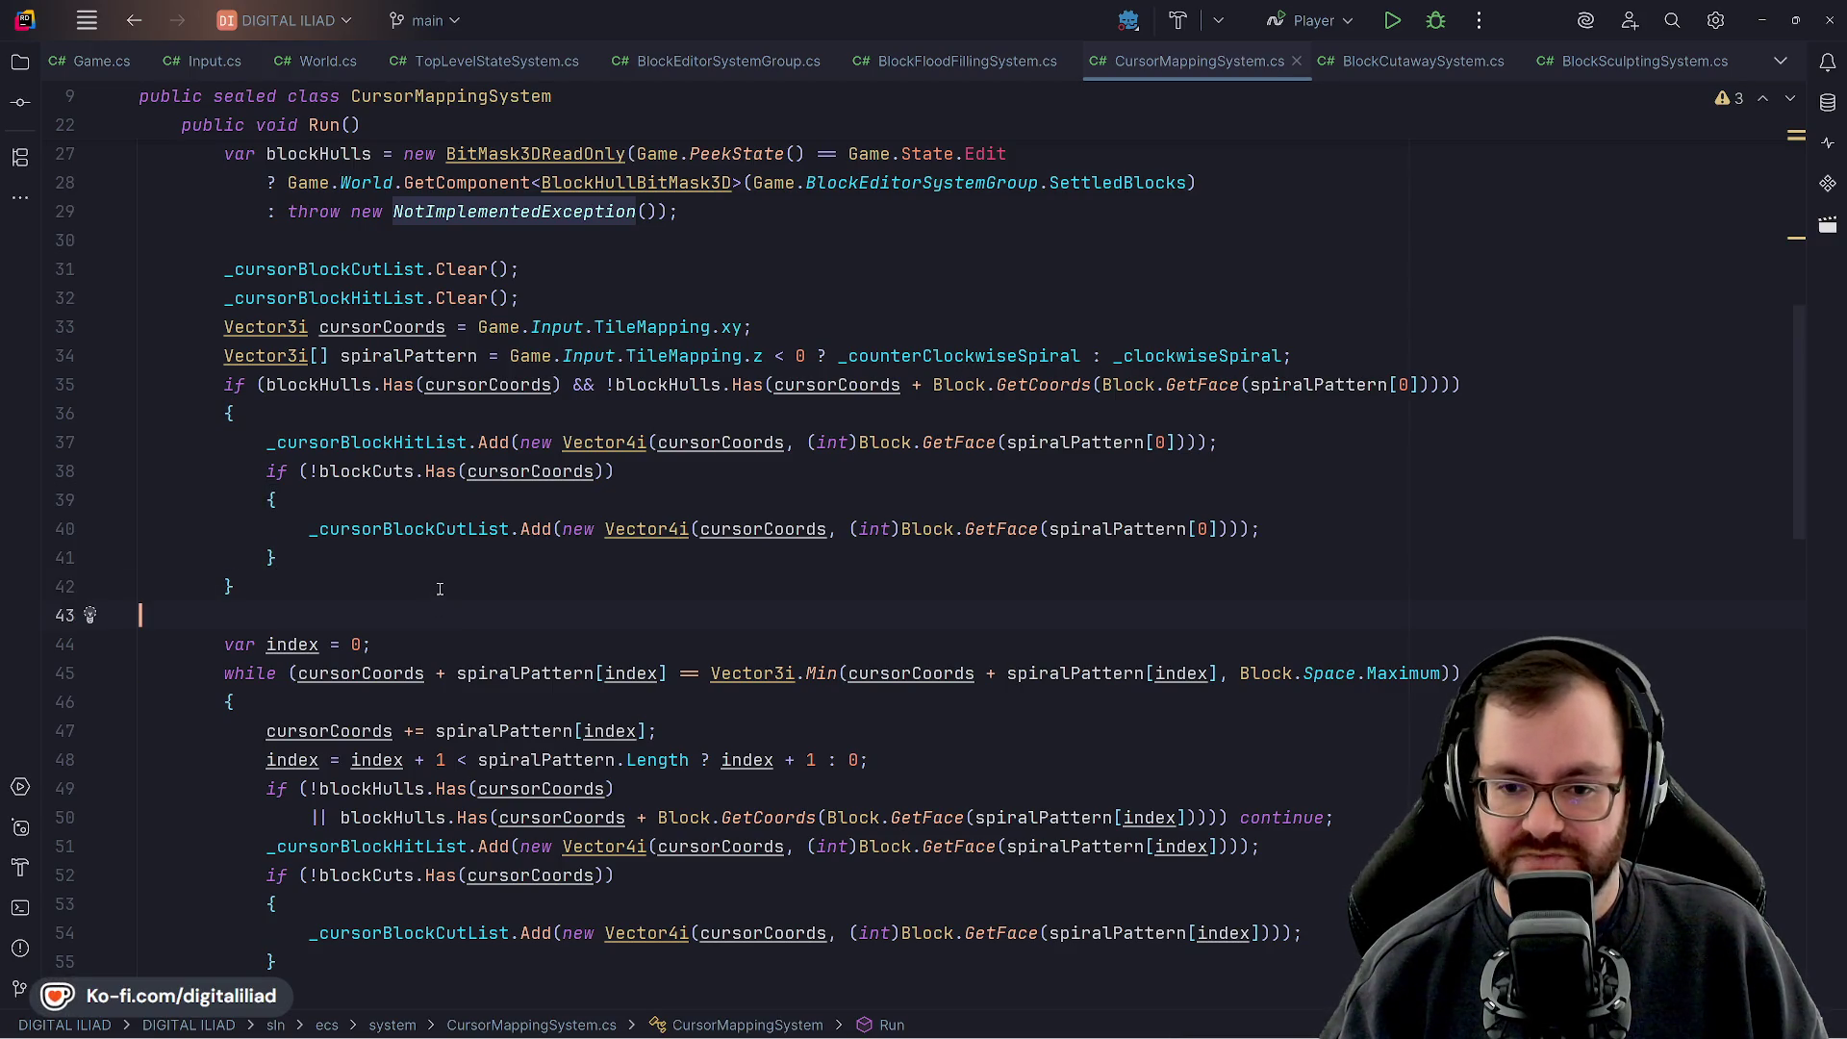
key("Up")
key("End")
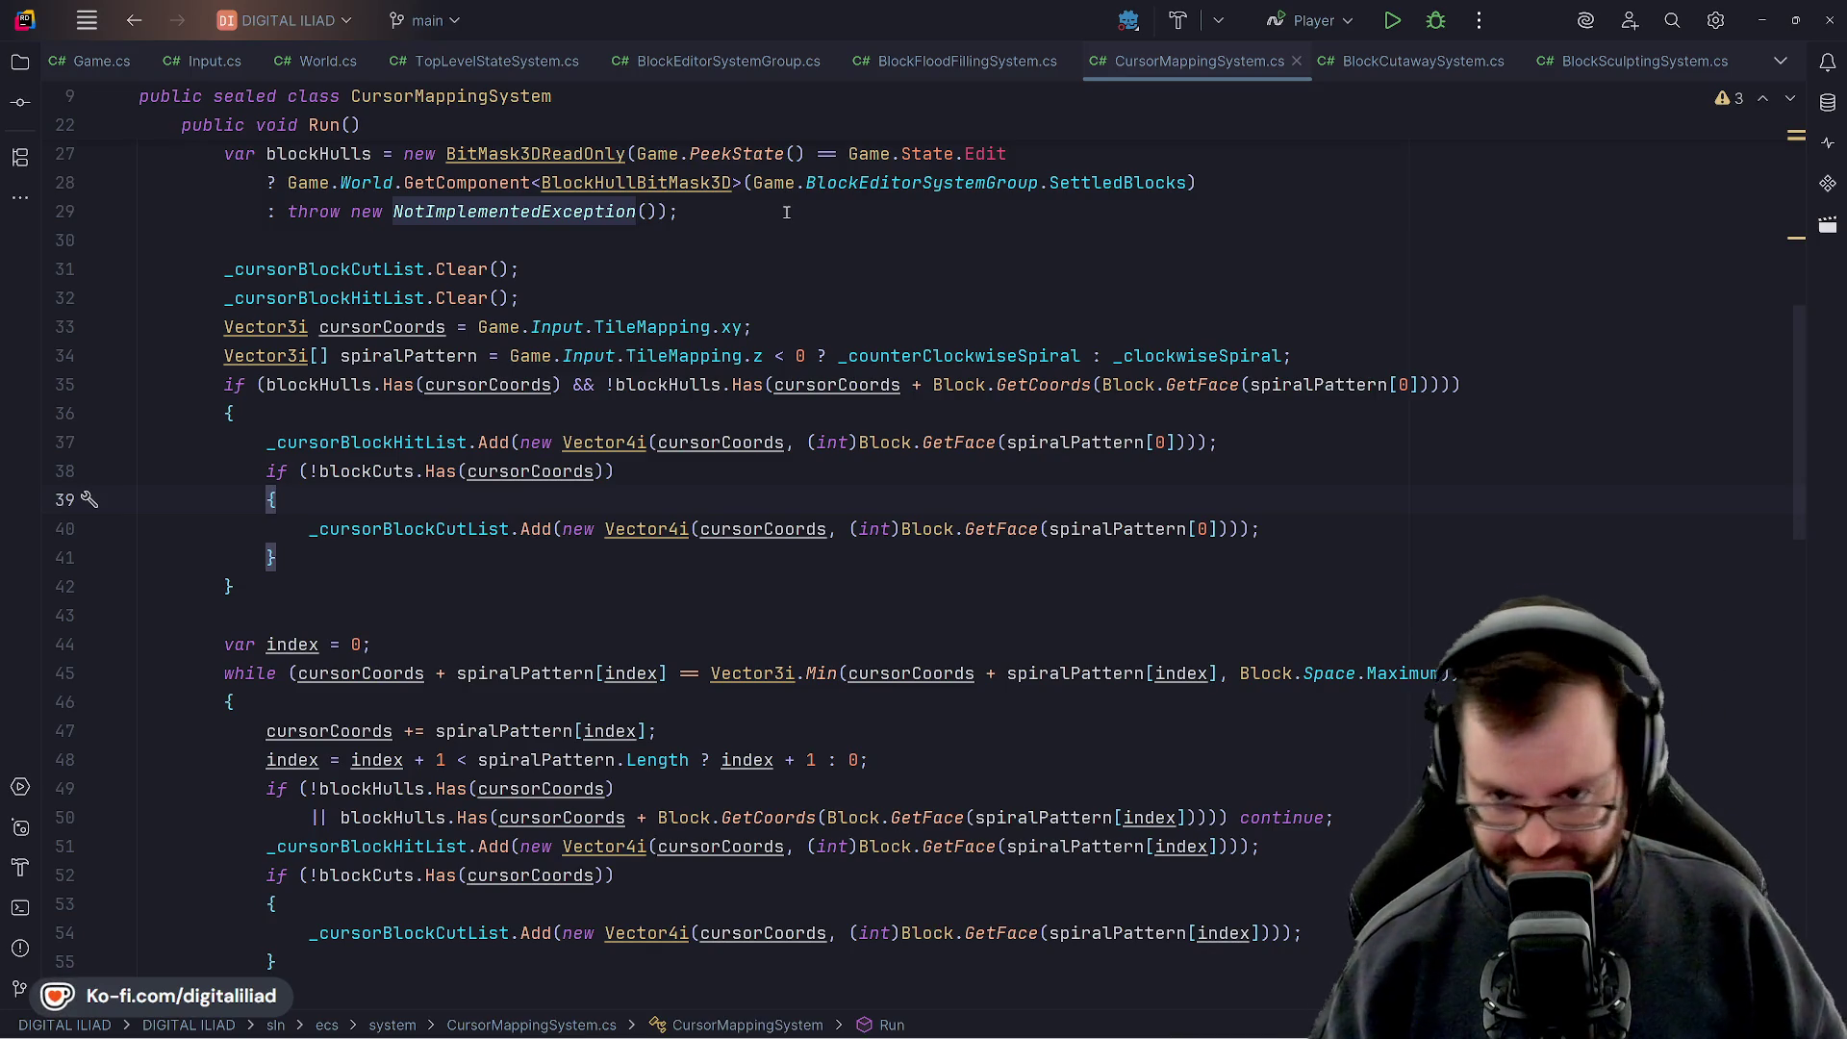
left_click(234, 413)
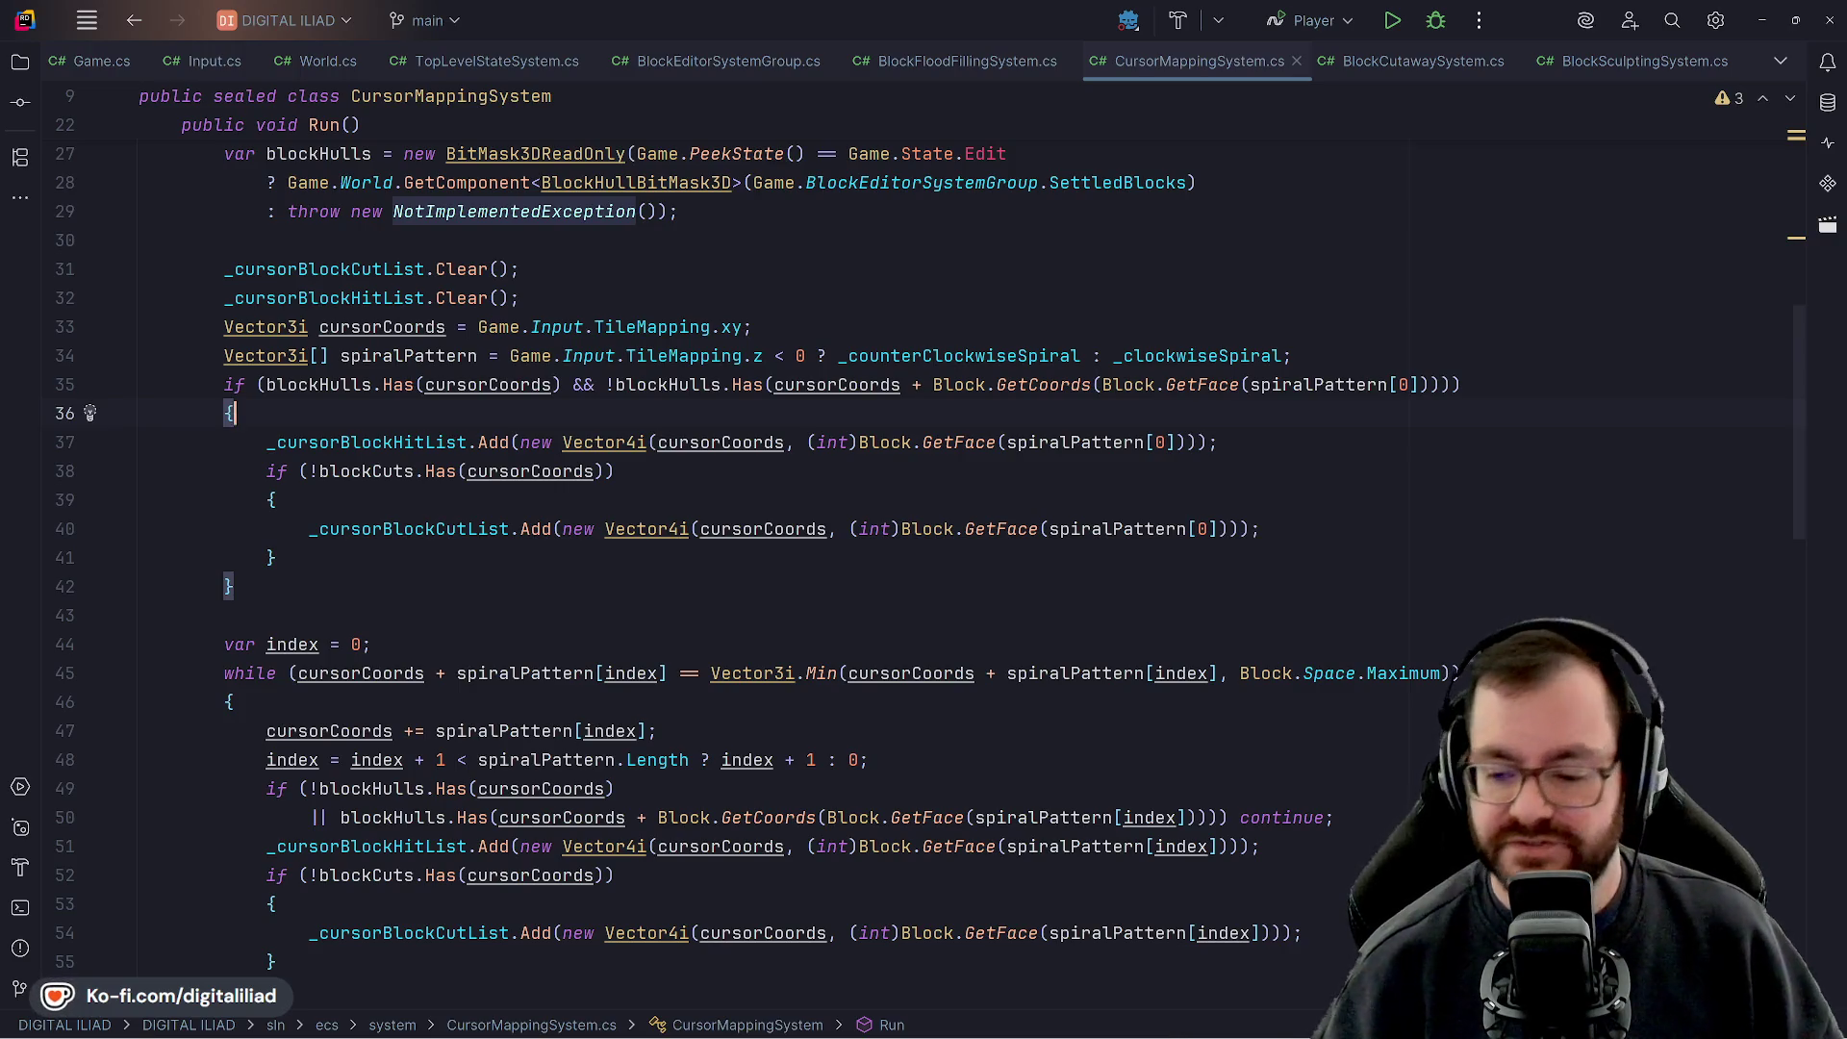
mouse_move(1205, 1029)
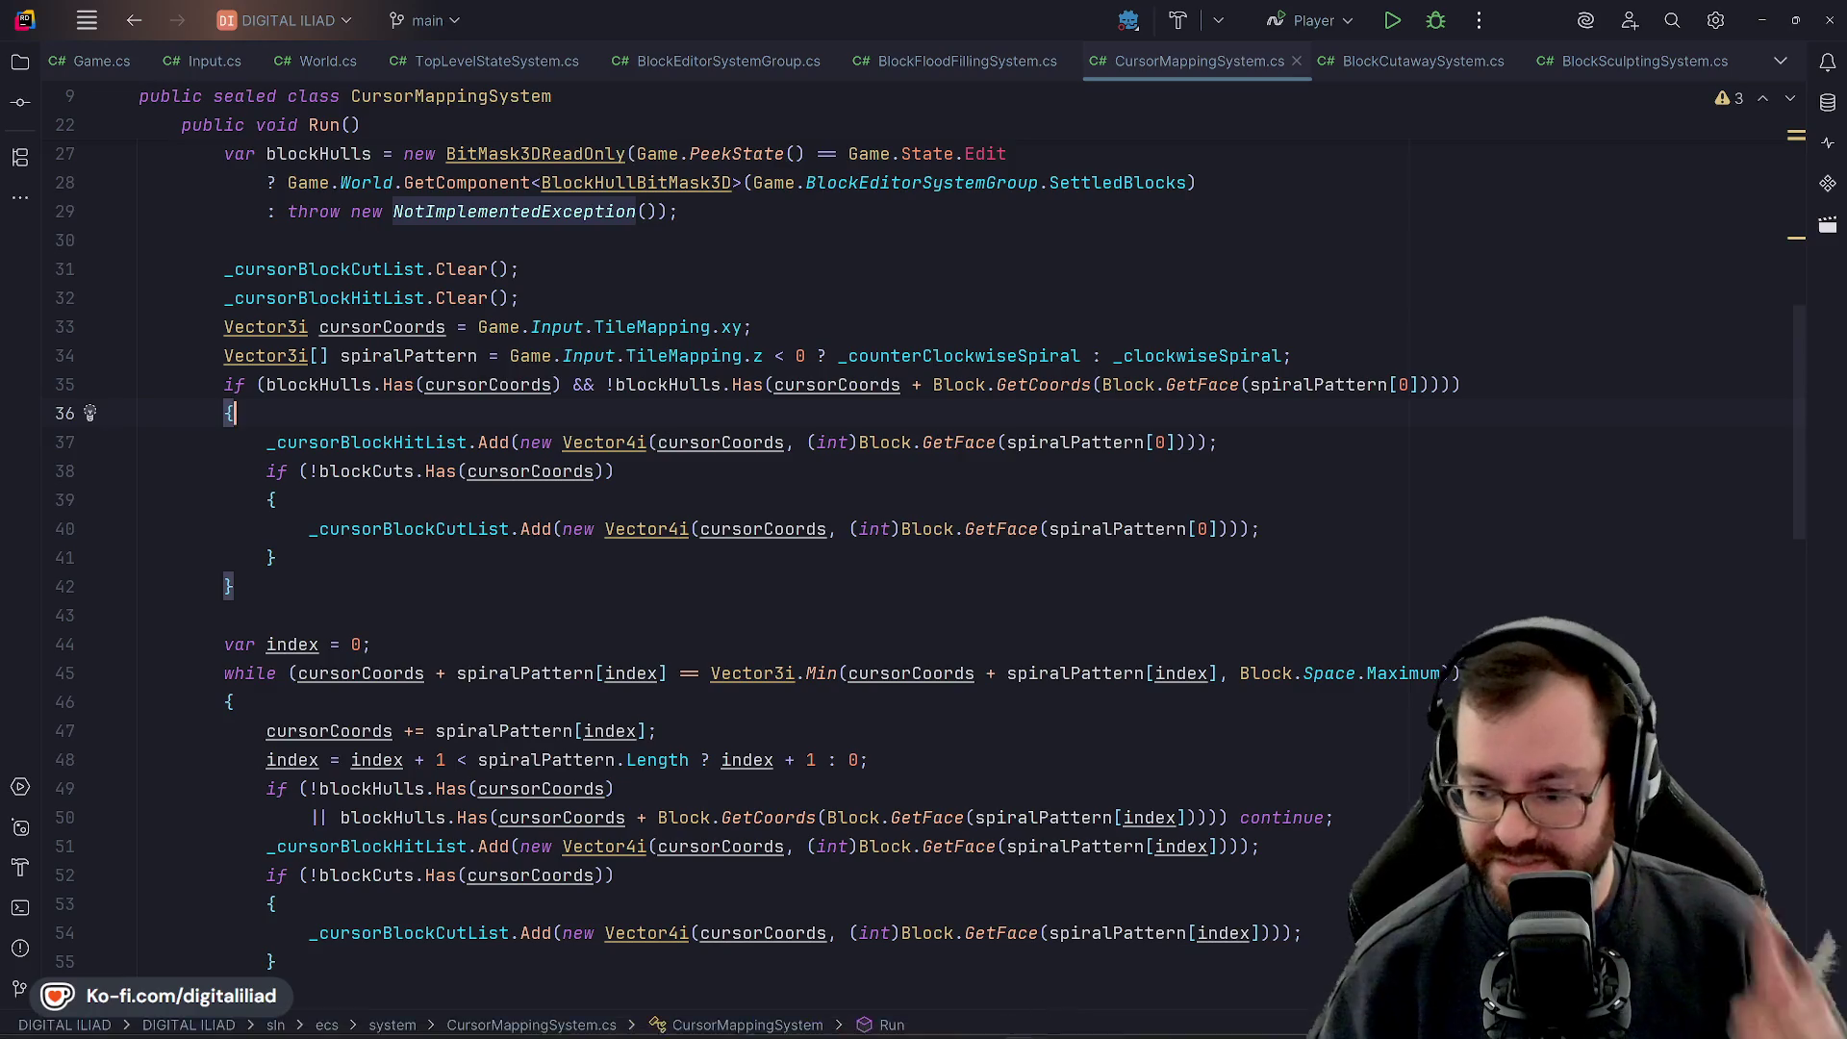
mouse_move(1083, 1022)
left_click(1042, 948)
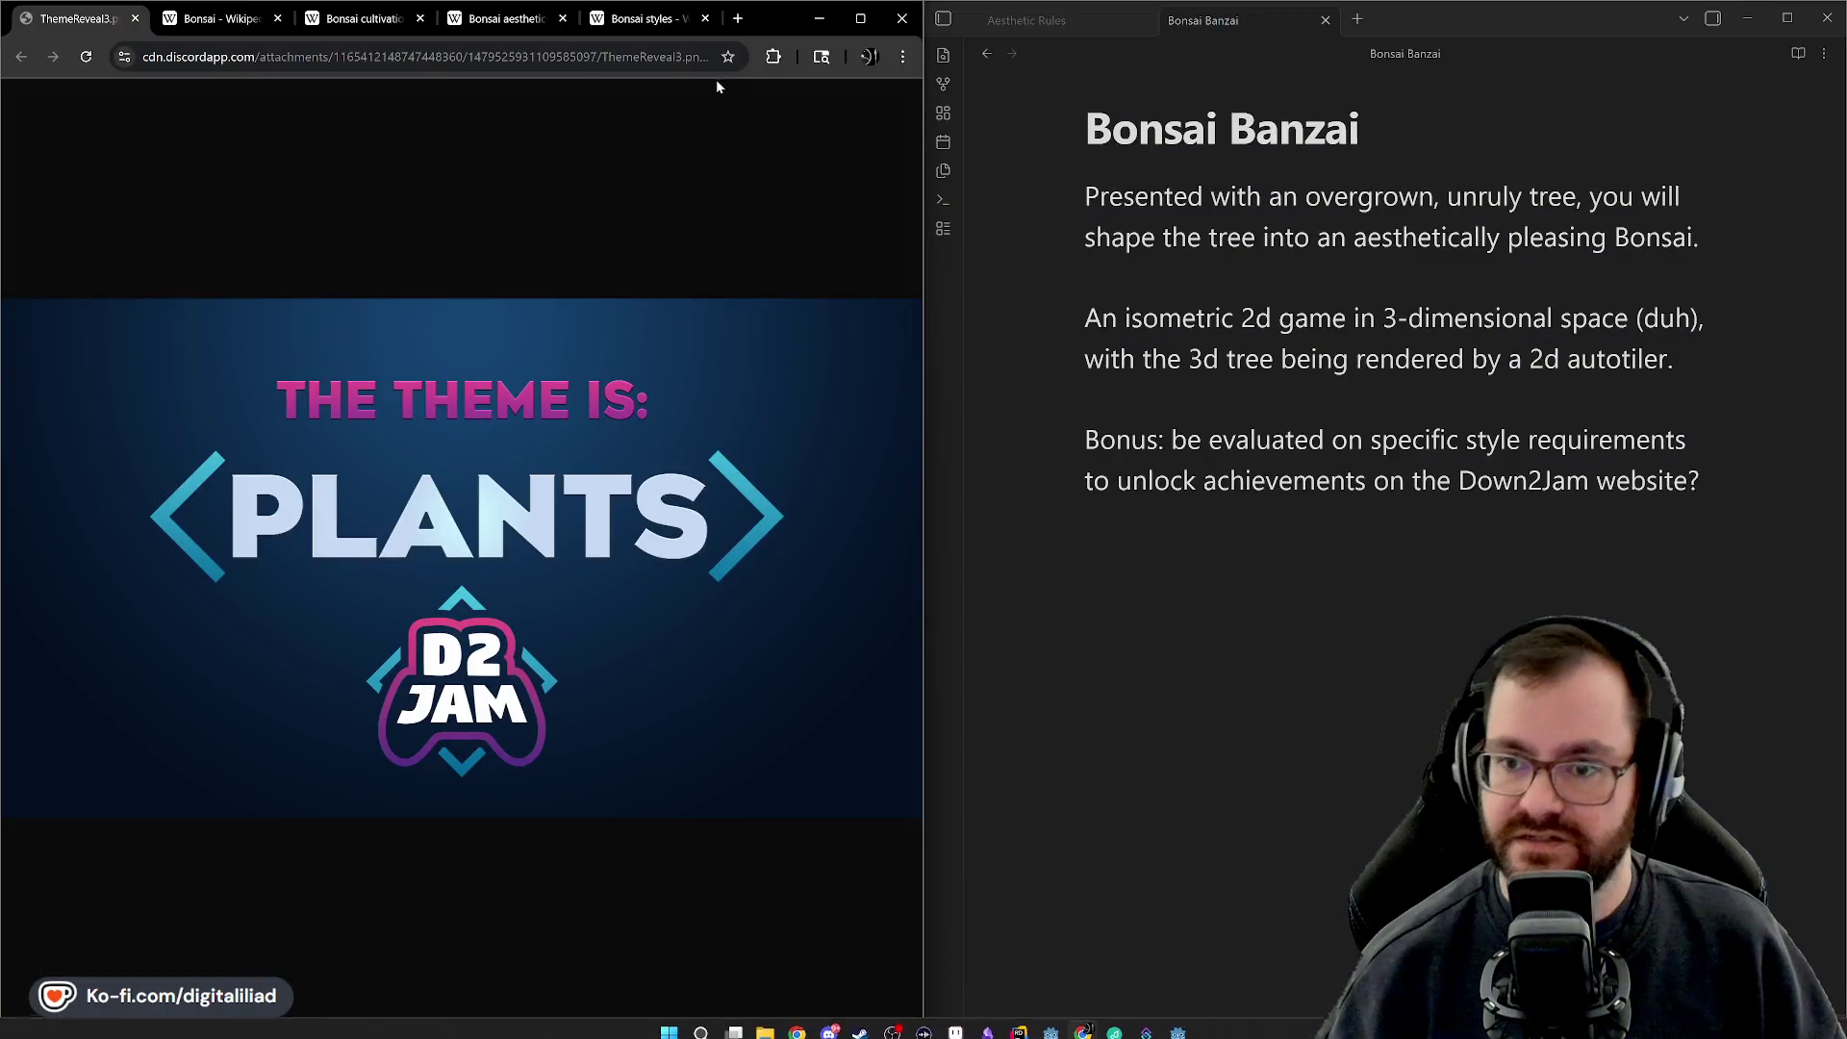
Switch to the Bonsai styles article and highlight the phrase 'tapering trunk' while reading
left_click(643, 19)
scroll(620, 539, "down", 5)
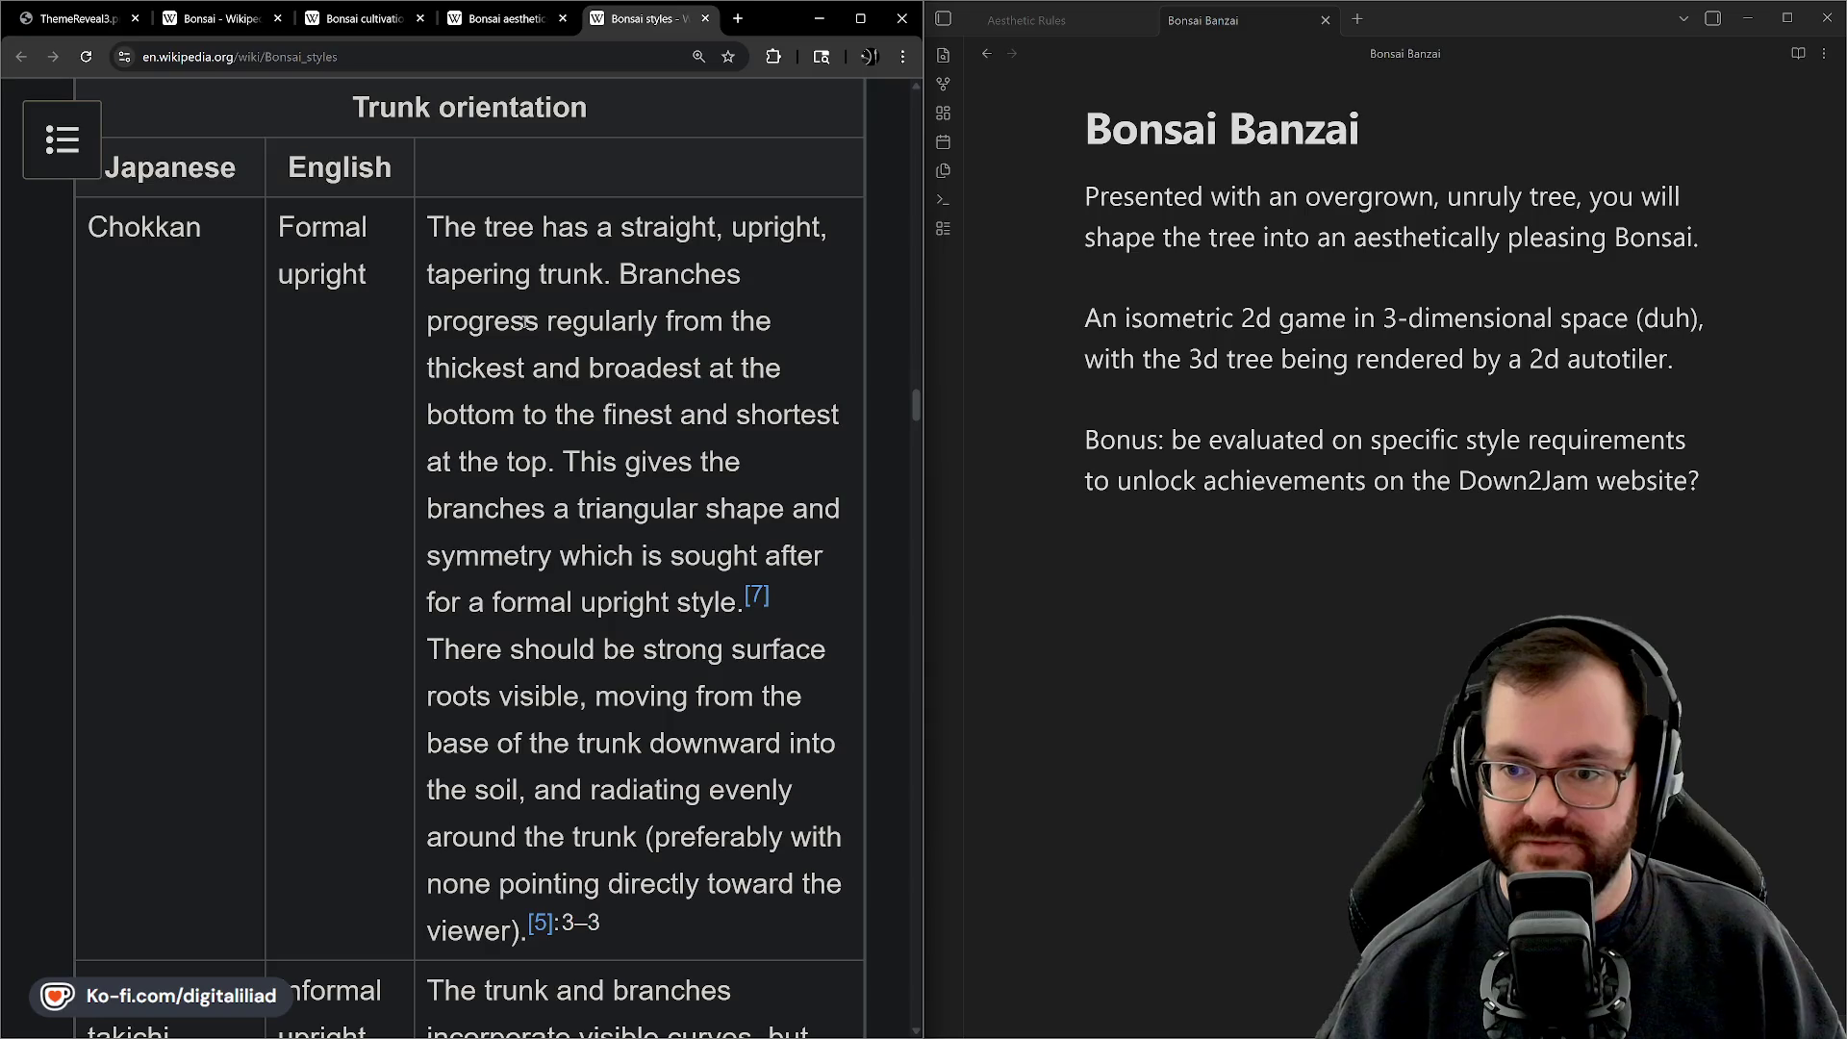
mouse_move(423, 275)
left_mouse_down()
mouse_move(615, 277)
mouse_move(755, 320)
mouse_move(739, 320)
left_mouse_up()
left_click(648, 520)
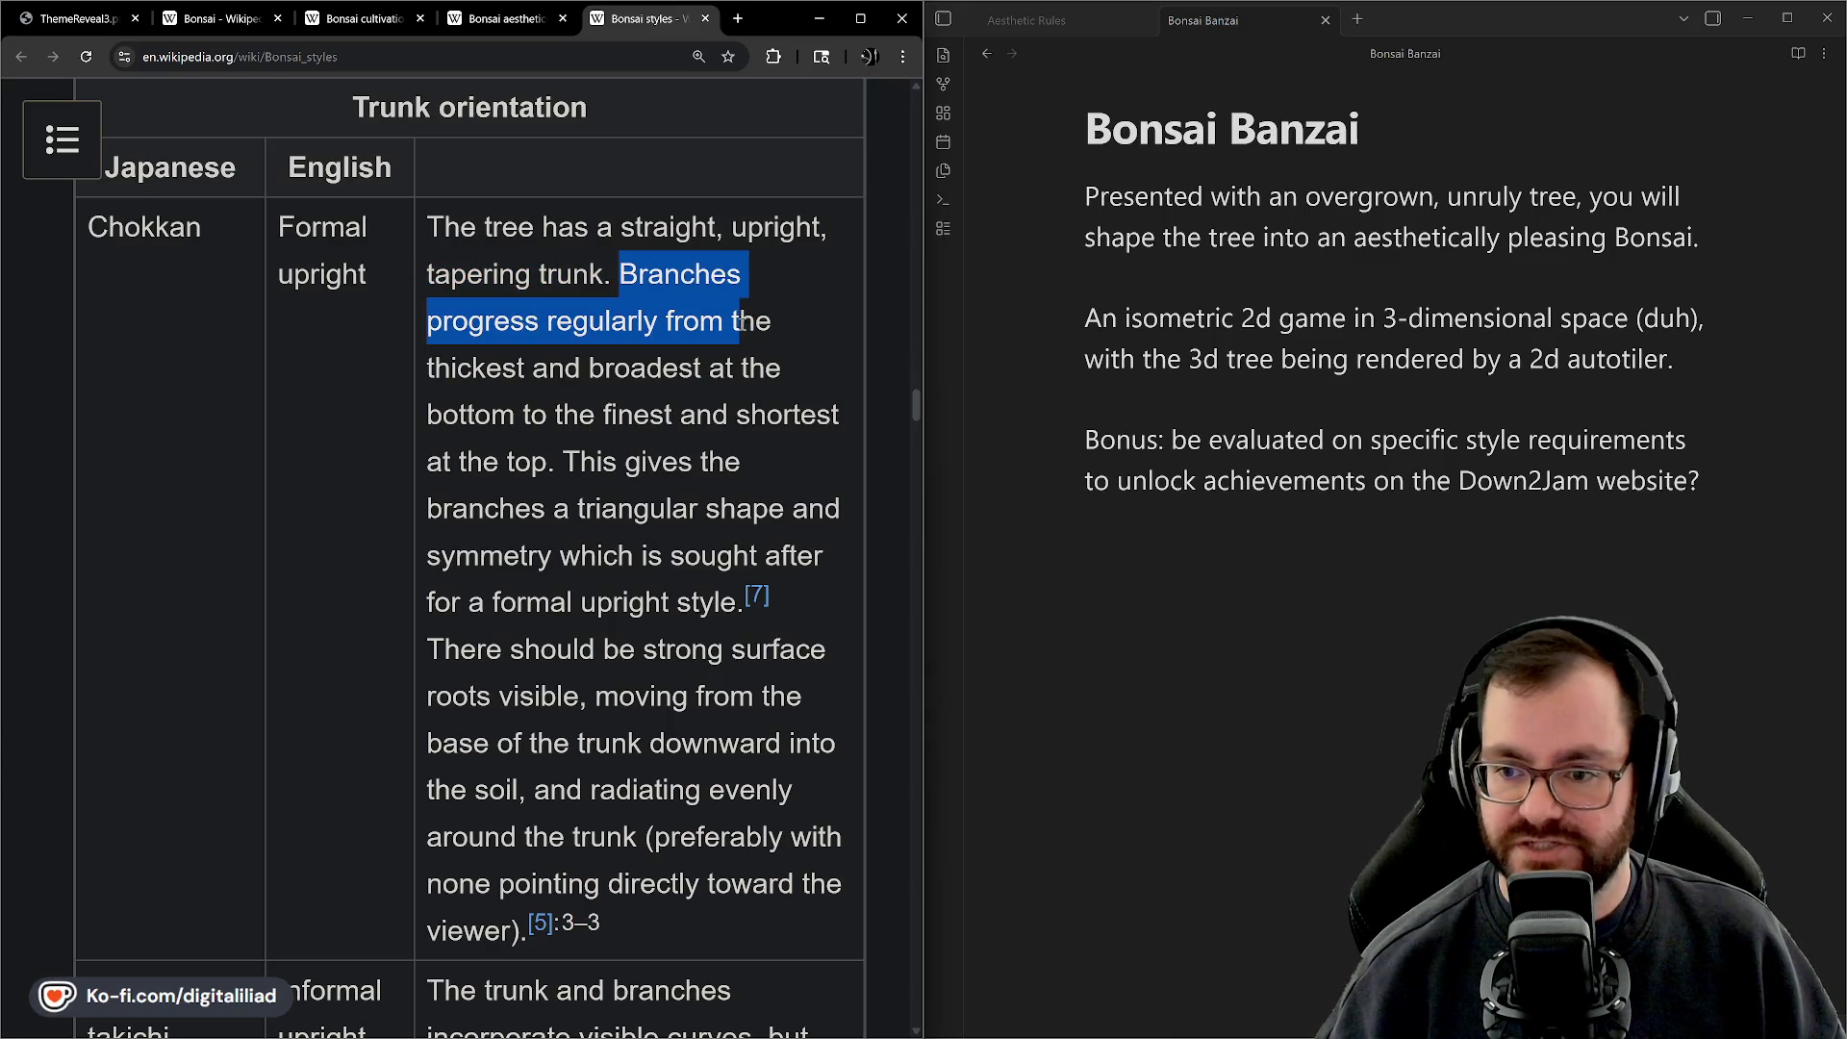
Scroll back and forth through the style tables down to the Literati entry
scroll(558, 520, "down", 10)
scroll(558, 520, "down", 4)
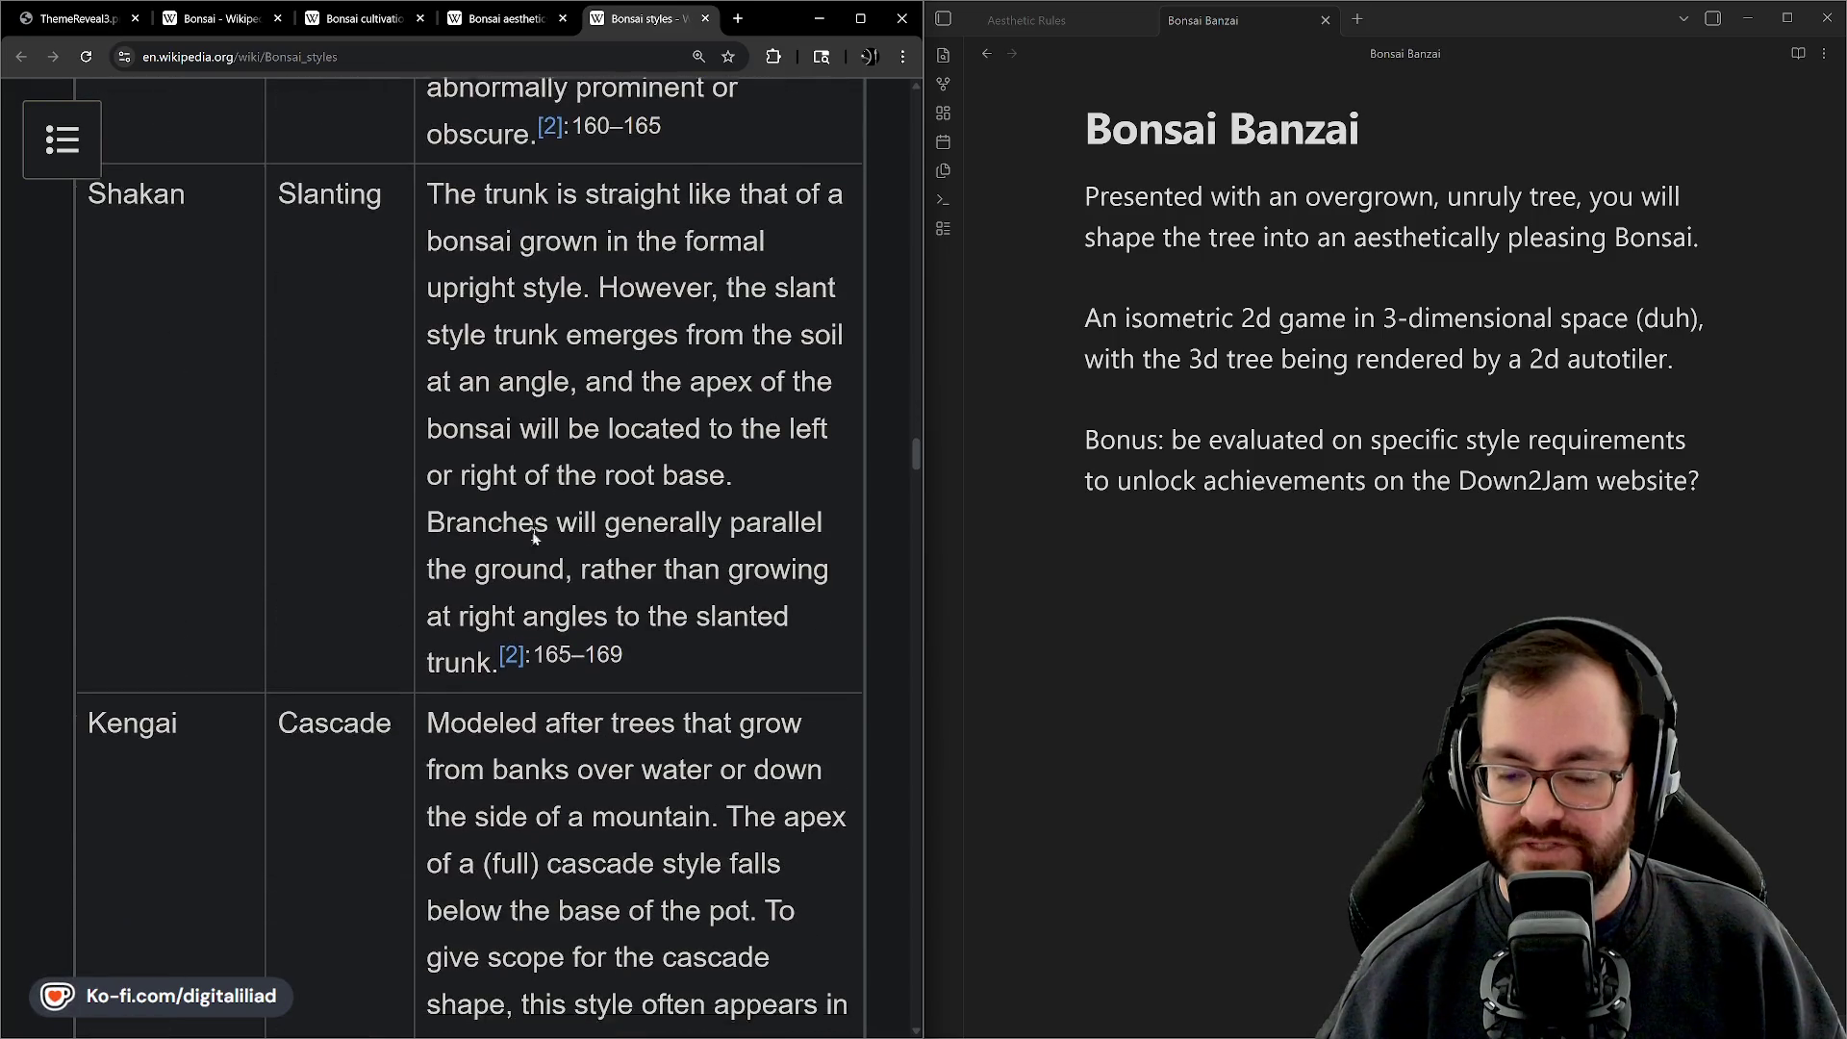
scroll(548, 478, "up", 10)
scroll(548, 478, "up", 5)
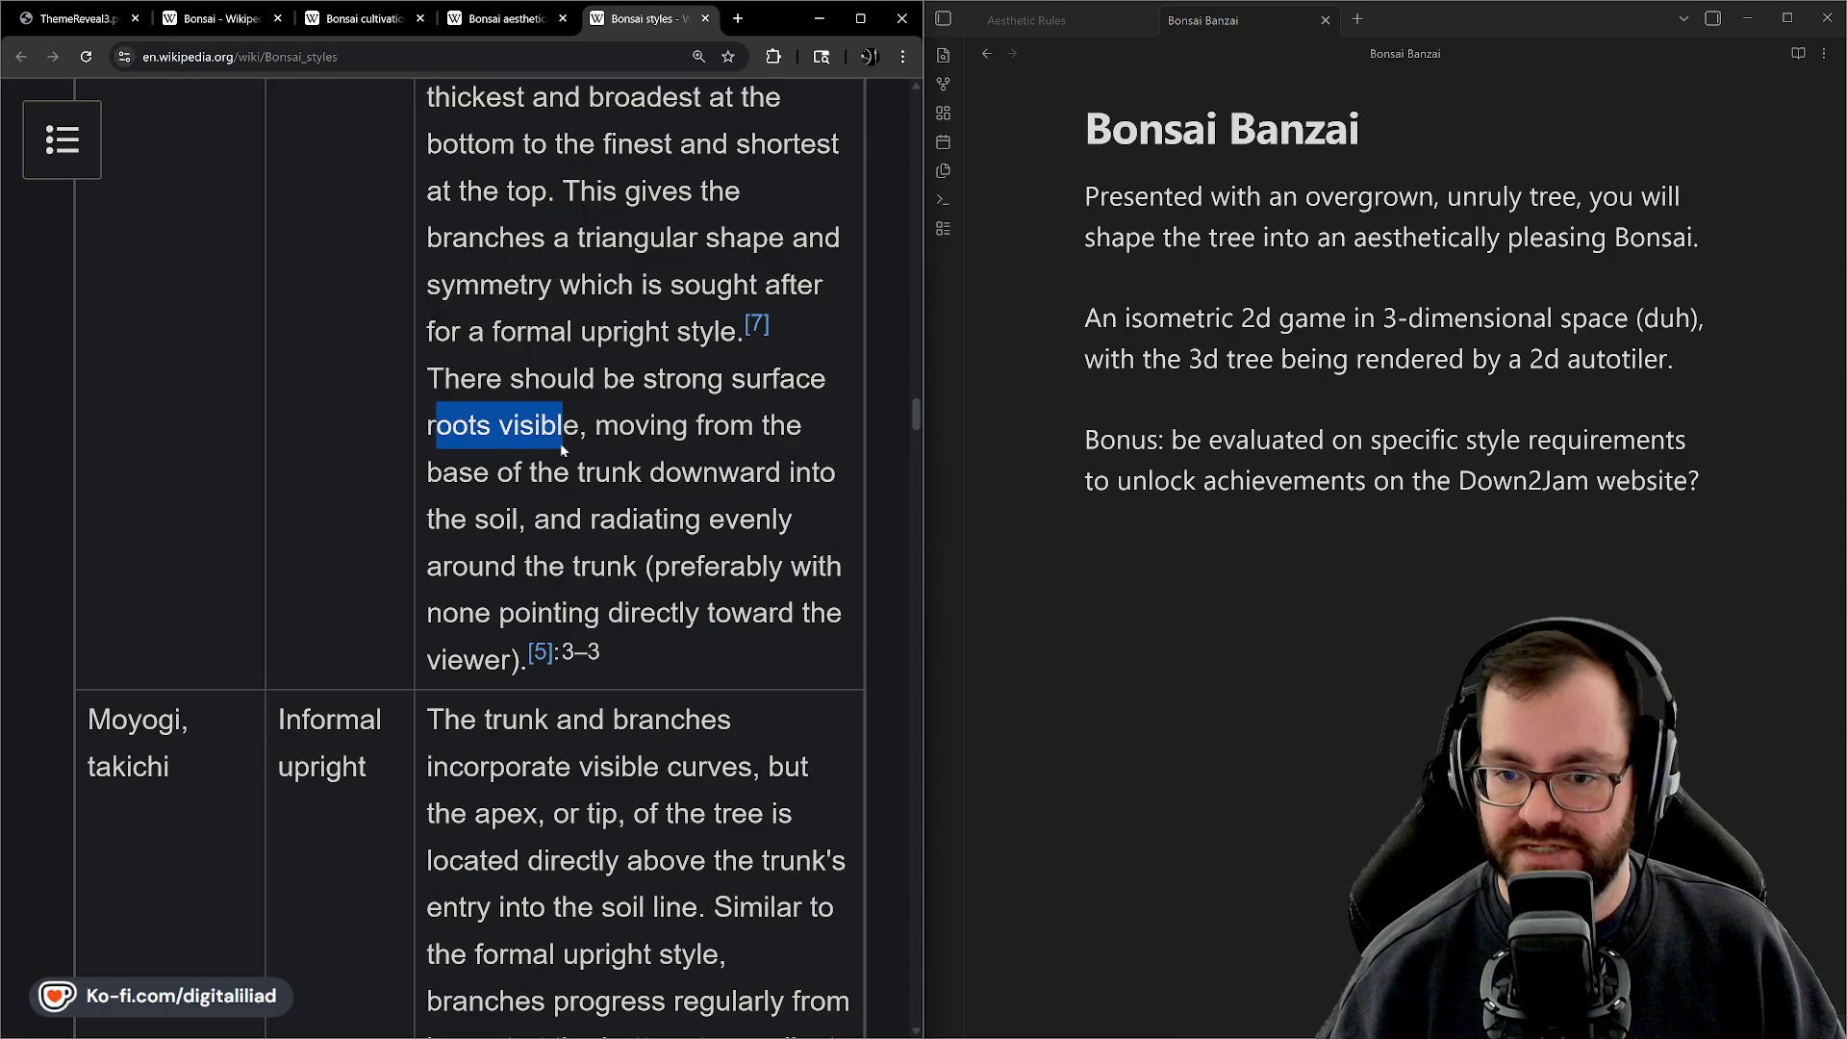
scroll(600, 550, "down", 14)
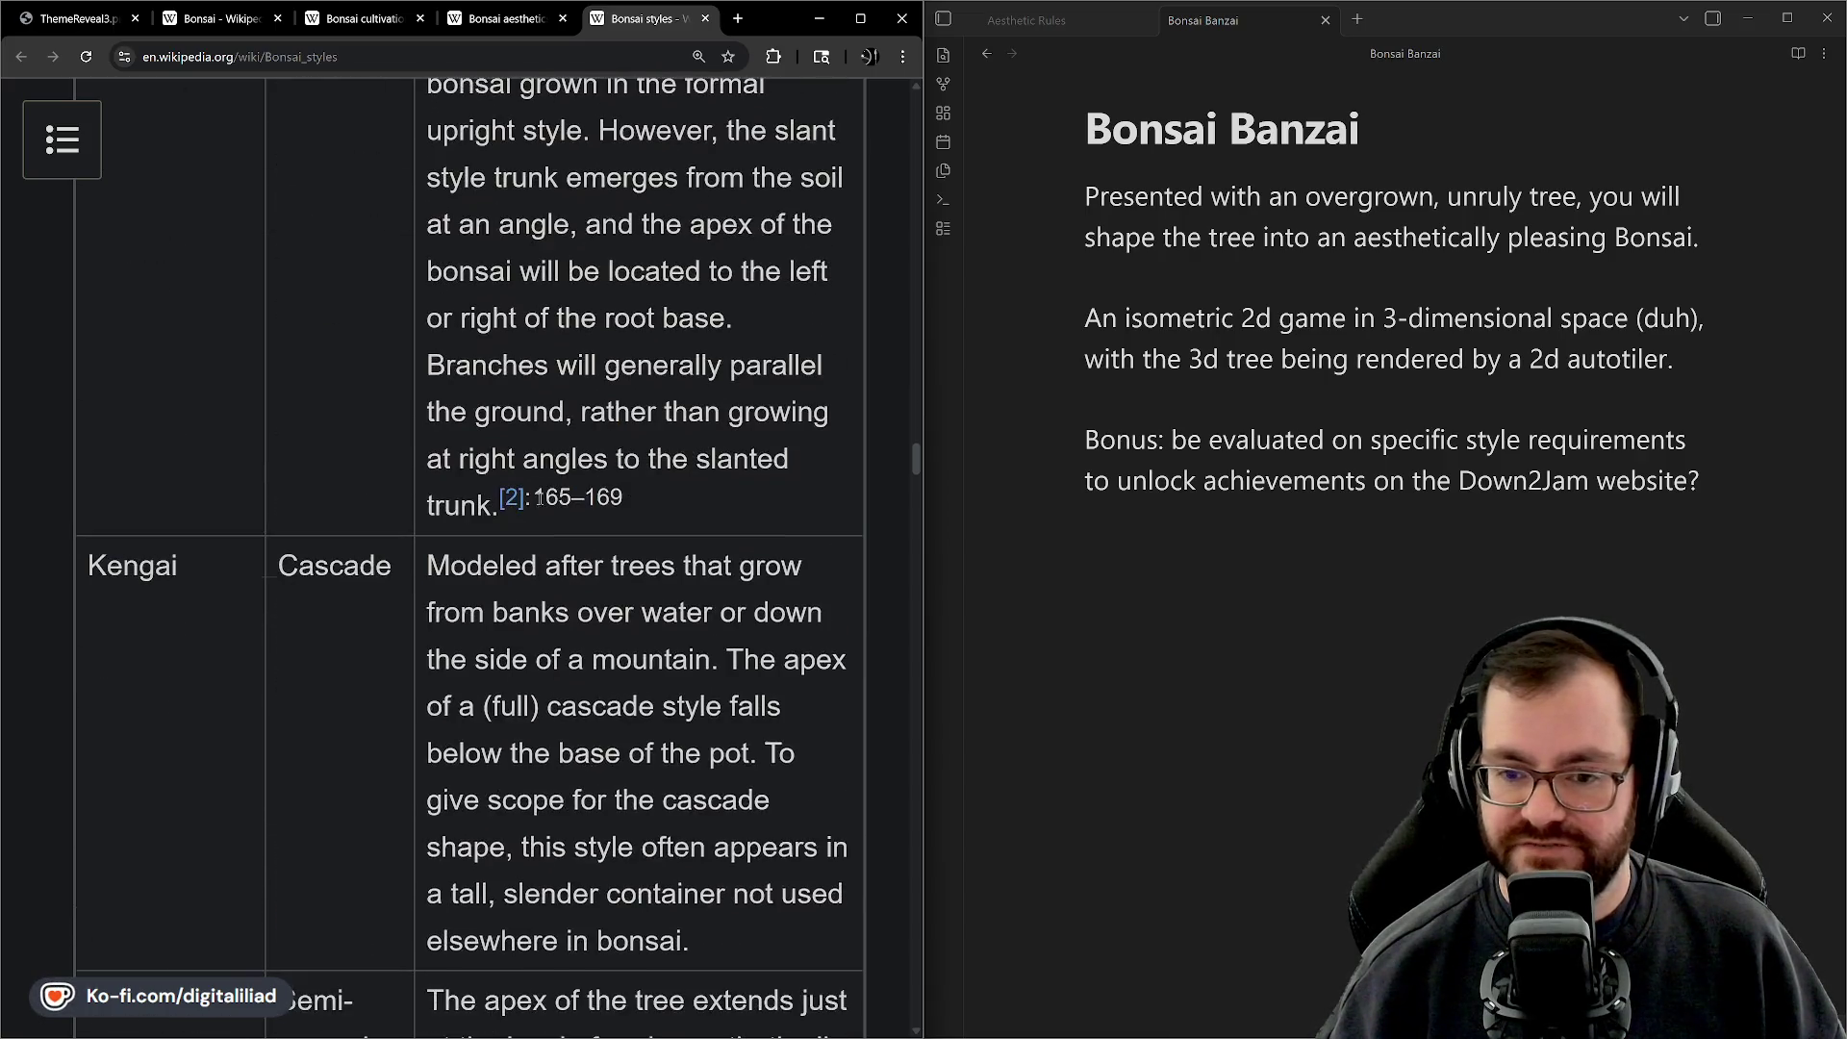
scroll(356, 467, "down", 7)
scroll(491, 301, "up", 2)
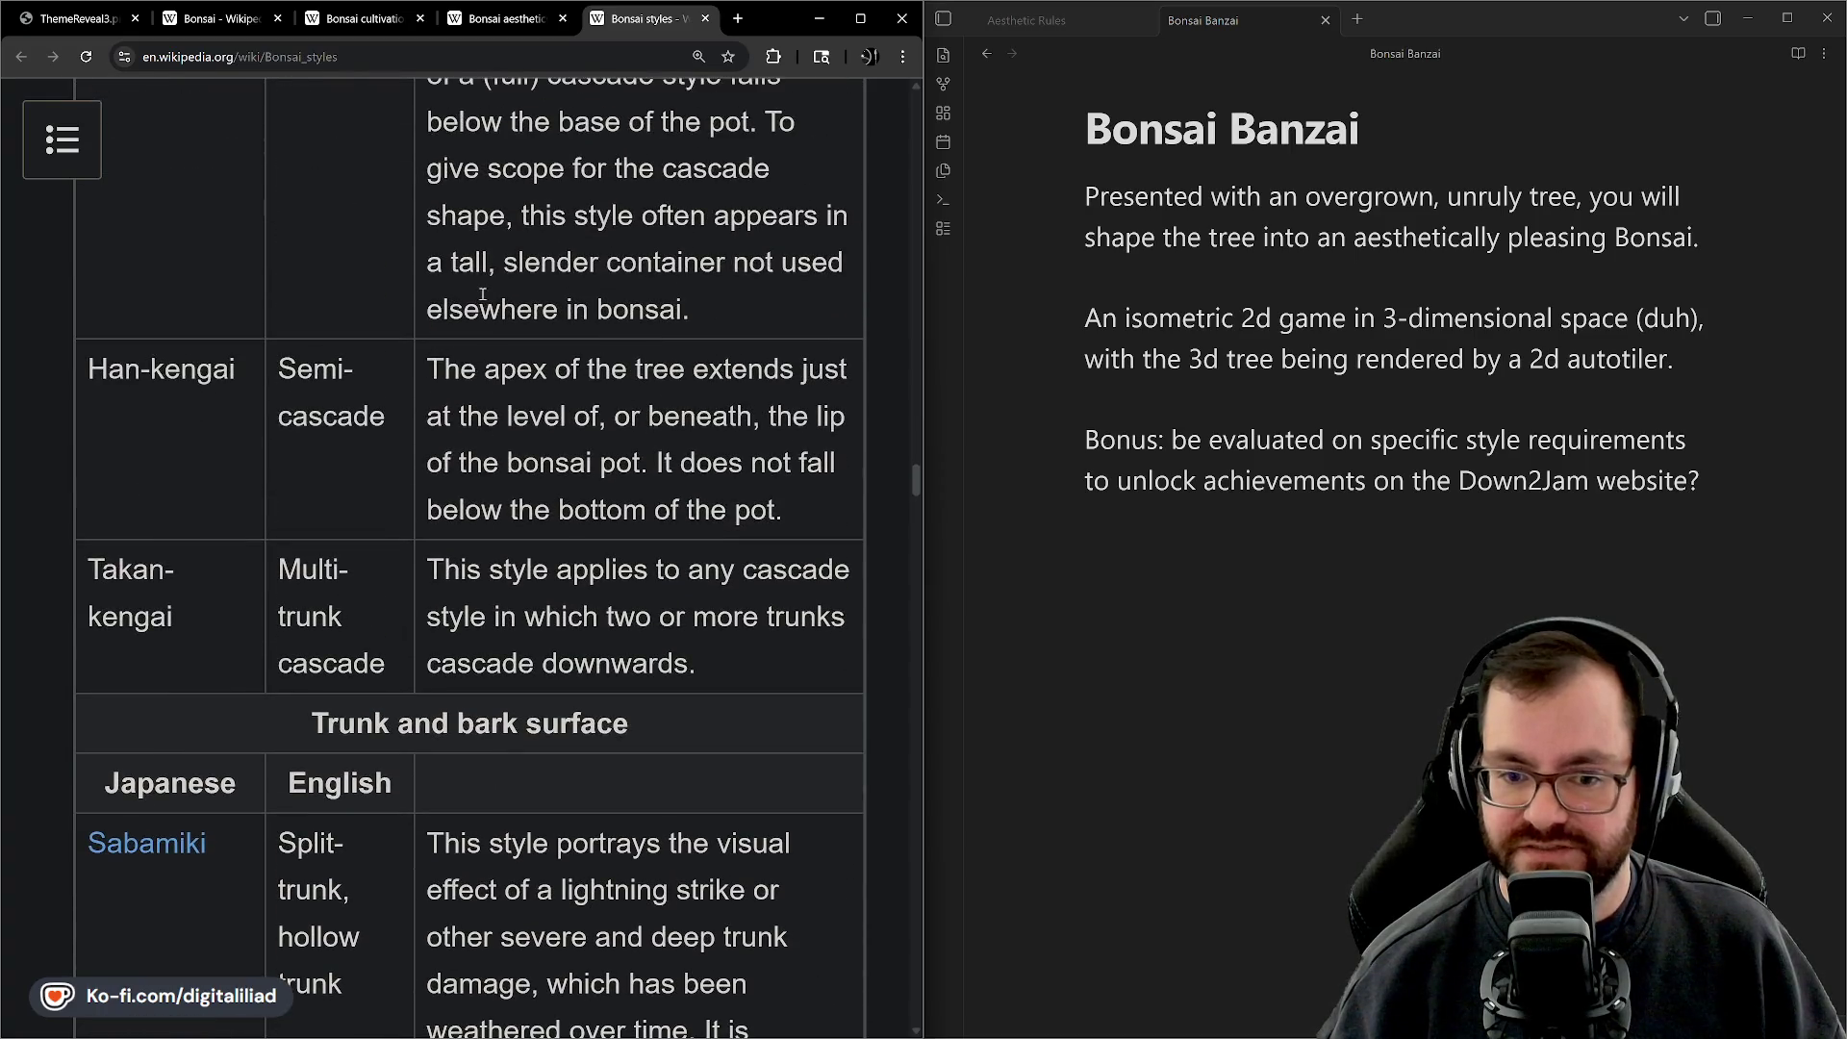
scroll(524, 418, "down", 3)
scroll(525, 419, "up", 2)
scroll(527, 428, "down", 20)
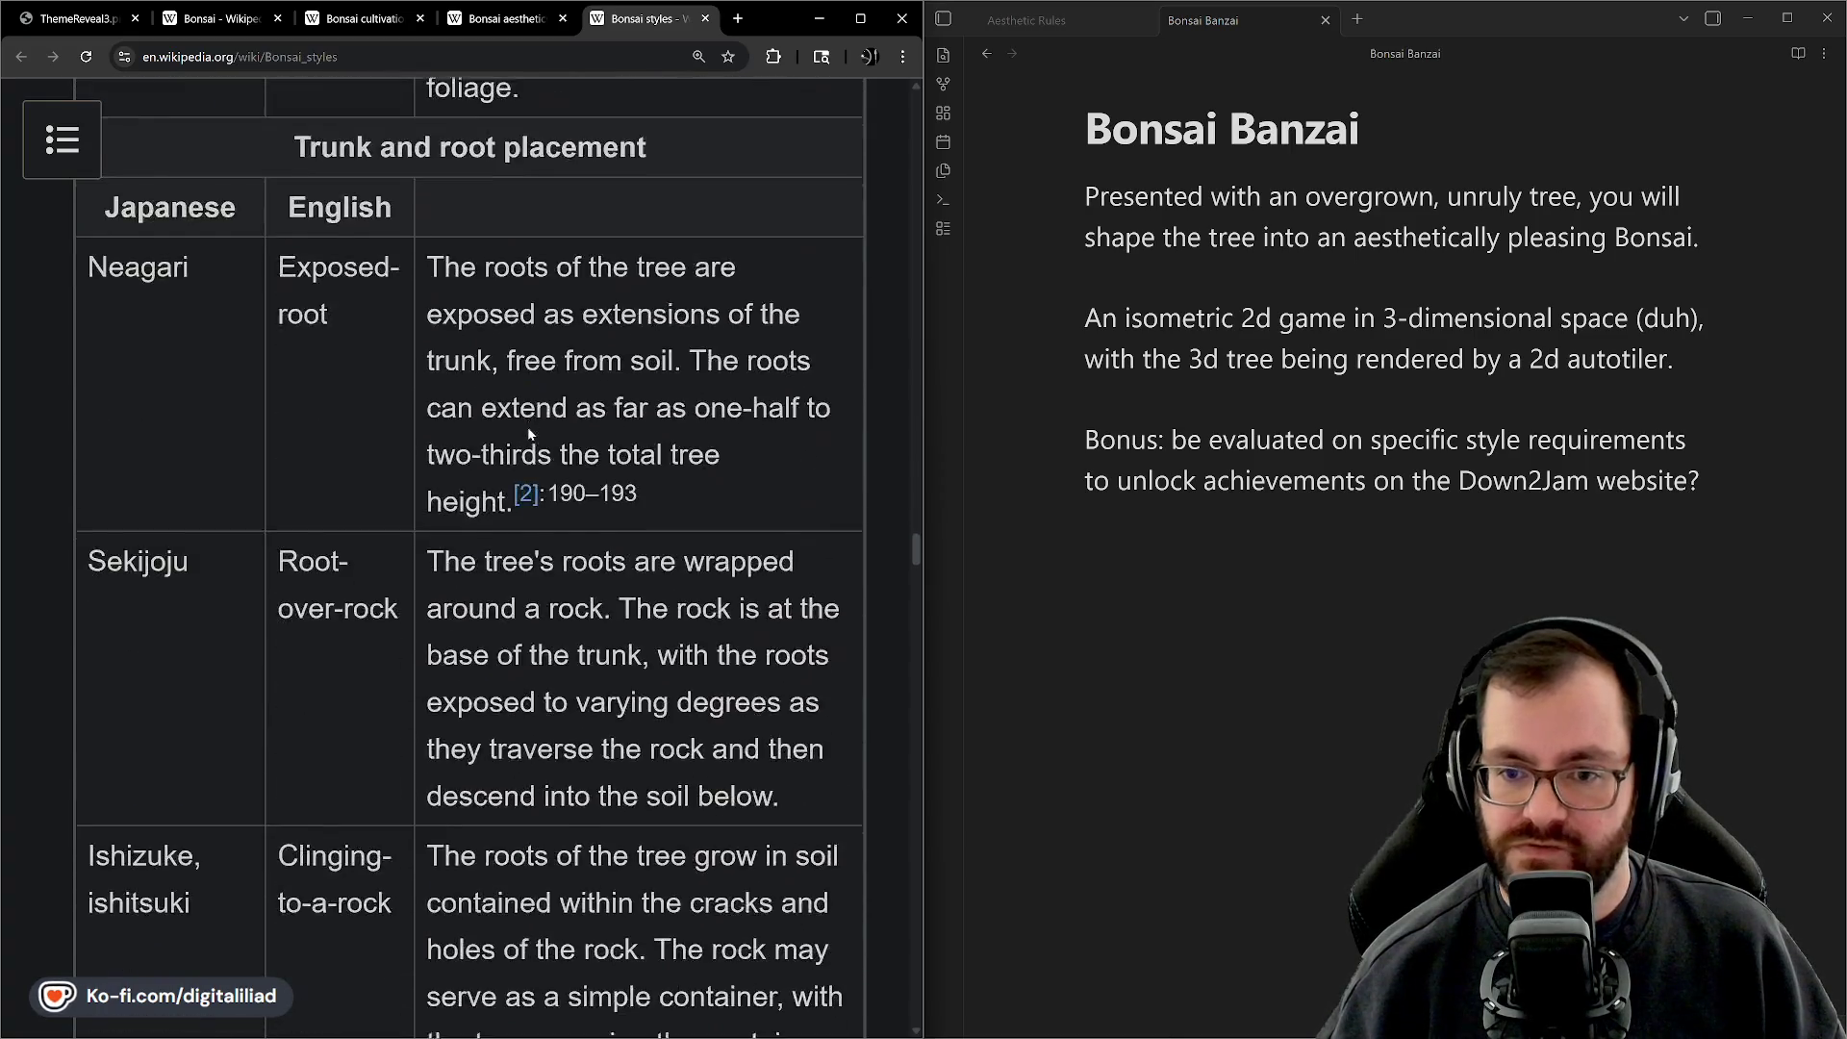
scroll(527, 433, "up", 1)
scroll(610, 411, "down", 20)
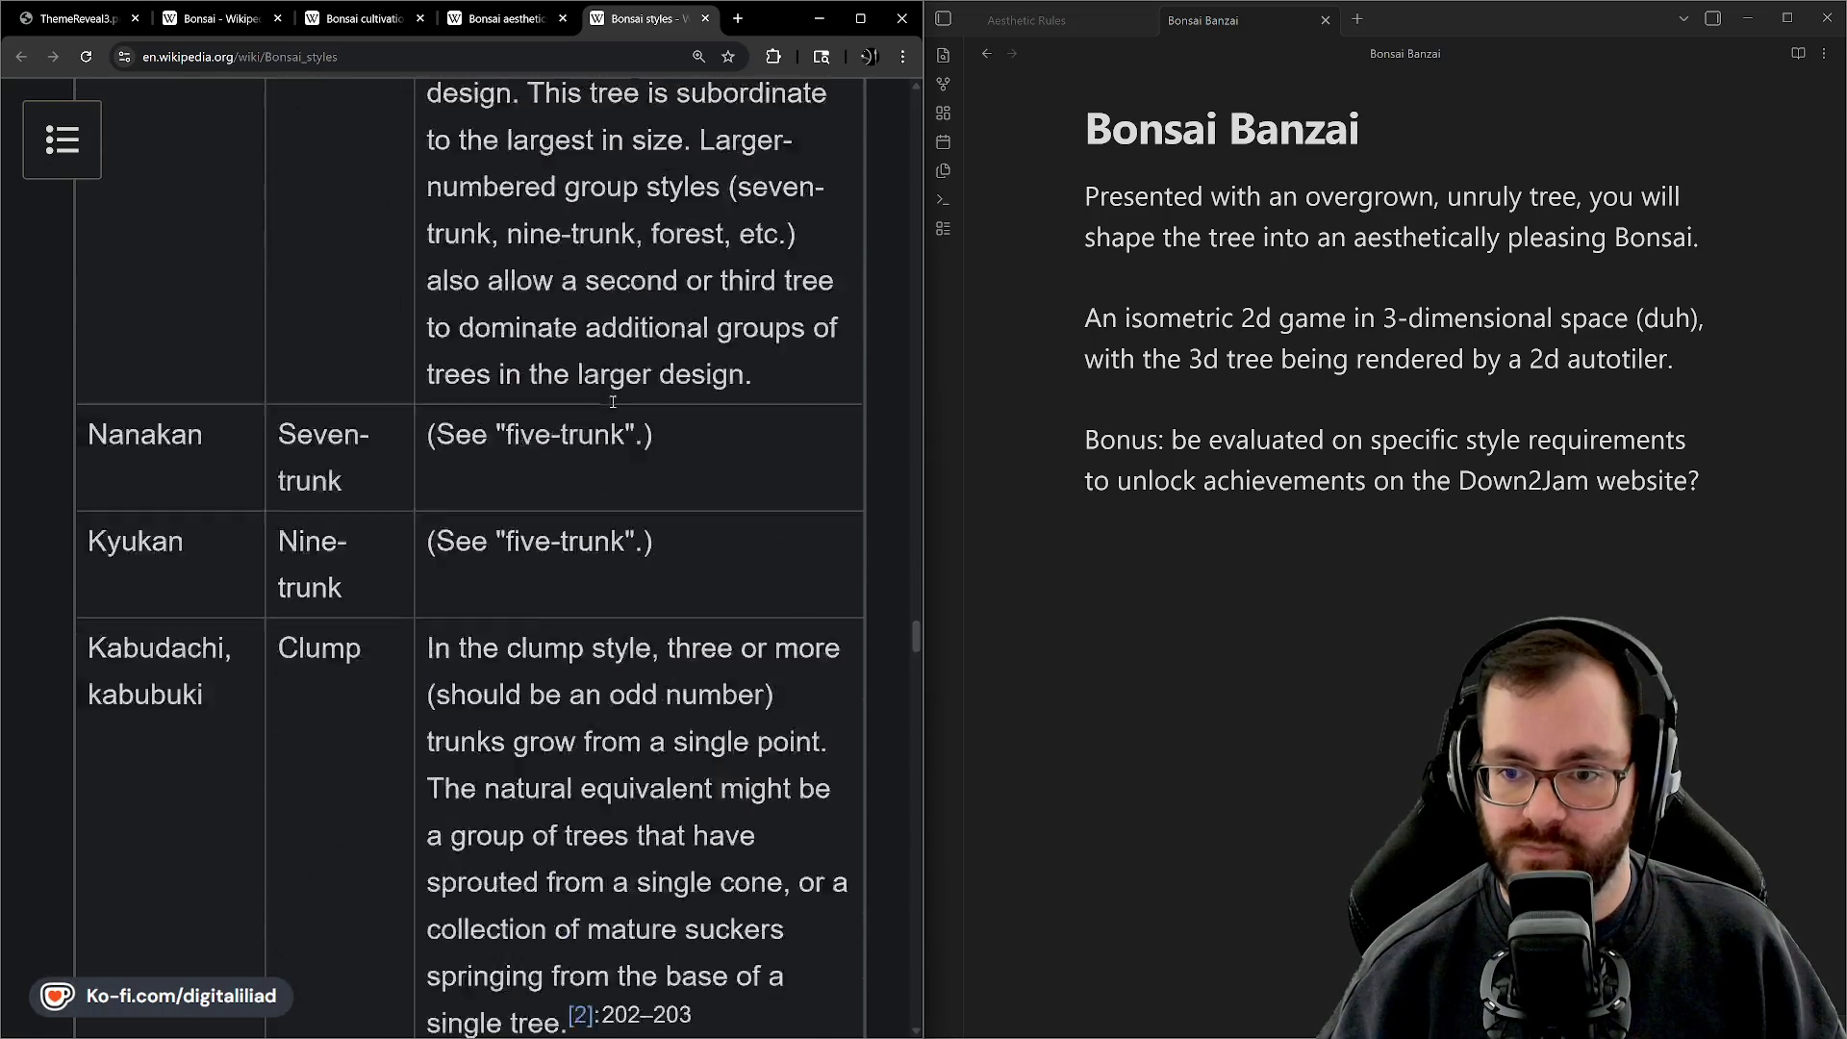
scroll(610, 412, "up", 4)
scroll(602, 423, "down", 14)
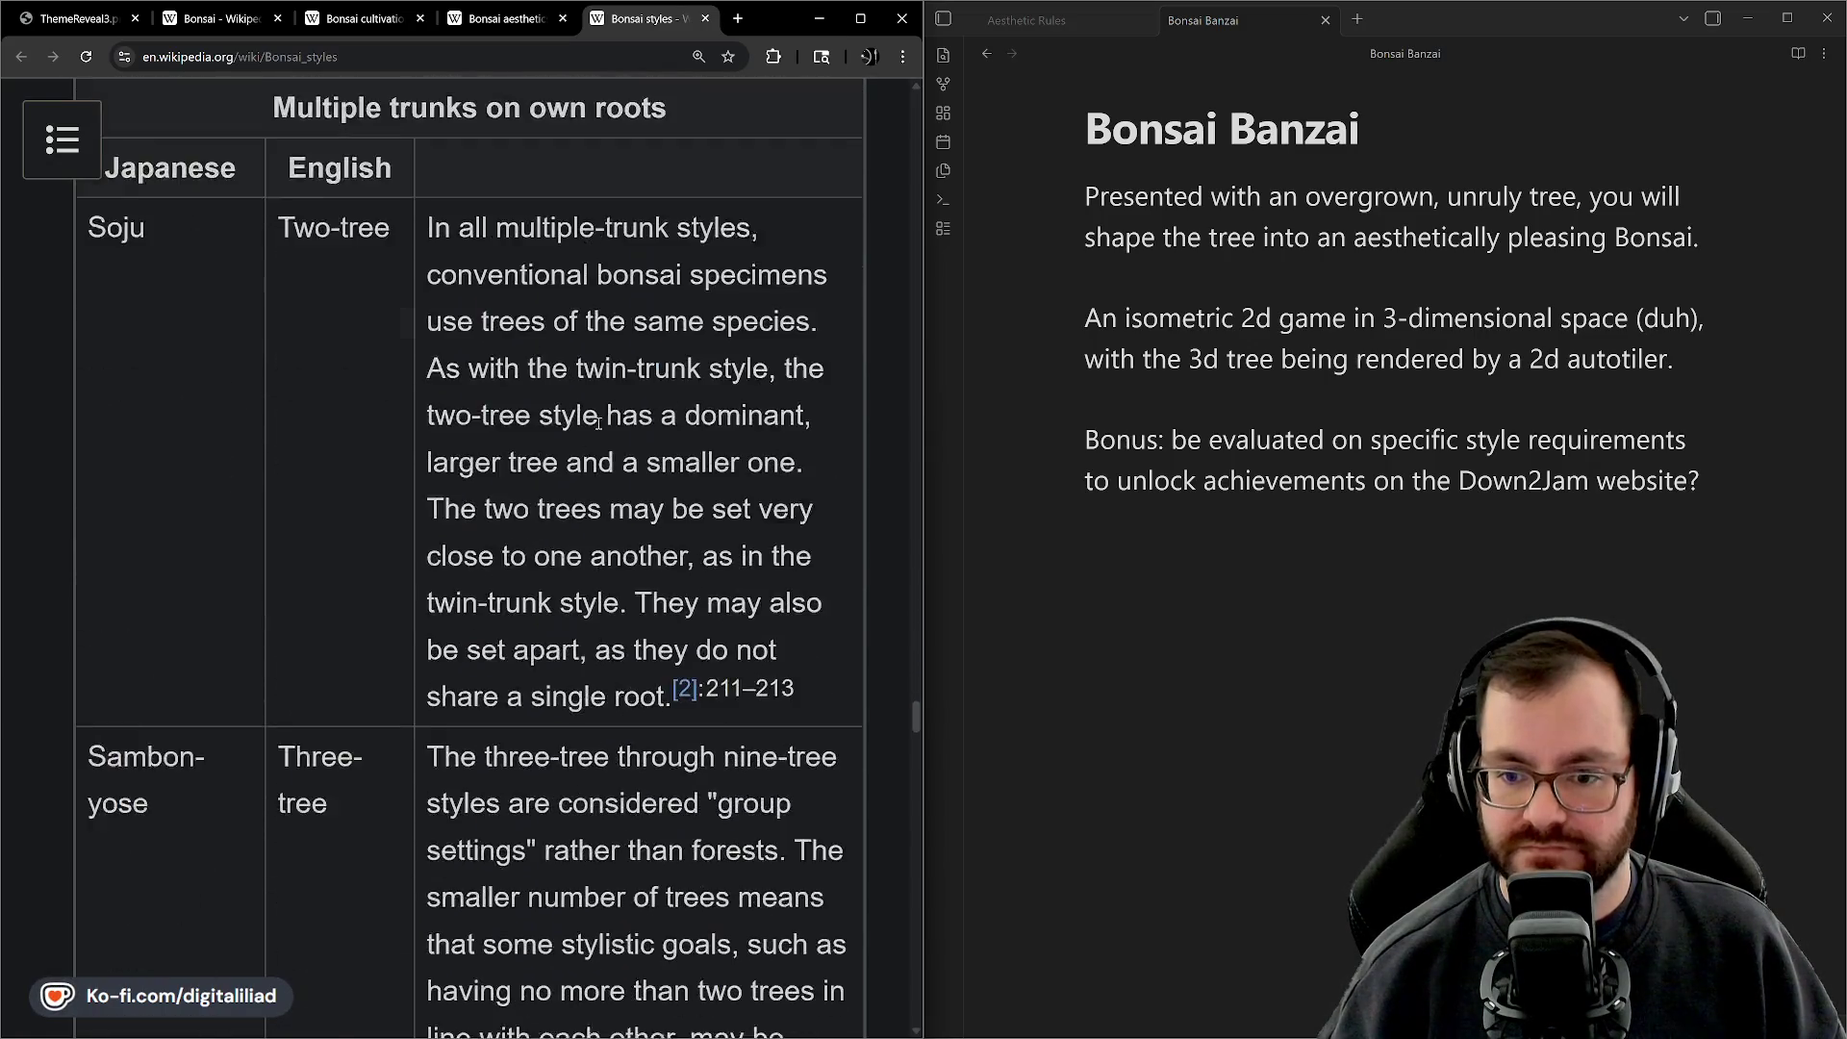
scroll(597, 427, "up", 1)
scroll(567, 442, "down", 20)
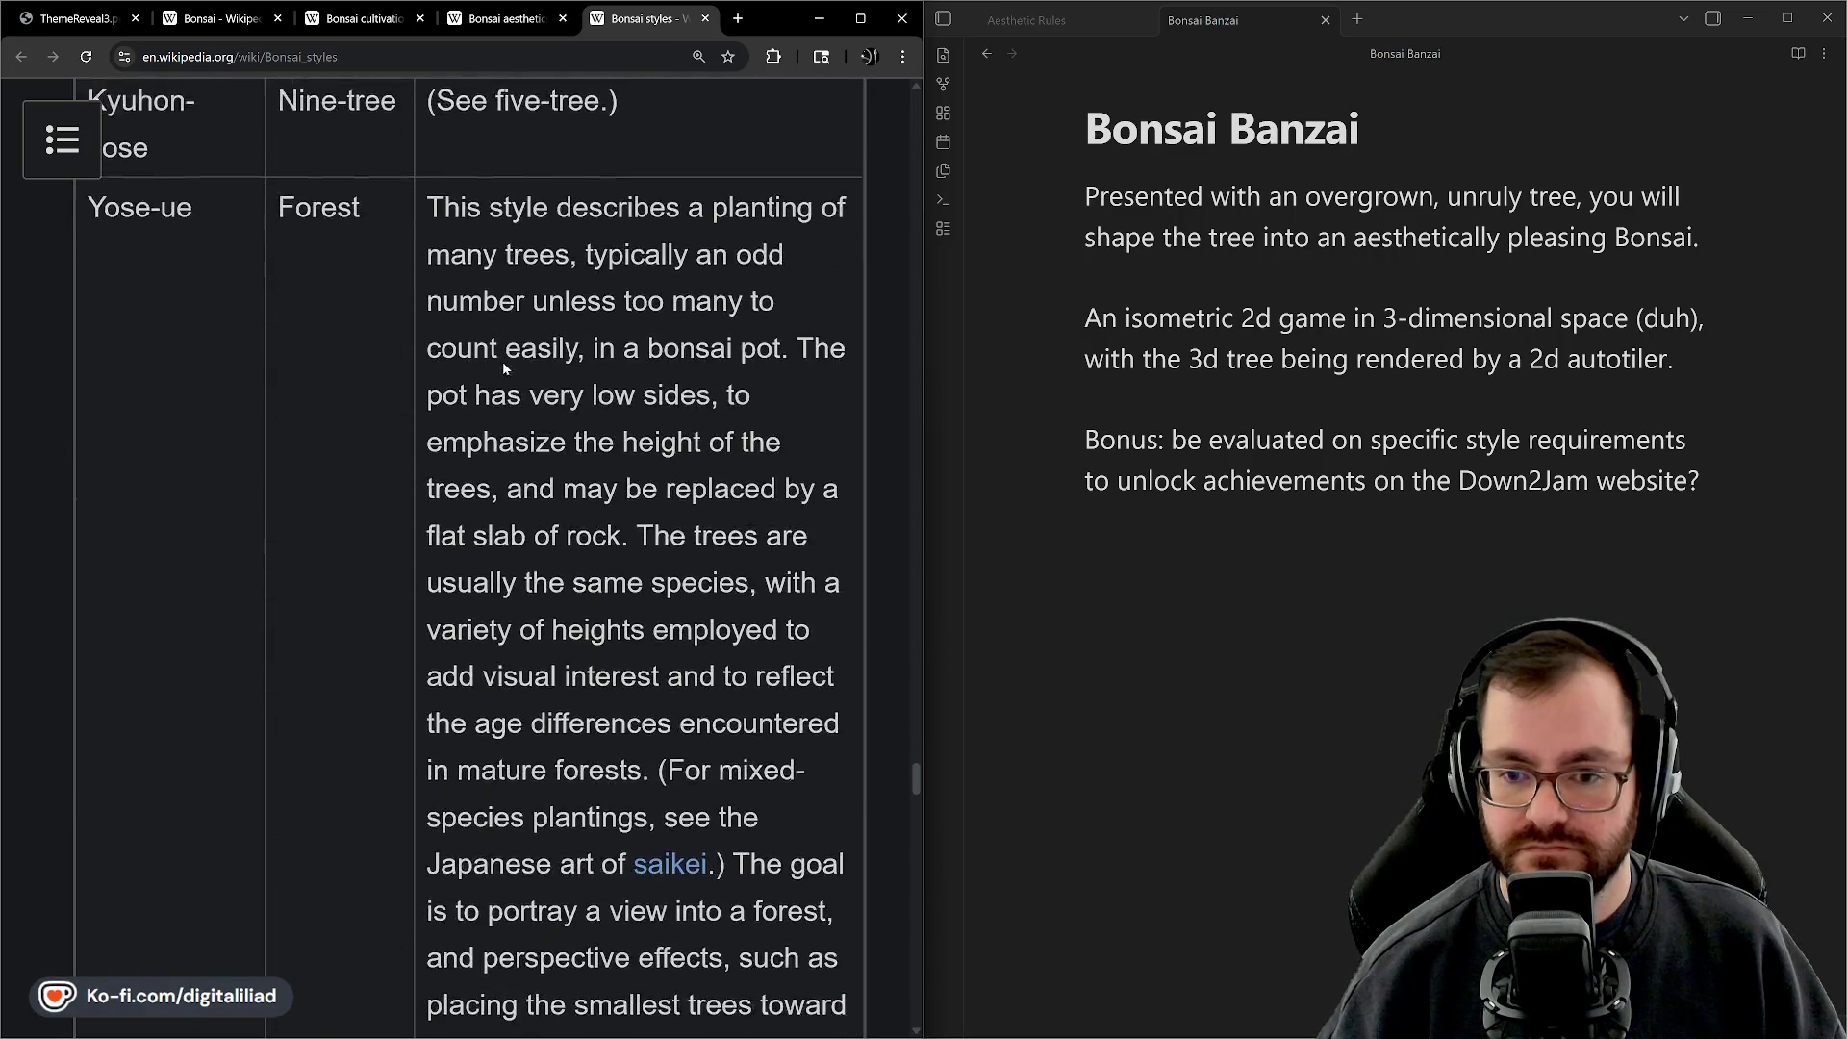
scroll(549, 452, "down", 1)
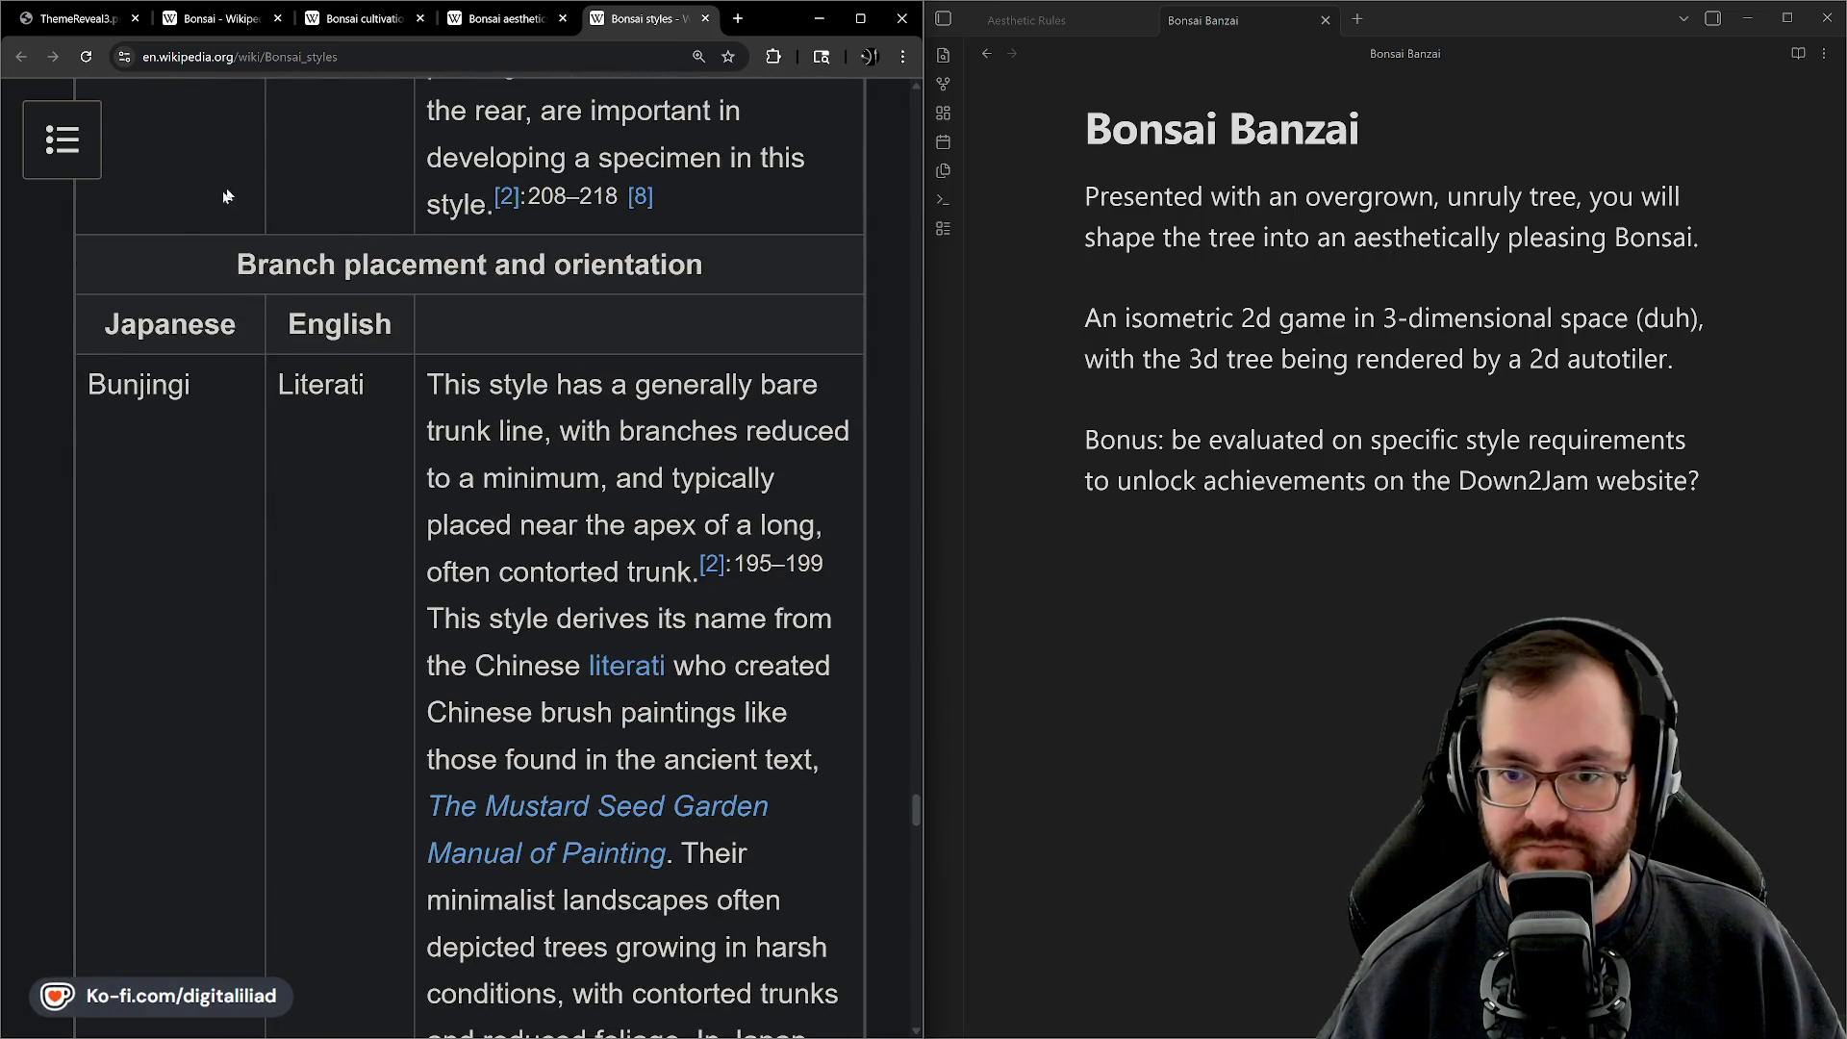
scroll(568, 317, "down", 1)
scroll(510, 308, "down", 1)
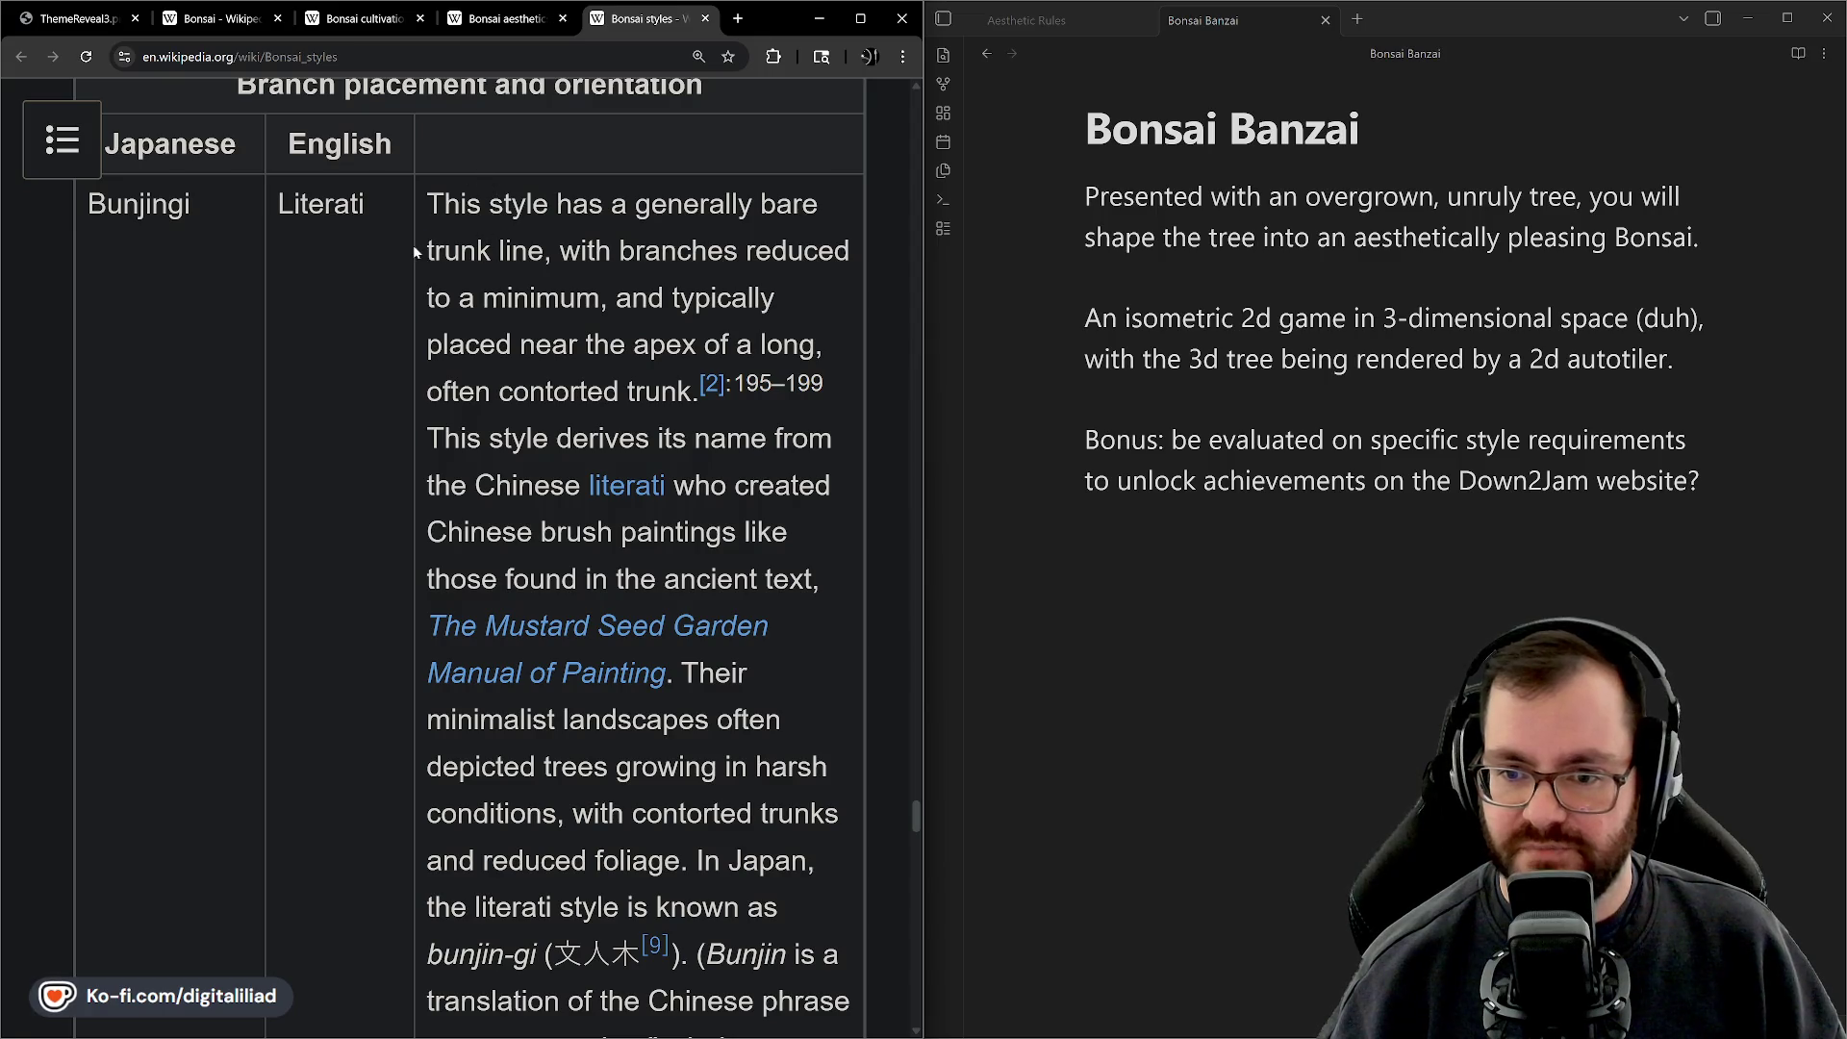
Highlight phrases in the Literati description about reduced branches and branches near the apex
mouse_move(475, 193)
left_mouse_down()
mouse_move(600, 281)
mouse_move(849, 252)
left_mouse_up()
left_click(616, 285)
left_click_drag(537, 298, 424, 299)
left_click(494, 333)
mouse_move(646, 298)
left_mouse_down()
mouse_move(673, 289)
mouse_move(580, 344)
mouse_move(820, 344)
mouse_move(695, 395)
left_mouse_up()
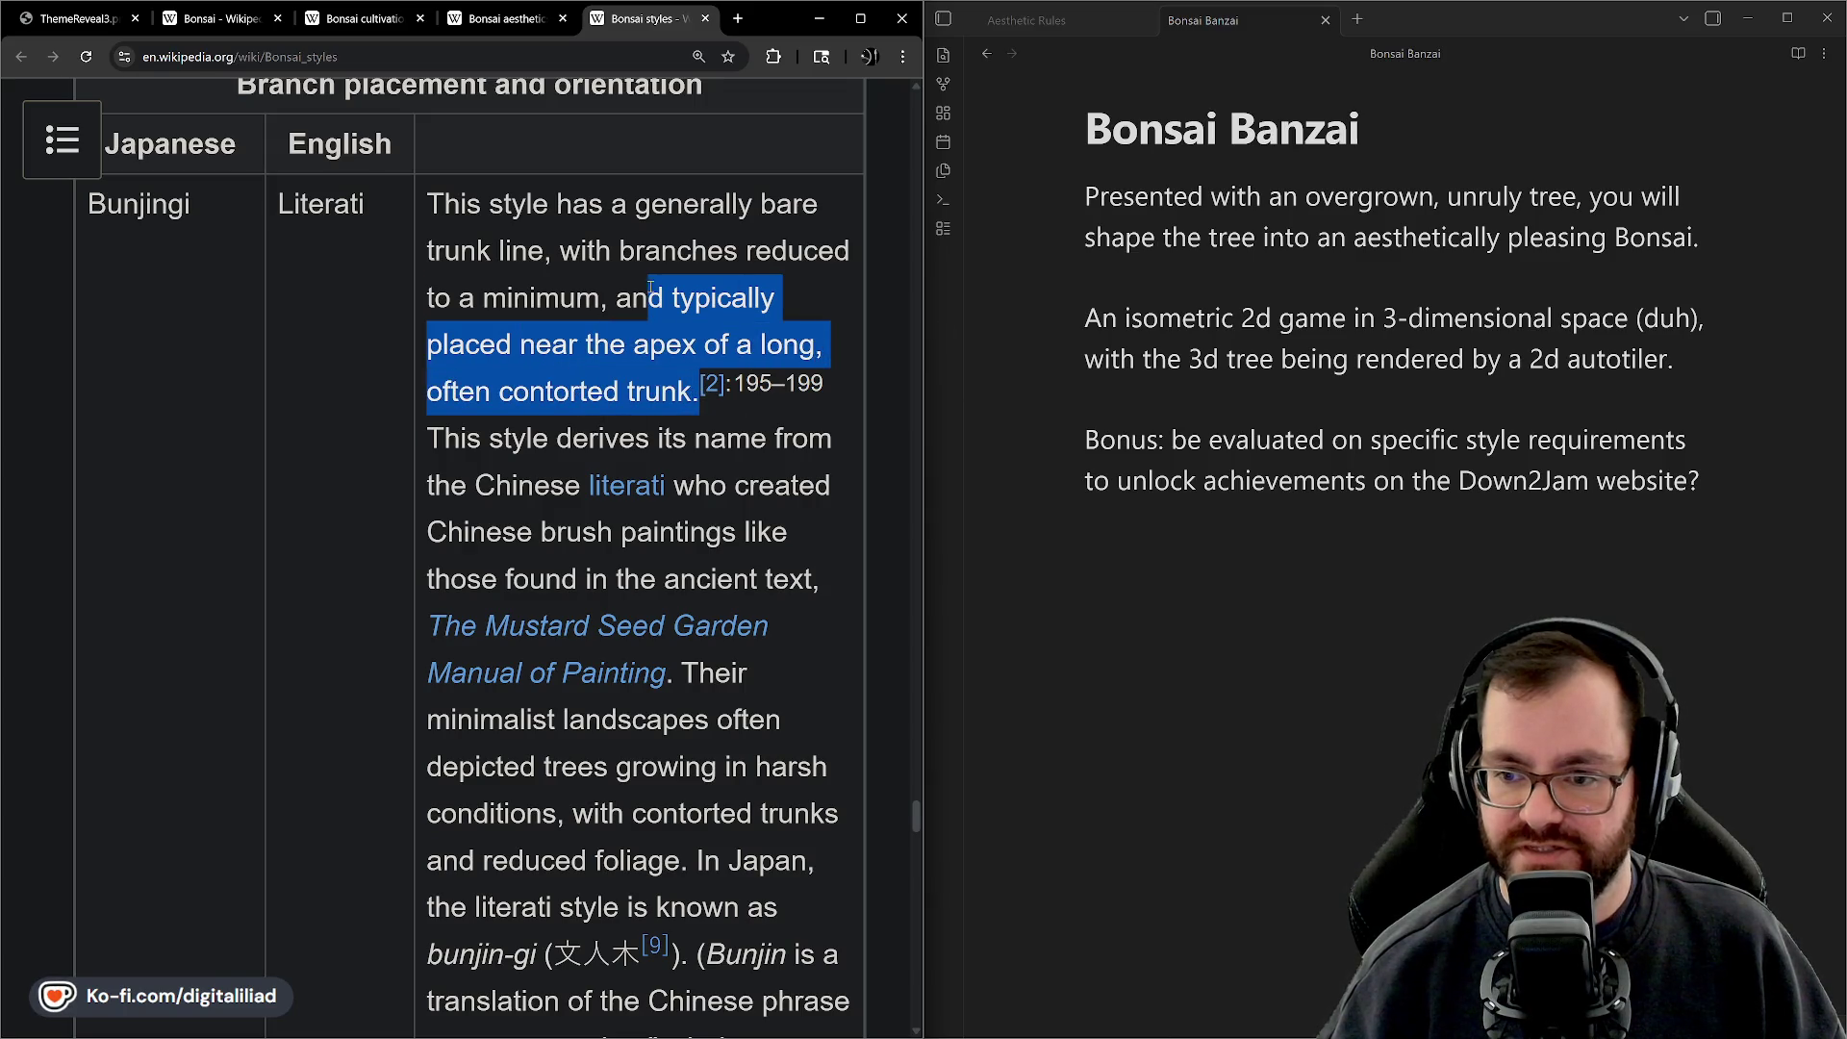
left_click(424, 211)
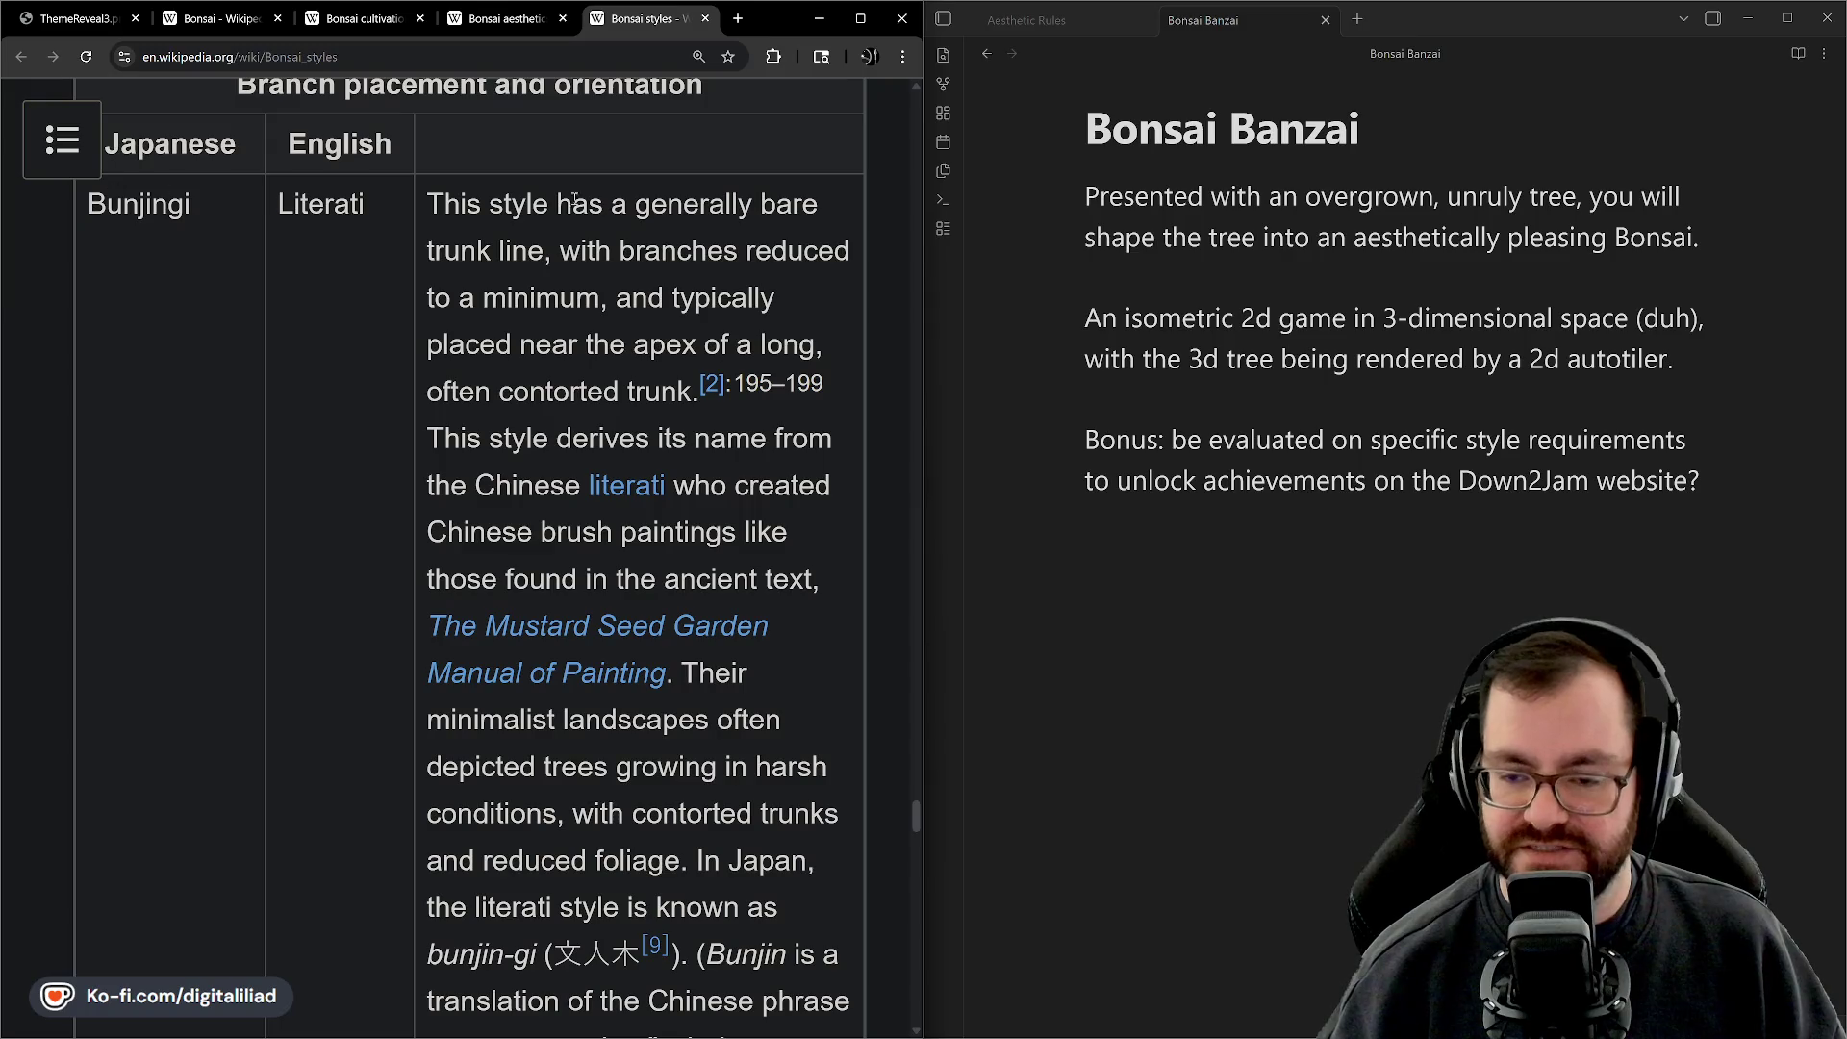
Read down through the Broom, Octopus and Wind-swept entries to the Common styles heading
scroll(508, 569, "down", 2)
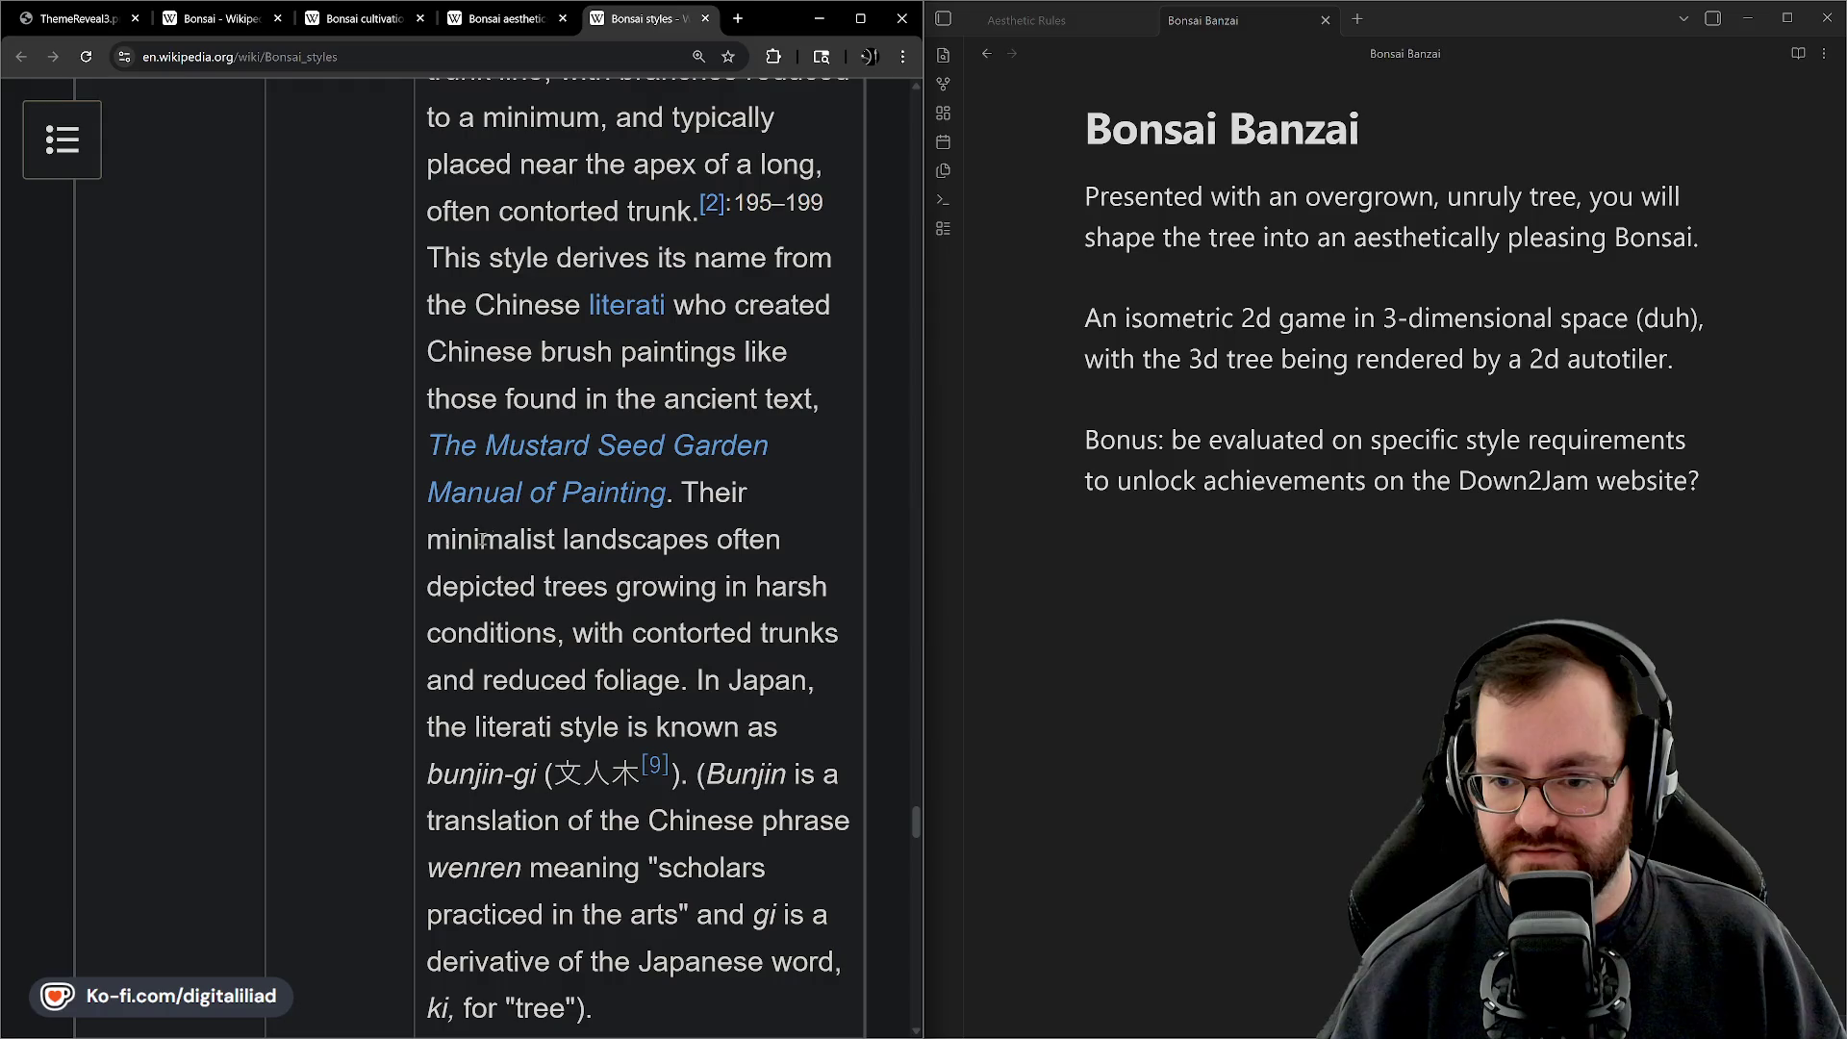
scroll(727, 523, "down", 5)
scroll(554, 584, "down", 4)
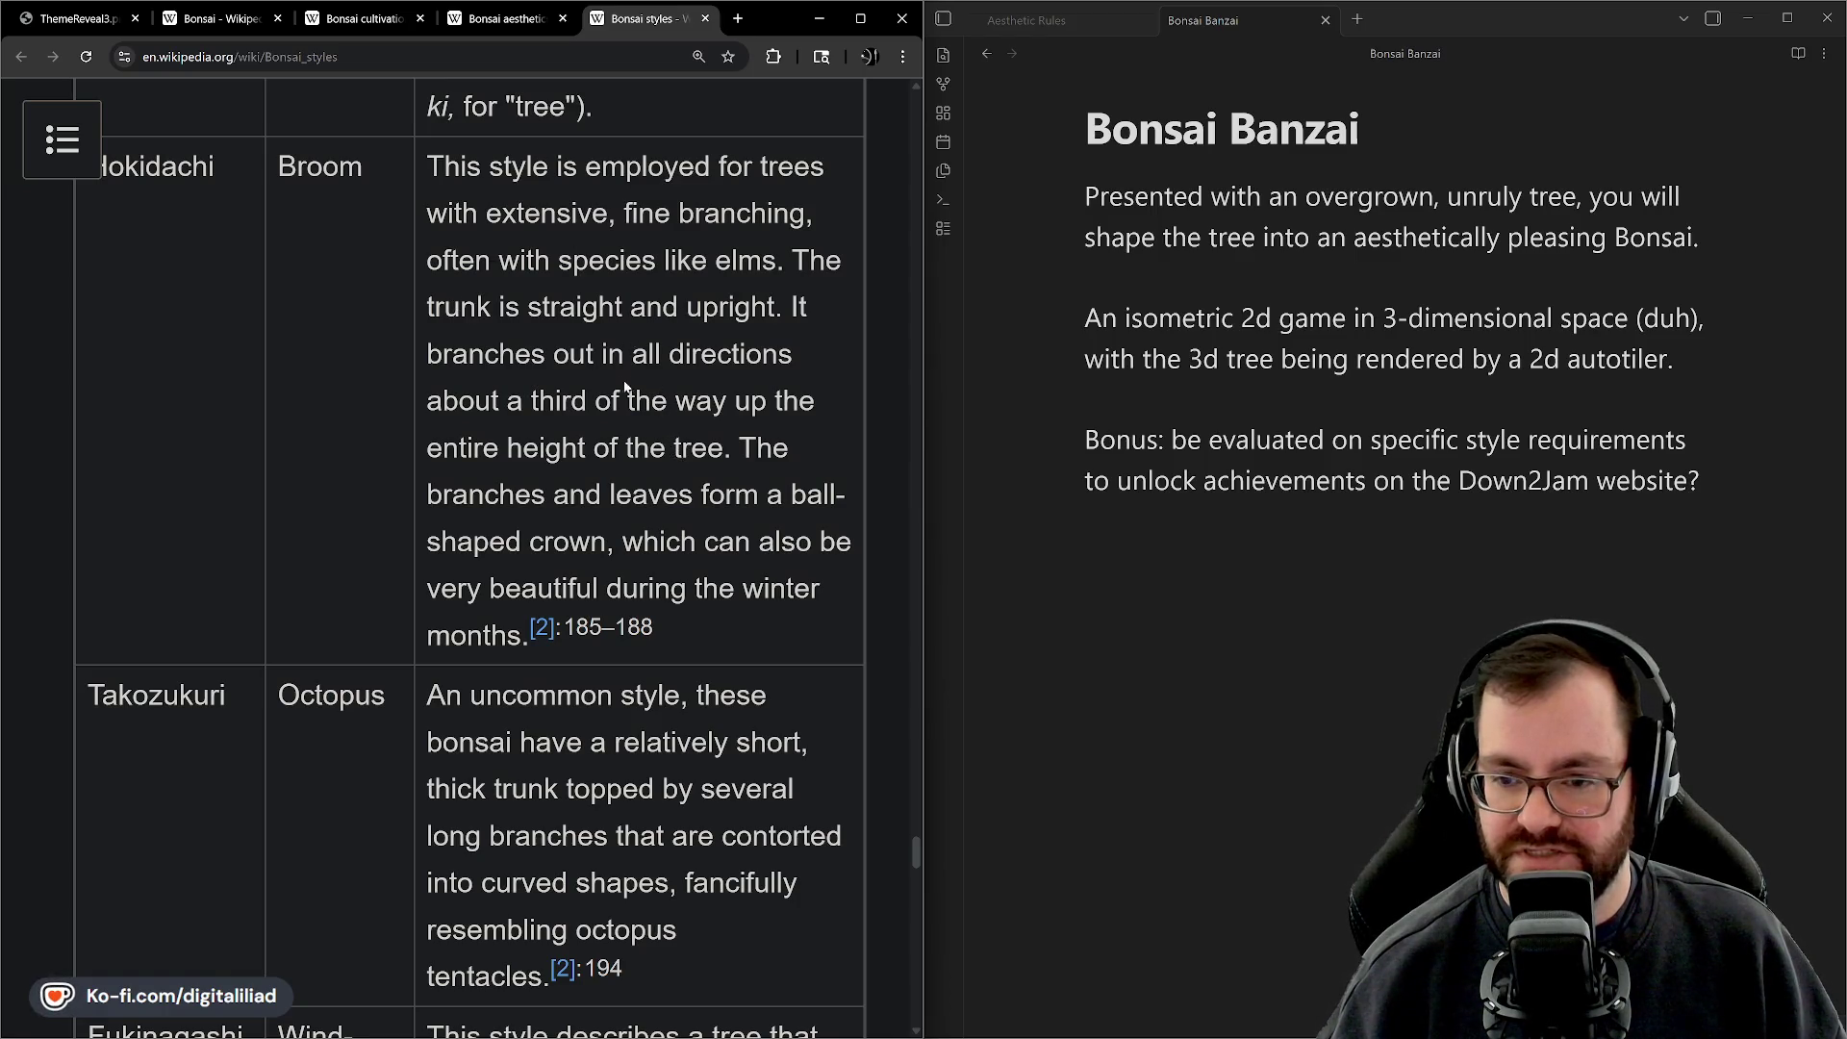
left_click_drag(593, 359, 585, 457)
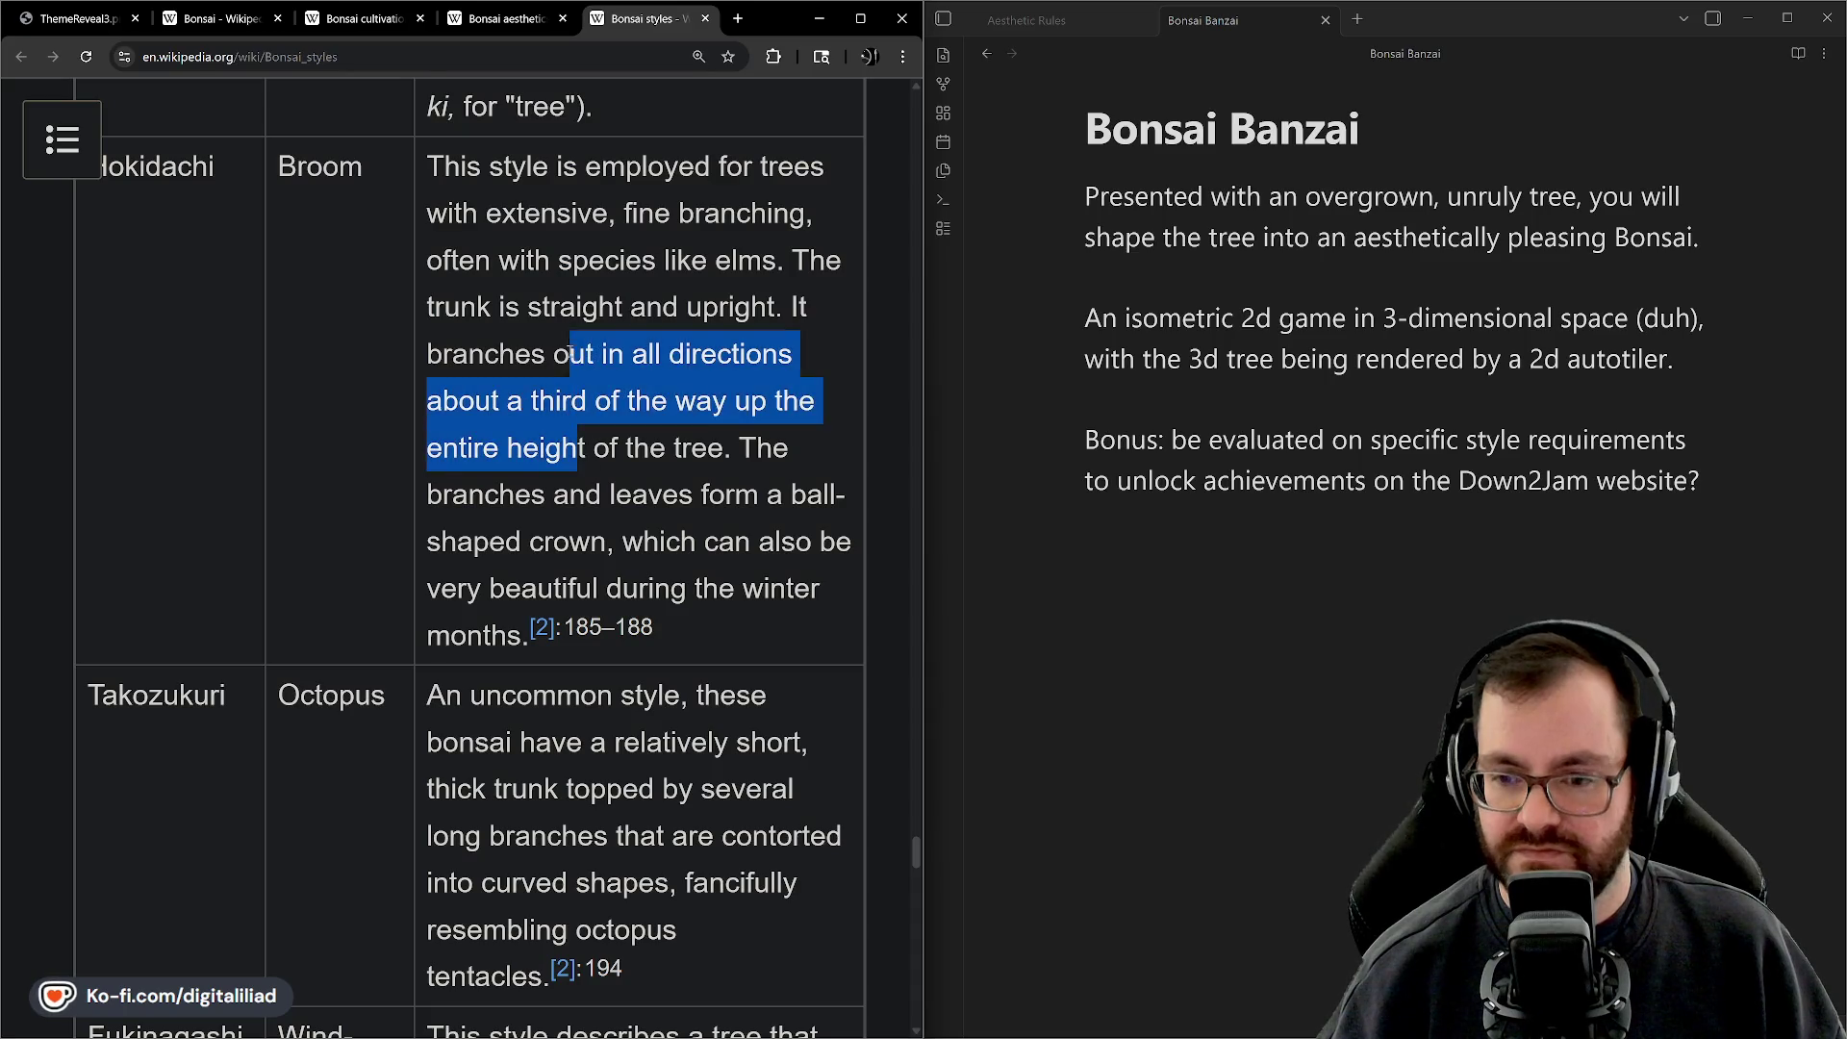
left_click(591, 410)
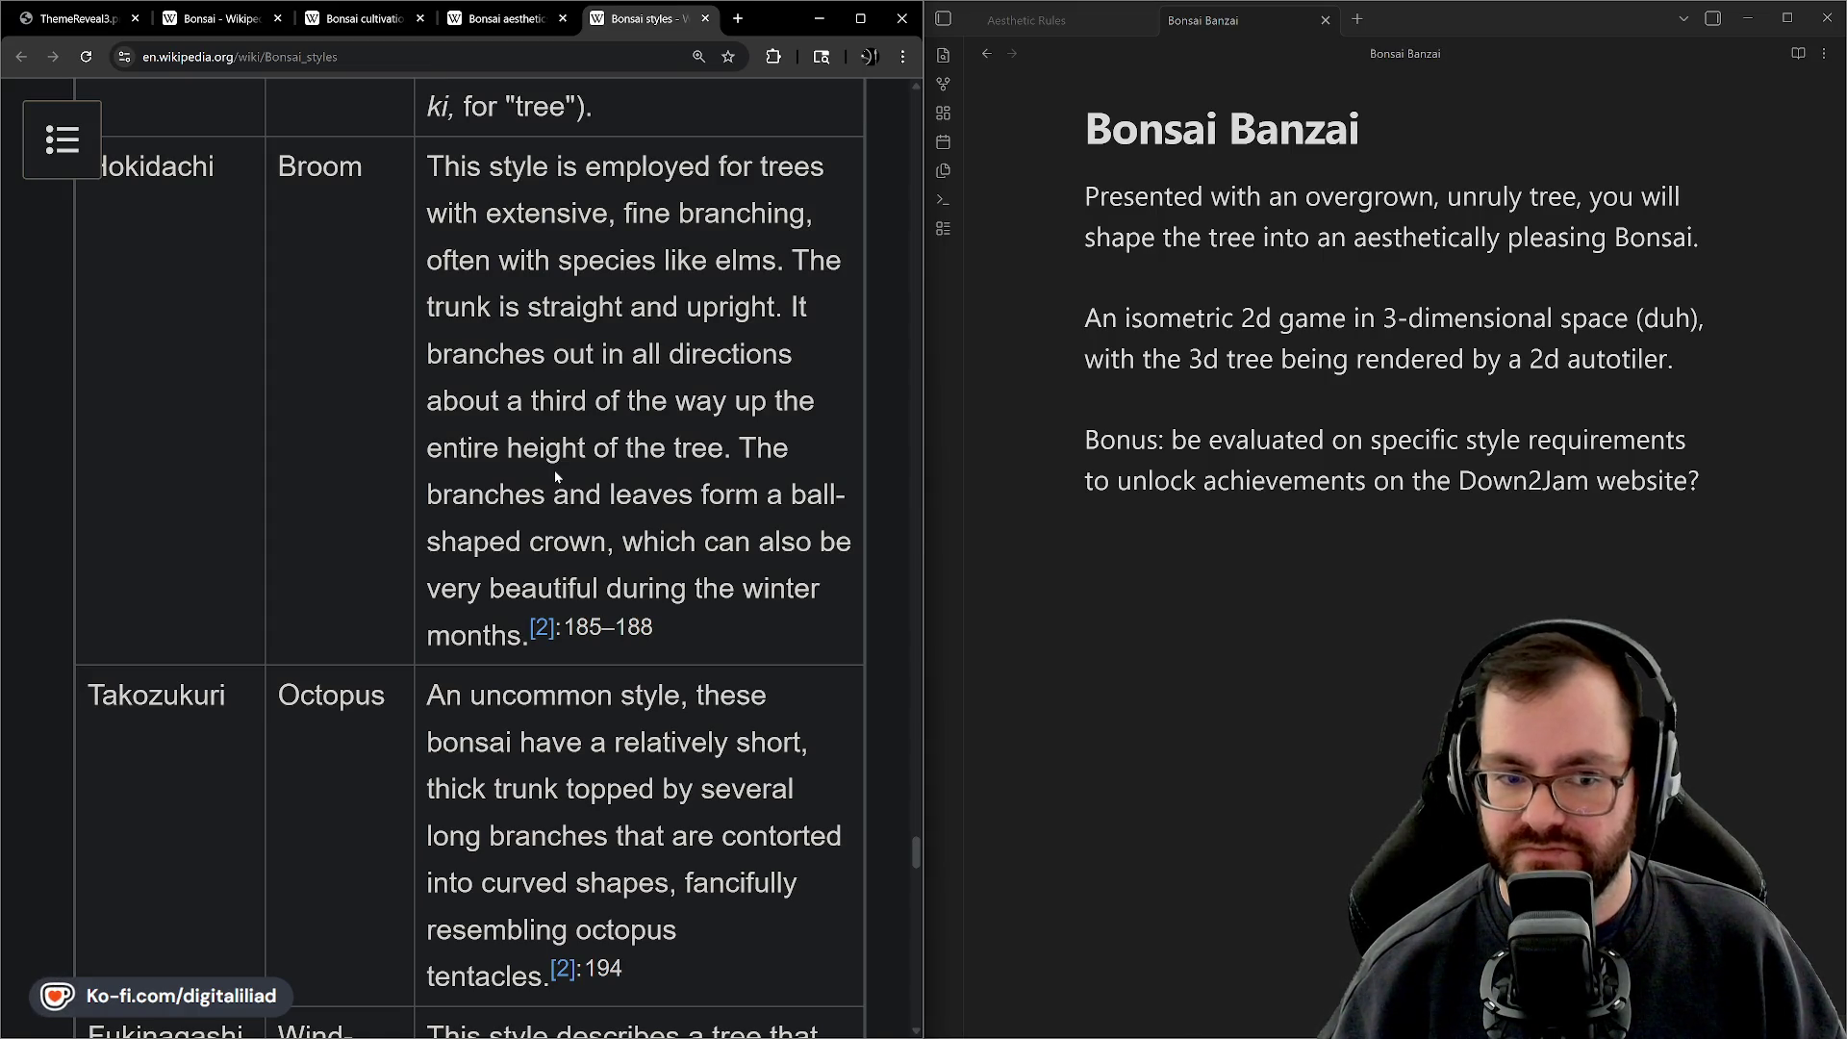
scroll(637, 421, "up", 1)
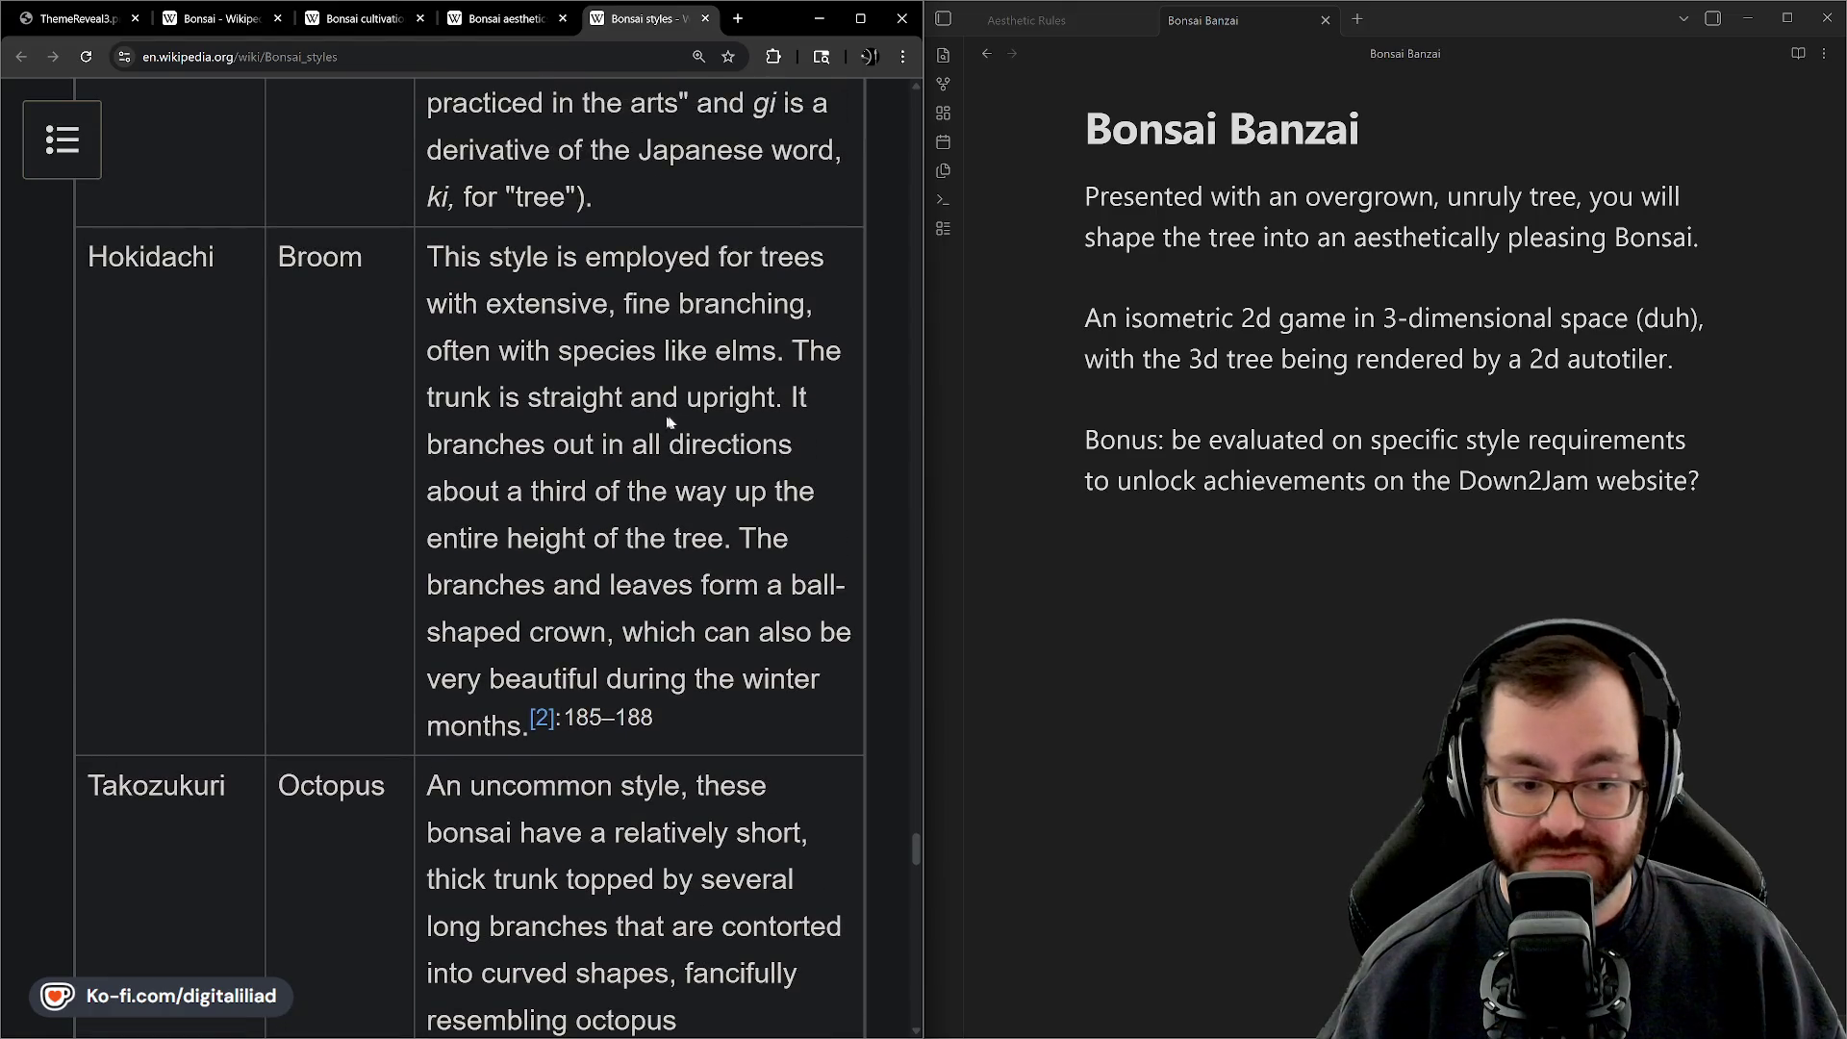
scroll(666, 446, "down", 2)
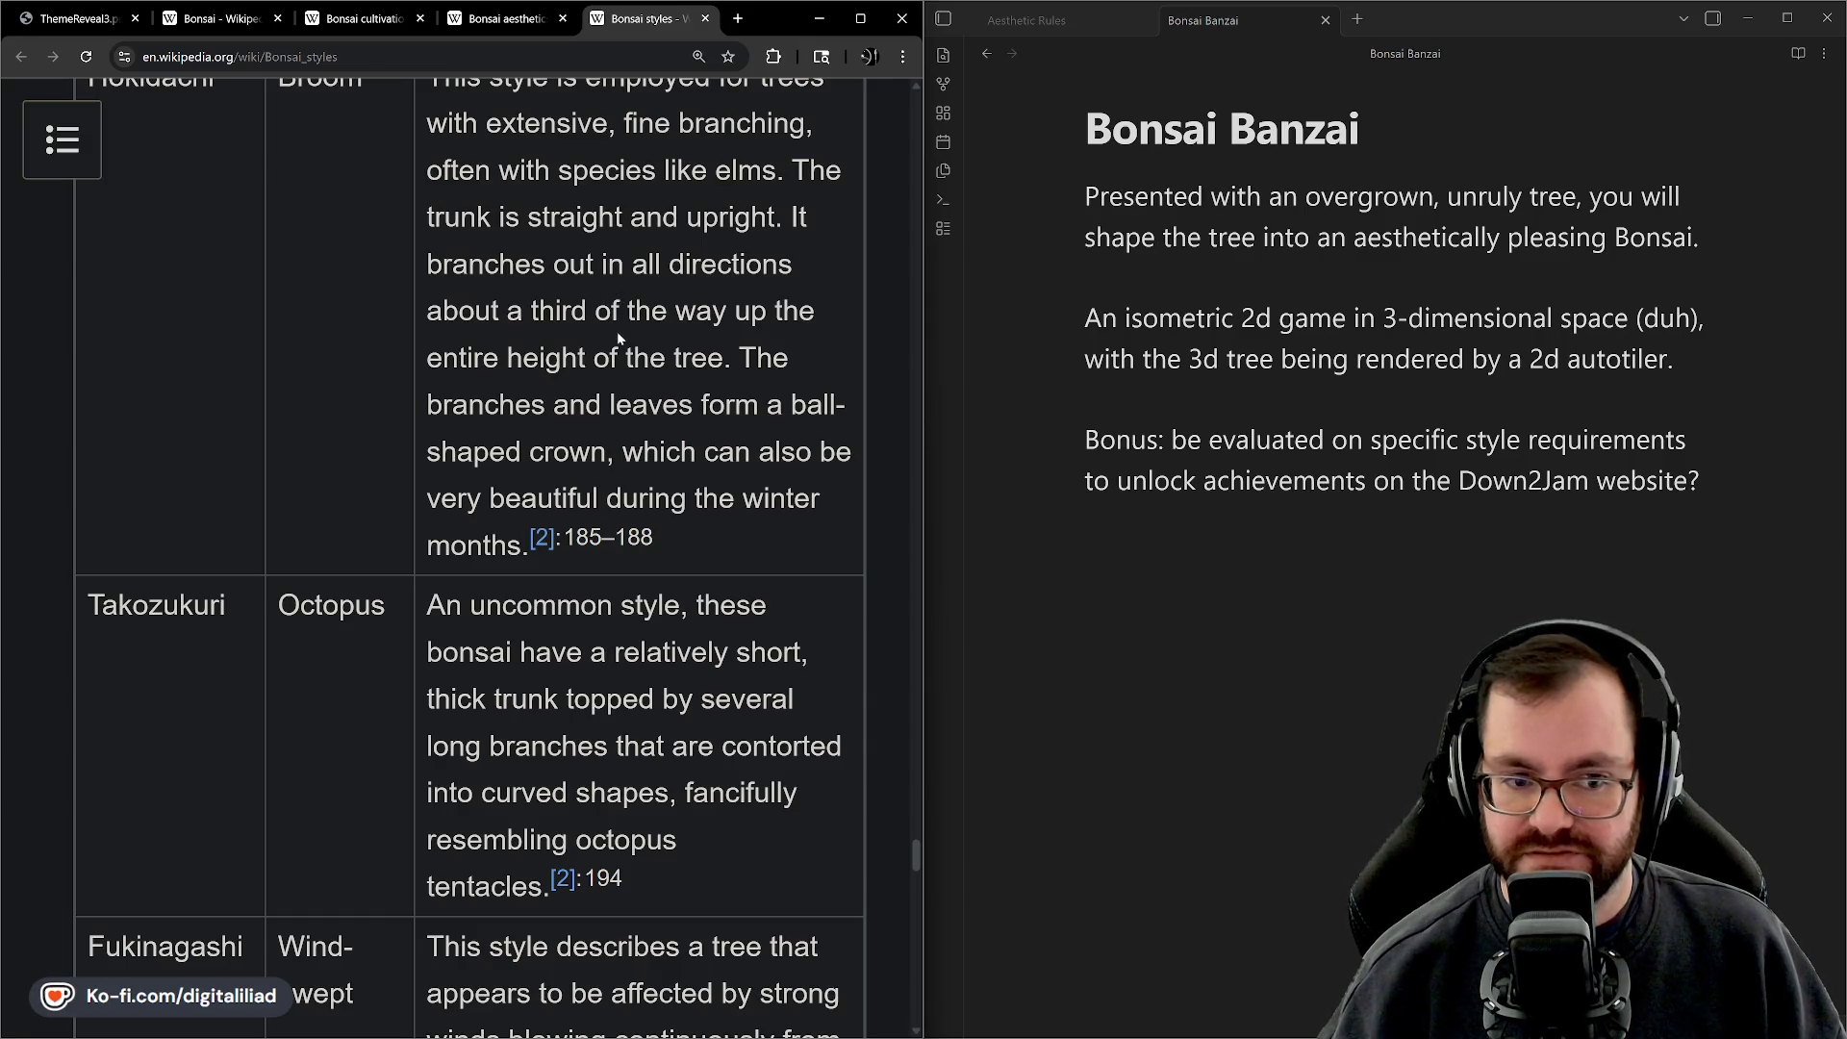
scroll(630, 356, "down", 2)
scroll(643, 375, "down", 3)
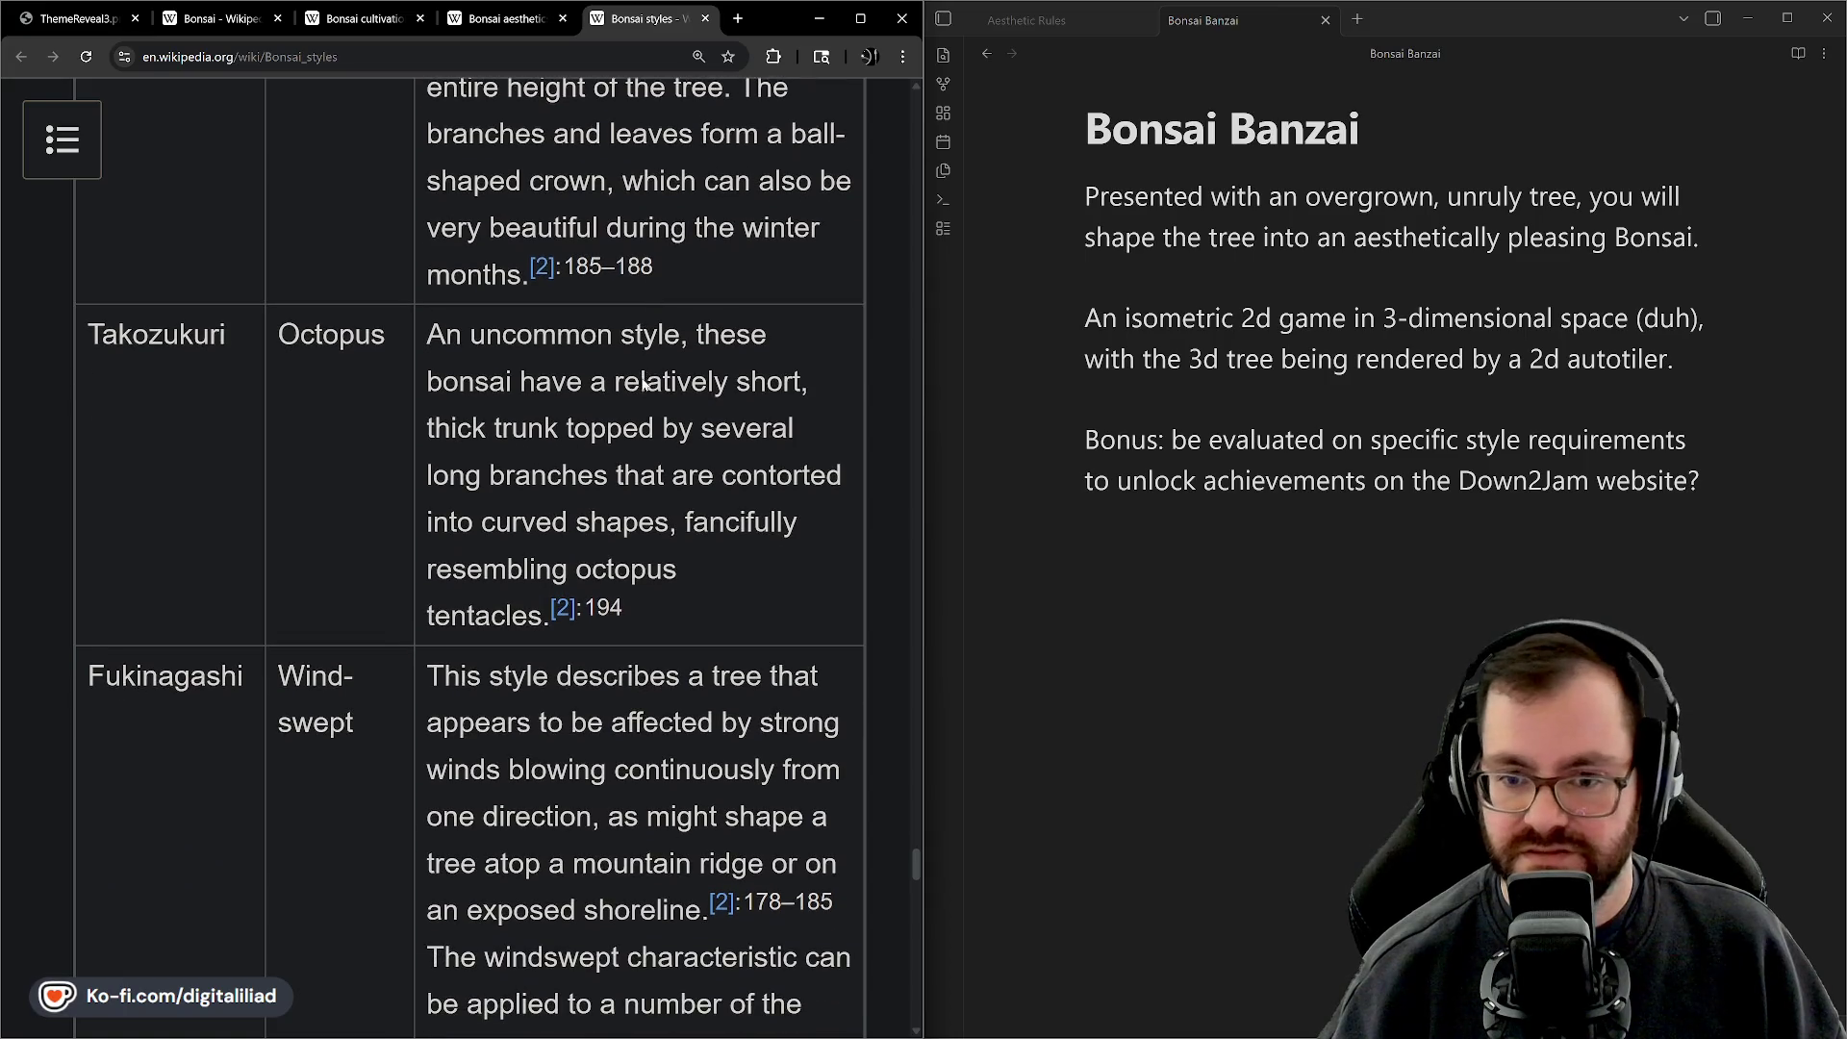
scroll(648, 385, "down", 4)
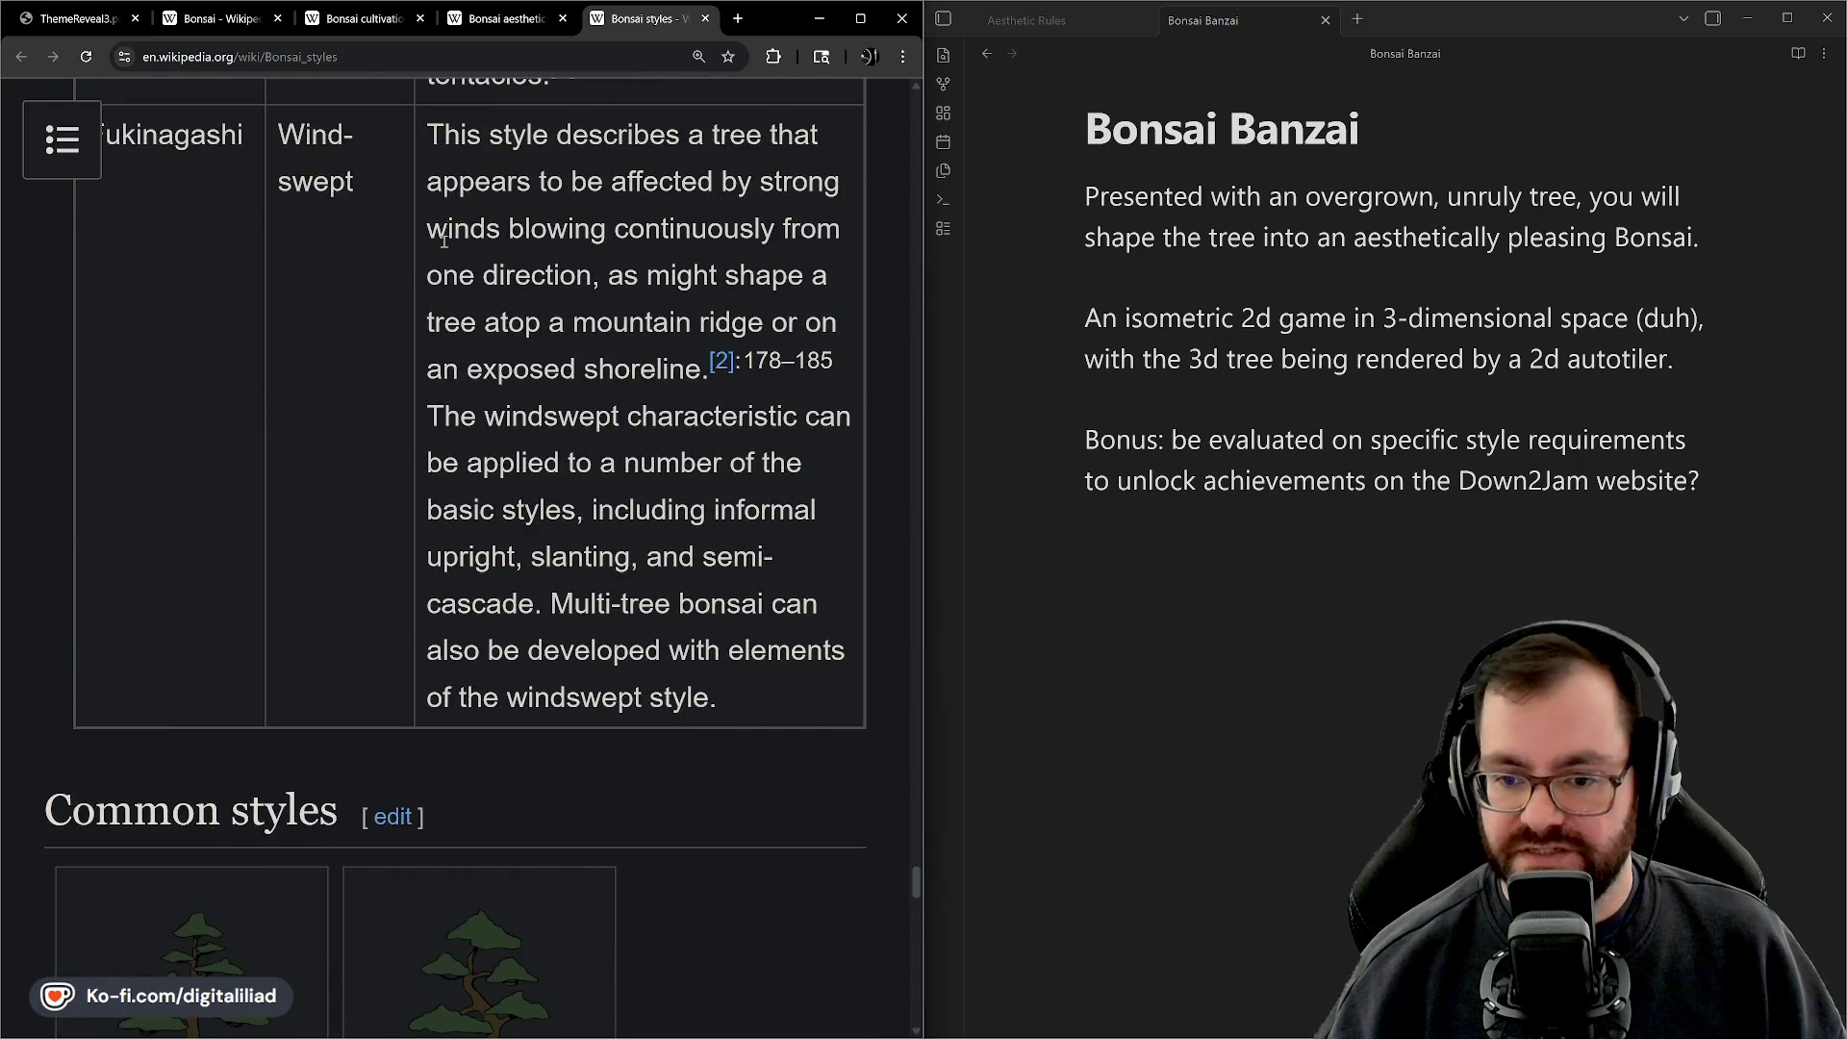
scroll(444, 240, "down", 8)
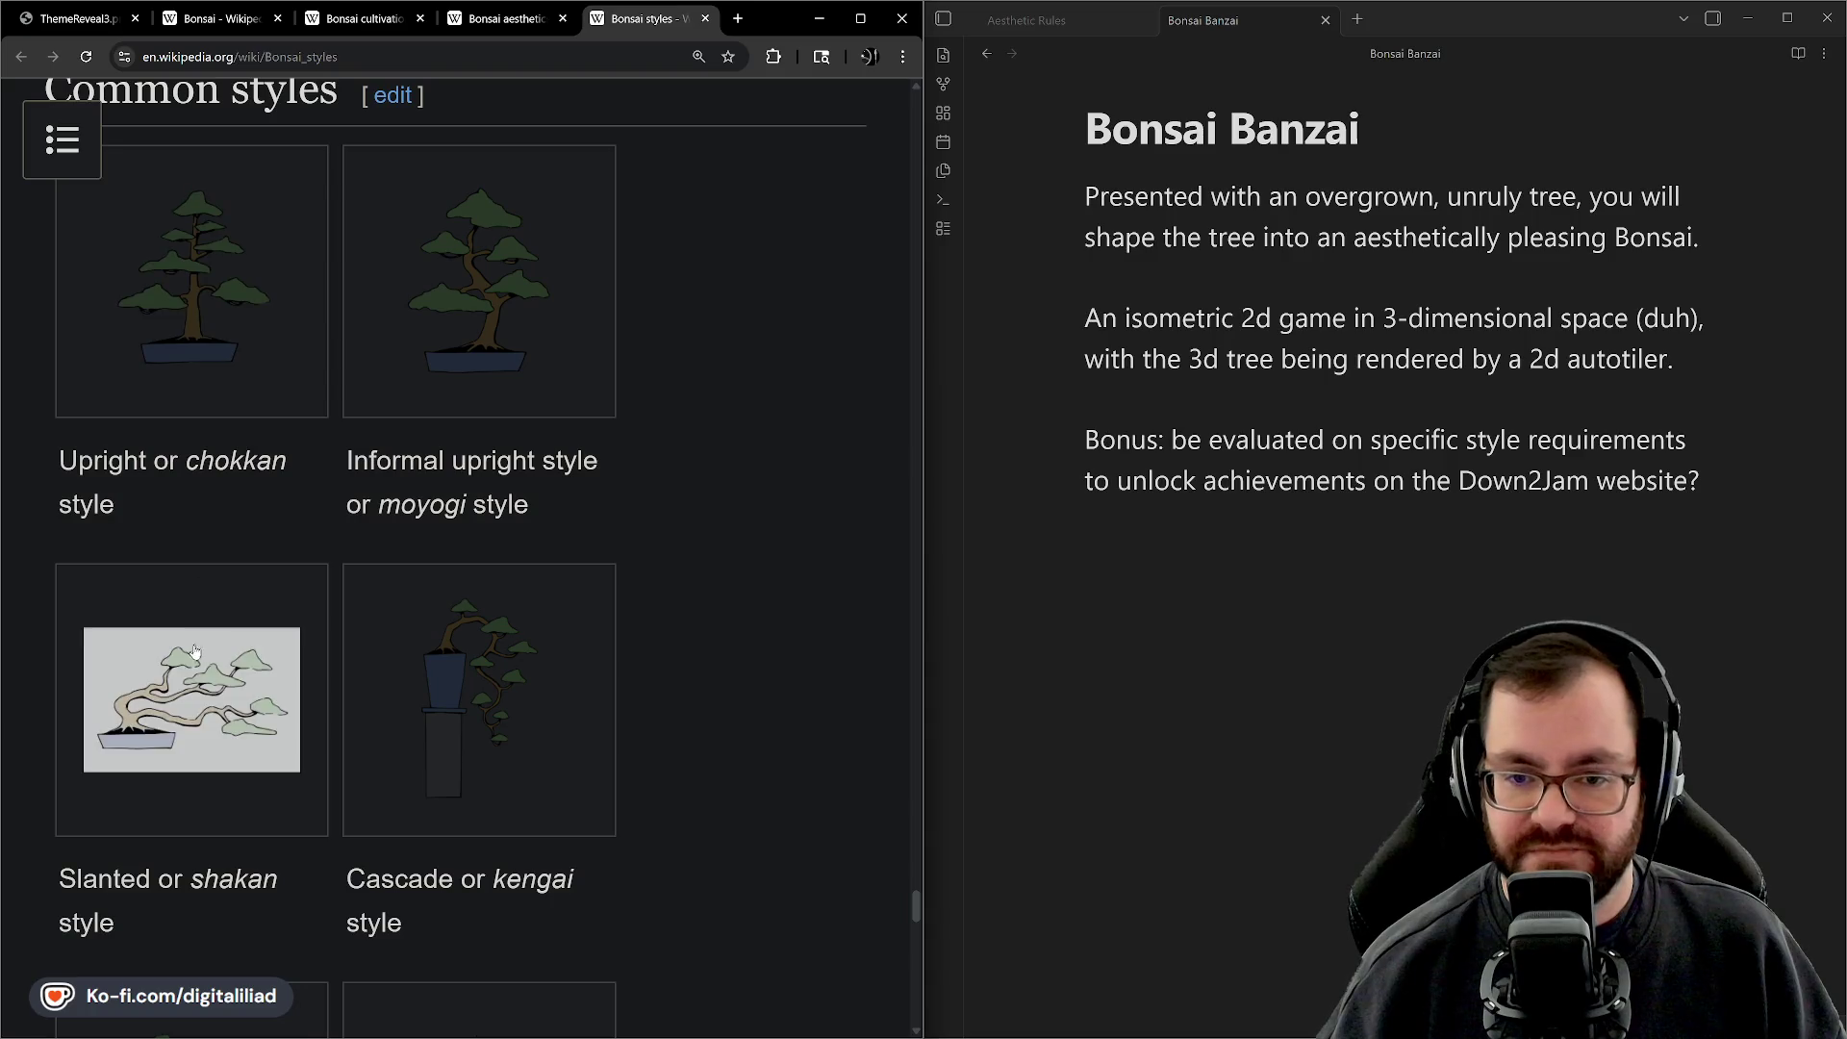
Scroll the Common styles gallery until the Multi-trunk and Literati illustrations appear
scroll(731, 558, "down", 2)
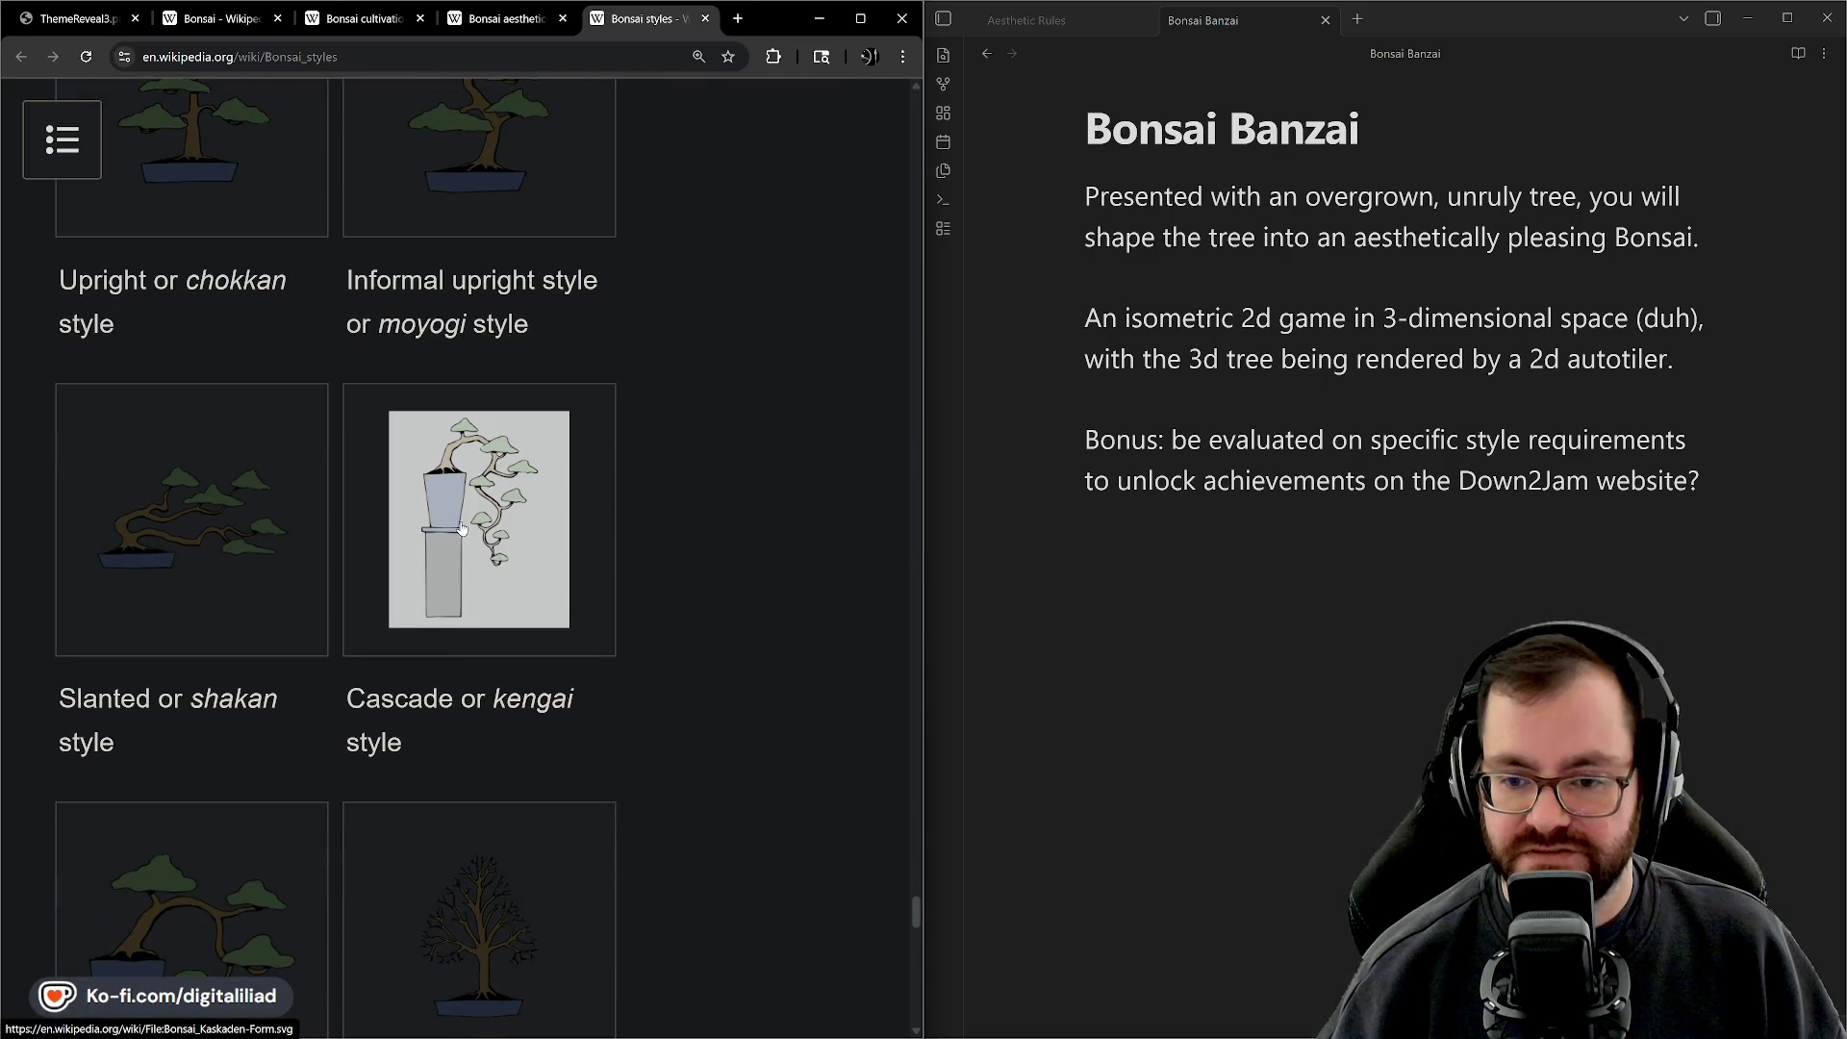
scroll(521, 549, "up", 1)
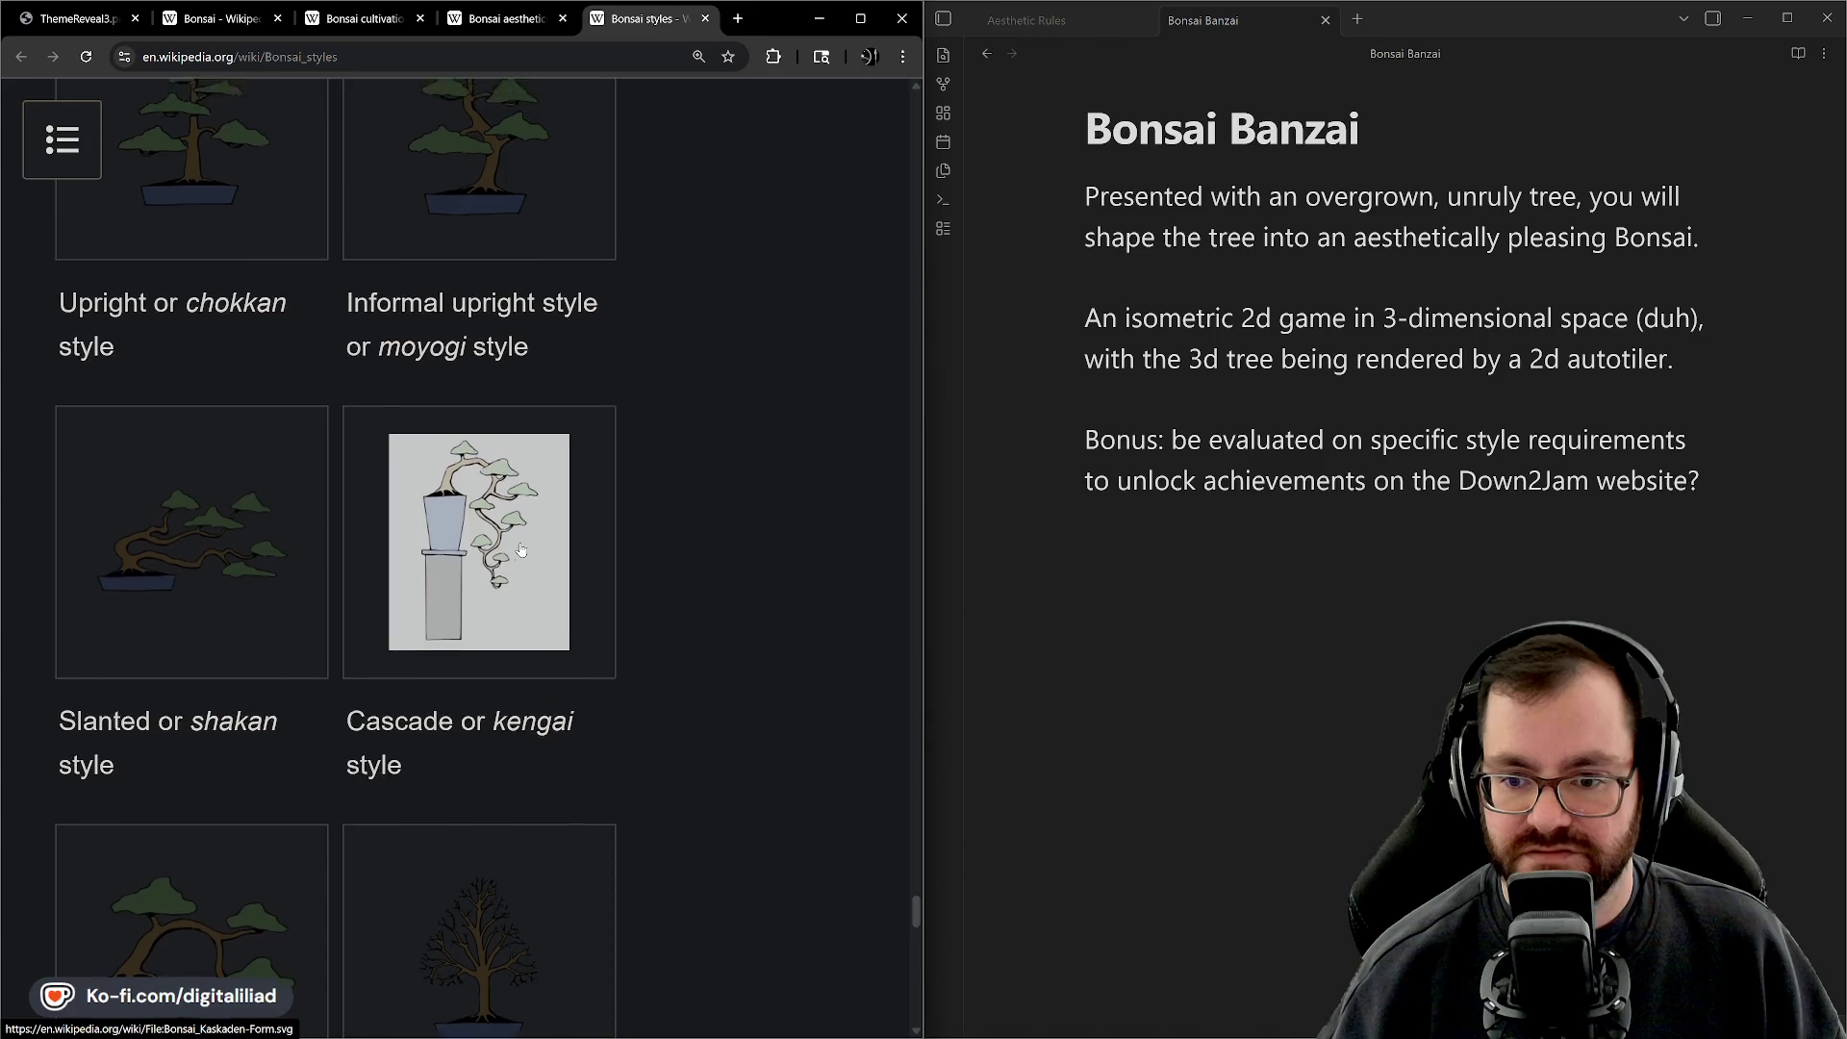
scroll(520, 550, "up", 2)
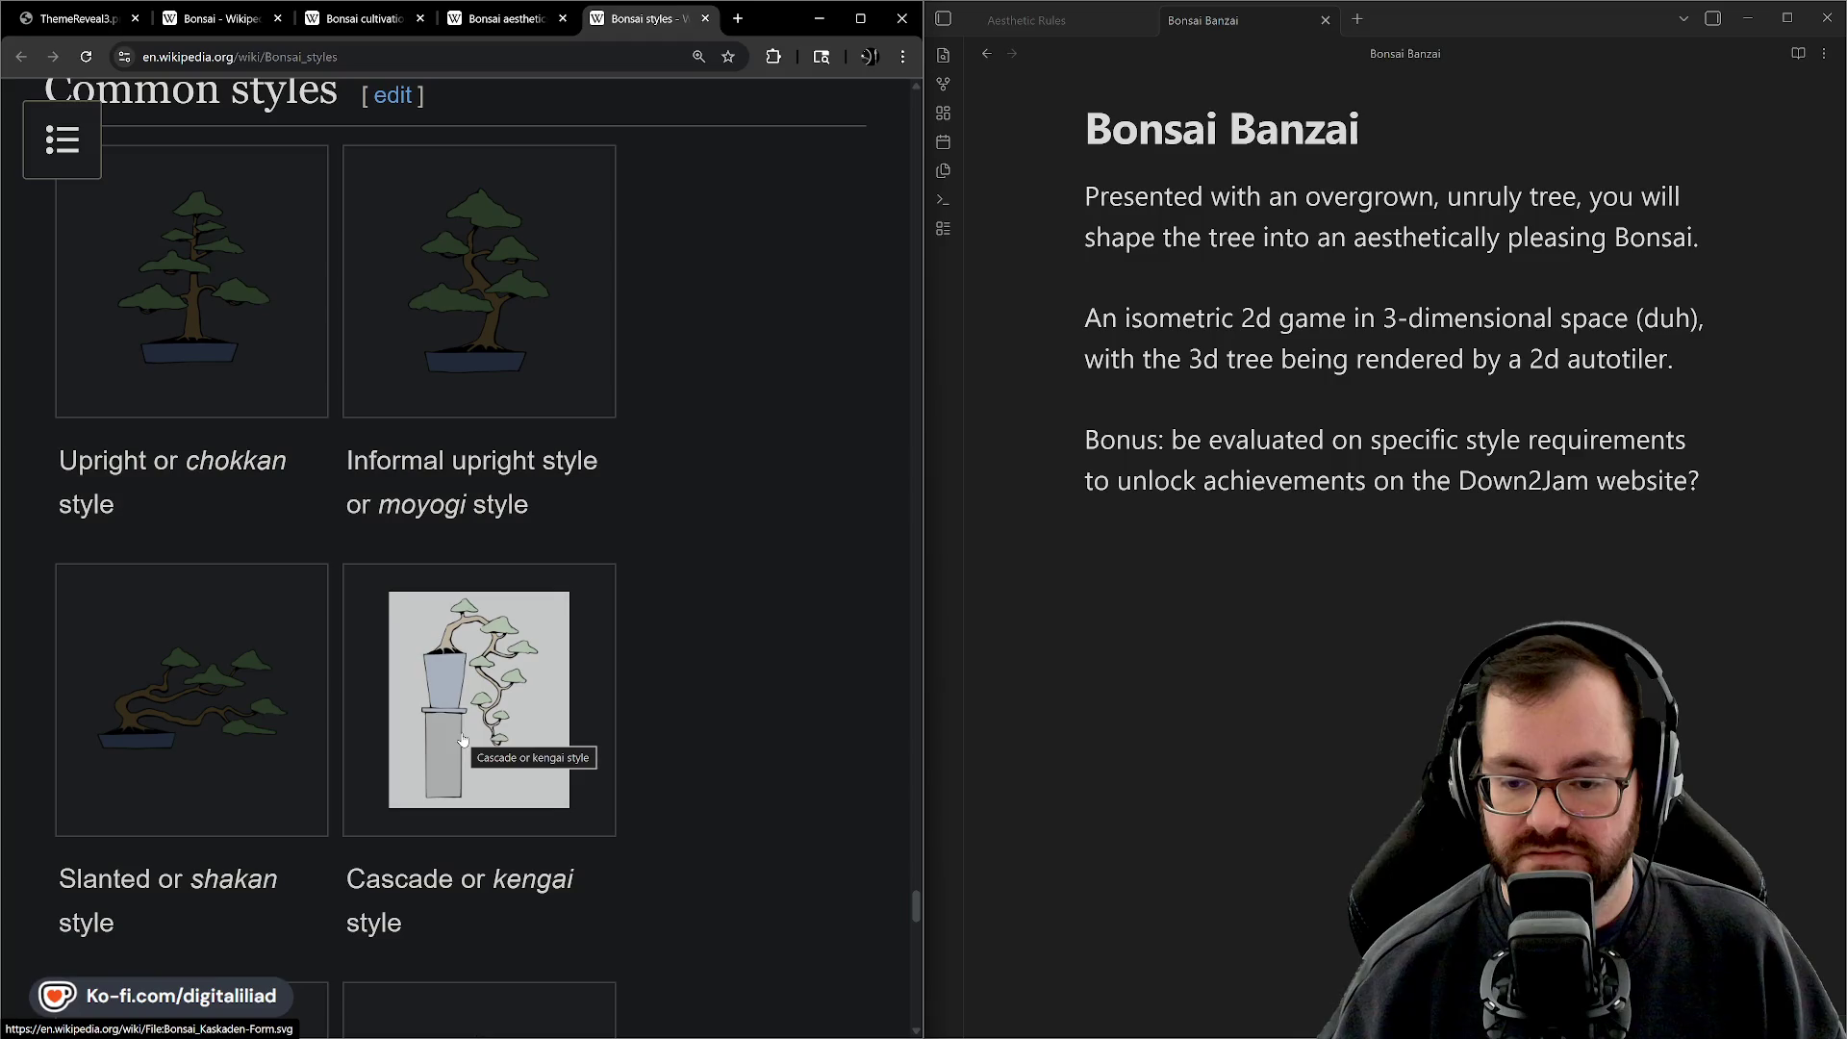
scroll(462, 722, "down", 3)
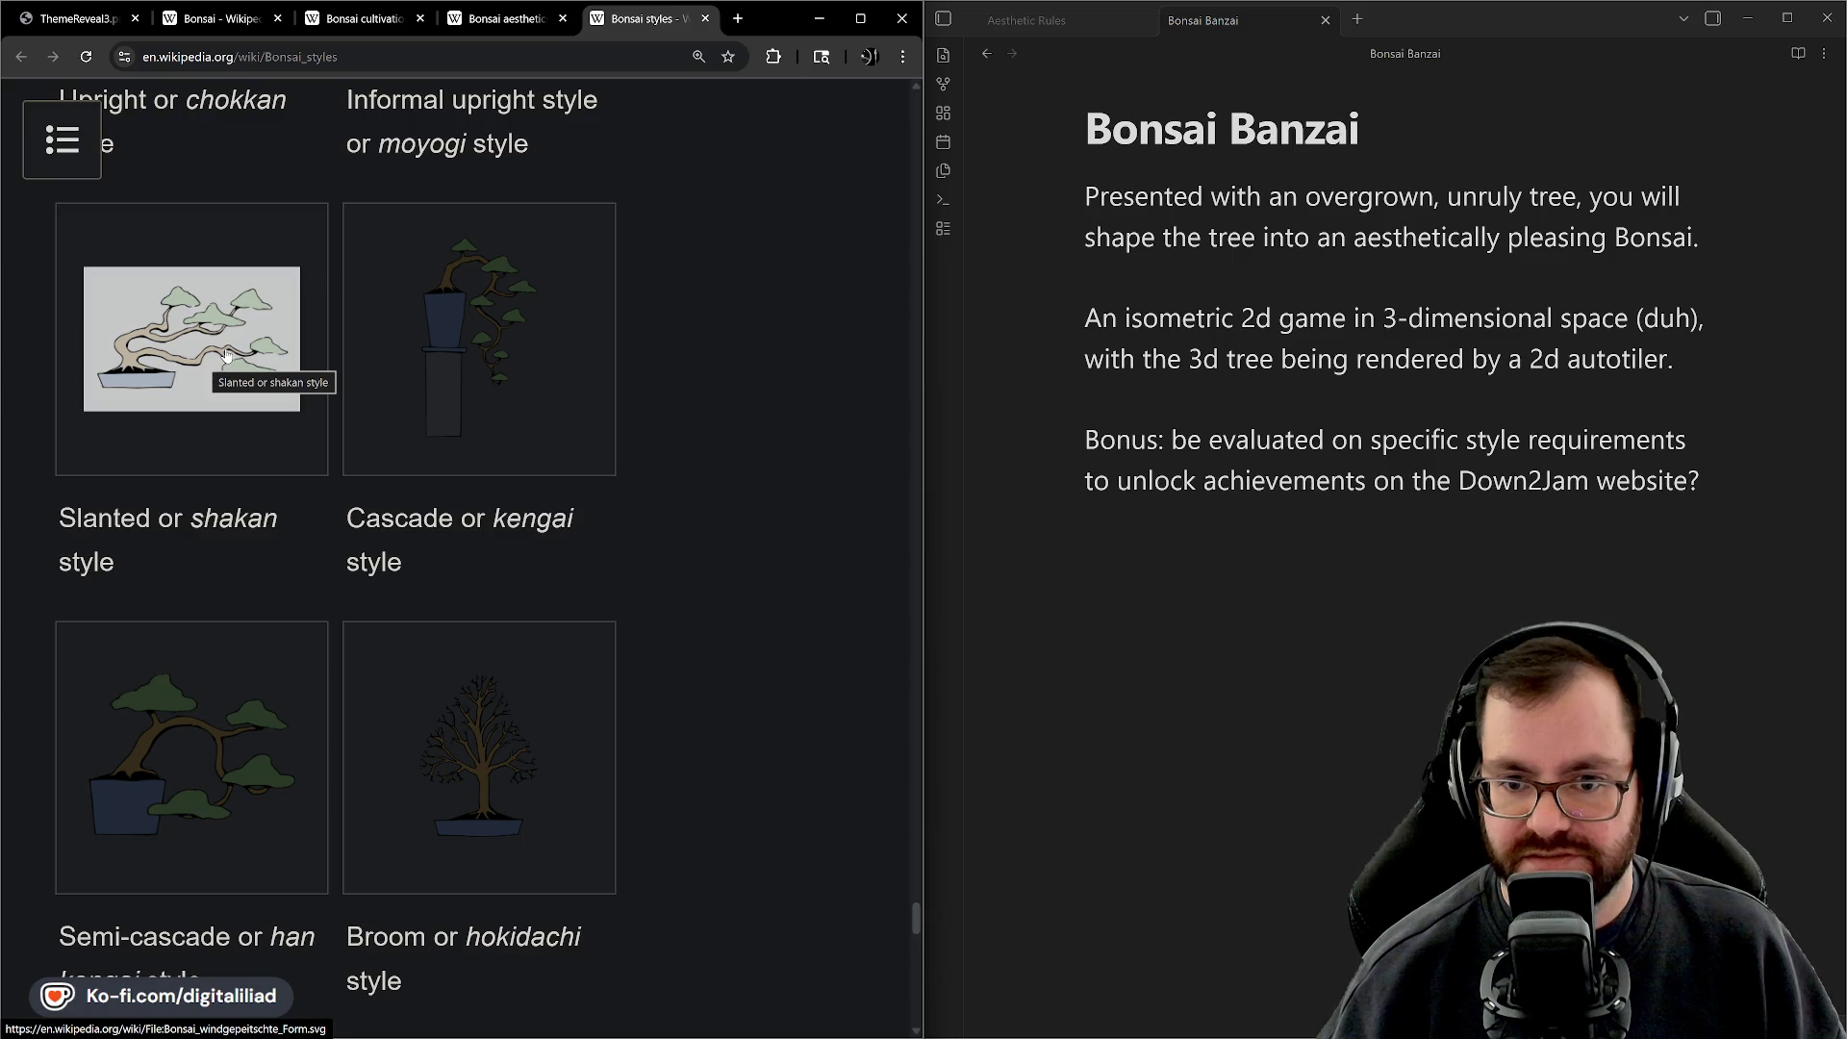
scroll(240, 548, "down", 3)
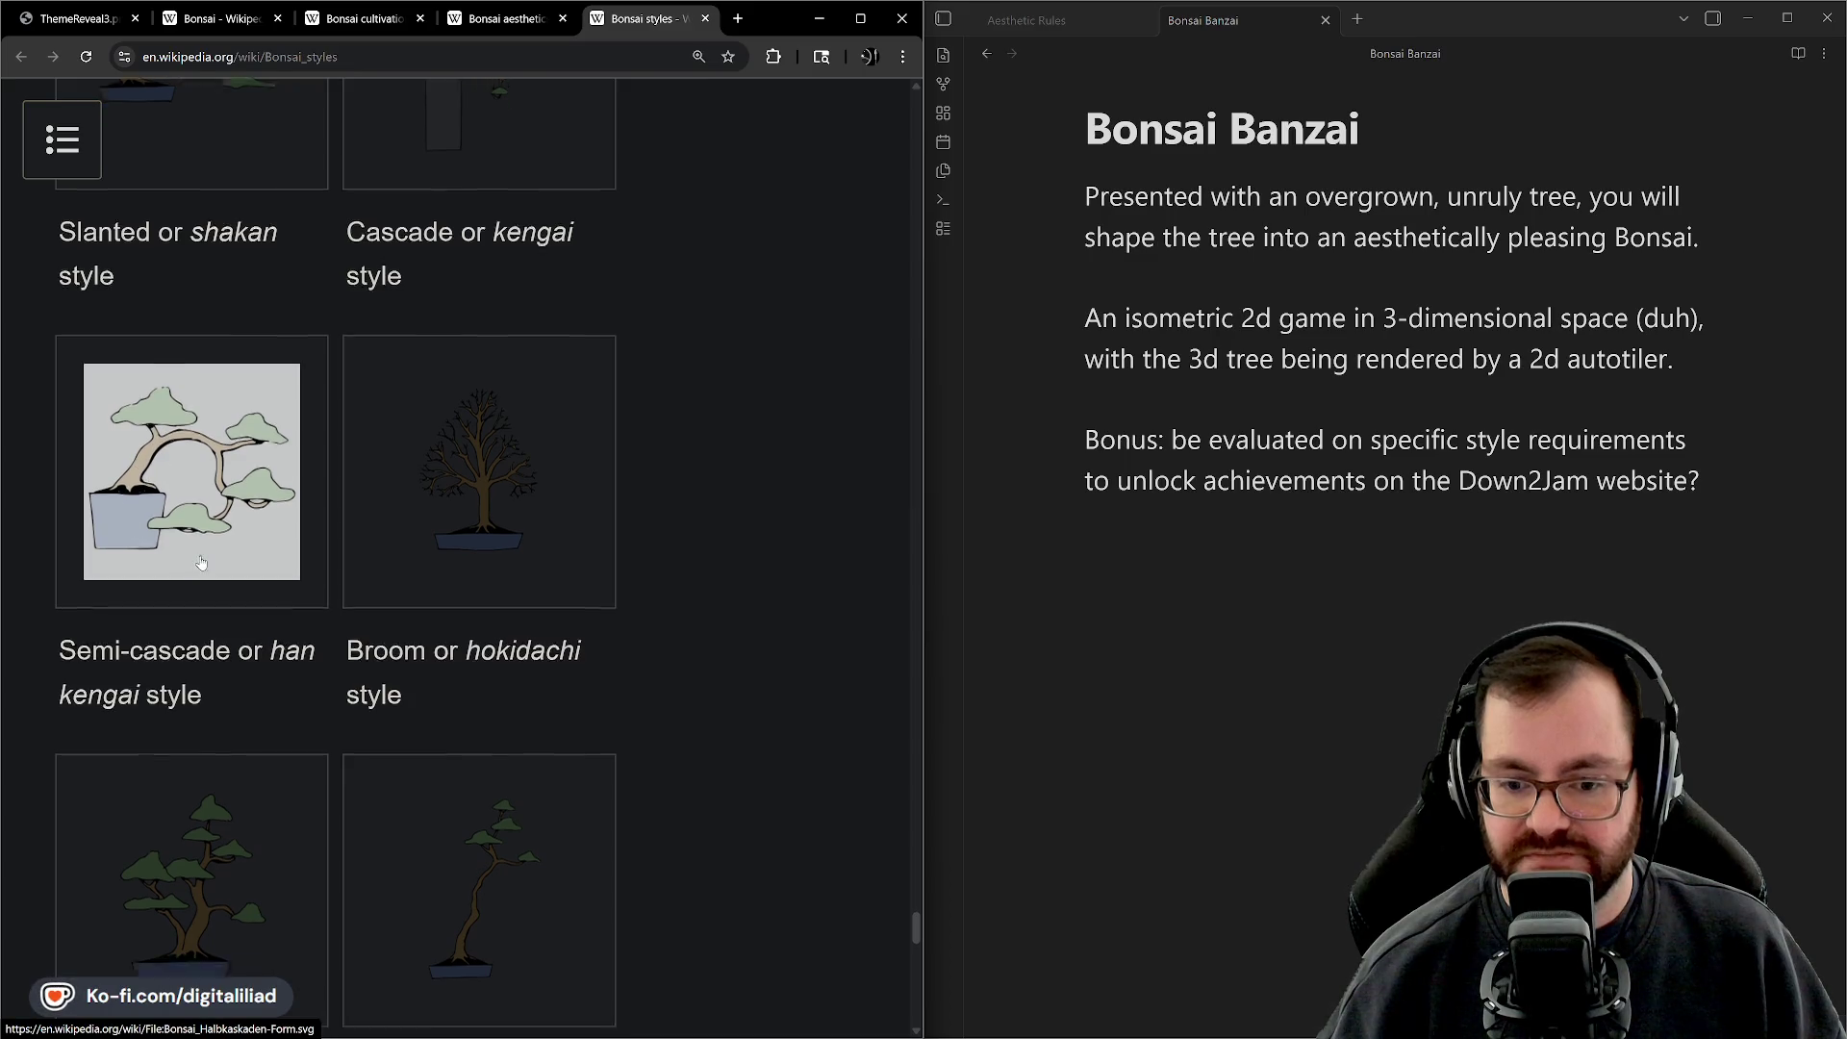
scroll(190, 633, "down", 4)
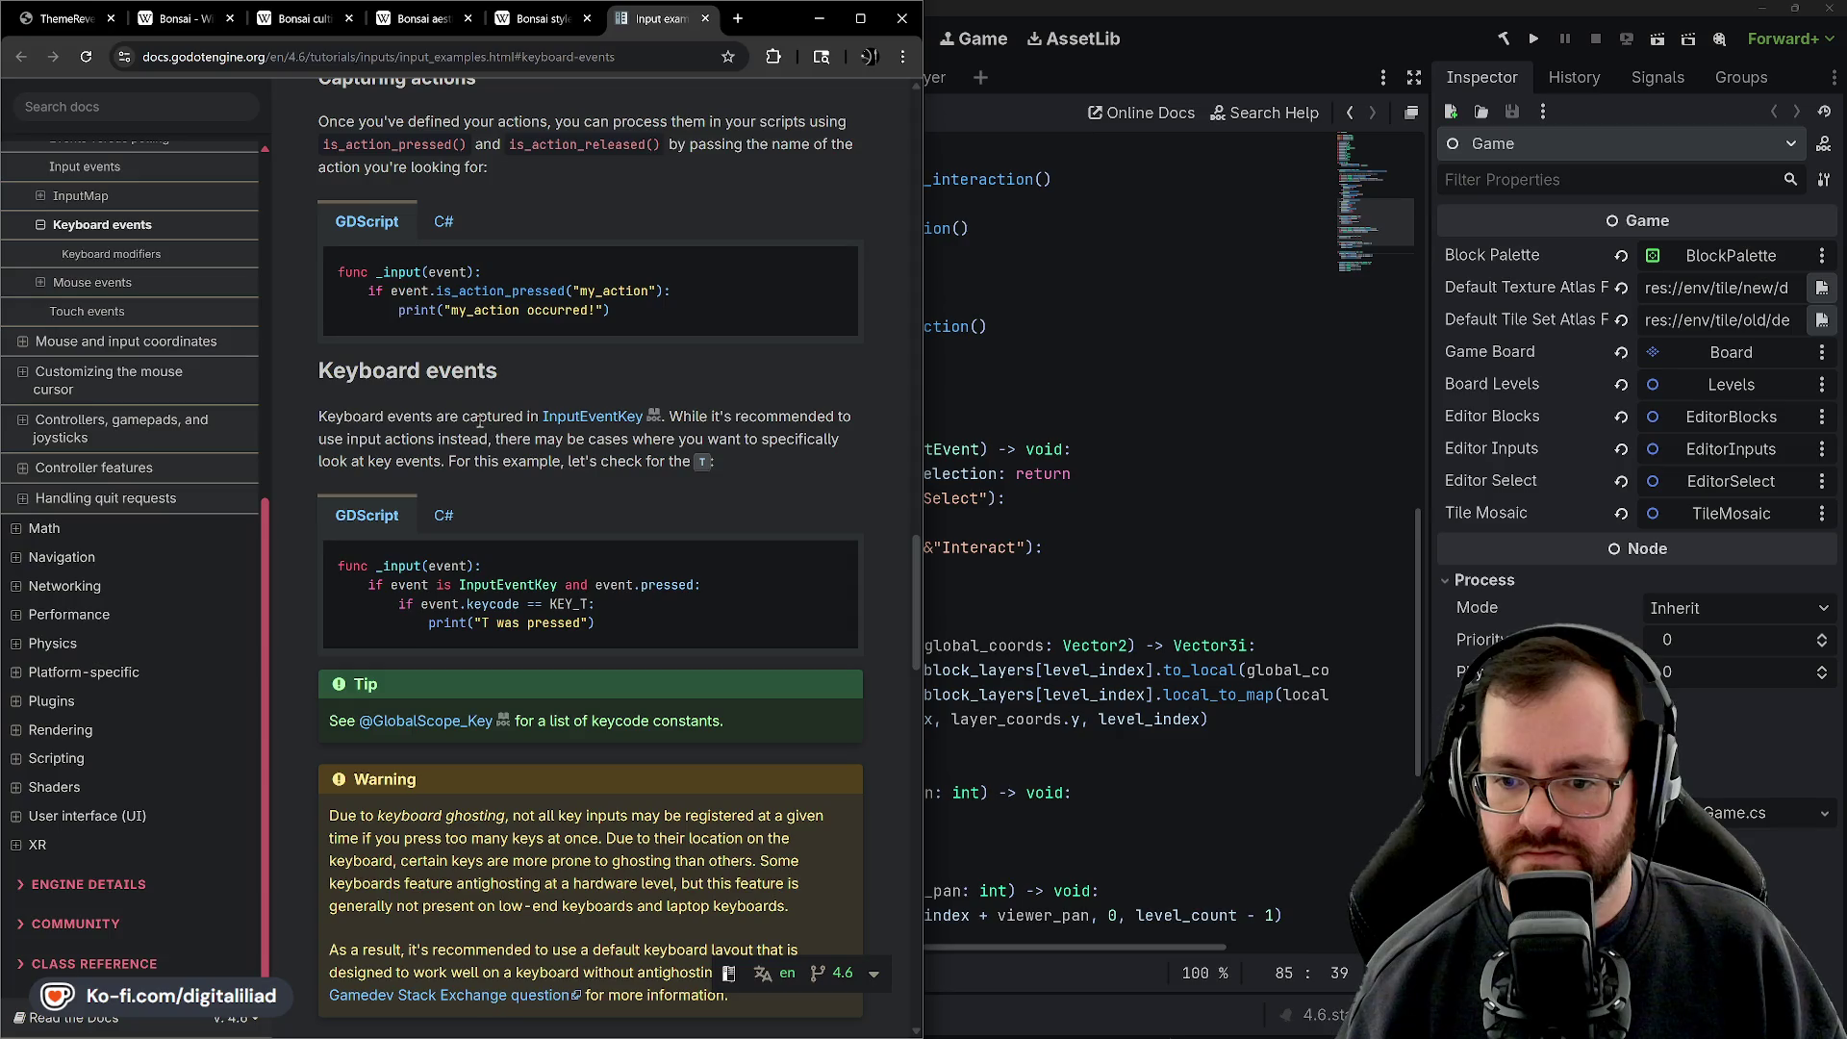
Read the Input examples page from Keyboard events to Mouse buttons, then switch to the Godot editor
scroll(540, 469, "down", 2)
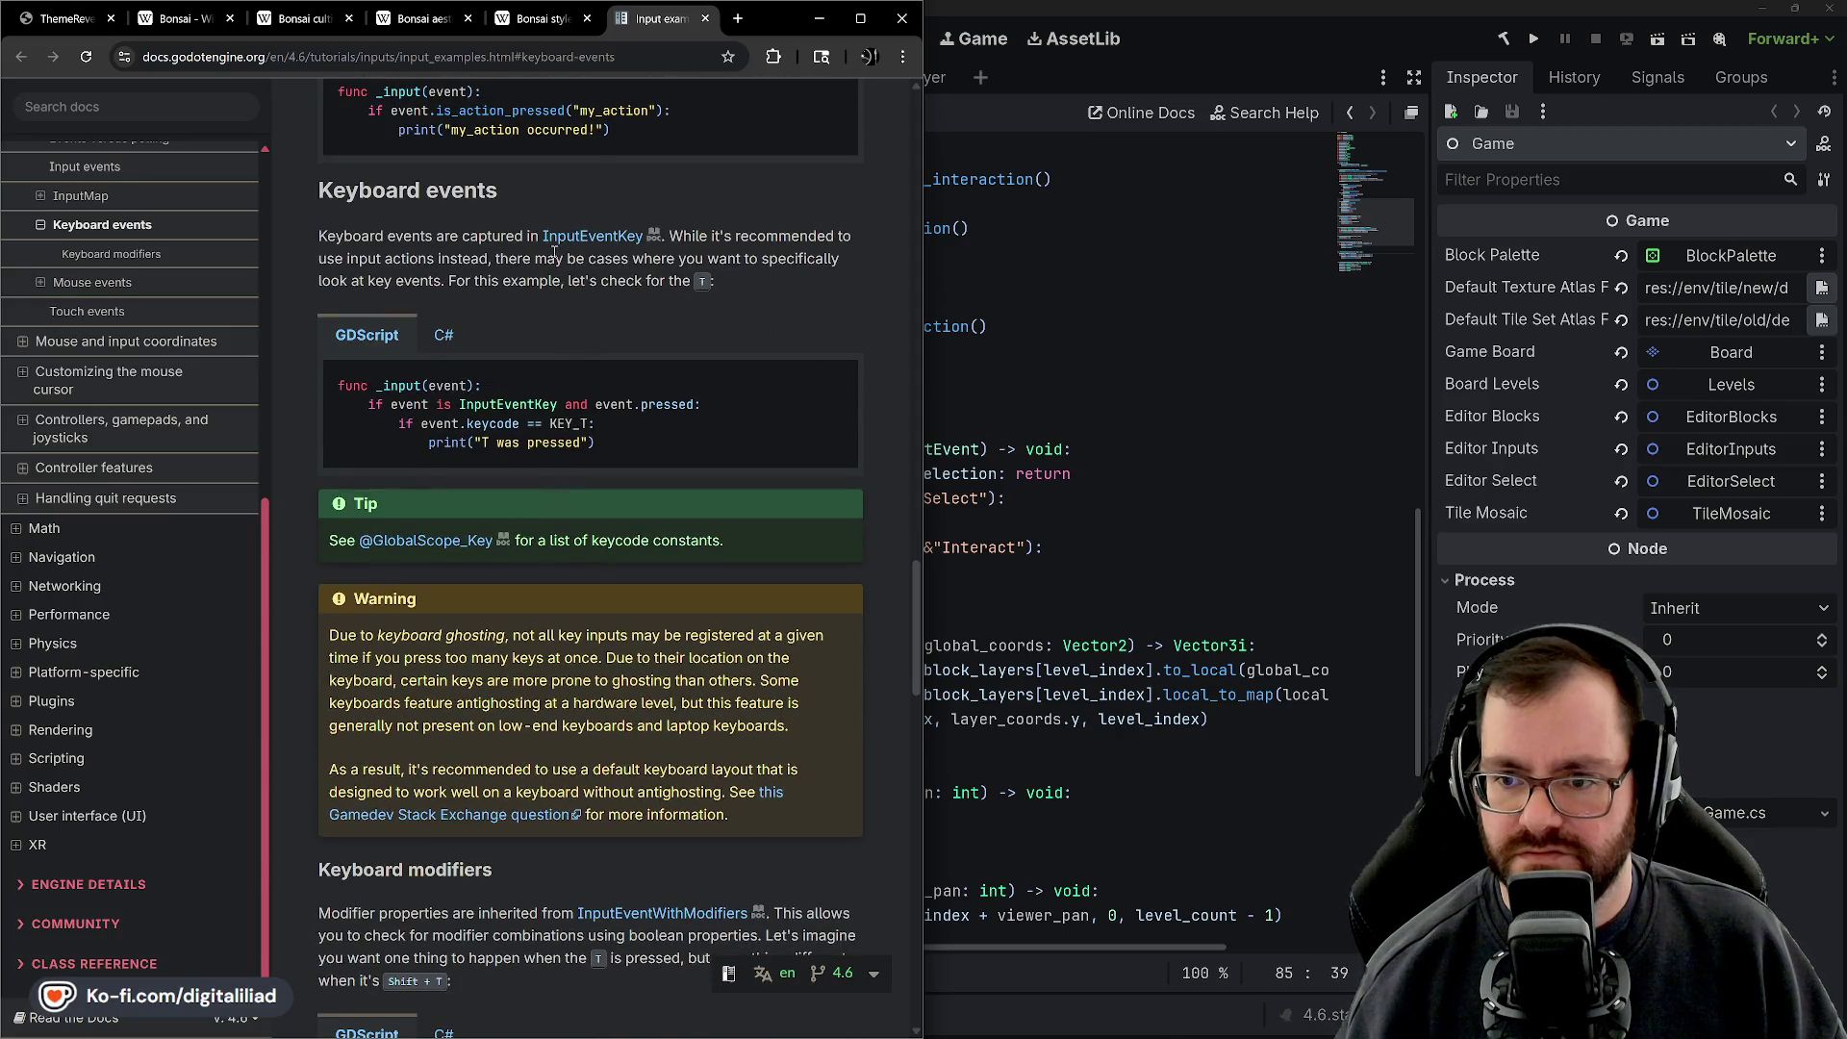
scroll(695, 328, "up", 11)
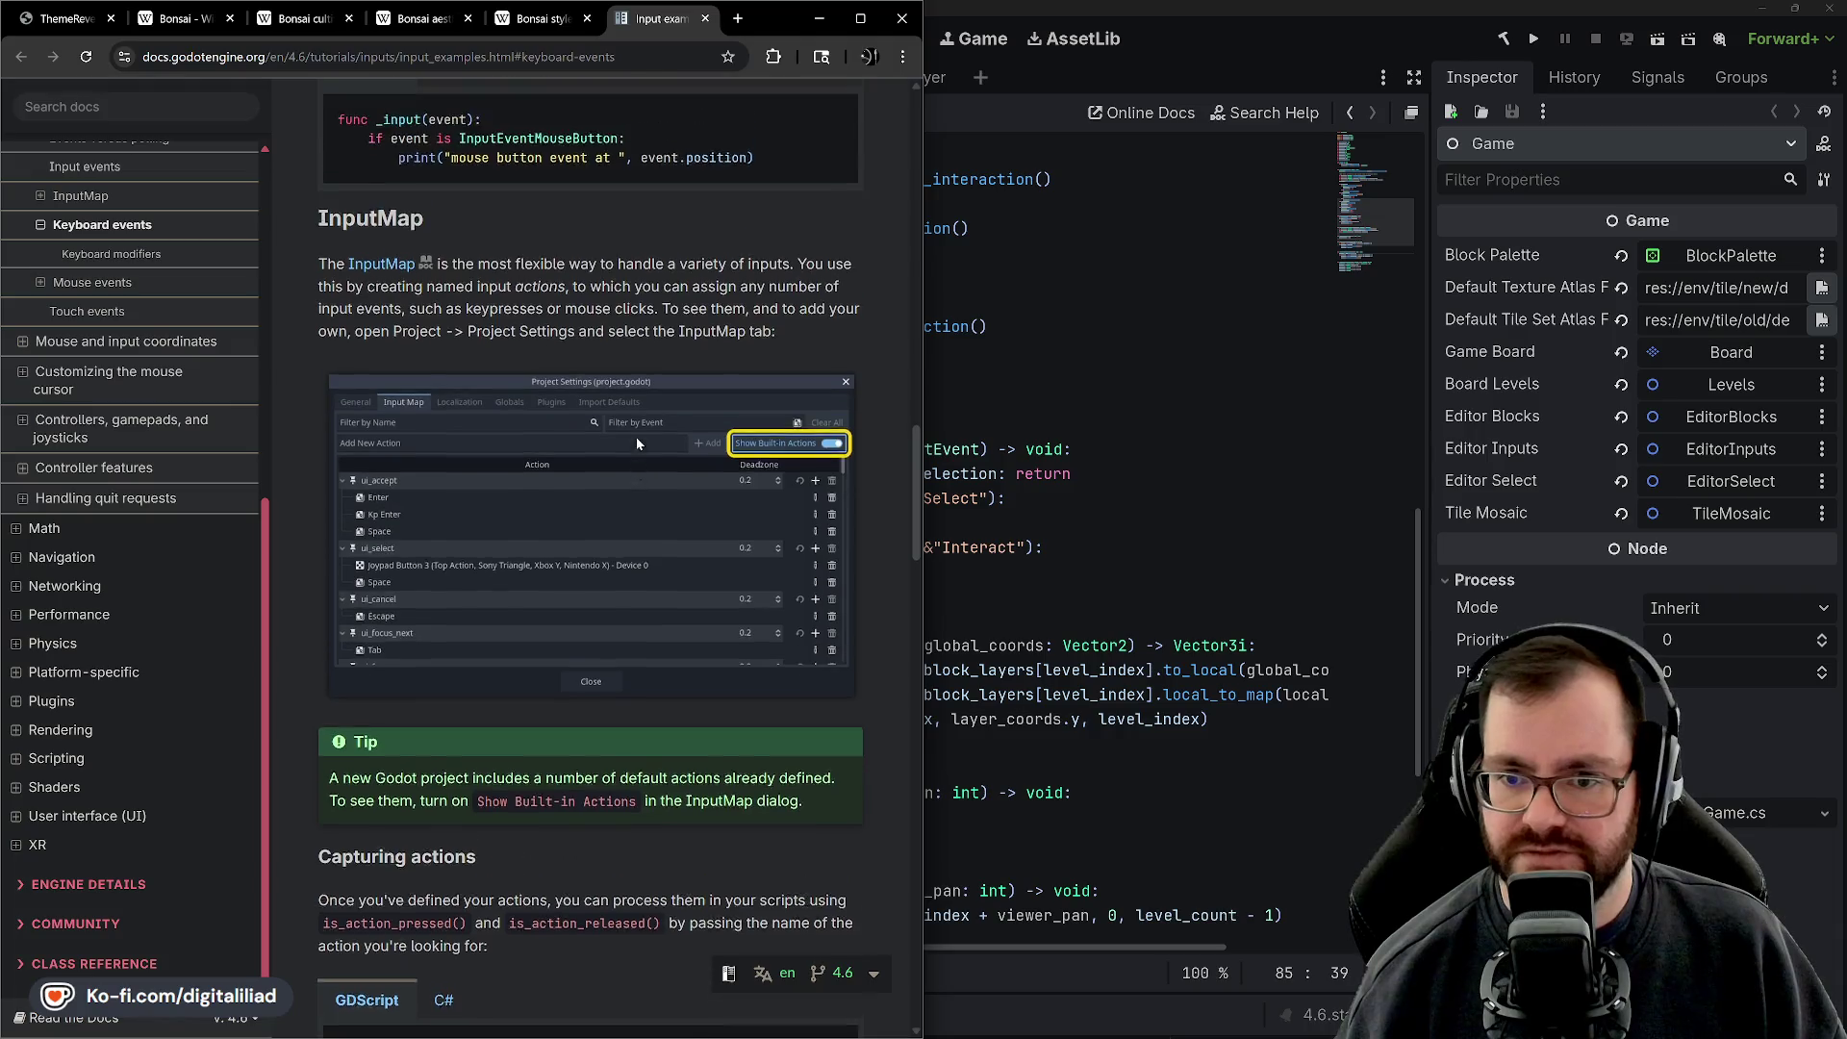
scroll(635, 437, "down", 18)
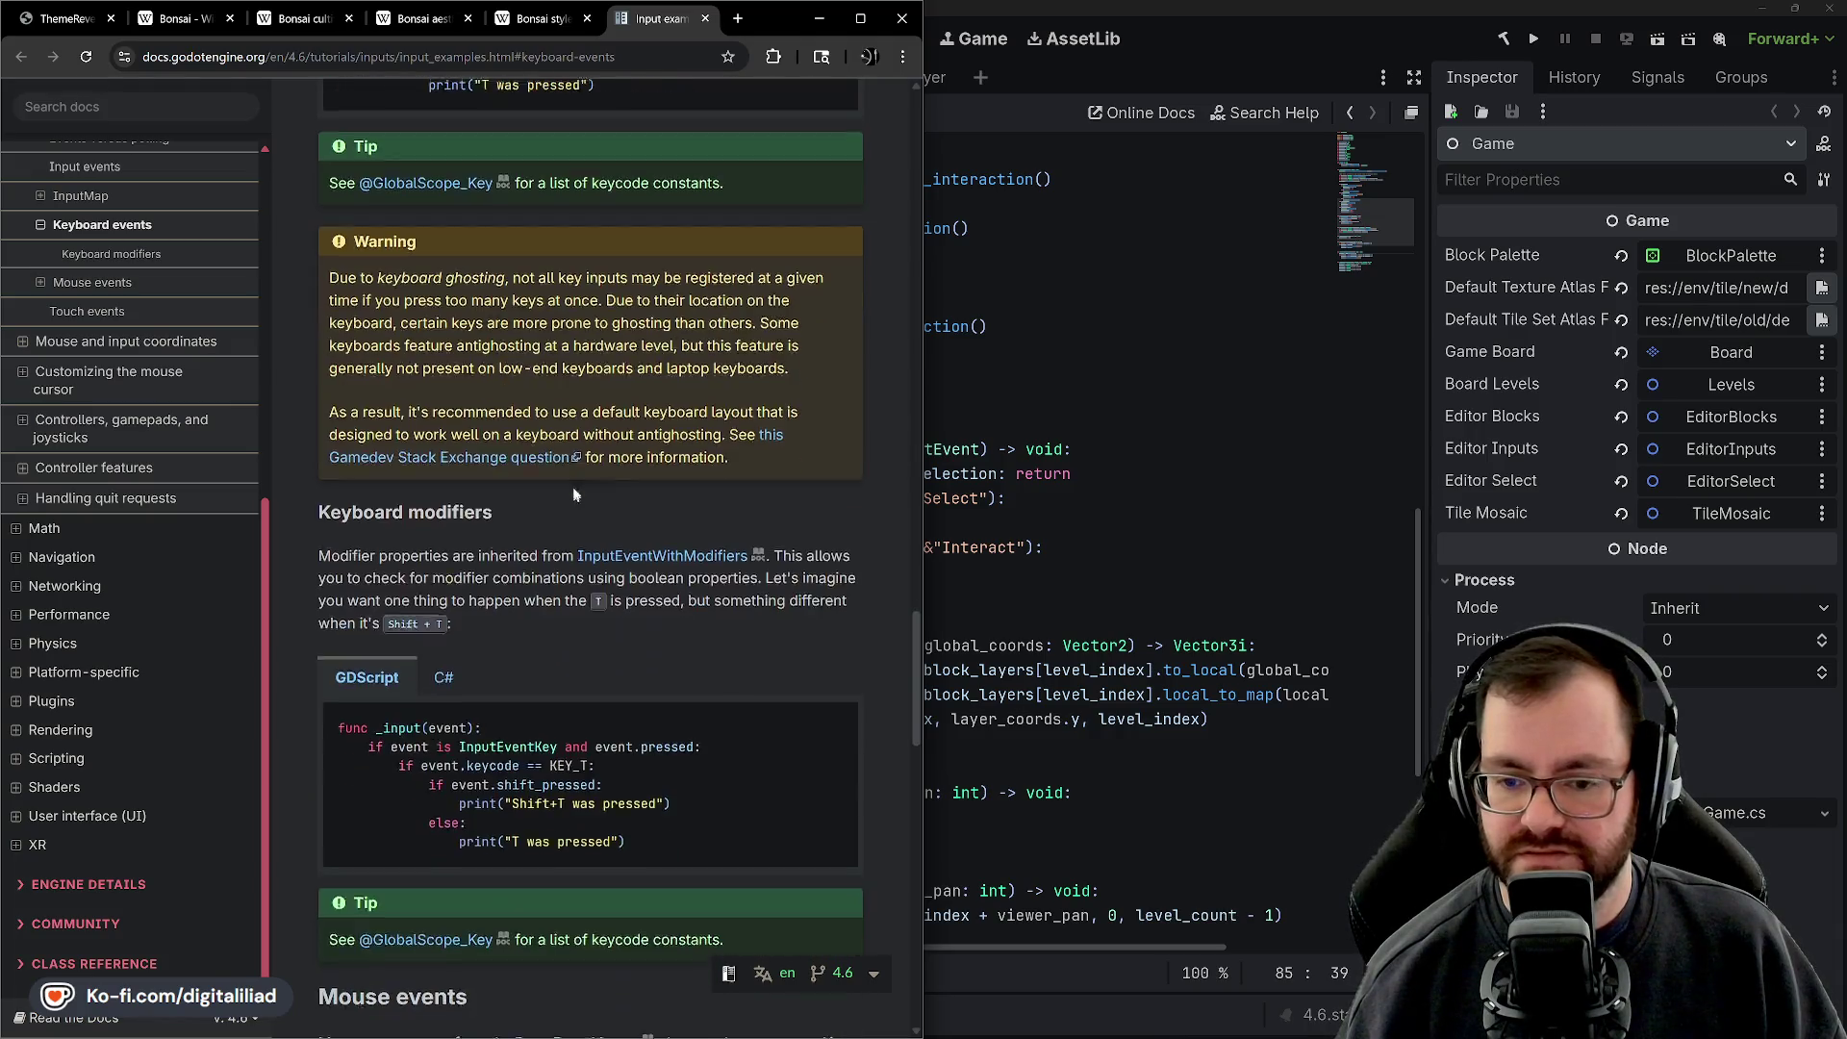
scroll(573, 402, "down", 6)
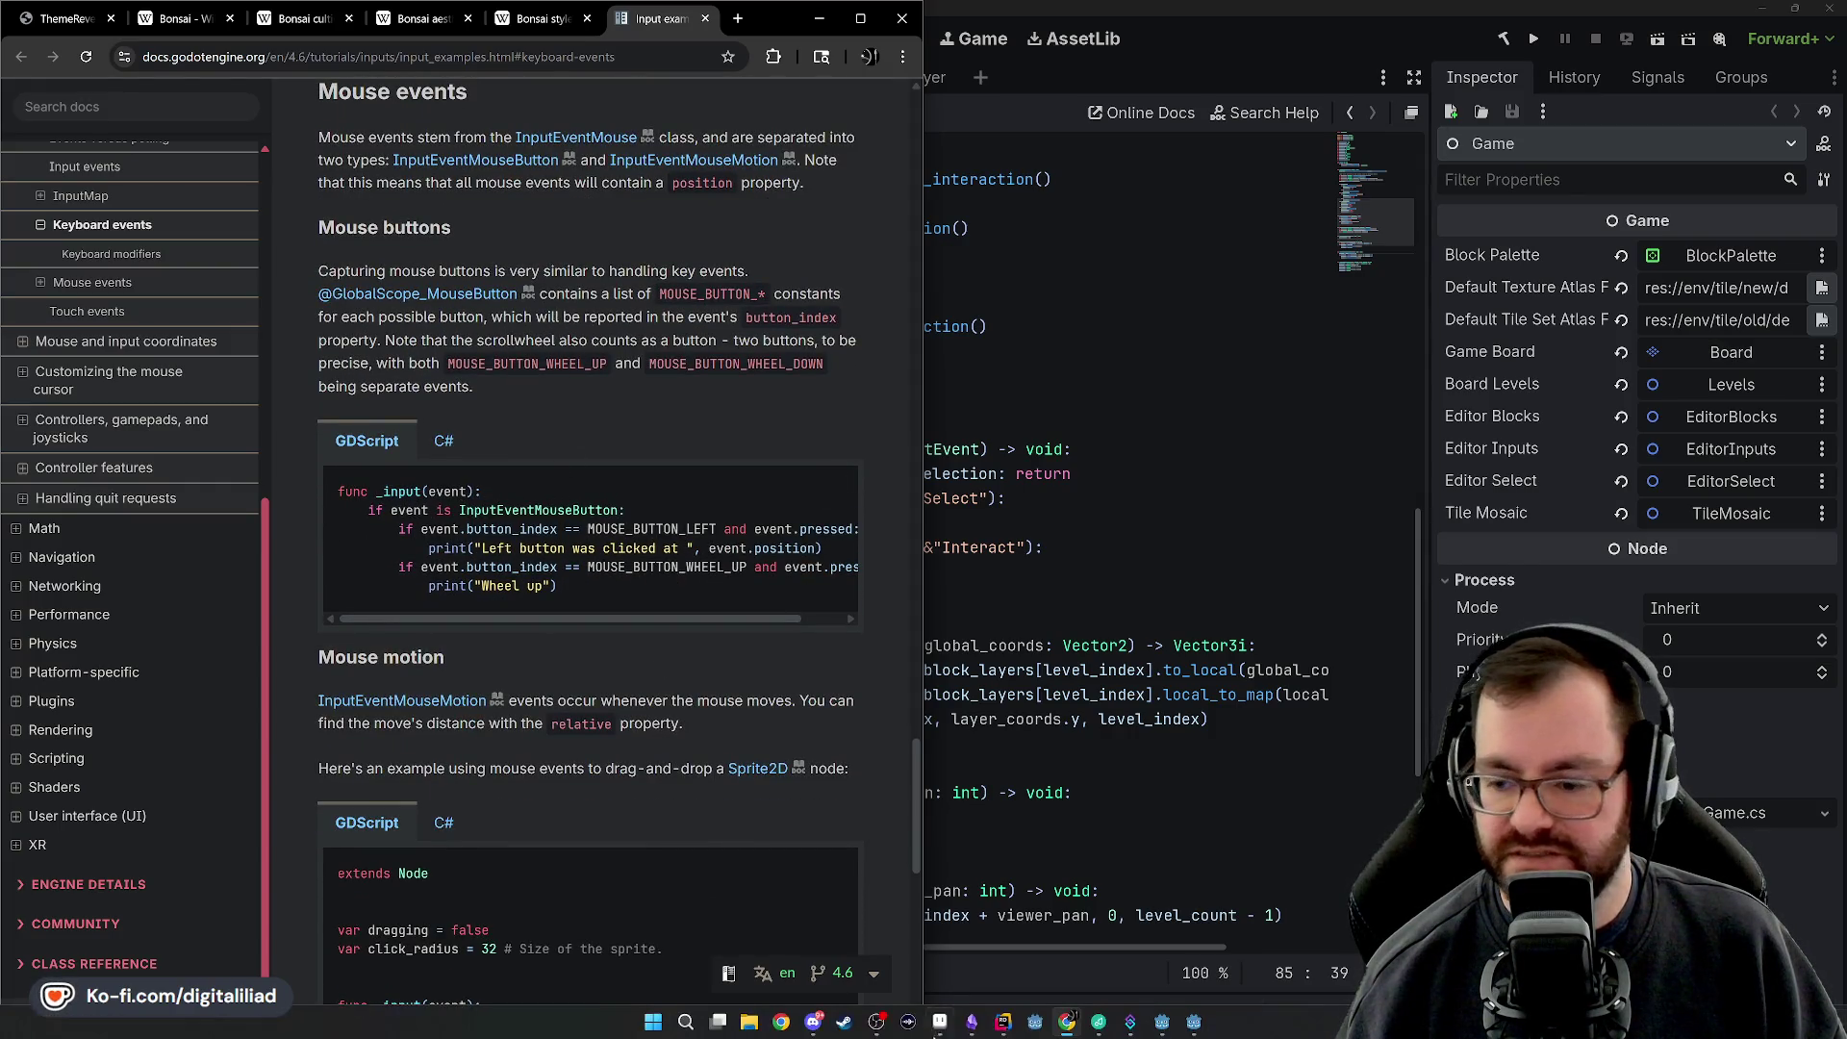
left_click(1192, 1027)
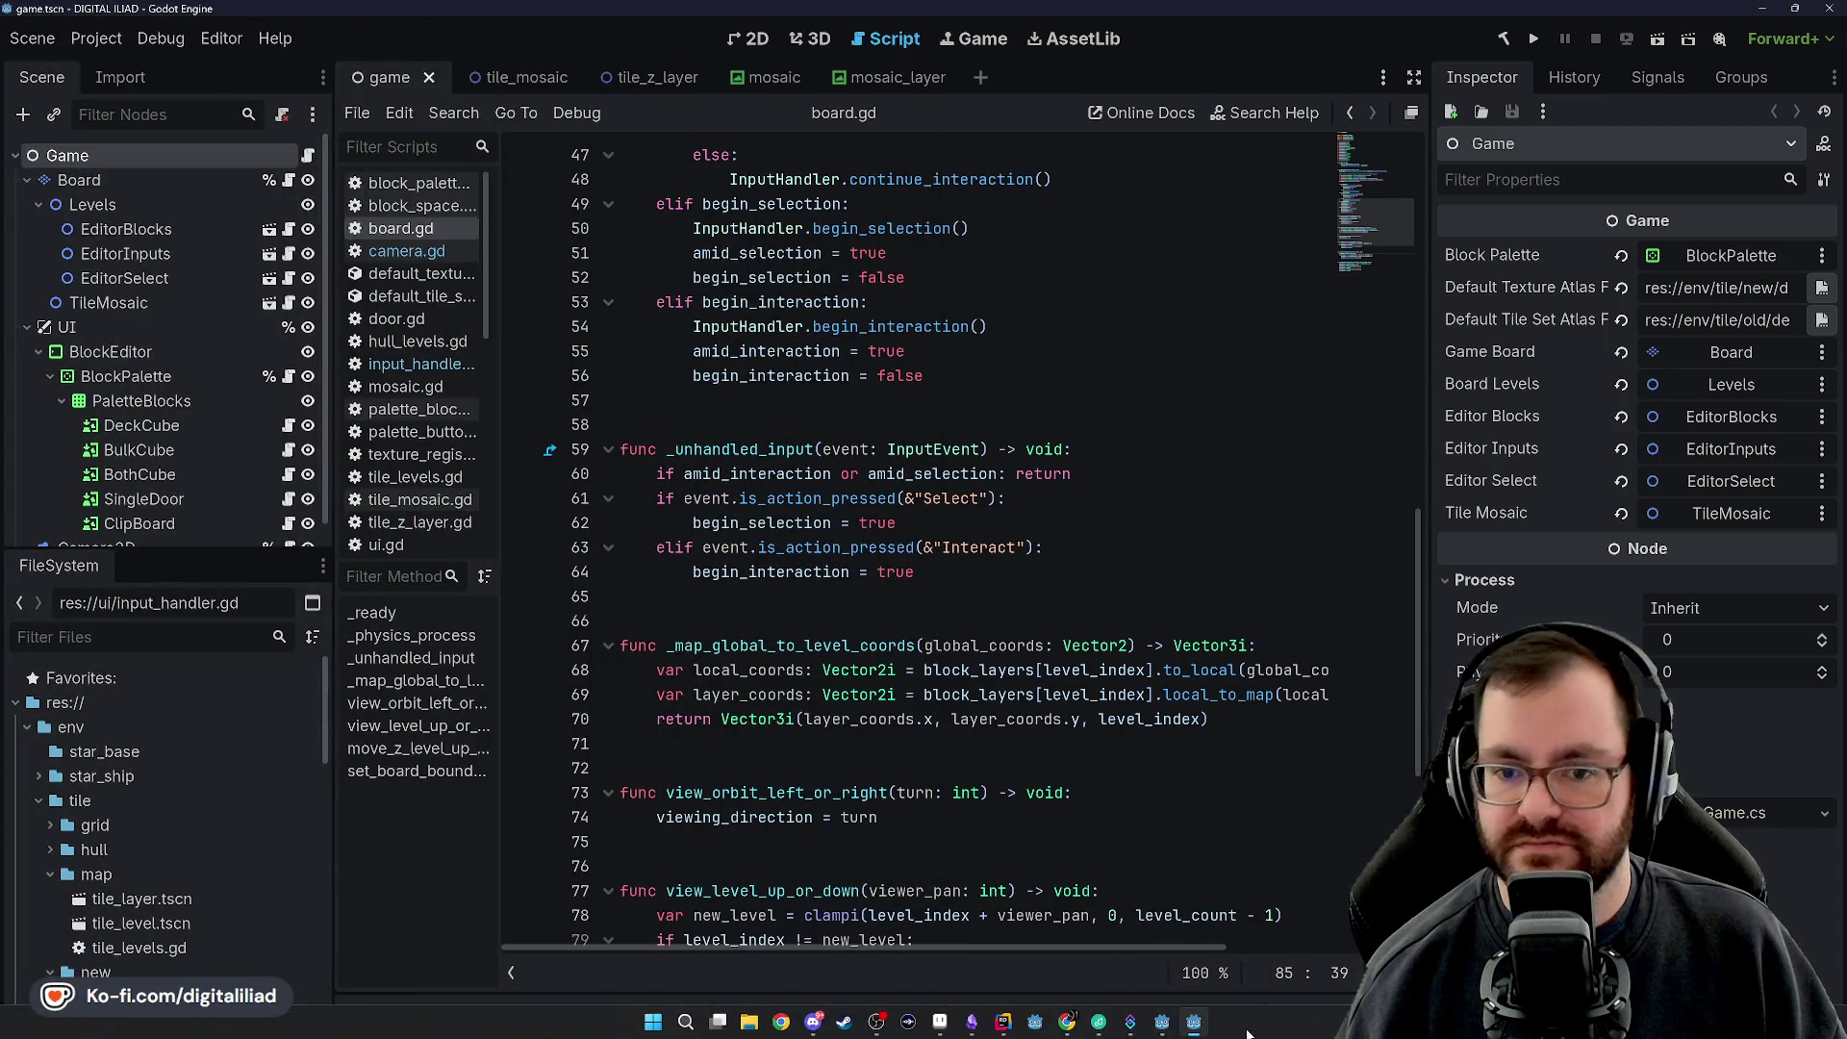
Bring the Bonsai Banzai editor to the front and open tree_tile_volume.gd
left_click(1205, 1024)
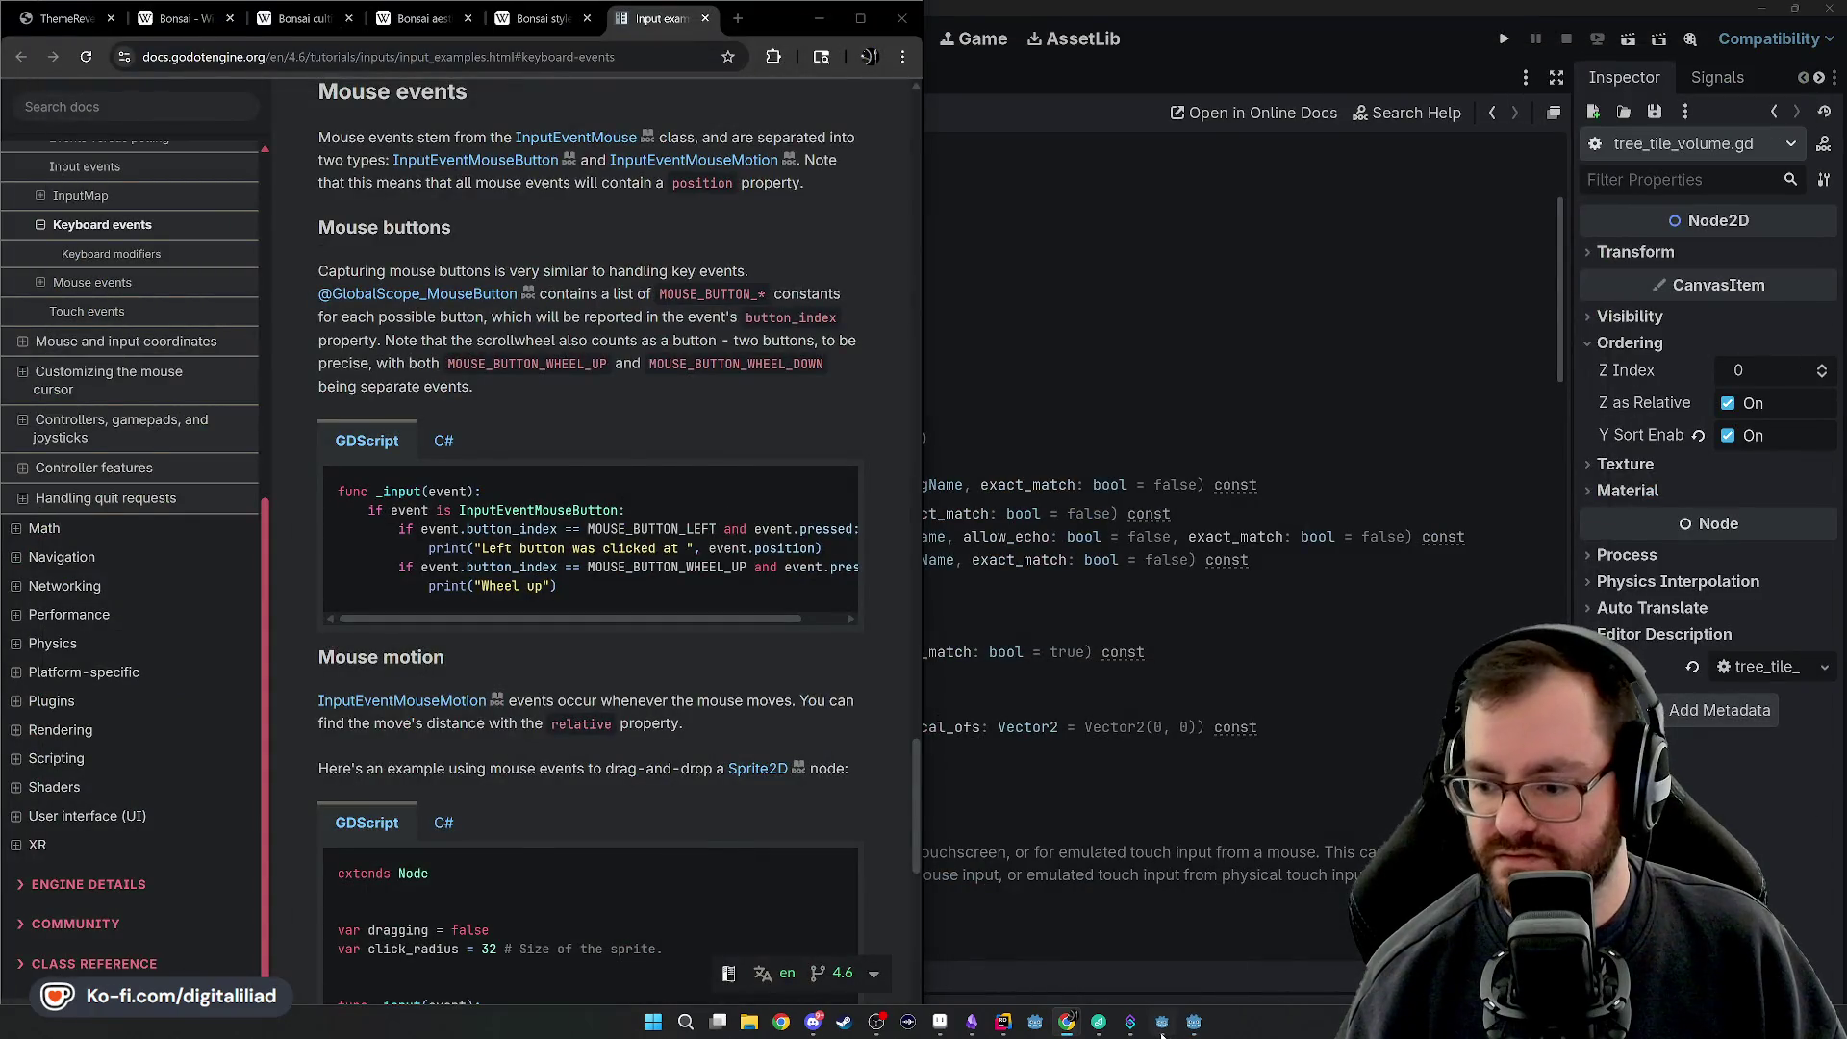
left_click(1160, 1027)
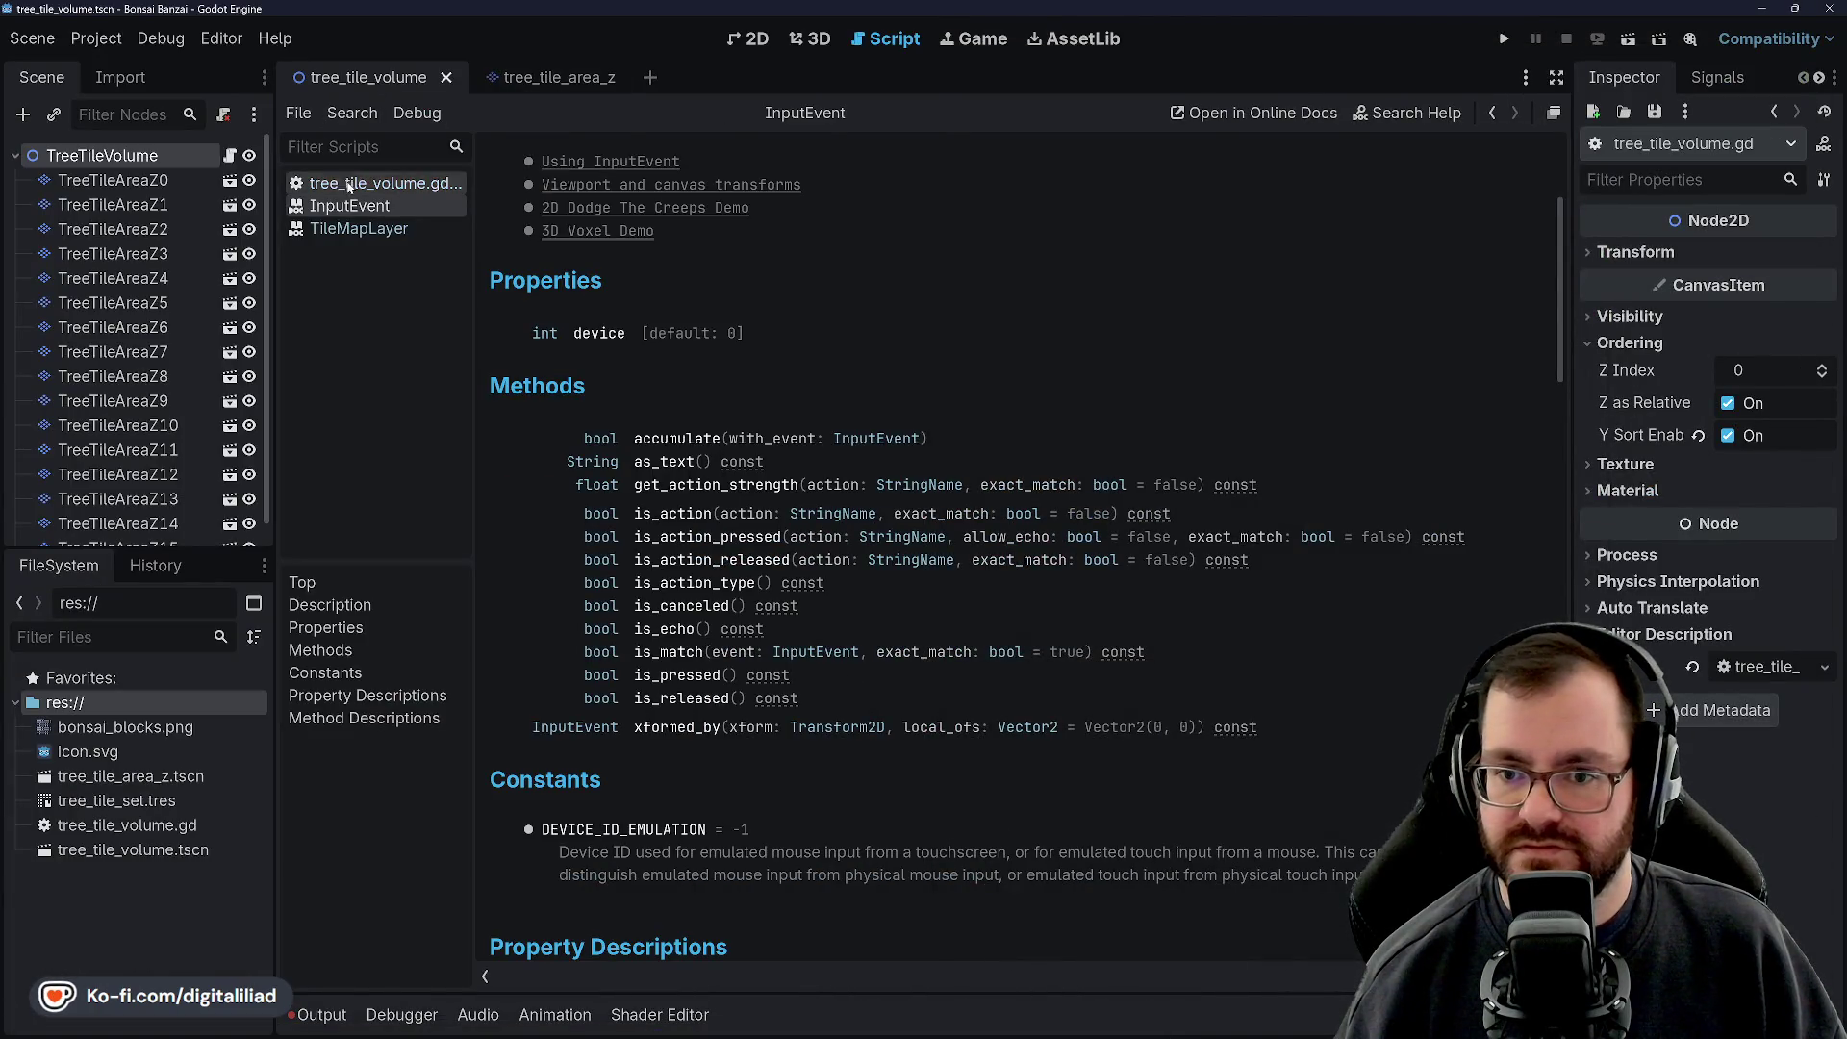
left_click(403, 188)
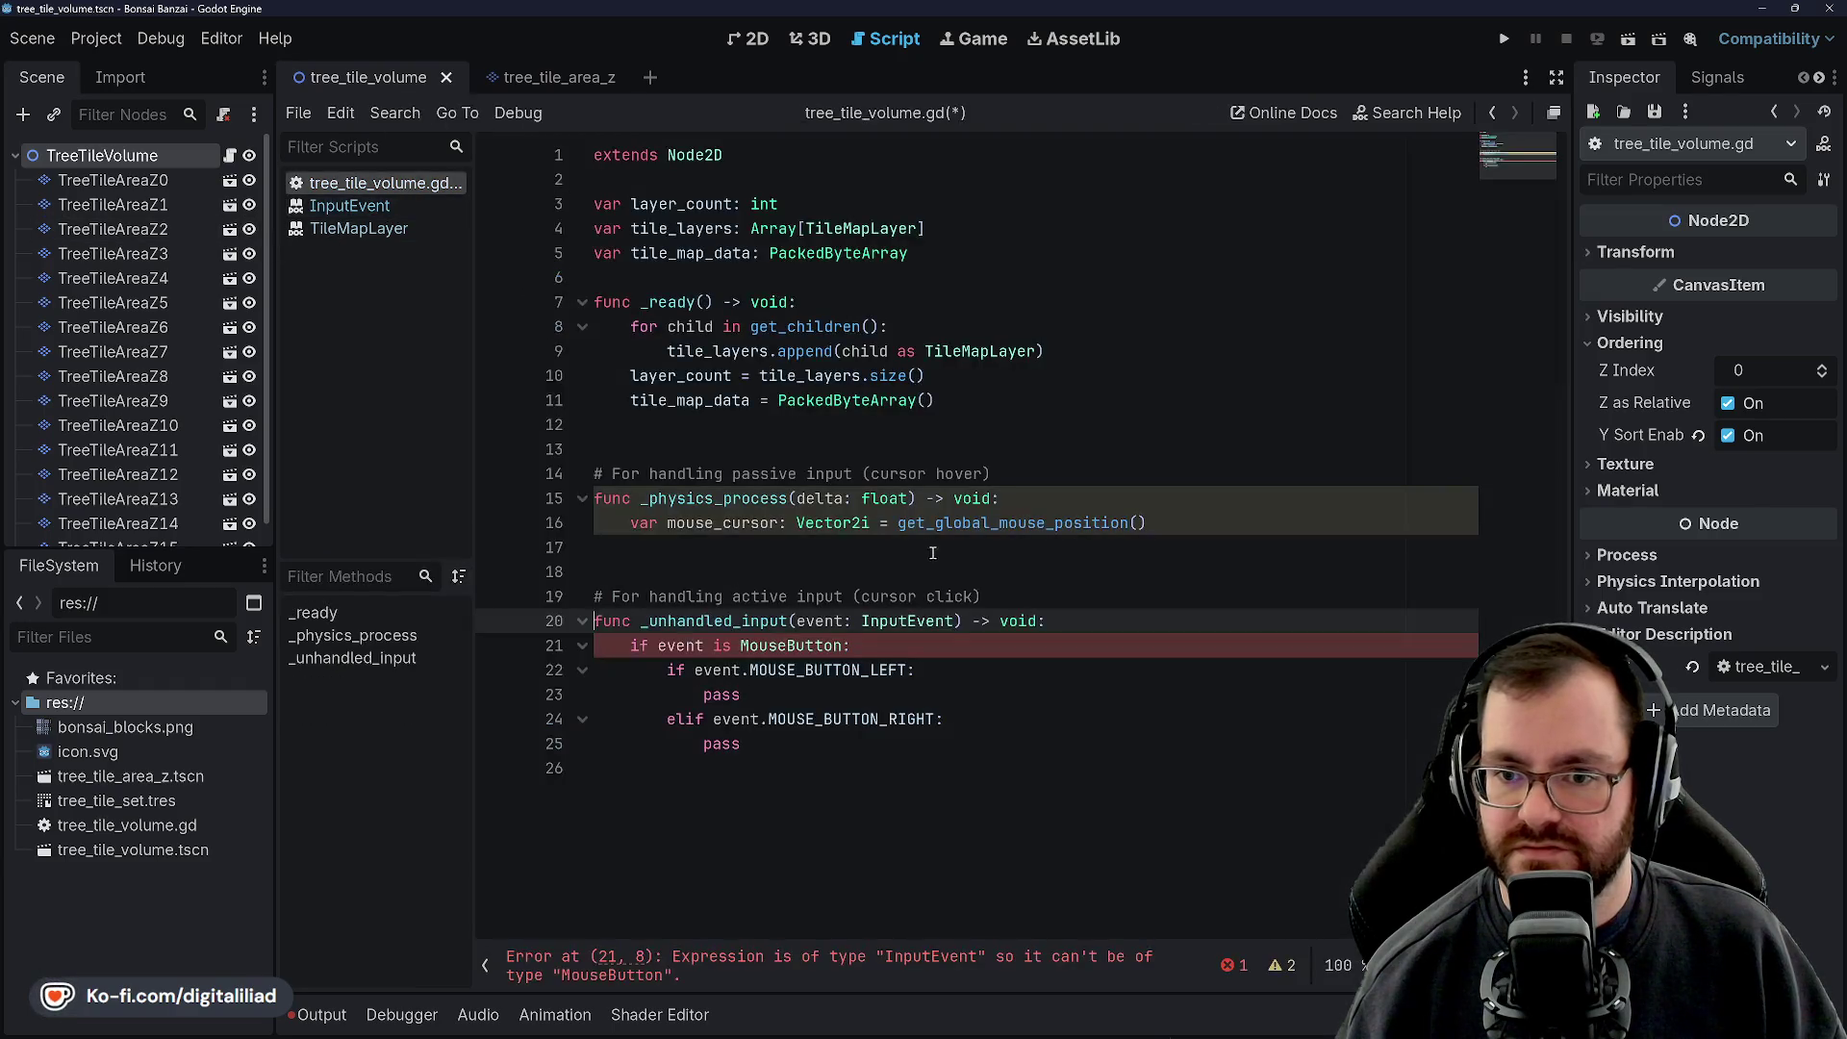
Change line 21's MouseButton check to InputEventMouseButton, save, and open that class's reference
double_click(799, 646)
type("In")
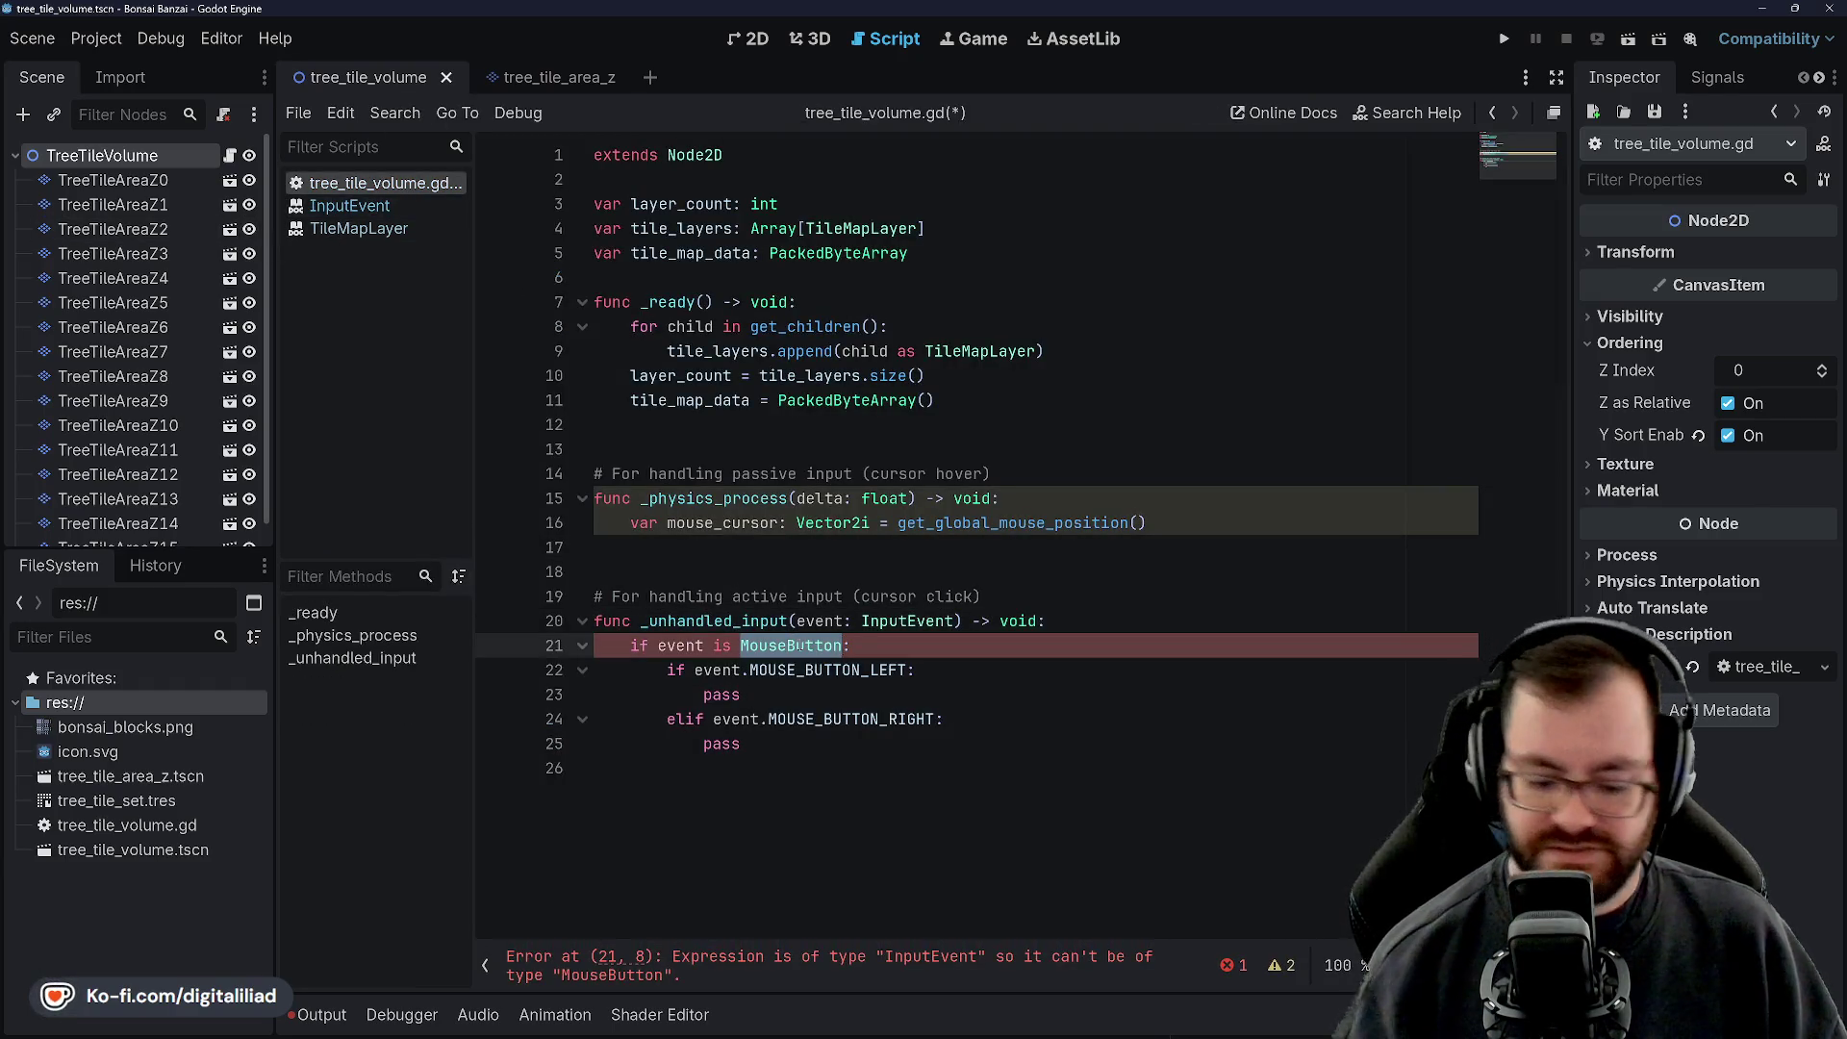
type("put")
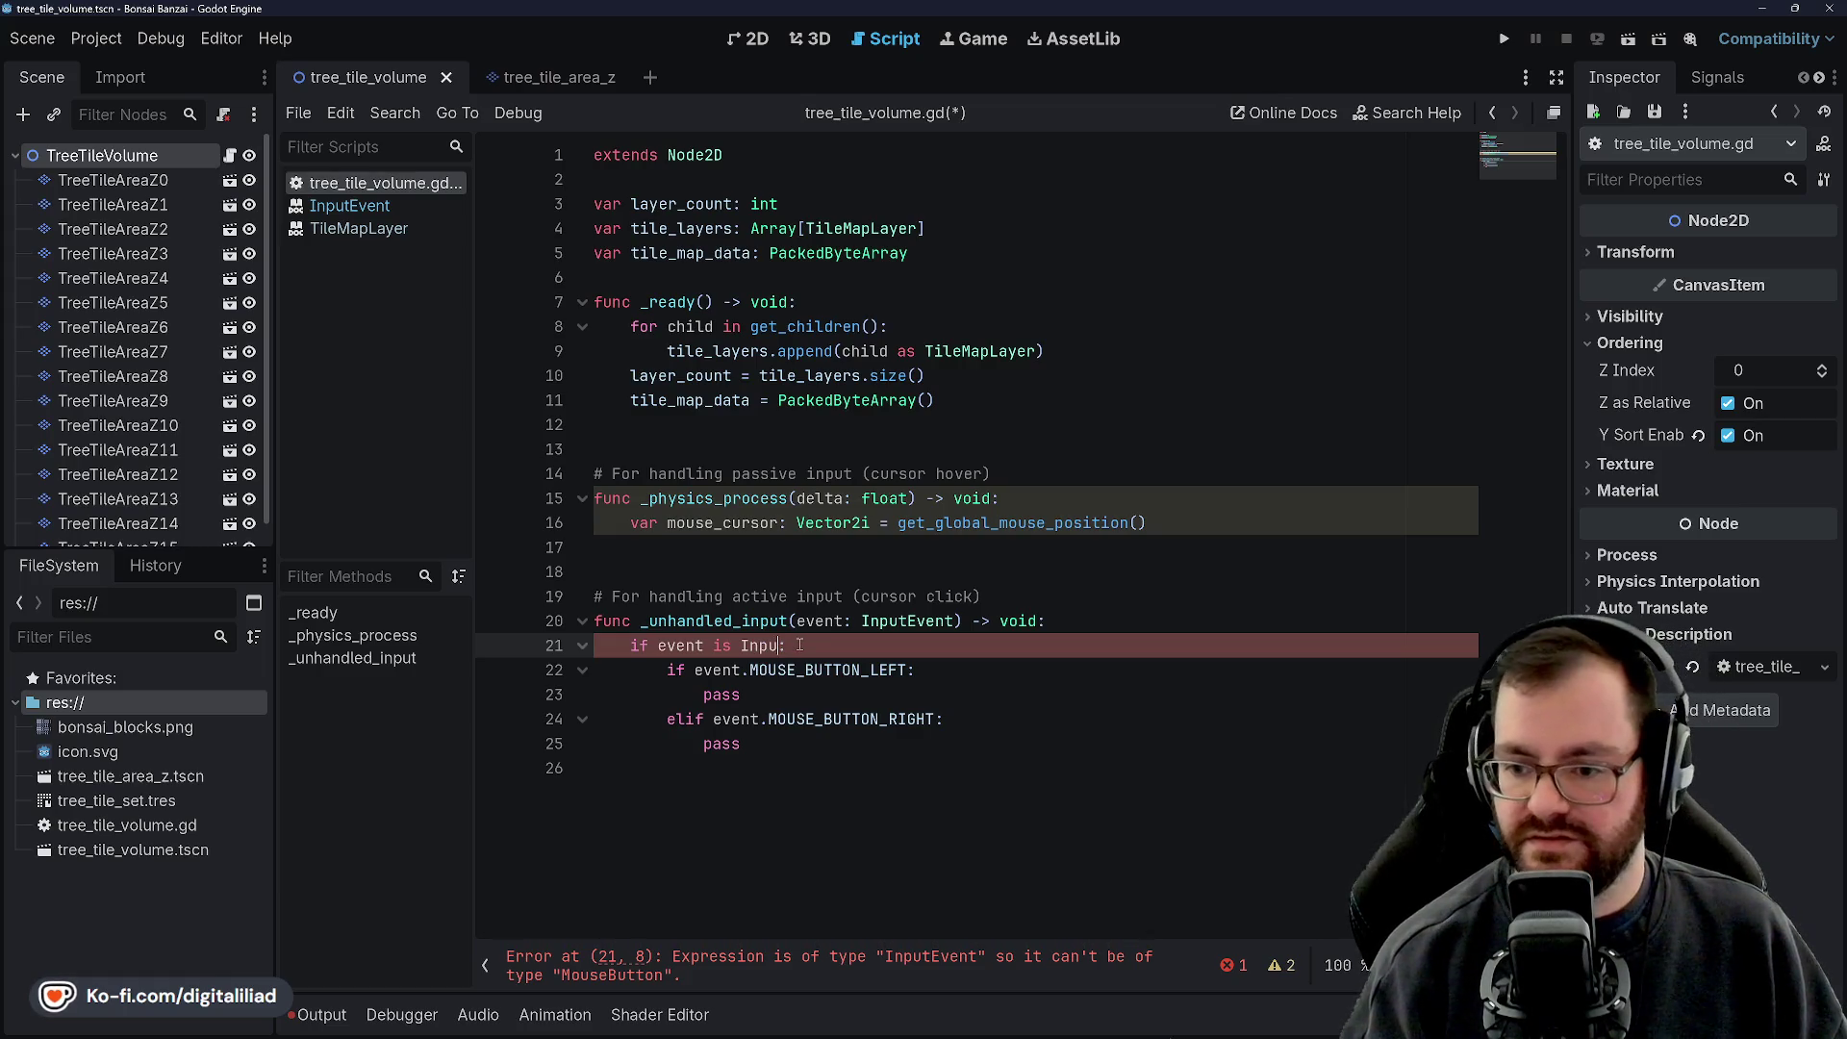
type("EventM")
type("ouse")
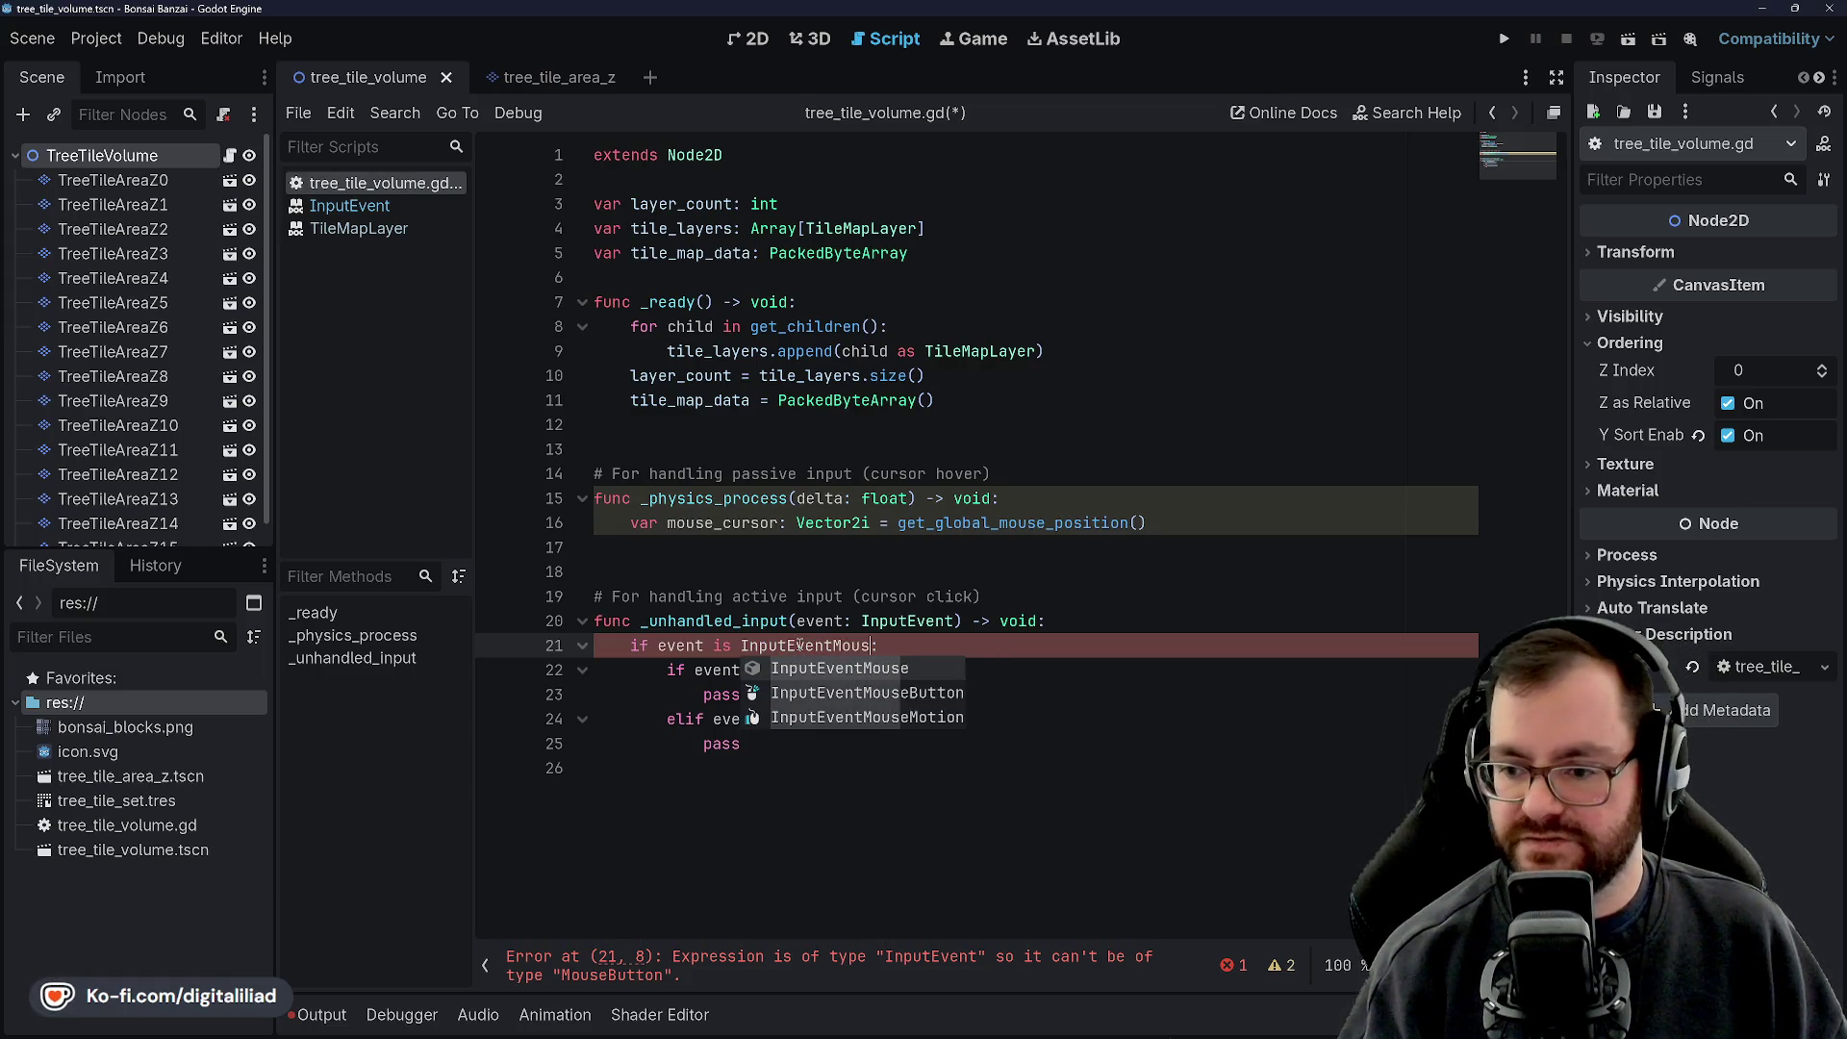
key("Down")
key("Return")
left_click(879, 523)
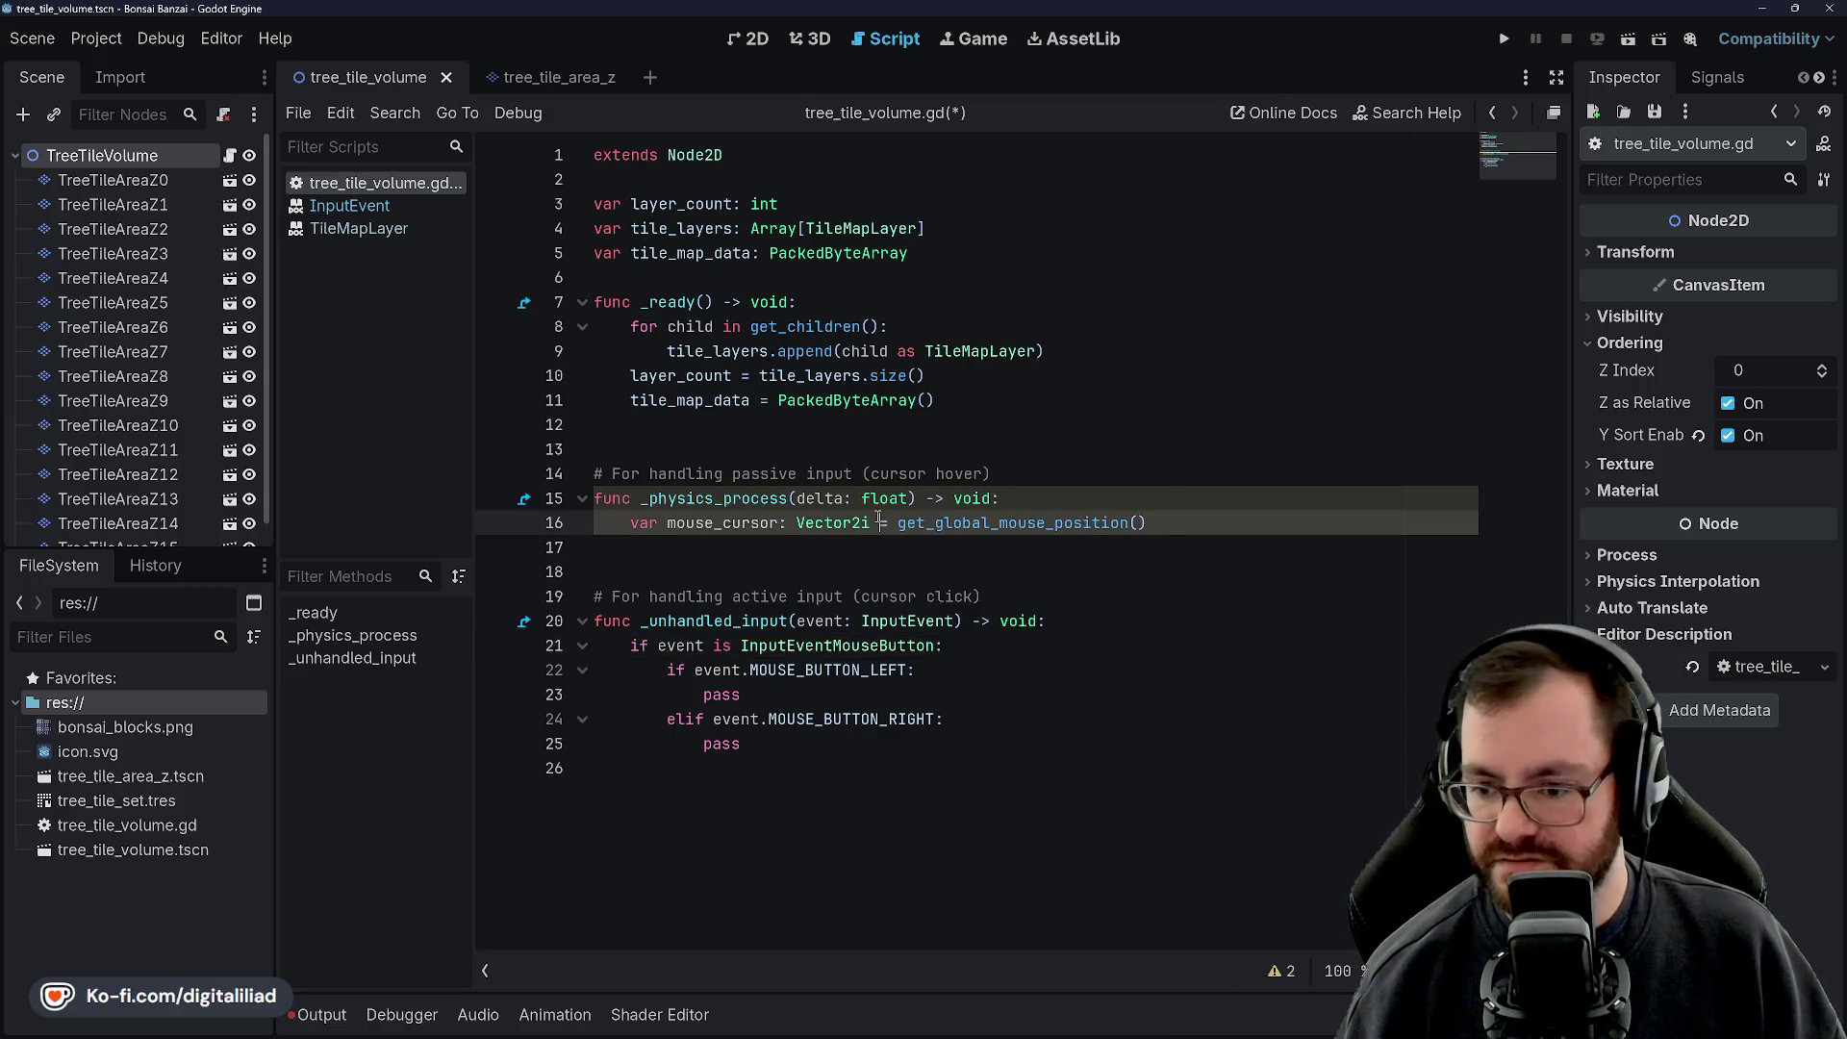
key("ctrl+s")
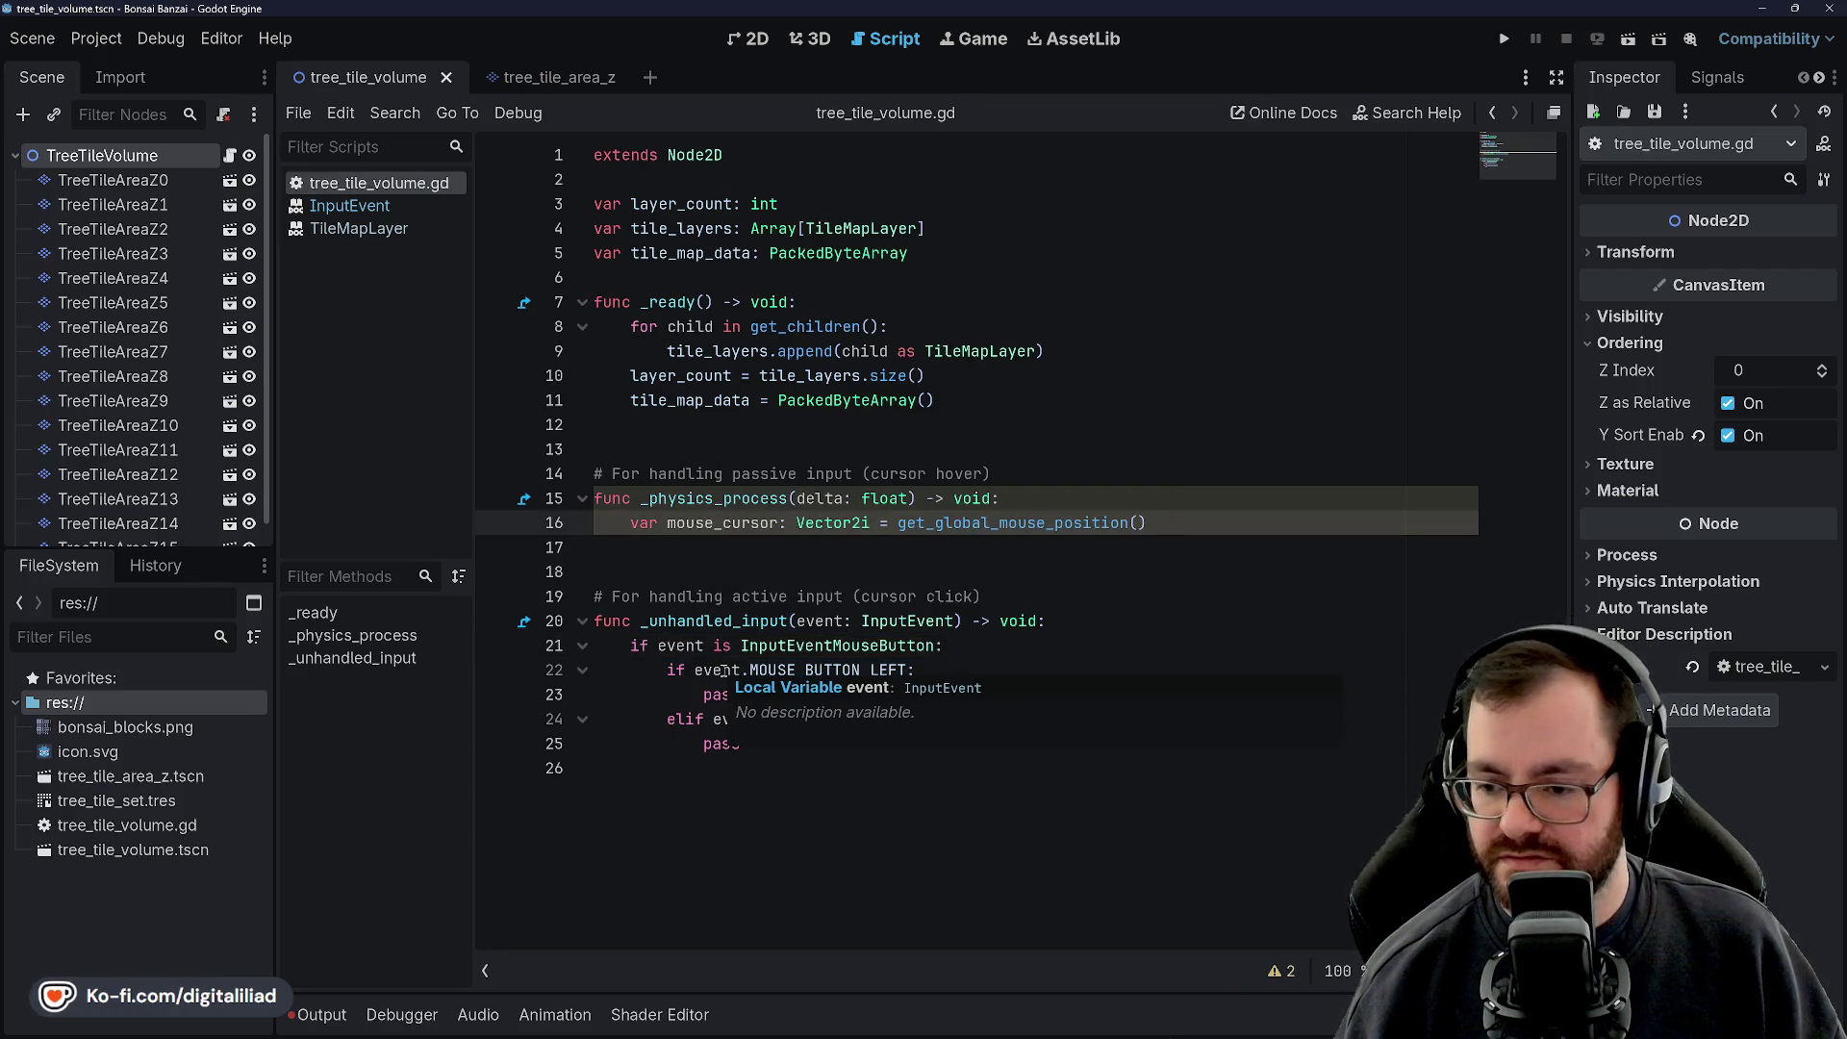
left_click(785, 650, "ctrl")
scroll(755, 553, "down", 10)
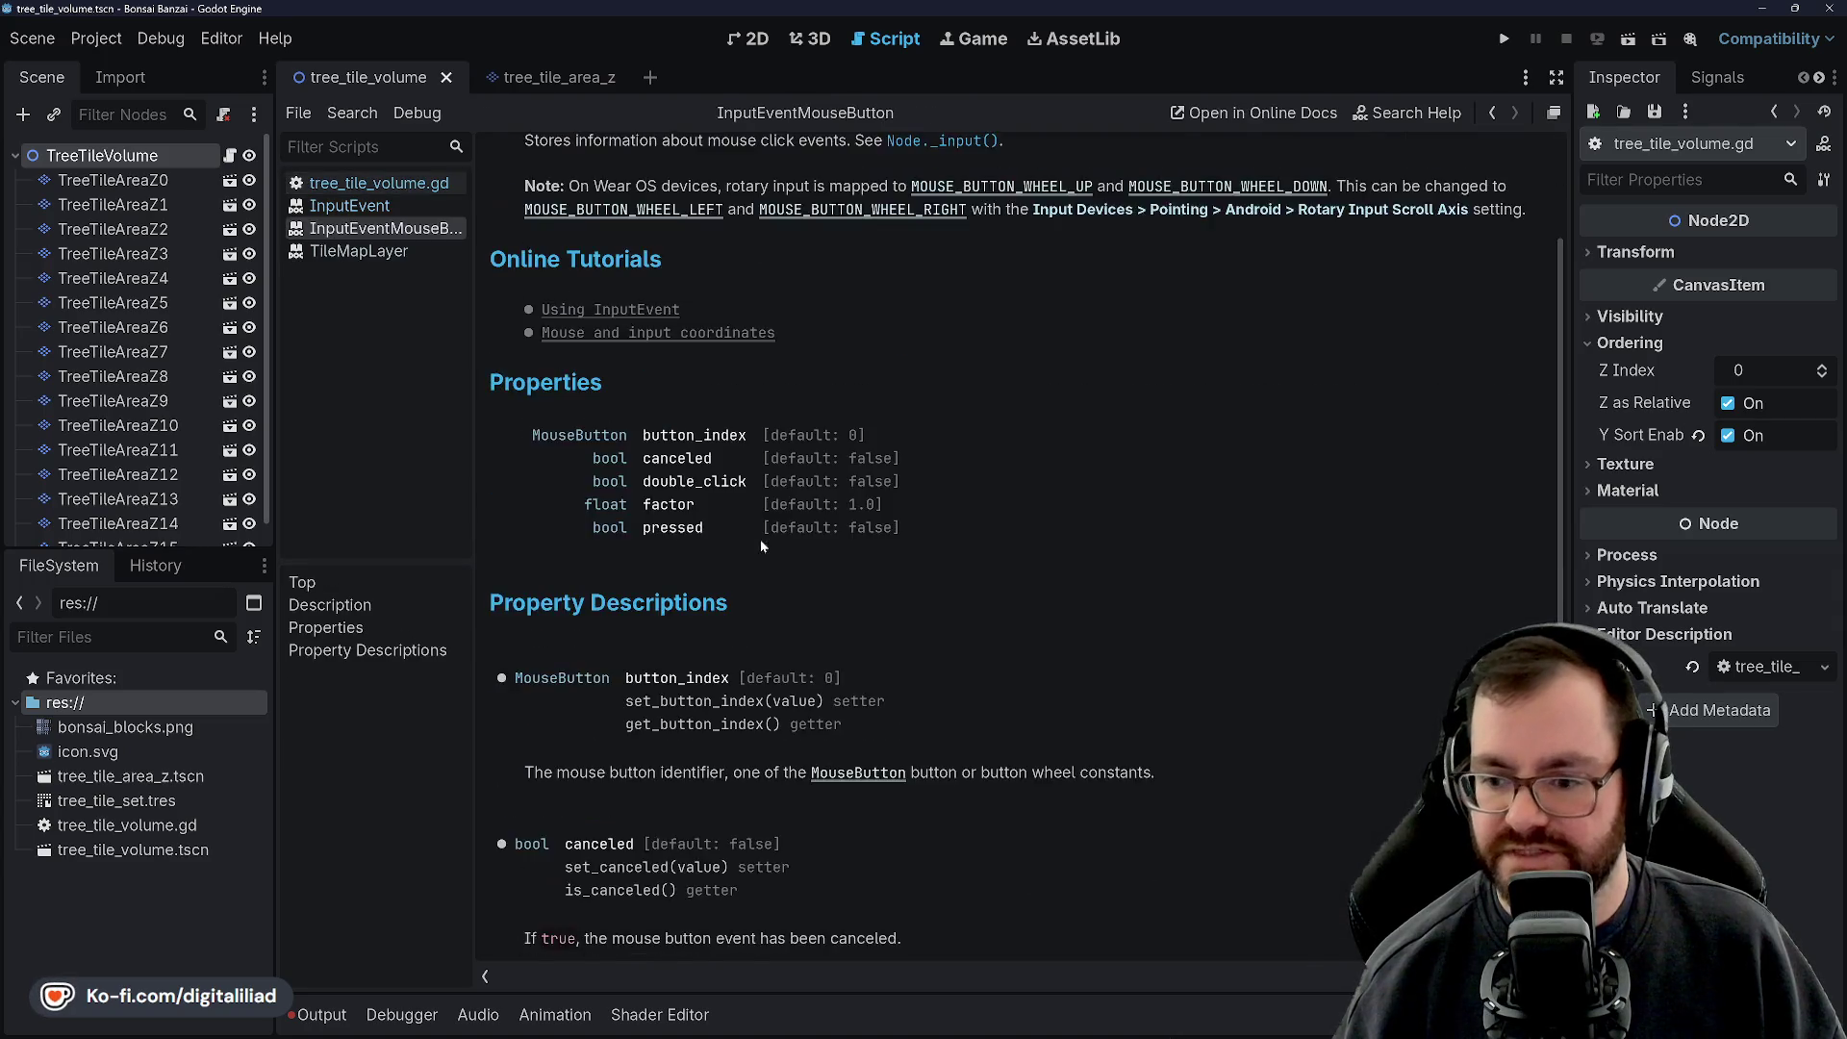
scroll(726, 596, "up", 6)
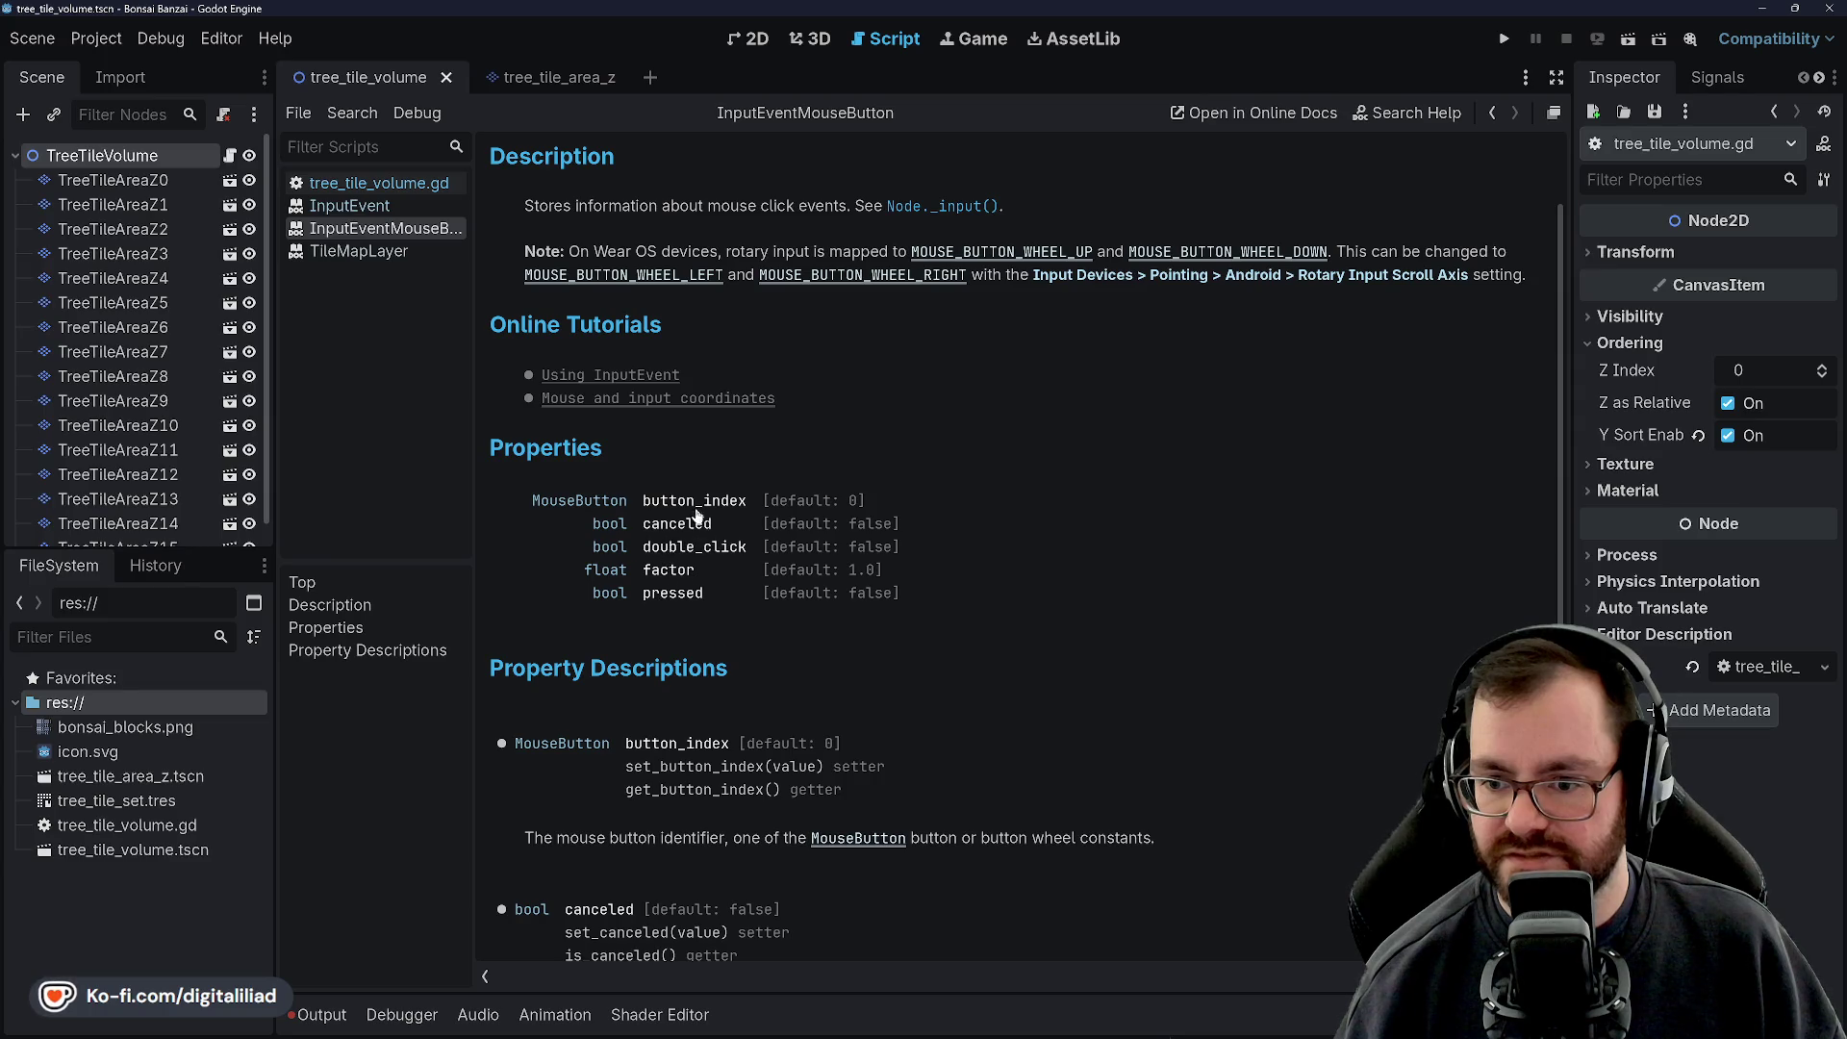
scroll(687, 507, "up", 3)
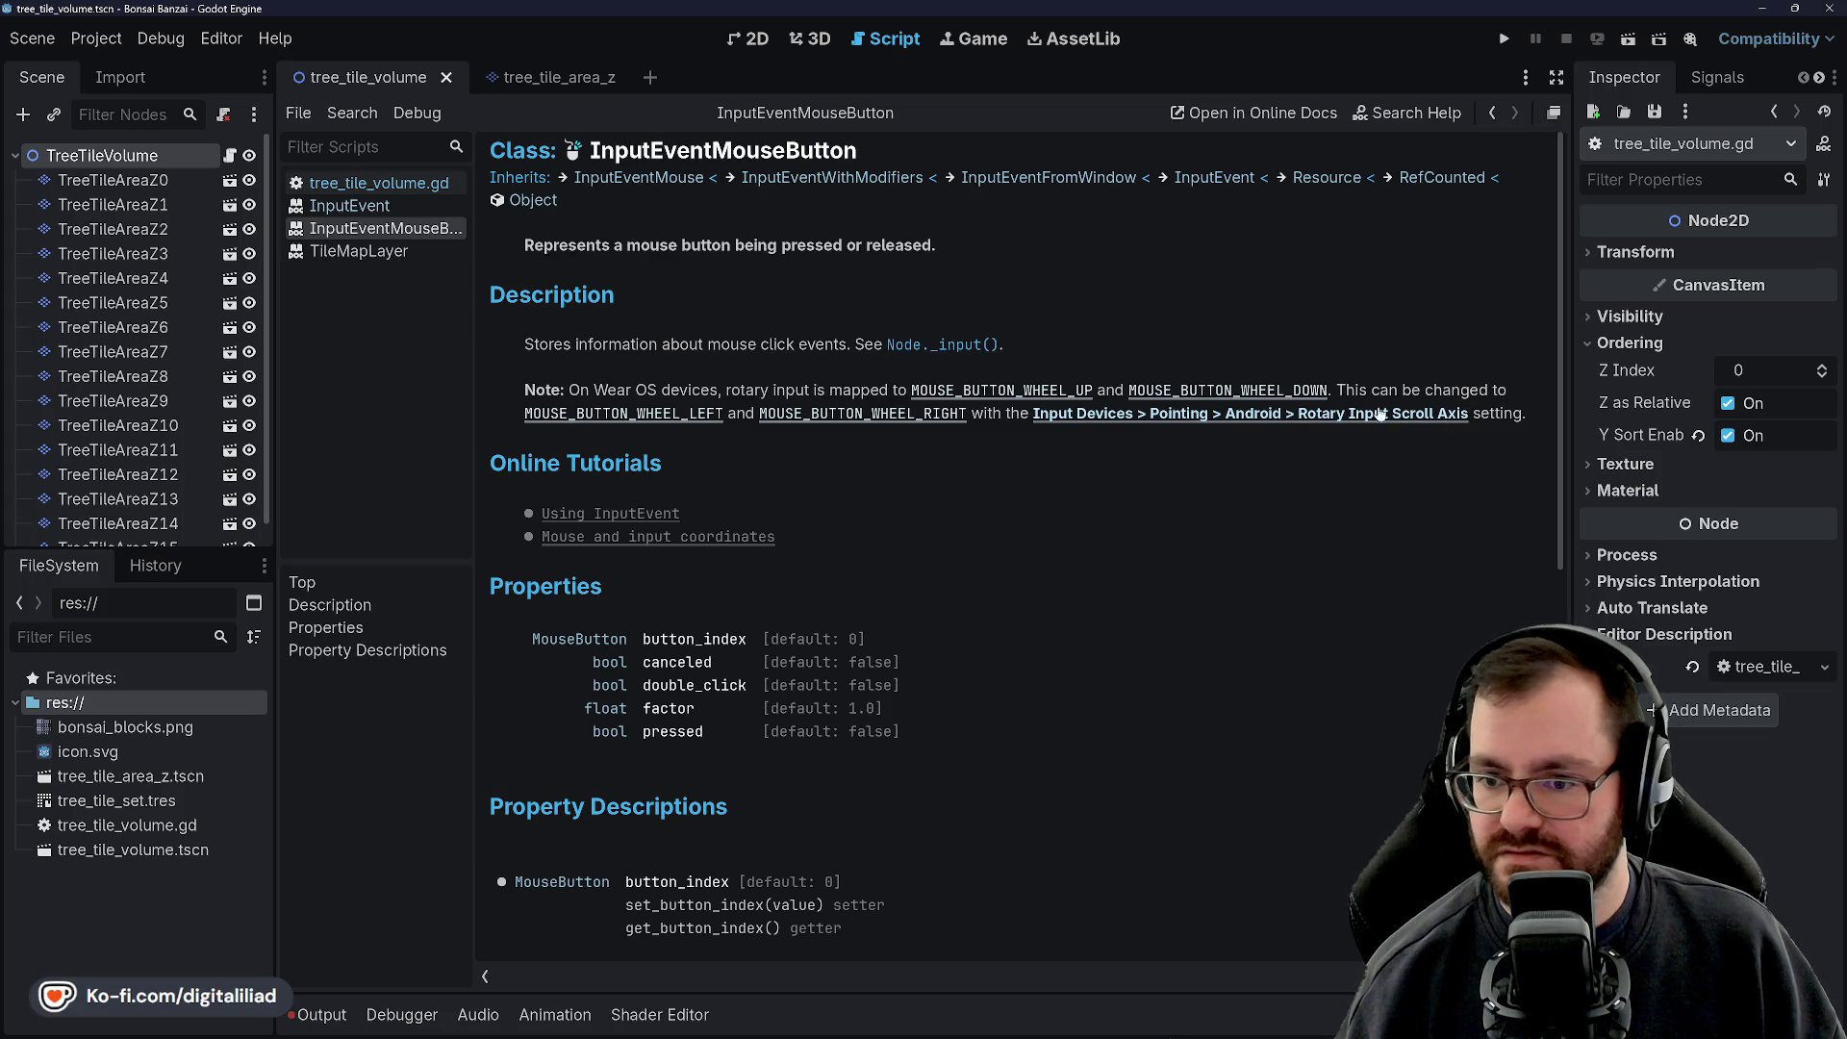
mouse_move(1051, 1035)
mouse_move(1131, 1010)
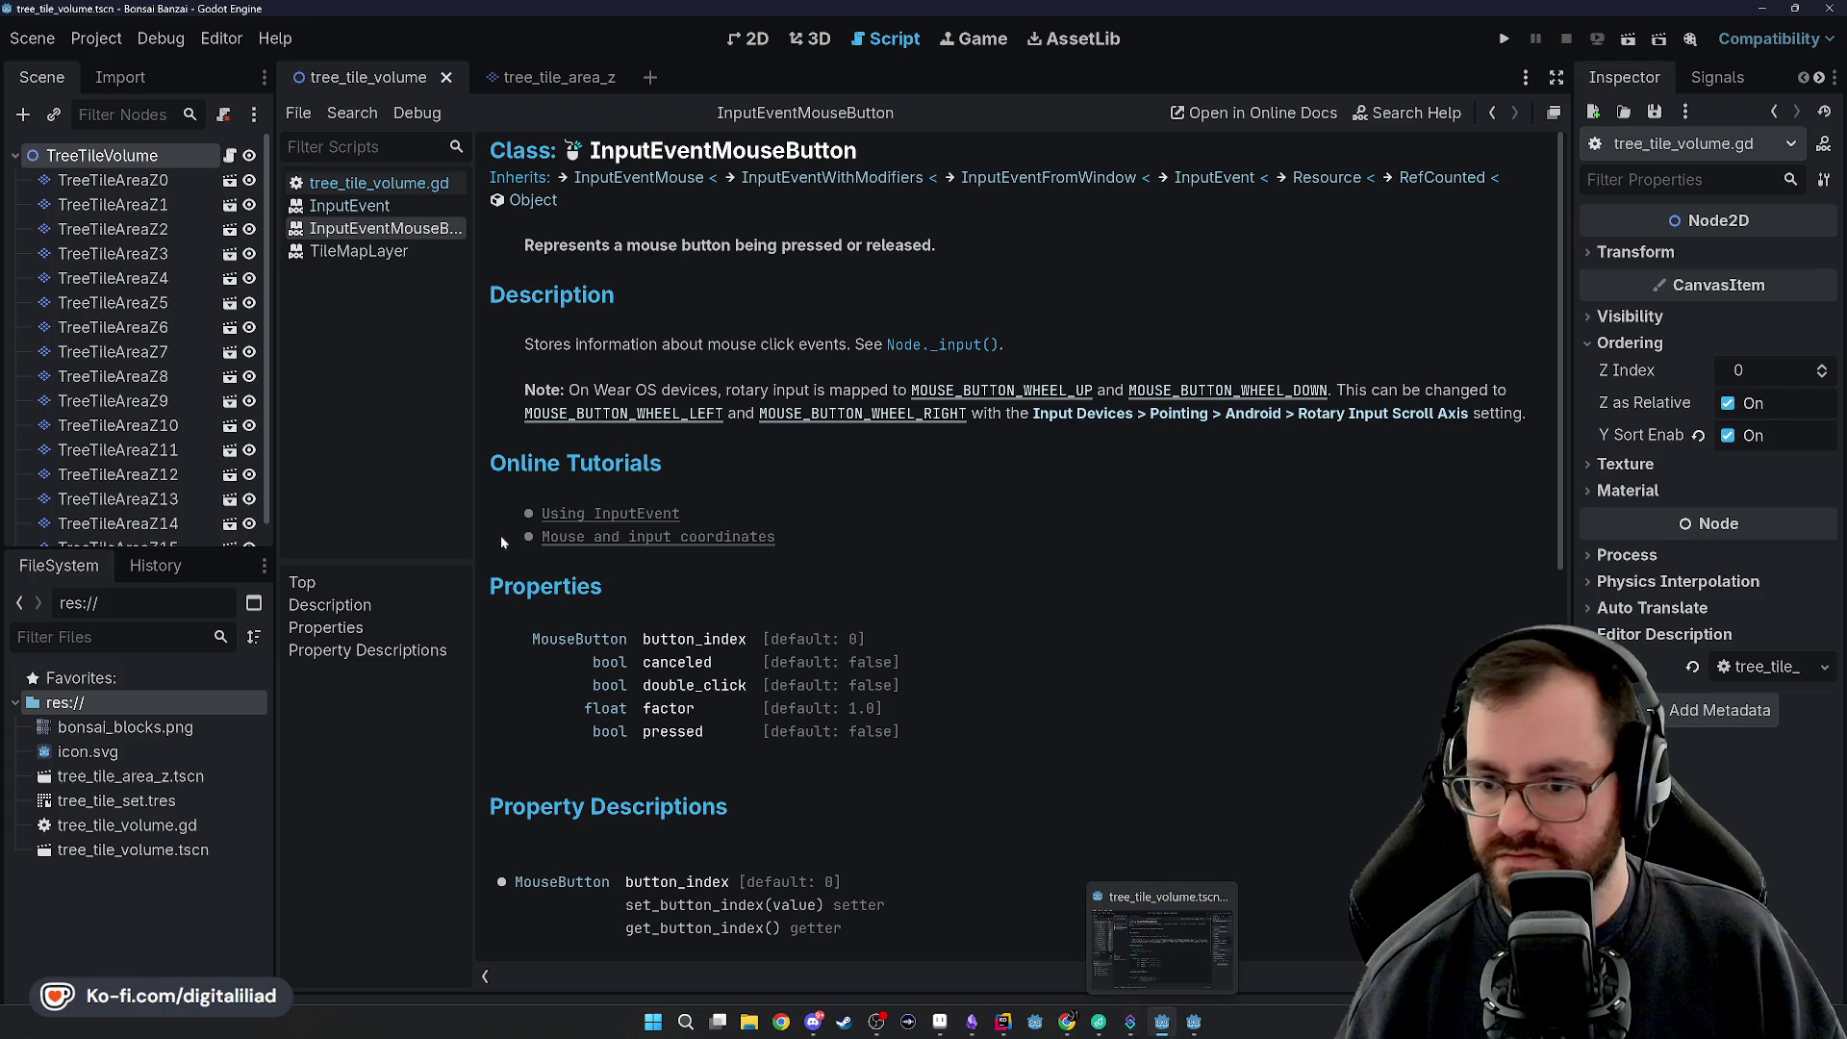
Open the online Using InputEvent tutorial and read through it
left_click(610, 512)
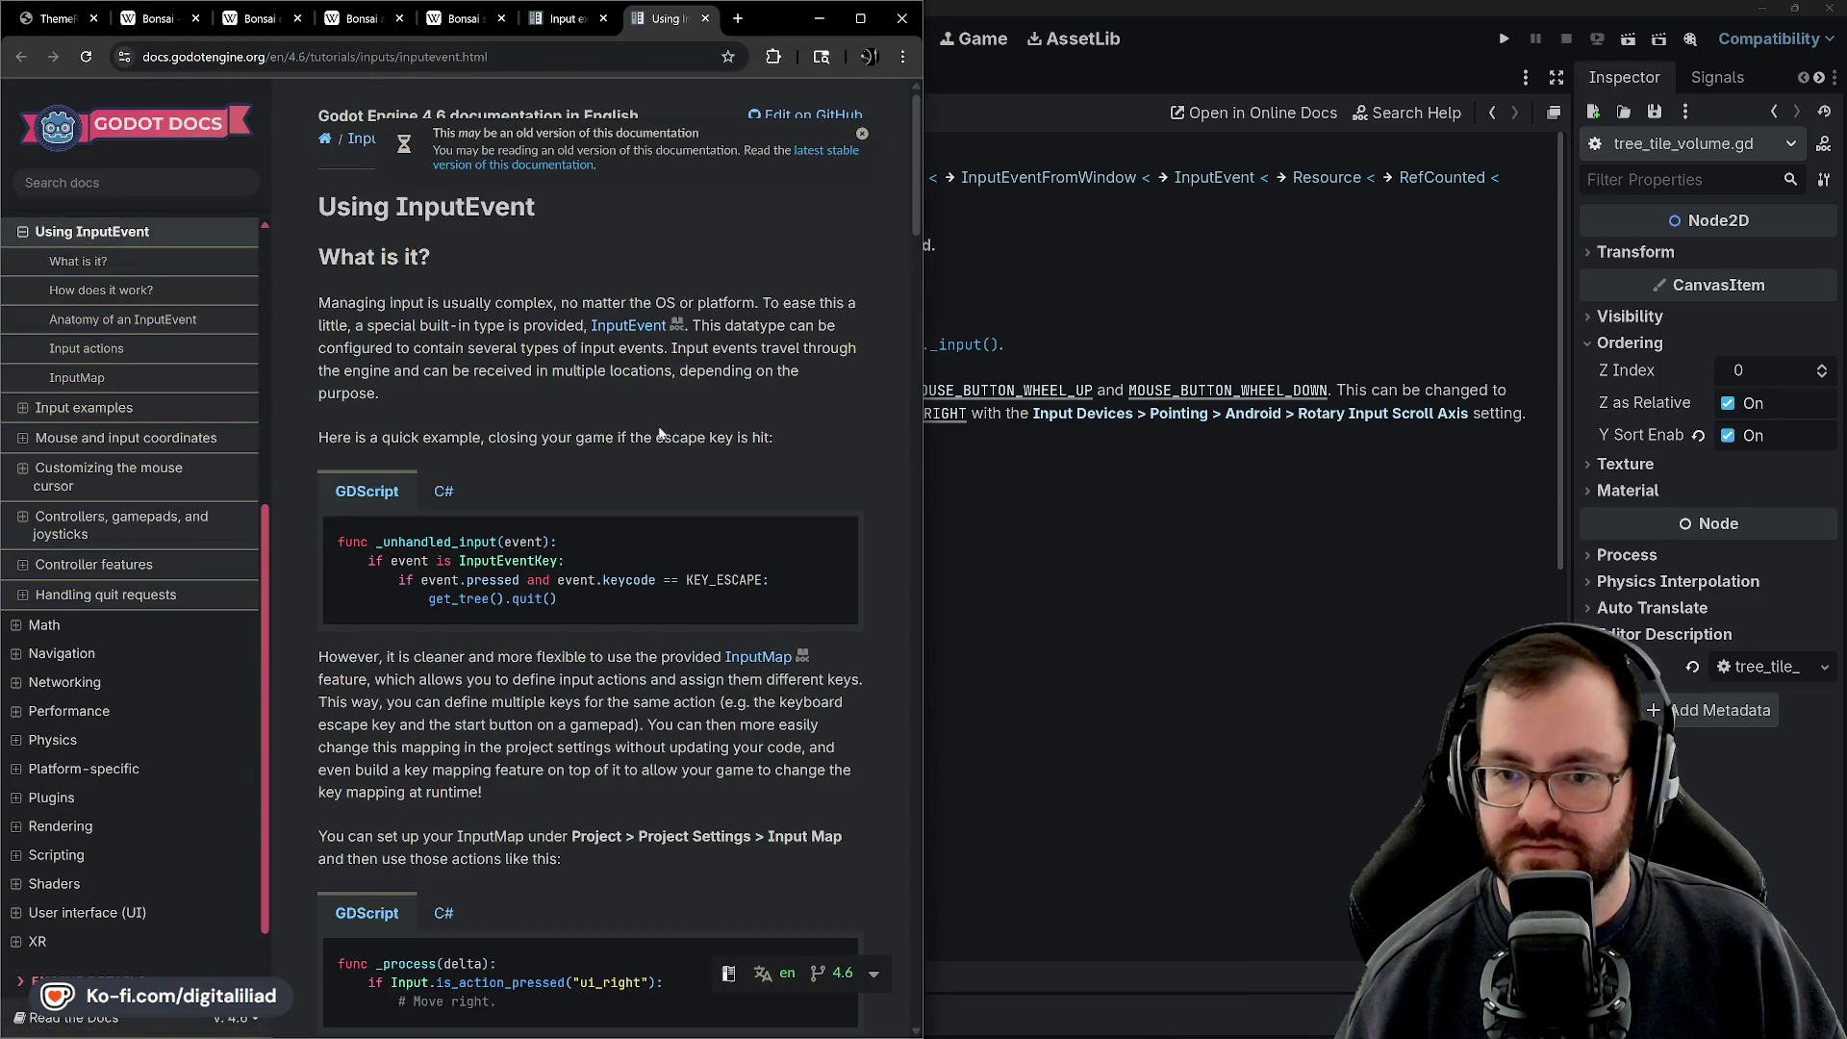
scroll(657, 435, "down", 9)
scroll(654, 440, "up", 9)
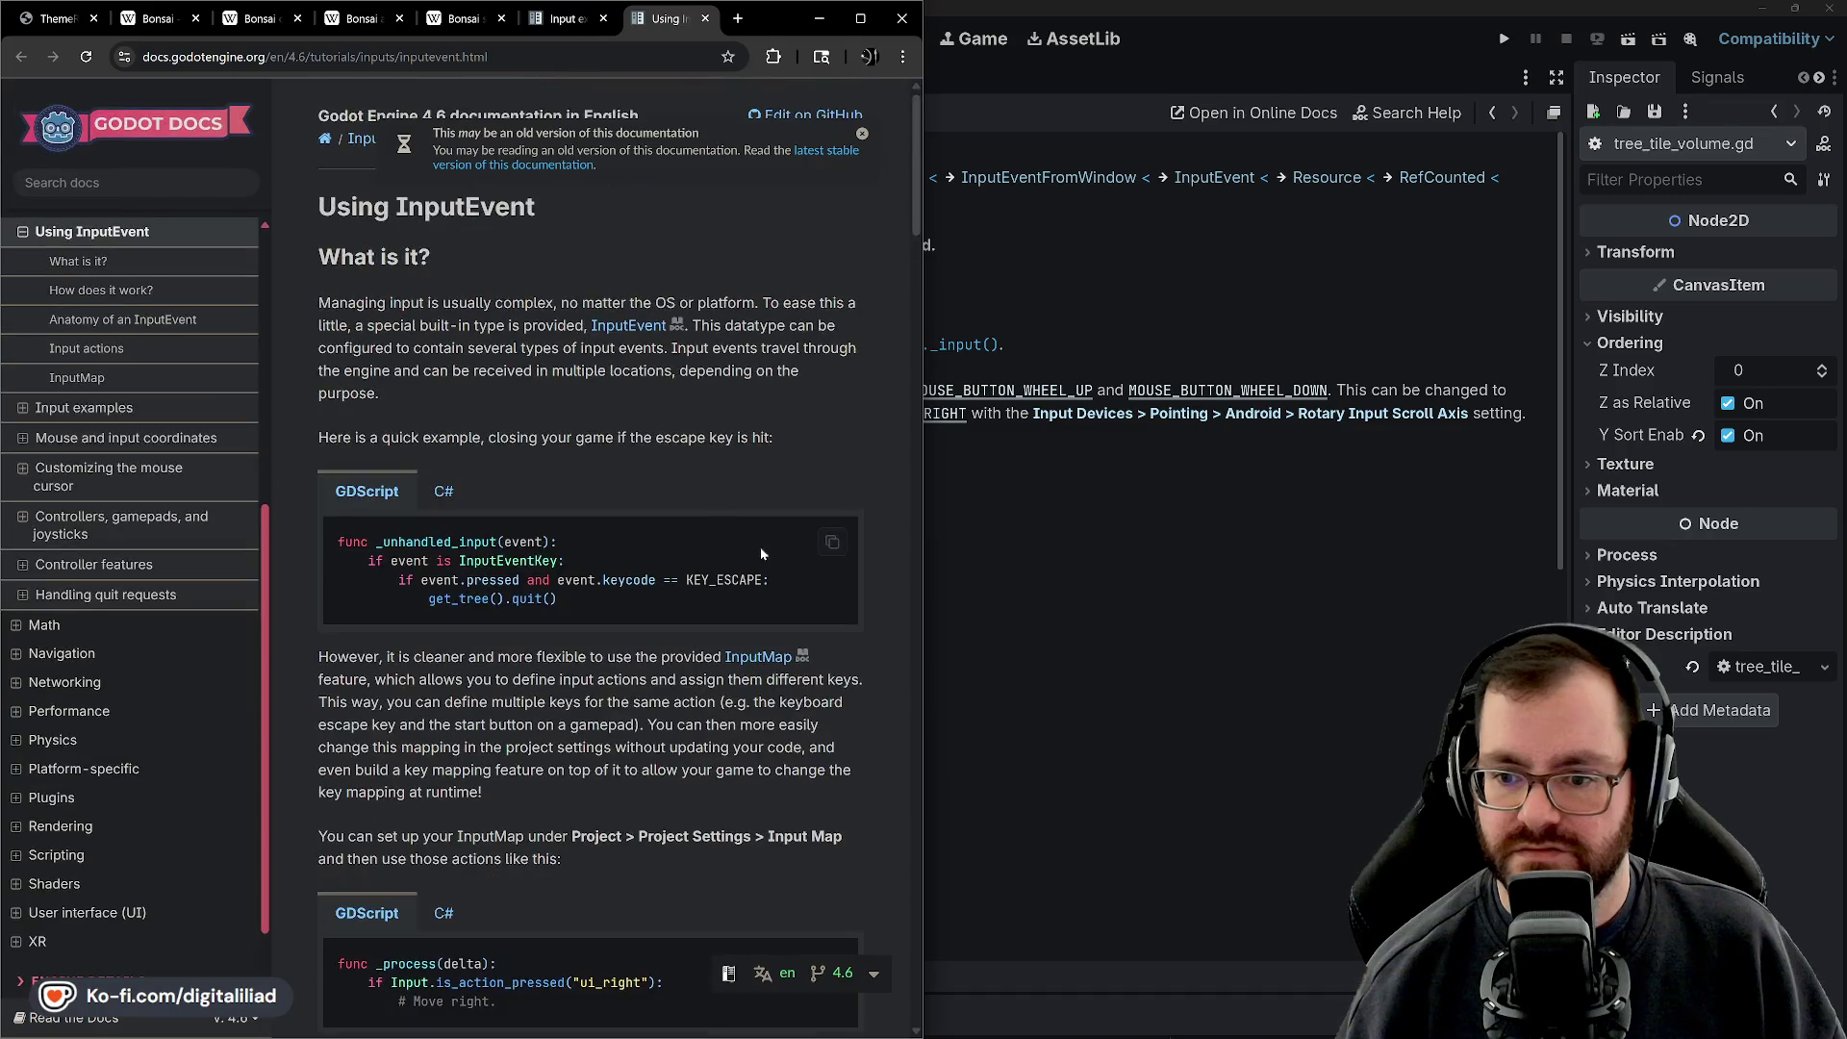
scroll(714, 556, "down", 10)
scroll(712, 555, "up", 4)
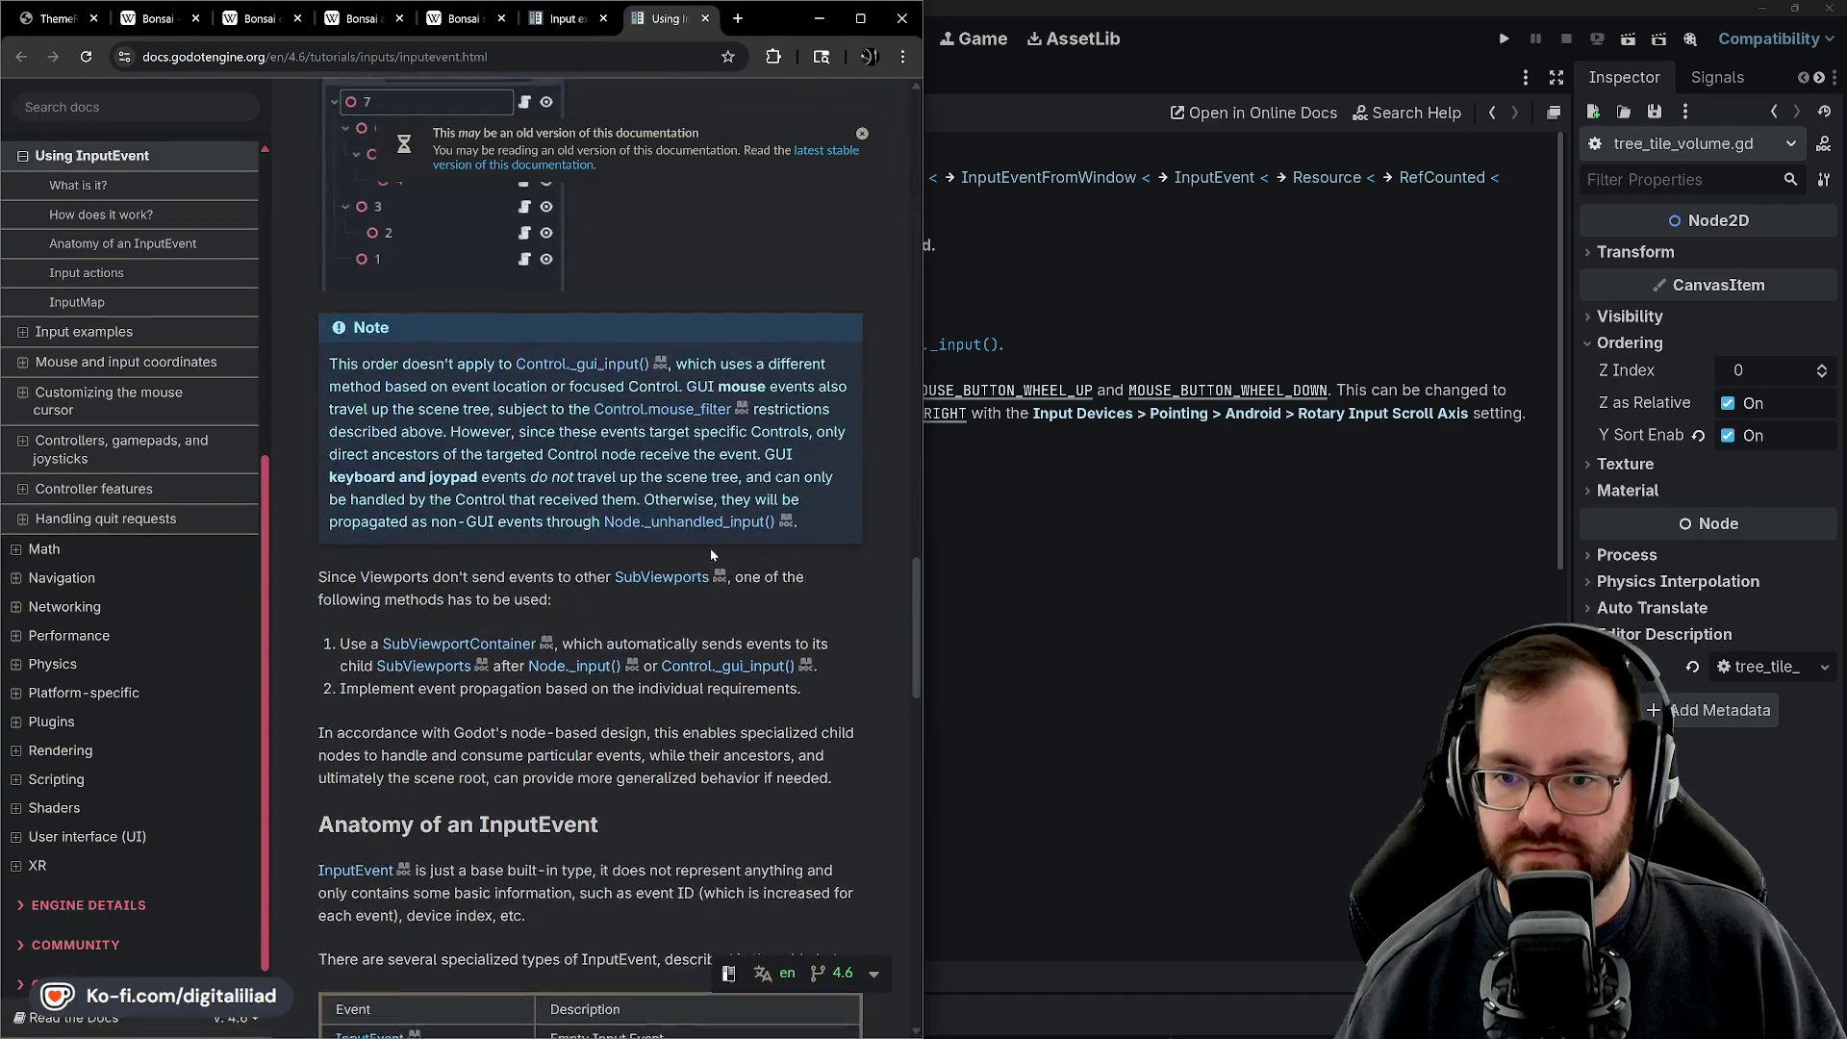
scroll(711, 555, "down", 7)
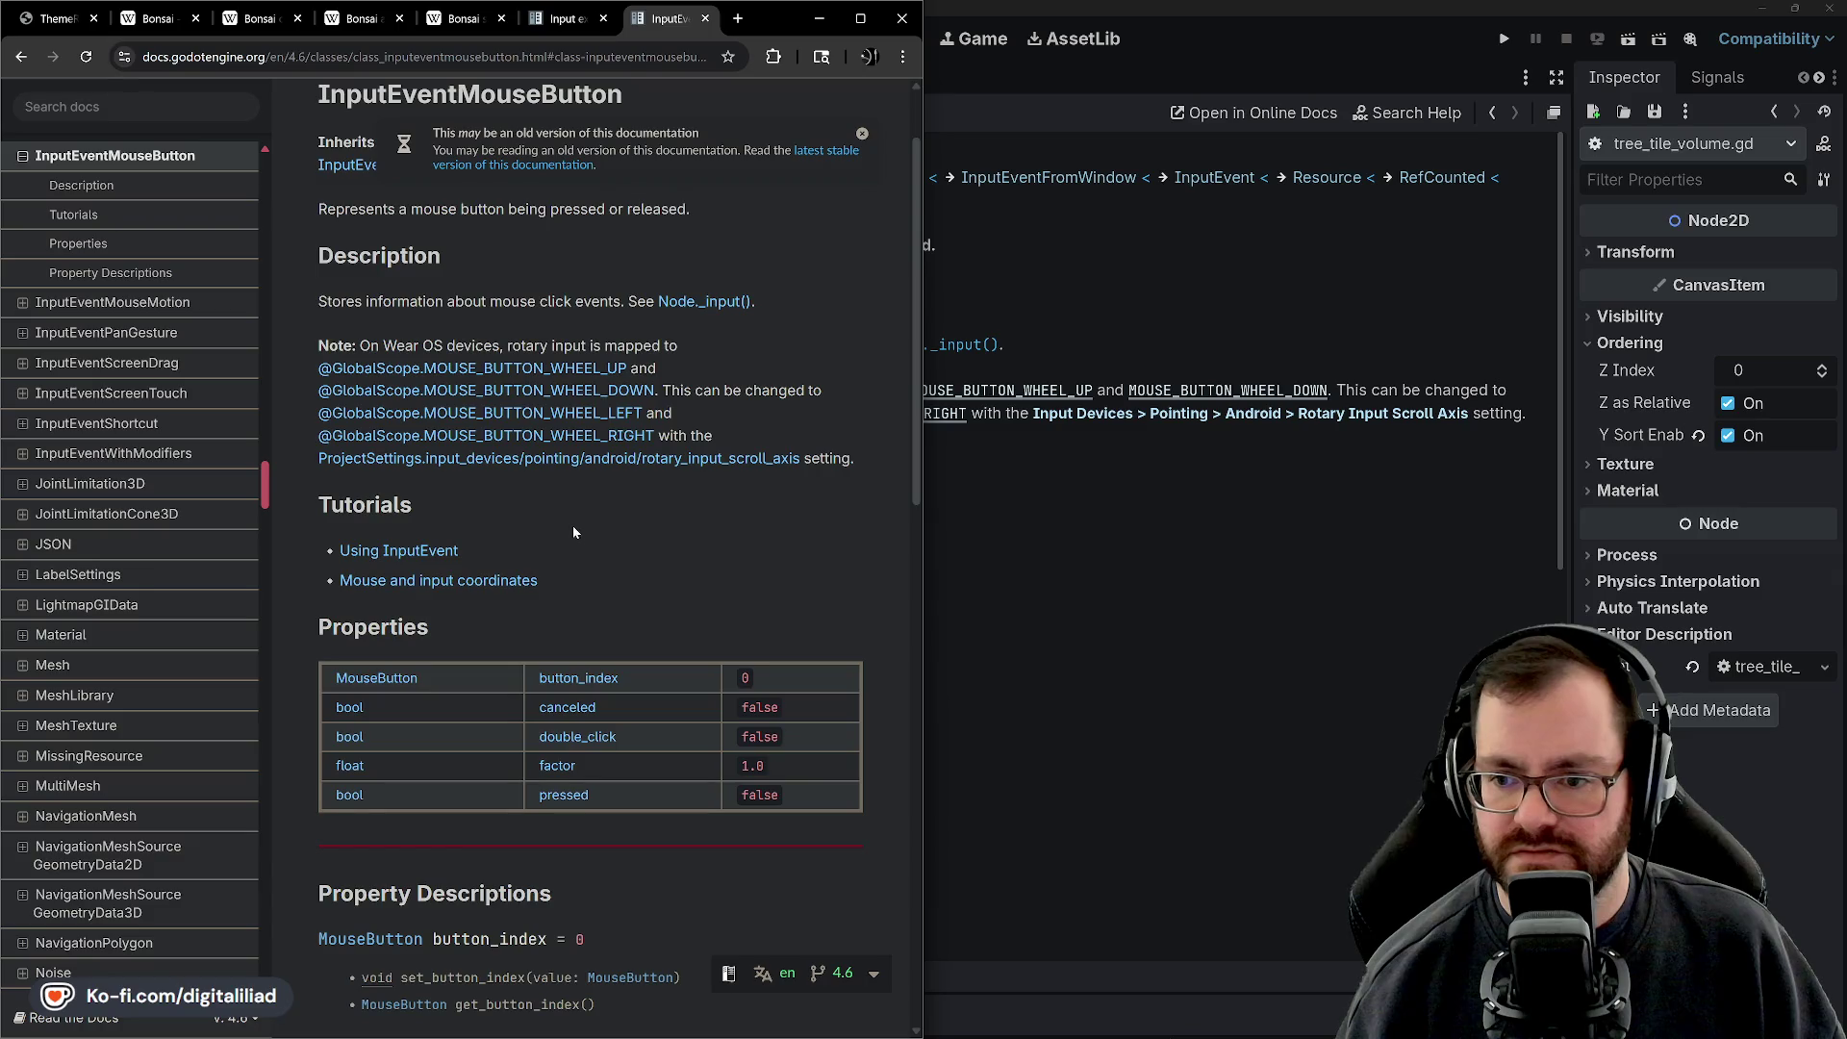
scroll(574, 529, "down", 4)
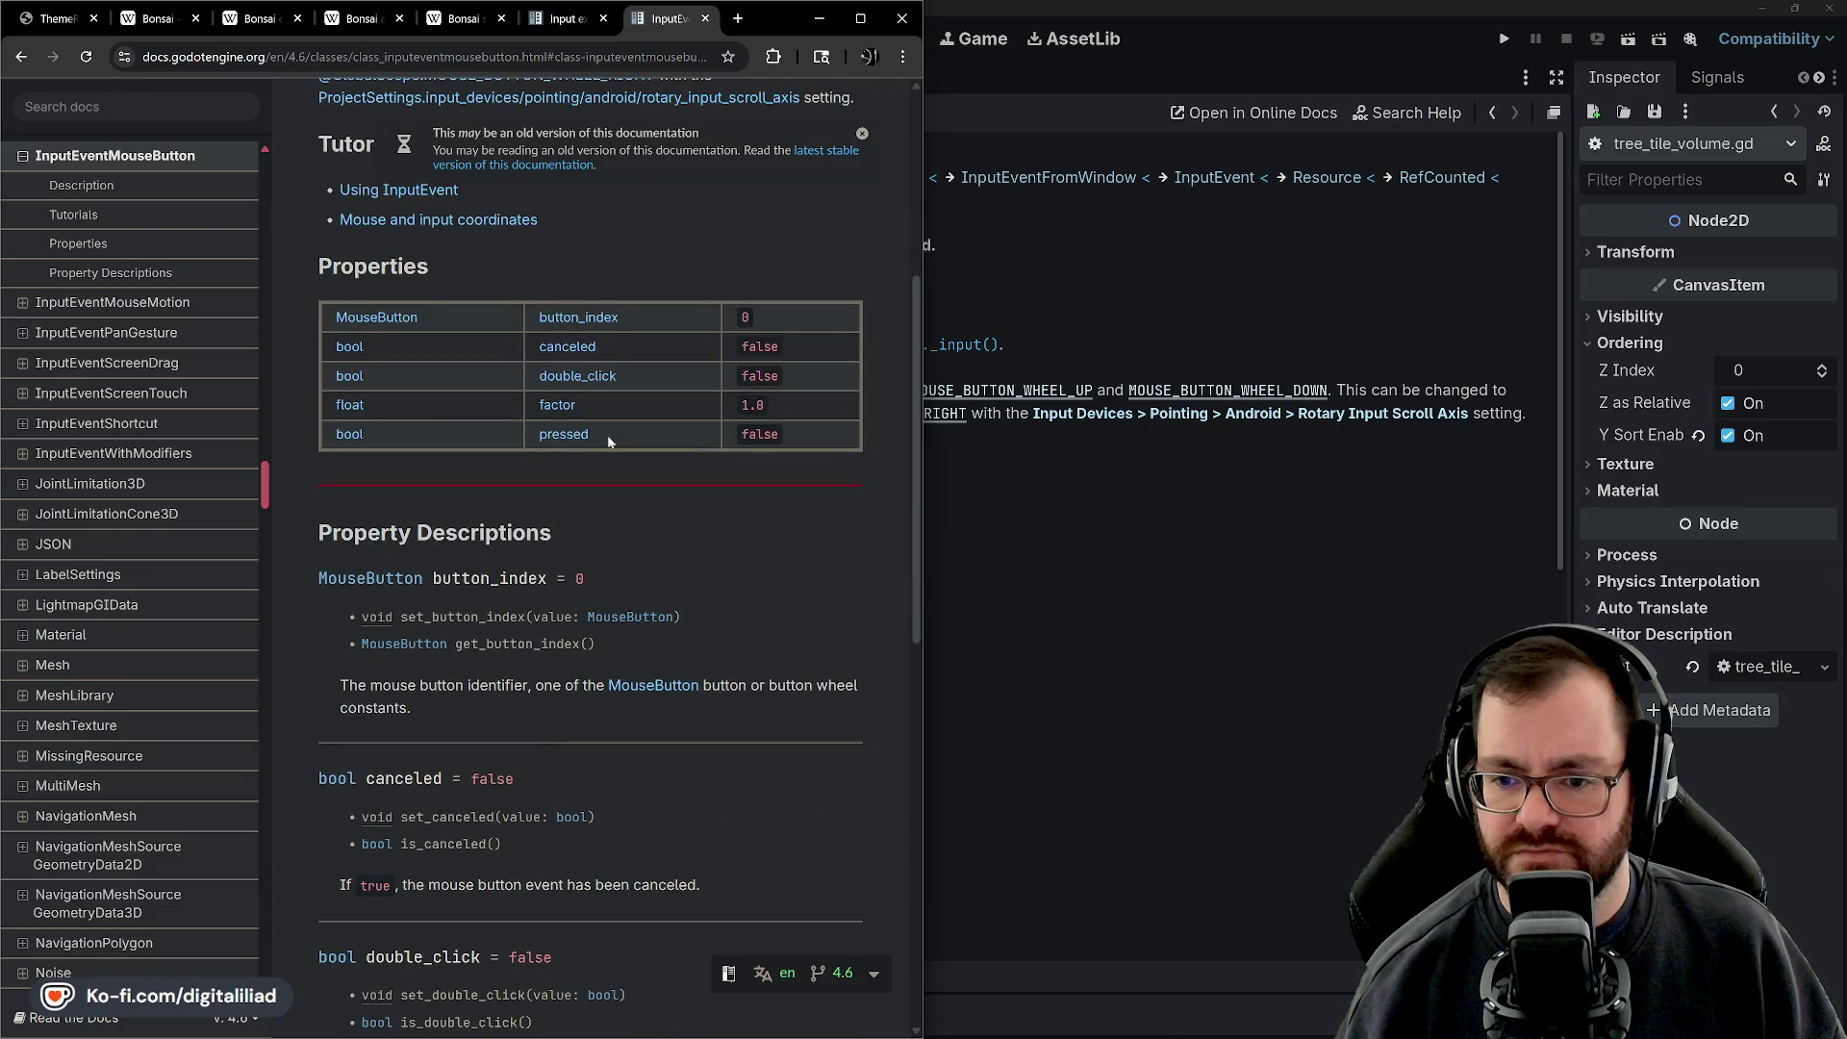
scroll(616, 471, "down", 1)
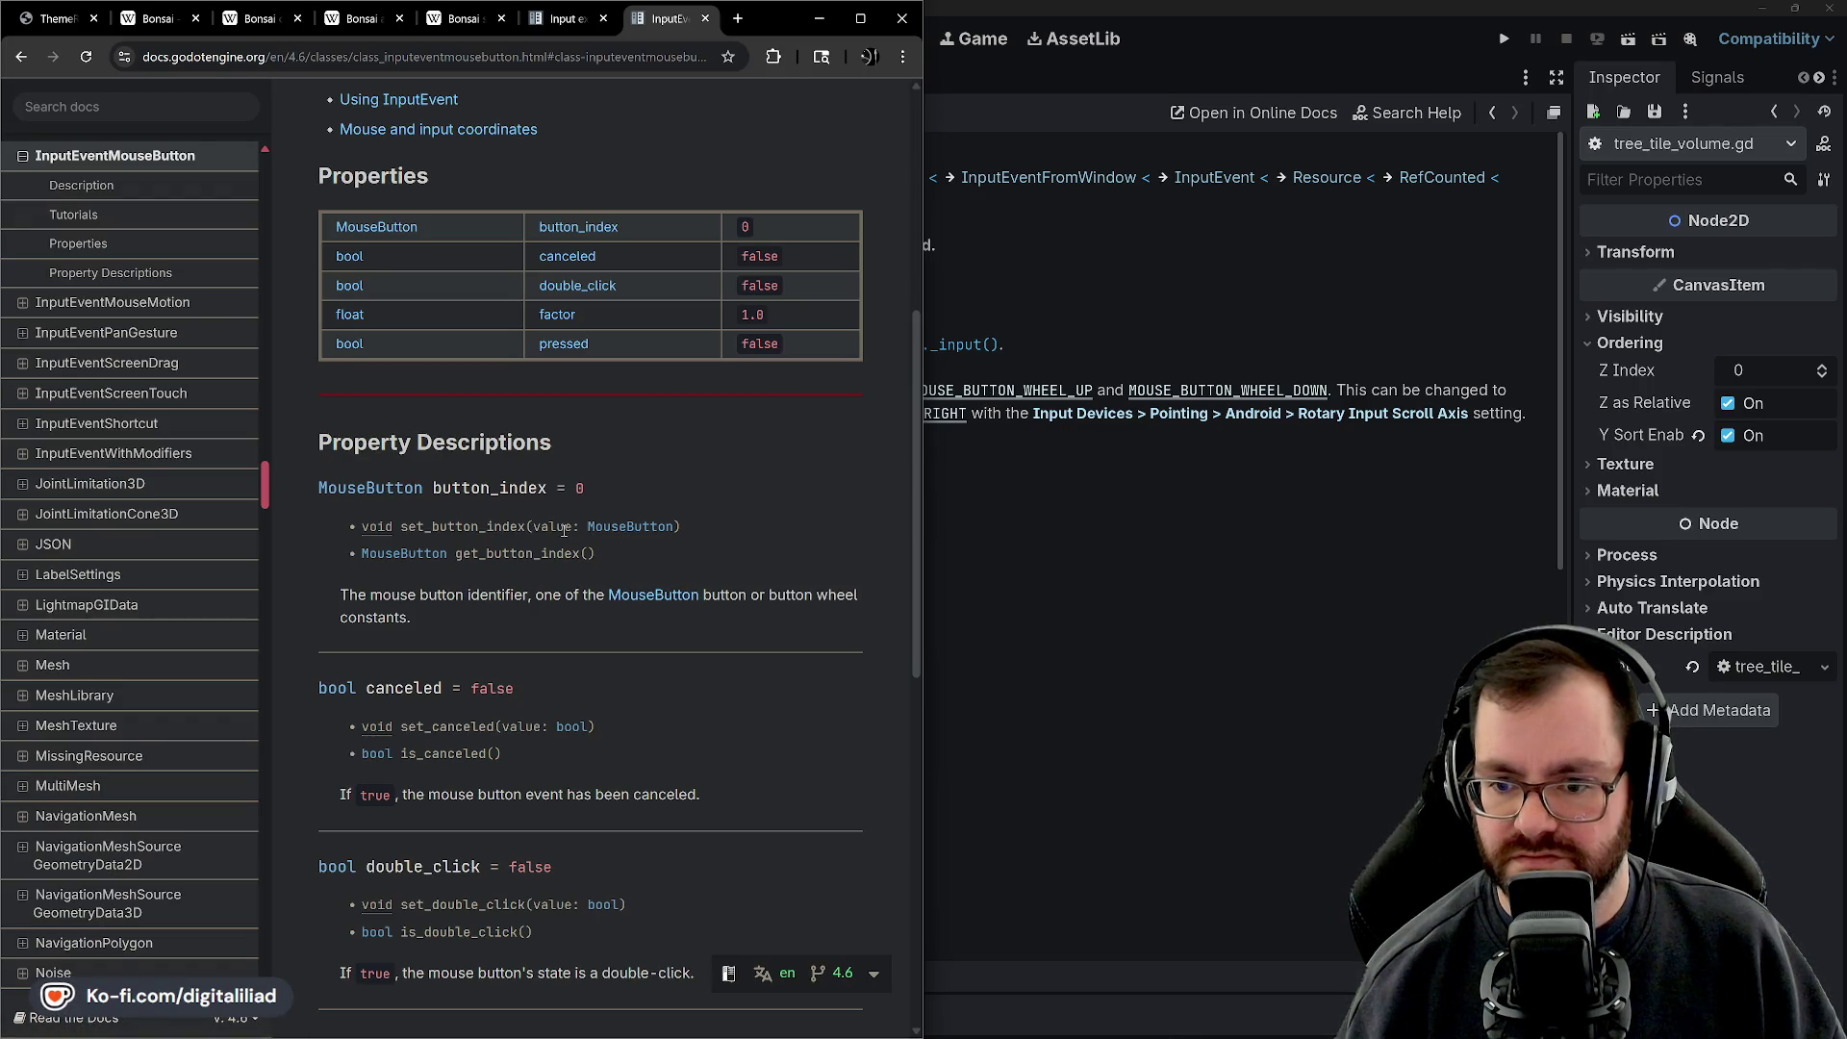
Look up the MouseButton enum values, then return to the InputEventMouseButton reference
left_click(416, 555)
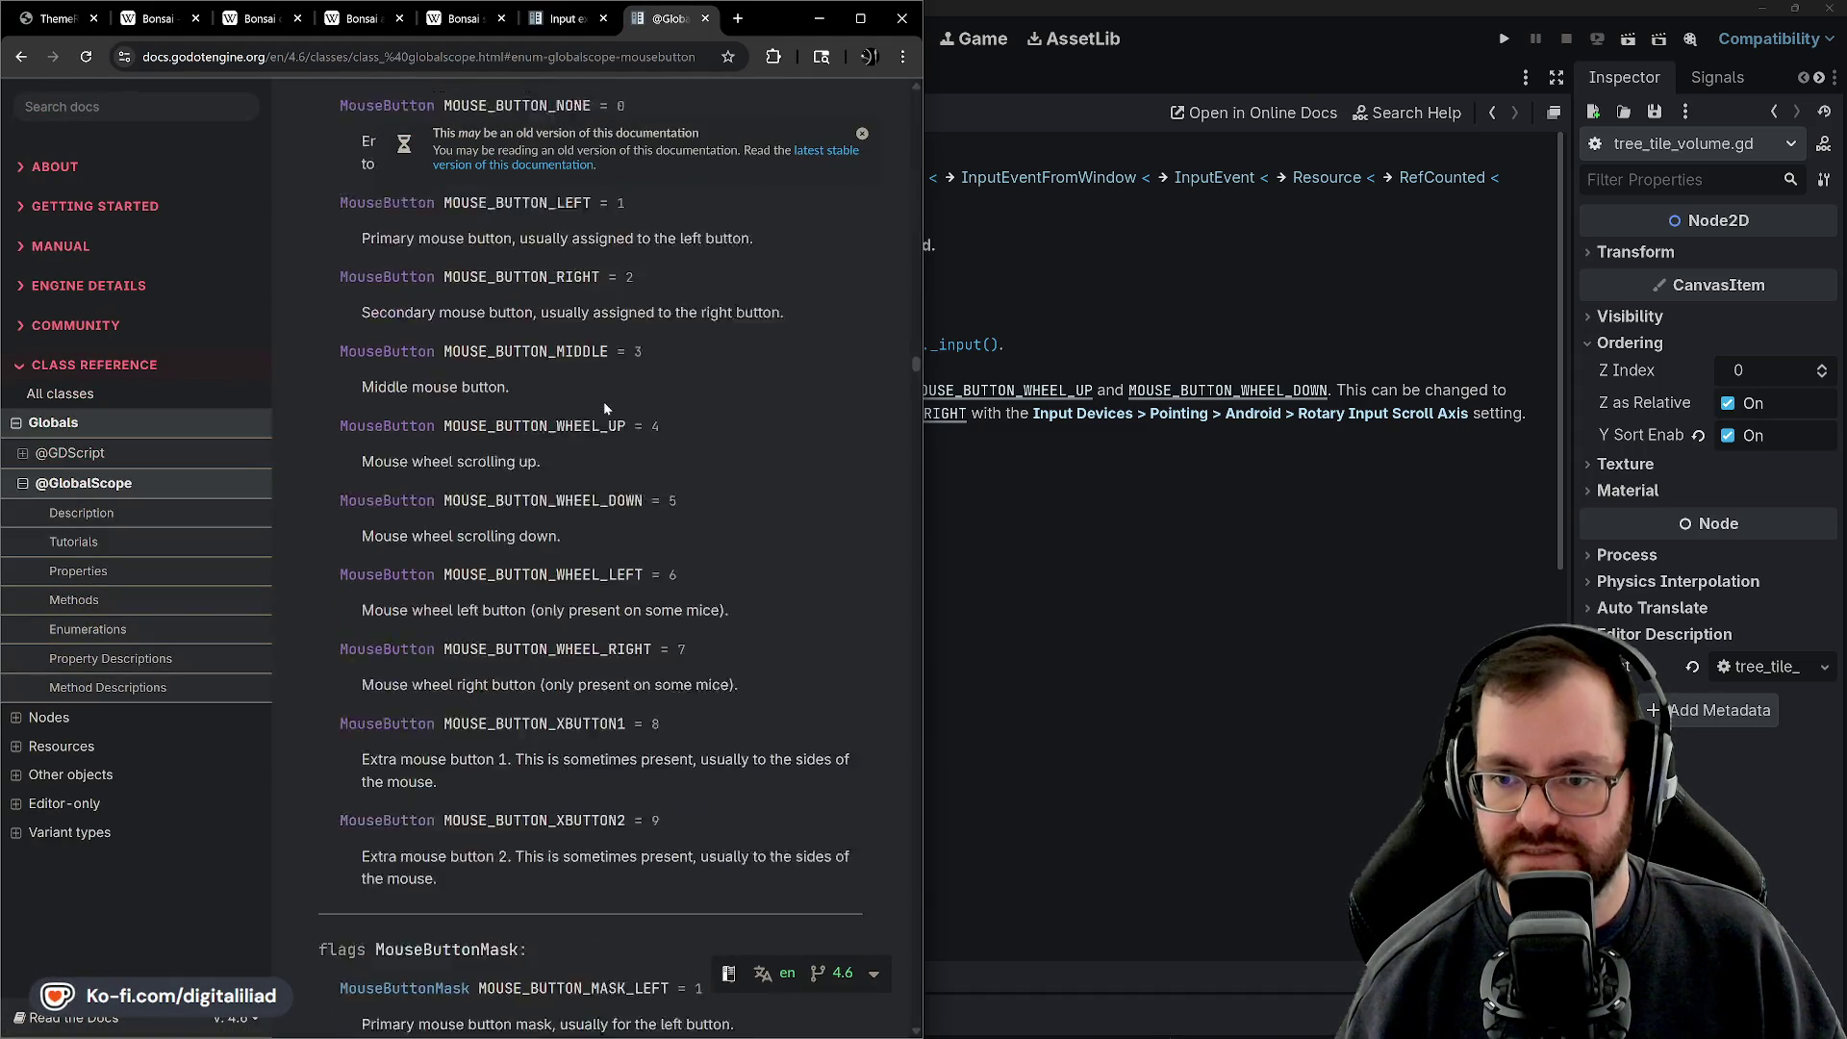
scroll(577, 409, "up", 2)
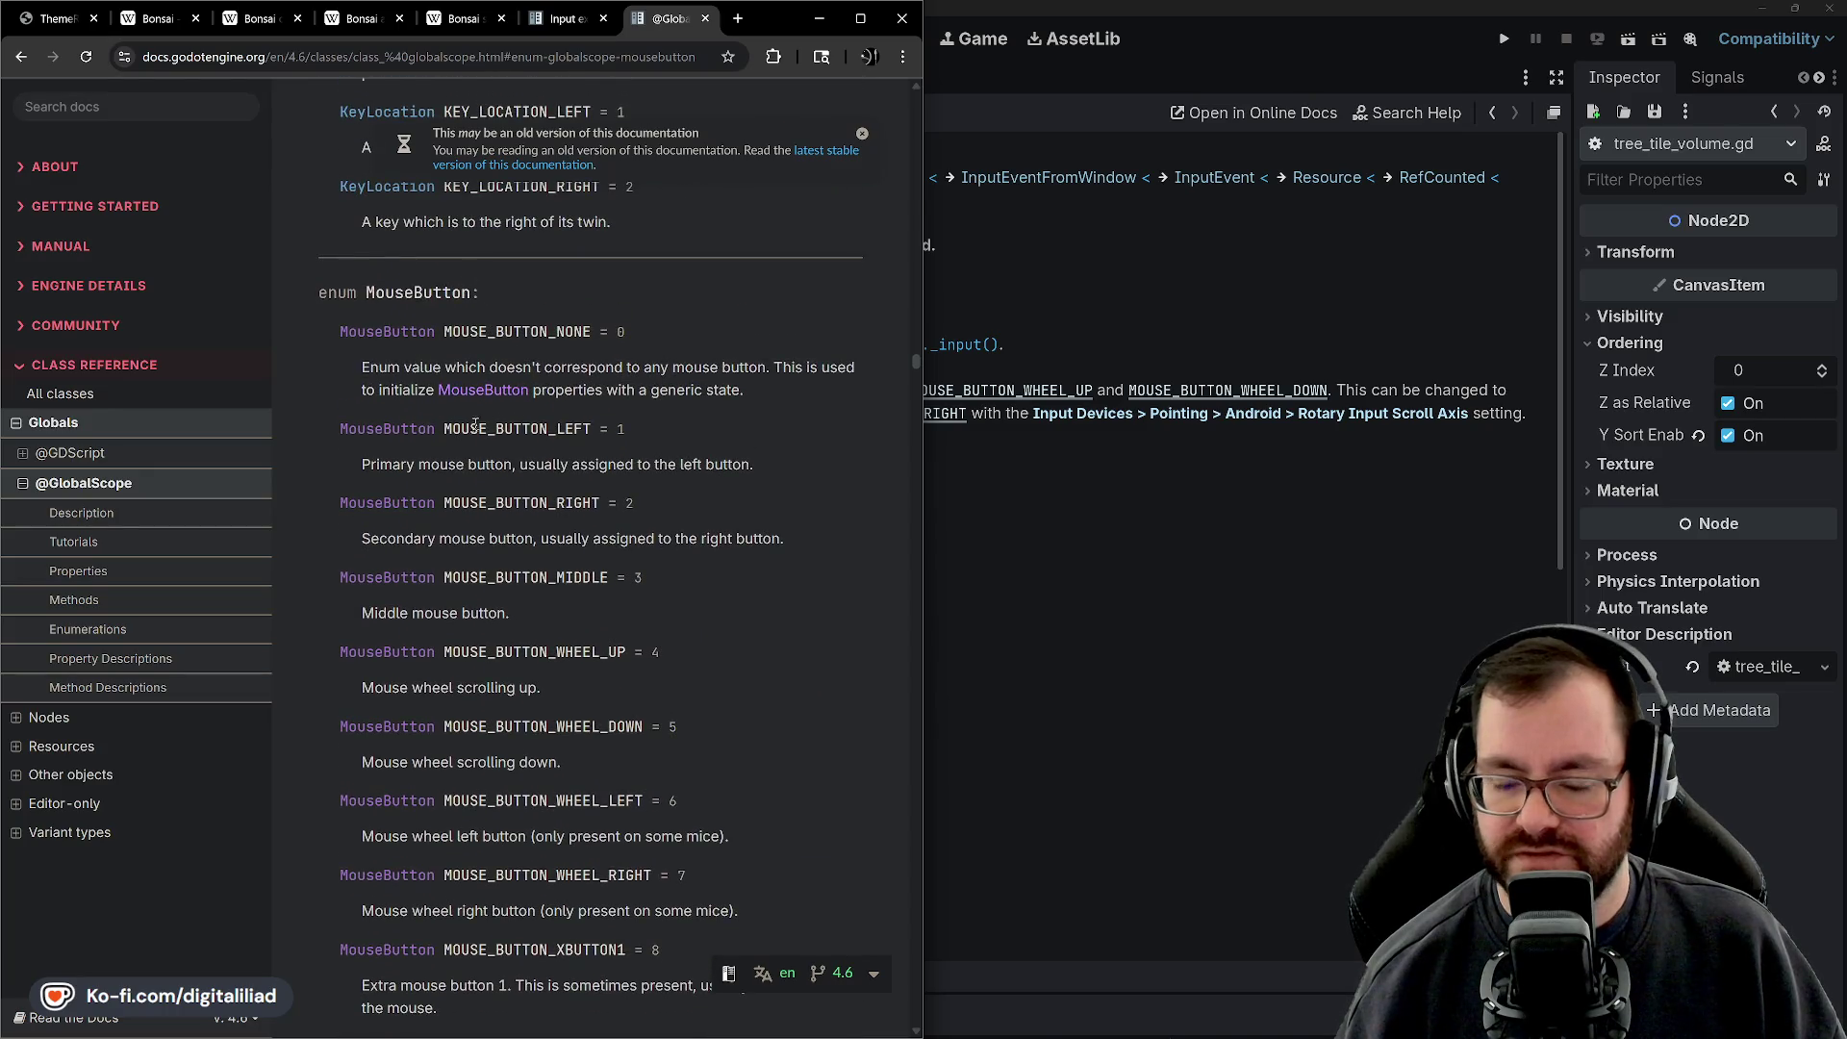
scroll(593, 526, "down", 1)
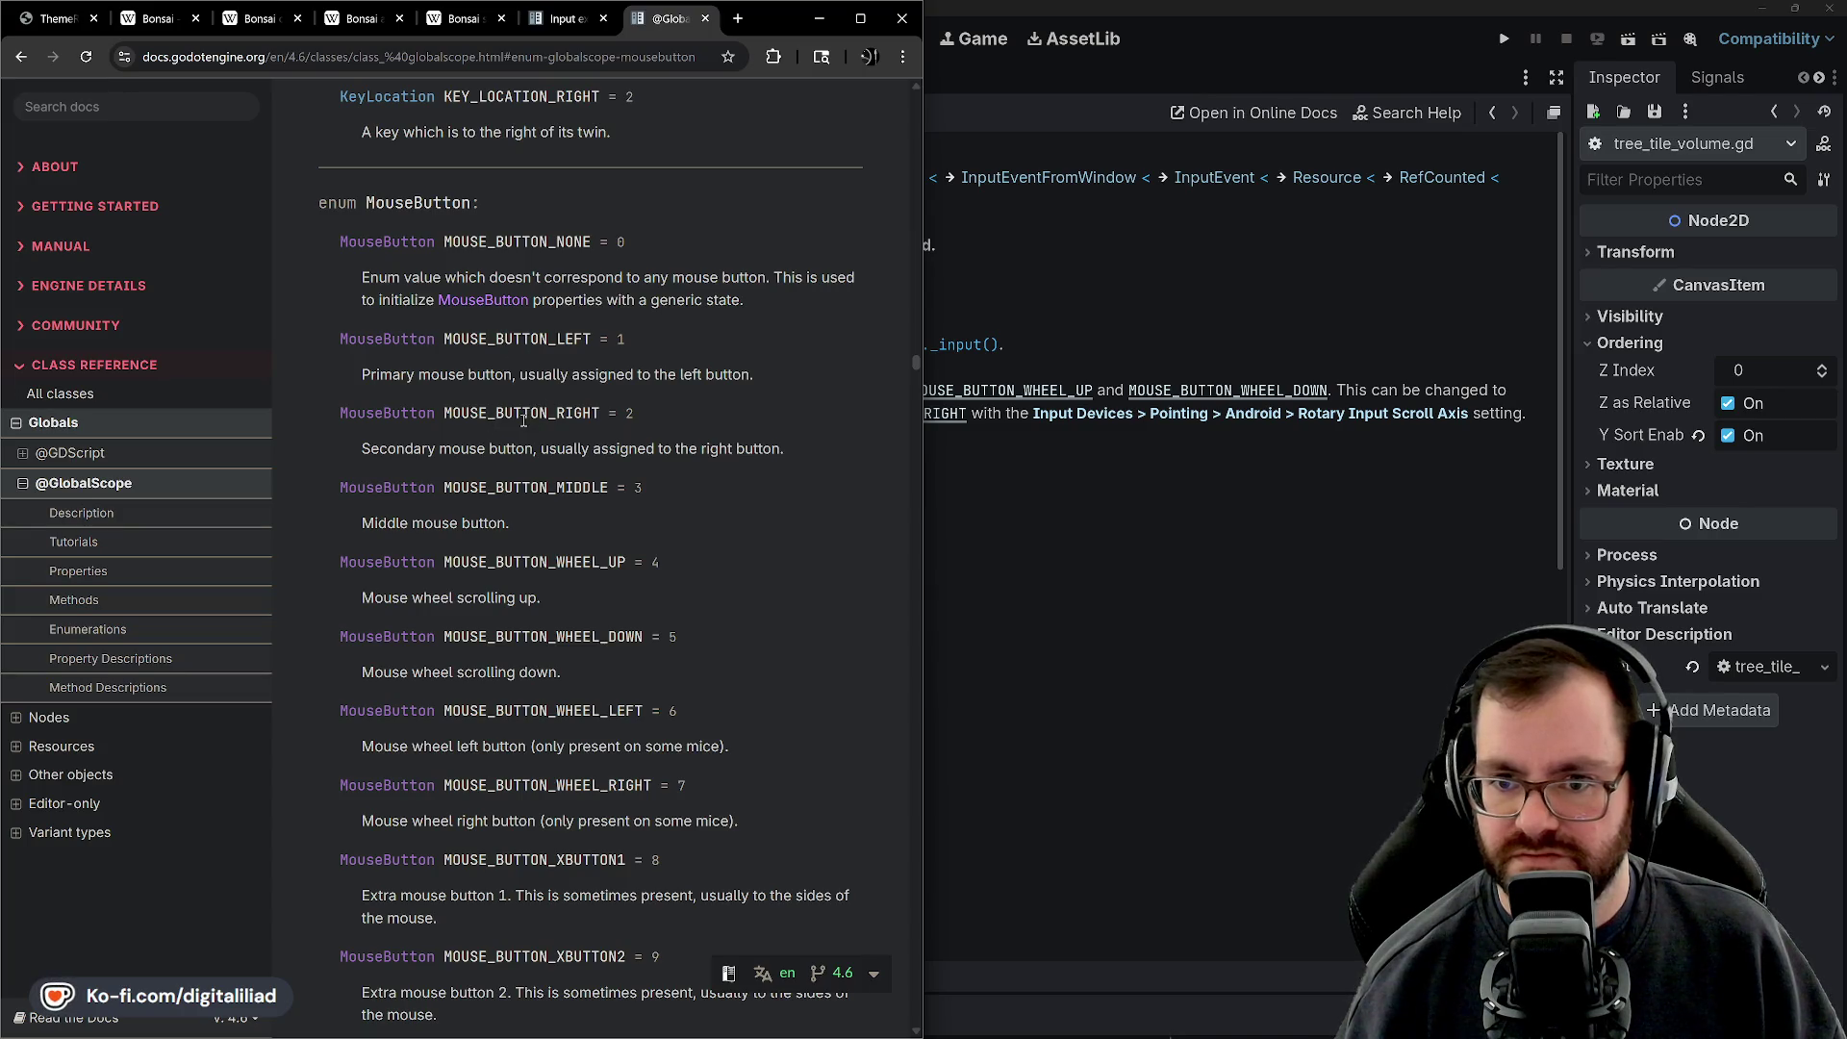
left_click(20, 57)
scroll(650, 519, "down", 4)
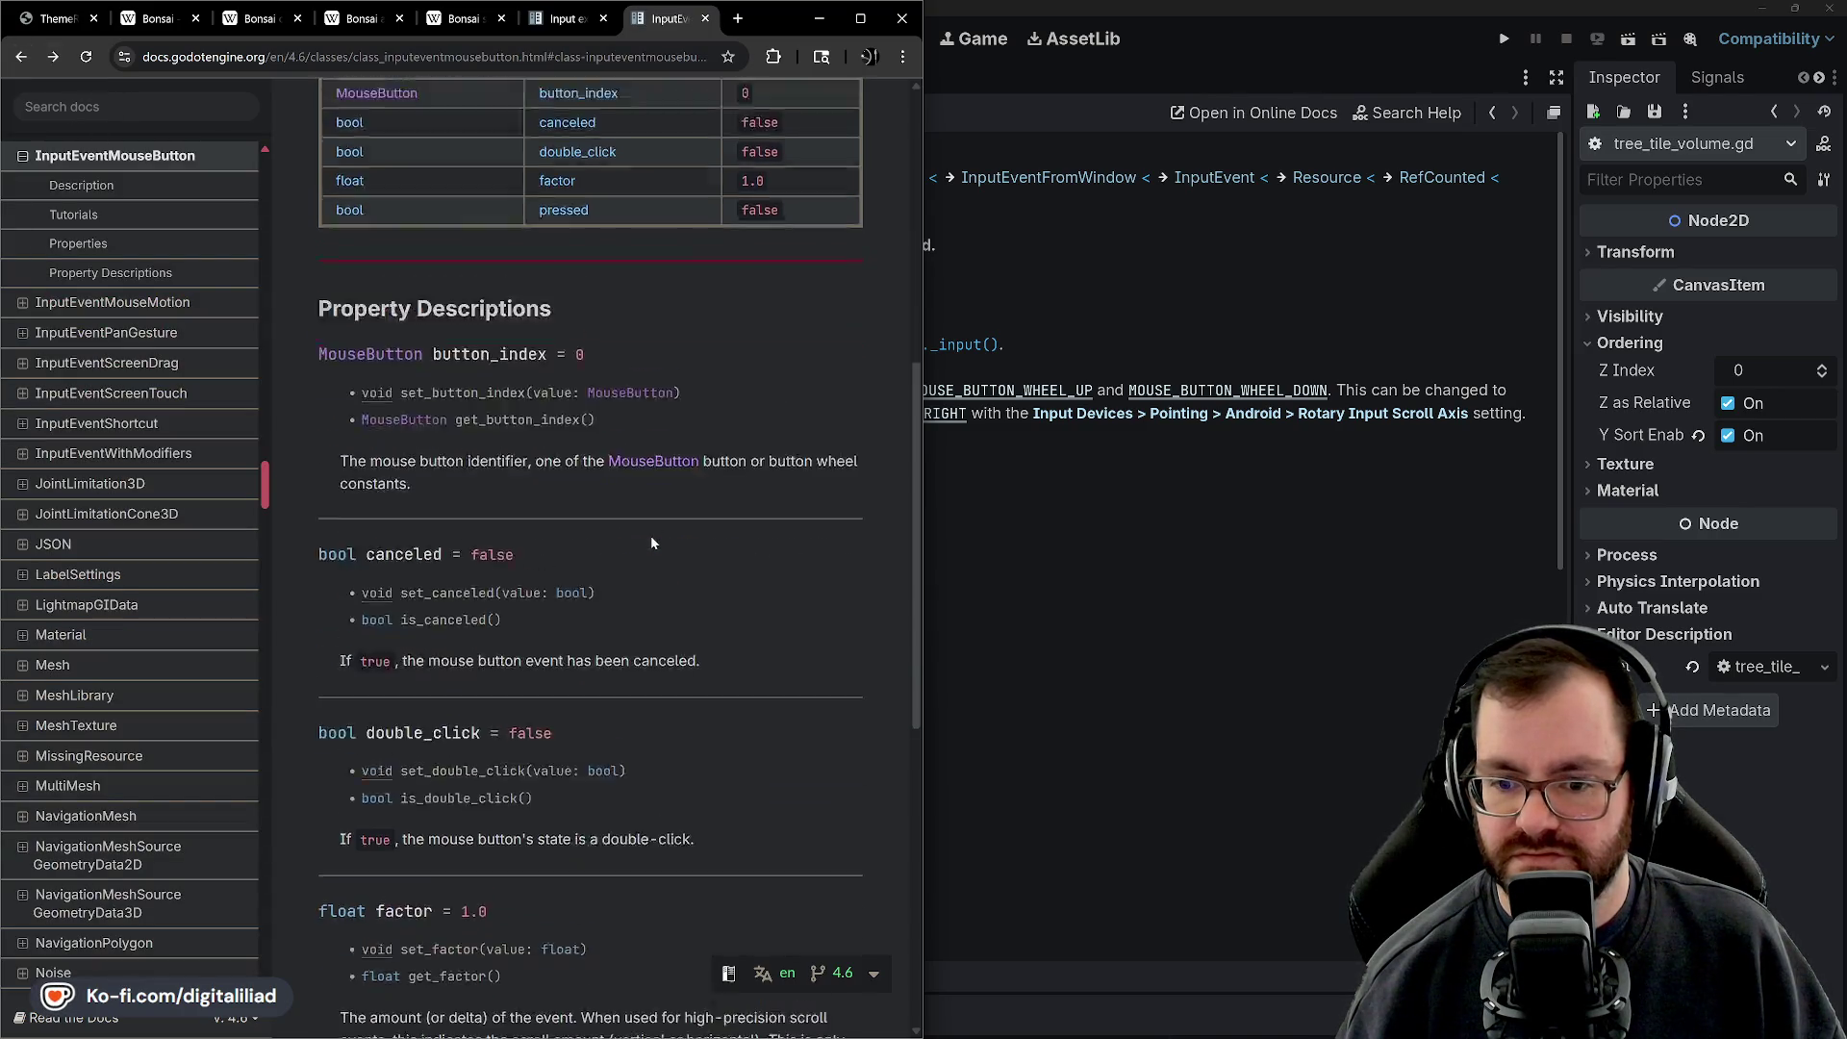
scroll(673, 466, "up", 2)
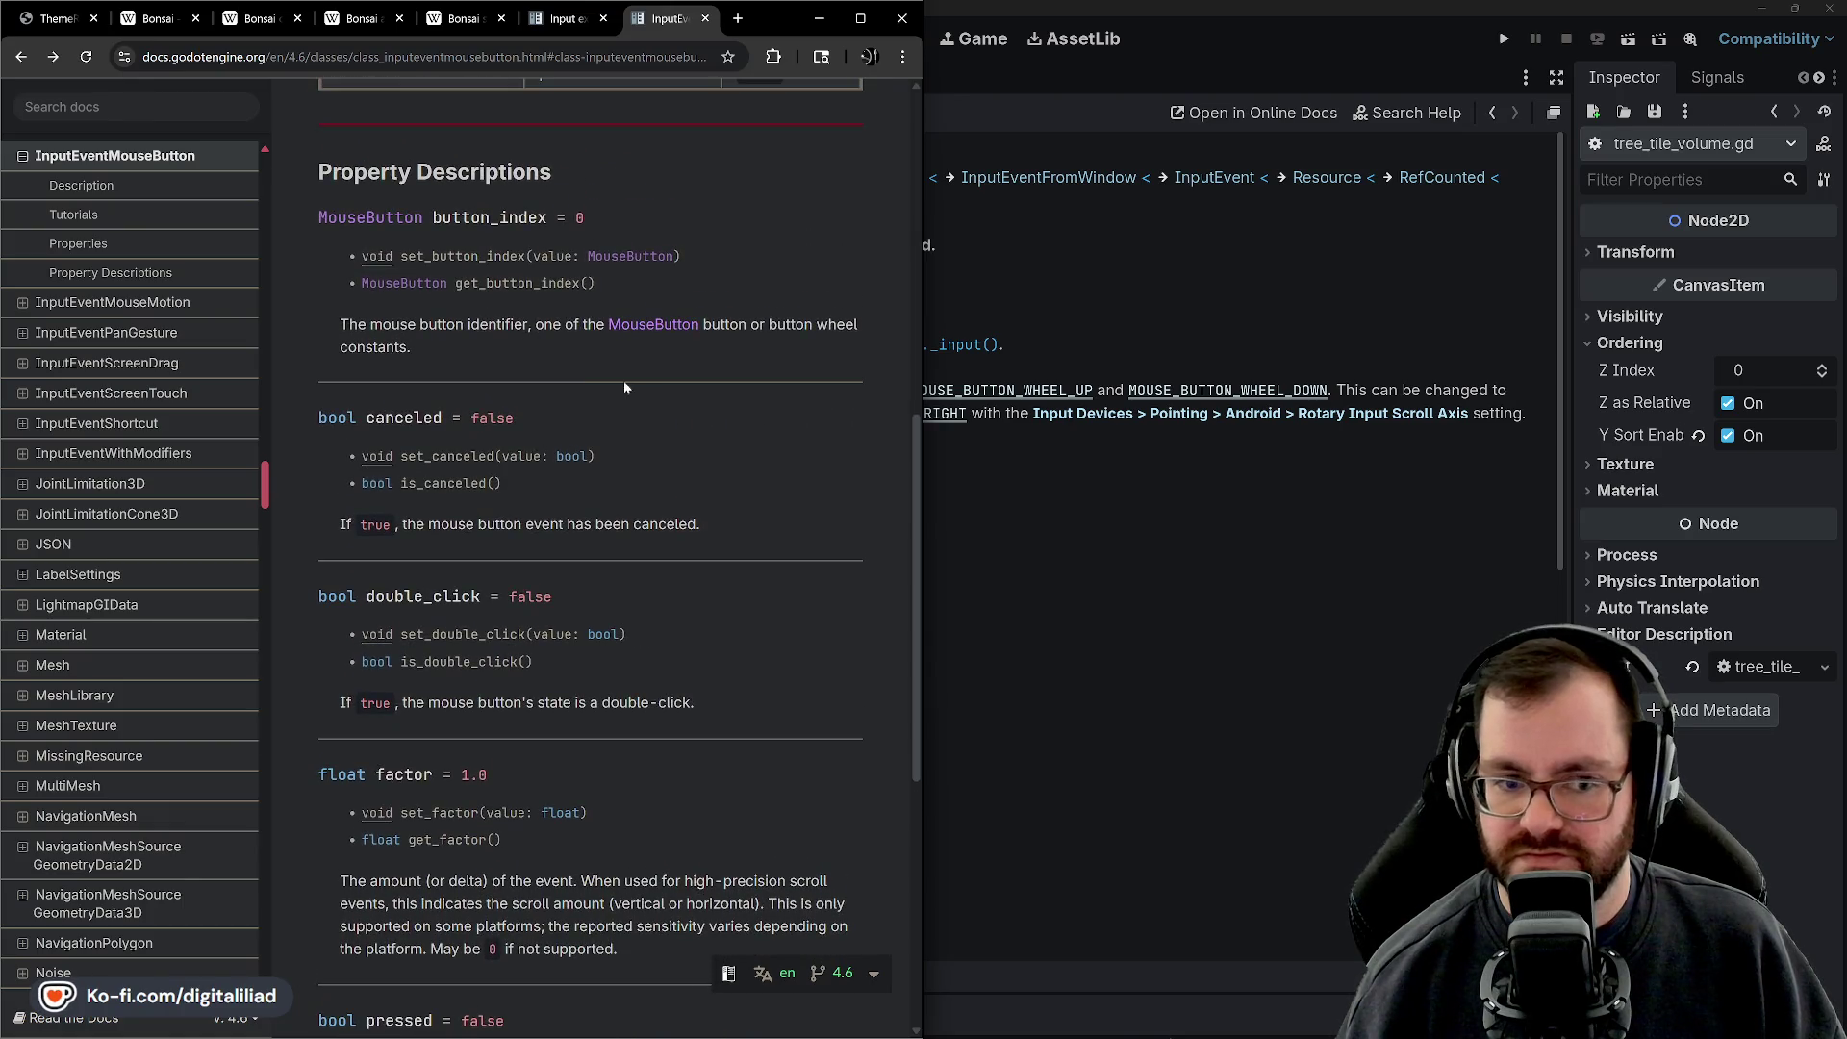
scroll(643, 408, "up", 1)
scroll(645, 366, "down", 3)
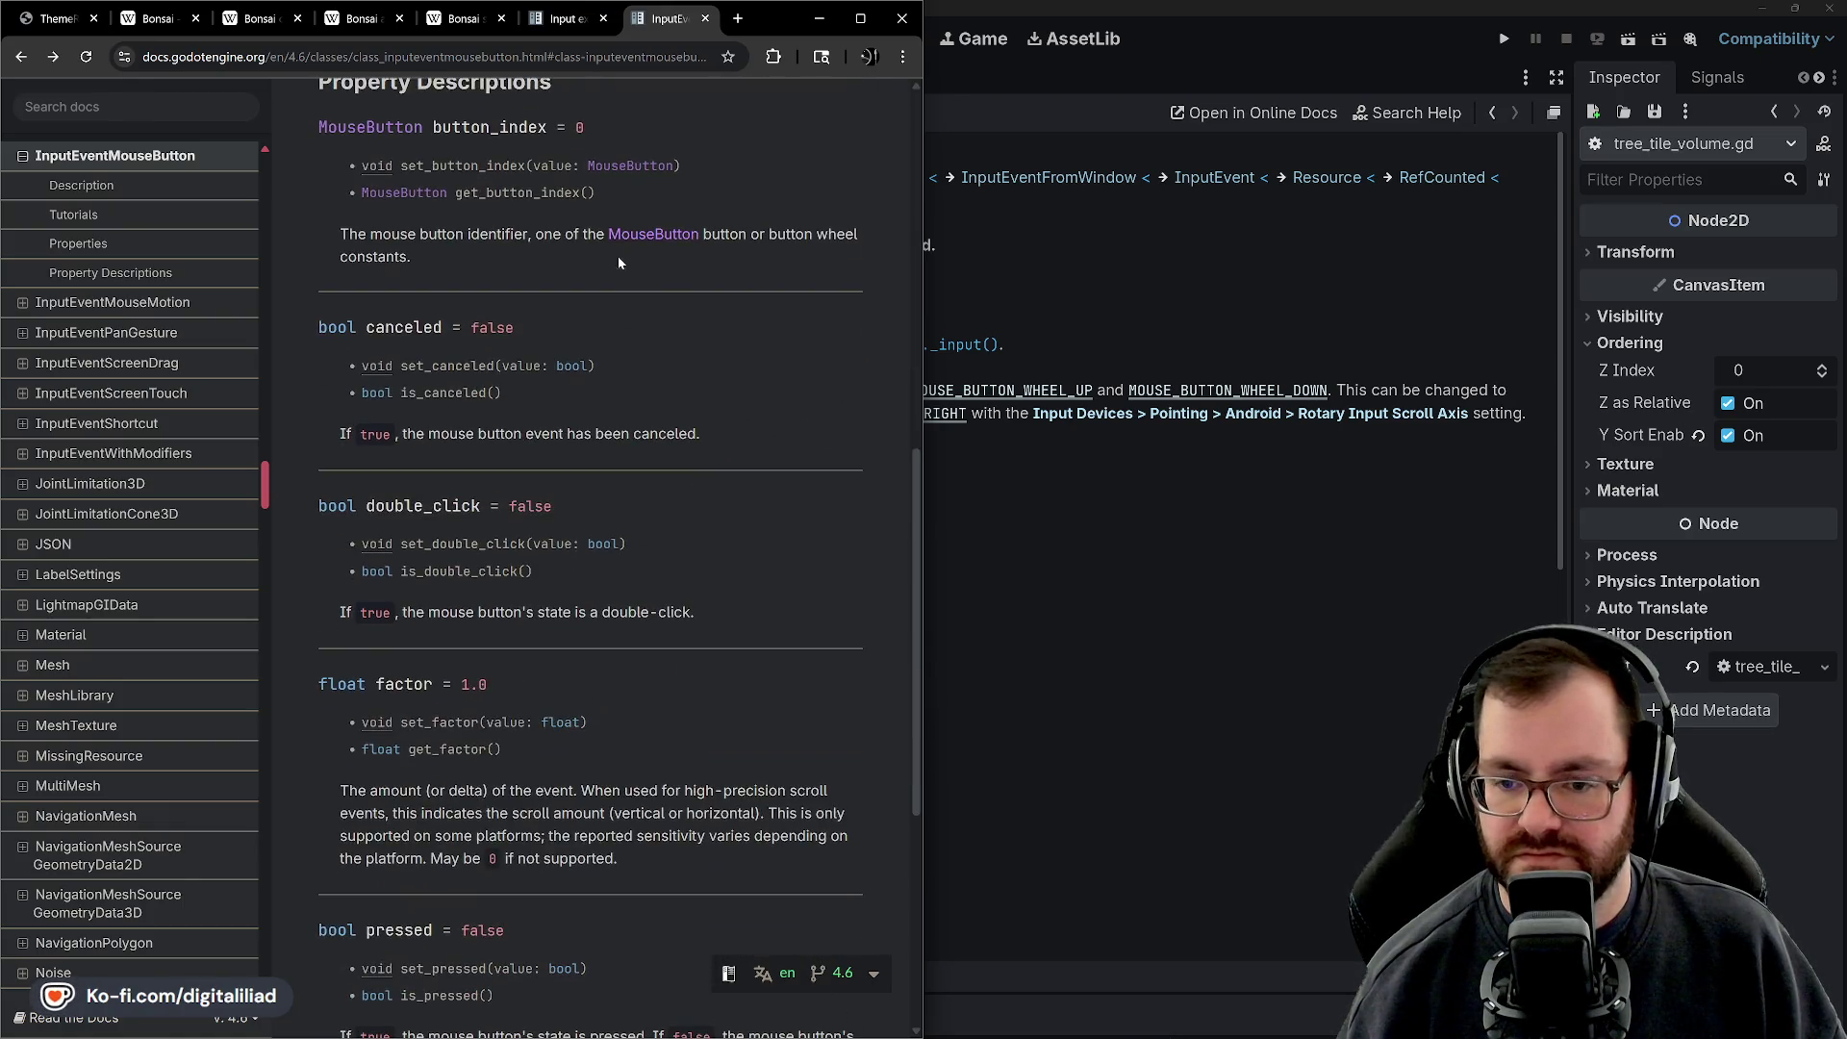
Show the Input examples Mouse buttons button_index sample, keeping the browser in front
left_click(565, 23)
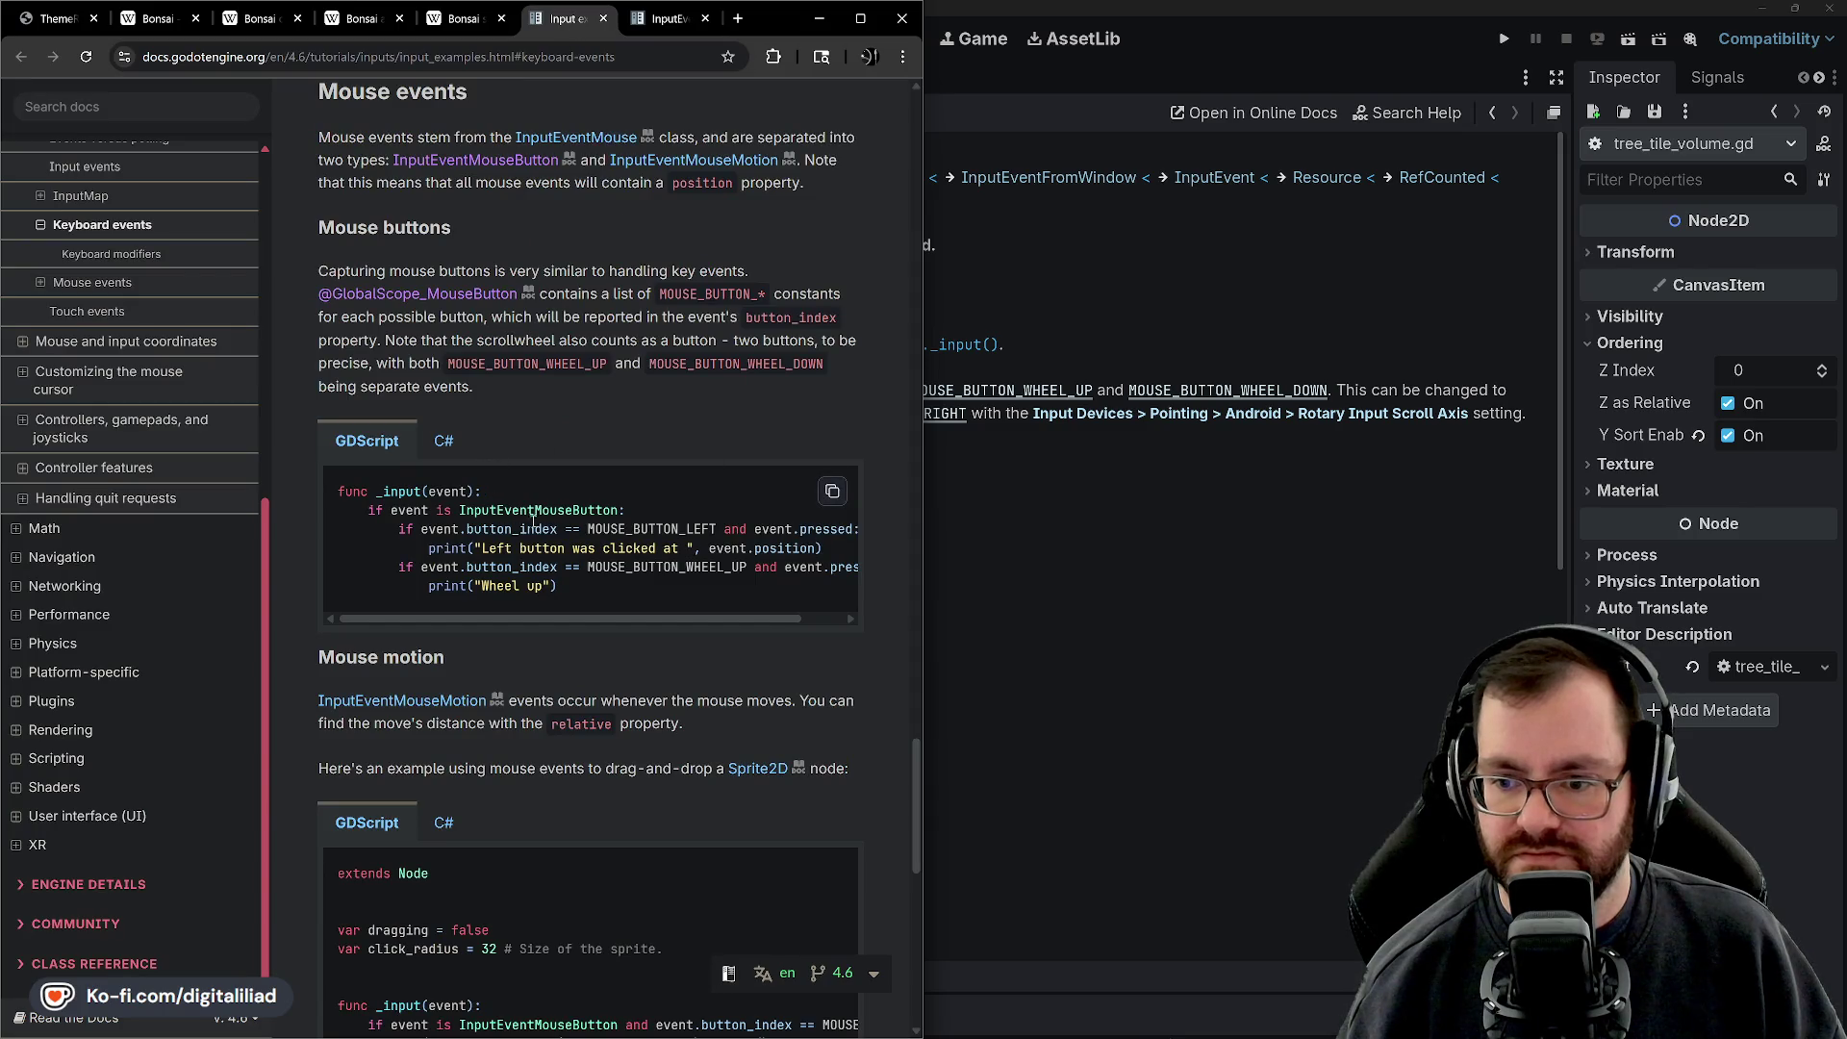
scroll(615, 546, "right", 1)
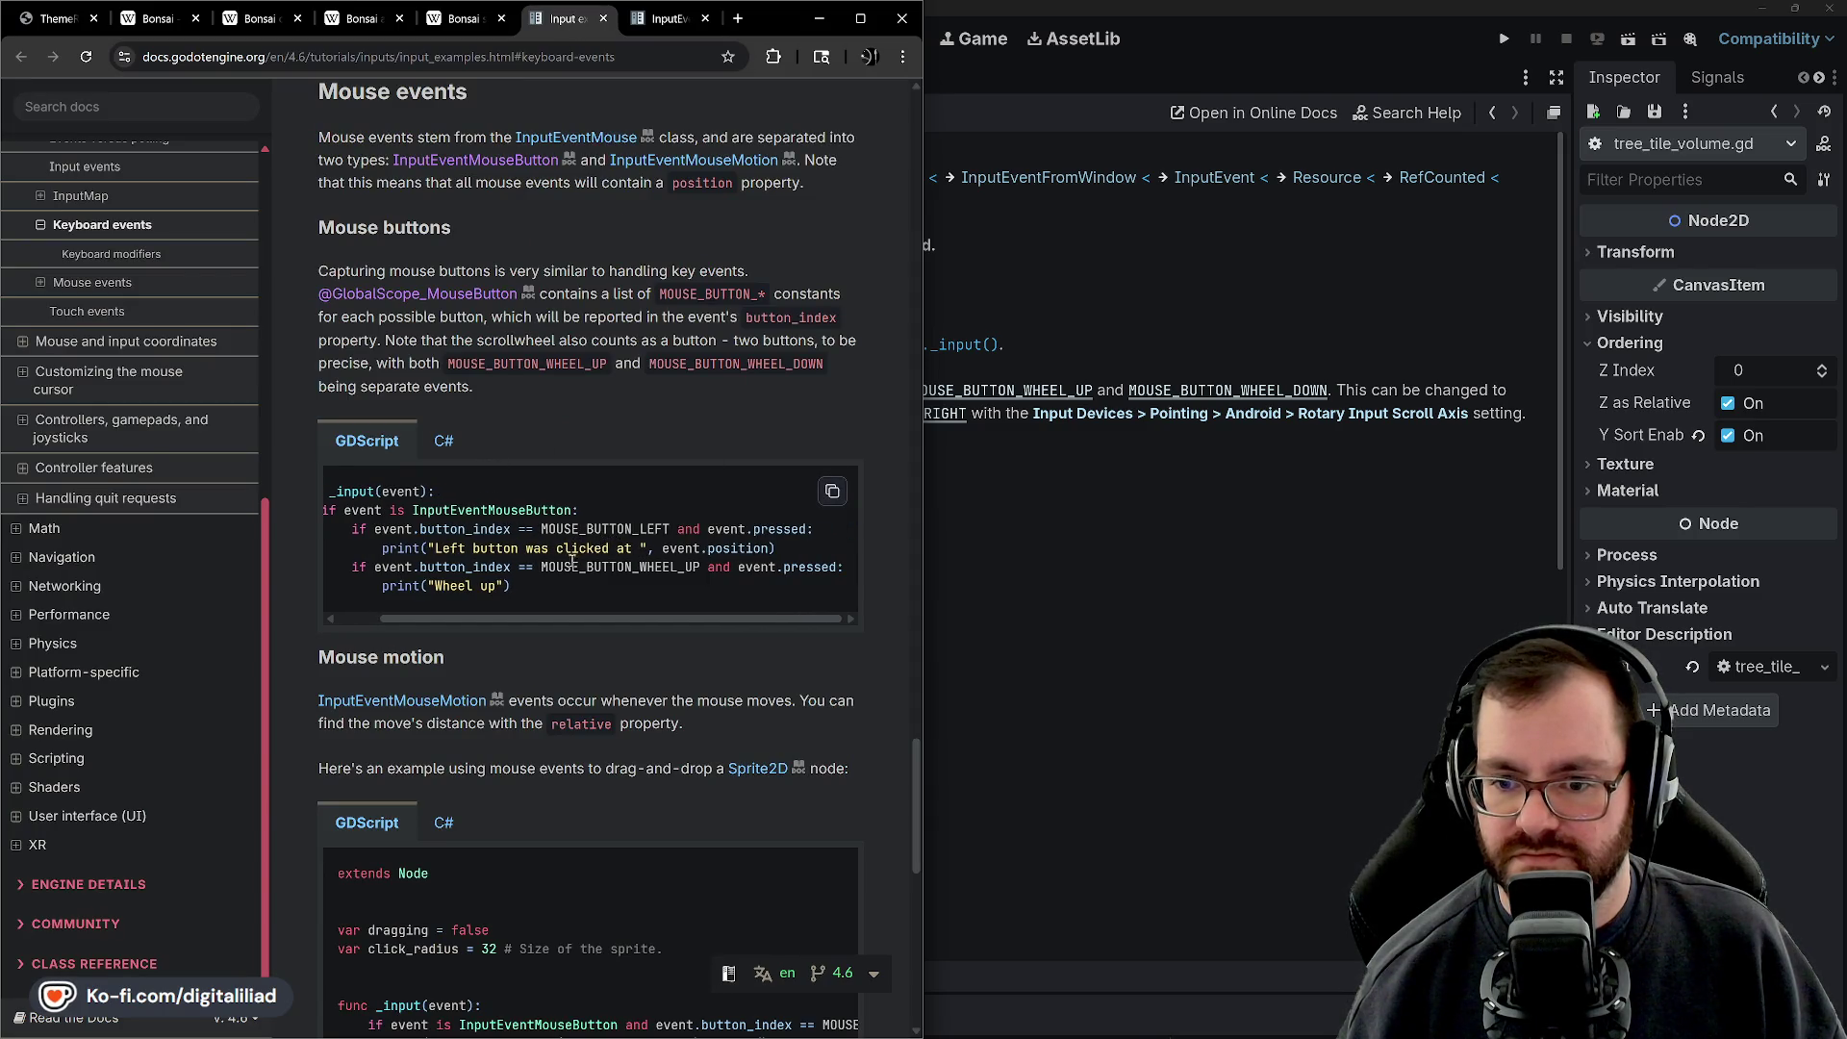
scroll(572, 560, "left", 1)
scroll(567, 565, "right", 1)
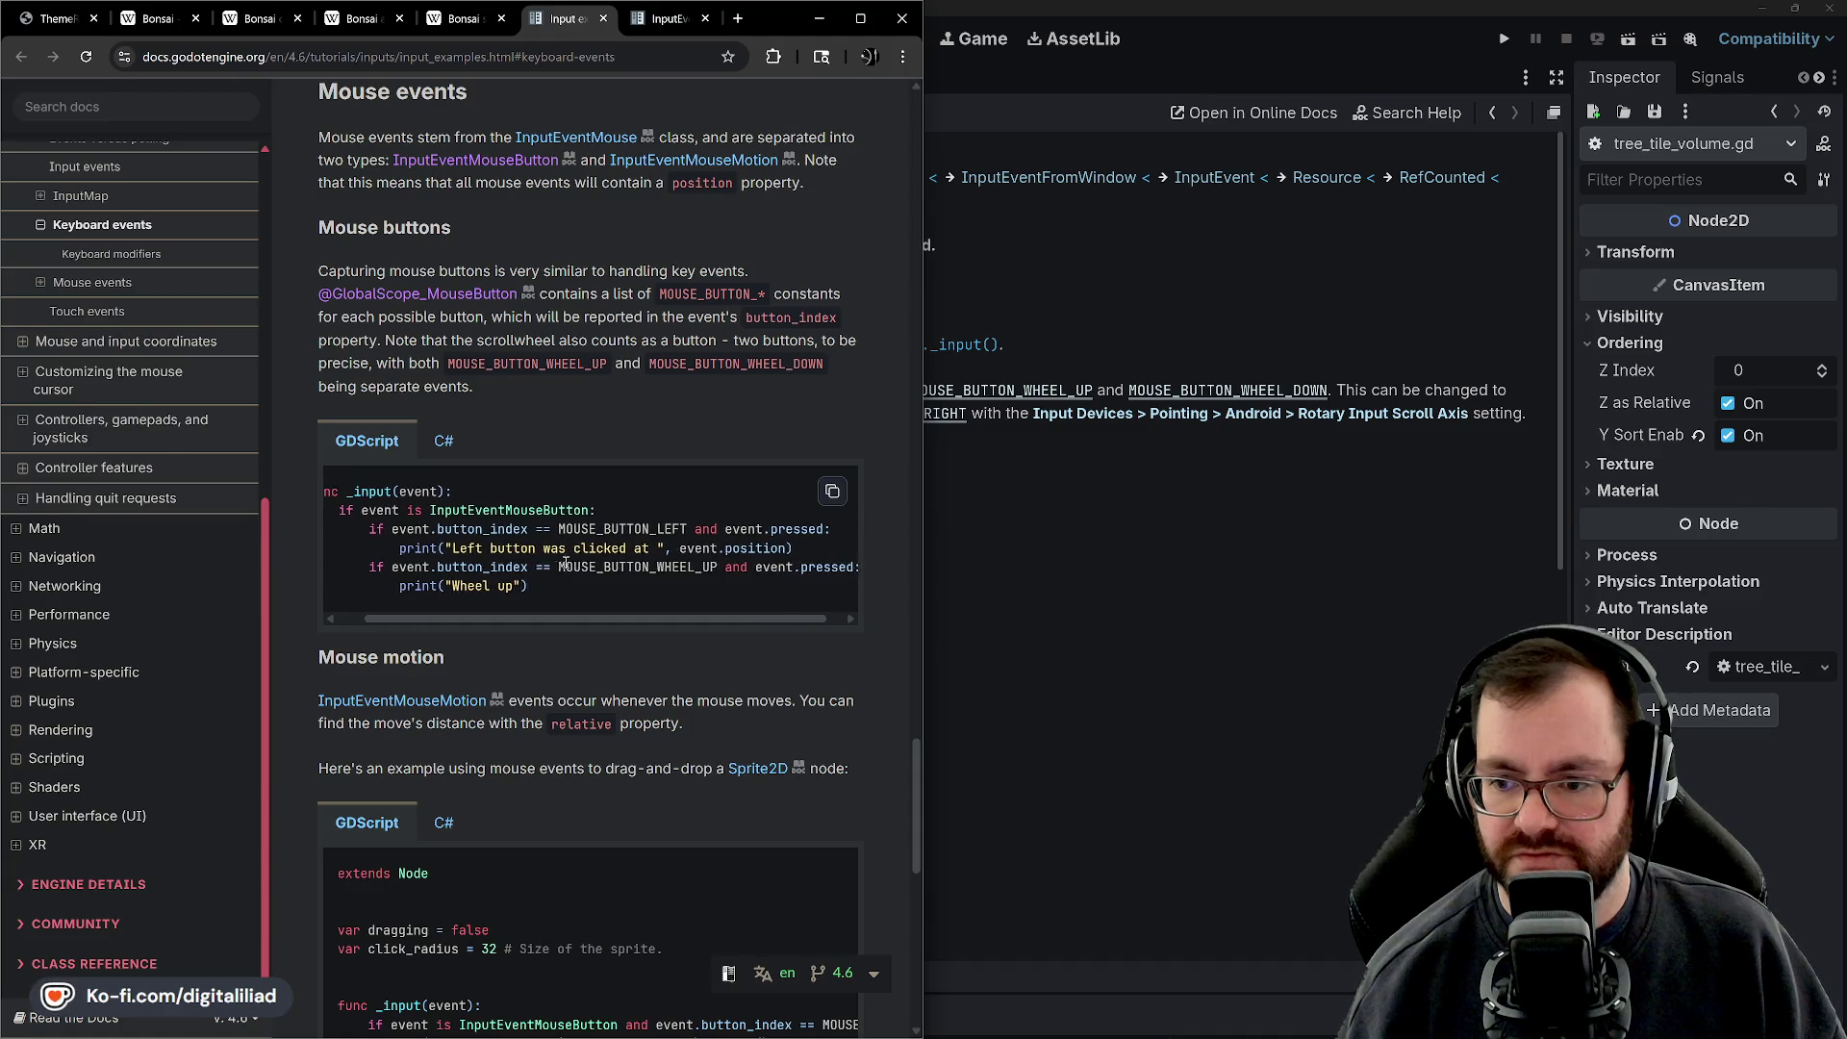
scroll(565, 563, "left", 1)
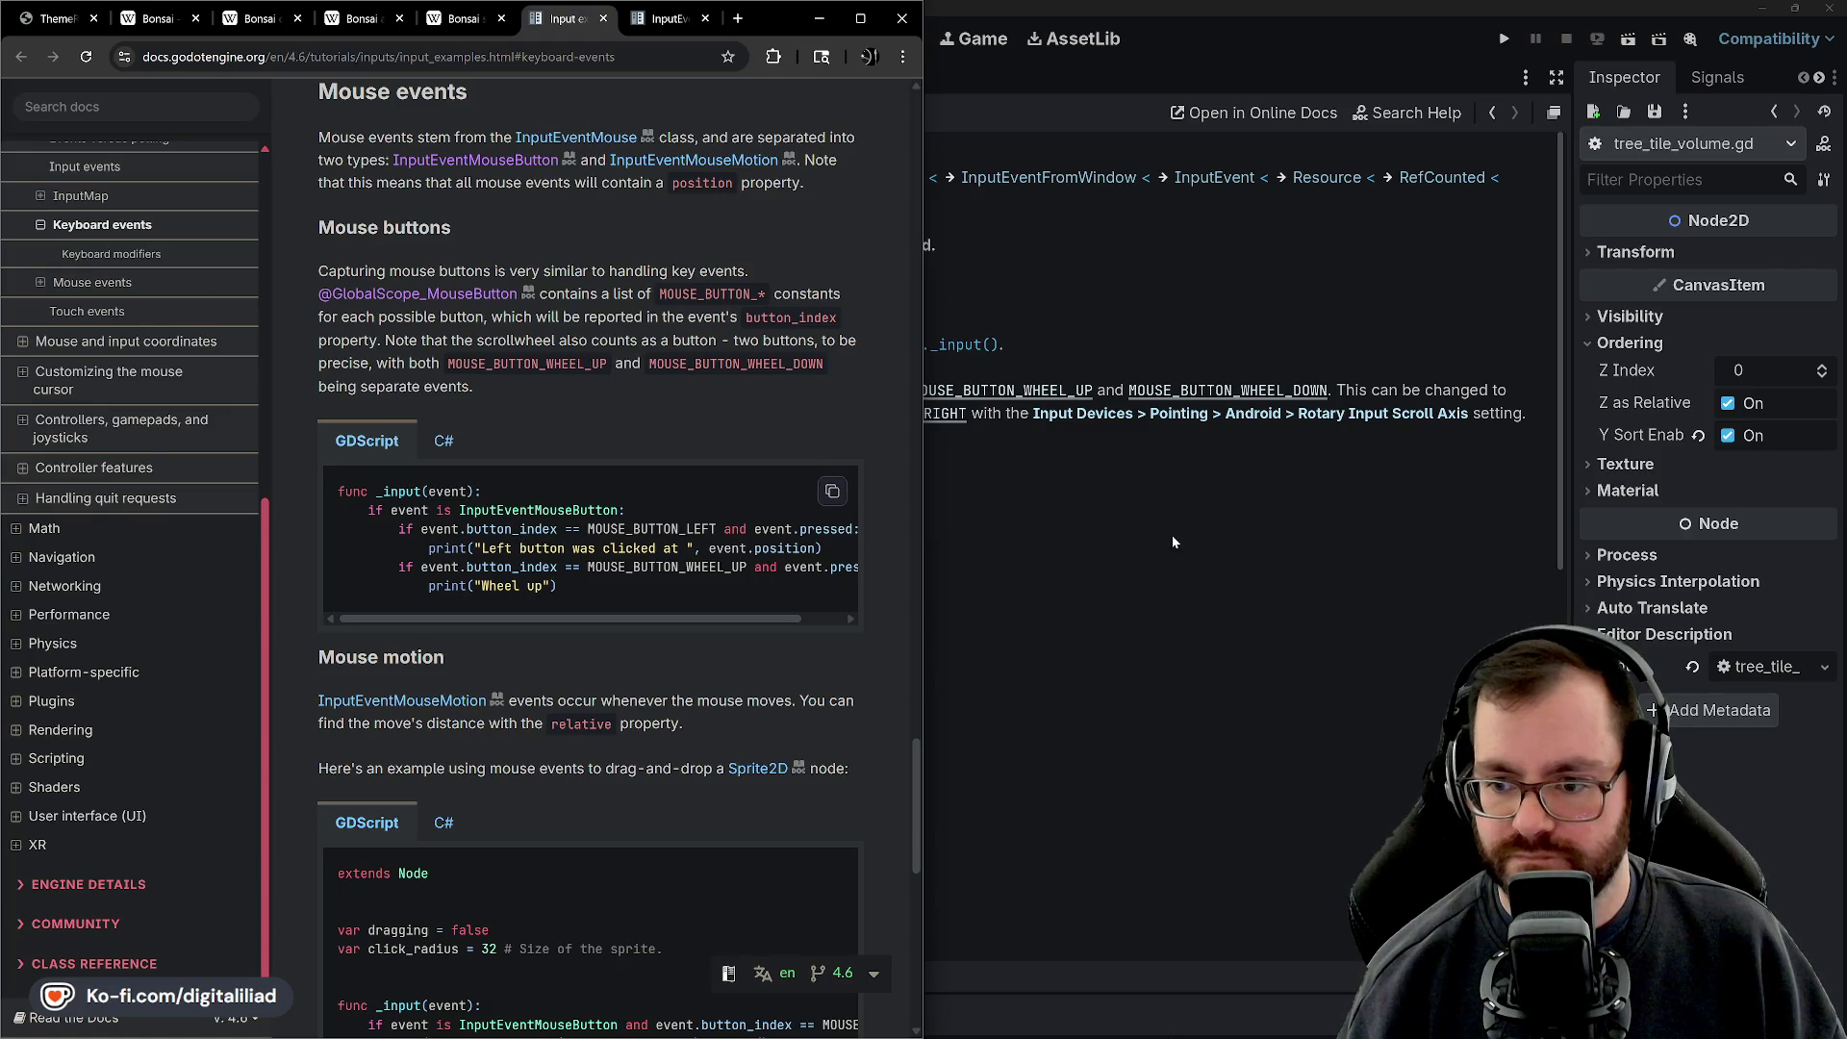
left_click(1128, 498)
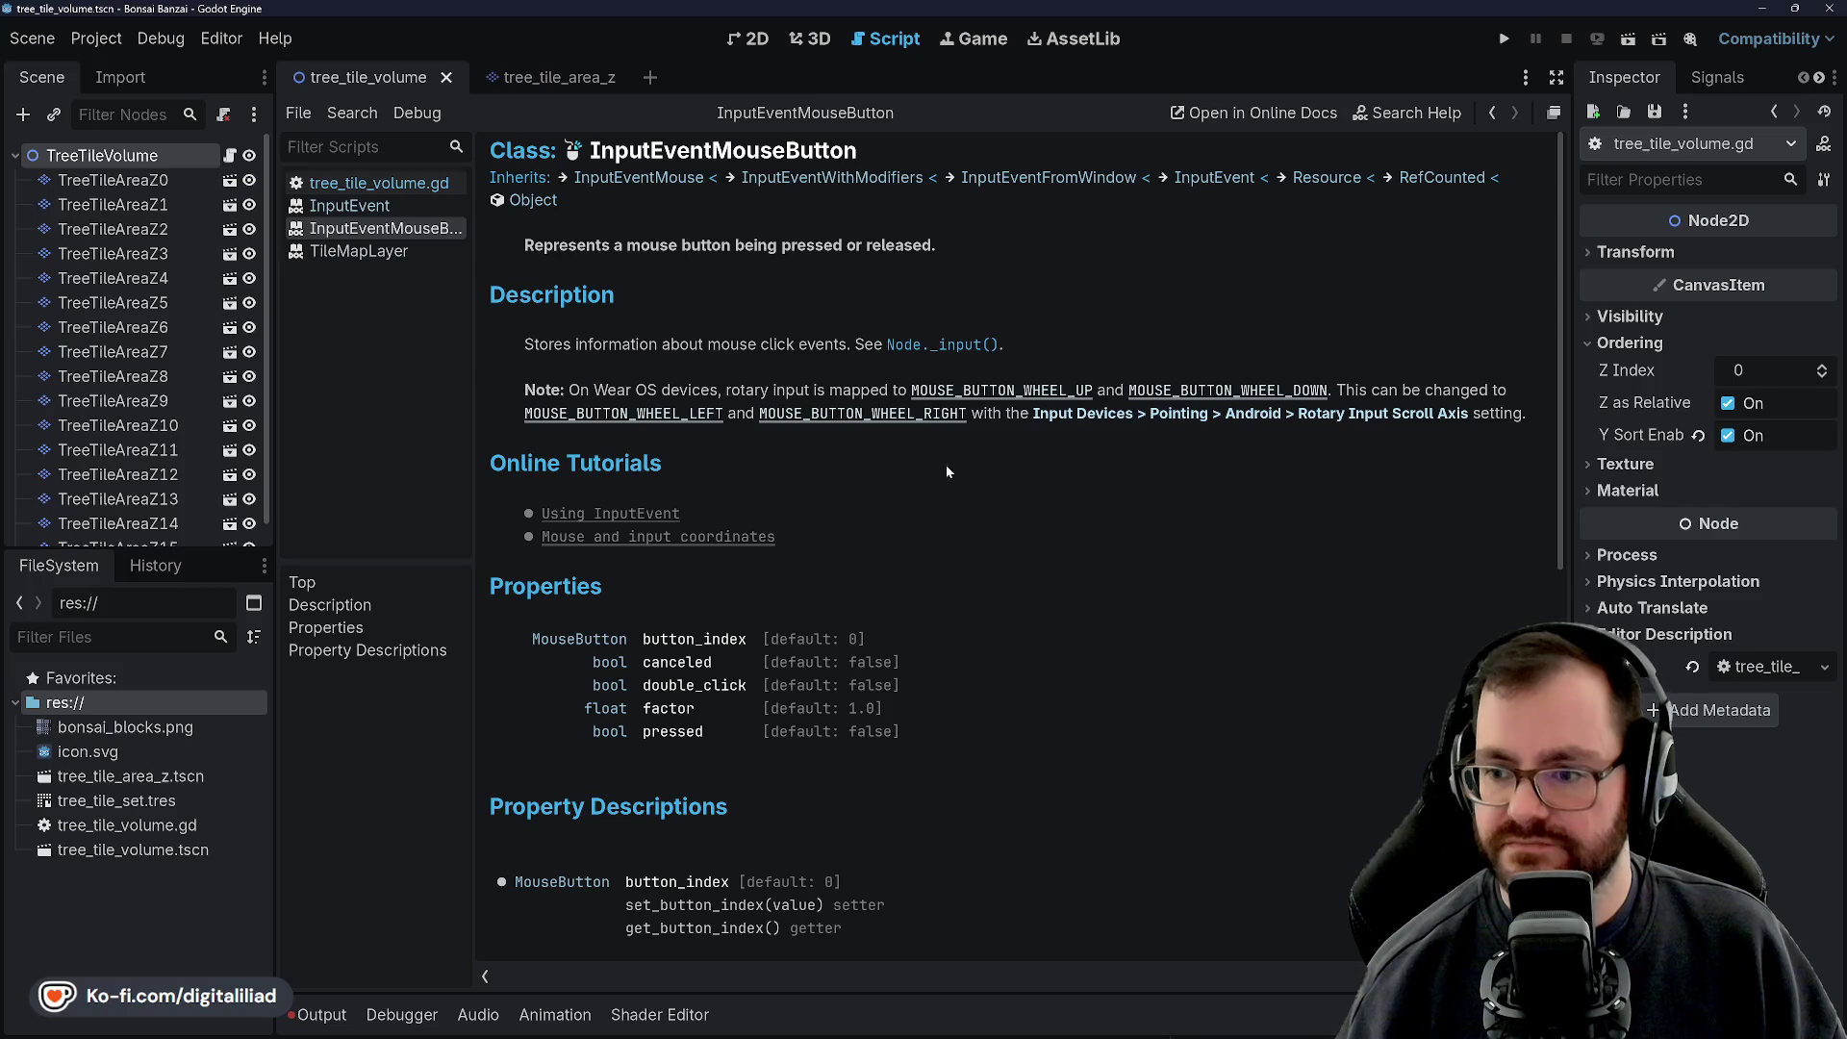
mouse_move(1012, 1020)
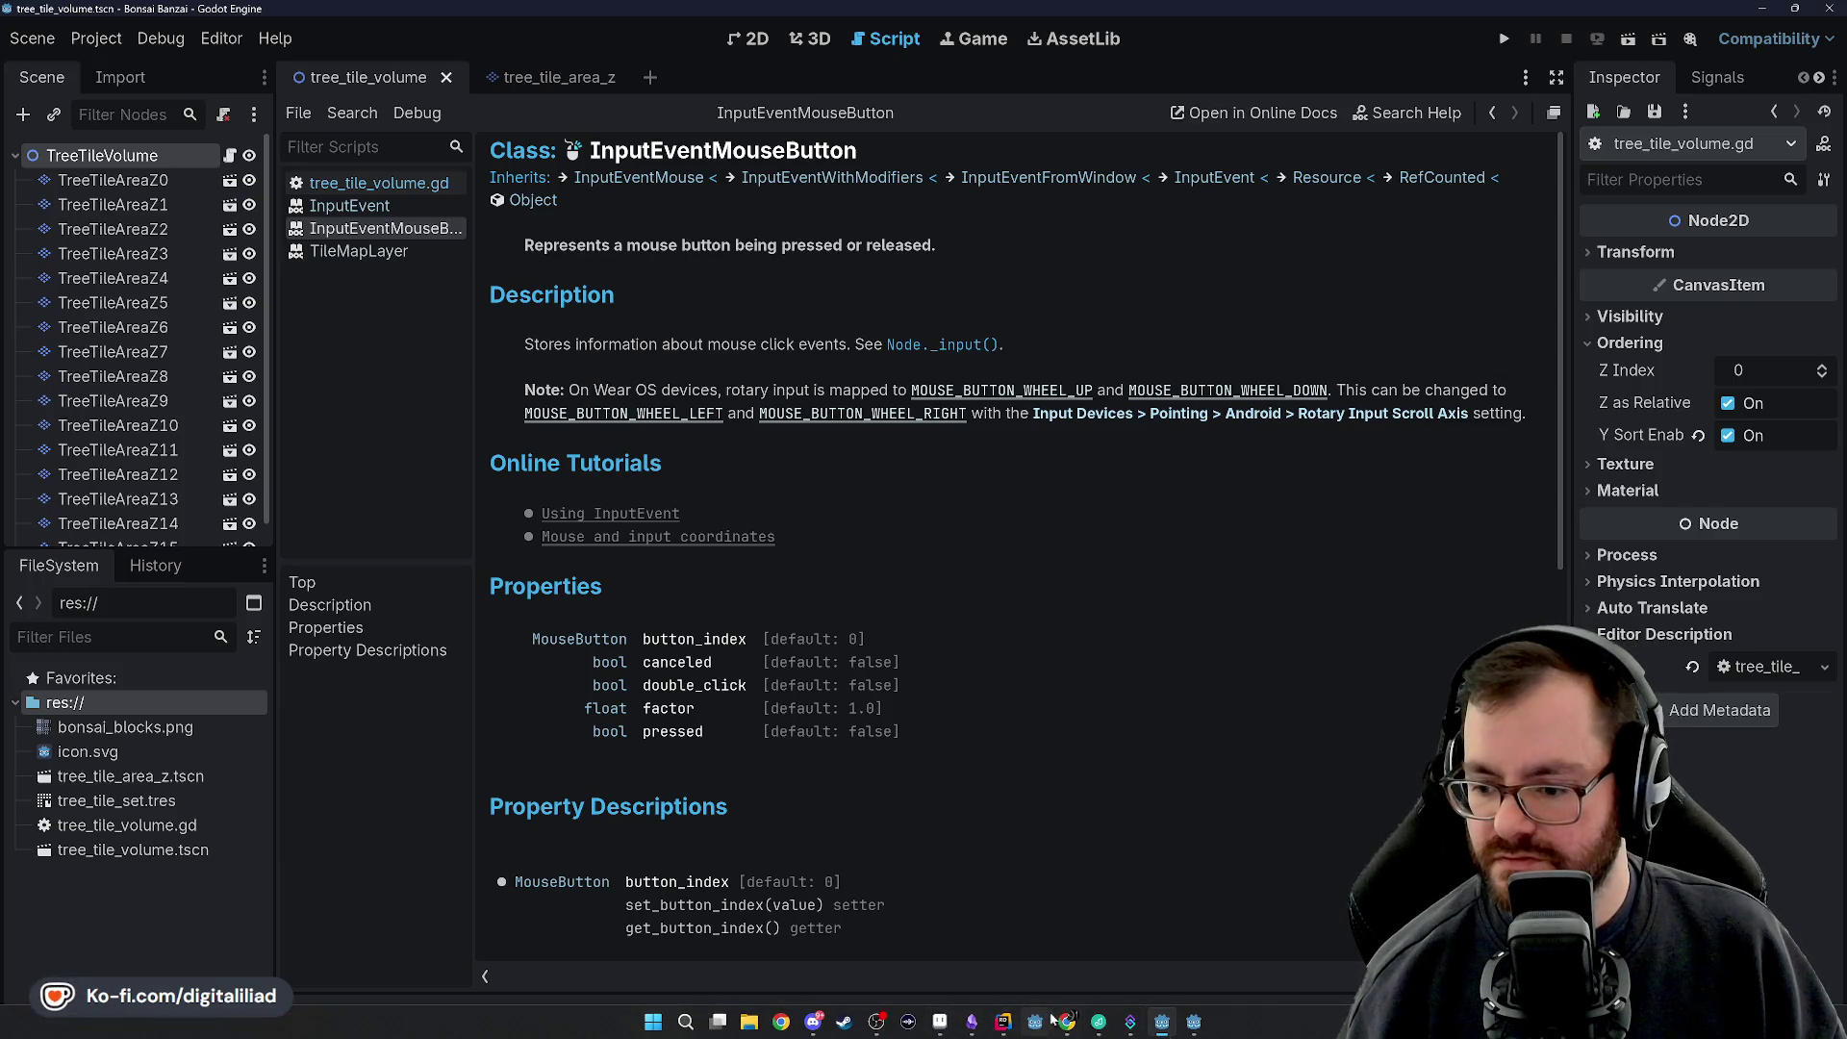
left_click(991, 938)
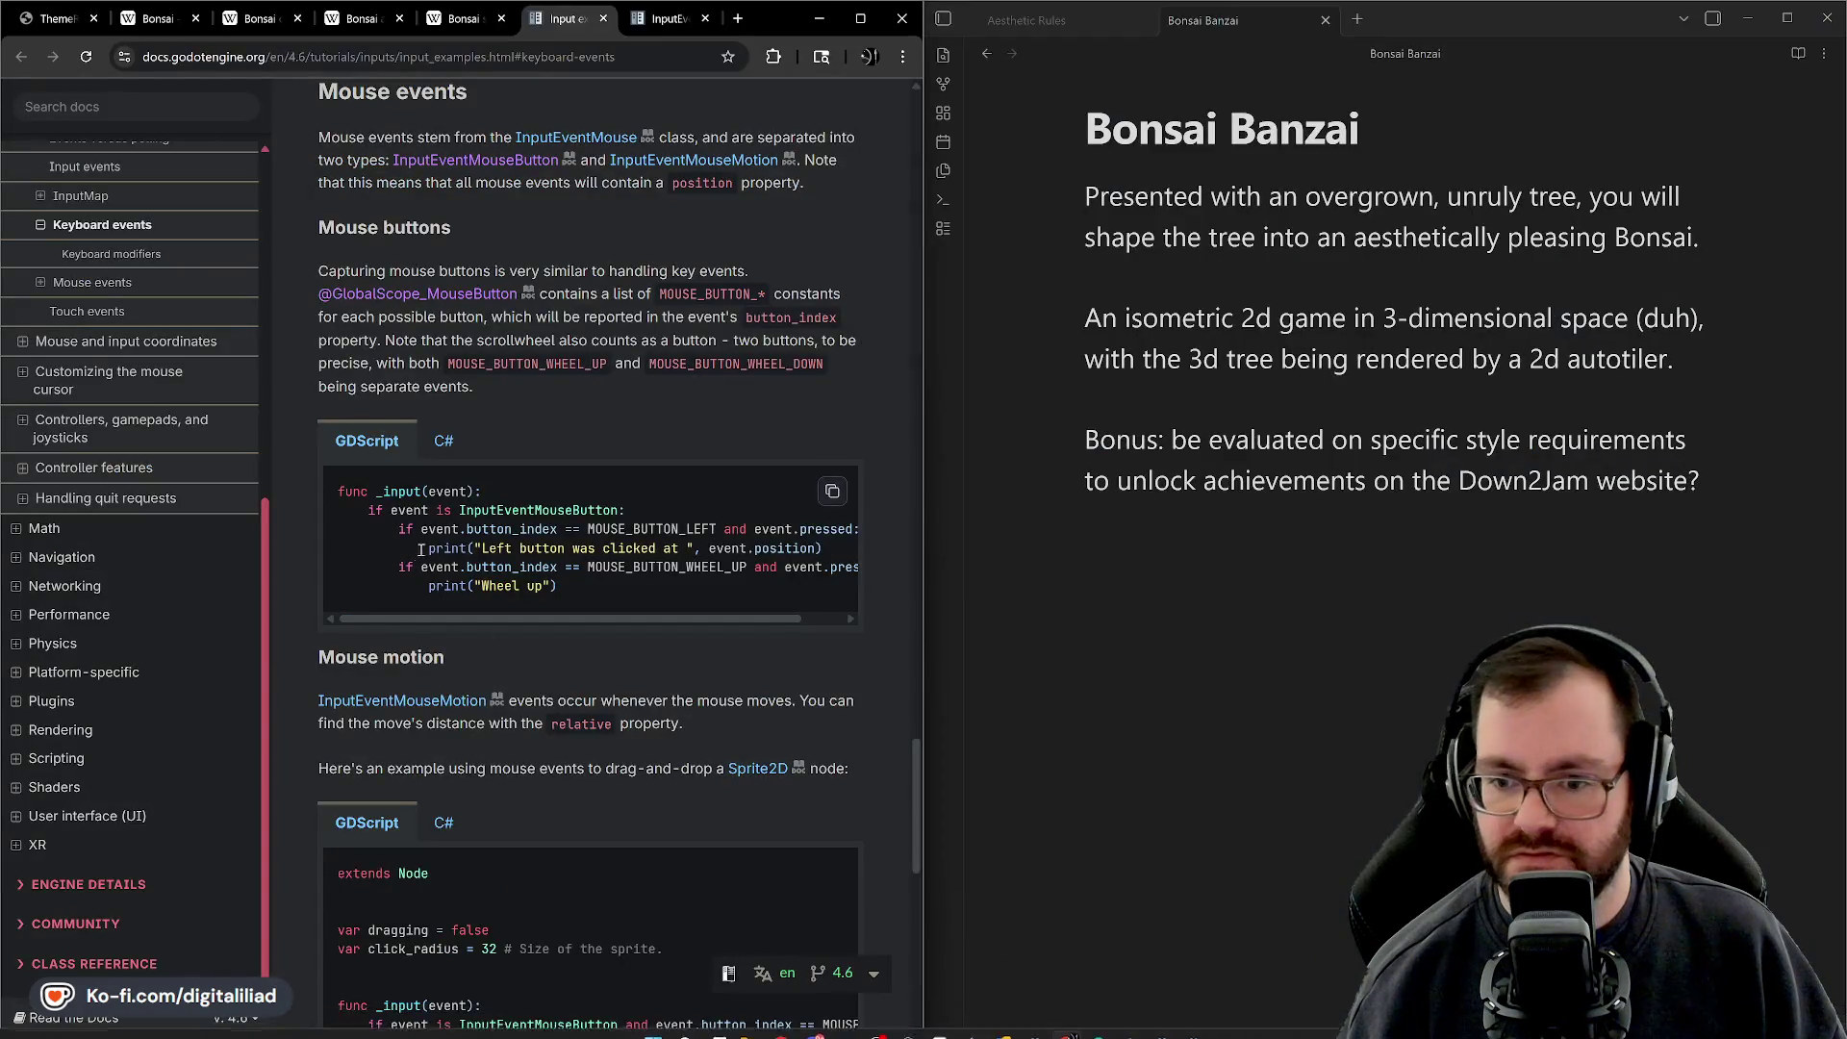
Scroll the Mouse buttons code sample sideways to read the full button_index example
scroll(617, 572, "right", 1)
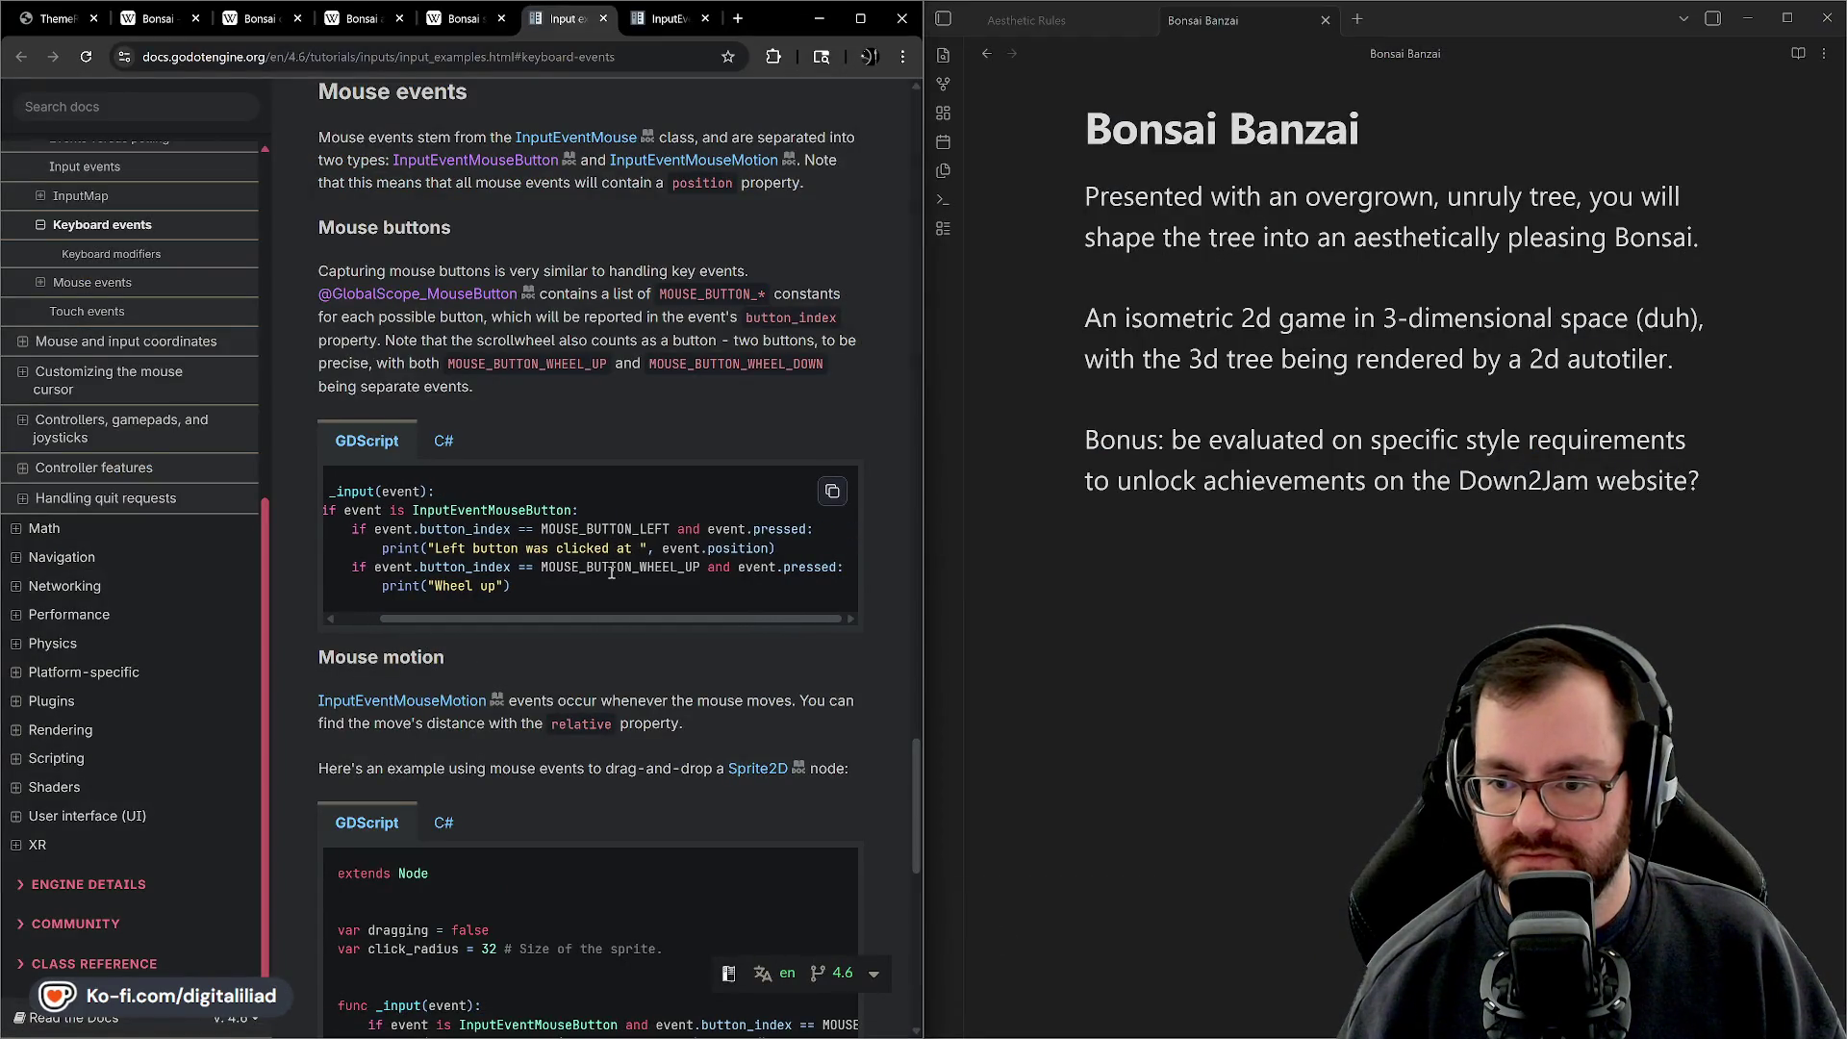
scroll(607, 573, "left", 1)
scroll(602, 577, "right", 1)
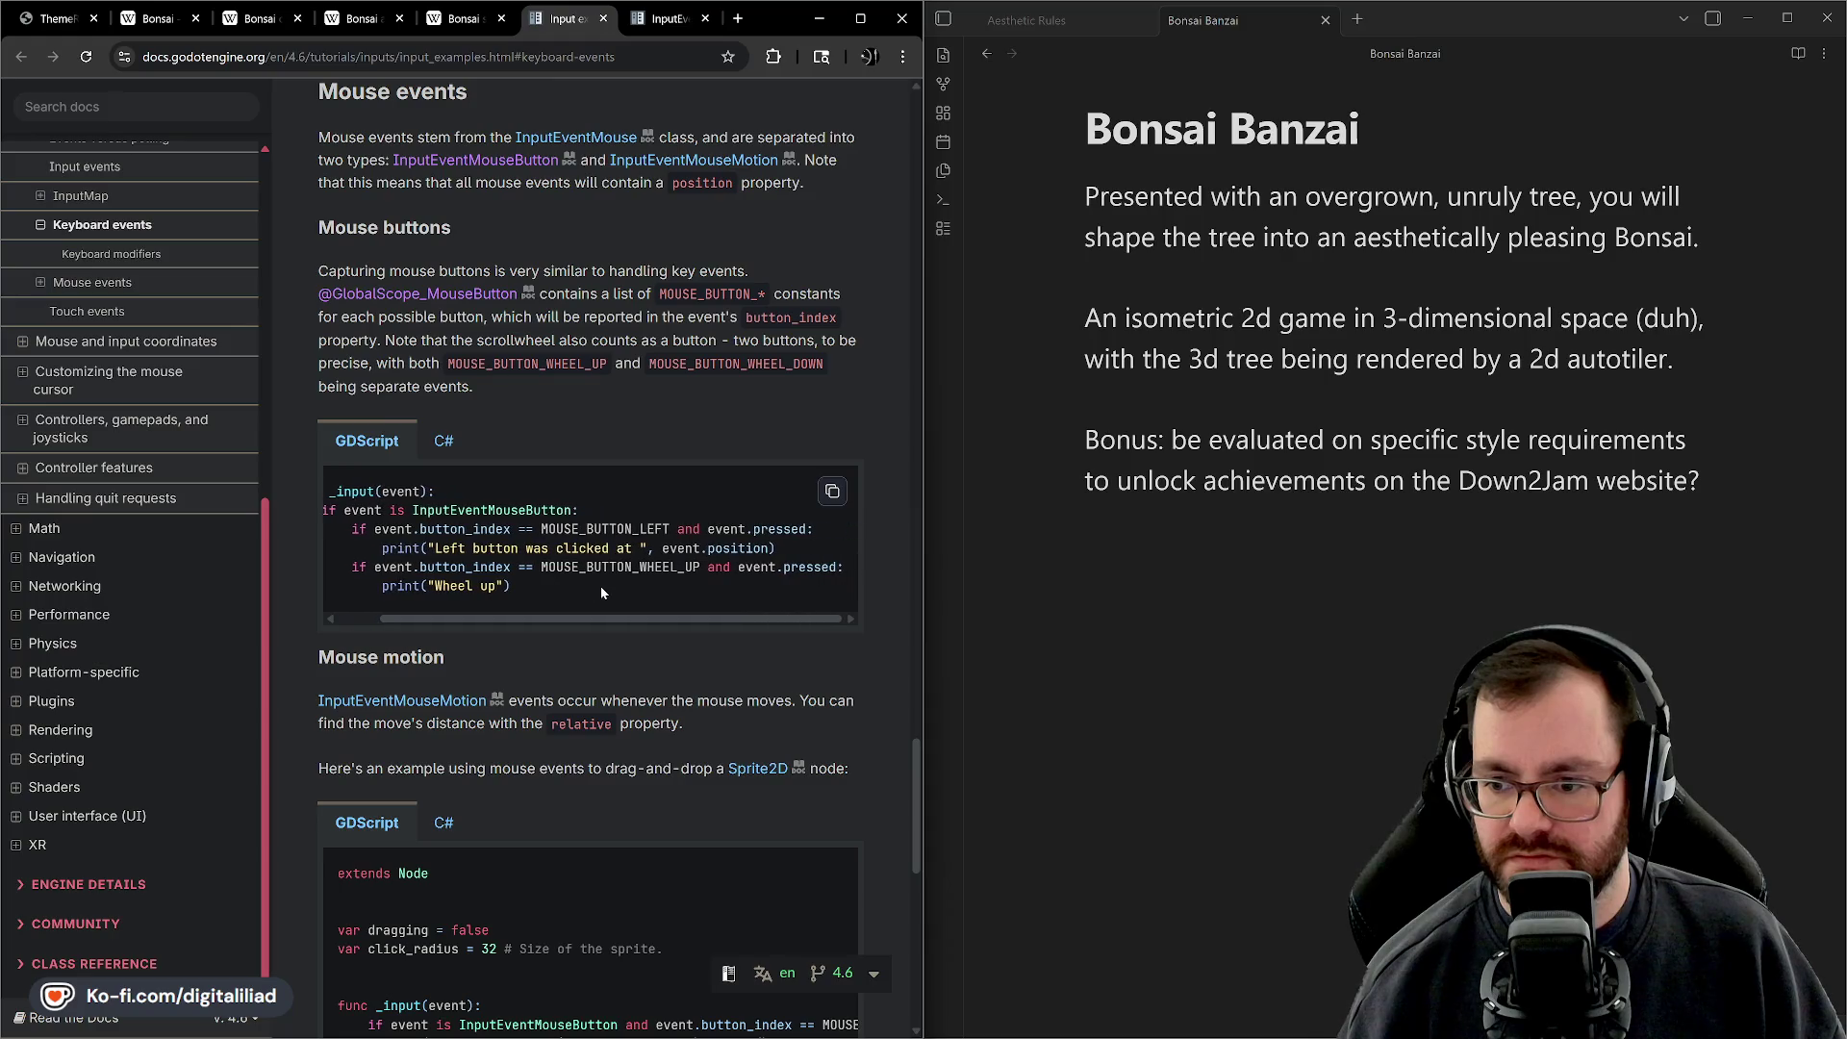
scroll(597, 585, "left", 1)
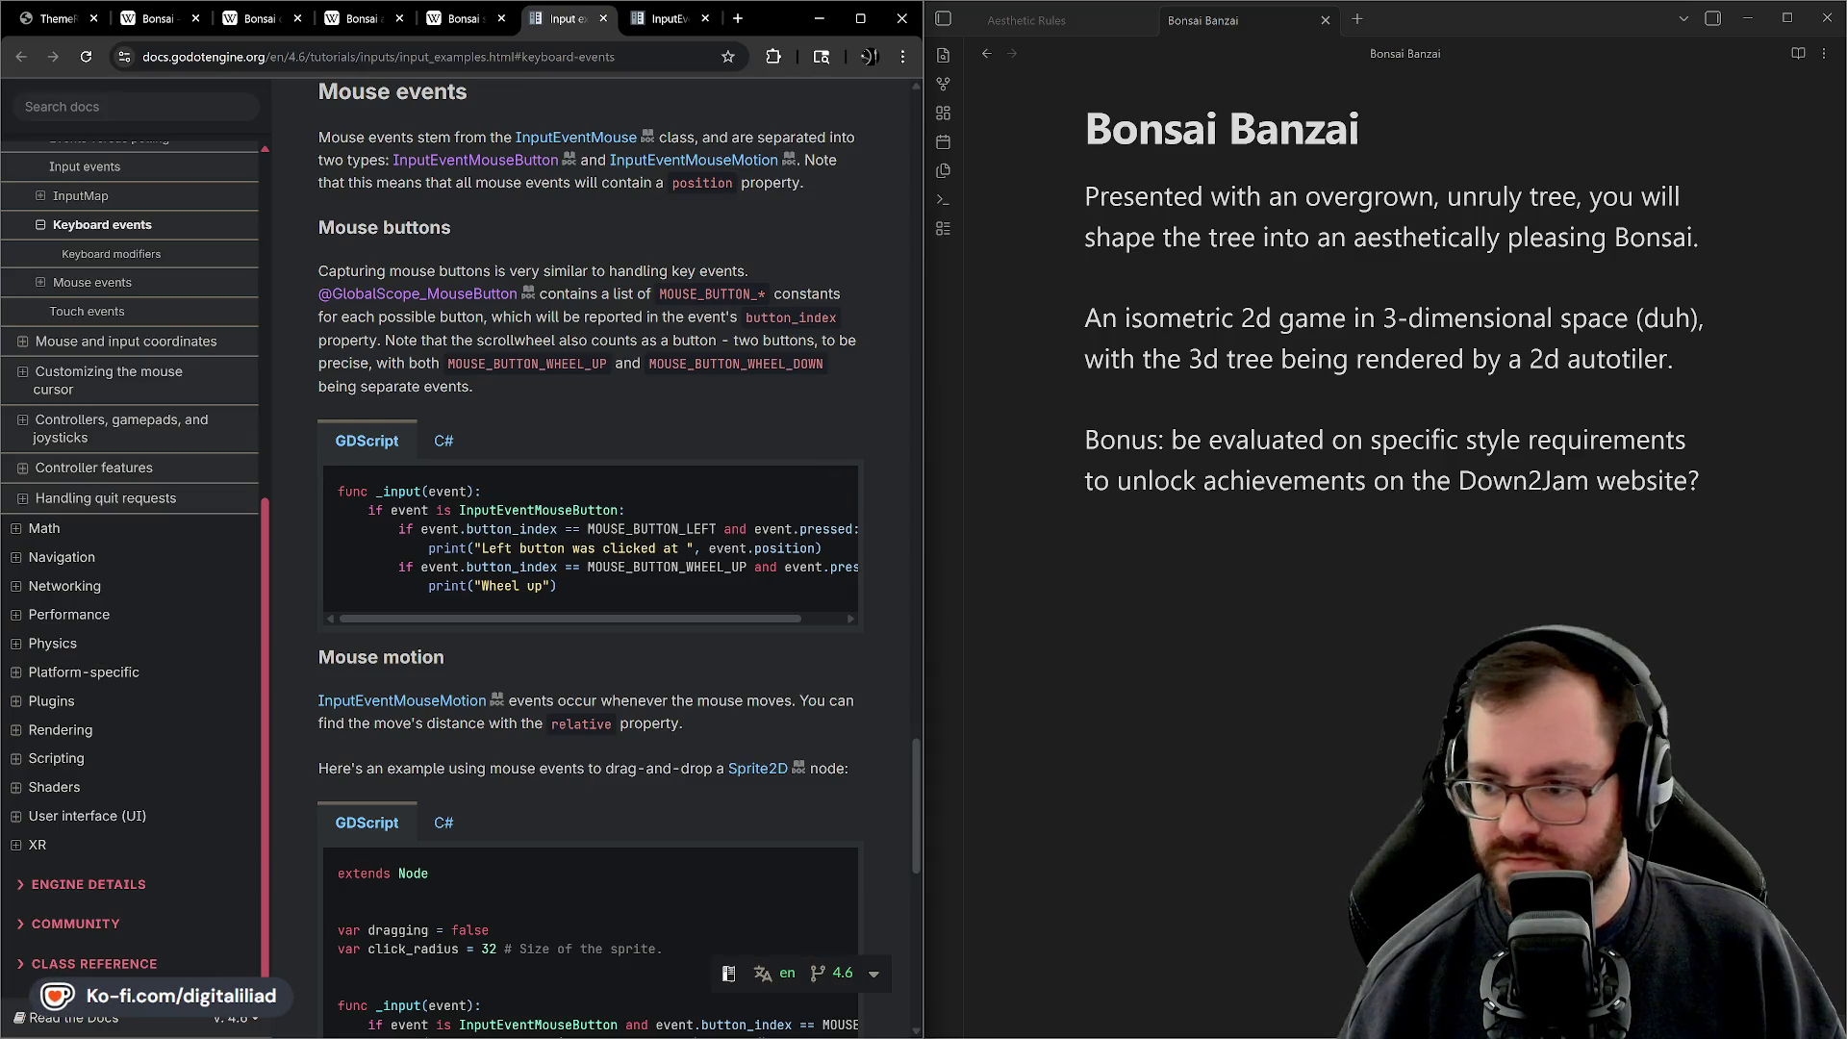
mouse_move(1067, 1034)
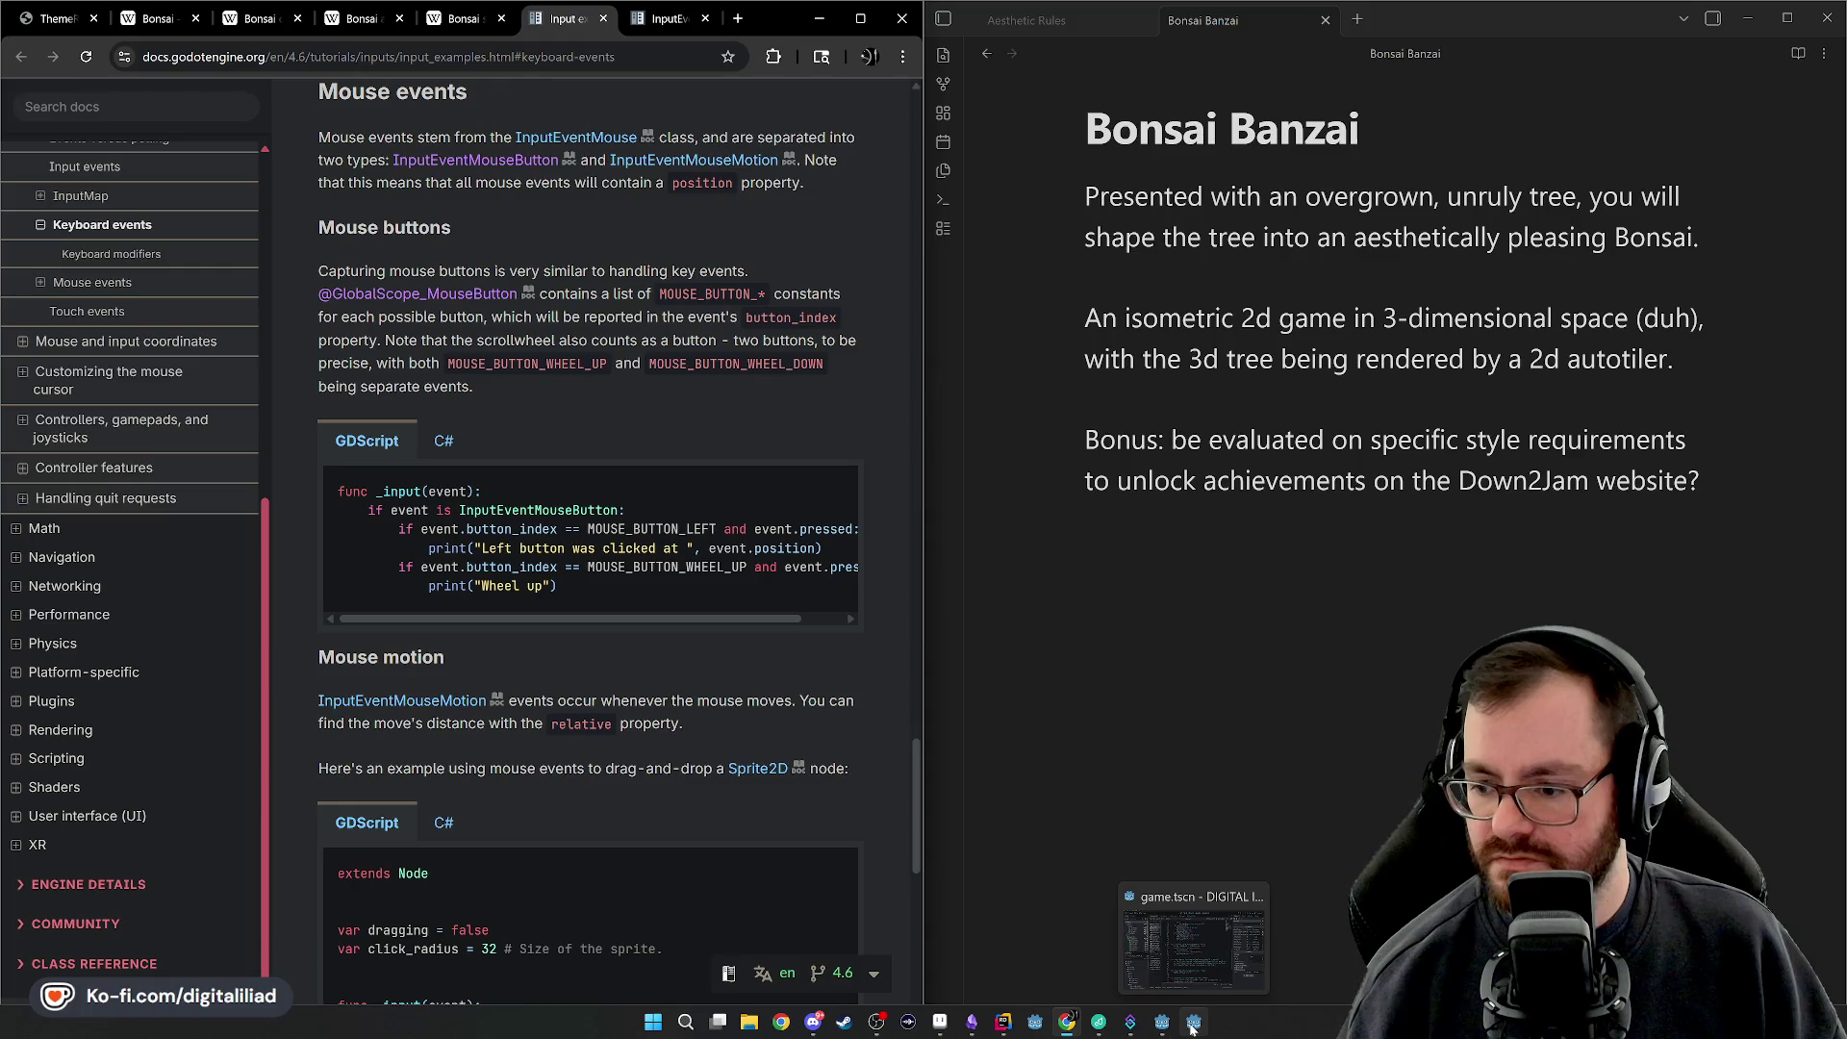
mouse_move(1162, 1027)
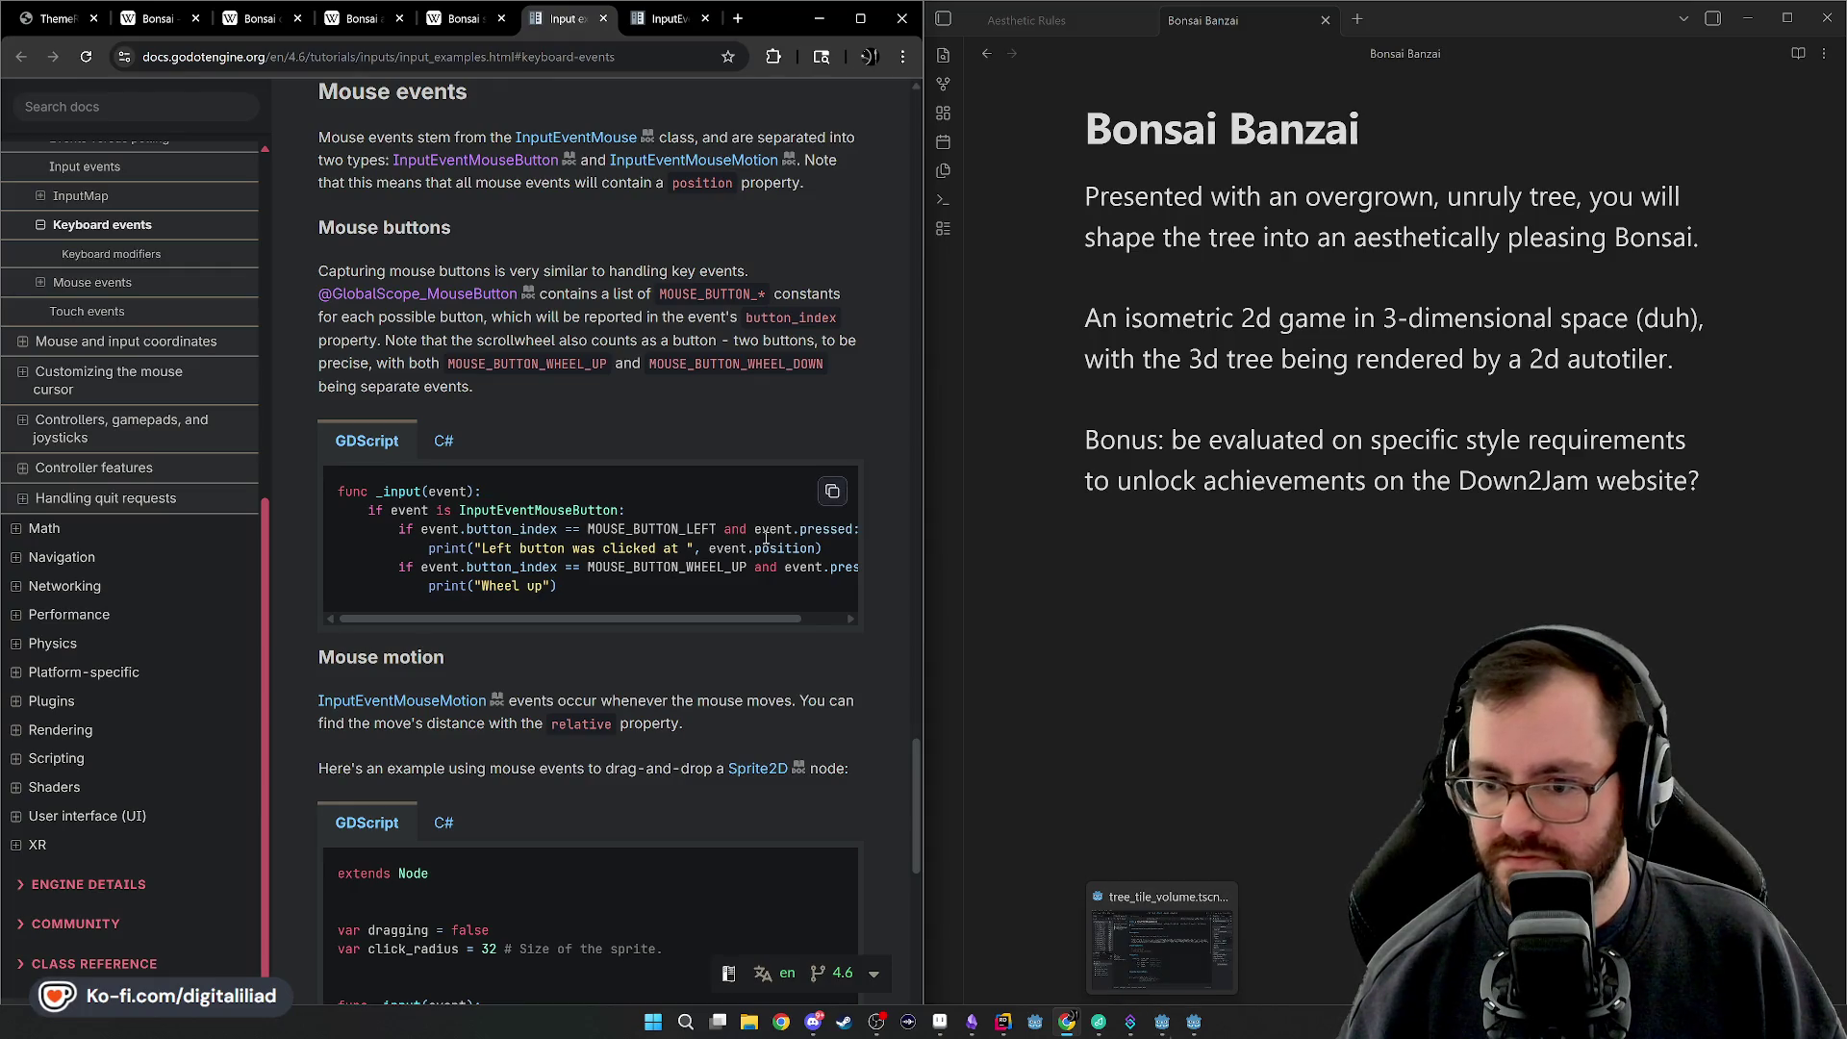
scroll(575, 550, "up", 5)
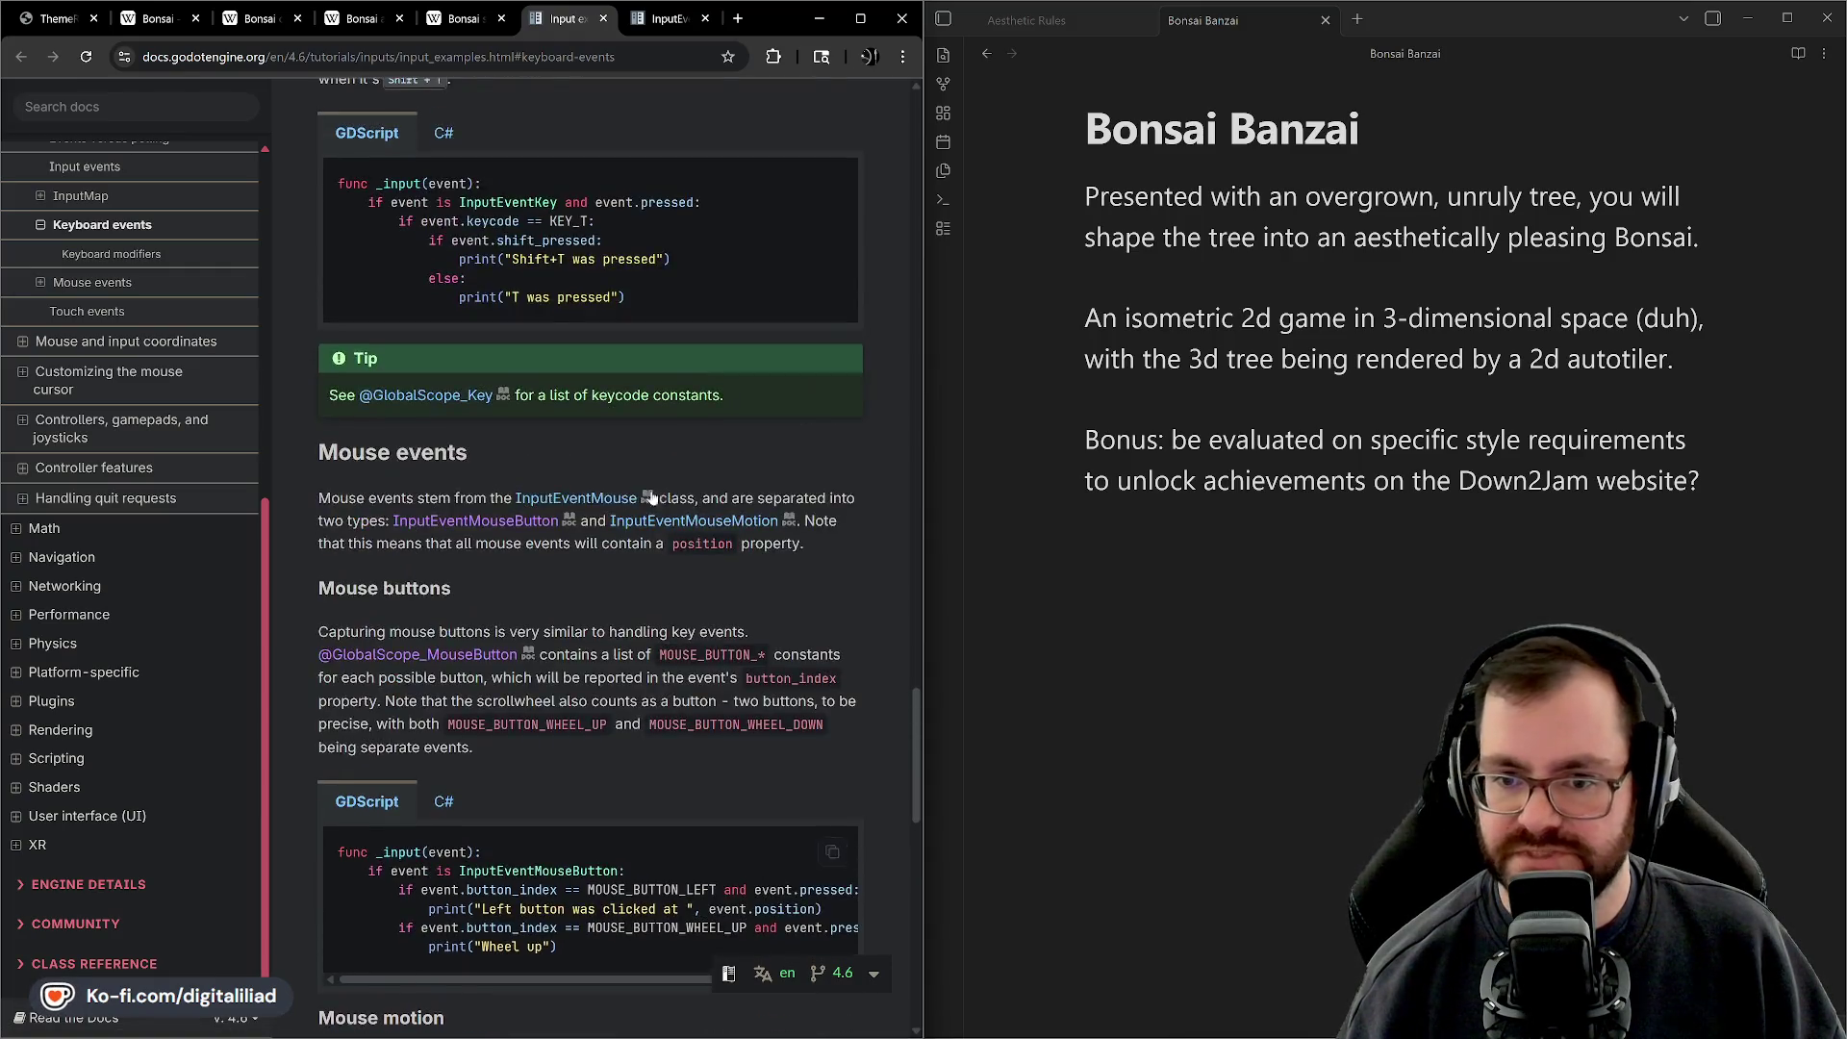
scroll(451, 499, "down", 1)
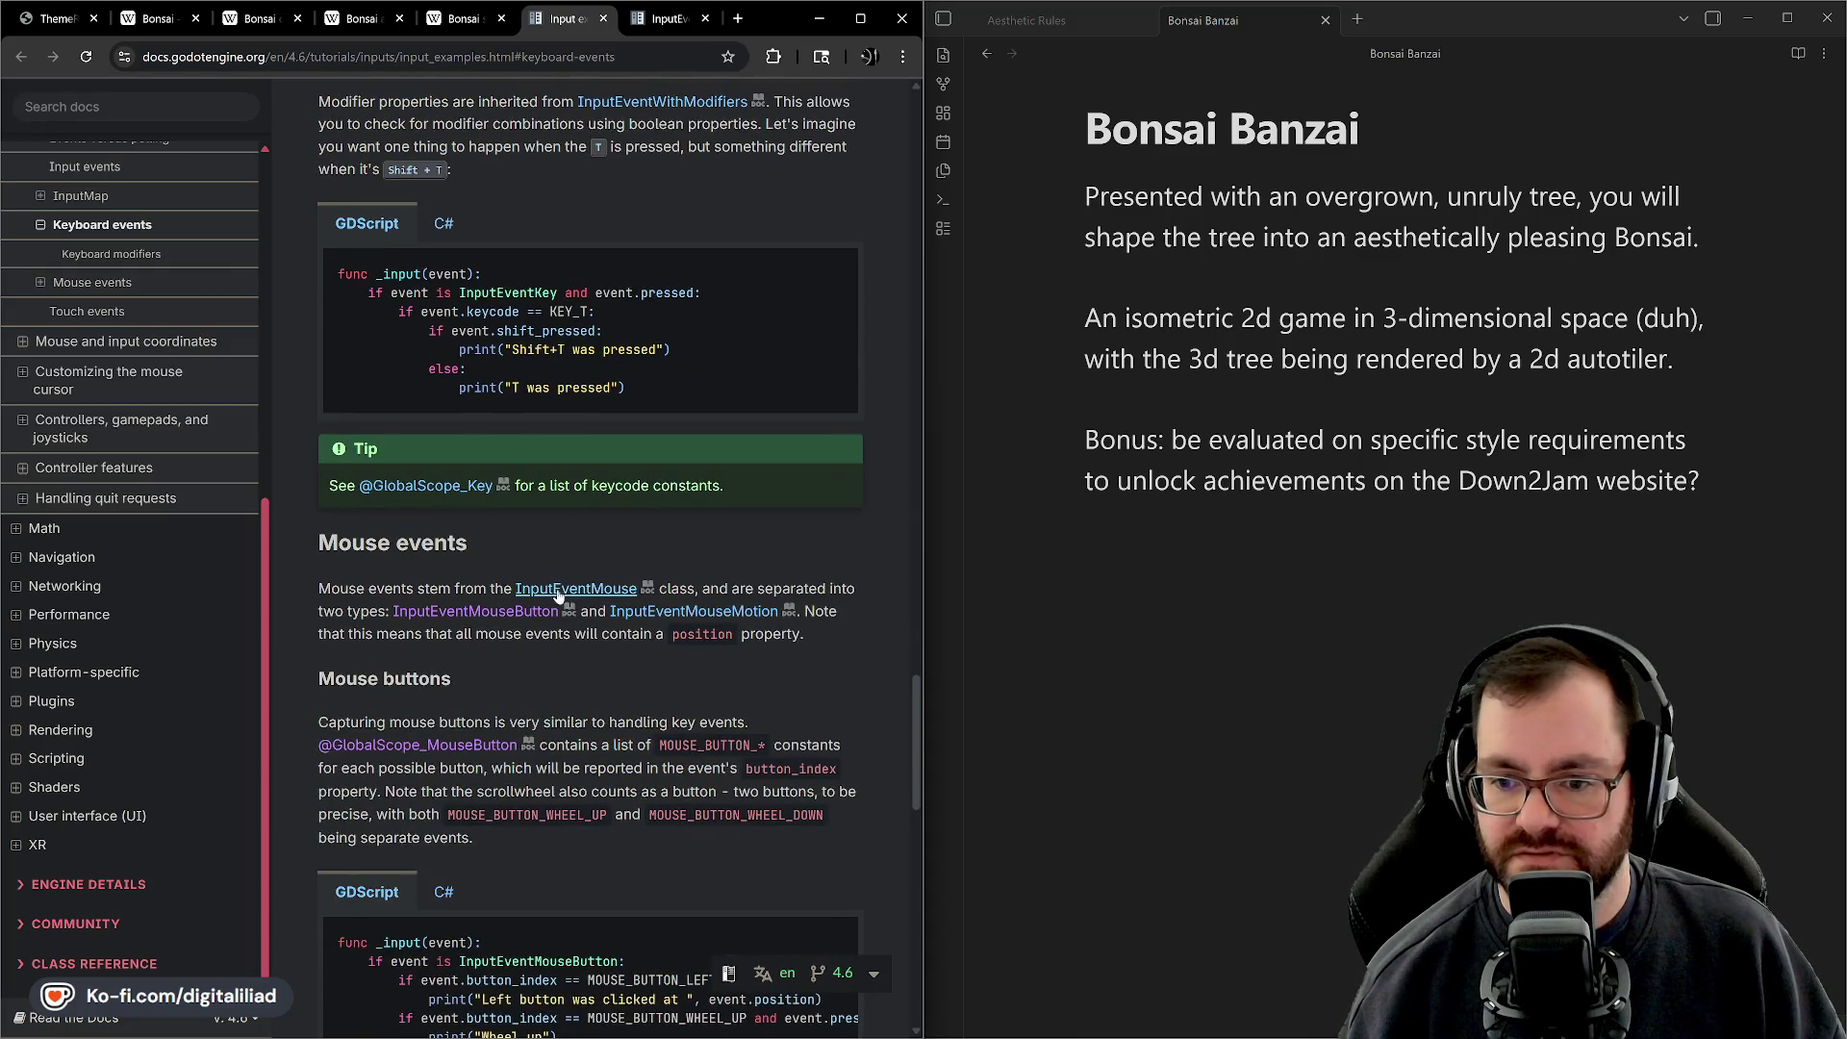
scroll(539, 587, "down", 1)
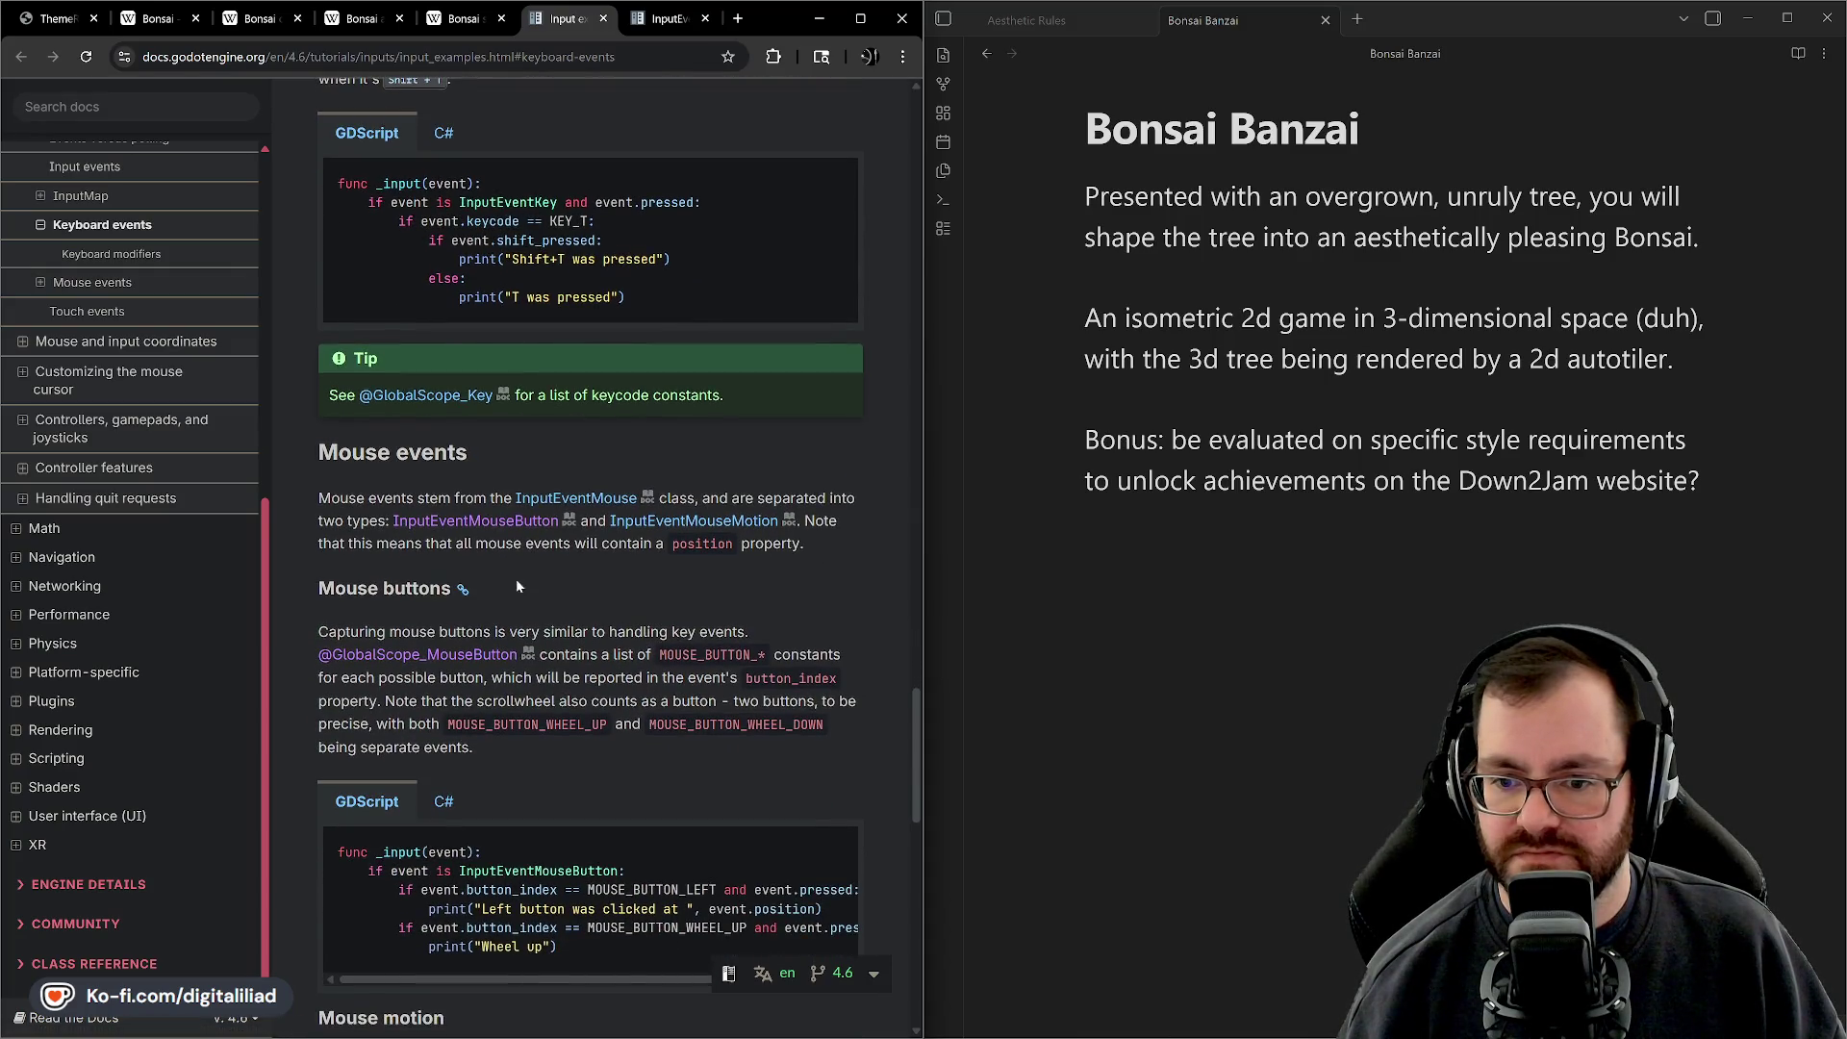
Open the InputEventMouseButton class reference from the tutorial, then go back to Input examples
left_click(478, 525)
scroll(563, 536, "down", 3)
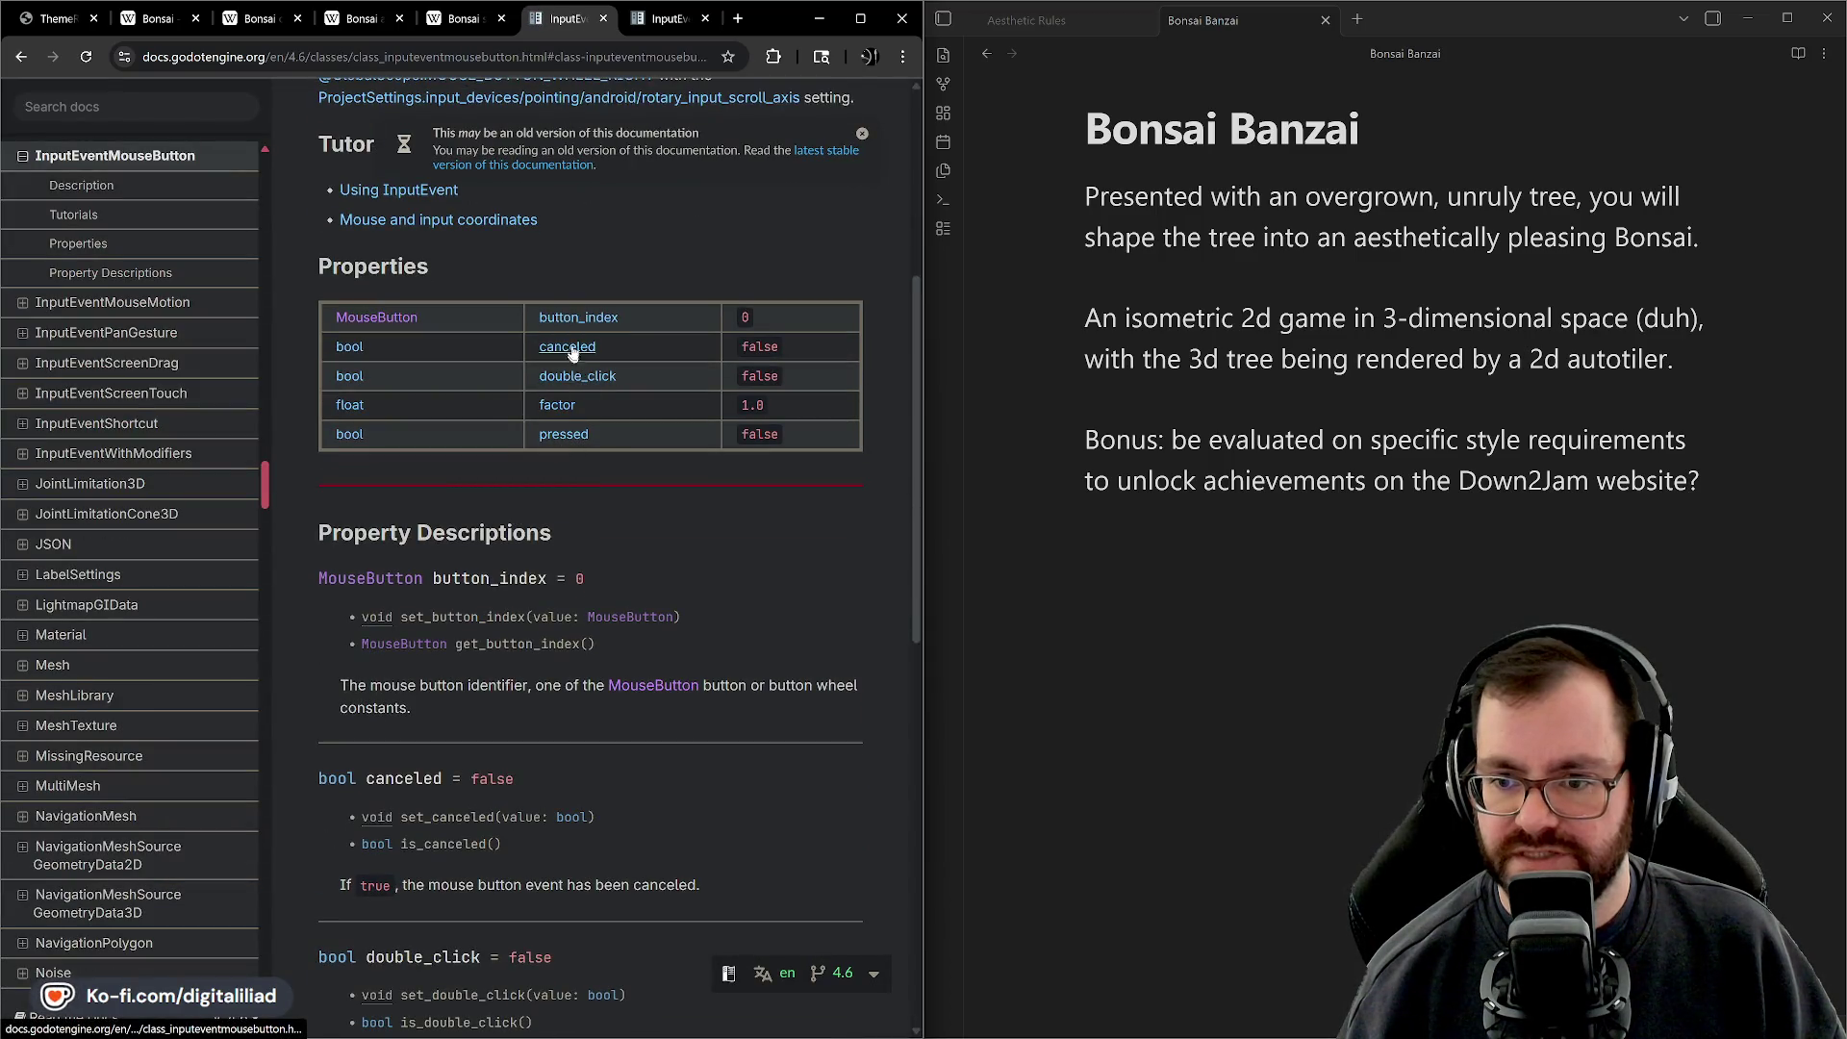
key("alt+Left")
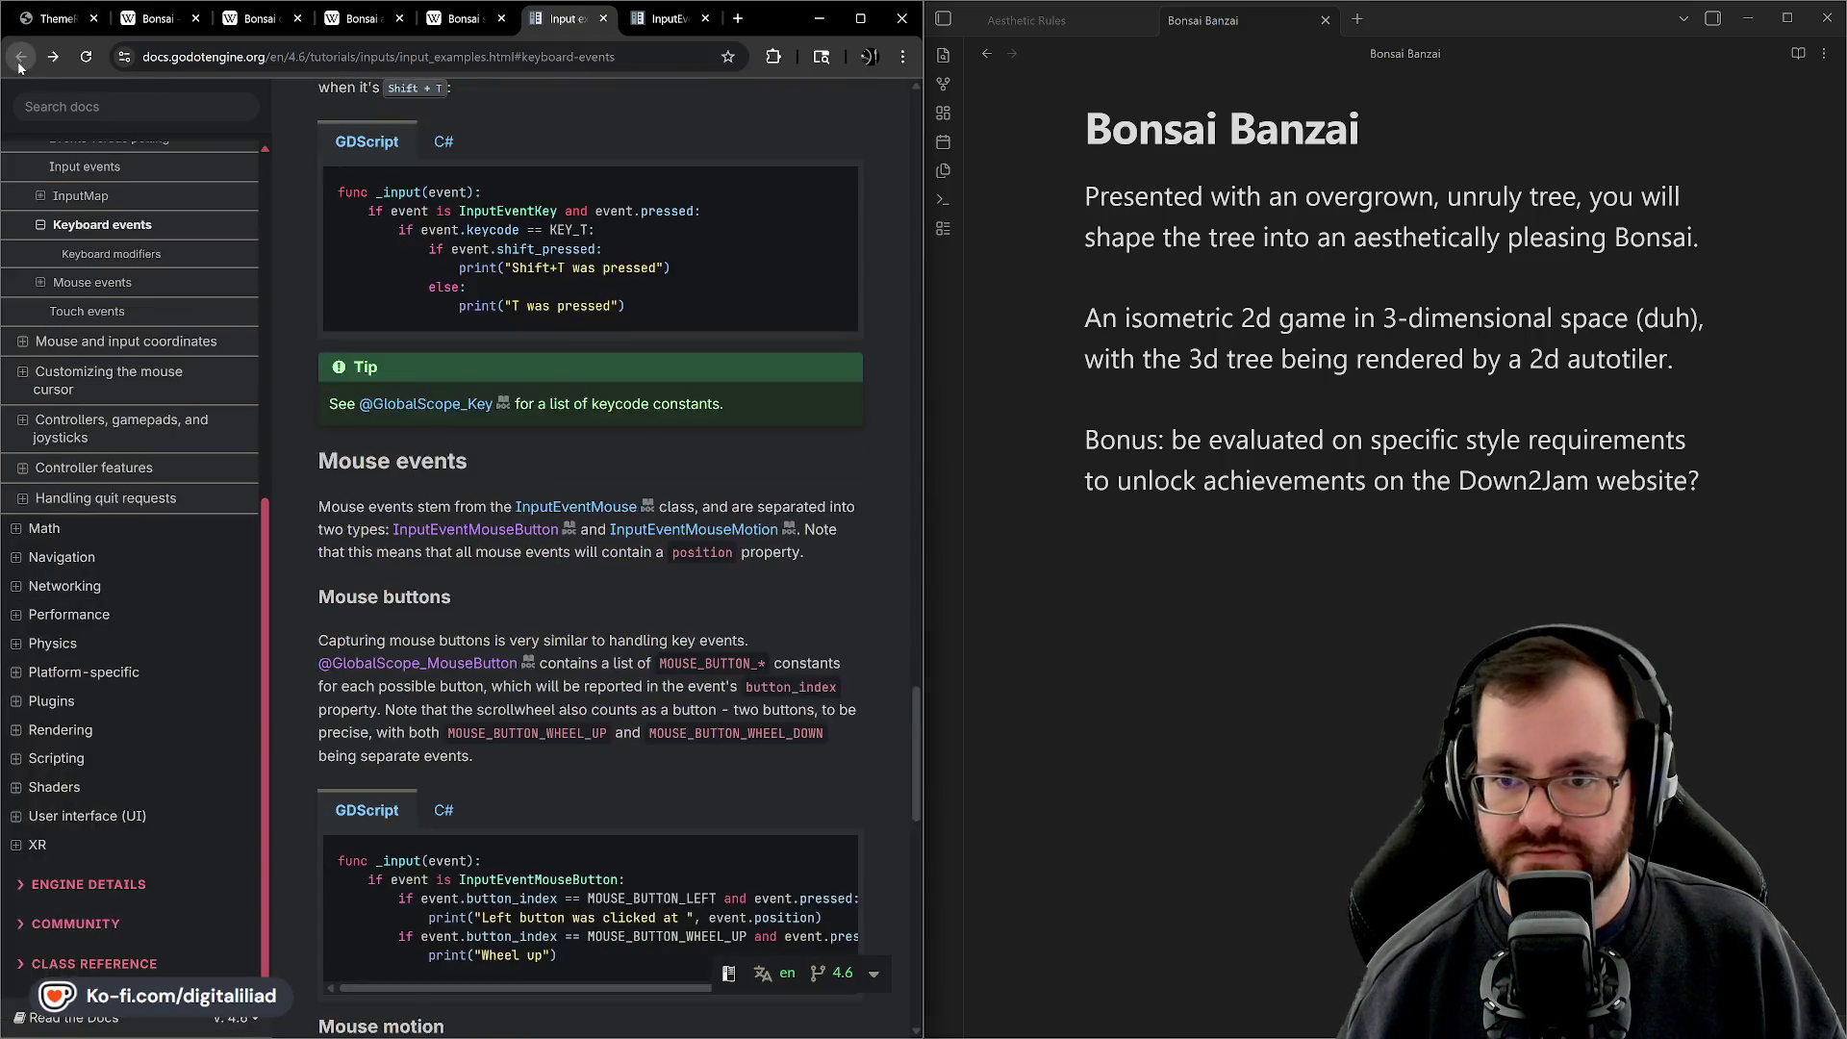
scroll(631, 450, "up", 15)
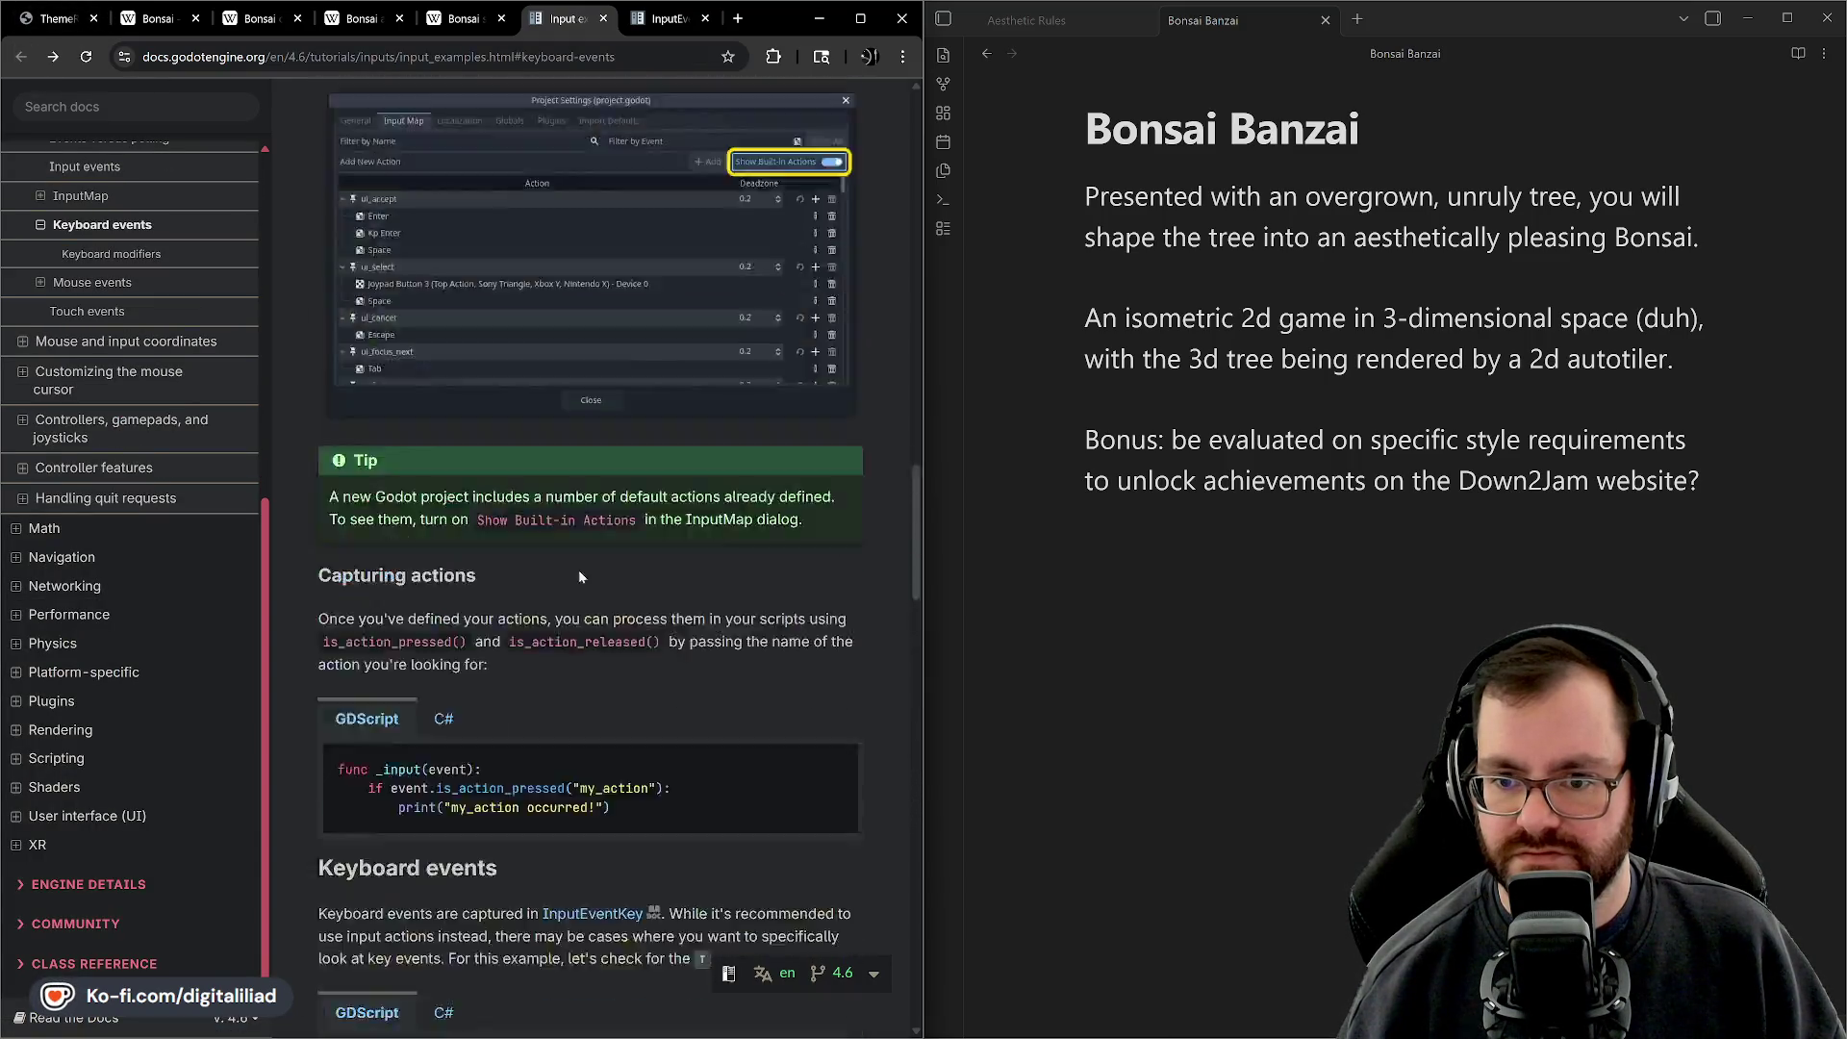
scroll(581, 608, "up", 1)
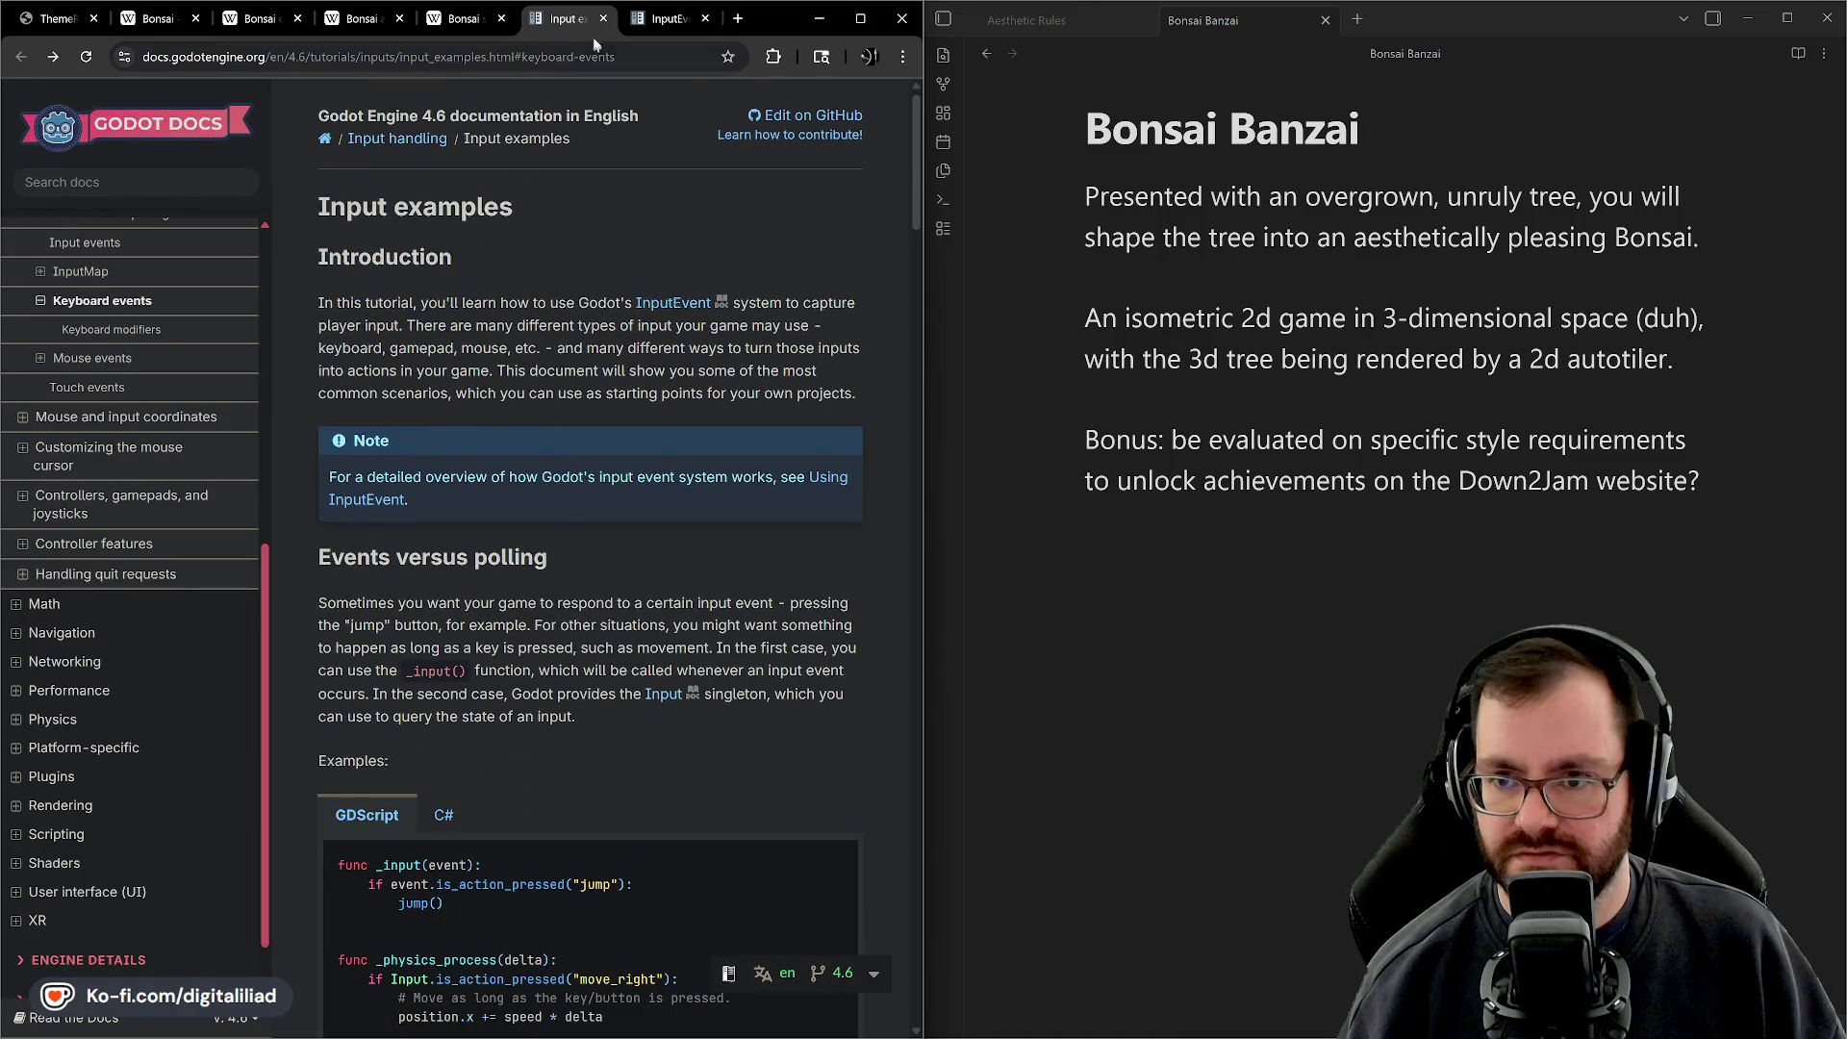
Open the parent InputEventMouse class page from the InputEventMouseButton reference
left_click(701, 19)
scroll(723, 520, "up", 8)
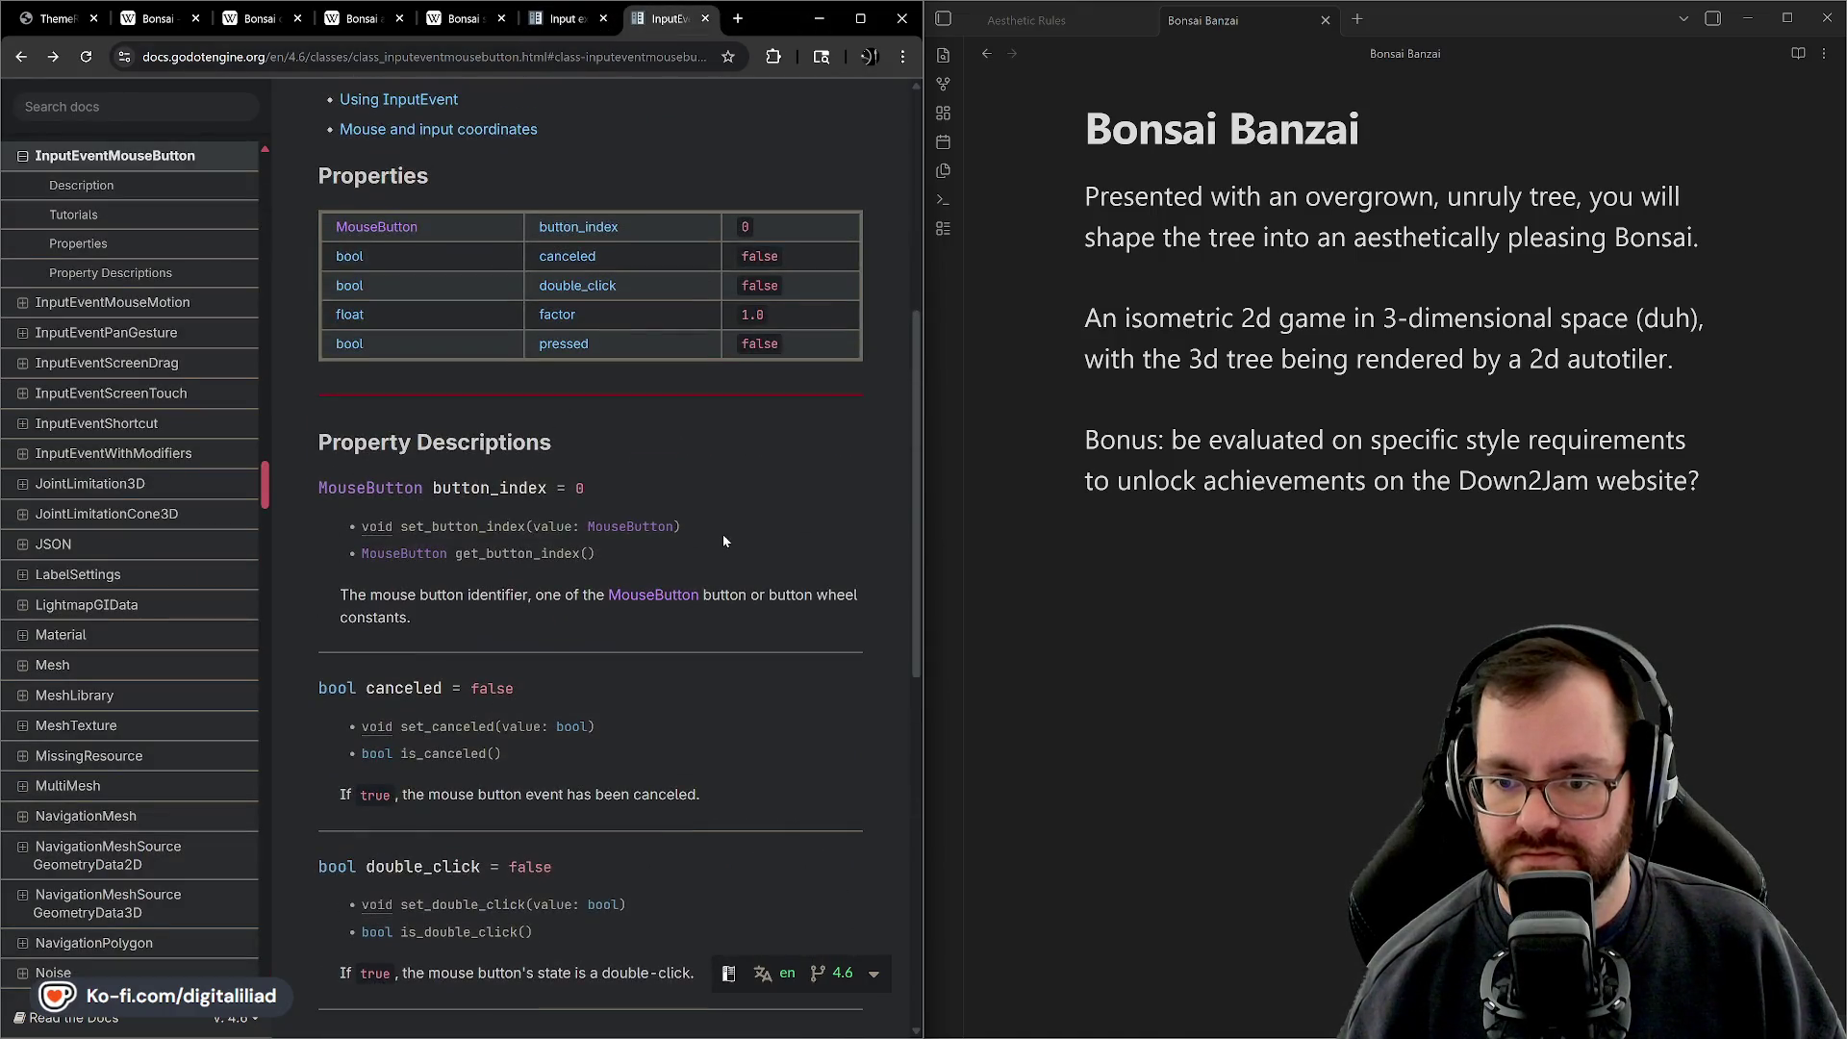
scroll(721, 543, "up", 3)
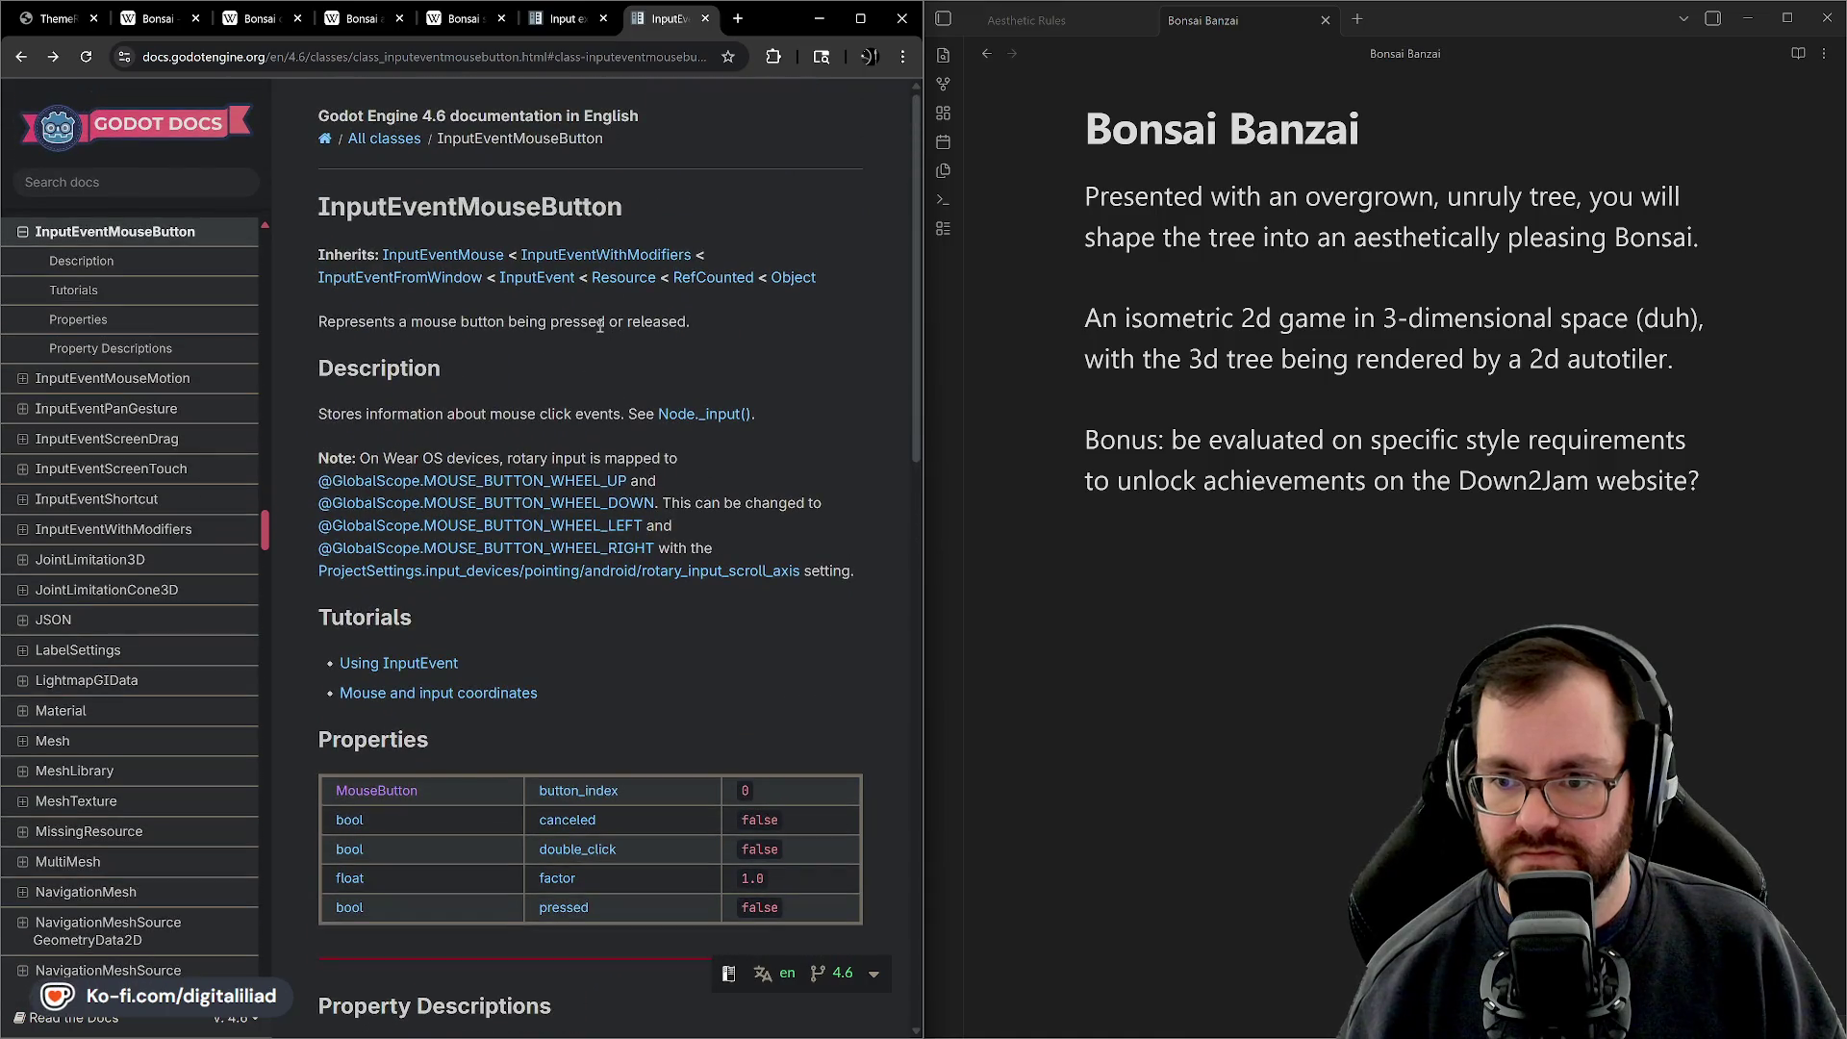
left_click(464, 256)
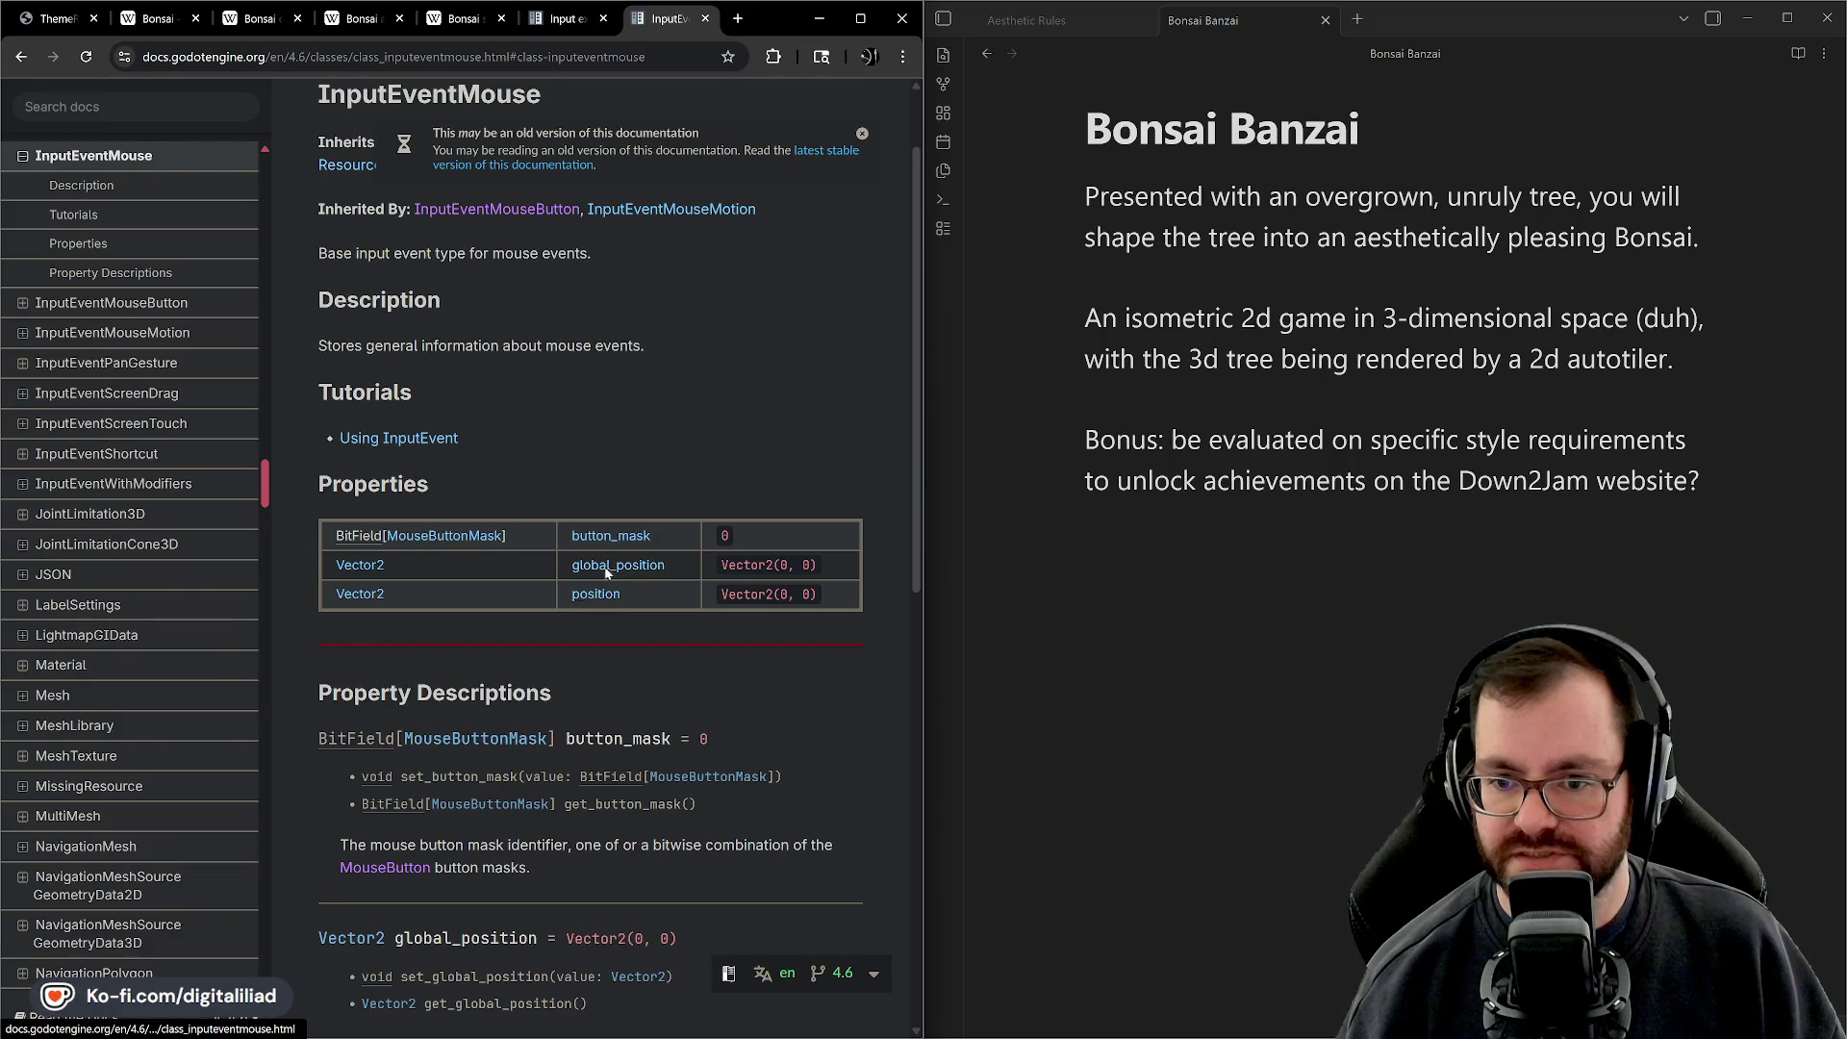
left_click(569, 23)
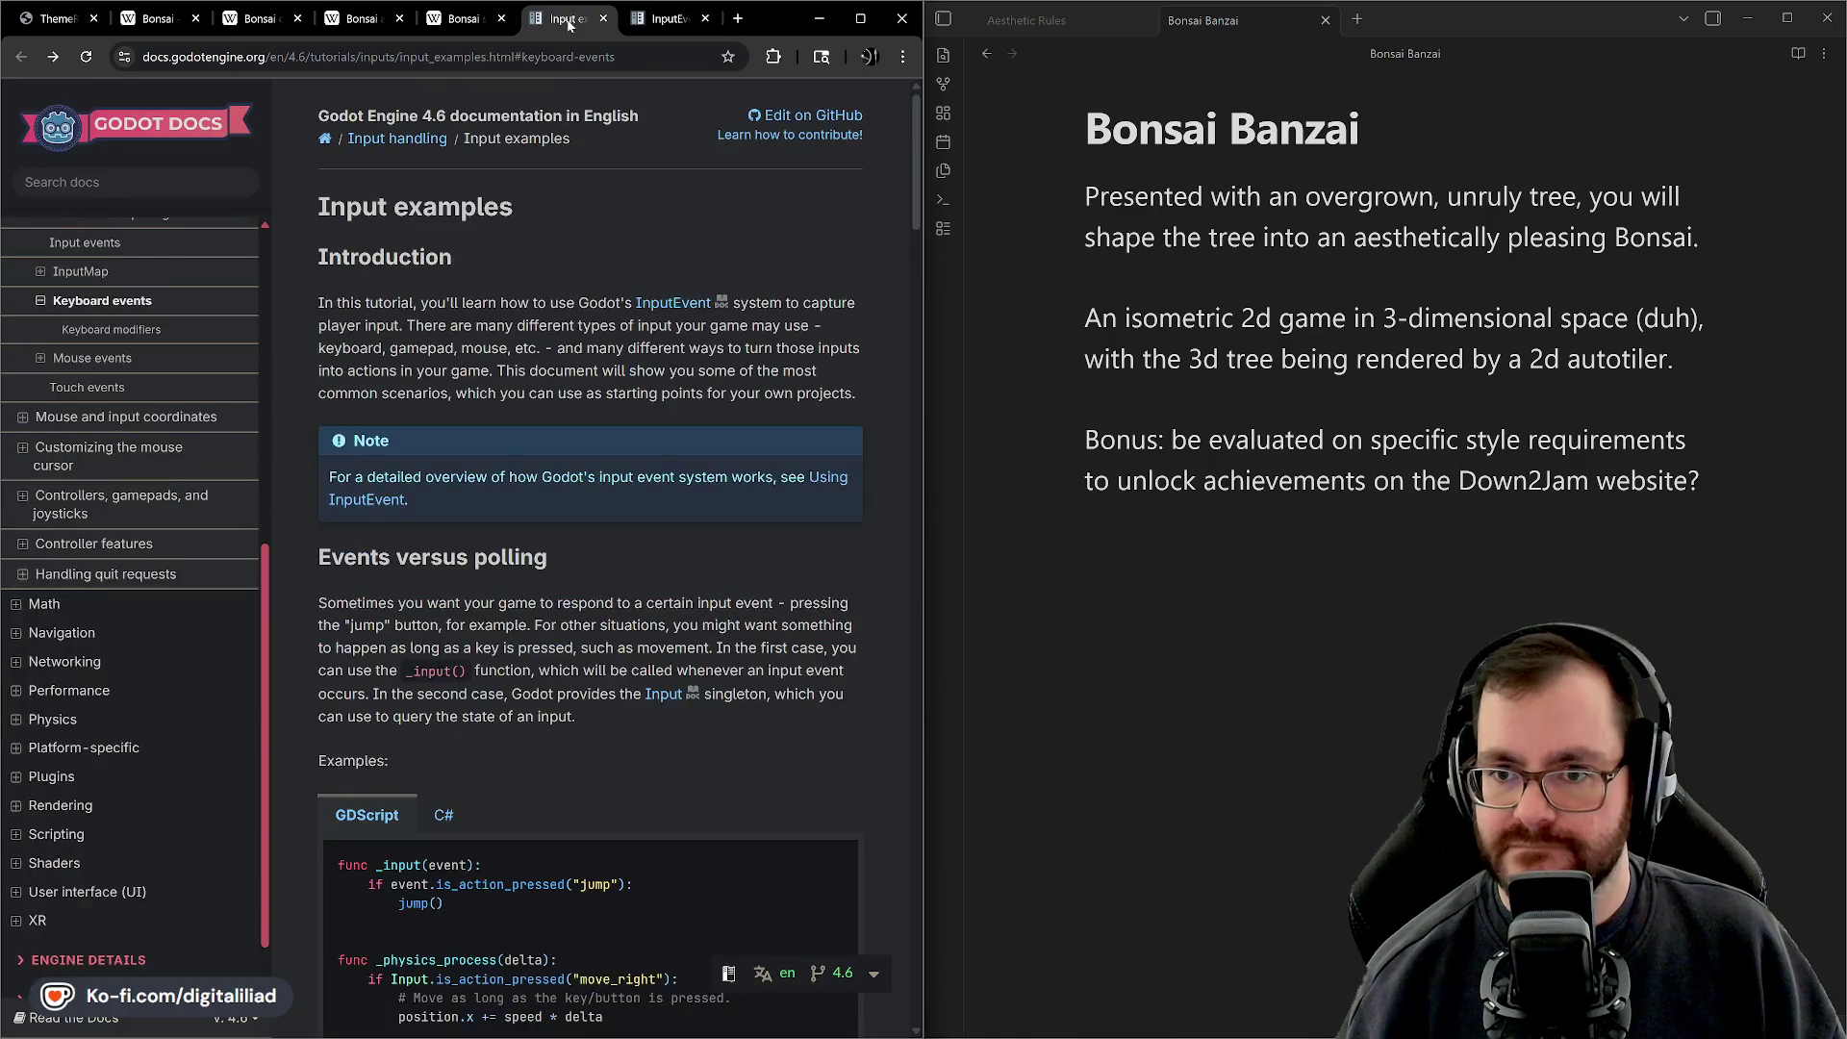
left_click(665, 18)
Return to the Bonsai Banzai Godot editor and open tree_tile_volume.gd
key("alt+Tab")
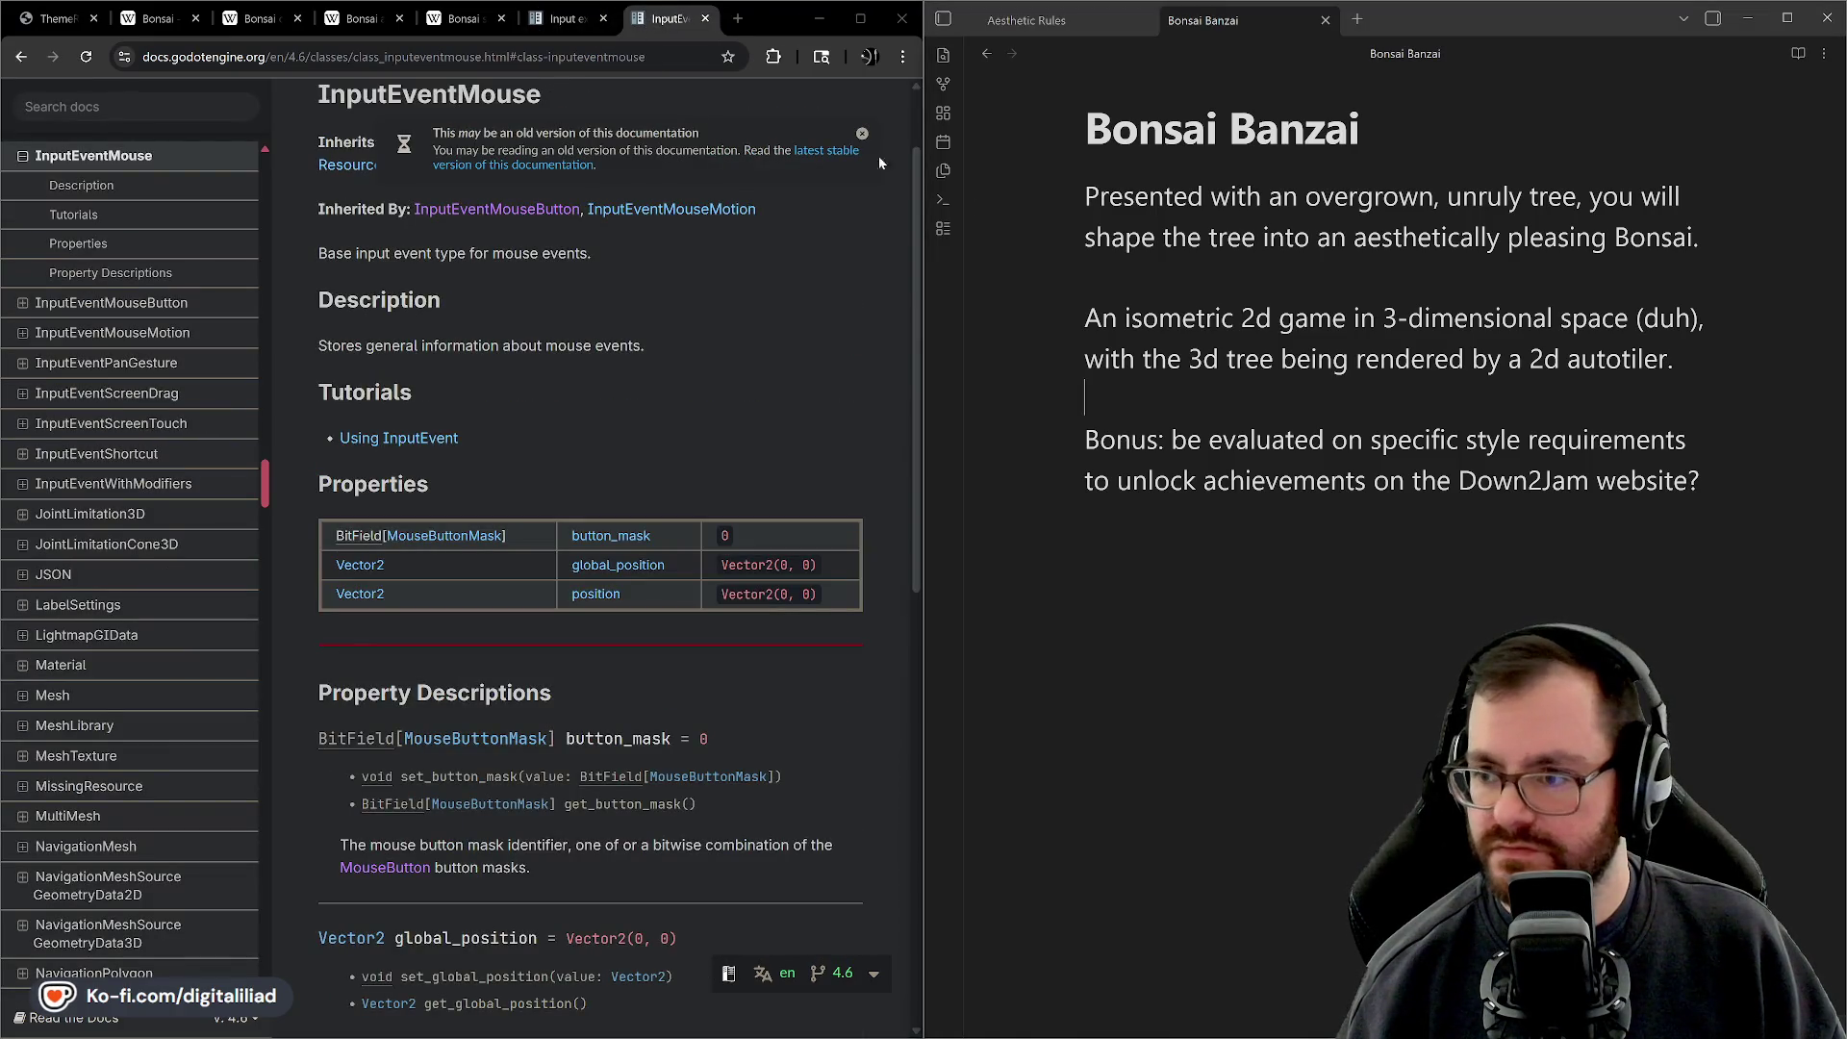
left_click(1193, 1023)
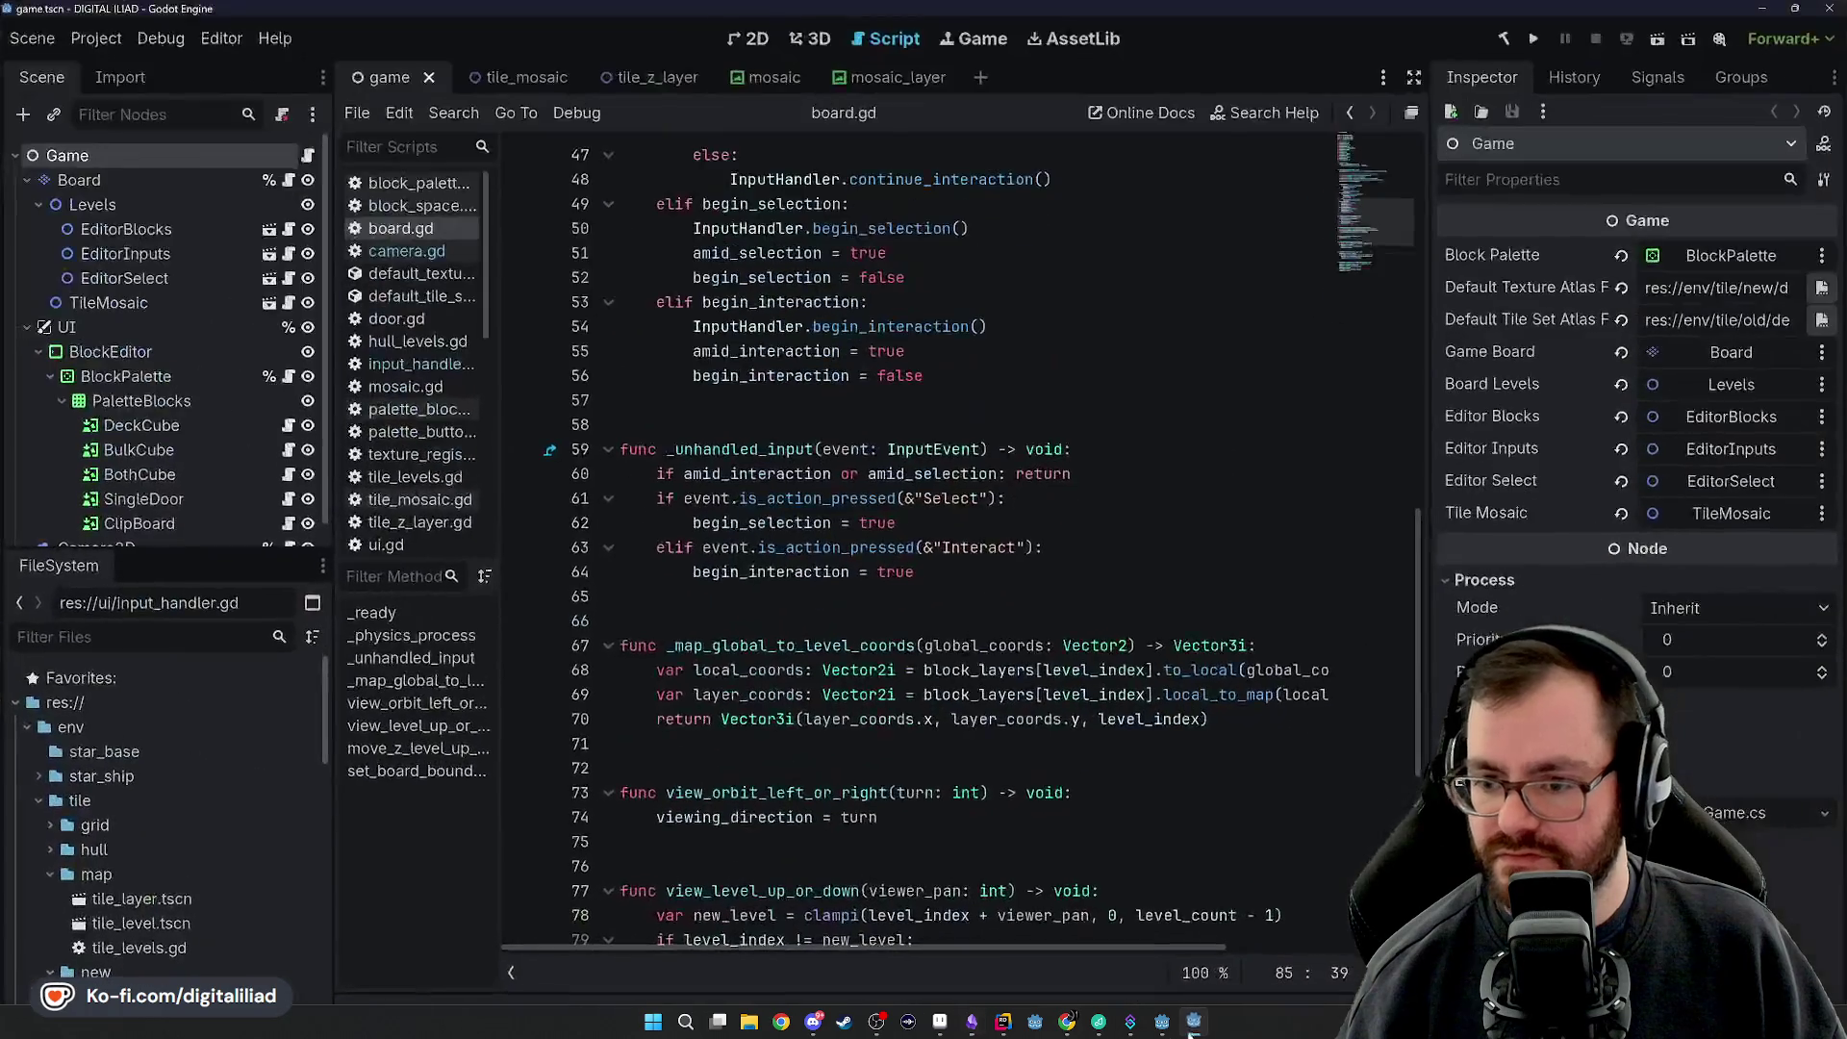
left_click(855, 603)
scroll(851, 608, "down", 1)
left_click(728, 571)
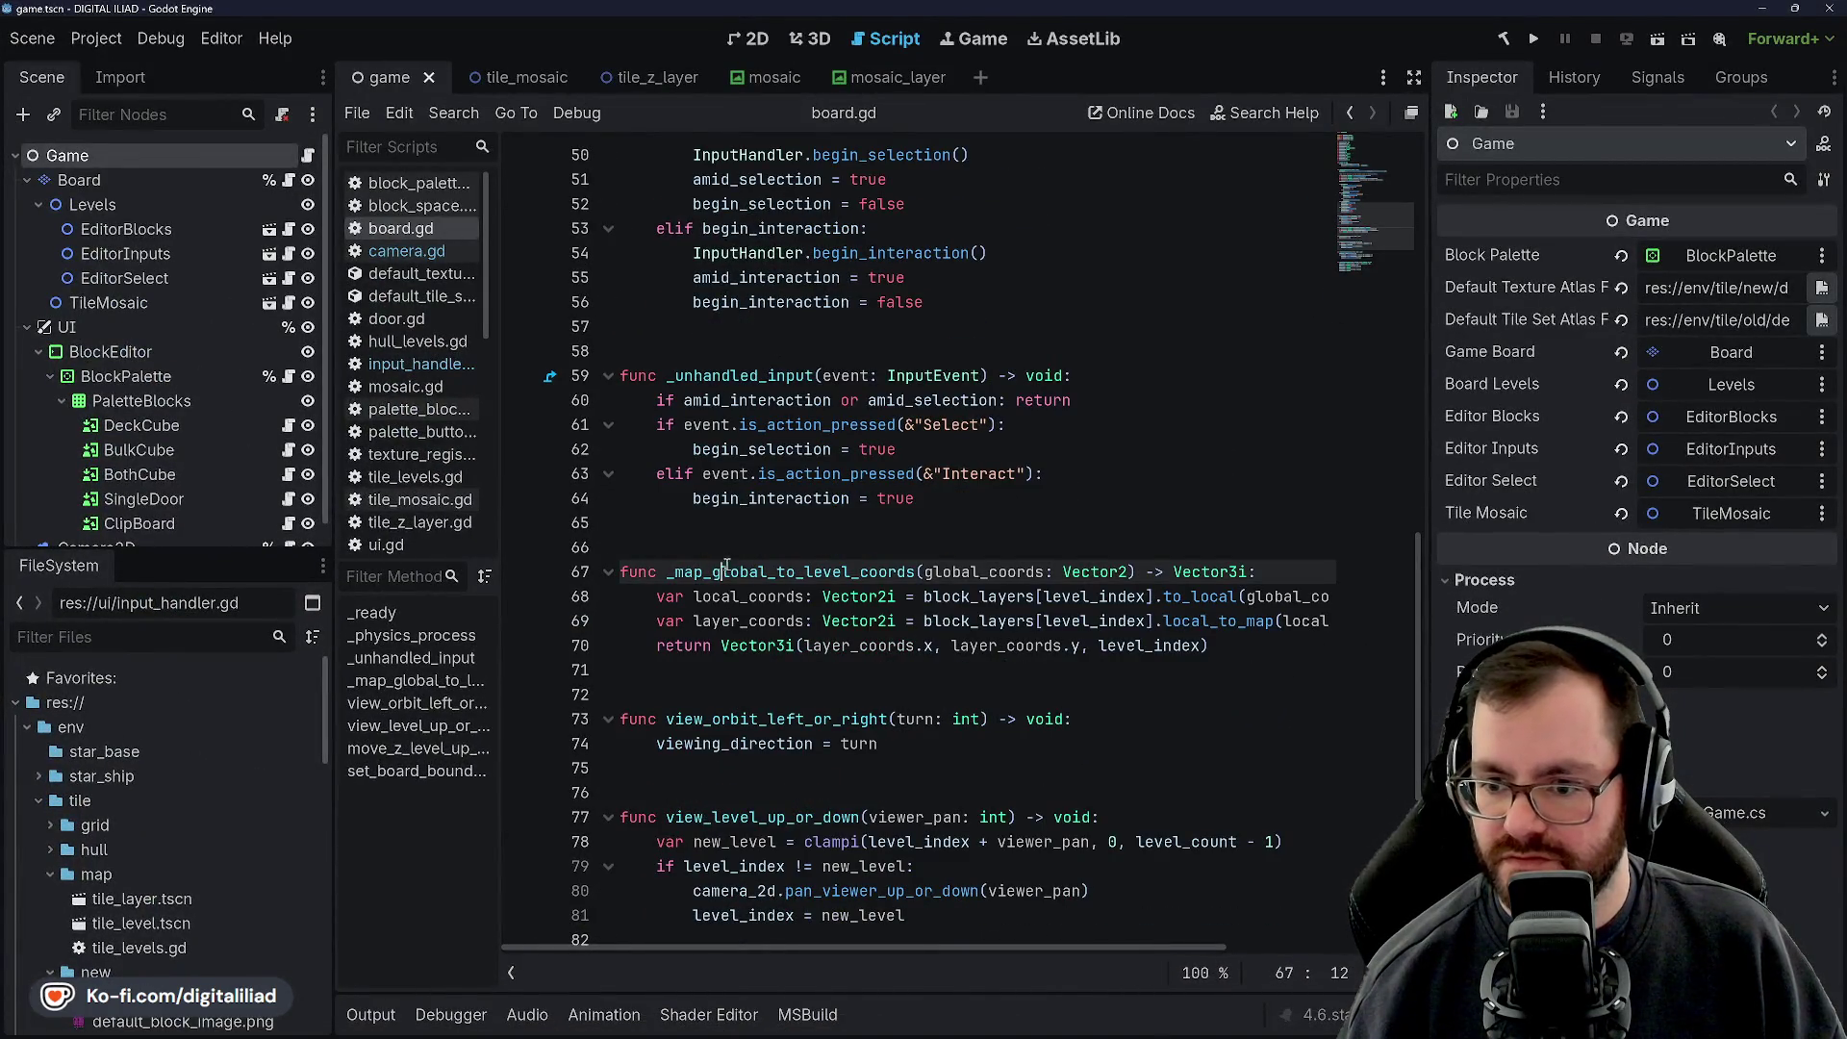
key("Up")
left_click(1163, 1034)
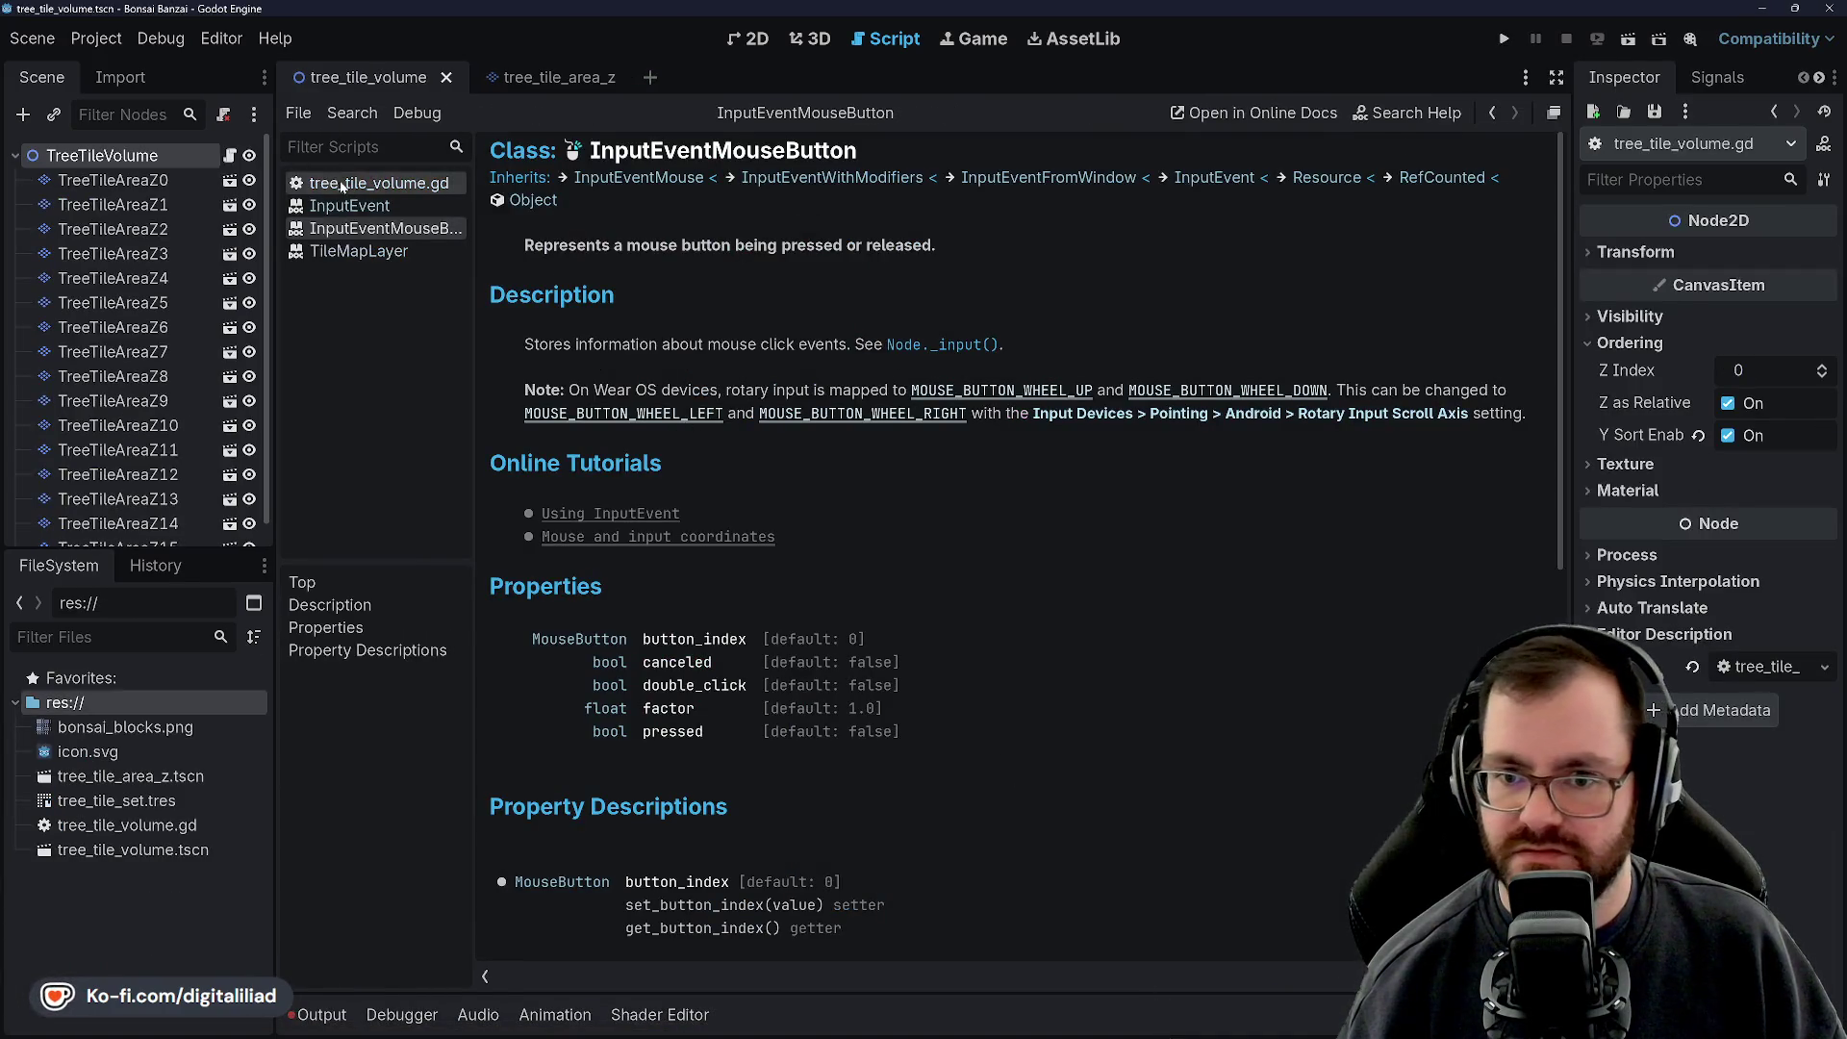
left_click(370, 183)
Rewrite line 22's condition as event.button_index == MOUSE_BUTTON_LEFT using autocomplete
left_click(806, 672)
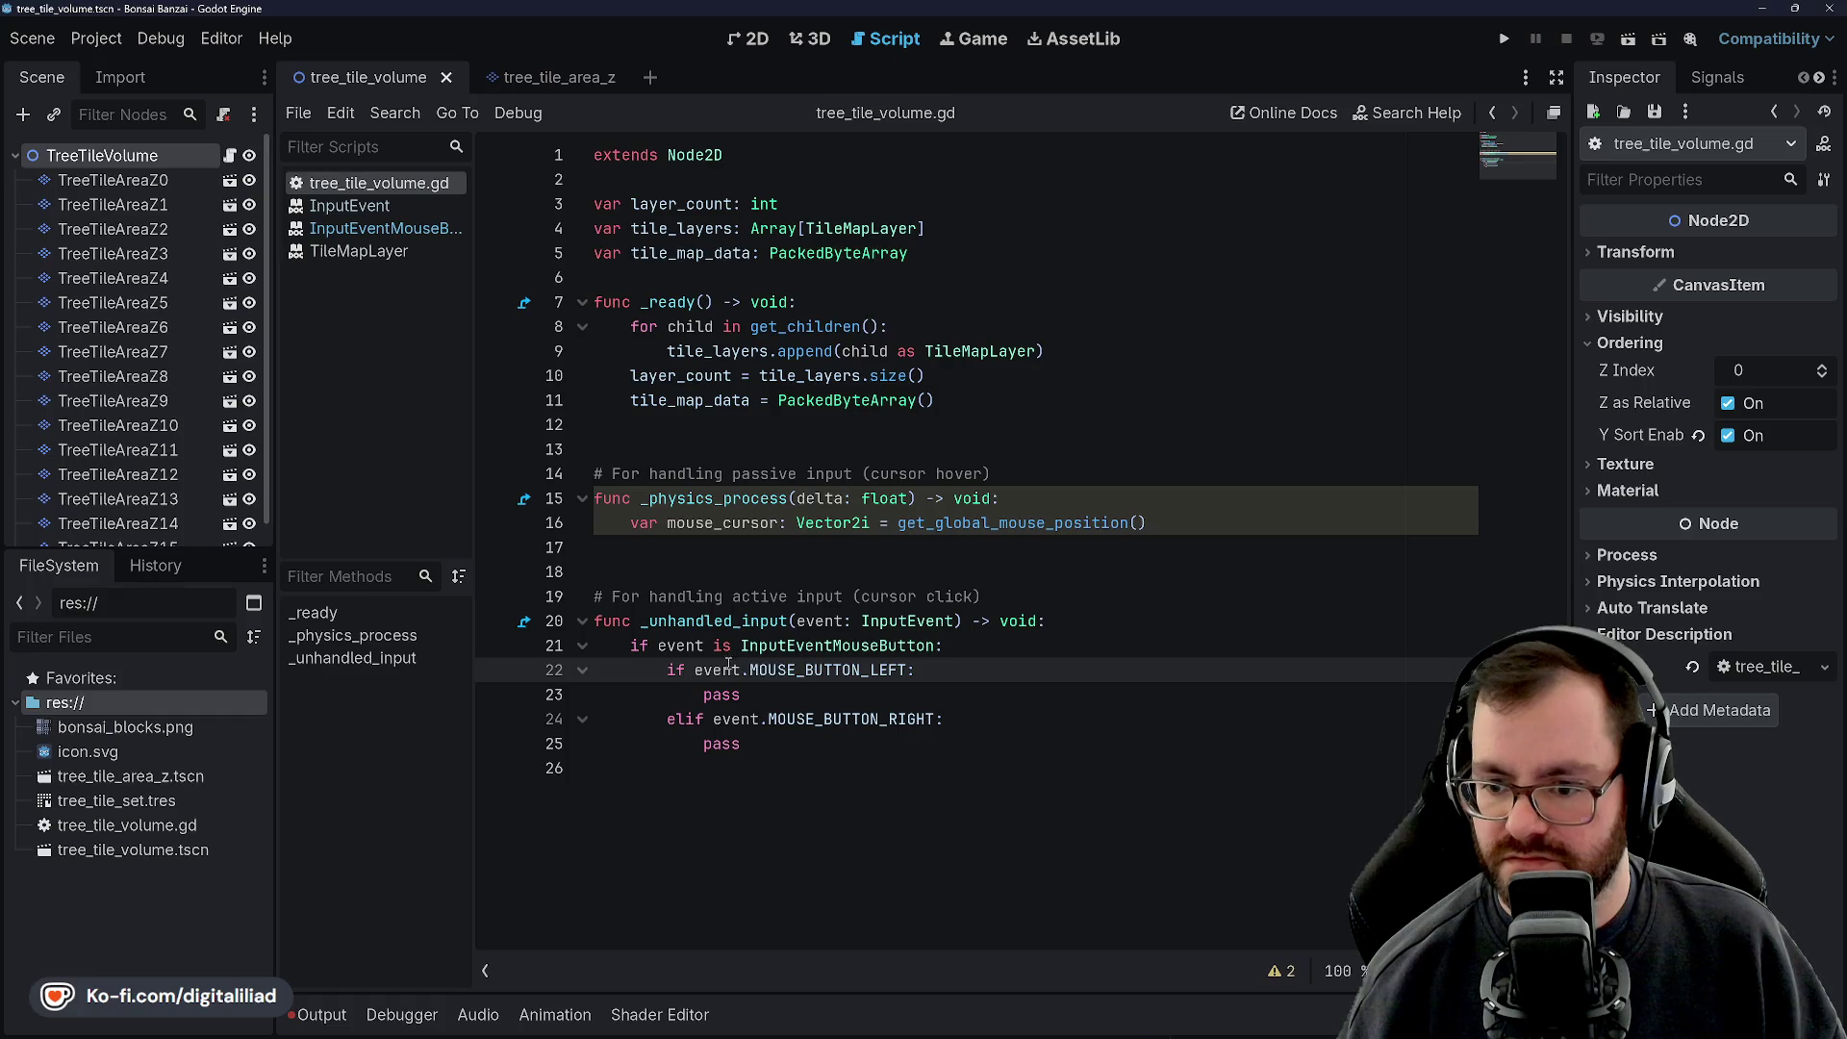
double_click(818, 671)
left_click(821, 674)
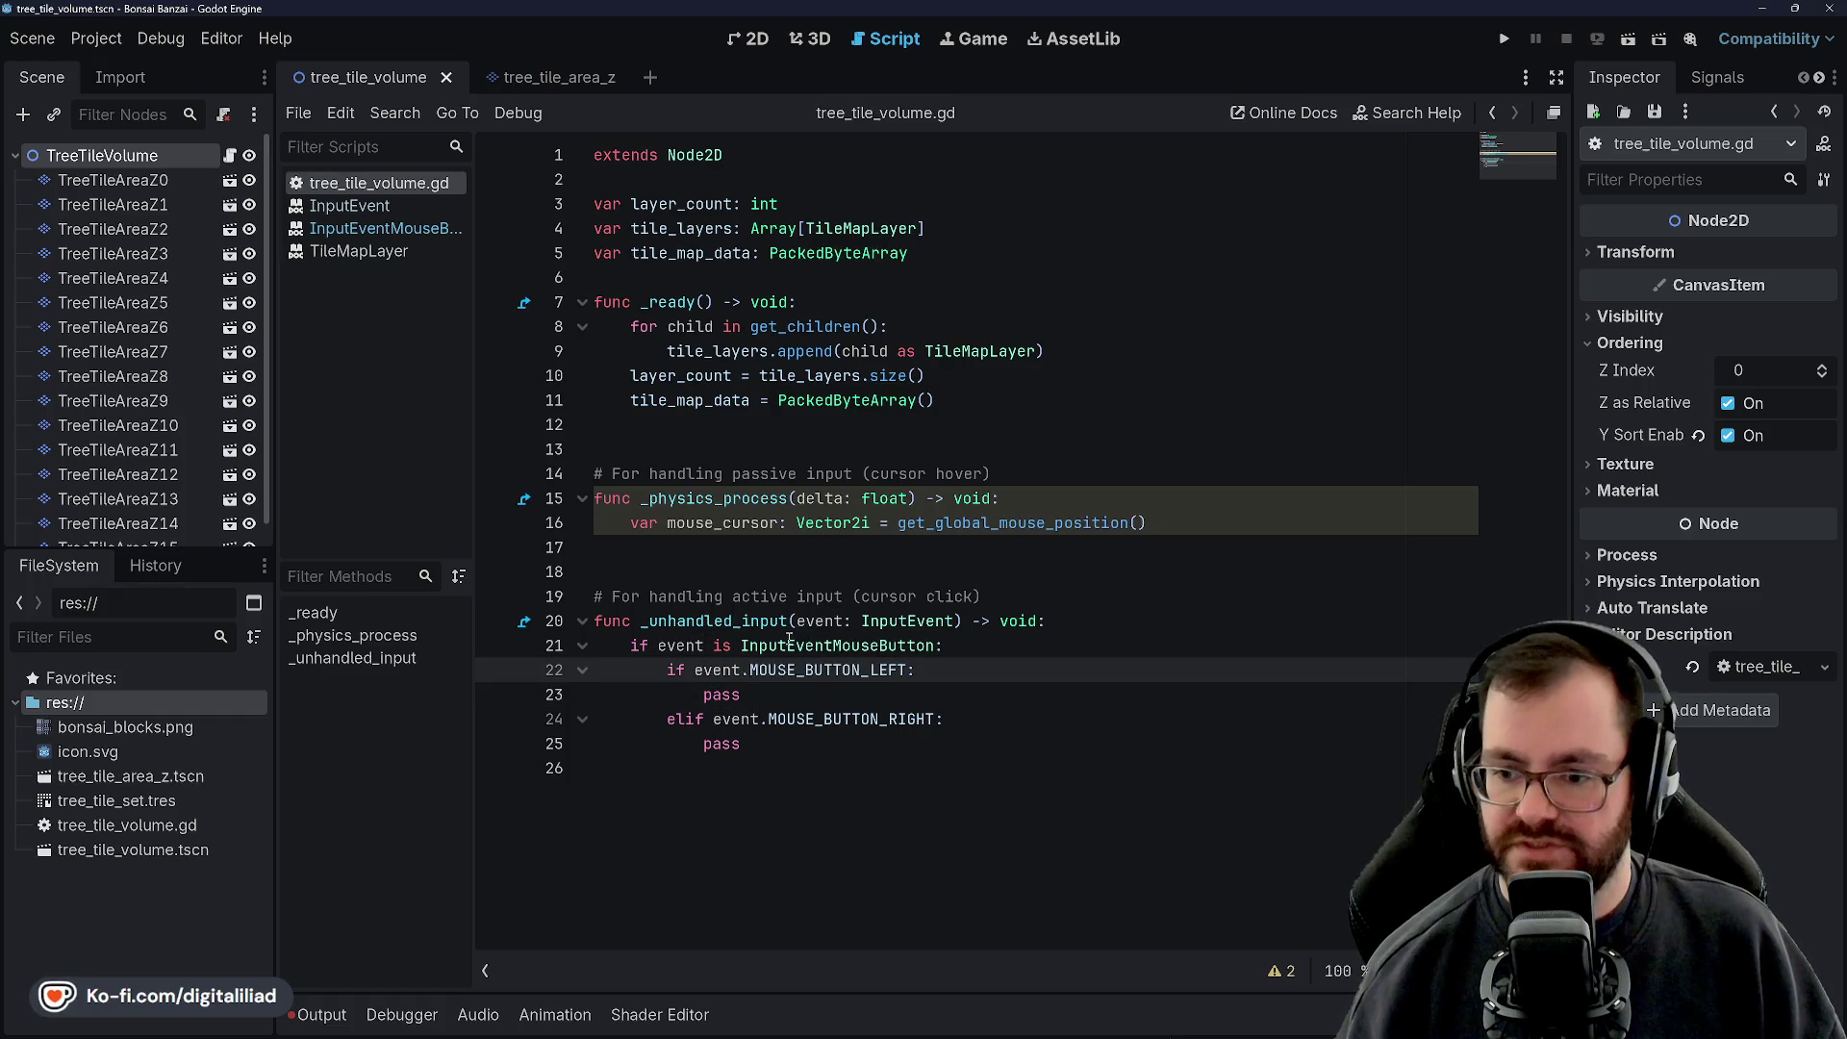
left_click_drag(748, 670, 909, 671)
key("BackSpace")
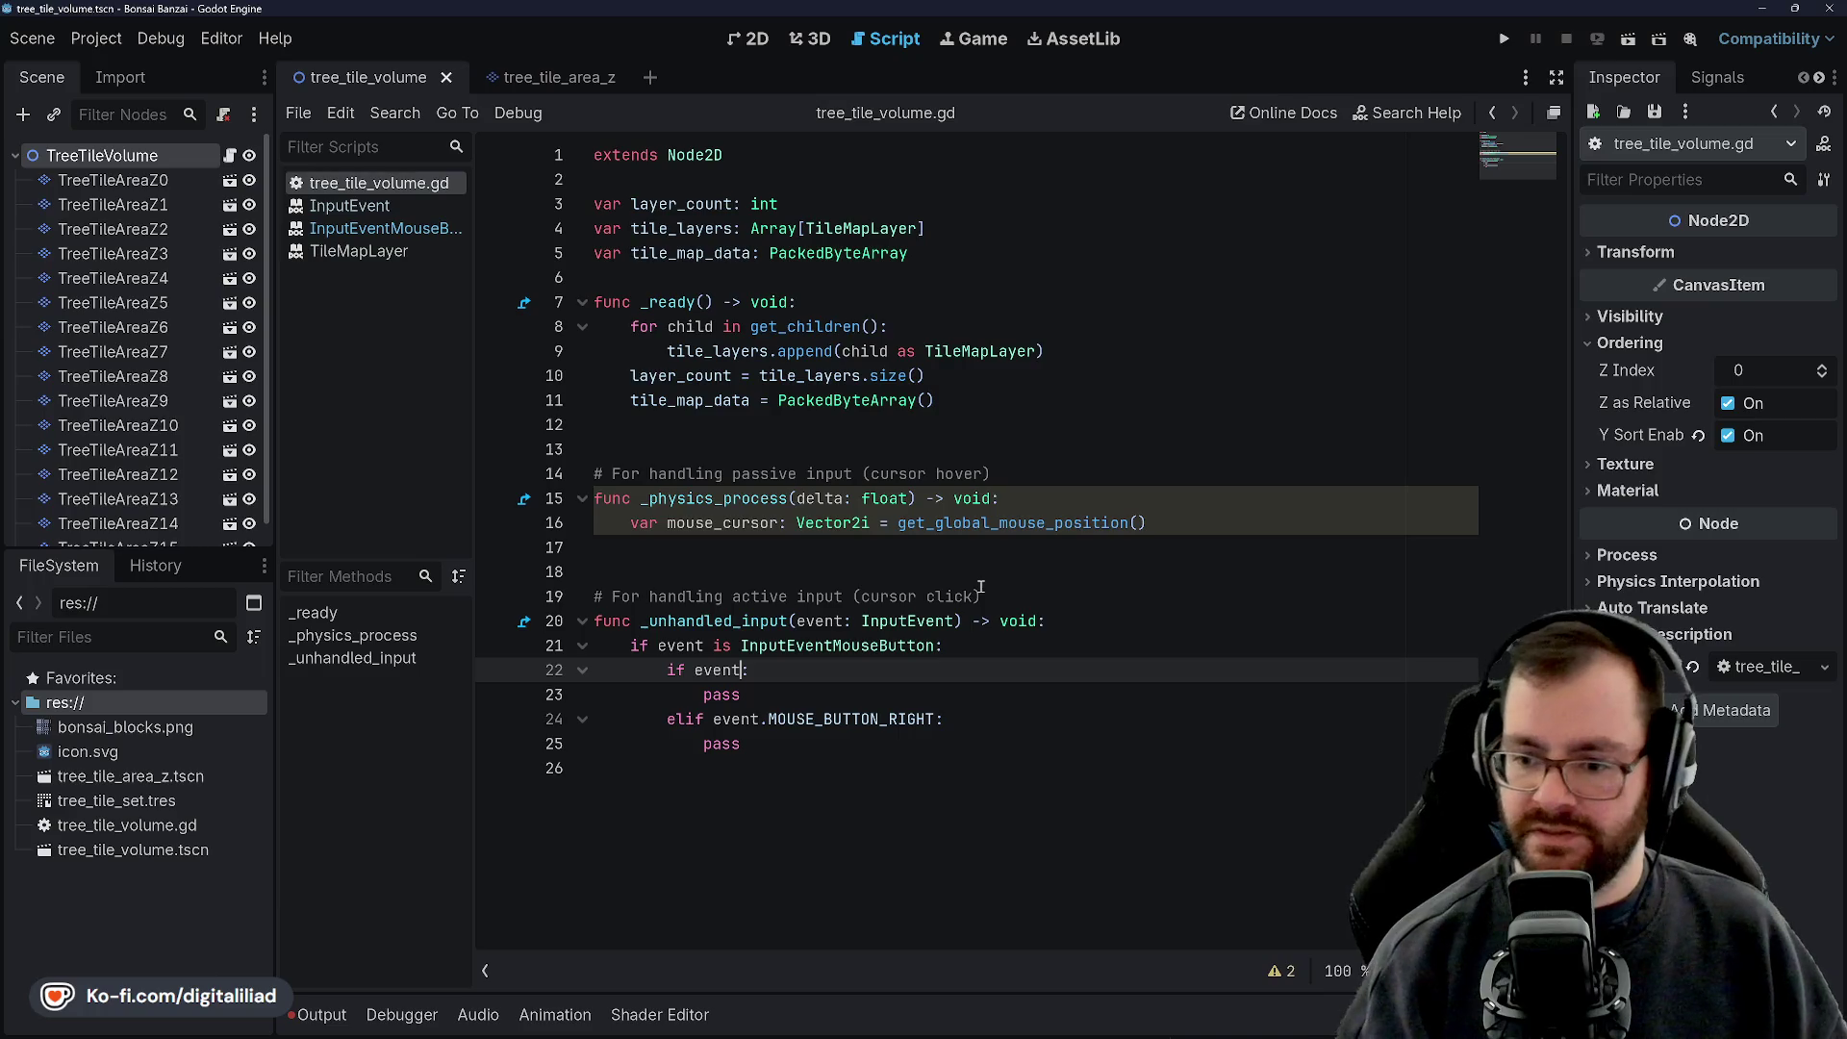
type(".but")
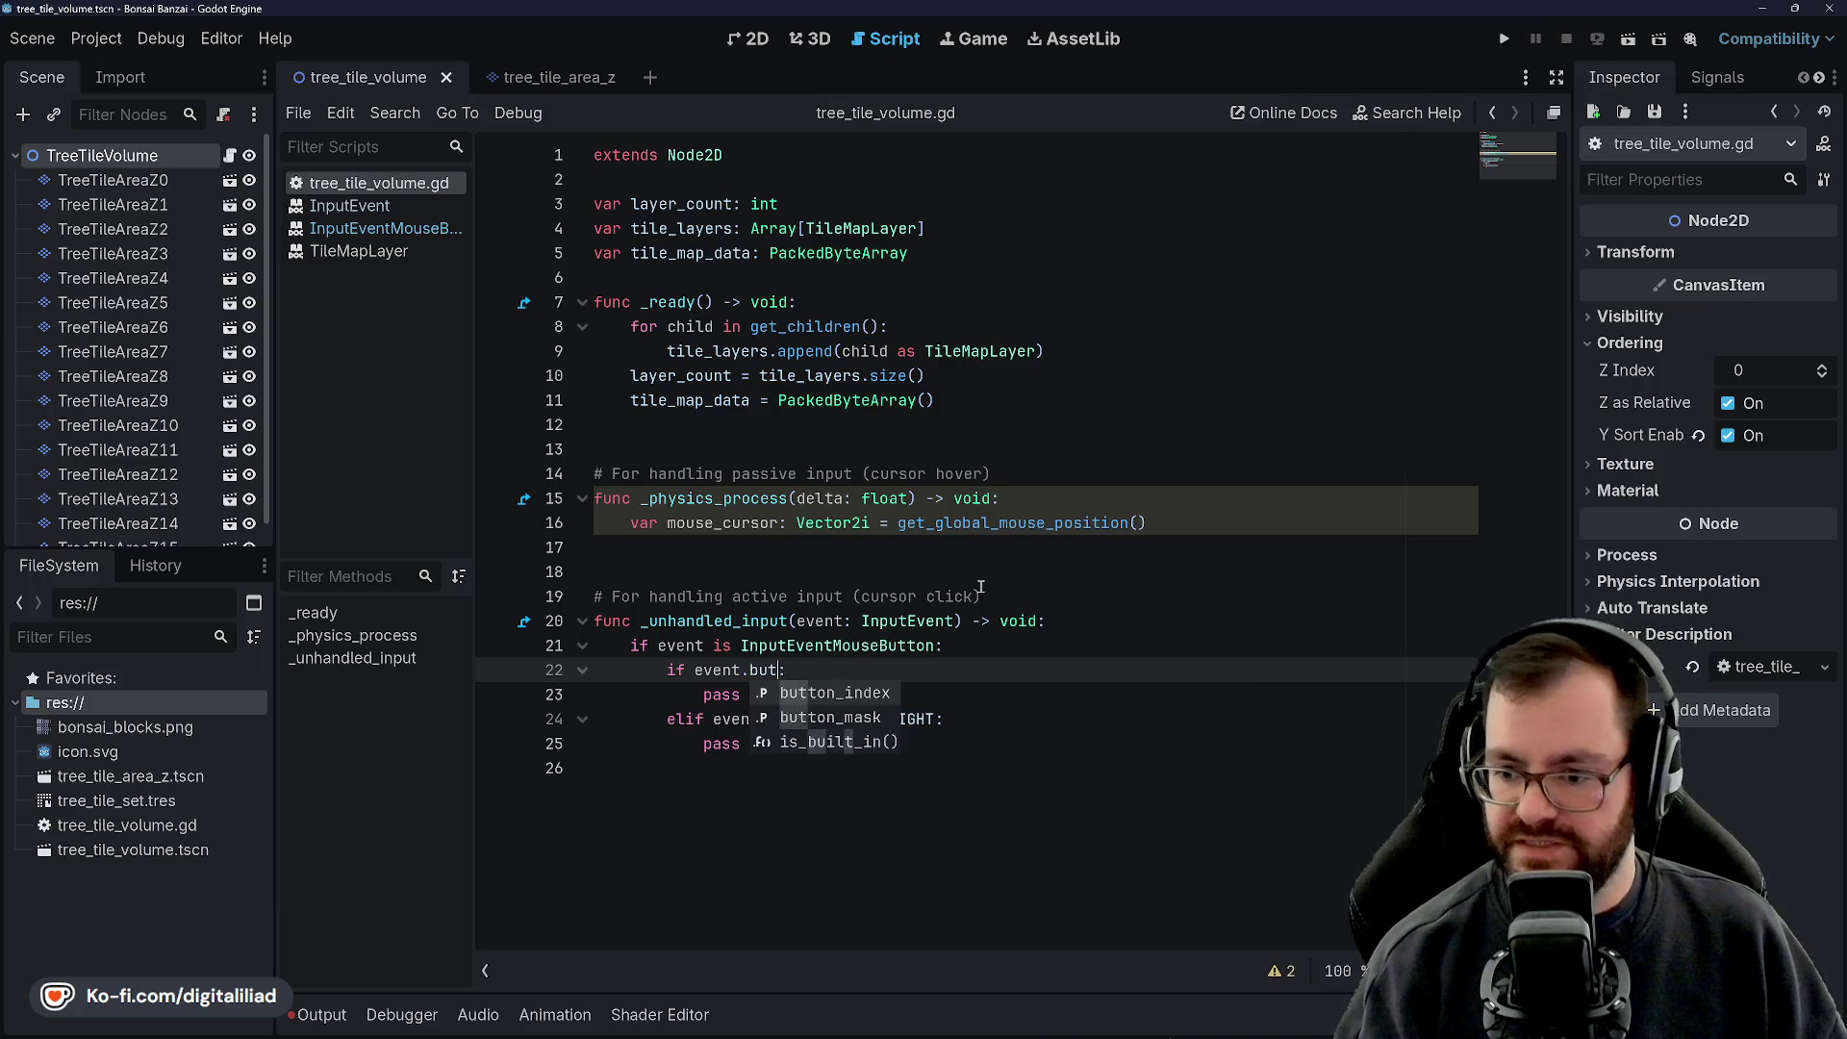
key("Return")
type("== ")
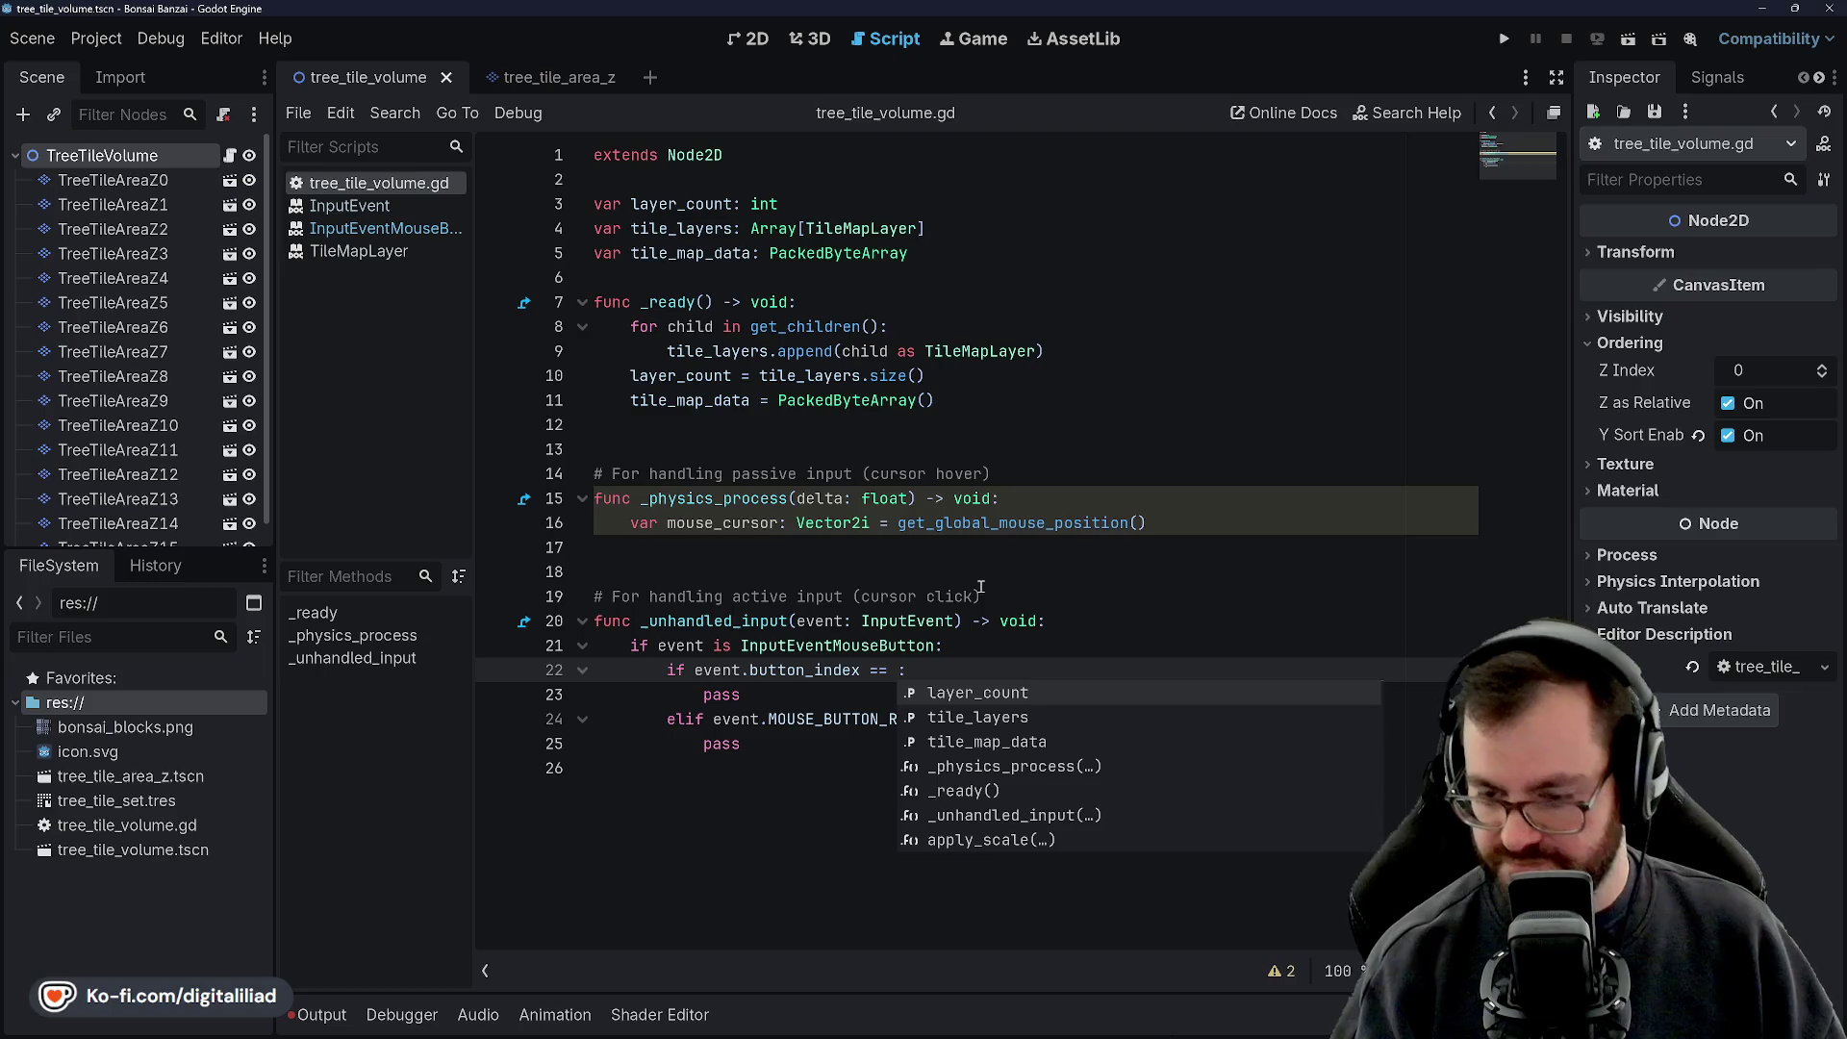
type("MOUSE")
key("Return")
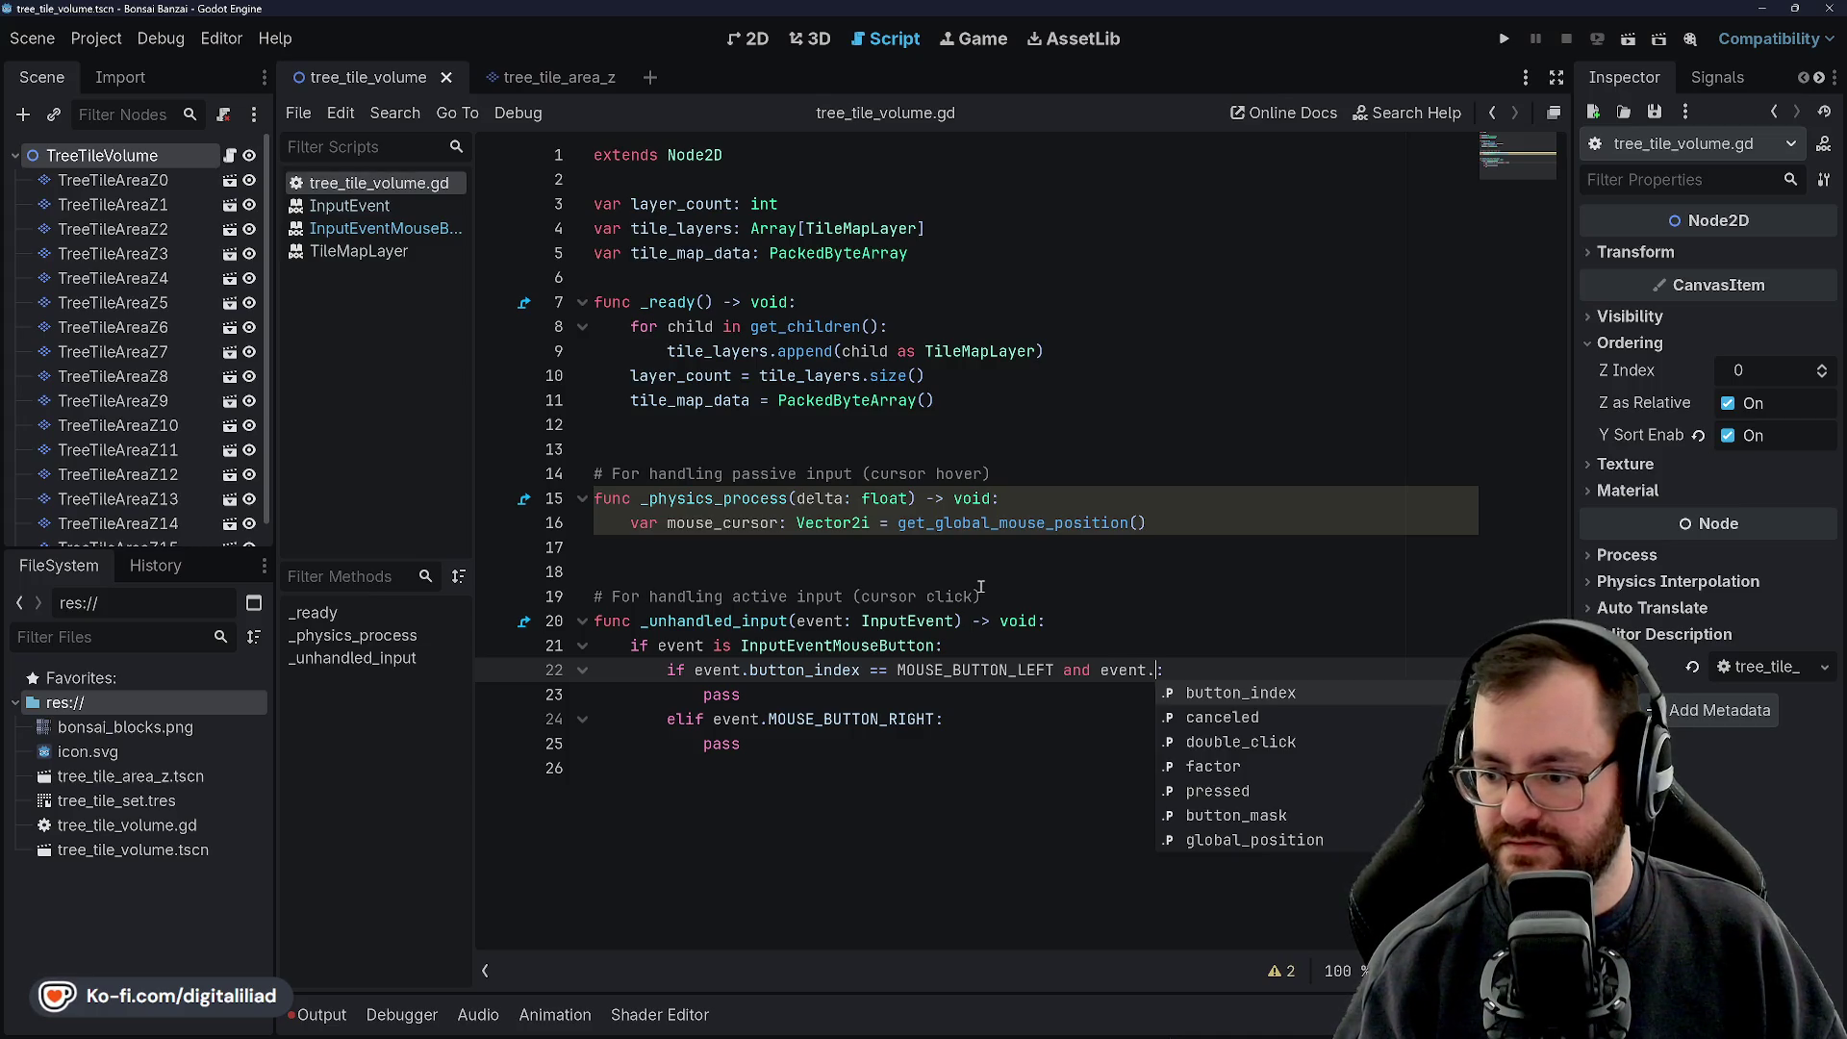
Extend the condition with event.is_released() and open its InputEvent reference entry
type("r")
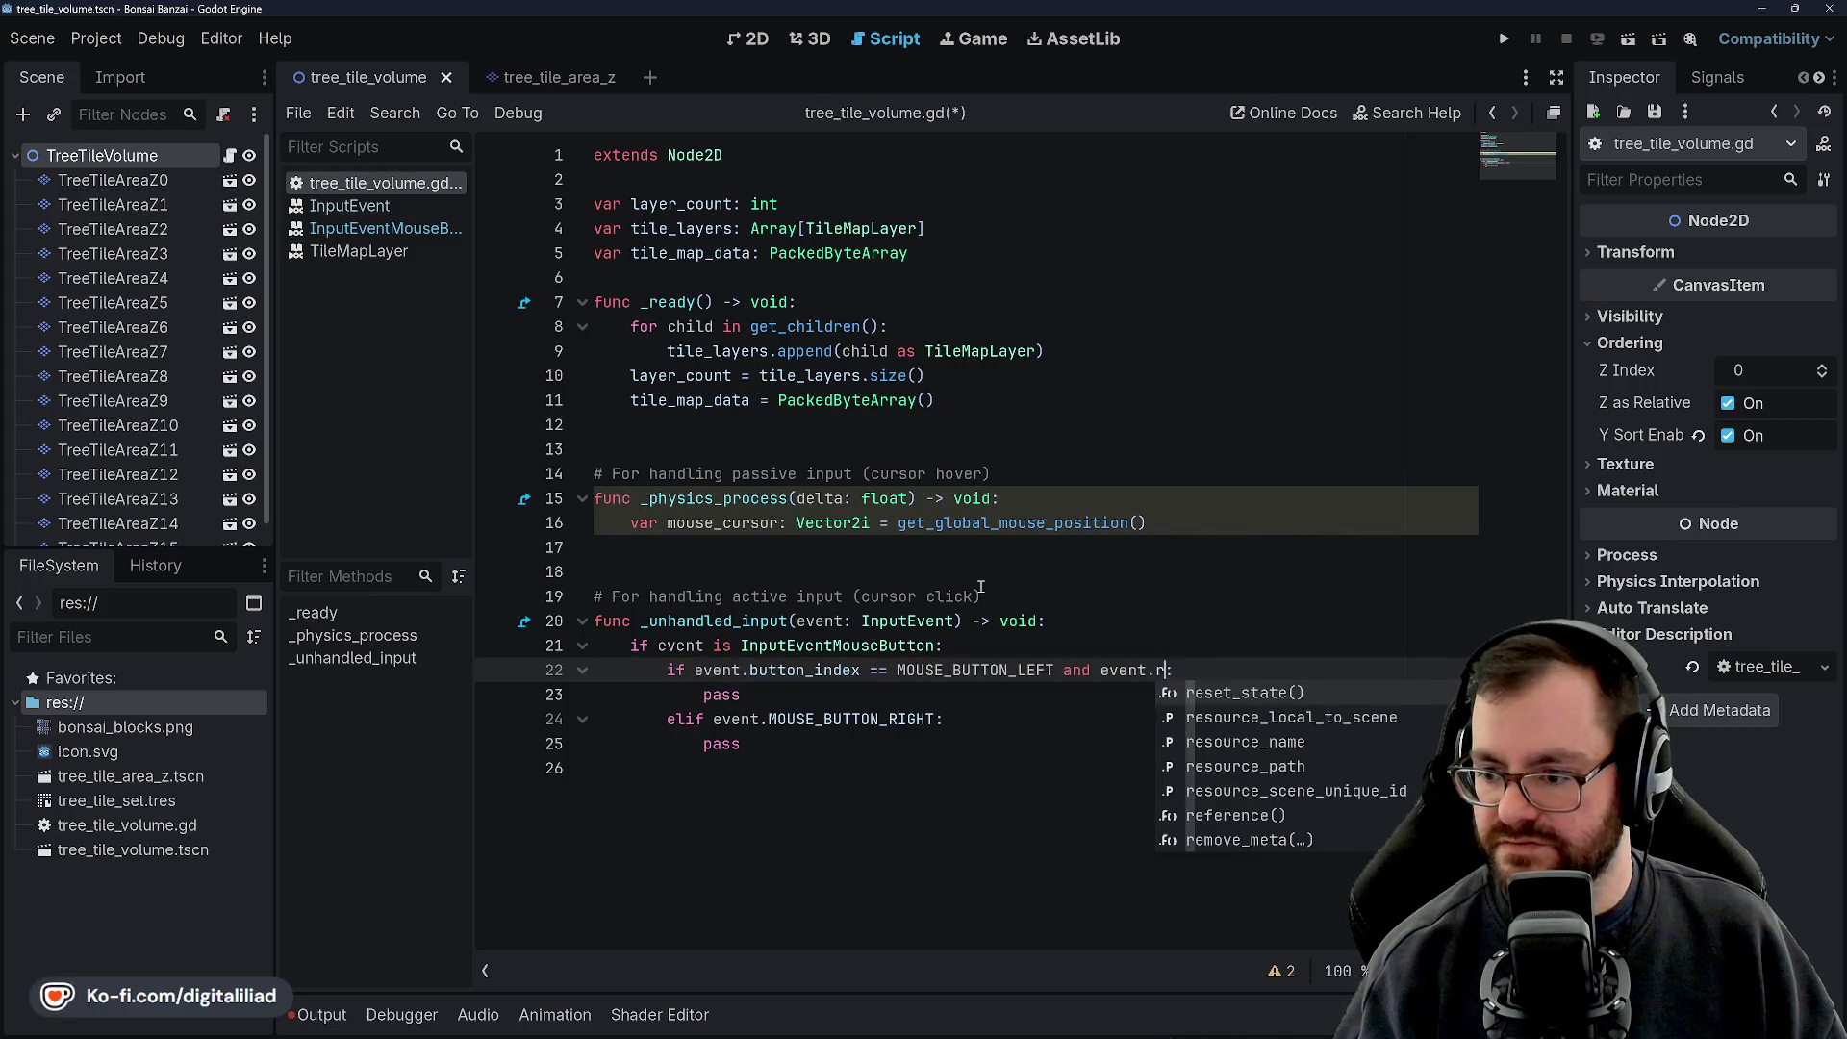
type("ele")
key("Down")
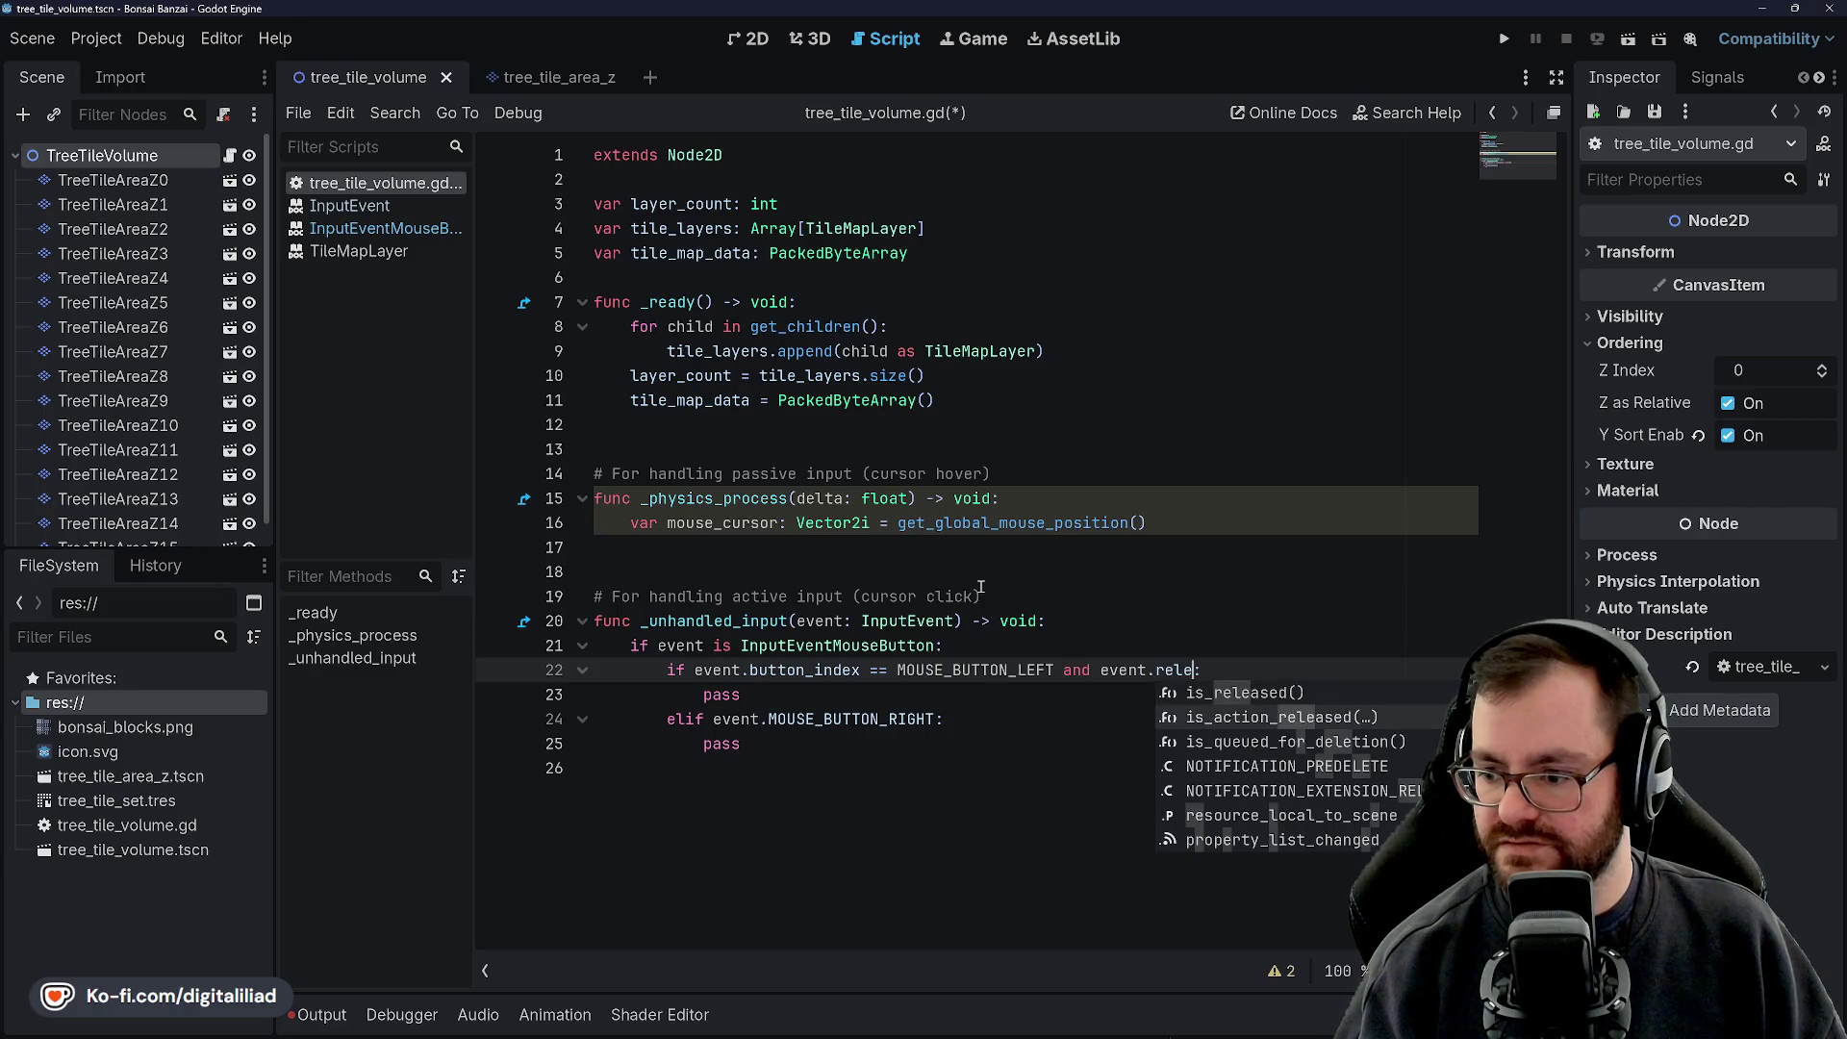
key("Up")
key("Down")
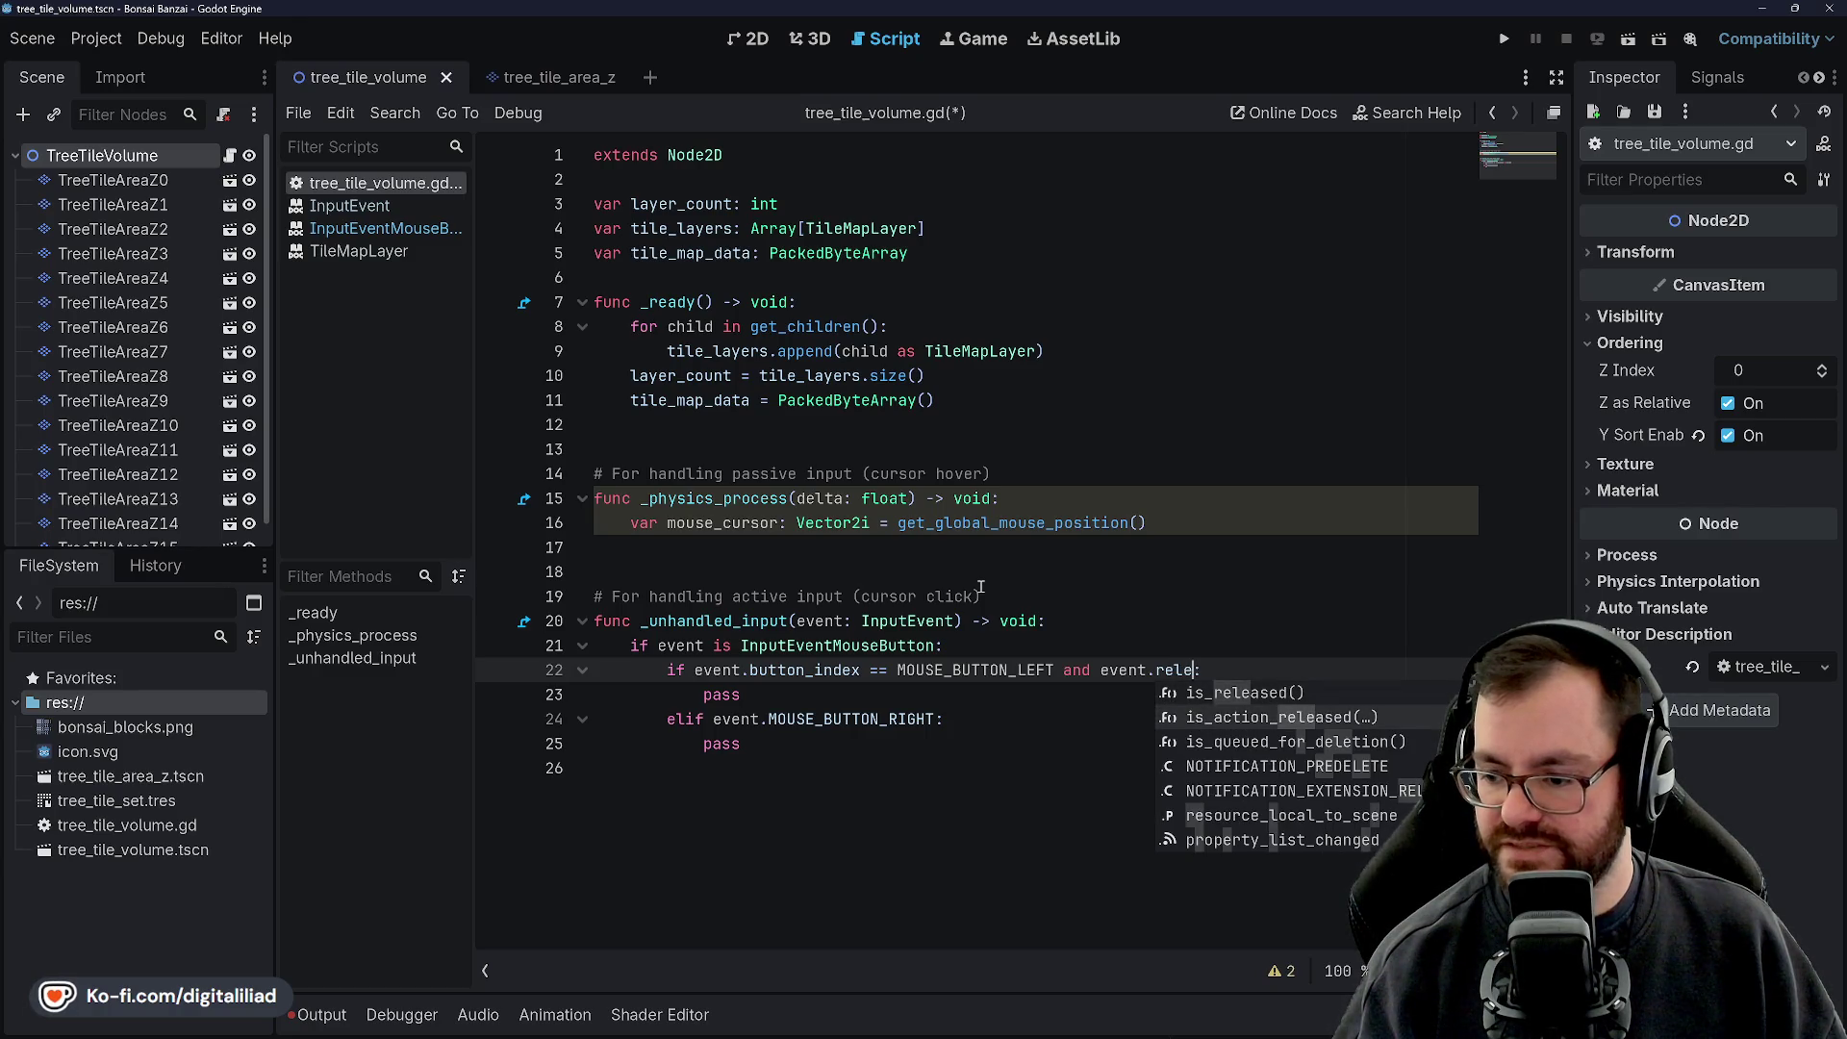
key("Up")
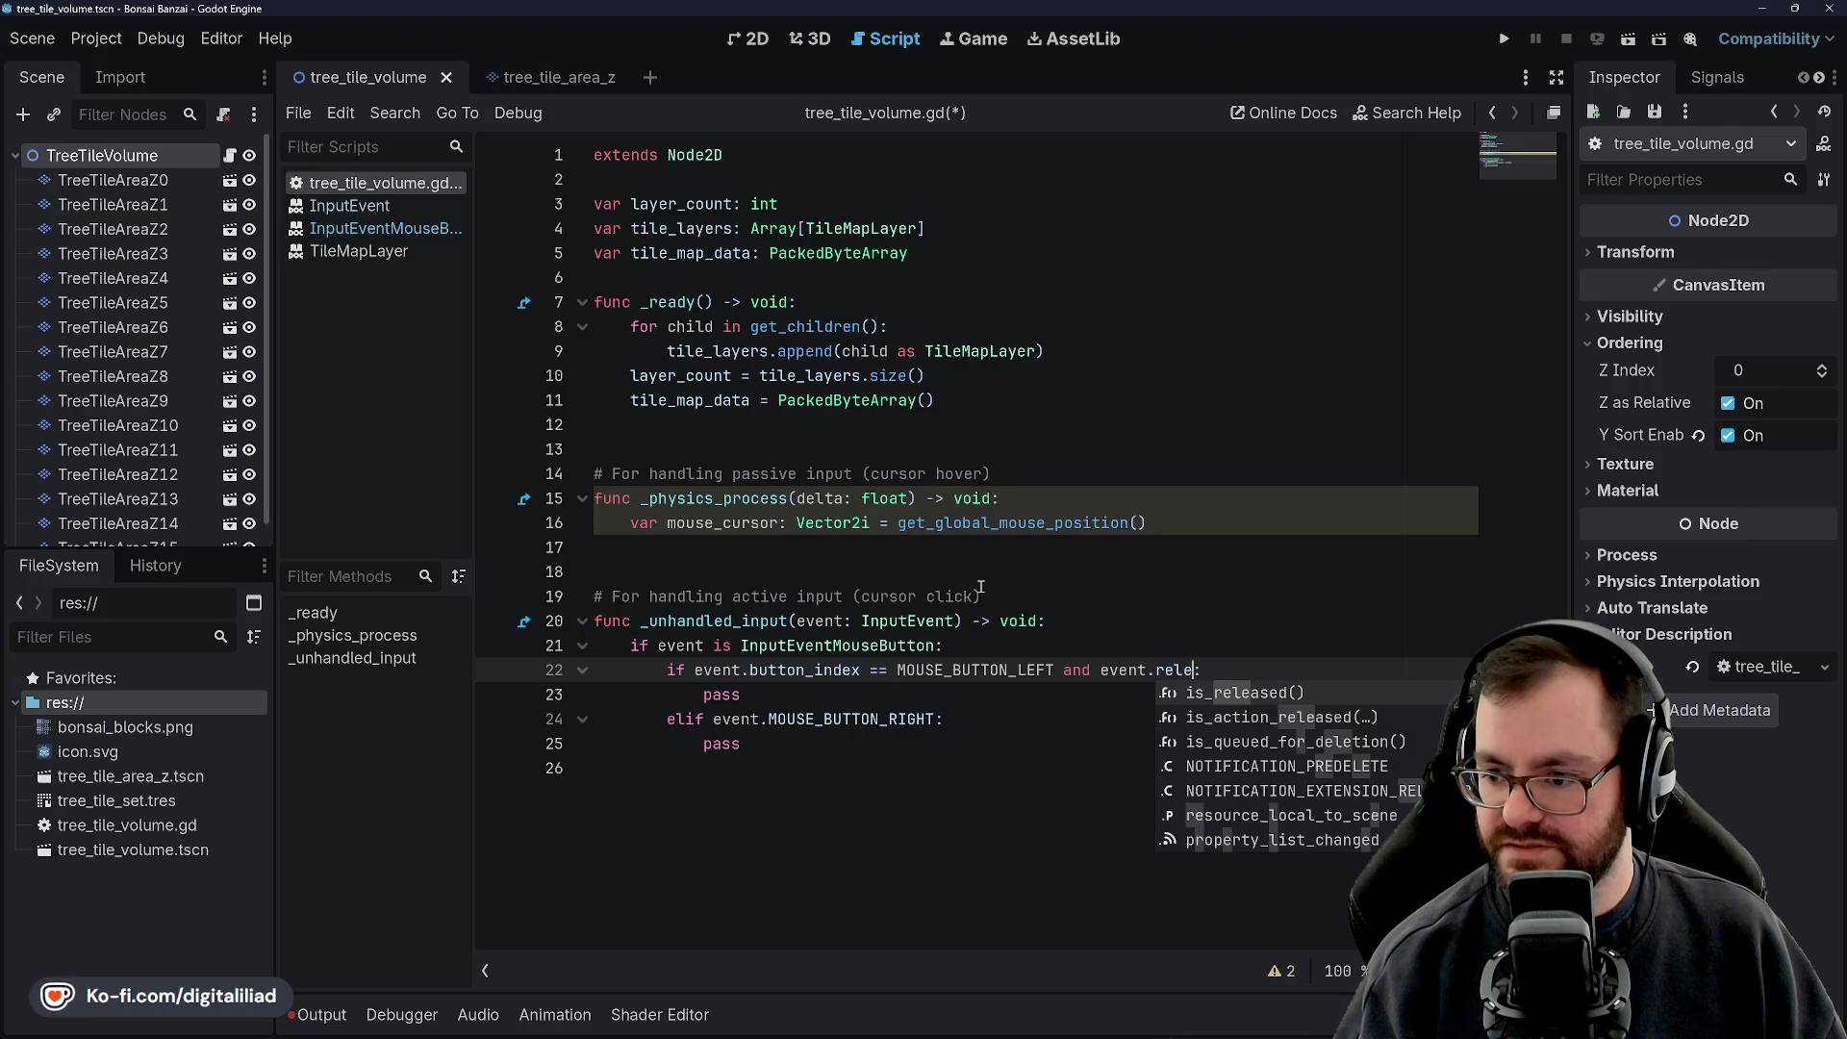
key("Return")
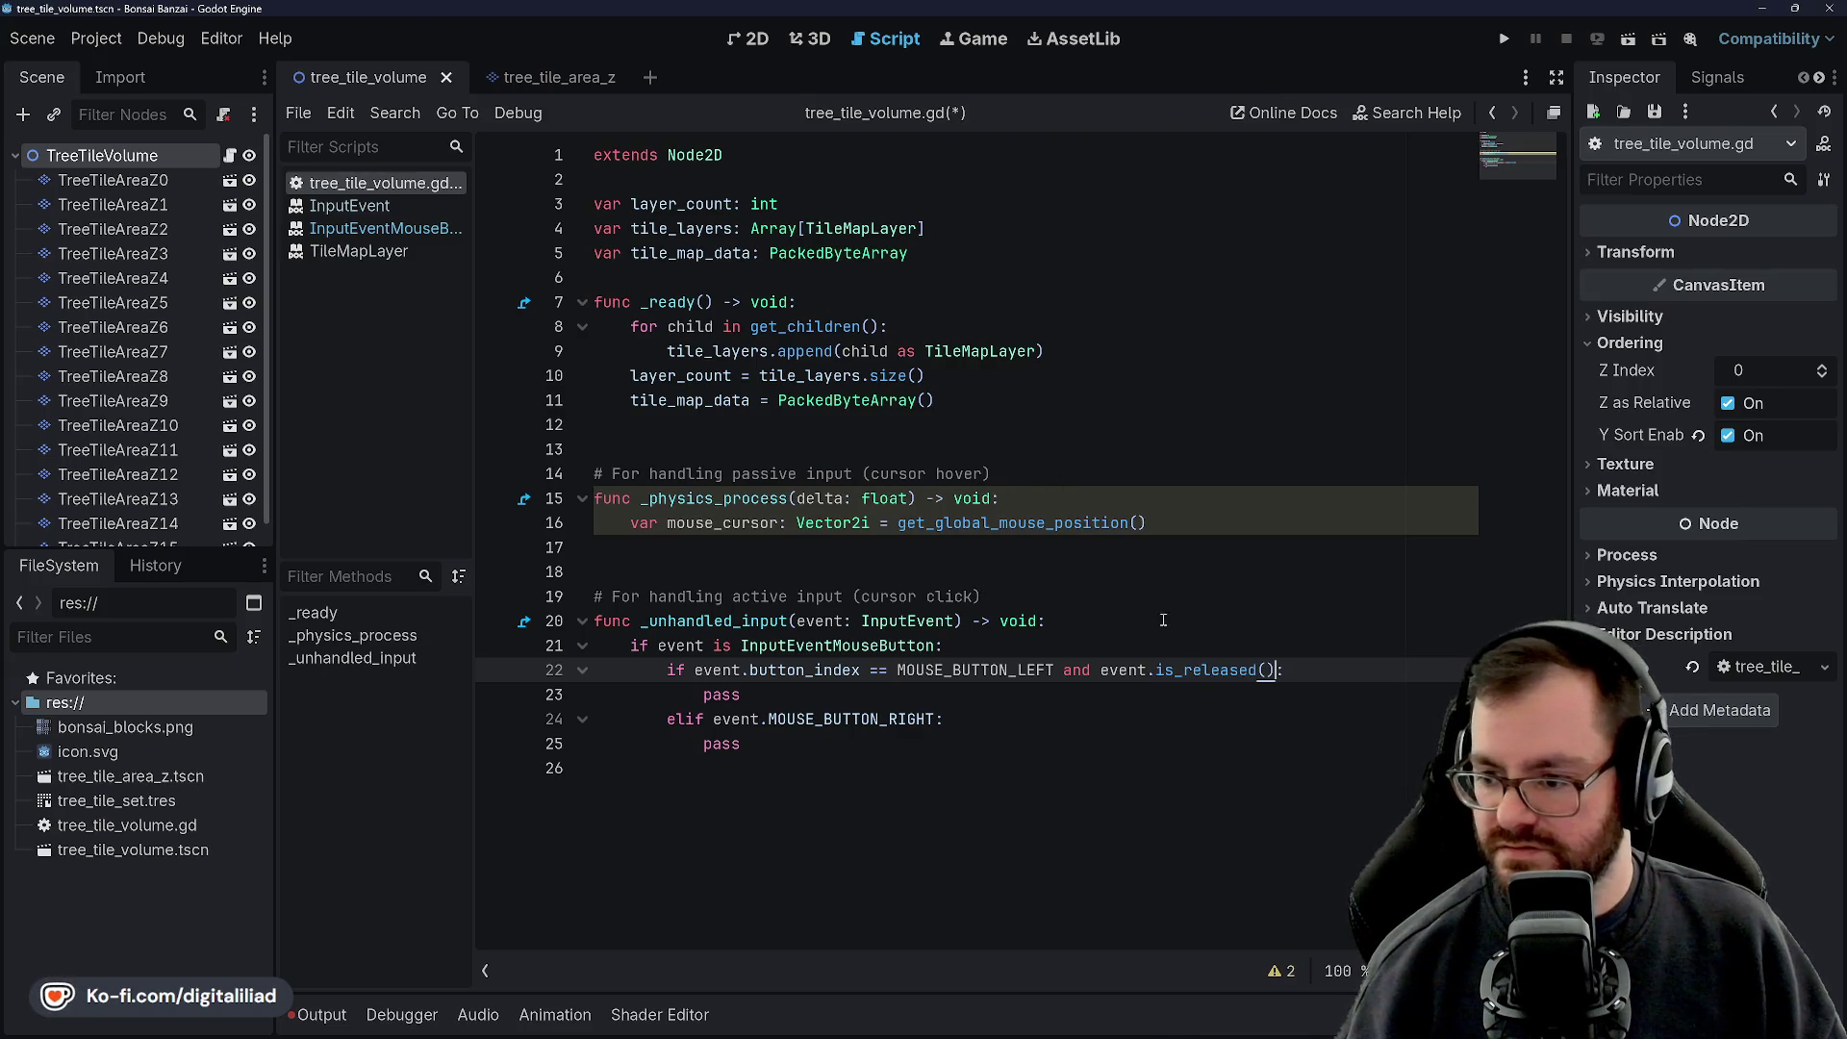
left_click(1208, 670, "ctrl")
scroll(866, 490, "up", 2)
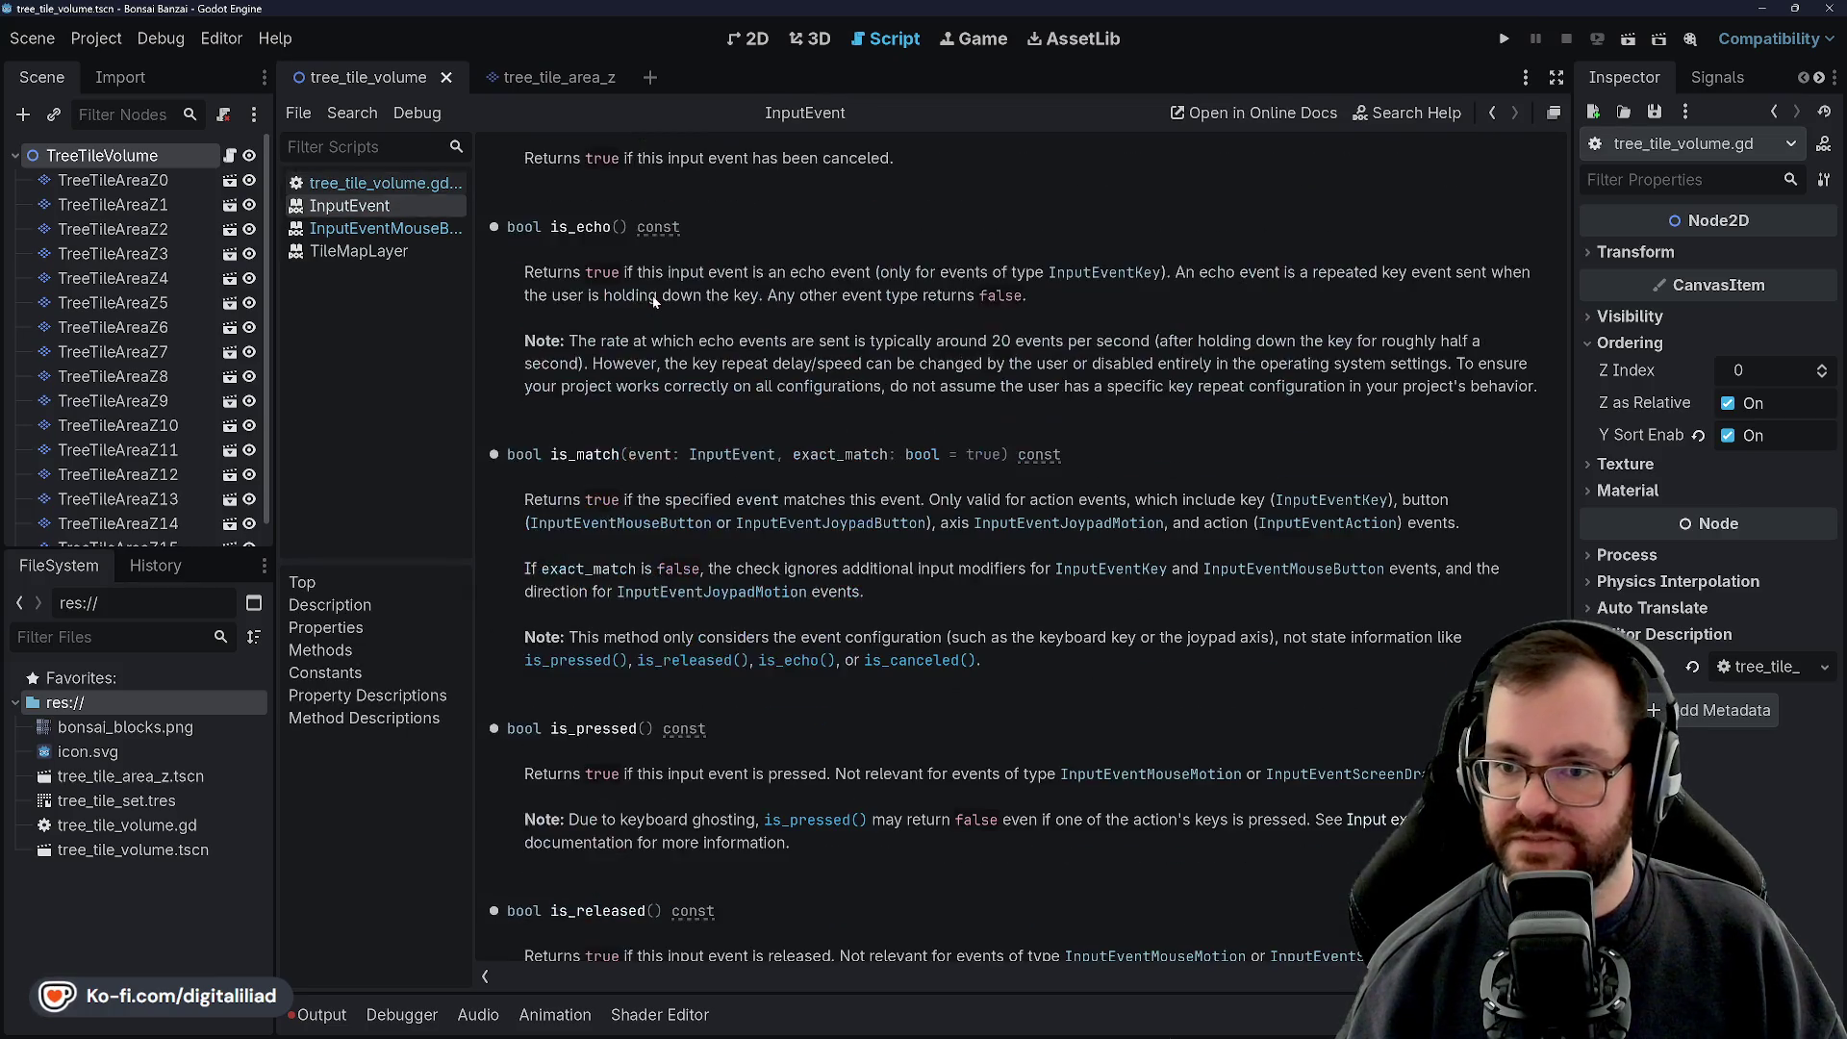
scroll(702, 511, "down", 2)
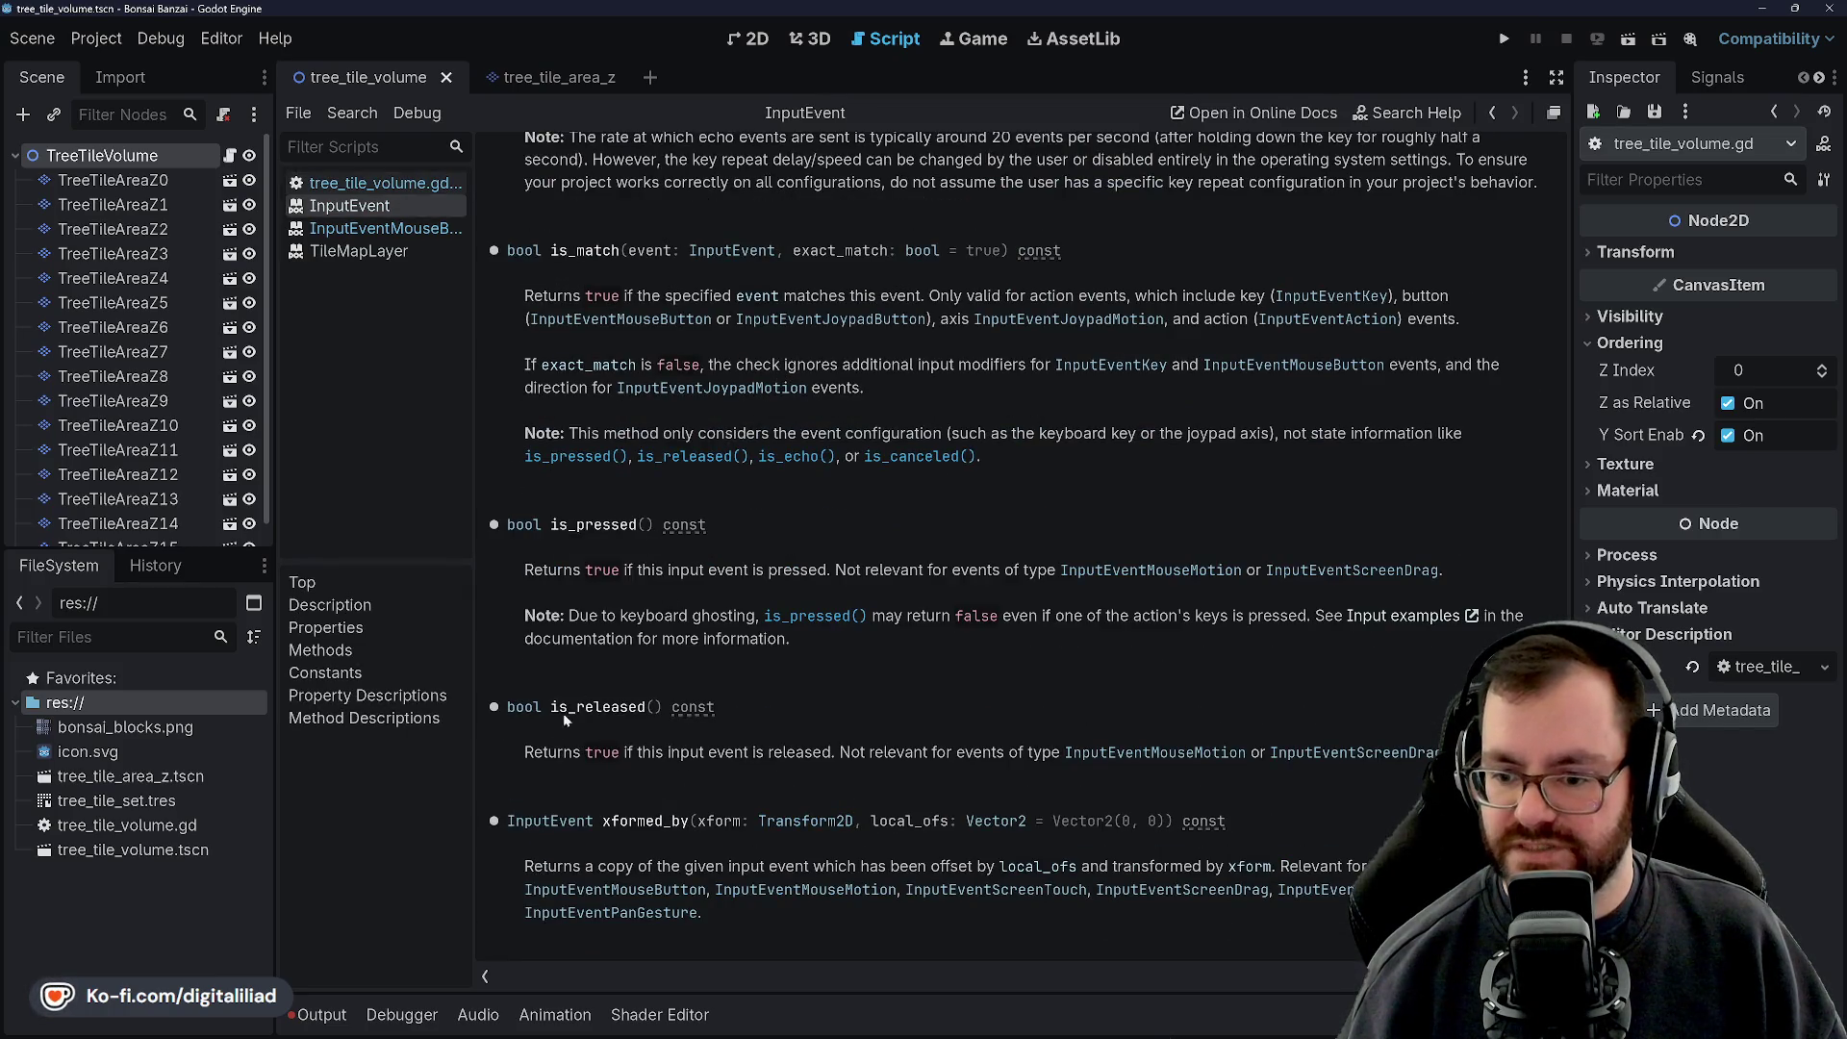
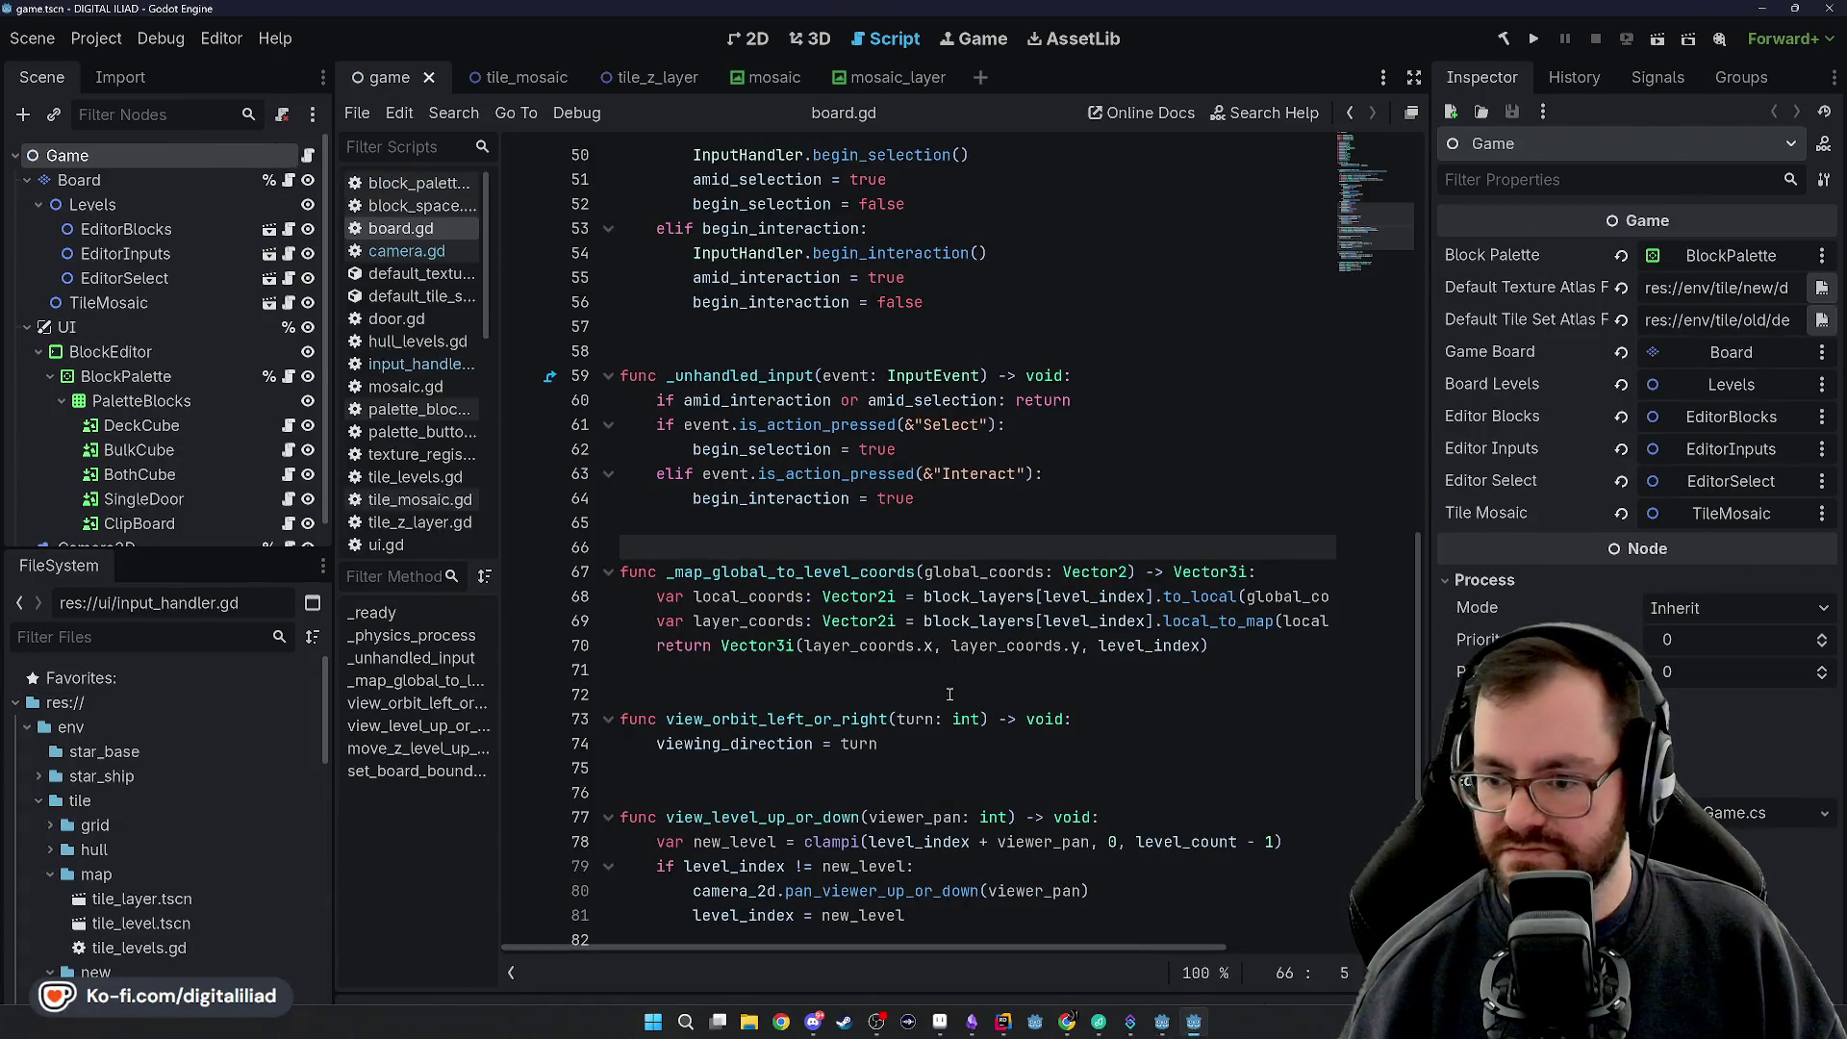
Return from the InputEventMouseButton class reference to the tree_tile_volume.gd script
left_click(950, 672)
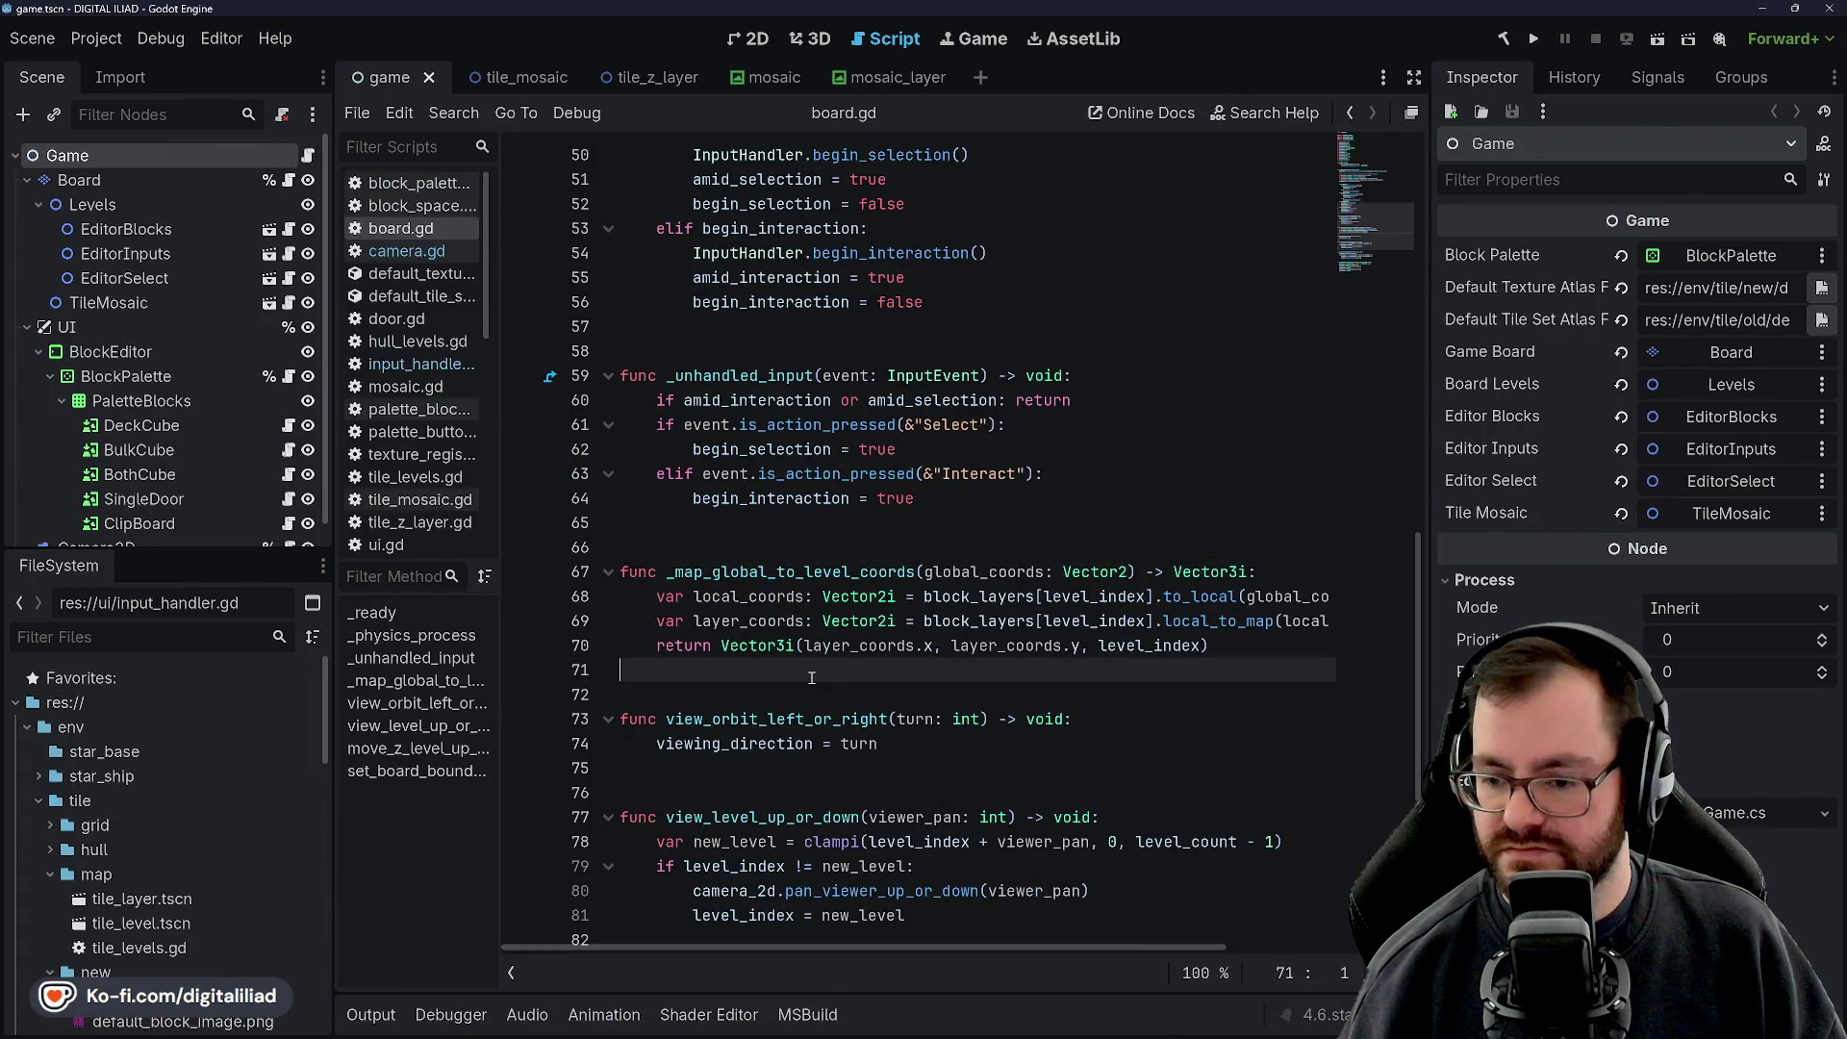
scroll(950, 672, "down", 5)
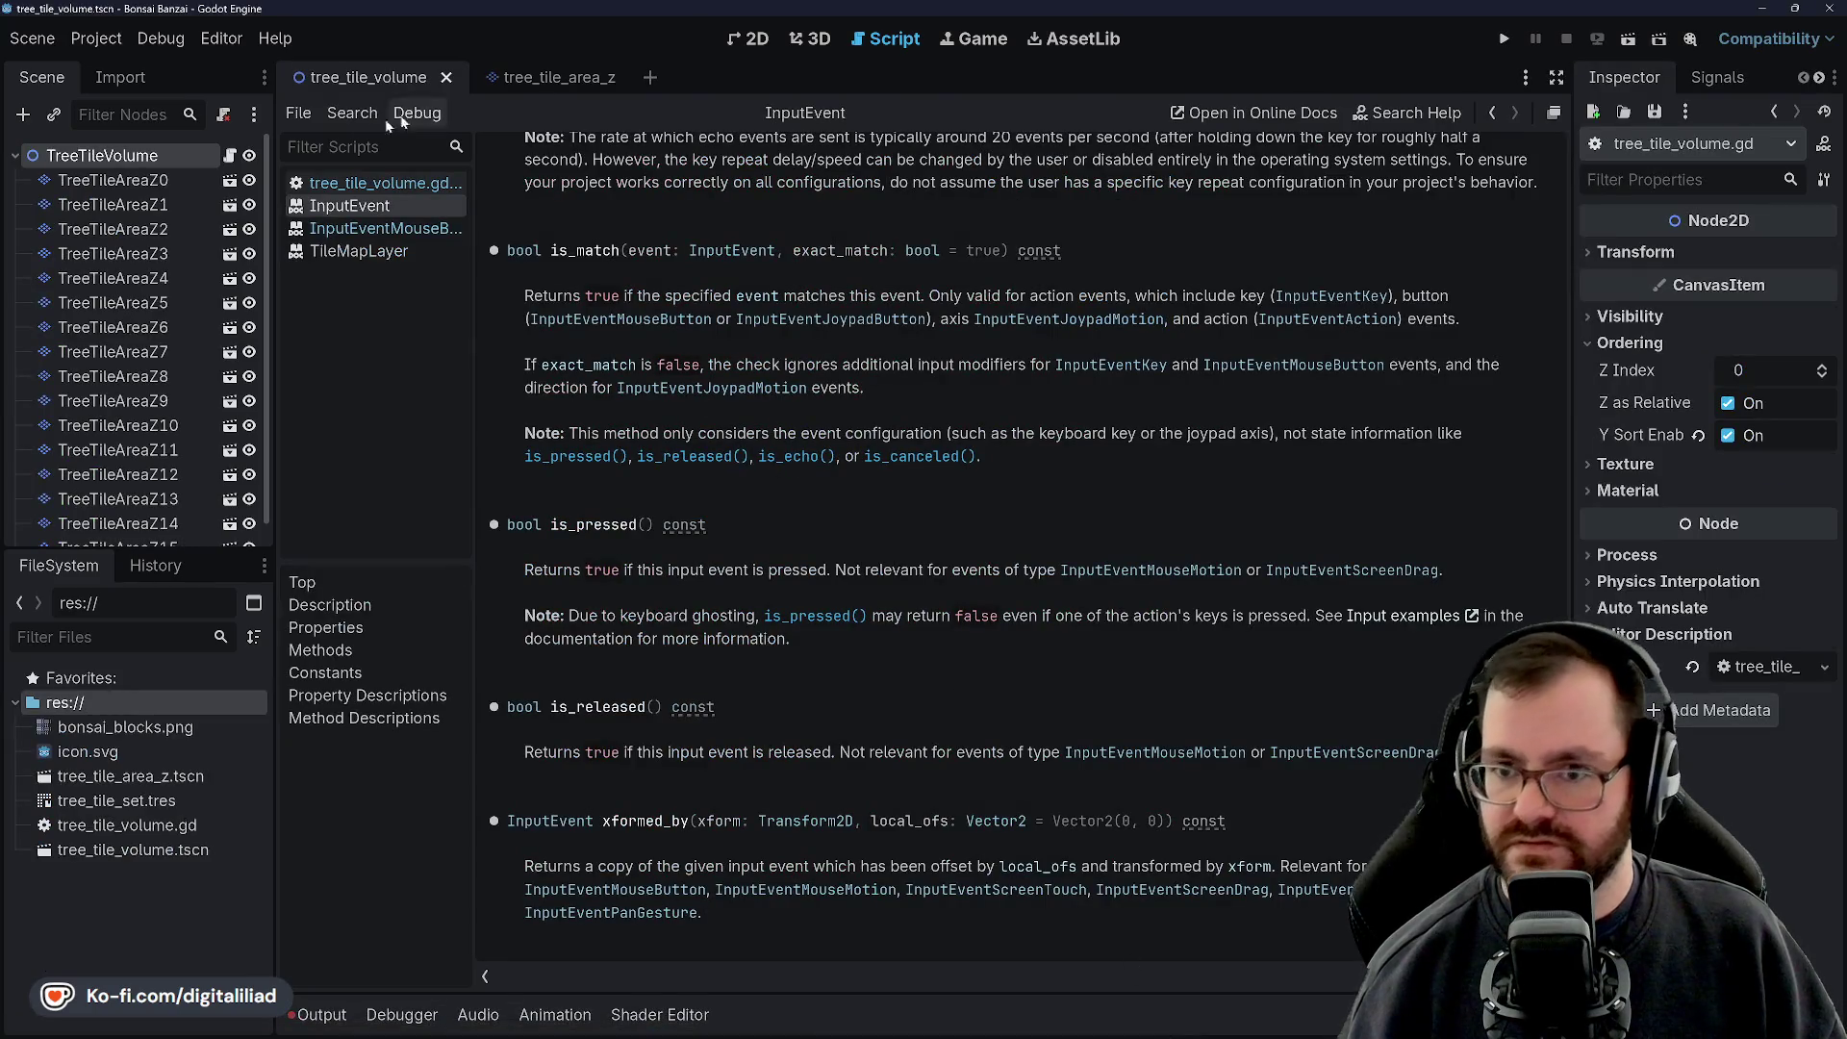
left_click(377, 183)
left_click(385, 228)
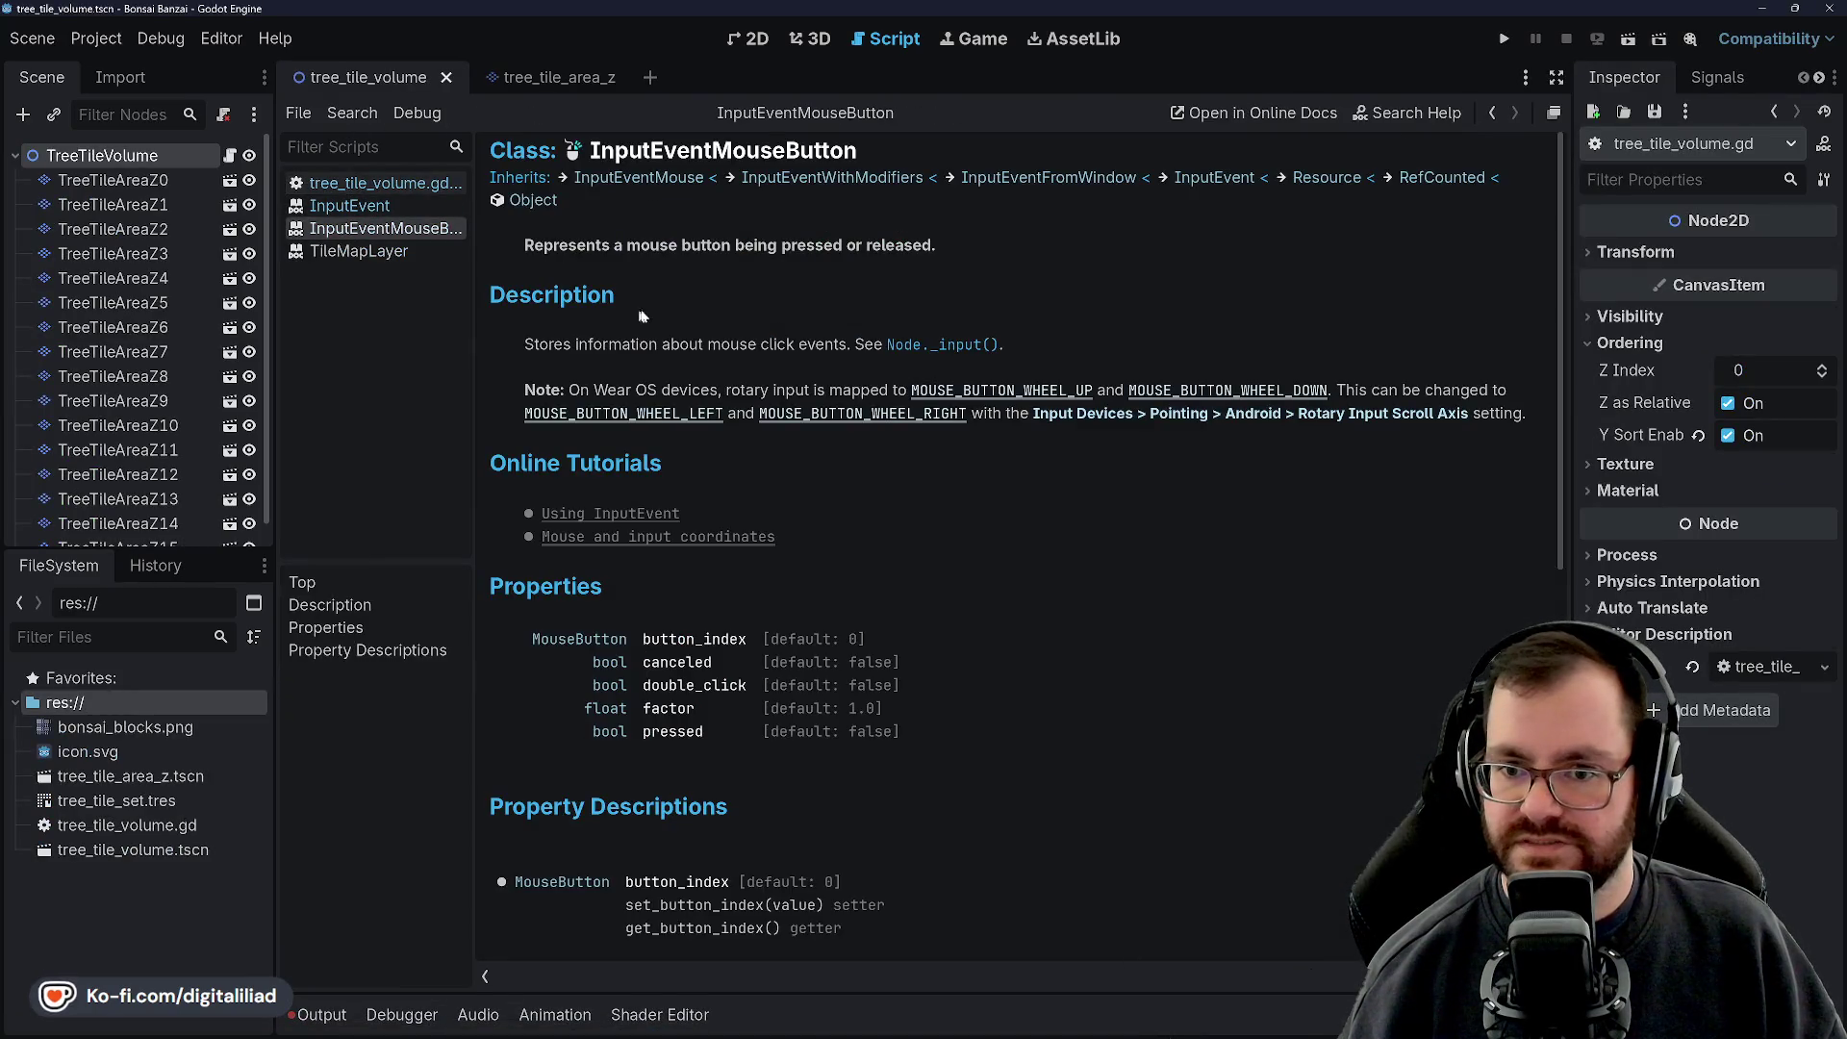
left_click(404, 192)
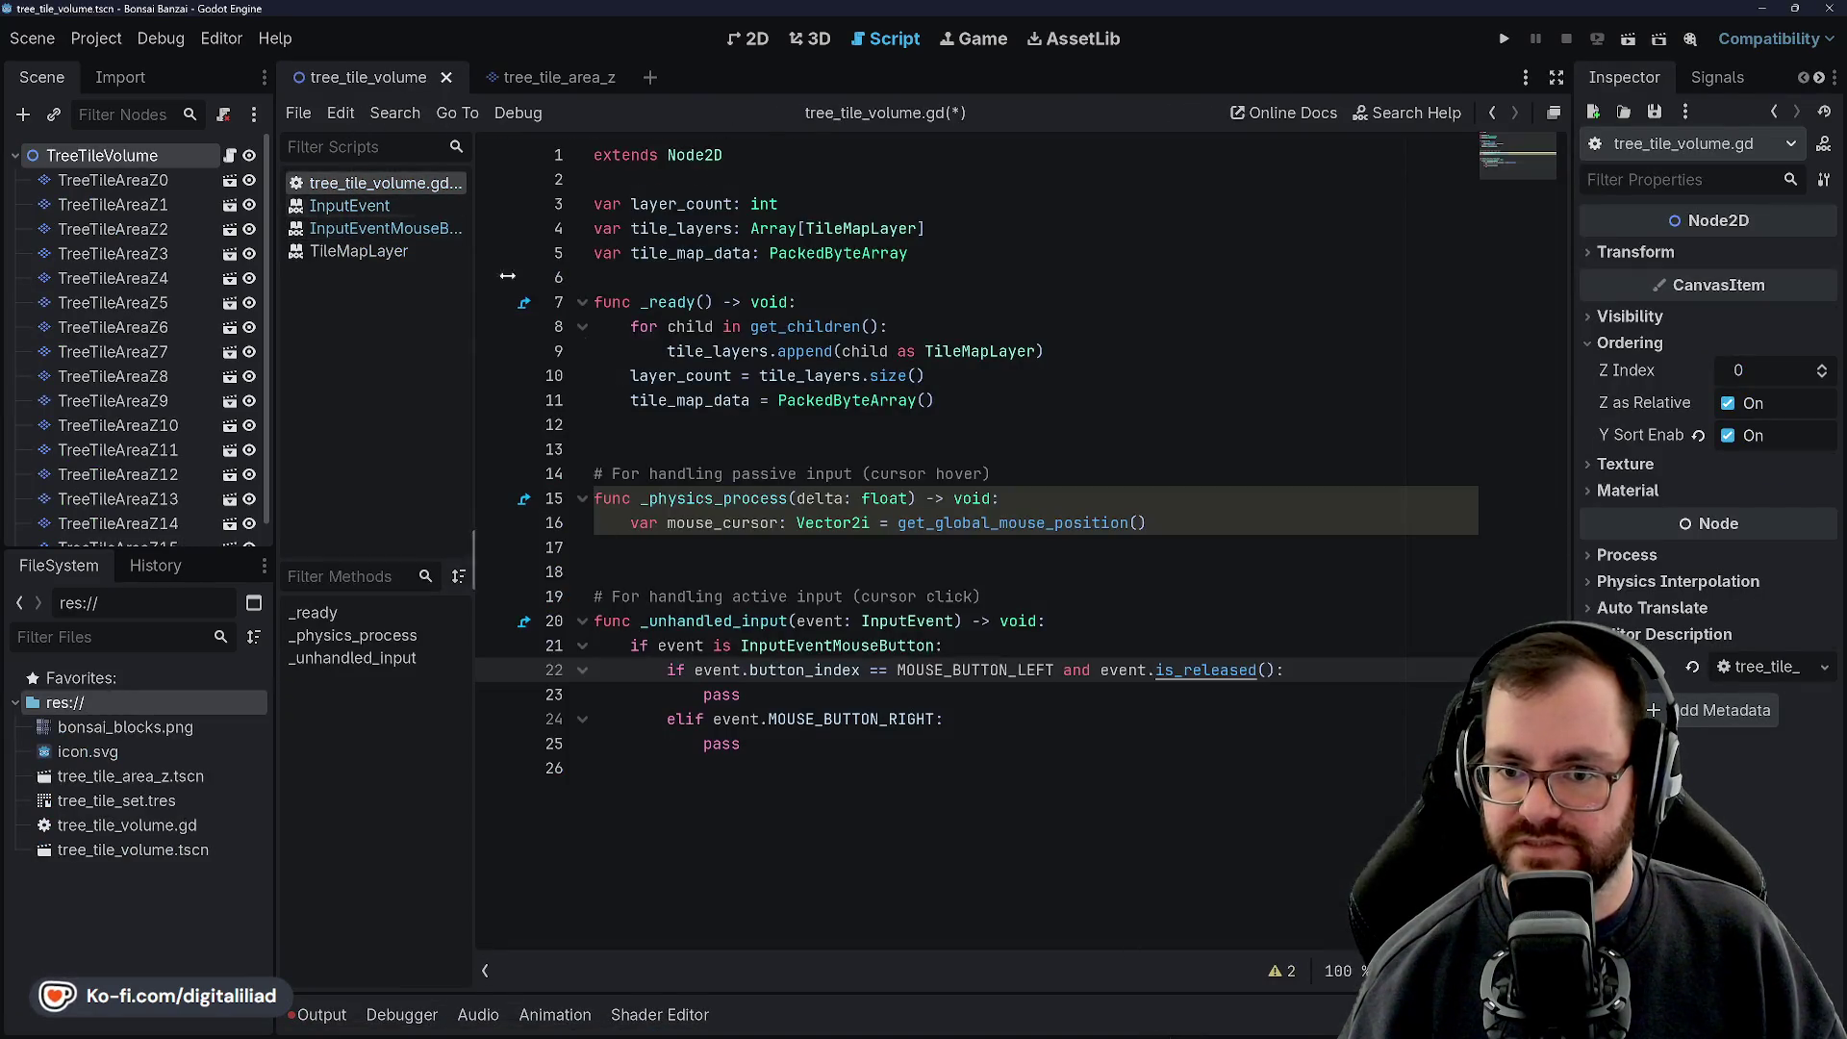
Replace the pass on line 23 with print("release")
left_click(844, 701)
left_click(1068, 626)
left_click(920, 700)
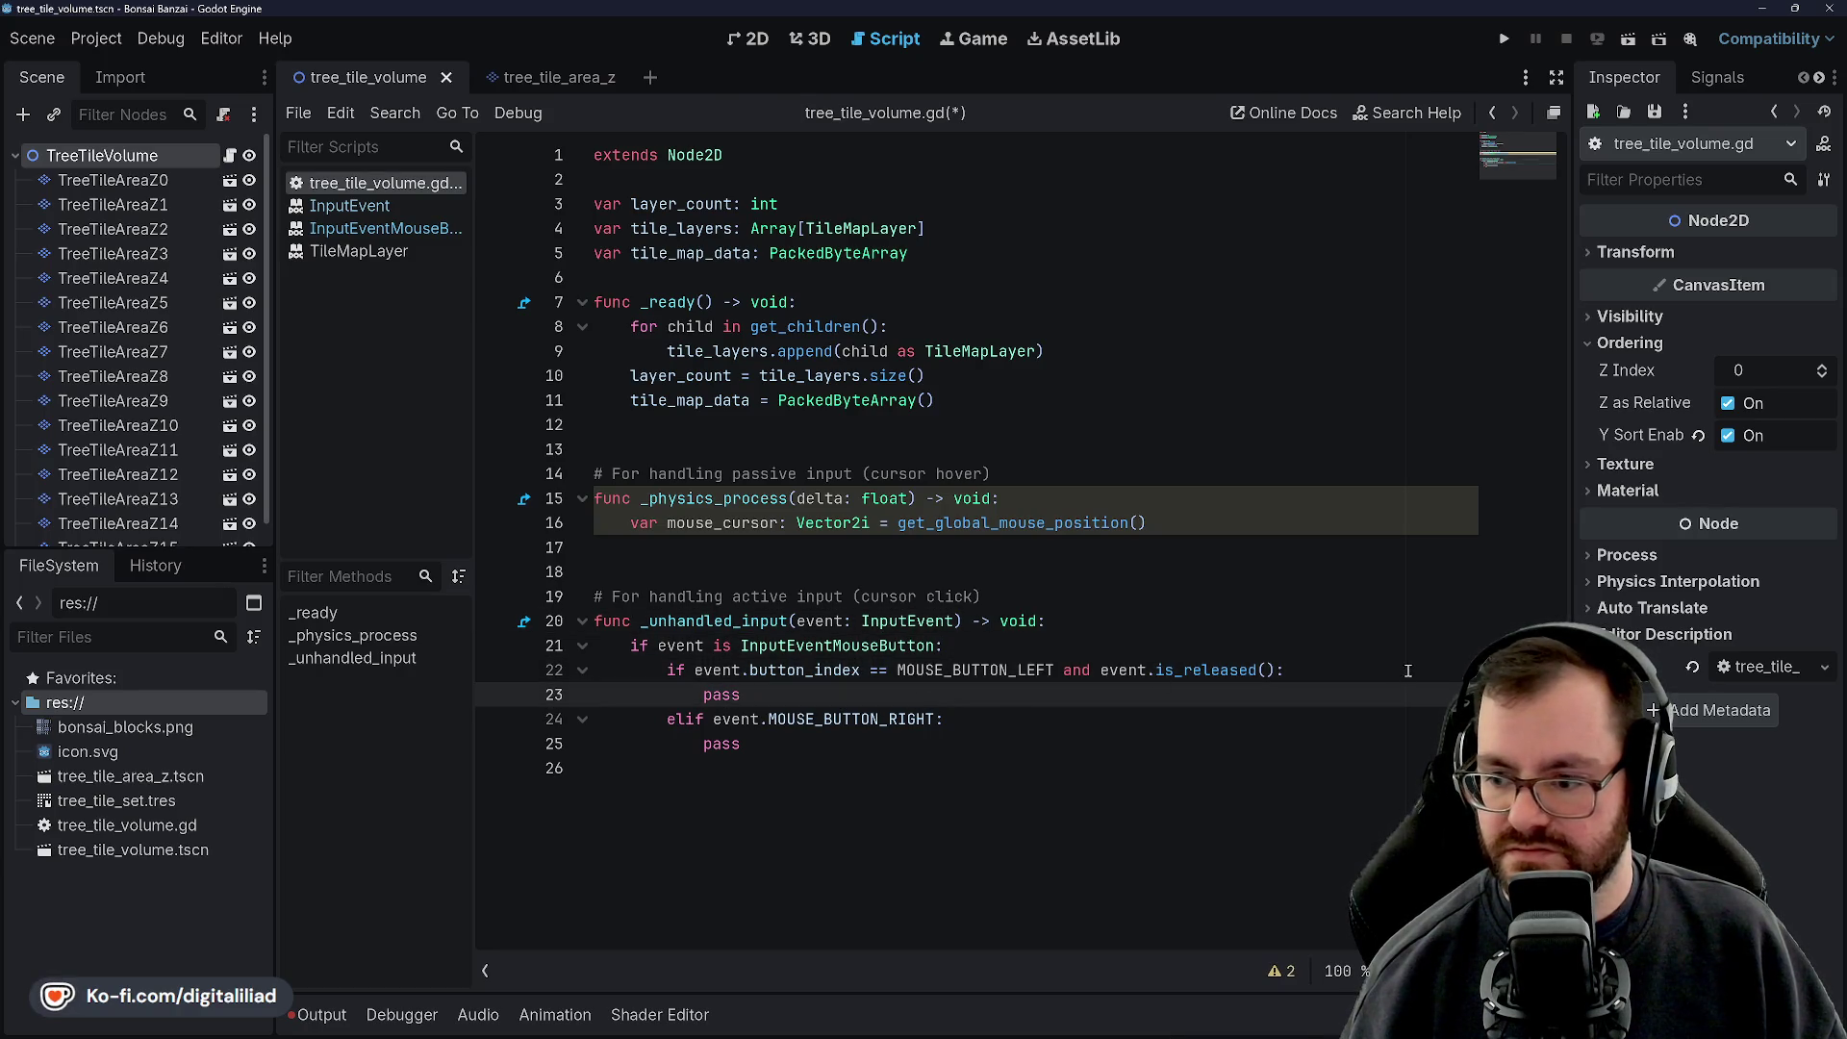
key("BackSpace")
key("BackSpace")
key("BackSpace")
type("pri")
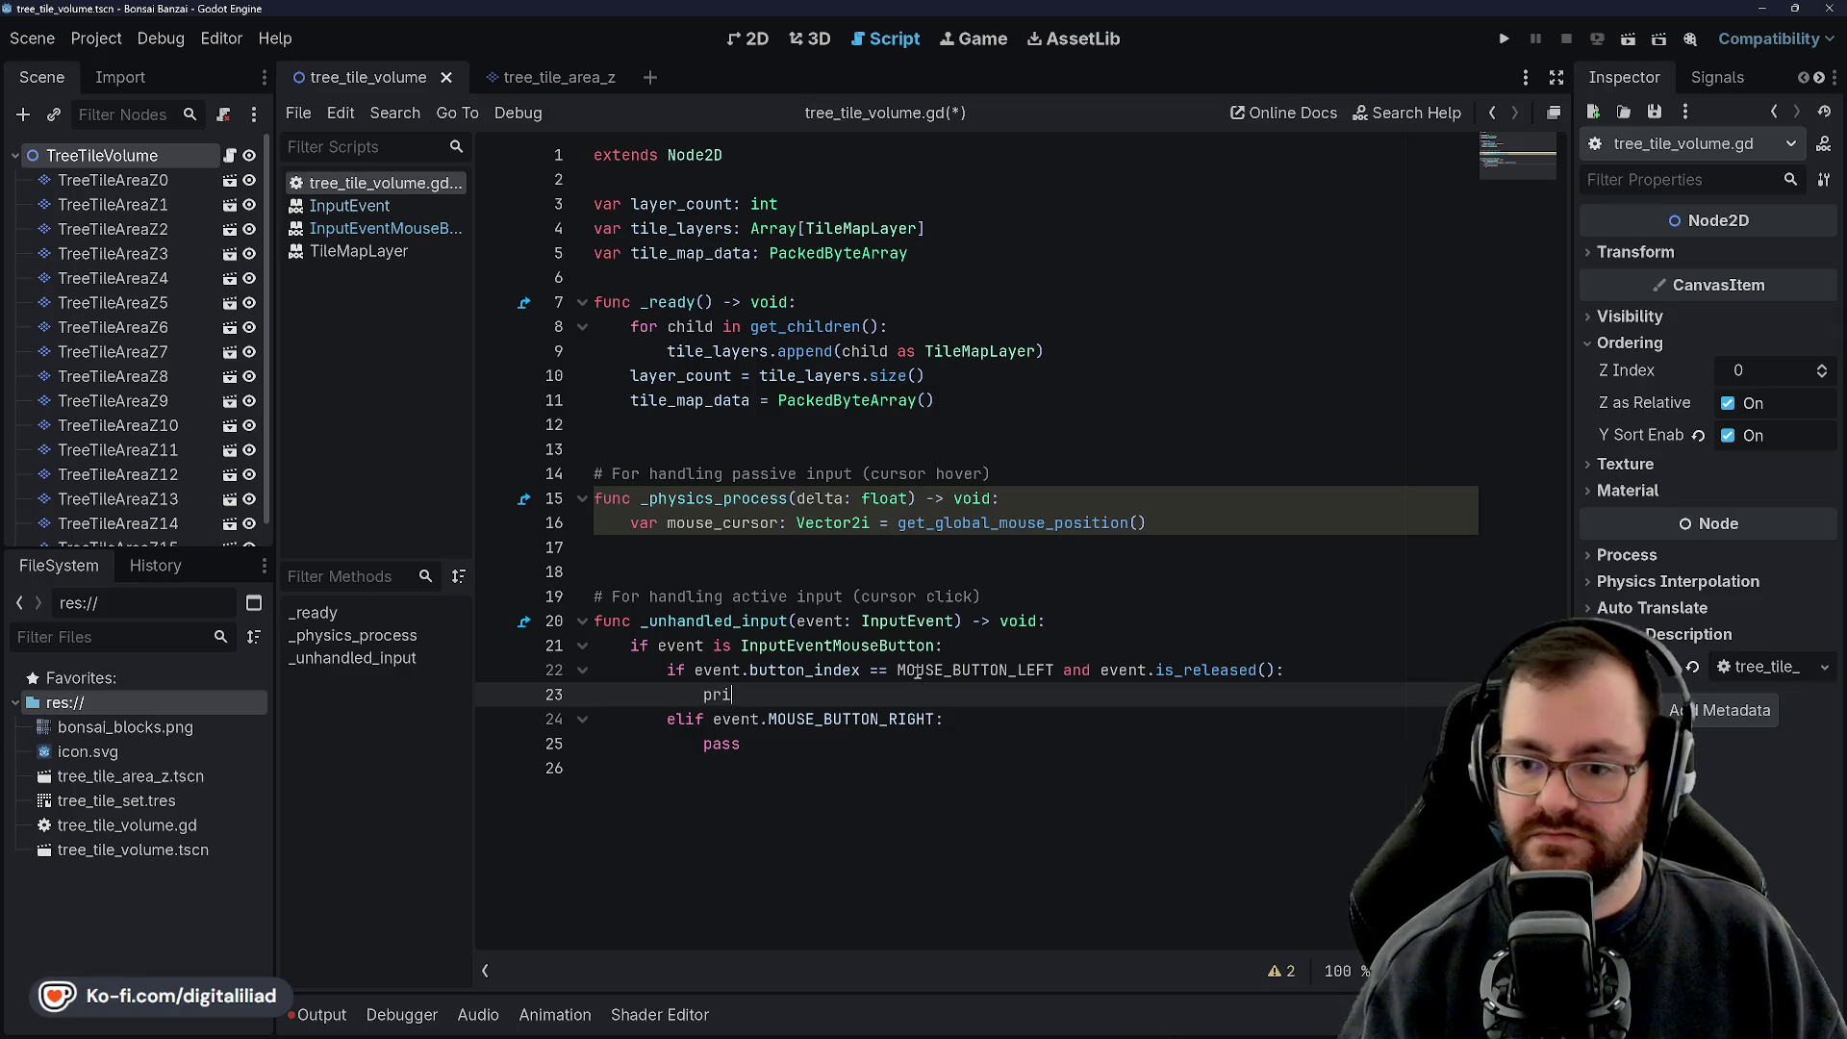
type("nt(\"release")
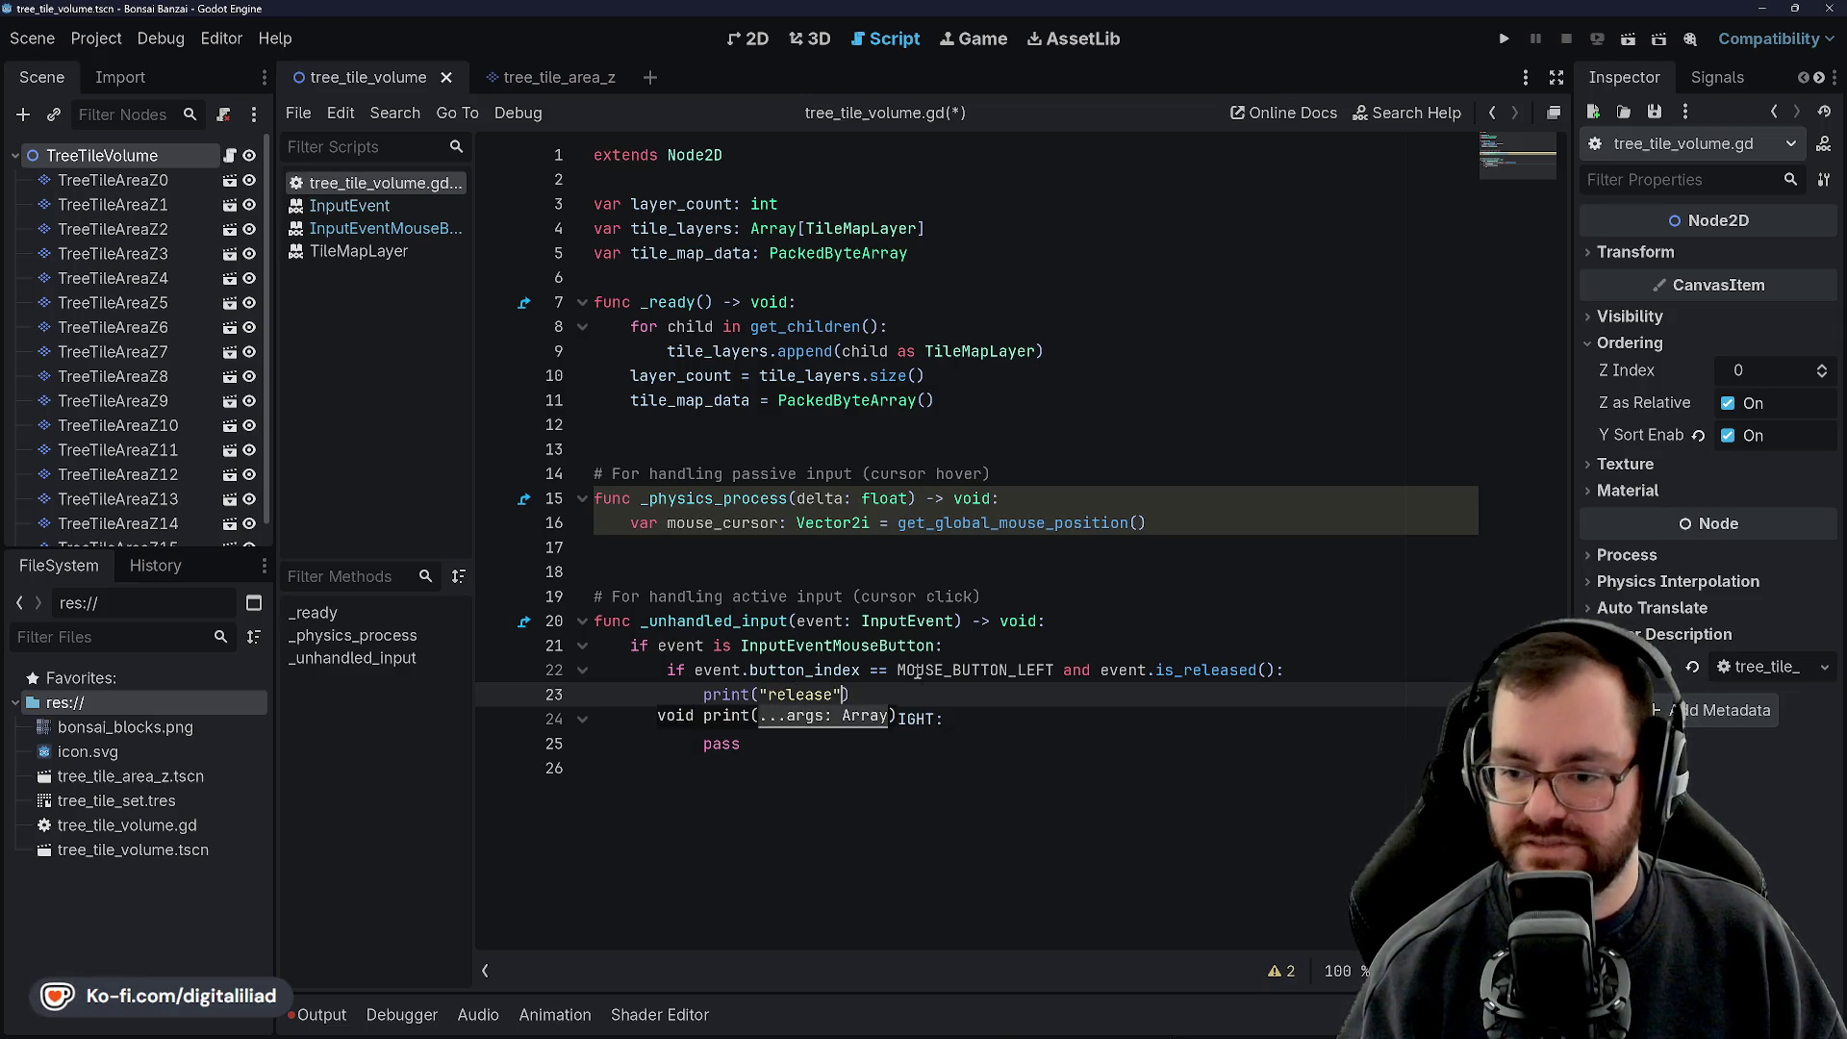
left_click(782, 575)
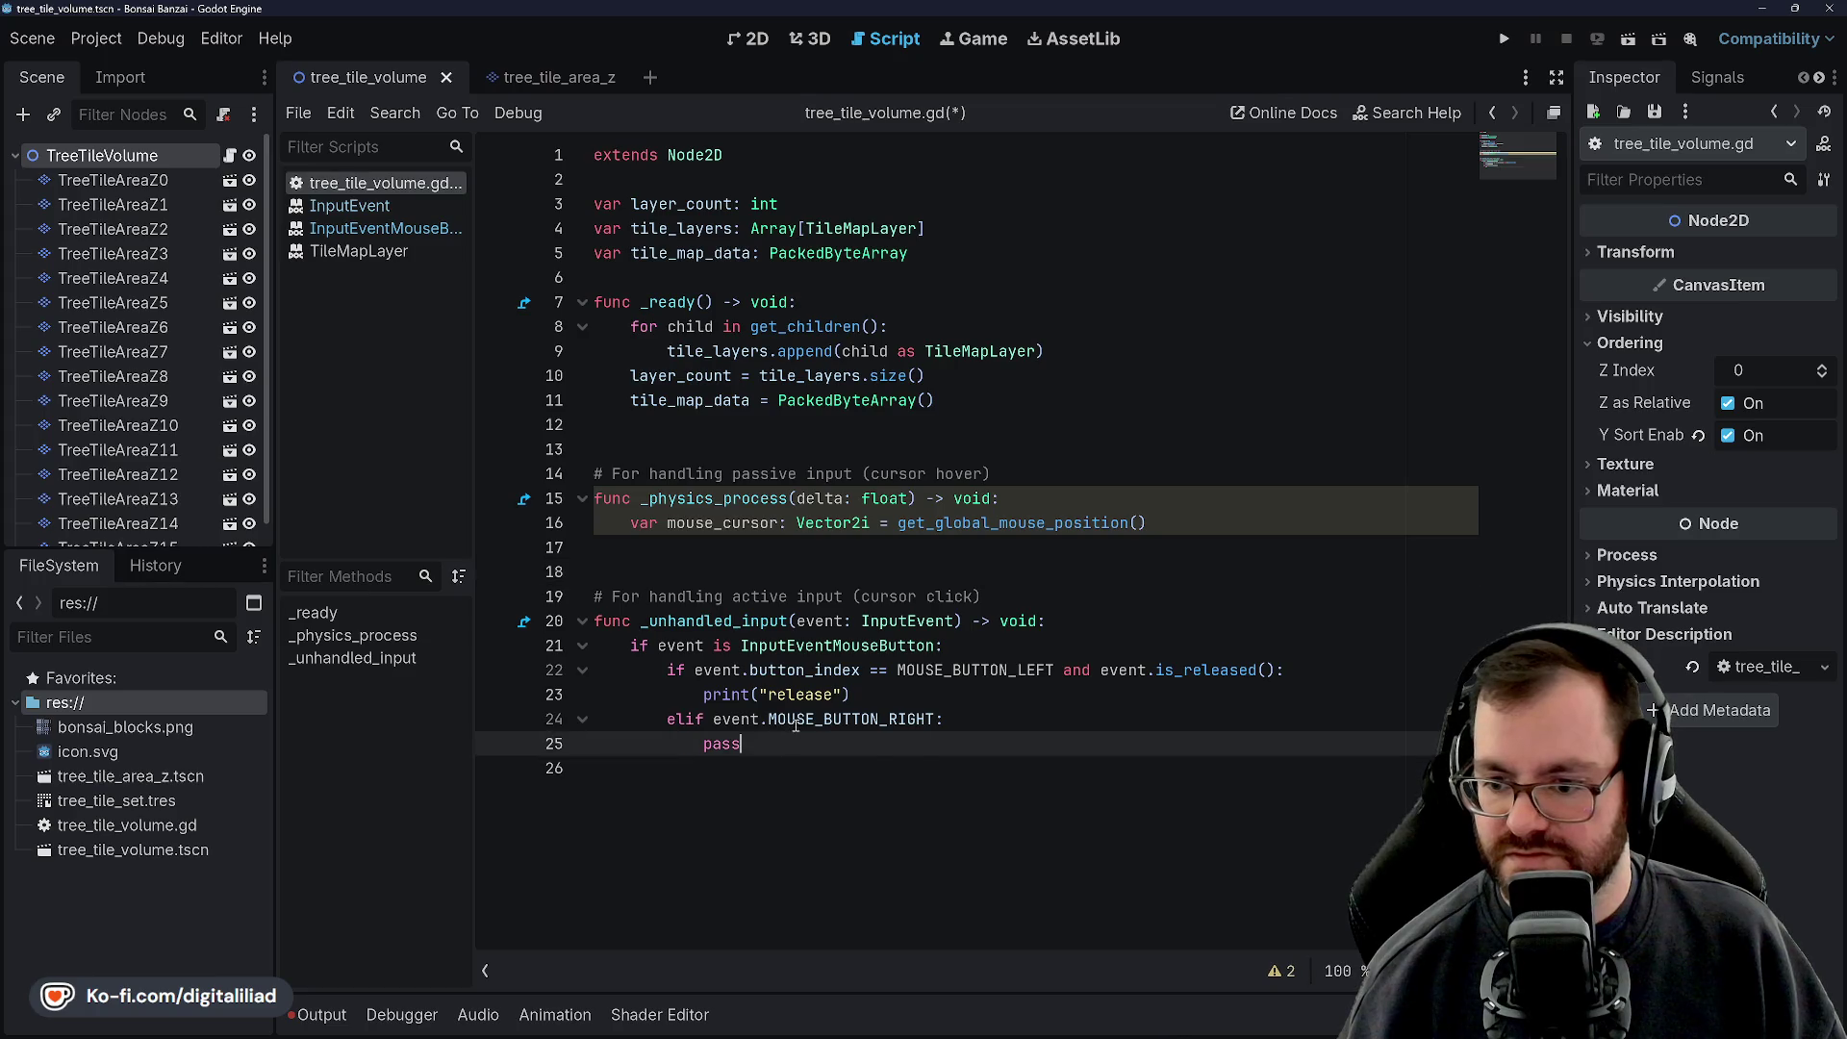
Rewrite line 24 as event.button_index == MOUSE_BUTTON_RIGHT and event.is_pressed(), then save
double_click(846, 719)
key("BackSpace")
key("BackSpace")
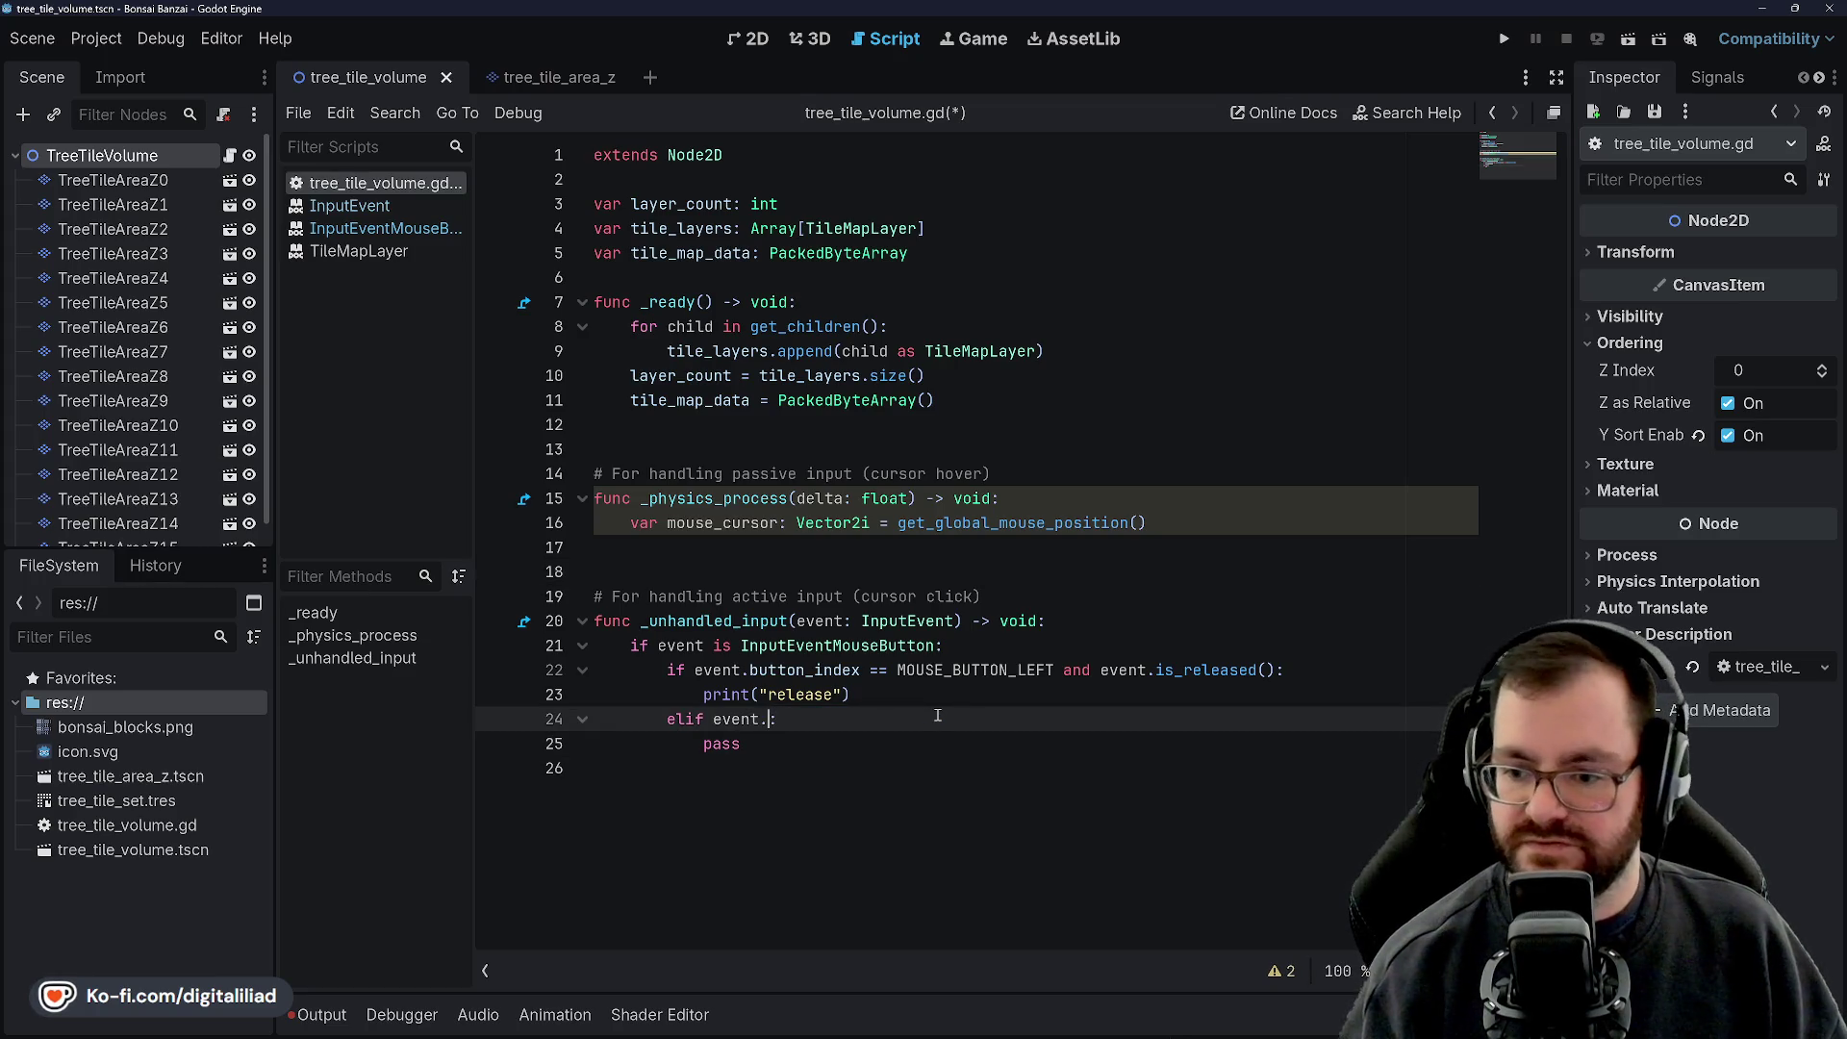
type("button_index == M")
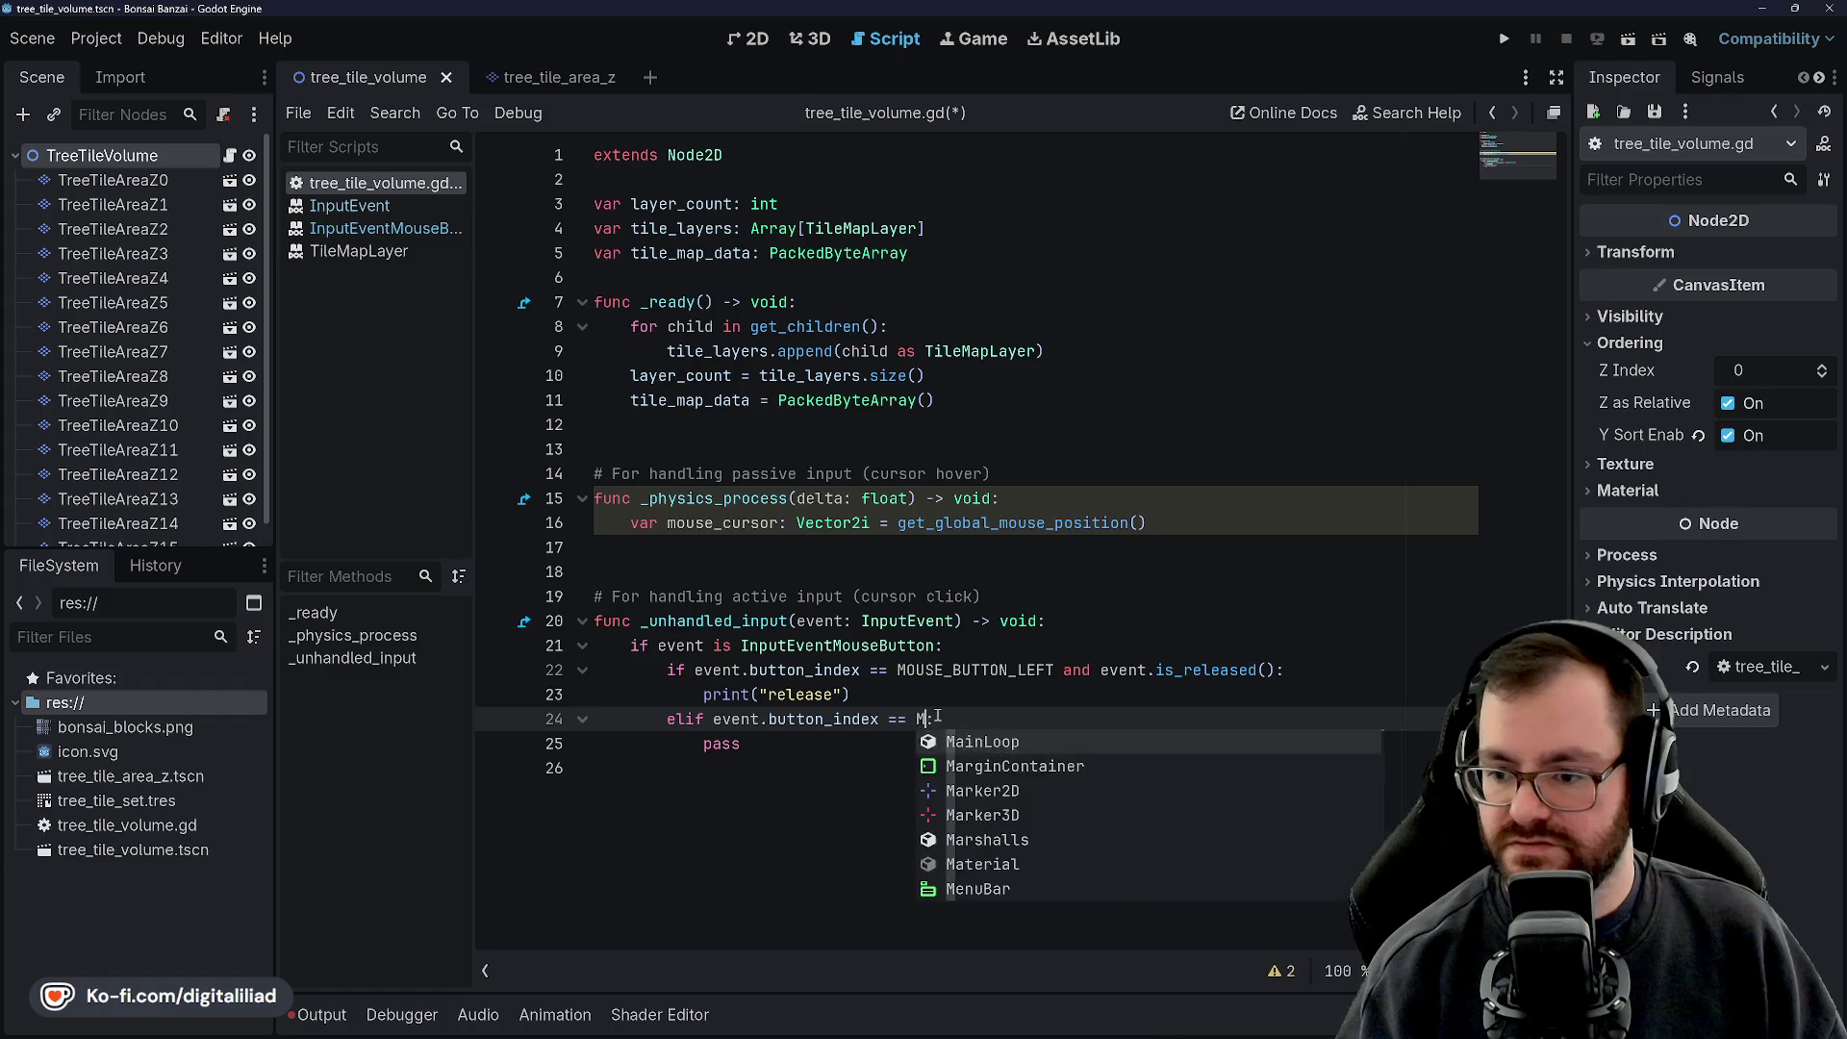
type("OUSE_BU")
type("TTON_RIGH")
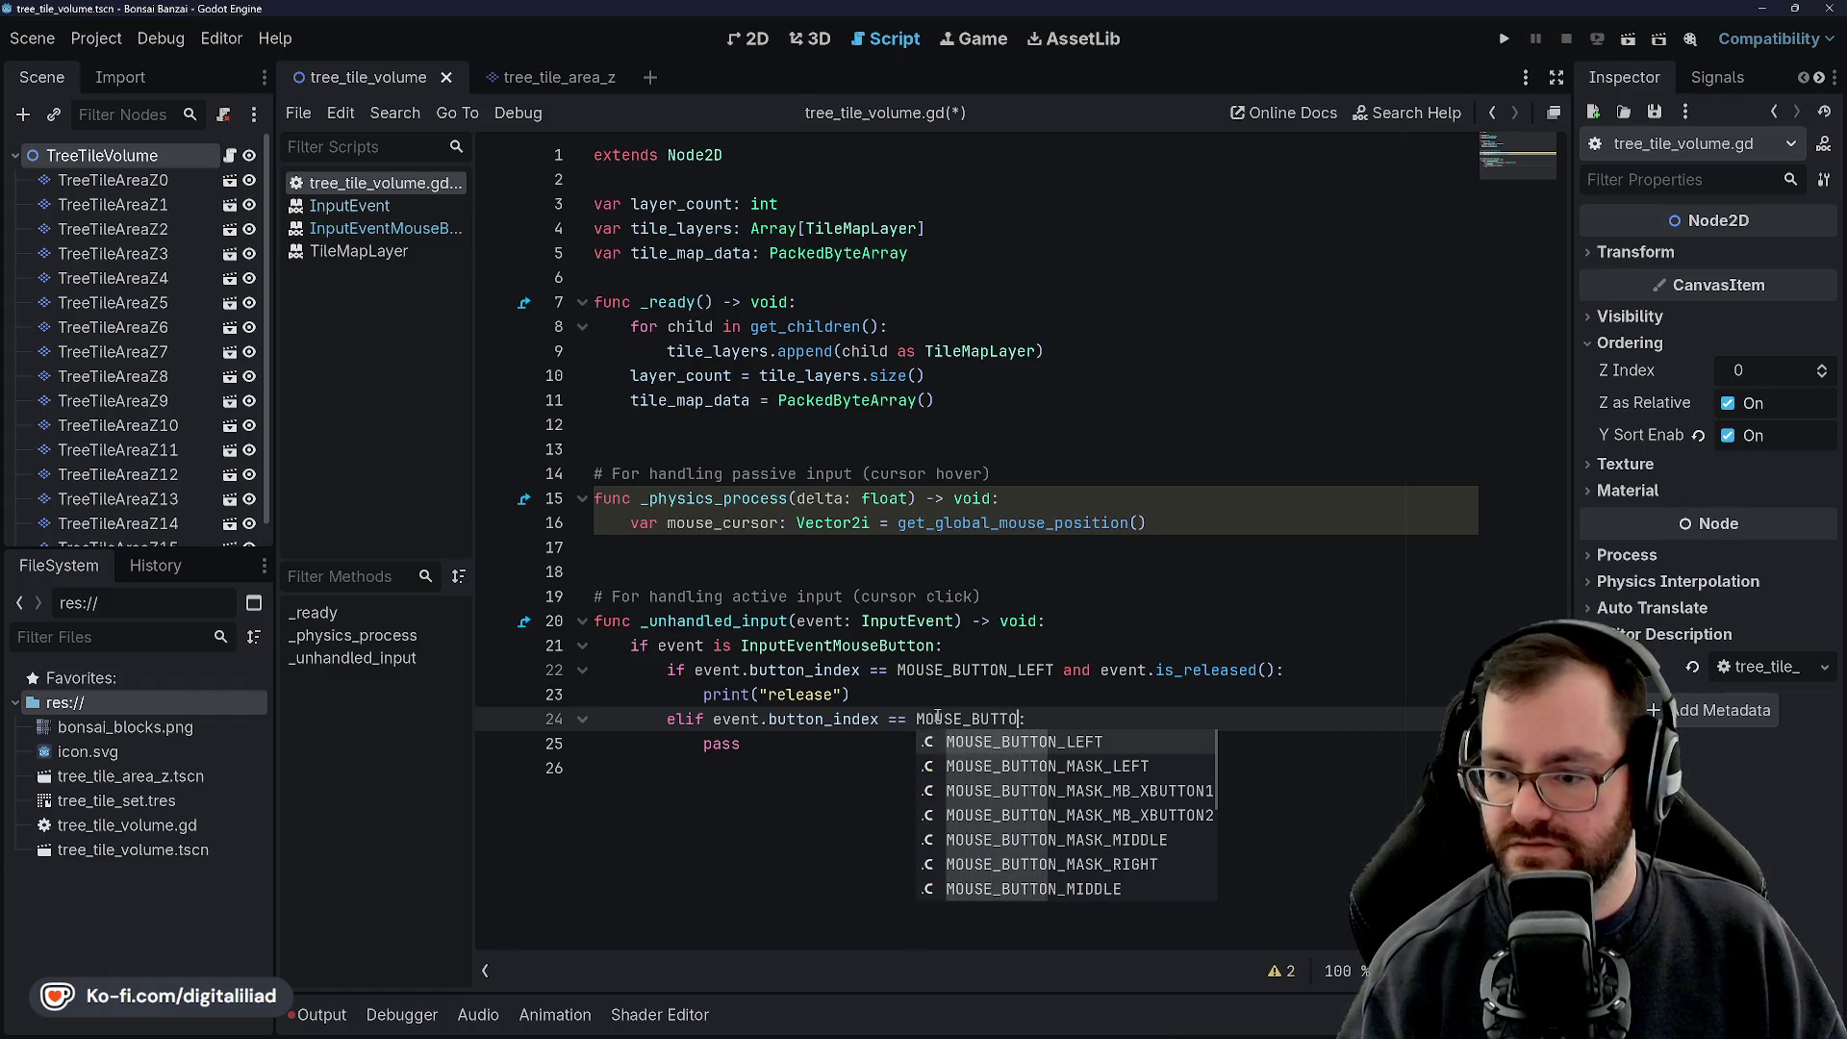
type("T and even")
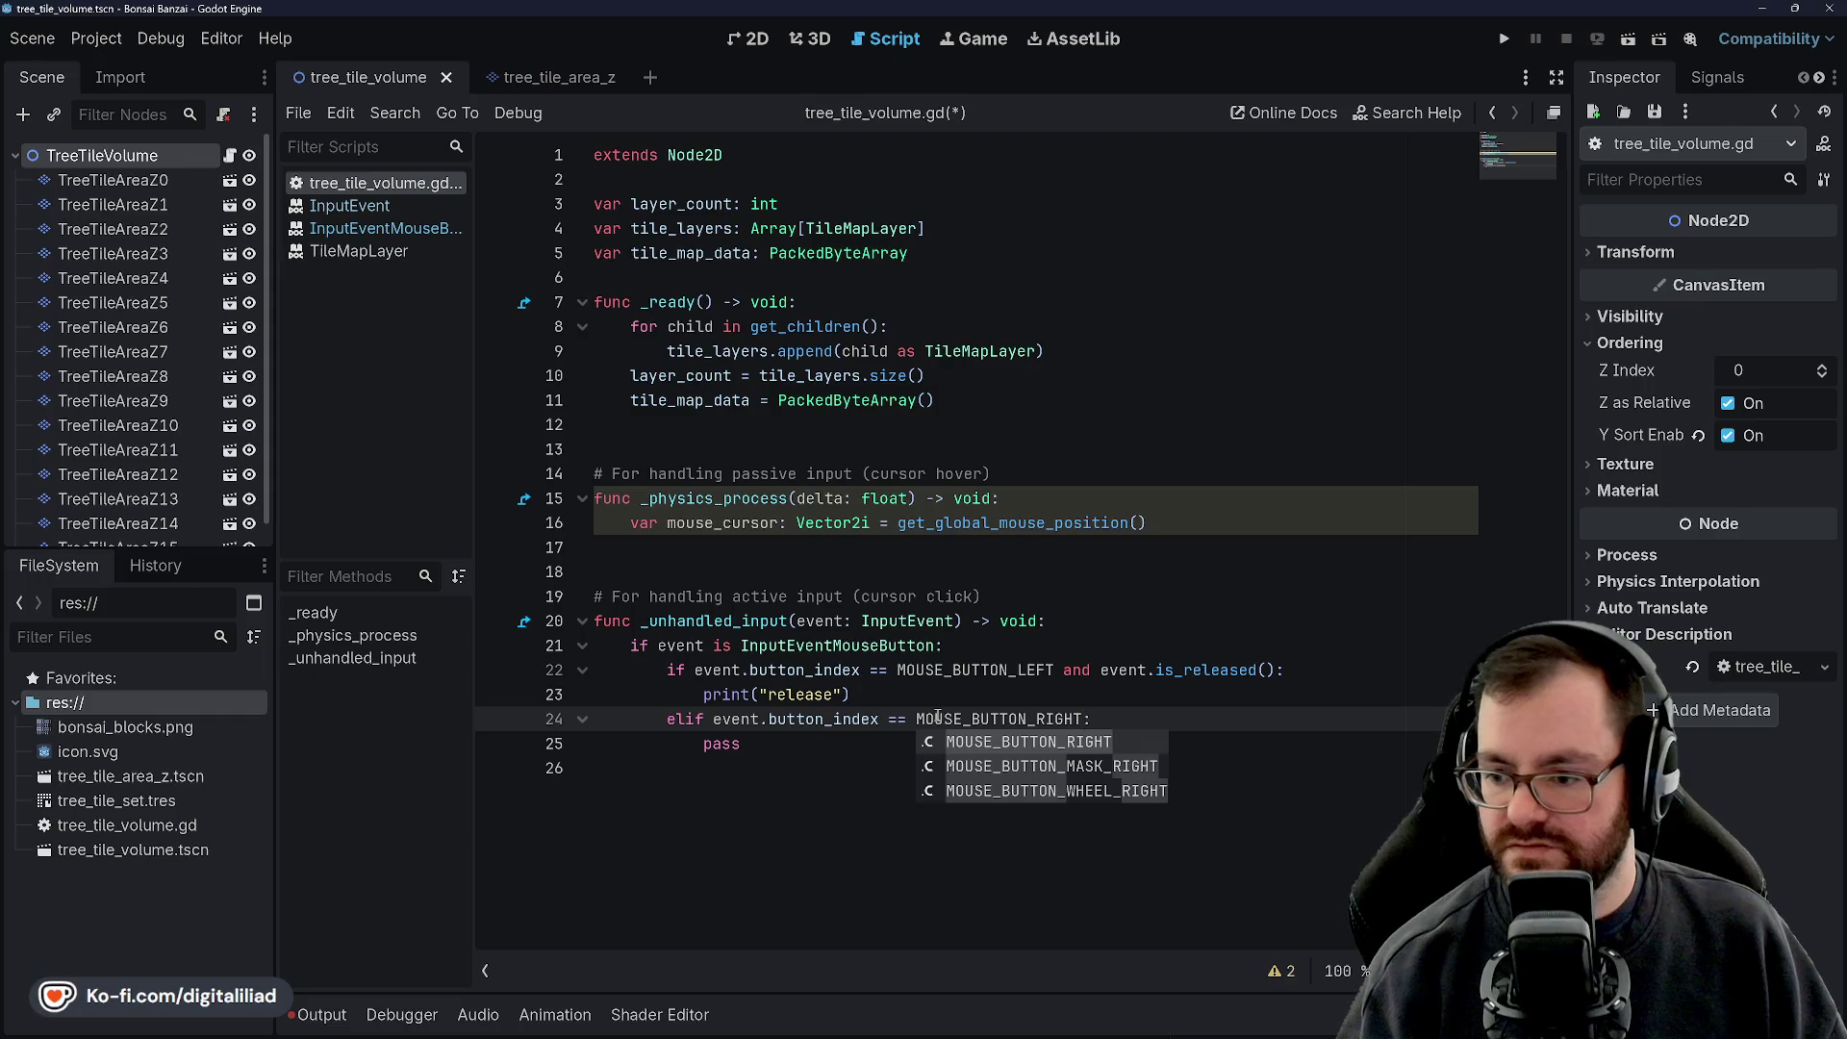
type("t.is")
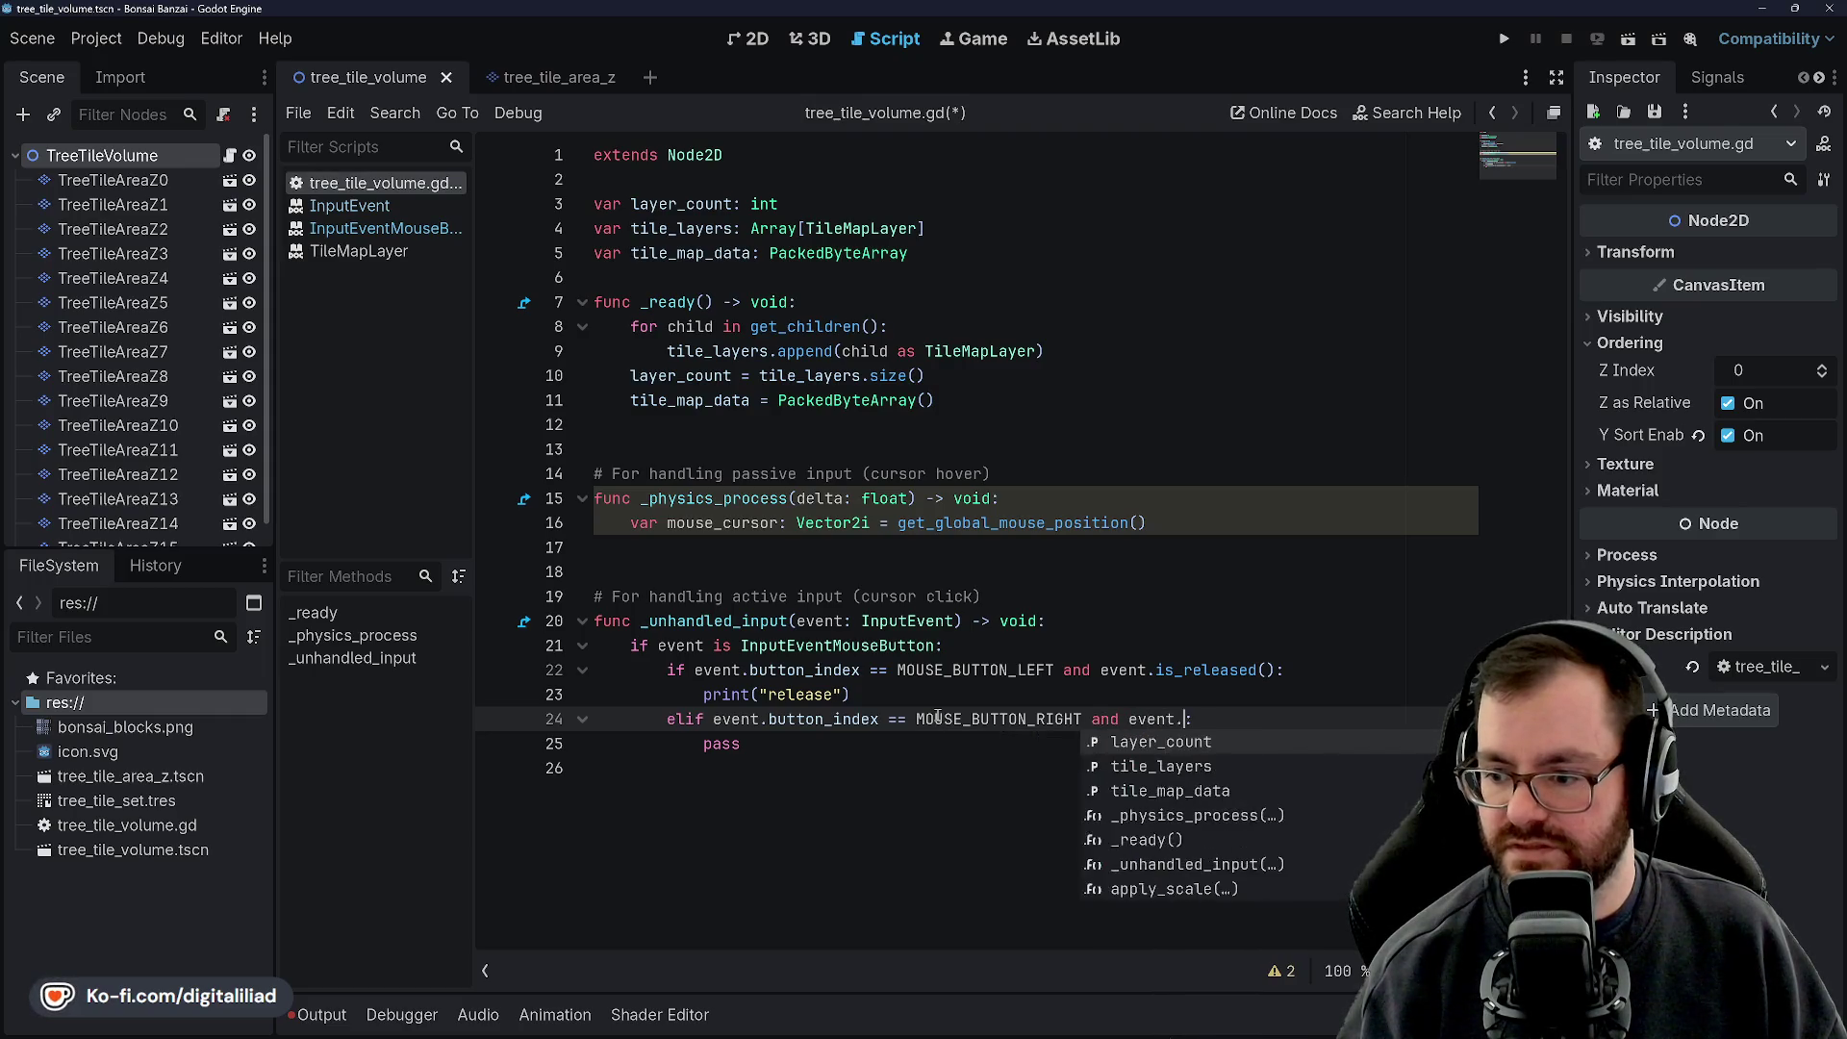
type("_press")
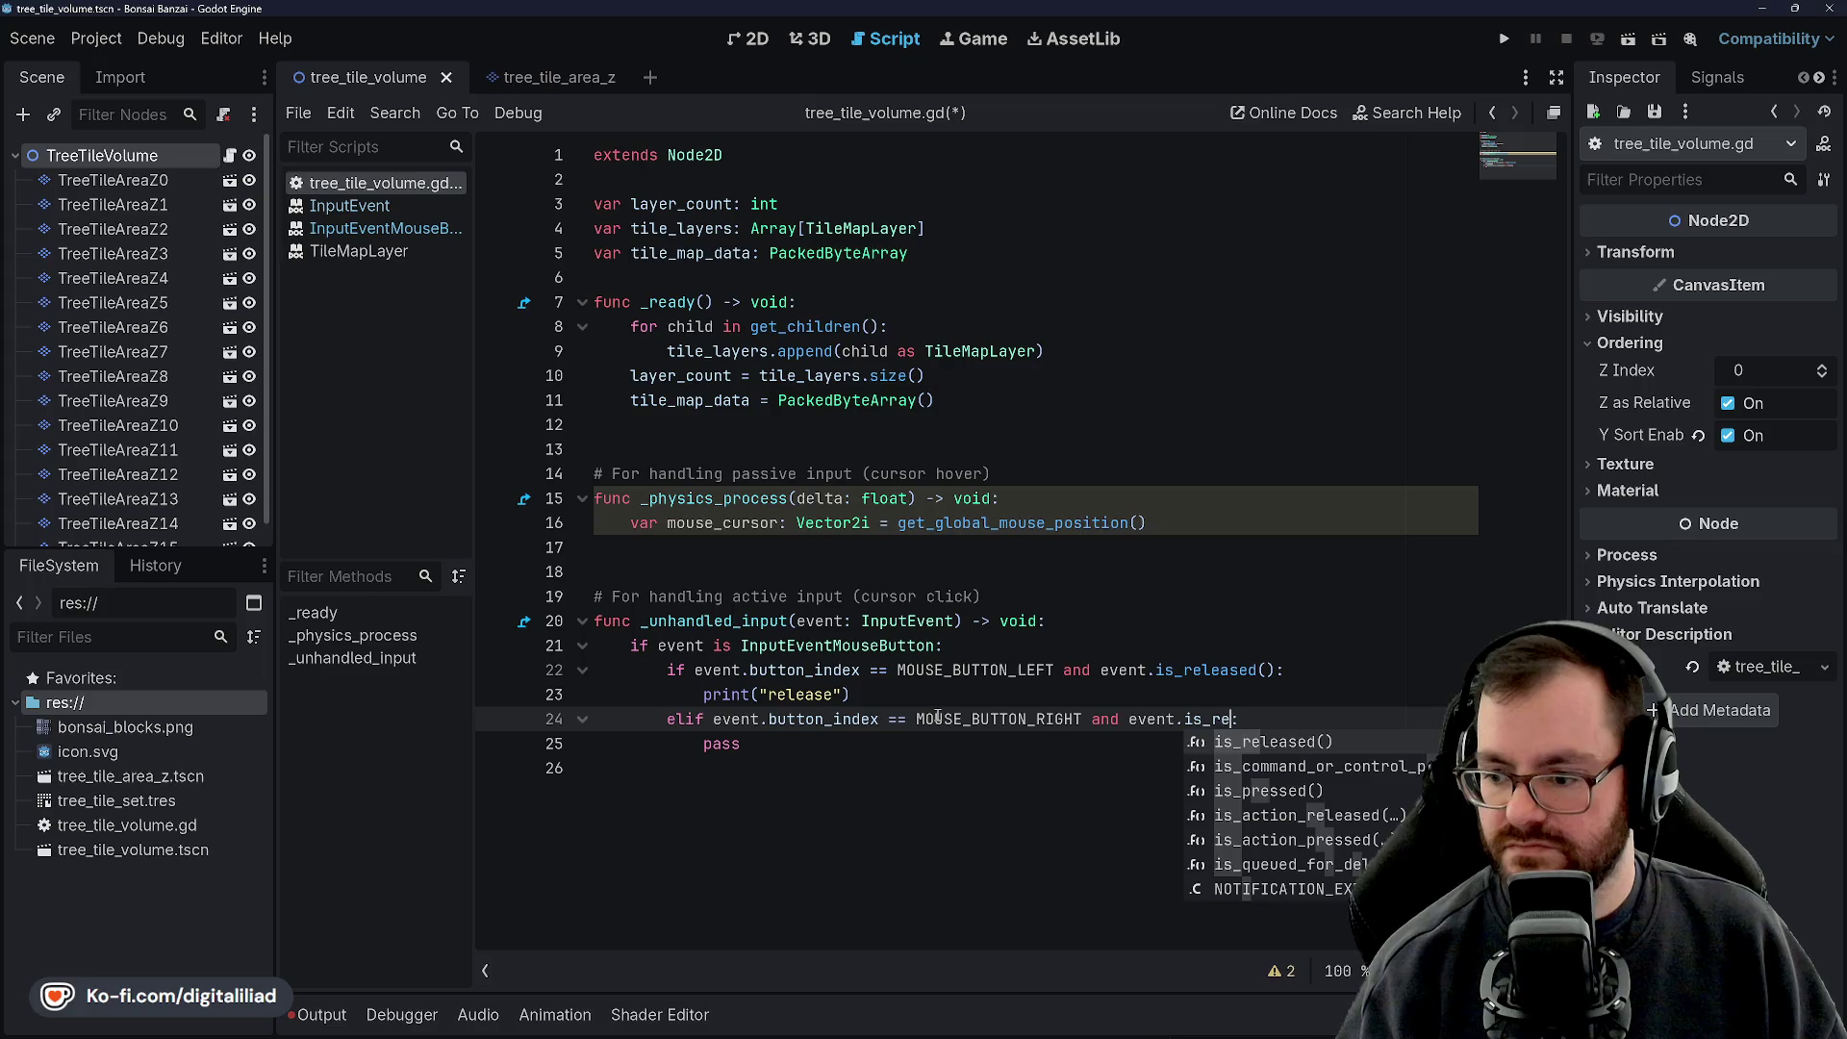
key("Return")
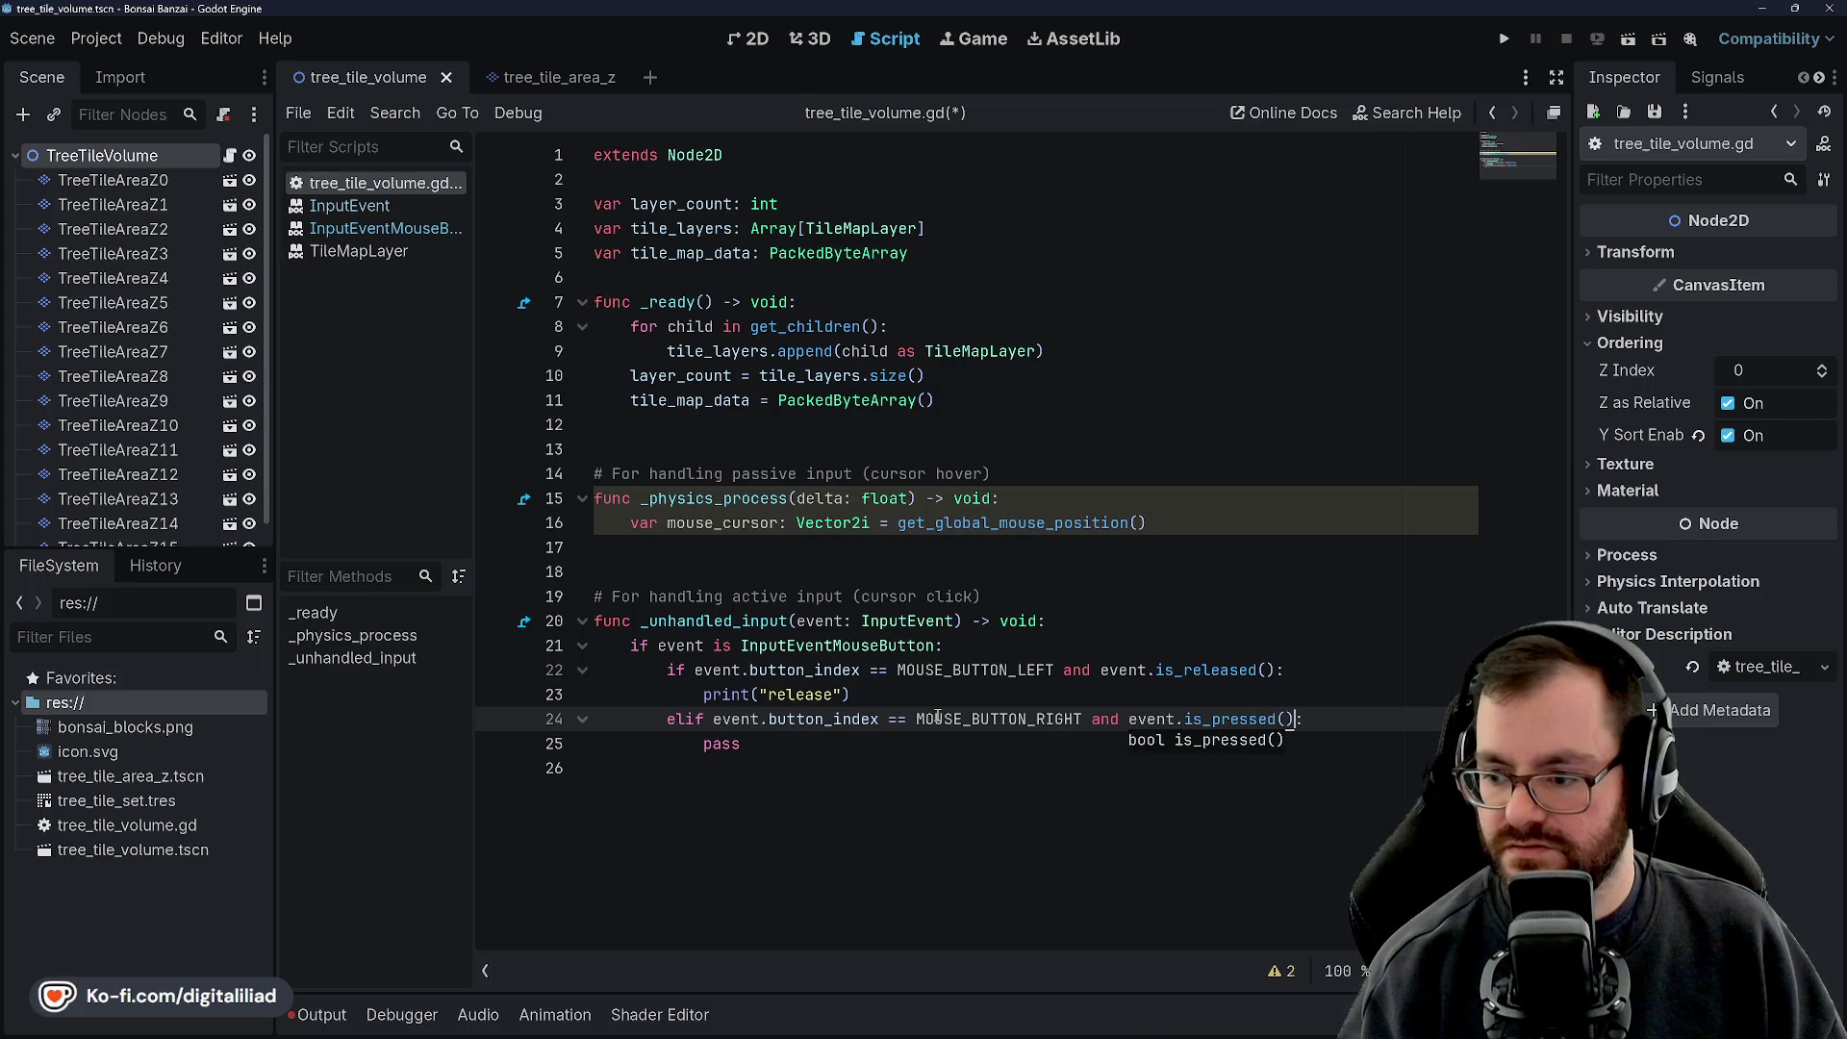
left_click(805, 555)
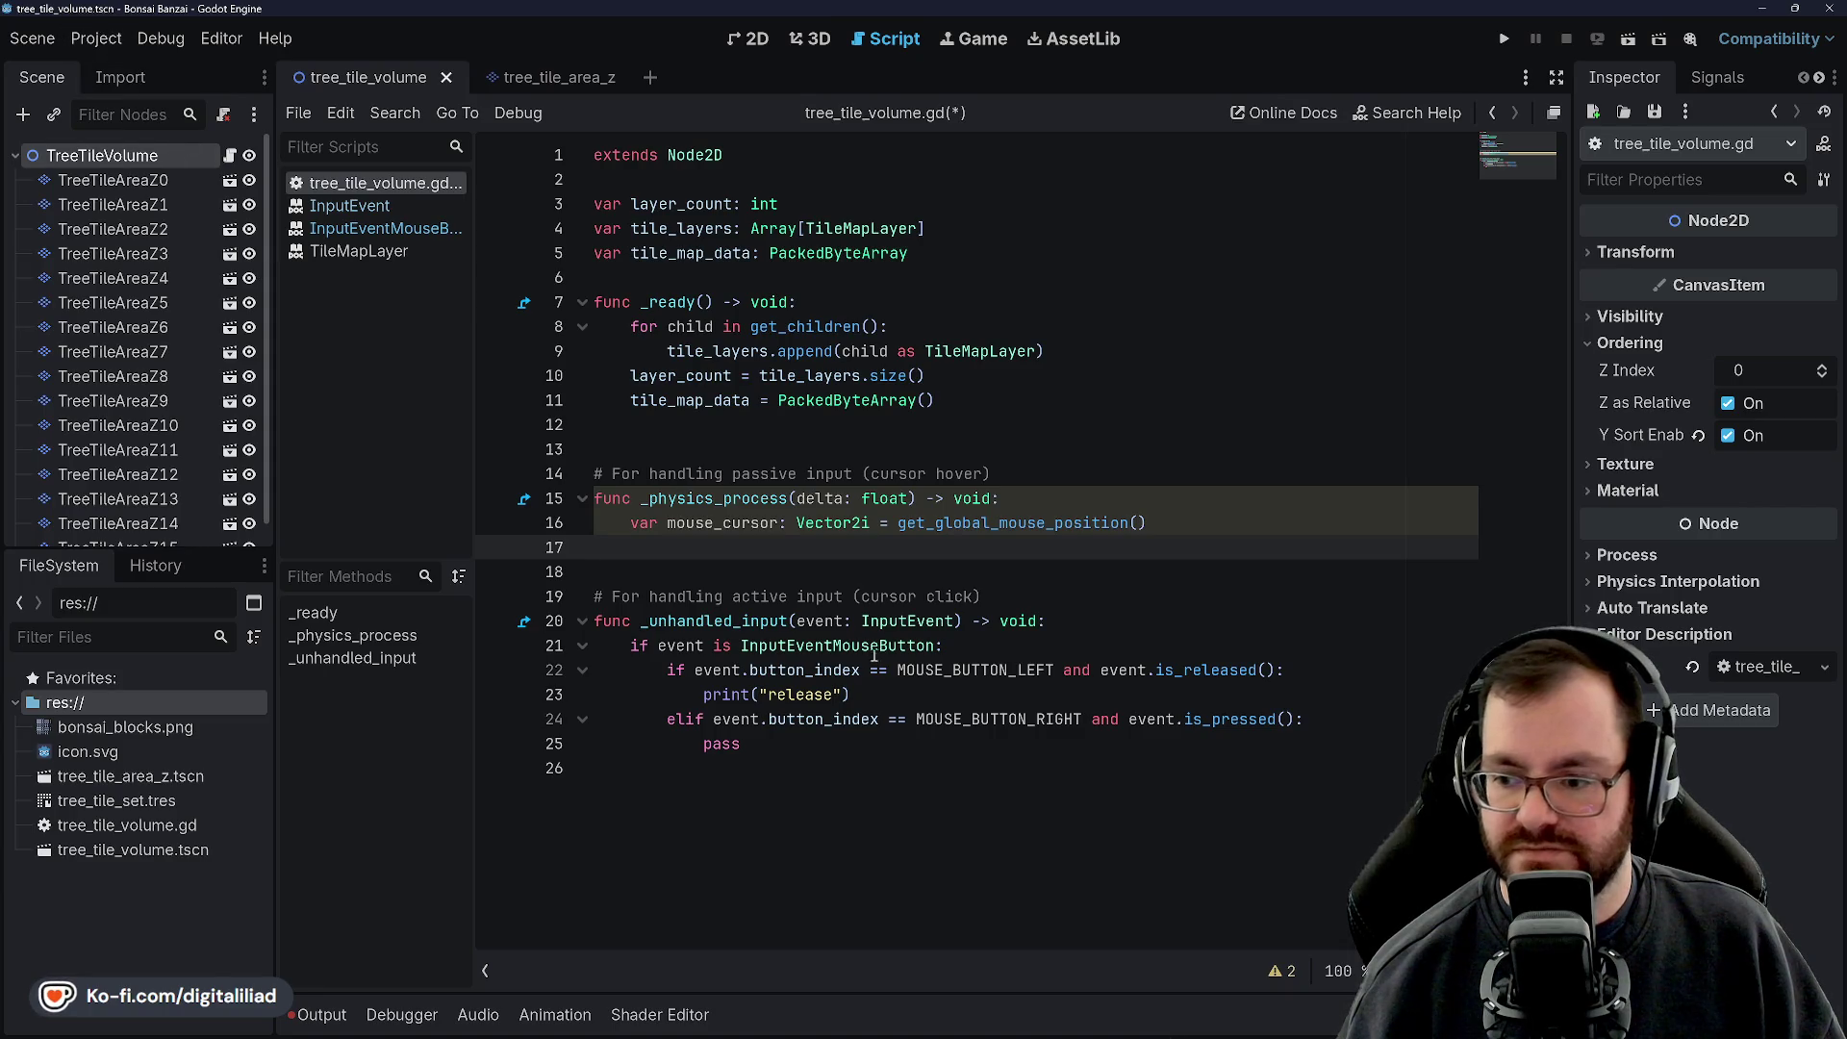
left_click(1080, 631)
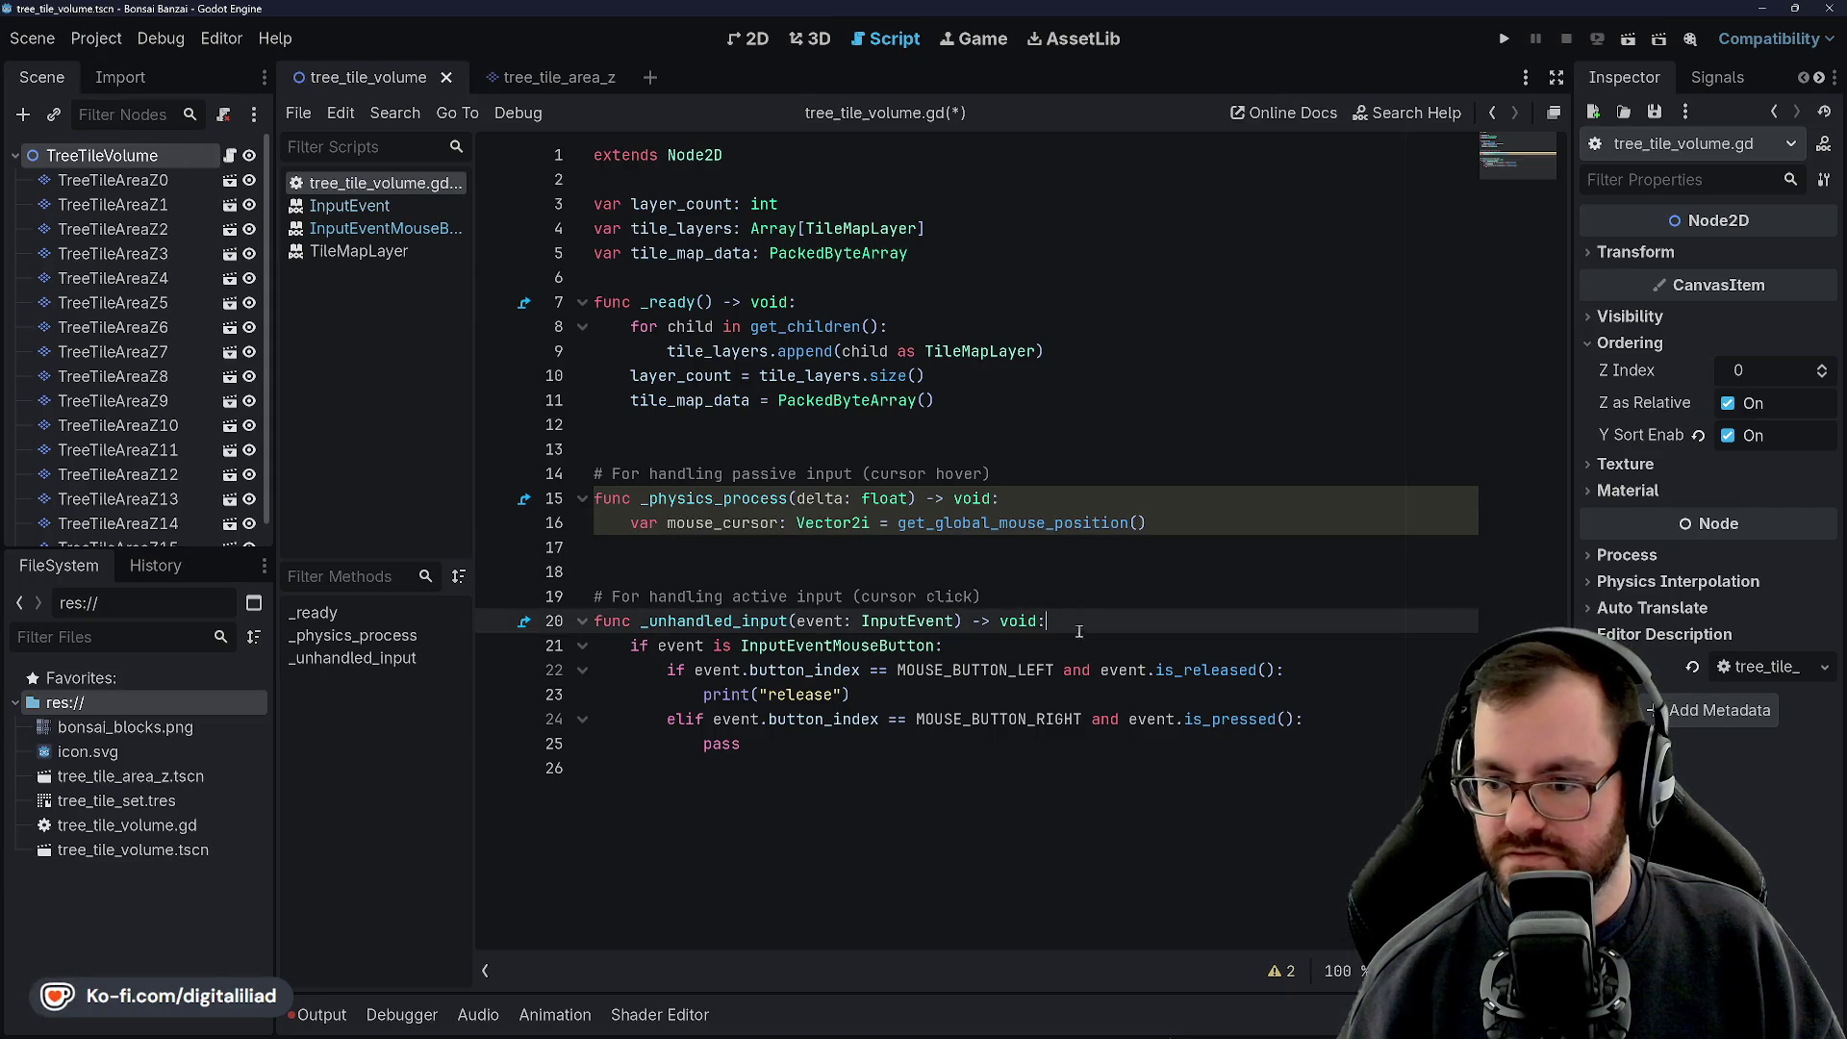
key("Down")
key("ctrl+s")
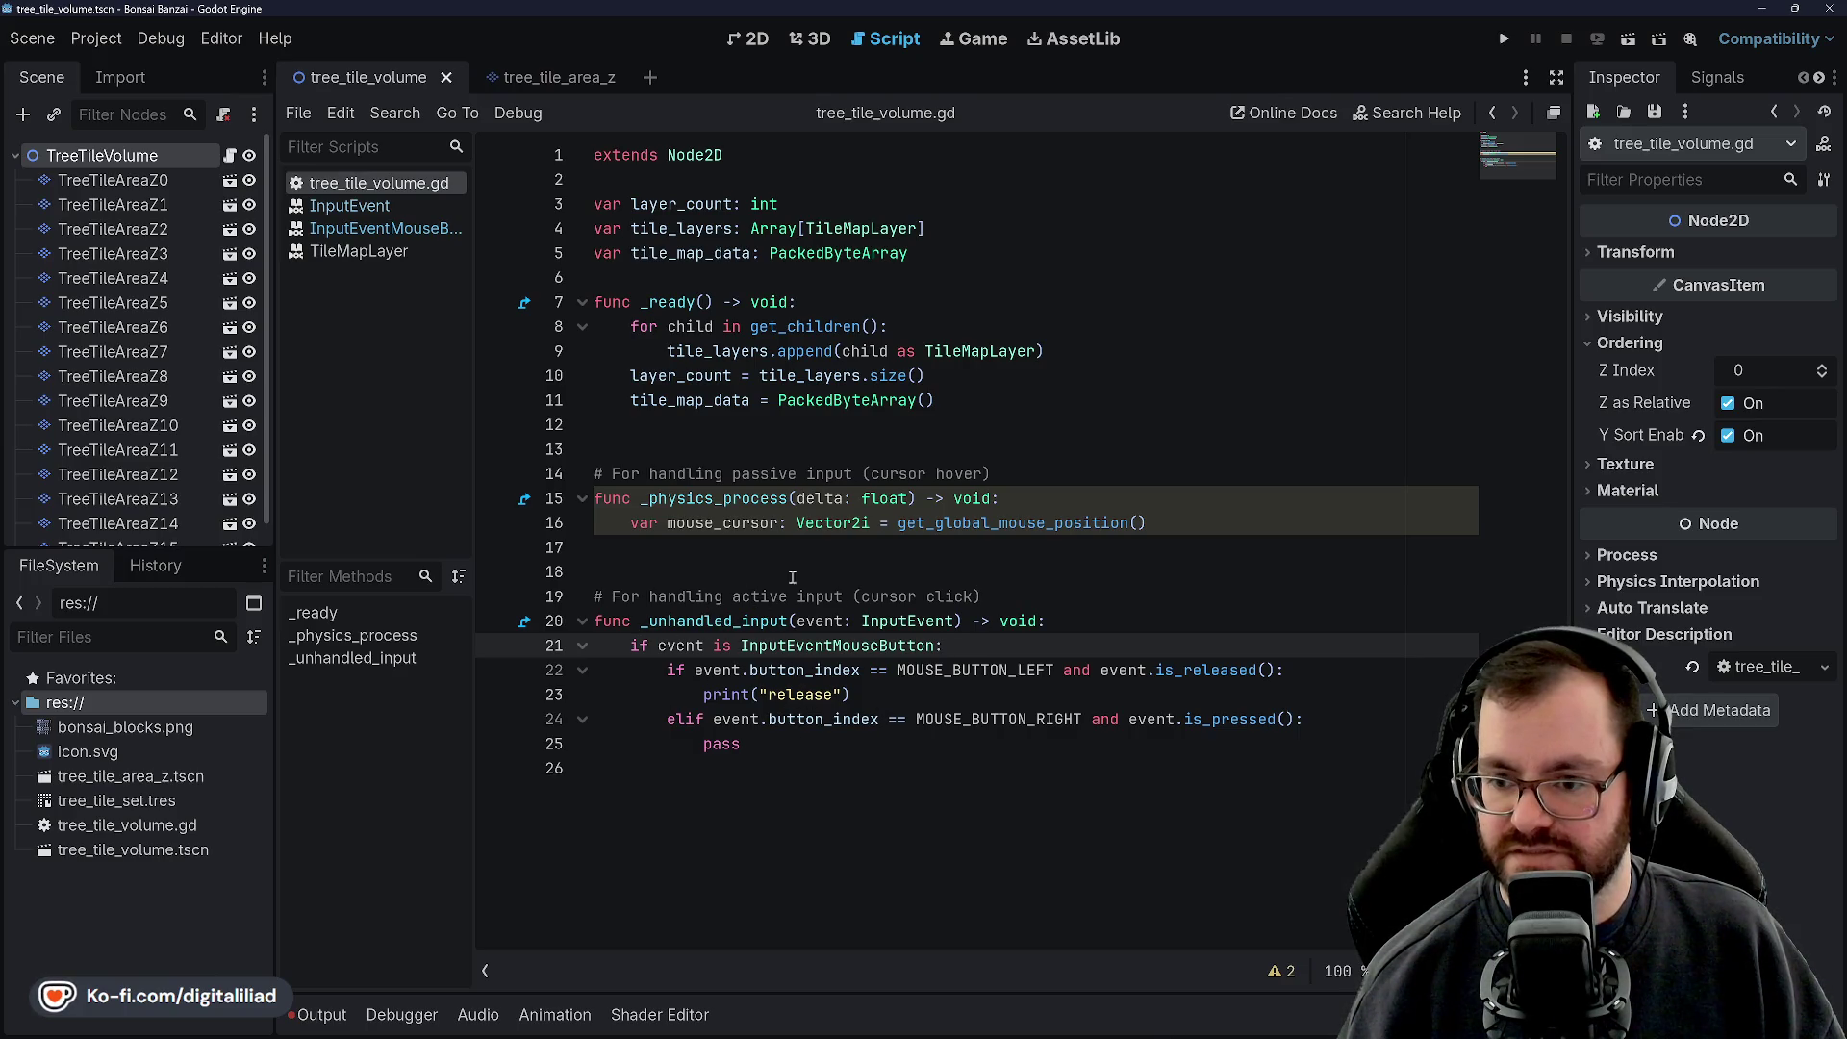
Replace the pass on line 25 with print("pressed")
left_click(690, 554)
key("Down")
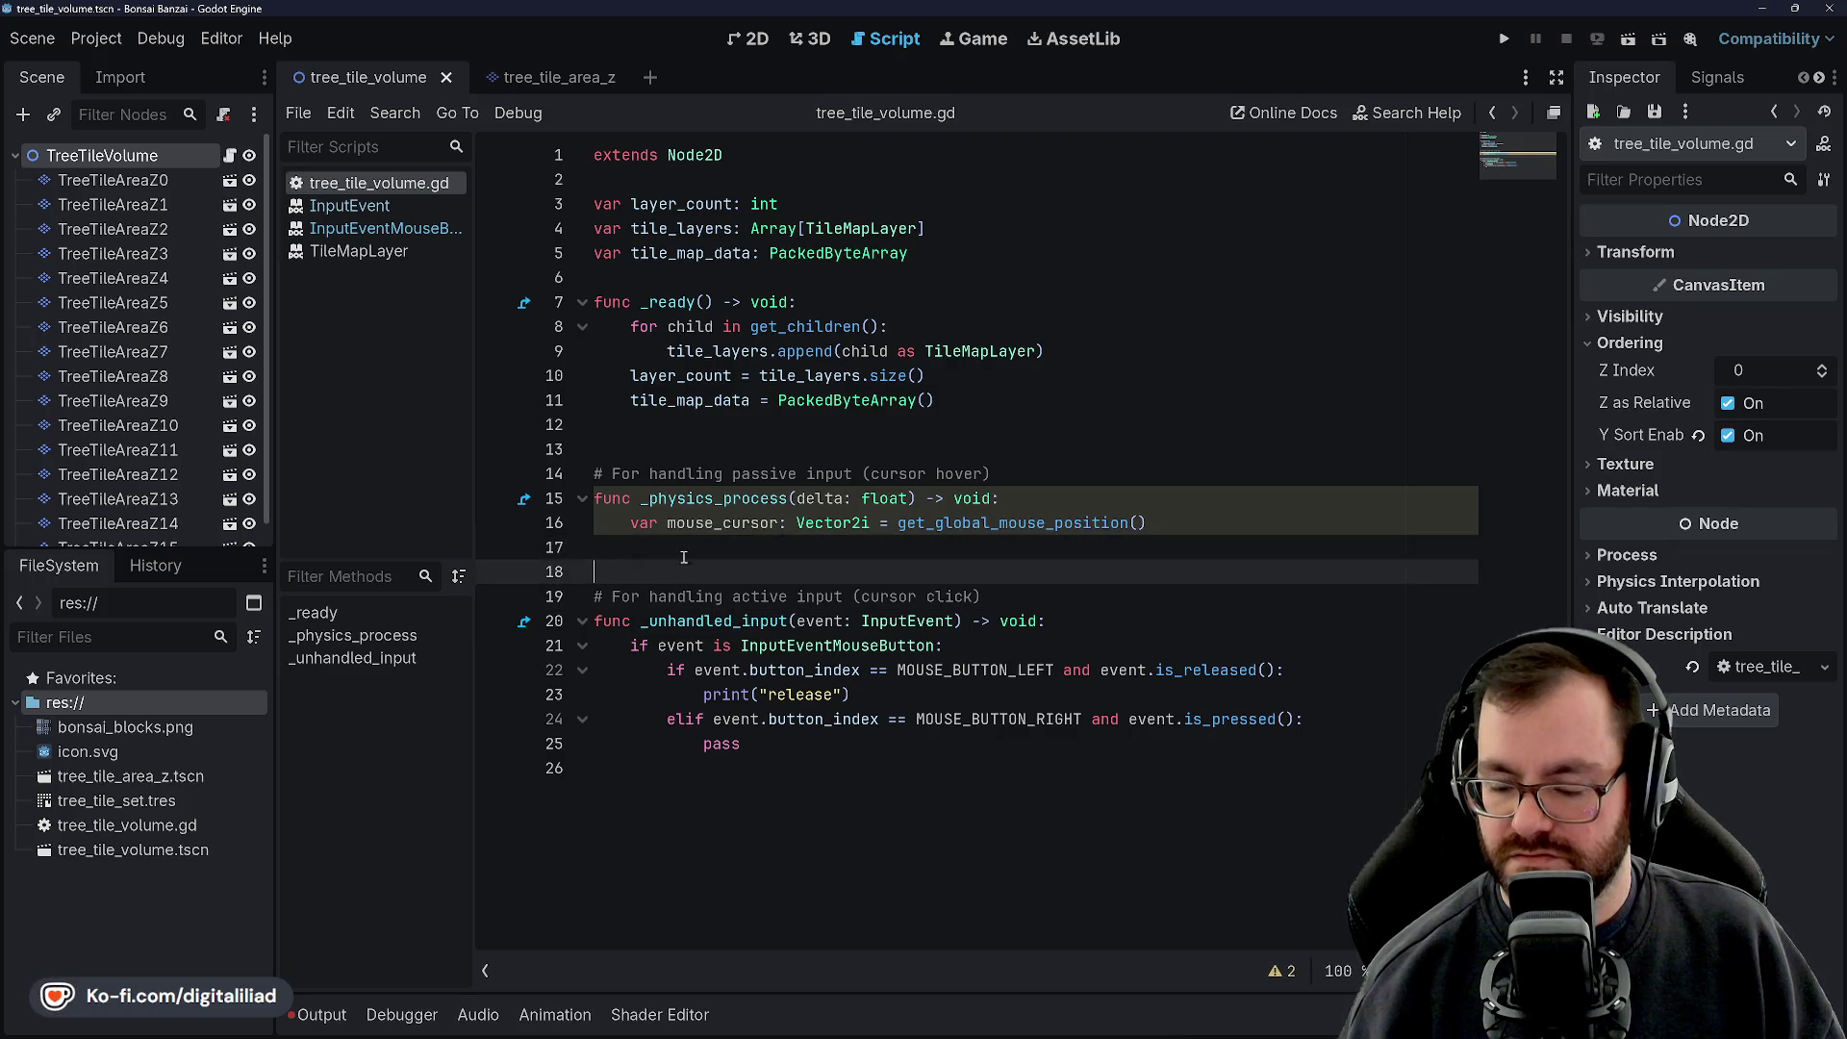
left_click(686, 548)
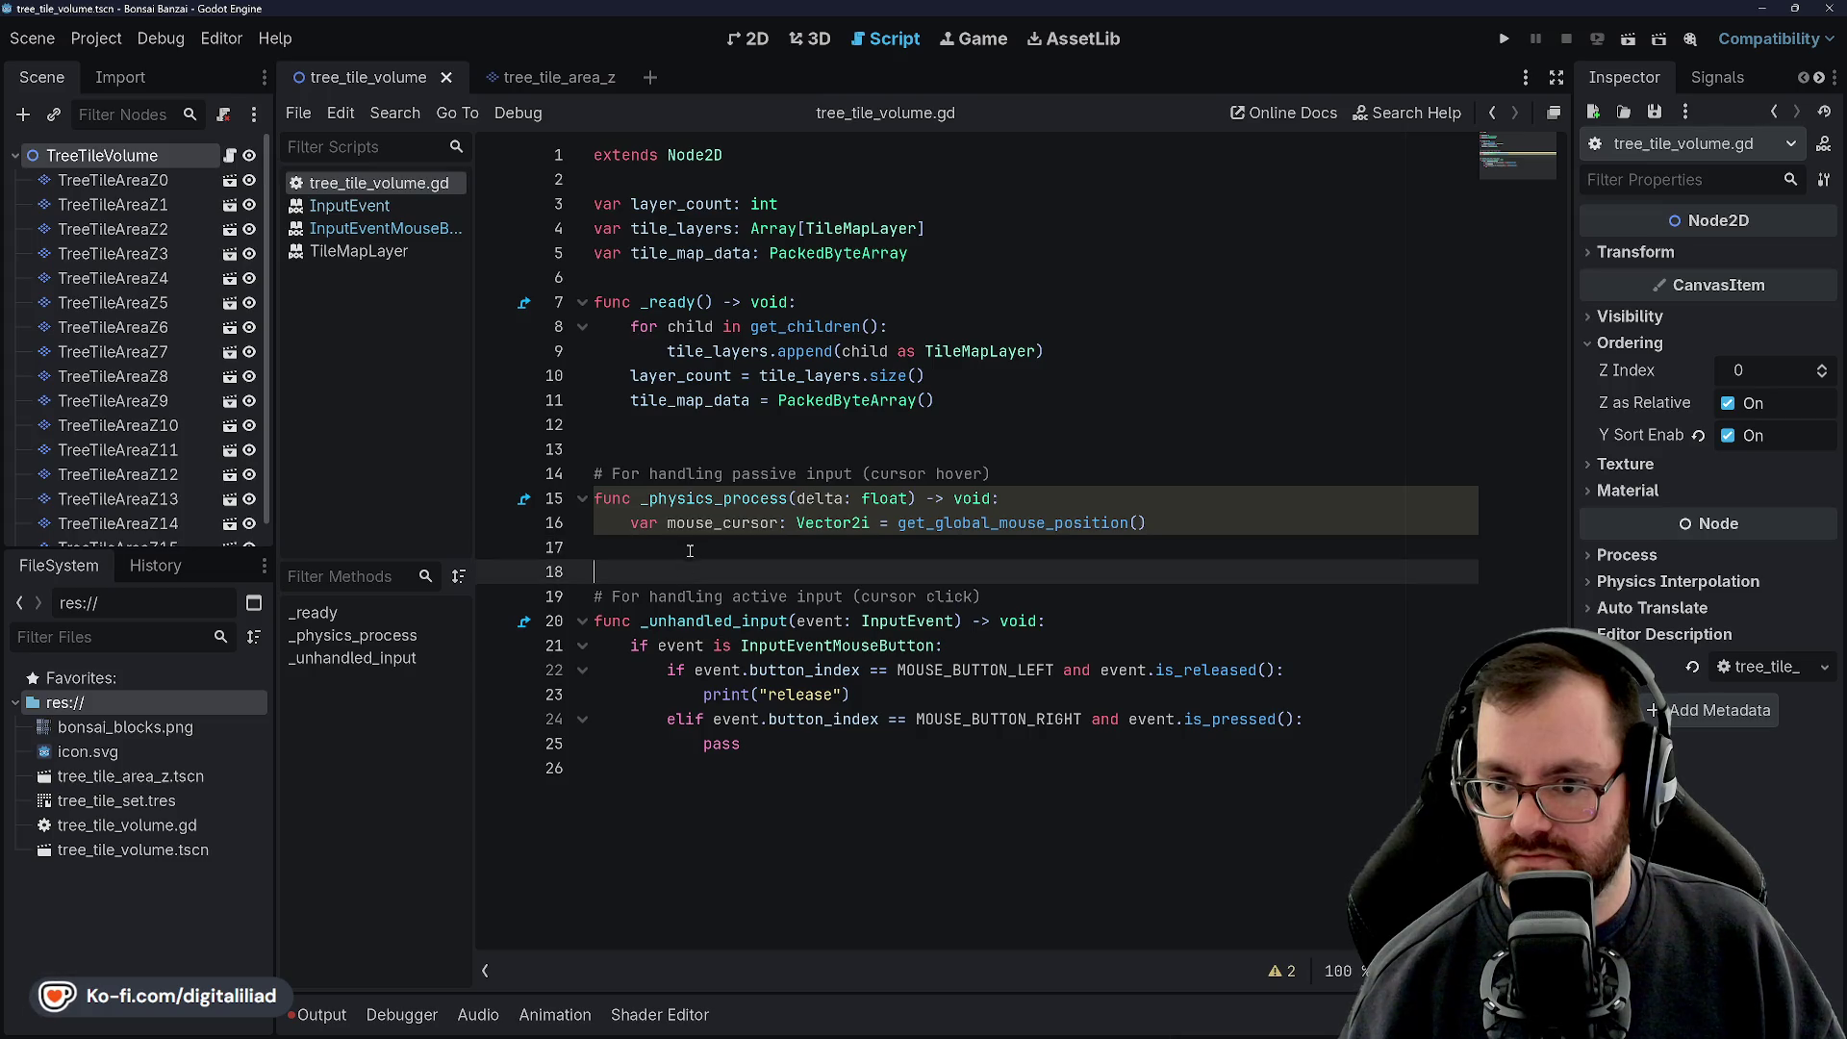
key("ctrl+s")
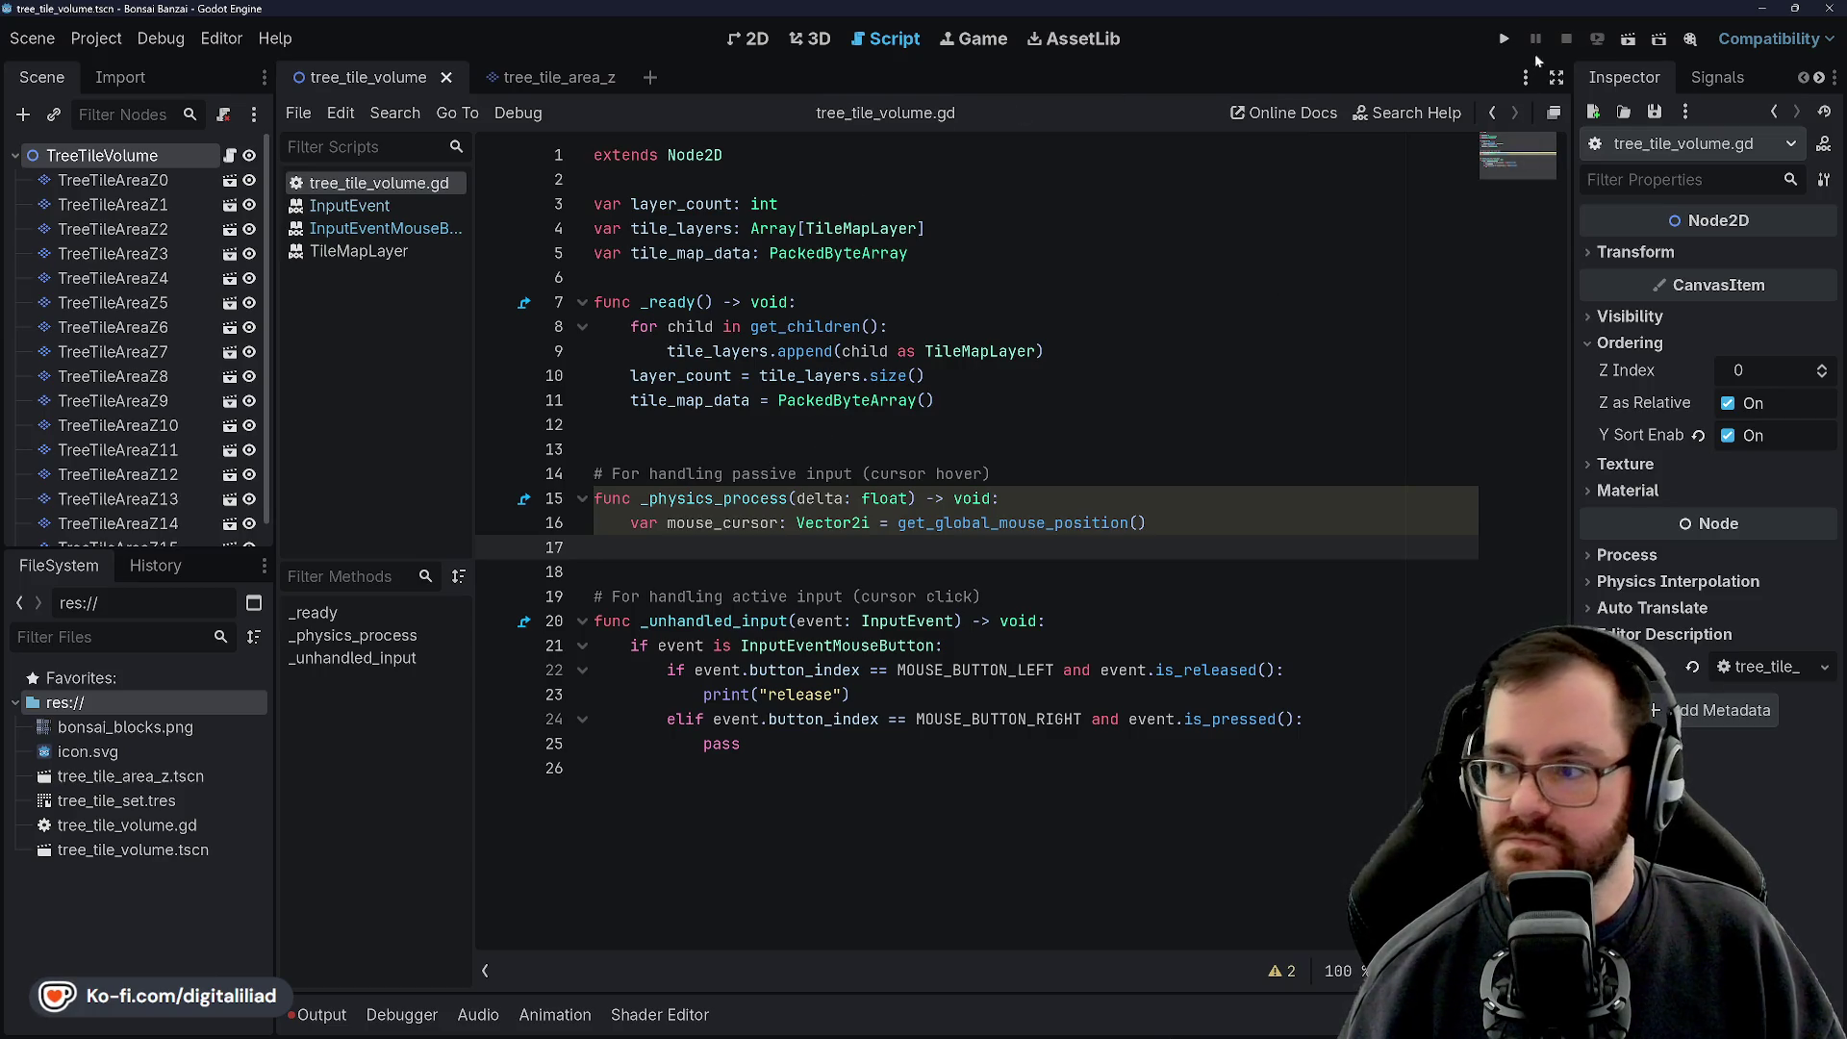
left_click(712, 742)
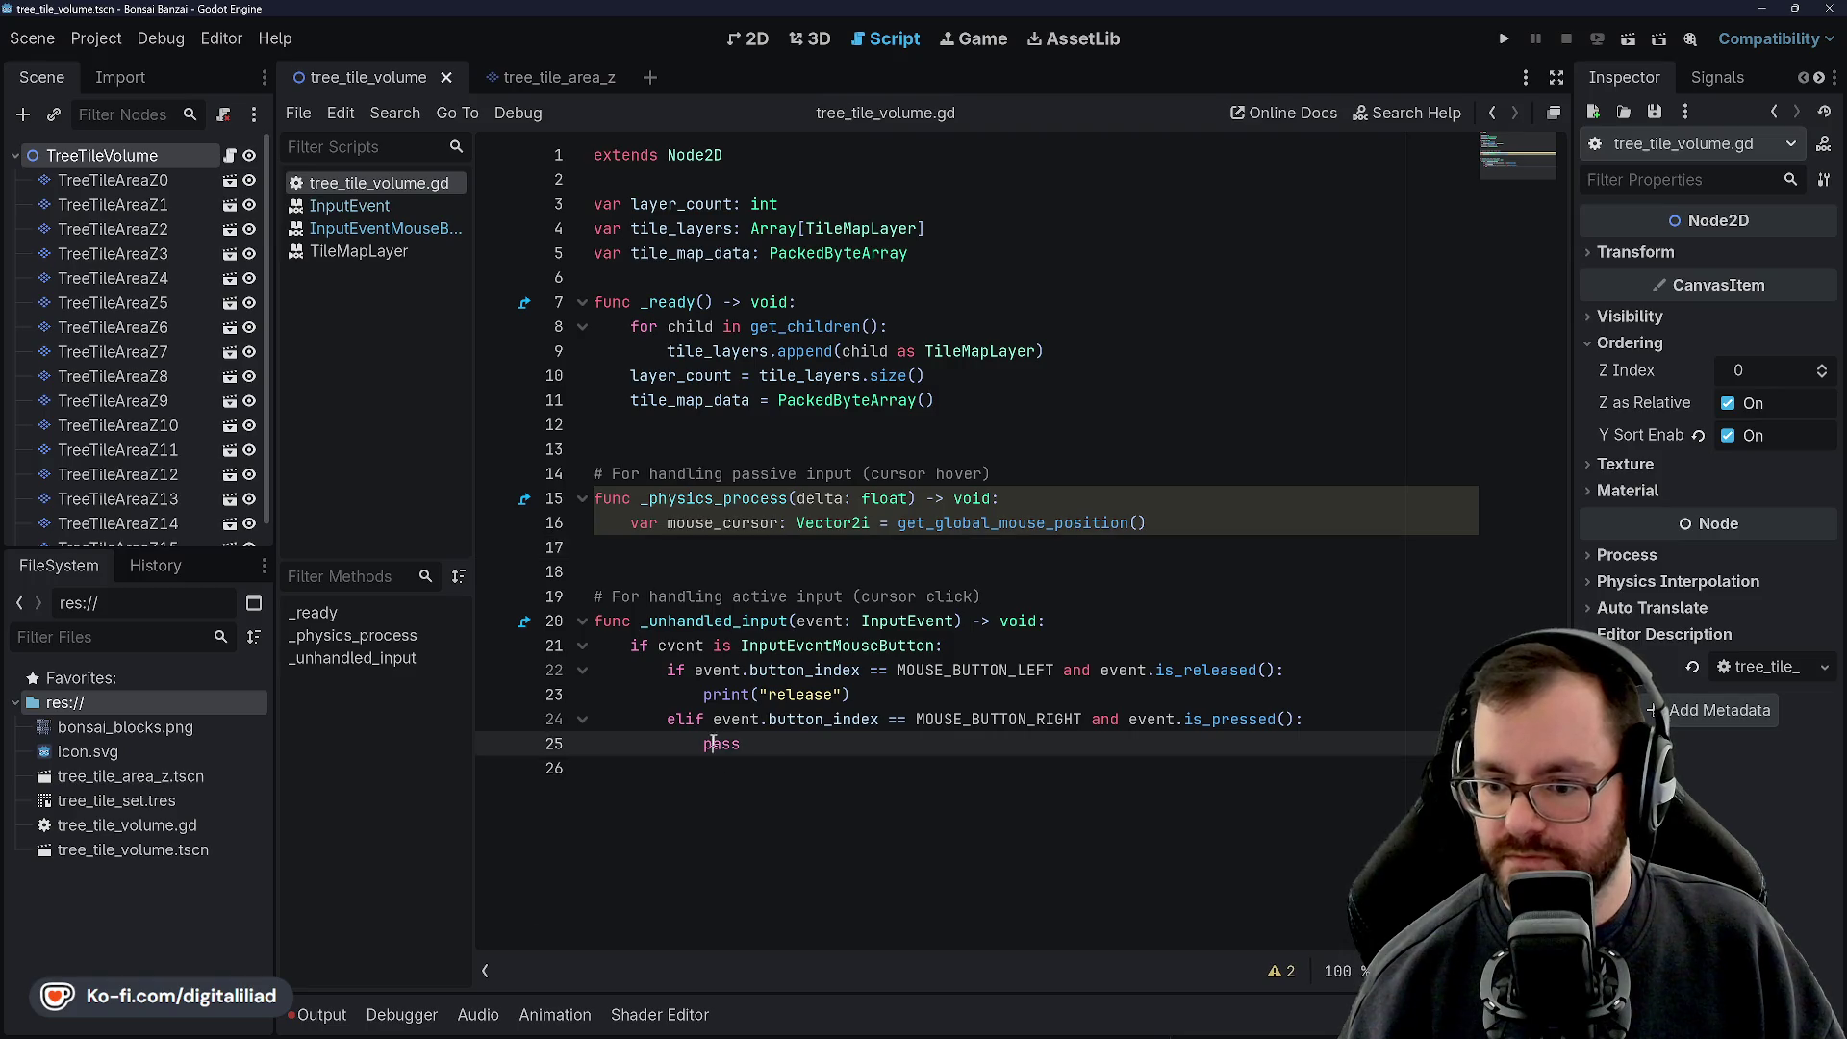
double_click(712, 743)
type("Prin")
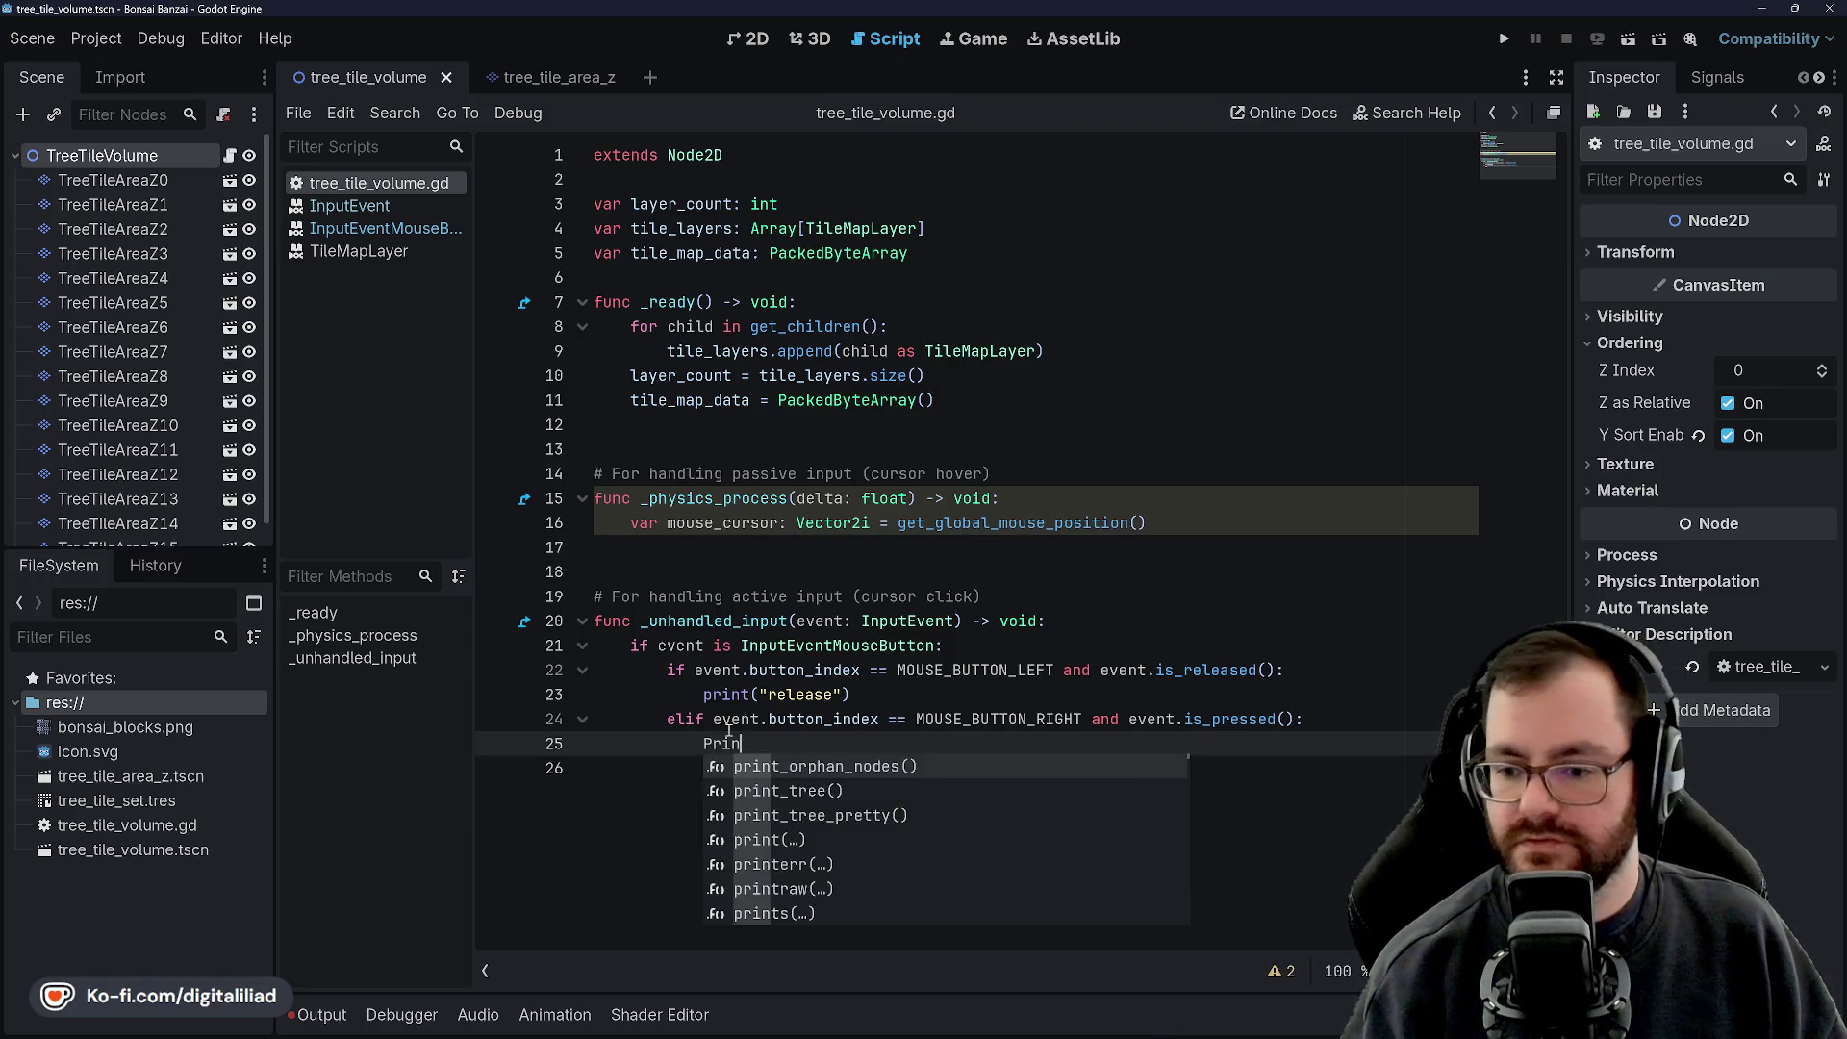
key("BackSpace")
key("BackSpace")
key("BackSpace")
type("print(")
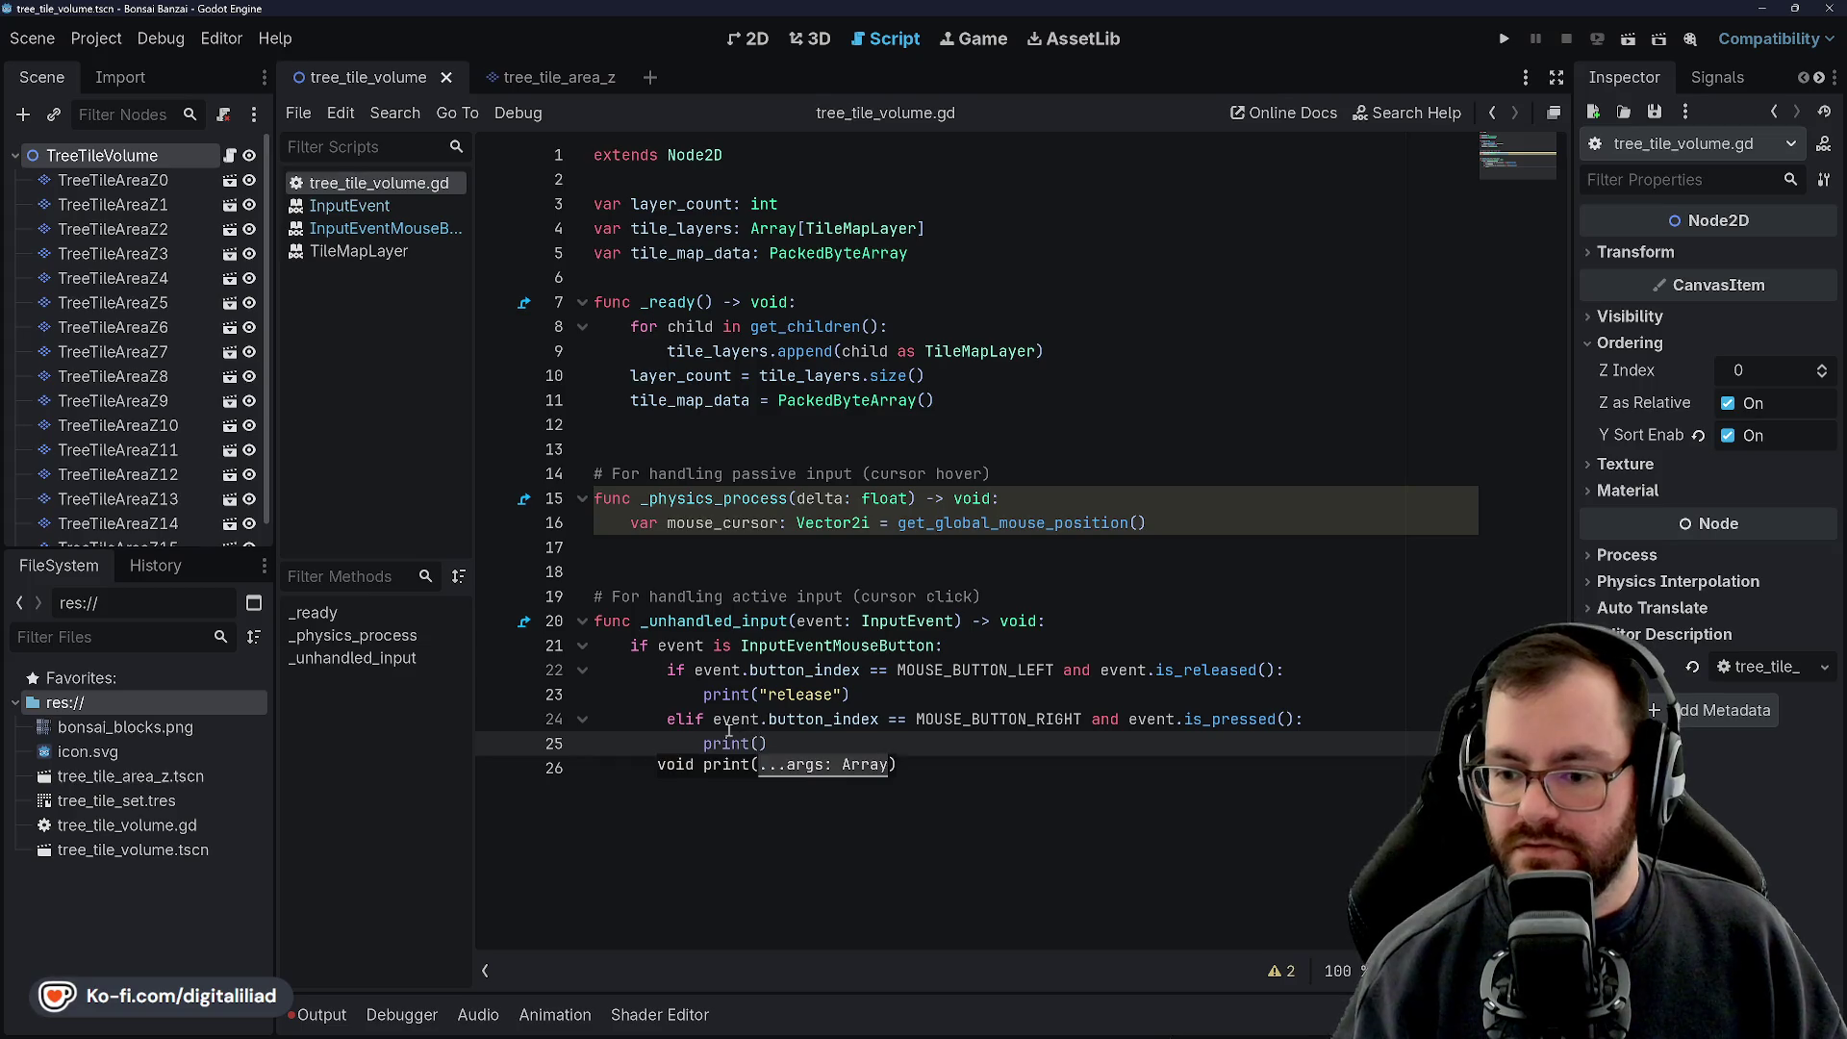
type("\"pressed\"")
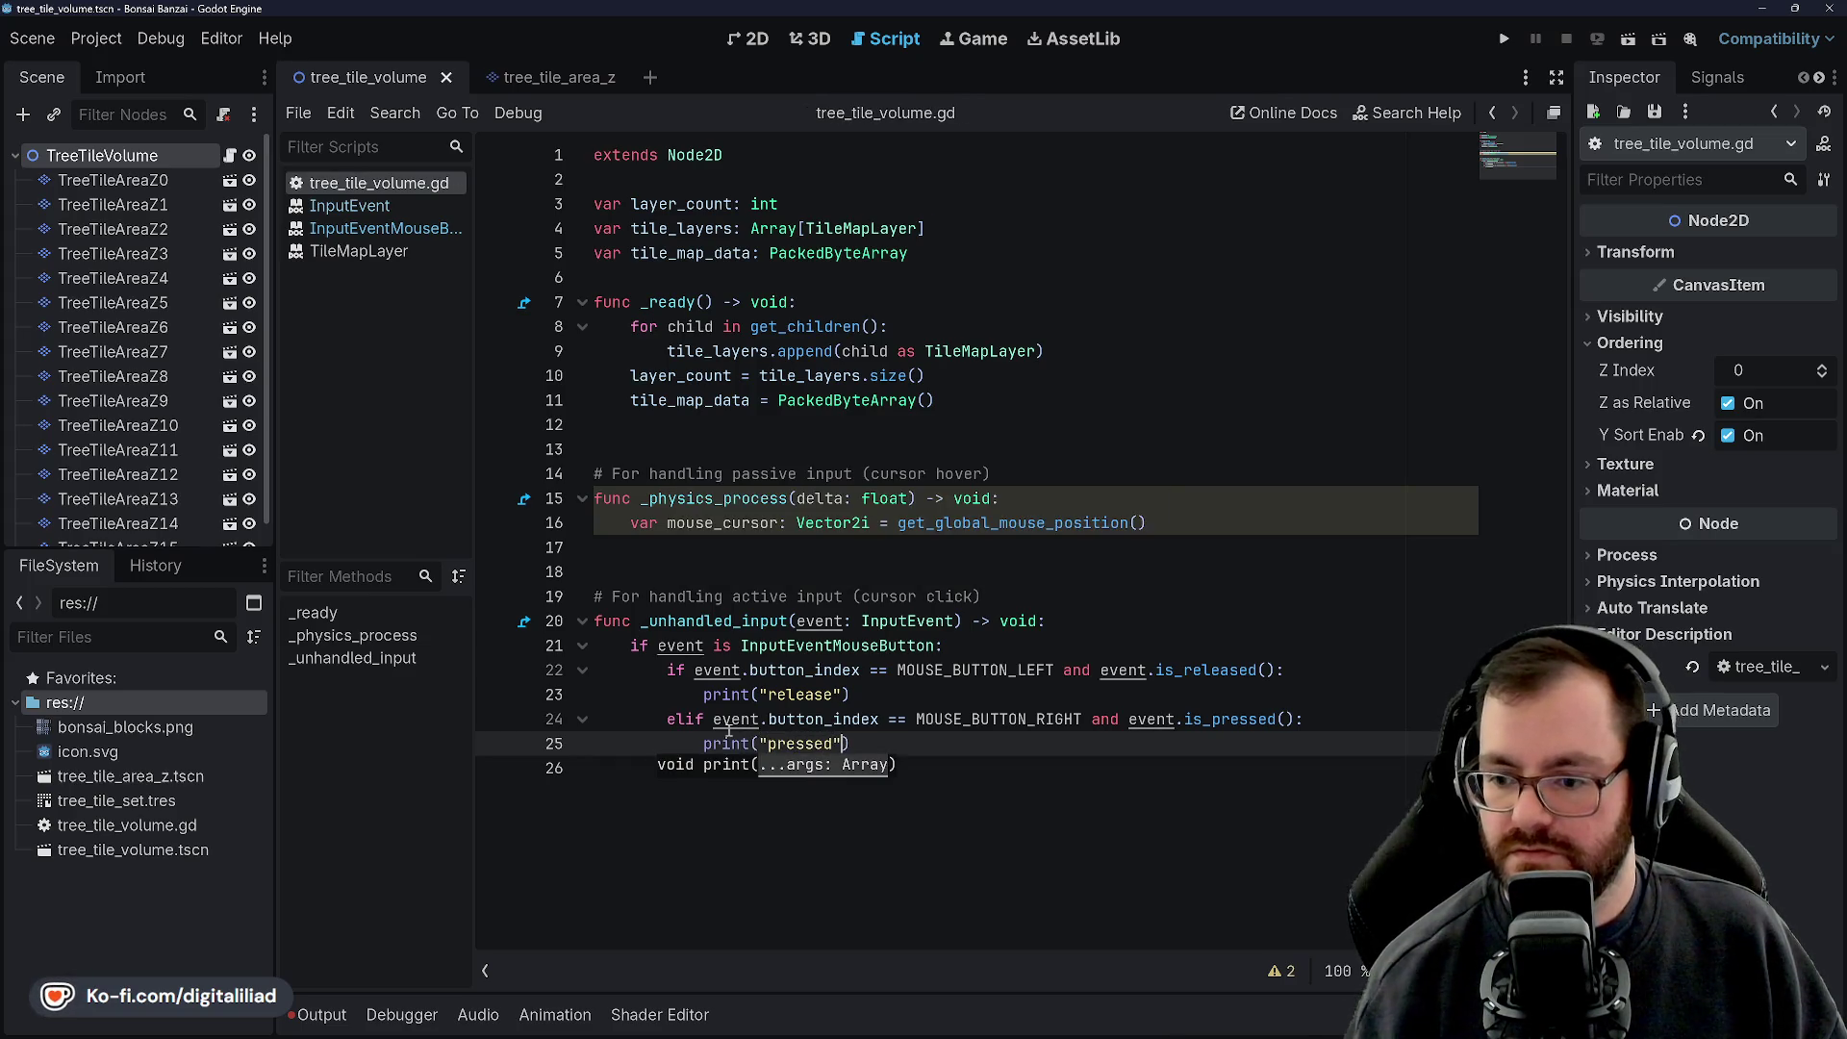
left_click(960, 596)
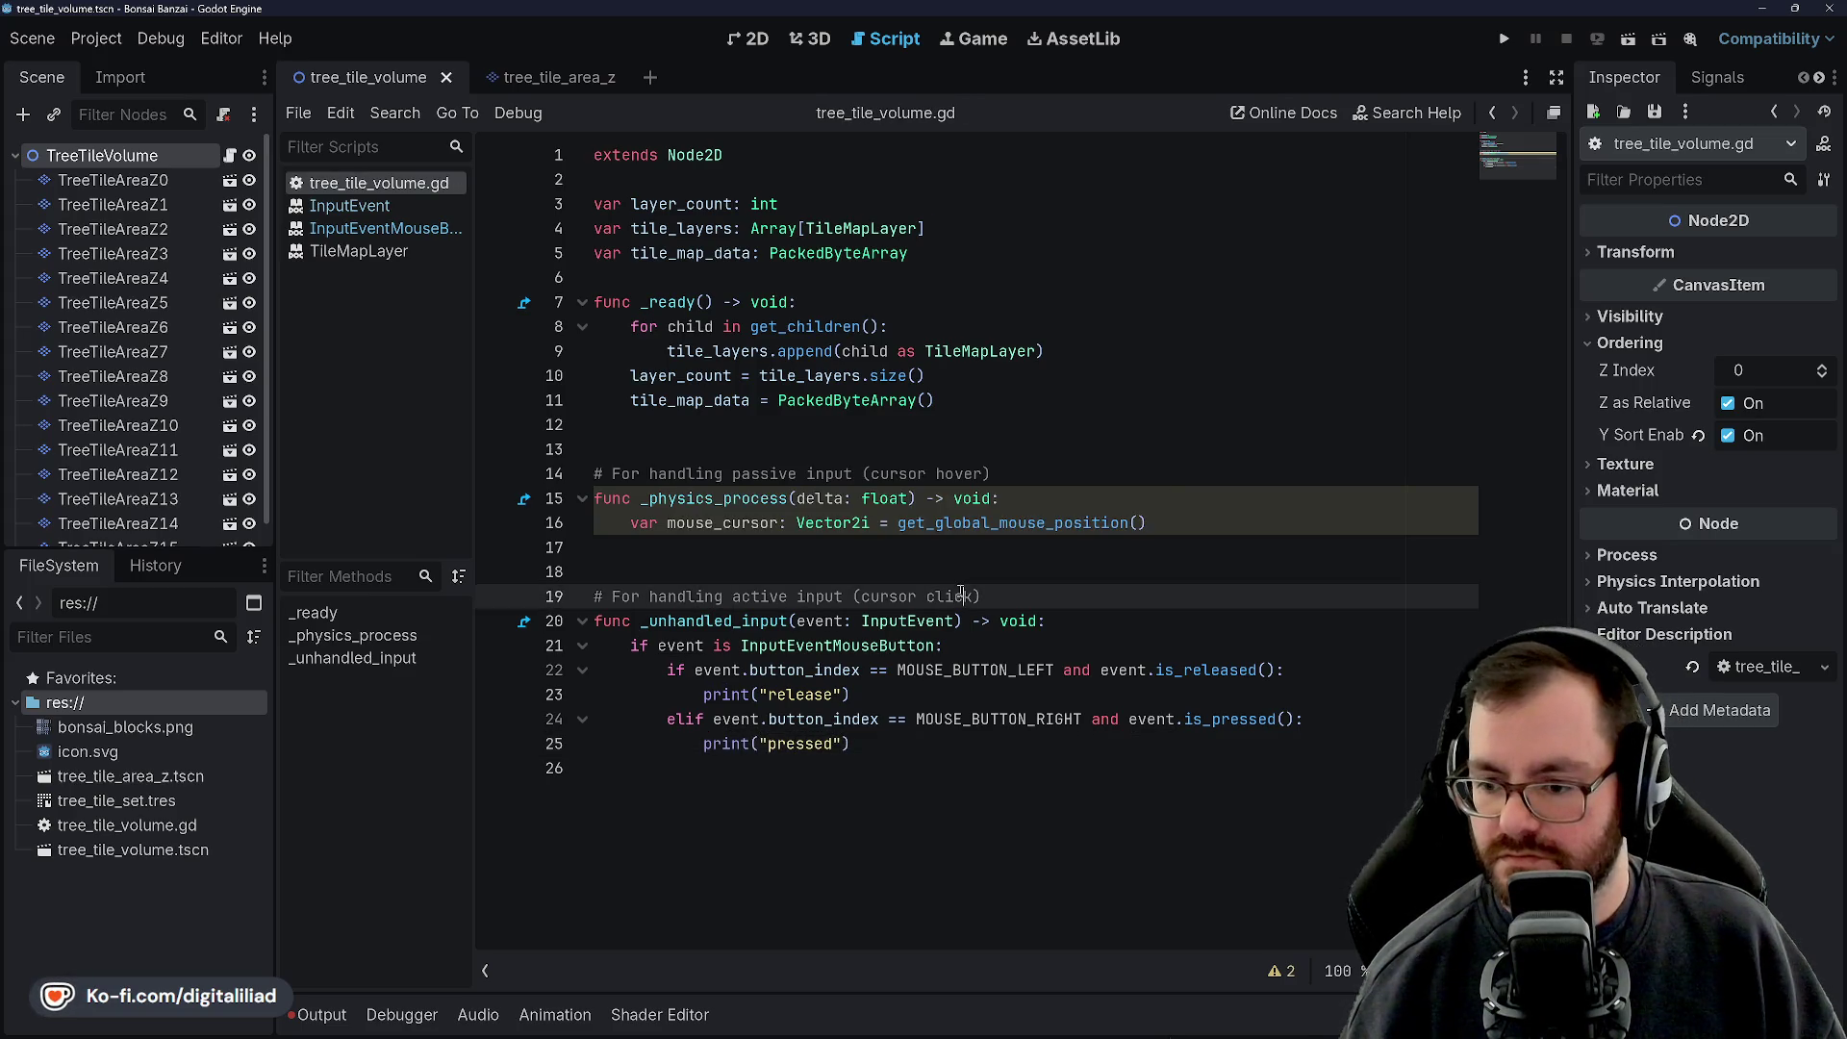
Run the project, left-click twice and right-click in the game to log 'release' and 'pressed', then stop
left_click(1506, 38)
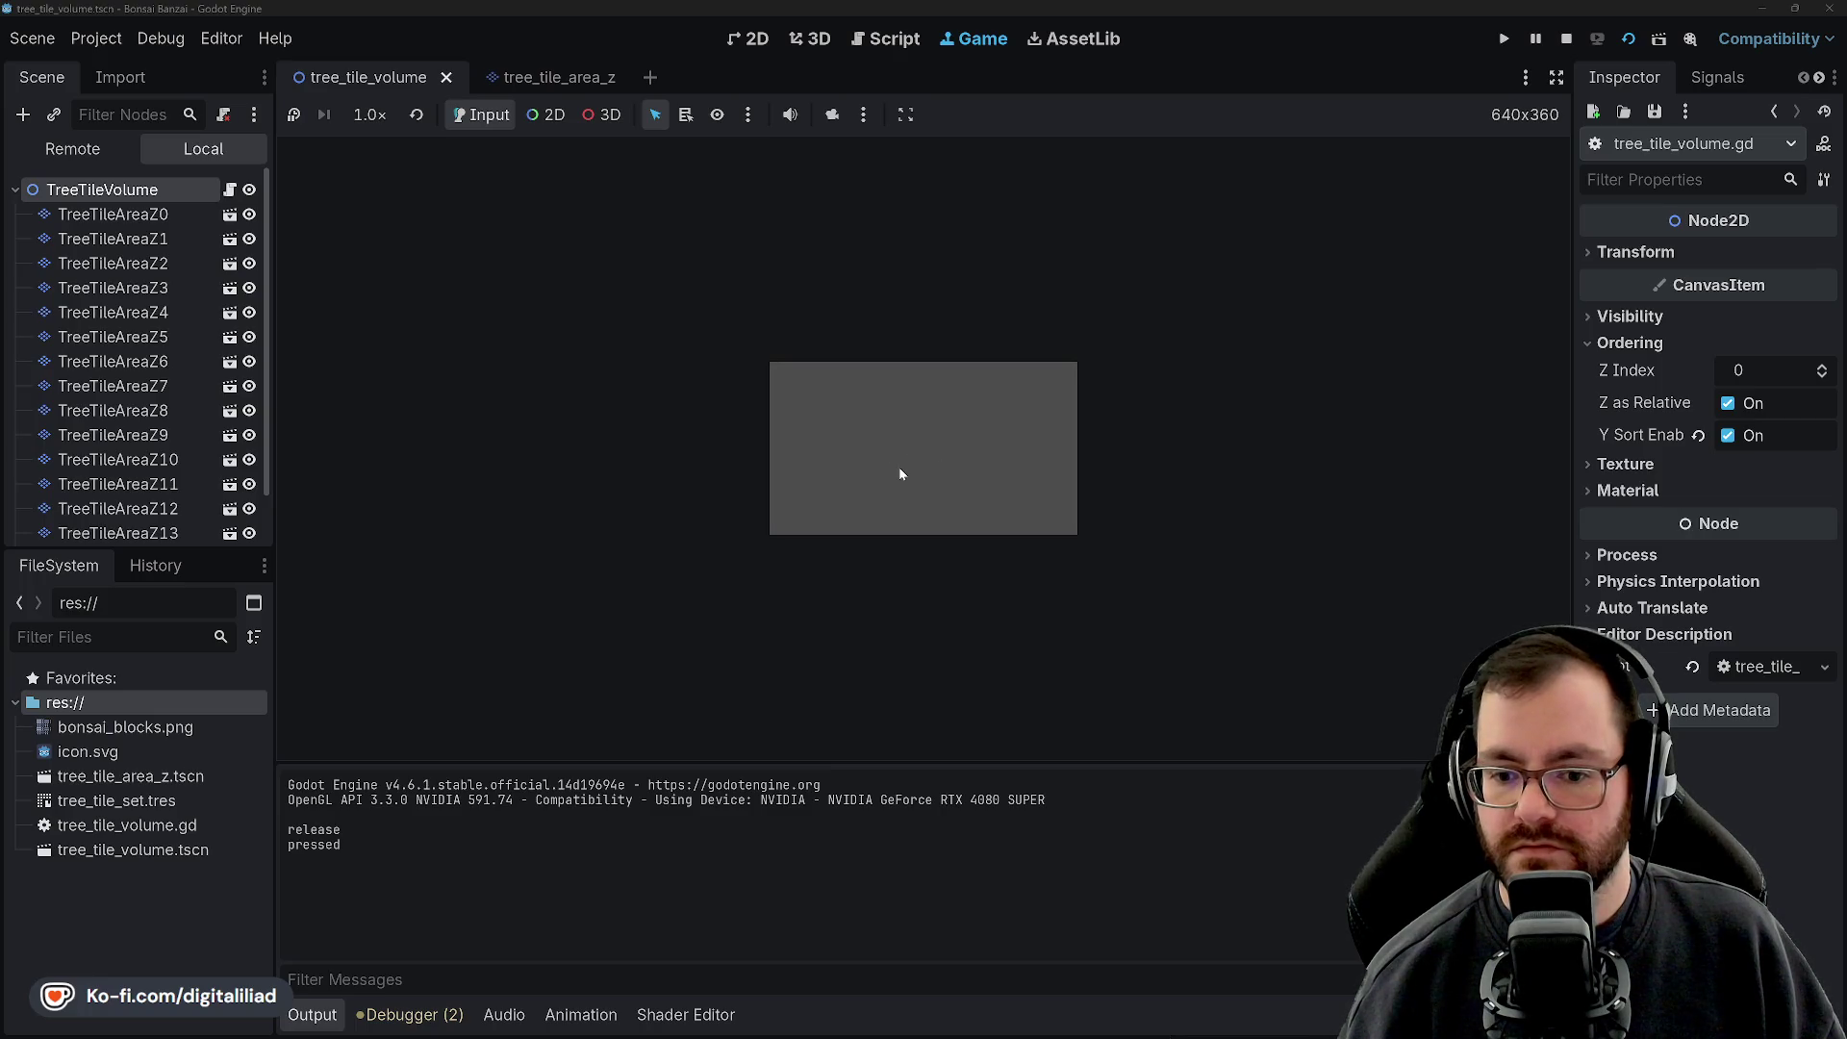
left_click(894, 462)
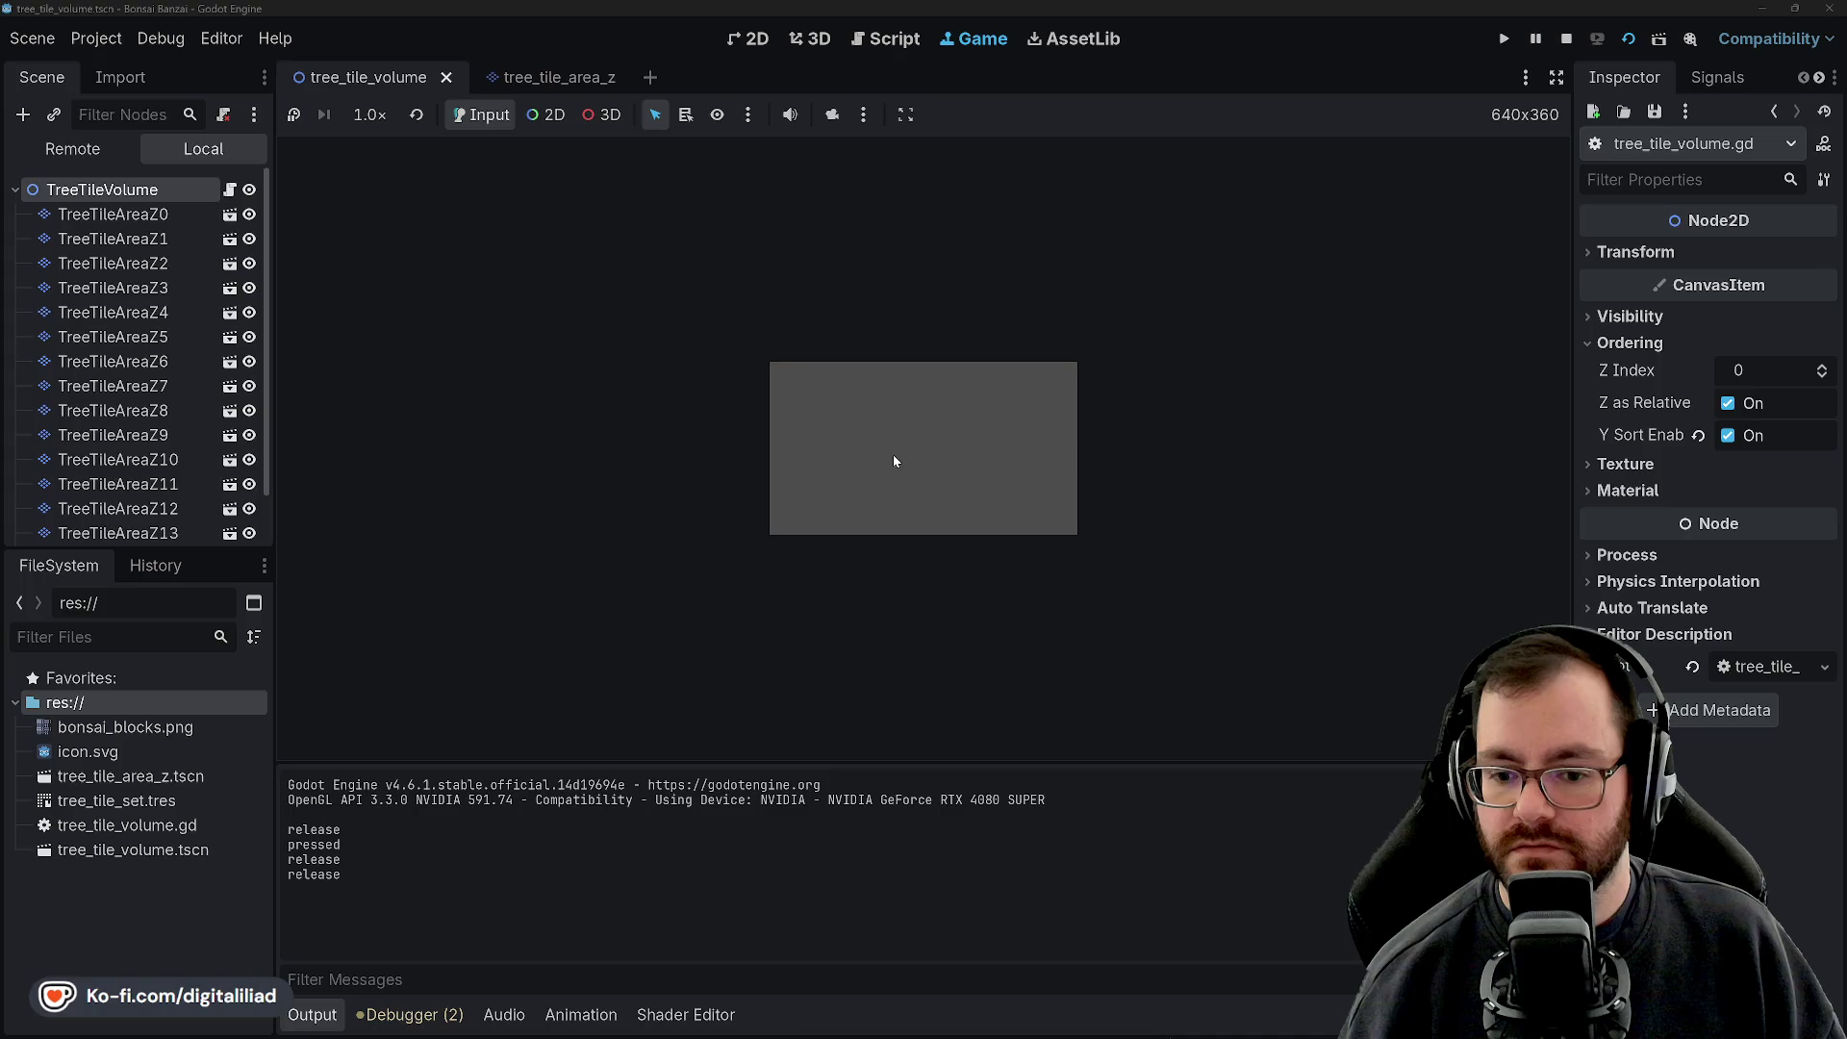
left_click(961, 472)
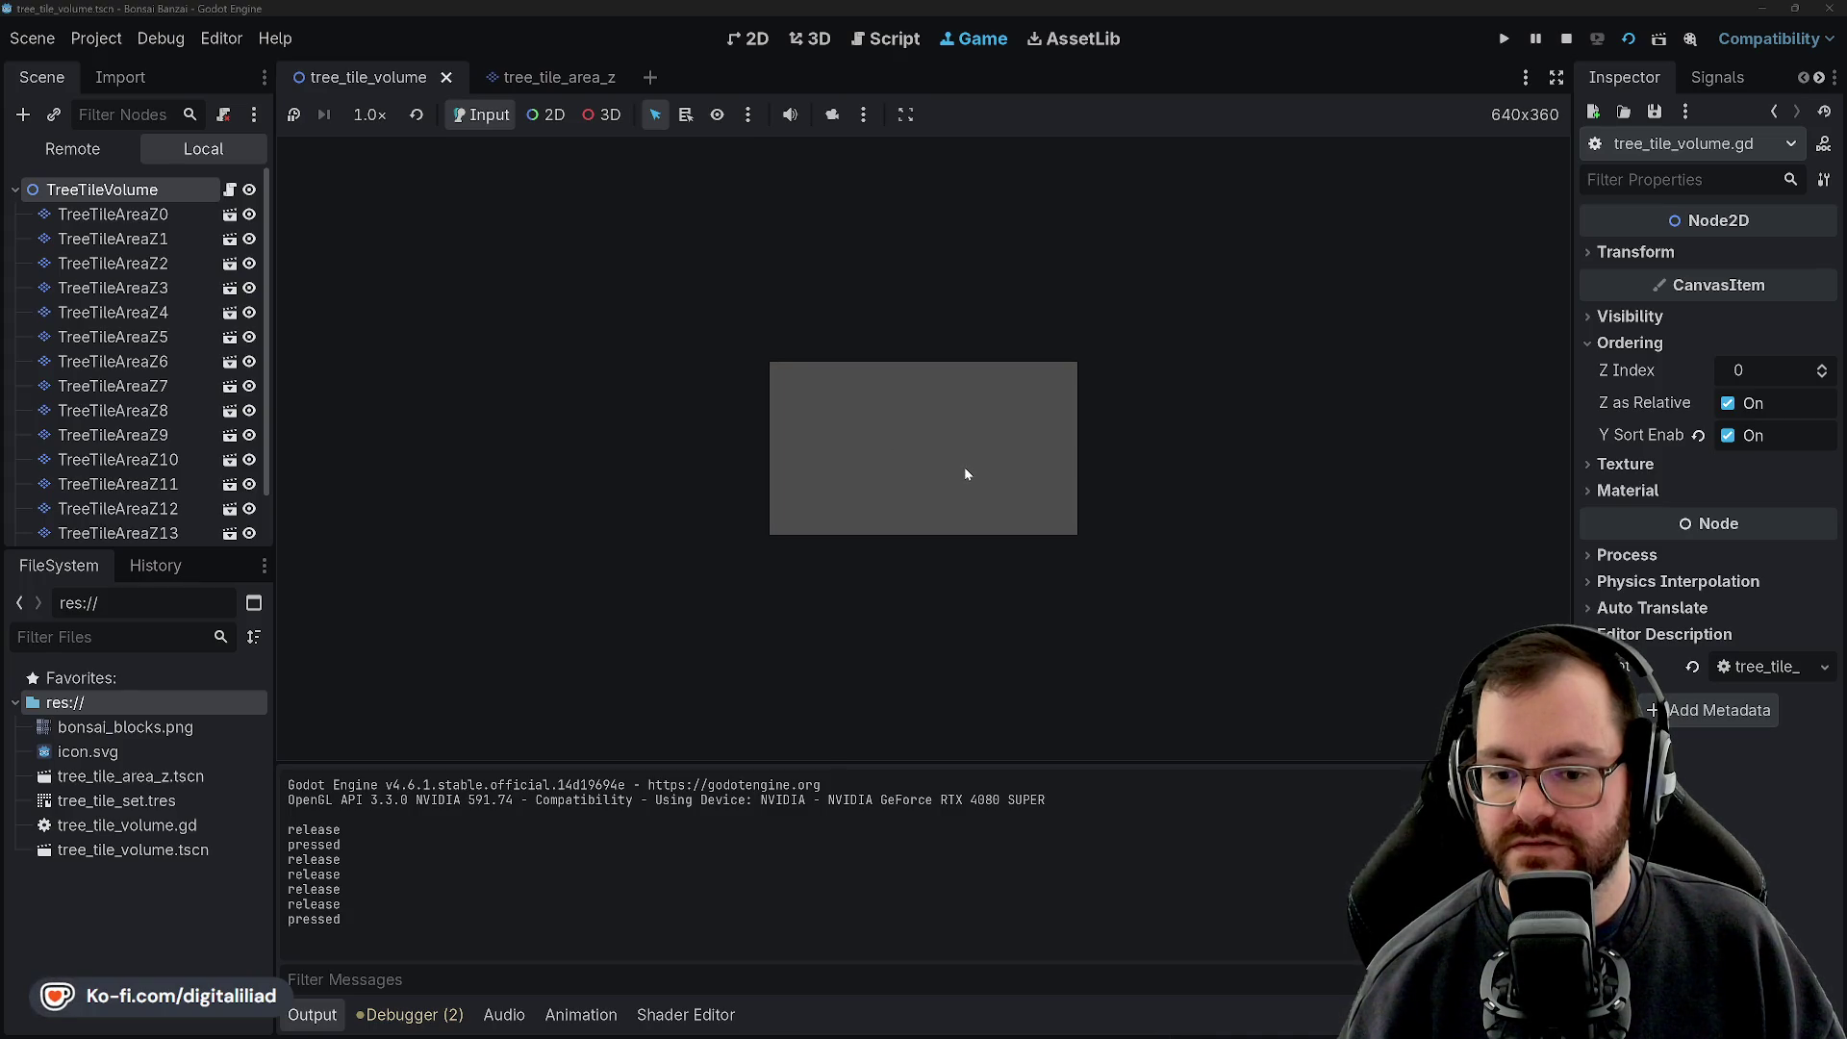
left_click(868, 456)
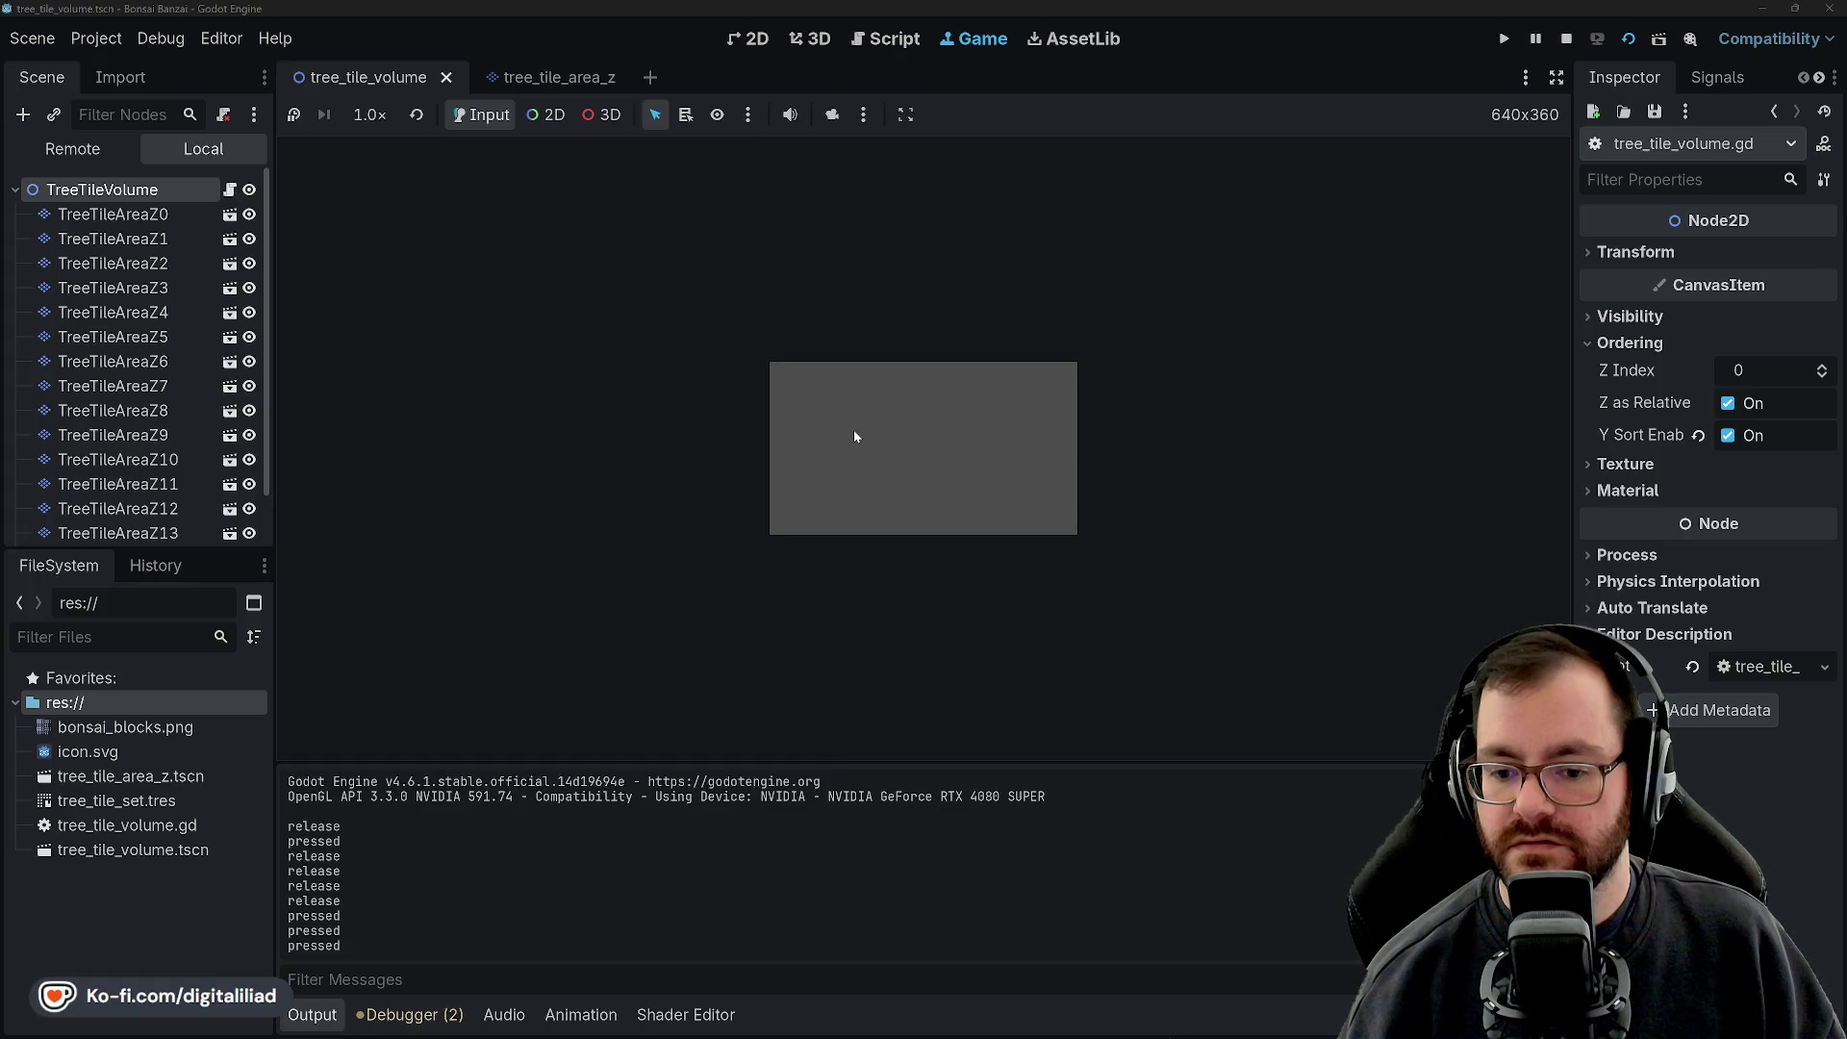
left_click(1566, 38)
Remove 'and event.is_released()' from the left-button condition on line 22
scroll(733, 495, "down", 1)
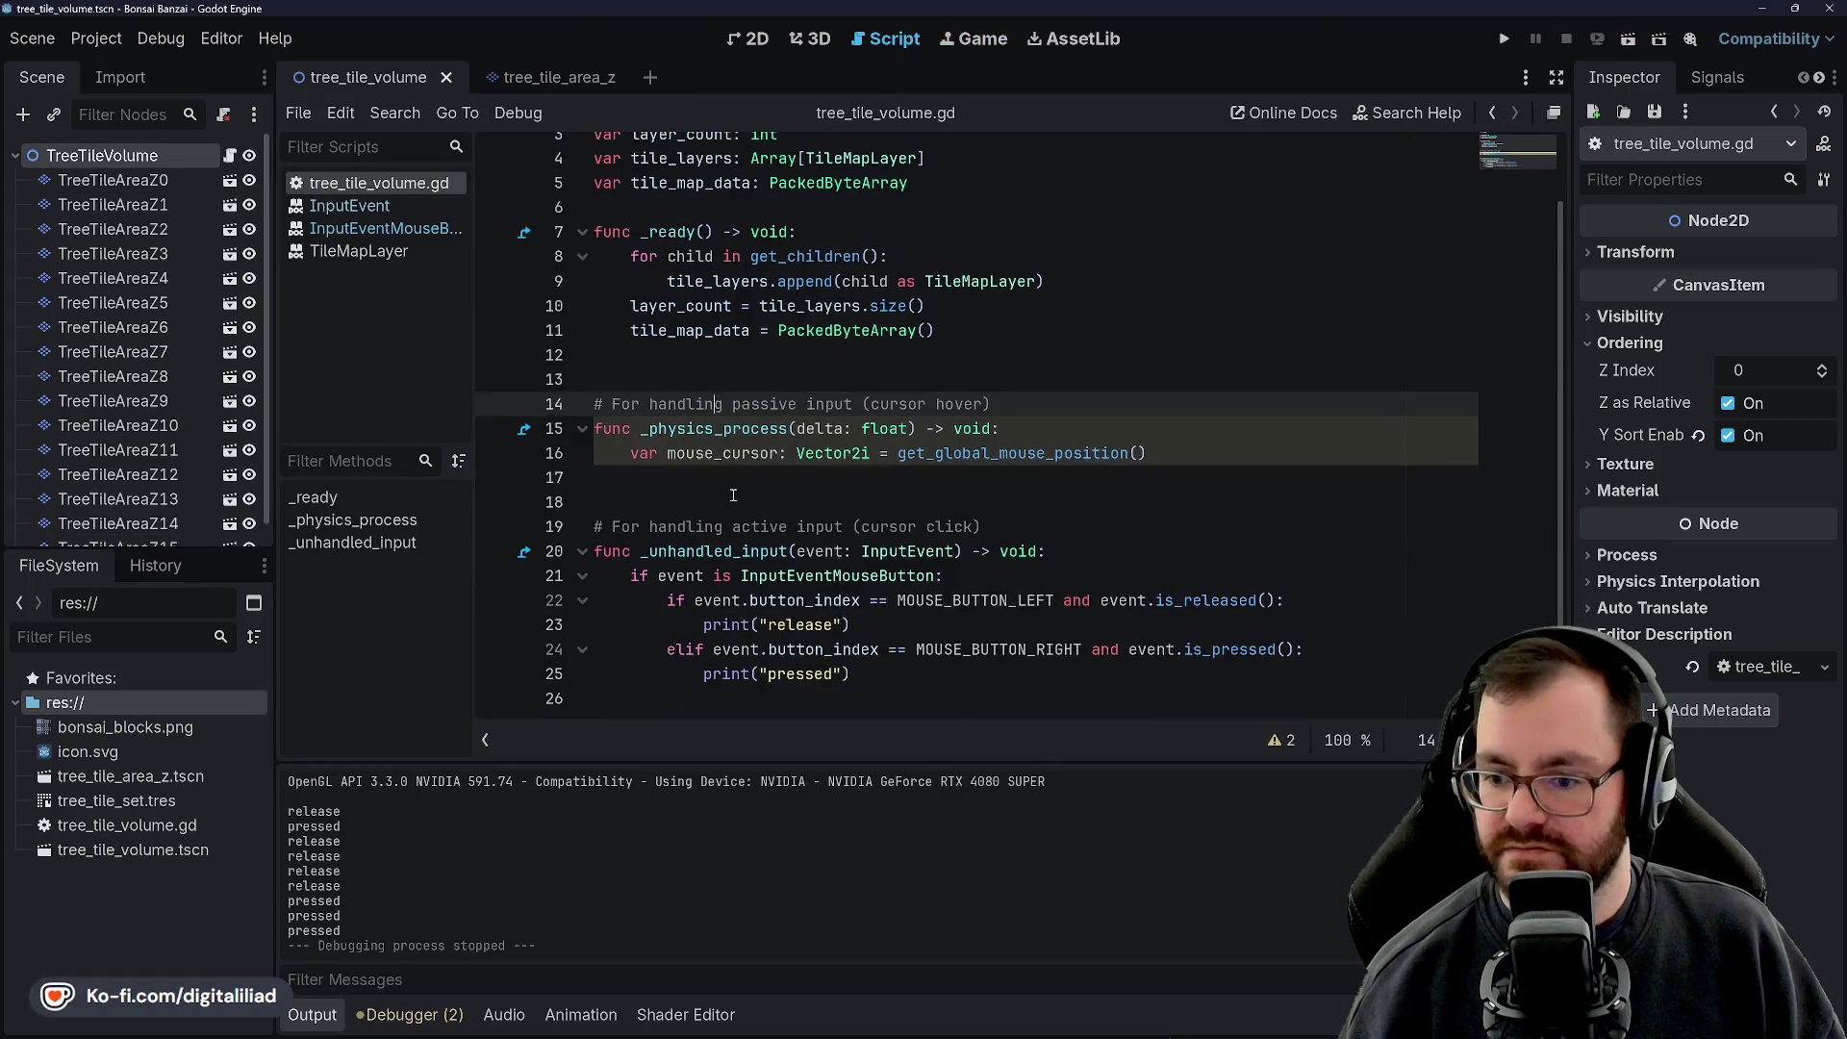
left_click(1007, 597)
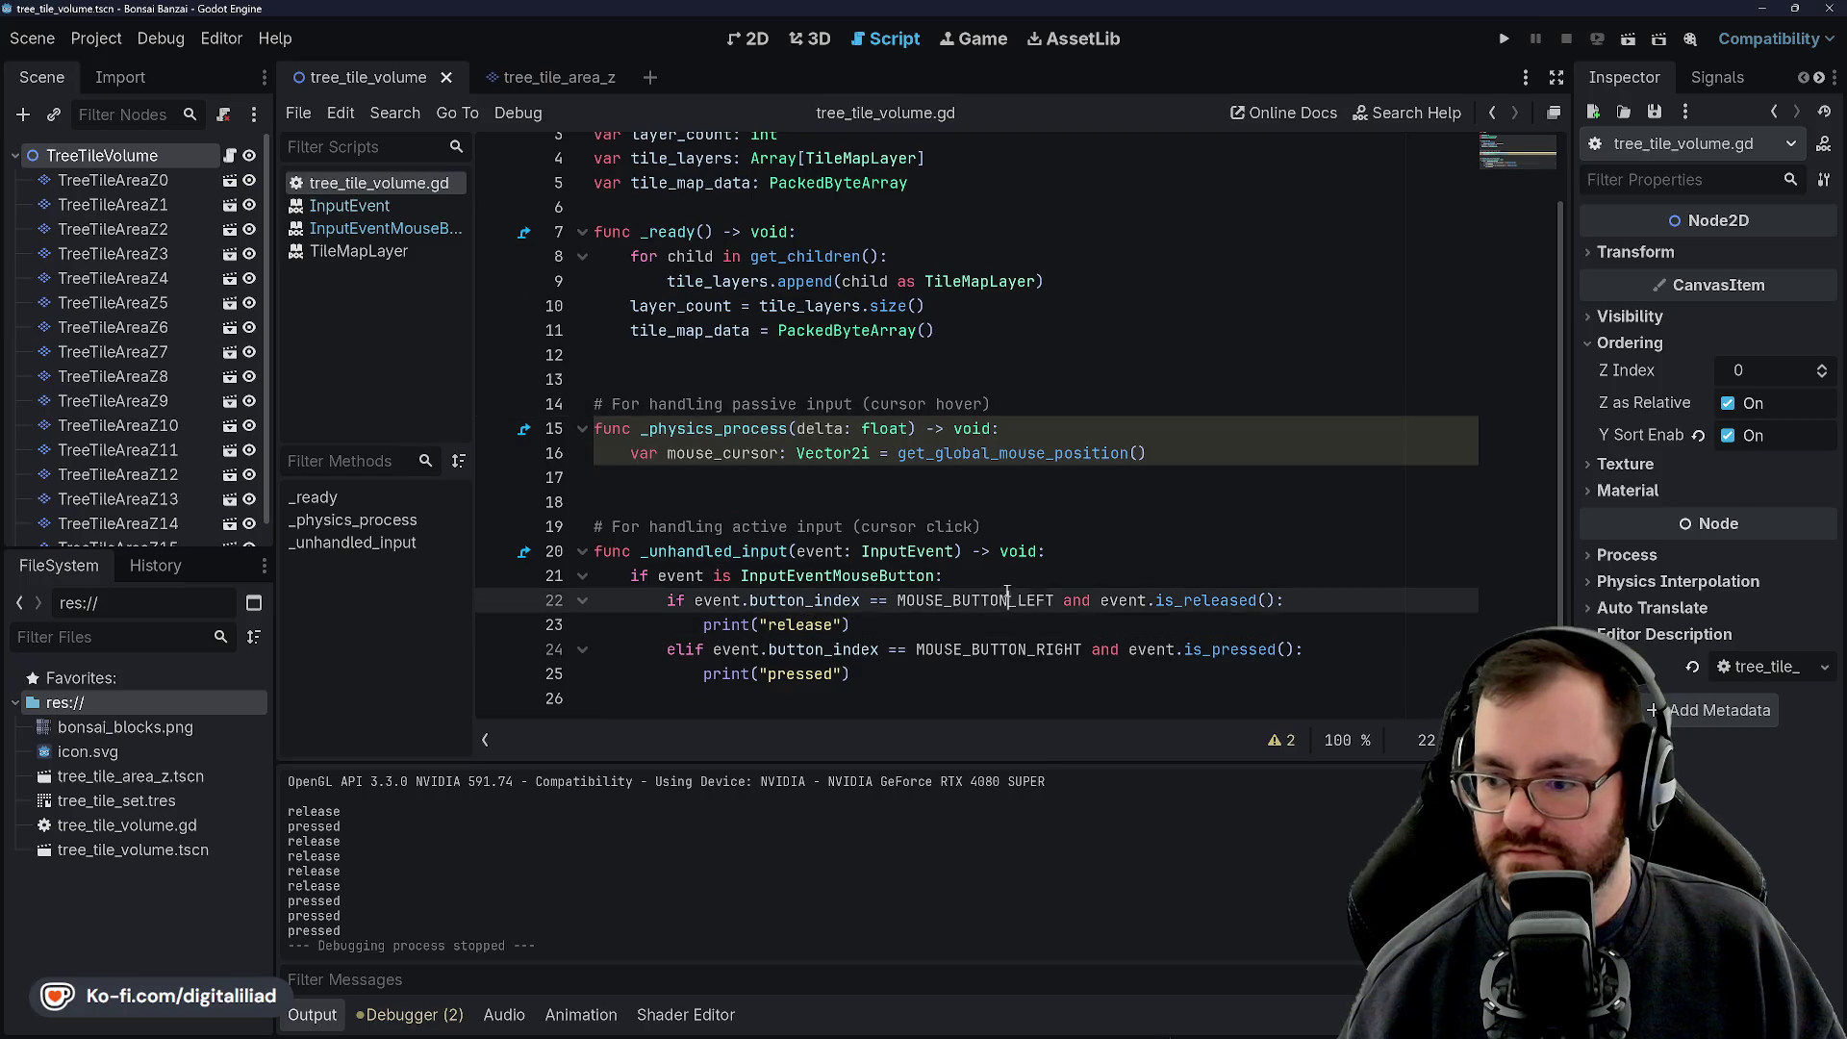
double_click(1229, 649)
left_click(1174, 577)
double_click(1205, 600)
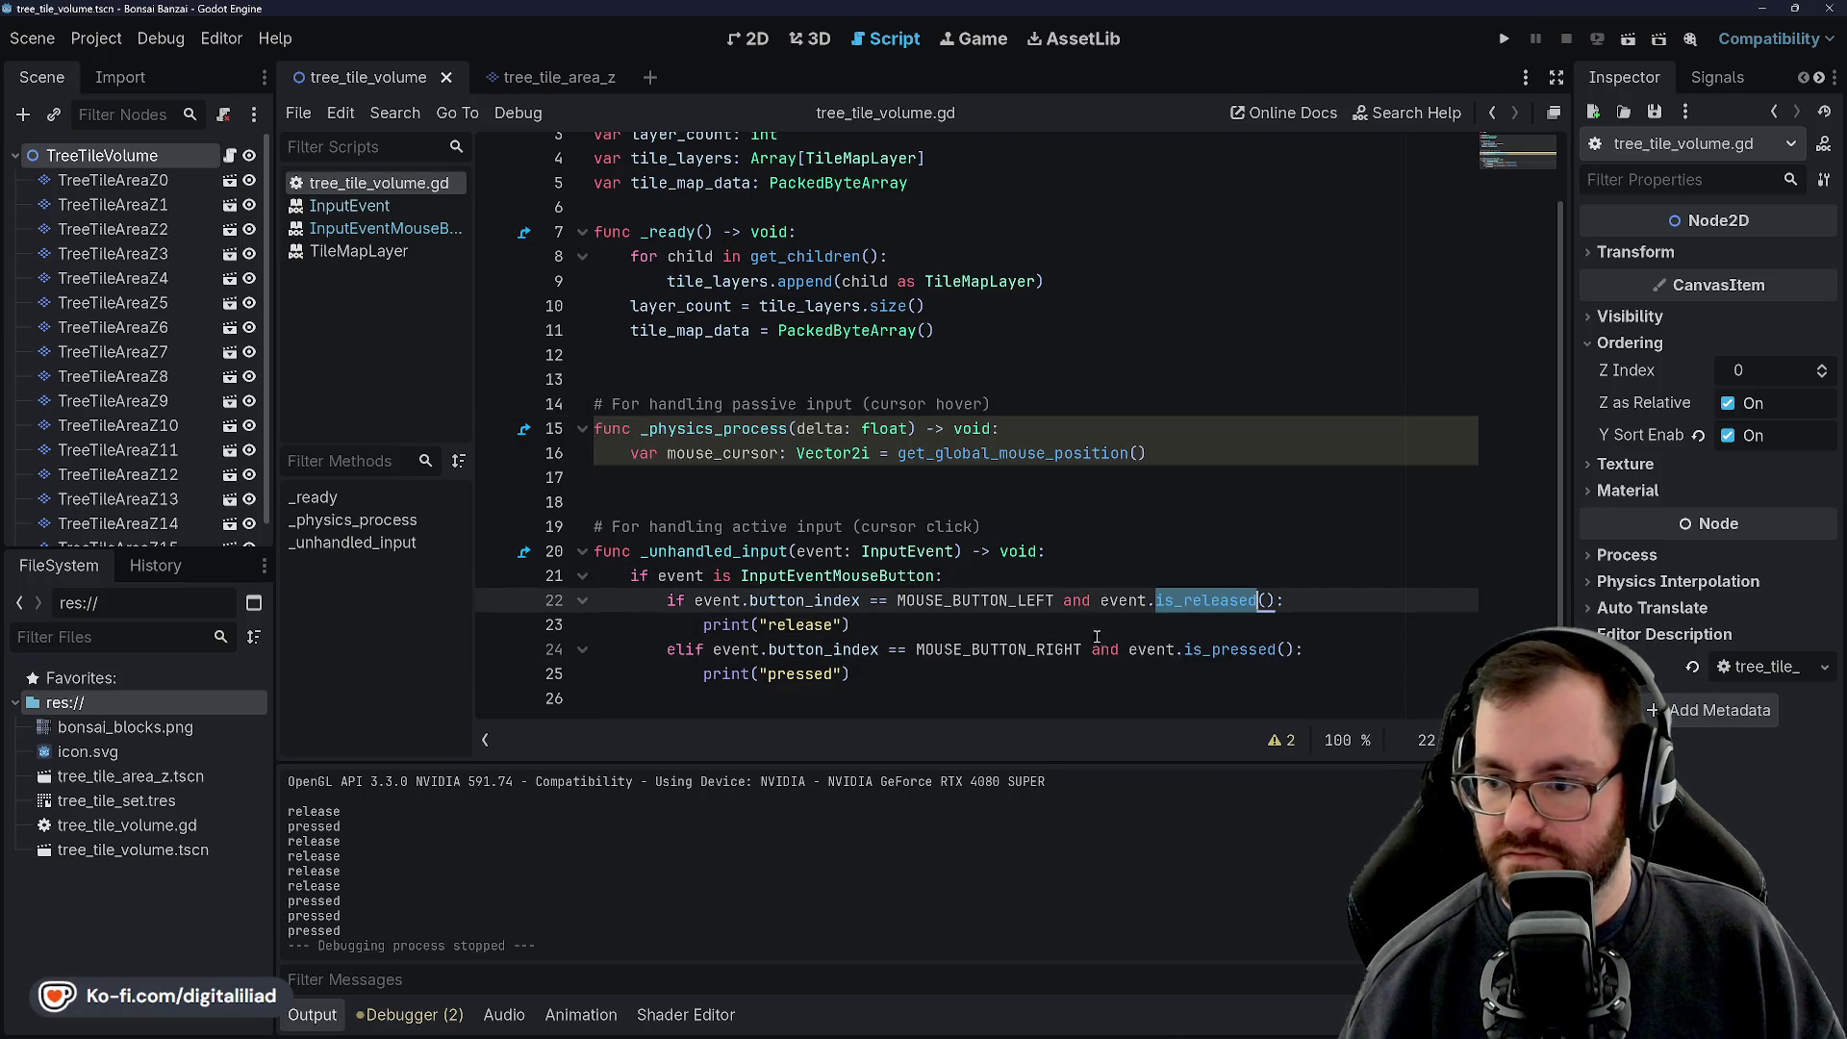
left_click(1096, 637)
left_click(1157, 593)
double_click(1196, 600)
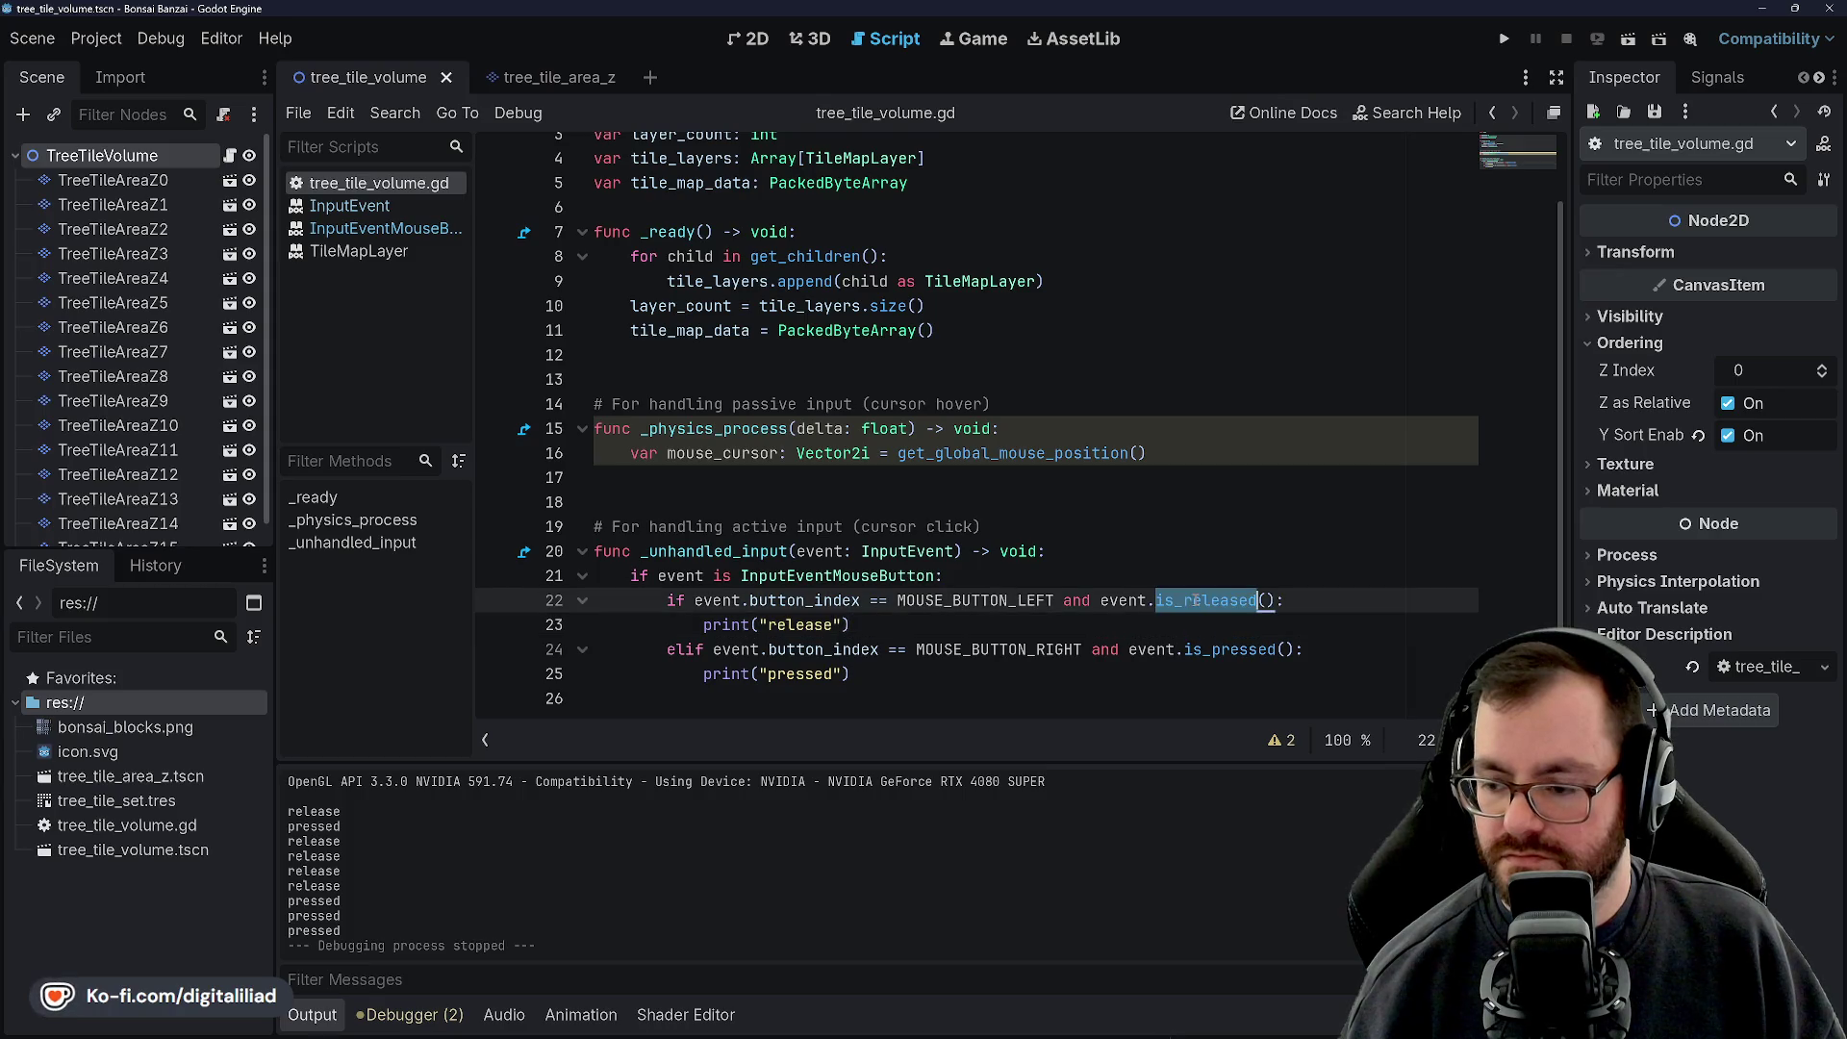
left_click(1190, 504)
left_click_drag(1285, 600, 1063, 600)
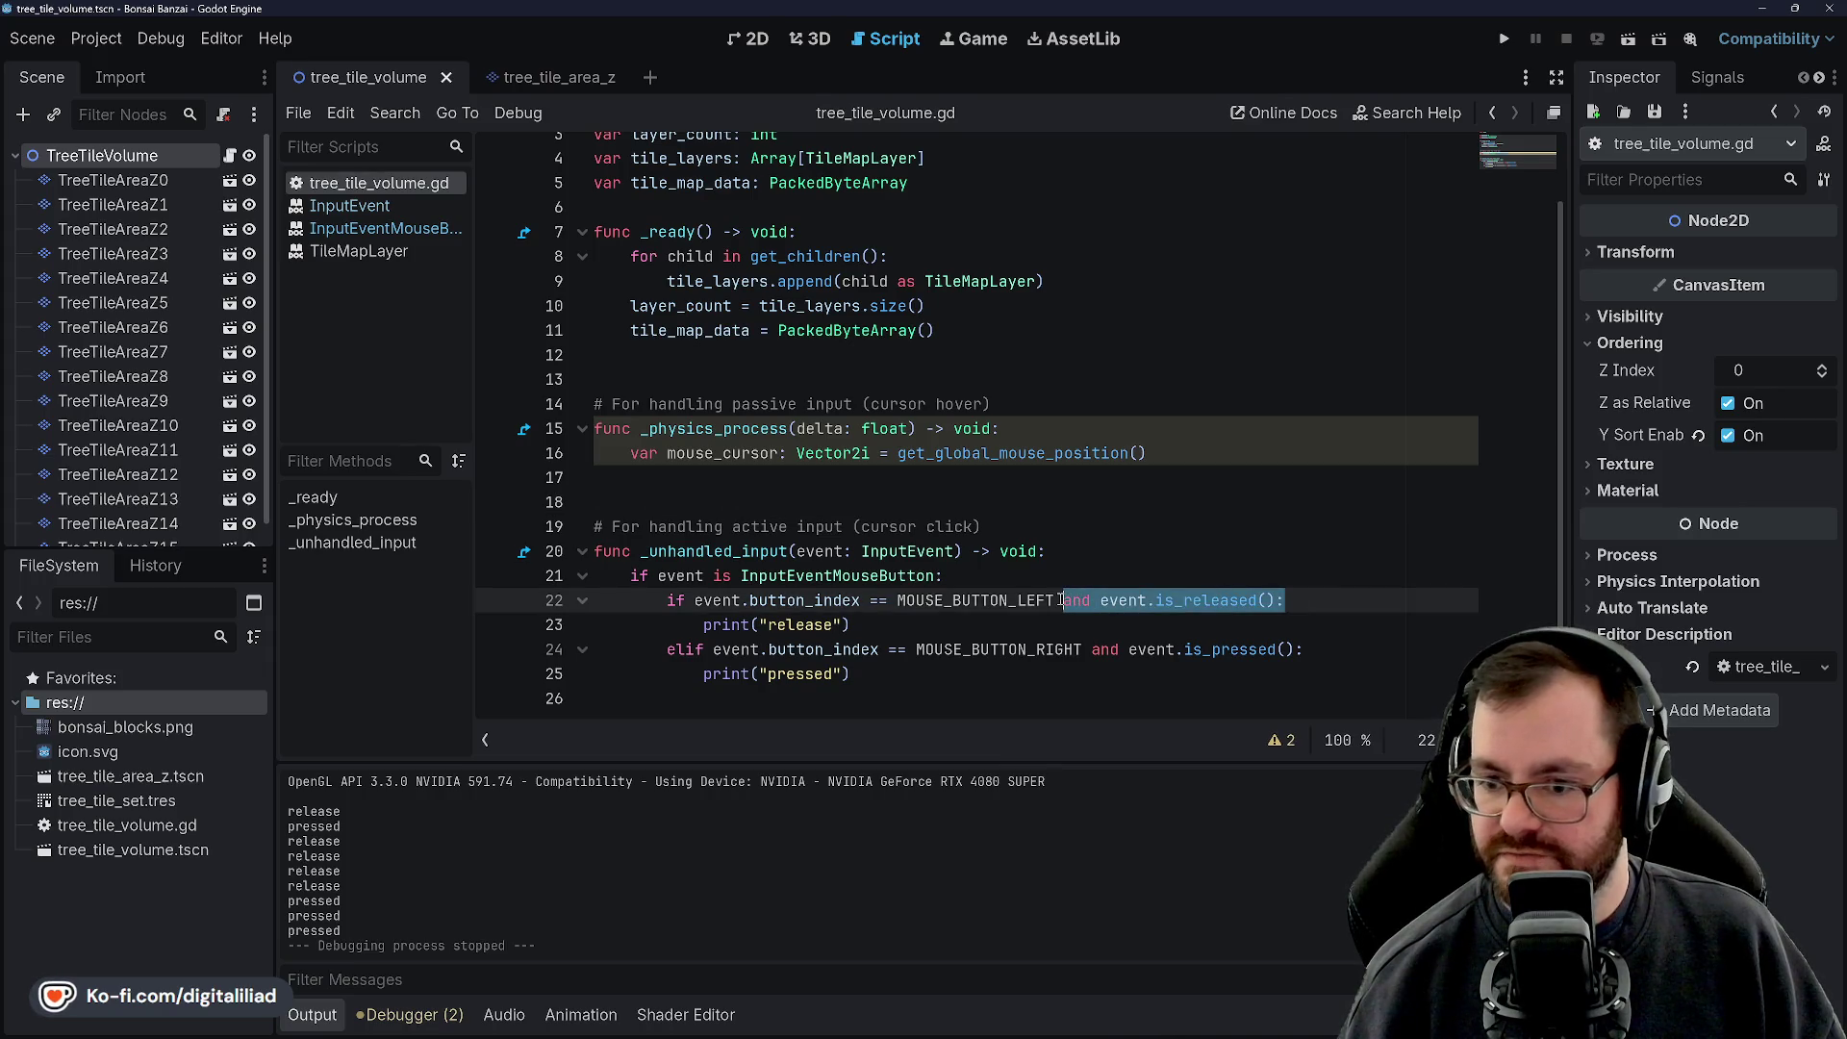
key("BackSpace")
key("BackSpace")
type(":")
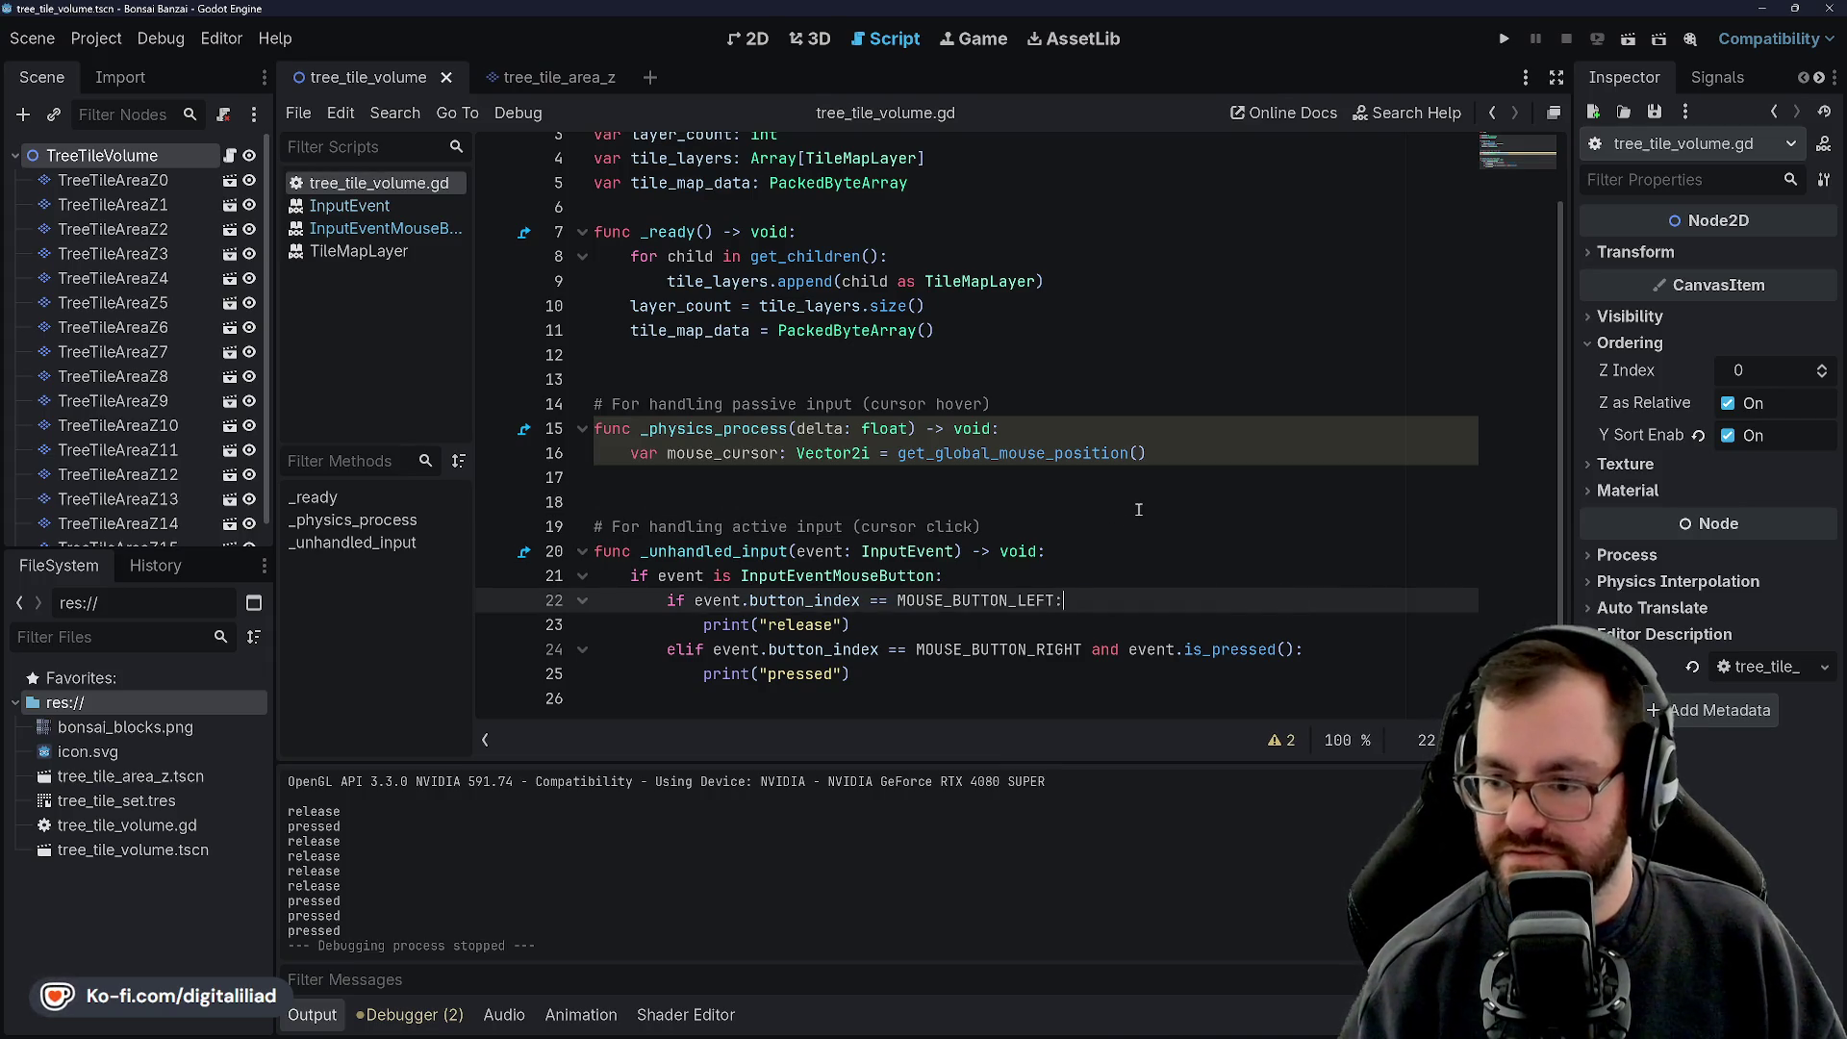
Nest is_pressed() and is_released() branches with pass under the left-button check
key("Return")
type("if event.bu")
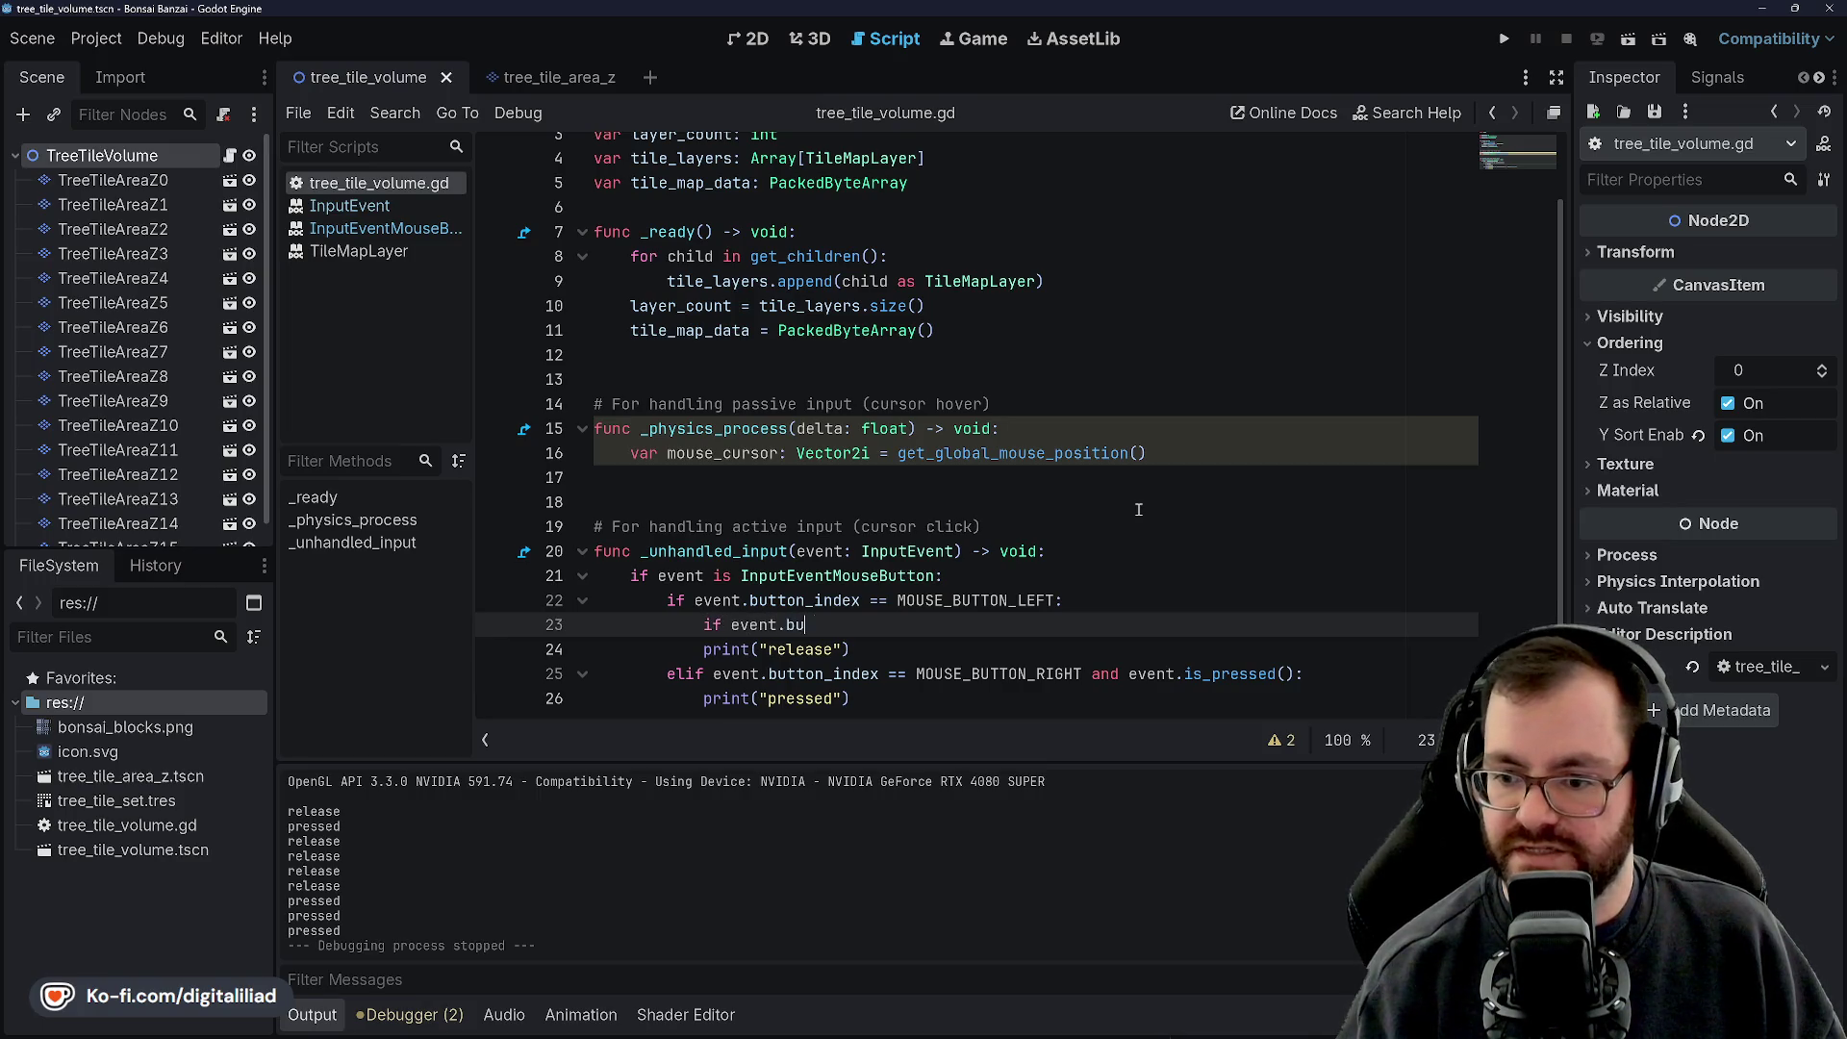
type("tton_index.is_pressed")
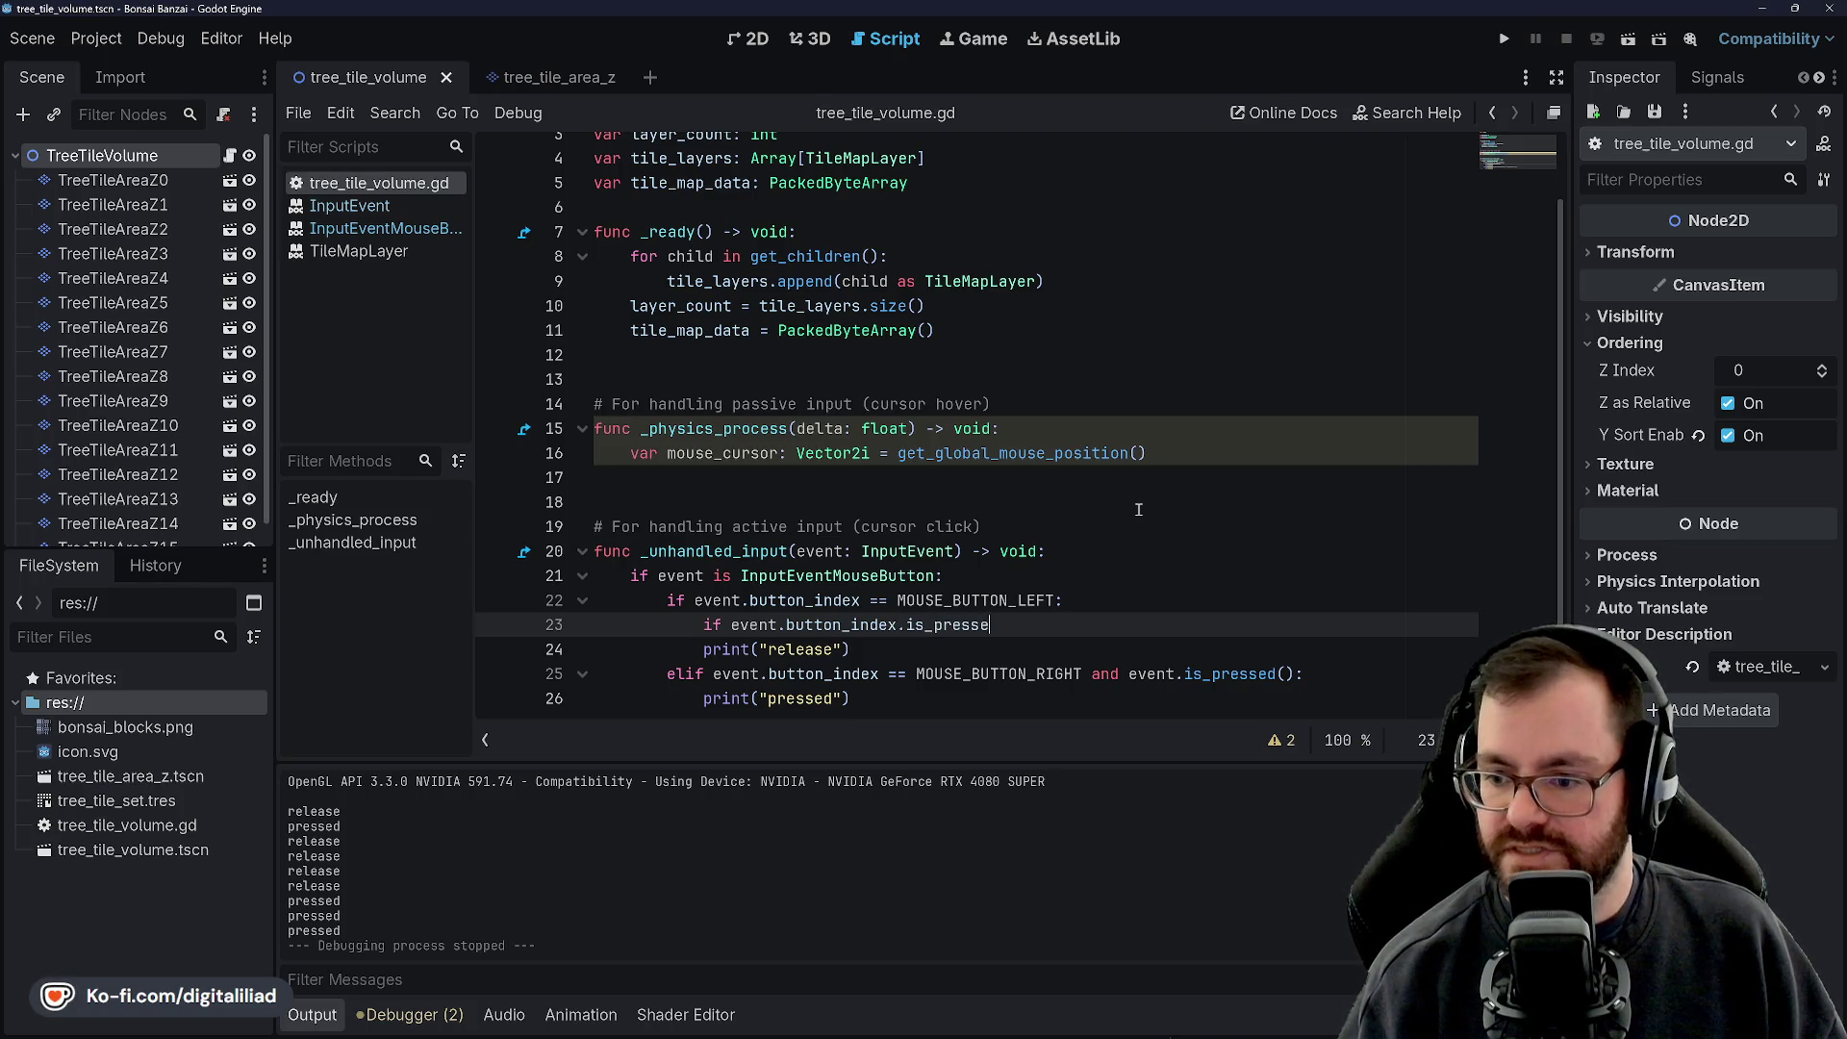
type("():")
key("Return")
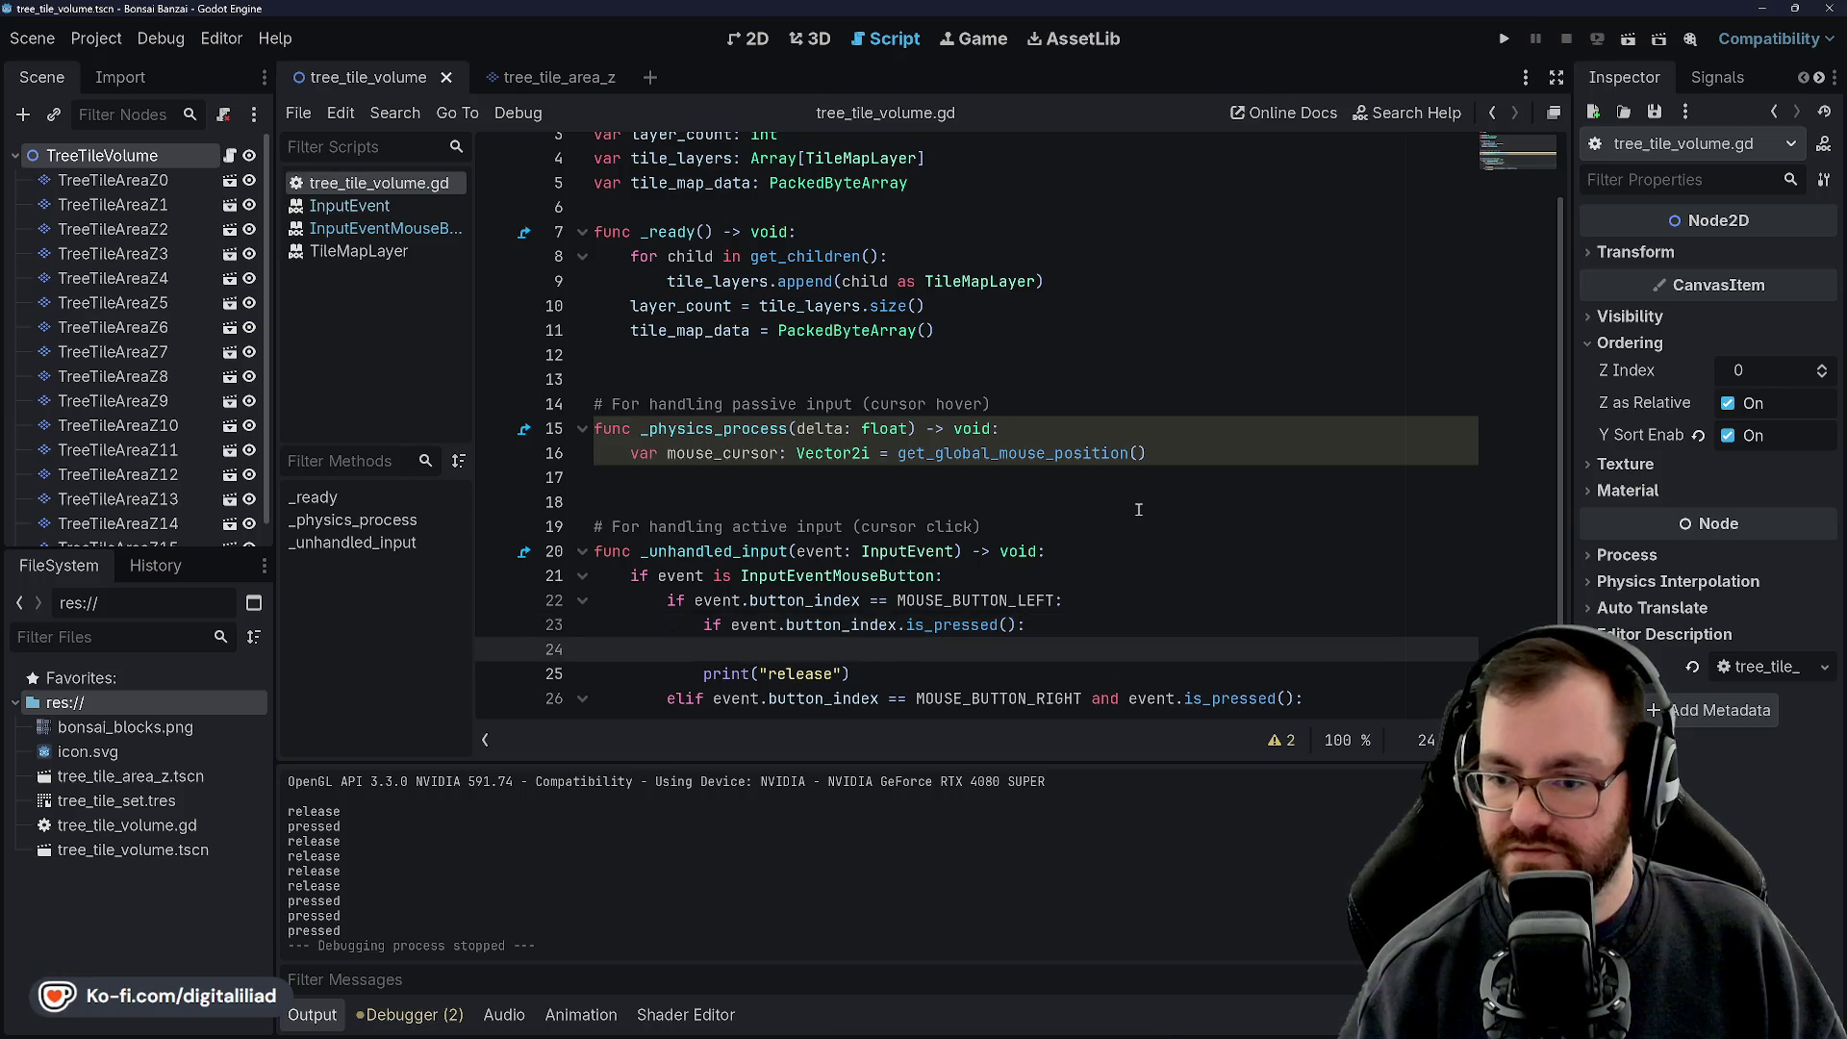
type("pass")
key("Return")
type("elif event")
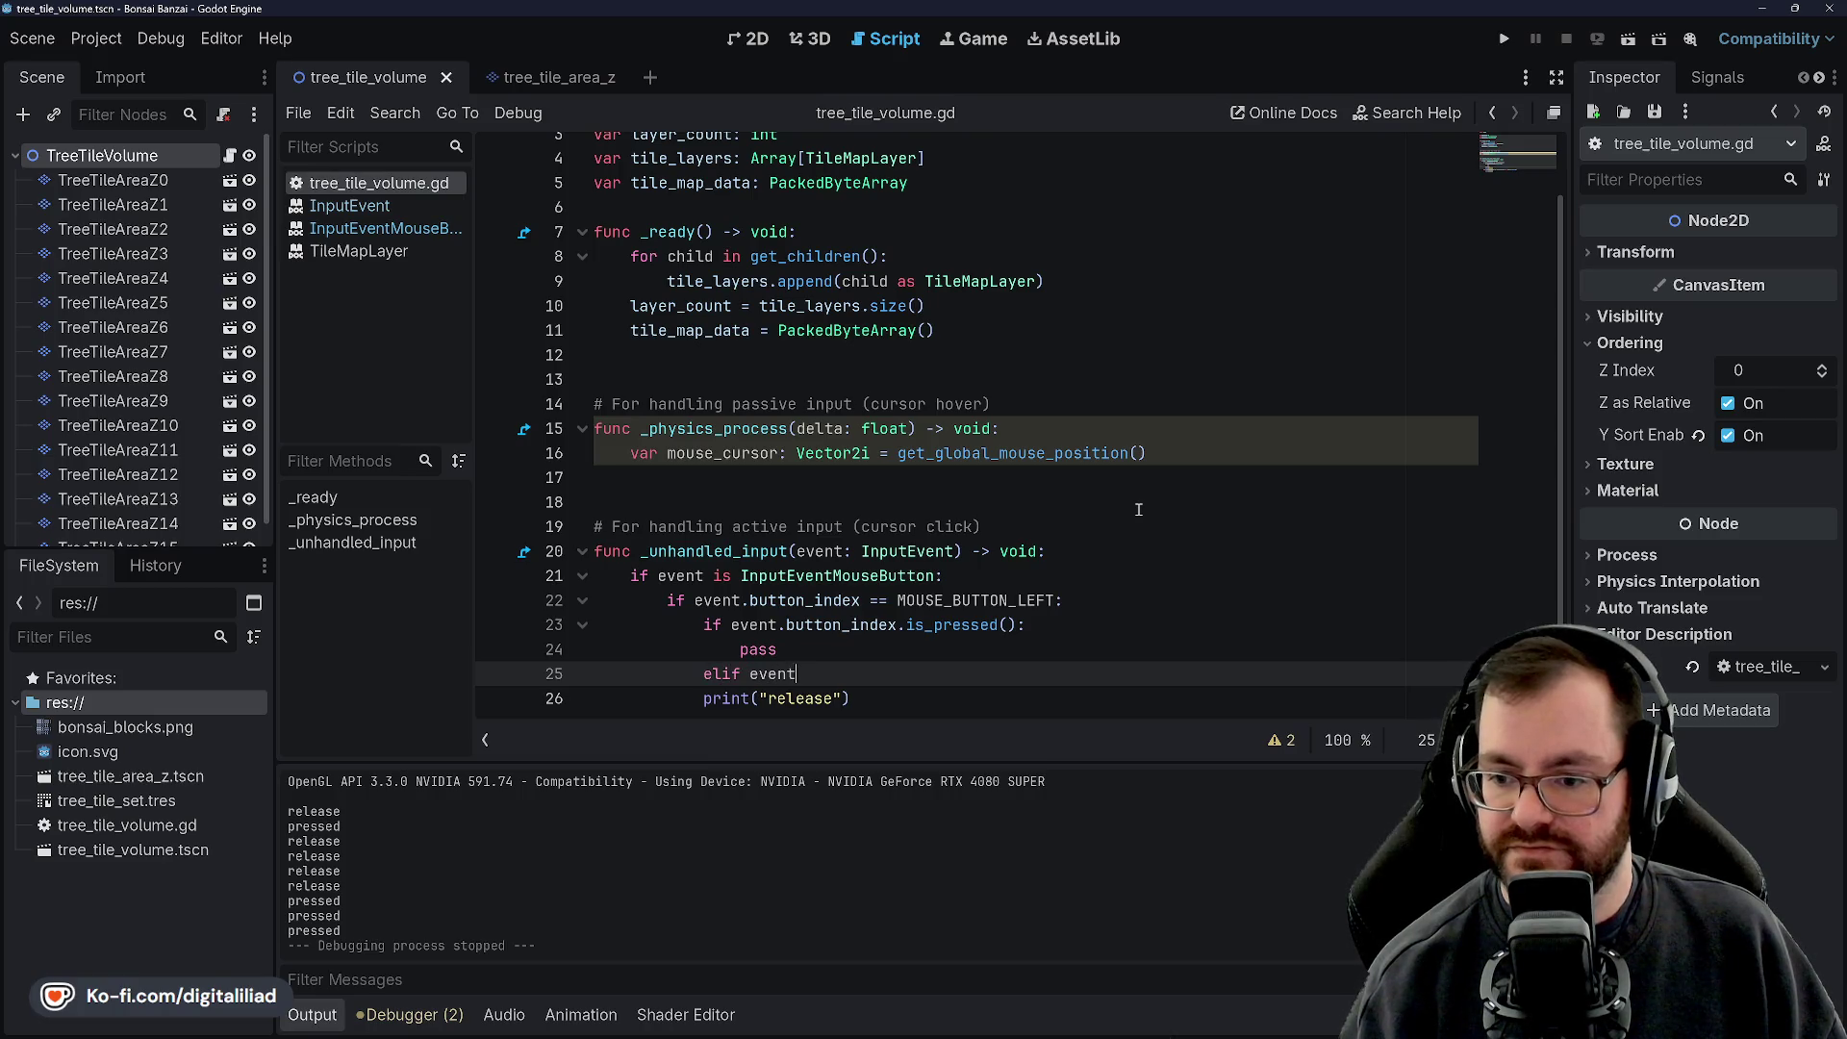
type(".button_index")
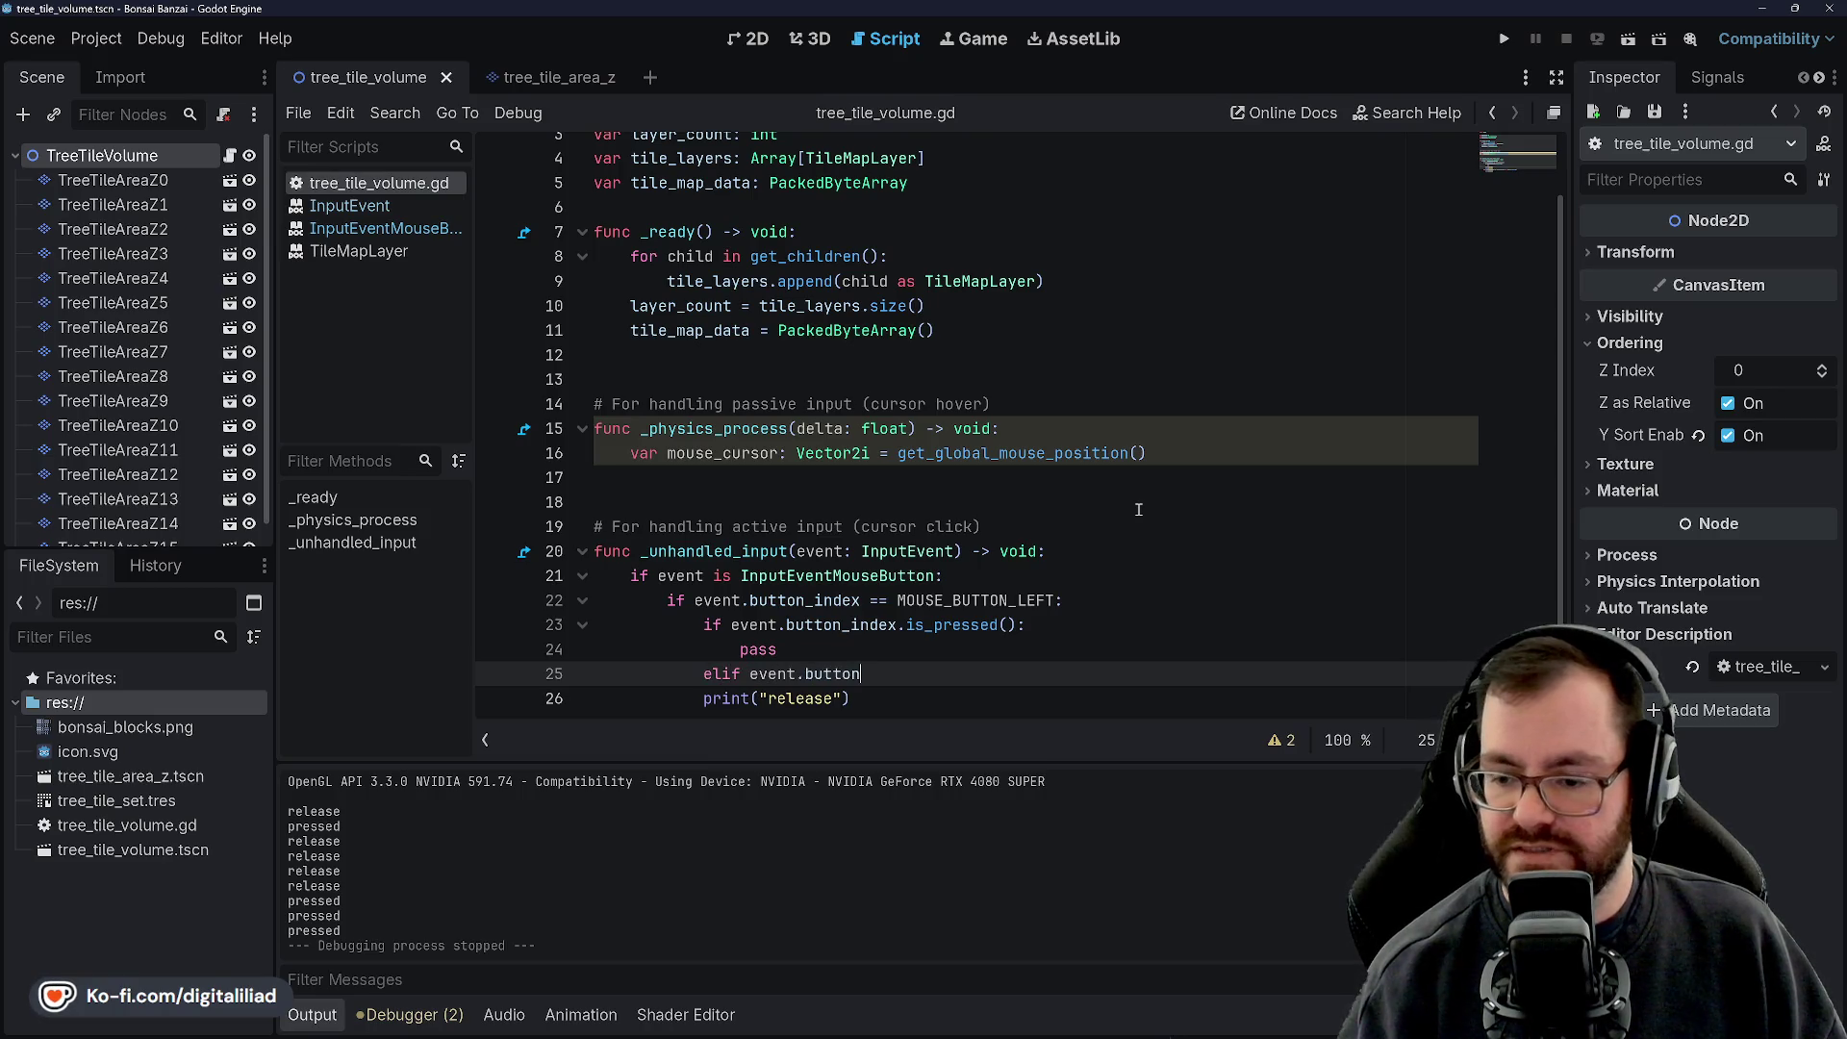
type("(")
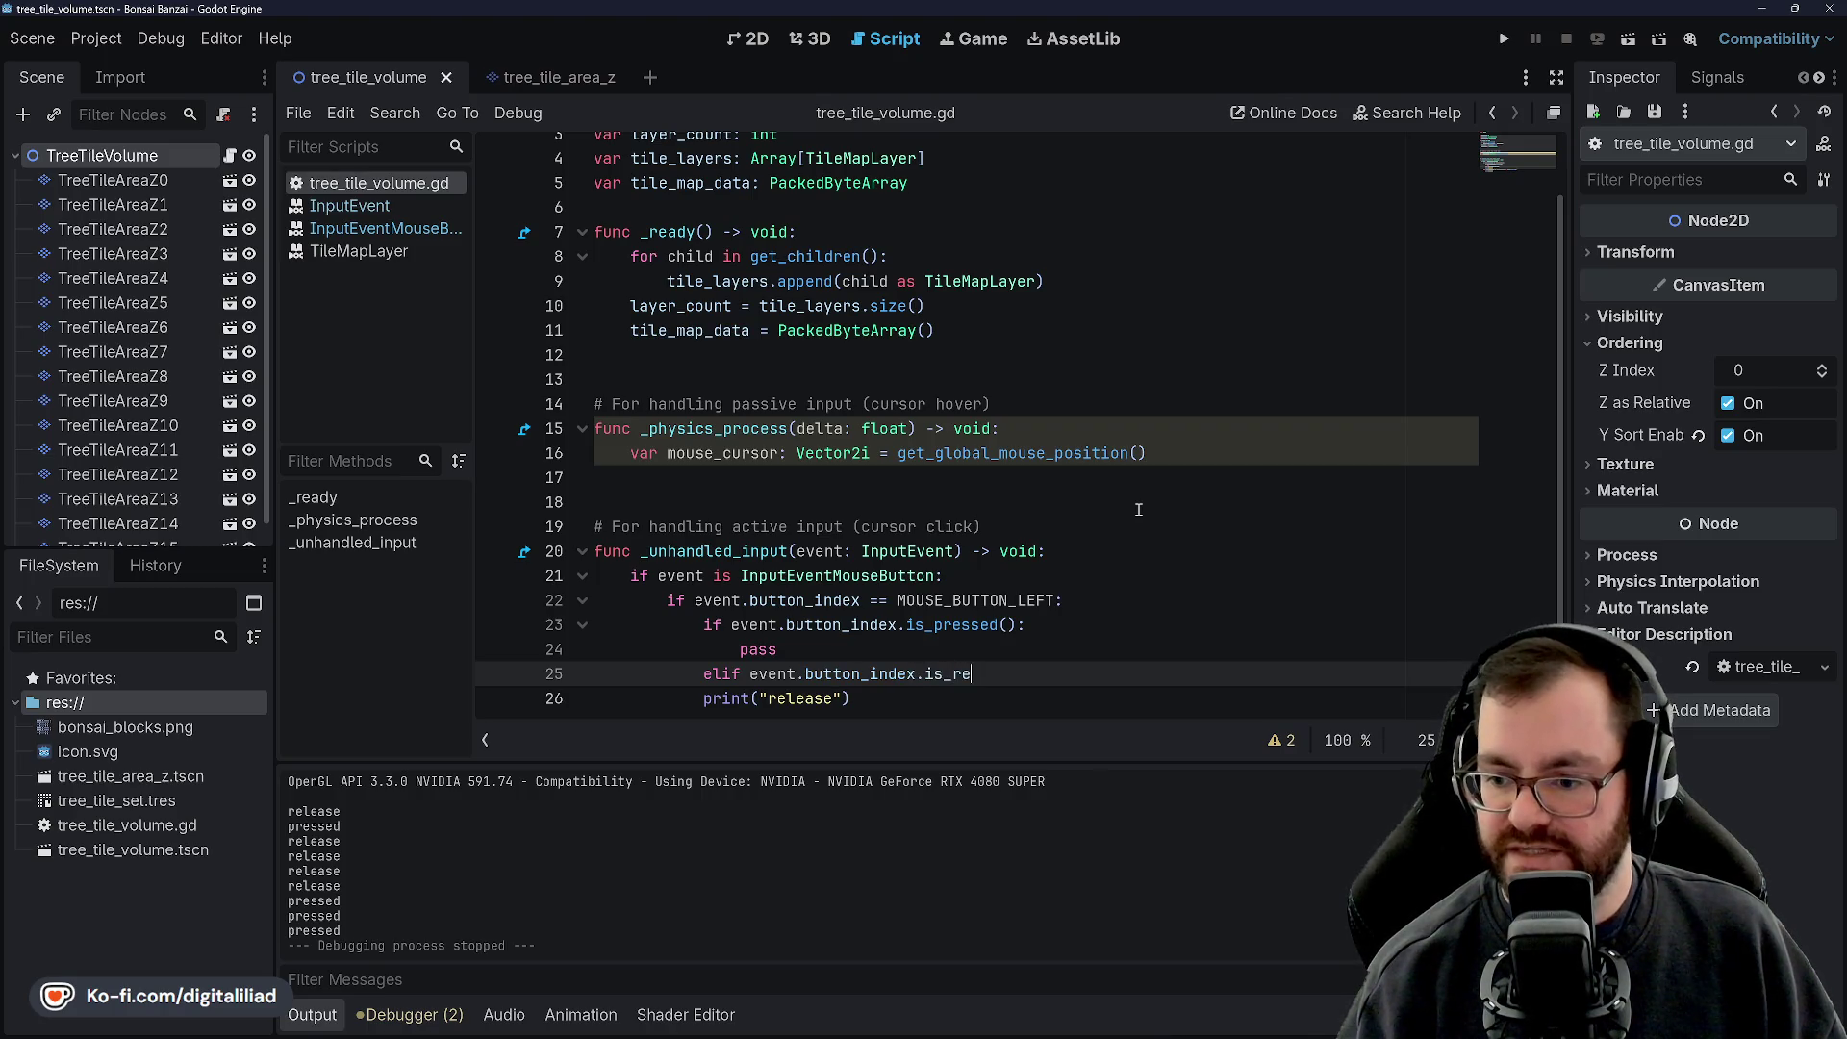
type("()")
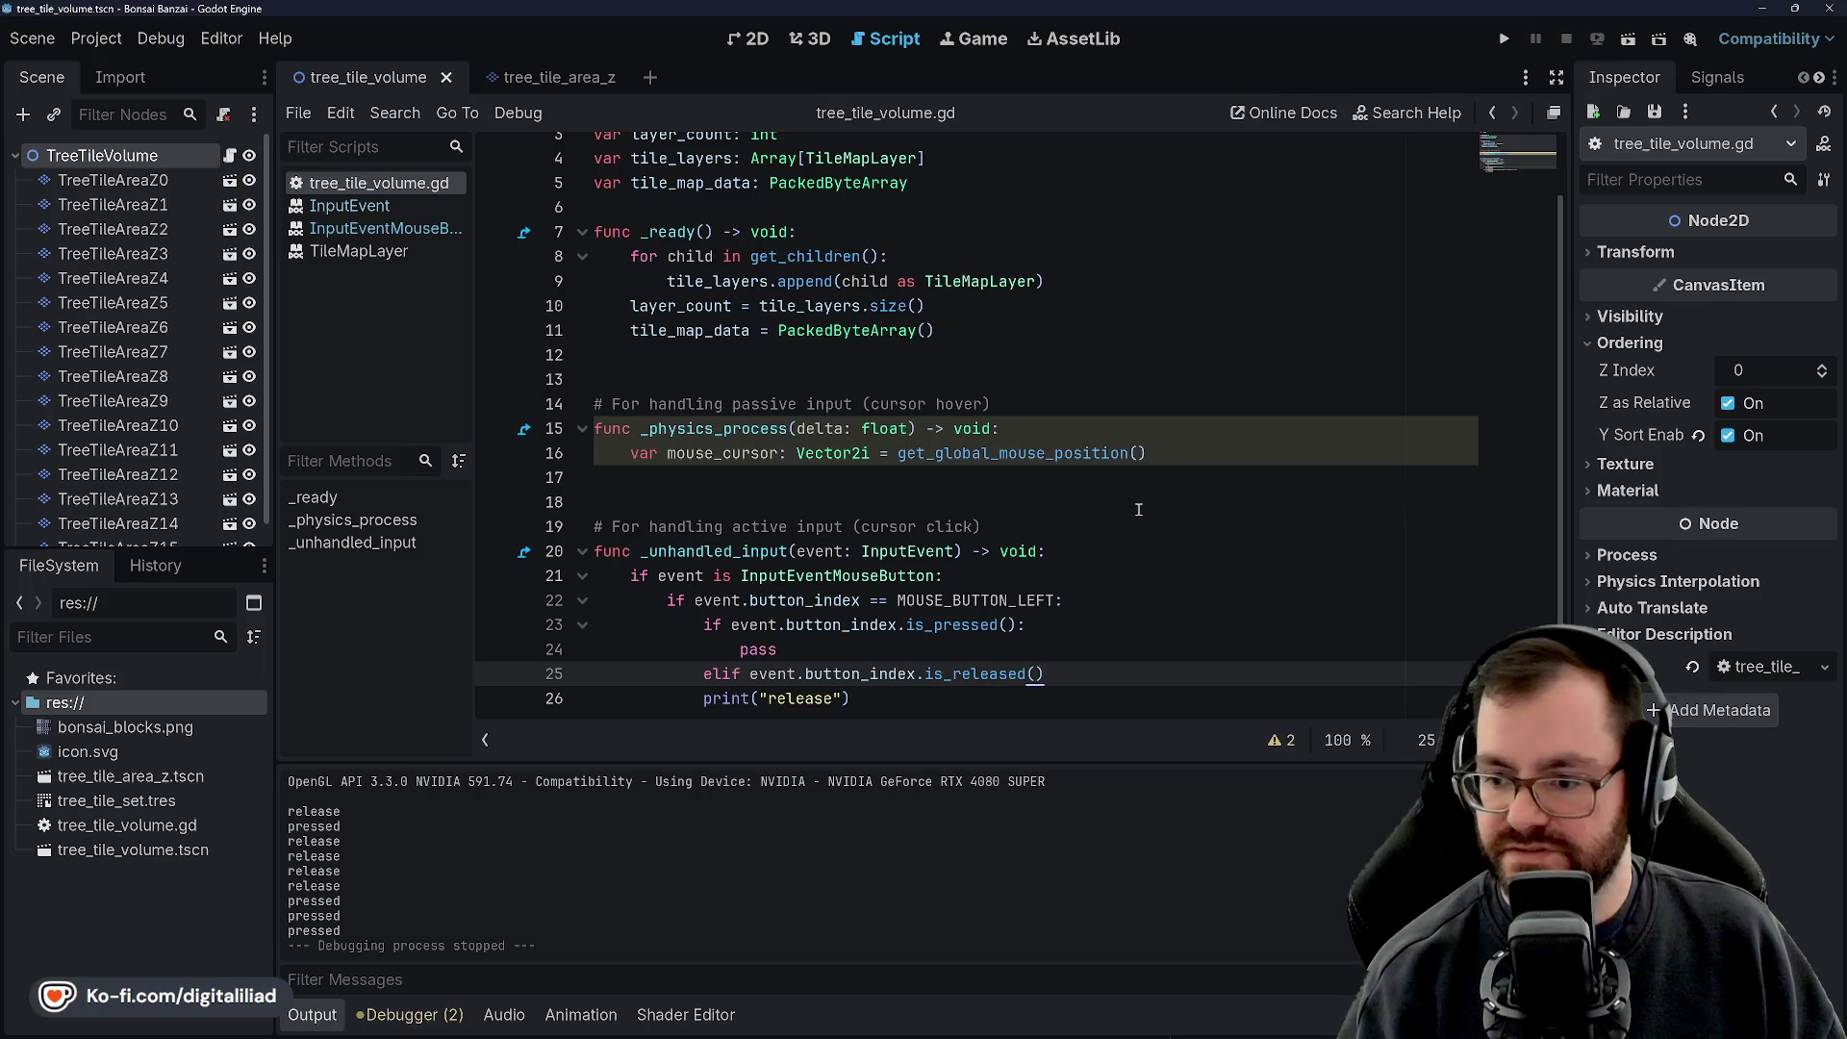
type(":")
key("Return")
type("pass")
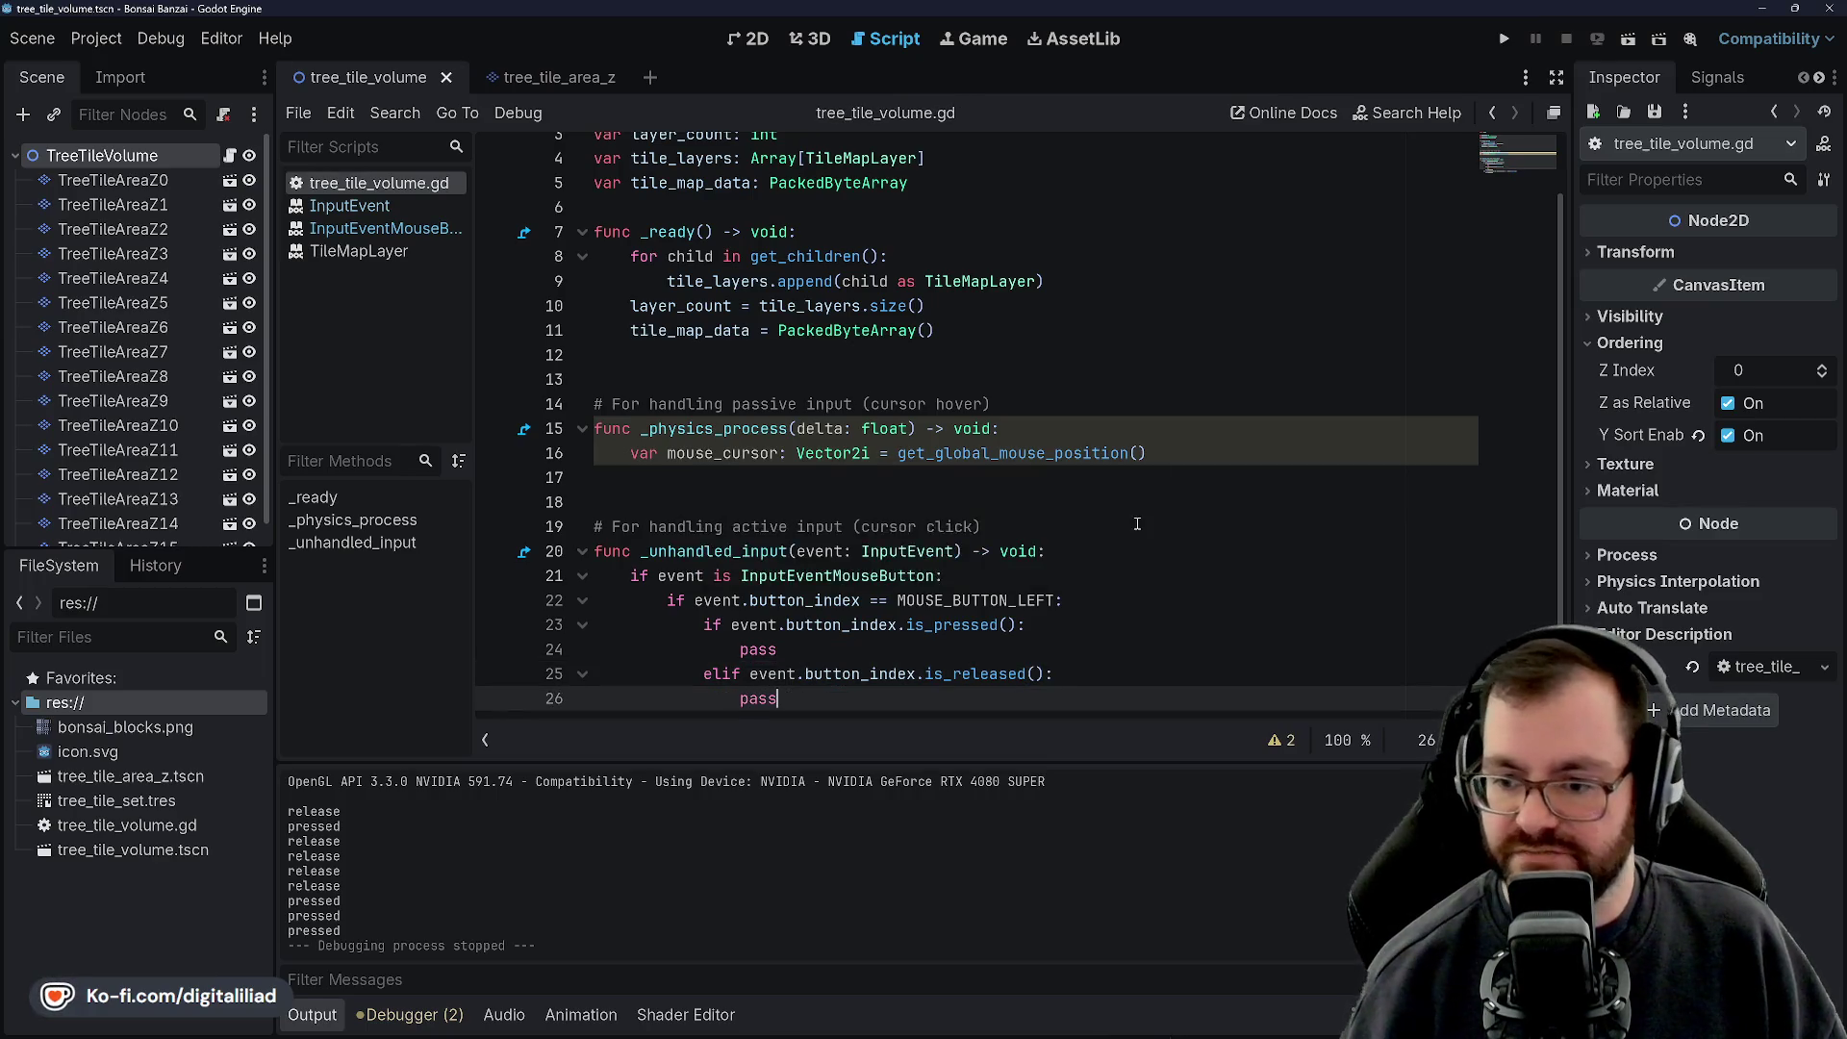
Delete the print("release") line, replace print("pressed") with pass, and save
scroll(1137, 524, "down", 2)
double_click(732, 617)
key("ctrl+shift+k")
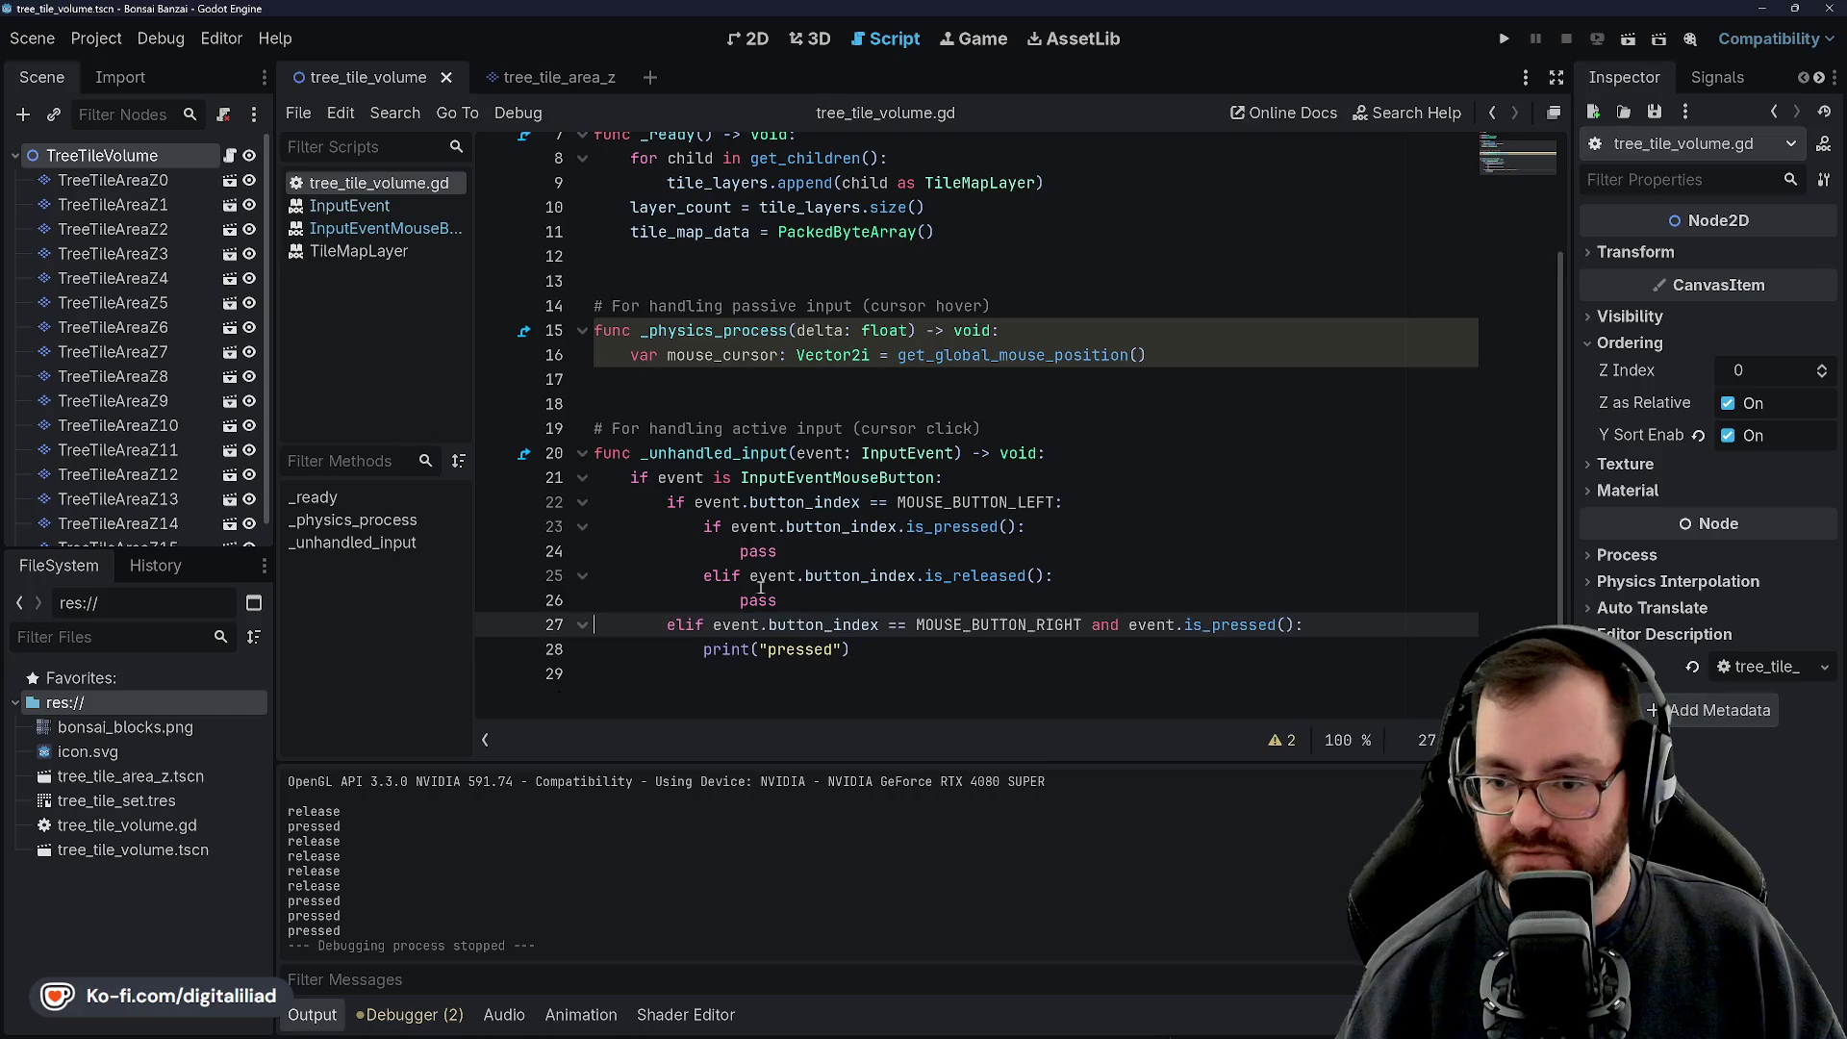
left_click_drag(851, 650, 707, 652)
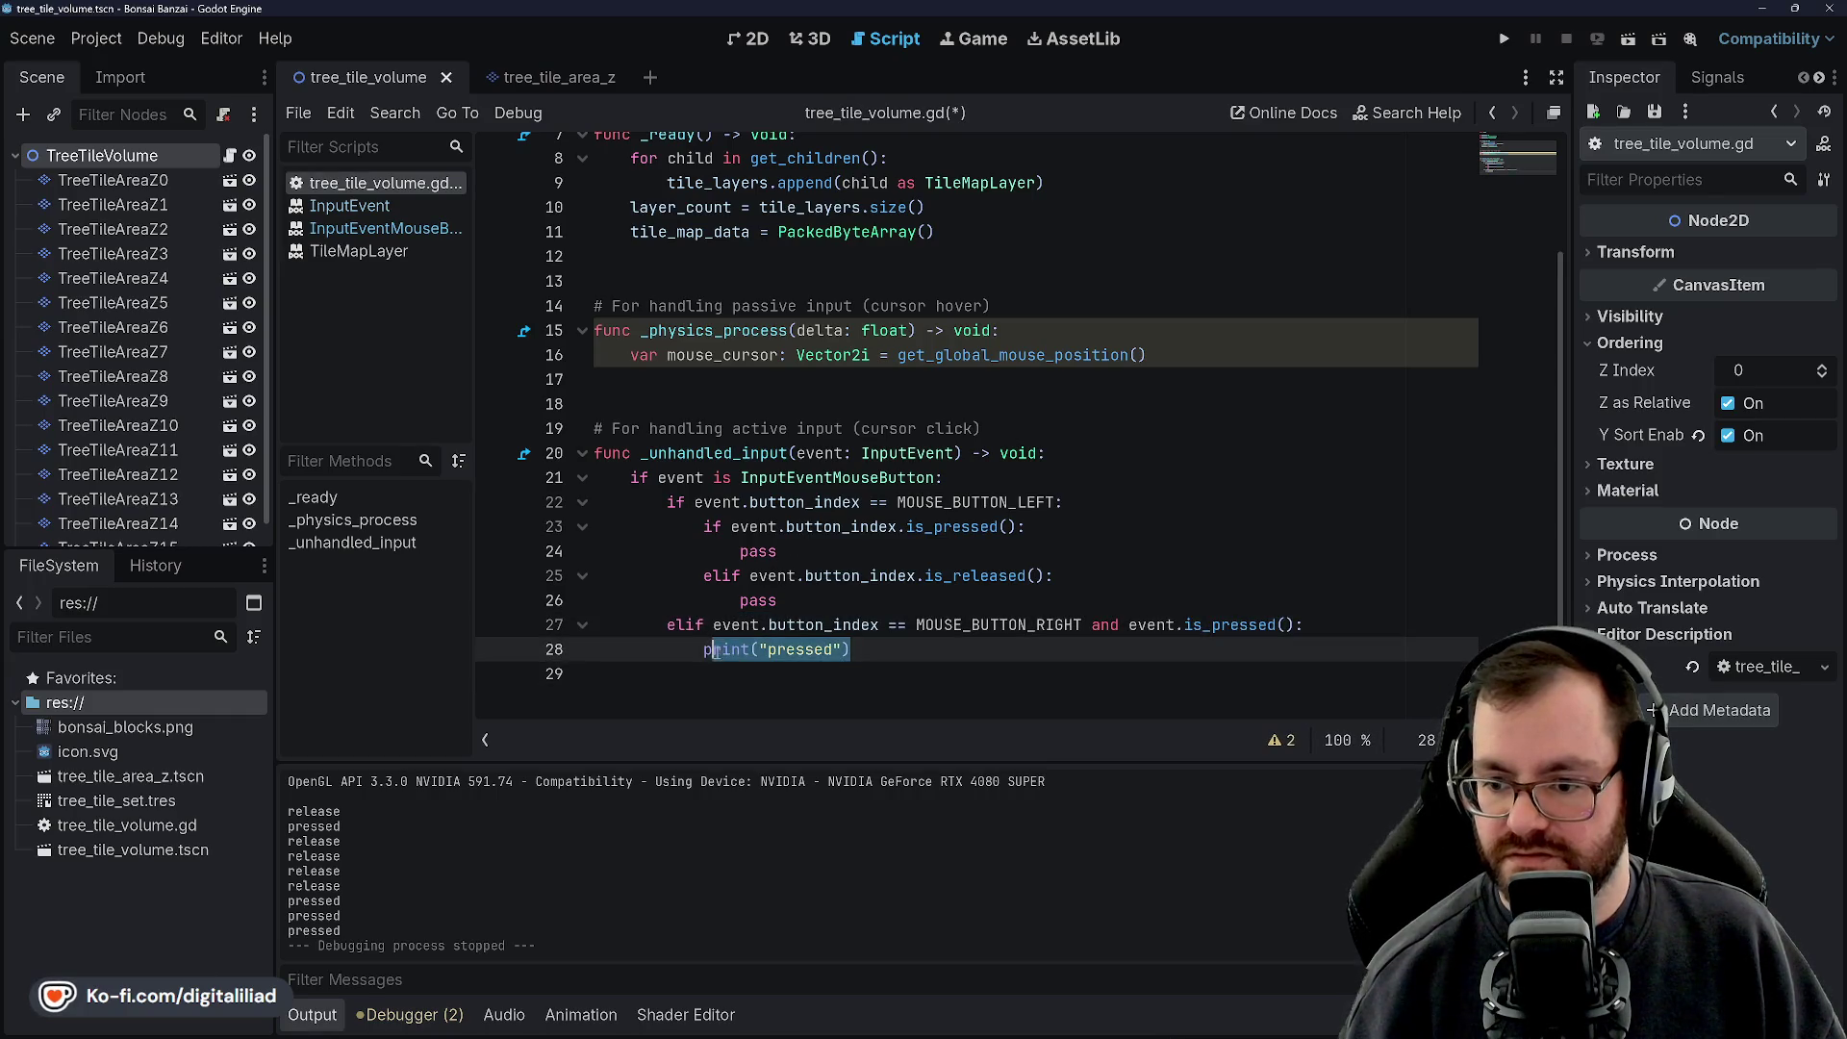
type("pass")
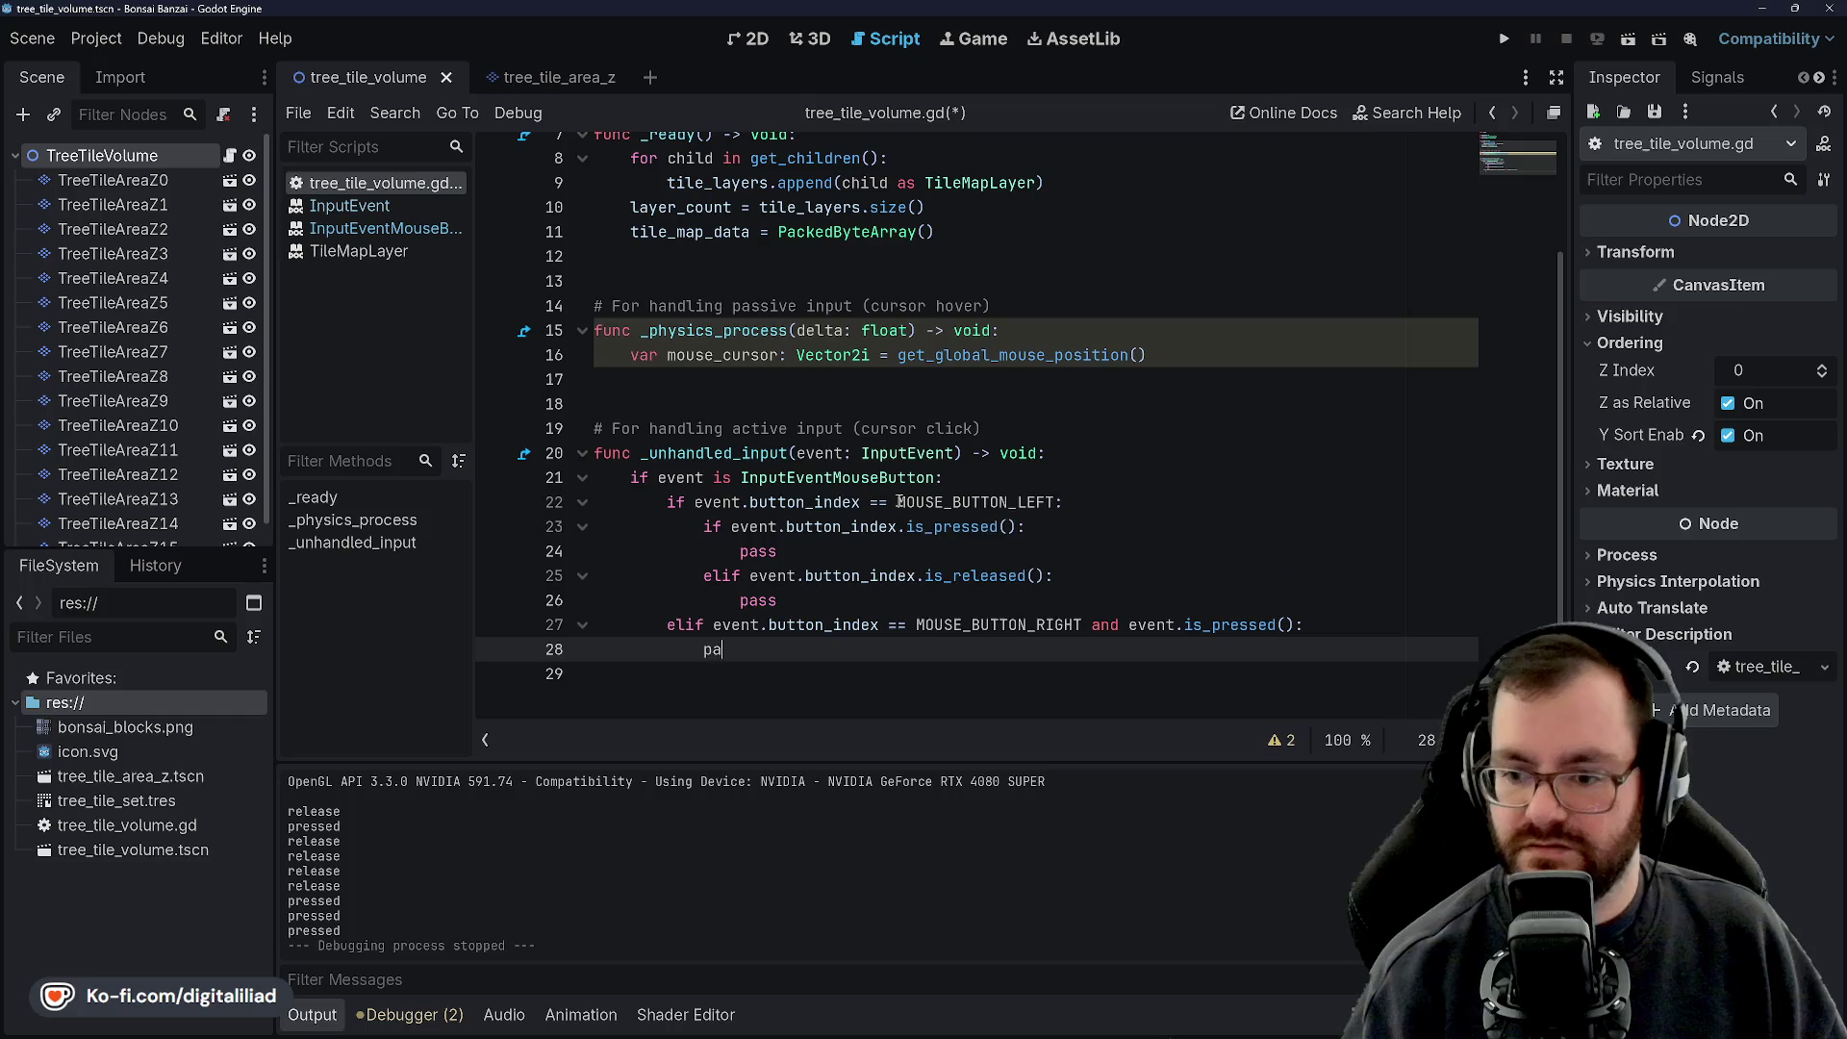
key("ctrl+s")
Click and select through the lines of the _unhandled_input handler to review the new branches
left_click(845, 454)
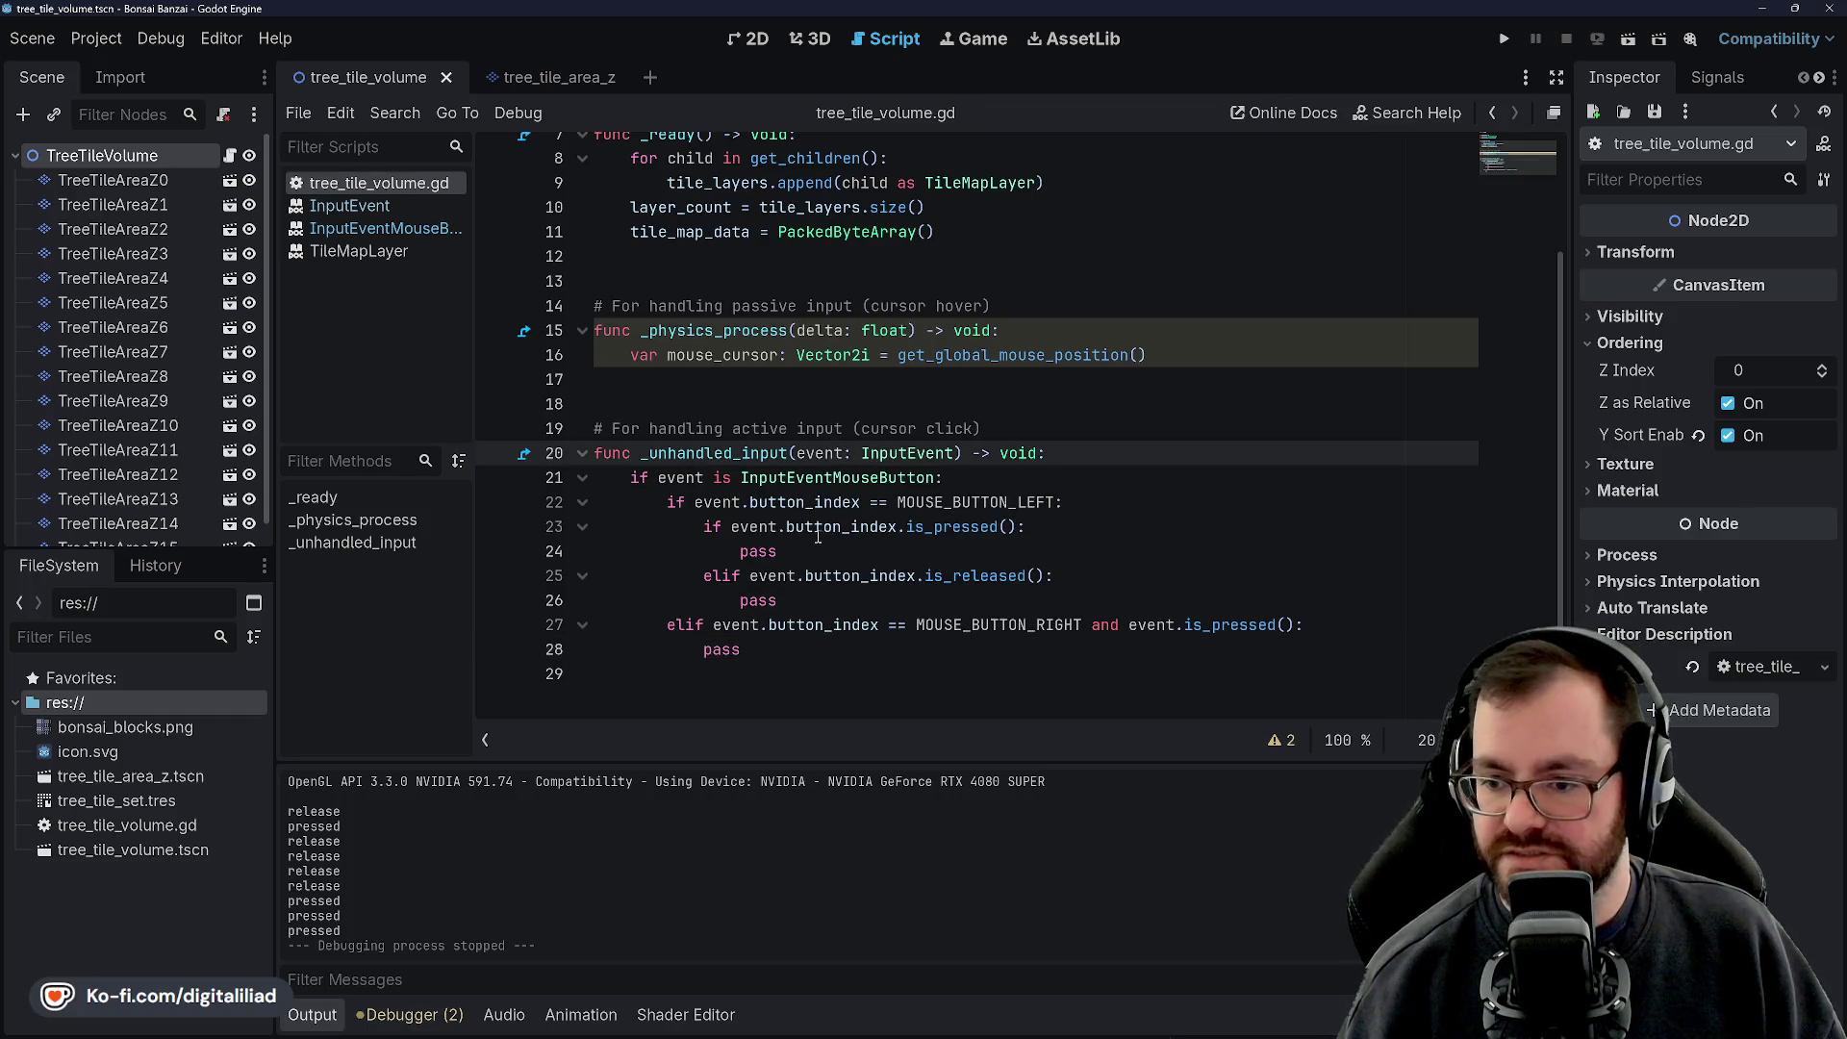
left_click(749, 502)
left_click(769, 551)
left_click(673, 379)
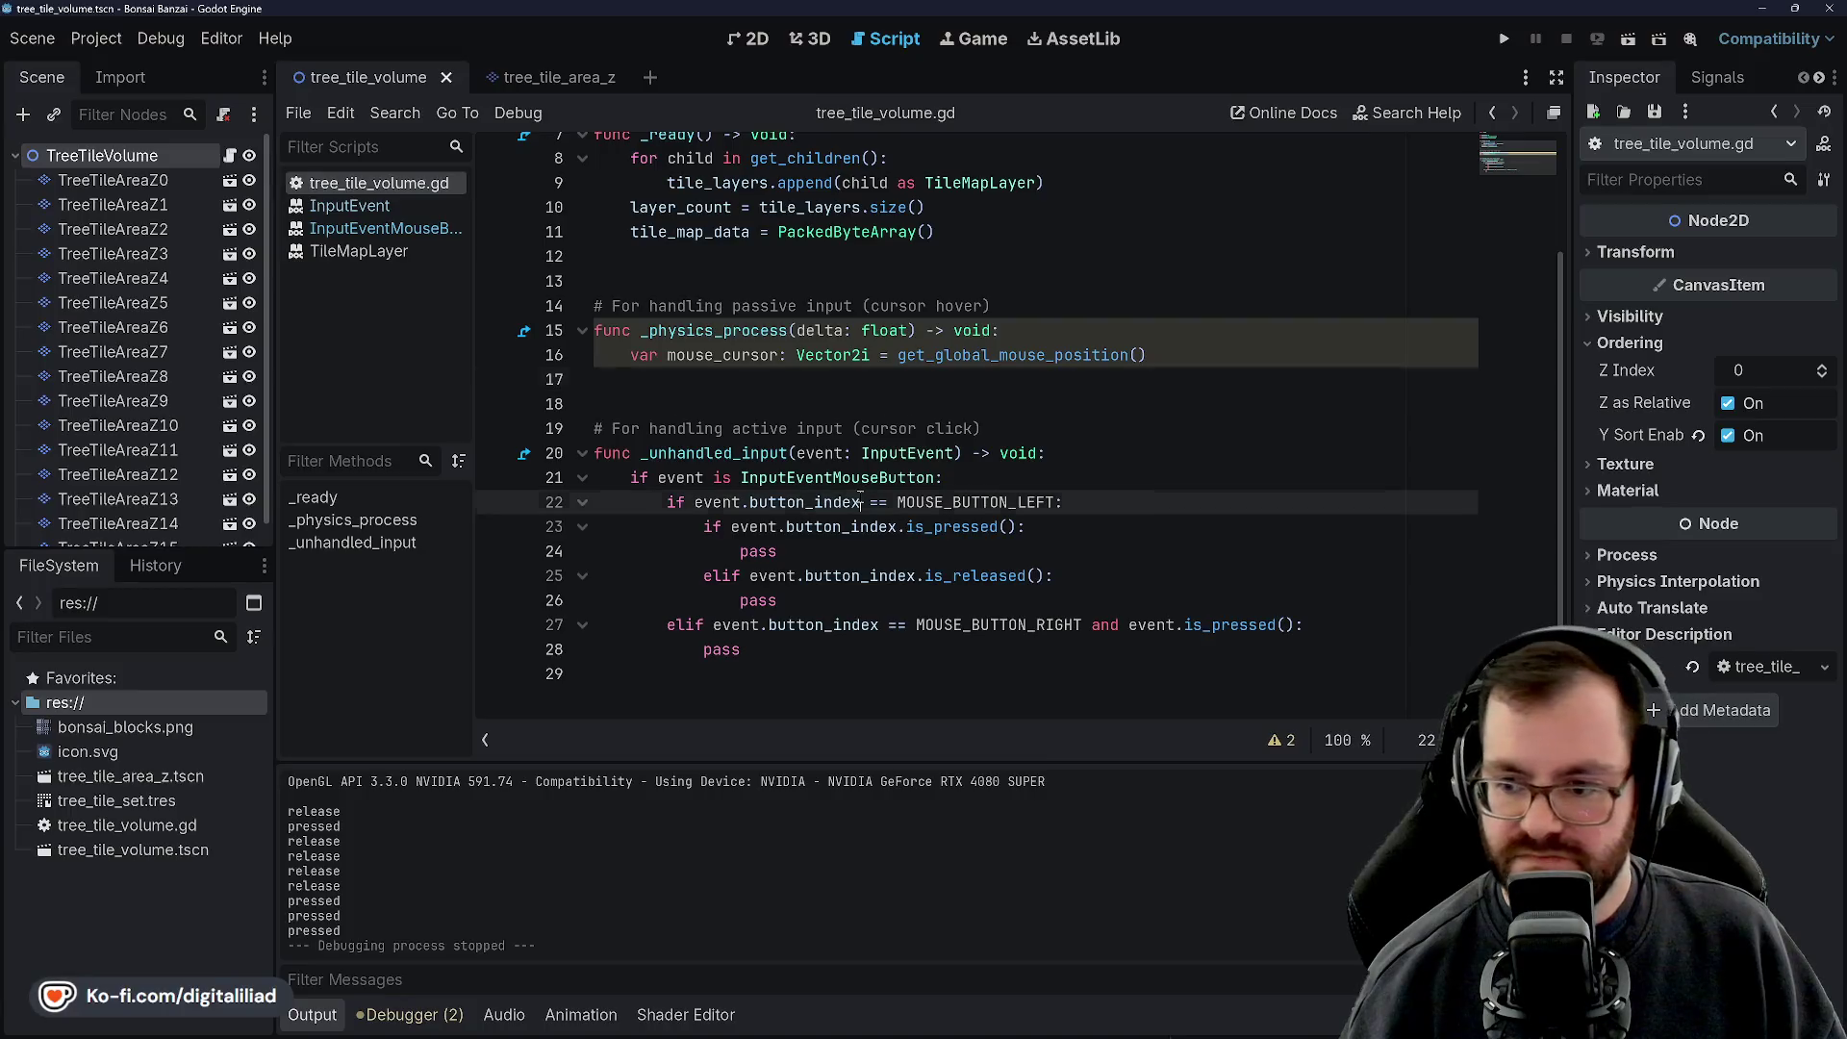
left_click_drag(859, 502, 878, 479)
left_click(811, 450)
left_click(811, 502)
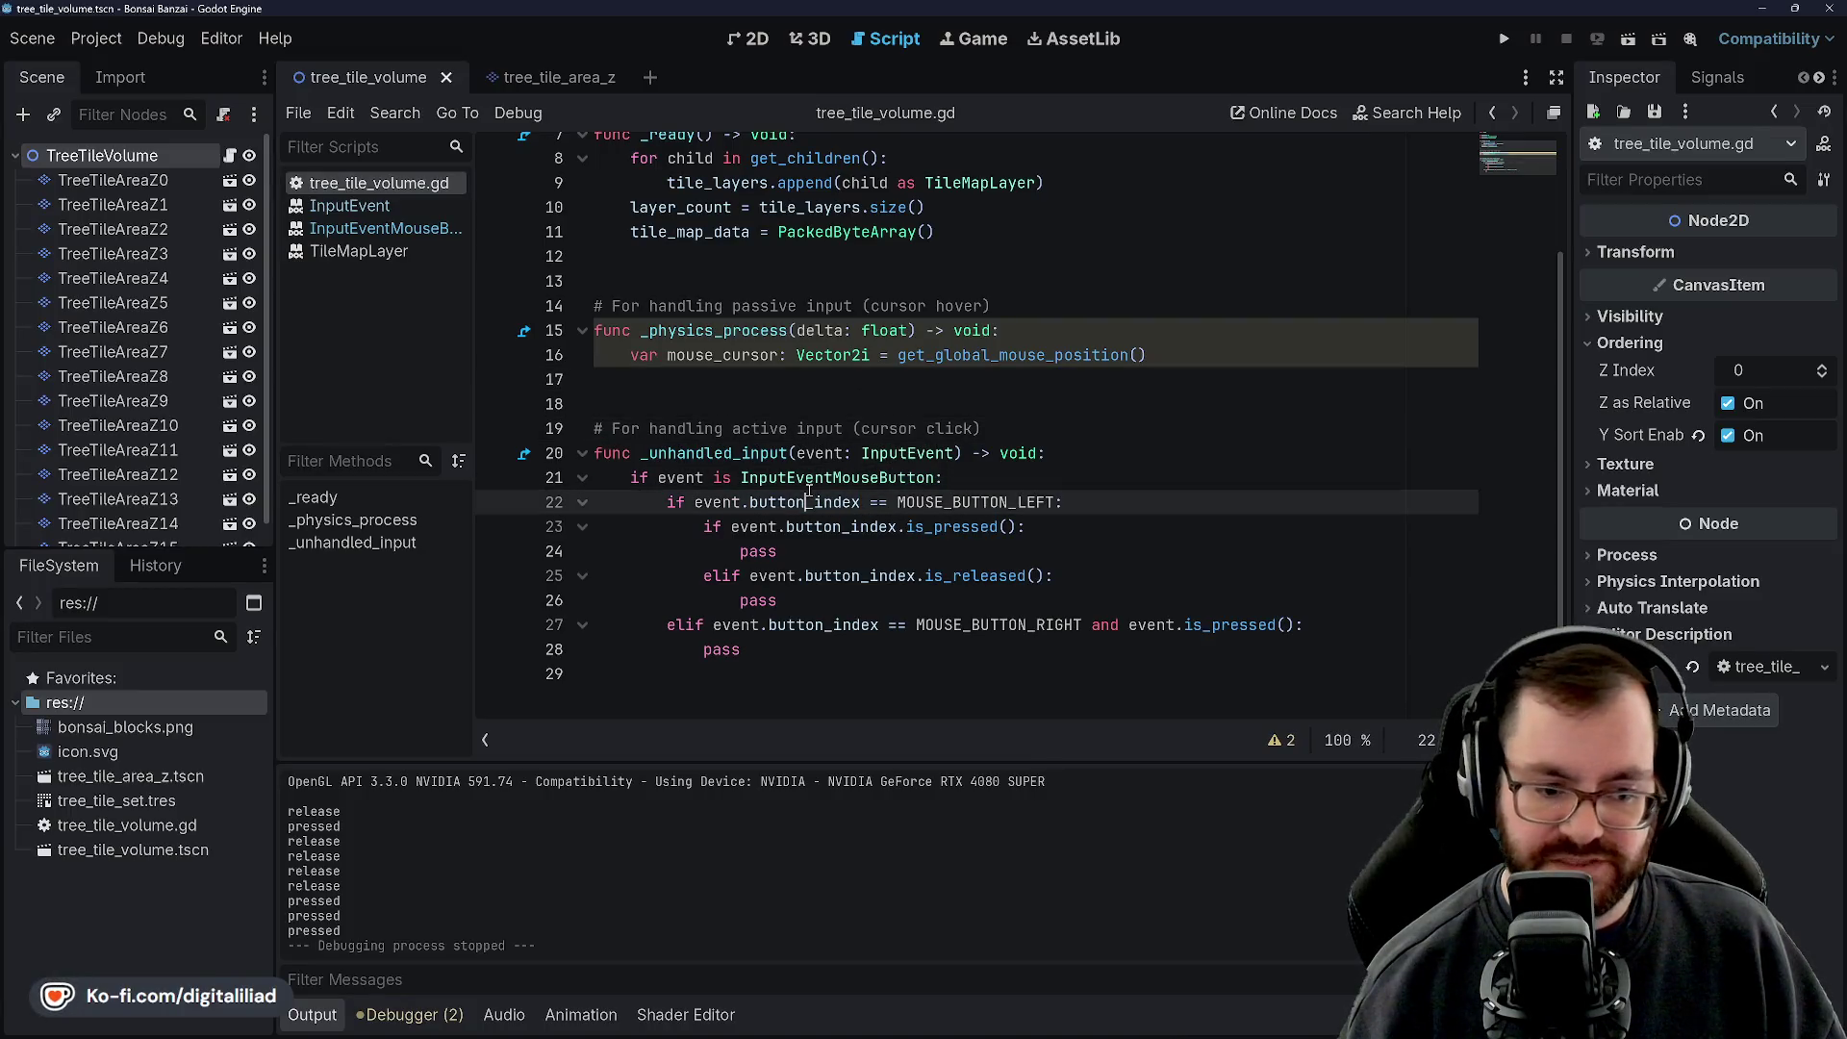
left_click(808, 526)
left_click(814, 553)
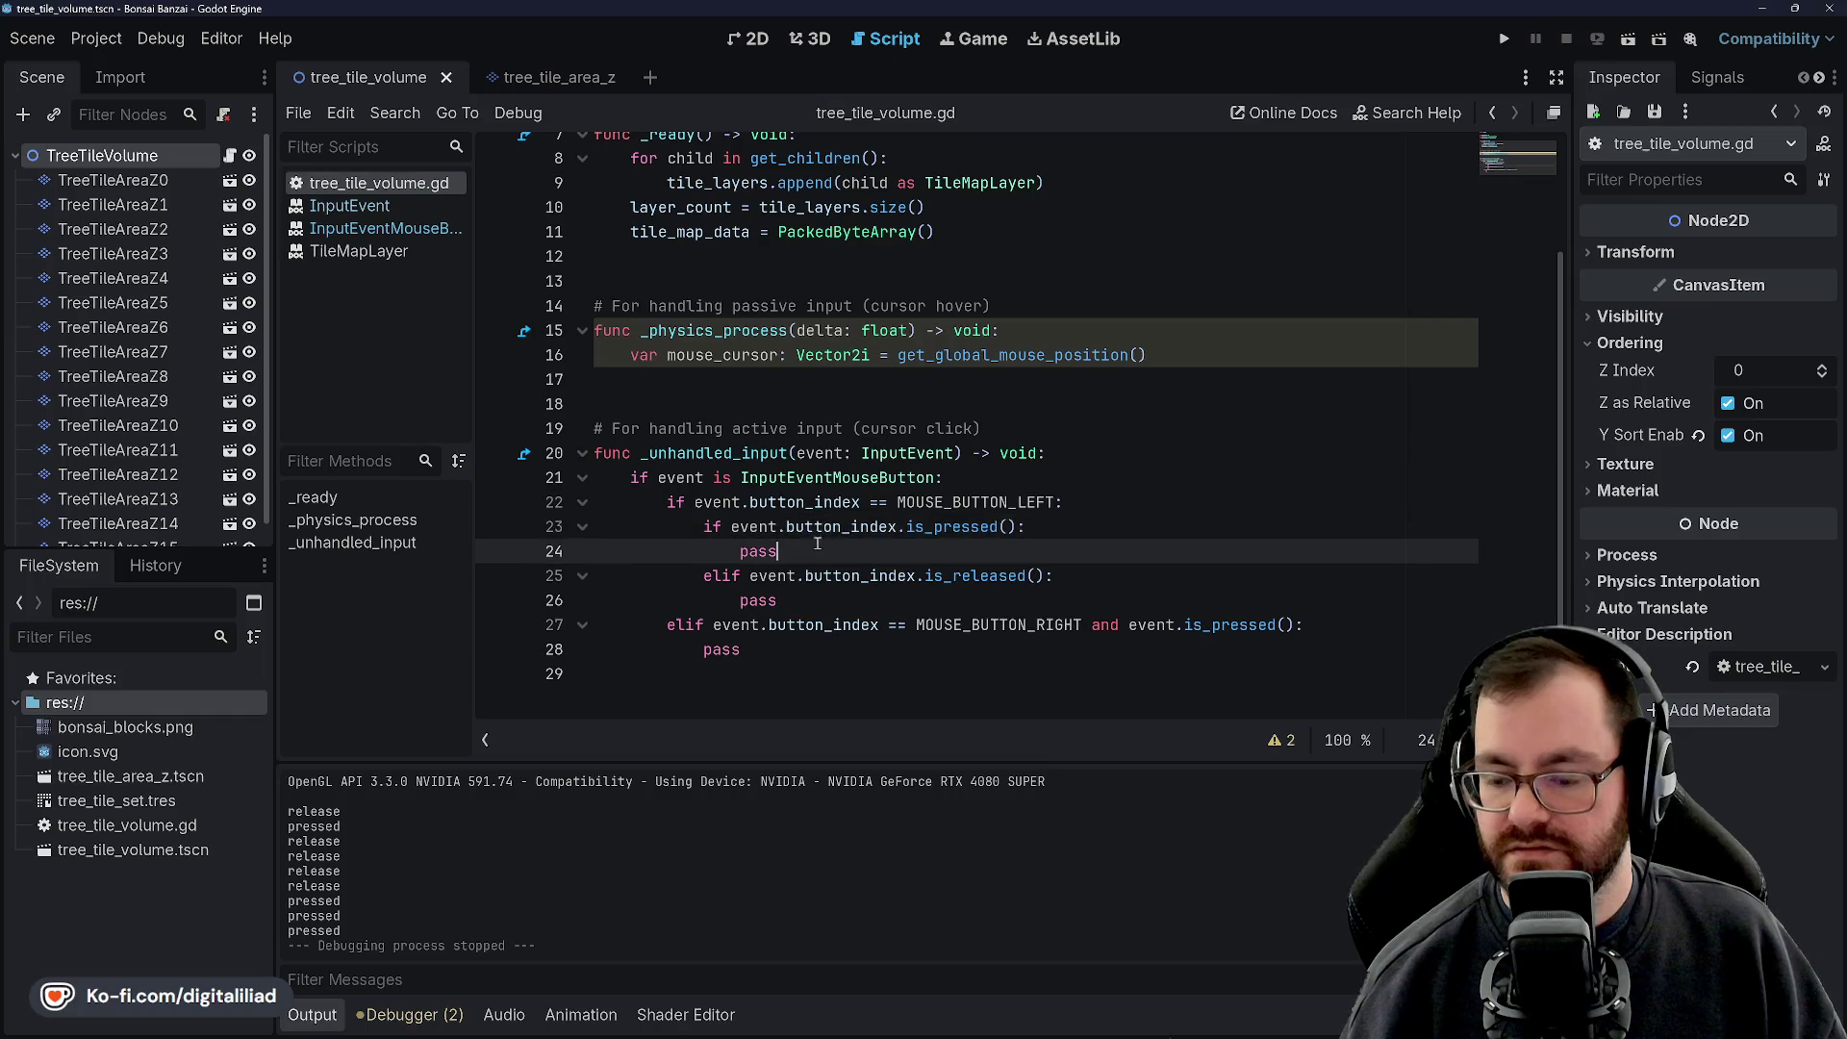
left_click(811, 601)
left_click(811, 551)
left_click(811, 601)
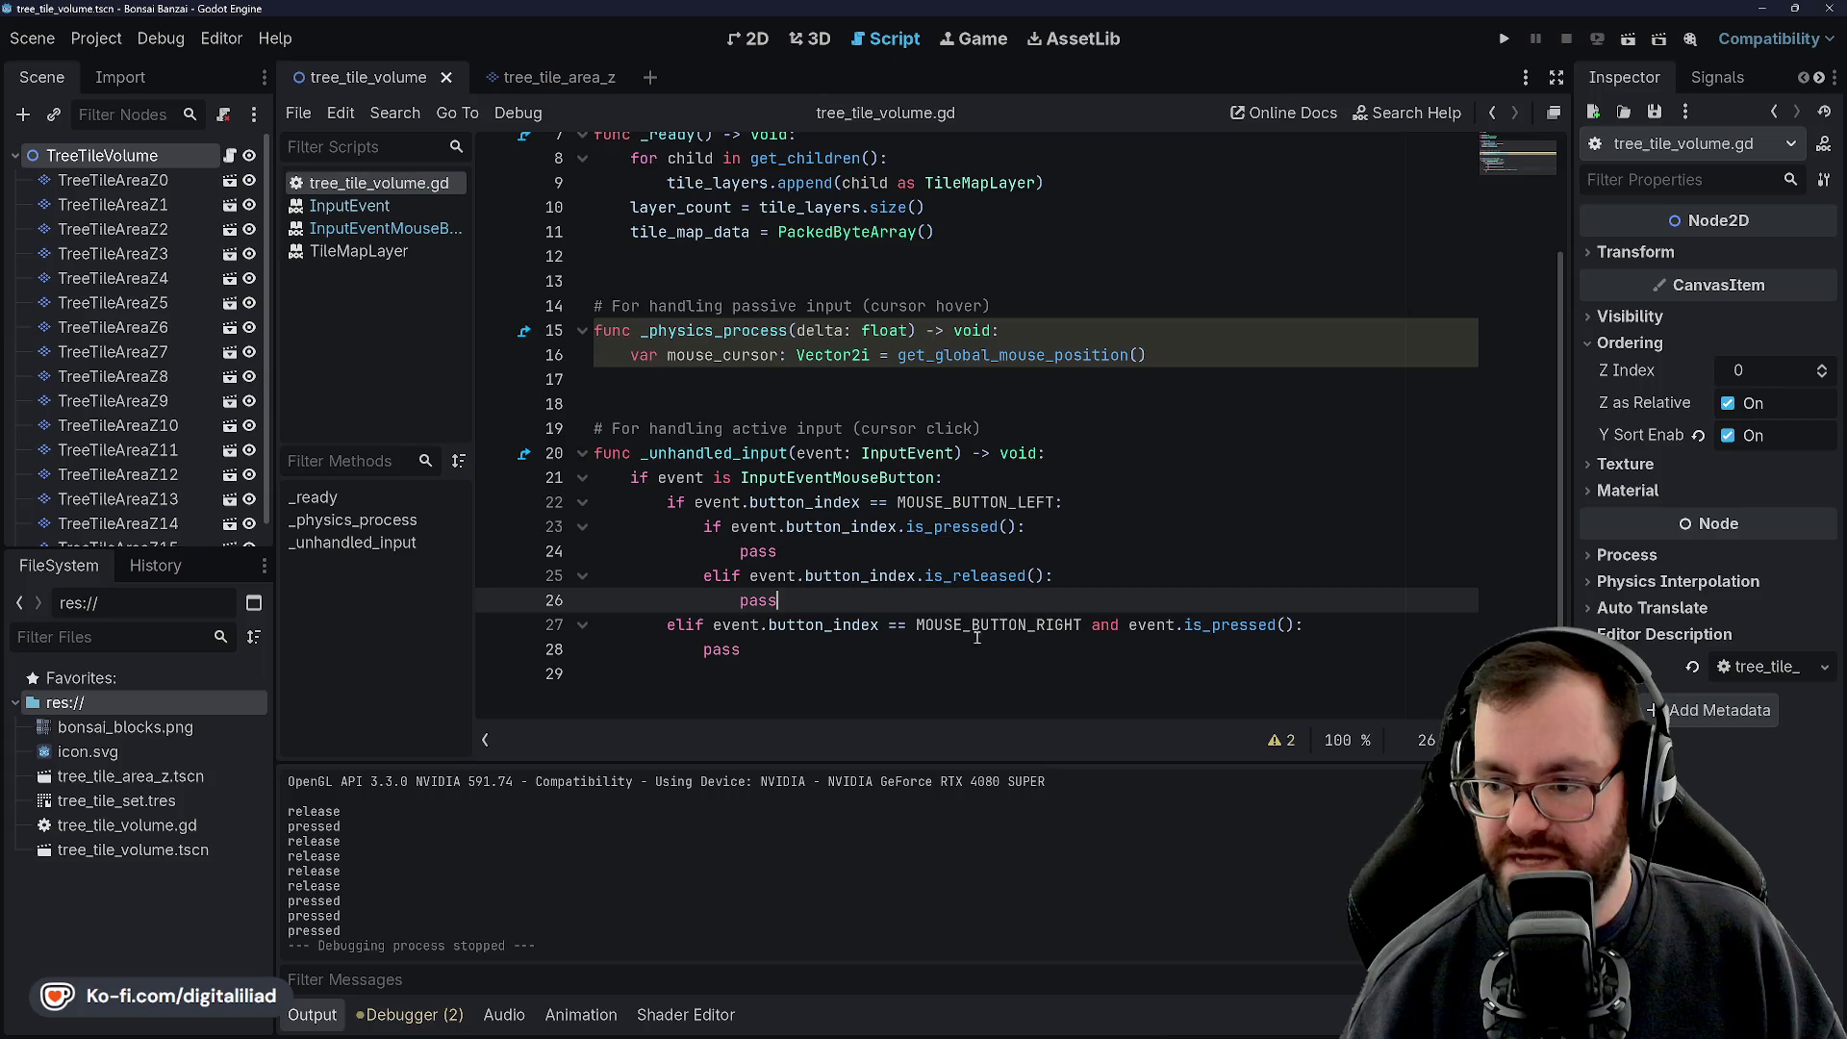
left_click(977, 526)
left_click(1001, 503)
left_click(996, 526)
left_click(1068, 575)
left_click(1084, 596)
left_click(943, 631)
left_click(906, 597)
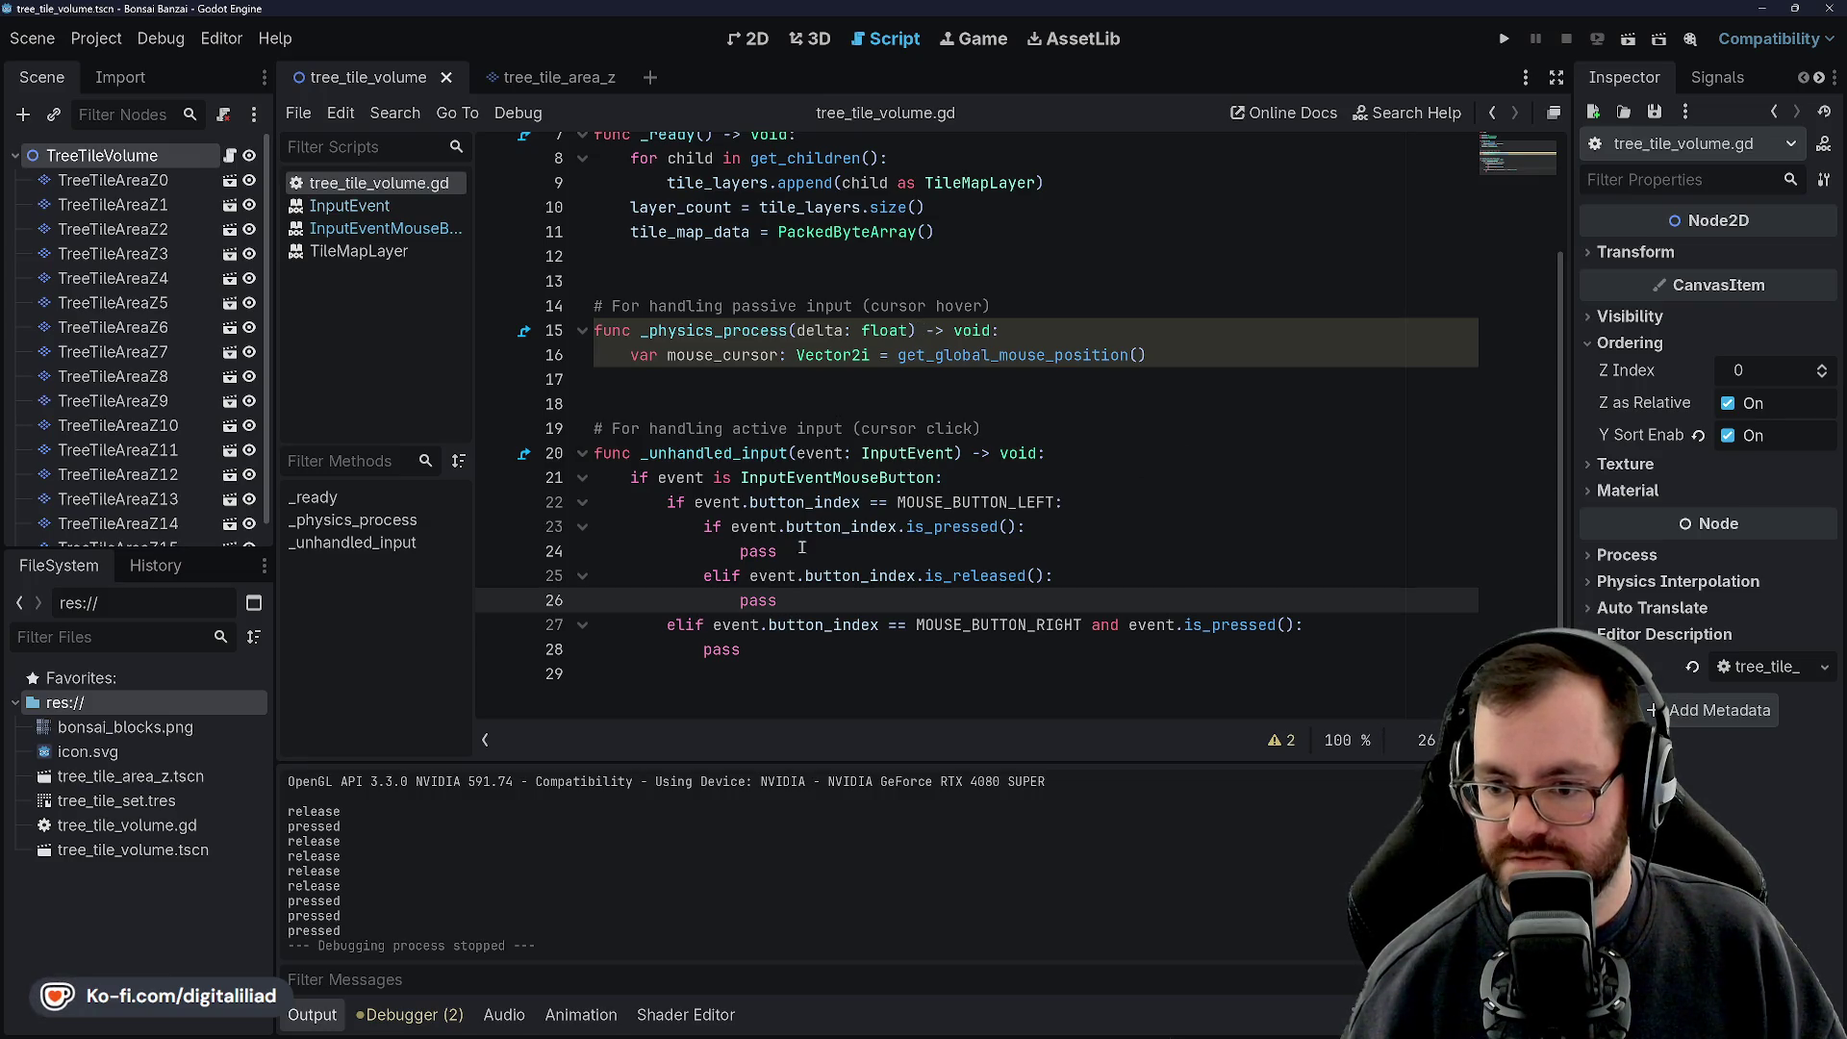
left_click(740, 652)
left_click(802, 577)
left_click(819, 598)
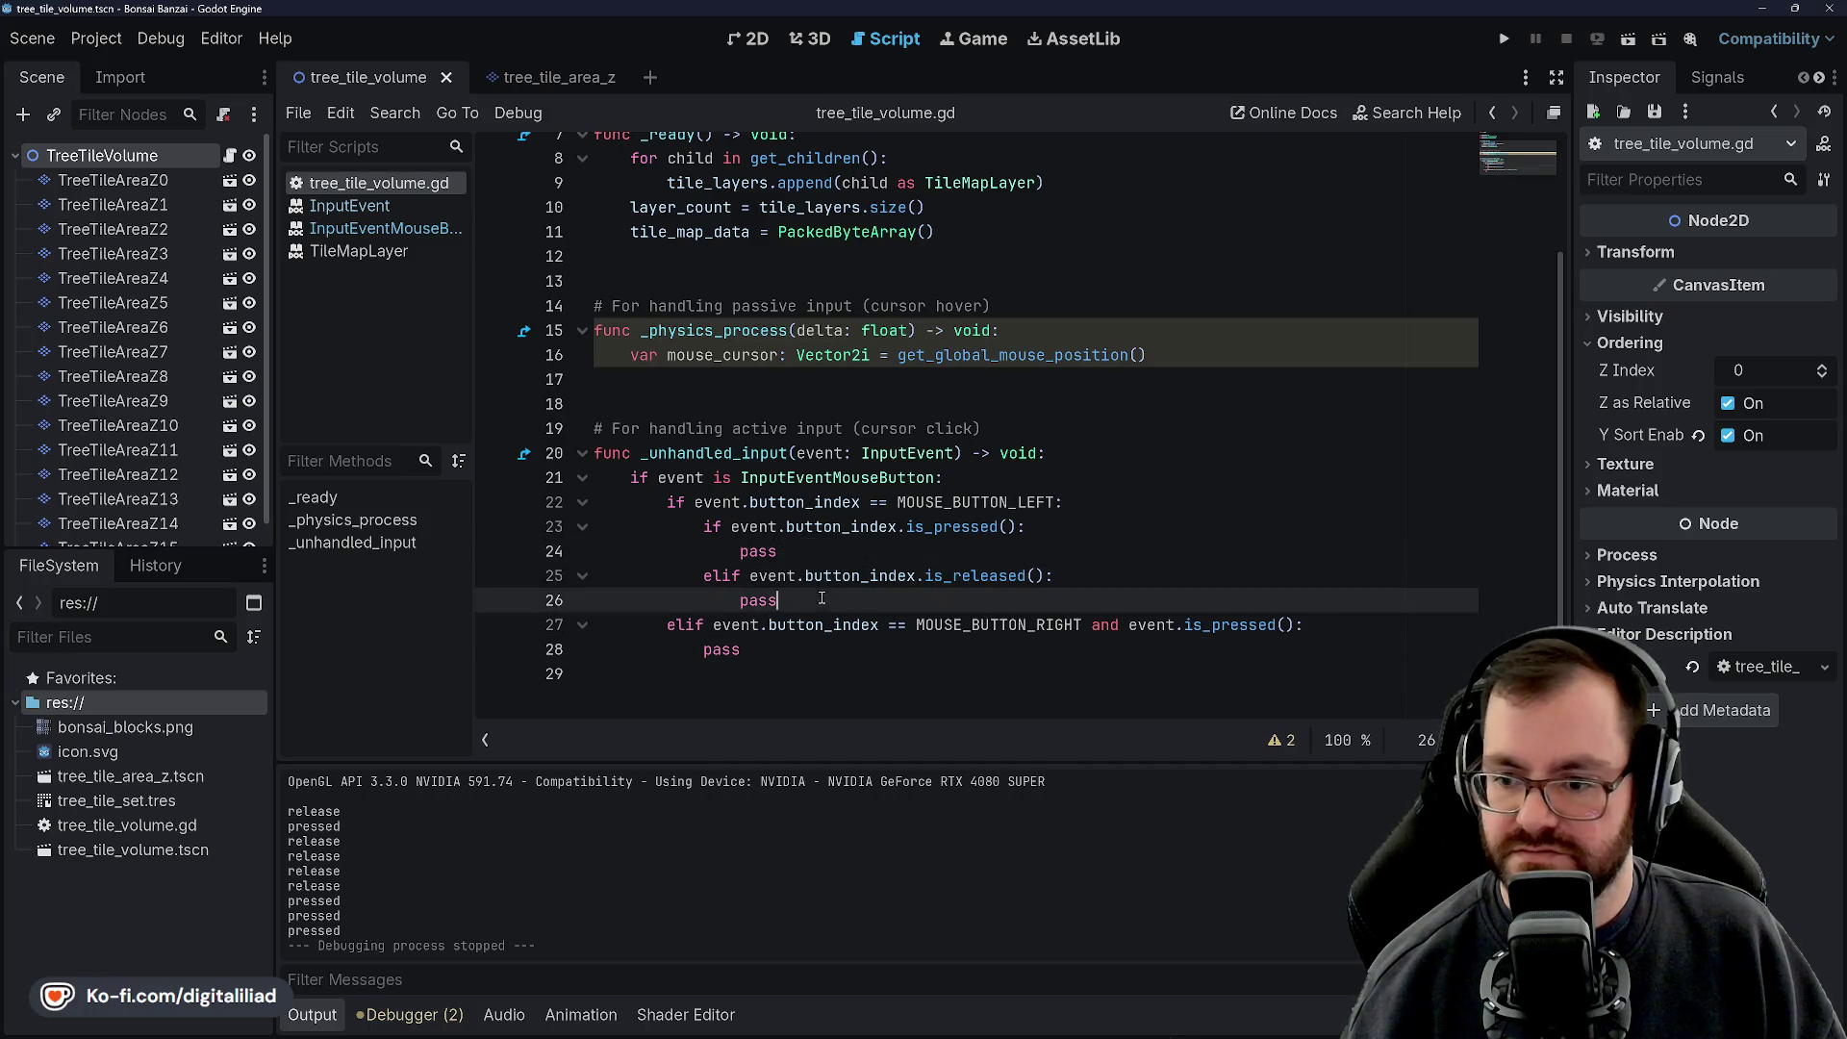
left_click(804, 551)
double_click(755, 551)
scroll(769, 430, "up", 3)
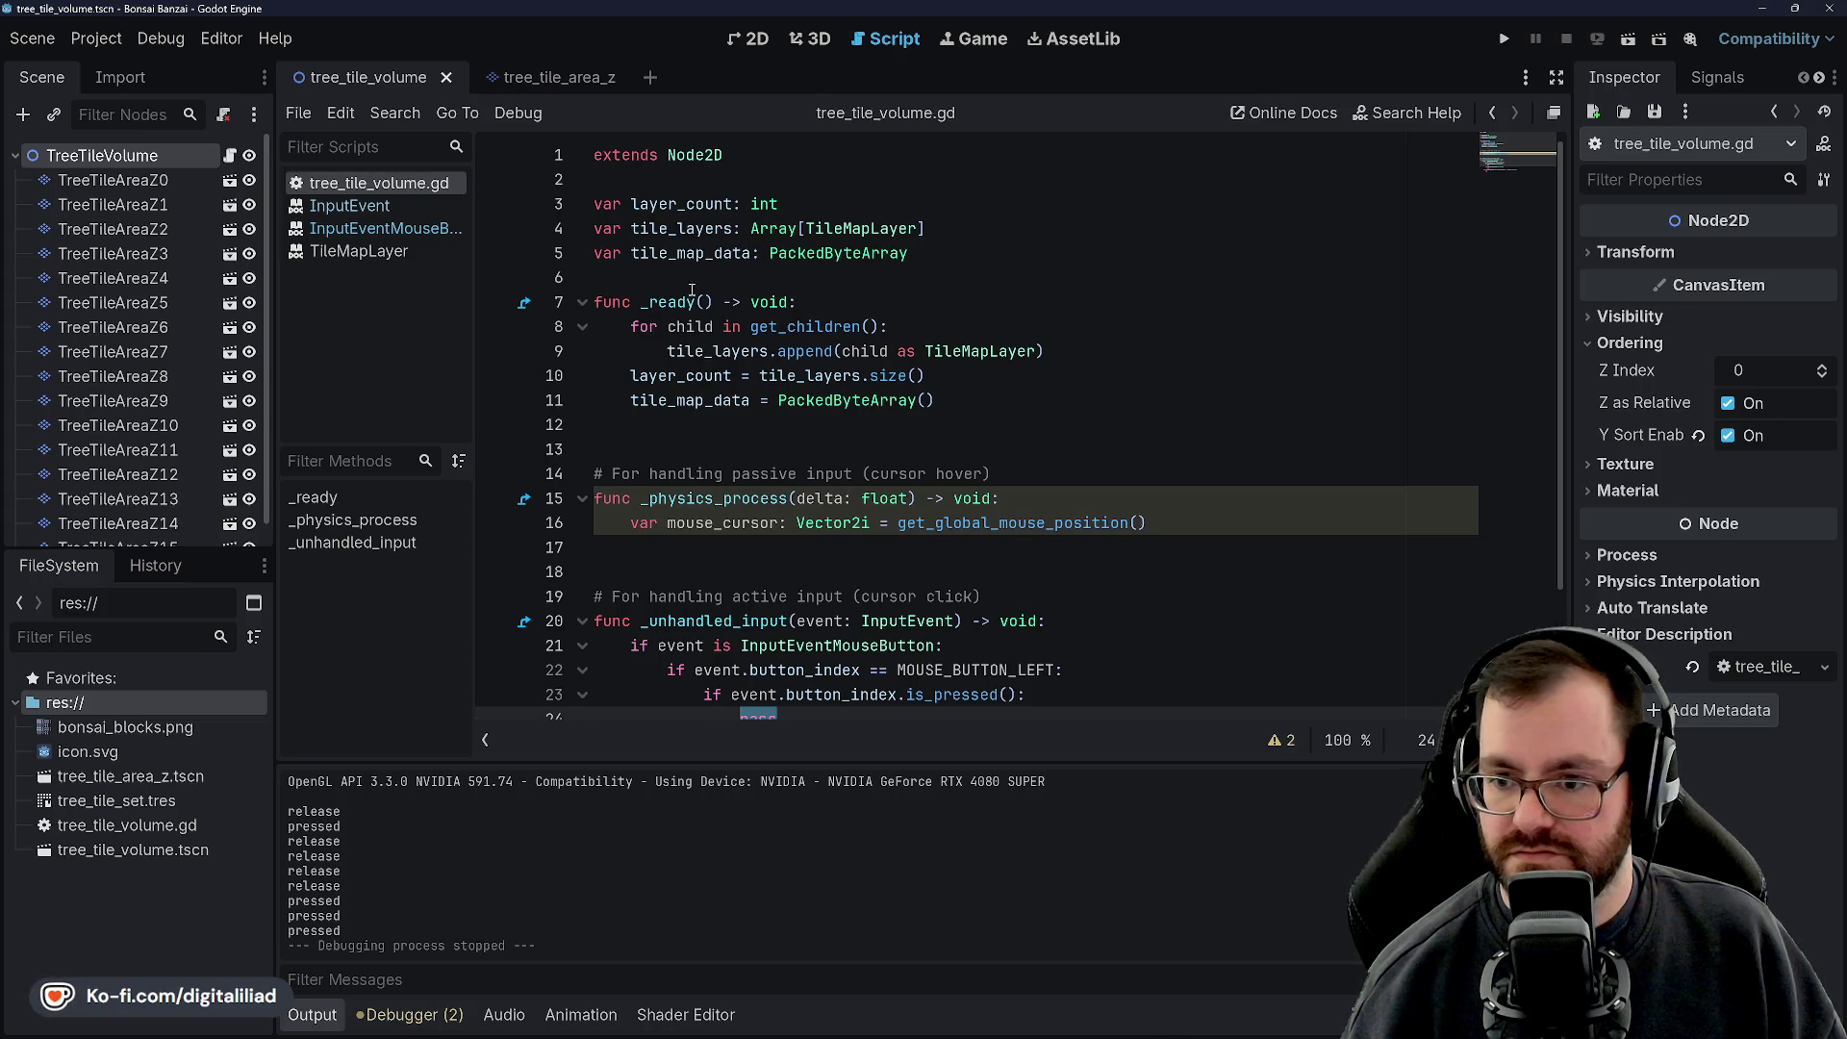
double_click(720, 522)
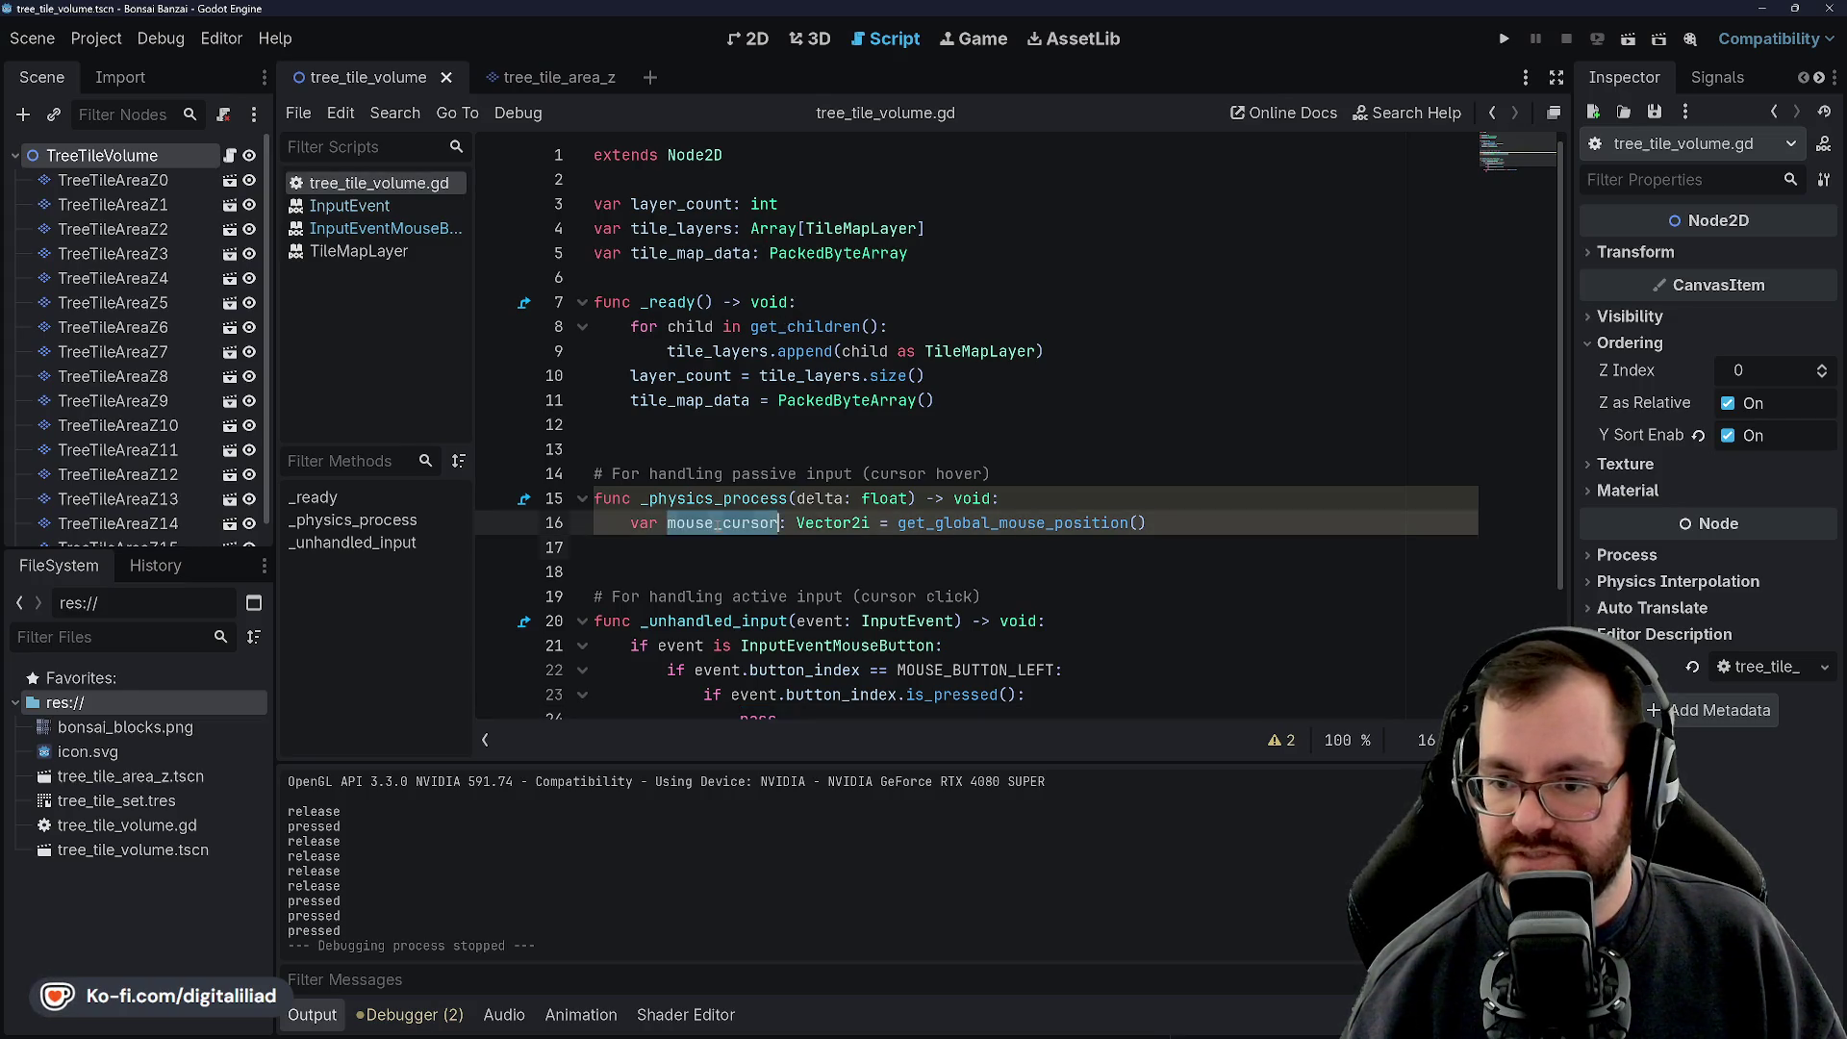
triple_click(707, 556)
double_click(720, 523)
left_click(707, 560)
double_click(720, 522)
scroll(703, 550, "down", 2)
scroll(703, 551, "up", 2)
double_click(709, 523)
left_click(734, 460)
key("Up")
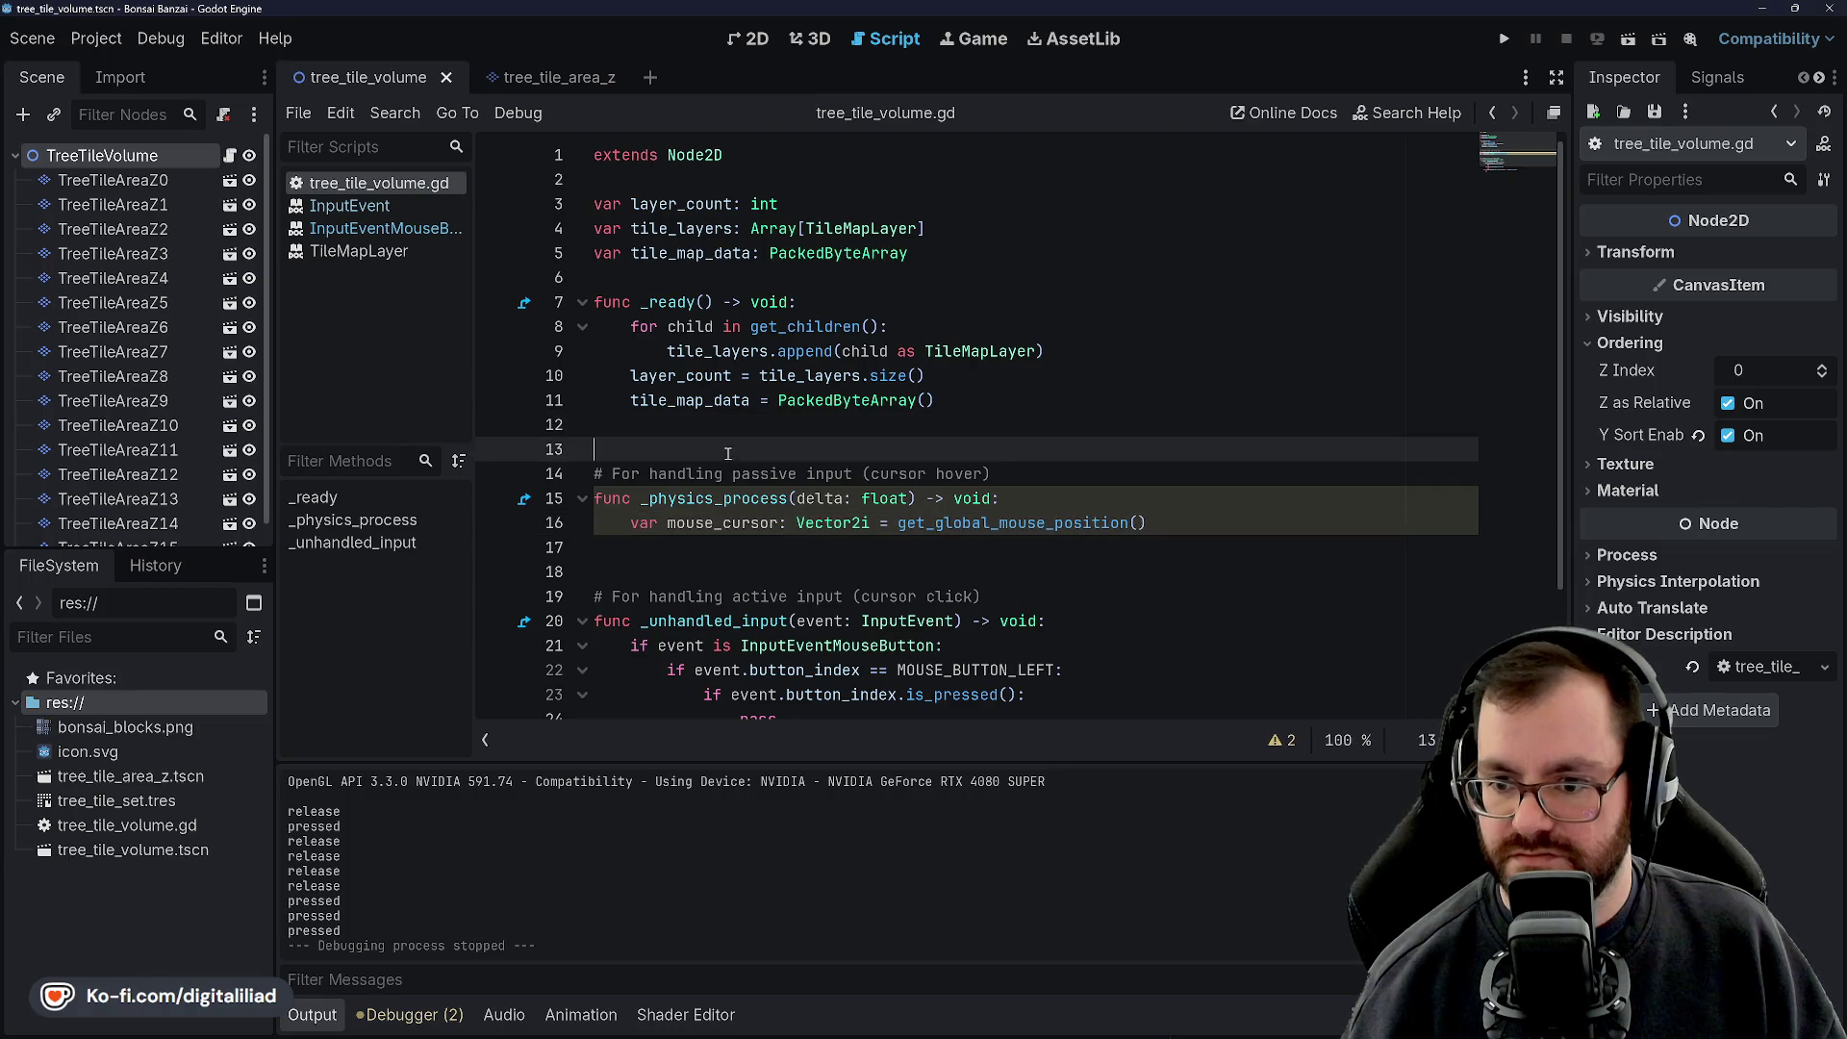
scroll(721, 457, "down", 2)
left_click(733, 406)
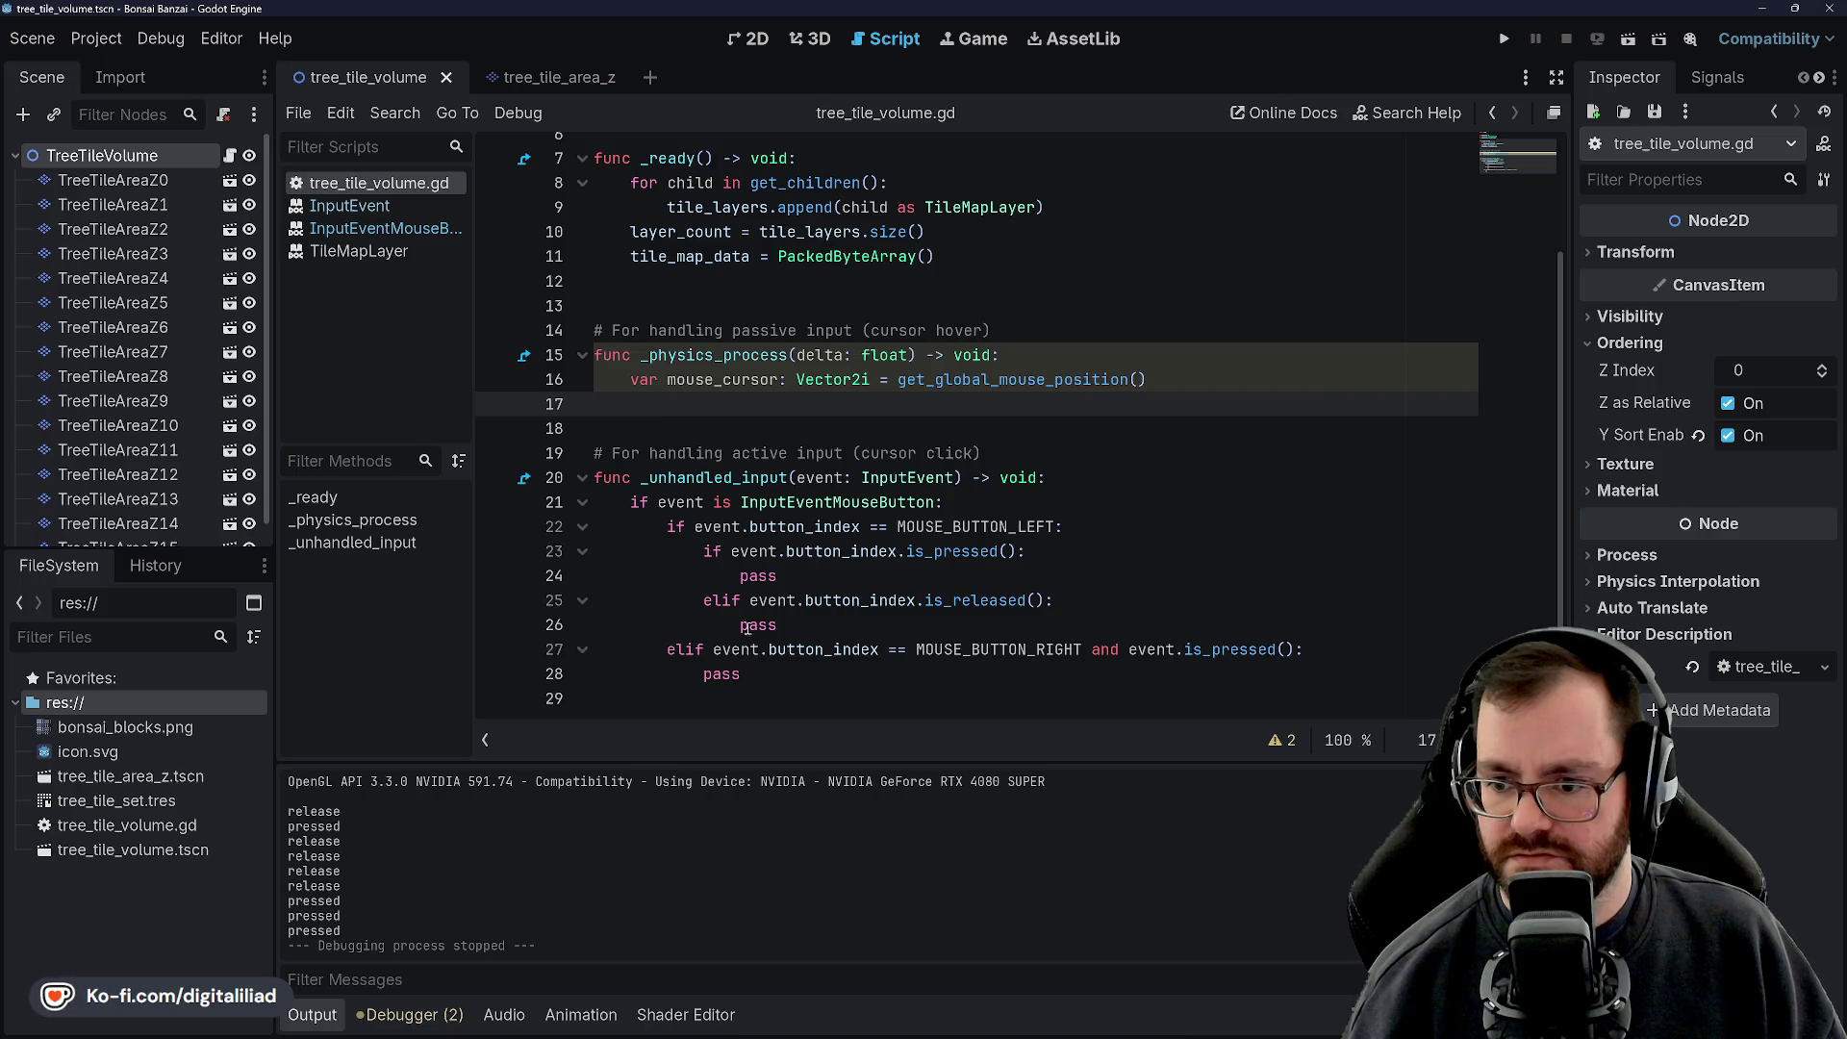
scroll(747, 541, "up", 2)
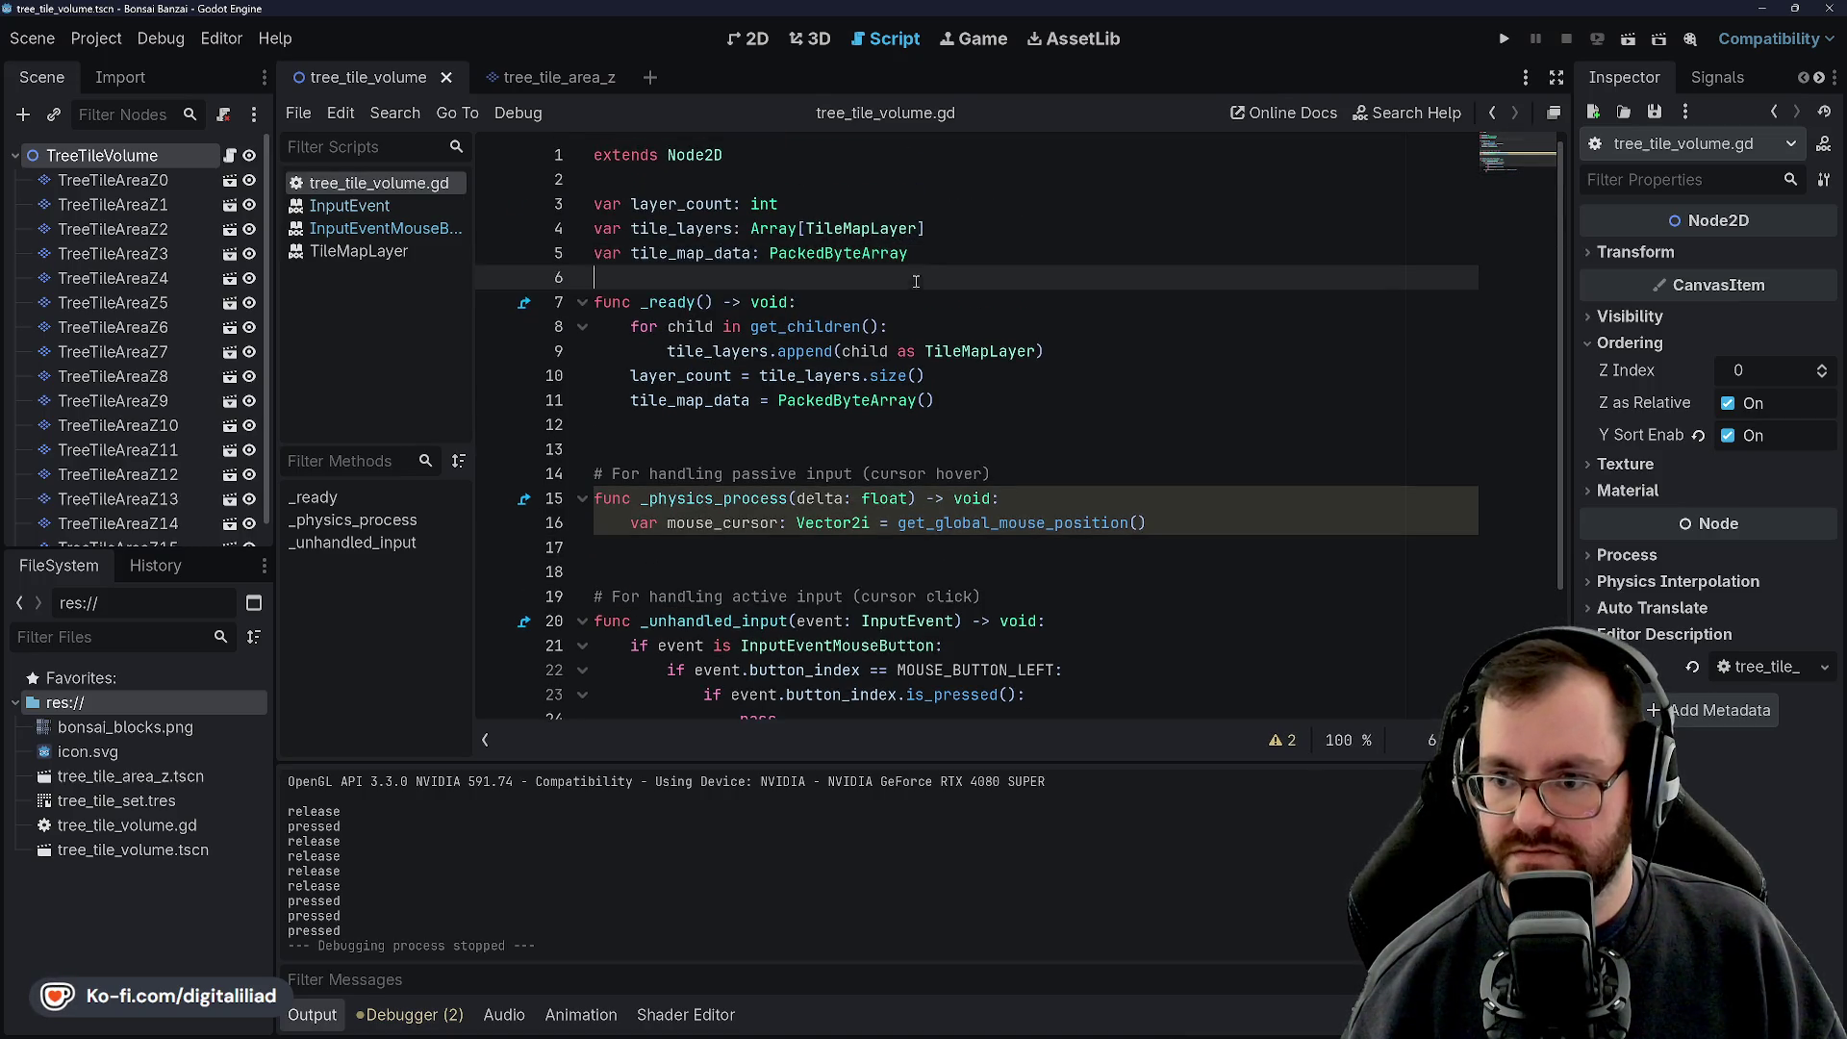
Move to the variable declarations at the top of the script
left_click(956, 233)
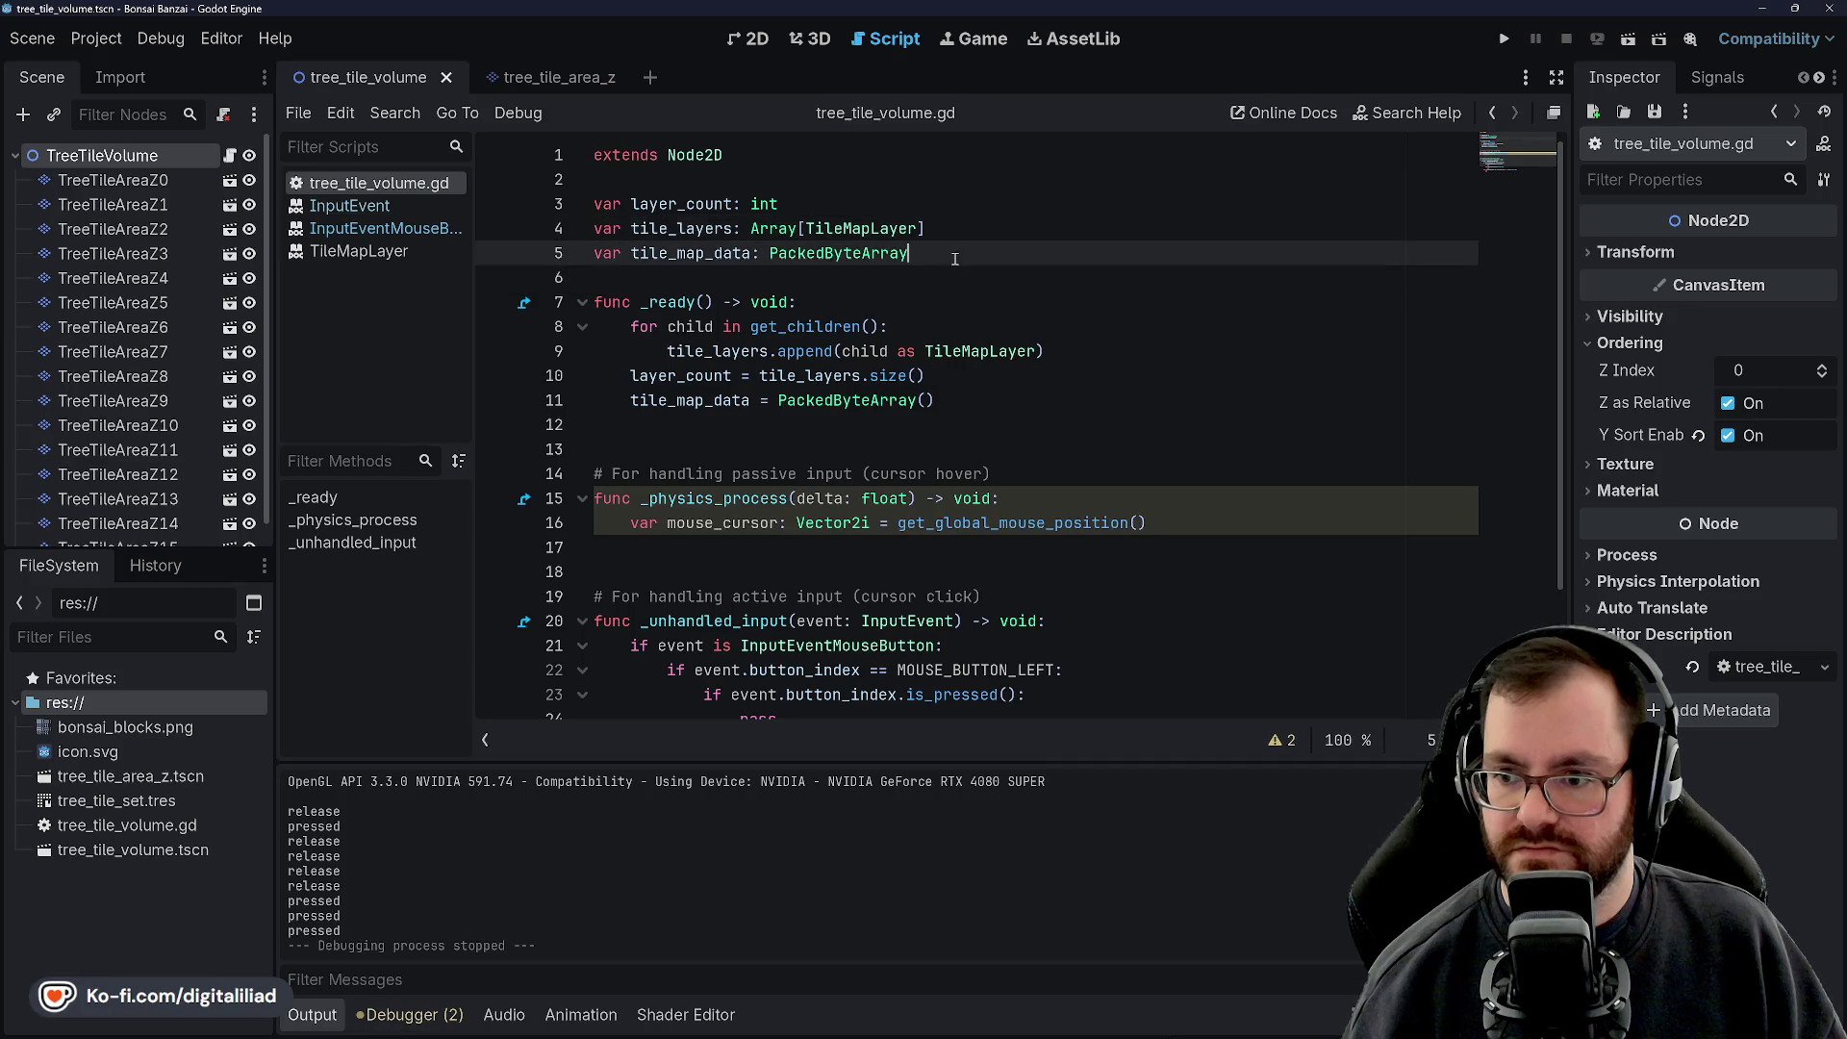
left_click(921, 286)
key("Up")
key("Up")
key("Up")
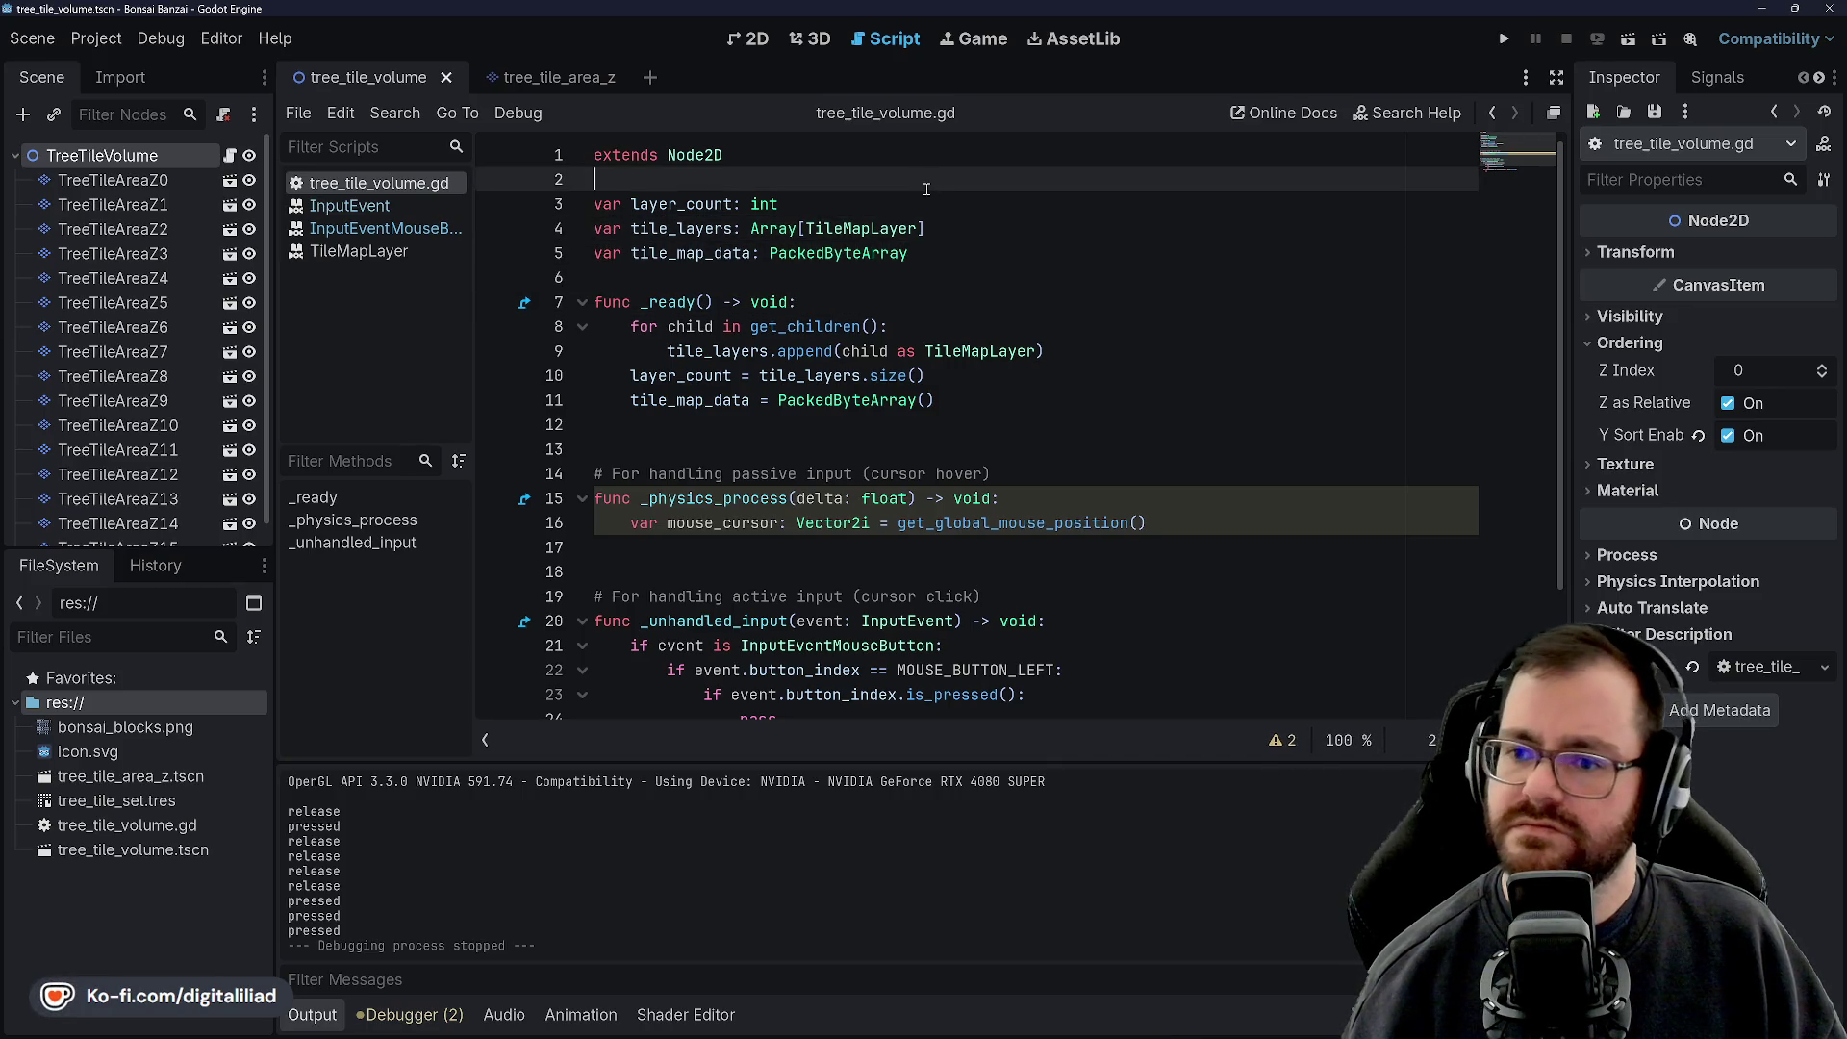
left_click(932, 177)
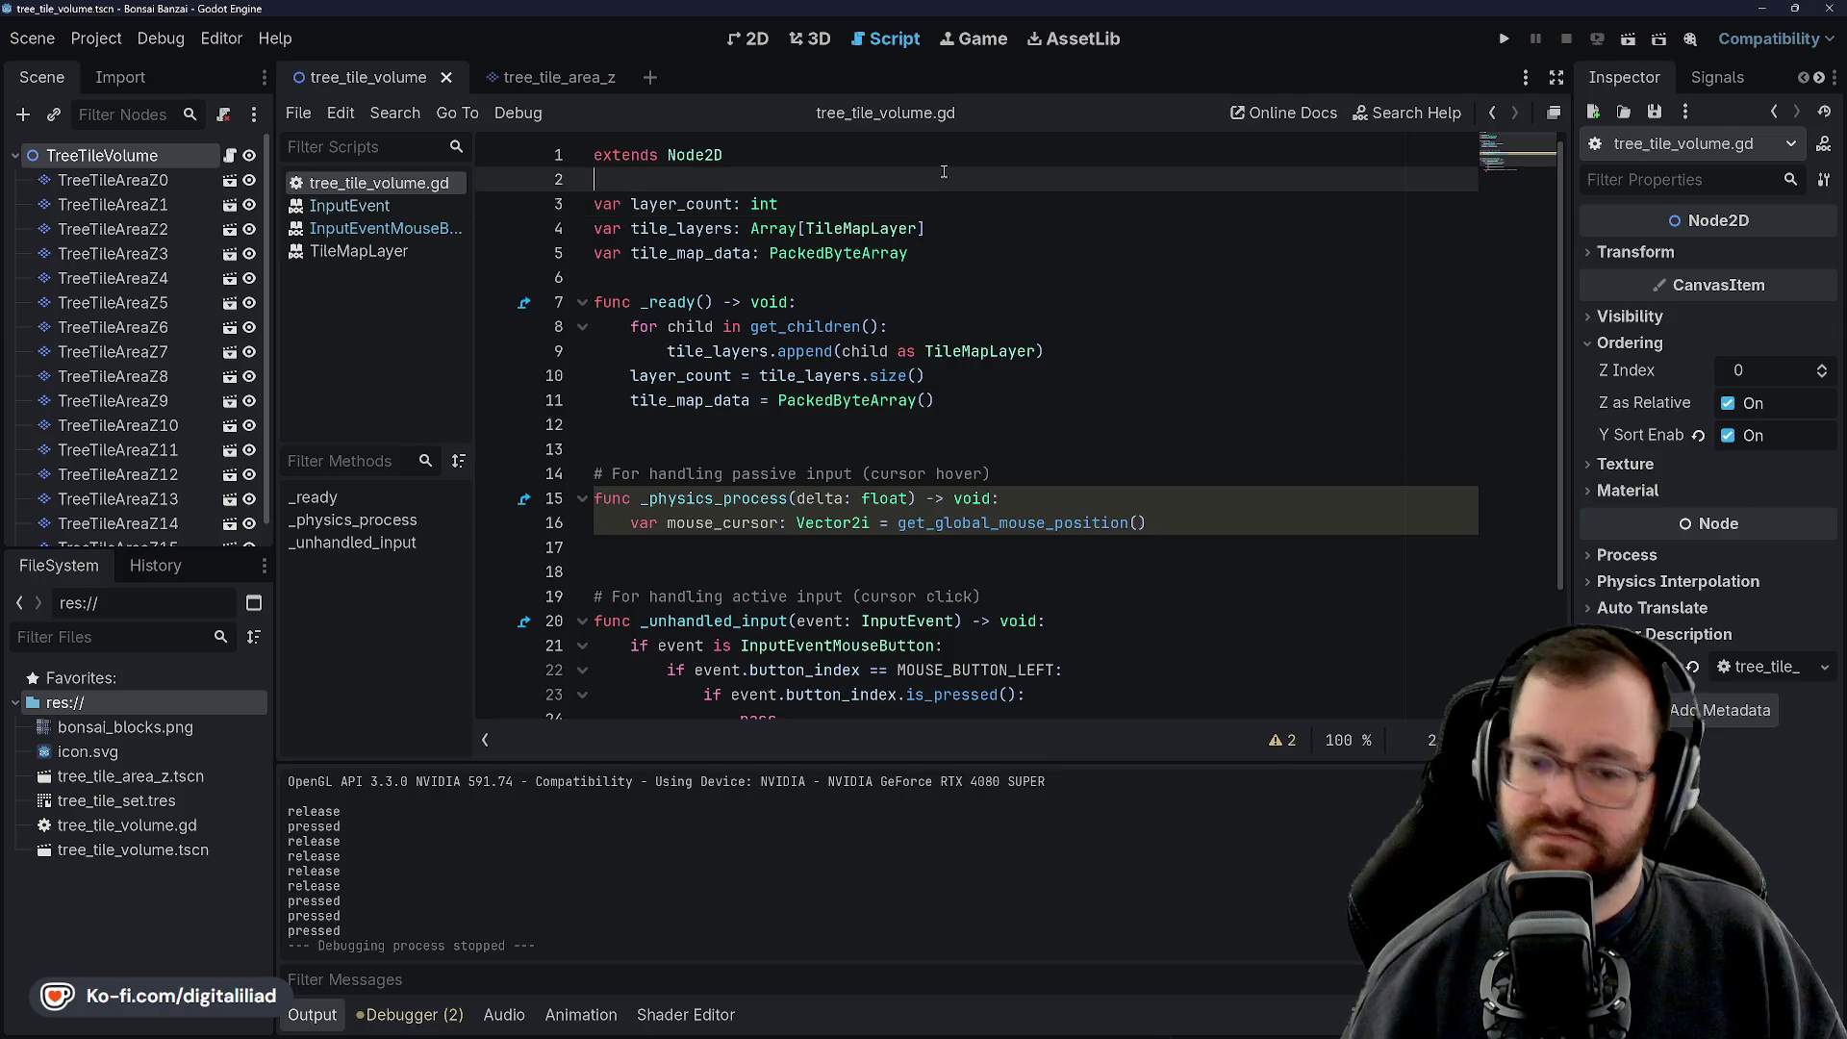
Declare var button_pressed_left: bool and var button_pressed_right: bool at the top of the script
key("Return")
key("Return")
key("Up")
type("var bu")
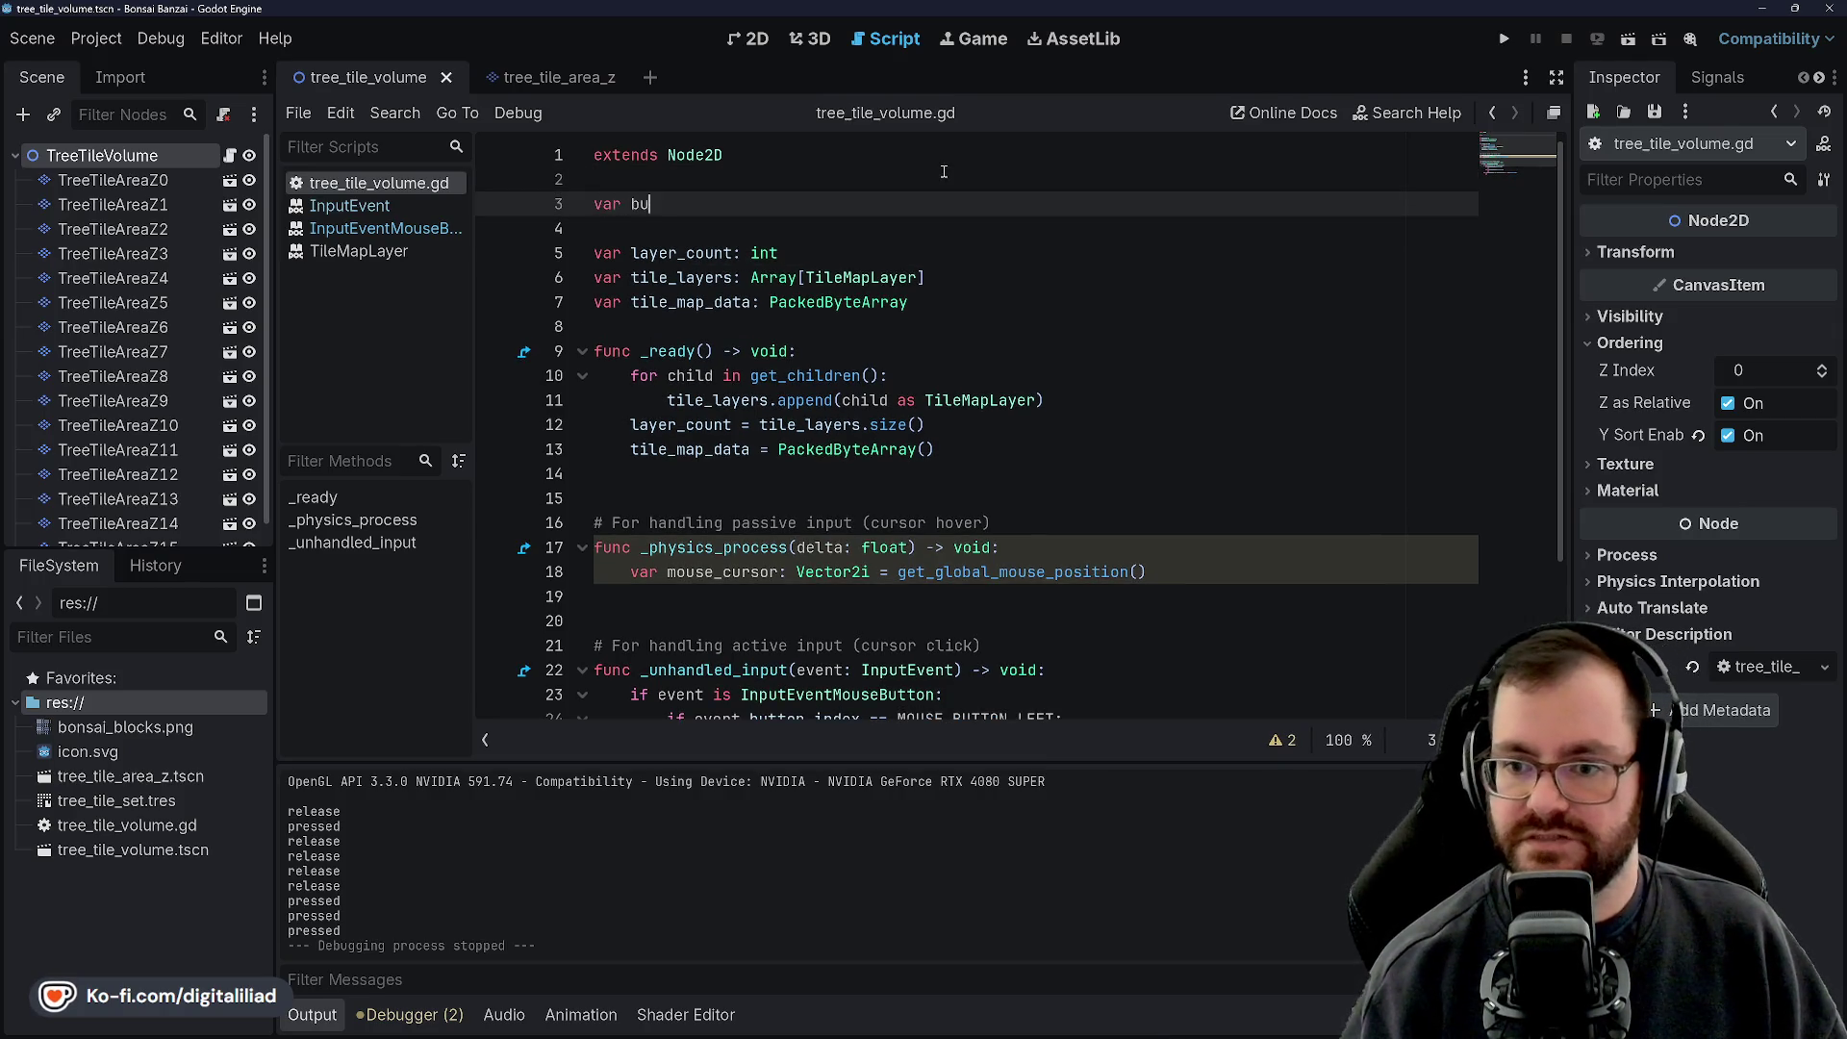
type("tton_pressed_left: boo")
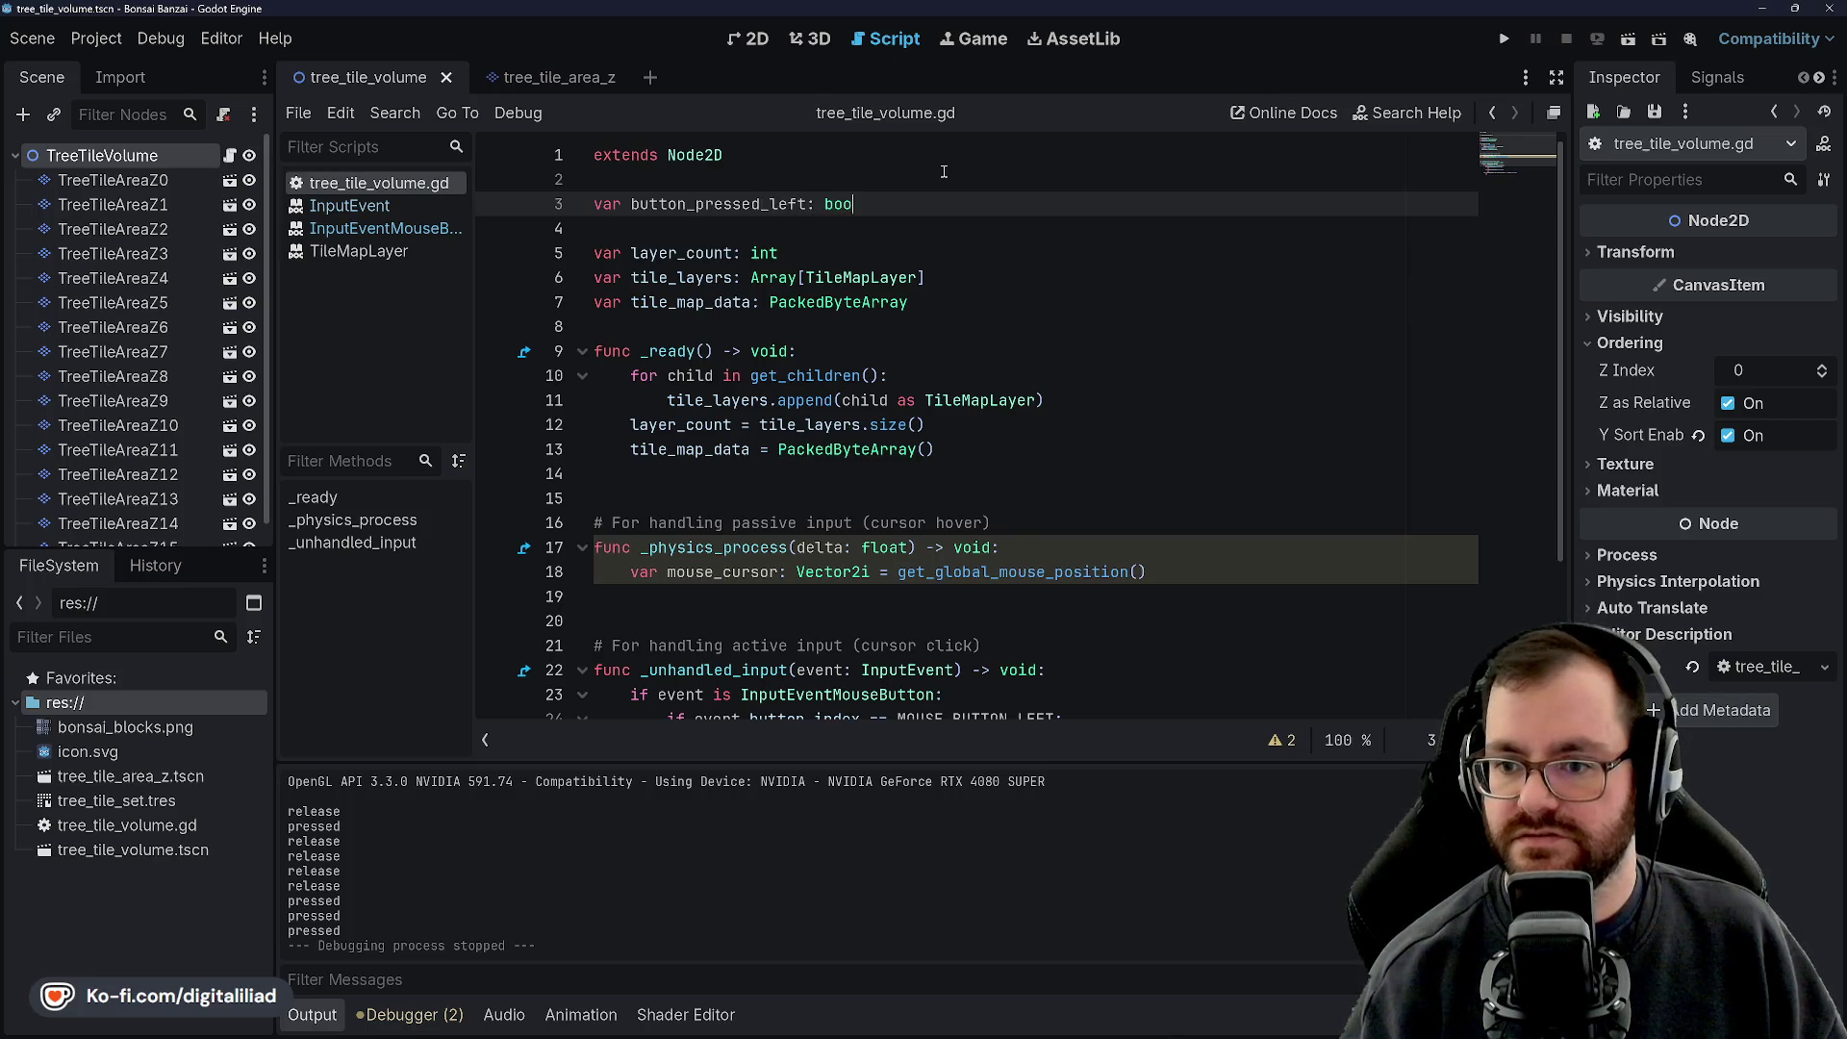
type("l")
key("Return")
key("Return")
type("var ")
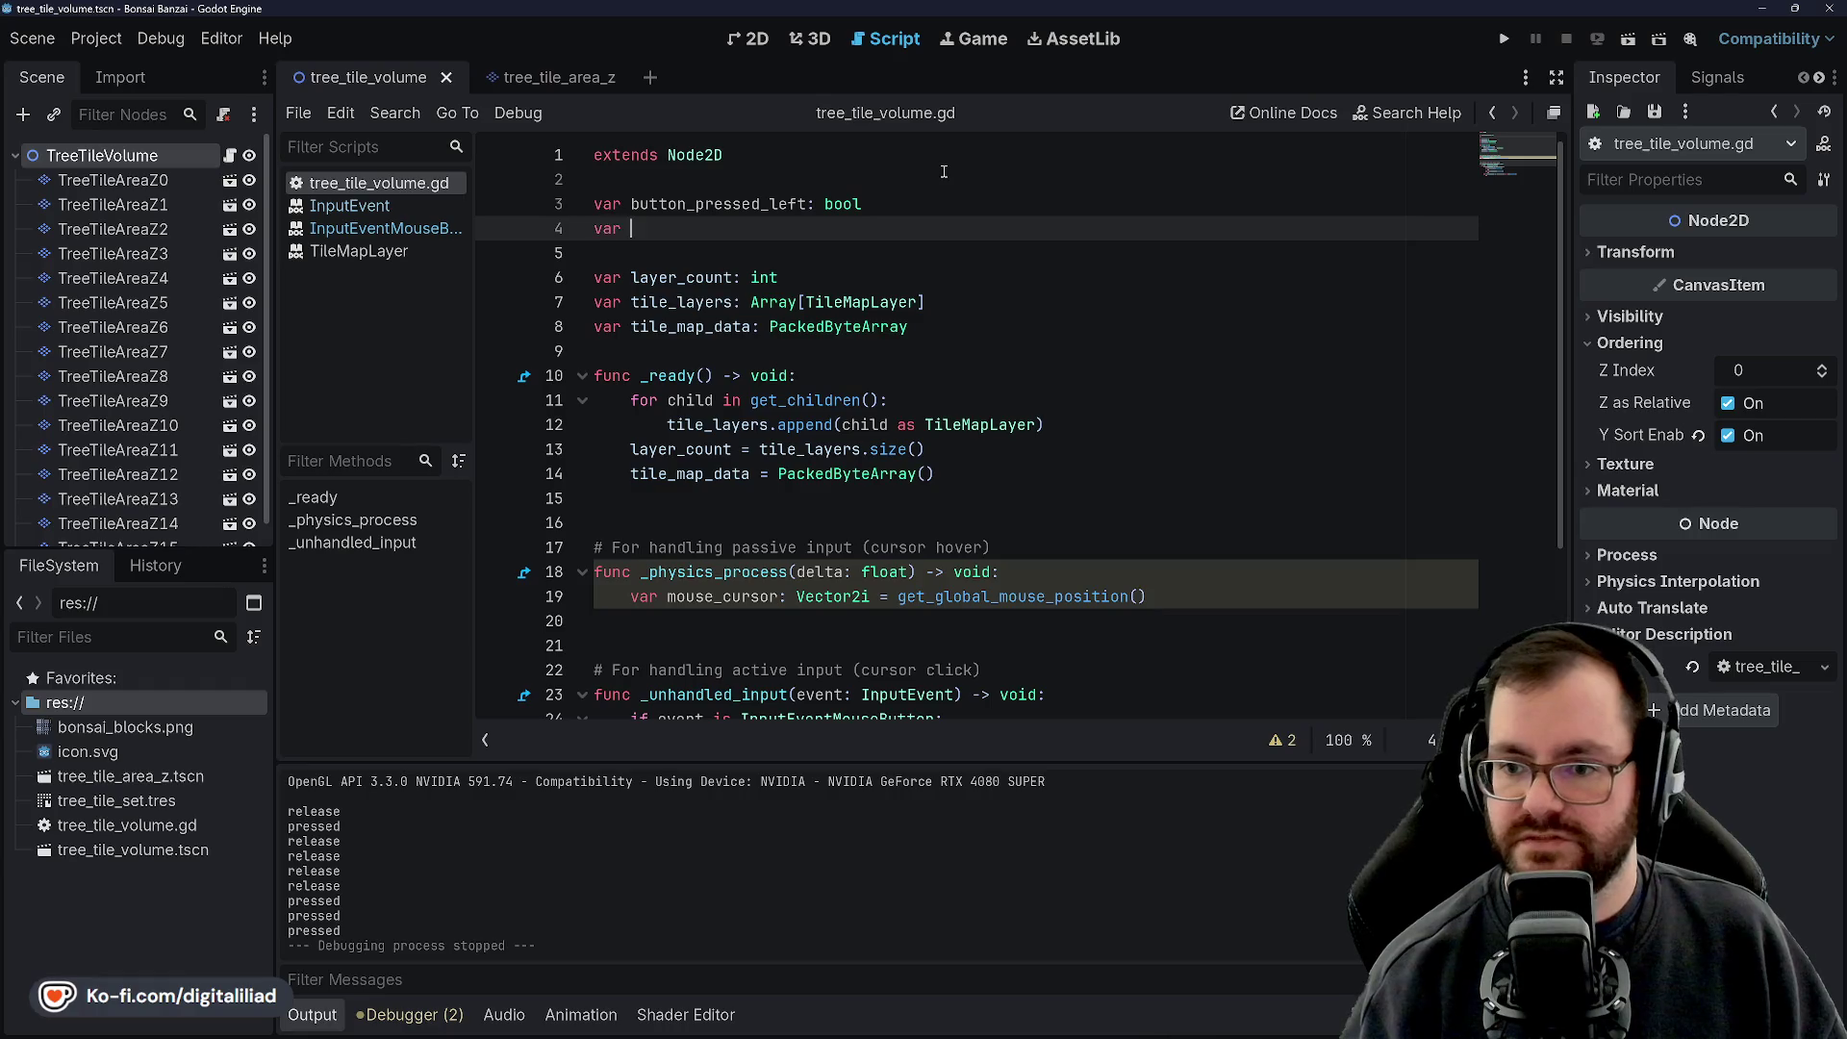
type("button_pressed_right: bool")
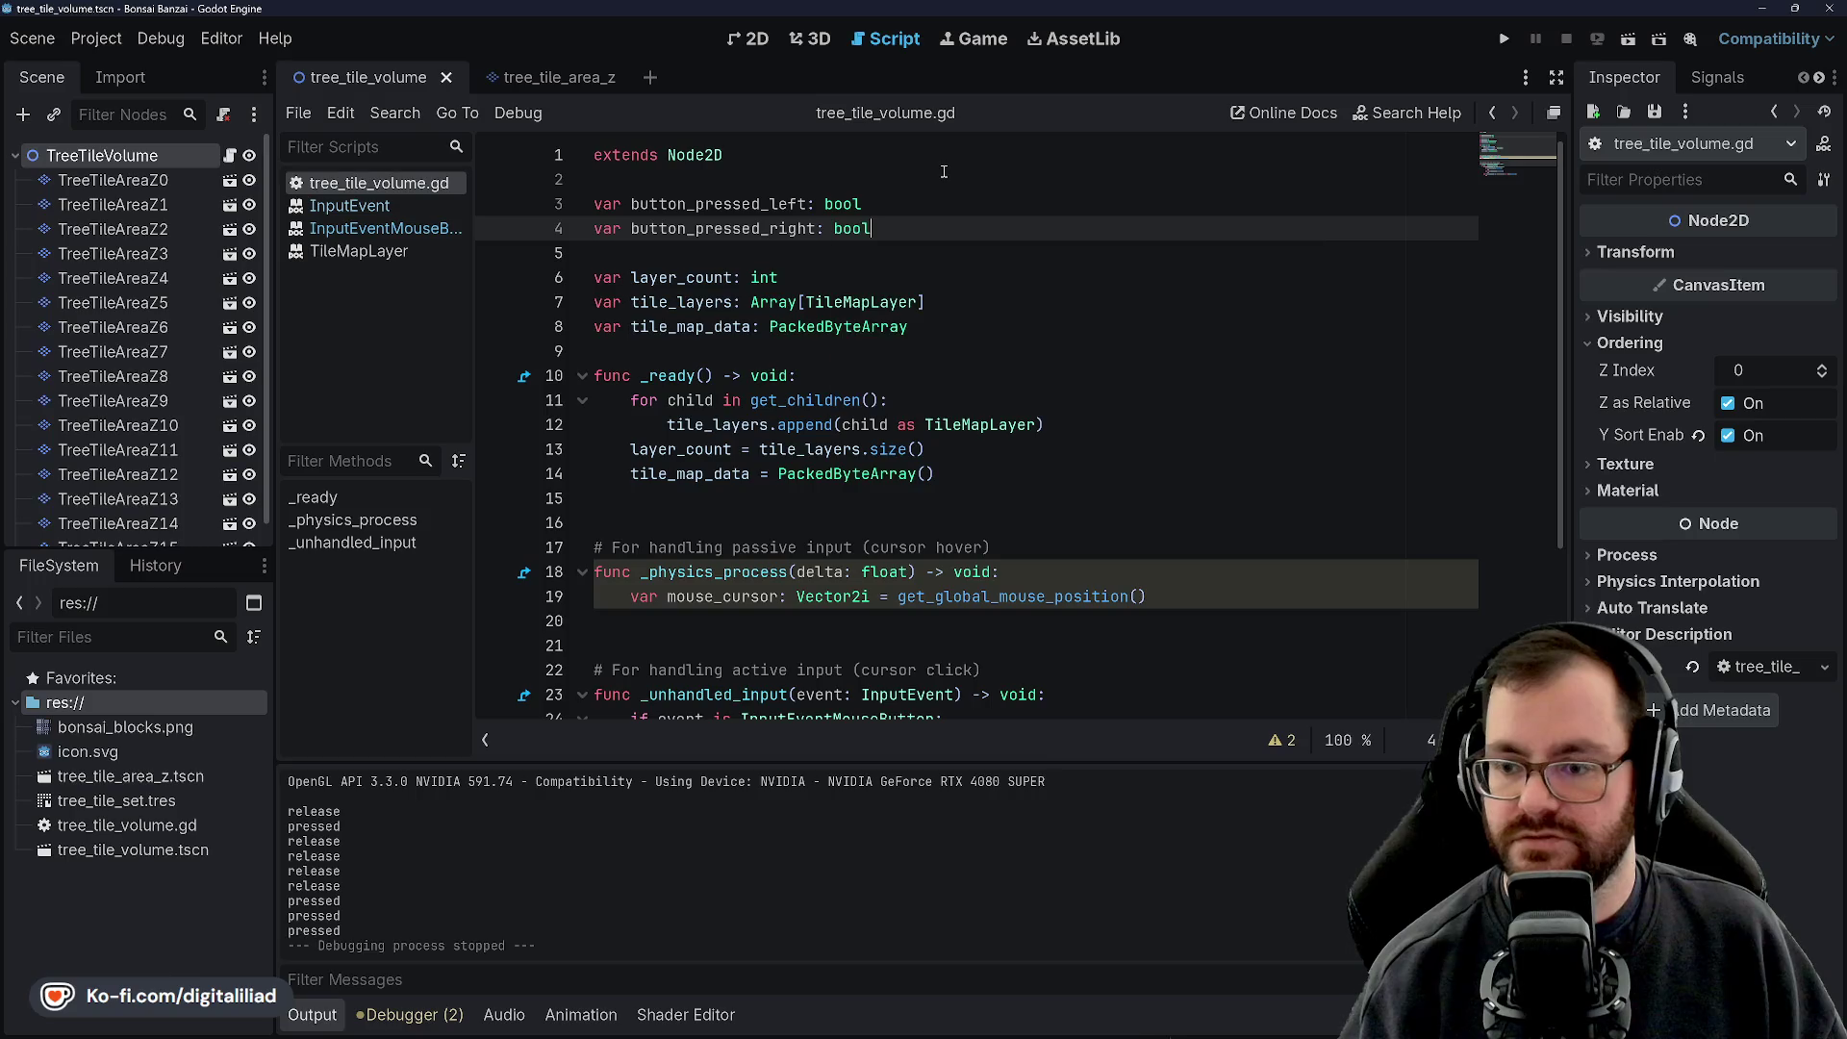
key("Escape")
scroll(990, 717, "down", 3)
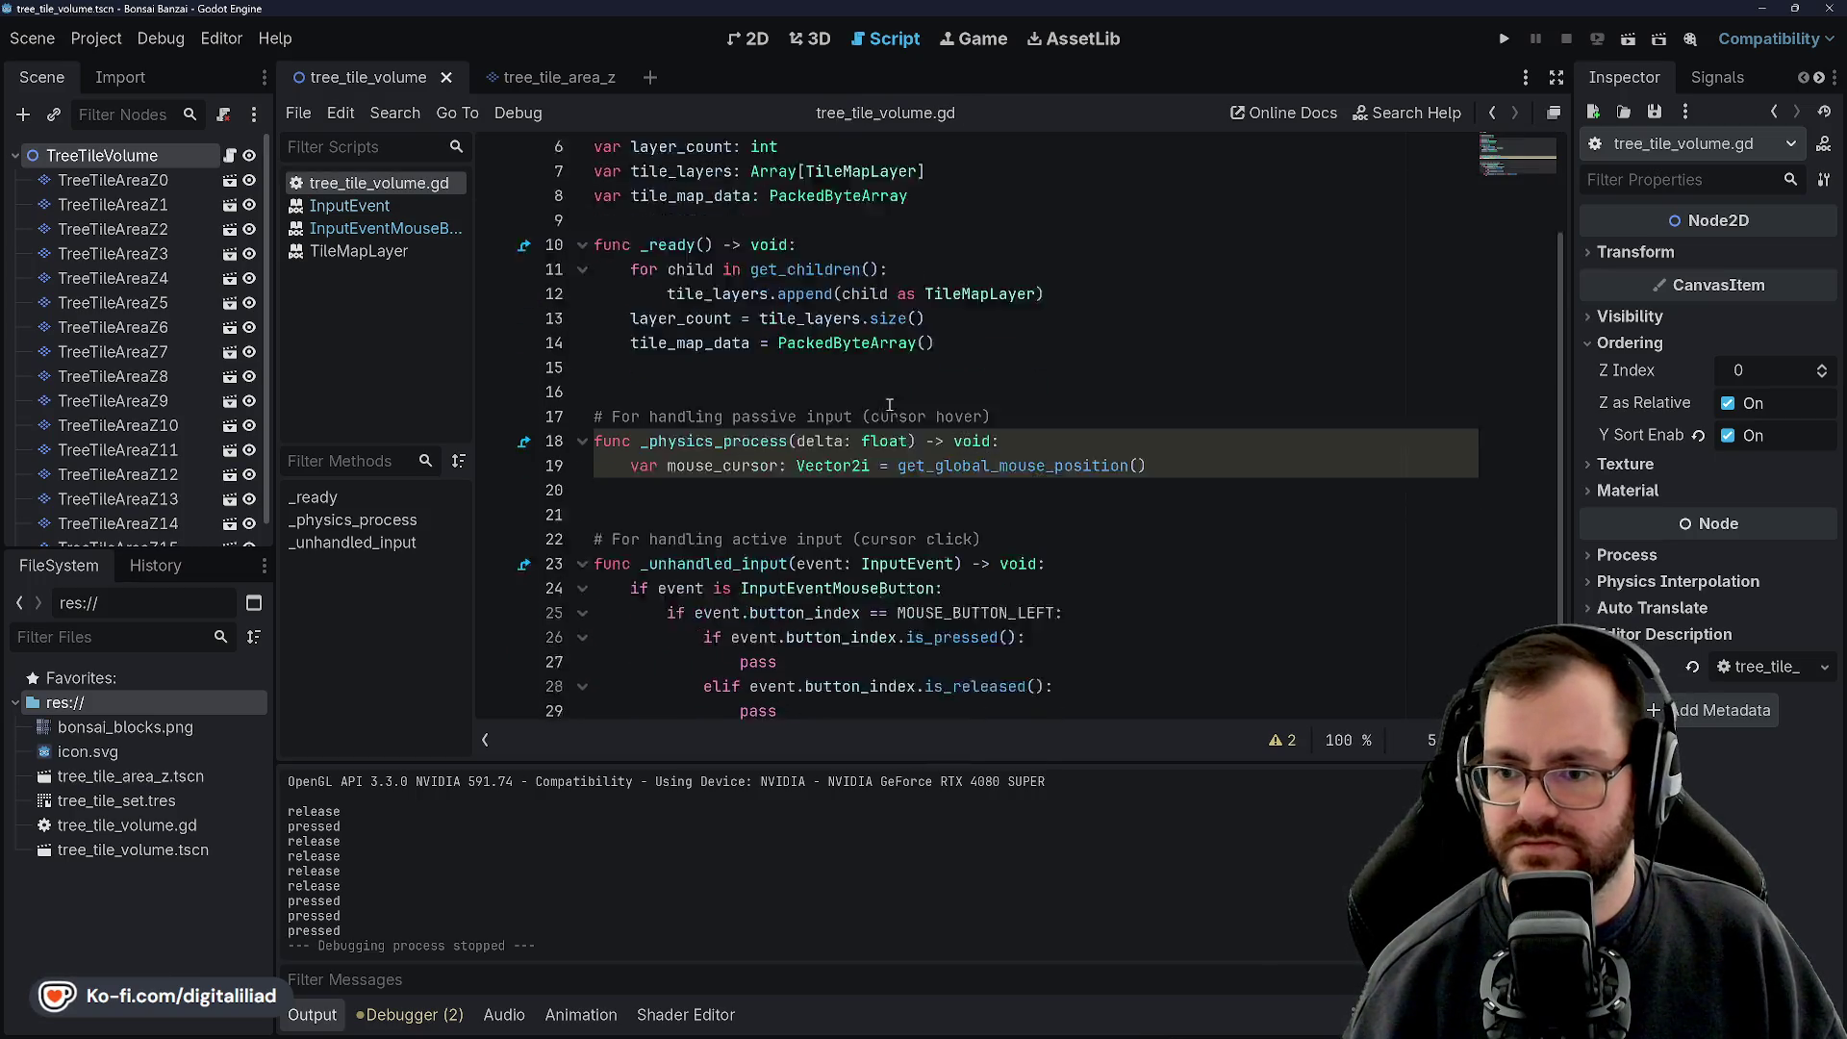
Strip the extra pressed condition from the right-button check and nest an if event.is_pressed() under it
left_click(865, 672)
left_click(1084, 649)
key("shift+End")
key("Delete")
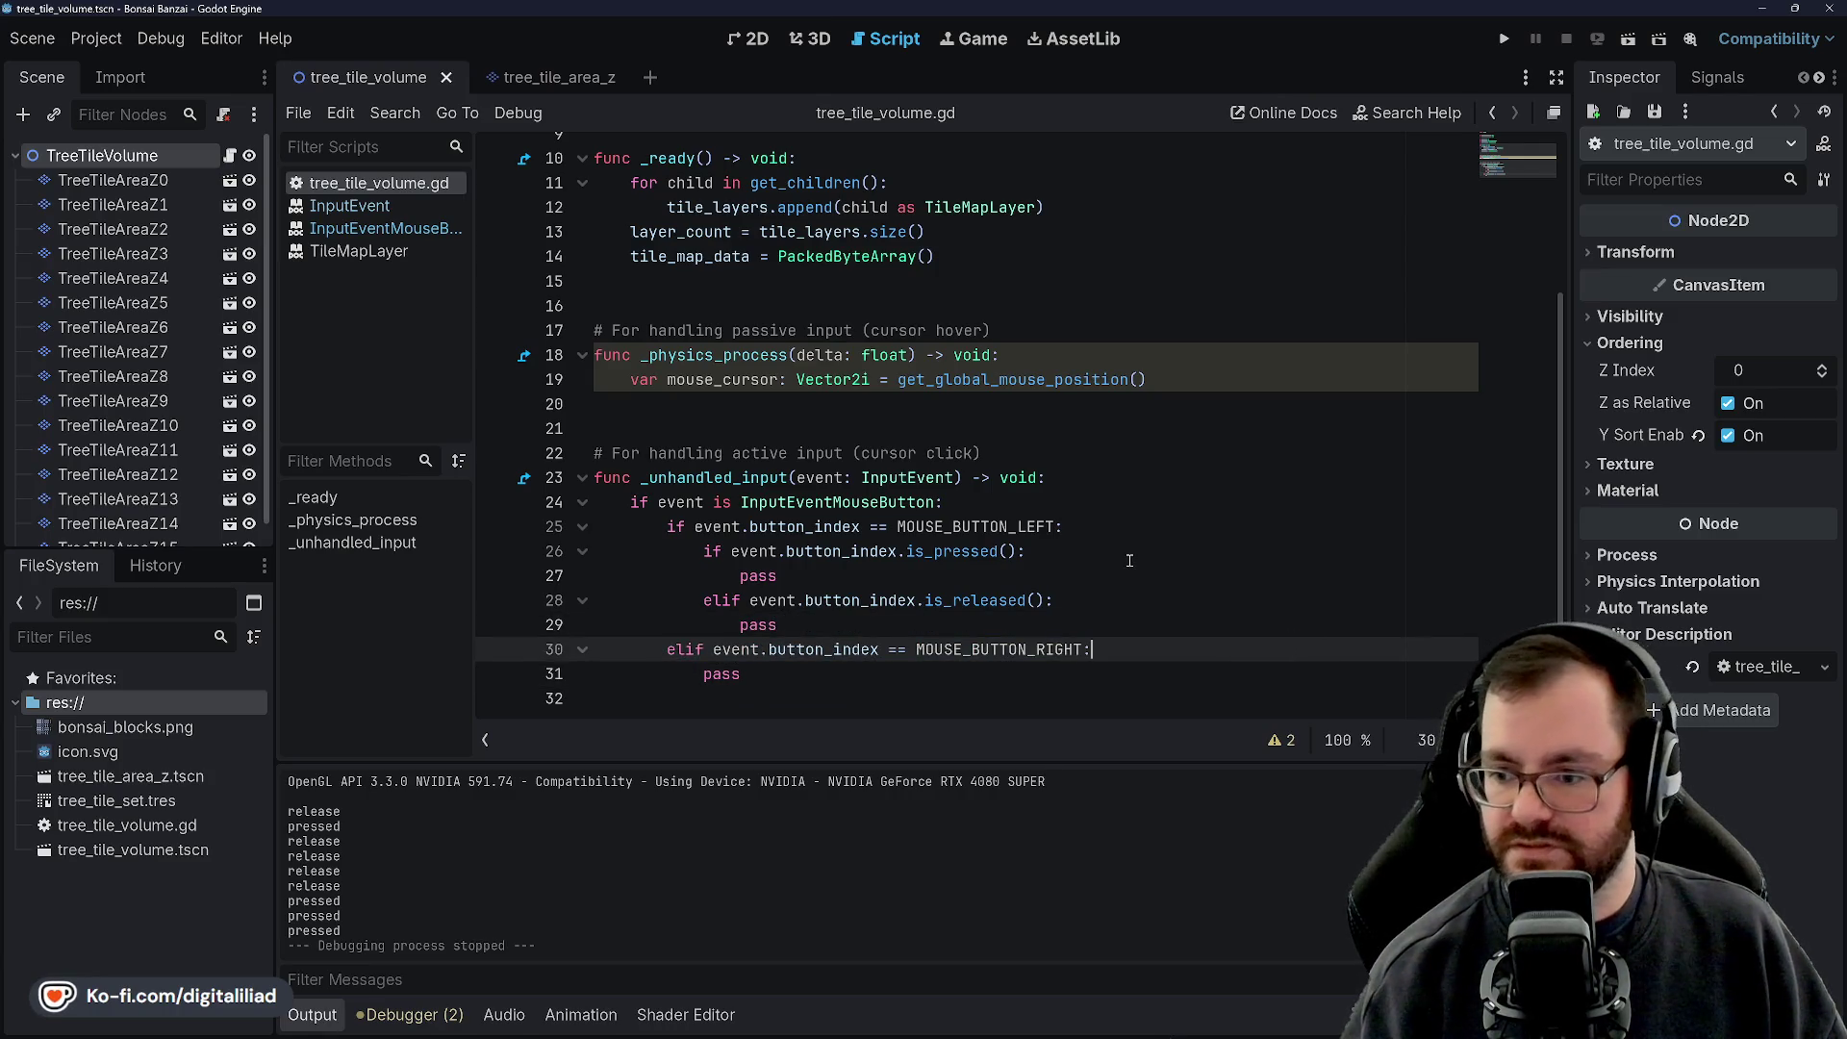
type(":")
key("Return")
type("if event")
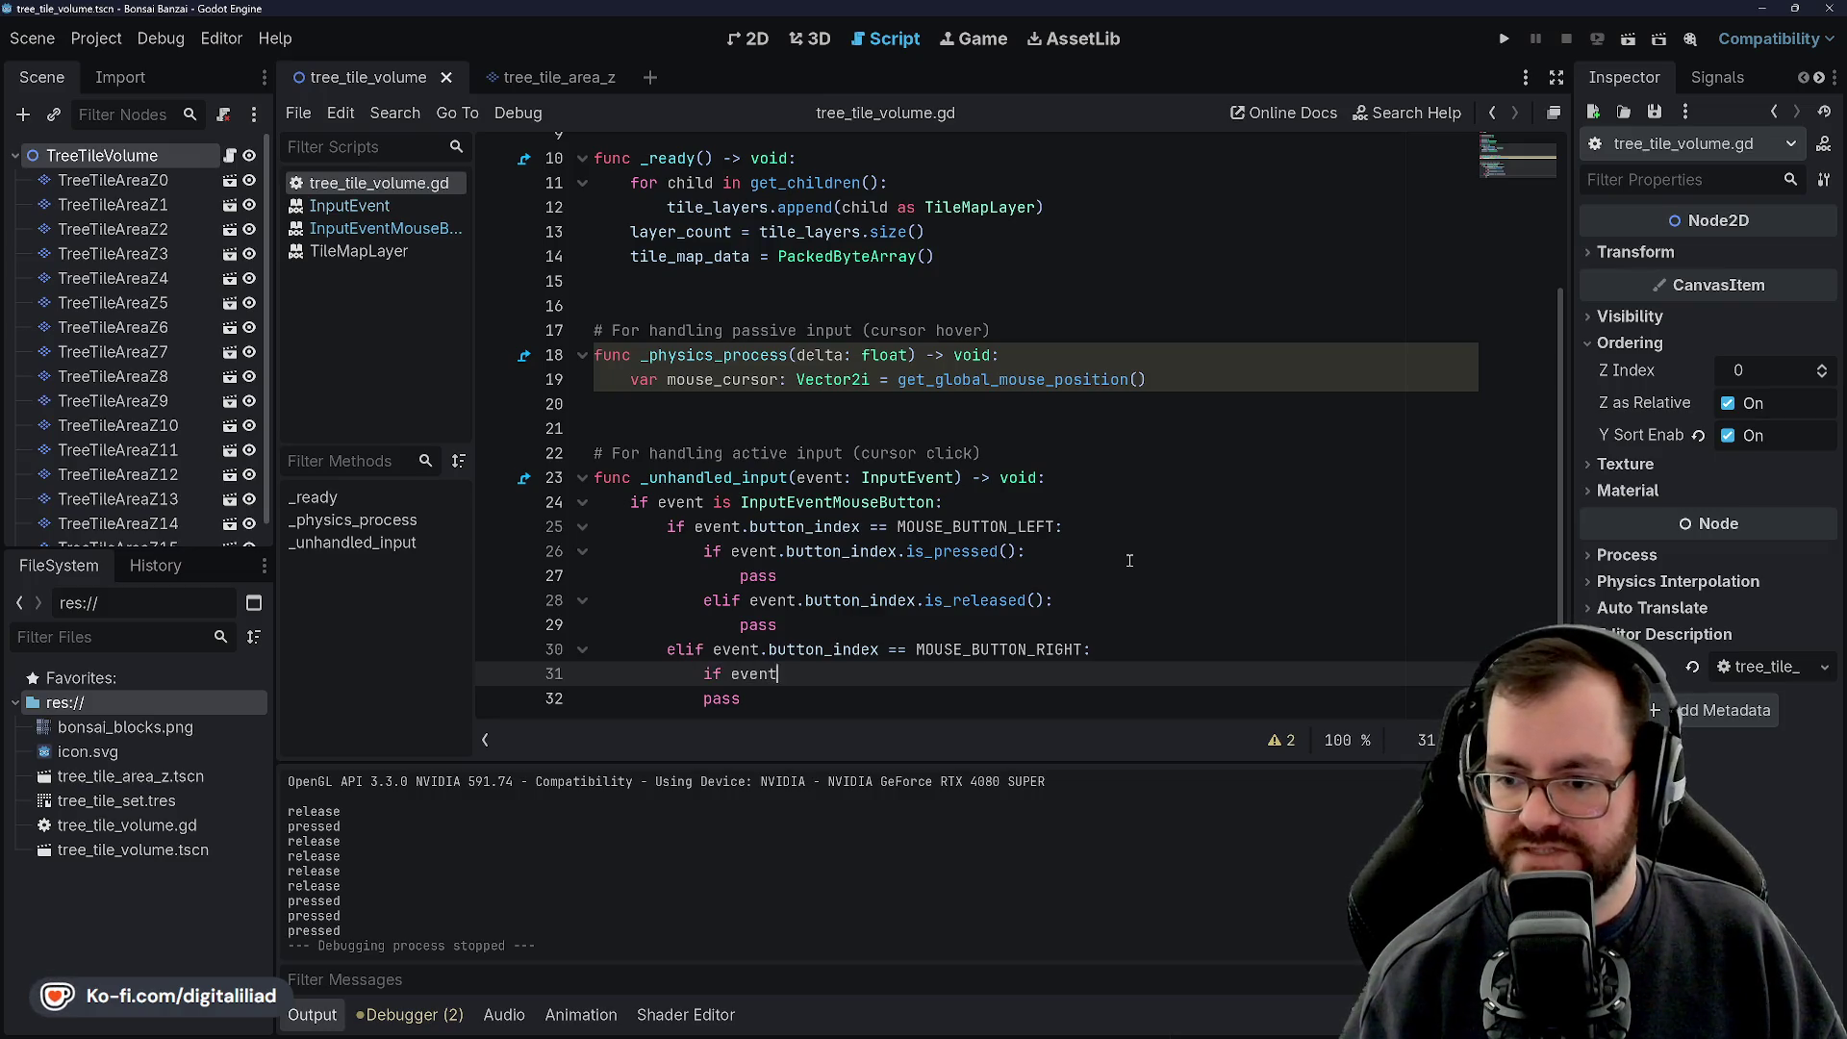
type(".")
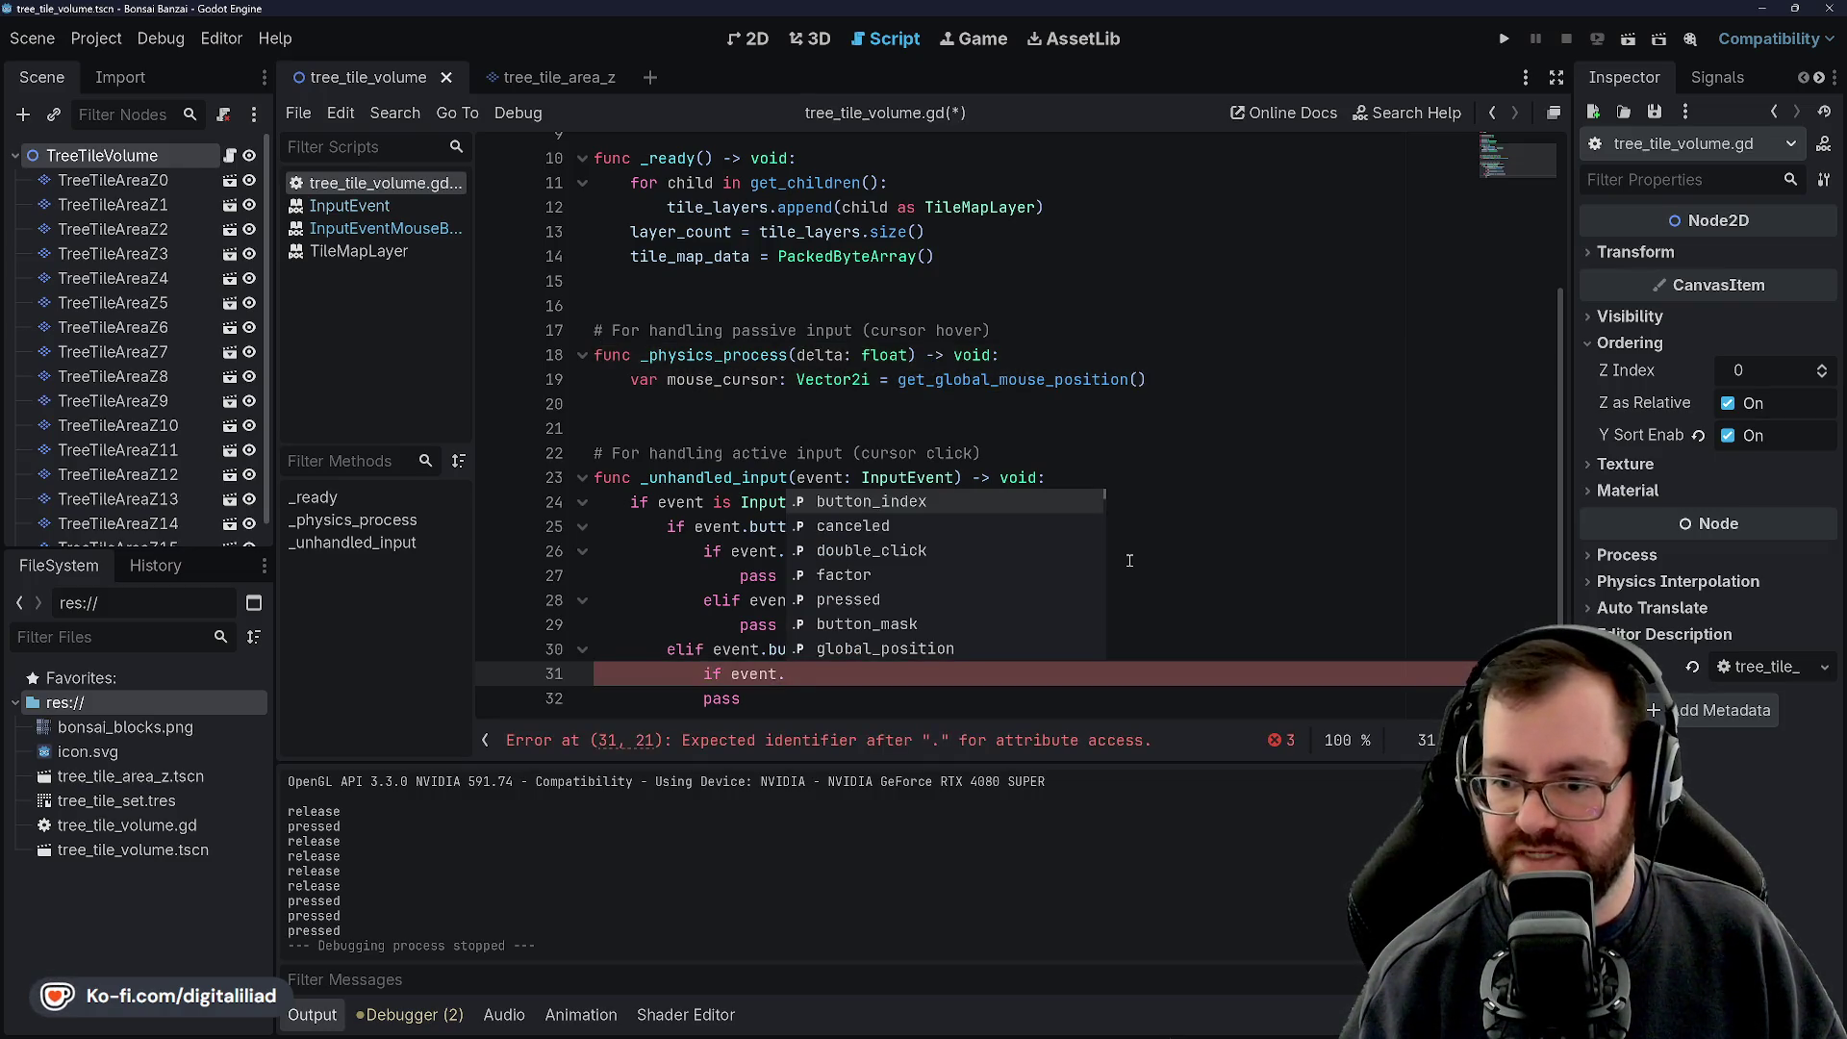
type("is_pre")
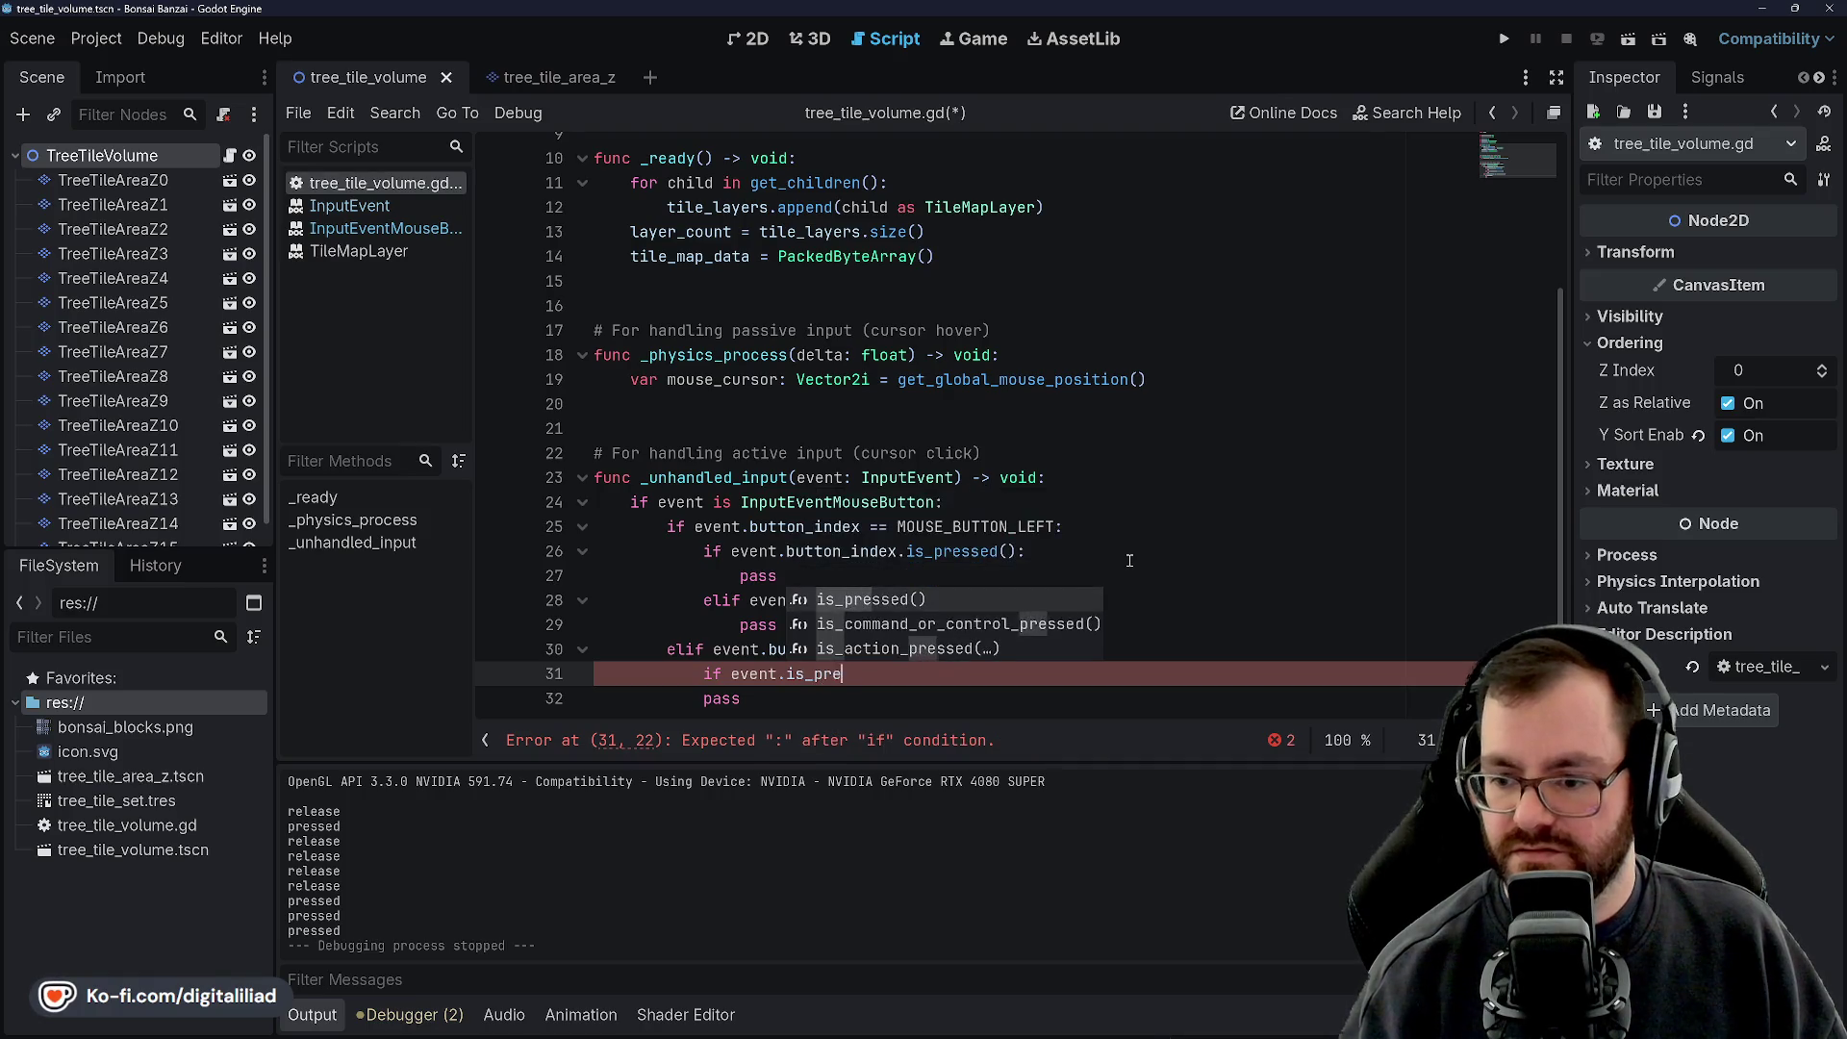
key("Return")
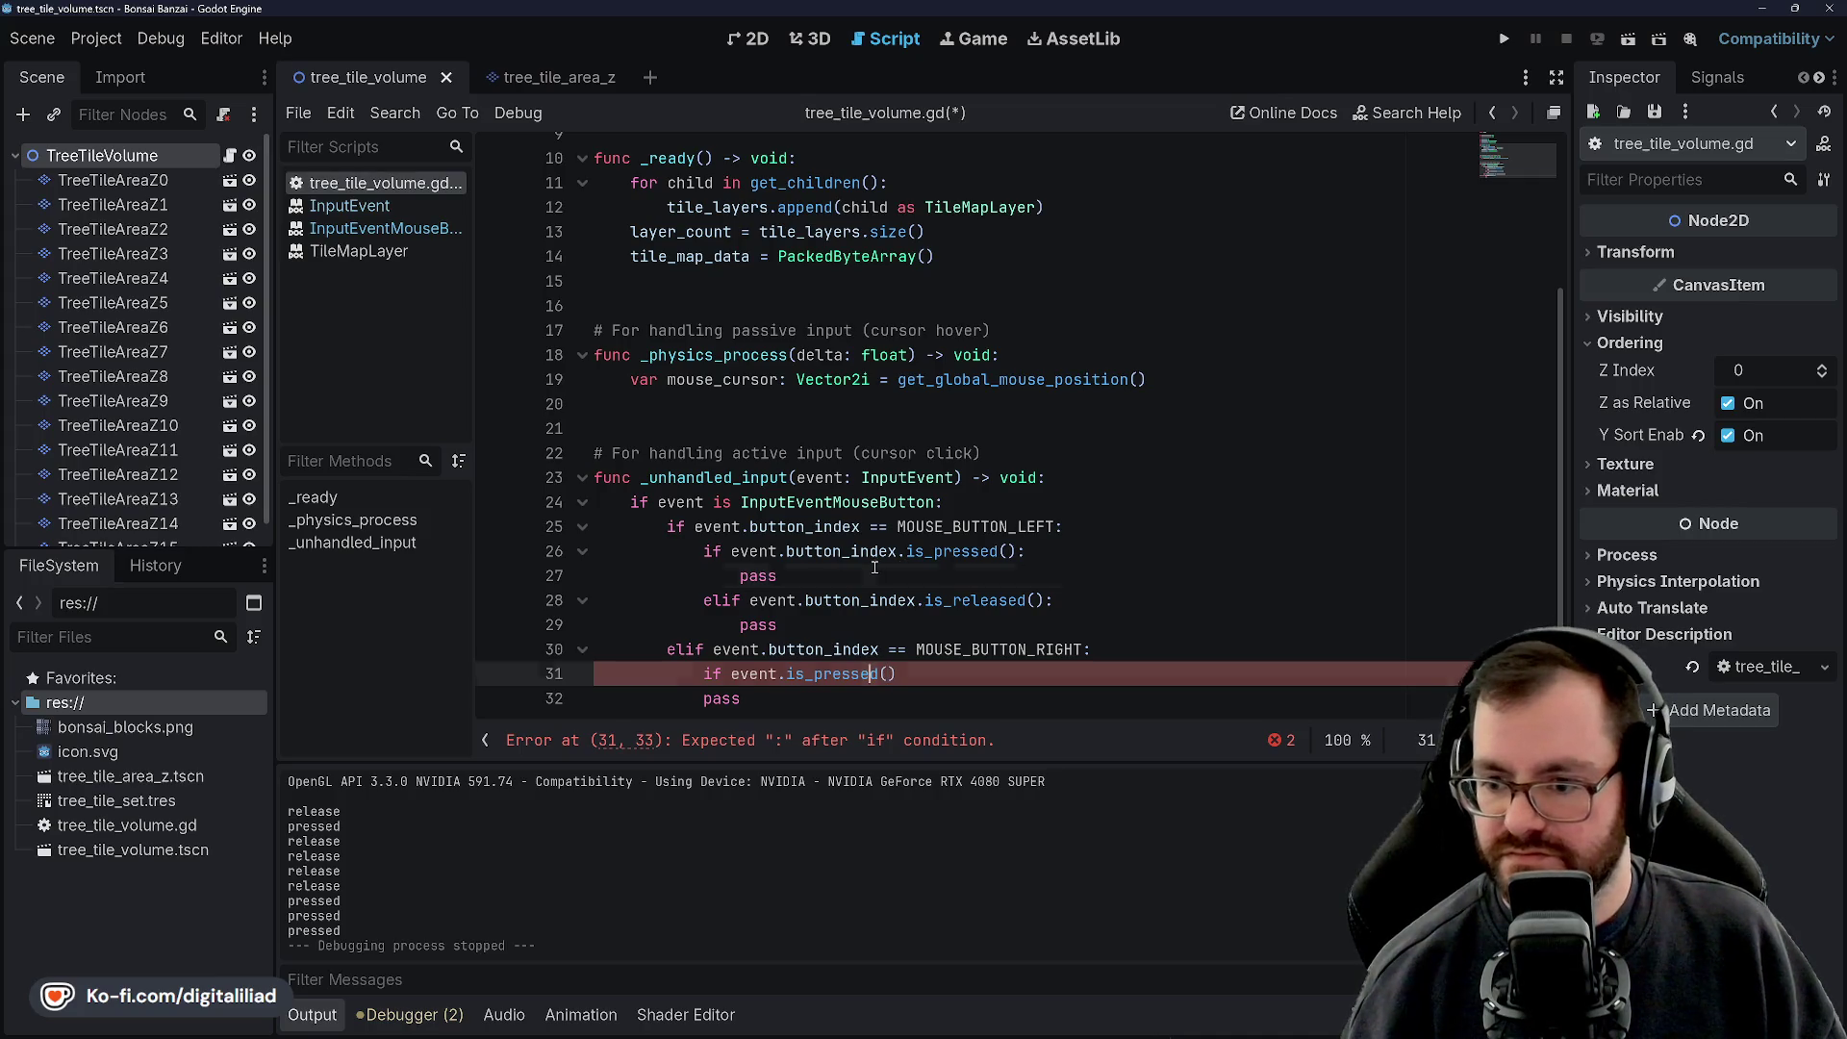
Remove 'button_index.' from the left-button pressed and released checks
double_click(837, 551)
key("Delete")
key("Delete")
double_click(839, 600)
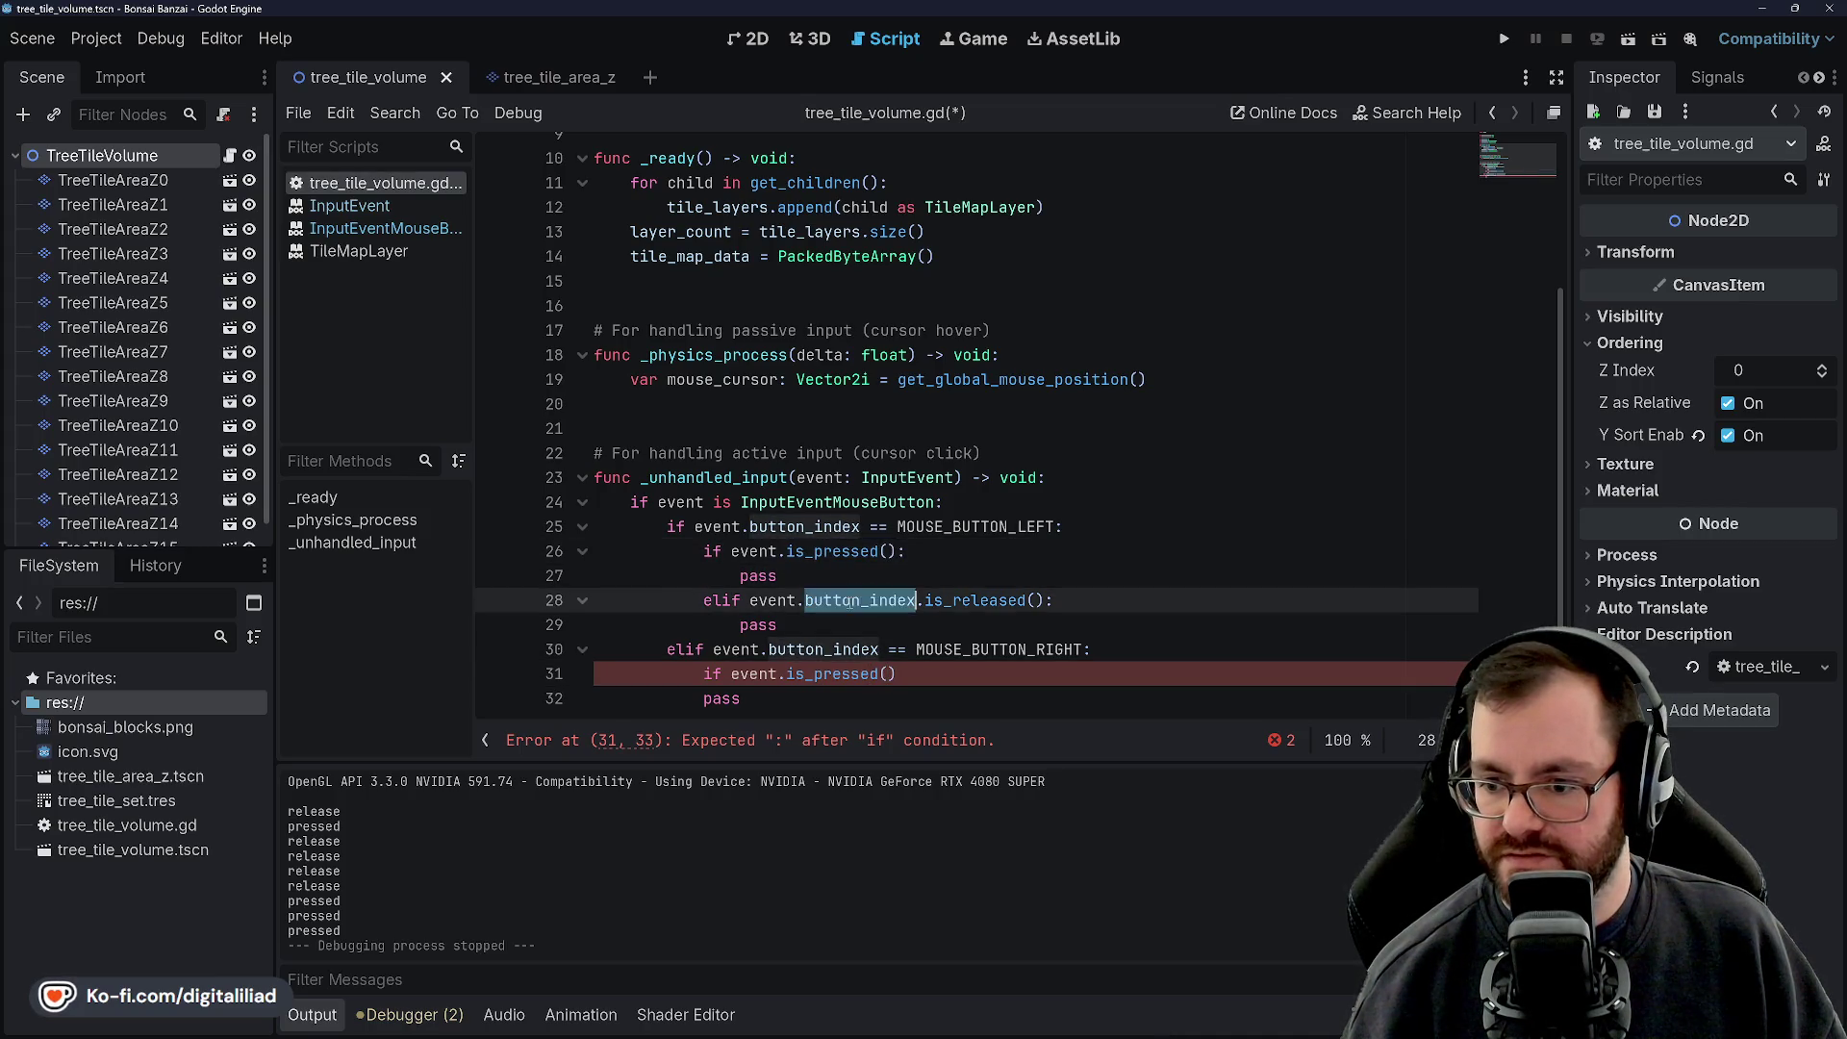
key("Delete")
key("Delete")
key("Up")
scroll(825, 609, "down", 1)
Finish the right-button is_pressed() check with a colon and a pass body
left_click(952, 627)
left_click(963, 654)
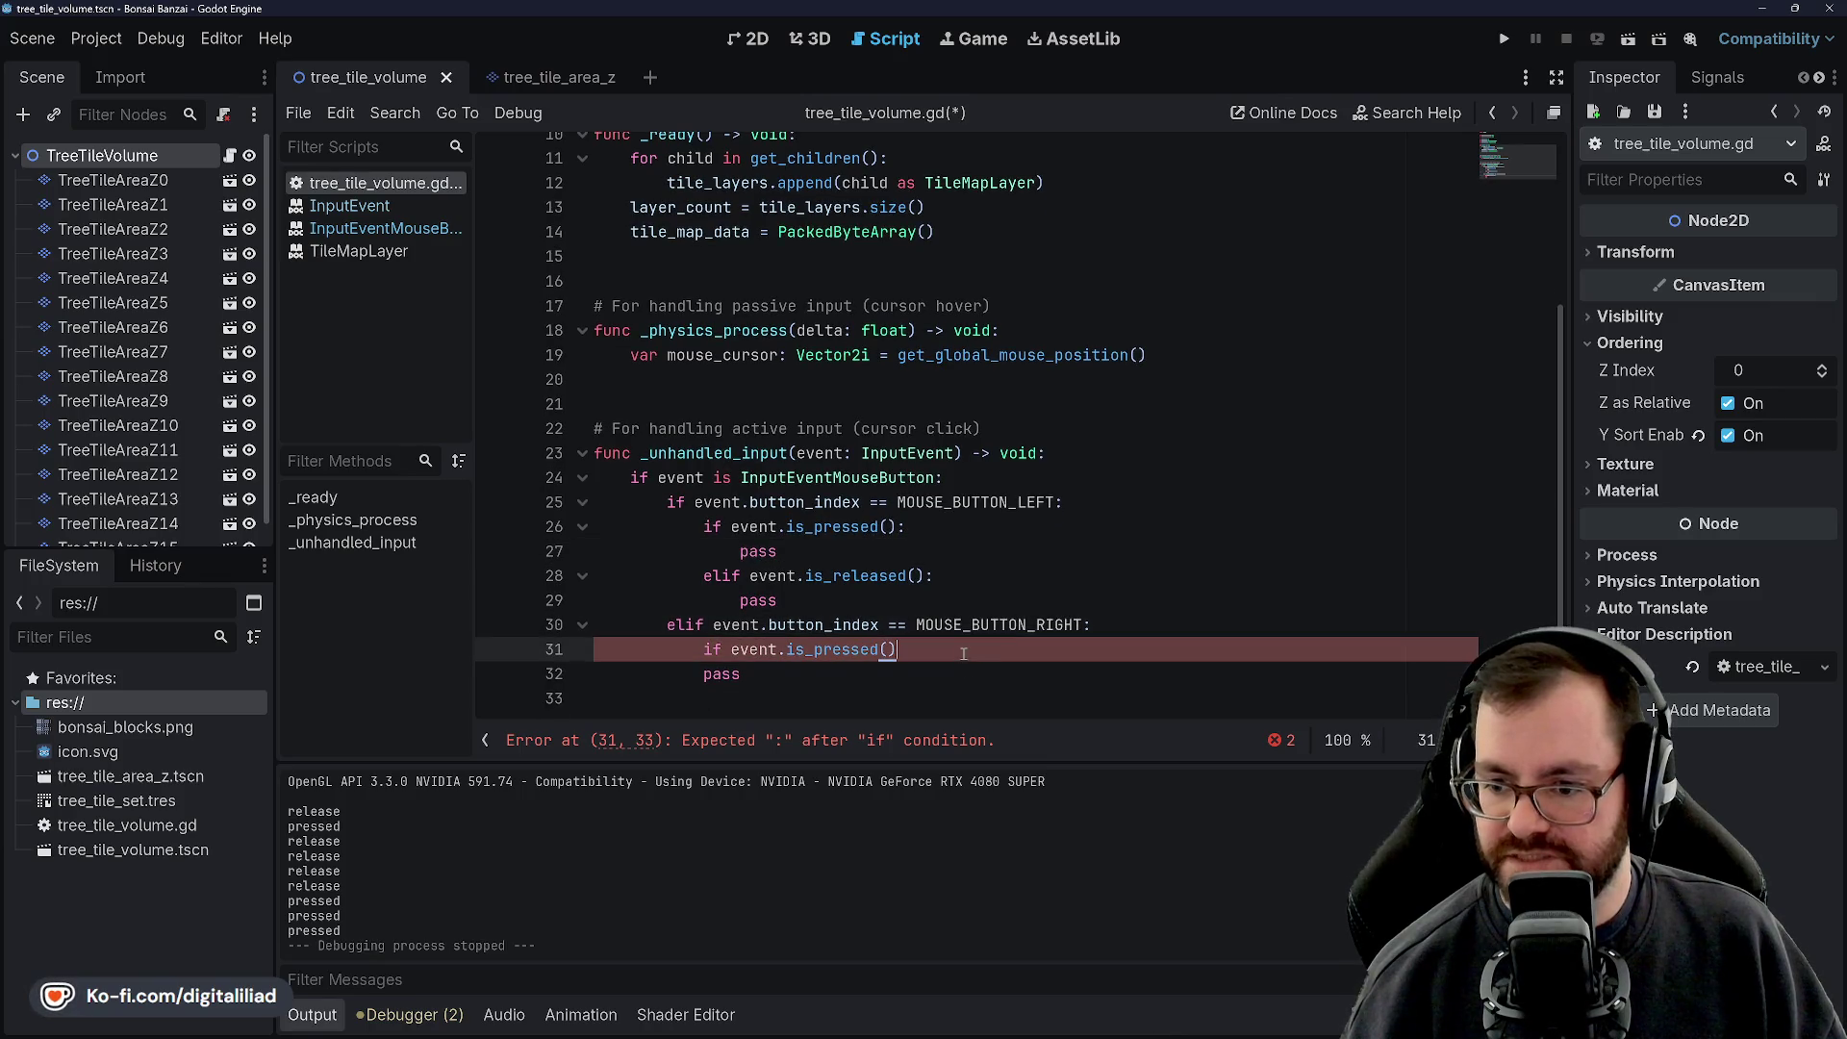
type(":")
key("Return")
type("pass")
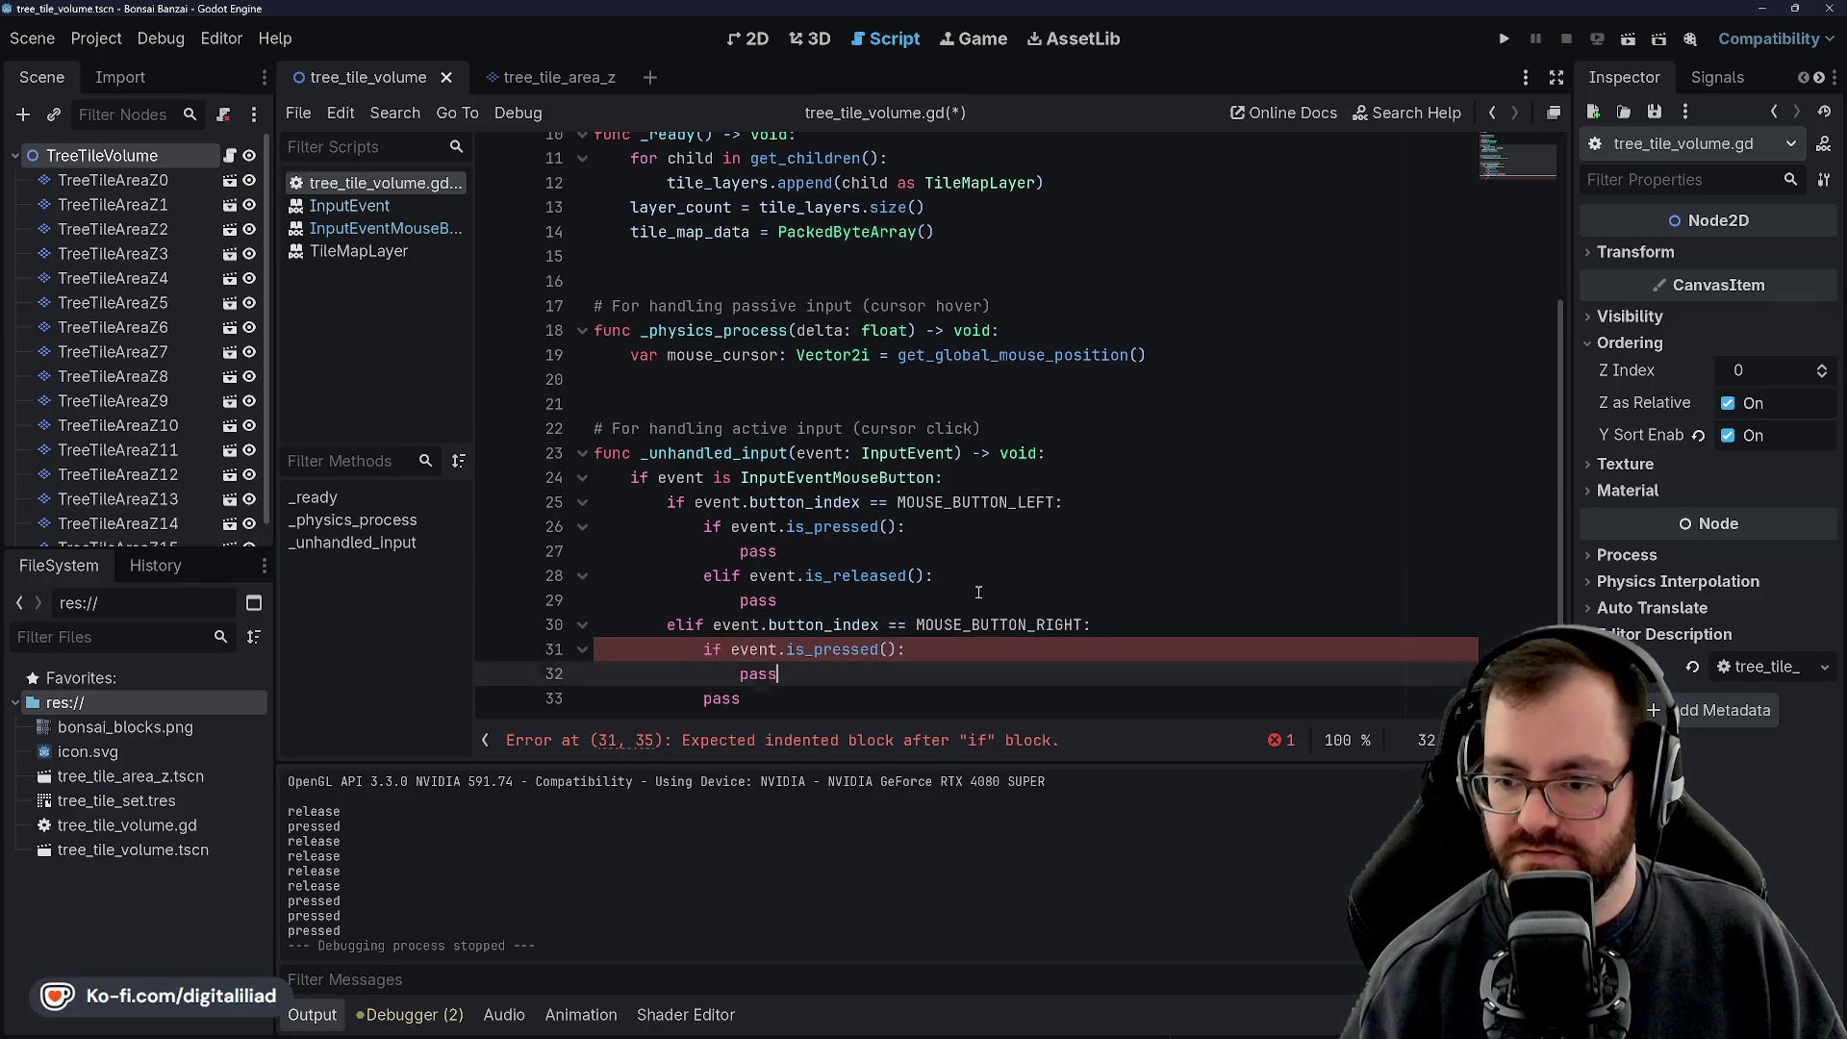
key("Return")
type("if event")
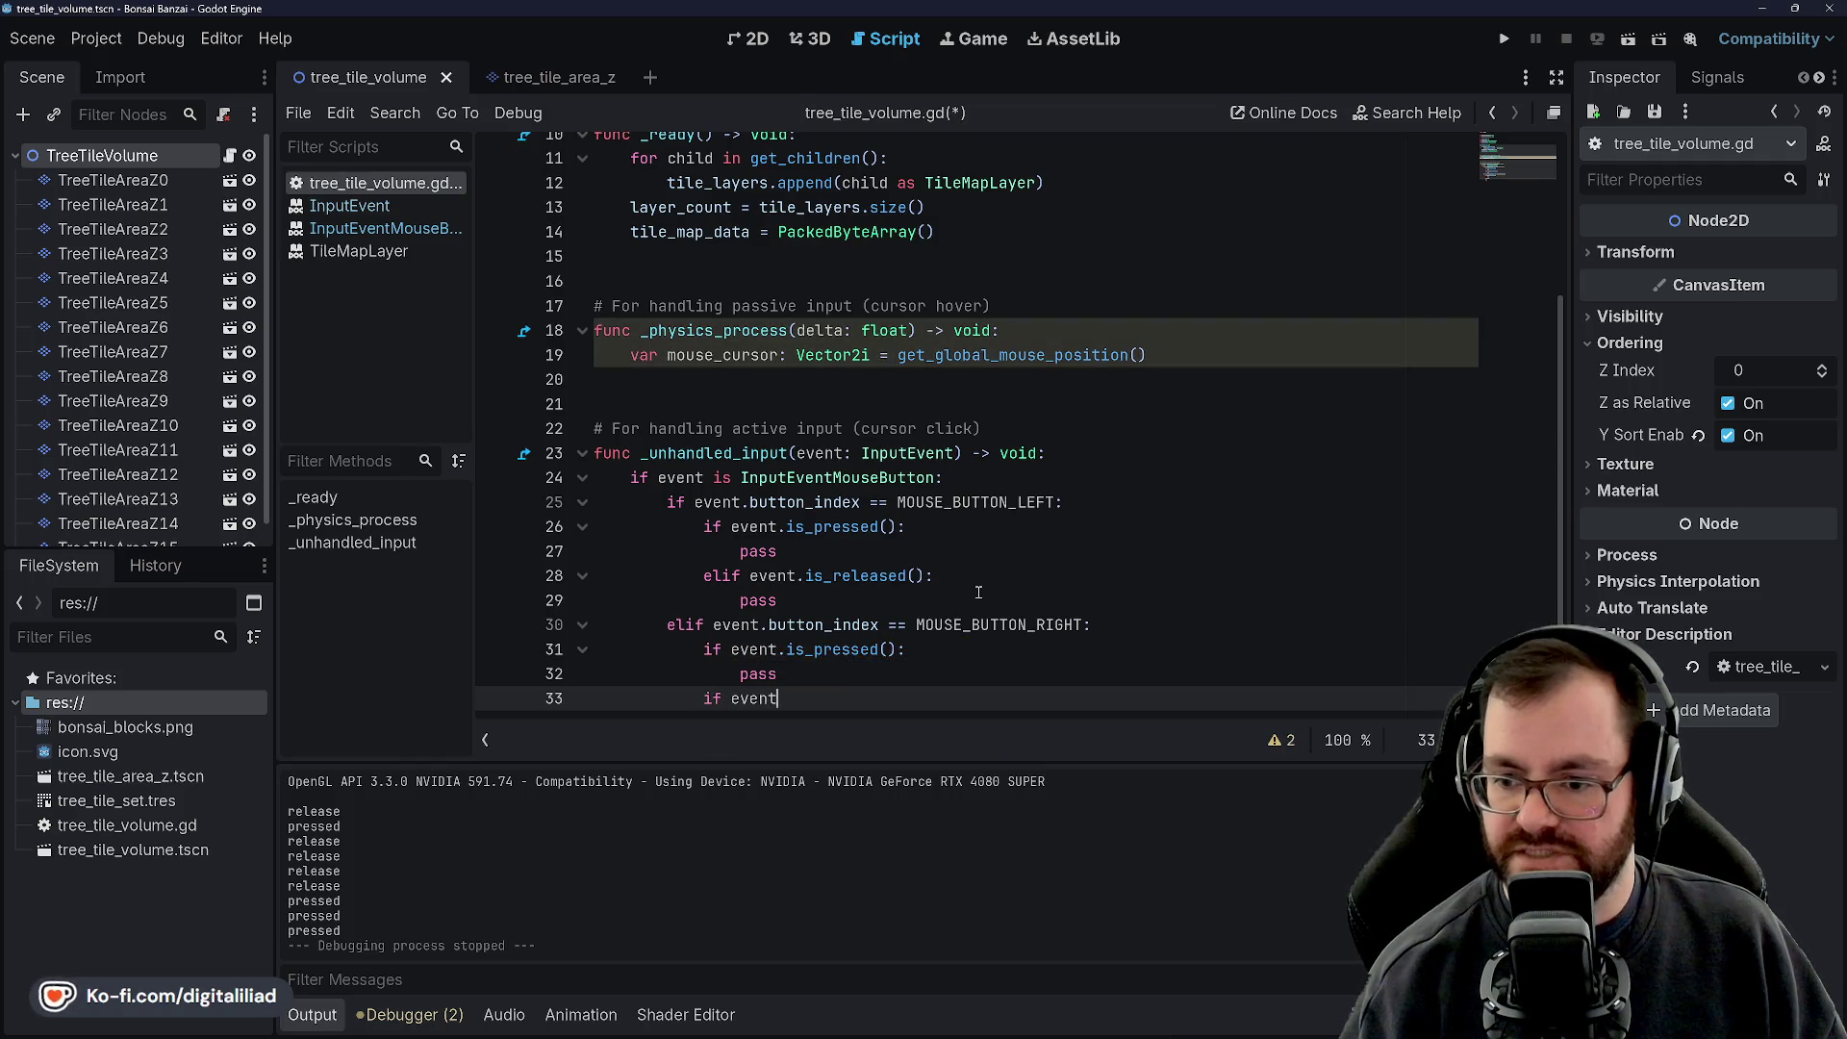
Add an event.is_released() branch with pass to the right-button handling and save the script
type(".is")
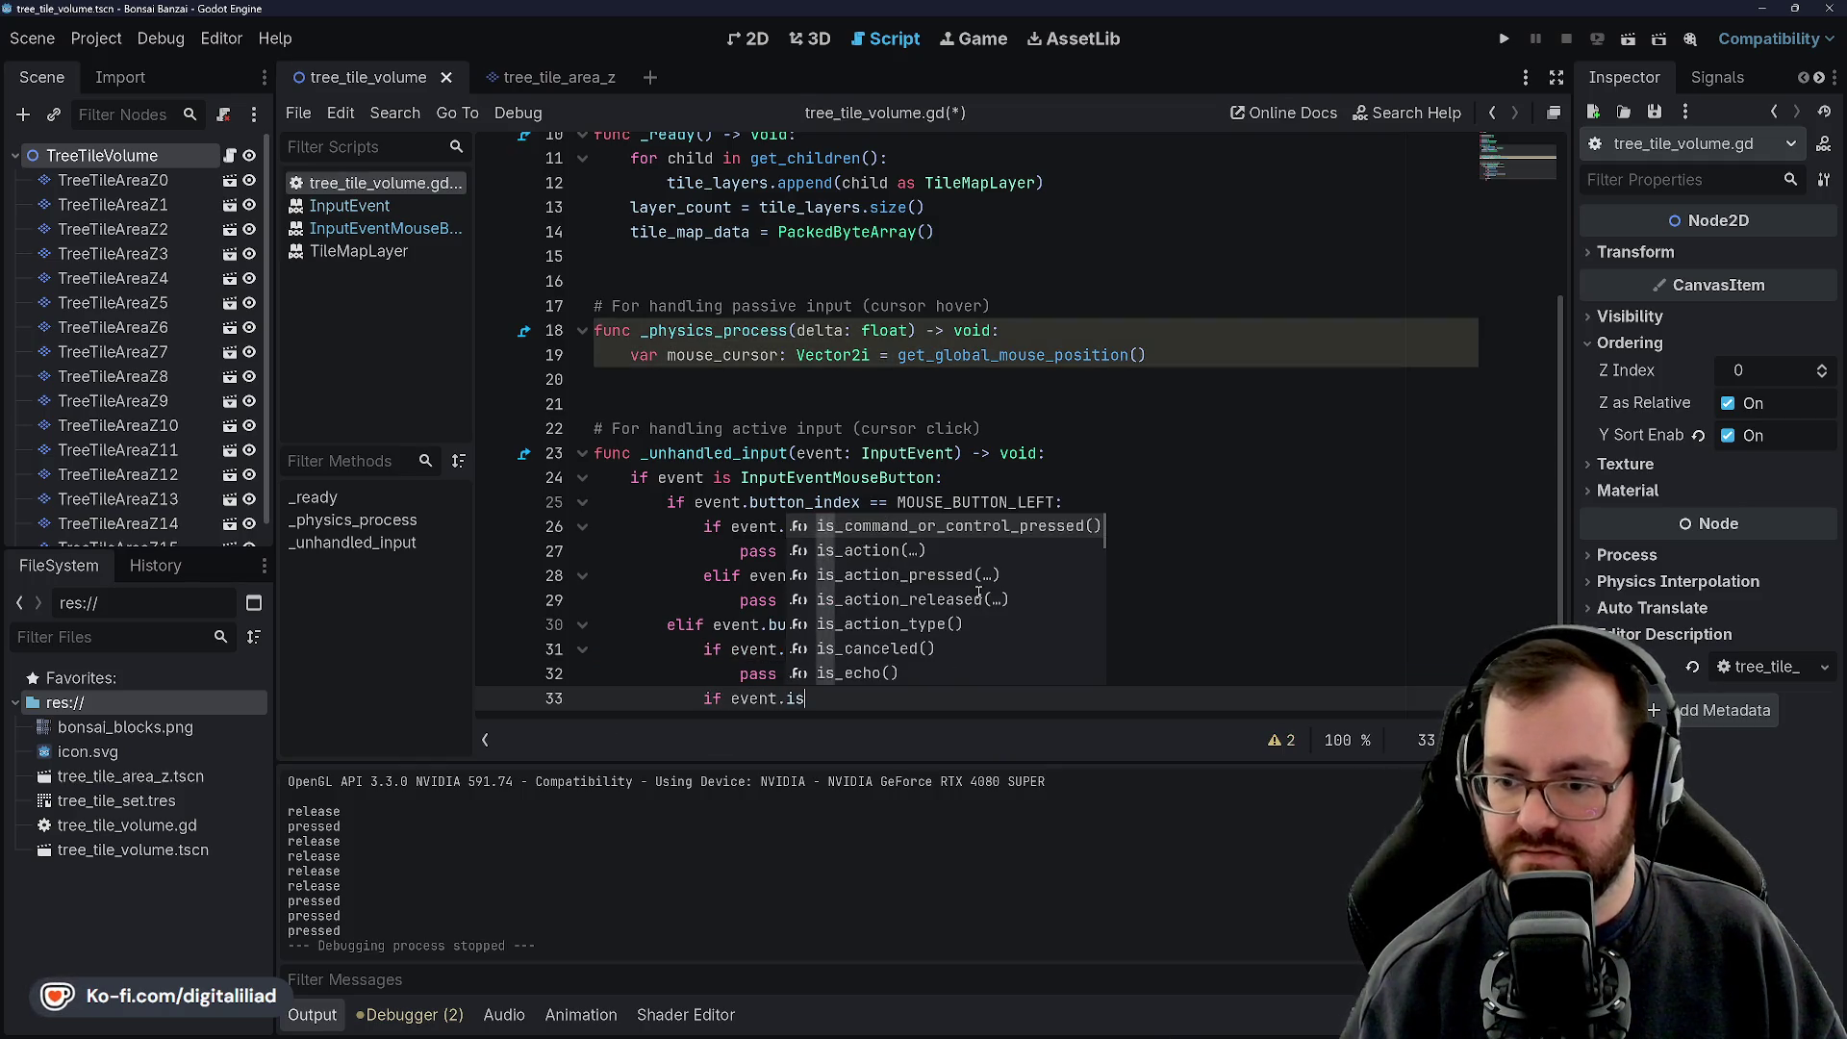
key("BackSpace")
key("BackSpace")
key("BackSpace")
key("BackSpace")
key("BackSpace")
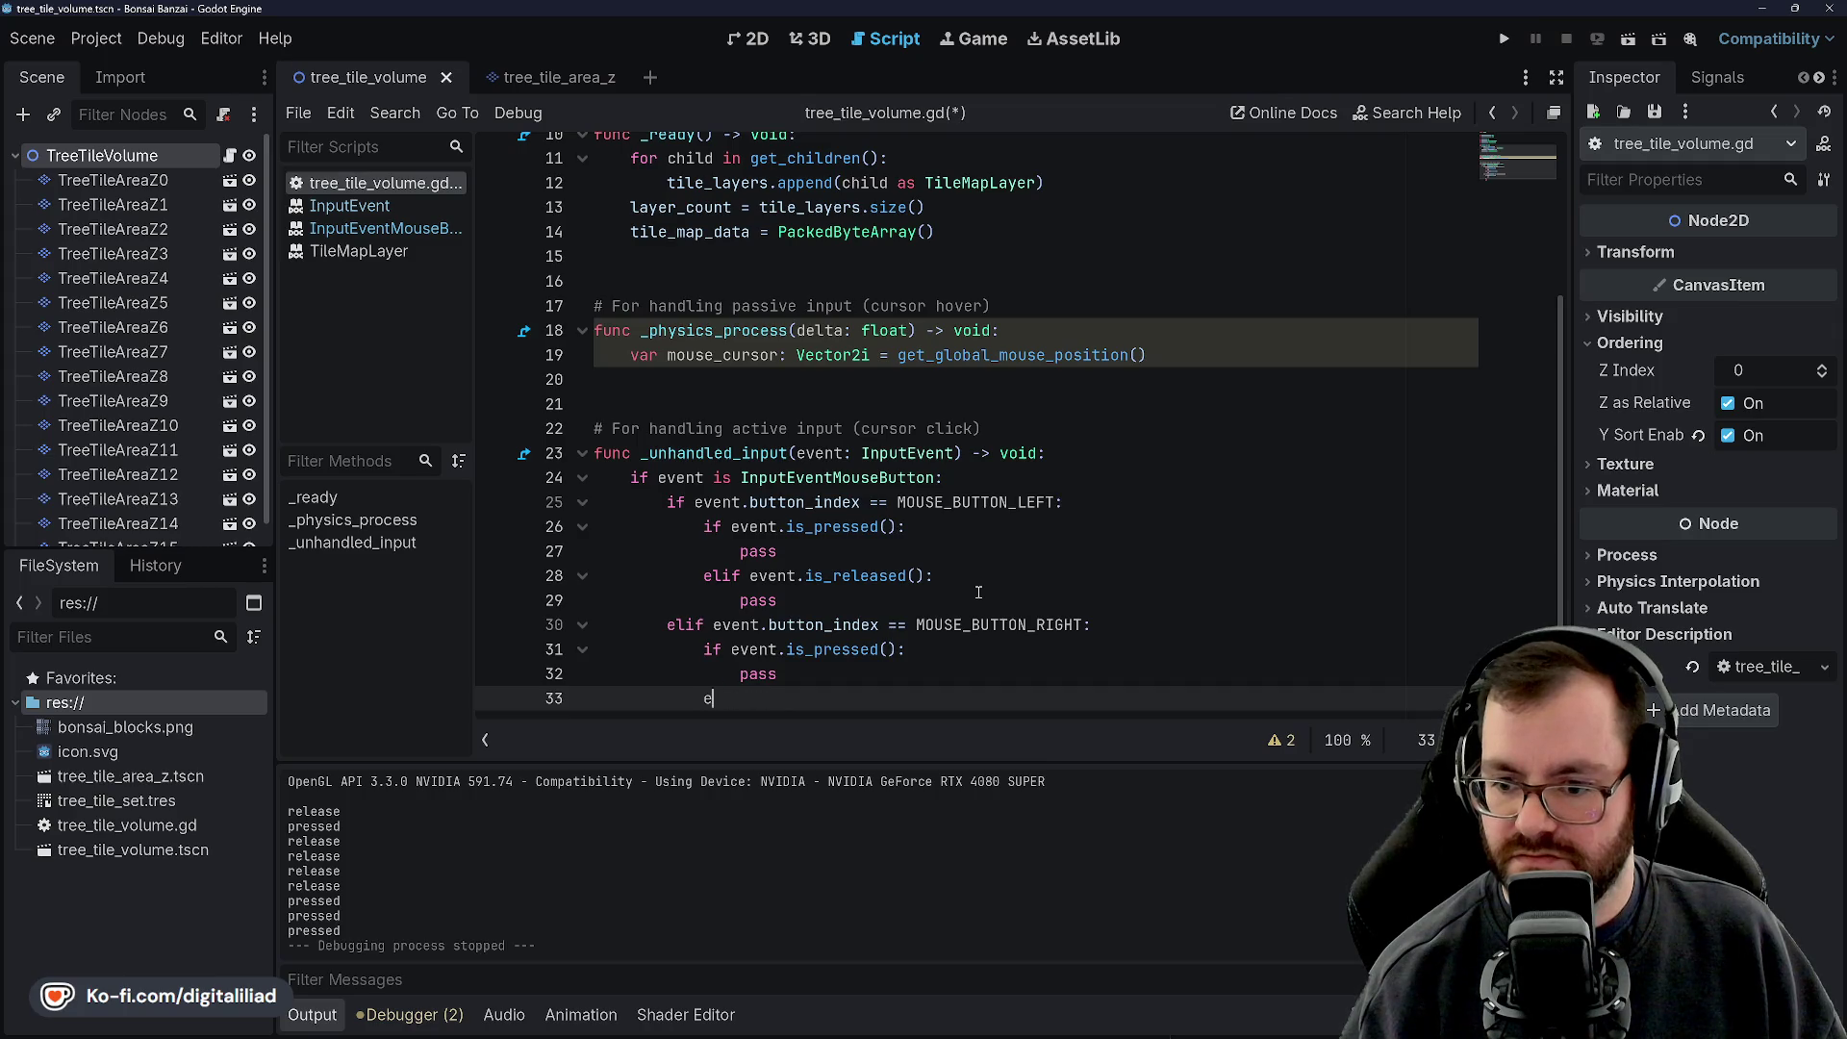
type("lif eve")
type("is_pre")
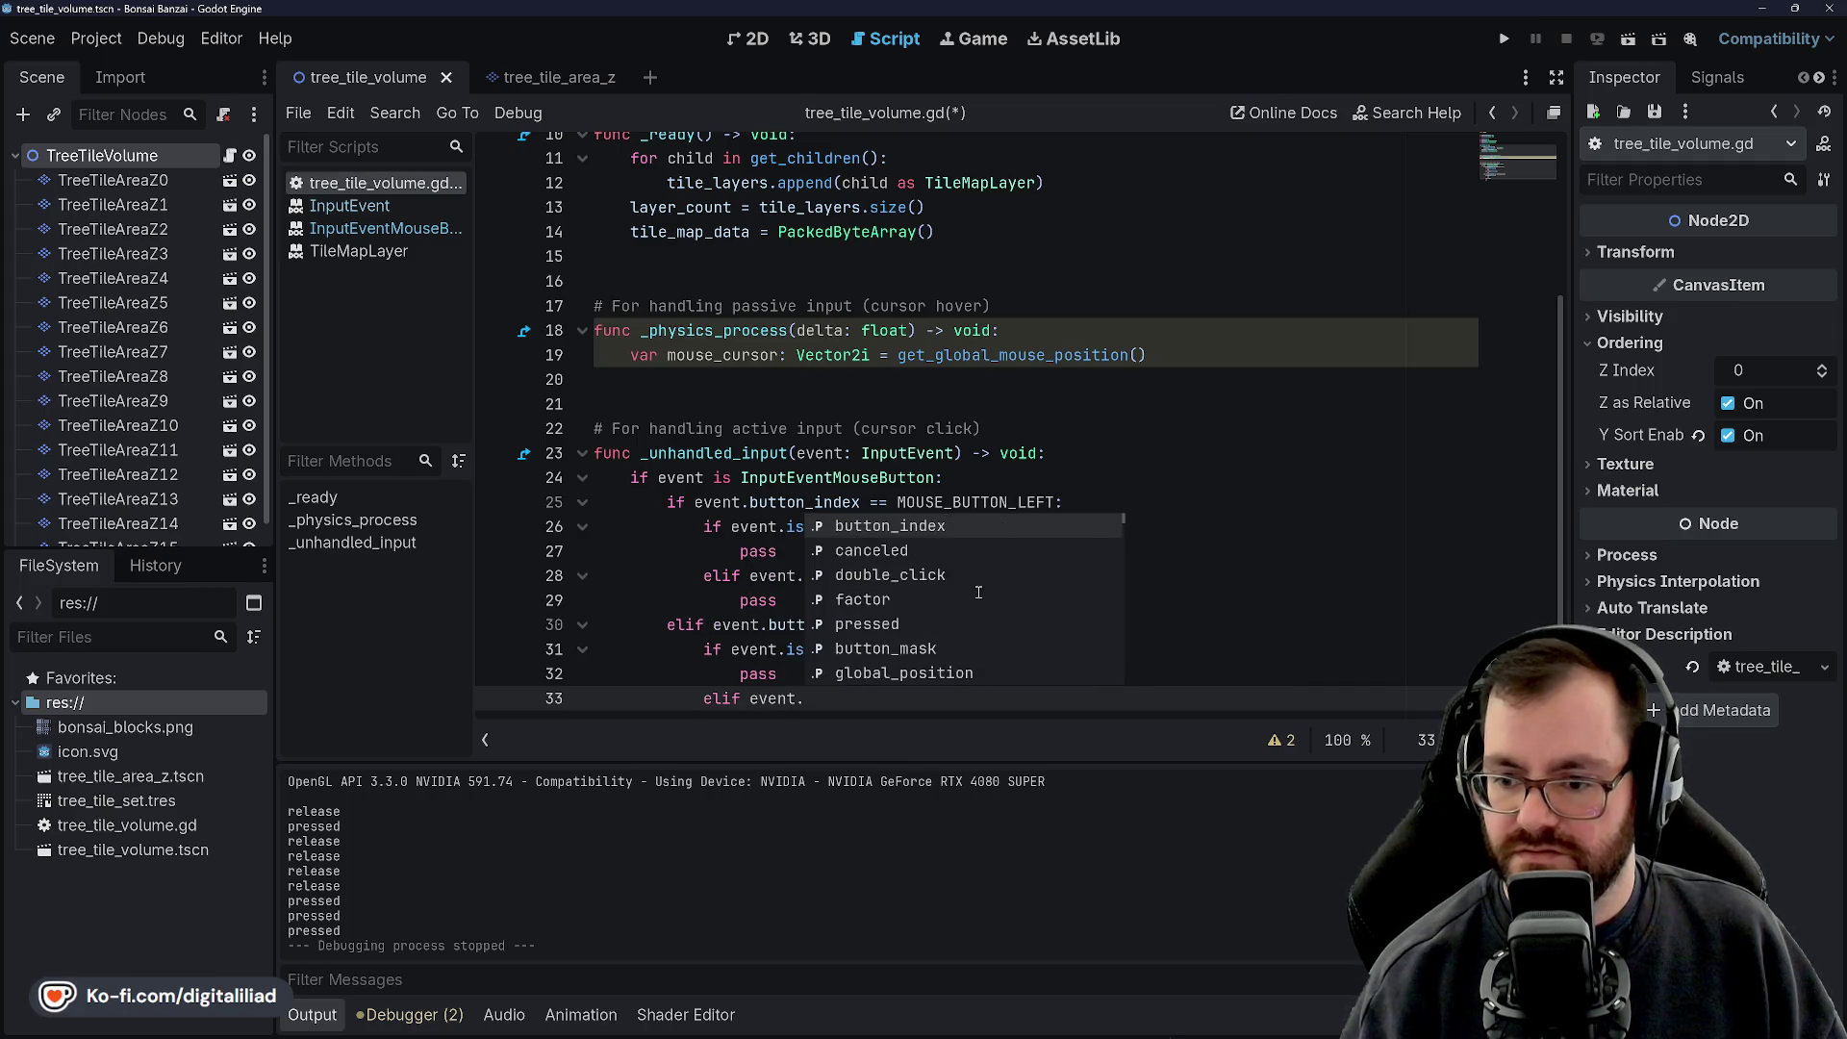
key("BackSpace")
key("BackSpace")
key("BackSpace")
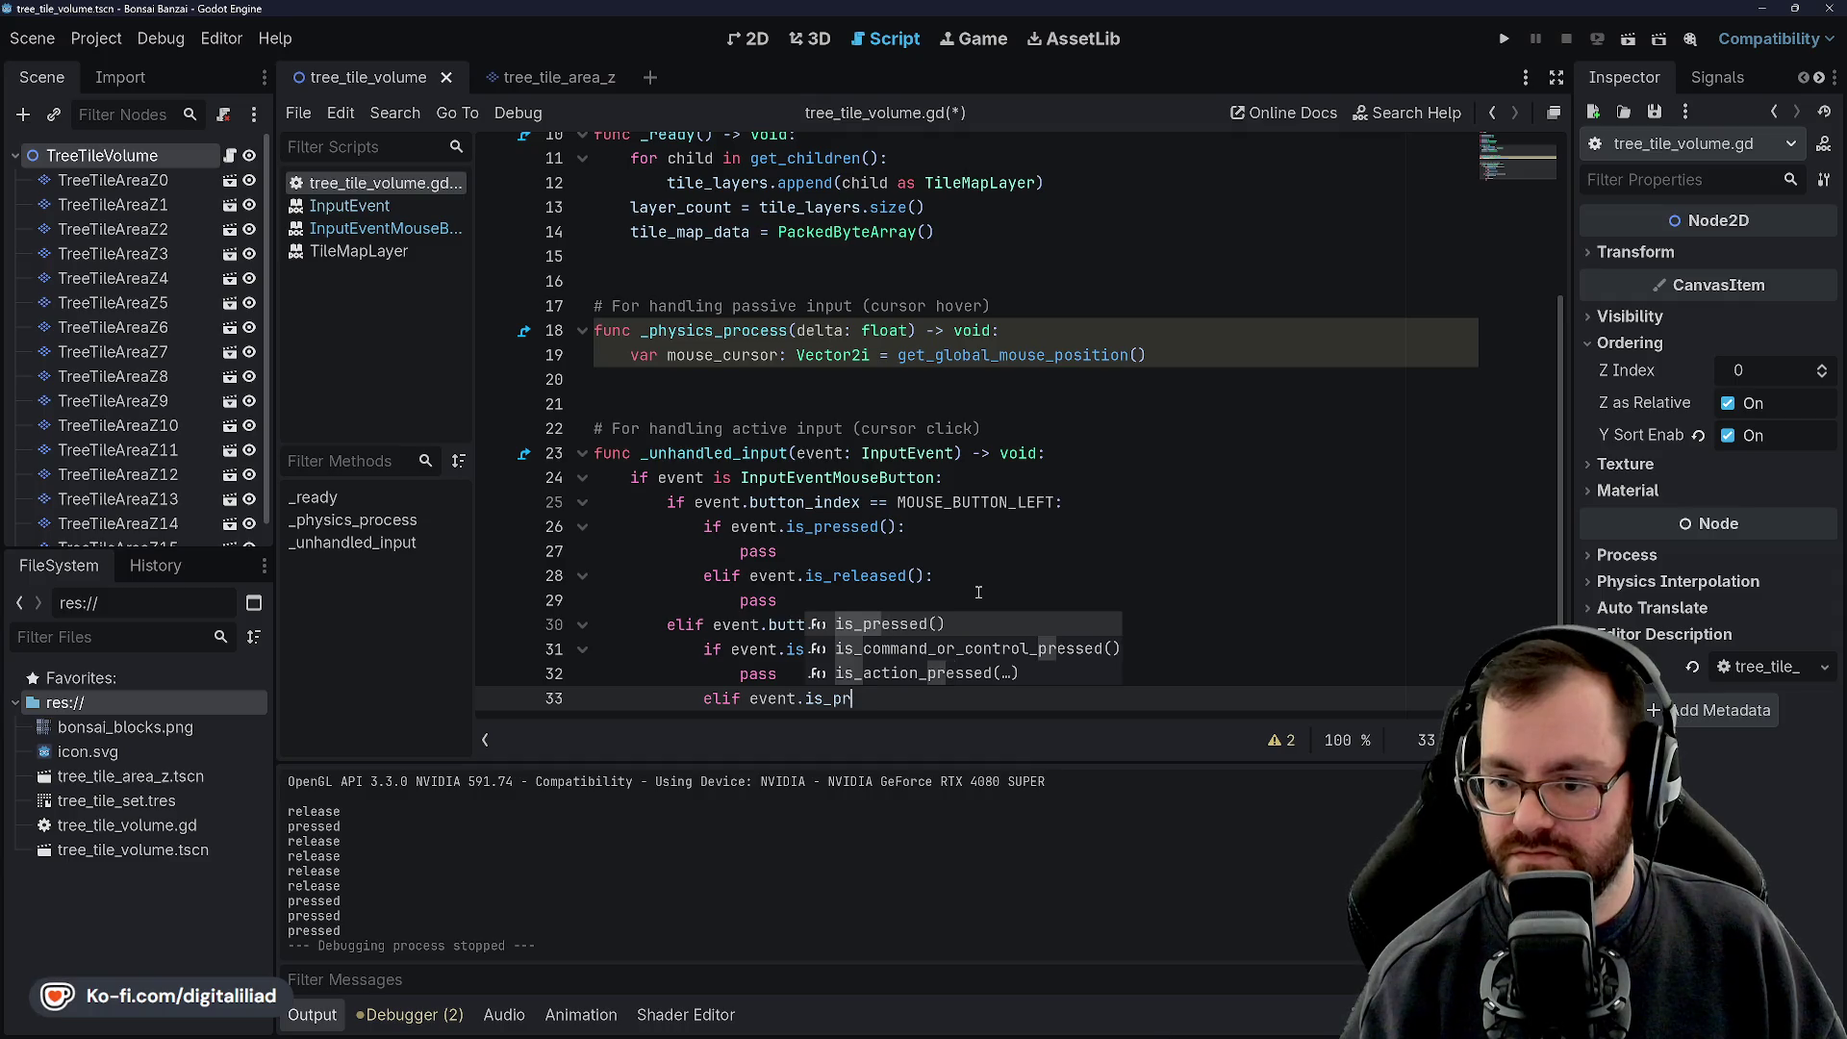
type("rele")
key("Return")
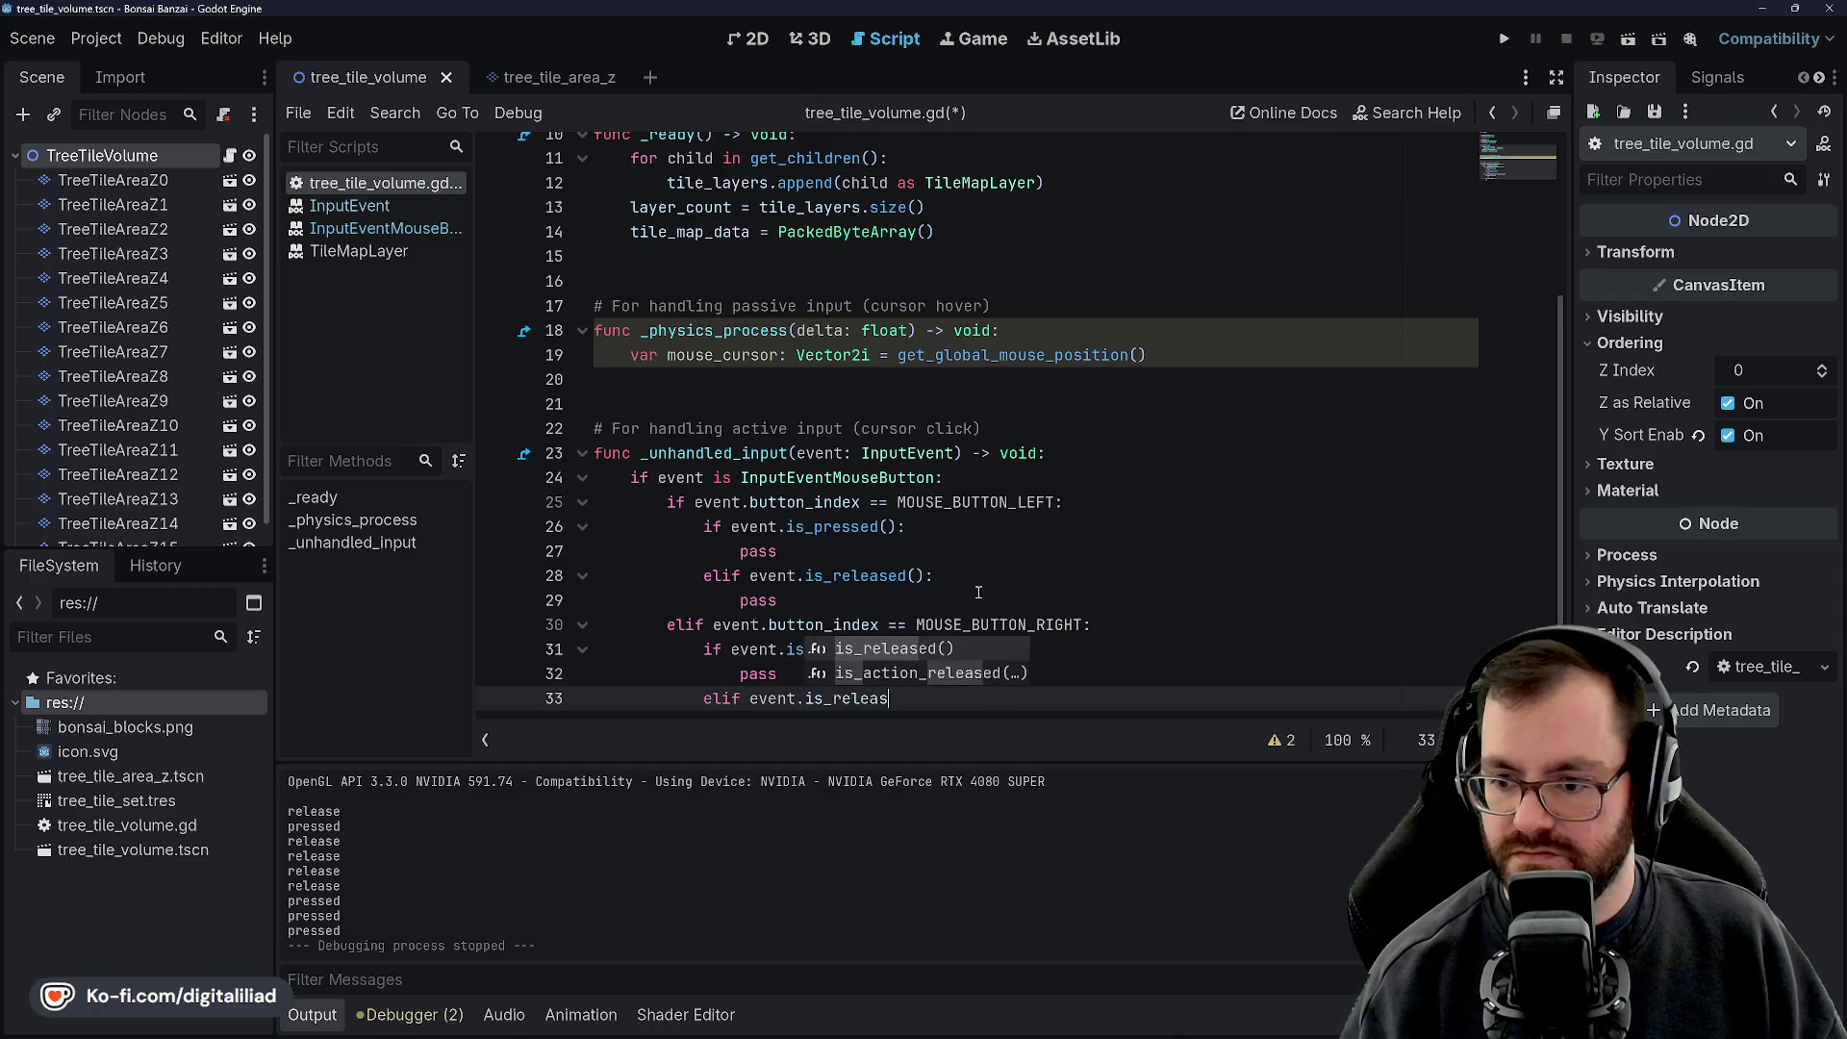
key("Return")
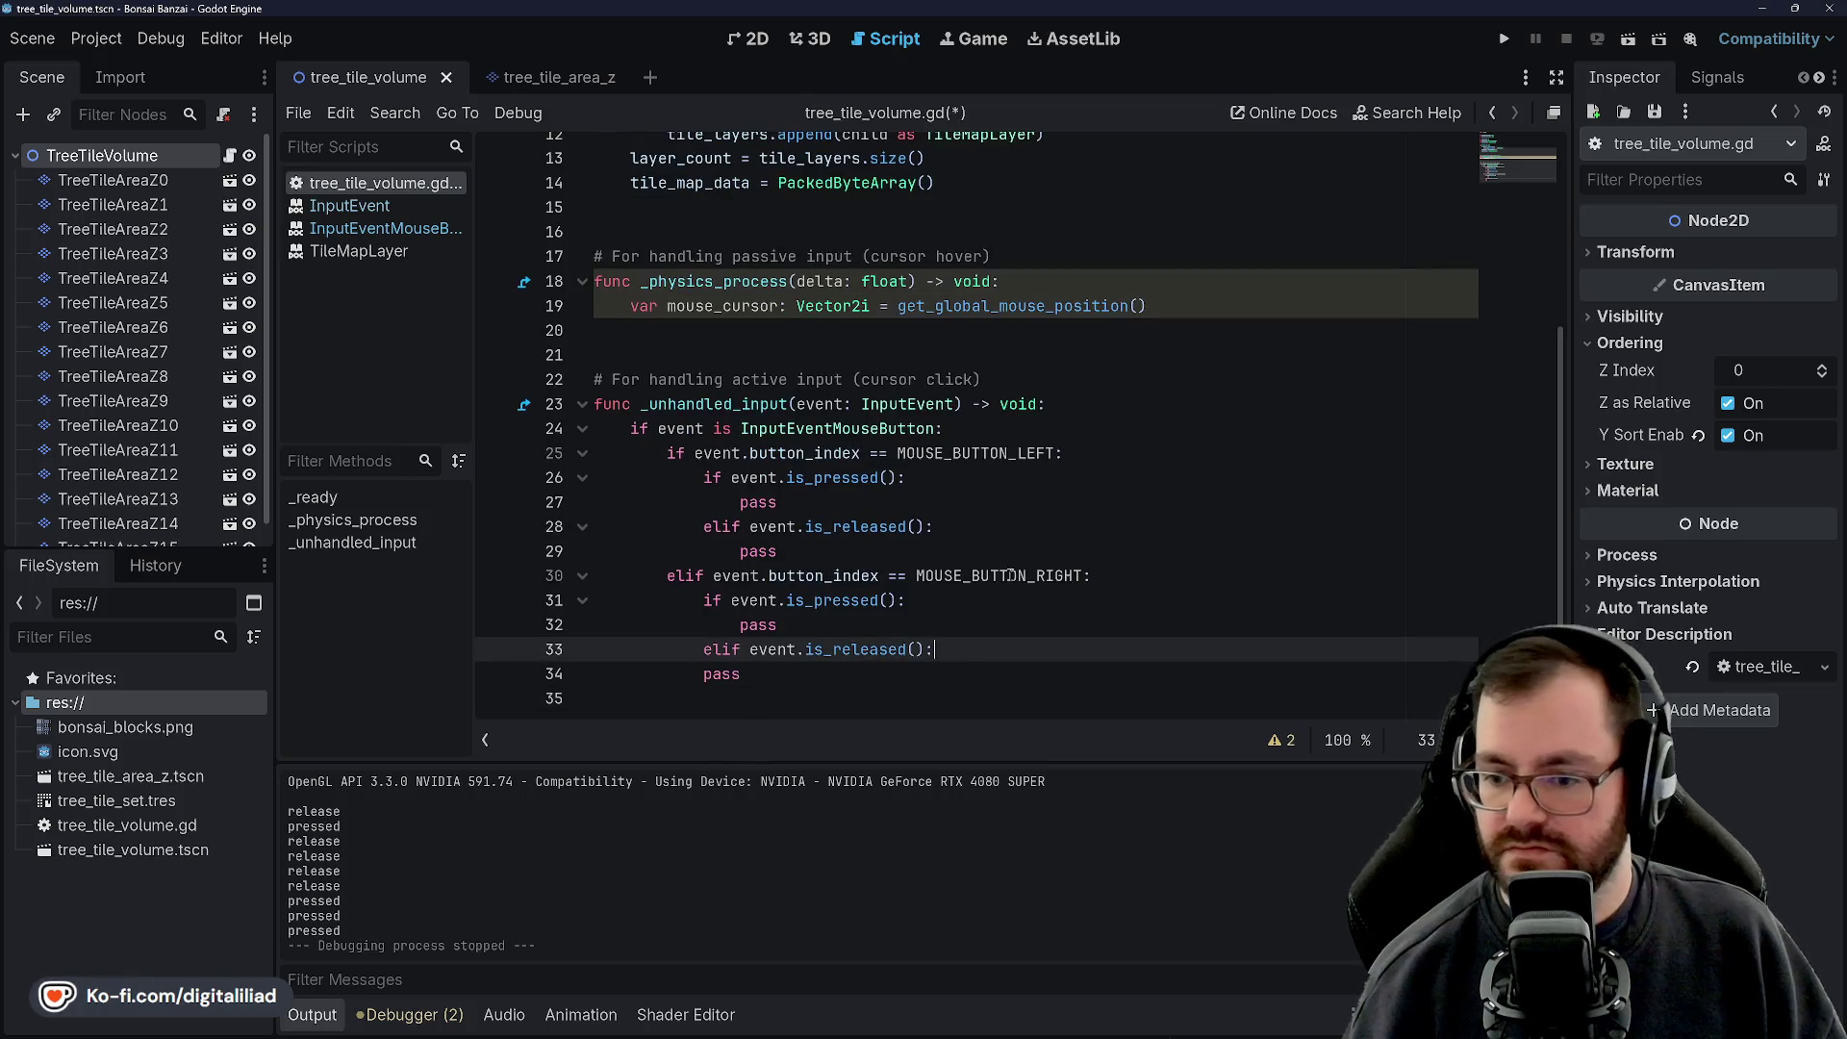
type("pass")
key("ctrl+s")
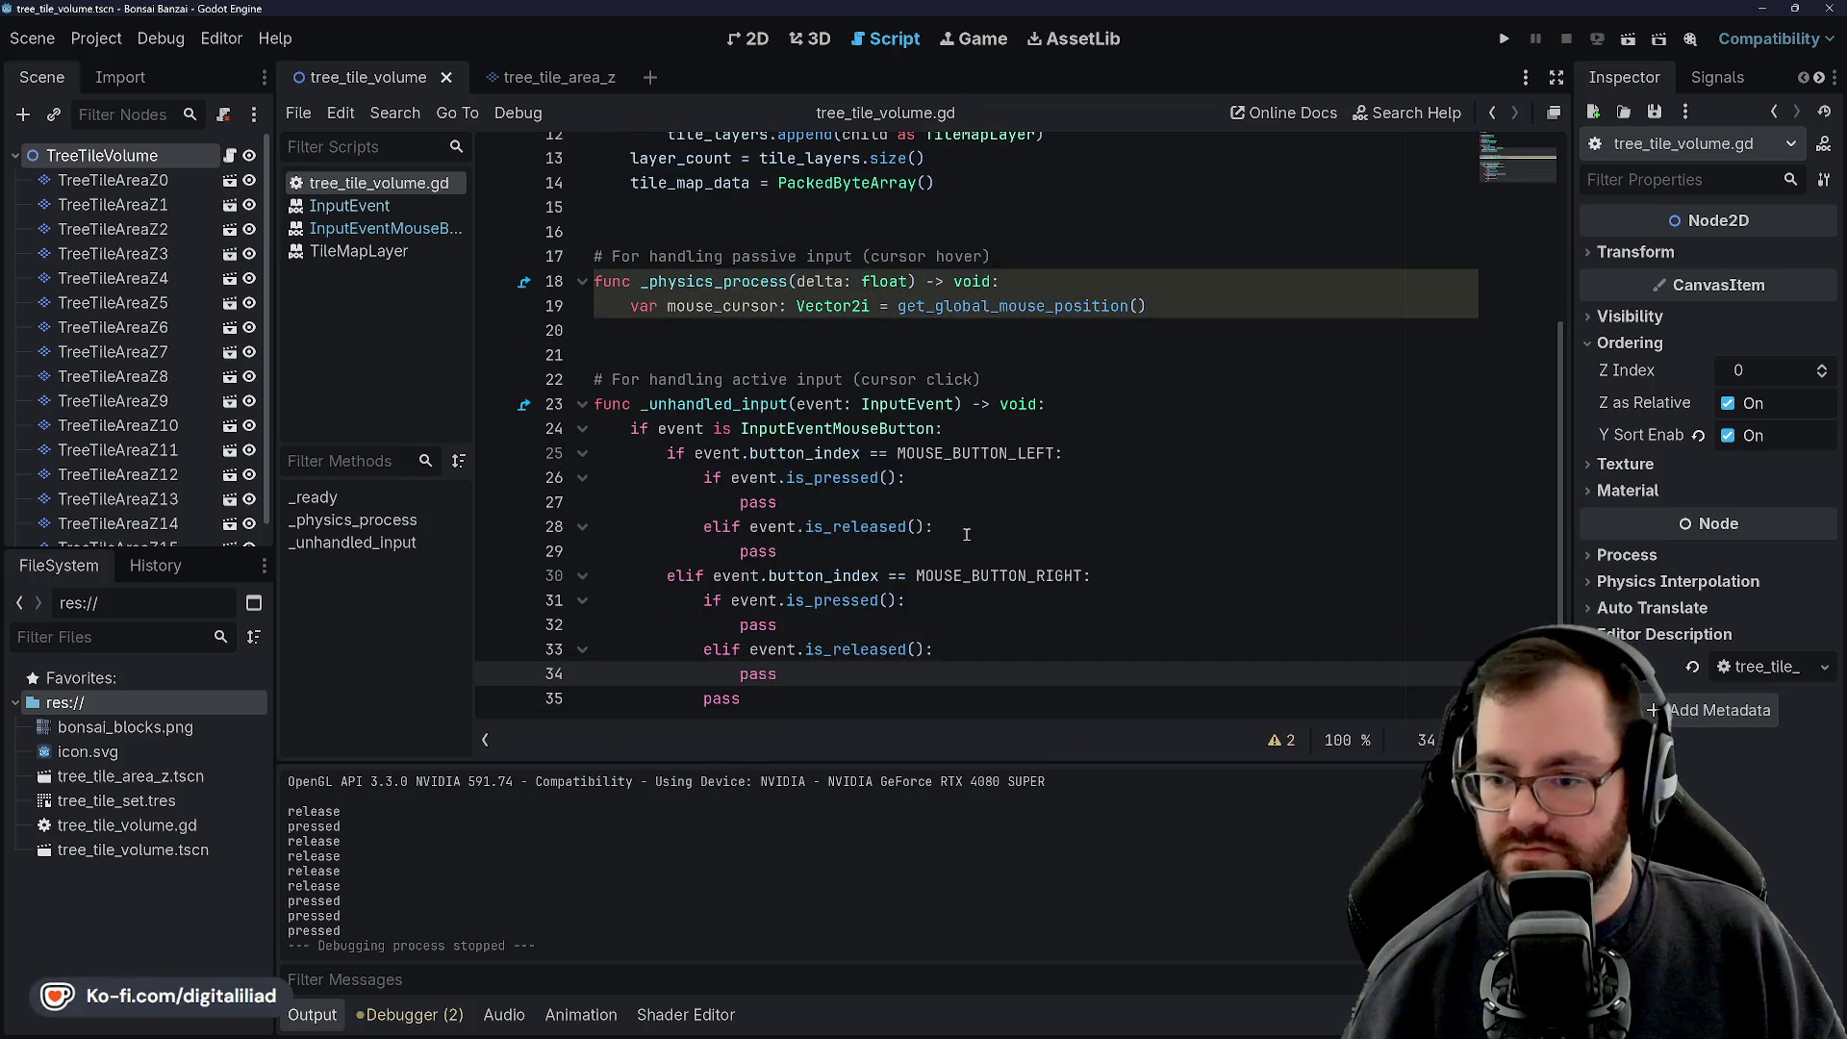
Set button_pressed_left to true on press and false on release, then save
left_click(890, 479)
key("Down")
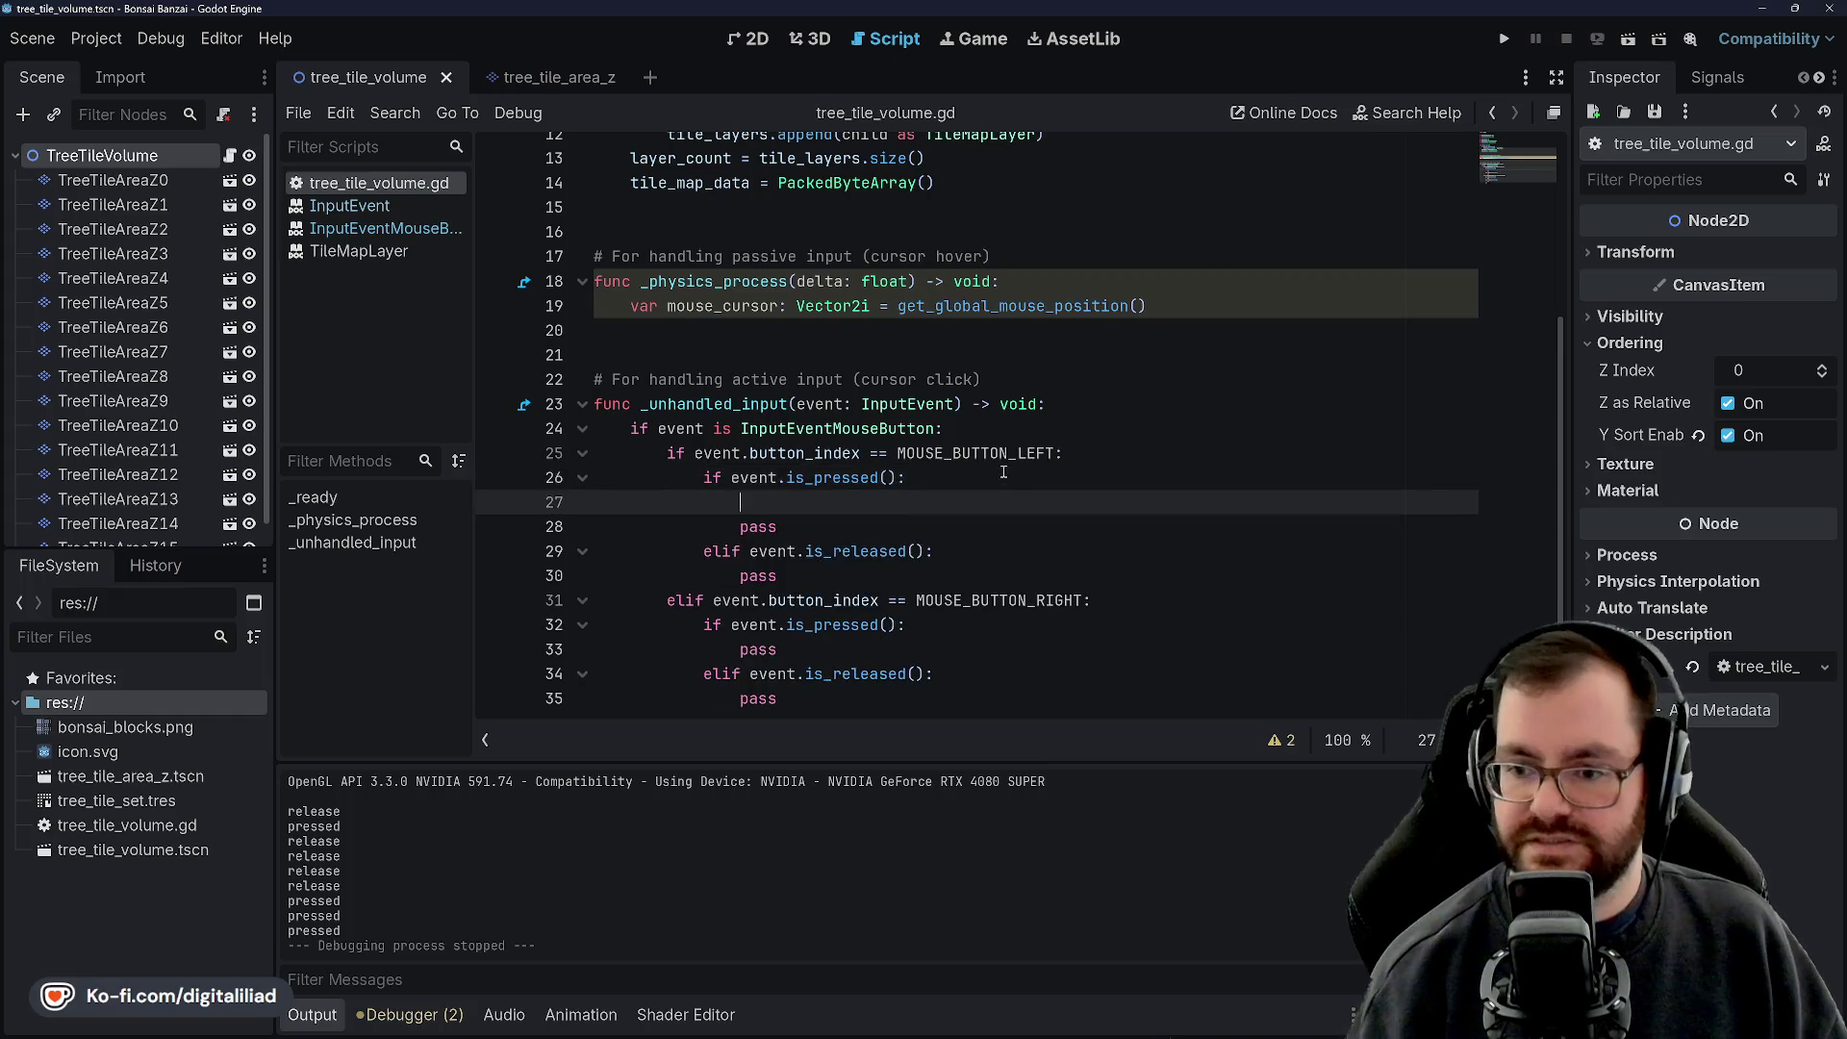
scroll(1003, 472, "up", 4)
key("Return")
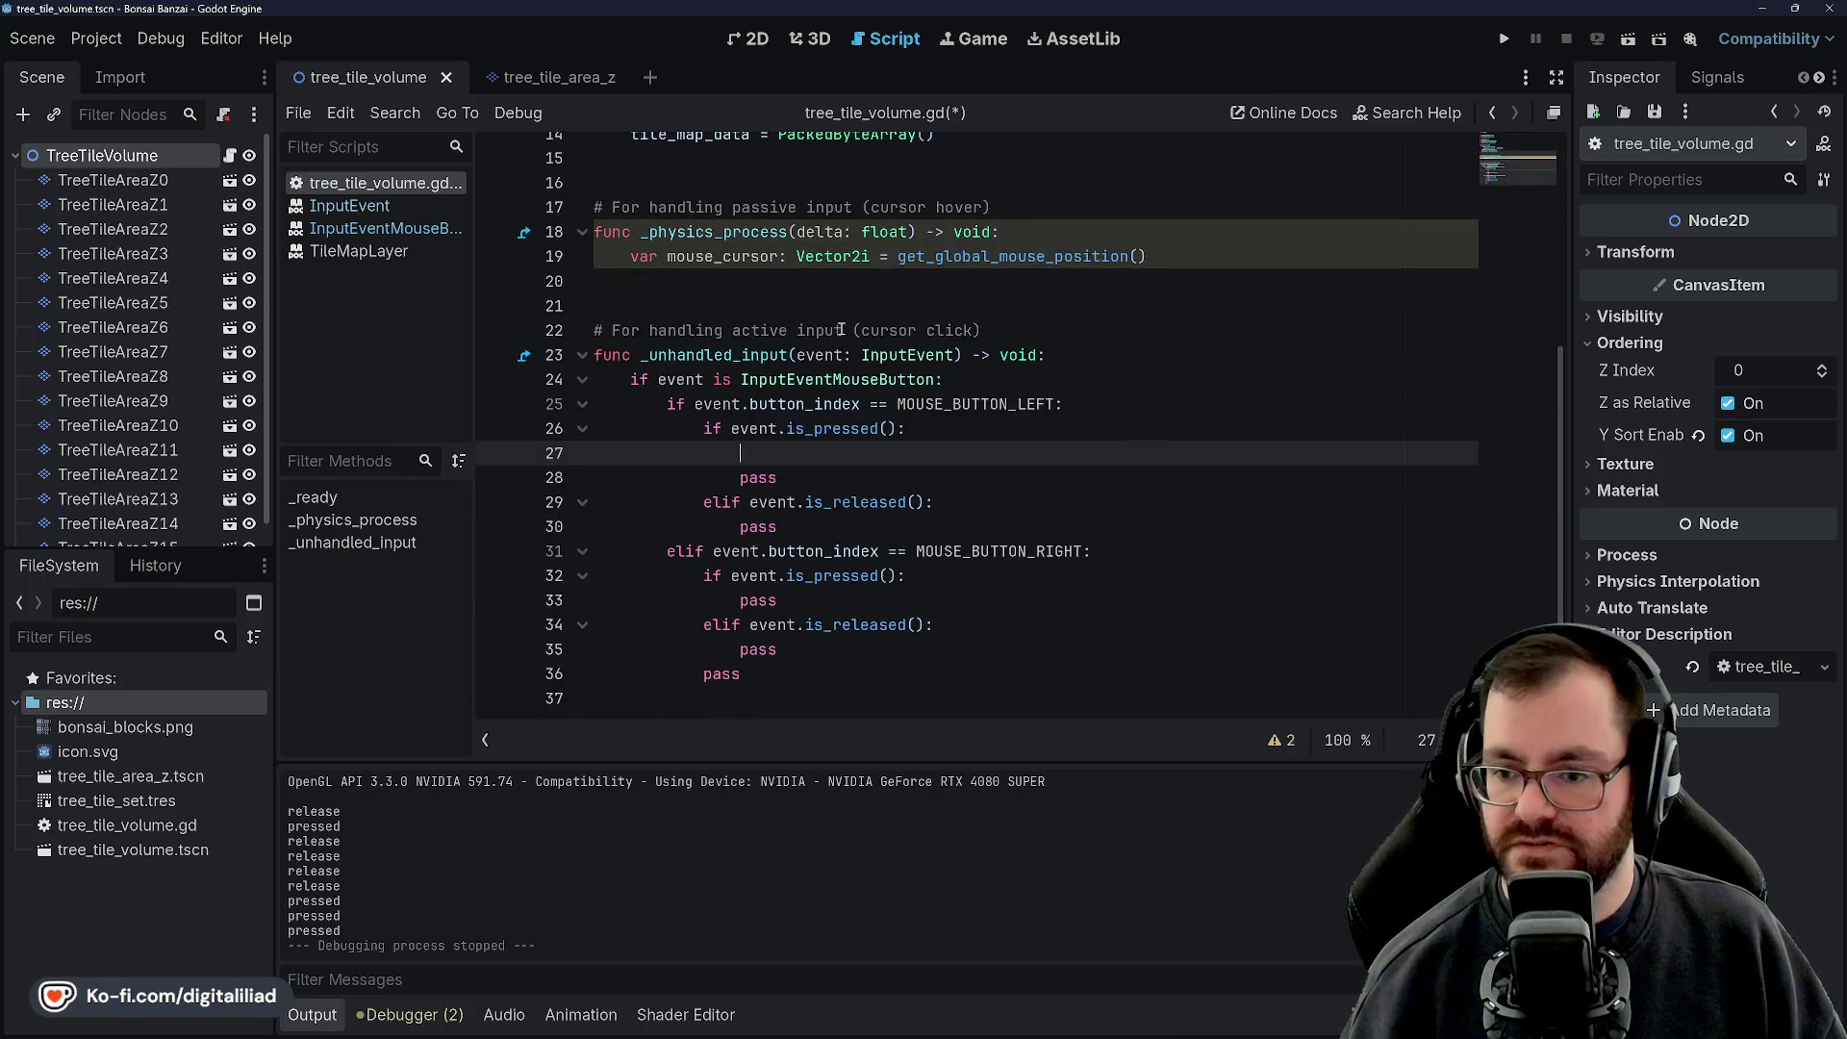
type("button")
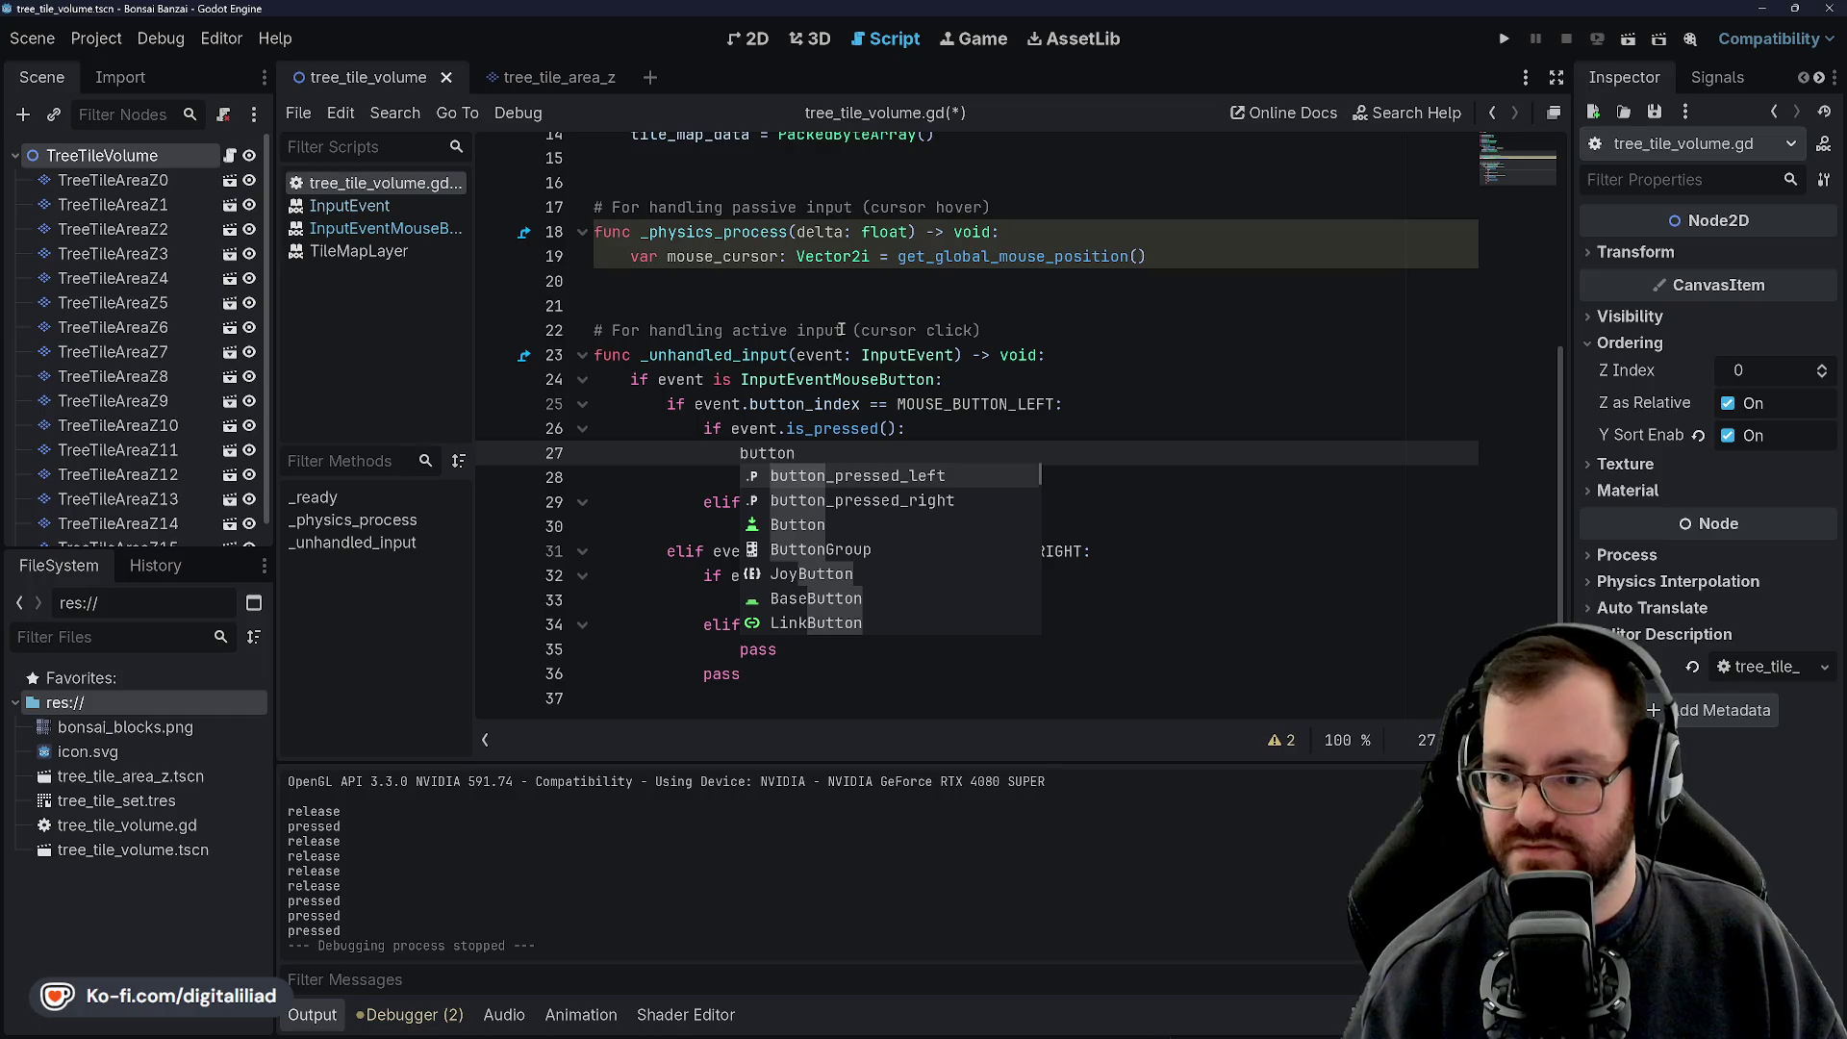
key("Return")
type("true")
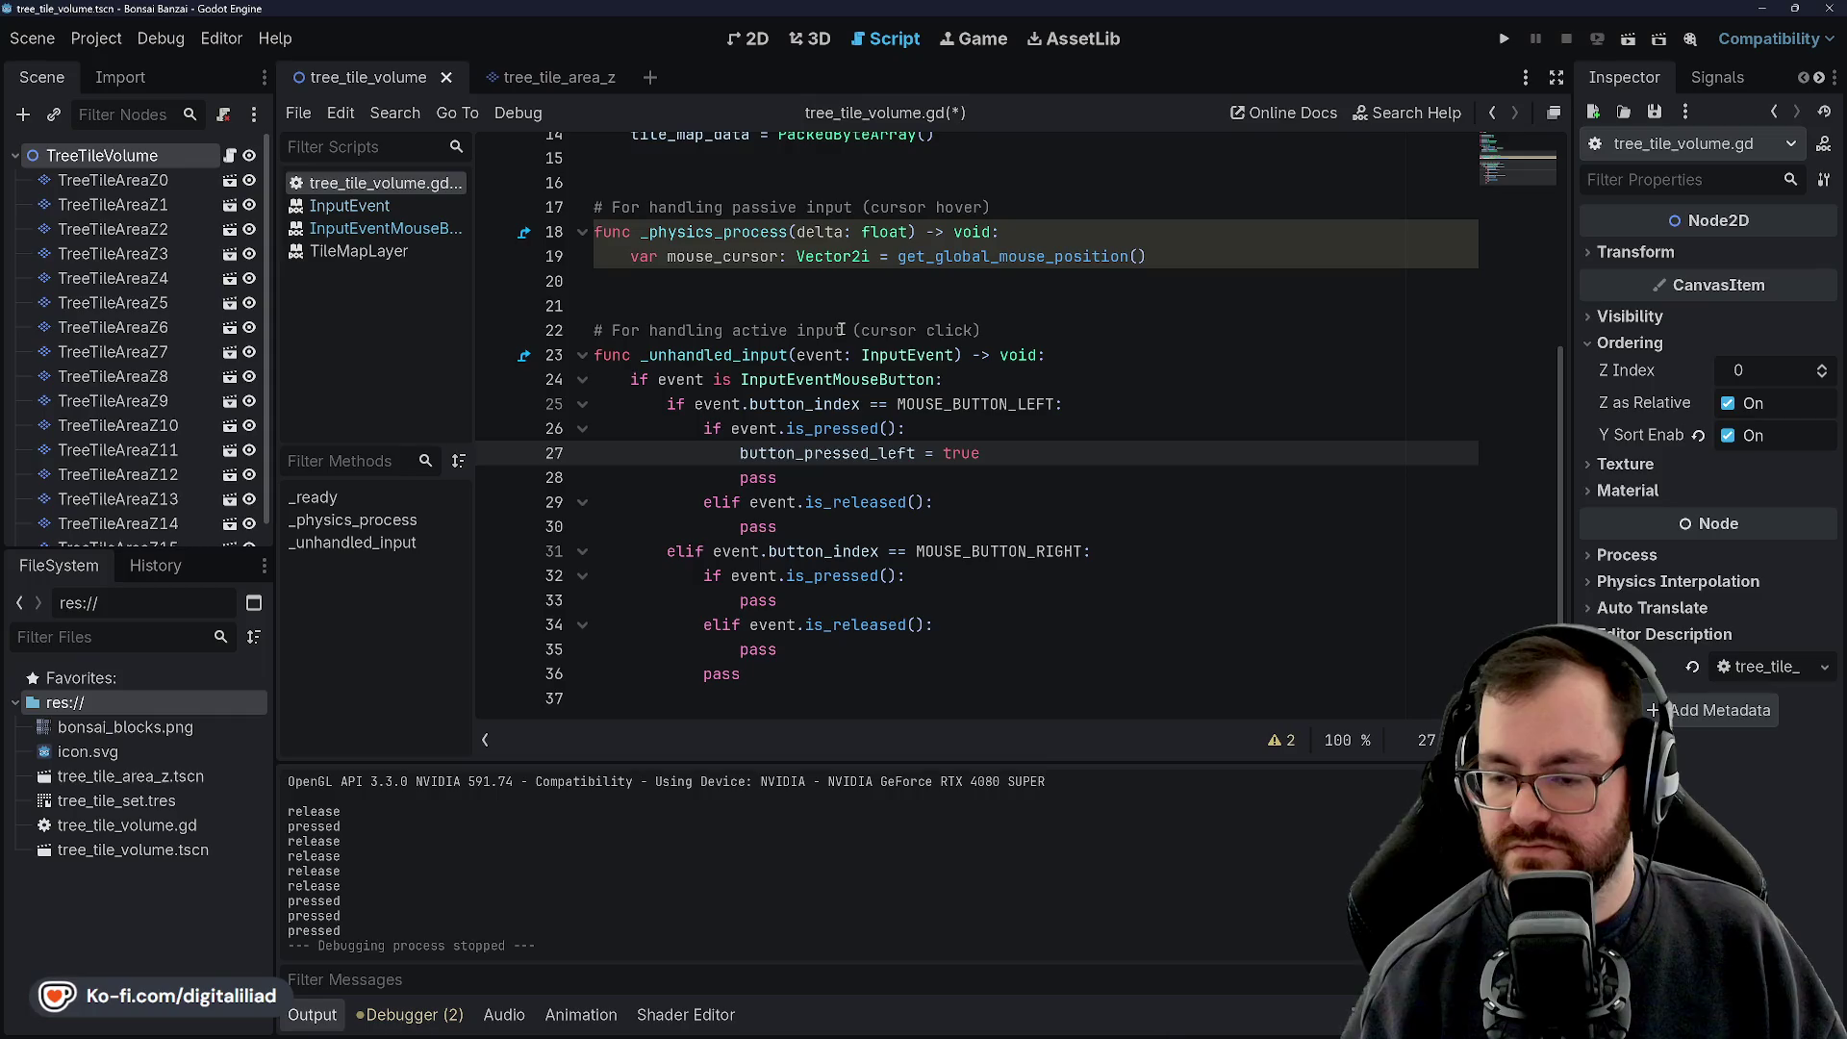
left_click(843, 499)
left_click(986, 507)
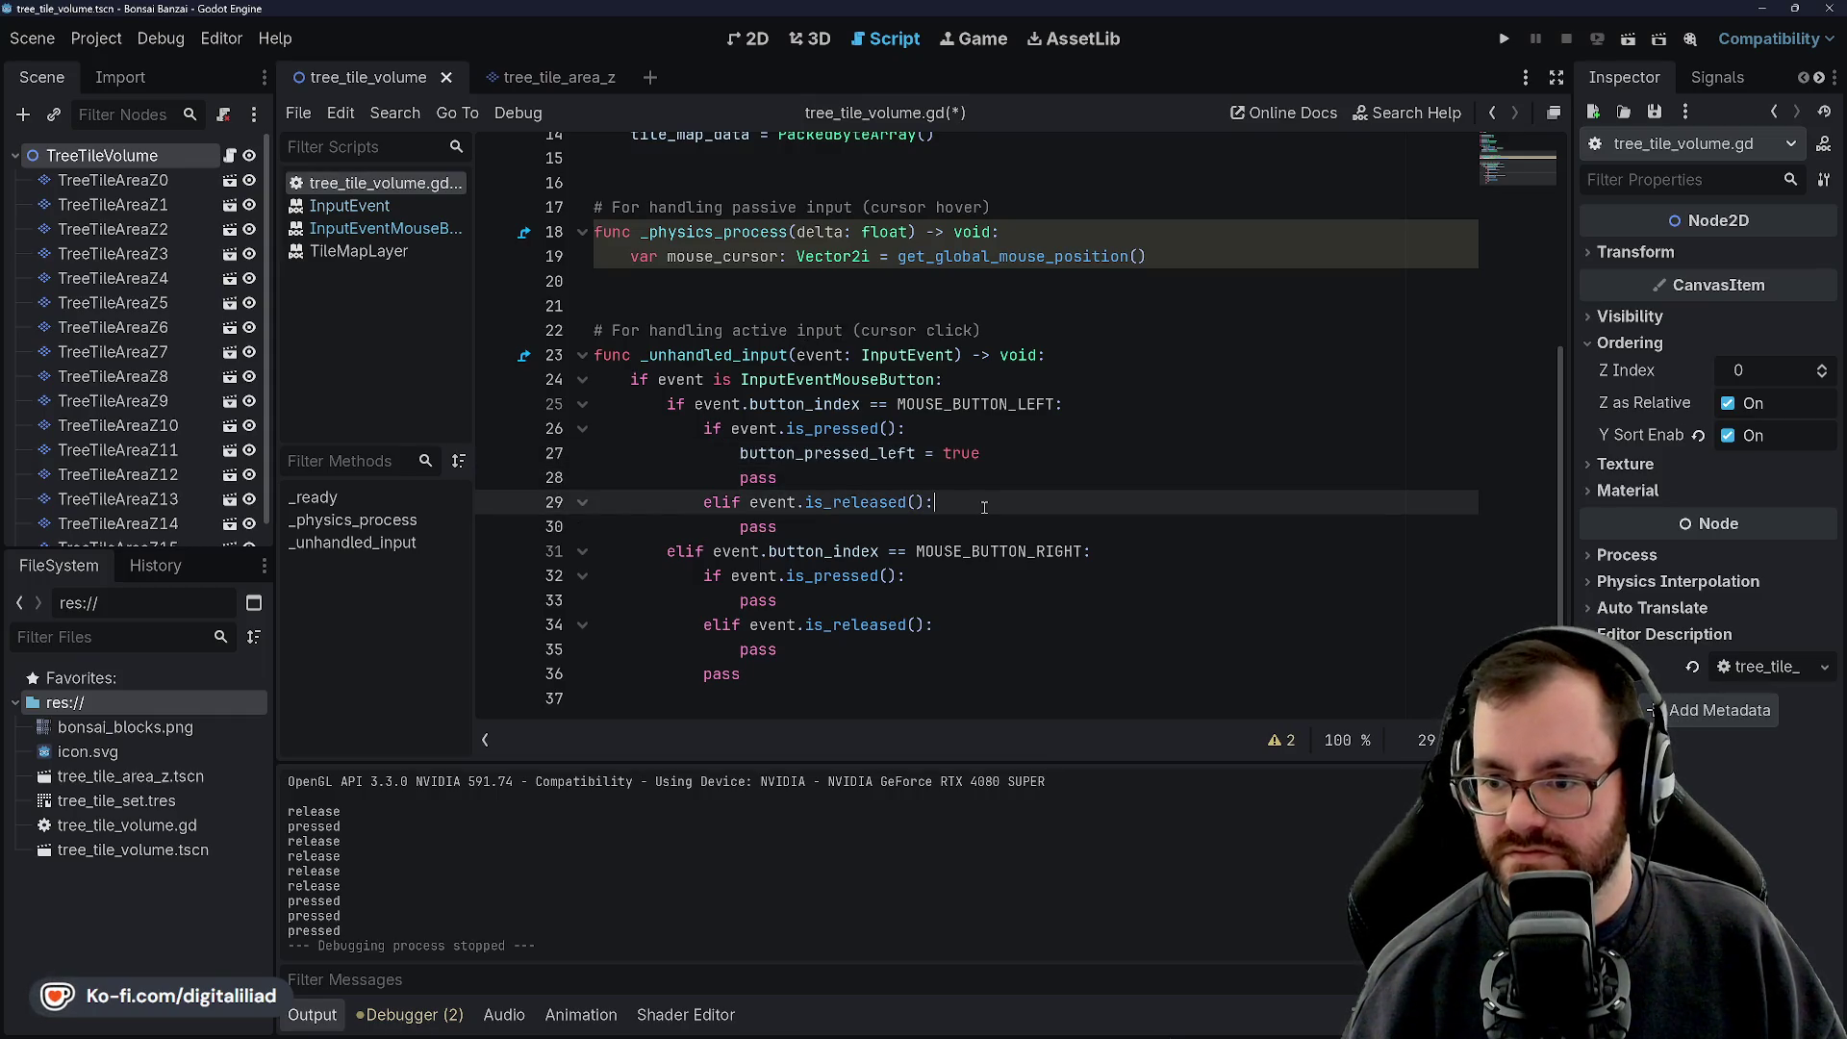
key("Return")
type("button_pres")
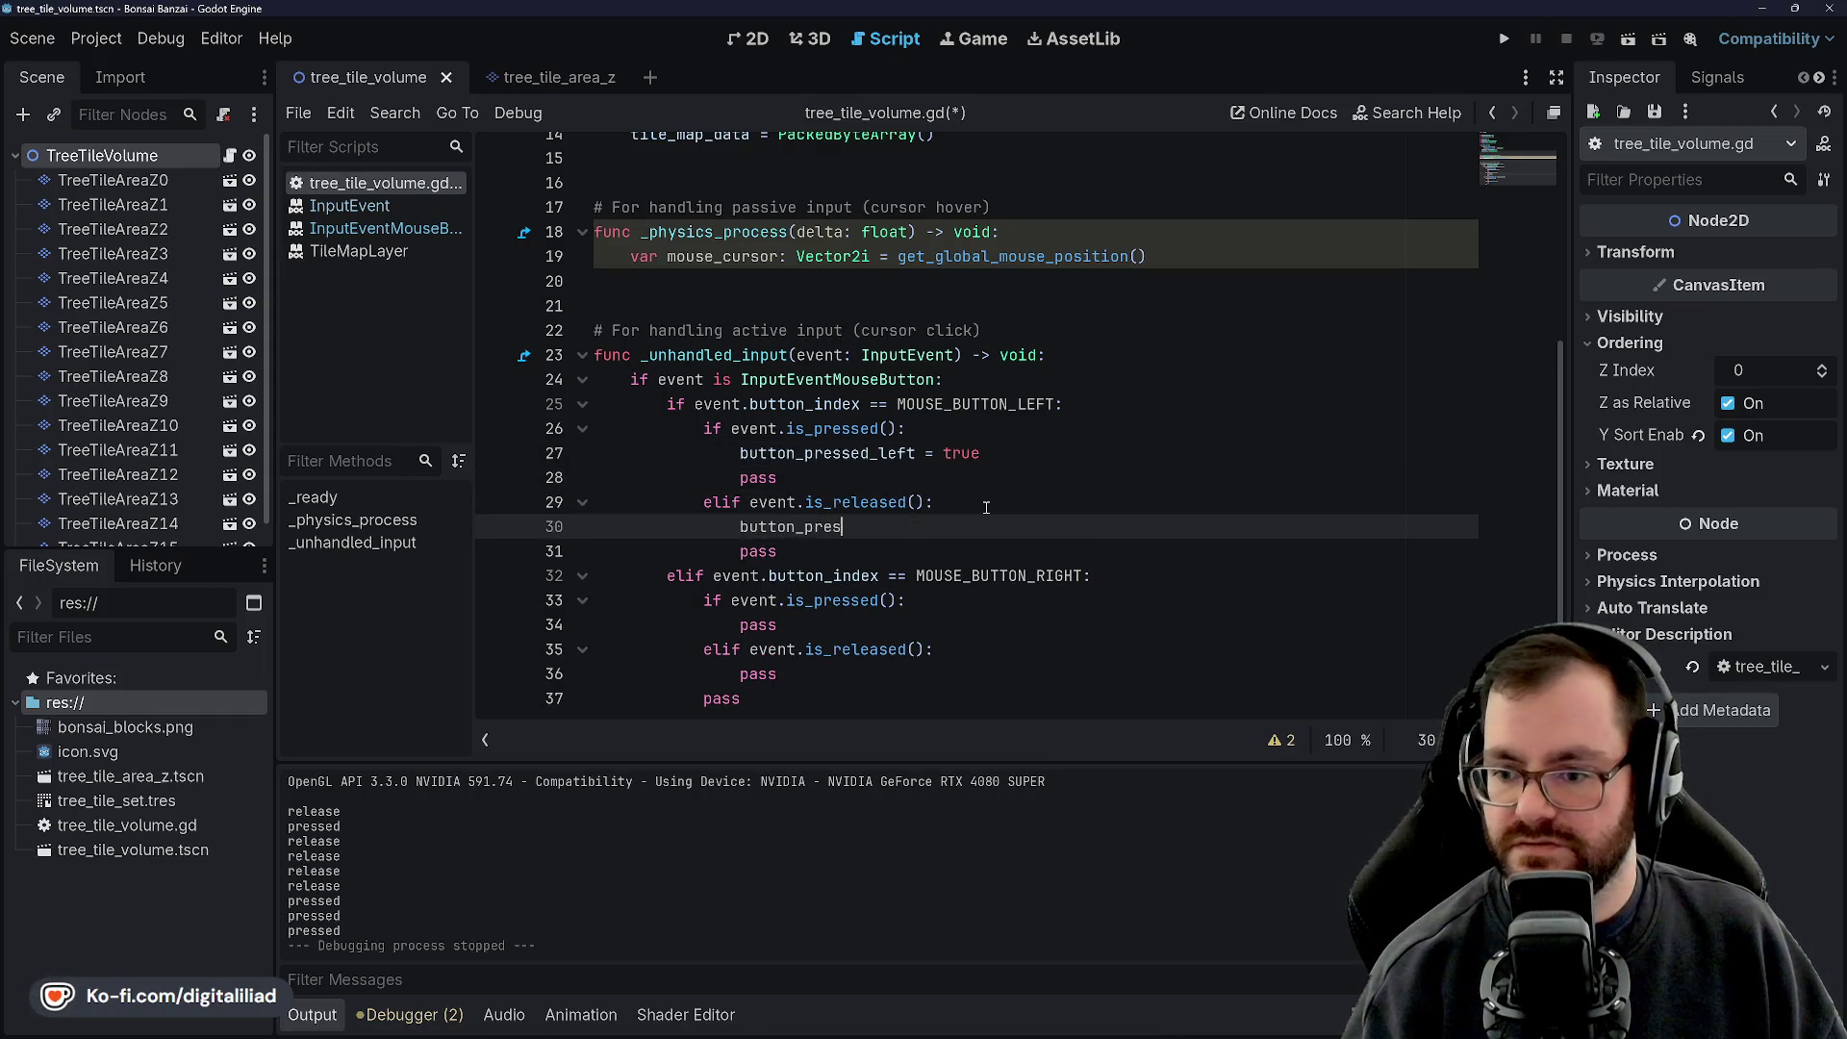
type("sed_left = false")
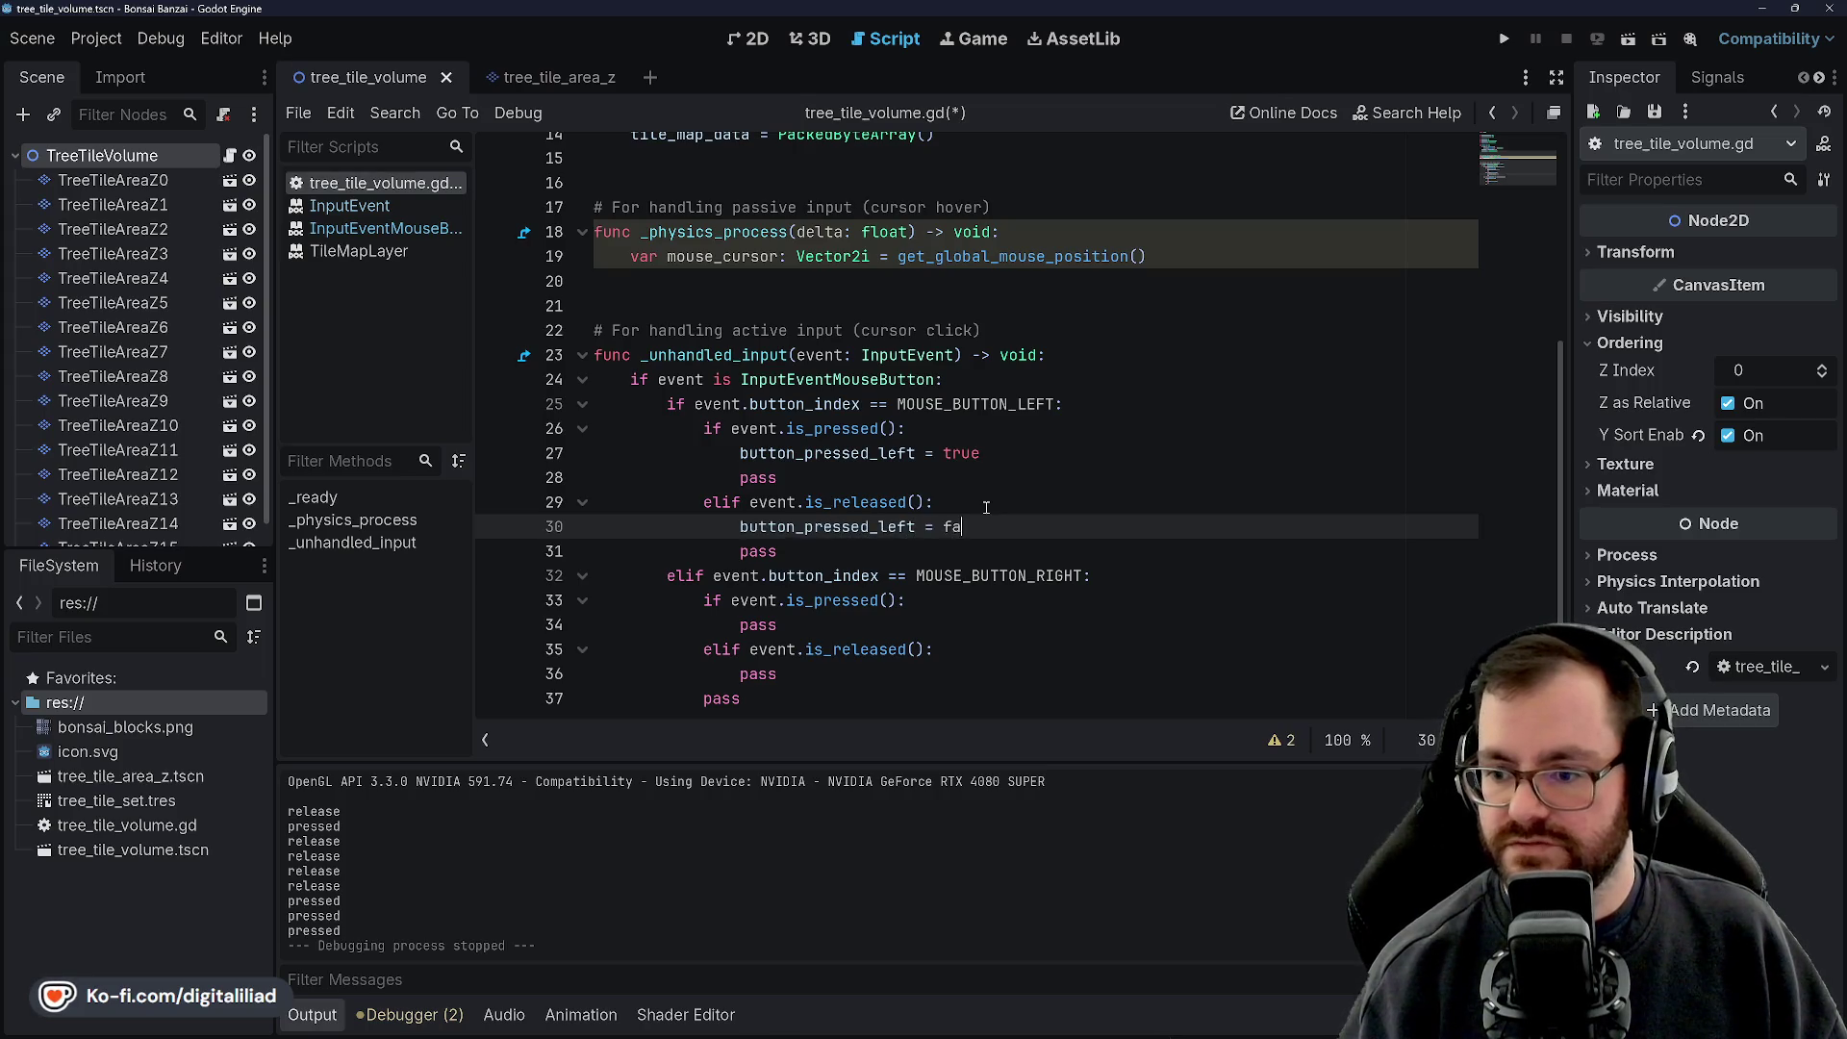
key("ctrl+s")
Remove the redundant pass lines after the button_pressed_left assignments
key("Up")
key("Up")
key("Up")
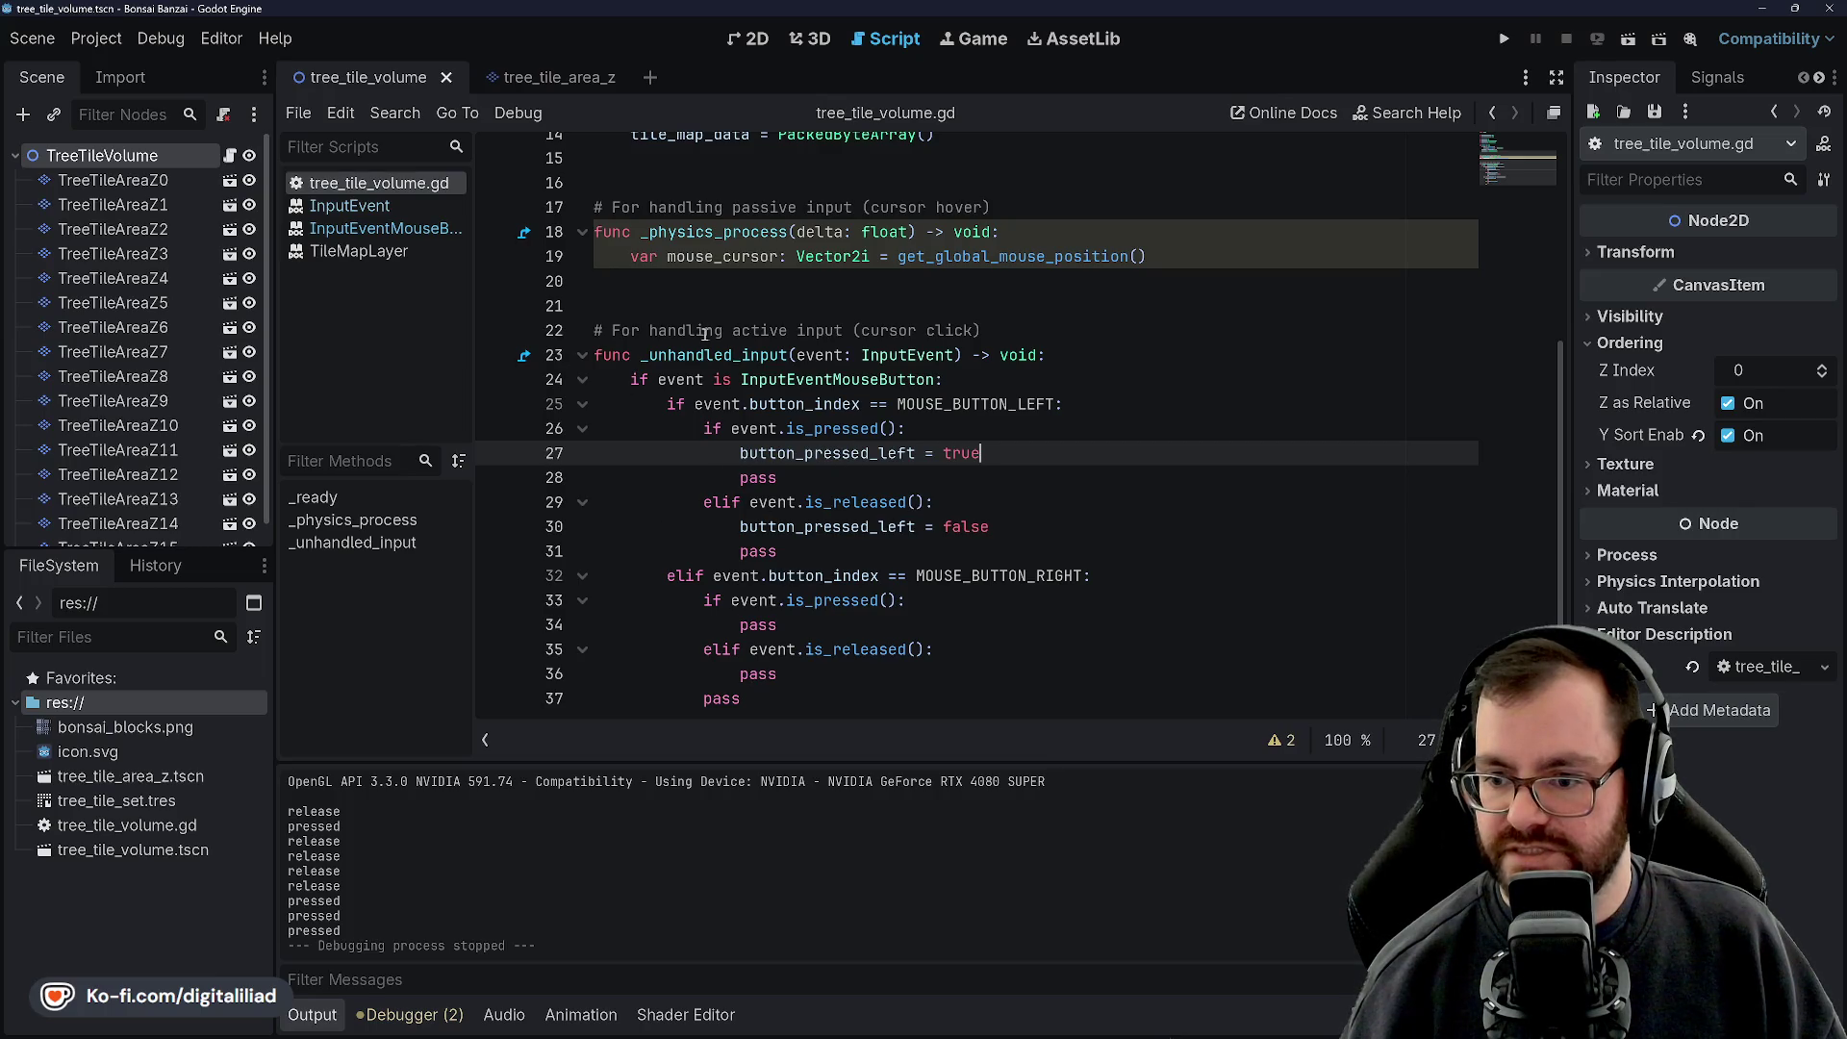
scroll(928, 486, "down", 1)
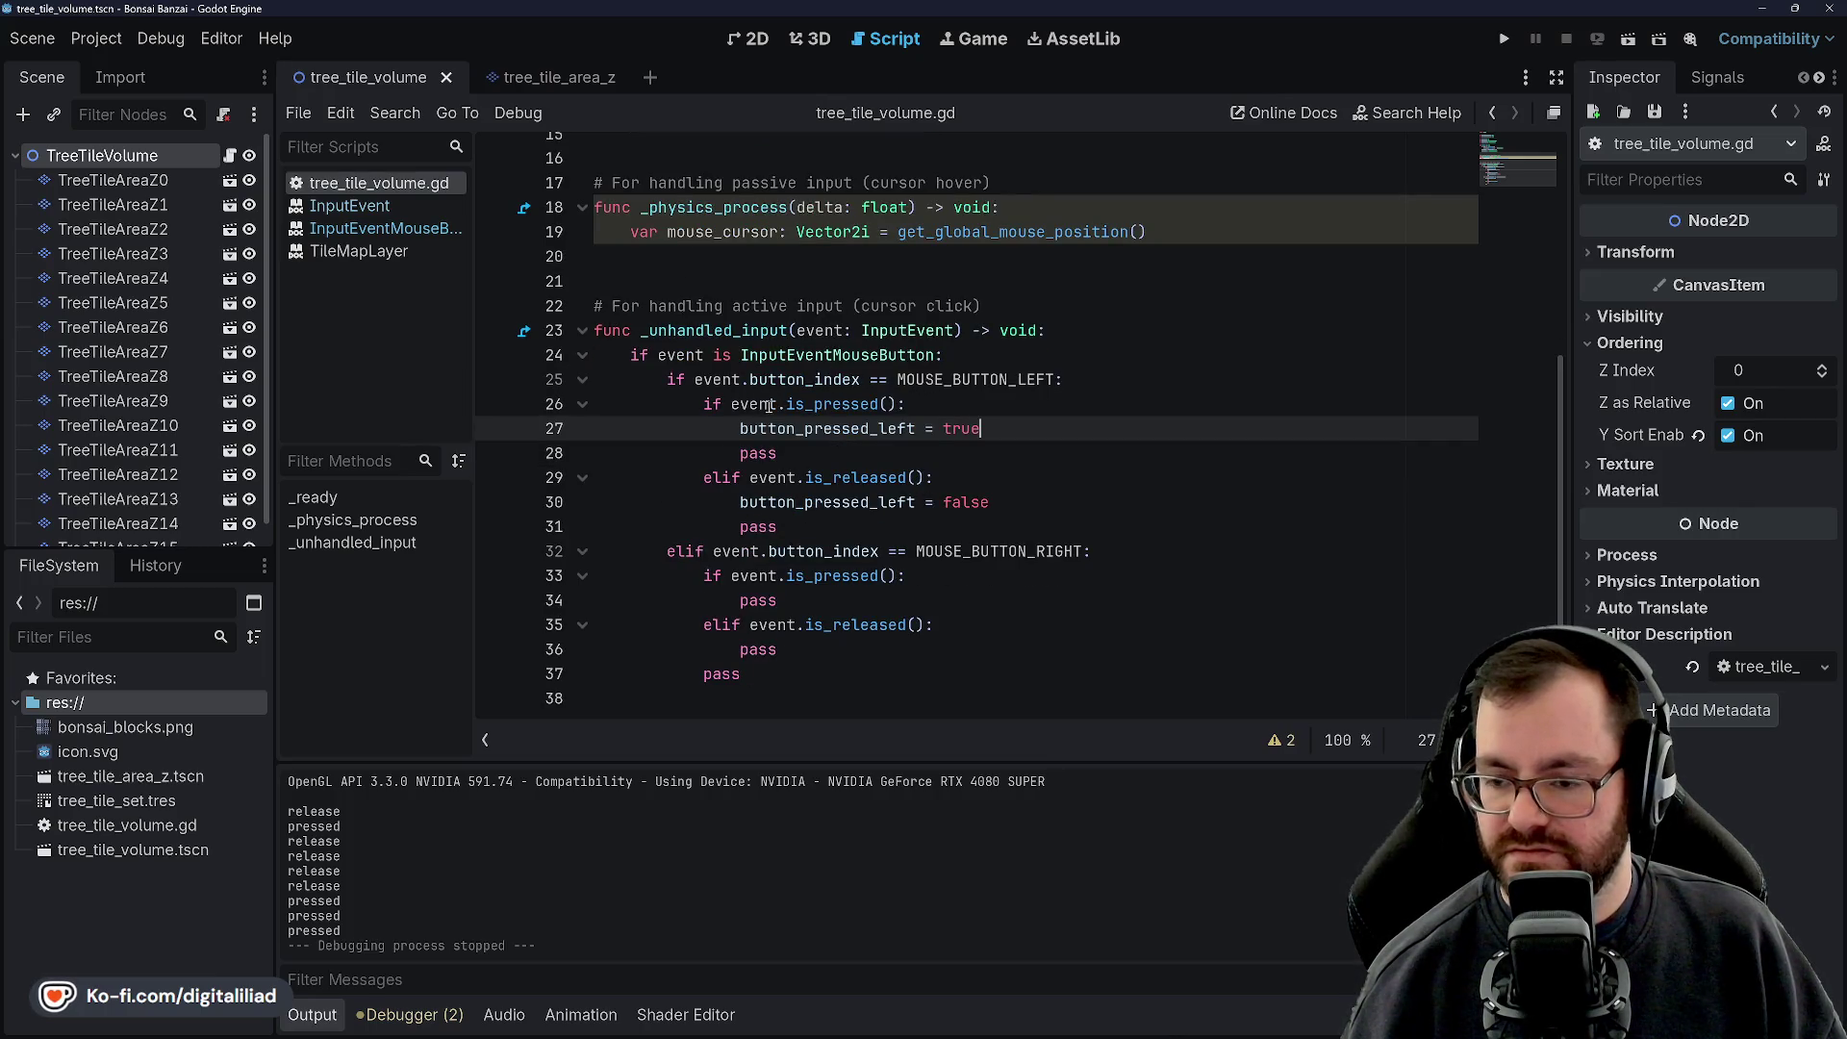
left_click(805, 454)
left_click(814, 528)
left_click(810, 461)
left_click(816, 403)
left_click(806, 454)
left_click(810, 527)
left_click(806, 456)
left_click(931, 589)
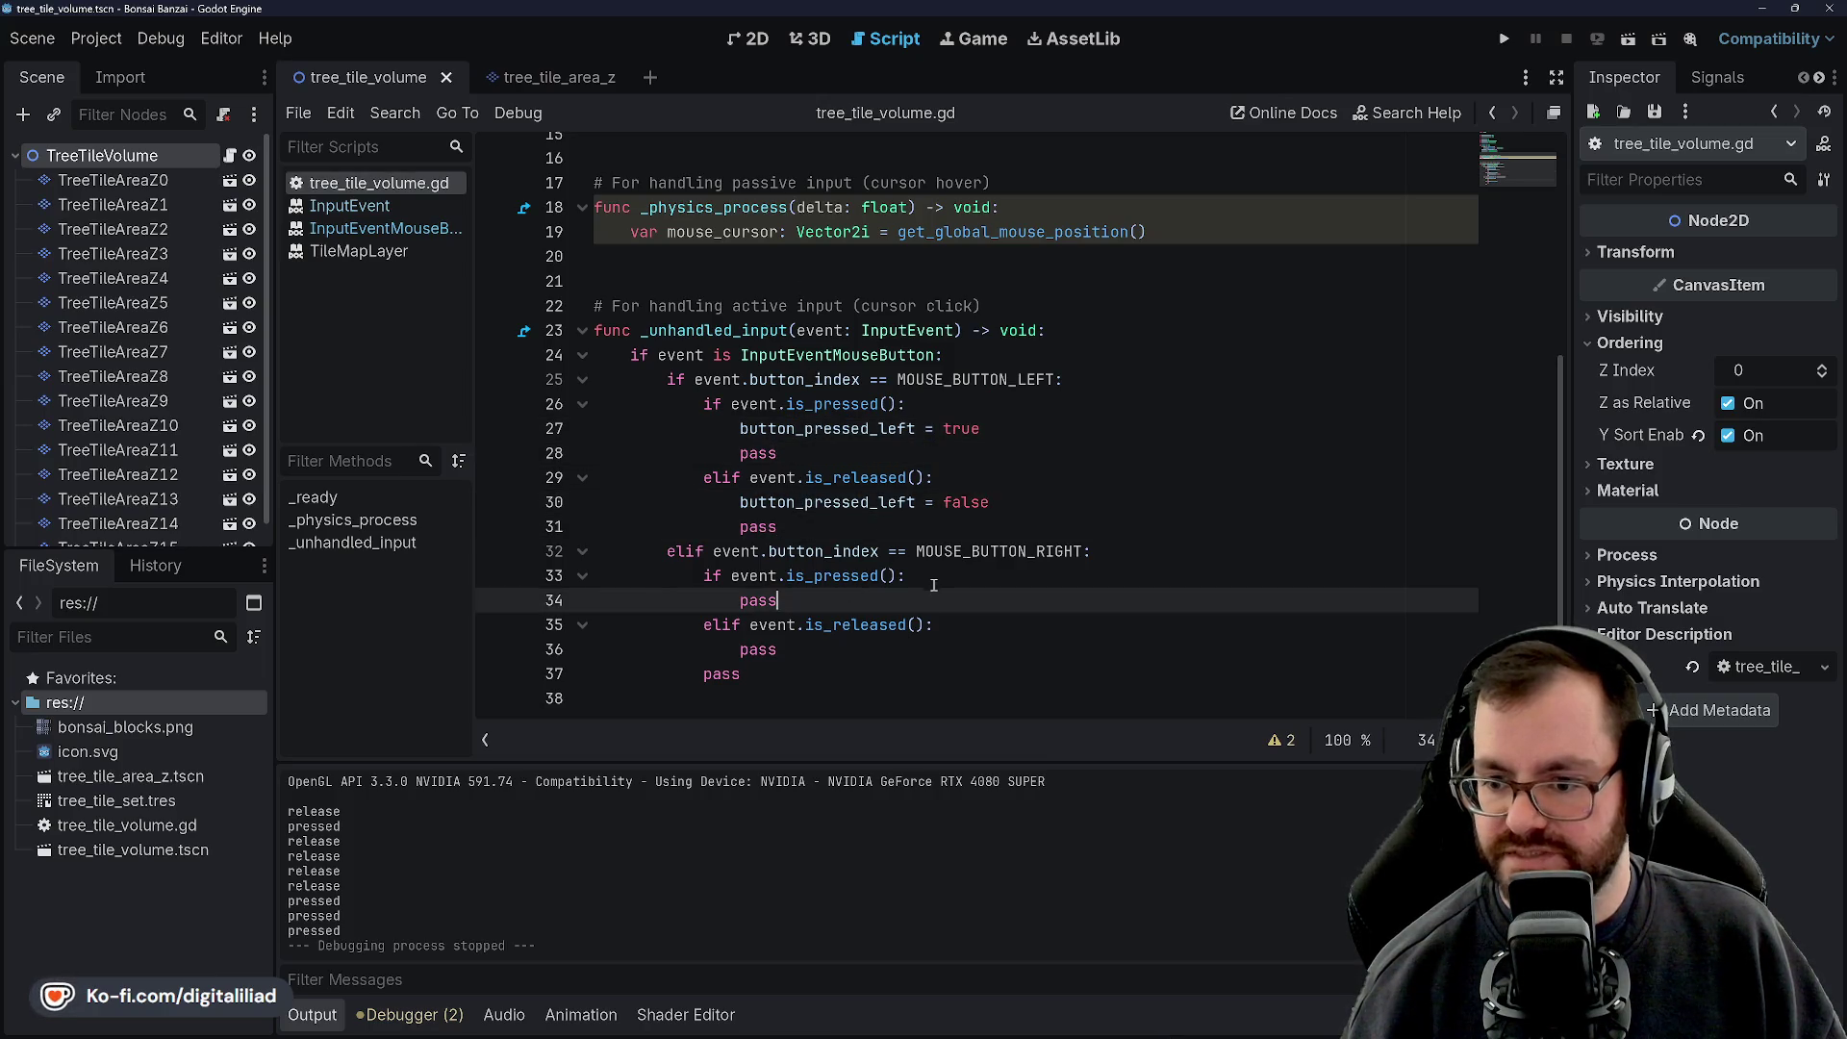
left_click(770, 454)
key("ctrl+x")
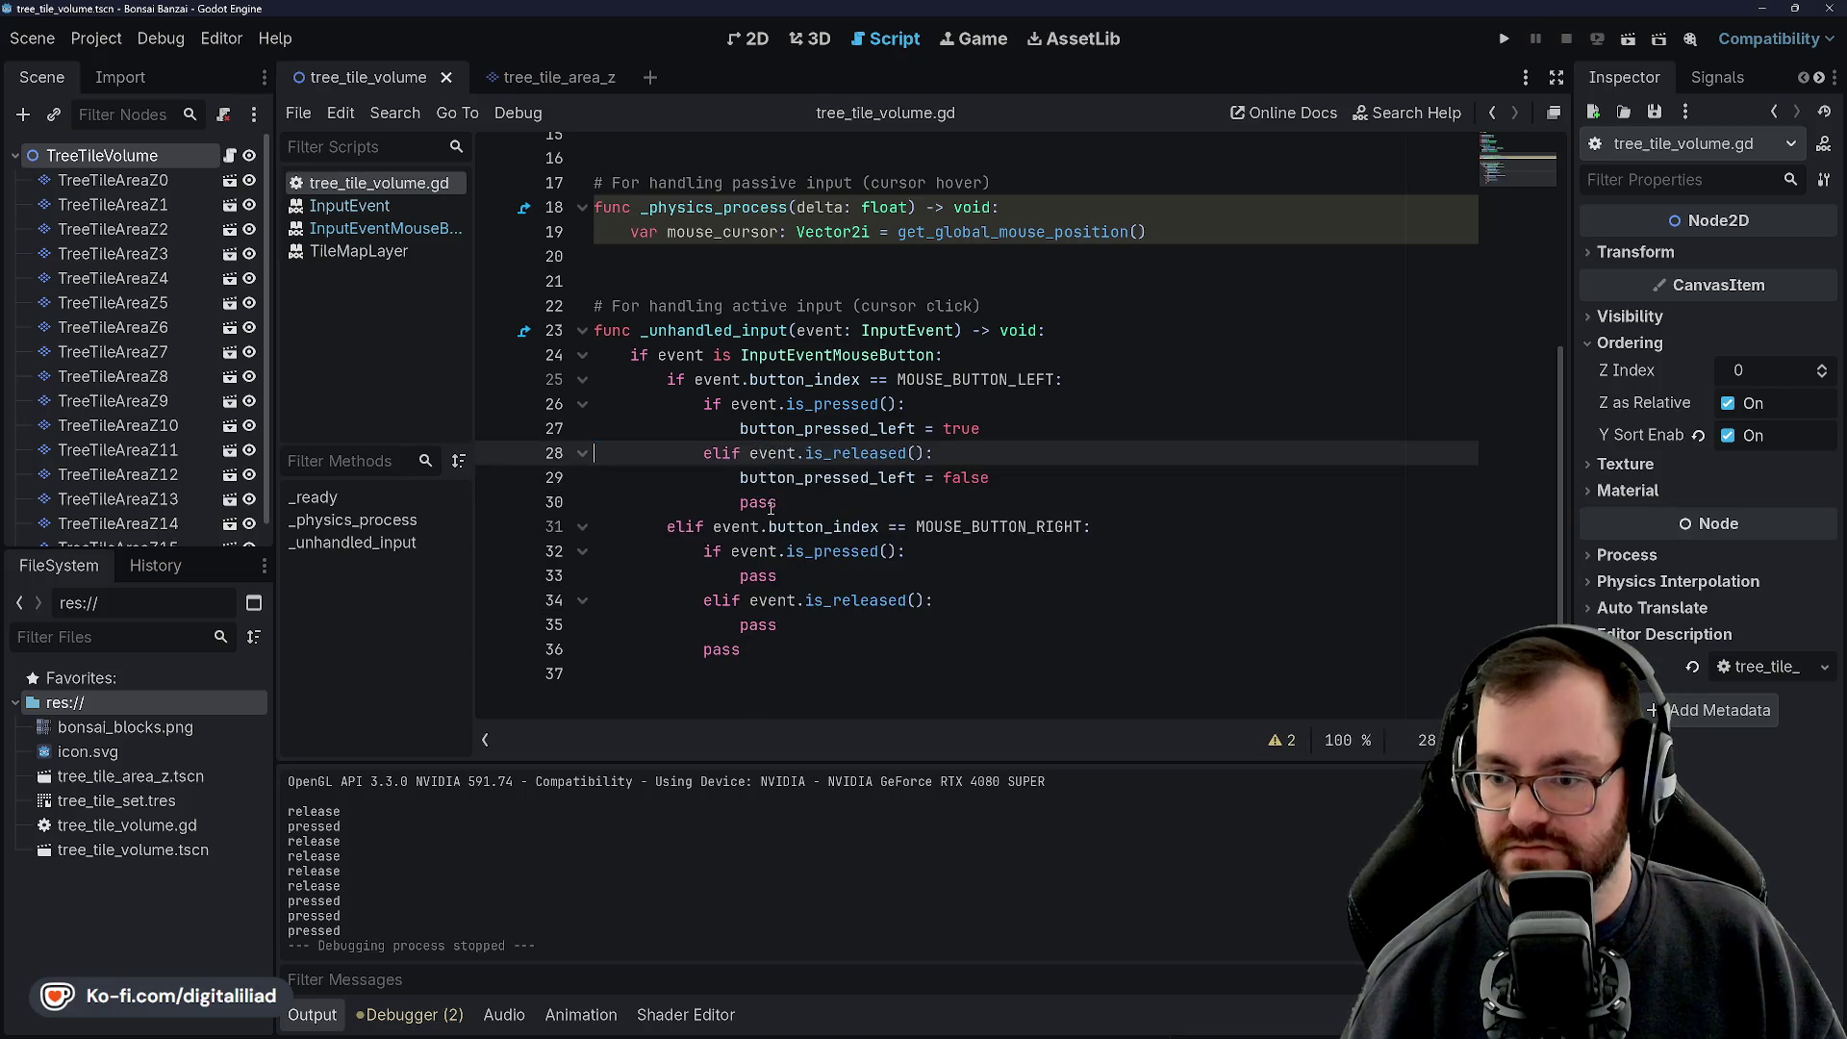
left_click(771, 502)
key("ctrl+x")
Replace the right-button pass lines with button_pressed_right = true and = false, then save
double_click(779, 551)
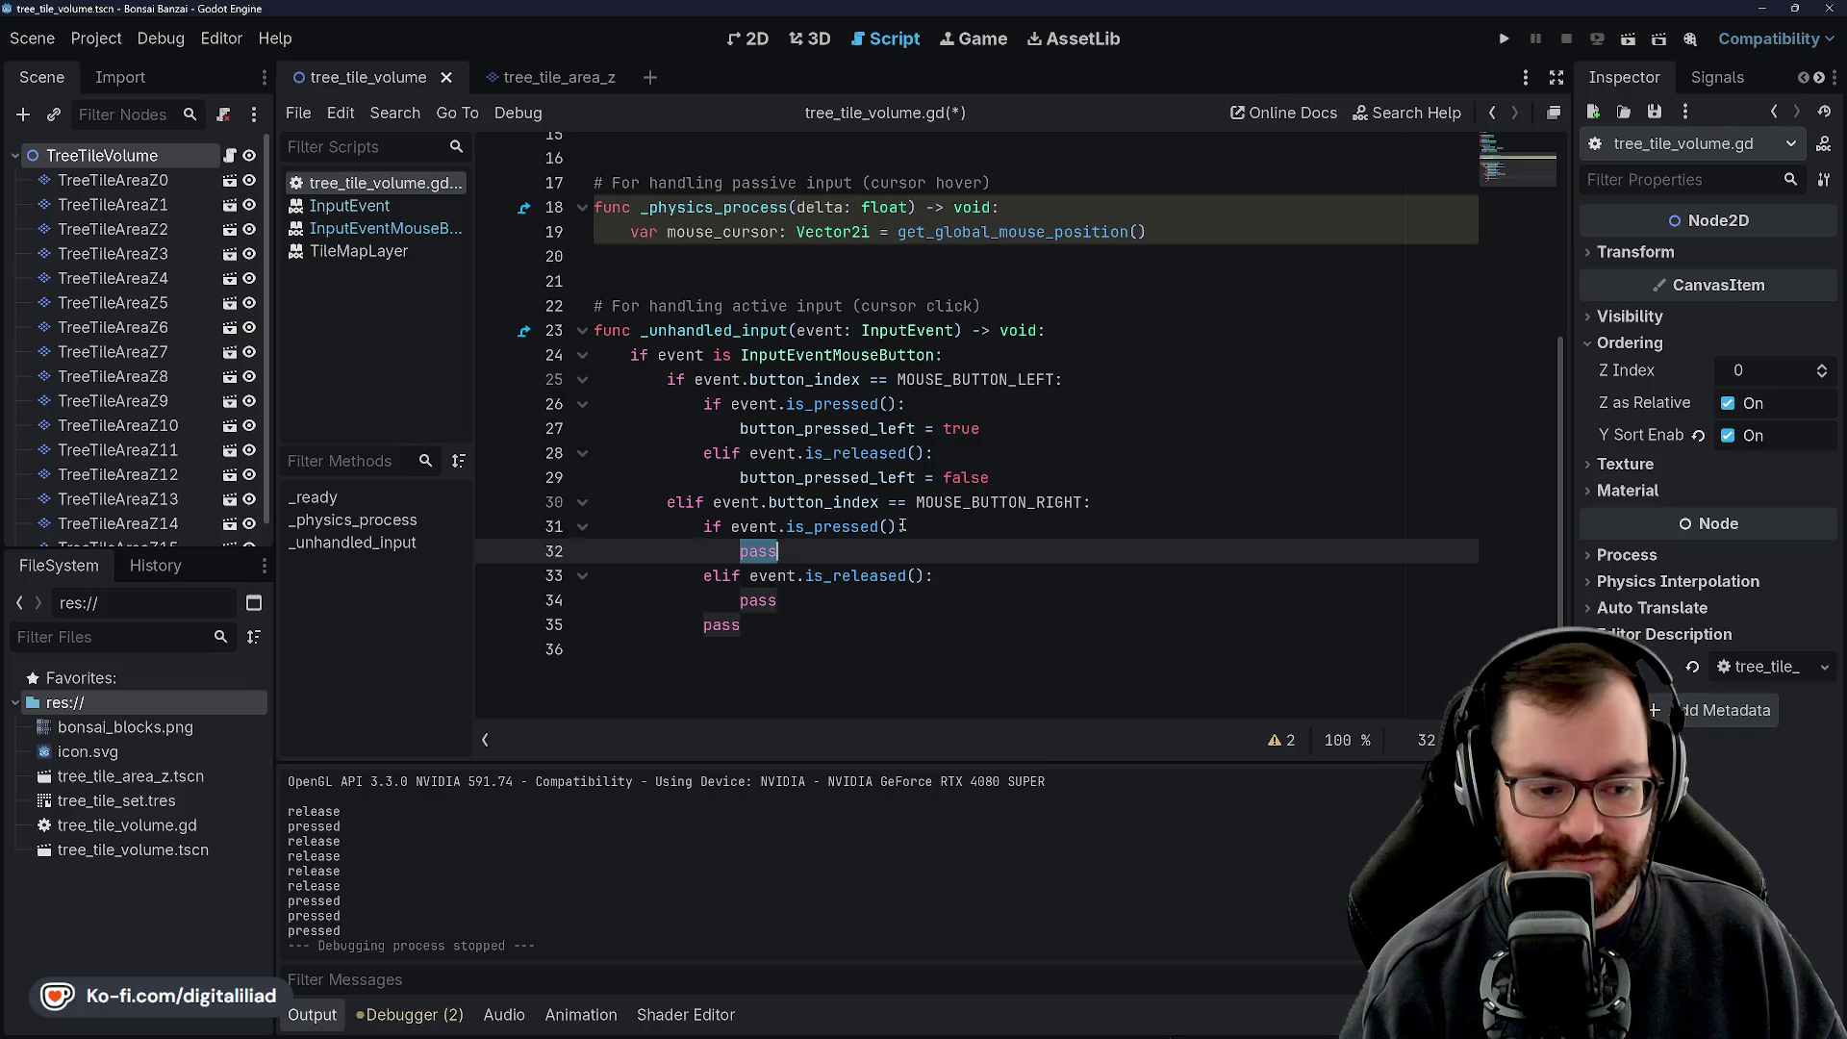
type("bu")
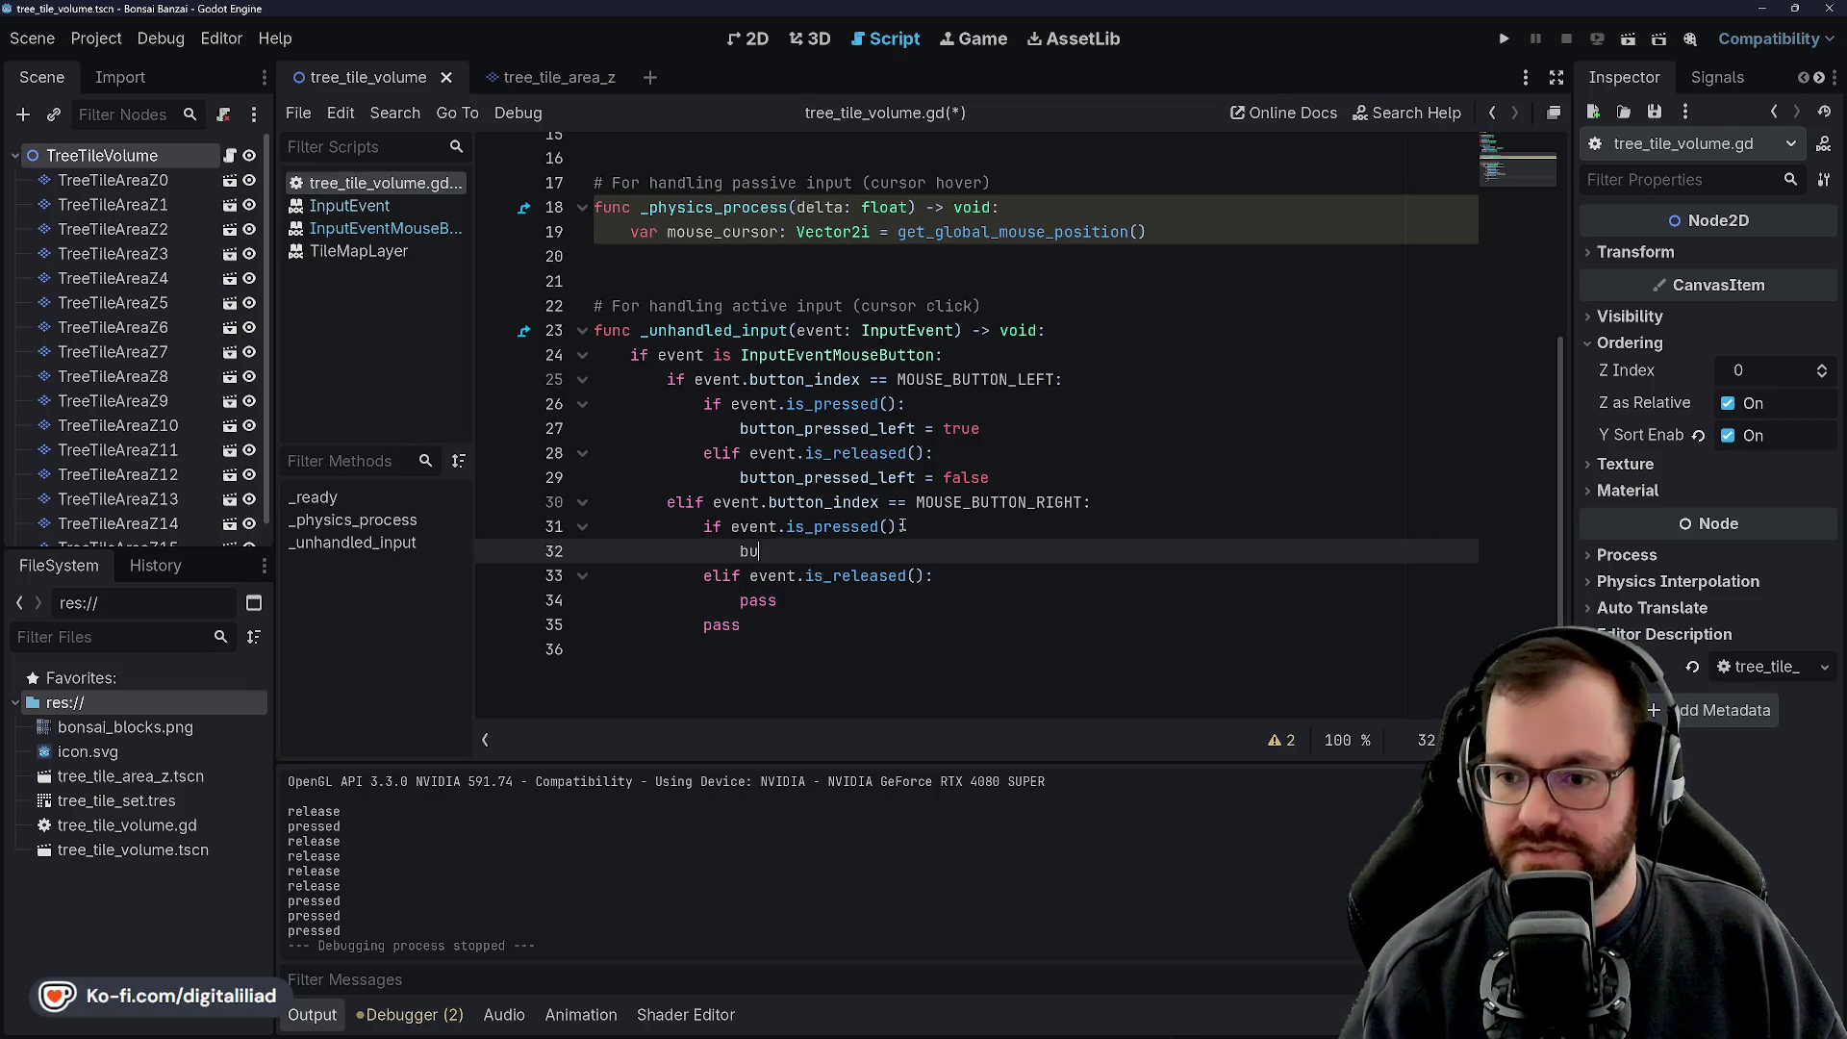
type("tton_pressed_r")
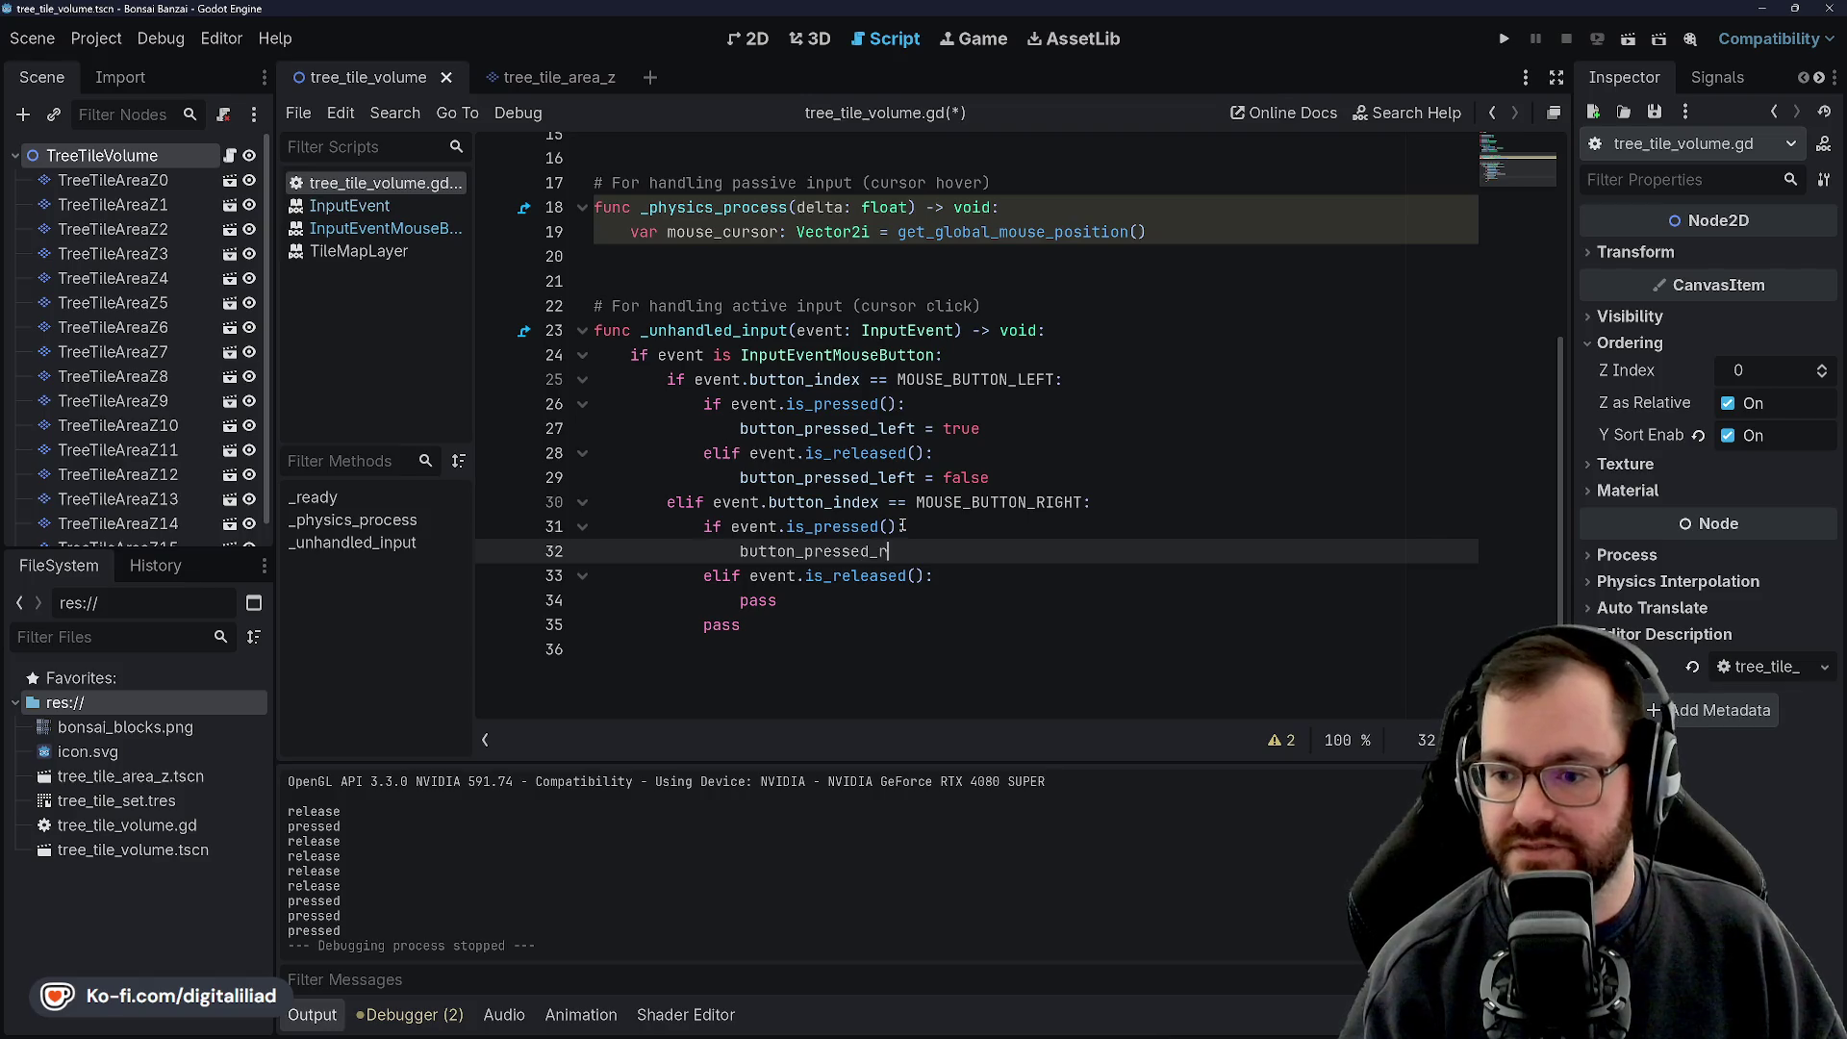
type("ight = true")
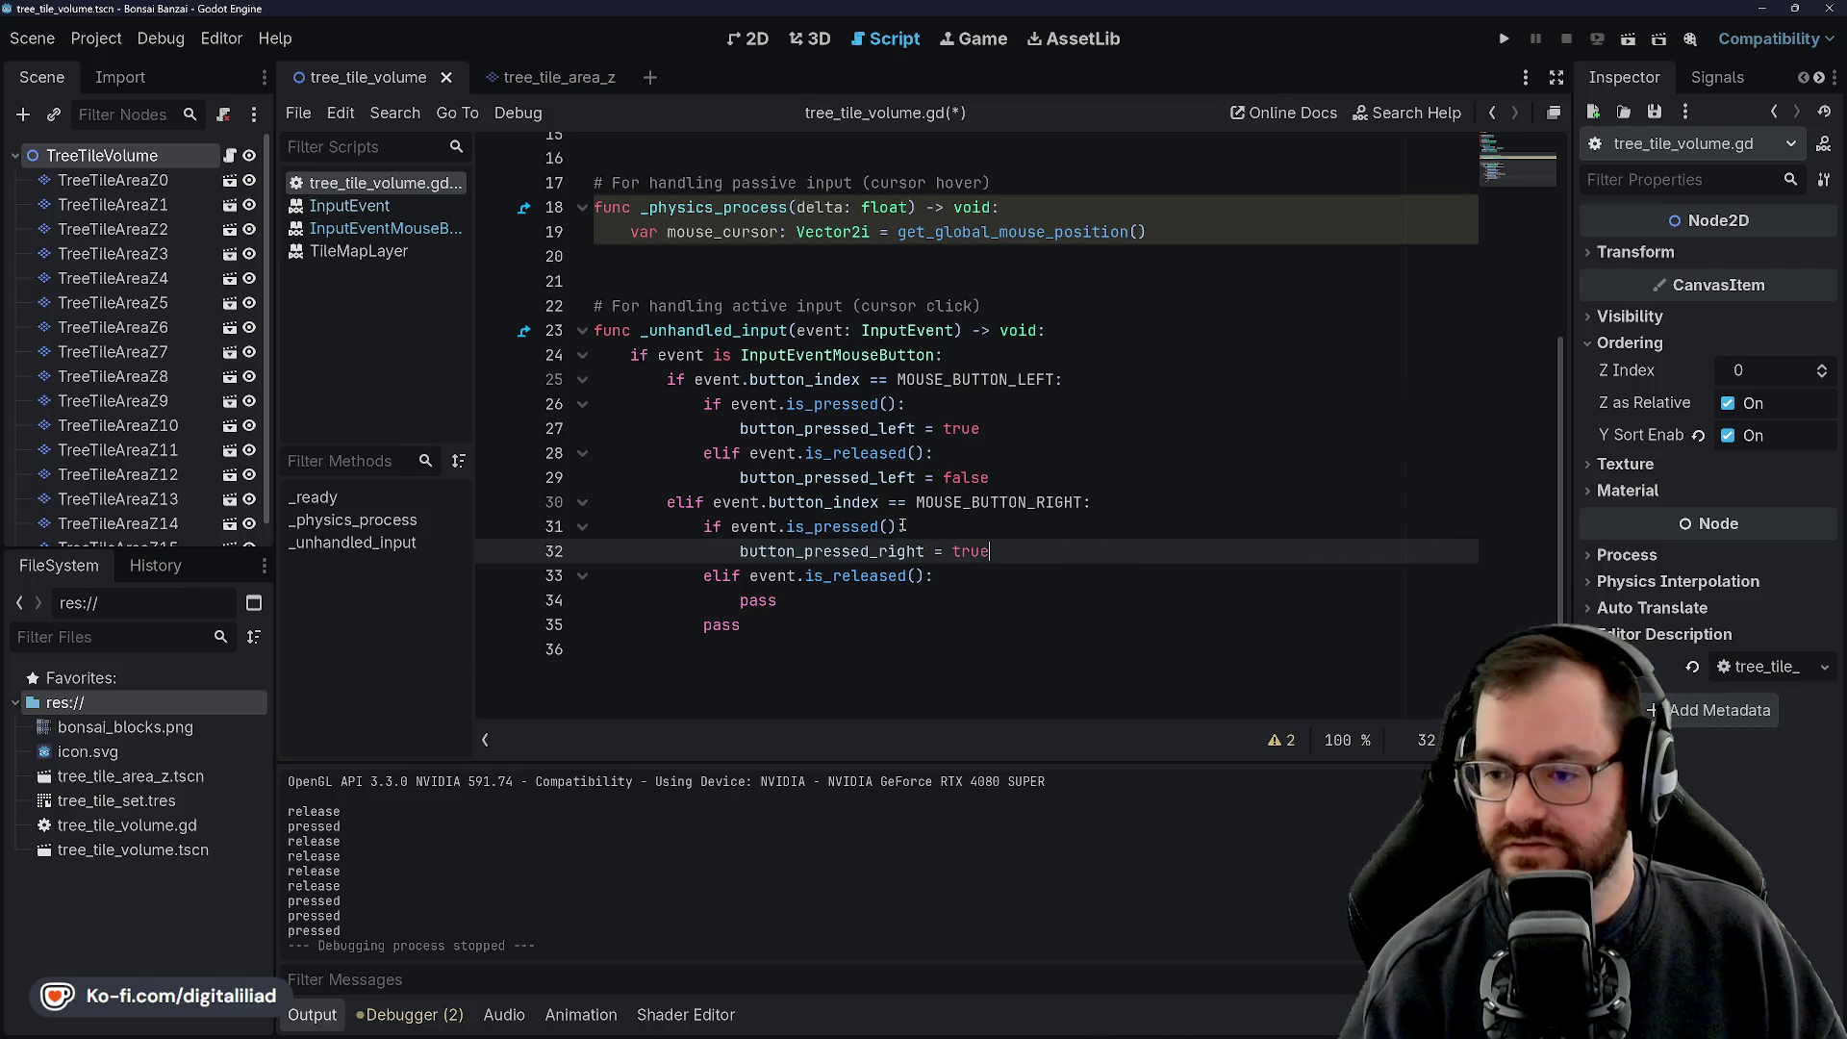
key("Down")
key("Down")
key("BackSpace")
key("BackSpace")
key("BackSpace")
type("button_pressed_ri")
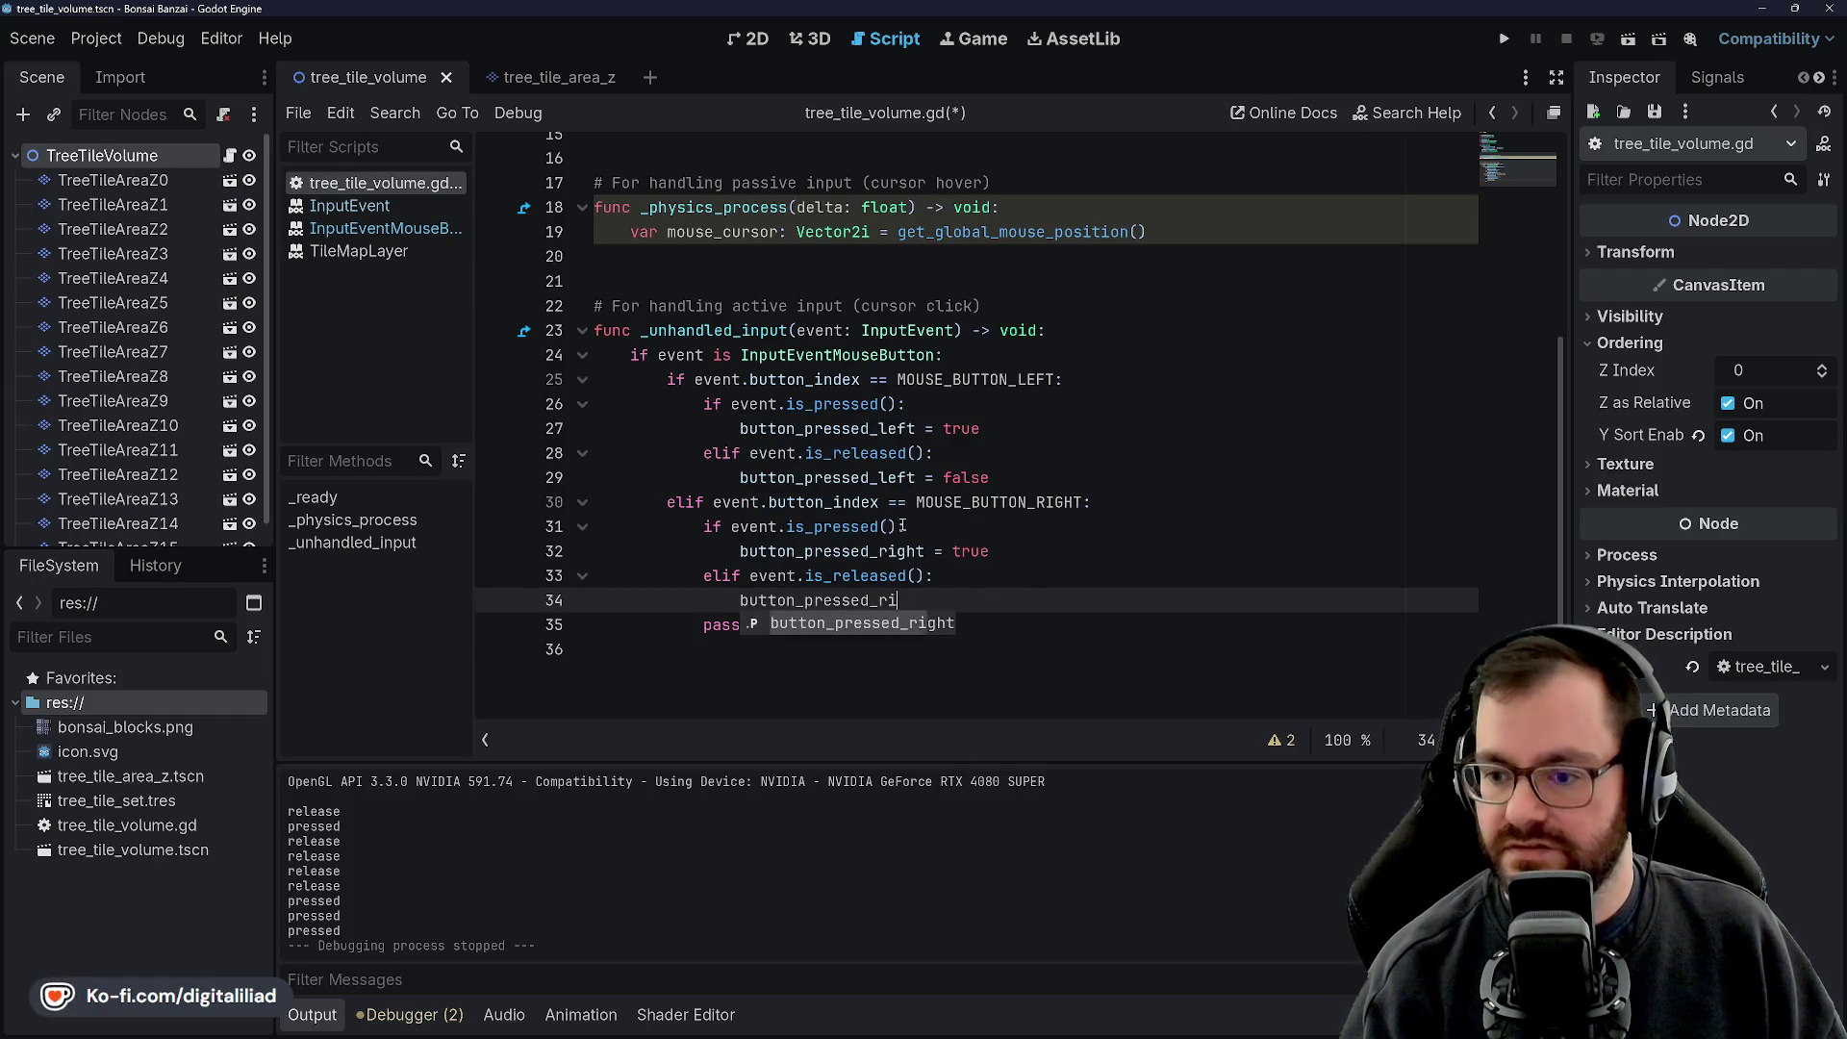
key("Return")
type("= false")
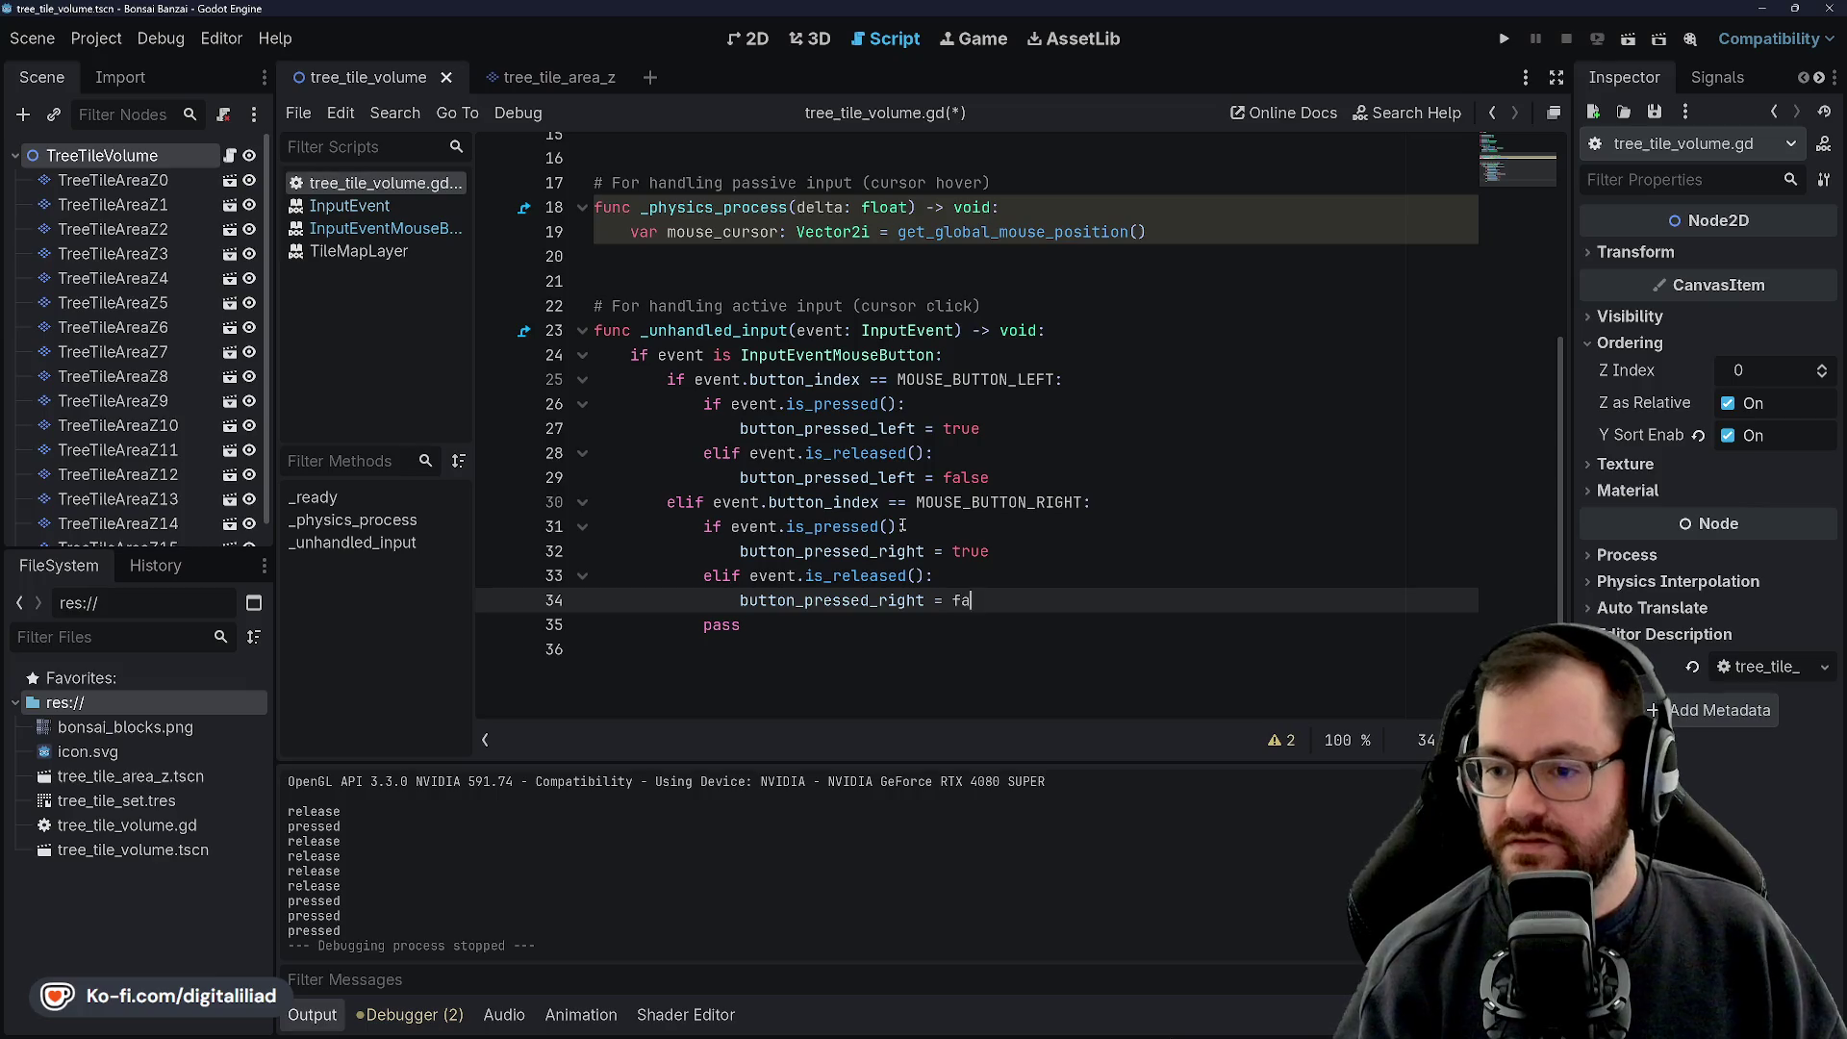
key("ctrl+s")
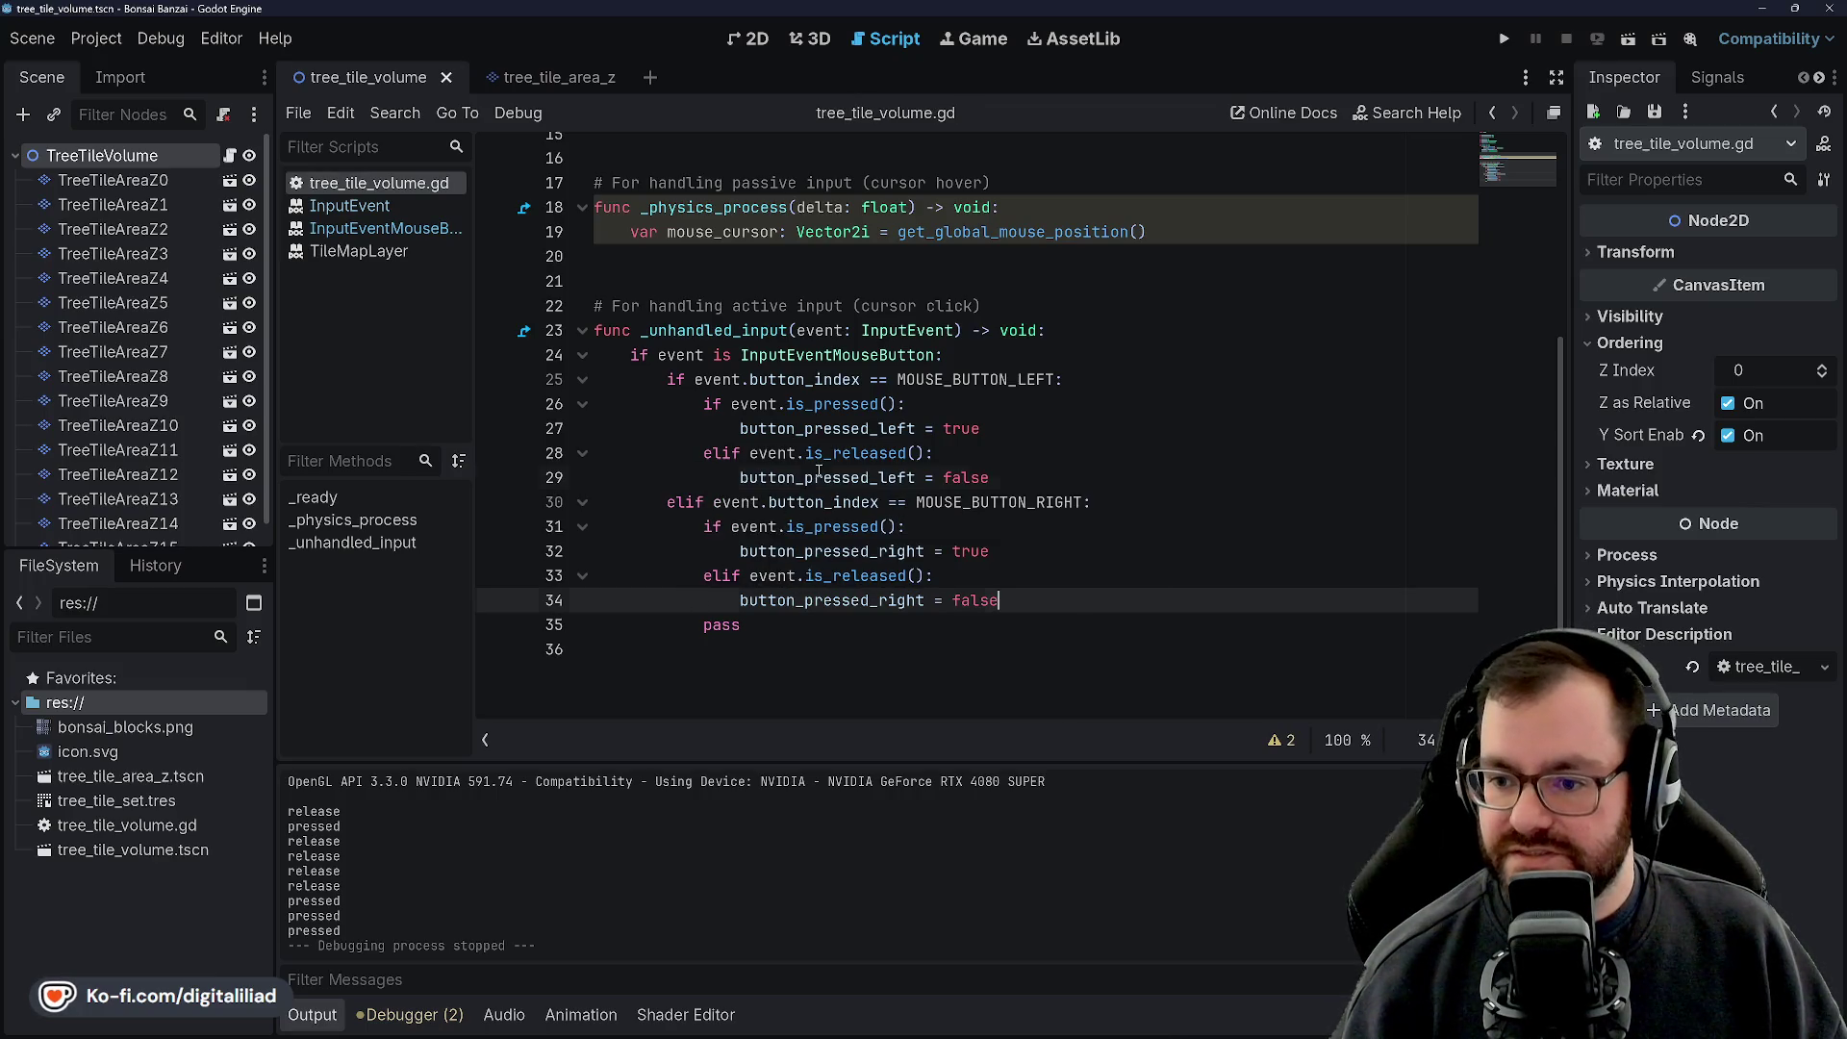
double_click(819, 471)
left_click(906, 453)
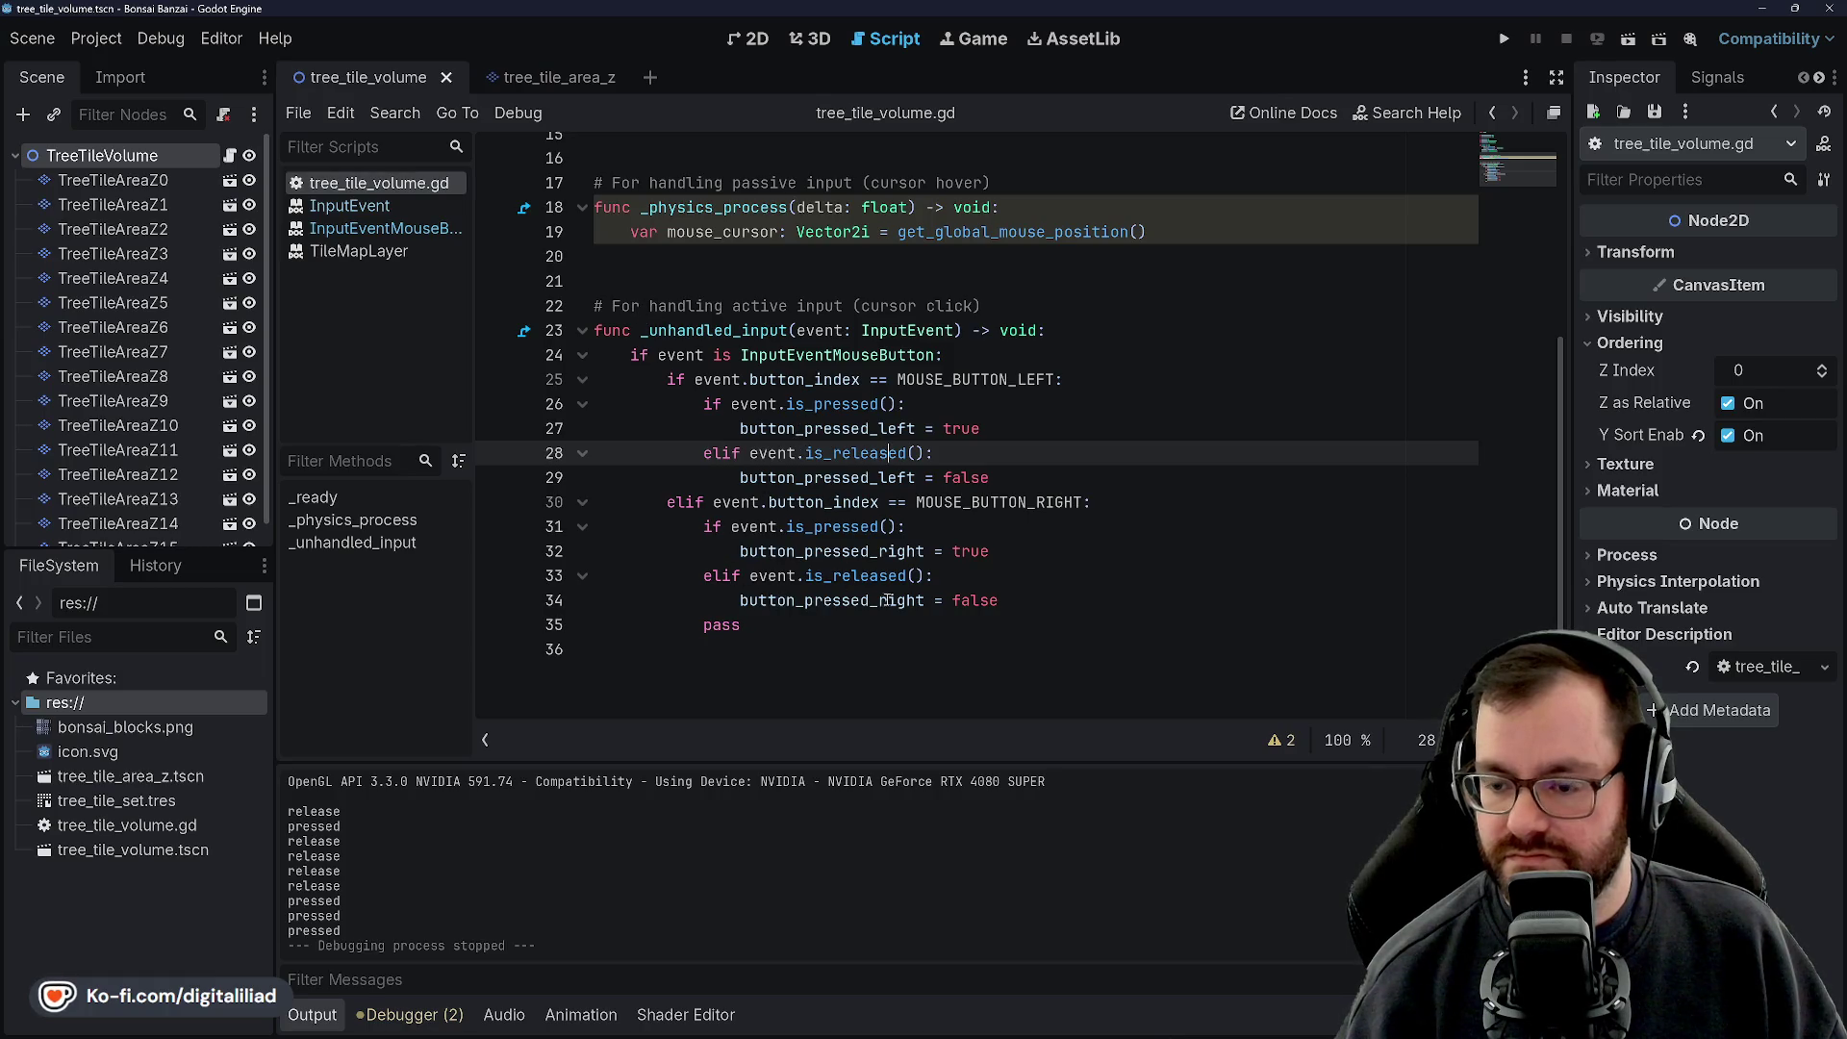
Rename the mouse_cursor variable to cursor_pos
scroll(886, 601, "up", 2)
scroll(856, 538, "down", 1)
scroll(823, 471, "up", 4)
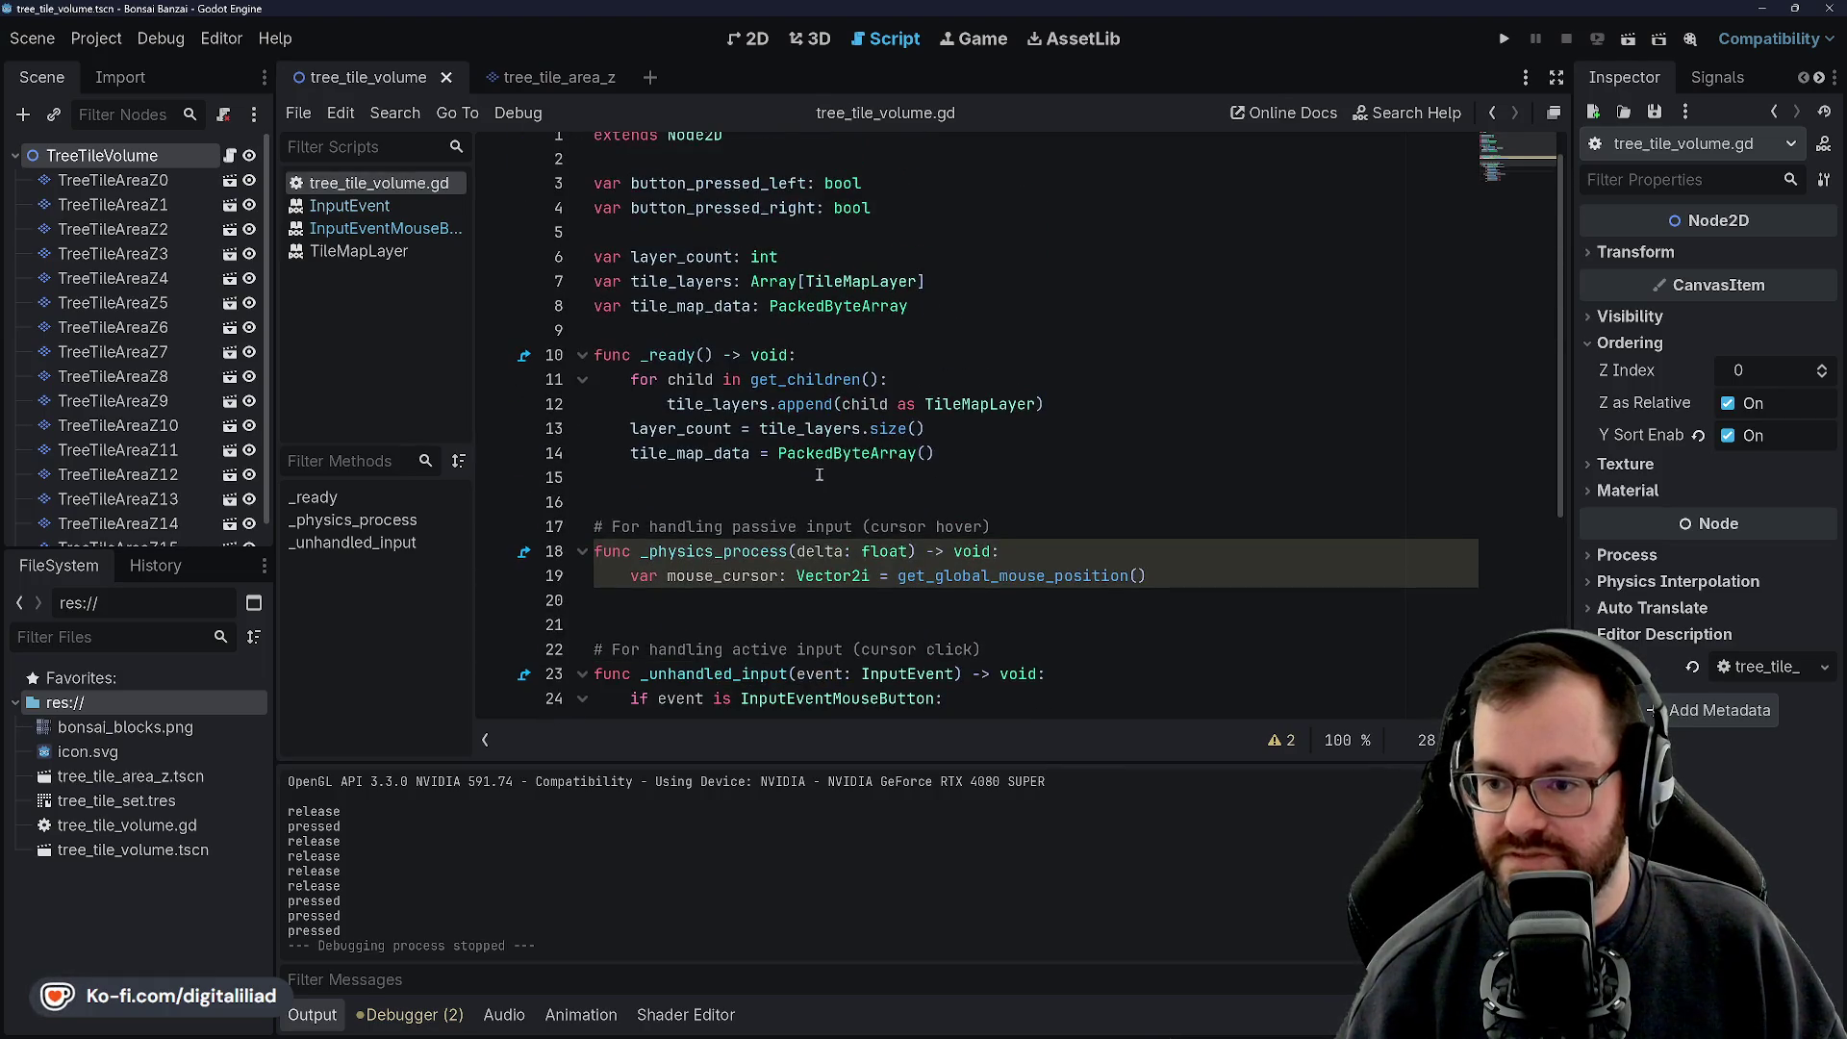
scroll(731, 462, "down", 2)
left_click(713, 426)
double_click(713, 426)
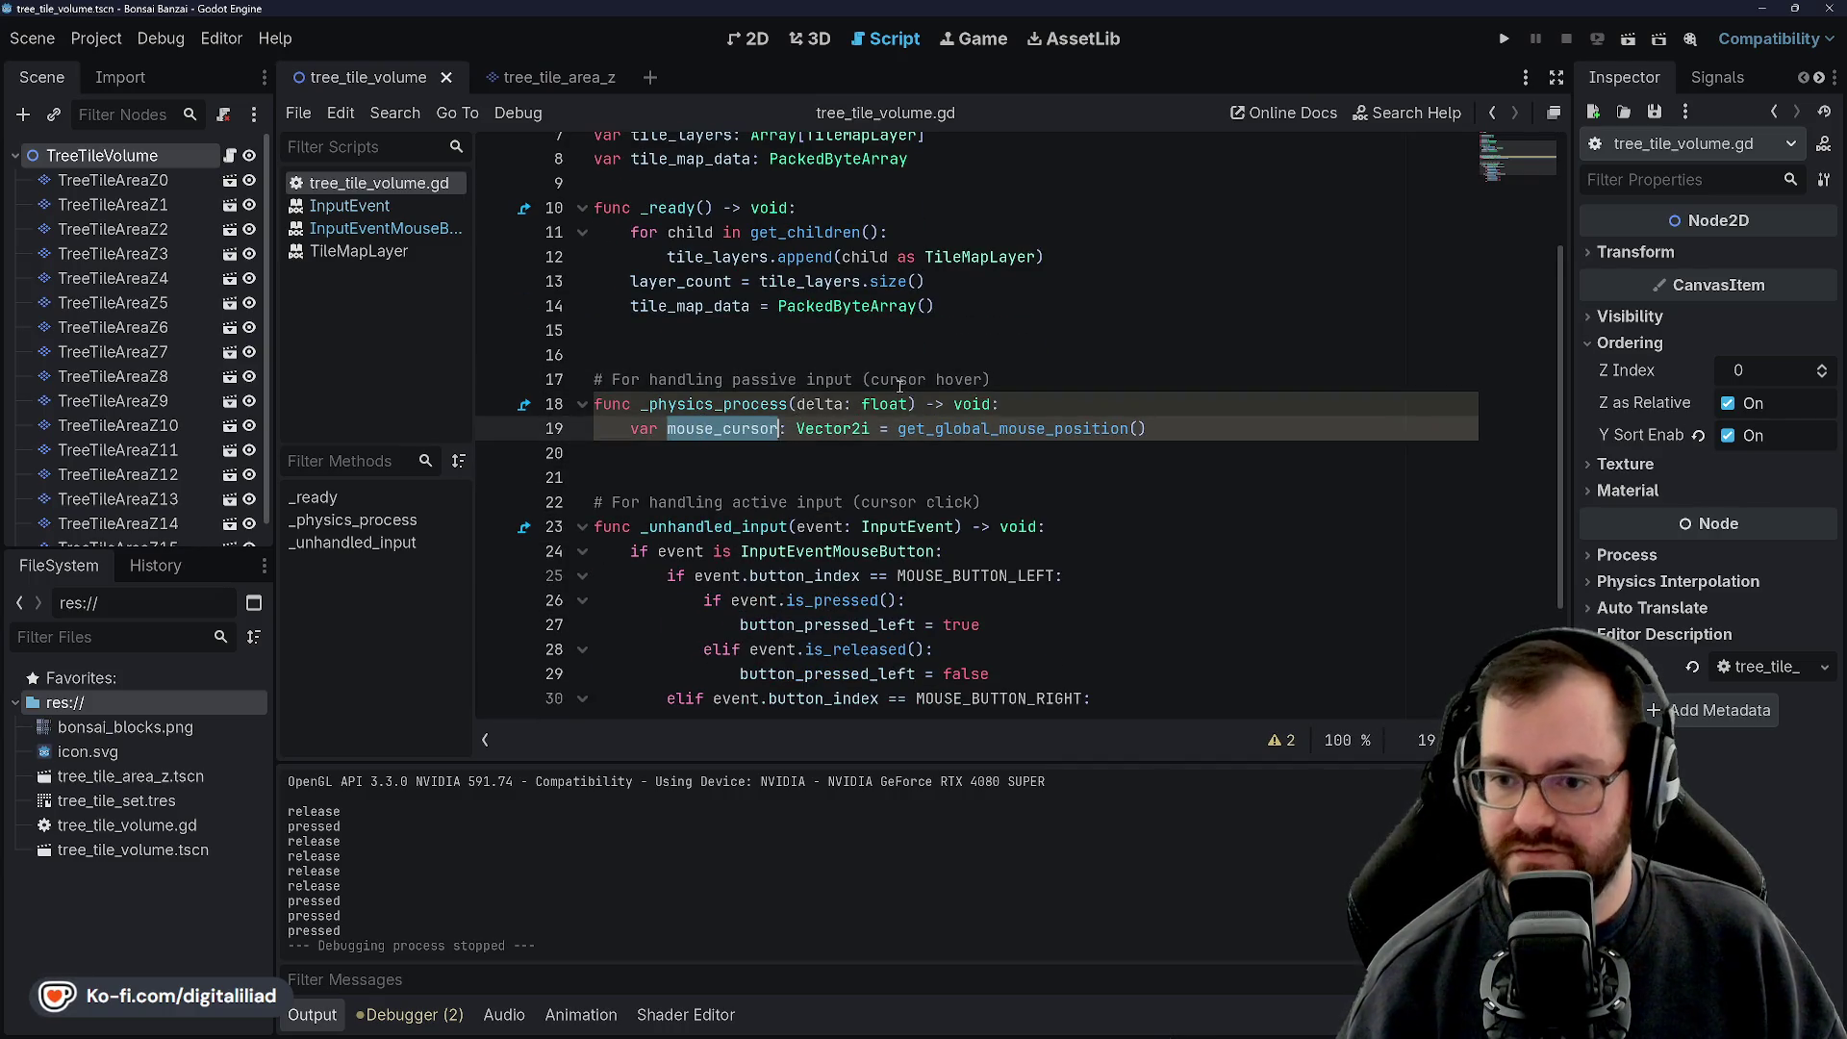
type("cursor_positi")
key("BackSpace")
key("BackSpace")
key("BackSpace")
Change cursor_pos to global_mouse_pos and save the script
left_click(898, 333)
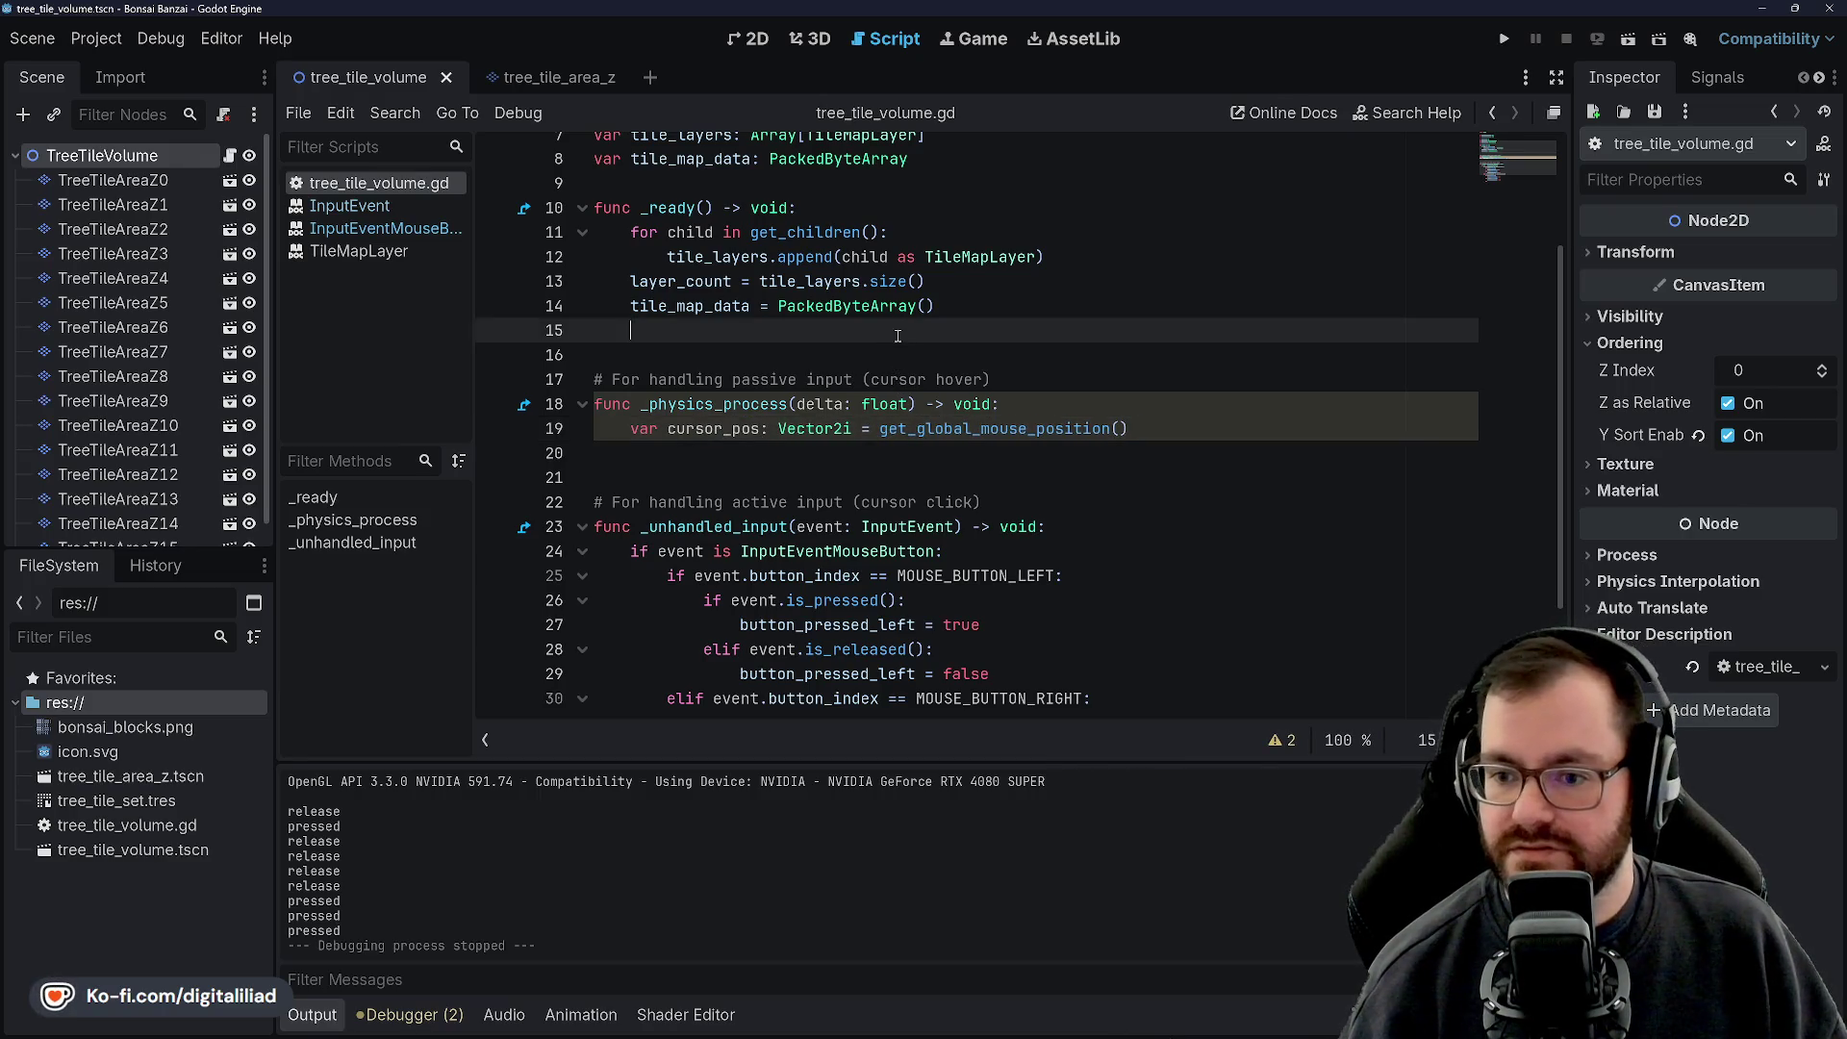
left_click(1001, 405)
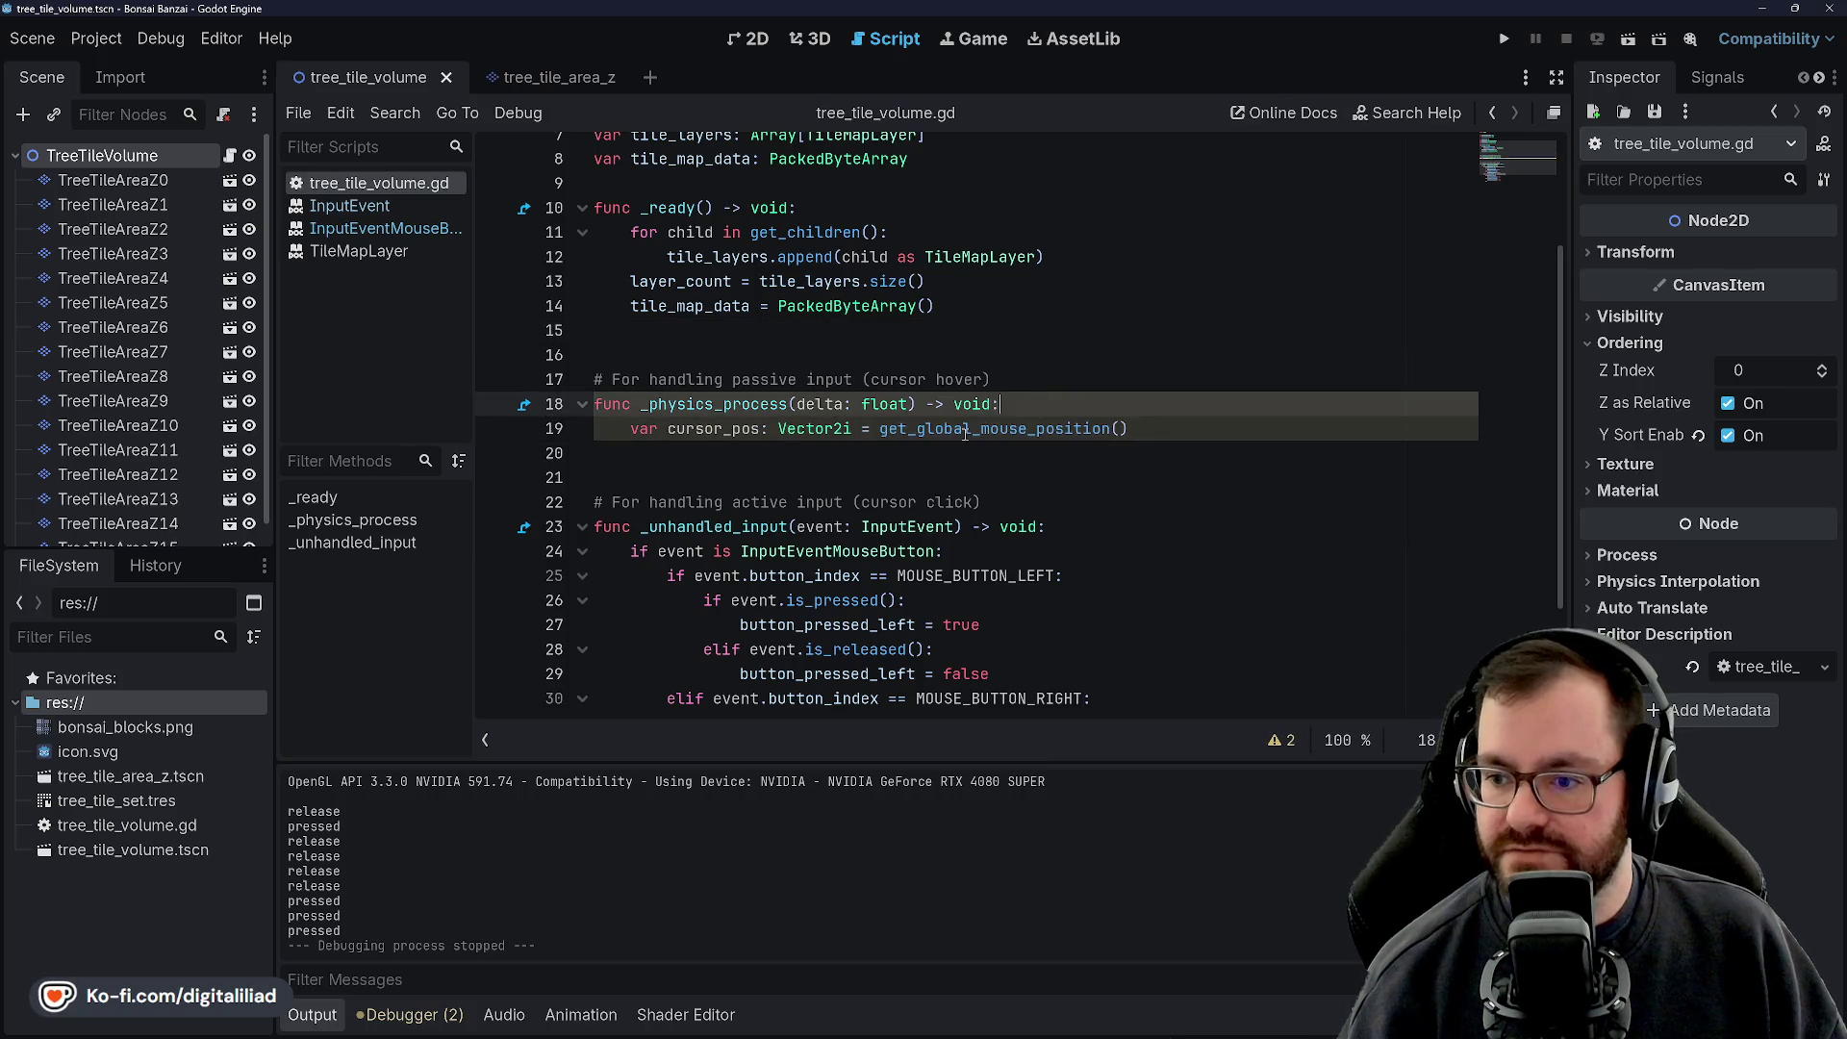
double_click(966, 430)
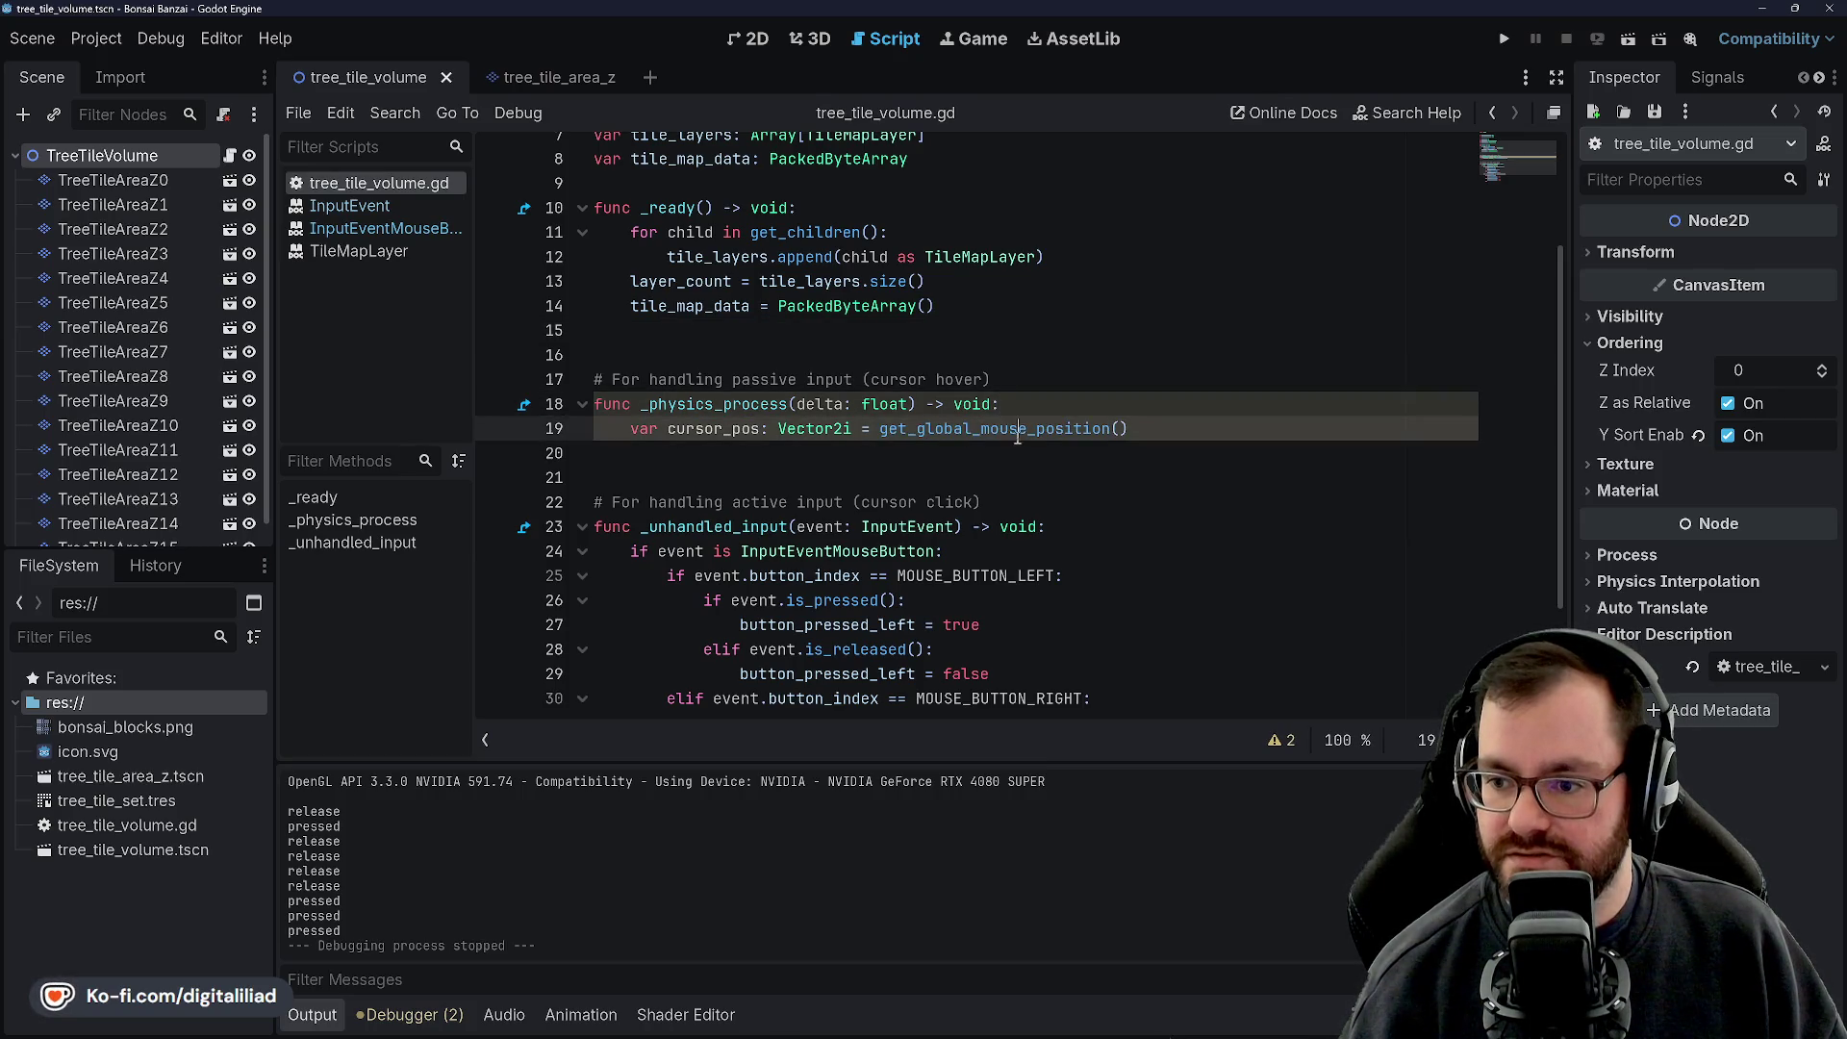
left_click(680, 430)
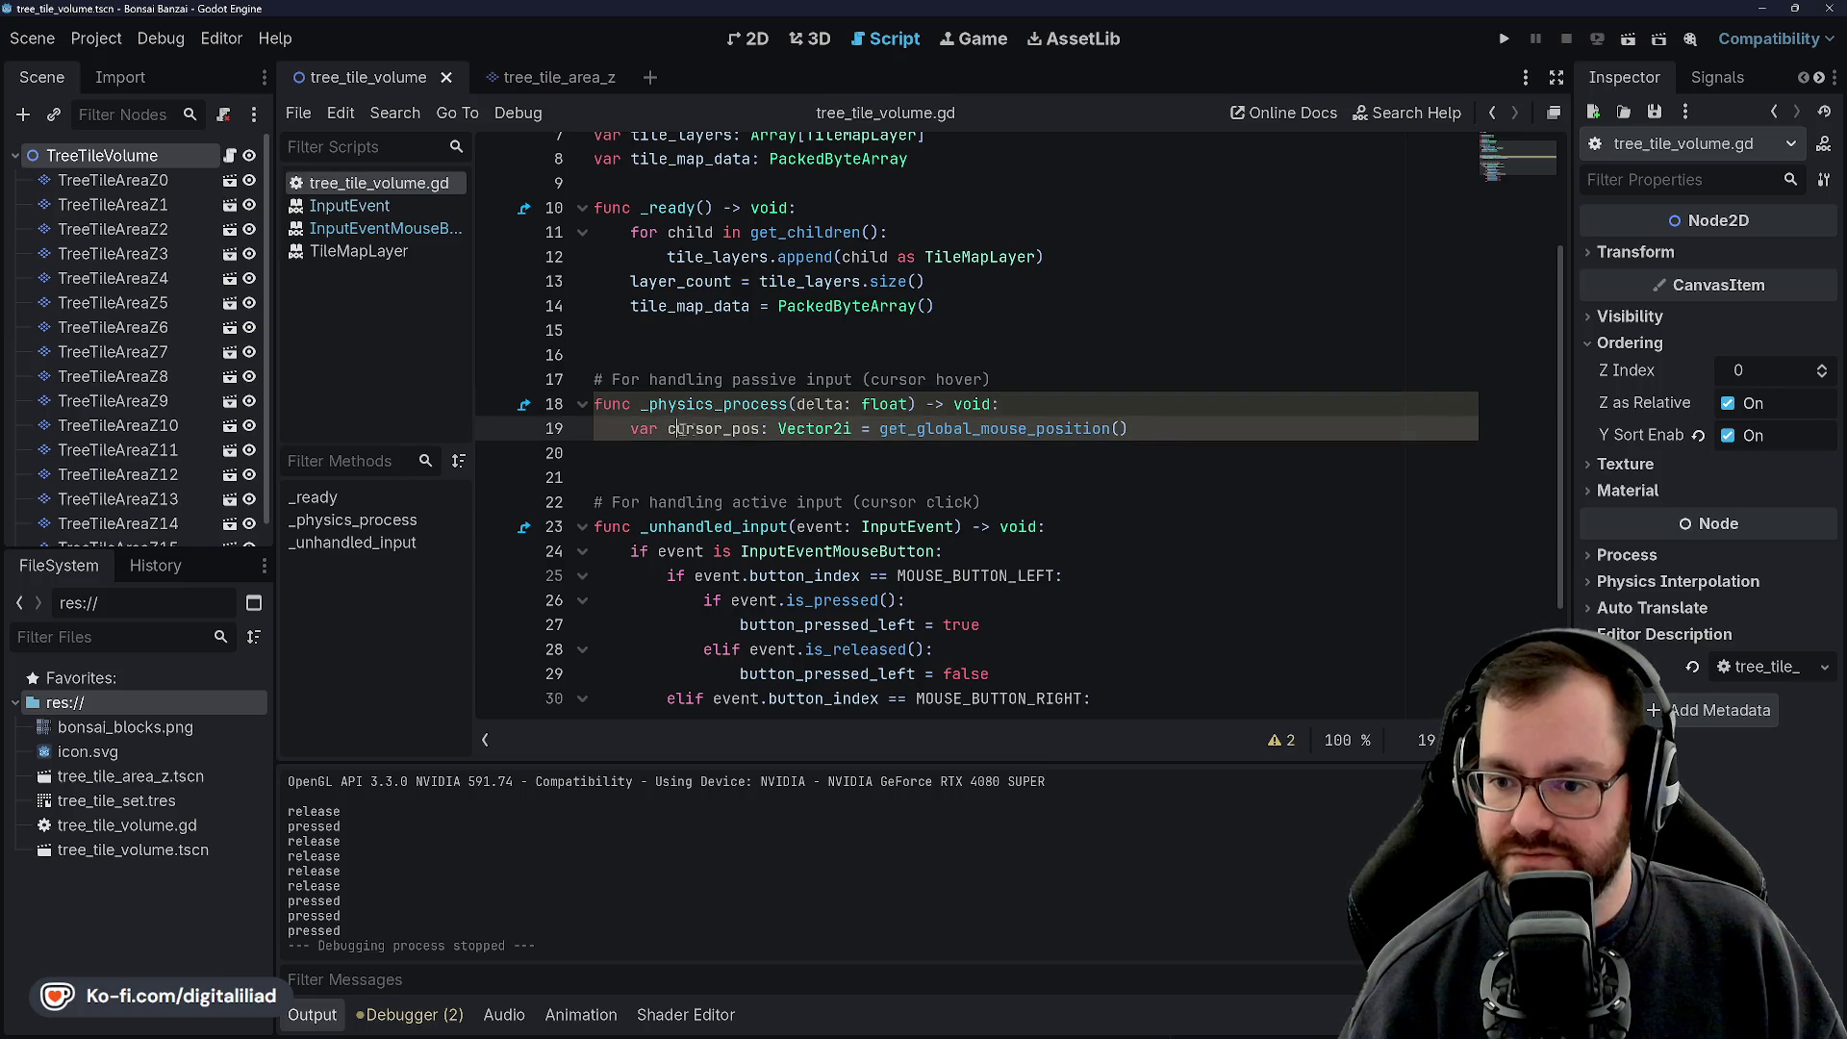
type("global_")
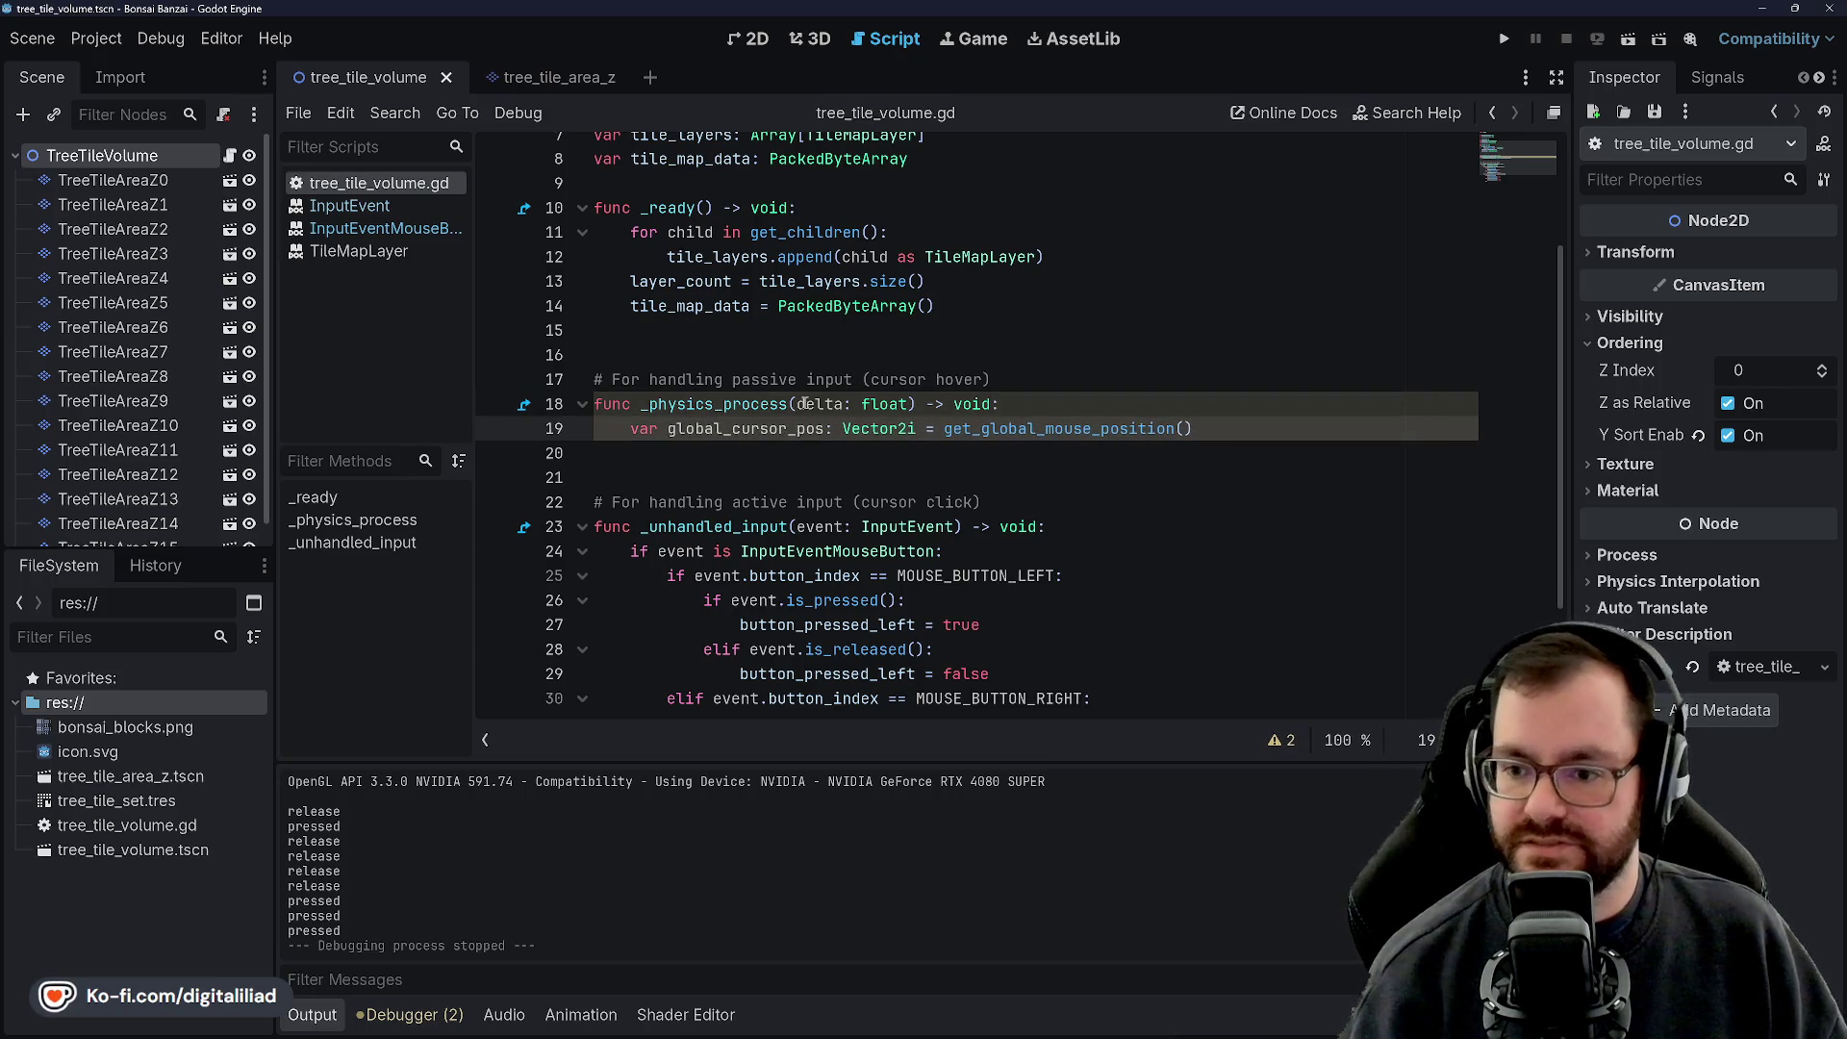
key("Delete")
key("Delete")
key("Delete")
type("mo")
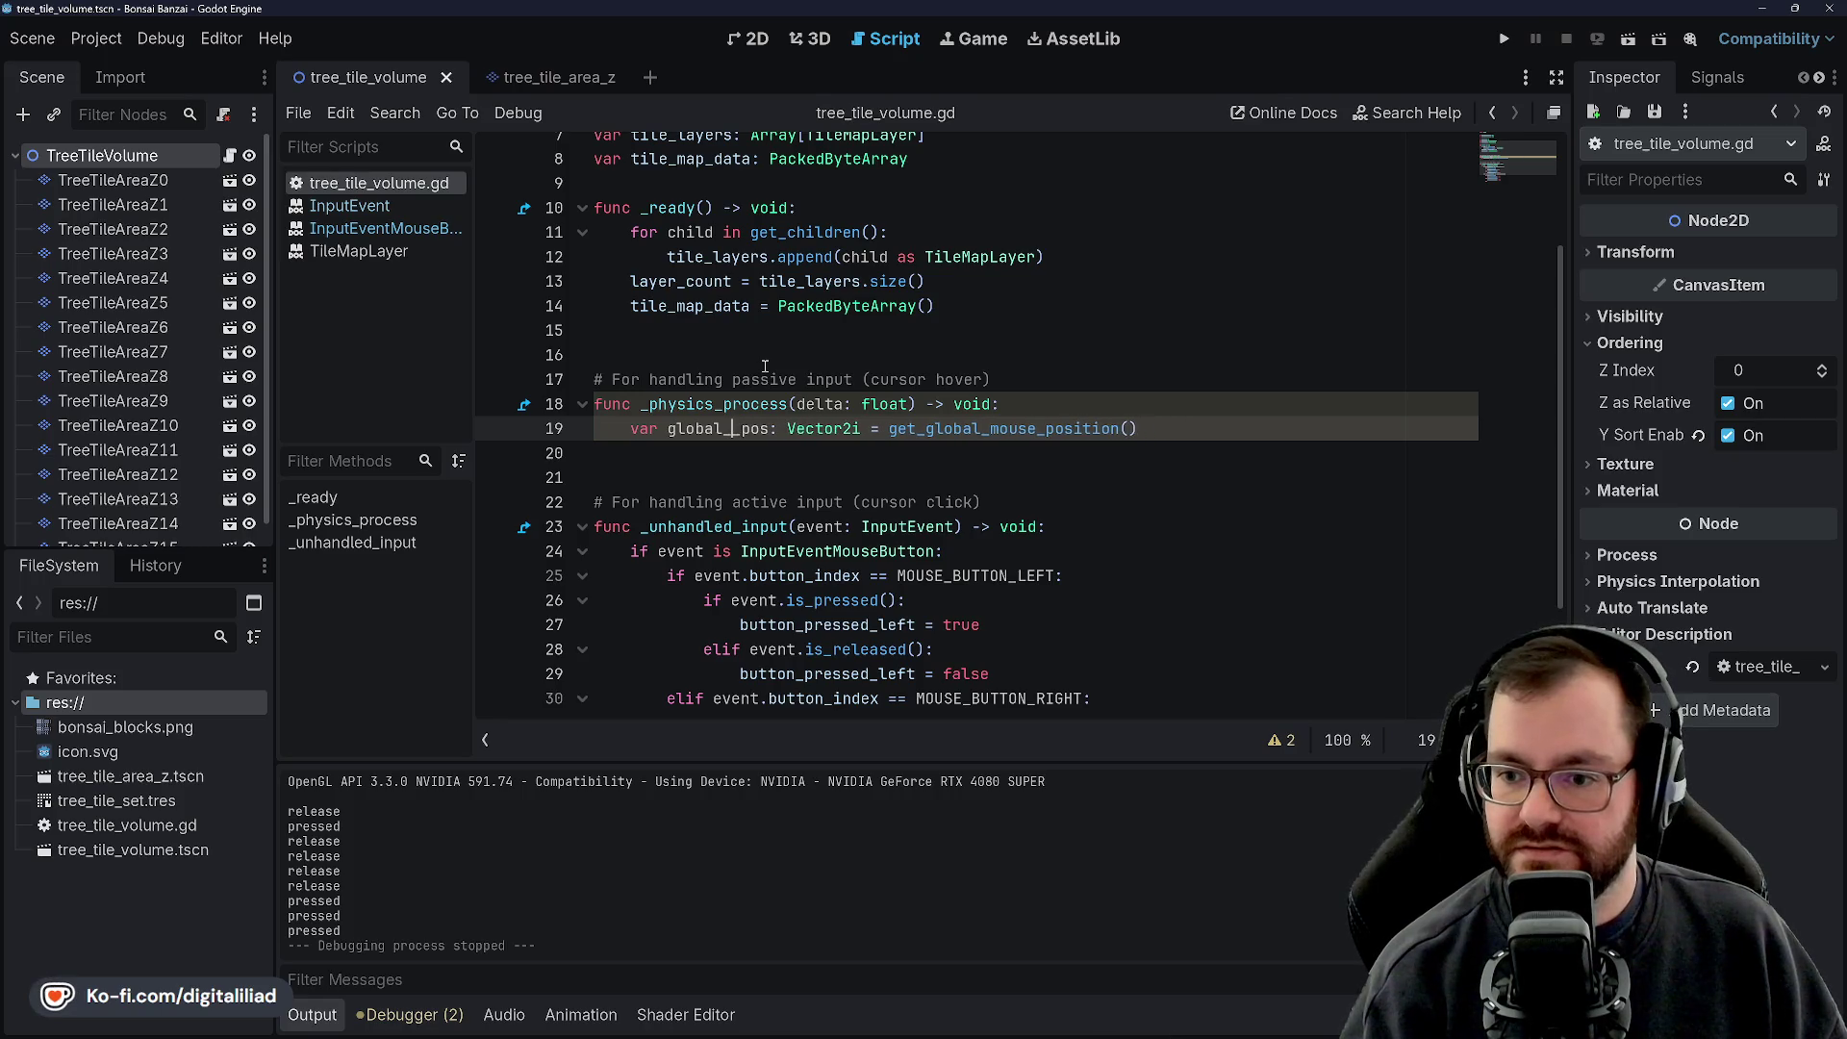
type("use")
left_click(1188, 335)
key("ctrl+s")
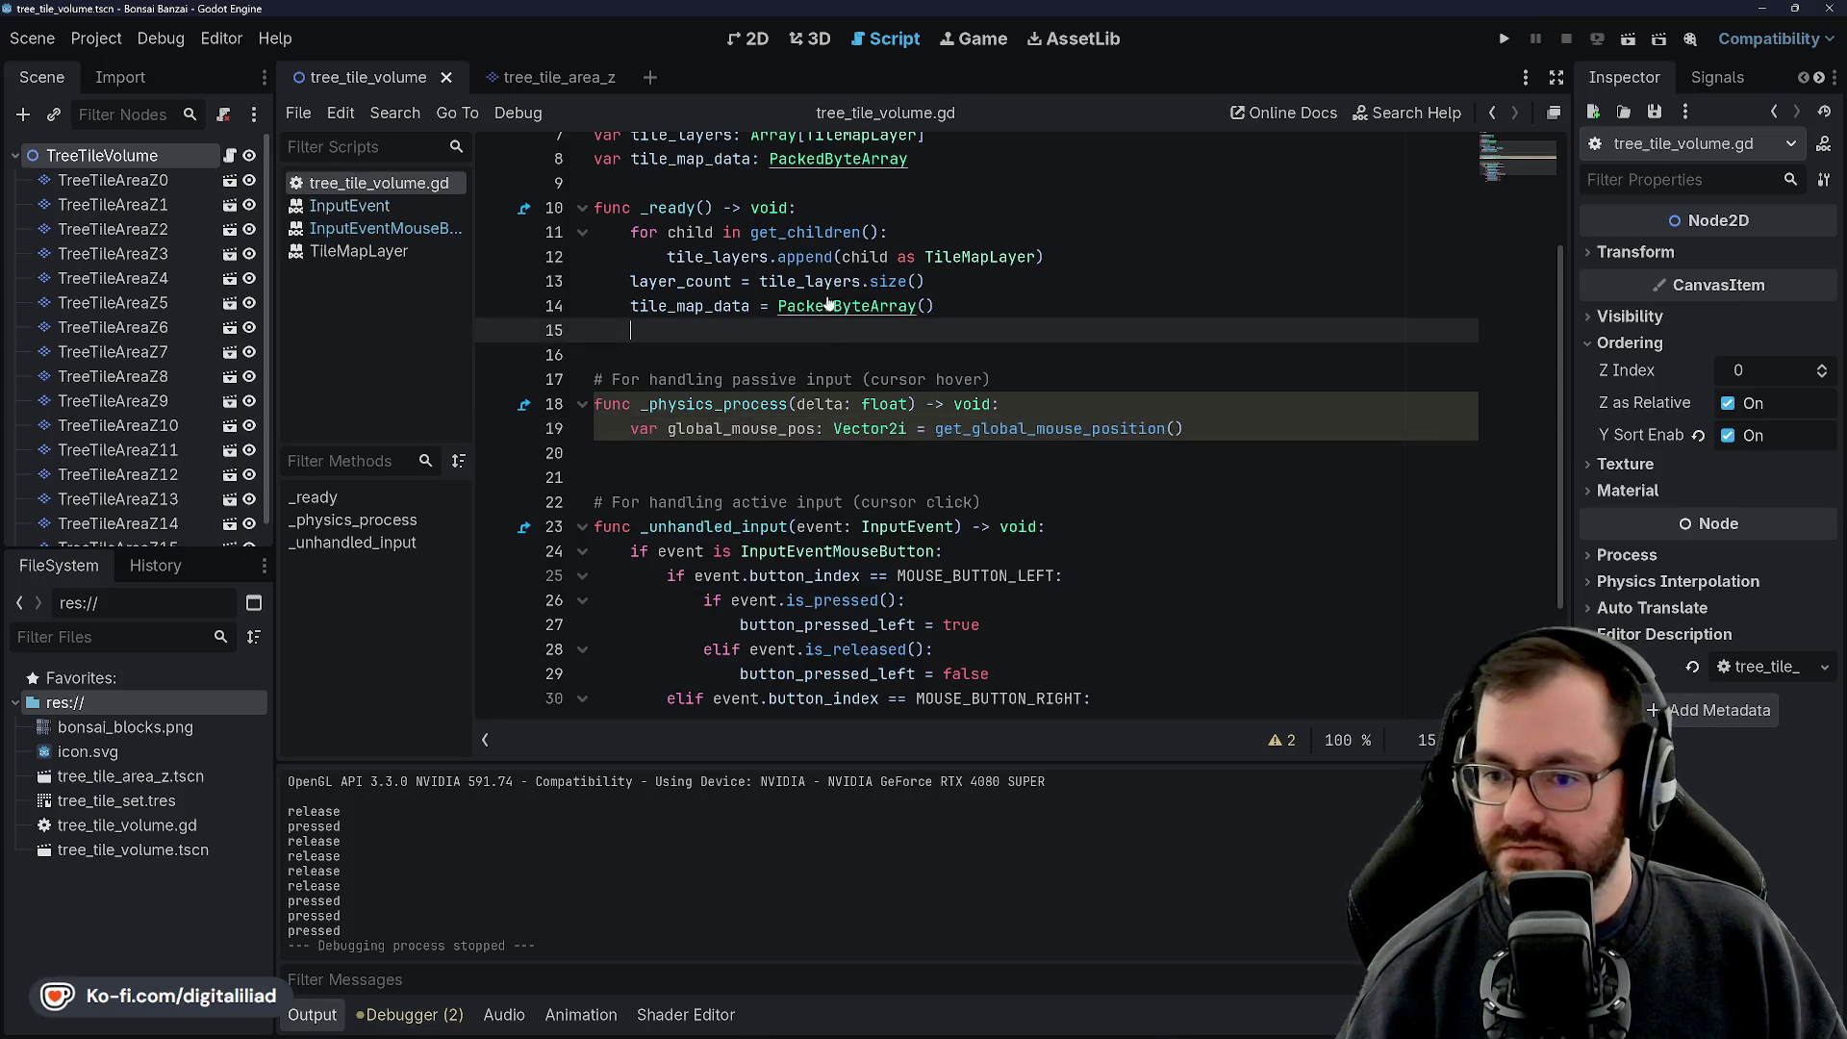
Begin a new 'var local' line below global_mouse_pos
left_click(1186, 399)
left_click(1279, 433)
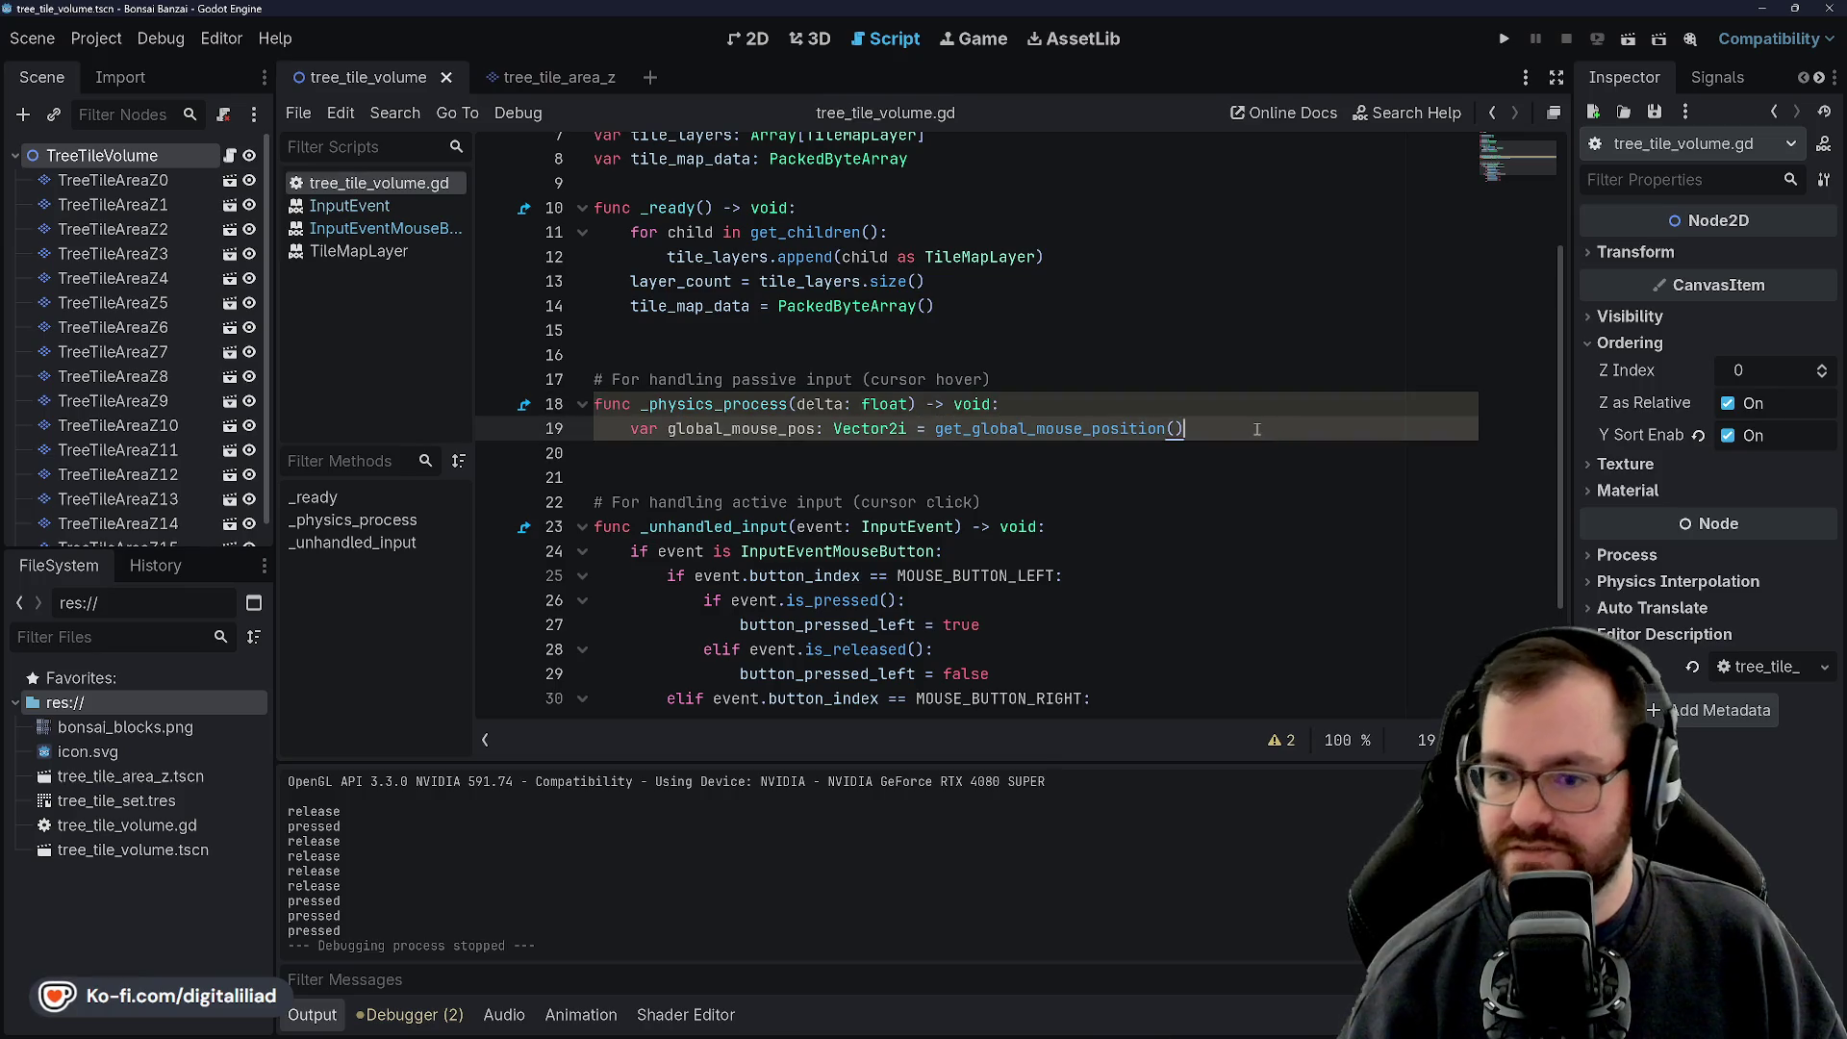
key("Return")
type("var local")
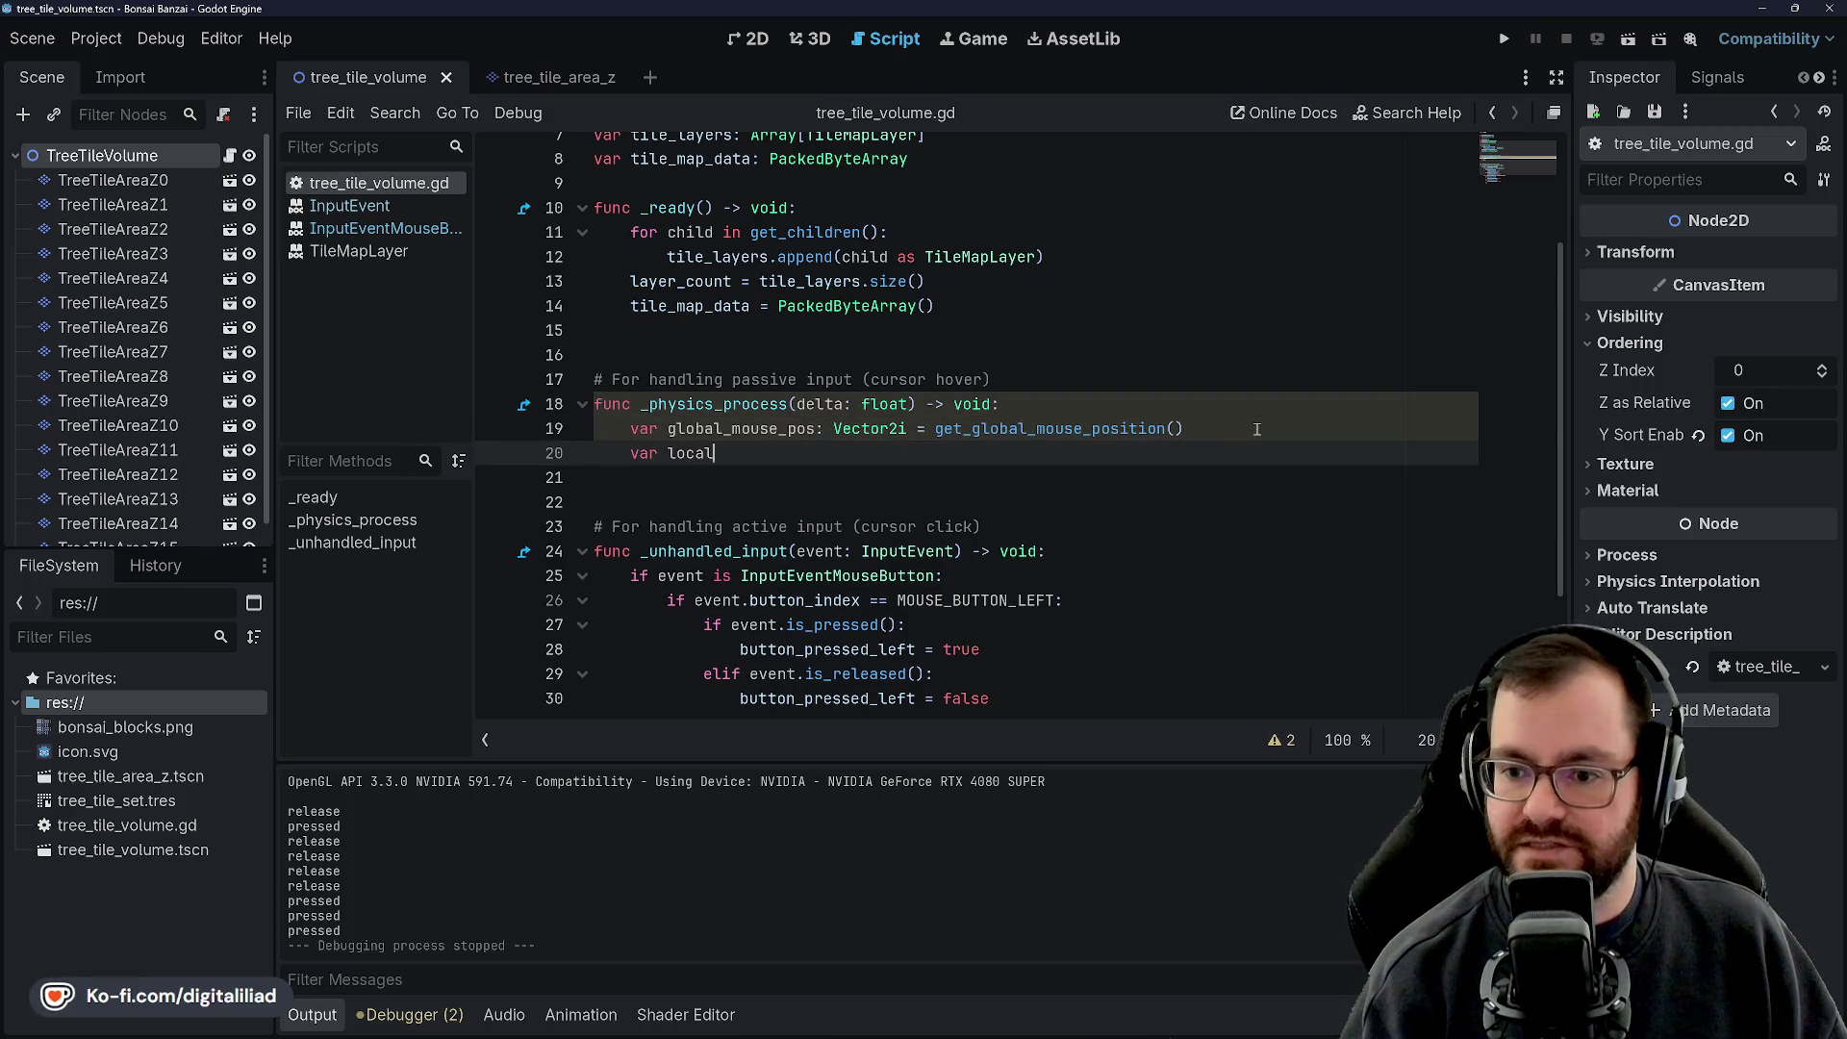
Name the new variable local_mouse_pos with type Vector2i
key("BackSpace")
key("BackSpace")
key("BackSpace")
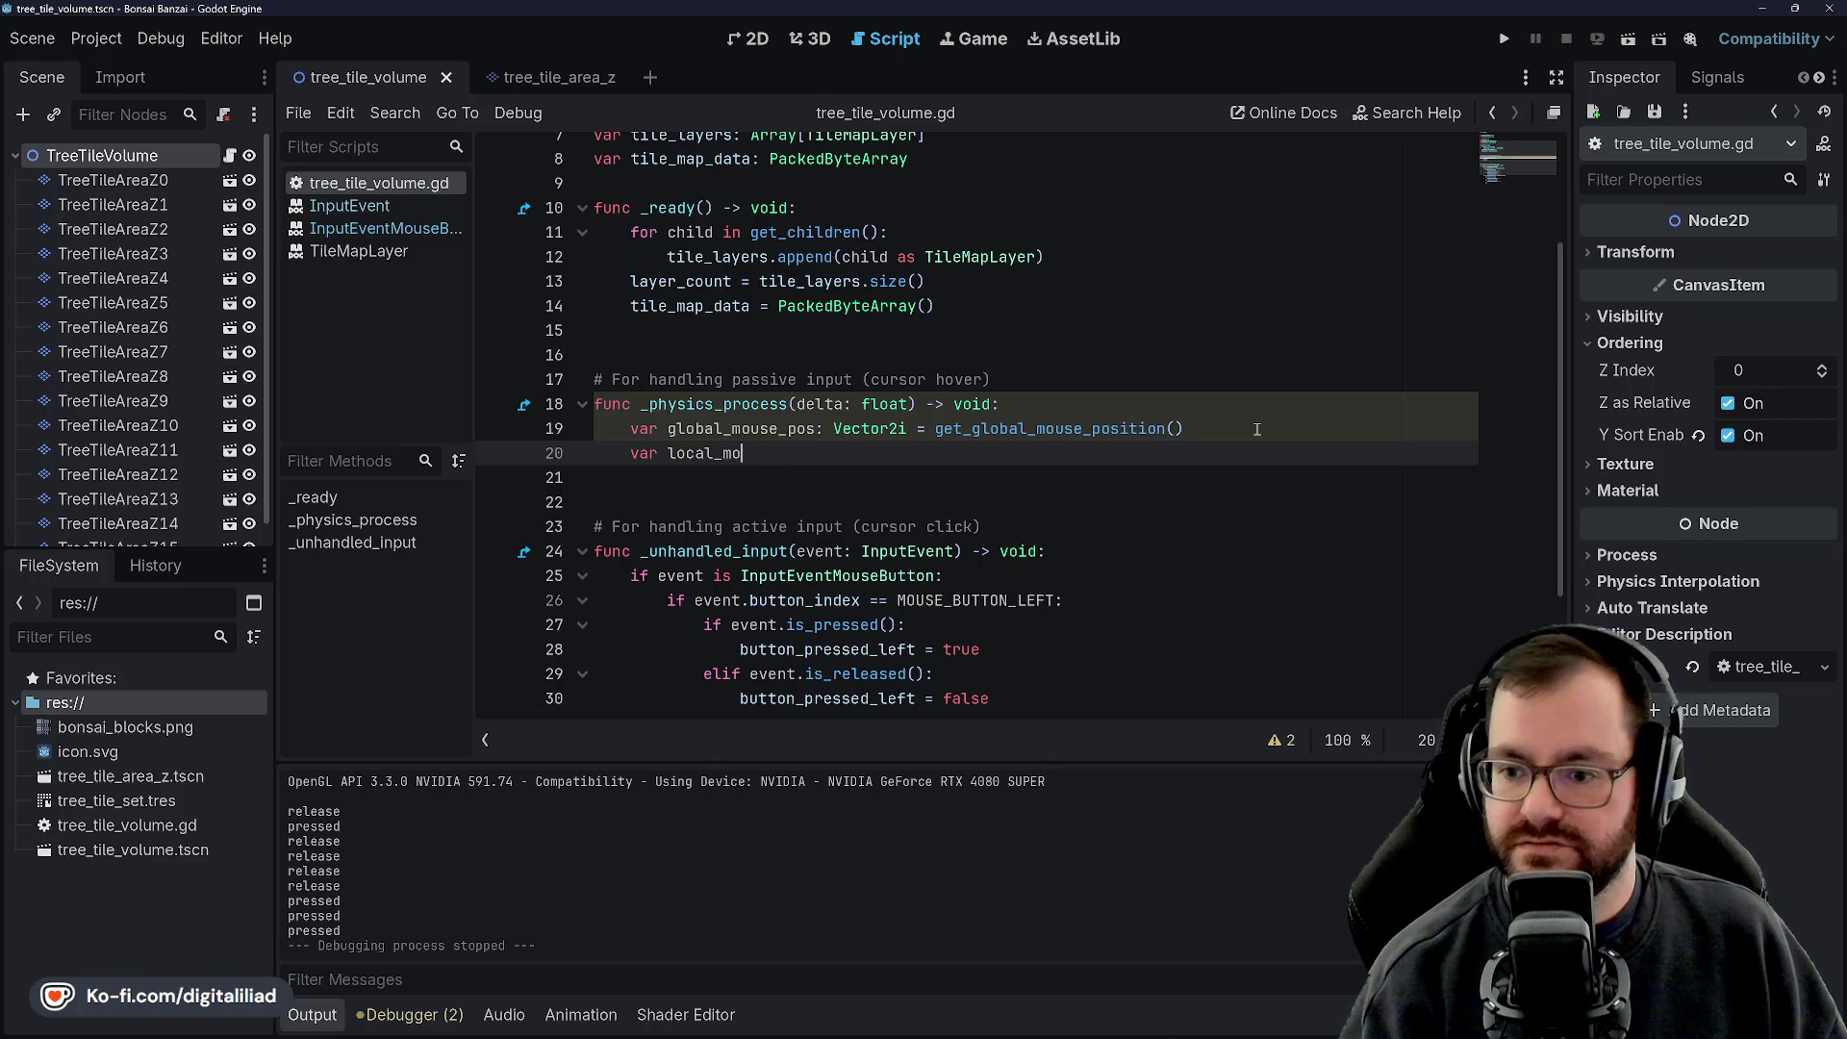
type("r_pos")
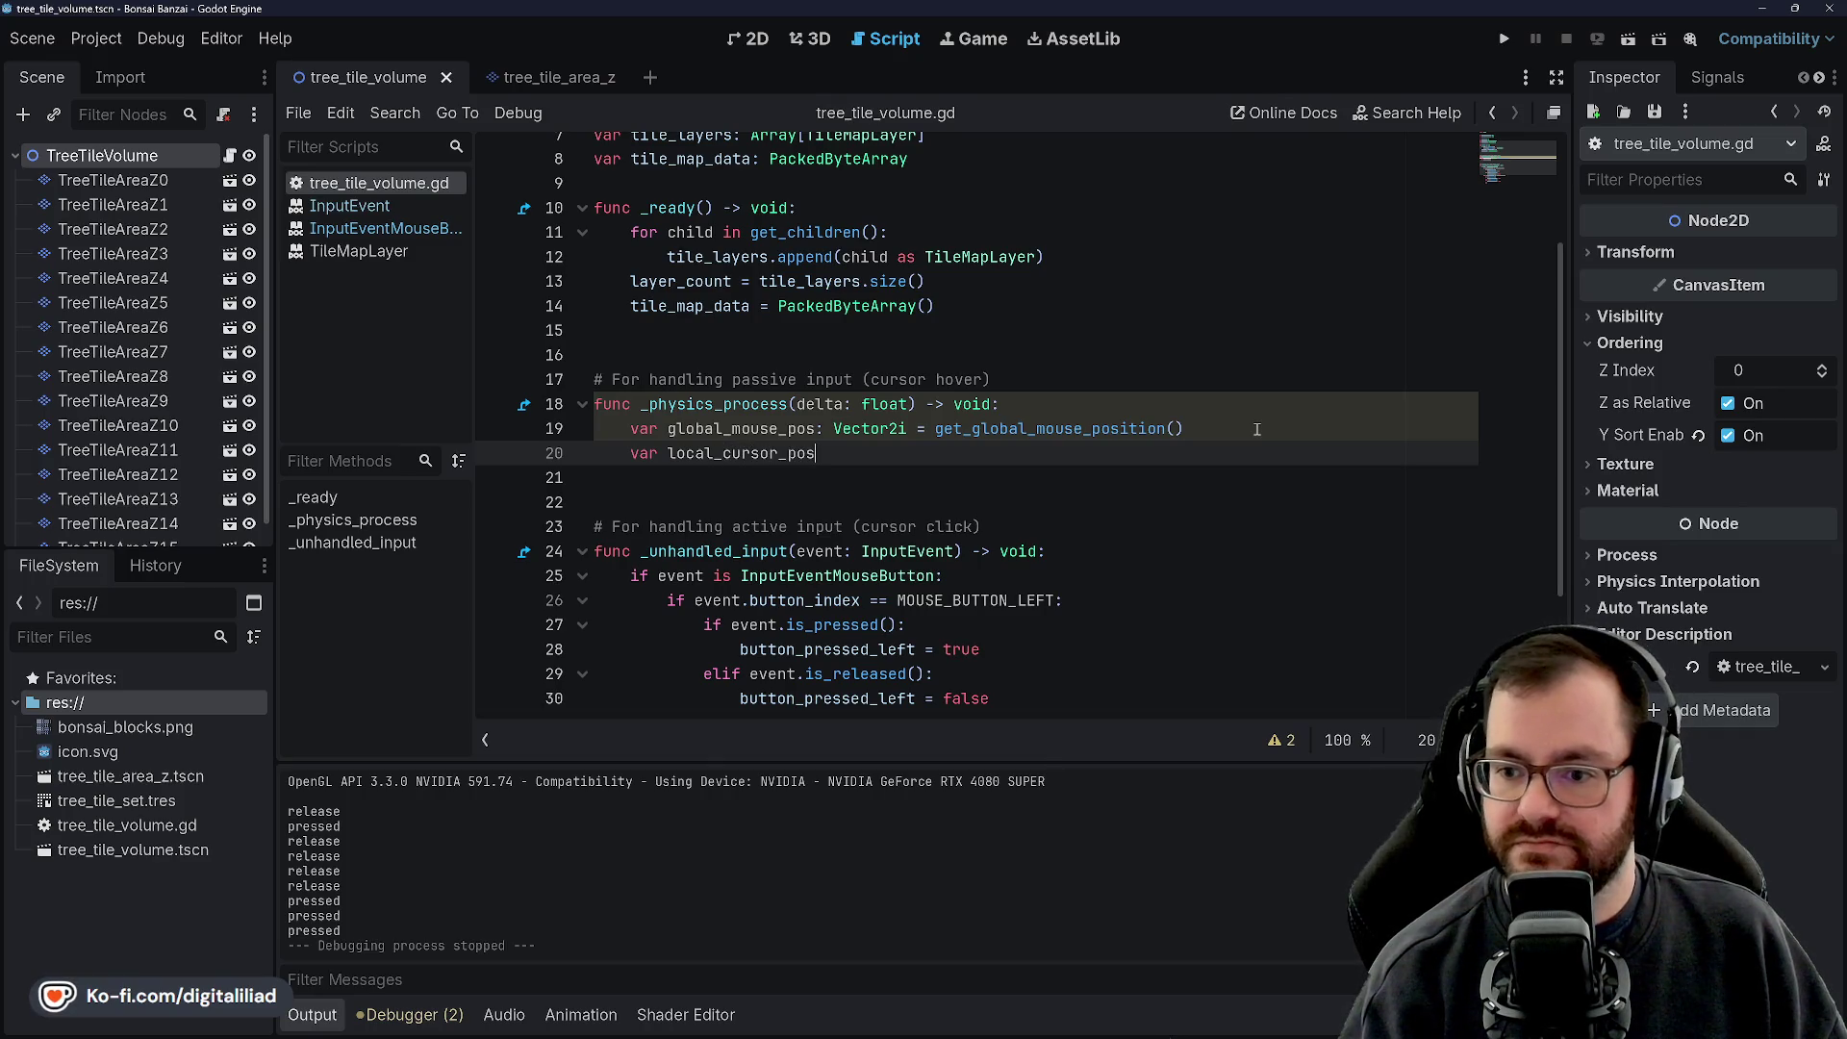
type(": Vector2i ")
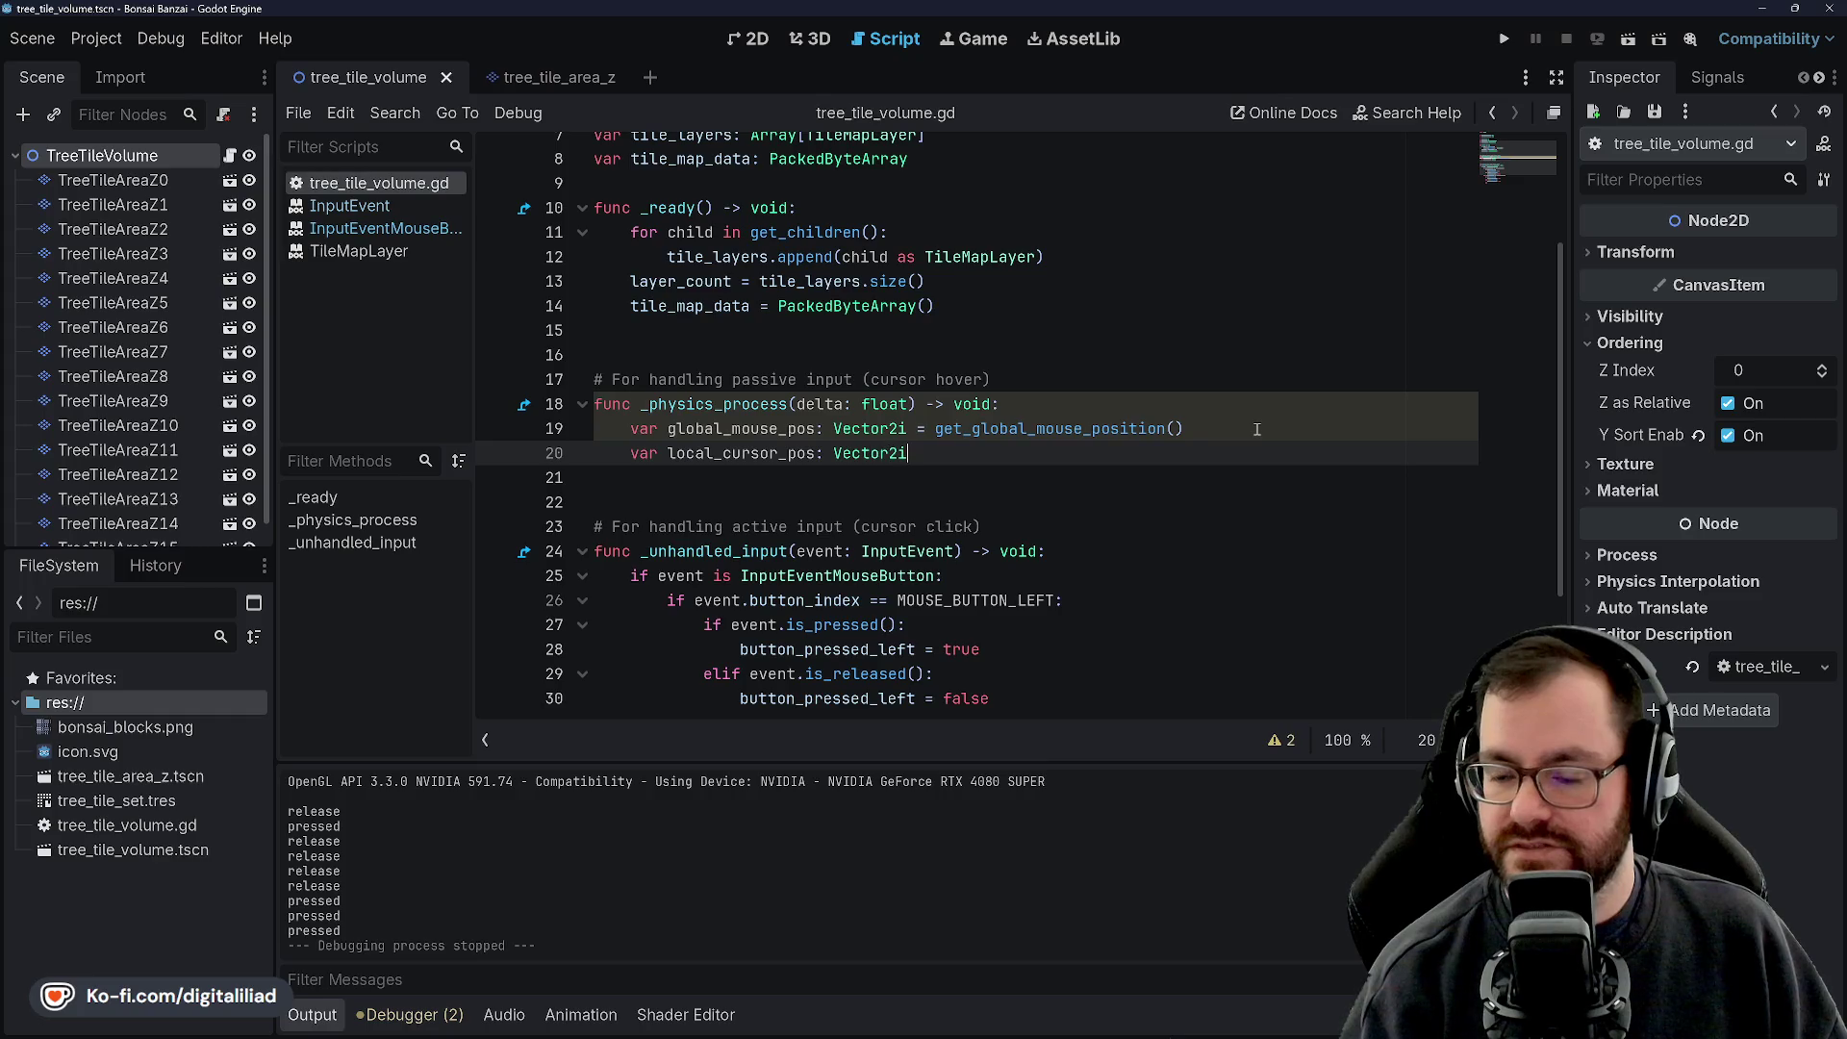
type("=")
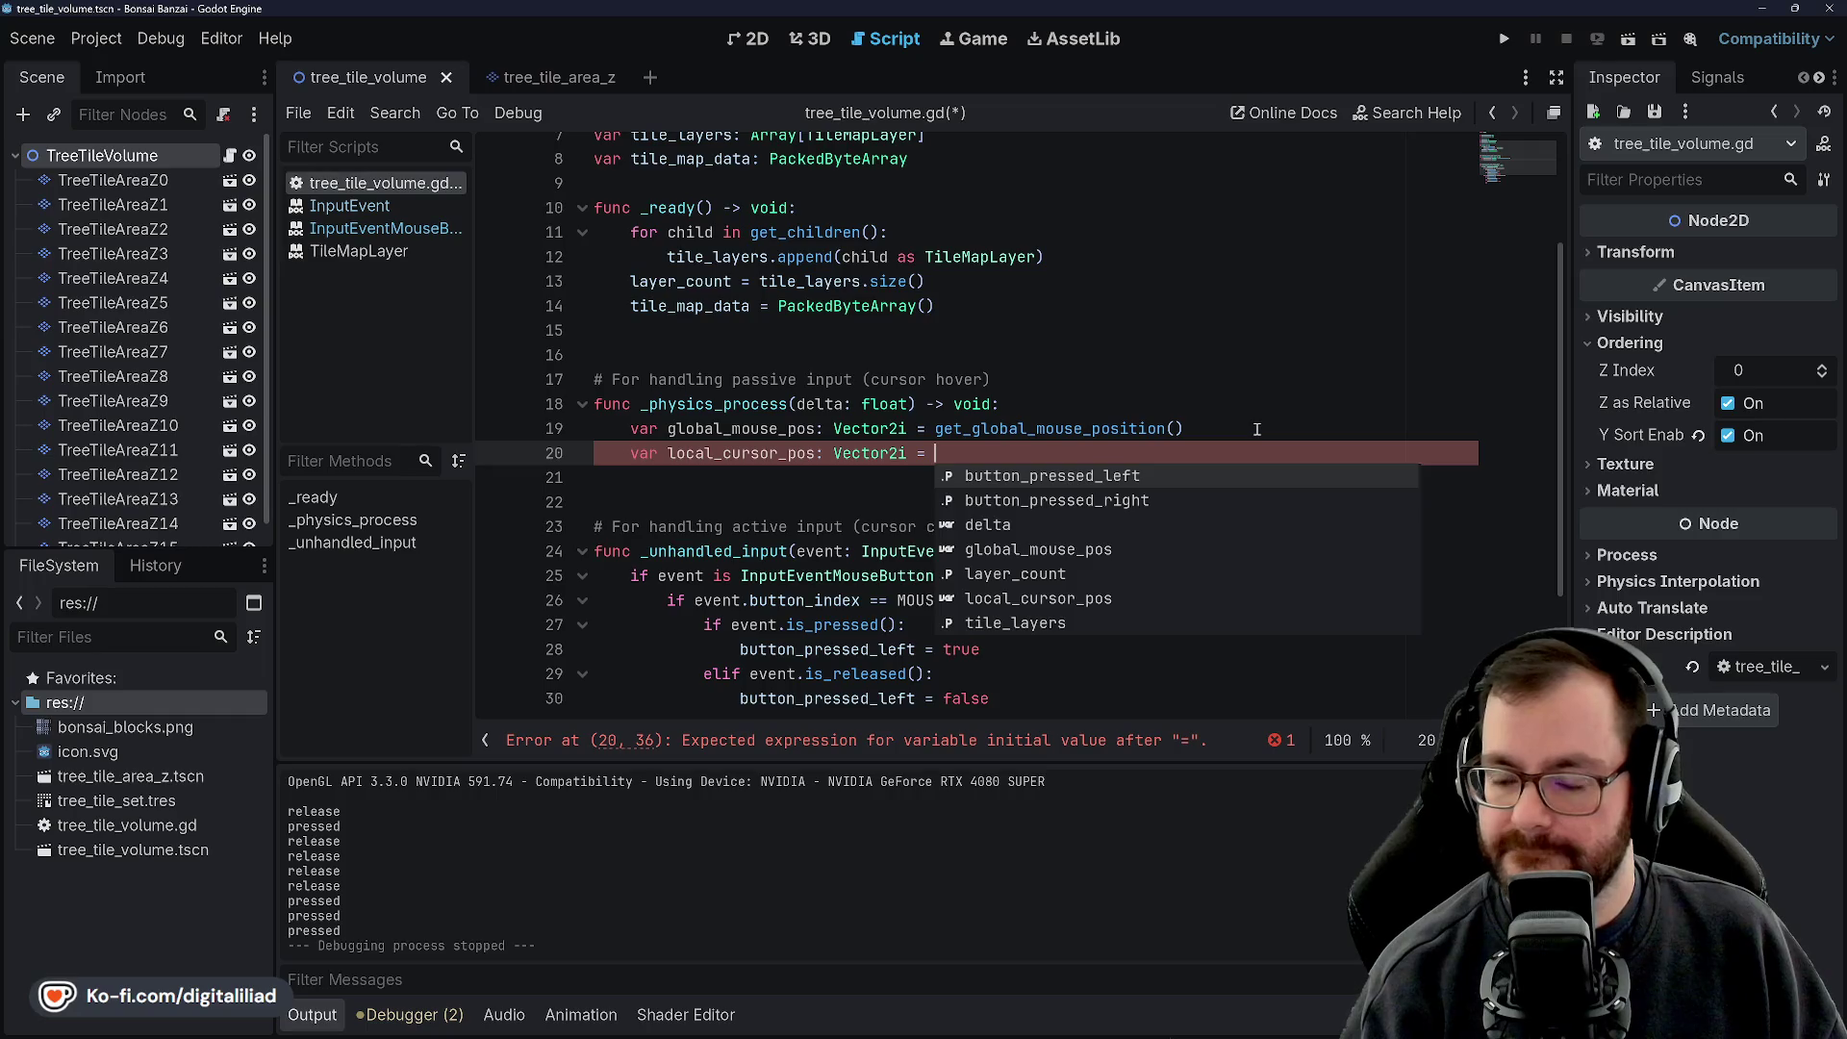
left_click(794, 412)
left_click_drag(778, 453, 724, 453)
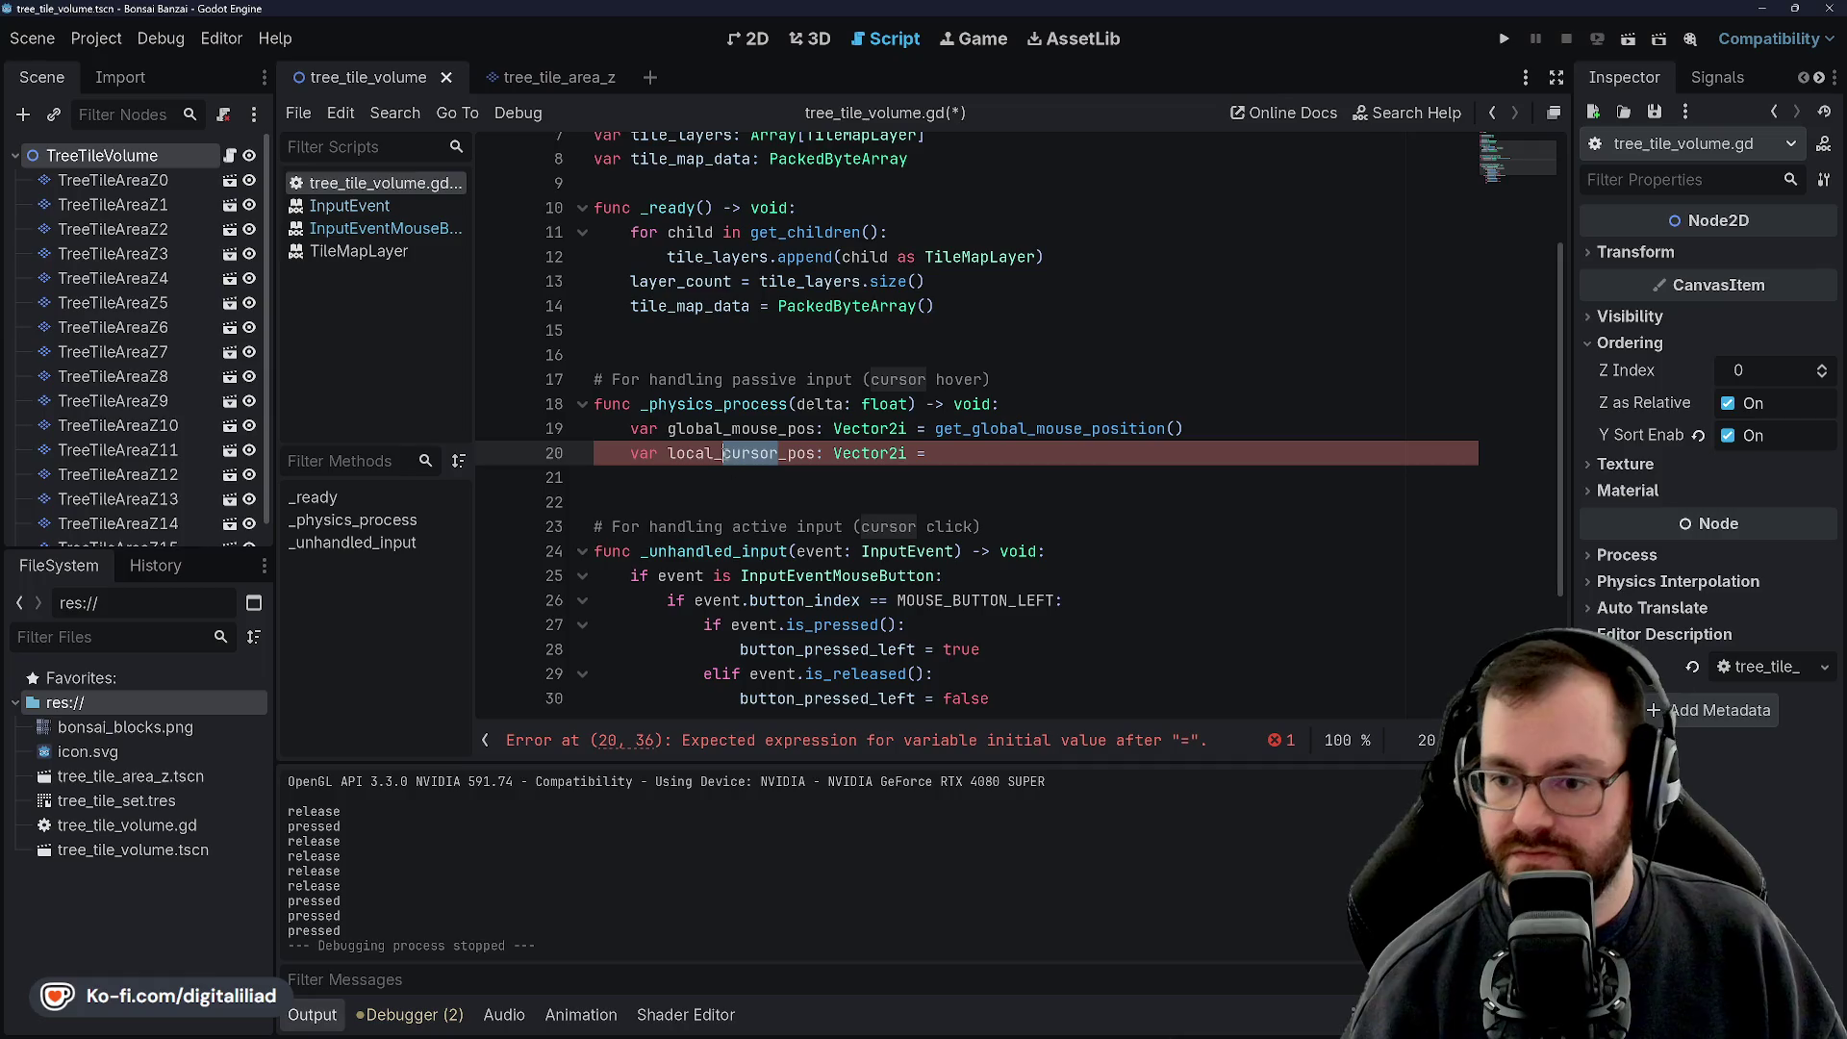
type("mouse")
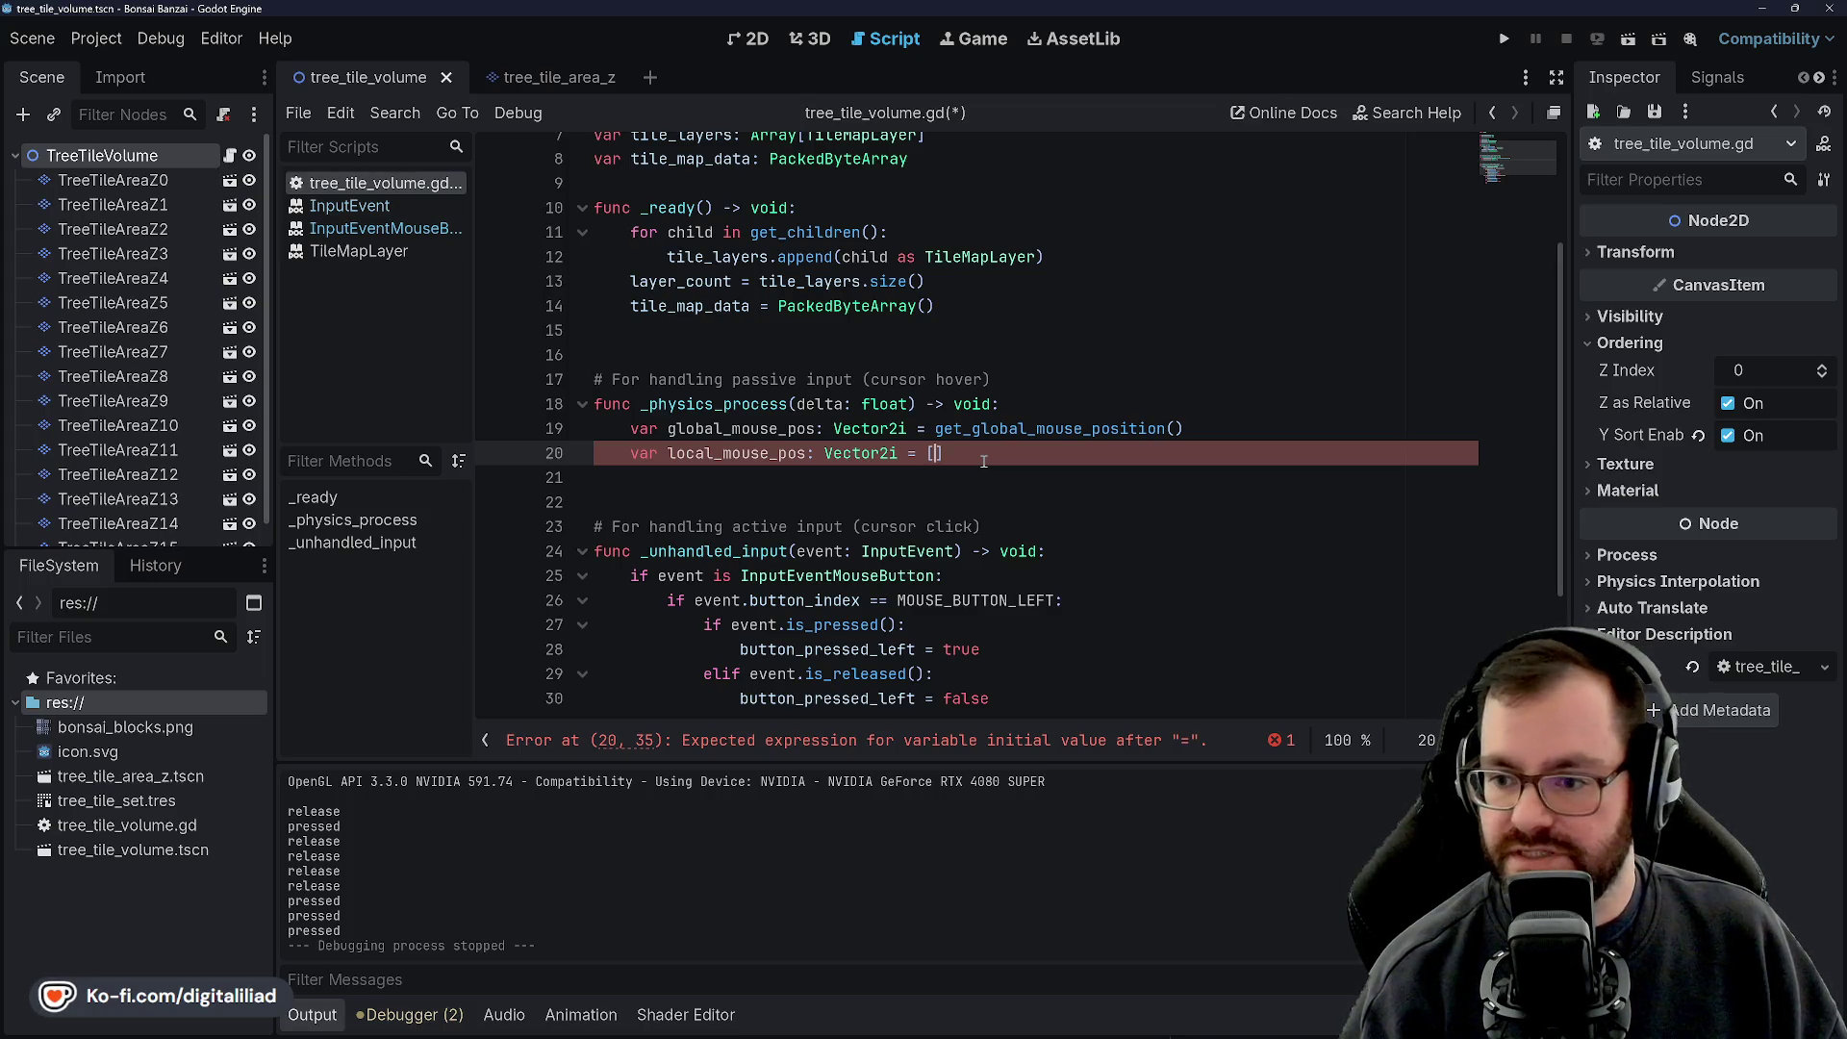
Assign local_mouse_pos = tile_layers[0].to_local(global_mouse_pos) and save
key("BackSpace")
type("tile")
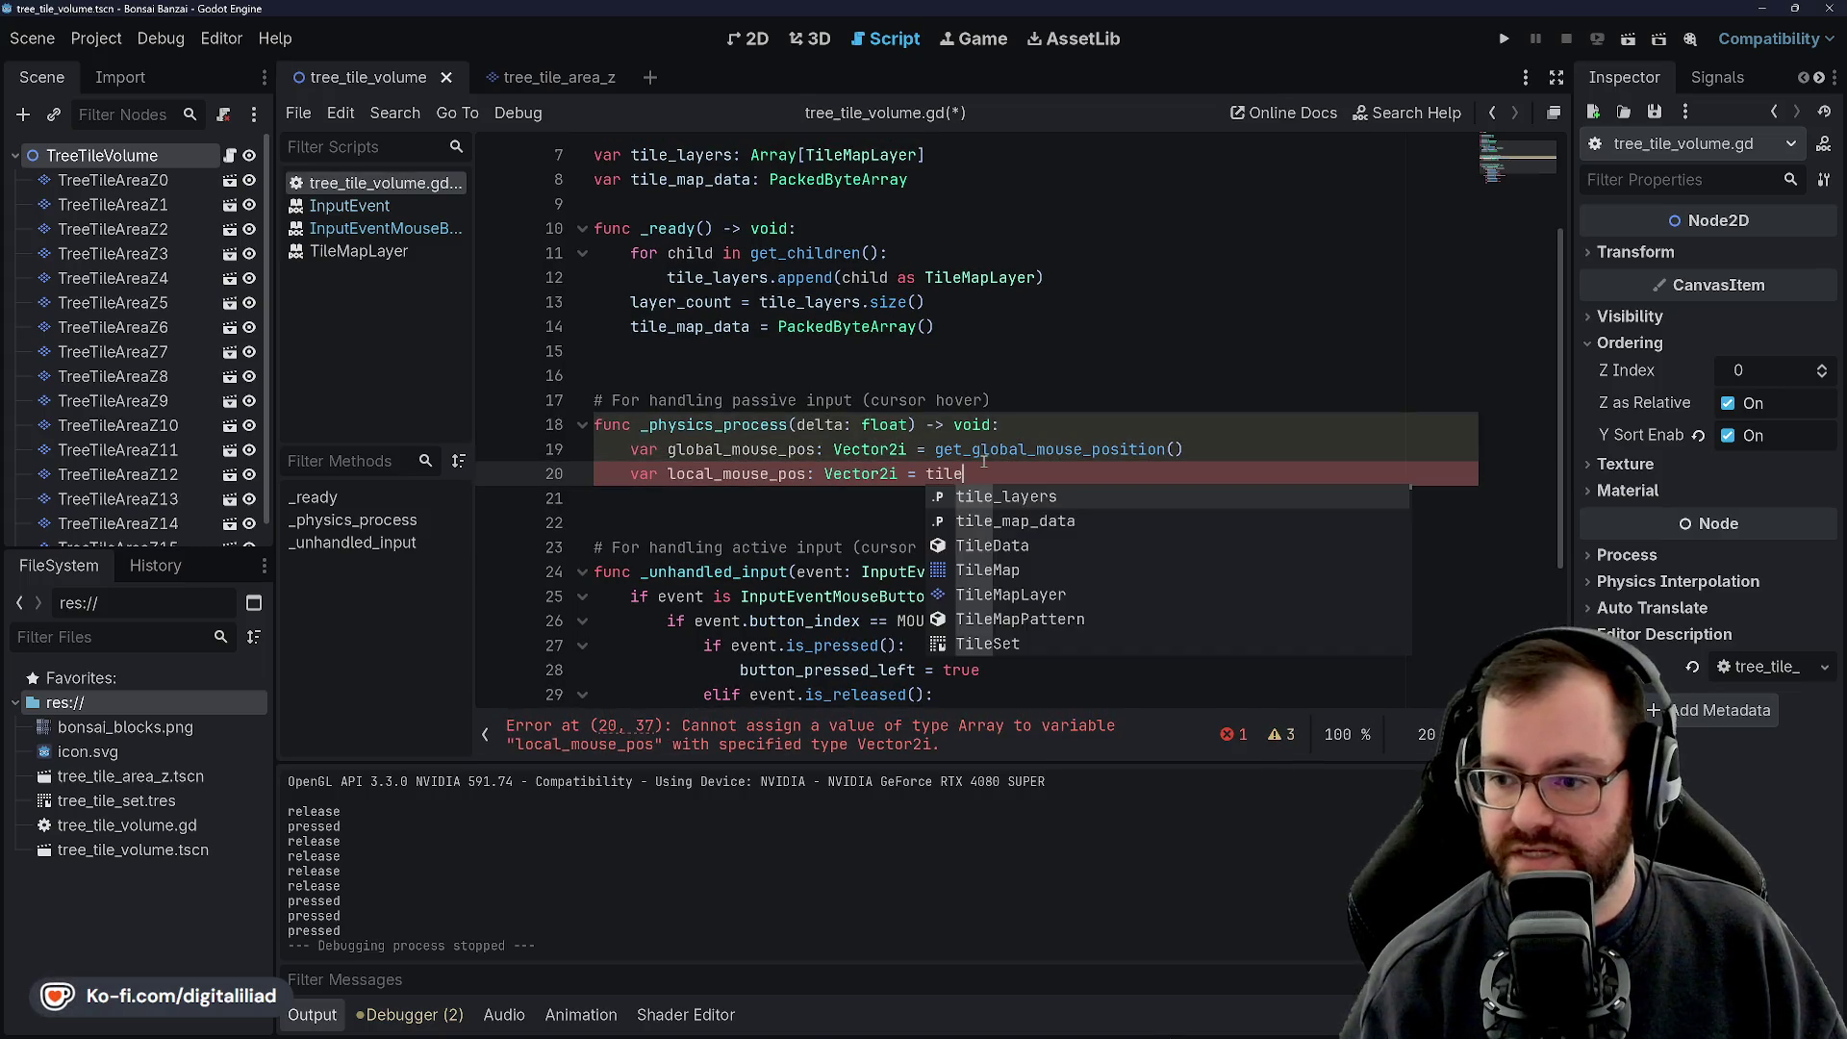
type("_l;")
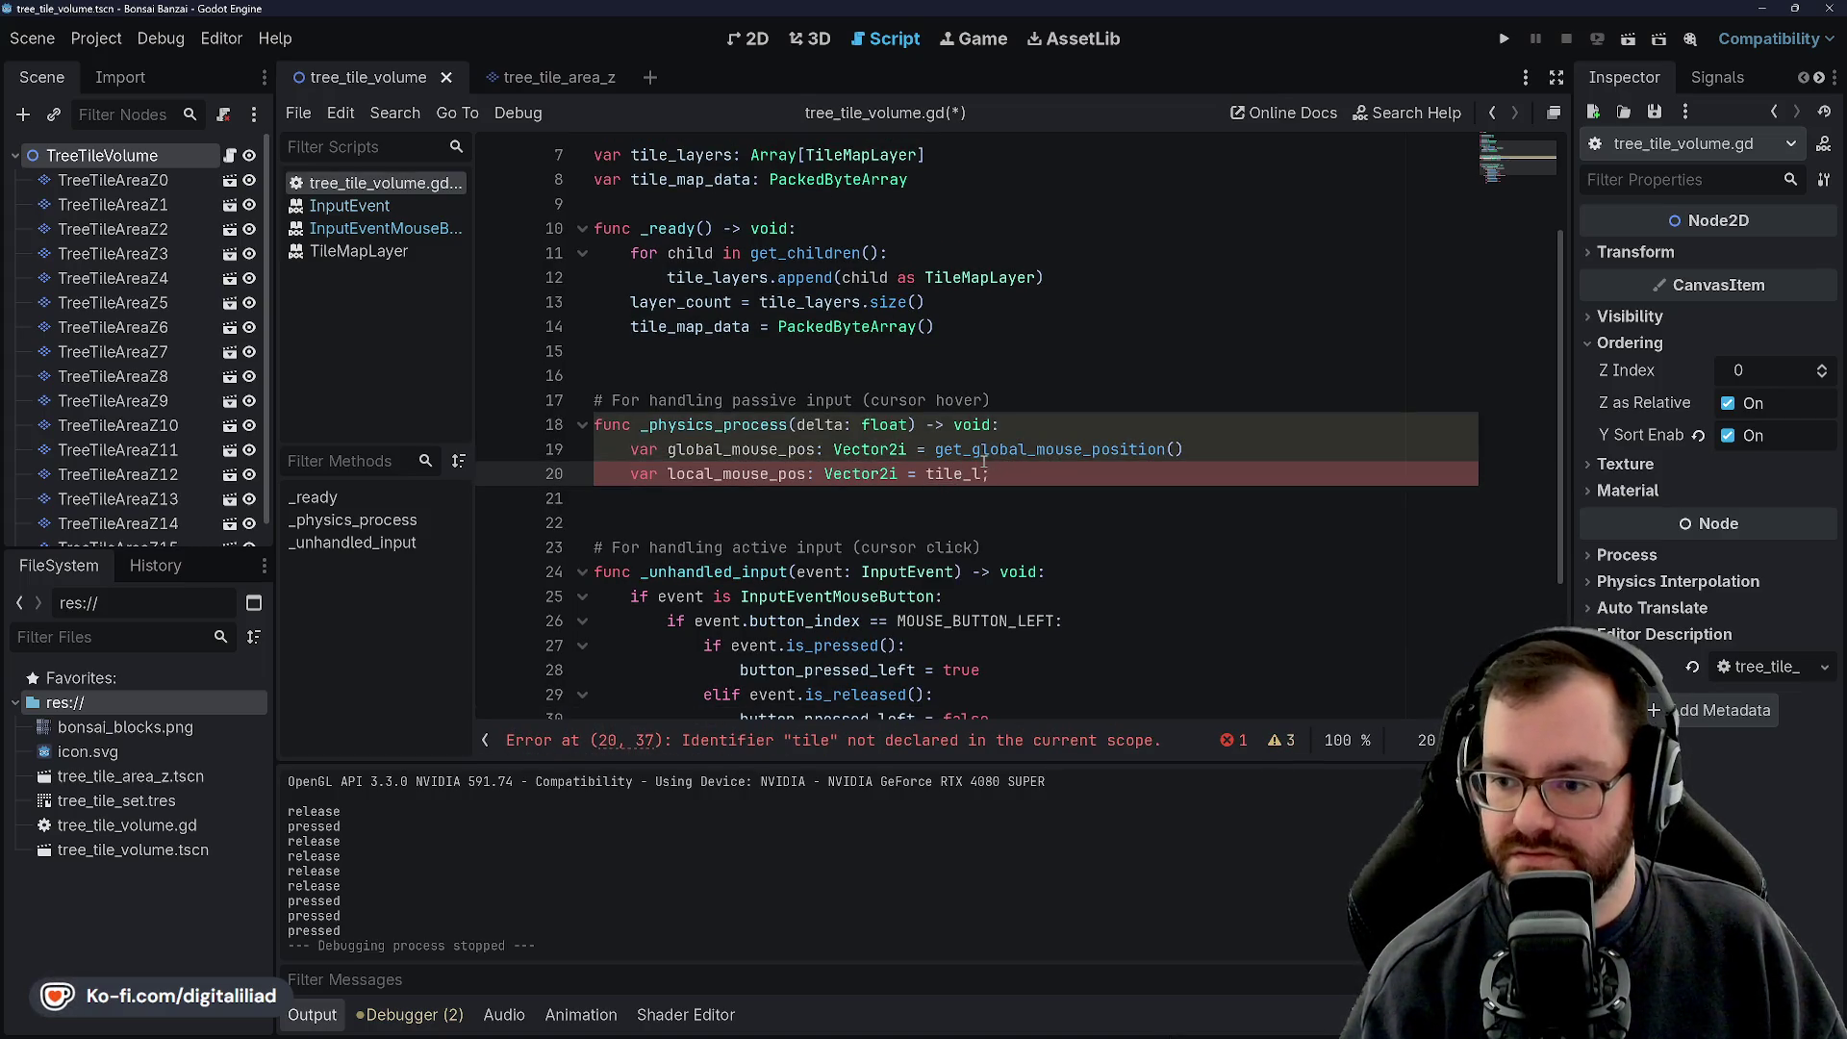
key("BackSpace")
key("BackSpace")
type("ers[9")
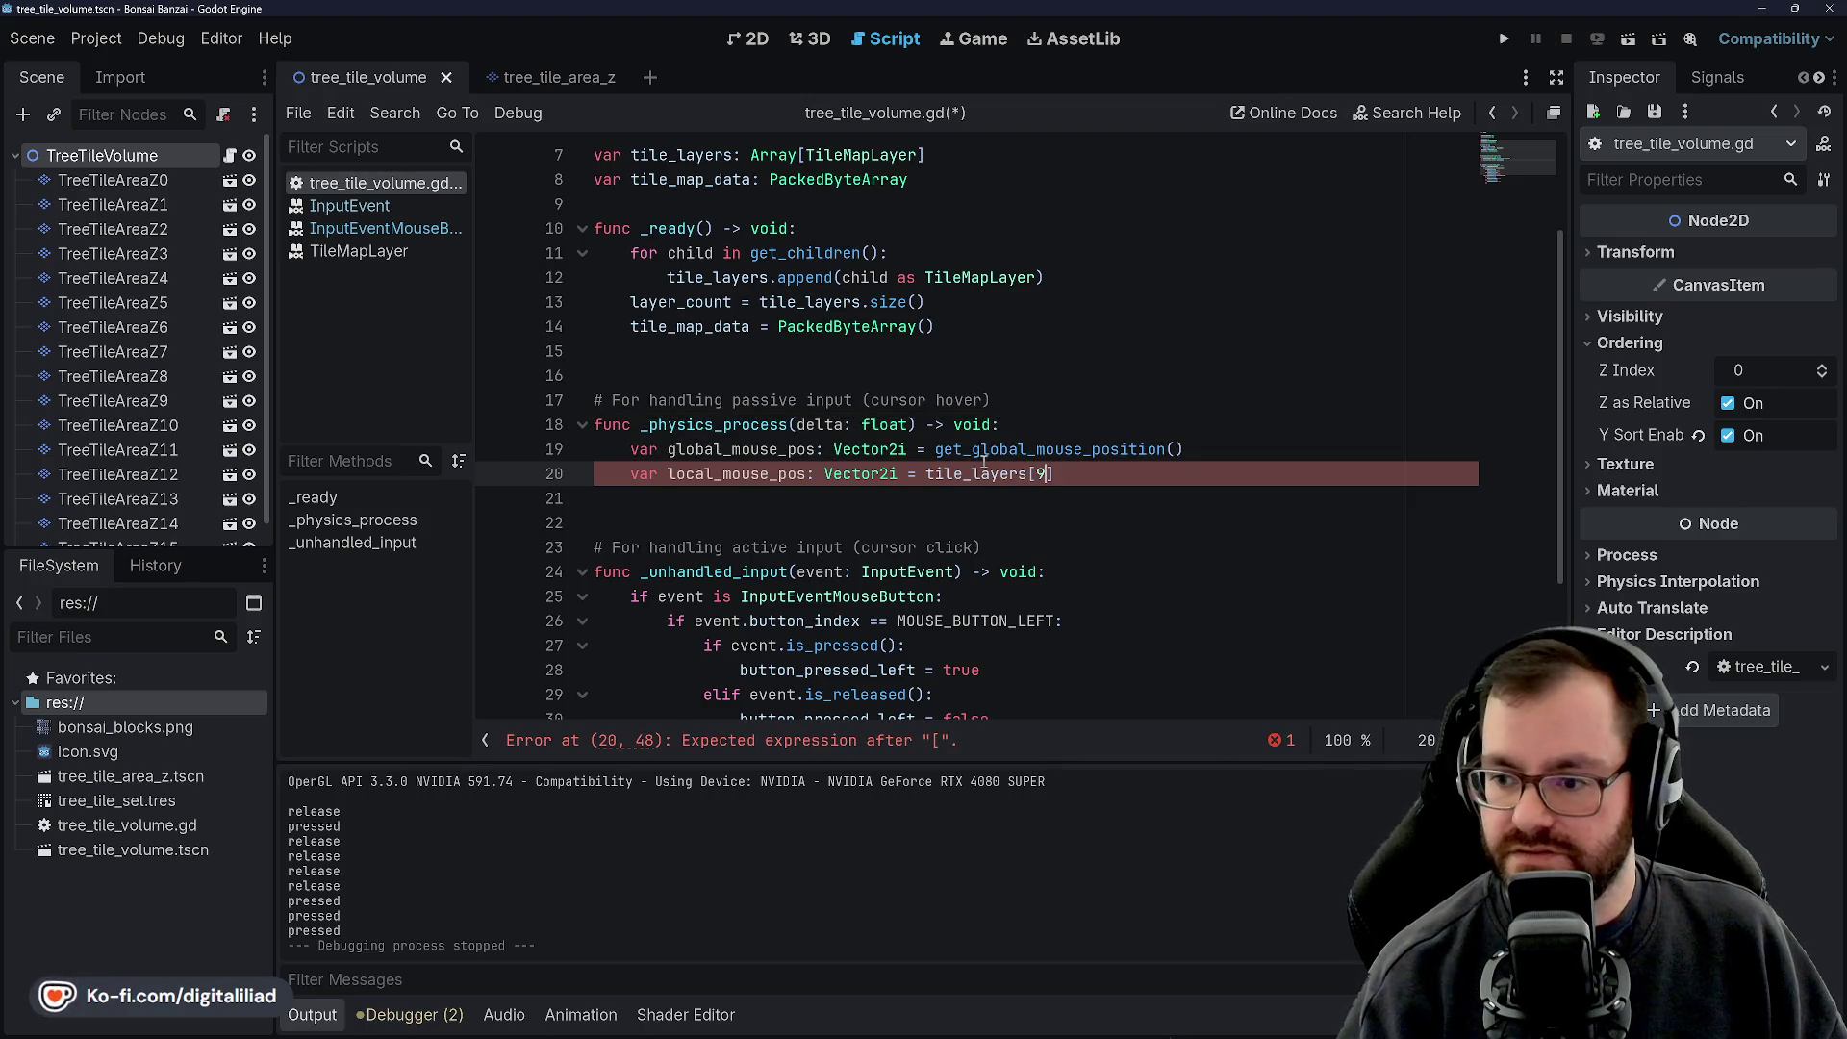
key("BackSpace")
type("0].")
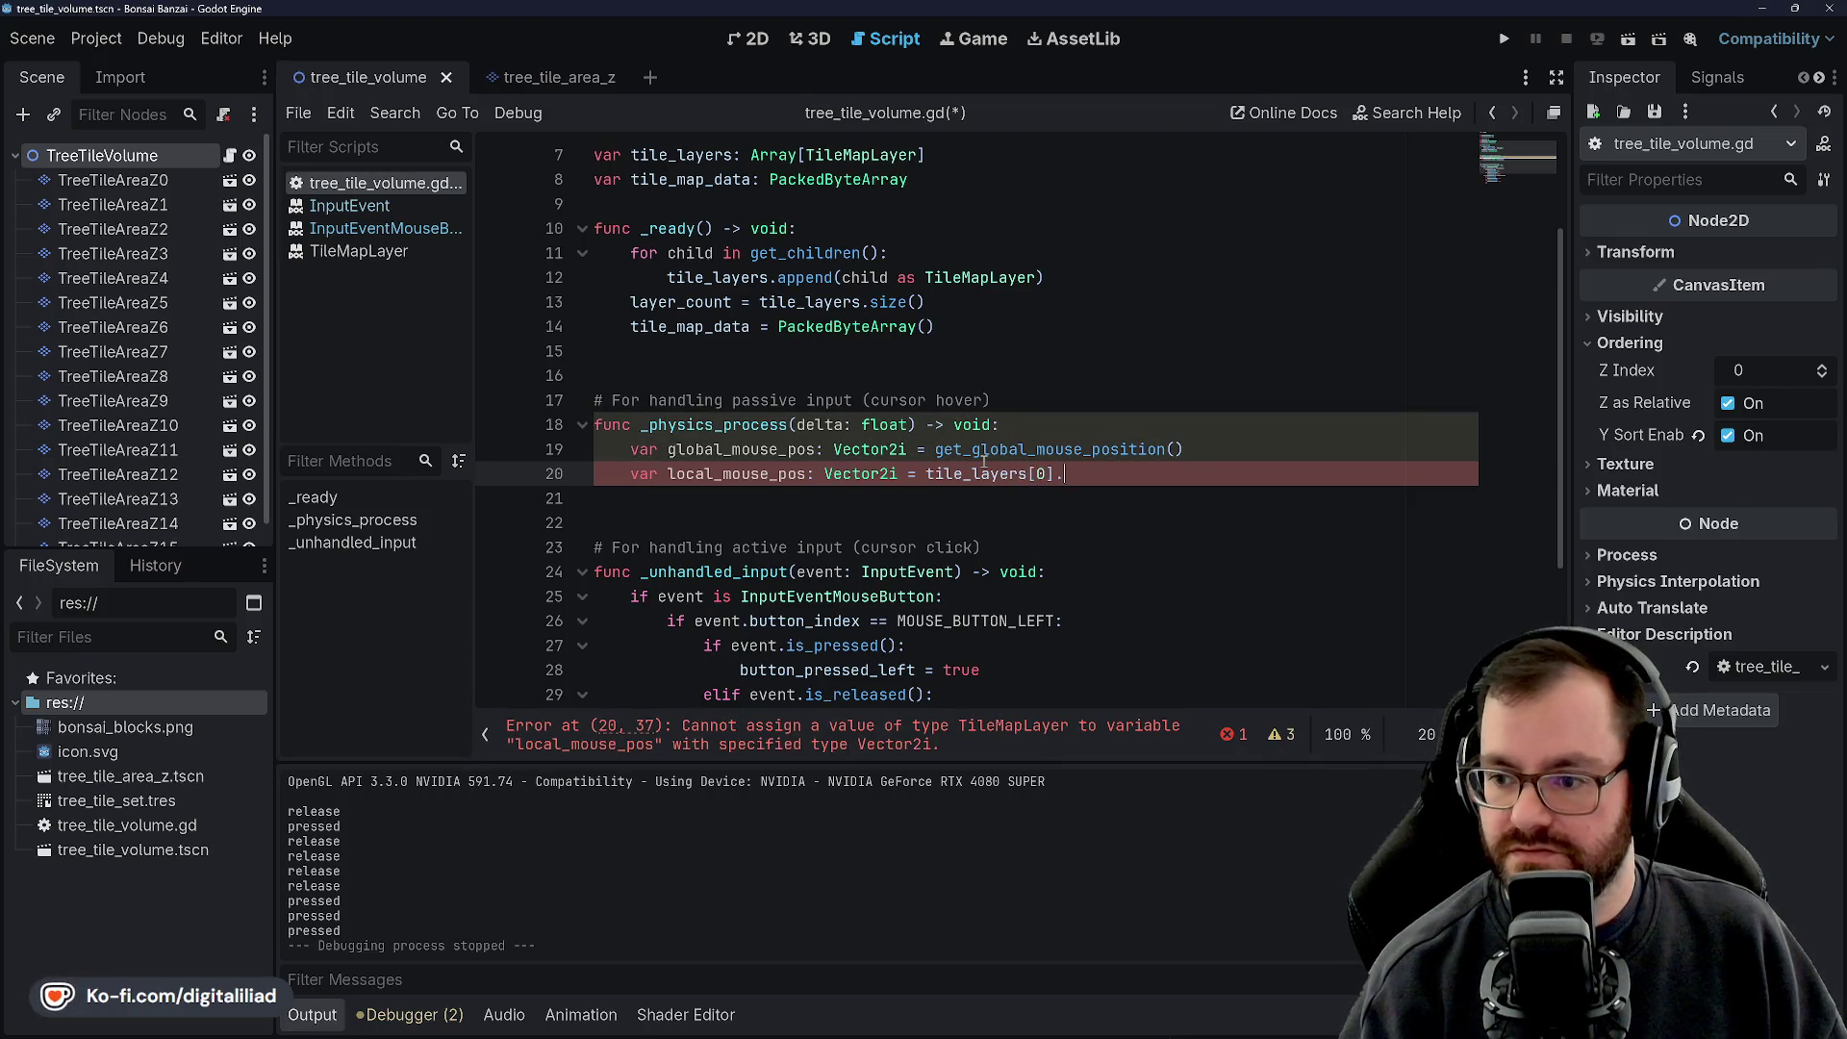
type("to_local")
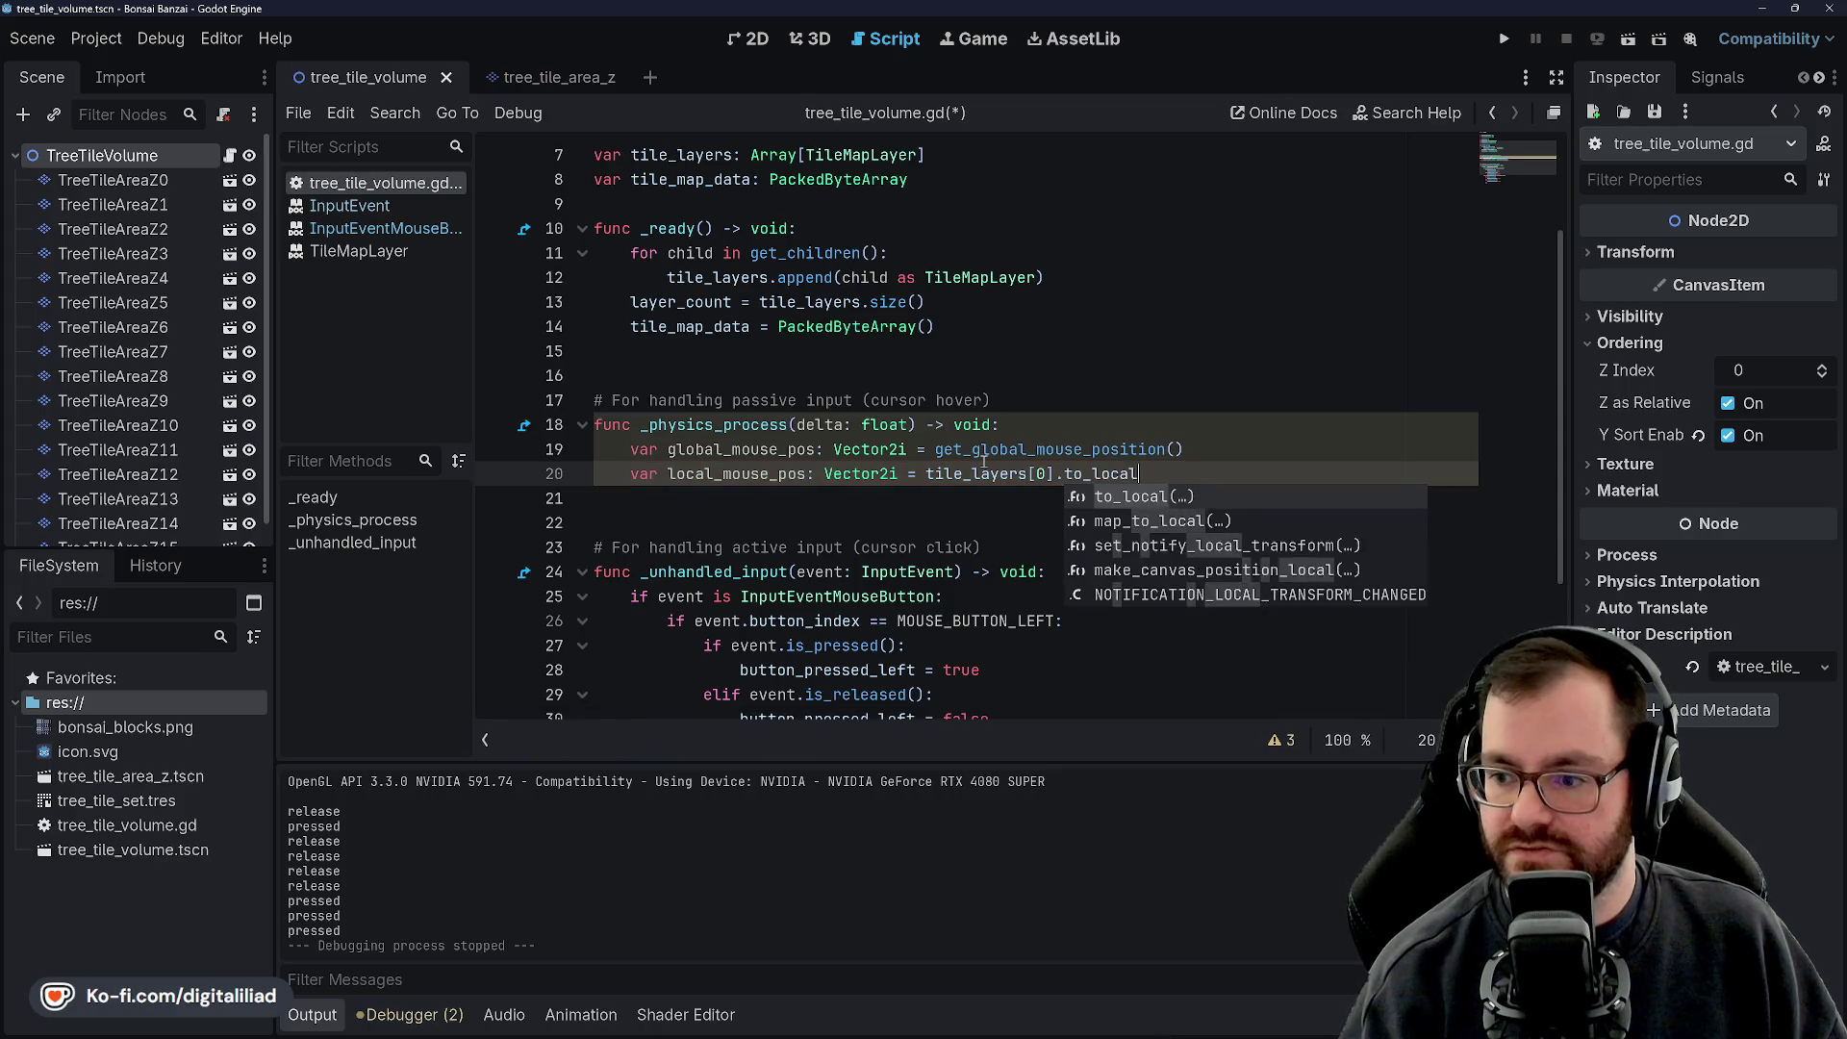
type("(global_")
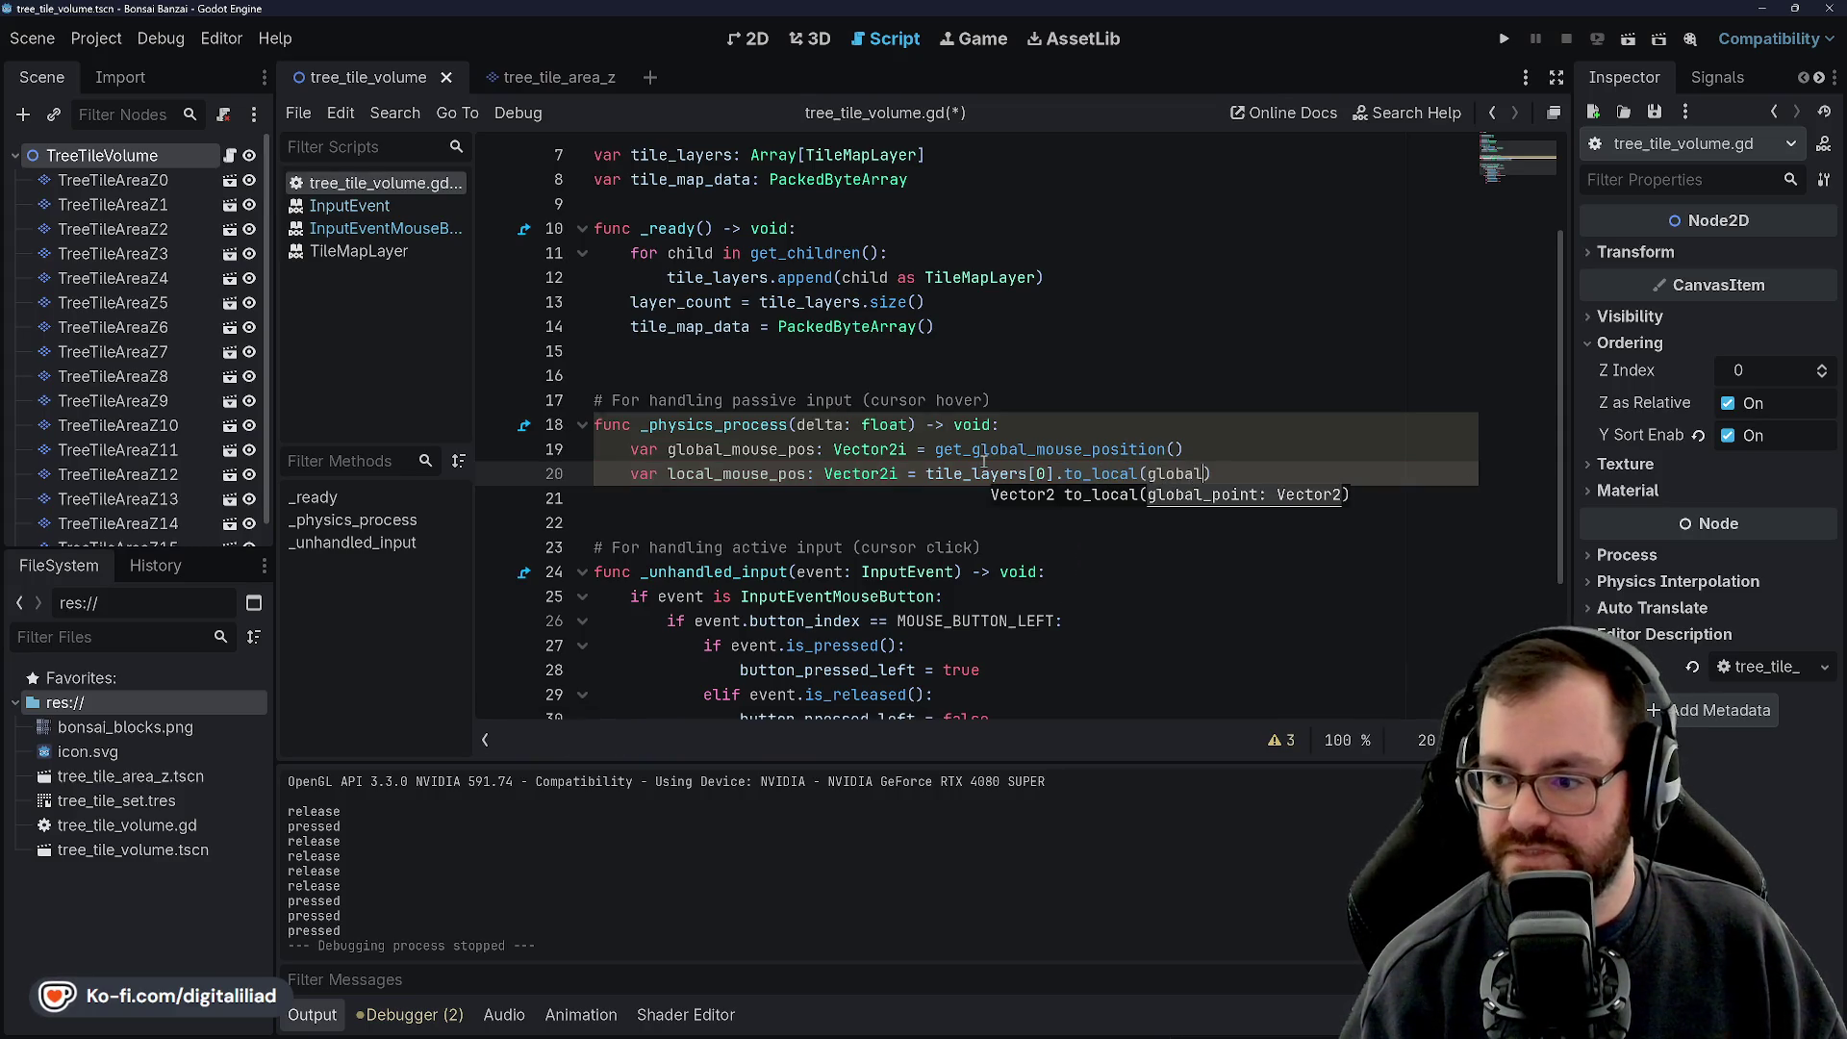
key("Return")
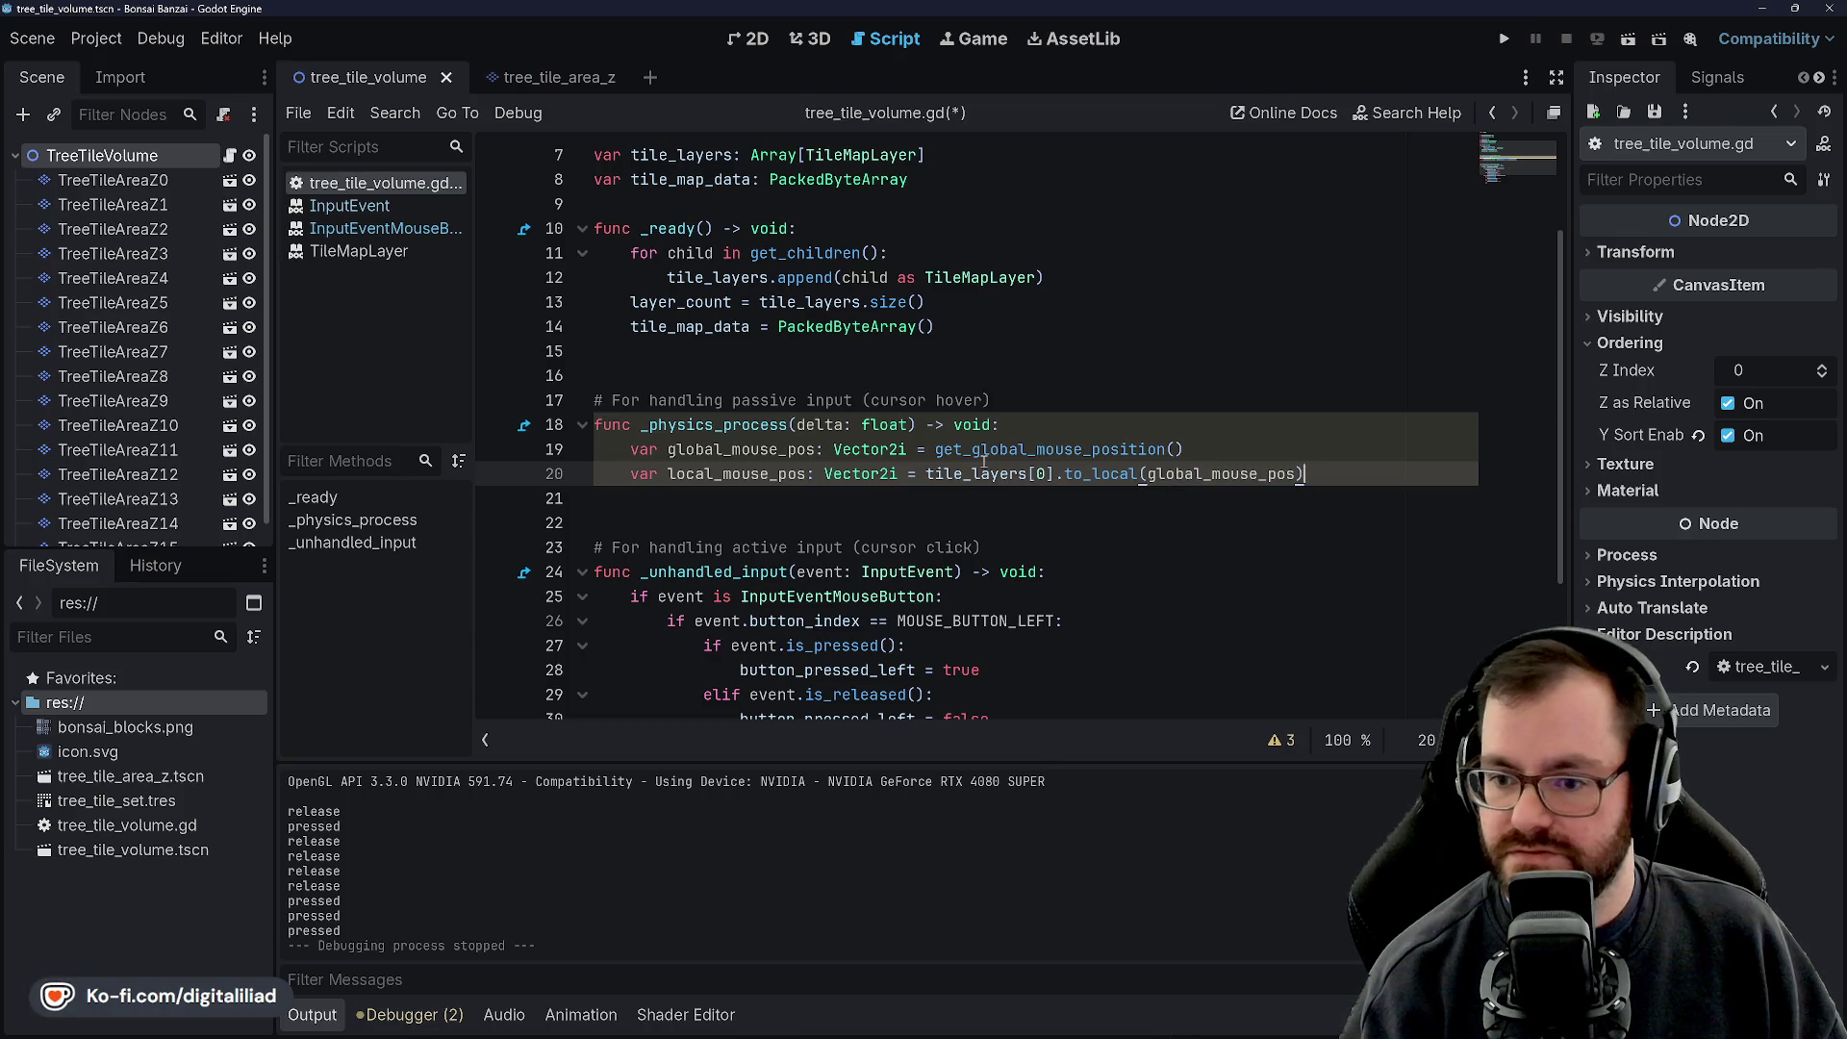
key("Return")
key("ctrl+s")
type("var mapped")
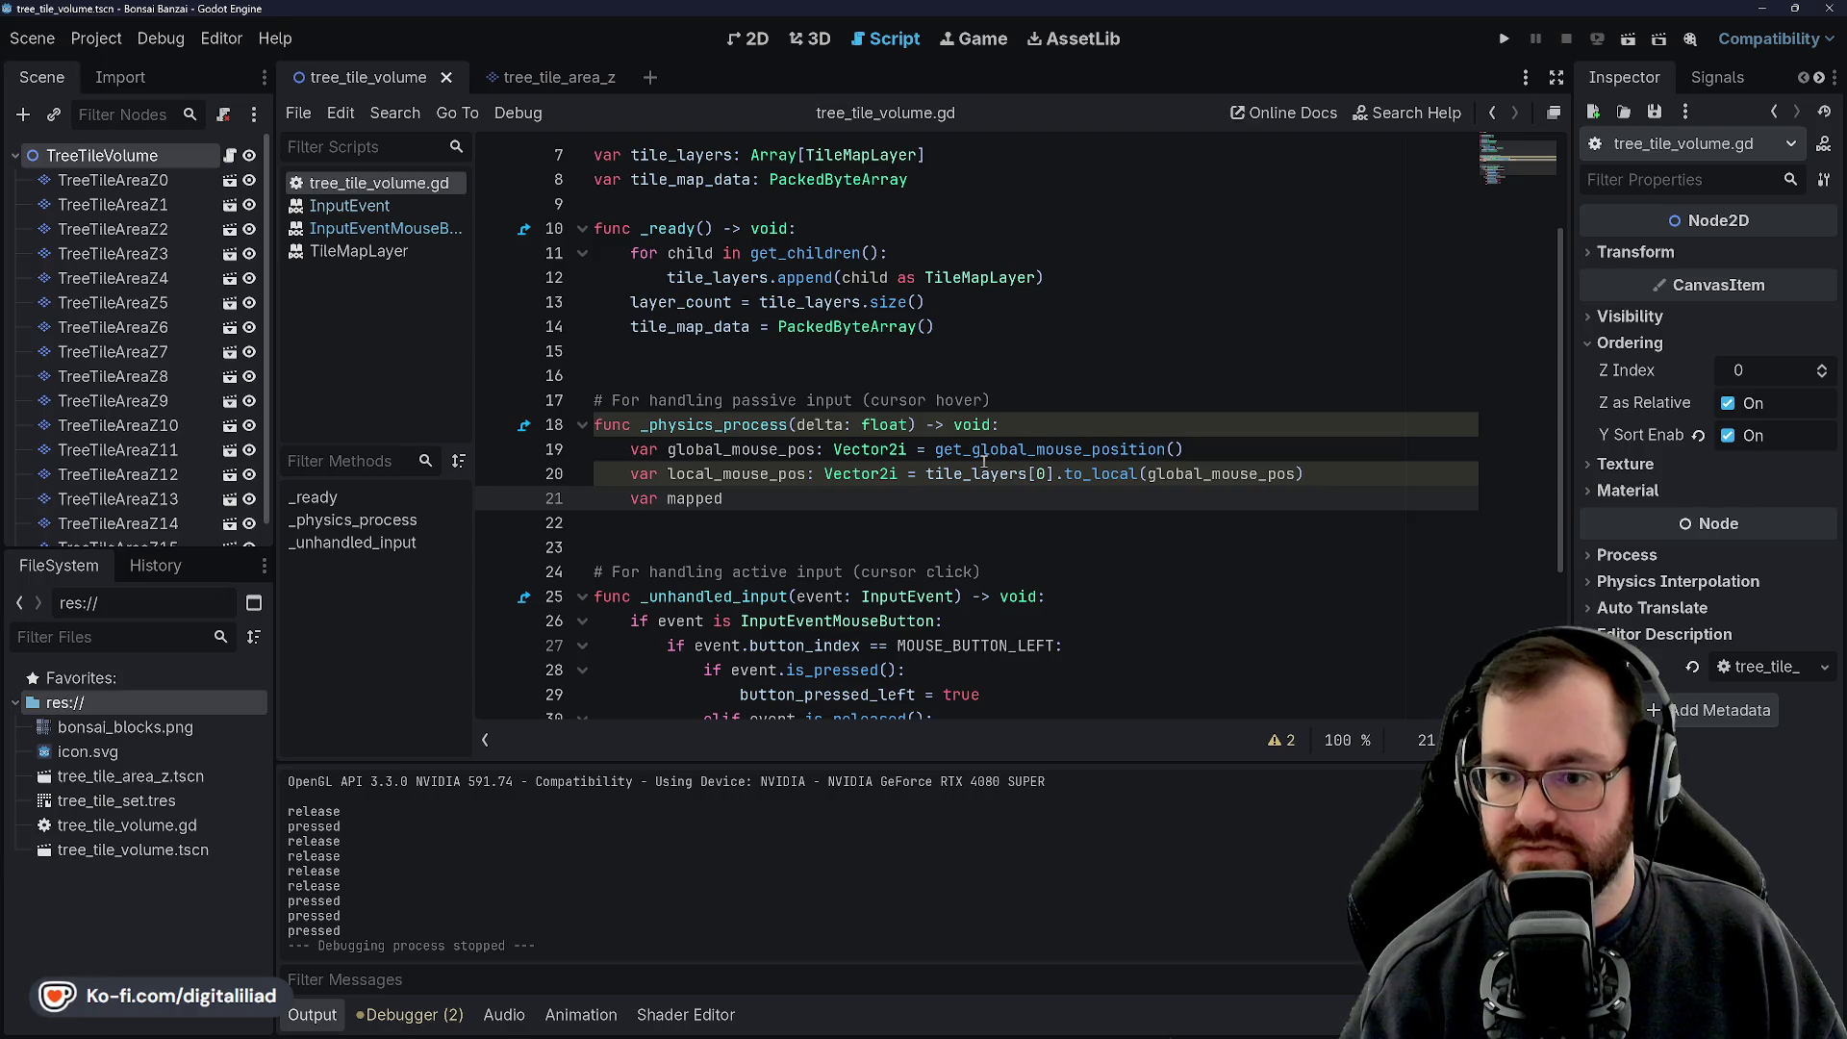
Declare mapped_mouse_pos: Vector2i = tile_layers[0].local_to_map()
type("_mouse_po")
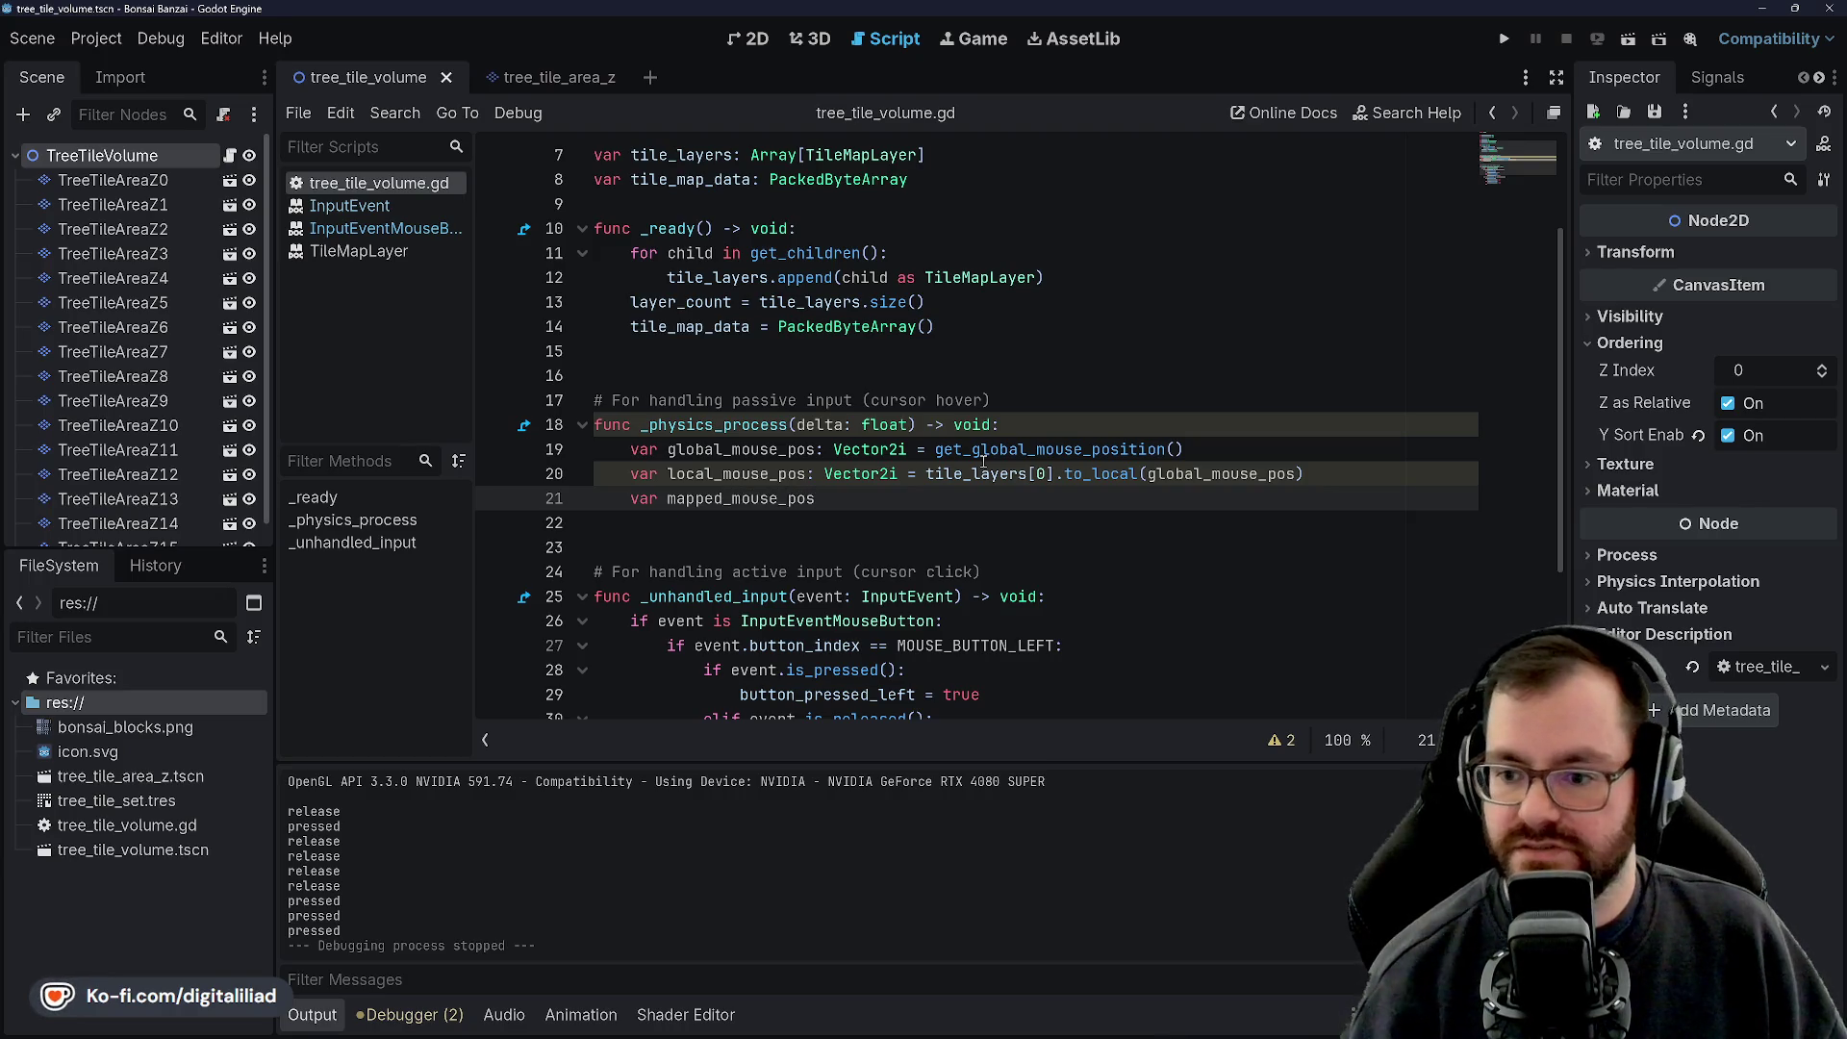
type("s")
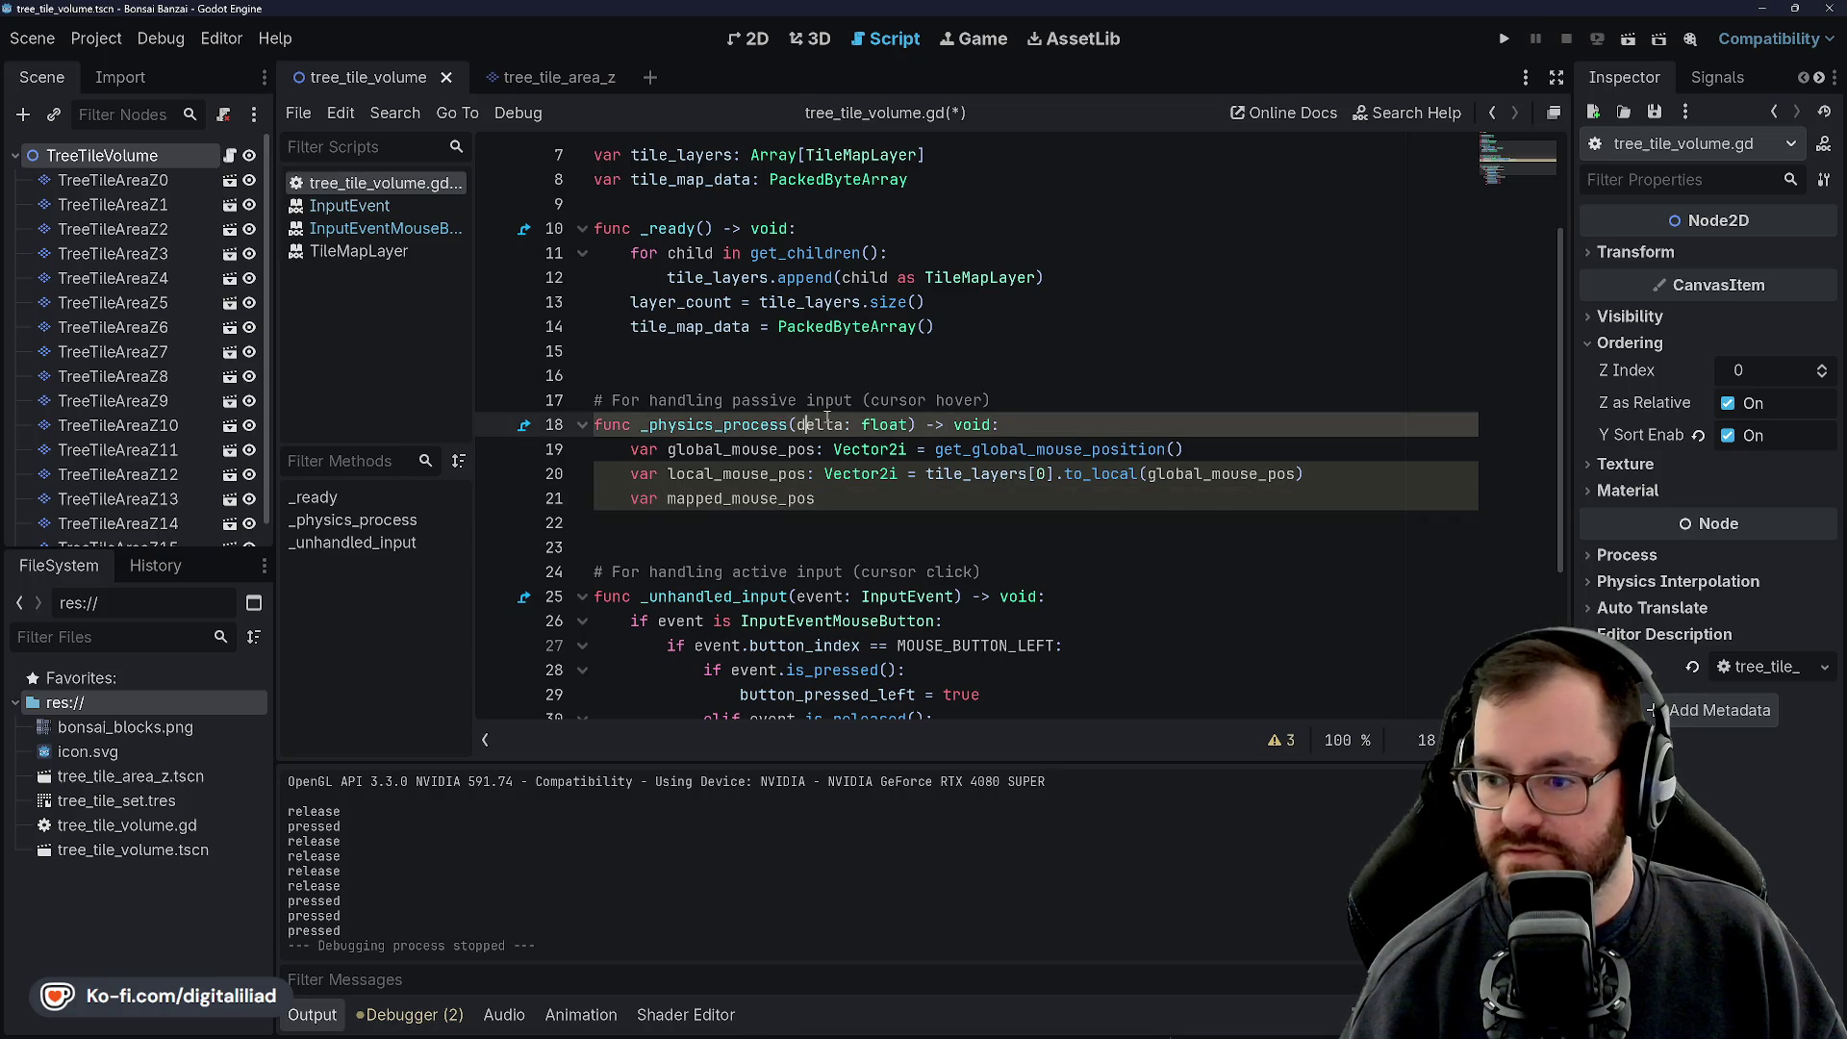
scroll(793, 423, "down", 1)
left_click(778, 398)
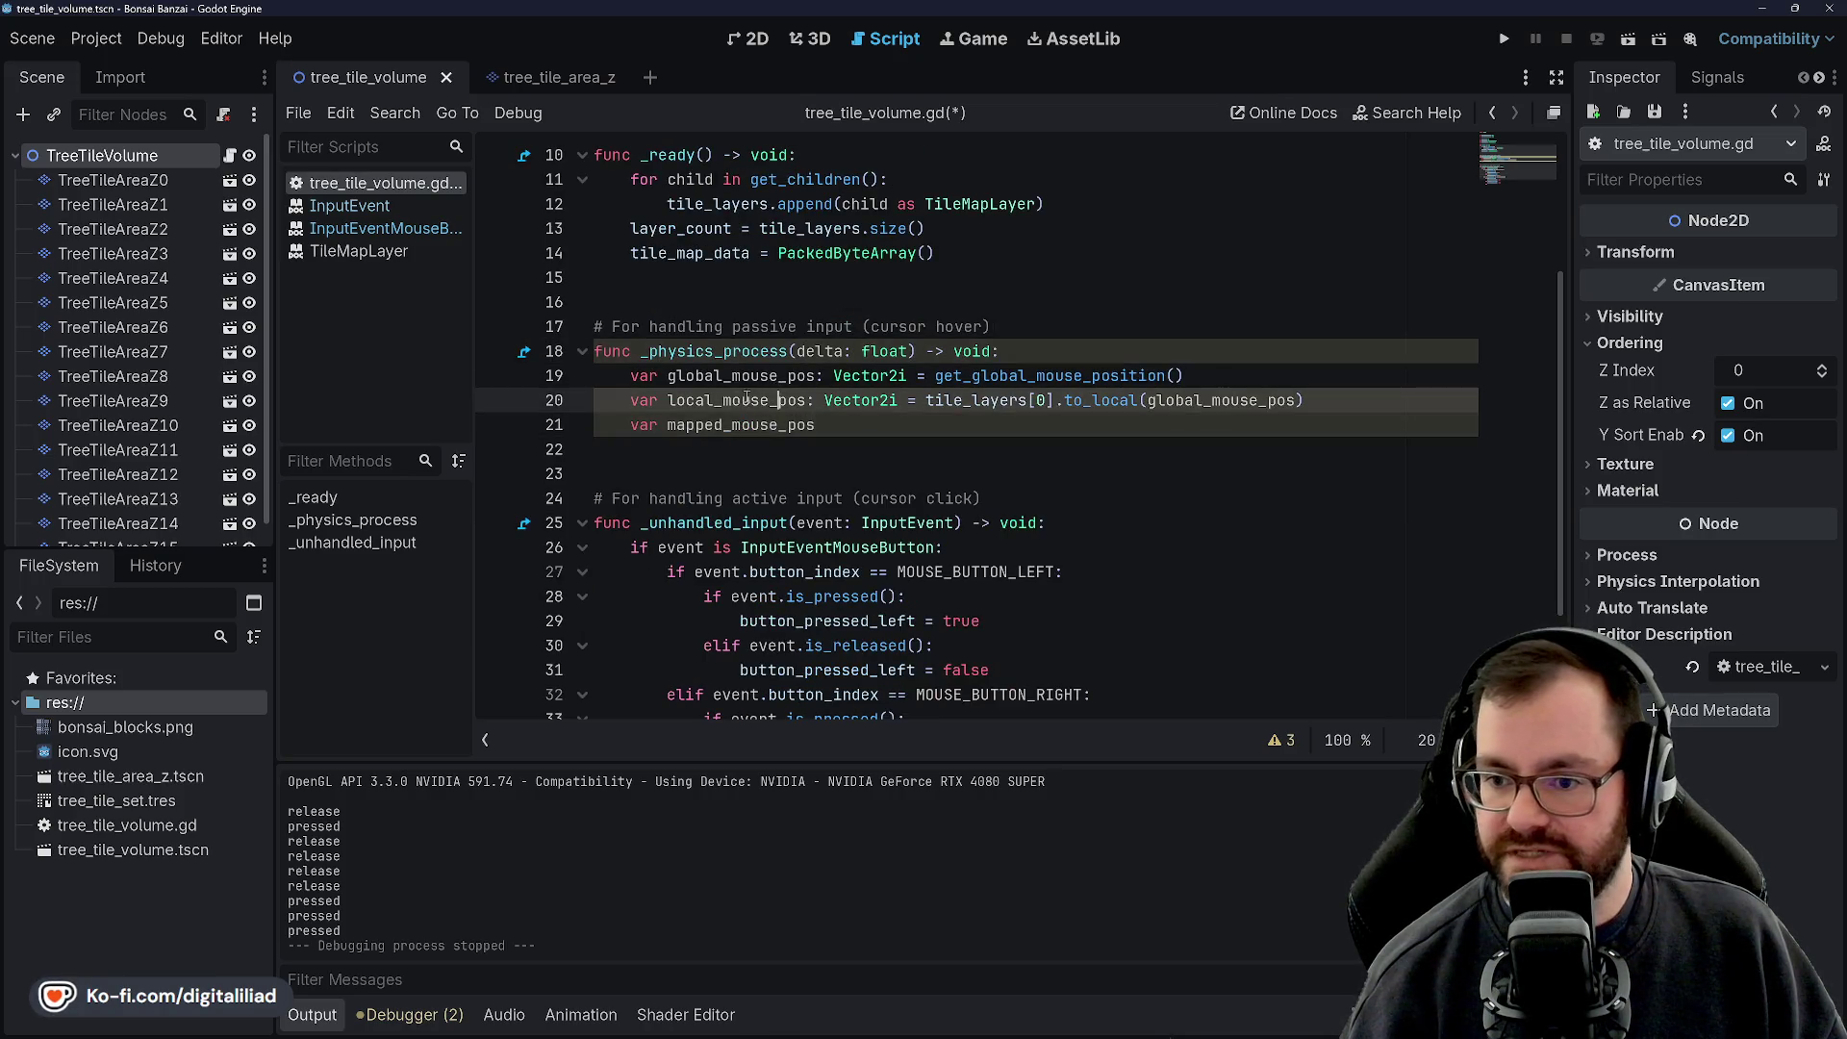
left_click(852, 428)
type(": Vector2i ")
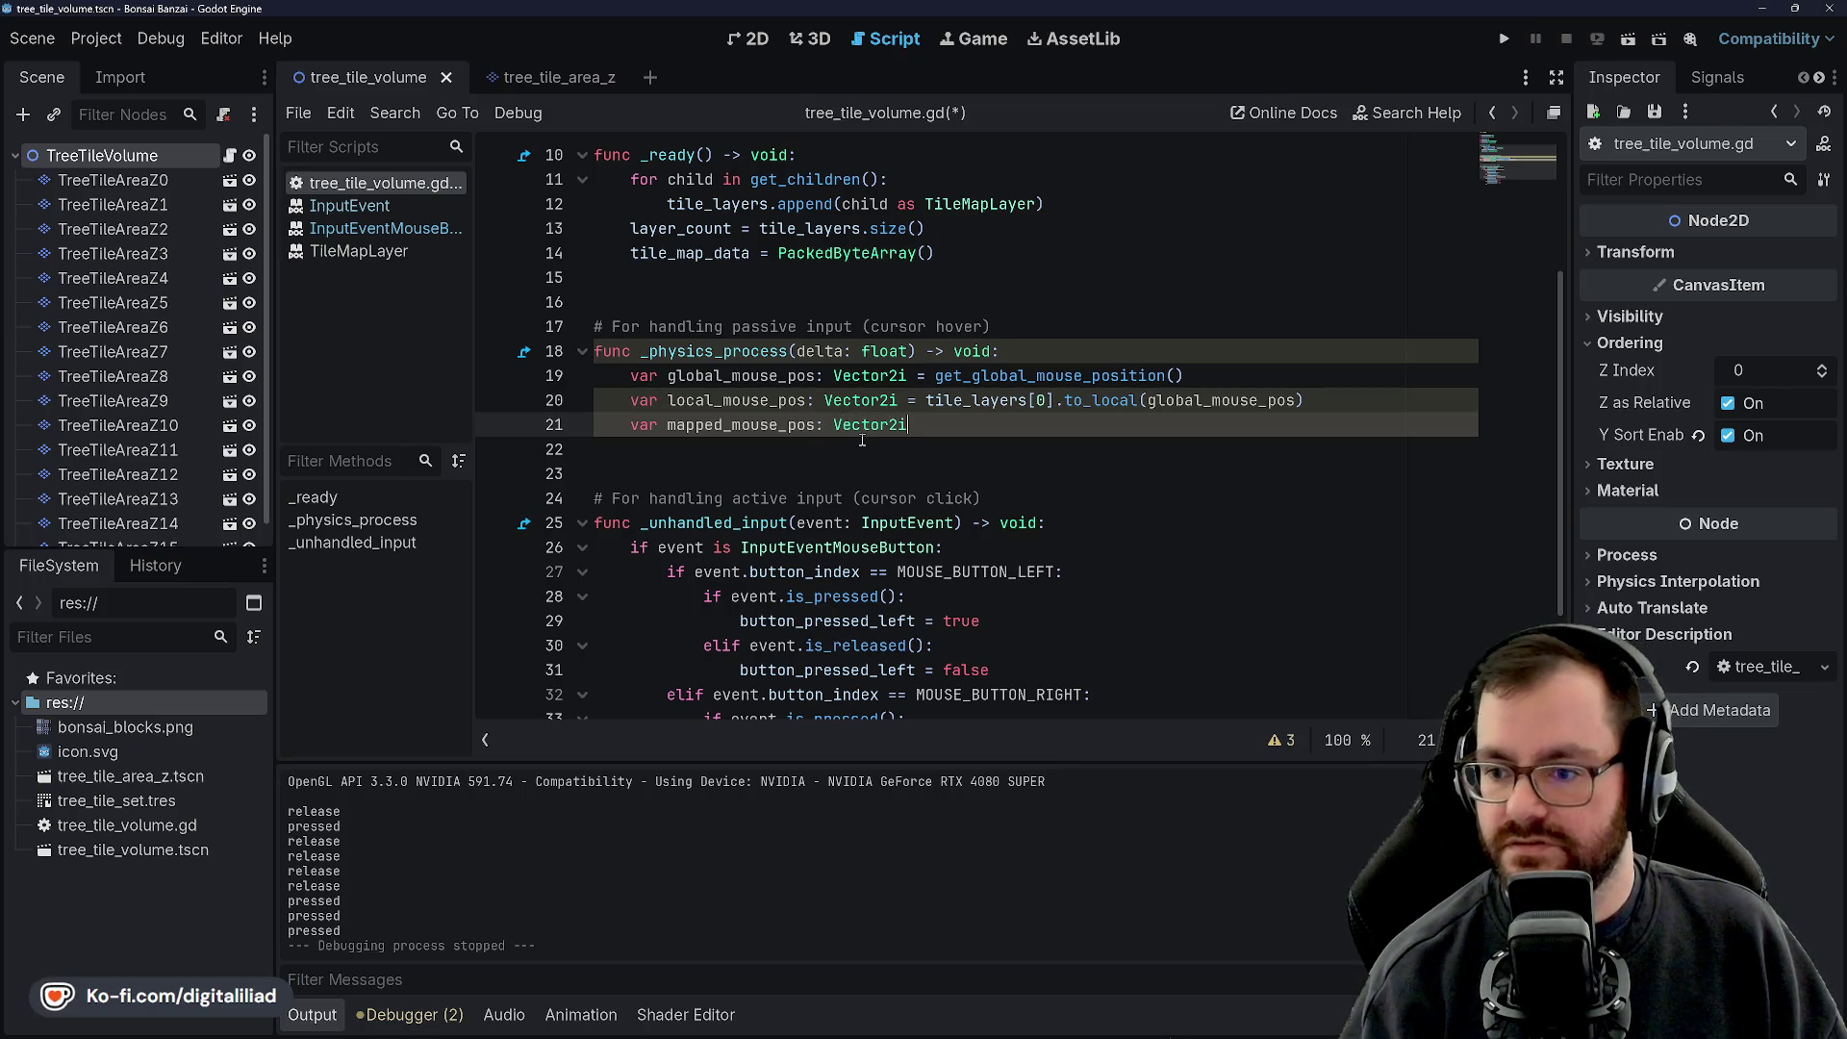
type("= tile_layers[0].")
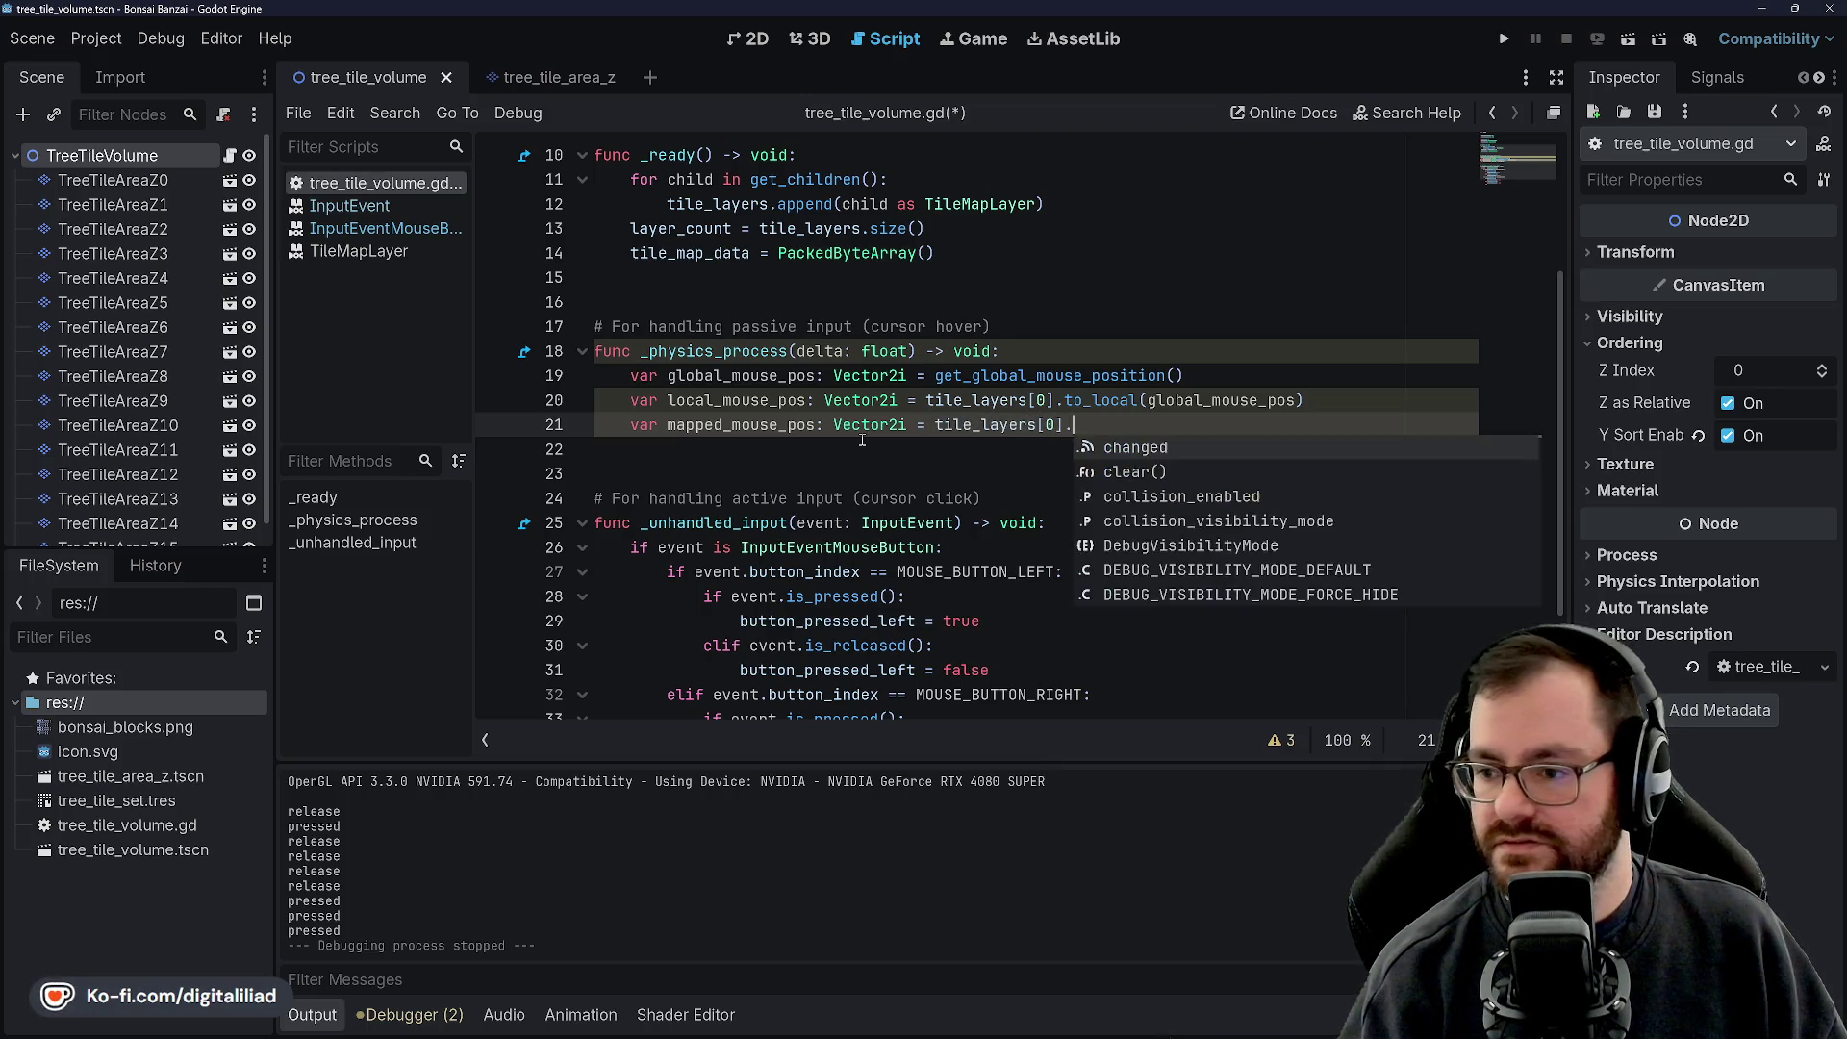
type("lo")
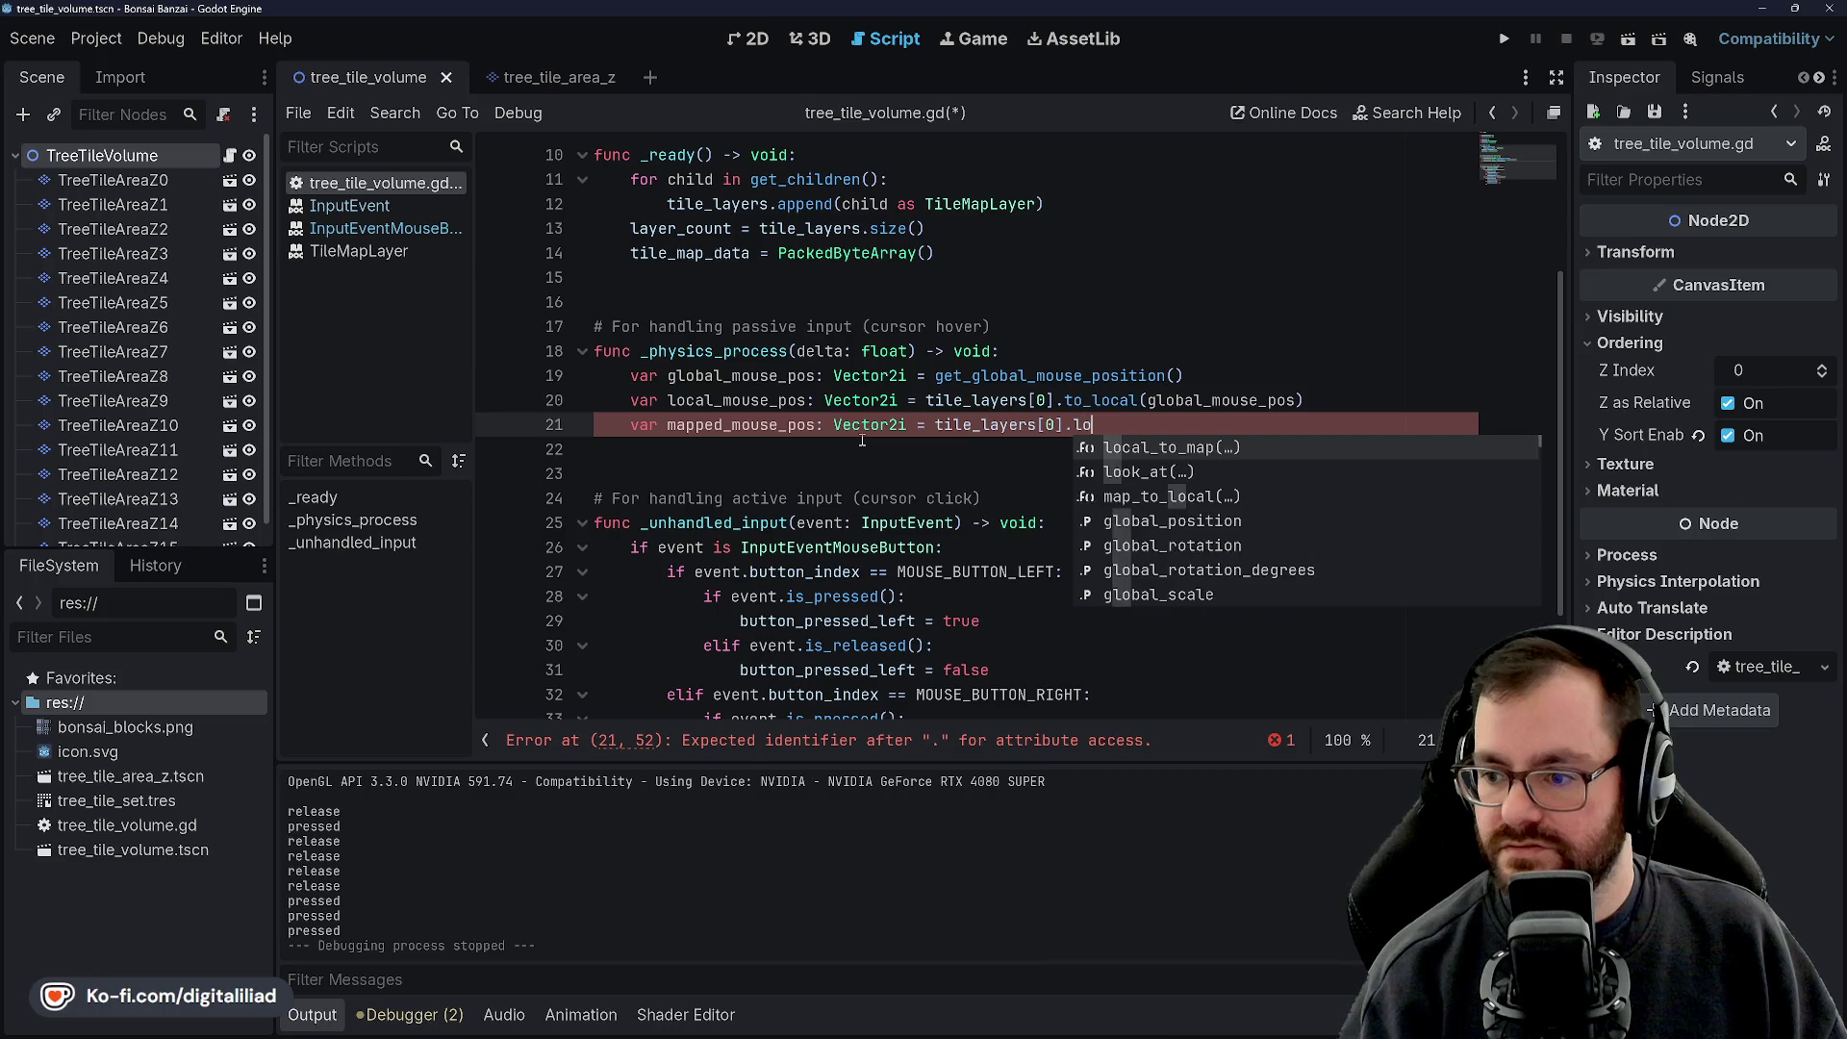
key("Return")
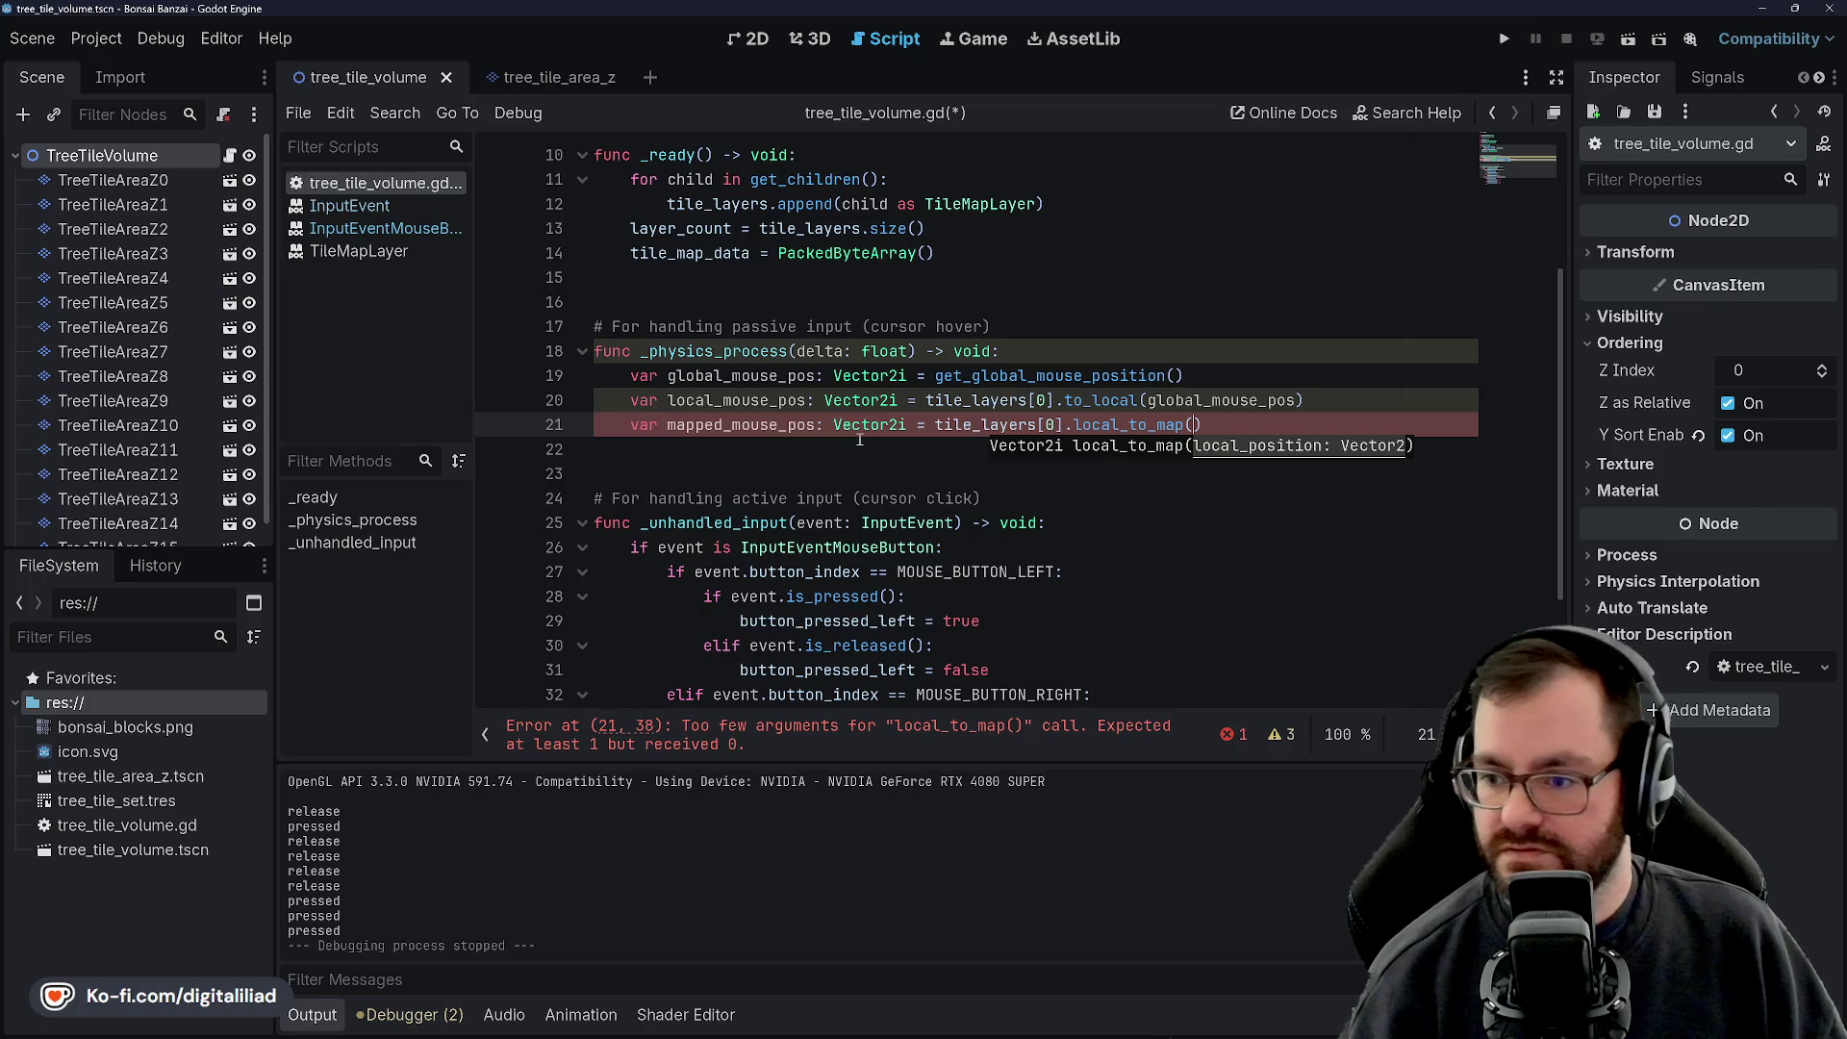
left_click(1066, 330)
Paste the tile_layers[0].to_local(global_mouse_pos) expression inside local_to_map
mouse_move(929, 398)
left_mouse_down()
mouse_move(1059, 424)
mouse_move(1305, 400)
left_mouse_up()
key("ctrl+c")
left_click(1193, 425)
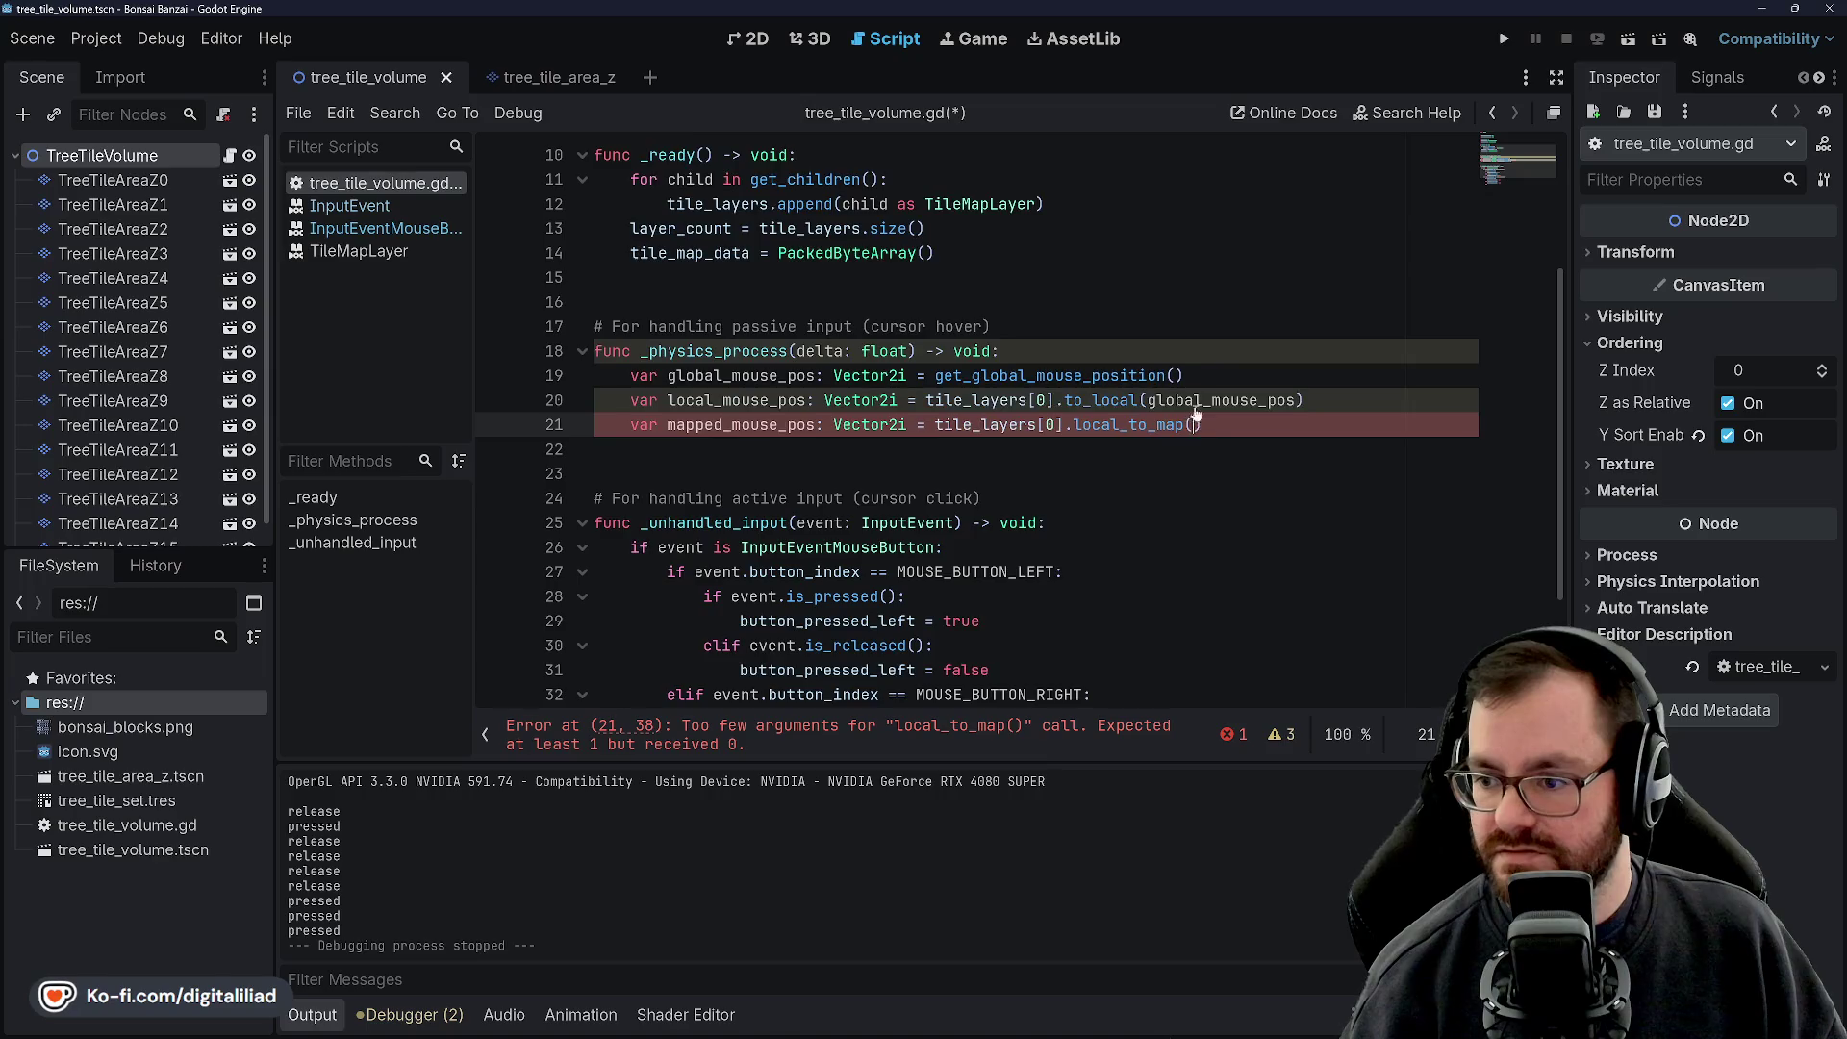
key("ctrl+v")
left_click(1129, 353)
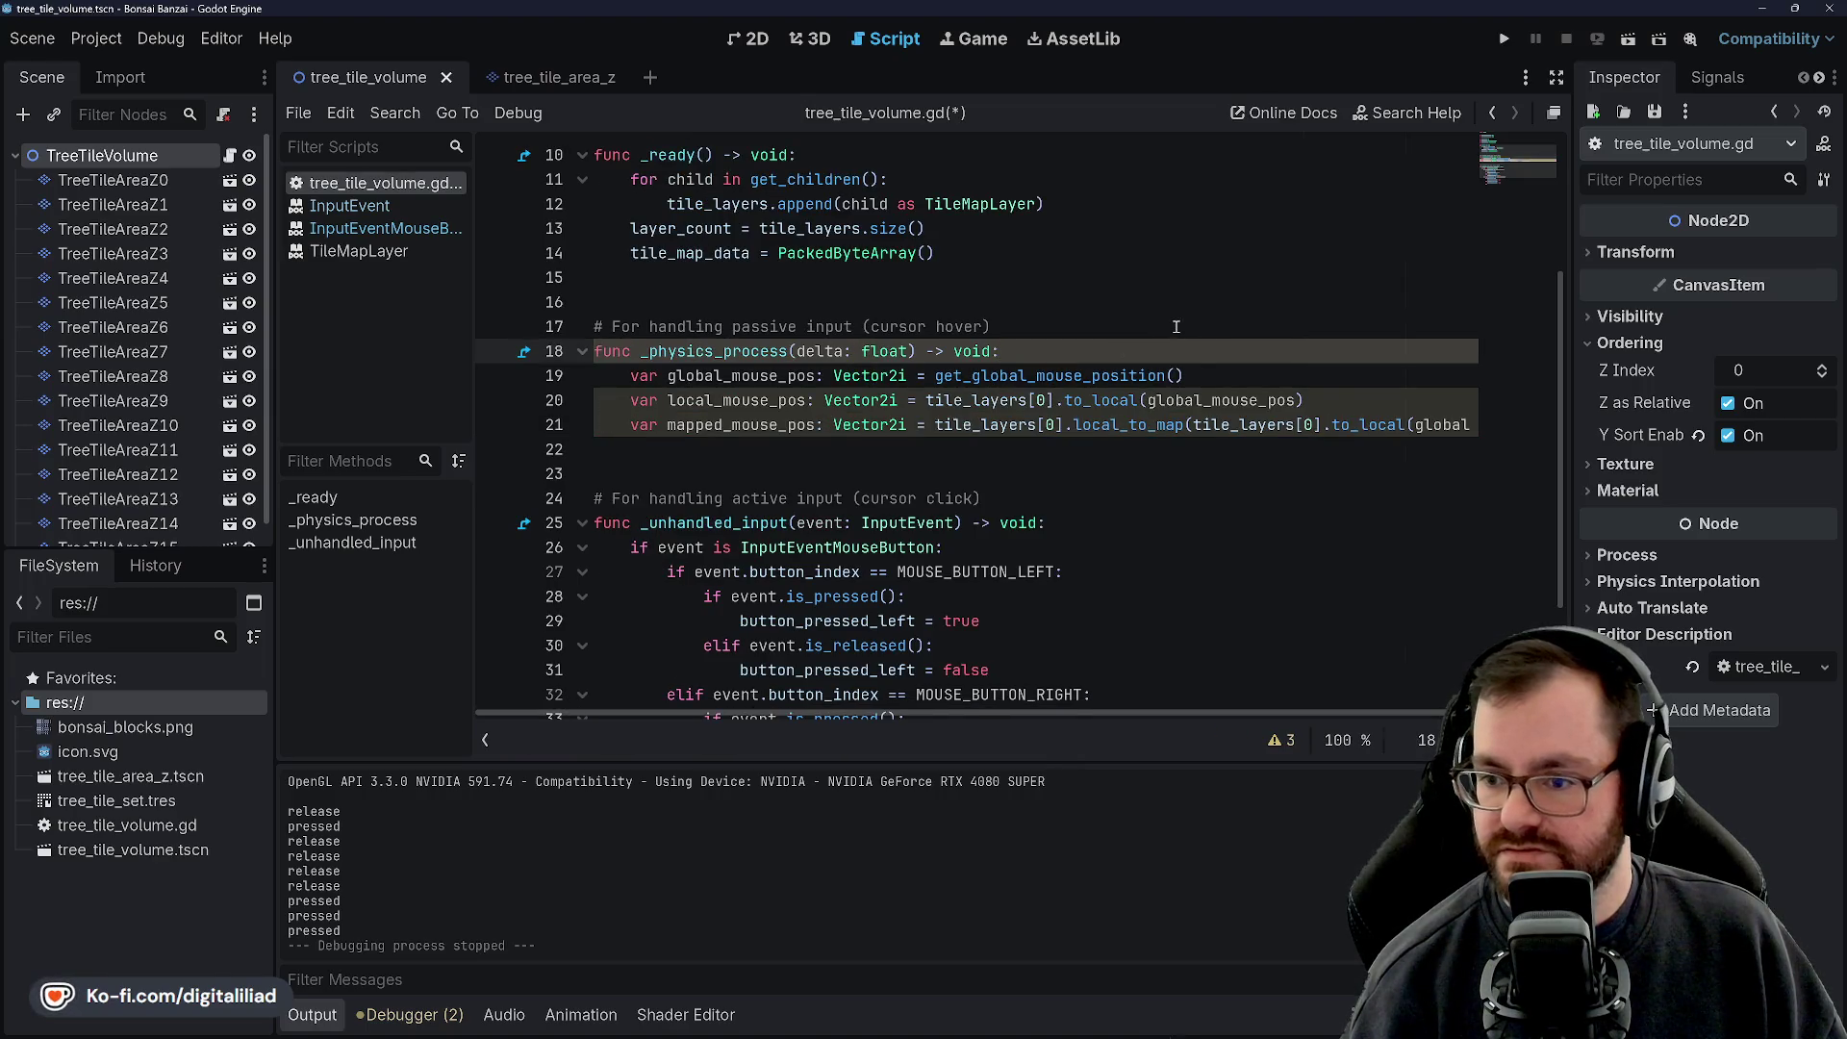
scroll(1169, 331, "right", 2)
scroll(1104, 350, "left", 2)
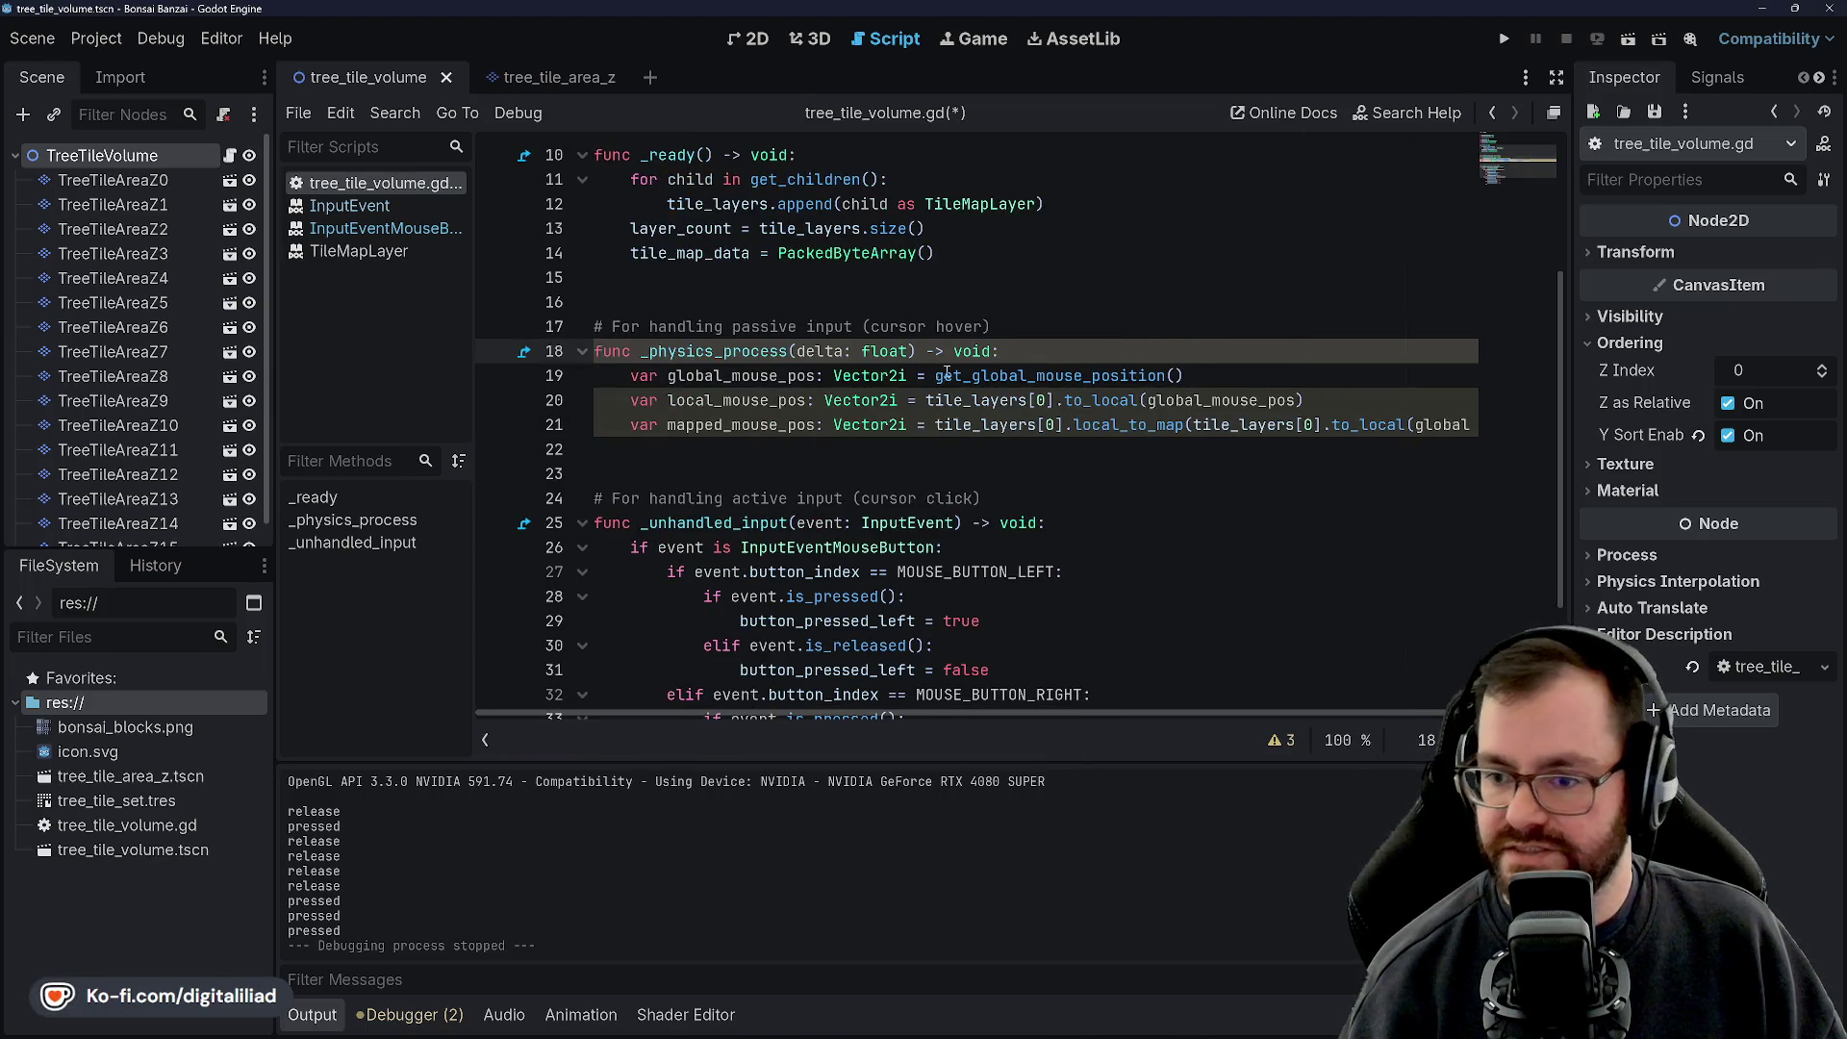
Delete the local_mouse_pos line and save the script
triple_click(808, 404)
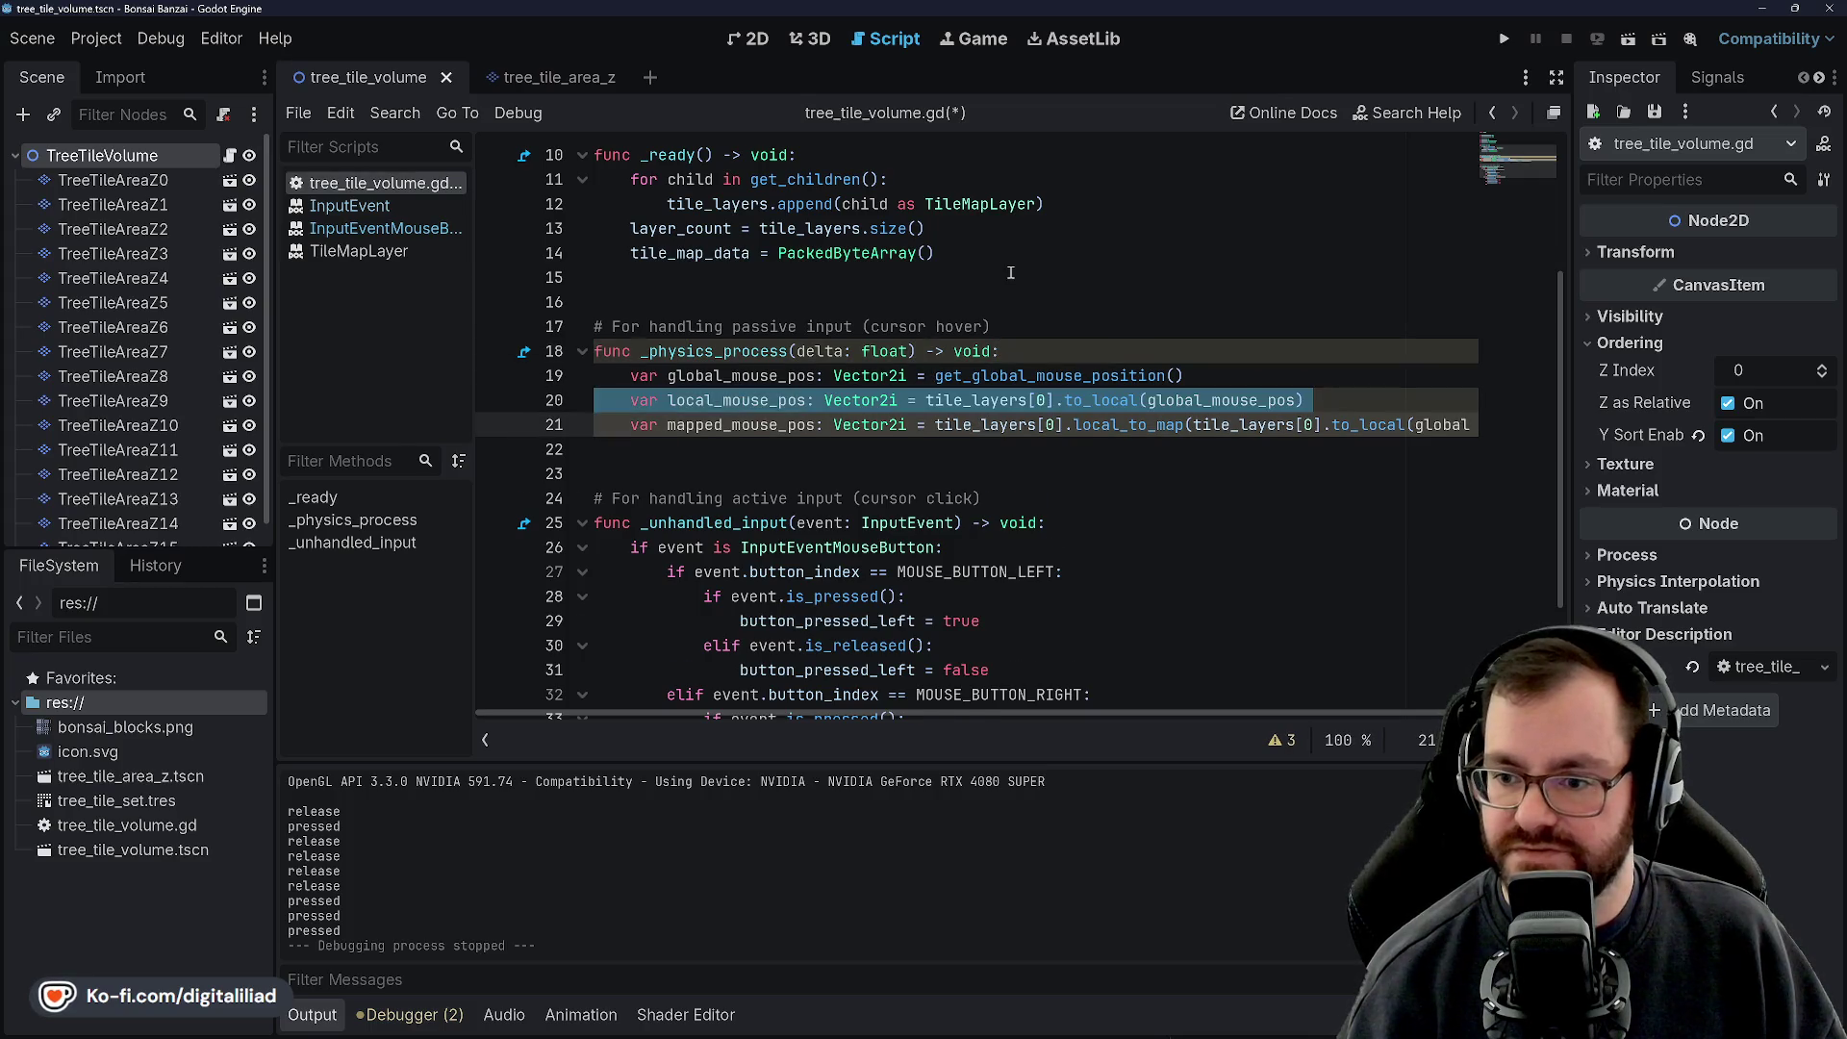
key("BackSpace")
left_click(907, 430)
key("ctrl+s")
scroll(900, 431, "right", 2)
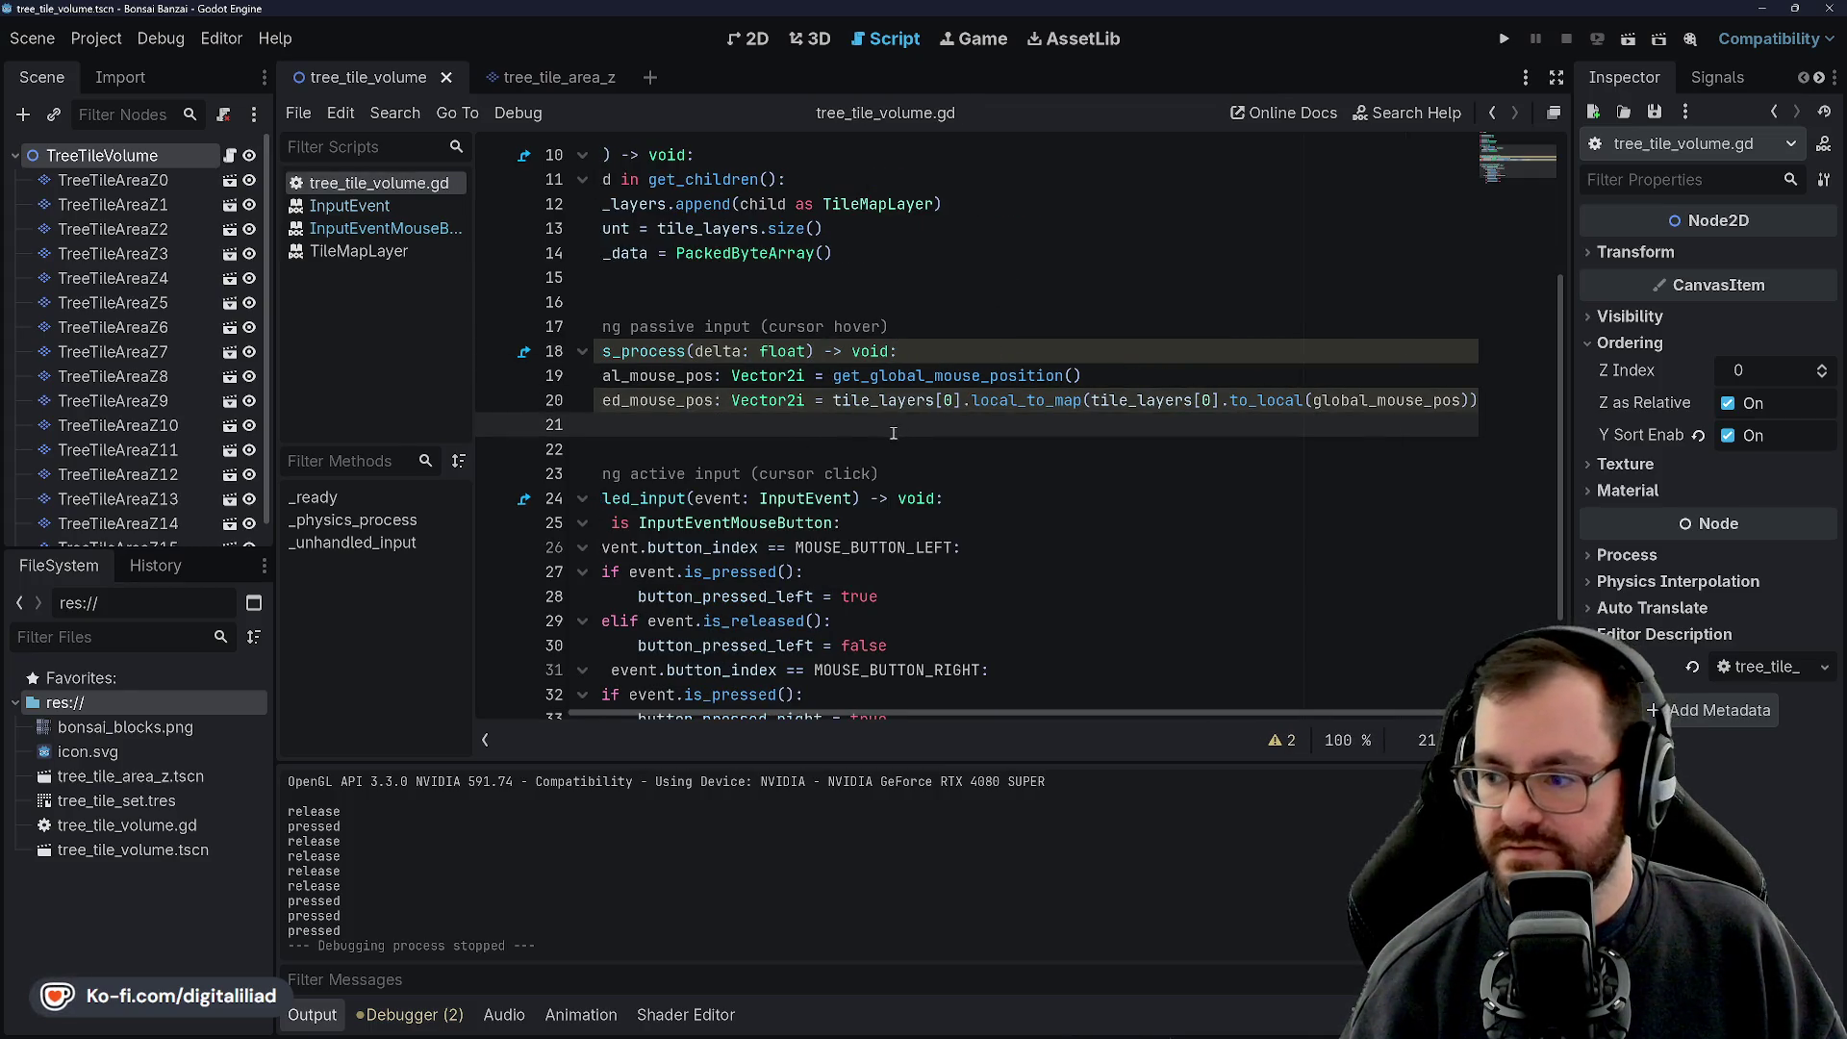
scroll(861, 428, "left", 2)
scroll(846, 427, "right", 2)
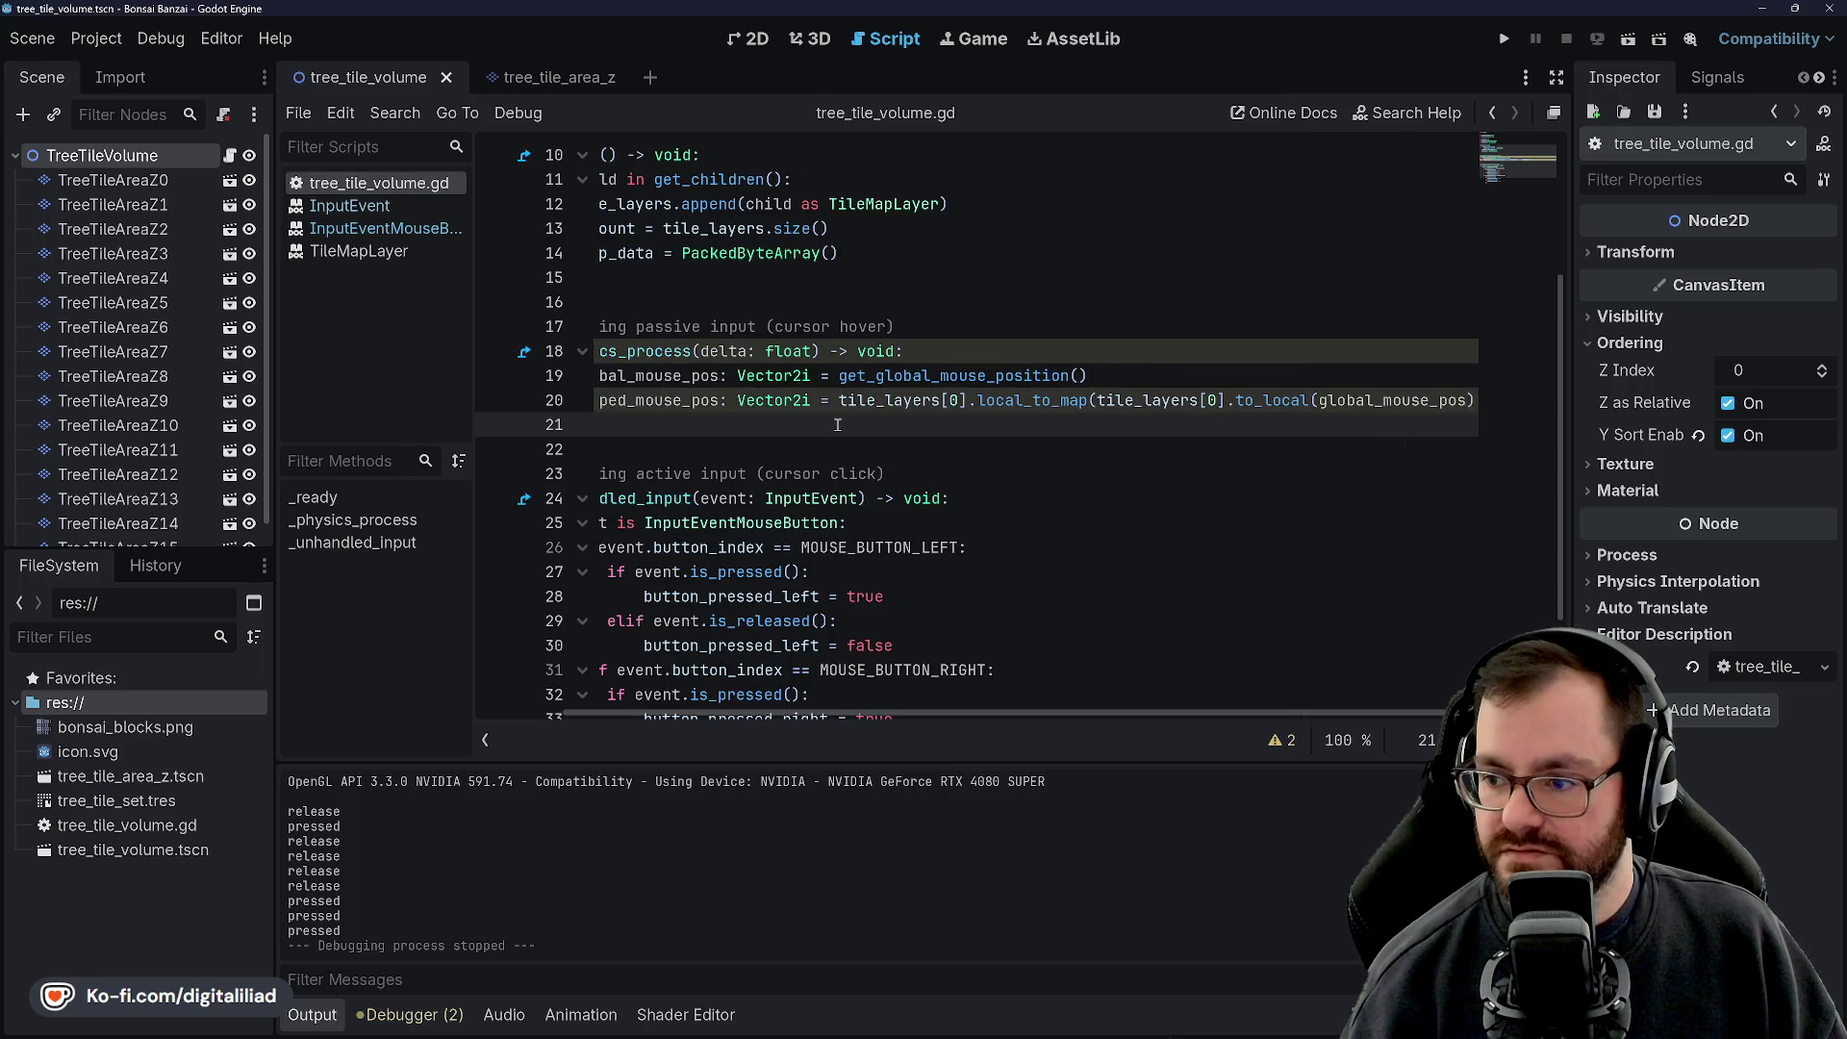
scroll(833, 428, "left", 2)
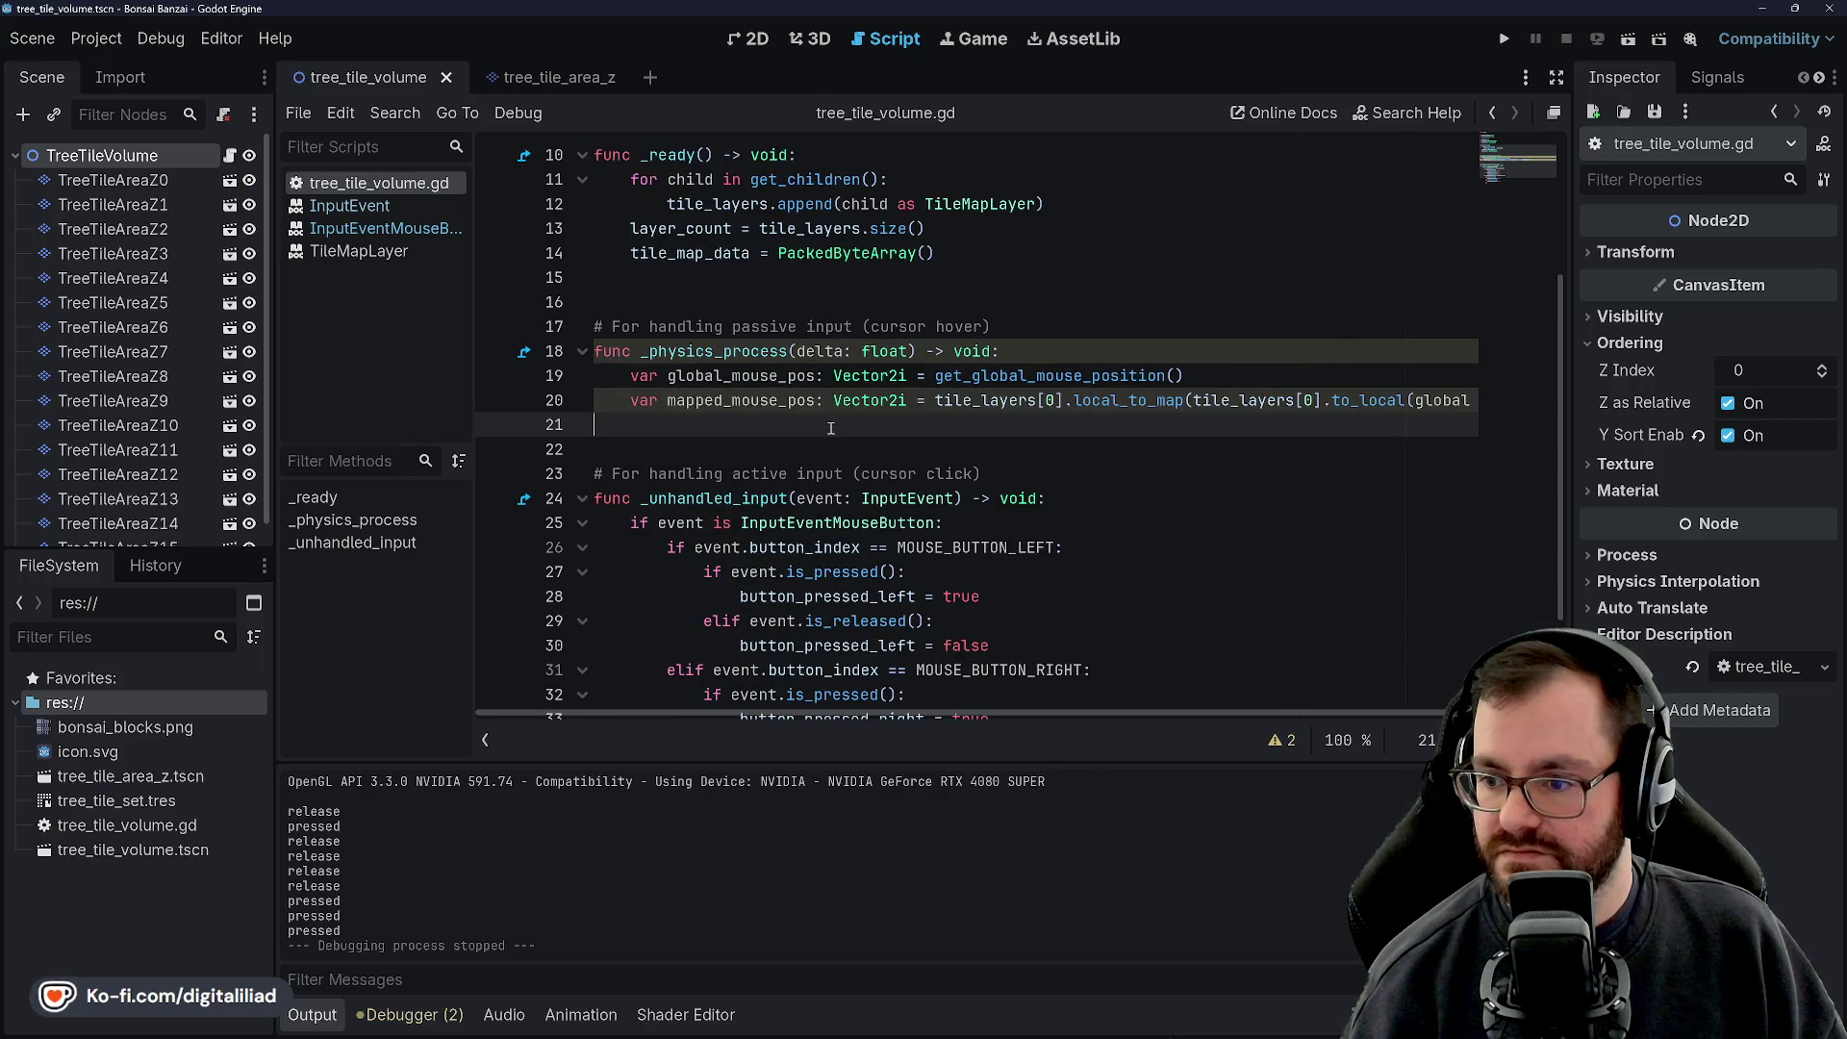
left_click(821, 375)
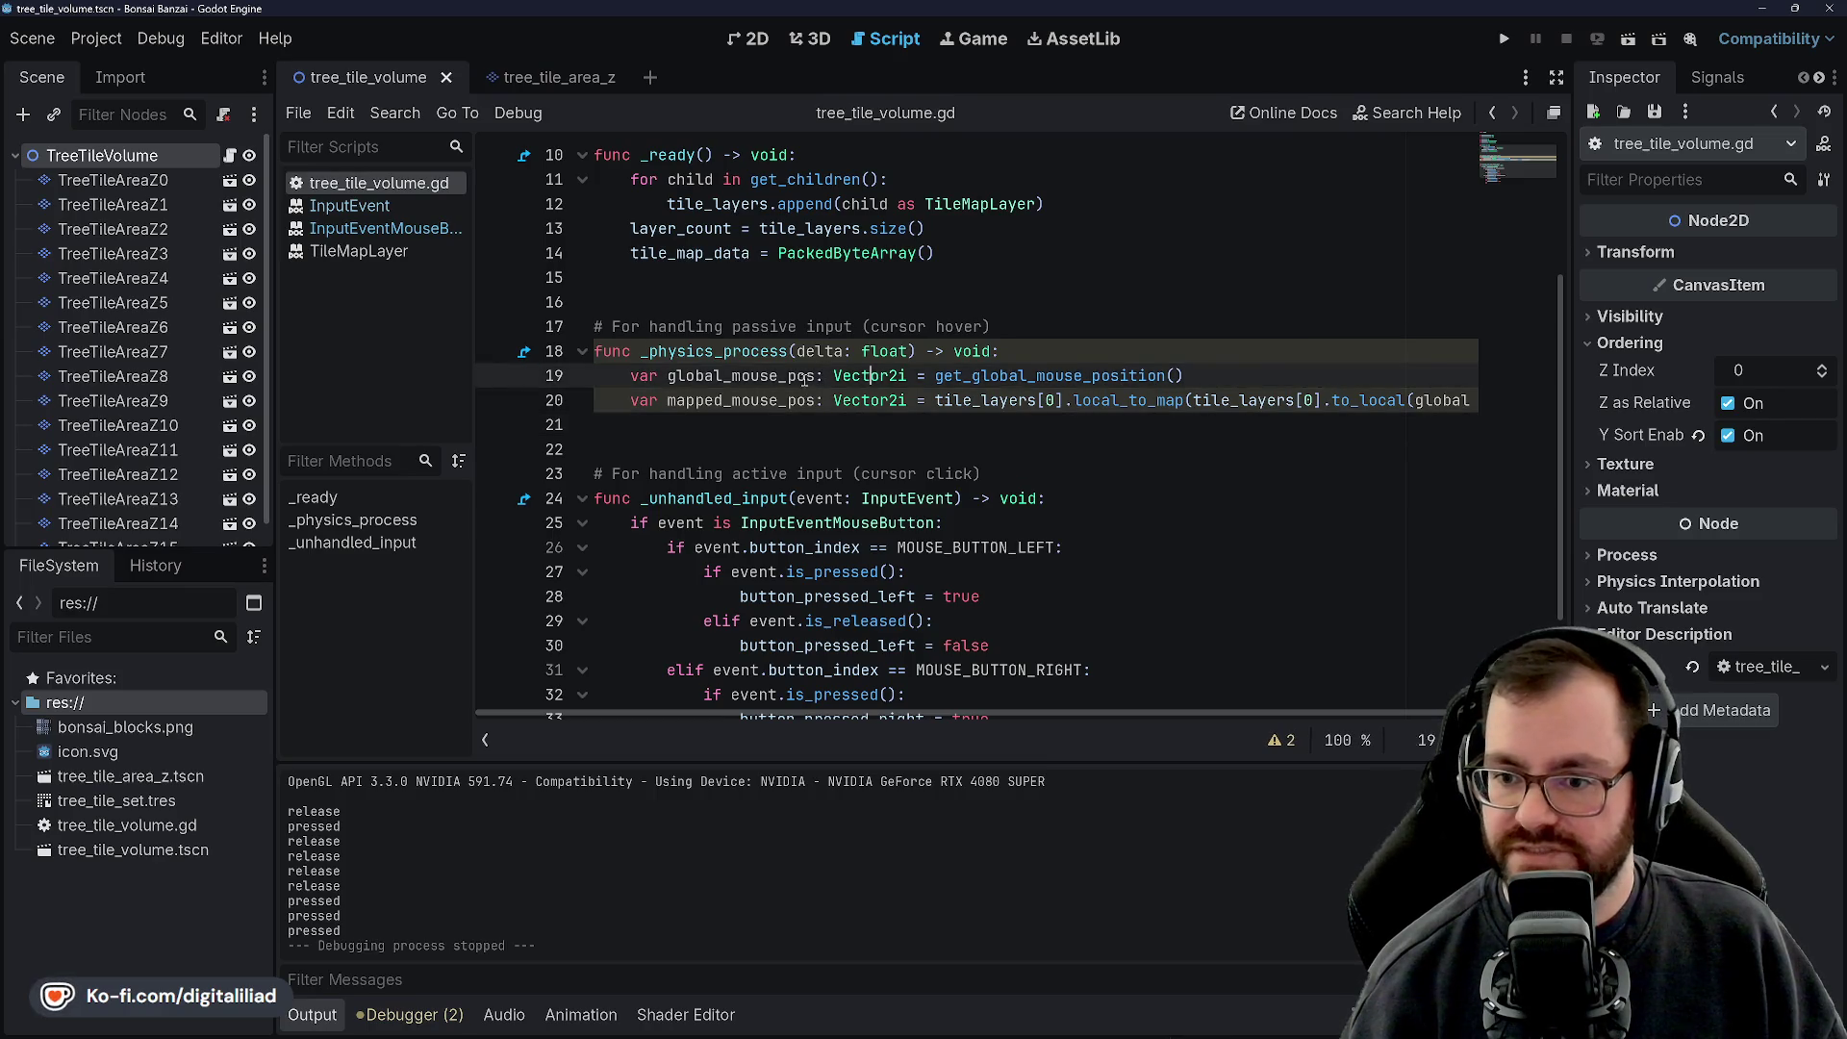
left_click(963, 394)
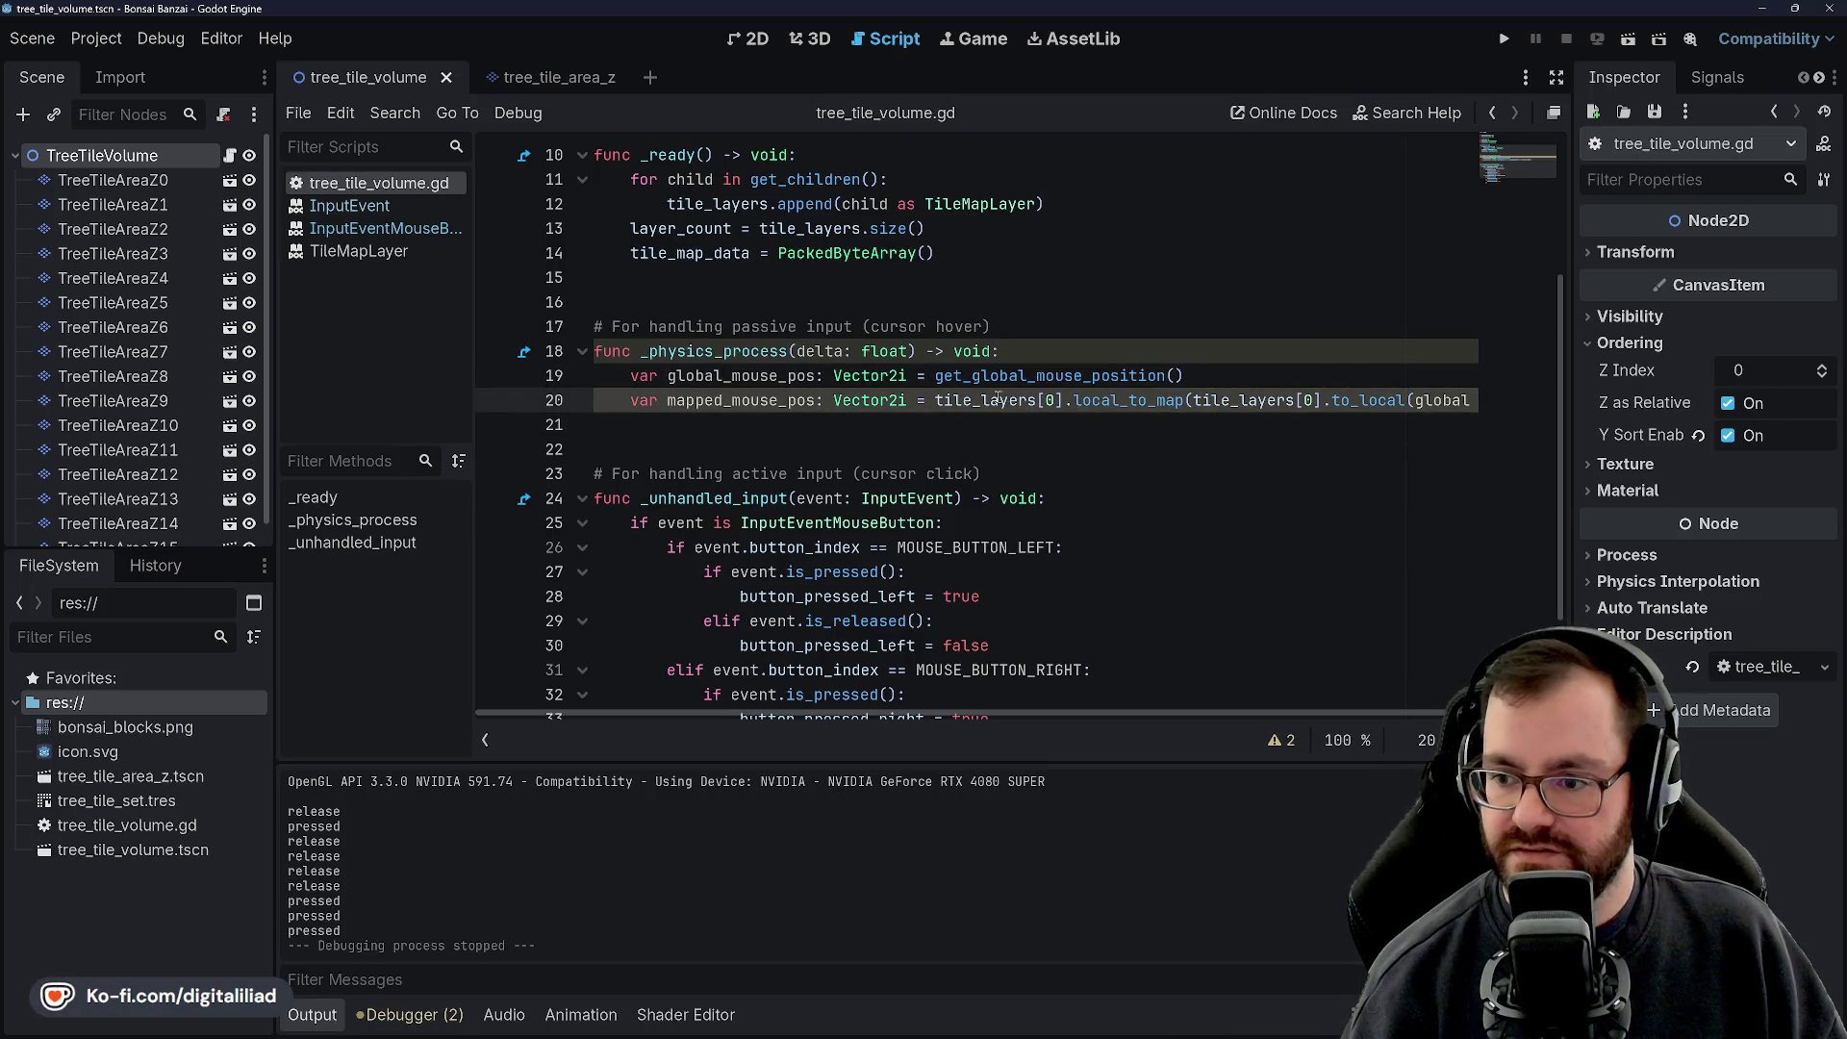
left_click(1122, 399)
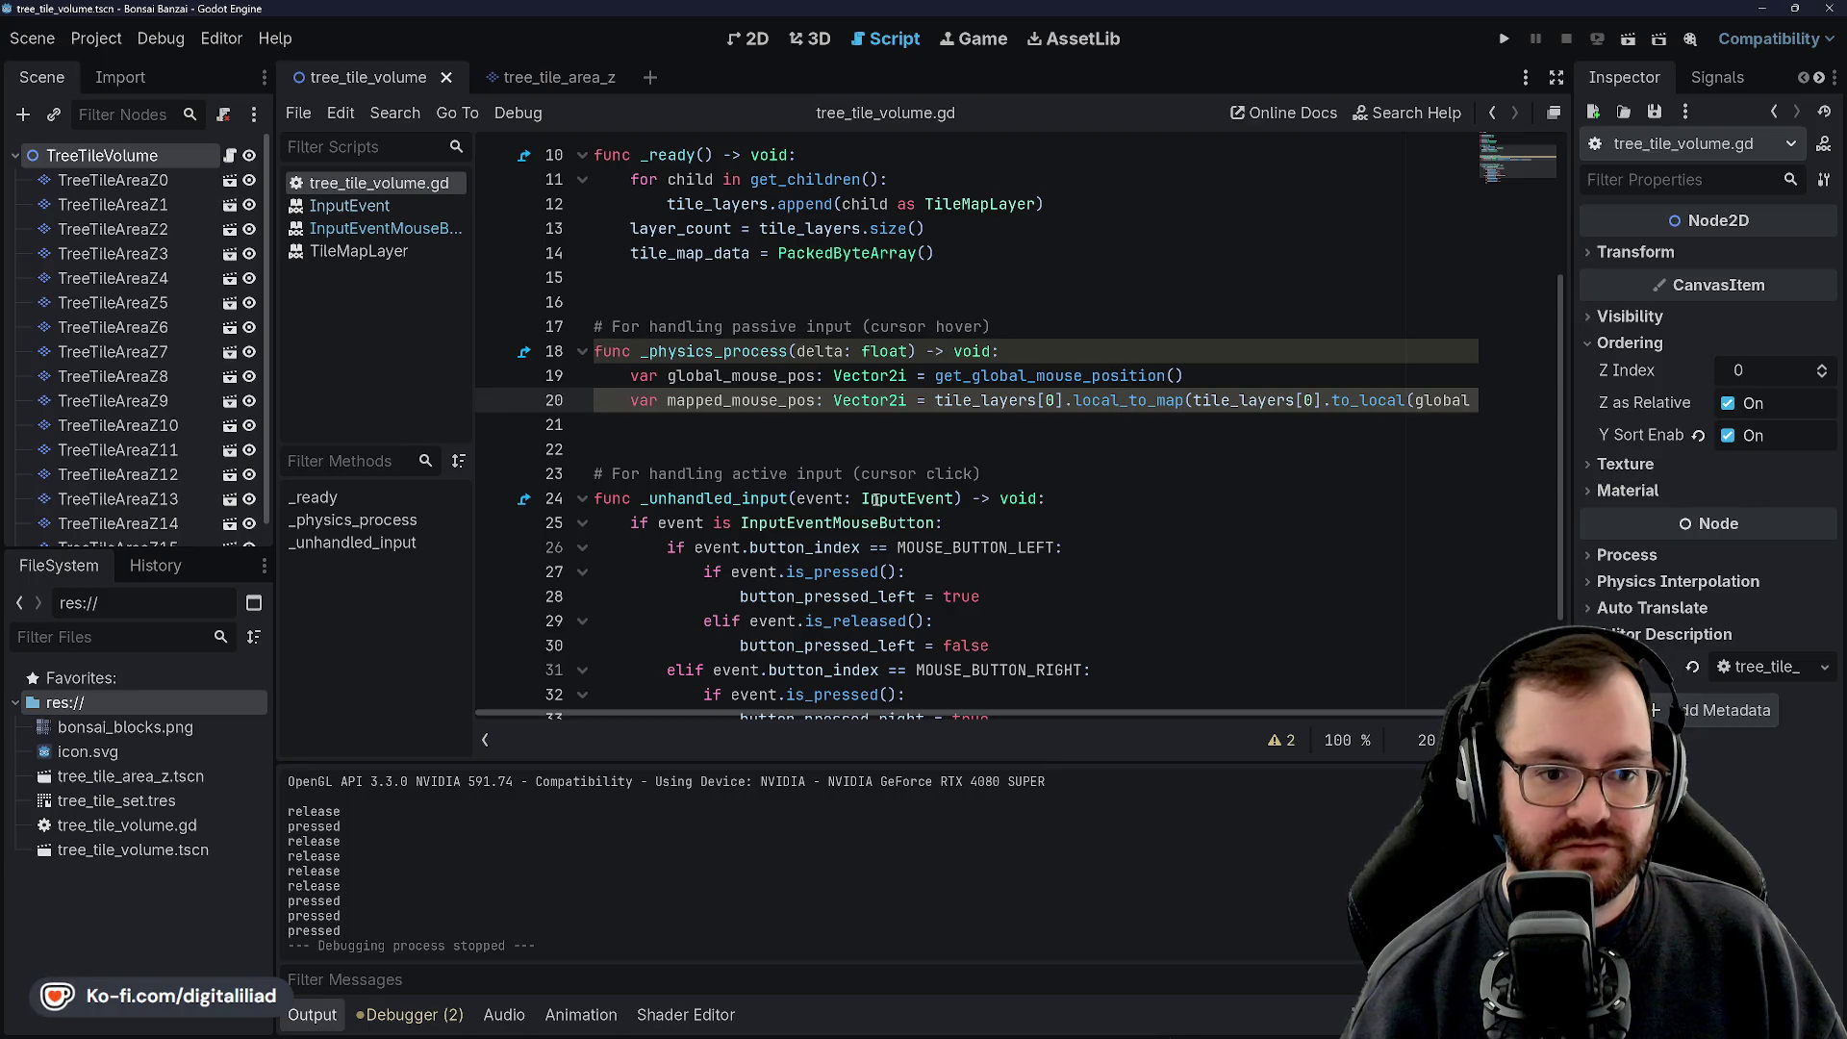
mouse_move(877, 499)
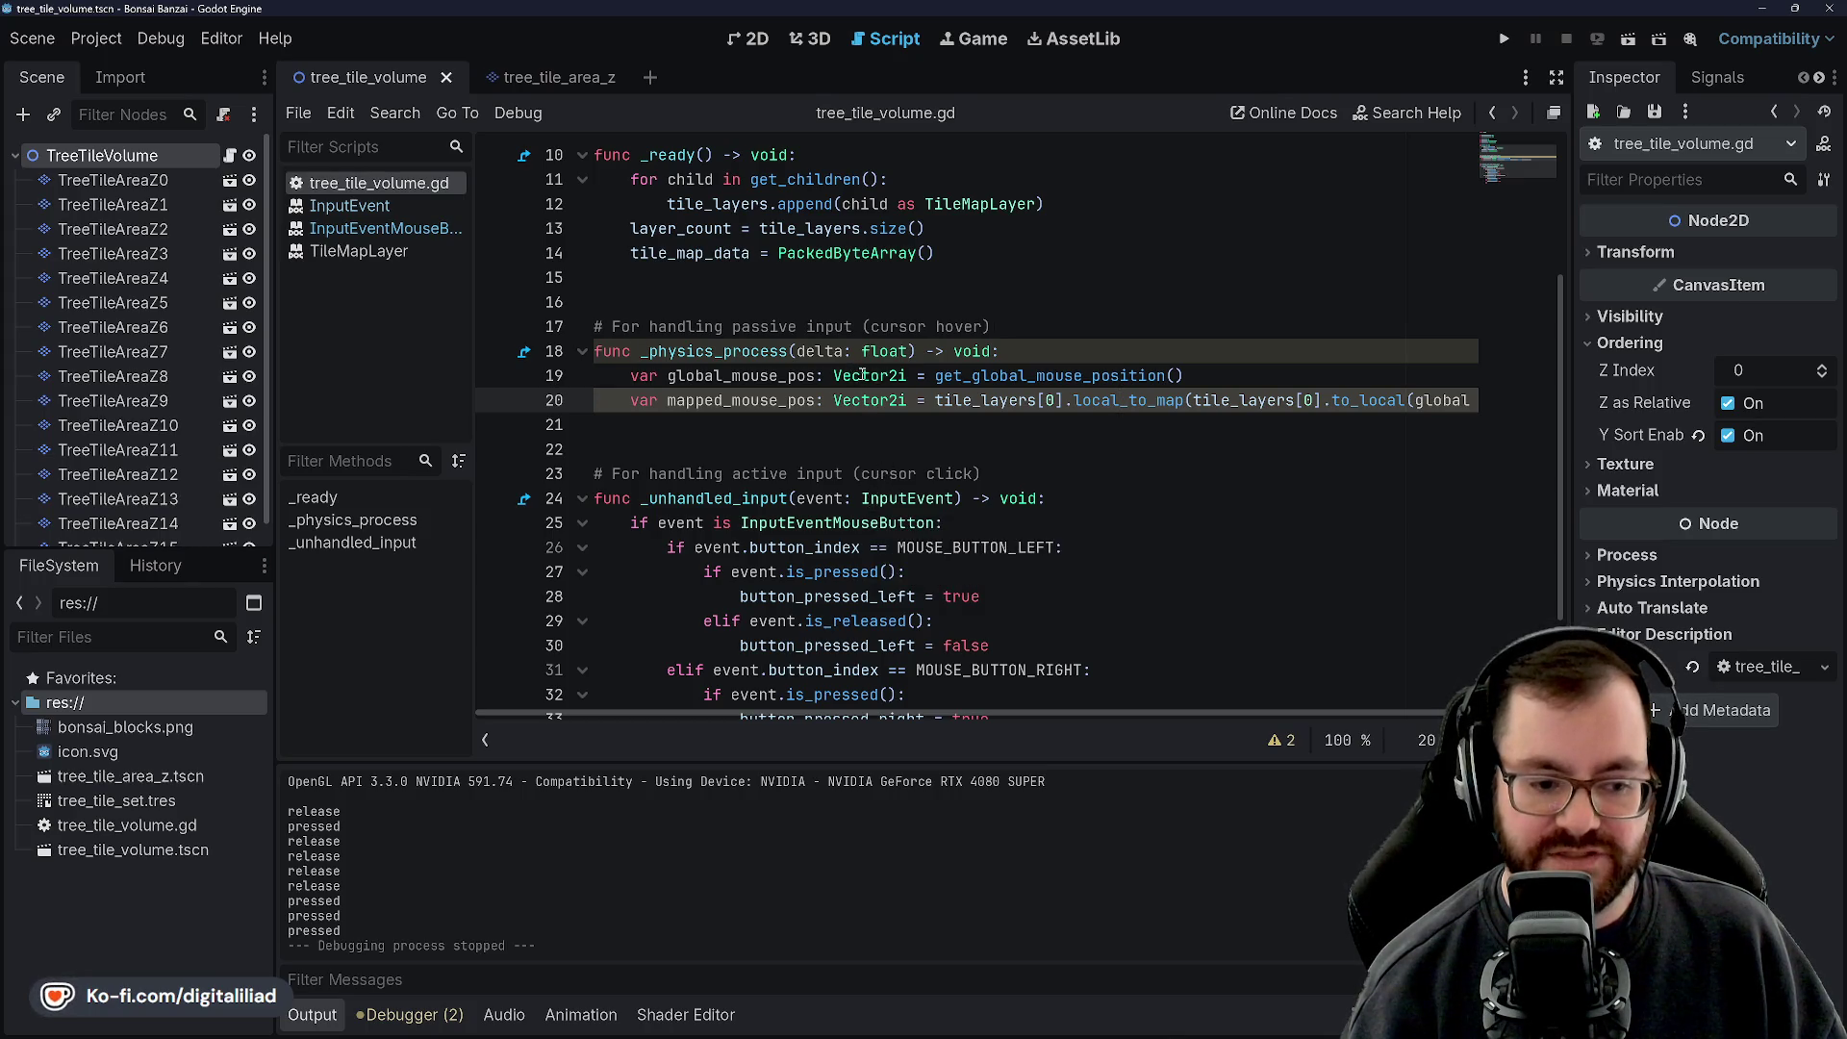
mouse_move(862, 358)
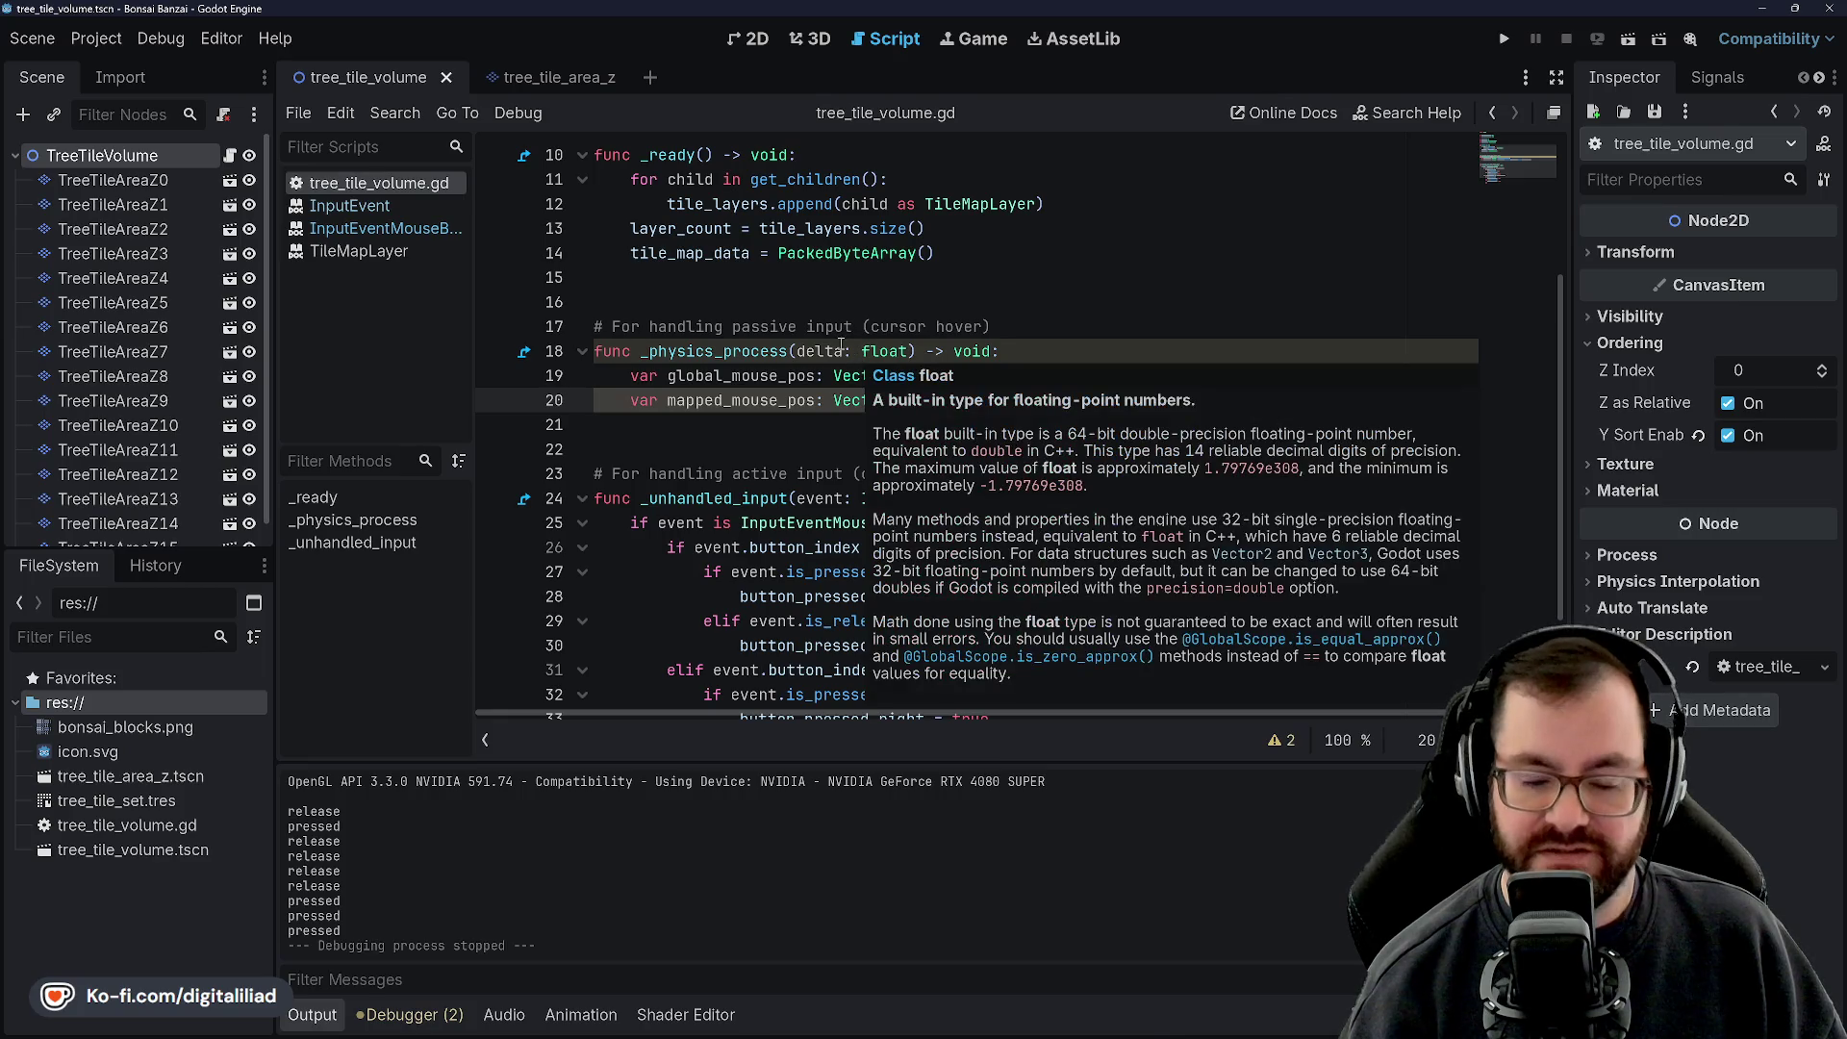
left_click(687, 442)
left_click(683, 414)
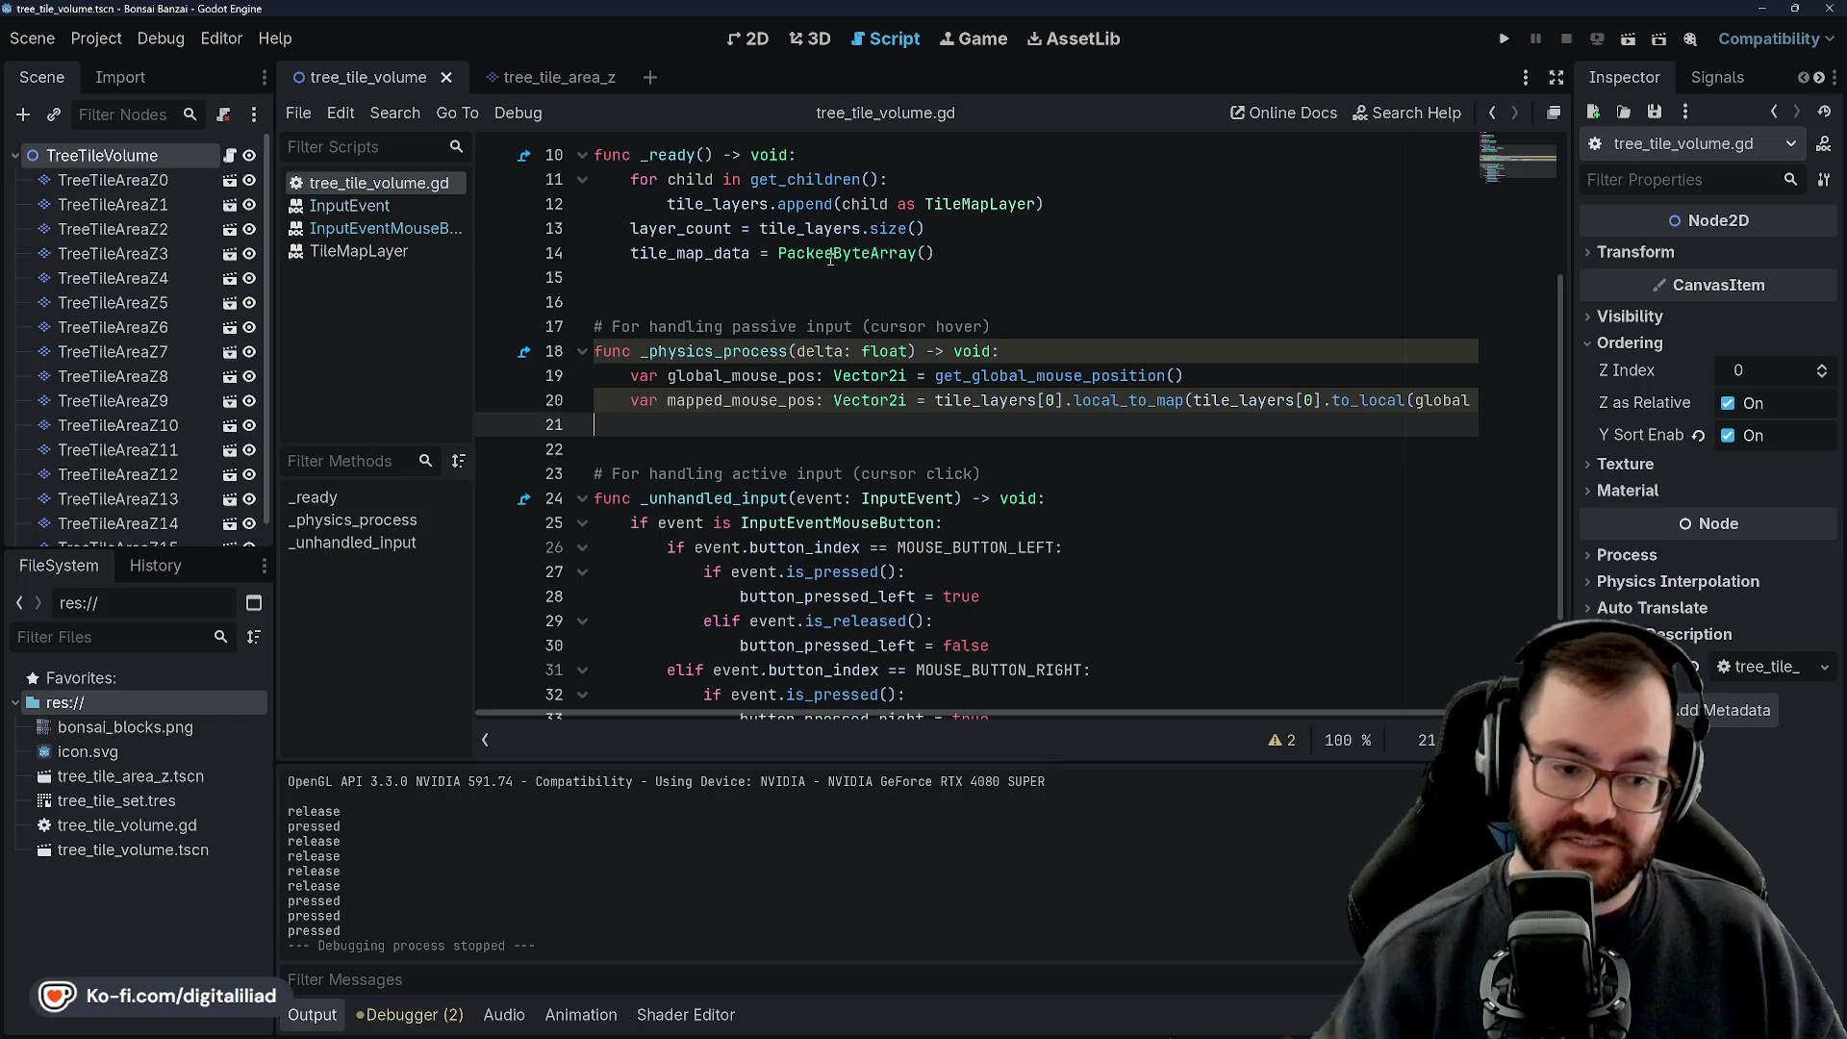
mouse_move(830, 258)
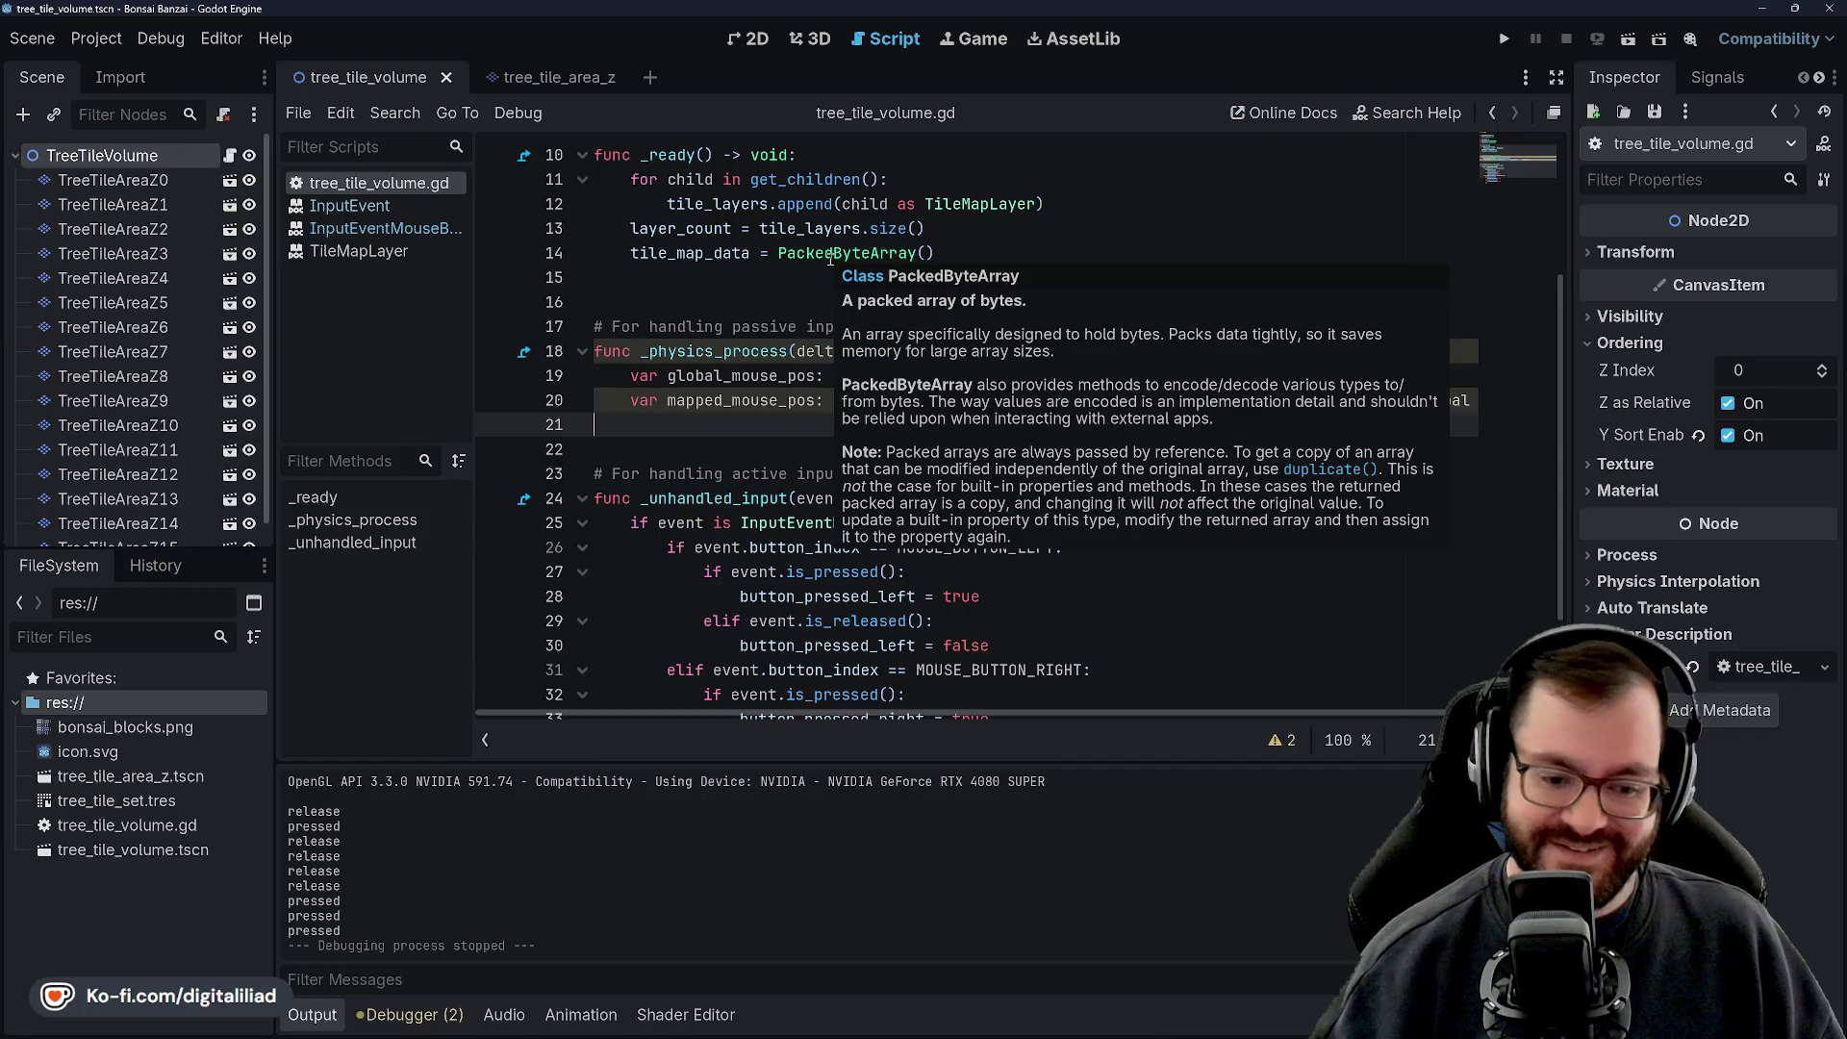
left_click(710, 420)
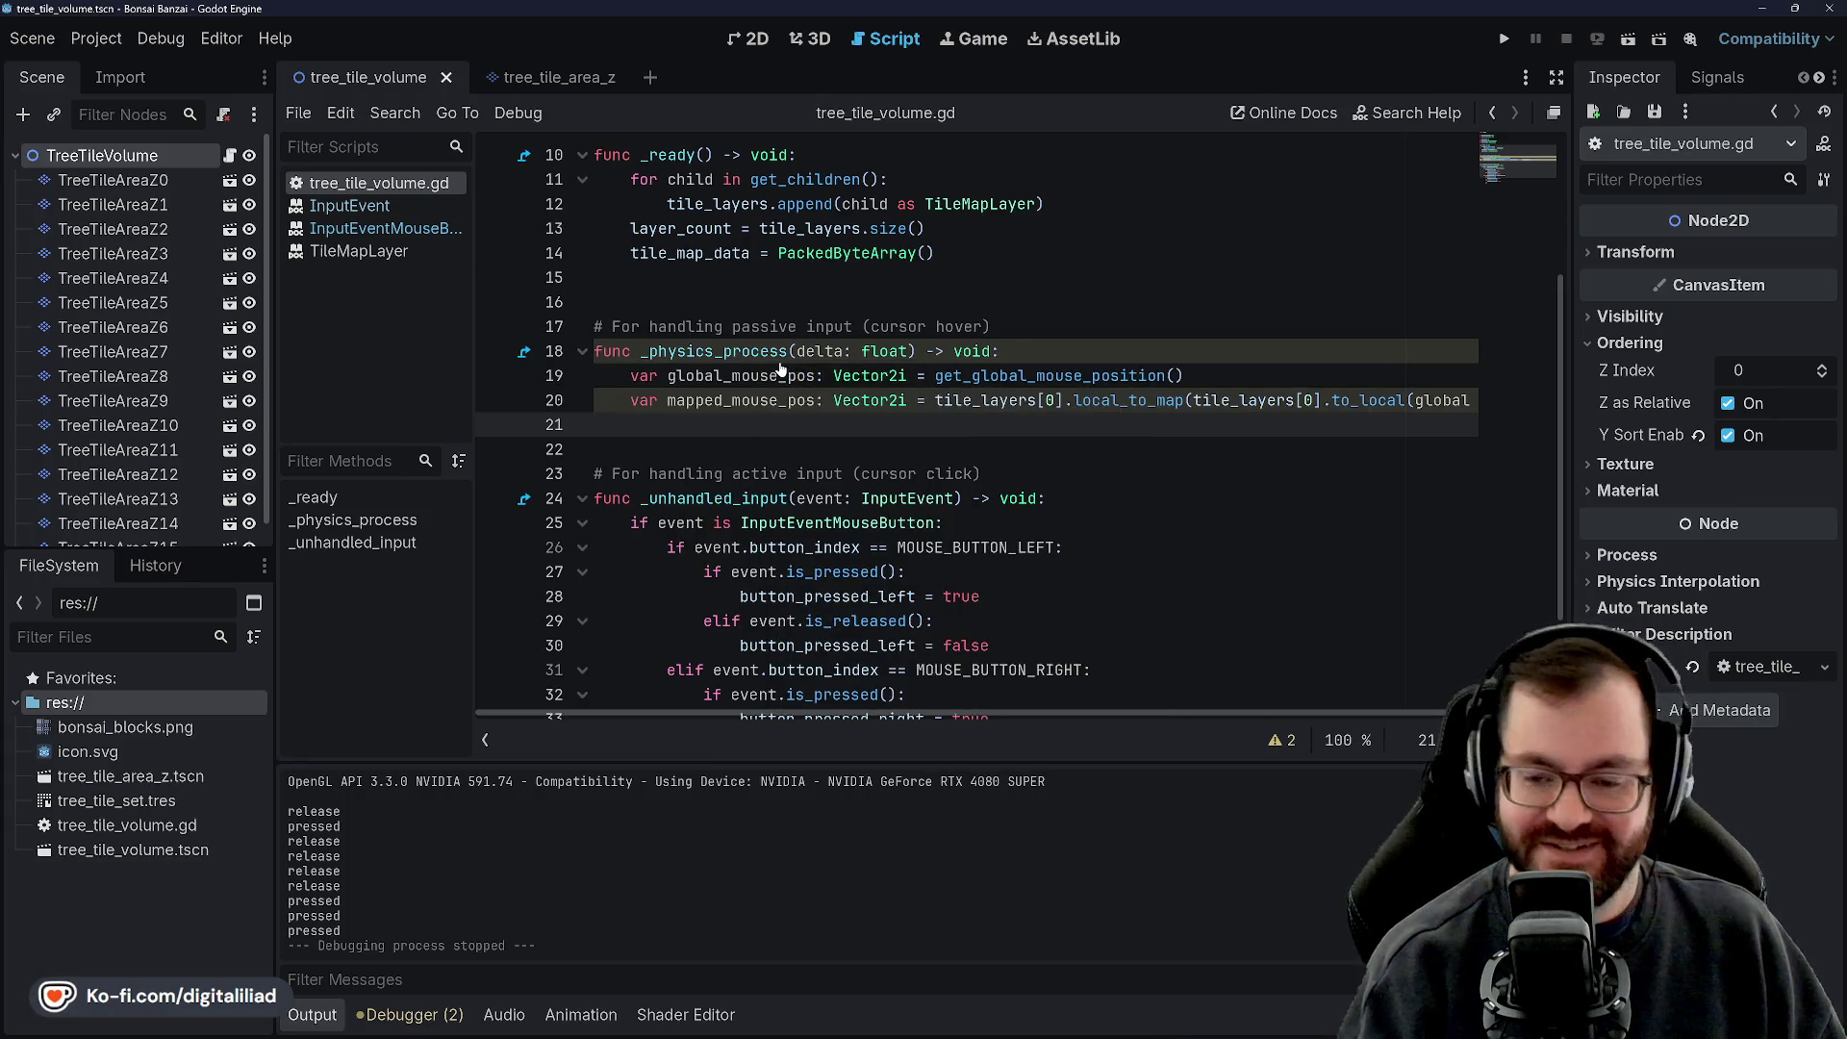
left_click(677, 407)
left_click(665, 431)
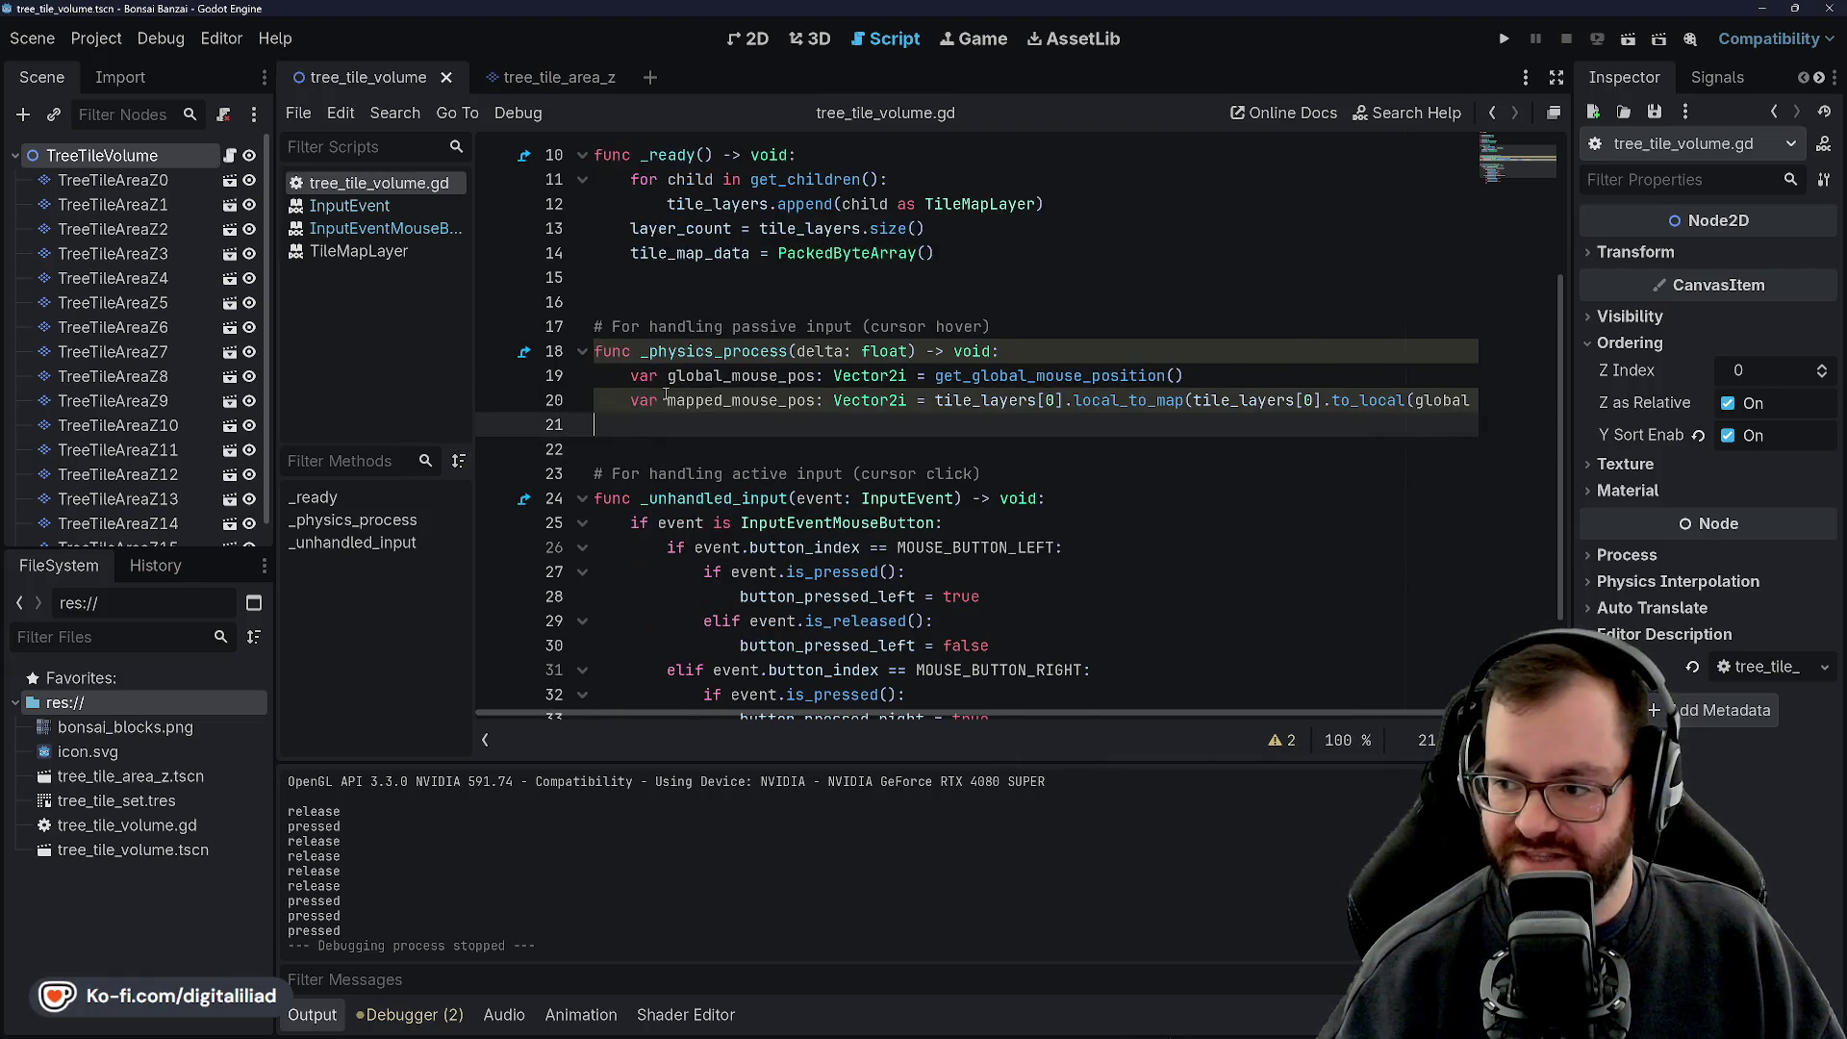
left_click(631, 449)
left_click(636, 423)
left_click(649, 281)
left_click(648, 304)
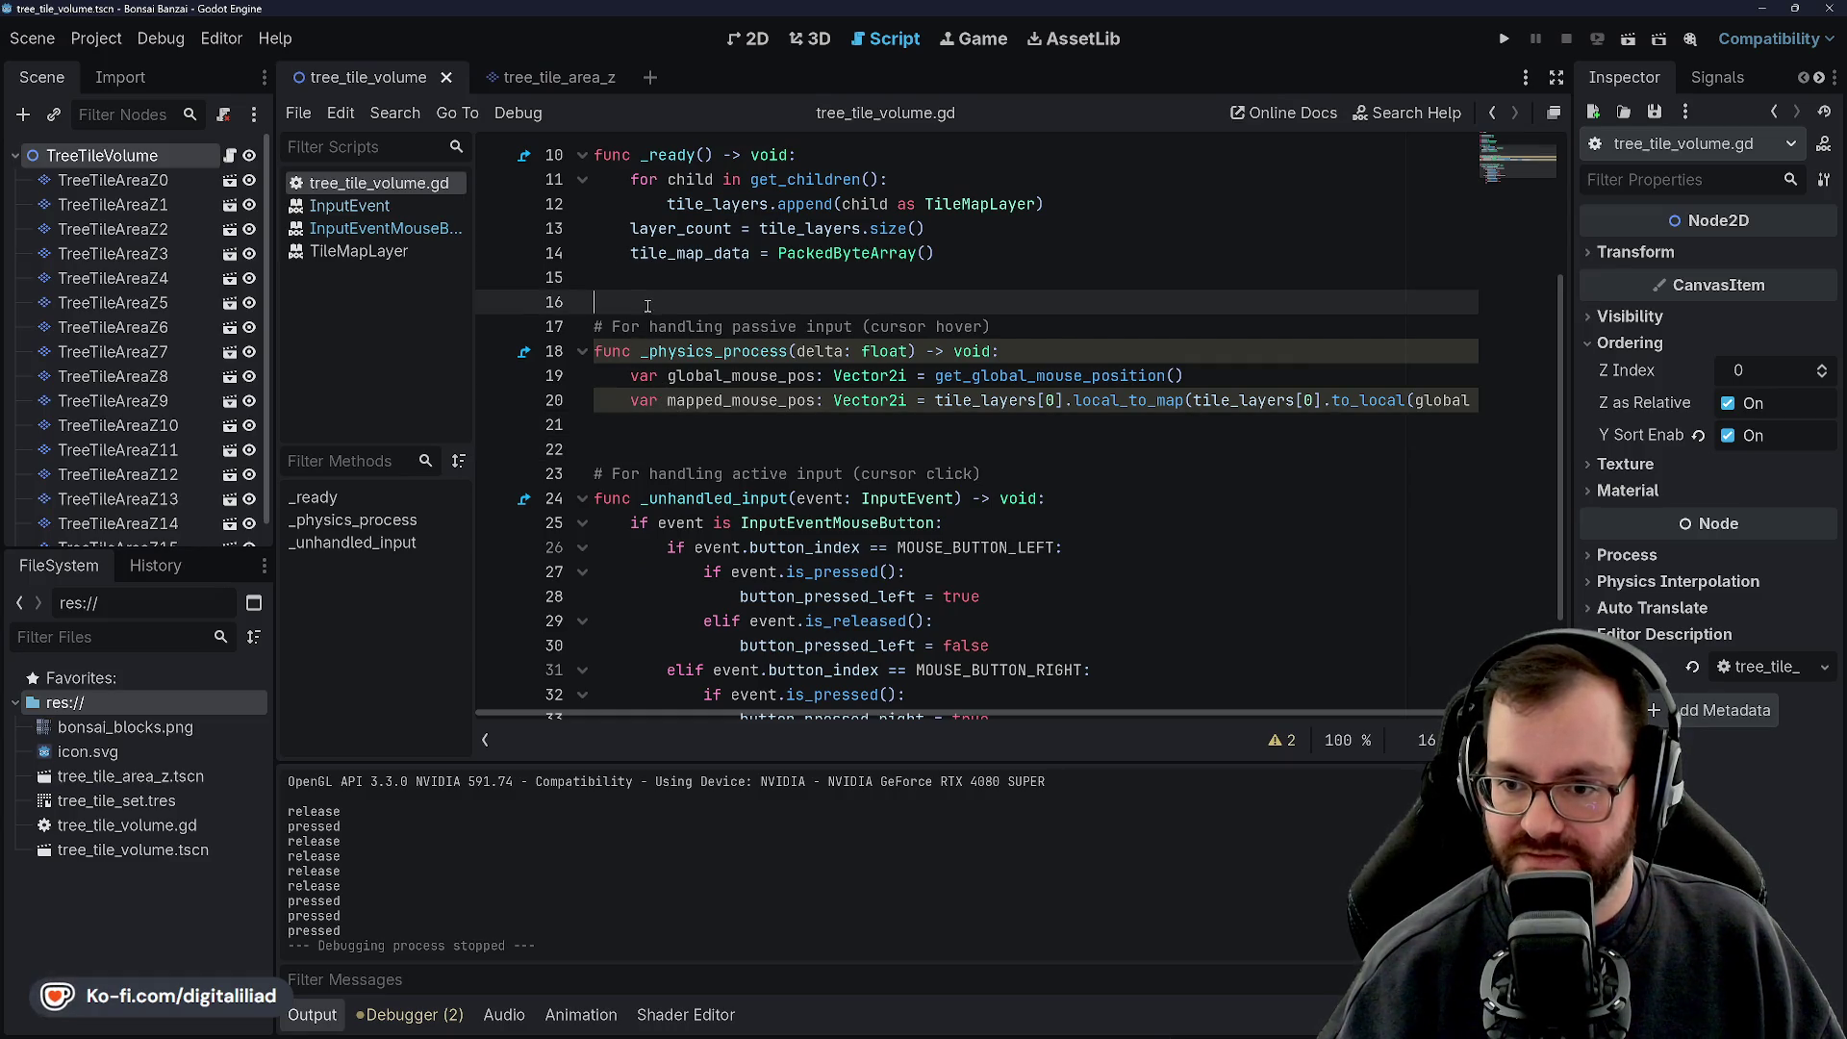
Return to the blank line below mapped_mouse_pos and save the scene
scroll(648, 306, "up", 3)
left_click(653, 352)
scroll(650, 355, "down", 3)
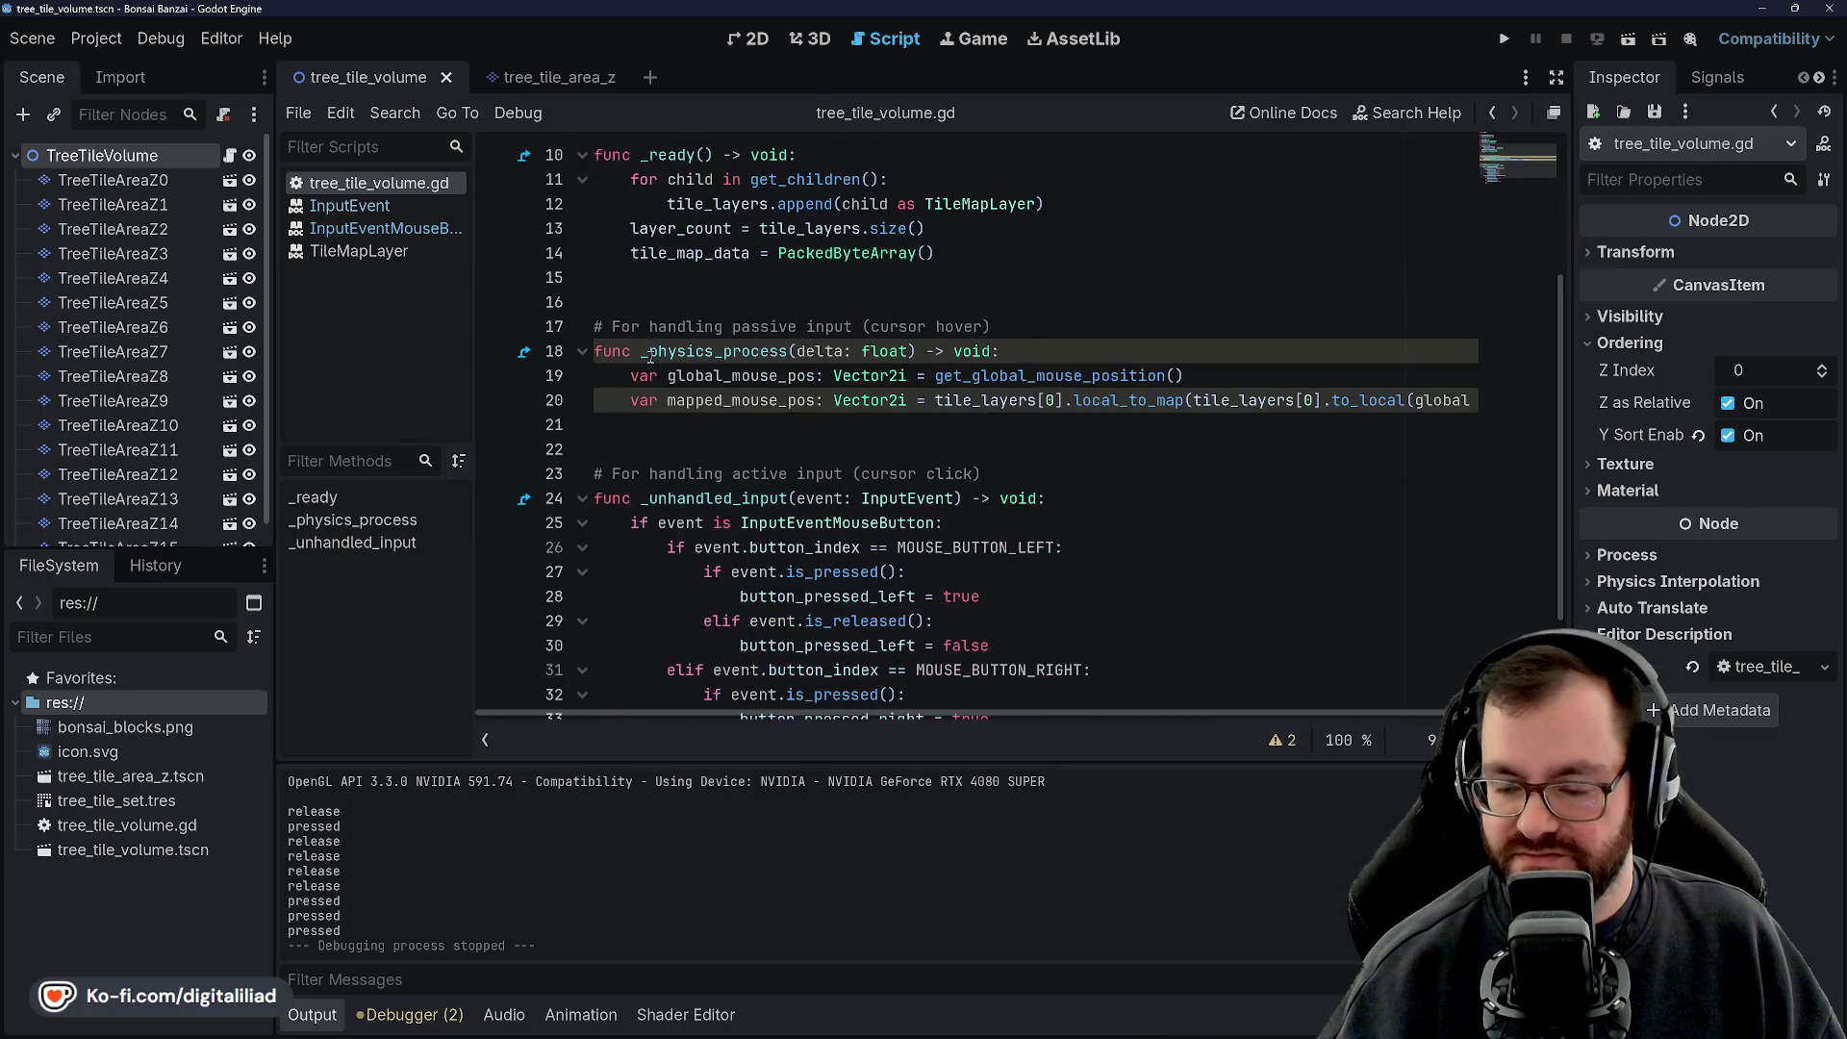
left_click(665, 284)
left_click(648, 424)
left_click(649, 439)
scroll(646, 430, "down", 2)
scroll(660, 432, "up", 4)
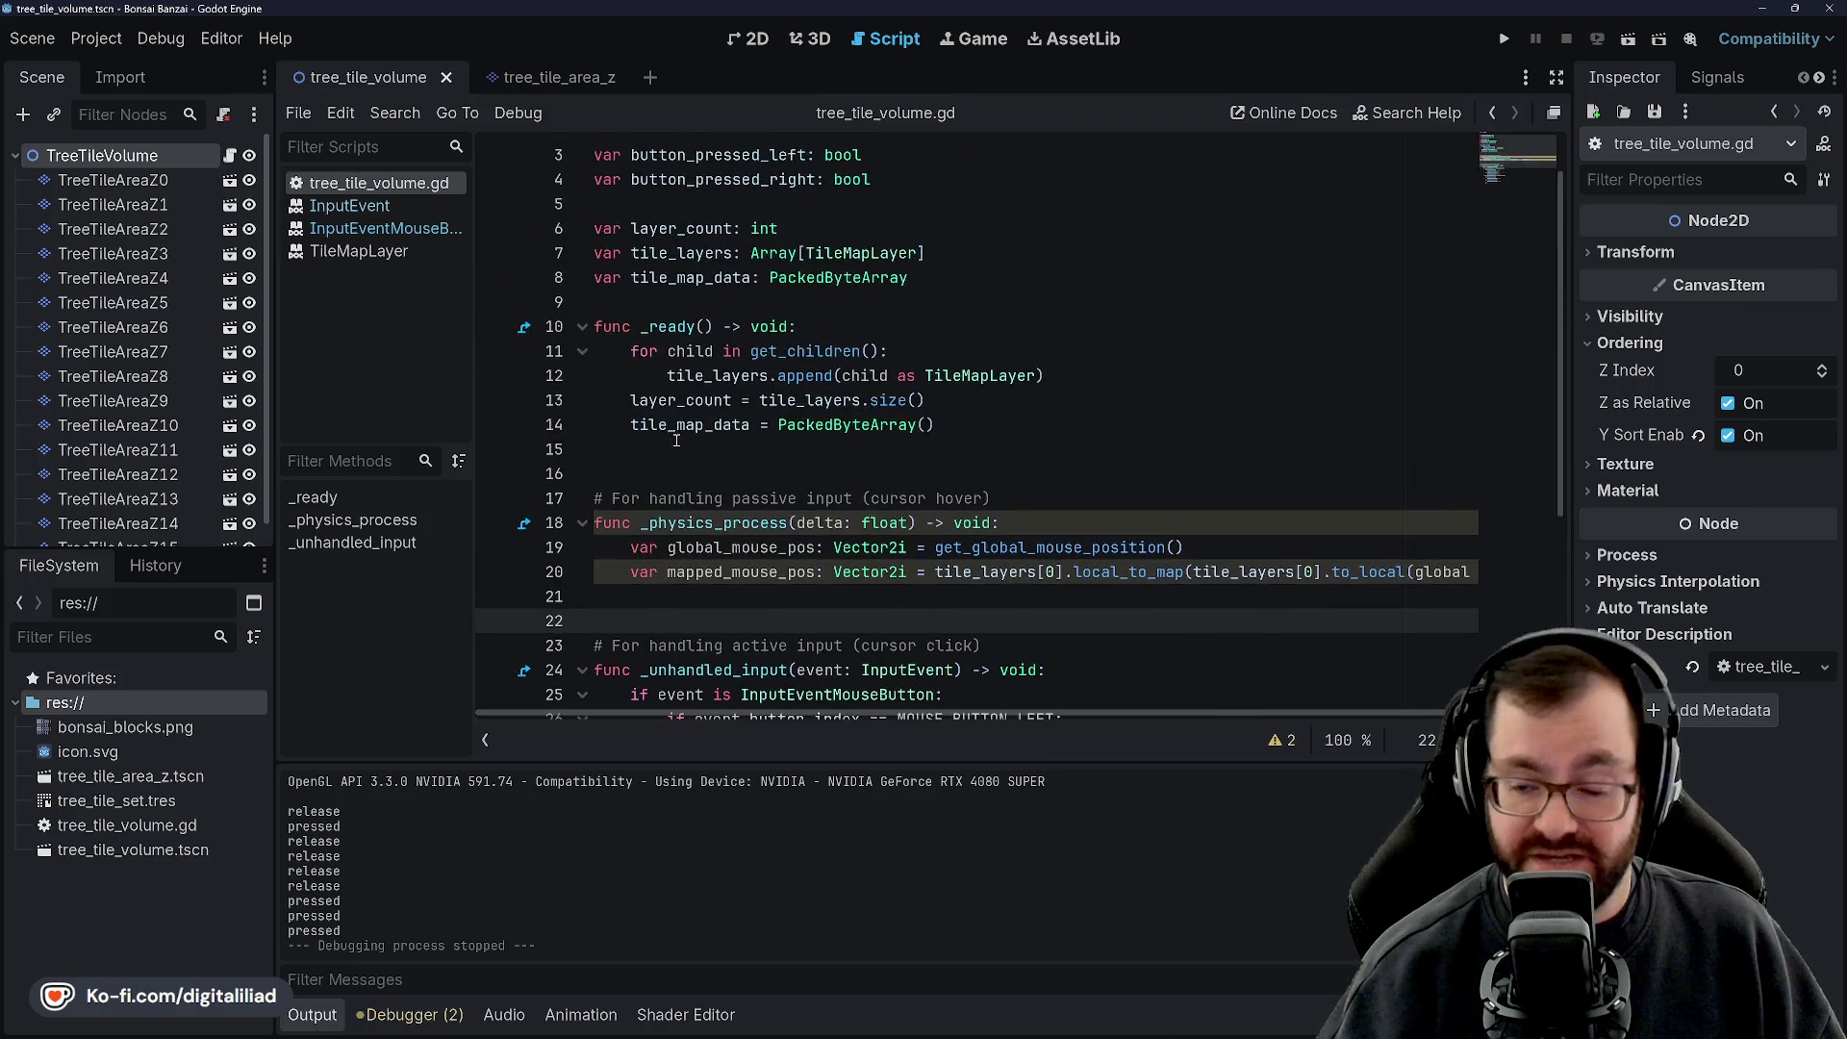
left_click(620, 476)
left_click(625, 449)
scroll(639, 452, "down", 2)
left_click(658, 449)
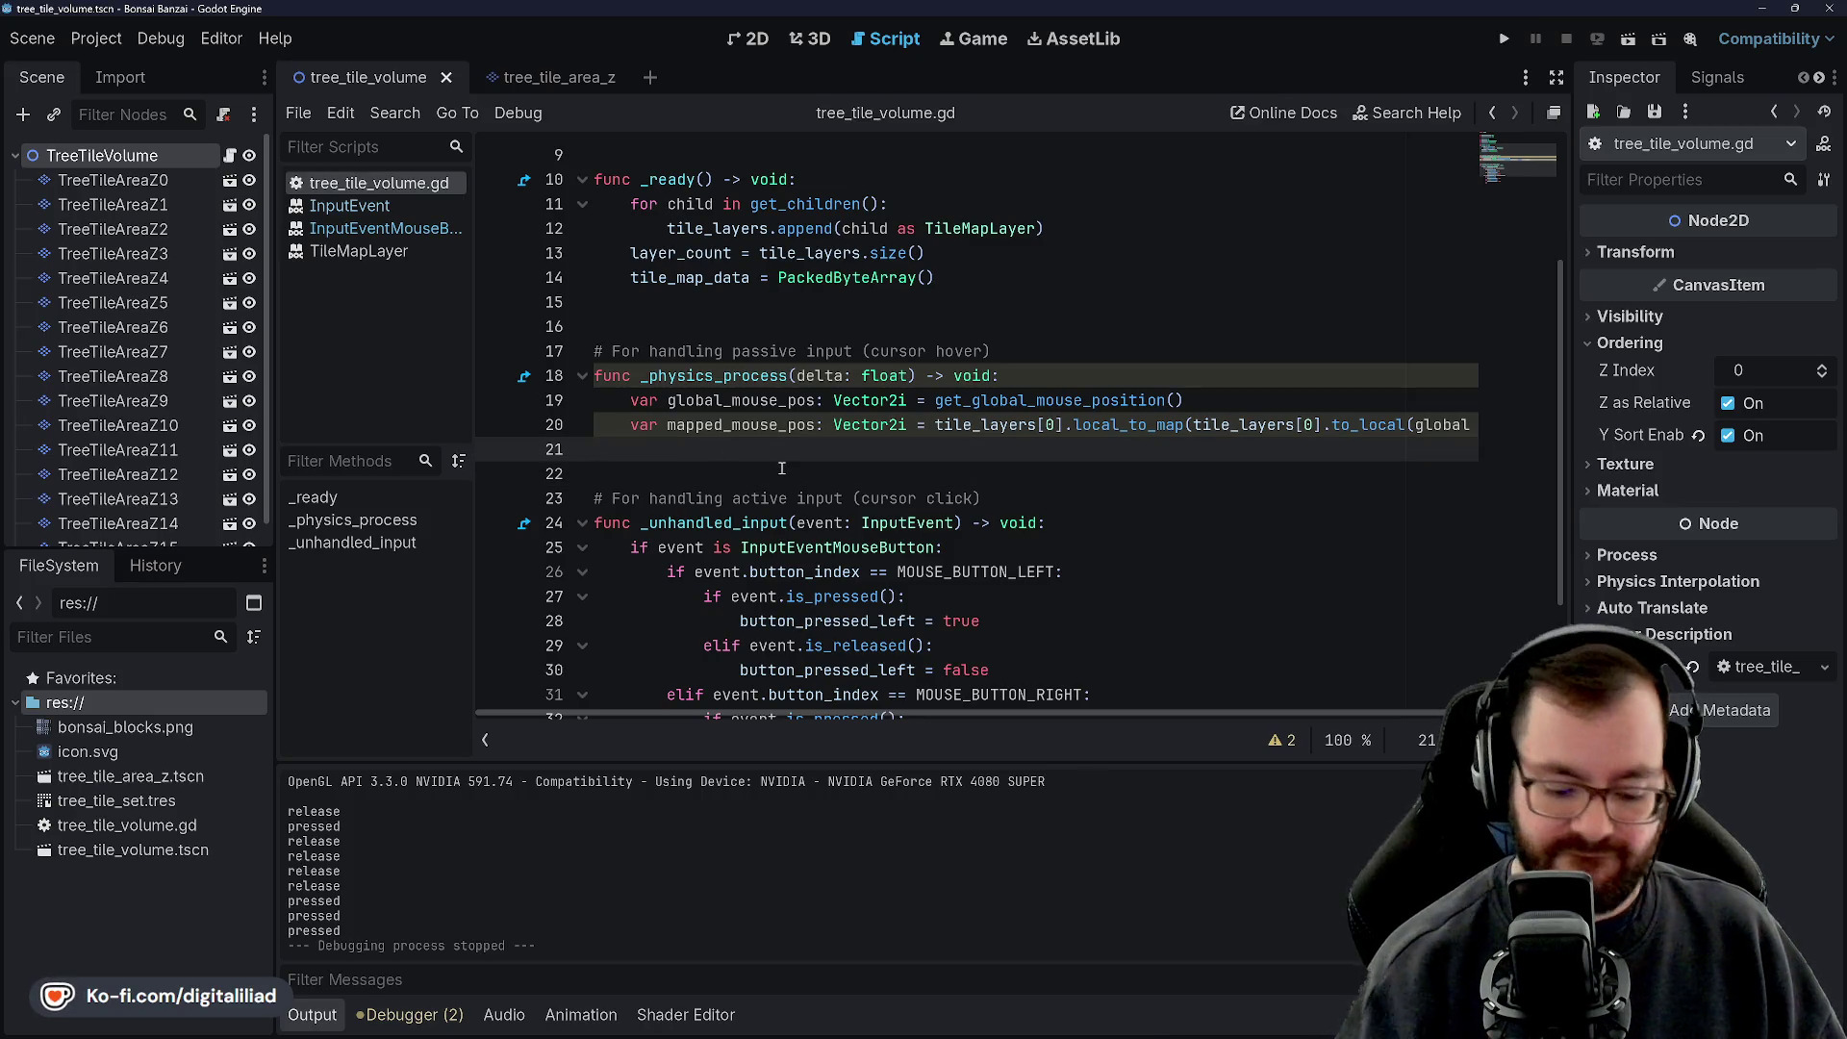
key("ctrl+s")
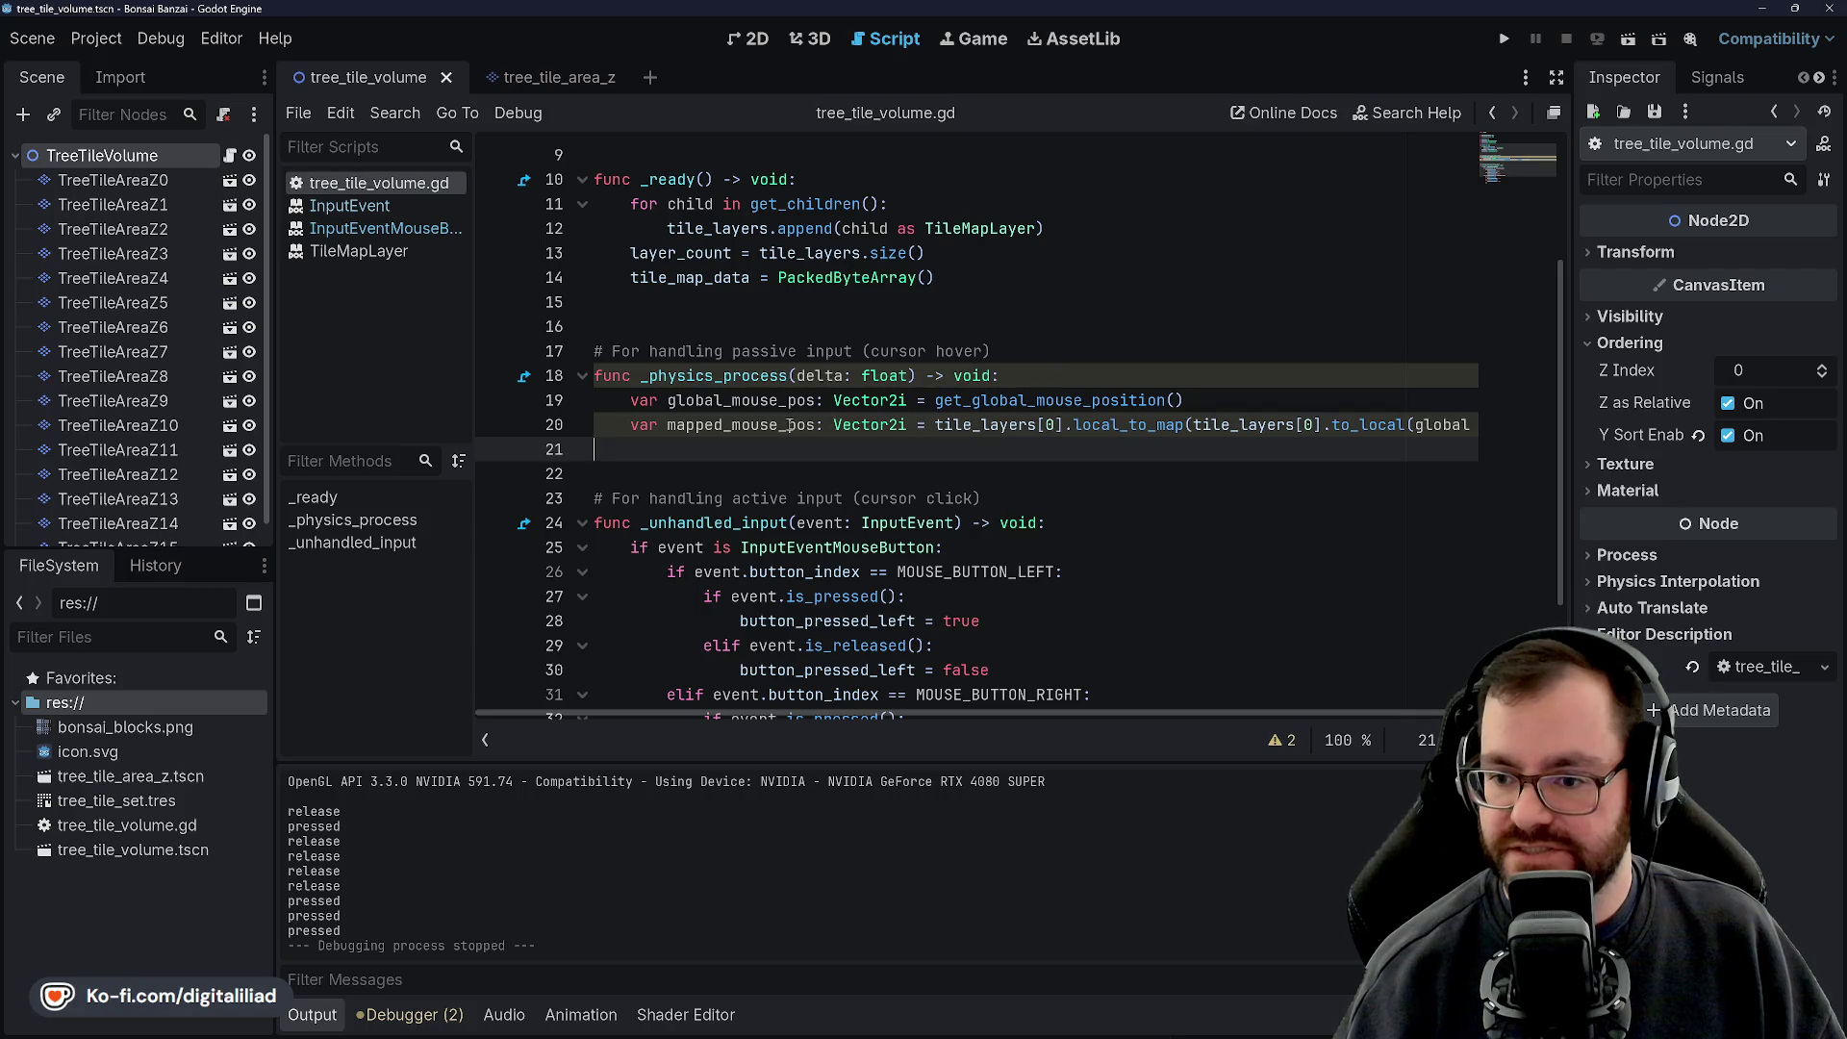
Insert an extra blank line after the mapped_mouse_pos calculation
scroll(1162, 442, "right", 3)
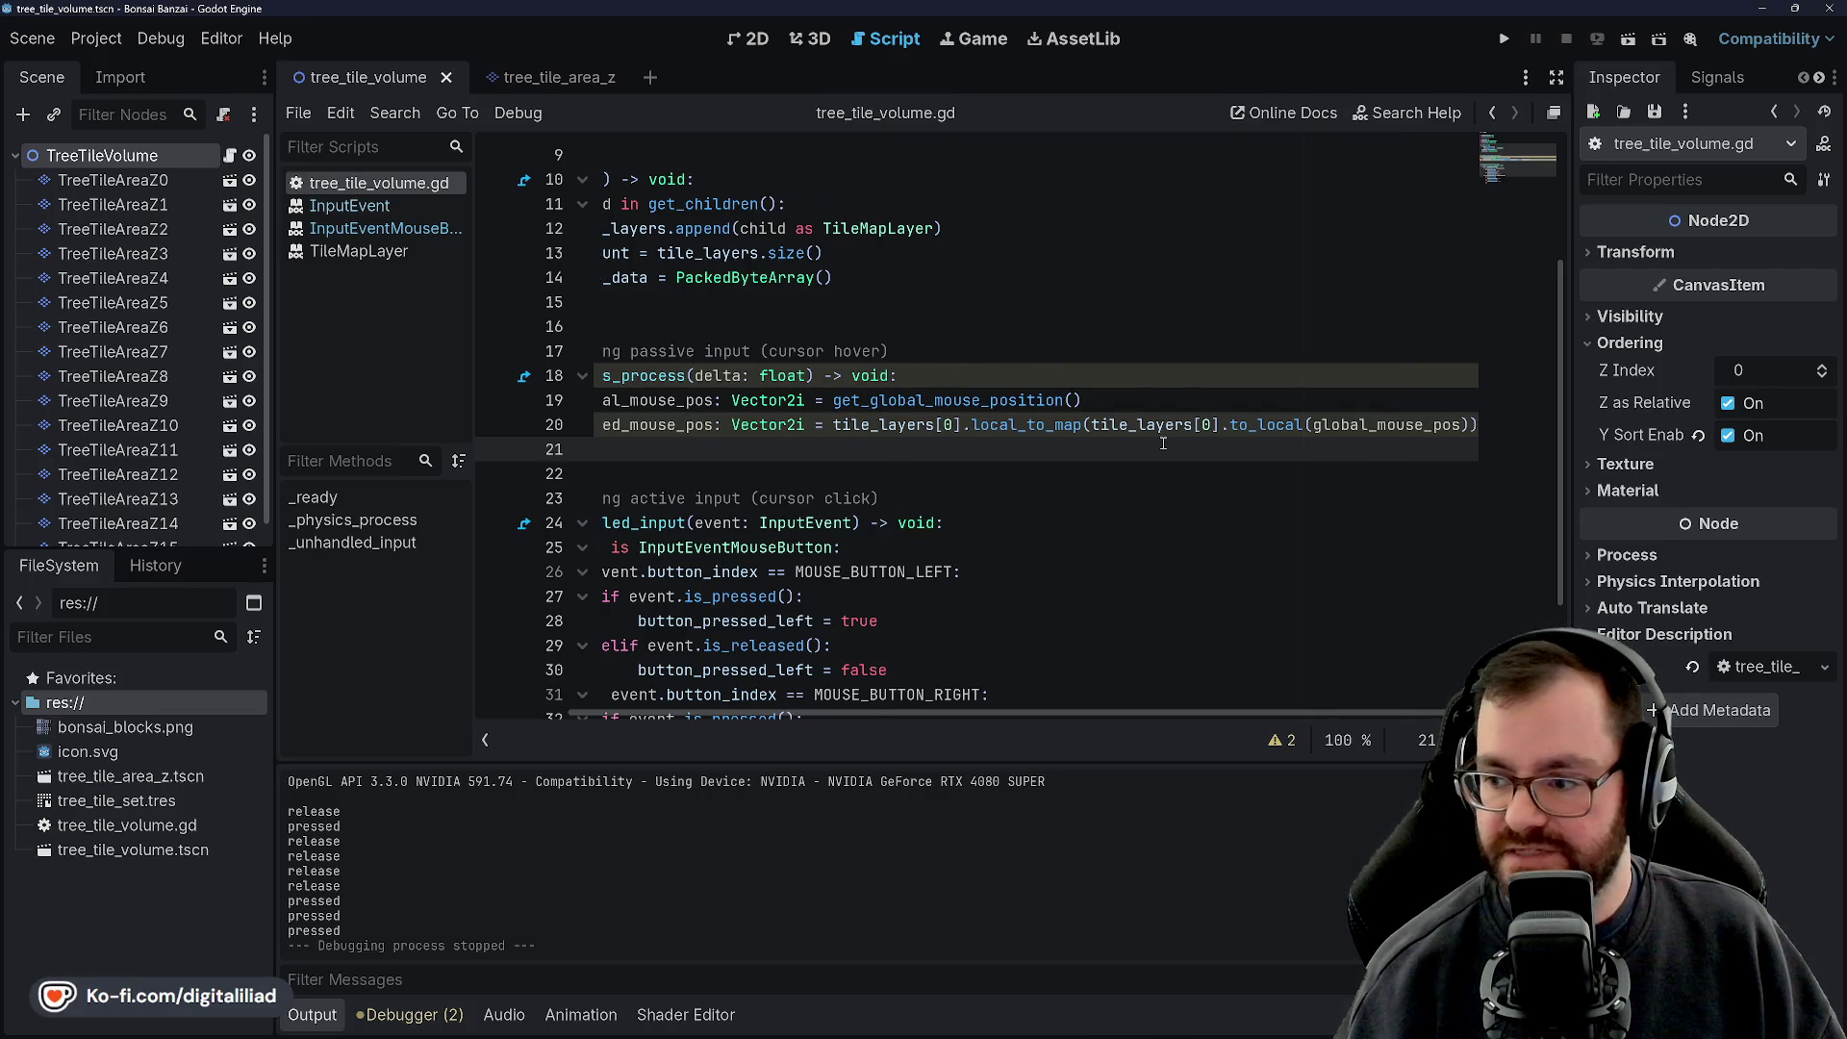
scroll(1164, 443, "left", 3)
key("Return")
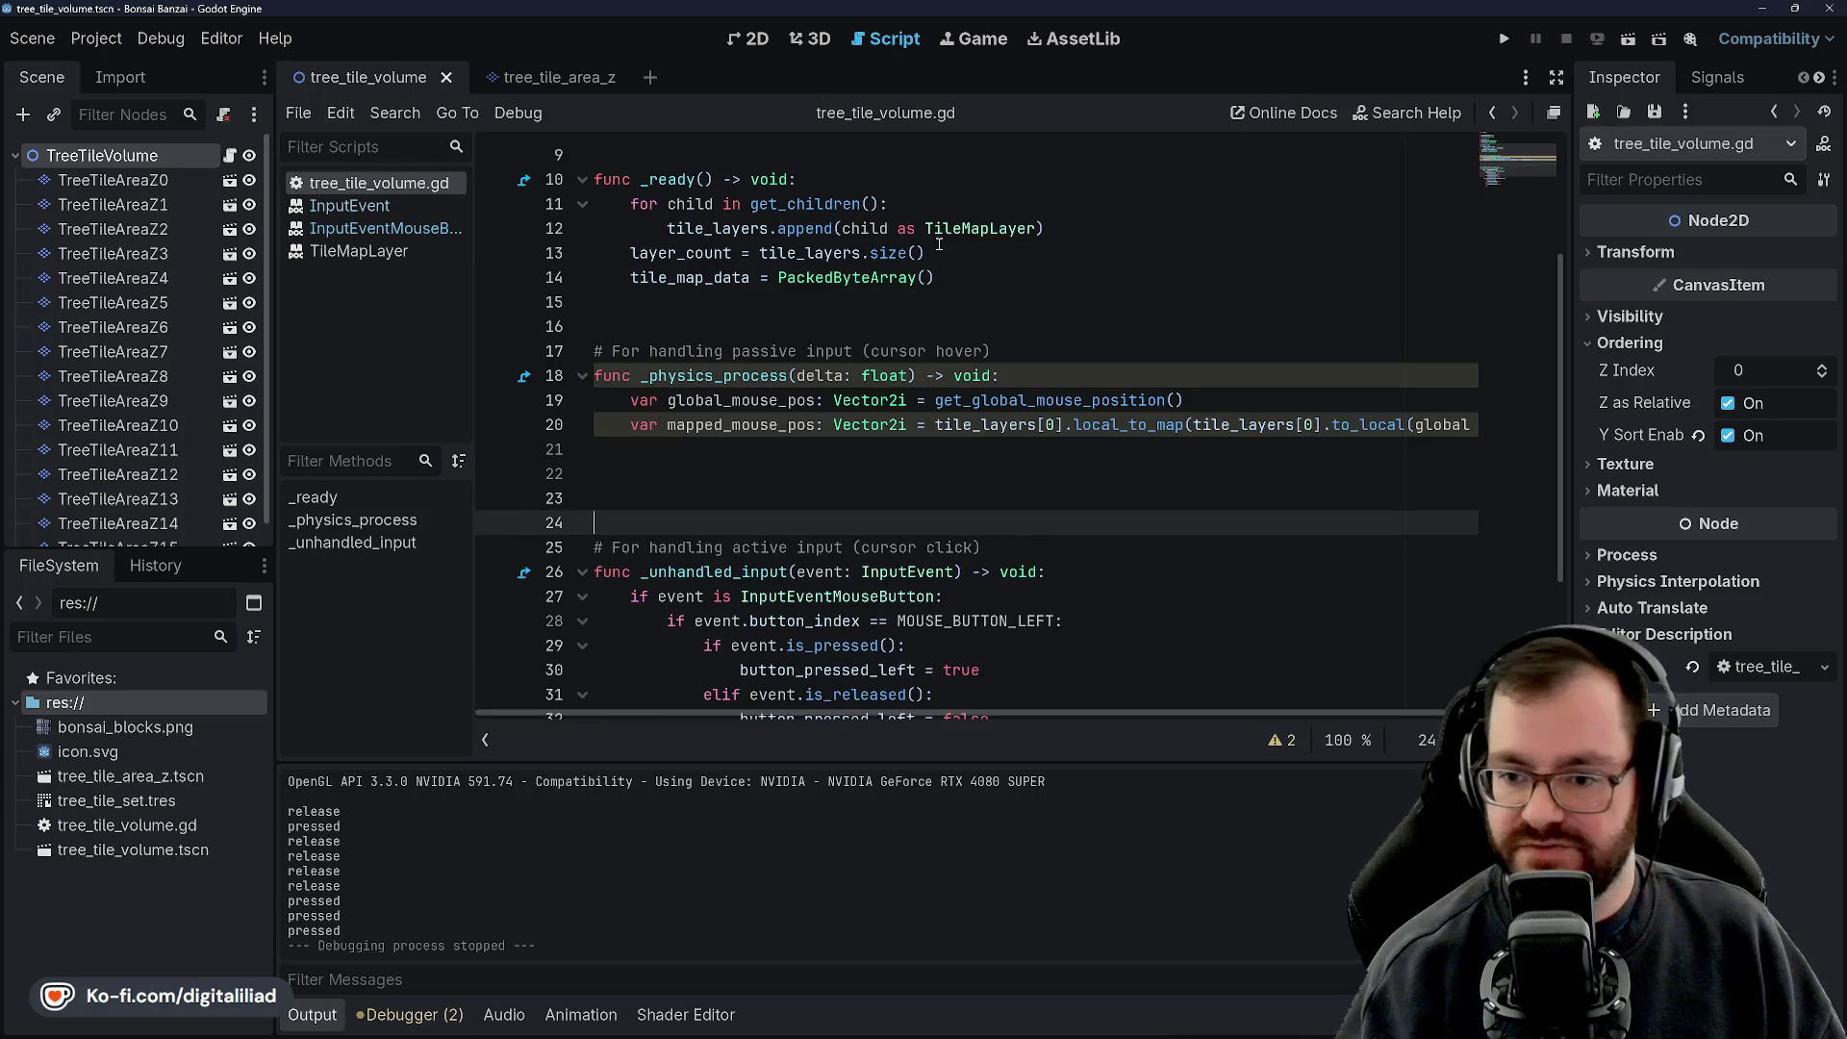
key("Up")
key("Down")
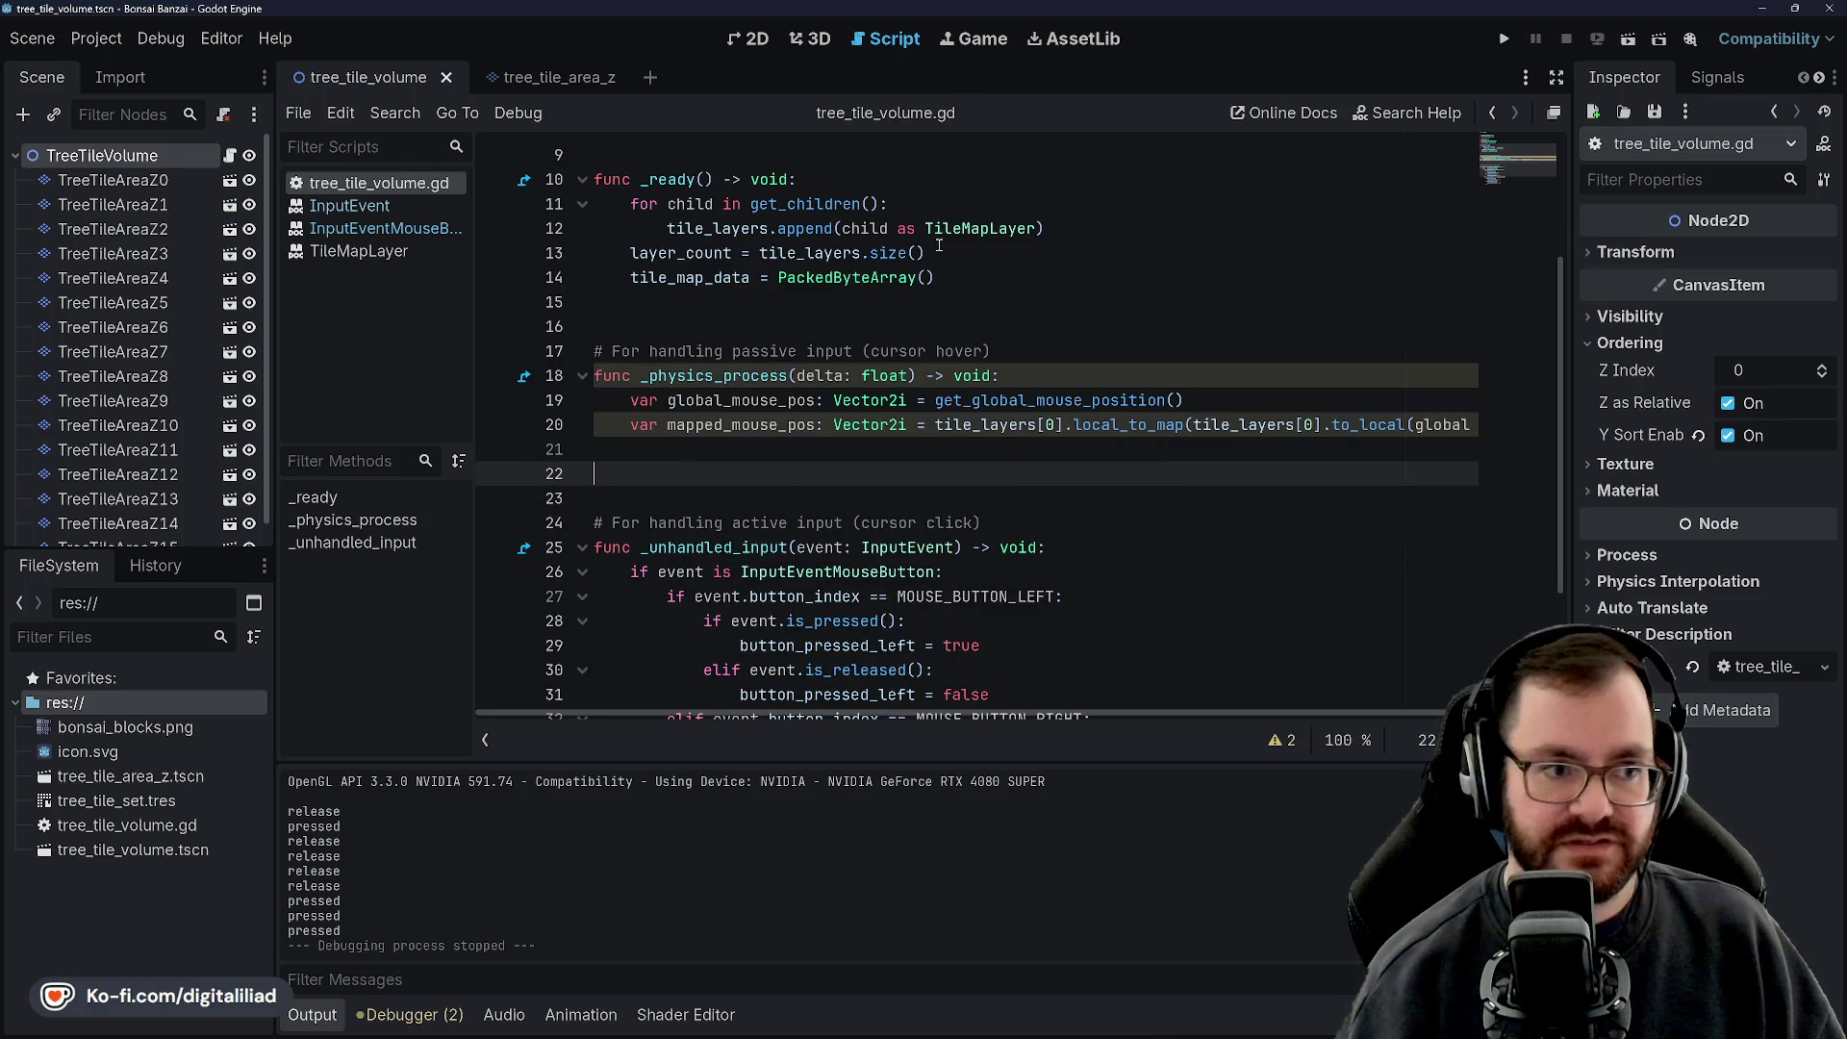
mouse_move(1068, 1022)
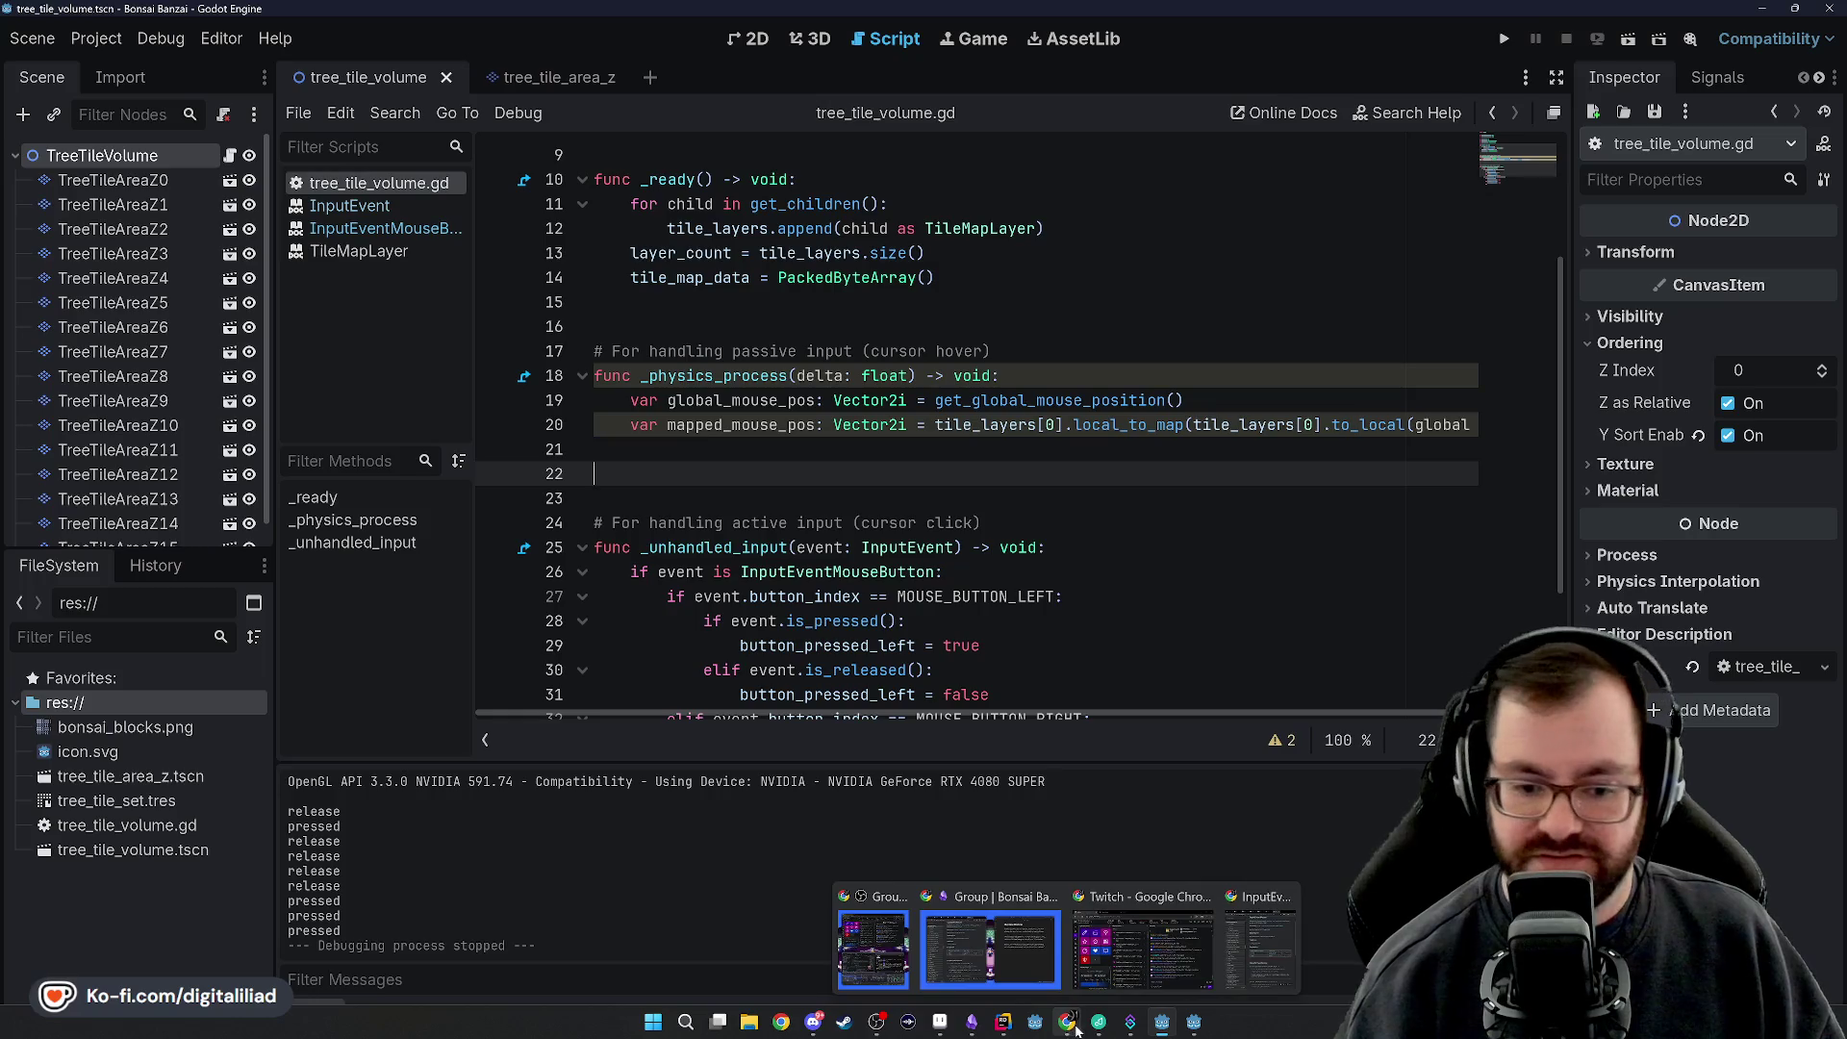
In Rider, inspect blockHulls and cursorCoords in the Run() hull check
left_click(1001, 1023)
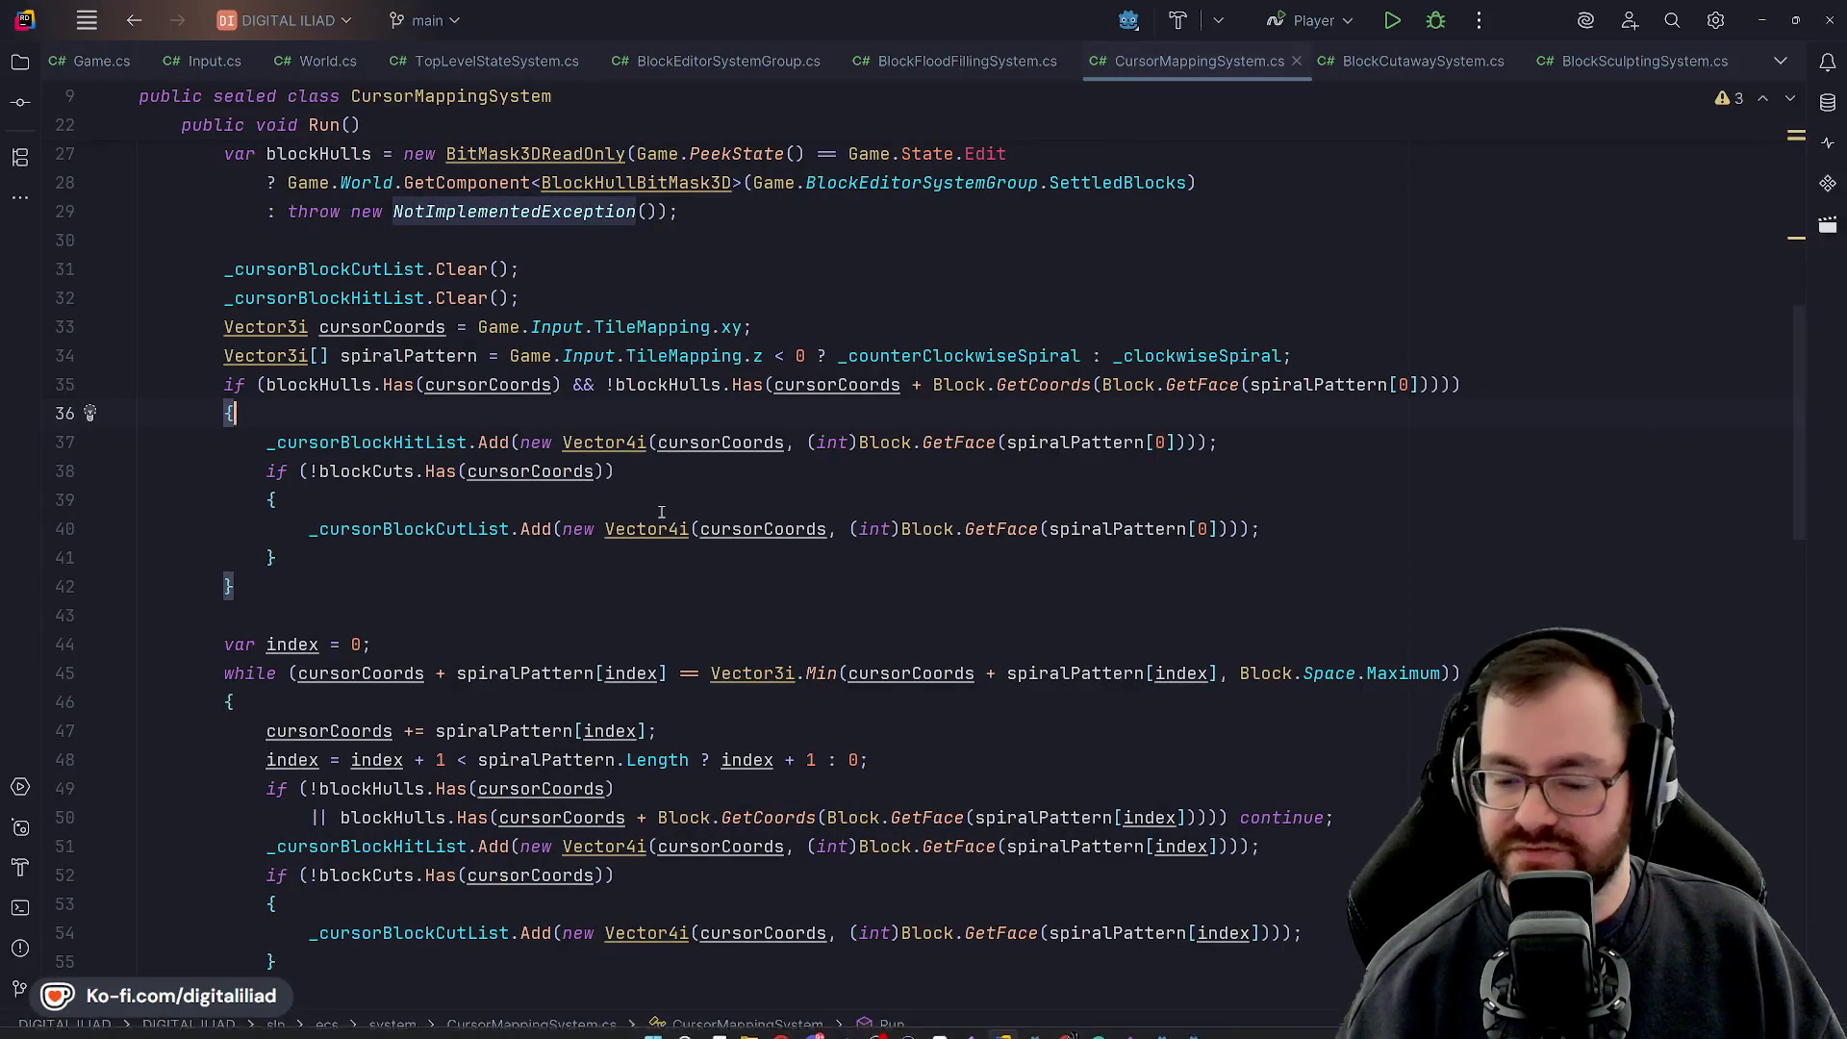
scroll(307, 498, "up", 3)
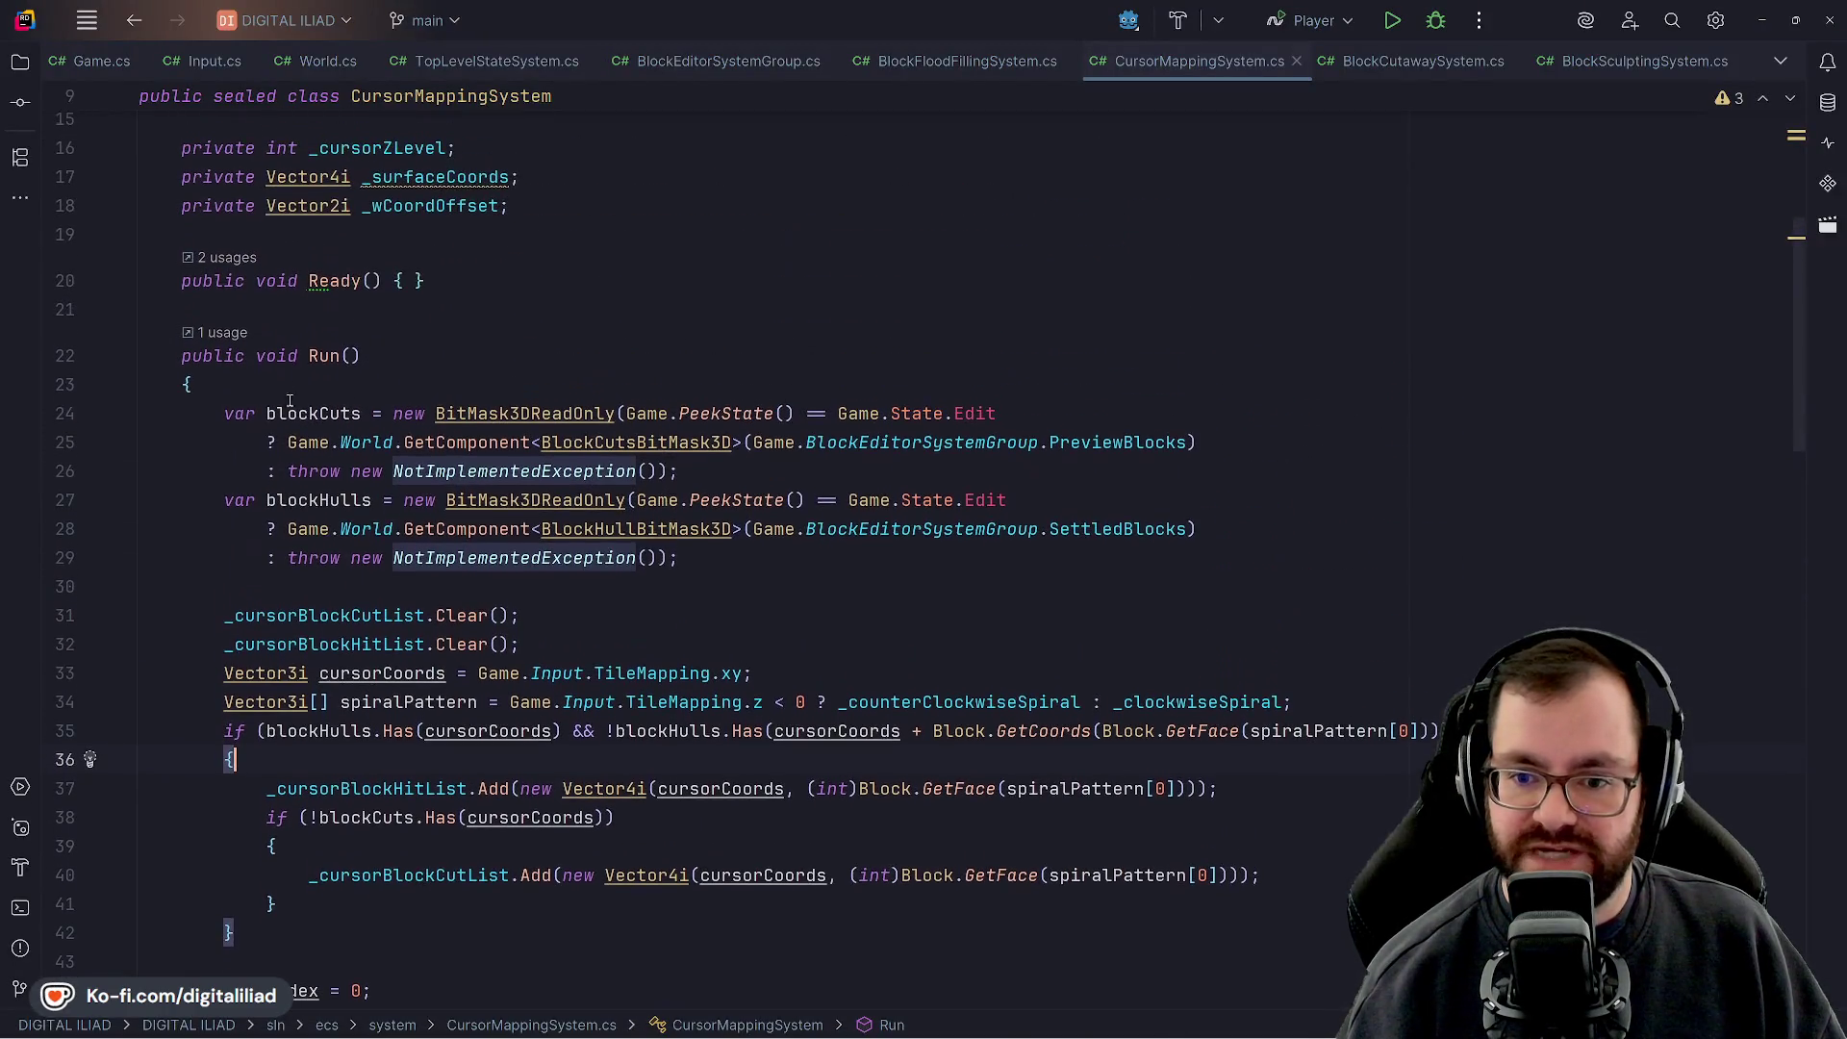
scroll(294, 389, "down", 2)
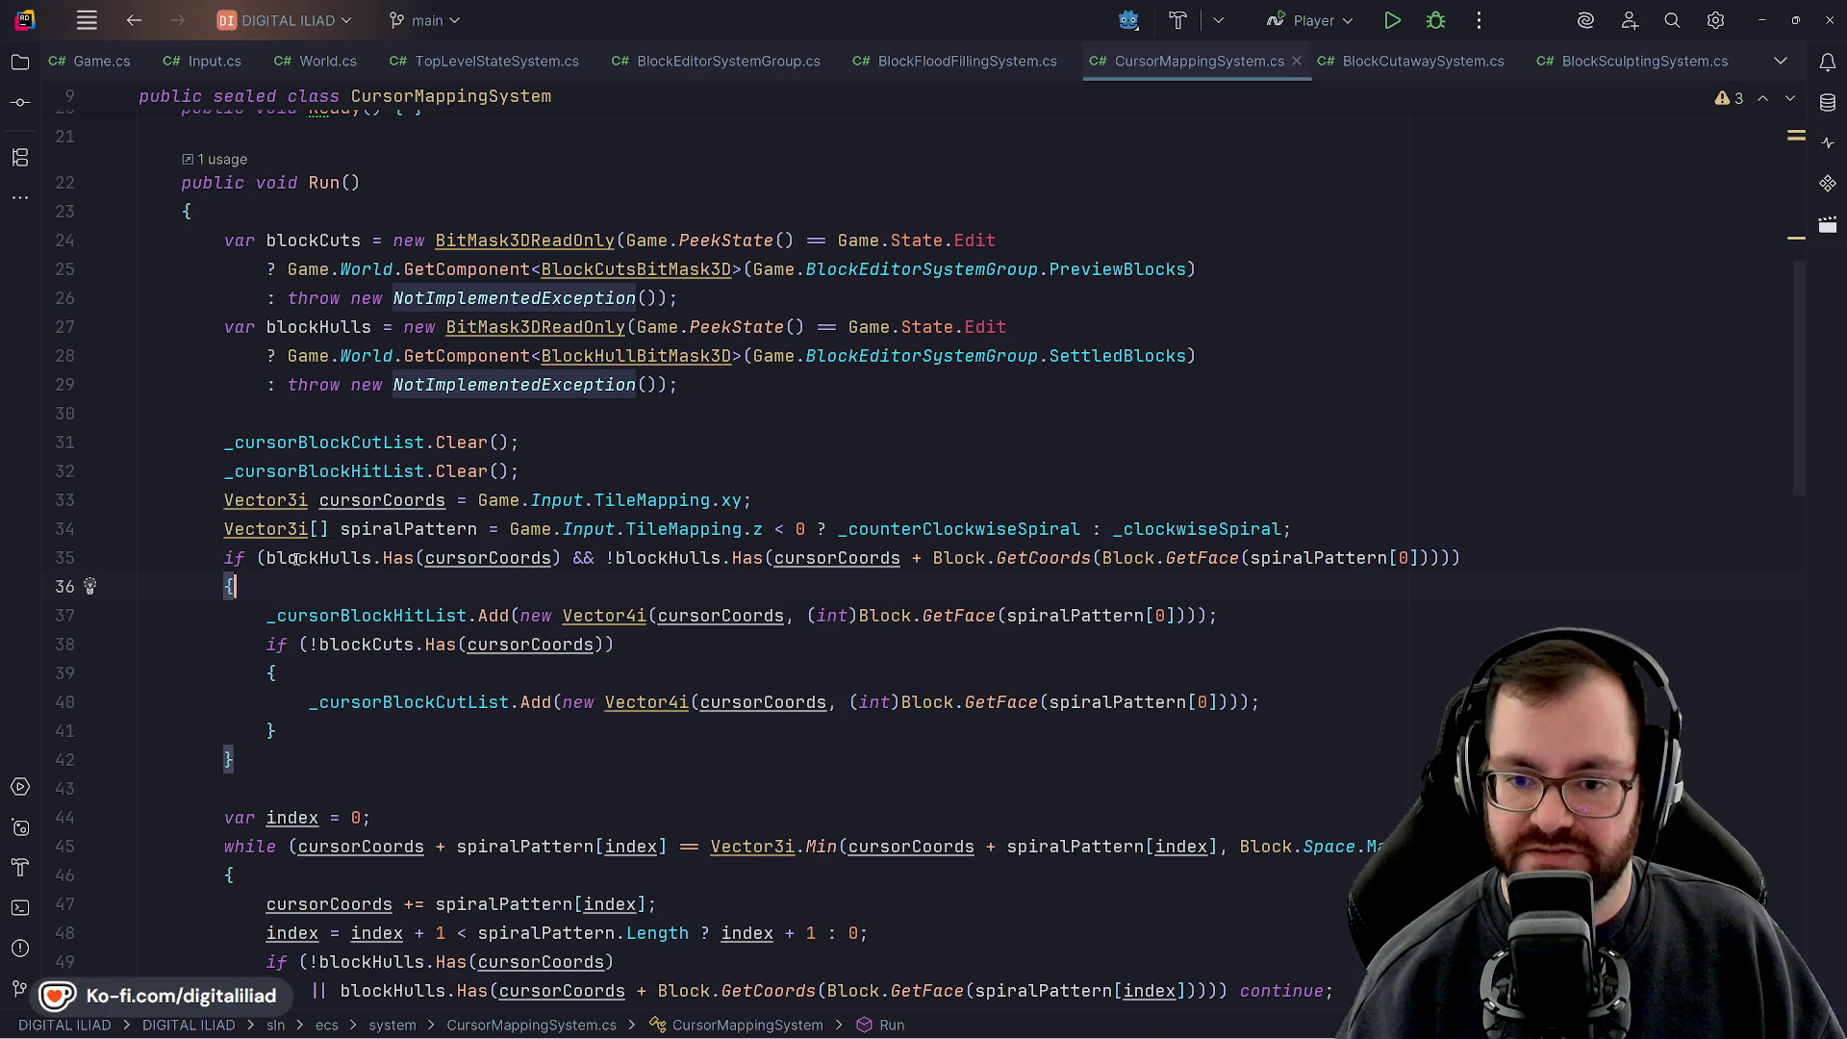
left_click(294, 561)
double_click(641, 558)
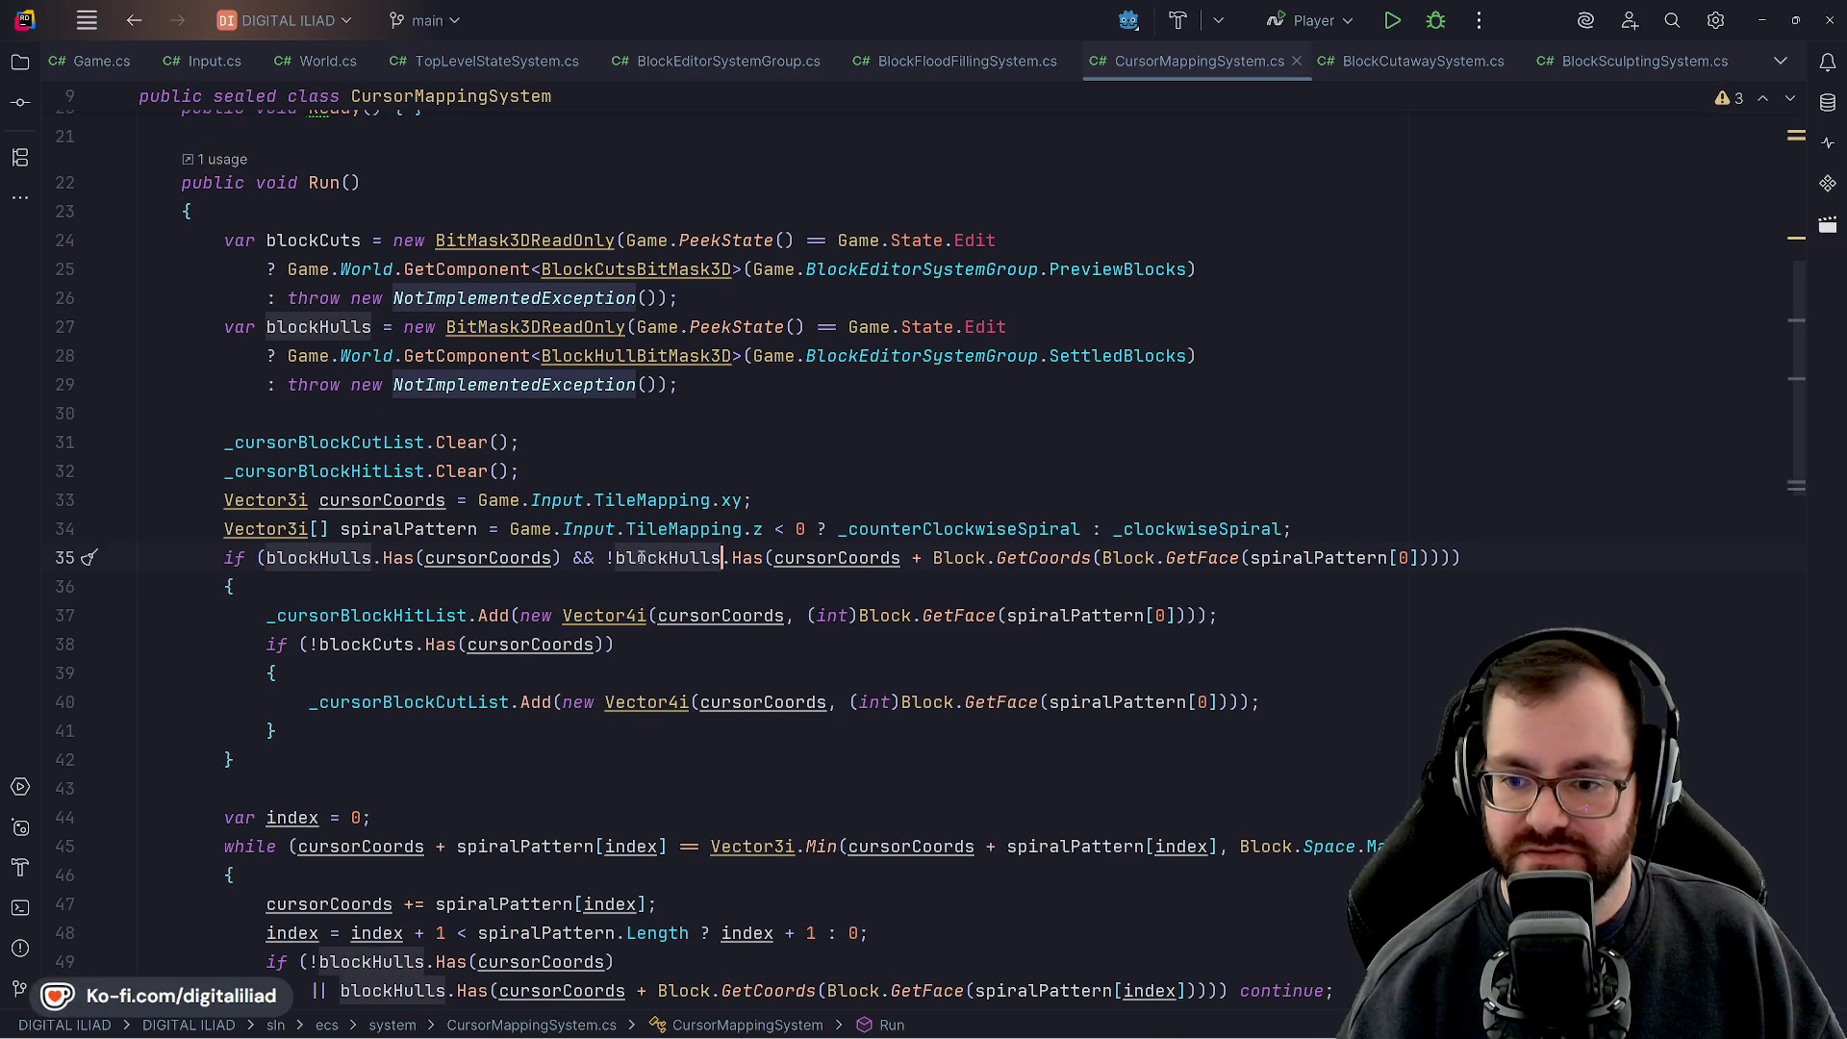
double_click(491, 558)
left_click(327, 558)
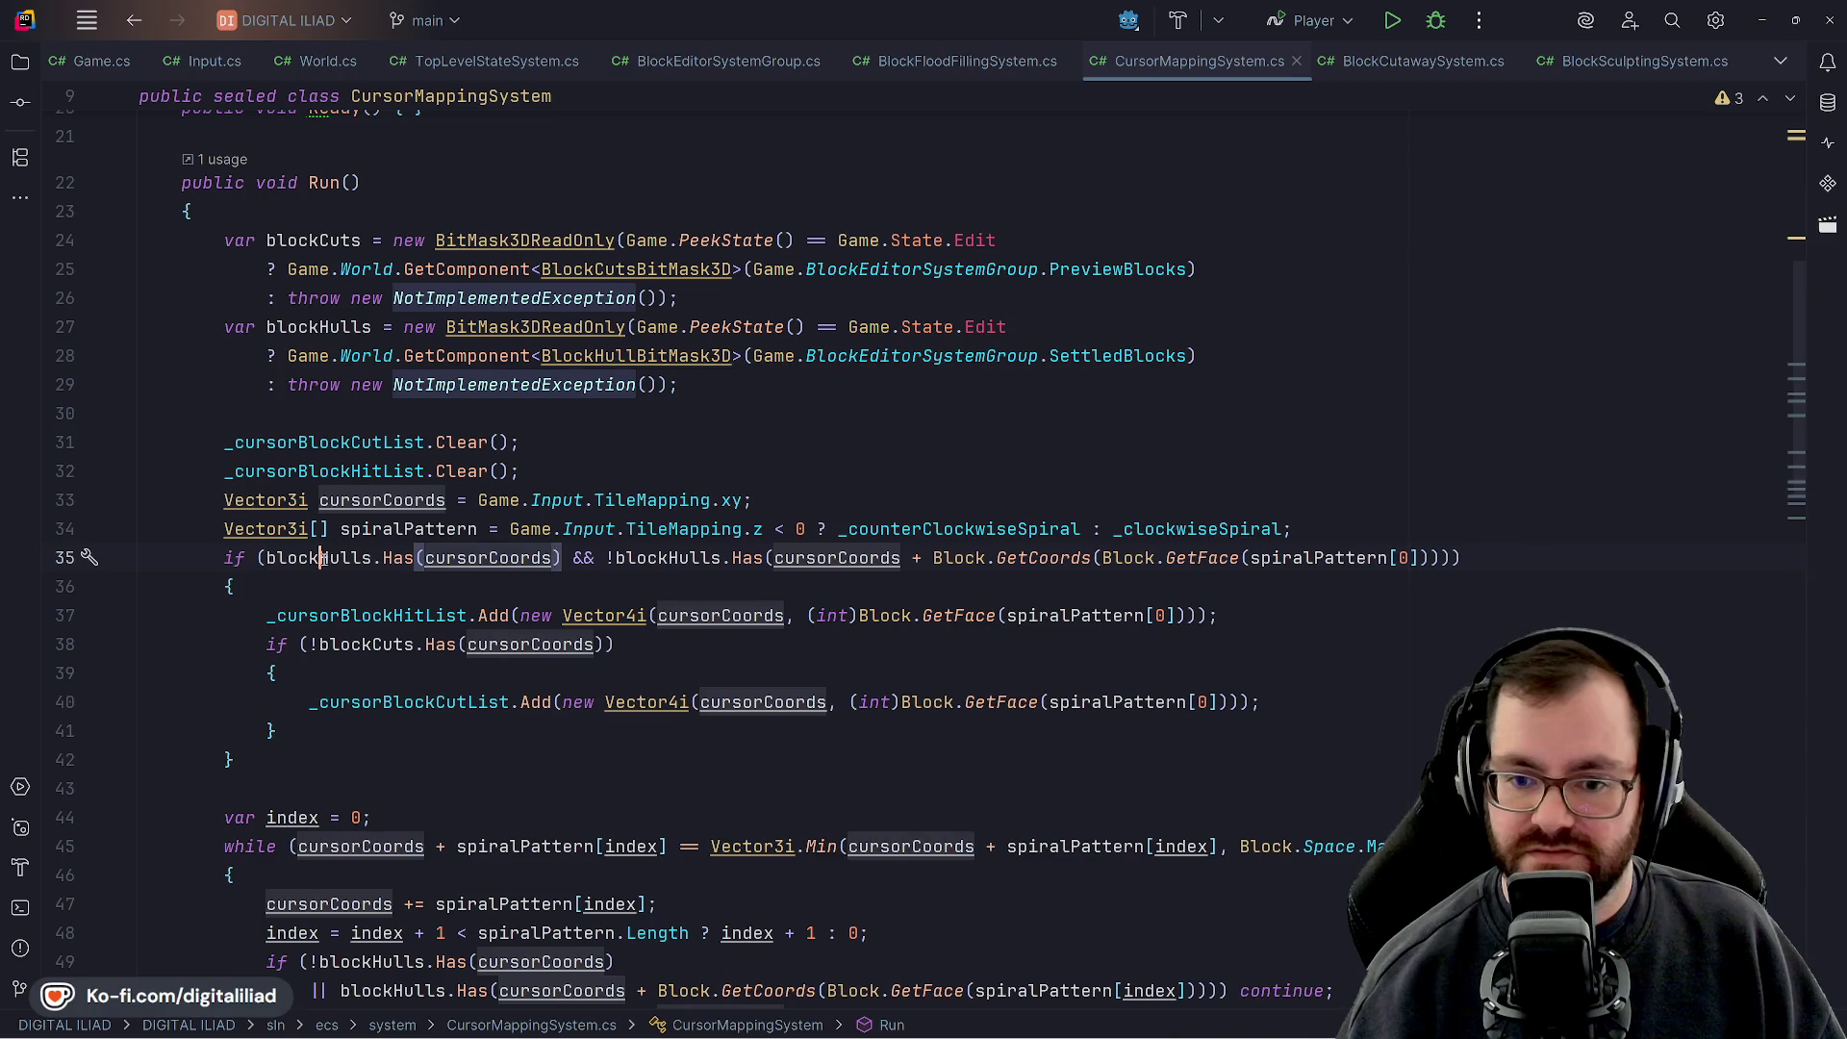
left_click(373, 558)
key("Up")
key("Down")
key("ctrl+Right")
key("ctrl+Right")
key("ctrl+Right")
key("Up")
key("ctrl+Left")
key("Up")
key("Down")
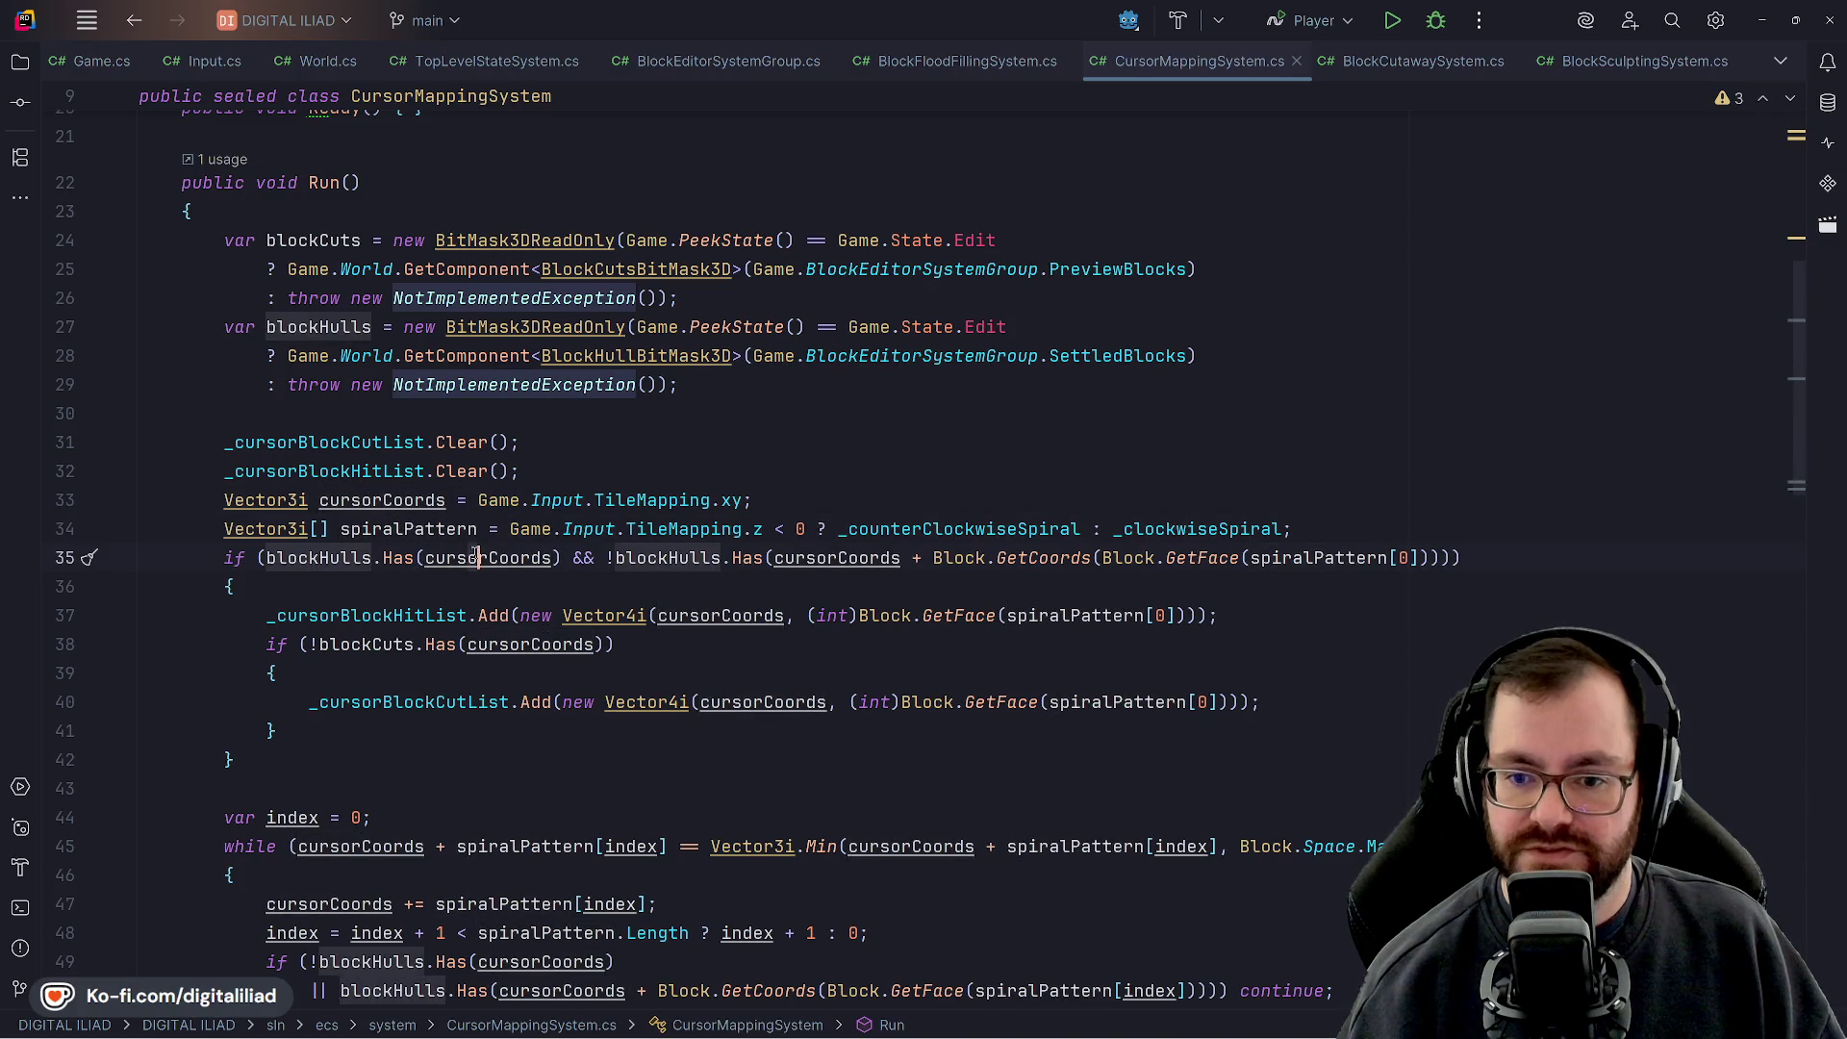
key("Down")
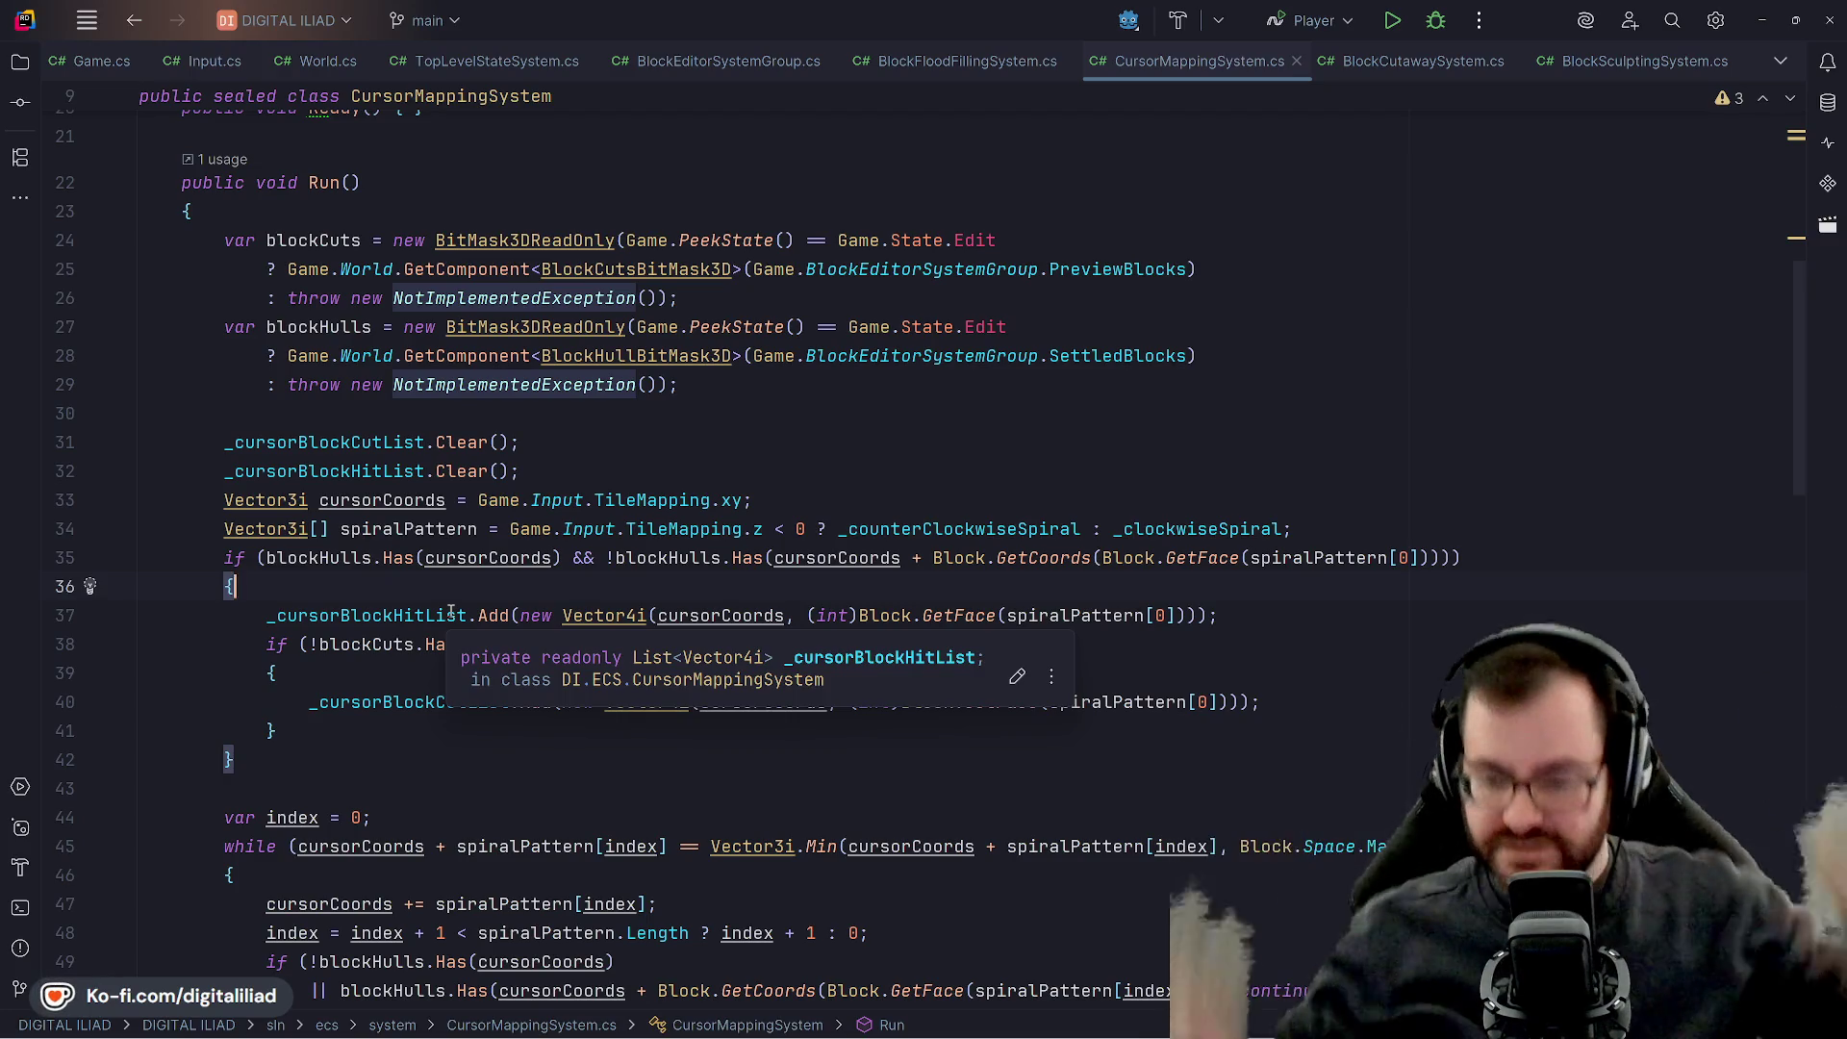
Review the _clockwiseSpiral declarations at the top, then return to Godot's board.gd
scroll(519, 516, "up", 7)
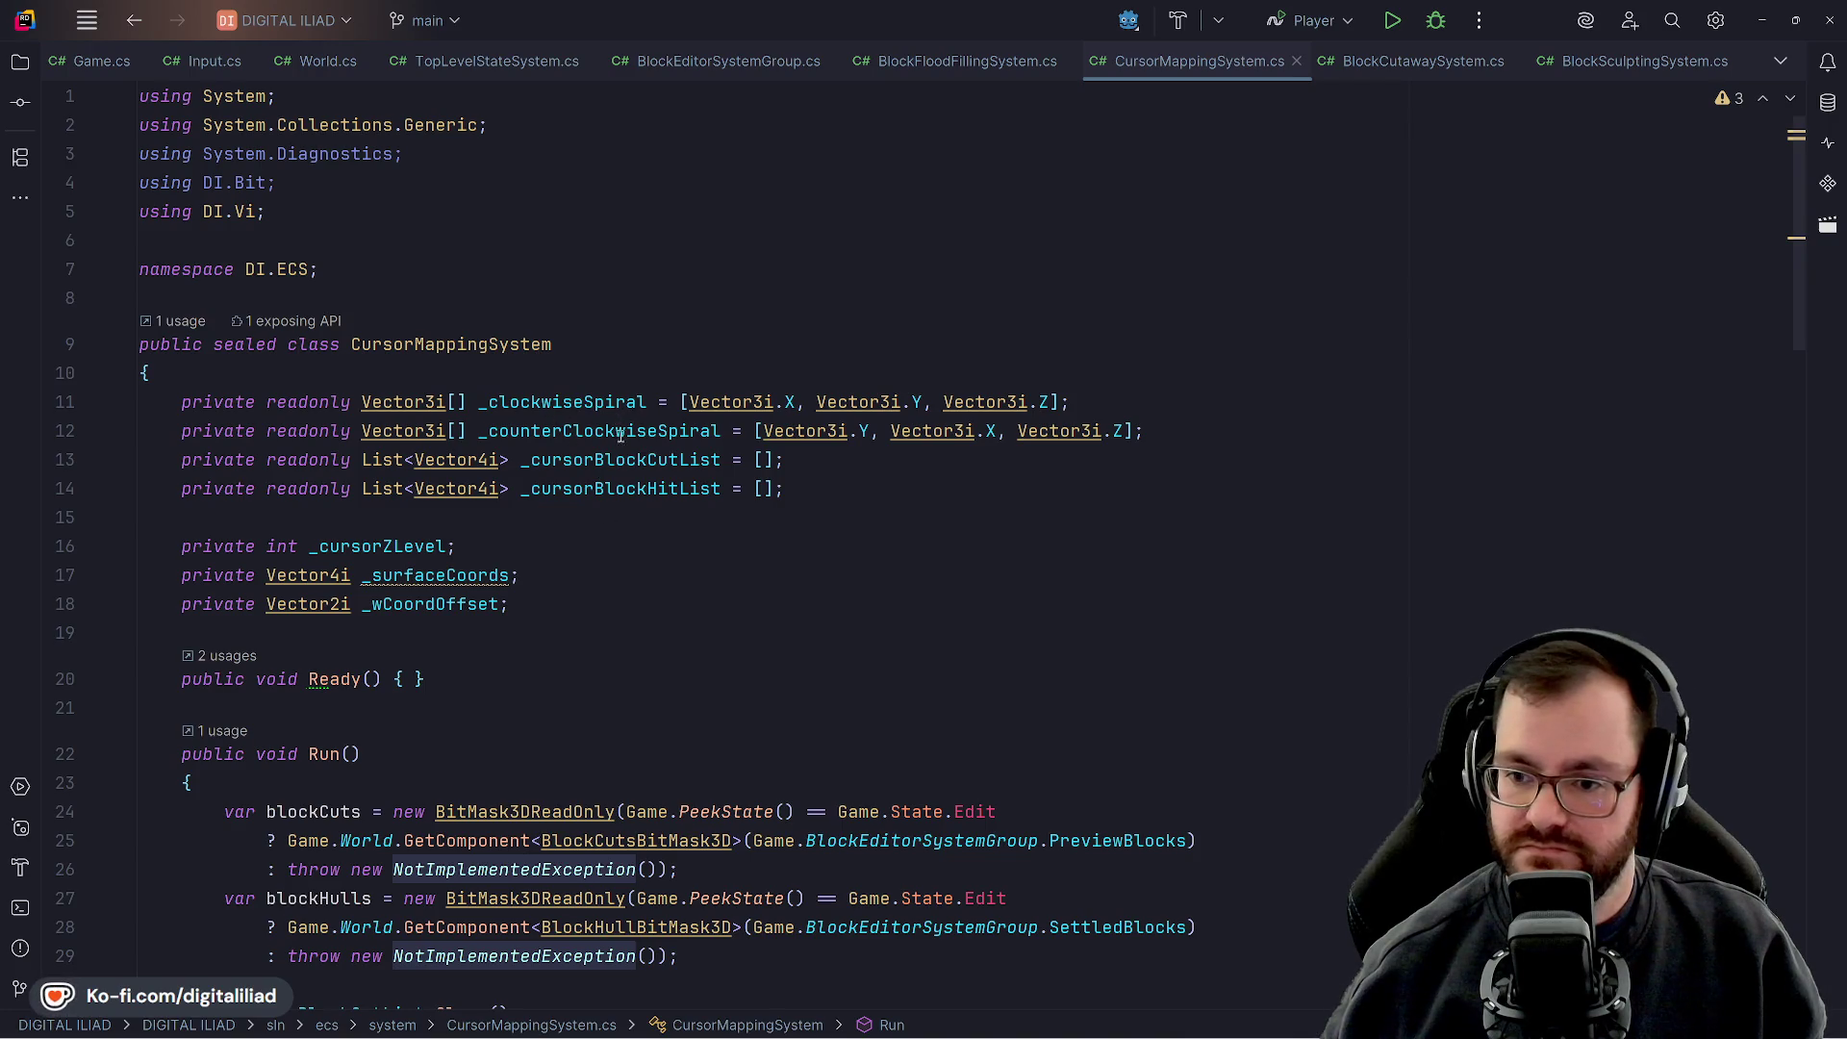
mouse_move(673, 1035)
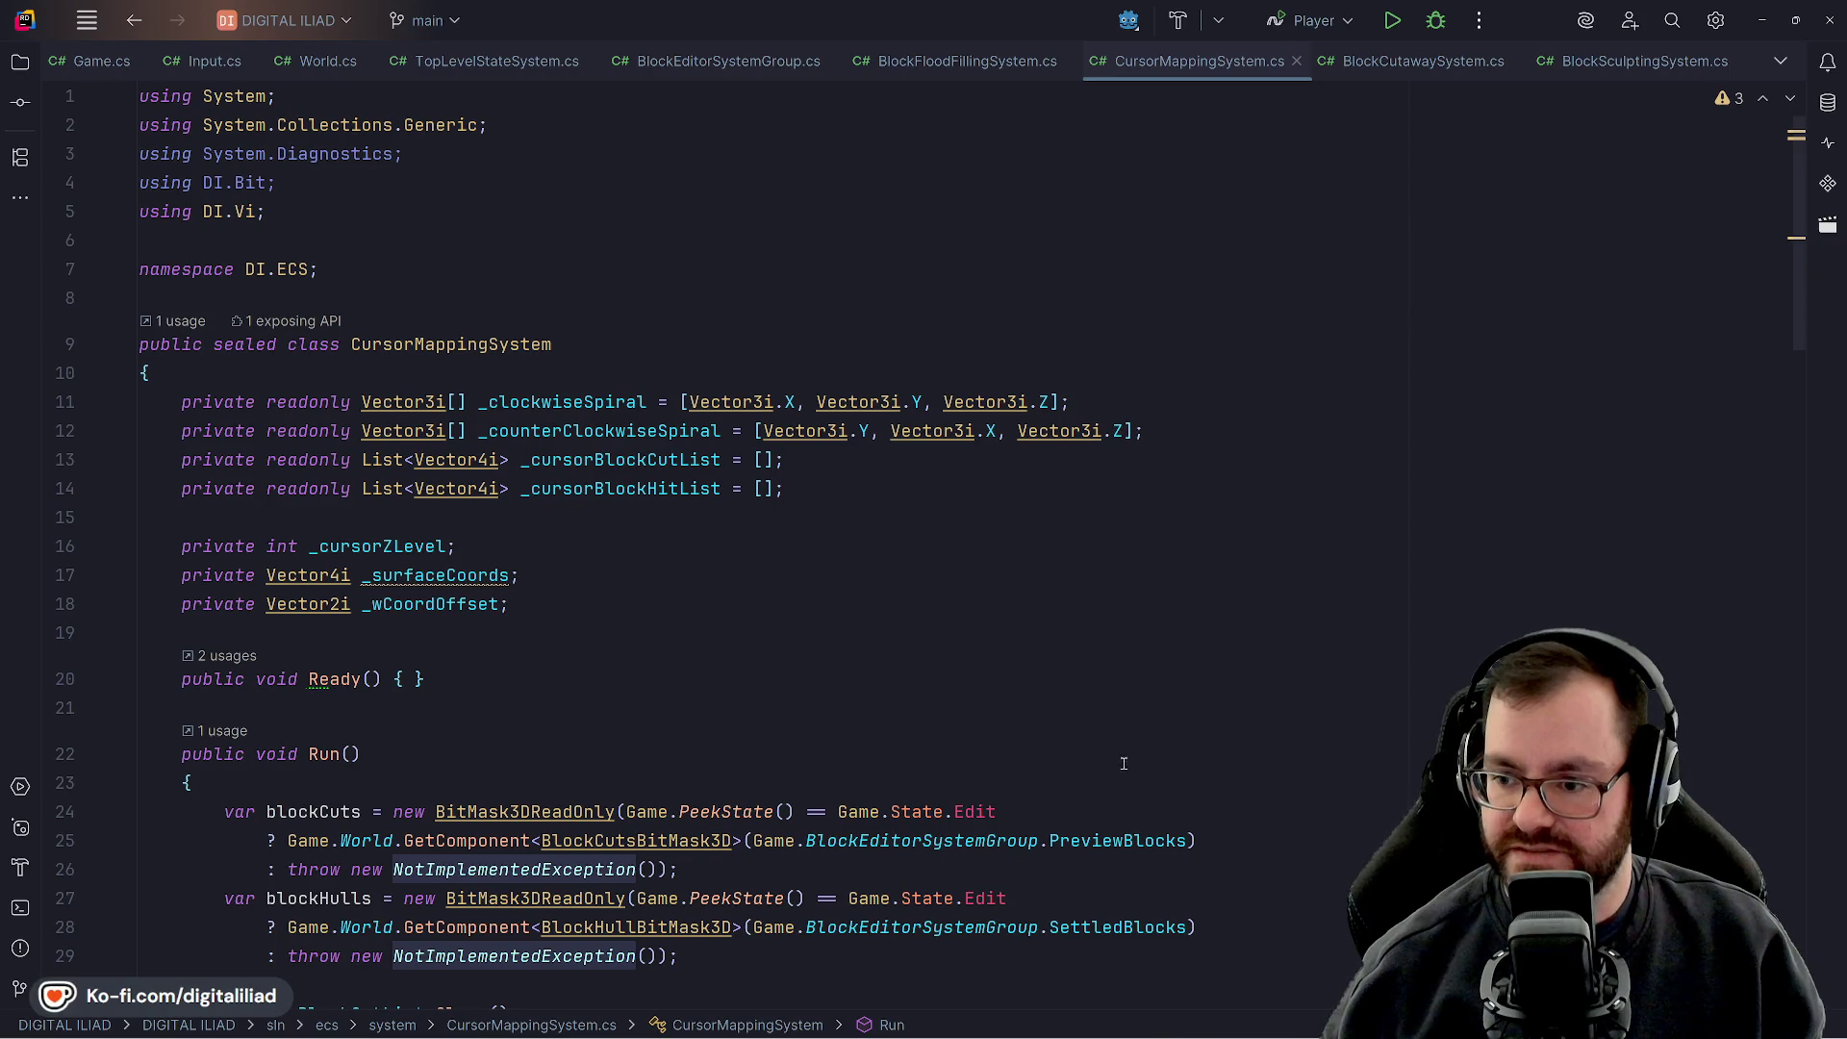
left_click(1194, 1021)
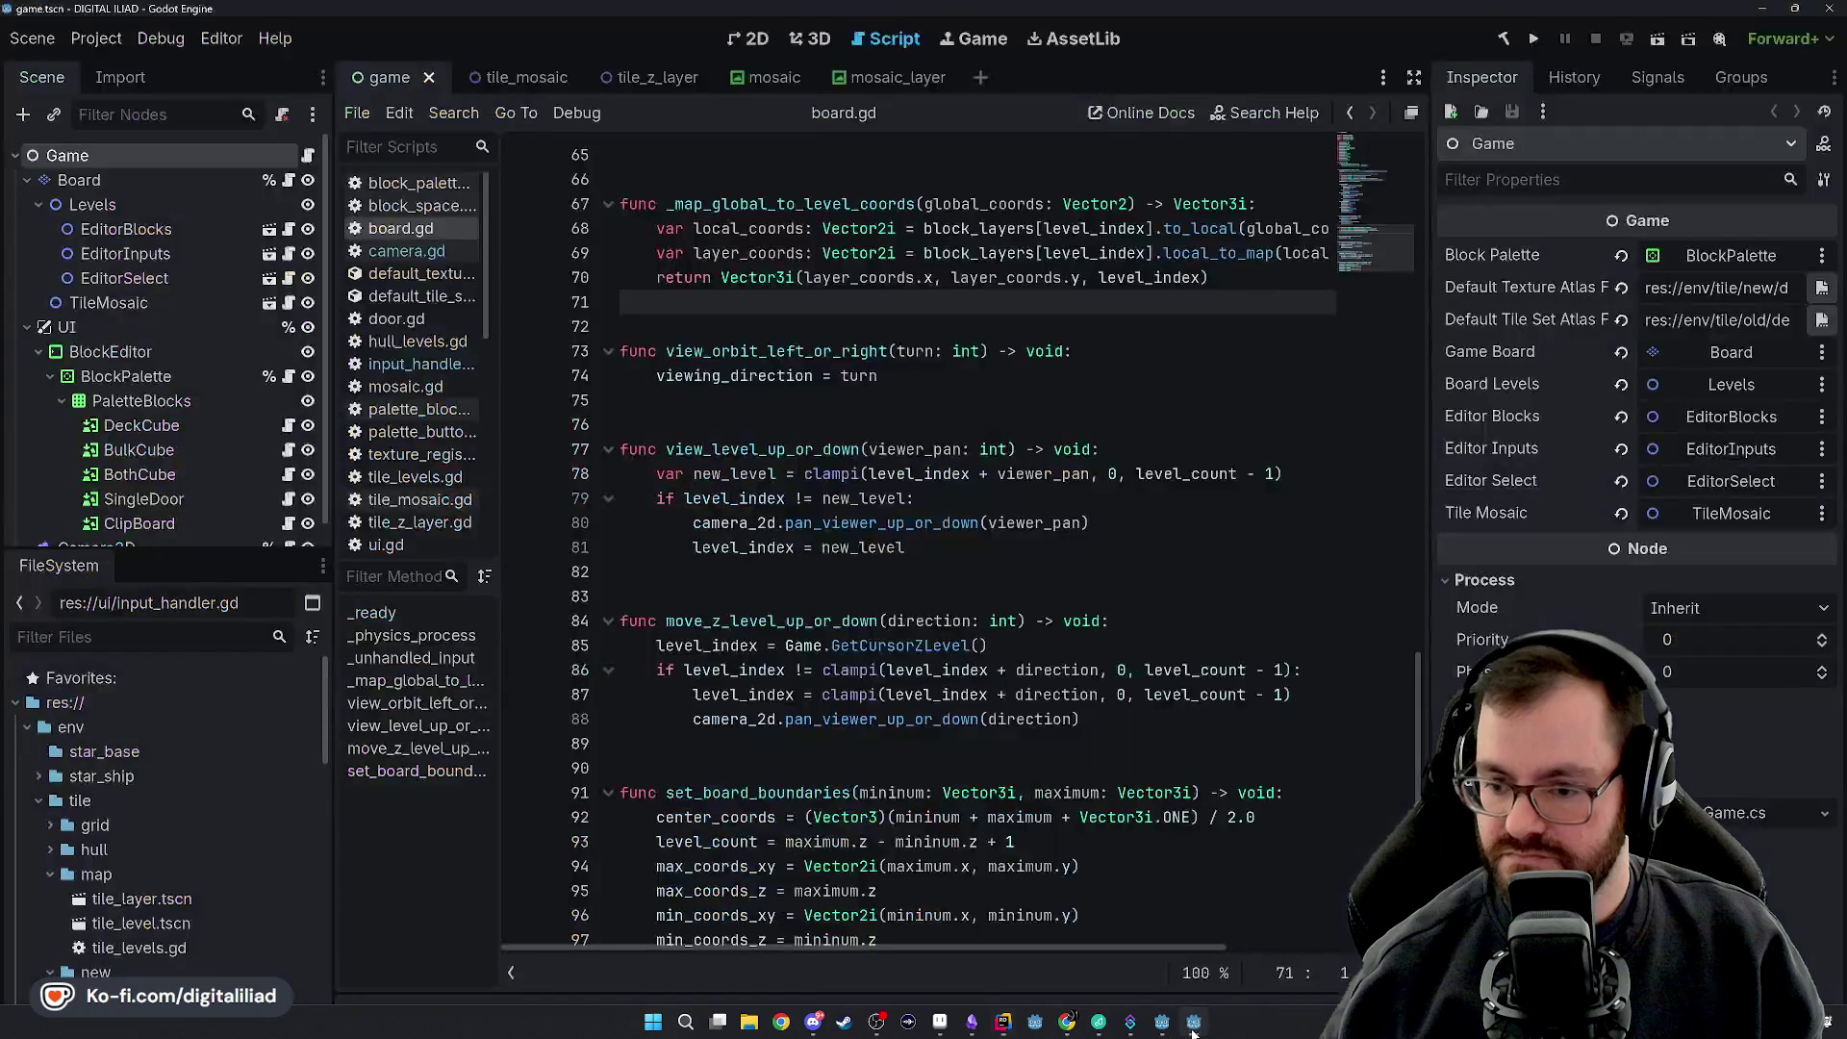
Scroll through the board script around lines 71-76
left_click(765, 432)
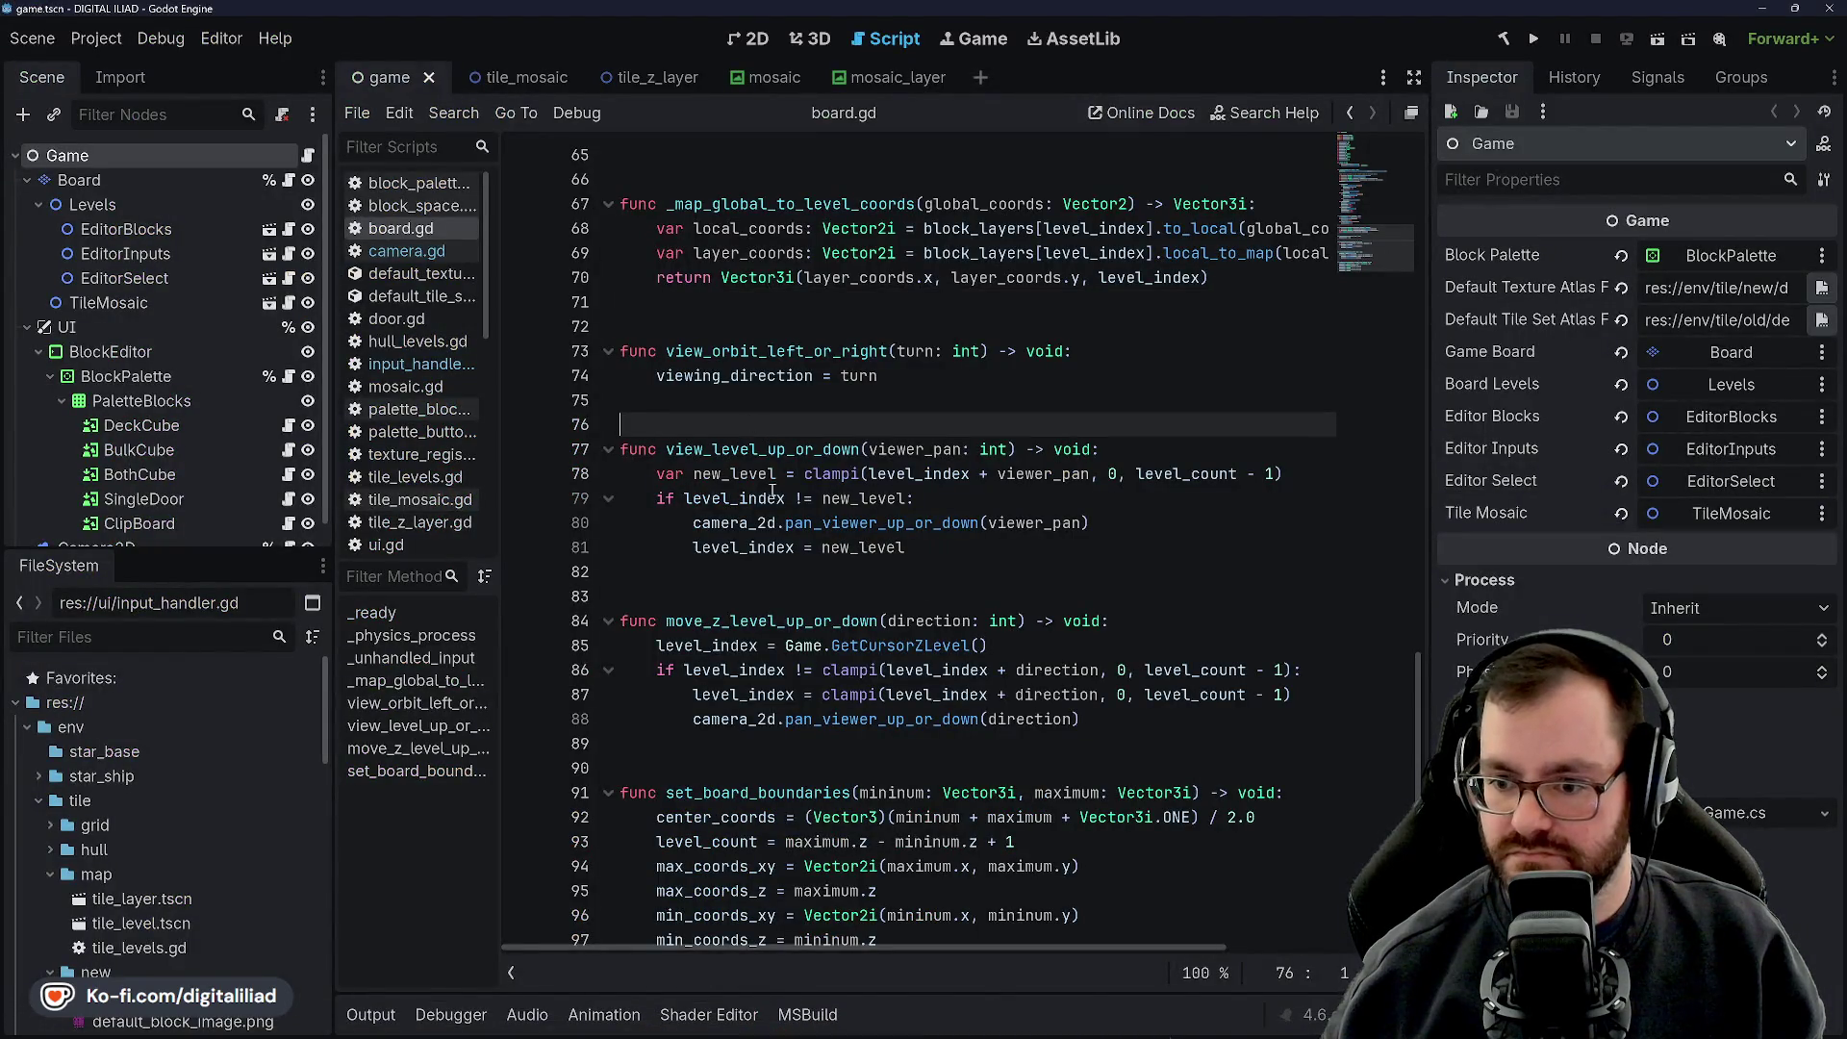
scroll(779, 551, "up", 5)
scroll(780, 552, "up", 5)
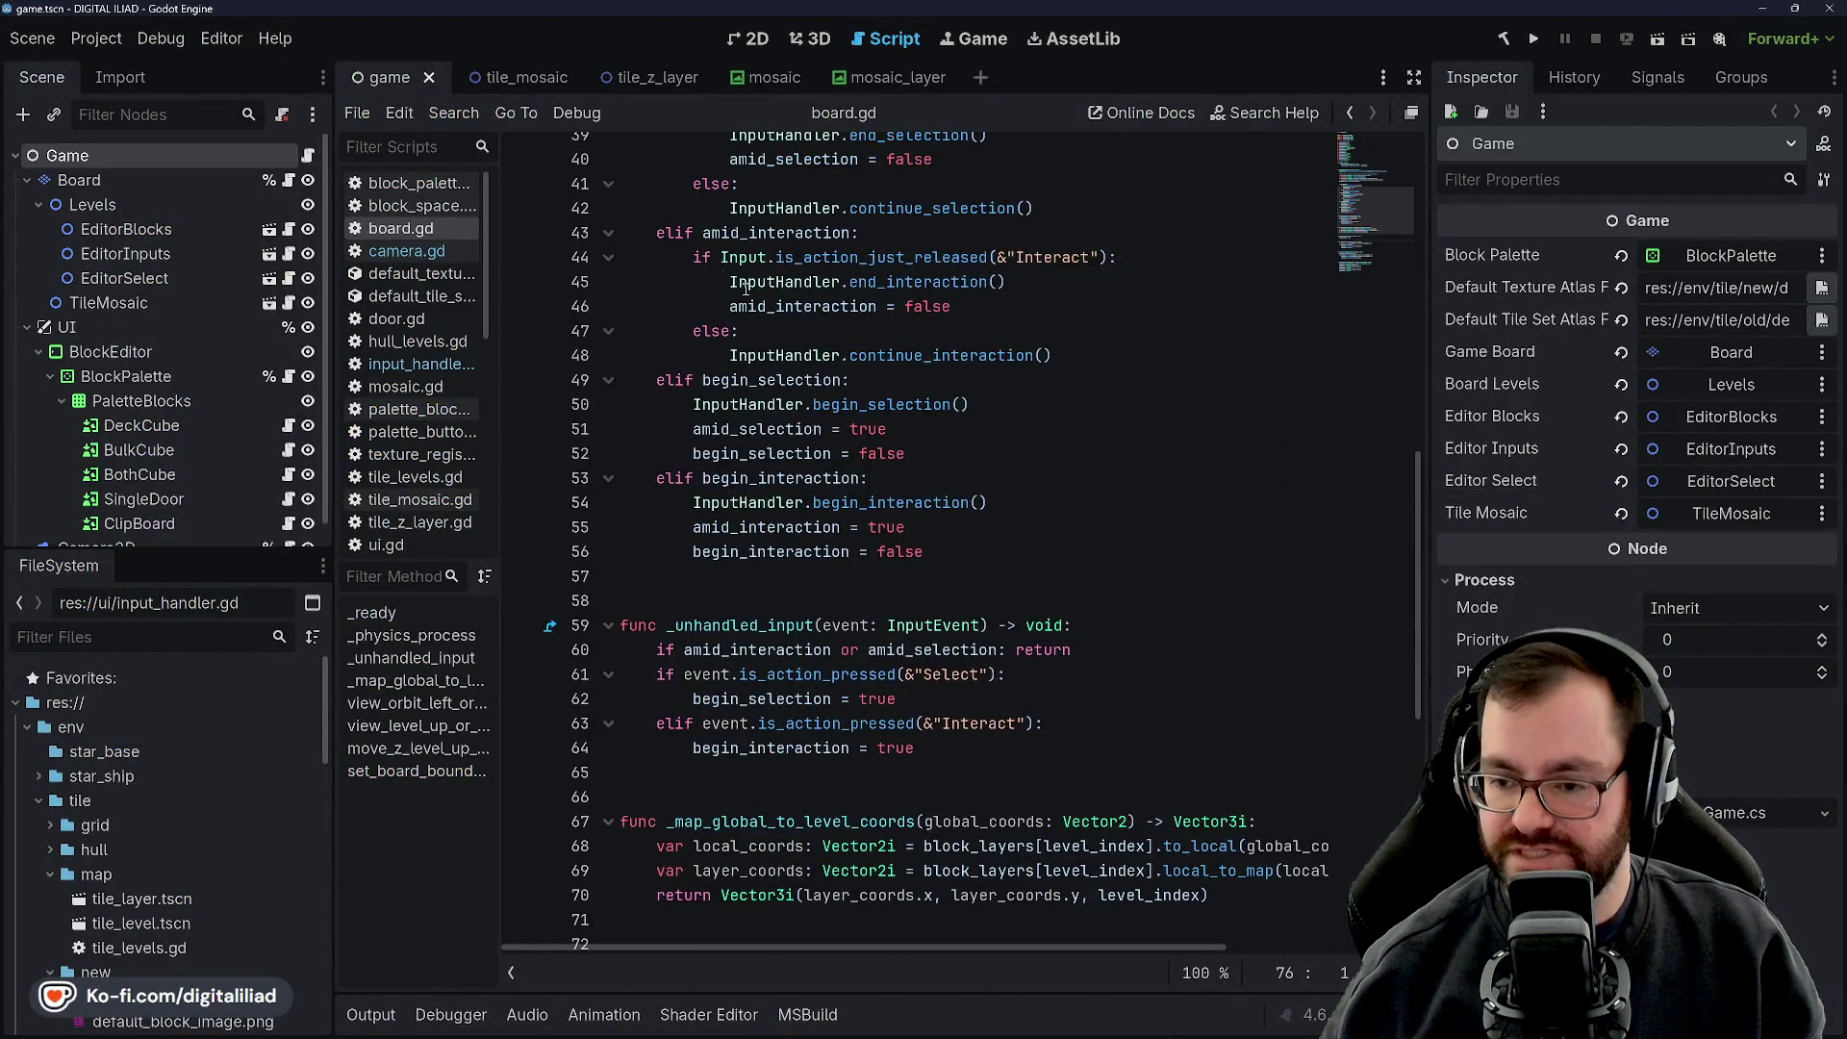
scroll(684, 281, "down", 5)
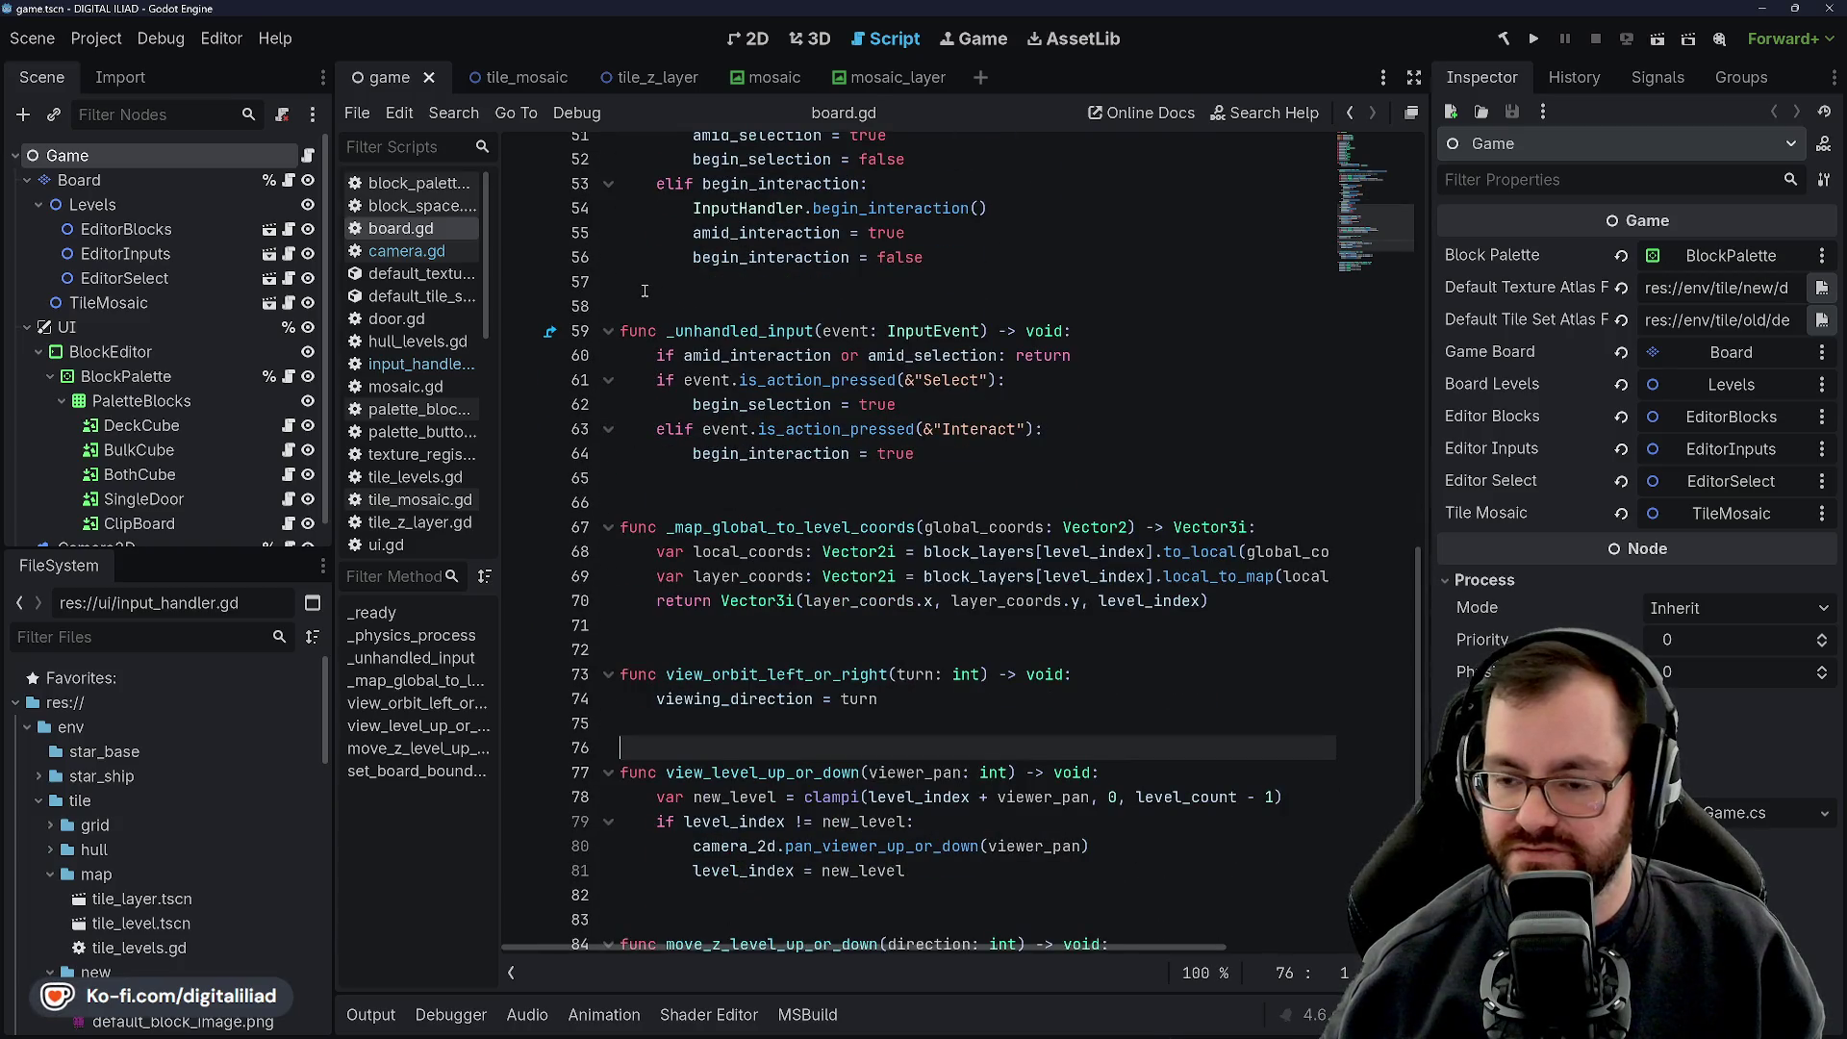
scroll(785, 522, "down", 2)
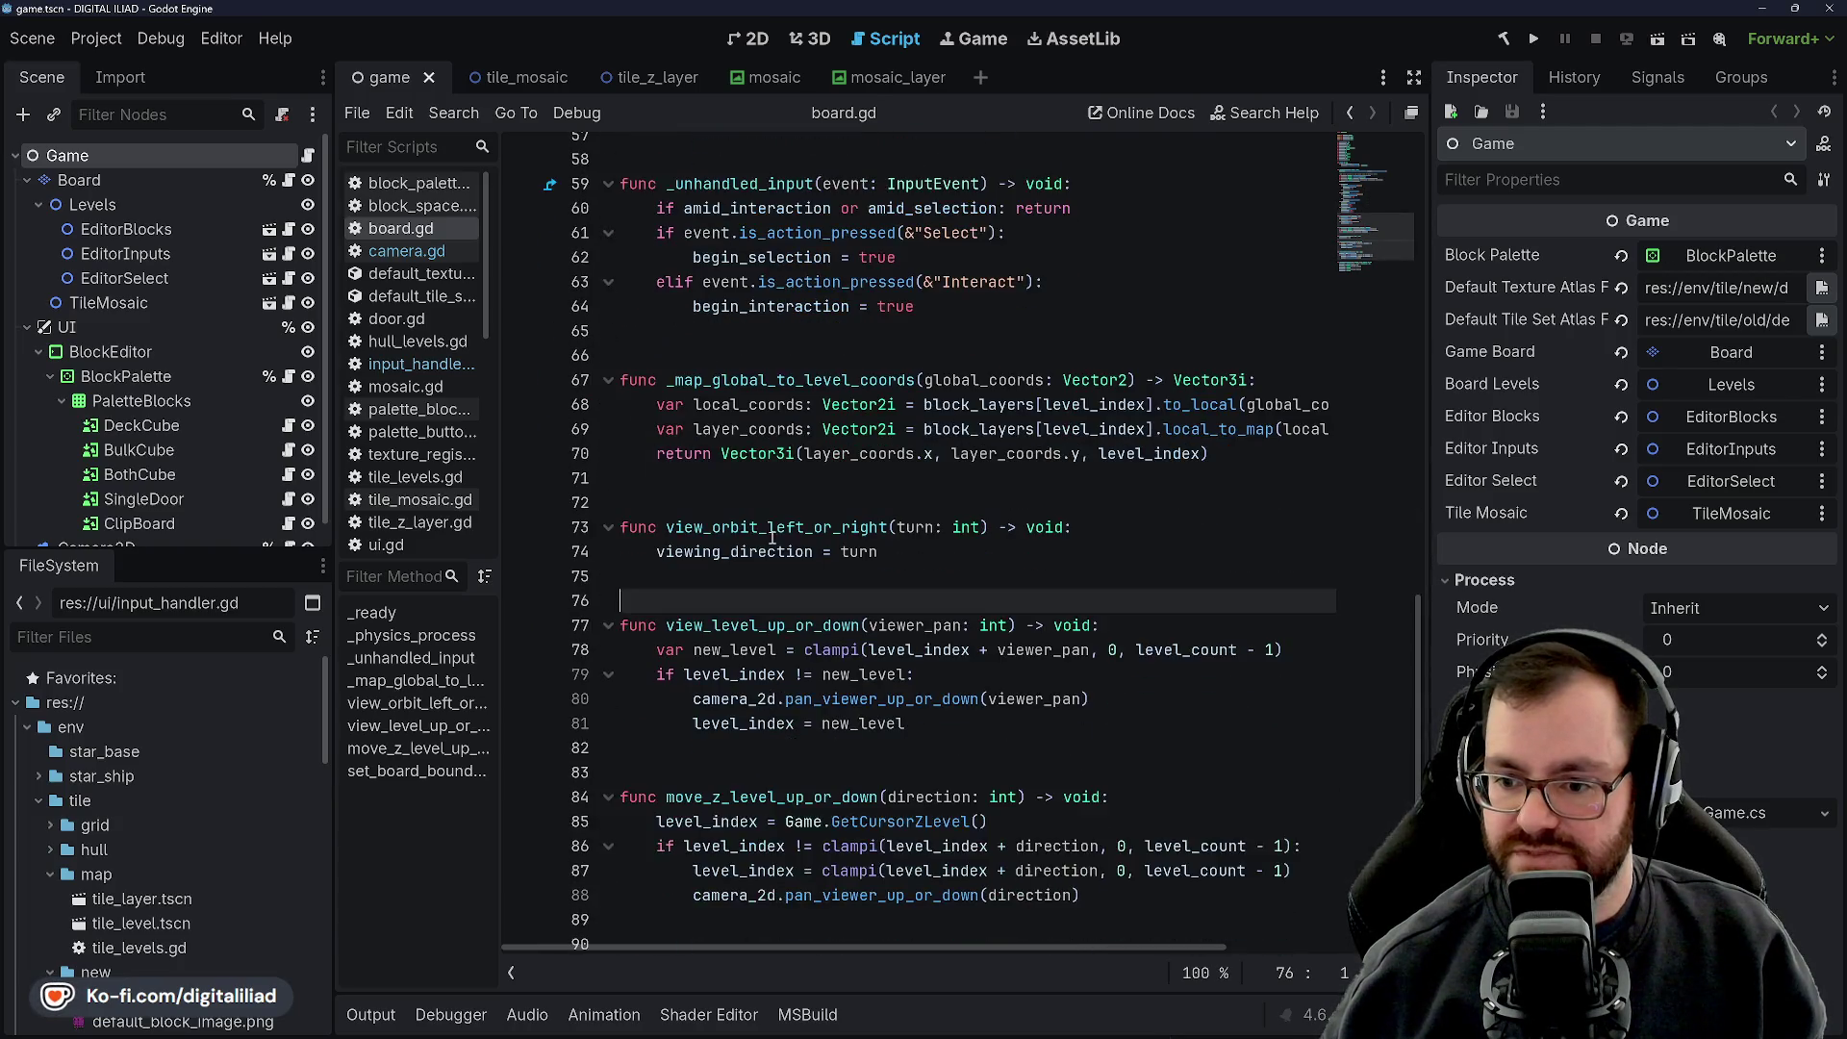
left_click(718, 499)
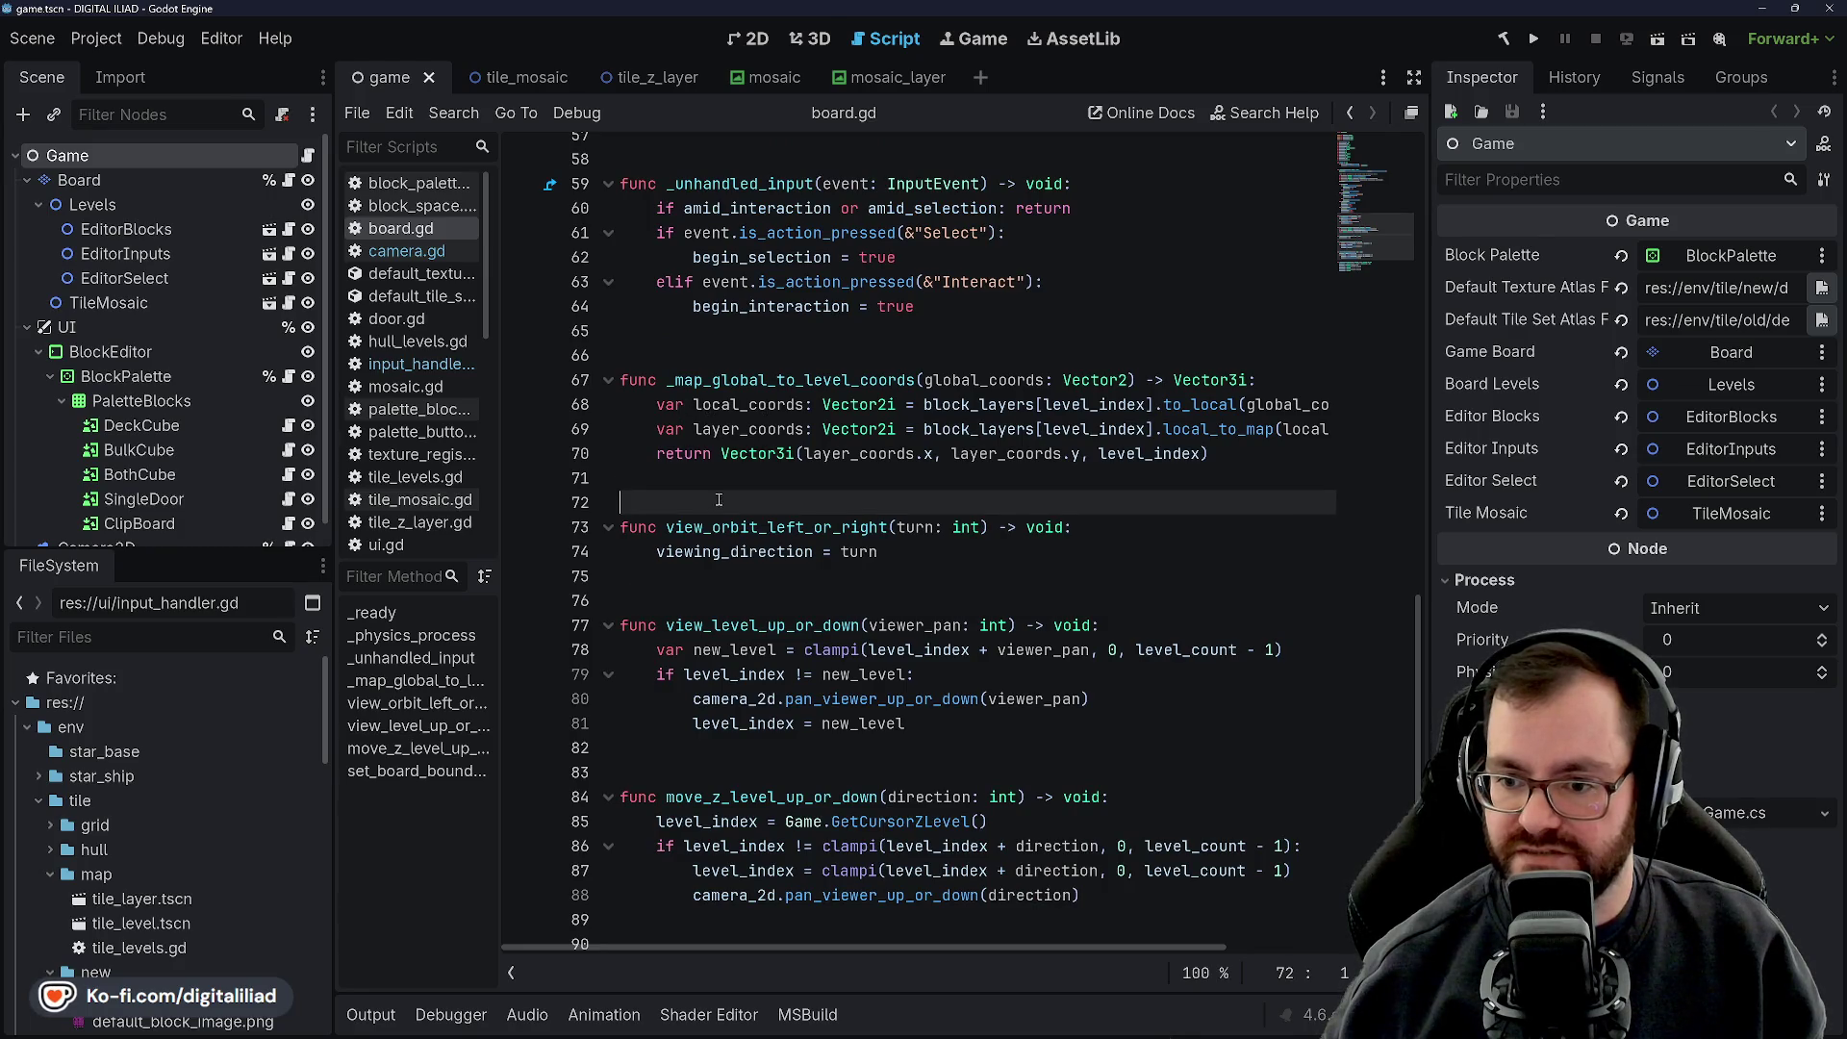
left_click(717, 479)
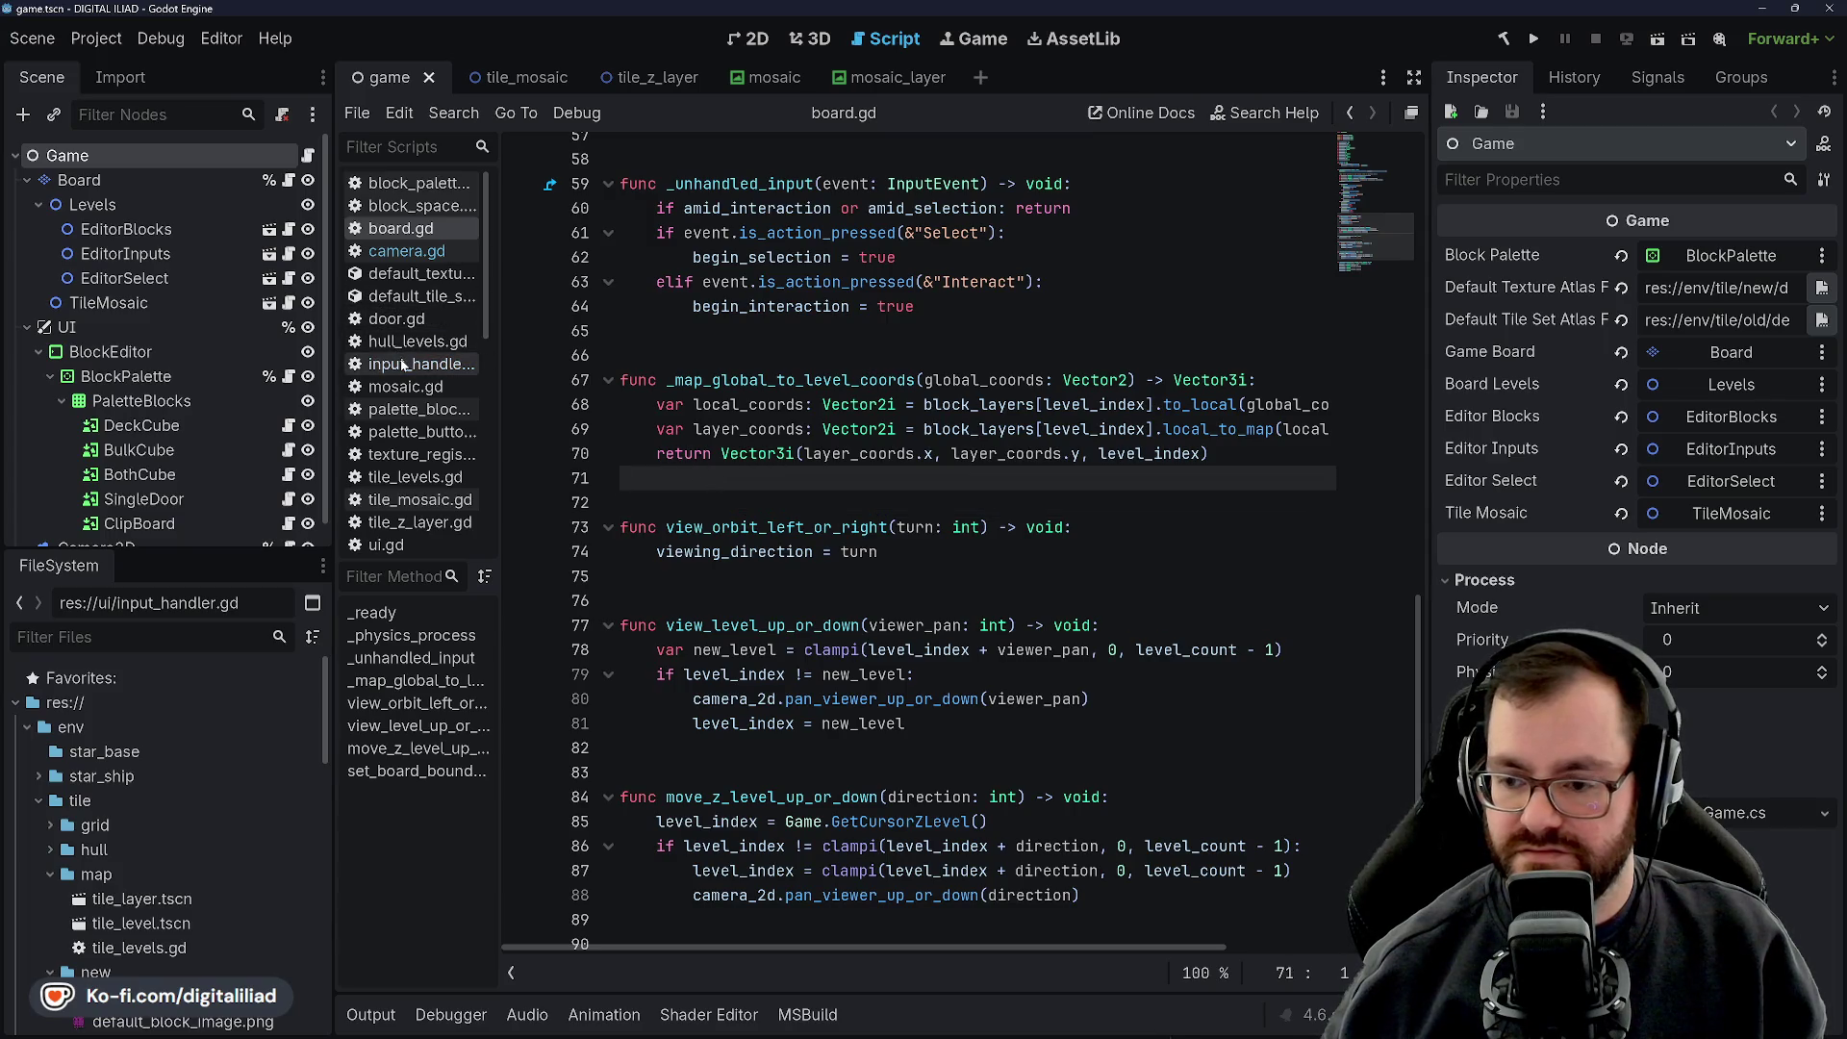
scroll(795, 558, "up", 10)
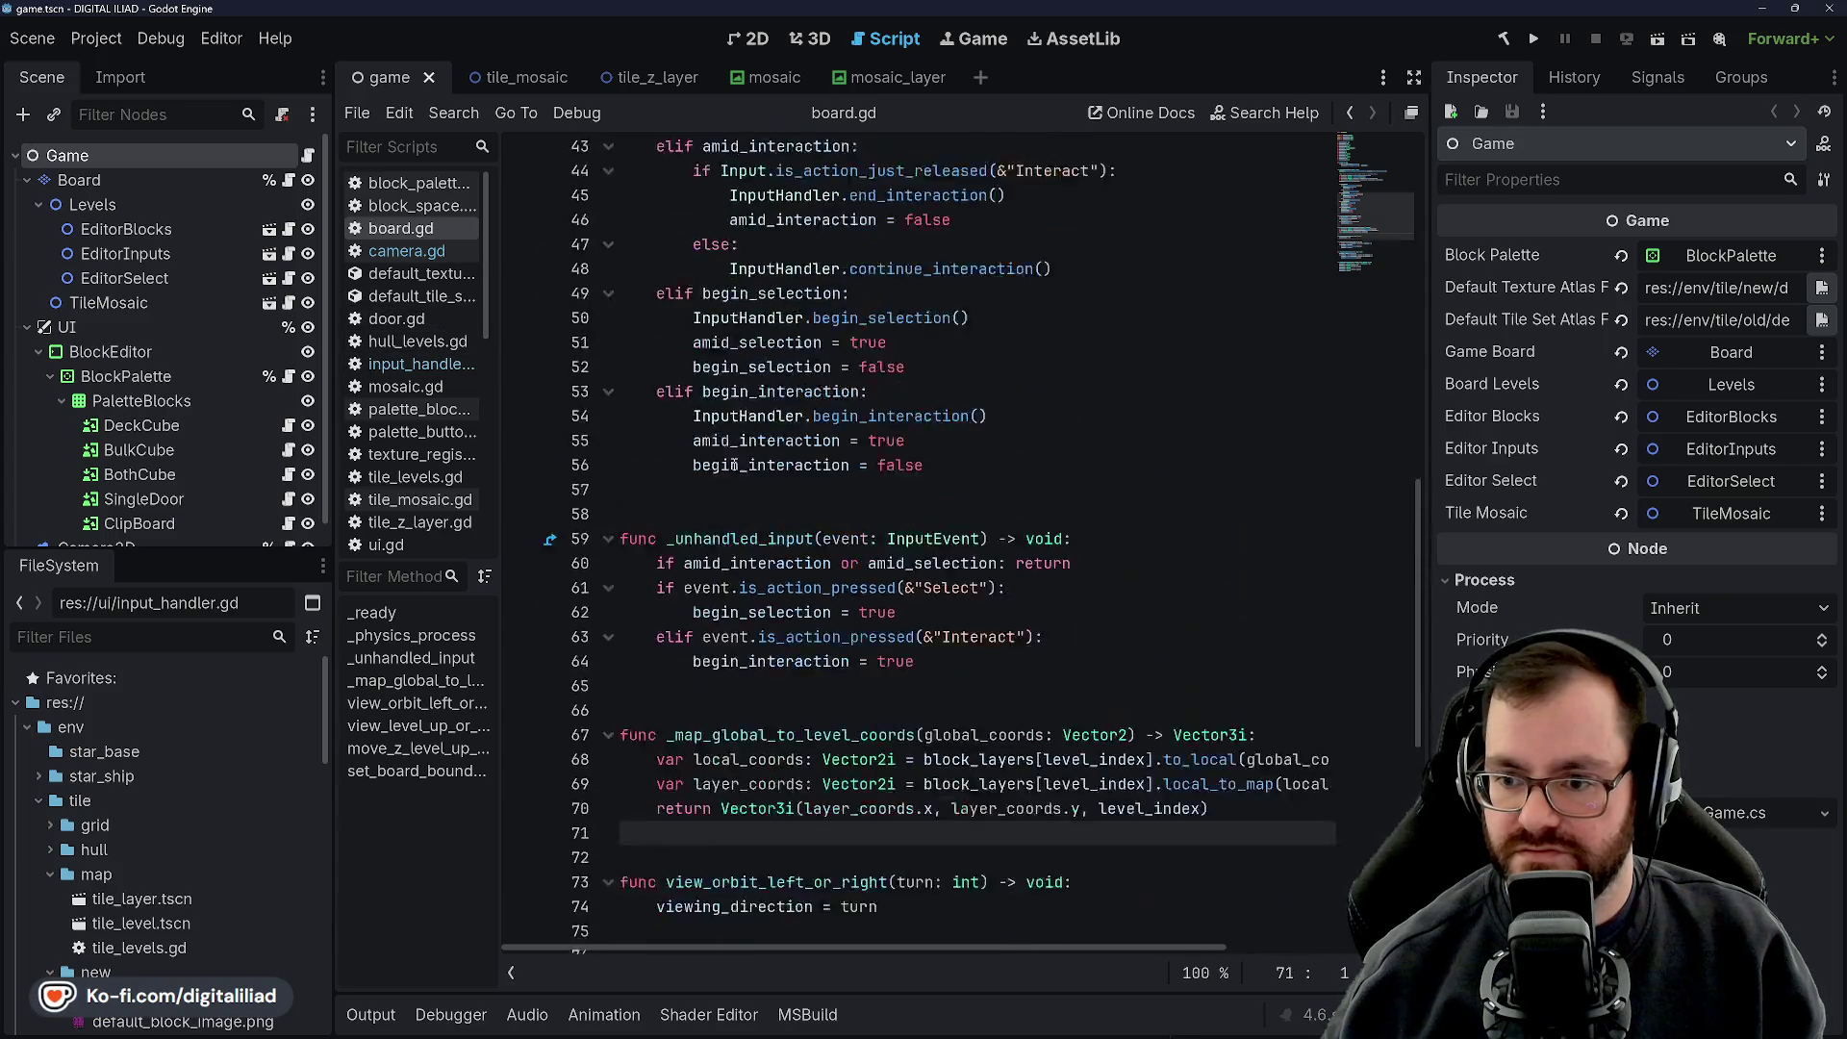
scroll(794, 559, "up", 5)
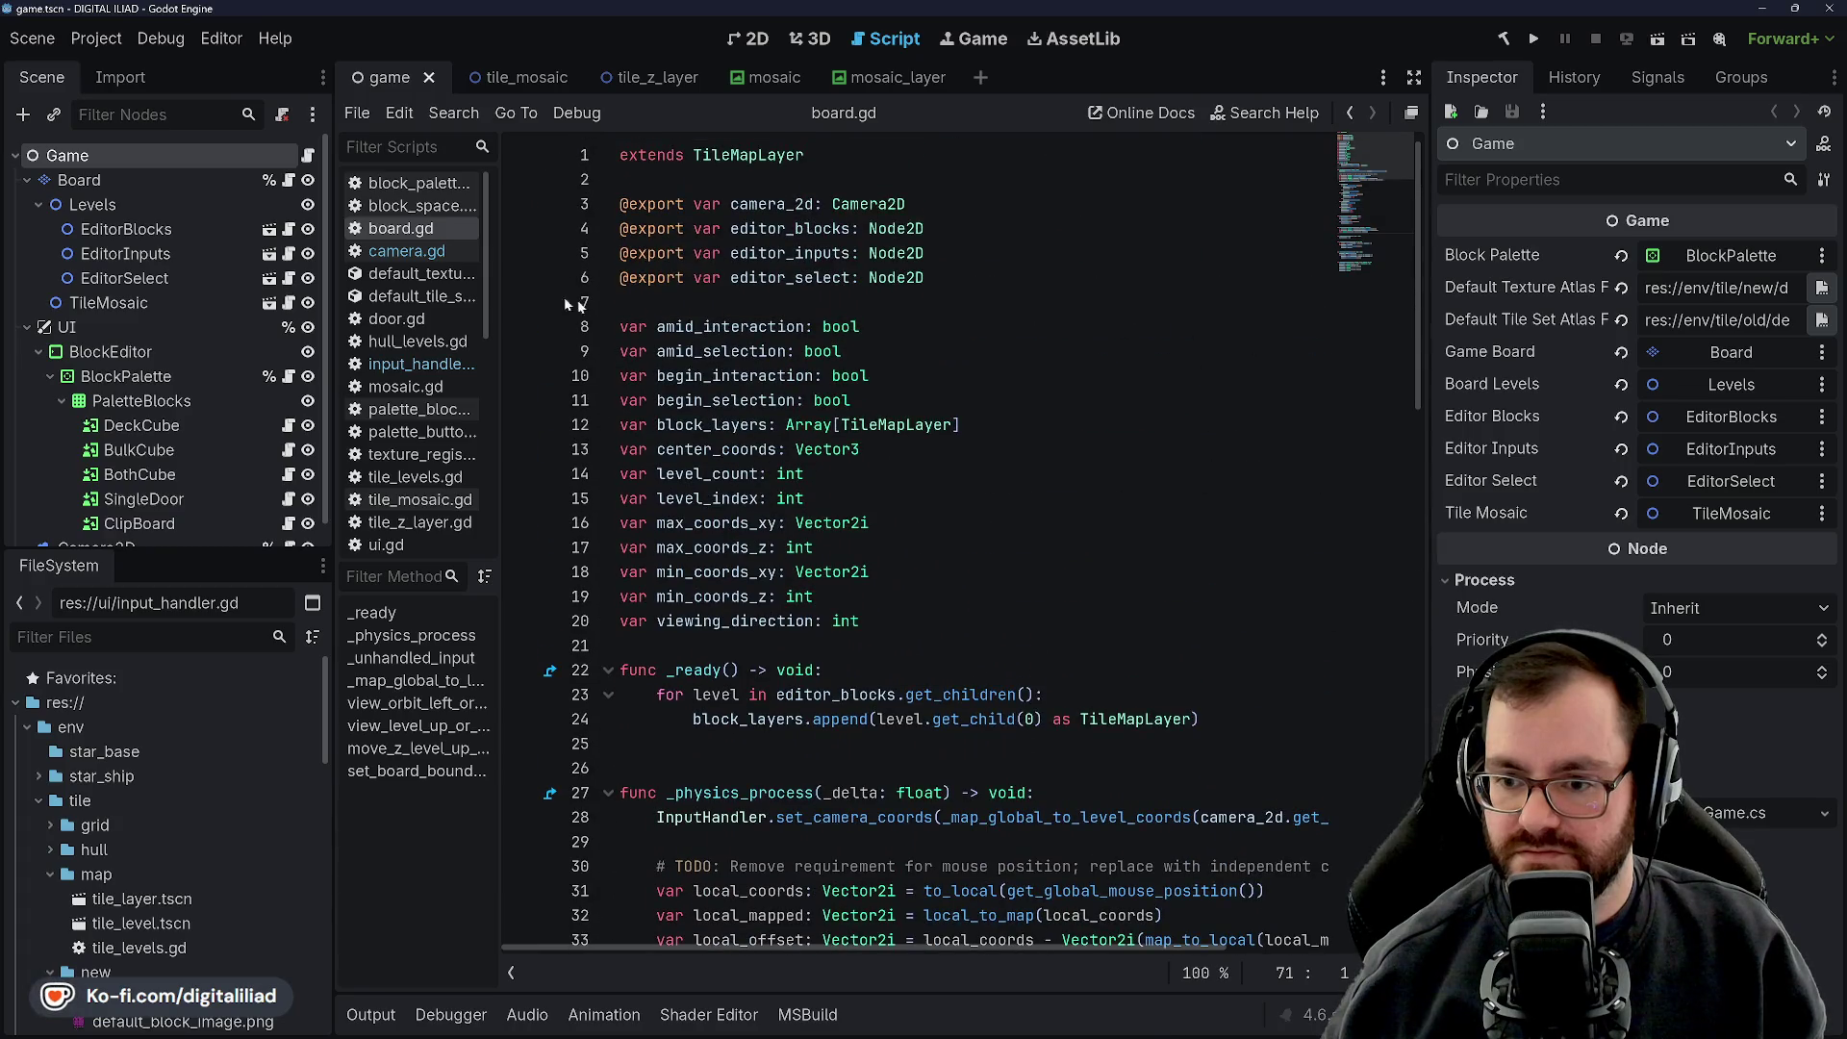
View input_handler.gd, board.gd and camera.gd, then return to the Bonsai Banzai editor
left_click(420, 364)
left_click(404, 228)
left_click(412, 252)
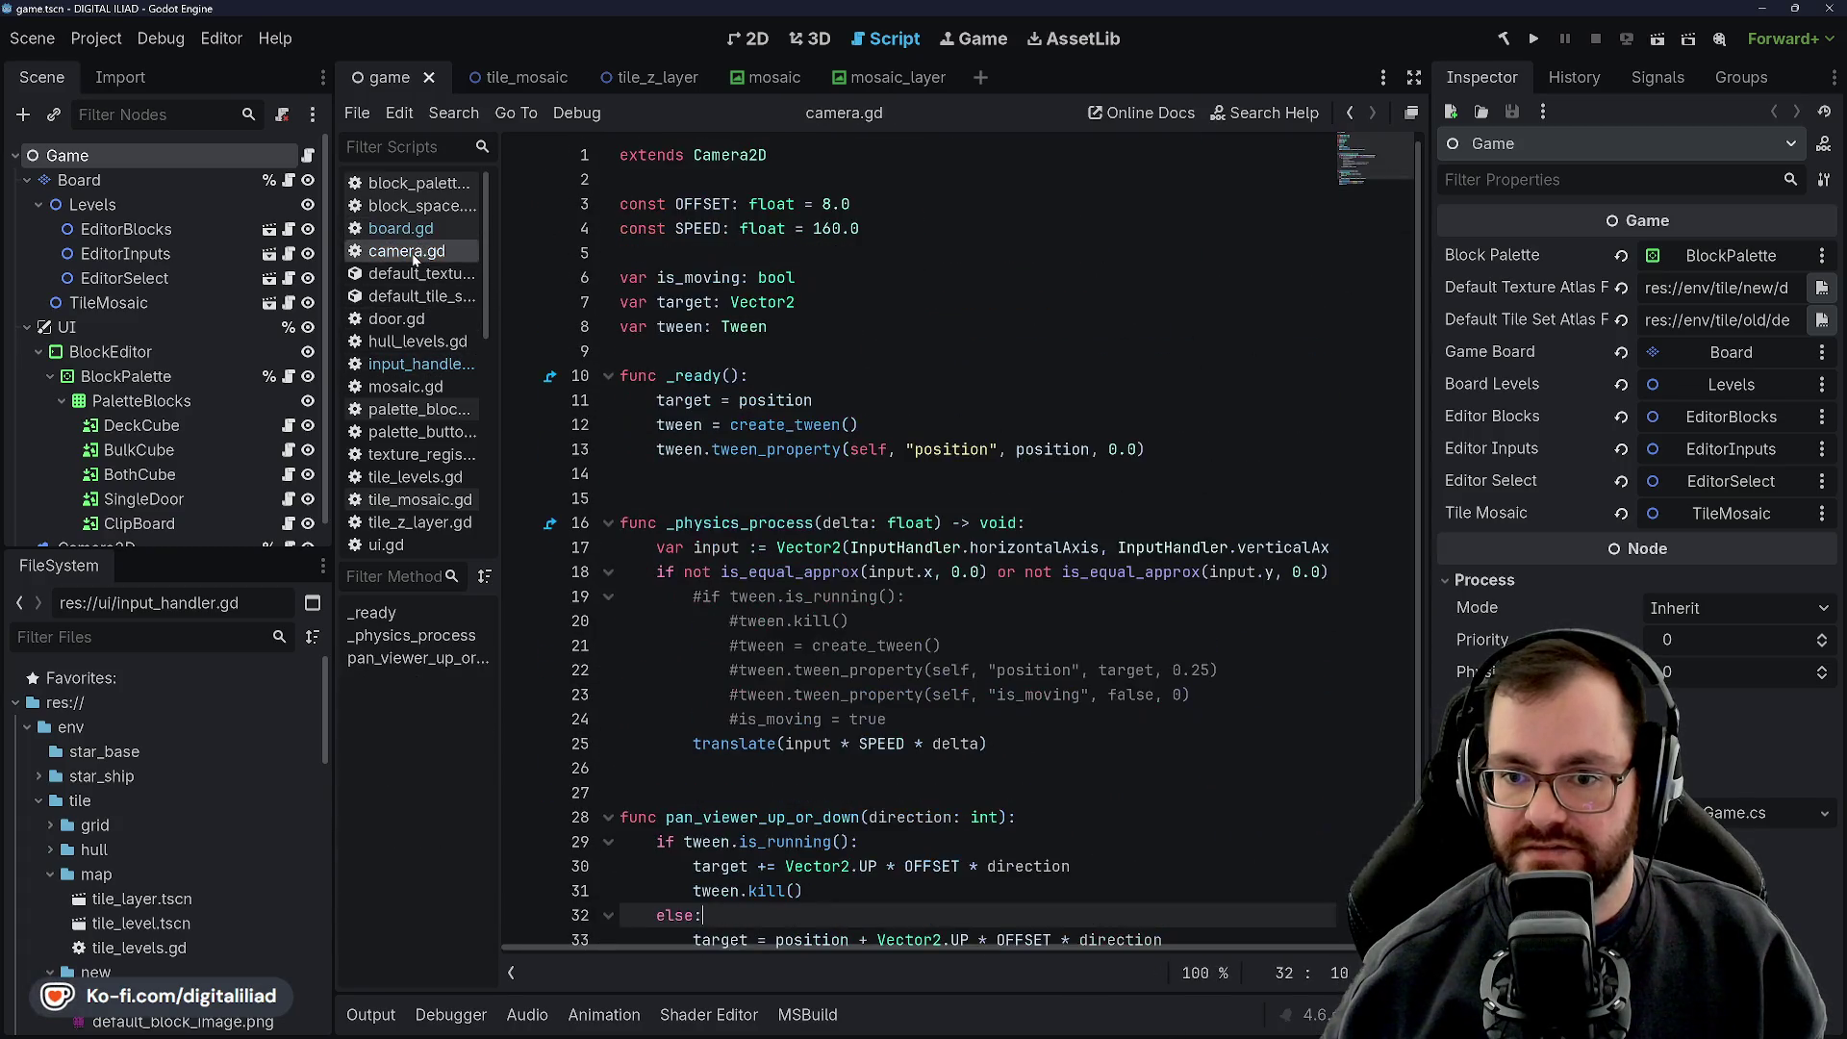
left_click(404, 228)
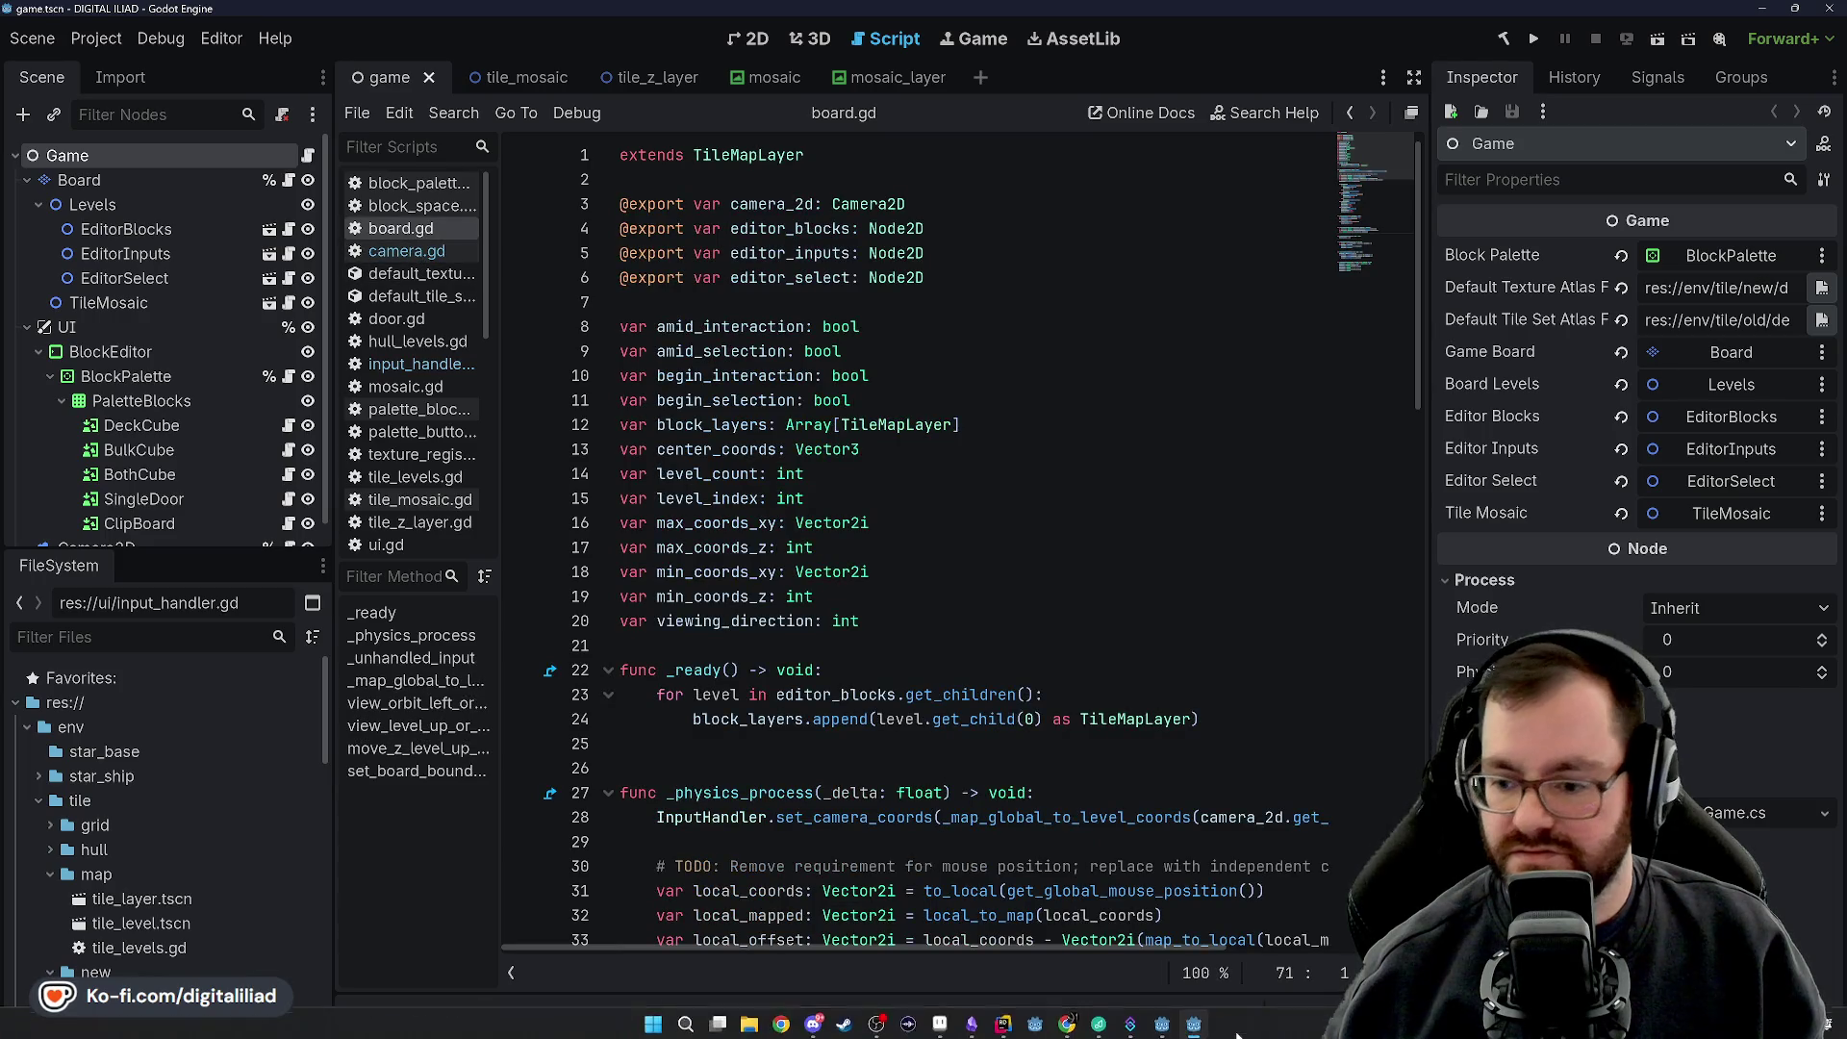
left_click(1163, 1021)
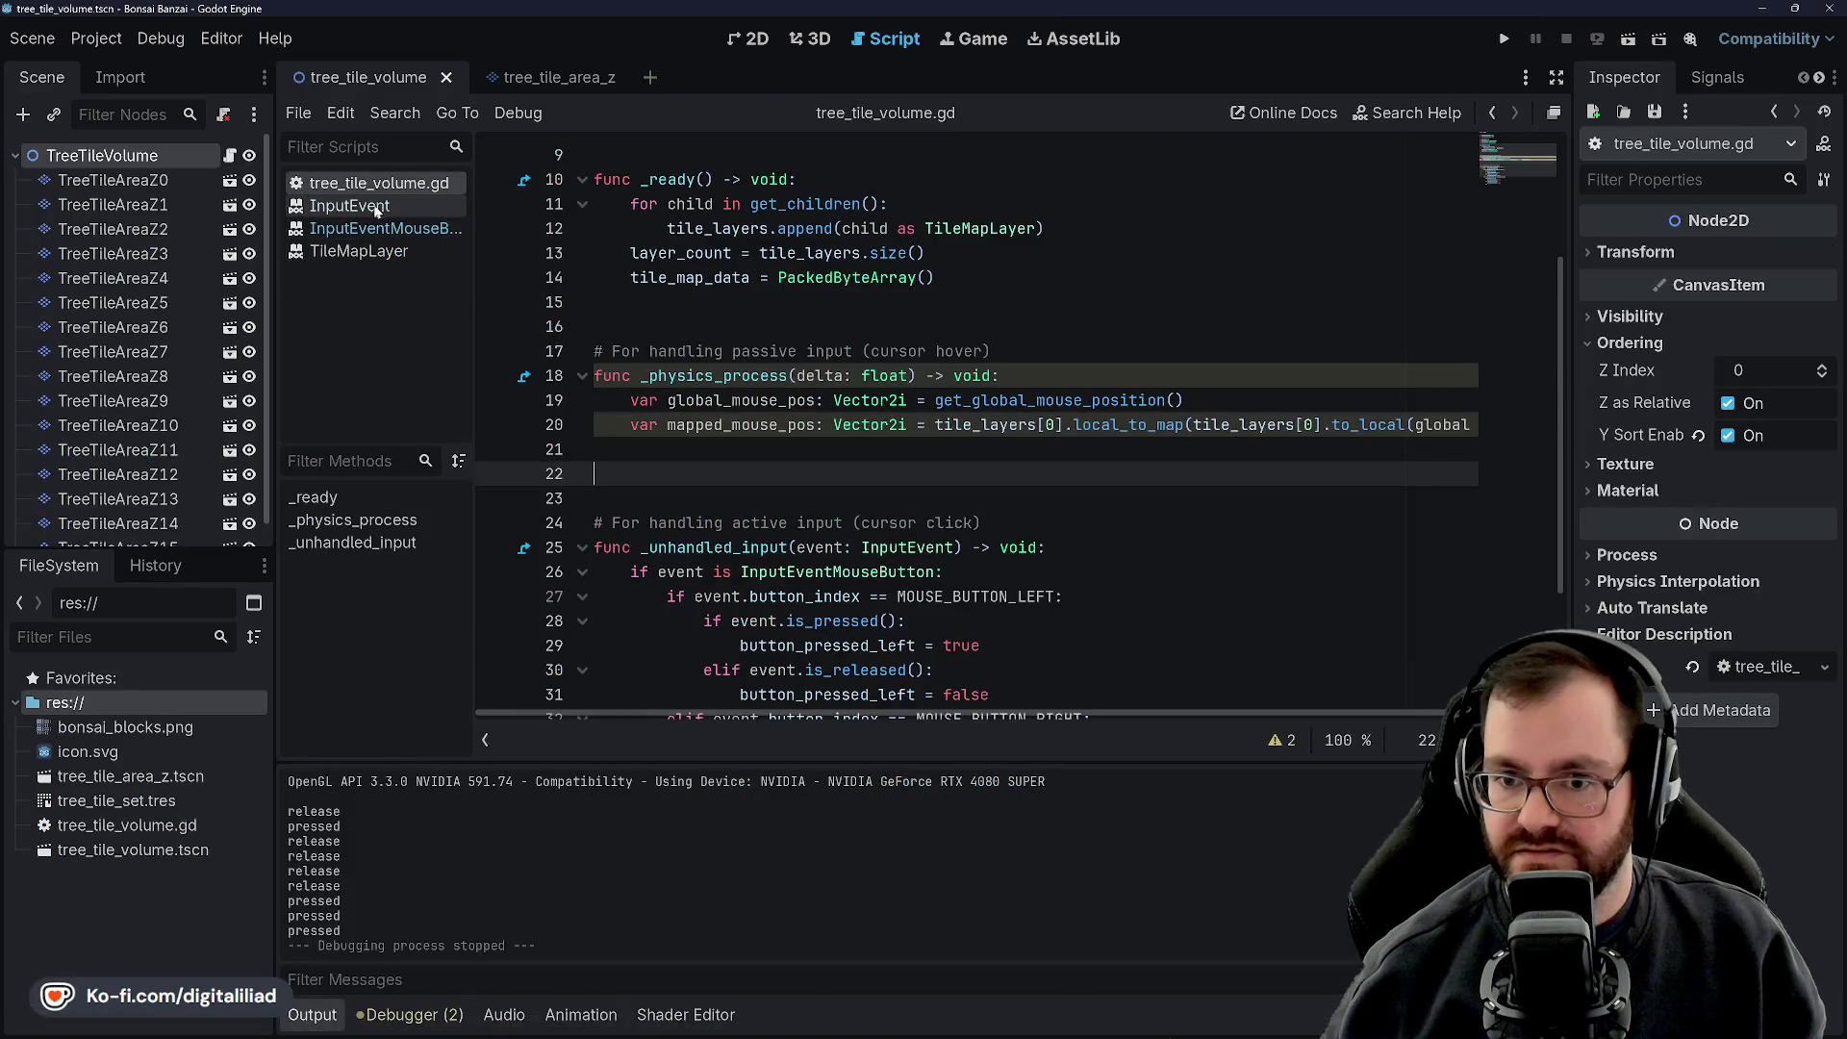
Add a local_mouse_pos: Vector2 variable holding the to_local conversion, feed it to local_to_map, and save
left_click(714, 402)
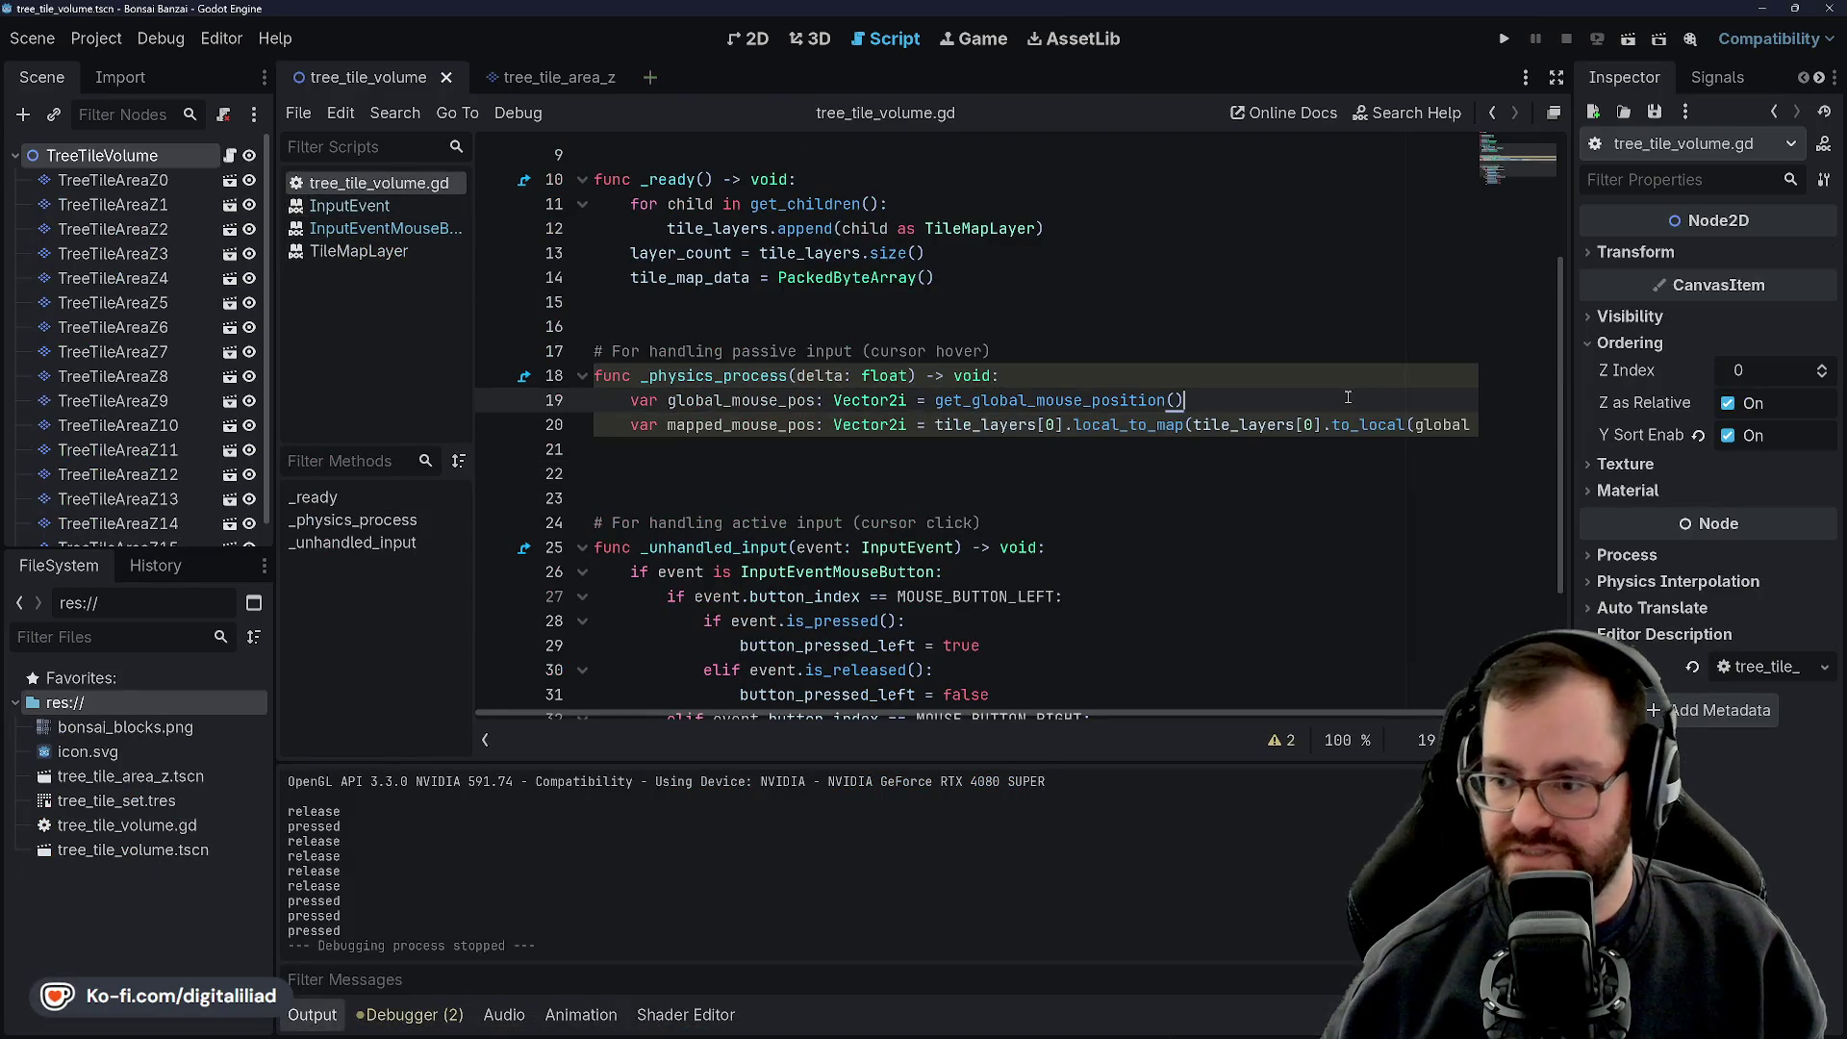
key("Return")
type("var local")
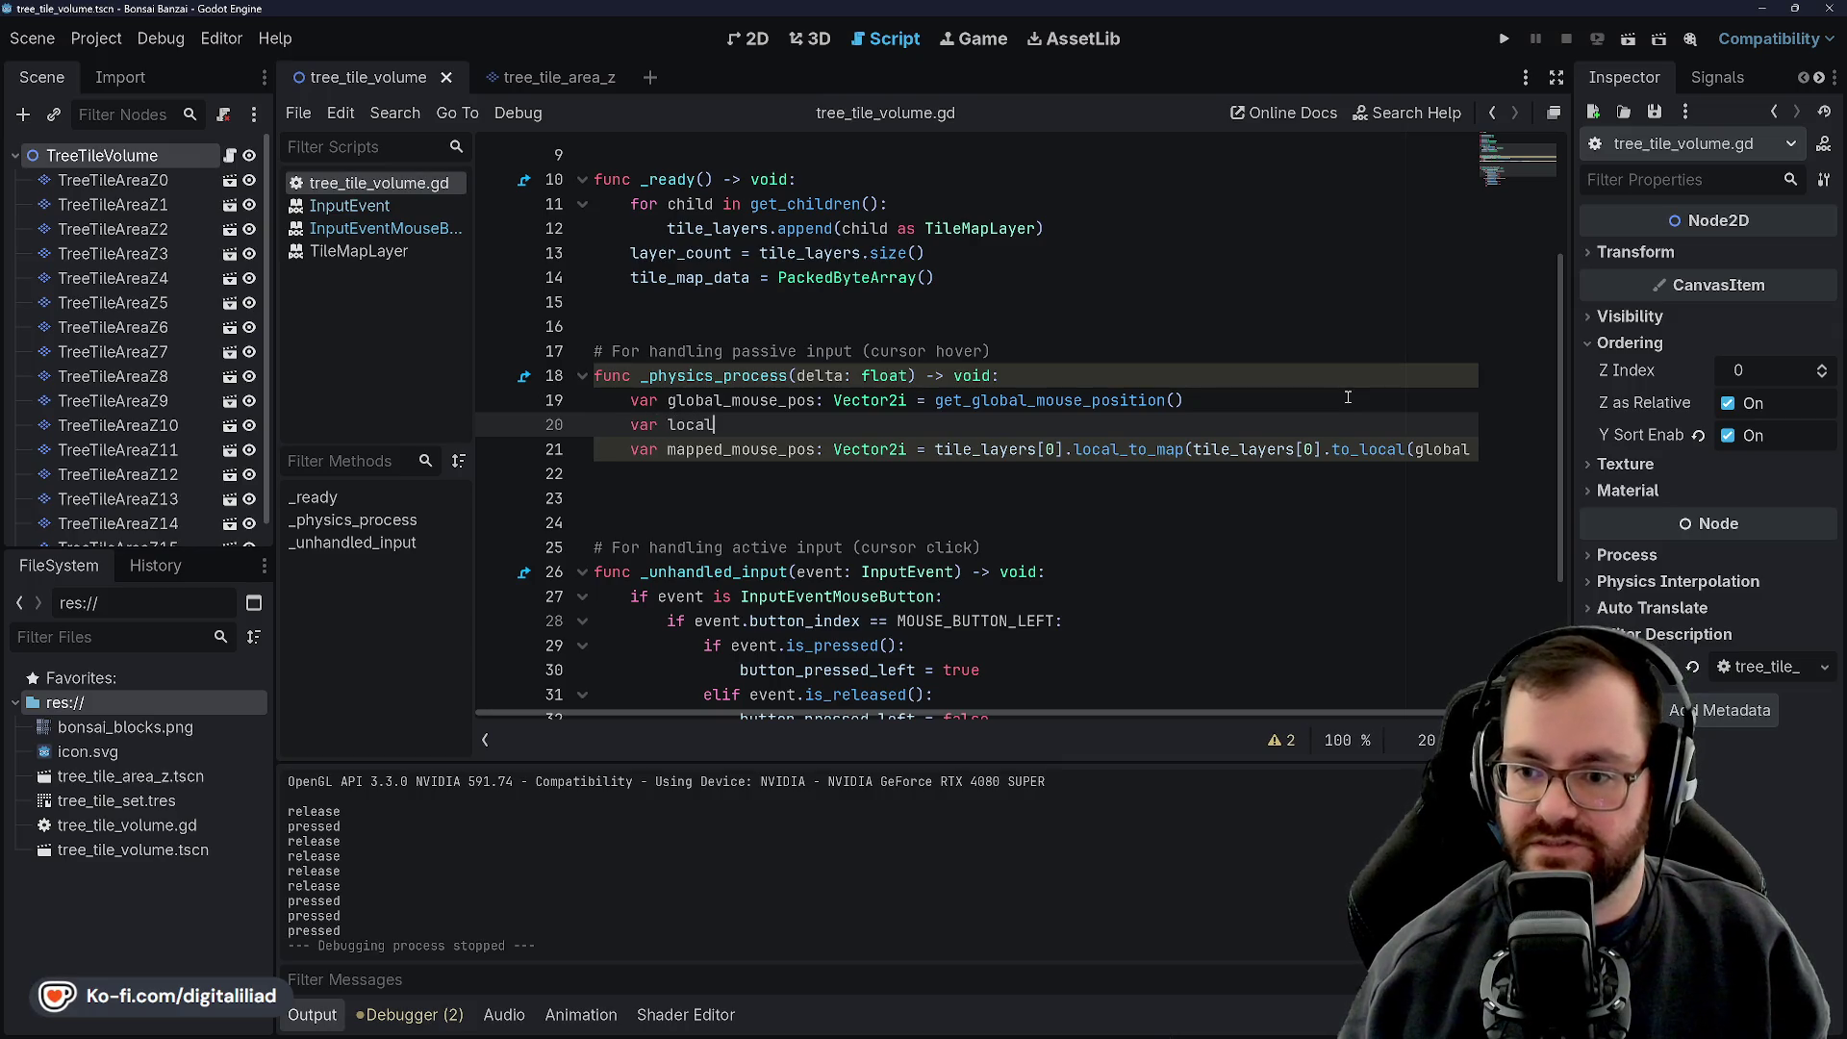
type("_mouse_pos:")
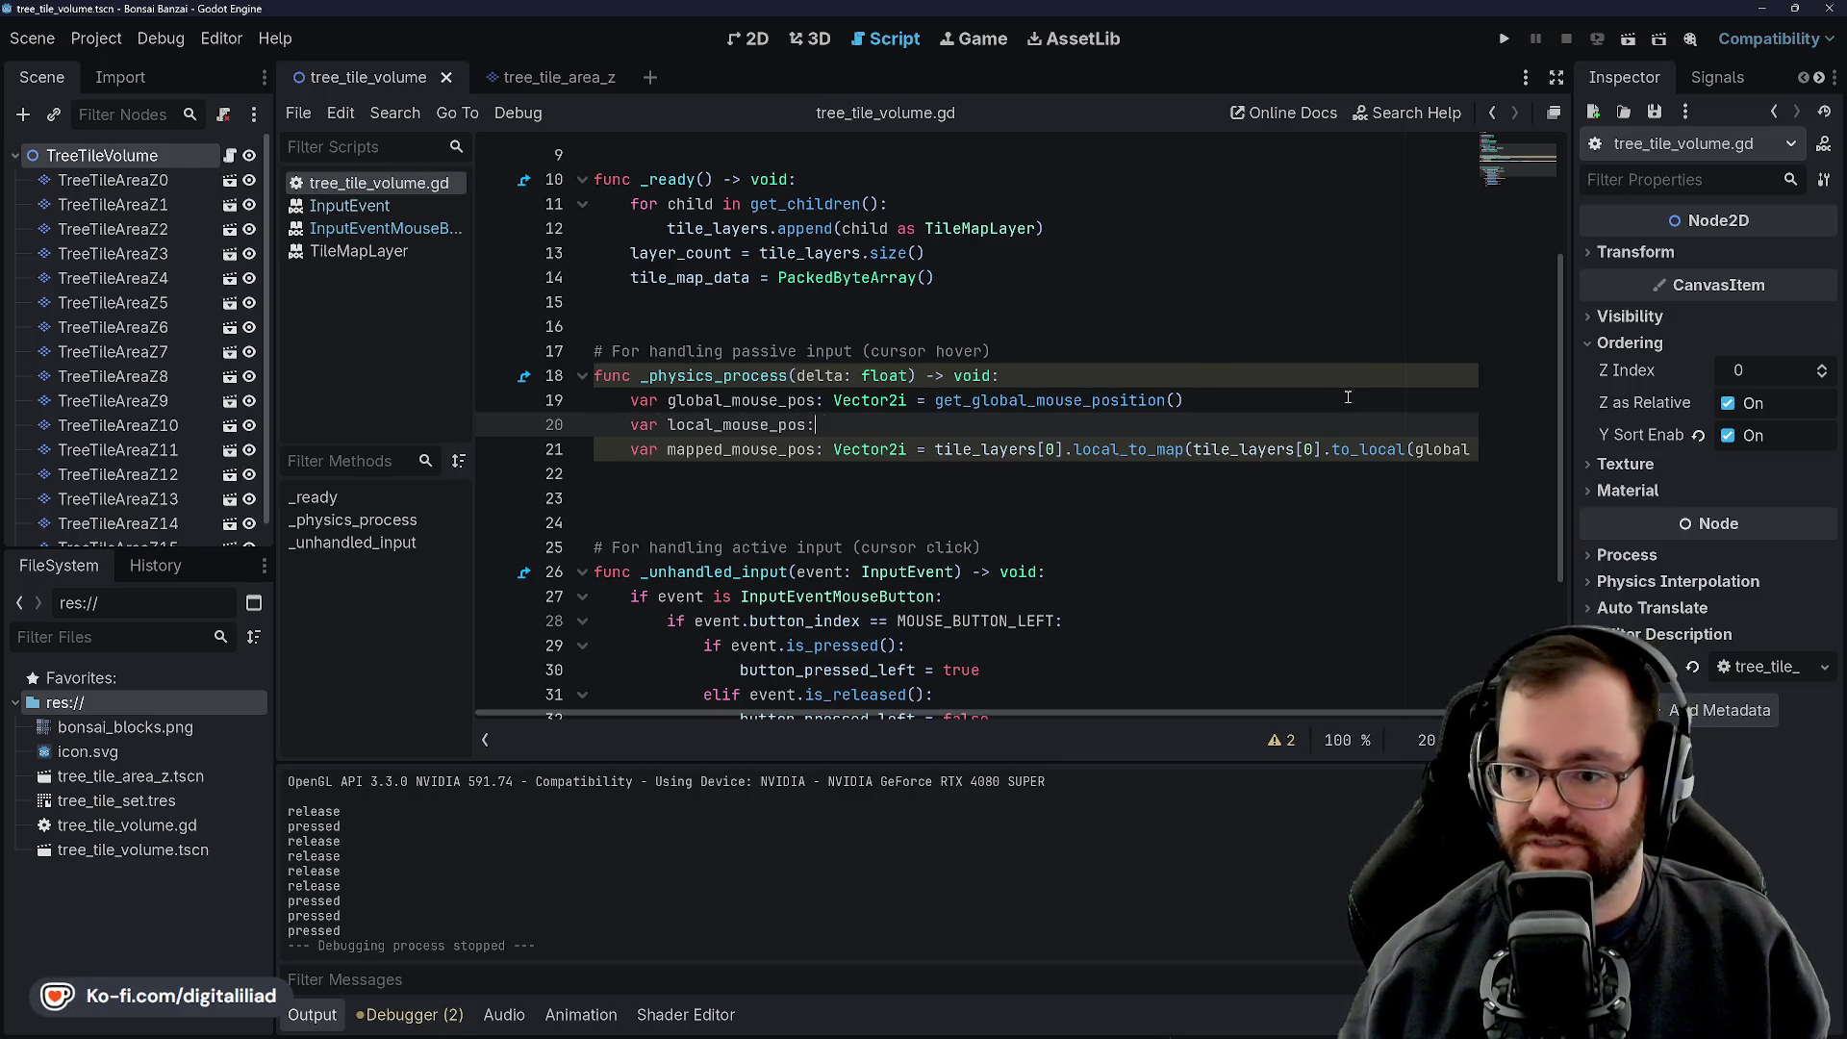
type(" Vector2 =")
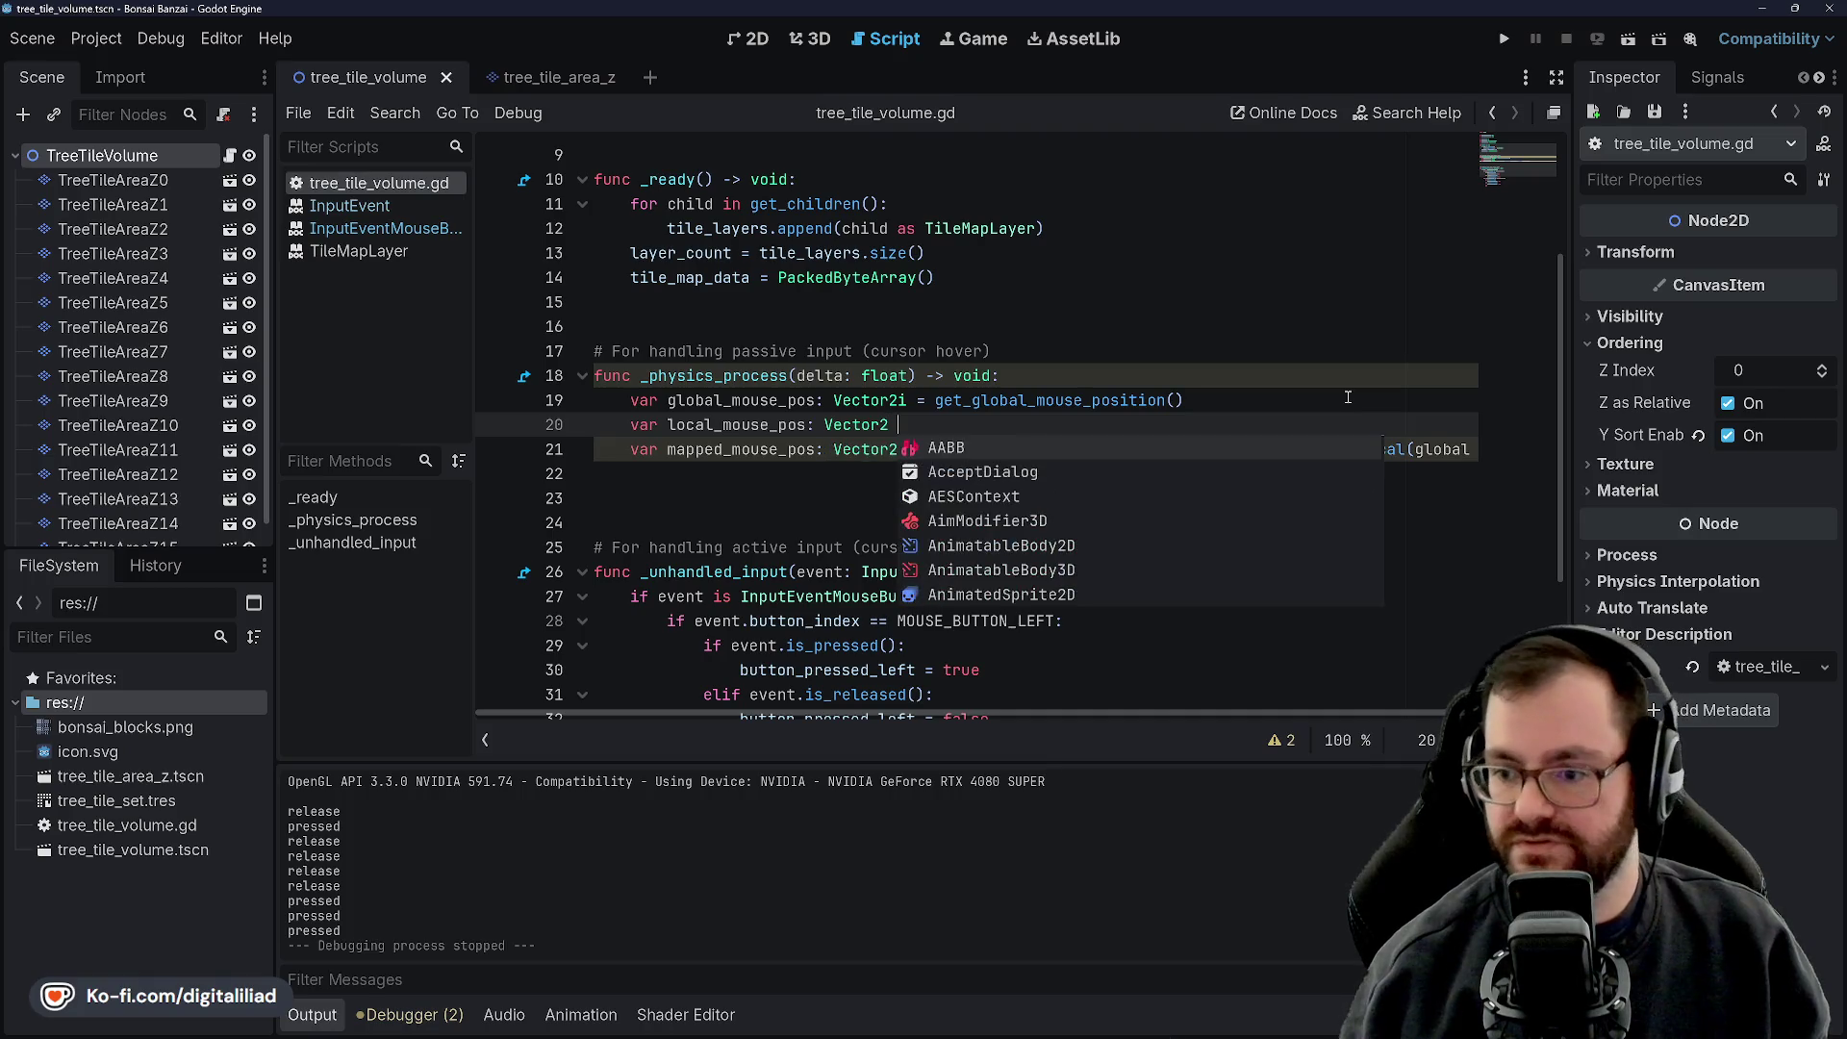
left_click(1040, 302)
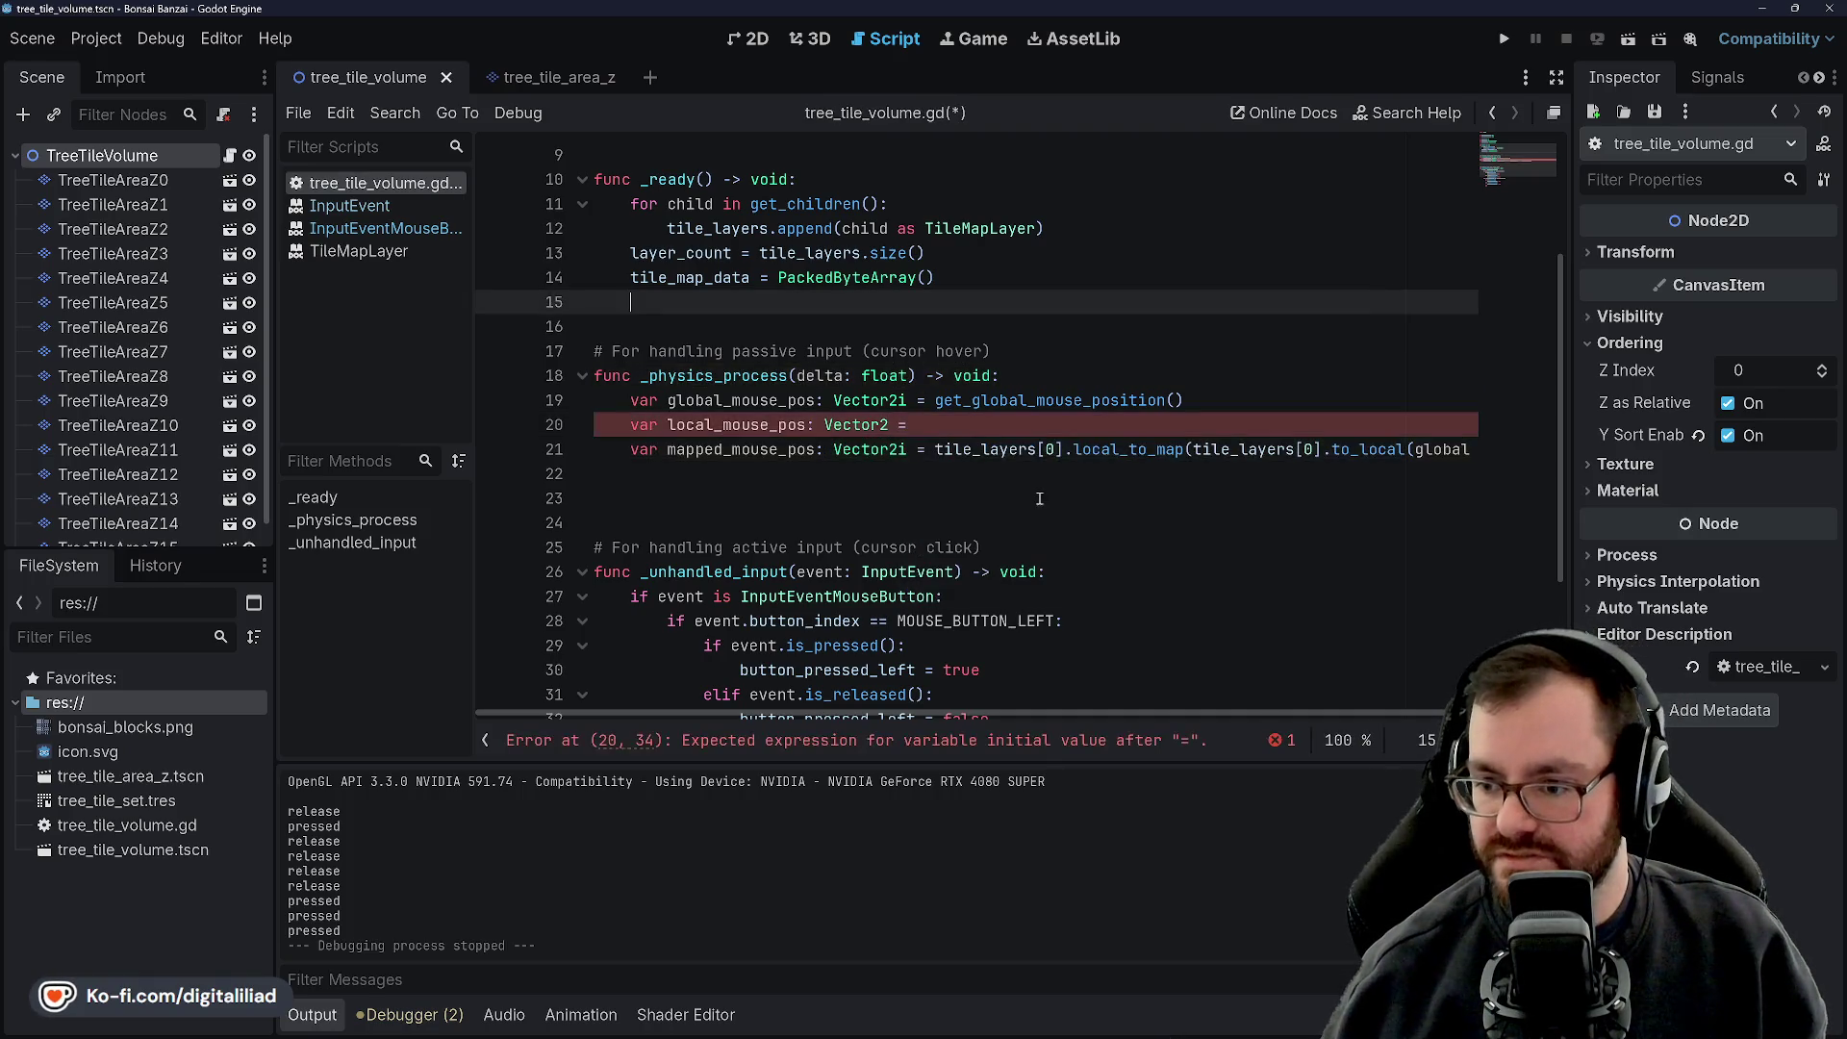
left_click_drag(935, 450, 1464, 449)
key("ctrl+c")
left_click(1102, 425)
key("ctrl+v")
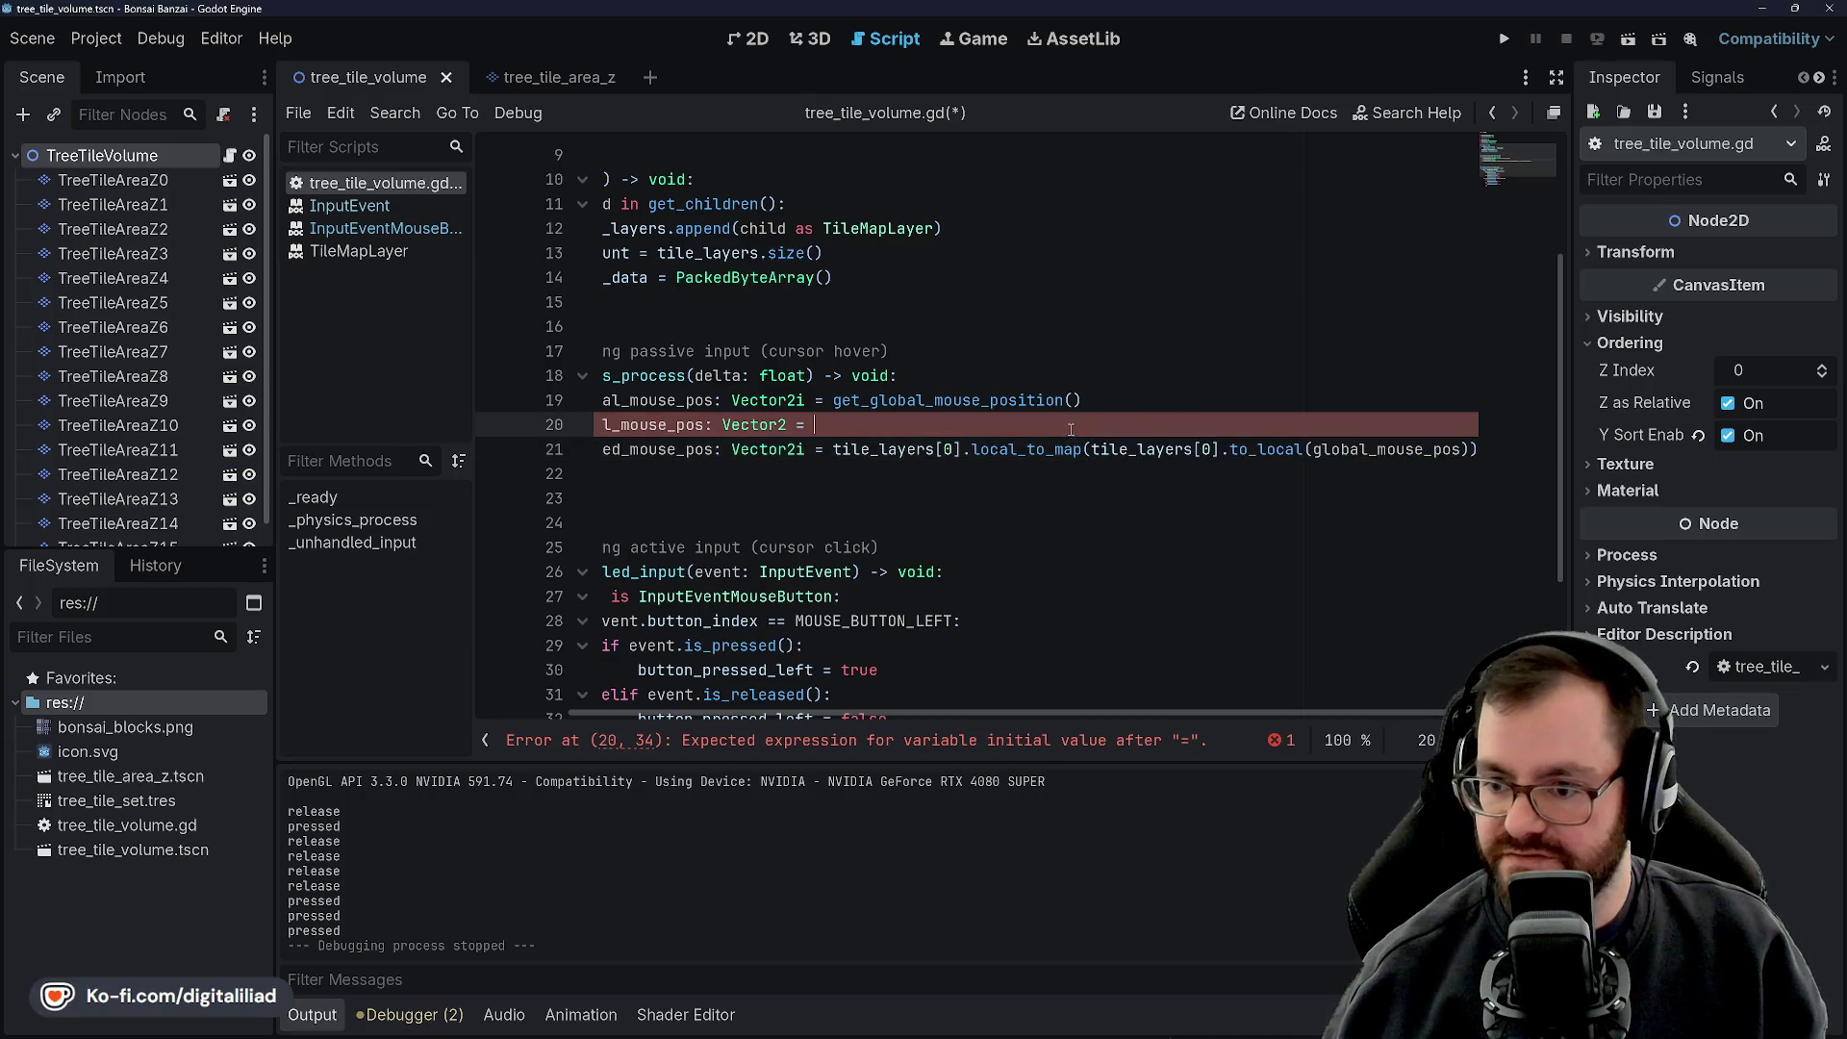
left_click_drag(1095, 450, 1467, 447)
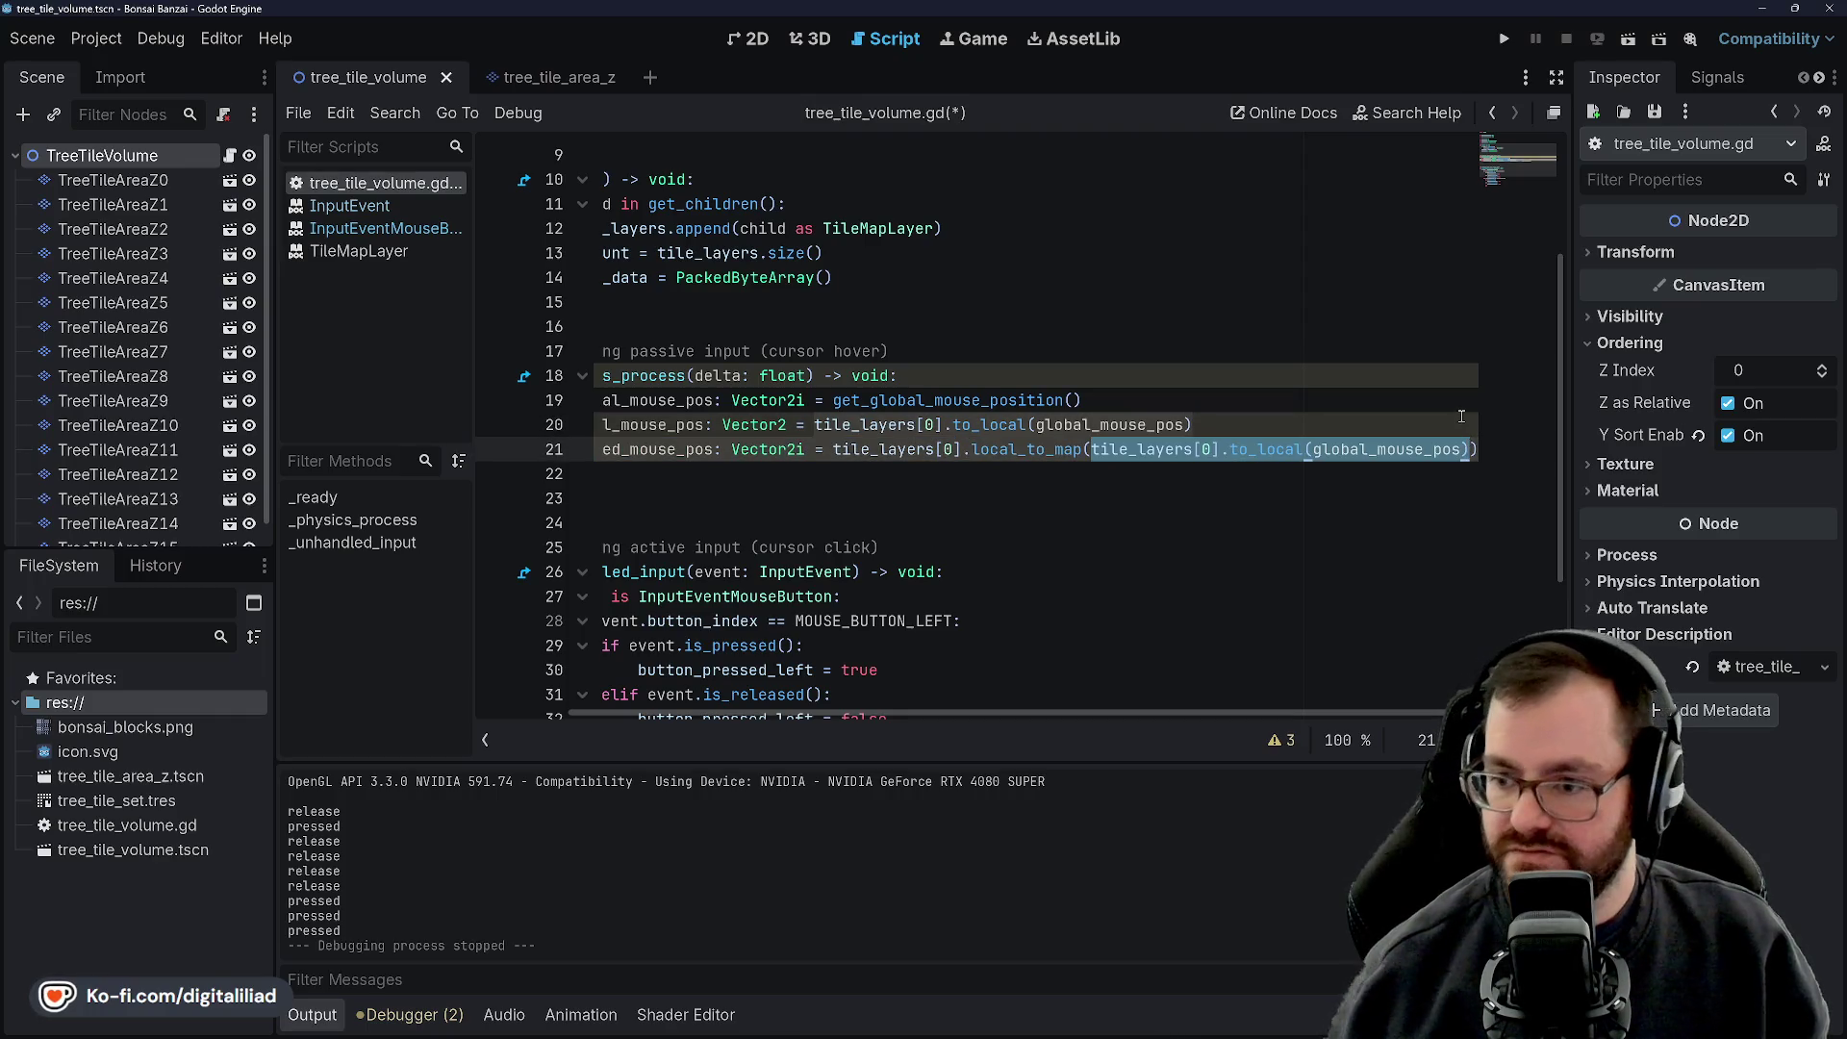
type("local_po")
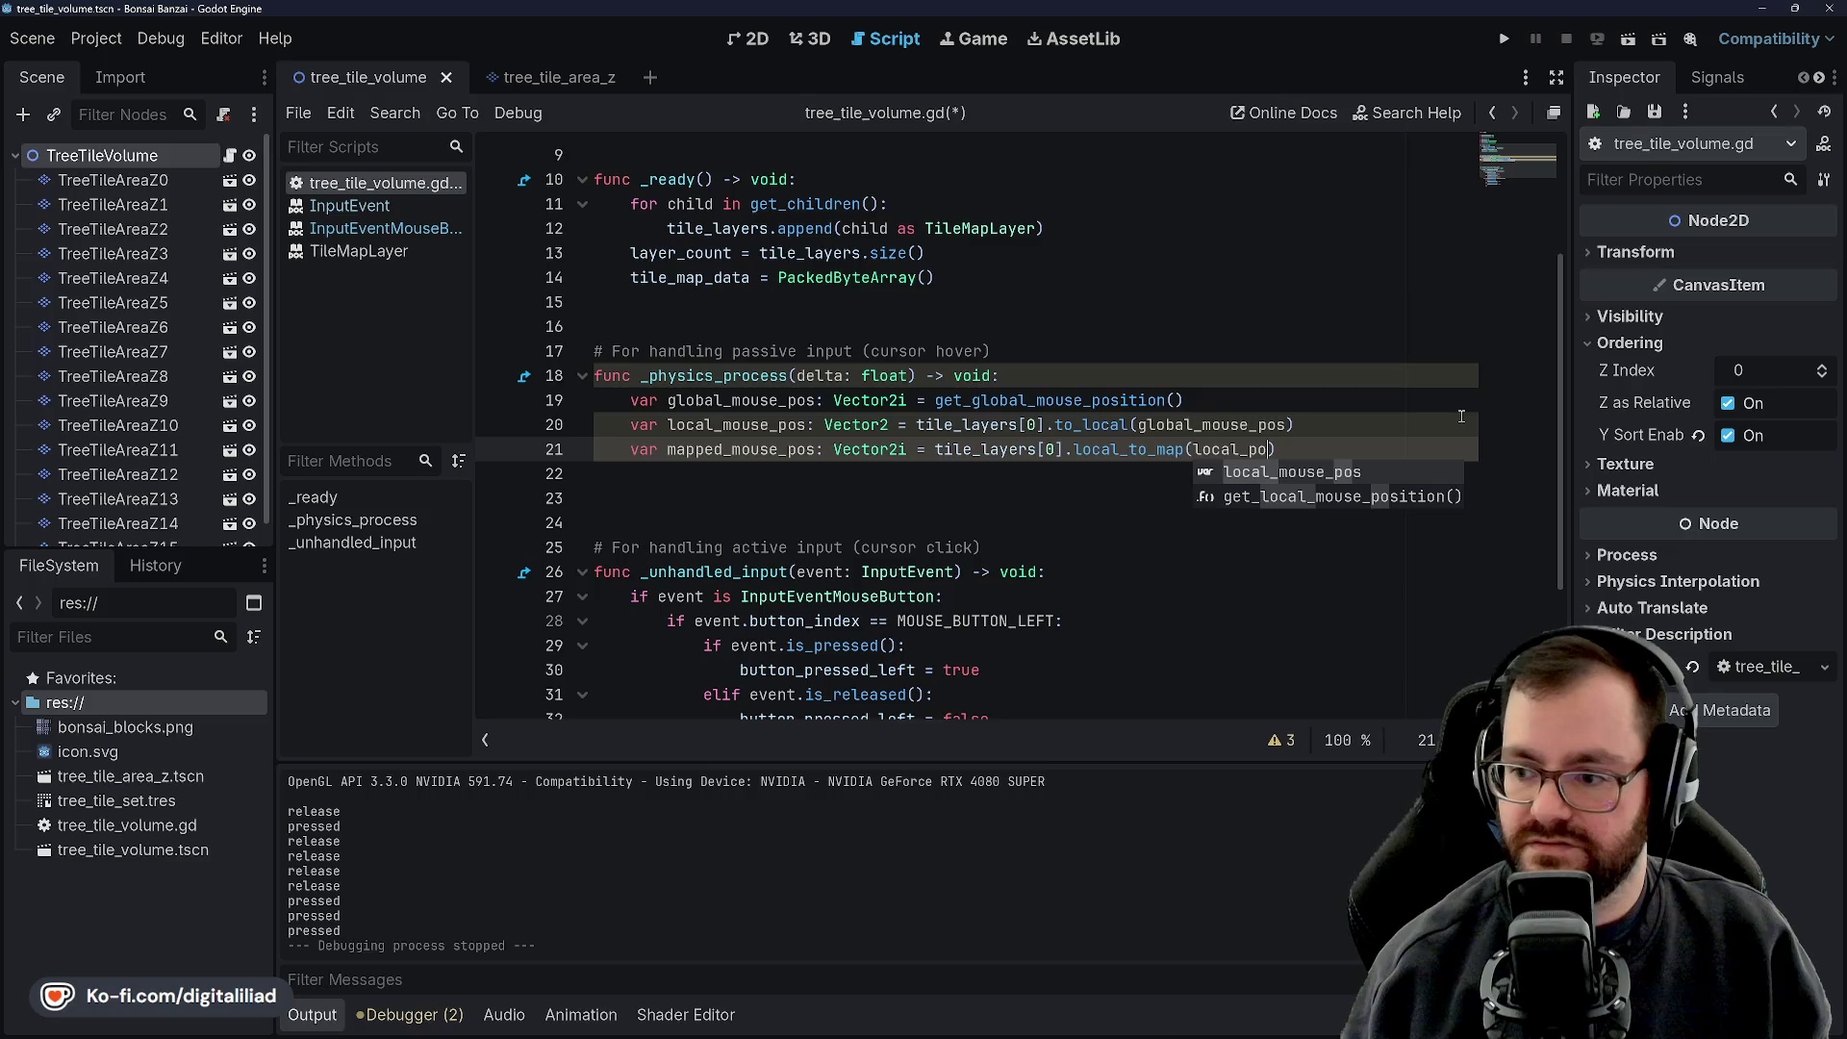
key("Return")
key("ctrl+s")
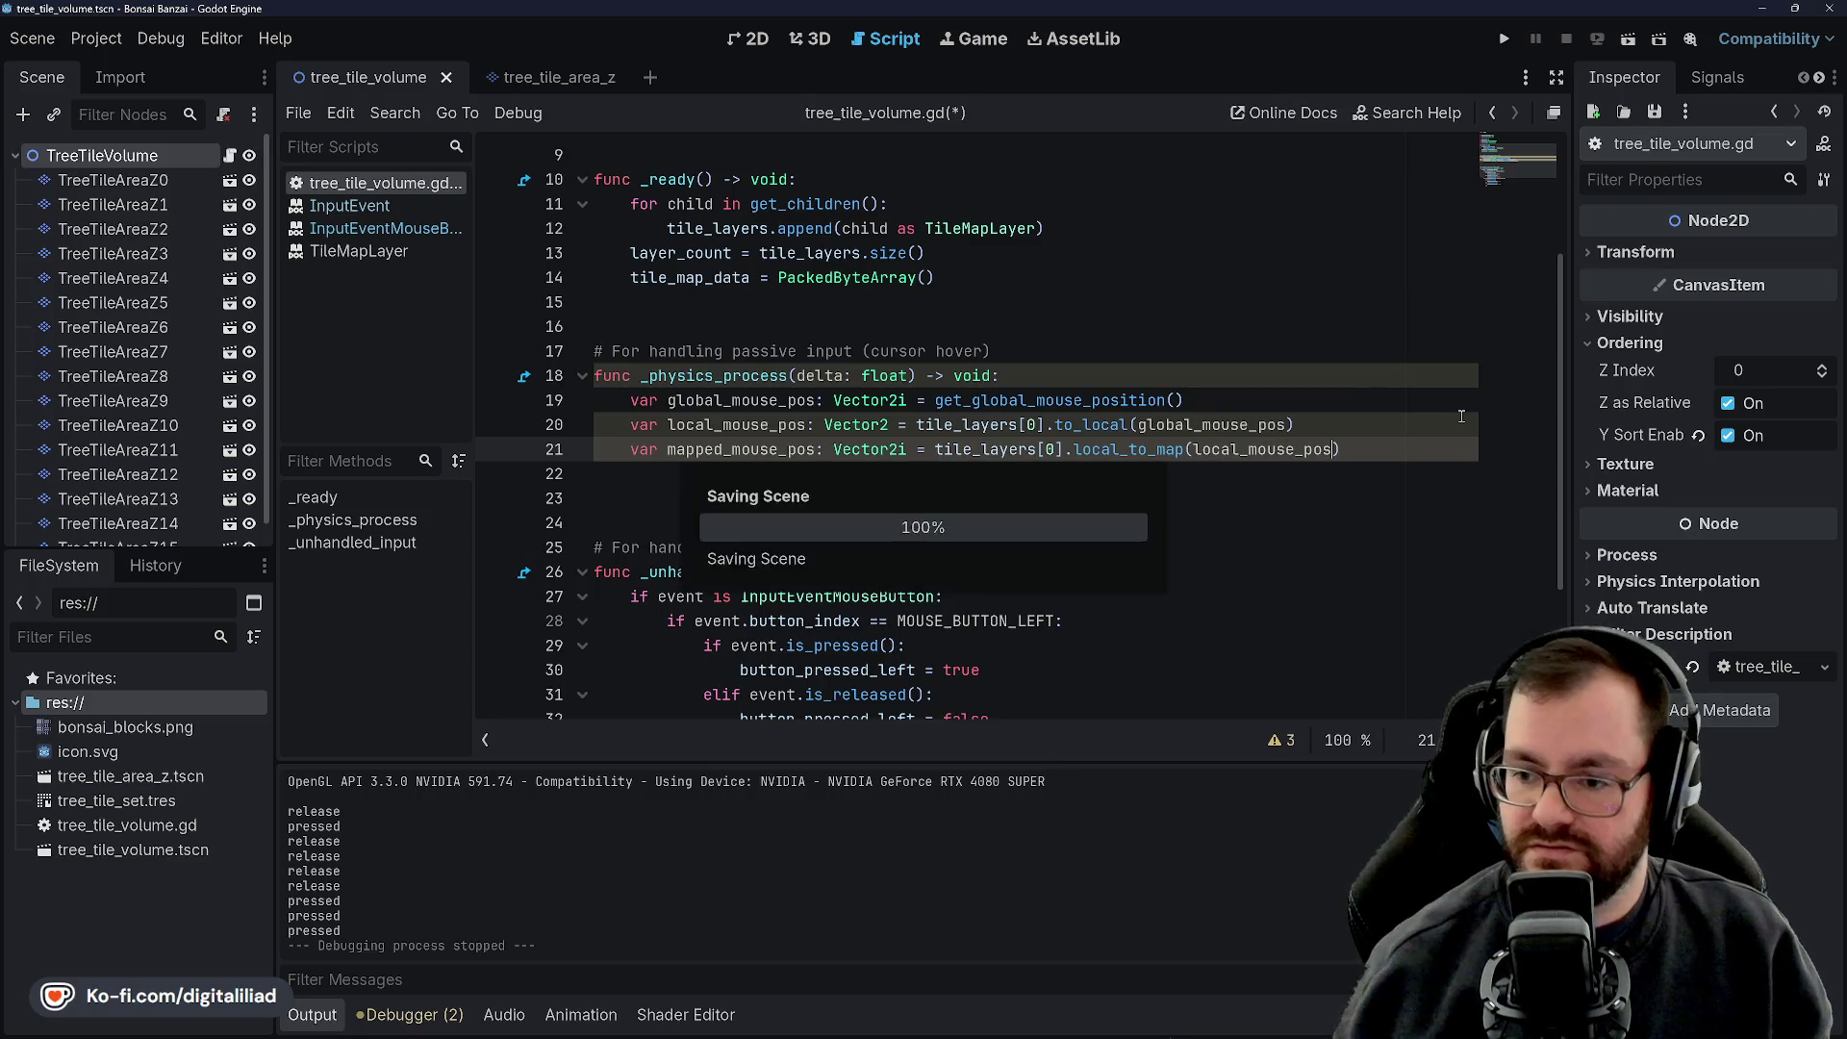
Declare sub_map_mouse_pos: Vector2i on a new line 22, then switch to the other Godot project
left_click(1360, 449)
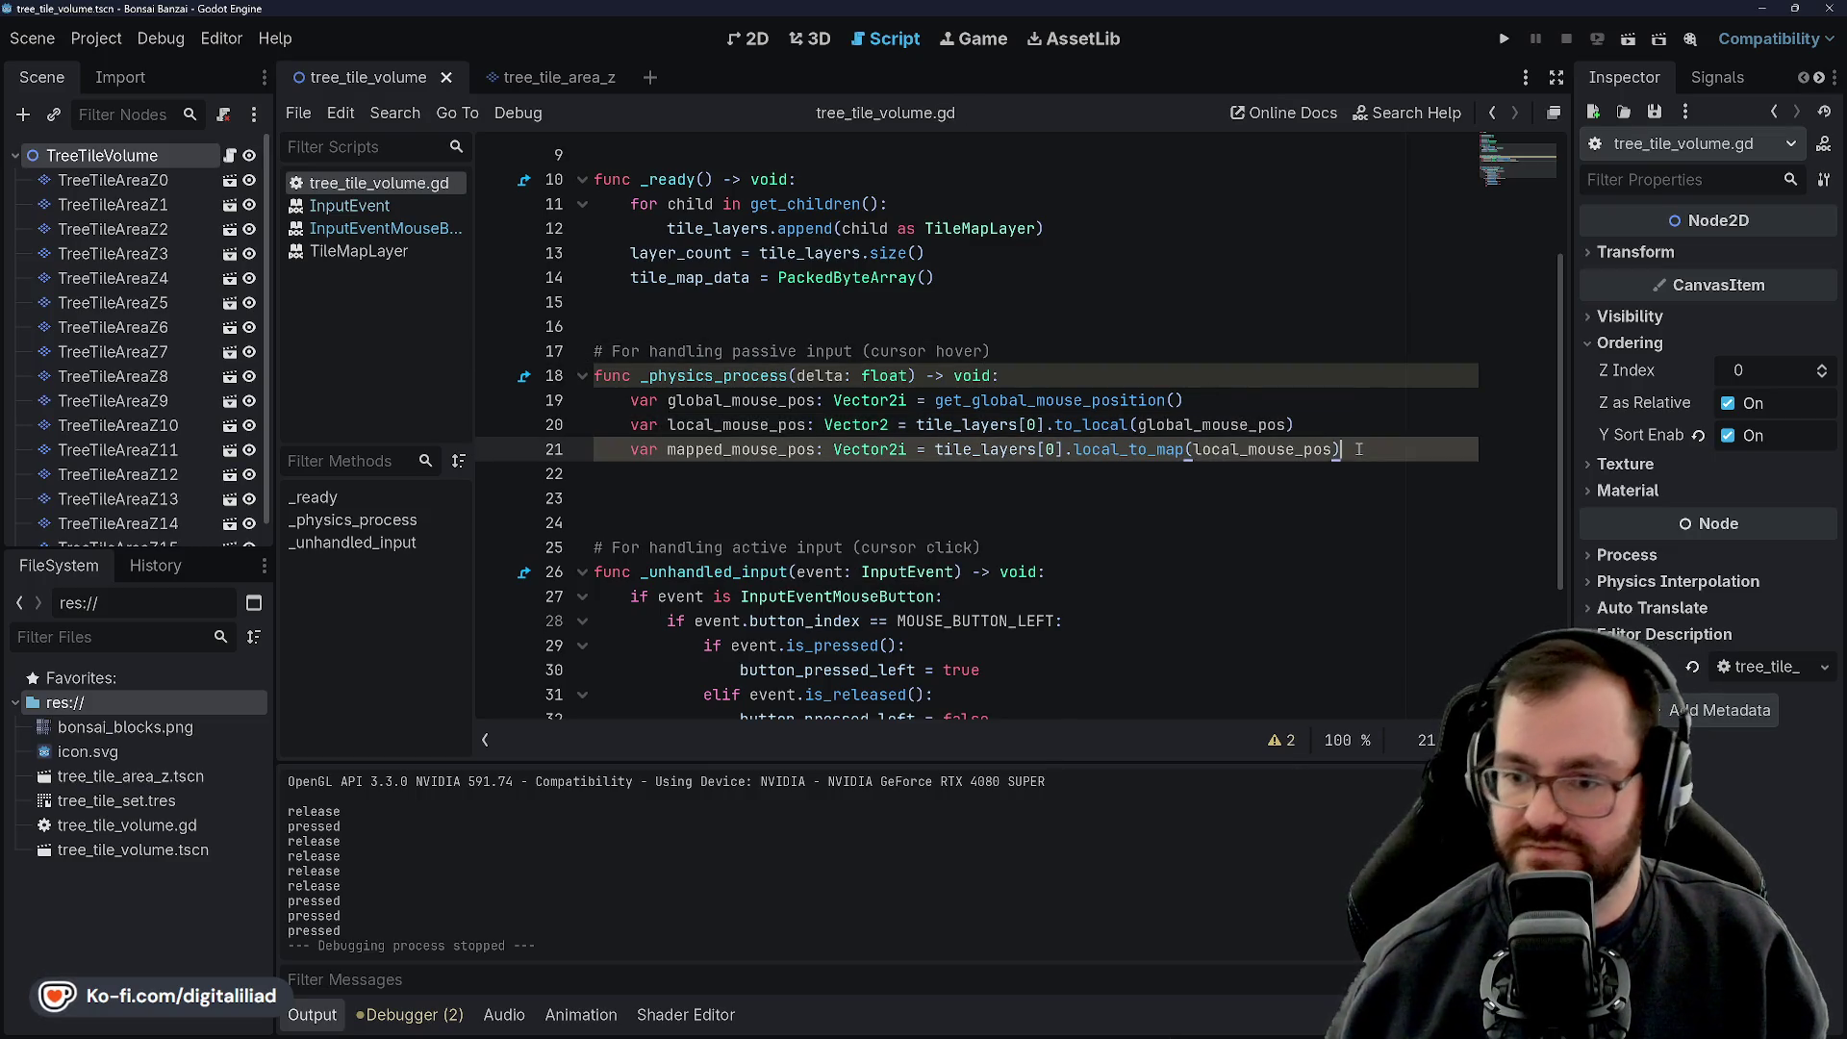
key("Return")
type("var sub_map")
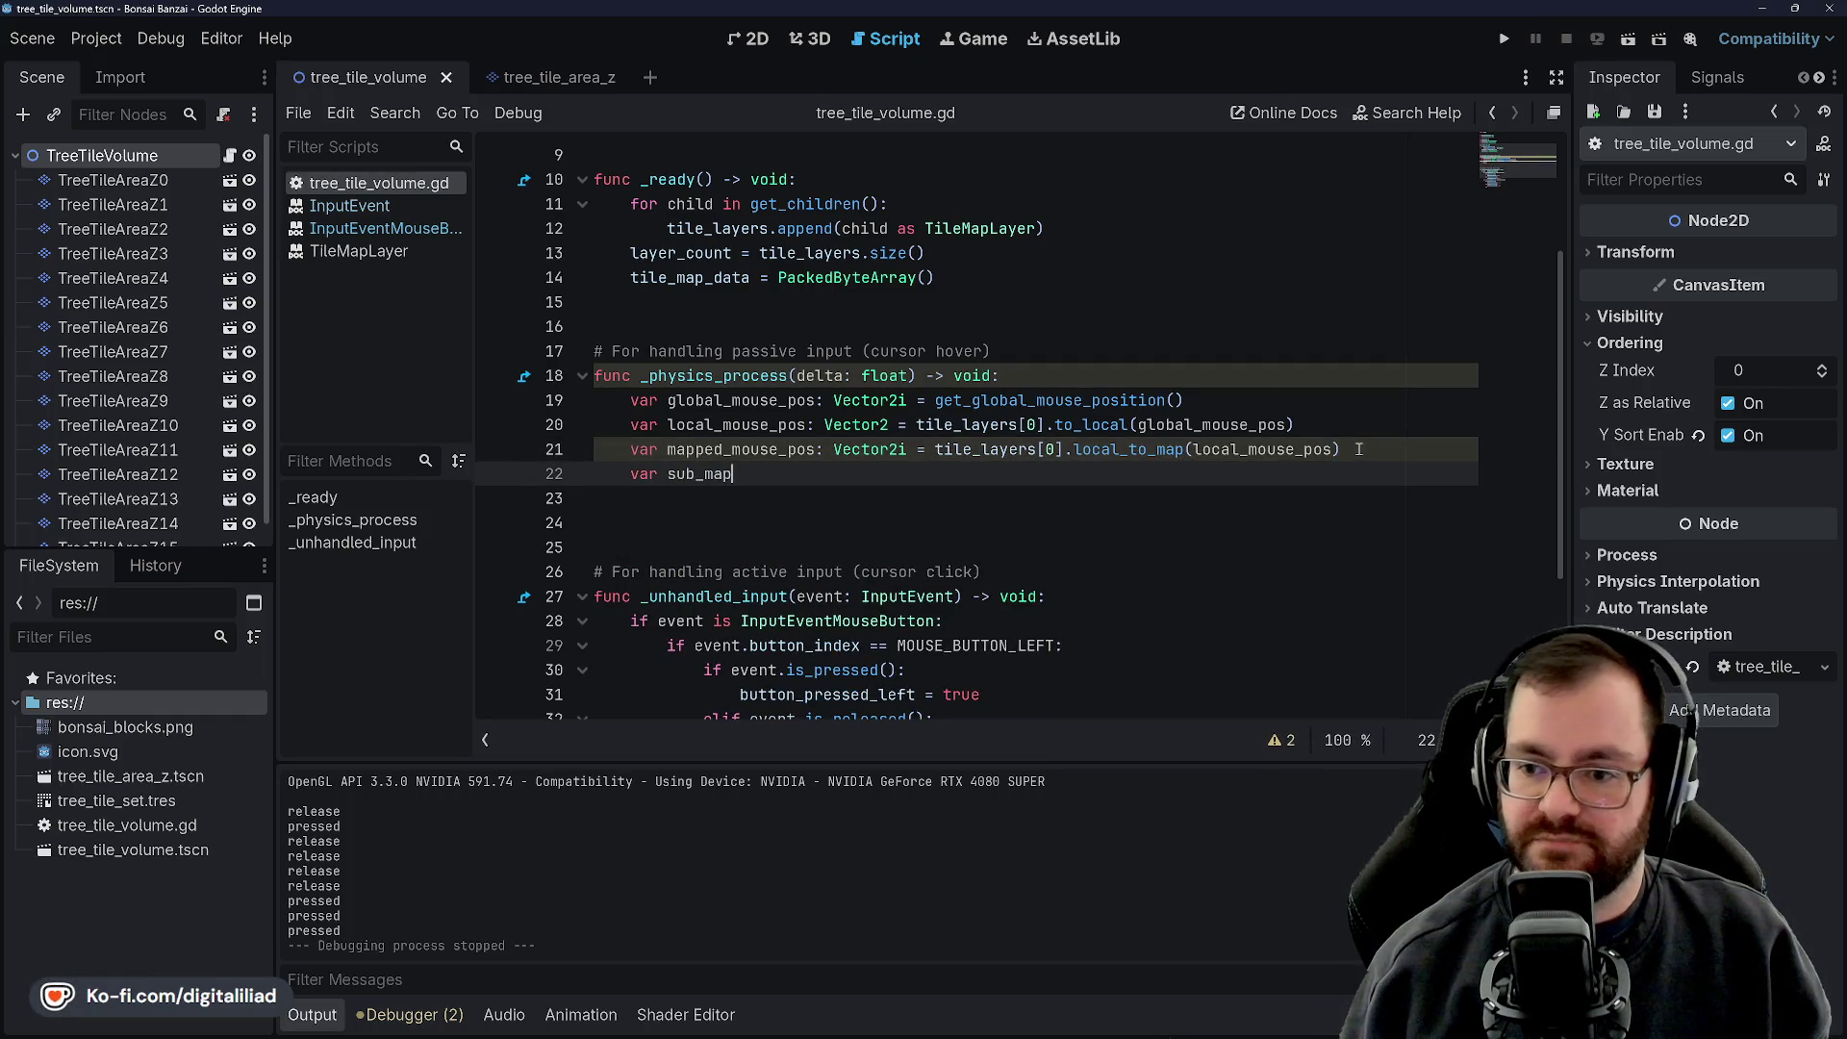
type("_mouse_pos")
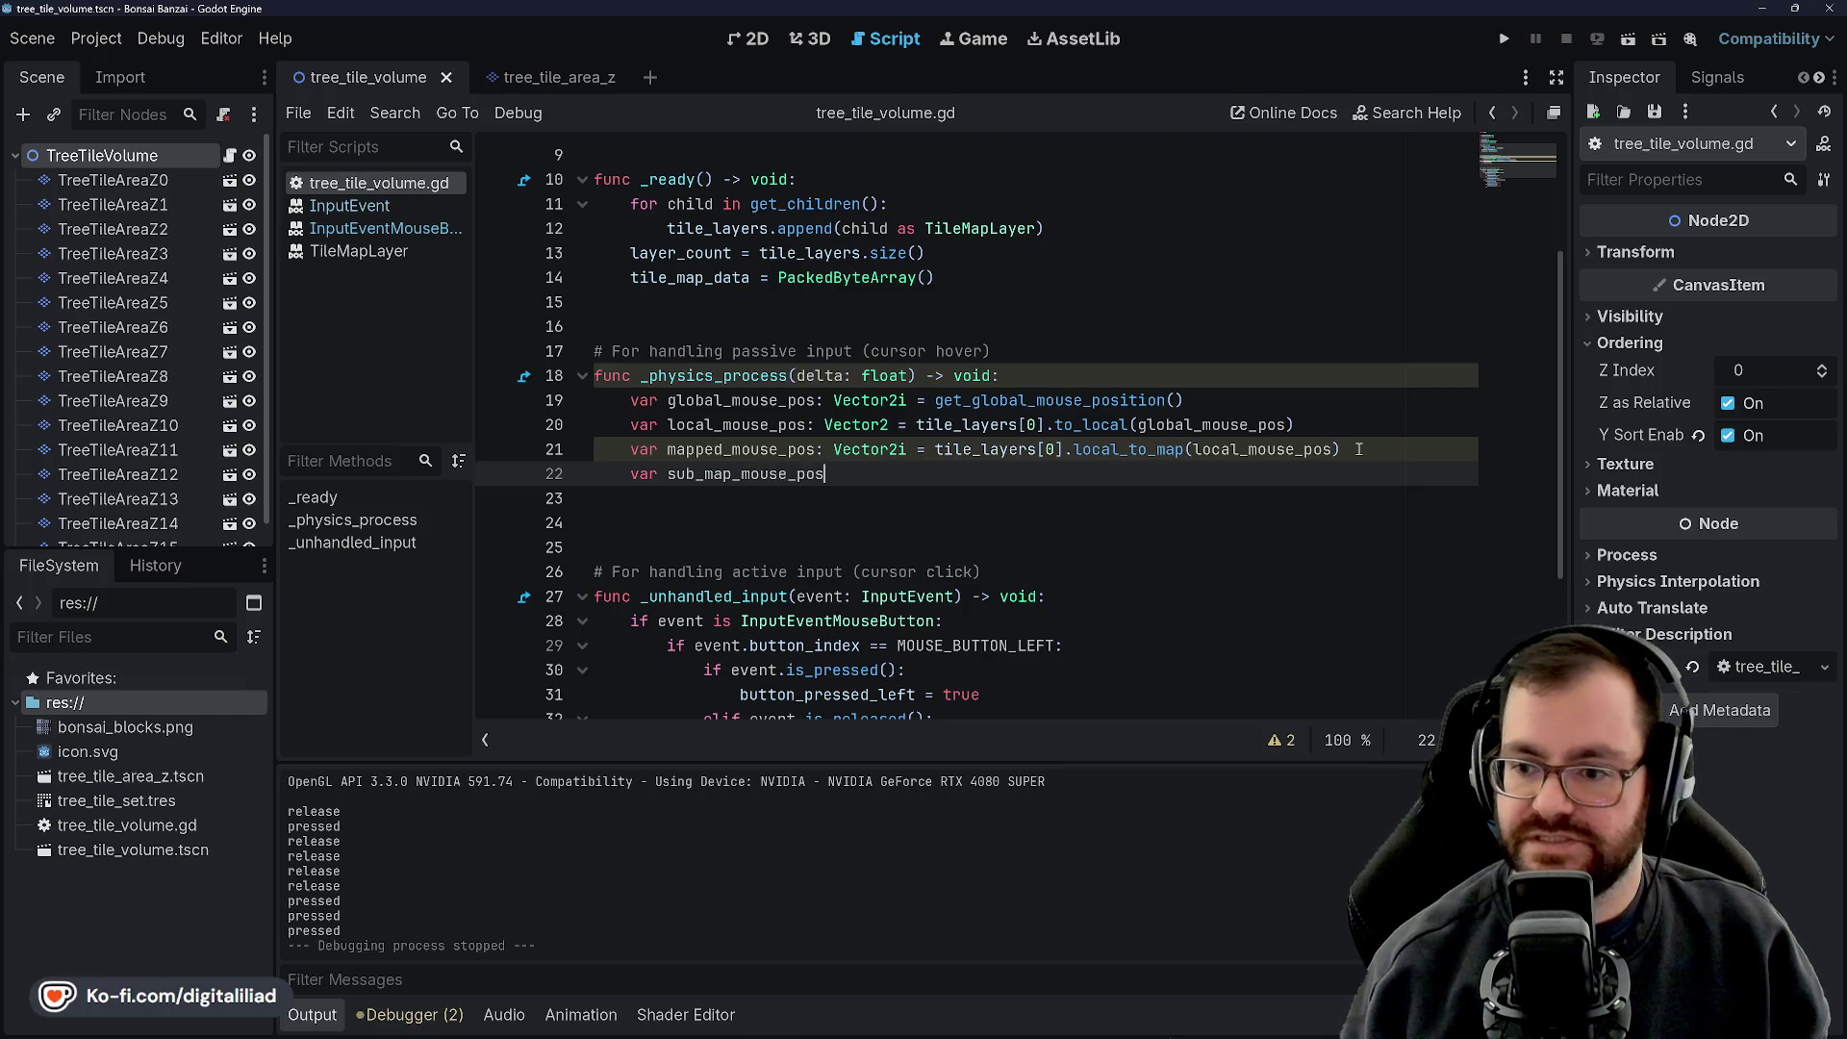
type(": Vect")
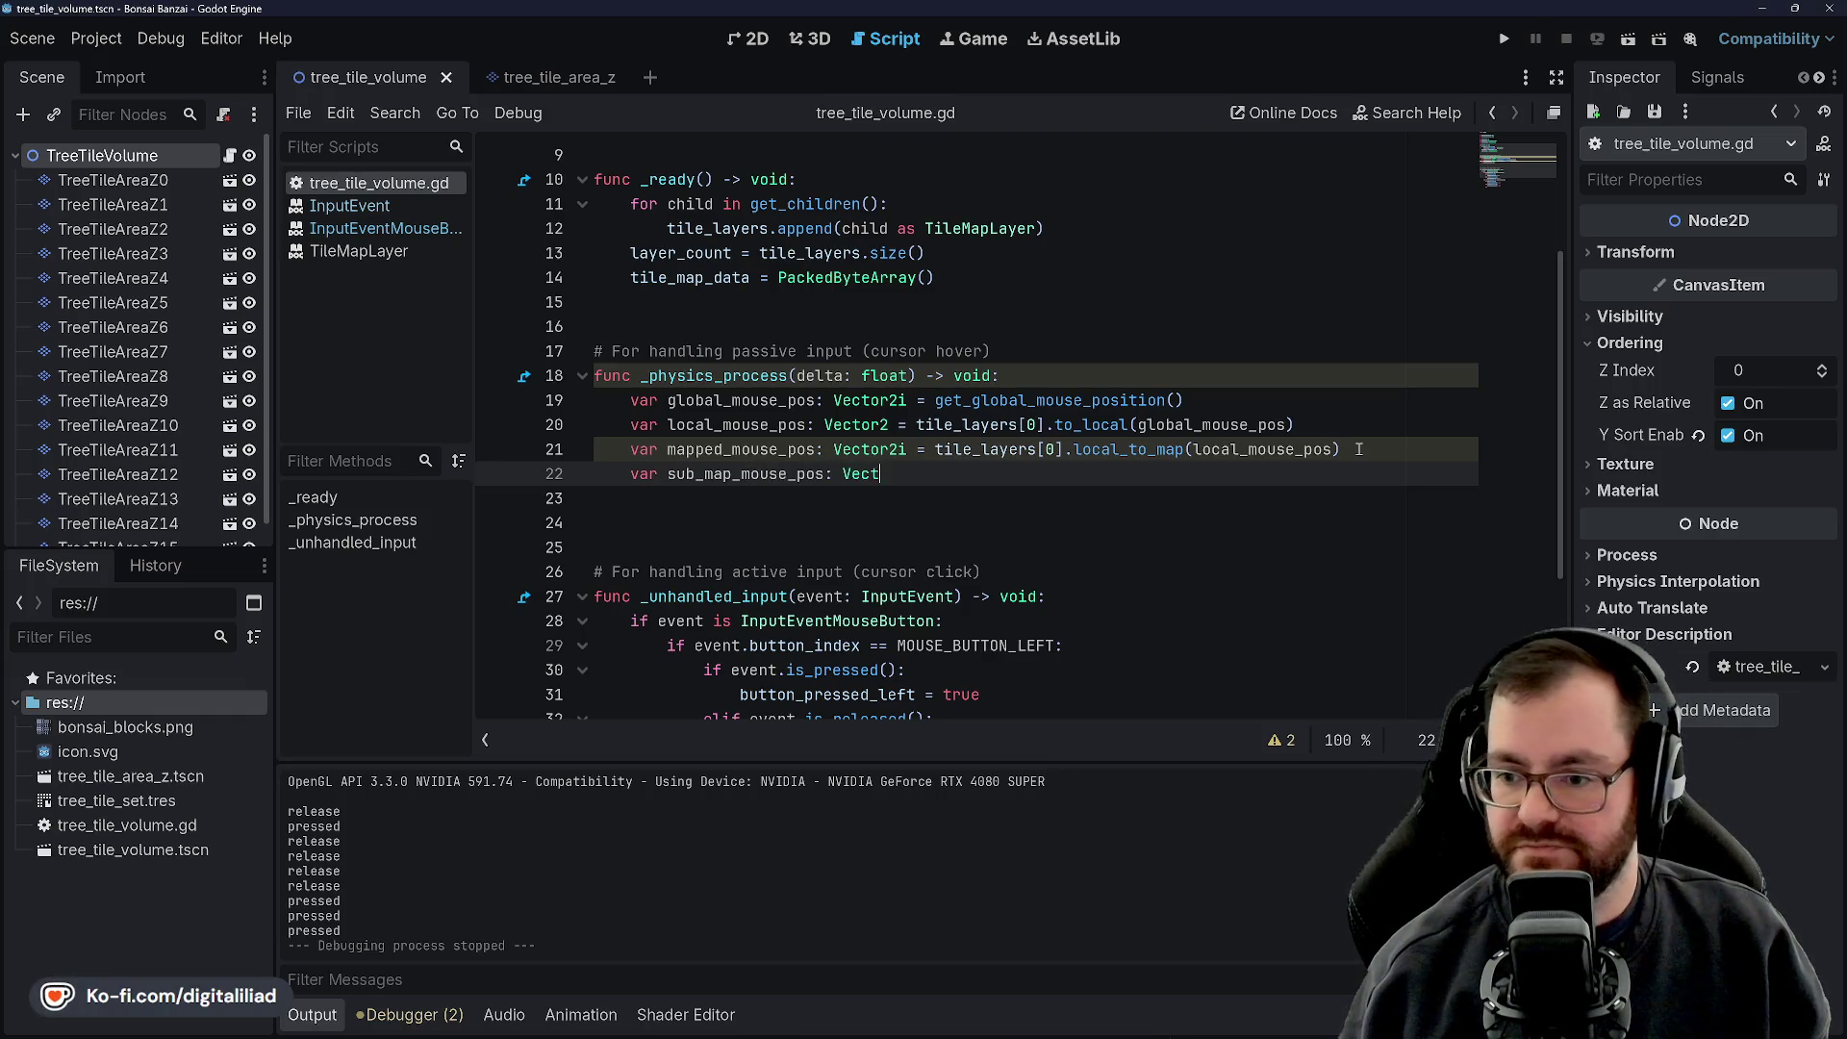
type("or2i")
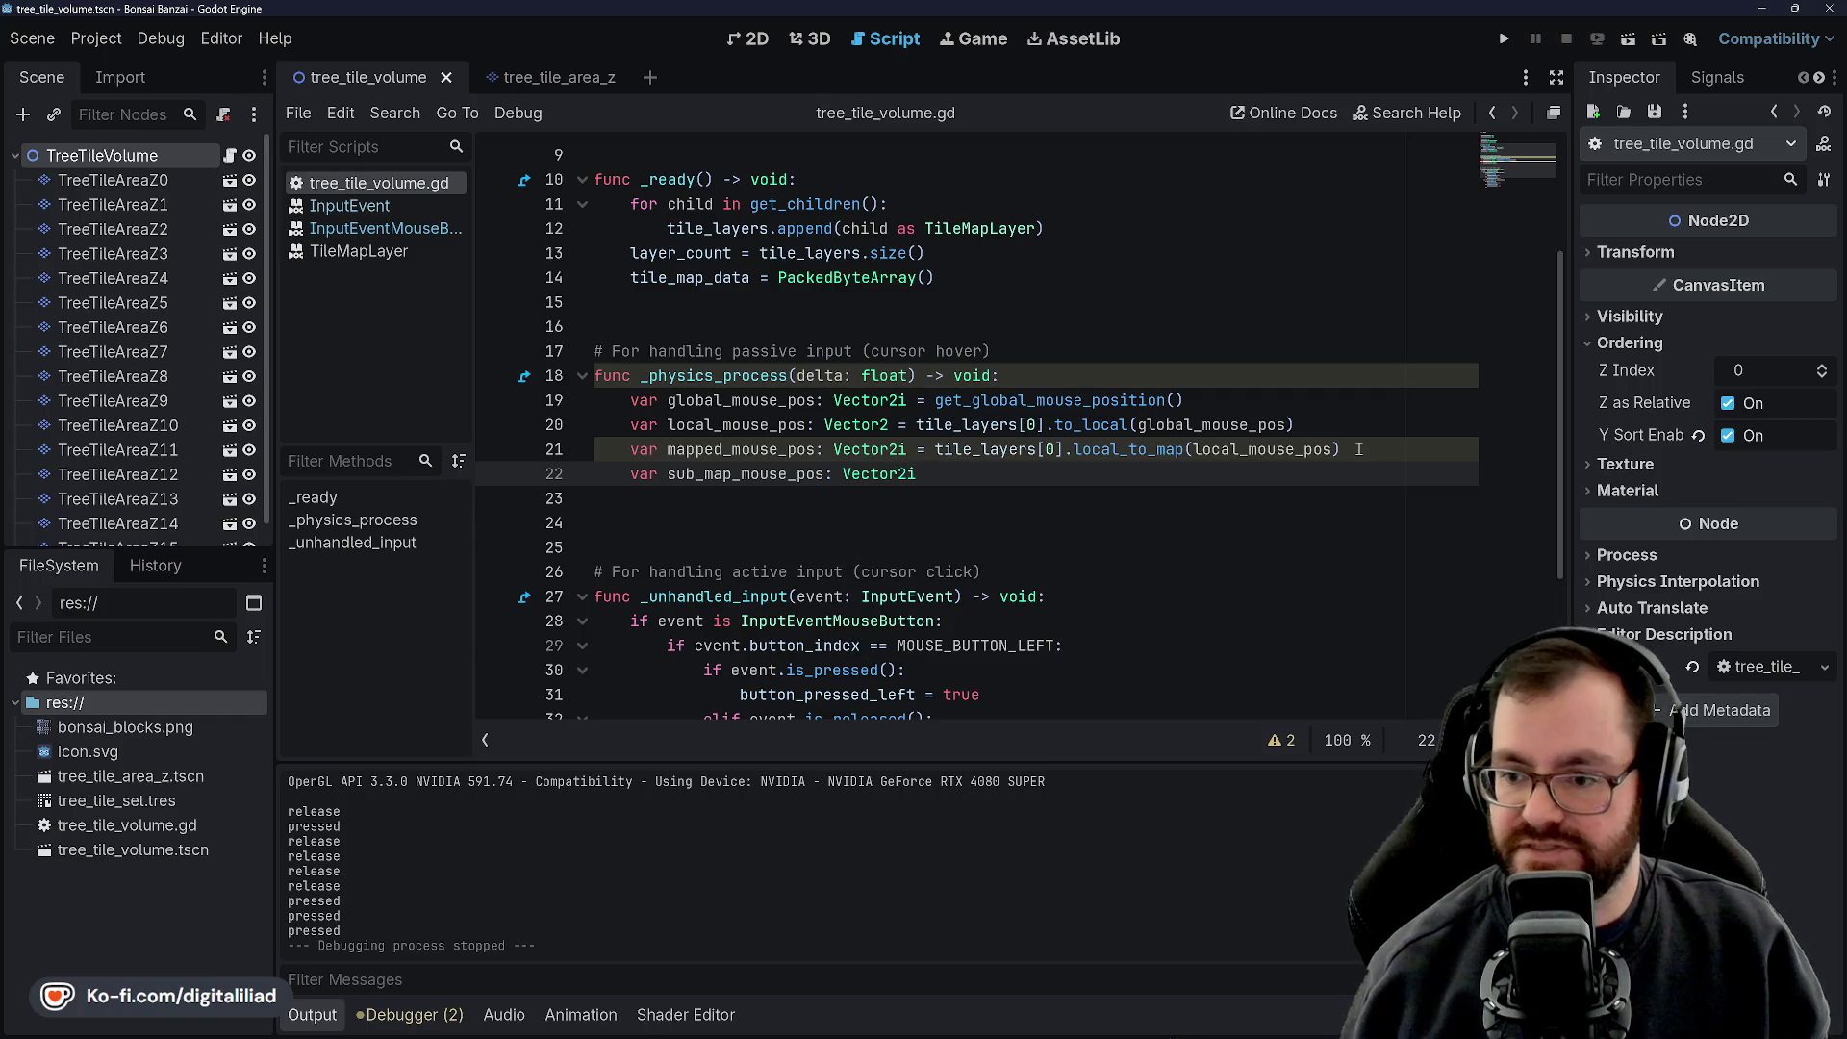
key("Up")
key("Up")
key("Up")
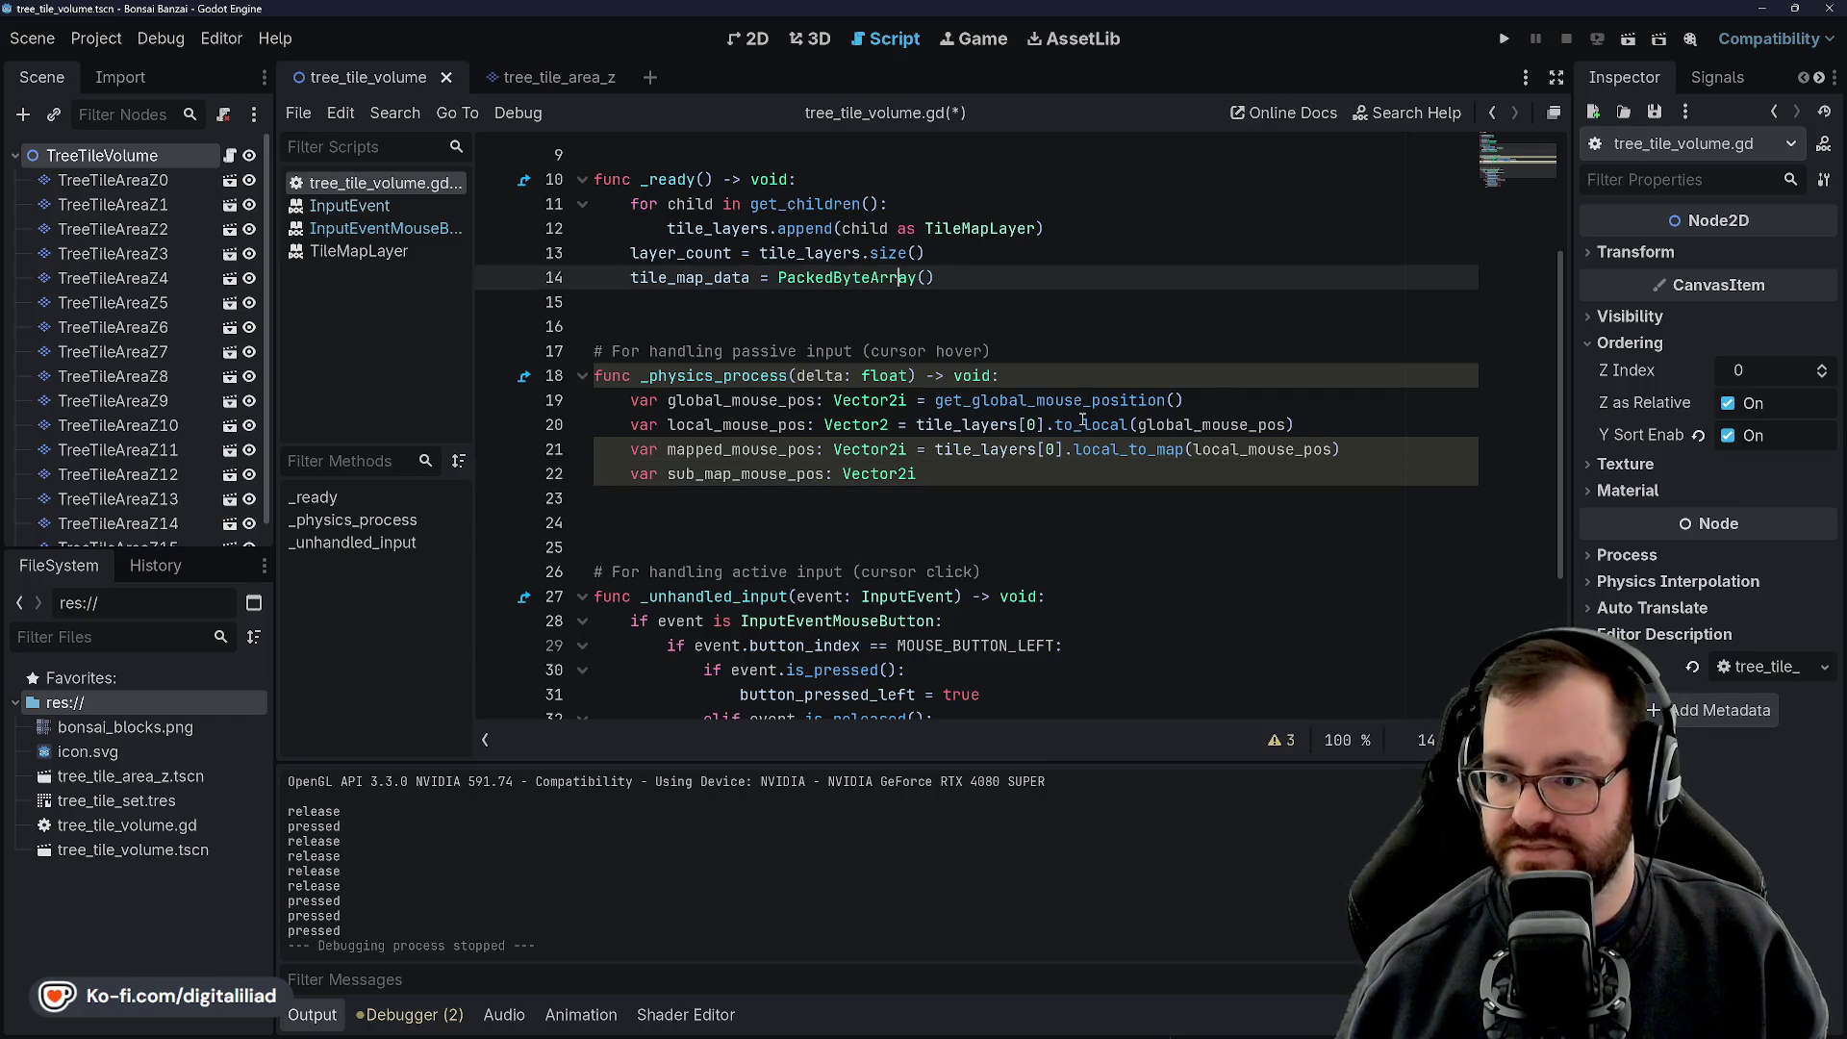
mouse_move(1079, 424)
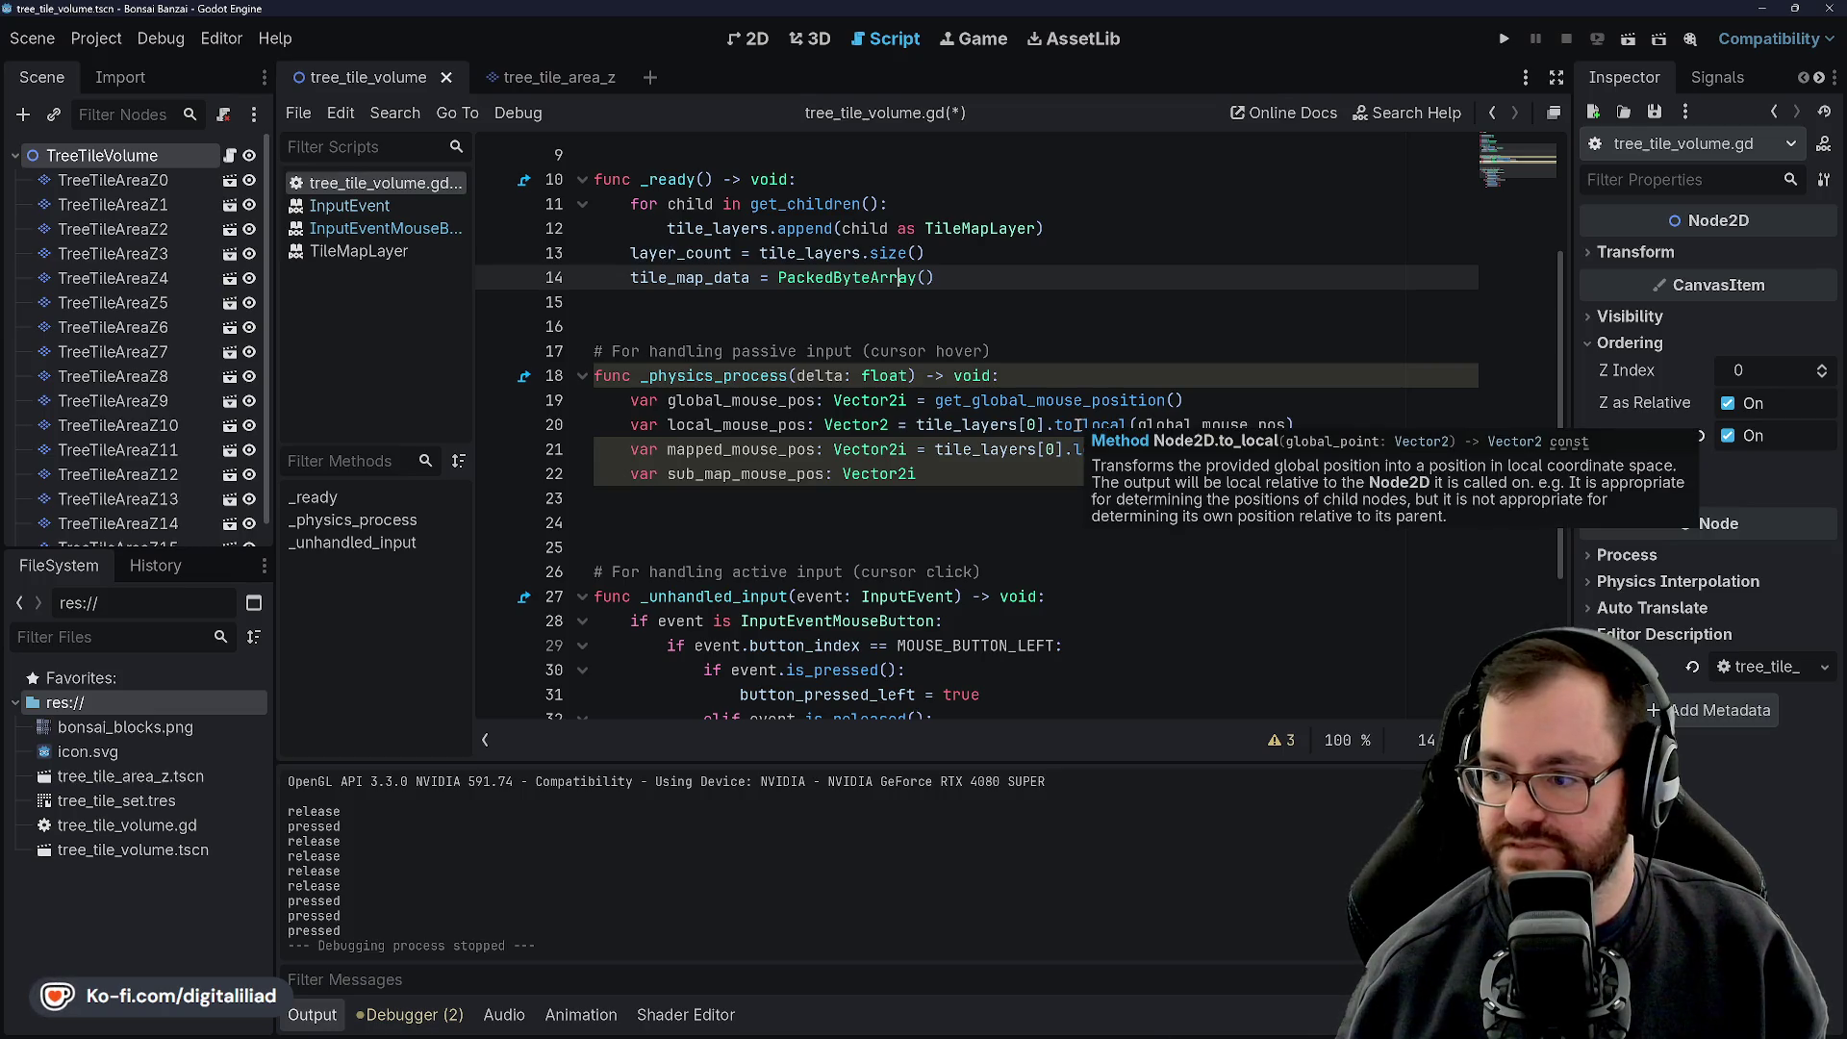
left_click(1084, 424)
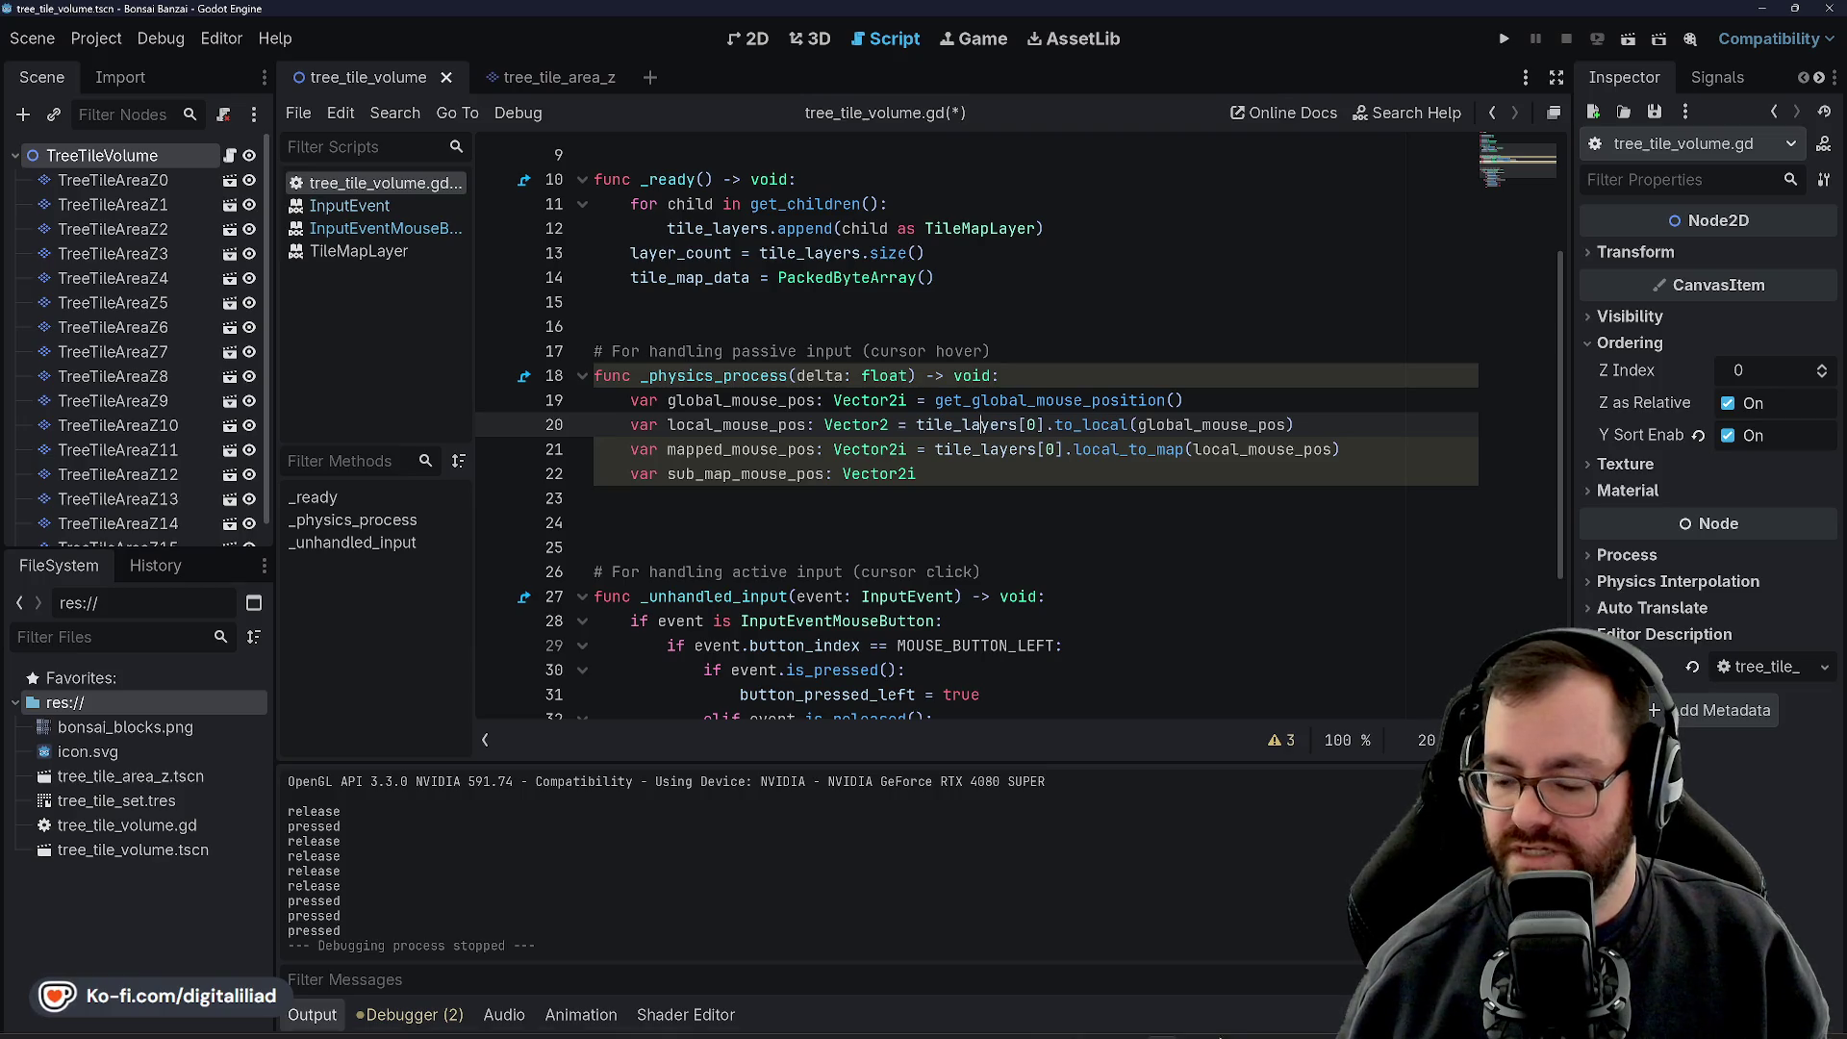
key("alt+Tab")
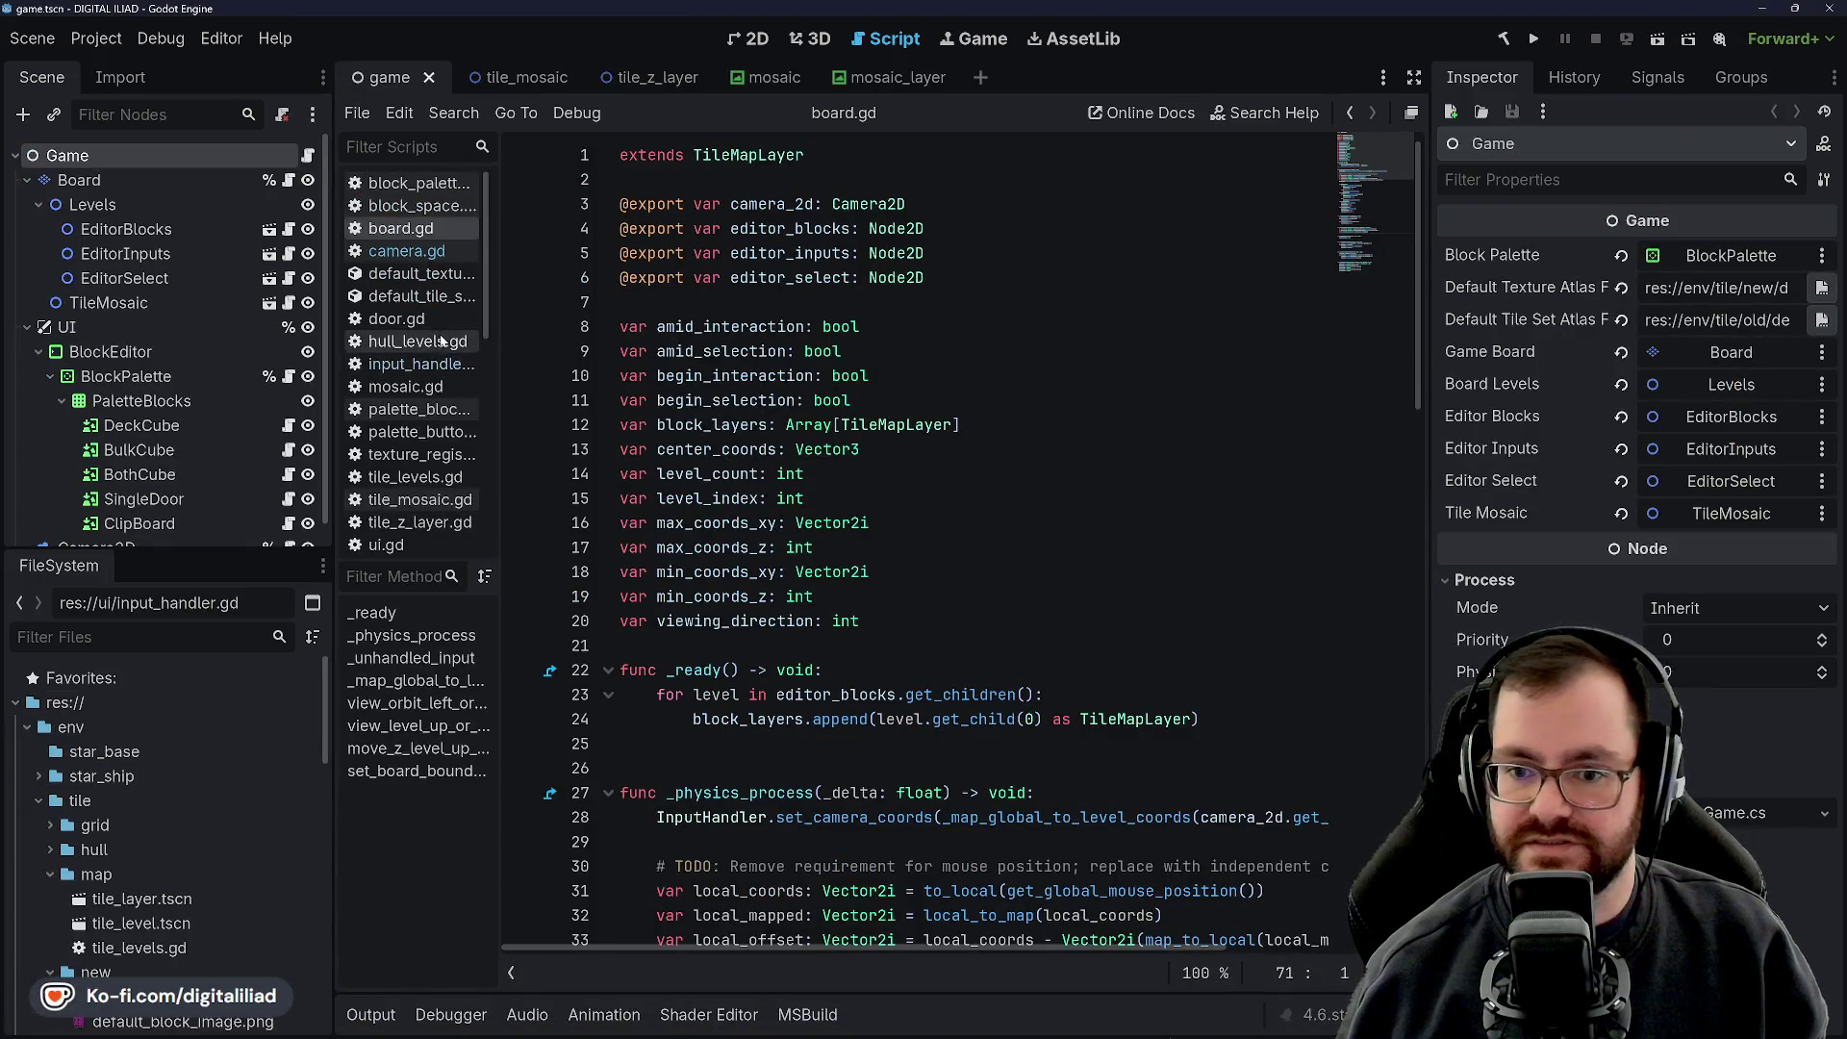
Scroll through DIGITAL ILIAD's input_handler.gd script
left_click(421, 366)
scroll(772, 457, "up", 15)
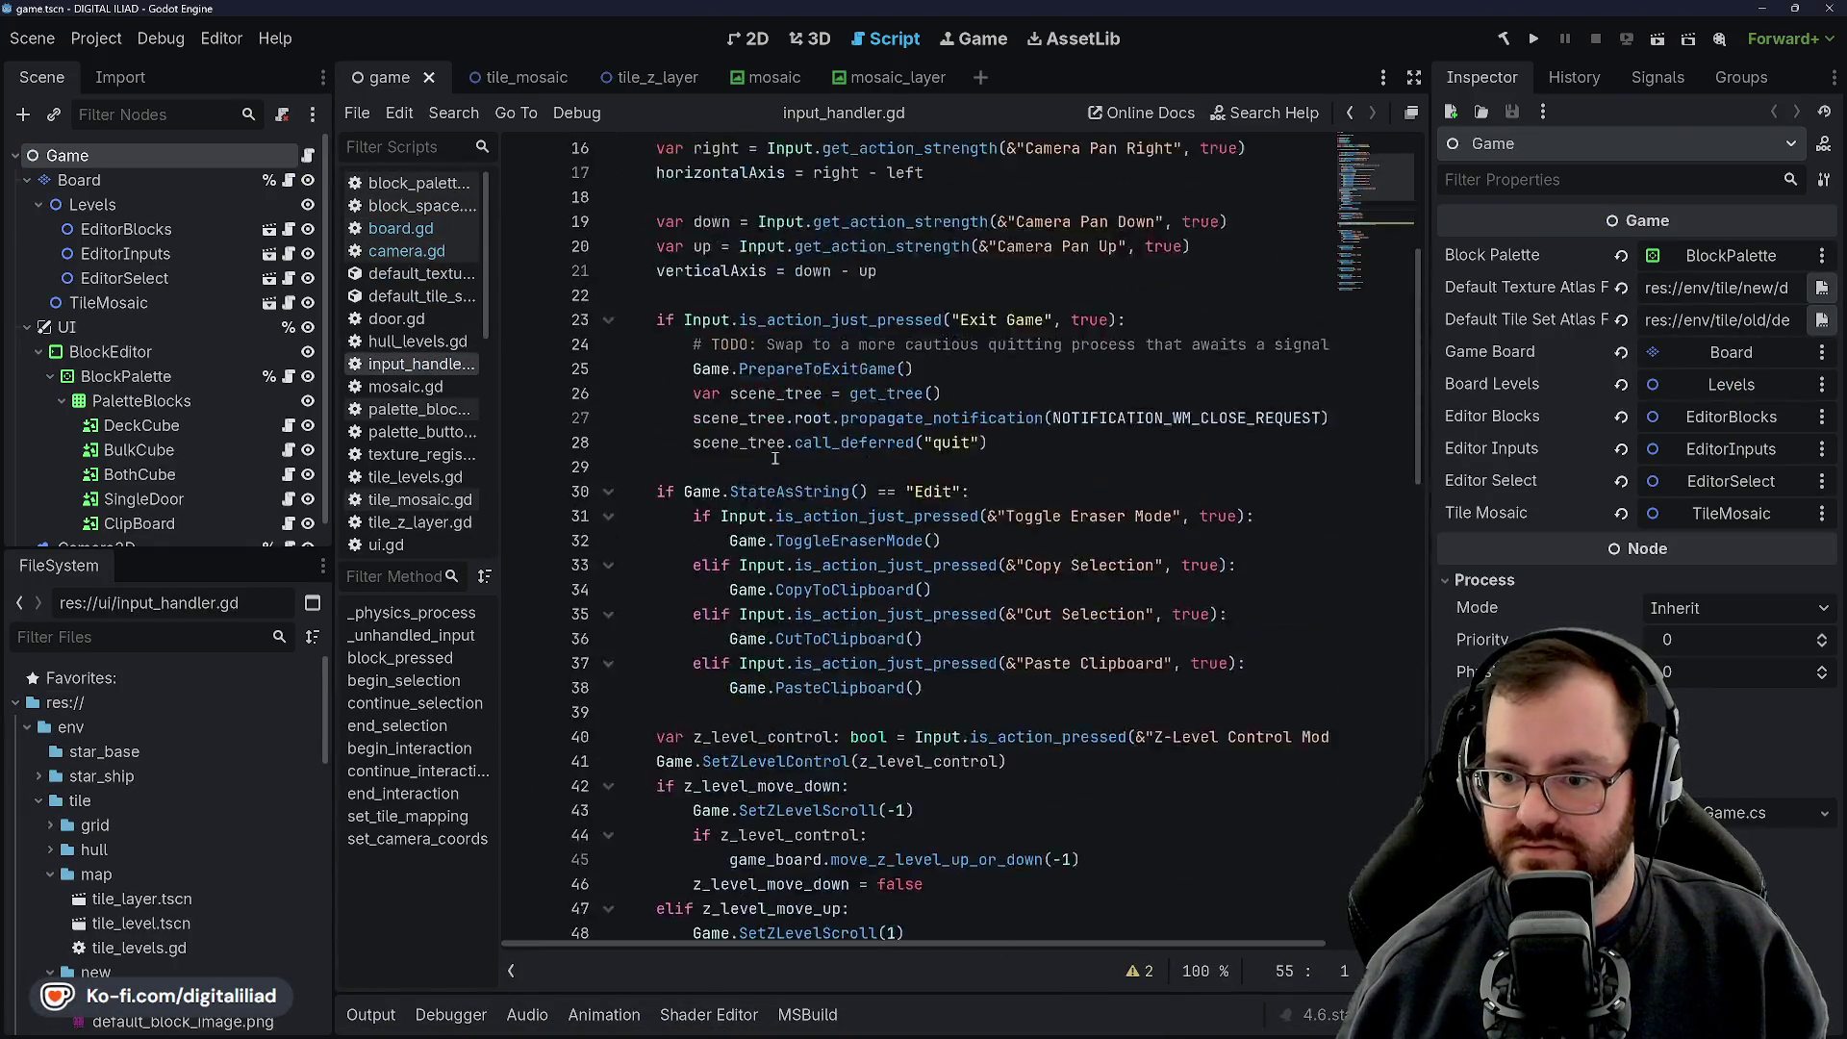
scroll(750, 385, "down", 1)
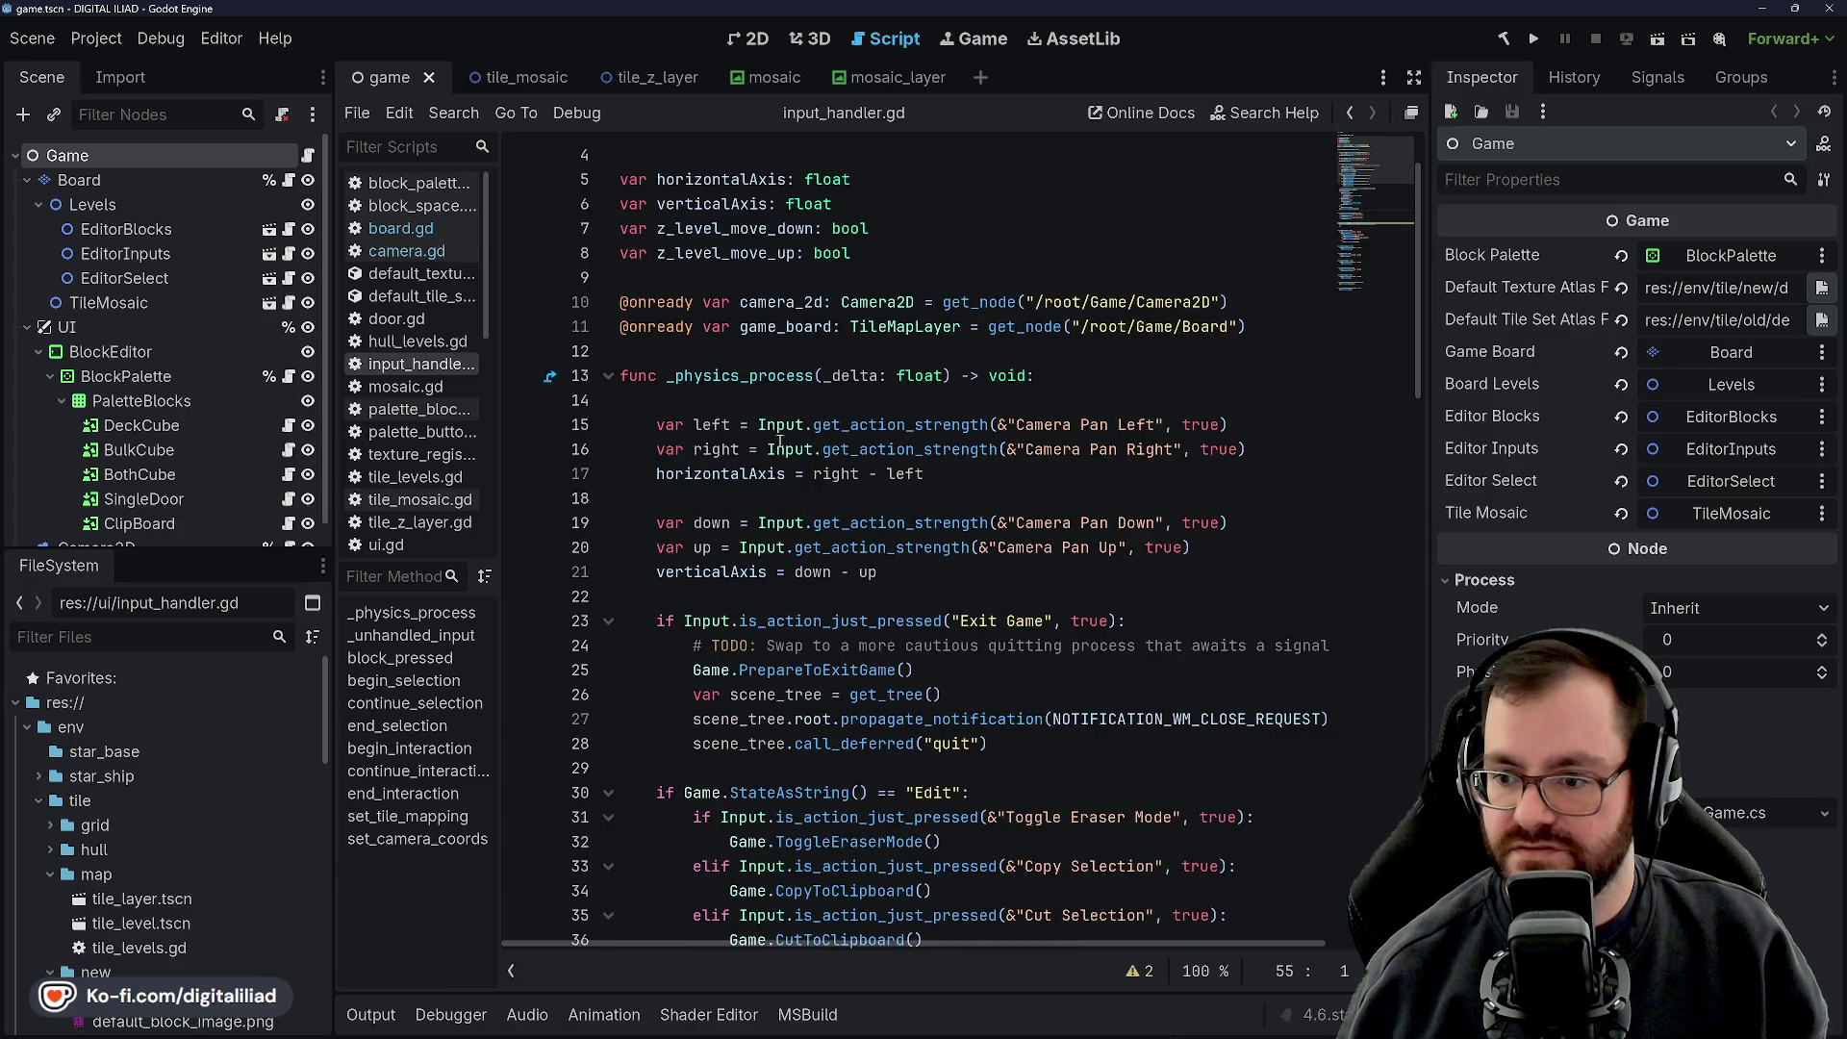
scroll(823, 495, "down", 3)
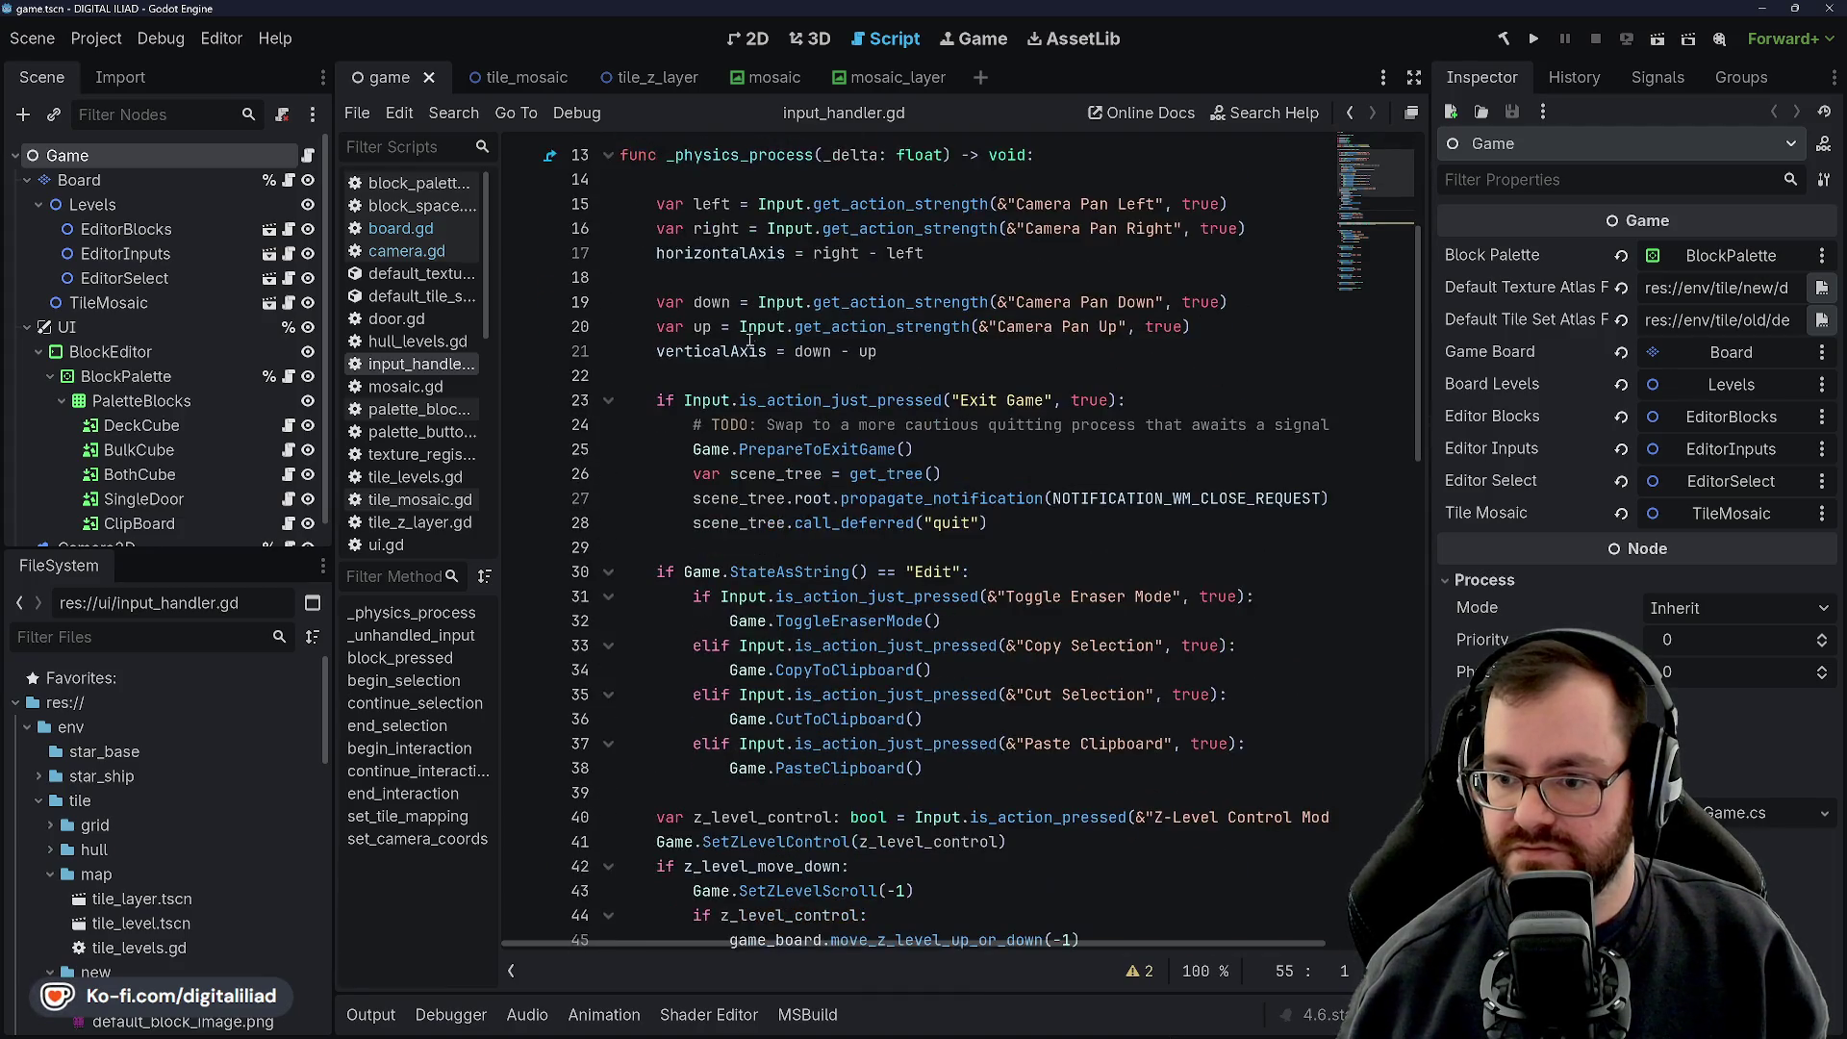
scroll(929, 411, "down", 2)
scroll(767, 462, "down", 4)
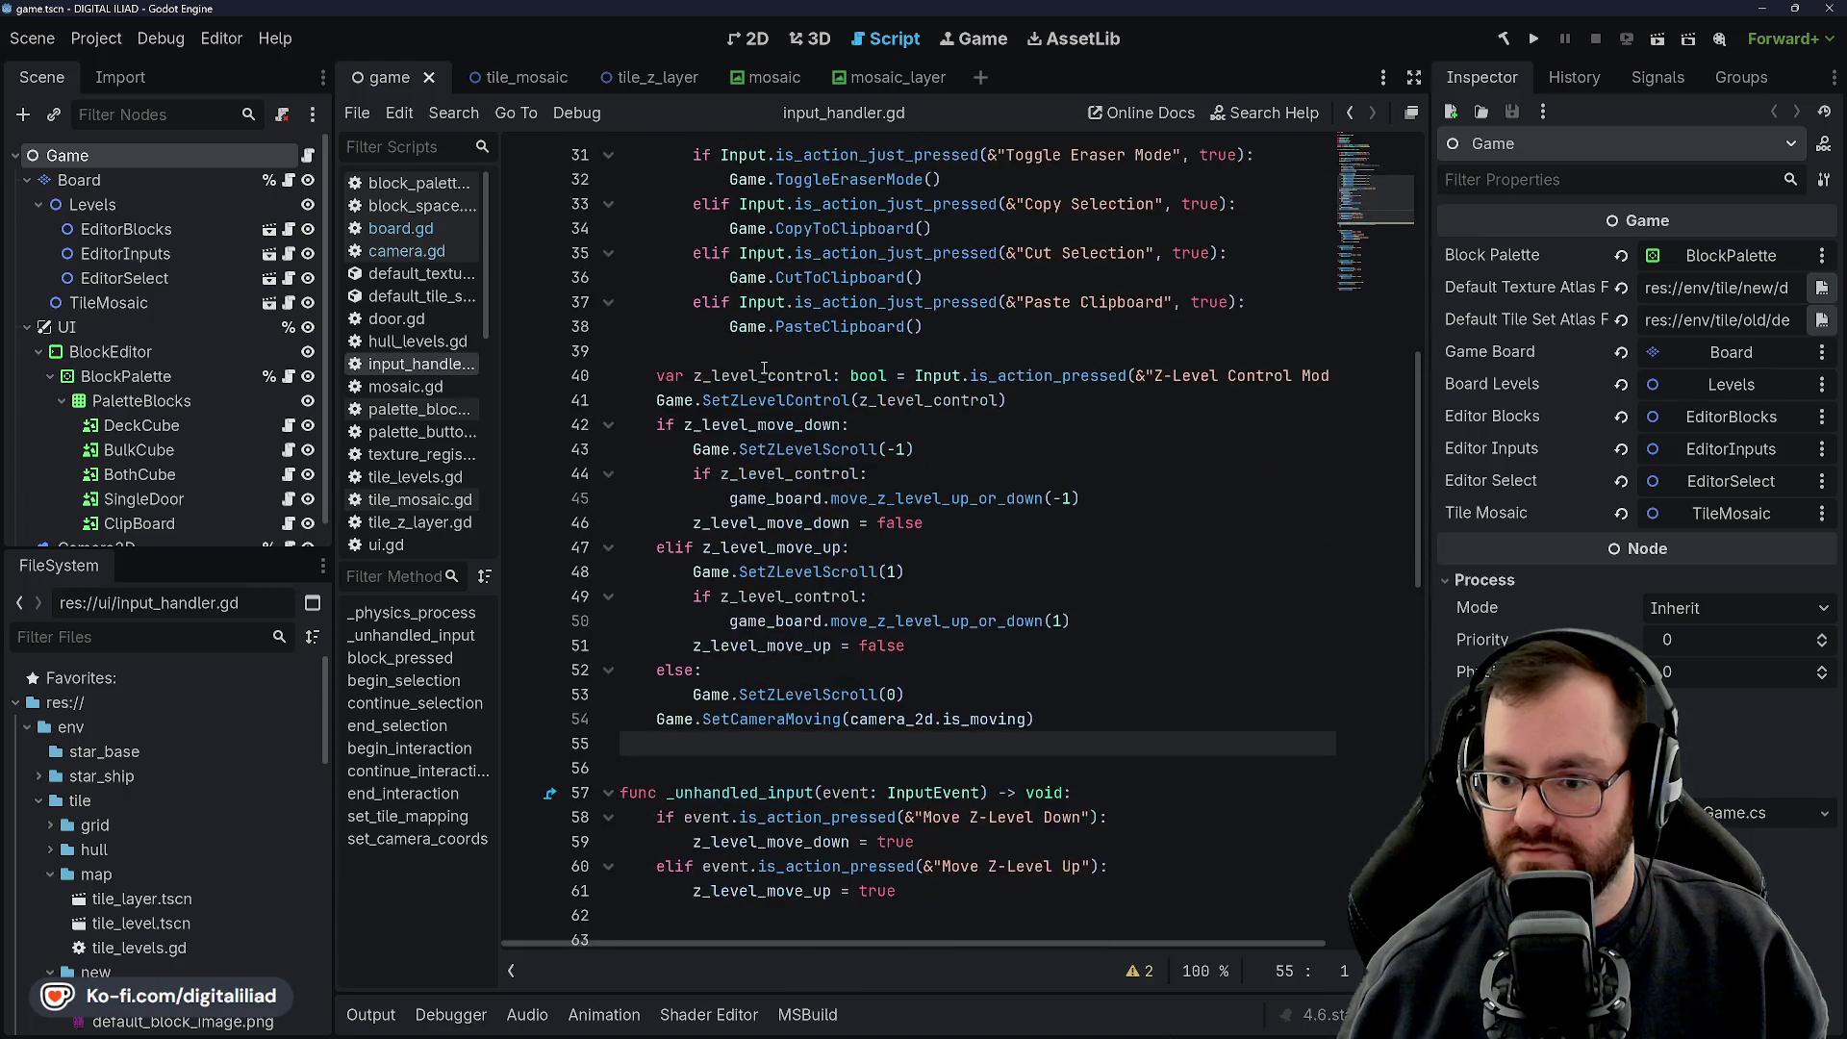
scroll(746, 502, "down", 3)
In board.gd, change tile_mapping to Vector4i on line 34, then bring up CursorMappingSystem.cs in Rider
left_click(401, 228)
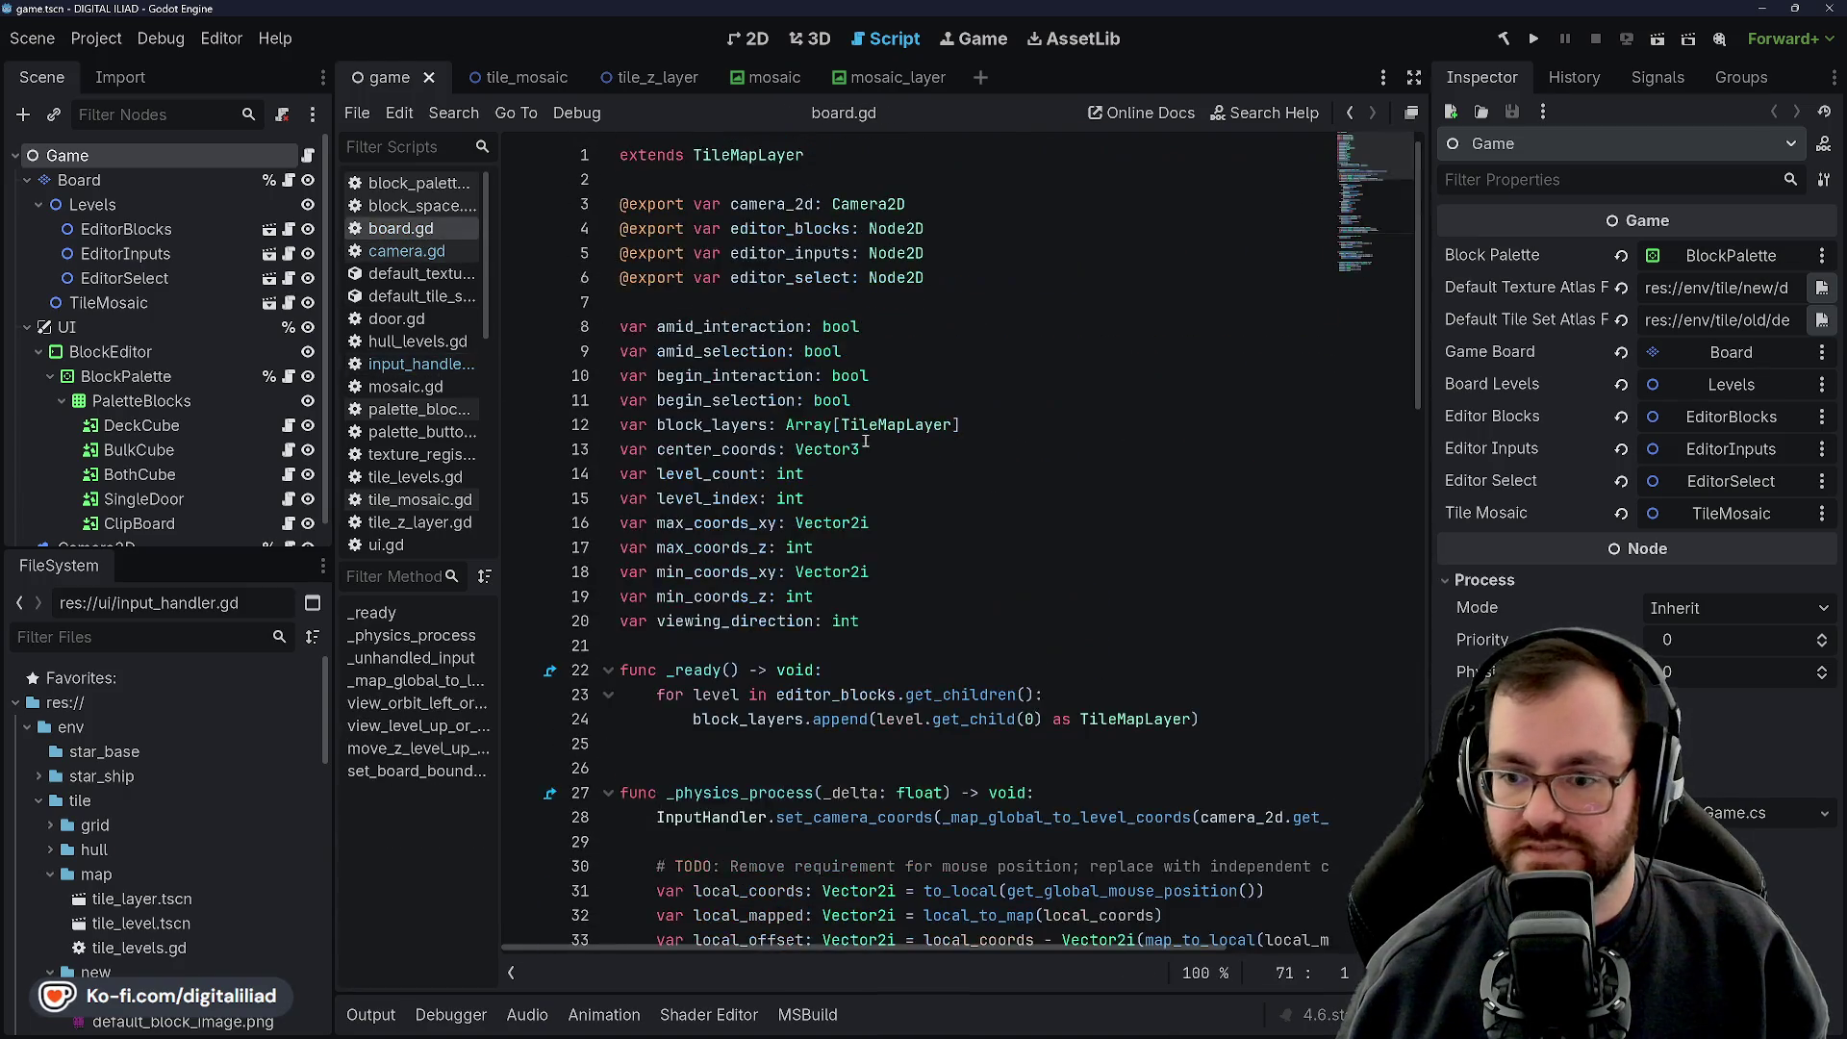
scroll(869, 445, "down", 1)
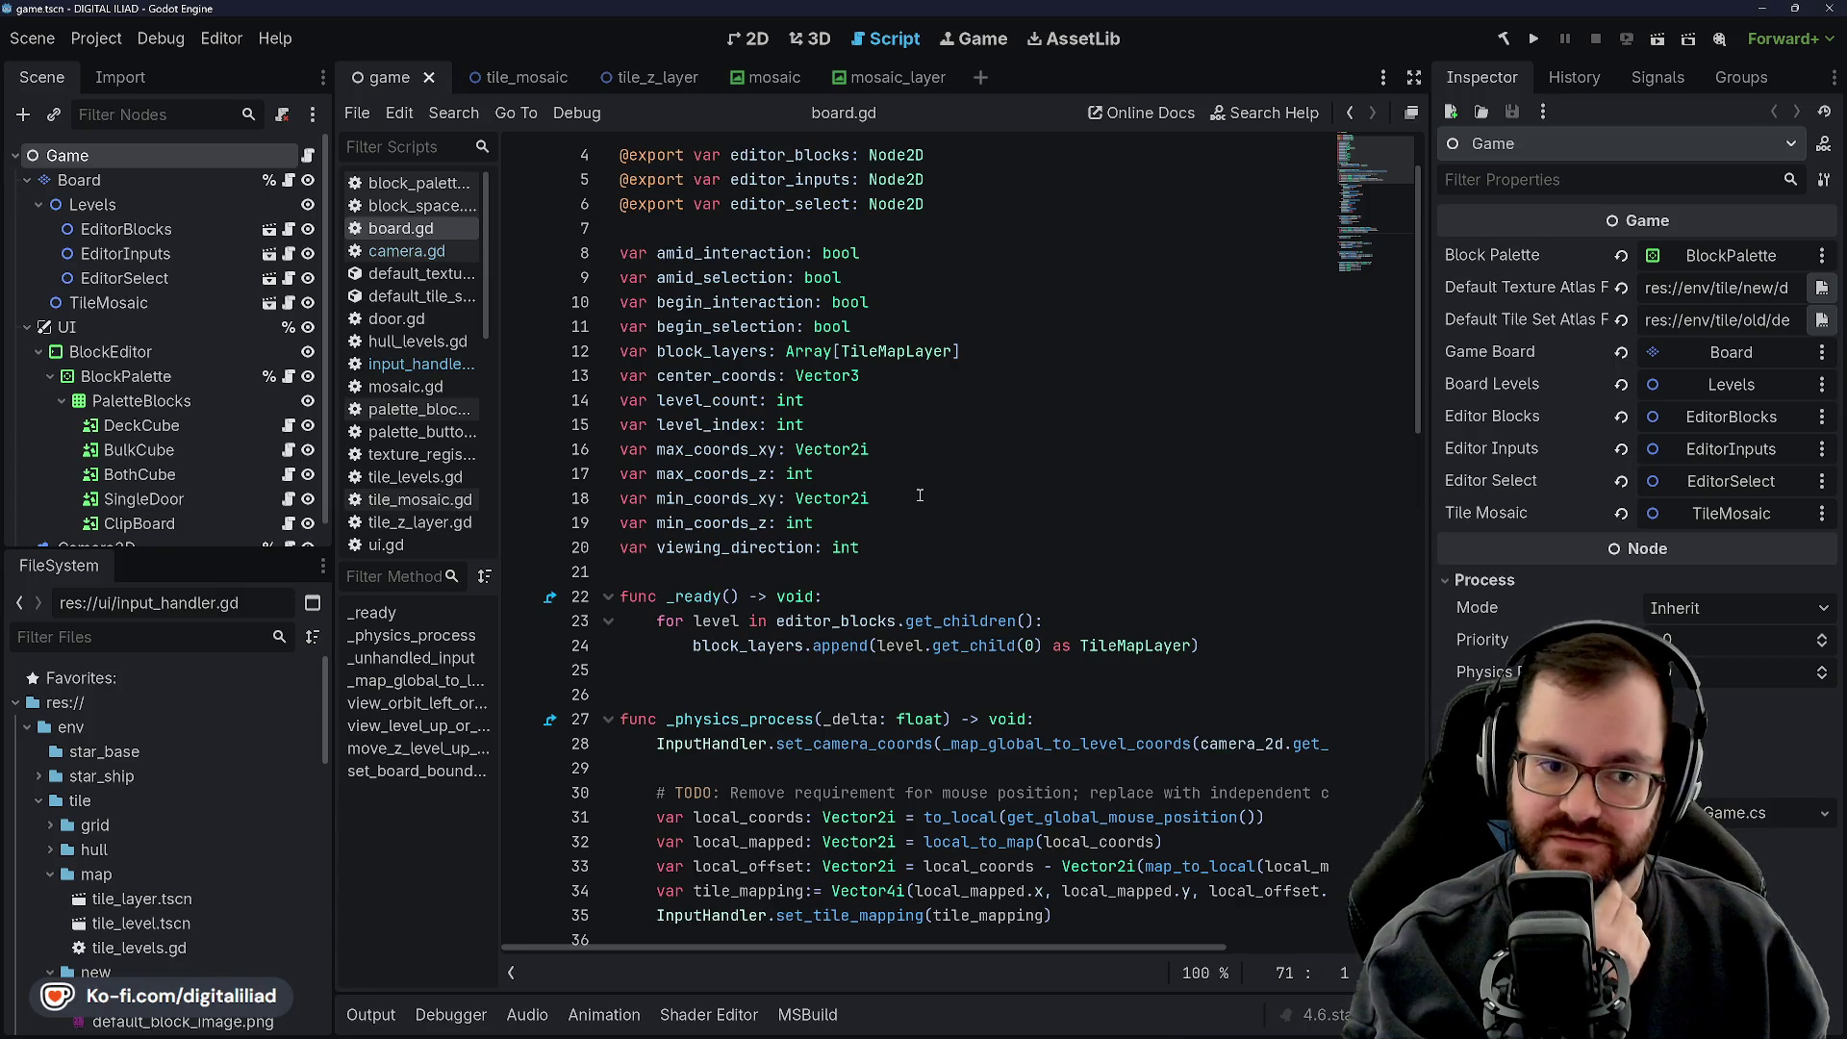
scroll(918, 496, "down", 1)
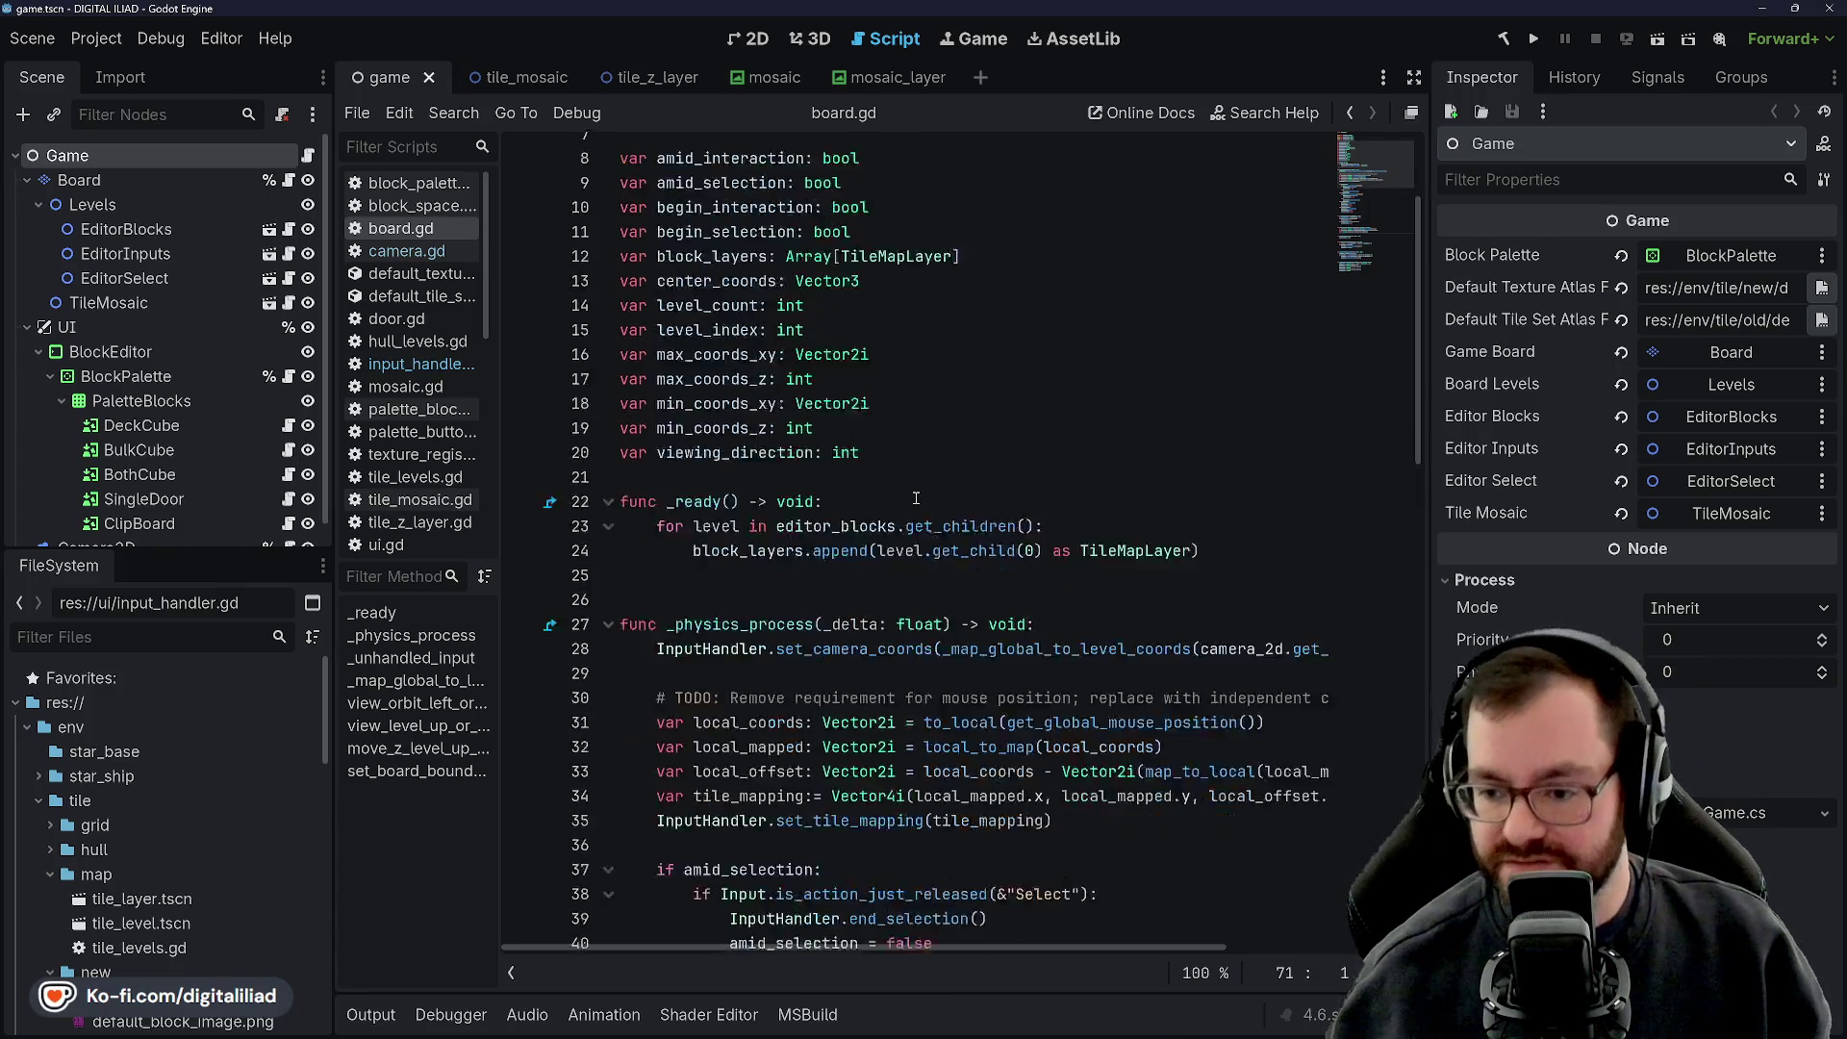
scroll(916, 498, "down", 6)
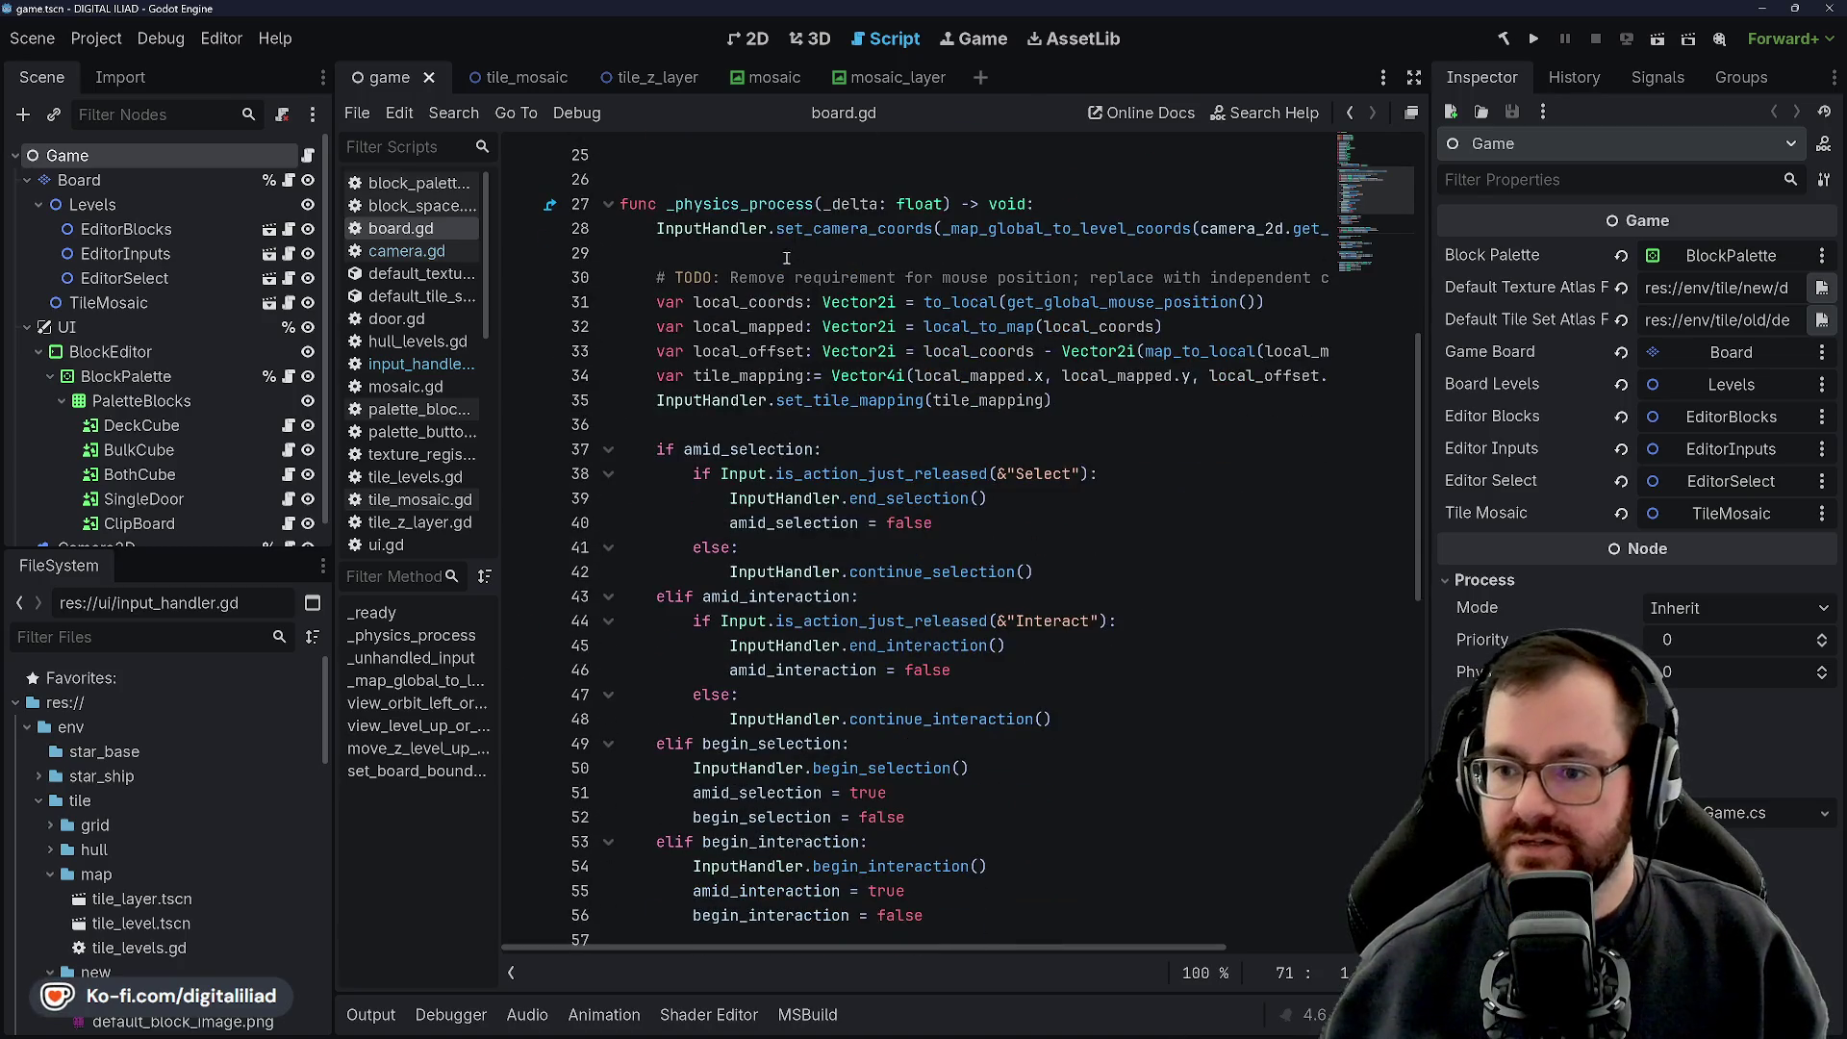
left_click(893, 375)
key("BackSpace")
type("4")
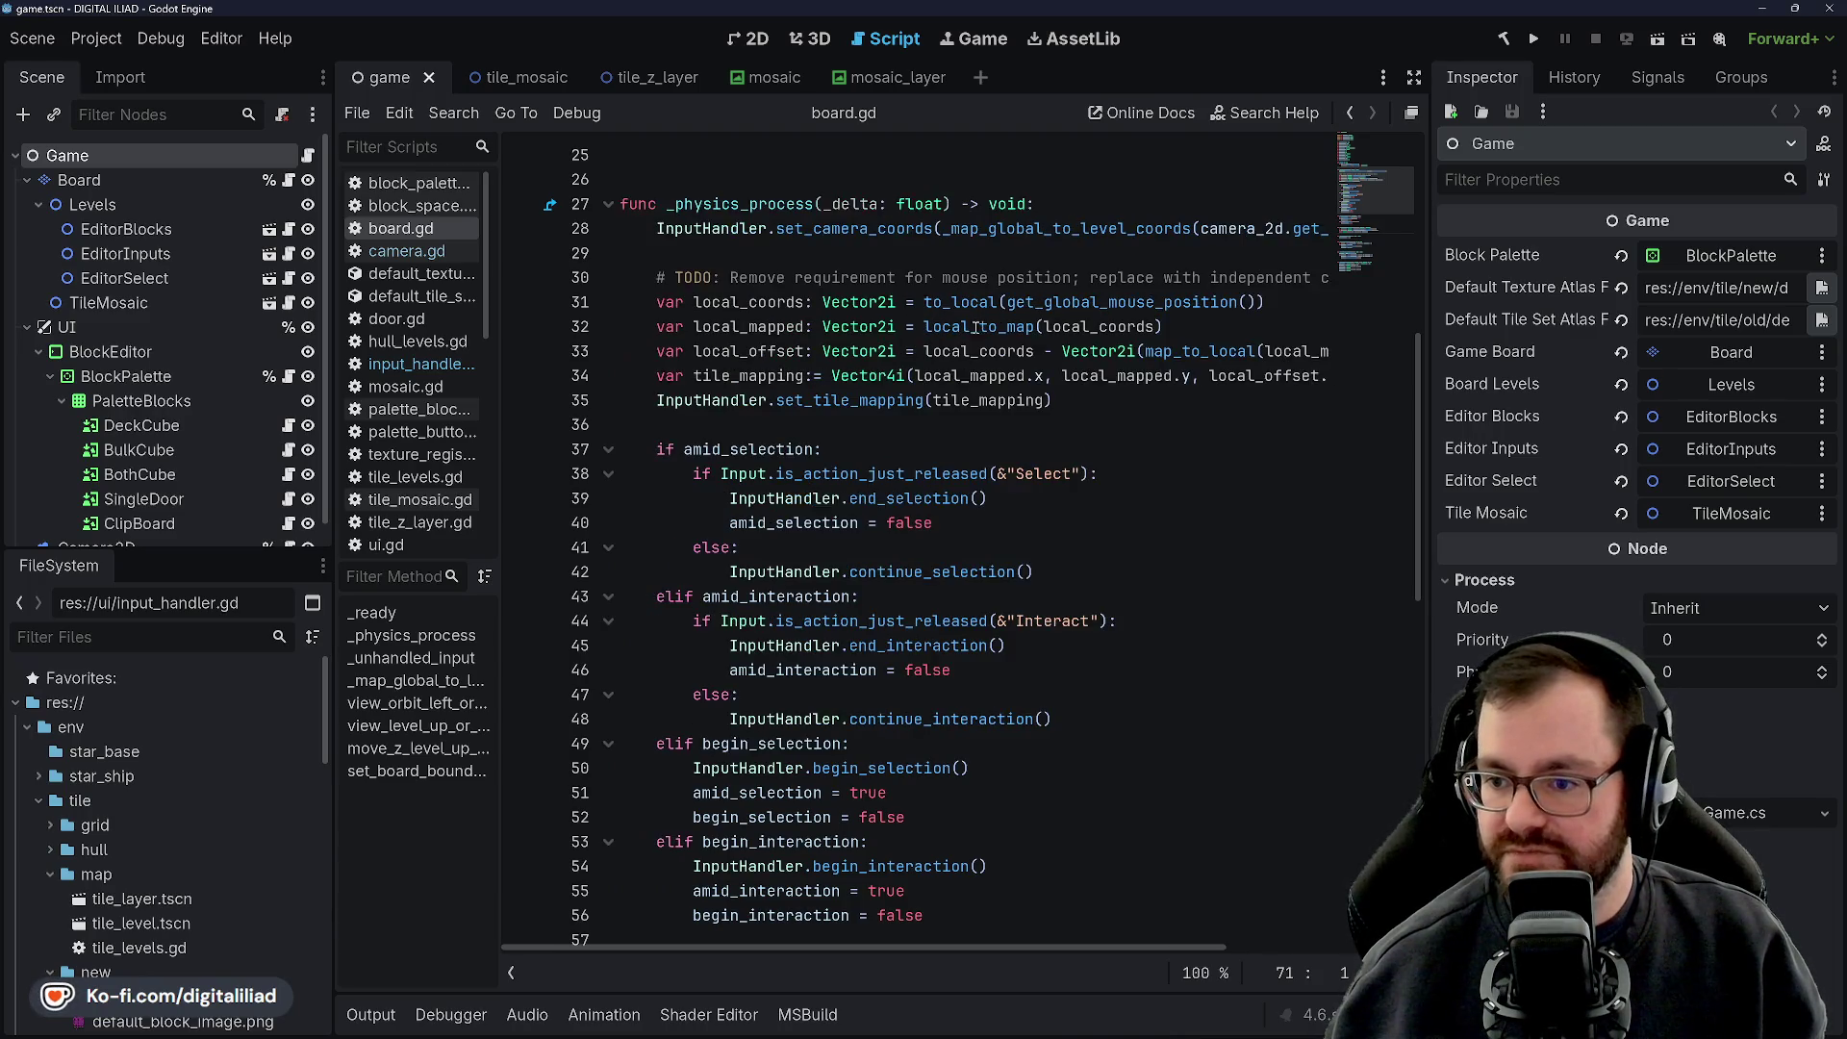
scroll(921, 406, "right", 2)
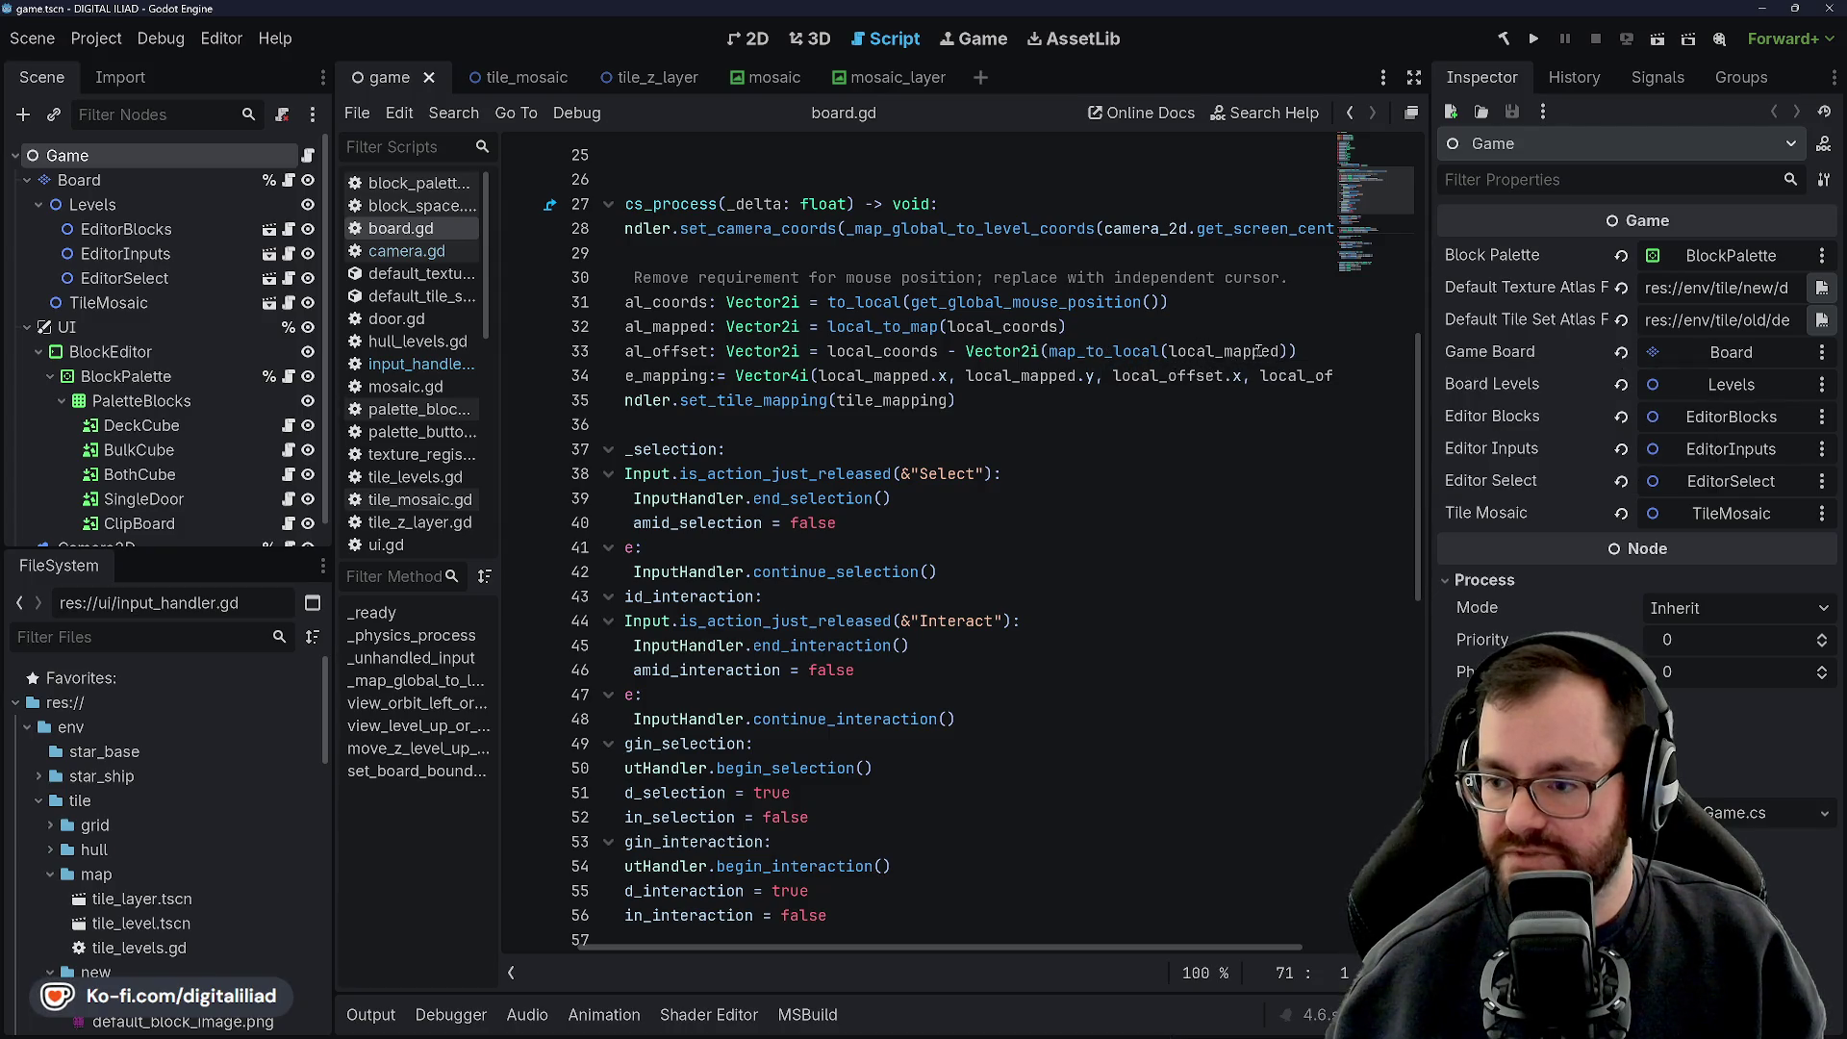
scroll(1011, 333, "left", 5)
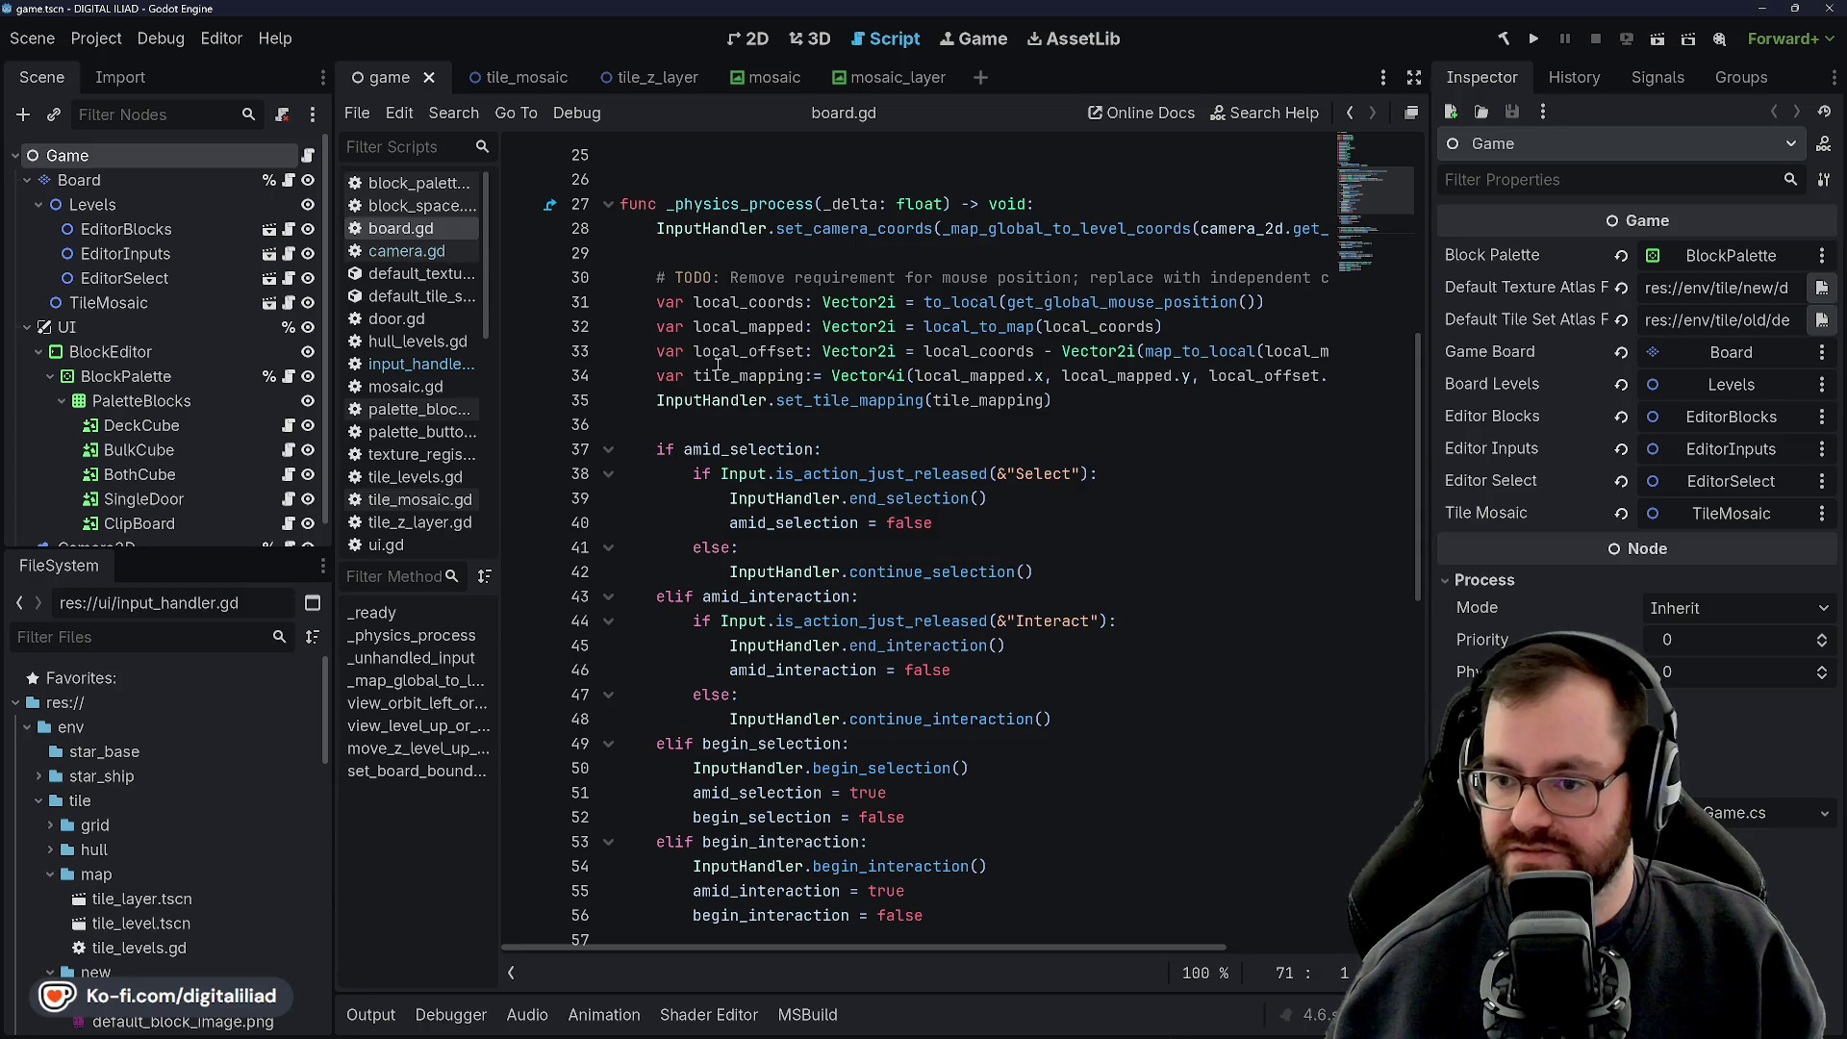
mouse_move(1036, 1031)
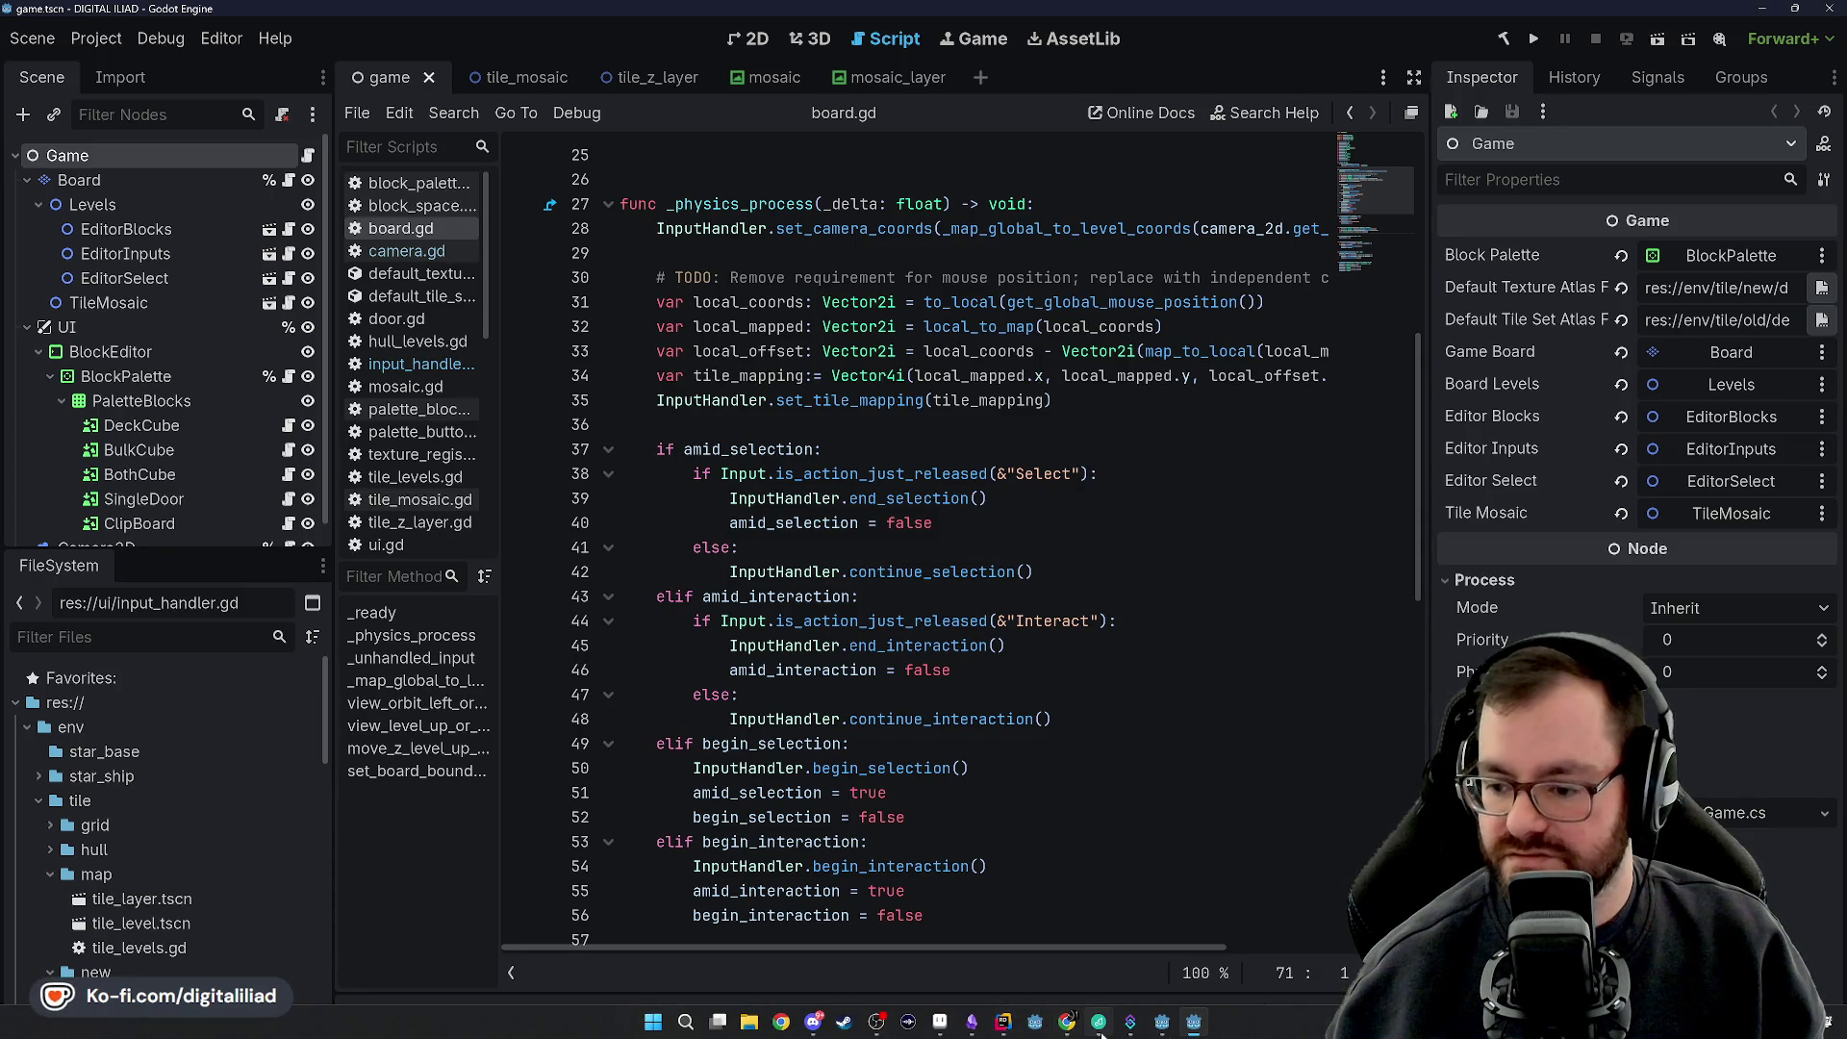
left_click(1003, 1024)
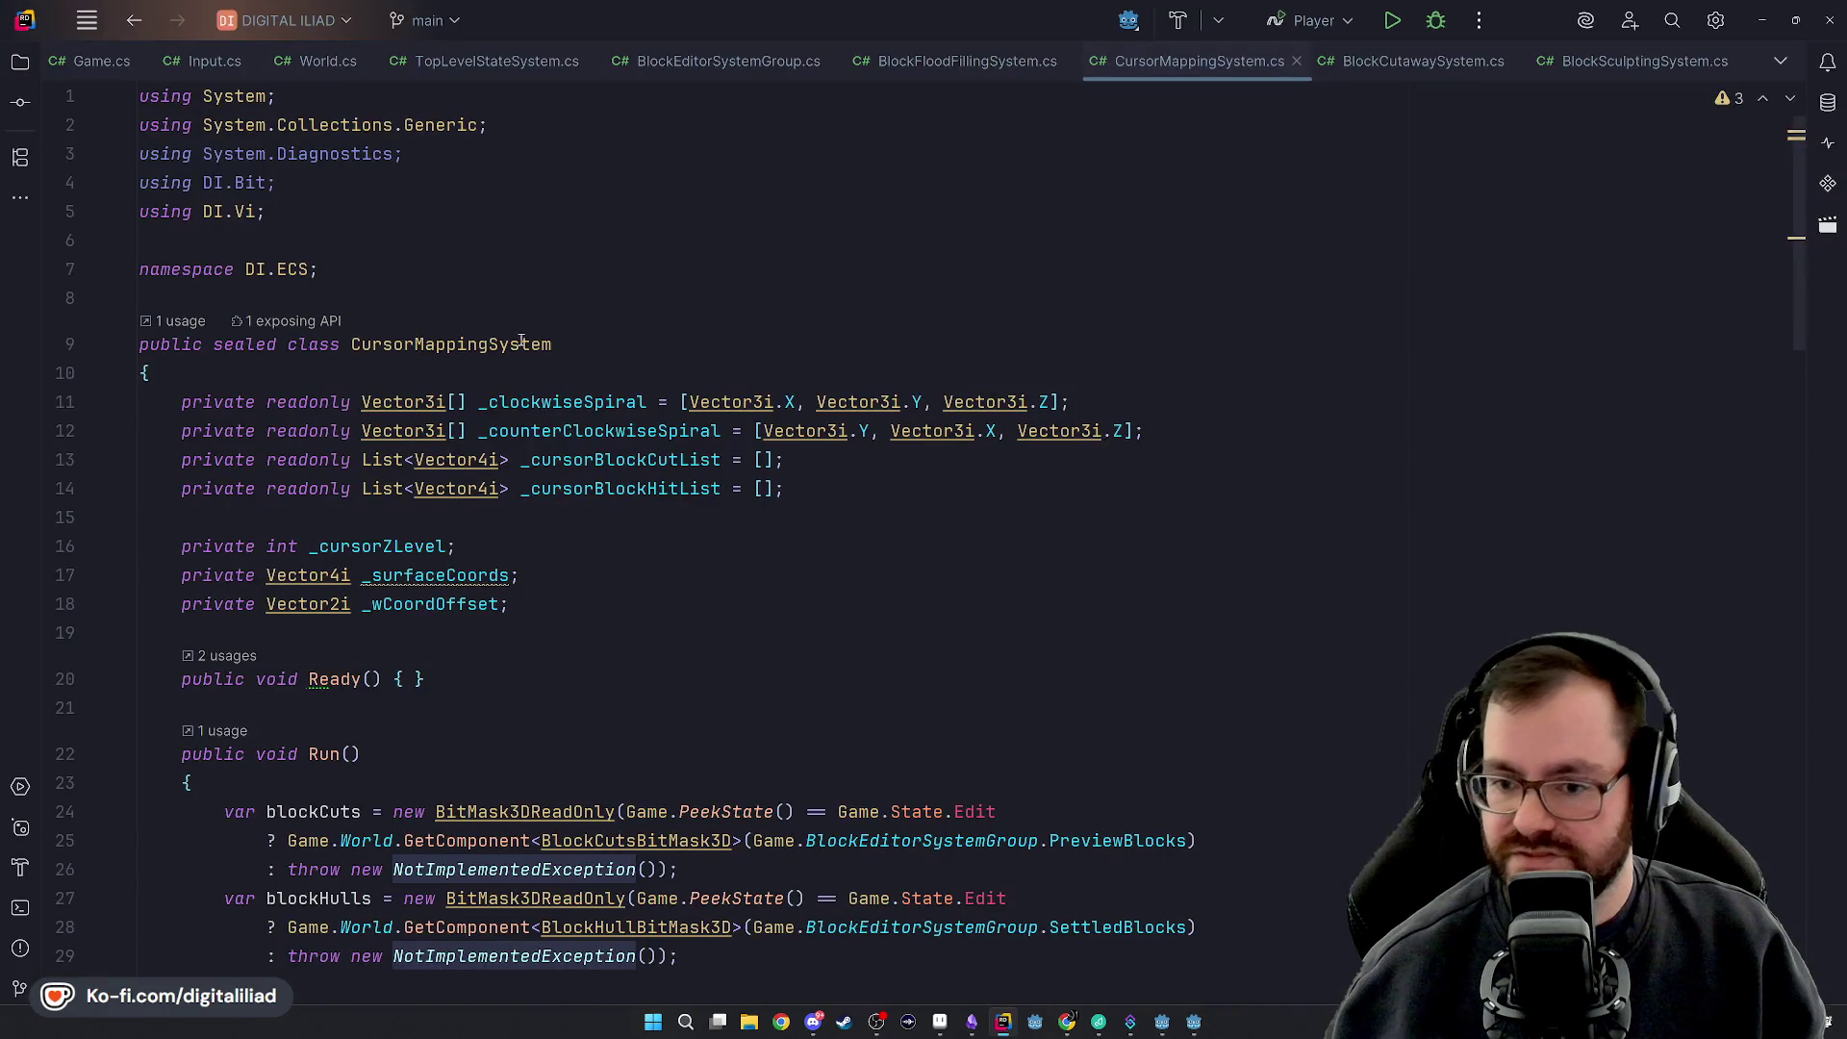
Return to tree_tile_volume.gd and review the sub_map_mouse_pos and local_to_map lines
left_click(1162, 1021)
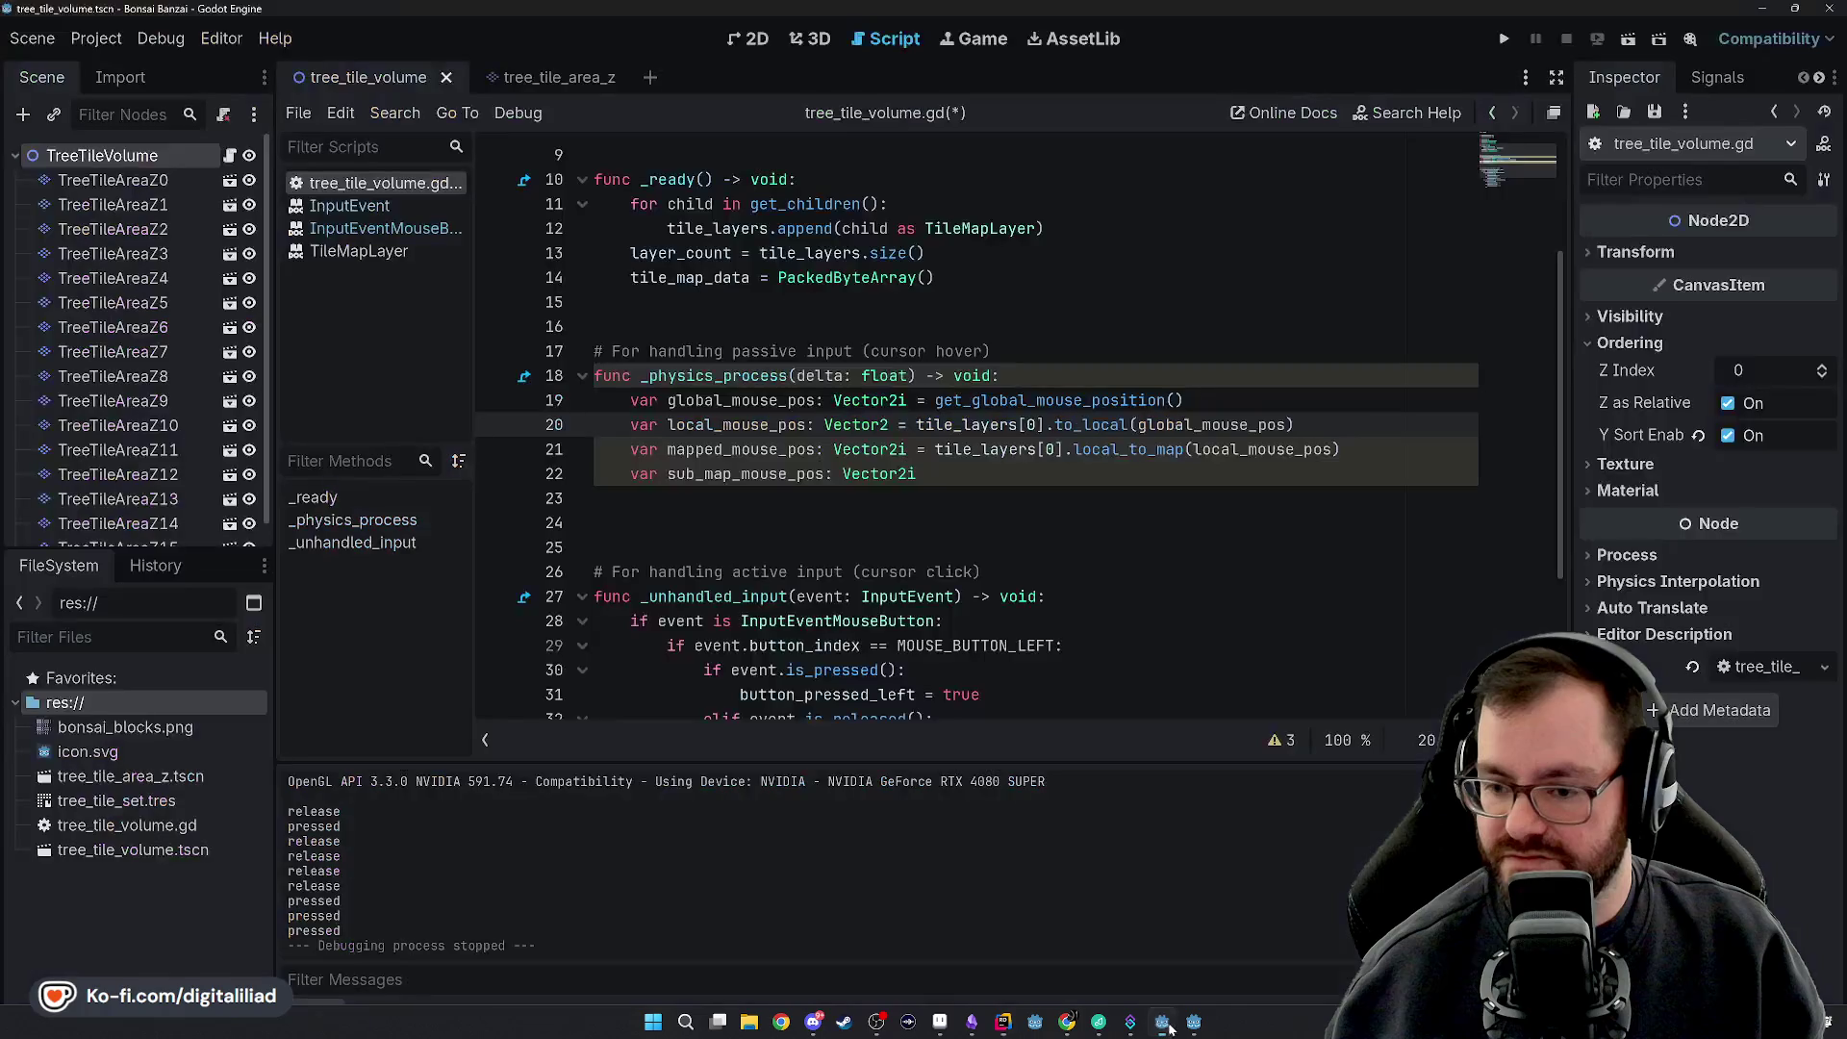
left_click(757, 473)
left_click(728, 474)
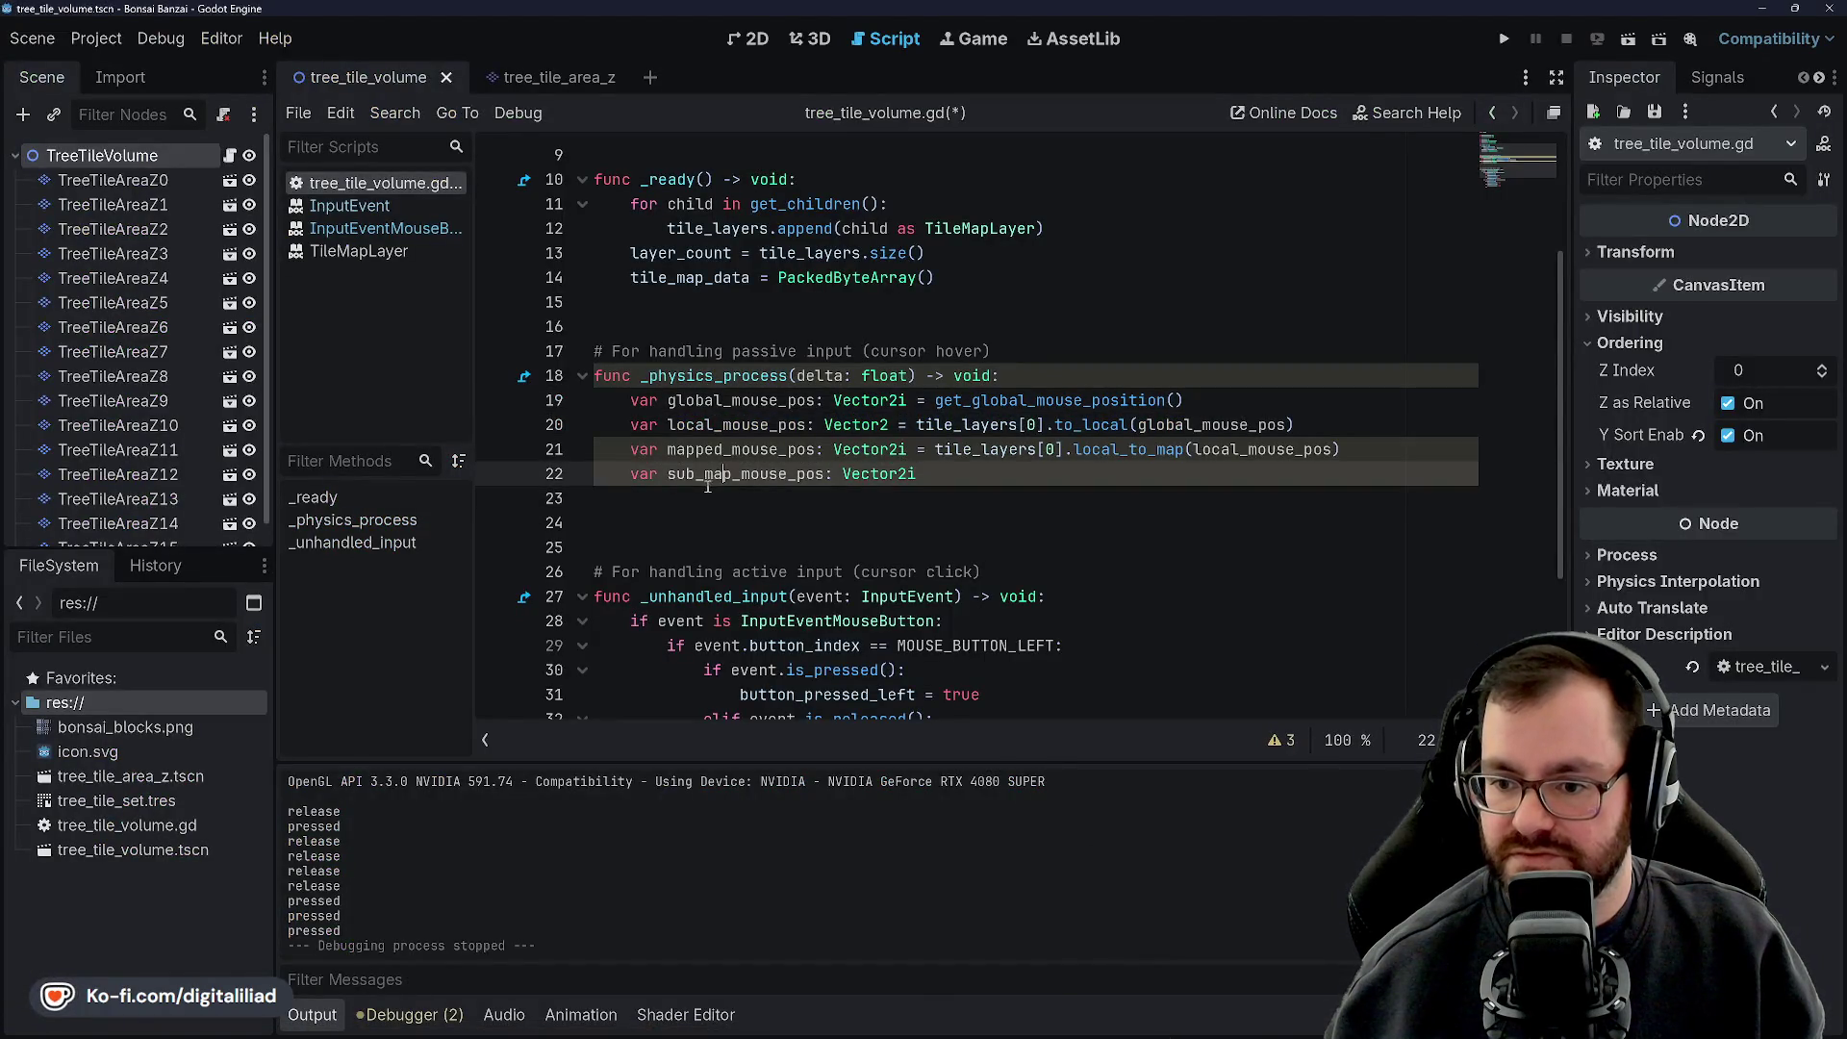
left_click(753, 474)
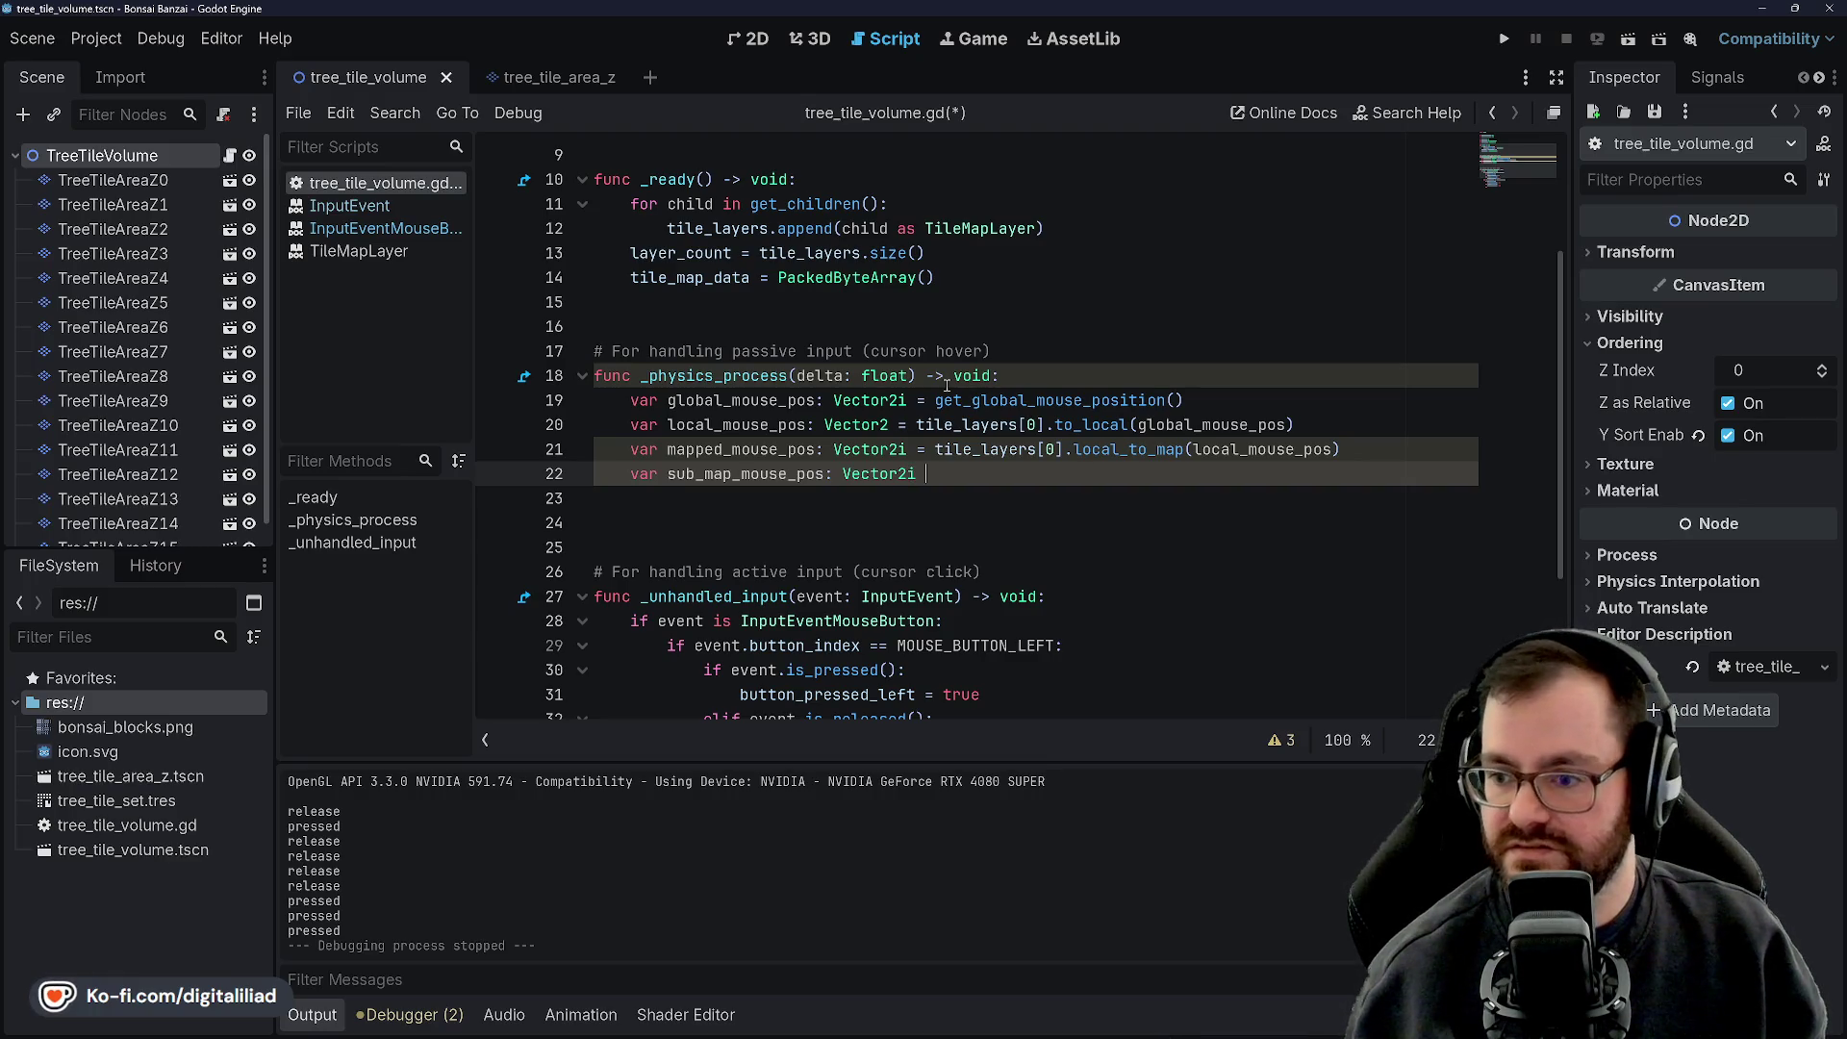
left_click(1101, 353)
left_click(934, 449)
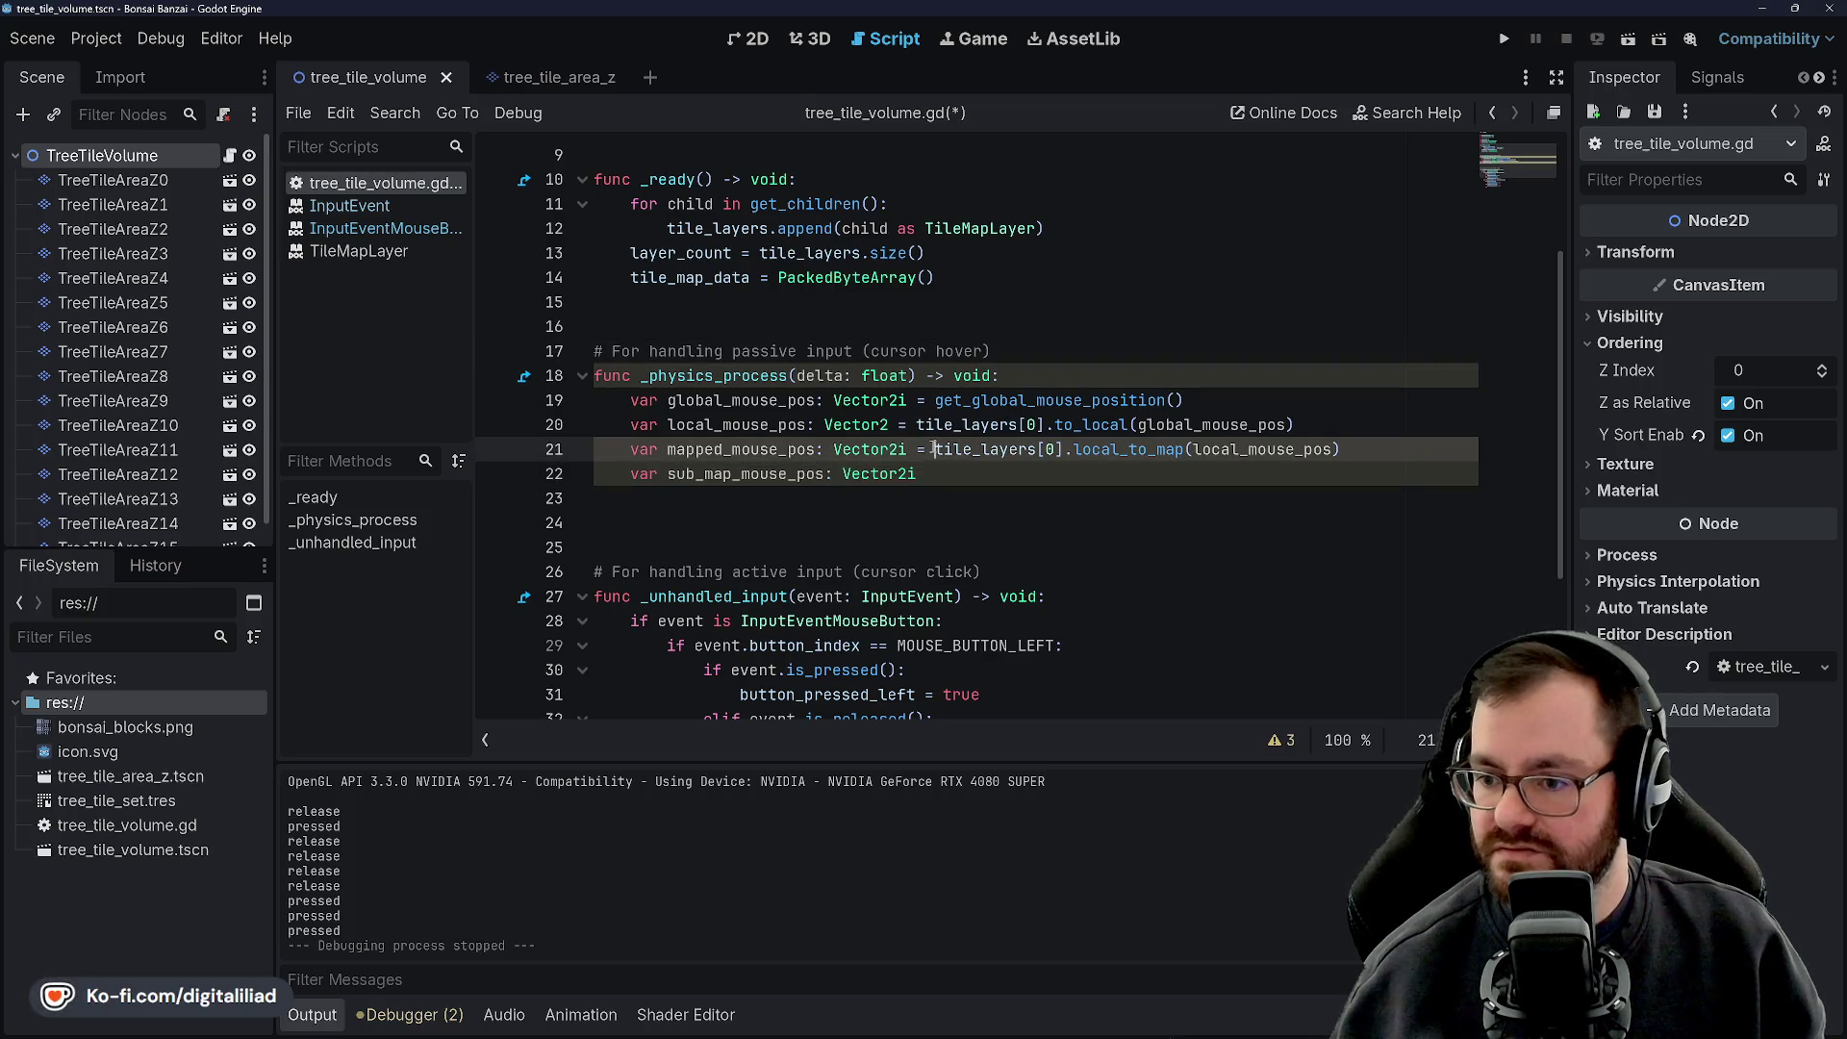
Assign sub_map_mouse_pos = local_mouse_pos - mapped_mouse_pos on line 22 and save
left_click(1168, 401)
left_click(1066, 474)
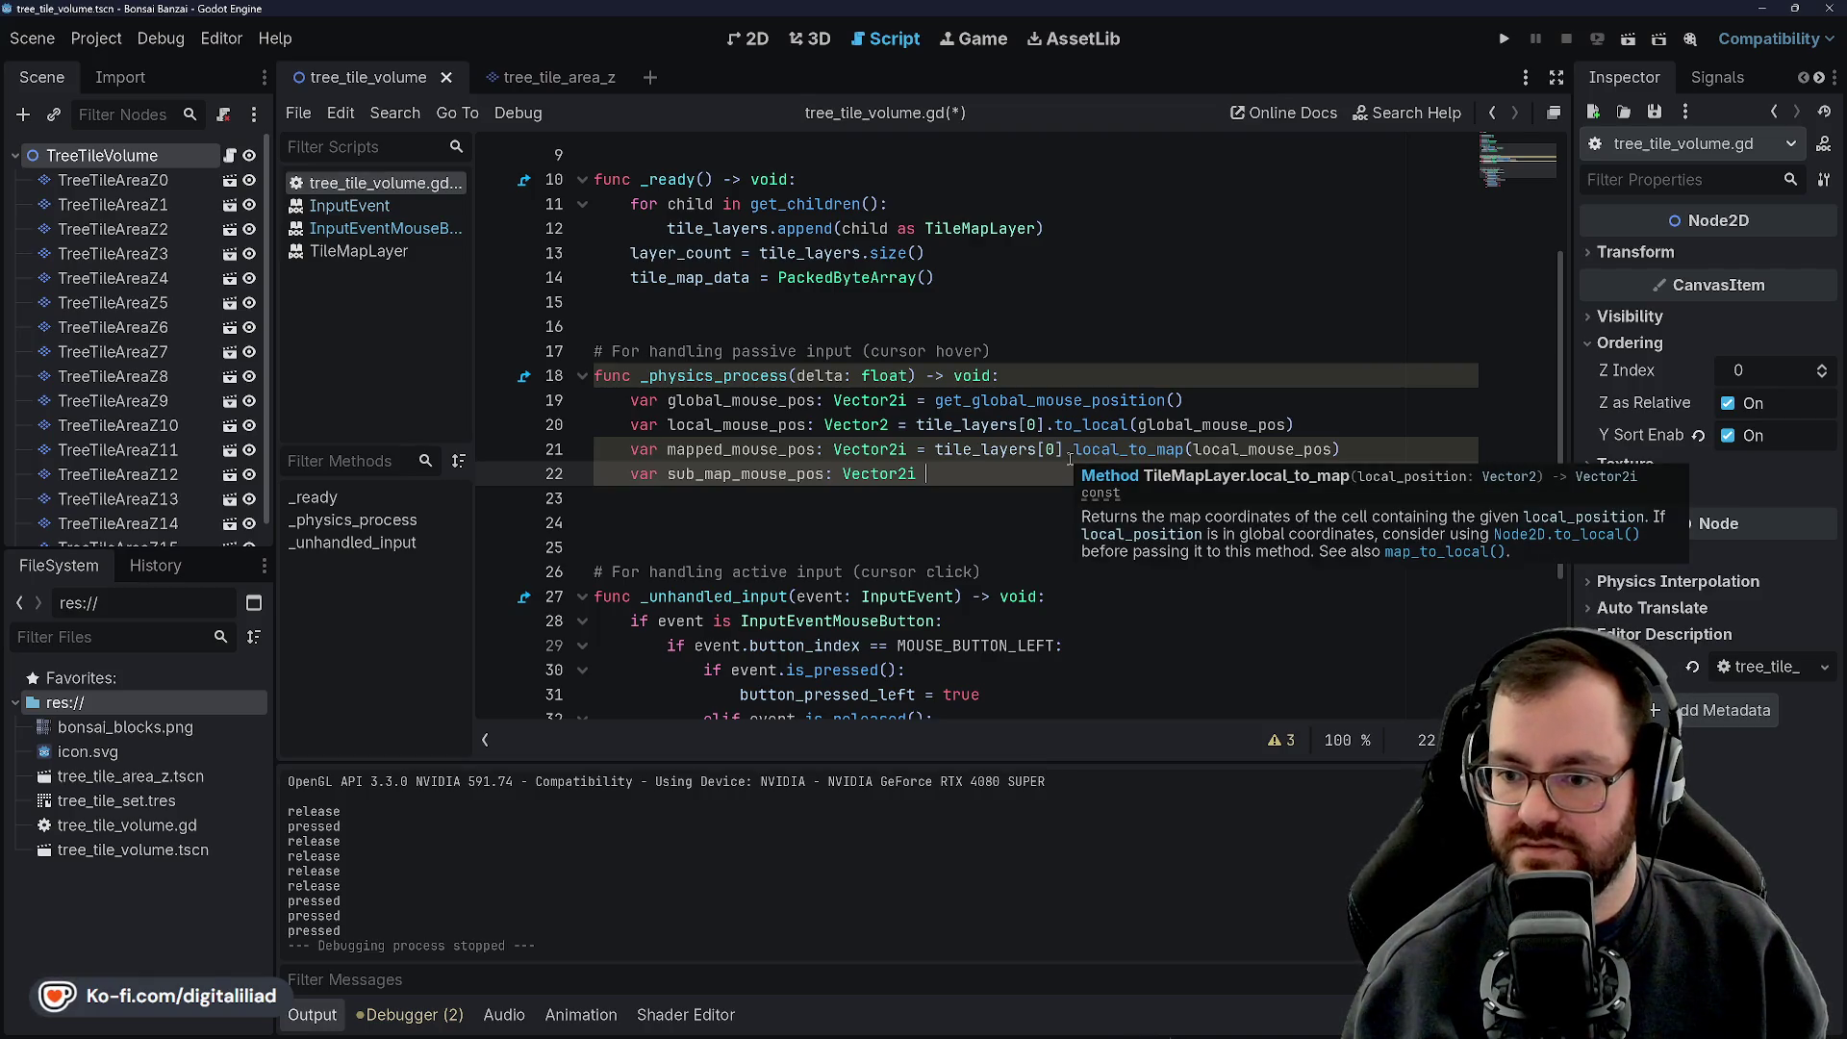
type("= local")
key("Return")
type("- mapped")
key("Return")
key("ctrl+s")
Review lines 20-22 against the operand error, then switch to the DIGITAL ILIAD project
left_click(922, 400)
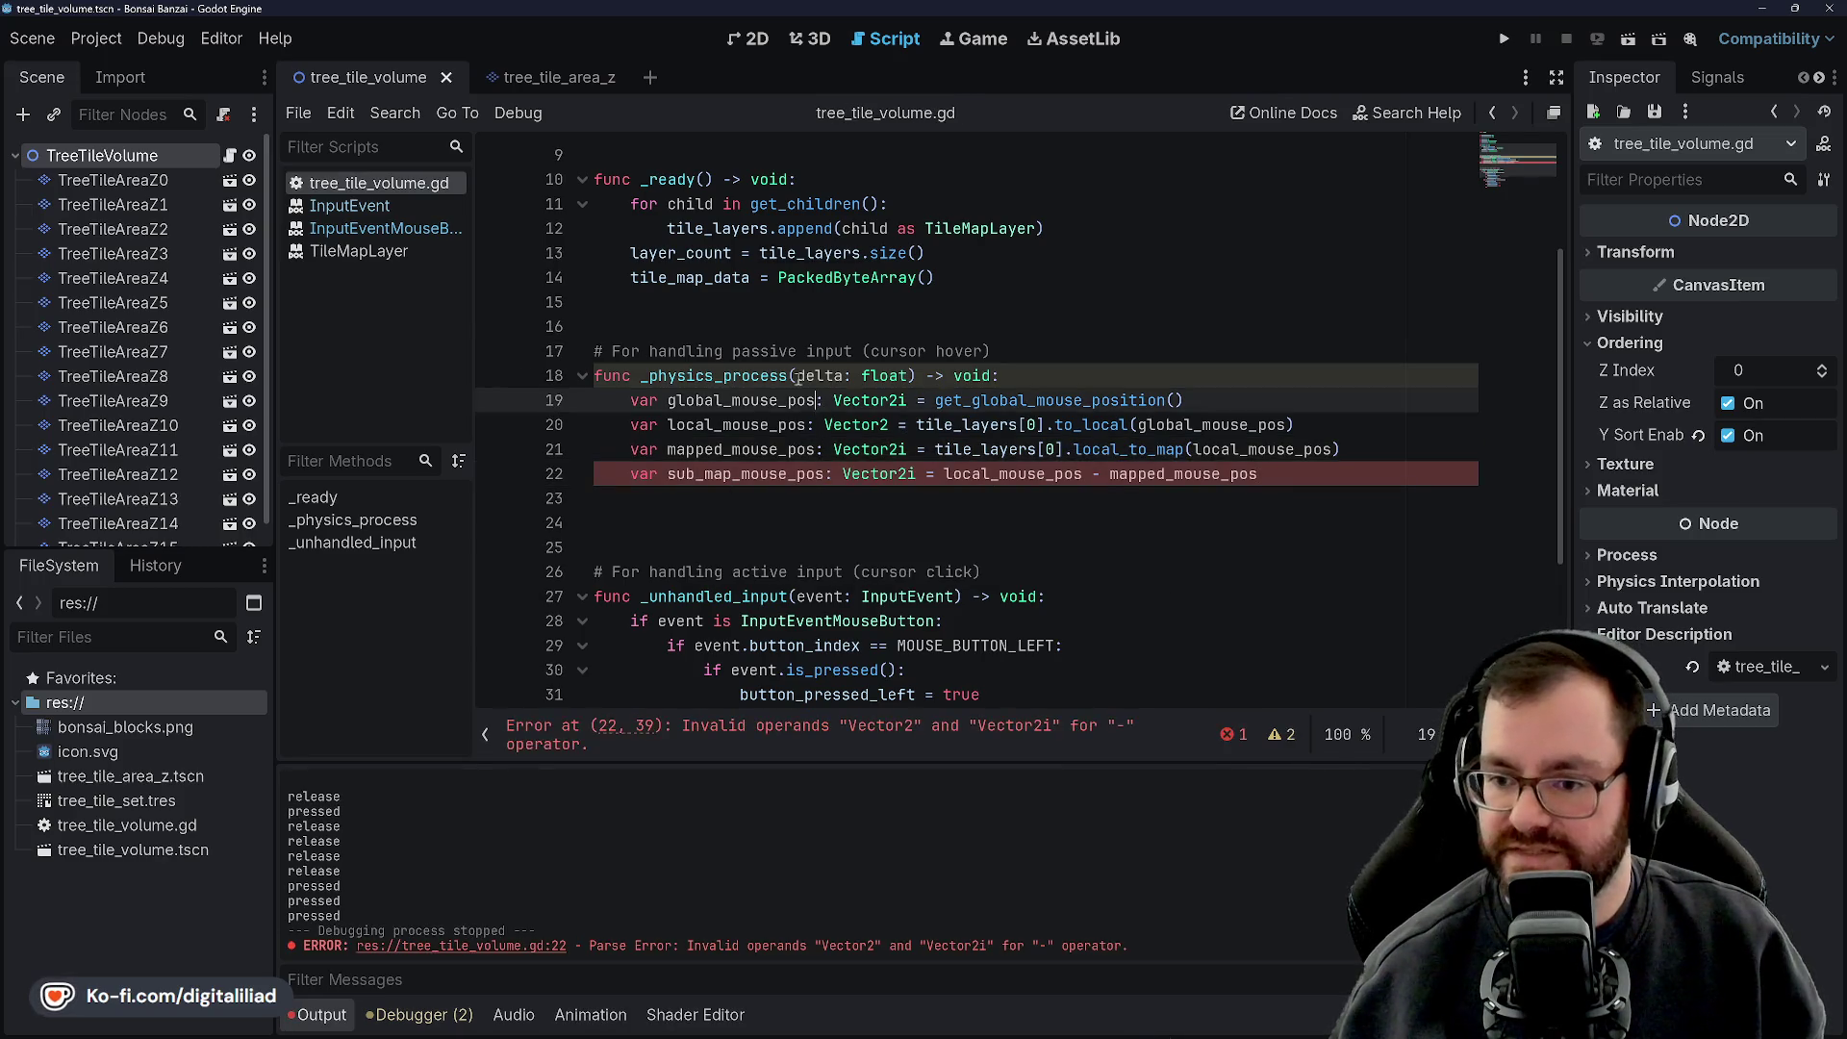
left_click(981, 473)
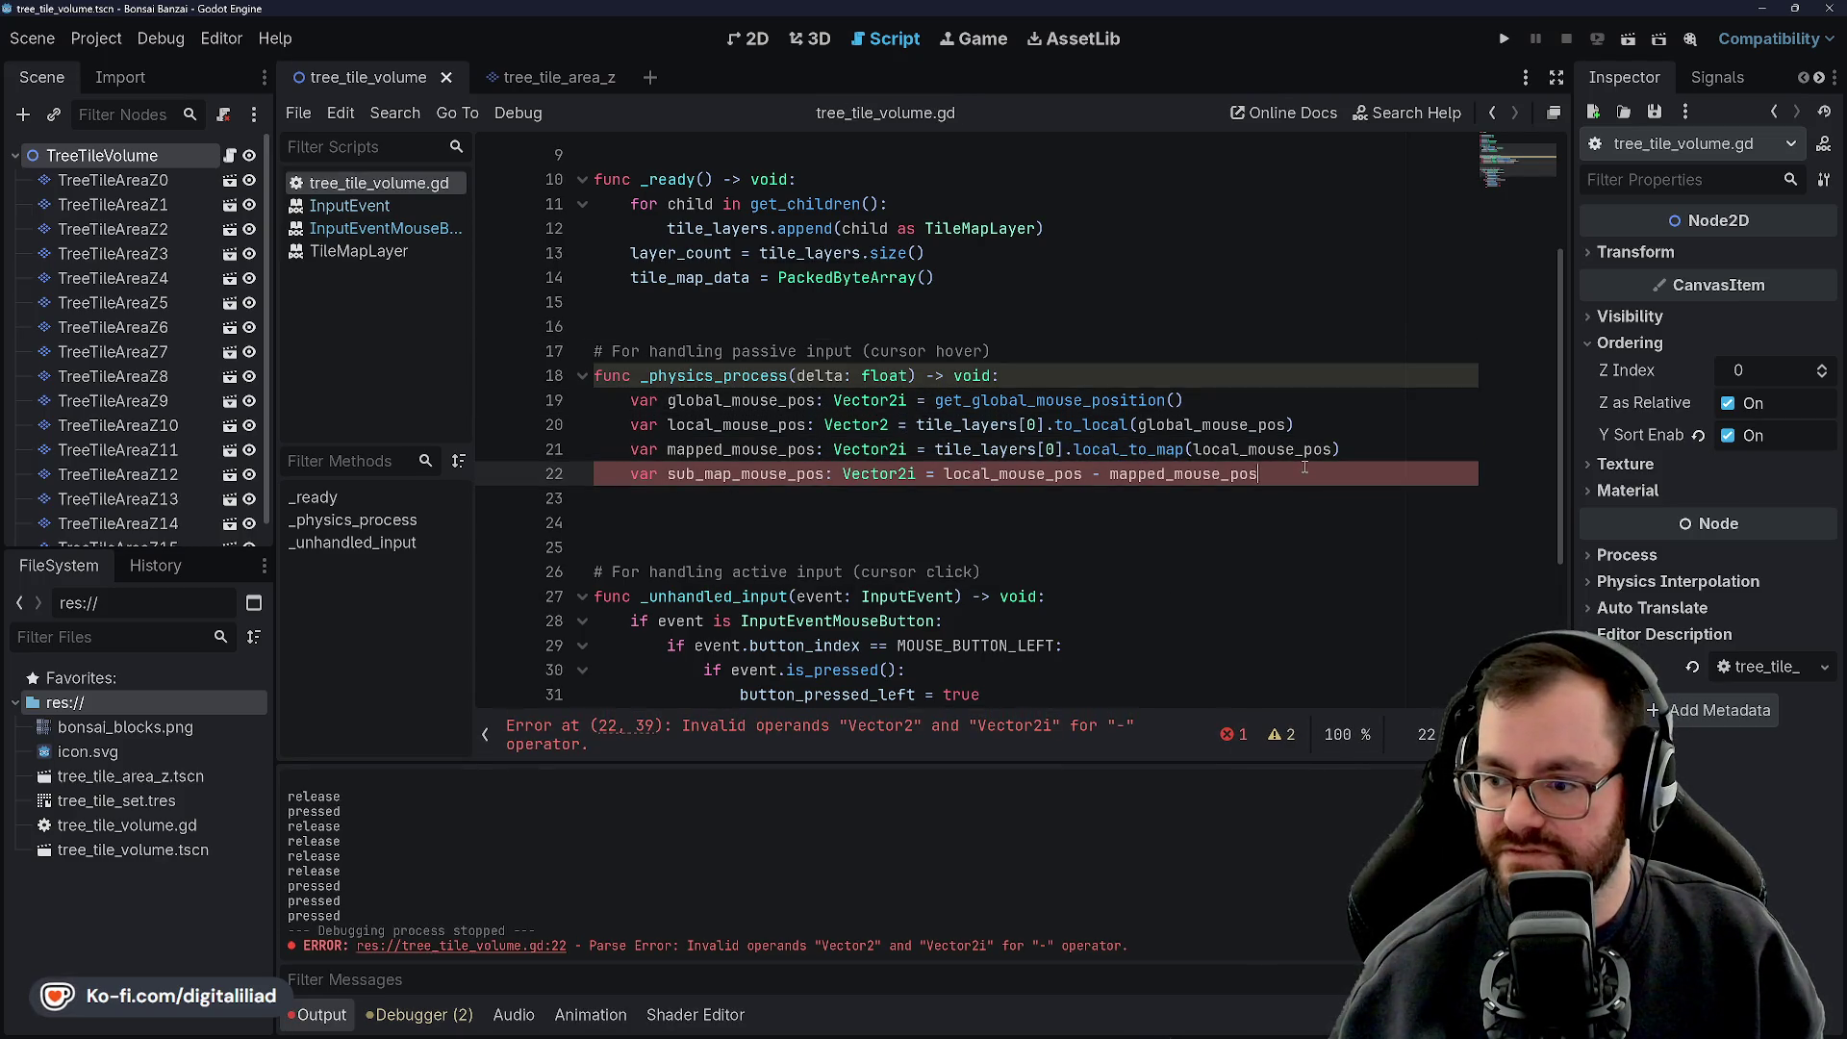
left_click(1081, 424)
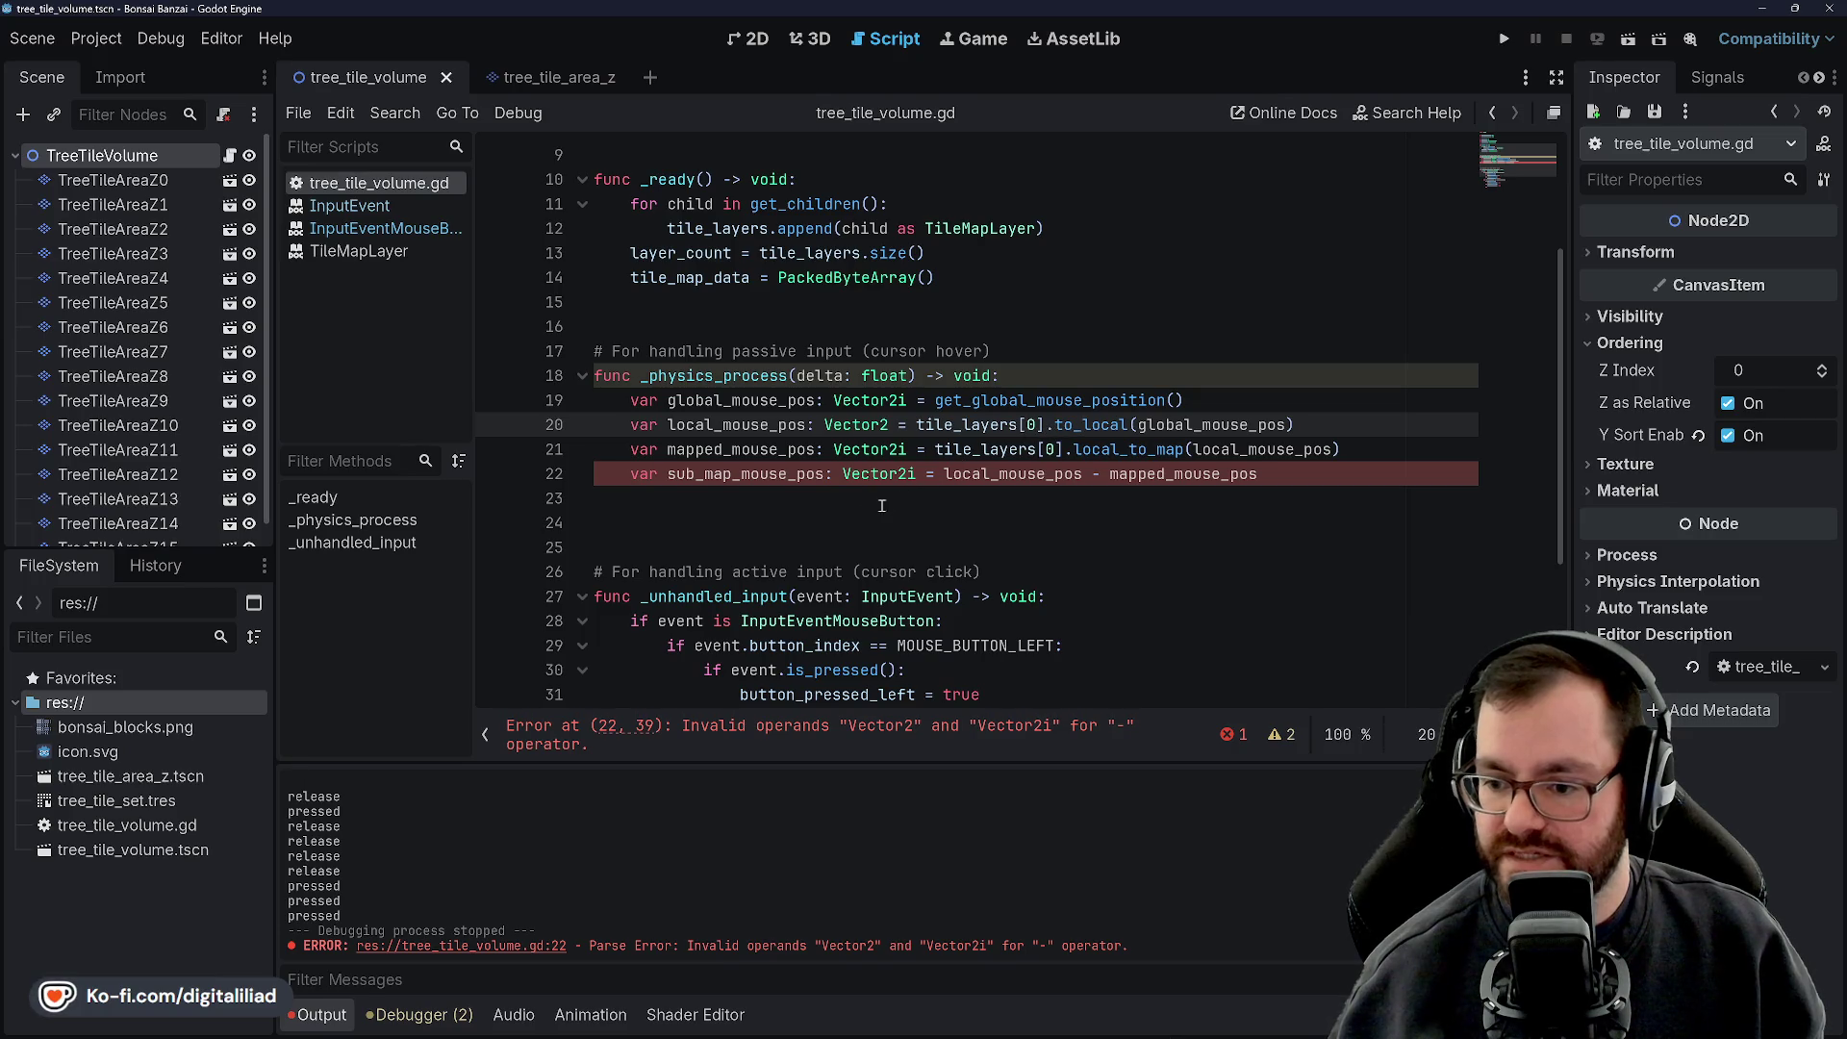
mouse_move(887, 478)
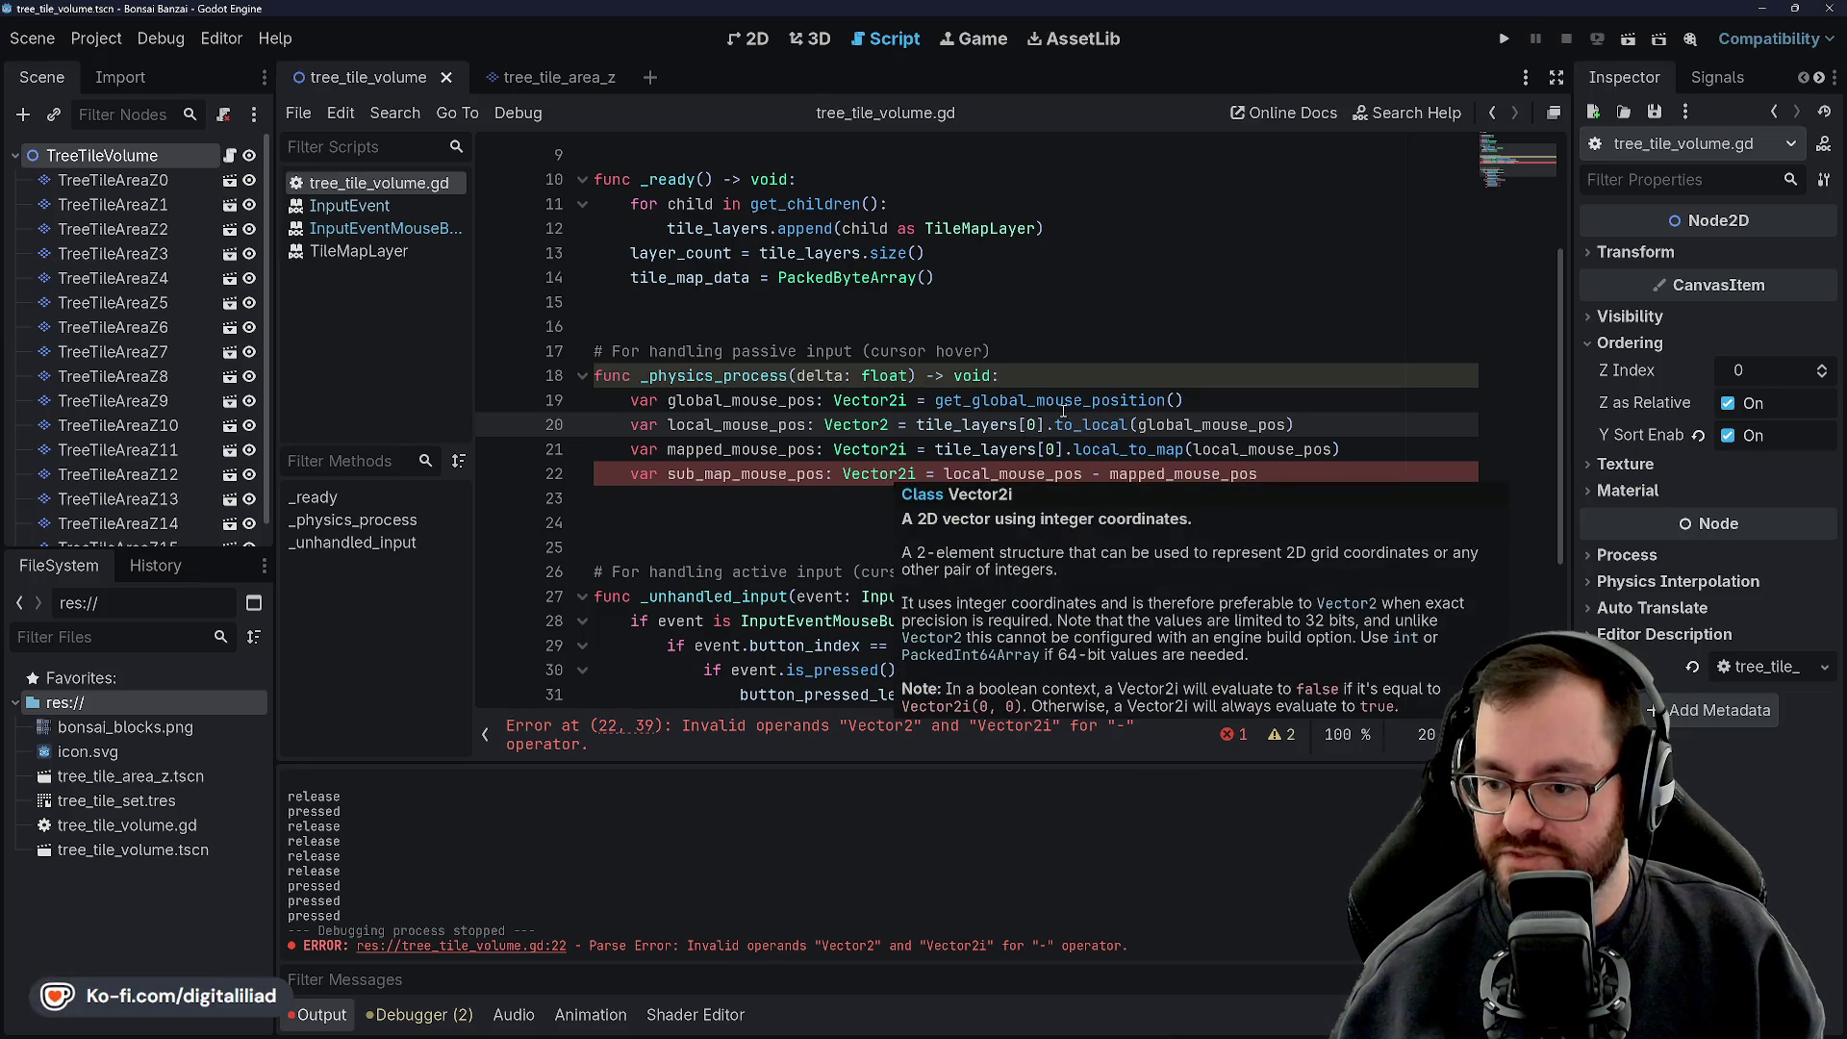
left_click(1193, 1022)
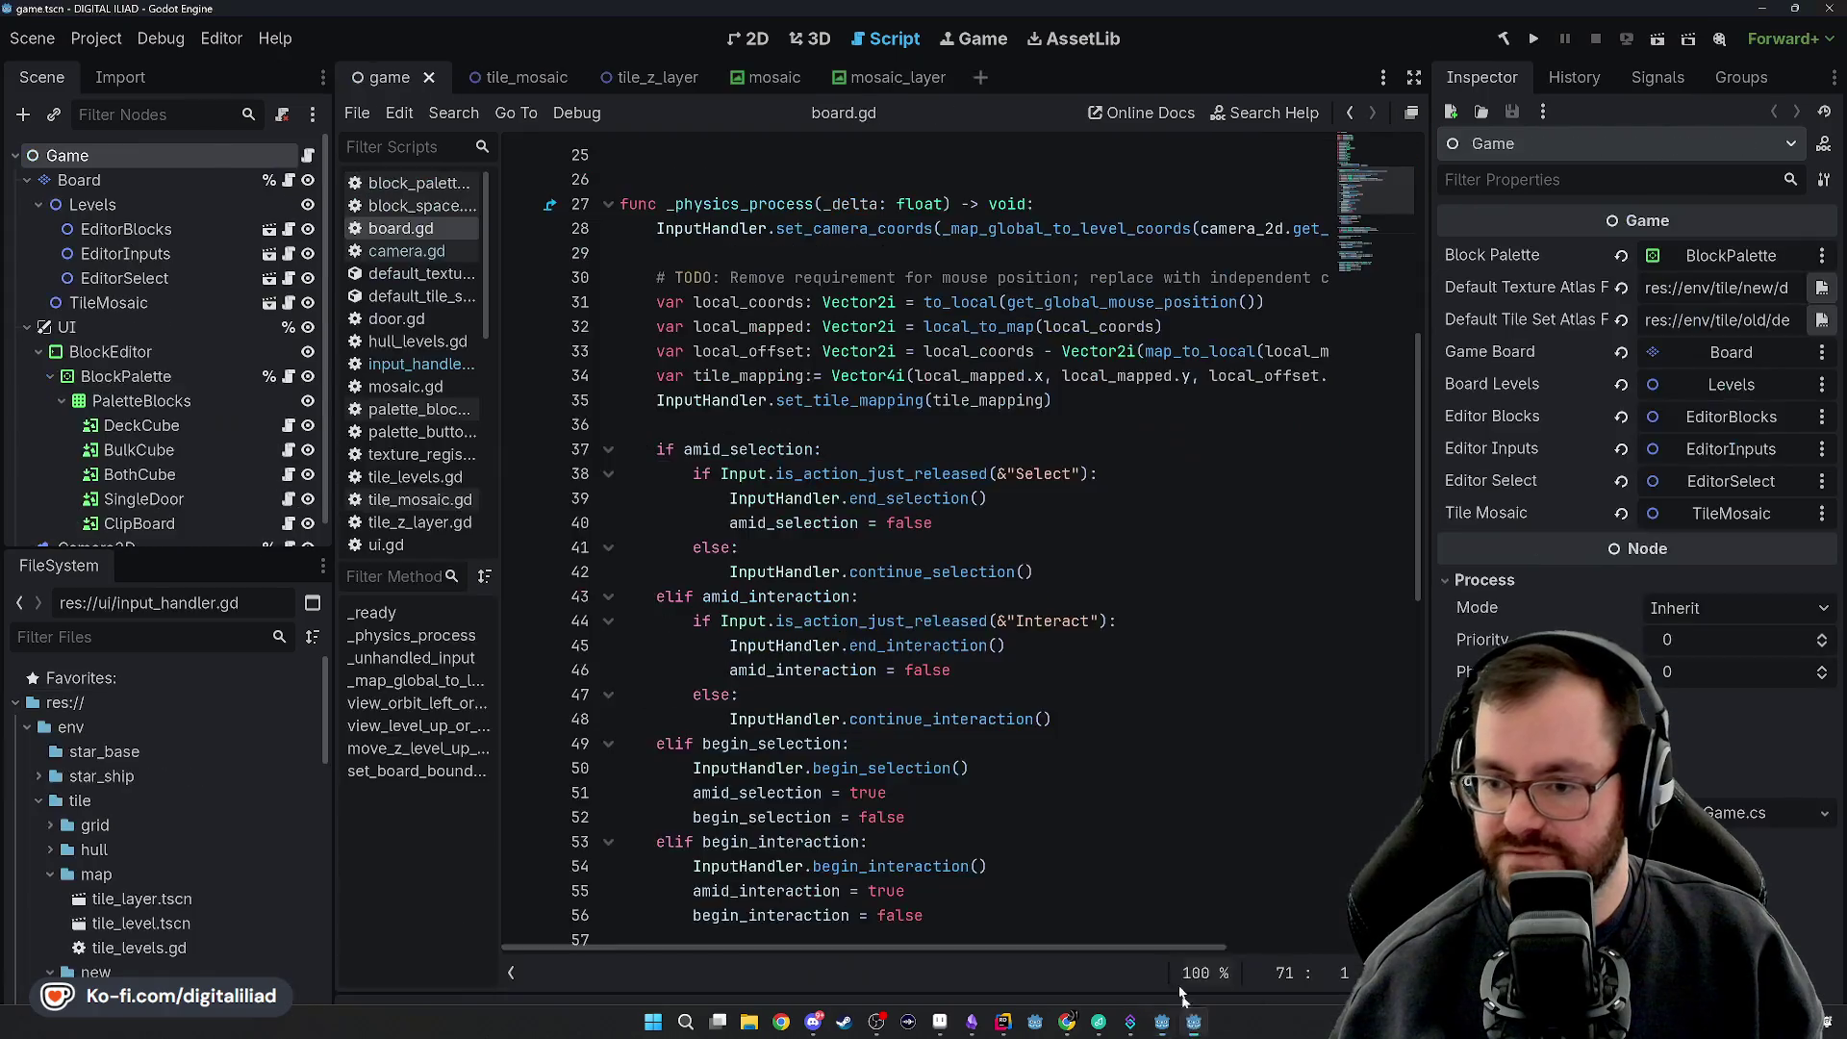
Glance at board.gd and CursorMappingSystem.cs in Rider, then return to tree_tile_volume.gd
scroll(786, 425, "up", 1)
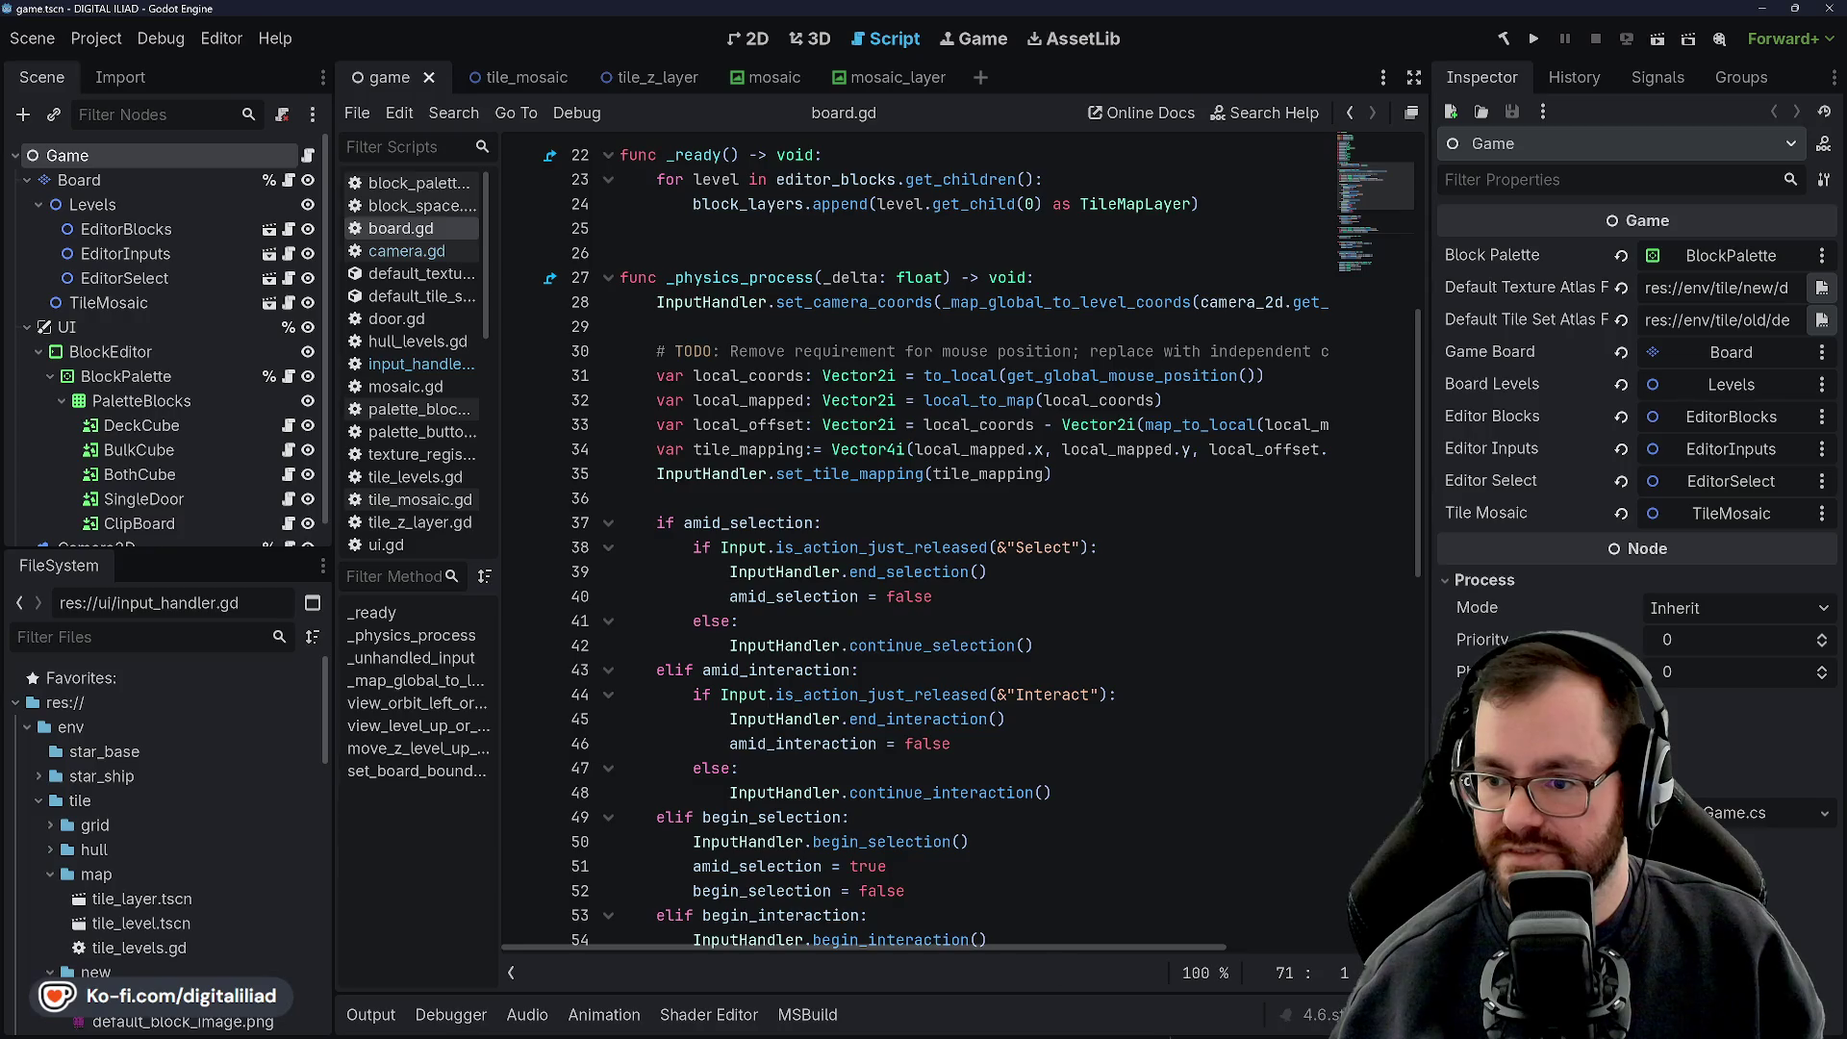
left_click(1003, 1021)
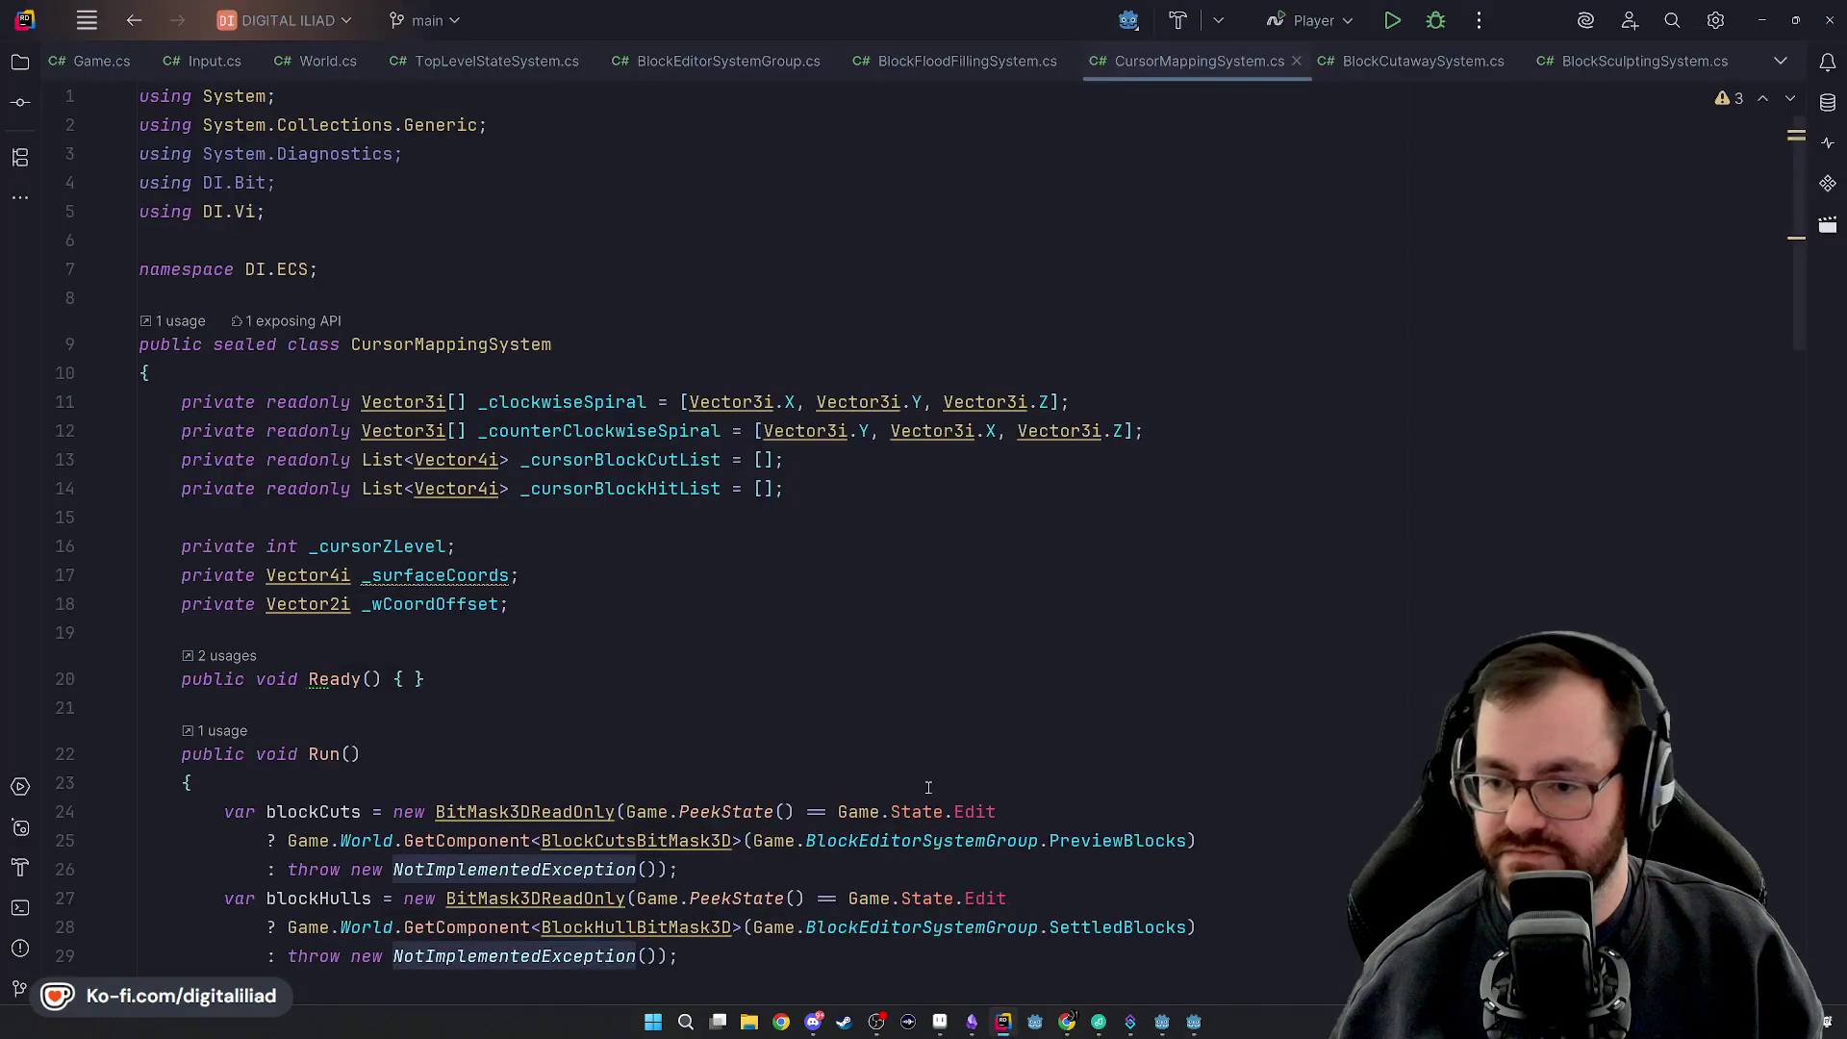
left_click(1162, 1021)
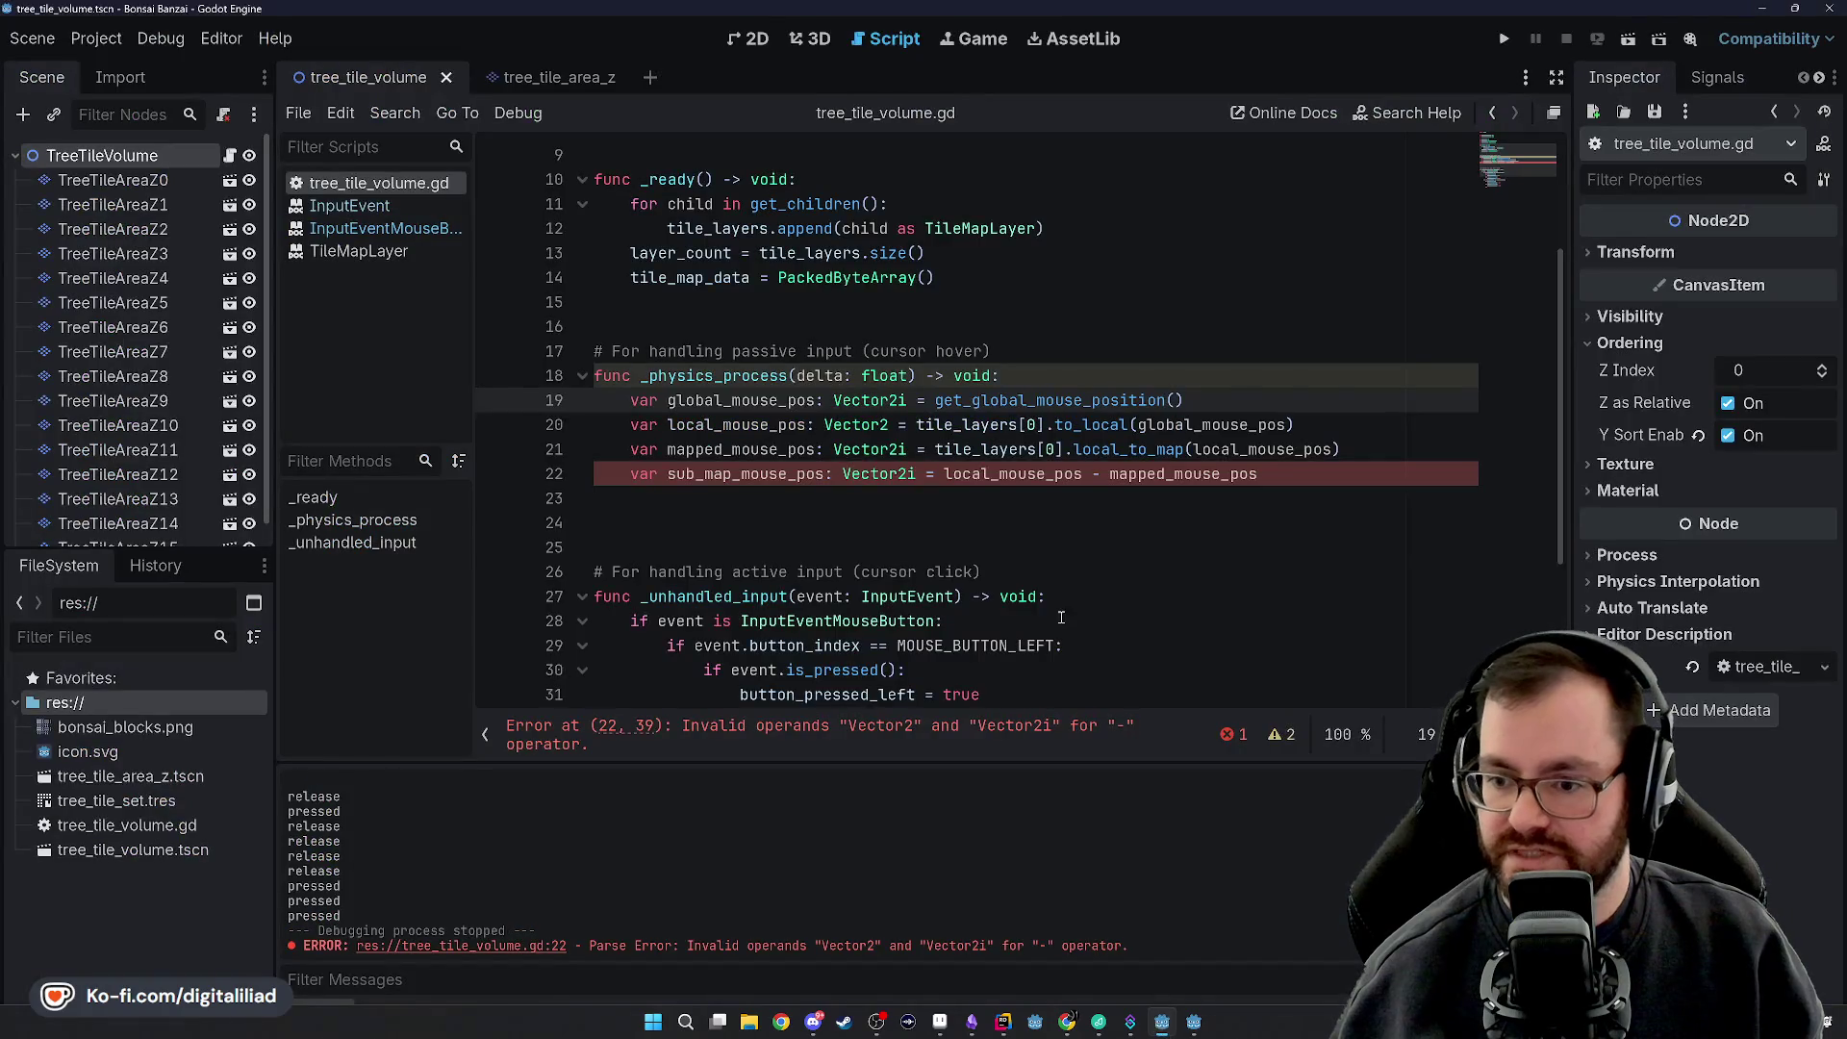
Change local_mouse_pos's type on line 20 from Vector2 to Vector2i and save
left_click(890, 425)
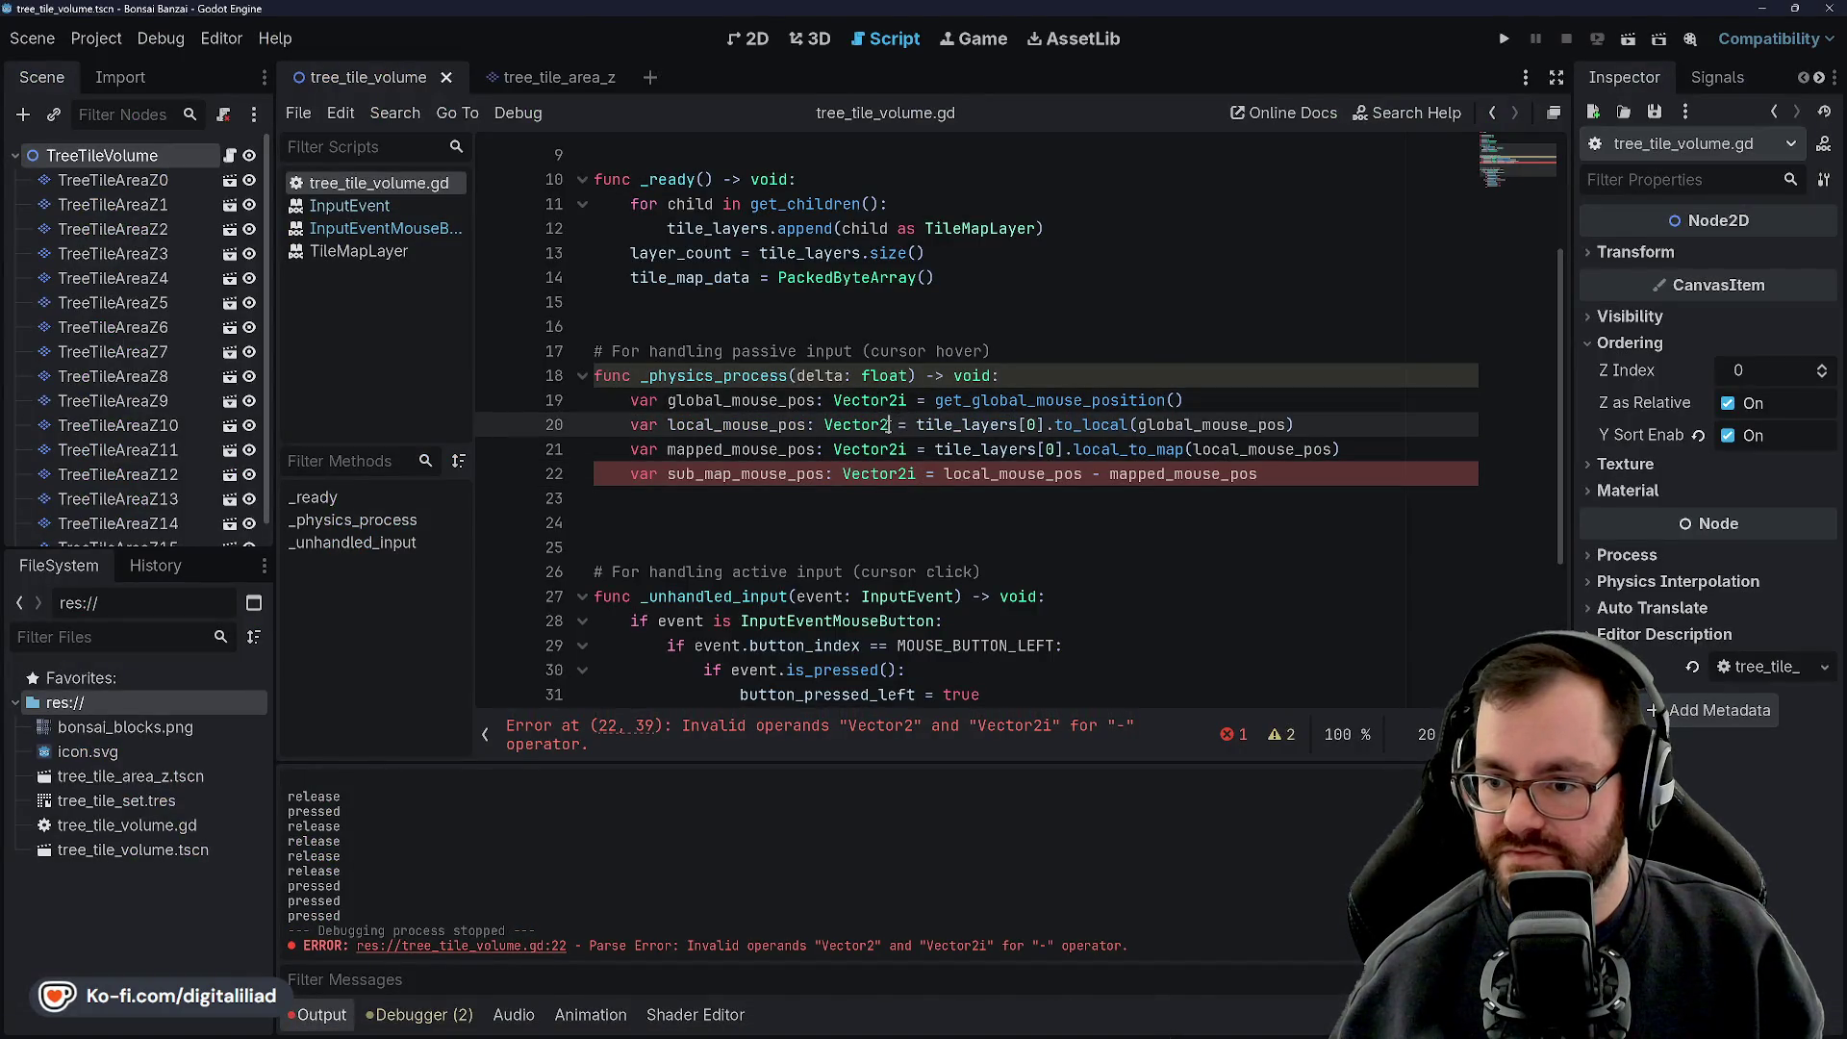
type("2")
key("BackSpace")
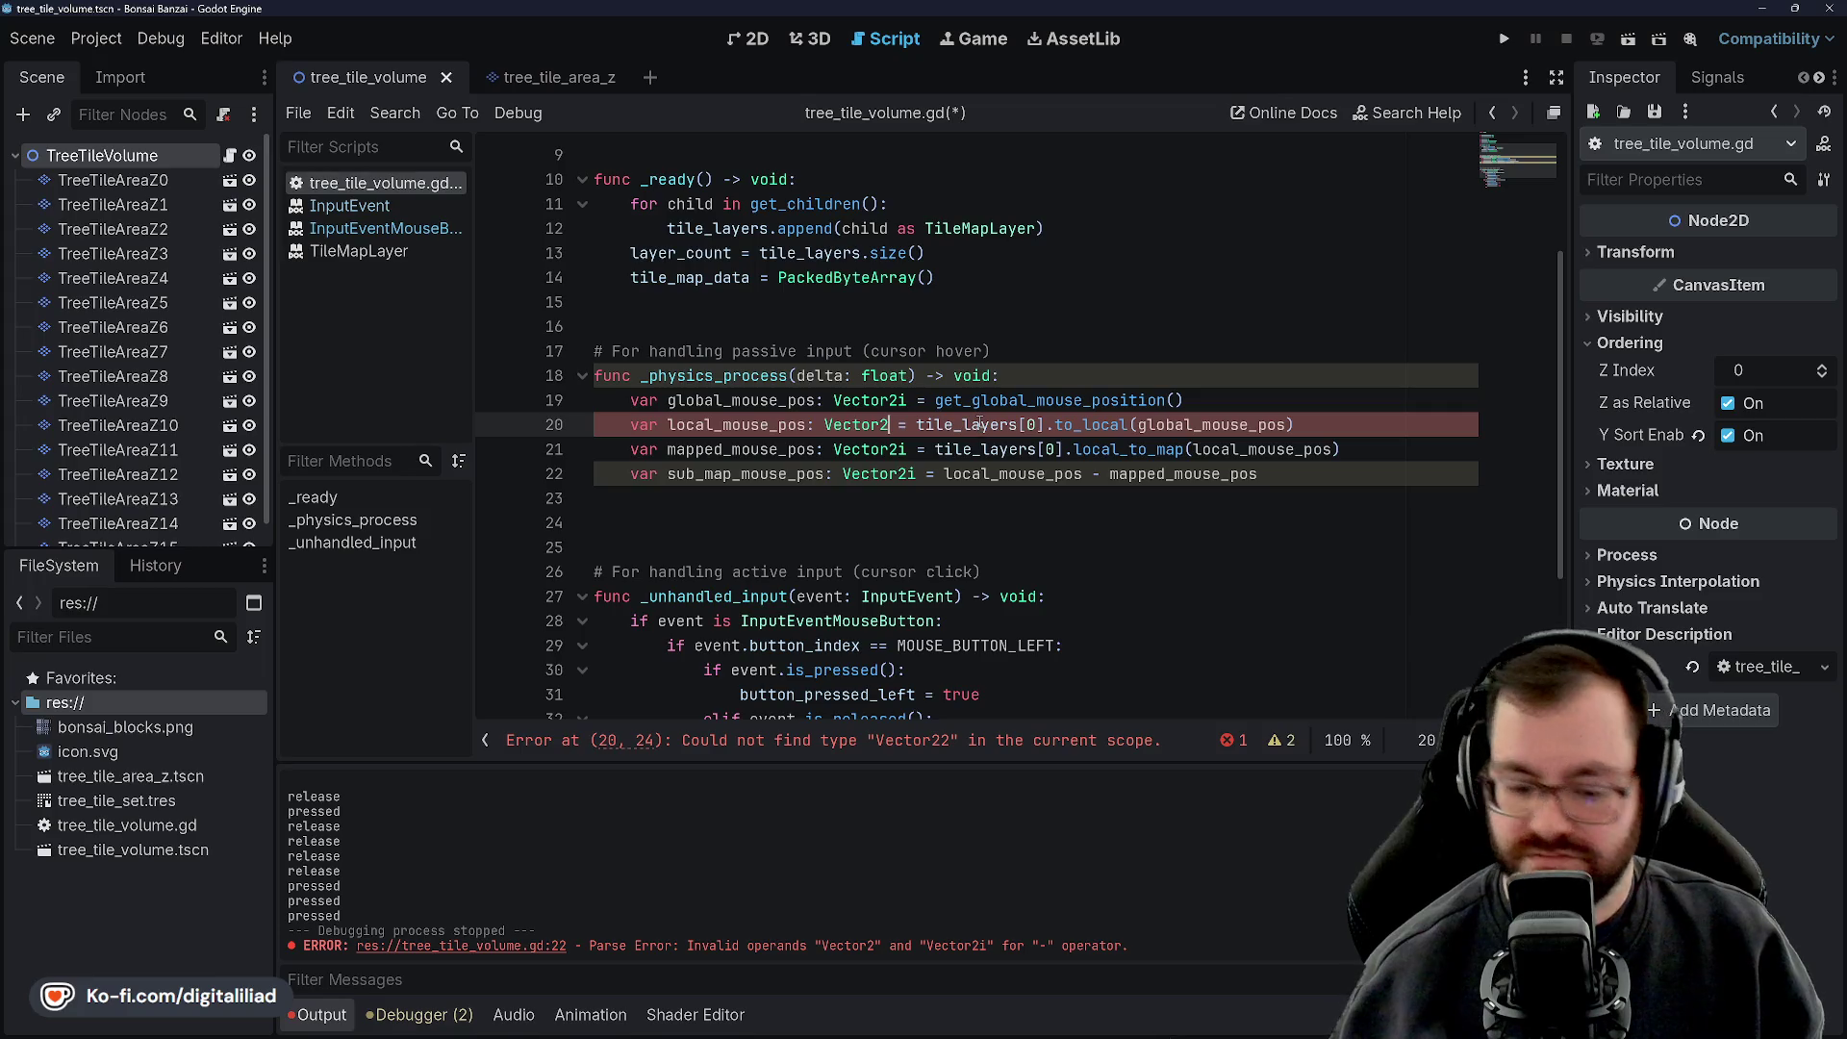
type("i")
key("ctrl+s")
key("Up")
key("Up")
key("Up")
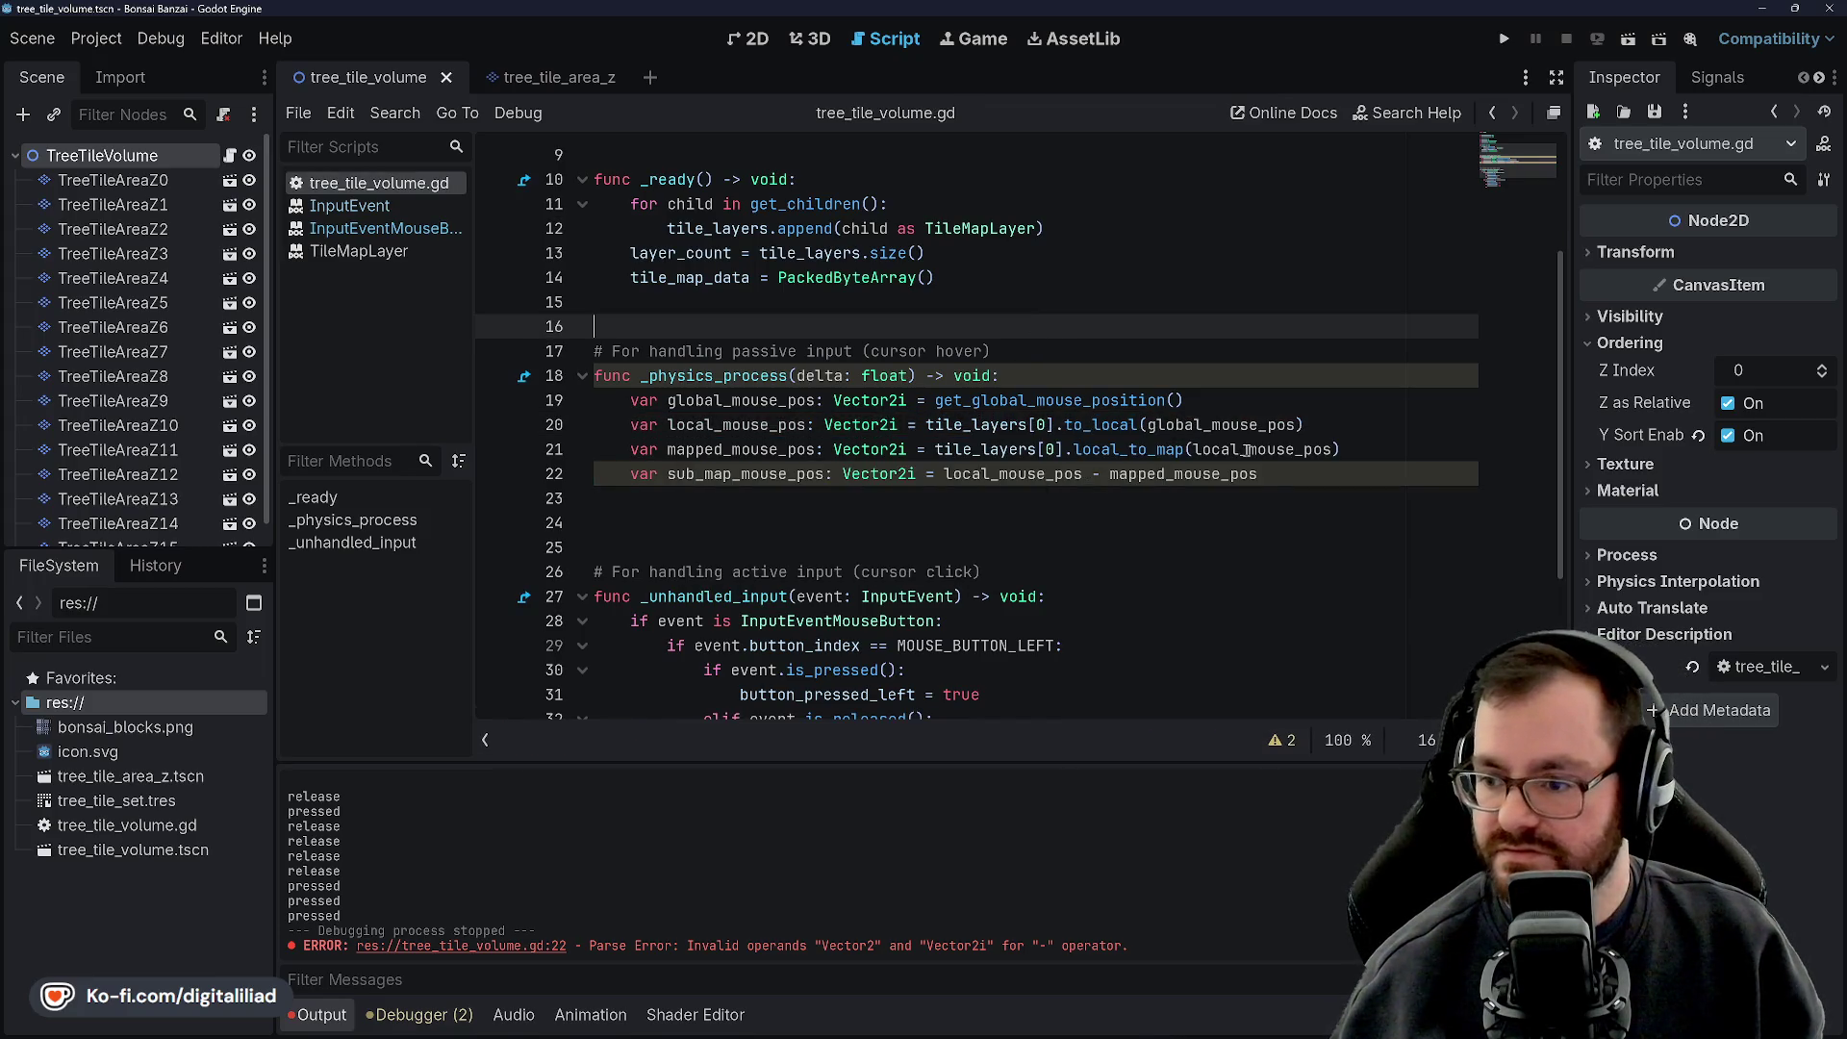
Try appending [] to line 22, remove it again, then switch to board.gd in the other project
left_click(1289, 473)
type("[]")
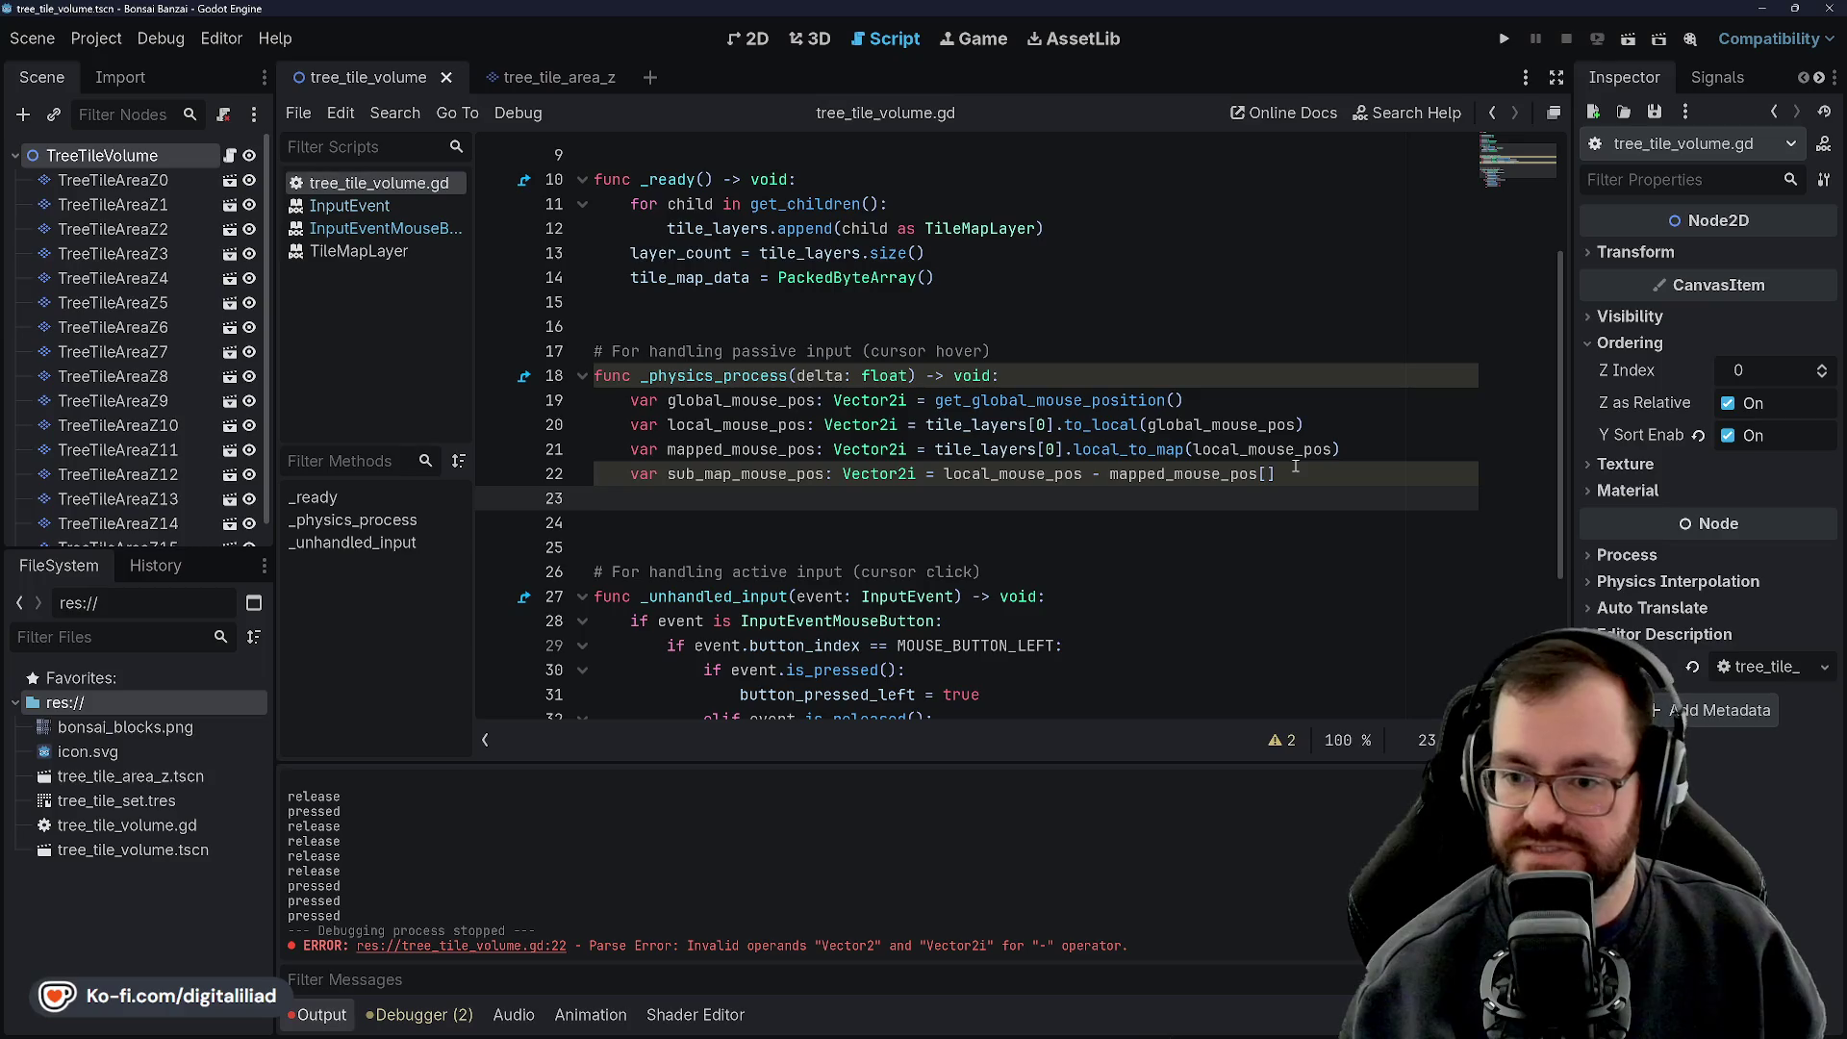
key("ctrl+s")
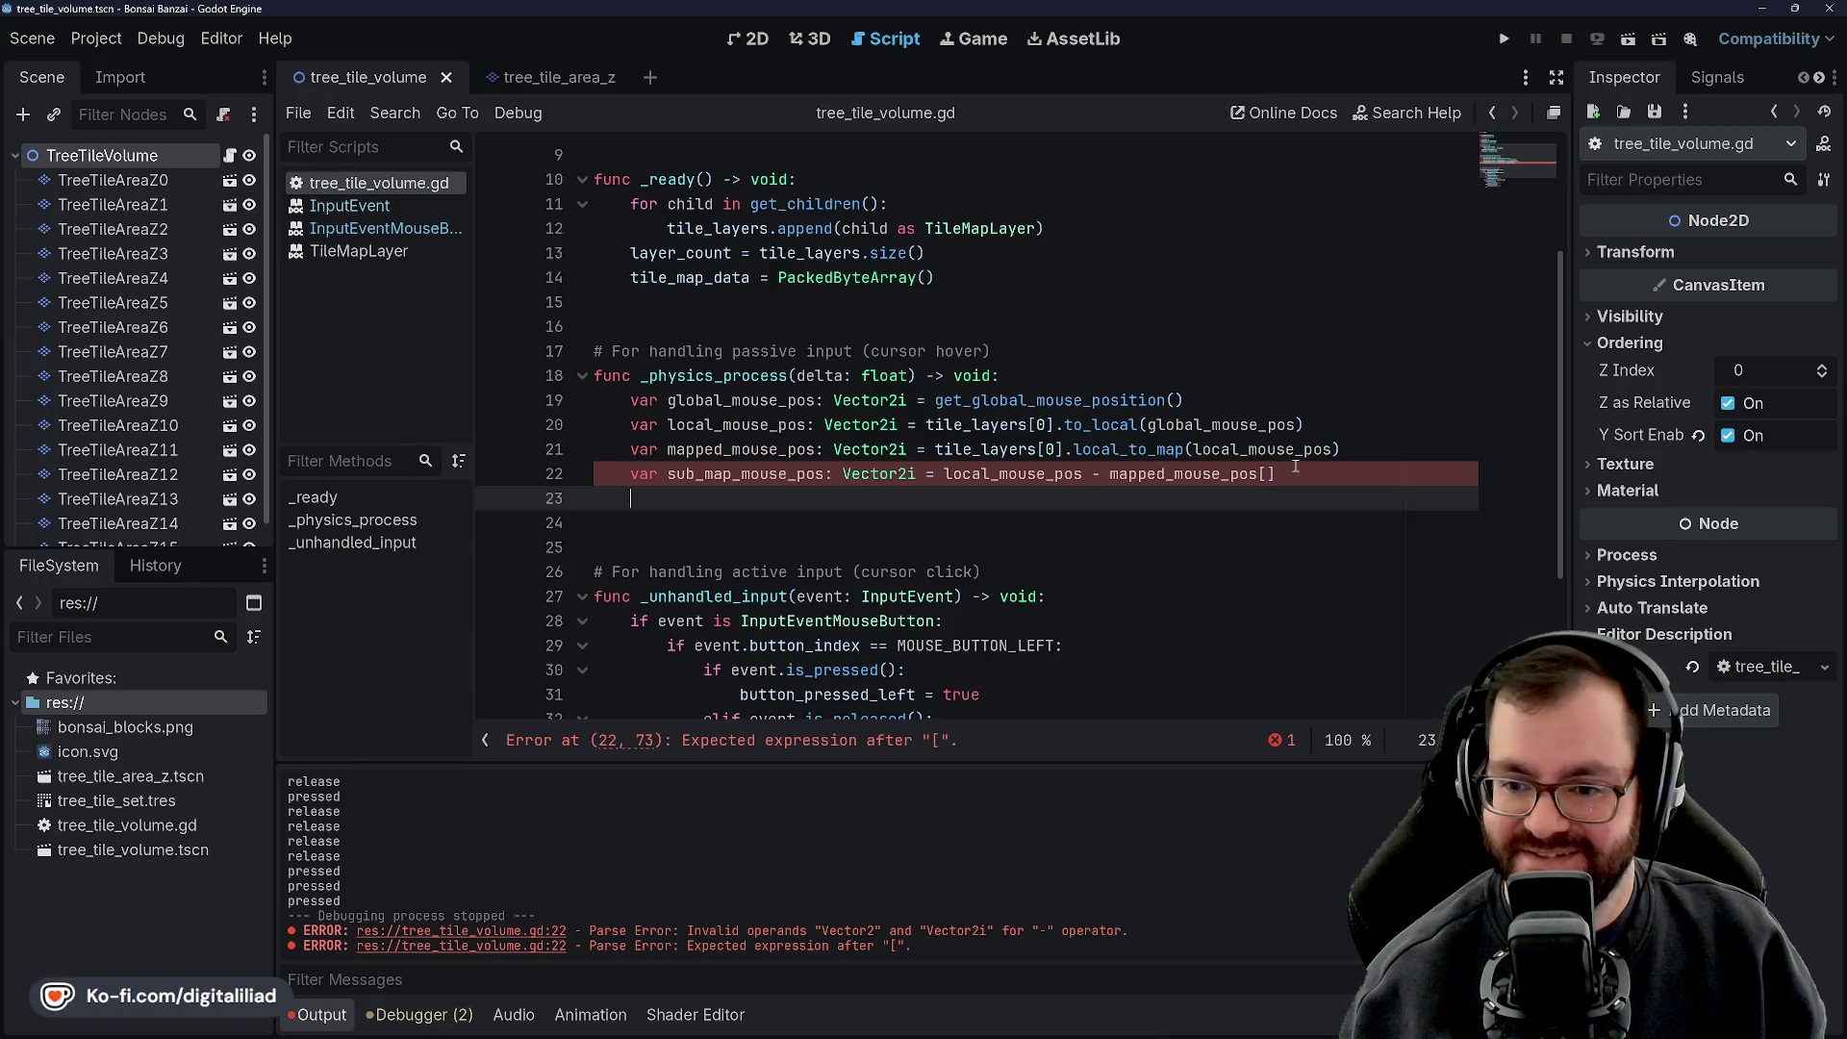
key("Return")
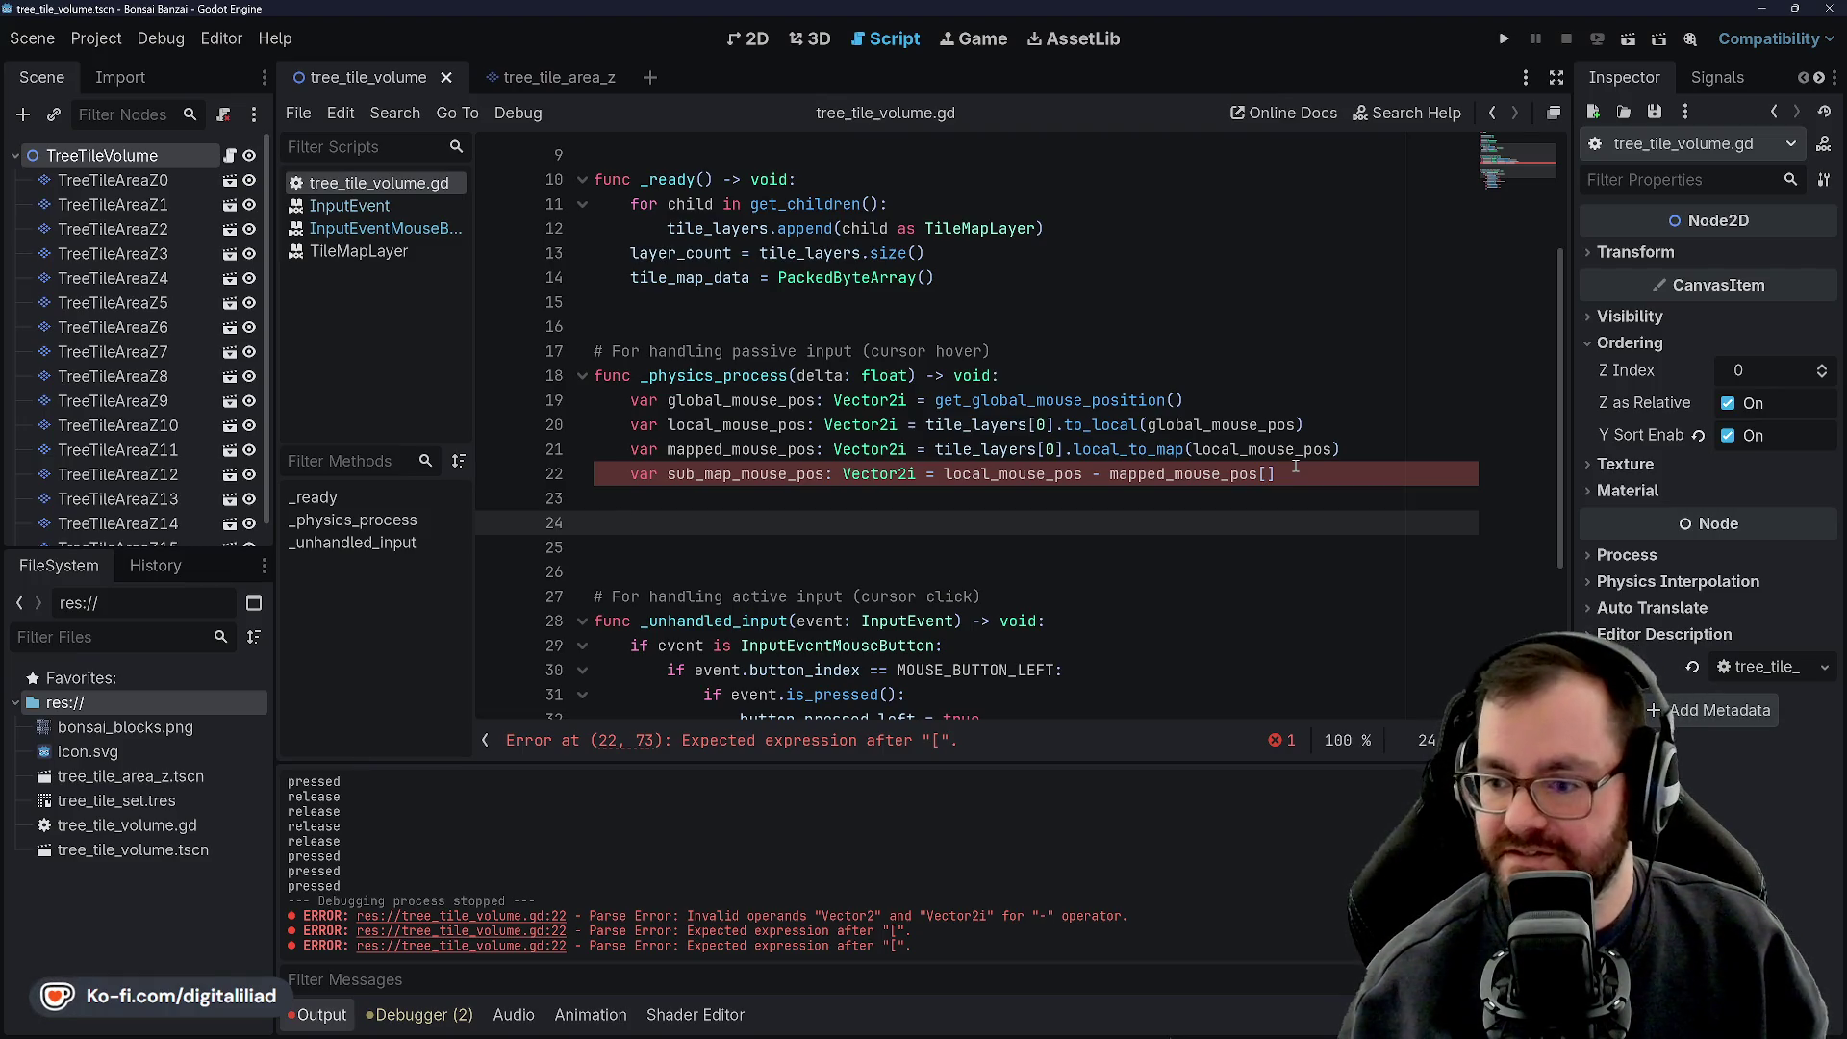
left_click(1282, 472)
key("BackSpace")
key("BackSpace")
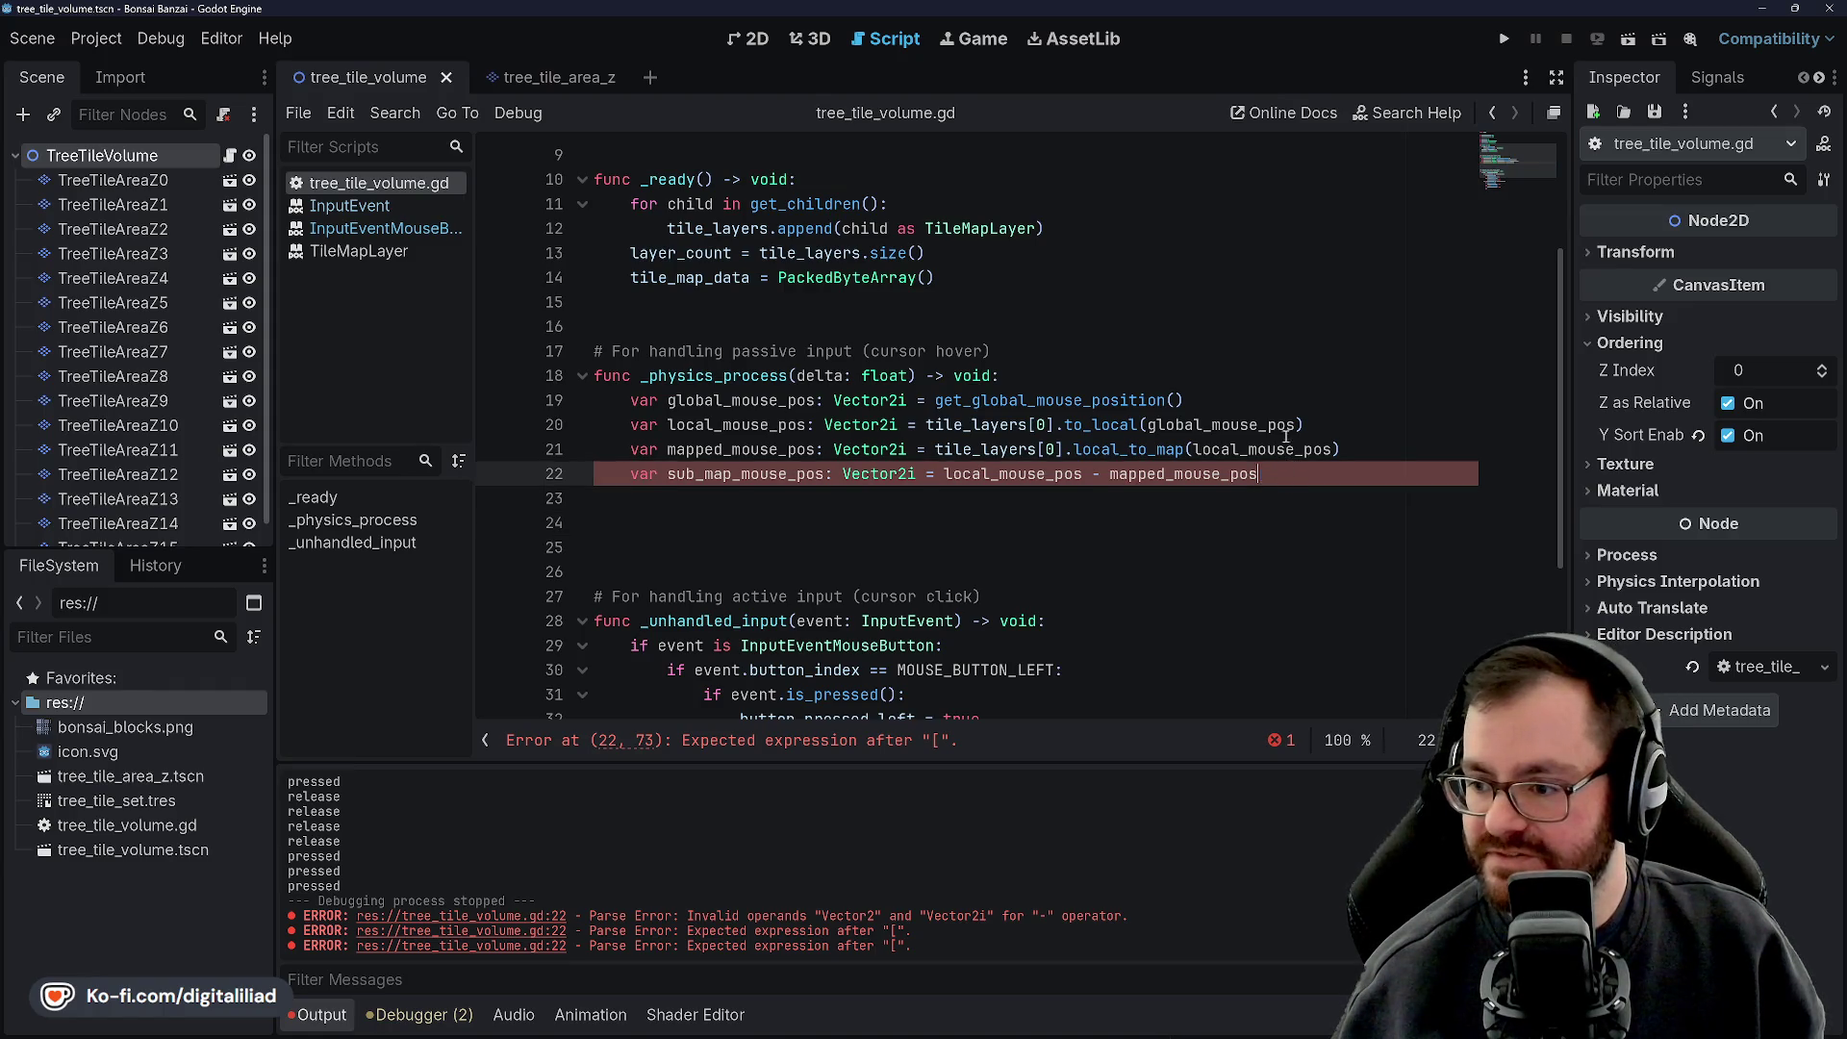
left_click(1194, 523)
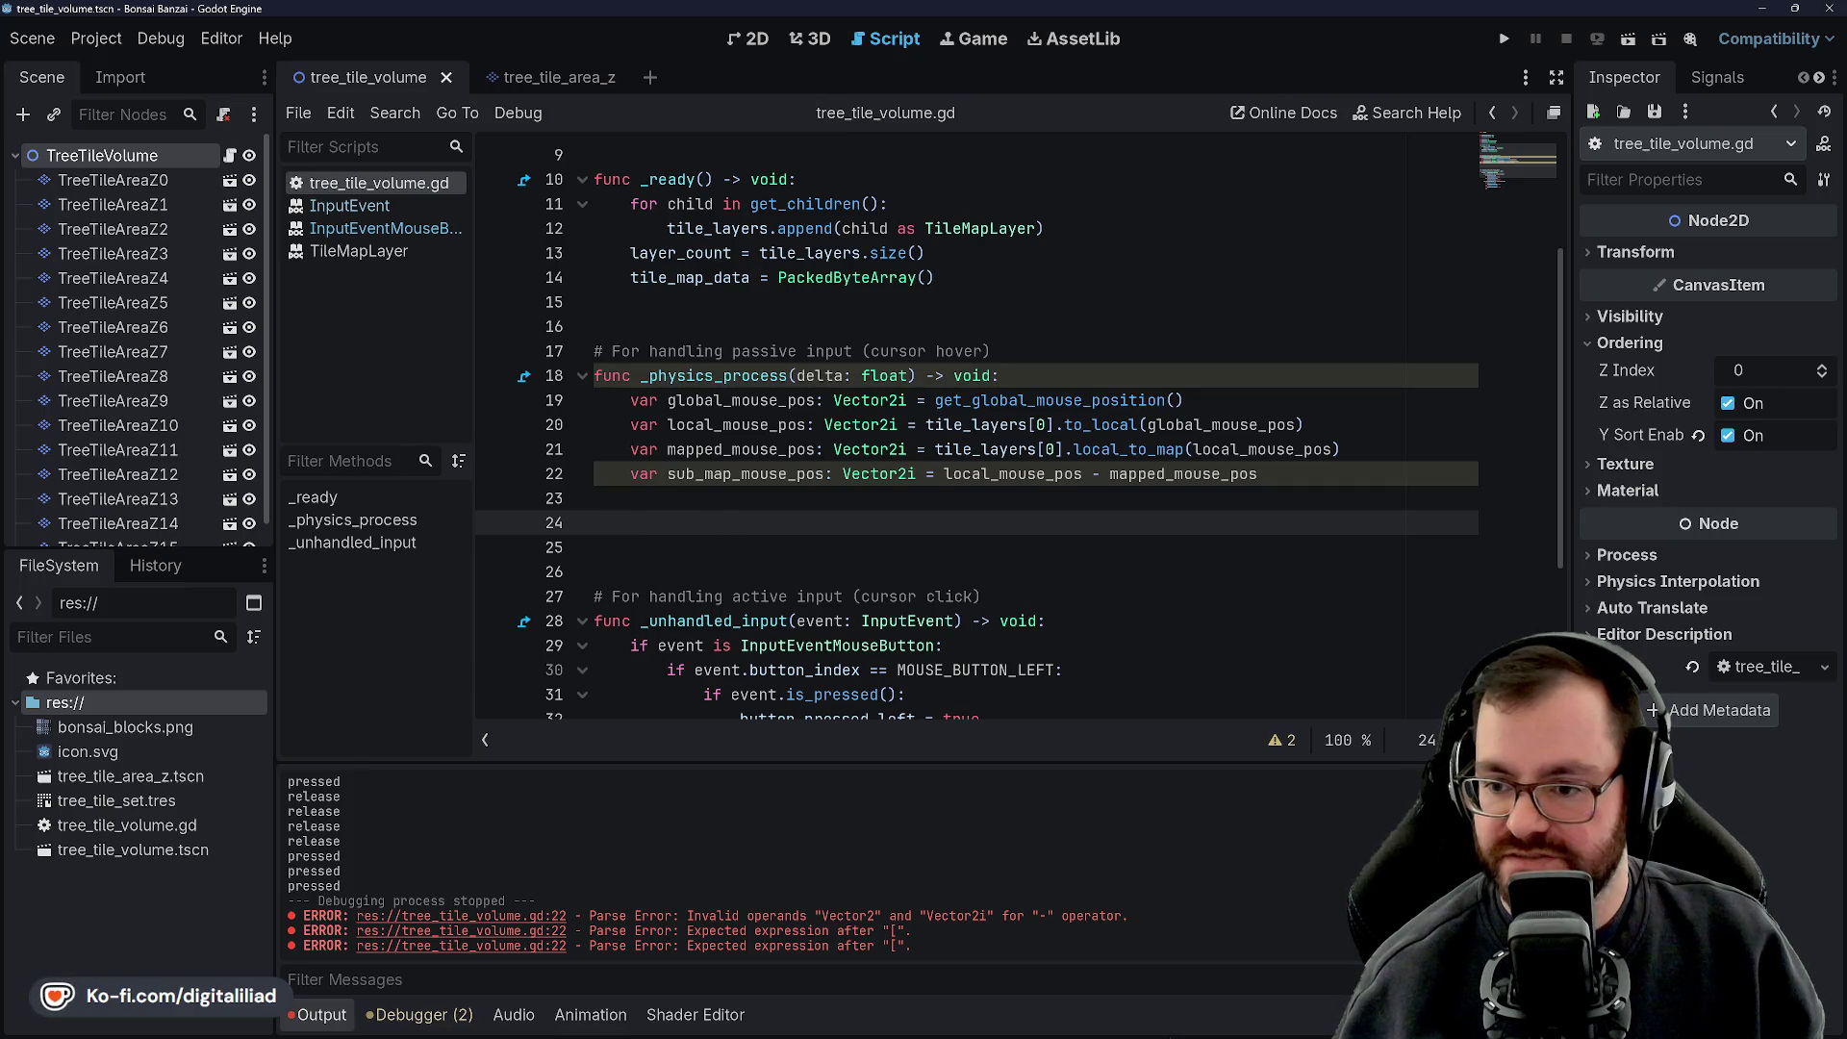
mouse_move(1068, 1024)
left_click(1107, 938)
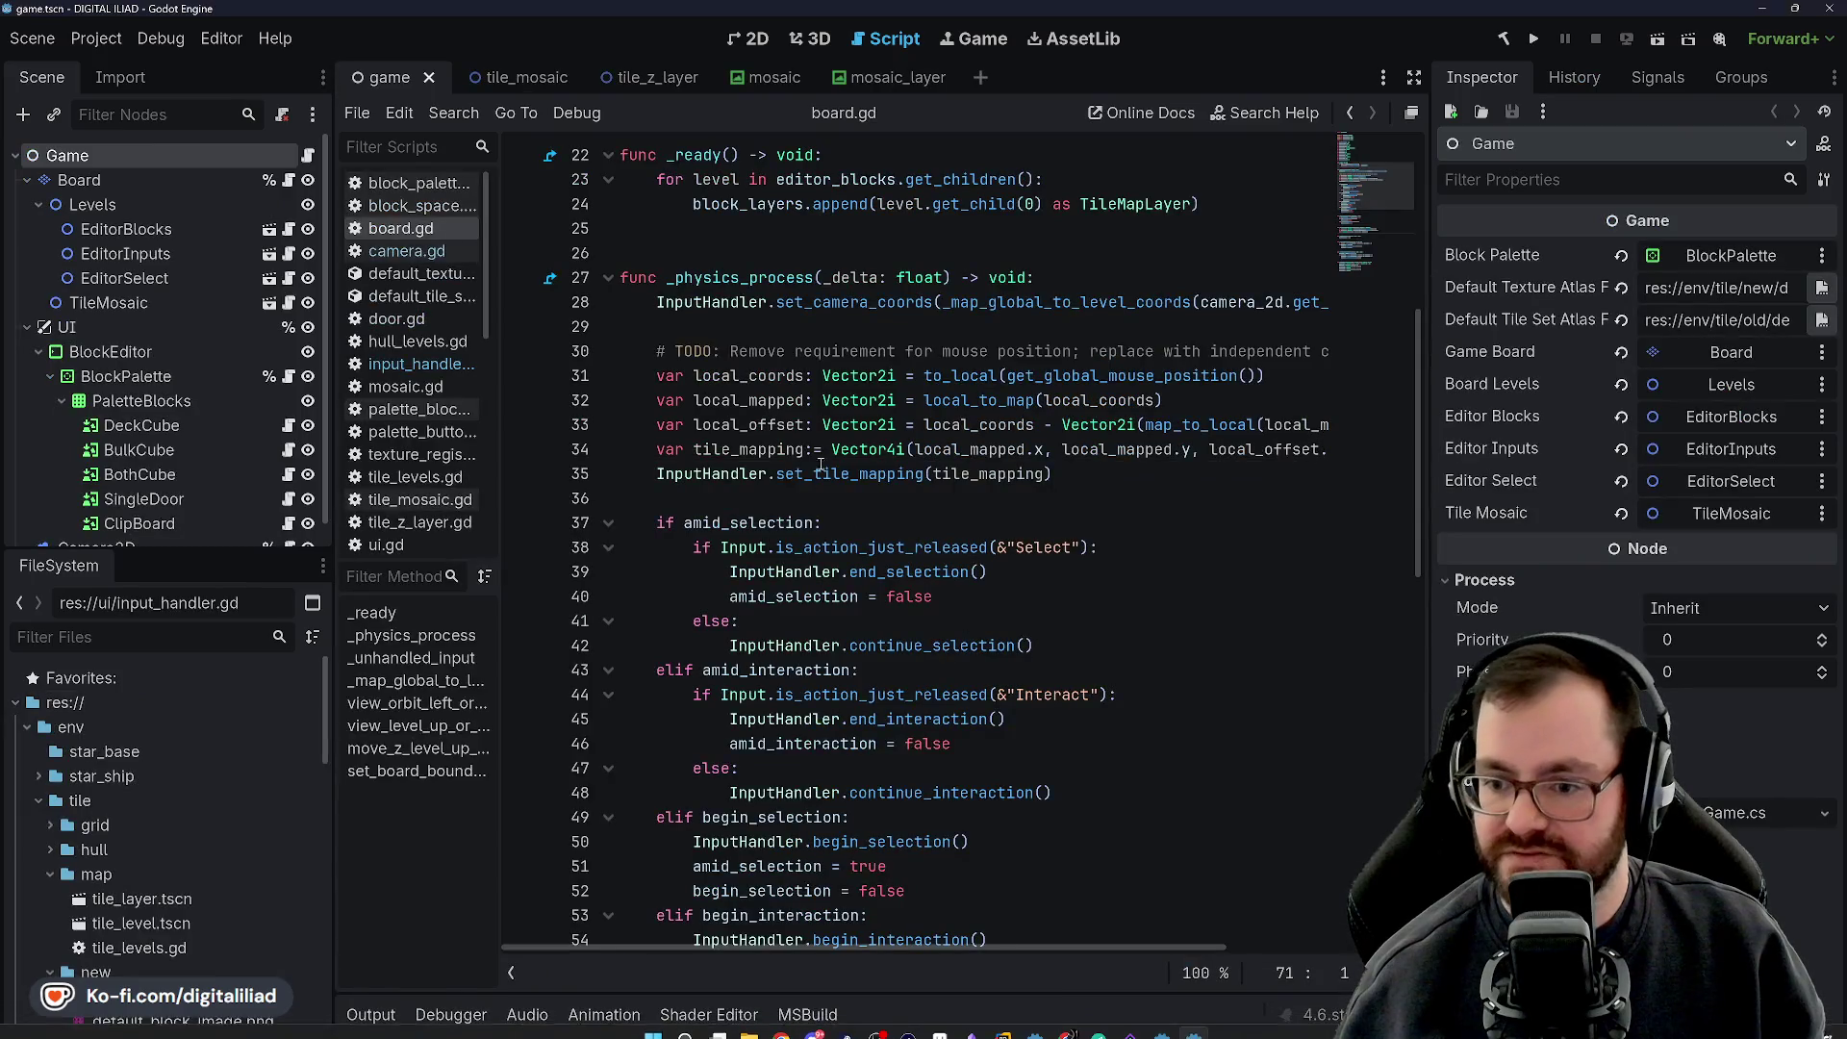
scroll(794, 548, "down", 1)
scroll(836, 532, "down", 3)
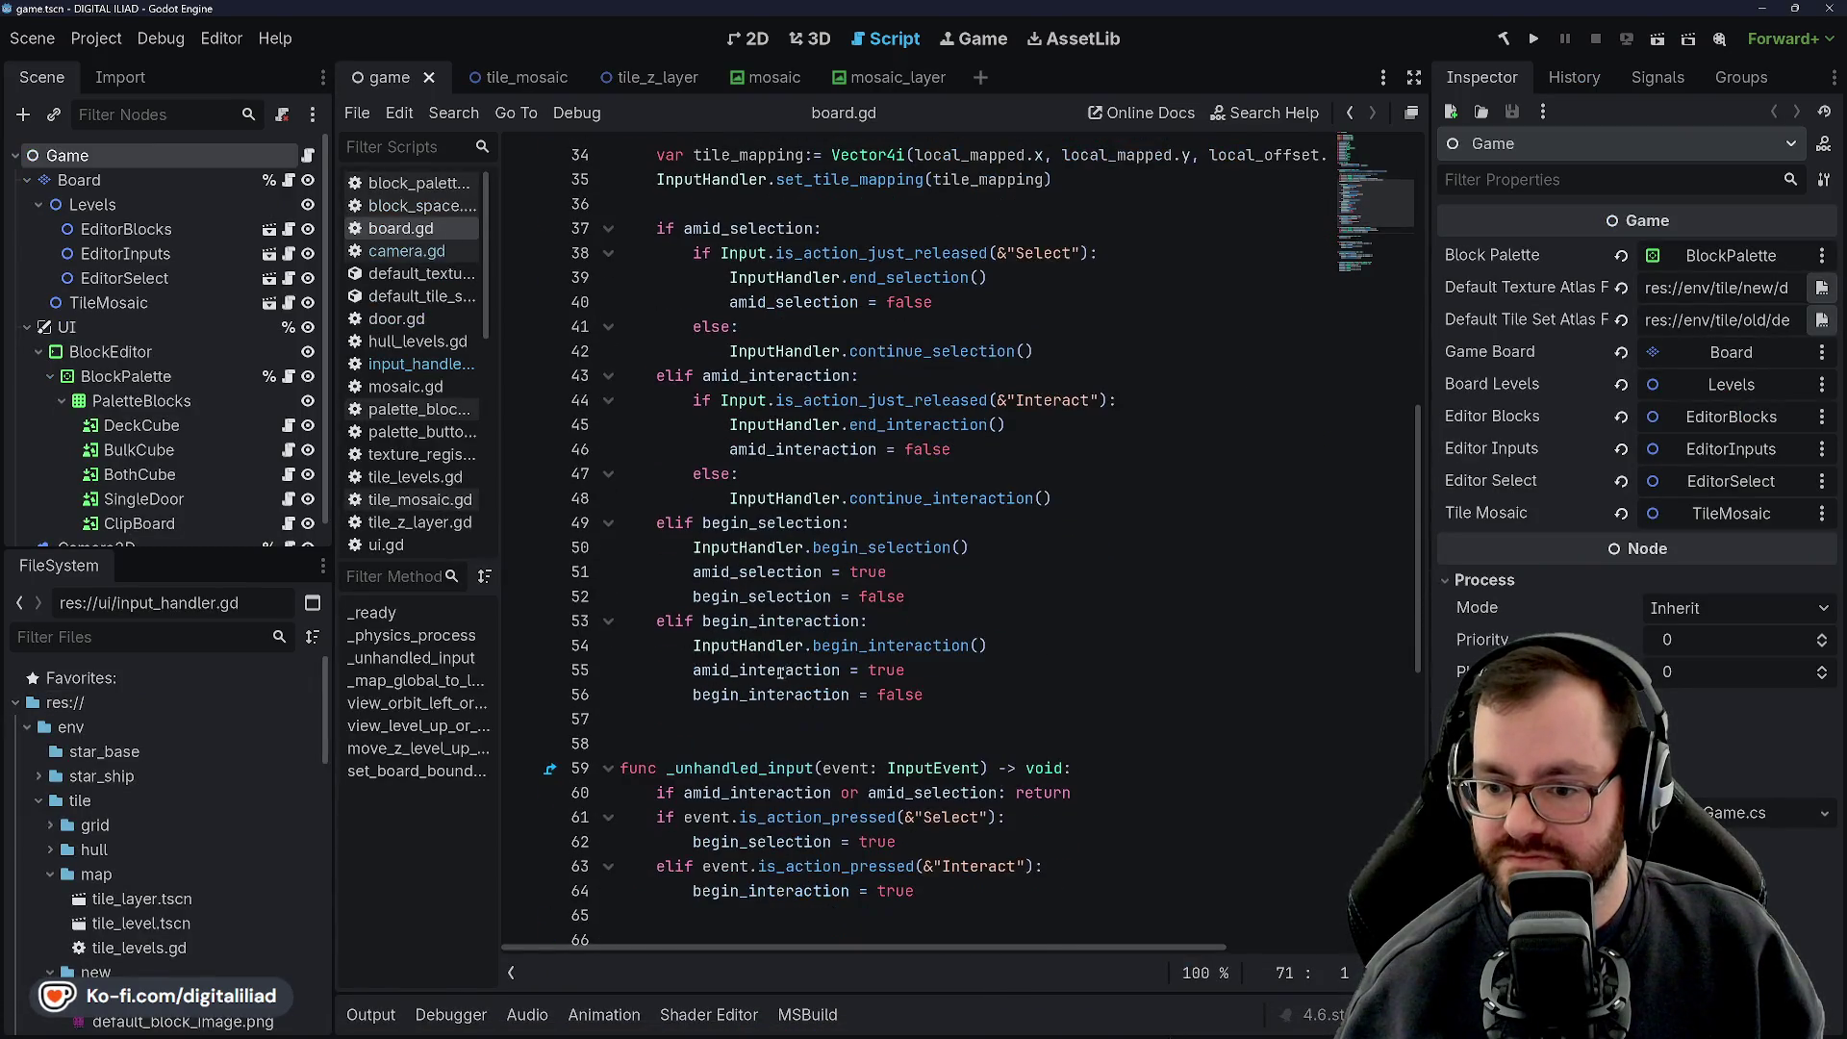
scroll(744, 427, "down", 6)
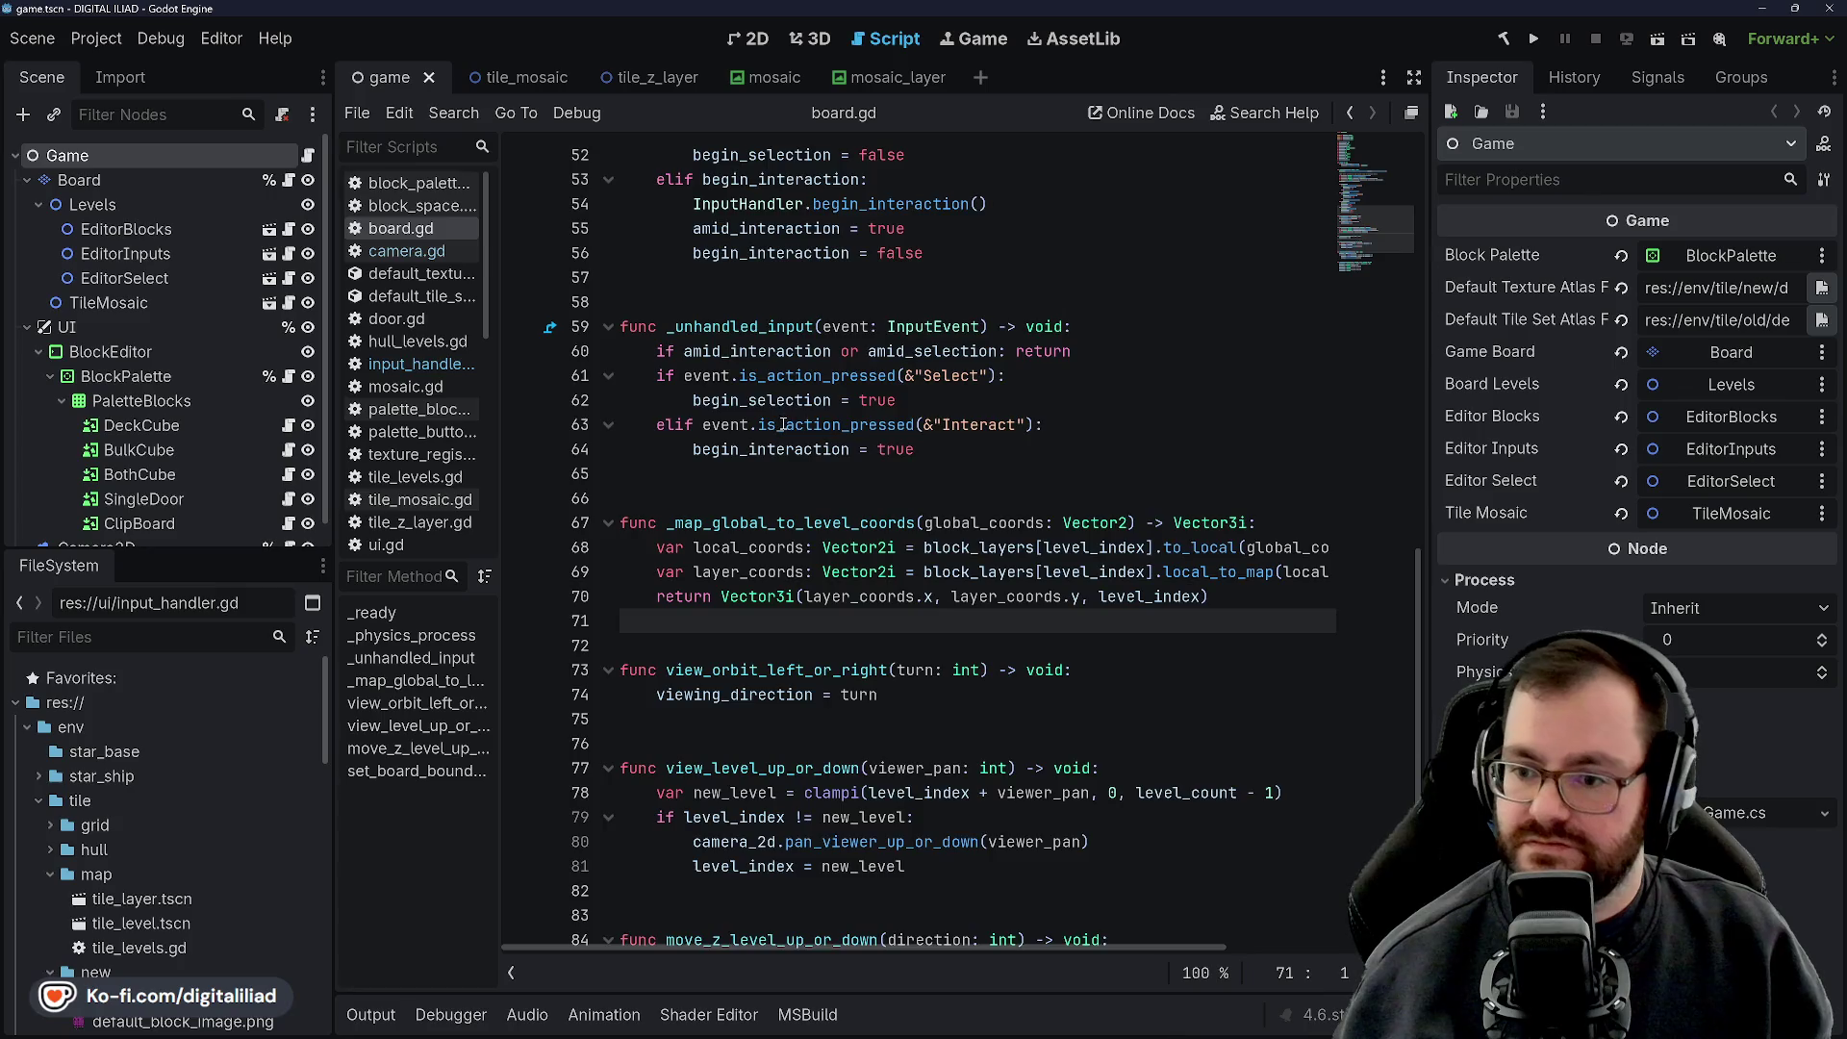
scroll(783, 420, "up", 1)
scroll(776, 357, "down", 4)
scroll(815, 473, "down", 2)
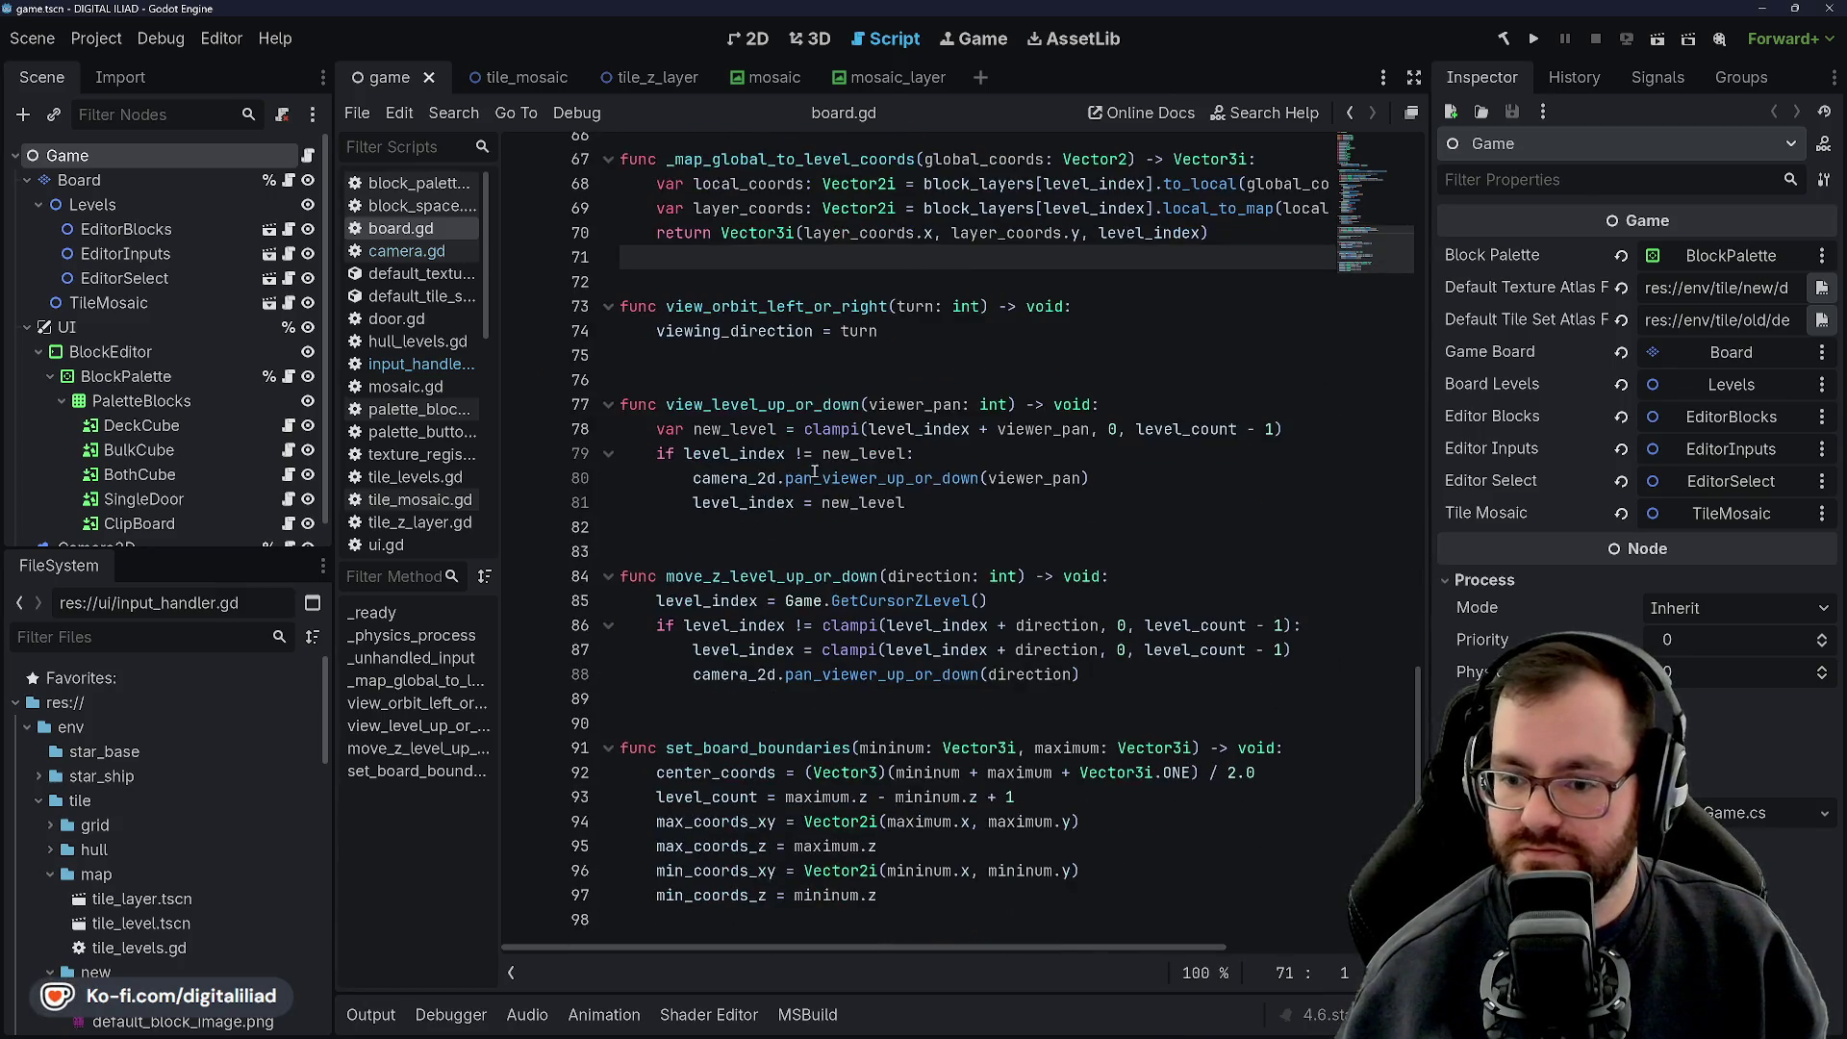
scroll(803, 741, "up", 20)
scroll(825, 692, "down", 3)
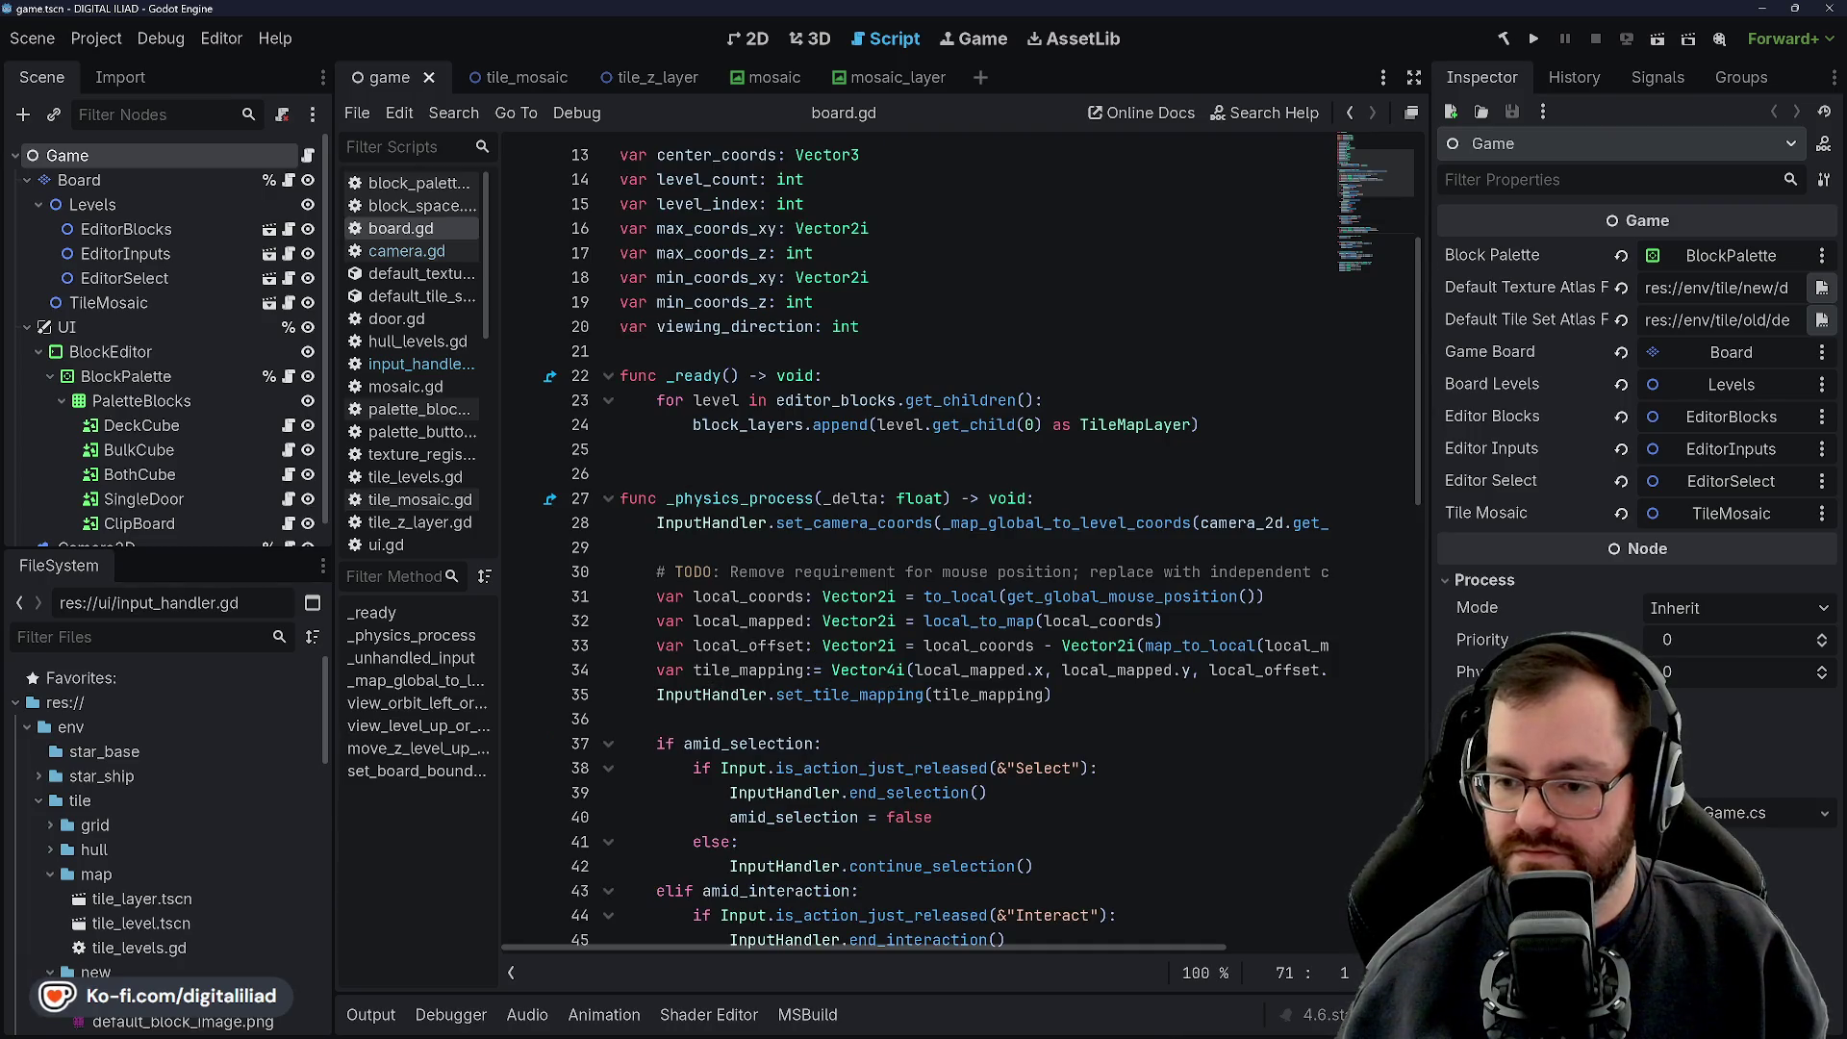
mouse_move(1133, 1028)
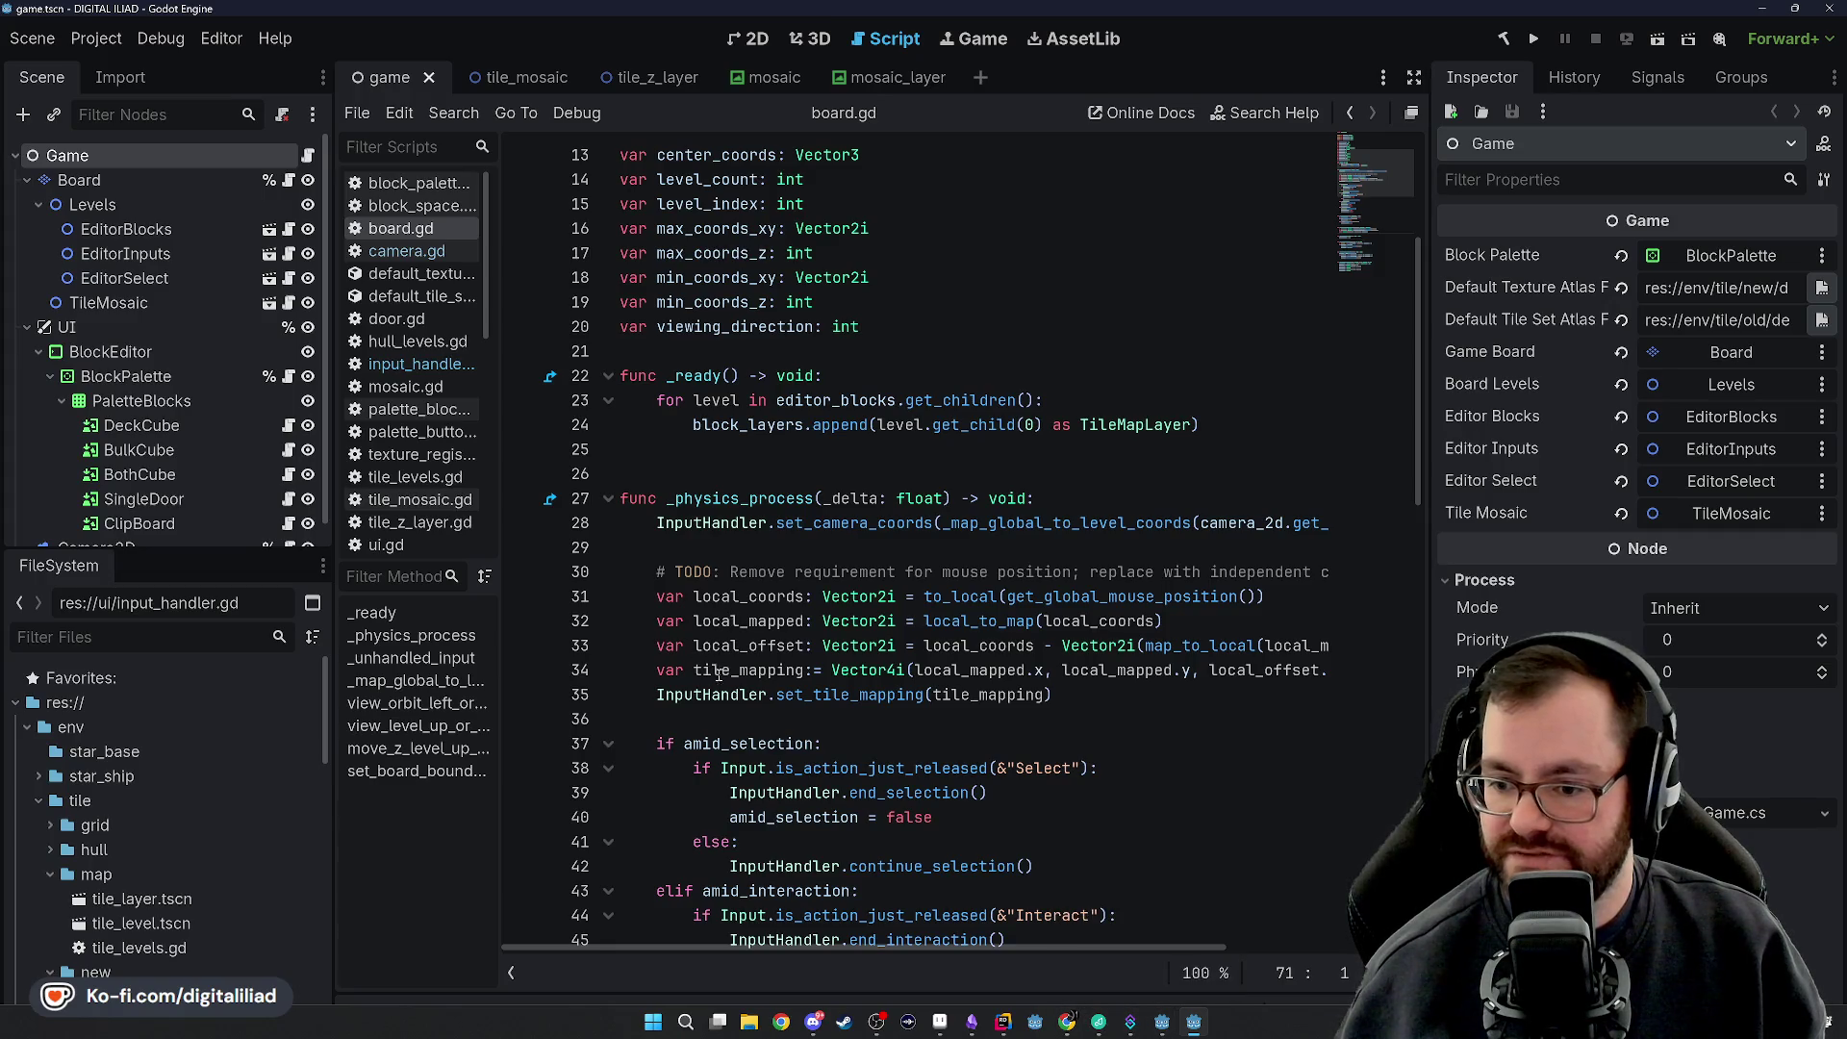
left_click(1161, 1027)
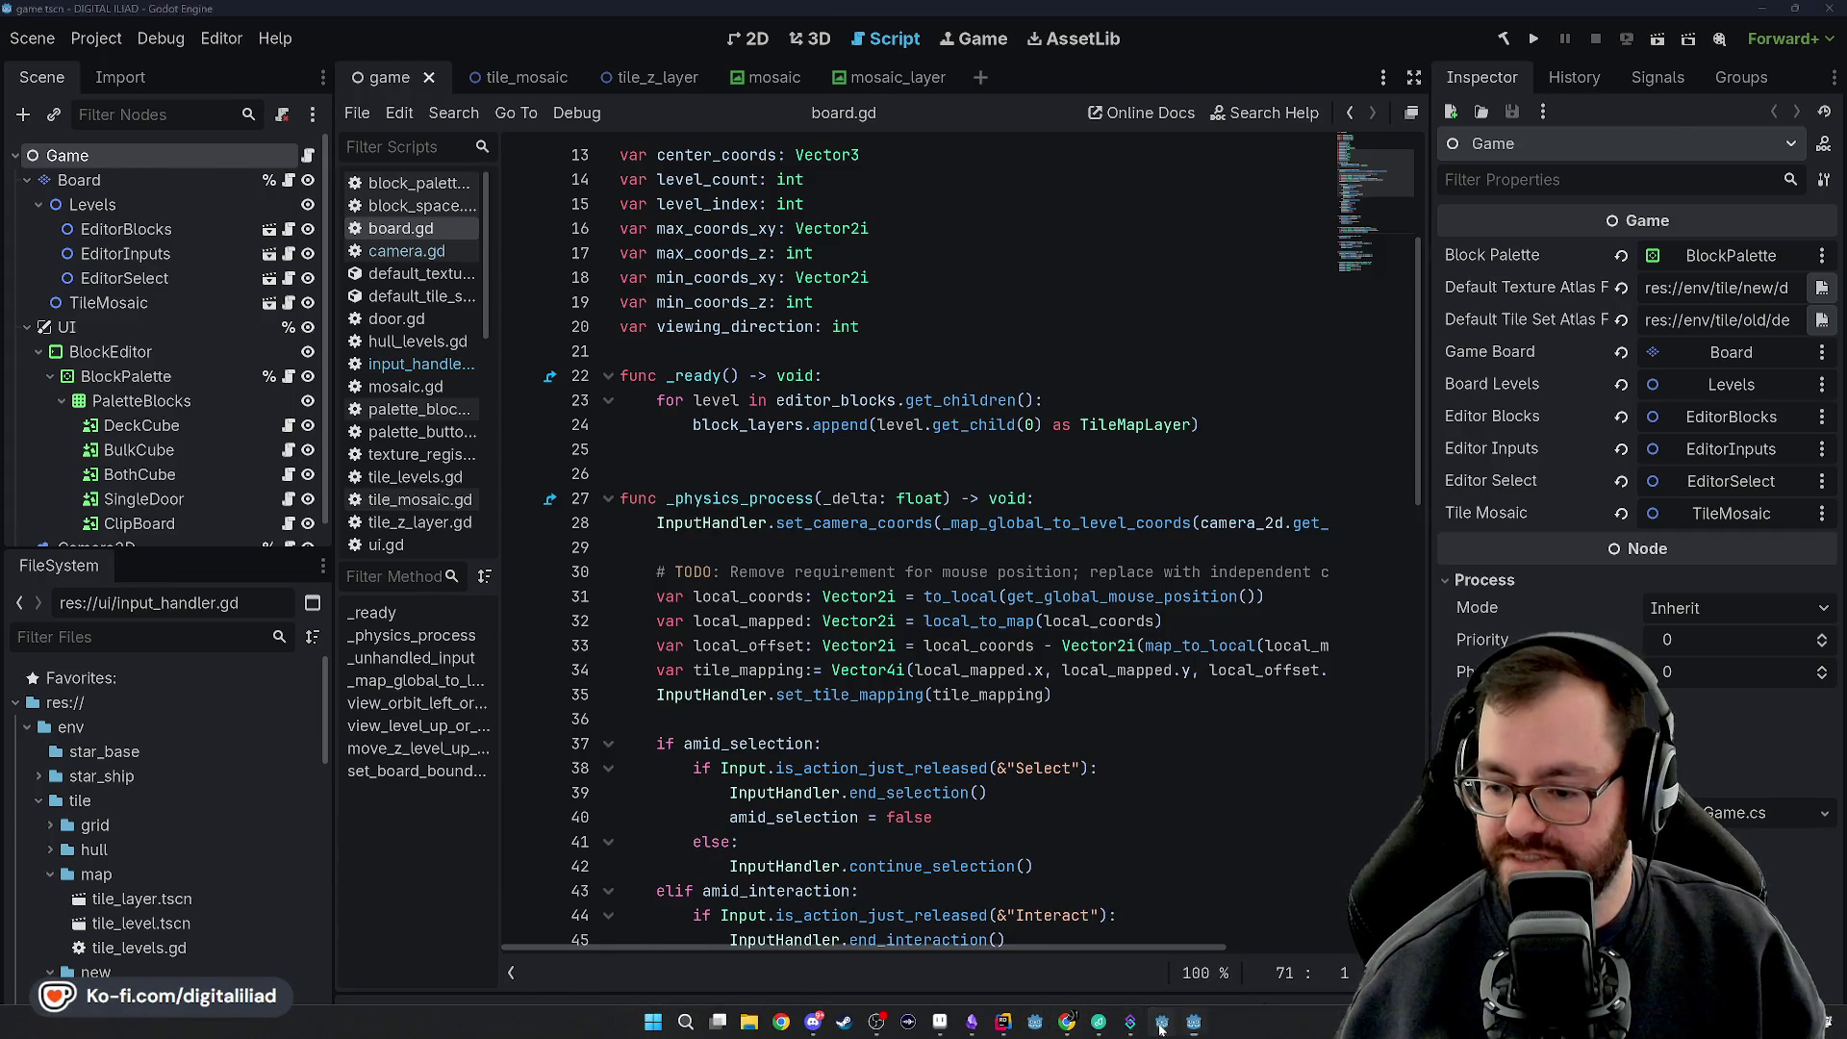
Remove an extra empty line and move through the tile_layers and tile_map_data declarations on lines 7-8
key("BackSpace")
key("BackSpace")
scroll(658, 416, "up", 2)
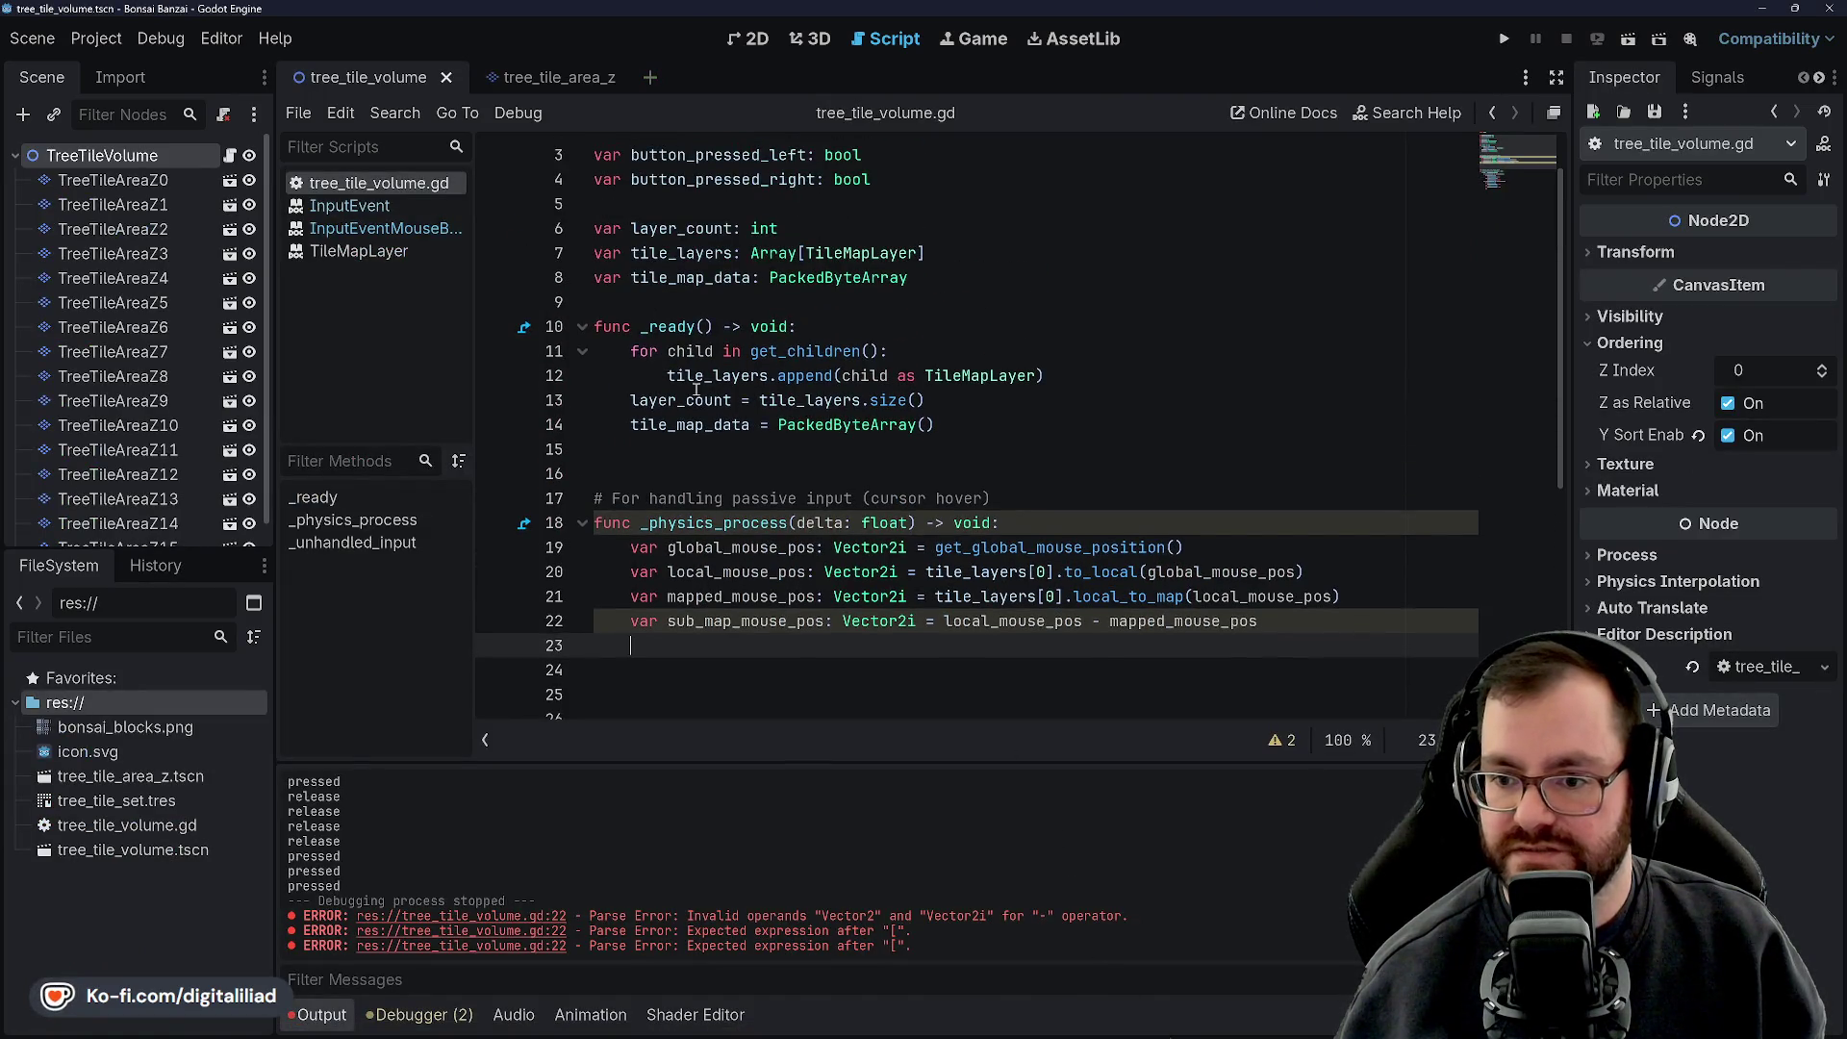
scroll(697, 414, "up", 1)
left_click(641, 348)
left_click(821, 296)
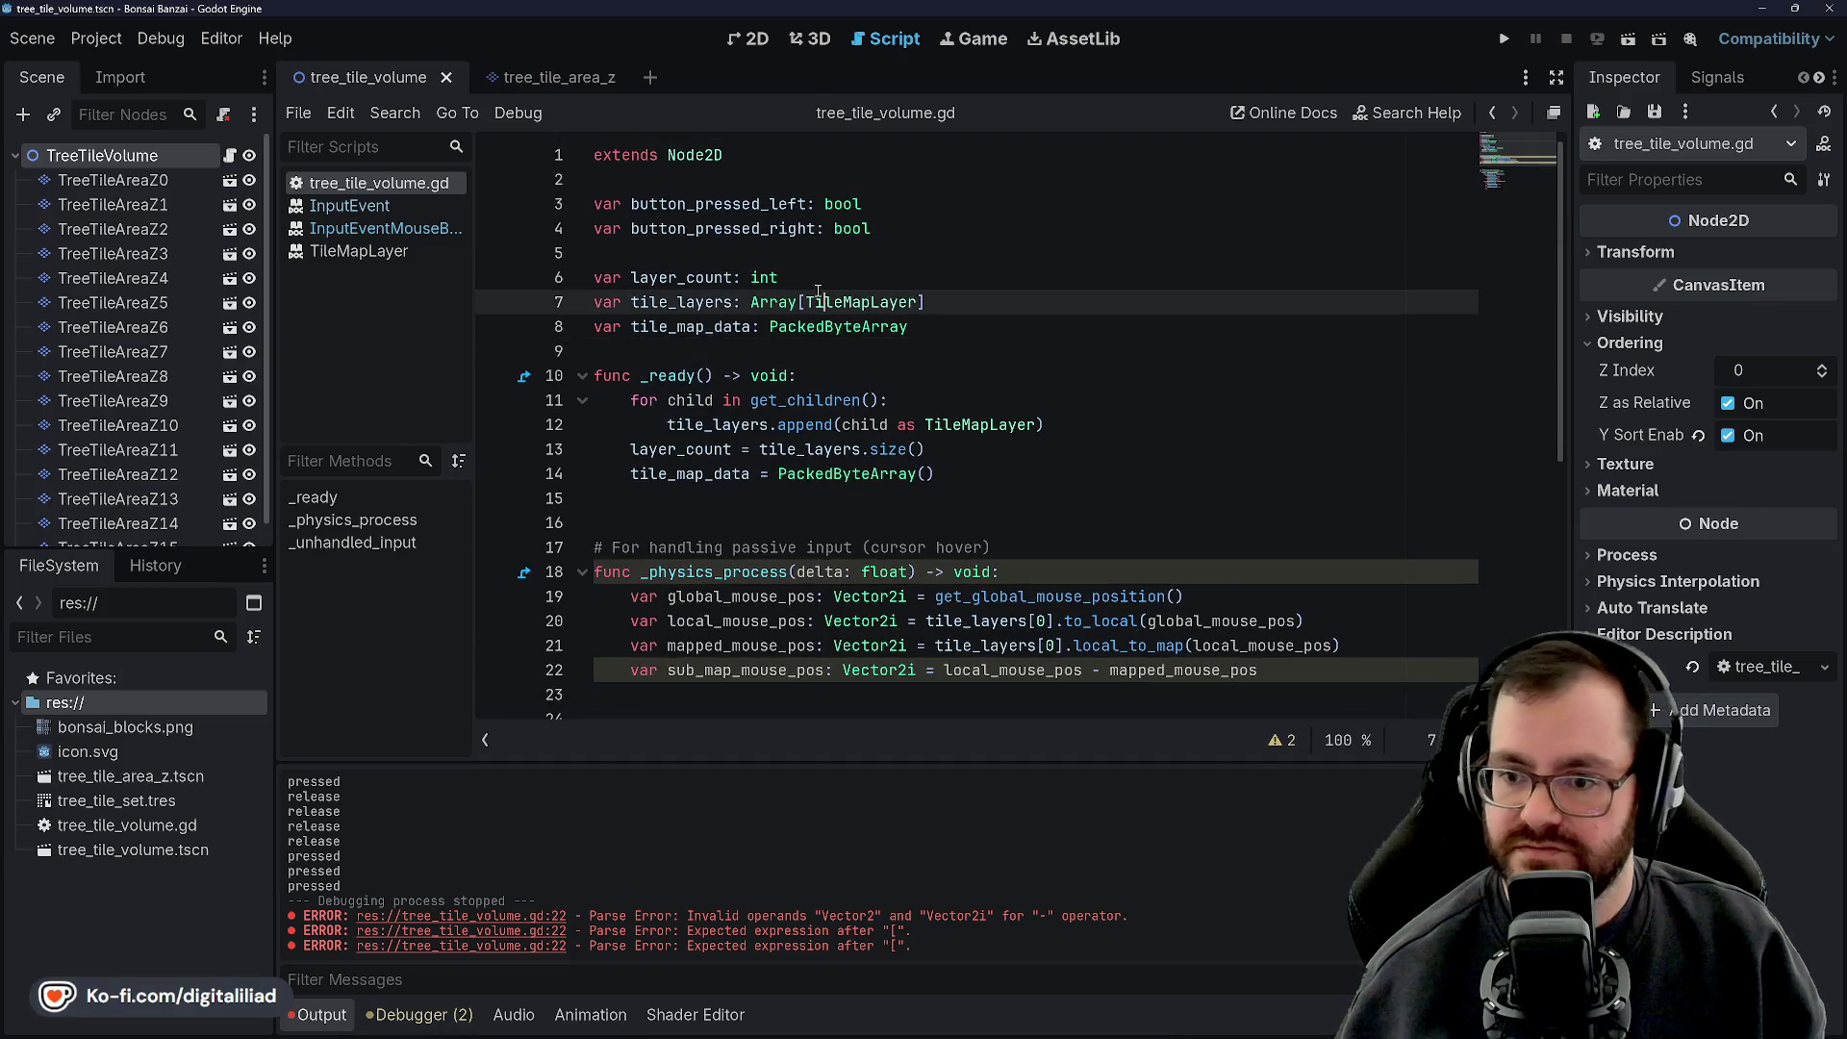
left_click(644, 327)
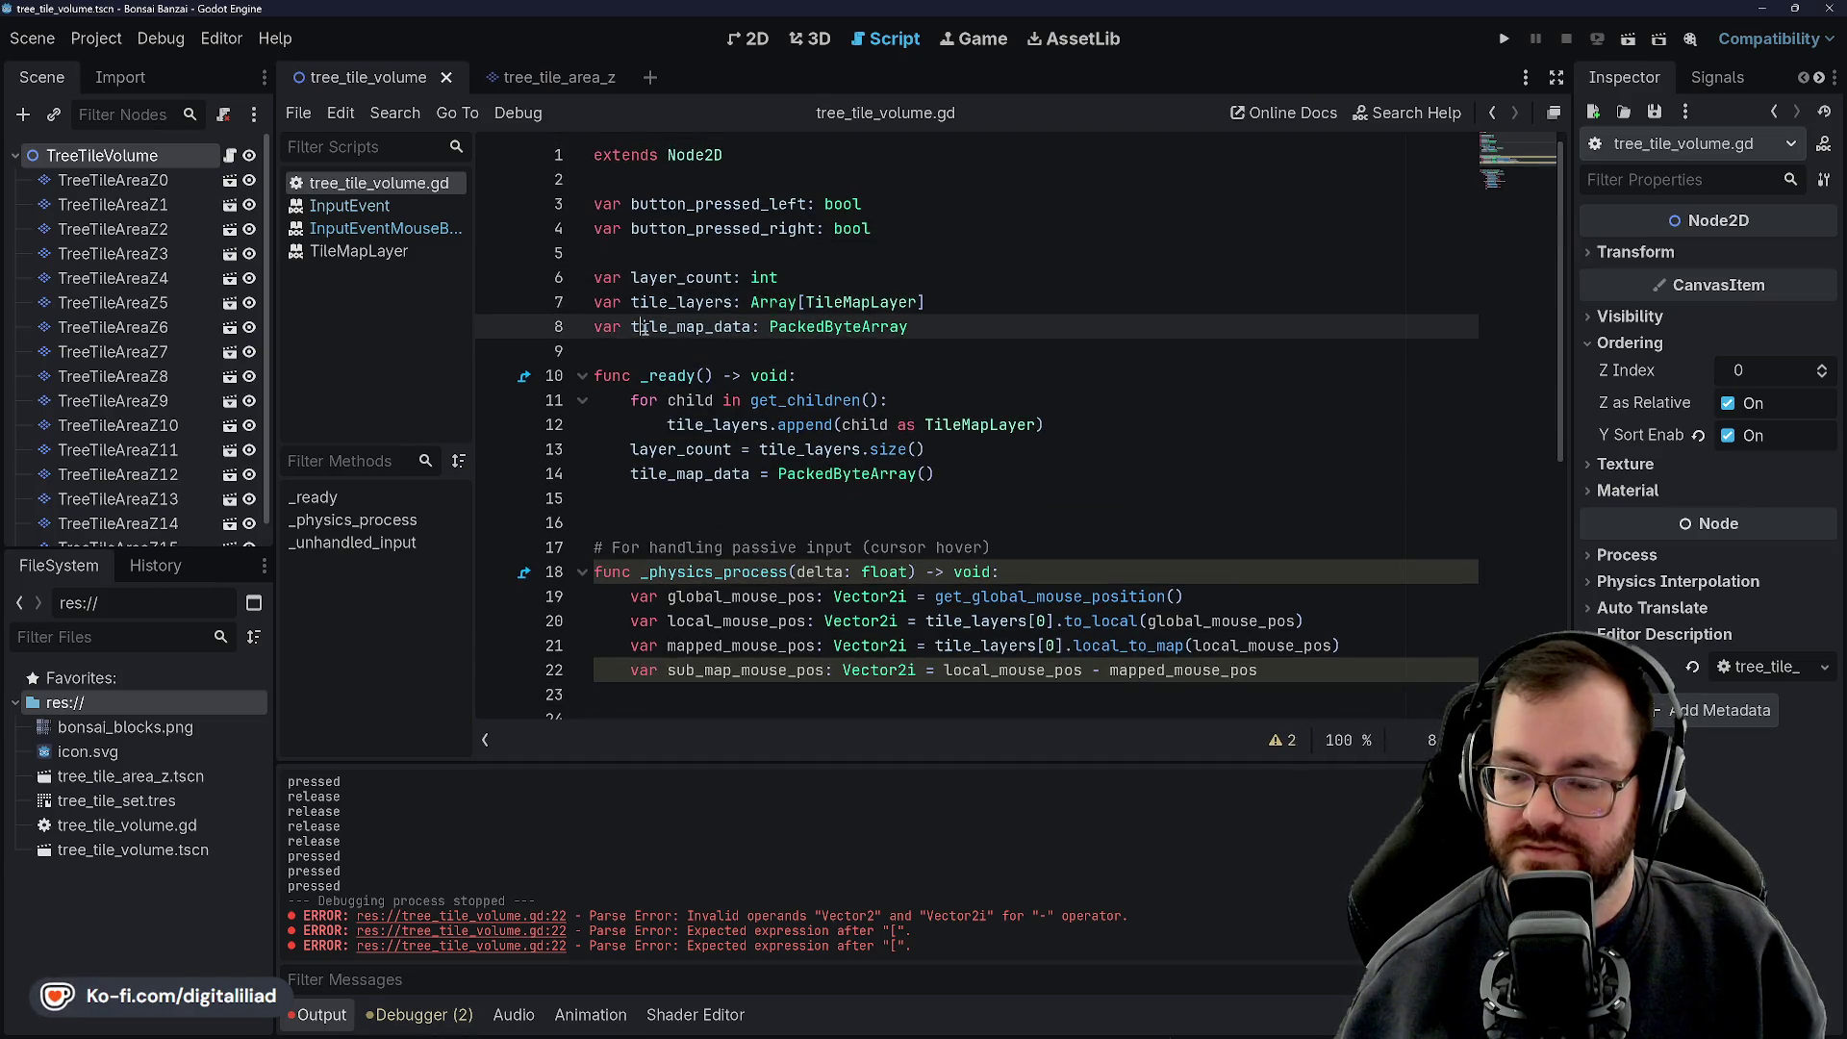
left_click(695, 304)
key("Up")
left_click(678, 325)
left_click(777, 304)
left_click(780, 278)
left_click(817, 302)
left_click(884, 273)
left_click(961, 306)
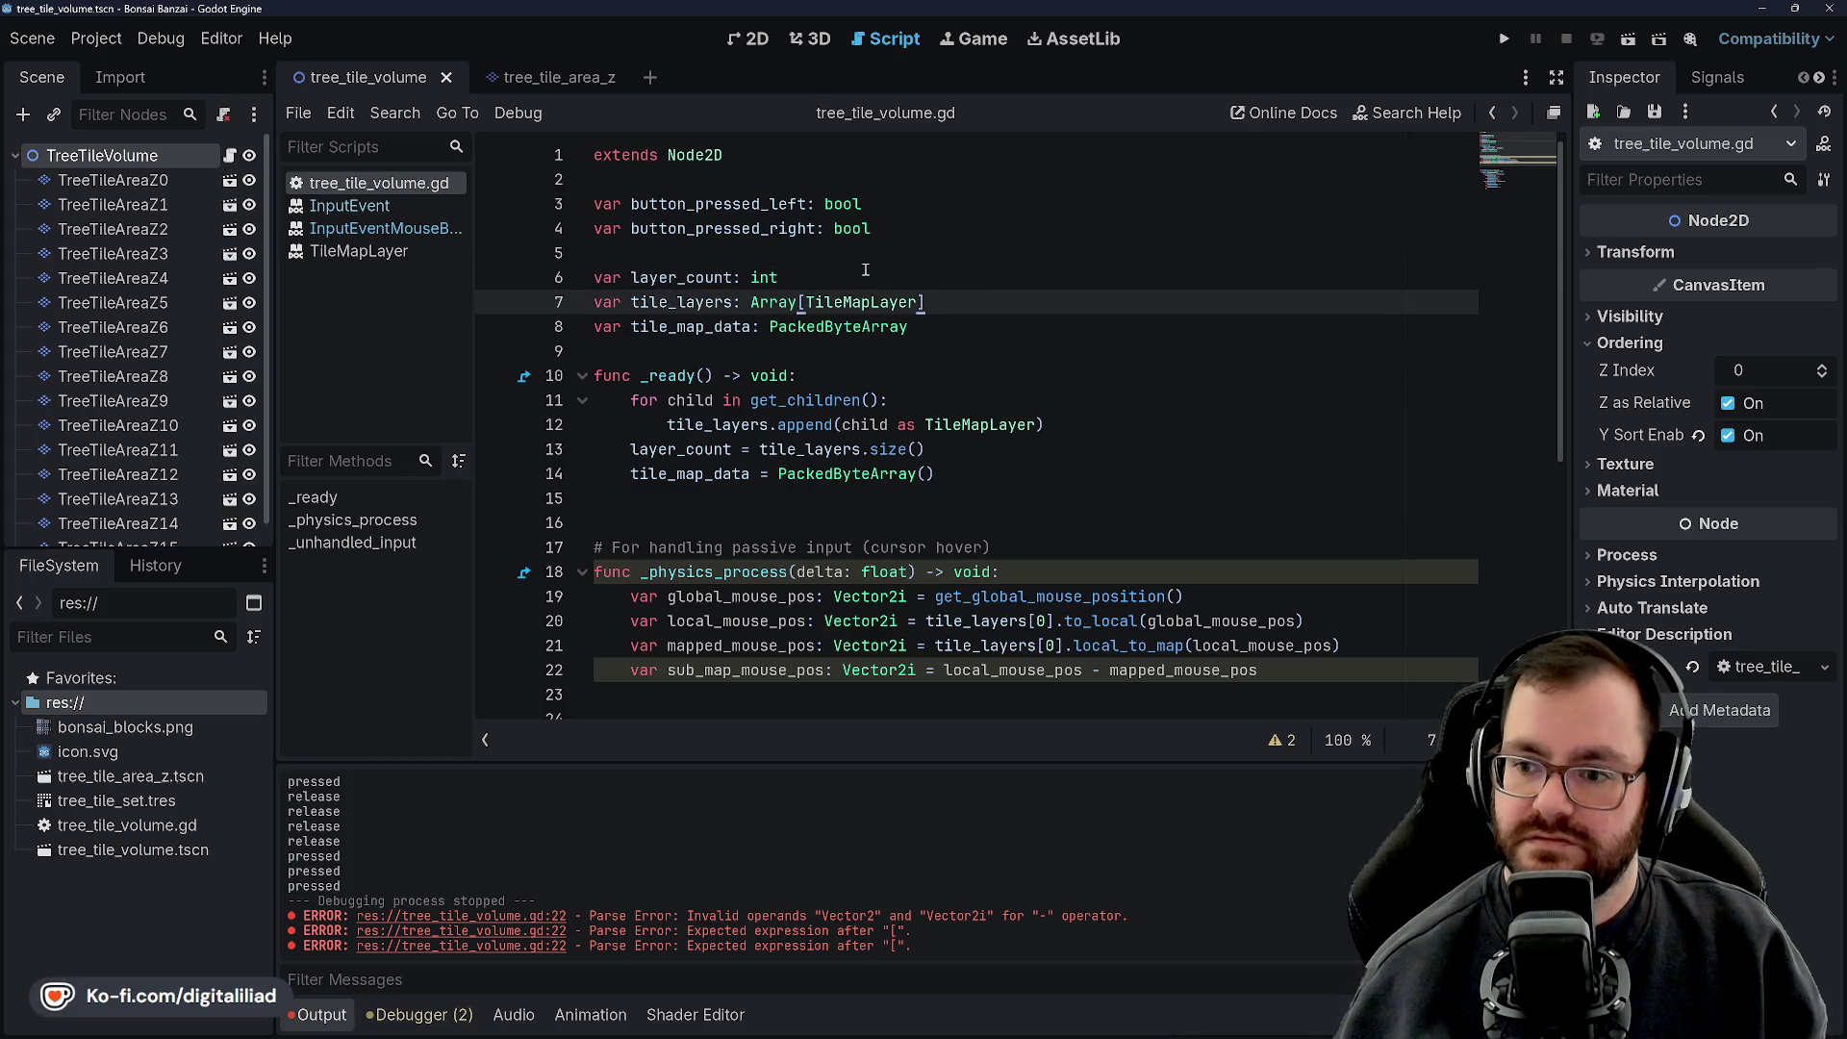
Start a new declaration below tile_layers, discard it, and save the script
triple_click(680, 327)
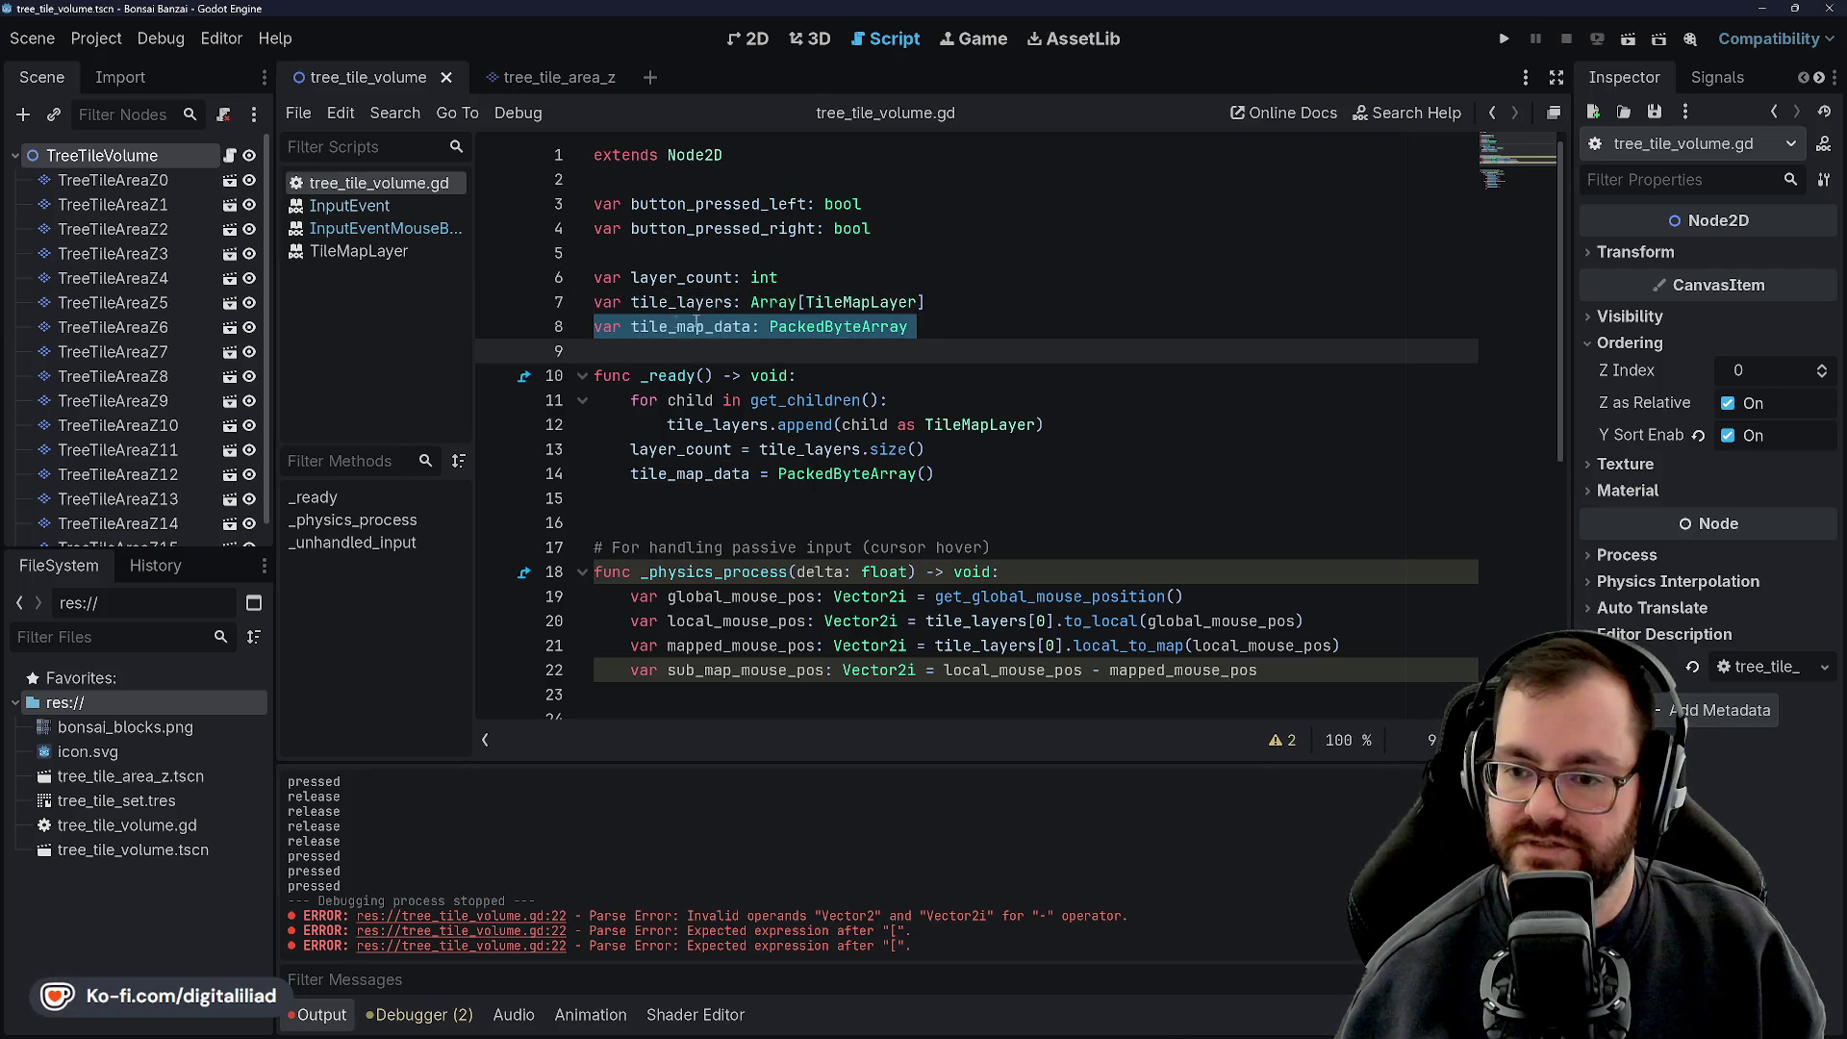
left_click(744, 301)
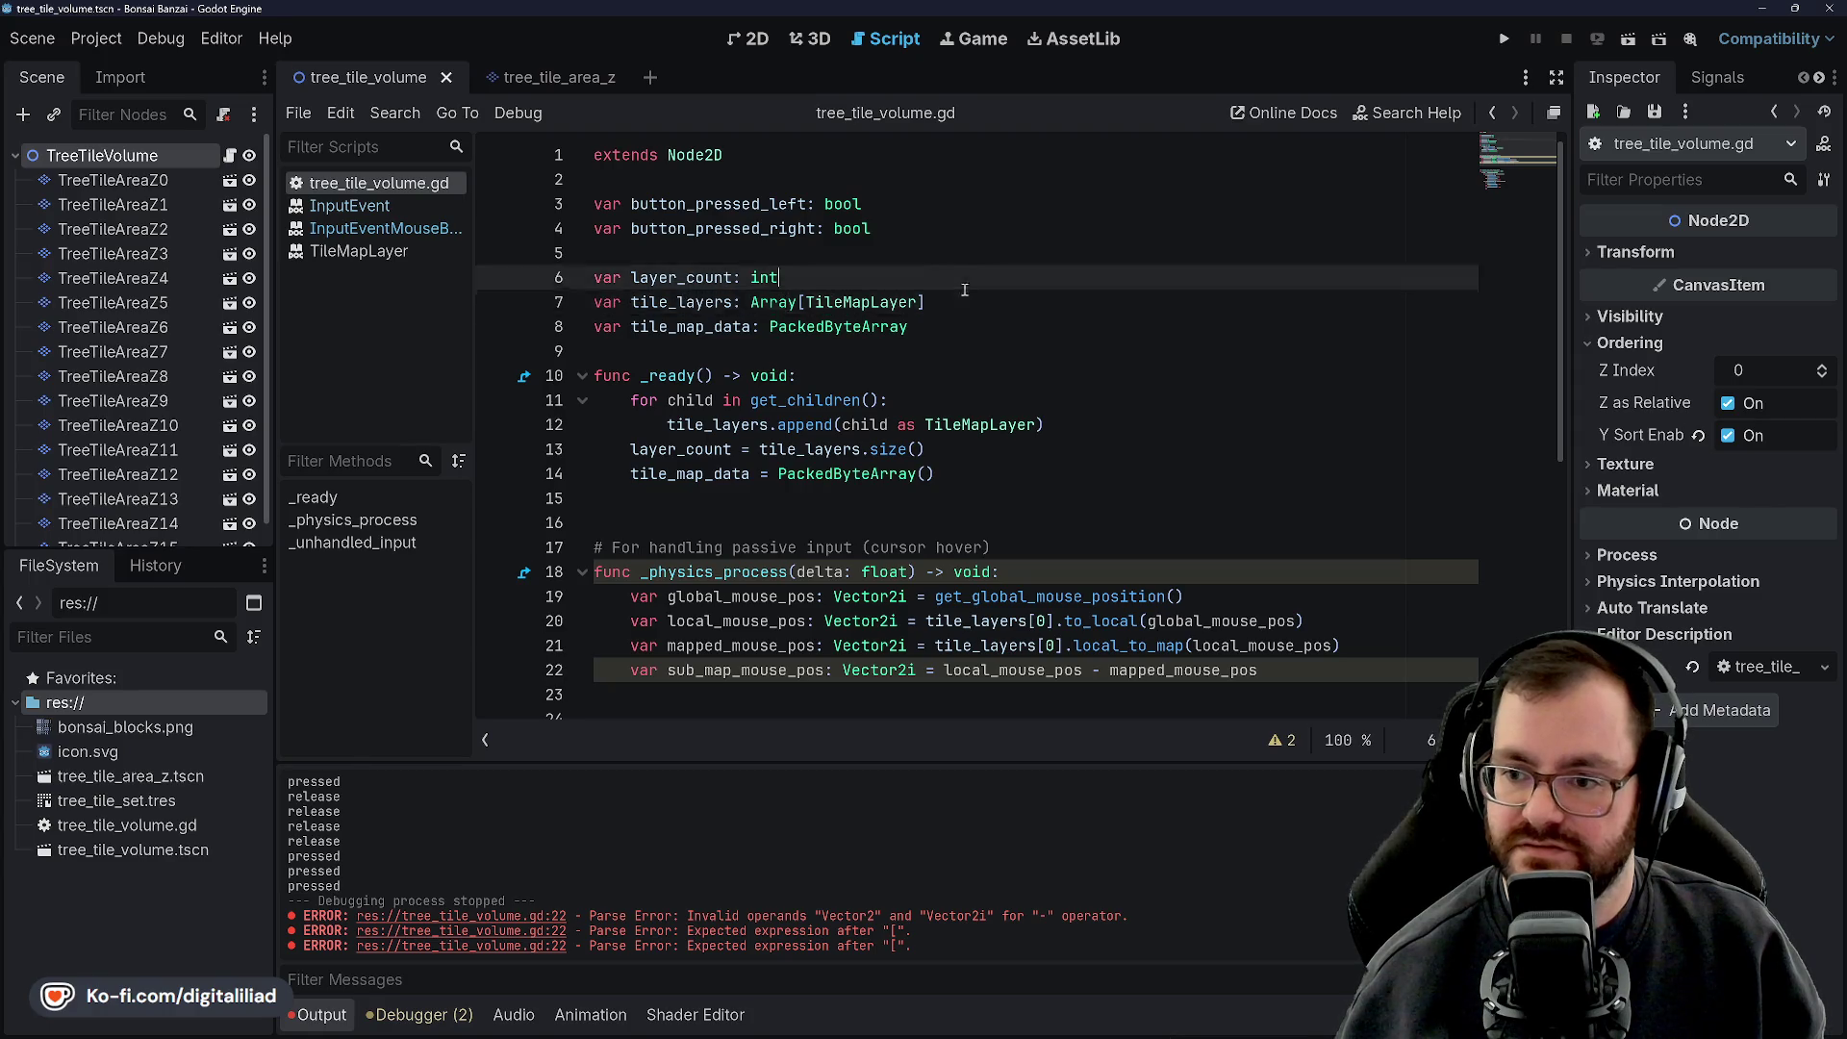
key("End")
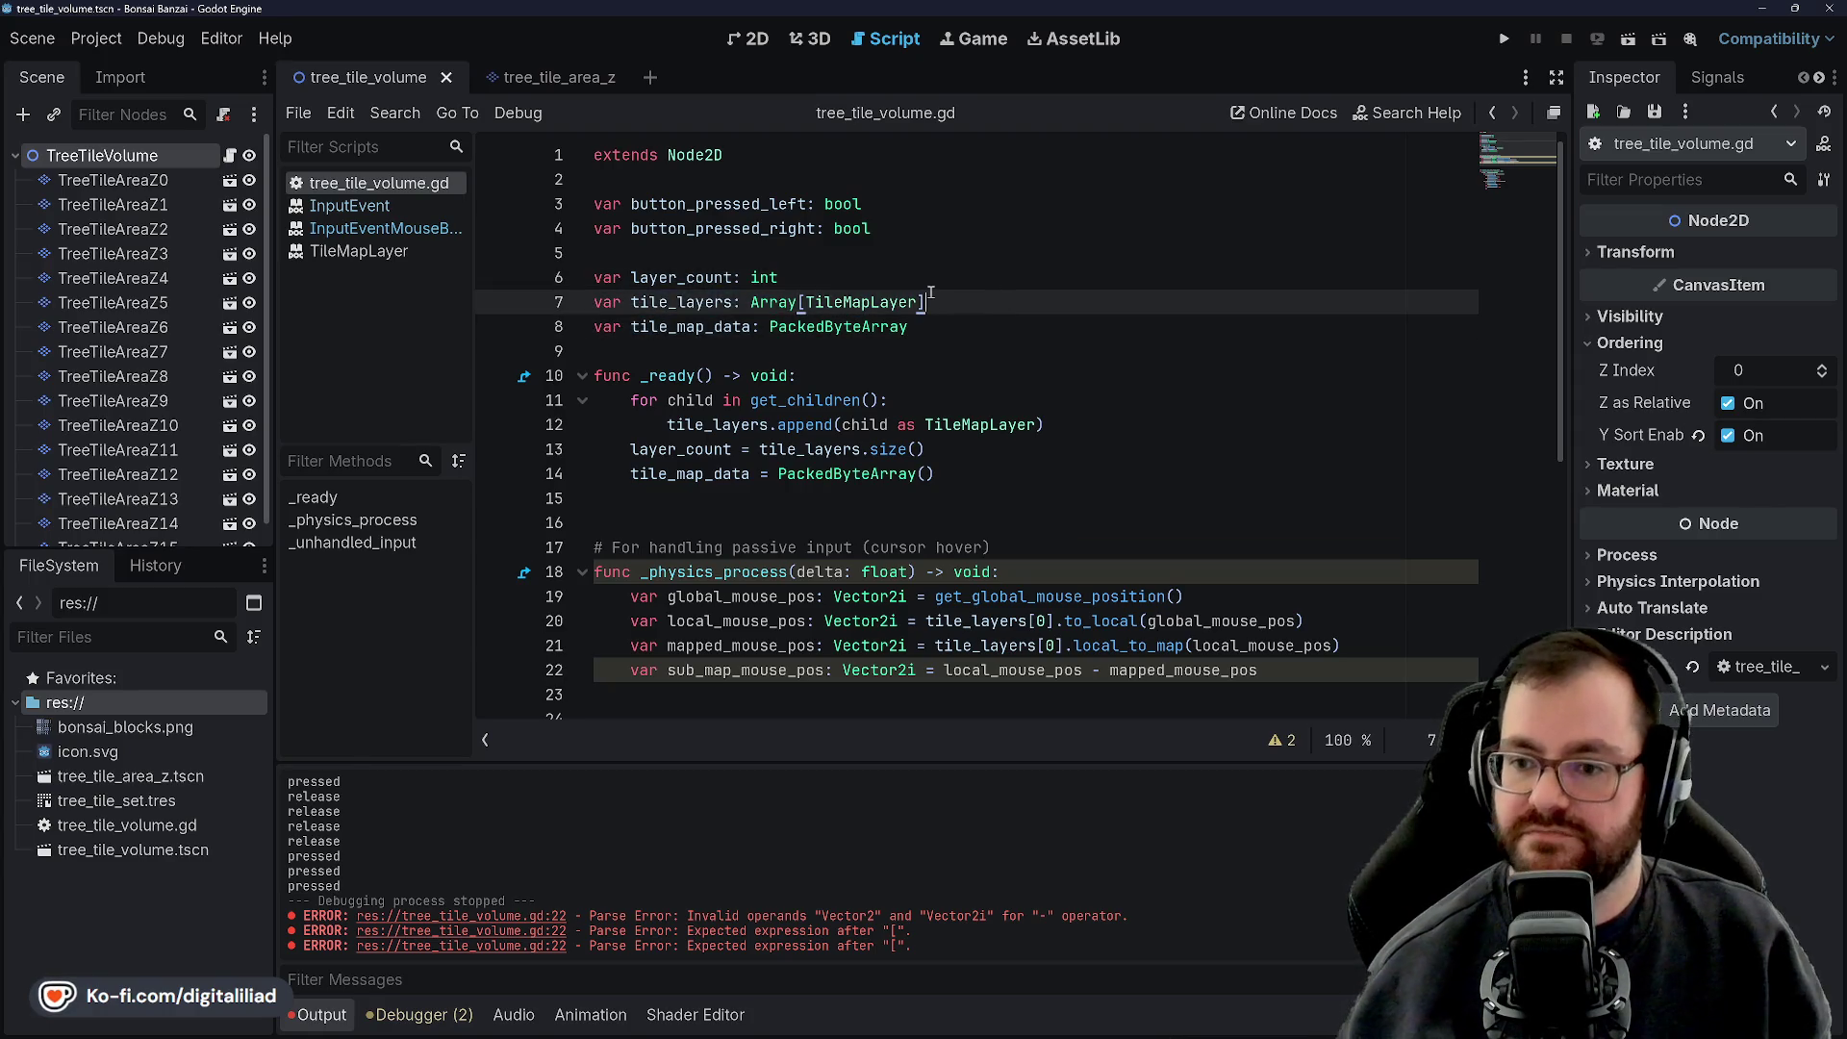
key("Return")
type("var tail")
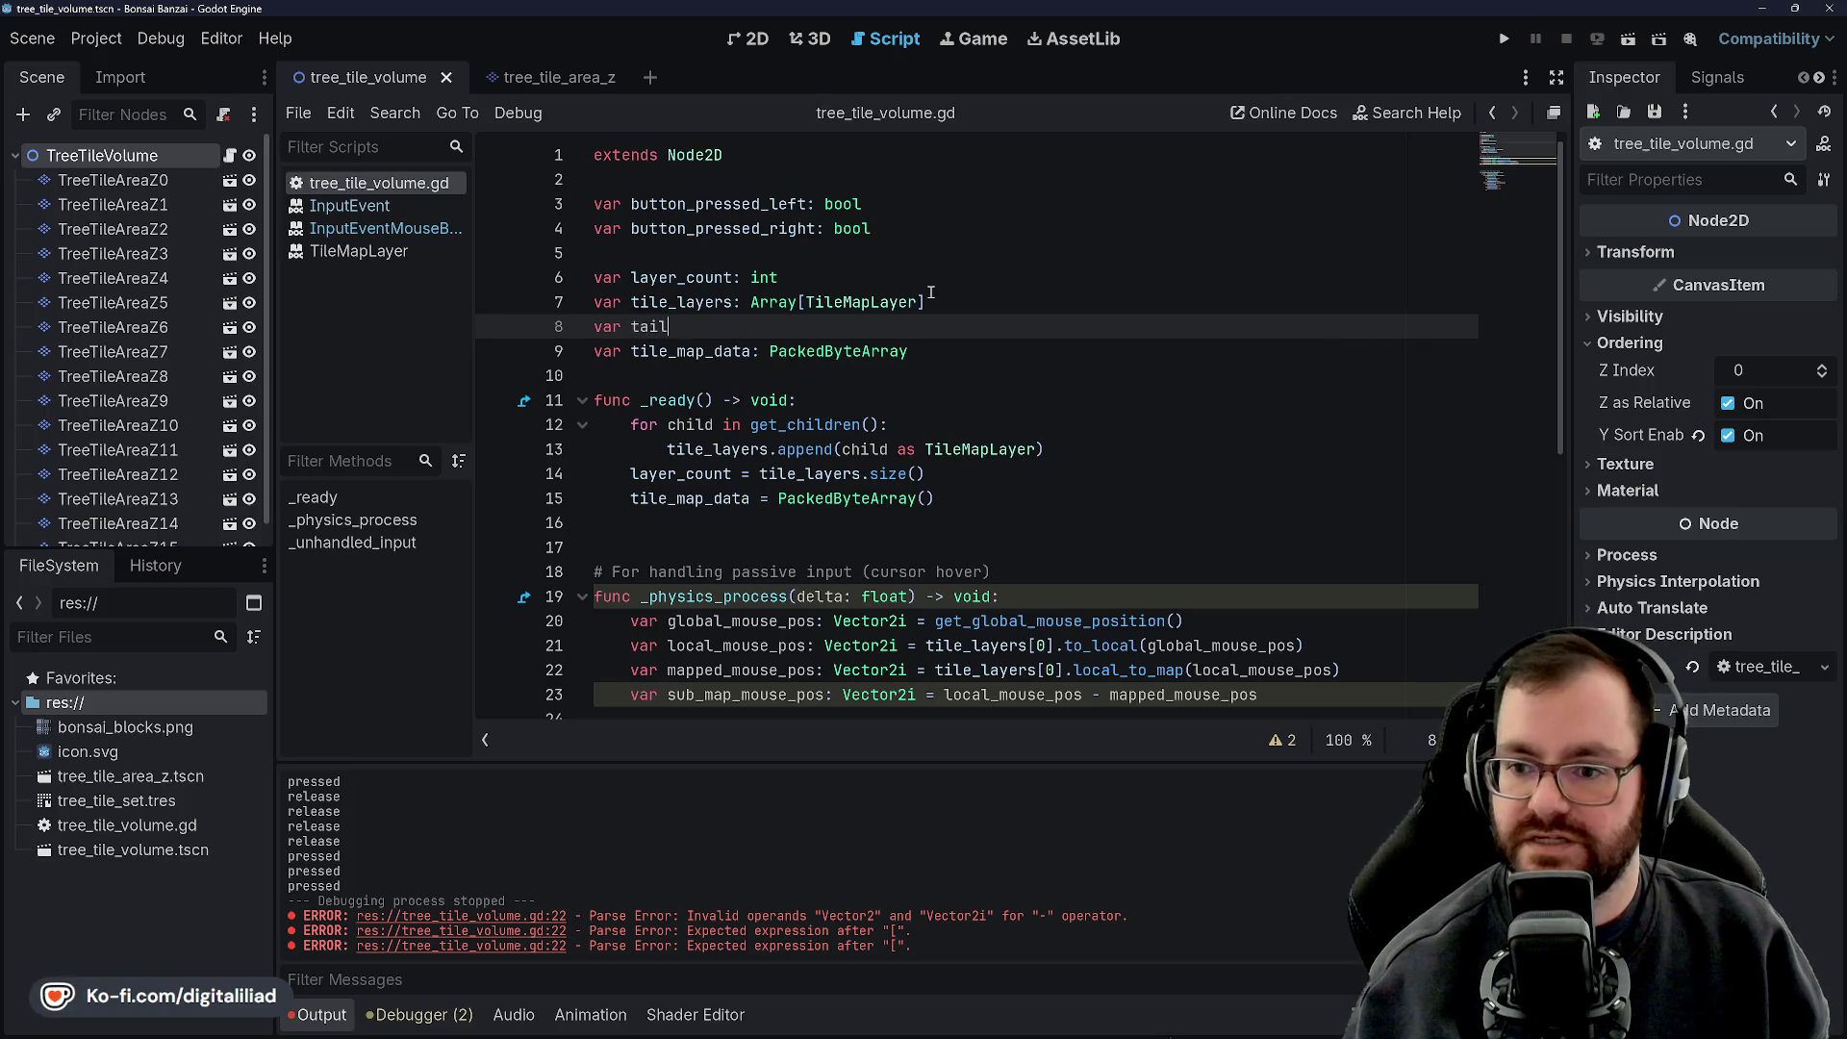
key("BackSpace")
key("BackSpace")
key("BackSpace")
type("ile_layer")
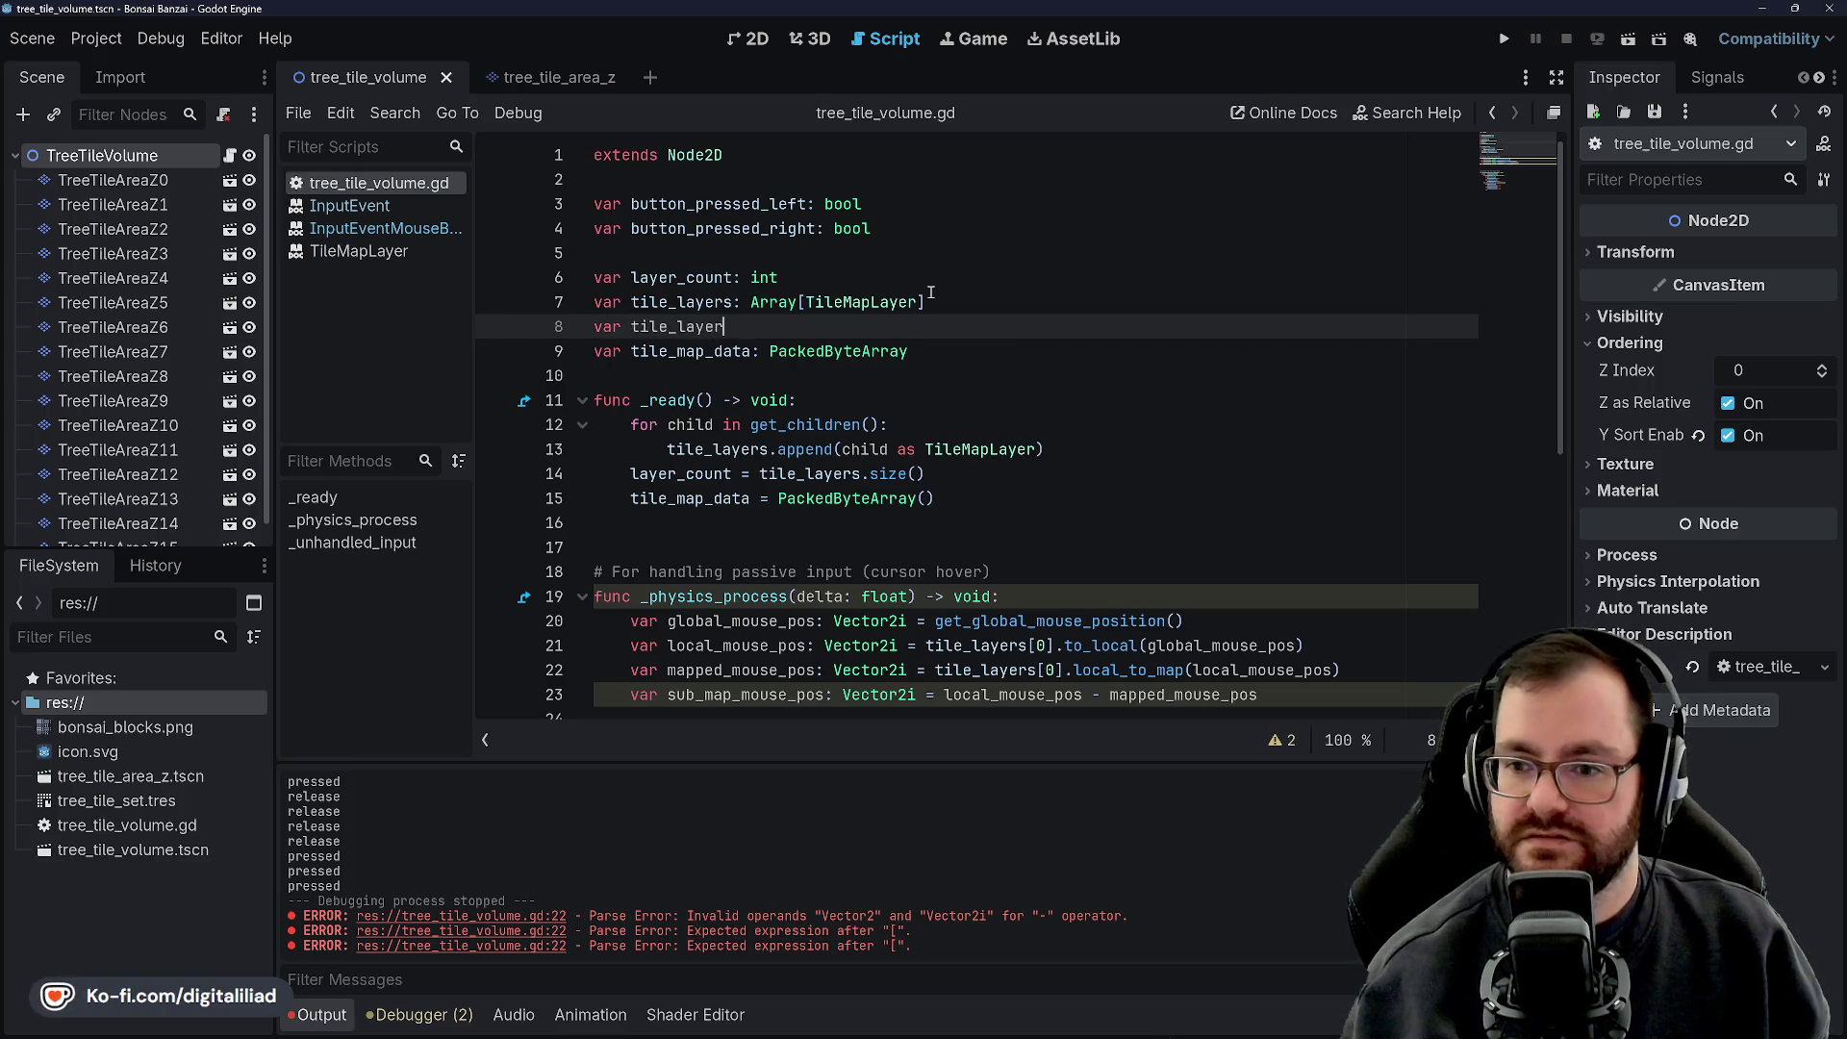
type("os")
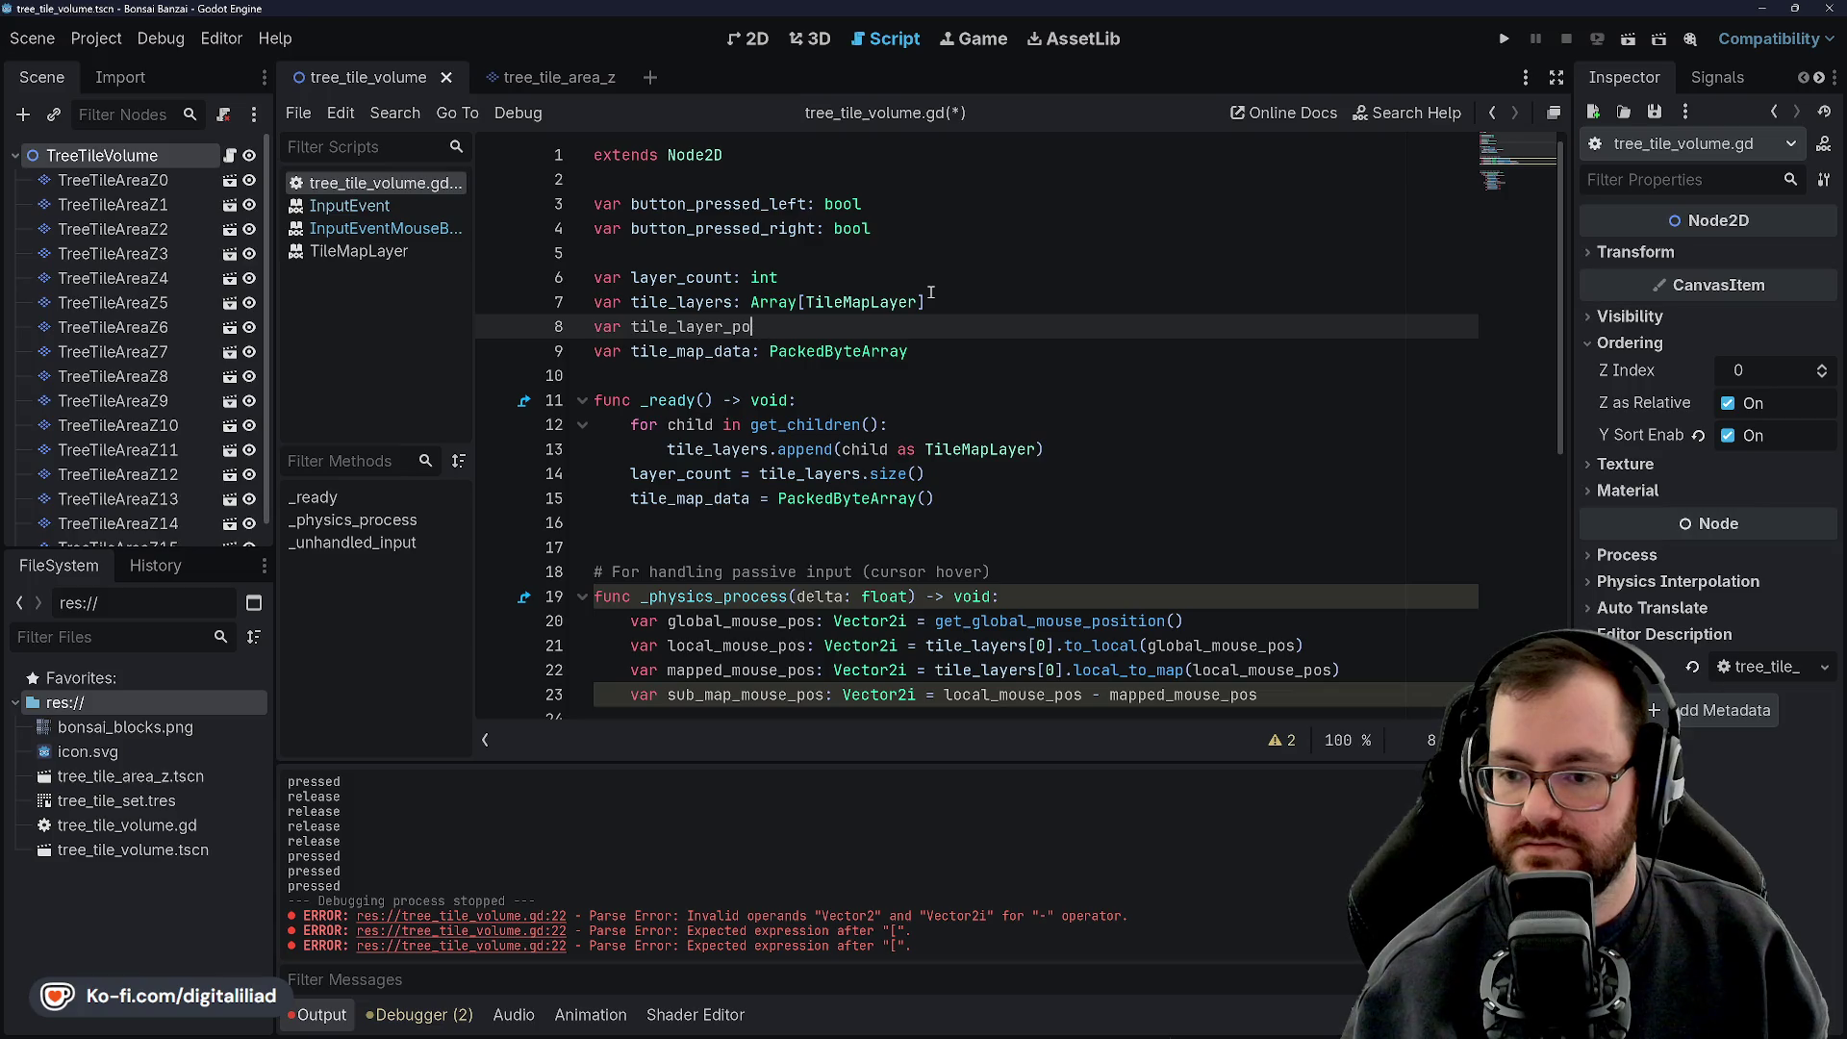
key("BackSpace")
key("BackSpace")
key("BackSpace")
key("ctrl+s")
Look over the mouse-position lines 21-24 in _physics_process, then switch to board.gd in the other project
left_click(914, 375)
scroll(904, 430, "down", 3)
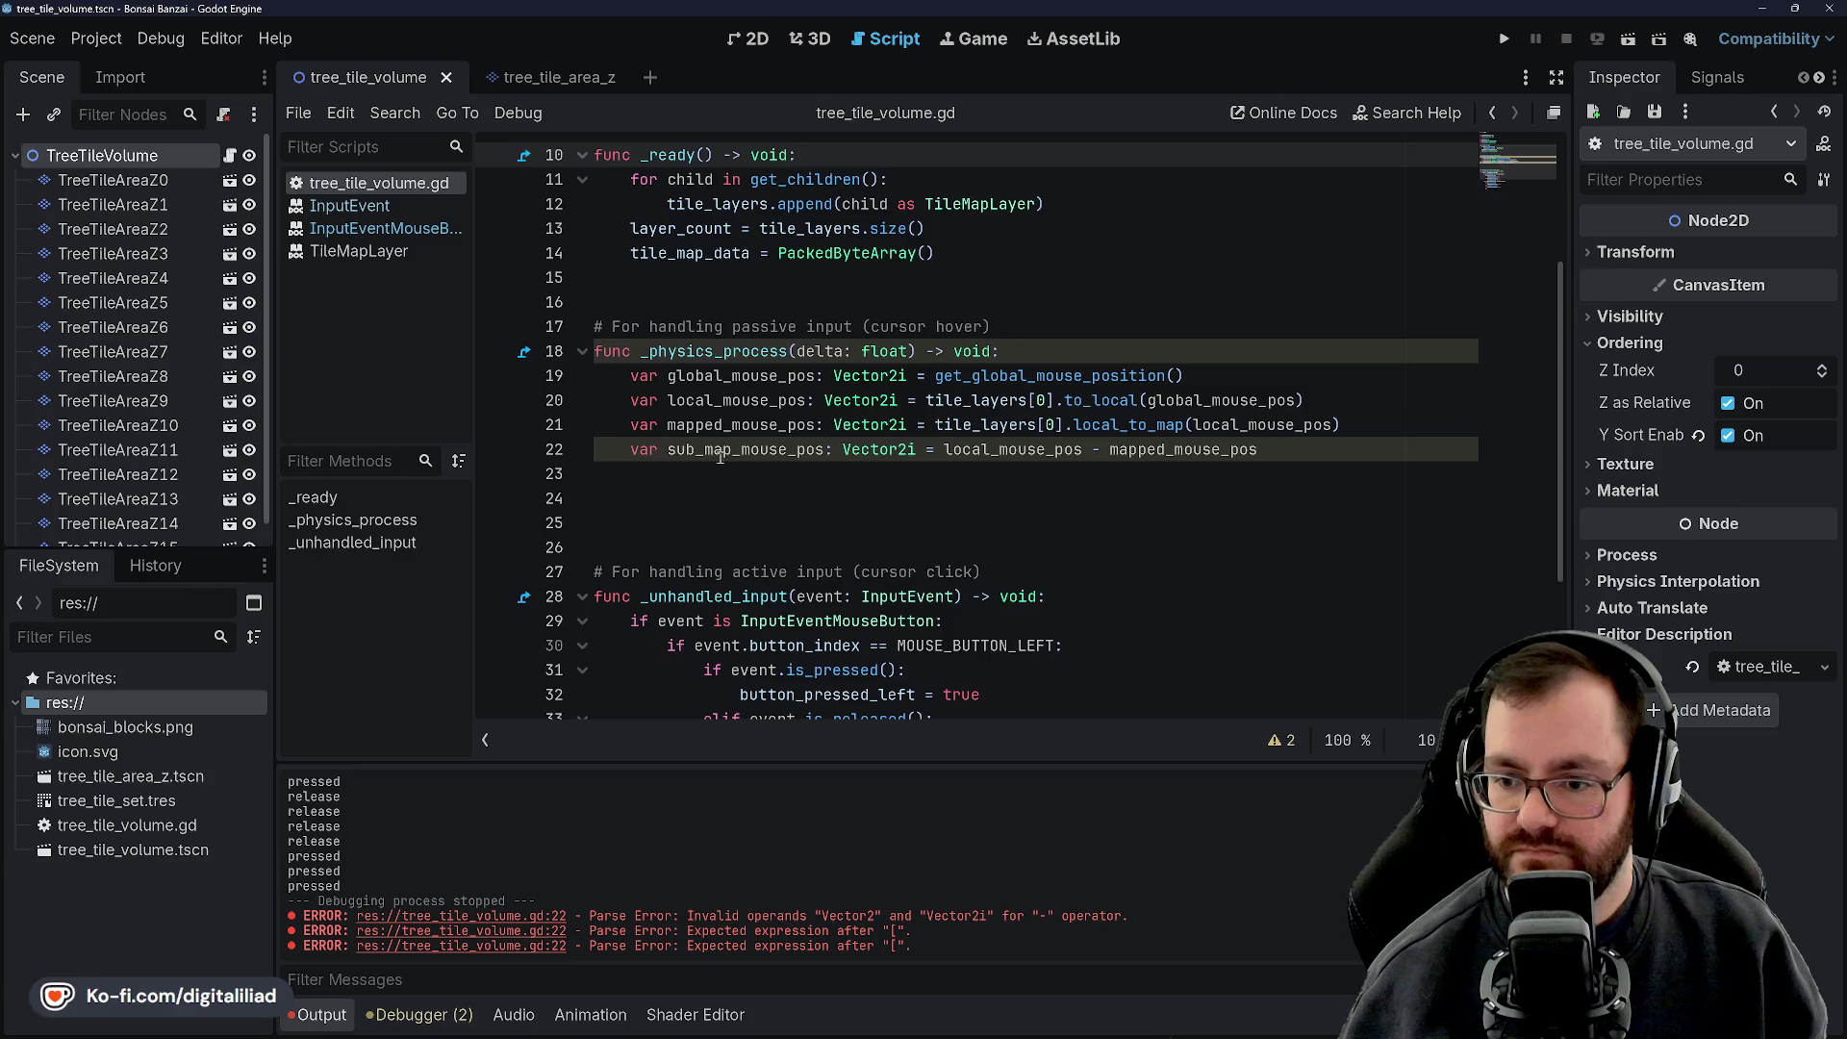
left_click(740, 497)
double_click(751, 449)
left_click(739, 492)
left_click(733, 424)
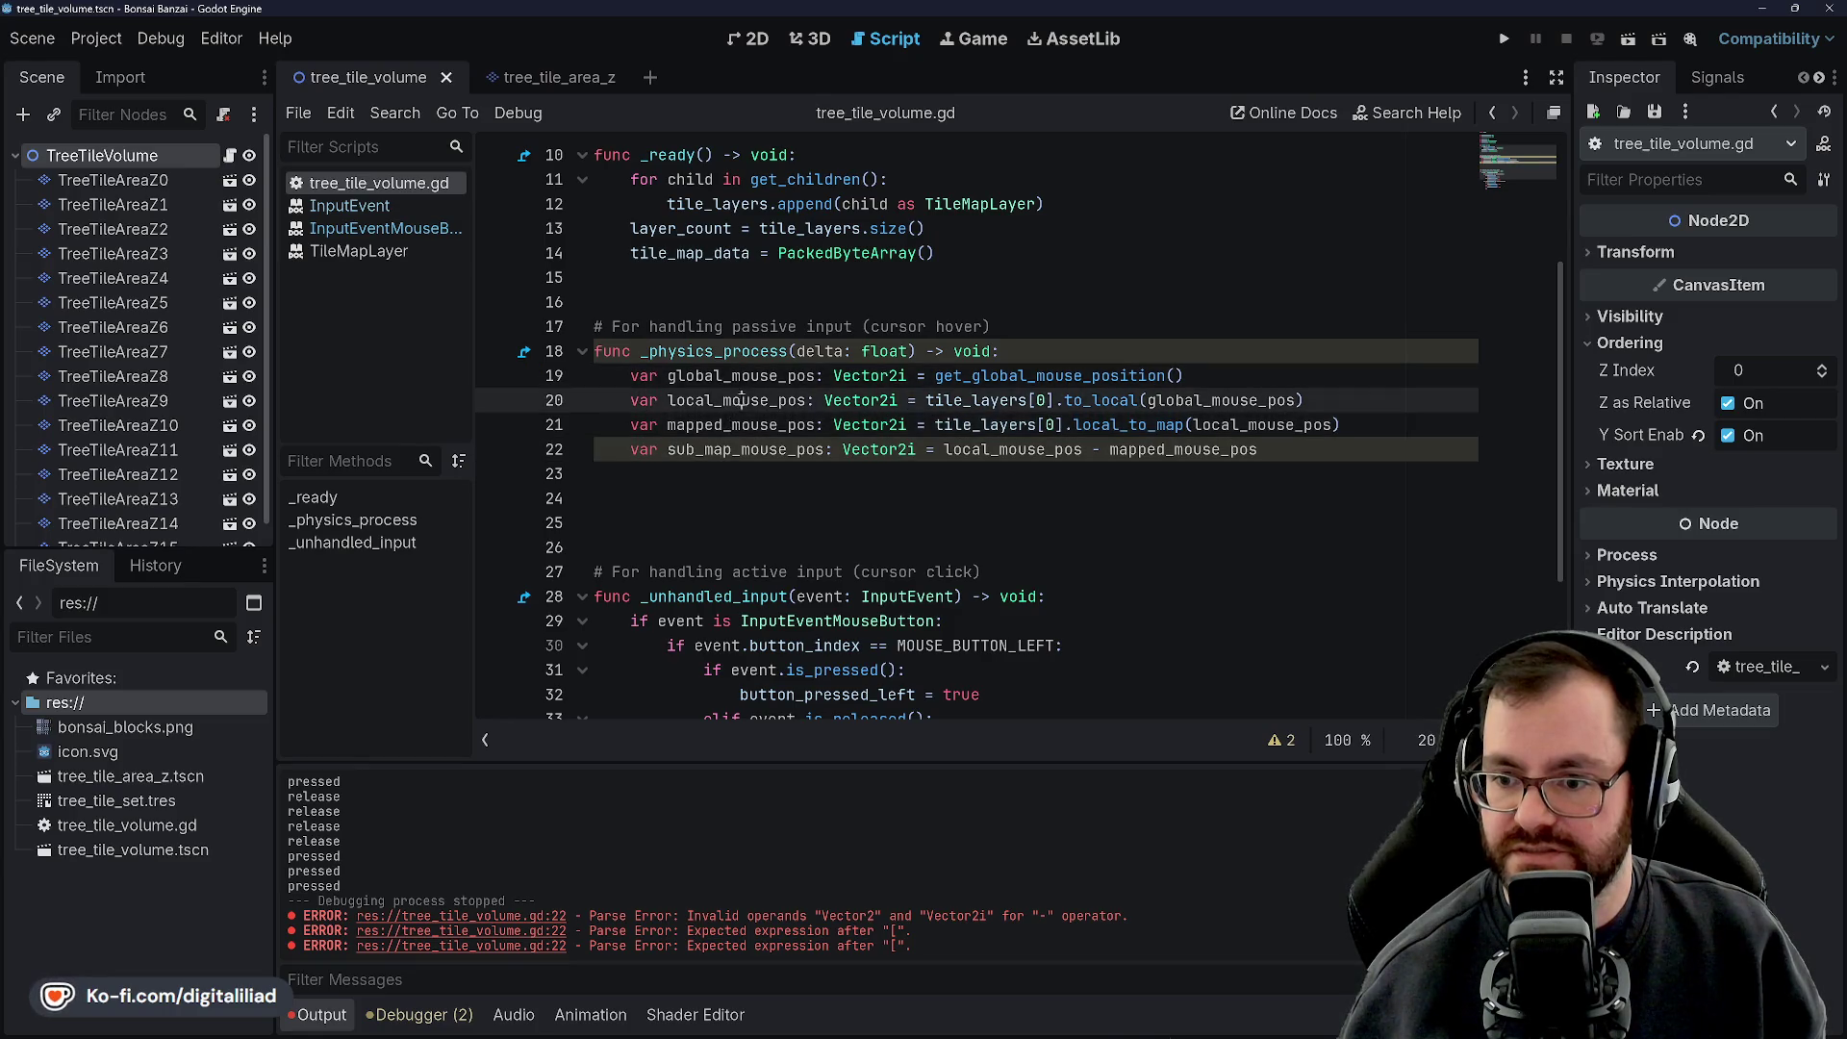
left_click(741, 496)
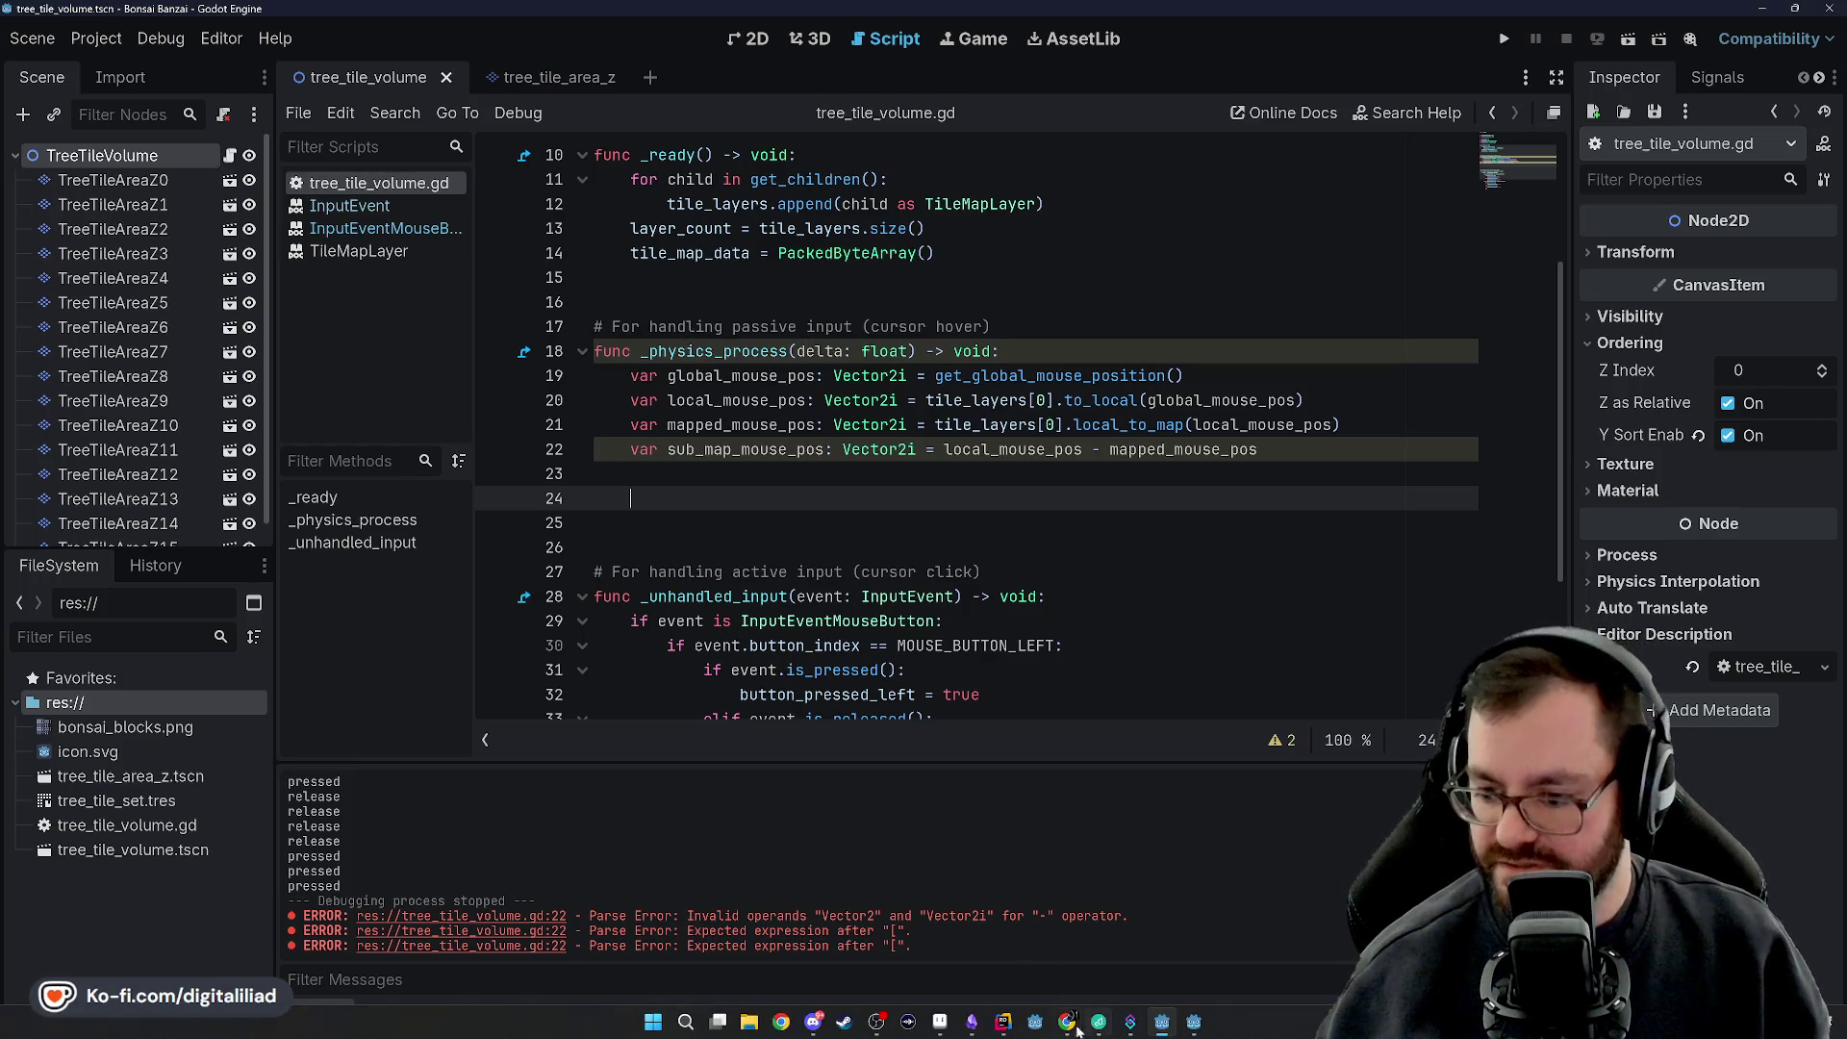
left_click(1194, 1026)
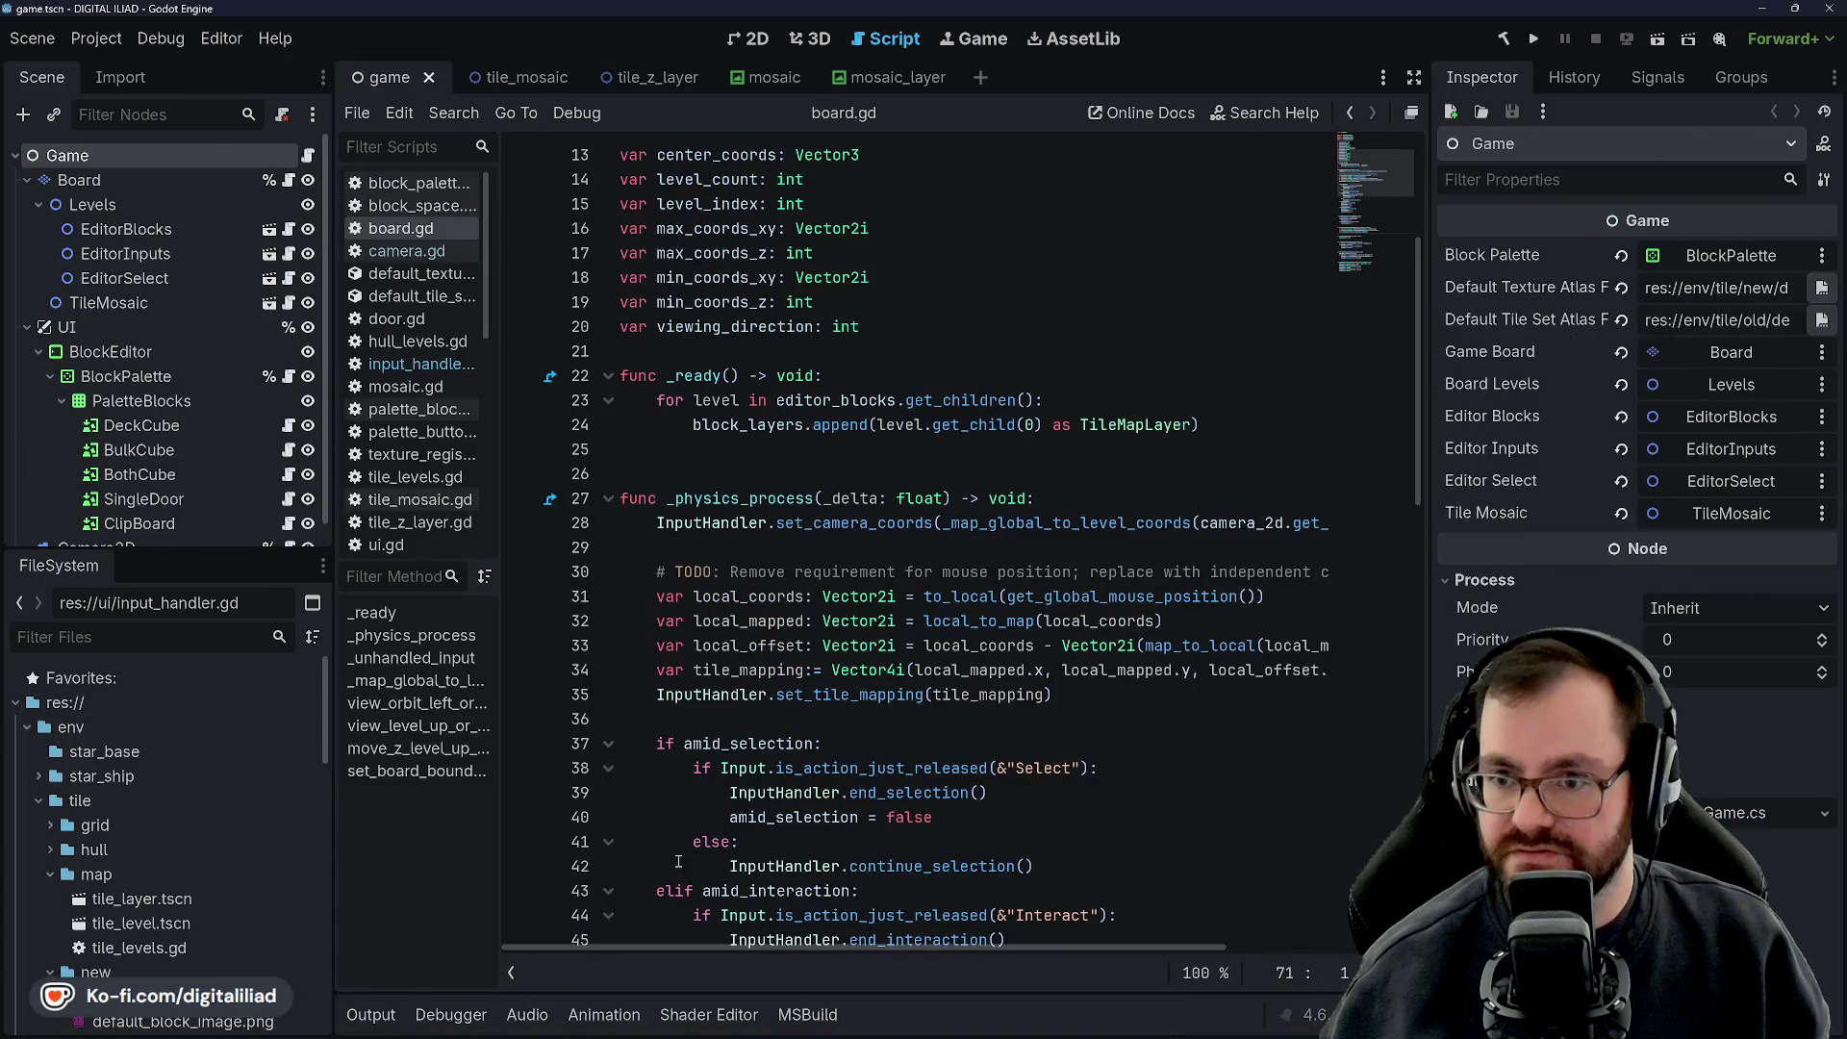
Glance at CursorMappingSystem.cs in Rider, then return to tree_tile_volume.gd at line 4
left_click(1004, 1026)
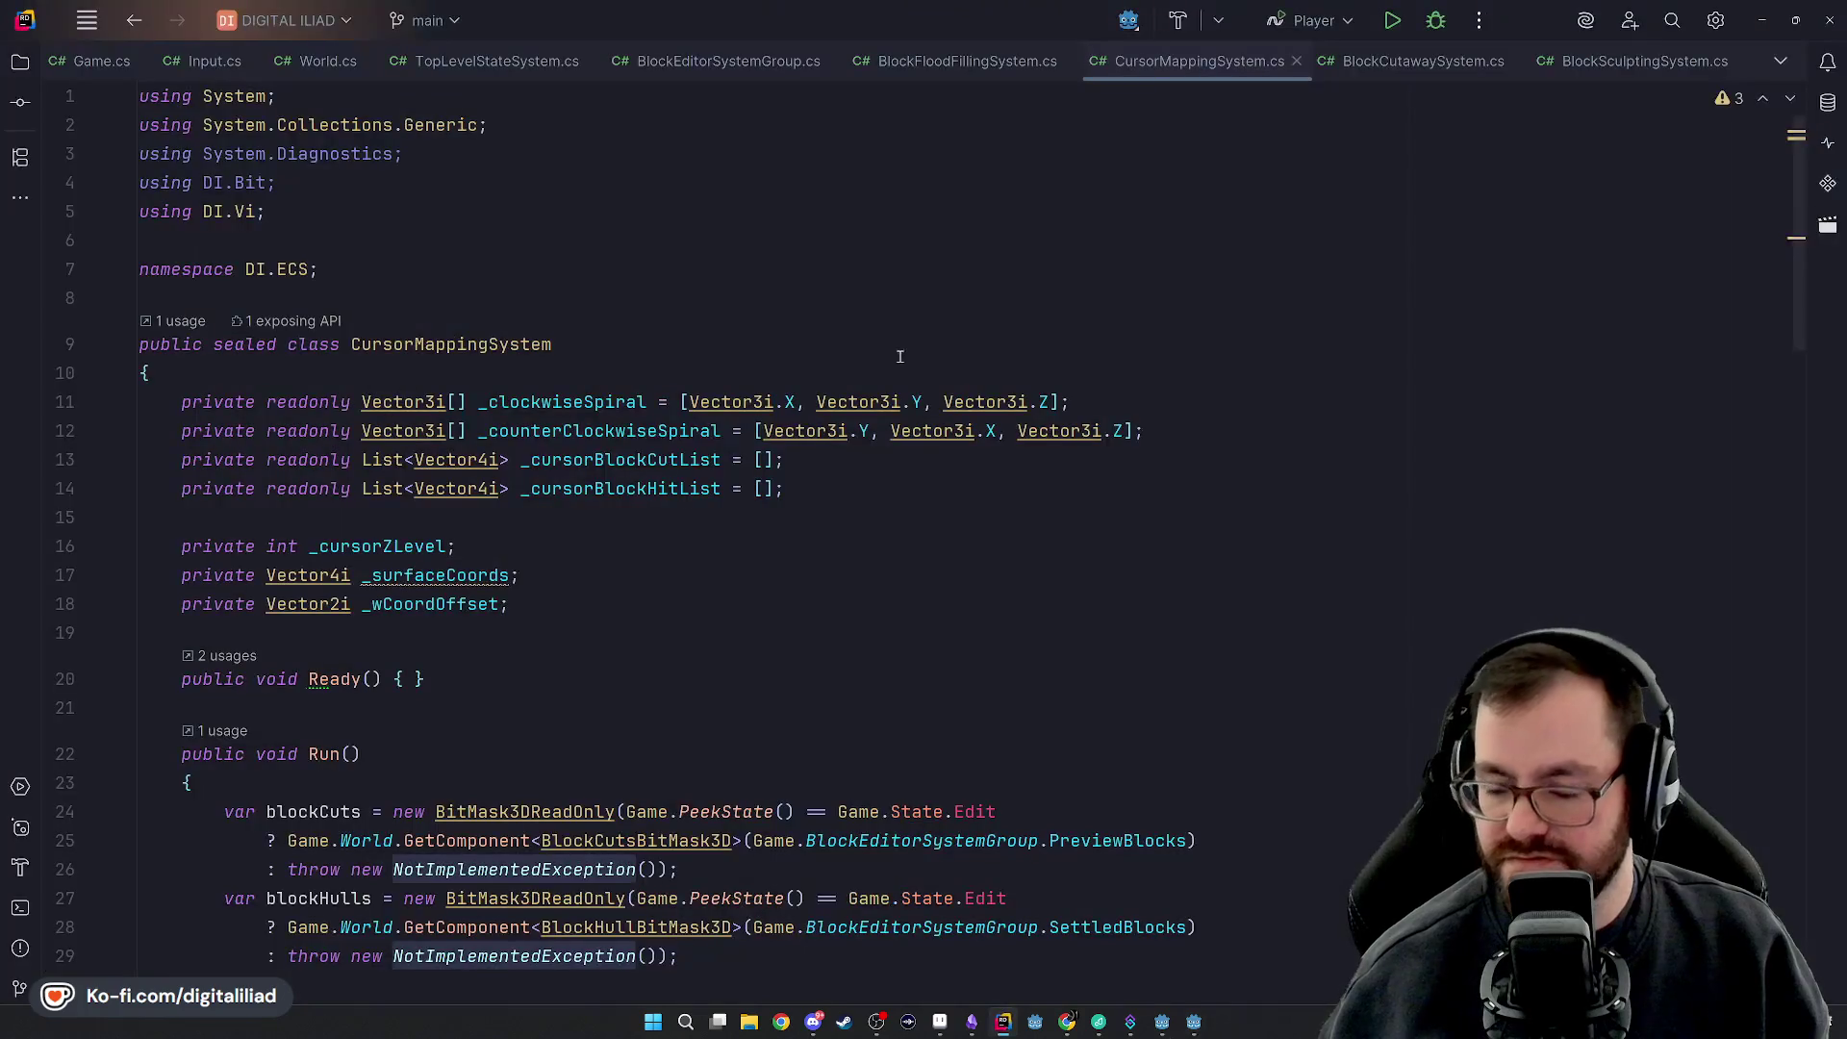
scroll(871, 307, "down", 2)
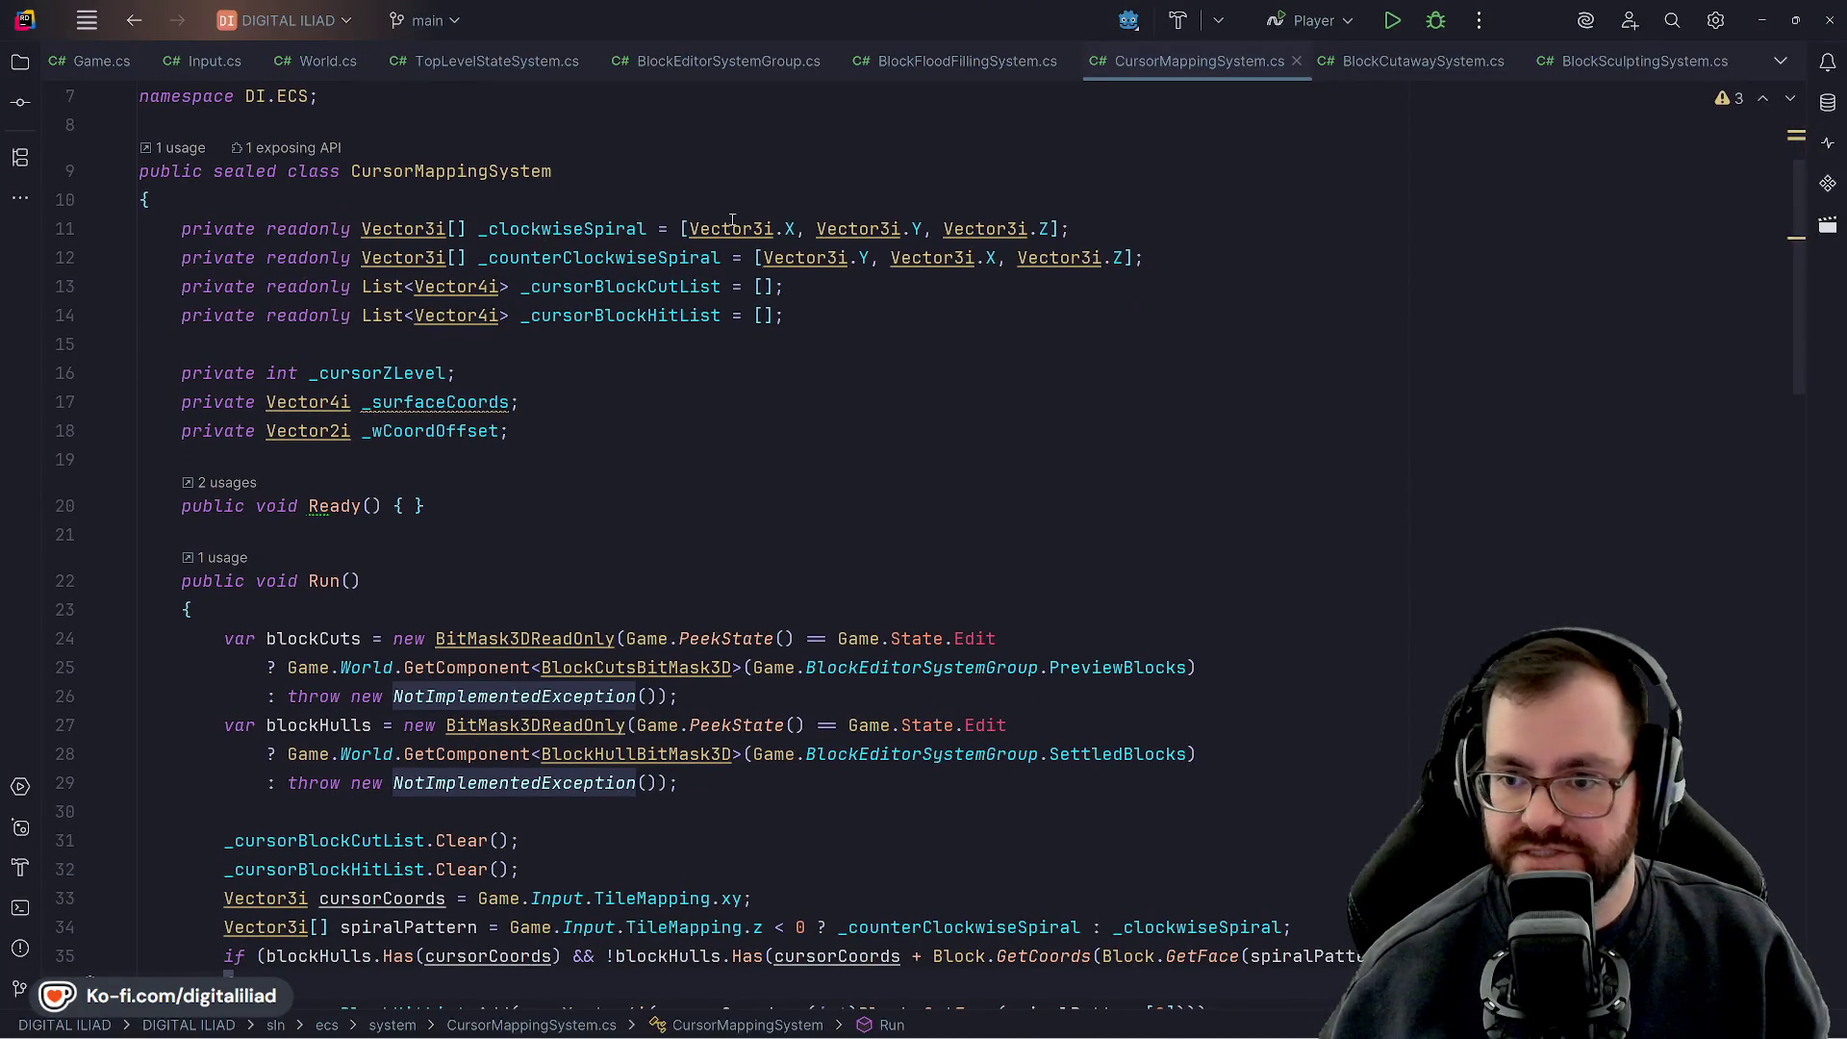
mouse_move(1069, 1009)
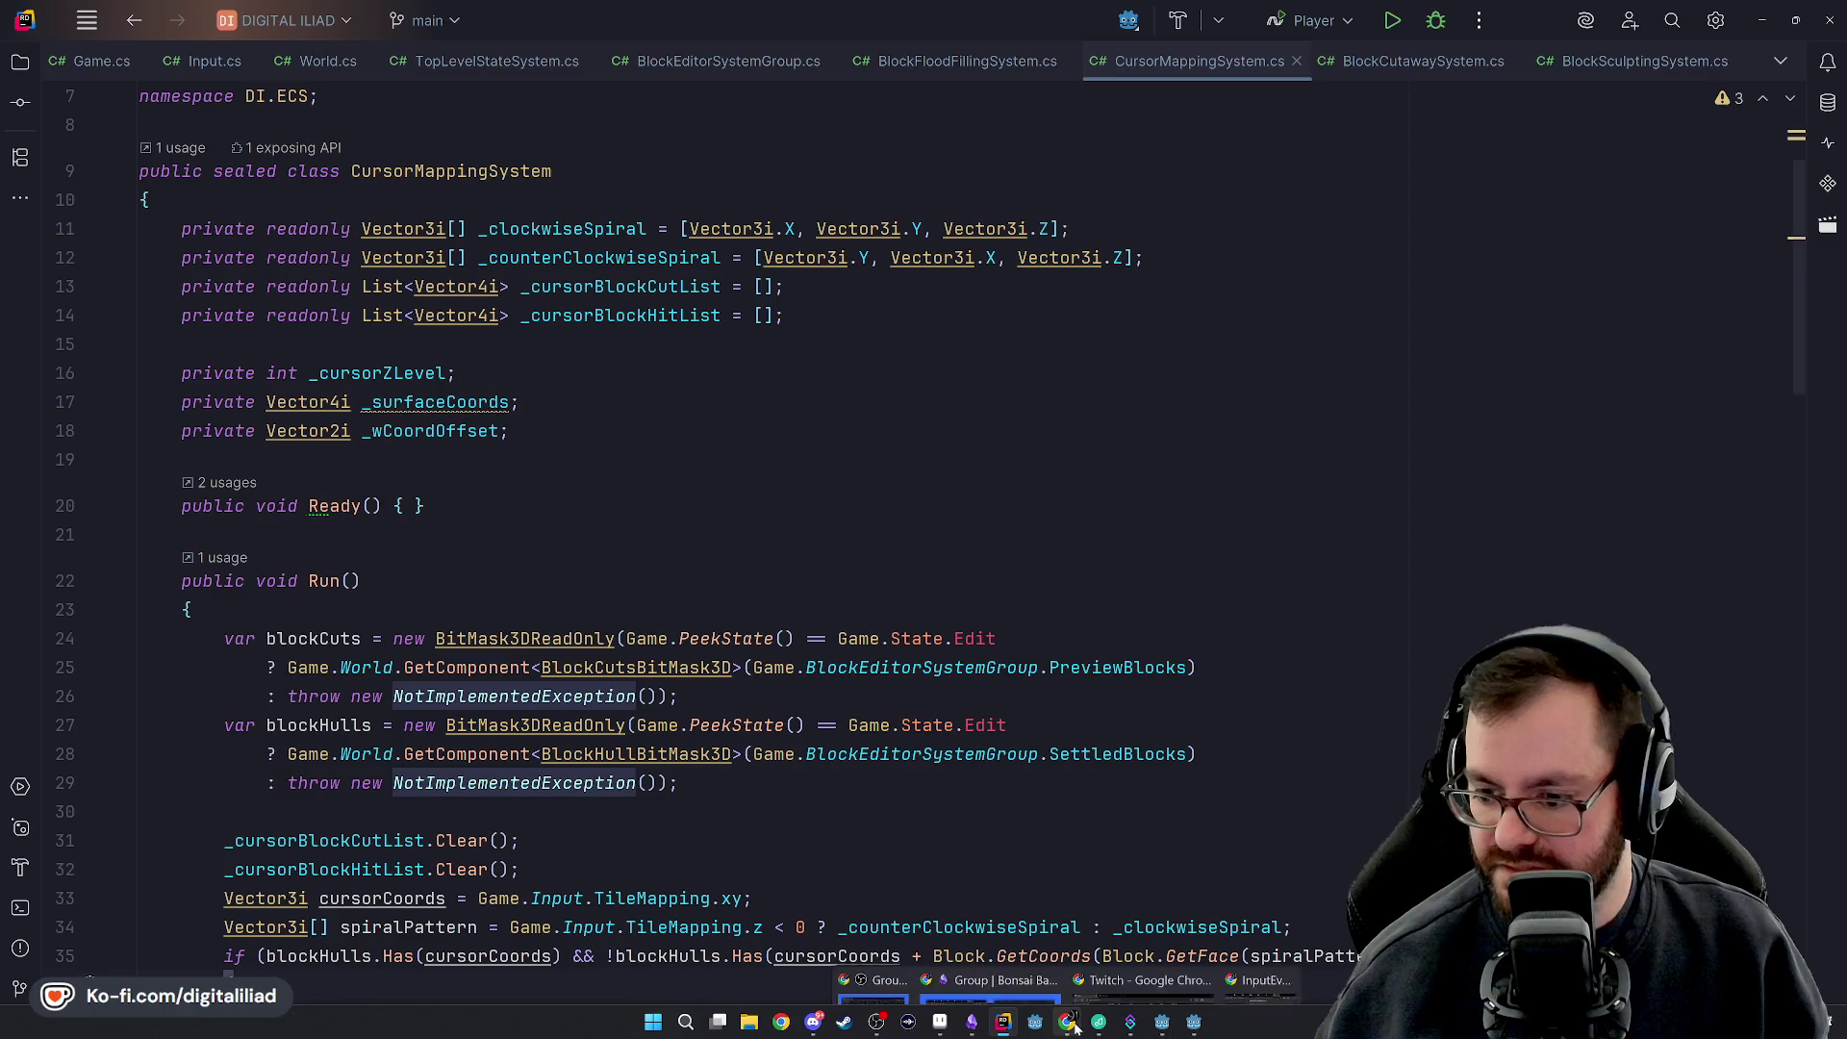
left_click(1166, 1026)
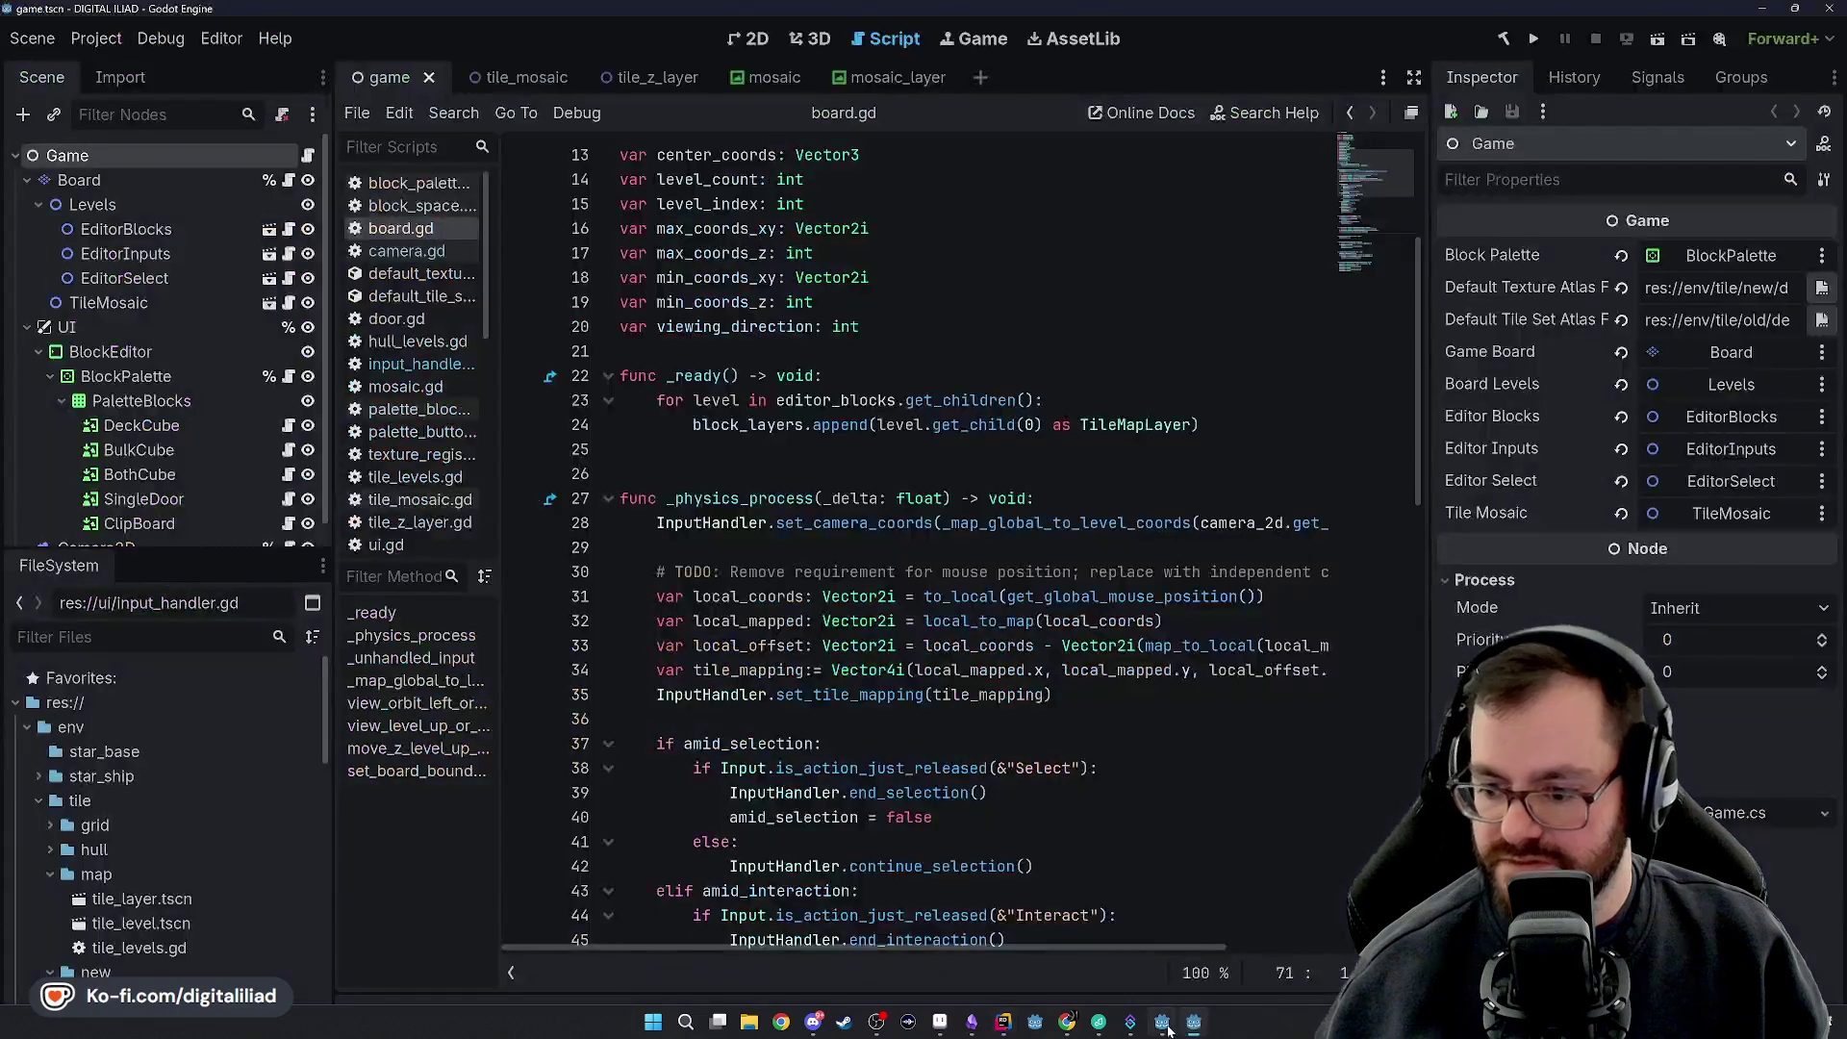
left_click(1194, 1021)
scroll(671, 385, "up", 3)
left_click(672, 228)
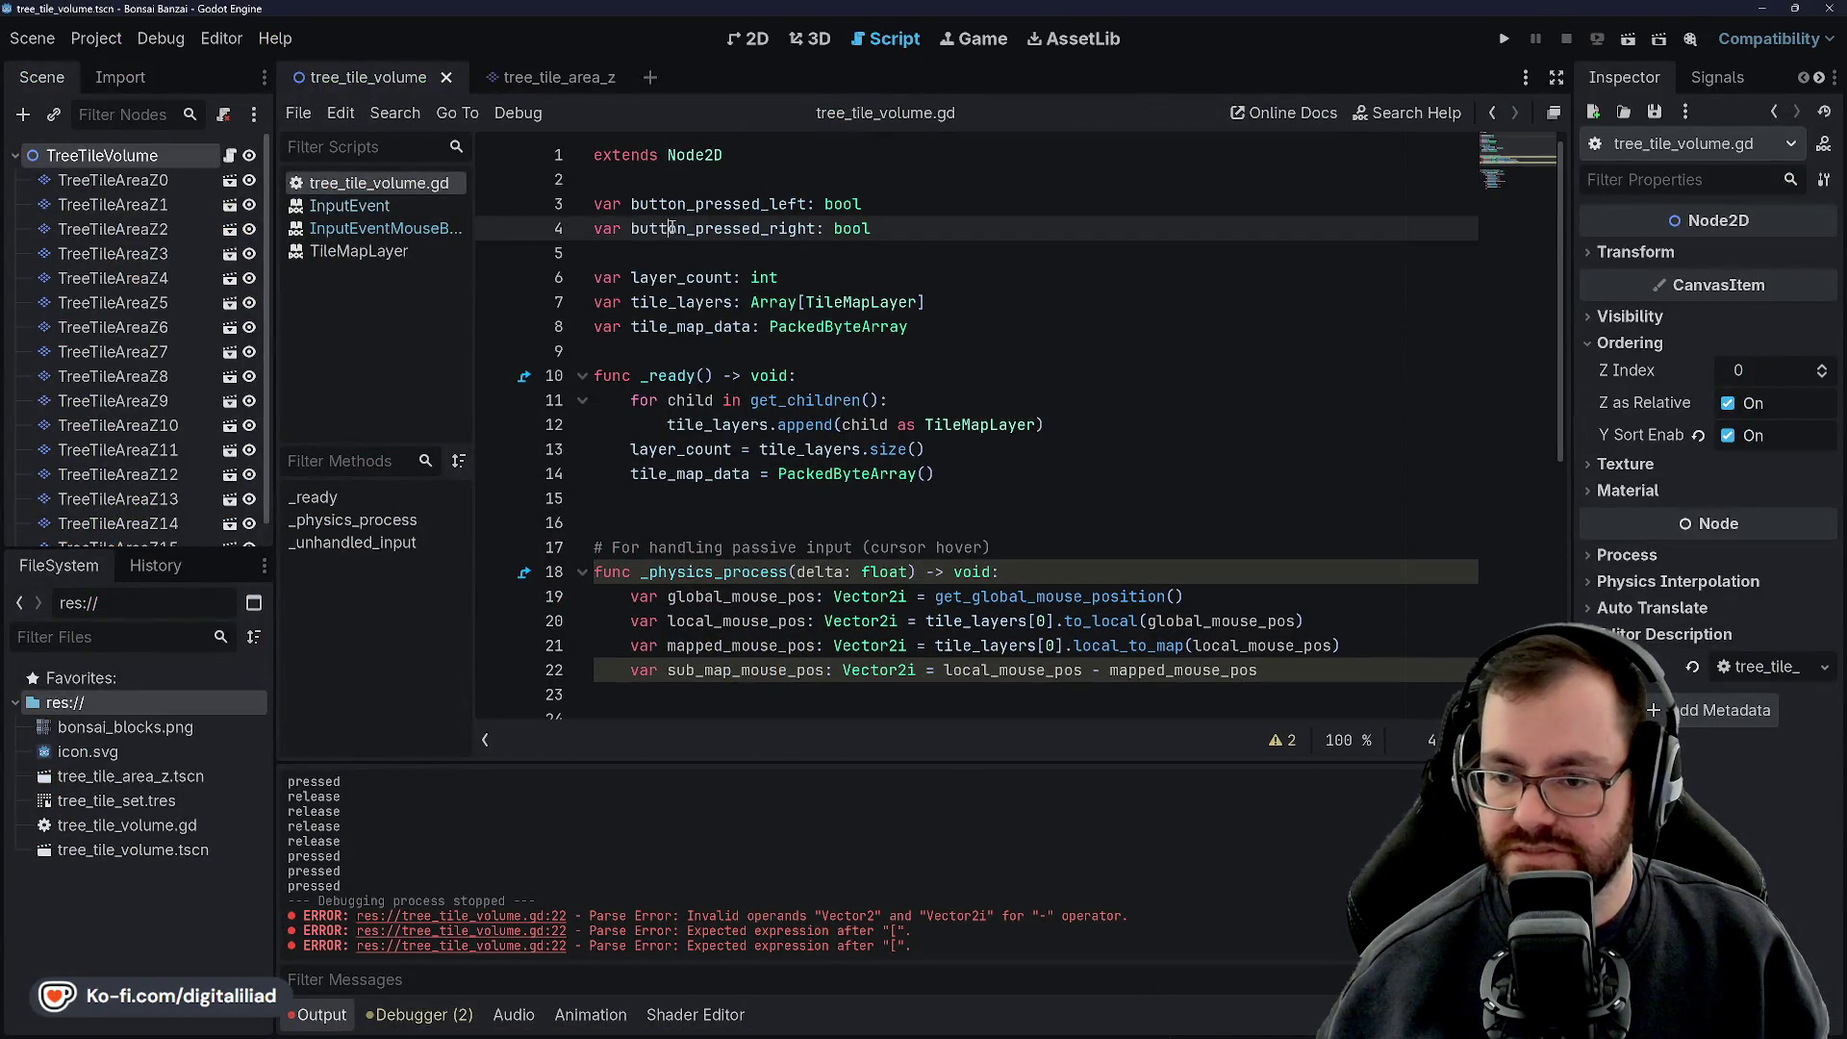
Insert blank lines below the button variables and type 'var clockwise_spiral:= Array(' on line 6
left_click(924, 228)
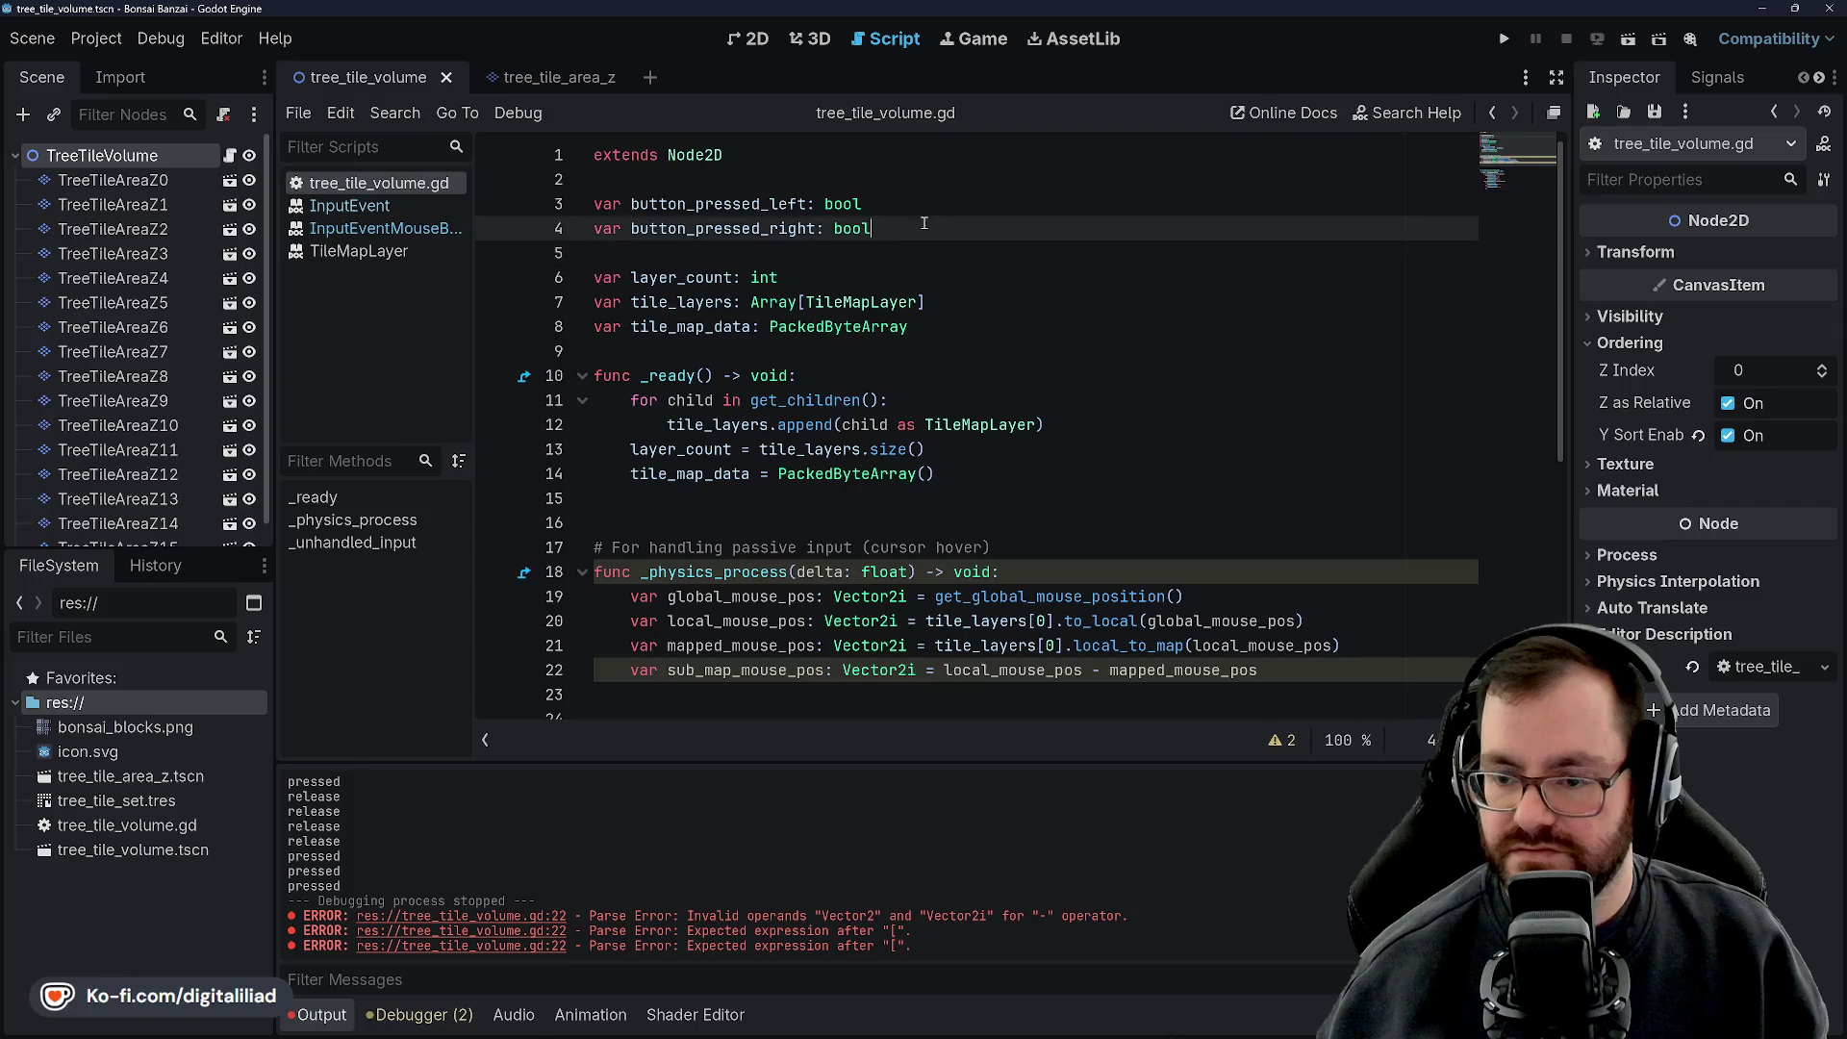
left_click(905, 277)
key("Up")
key("Up")
key("Up")
type("[")
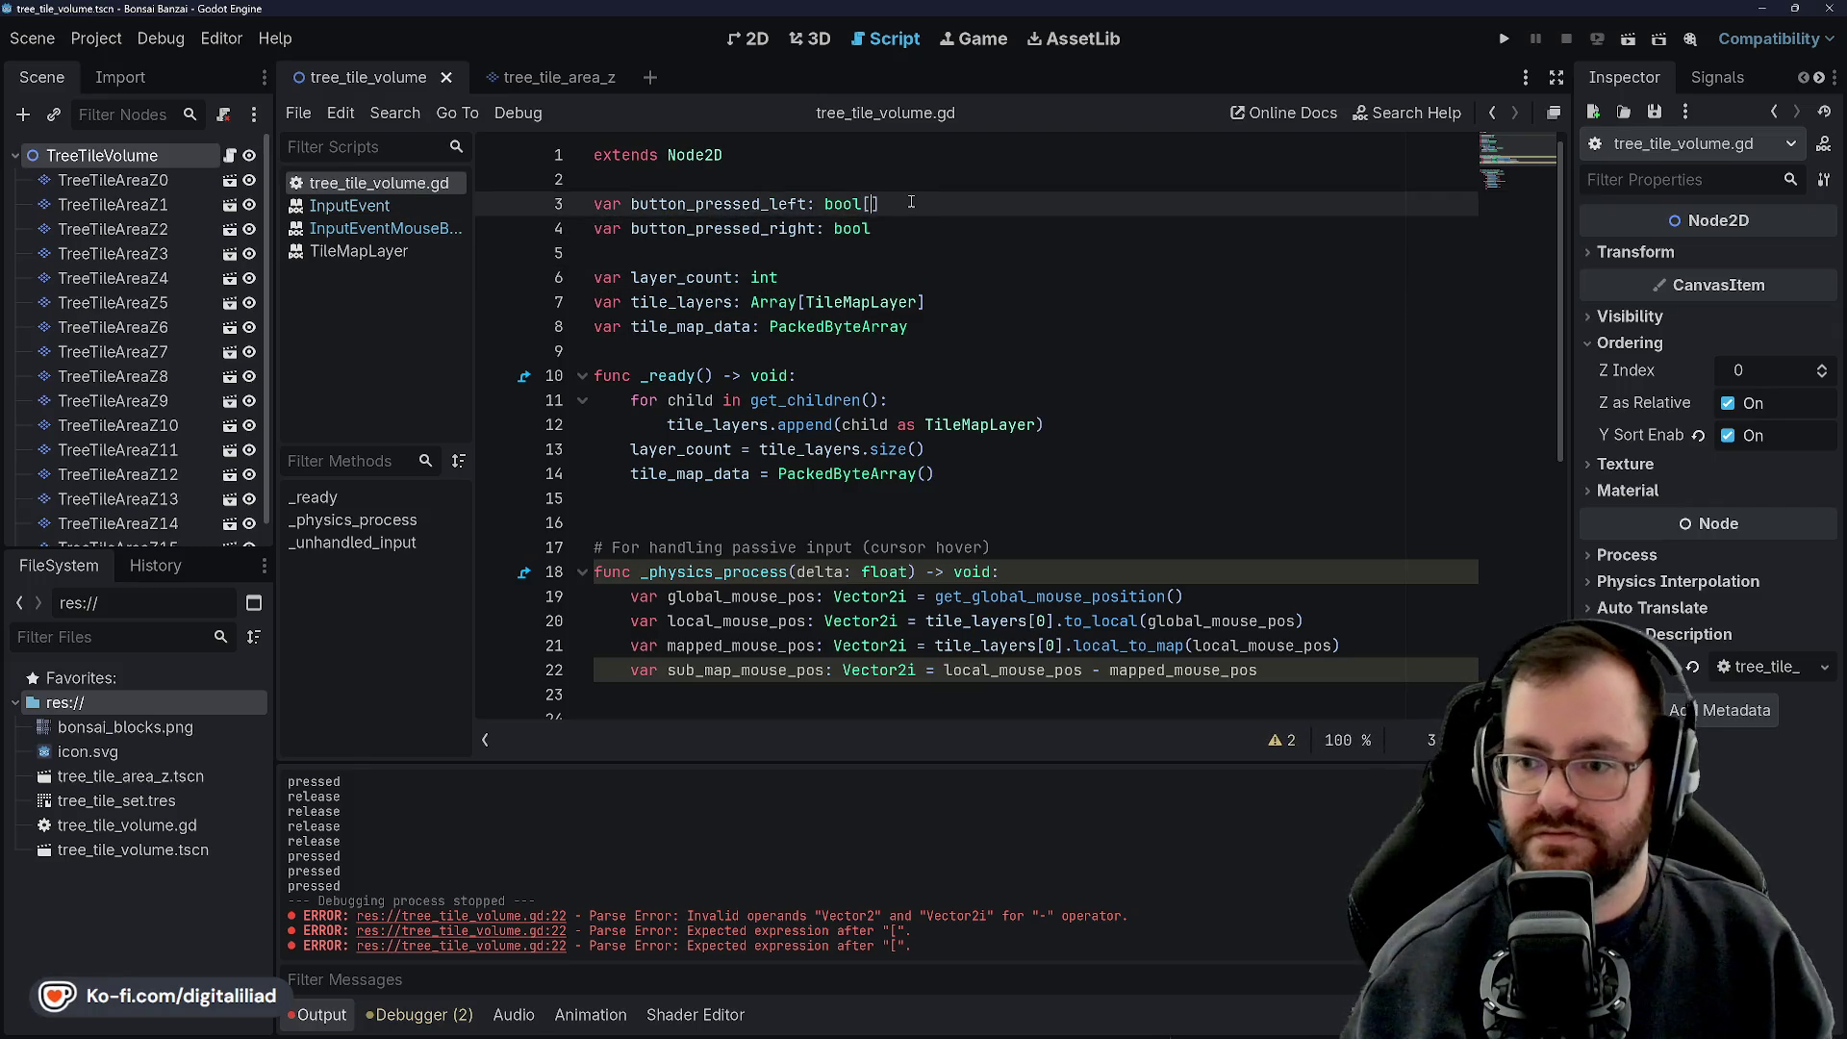
key("BackSpace")
key("Down")
key("Down")
key("Return")
key("Return")
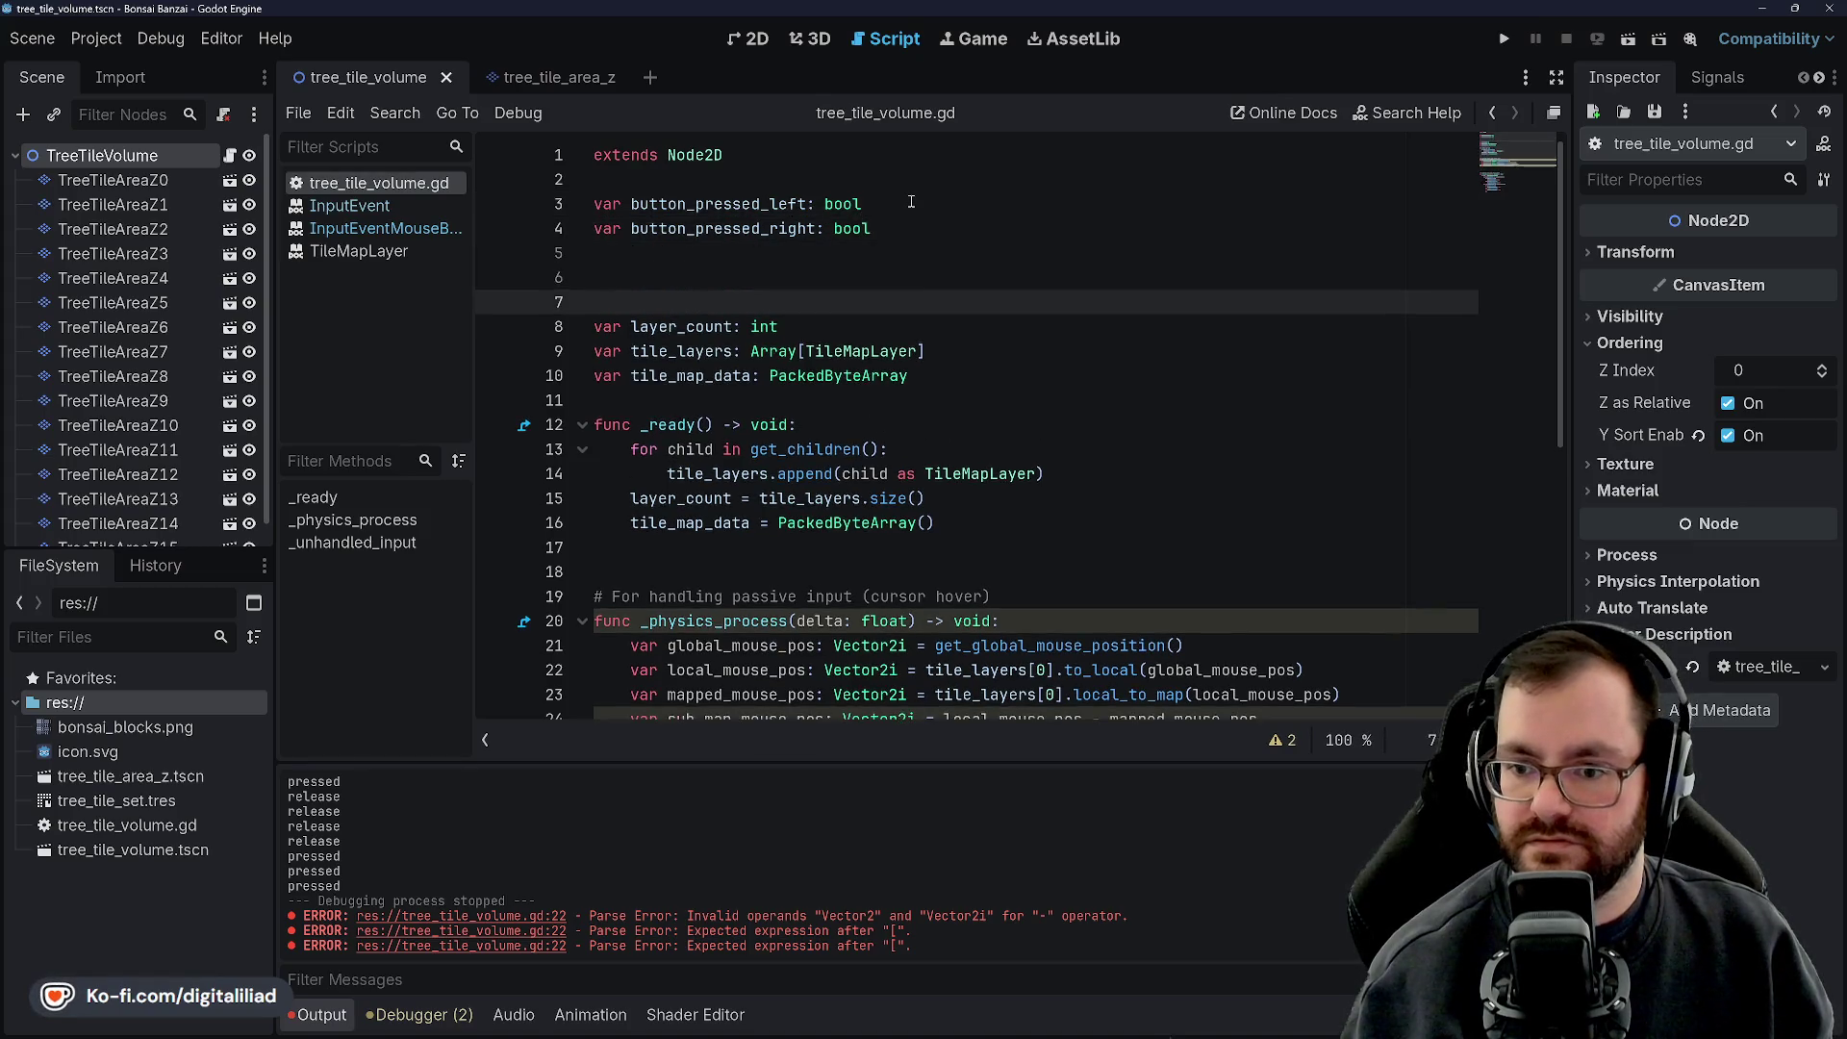
key("Up")
type("var clockwis")
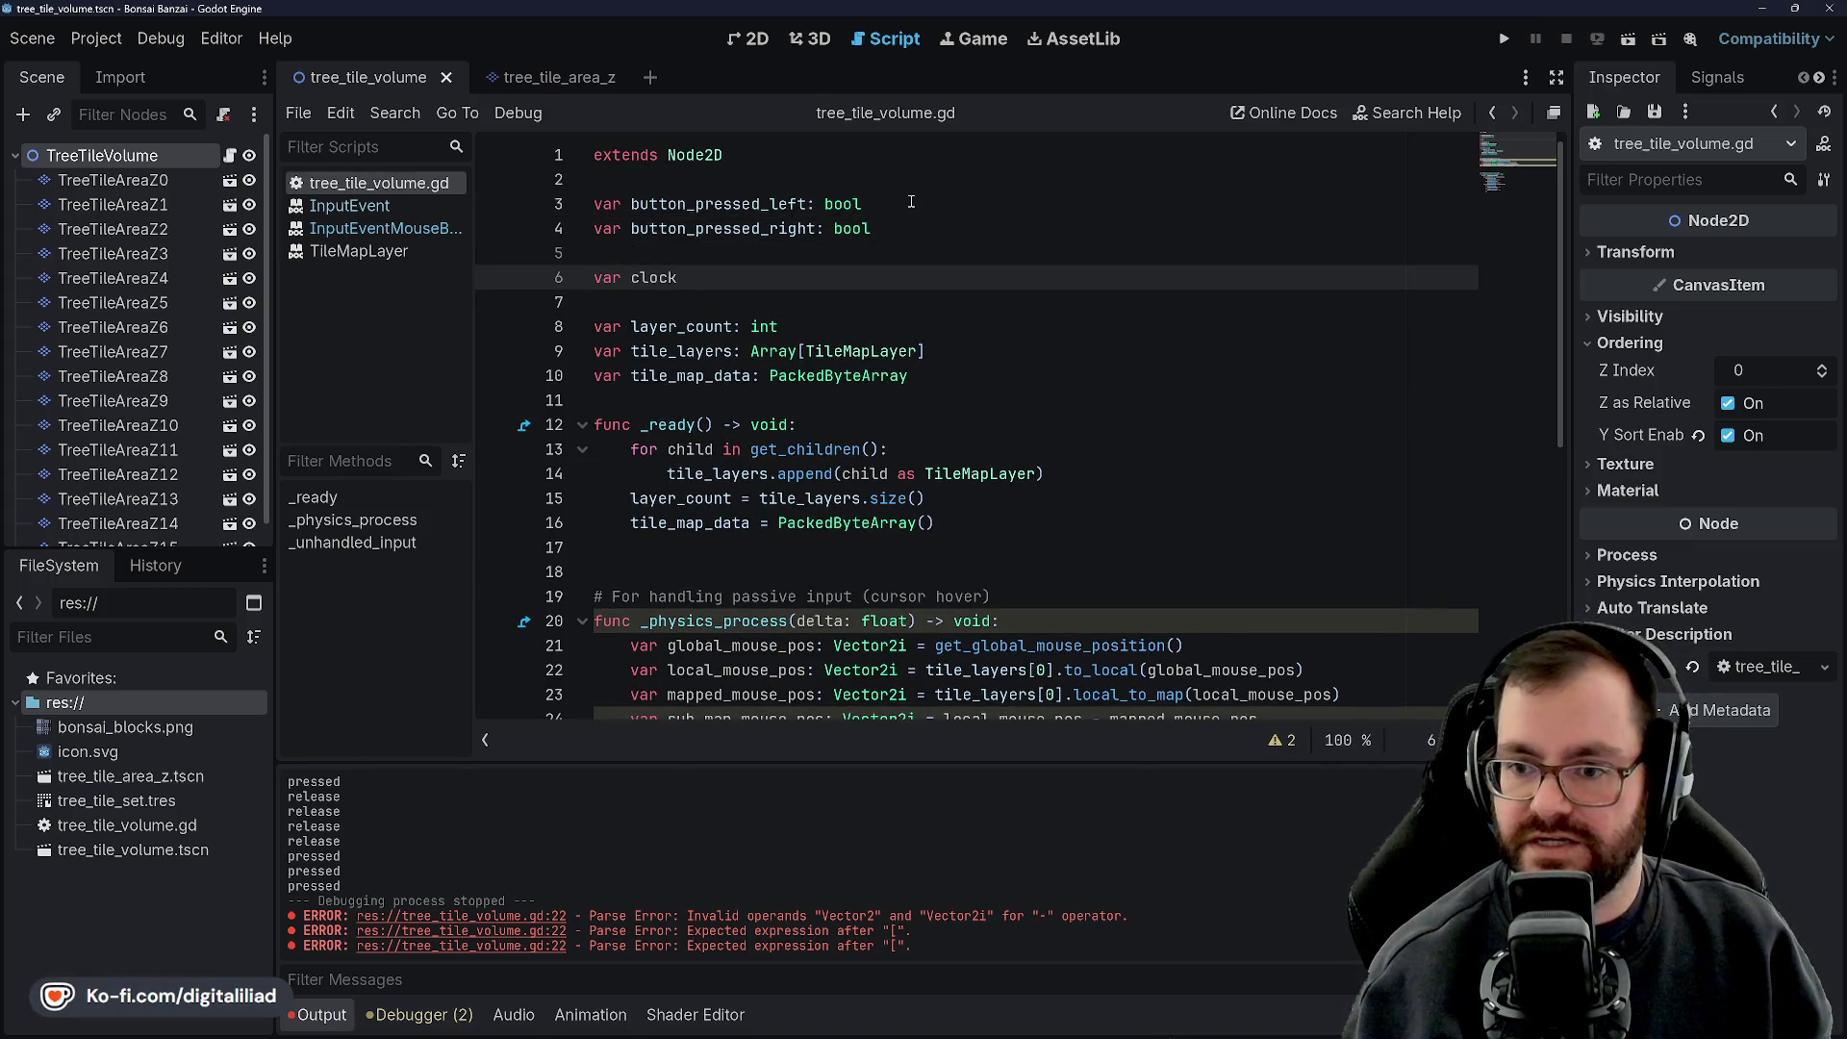
type("e_spiral:")
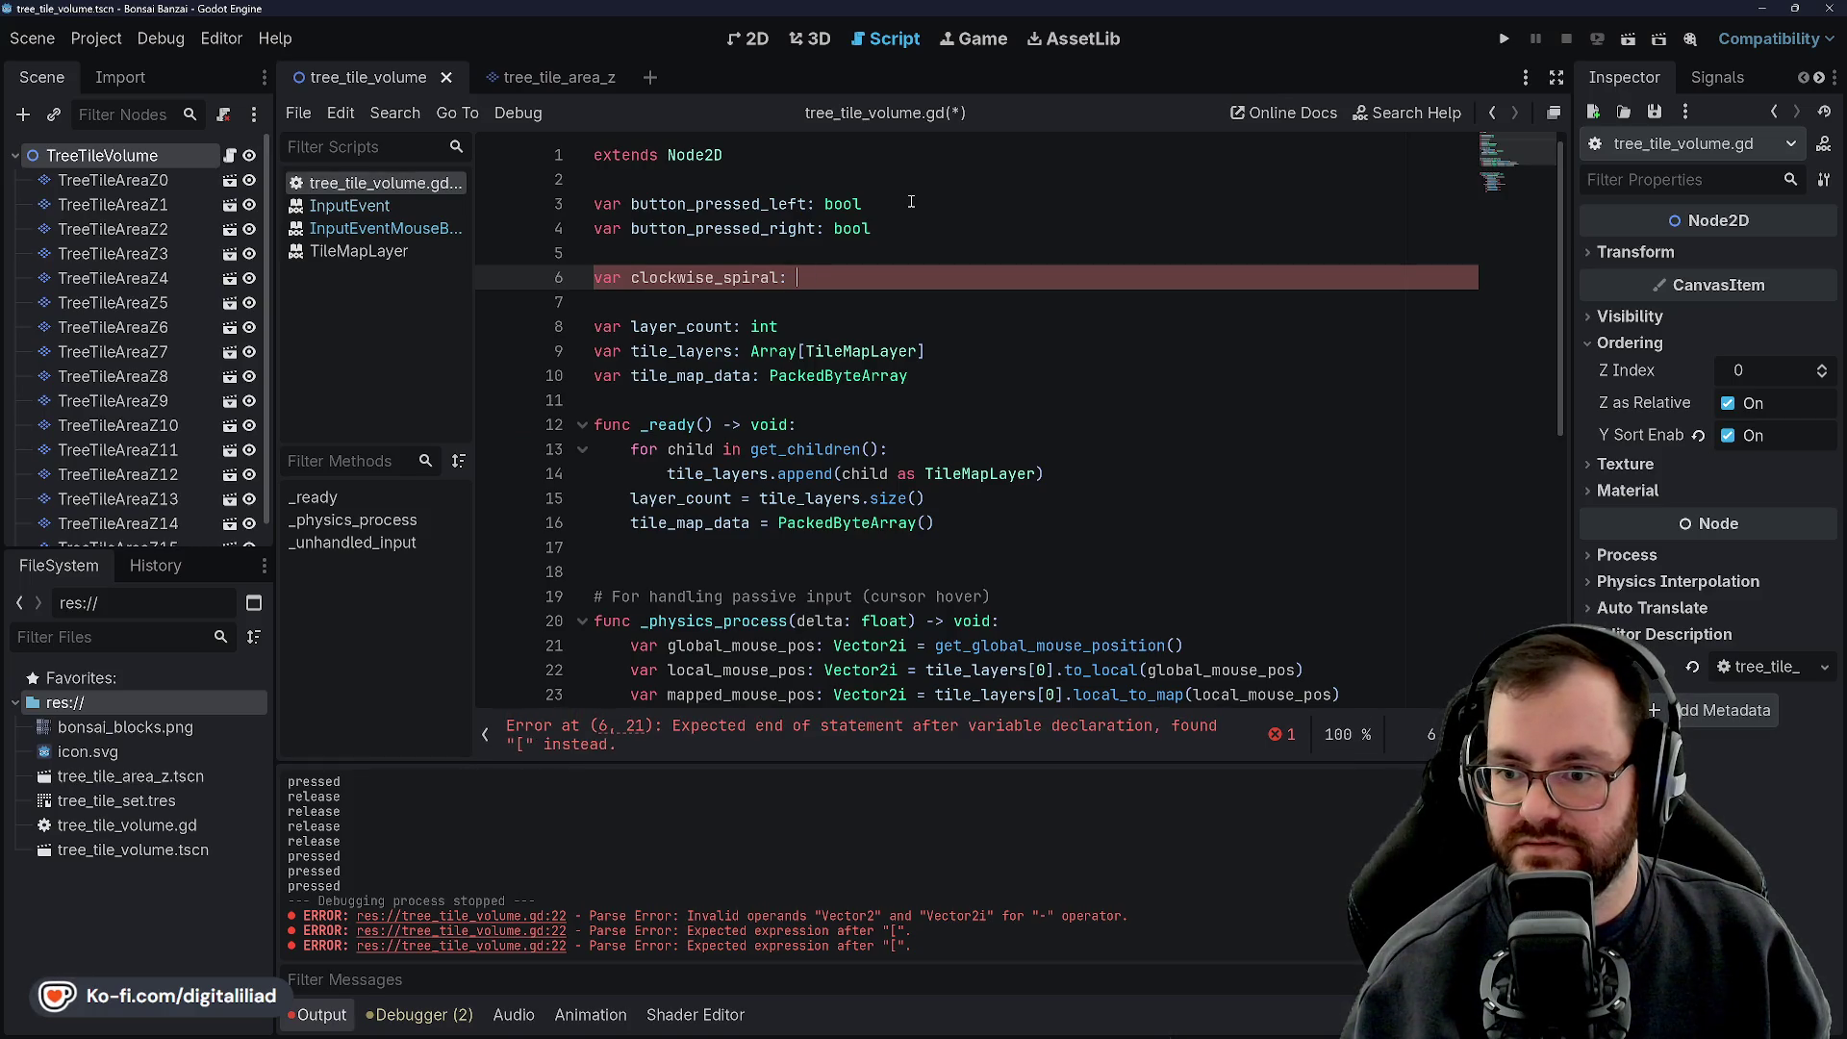
key("BackSpace")
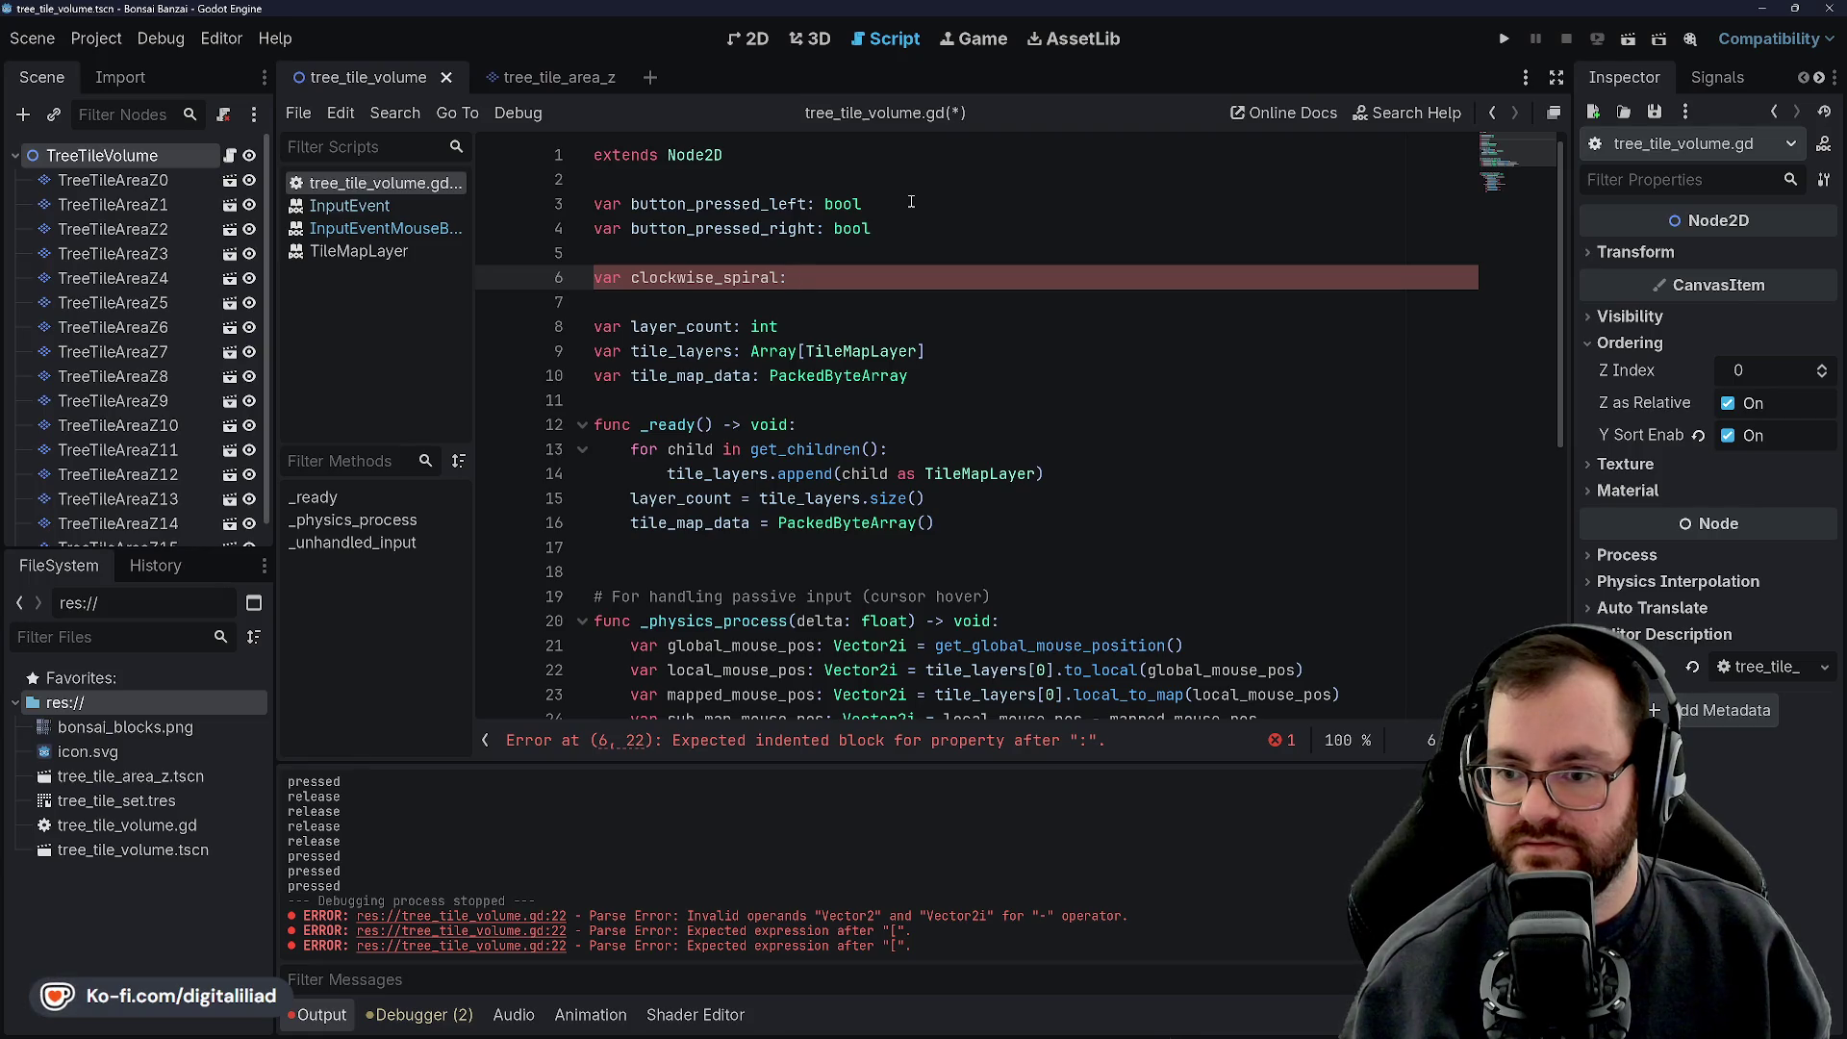
type("Array(")
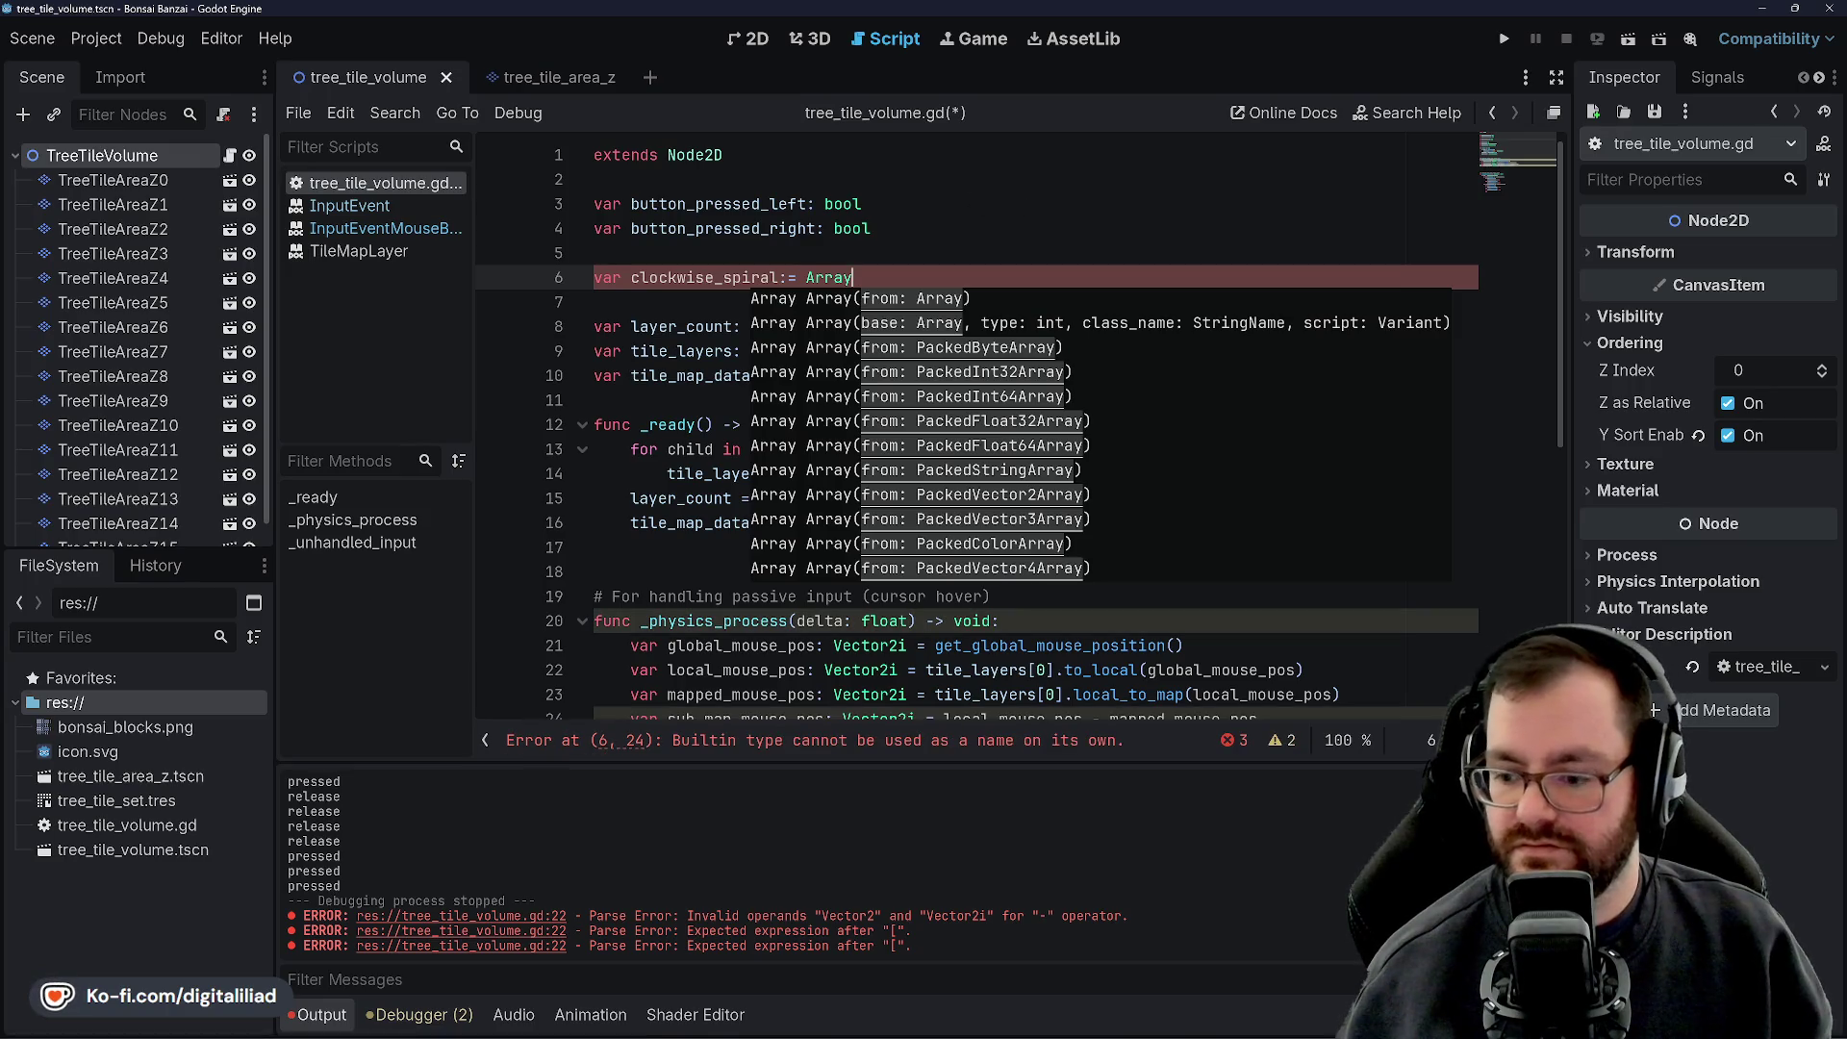
mouse_move(1003, 1022)
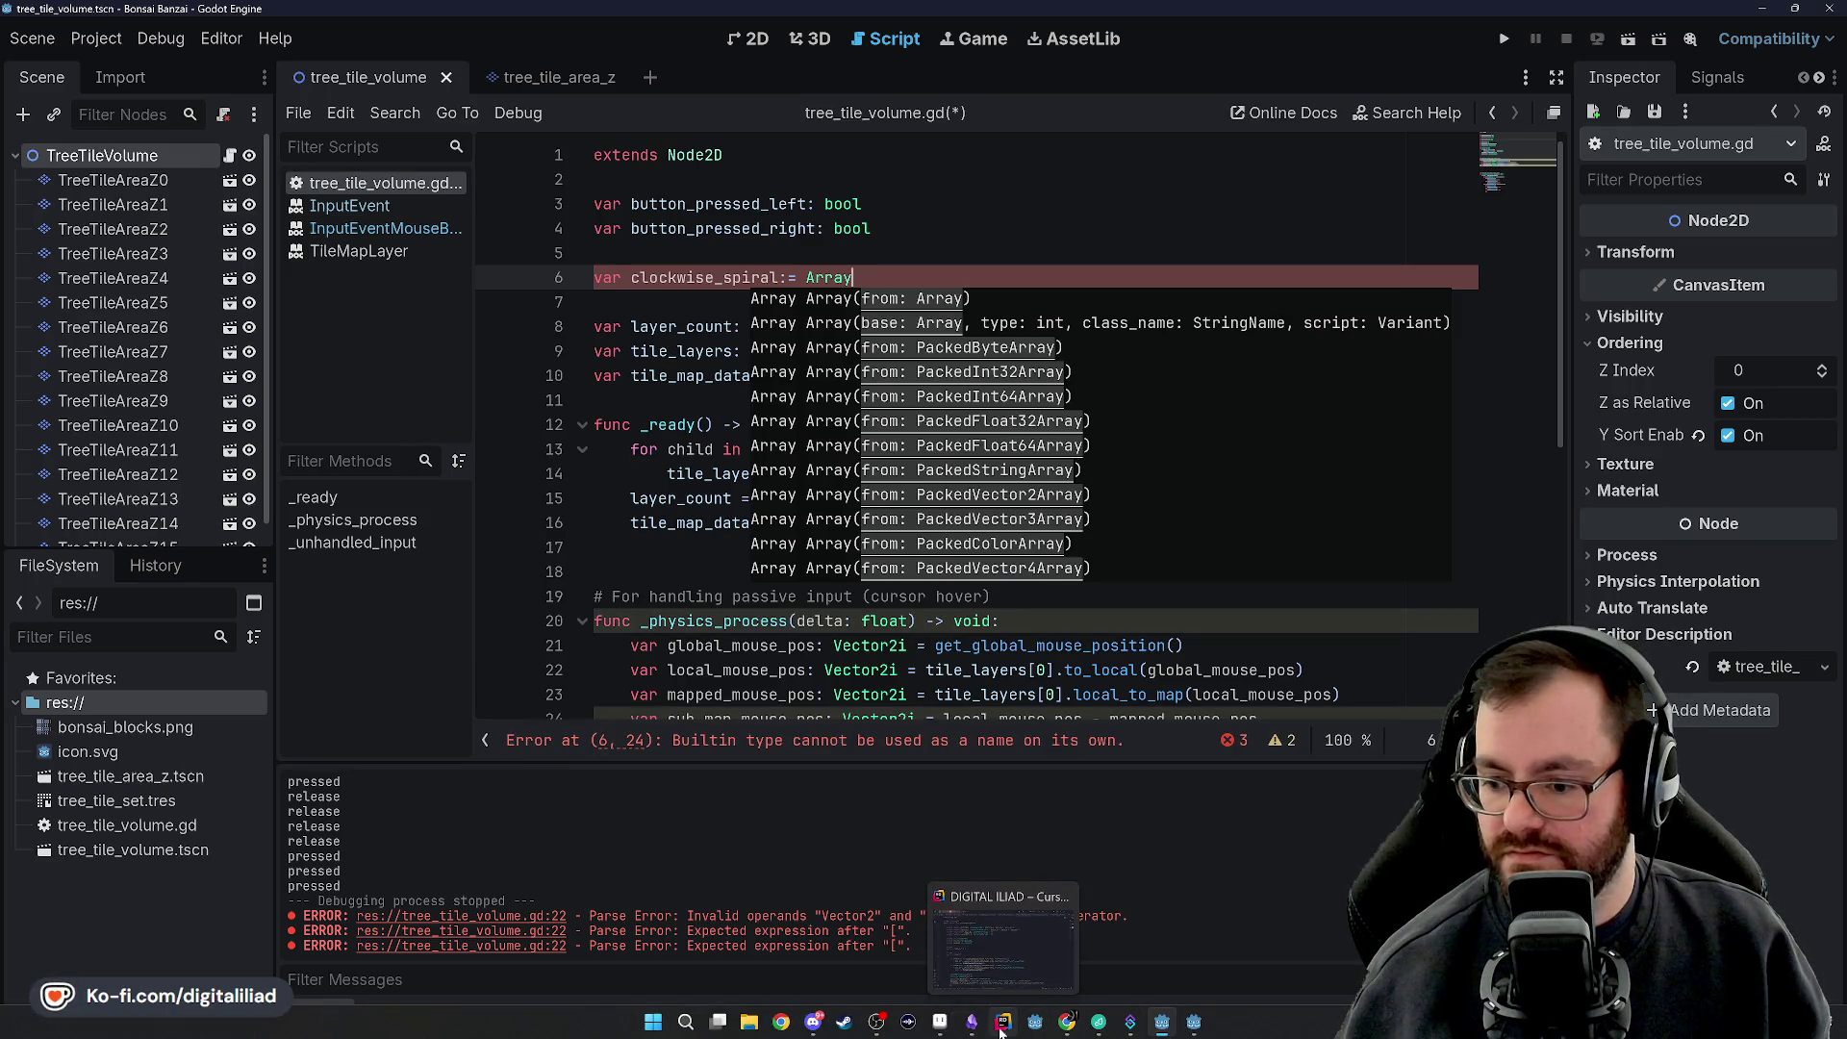
left_click(1164, 1022)
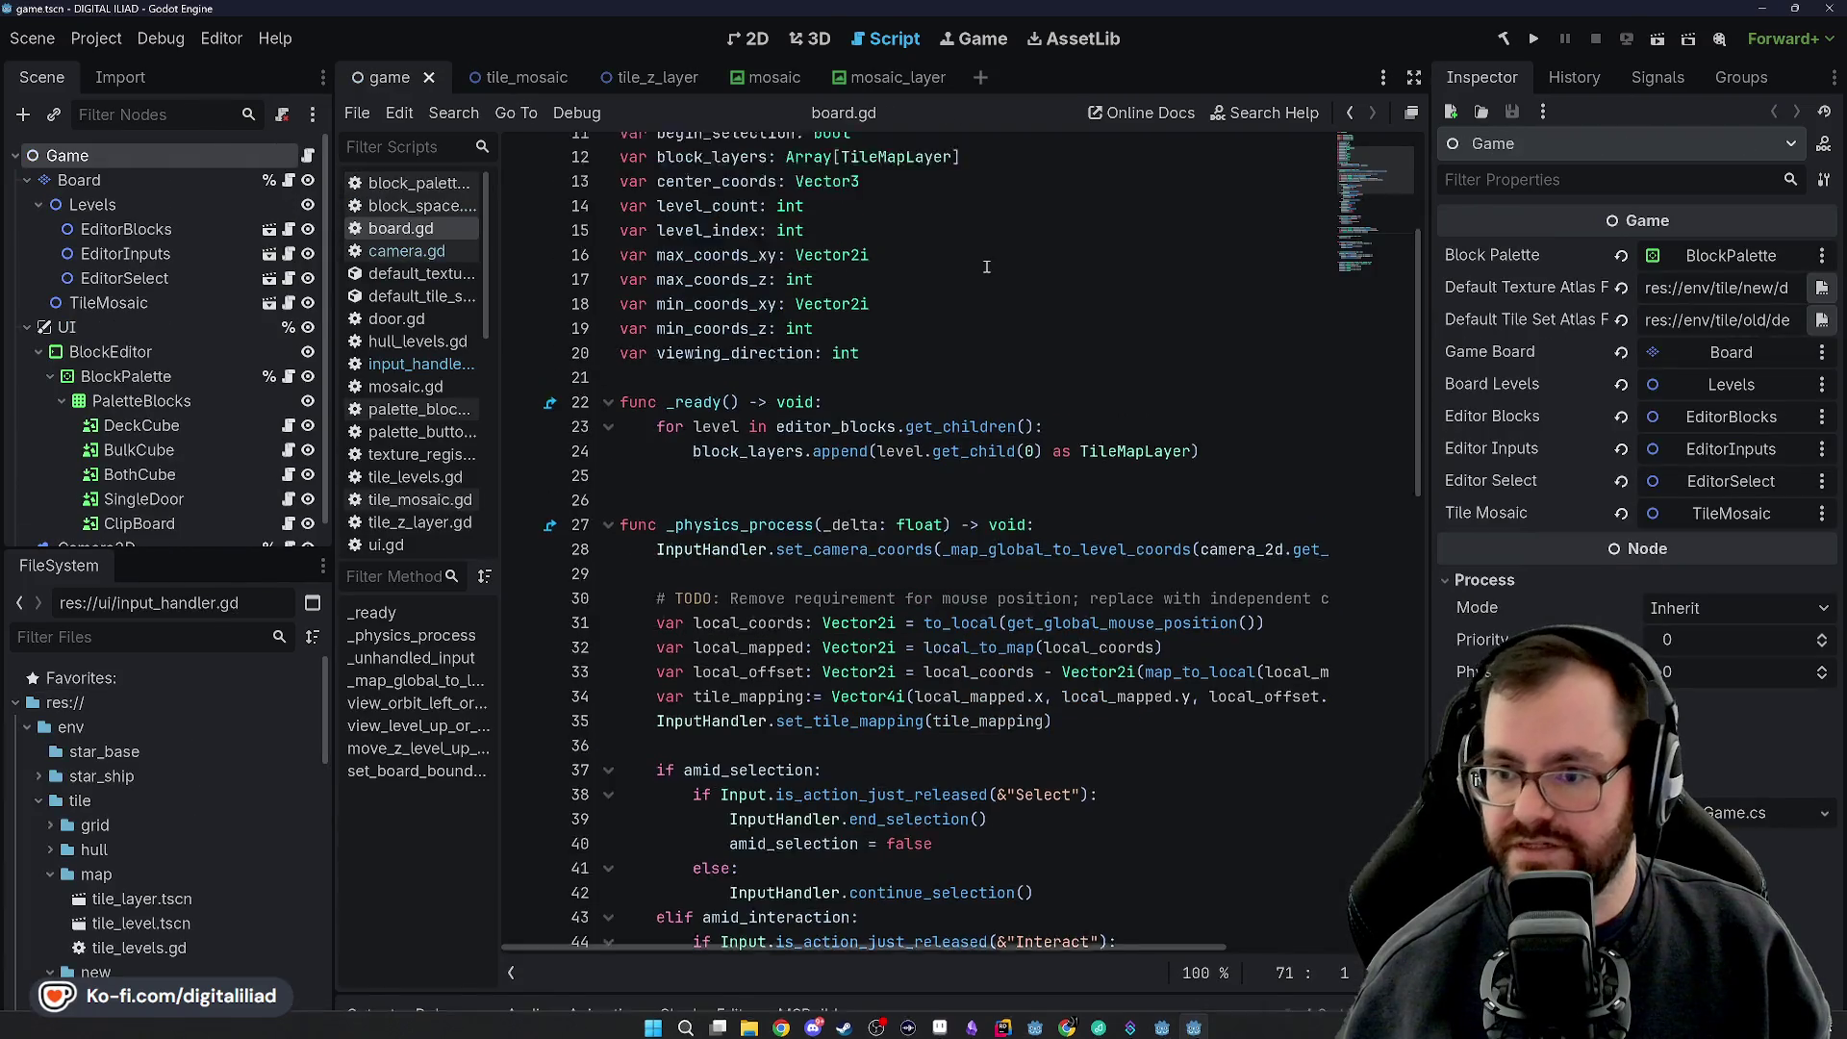
scroll(856, 306, "down", 2)
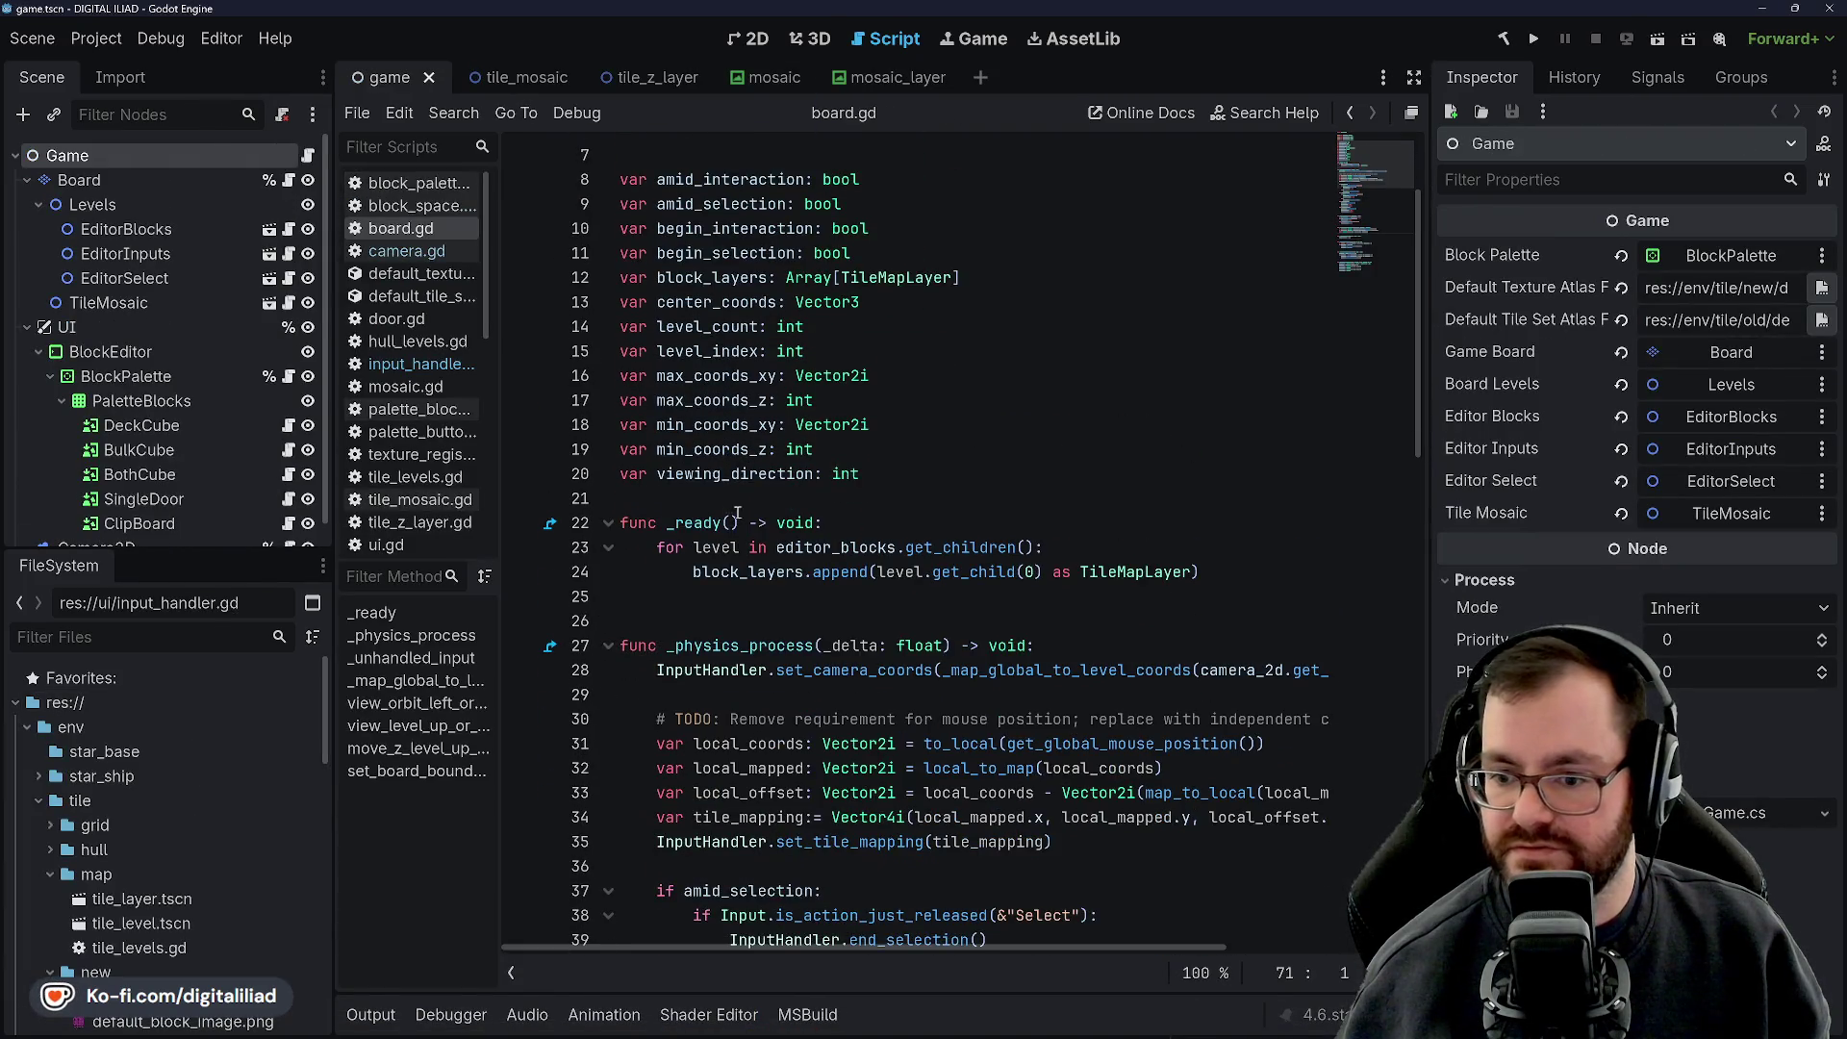
scroll(737, 514, "up", 2)
left_click(423, 274)
left_click(413, 251)
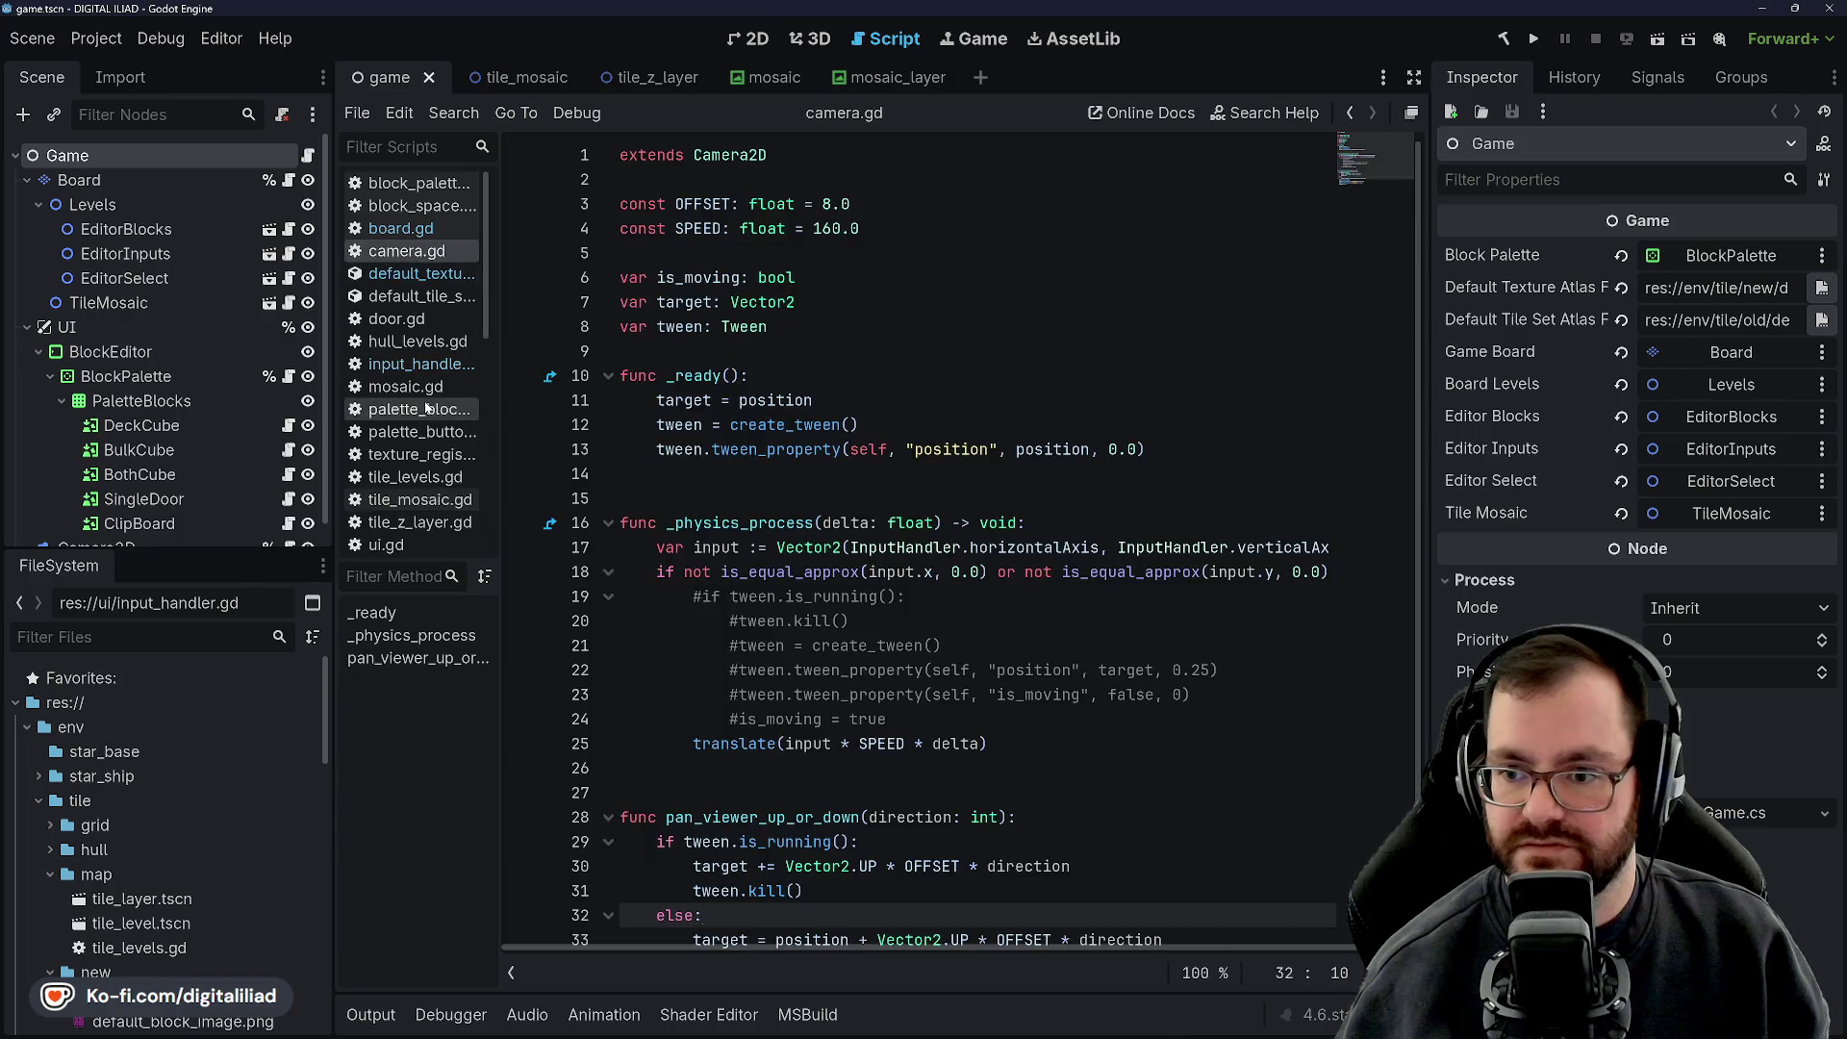
left_click(421, 364)
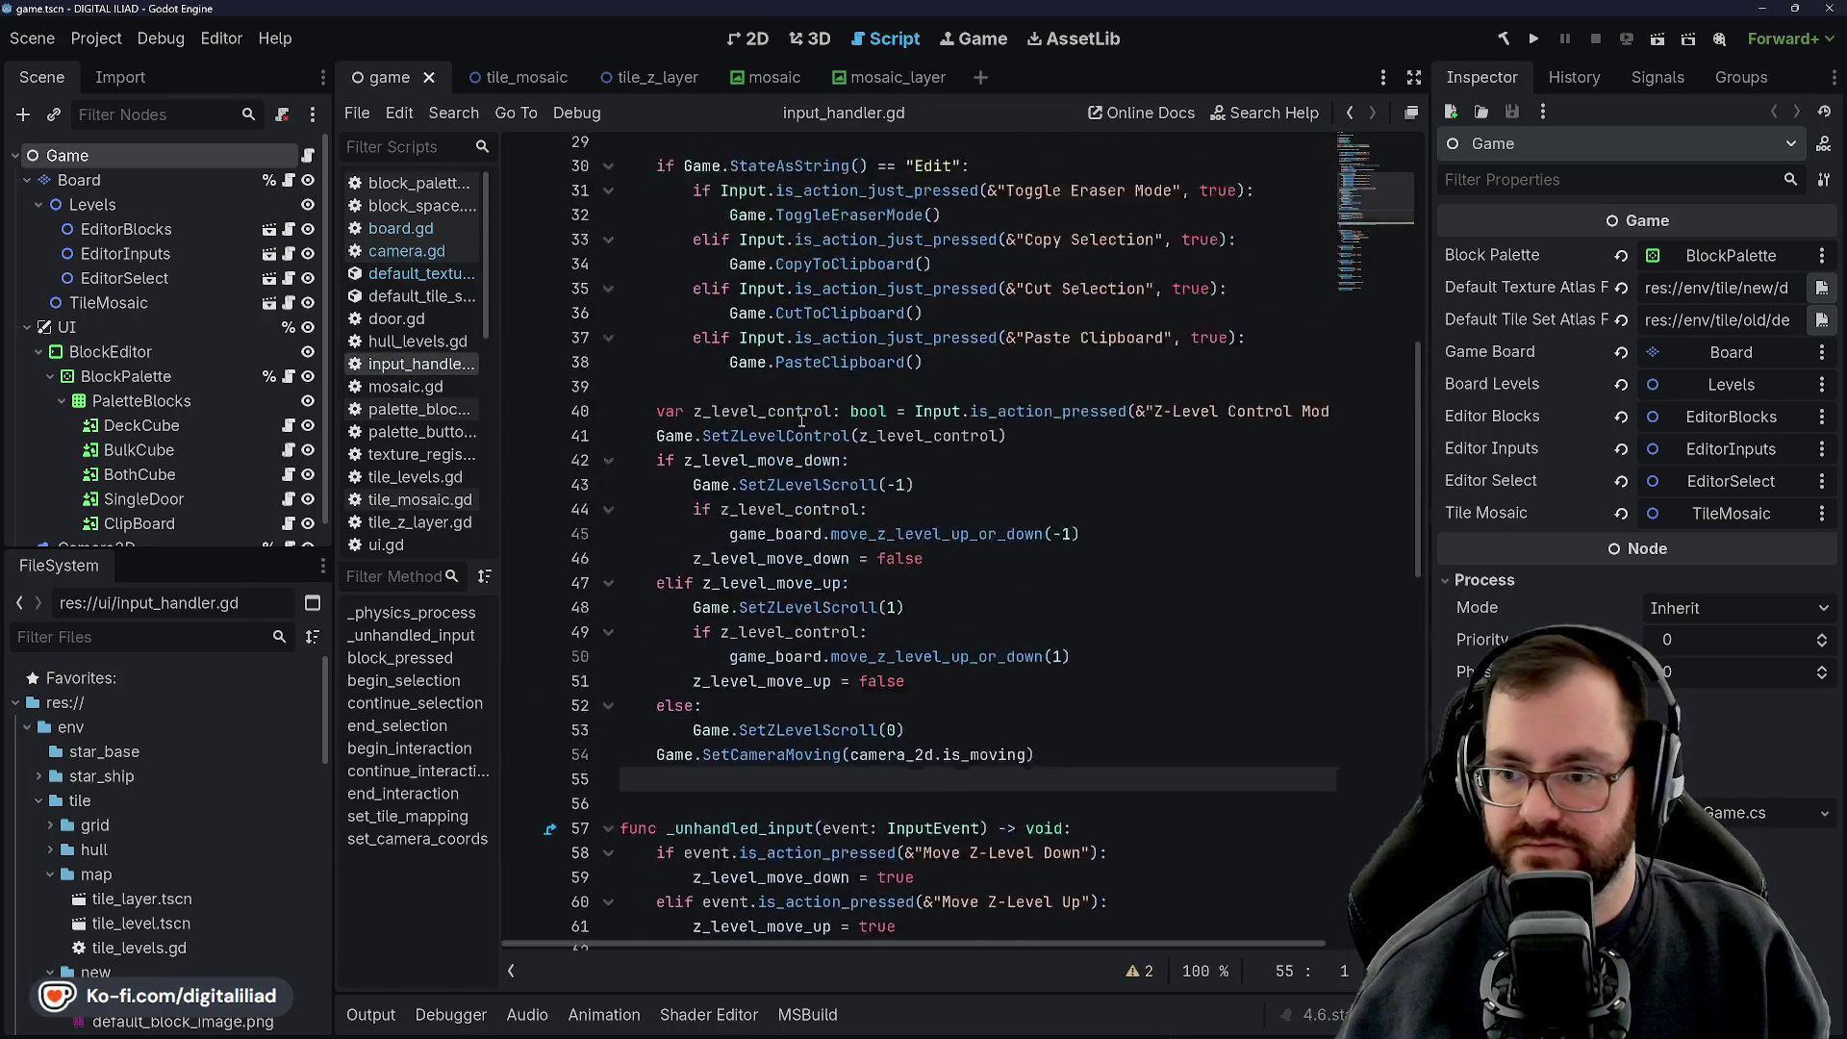
scroll(801, 423, "up", 10)
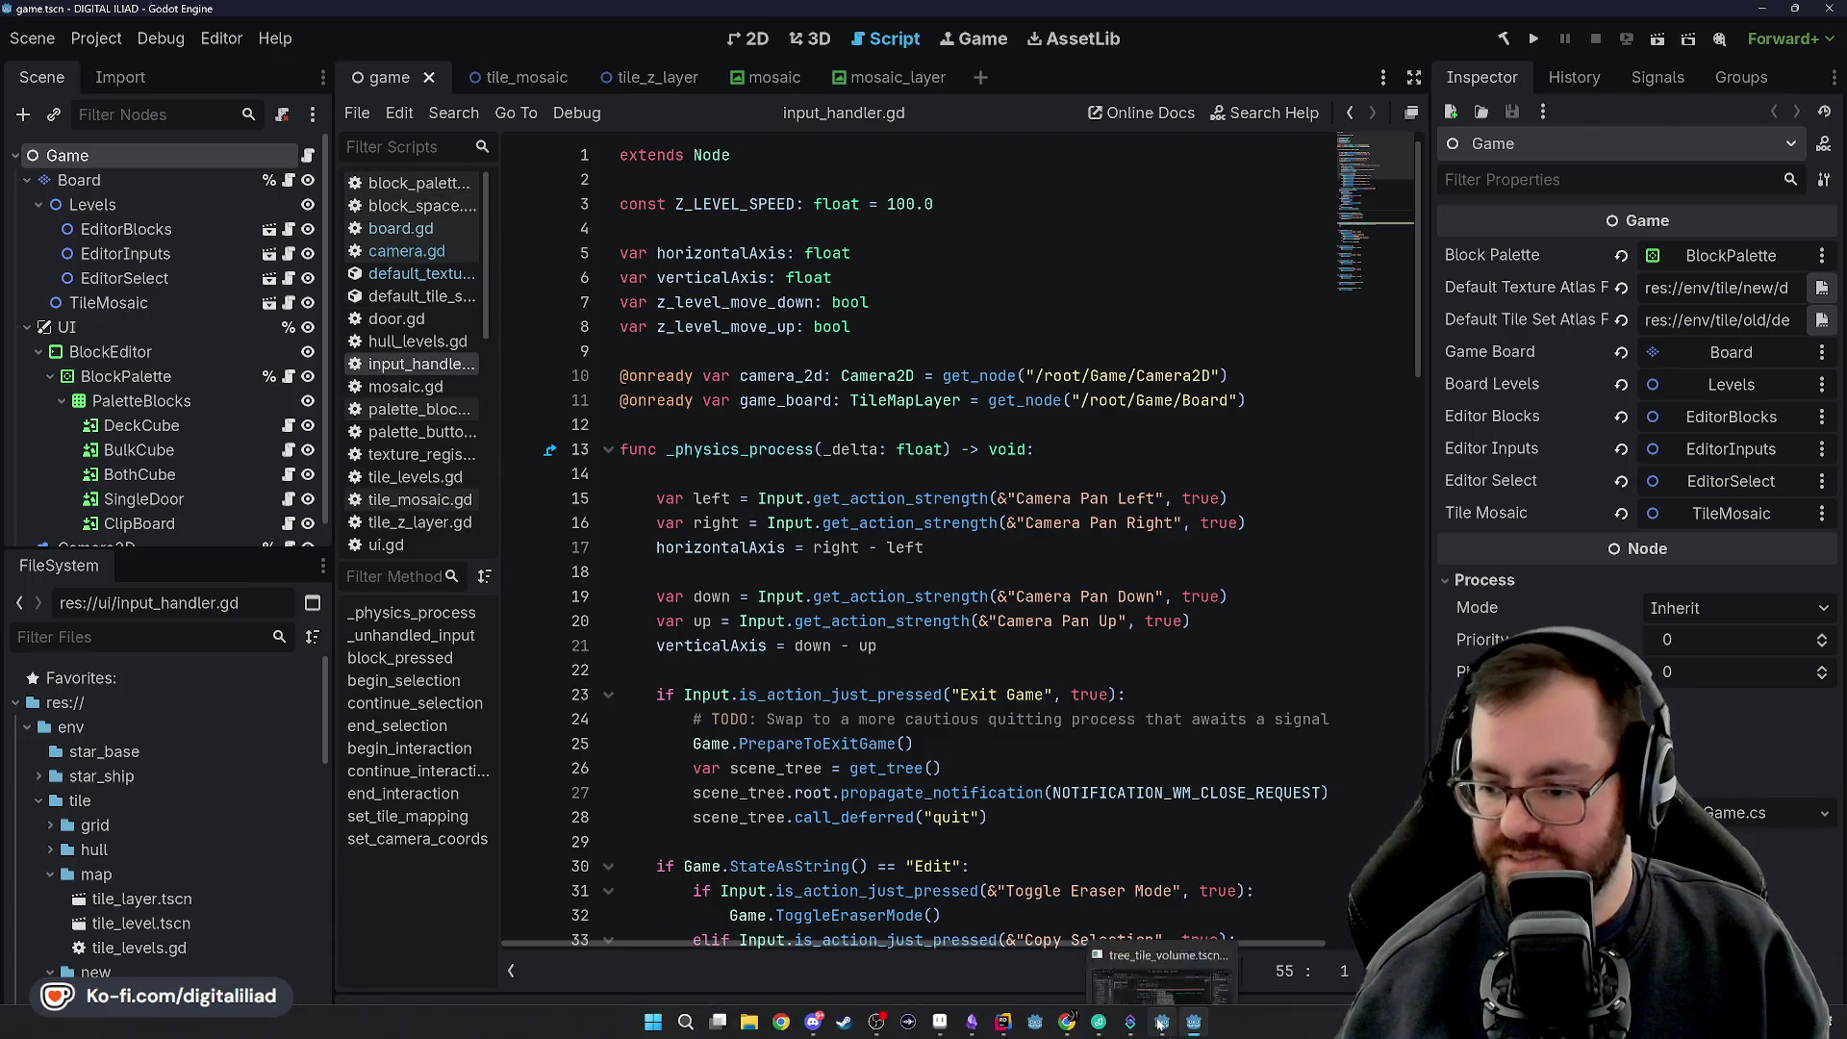
left_click(1161, 1021)
key("Escape")
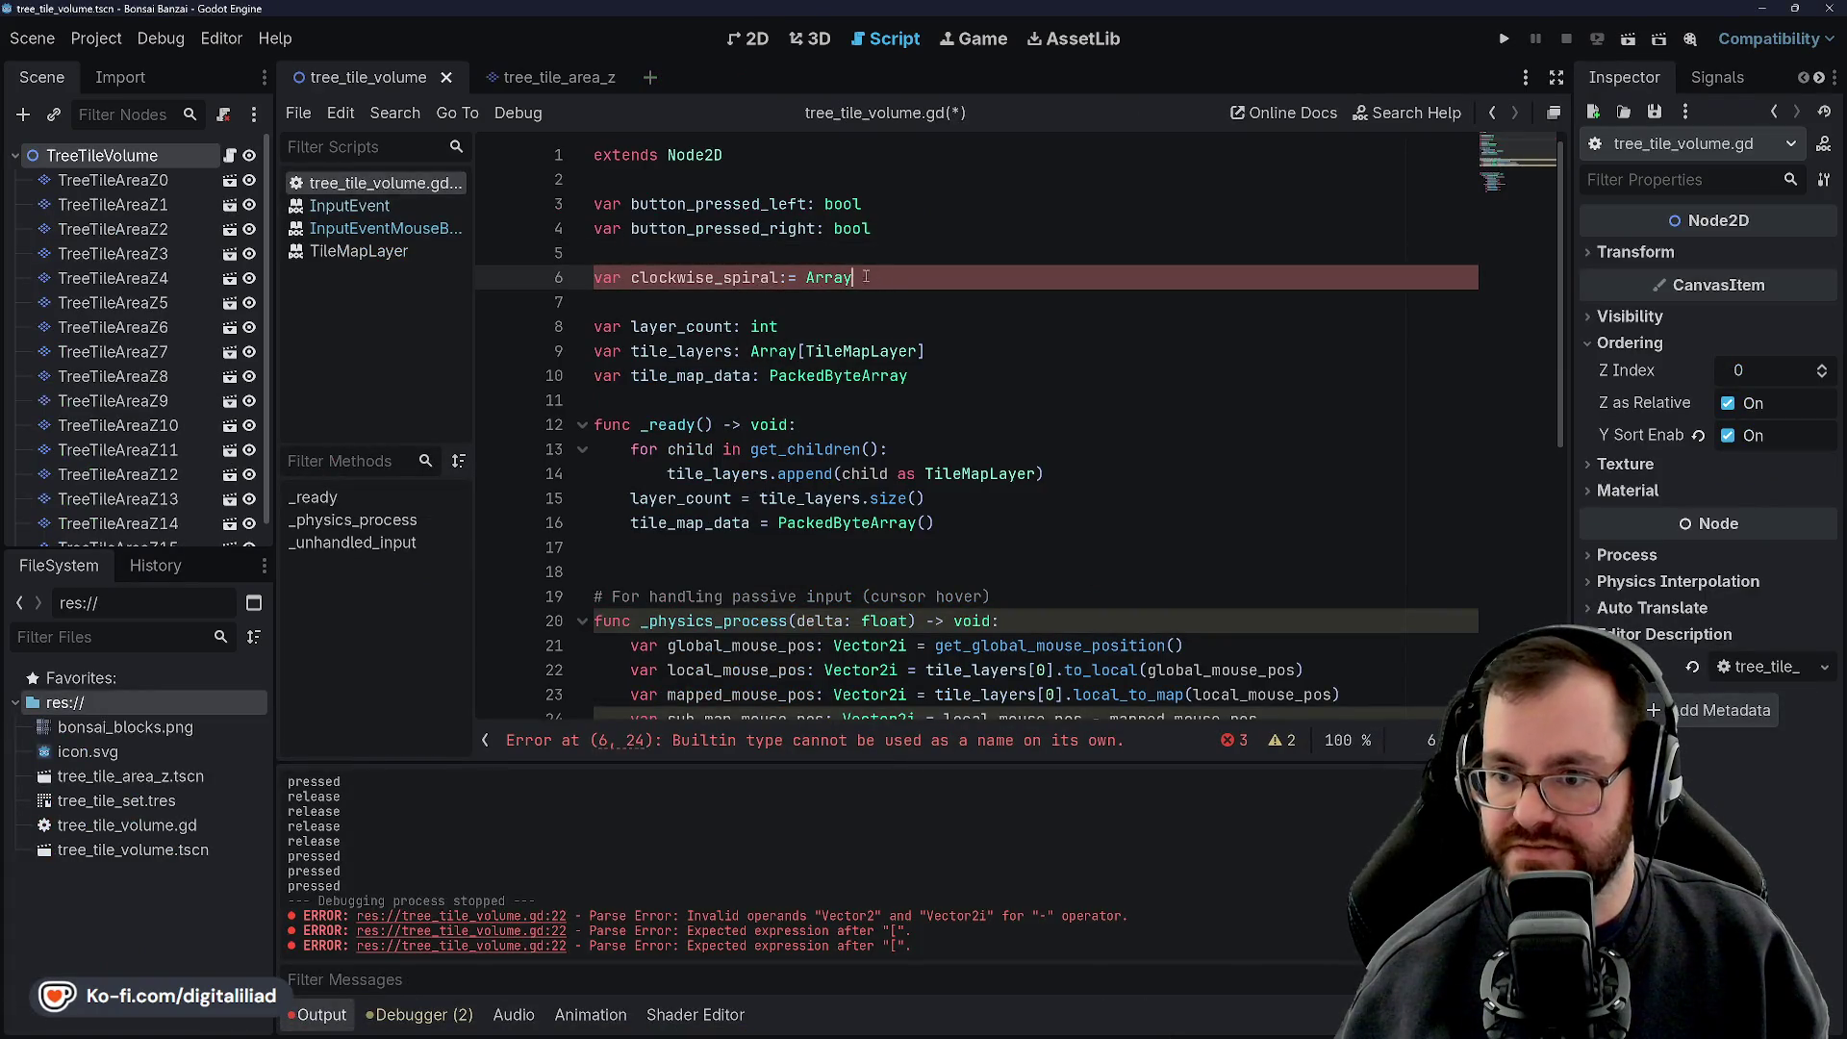
Look up Array in the built-in documentation and read through its help page
left_click(834, 280, "ctrl")
scroll(700, 332, "down", 2)
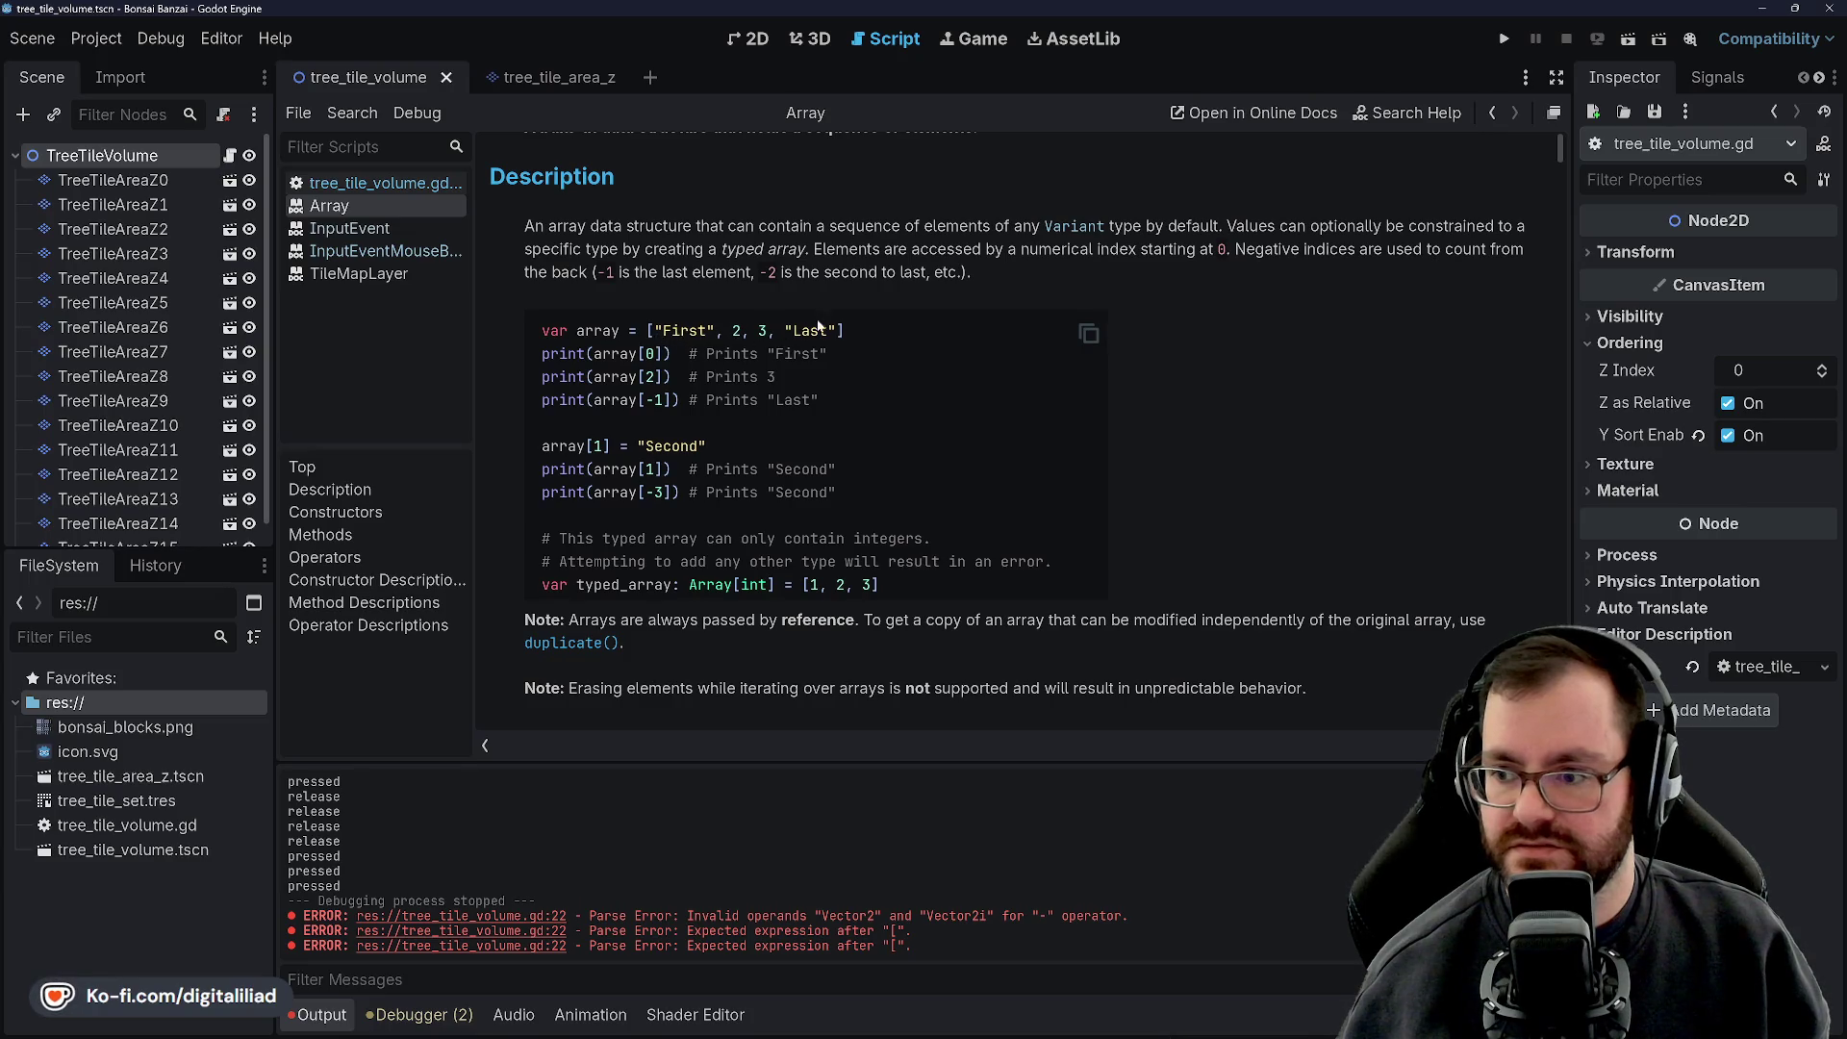
scroll(735, 444, "down", 6)
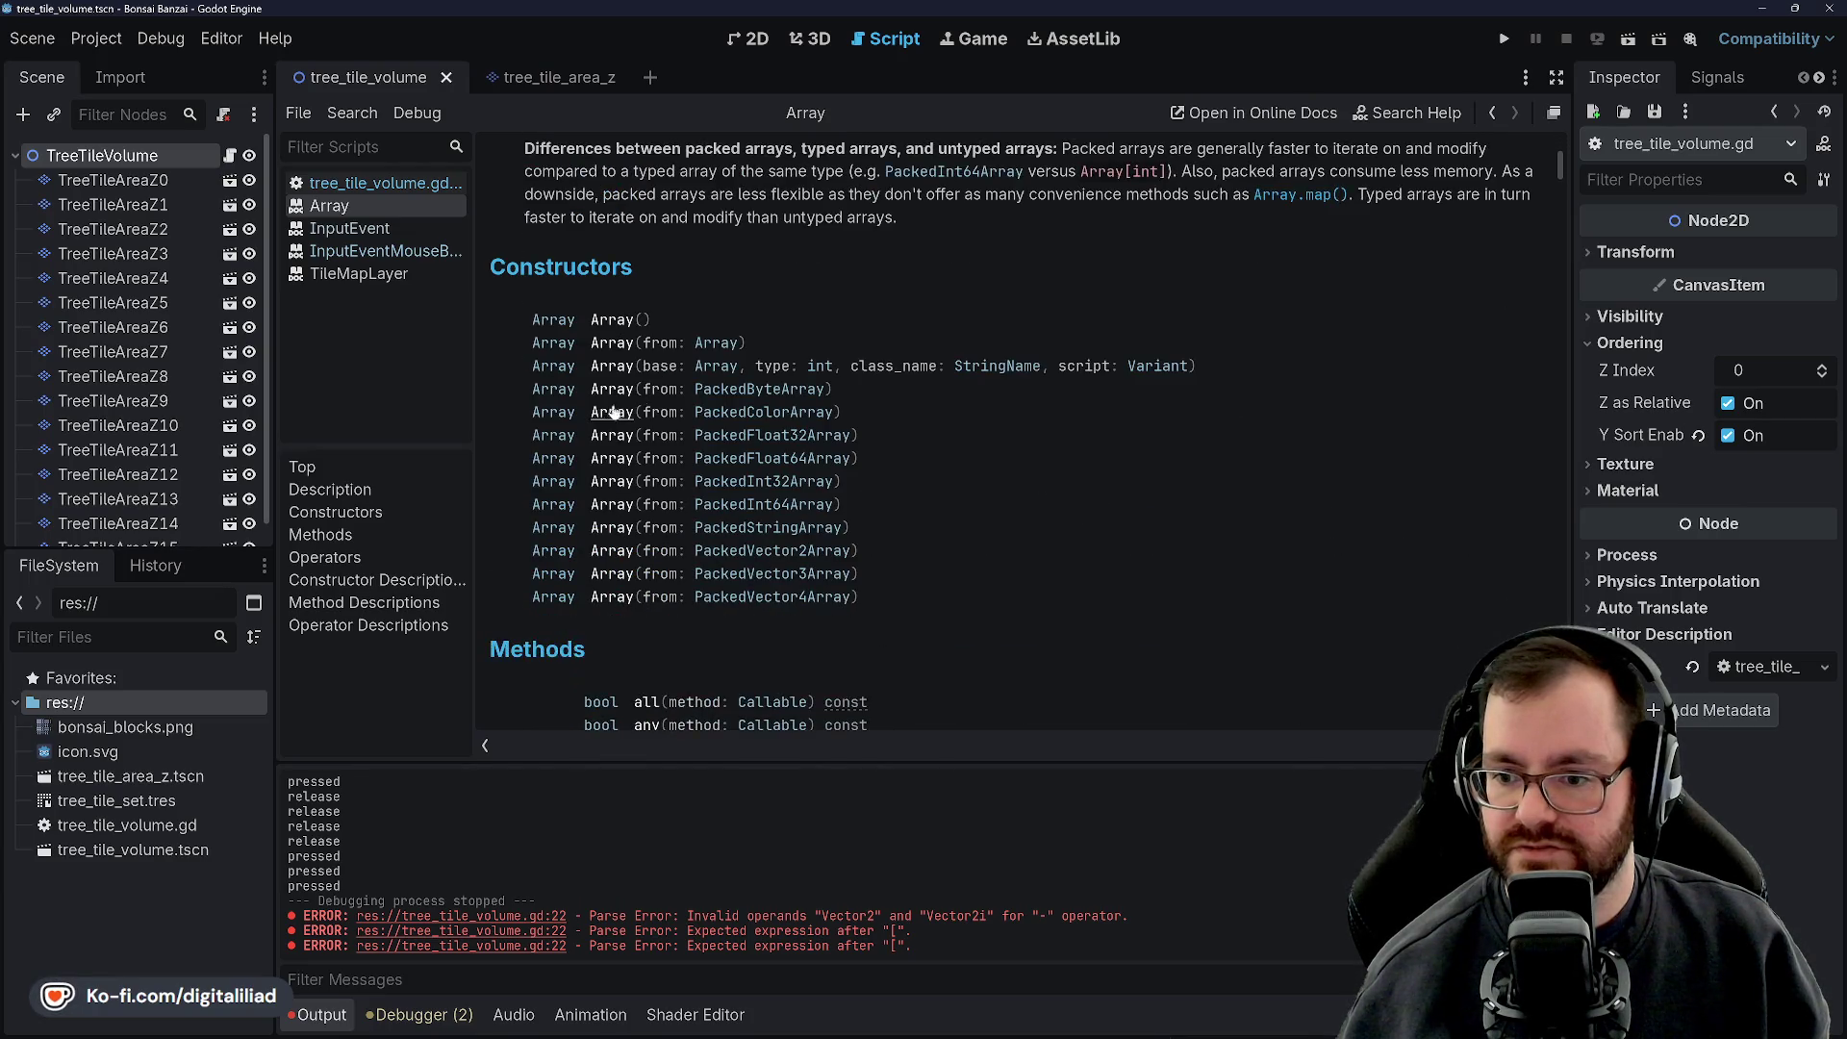
scroll(651, 458, "down", 3)
scroll(675, 419, "up", 3)
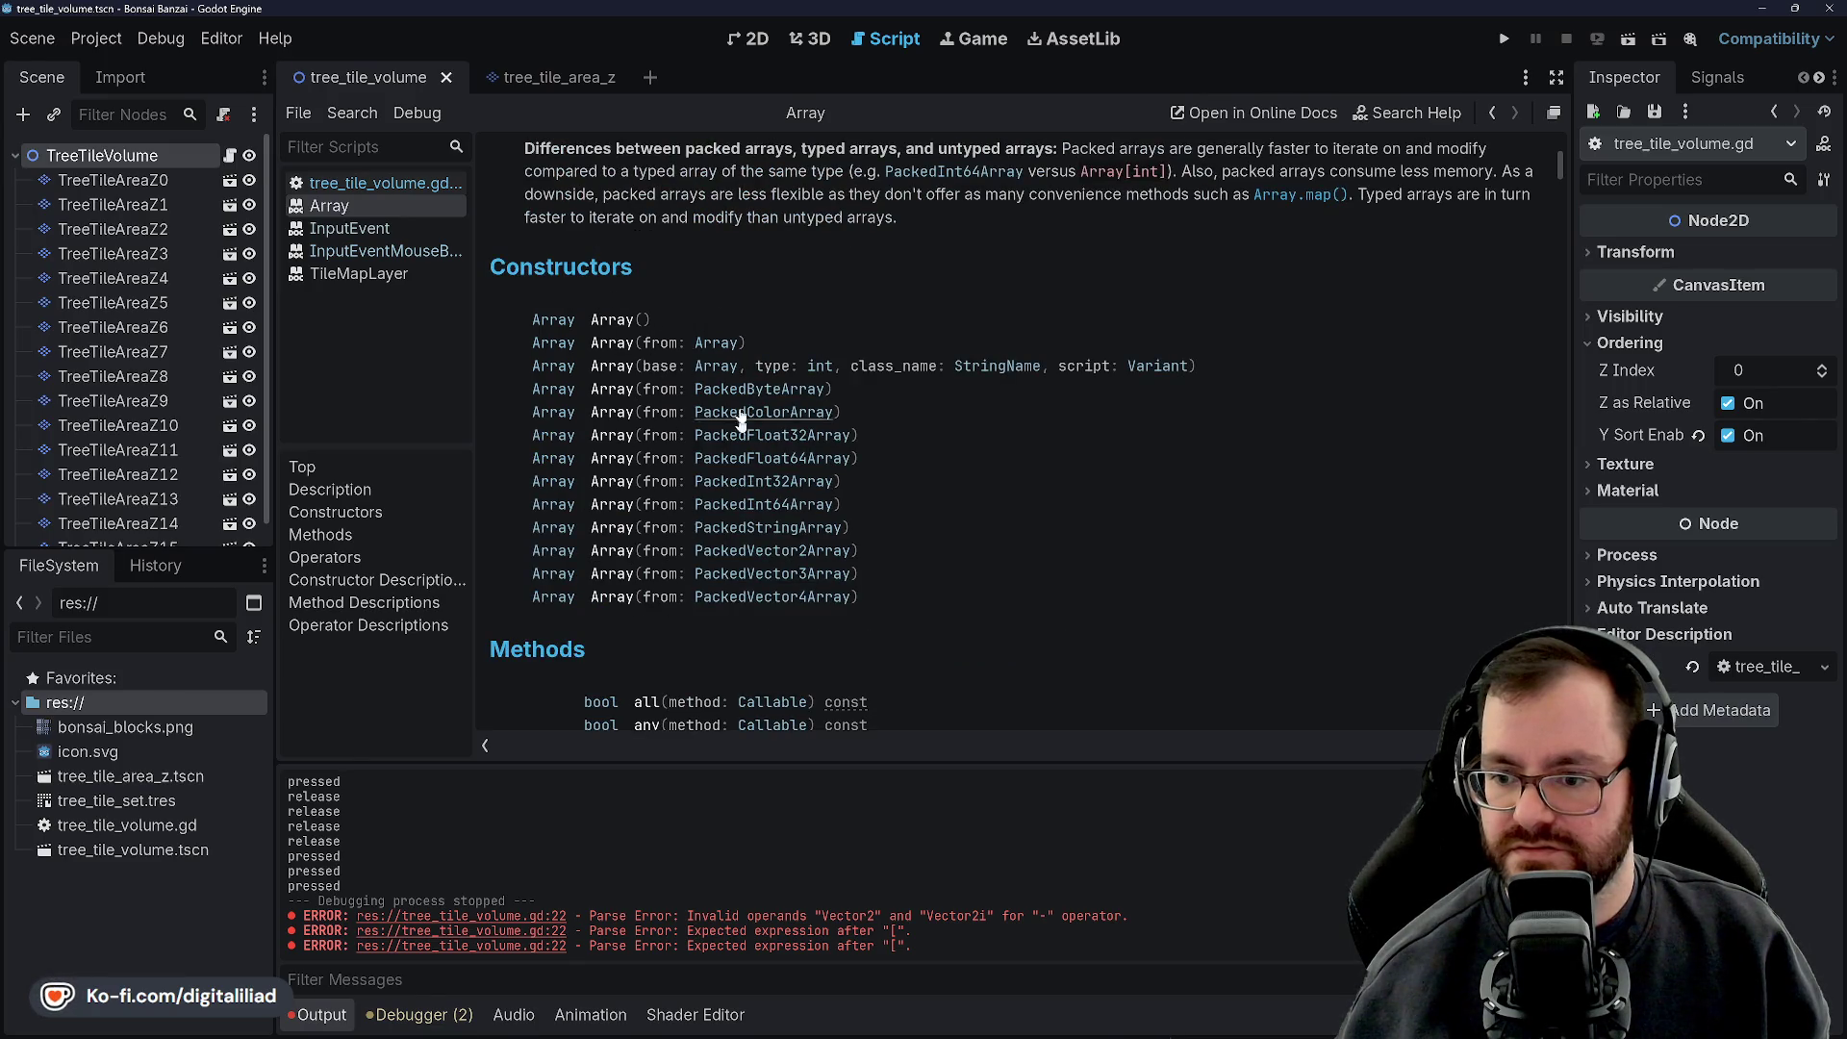
scroll(740, 436, "up", 7)
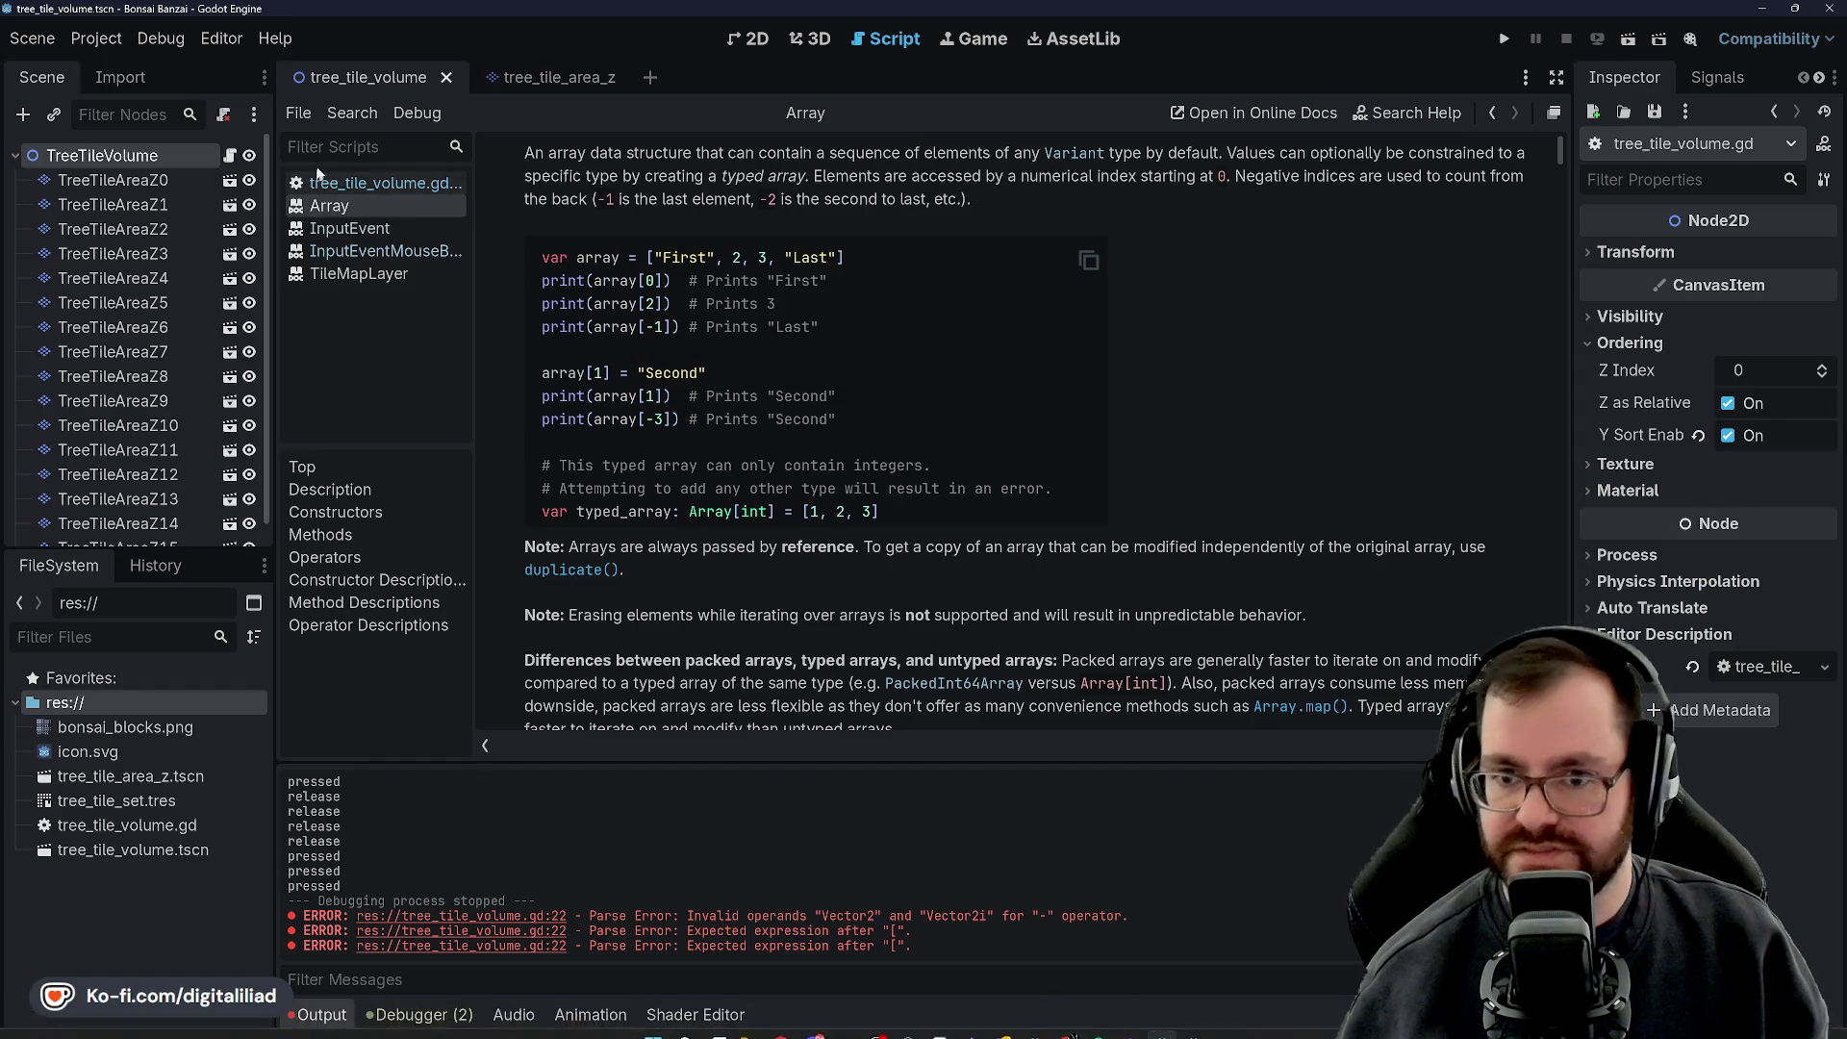
Back in tree_tile_volume.gd, make line 6 read 'var clockwise_spiral: Array[Vector3i] = []'
left_click(379, 187)
left_click(878, 280)
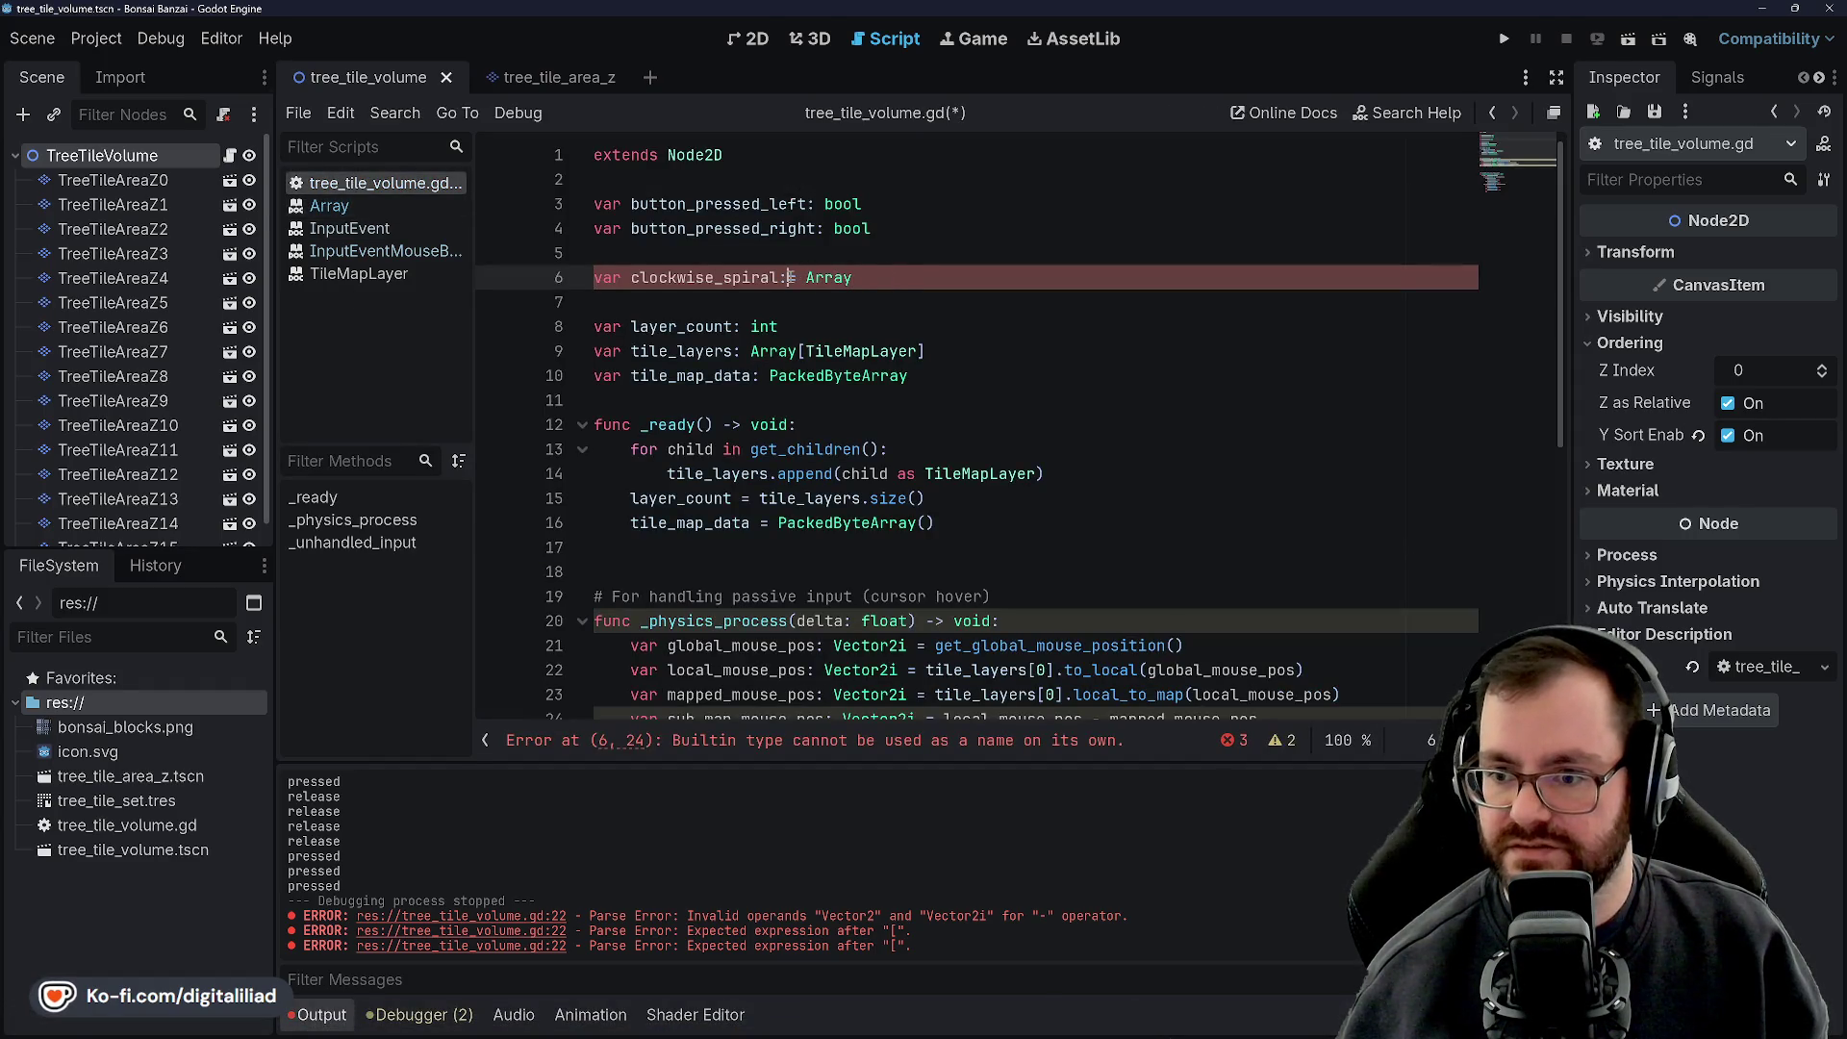
type("[")
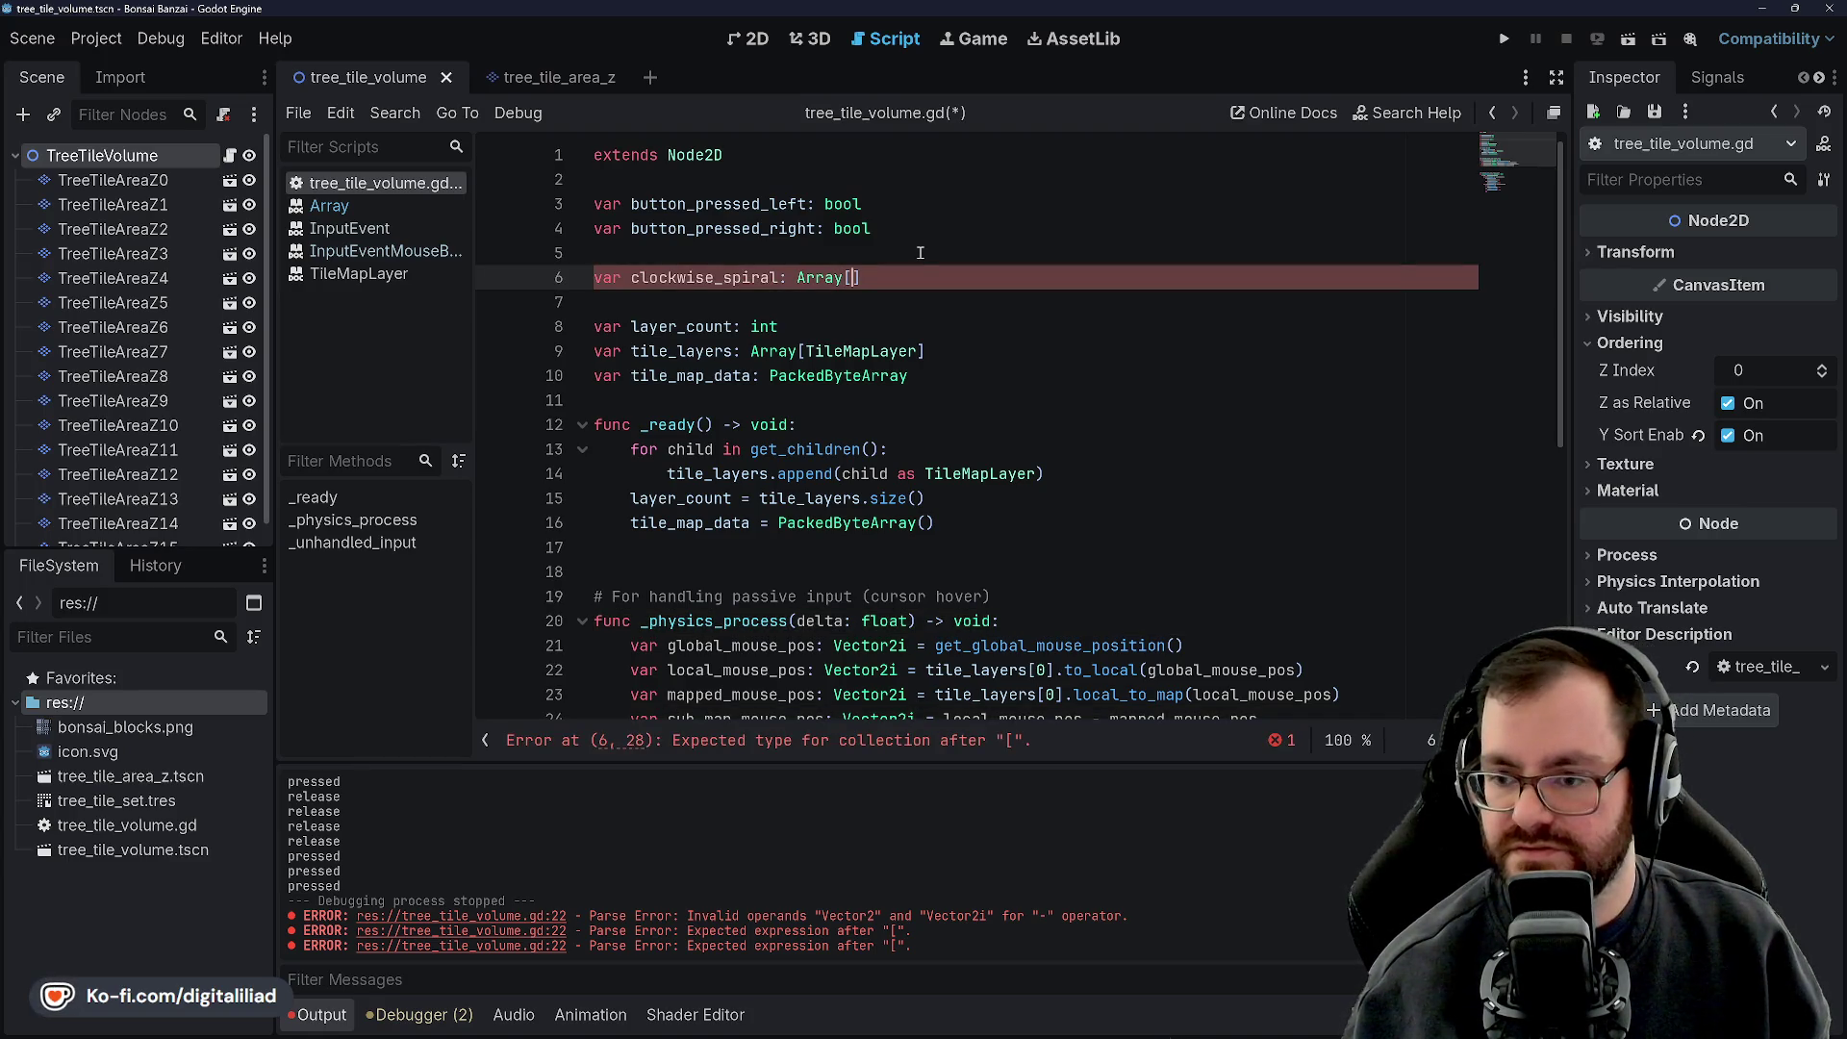
type("Vect")
type("or3i")
key("Return")
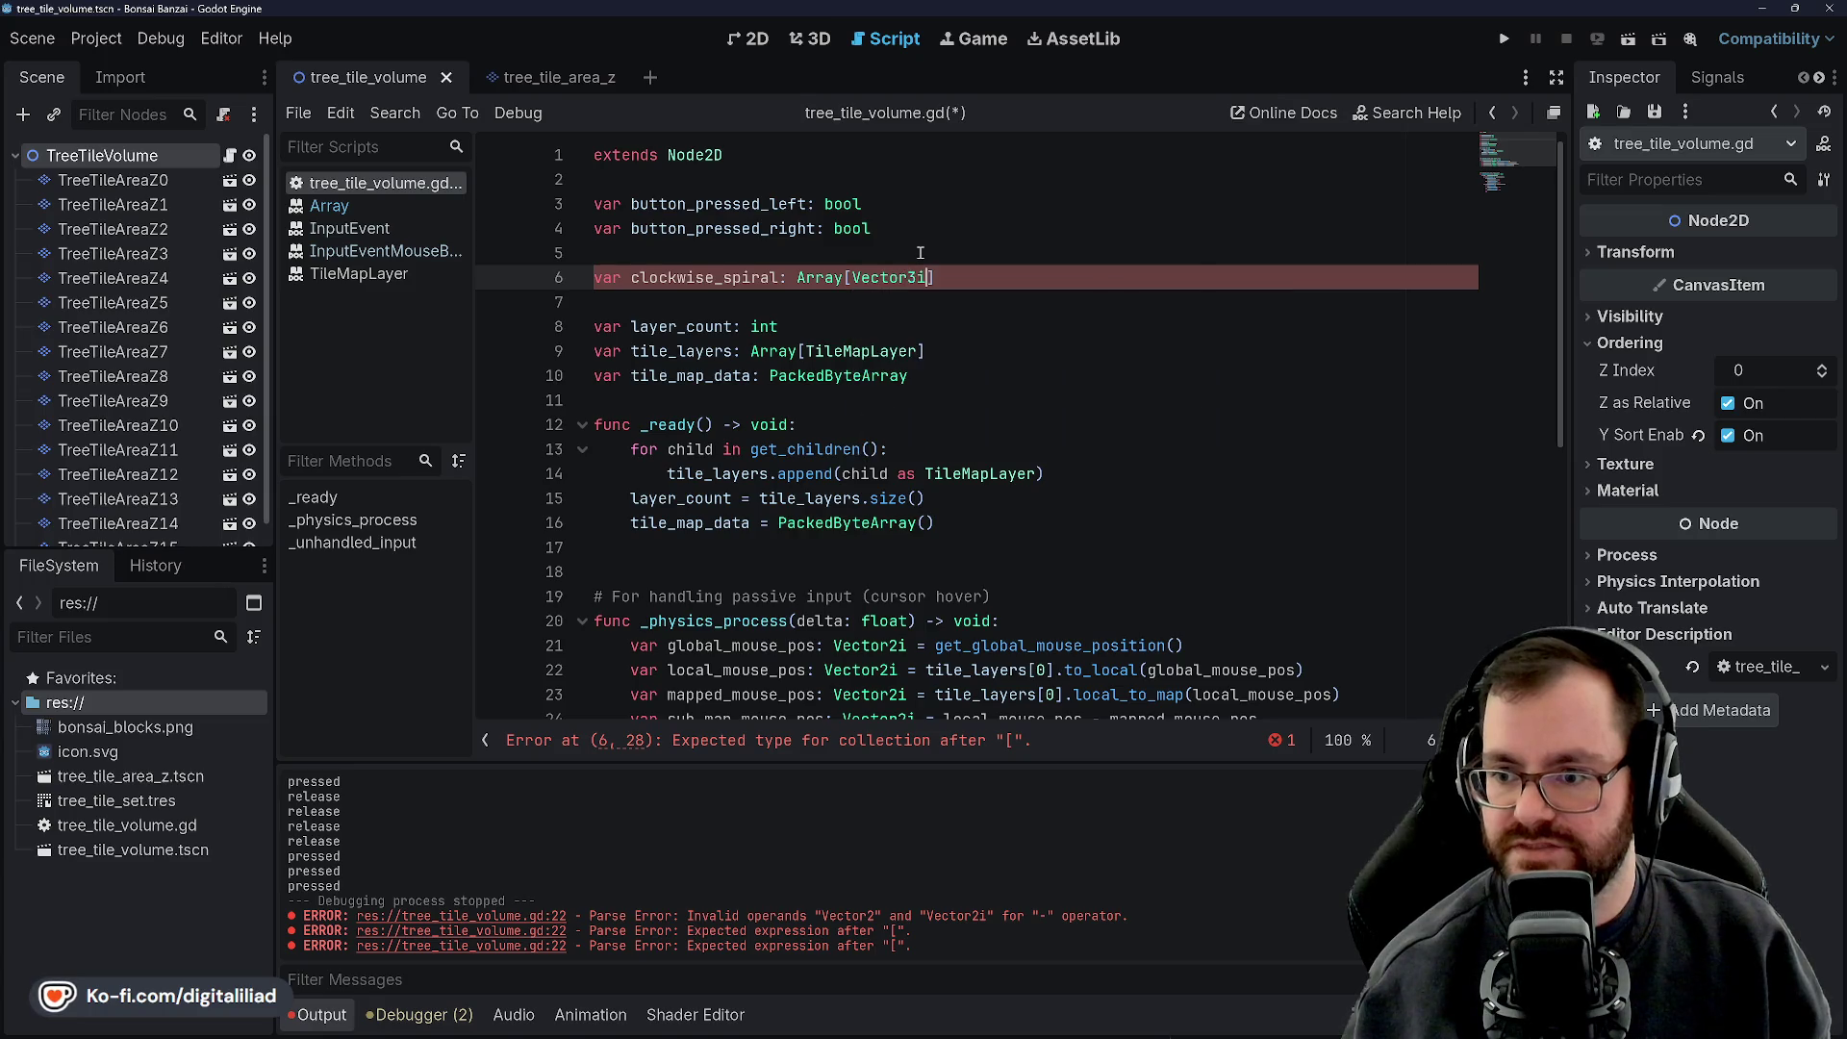
type(" = [")
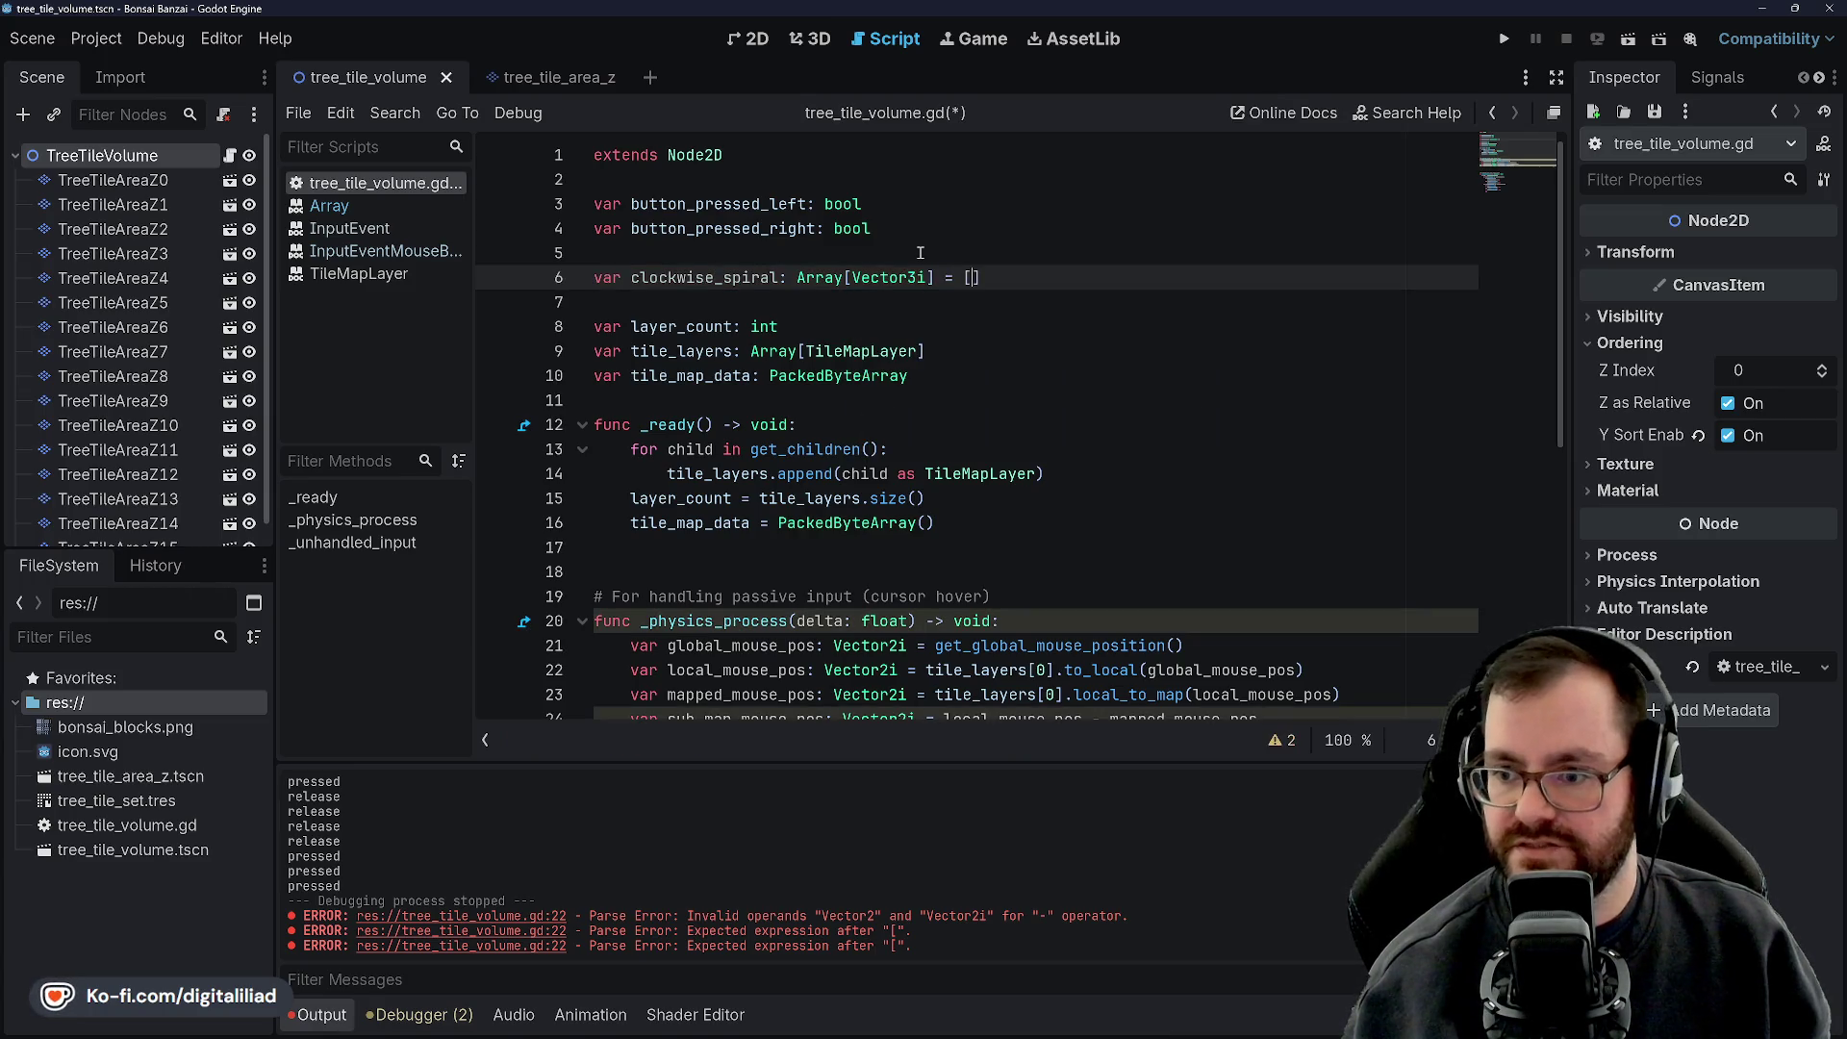